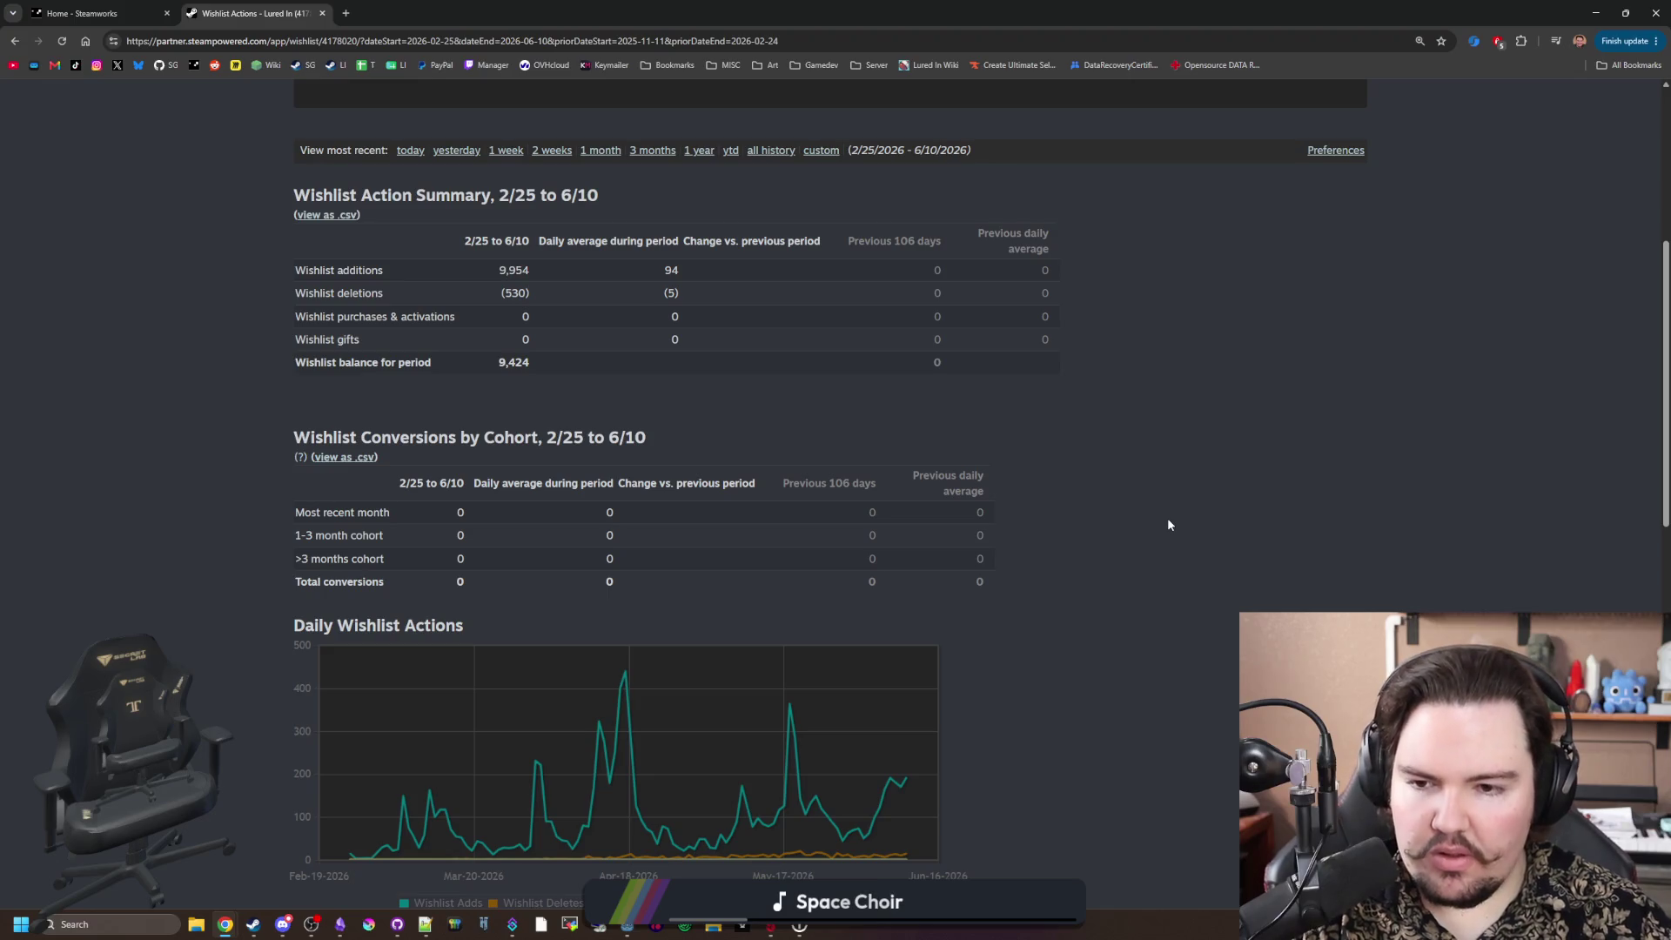
Step: Review the Wishlist Actions report (9,424 outstanding wishes), then shrink the browser and show Steamworks Home
scroll(797, 409, "down", 8)
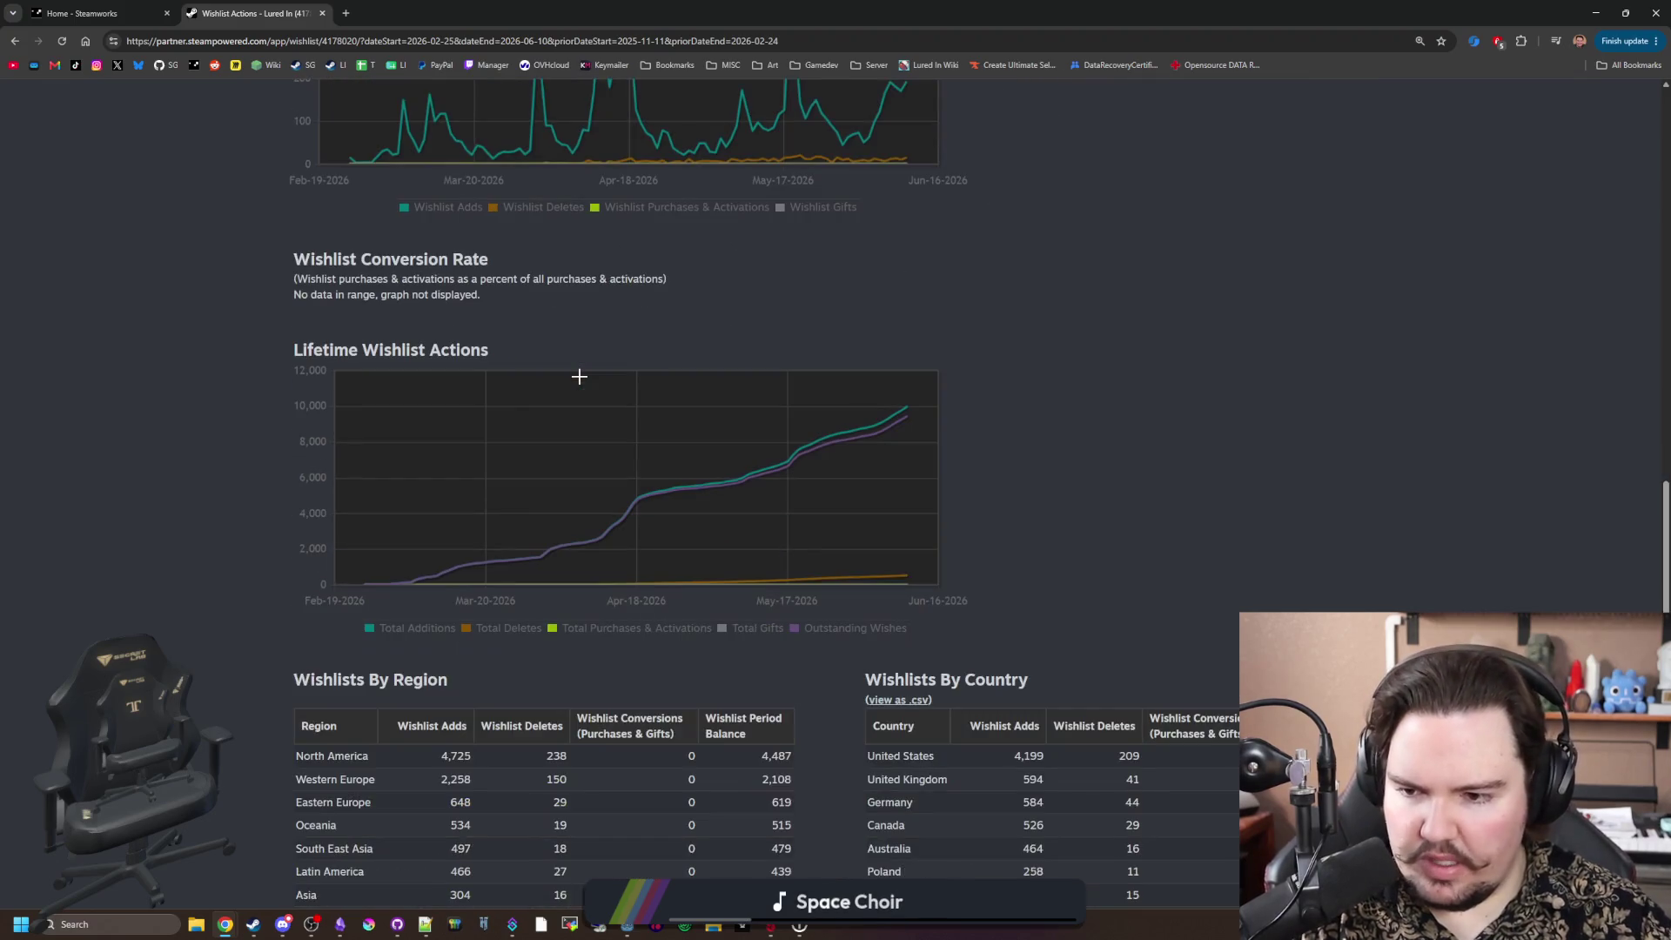
scroll(626, 357, "down", 4)
scroll(768, 315, "down", 1)
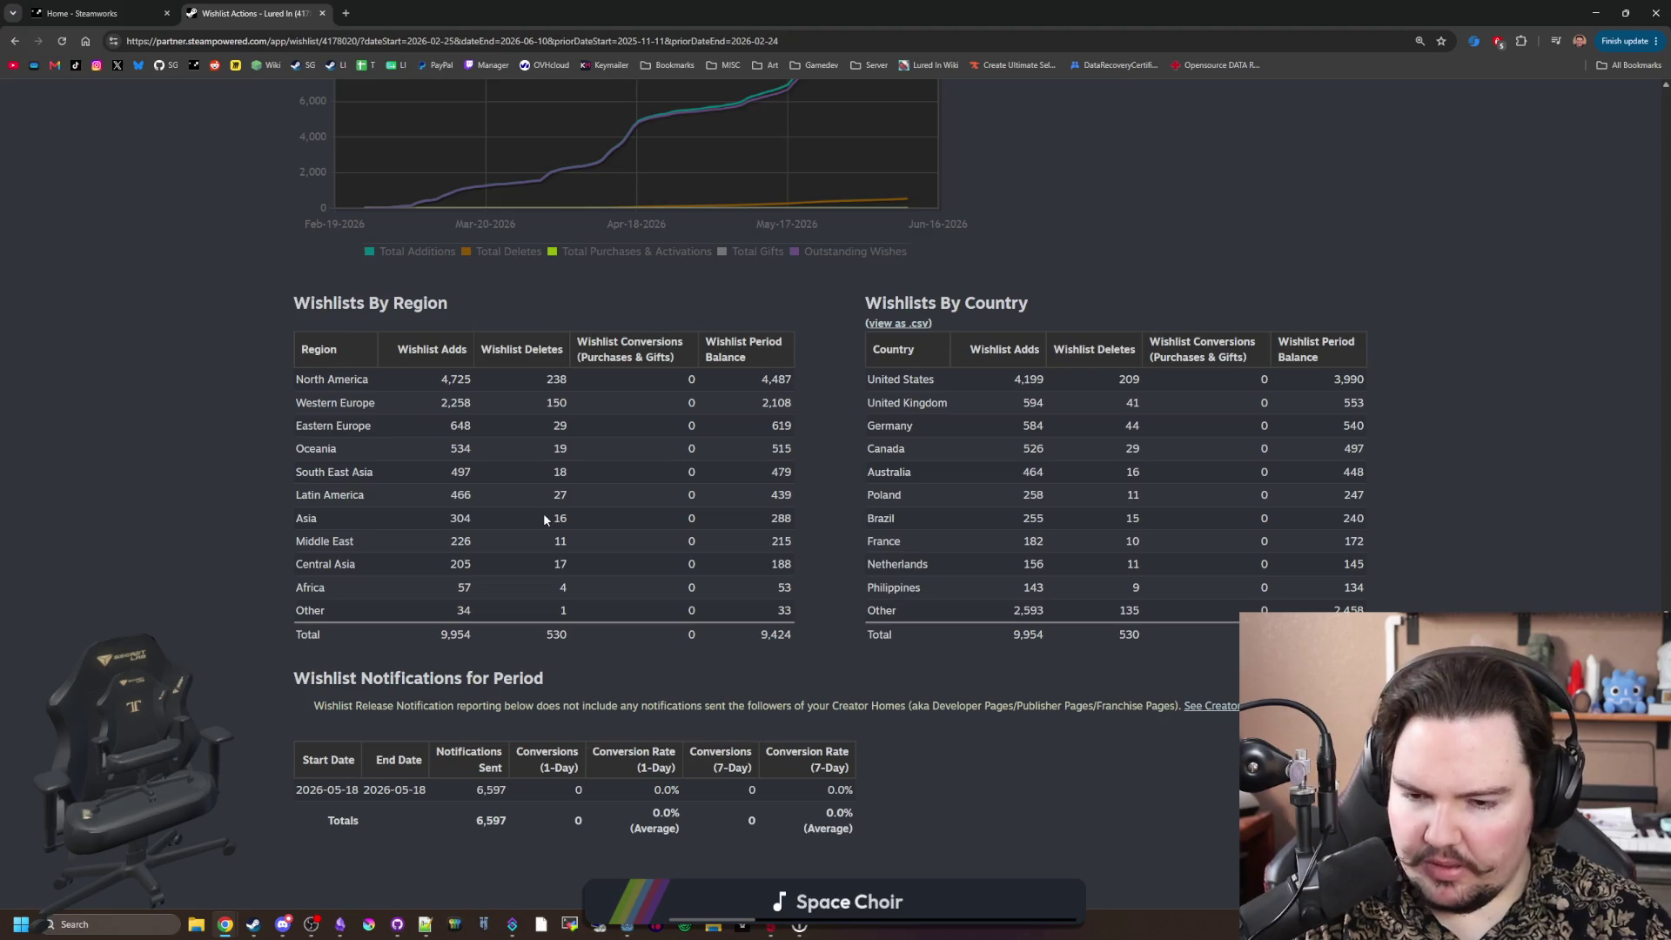
key("Home")
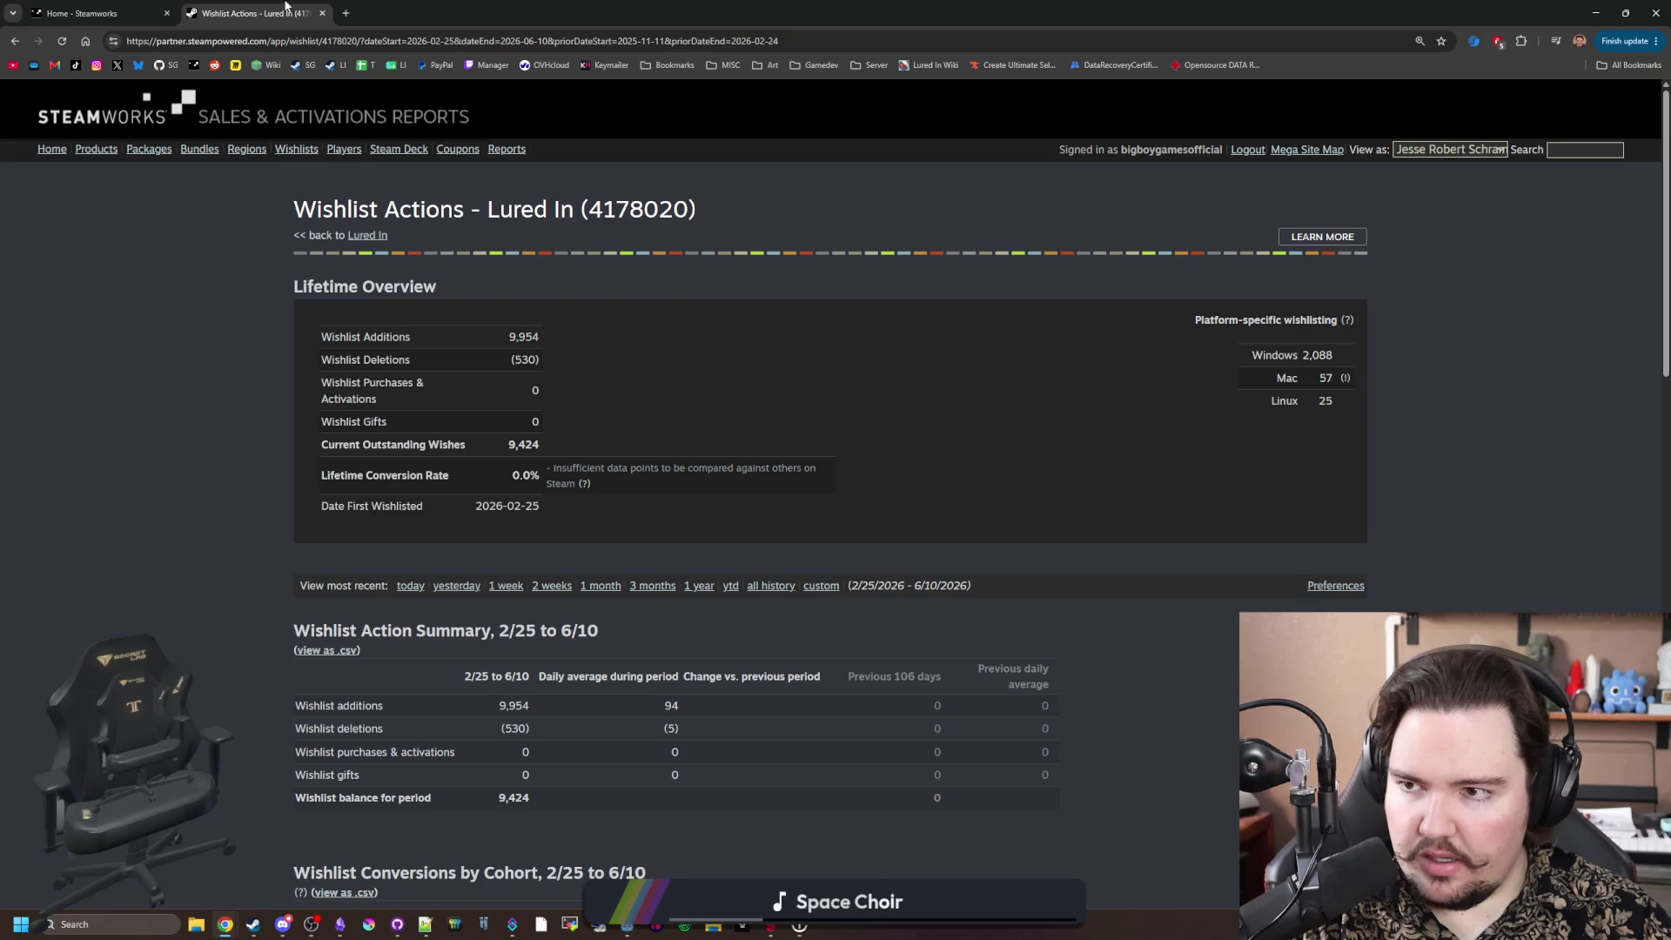
left_click_drag(924, 13, 923, 376)
left_click(488, 365)
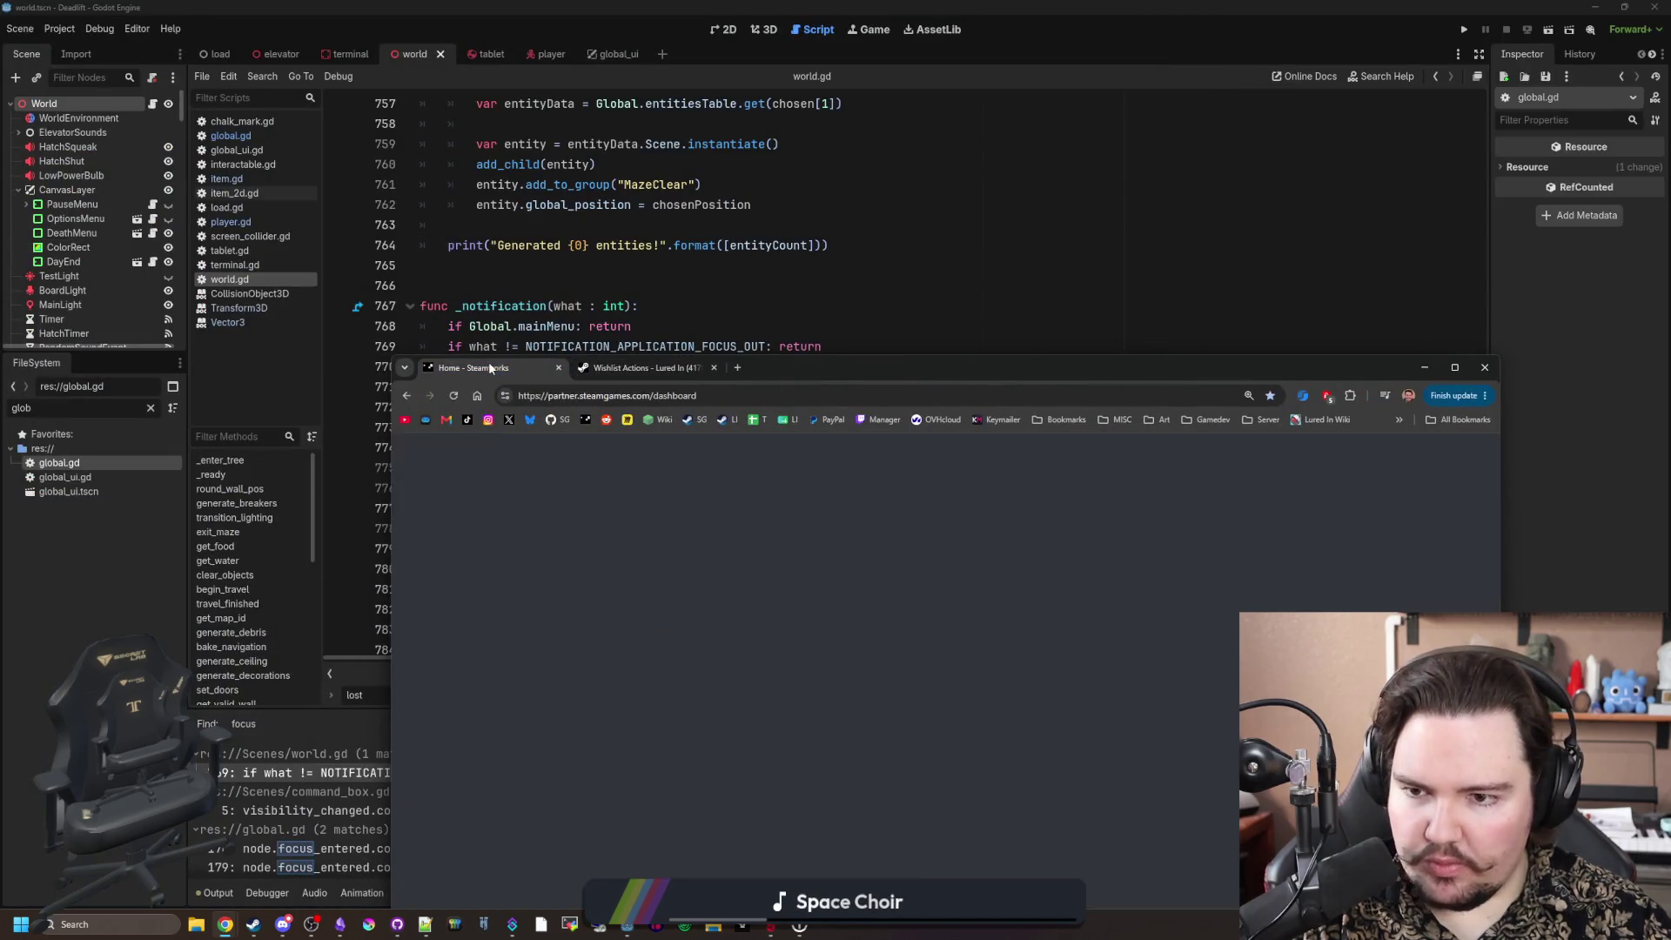
Step: Close the Steamworks home and wishlist tabs to return to the Godot editor
left_click(557, 367)
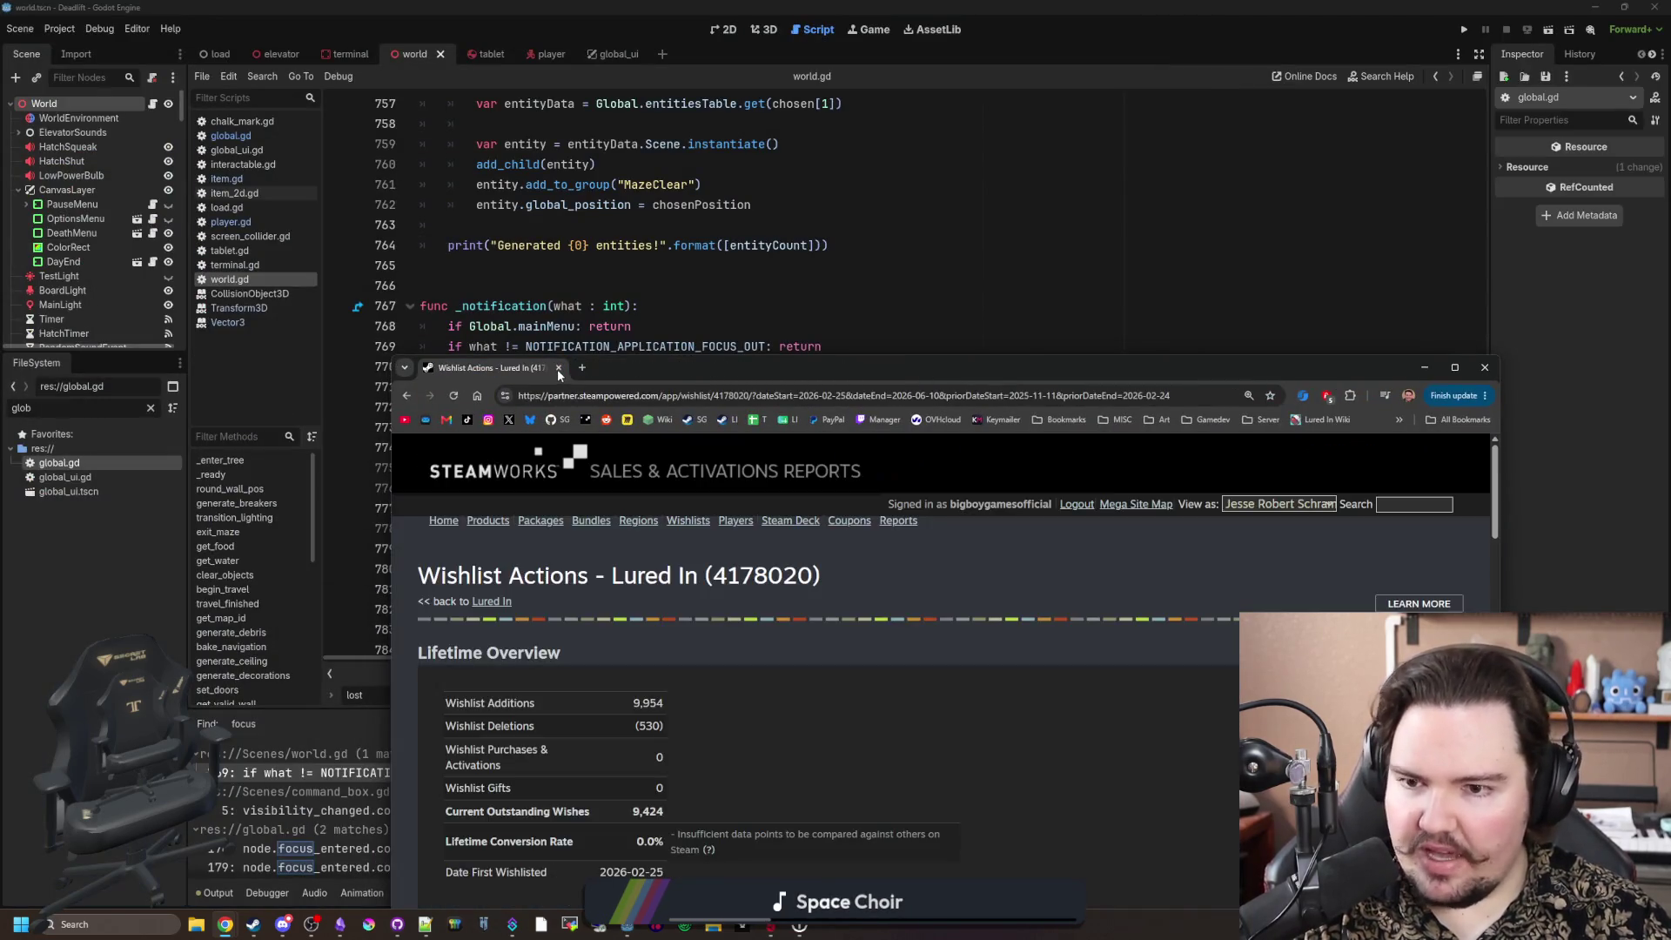
left_click(557, 368)
left_click(570, 419)
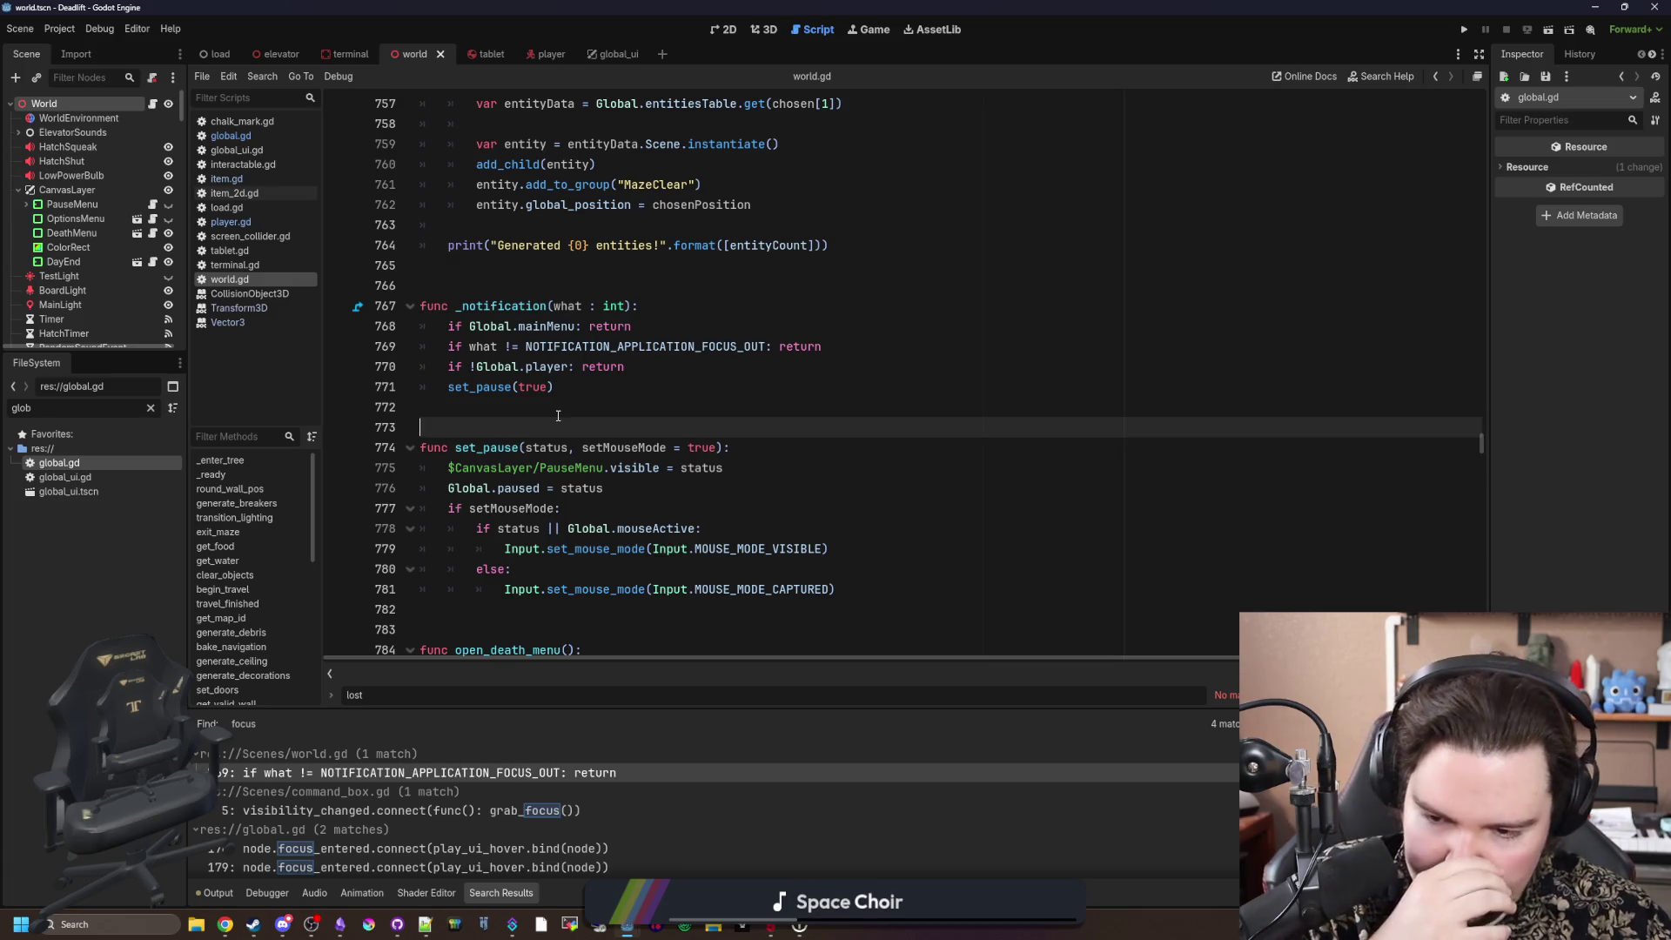
left_click(690, 407)
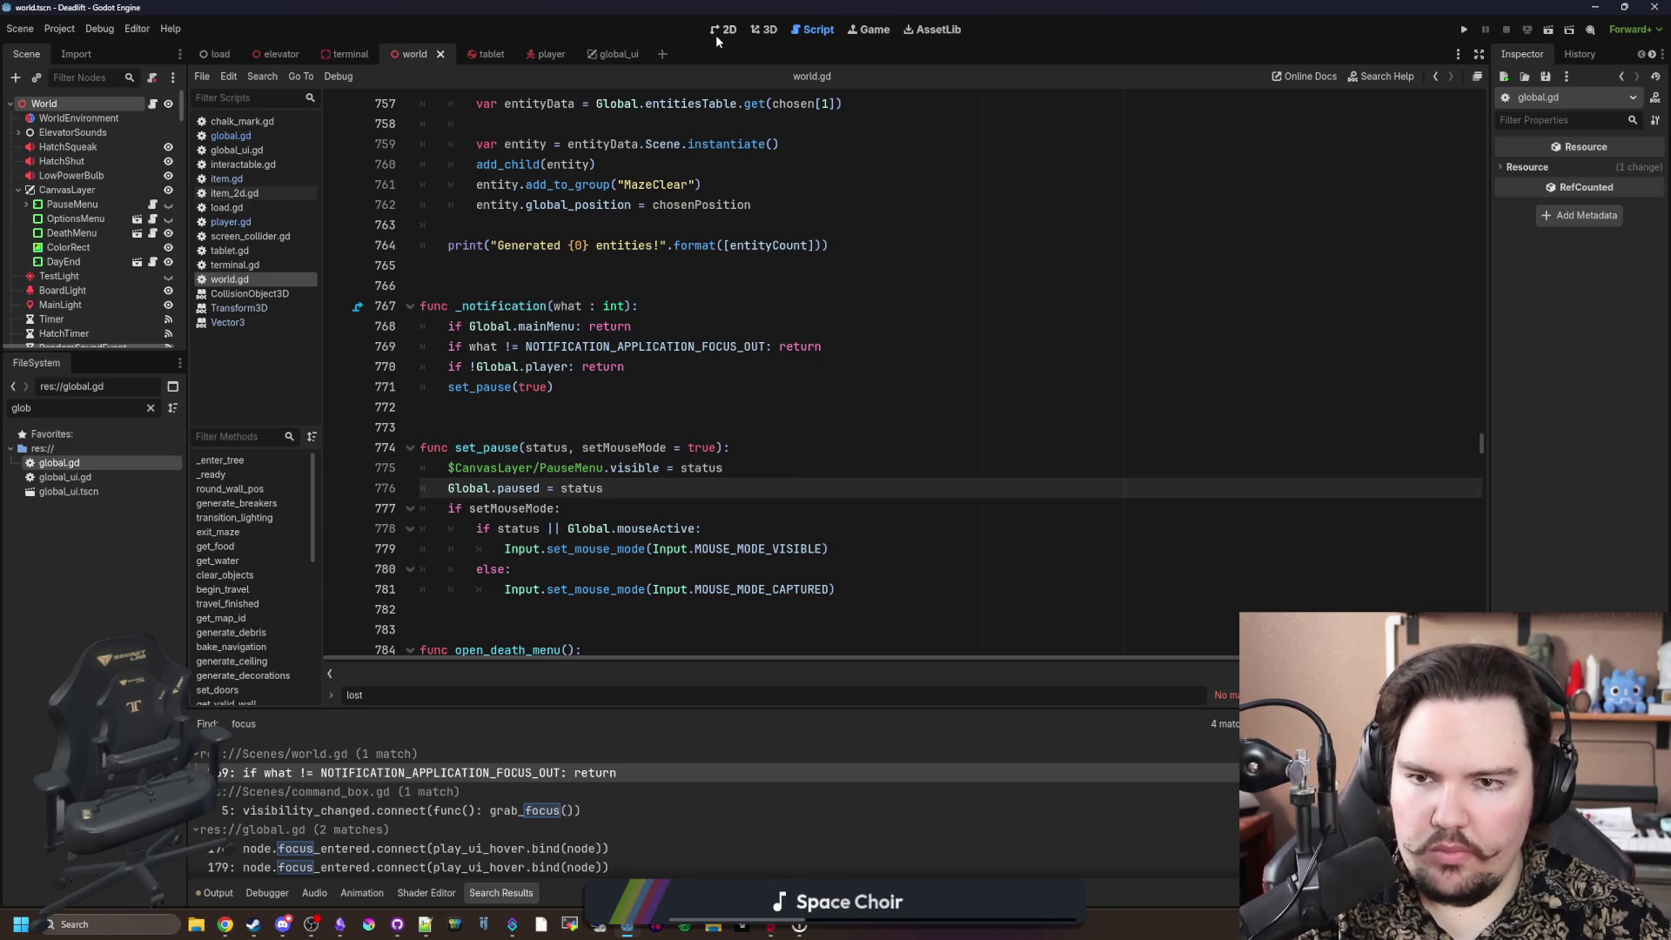
Step: Switch to the 3D view and fly the camera through the doorway to the wall box and sign
left_click(738, 27)
left_click(763, 31)
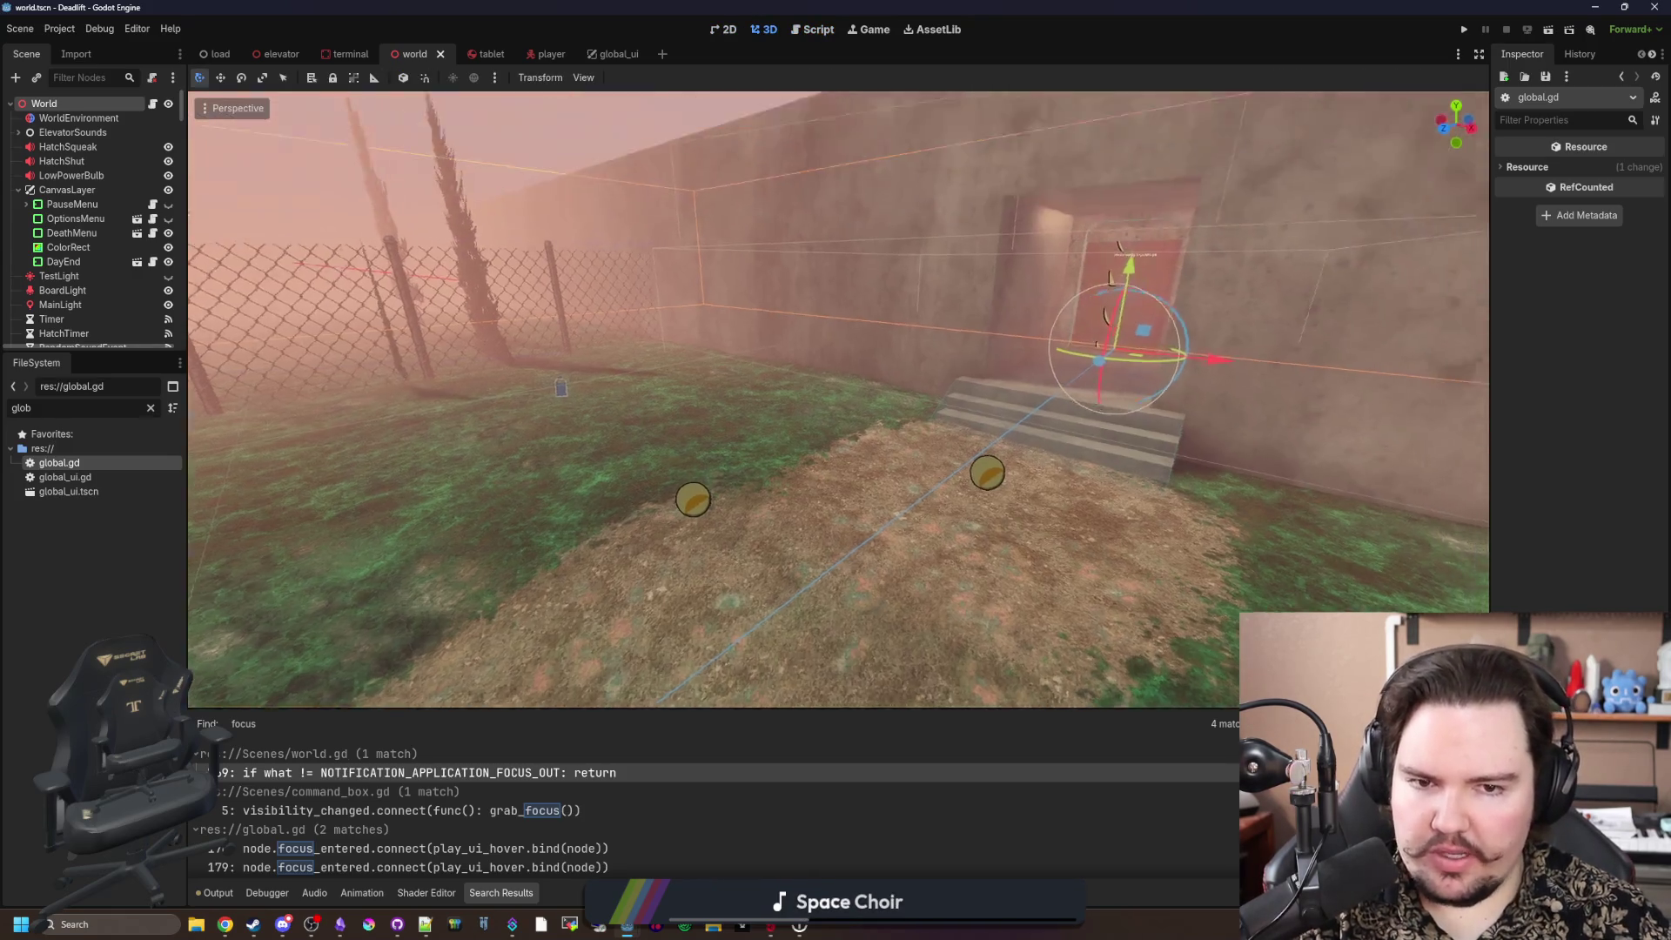
key("w")
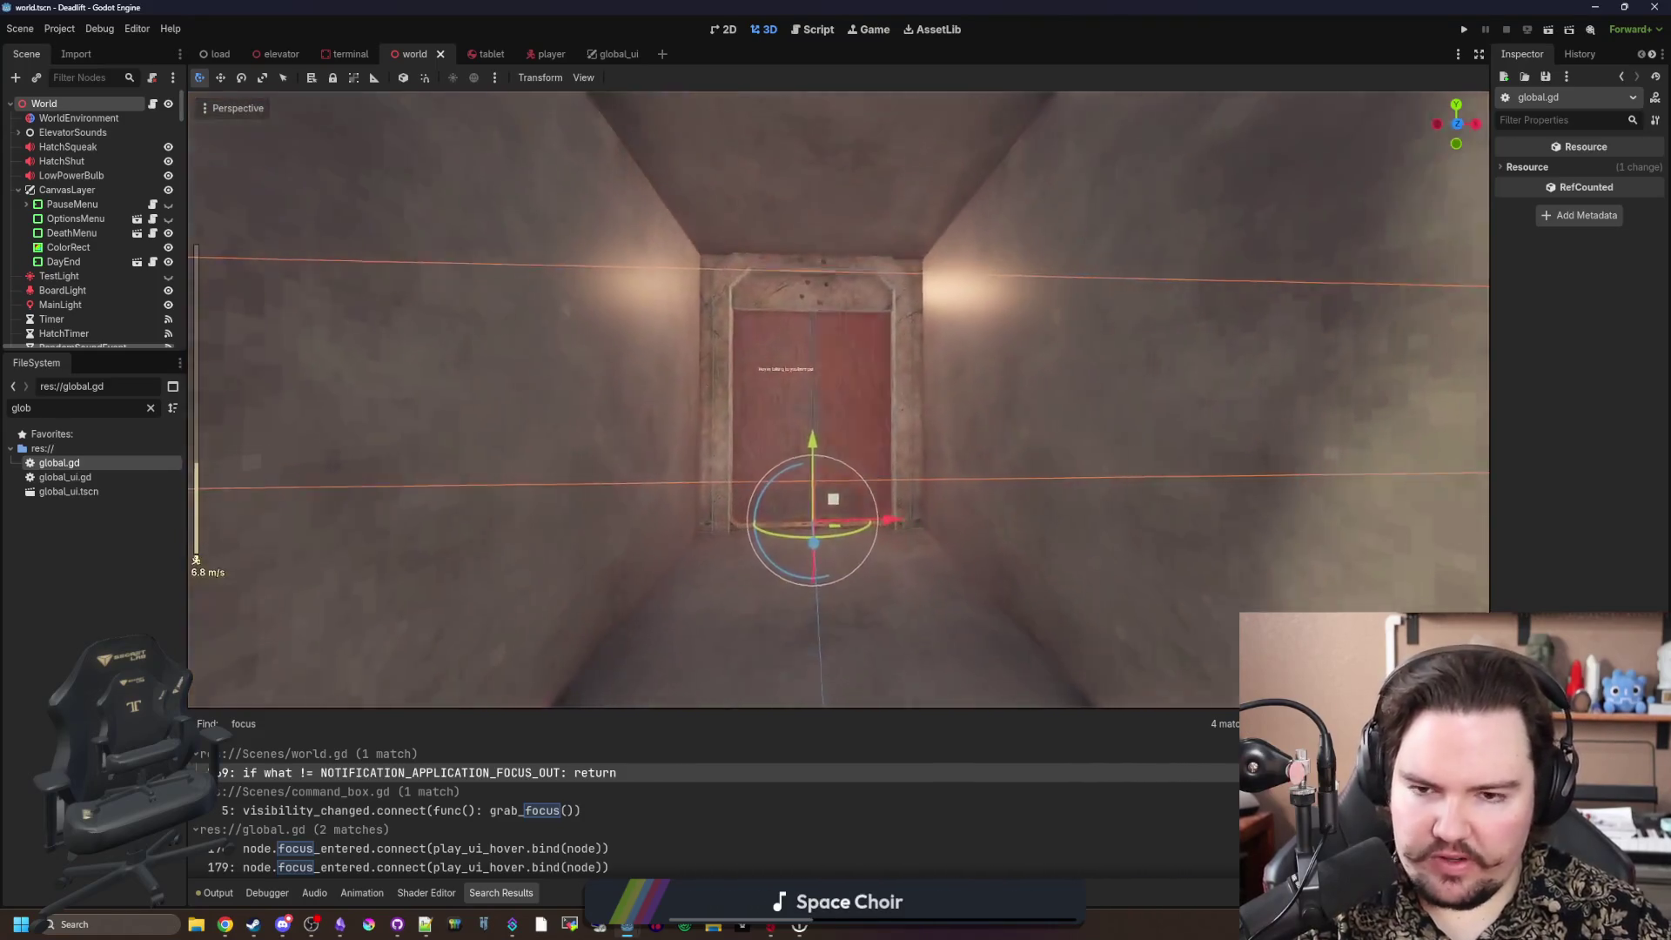
key("w")
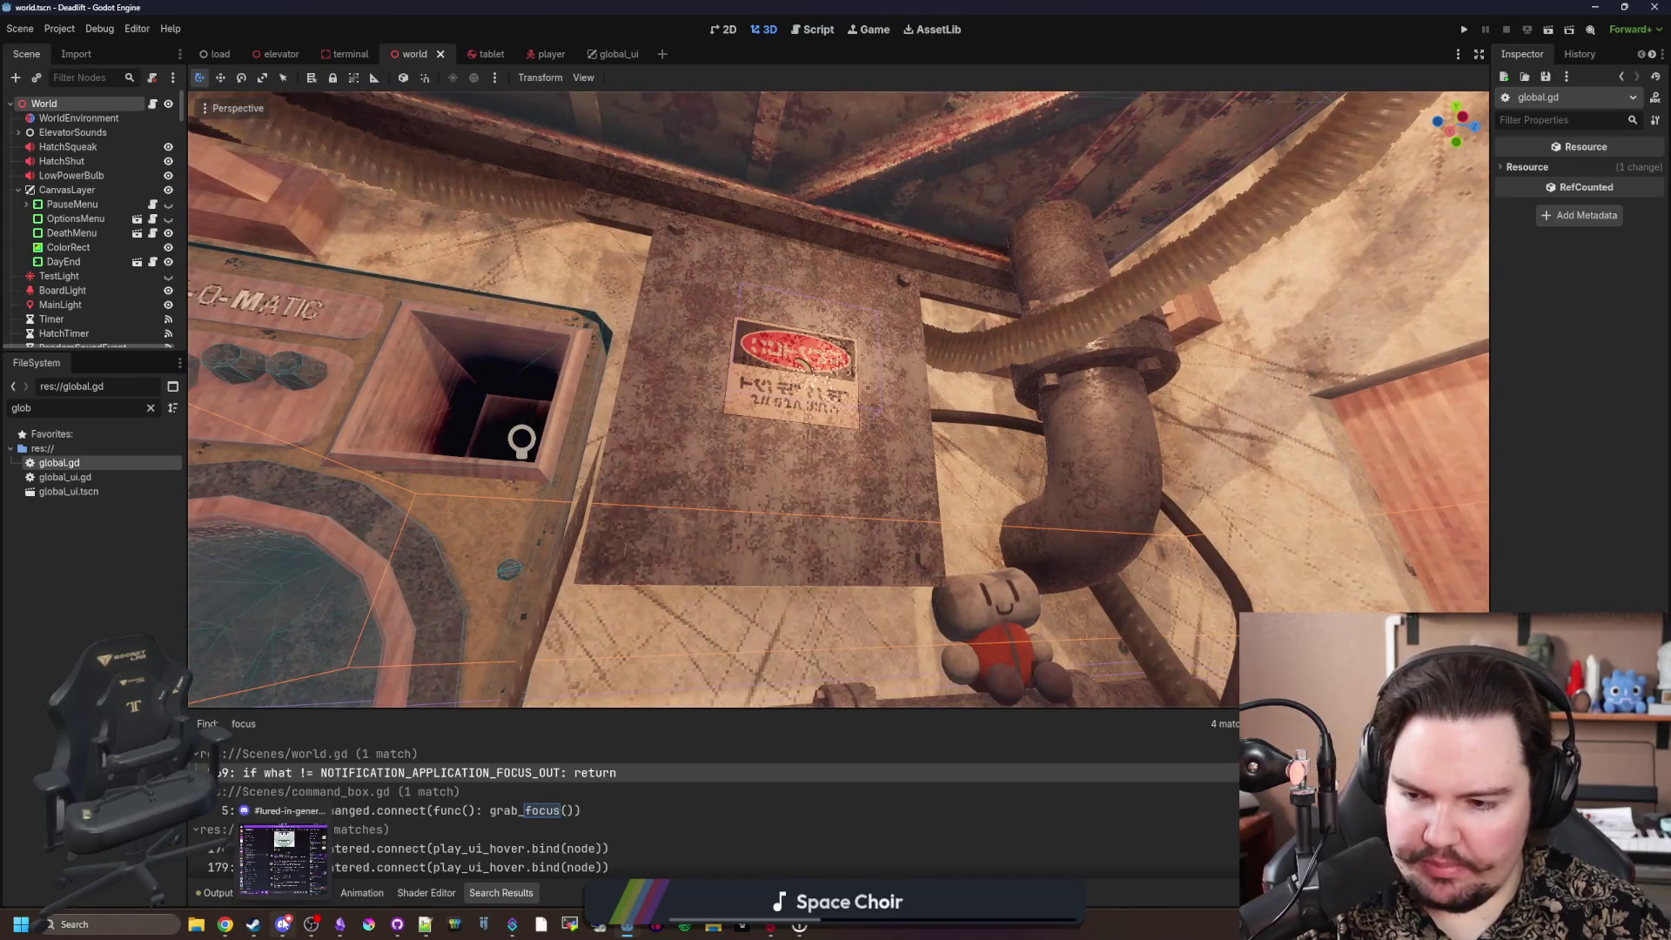
left_click(283, 924)
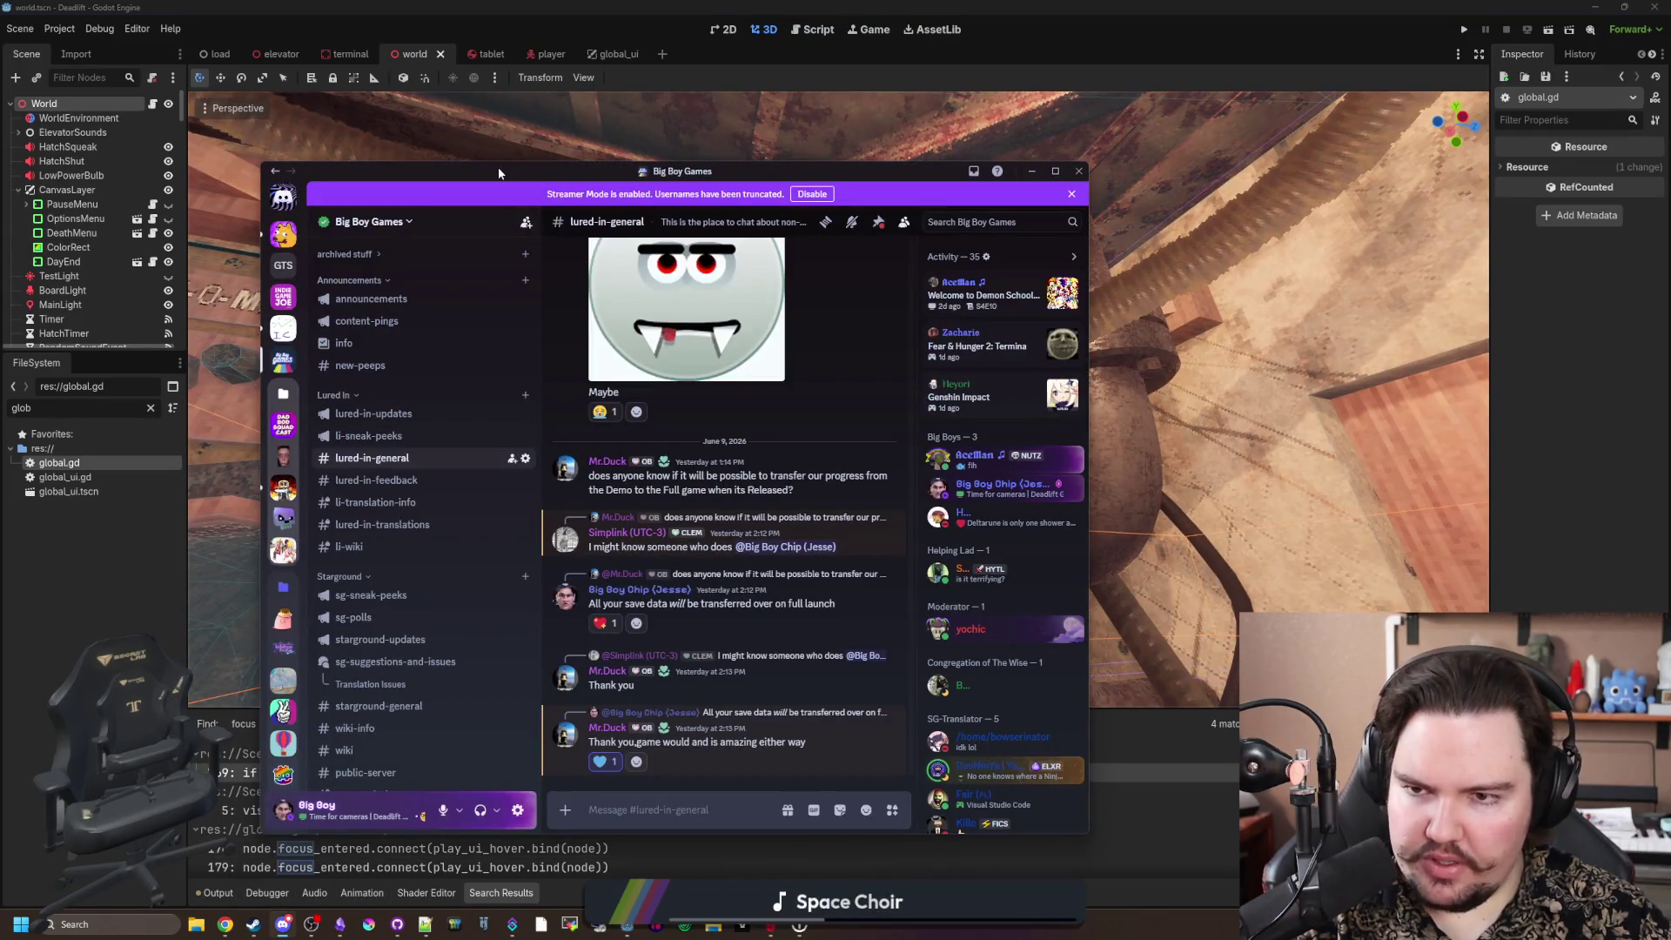
left_click(283, 925)
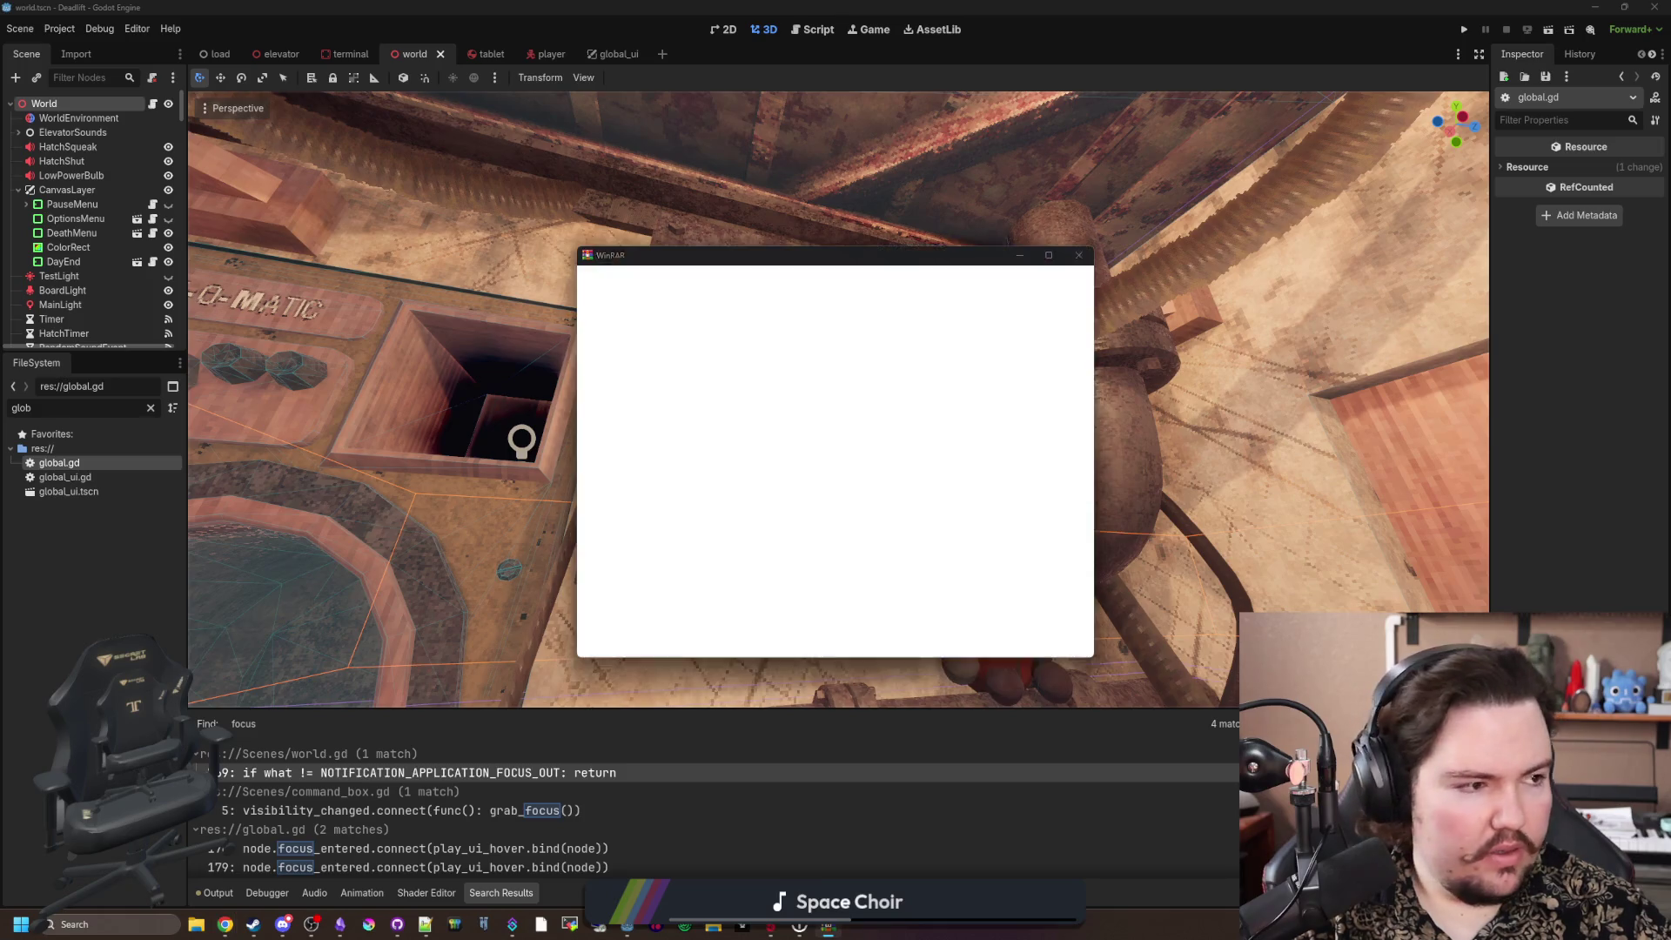
left_click(1080, 255)
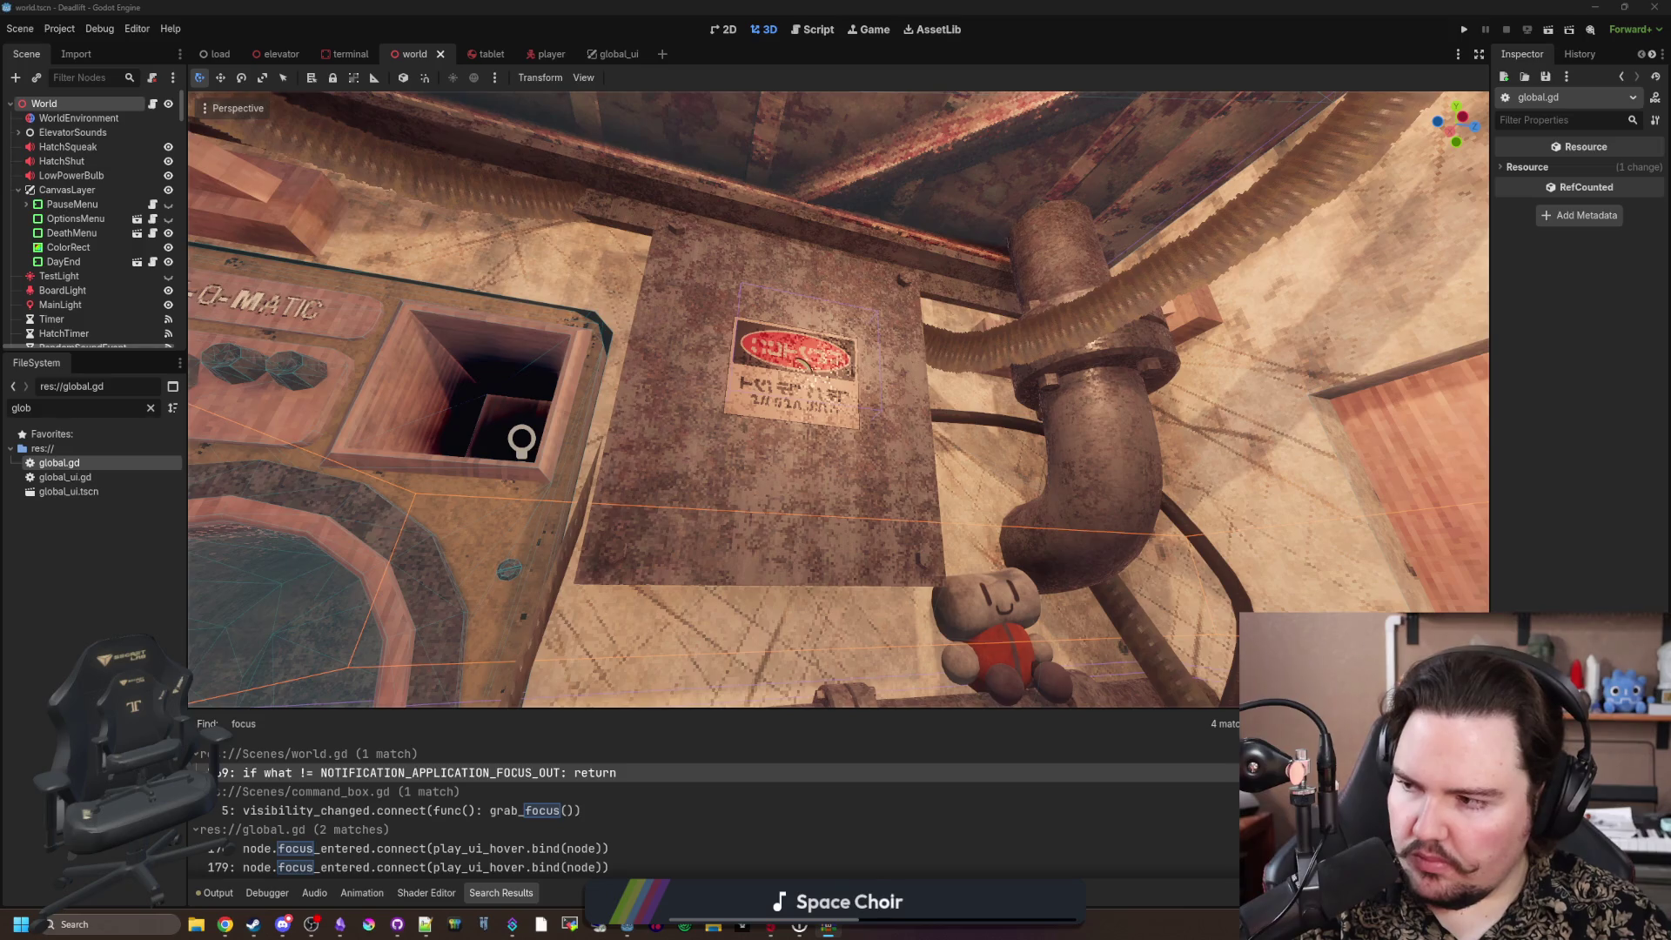
Step: Clear the FileSystem filter and open the project's Textures folder
left_click(98, 529)
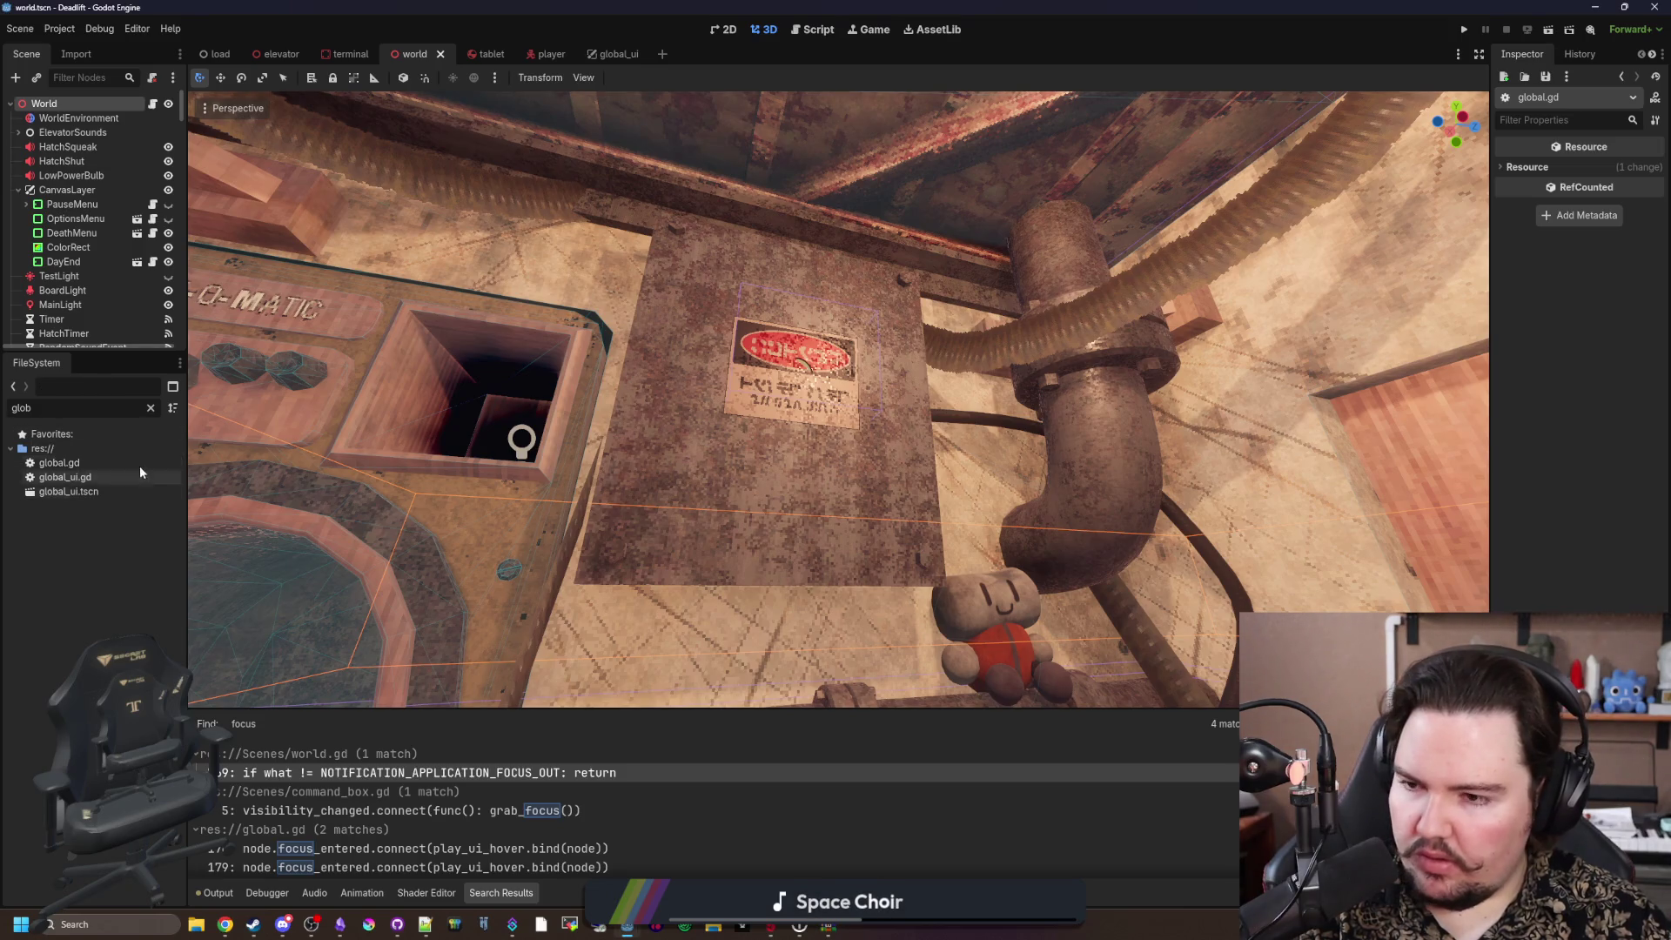
left_click(153, 407)
type("text")
left_click(87, 477)
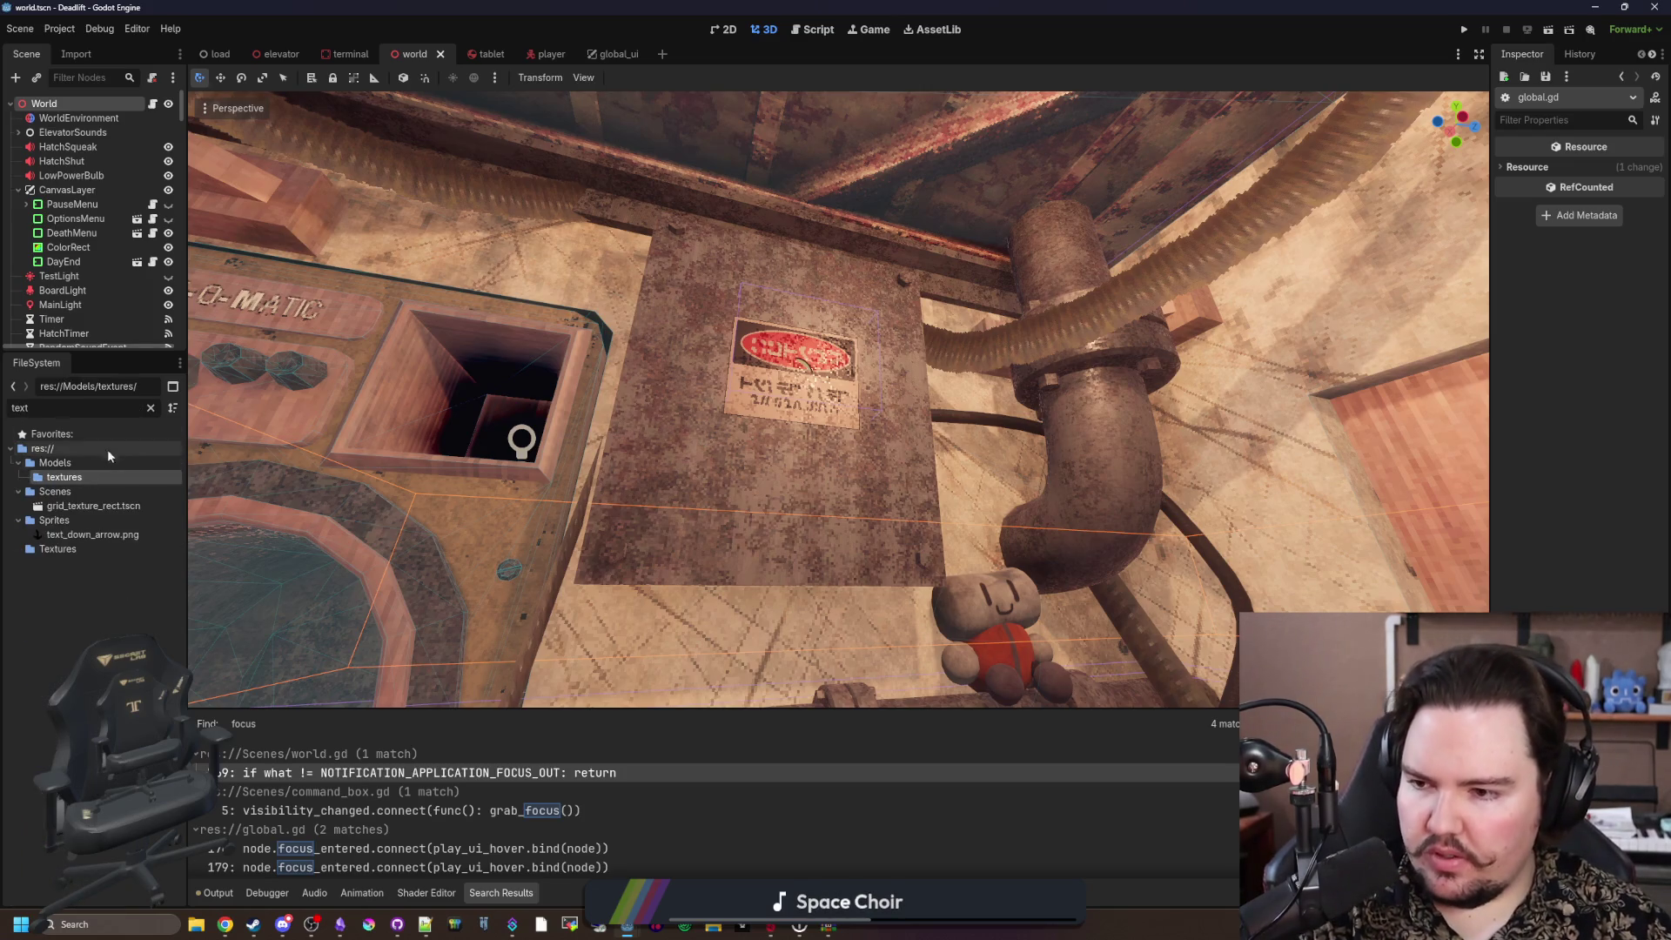
left_click(151, 409)
double_click(143, 510)
scroll(87, 629, "down", 5)
scroll(87, 629, "up", 5)
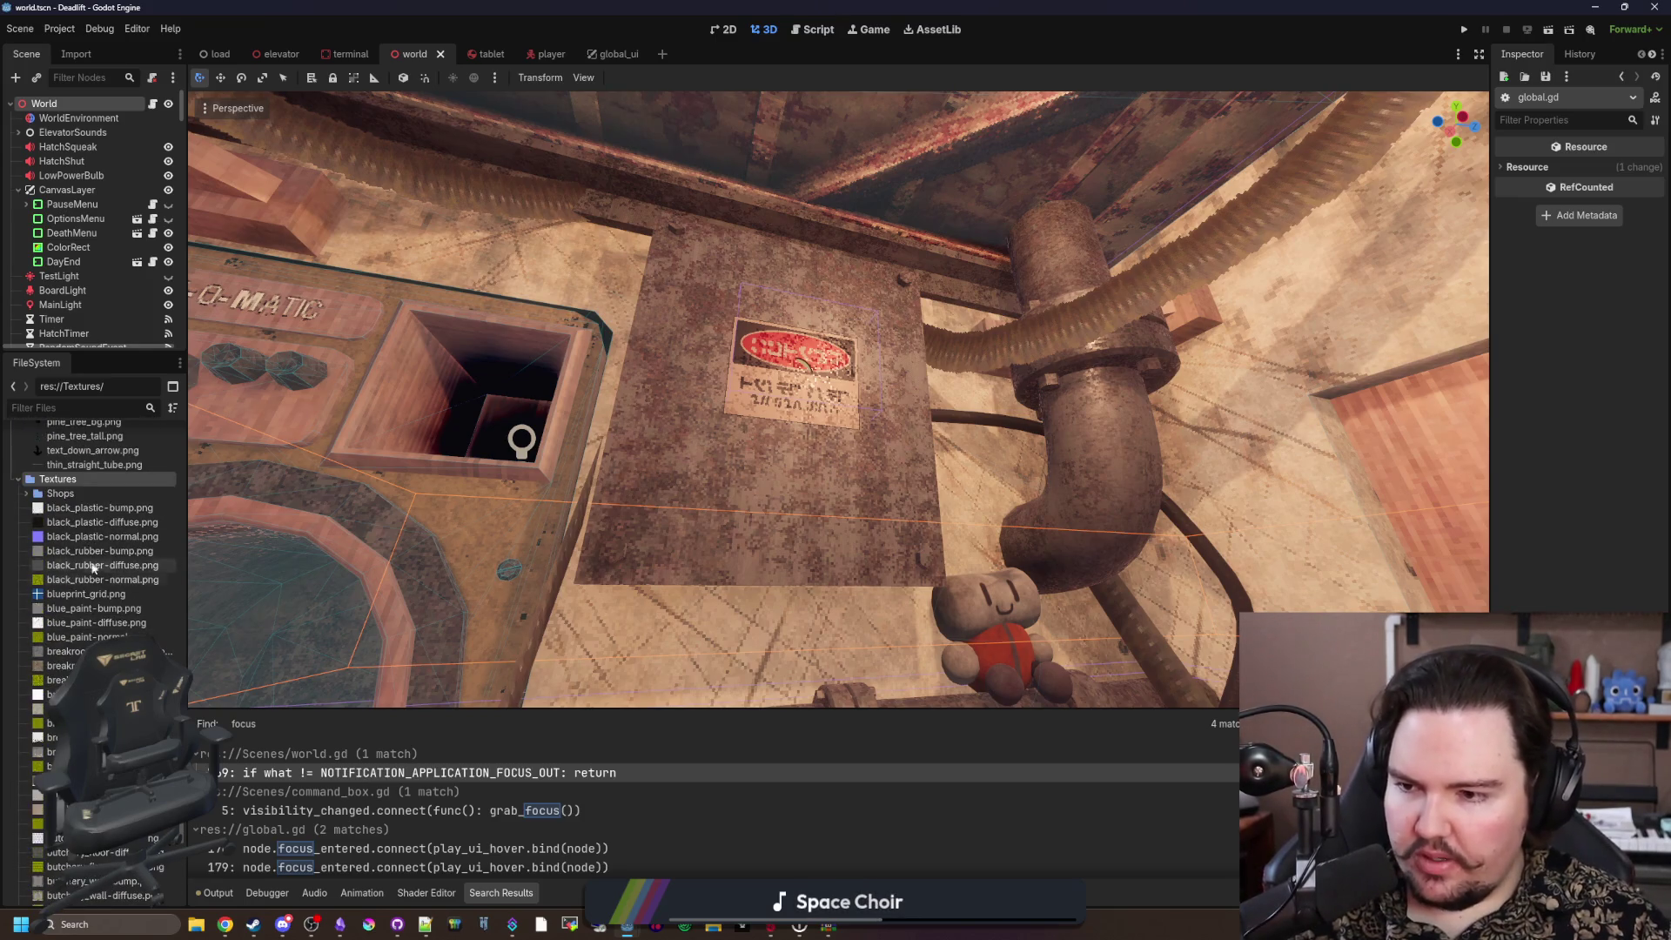
Step: Create a Metal folder inside Textures and move the four metal textures into it
right_click(84, 478)
mouse_move(184, 498)
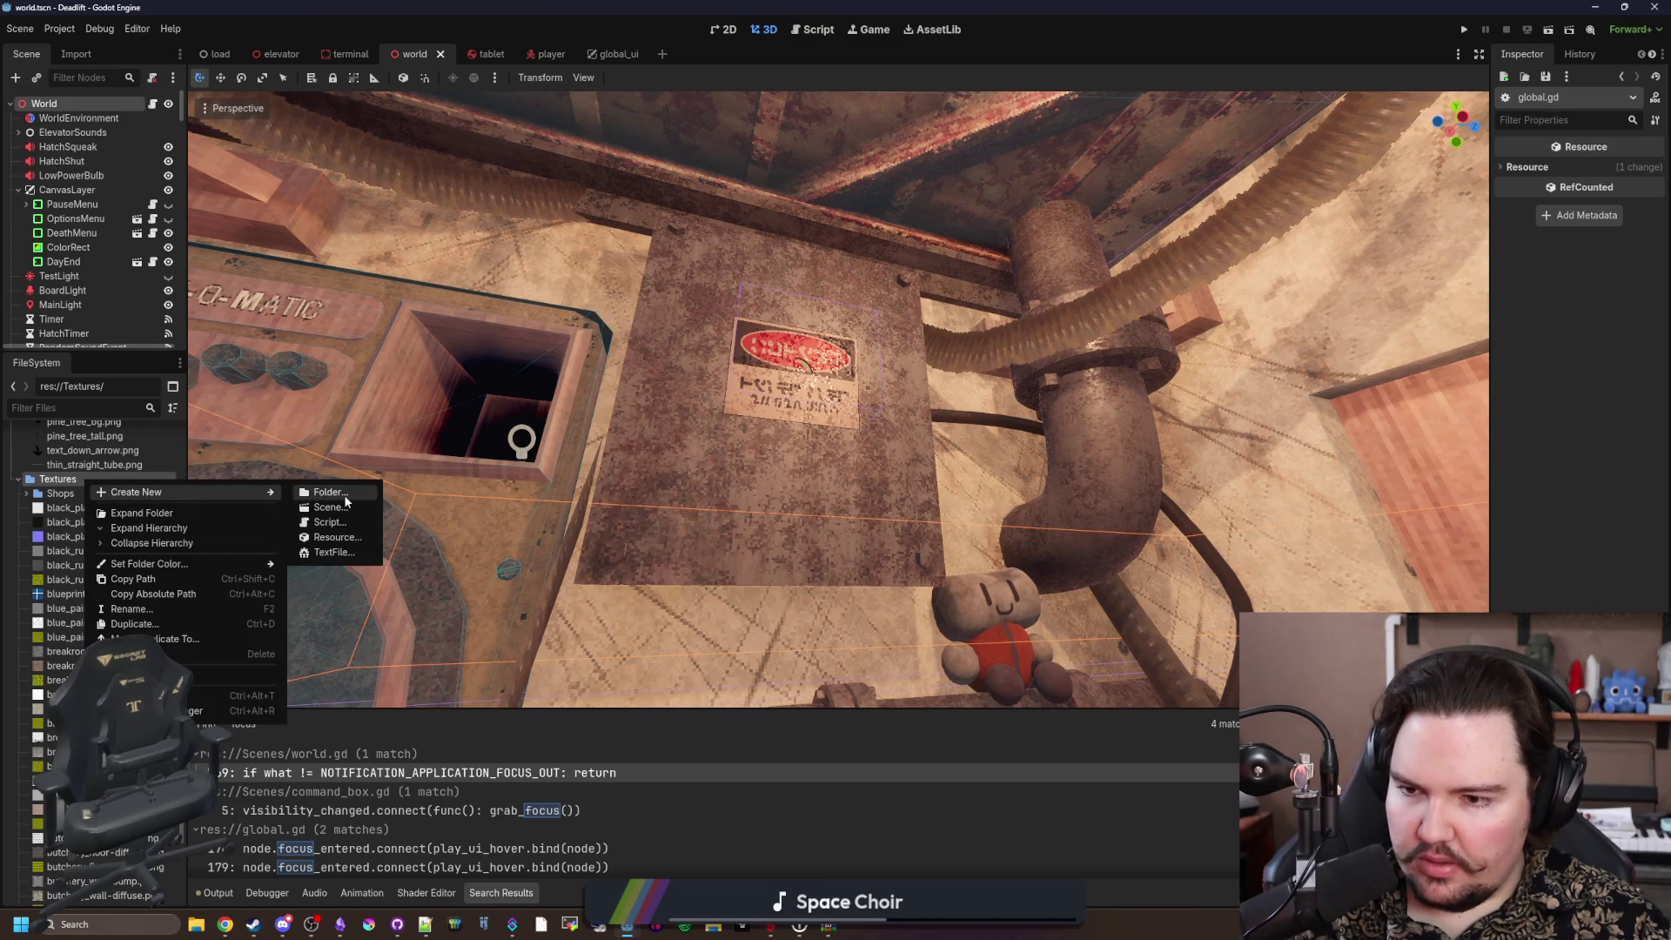
left_click(345, 495)
type("Metal")
key("Return")
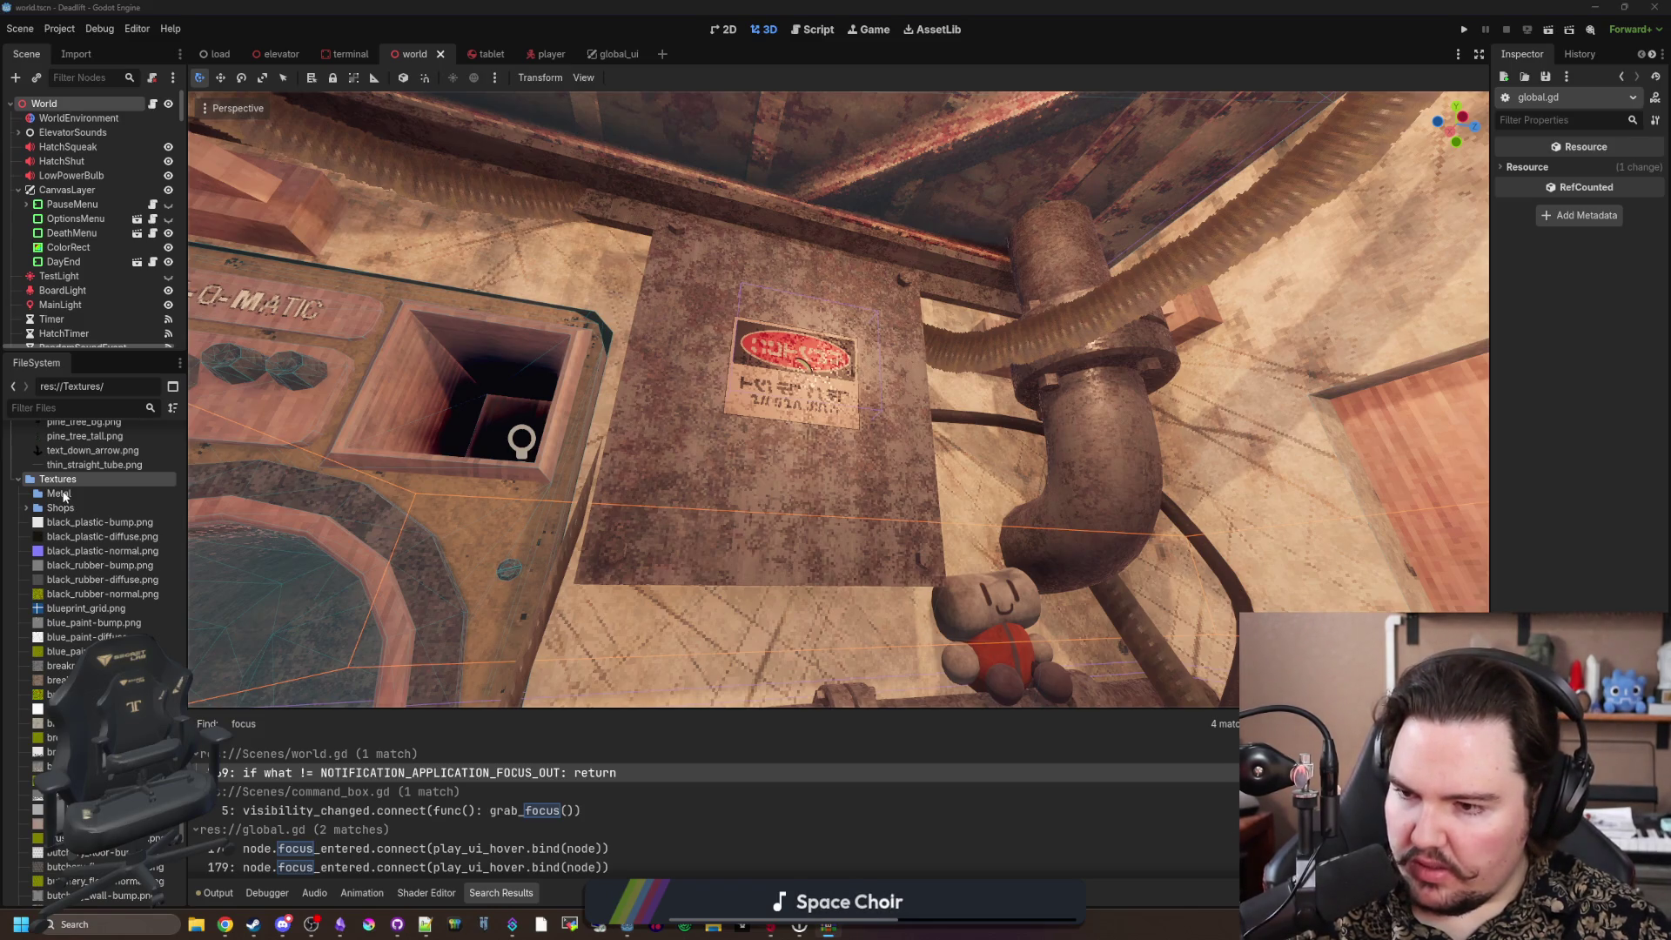
left_click_drag(73, 502, 54, 496)
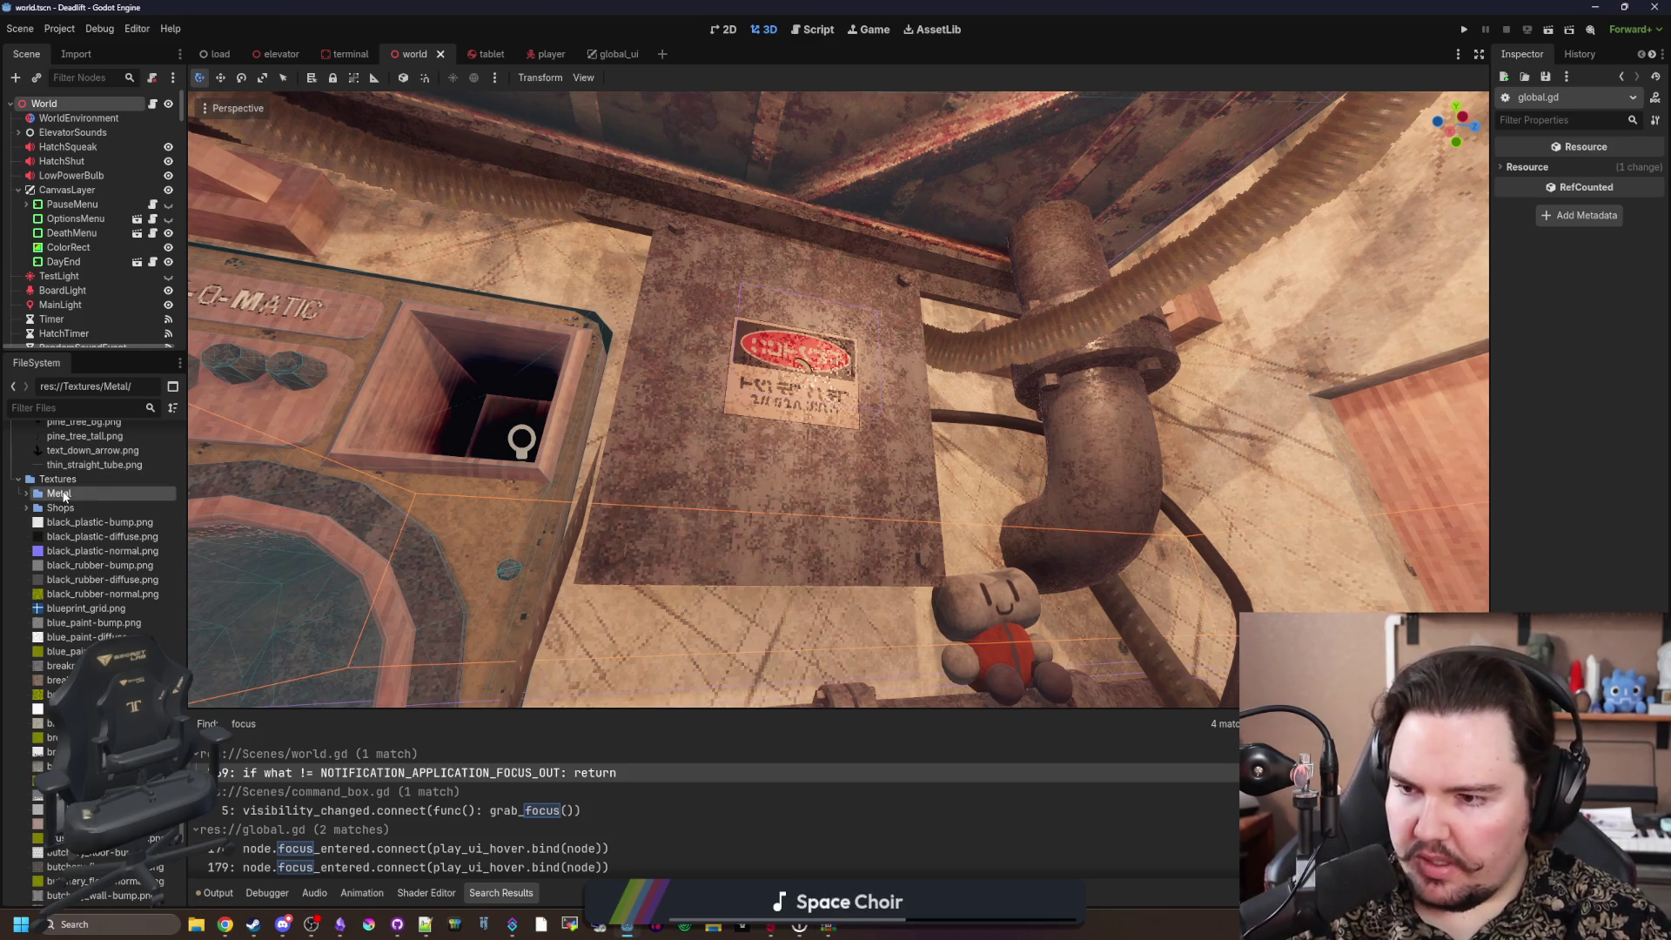
left_click(26, 494)
left_click(98, 510)
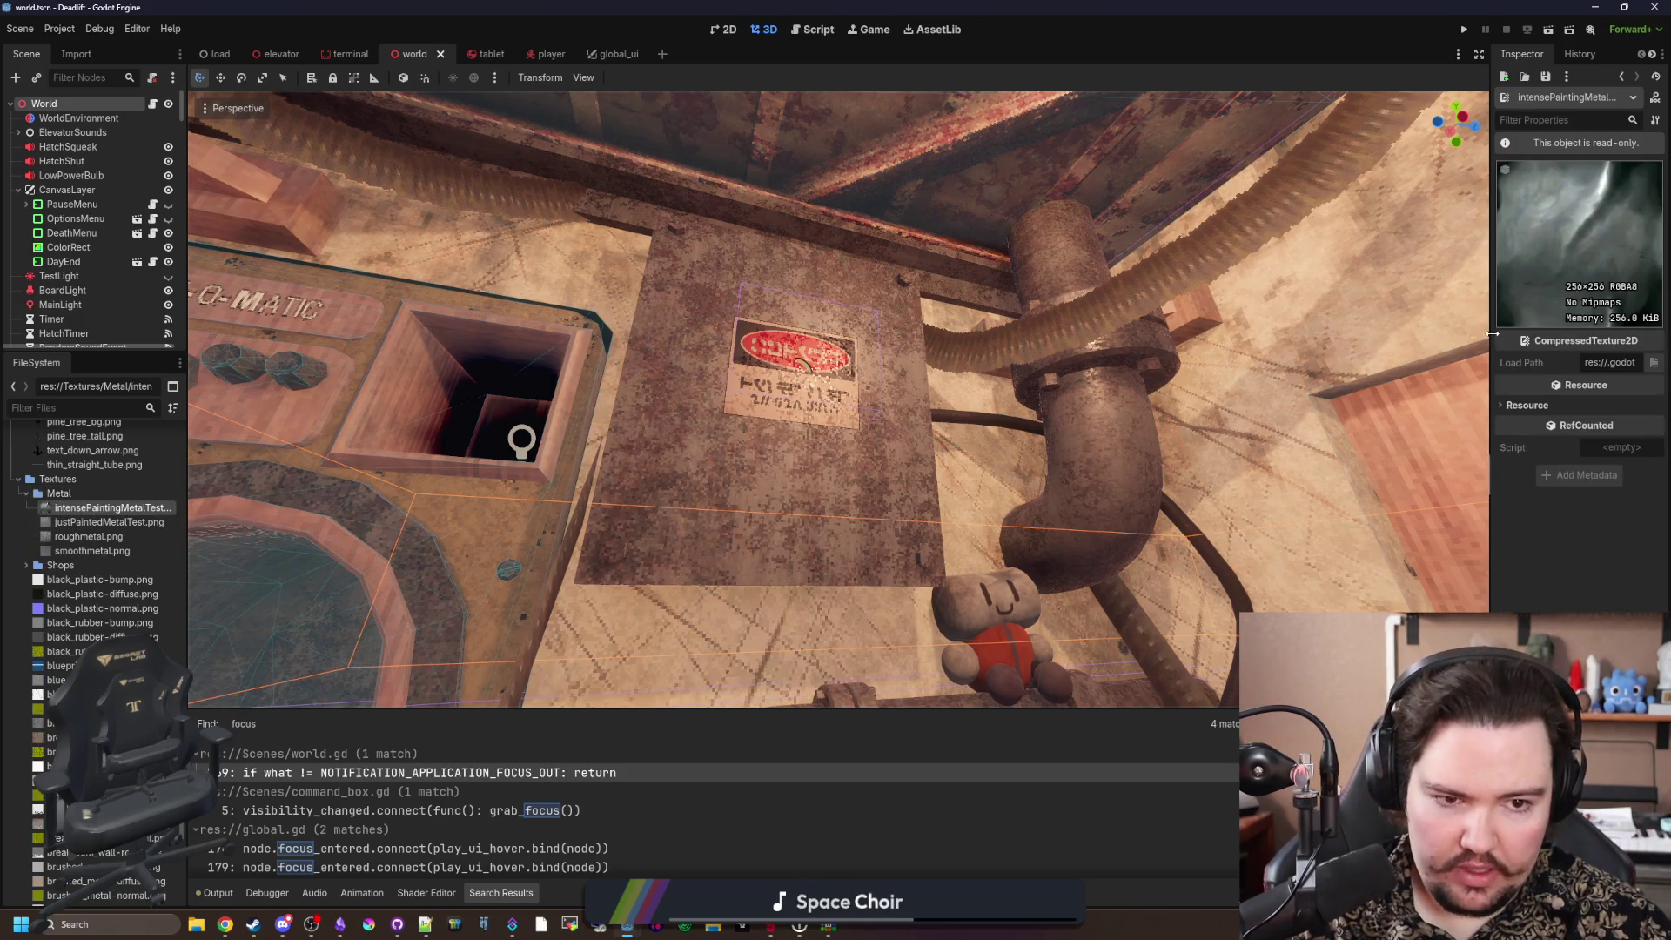
Step: Widen the Inspector, preview justPaintedMetalTest, roughmetal and smoothmetal, and face the Craft-O-Matic door
left_click_drag(1492, 334, 1241, 333)
left_click(147, 523)
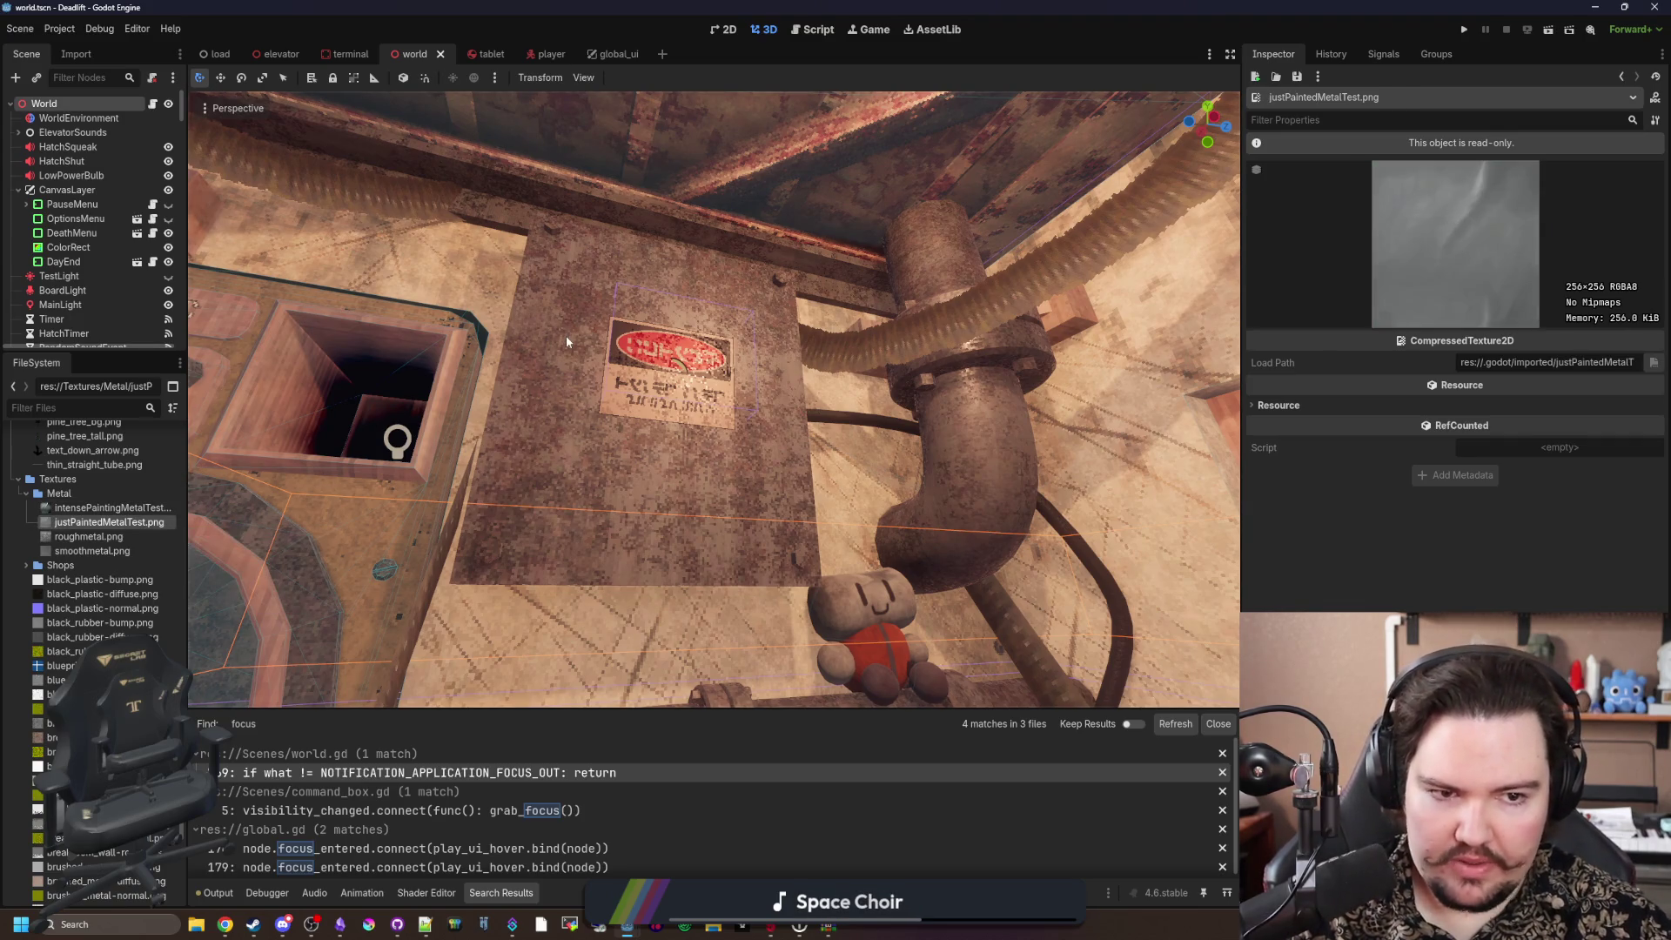
left_click(125, 538)
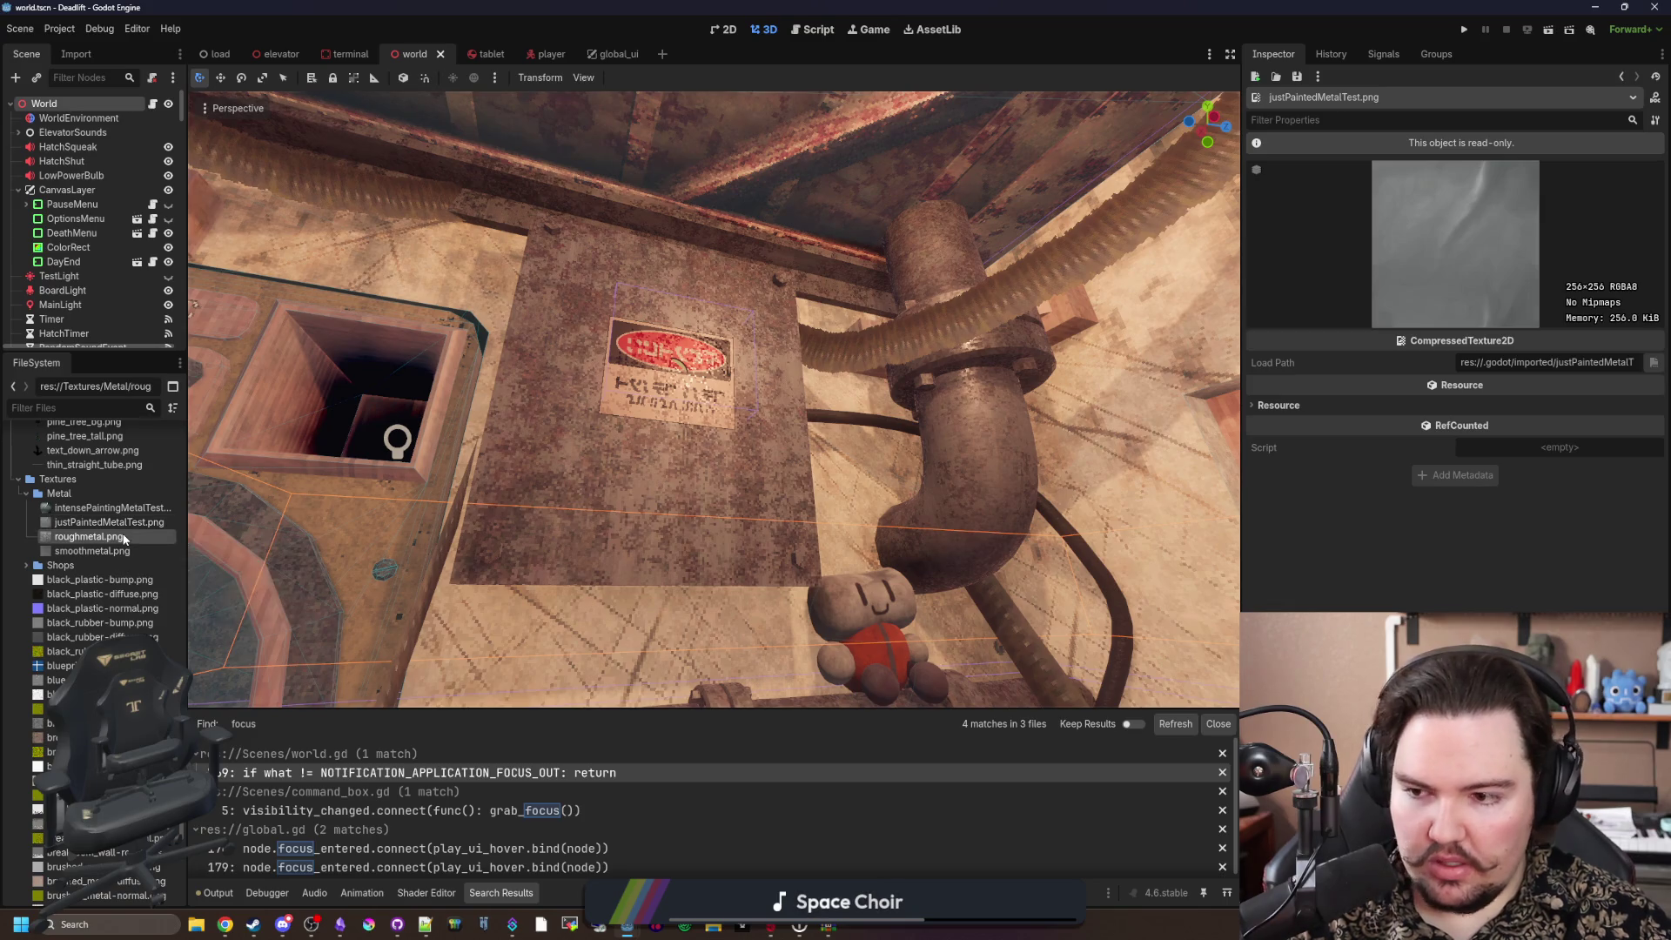
left_click(124, 554)
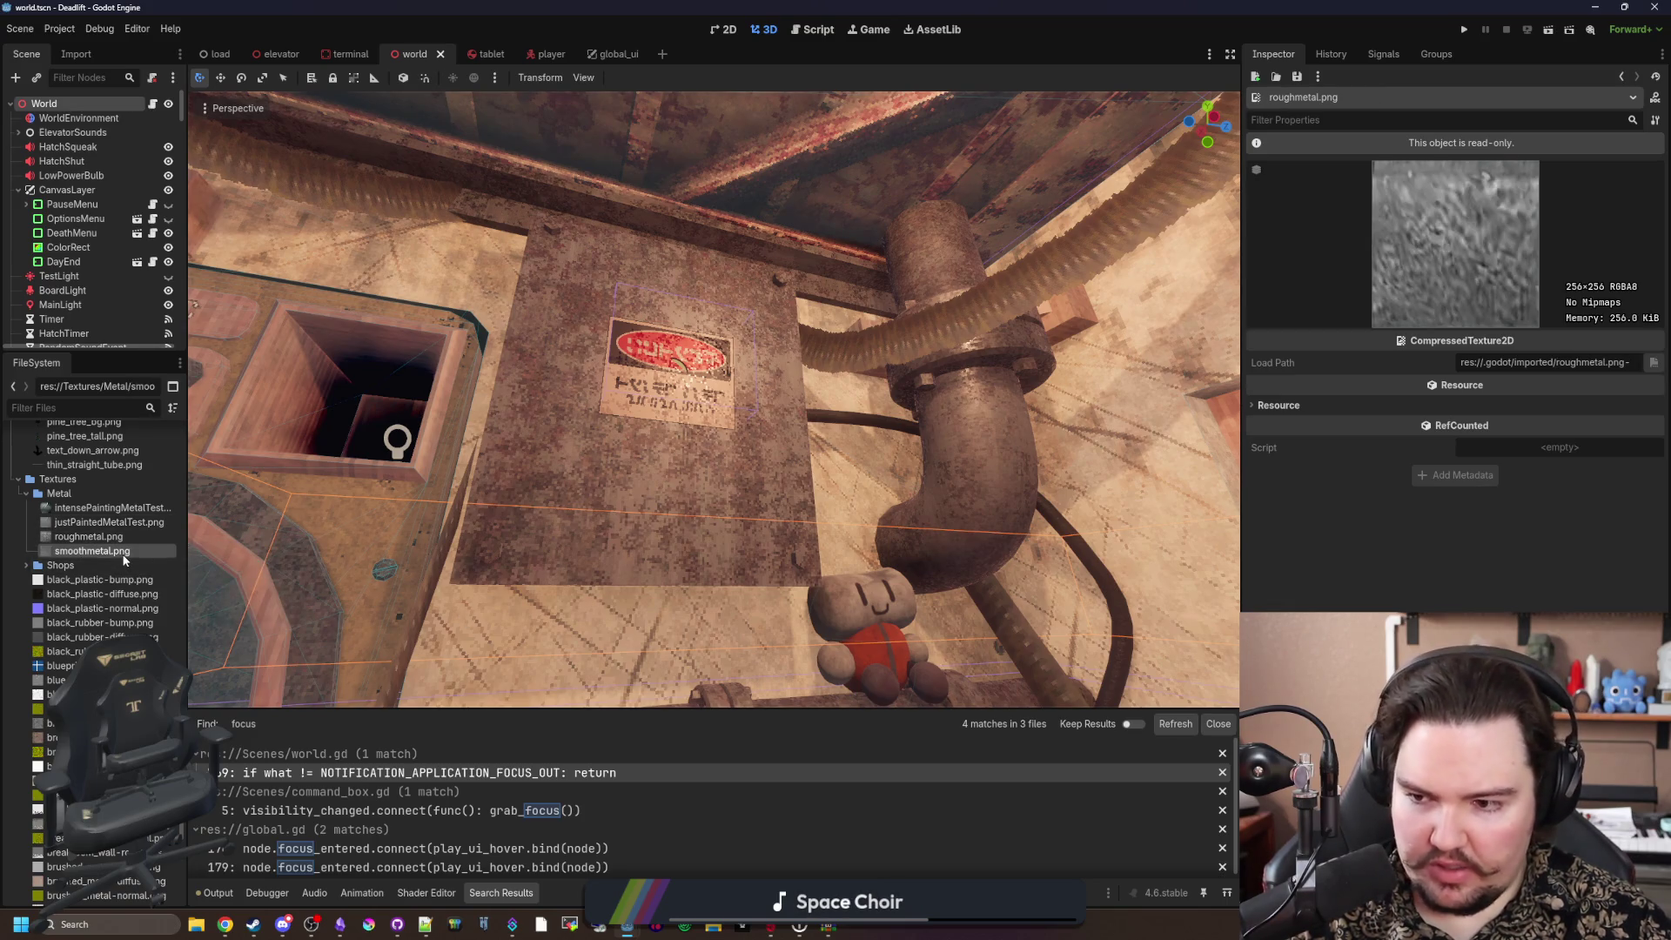
left_click_drag(900, 470, 853, 409)
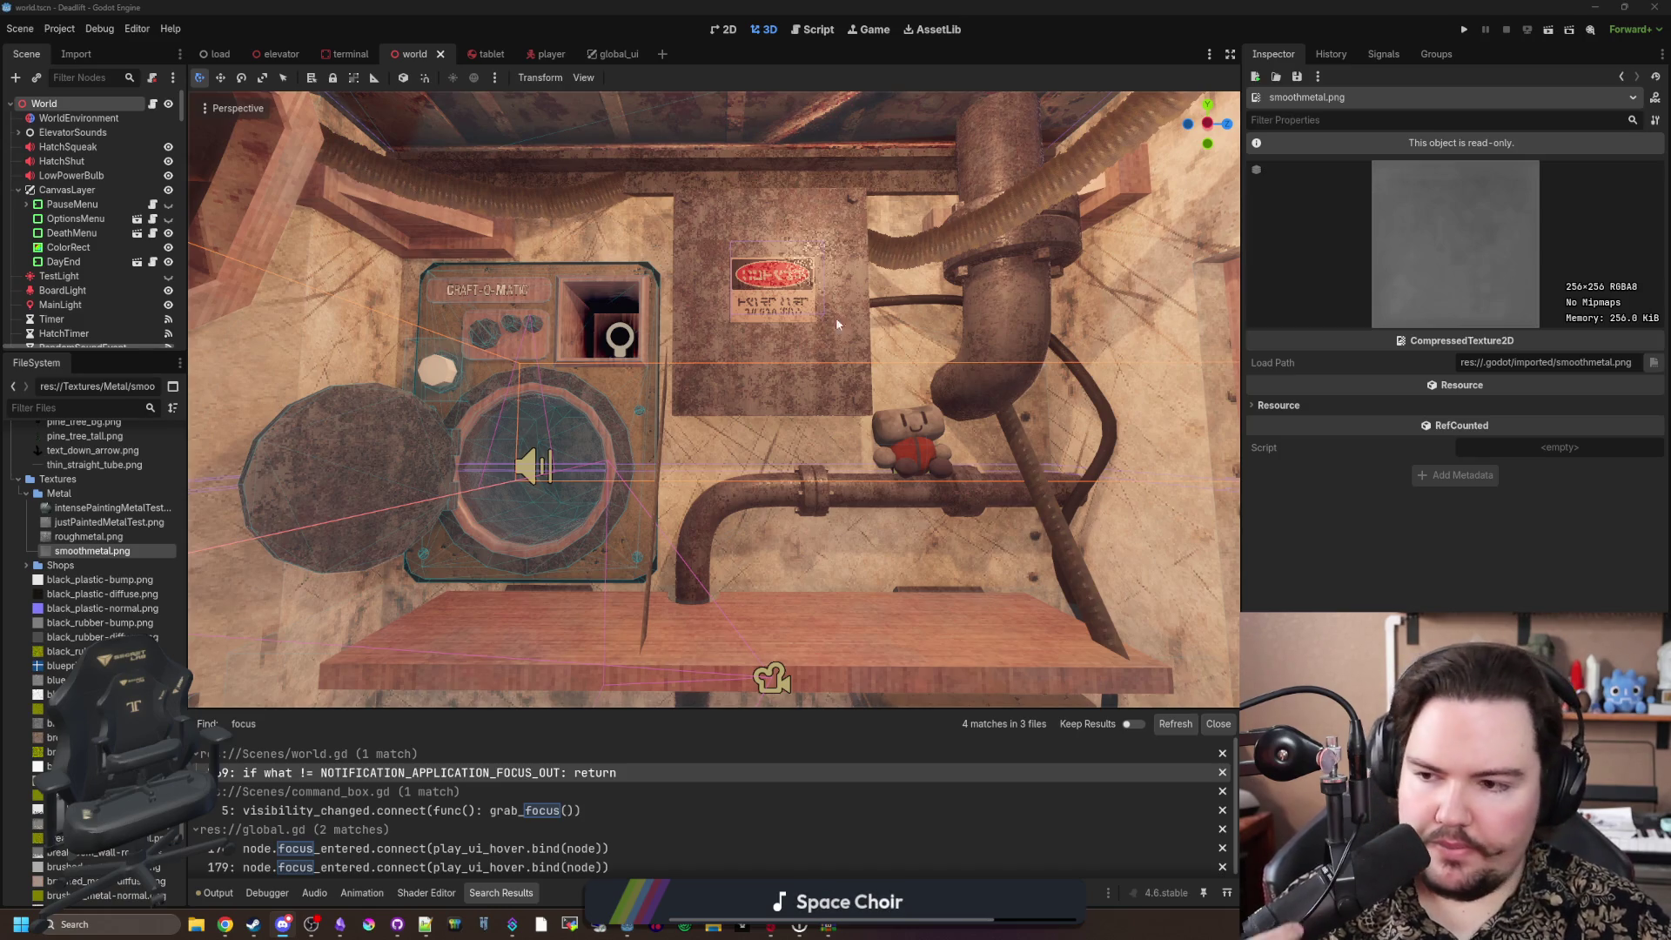
Step: Select CrafterDoor, open its surface material override and try roughmetal.png as the albedo texture
left_click(109, 522)
left_click(335, 484)
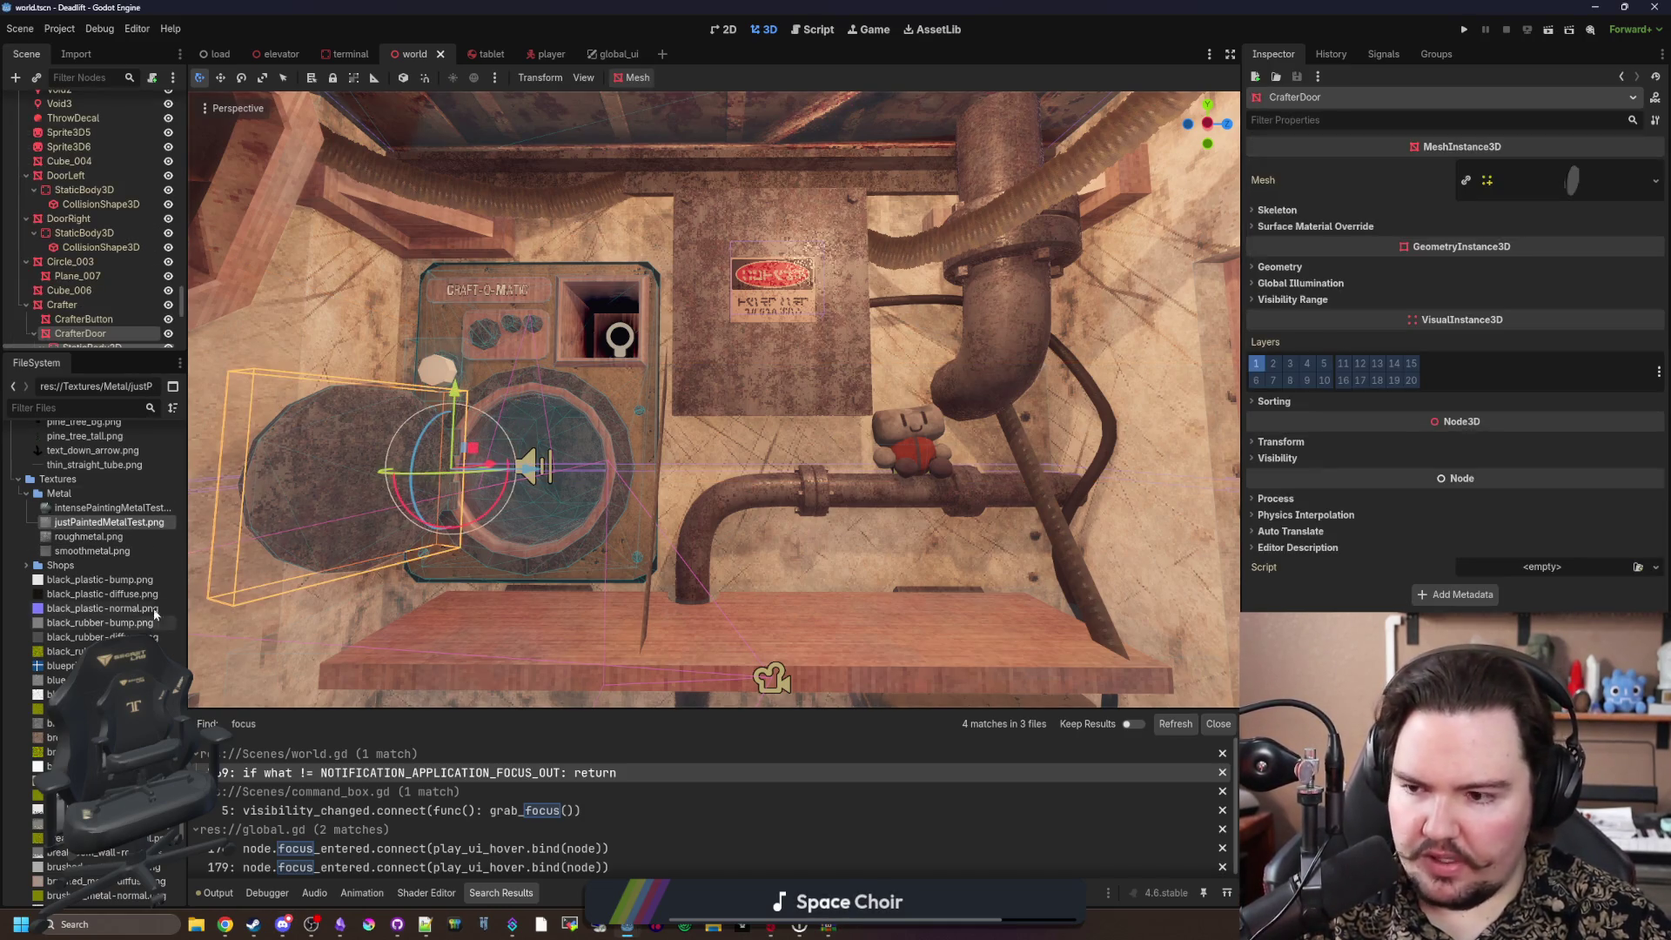
left_click(1358, 228)
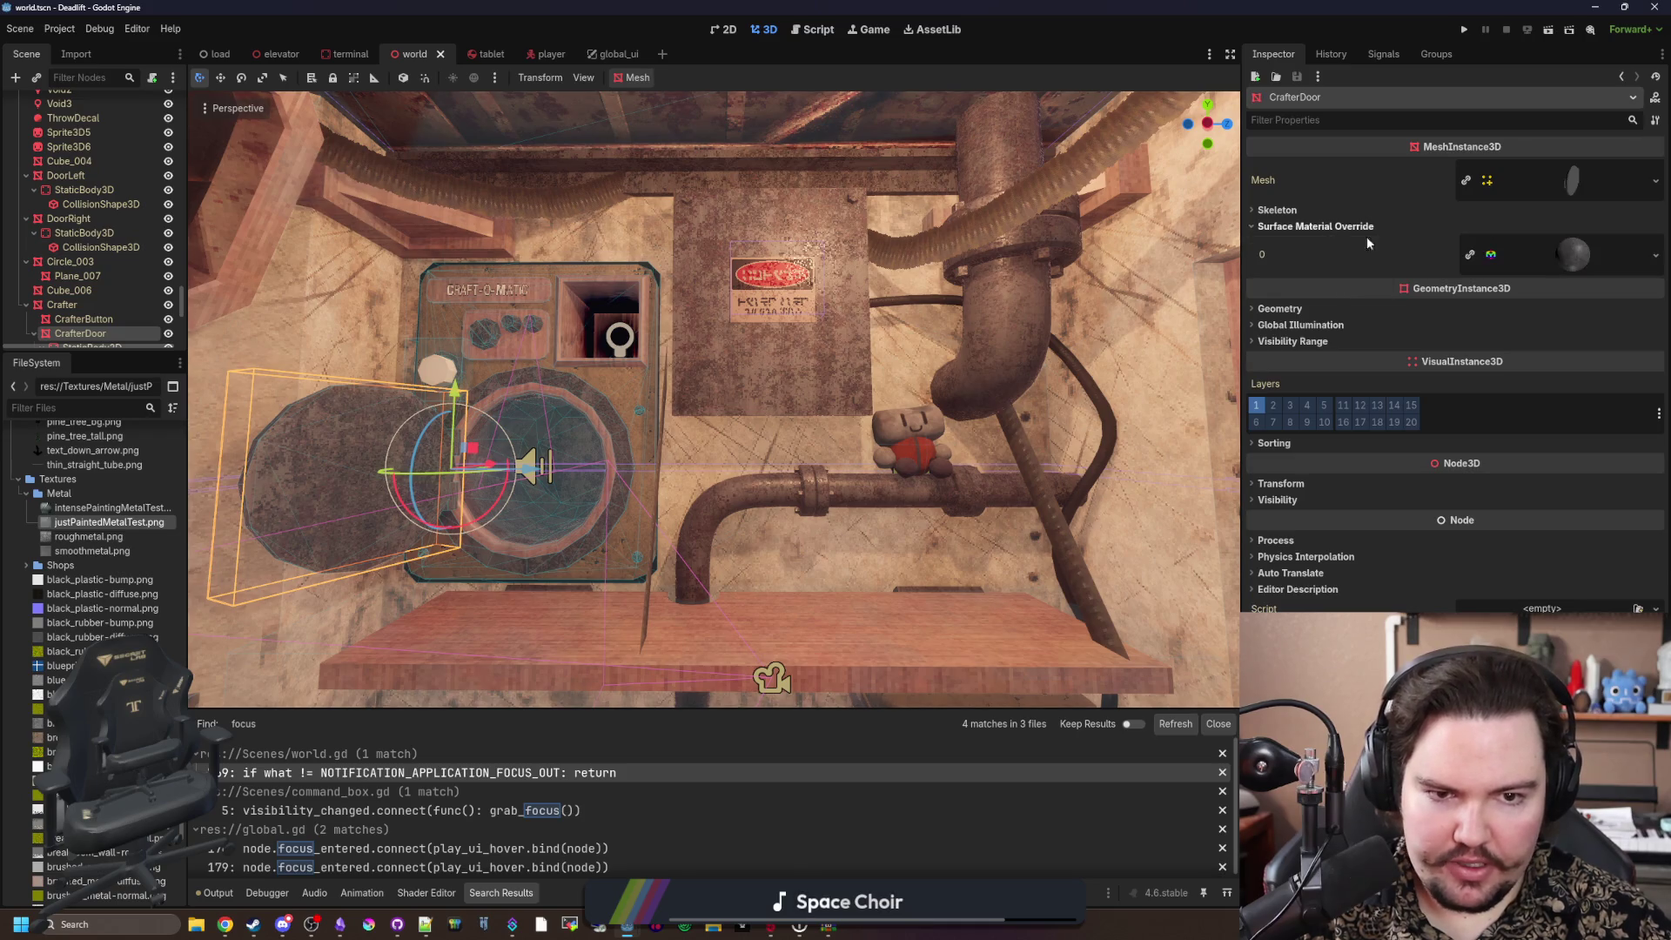
left_click(1564, 253)
scroll(1480, 349, "down", 5)
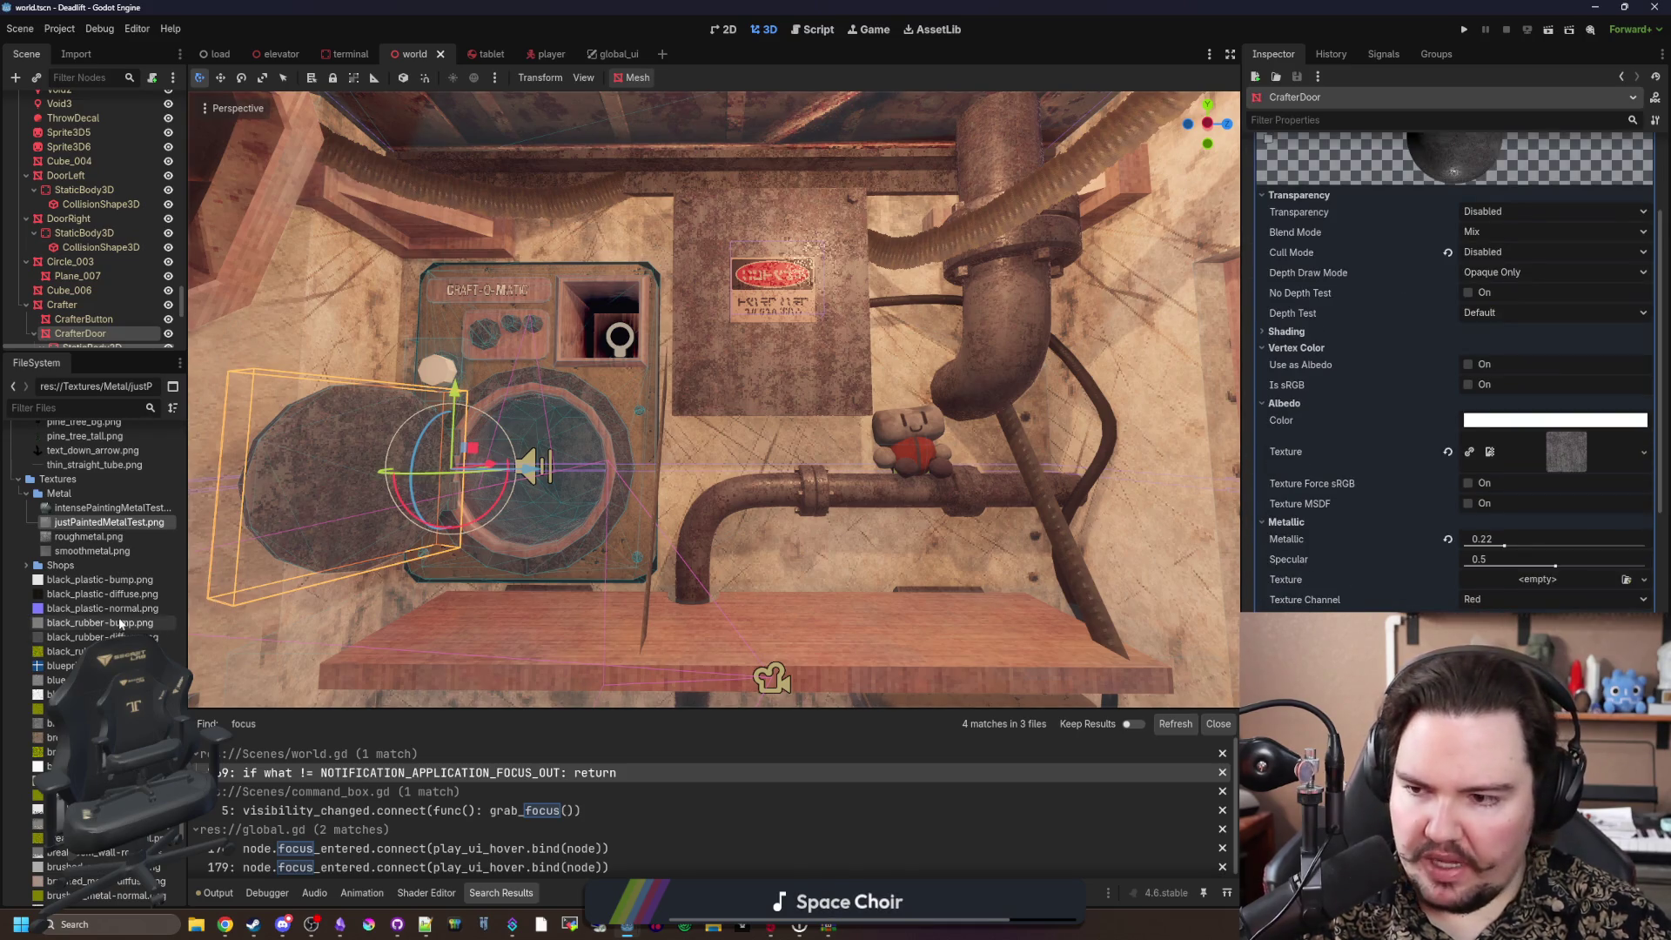
left_click(124, 537)
left_click_drag(124, 542, 1569, 454)
mouse_move(714, 401)
left_mouse_down()
mouse_move(696, 391)
mouse_move(722, 396)
left_mouse_up()
scroll(1393, 566, "down", 3)
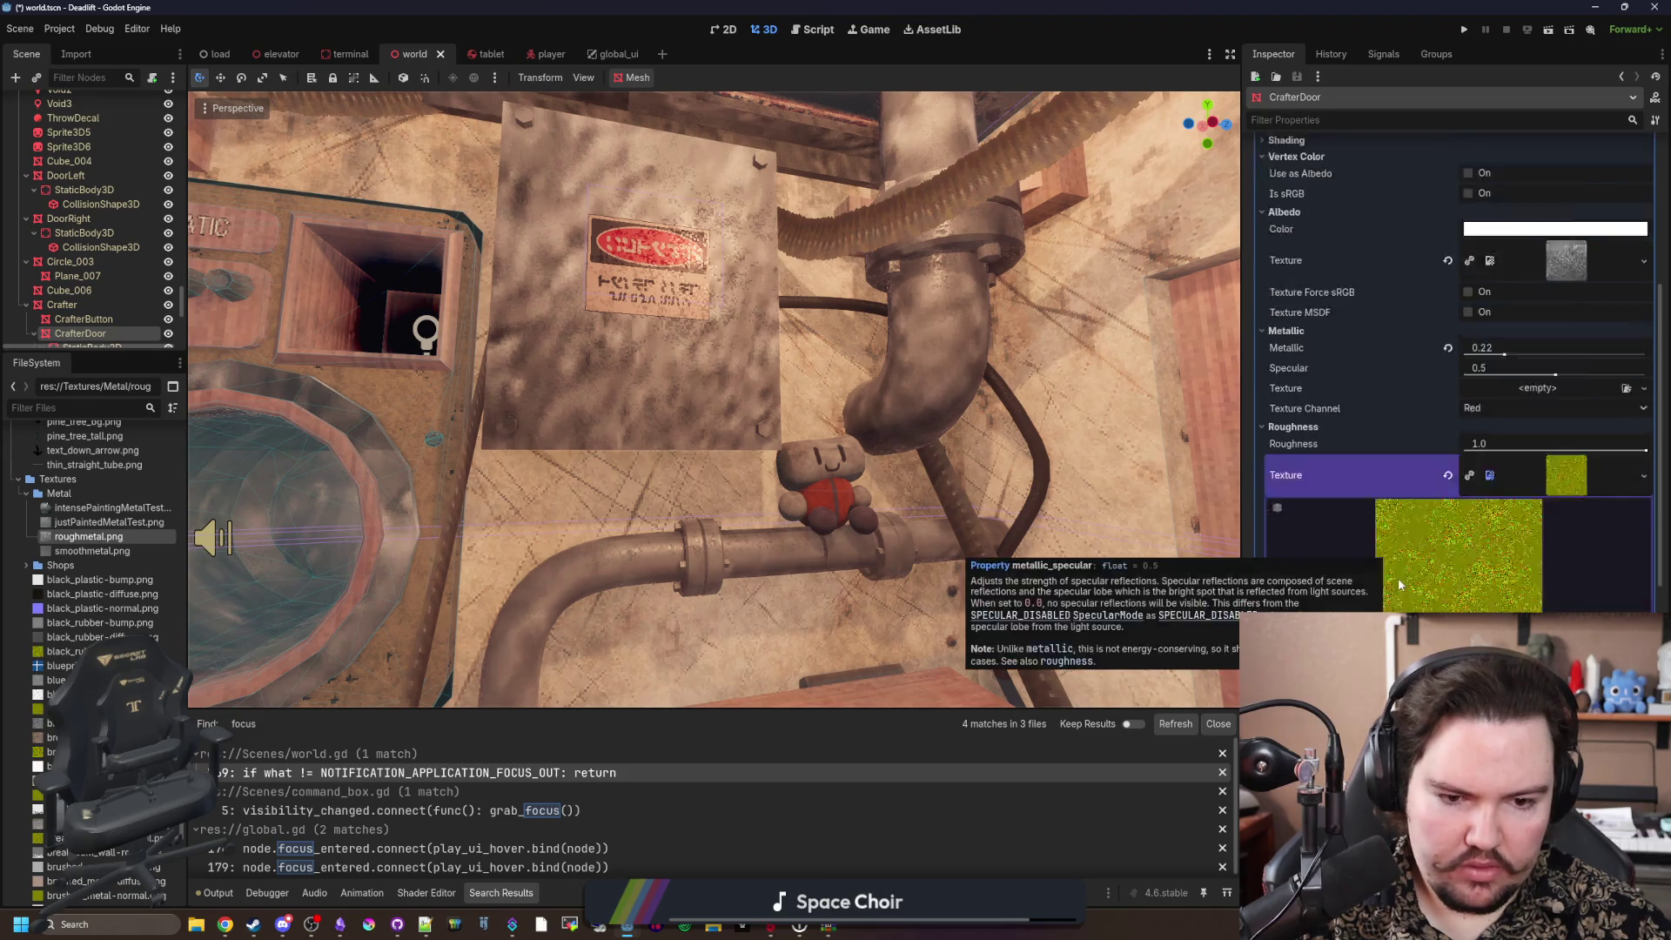
scroll(1398, 579, "down", 2)
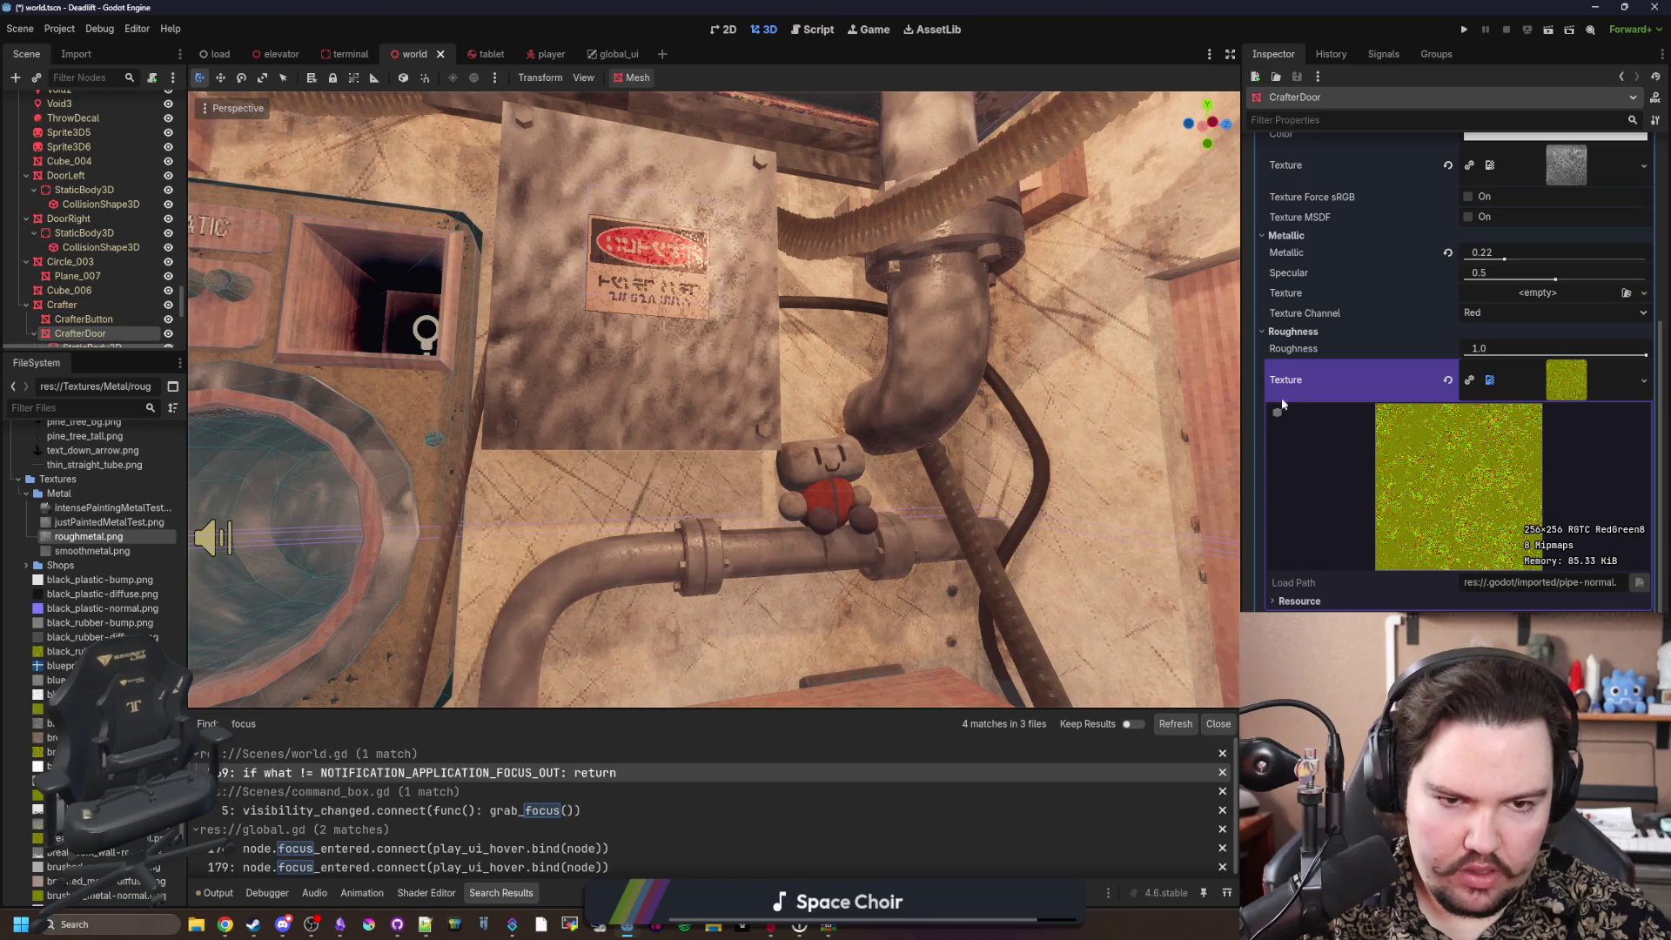
scroll(1320, 300, "up", 2)
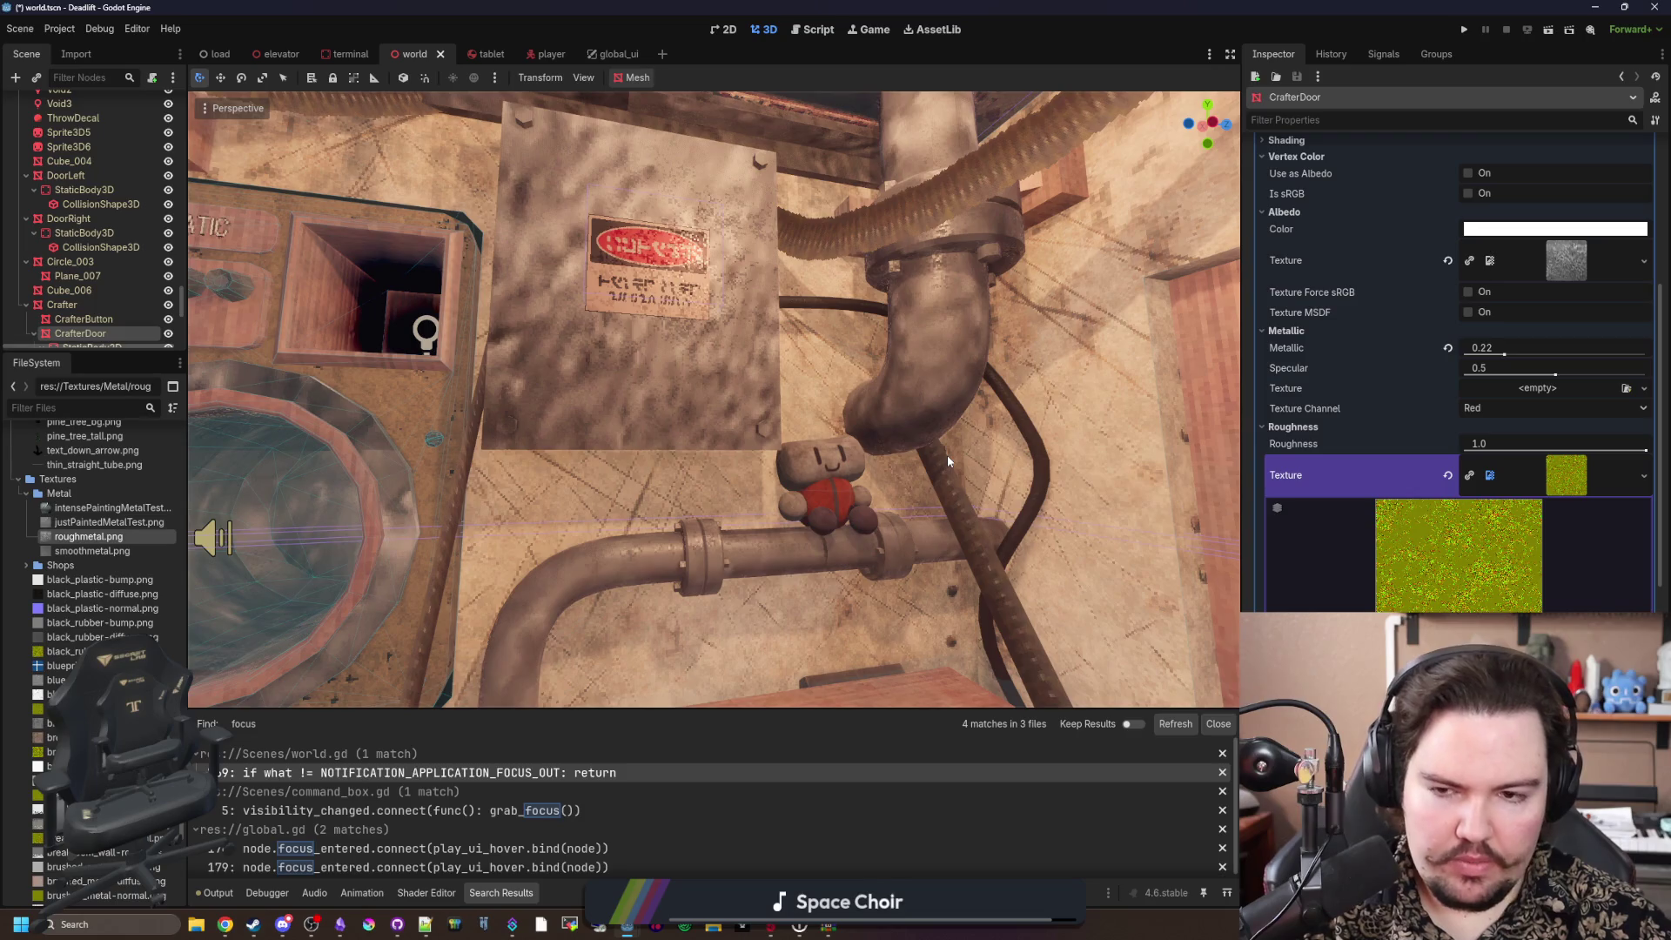
Step: Save the scene and use intensePaintingMetalTest.png for both the albedo and roughness textures
key("ctrl+s")
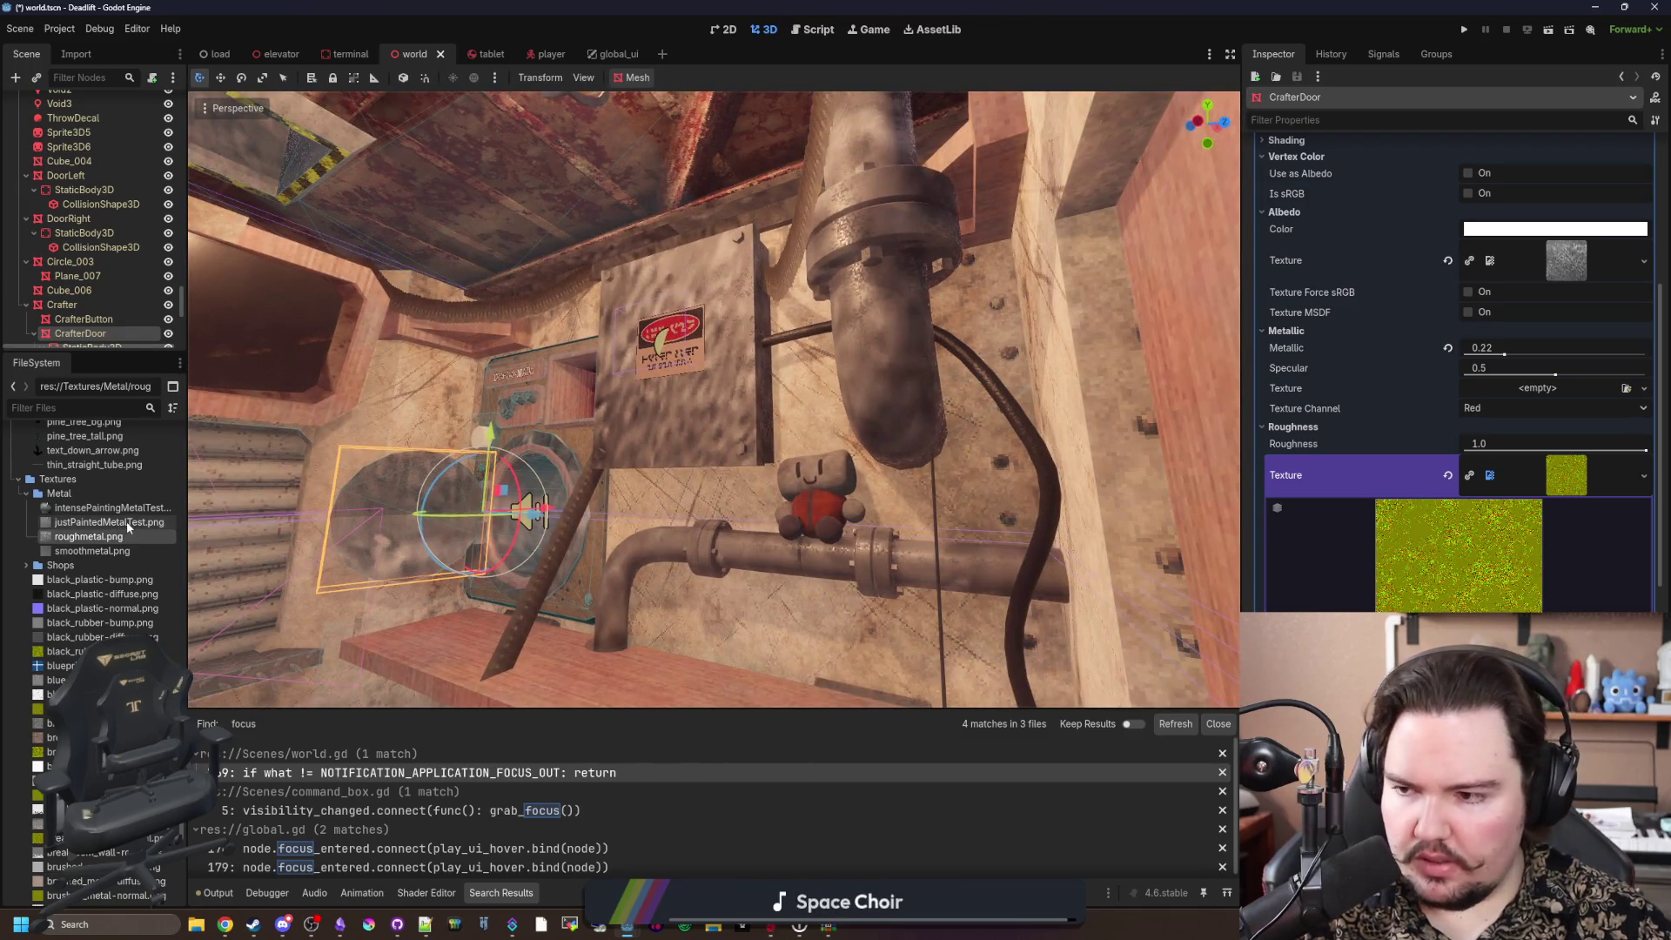
mouse_move(105, 522)
left_mouse_down()
mouse_move(1501, 406)
mouse_move(1580, 268)
left_mouse_up()
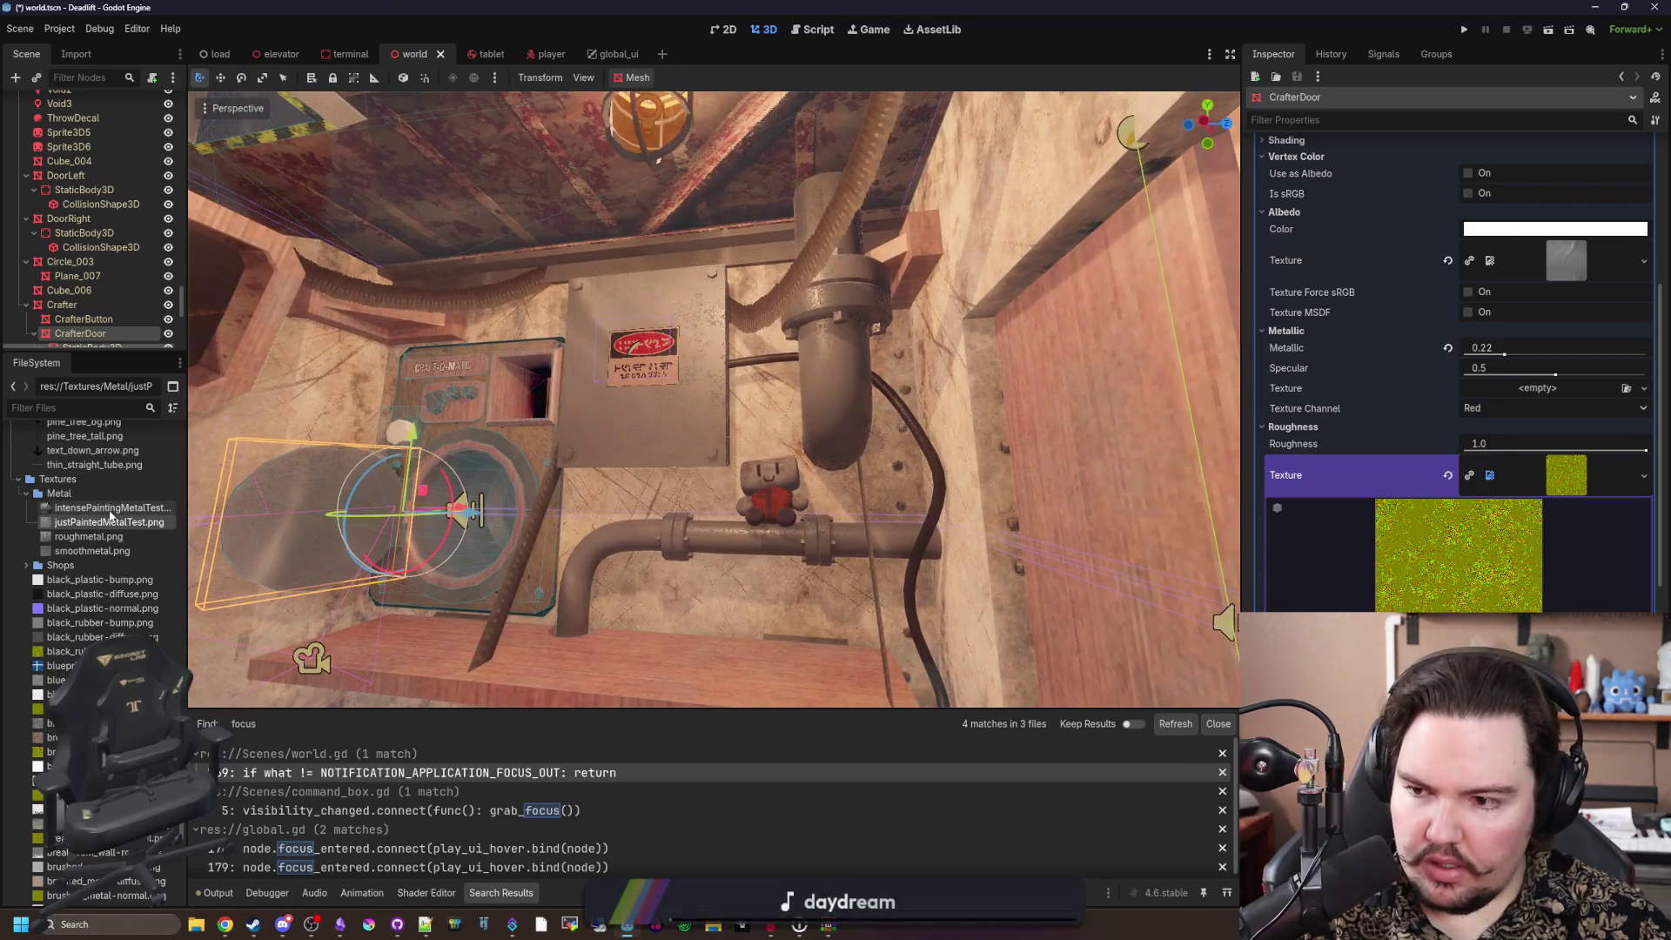
mouse_move(104, 508)
left_mouse_down()
mouse_move(784, 452)
mouse_move(1565, 272)
left_mouse_up()
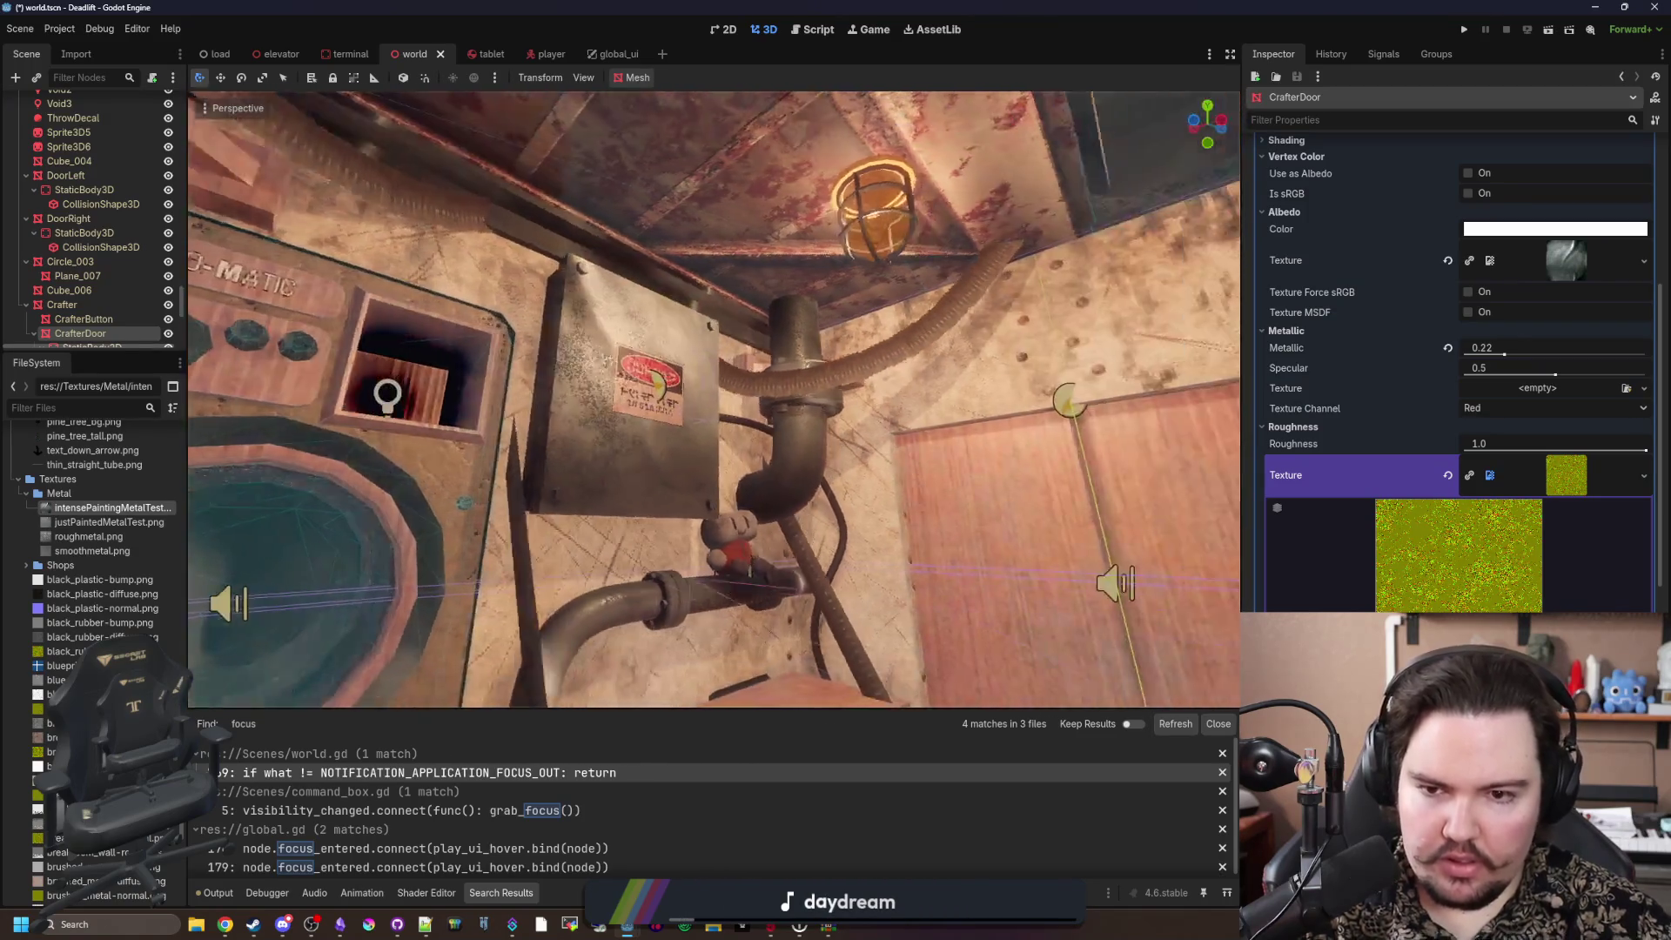
key("d")
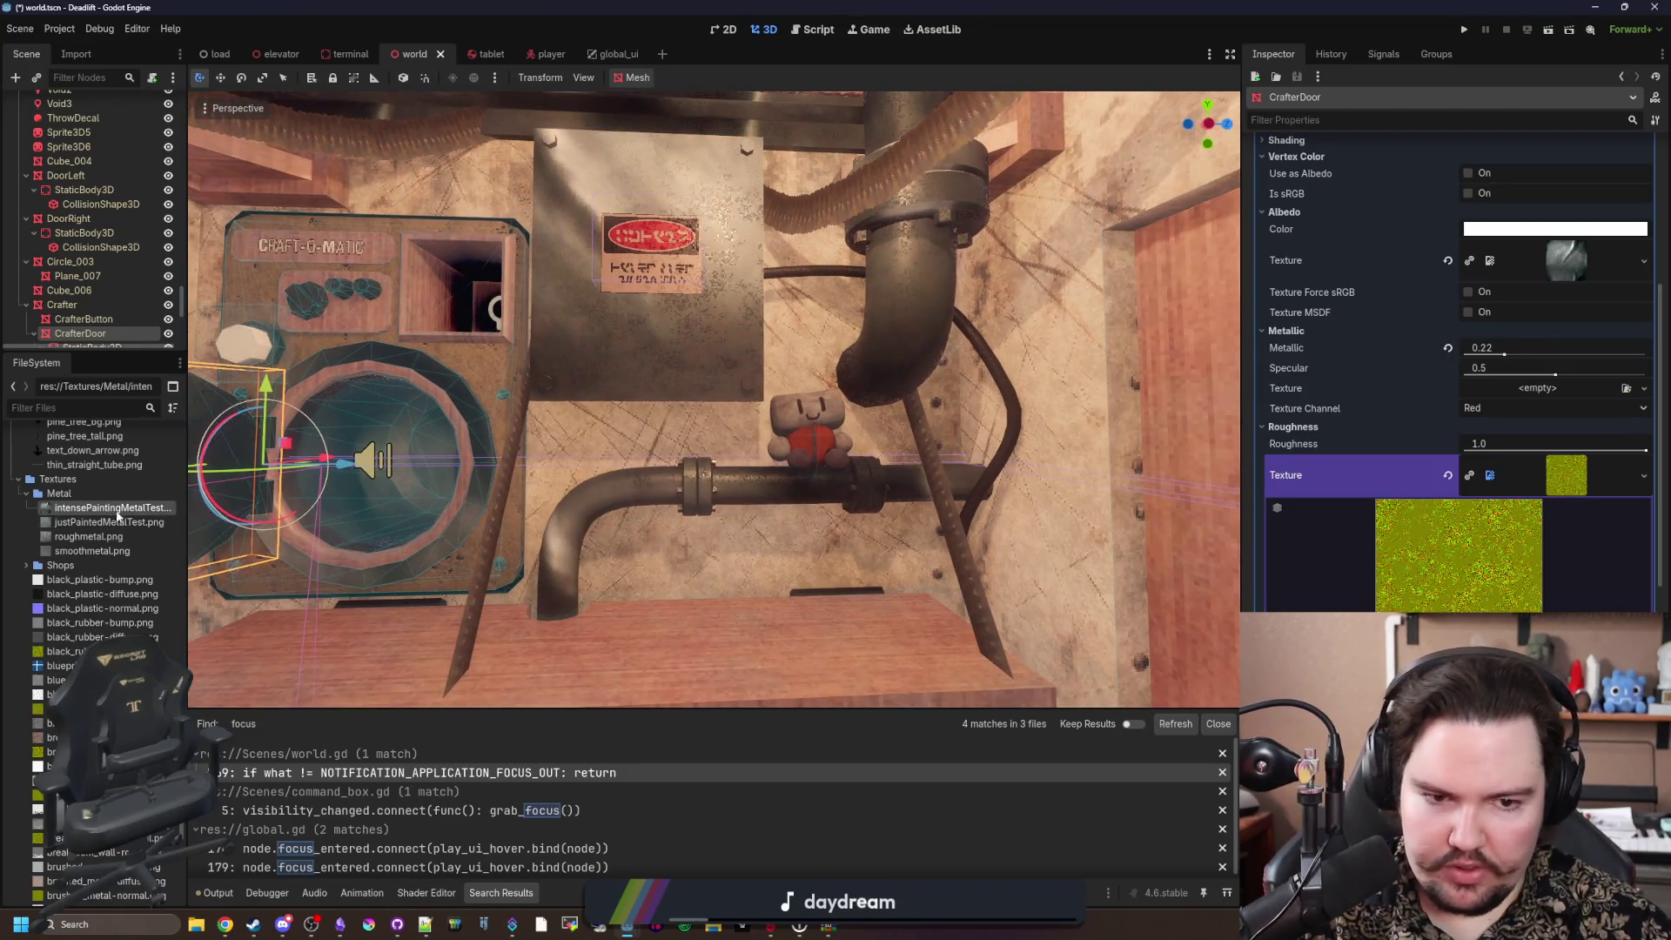
left_click_drag(117, 516, 1549, 492)
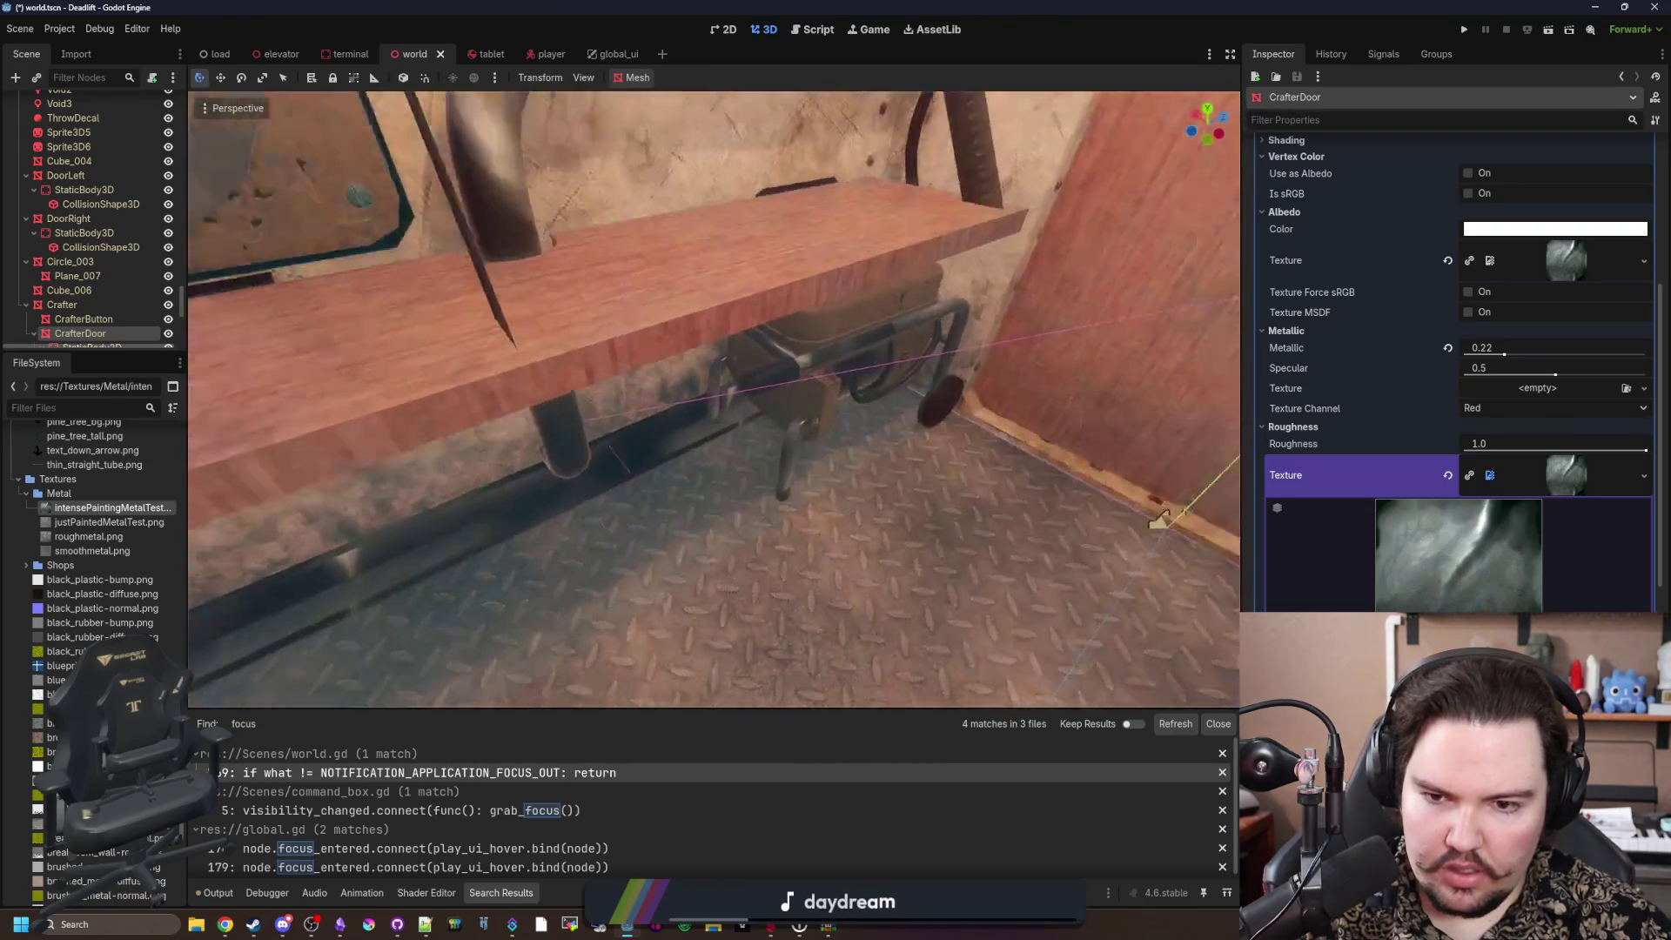
key("a")
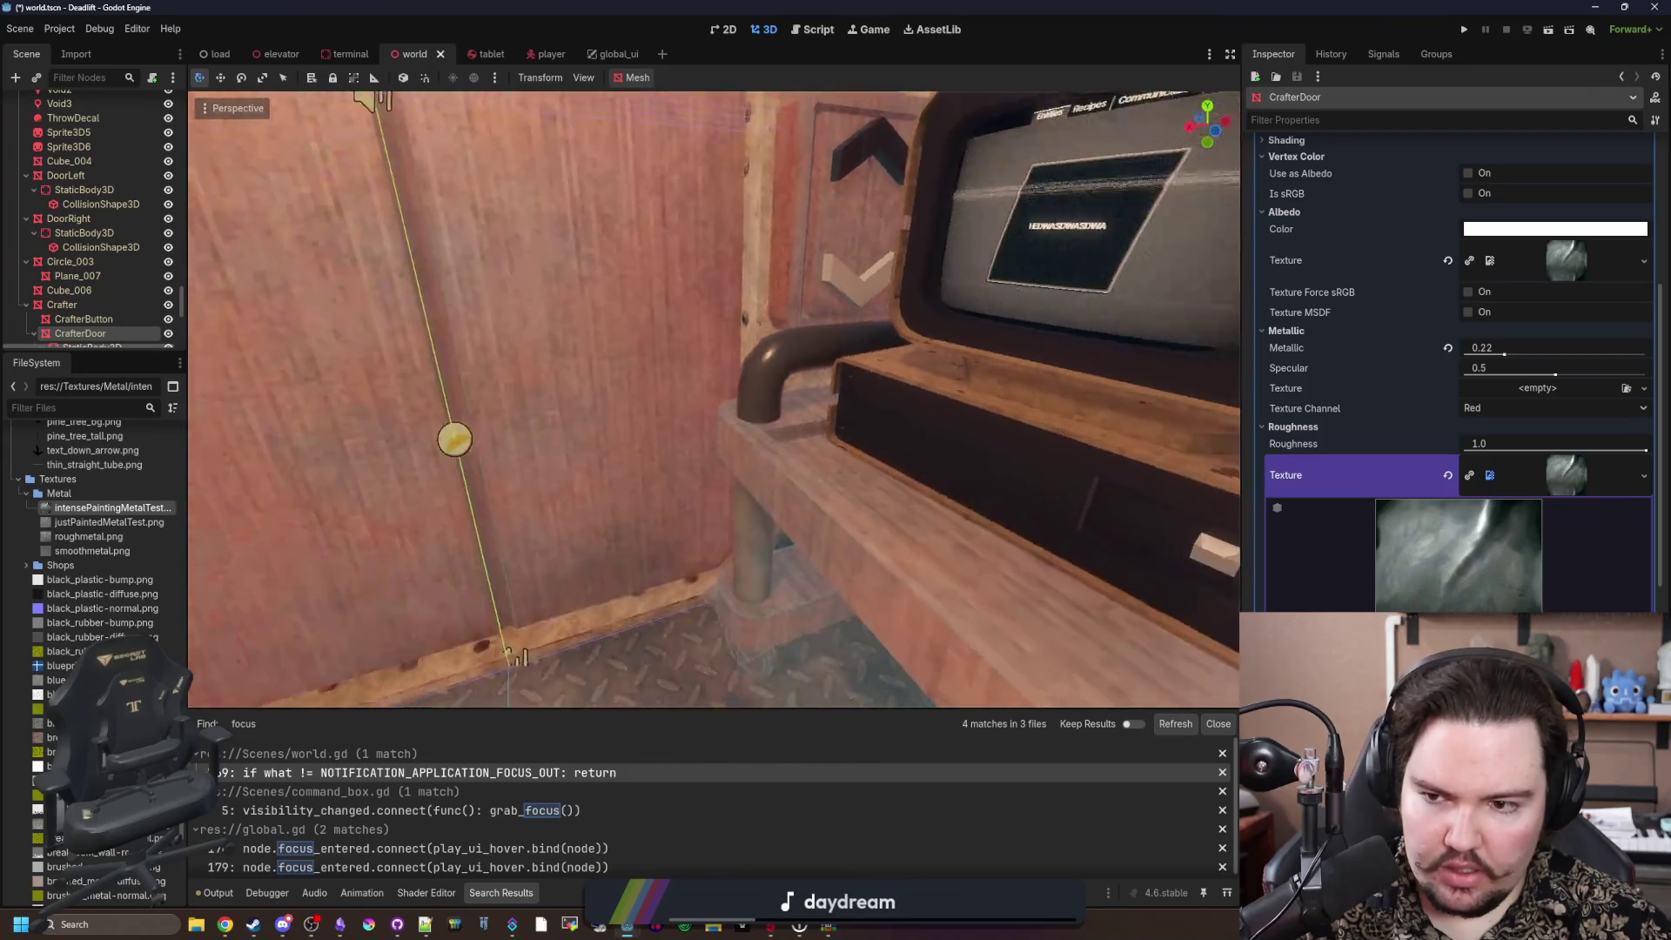
key("s")
key("a")
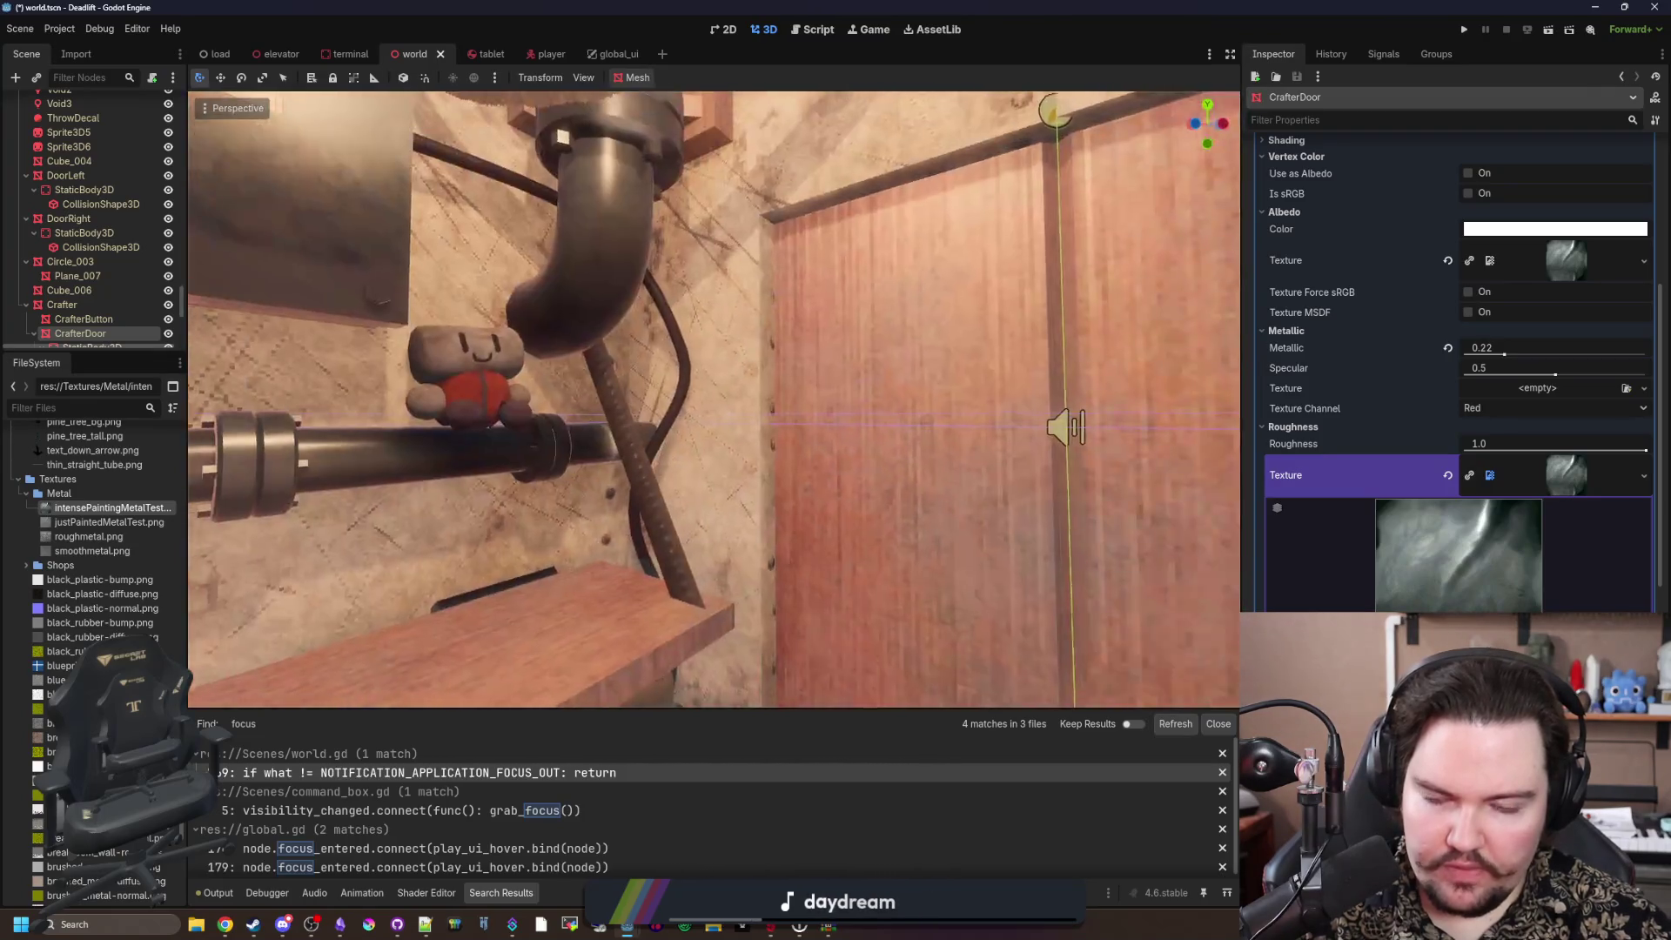
key("a")
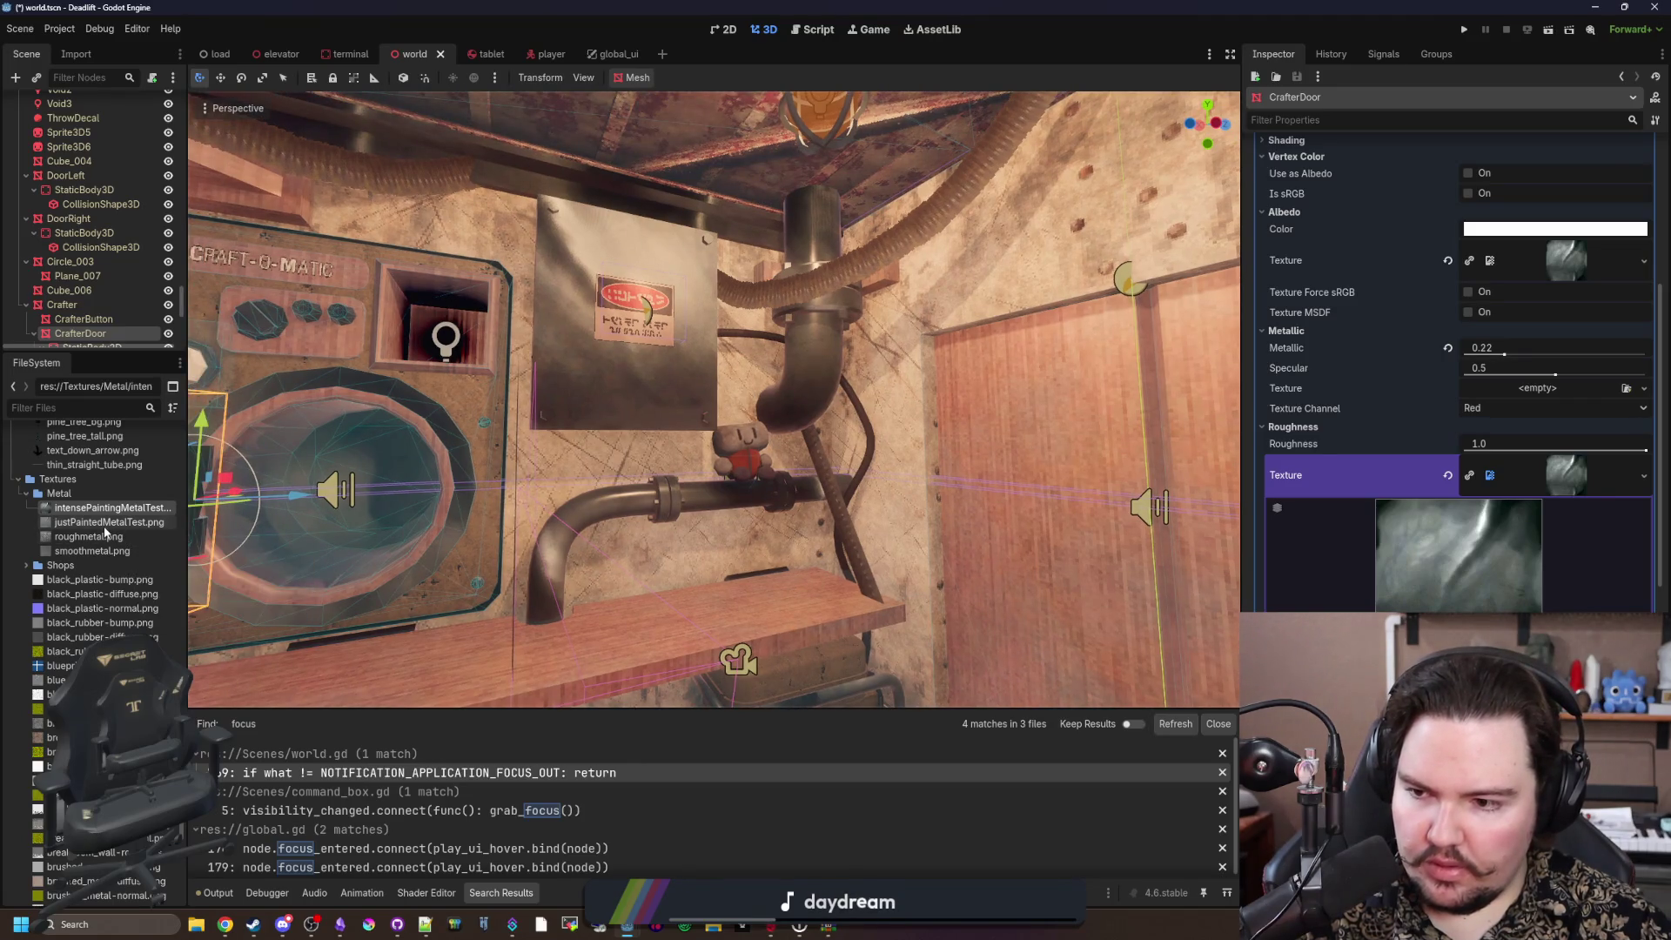
Step: Assign smoothmetal.png as the roughness texture and raise Metallic from 0.22 to 1.0
mouse_move(91, 551)
left_mouse_down()
mouse_move(1616, 269)
mouse_move(1574, 483)
left_mouse_up()
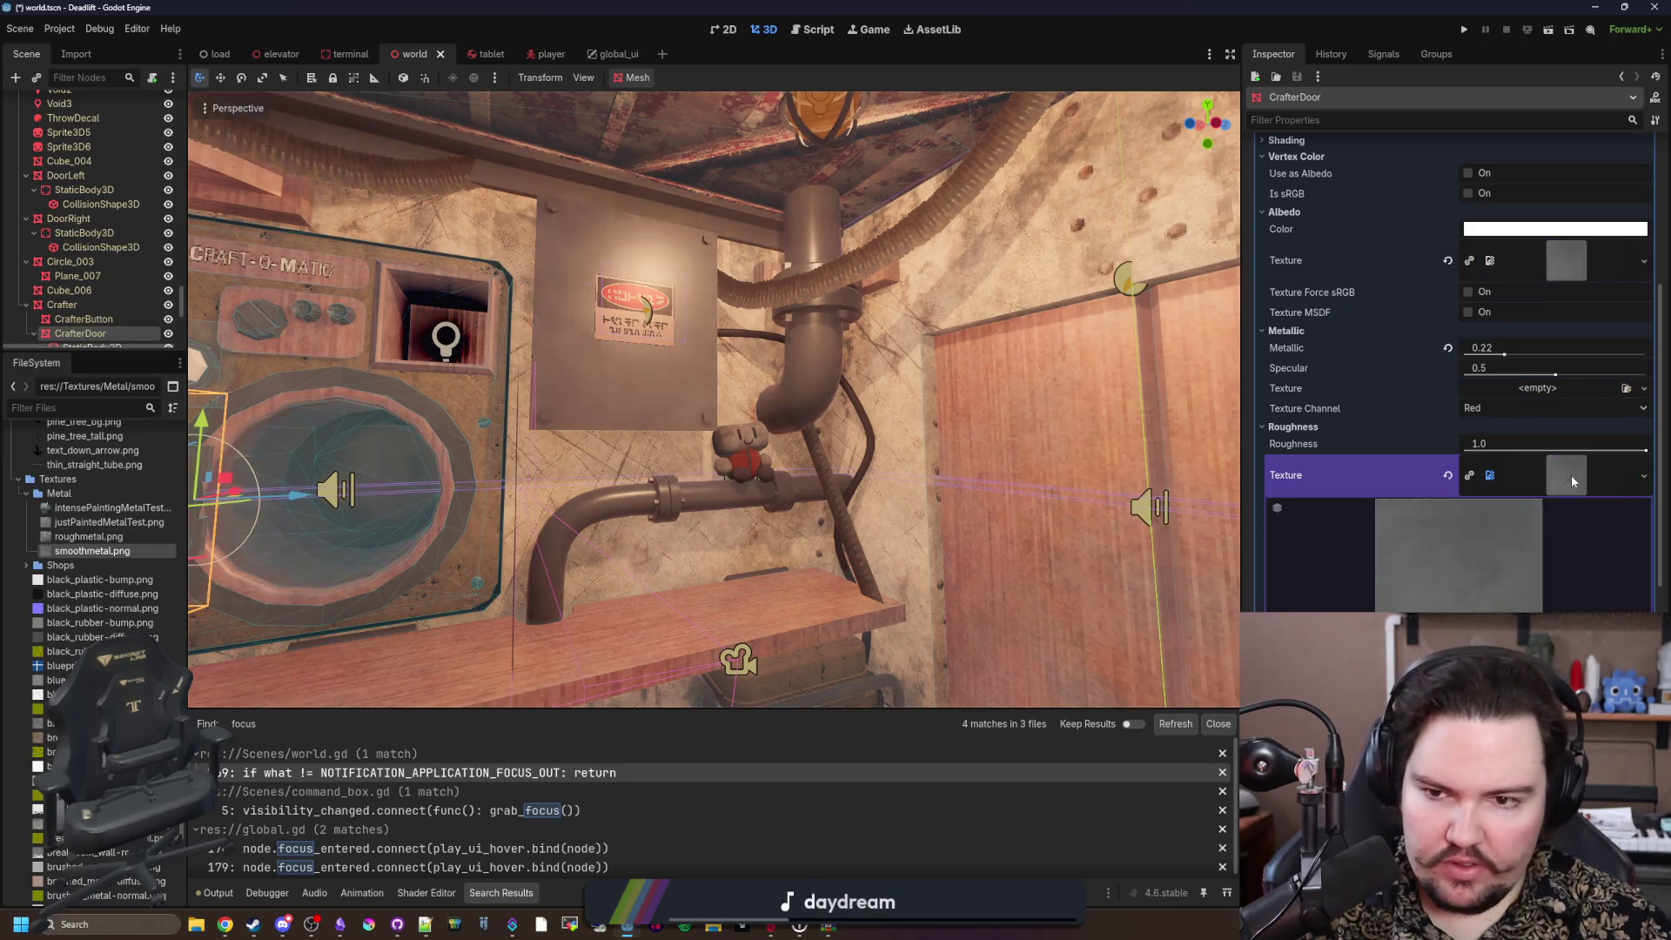
key("w")
key("s")
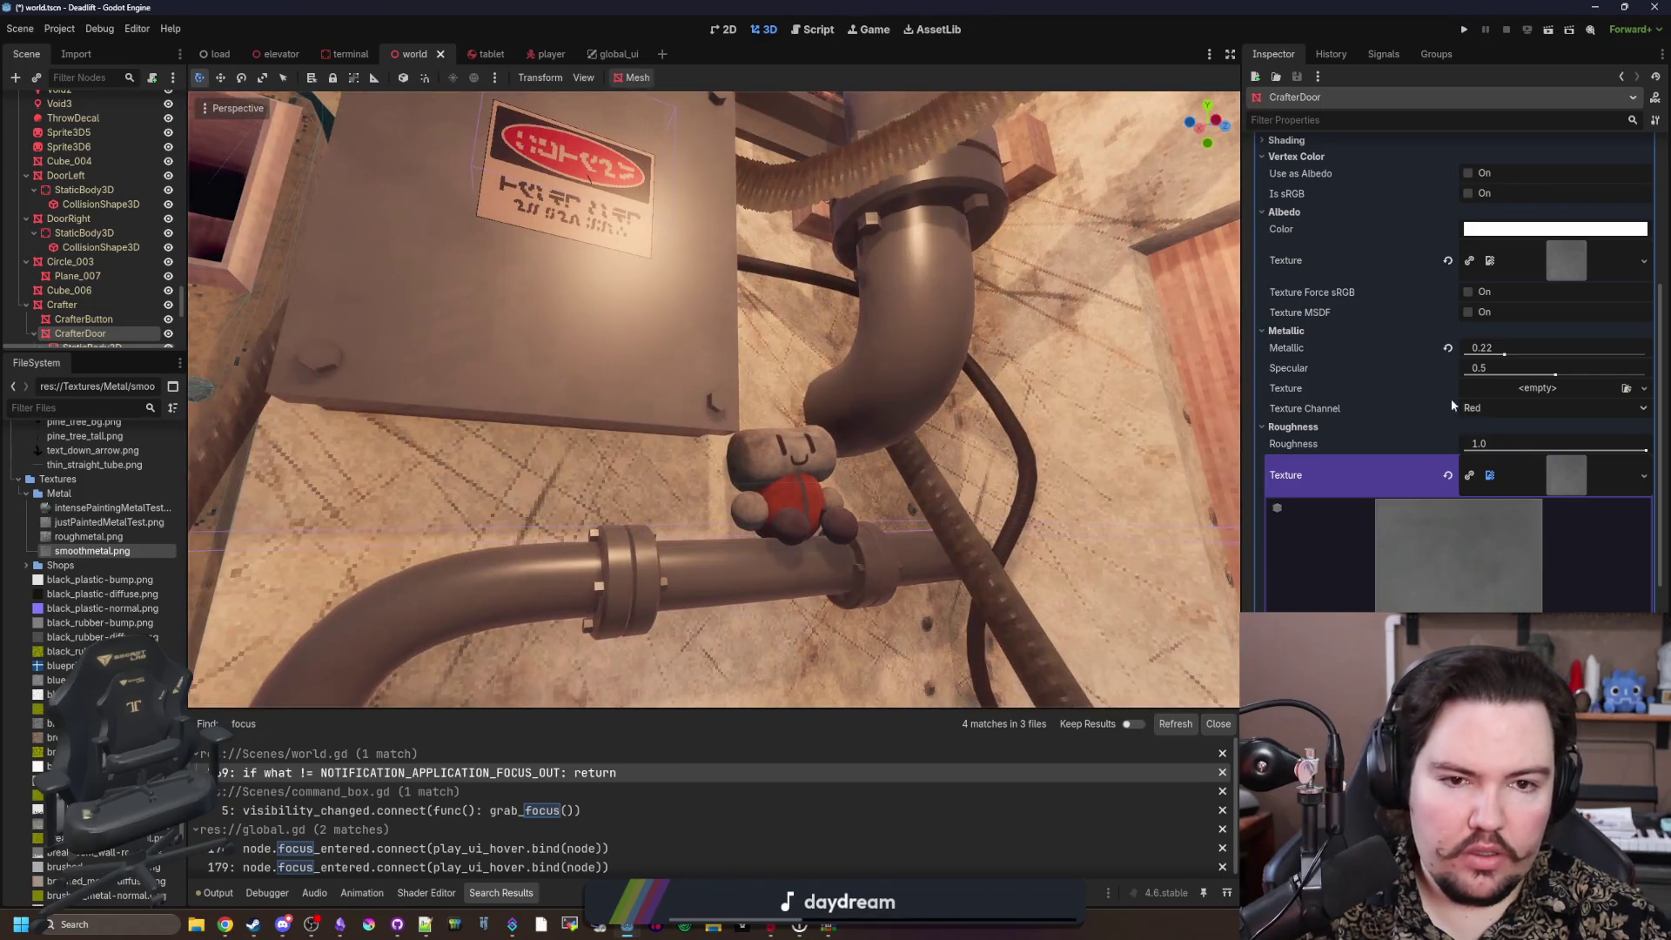
scroll(1450, 398, "up", 3)
left_click_drag(1502, 547, 1646, 547)
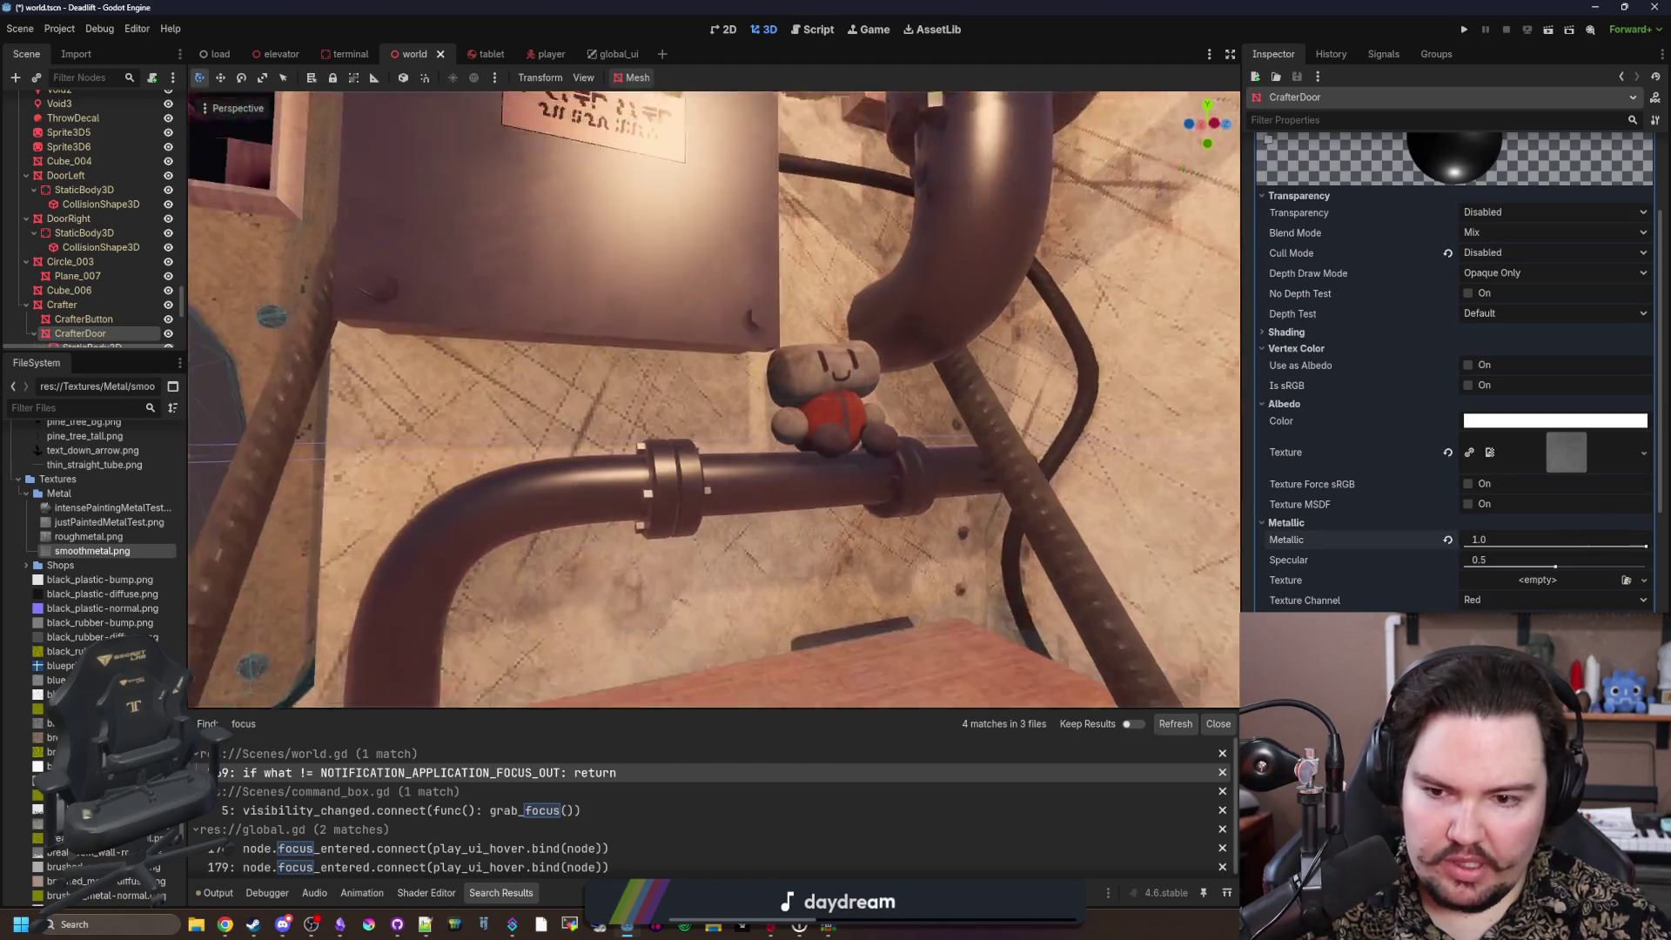
key("s")
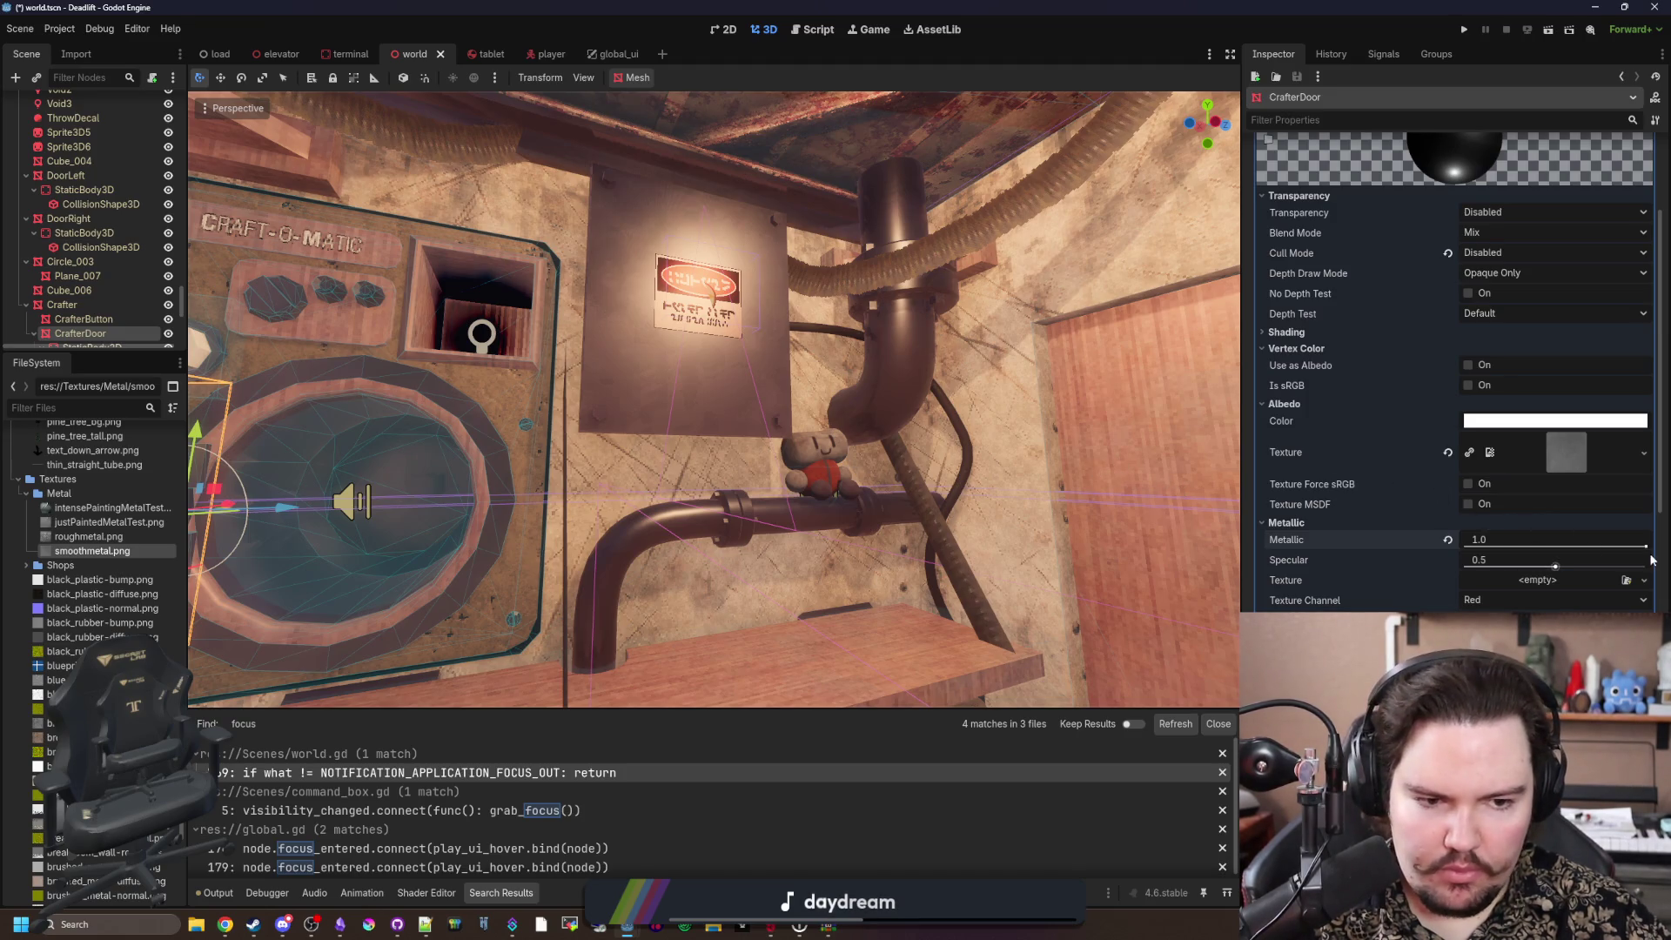
mouse_move(1646, 548)
left_mouse_down()
mouse_move(1610, 548)
mouse_move(1650, 548)
left_mouse_up()
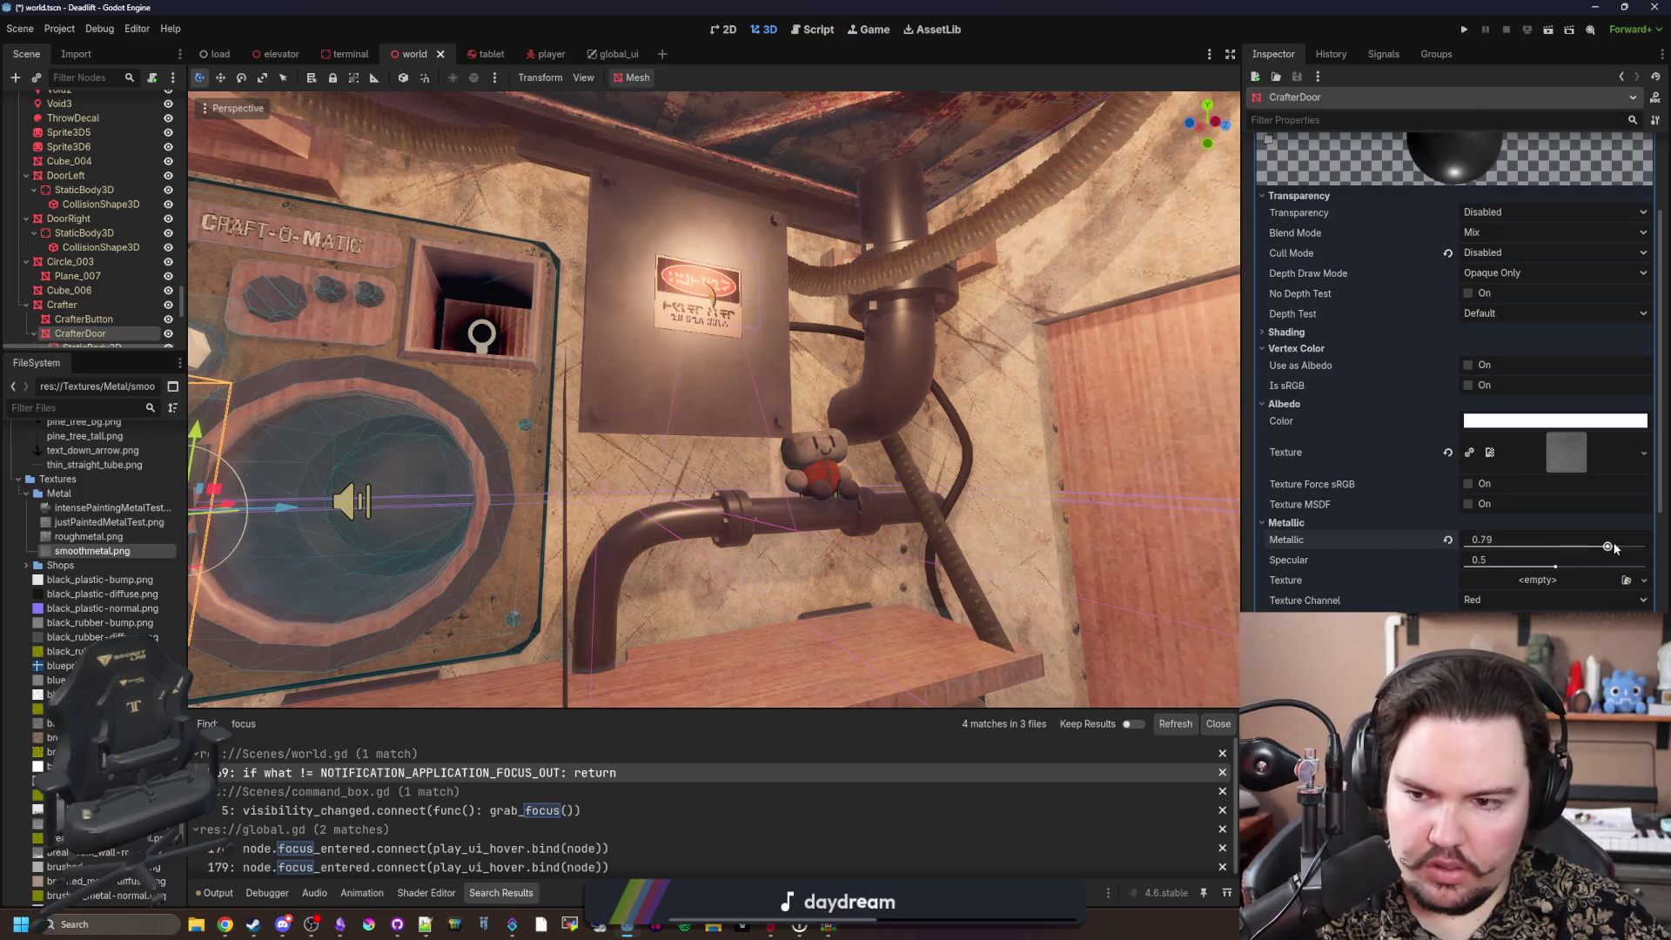
Step: Apply intensePaintingMetalTest.png as the door's normal map
mouse_move(1025, 470)
left_mouse_down()
mouse_move(949, 383)
mouse_move(1101, 532)
left_mouse_up()
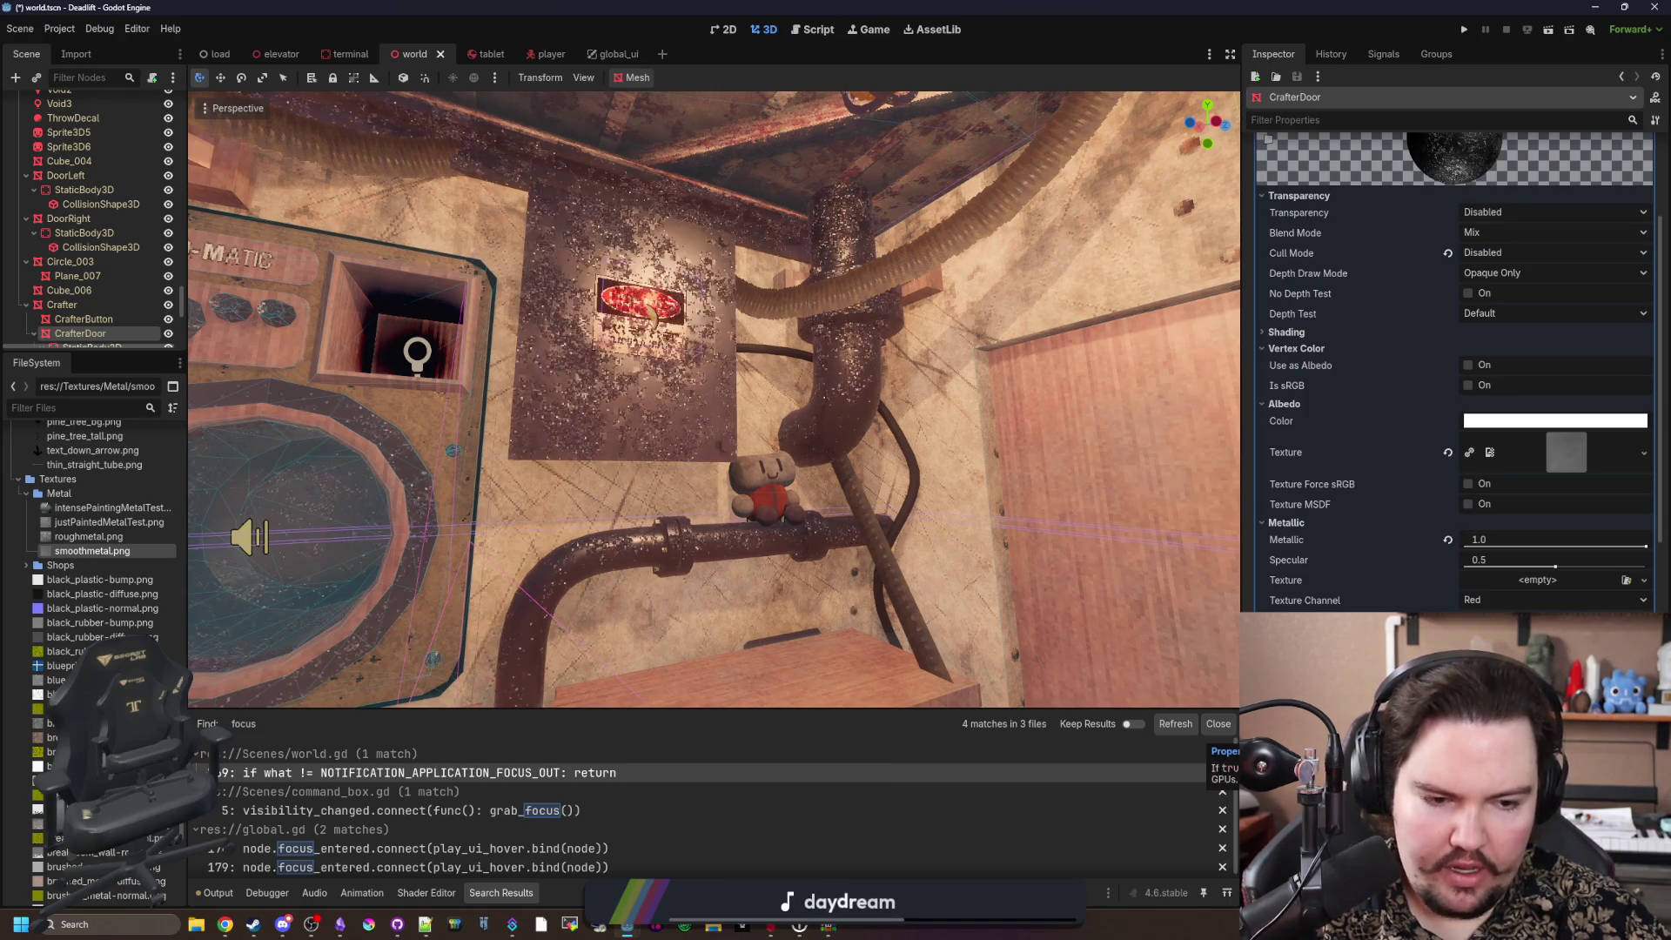
scroll(1267, 498, "down", 5)
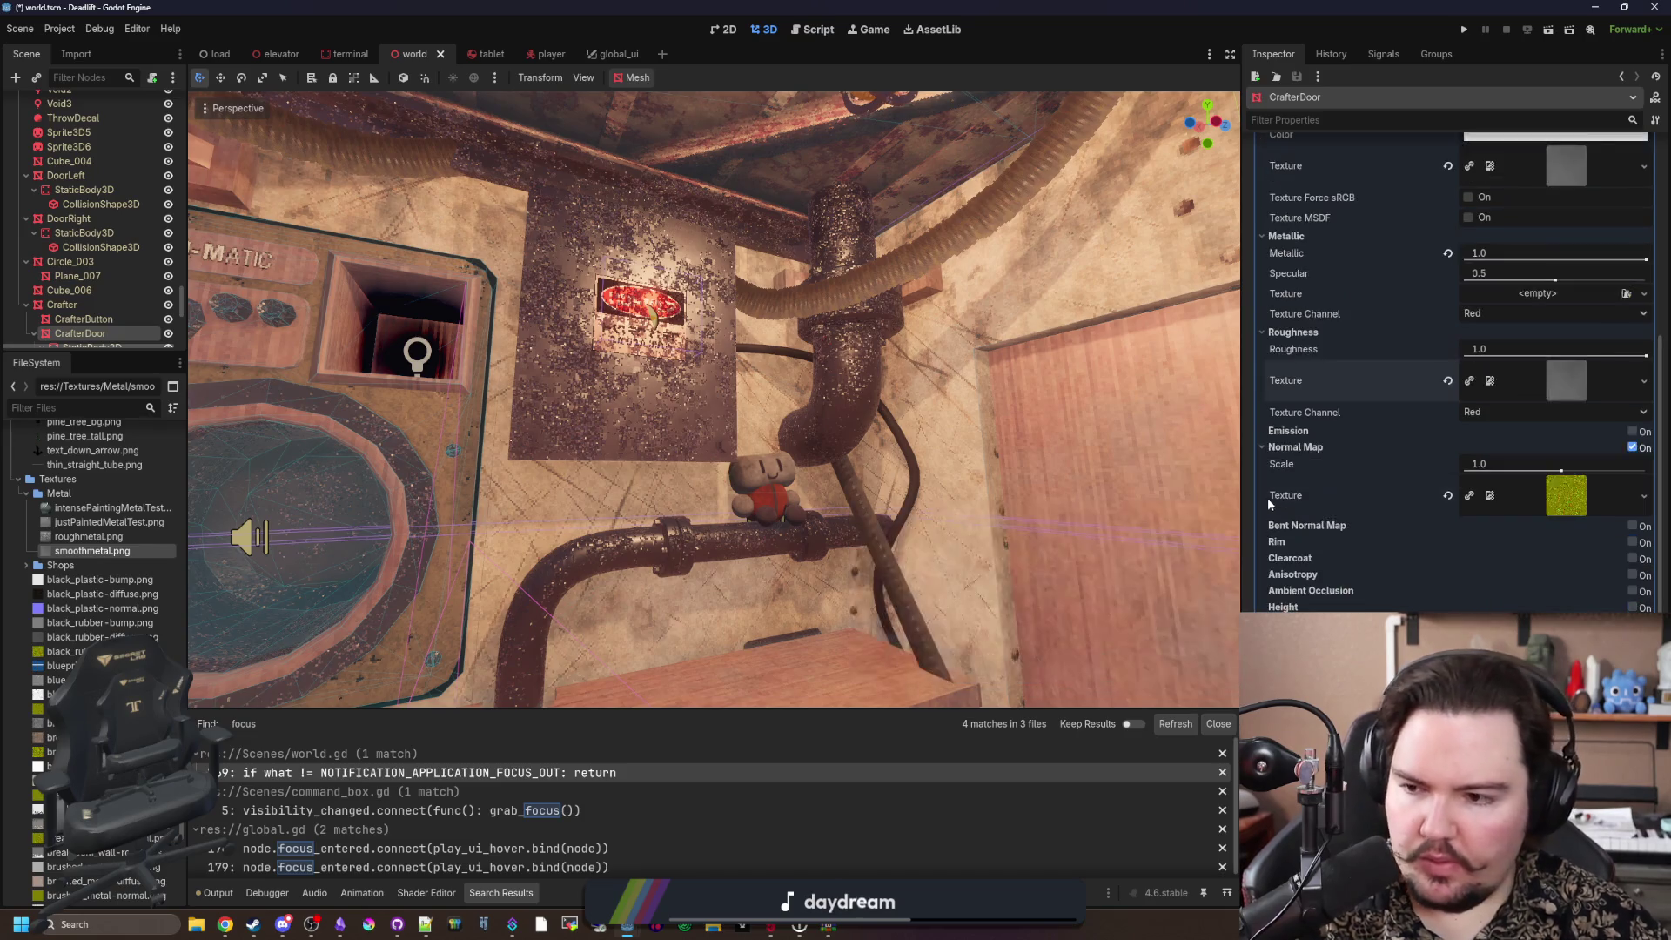
mouse_move(105, 507)
left_mouse_down()
mouse_move(1480, 557)
mouse_move(1552, 508)
left_mouse_up()
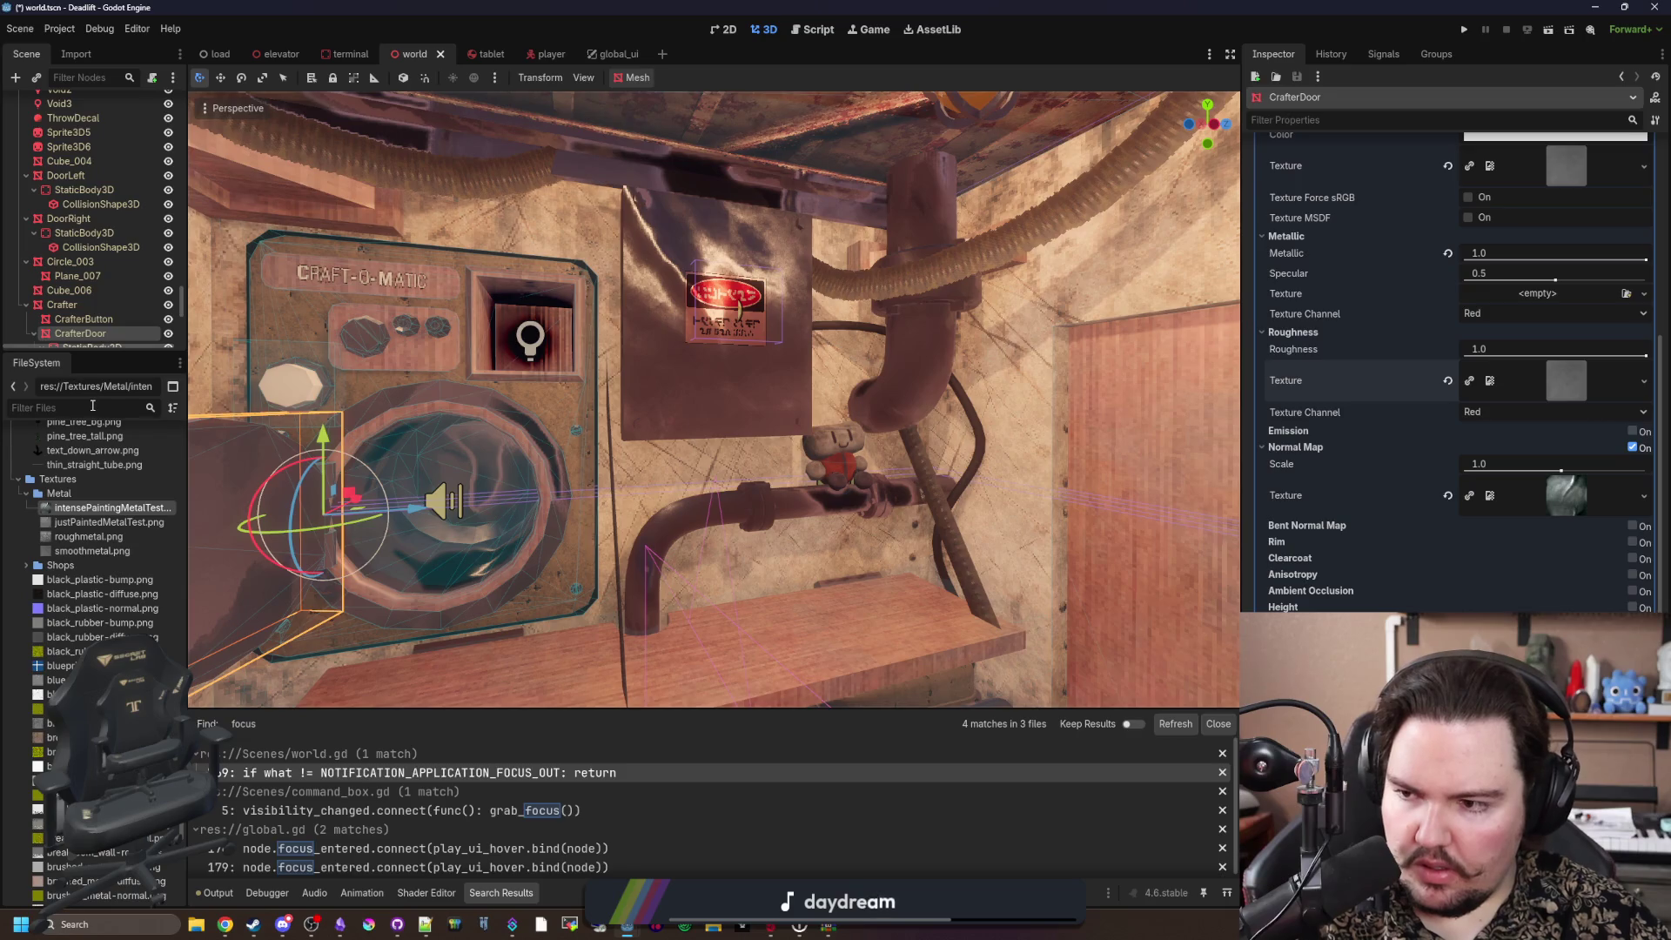
Step: Filter files by 'normal', try a board normal texture, then apply pipe-normal.png as the normal map
type("normal")
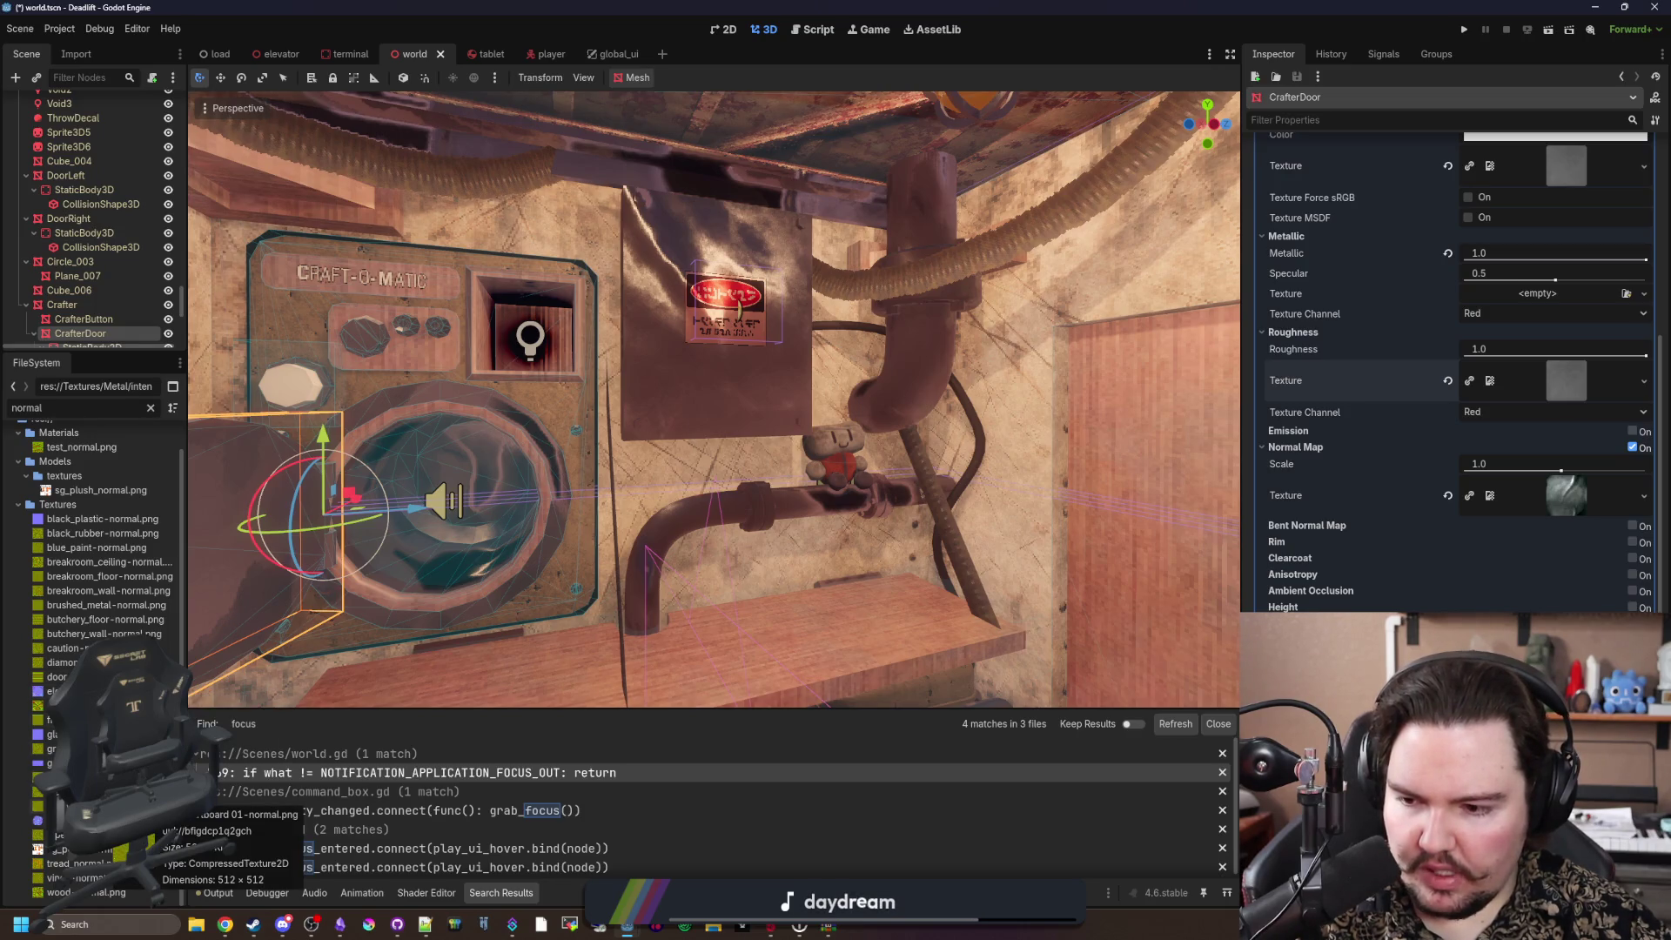
mouse_move(87, 814)
left_mouse_down()
mouse_move(783, 609)
mouse_move(1567, 496)
left_mouse_up()
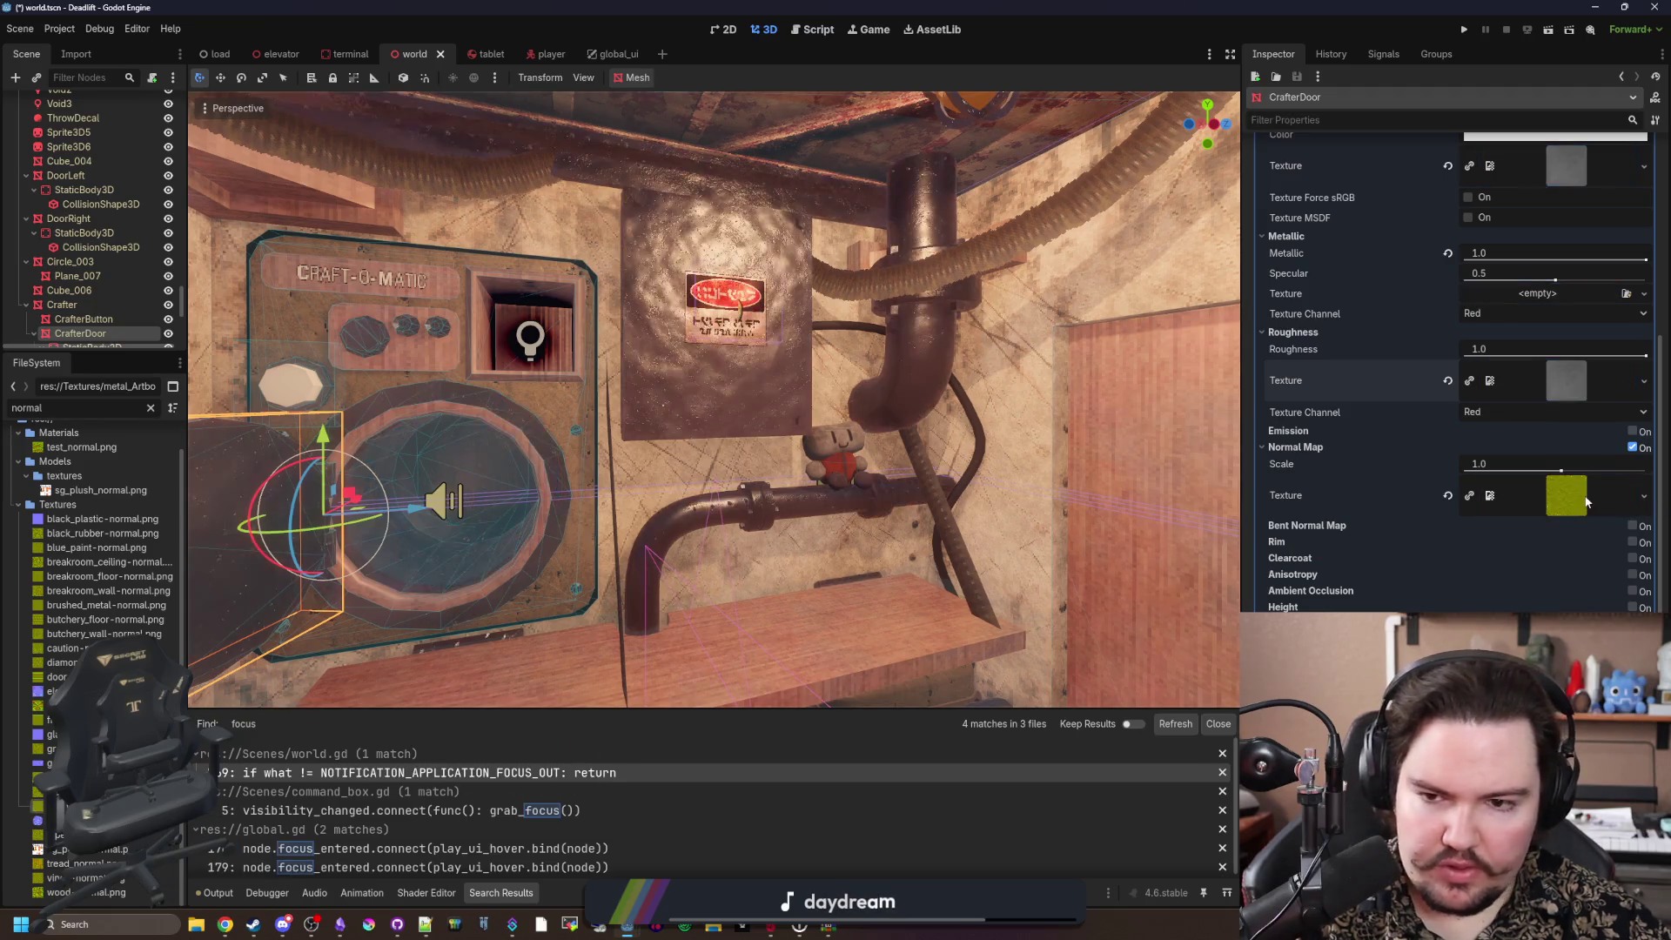
scroll(931, 525, "up", 5)
scroll(635, 509, "down", 2)
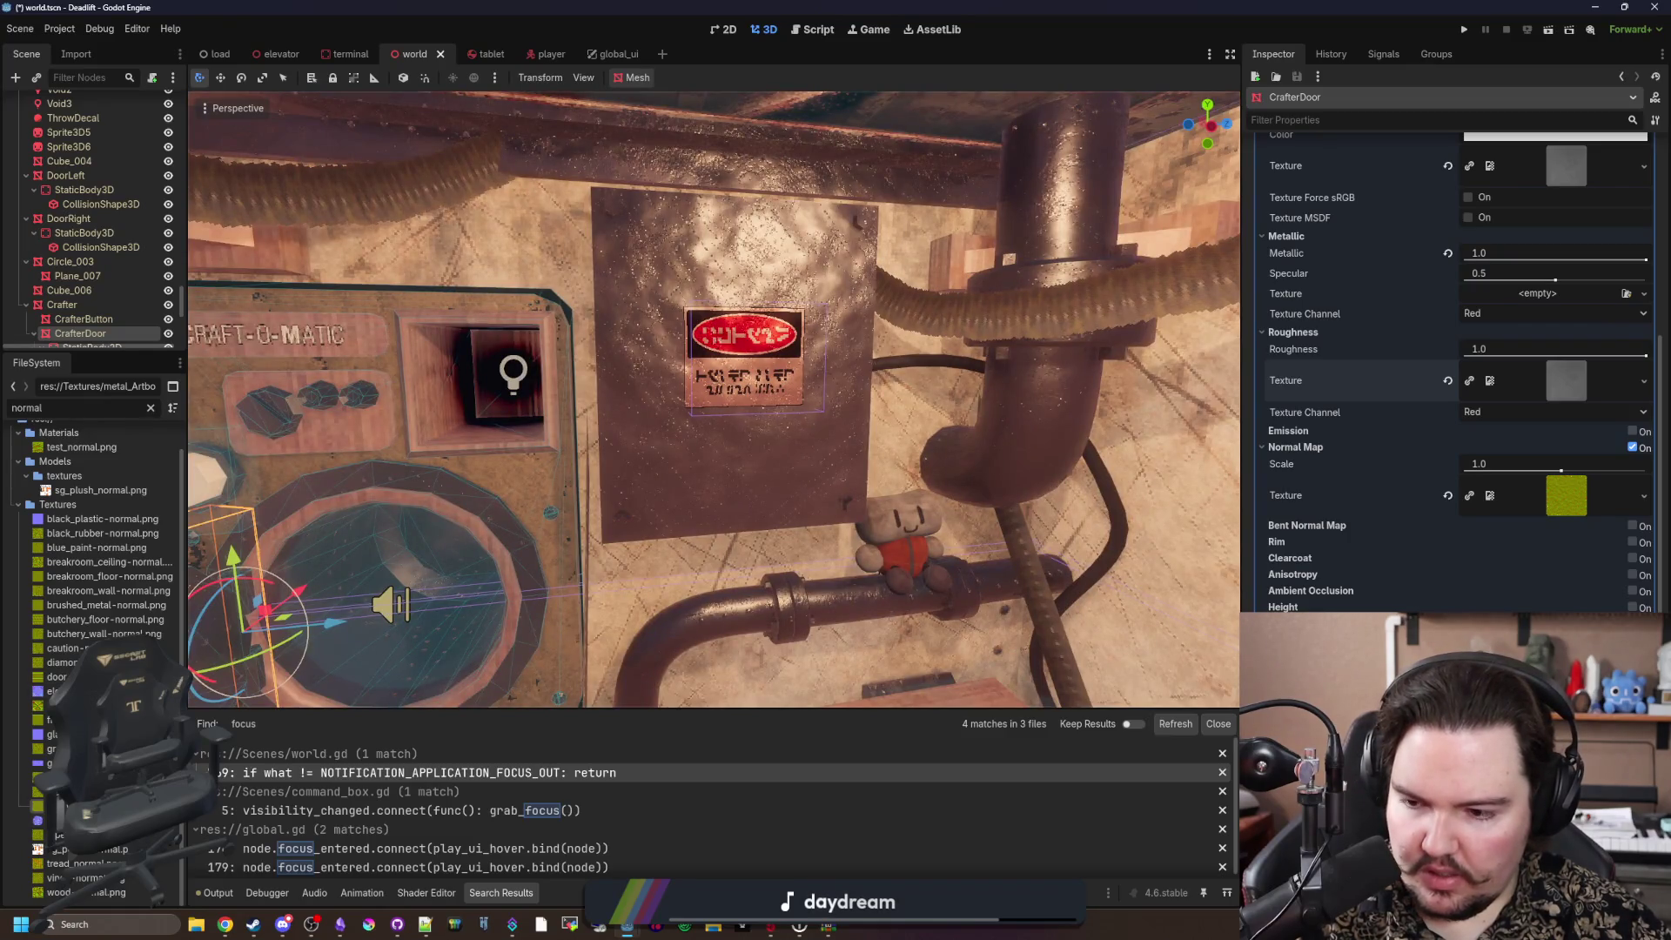
scroll(587, 531, "down", 6)
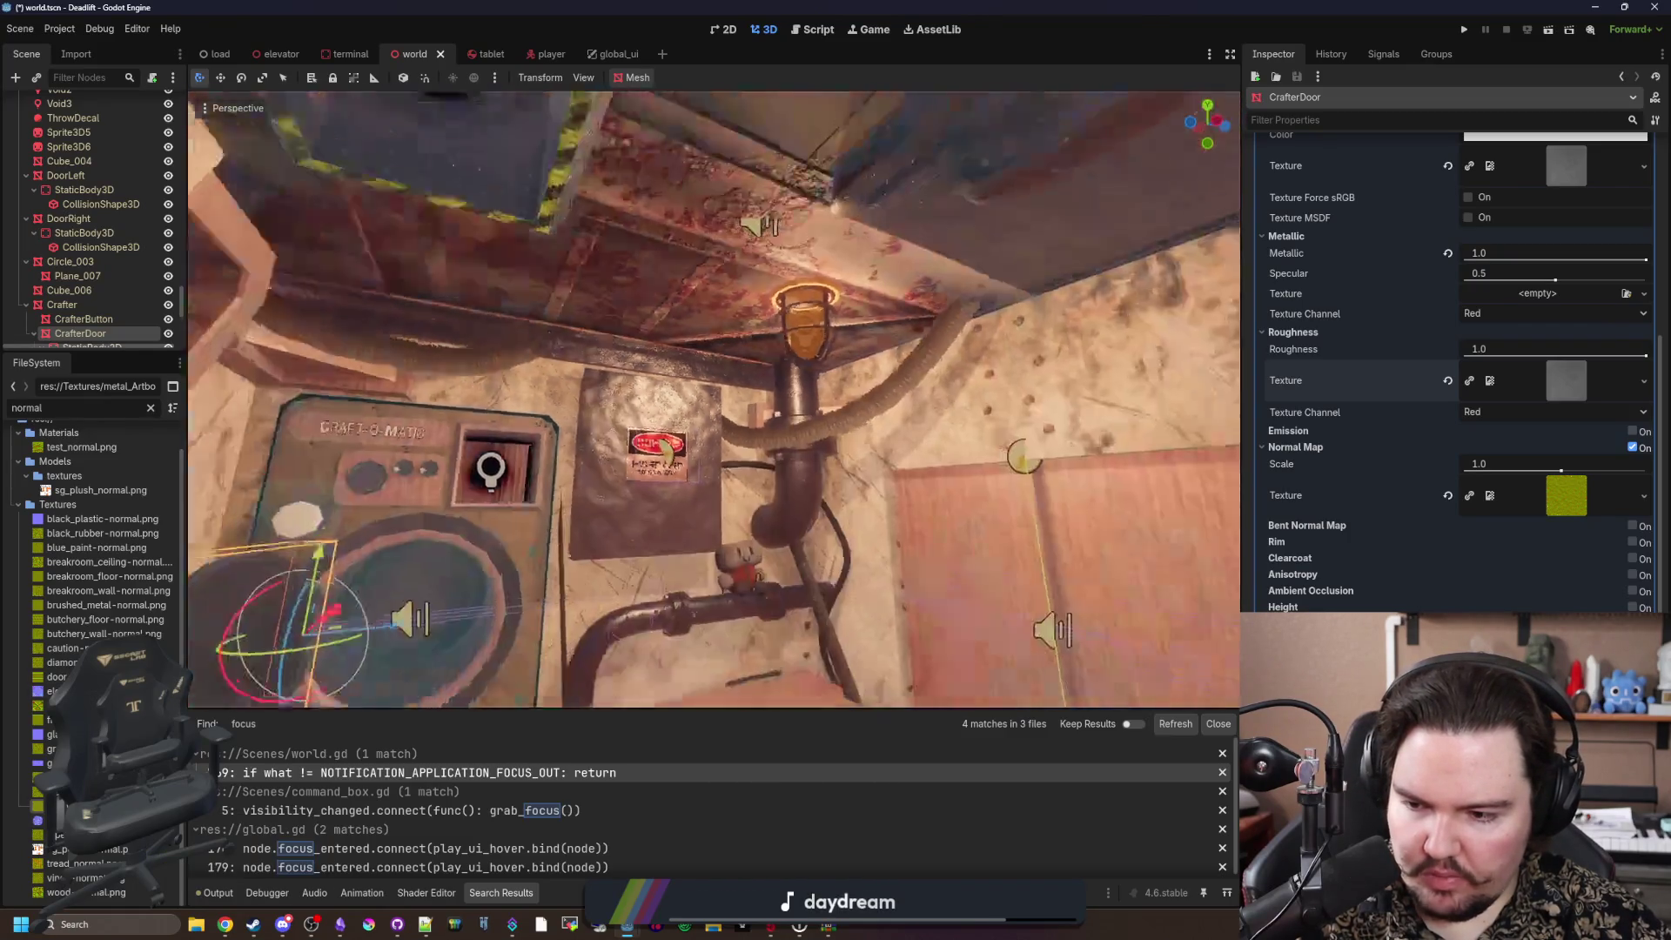
mouse_move(52, 821)
left_mouse_down()
mouse_move(1131, 566)
mouse_move(1544, 510)
left_mouse_up()
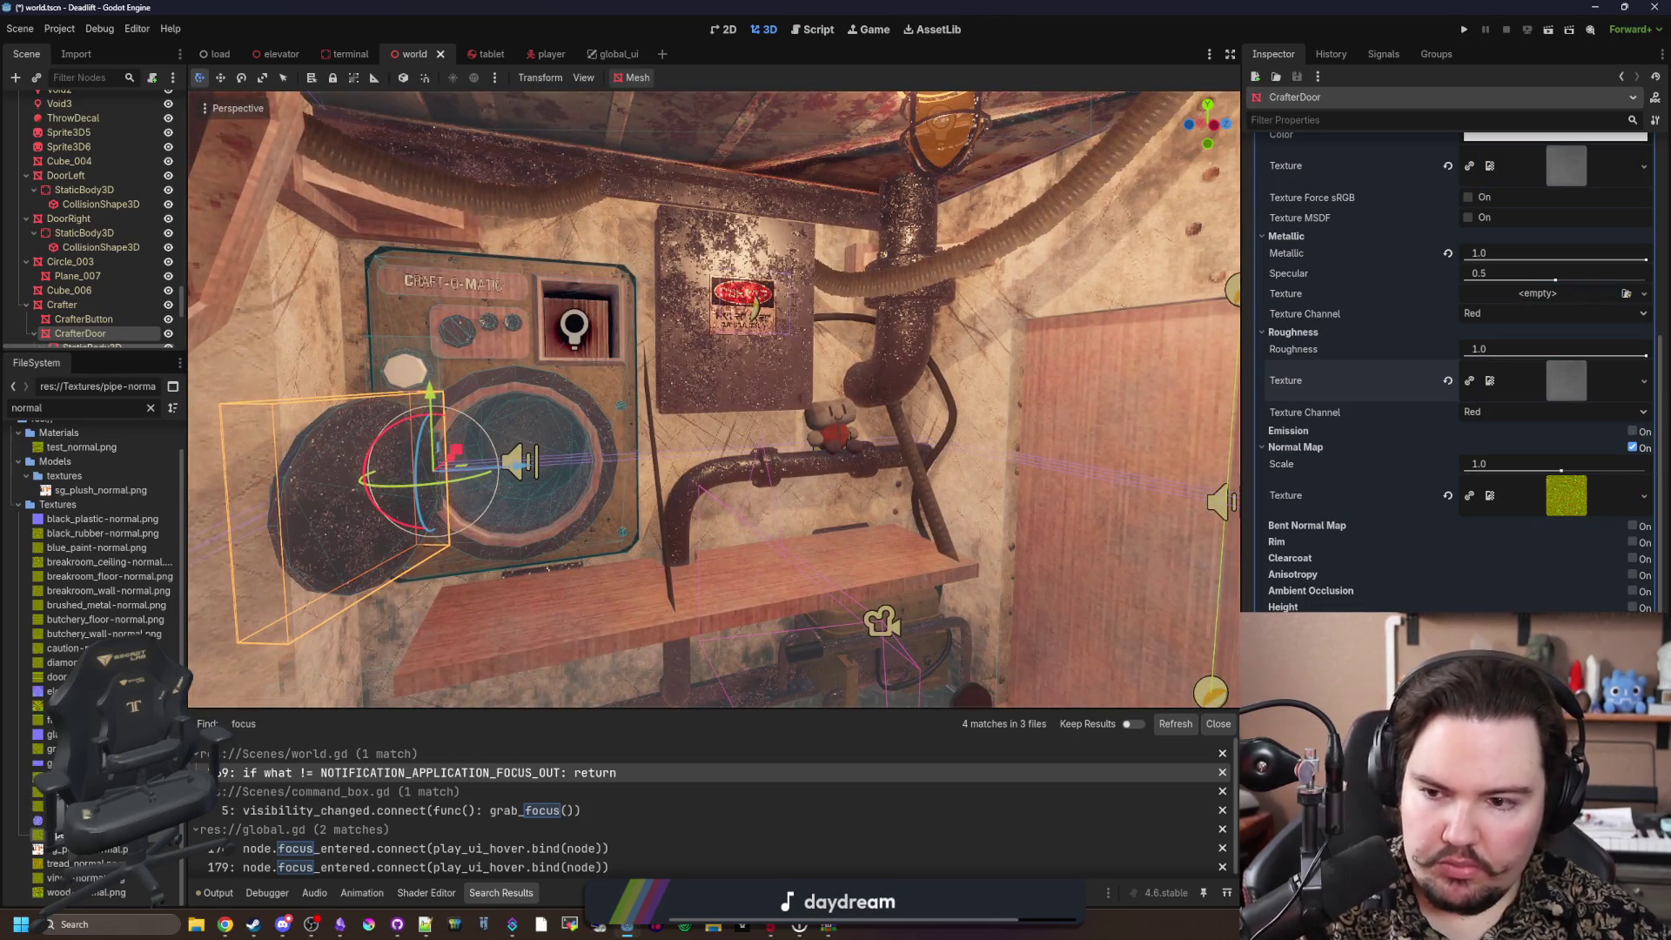
scroll(971, 446, "up", 5)
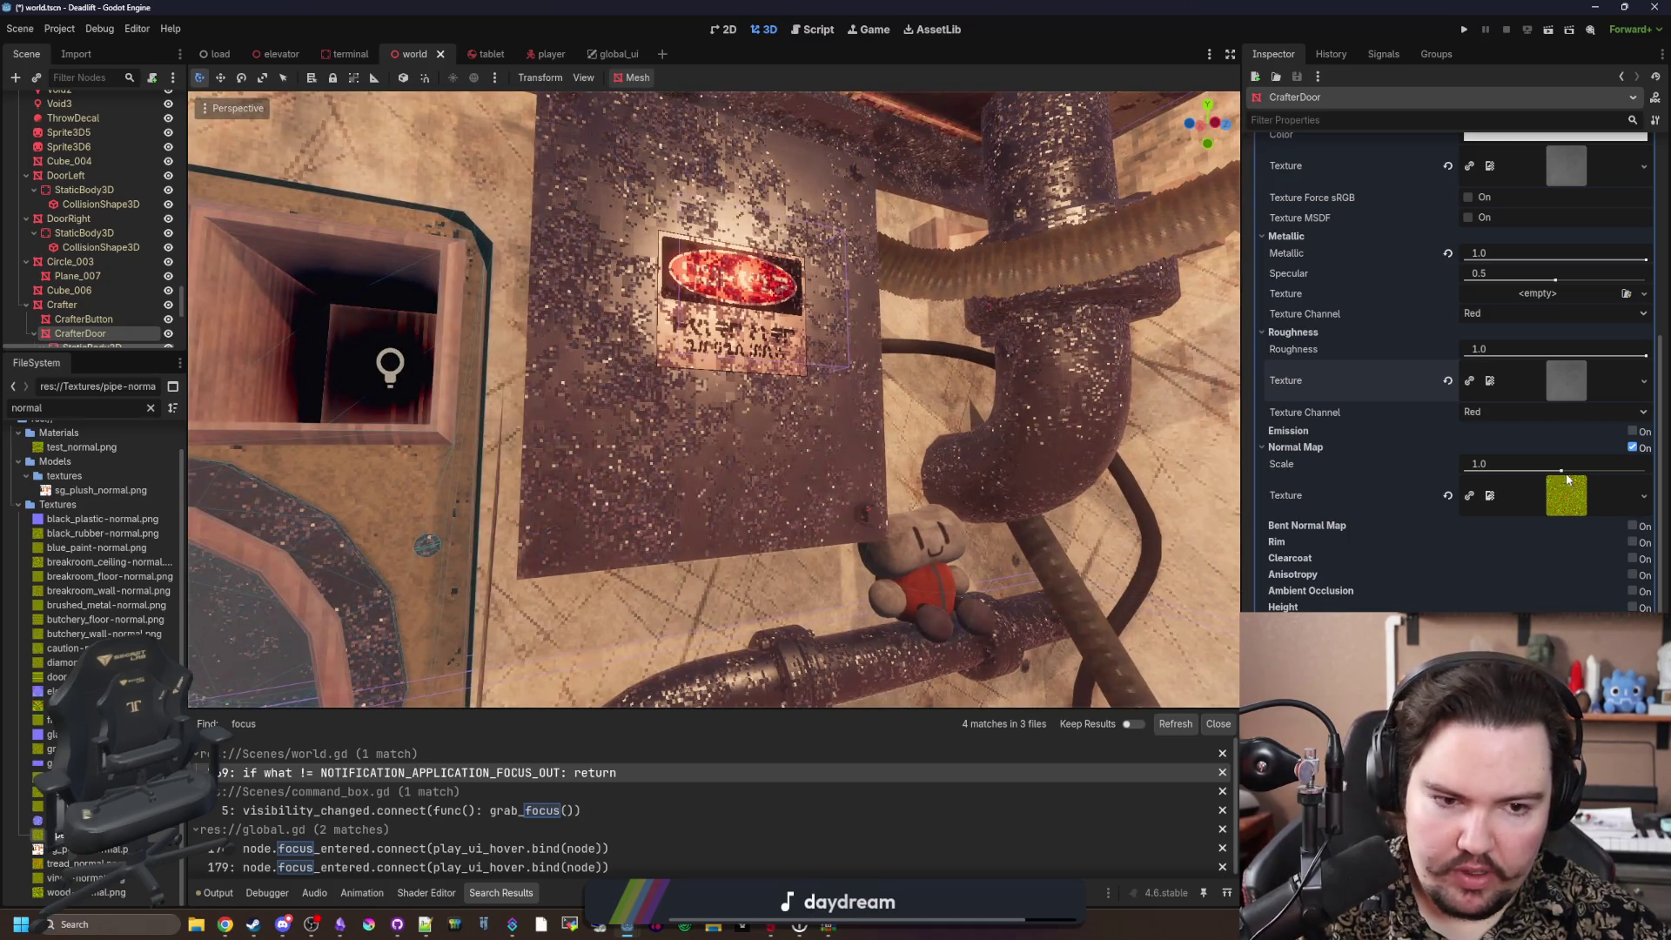
left_click_drag(1567, 478, 1558, 470)
left_click(1528, 459)
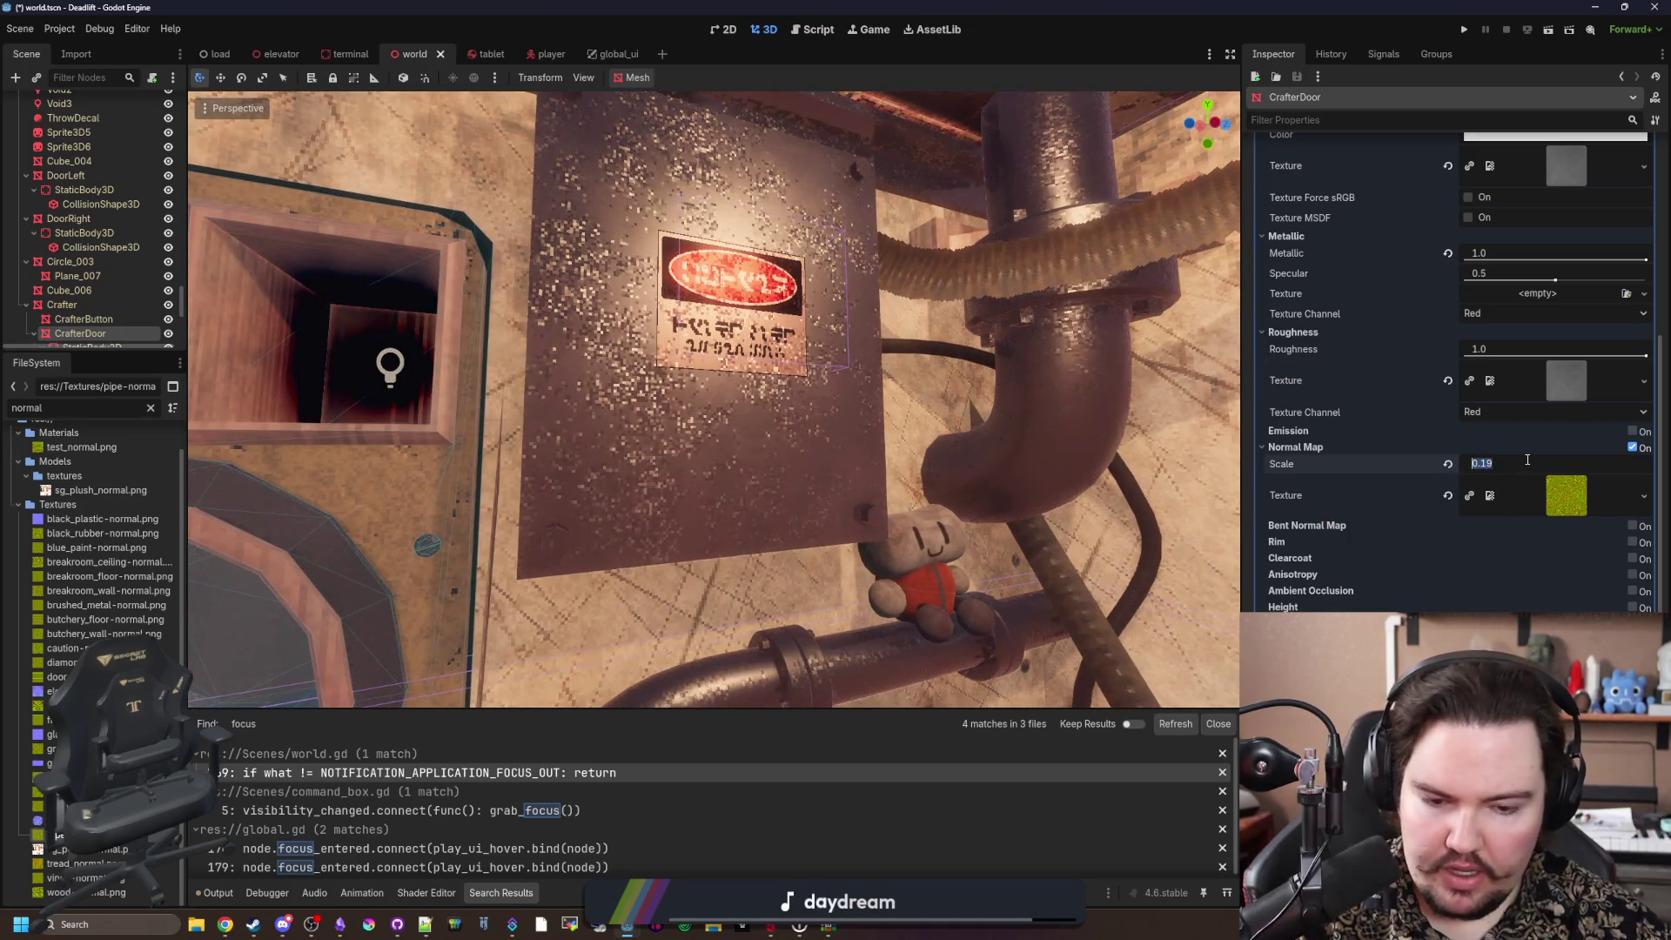
type("0.05")
key("Return")
scroll(1045, 453, "down", 4)
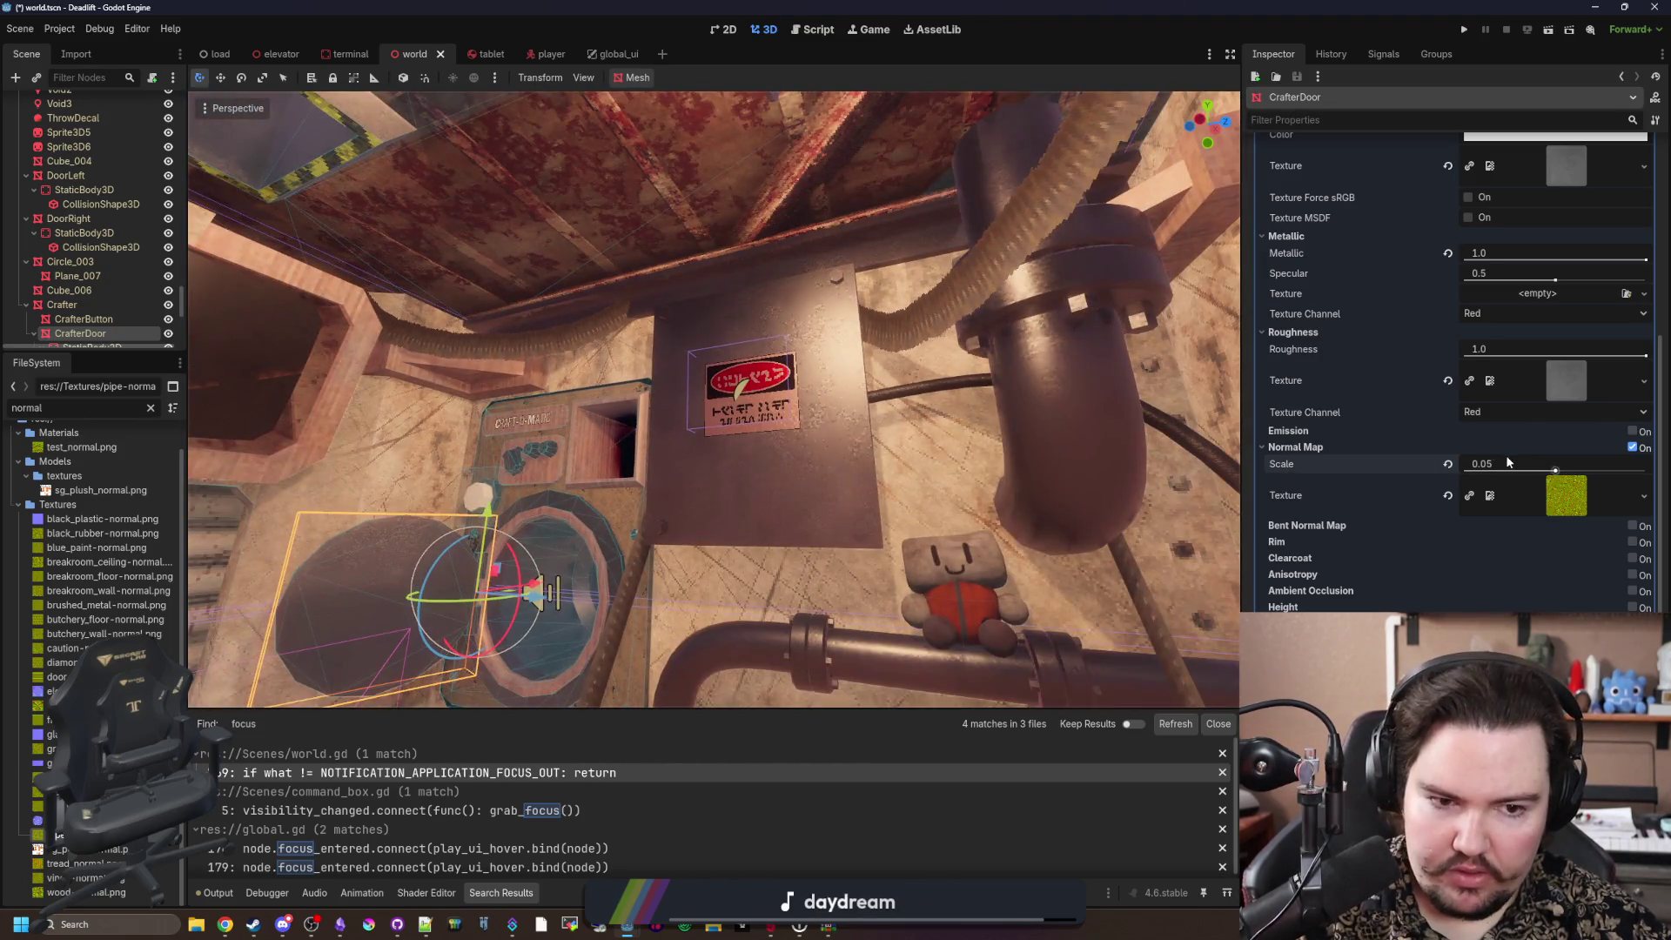
left_click(1525, 460)
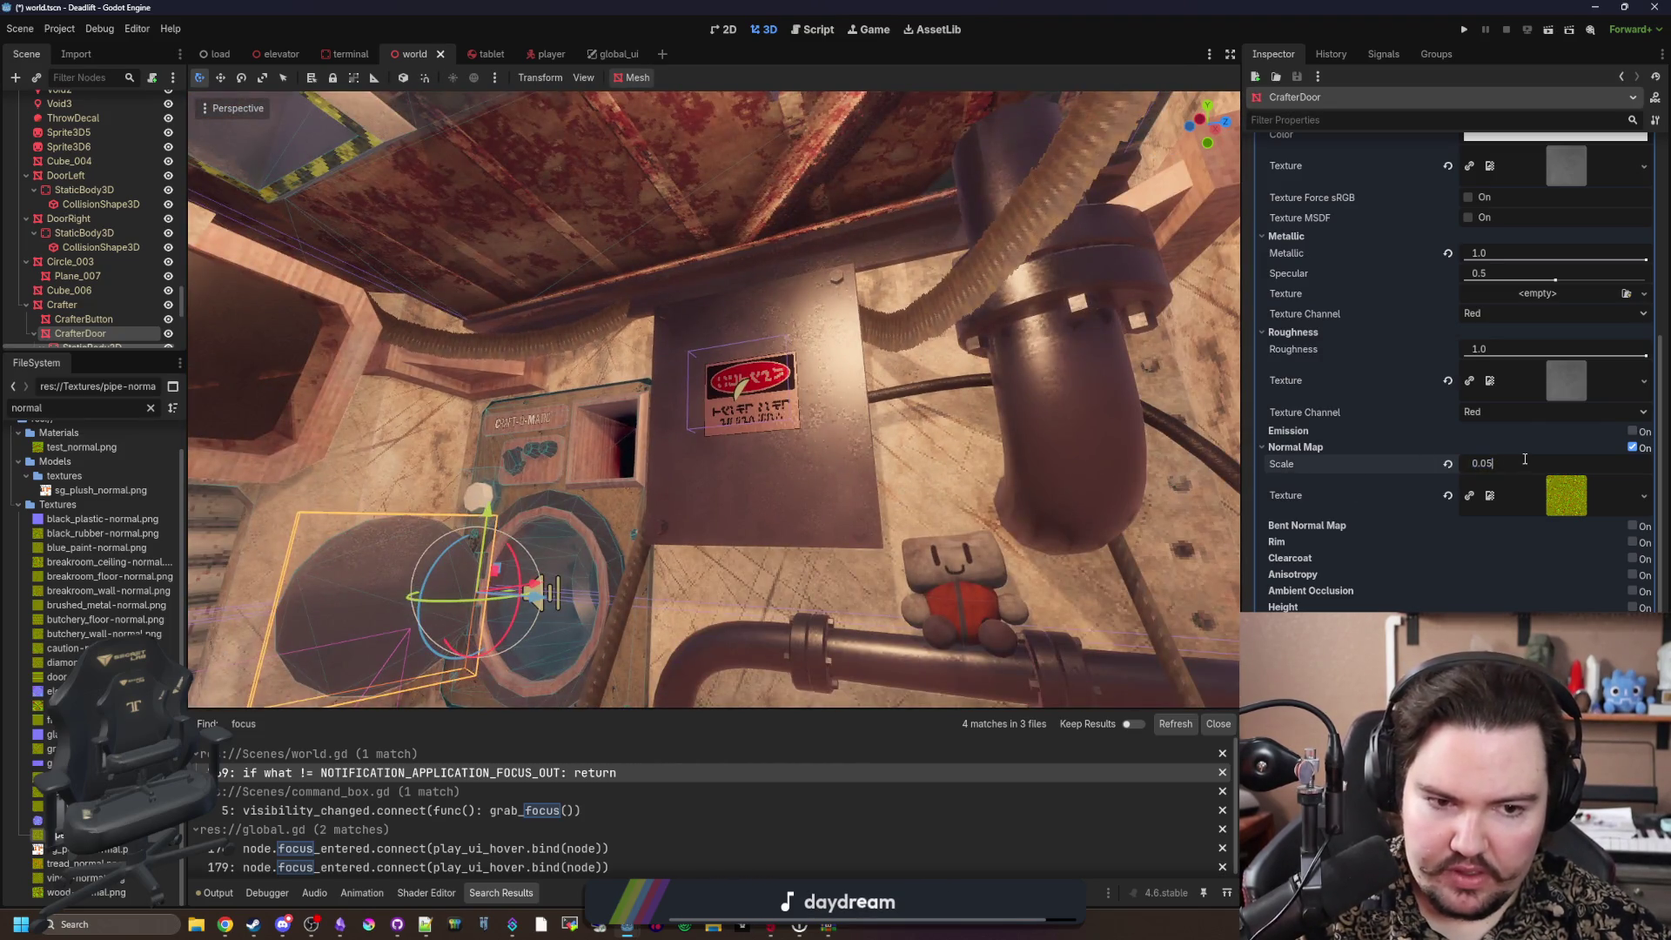
key("BackSpace")
type("1")
key("Return")
scroll(745, 512, "up", 4)
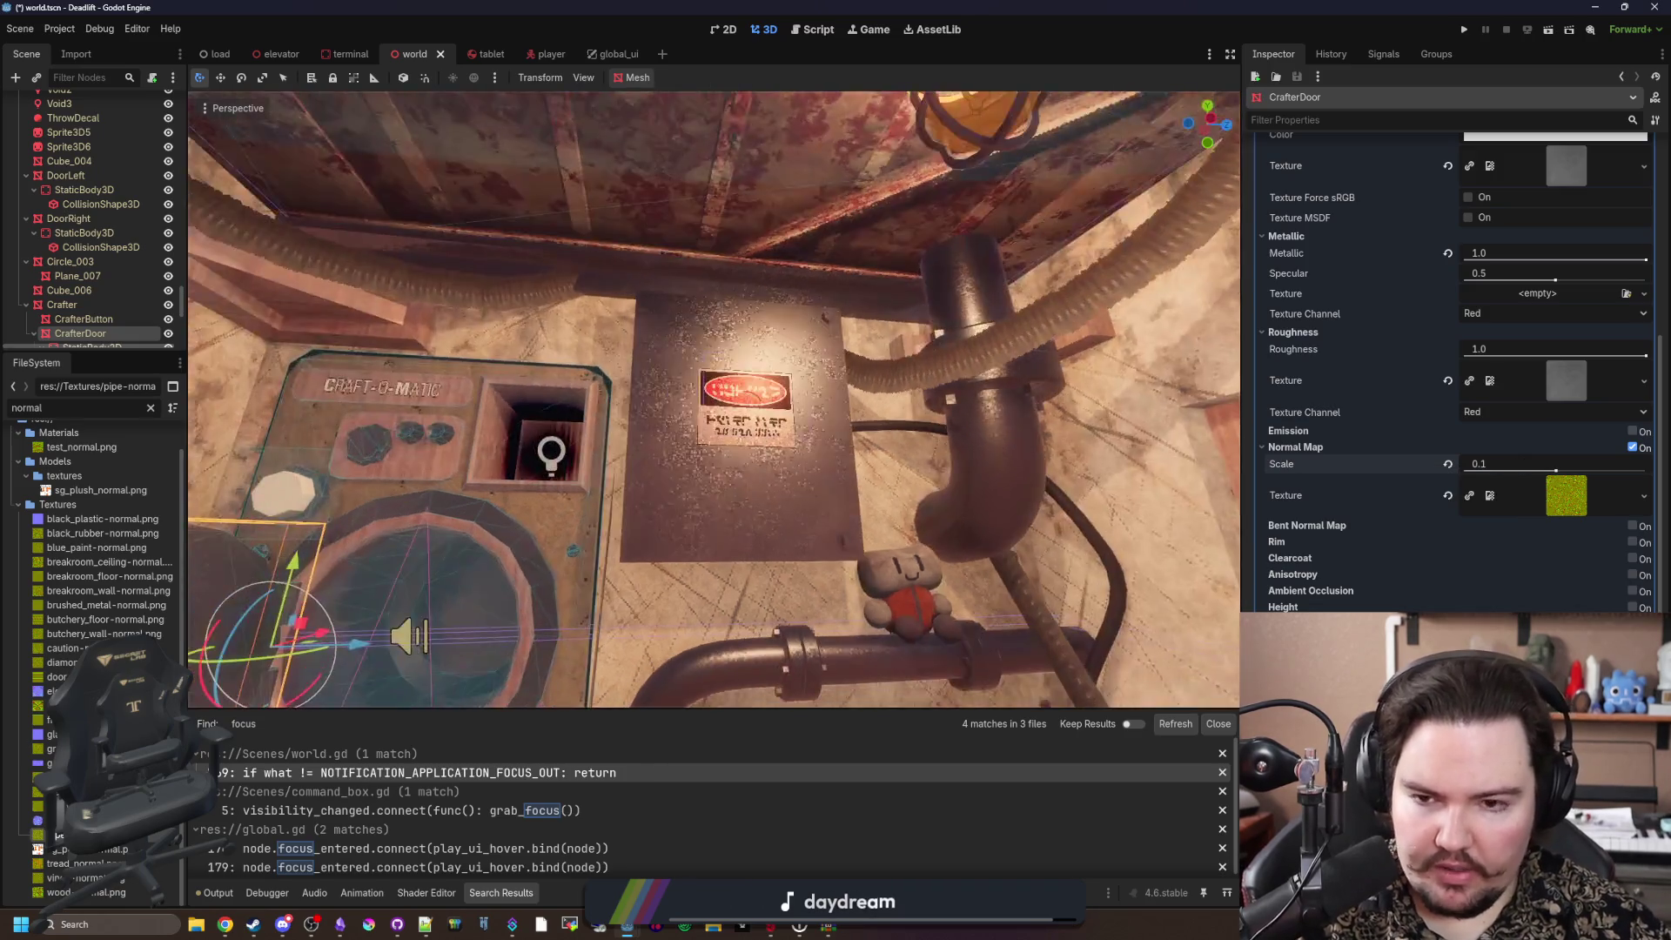
scroll(714, 400, "down", 4)
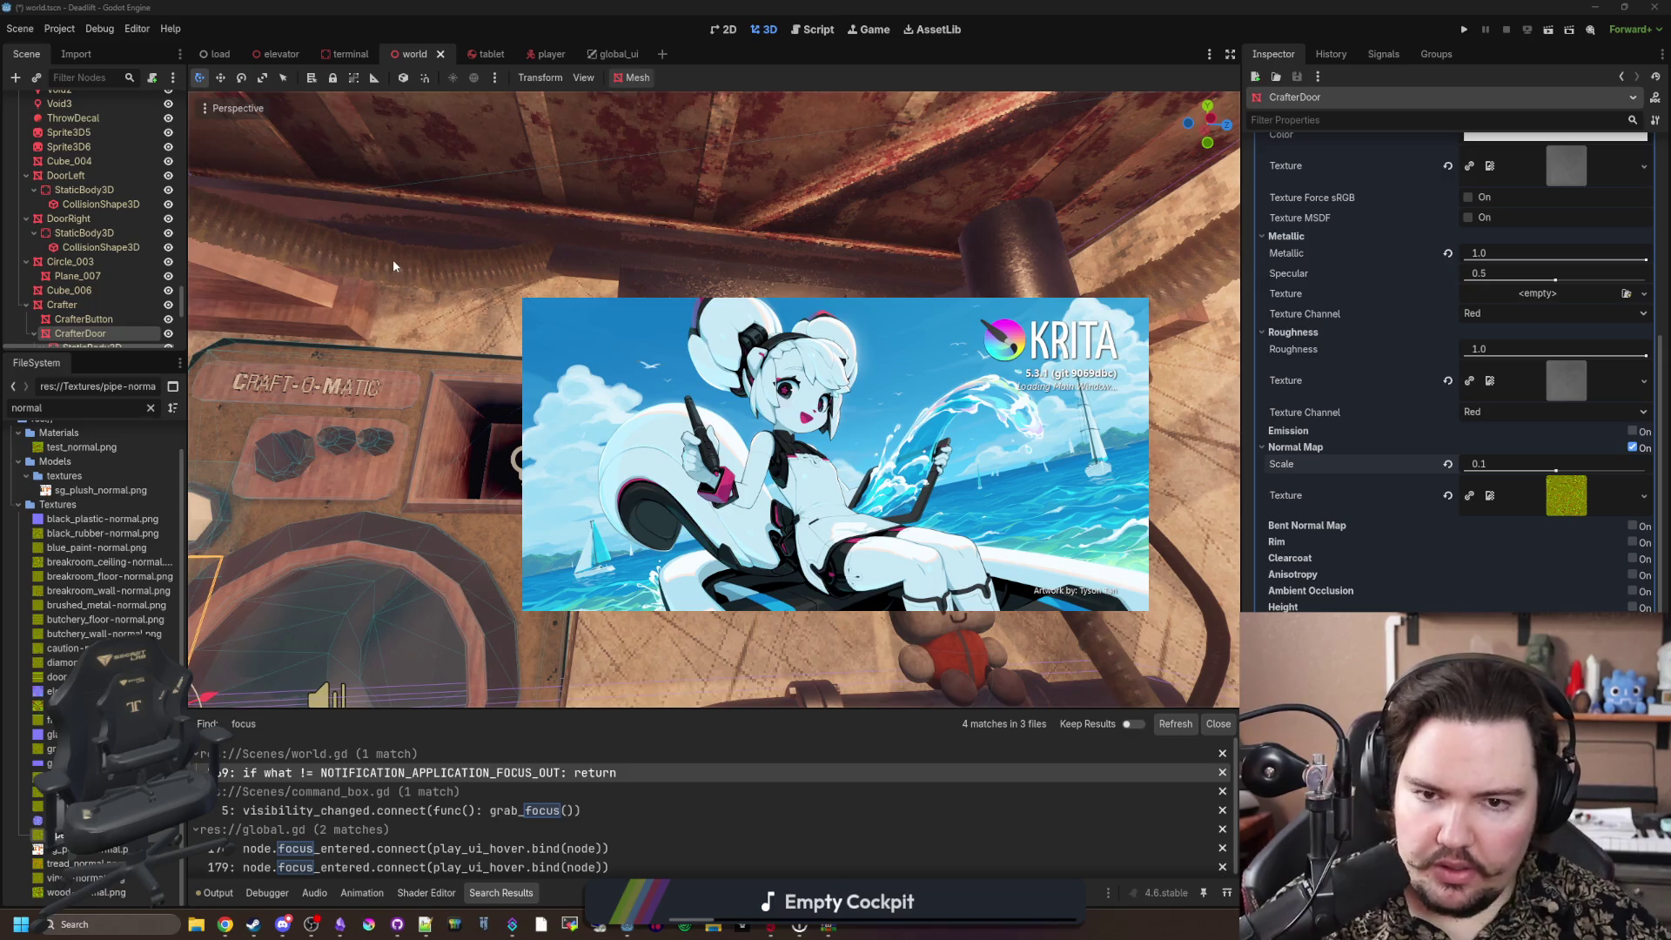
right_click(420, 249)
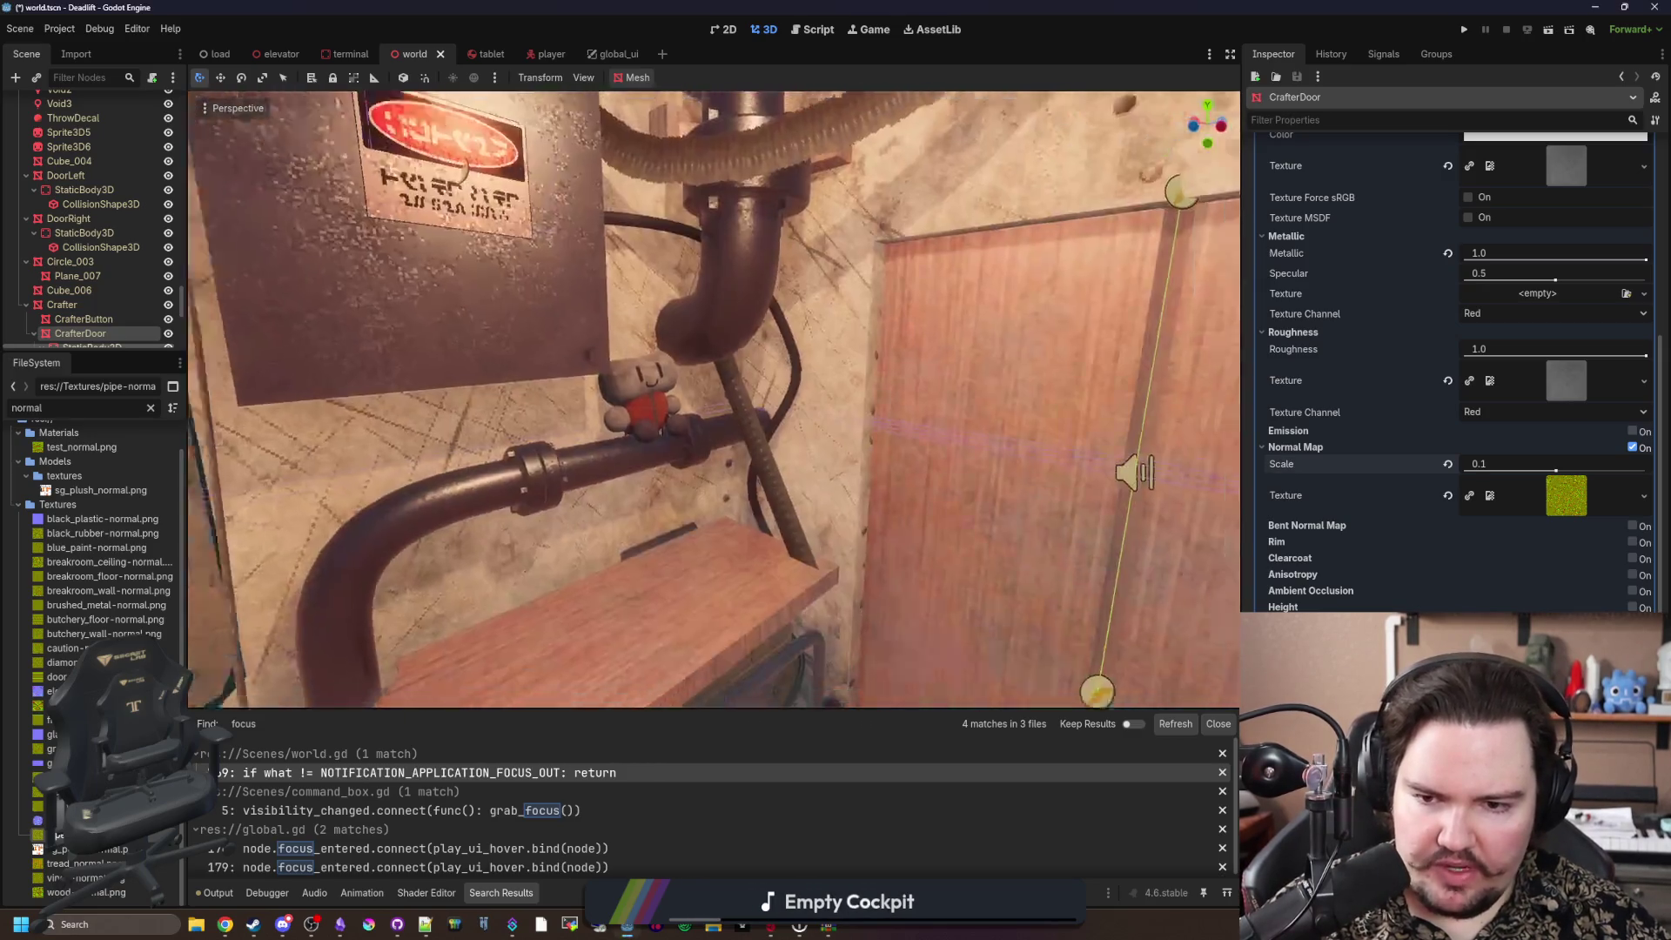
key("s")
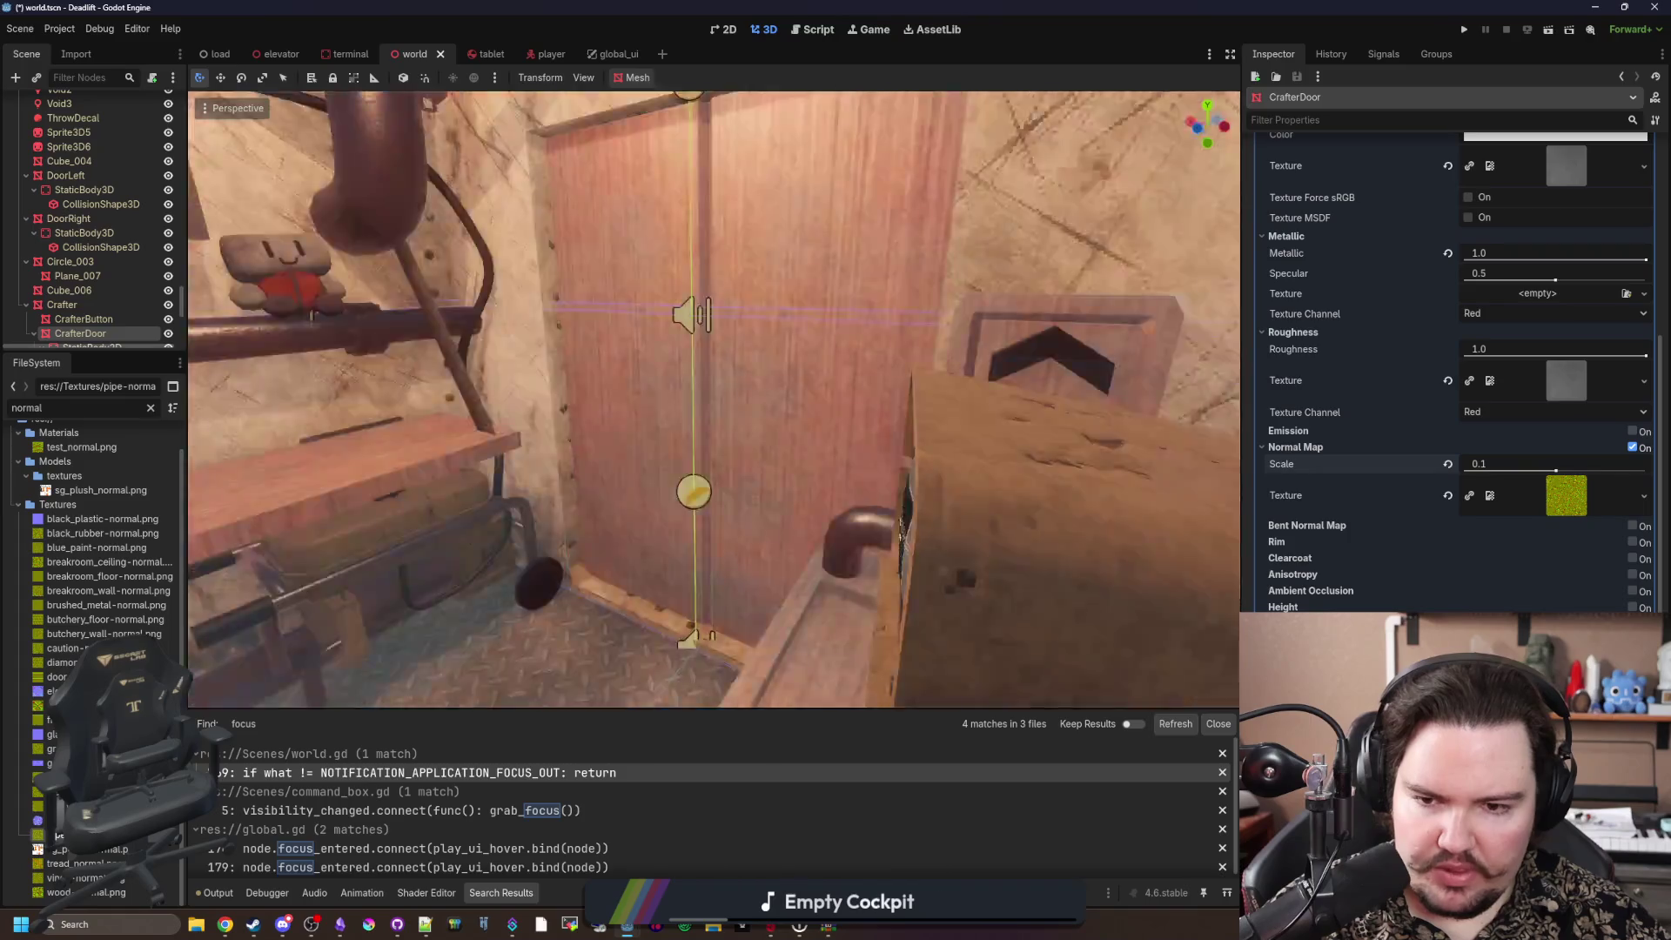
key("w")
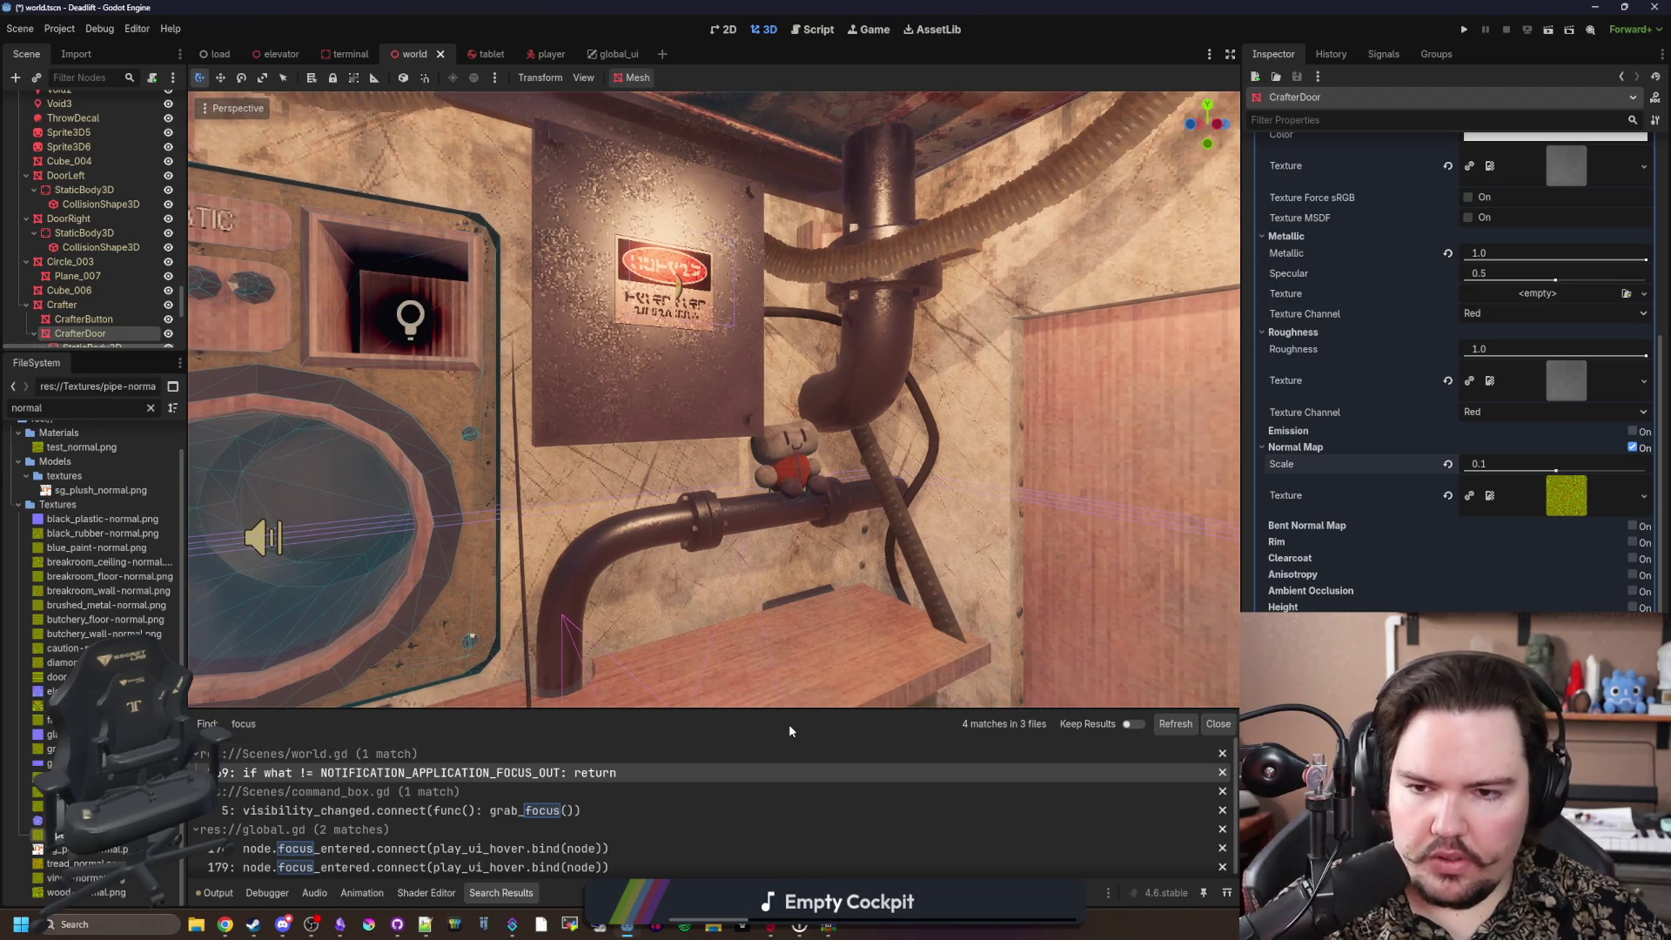
scroll(750, 604, "up", 2)
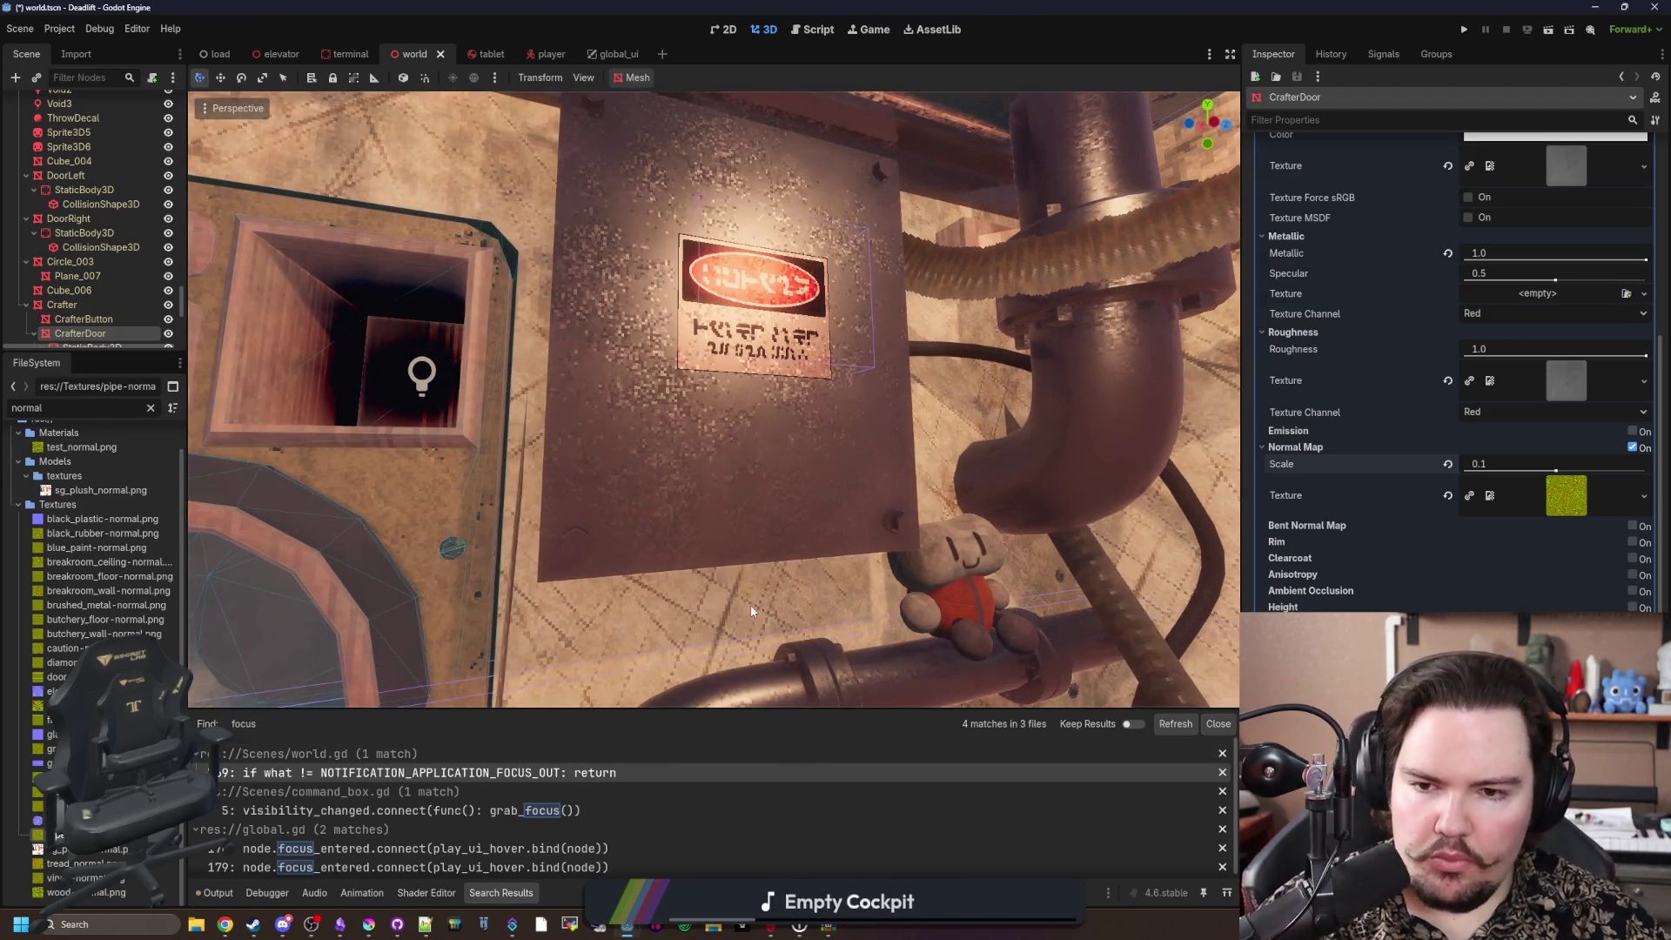
scroll(751, 604, "down", 4)
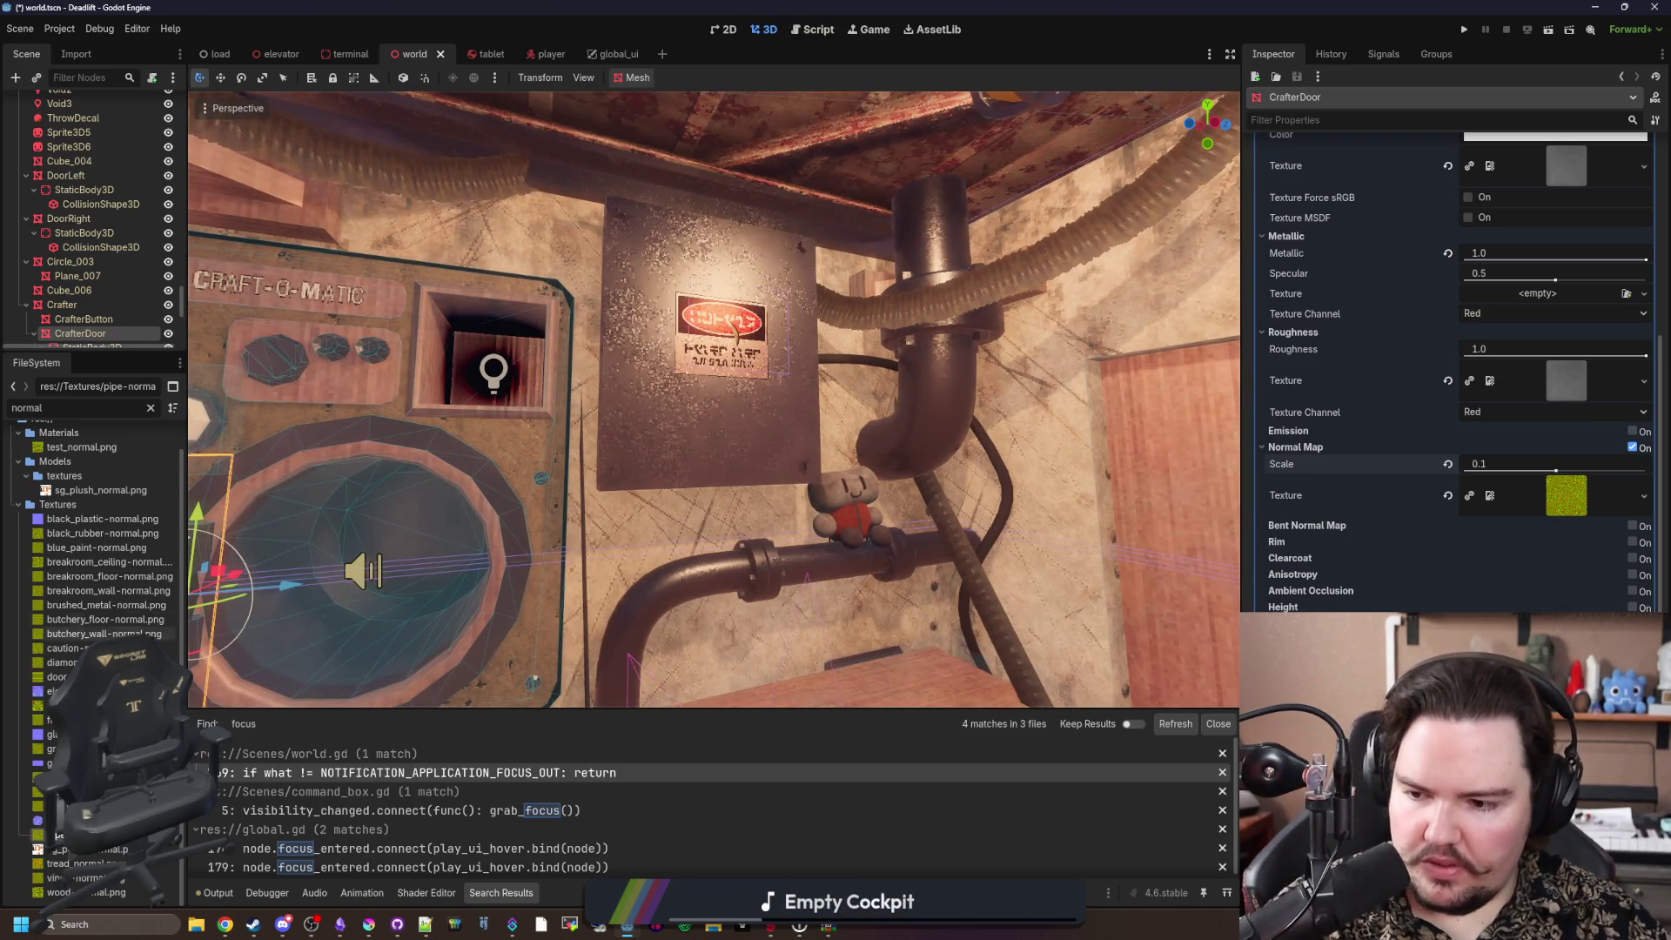
scroll(87, 574, "up", 1)
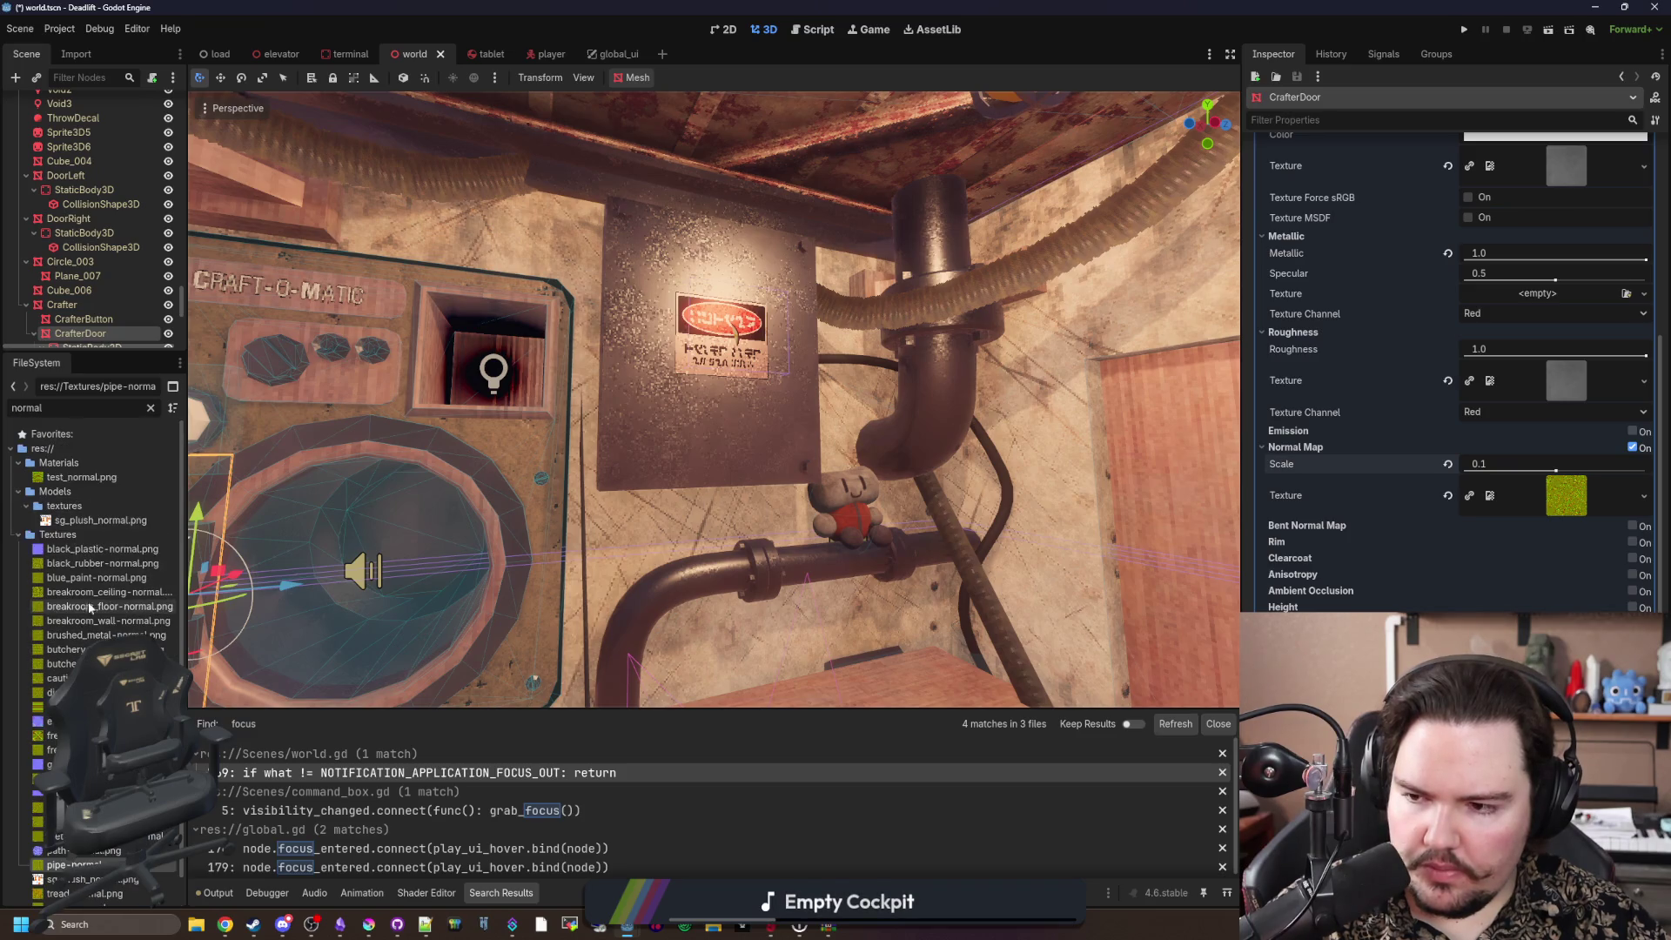
Step: Clear the filter and drag Metal/intensePaintingMetalTest.png into the door's Albedo Texture slot
left_click(63, 541)
left_click(151, 408)
scroll(109, 540, "down", 8)
scroll(101, 627, "down", 10)
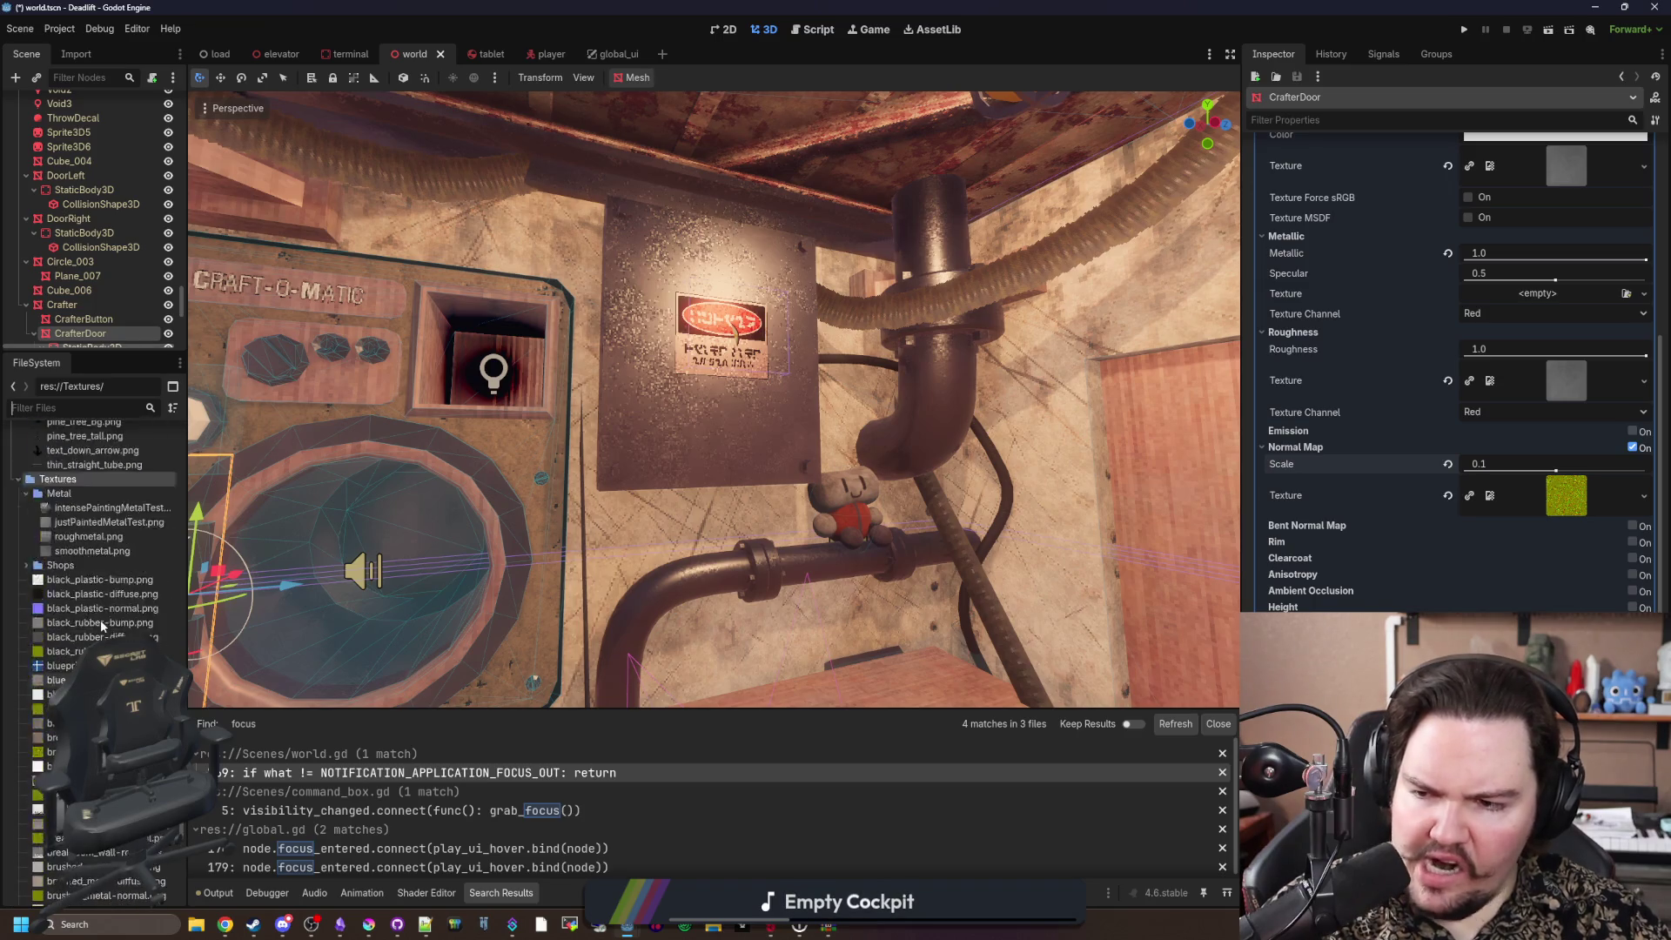
mouse_move(107, 628)
left_mouse_down()
mouse_move(1550, 475)
mouse_move(1567, 387)
mouse_move(1549, 175)
left_mouse_up()
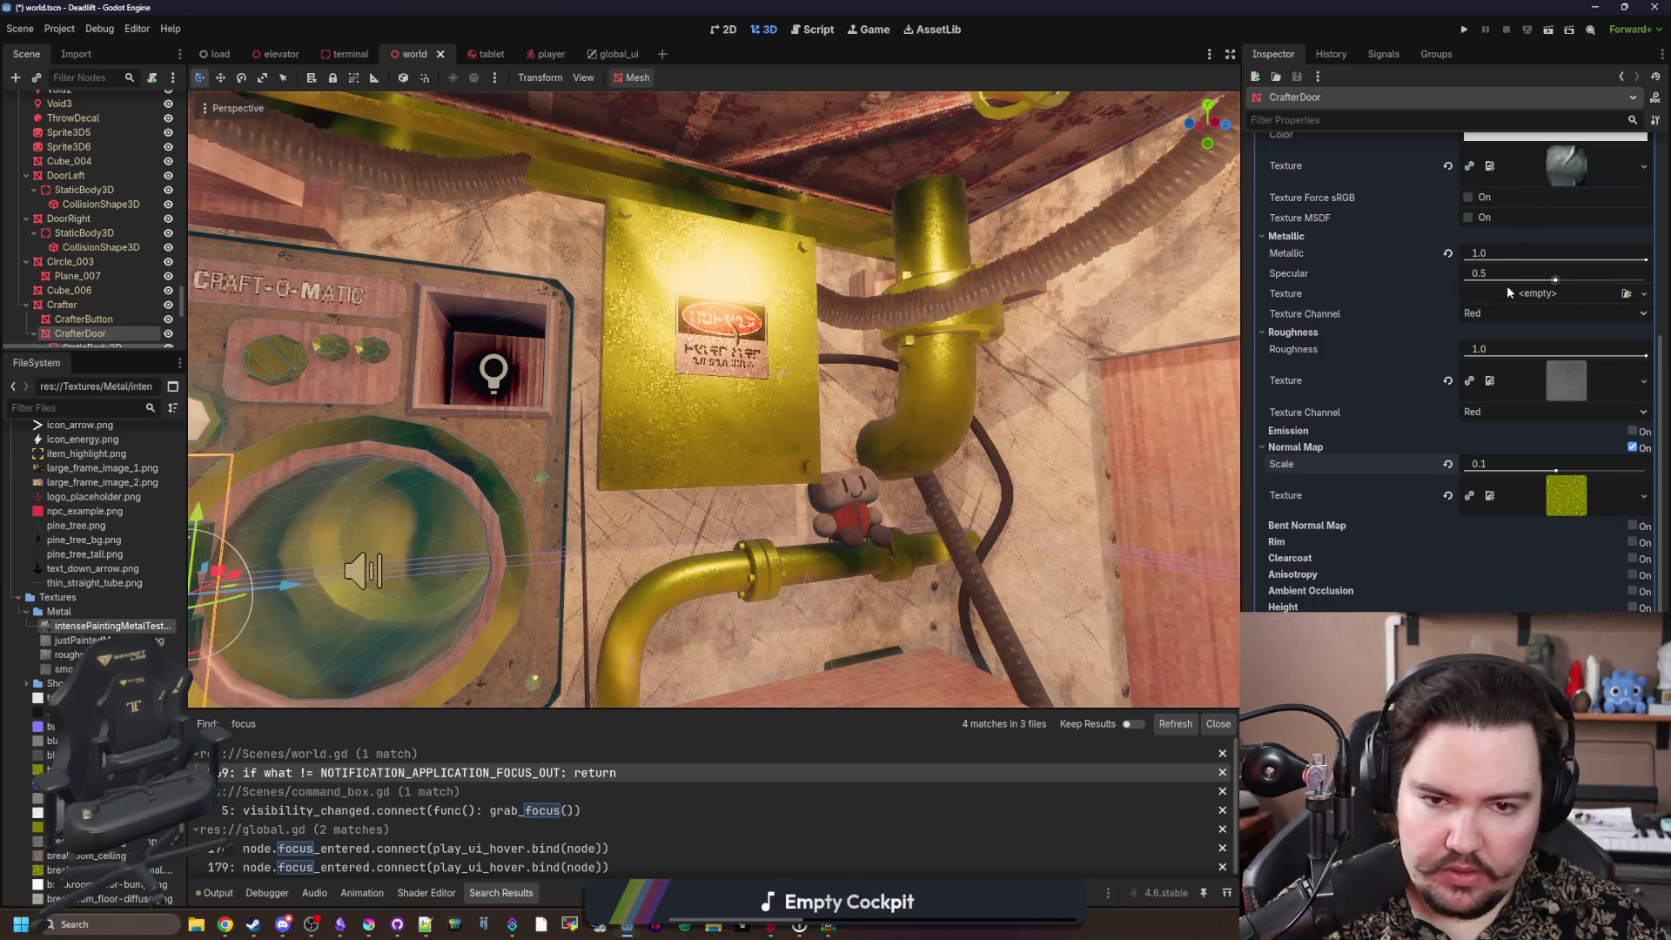
scroll(1494, 367, "up", 5)
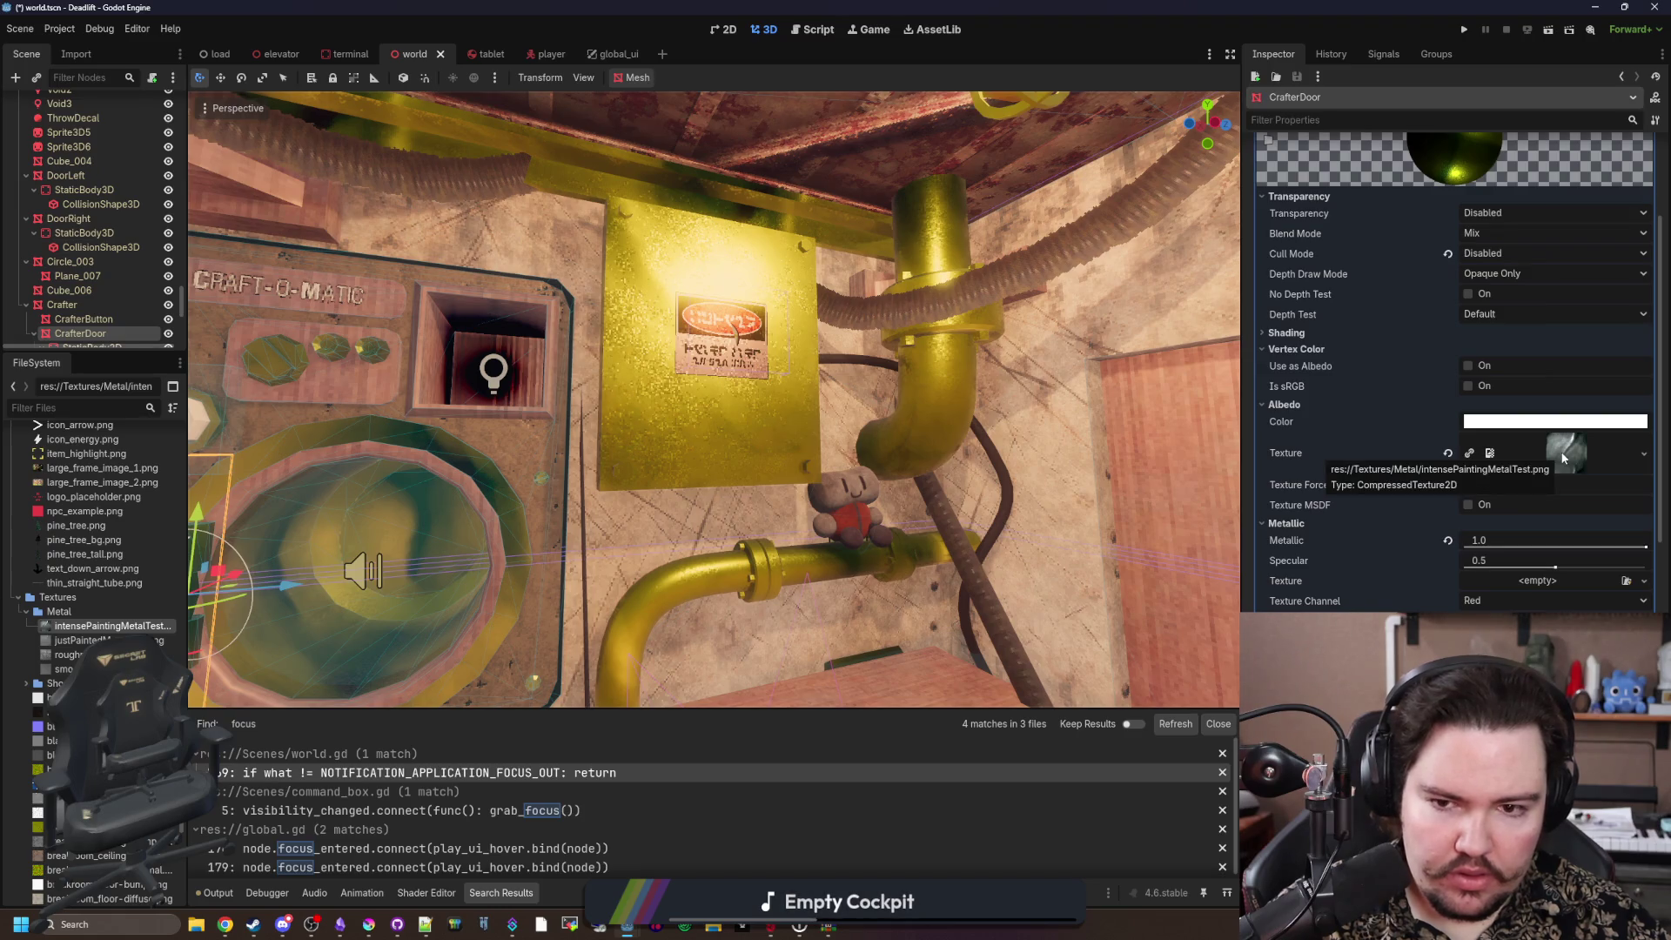
scroll(714, 400, "up", 2)
scroll(714, 401, "down", 5)
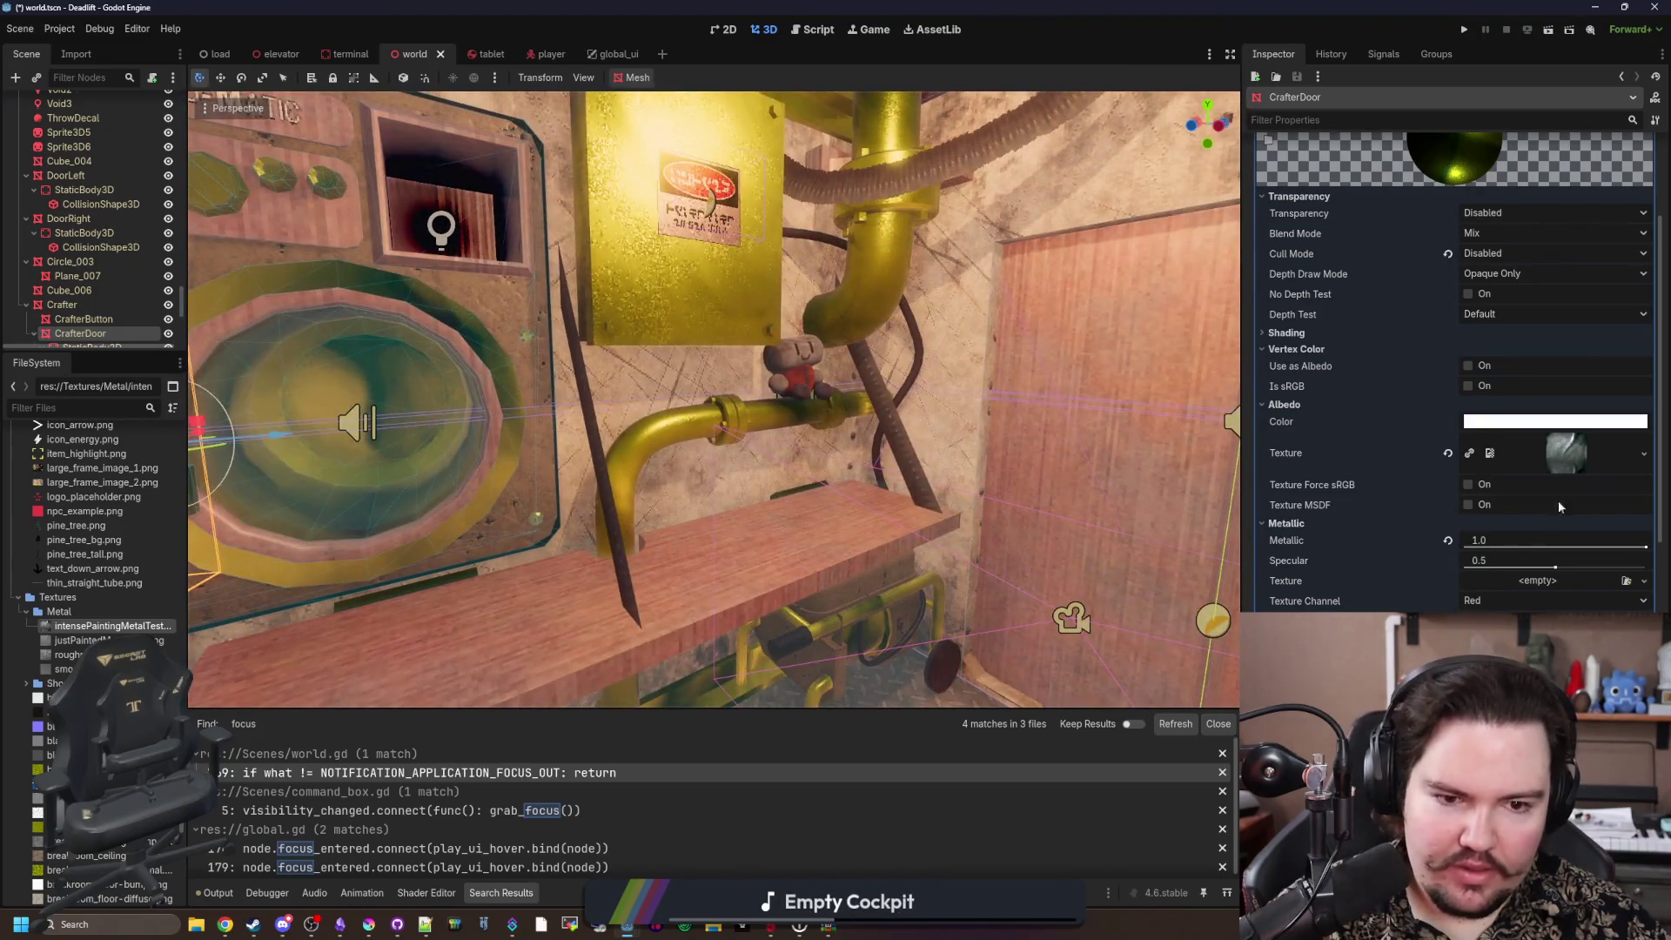
left_click(1584, 462)
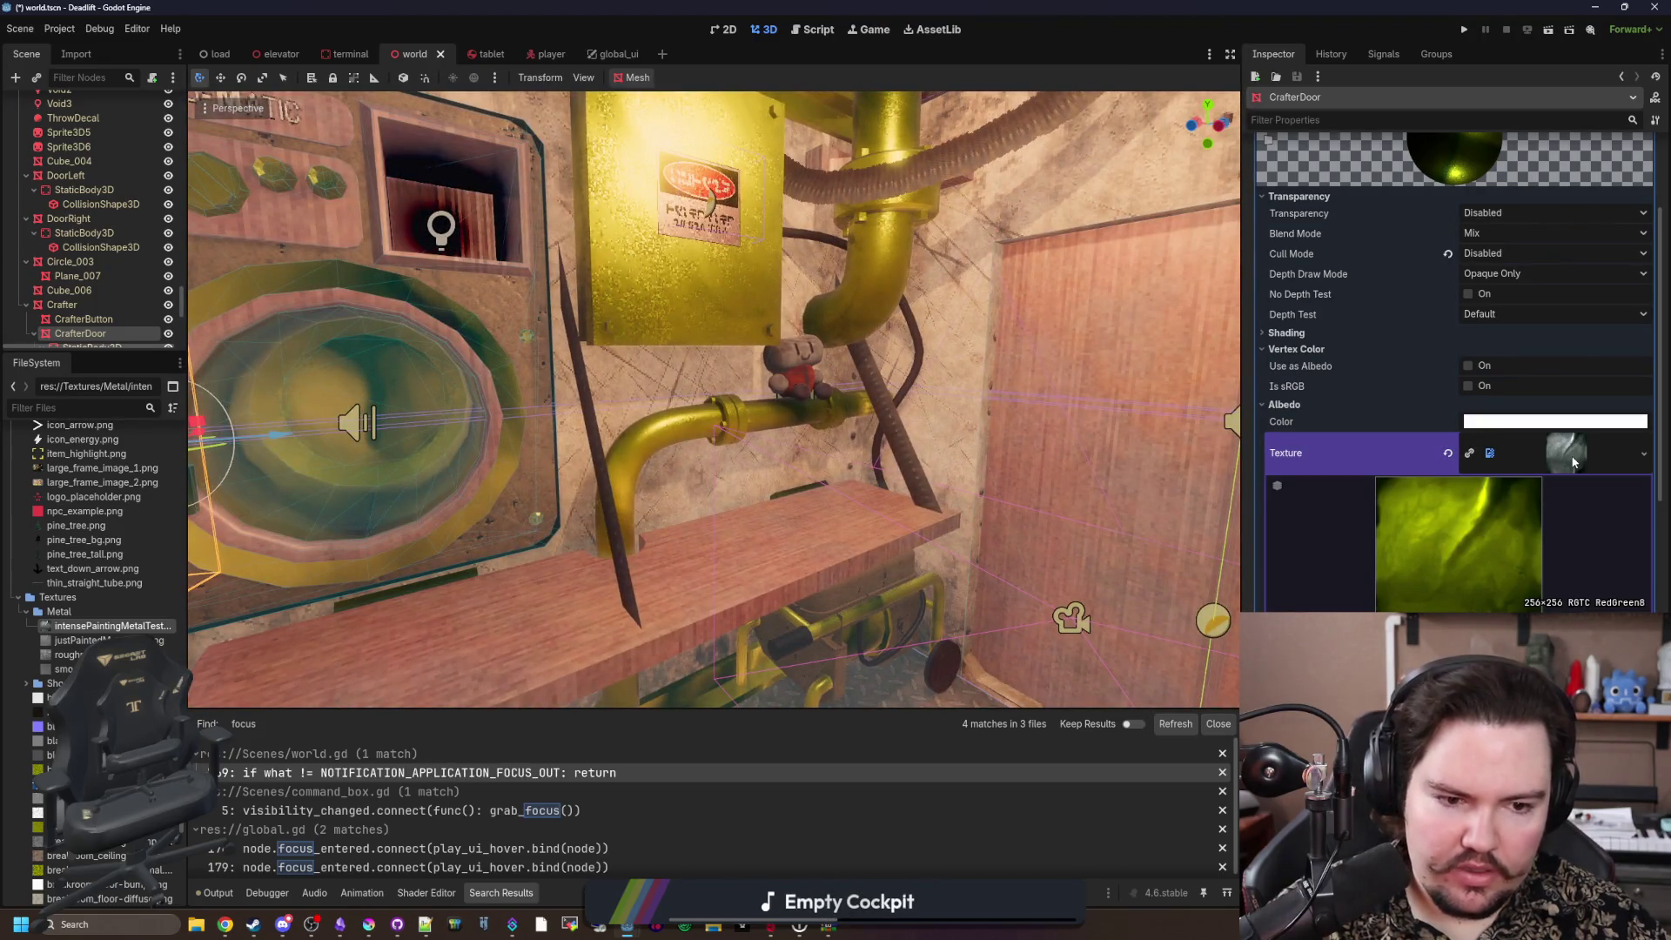
left_click(1574, 462)
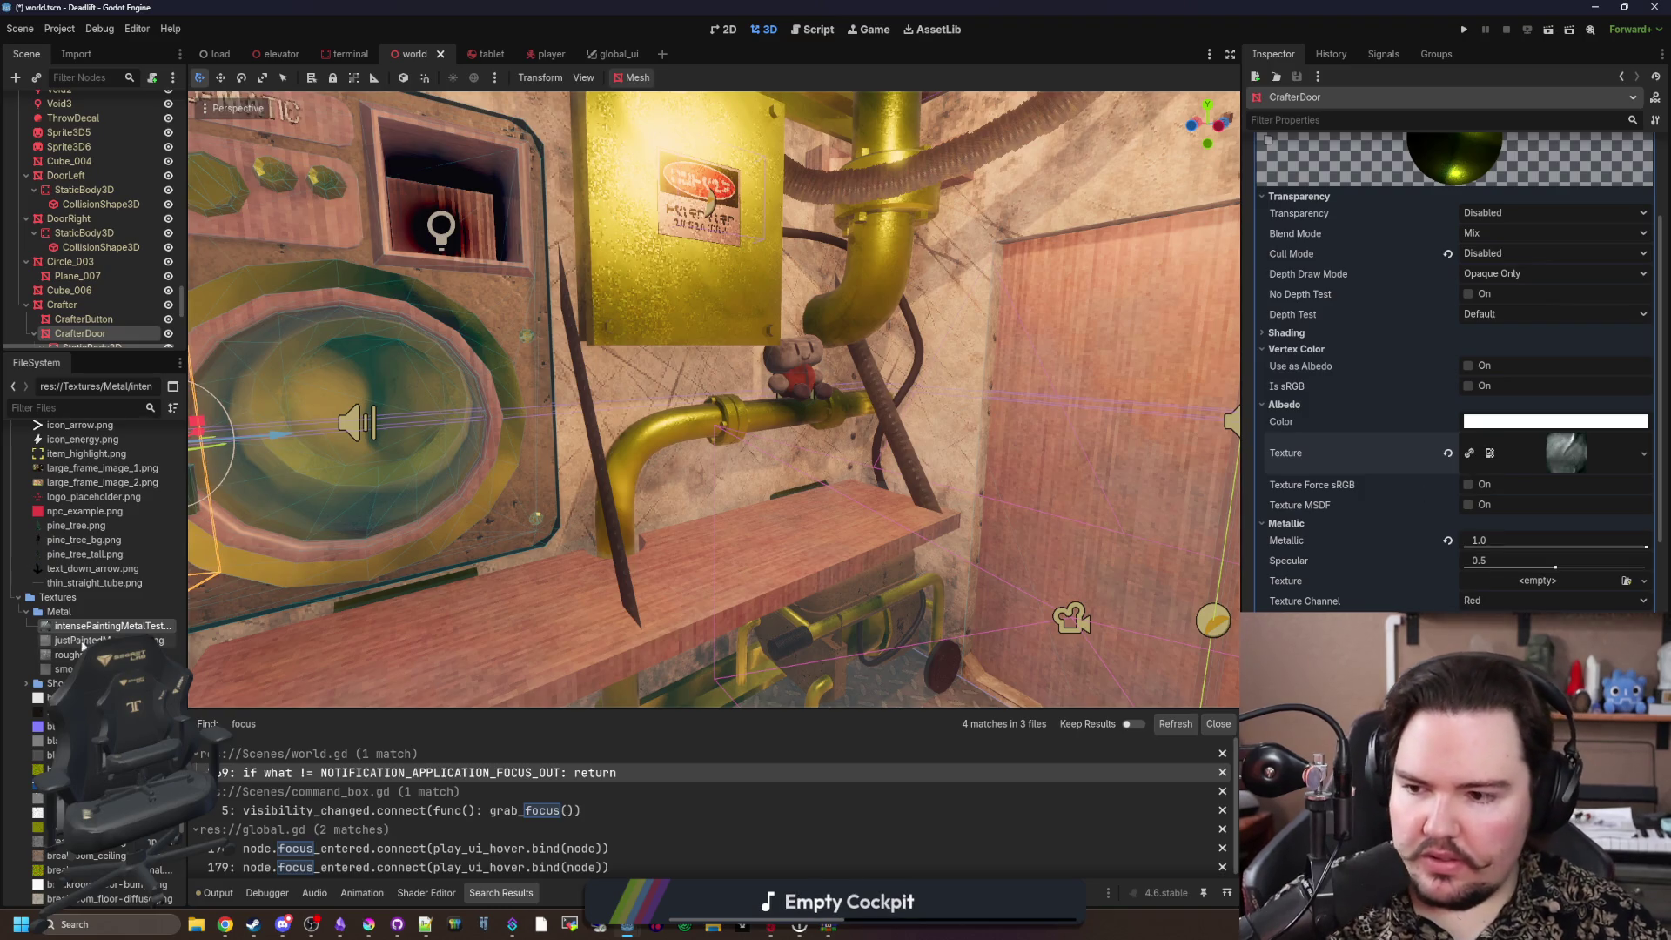
Step: Show the import settings for intensePaintingMetalTest.png and reimport it unchanged
right_click(61, 625)
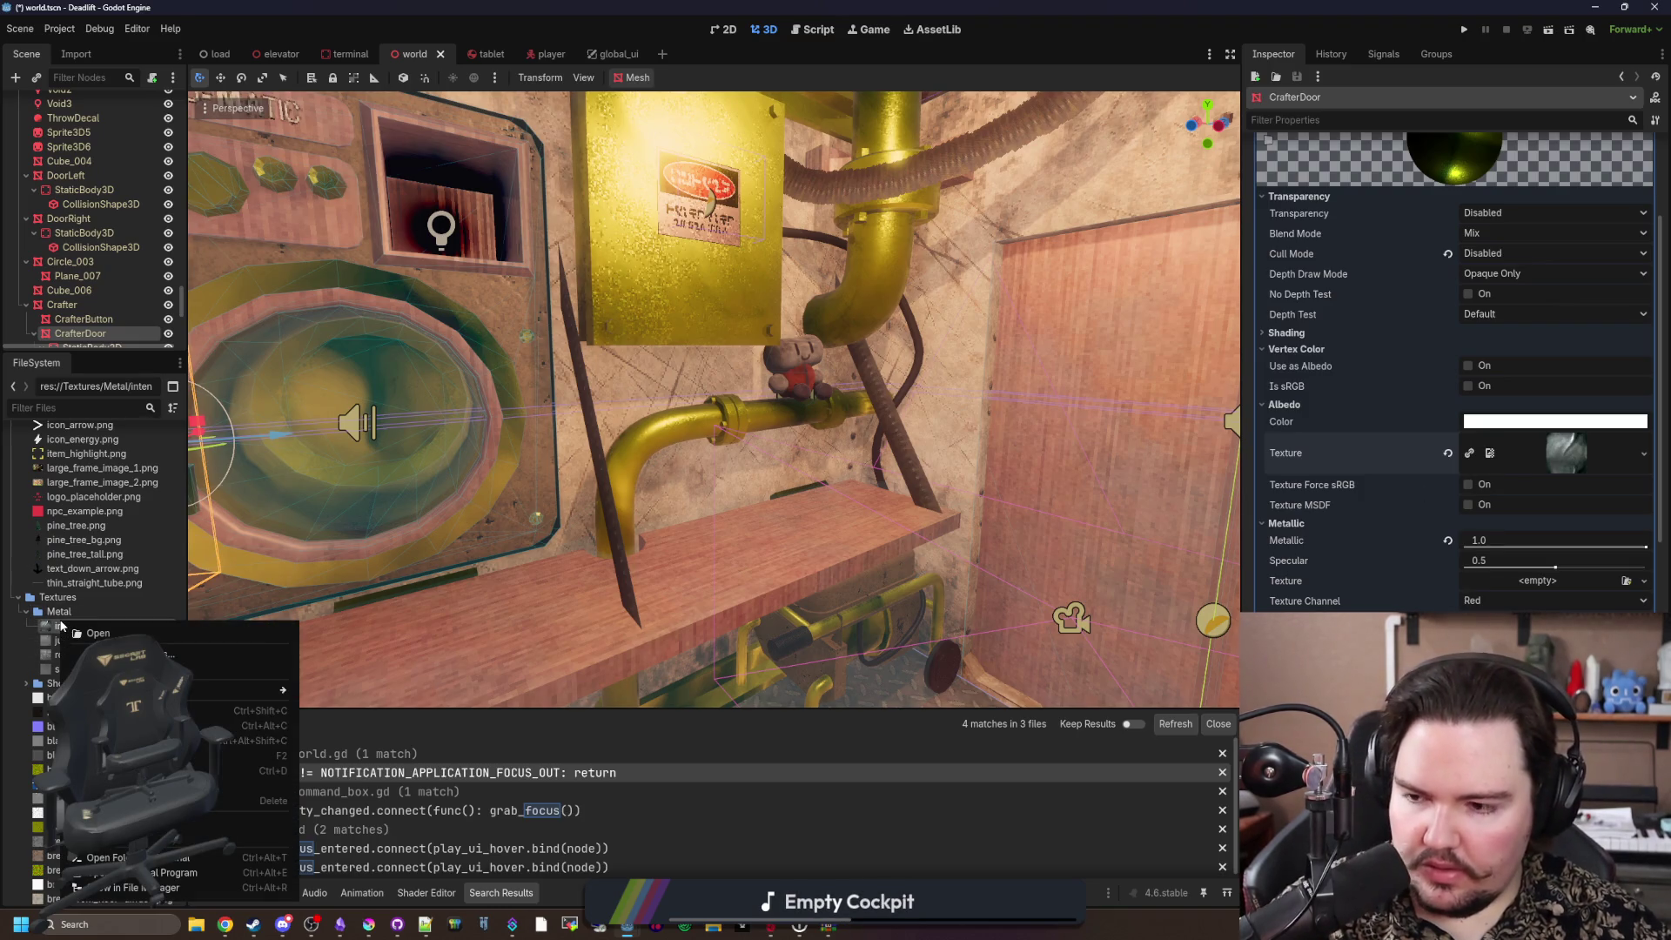
left_click(49, 633)
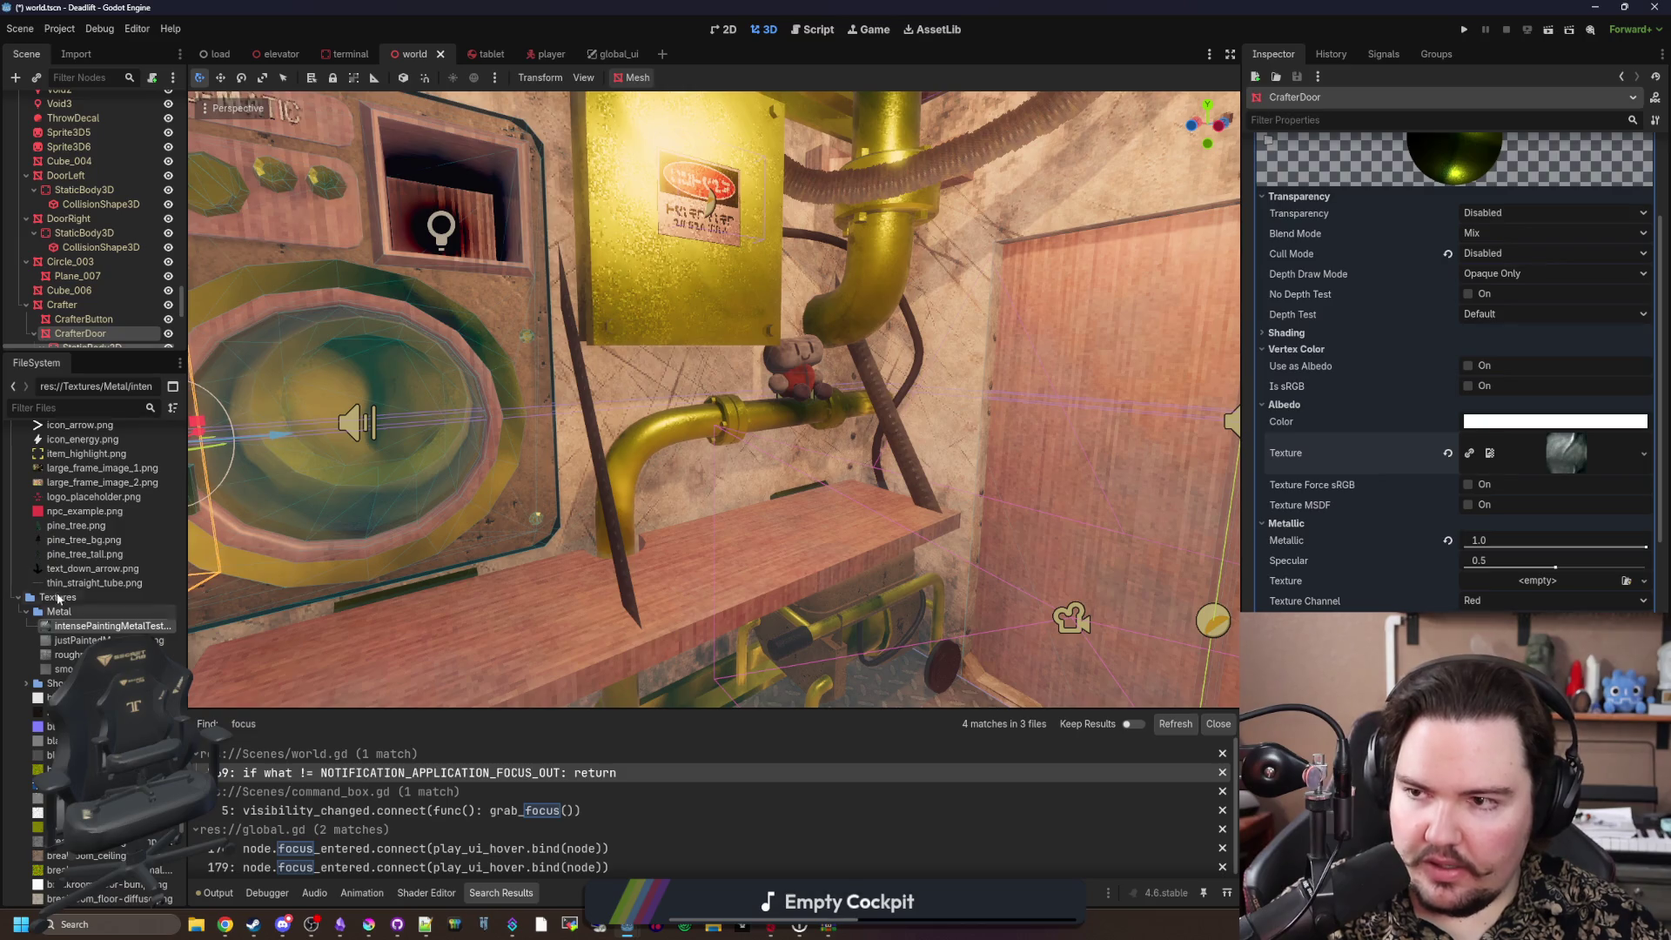
left_click(77, 55)
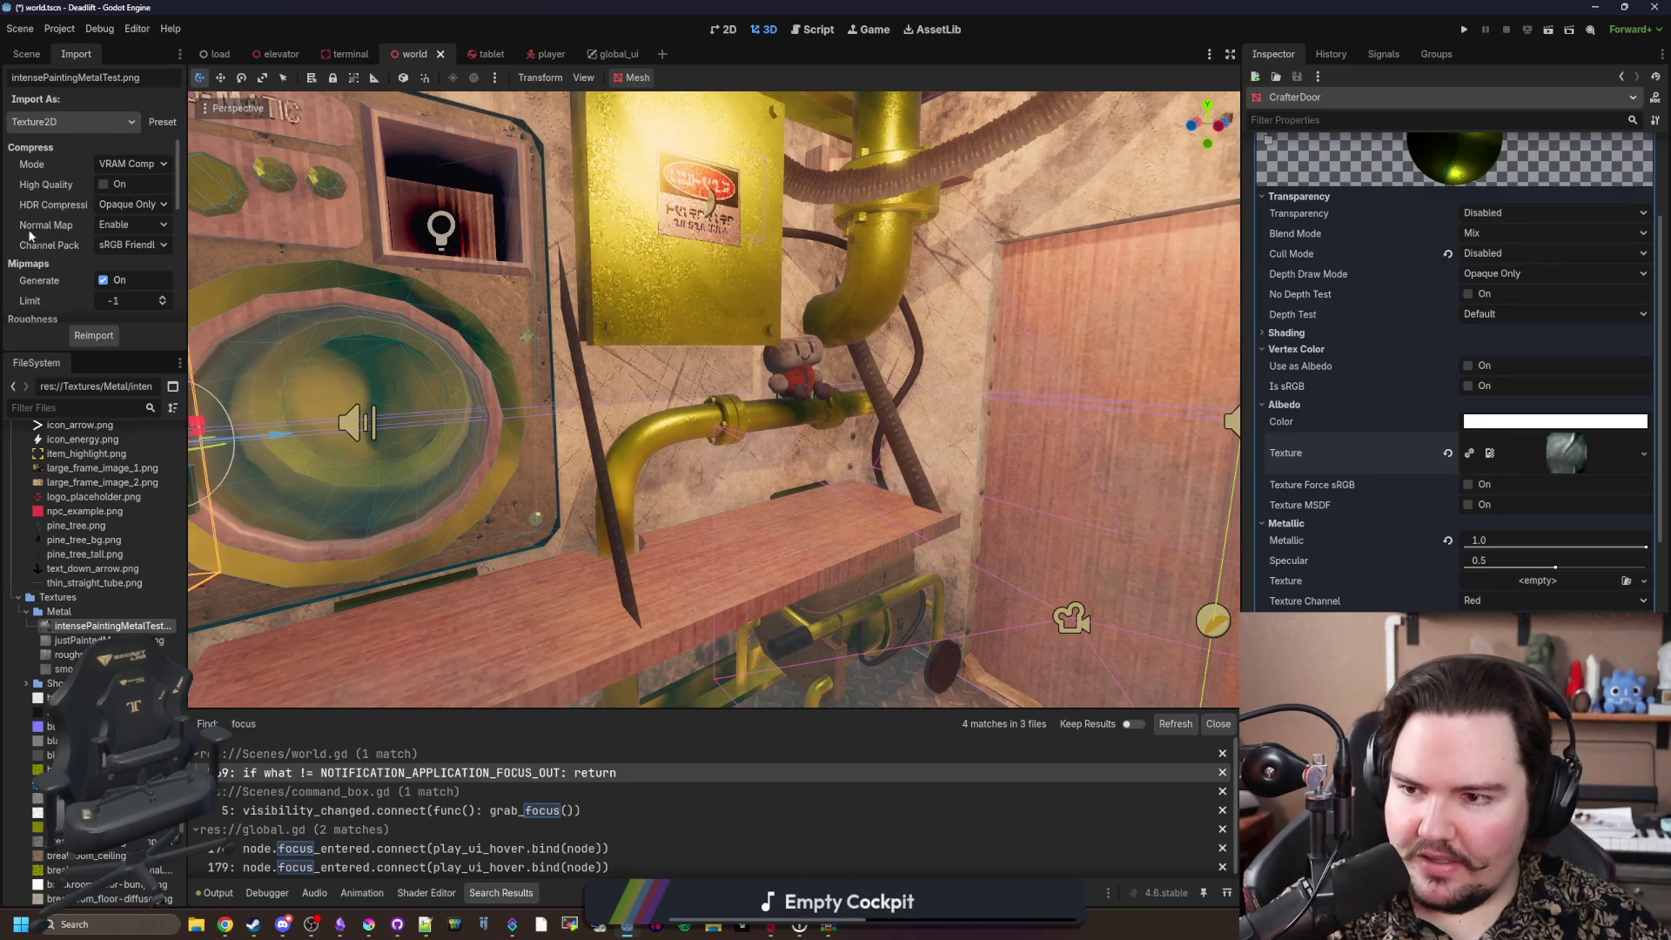
scroll(98, 252, "down", 2)
scroll(93, 253, "down", 5)
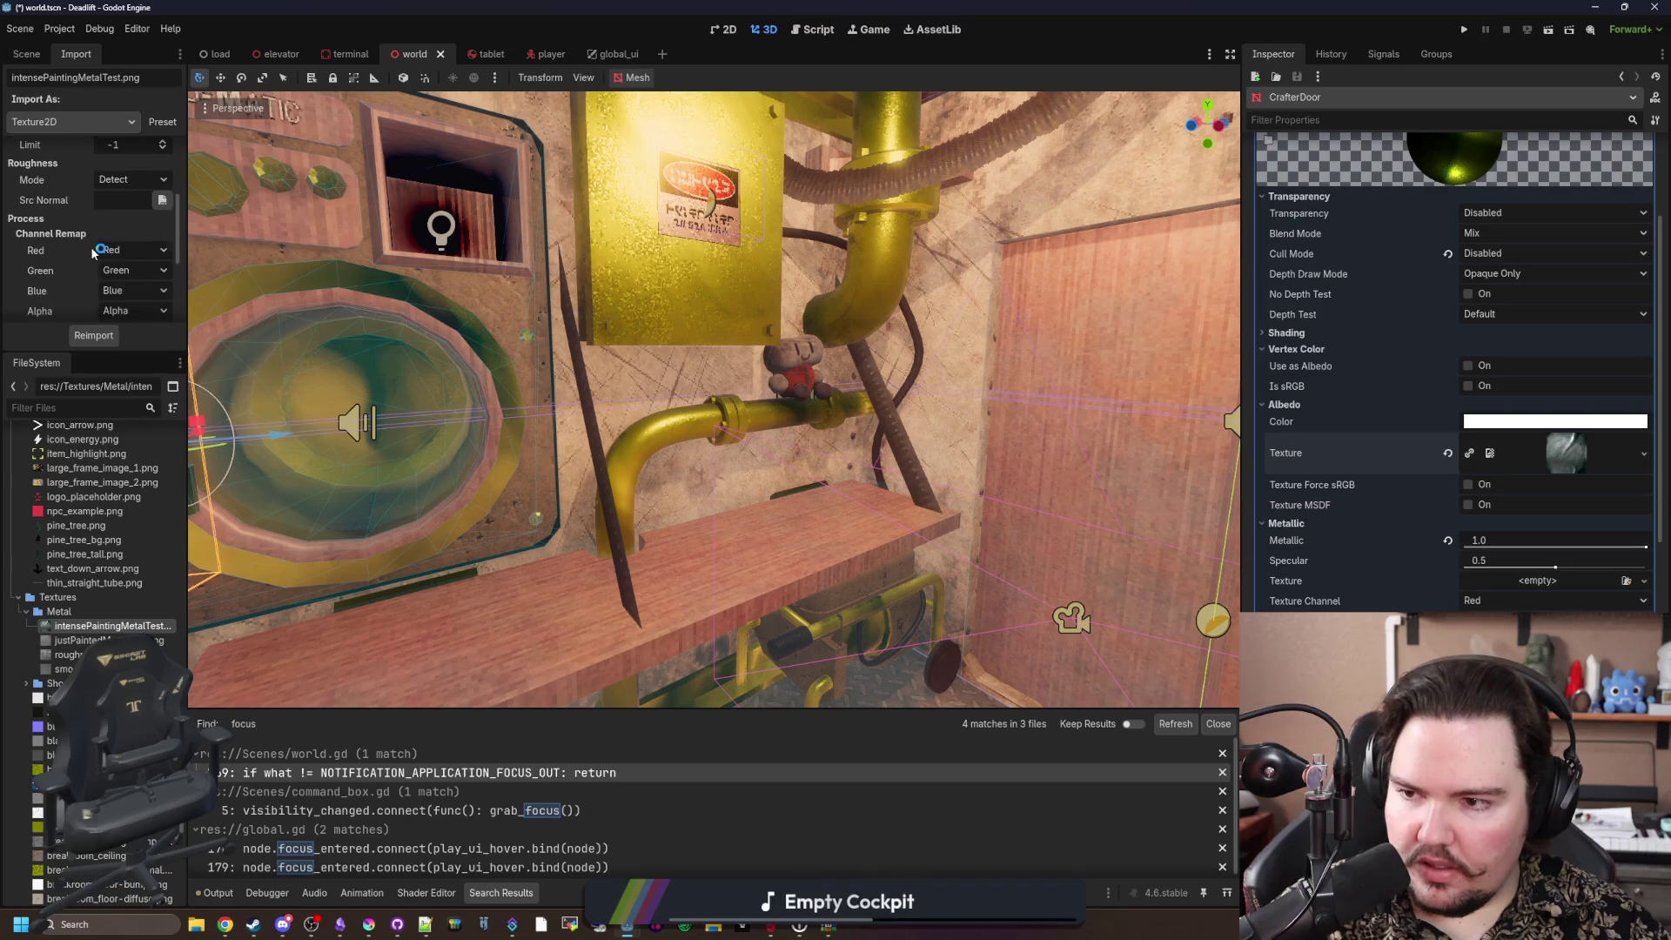
scroll(94, 257, "up", 5)
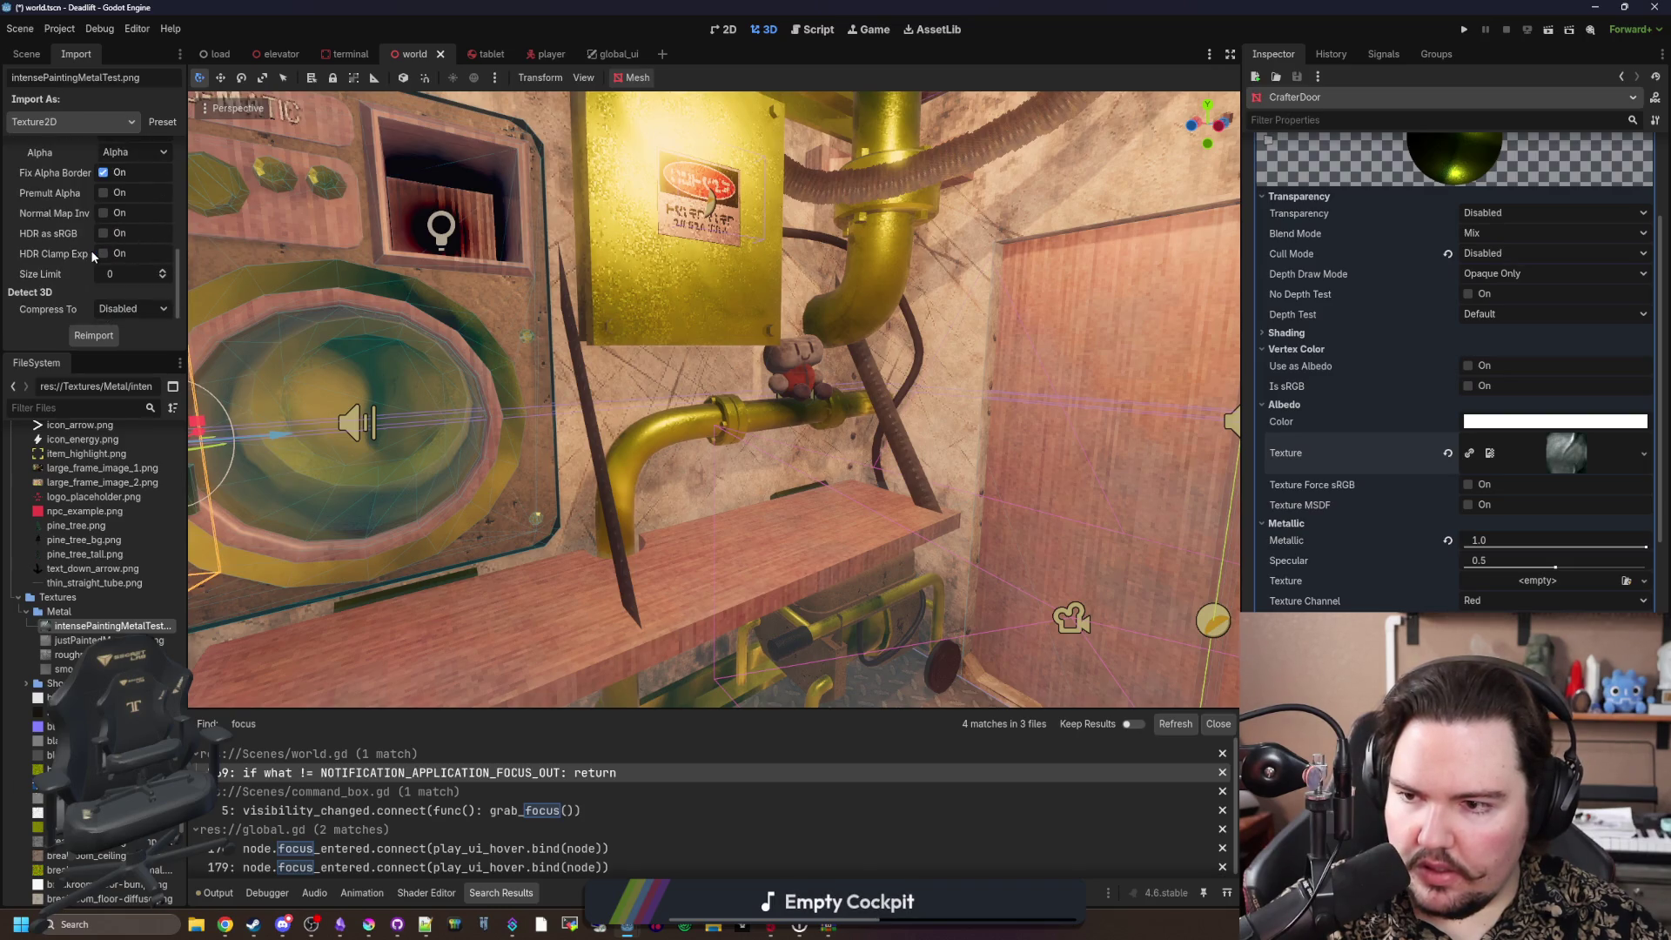
left_click(78, 334)
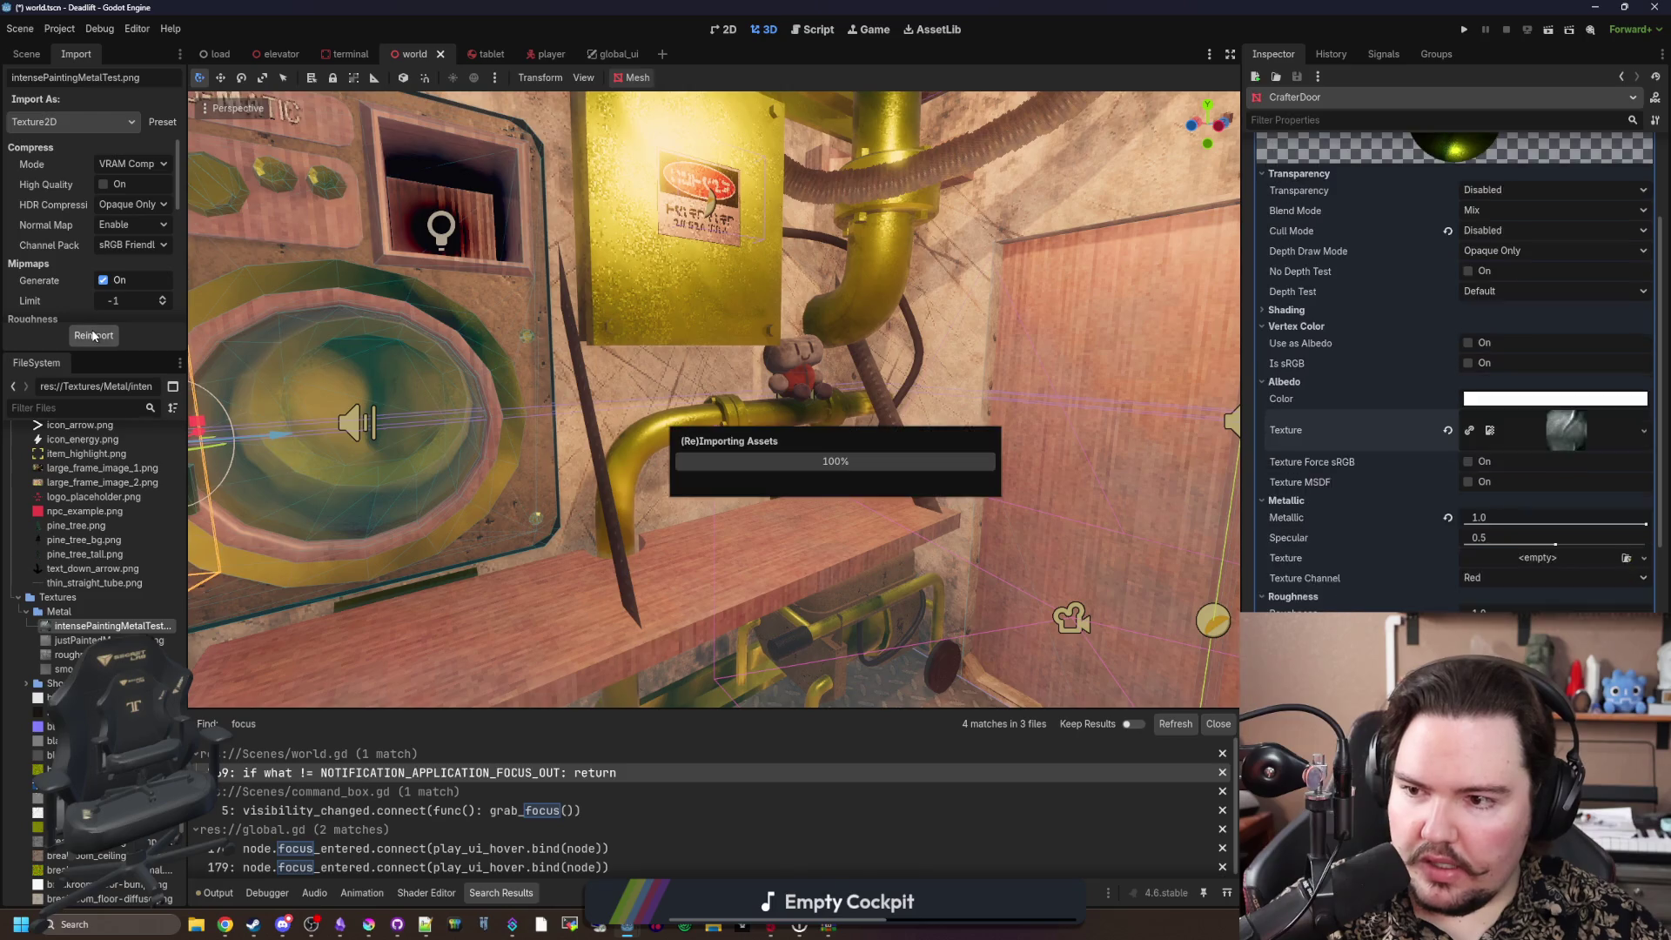
left_click(1565, 470)
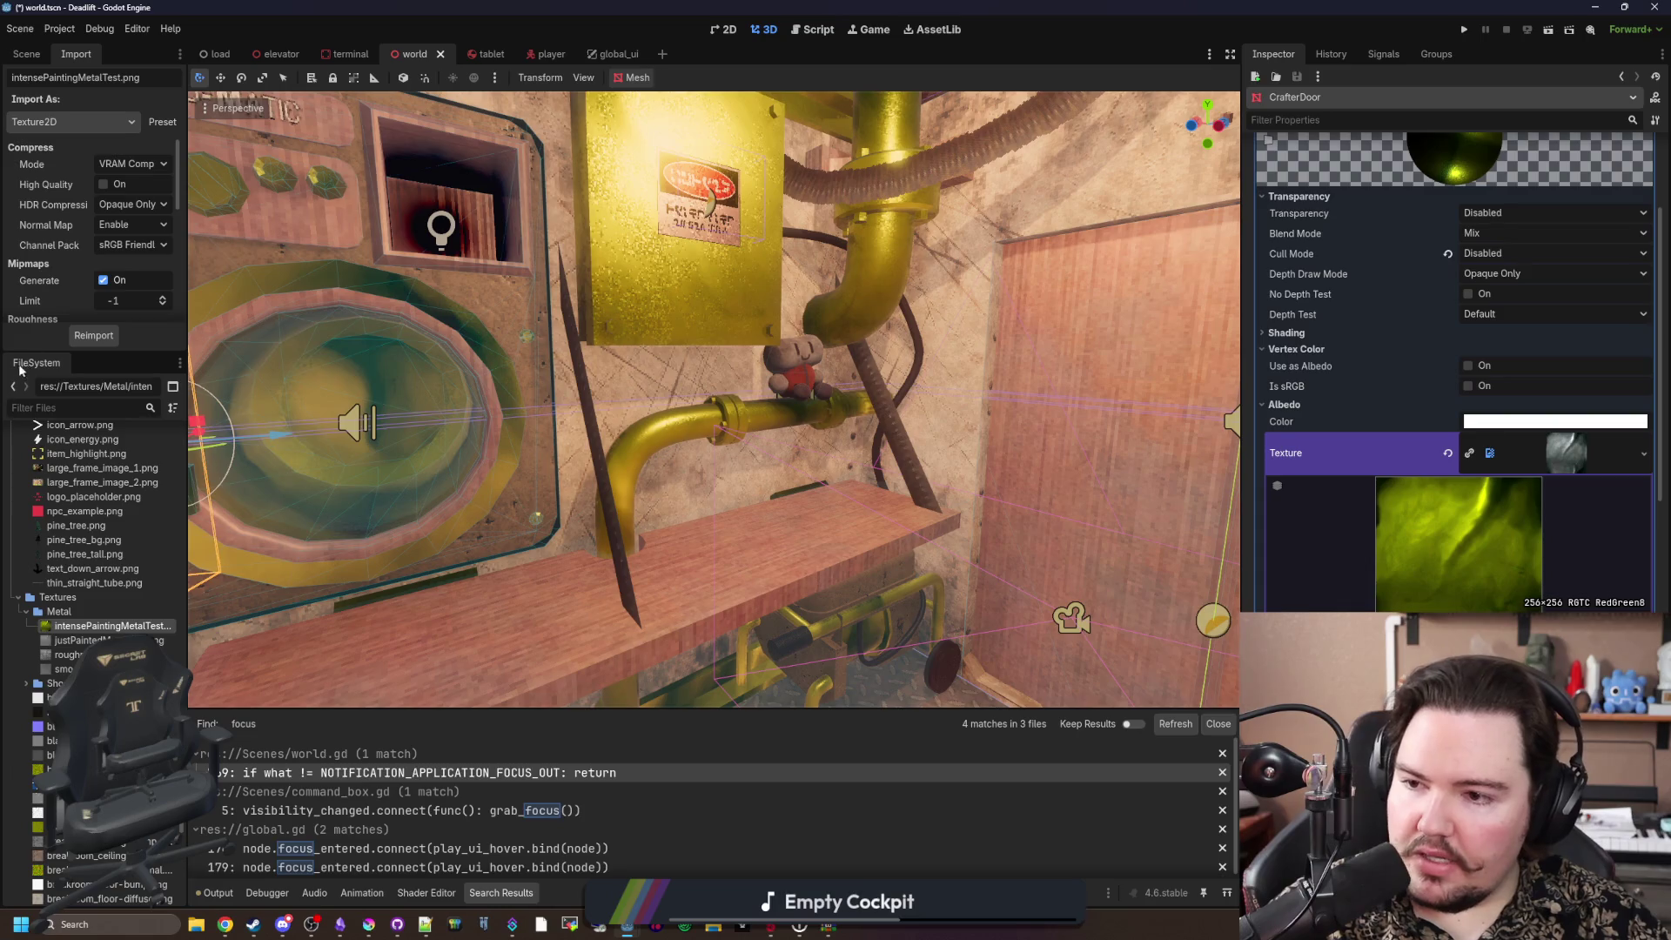
Step: Set the texture's Normal Map import option to Disabled and reimport it
left_click_drag(71, 350, 59, 529)
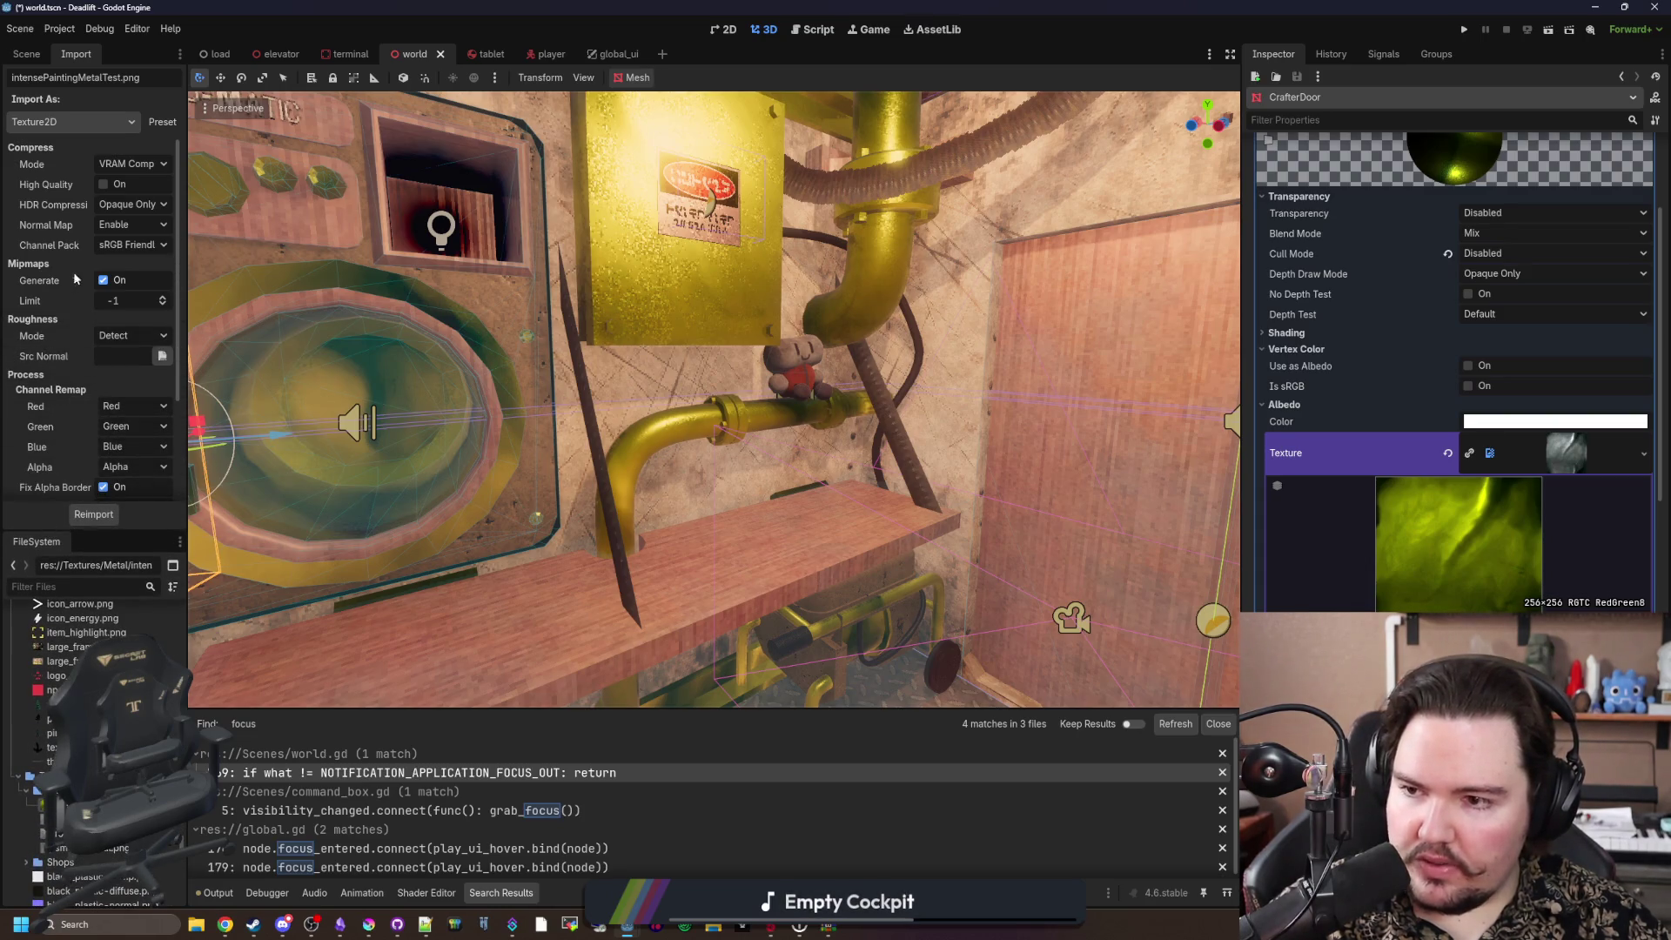
left_click(148, 164)
left_click(152, 171)
scroll(53, 300, "down", 2)
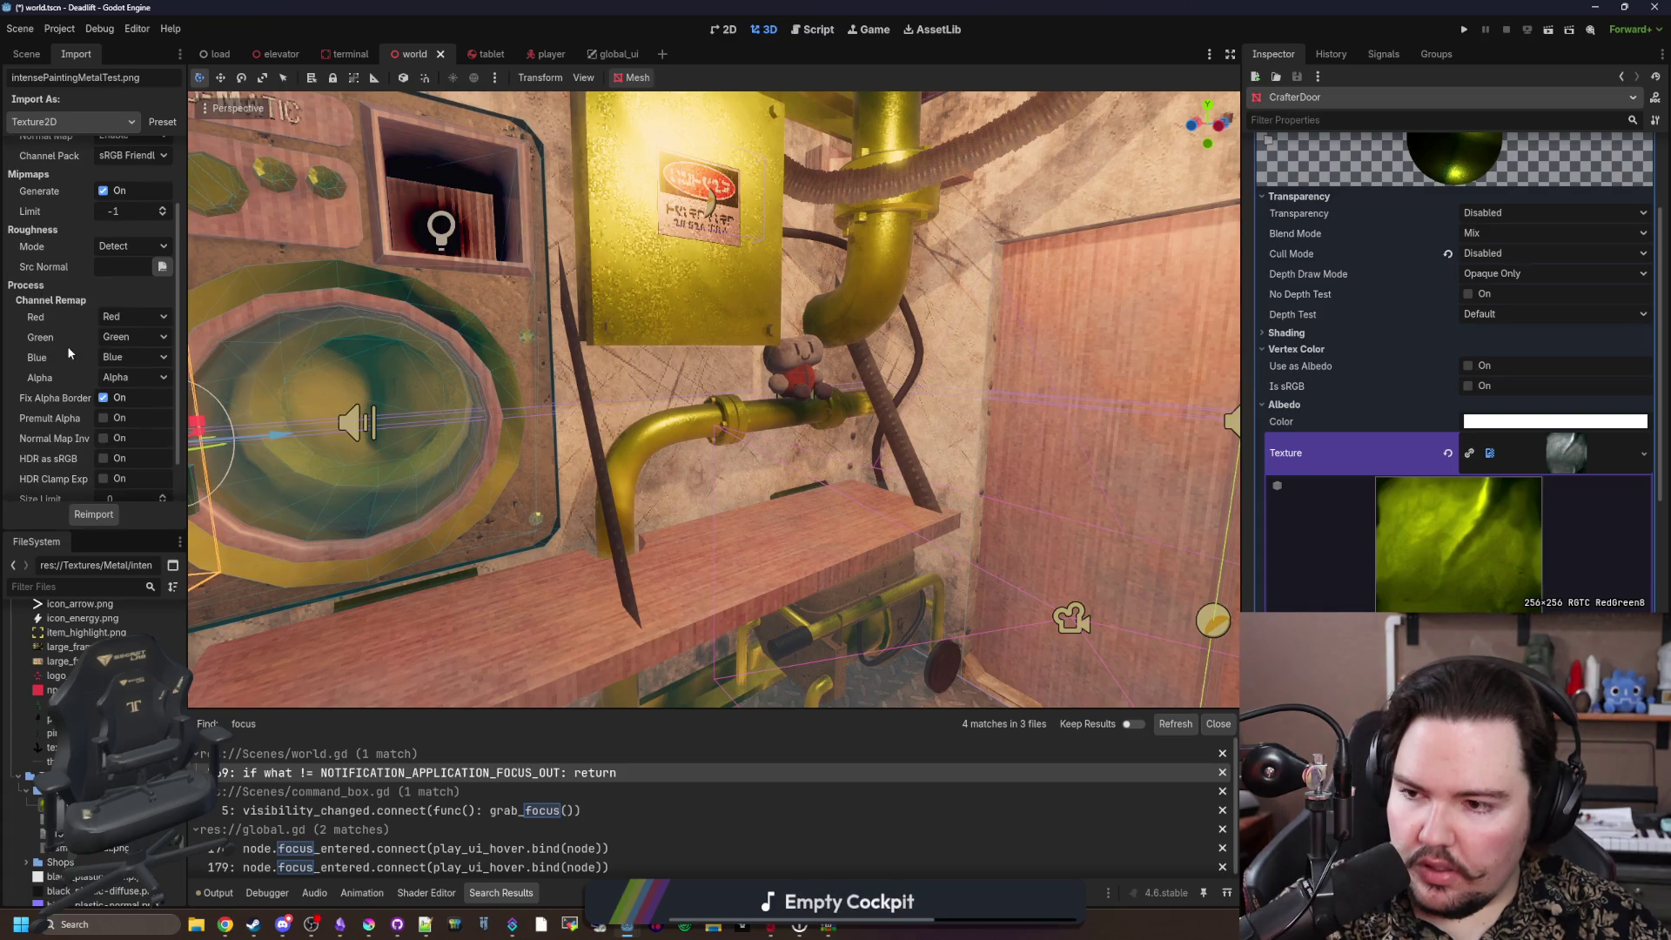
scroll(66, 346, "down", 1)
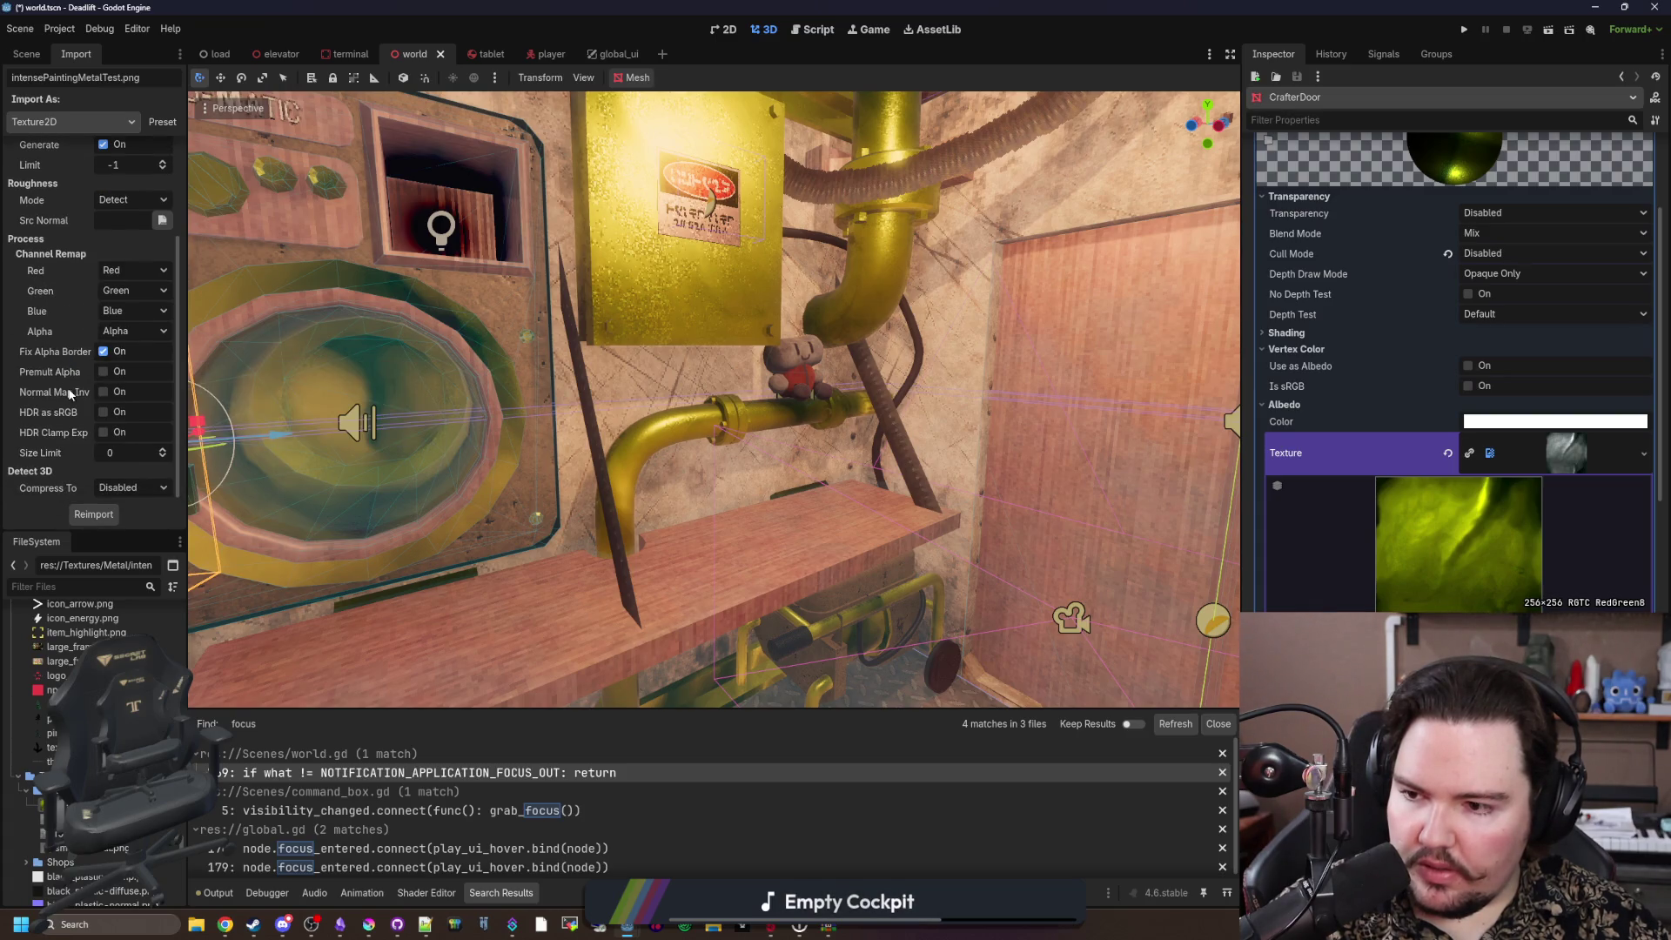
scroll(69, 394, "up", 3)
left_click(153, 157)
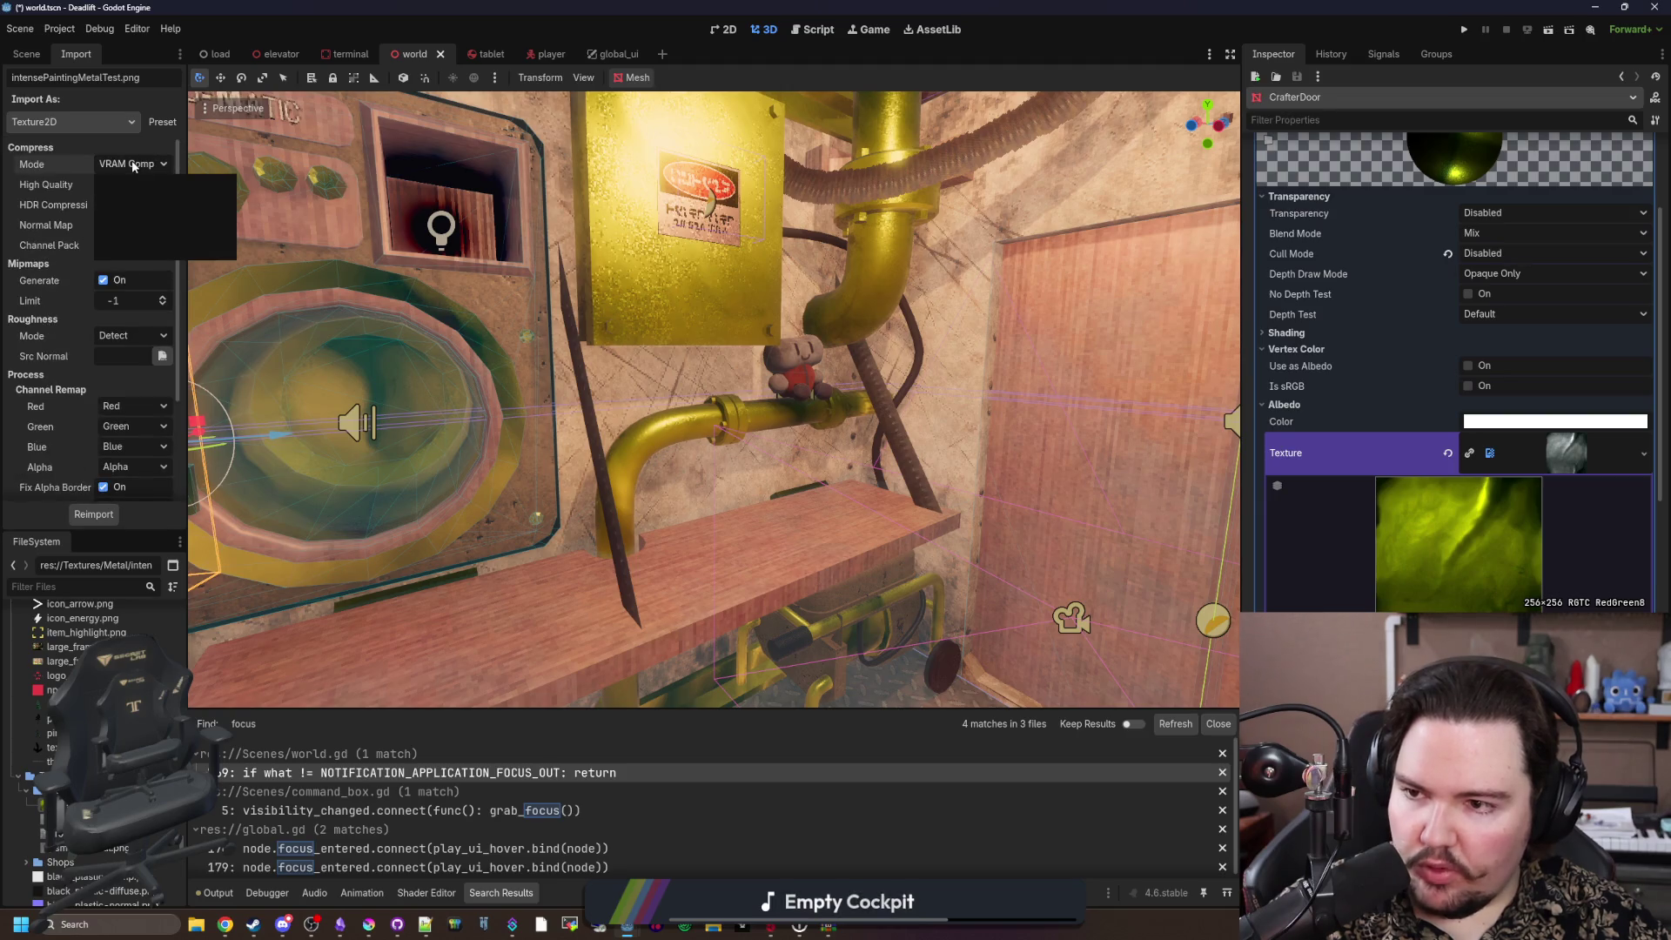
left_click(131, 213)
left_click(140, 220)
left_click(140, 223)
left_click(140, 224)
left_click(140, 225)
left_click(141, 224)
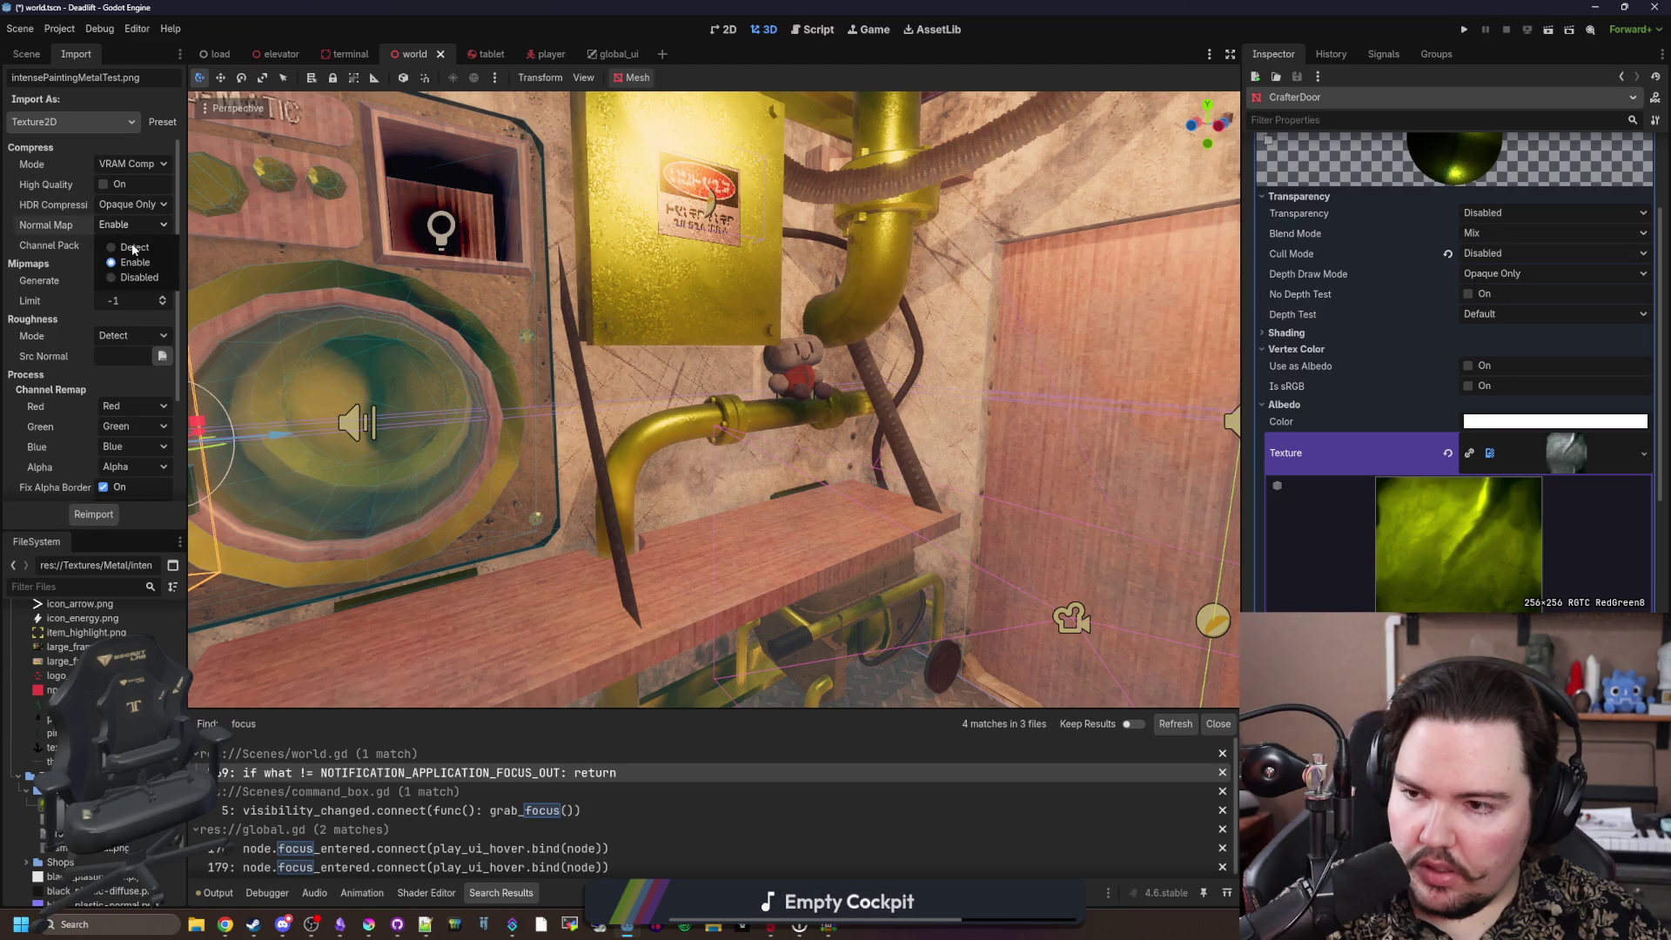
left_click(153, 281)
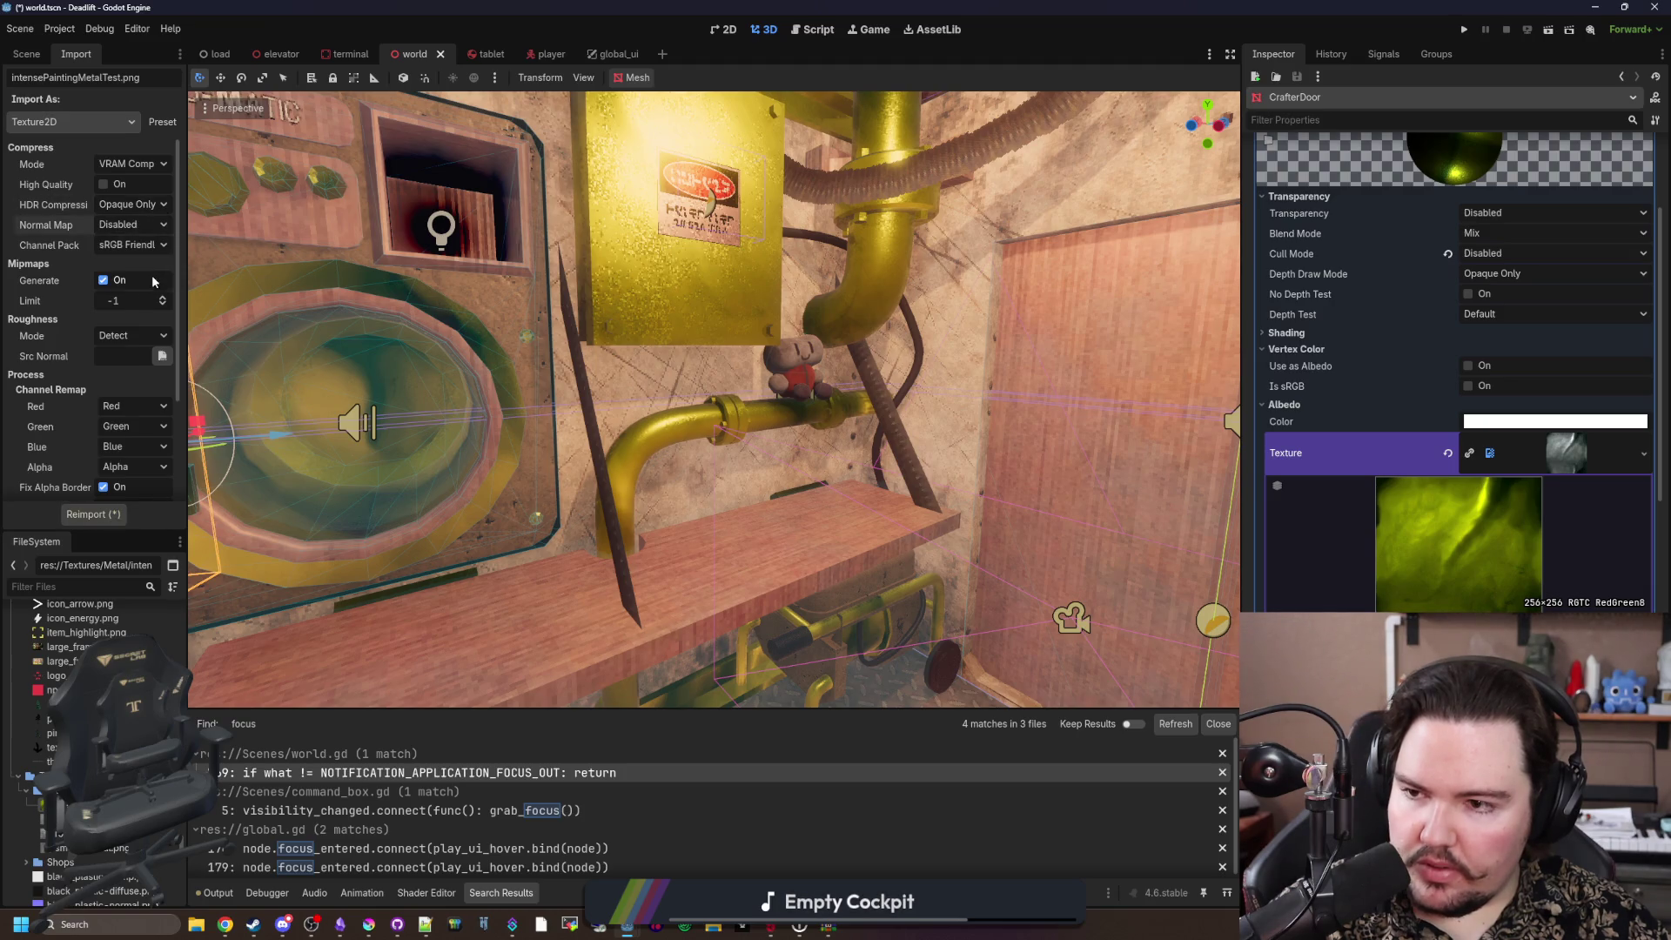
left_click(92, 514)
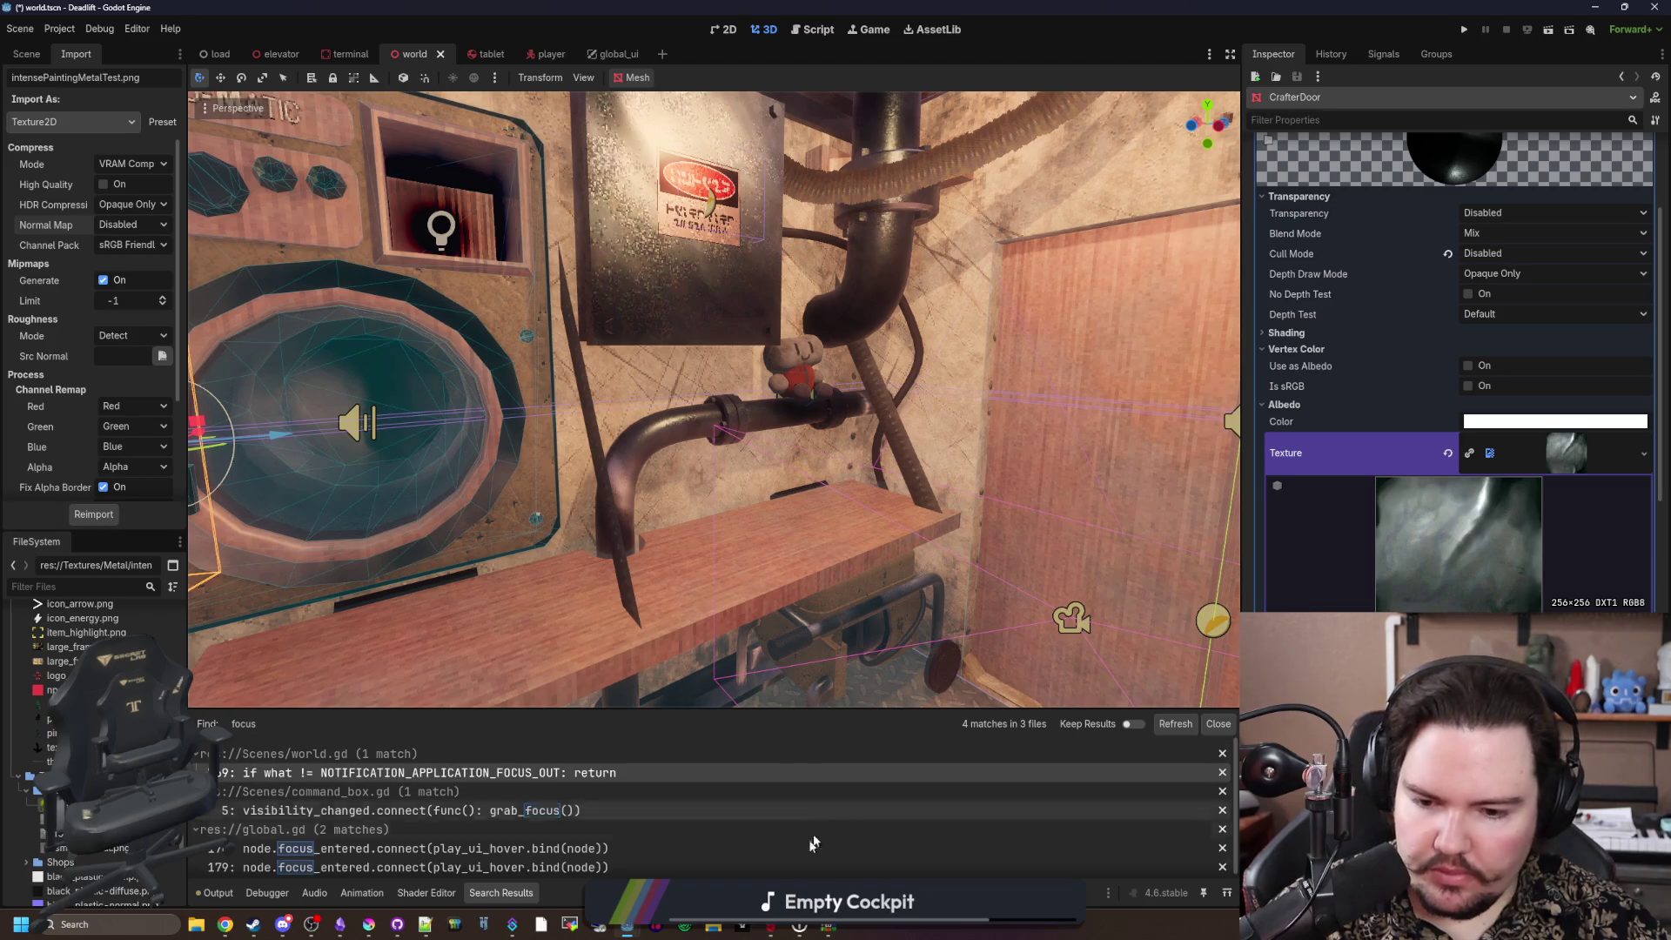
Step: Switch to Krita and bring up the Open Images dialog, centred on screen
left_click(368, 927)
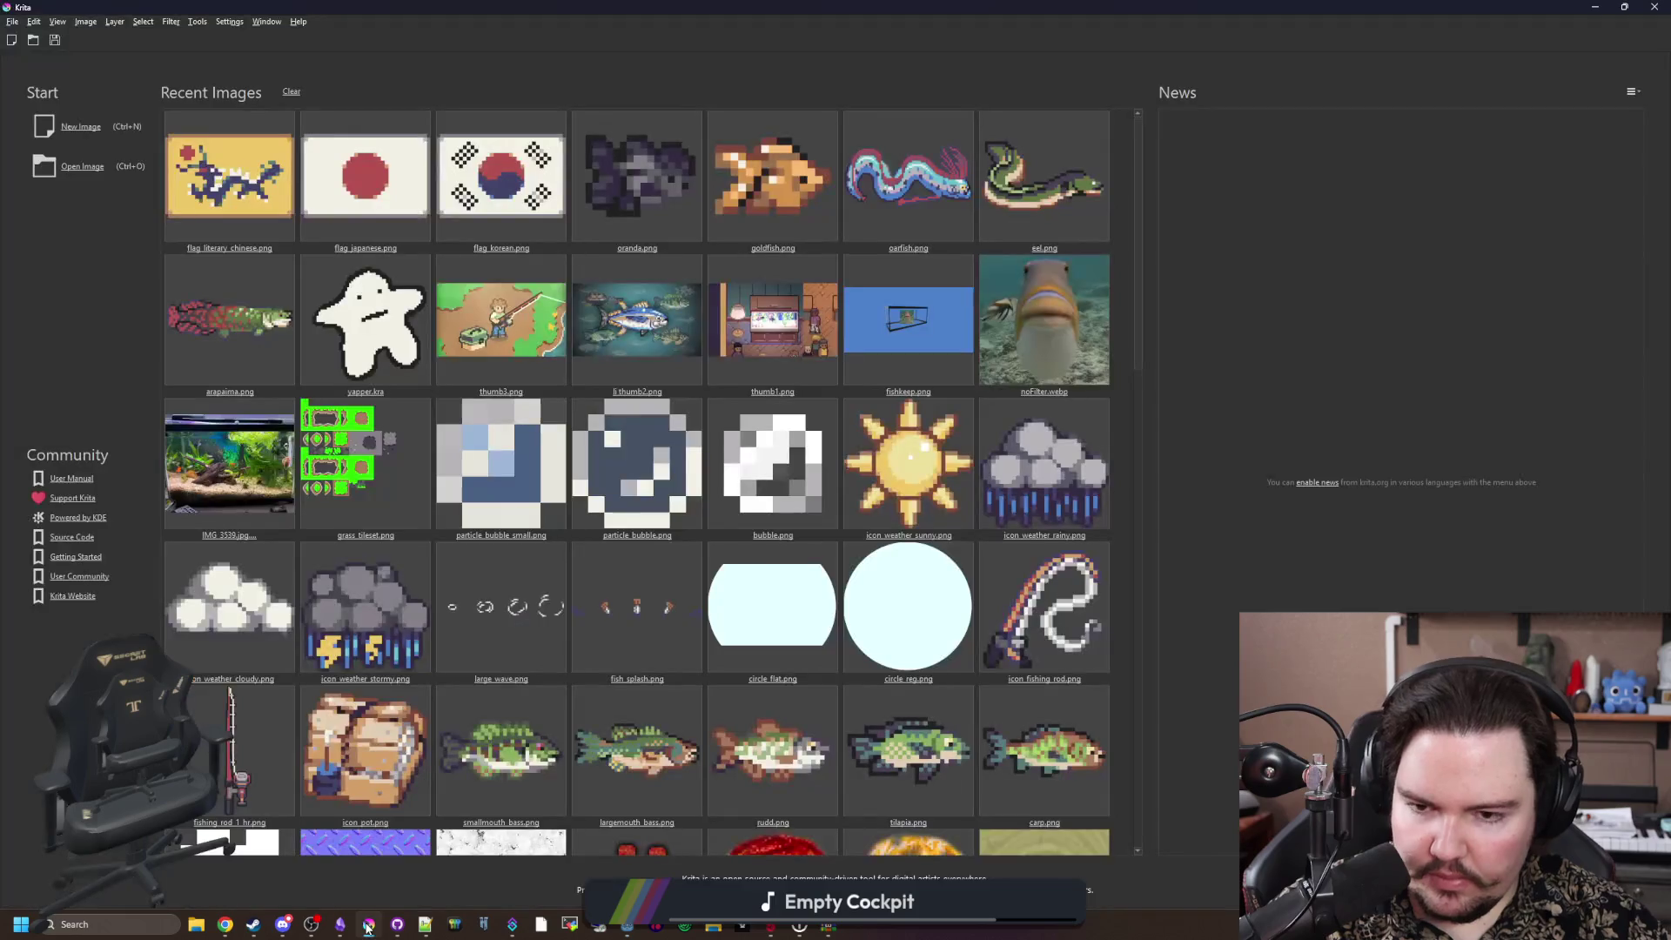
left_click(63, 166)
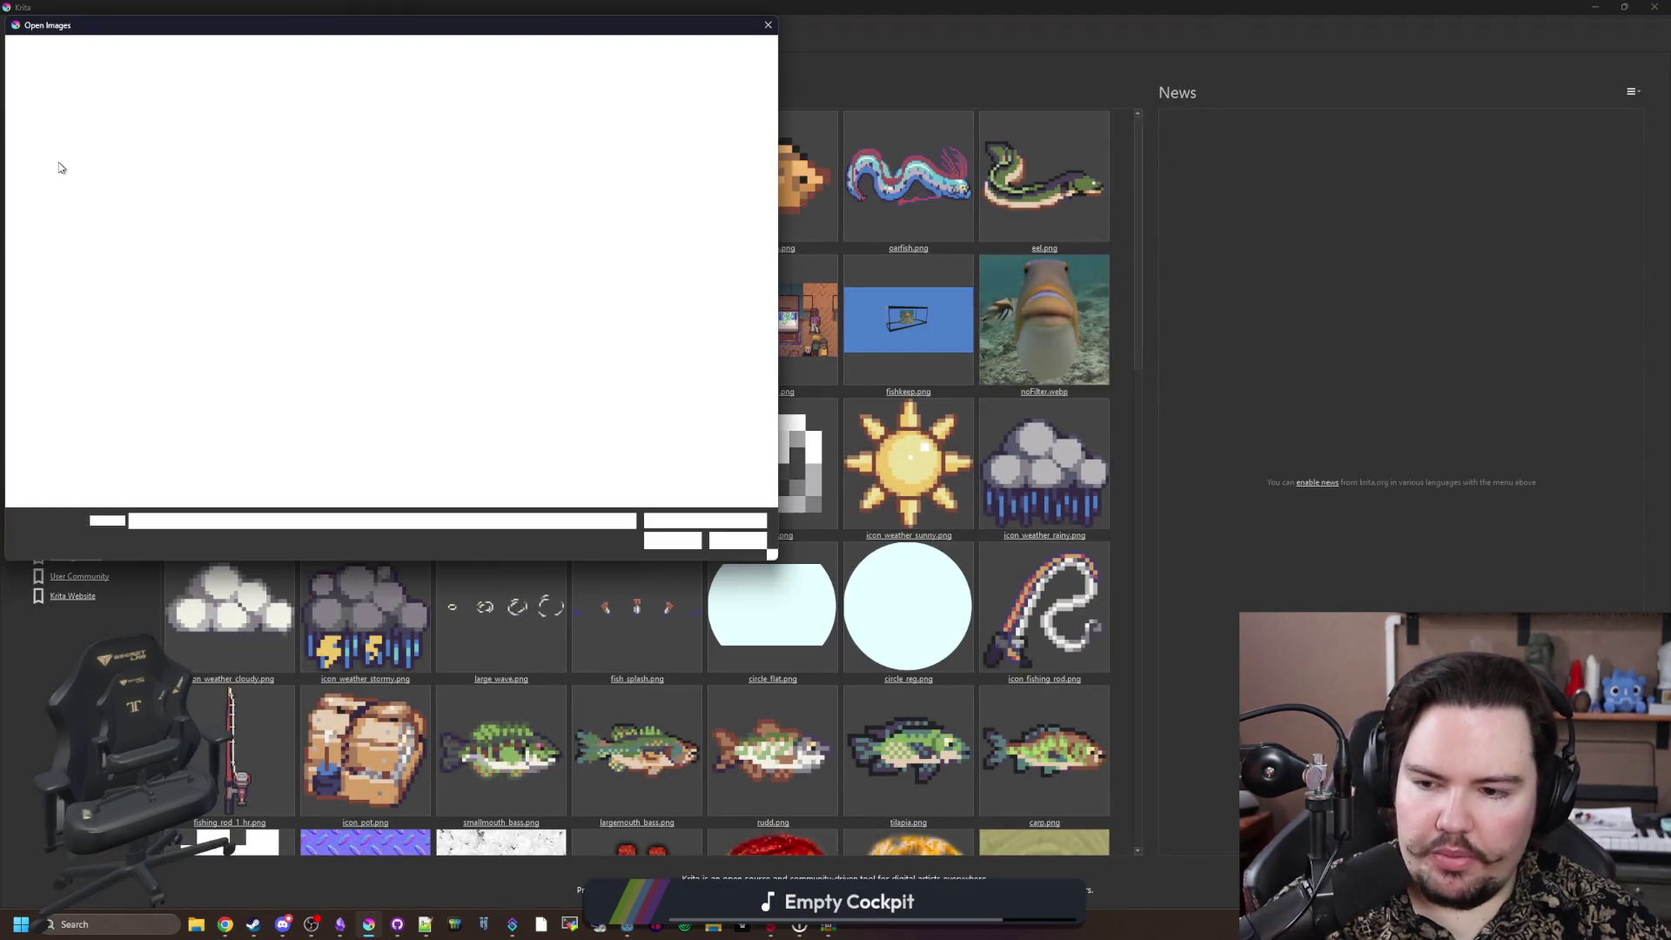
mouse_move(543, 35)
left_mouse_down()
mouse_move(1054, 209)
mouse_move(970, 241)
left_mouse_up()
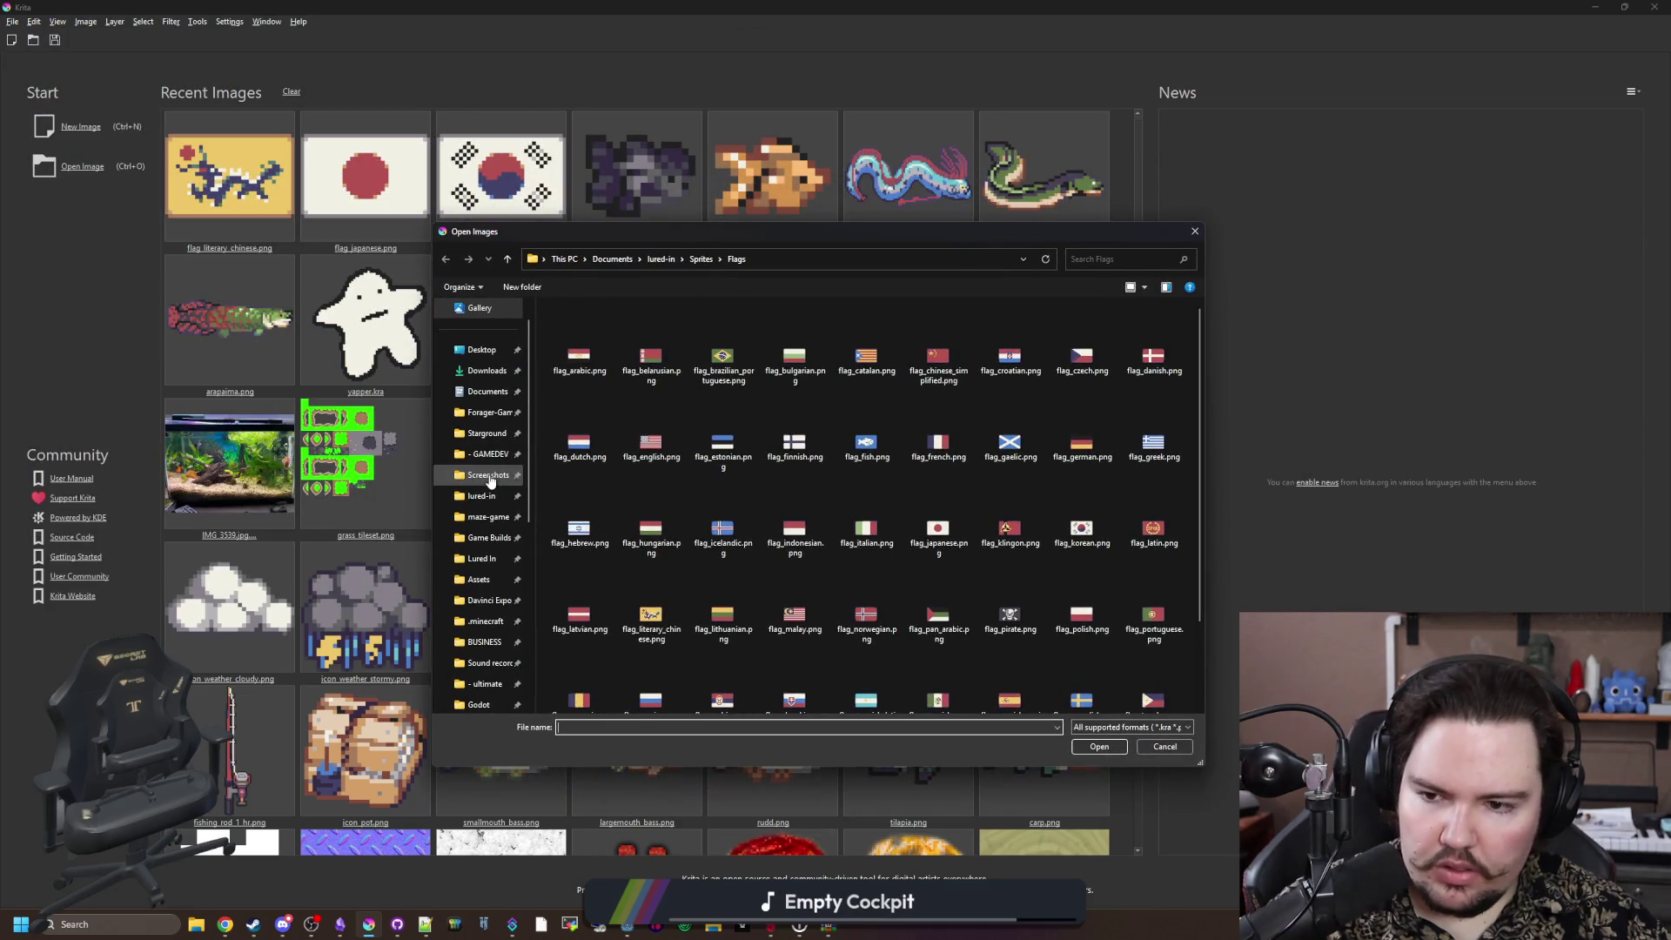
scroll(486, 607, "down", 2)
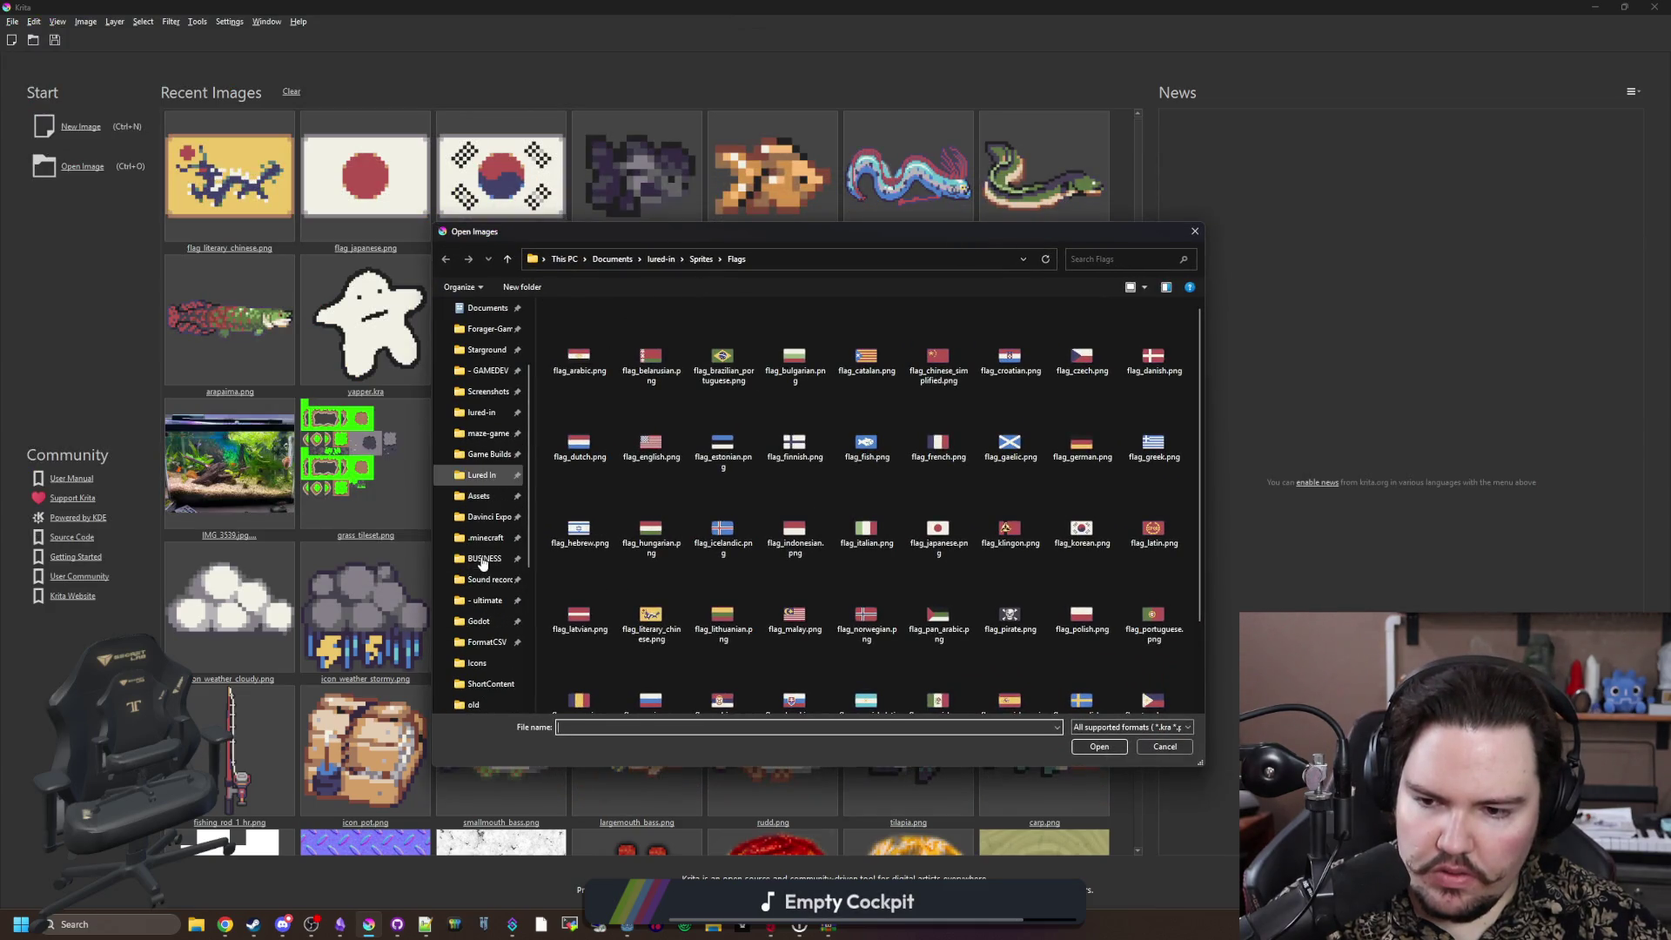
scroll(485, 612, "up", 2)
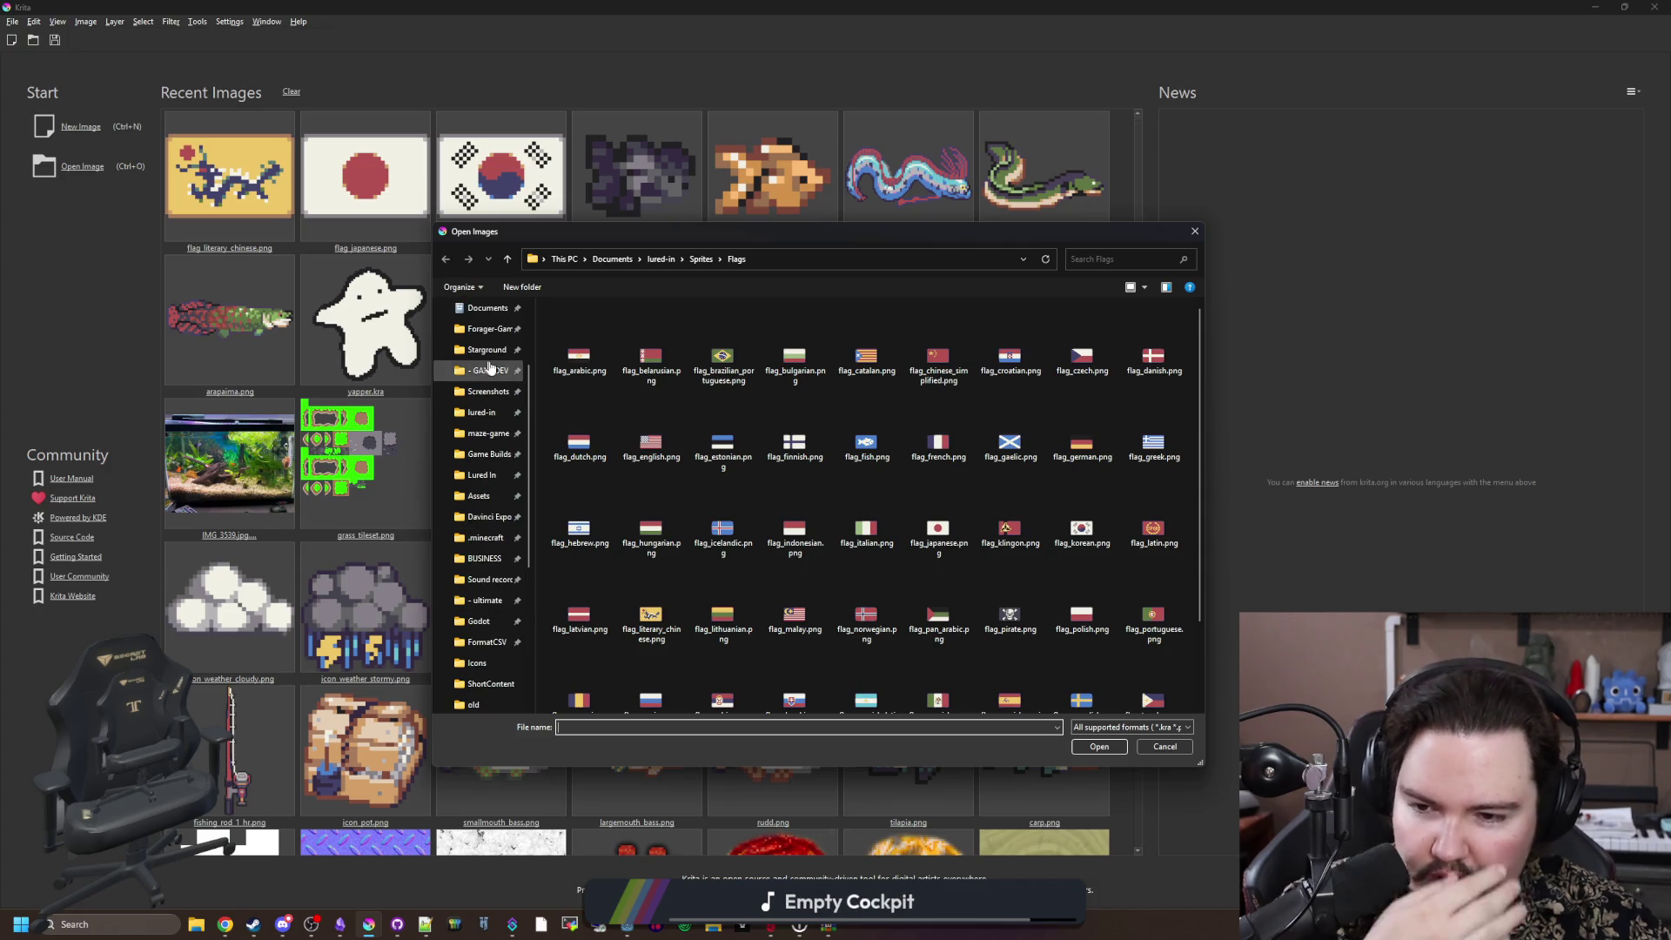
Step: Browse to the Documents folder and type 'de' to jump to the deadlift-(4.5) folder
left_click(484, 393)
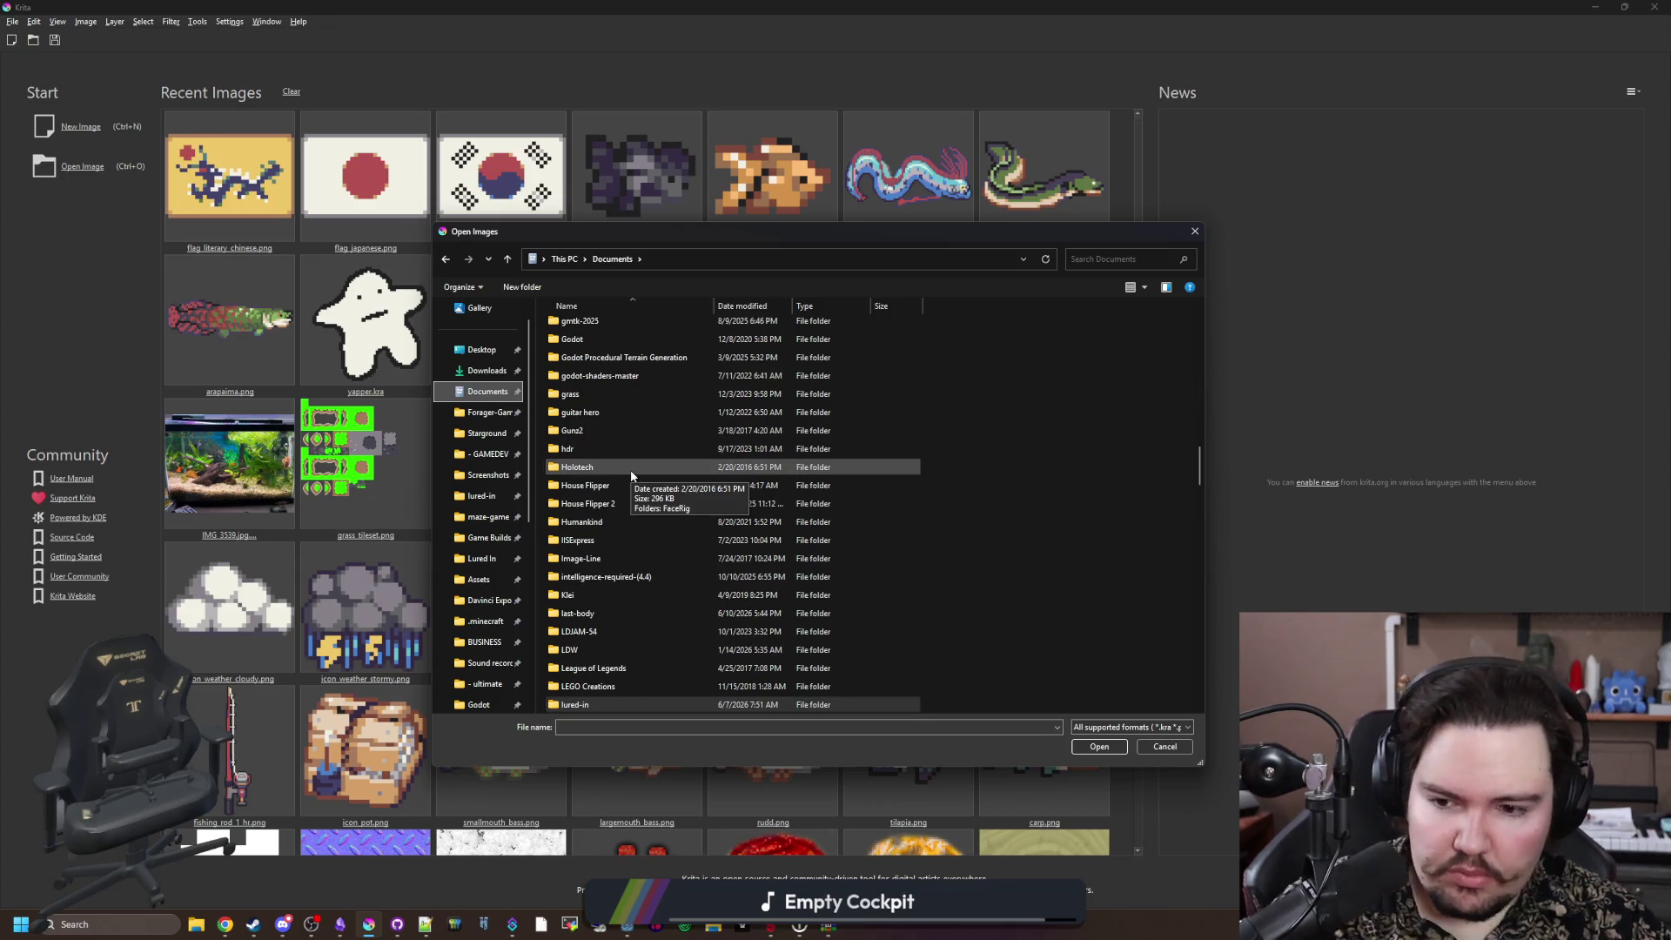
scroll(630, 505, "down", 2)
key("d")
key("d")
key("d")
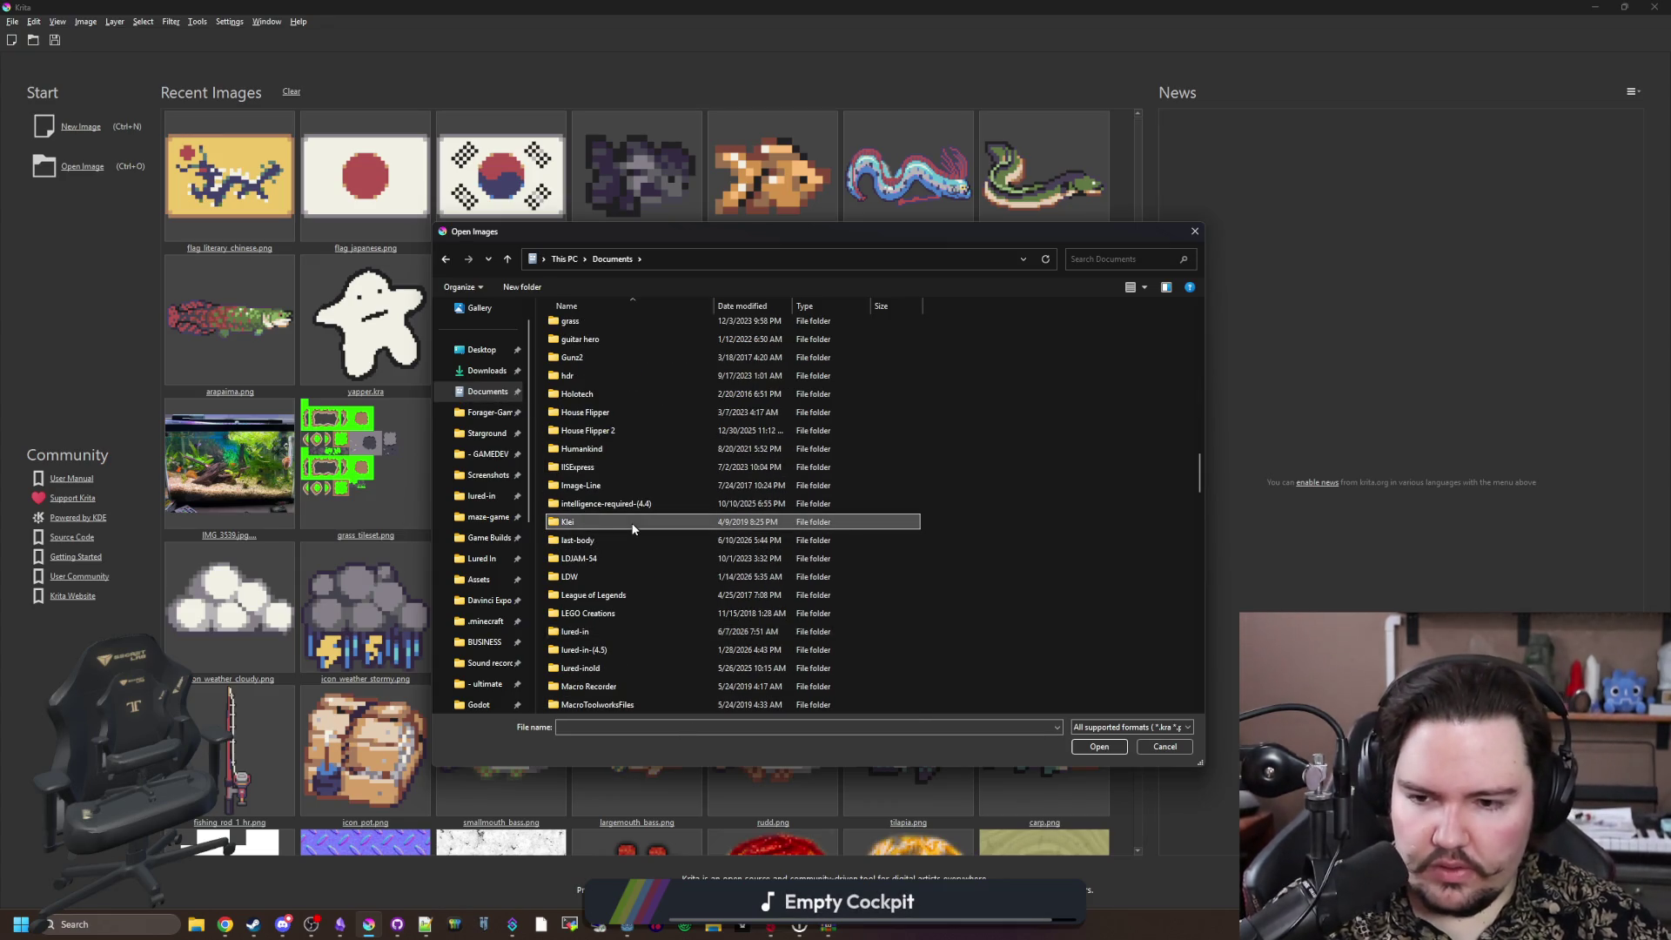
key("d")
key("d")
key("d")
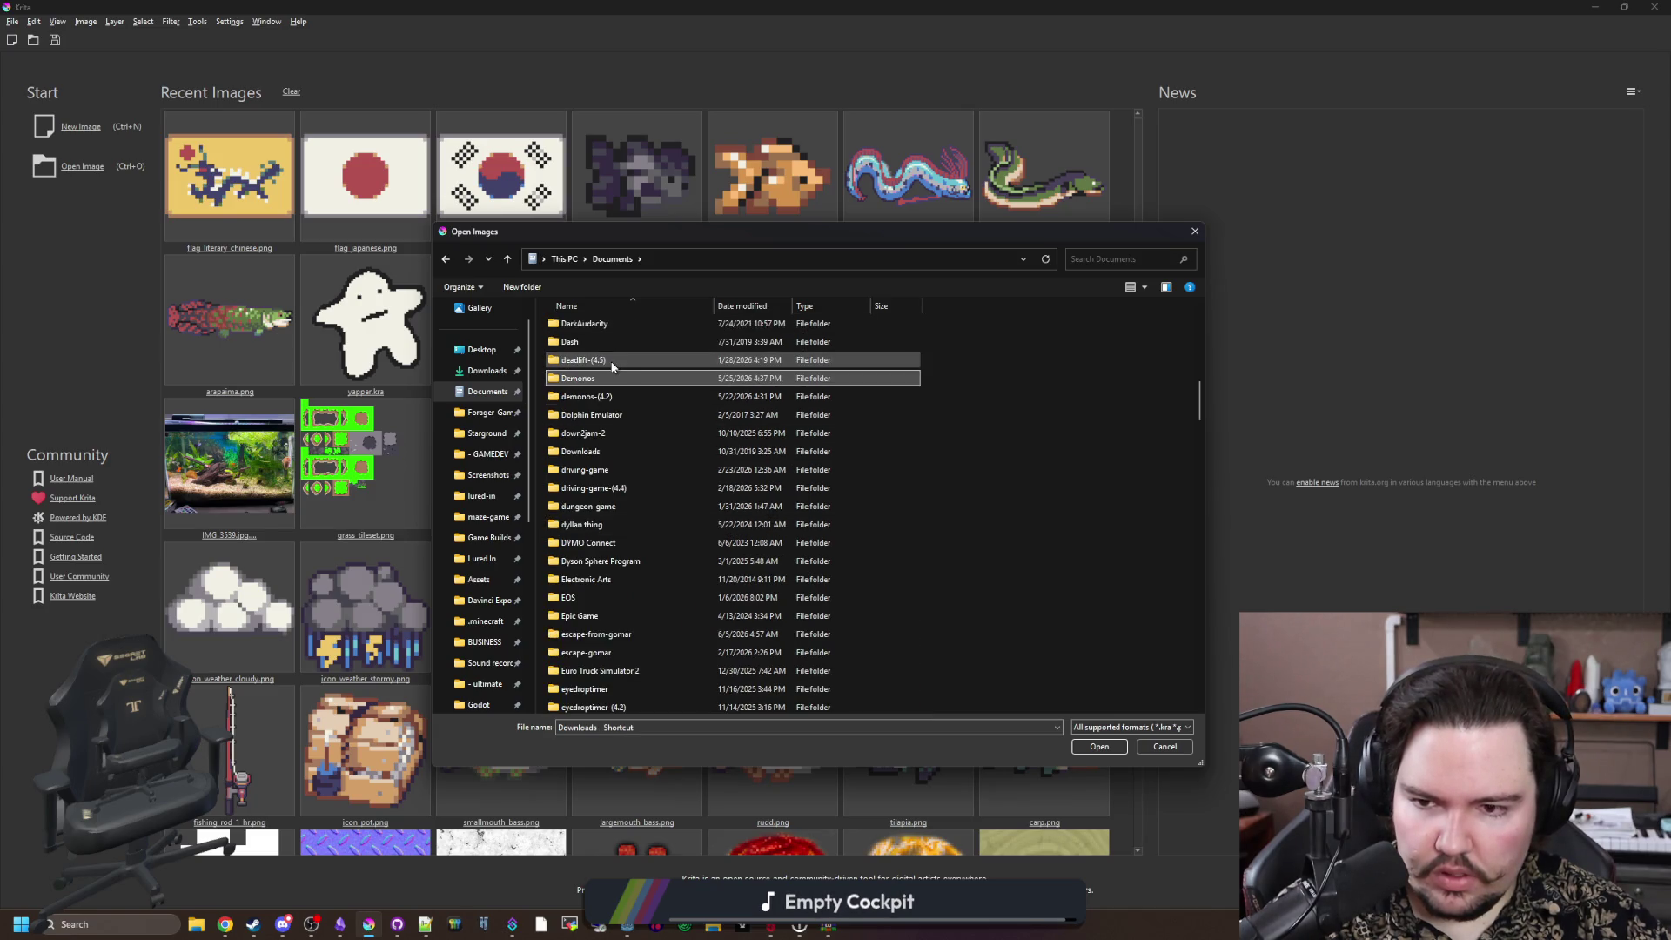
key("d")
key("d")
key("d")
key("d")
key("d")
key("d")
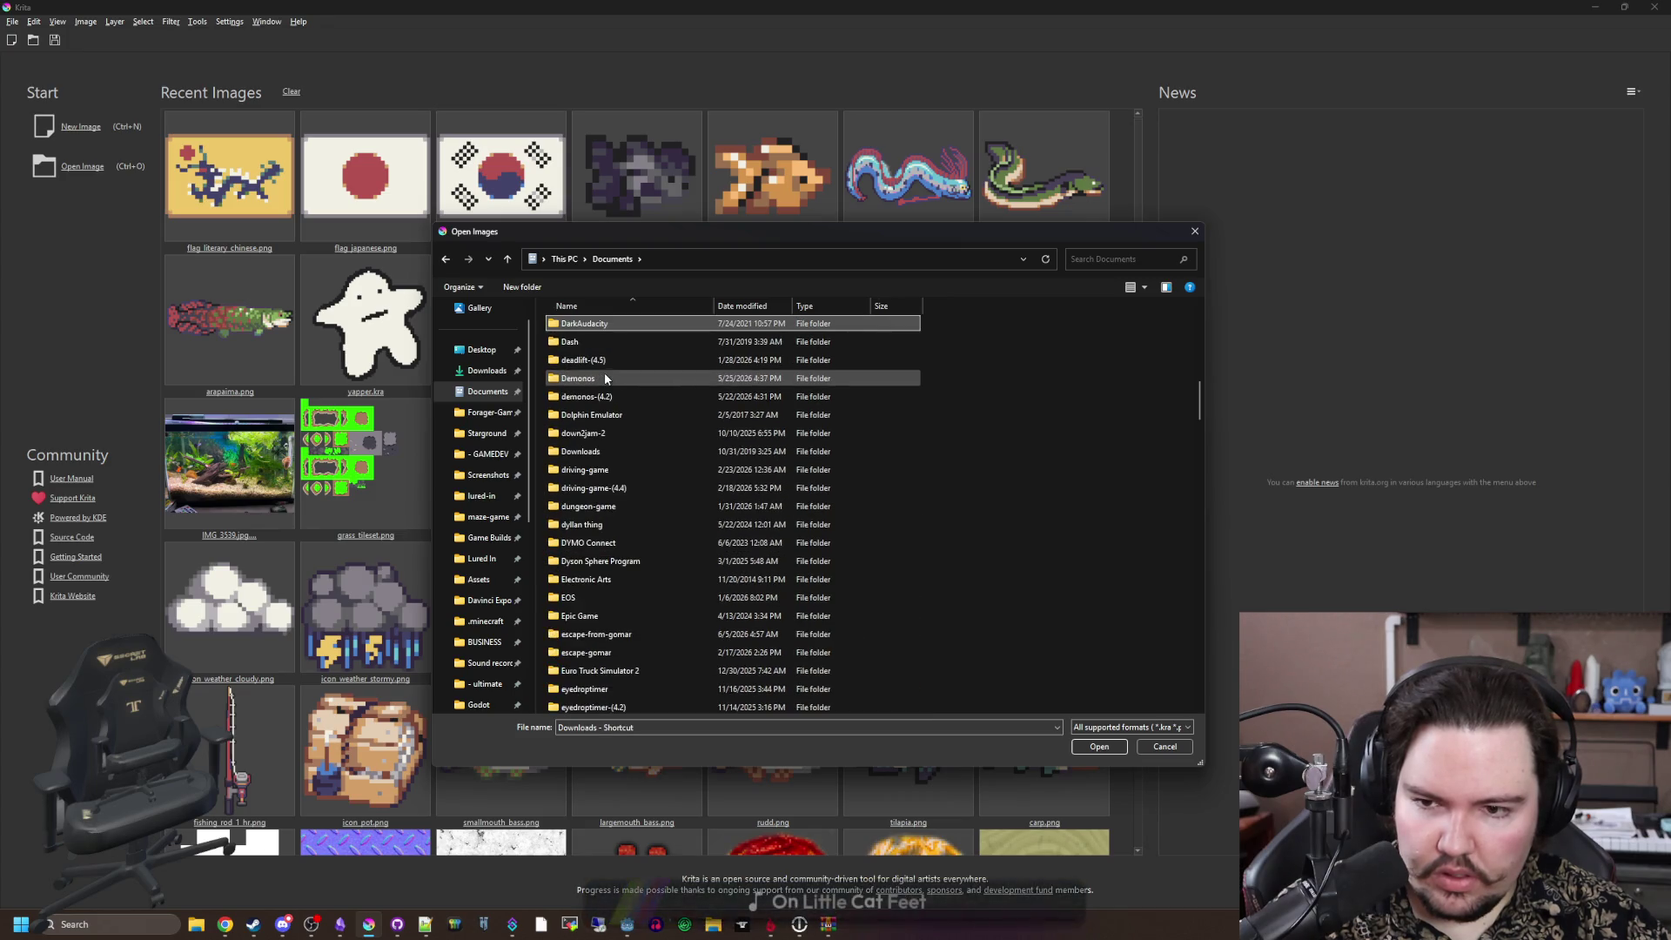
scroll(604, 378, "up", 2)
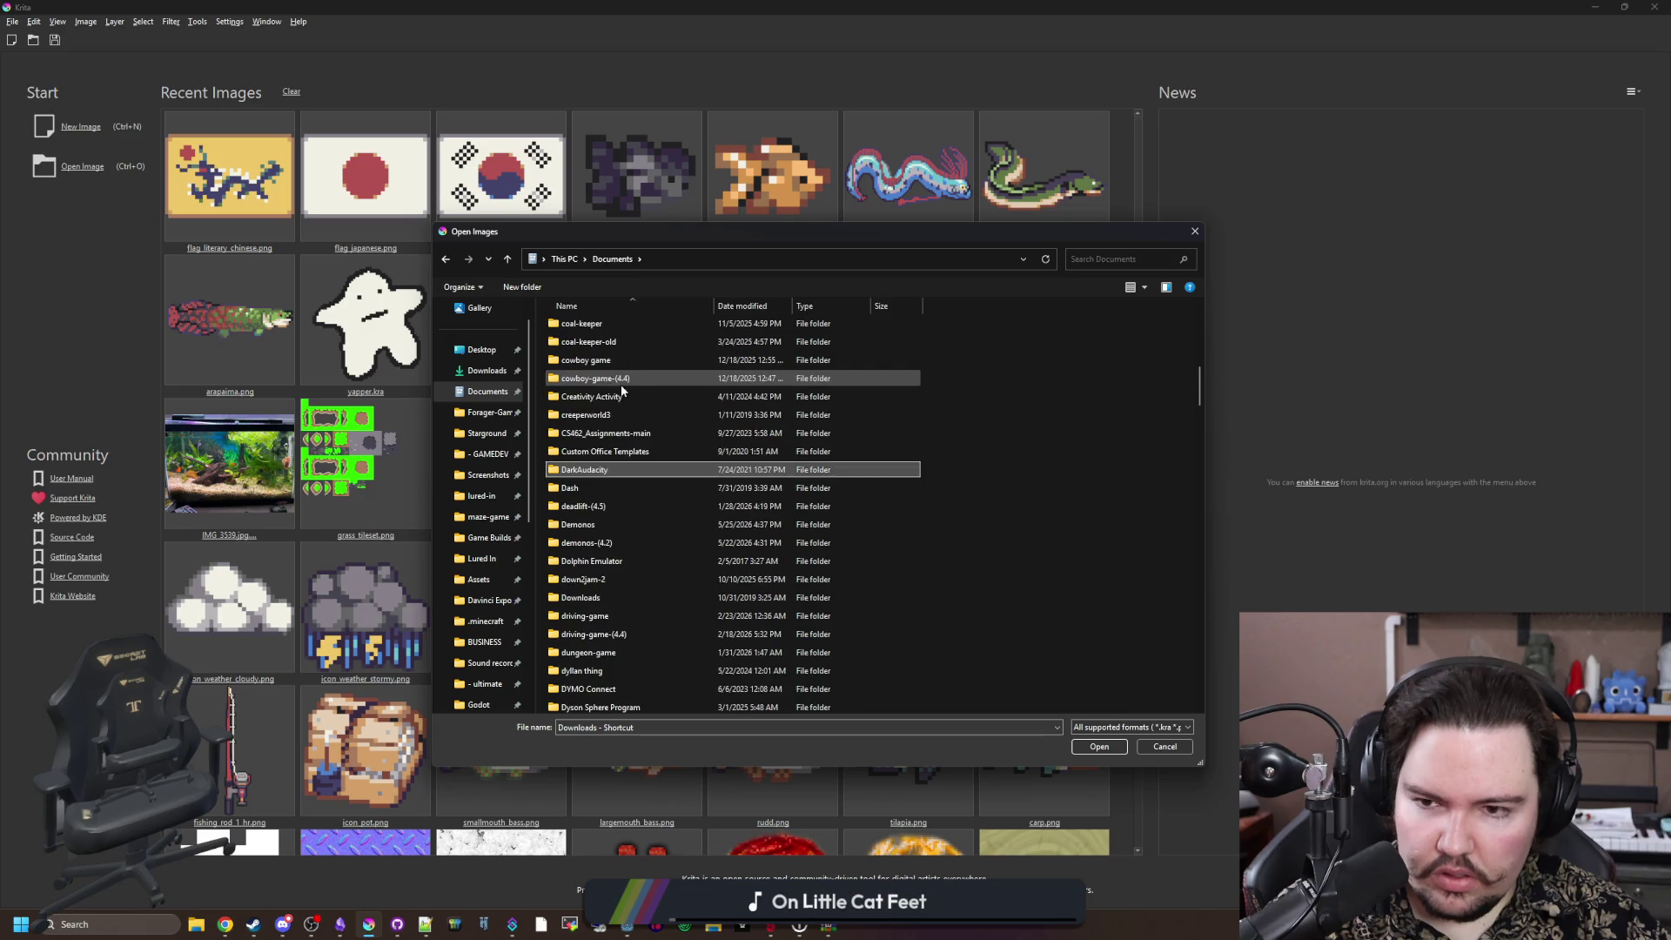
scroll(623, 391, "up", 10)
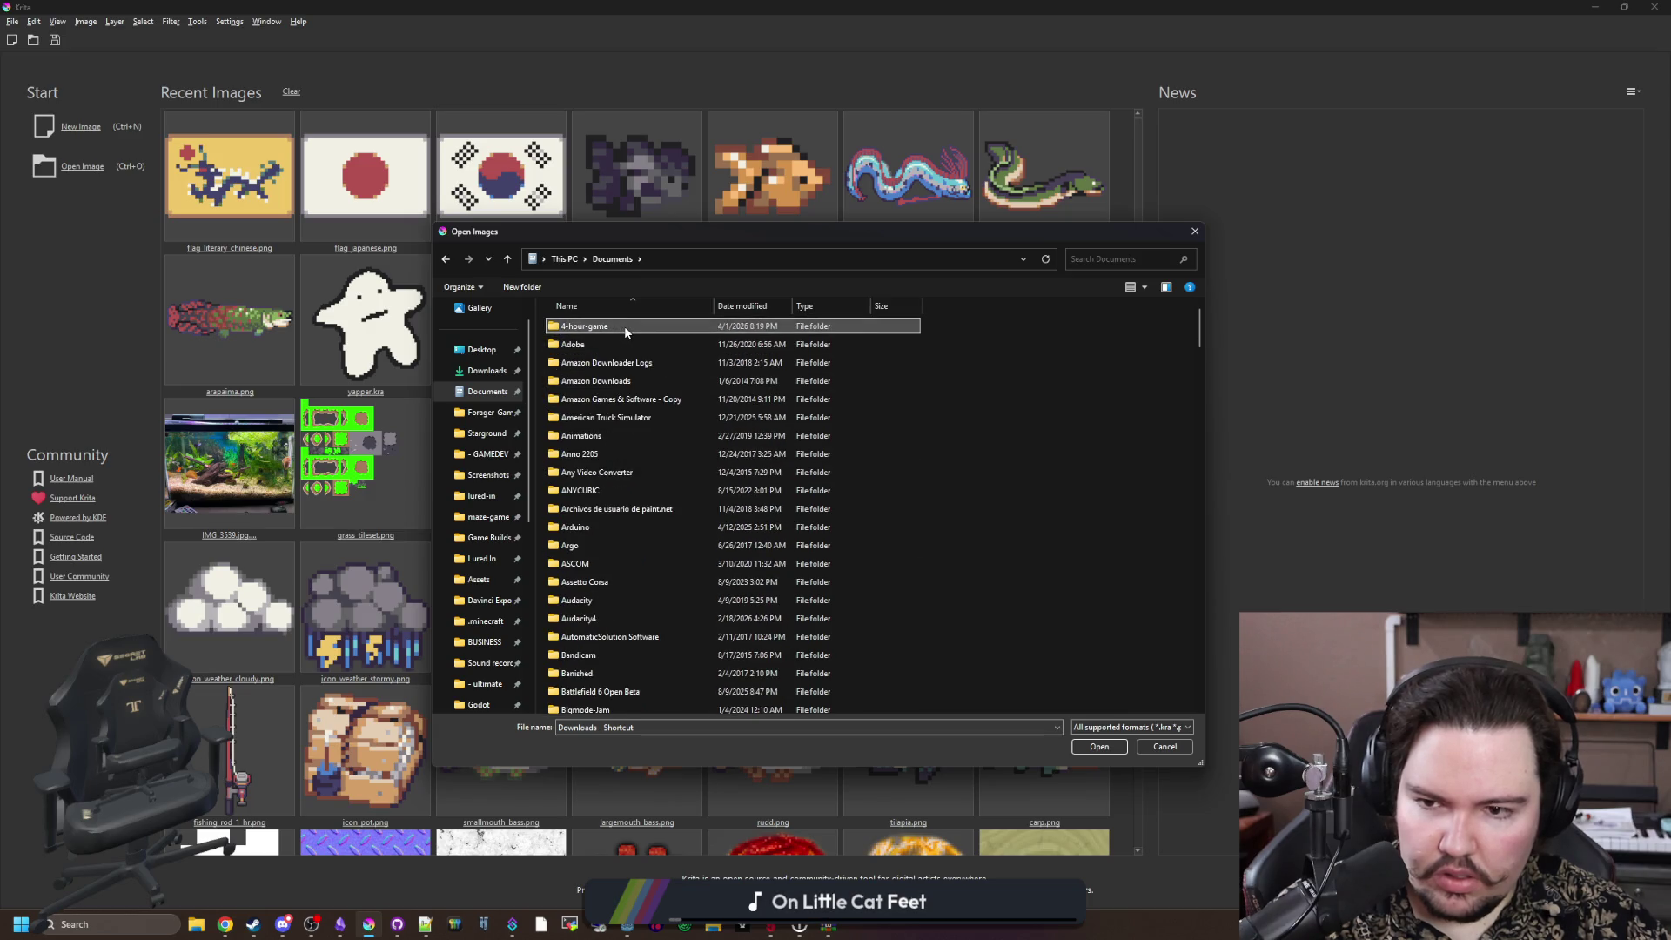
type("de")
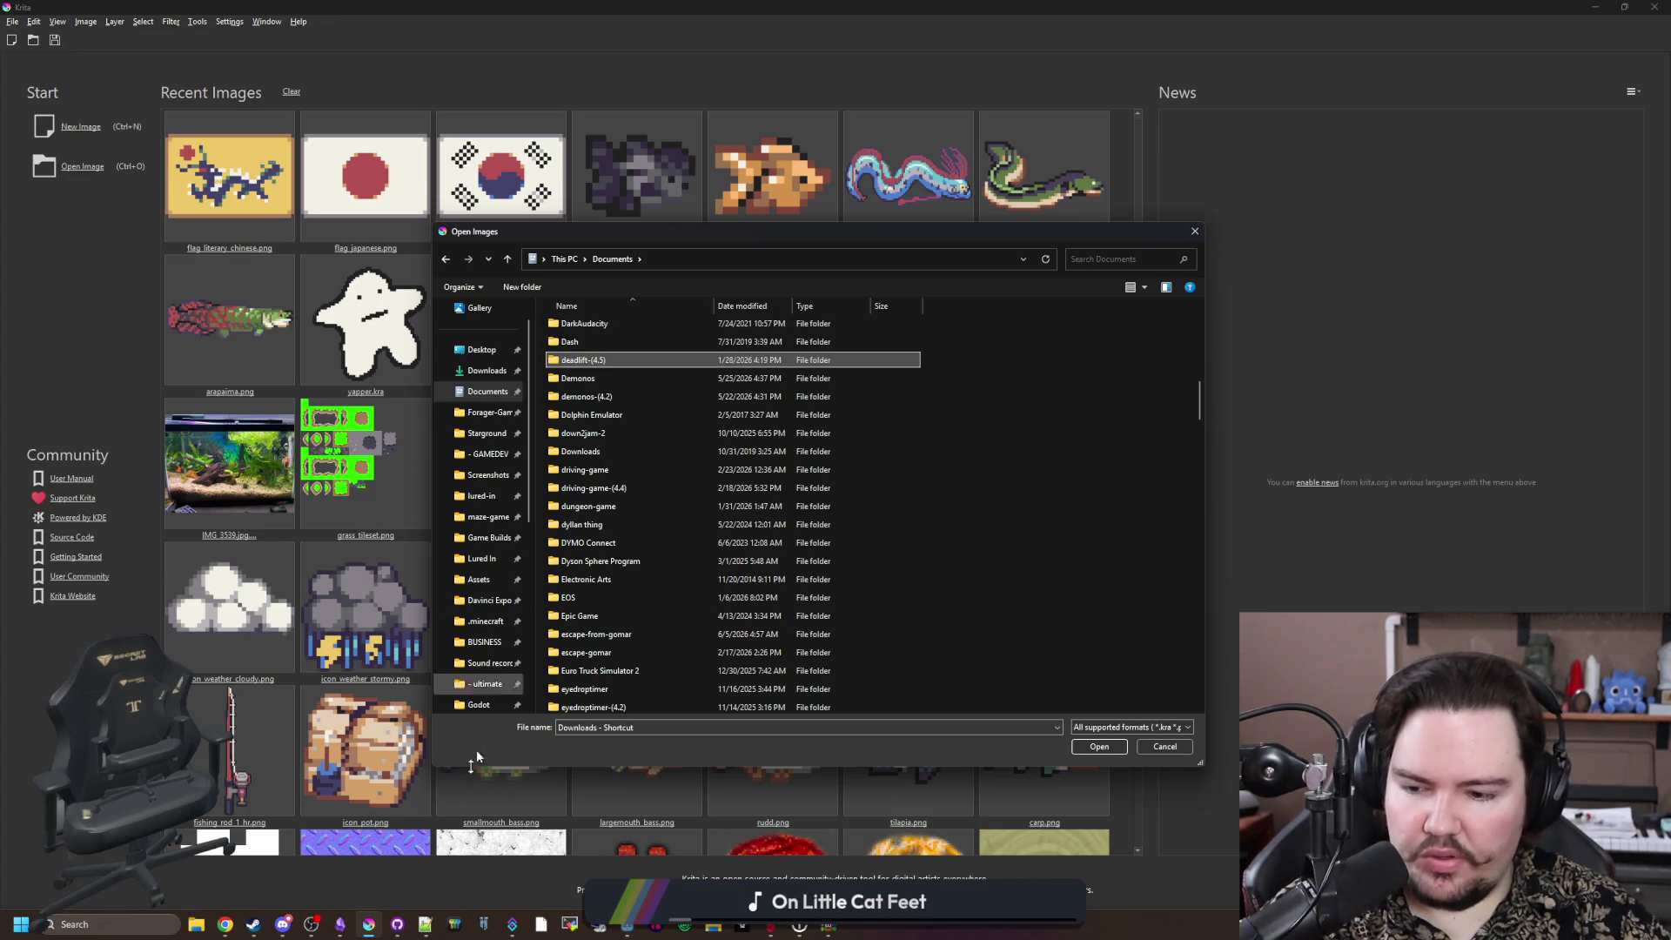
Step: Bring Godot forward, browse its Scene and Project menus, then open File Explorer to the maze-game folder
mouse_move(628, 924)
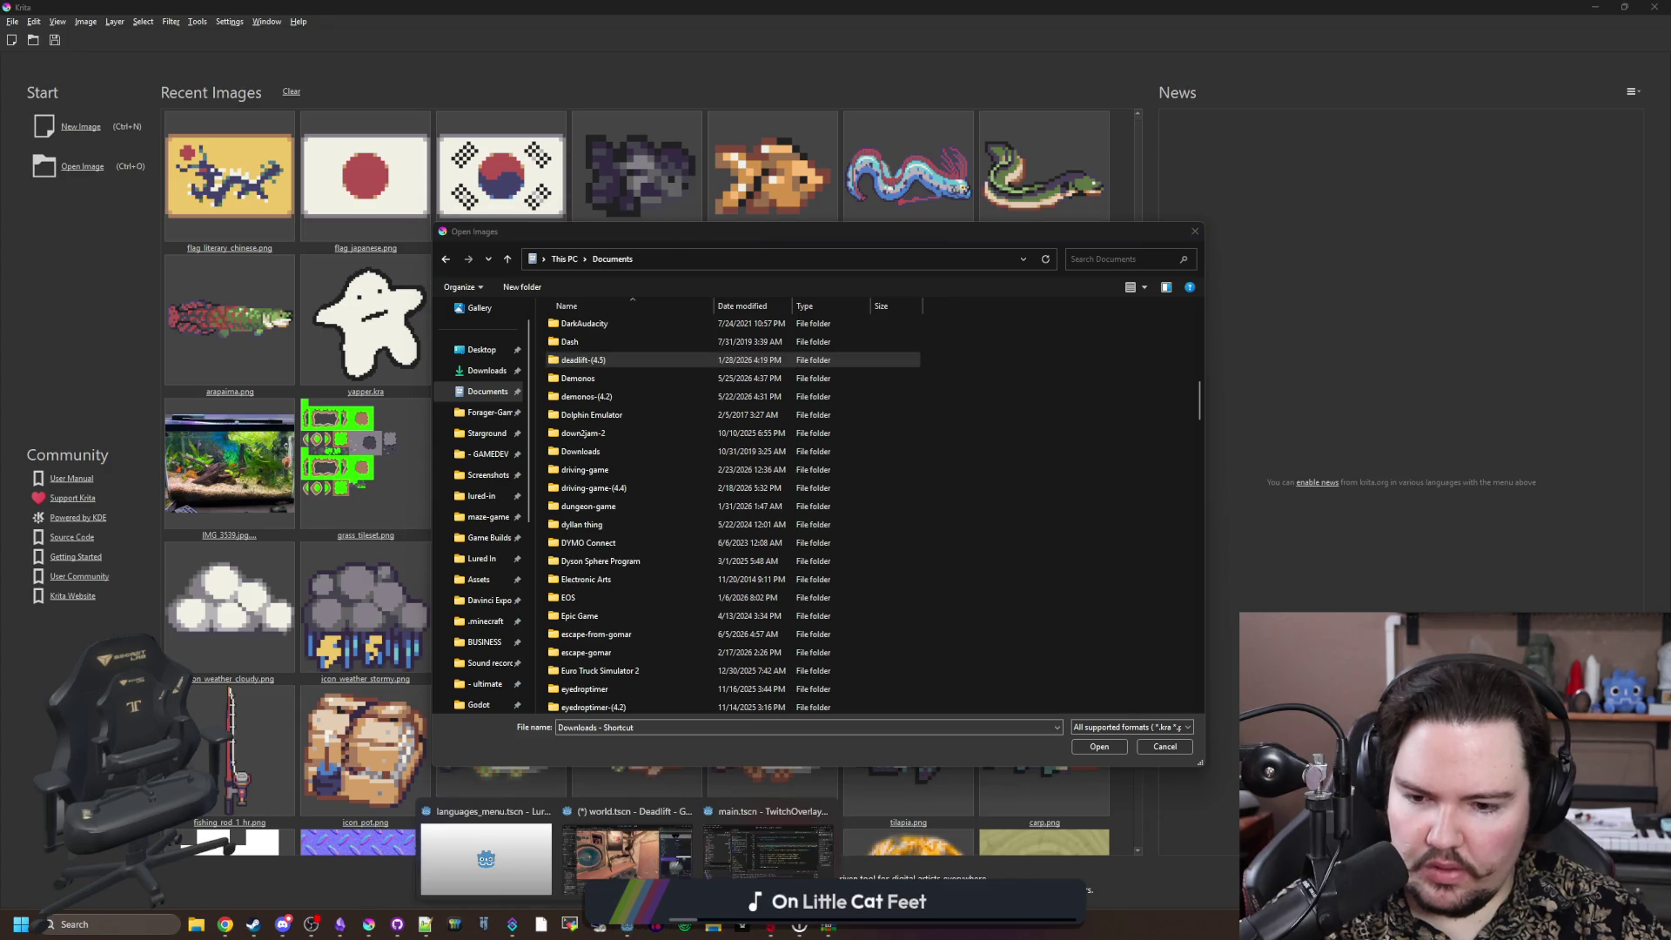
mouse_move(626, 857)
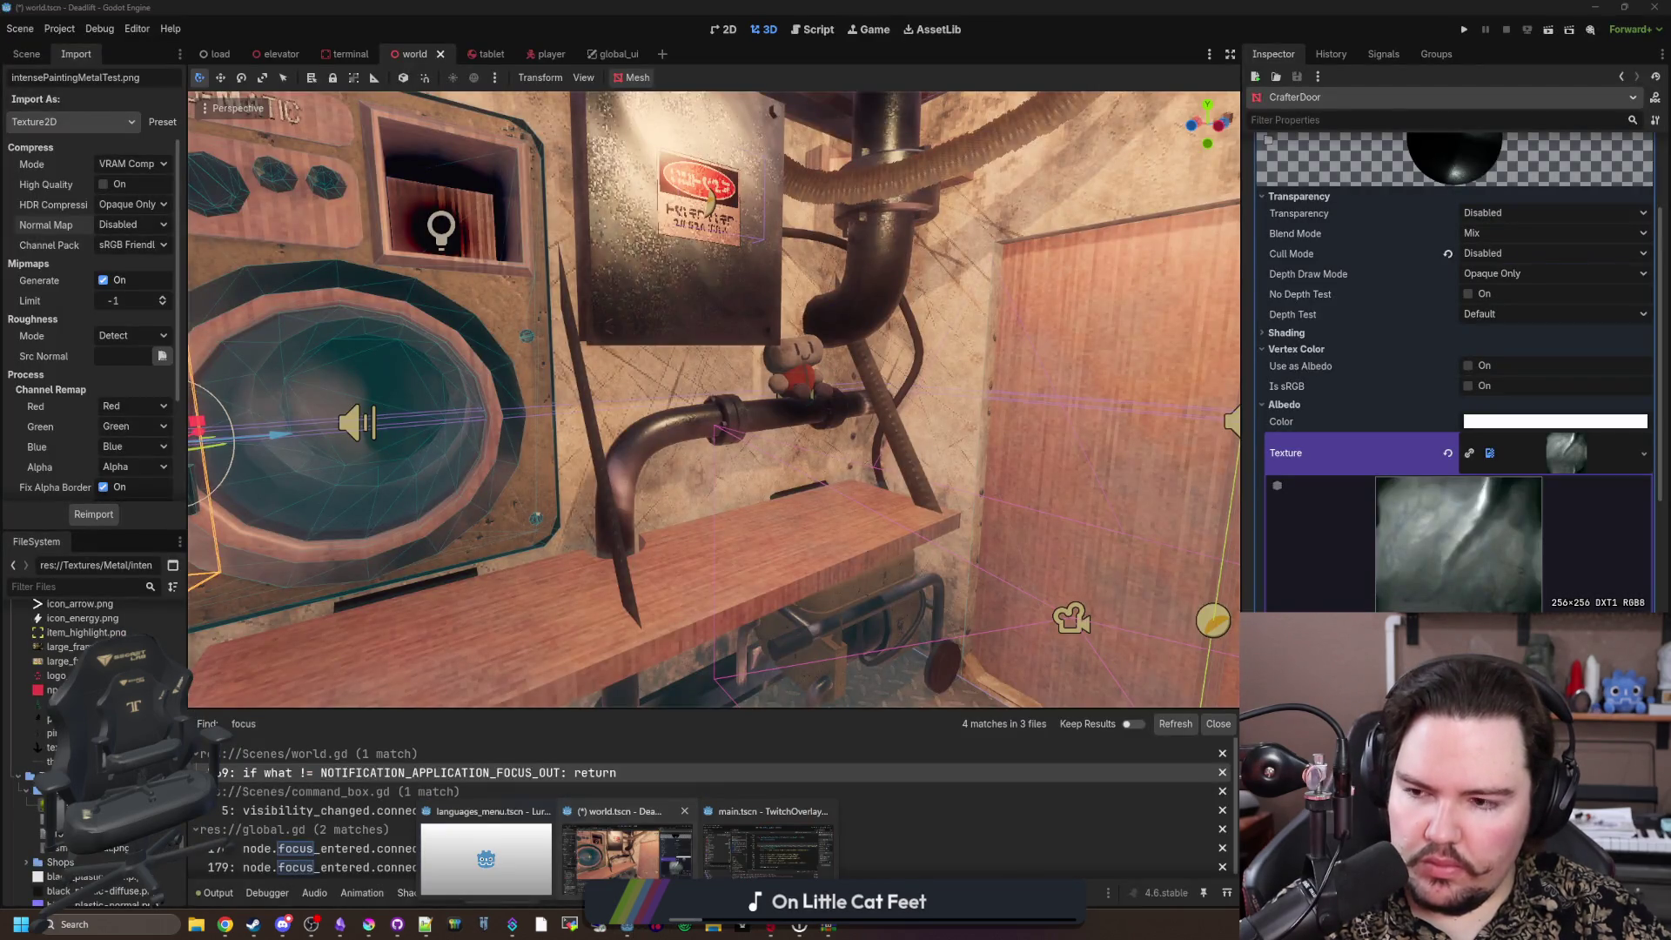
left_click(627, 857)
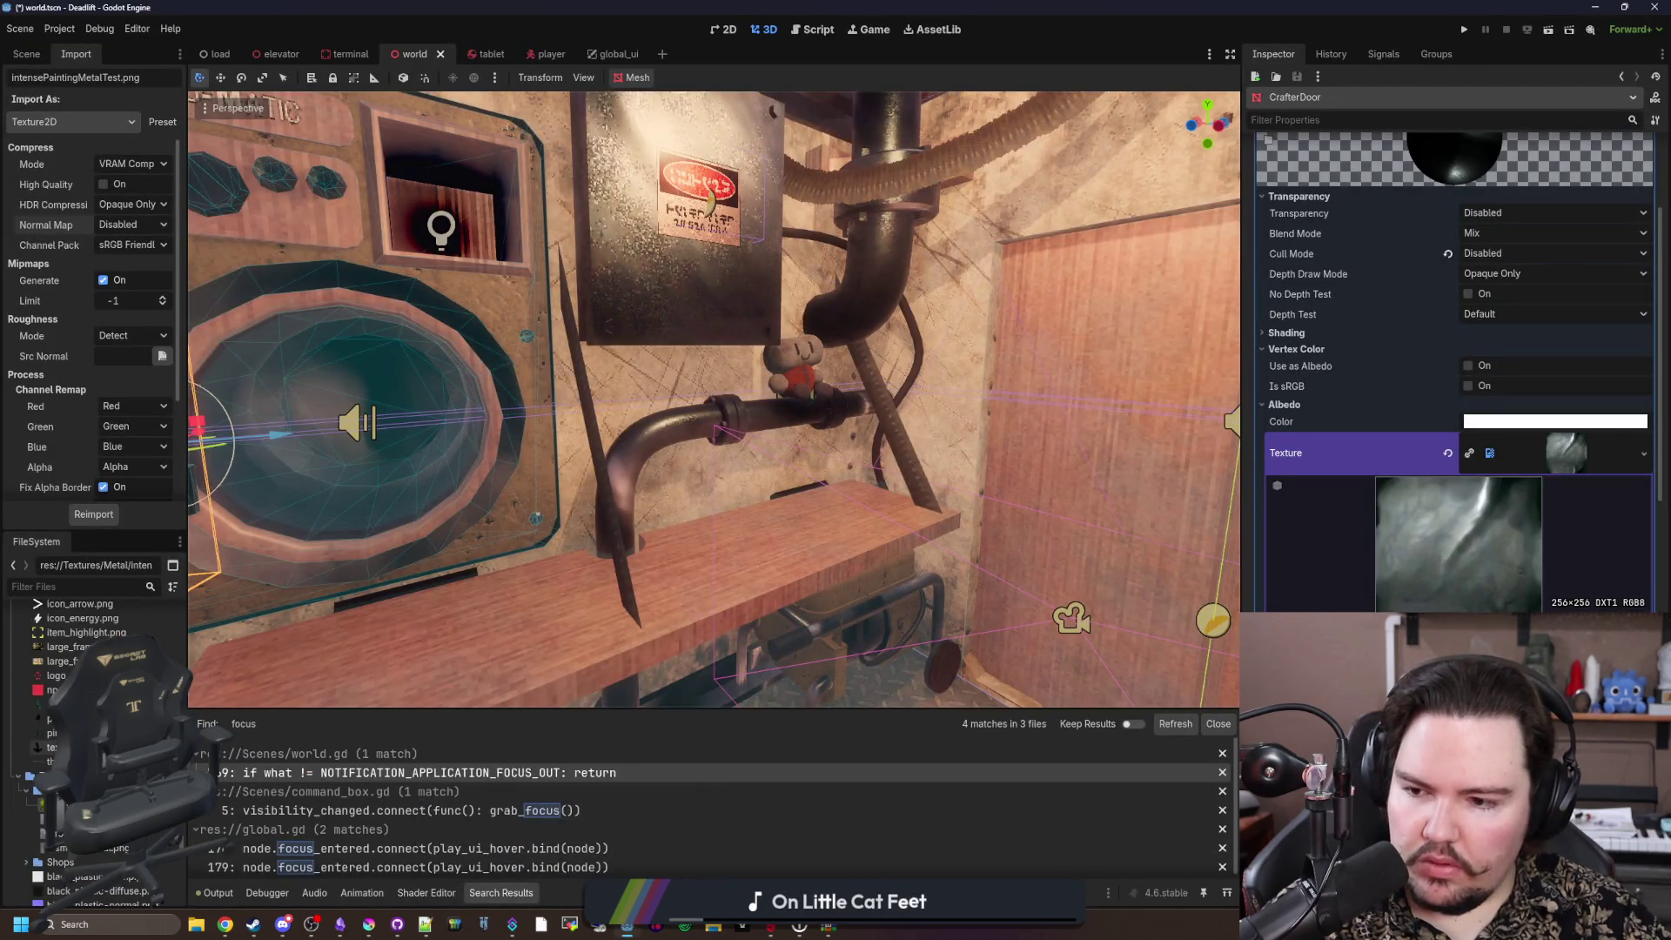
left_click(11, 29)
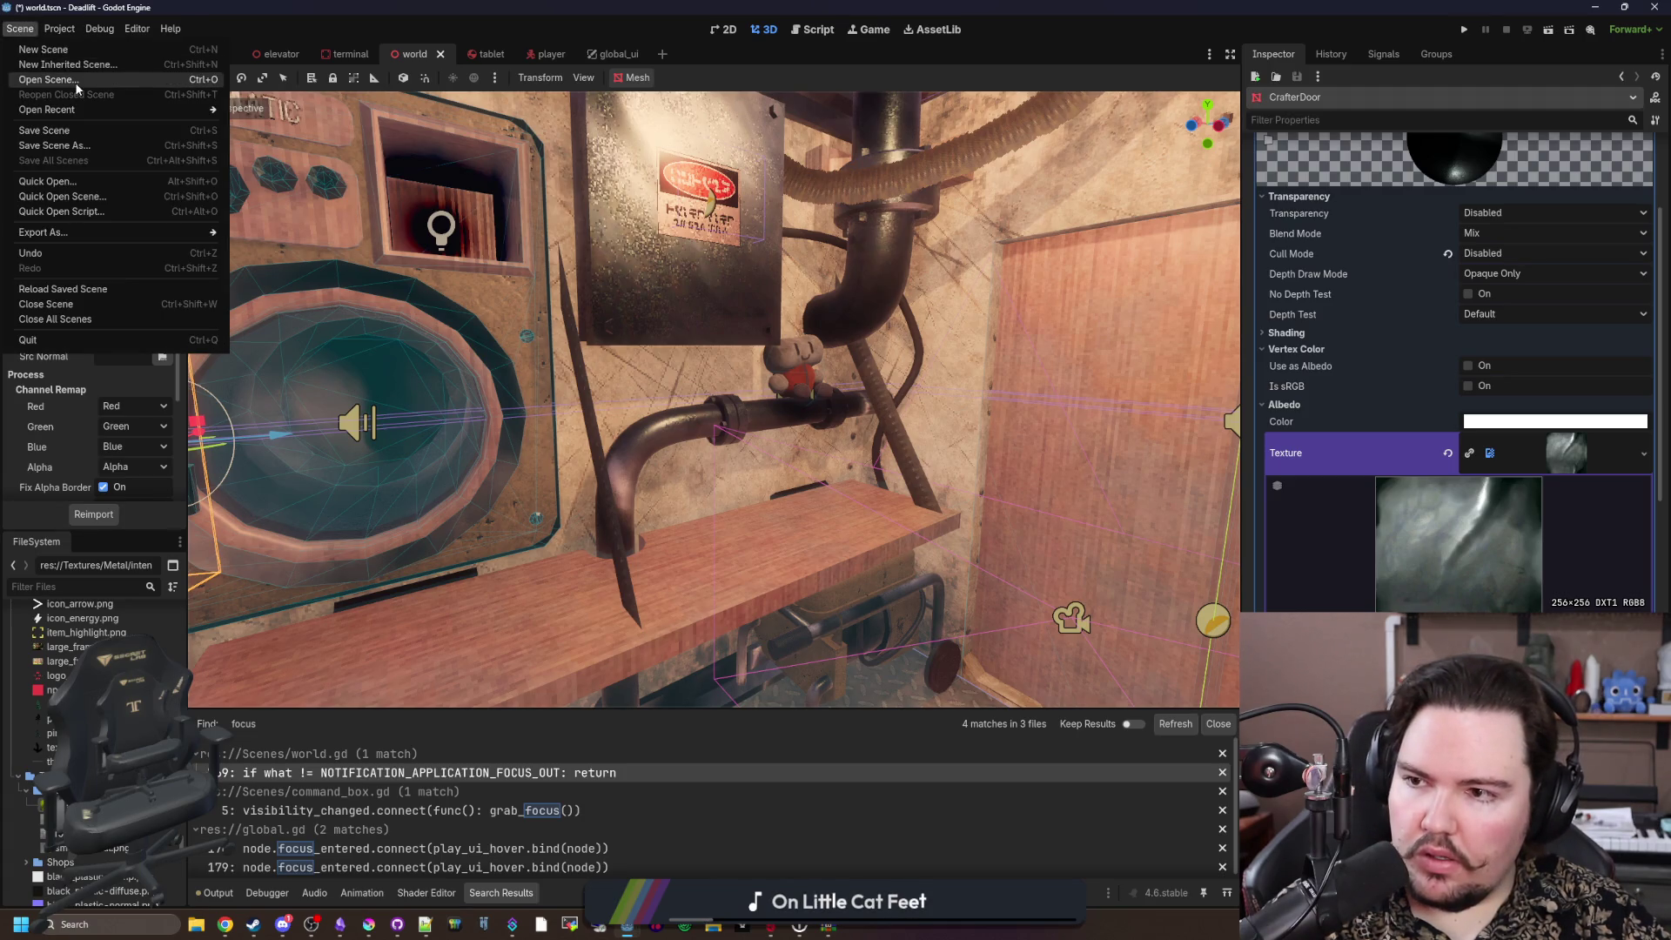
left_click(60, 29)
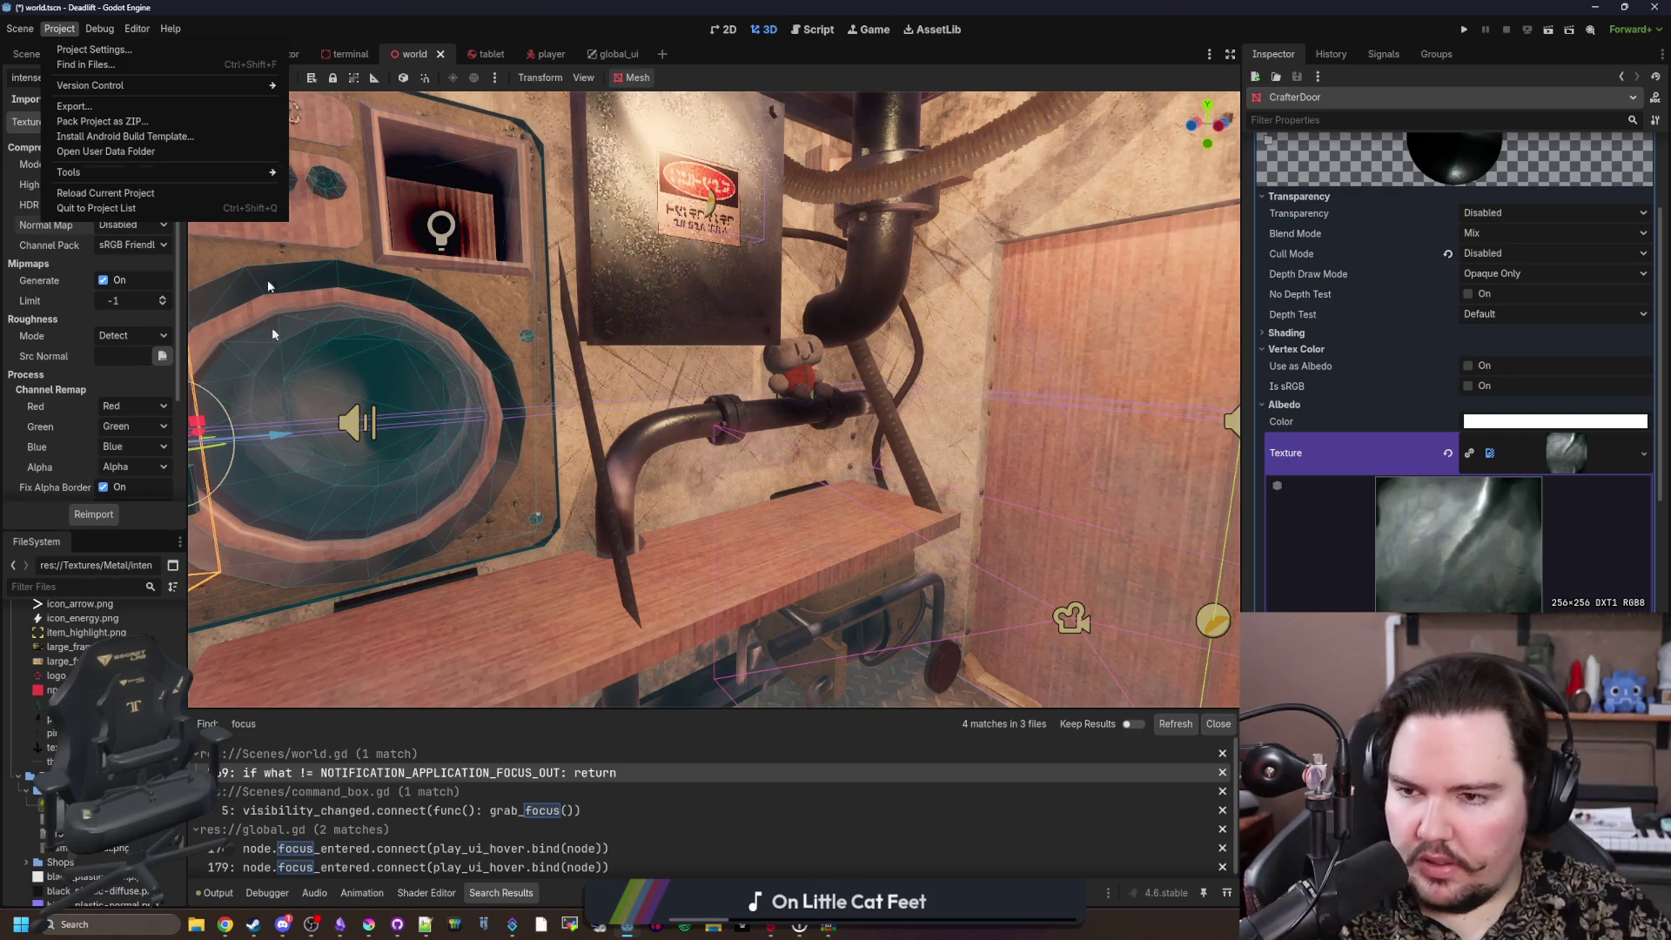
left_click(198, 927)
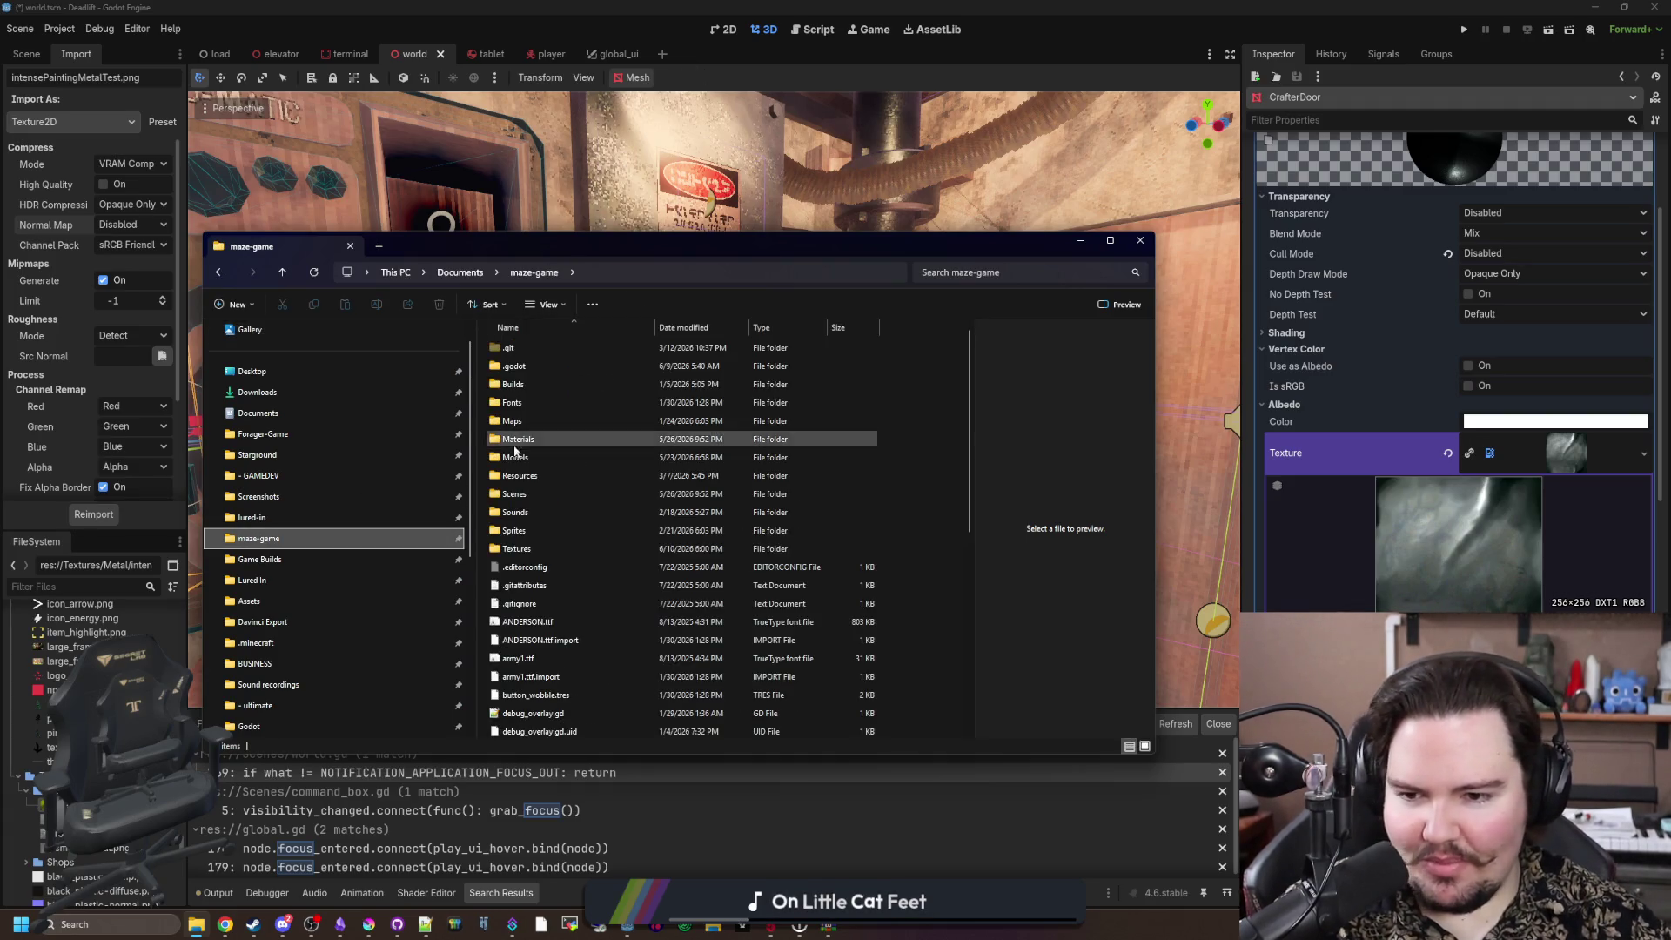
Step: Browse maze-game's Textures folder to pipe-normal.png, minimise Explorer and return to Krita
left_click(530, 551)
double_click(530, 551)
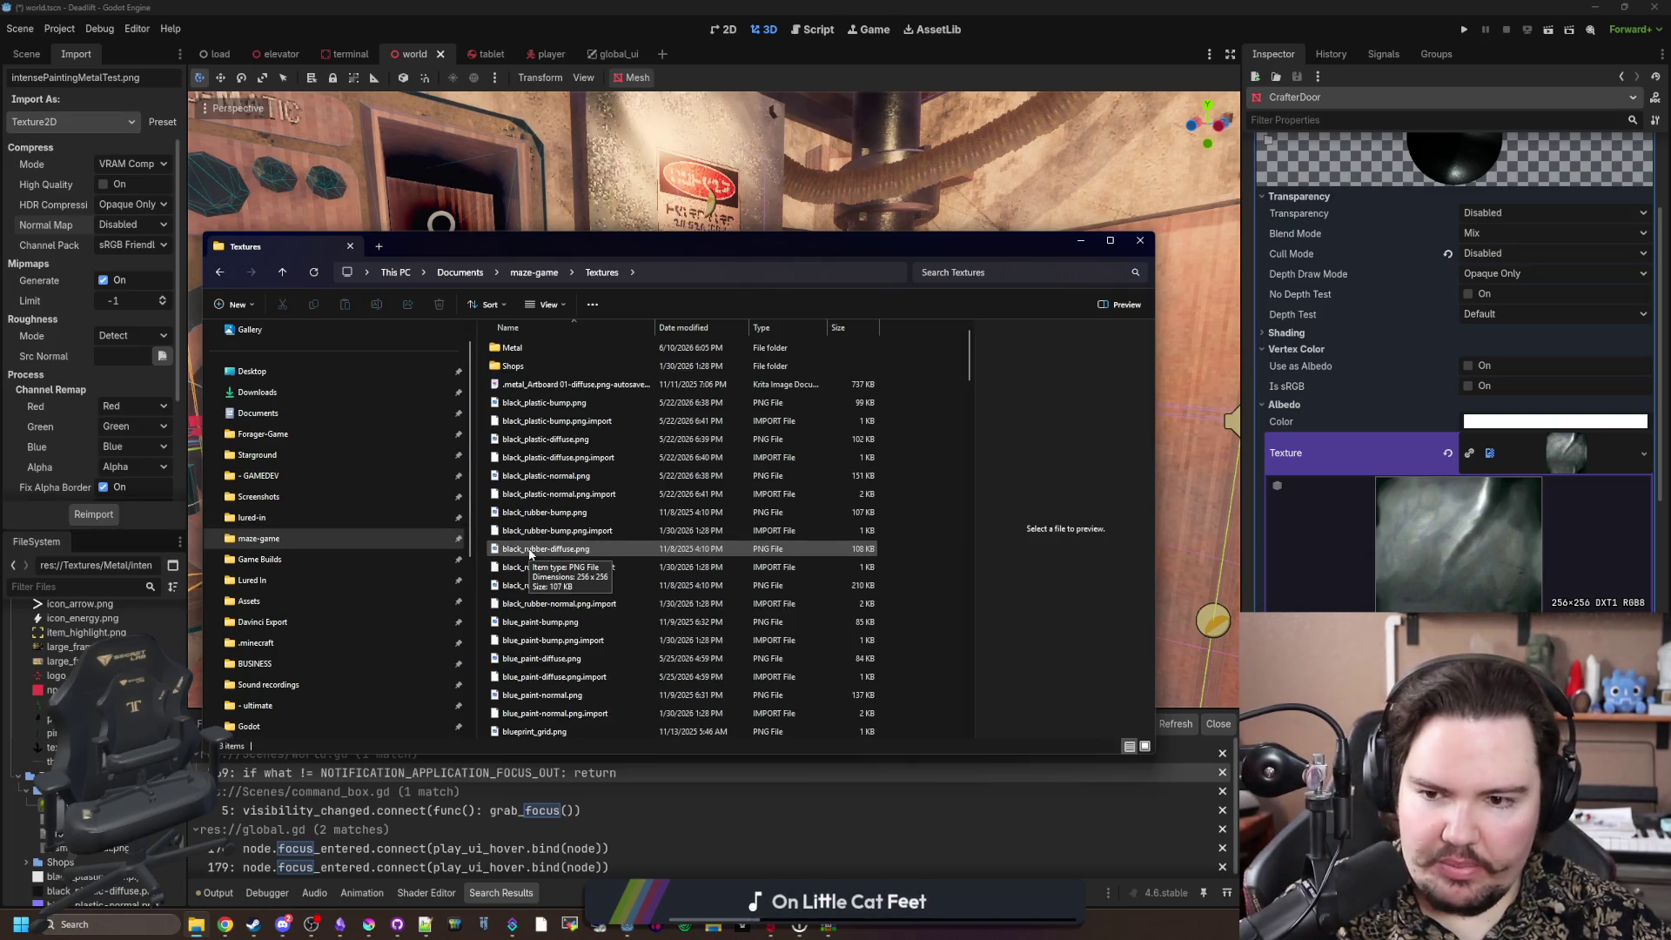
scroll(609, 523, "down", 9)
scroll(629, 510, "down", 10)
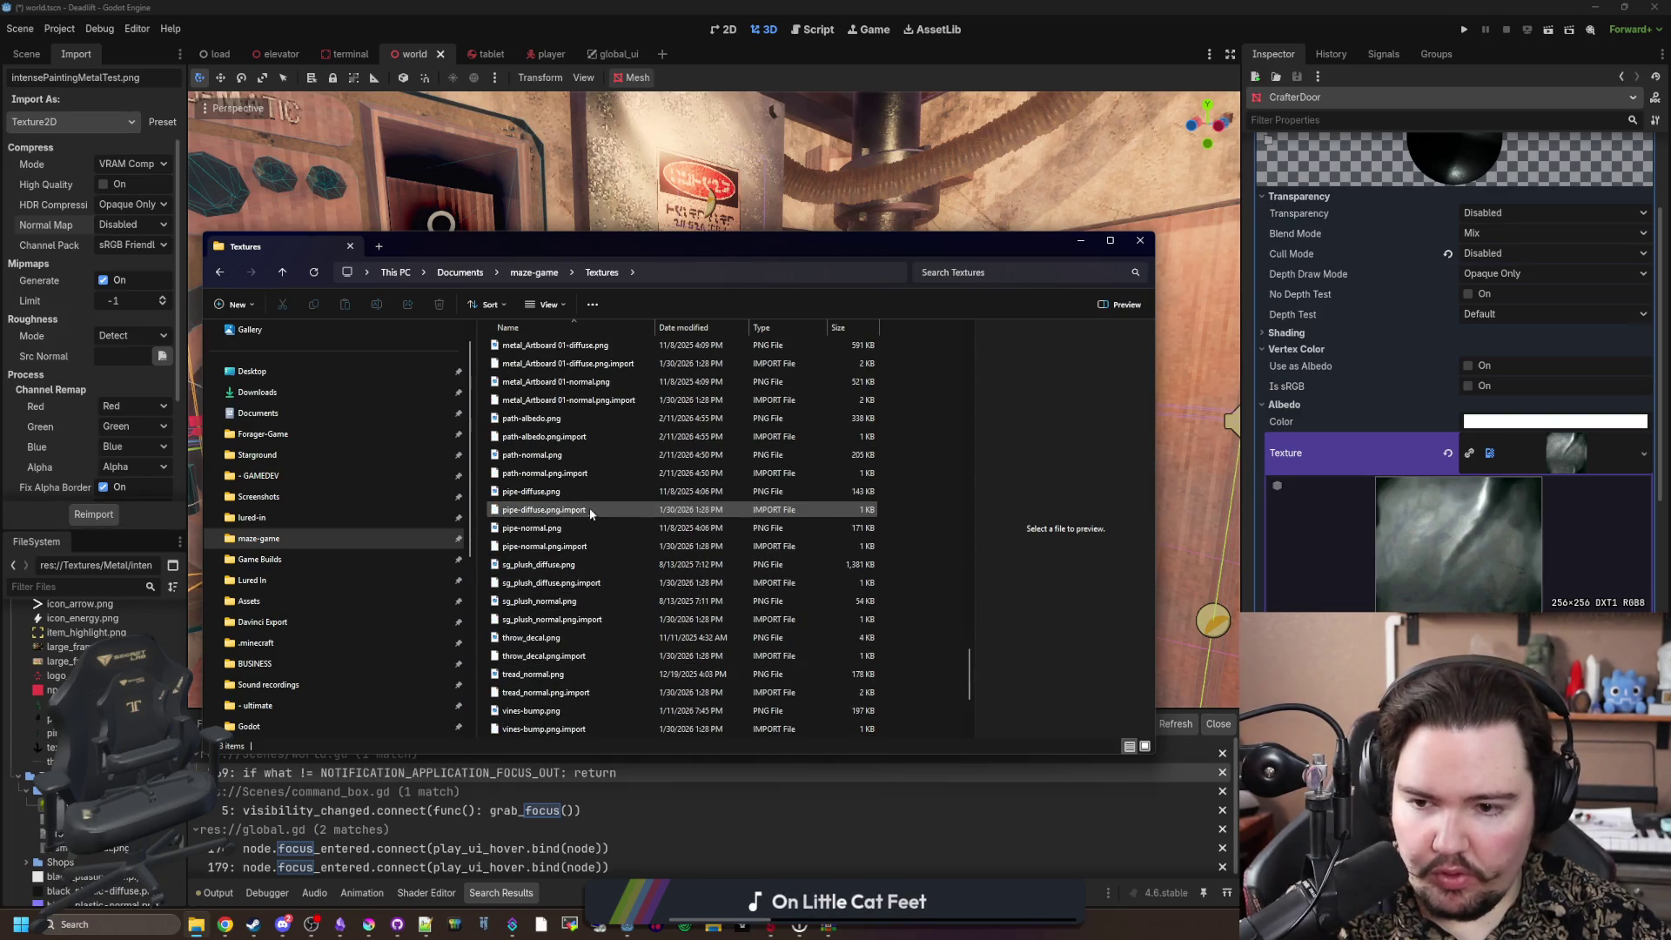
left_click(583, 527)
left_click(1080, 240)
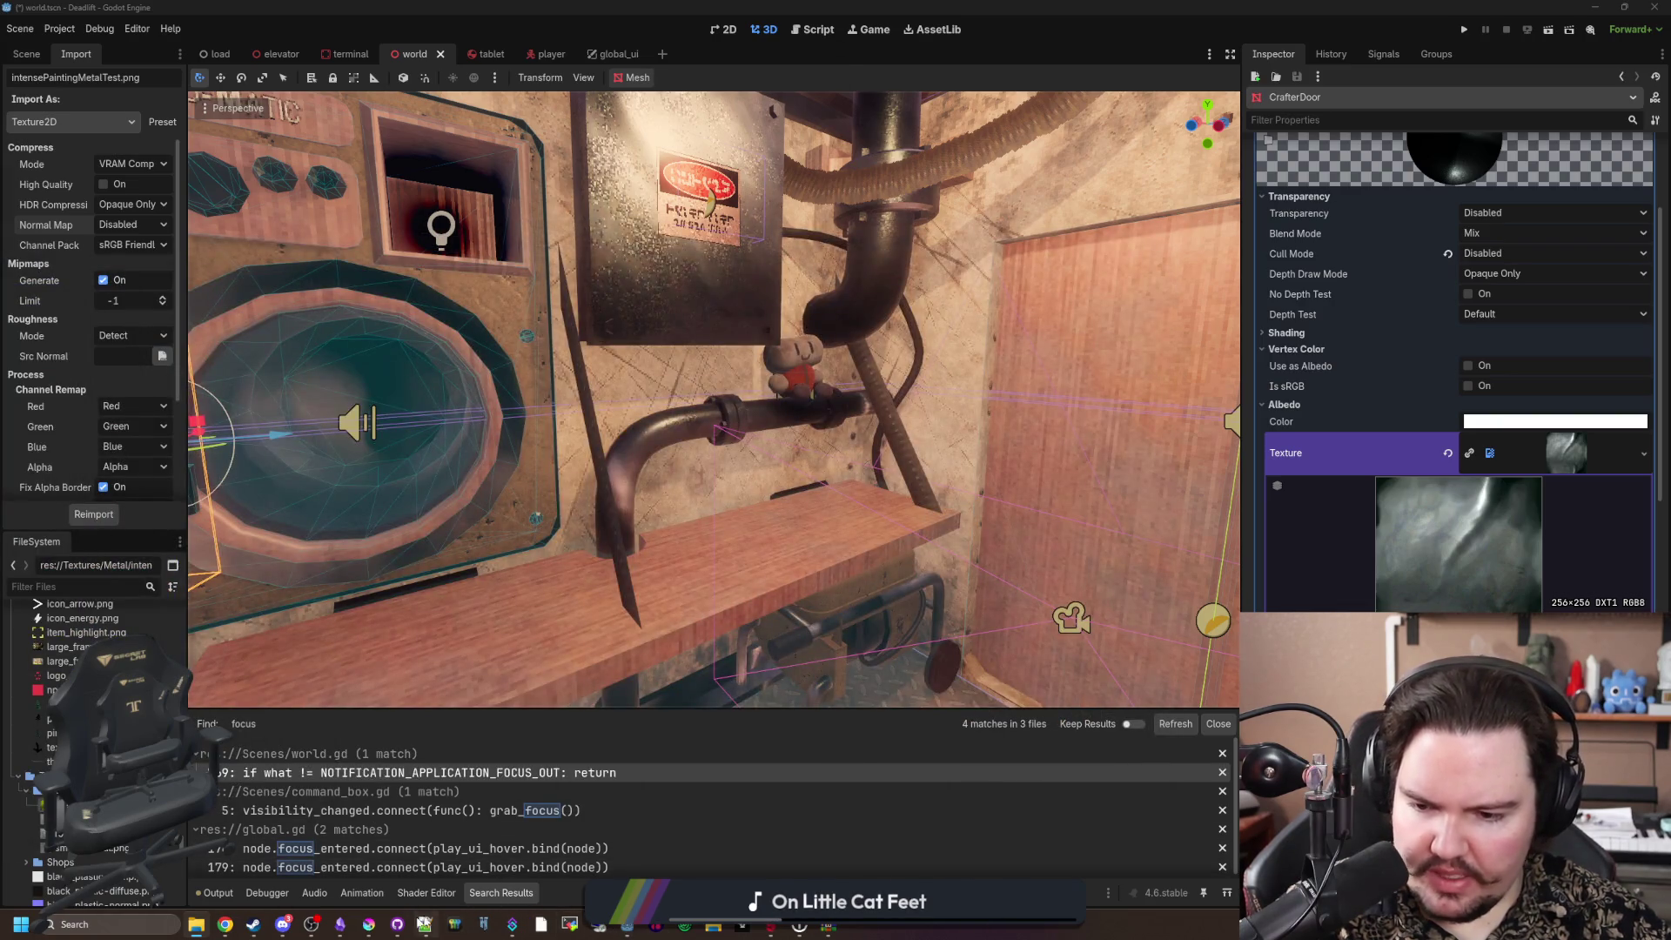
left_click(369, 925)
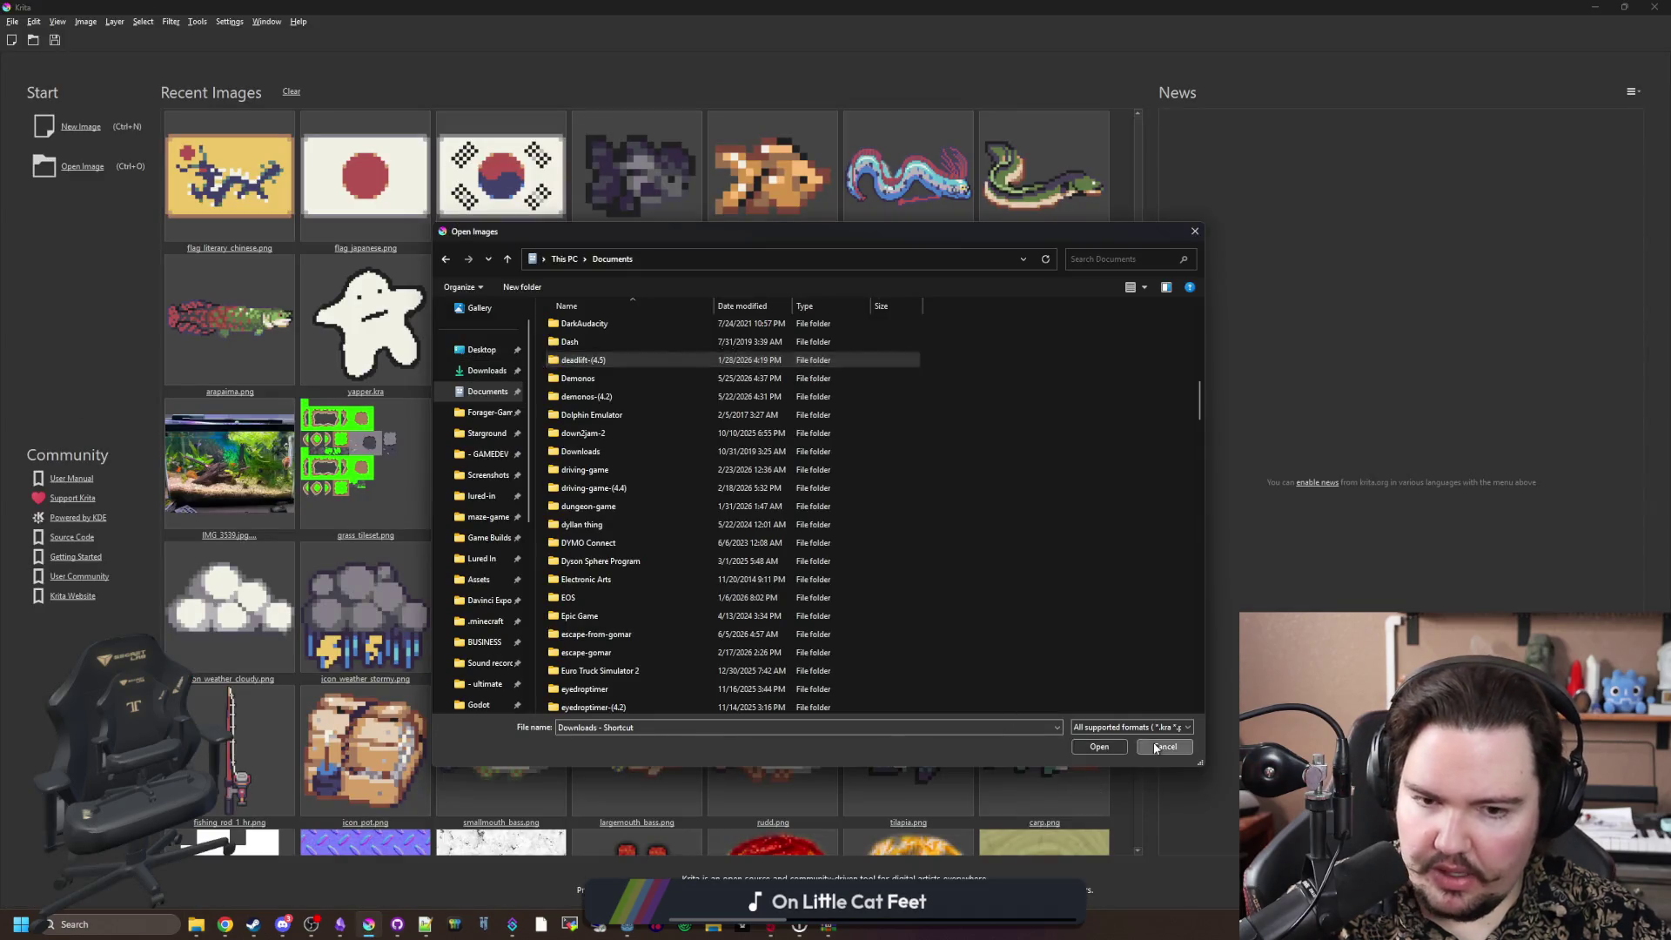
Step: Dismiss the Open Images dialog and zoom around the pipe-normal.png normal map canvas
left_click(1165, 747)
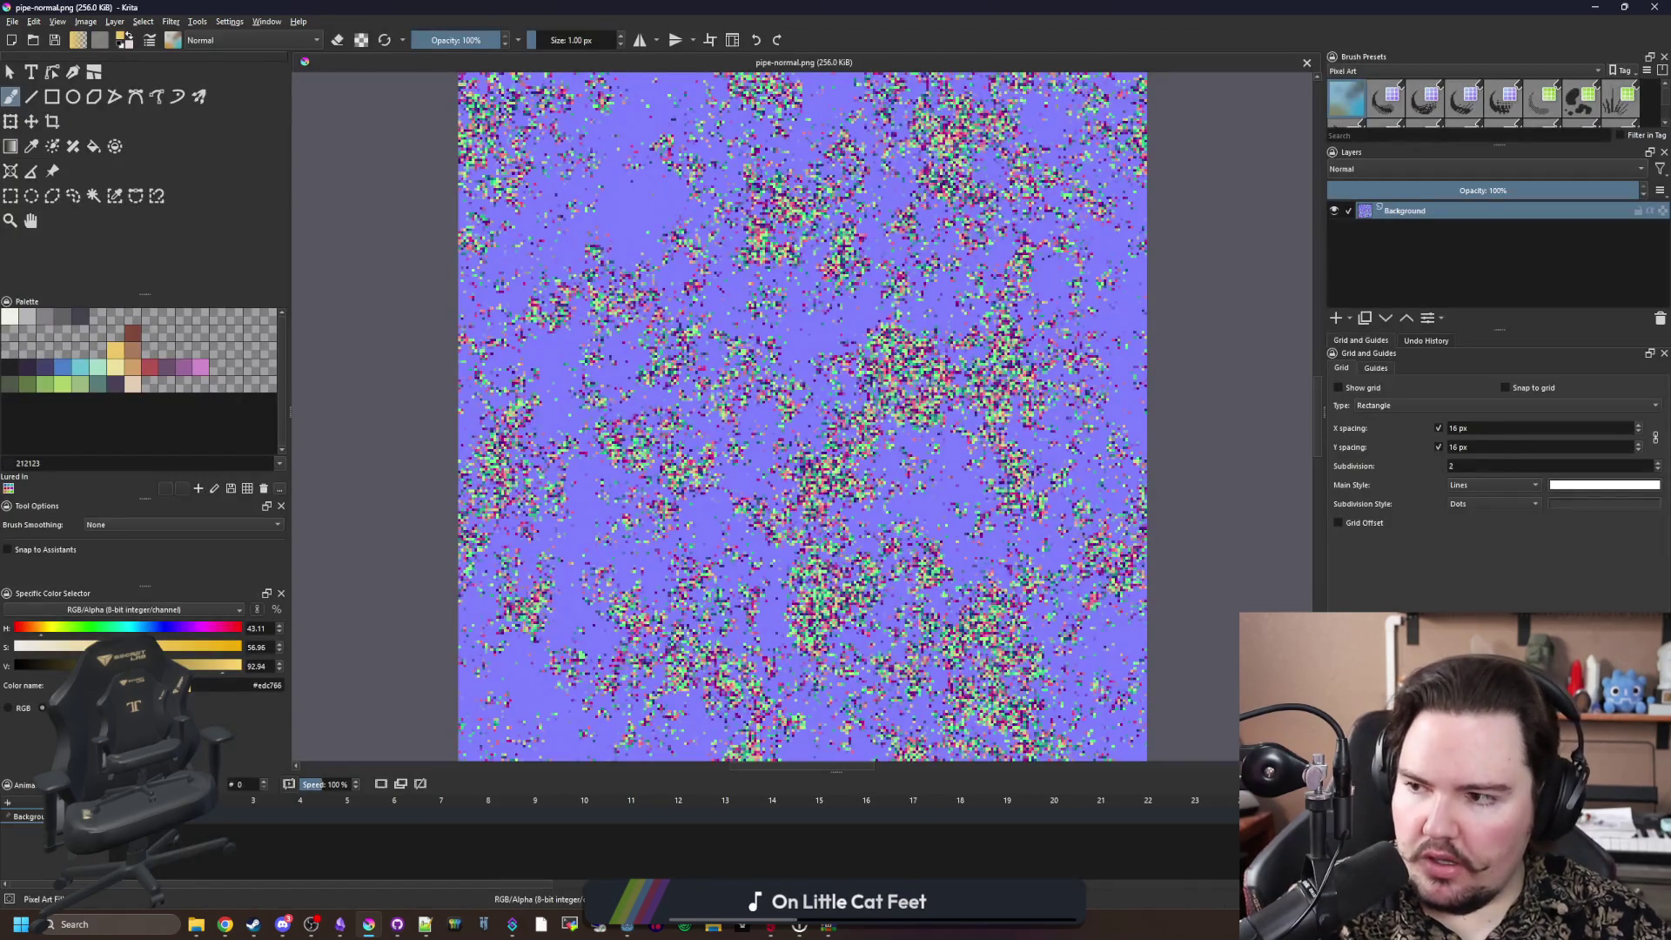
scroll(729, 385, "up", 5)
scroll(714, 409, "down", 5)
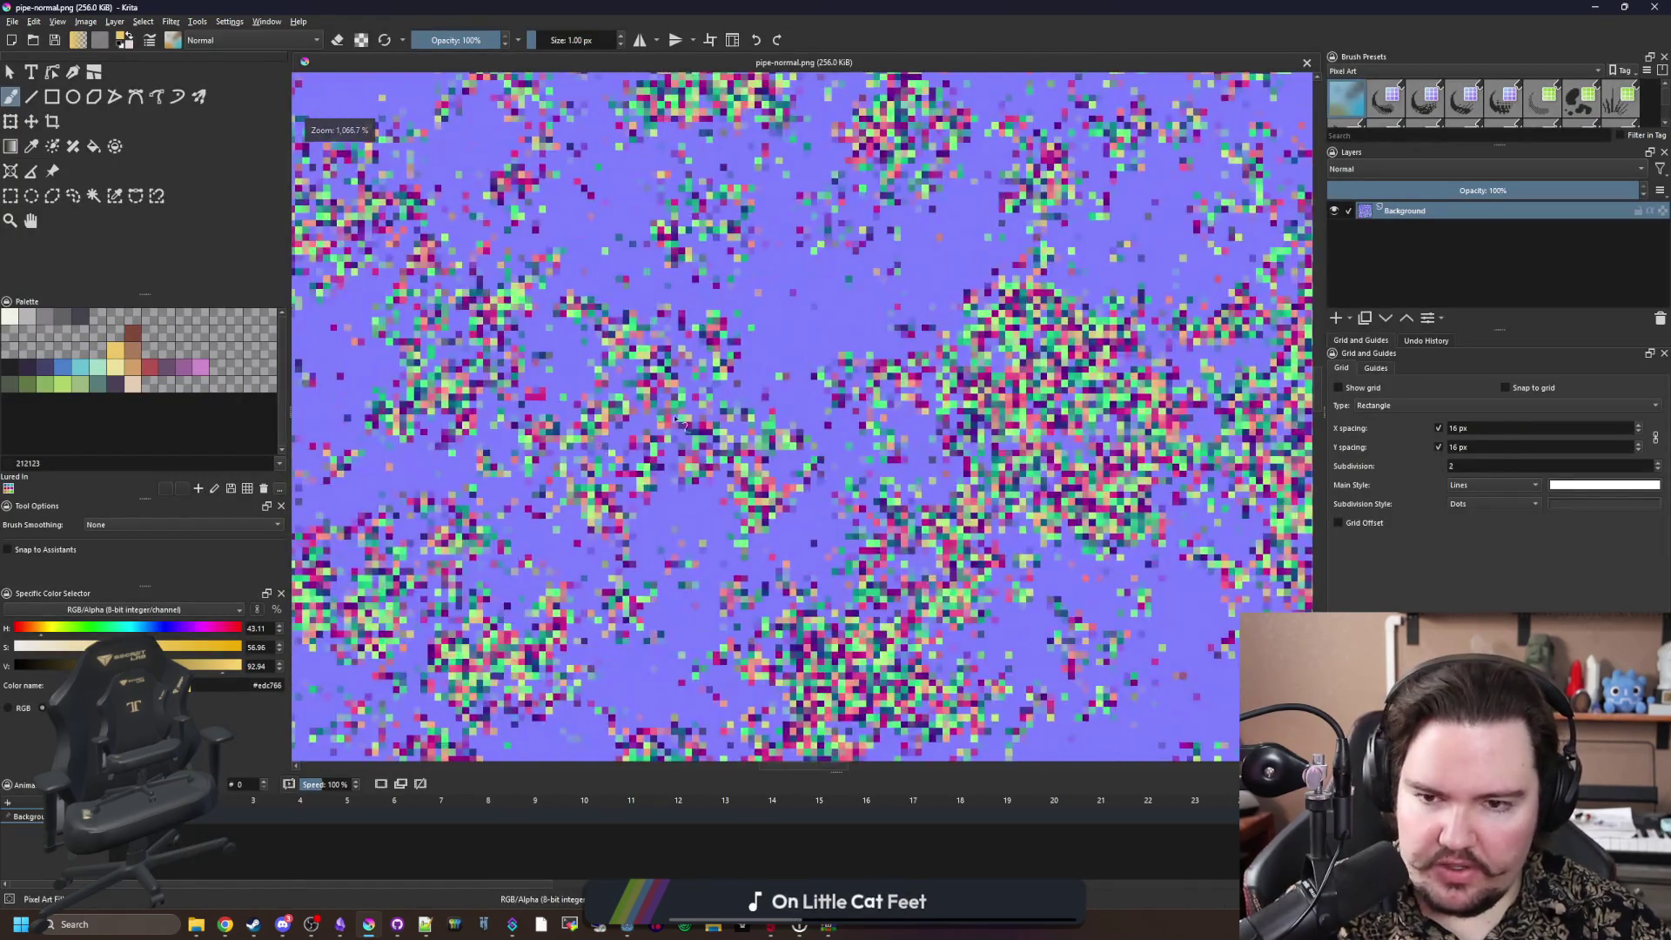
scroll(711, 415, "up", 2)
scroll(609, 349, "down", 4)
scroll(484, 266, "up", 3)
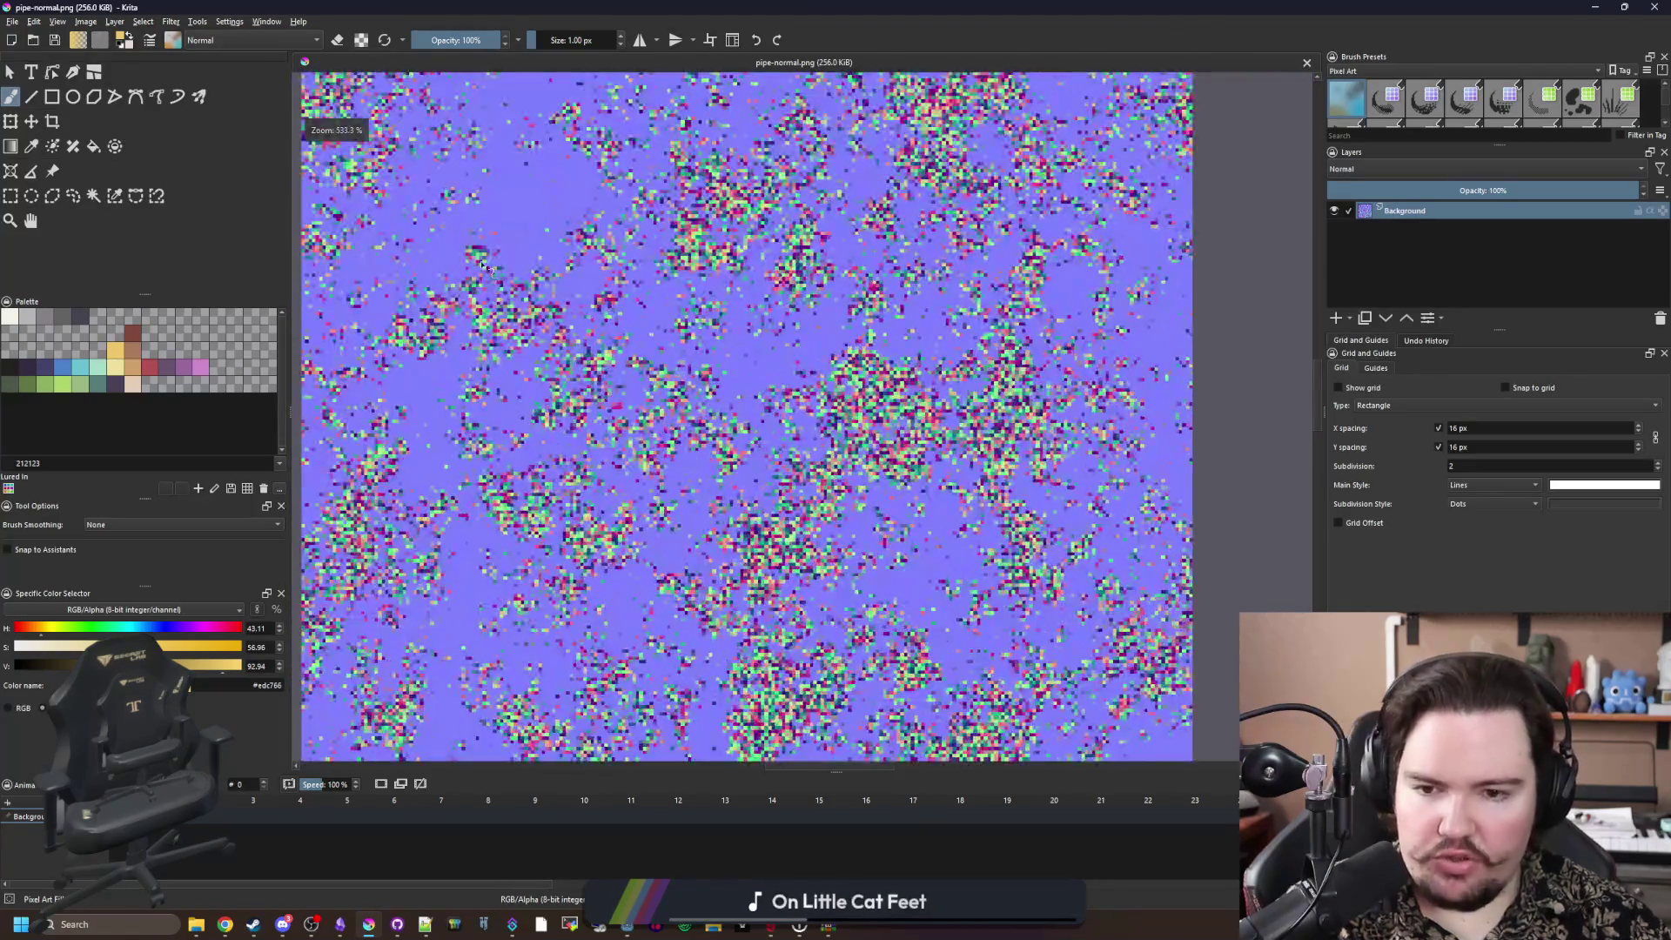
left_click(173, 21)
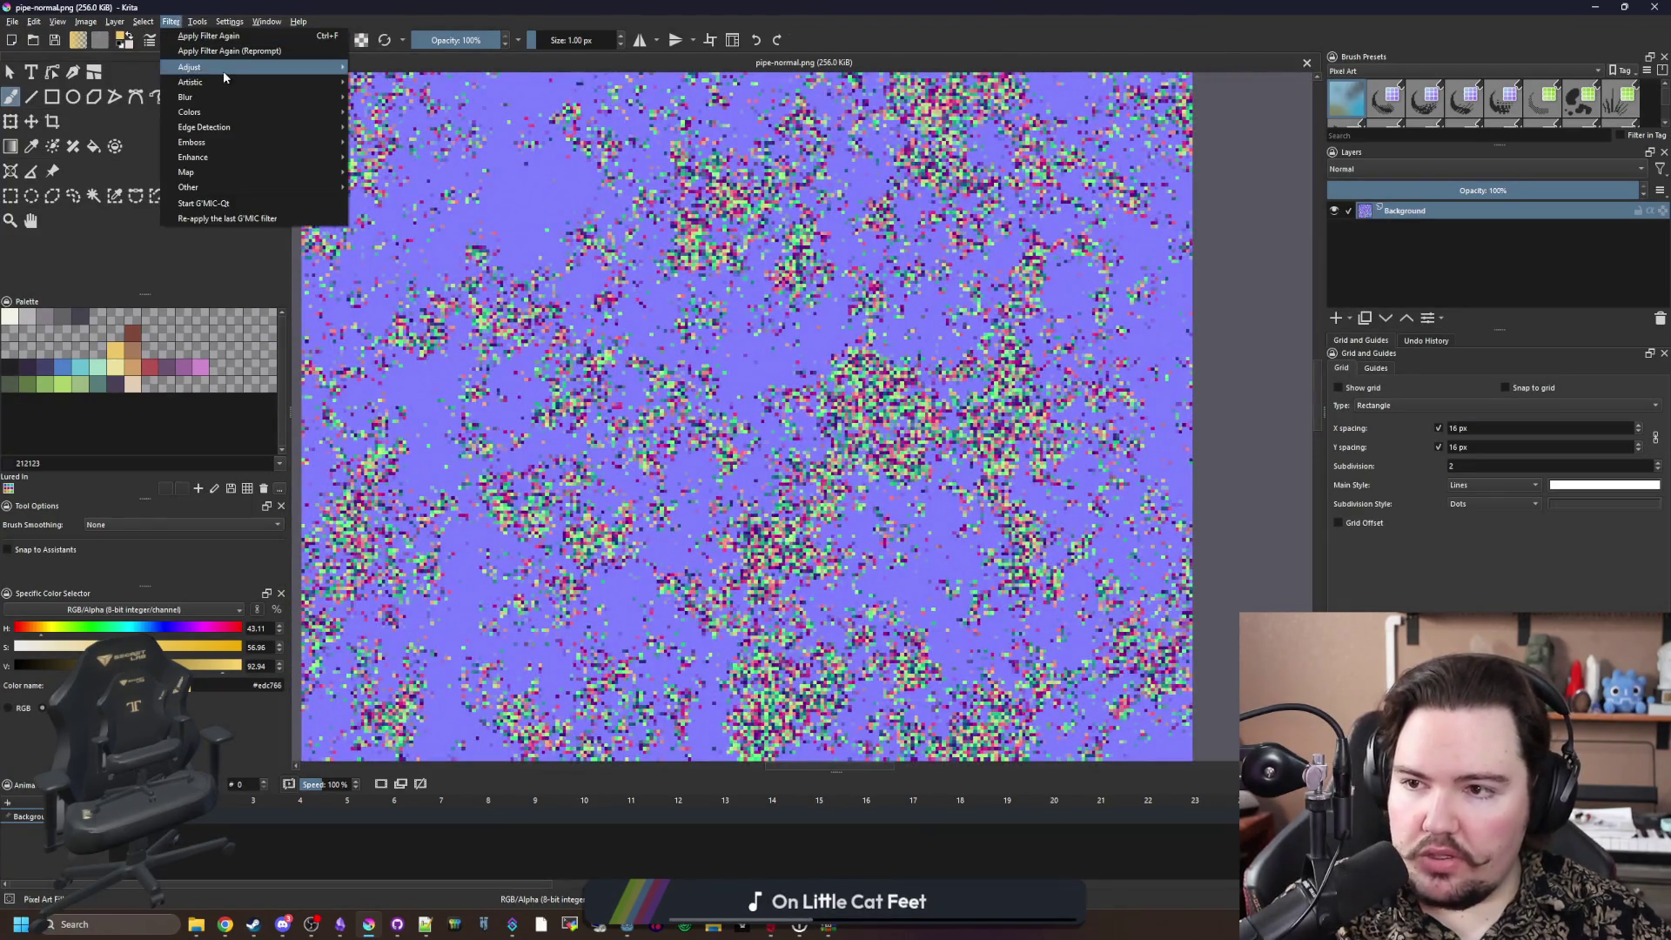
mouse_move(314, 67)
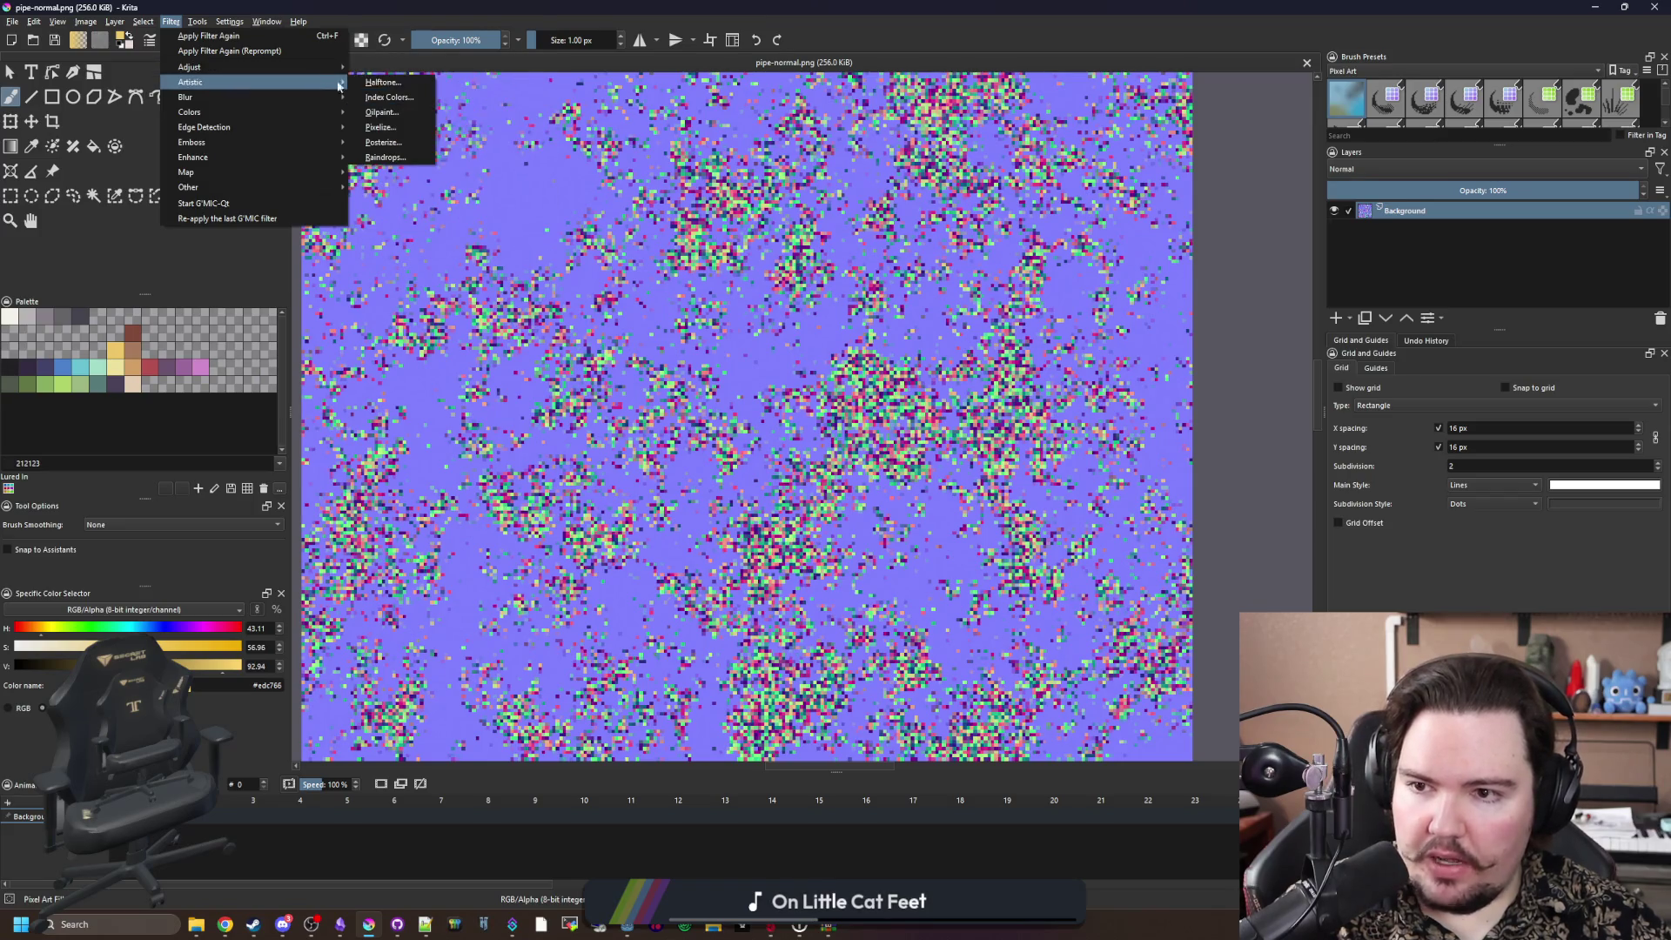
left_click(409, 113)
mouse_move(1336, 300)
left_mouse_down()
mouse_move(1153, 401)
mouse_move(1192, 431)
left_mouse_up()
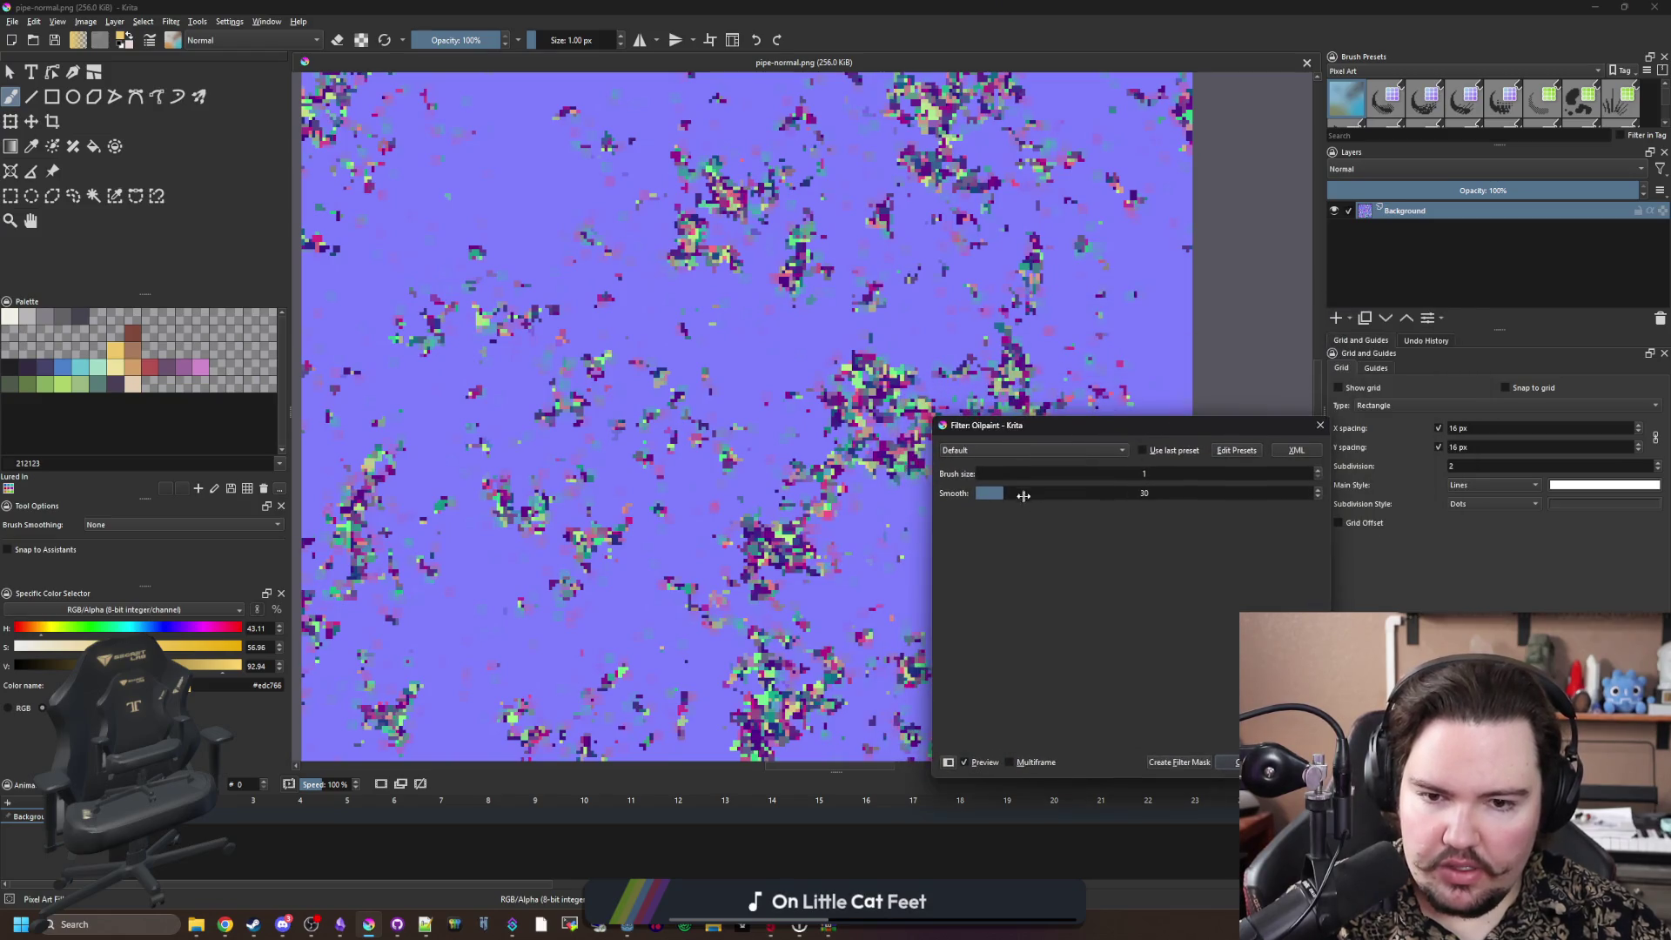
left_click(1317, 470)
left_click(1318, 470)
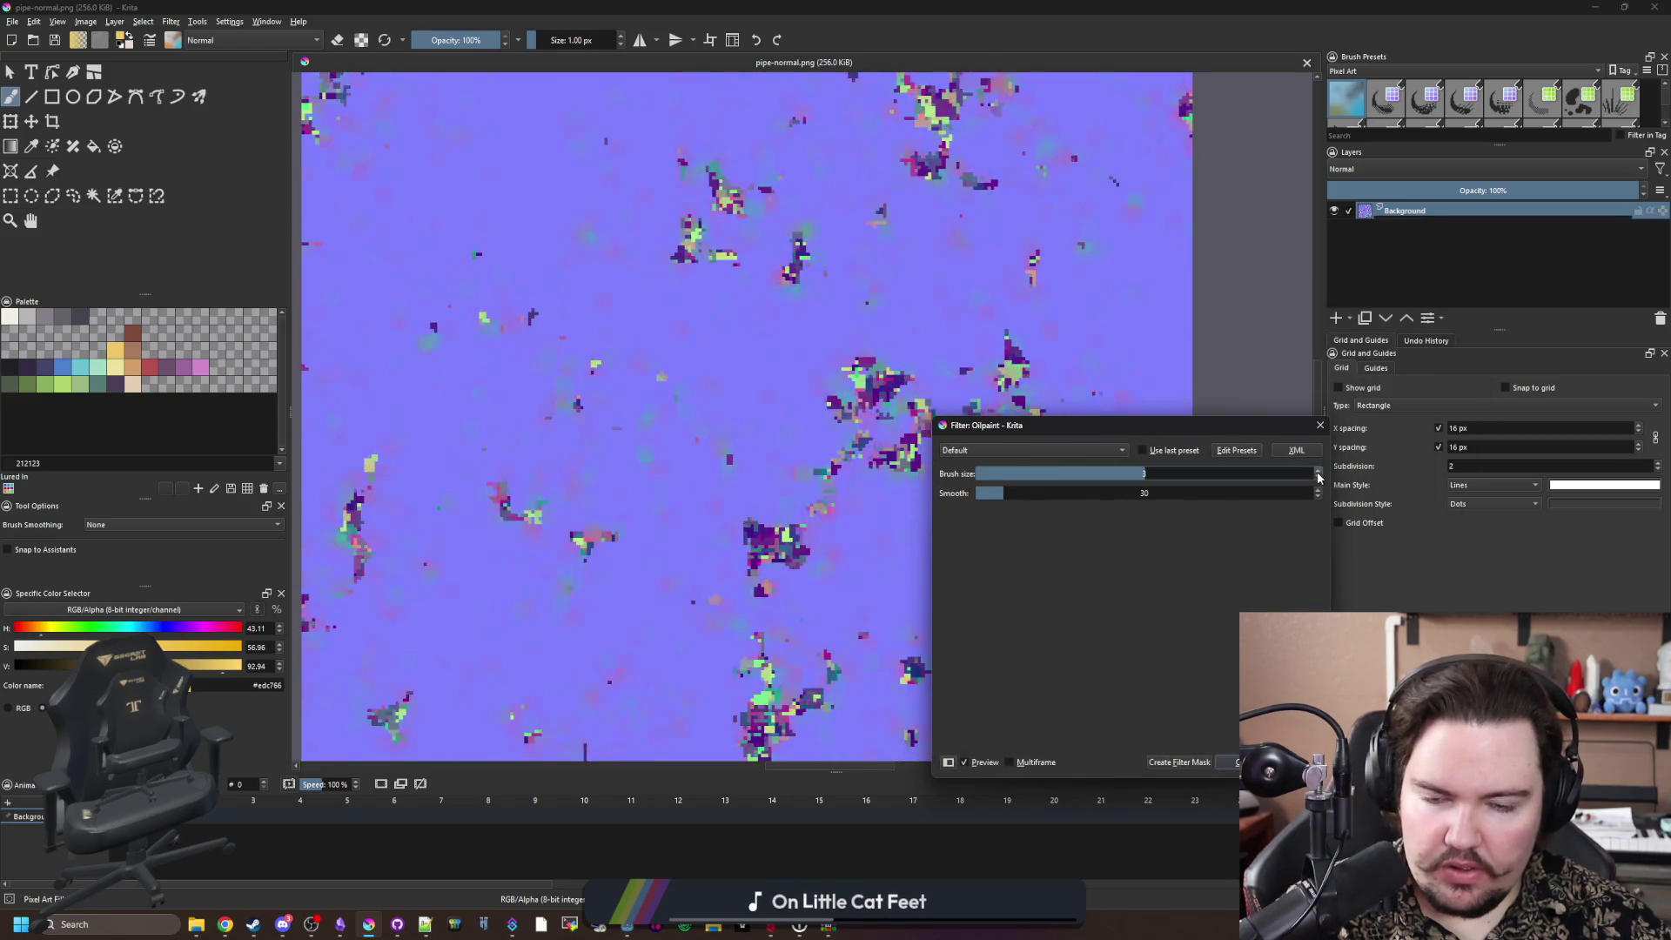
mouse_move(1012, 494)
left_mouse_down()
mouse_move(1356, 496)
mouse_move(977, 492)
left_mouse_up()
key("Return")
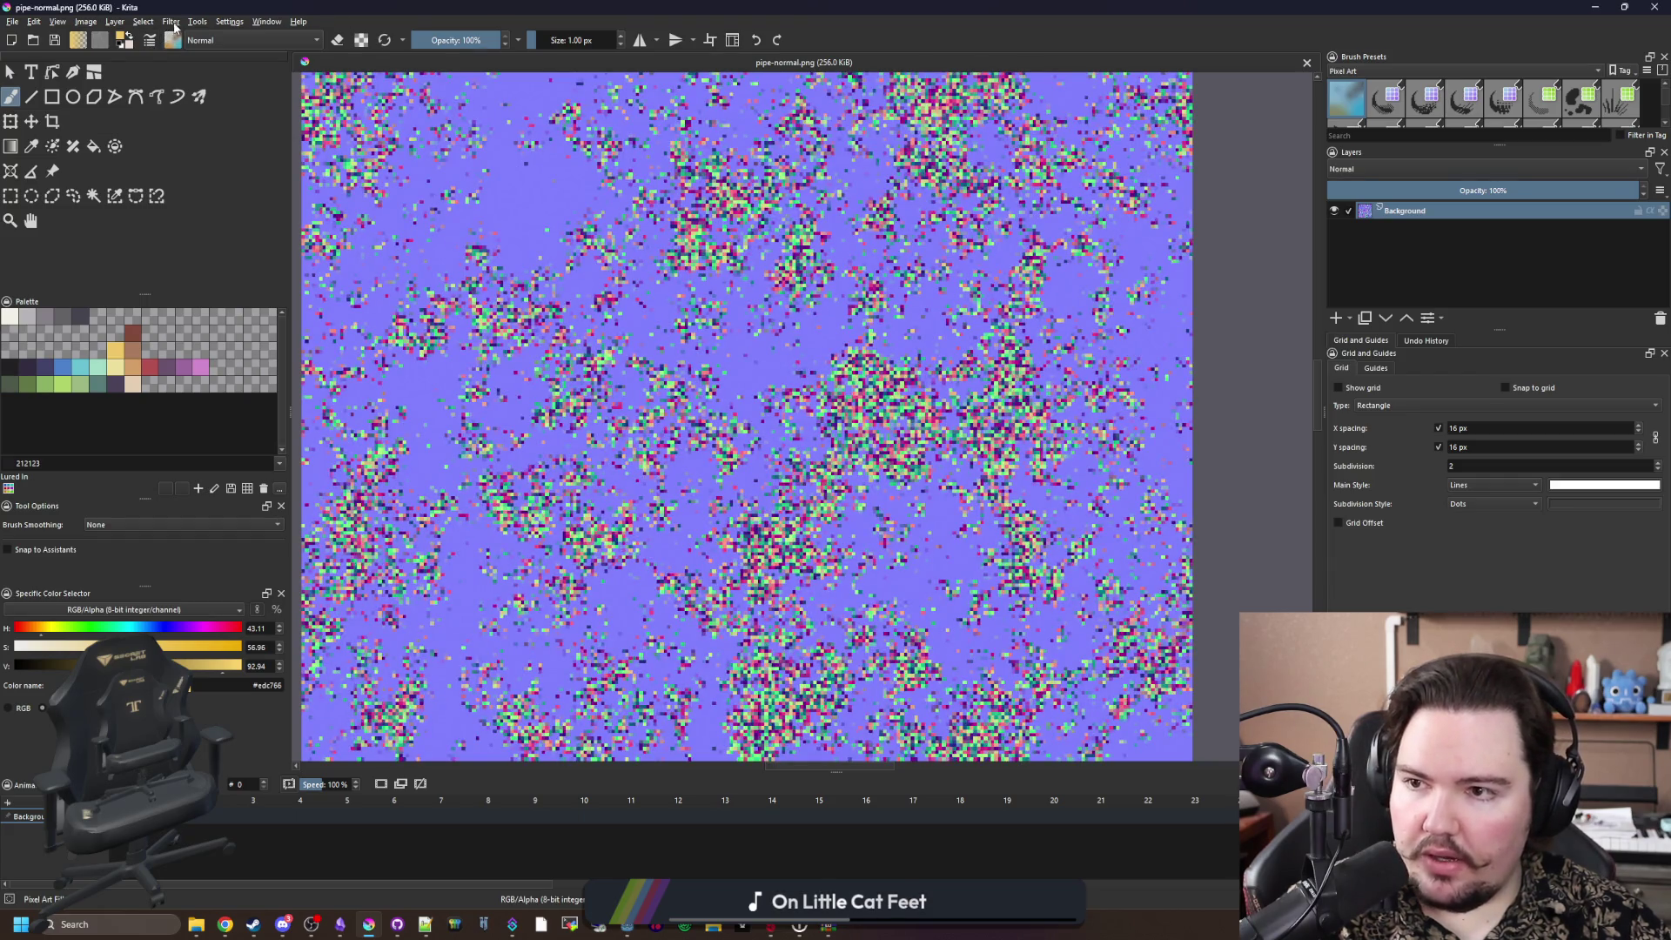
left_click(171, 21)
mouse_move(283, 73)
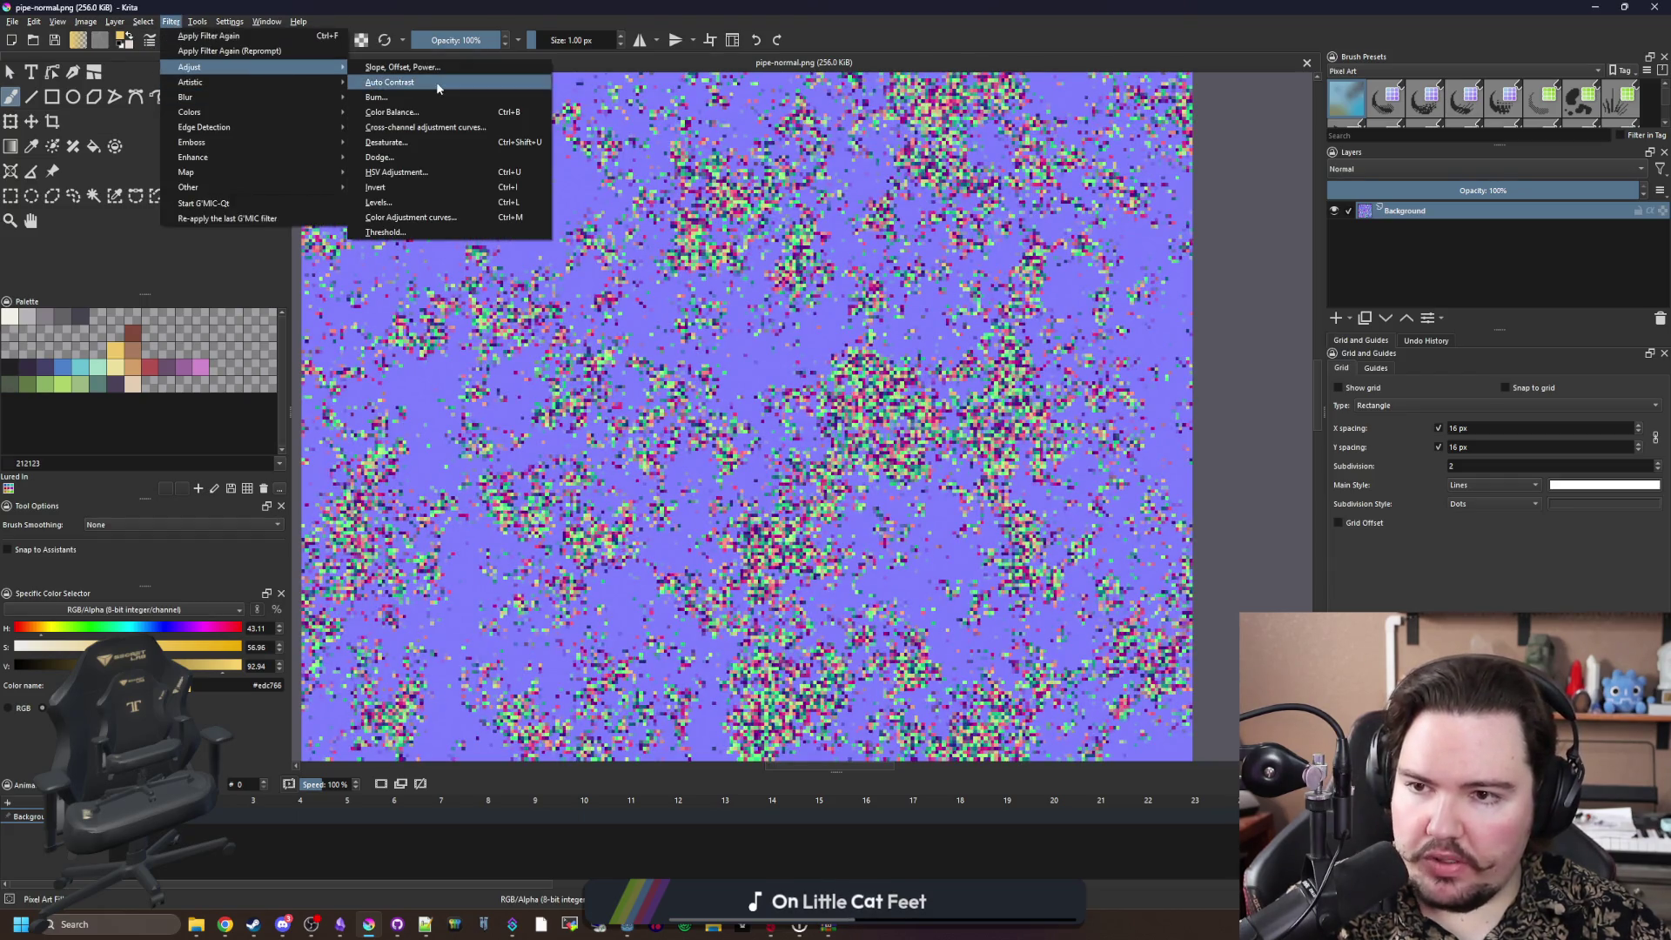
mouse_move(329, 88)
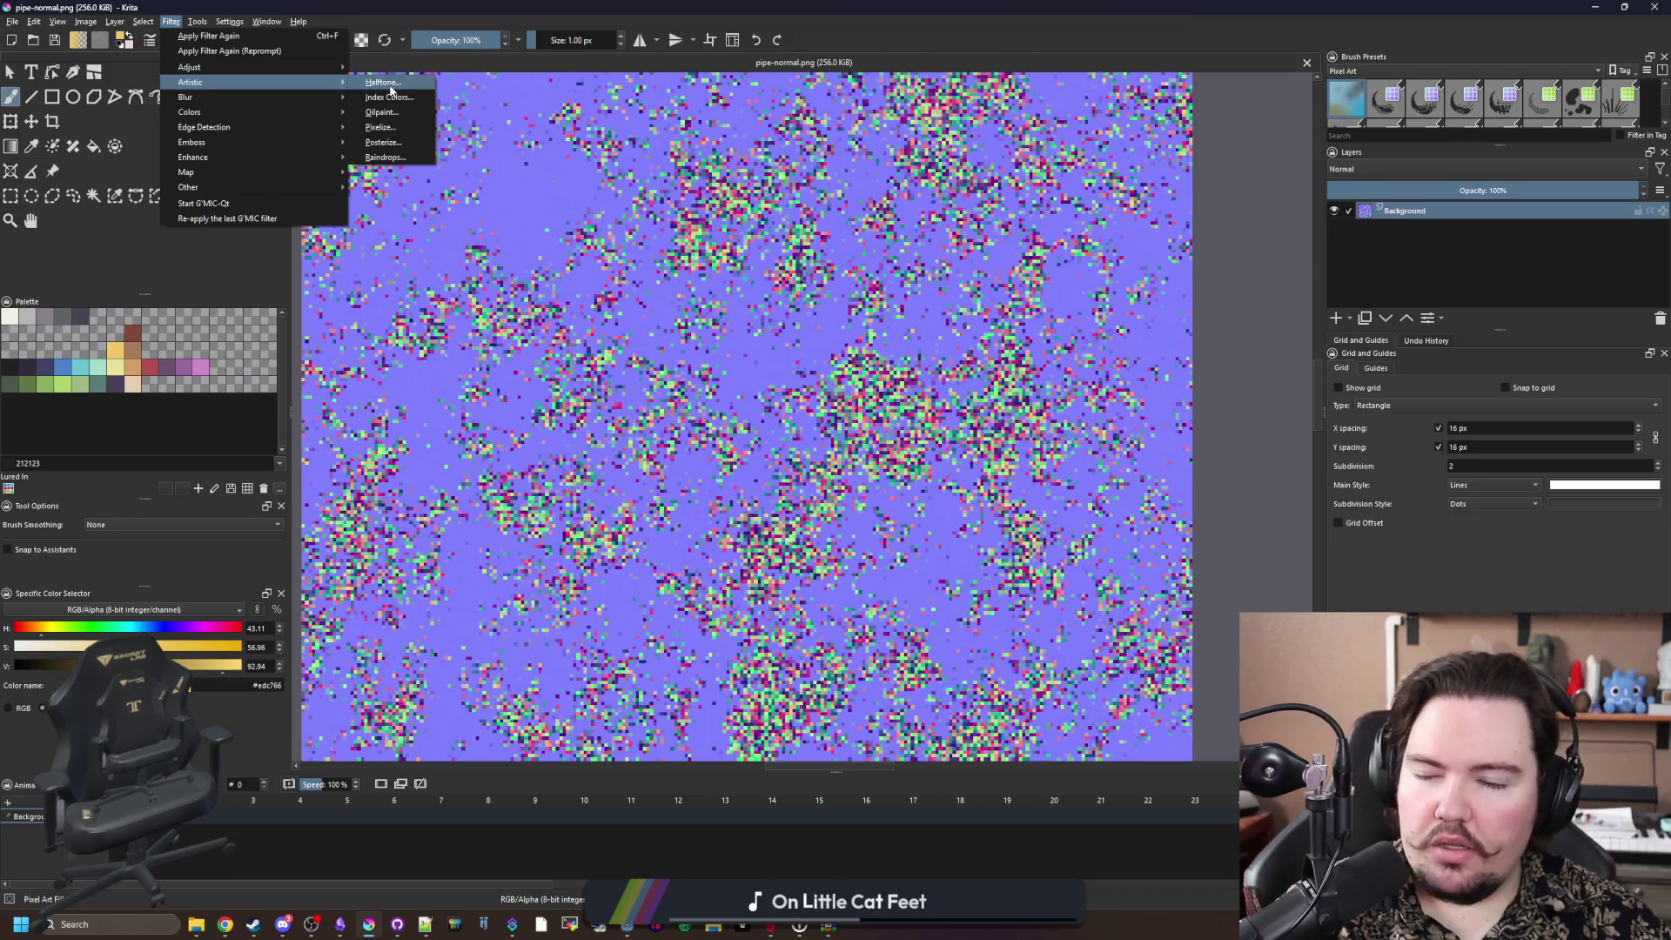
left_click(387, 157)
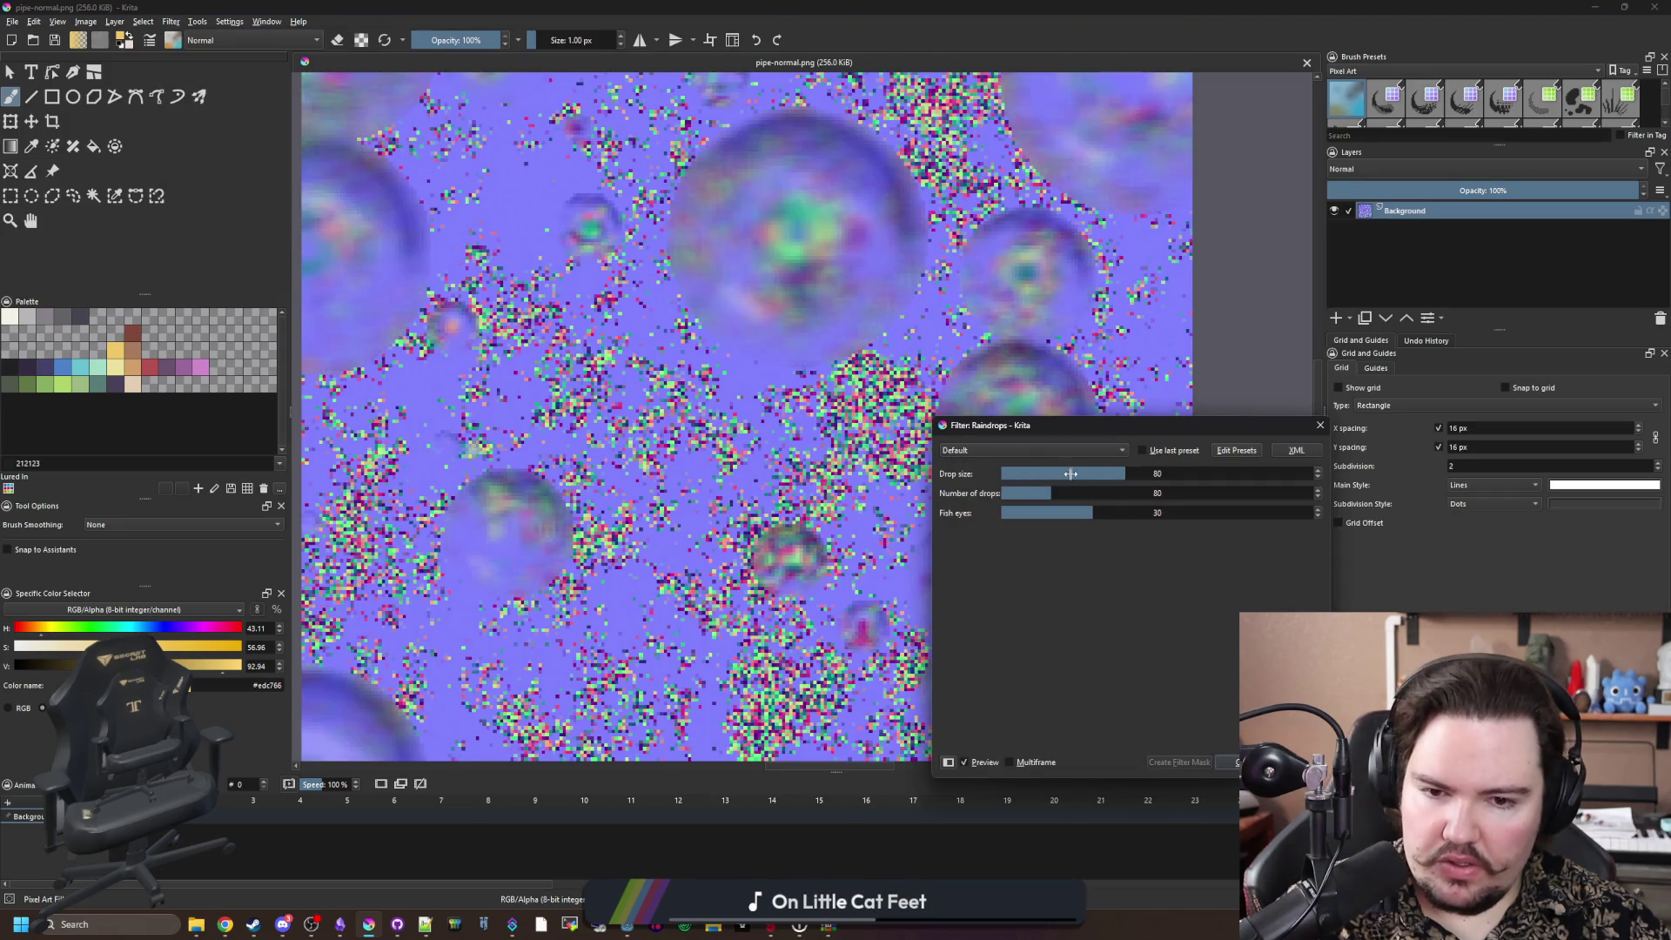
left_click_drag(1077, 489, 1316, 492)
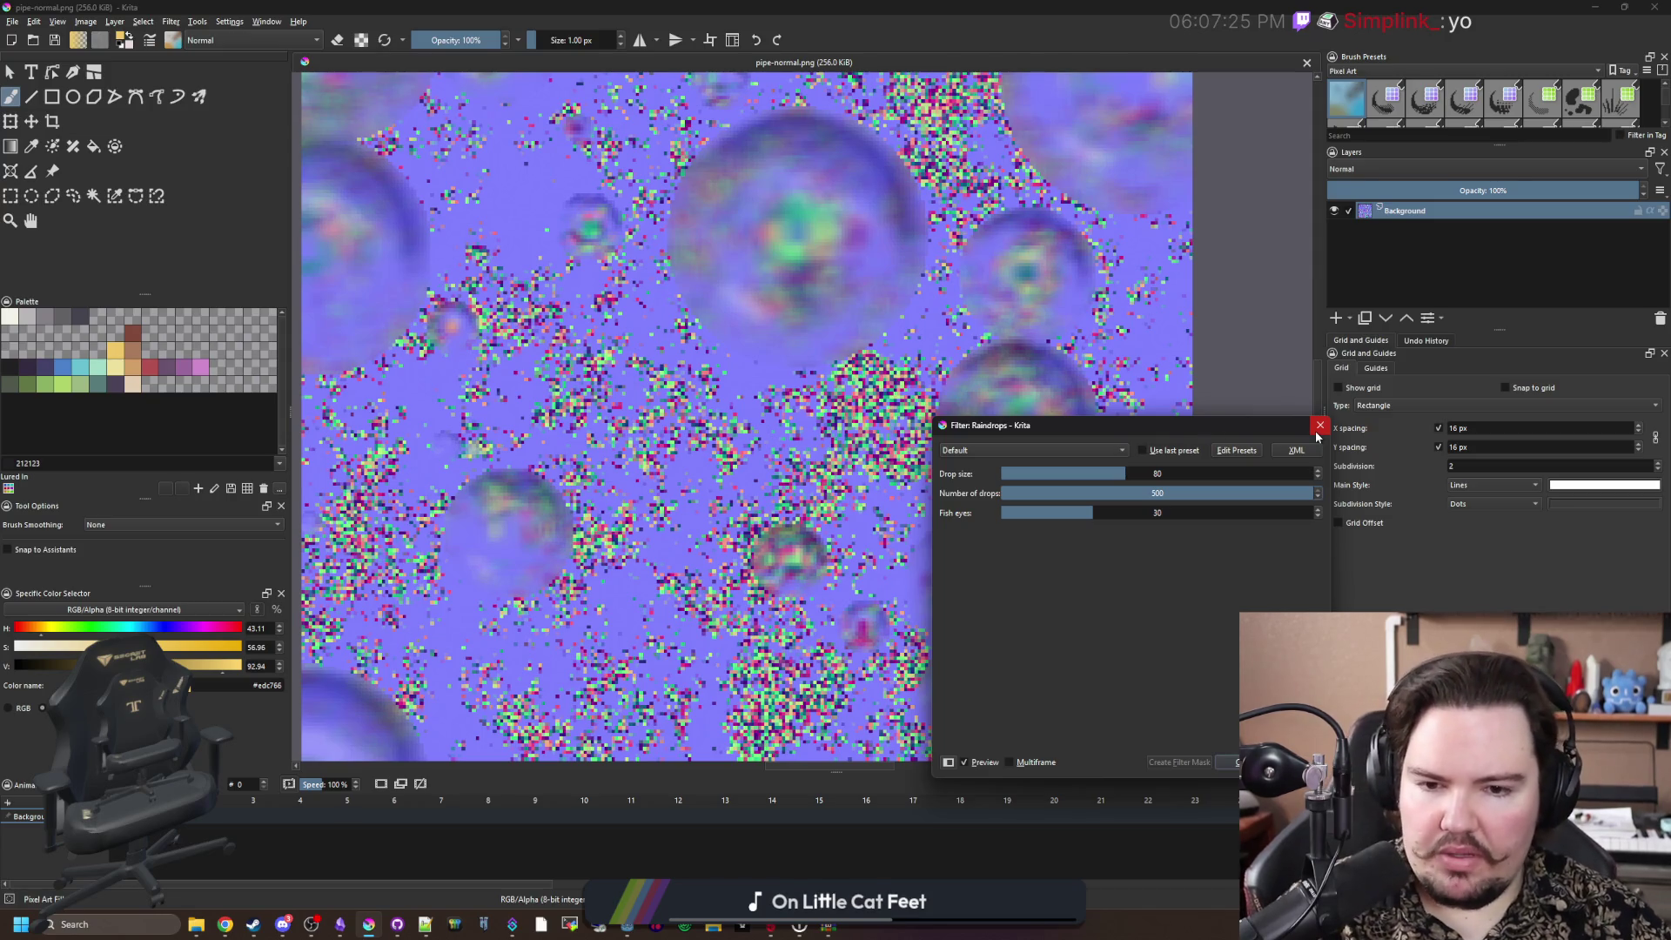
left_click(1037, 474)
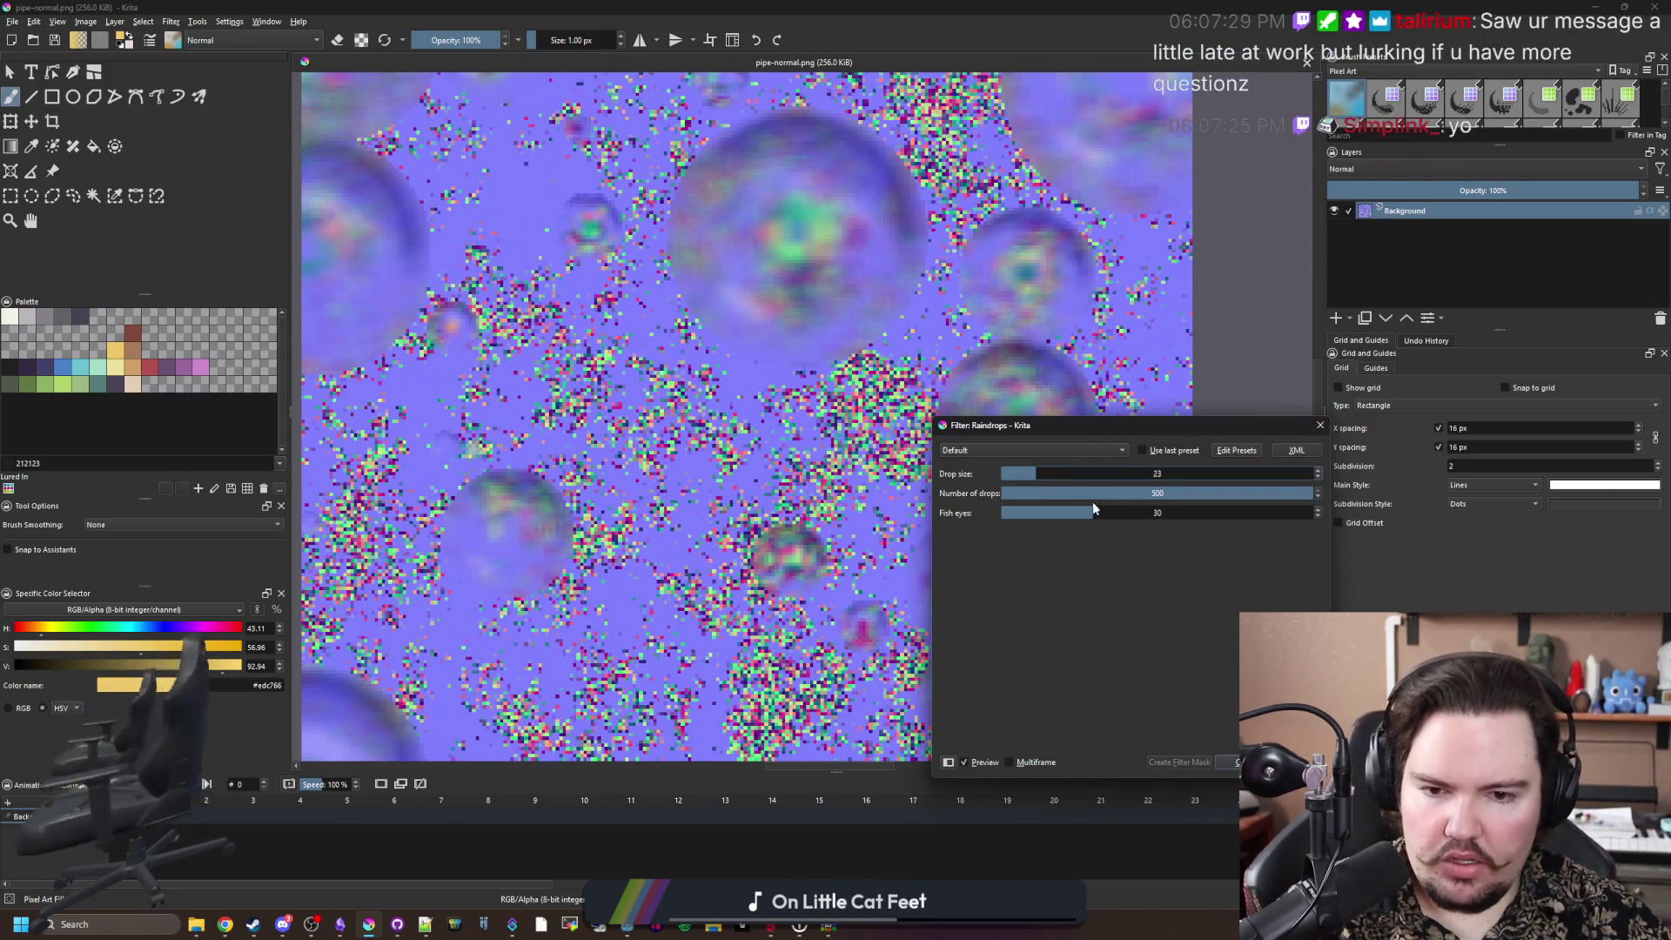
left_click(1245, 762)
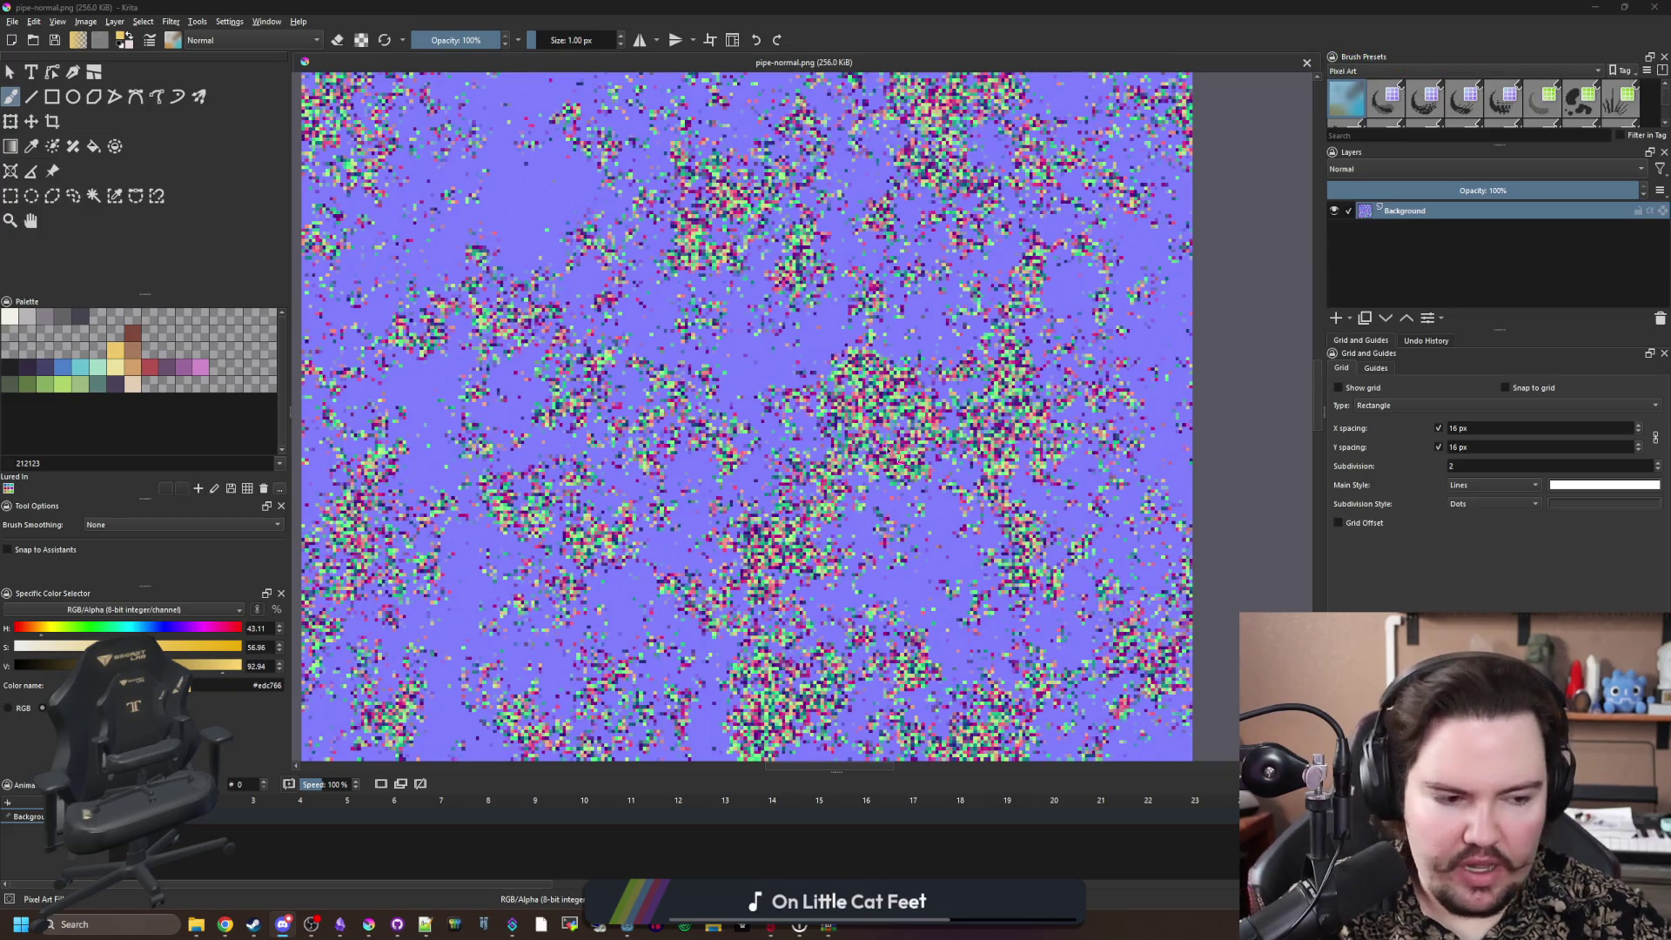
scroll(592, 383, "down", 1)
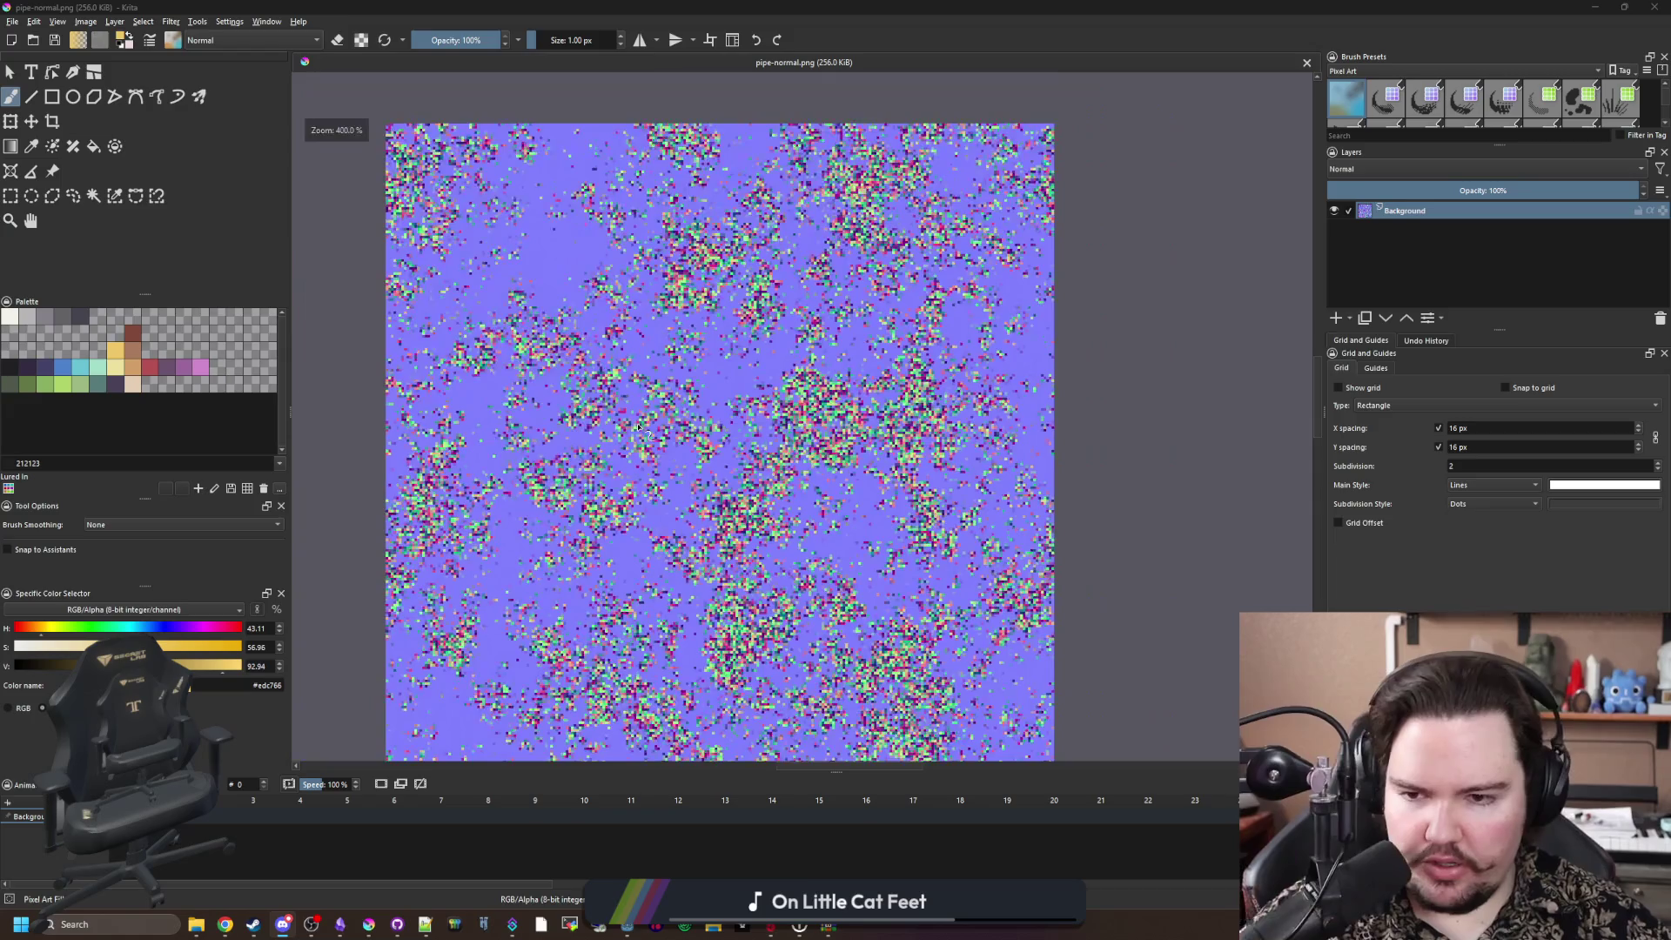
left_click_drag(624, 425, 681, 388)
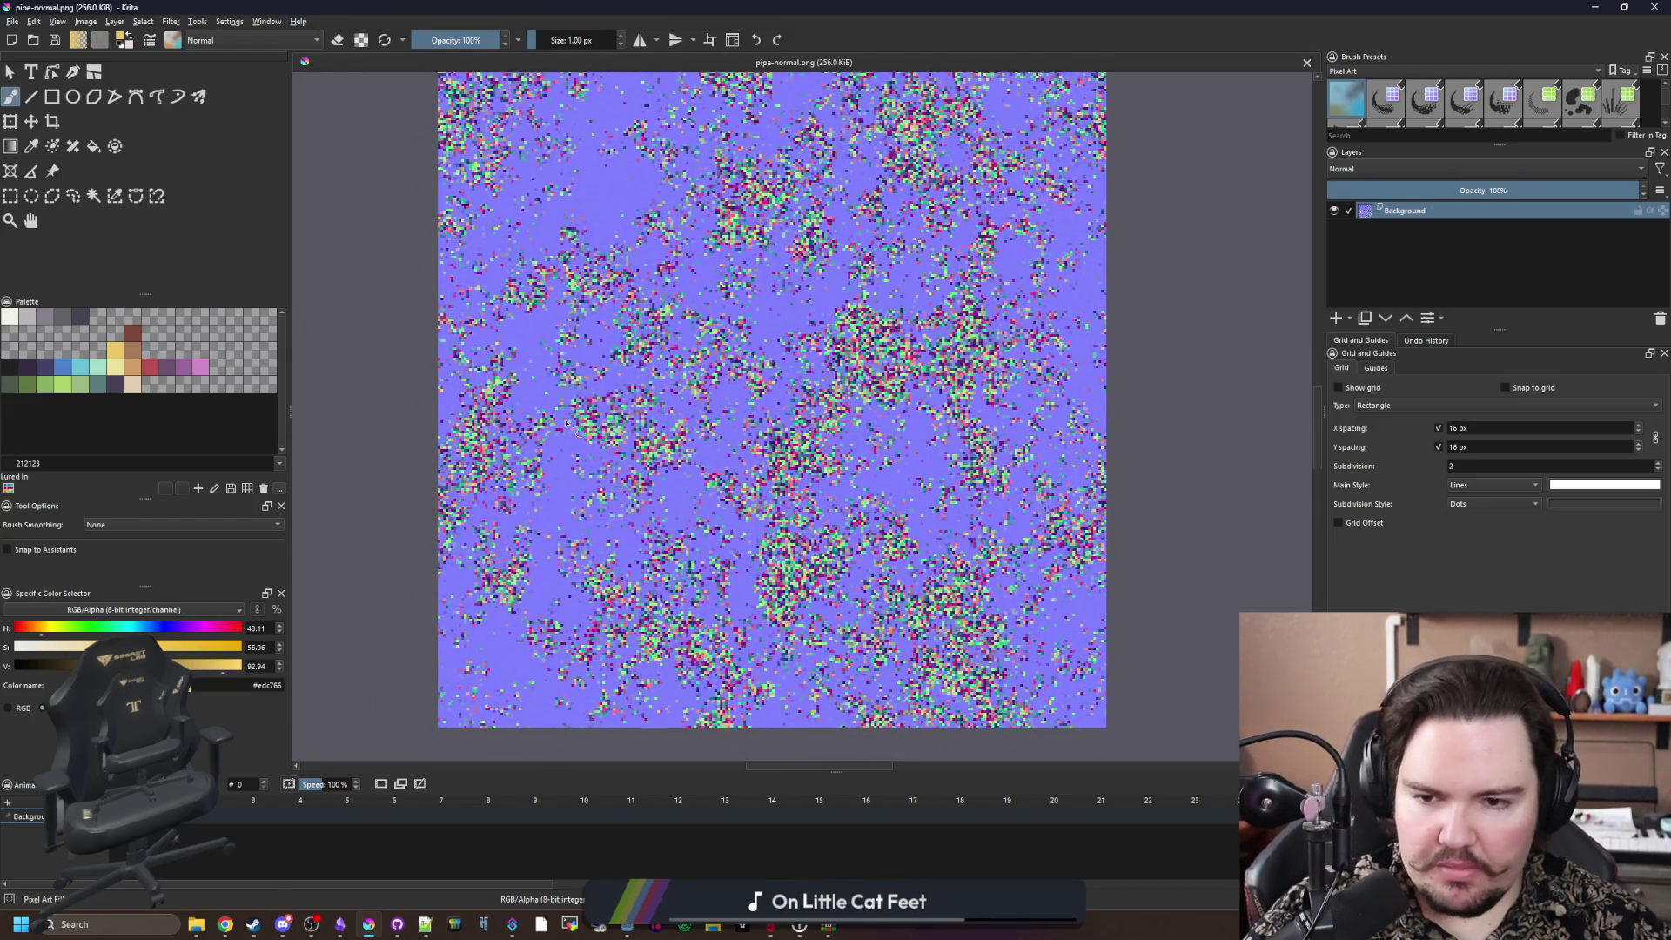
scroll(661, 449, "up", 1)
left_click(170, 21)
left_click(172, 21)
left_click(173, 21)
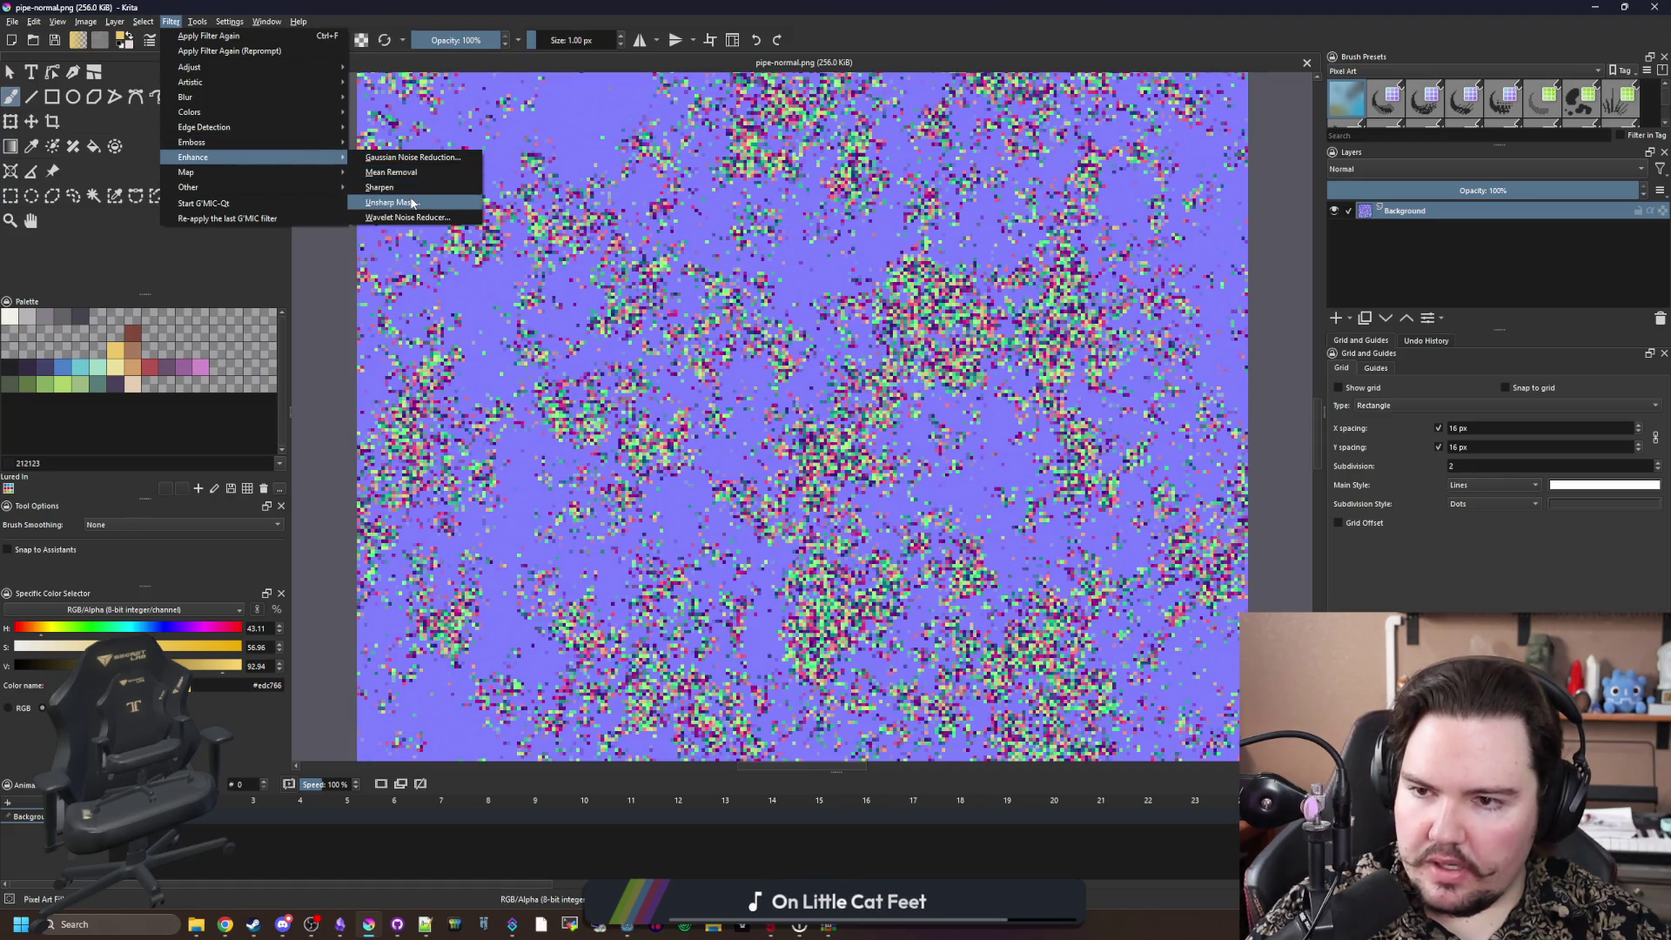
left_click(435, 157)
mouse_move(997, 433)
left_mouse_down()
mouse_move(1059, 399)
mouse_move(1038, 436)
mouse_move(1106, 453)
mouse_move(1091, 459)
left_mouse_up()
left_click(1059, 438)
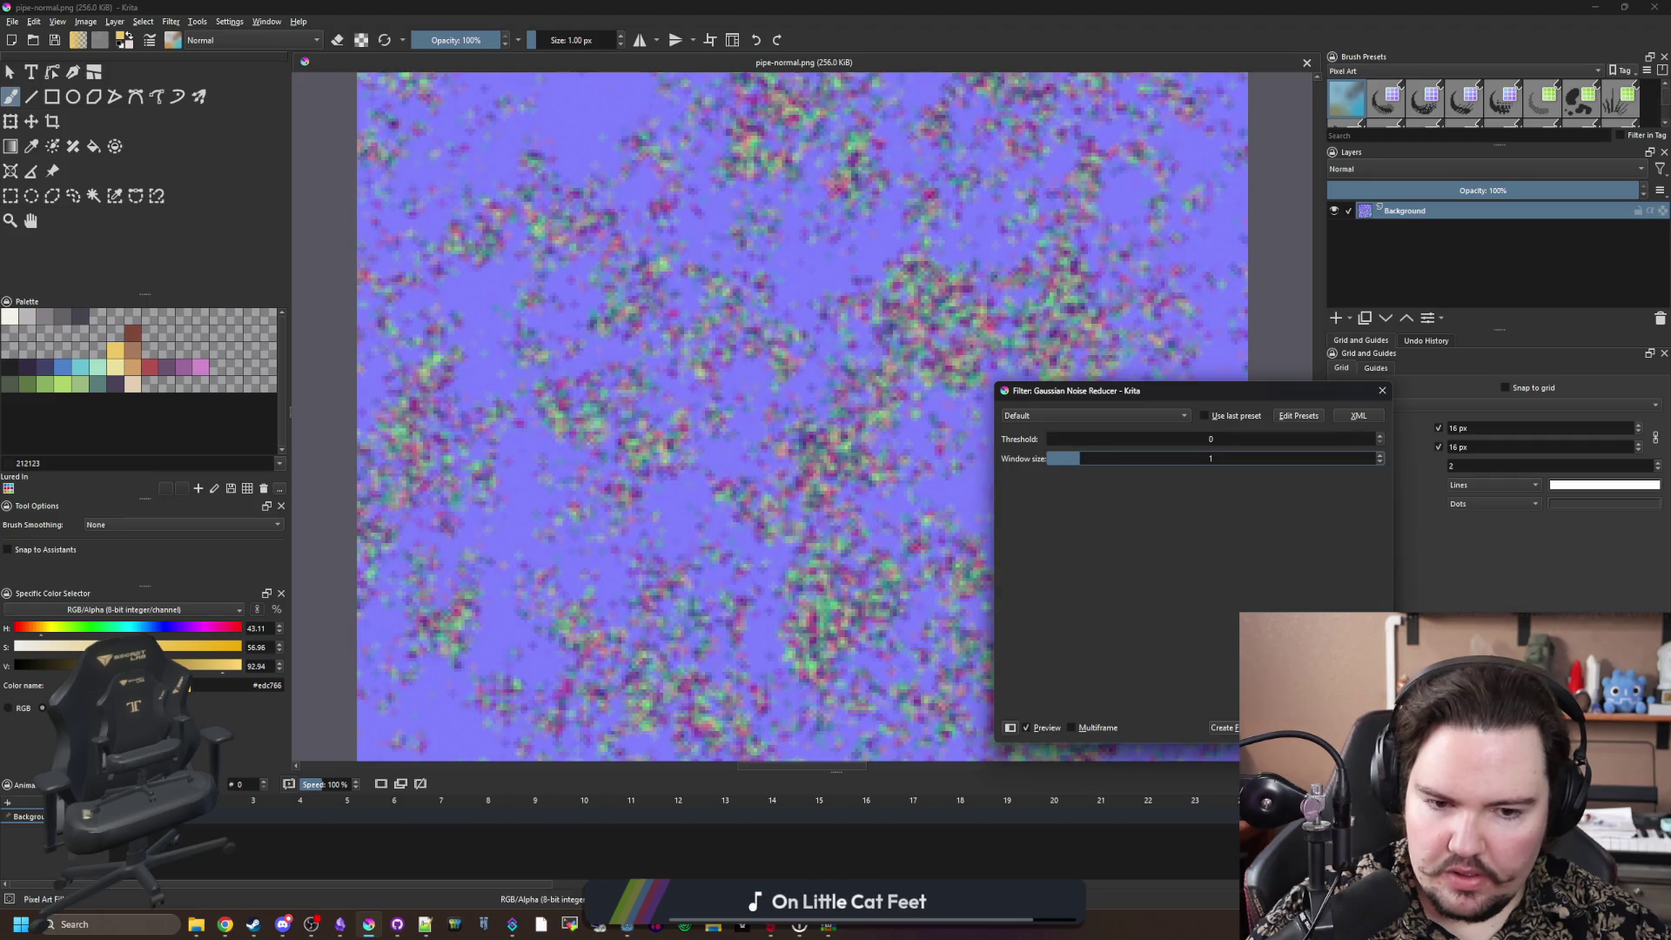
key("Return")
scroll(751, 460, "down", 3)
scroll(753, 435, "up", 5)
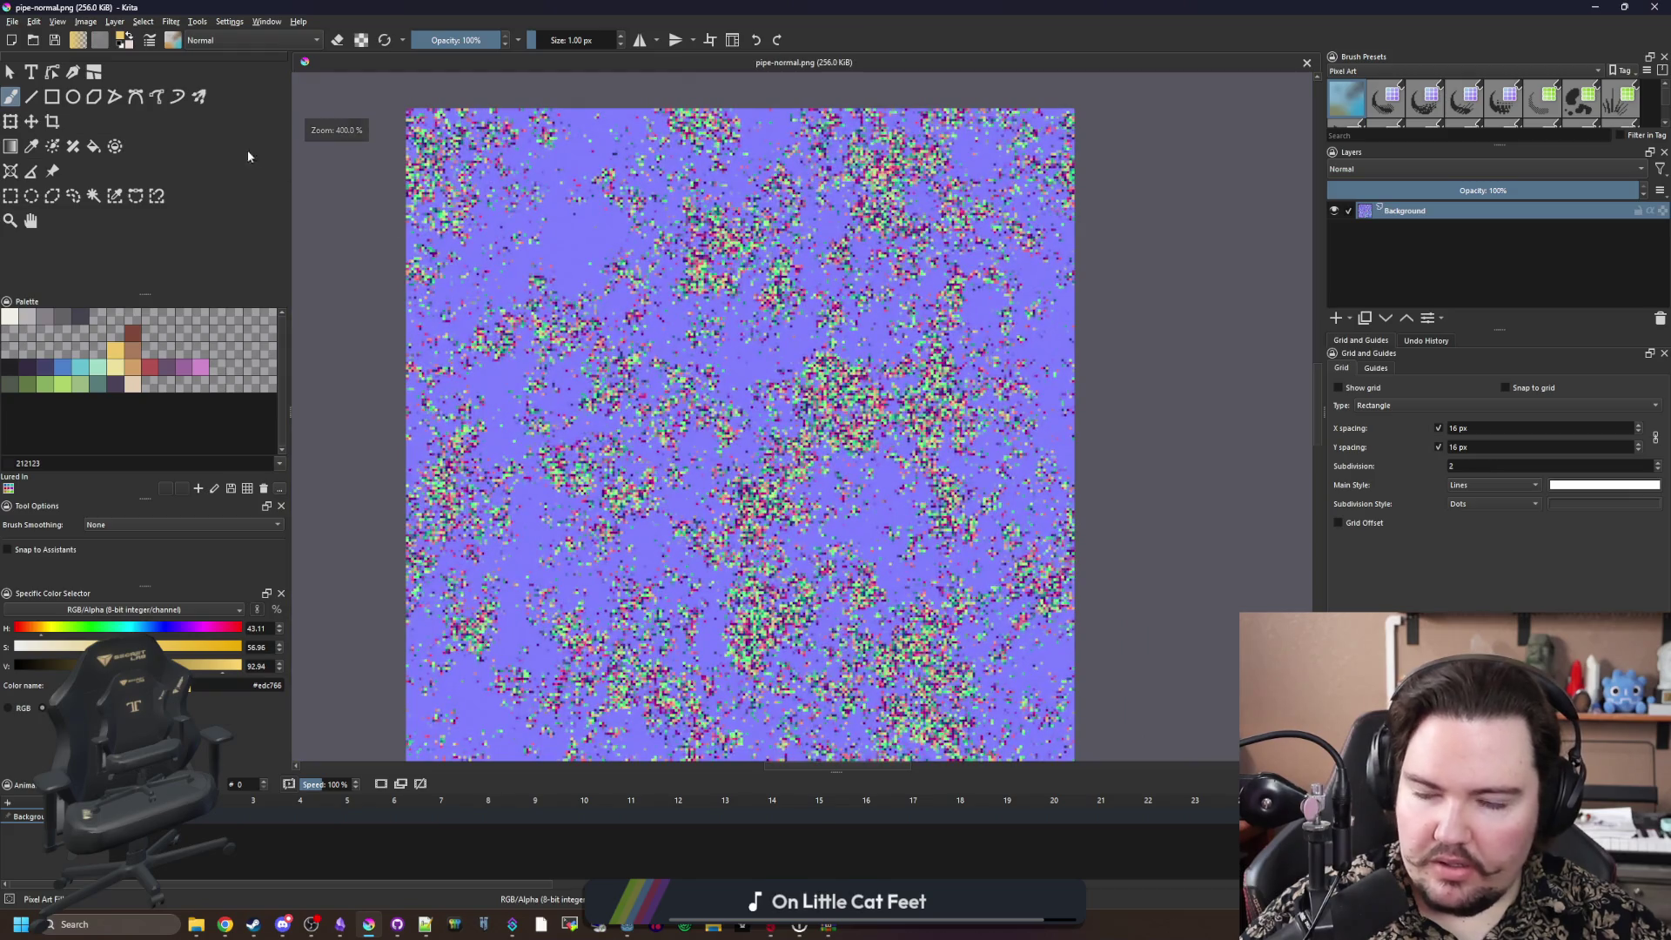
scroll(667, 349, "down", 1)
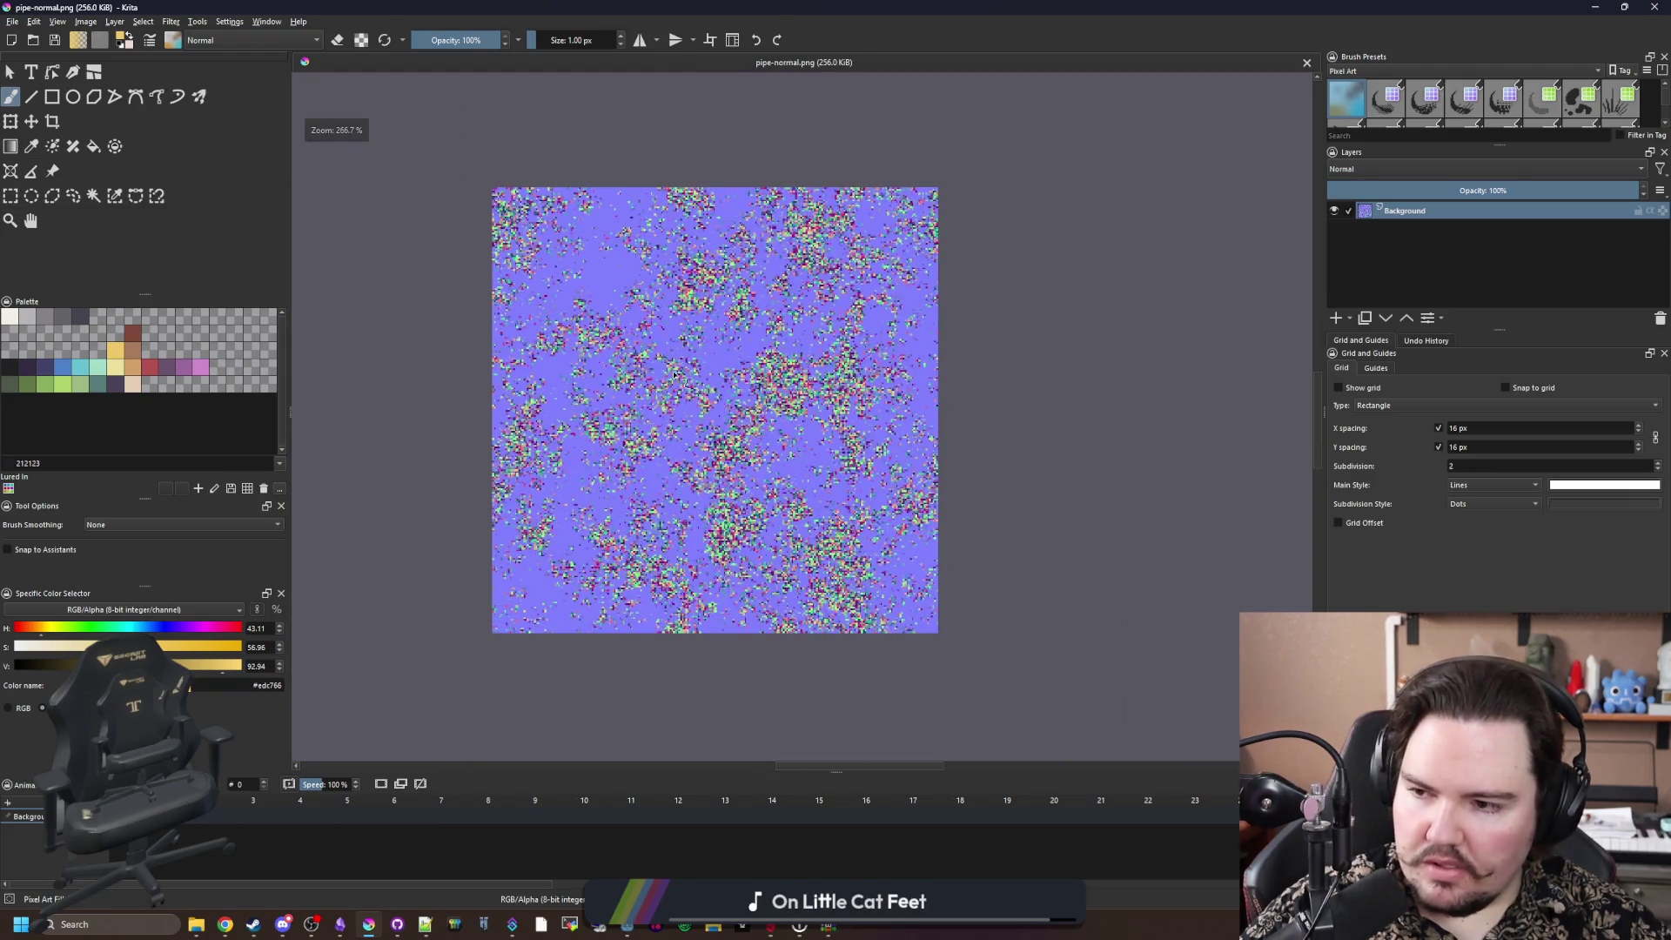
scroll(675, 375, "up", 1)
left_click(170, 21)
mouse_move(252, 189)
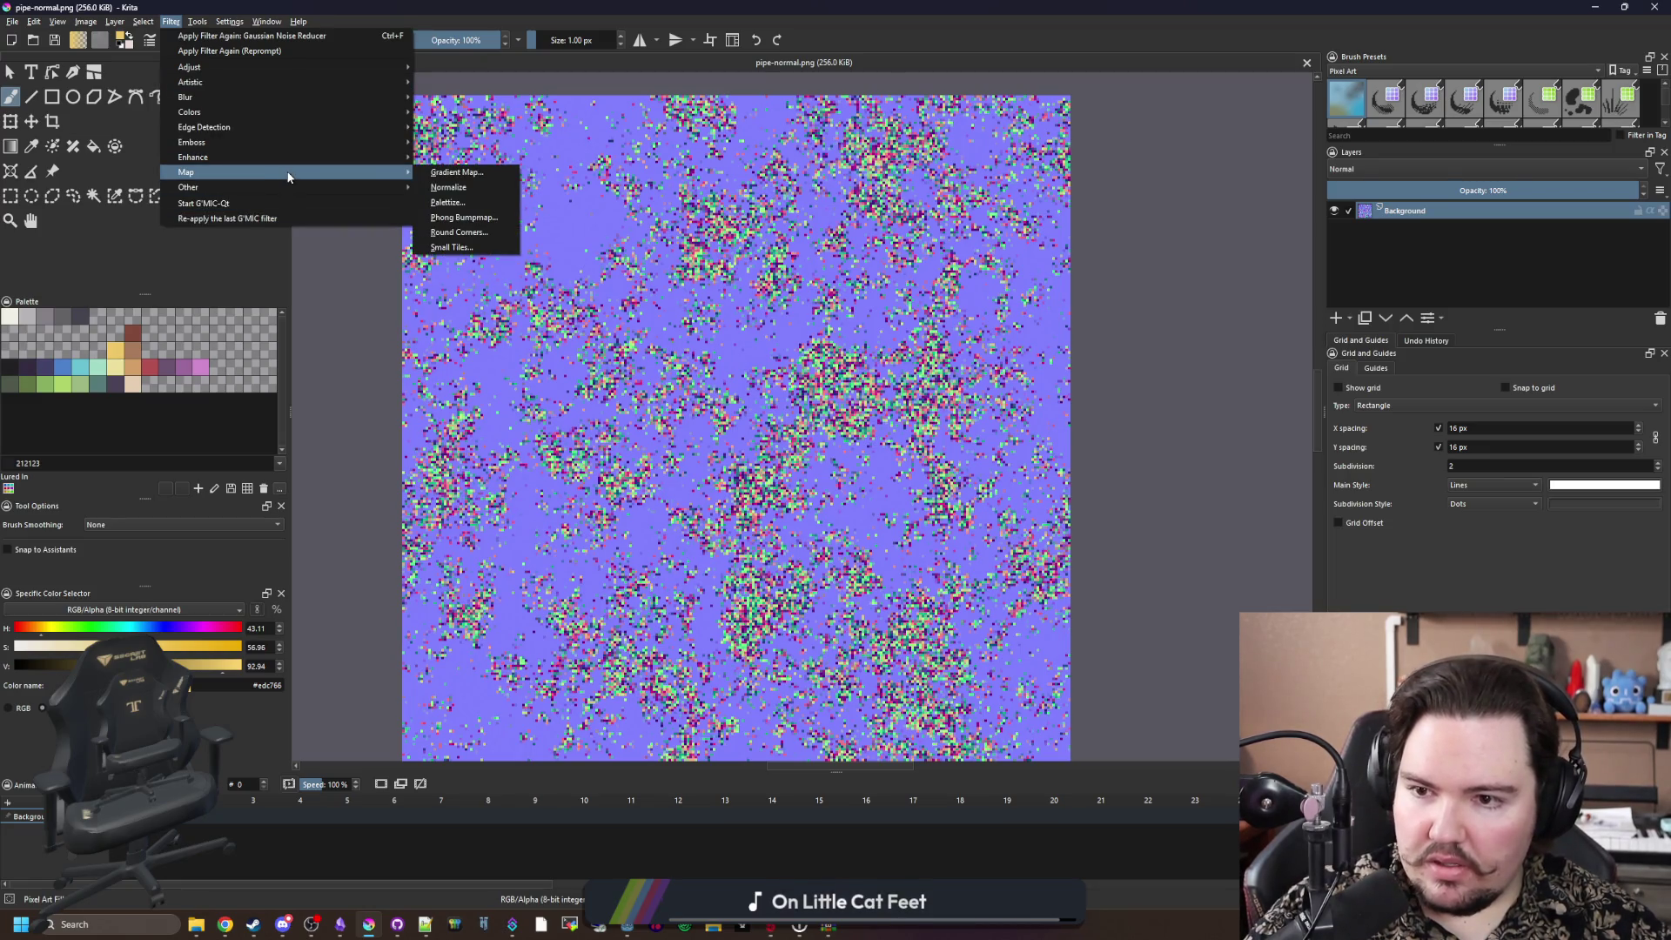
Step: Apply Gaussian Noise Reduction with window size 2 to pipe-normal and fit it in view
mouse_move(330, 159)
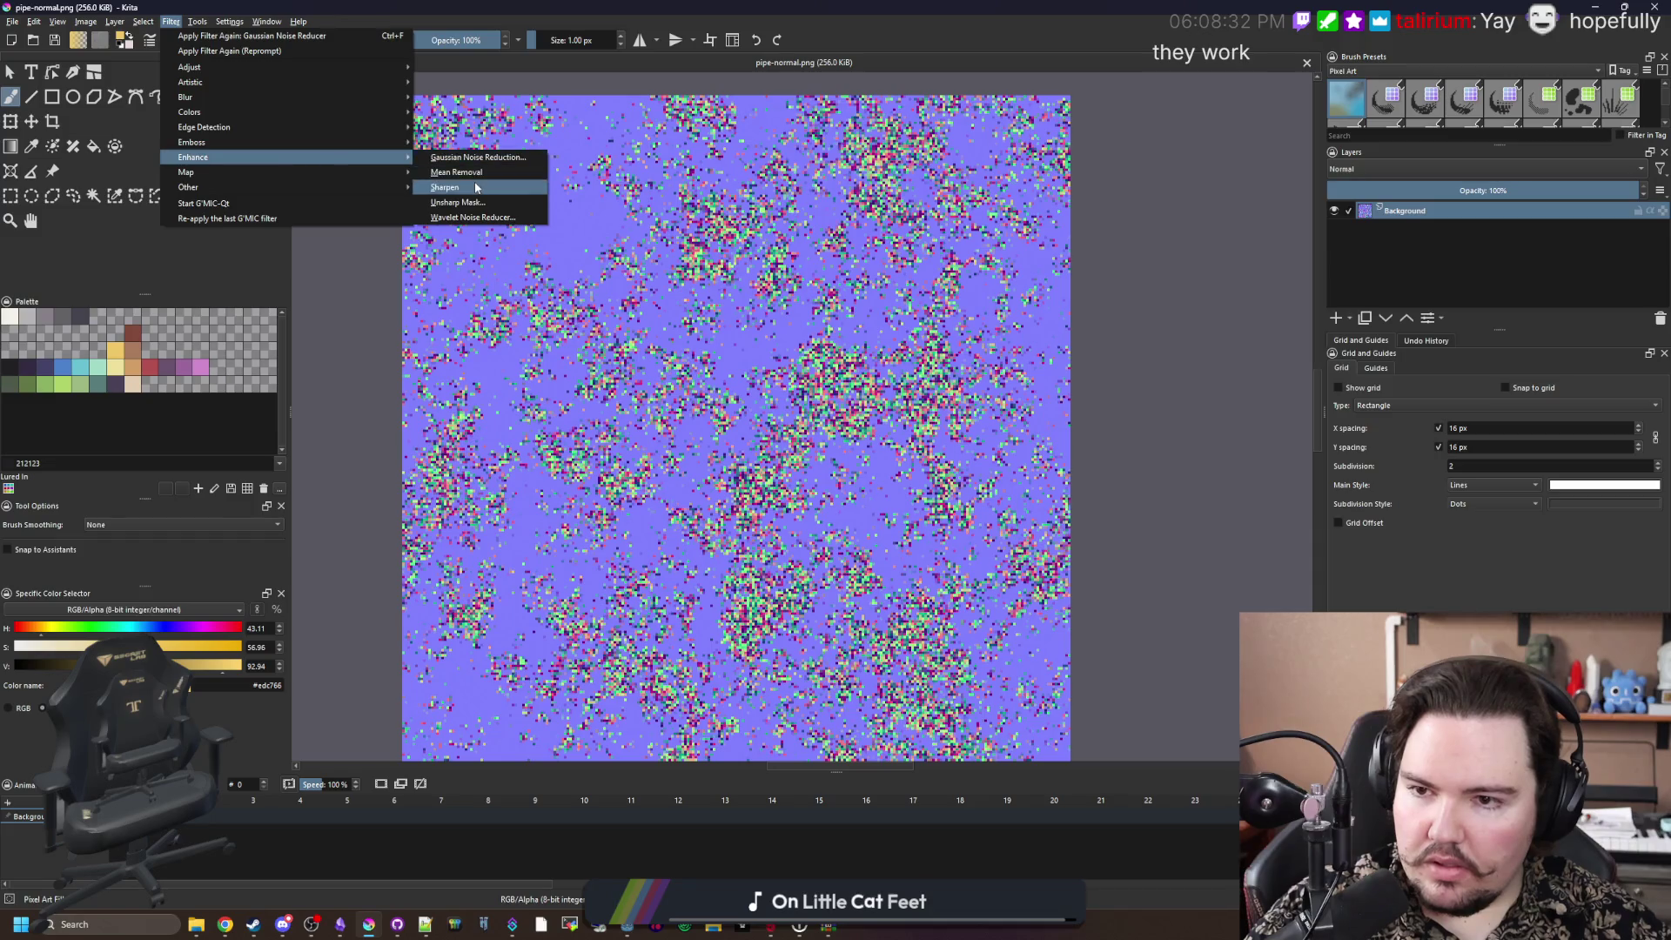
left_click(514, 159)
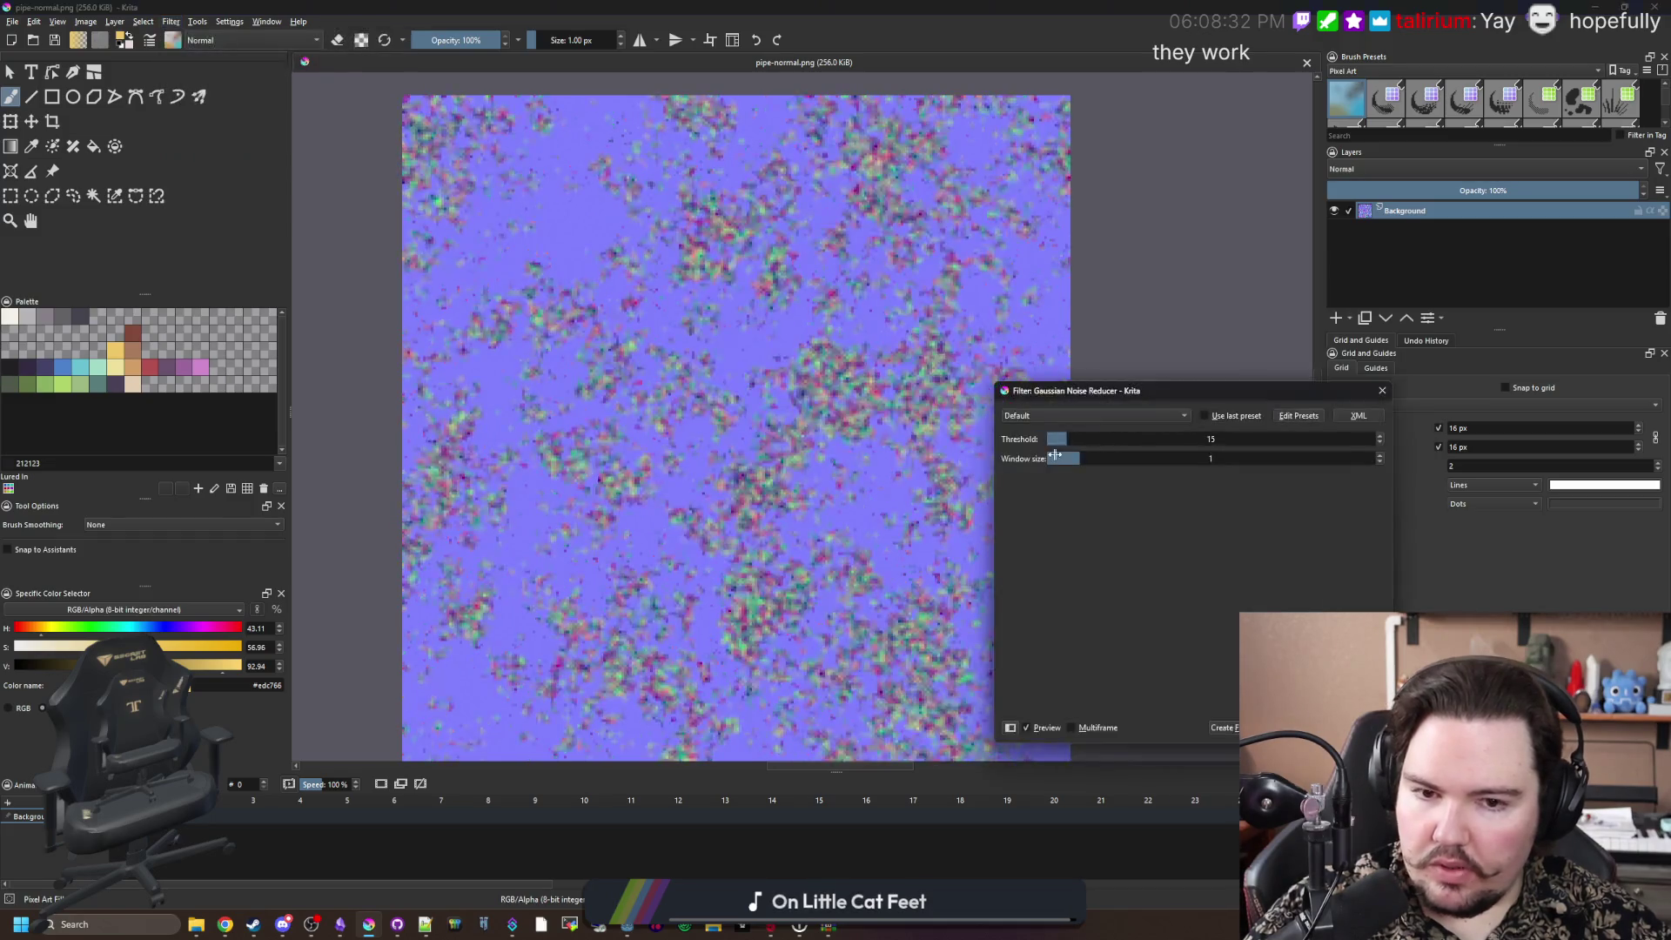
left_click_drag(1082, 442, 1044, 441)
left_click(1118, 459)
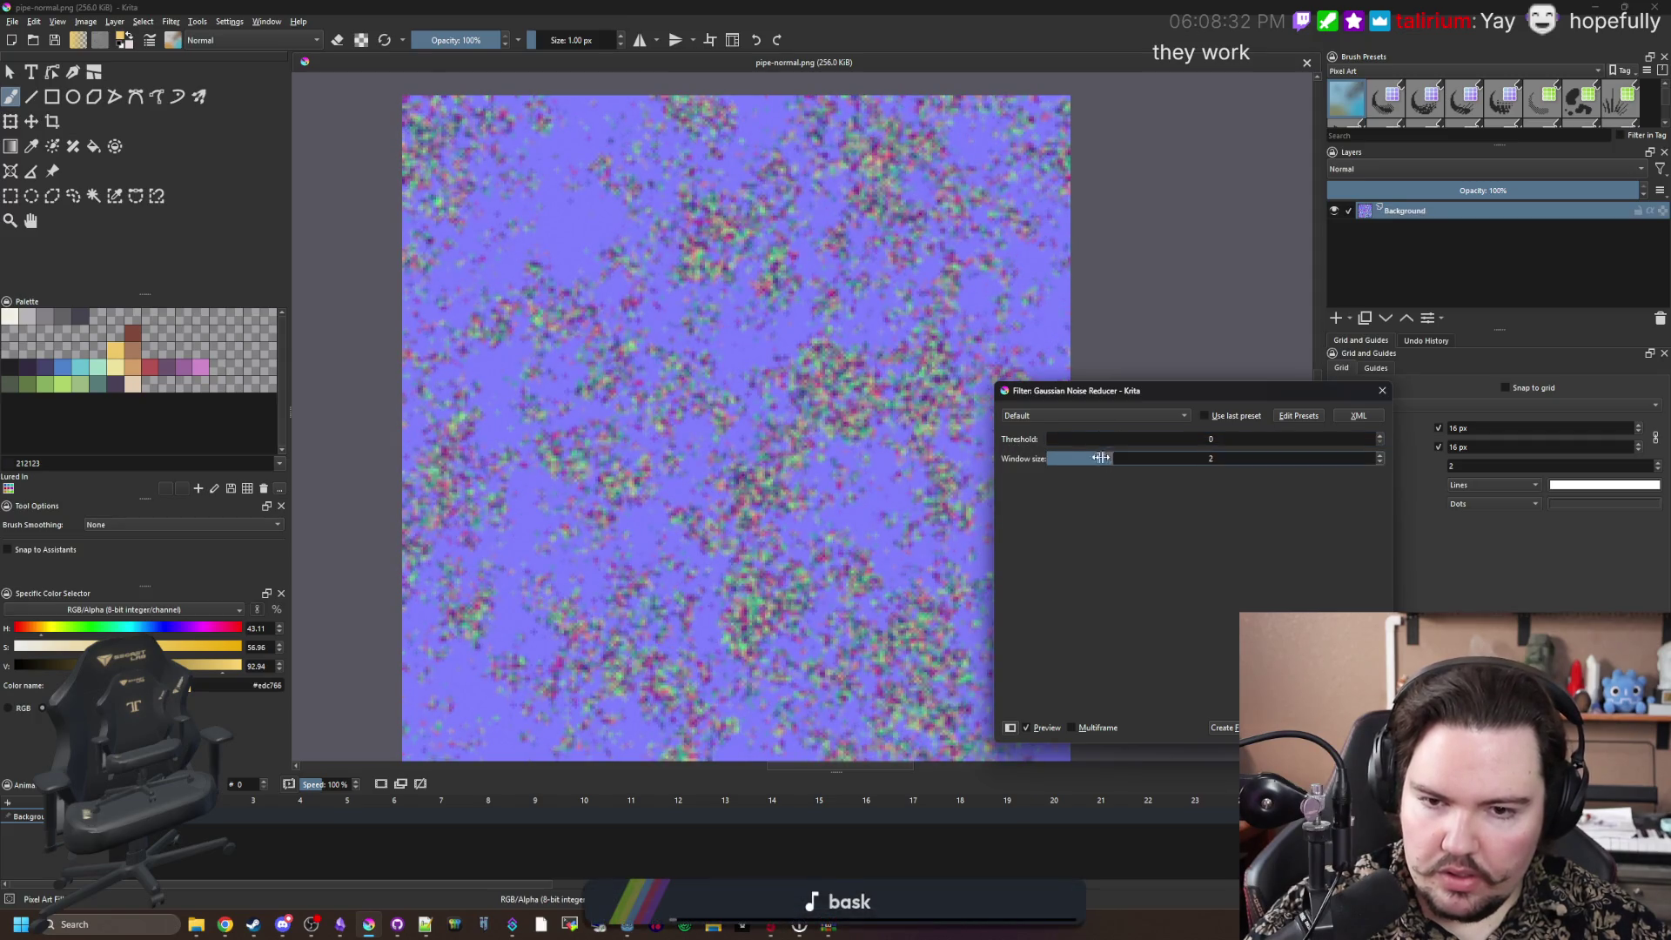
left_click(1288, 728)
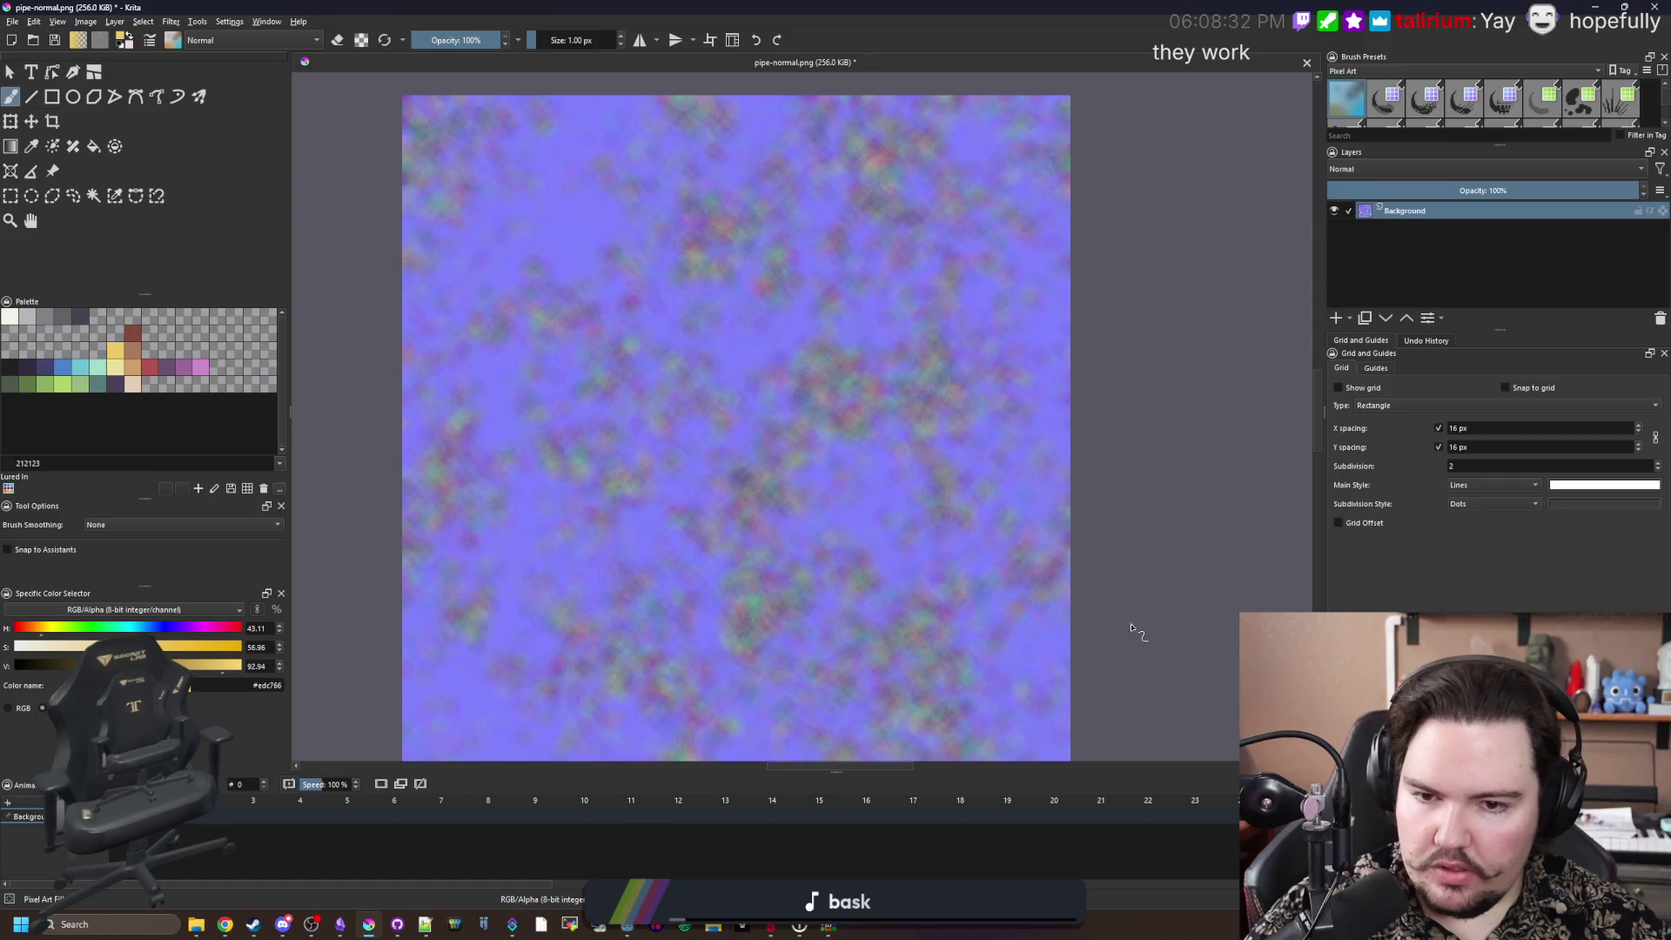
key("minus")
key("1")
Step: Apply the Artistic > Posterize filter at 13 steps to the texture
left_click(171, 22)
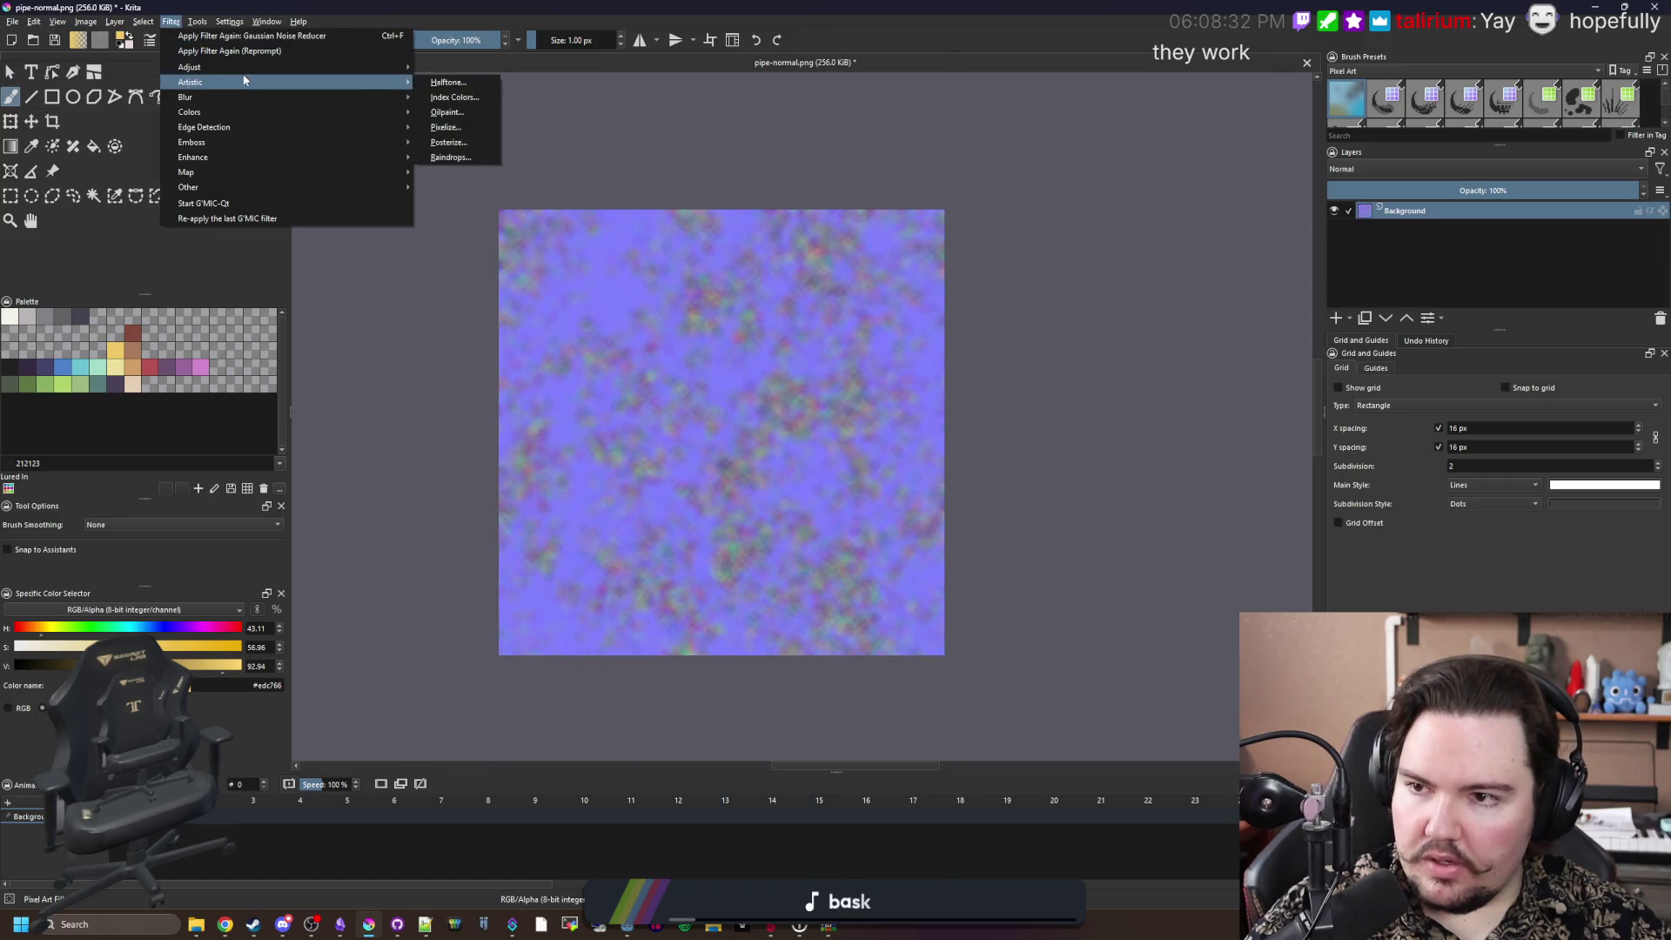
mouse_move(366, 67)
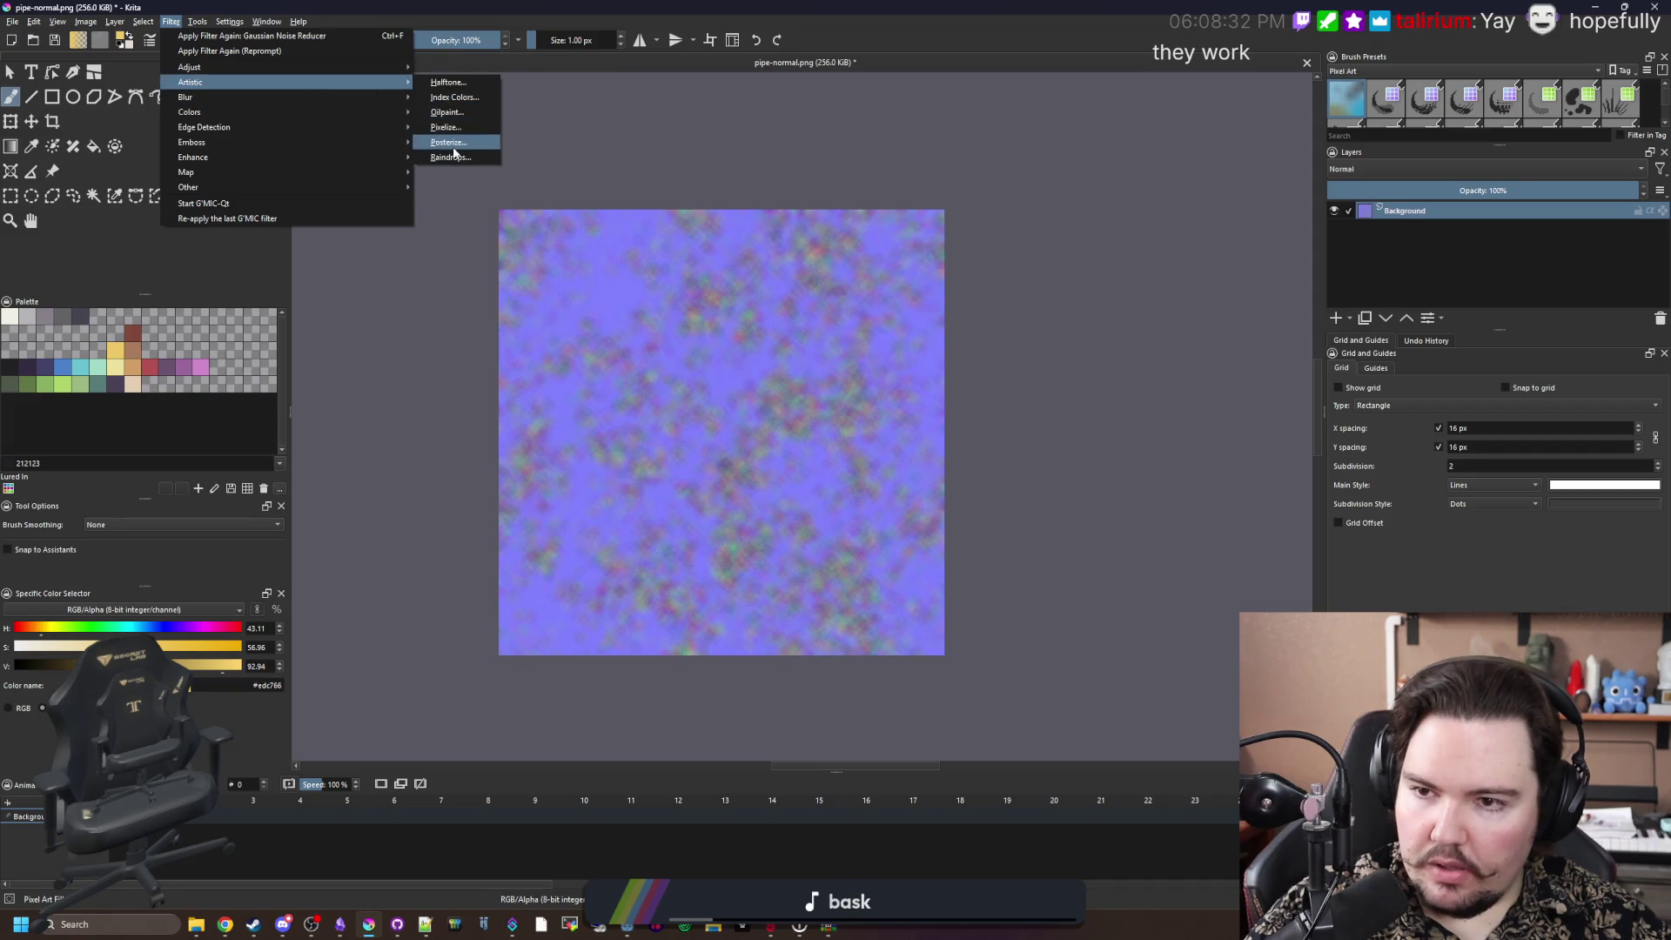
left_click(448, 142)
mouse_move(1052, 442)
left_mouse_down()
mouse_move(1079, 443)
mouse_move(1013, 443)
left_mouse_up()
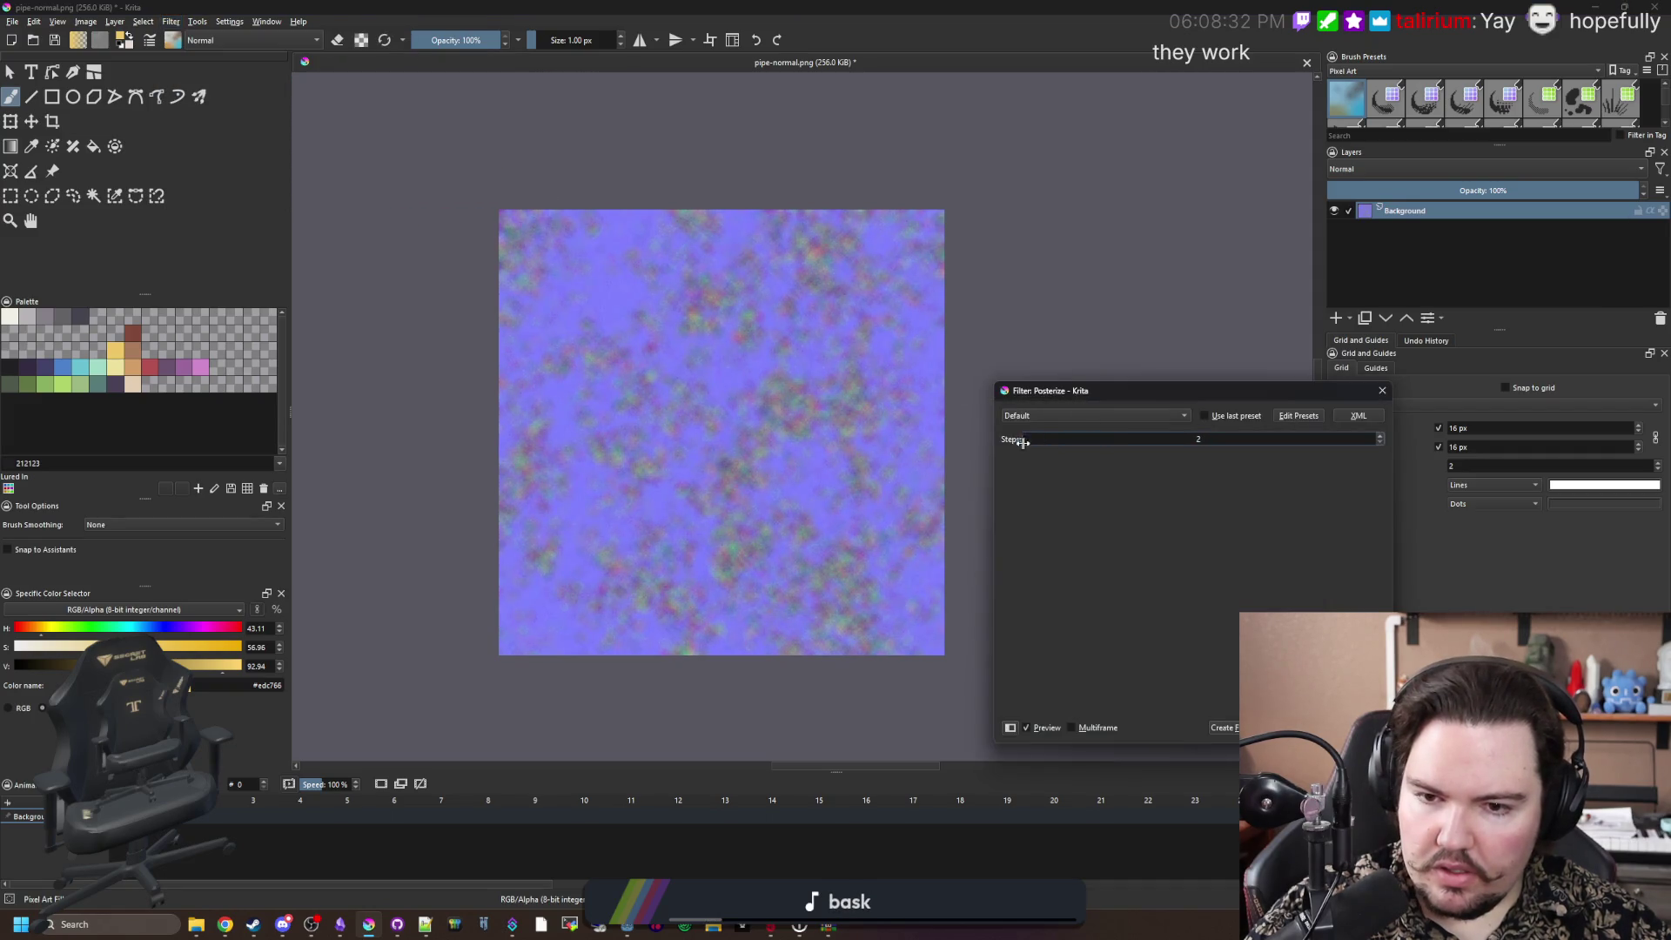
scroll(873, 424, "up", 5)
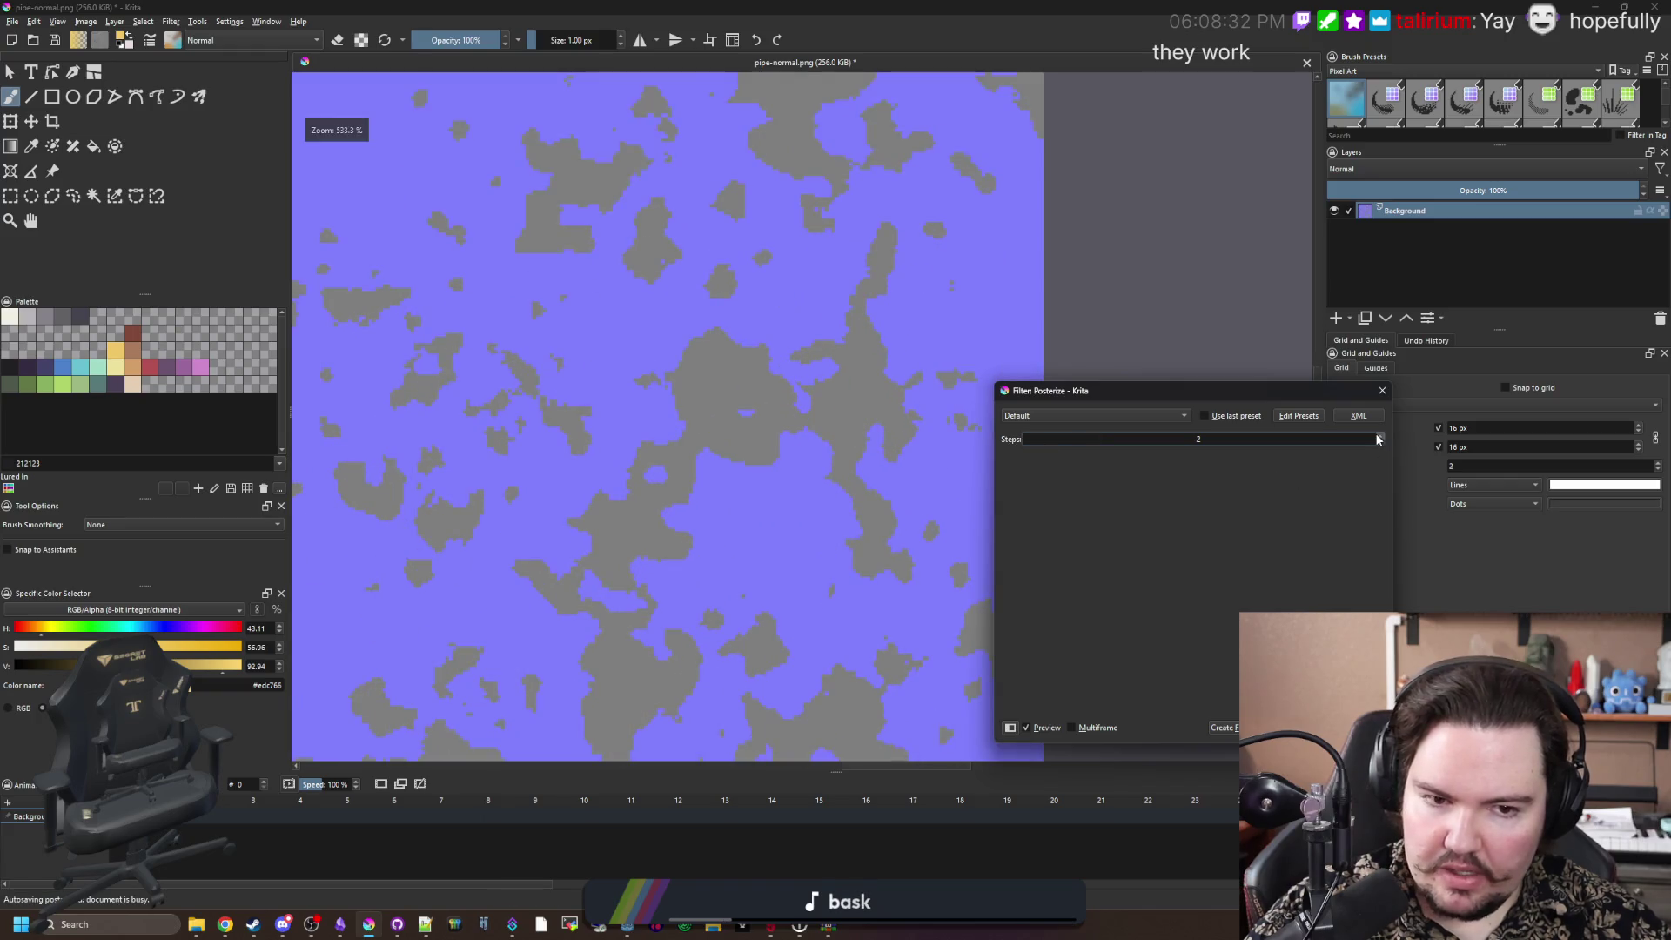
left_click(1379, 437)
left_click(1379, 437)
left_click(1379, 437)
left_click(1379, 437)
left_click(1379, 437)
left_click(1379, 437)
left_click(1379, 437)
left_click(1379, 437)
left_click(1379, 437)
left_click(1379, 437)
left_click(1379, 437)
scroll(773, 470, "down", 3)
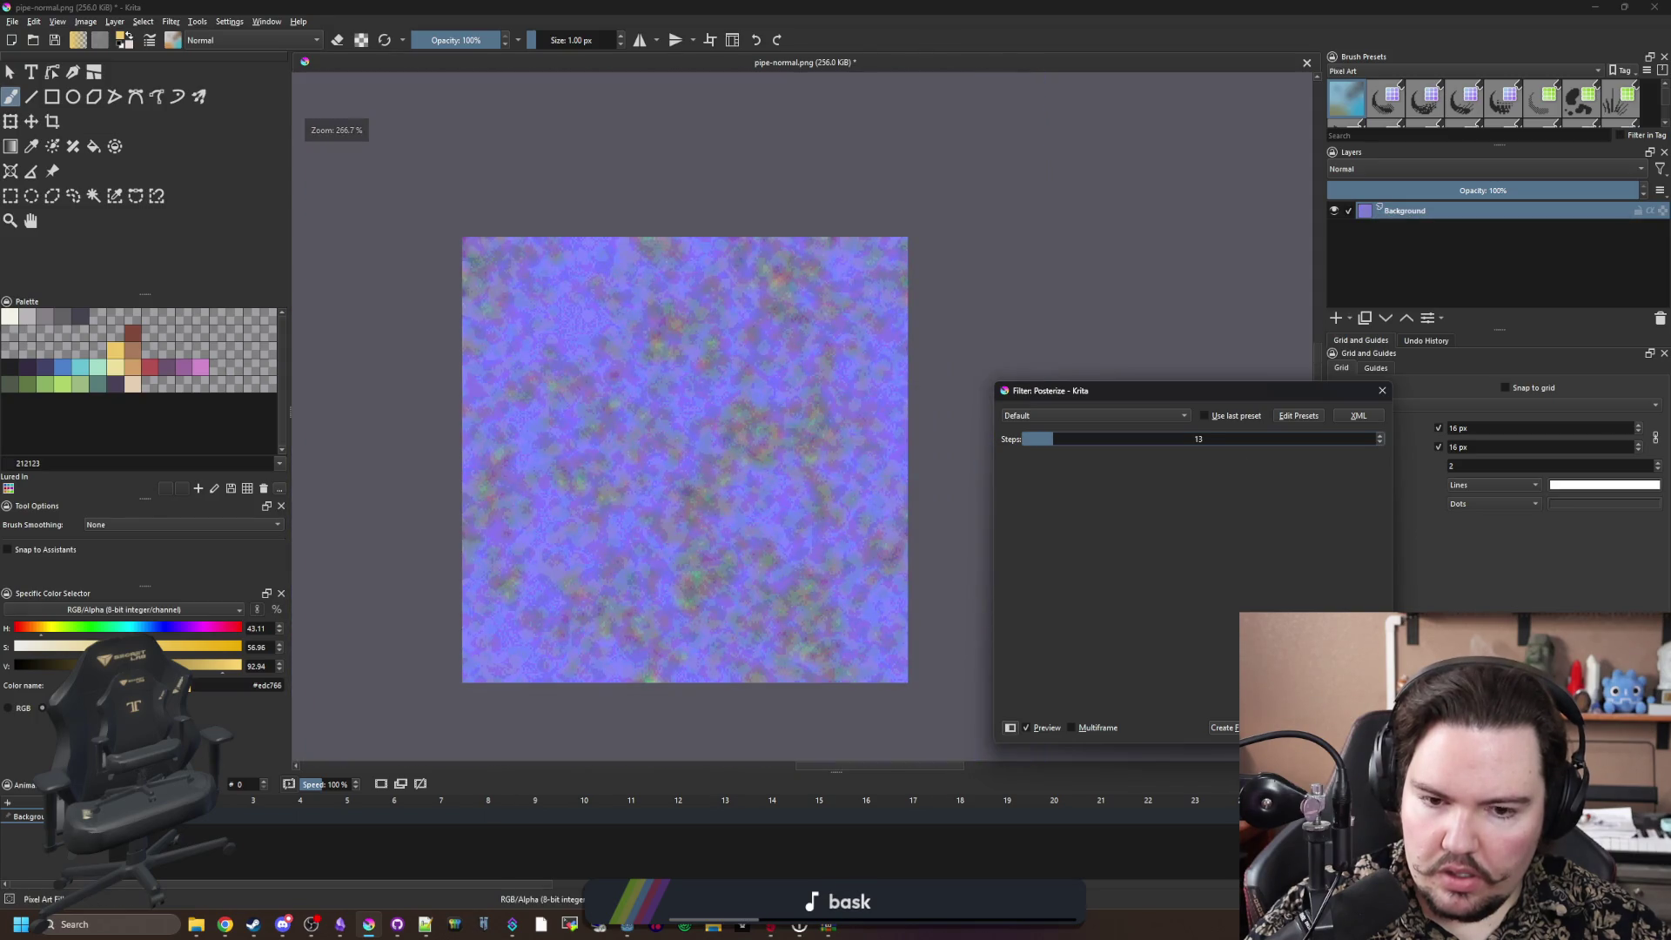
key("Return")
Step: Save pipe-normal.png as PNG and return to Godot to view the reimported texture
scroll(822, 487, "down", 2)
scroll(792, 527, "up", 2)
key("ctrl+s")
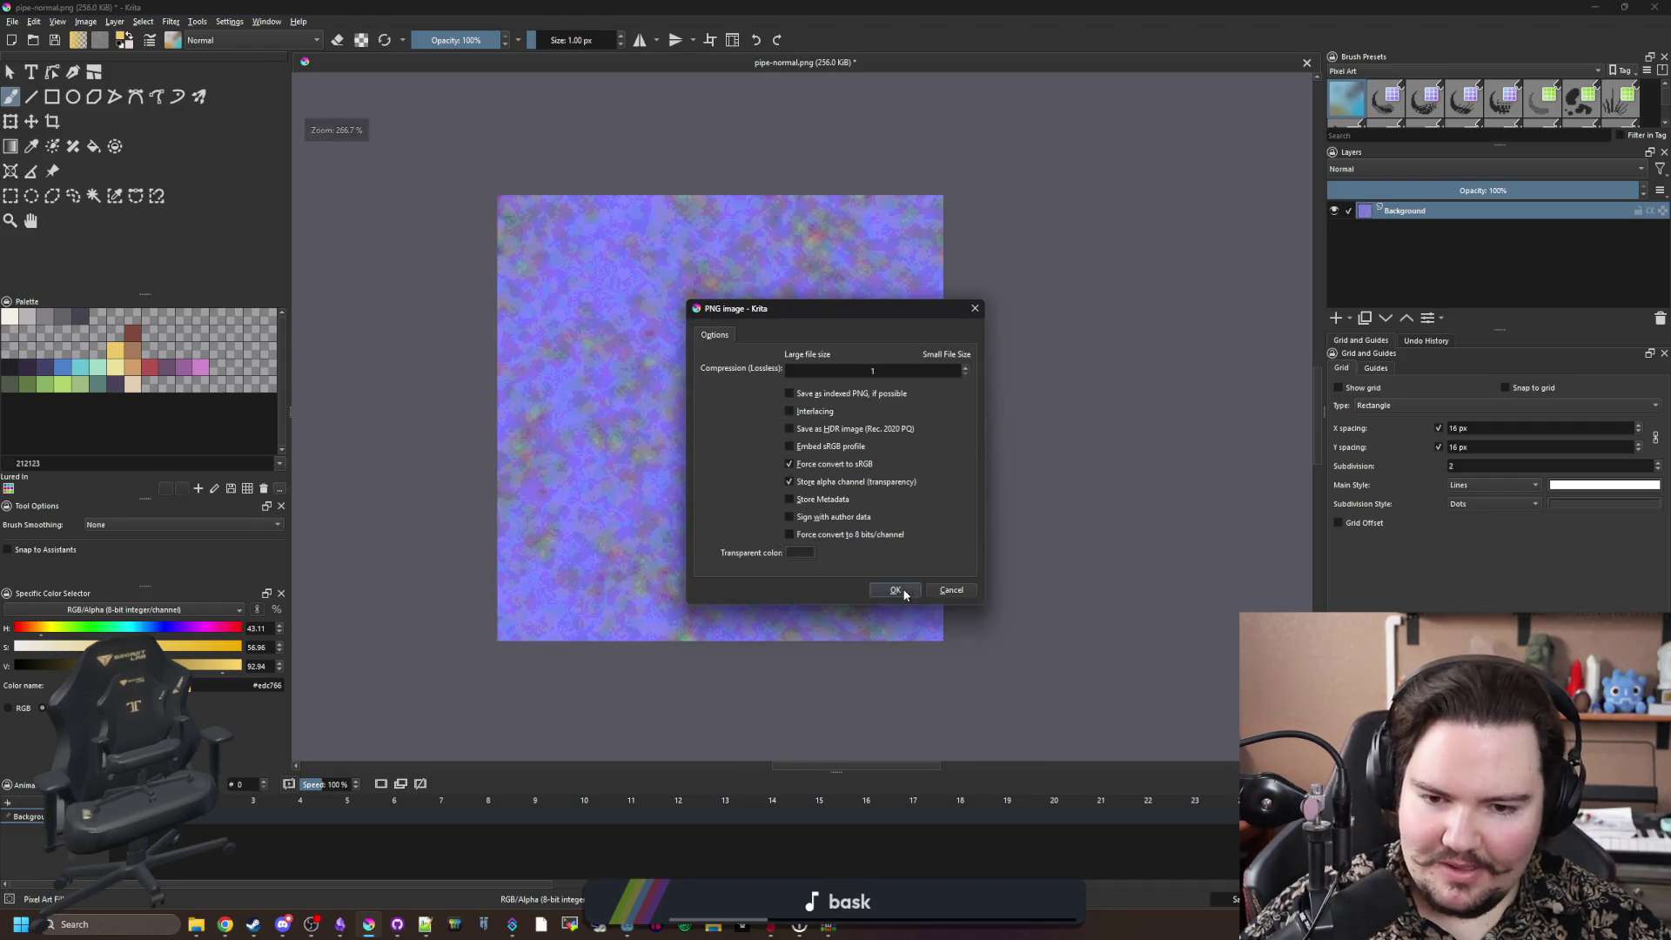
left_click(896, 590)
key("alt+Tab")
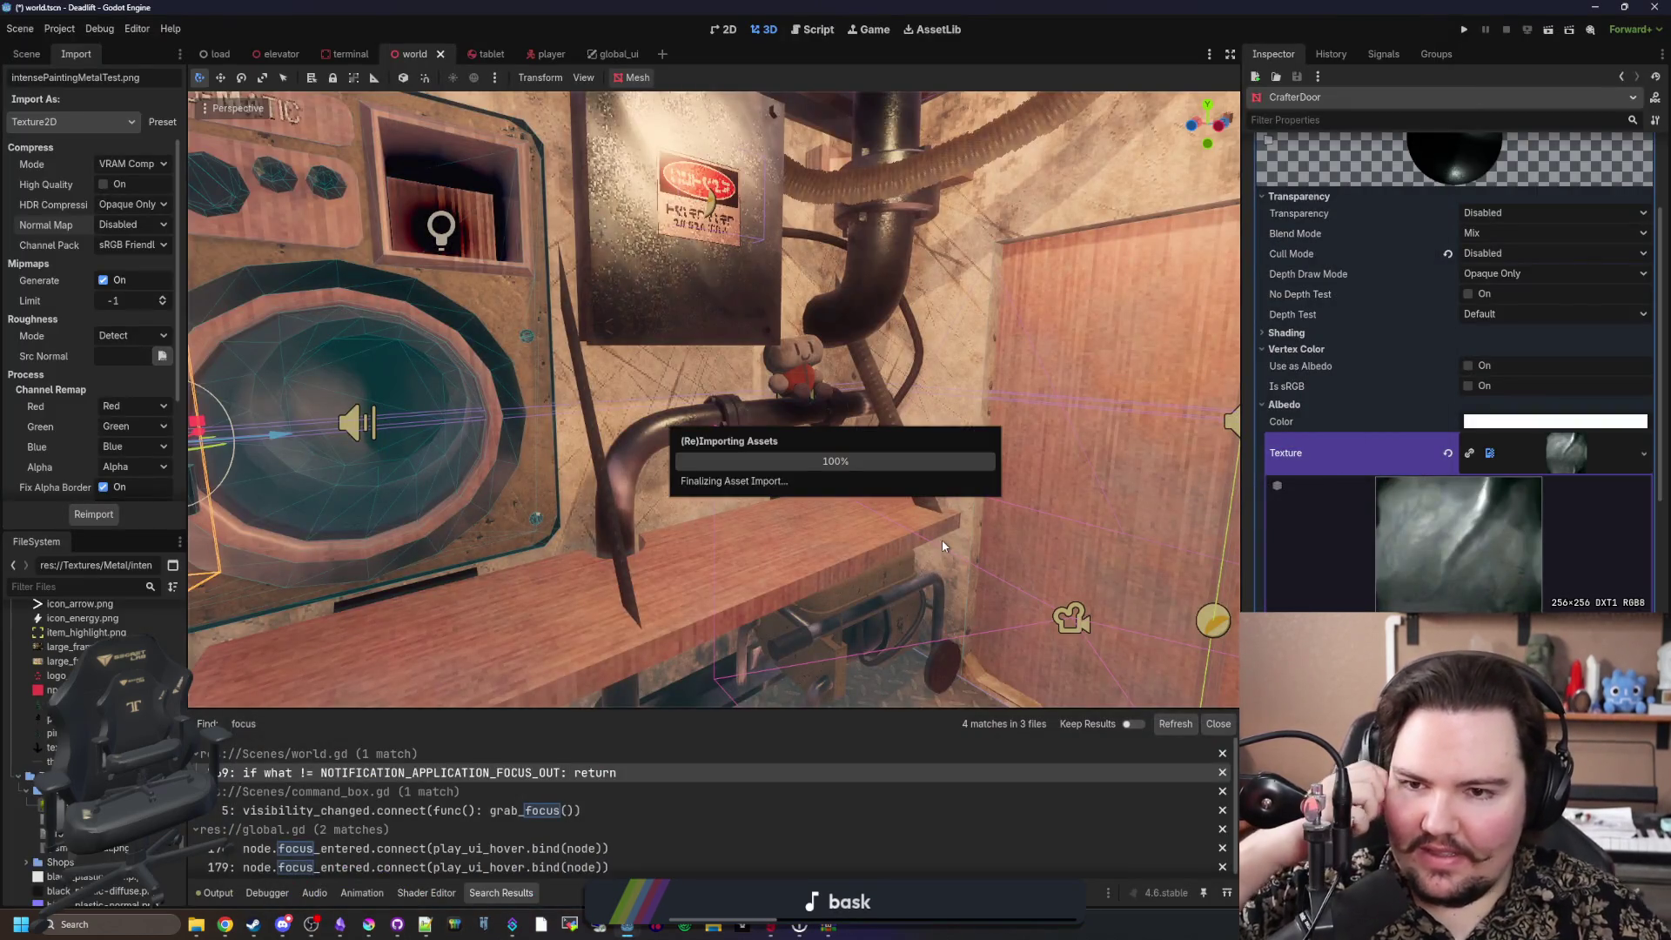
key("w")
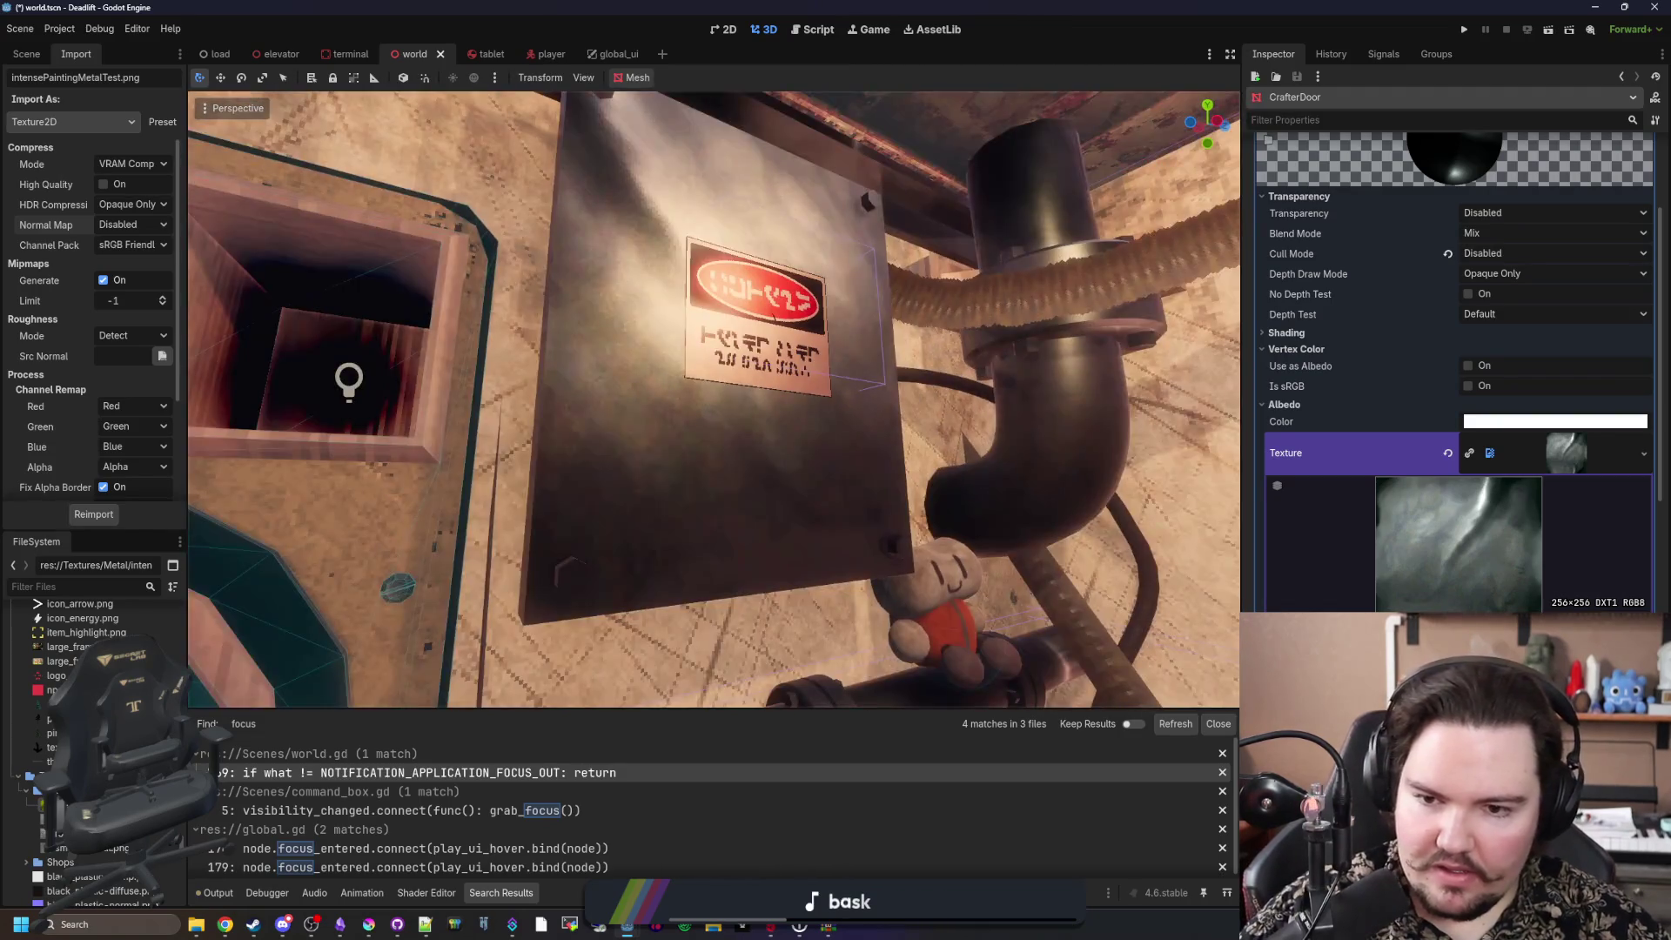
scroll(1409, 588, "down", 5)
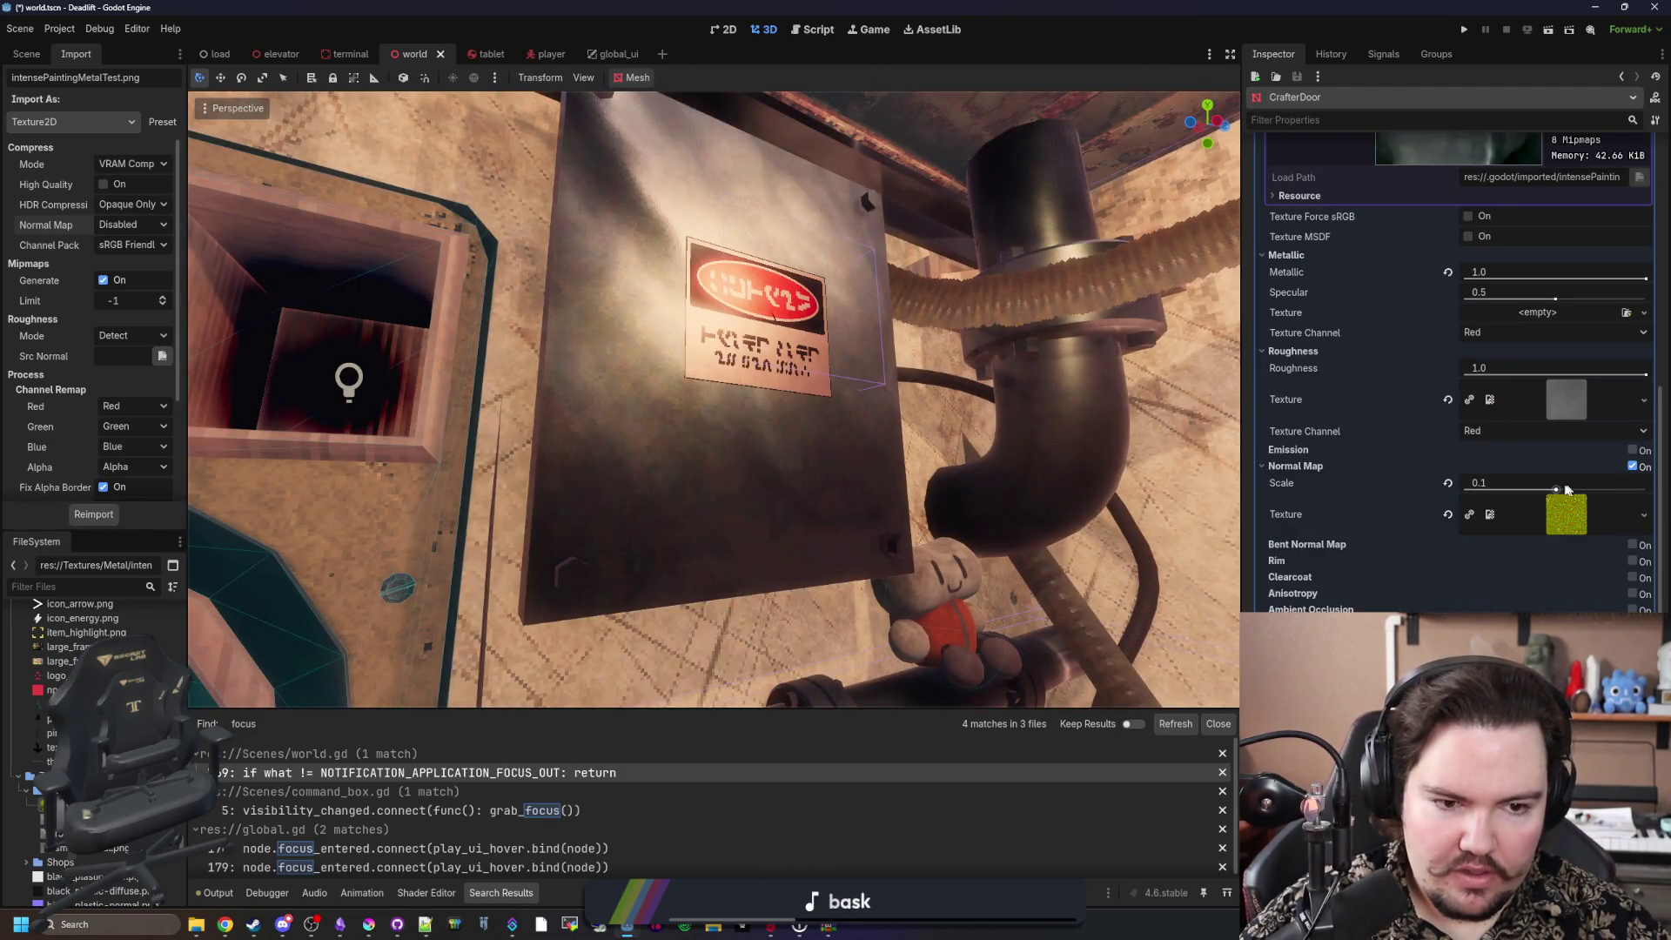
Step: Enter 0.4 in the CrafterDoor material's Normal Map Scale field
left_click(1538, 477)
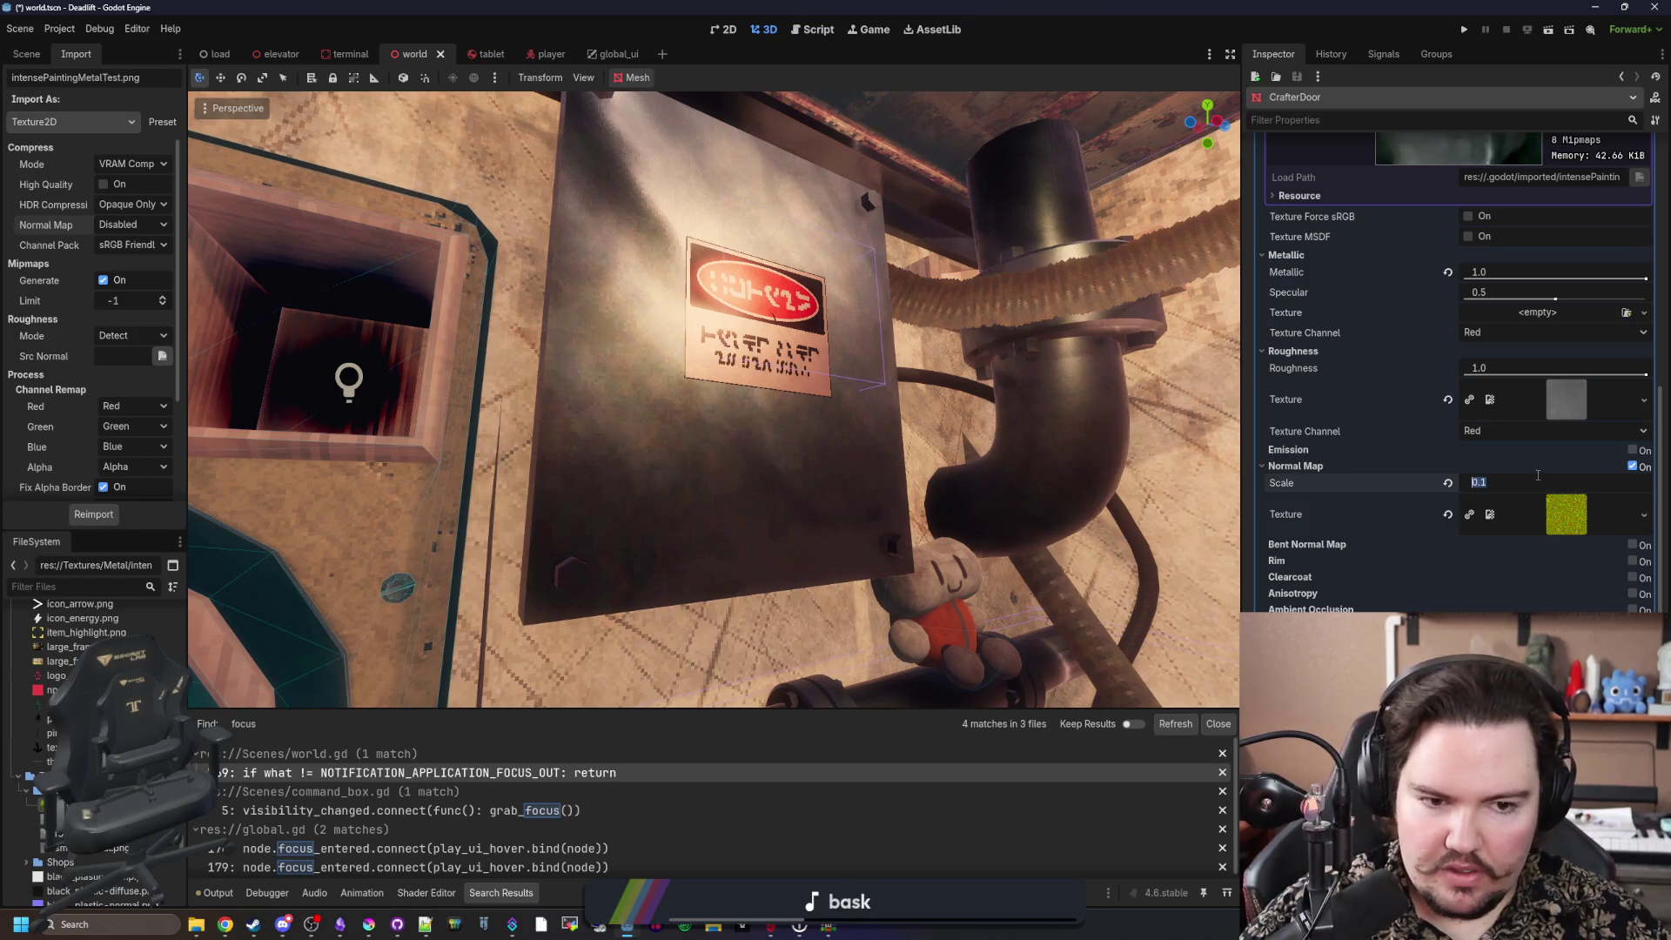
type(".3")
key("BackSpace")
type("4")
key("Return")
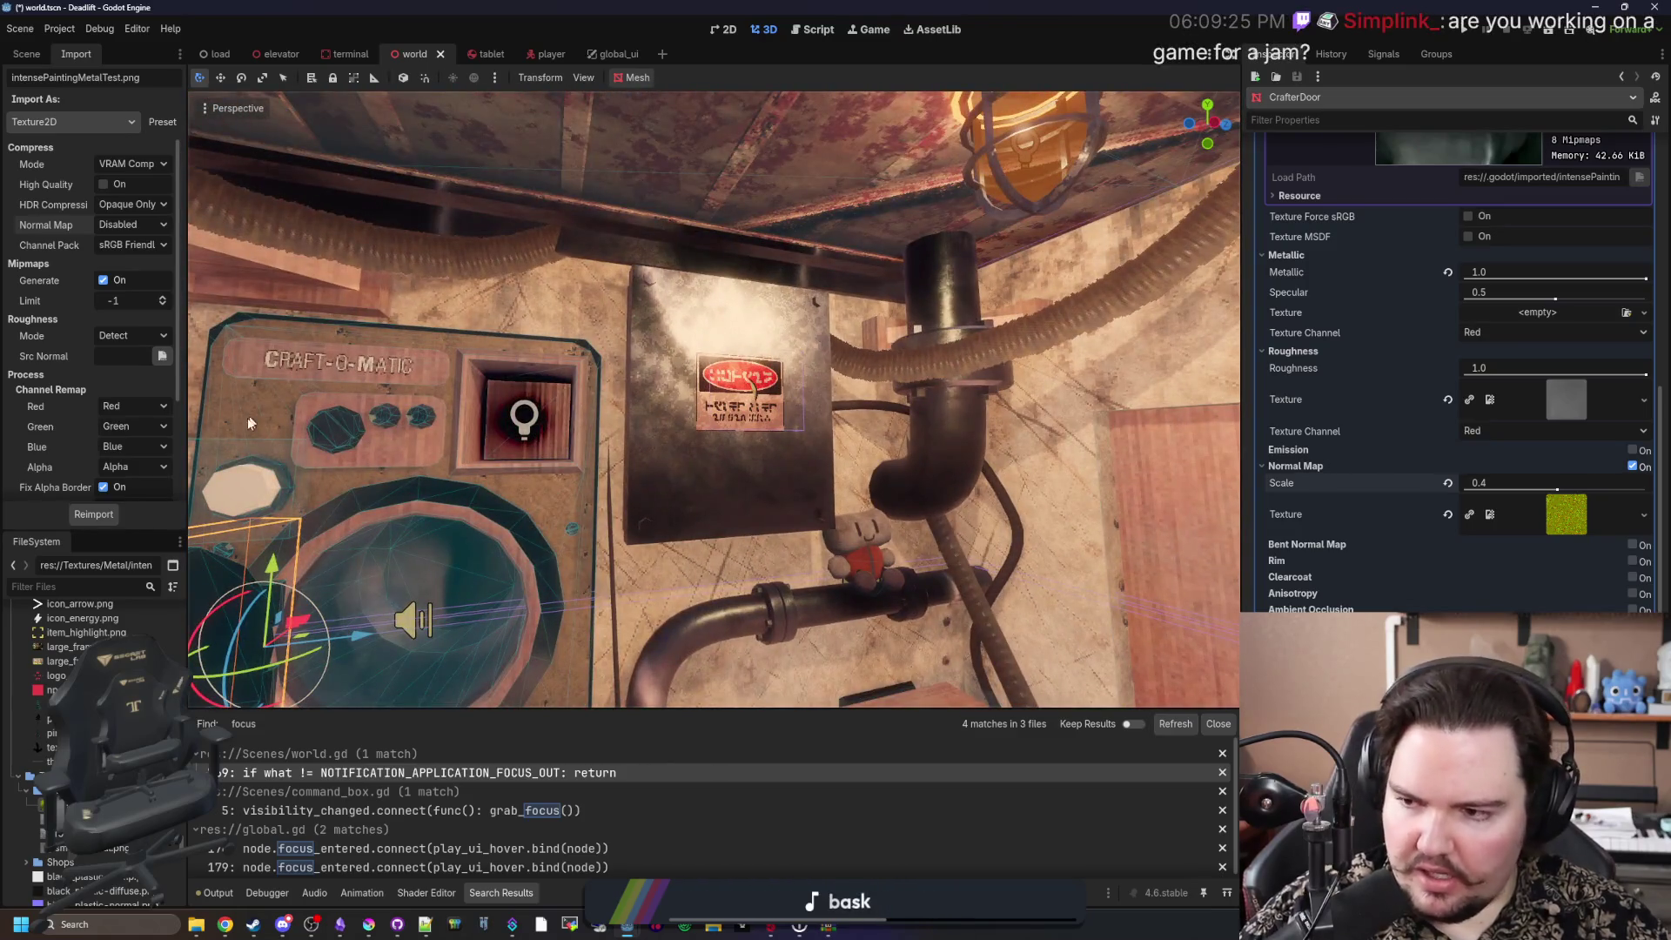
Step: Filter the FileSystem by 'metal' and drop intensePaintingMetalTest.png into CrafterDoor's Albedo texture slot
scroll(95, 688, "down", 5)
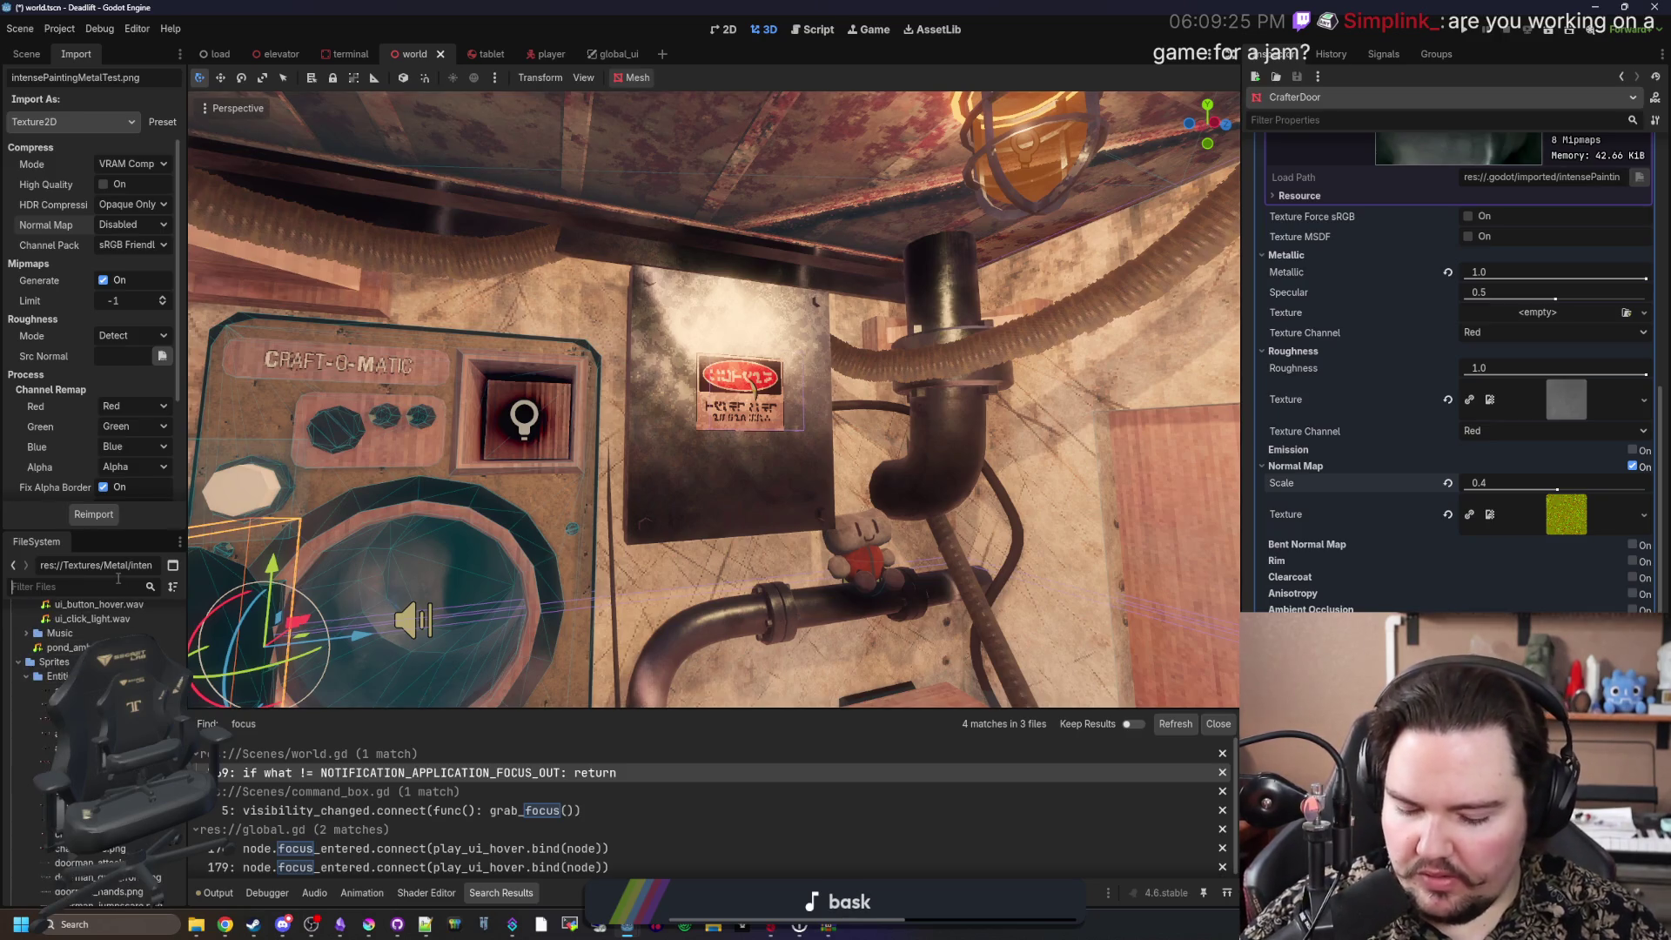
type("metal")
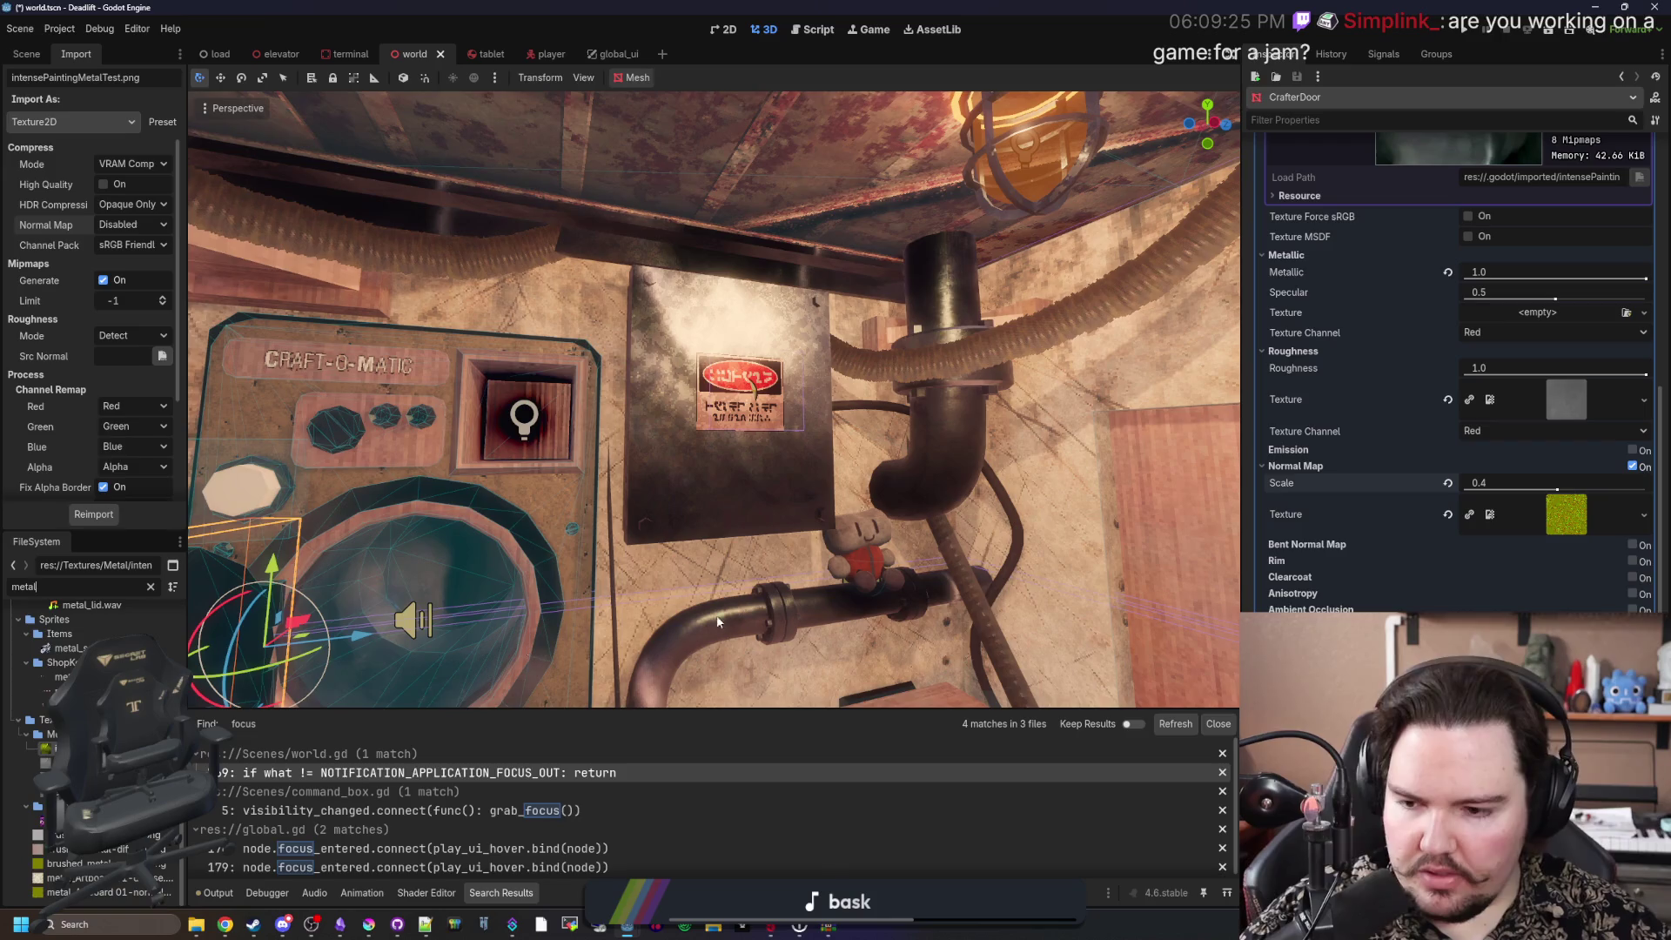
scroll(1434, 462, "up", 5)
scroll(744, 508, "up", 3)
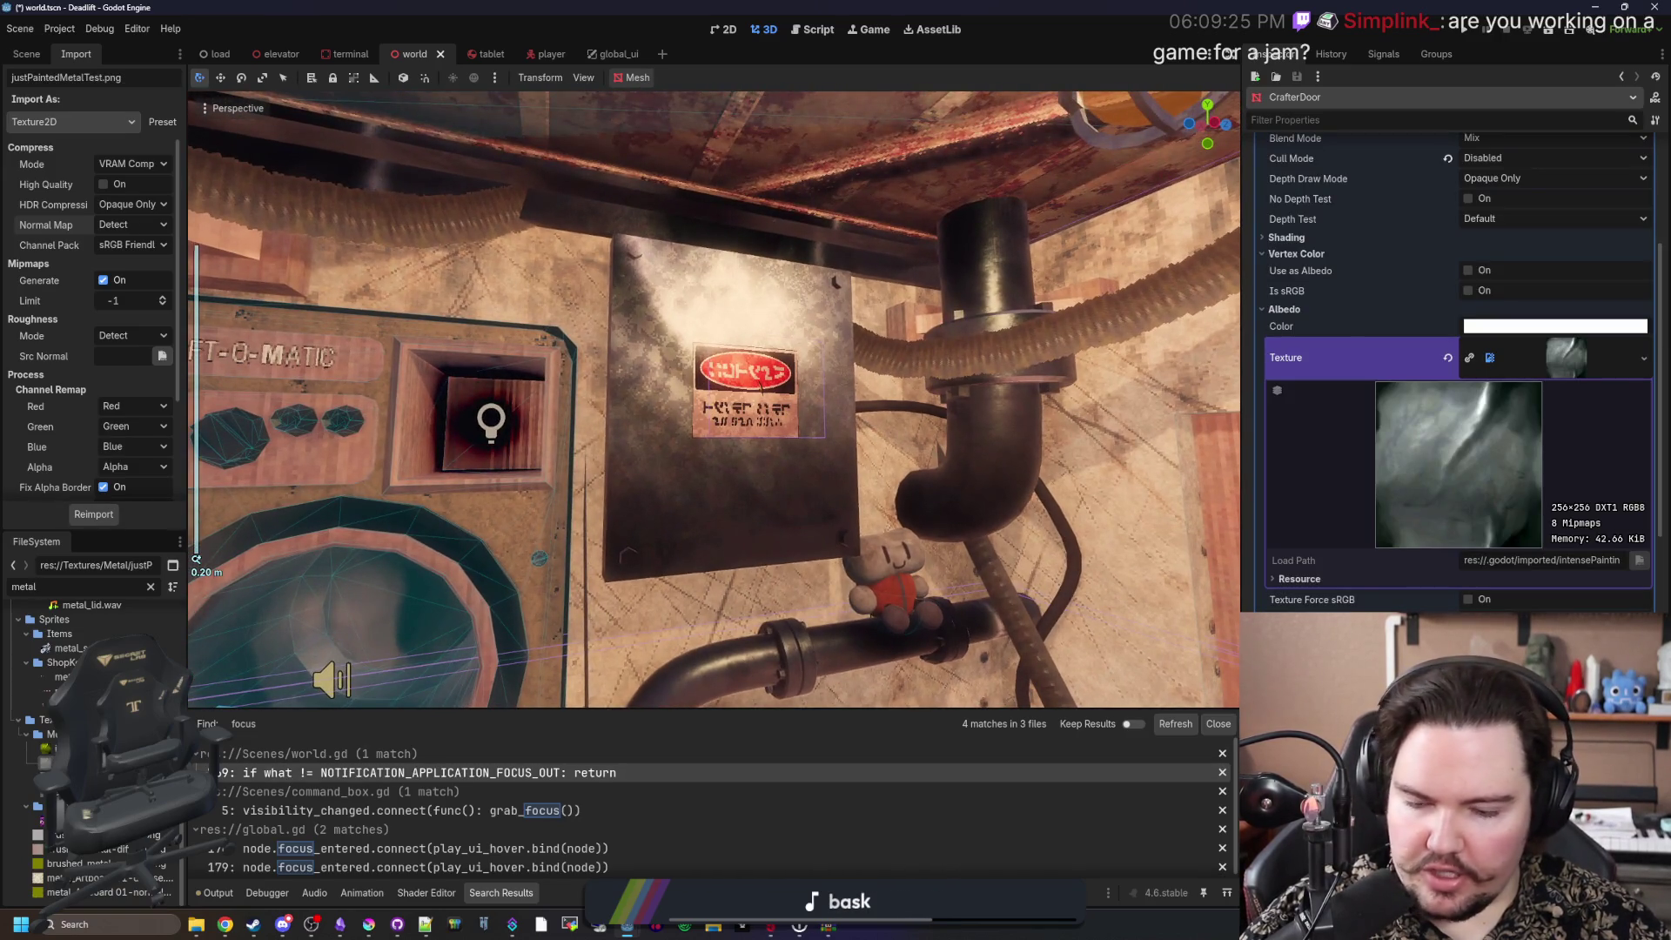
left_click_drag(105, 762, 1594, 359)
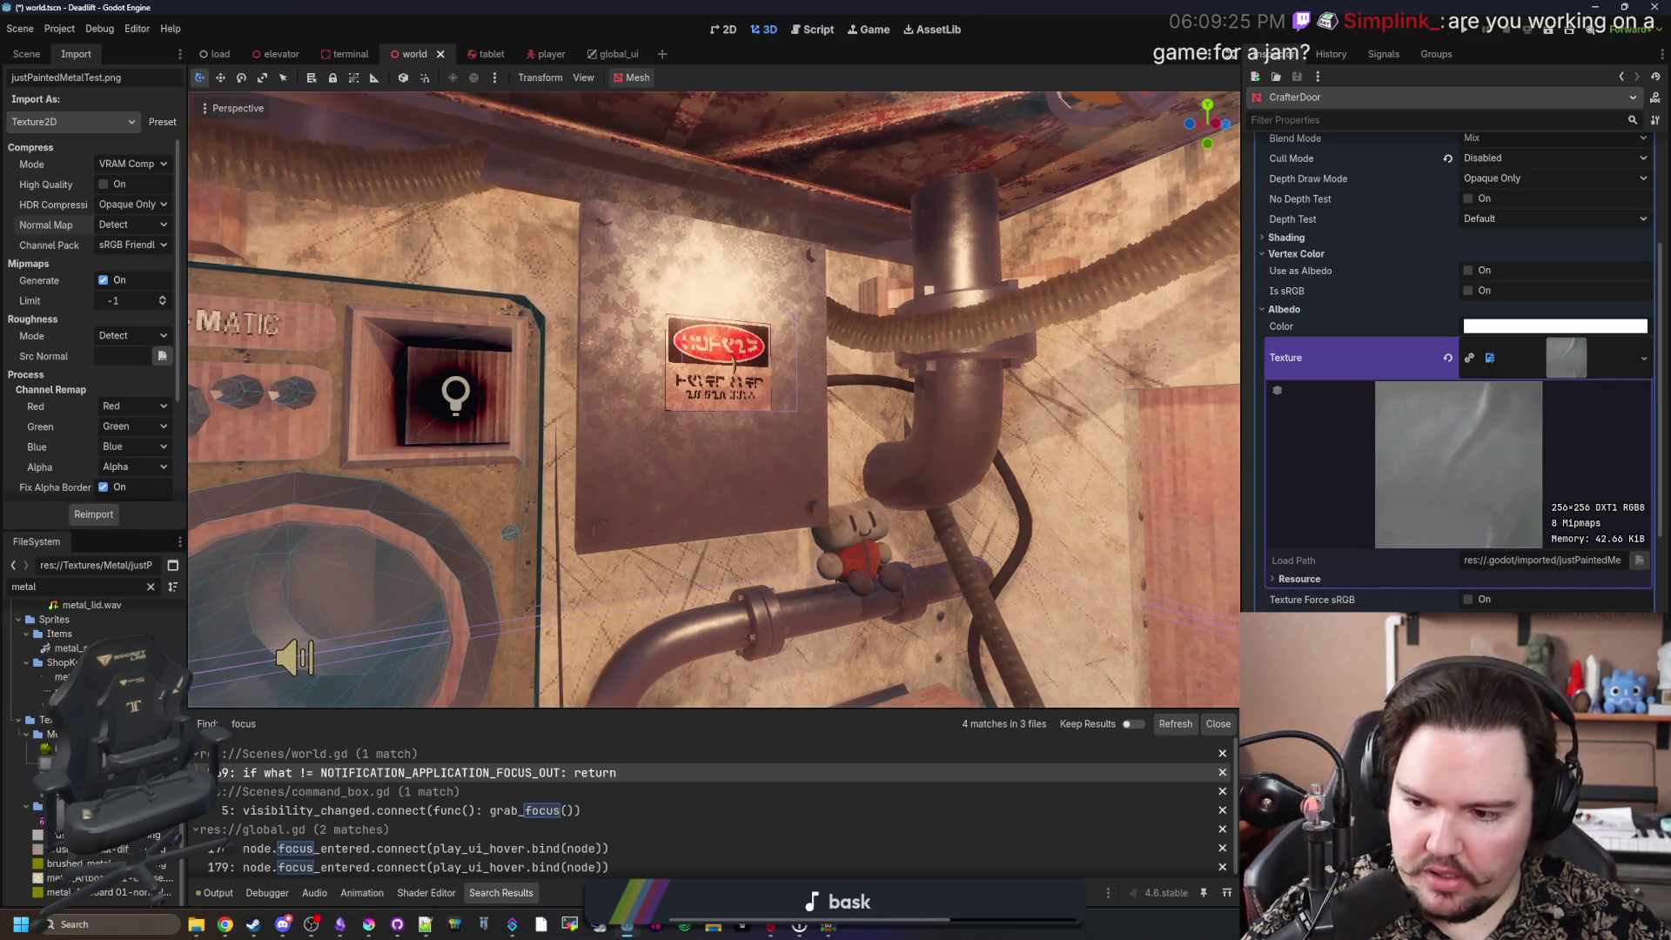
left_click_drag(104, 783, 1594, 355)
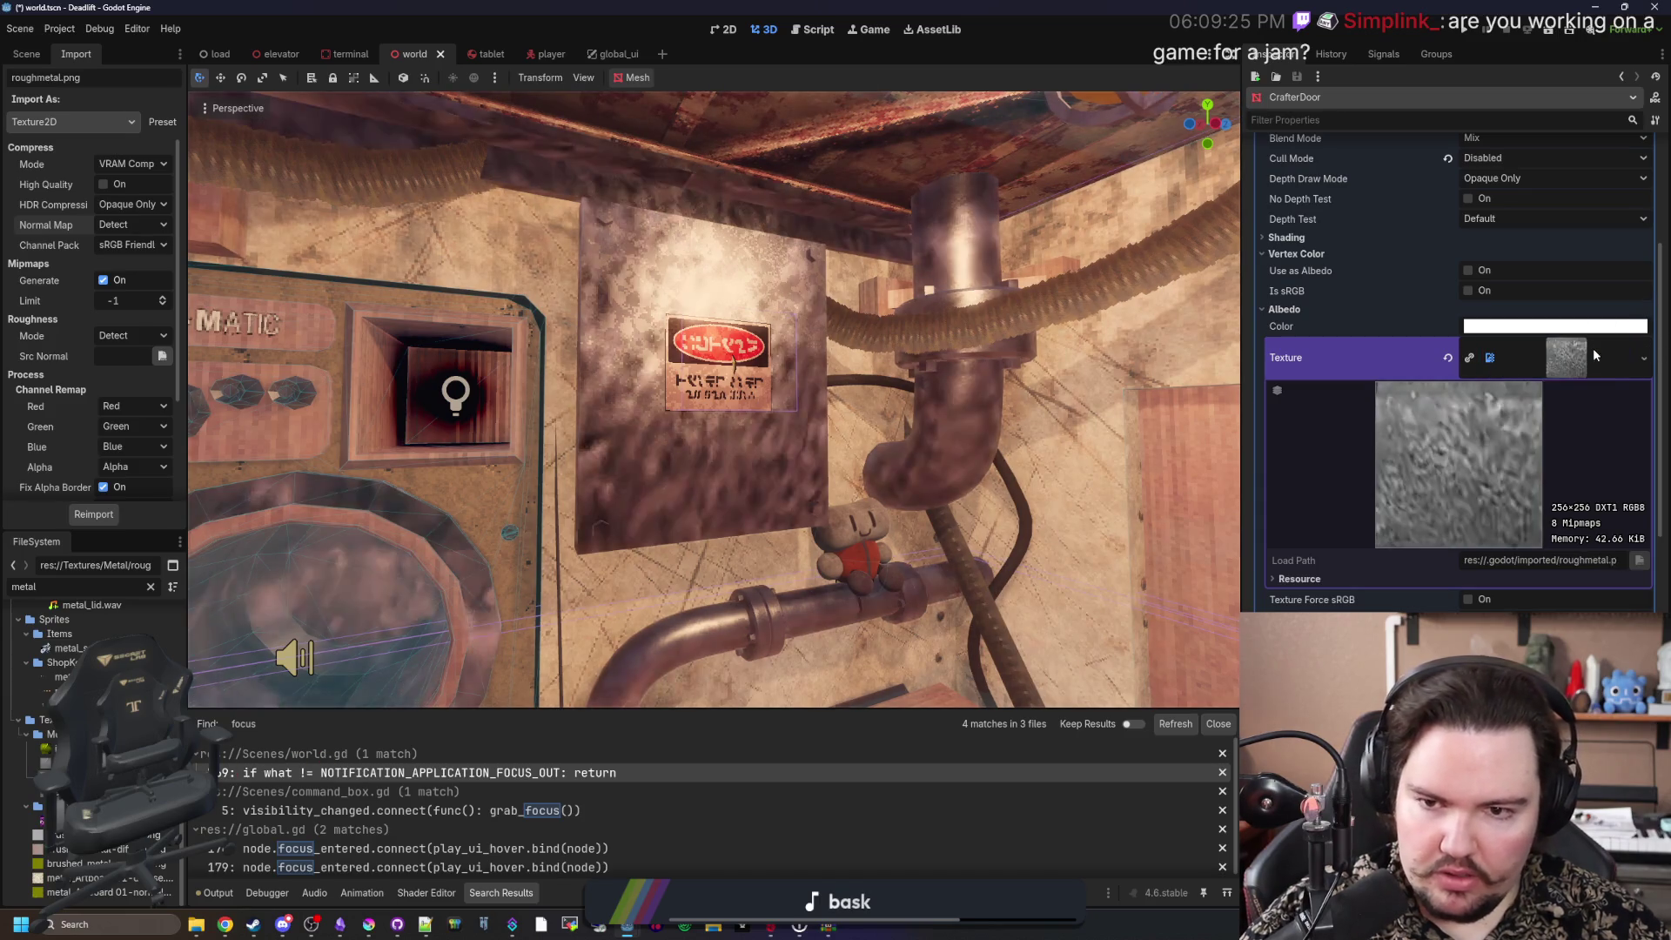
scroll(732, 407, "down", 6)
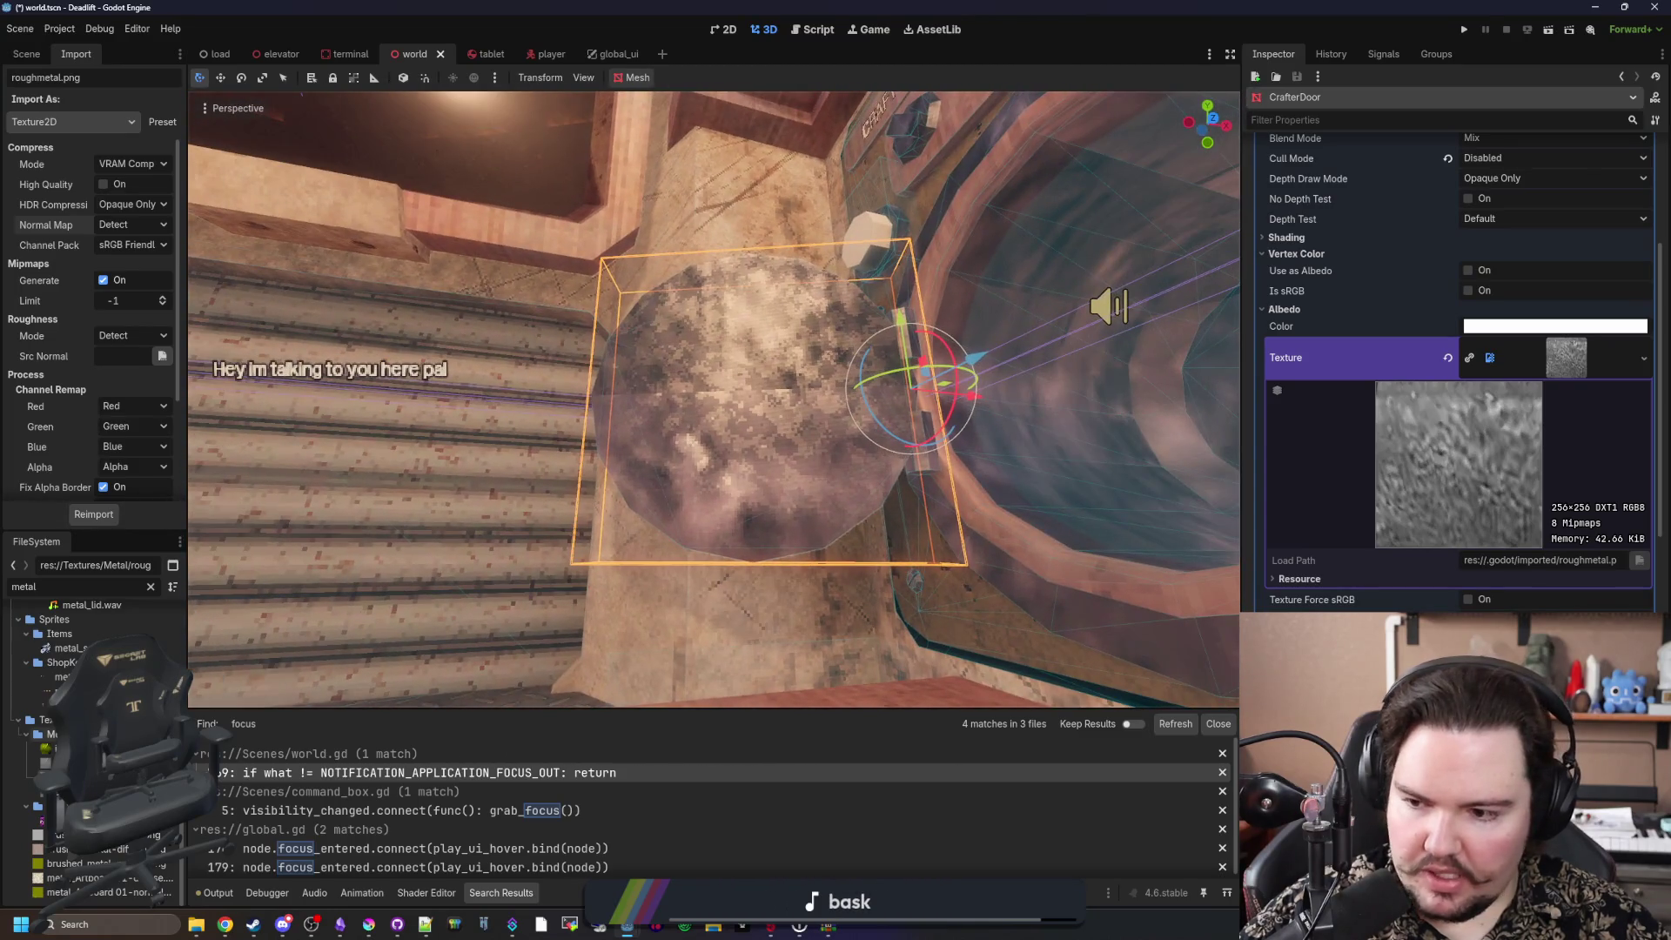
mouse_move(52, 766)
left_mouse_down()
mouse_move(1539, 387)
mouse_move(1596, 359)
mouse_move(1567, 358)
mouse_move(1582, 358)
left_mouse_up()
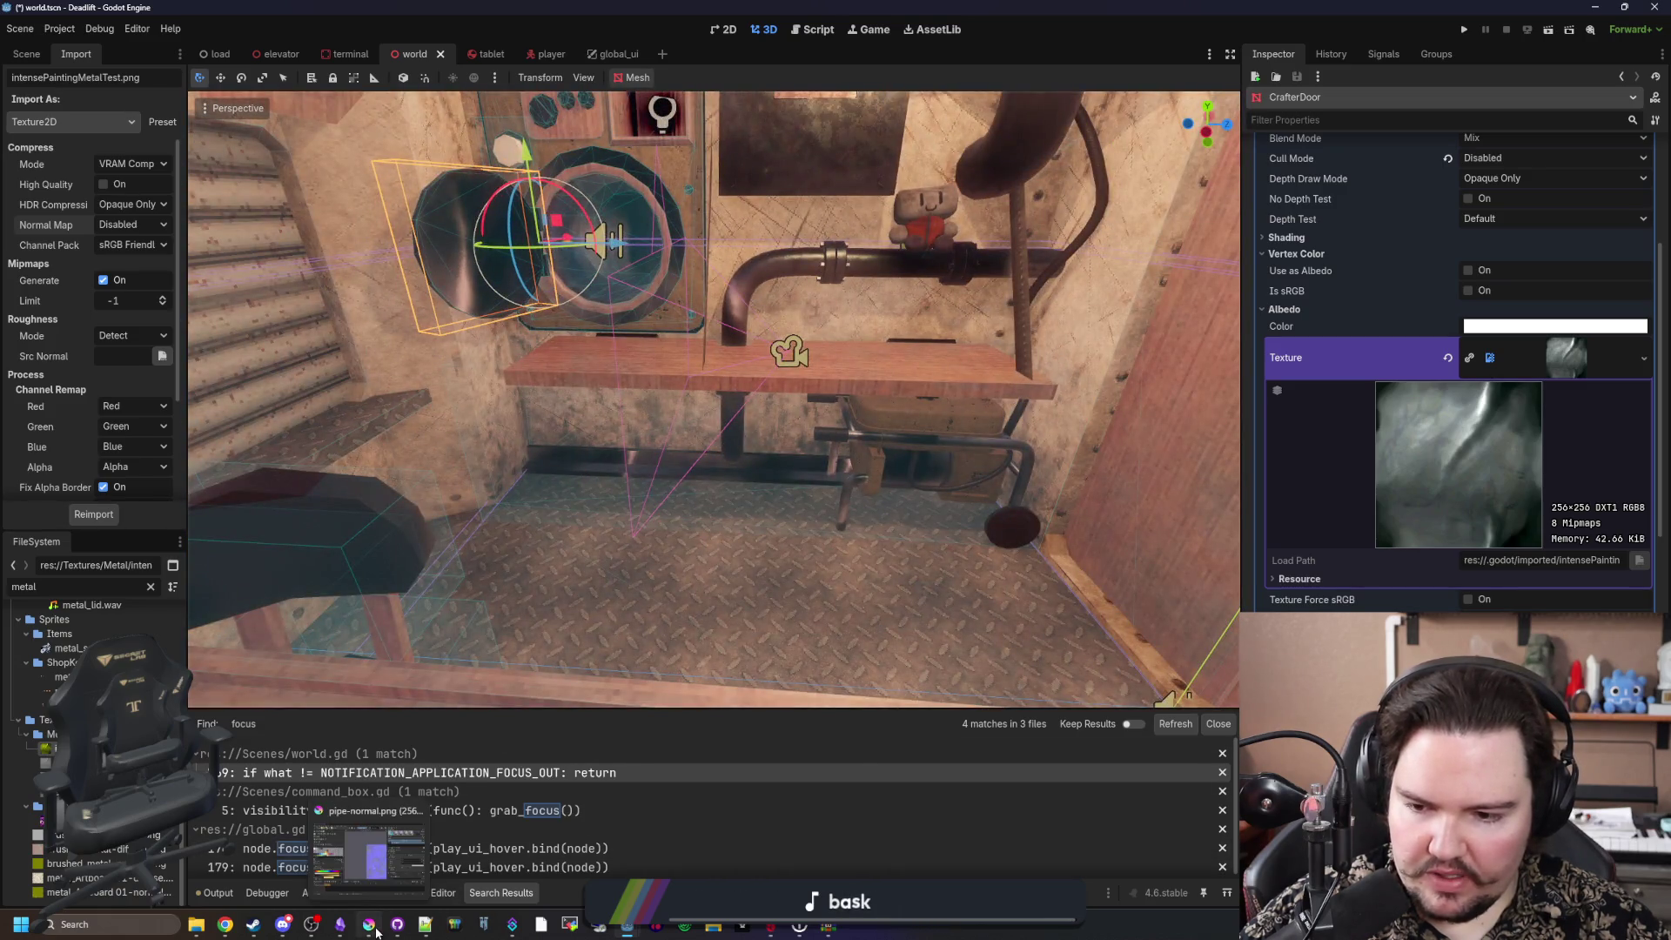
left_click(376, 932)
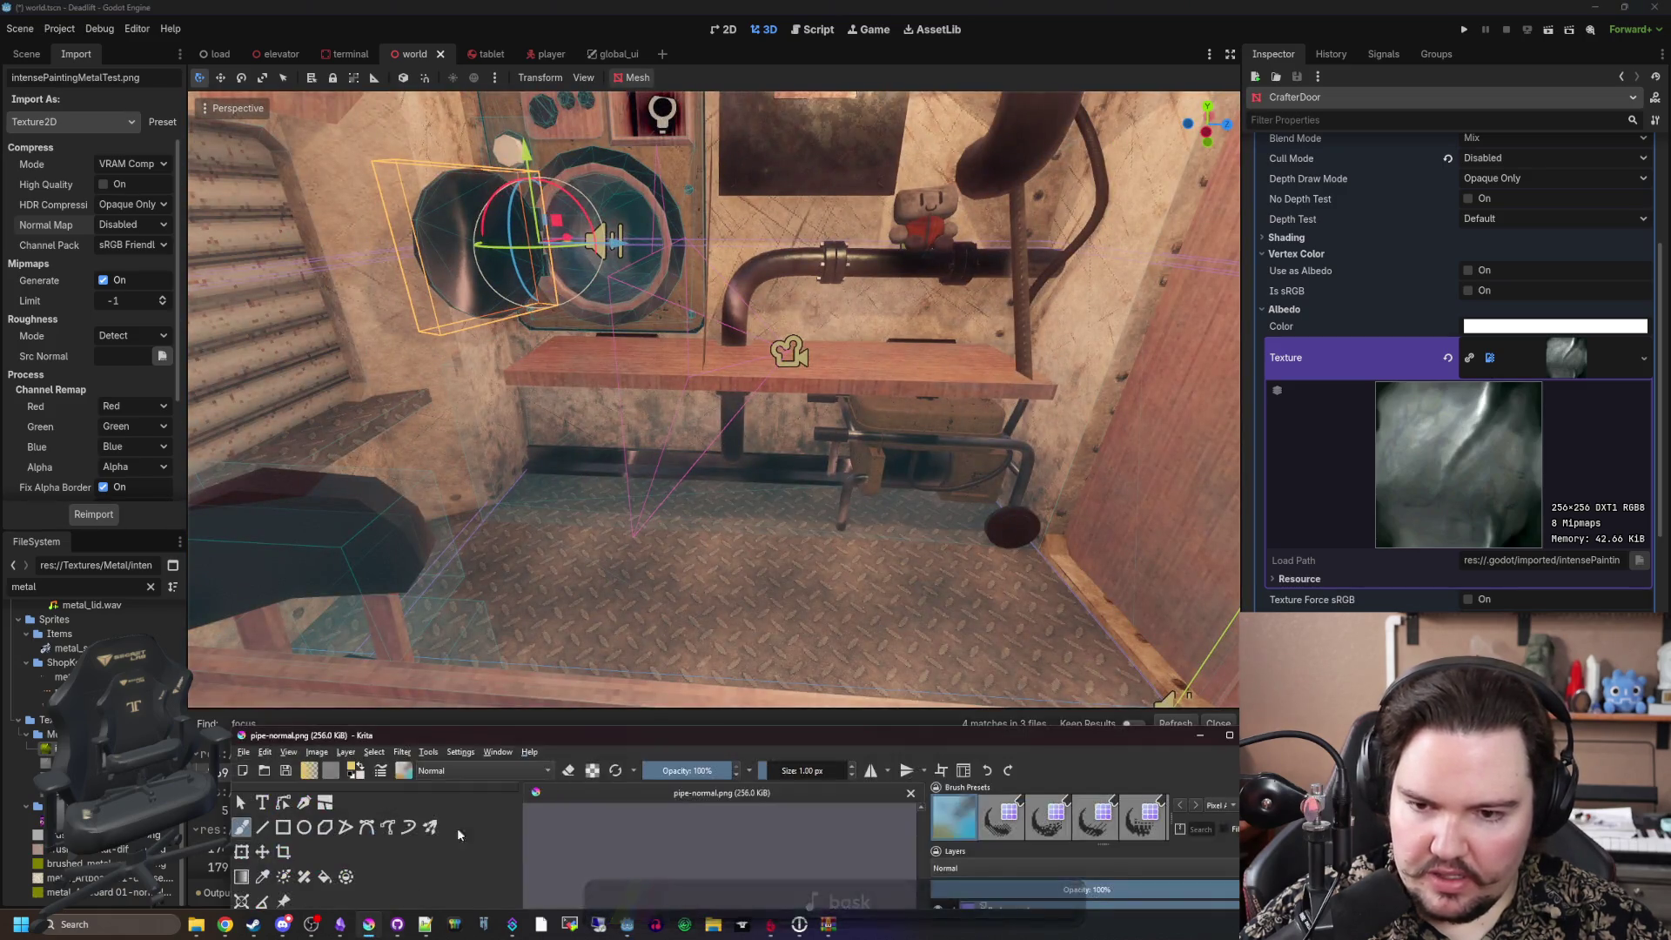
Step: Turn on wrap-around mode to check pipe-normal's tiling, zoom in, and reapply Posterize
key("w")
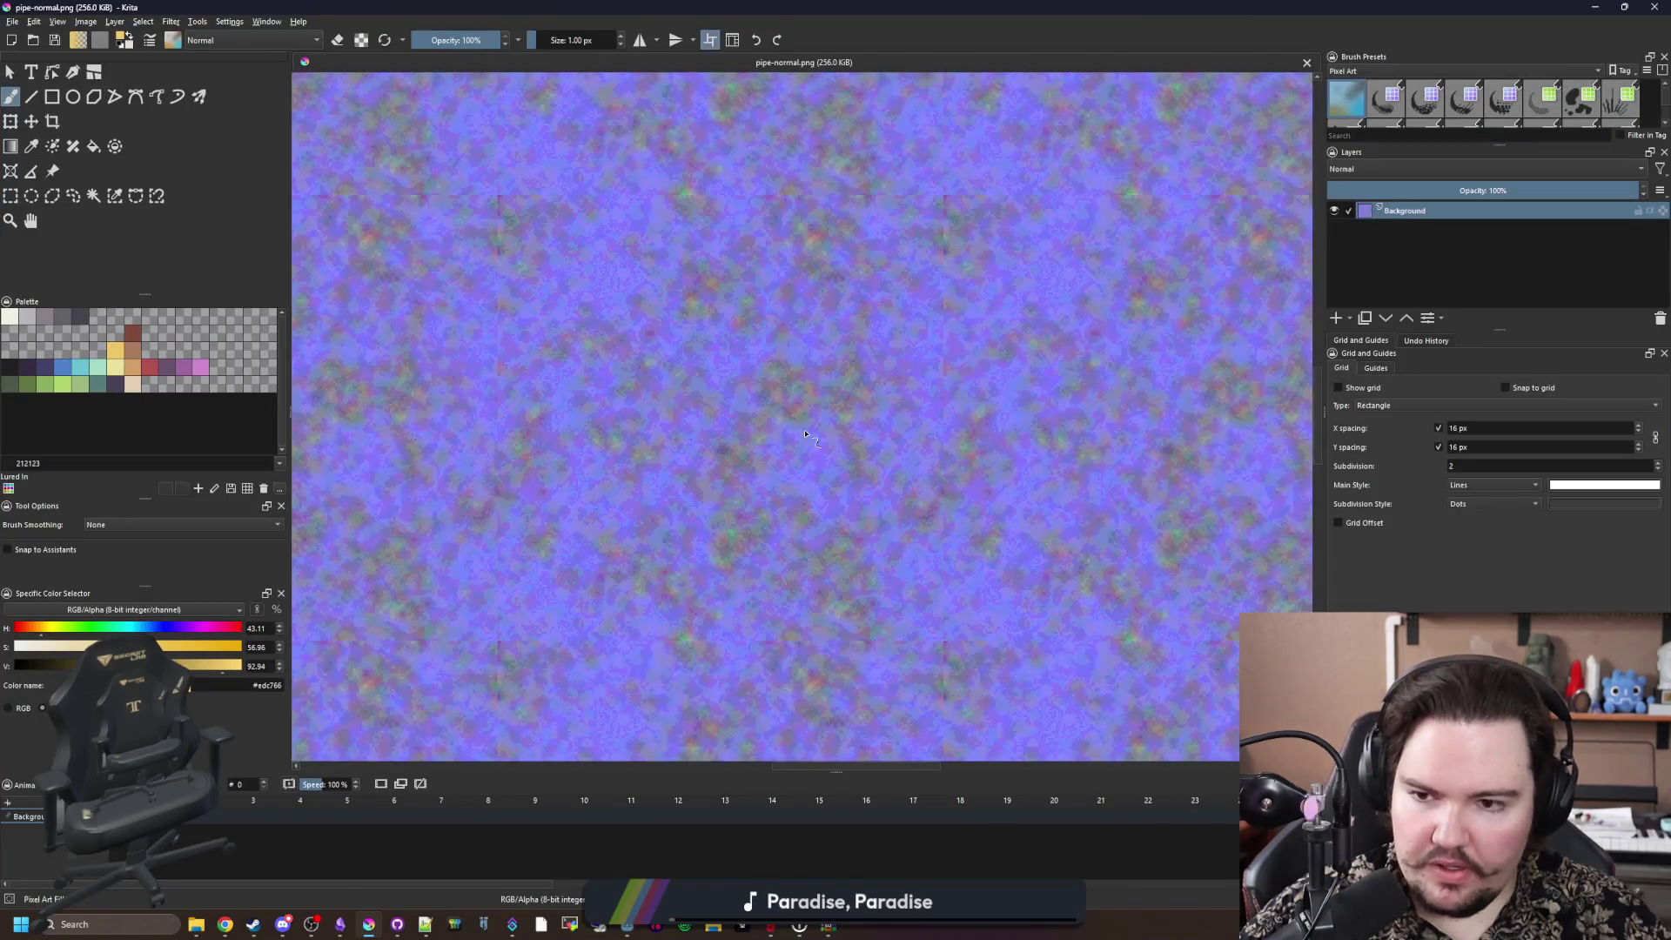
scroll(501, 218, "down", 2)
scroll(514, 288, "up", 3)
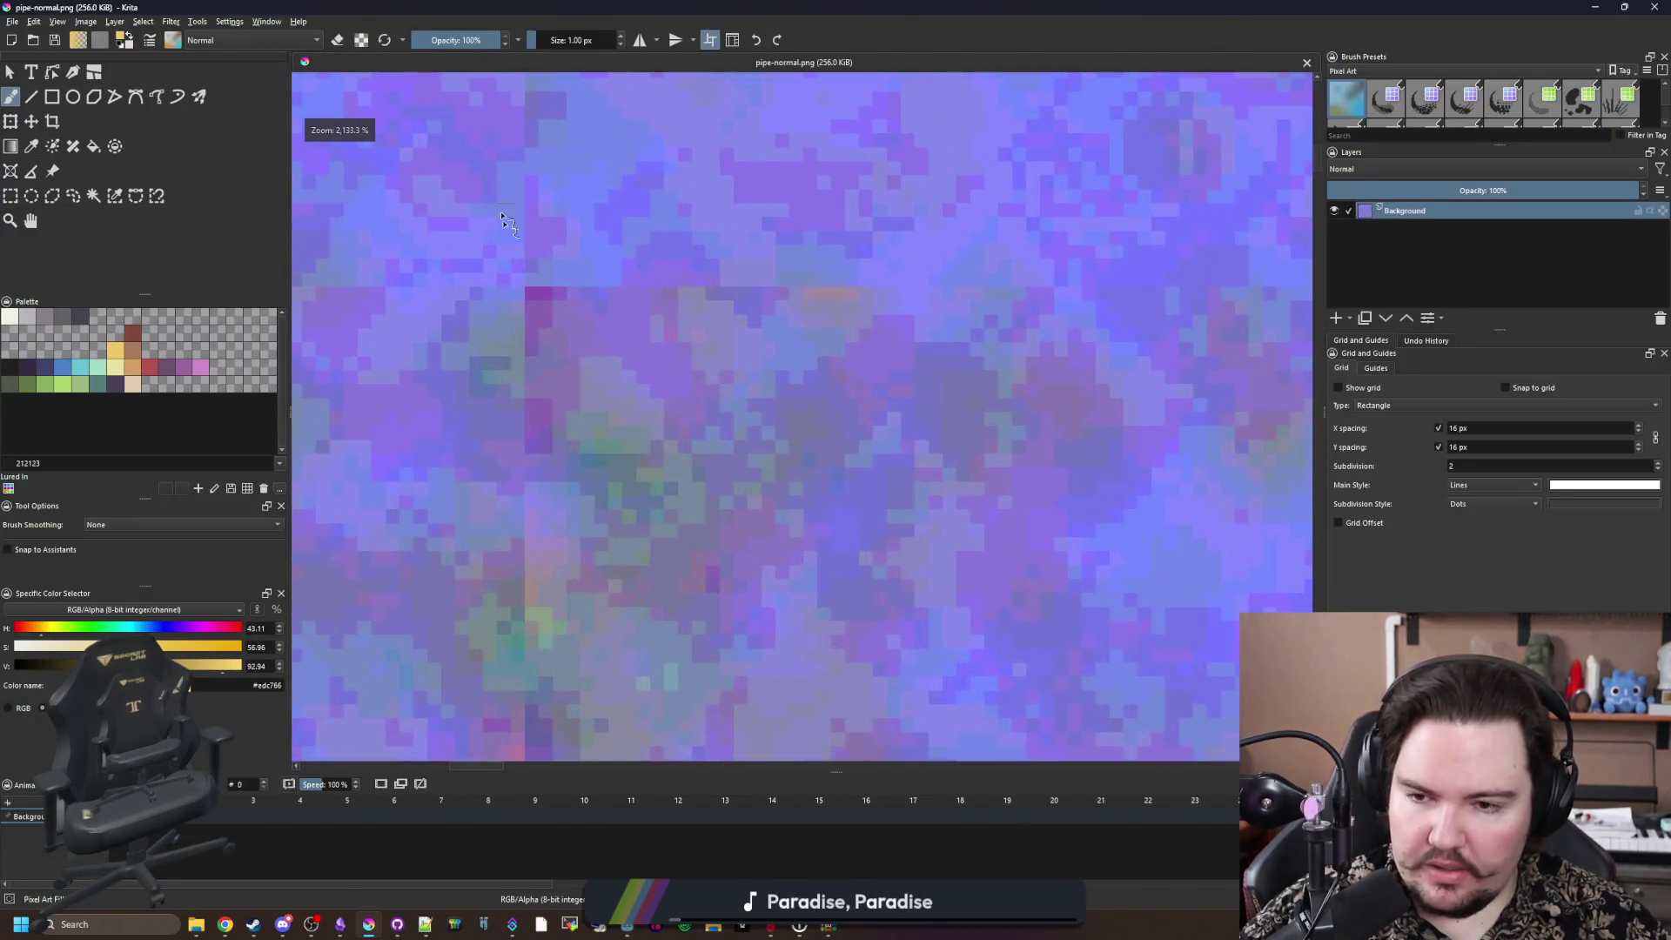
scroll(529, 384, "down", 3)
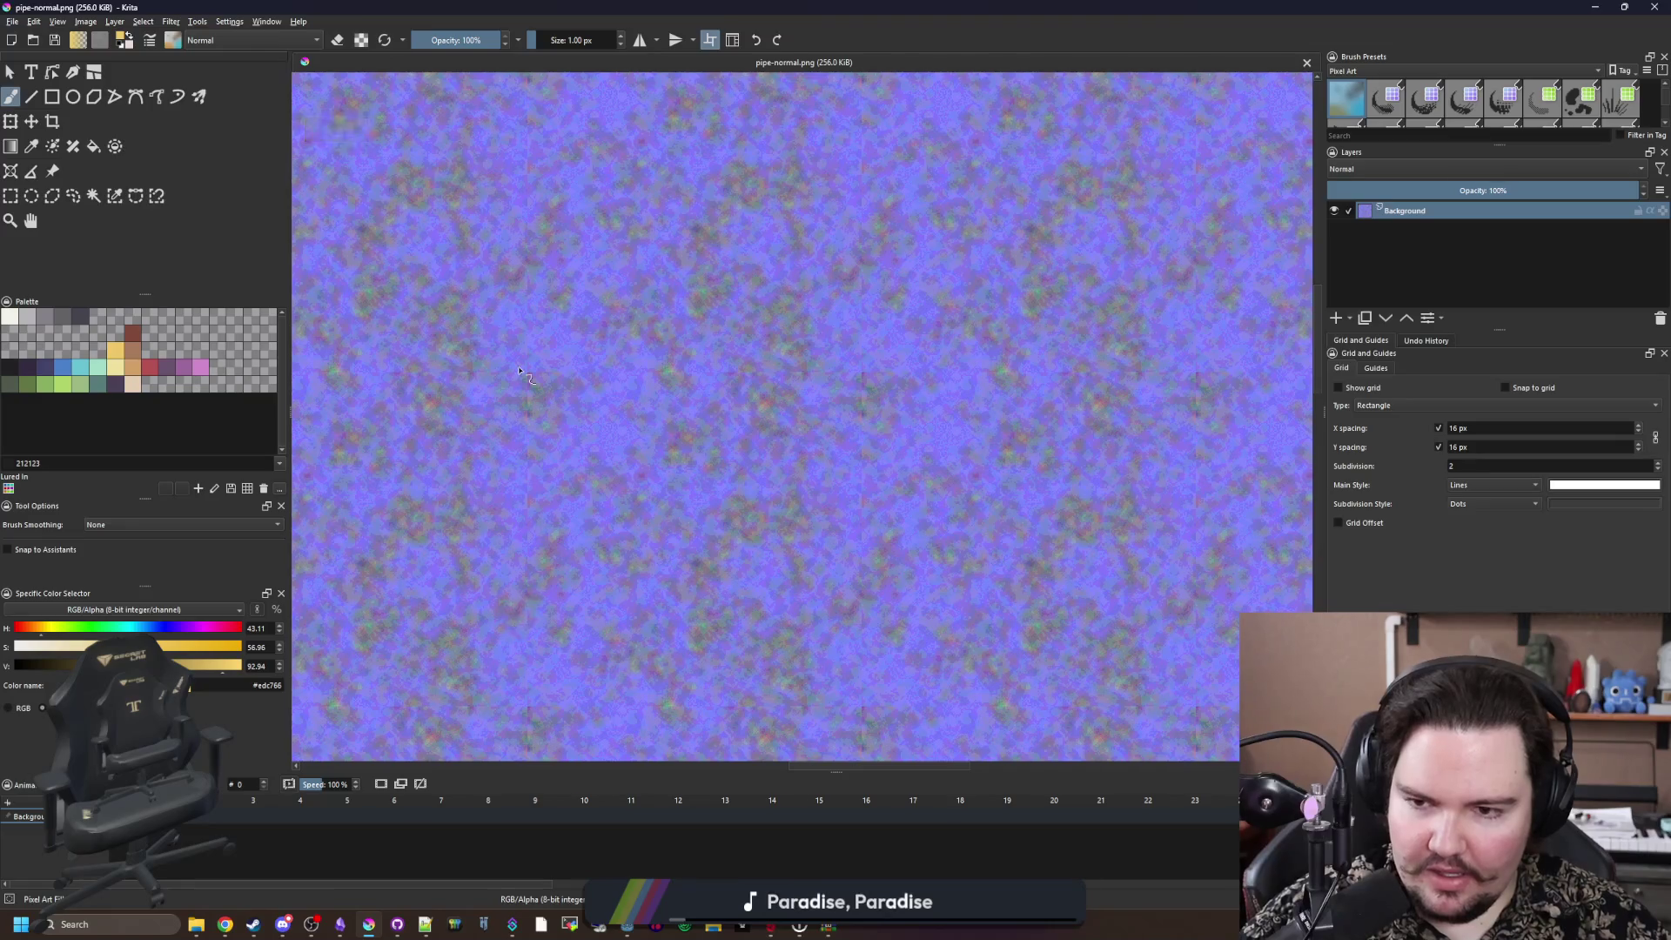
scroll(519, 370, "up", 2)
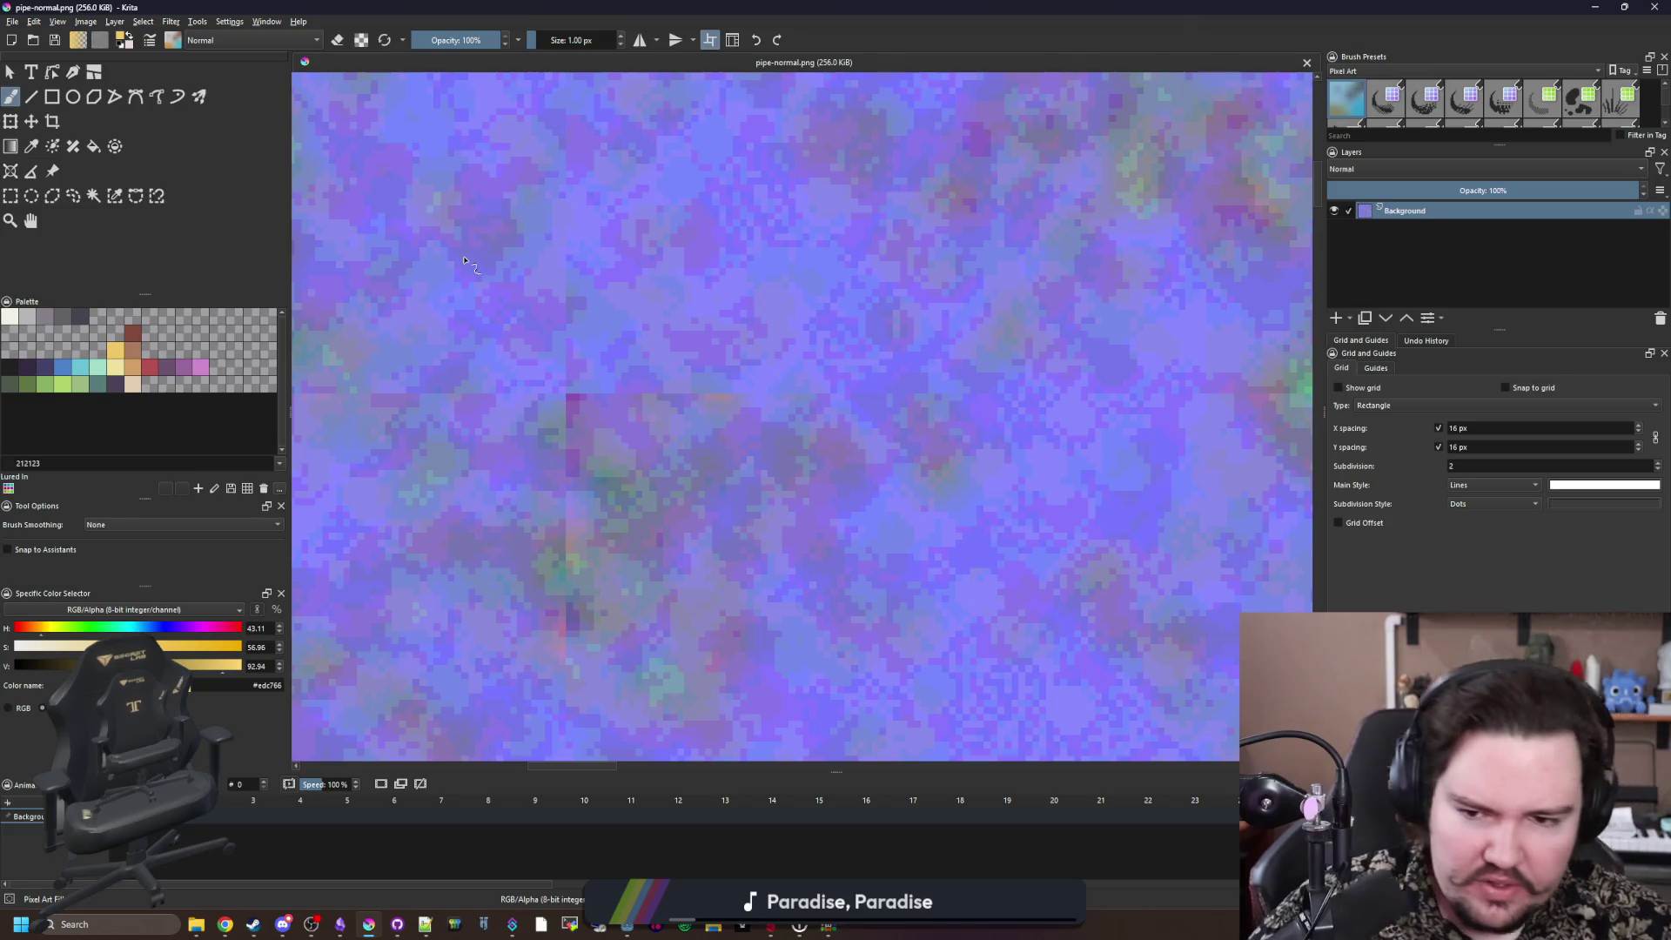
scroll(466, 261, "down", 3)
key("ctrl+z")
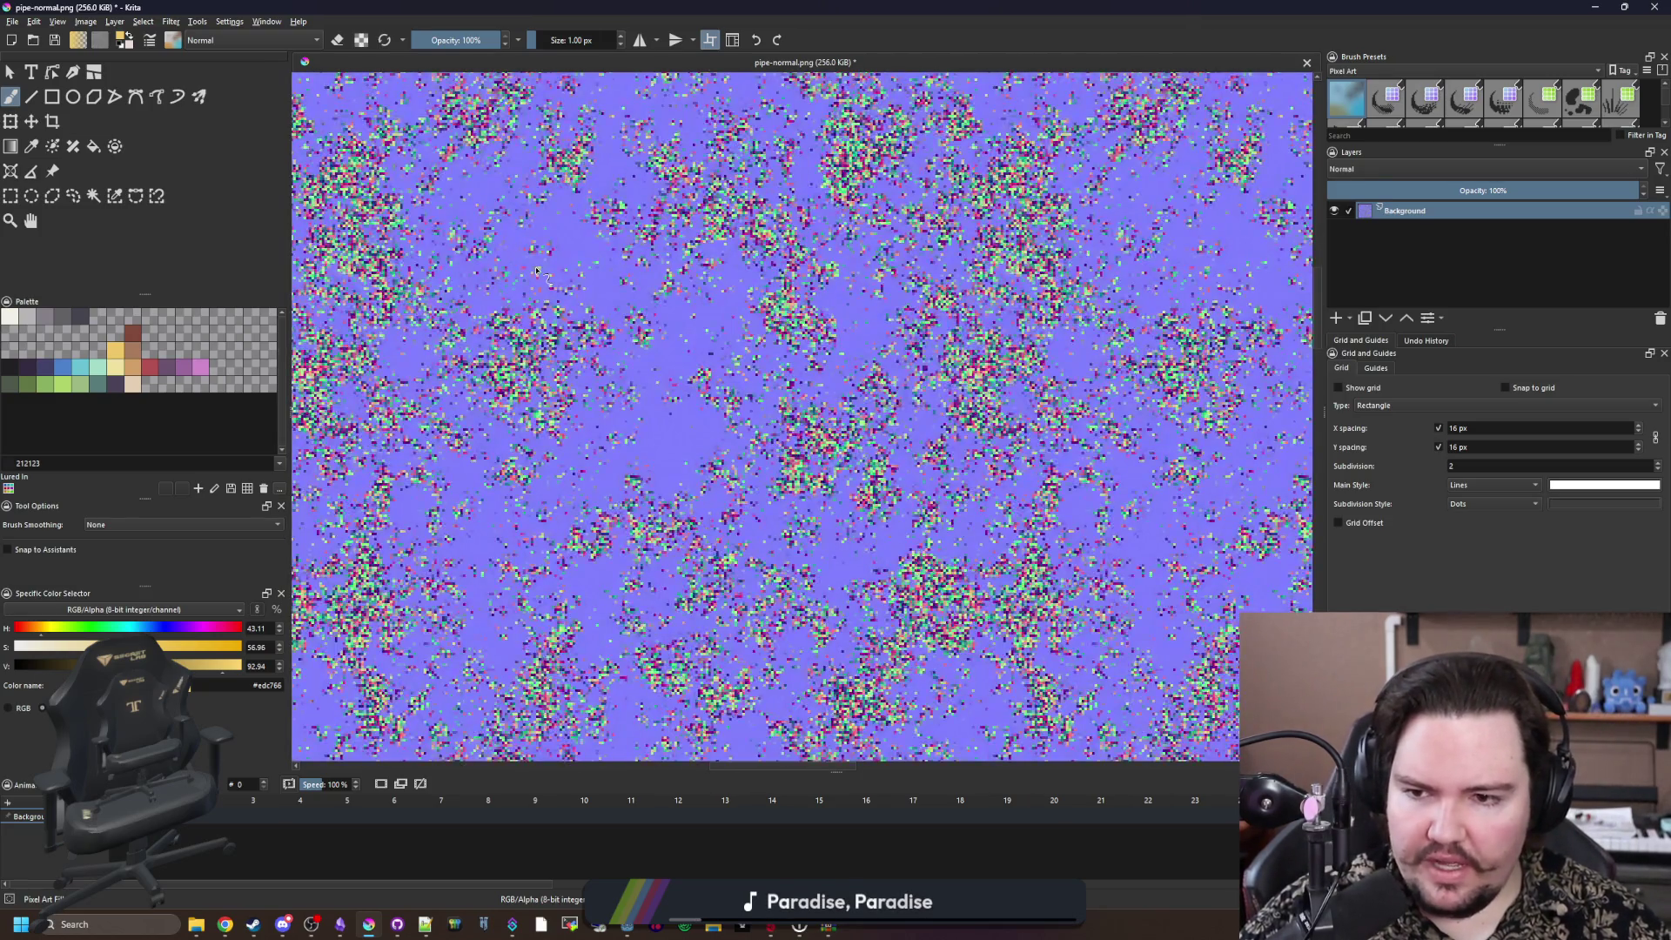
Step: Apply Filter > Map > Normalize to the normal map
left_click(179, 19)
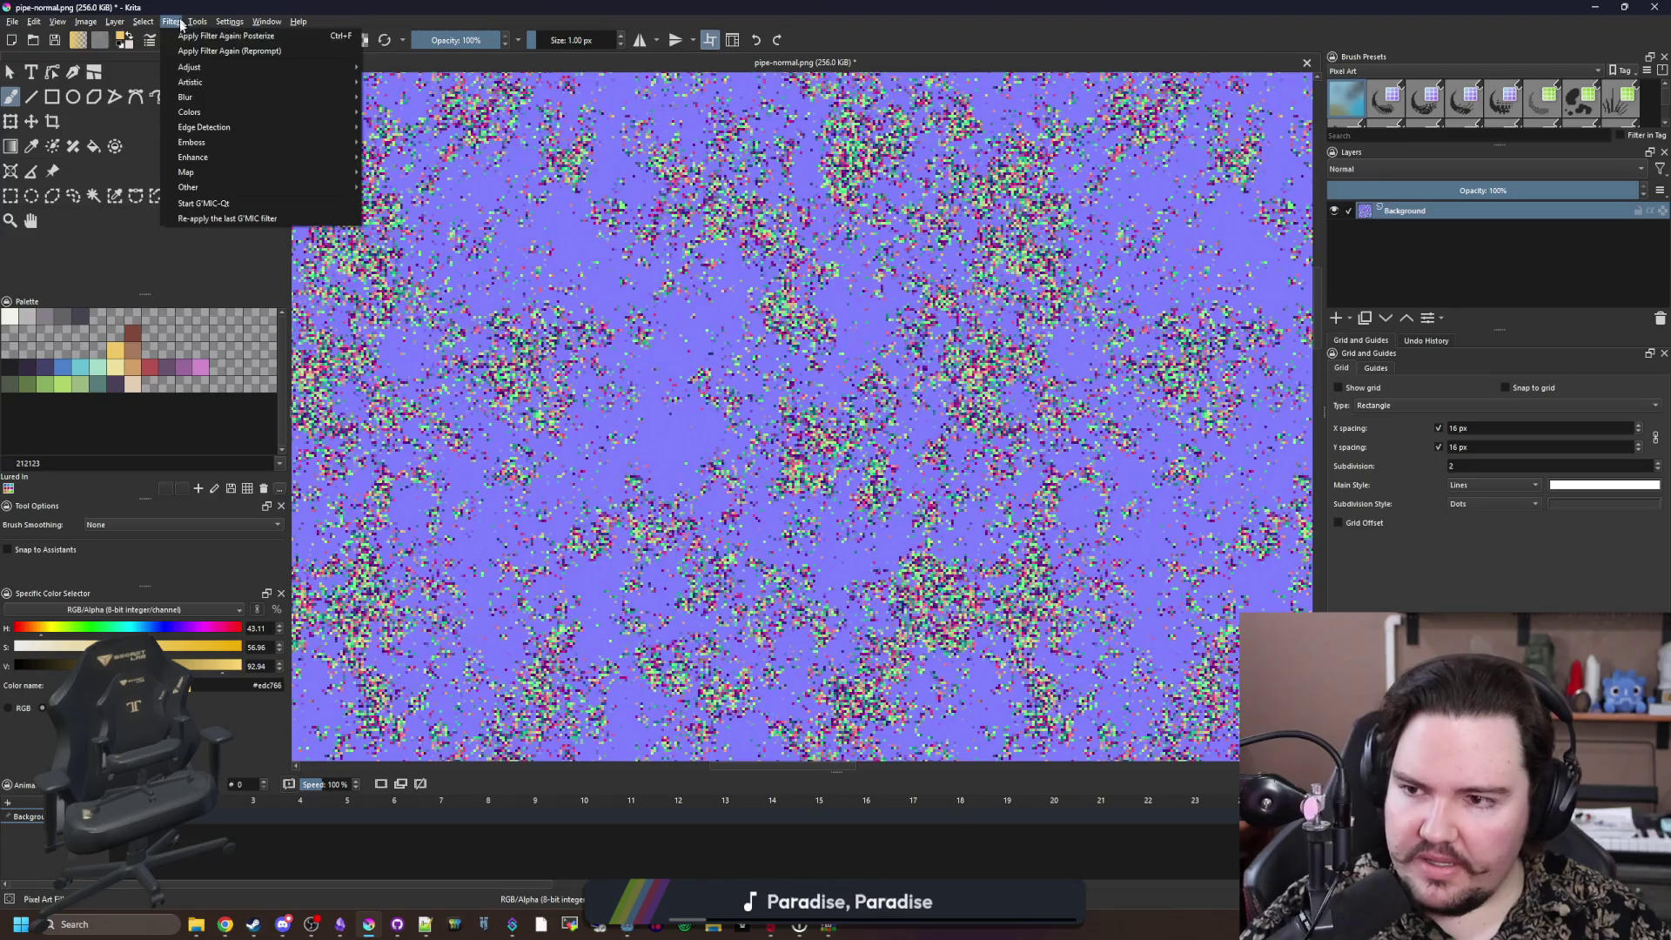
mouse_move(216, 192)
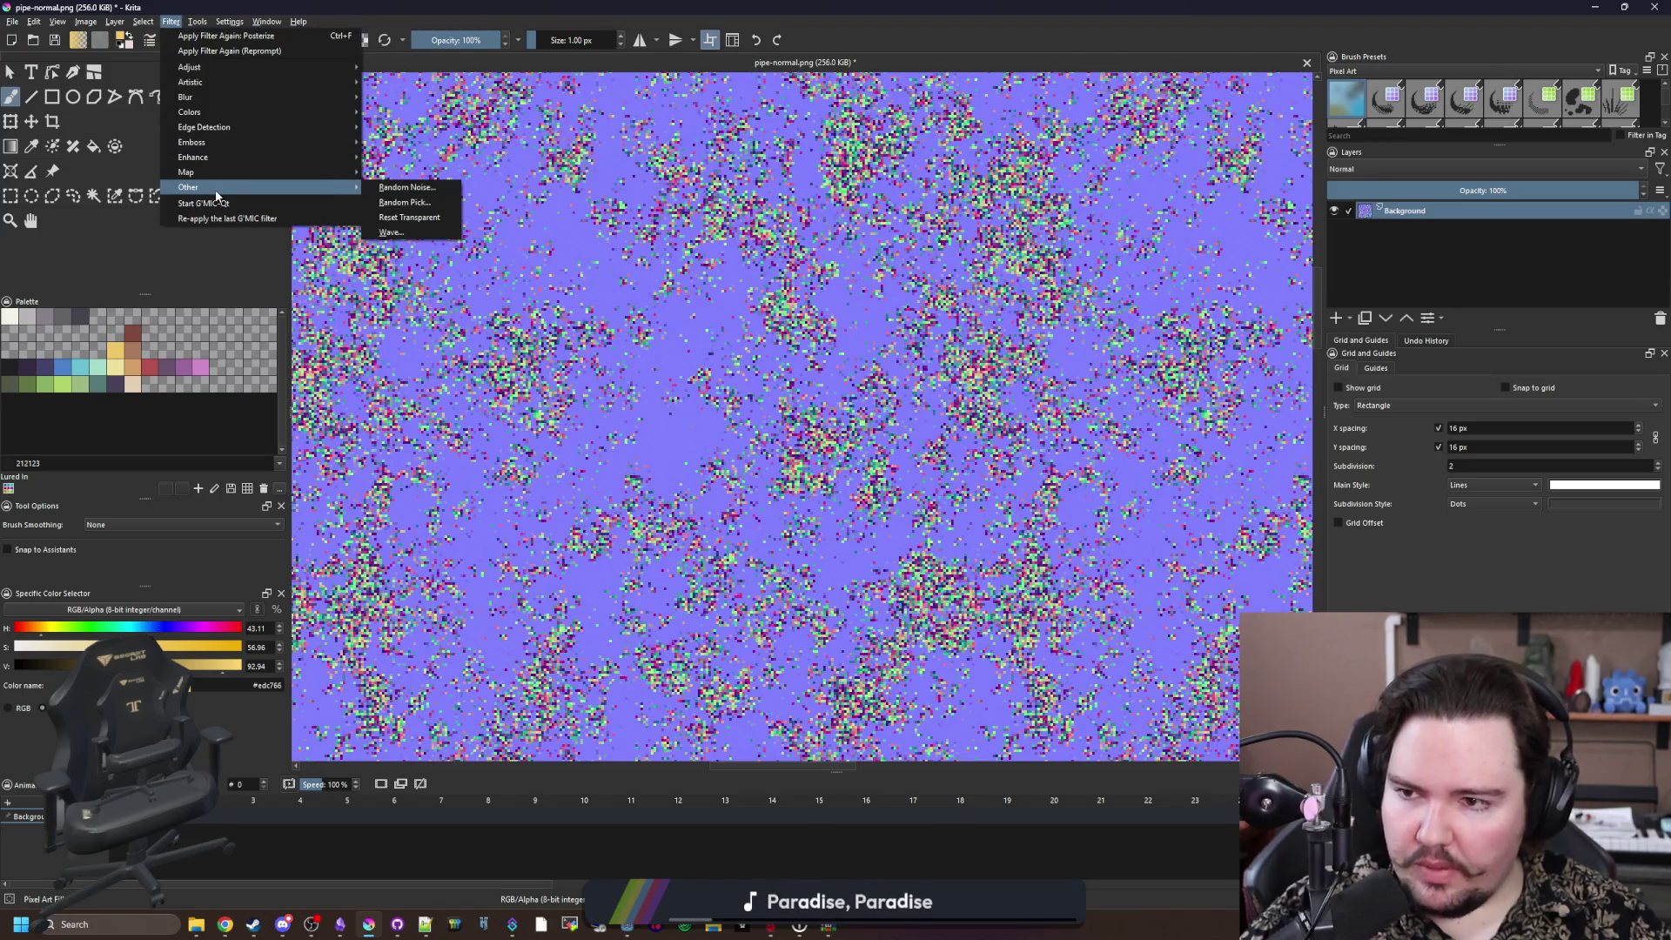
mouse_move(315, 146)
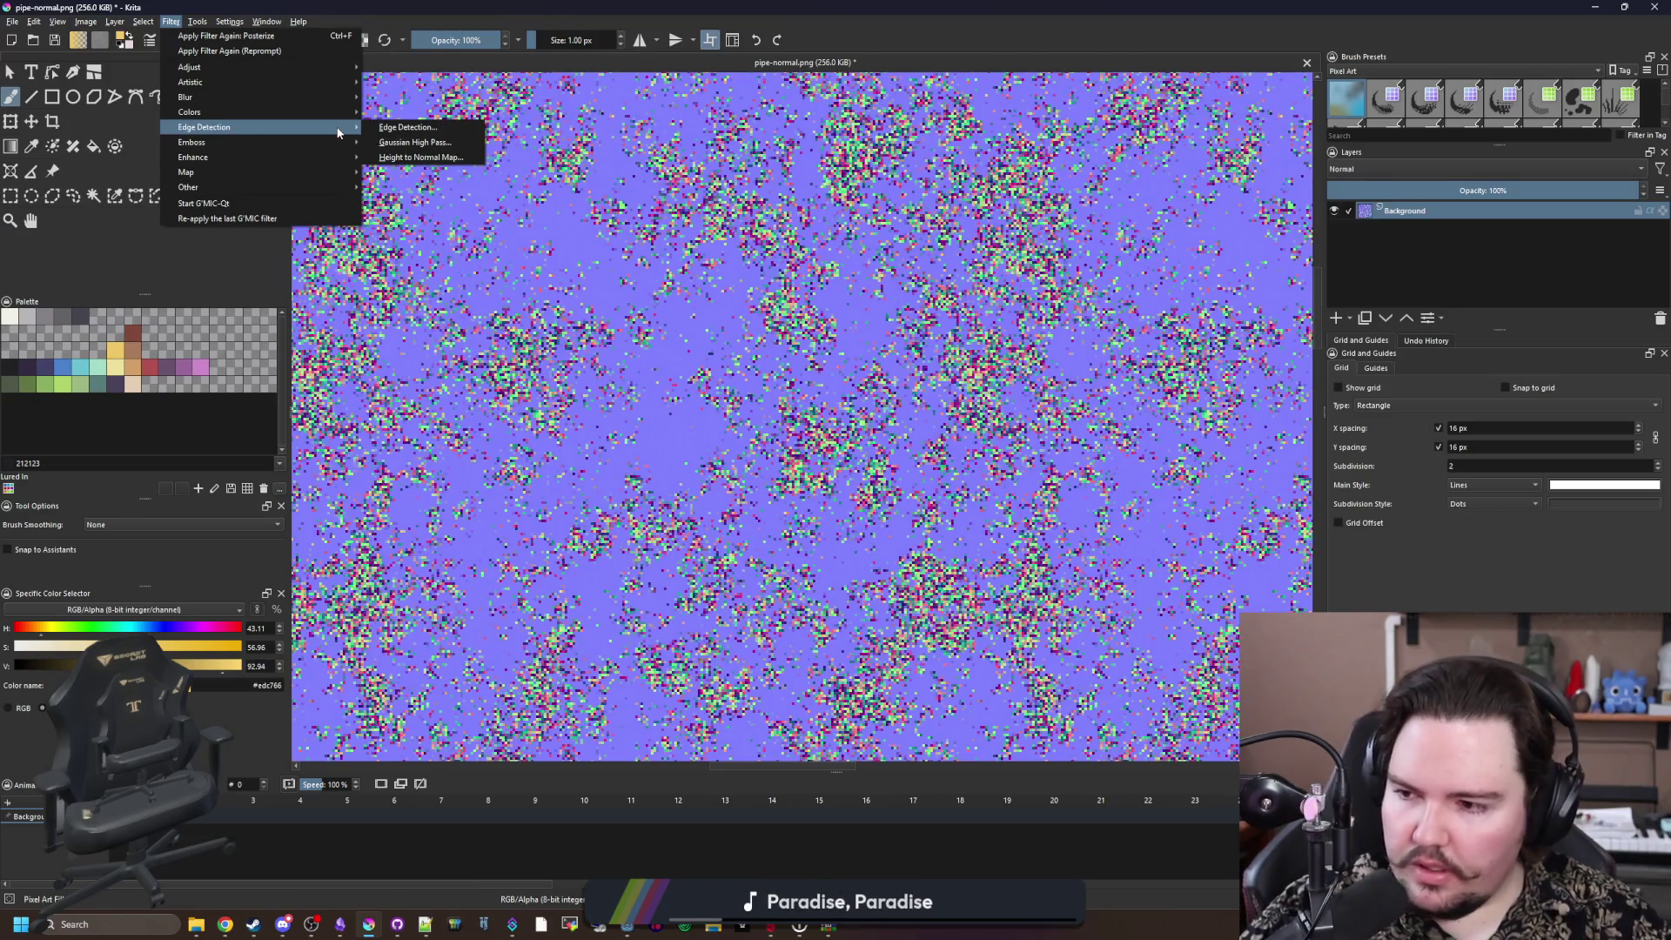
mouse_move(290, 172)
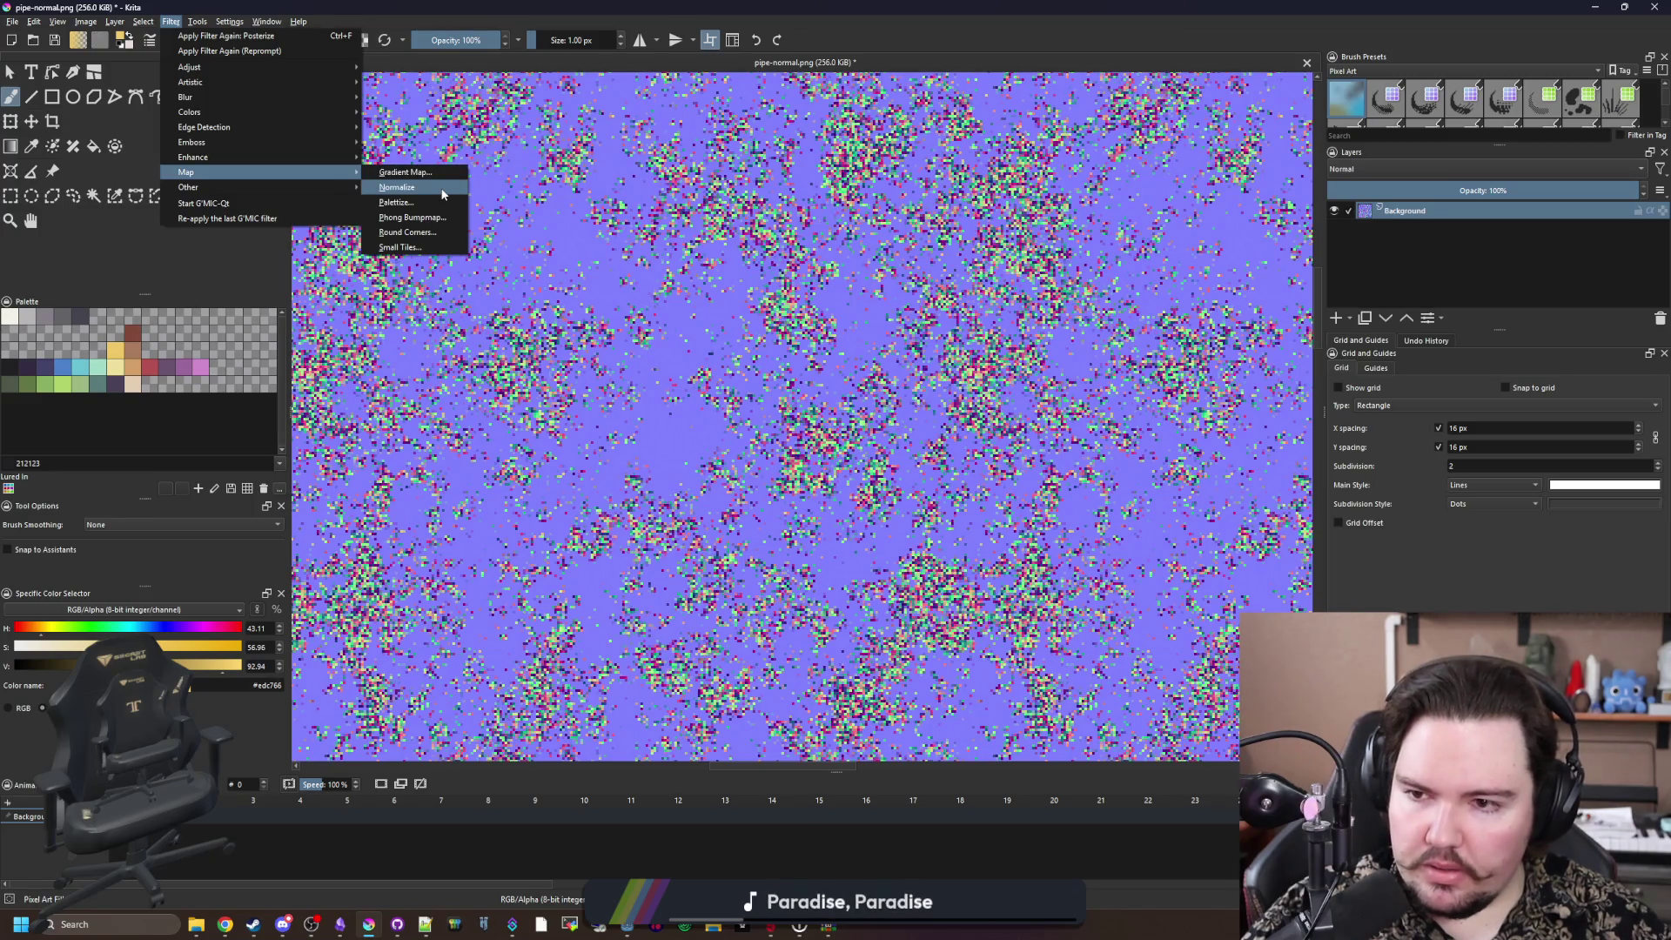
left_click(442, 194)
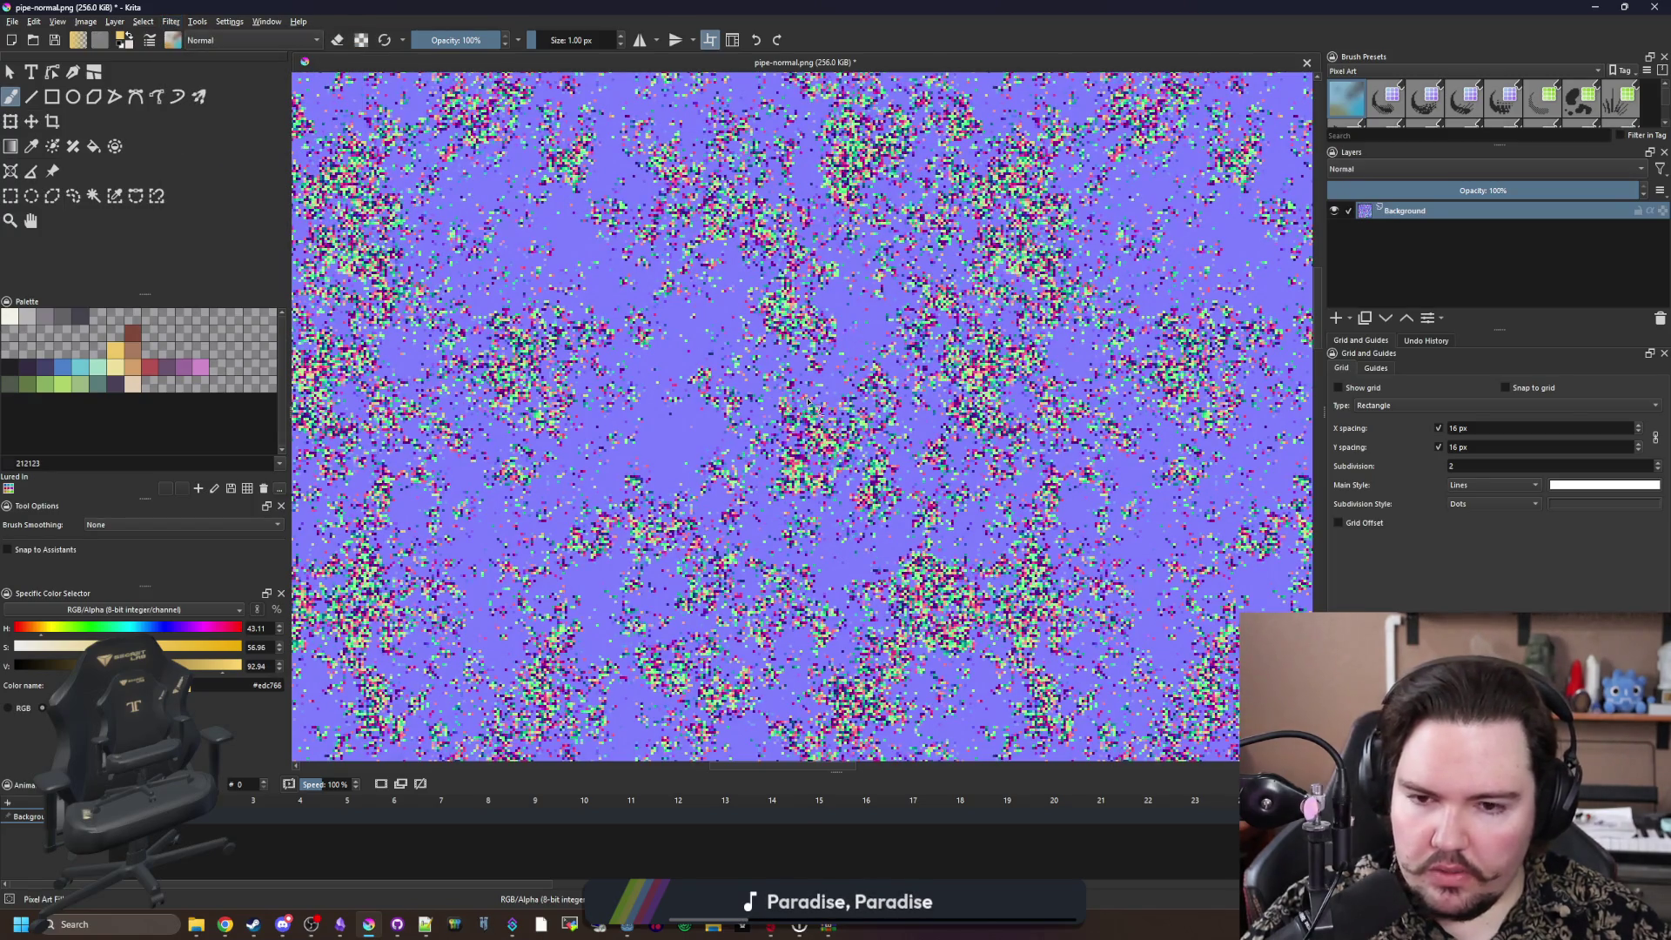
left_click(171, 20)
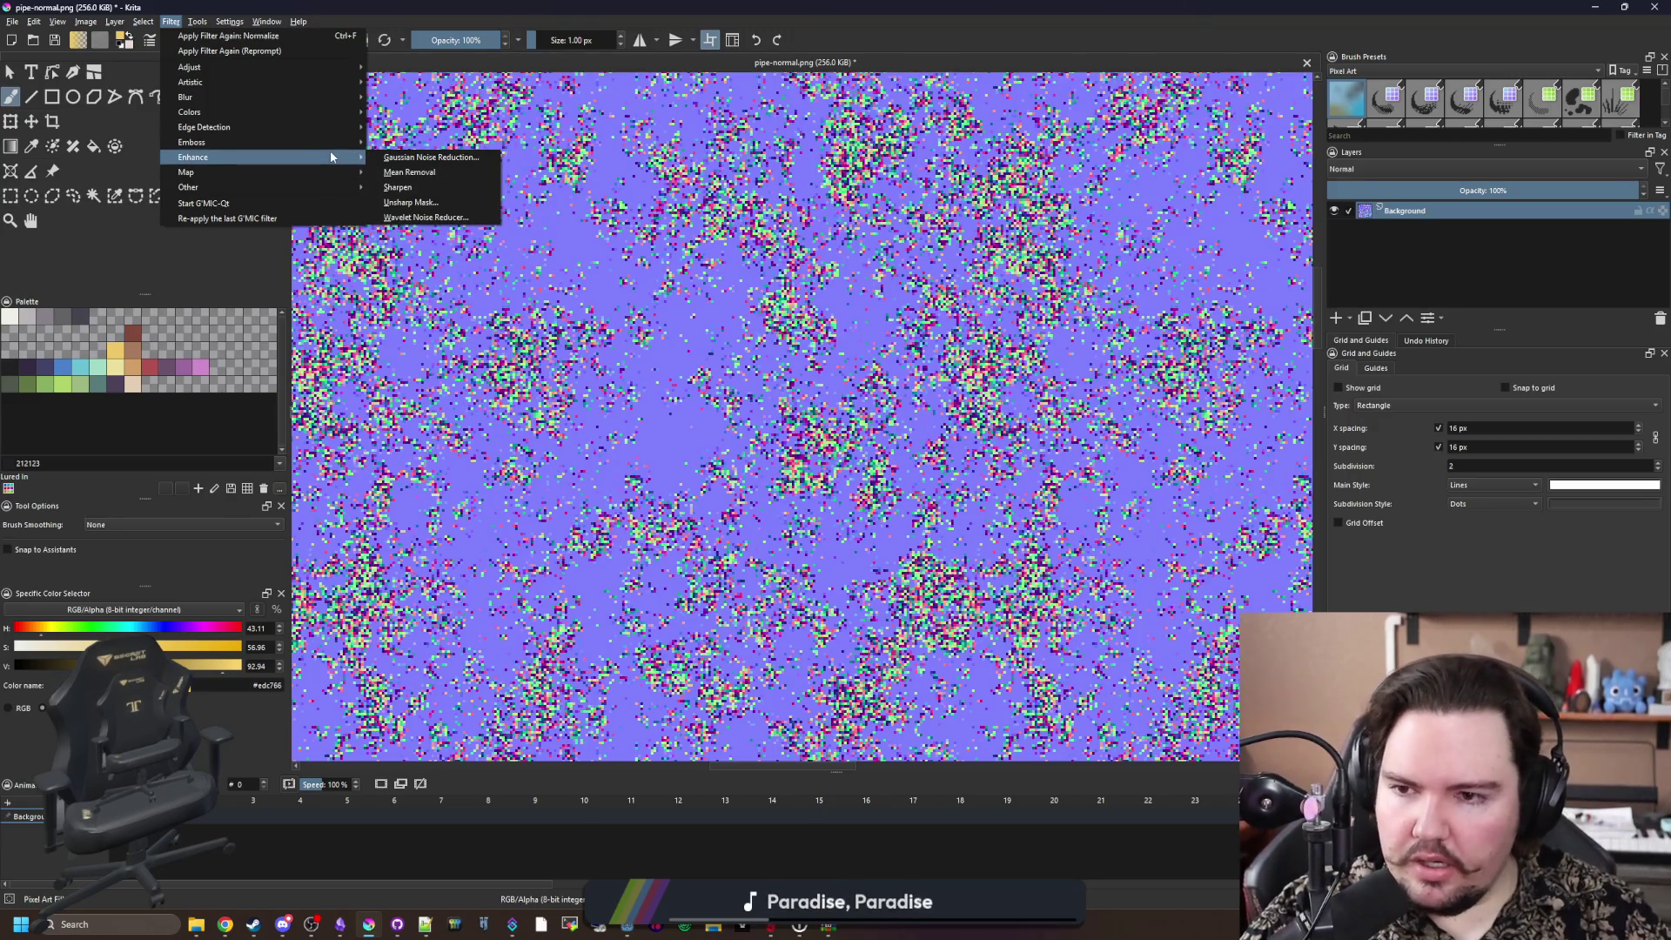
left_click(457, 220)
left_click(1152, 439)
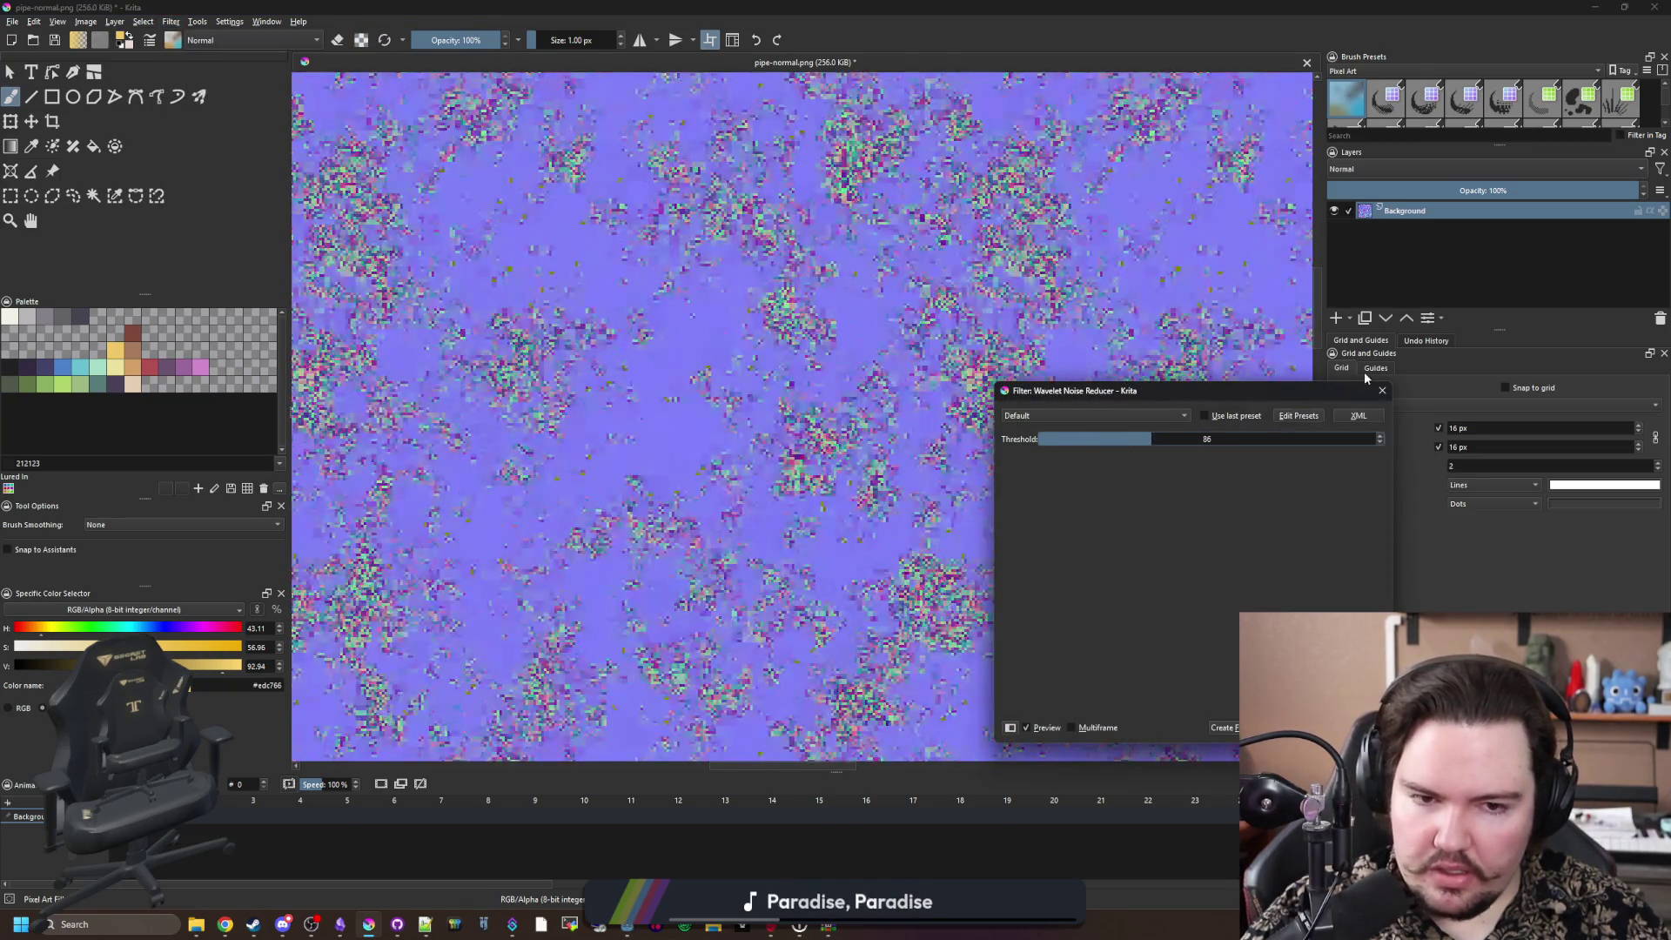
left_click(1264, 440)
left_click(1383, 391)
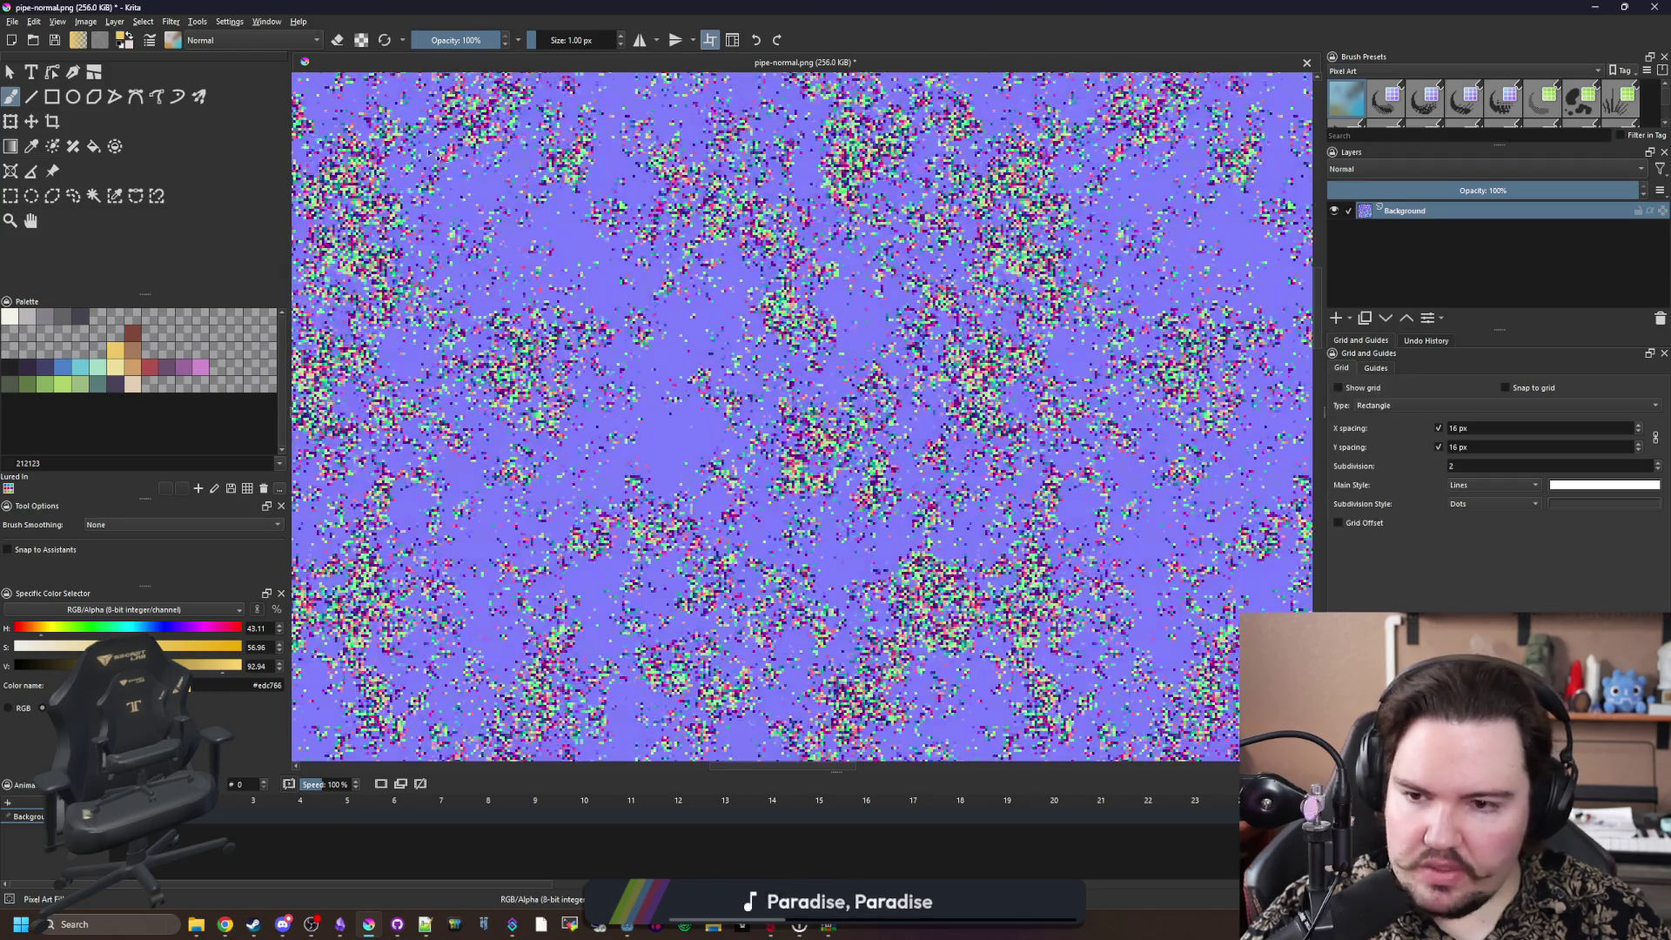
left_click(172, 22)
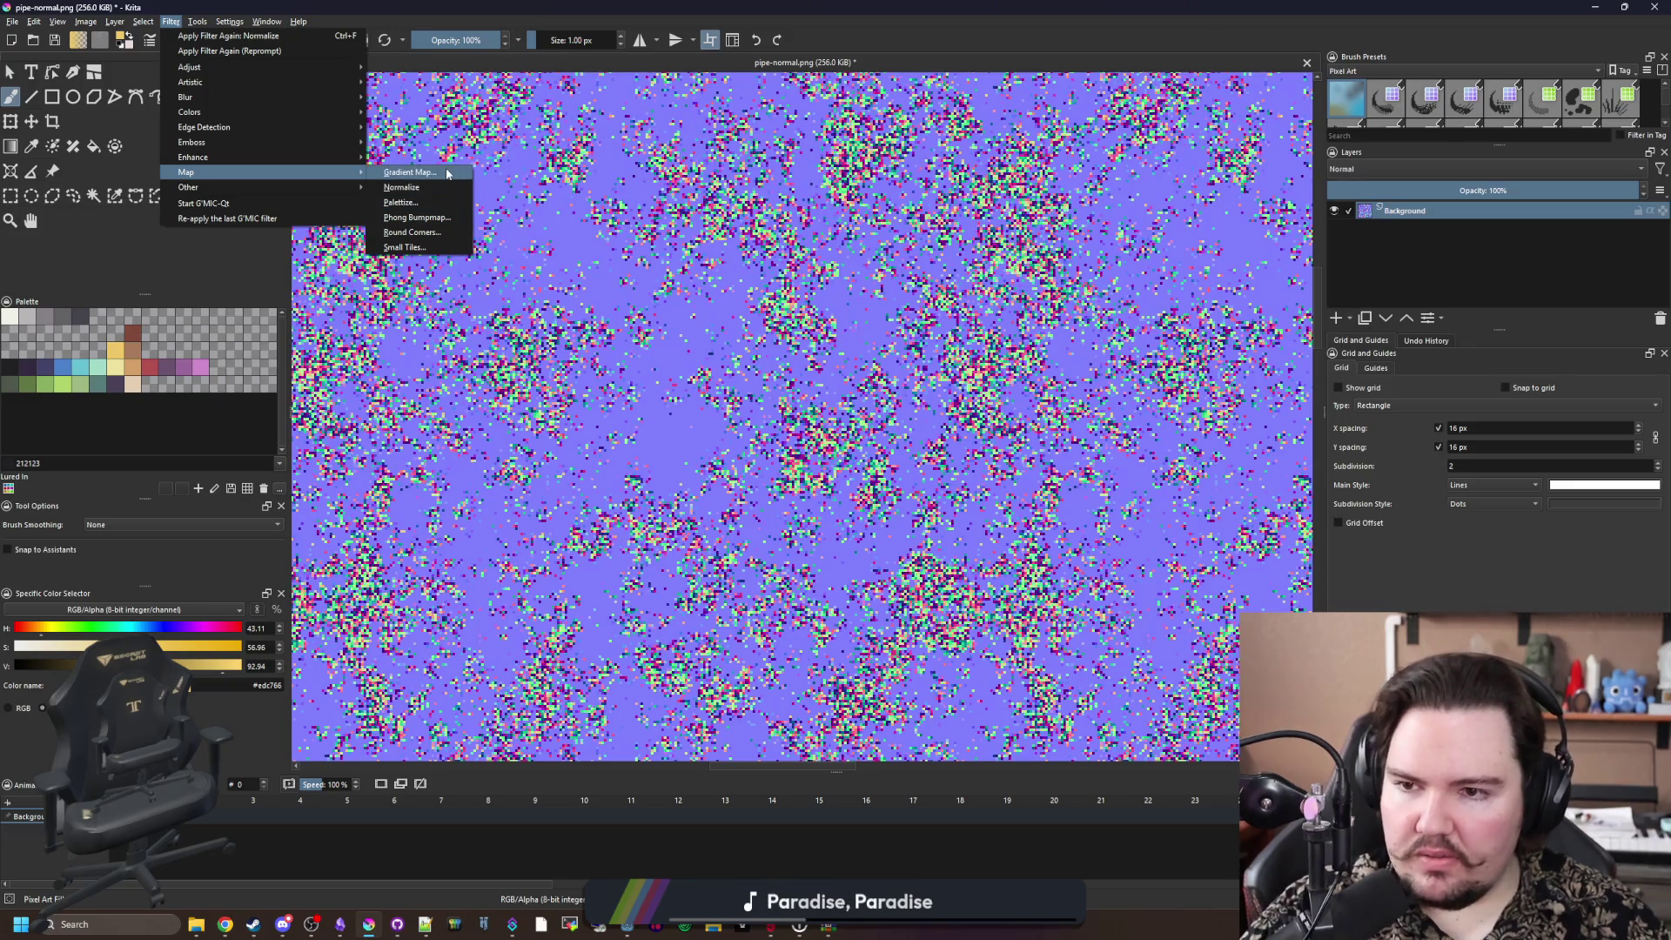
left_click(404, 247)
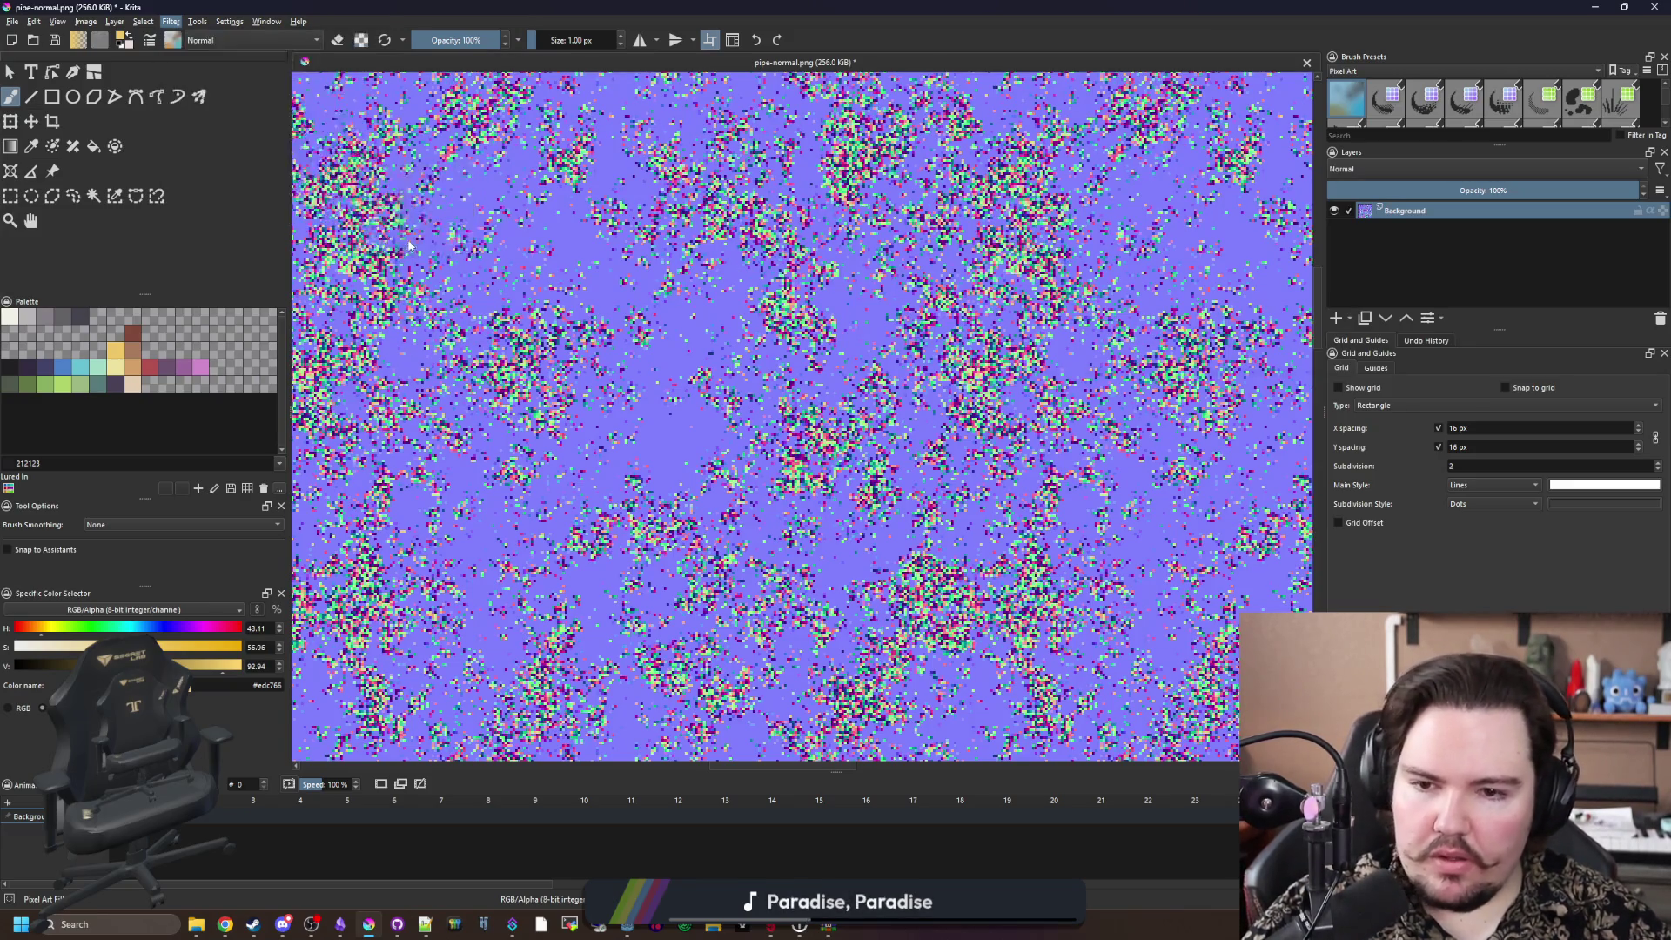
left_click_drag(1132, 439, 1284, 445)
left_click(1383, 392)
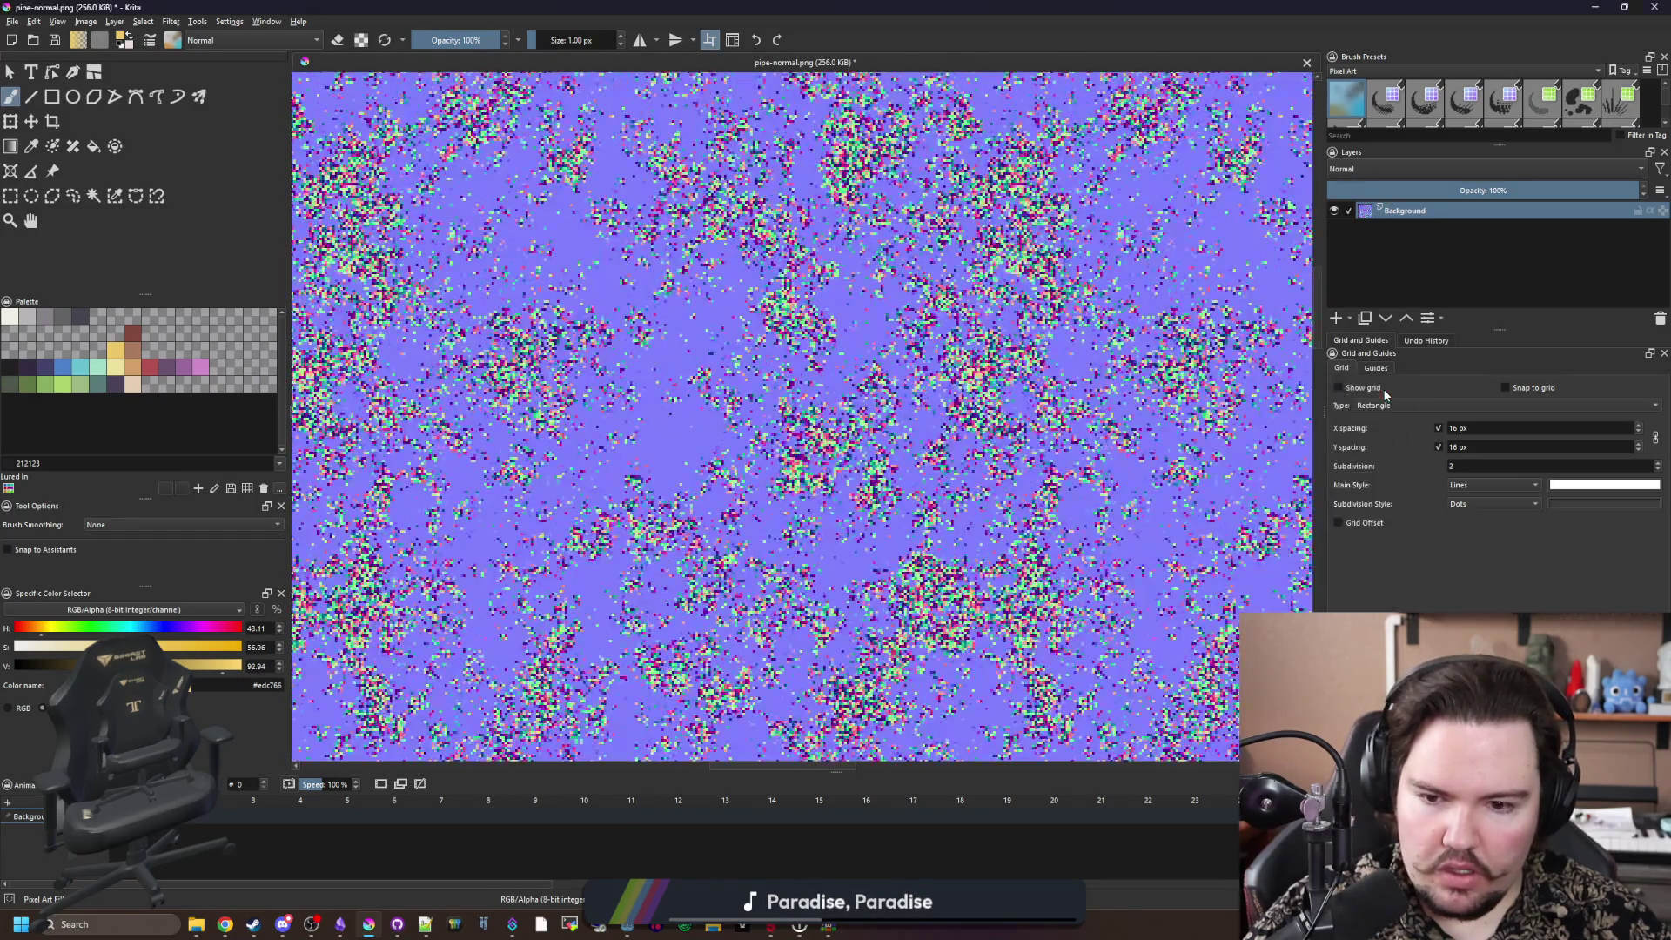
left_click(170, 21)
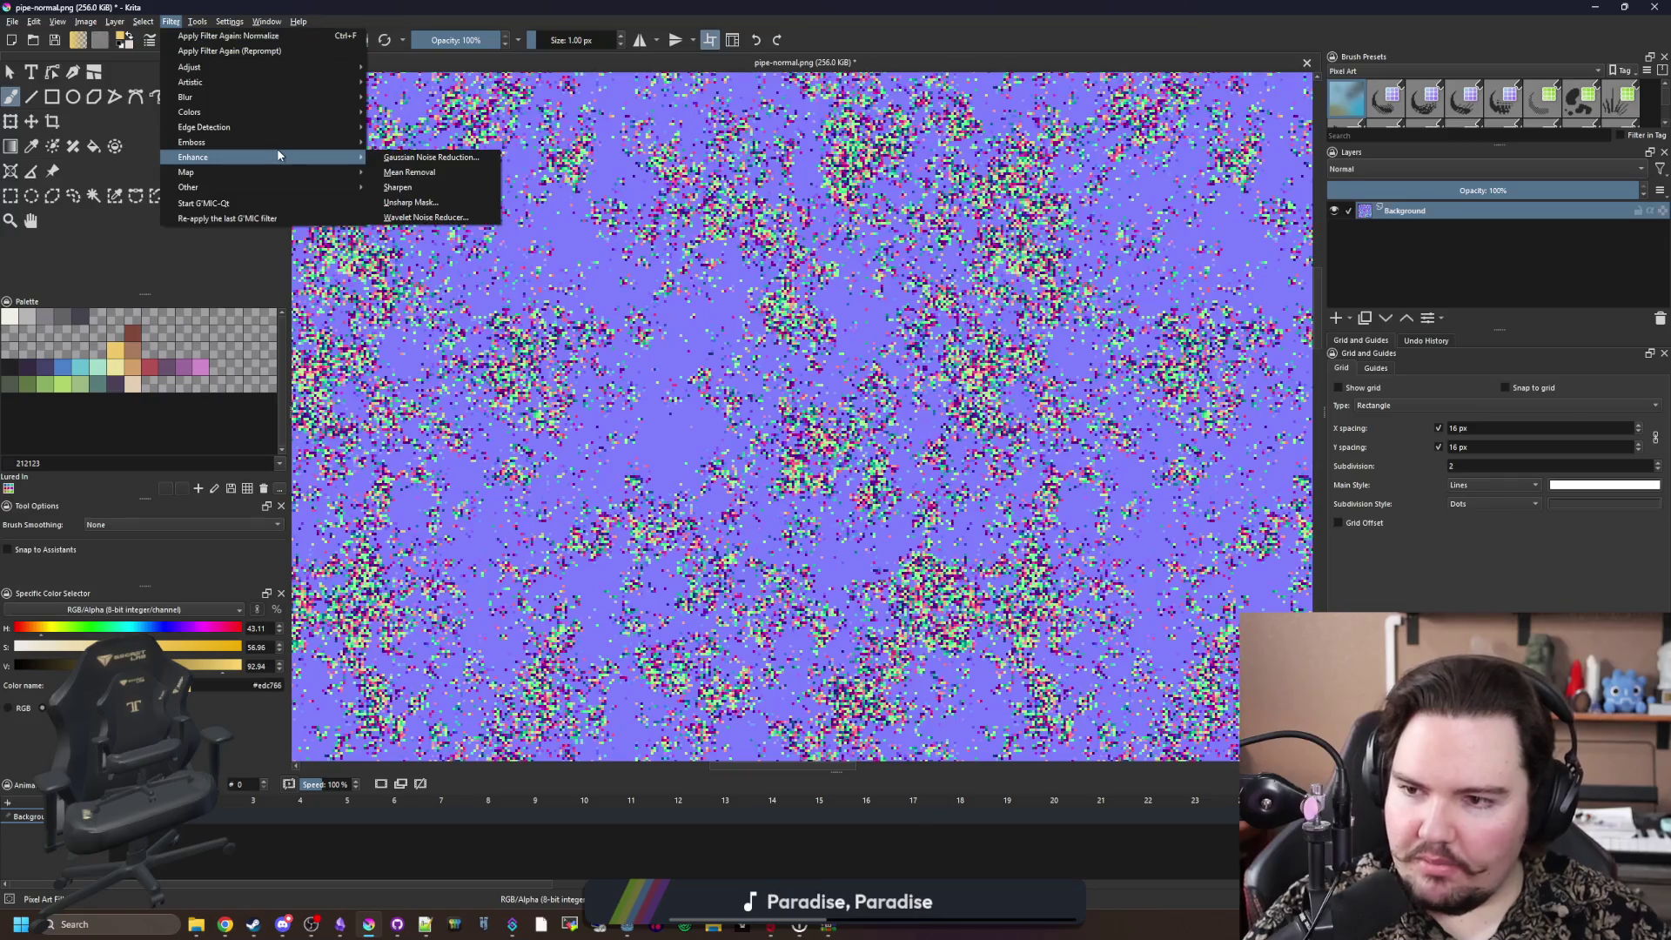
left_click(444, 172)
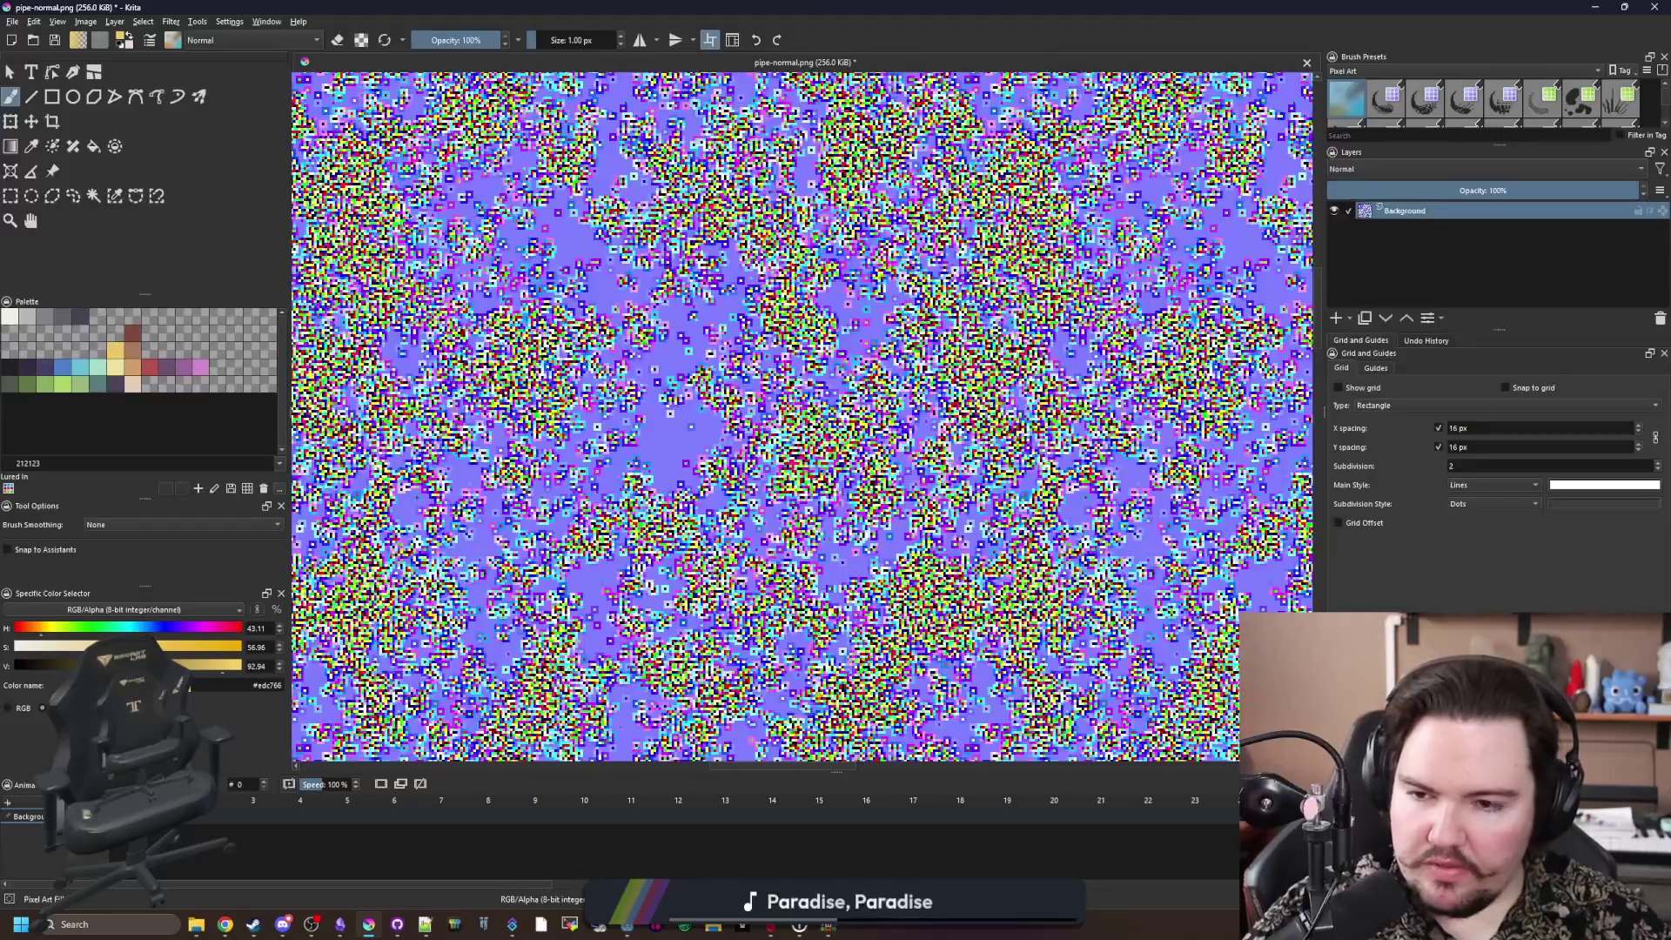
key("ctrl+z")
left_click(171, 22)
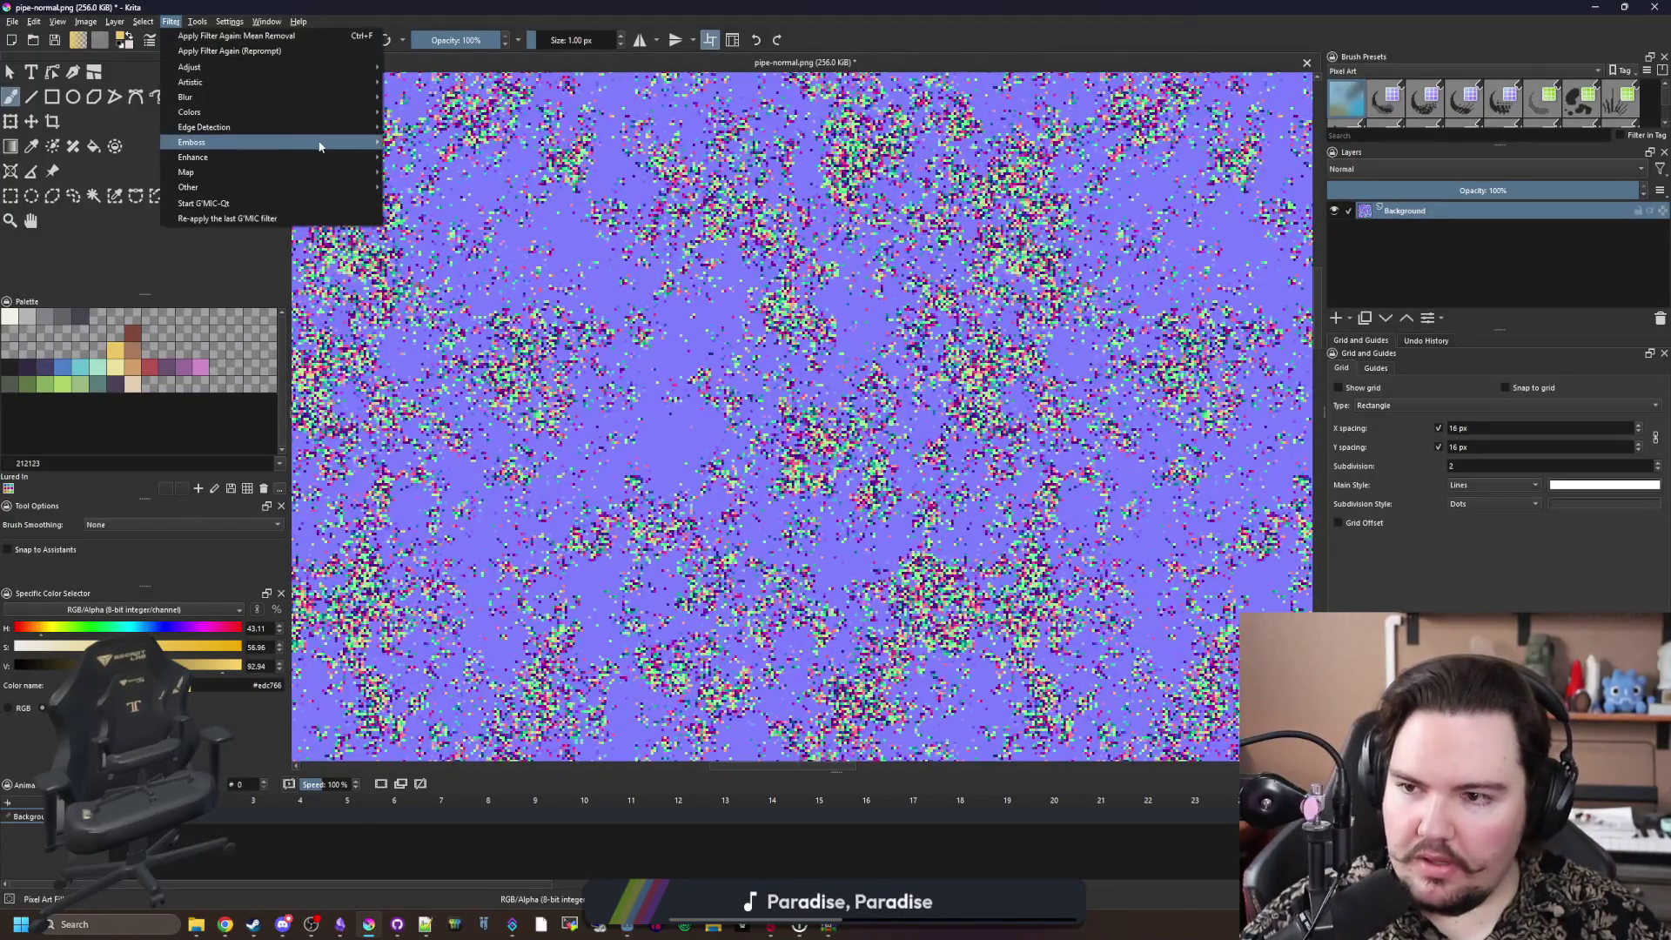
mouse_move(319, 145)
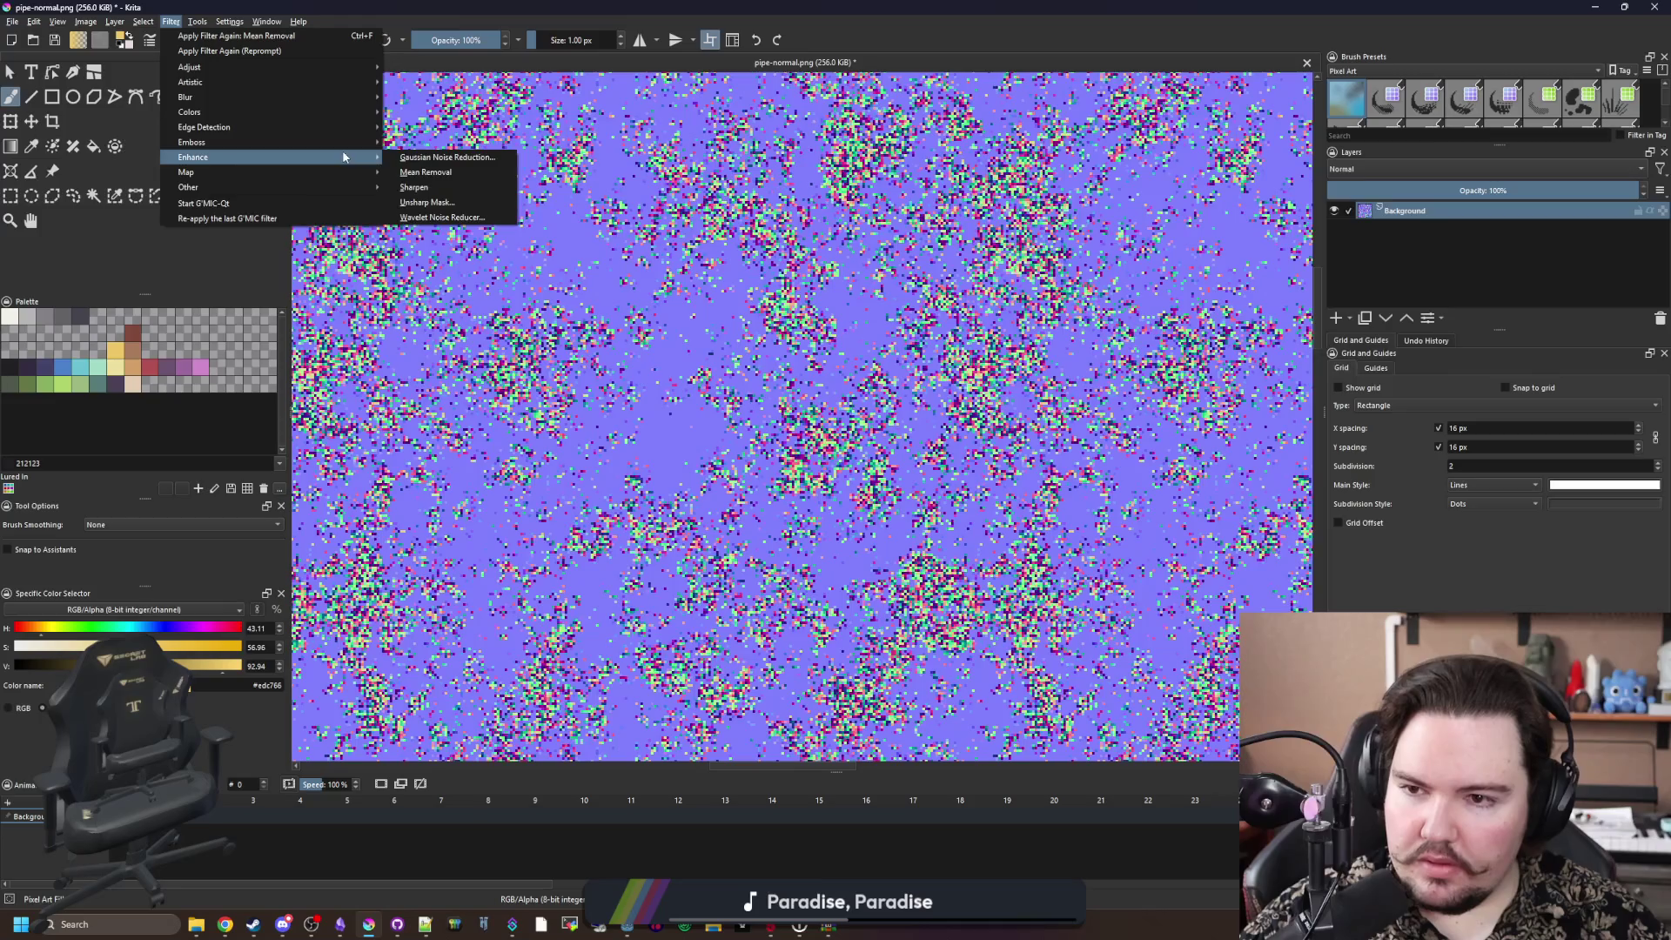
left_click(431, 160)
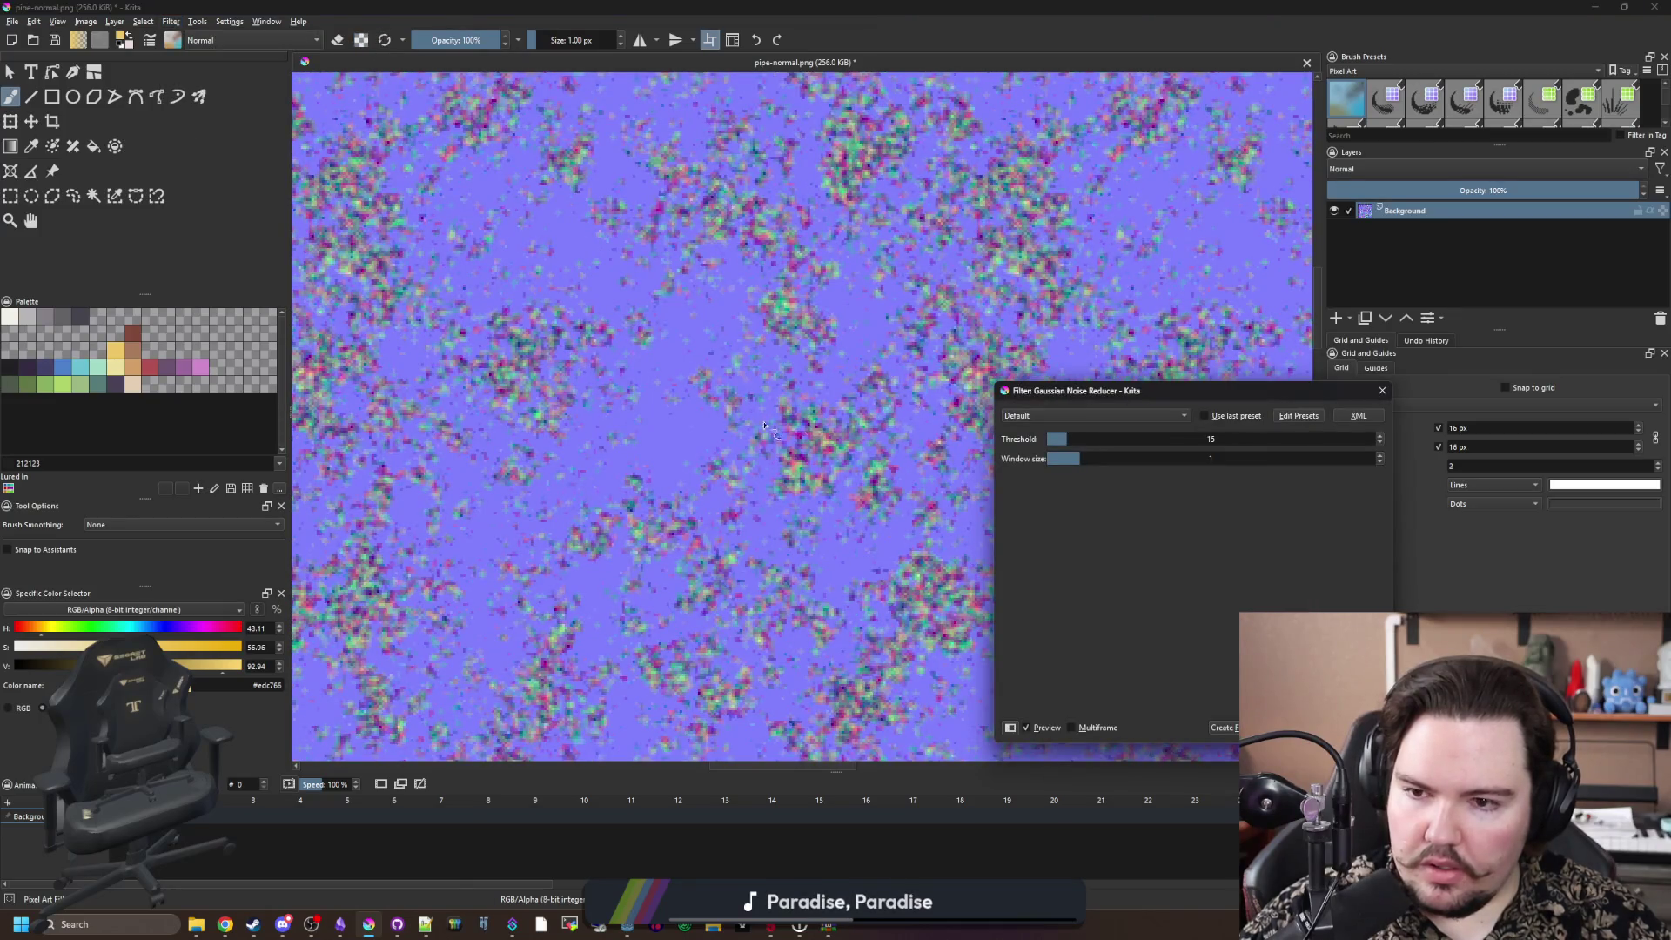
Step: Apply Gaussian Noise Reduction at threshold 0 and window size 3 to pipe-normal.png
mouse_move(1060, 436)
left_mouse_down()
mouse_move(1000, 433)
mouse_move(1111, 462)
left_mouse_up()
scroll(877, 448, "up", 2)
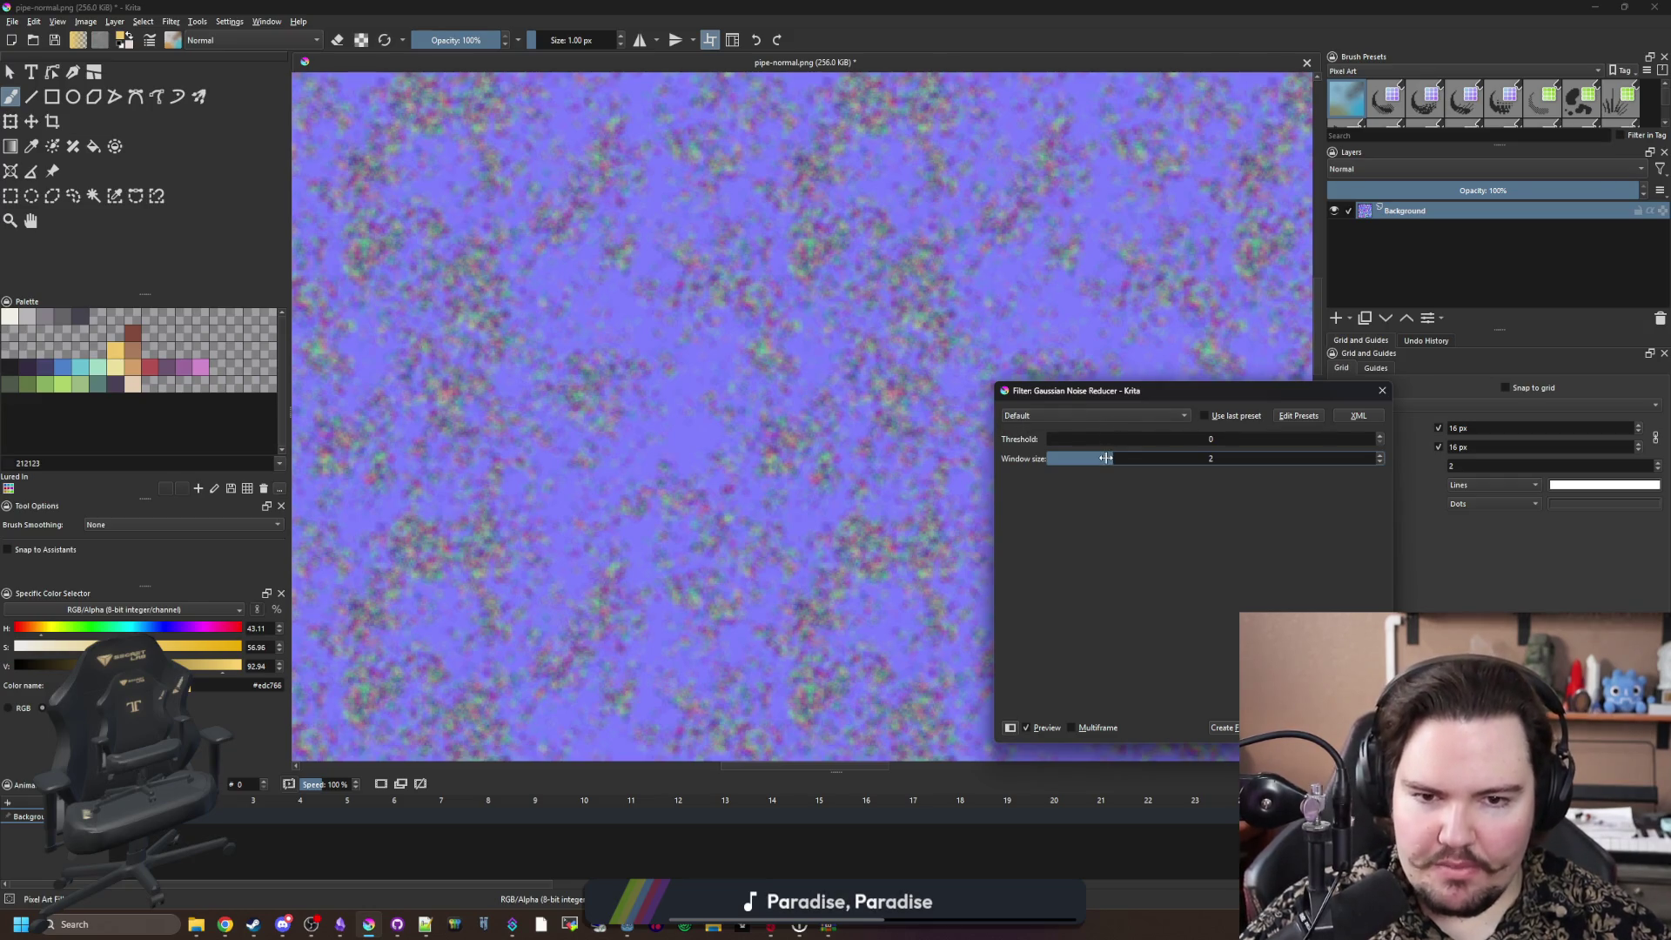
left_click_drag(1106, 458, 1145, 458)
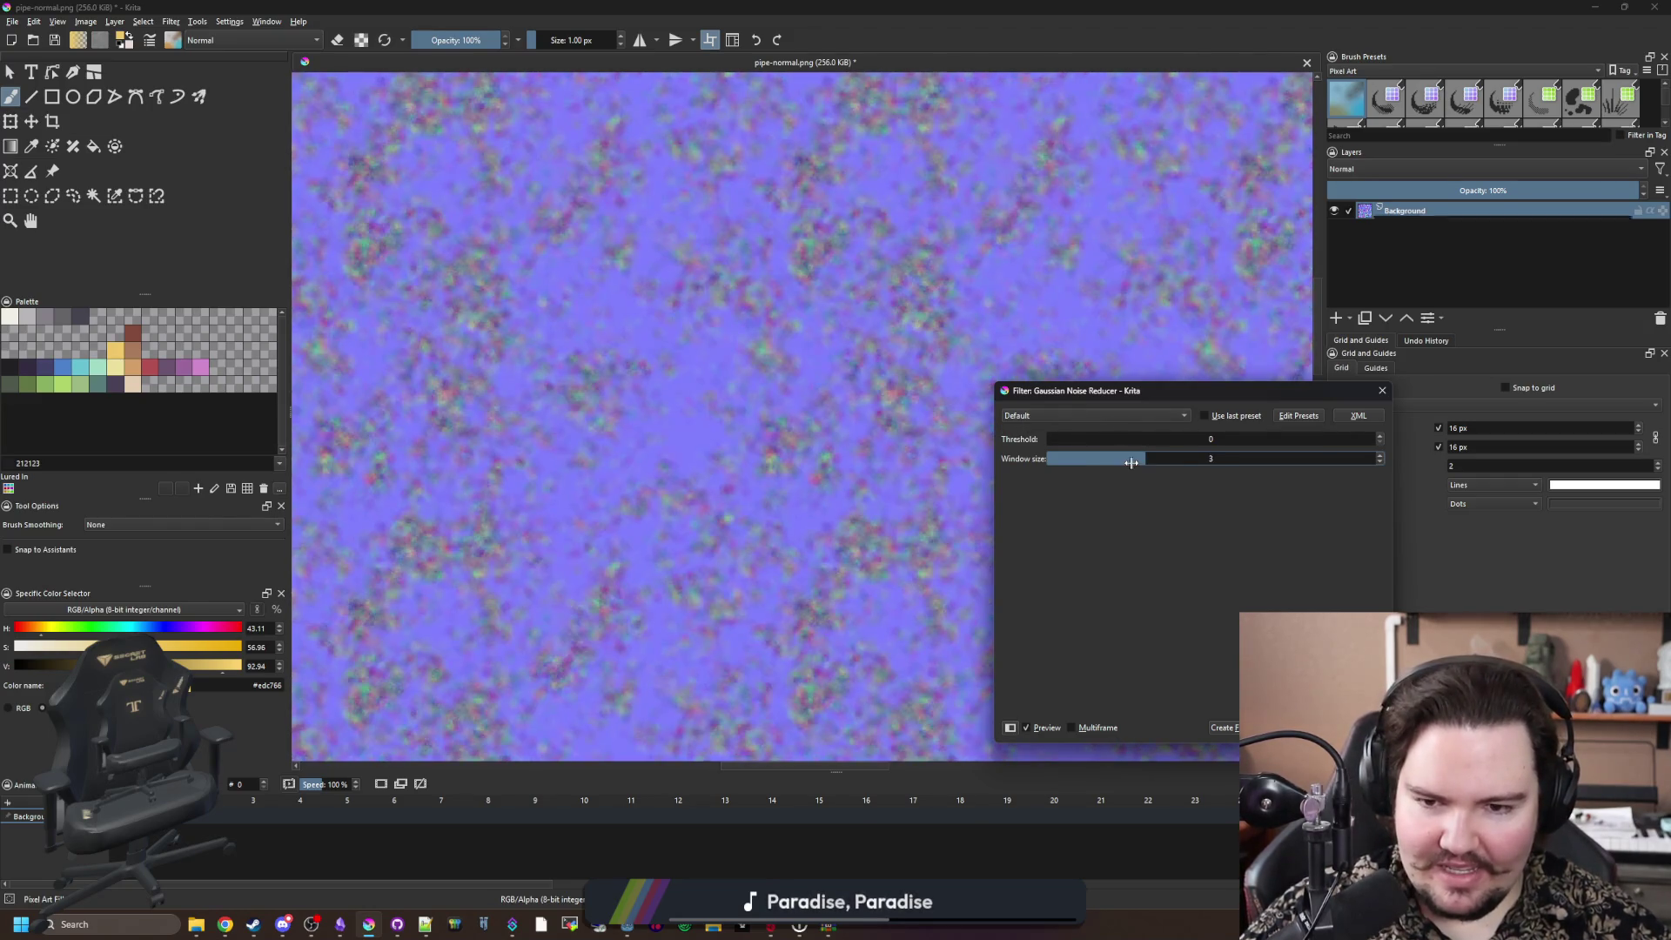
scroll(754, 450, "down", 2)
scroll(754, 450, "up", 6)
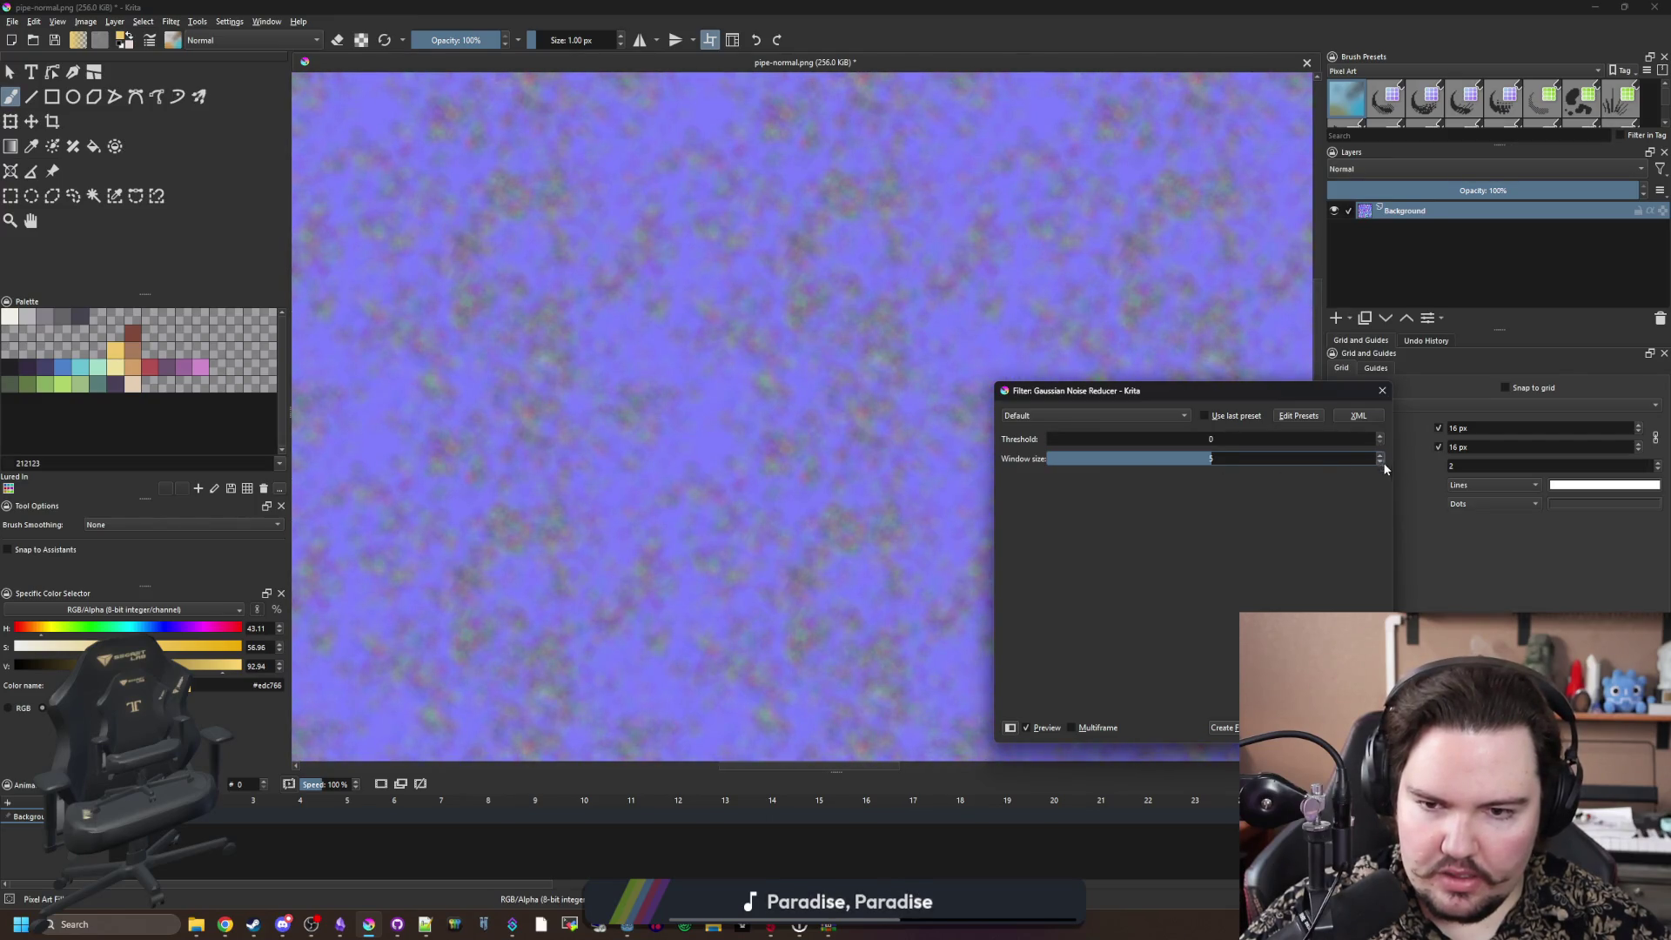
type("4")
key("Return")
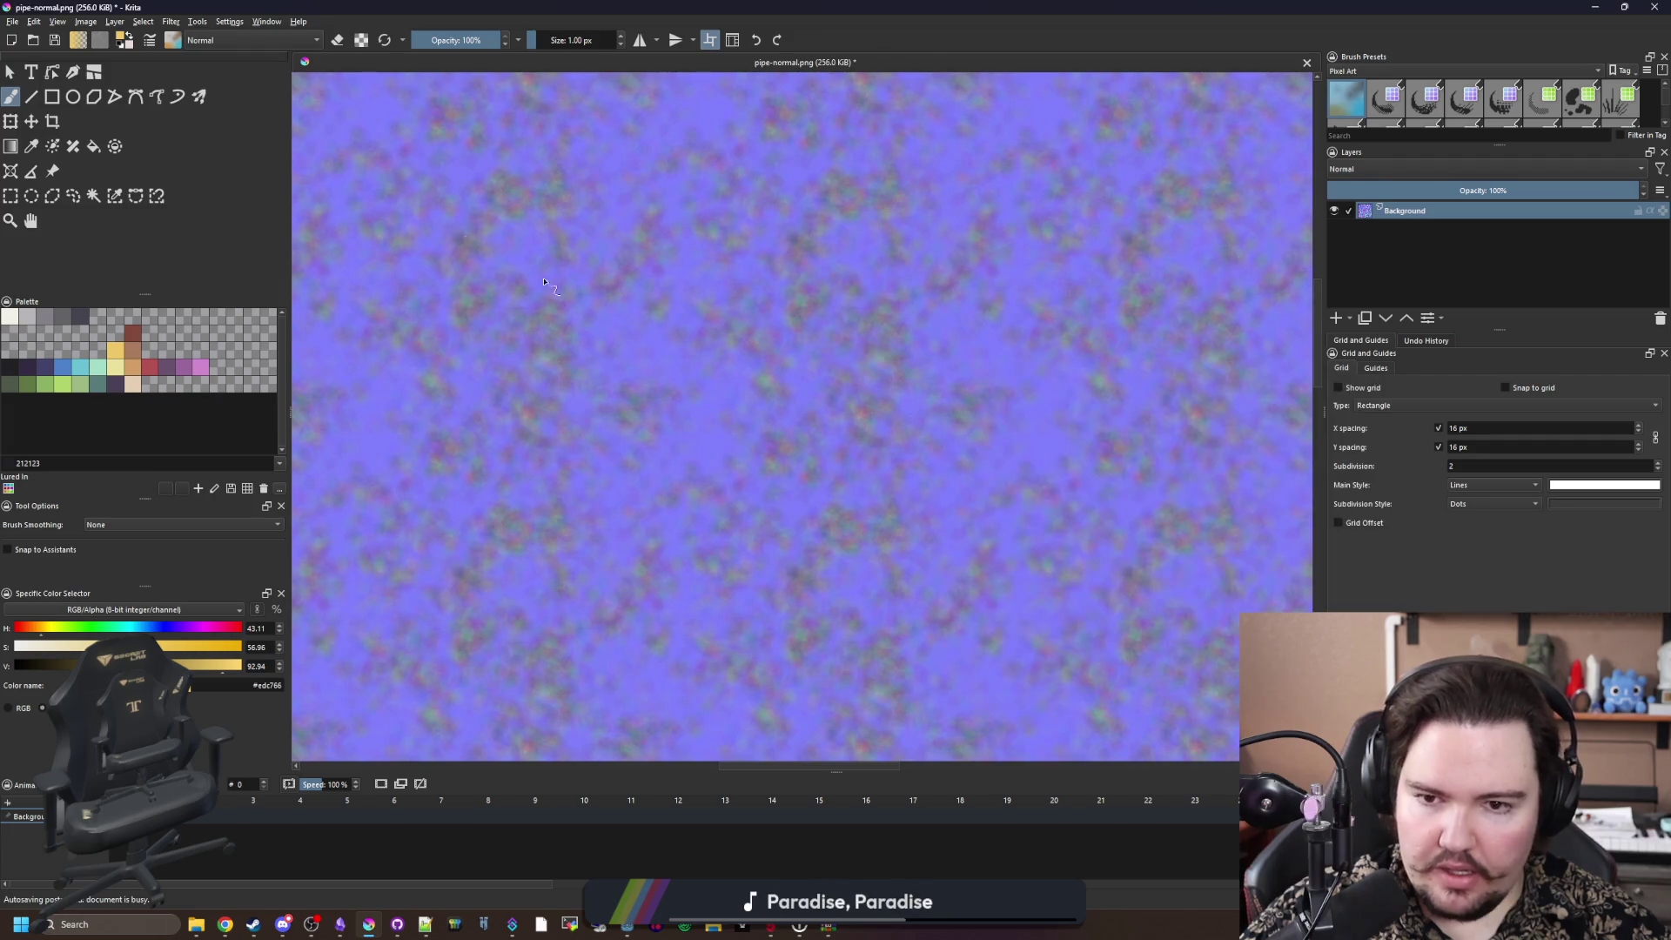
left_click(170, 21)
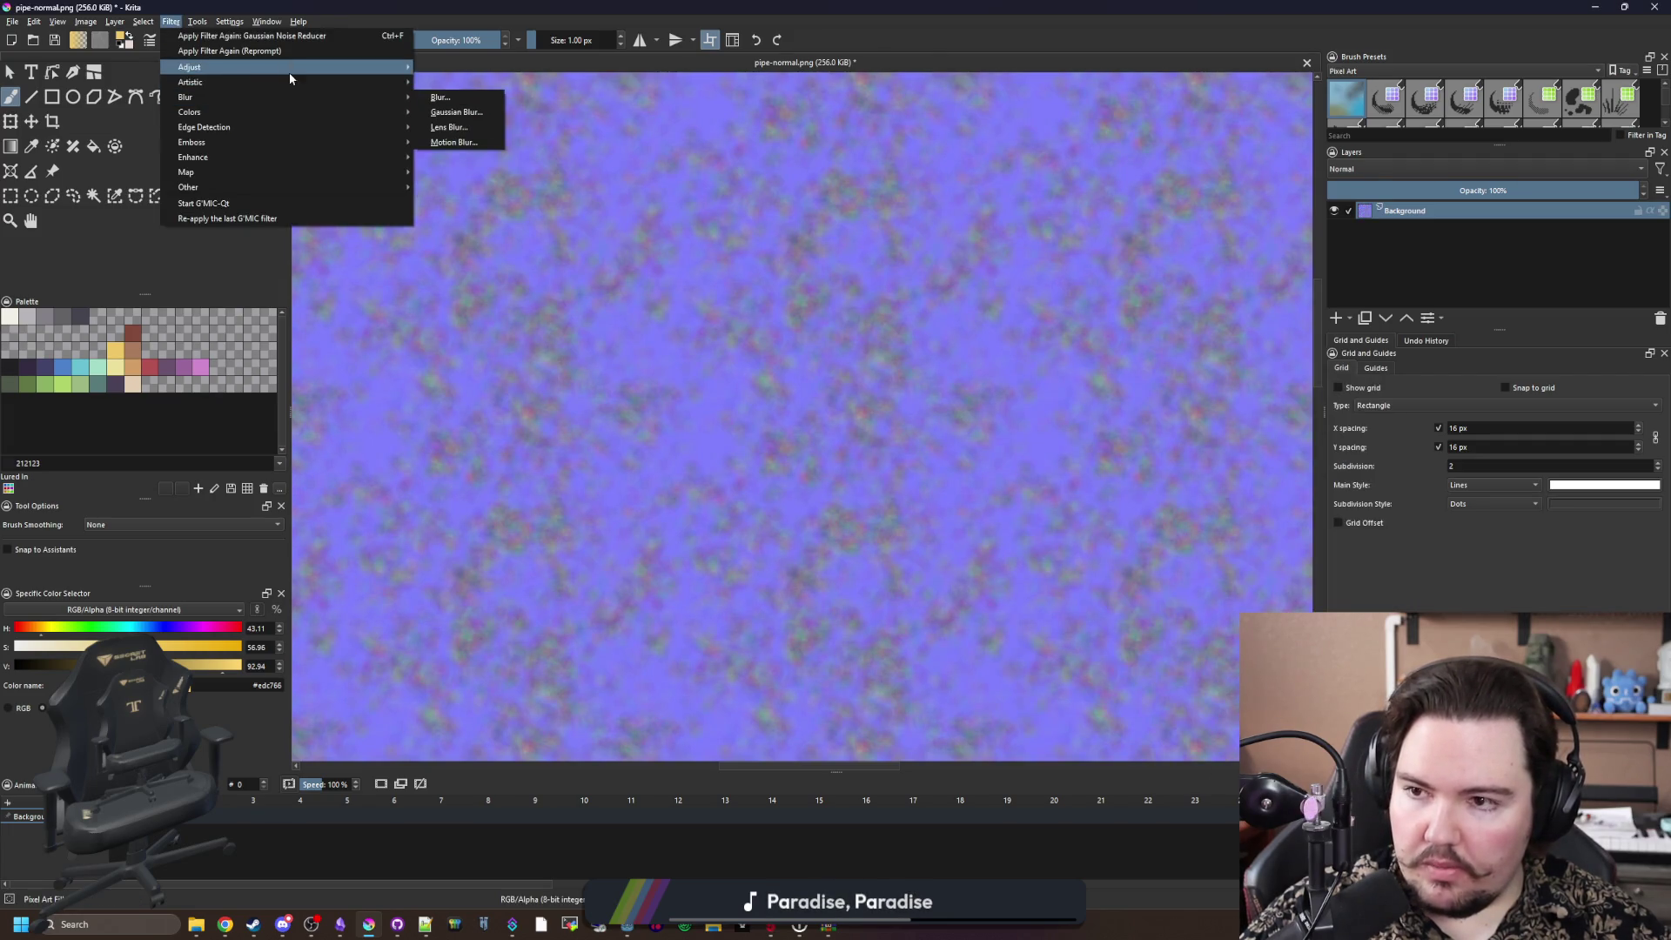
Step: Apply Artistic > Posterize to pipe-normal.png with the steps lowered to 9
mouse_move(296, 68)
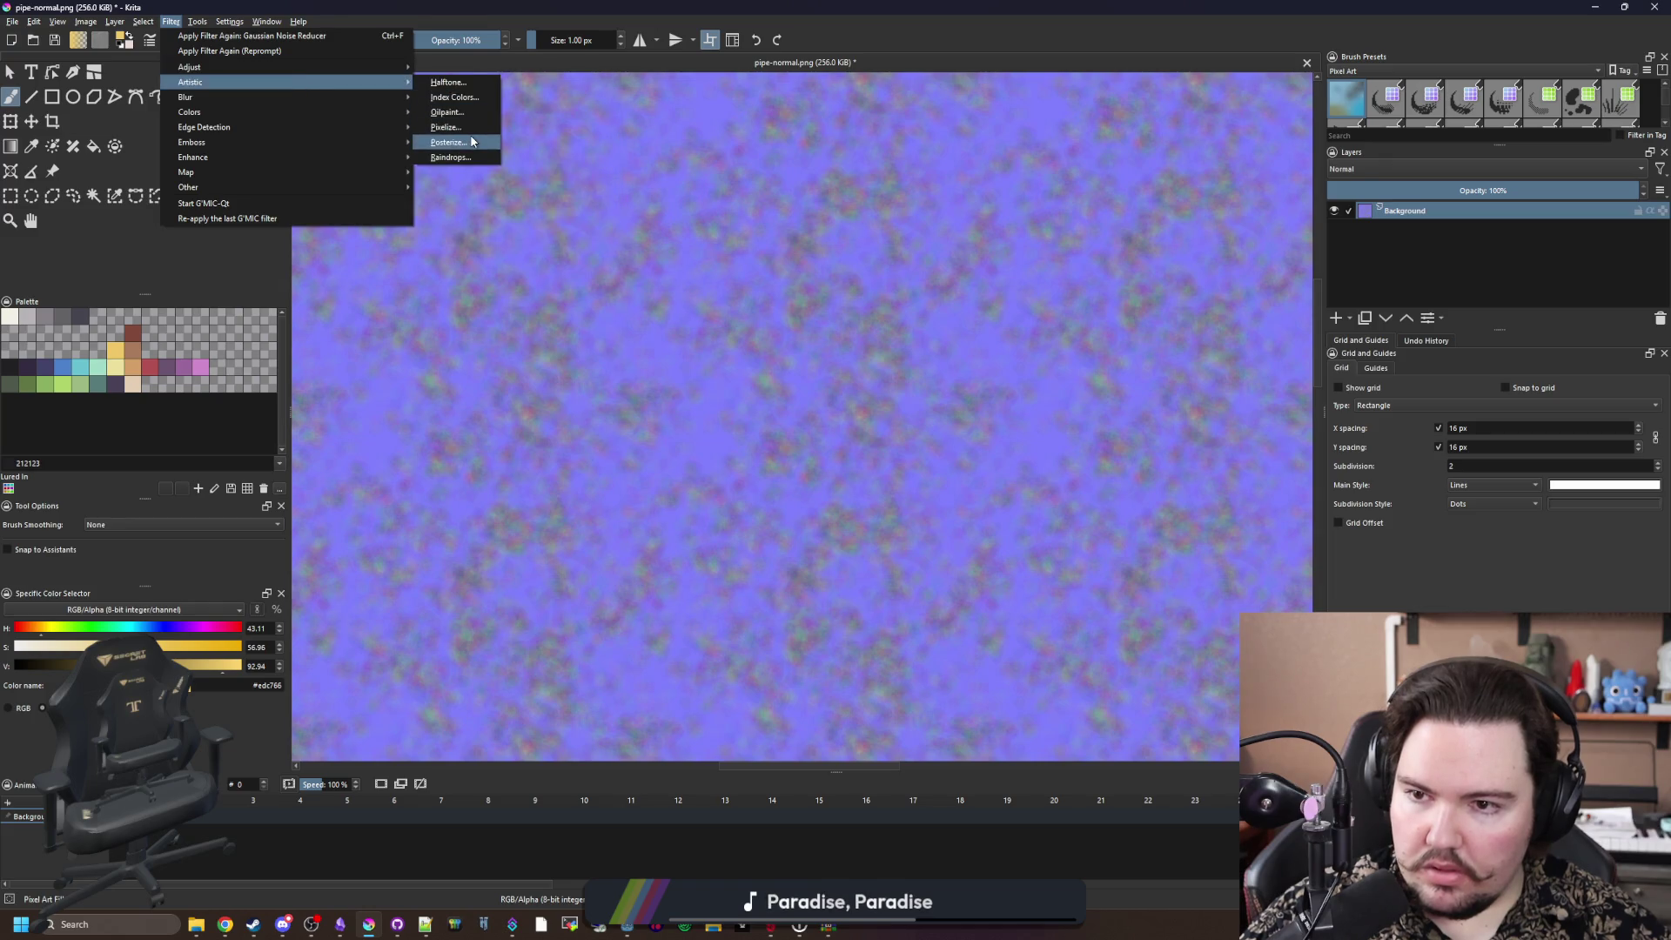
left_click(461, 142)
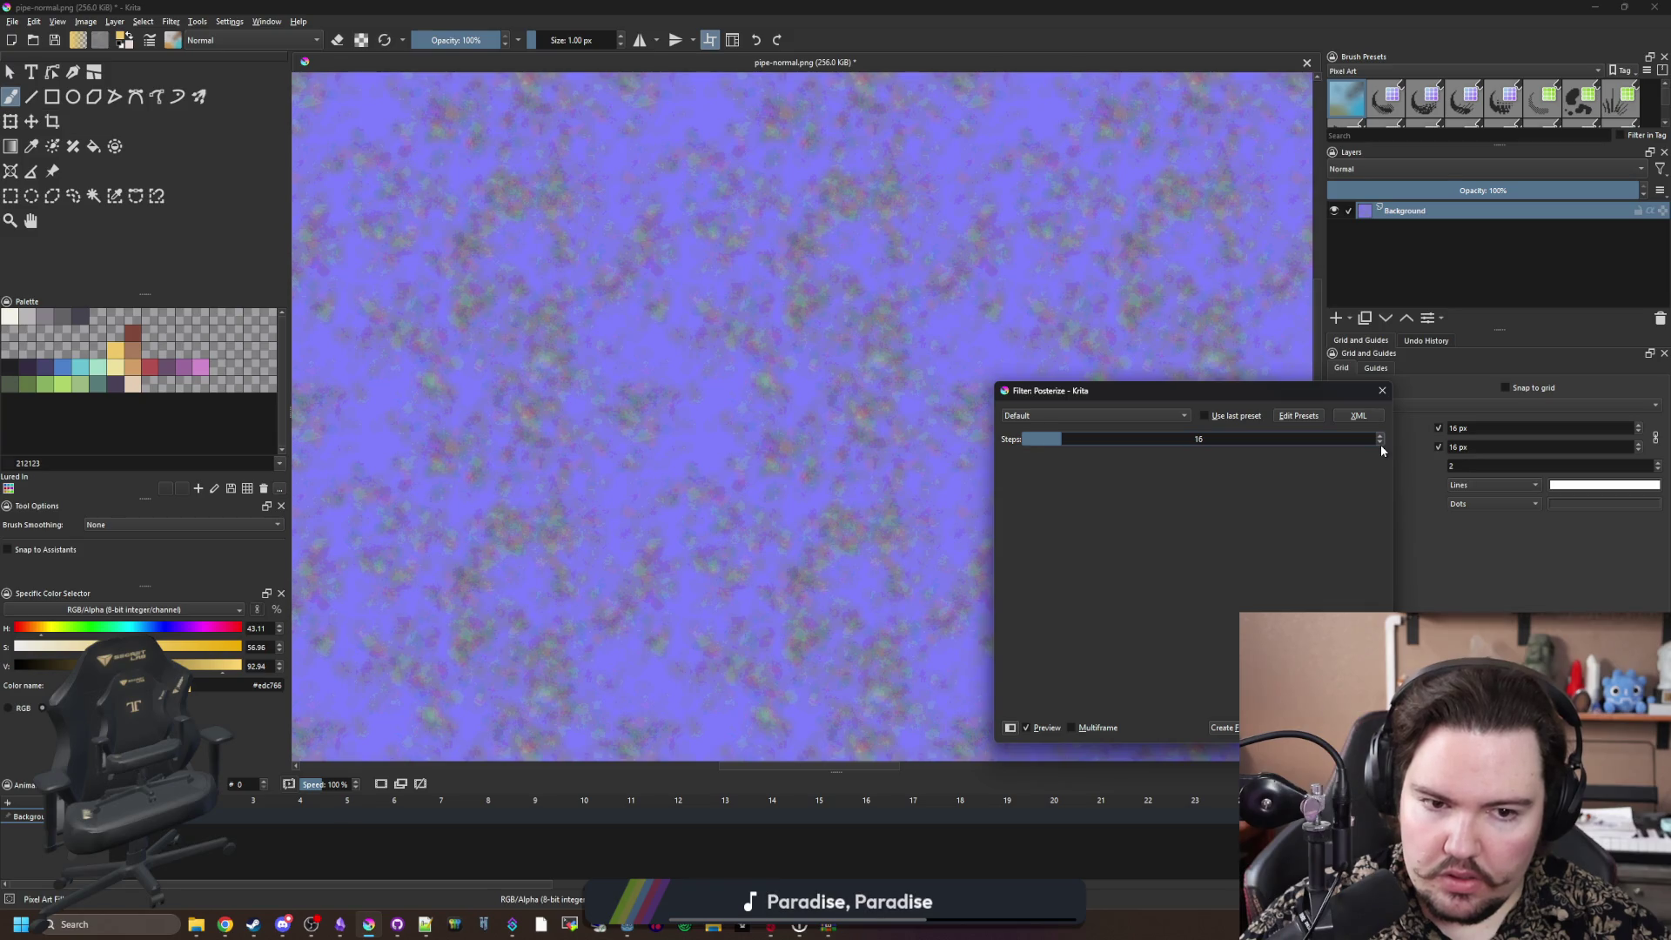
scroll(714, 423, "down", 2)
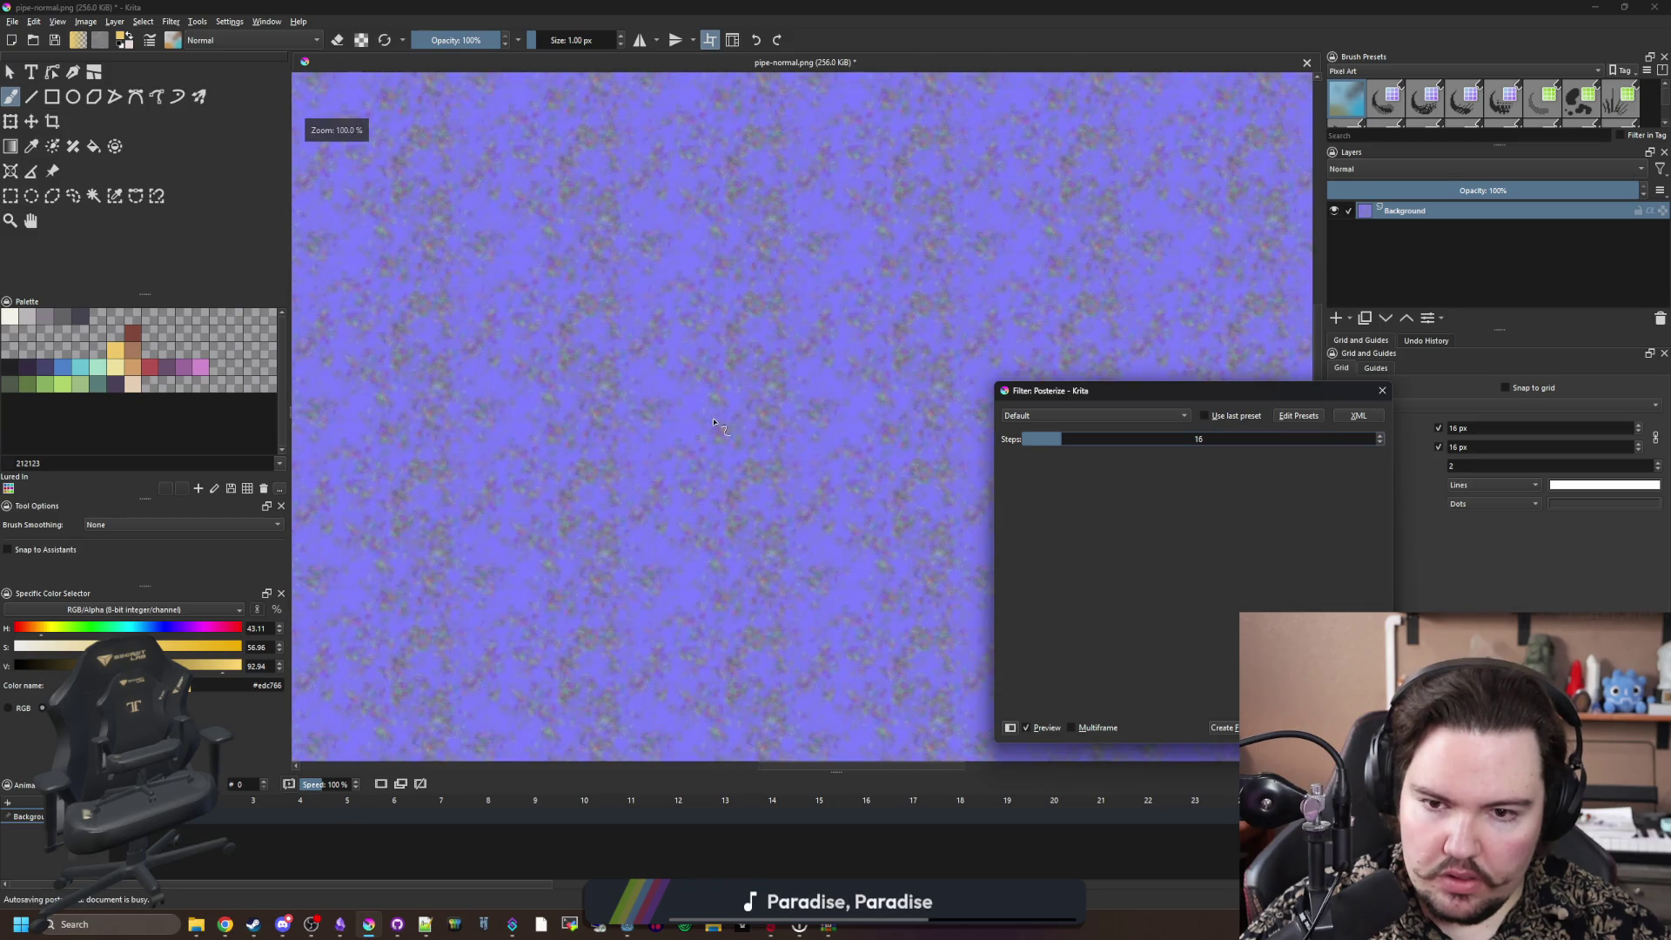
left_click(1381, 444)
left_click(1381, 444)
left_click(1380, 444)
left_click(1381, 444)
left_click(1380, 444)
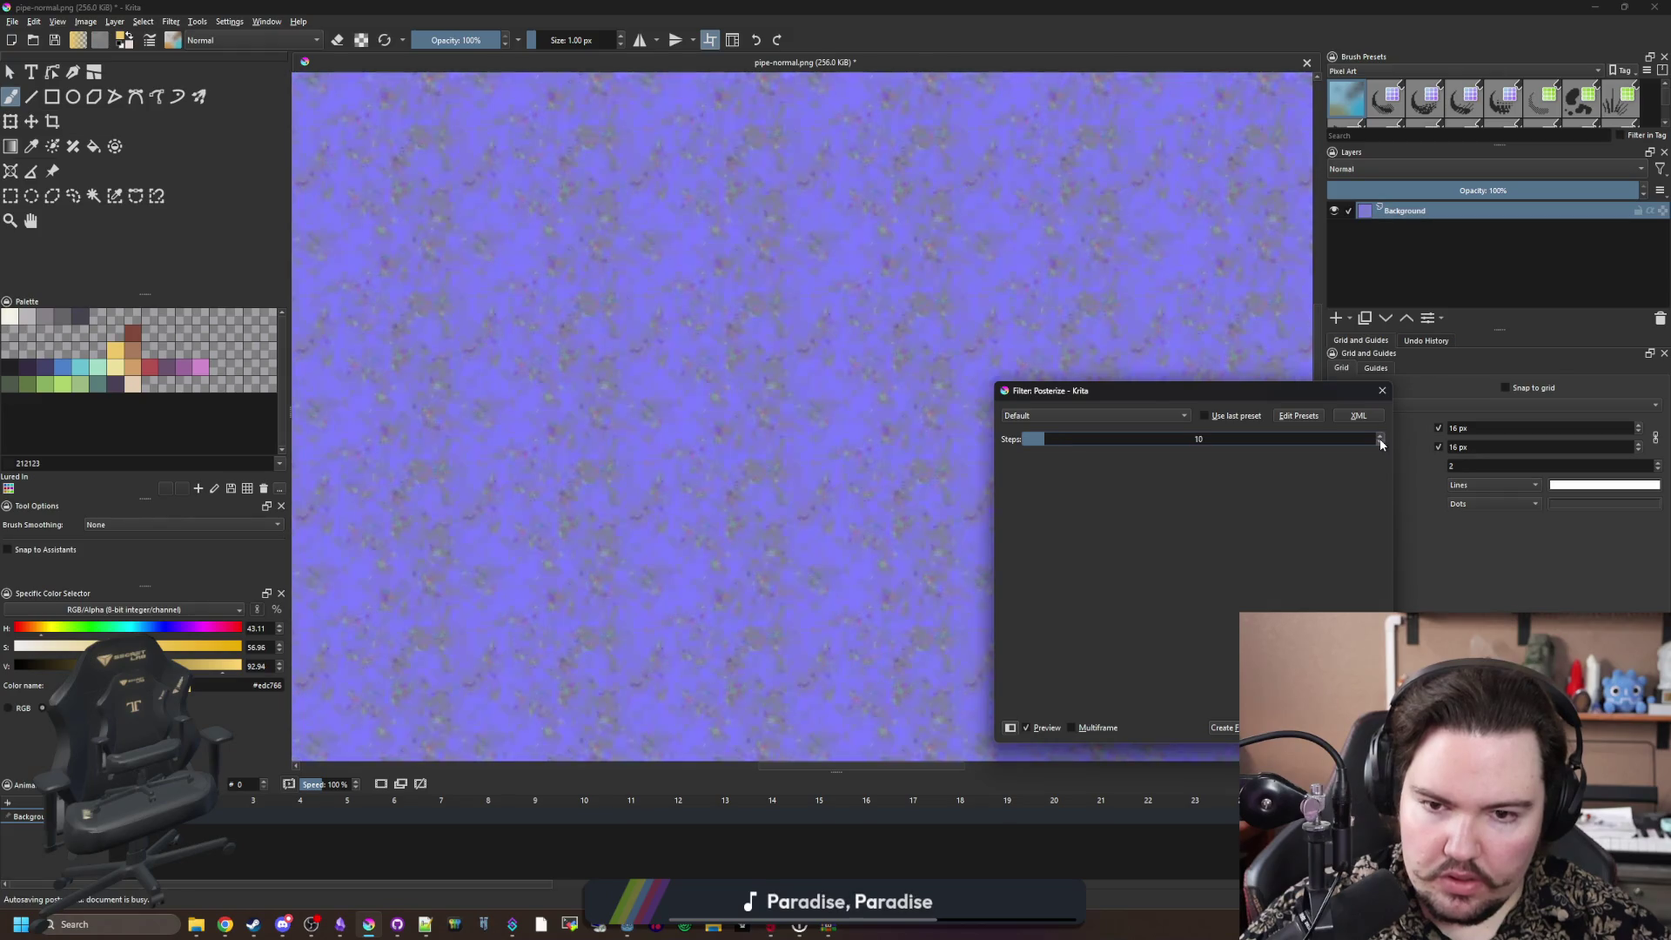
scroll(794, 437, "up", 1)
left_click(1380, 443)
key("1")
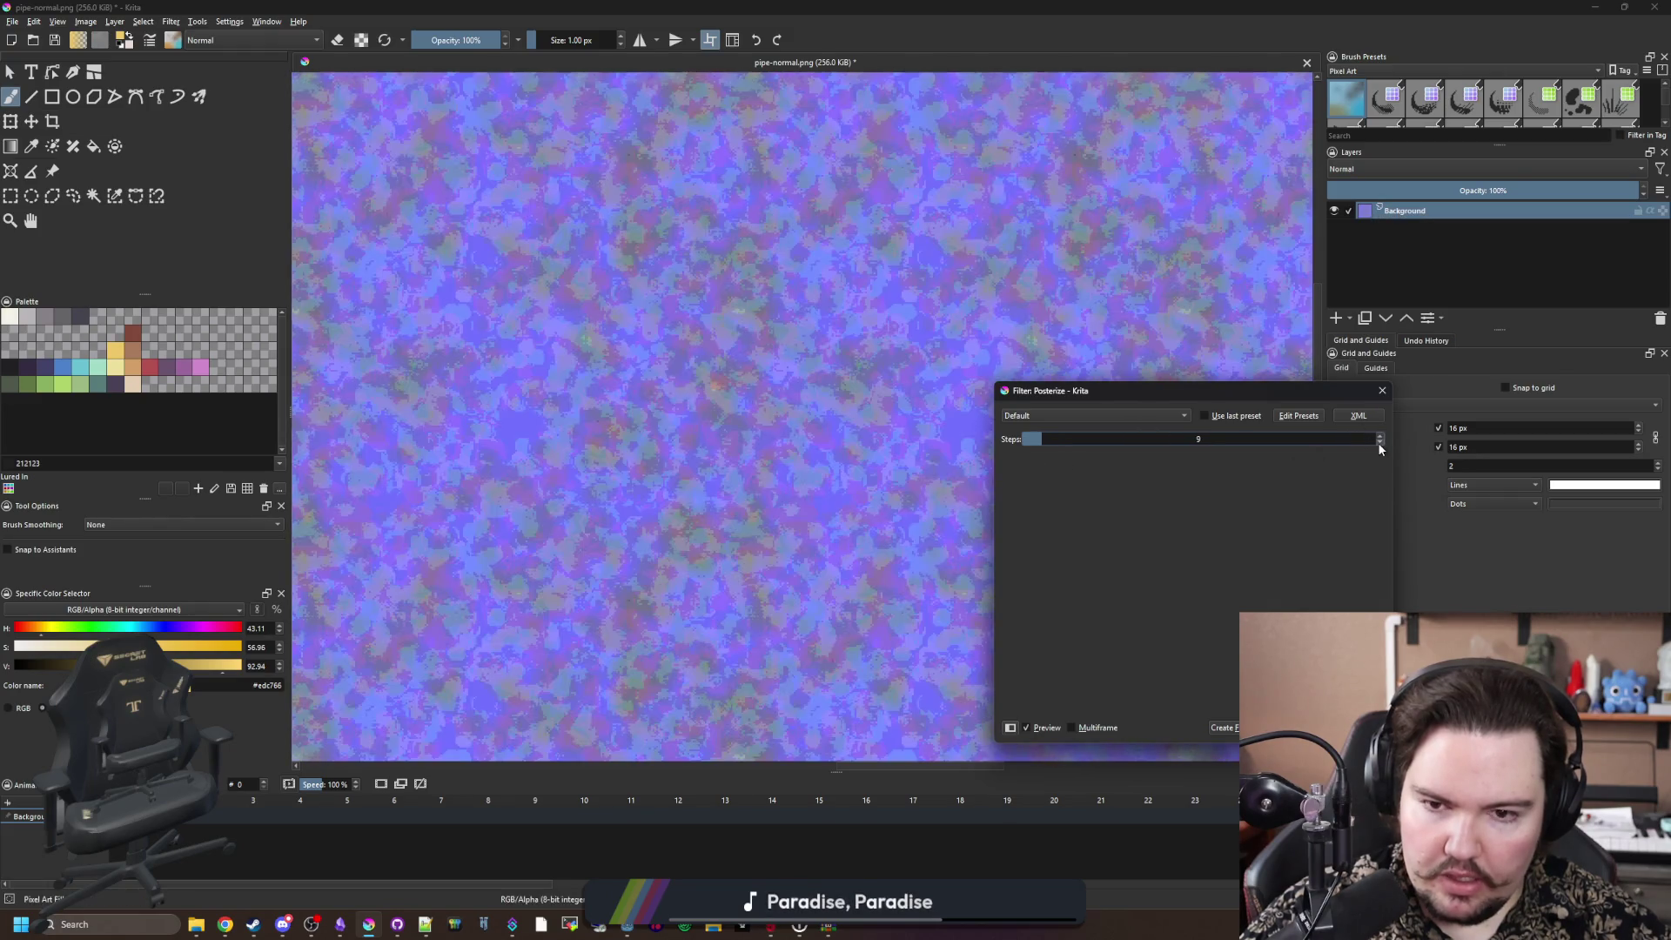
scroll(674, 389, "up", 3)
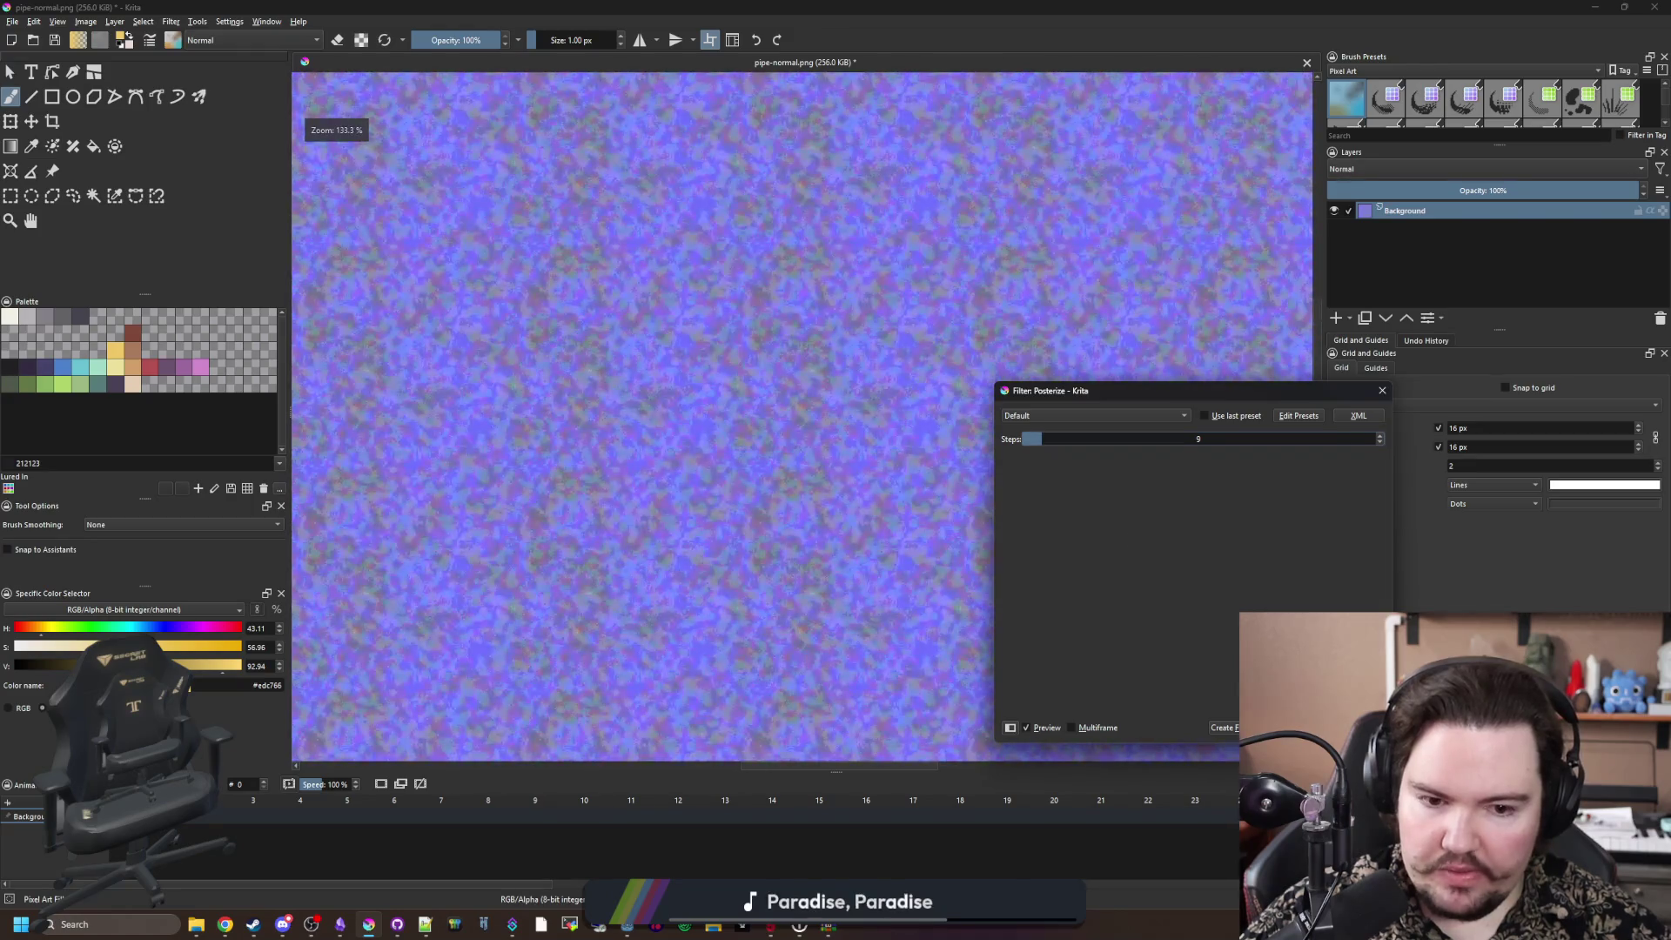
key("Return")
Step: Save the texture as PNG, switch to Godot, look at the ceiling and save the scene
key("ctrl+s")
left_click(897, 596)
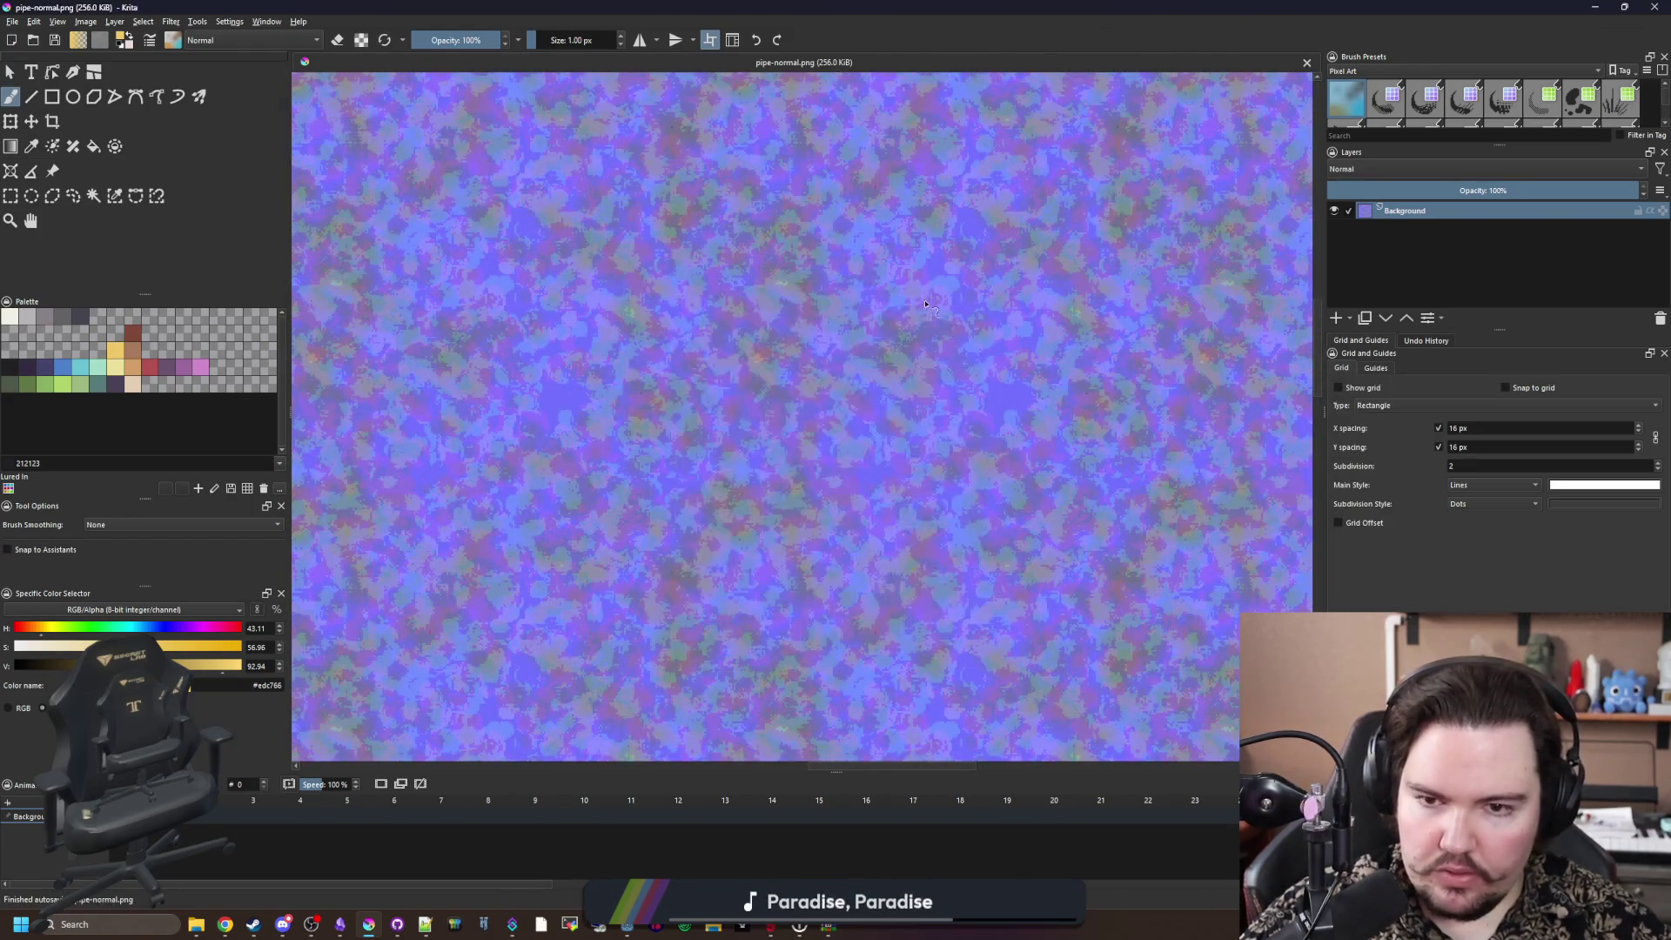
key("alt+Tab")
mouse_move(1059, 581)
left_mouse_down()
mouse_move(1027, 488)
mouse_move(1001, 540)
mouse_move(731, 416)
left_mouse_up()
key("ctrl+s")
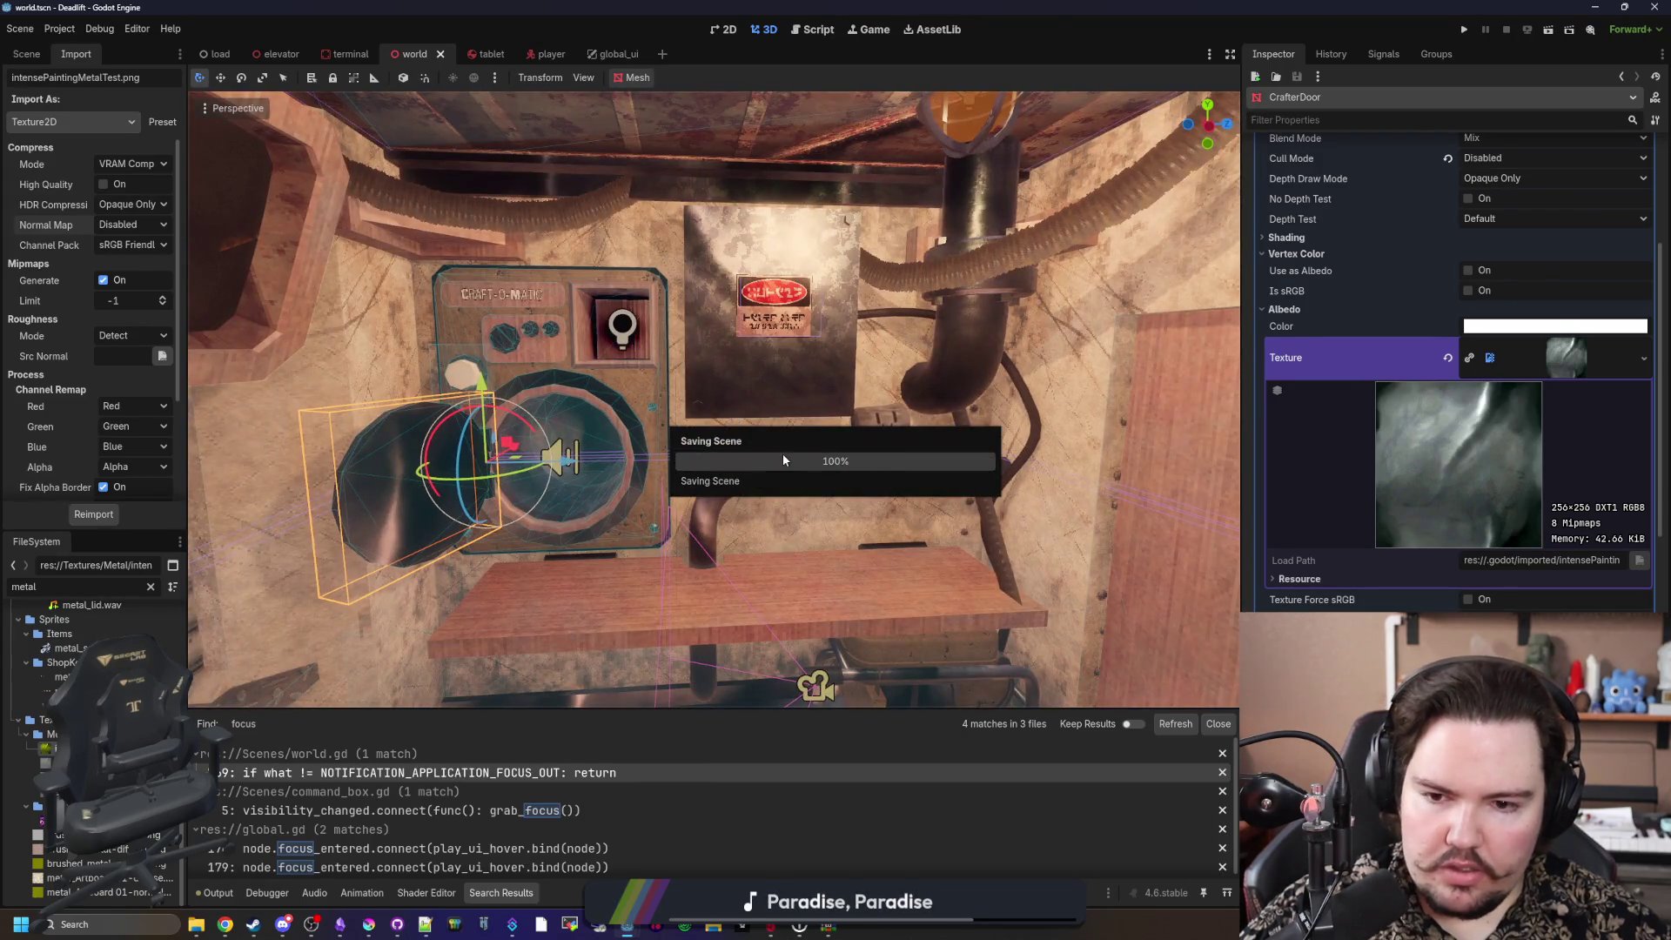
Step: Orbit toward the bench and wall, collapse the albedo preview, and try lowering Metallic
mouse_move(866, 518)
left_mouse_down()
mouse_move(912, 576)
mouse_move(862, 557)
mouse_move(781, 381)
mouse_move(644, 357)
left_mouse_up()
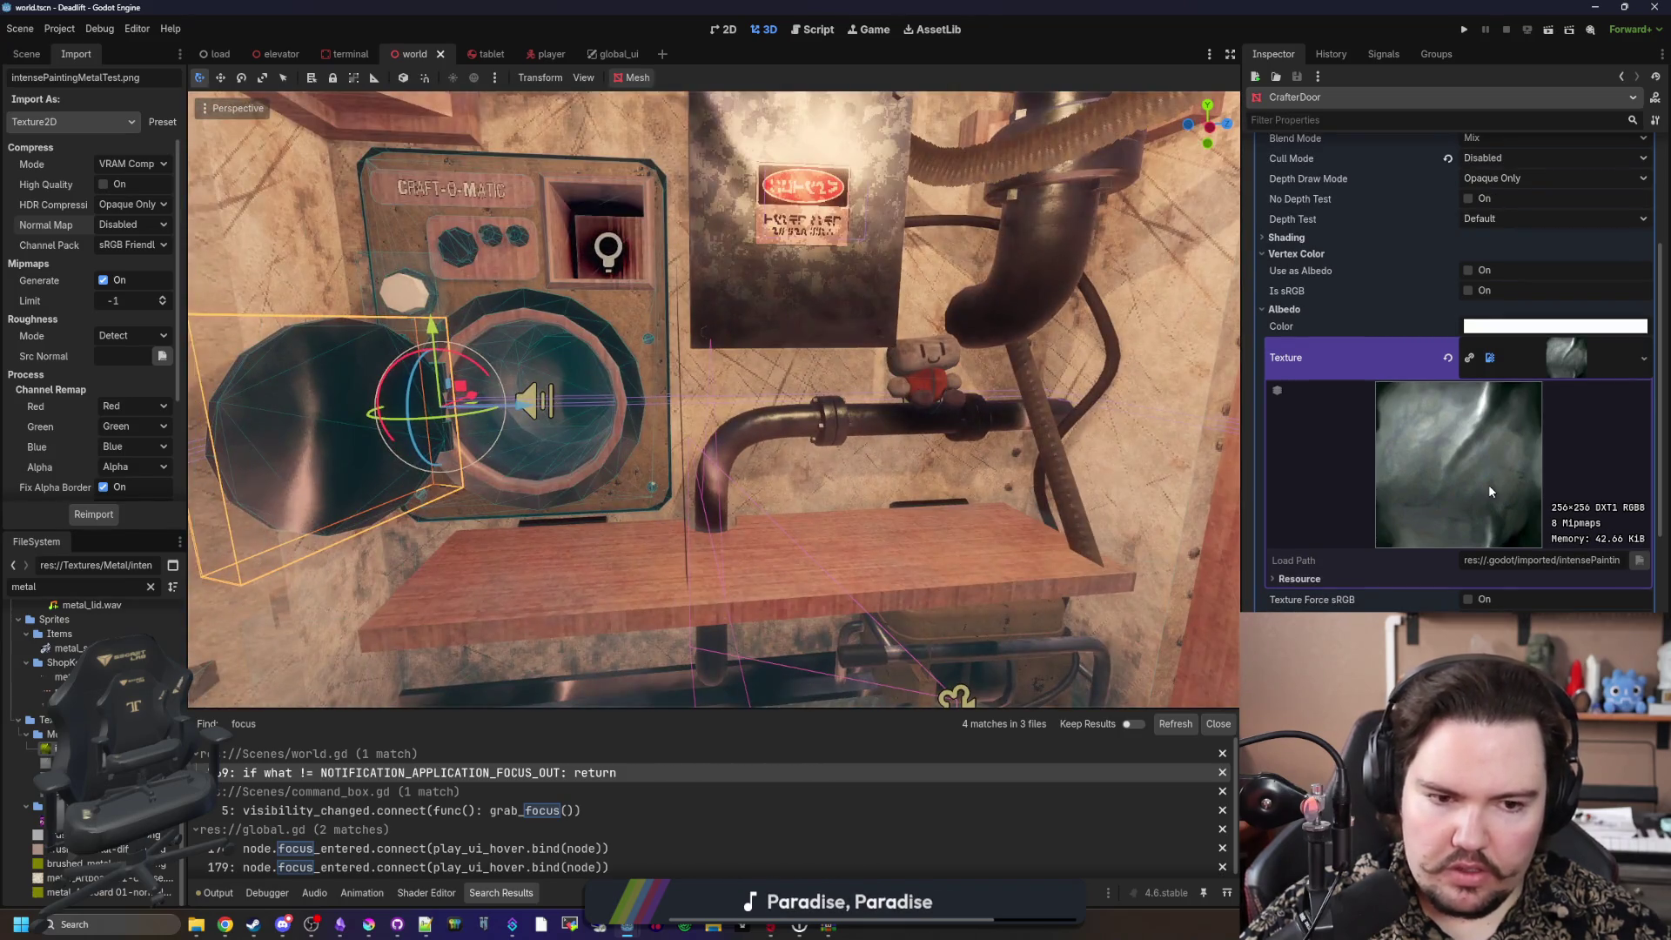
scroll(1488, 484, "up", 3)
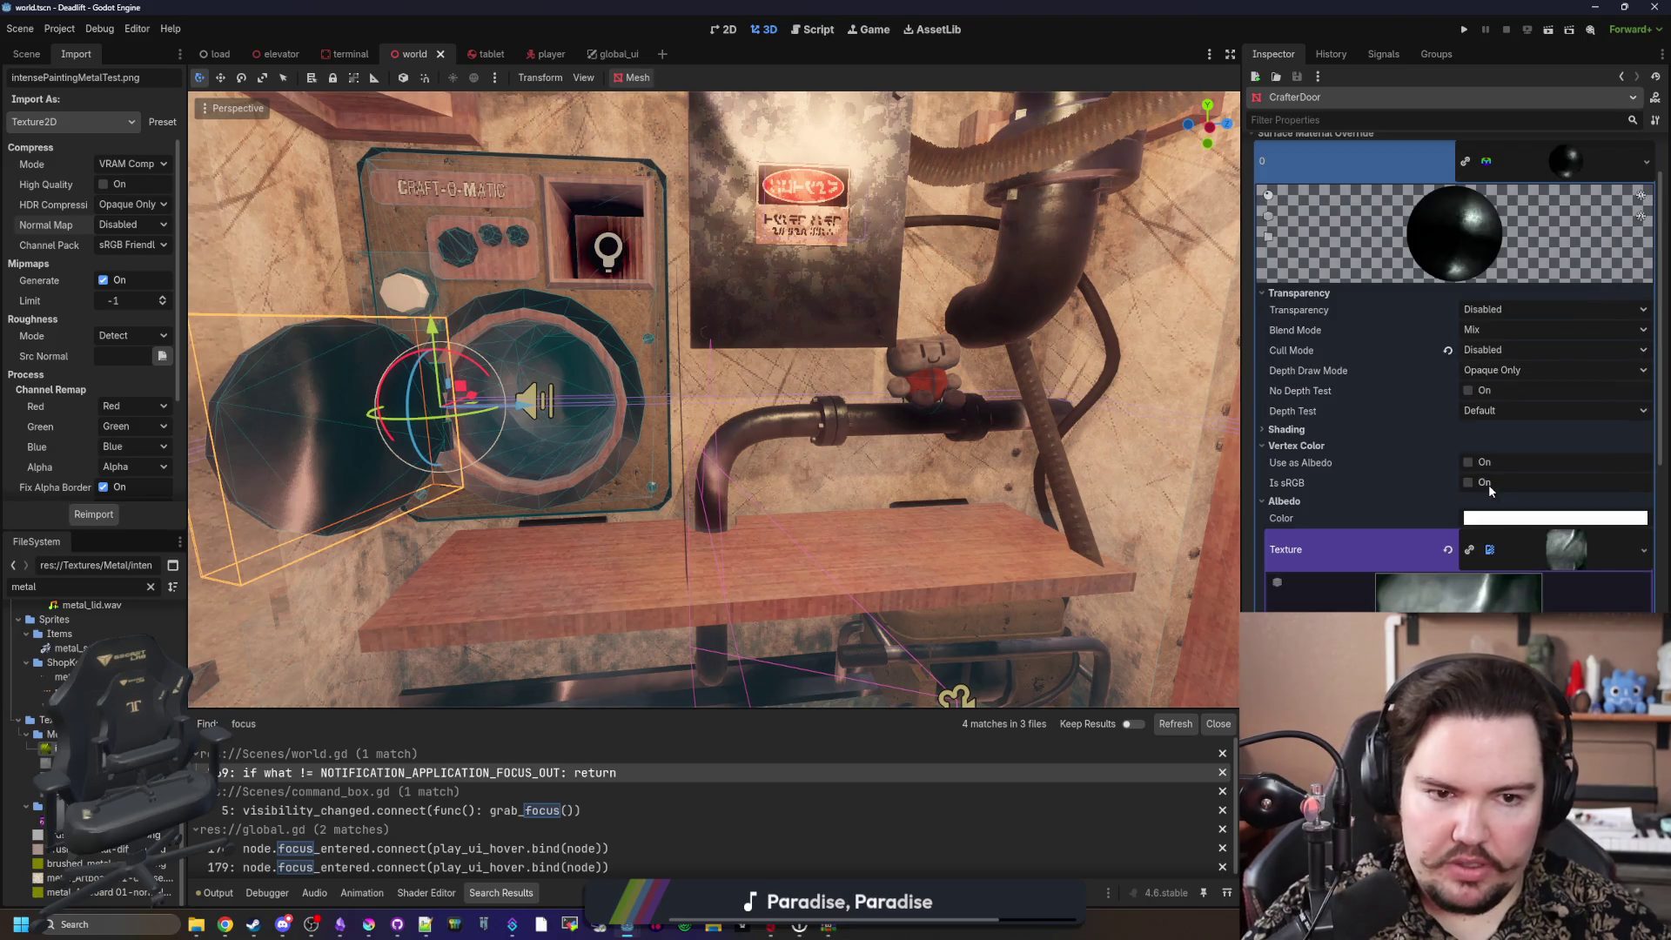
left_click(1591, 548)
scroll(1283, 522, "down", 2)
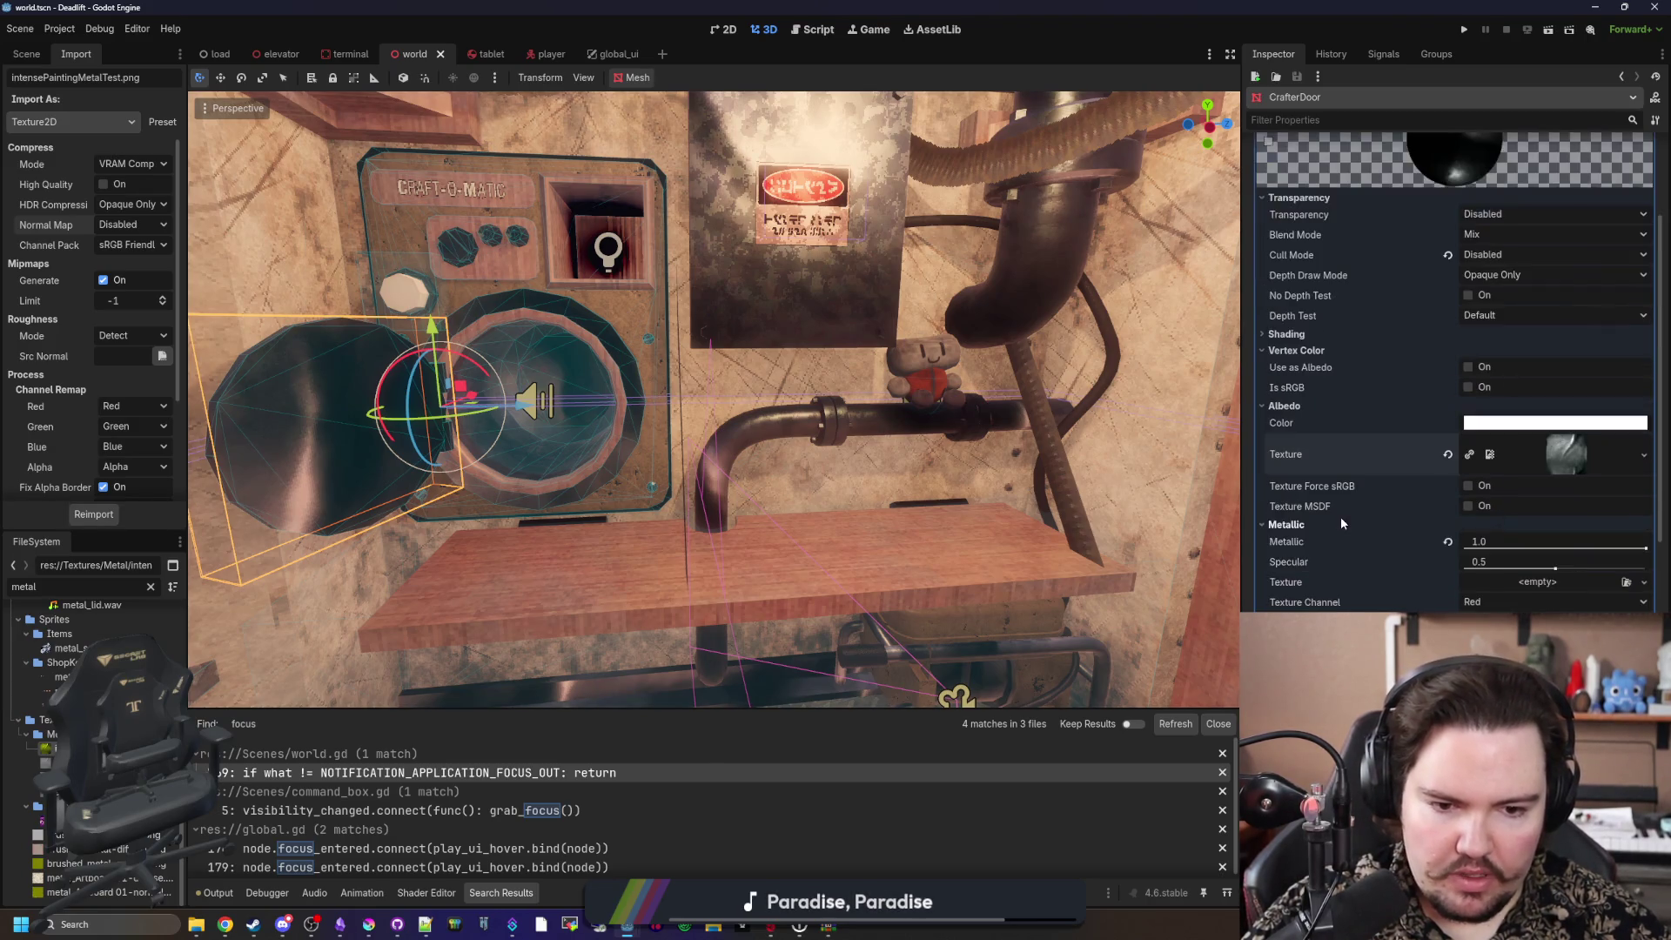
left_click(1648, 547)
left_click(1414, 583)
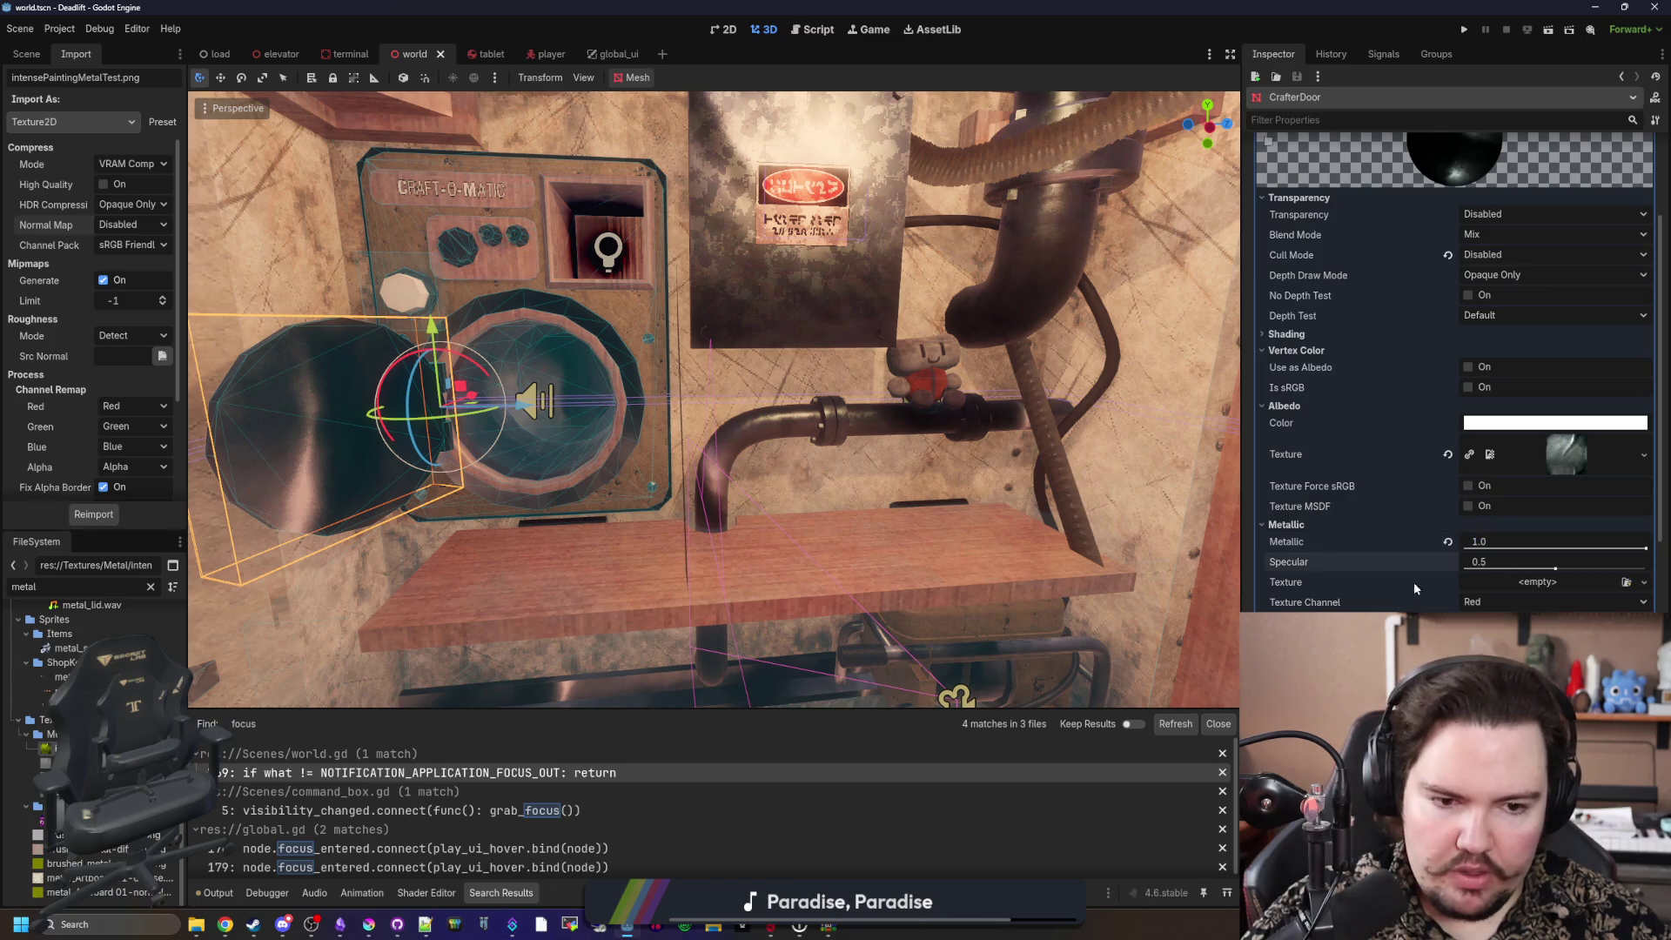
mouse_move(1644, 548)
left_mouse_down()
mouse_move(1518, 543)
mouse_move(1626, 525)
left_mouse_up()
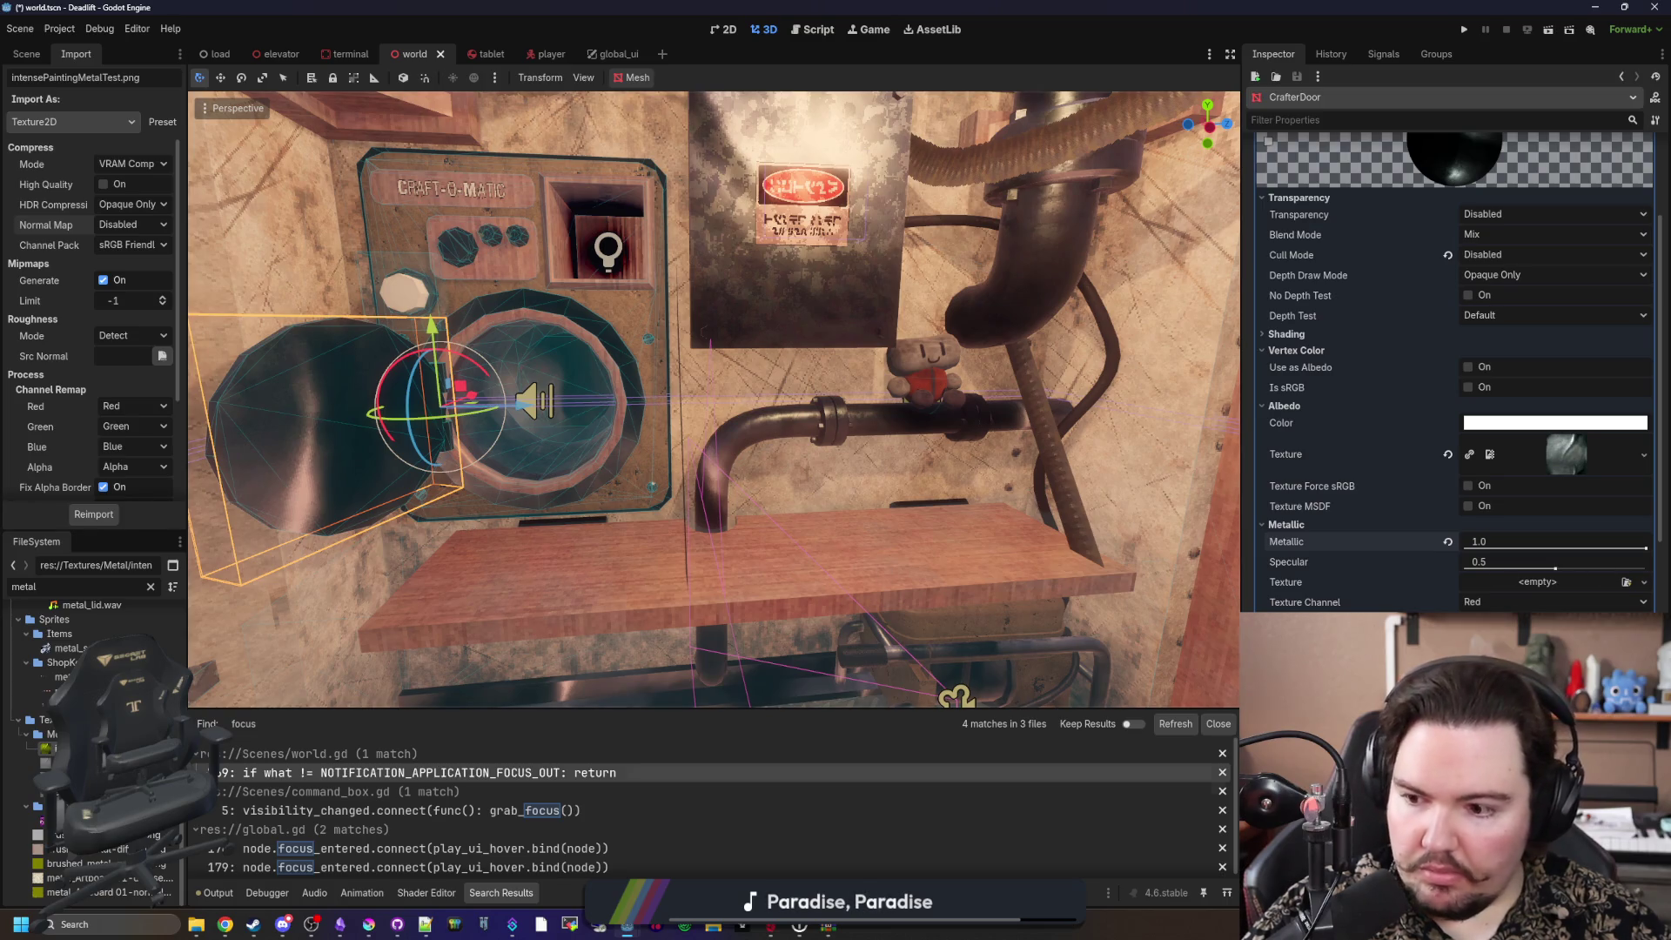
Step: Set justPaintedMetalTest.png as CrafterDoor's albedo texture, save the scene and run the game
mouse_move(42, 755)
left_mouse_down()
mouse_move(1471, 657)
mouse_move(1358, 481)
mouse_move(1543, 475)
left_mouse_up()
key("ctrl+s")
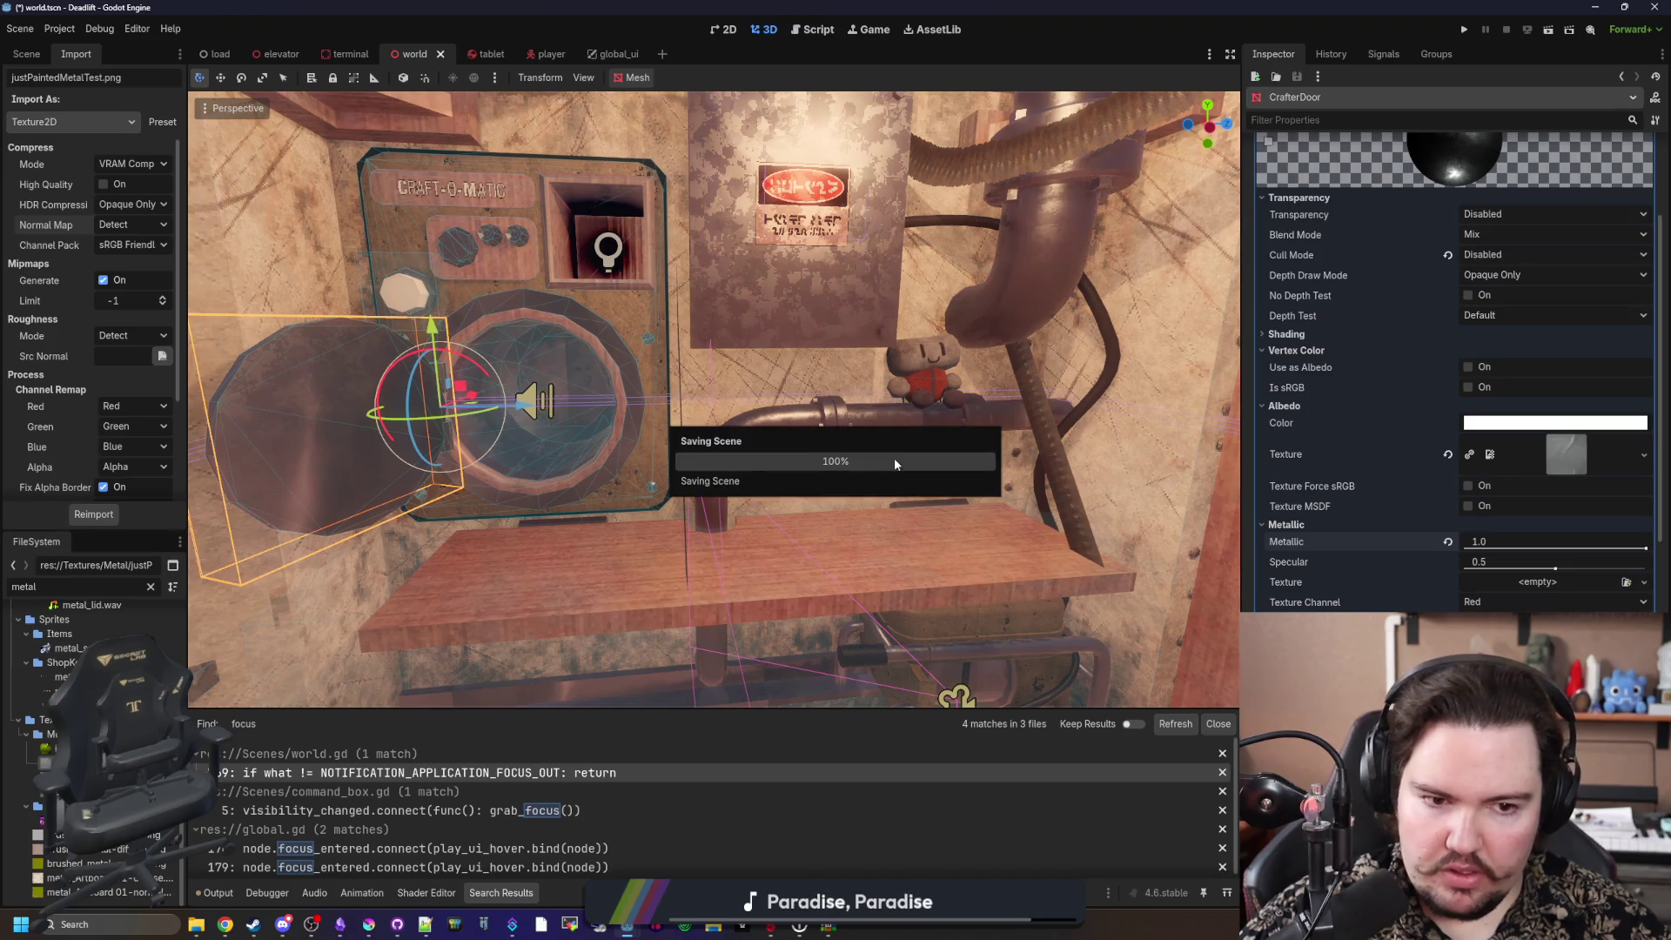
left_click(1469, 31)
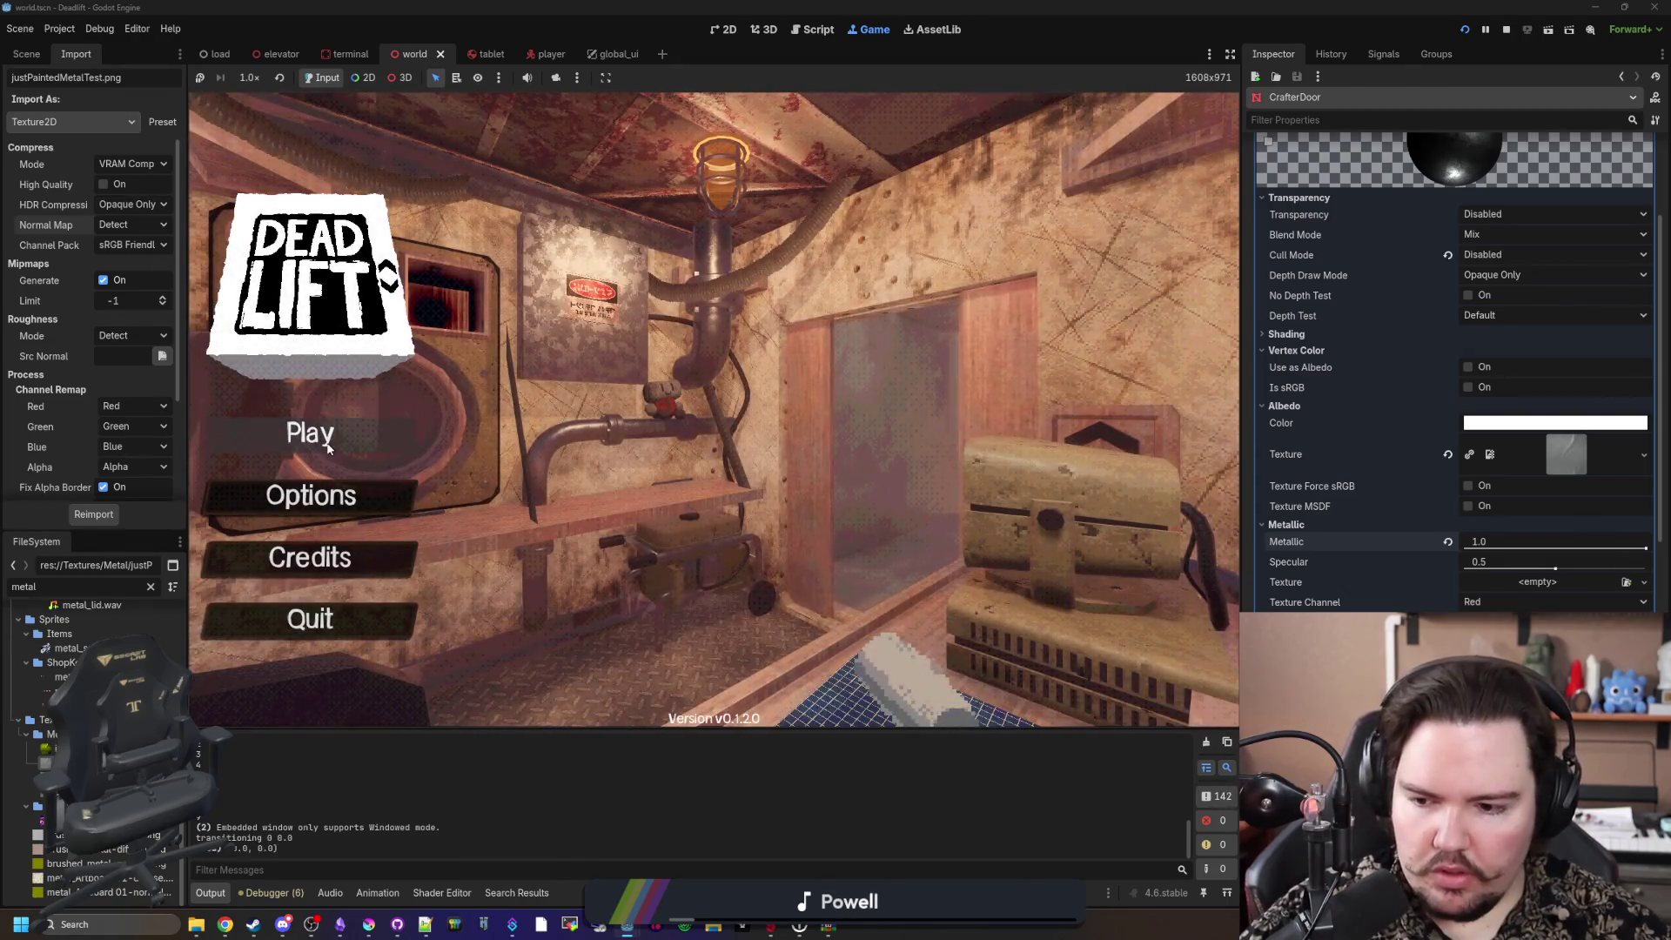
Step: Start a new game with the setup settings and turn on debug mode
left_click(306, 440)
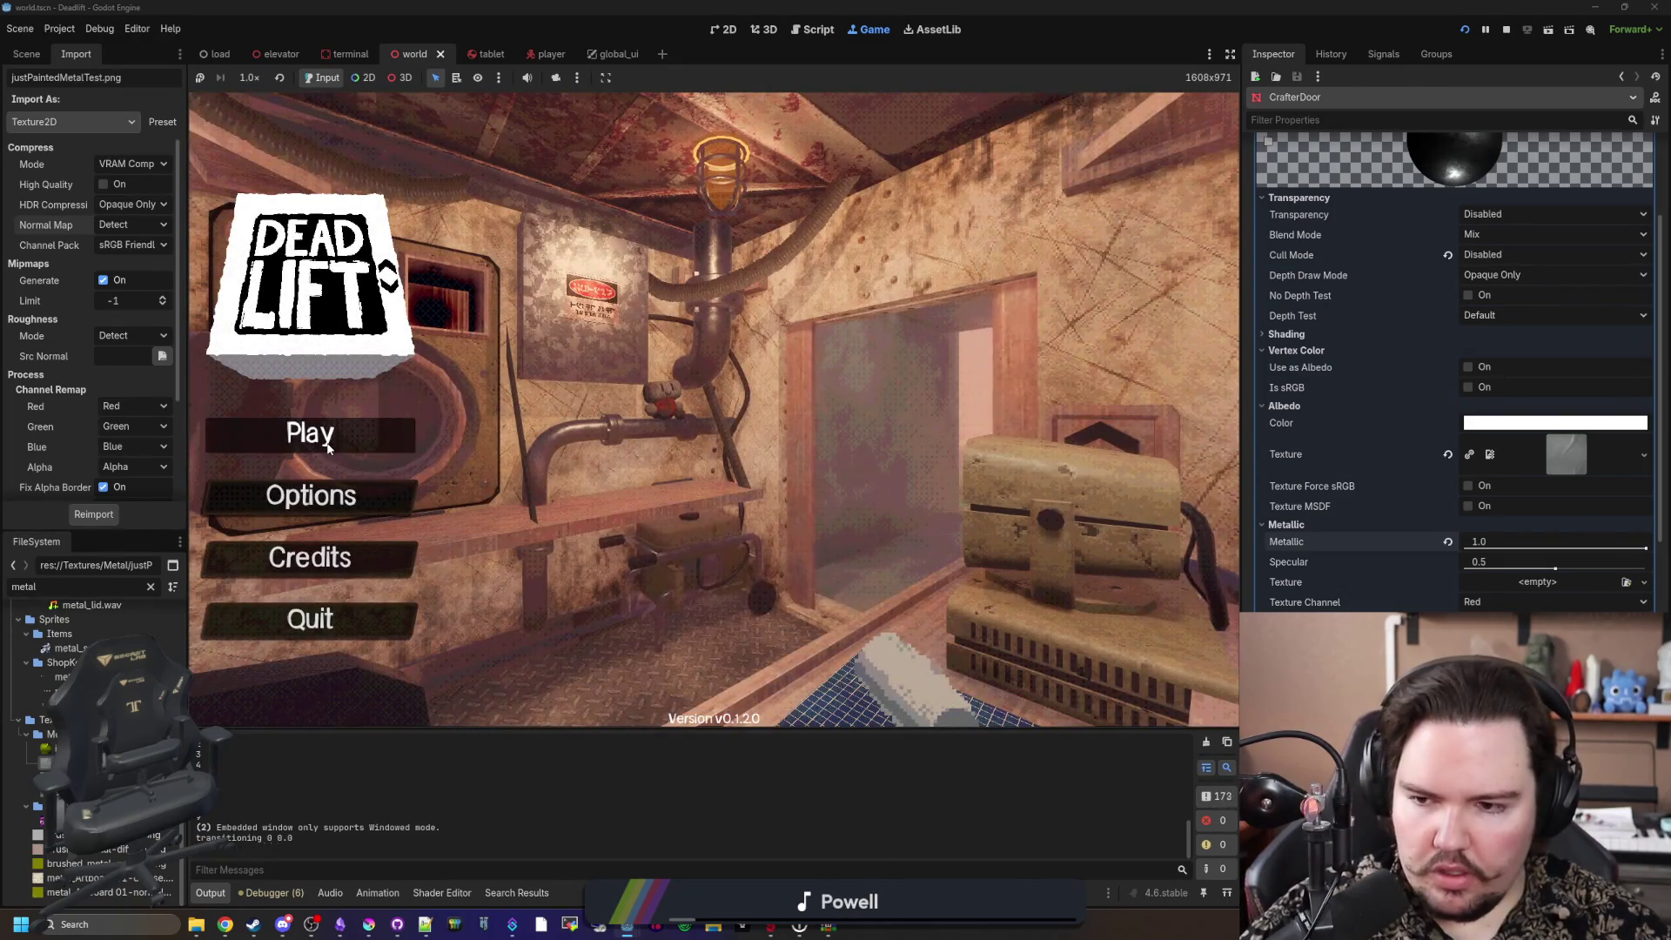
left_click(713, 475)
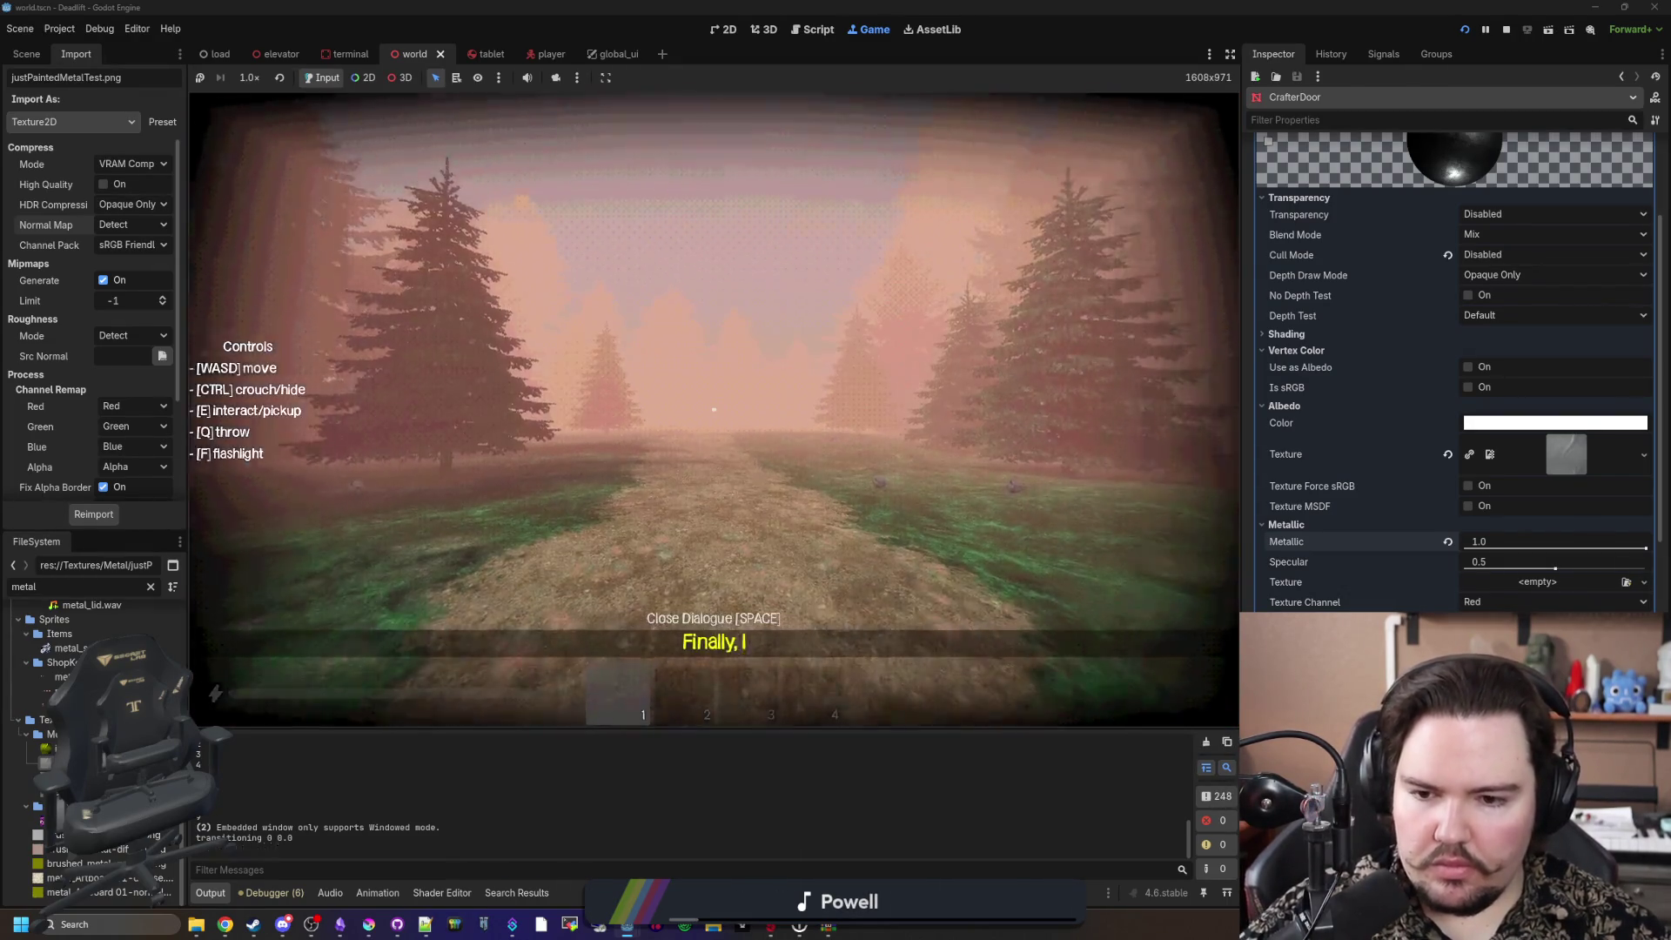
key("F3")
Step: Walk through the doorway up to the Craft-O-Matic, then step back to see the machine
key("w")
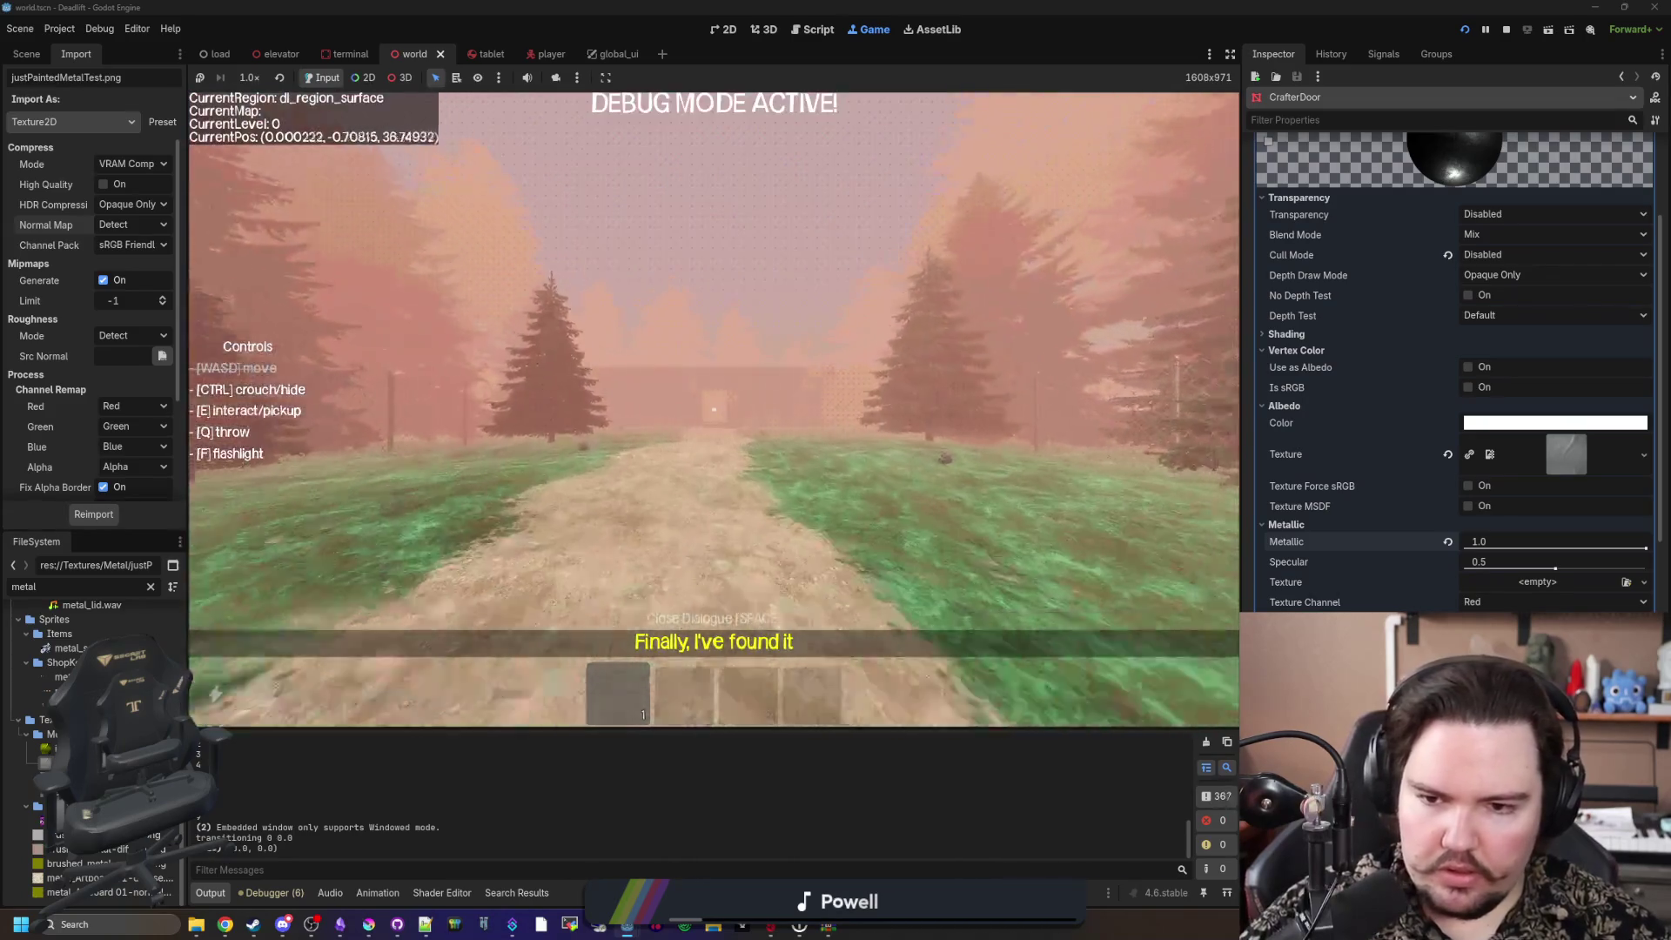
key("w")
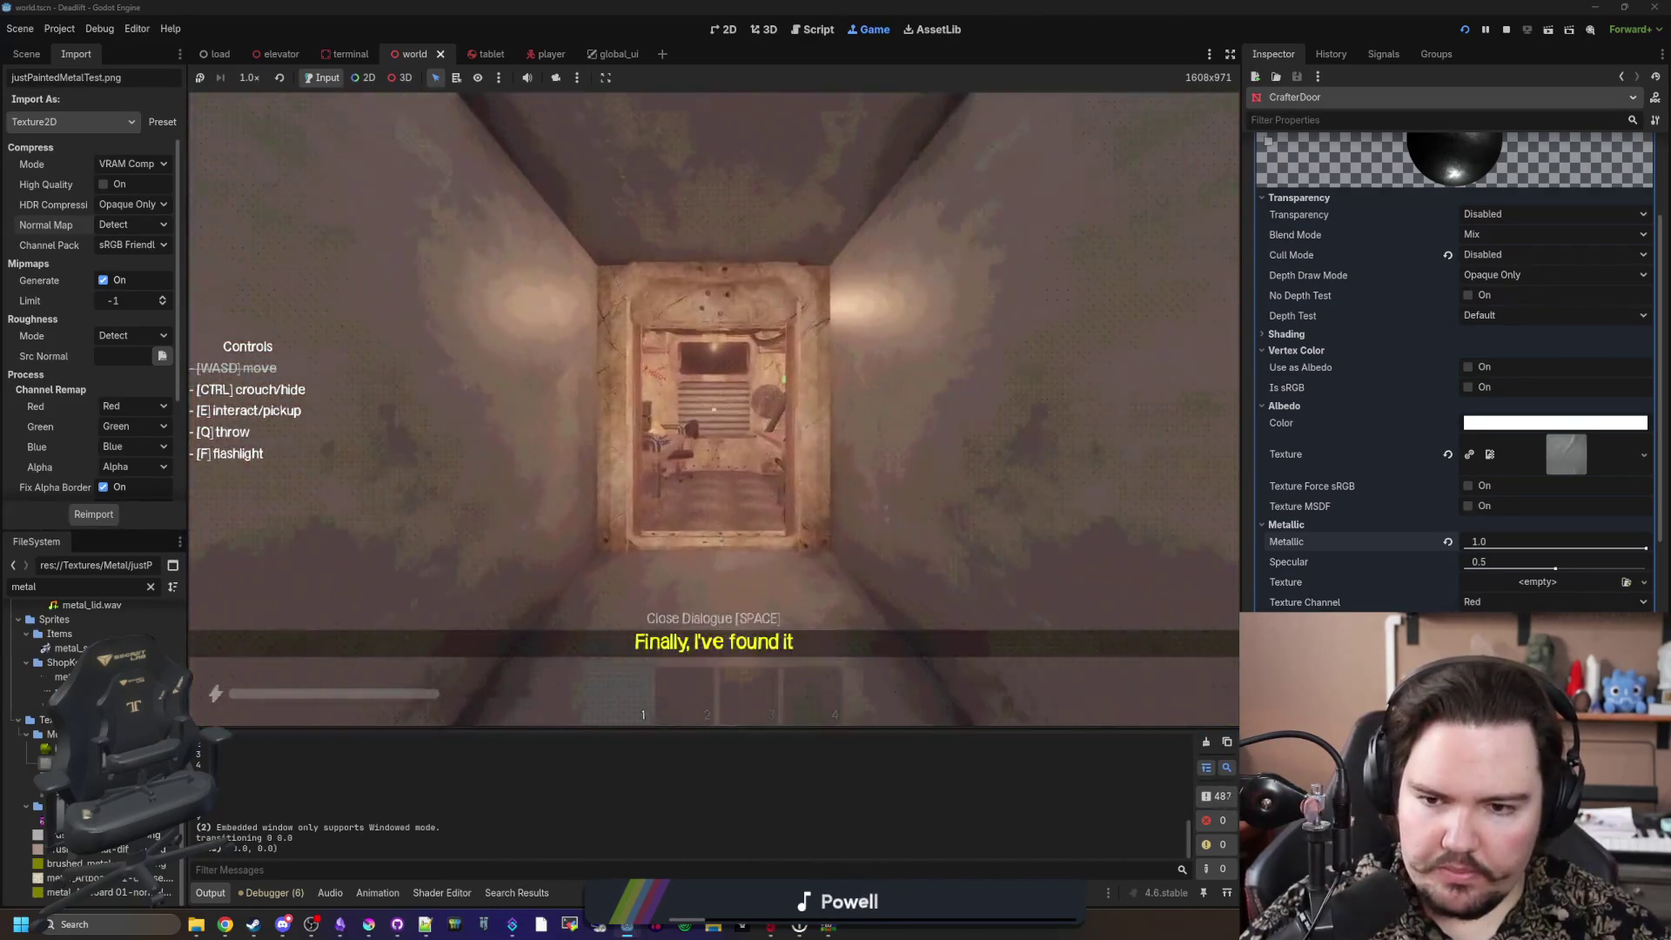
key("w")
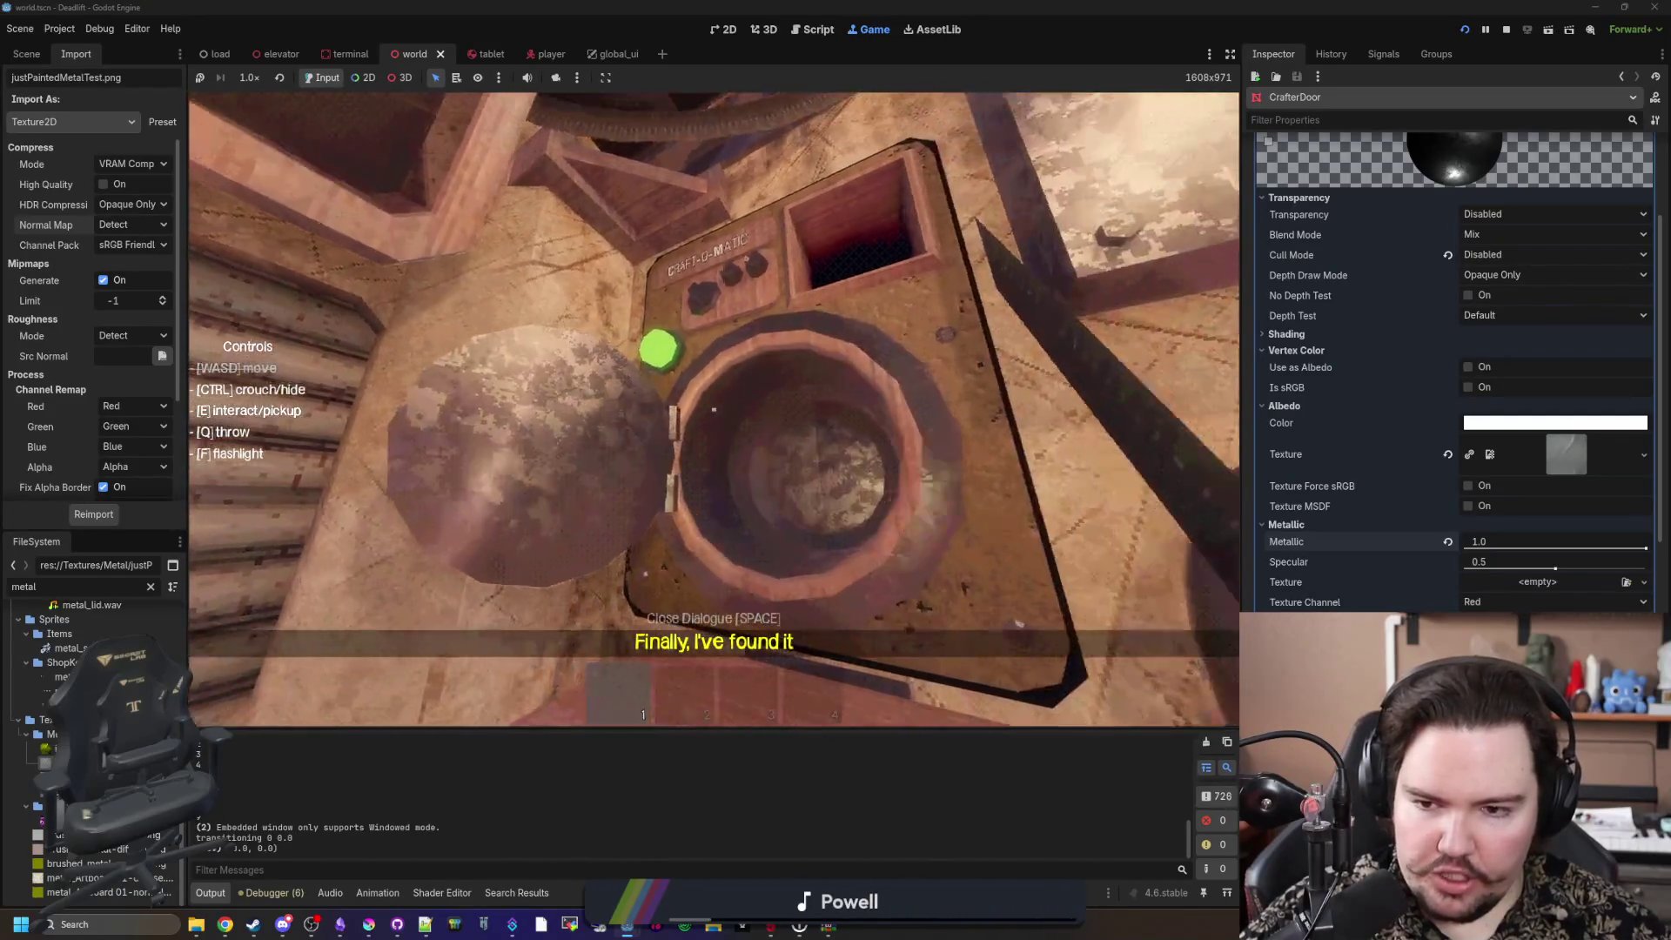
mouse_move(713, 409)
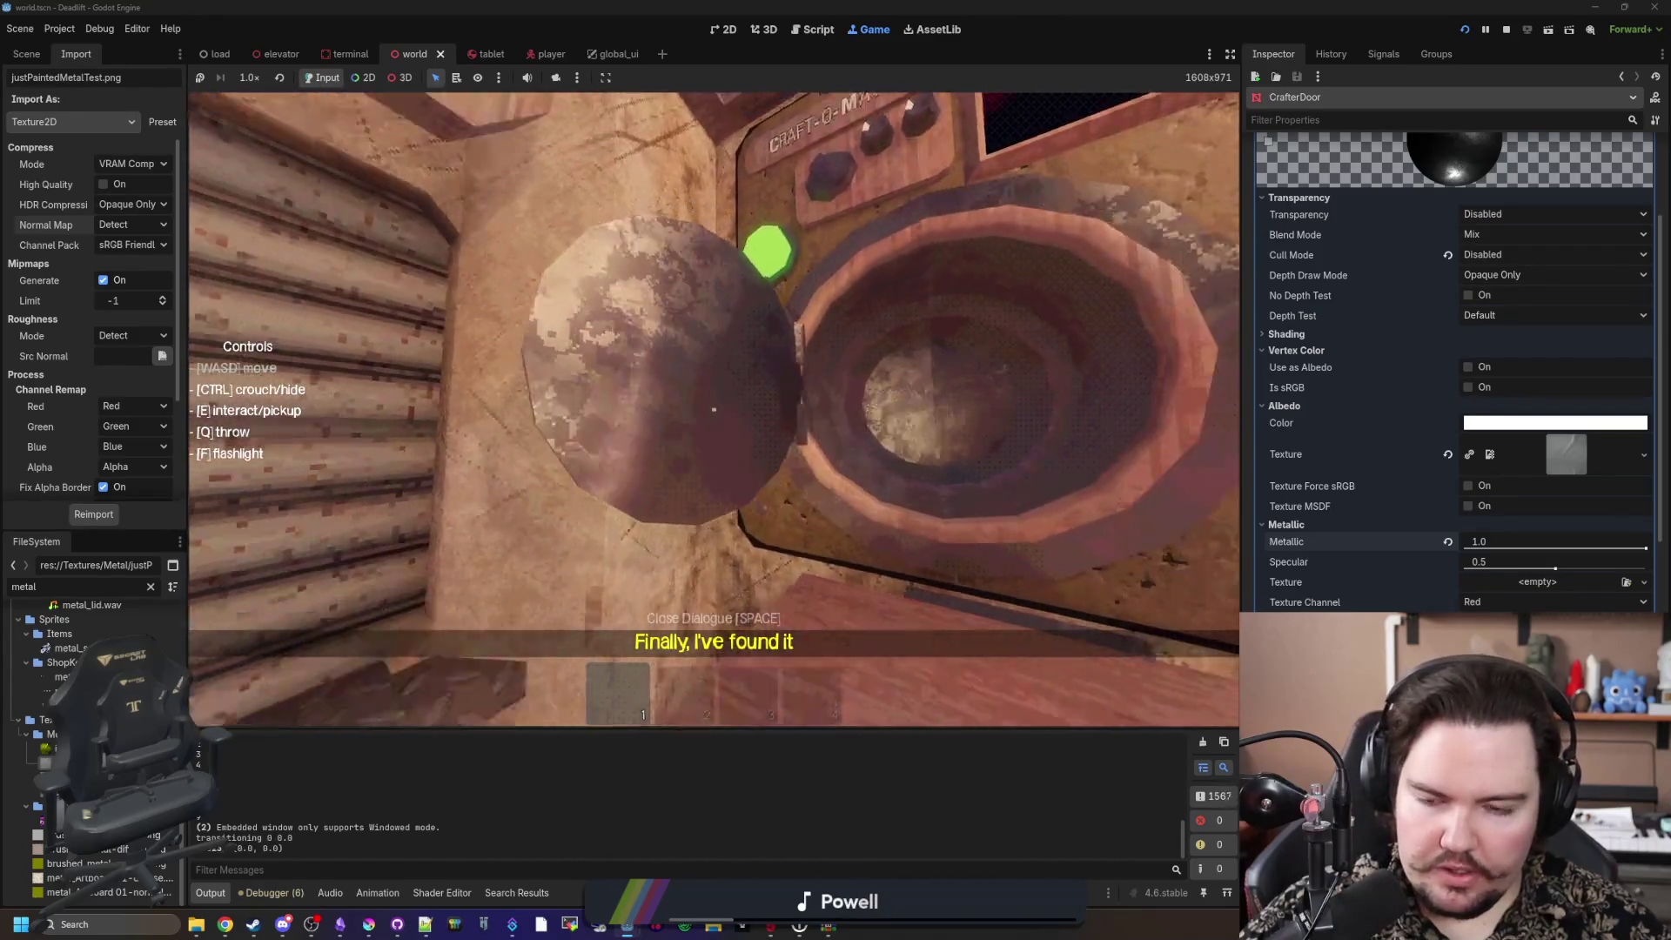
key("s")
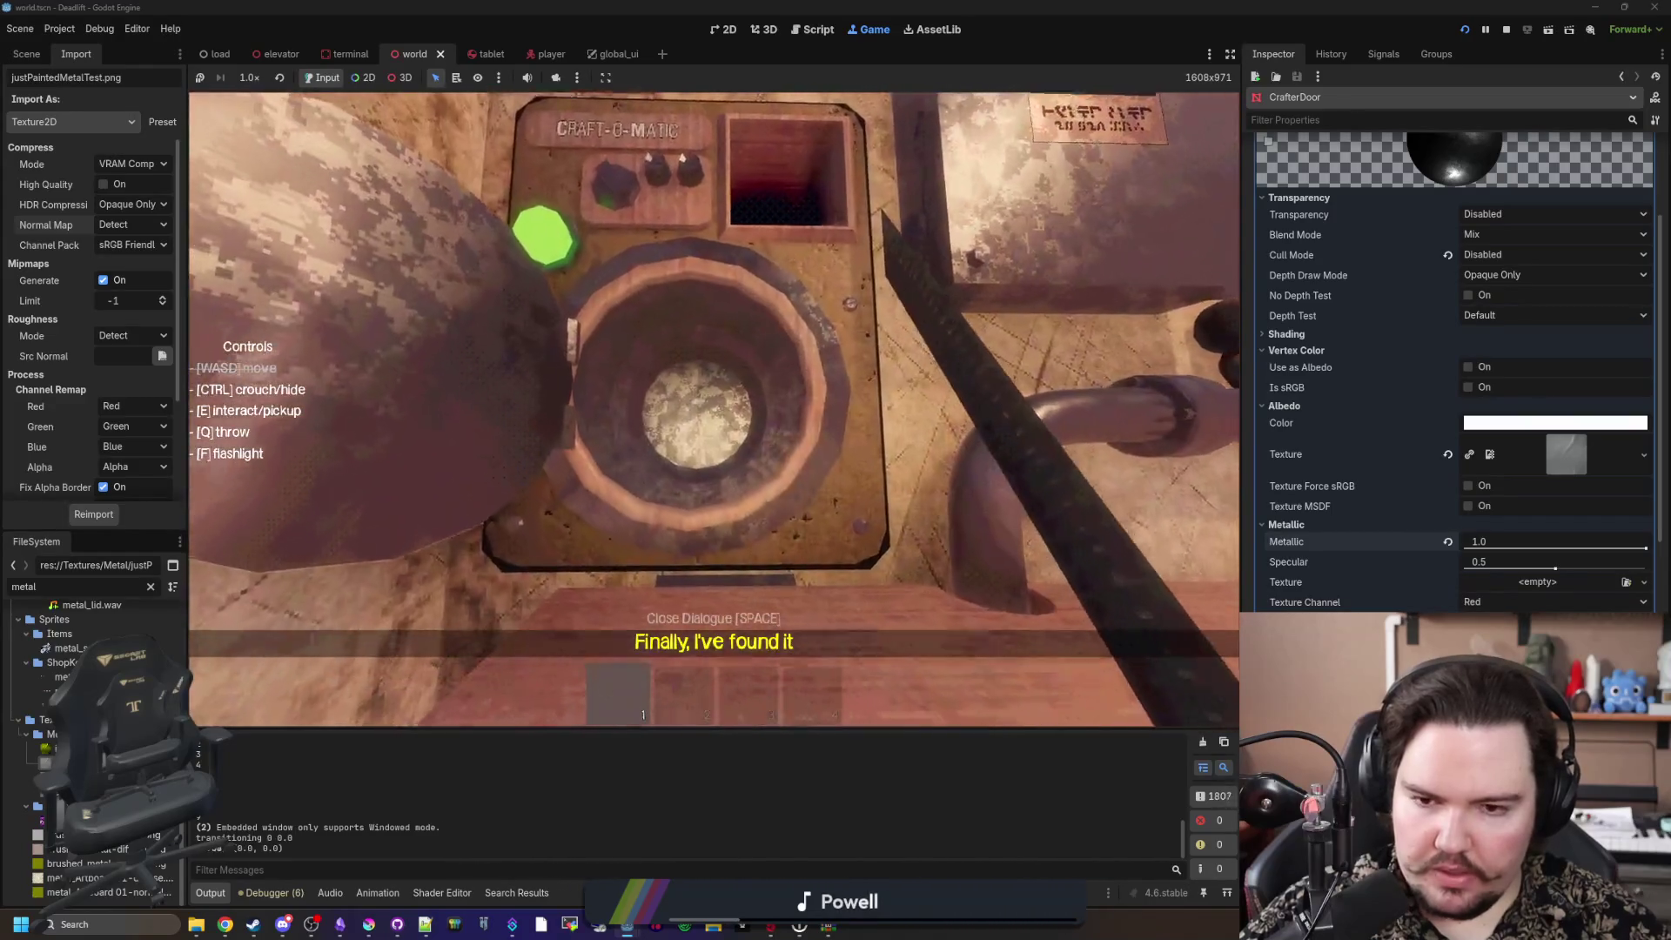
key("s")
Step: Pick up a rock, throw it into the Craft-O-Matic bowl, and pause the game
key("e")
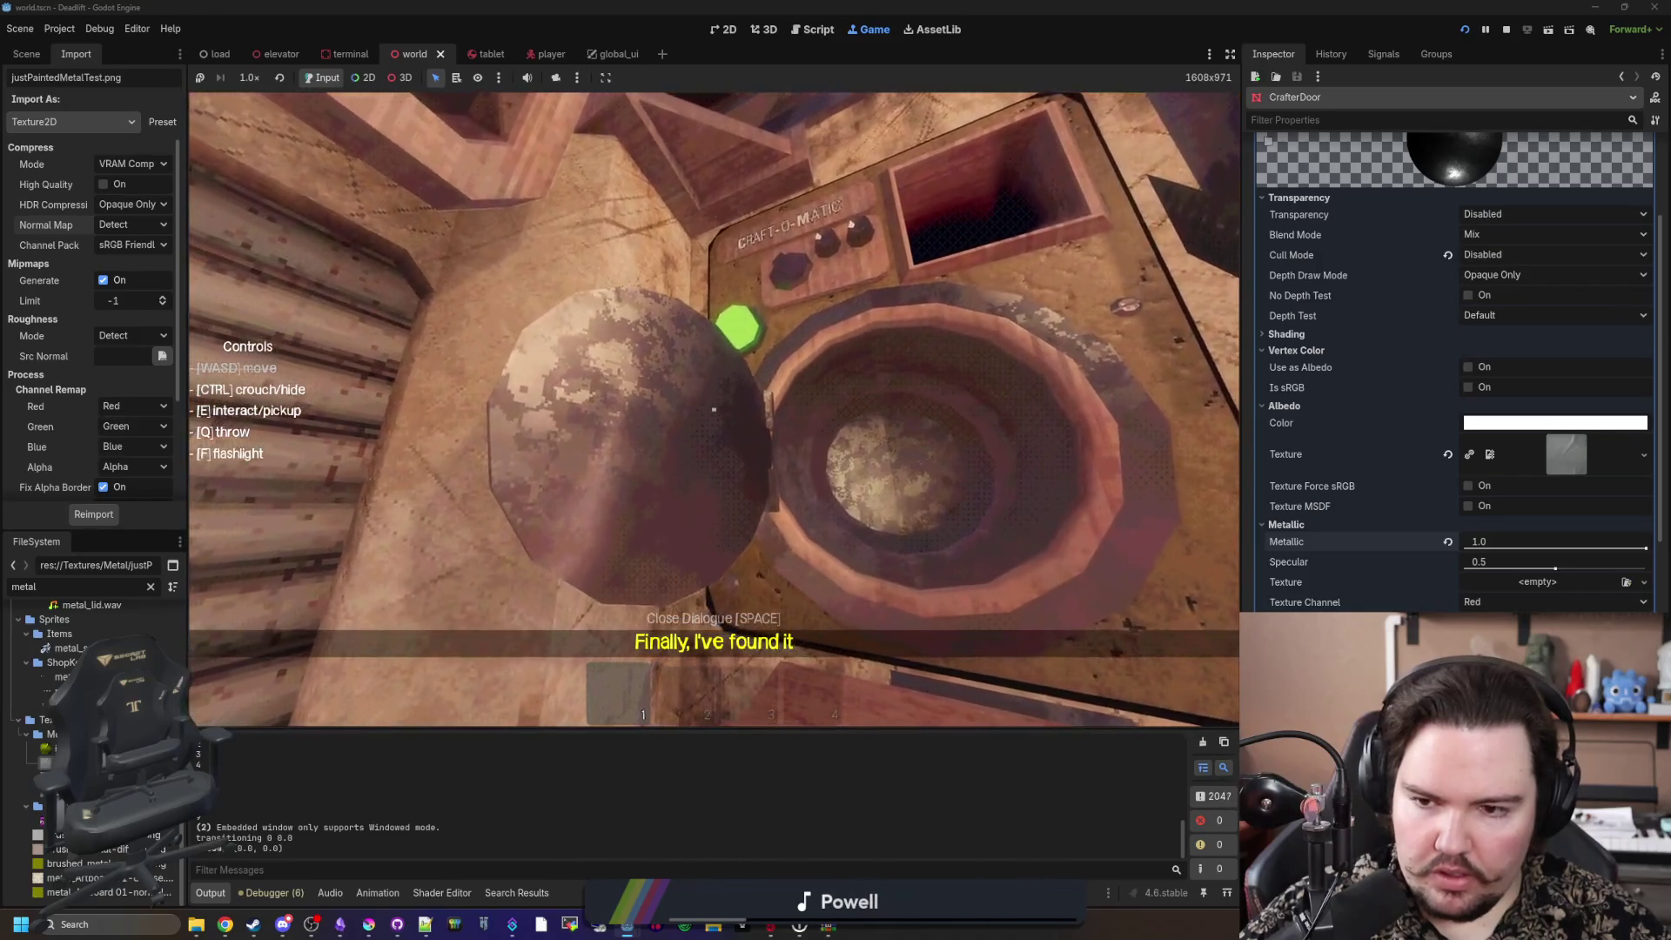
key("q")
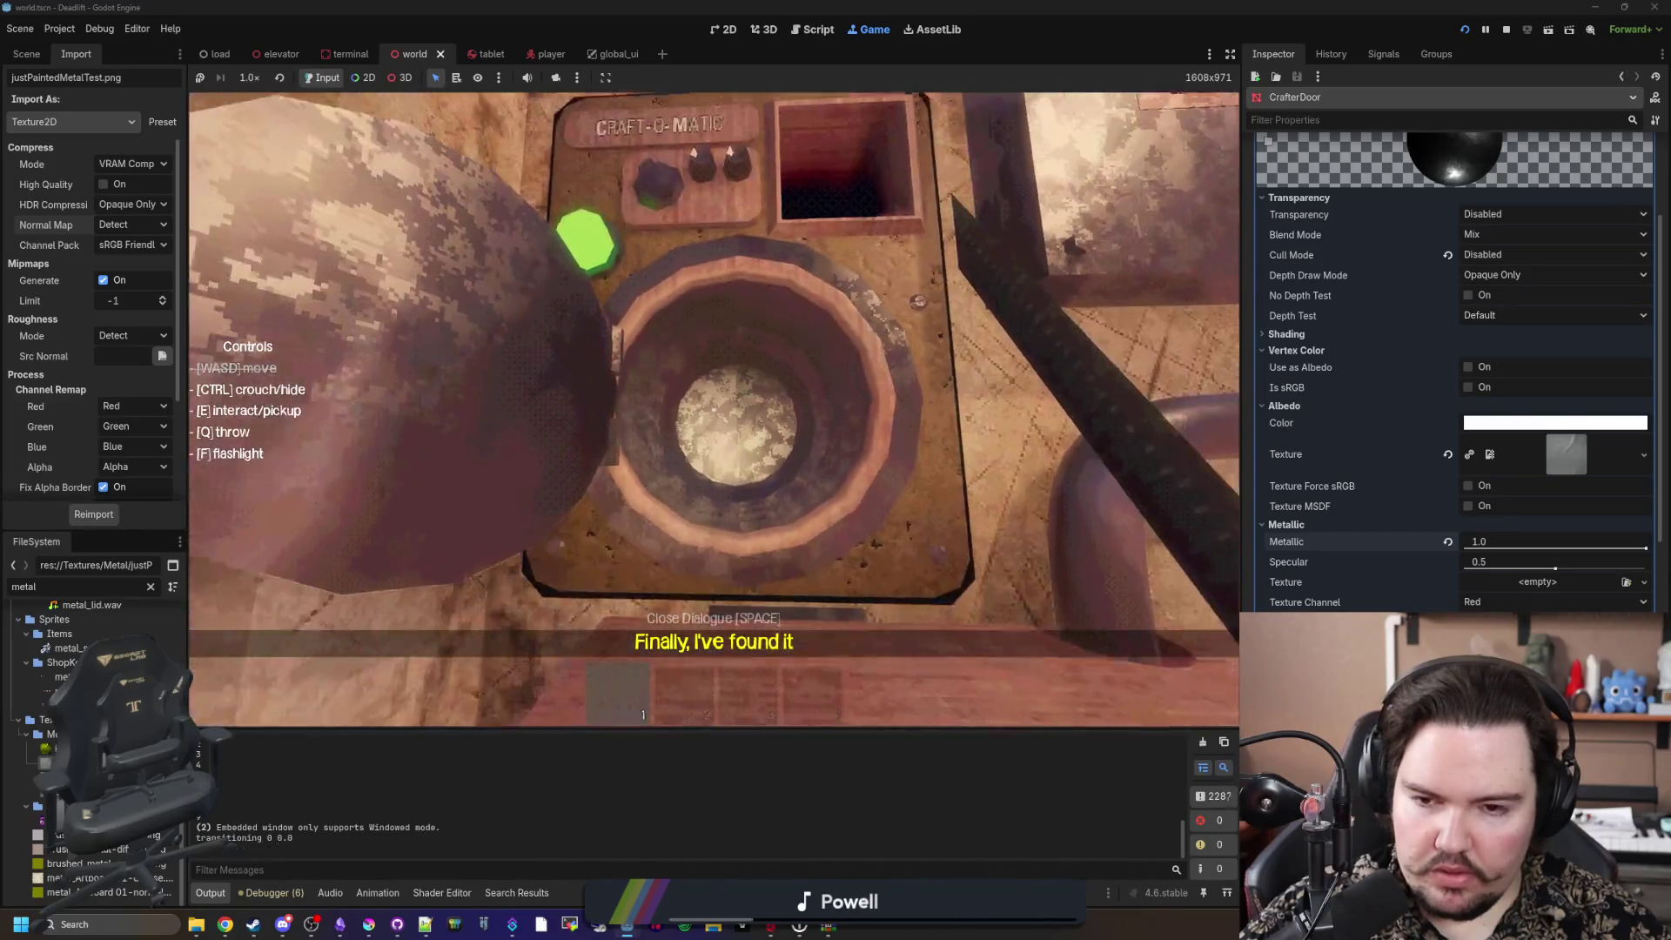
key("Escape")
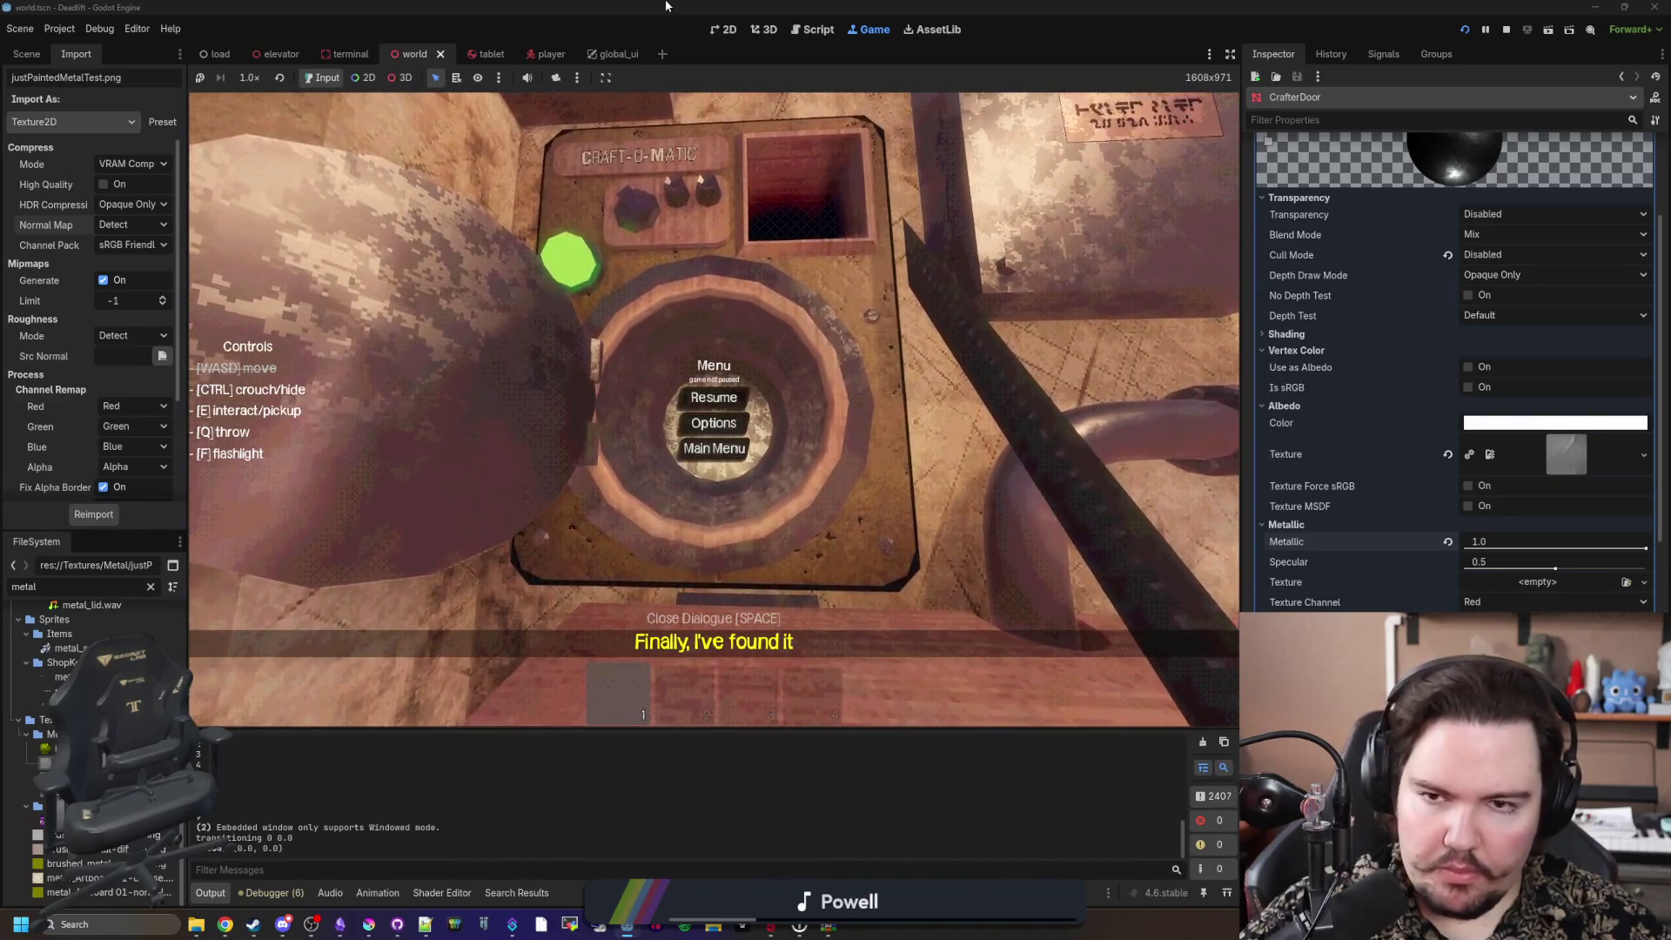
left_click(723, 28)
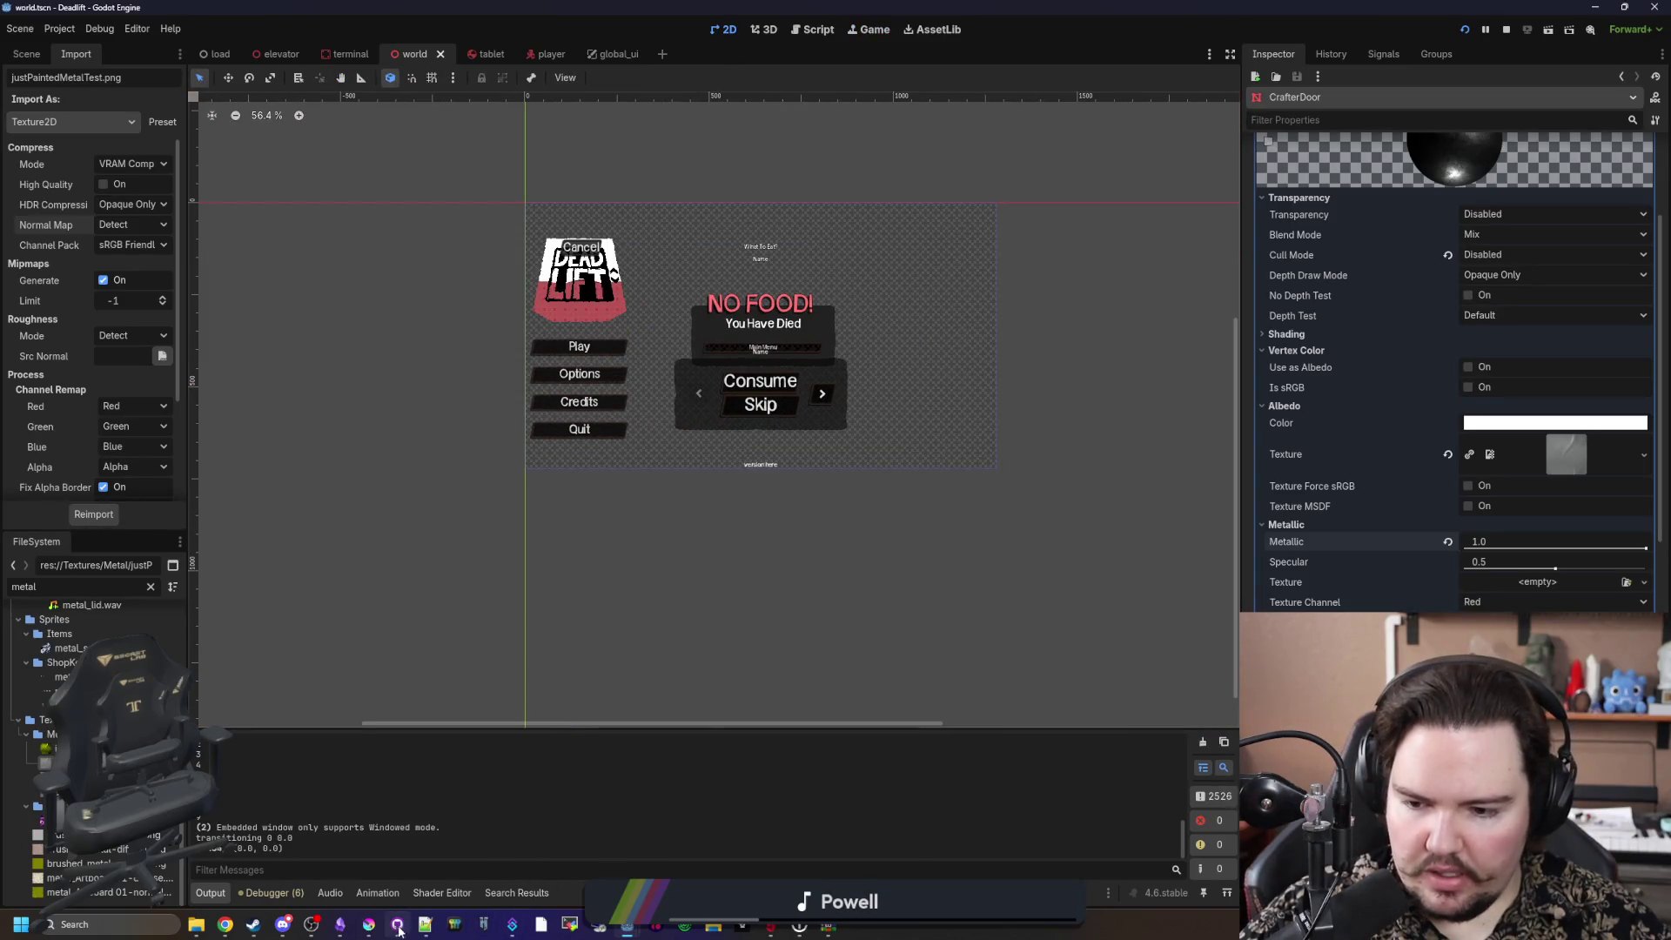
Step: Briefly maximize and restore the Krita window, then re-maximize the Godot editor
left_click(369, 924)
double_click(587, 678)
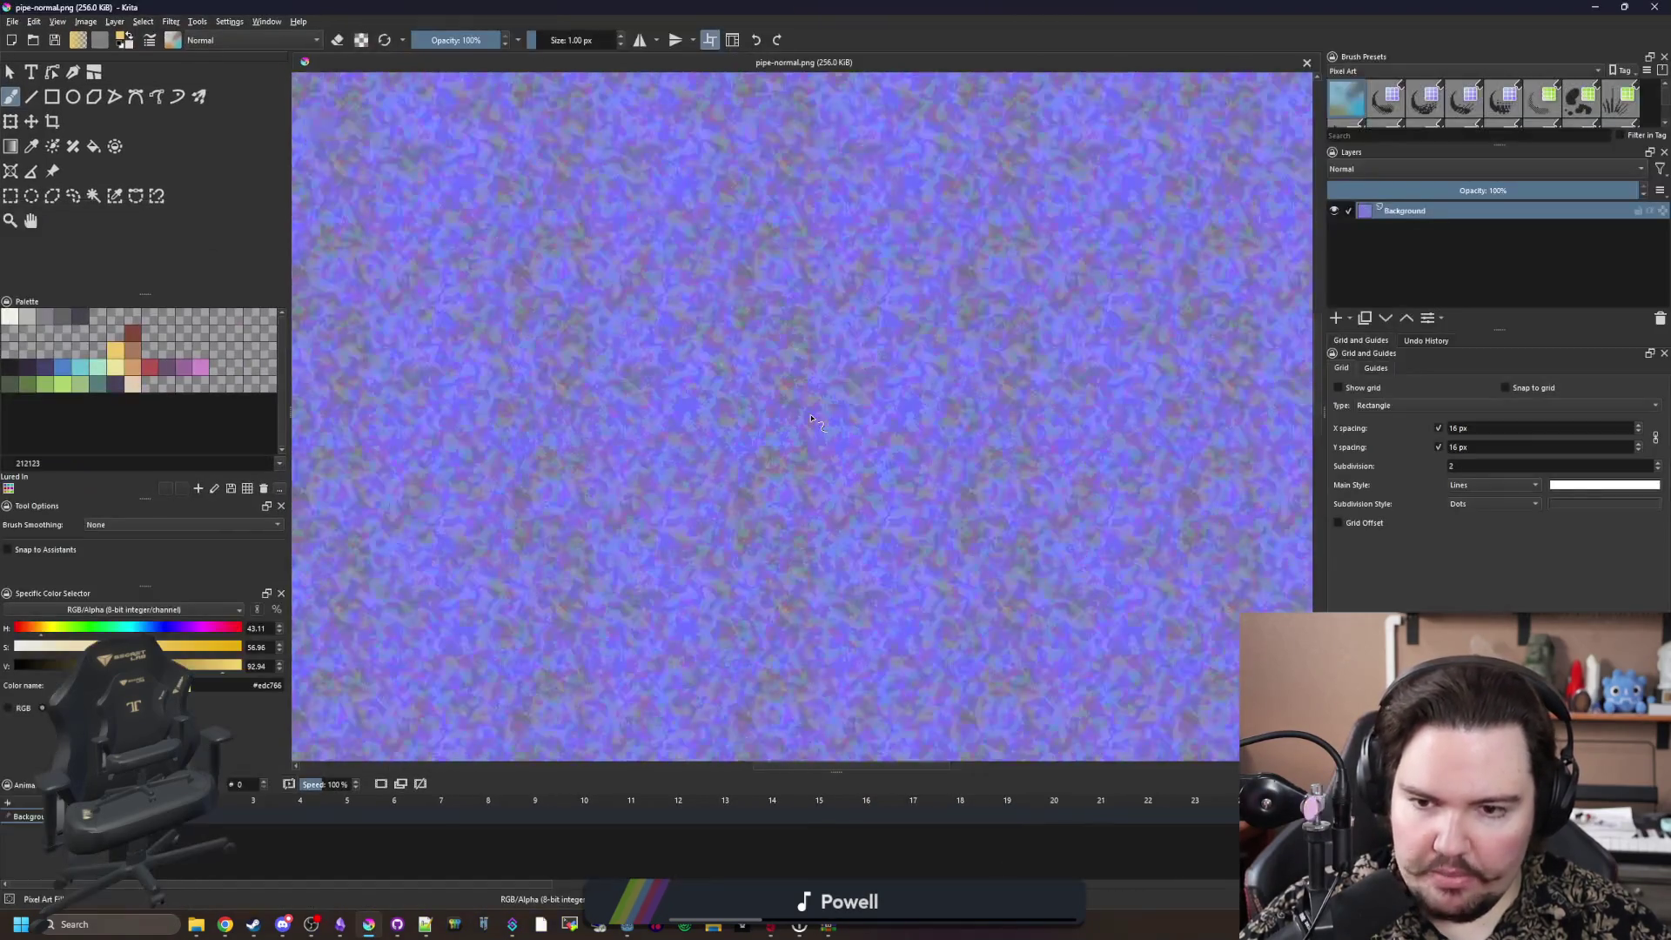
scroll(811, 418, "down", 2)
key("super+Down")
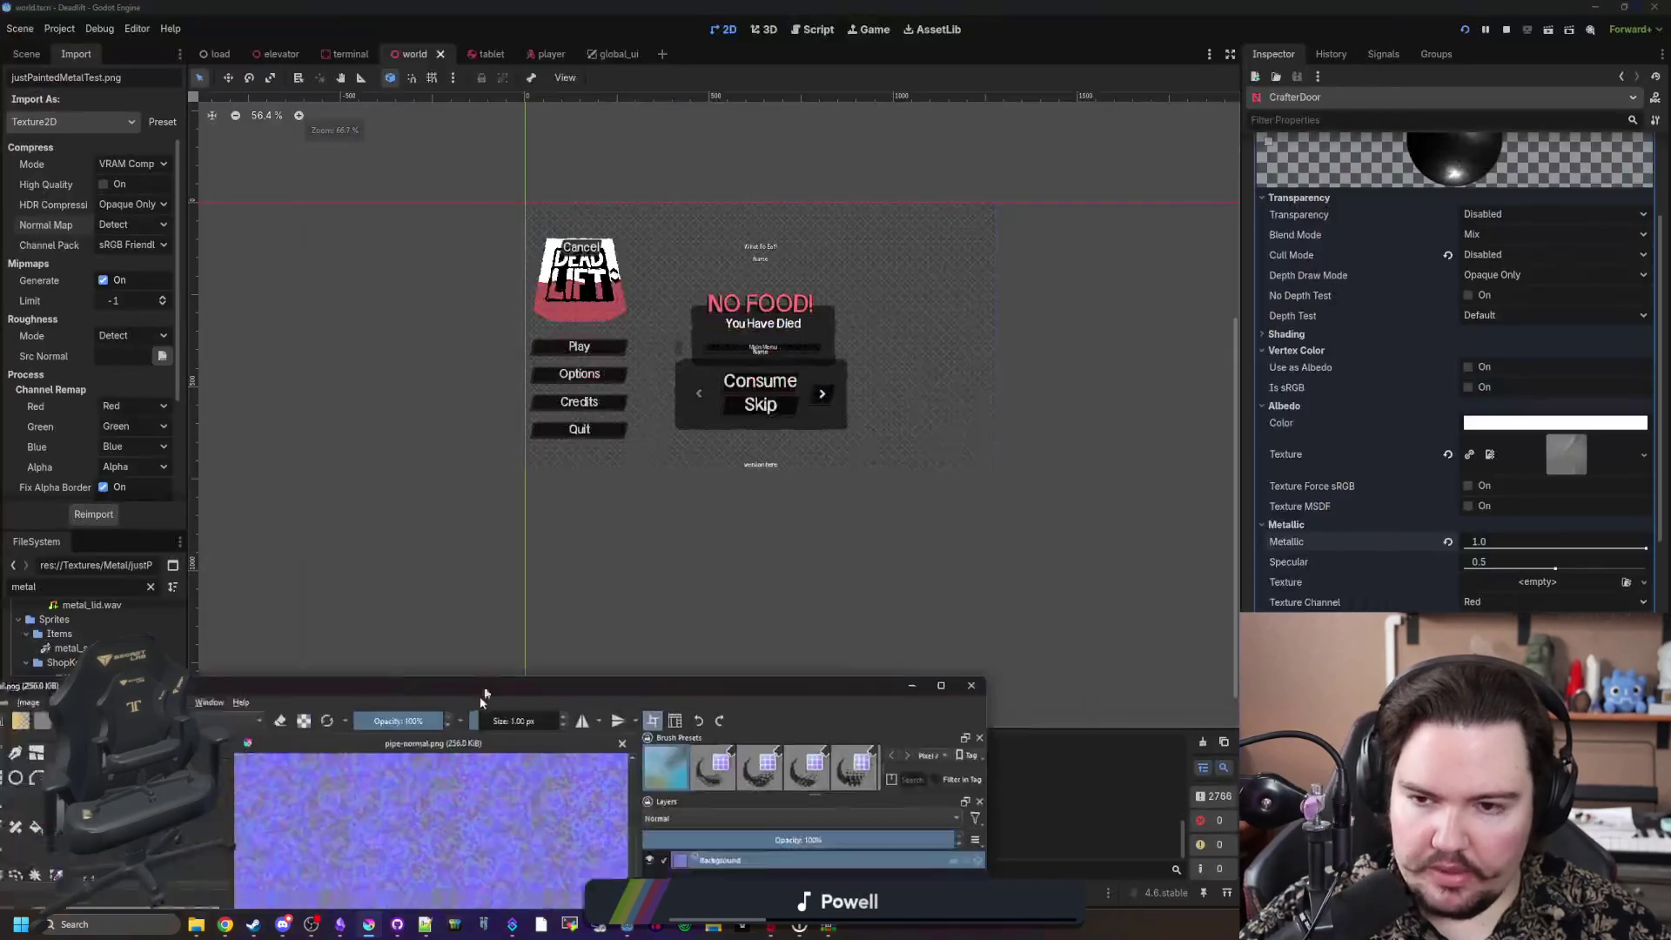
left_click(638, 738)
mouse_move(1235, 6)
left_mouse_down()
mouse_move(848, 442)
mouse_move(862, 5)
left_mouse_up()
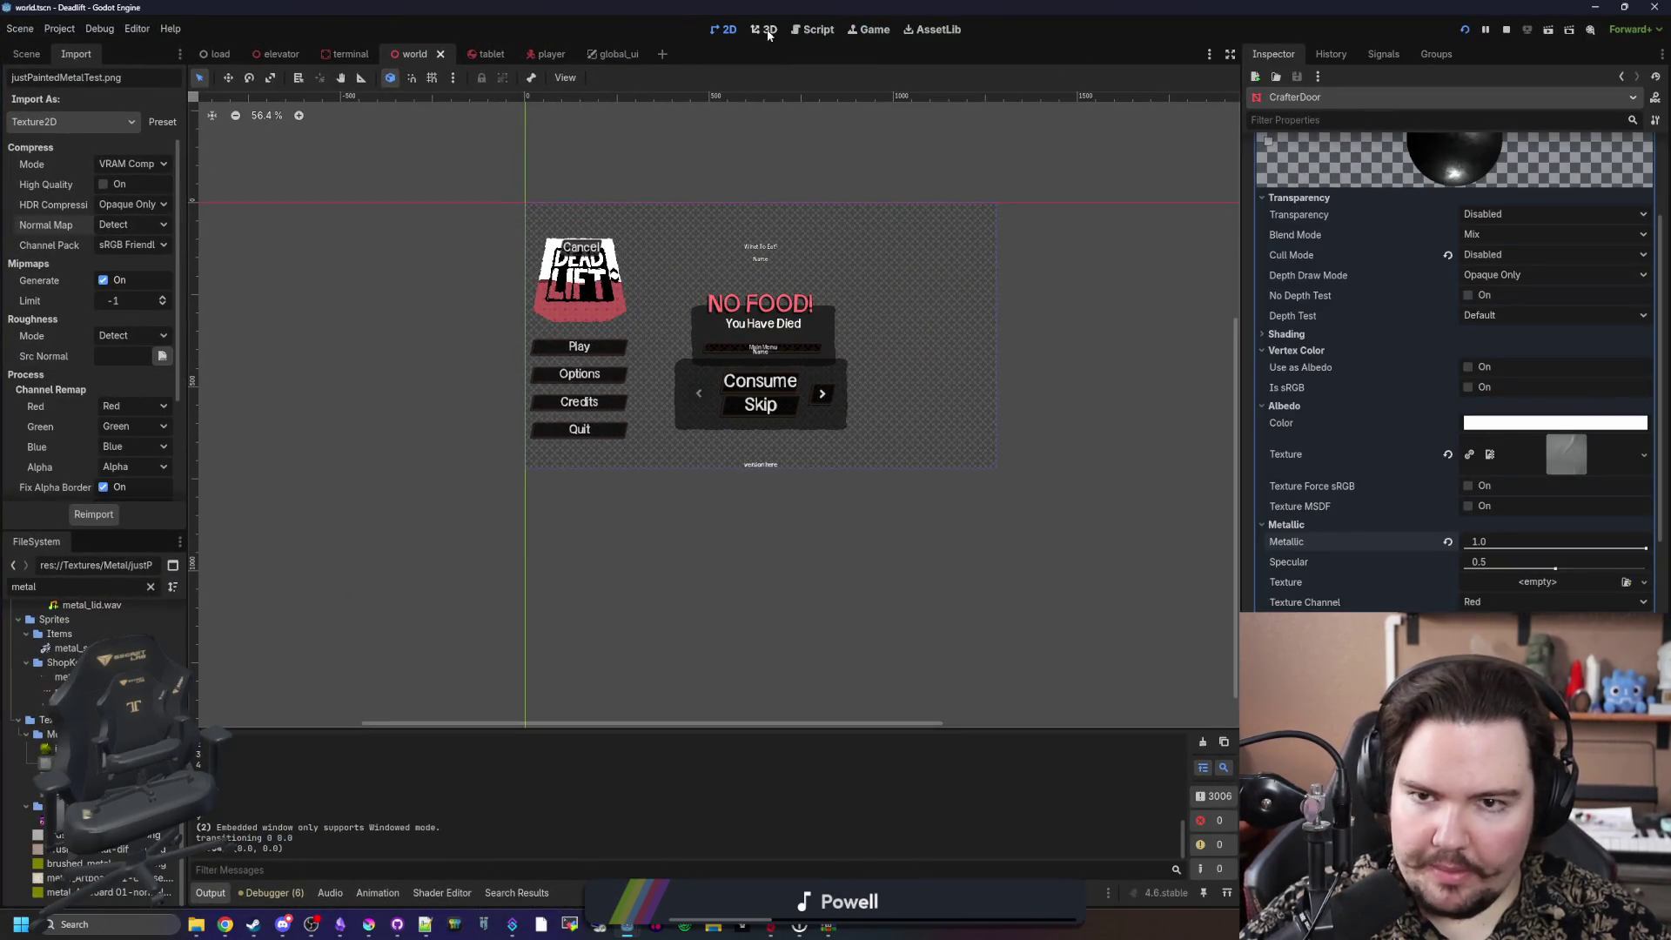
Step: Zoom onto the CrafterDoor in 3D and set its material Roughness to 1.0
left_click(766, 29)
scroll(714, 409, "up", 5)
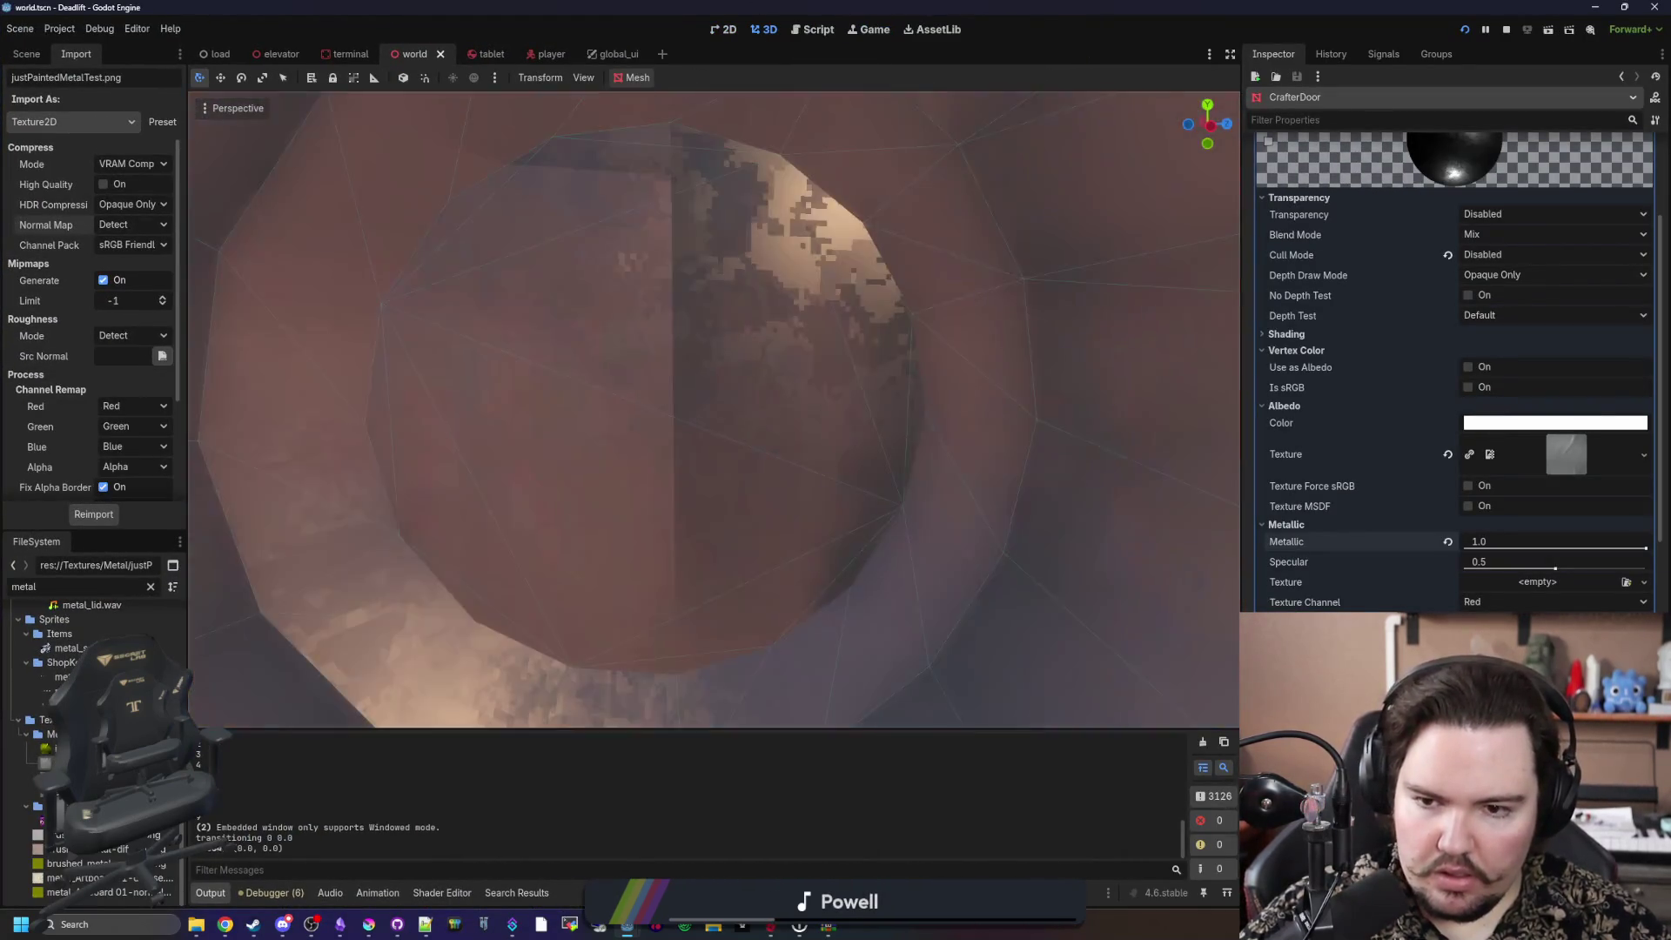
scroll(719, 433, "up", 3)
scroll(719, 433, "down", 3)
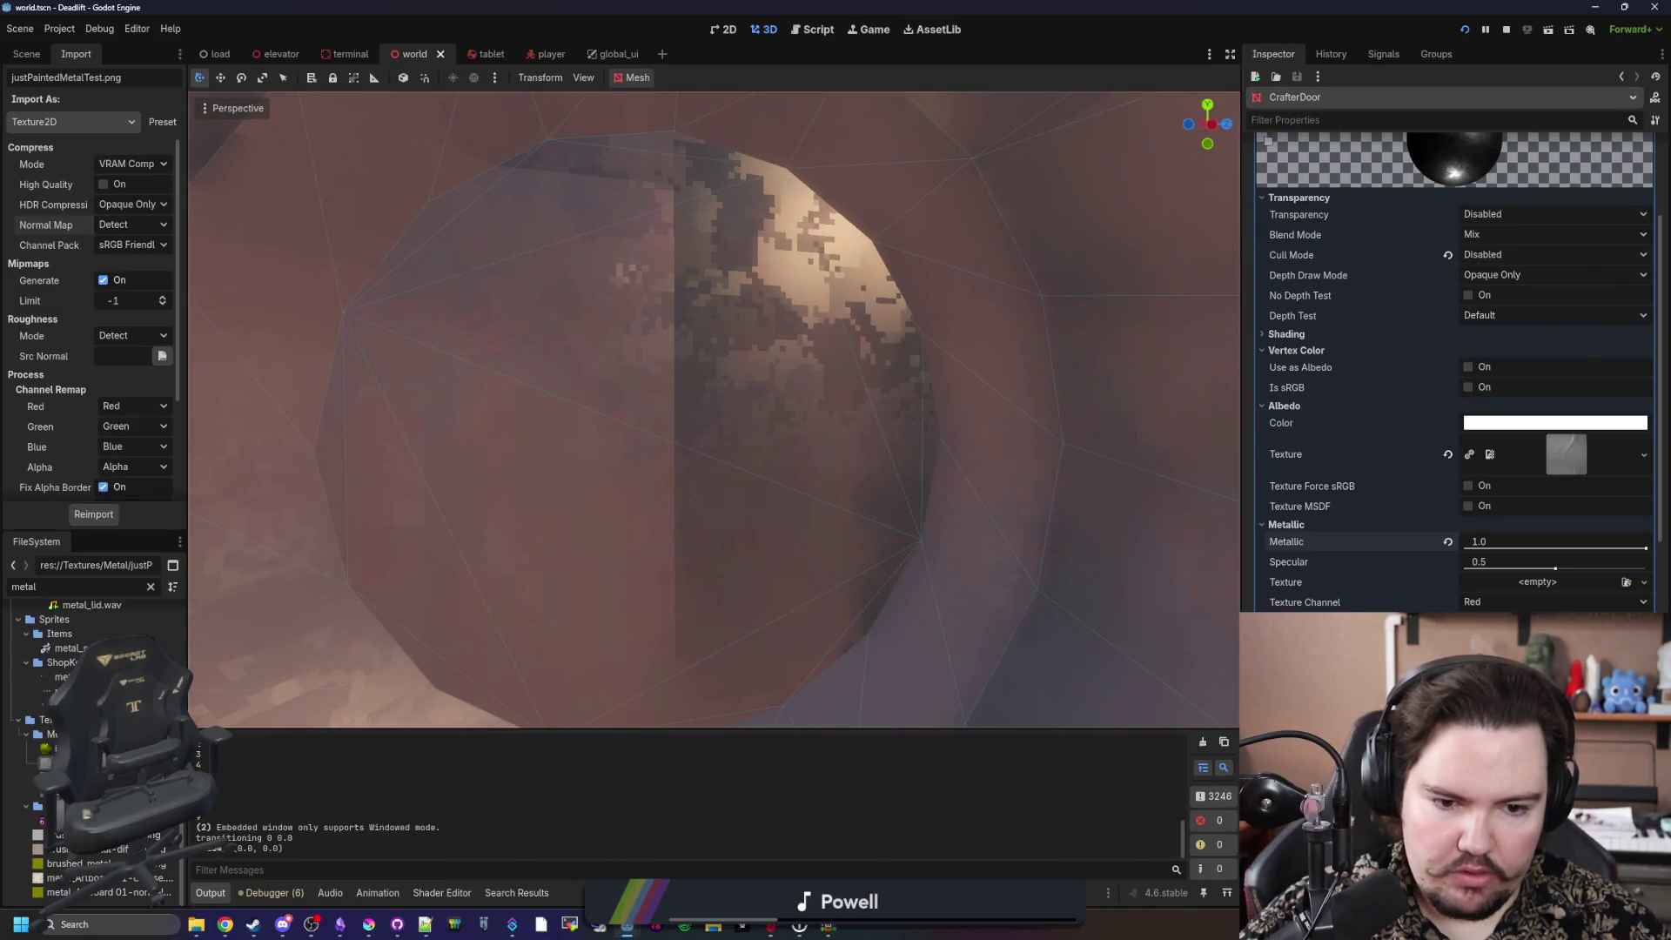
scroll(1563, 539, "down", 3)
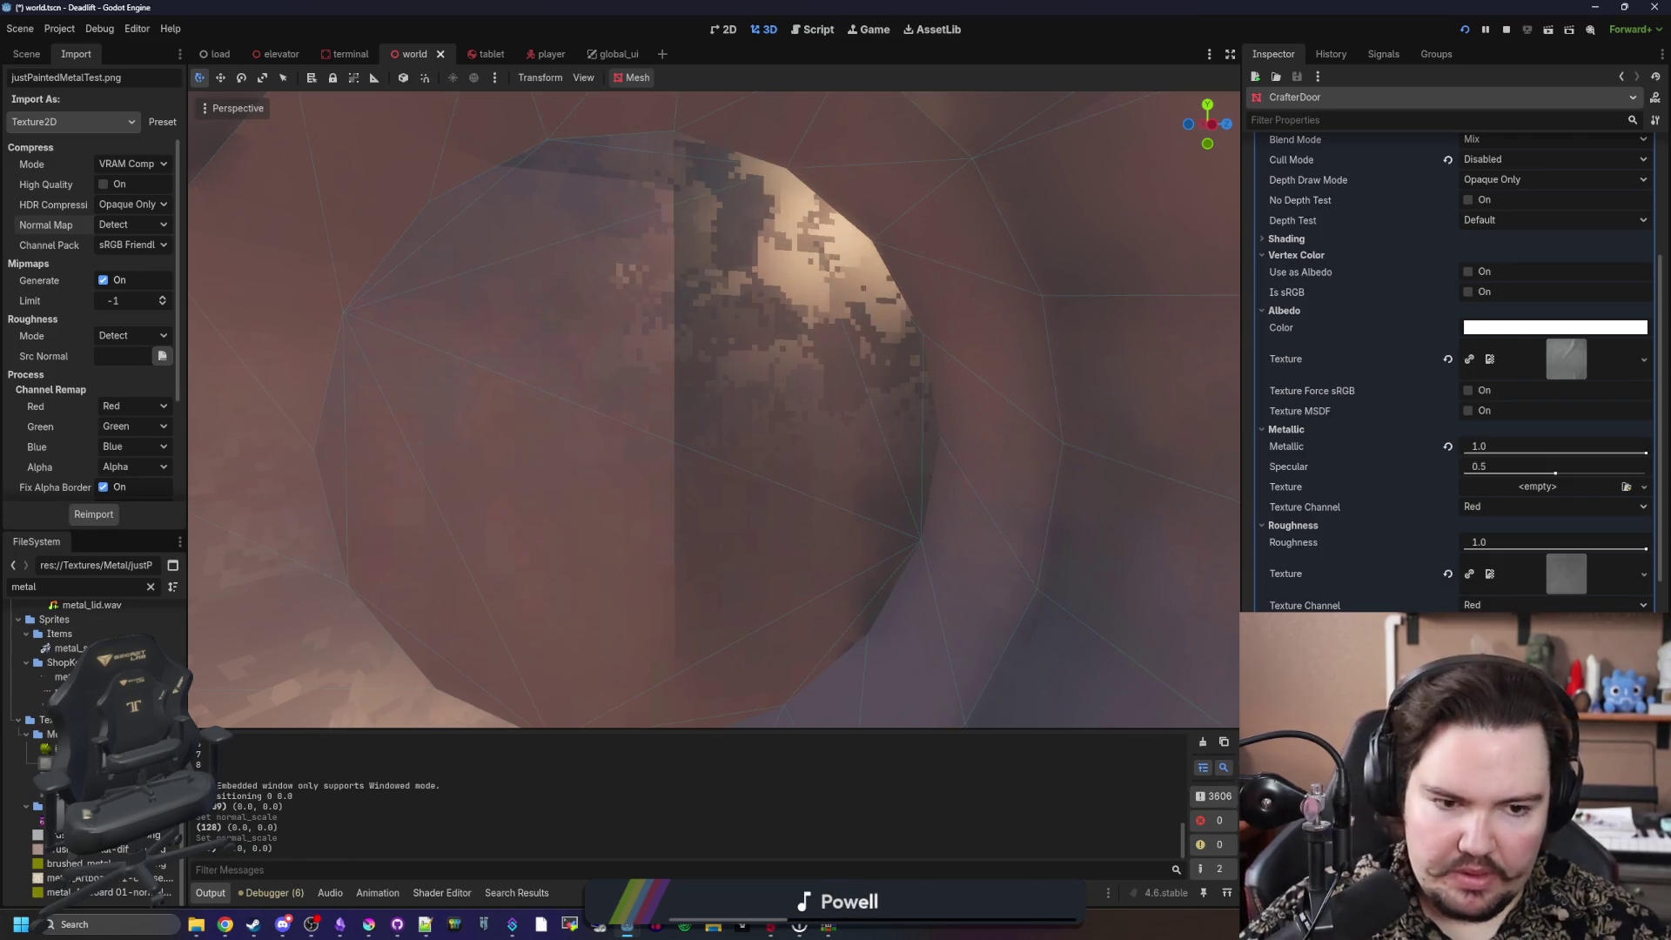
mouse_move(1644, 551)
left_mouse_down()
mouse_move(1427, 547)
mouse_move(1648, 547)
left_mouse_up()
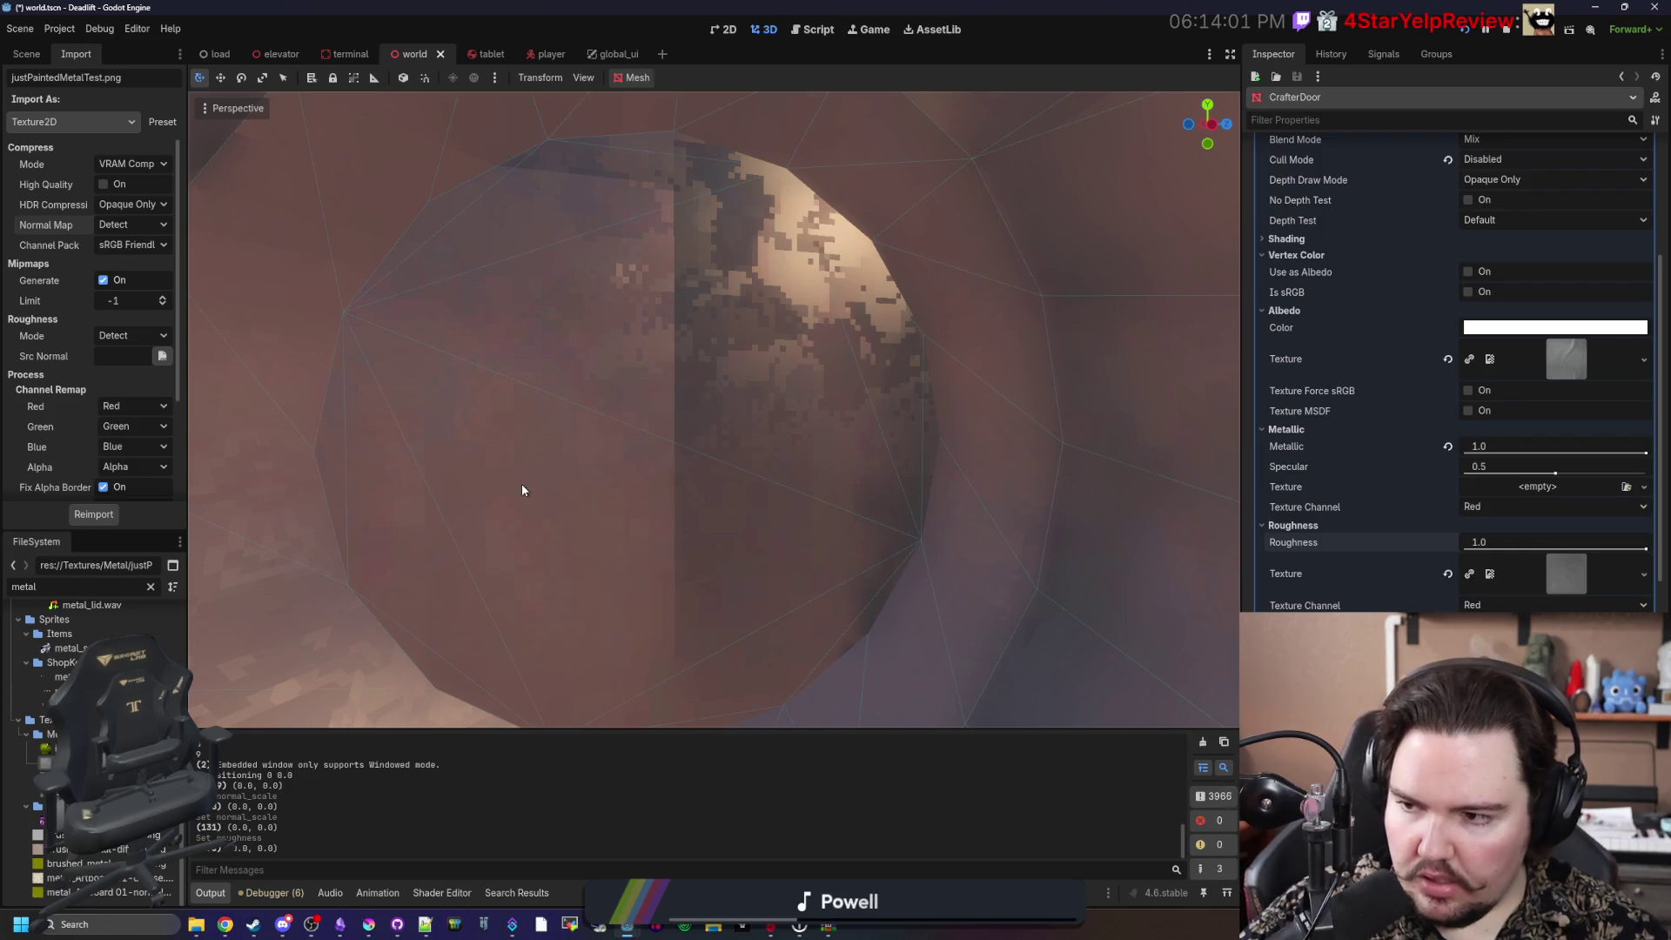
left_click(369, 925)
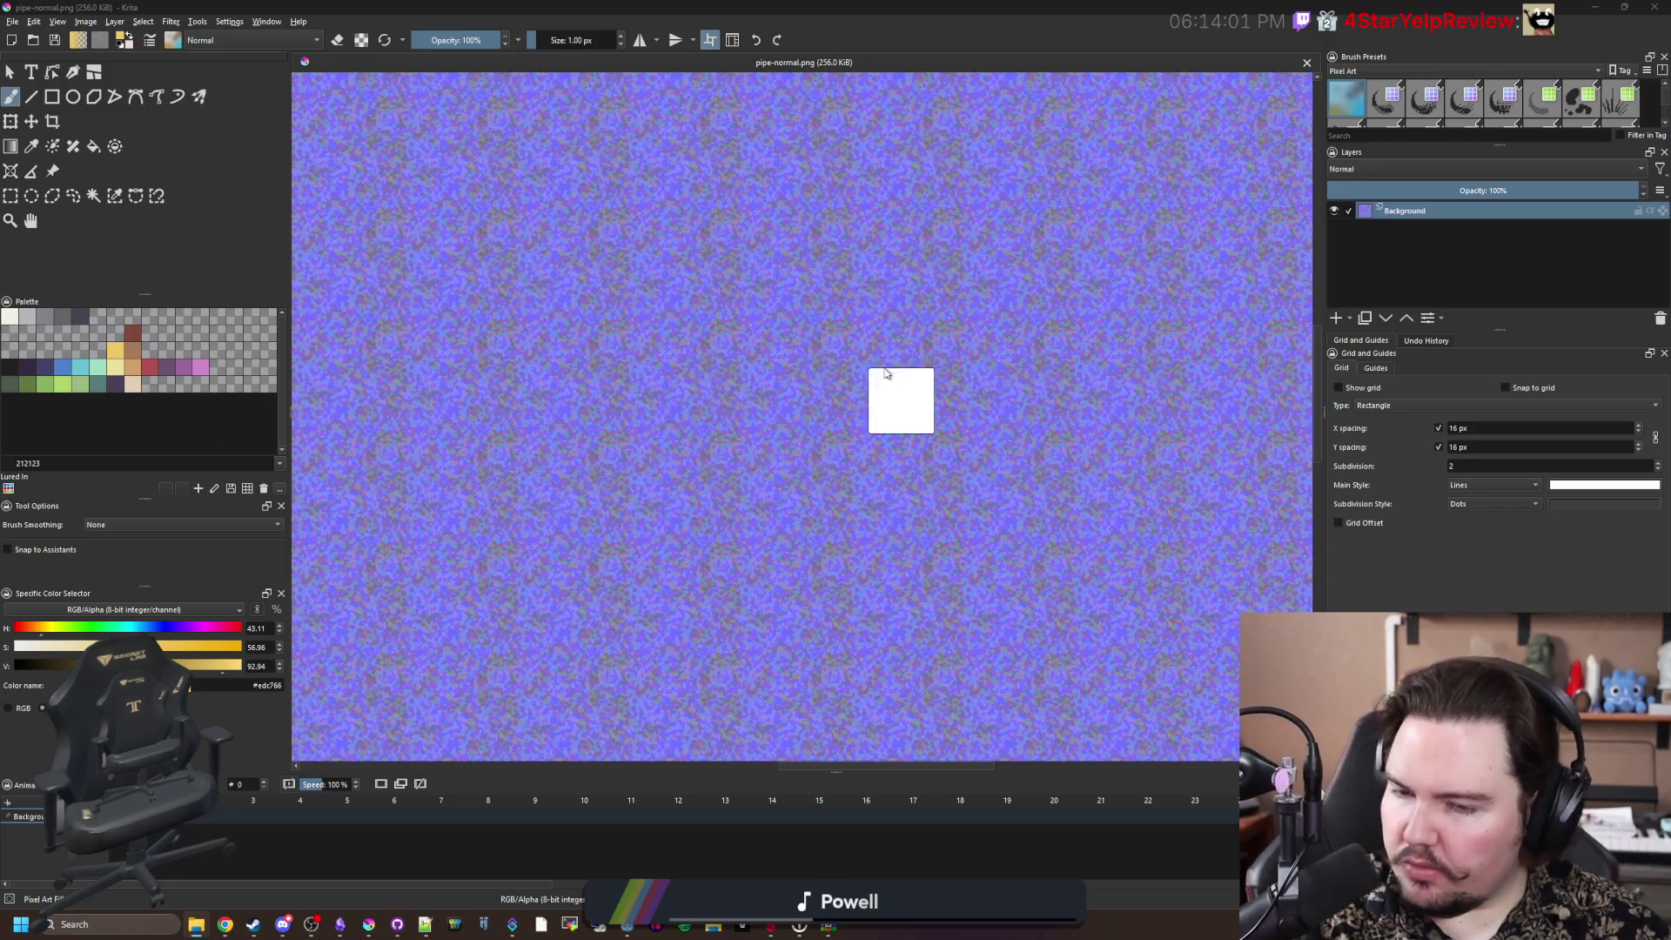
Step: Open justPaintedMetalTest.png as a new document and view it tiled to check seams
left_click_drag(900, 395, 903, 396)
left_click(957, 404)
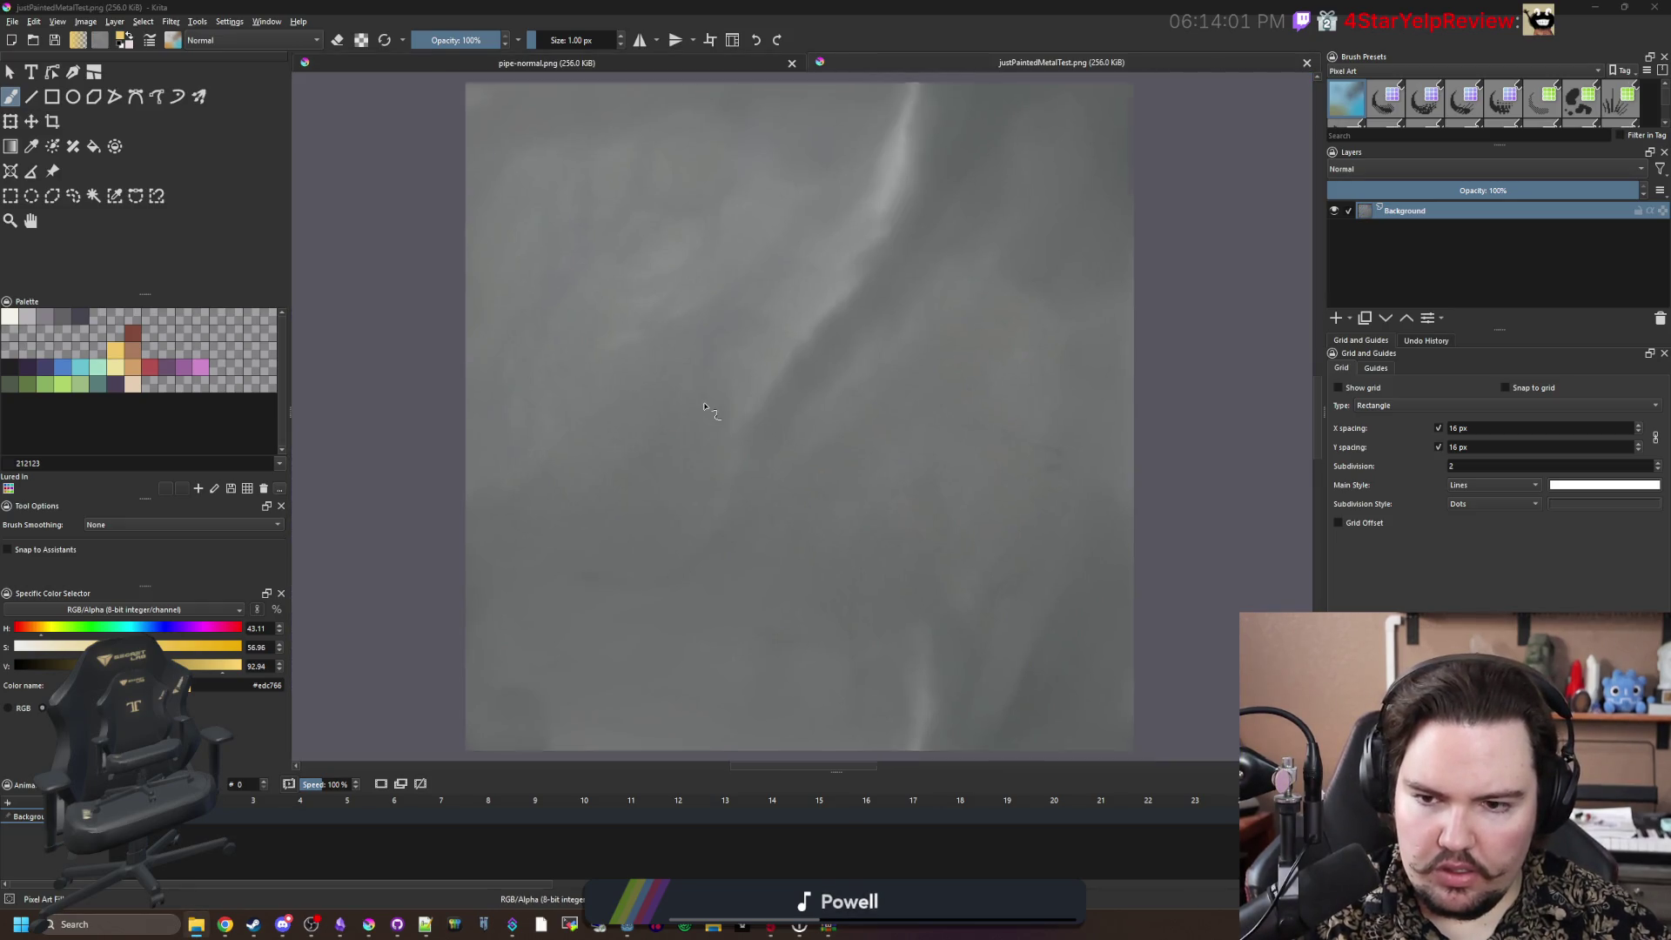
key("1")
key("w")
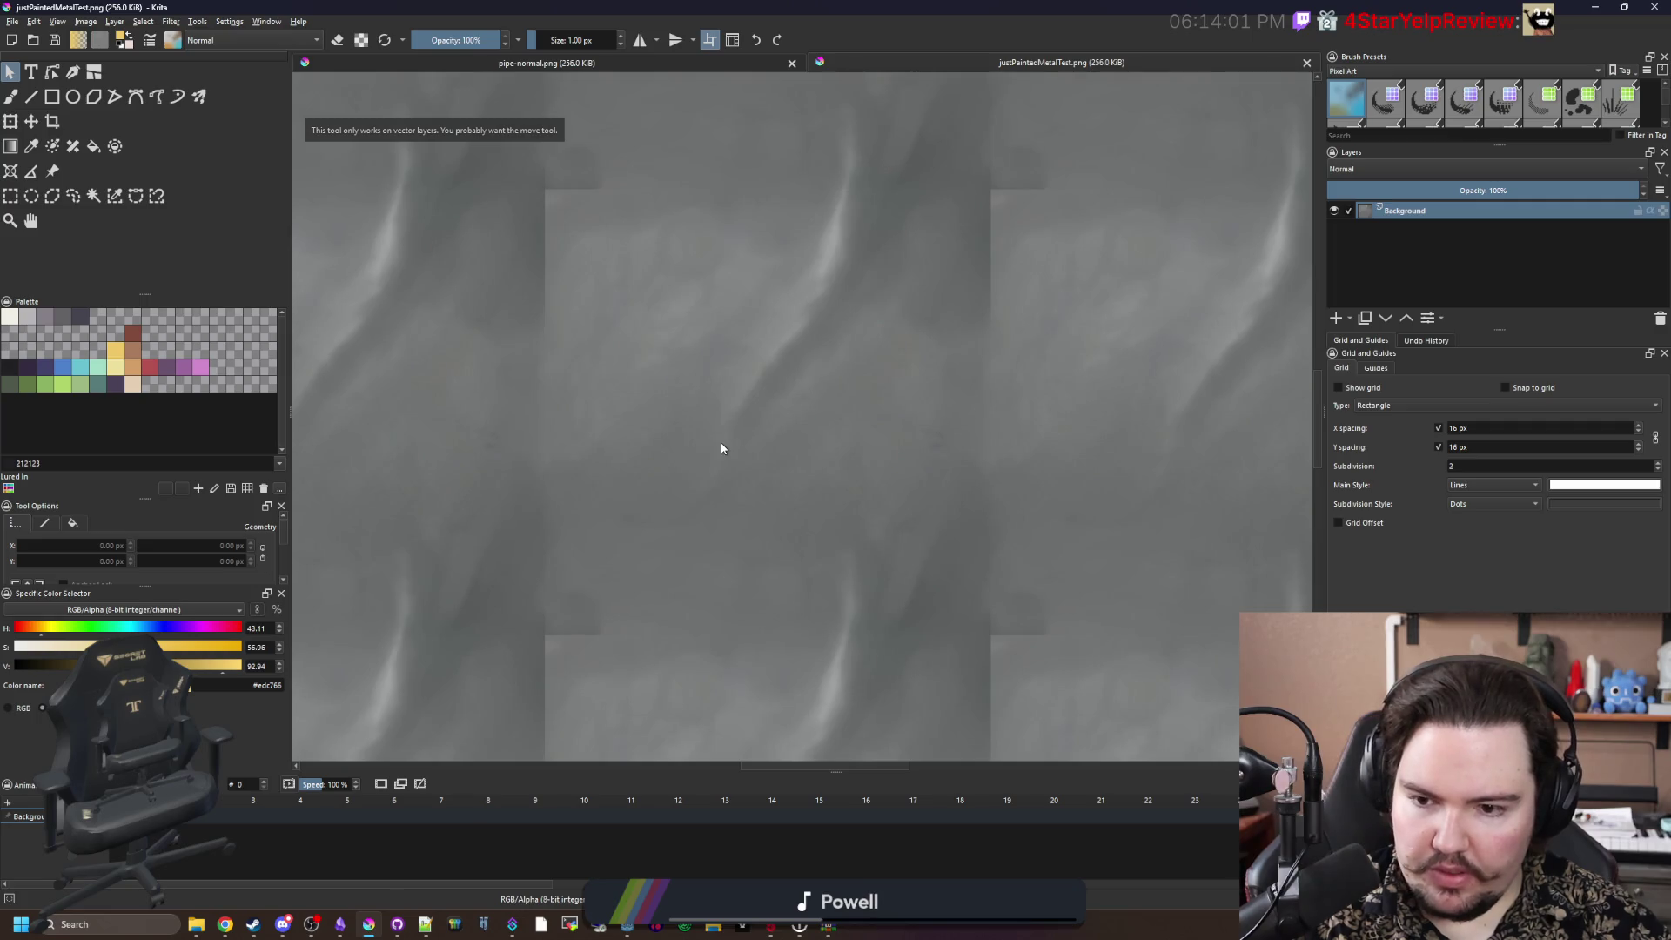
scroll(720, 451, "down", 3)
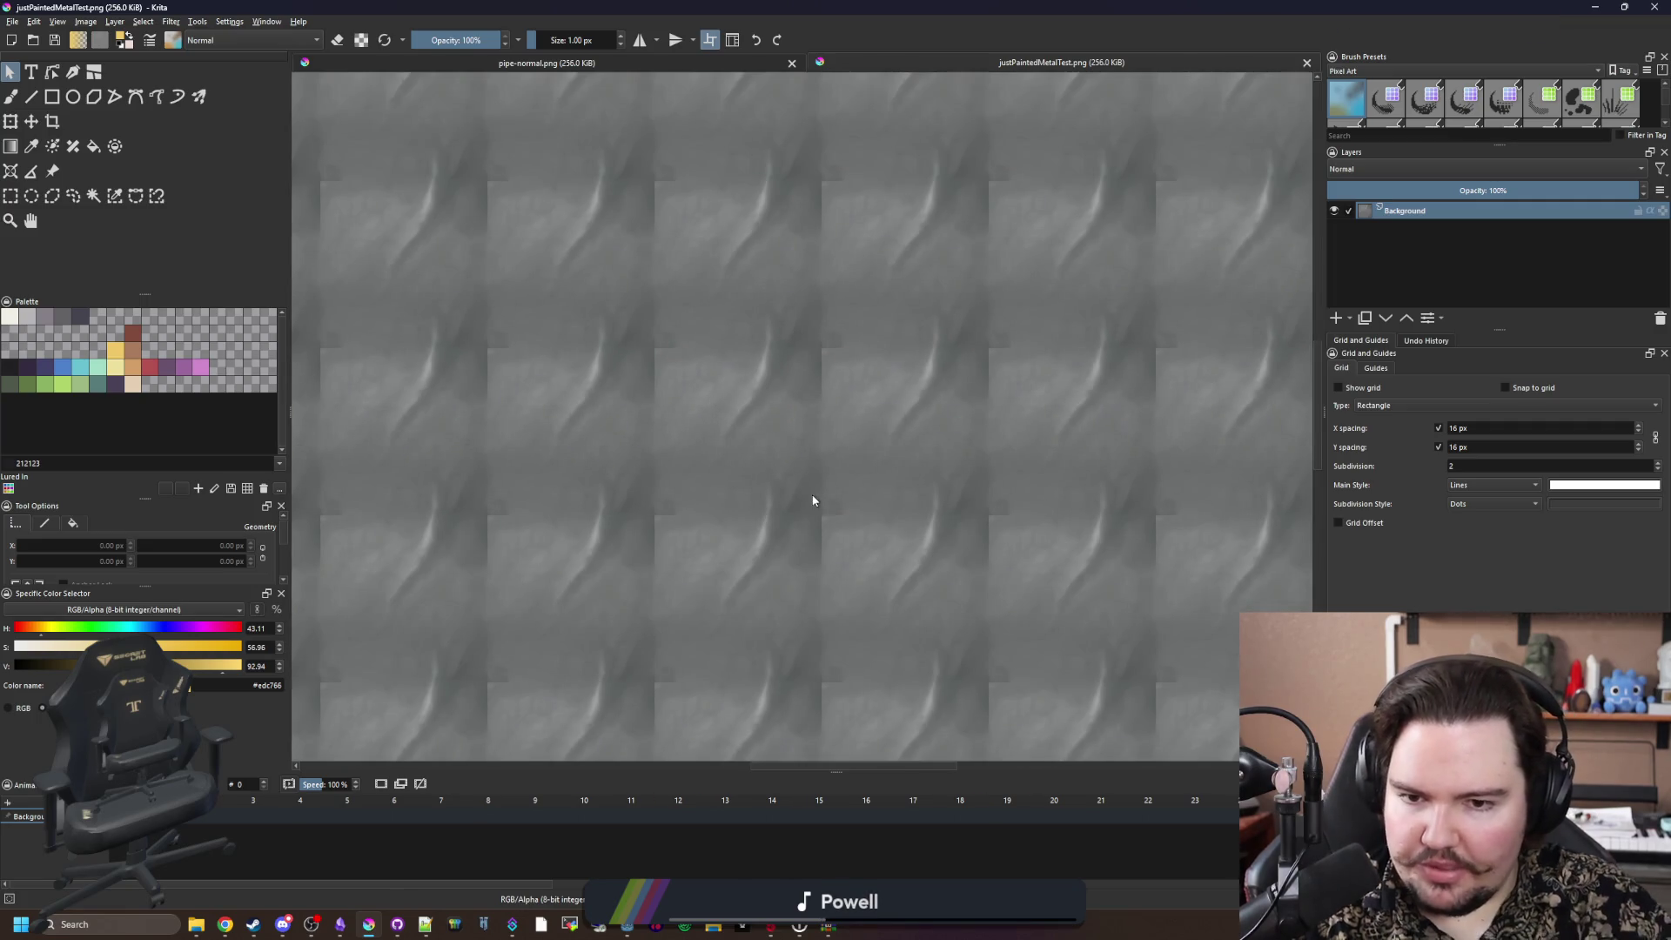
scroll(886, 554, "up", 8)
scroll(771, 488, "down", 10)
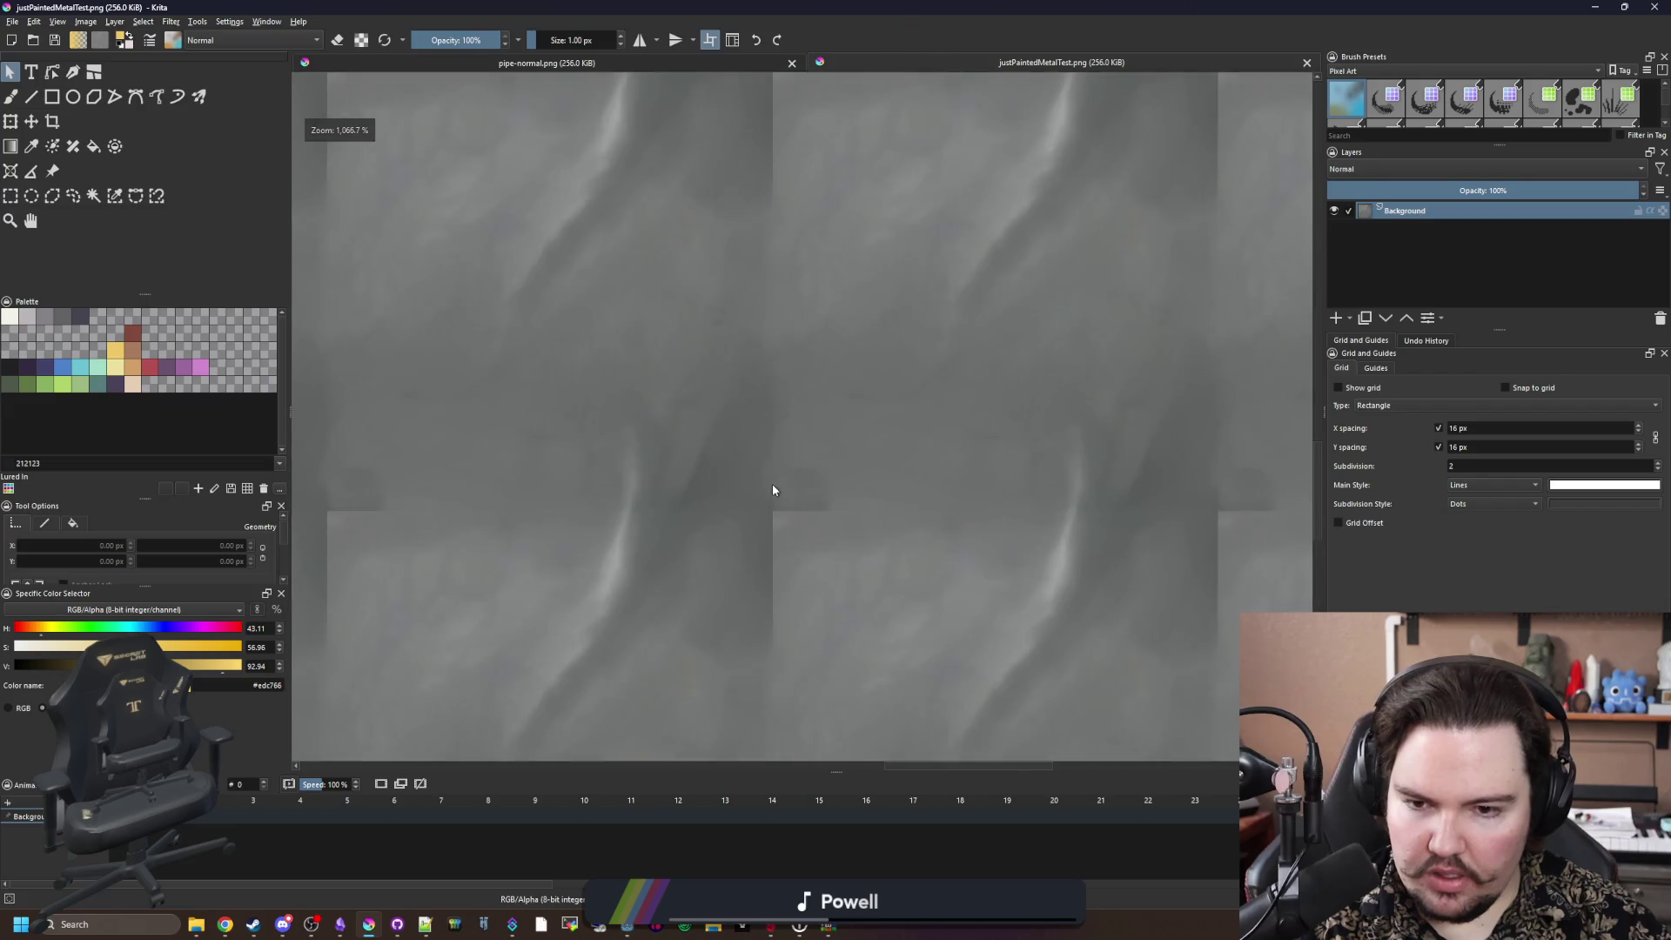
scroll(555, 520, "up", 5)
scroll(554, 520, "up", 4)
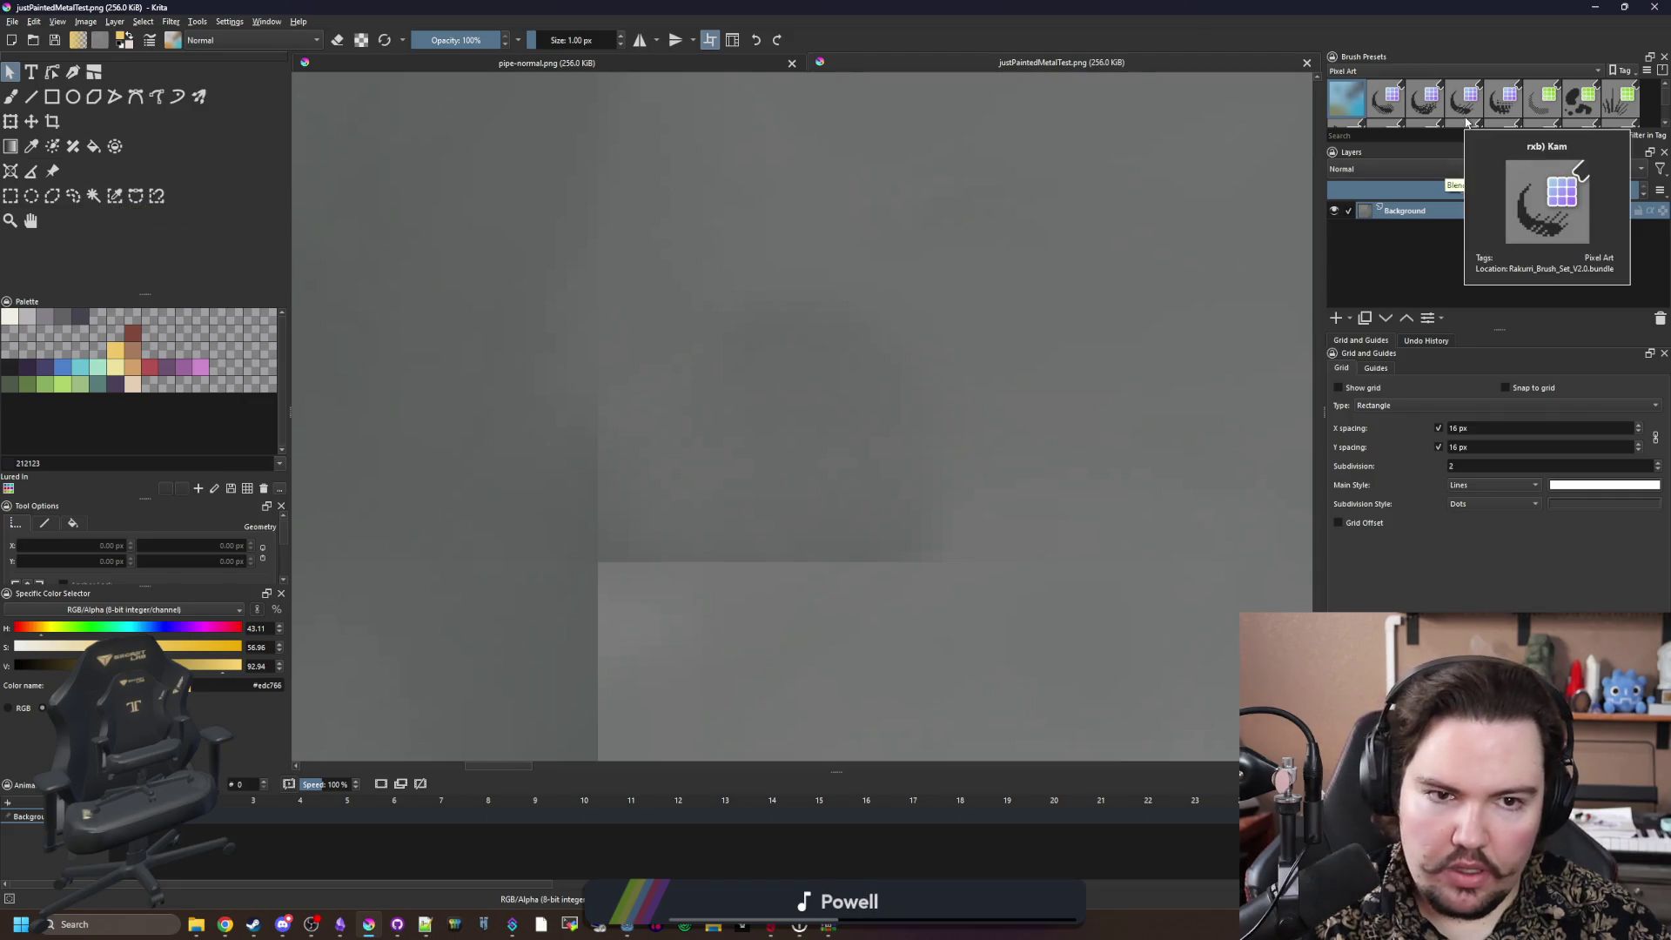
Step: Pick the first FX brush and paint over the texture's seam, adjusting brush size
left_click(1367, 69)
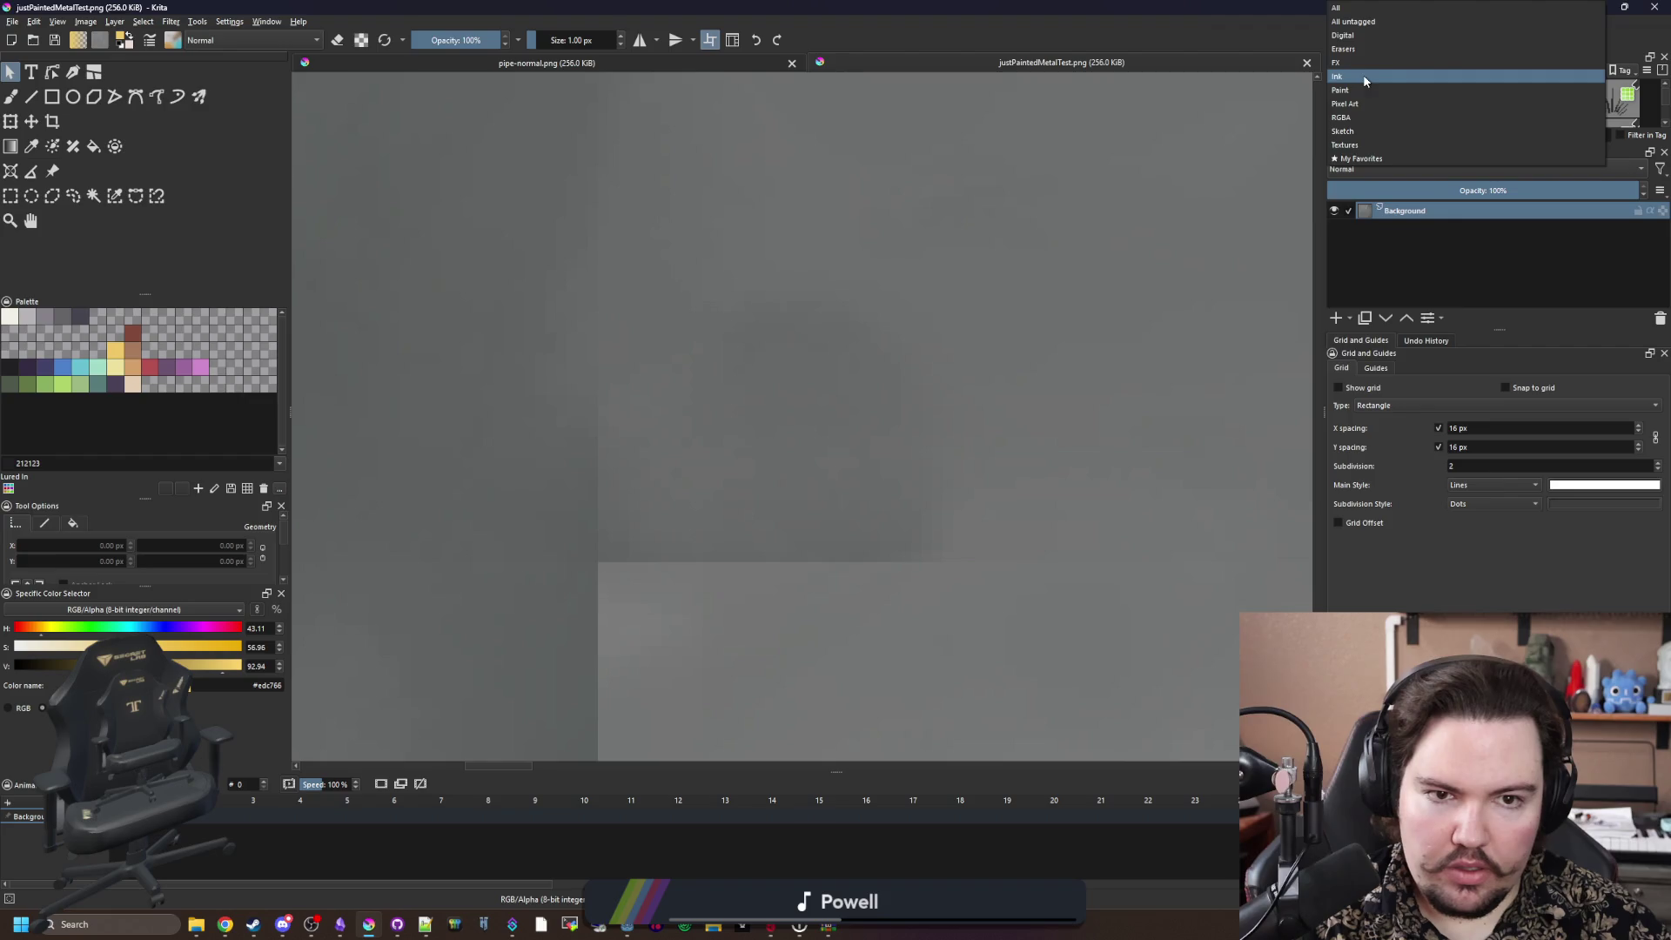
left_click(1367, 64)
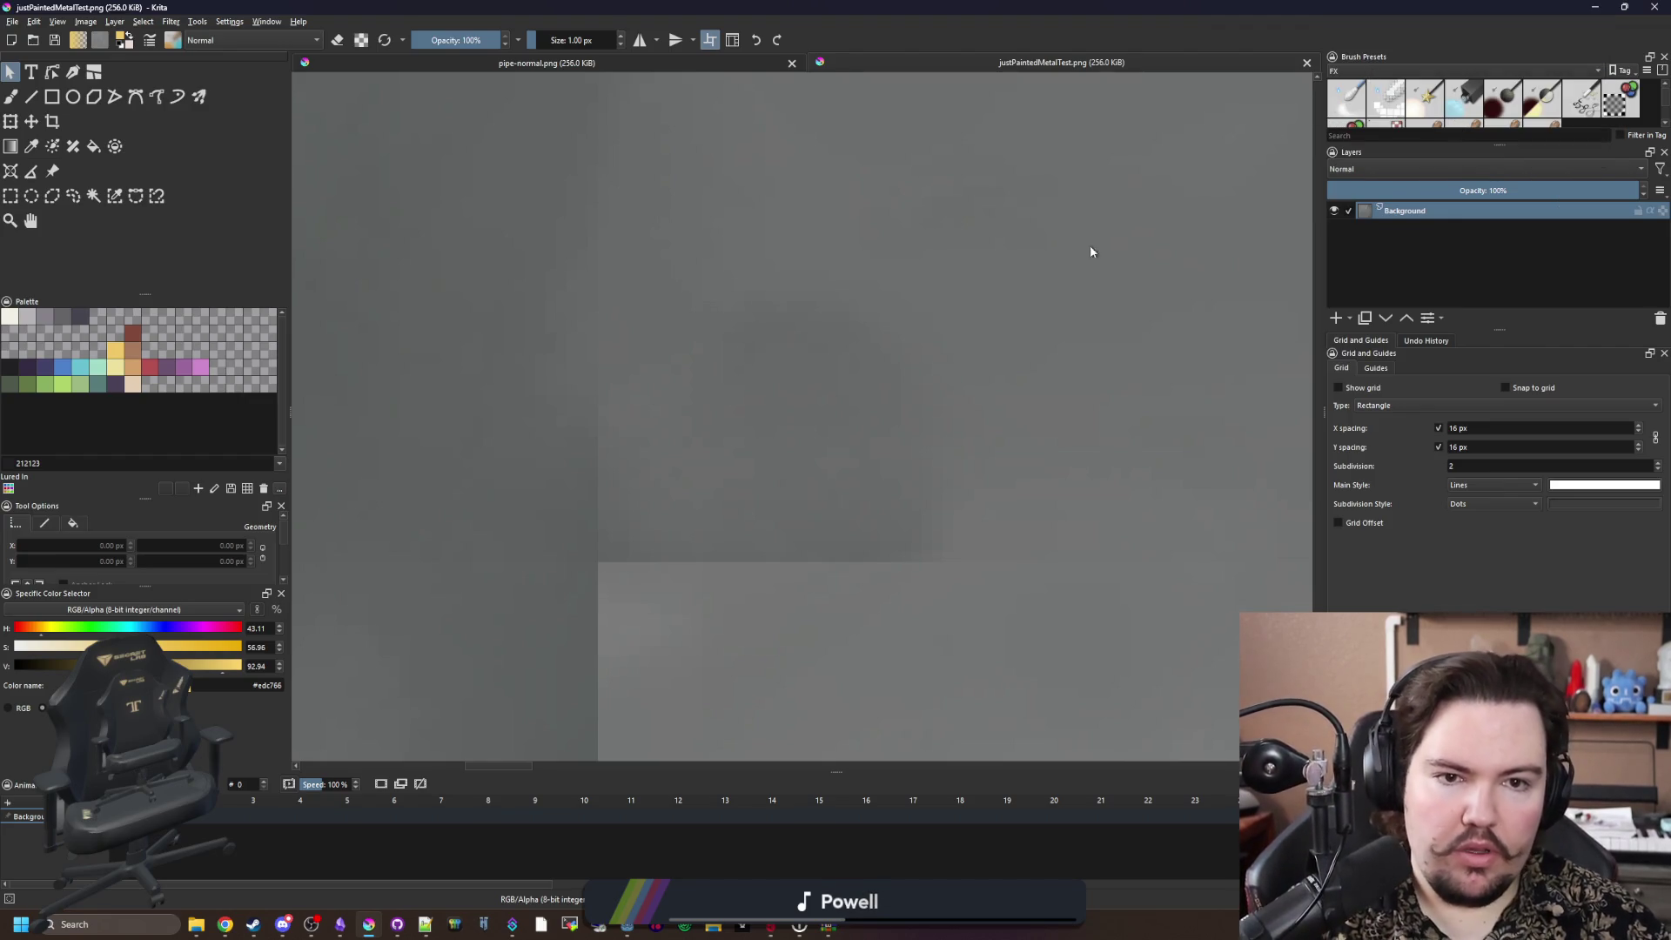
key("slash")
scroll(661, 503, "down", 5)
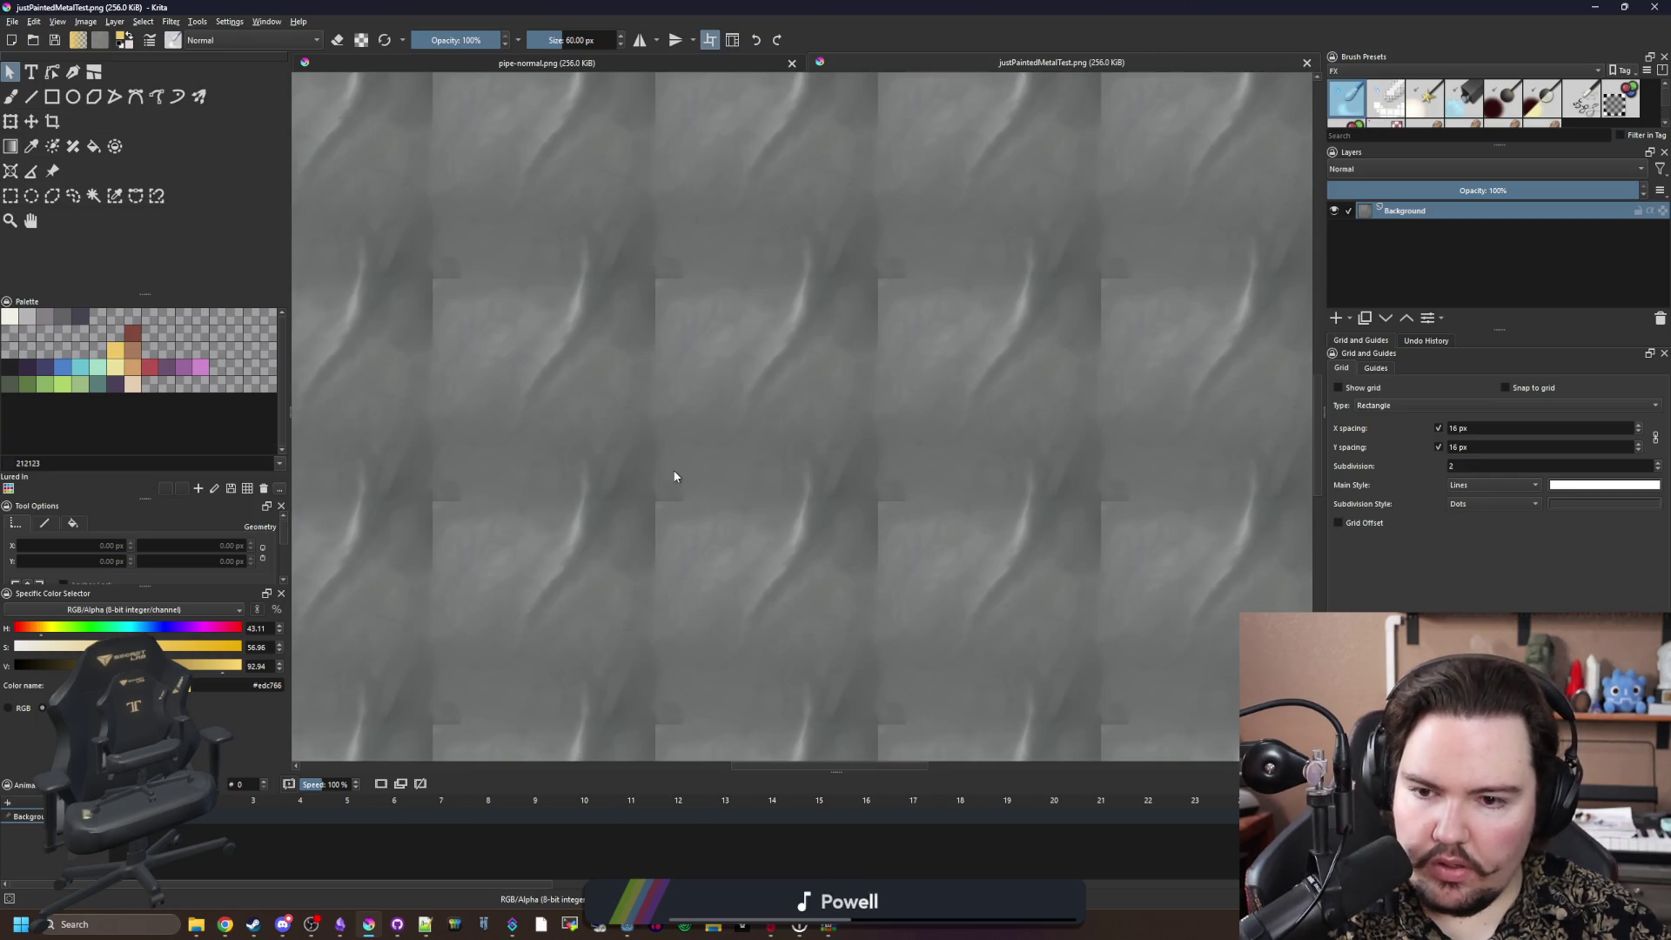
key("b")
scroll(667, 488, "up", 4)
left_click(612, 424)
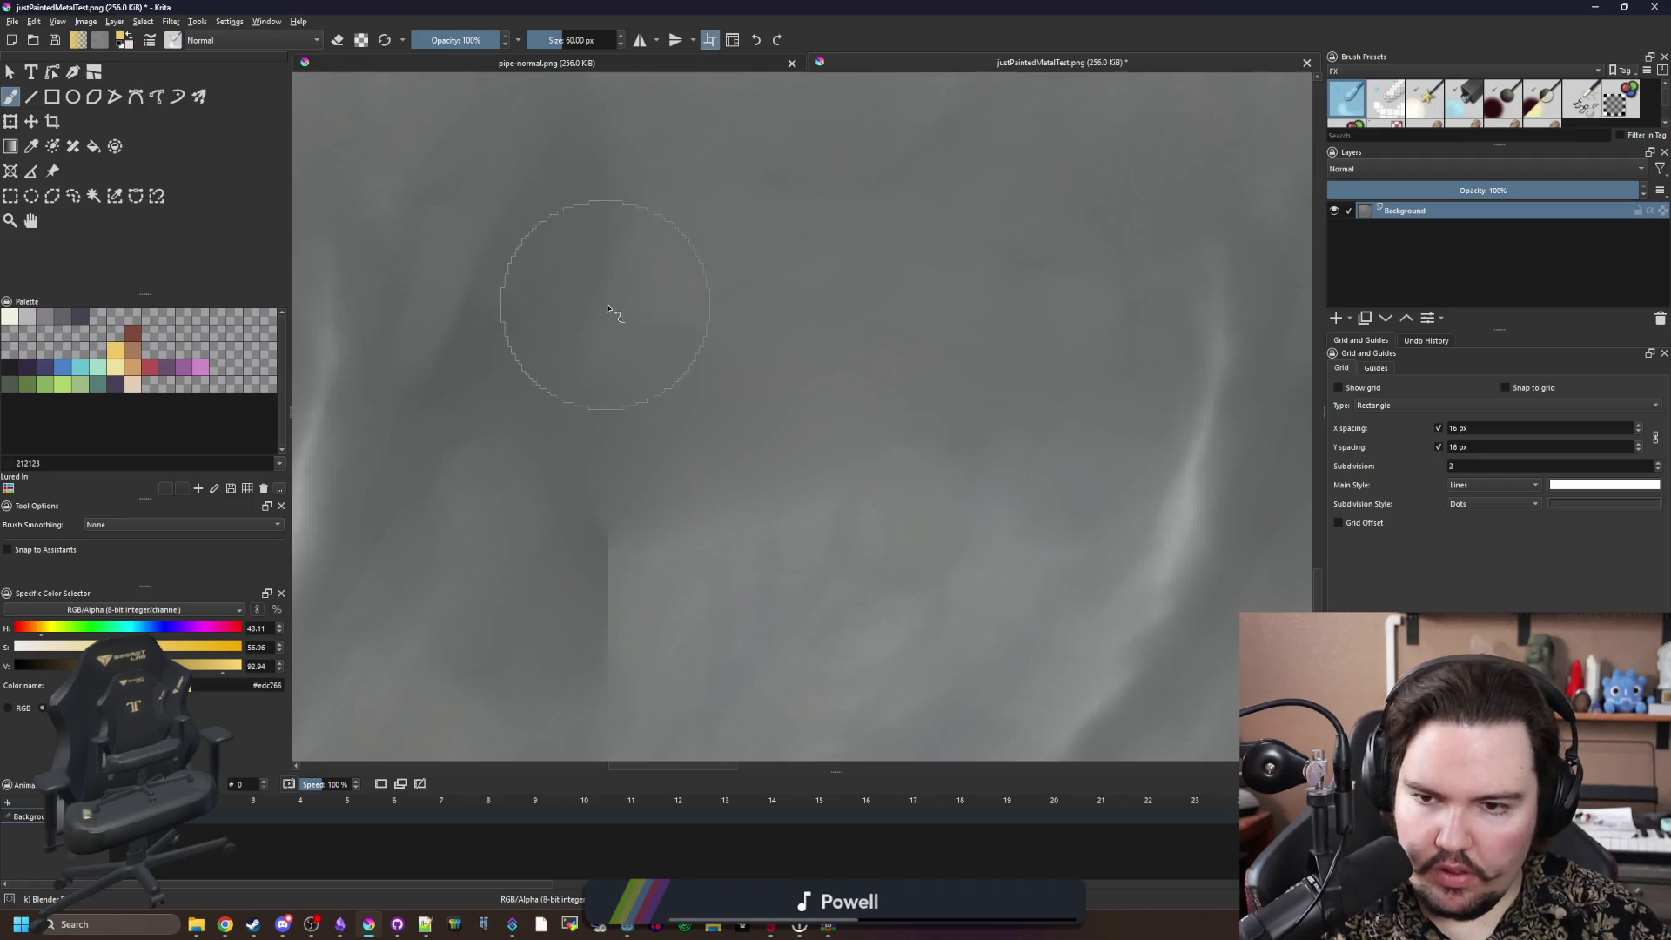
scroll(581, 489, "down", 2)
scroll(582, 488, "up", 1)
key("bracketleft")
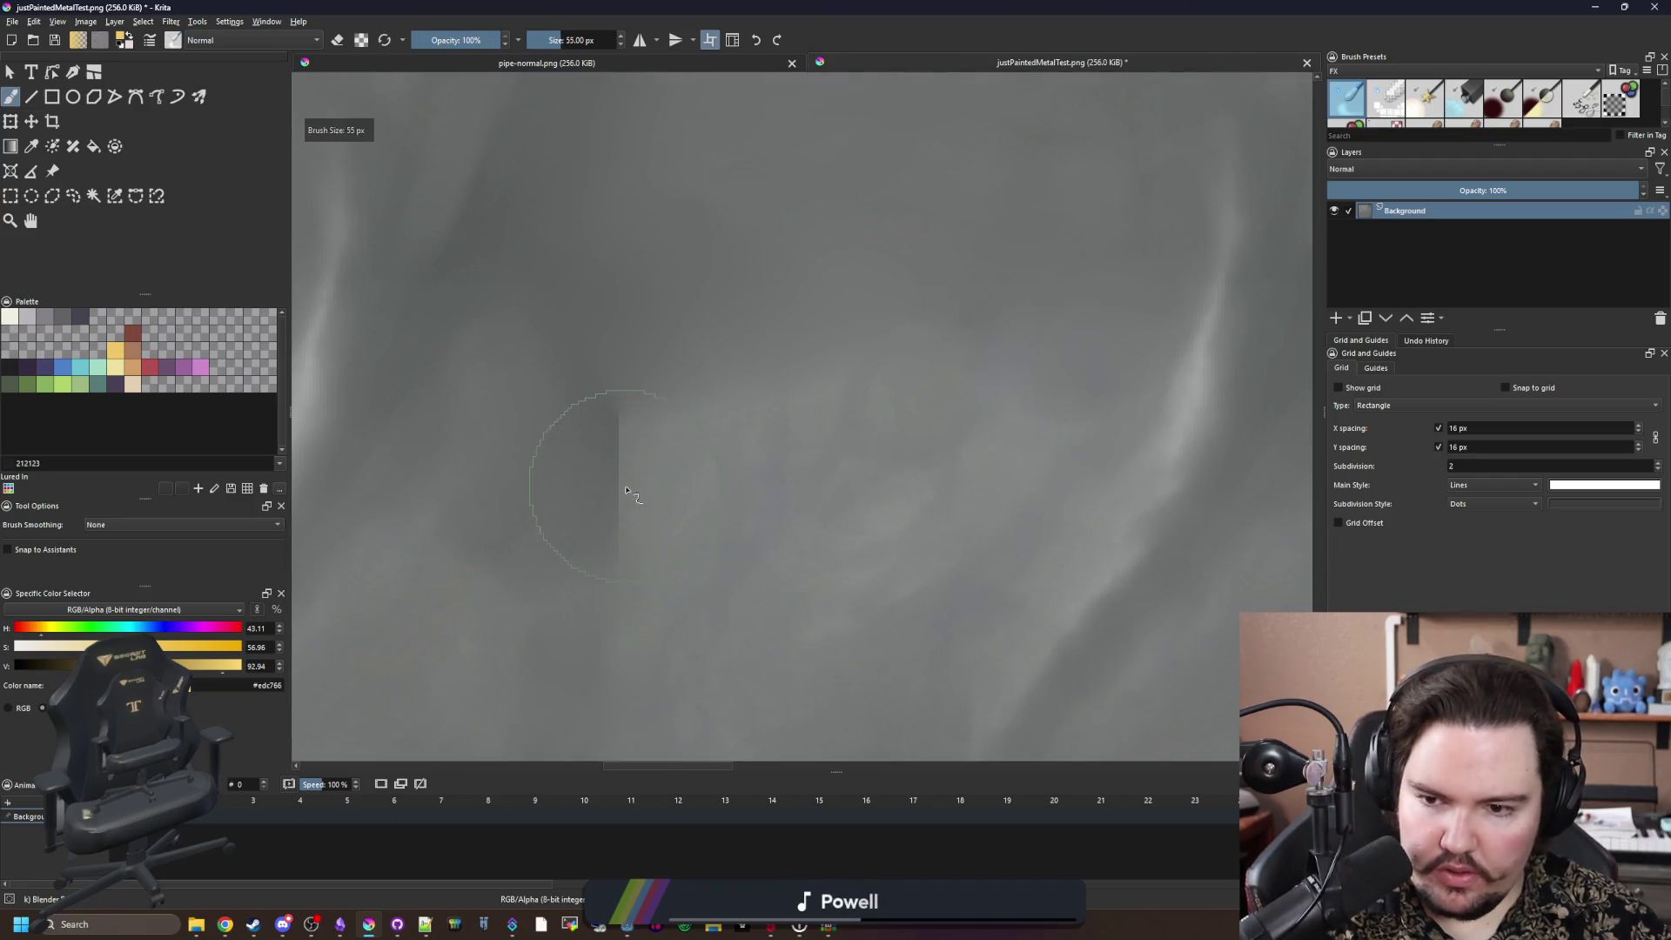
key("bracketright")
key("bracketright")
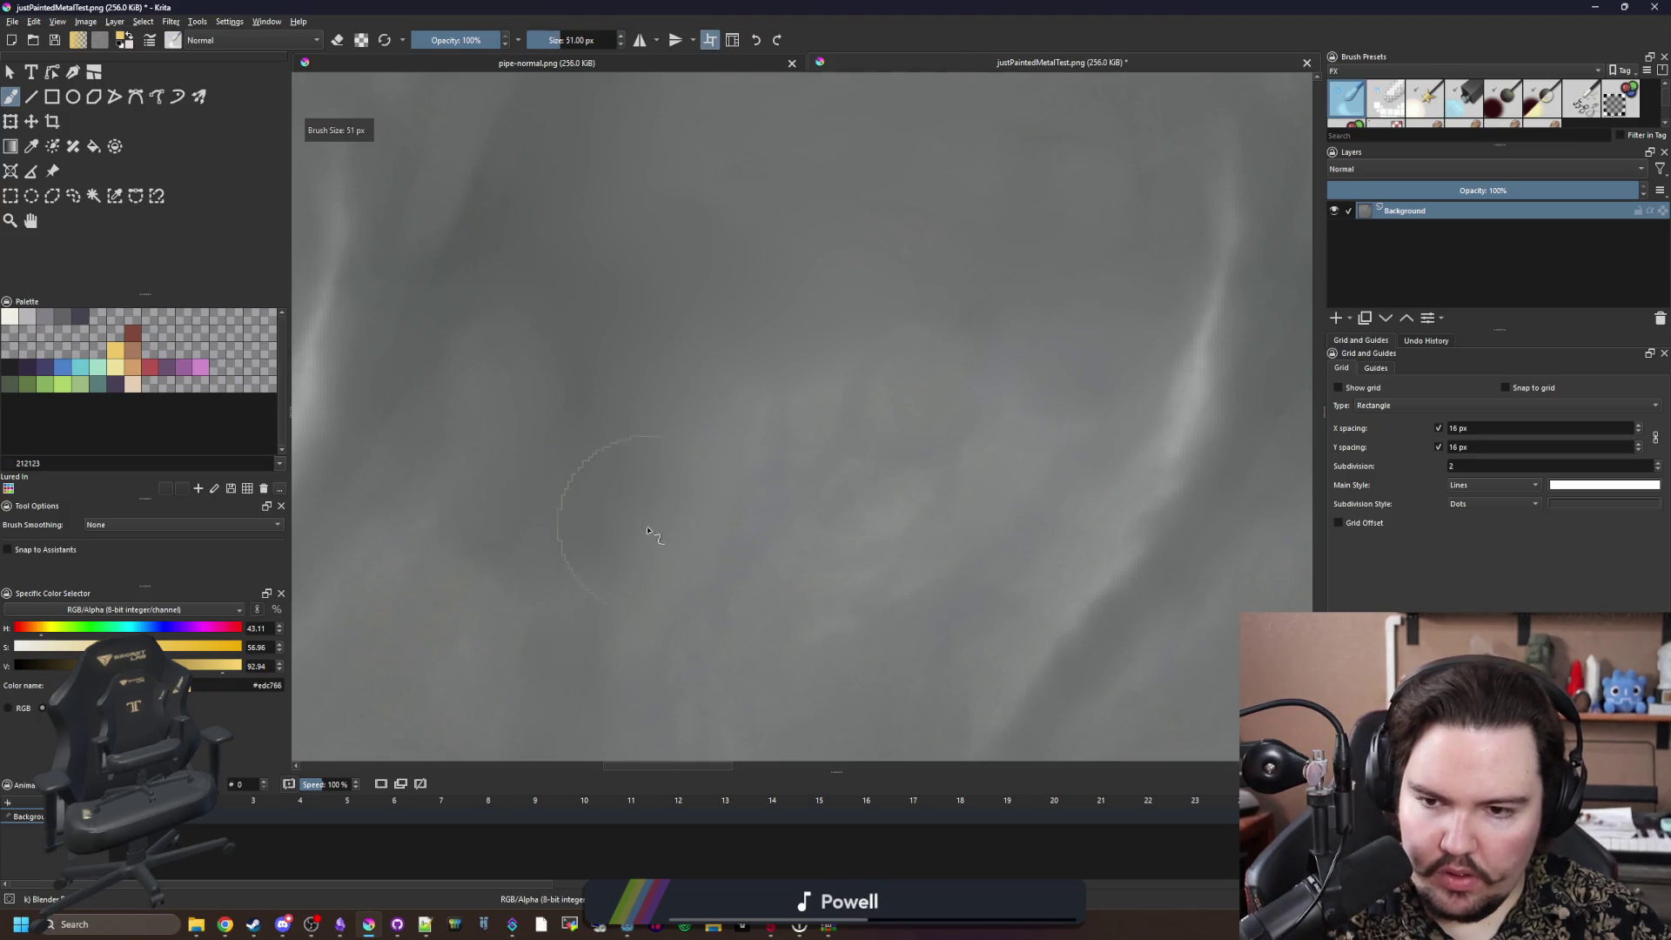
Step: Save the retouched justPaintedMetalTest.png with the default PNG options
key("1")
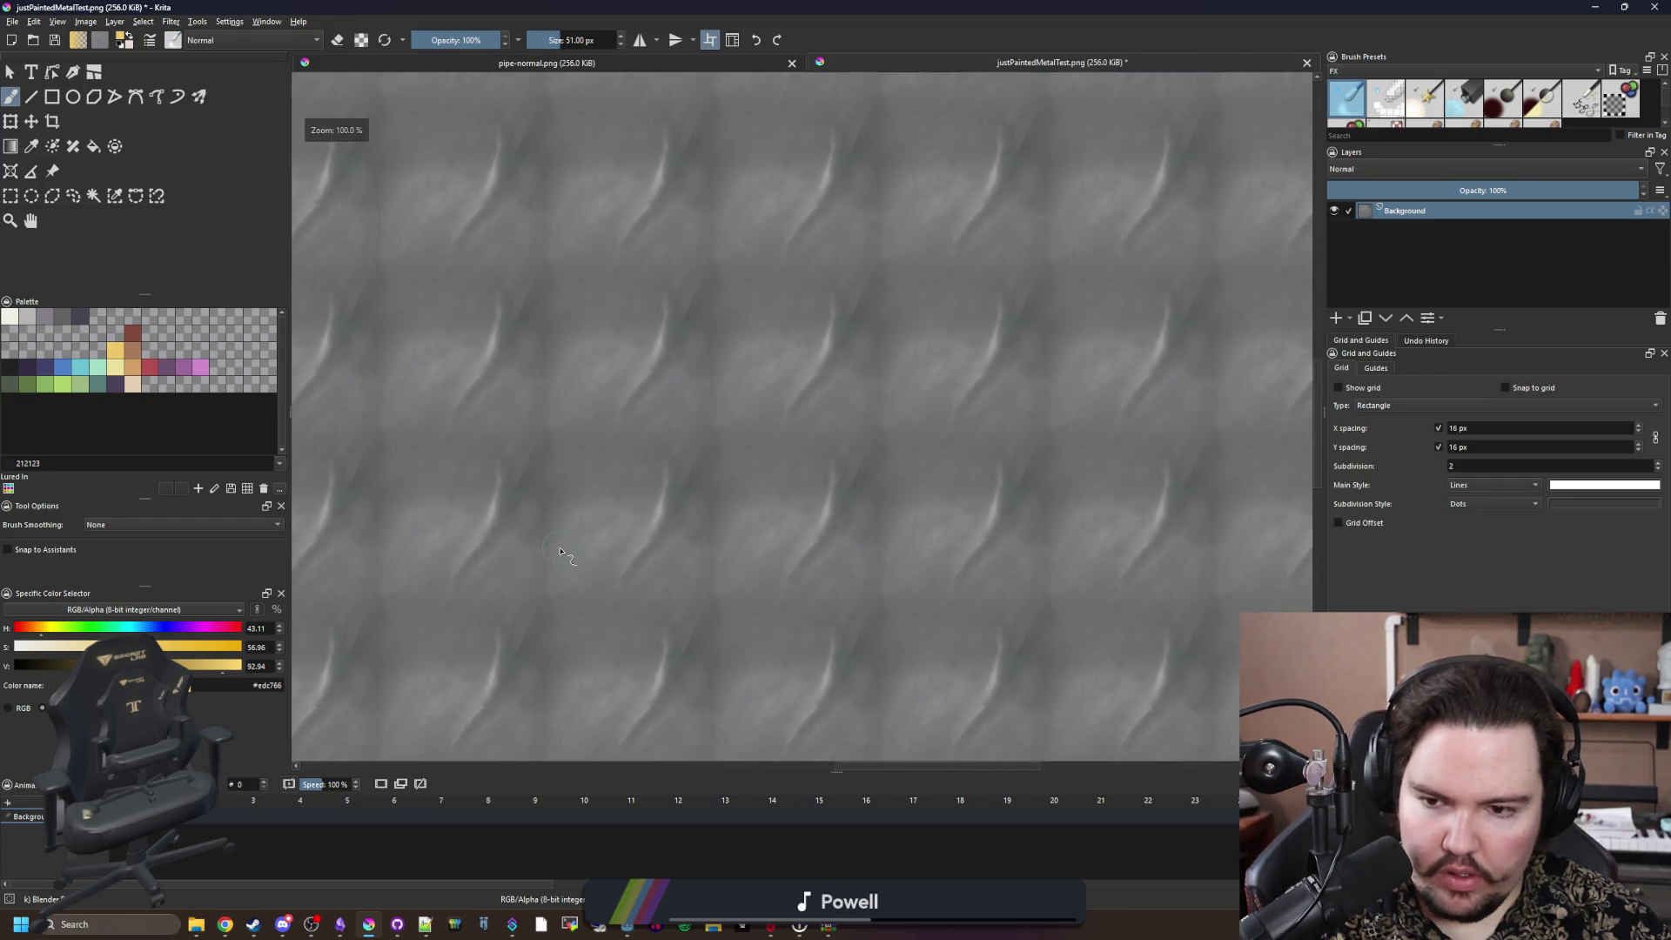
scroll(561, 365, "up", 4)
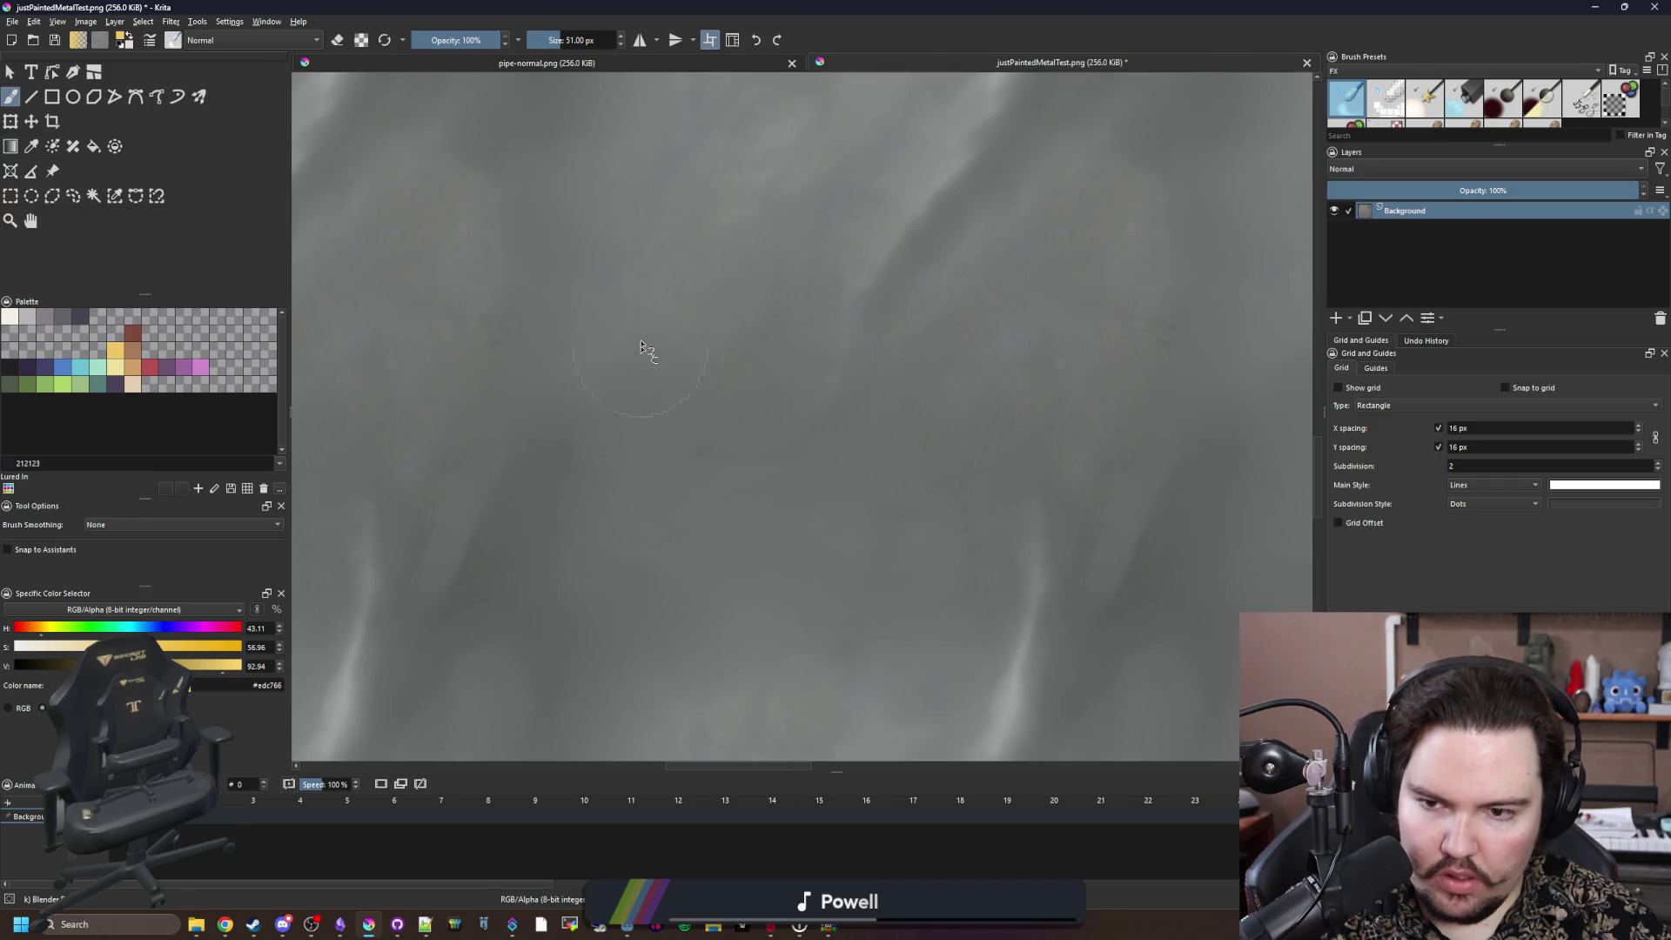
scroll(658, 581, "down", 3)
scroll(669, 601, "down", 3)
scroll(668, 601, "up", 1)
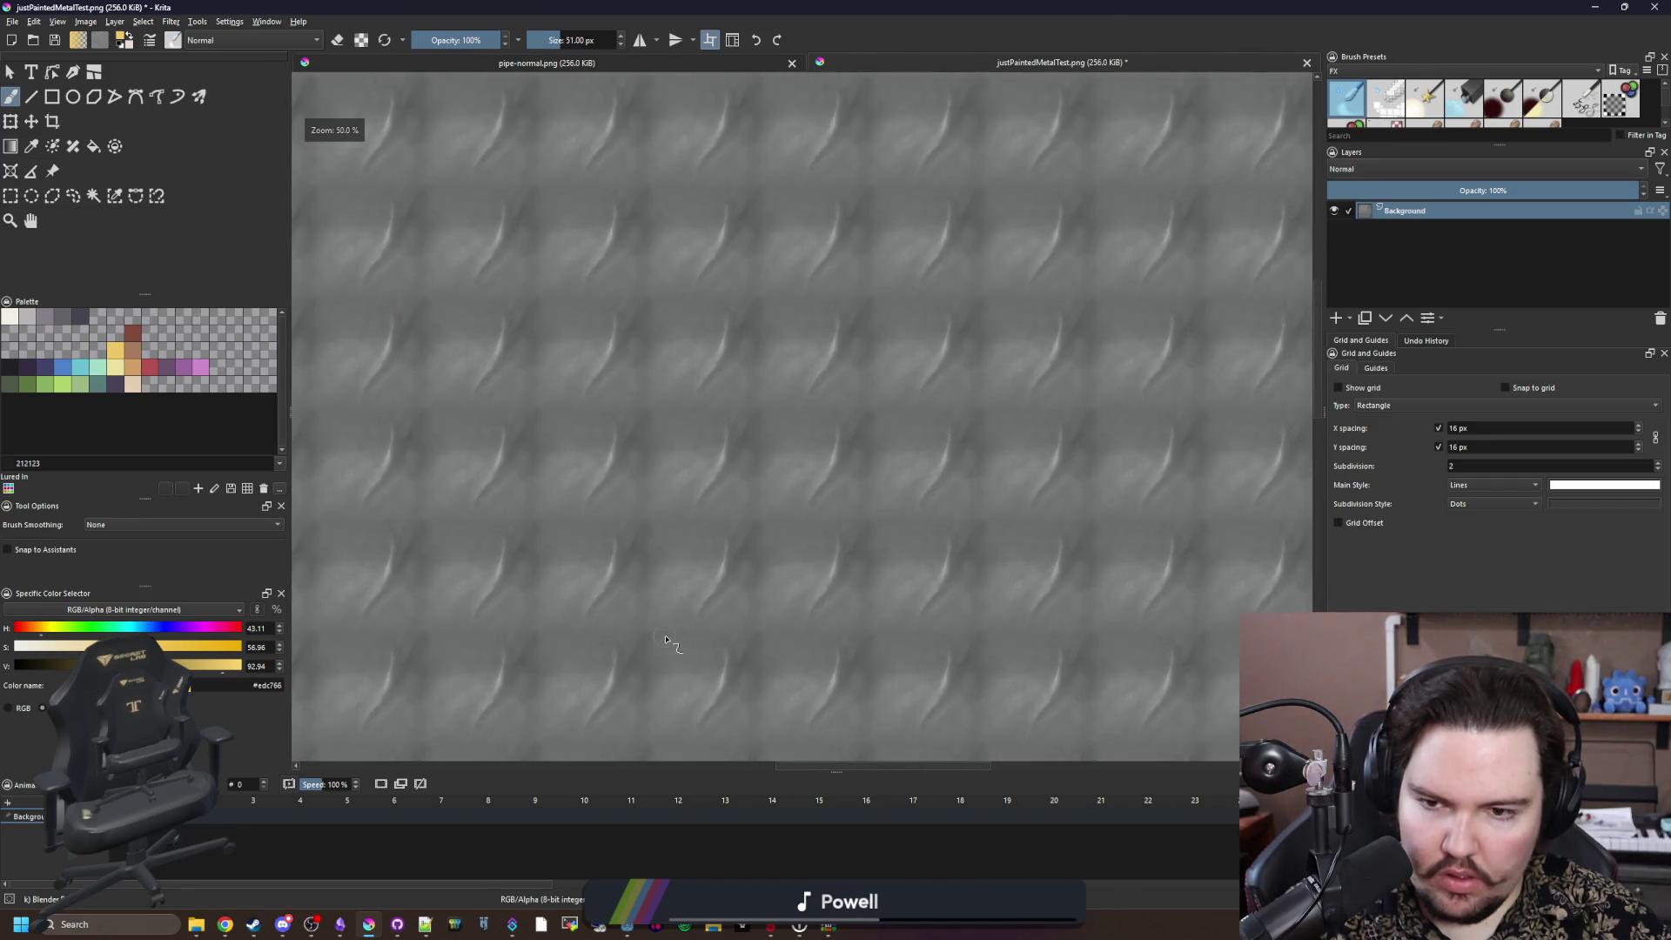
key("ctrl+s")
left_click(897, 590)
key("alt+Tab")
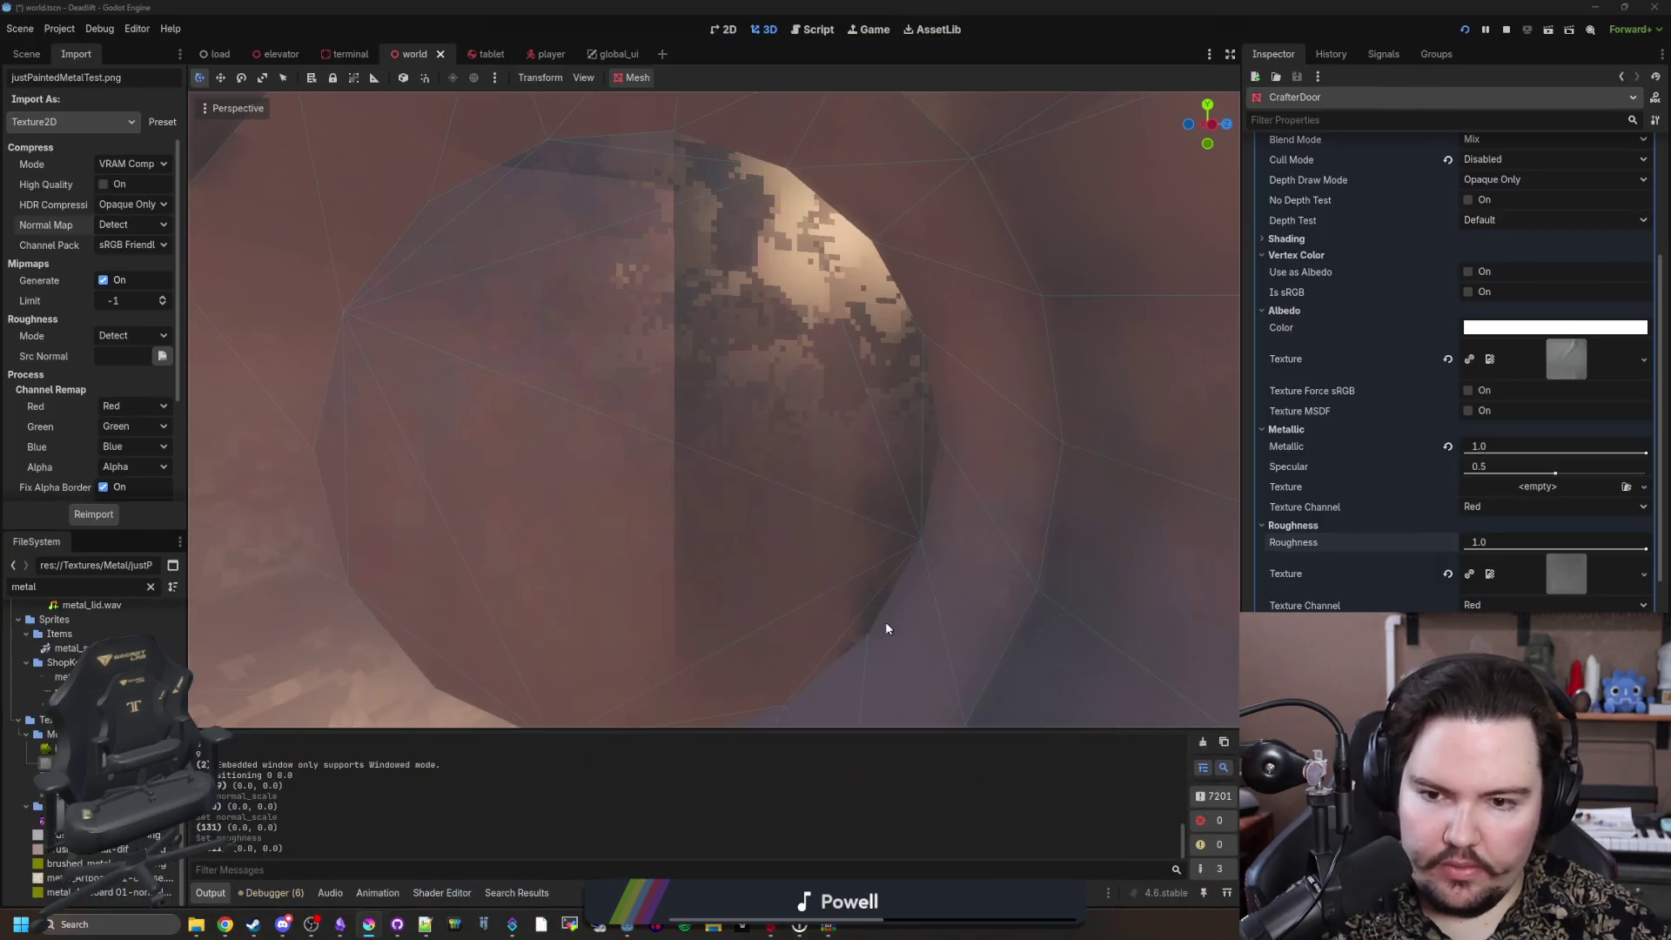
Step: Save the world scene showing the CrafterDoor with the reimported painted metal texture
scroll(761, 509, "down", 5)
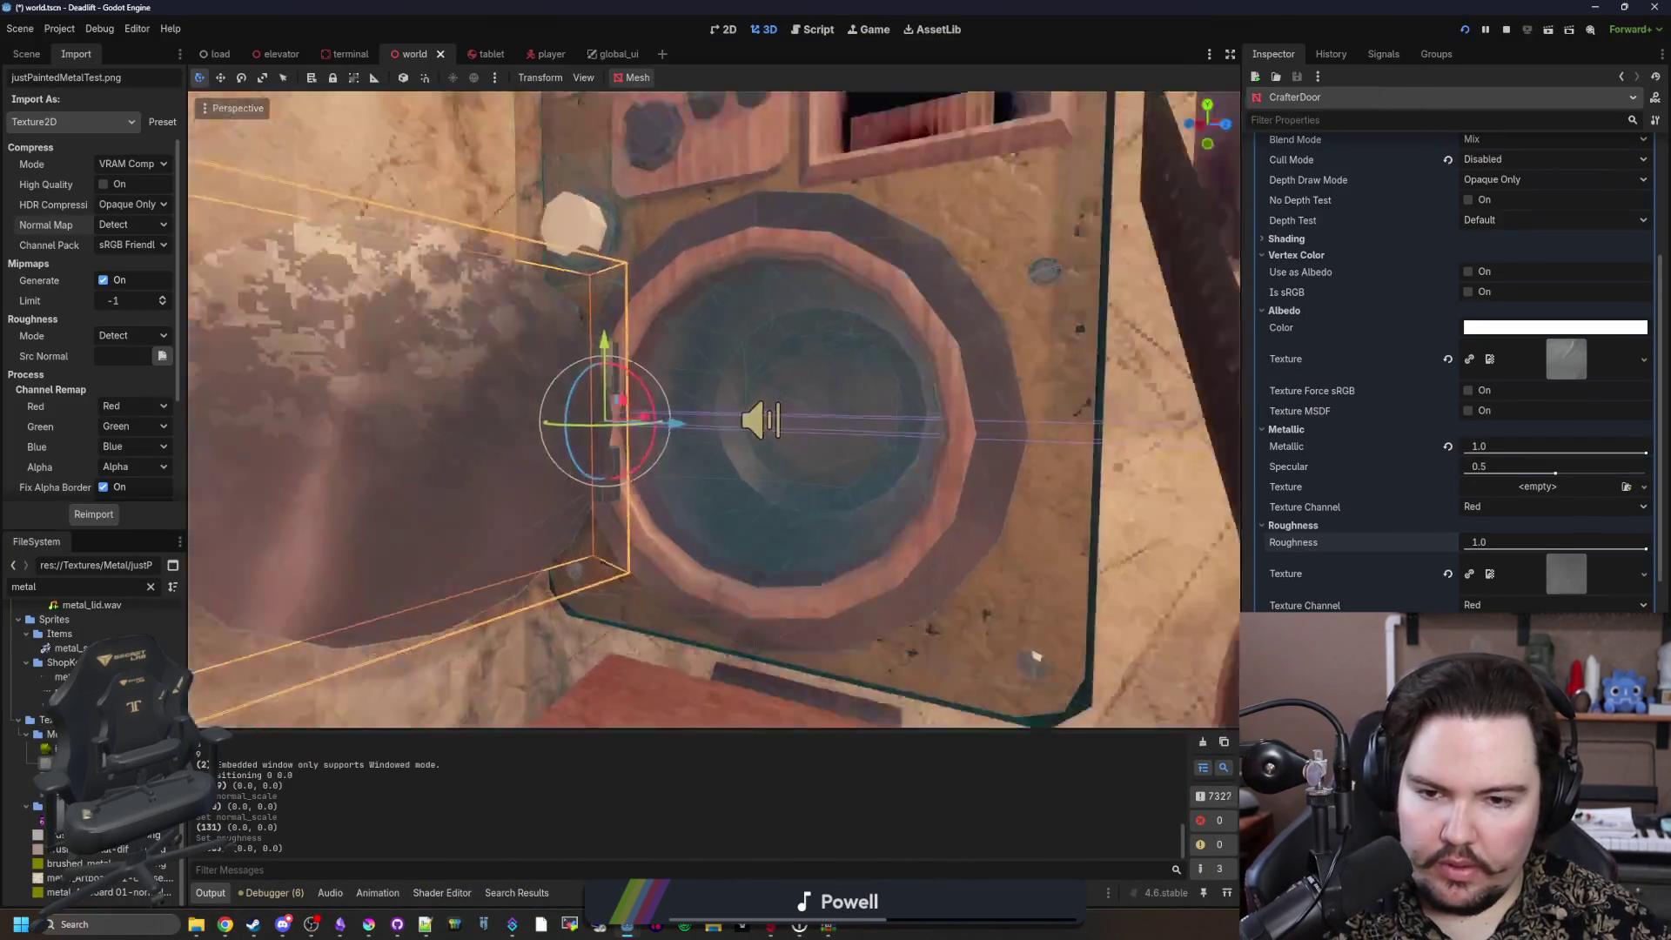
key("ctrl+s")
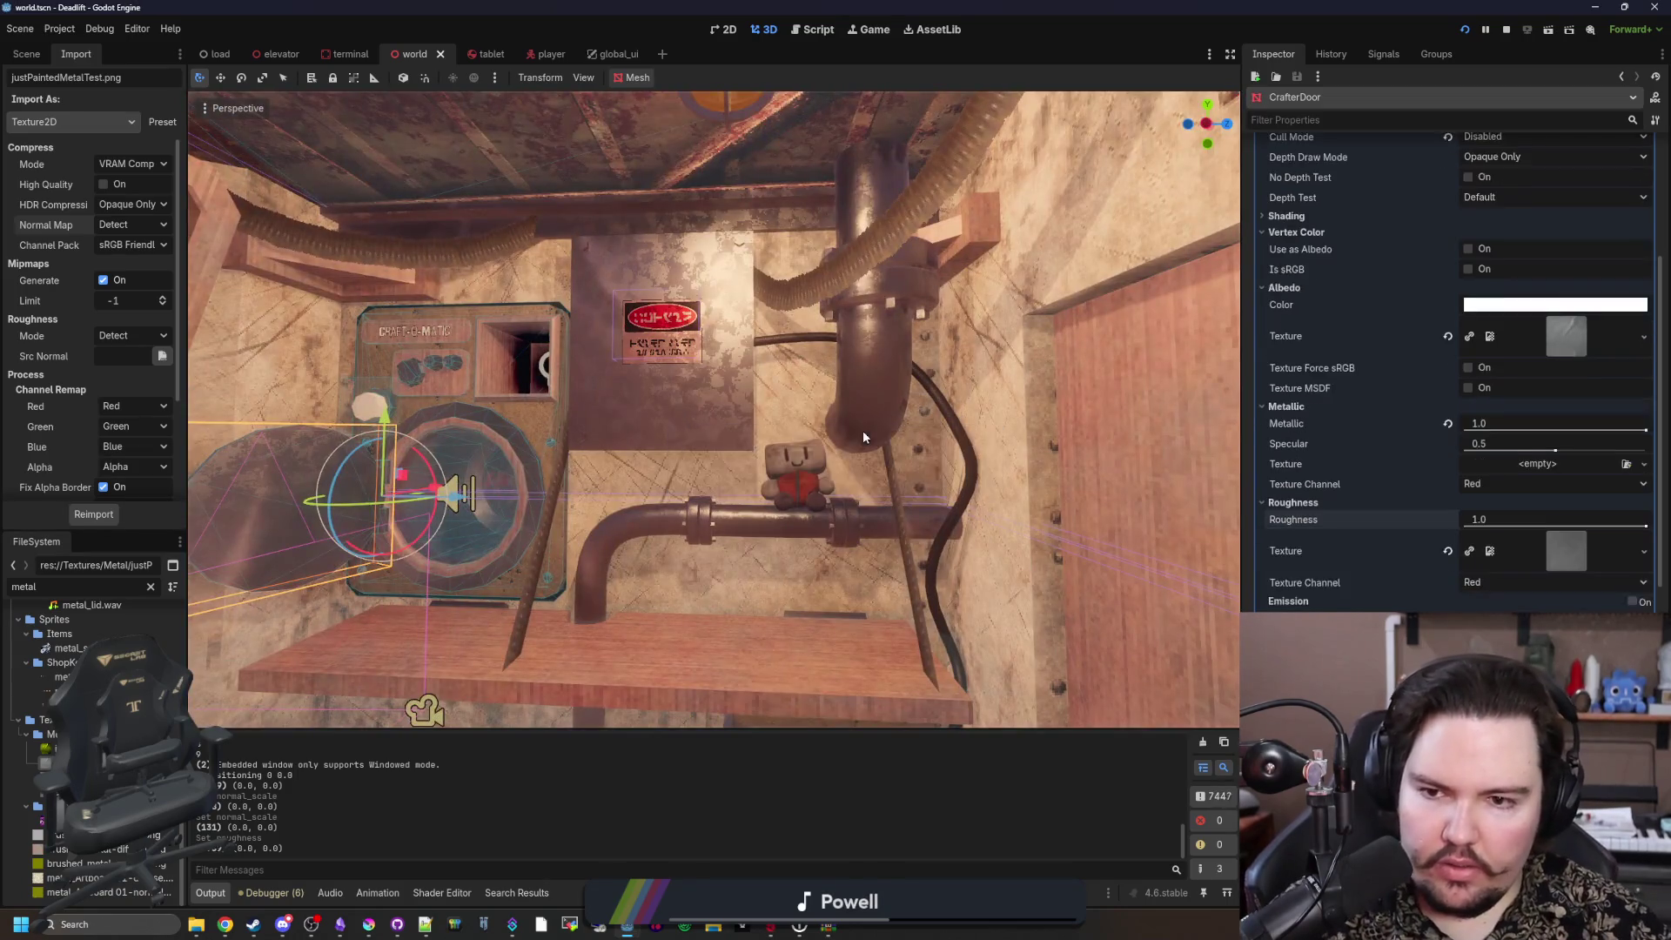
scroll(863, 430, "up", 5)
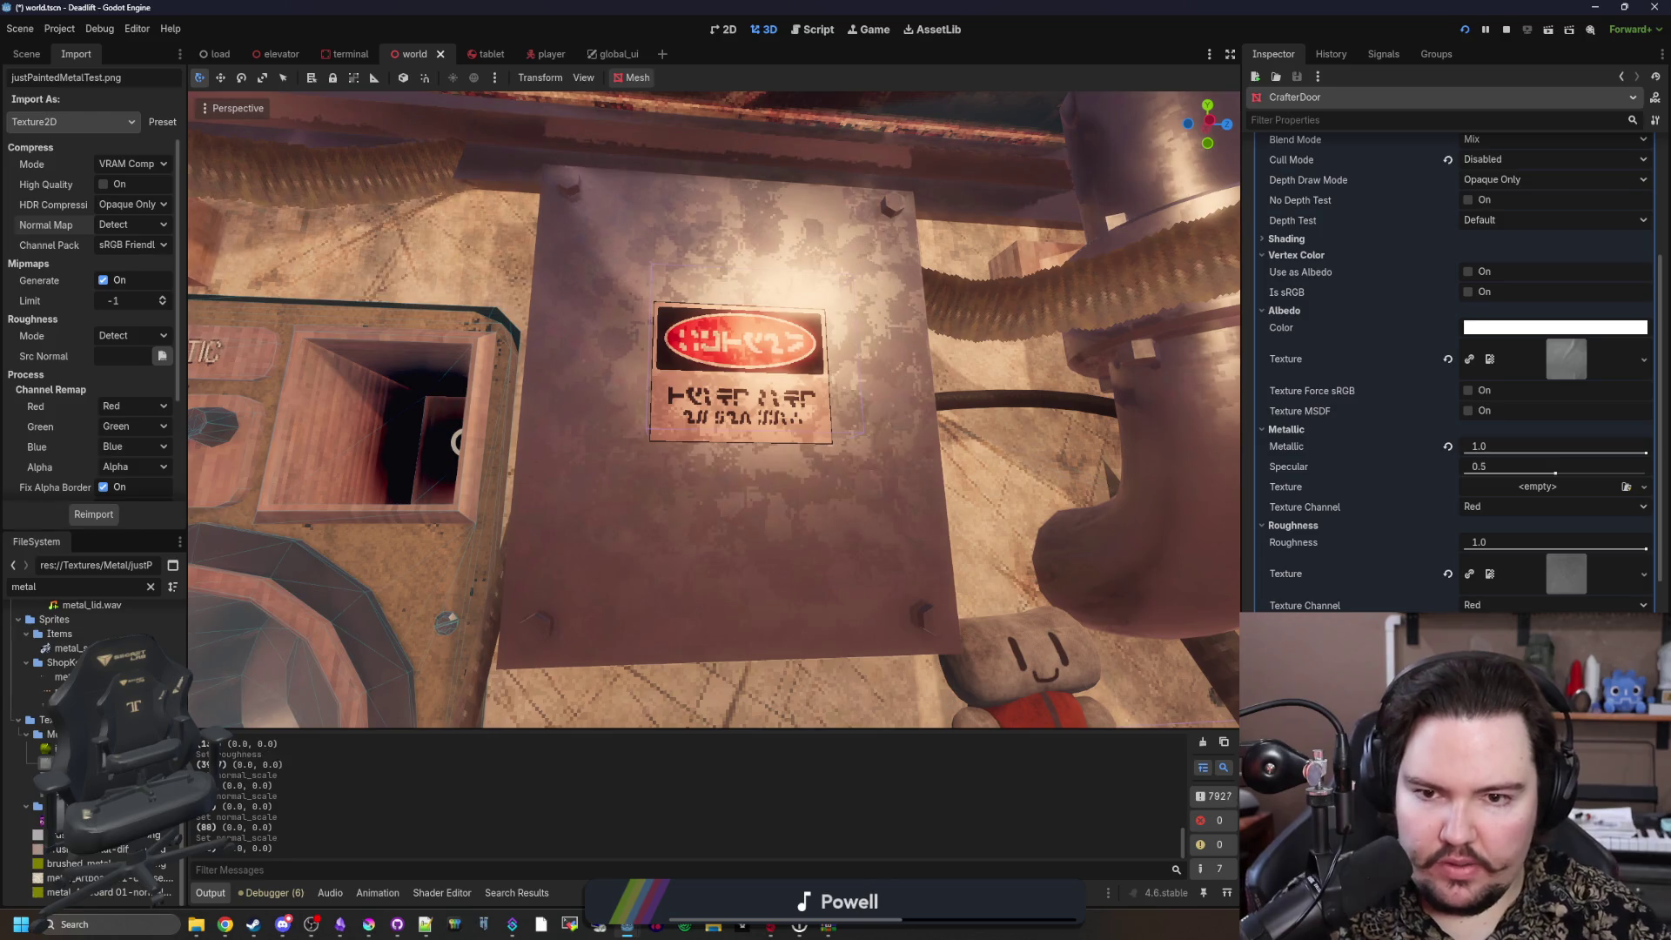
key("ctrl+s")
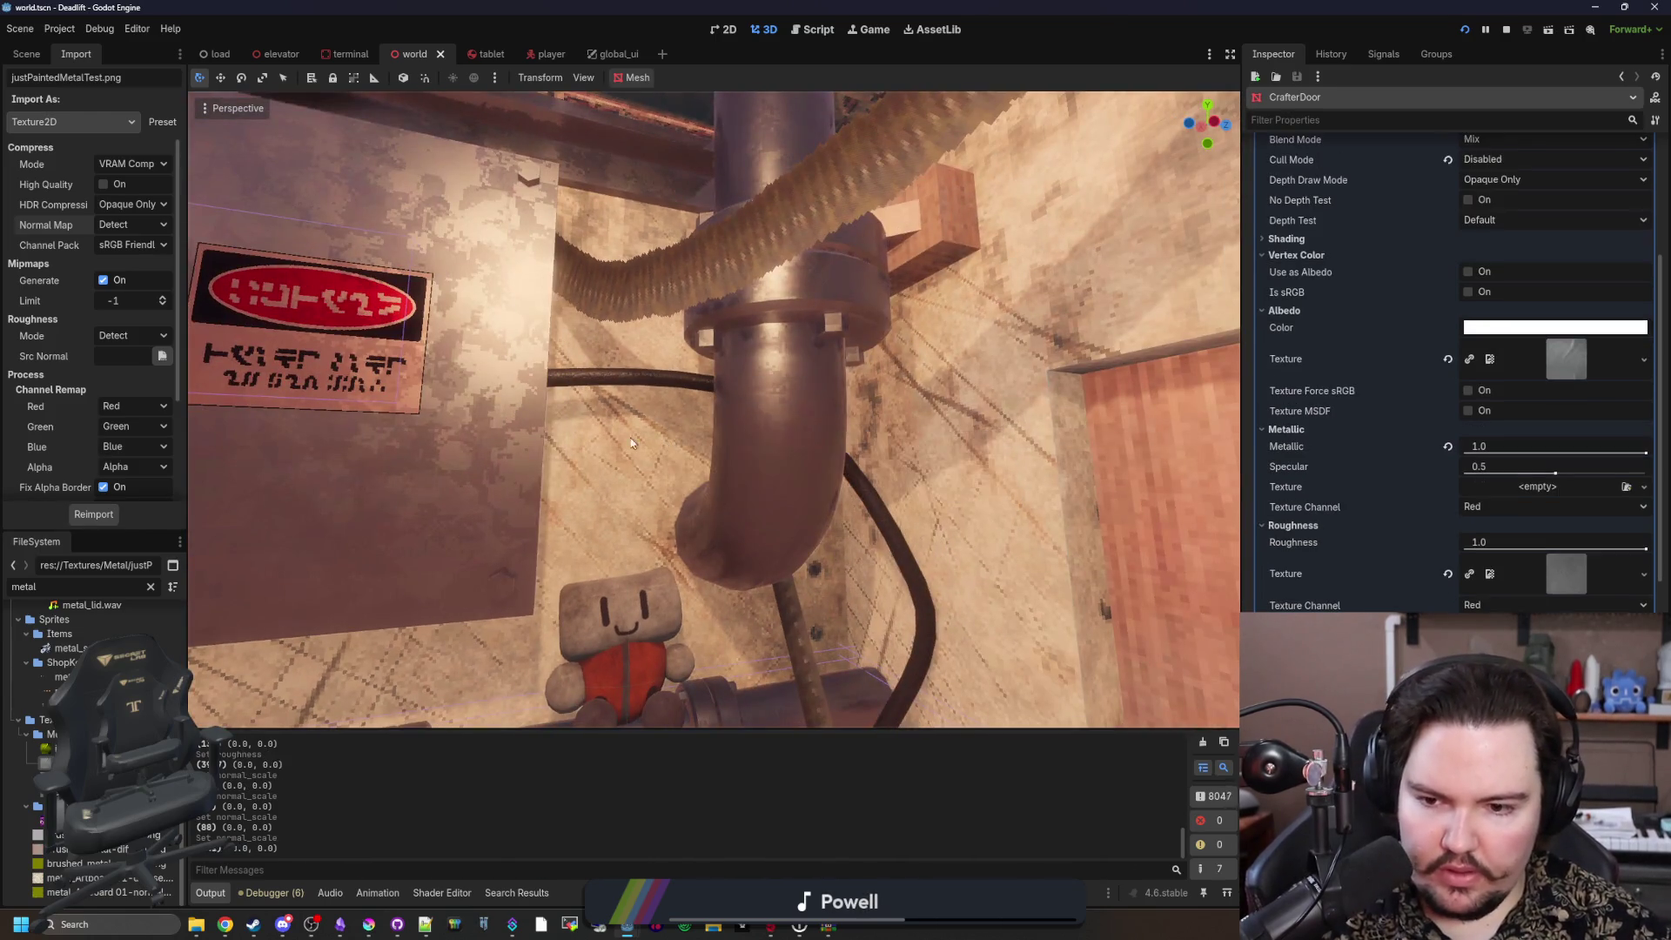
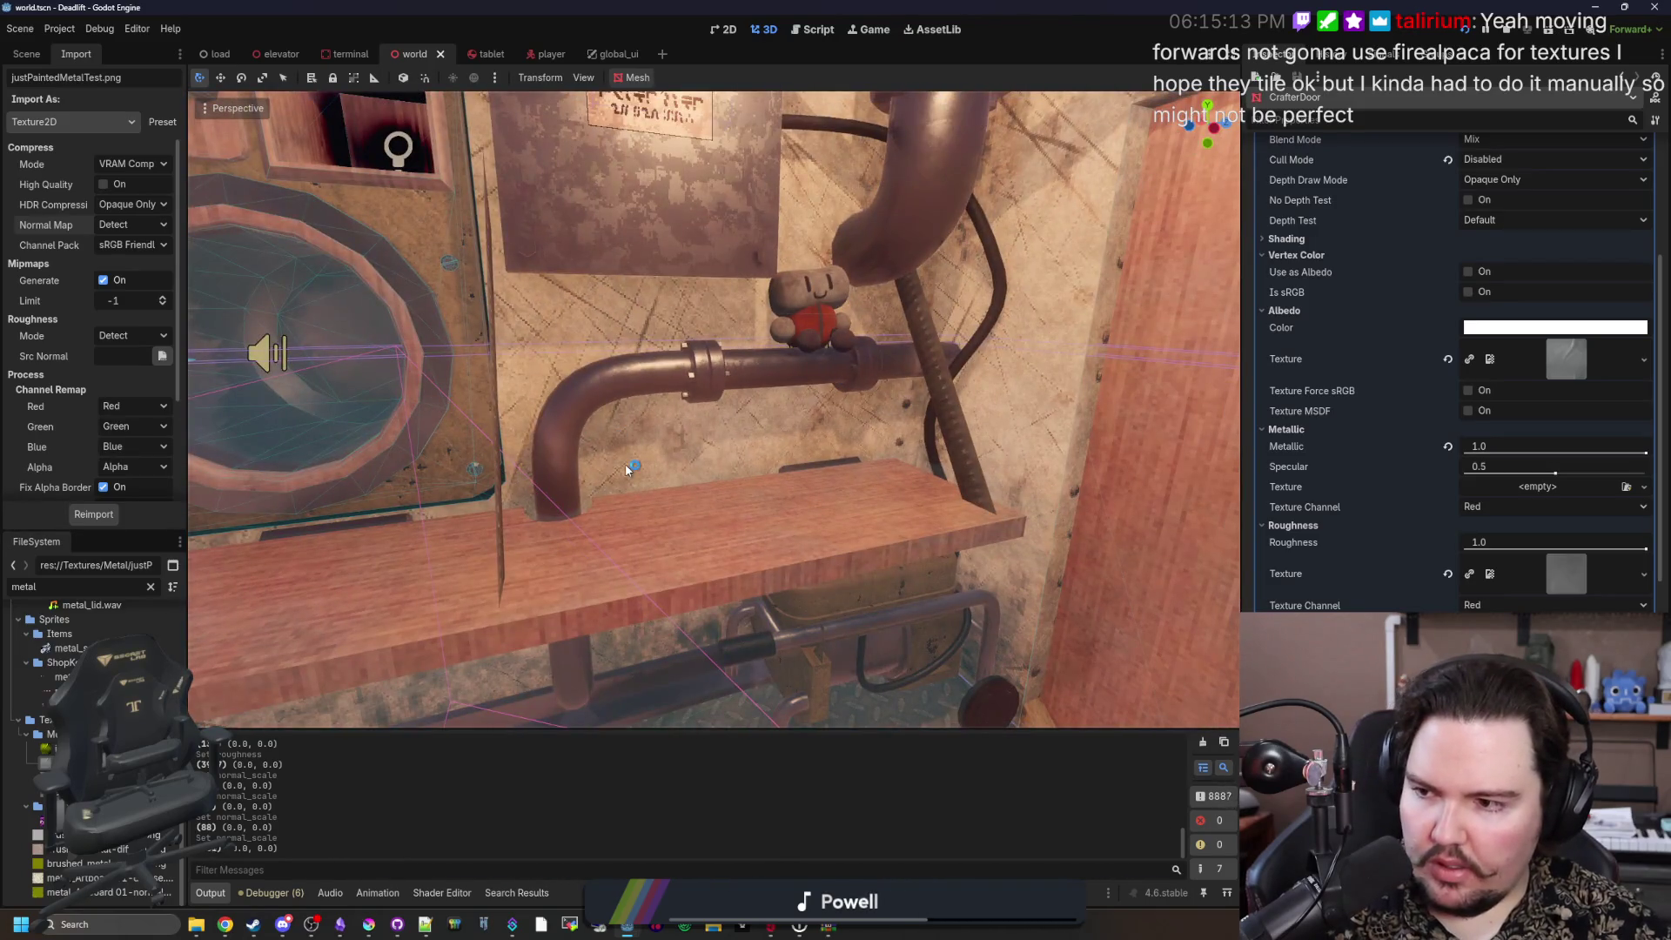
Step: Save the scene
key("ctrl+s")
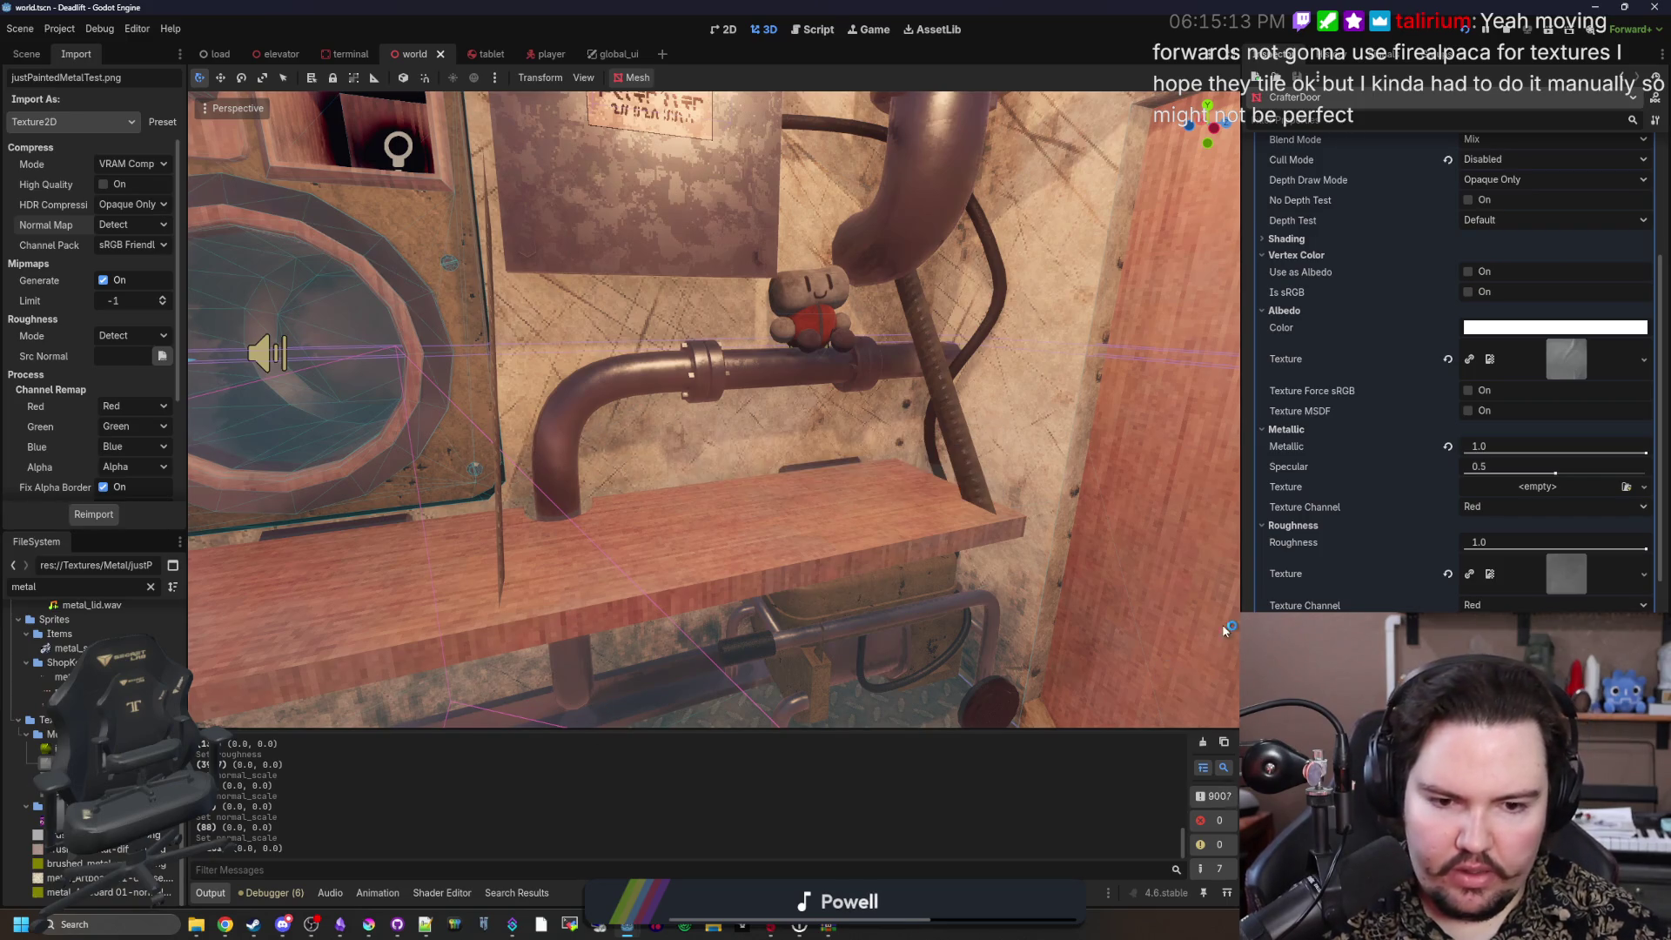
left_click_drag(1239, 613, 1154, 614)
scroll(1193, 626, "down", 3)
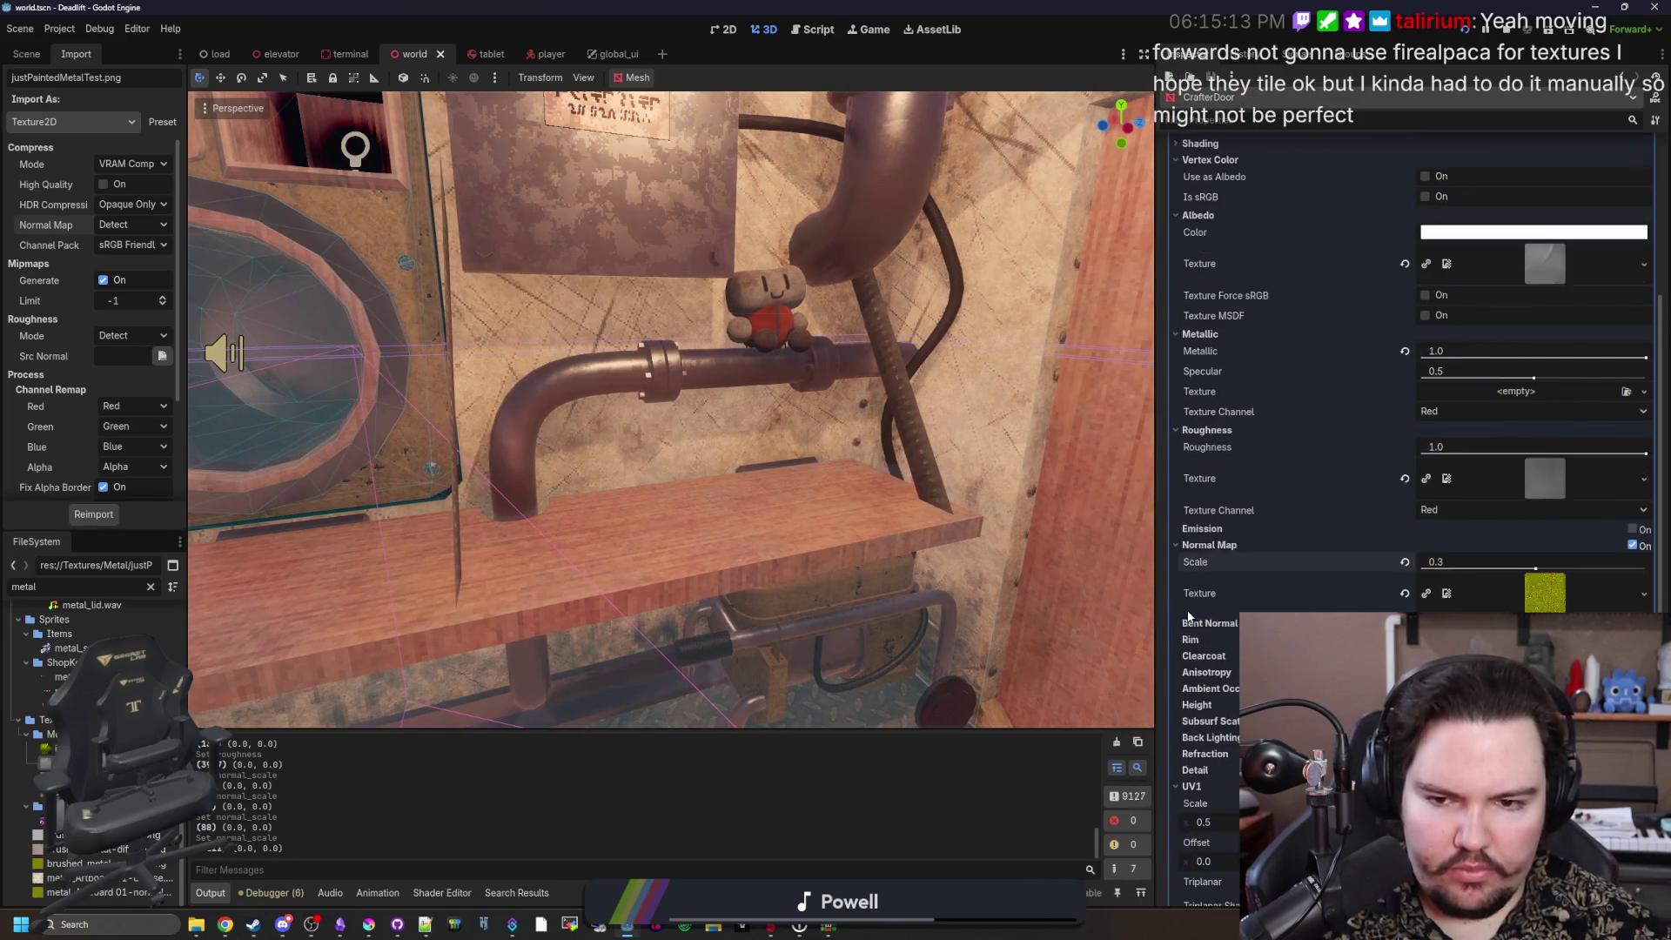
Step: Turn on UV2 Triplanar mapping and enable the material's Detail layer
left_click(1179, 691)
left_click(1190, 706)
scroll(1190, 710, "down", 3)
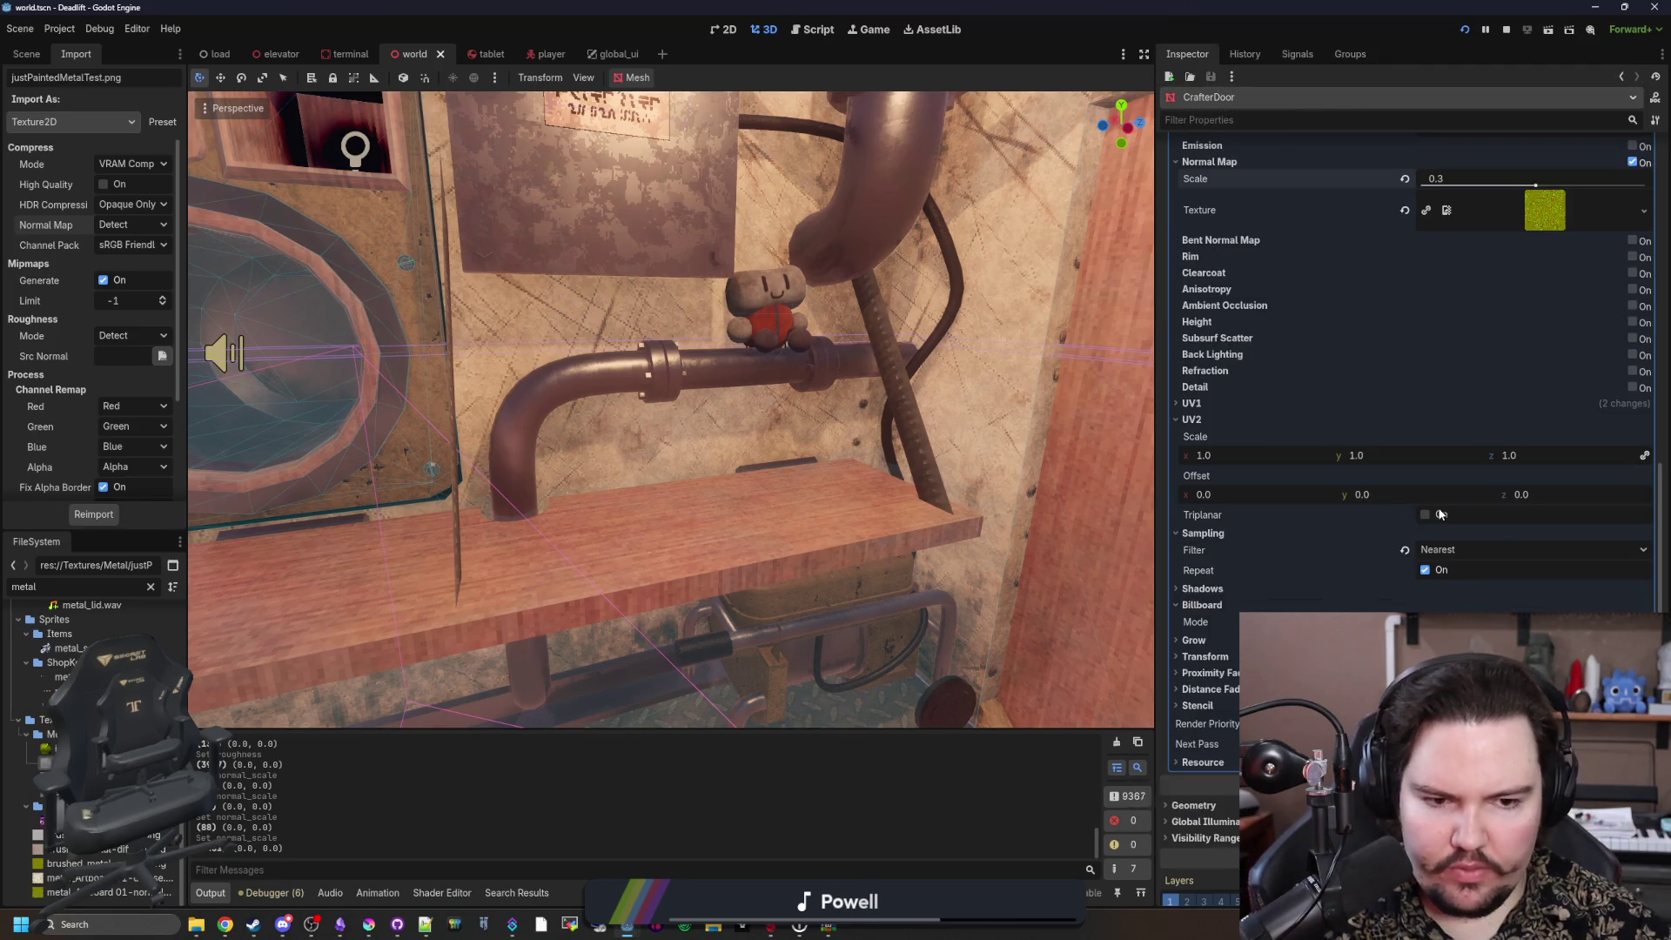
left_click(1428, 515)
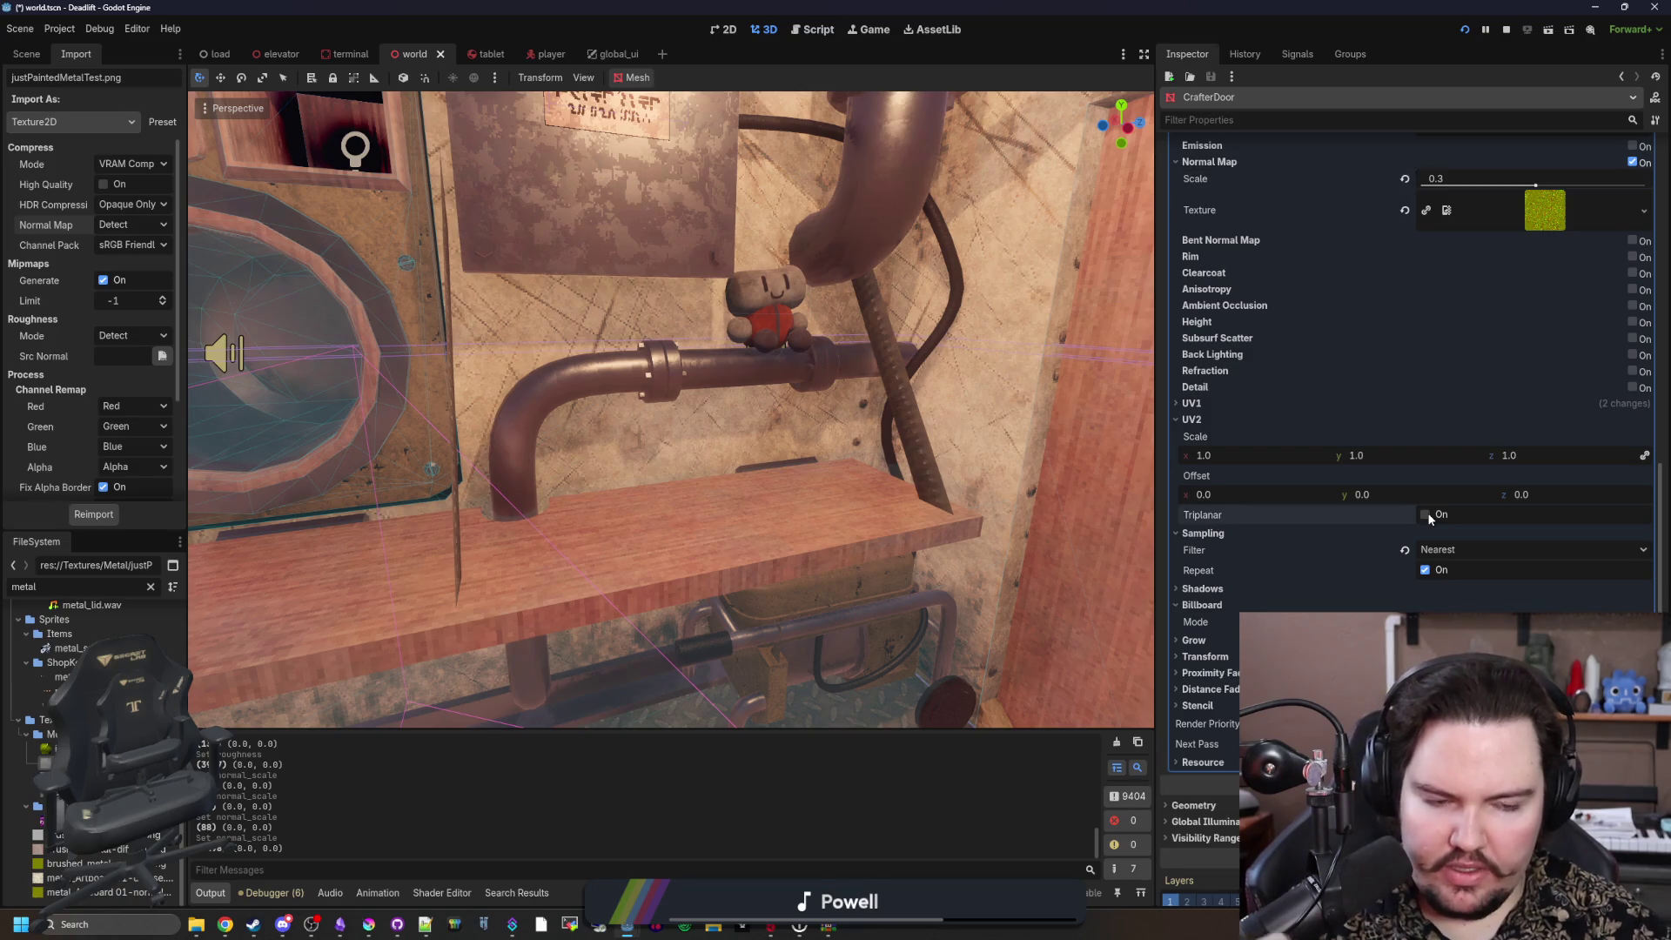
left_click(1427, 515)
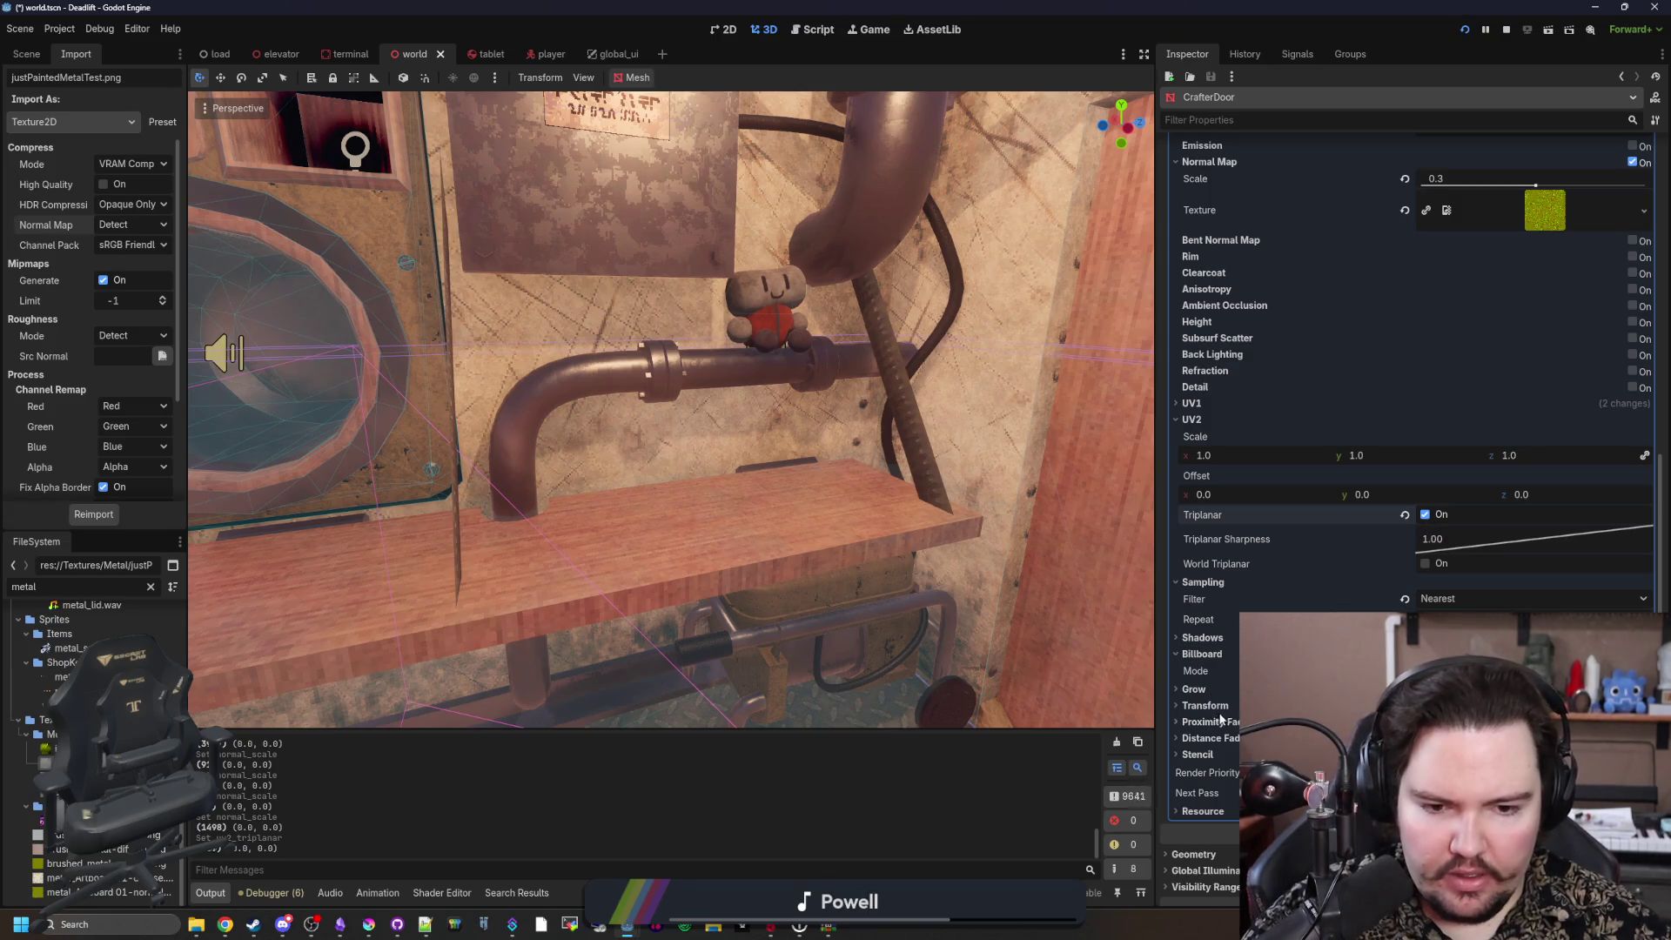
scroll(1410, 435, "up", 2)
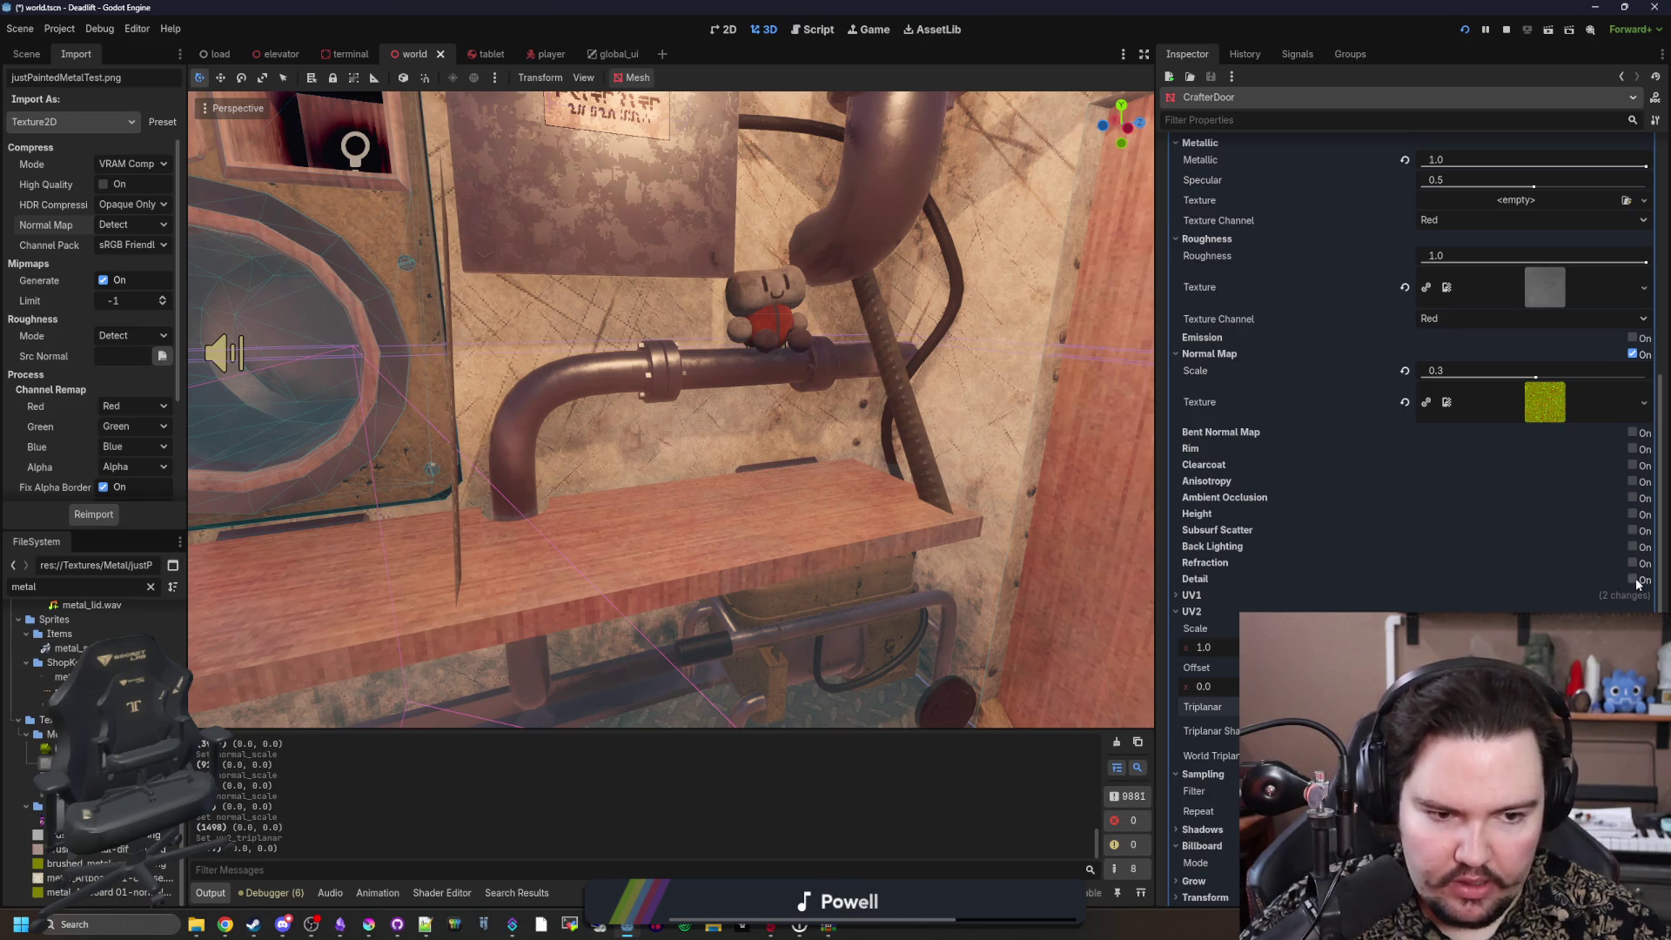
left_click(1196, 578)
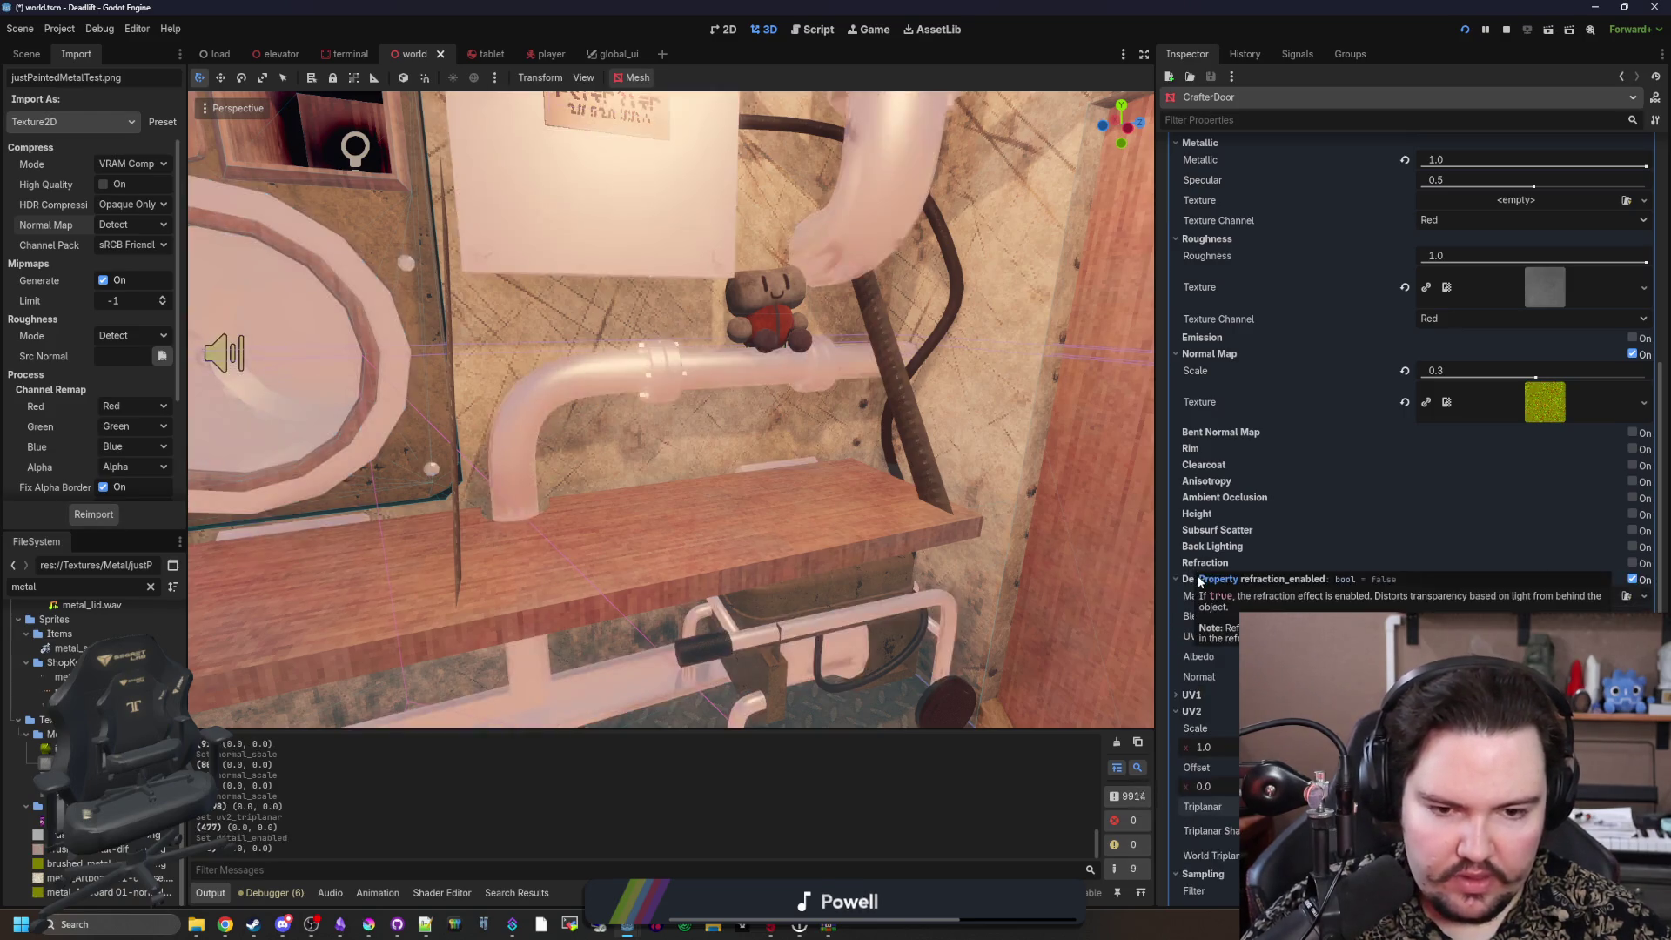
Step: Assign test_albedo.png as the detail albedo texture and inspect the copper pipe up close
scroll(1236, 601, "down", 1)
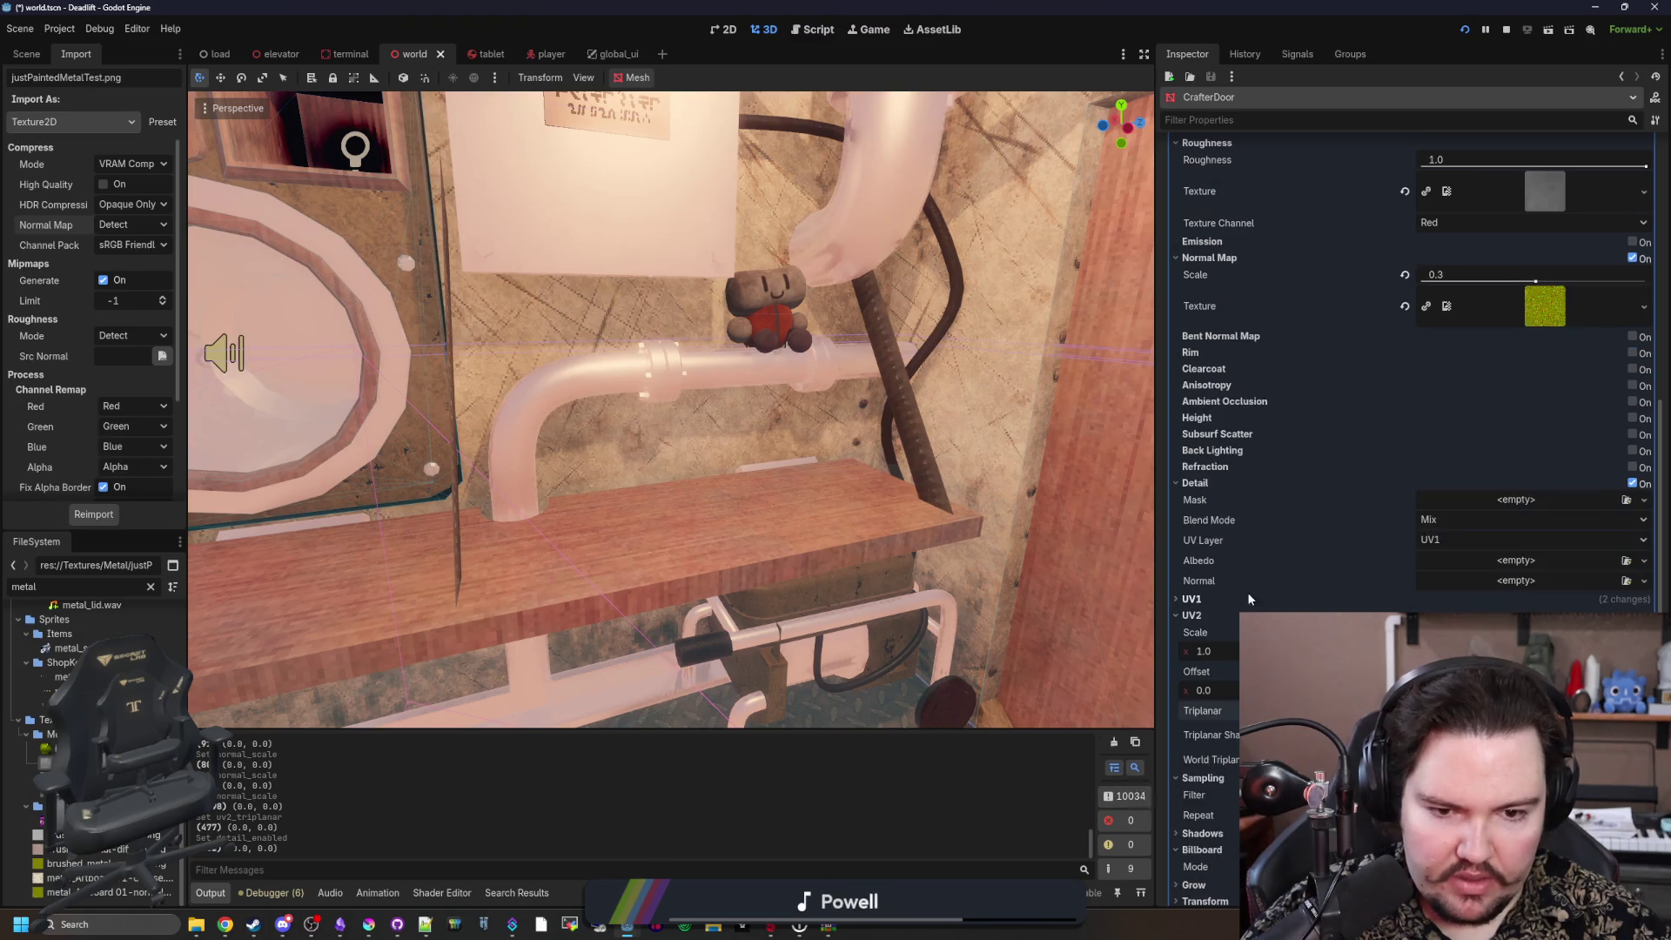
left_click(1494, 578)
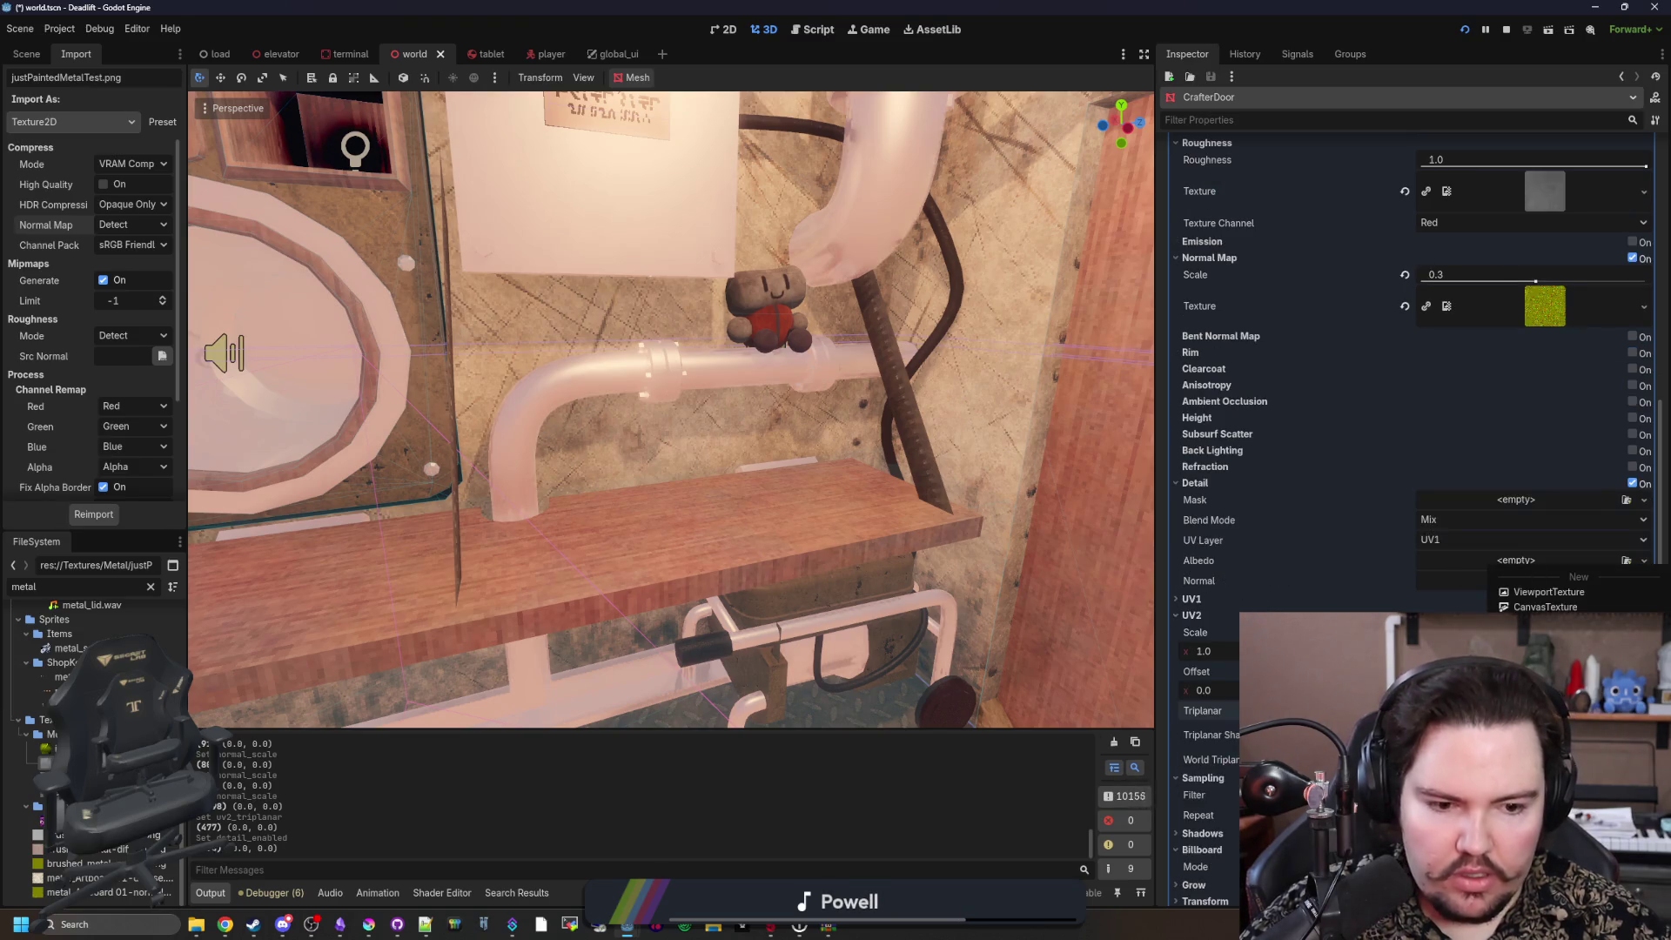
left_click(1550, 740)
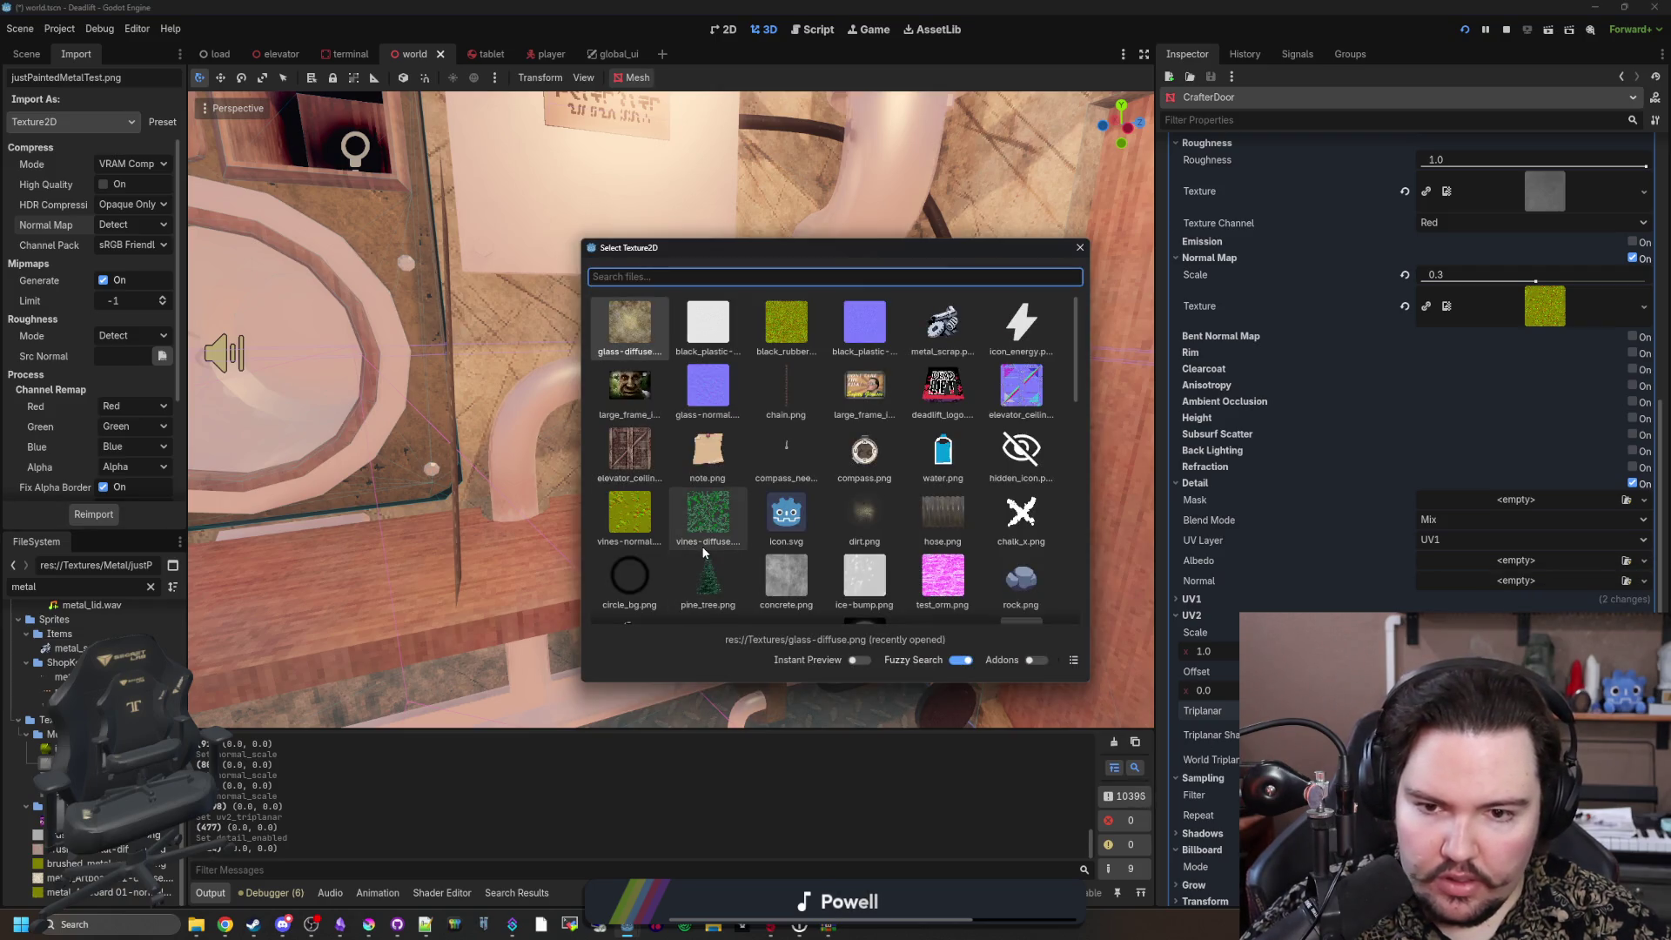
scroll(703, 552, "down", 4)
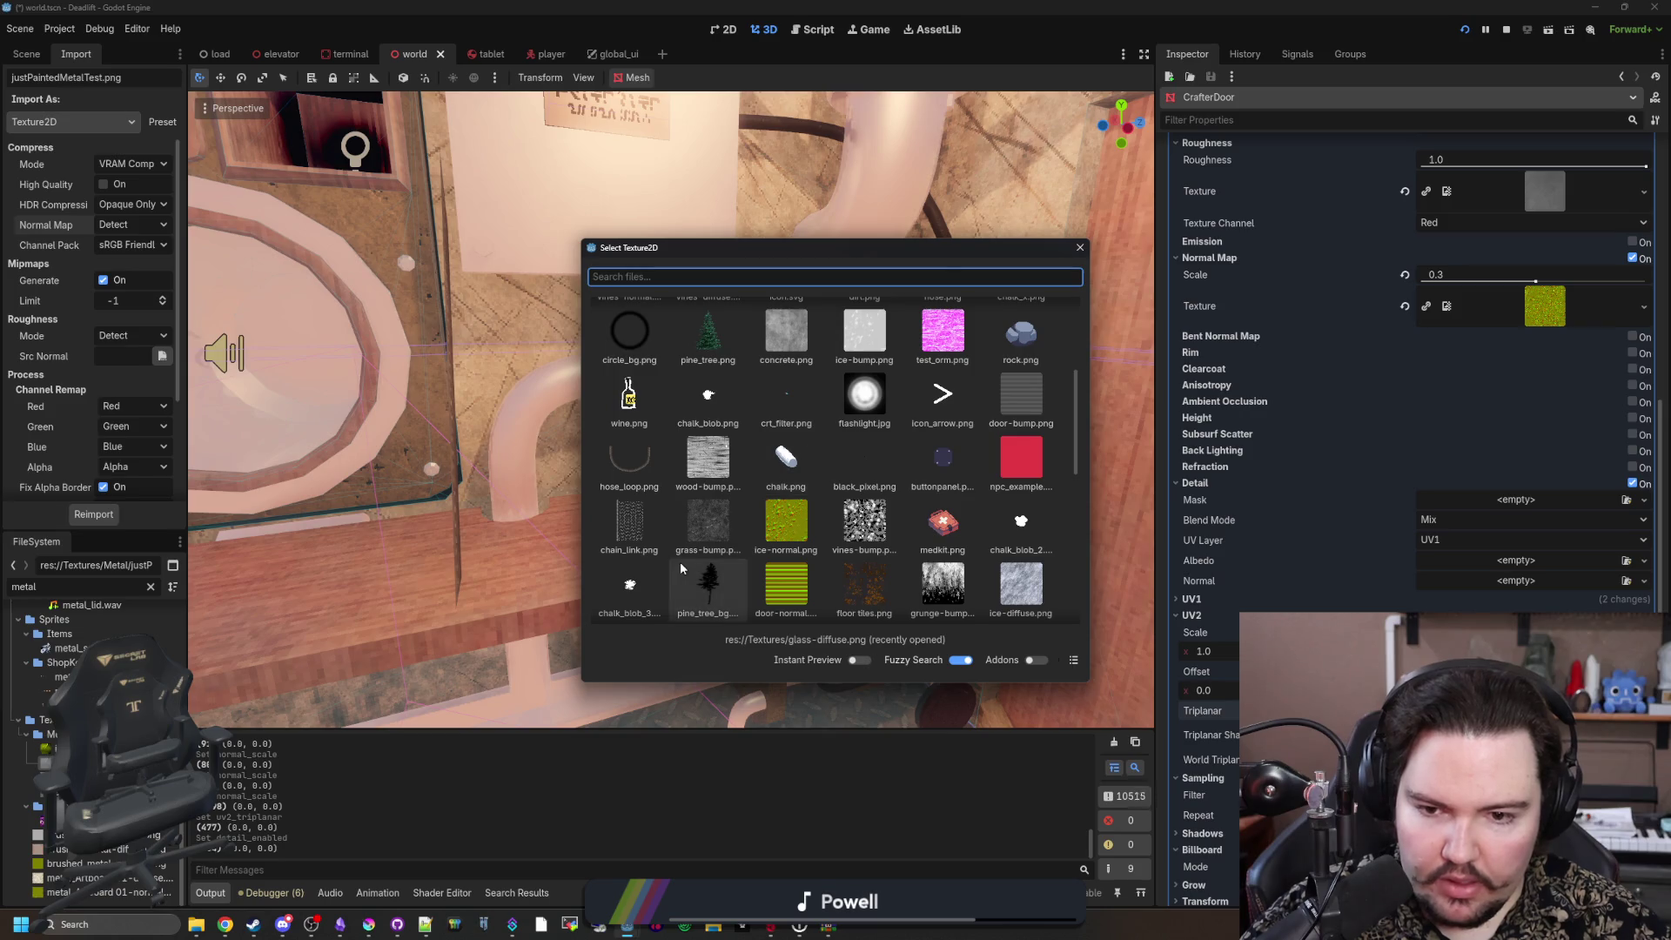
scroll(700, 529, "down", 3)
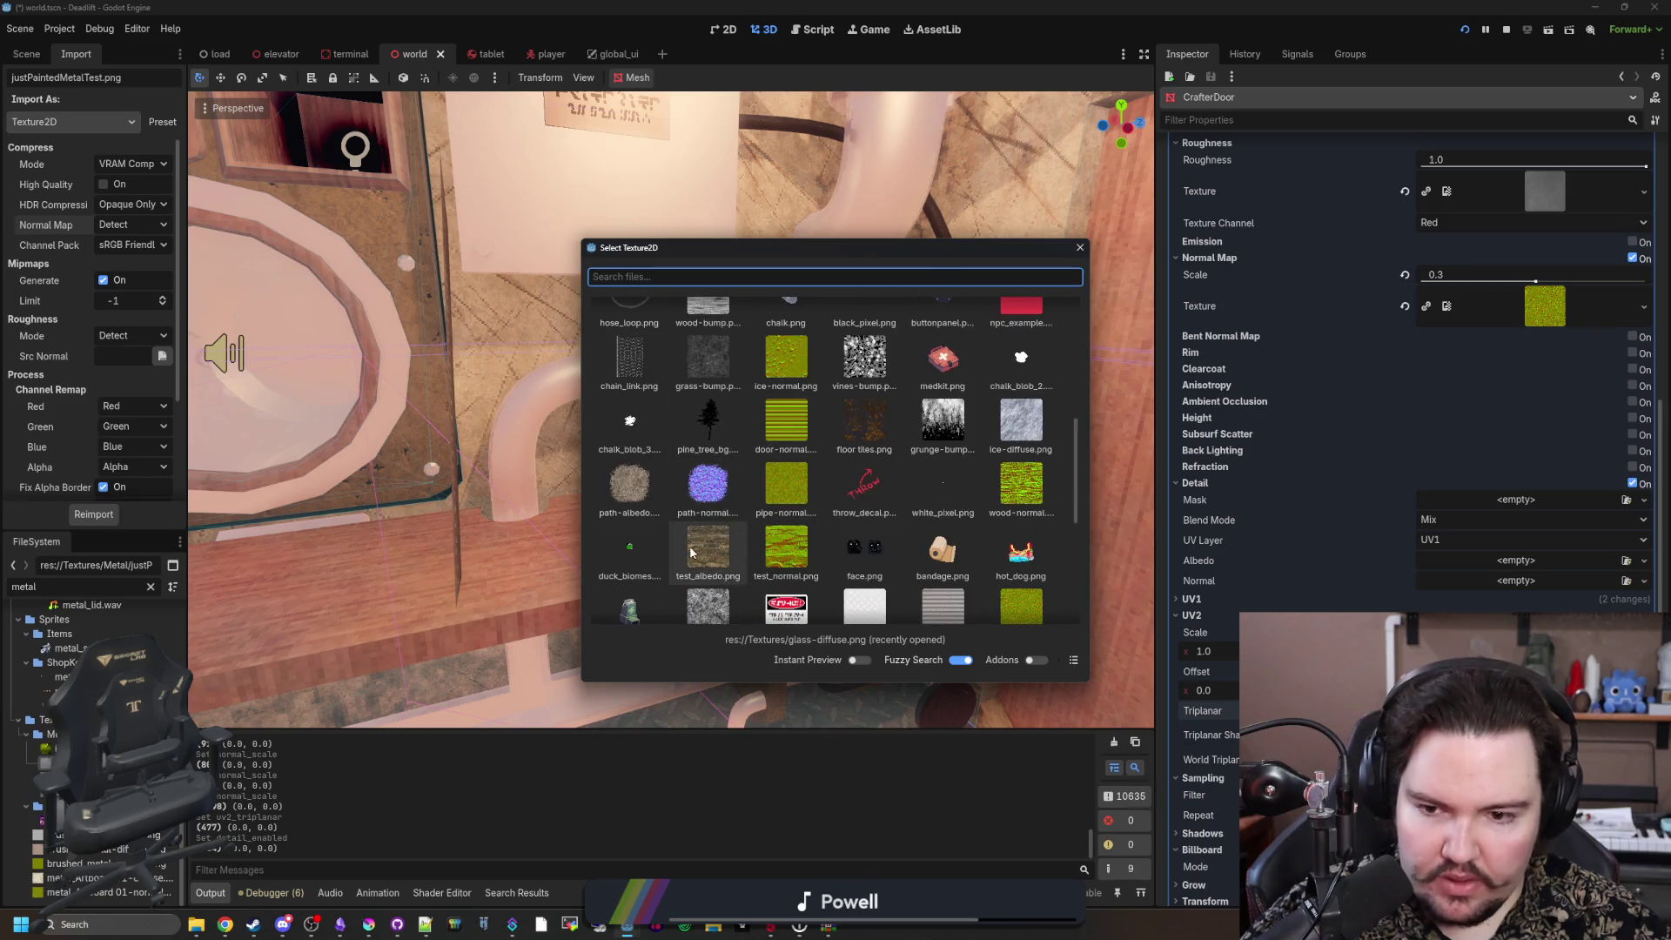
double_click(694, 566)
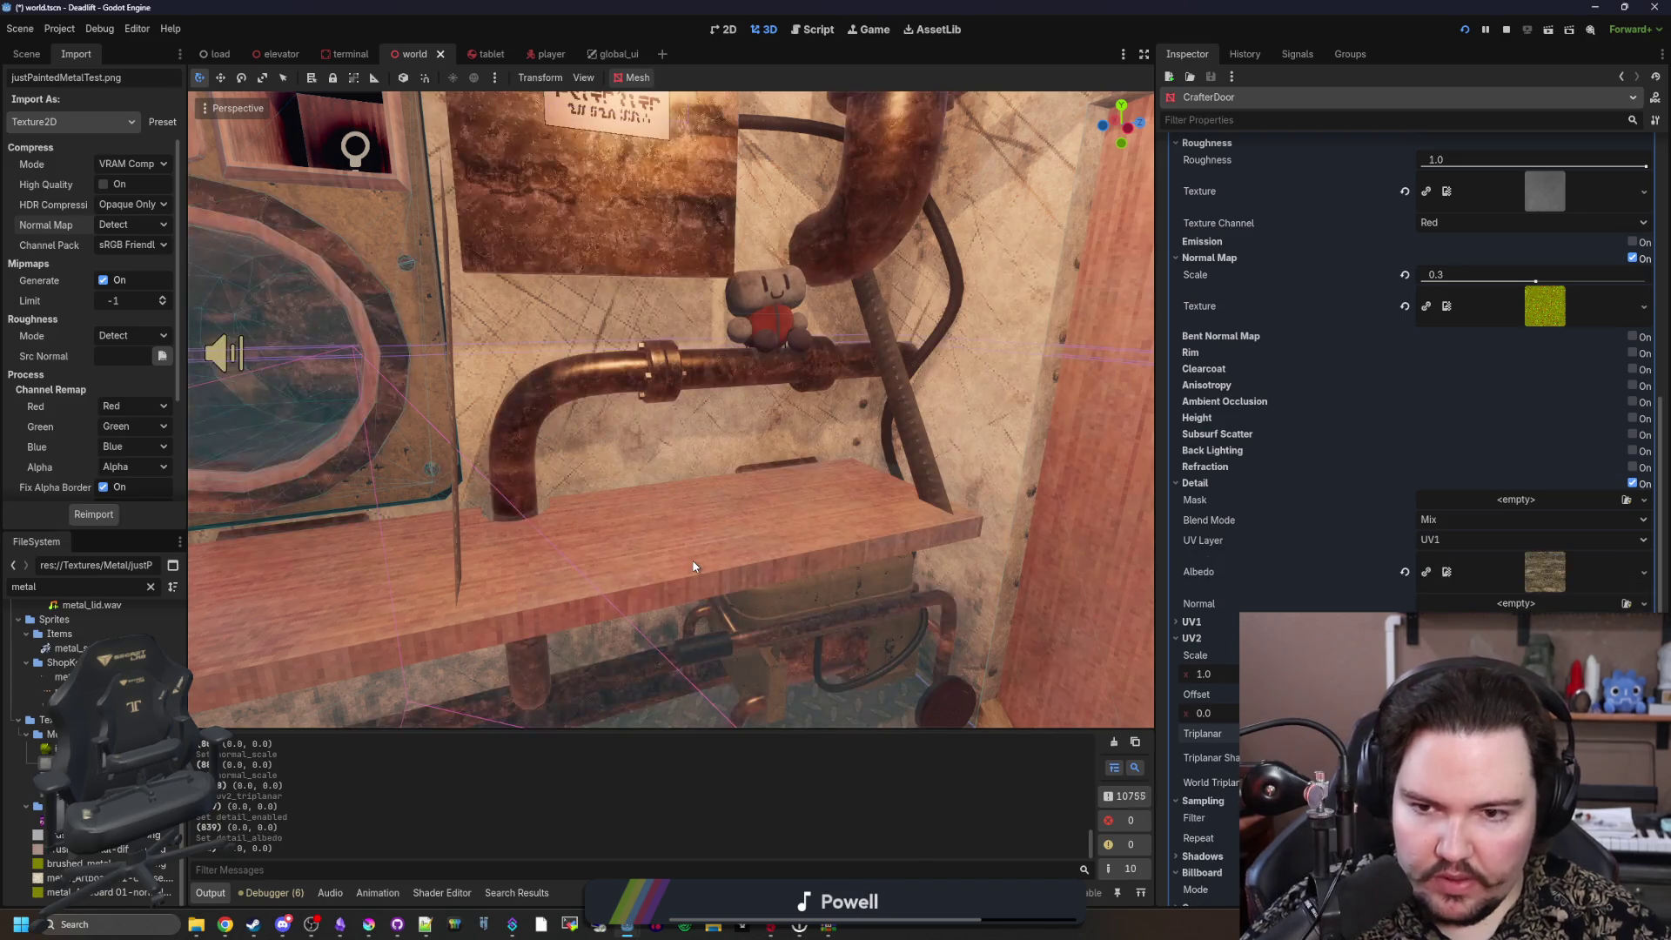
key("w")
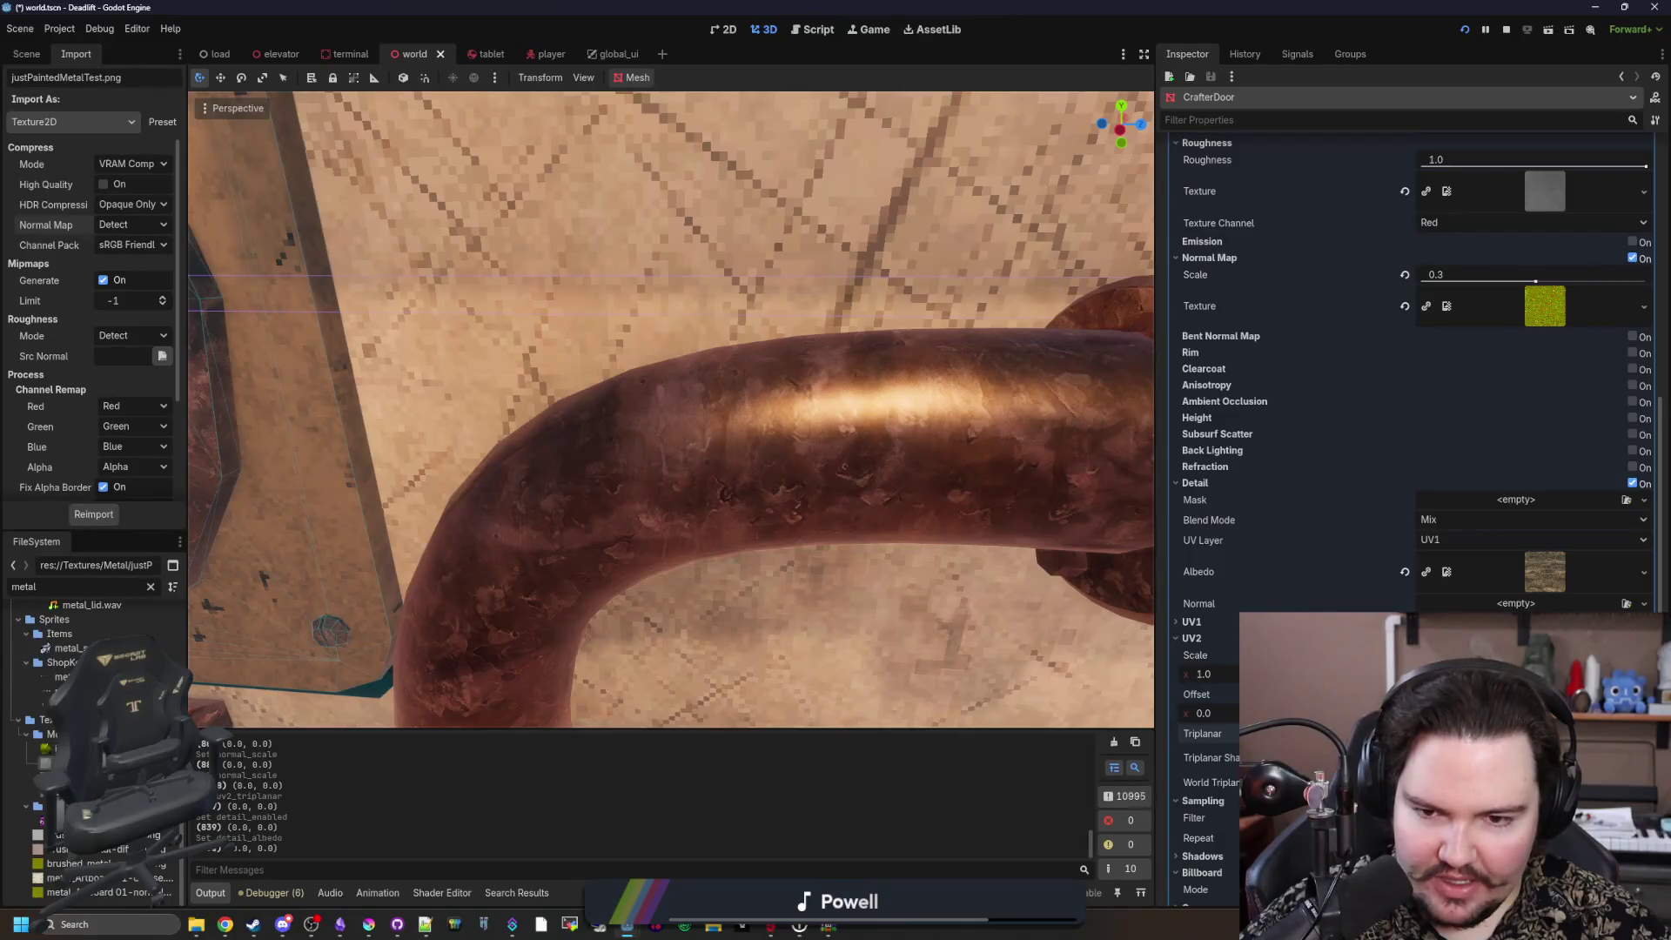
key("s")
Step: Reopen the detail albedo texture picker, then bring Krita to the front
left_click(1570, 559)
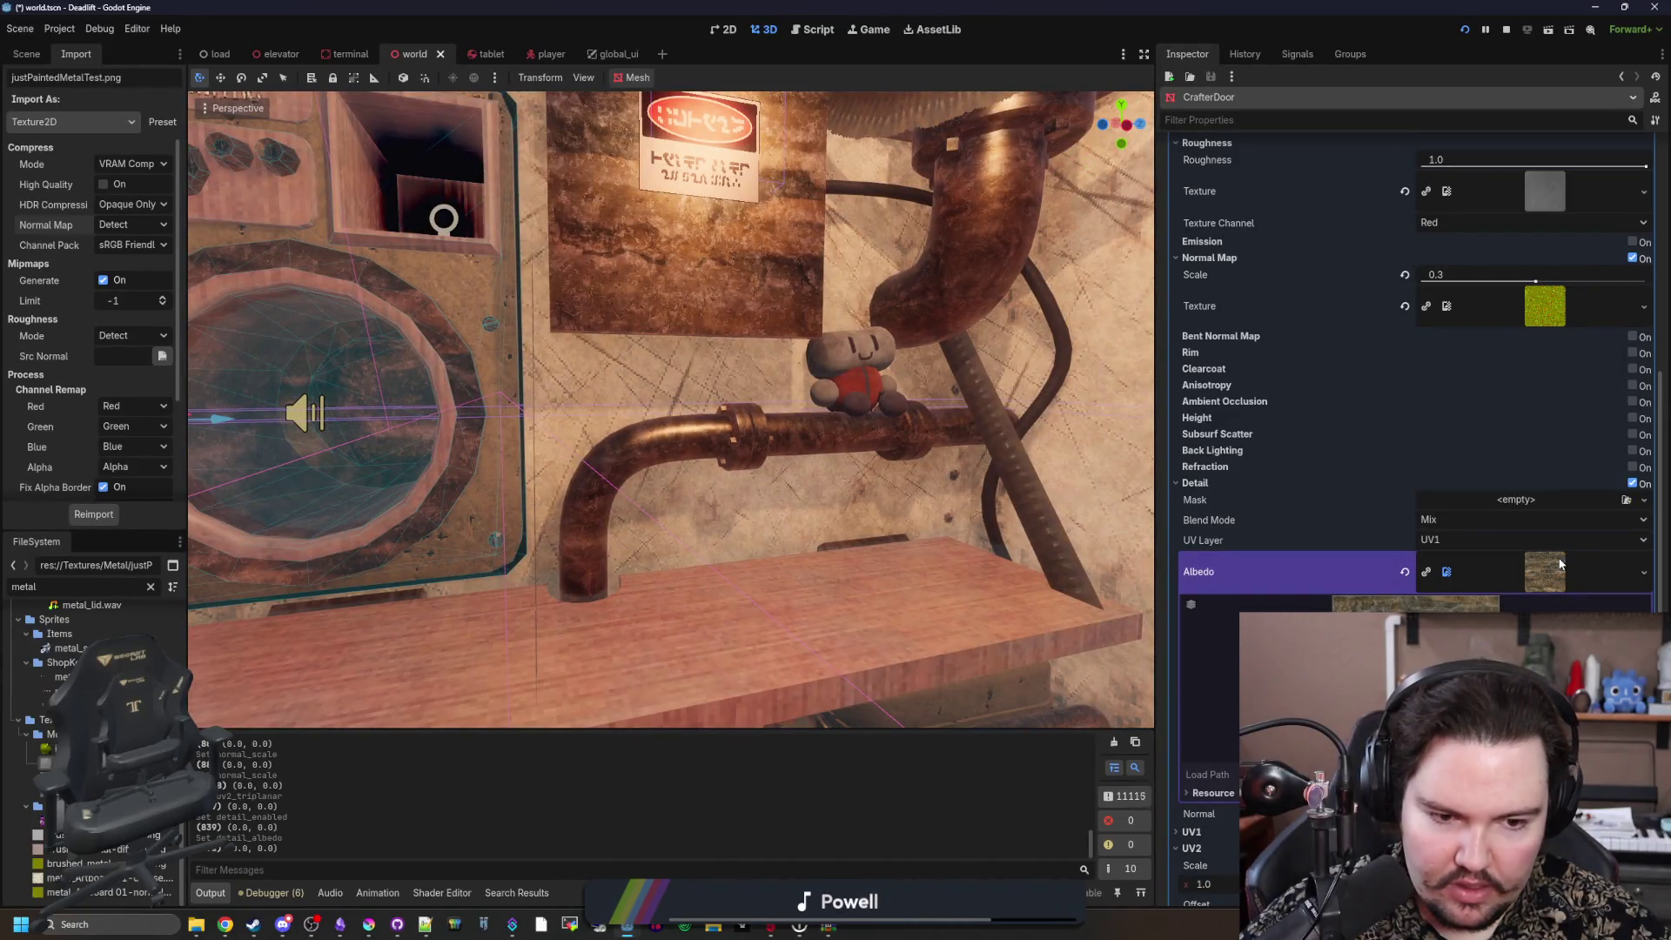
right_click(1570, 558)
left_click(1558, 696)
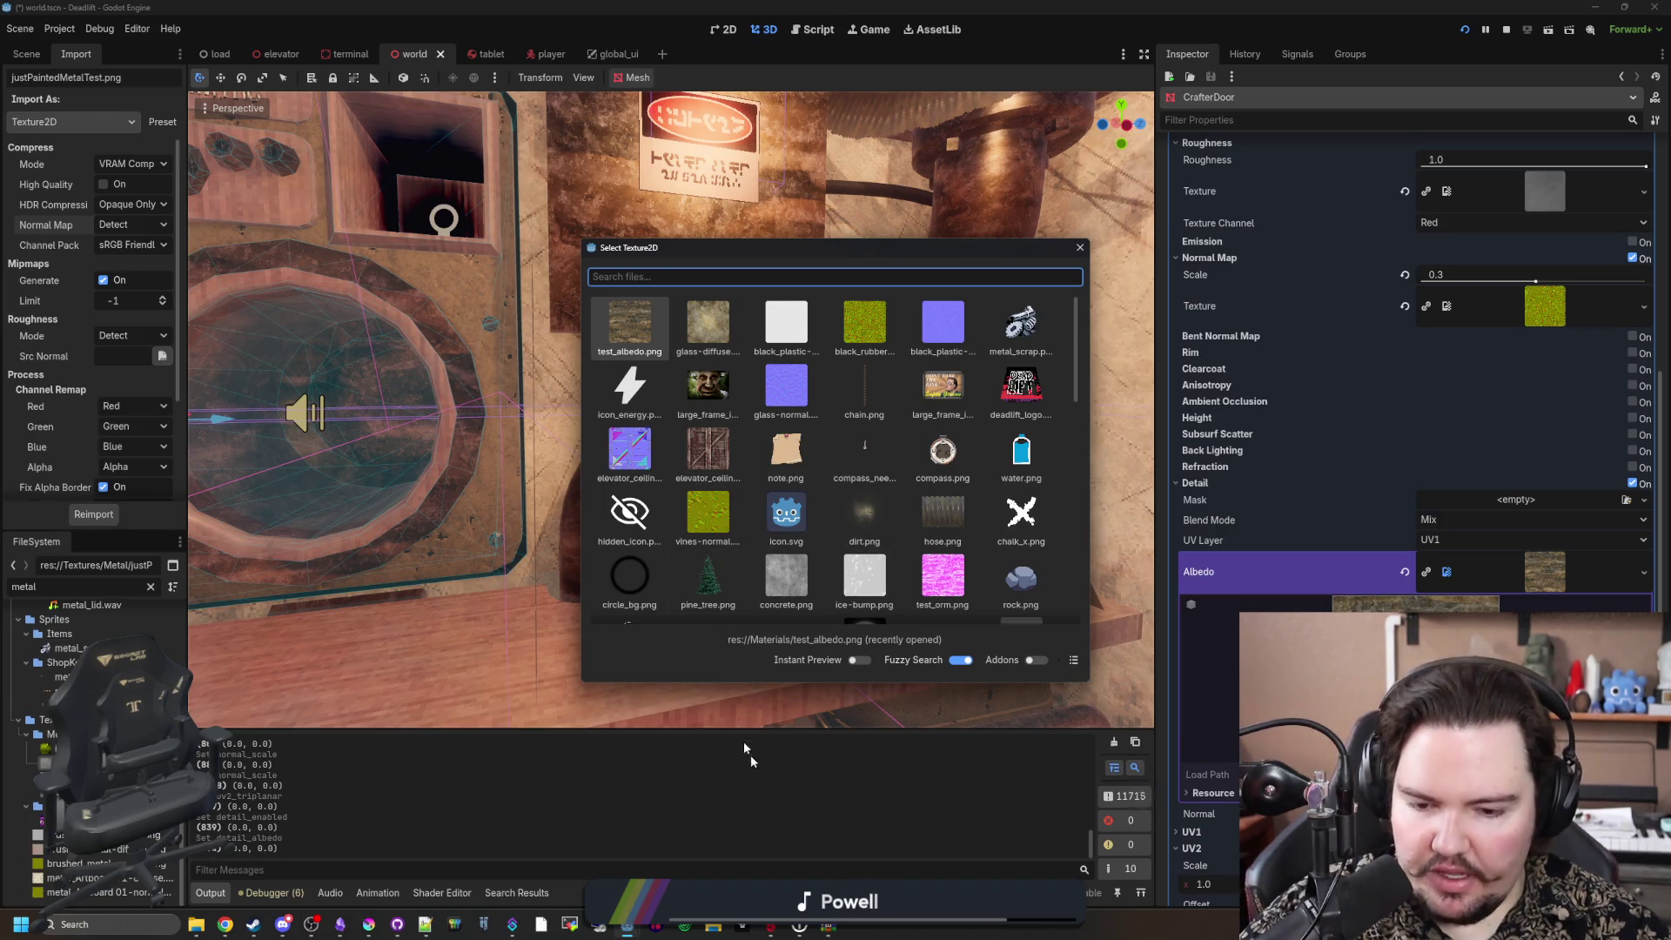
left_click(369, 925)
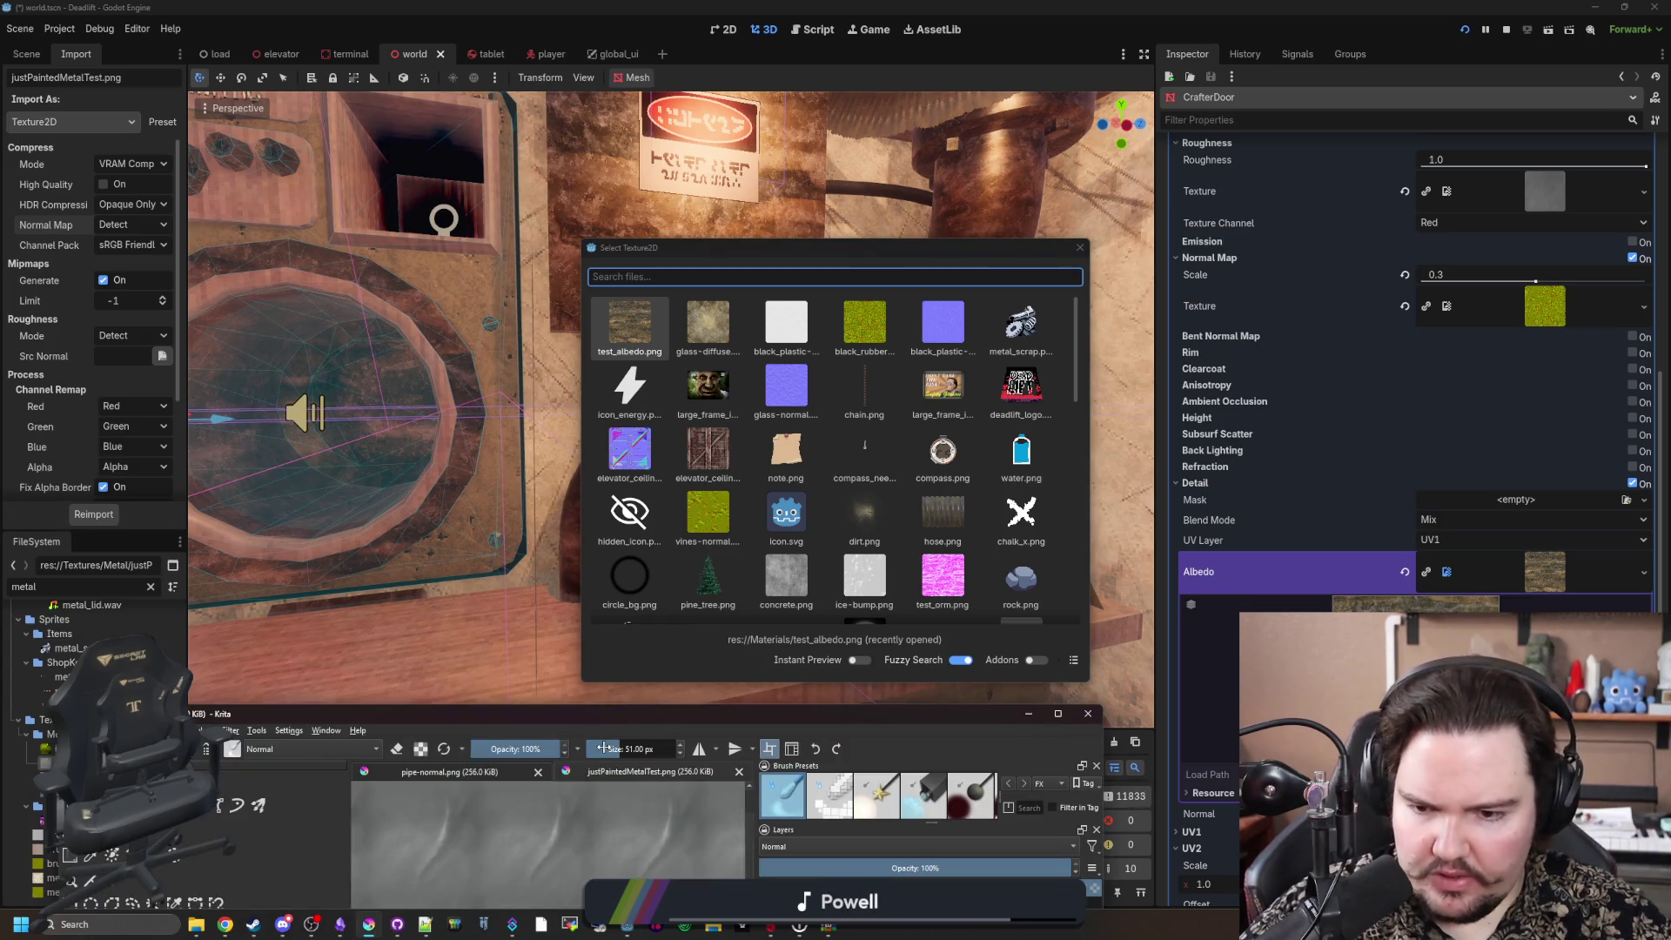
Step: Maximize Krita in wrap-around view and paint sampled grey strokes over the texture seam
left_click_drag(623, 723, 662, 3)
key("w")
key("w")
scroll(649, 513, "up", 3)
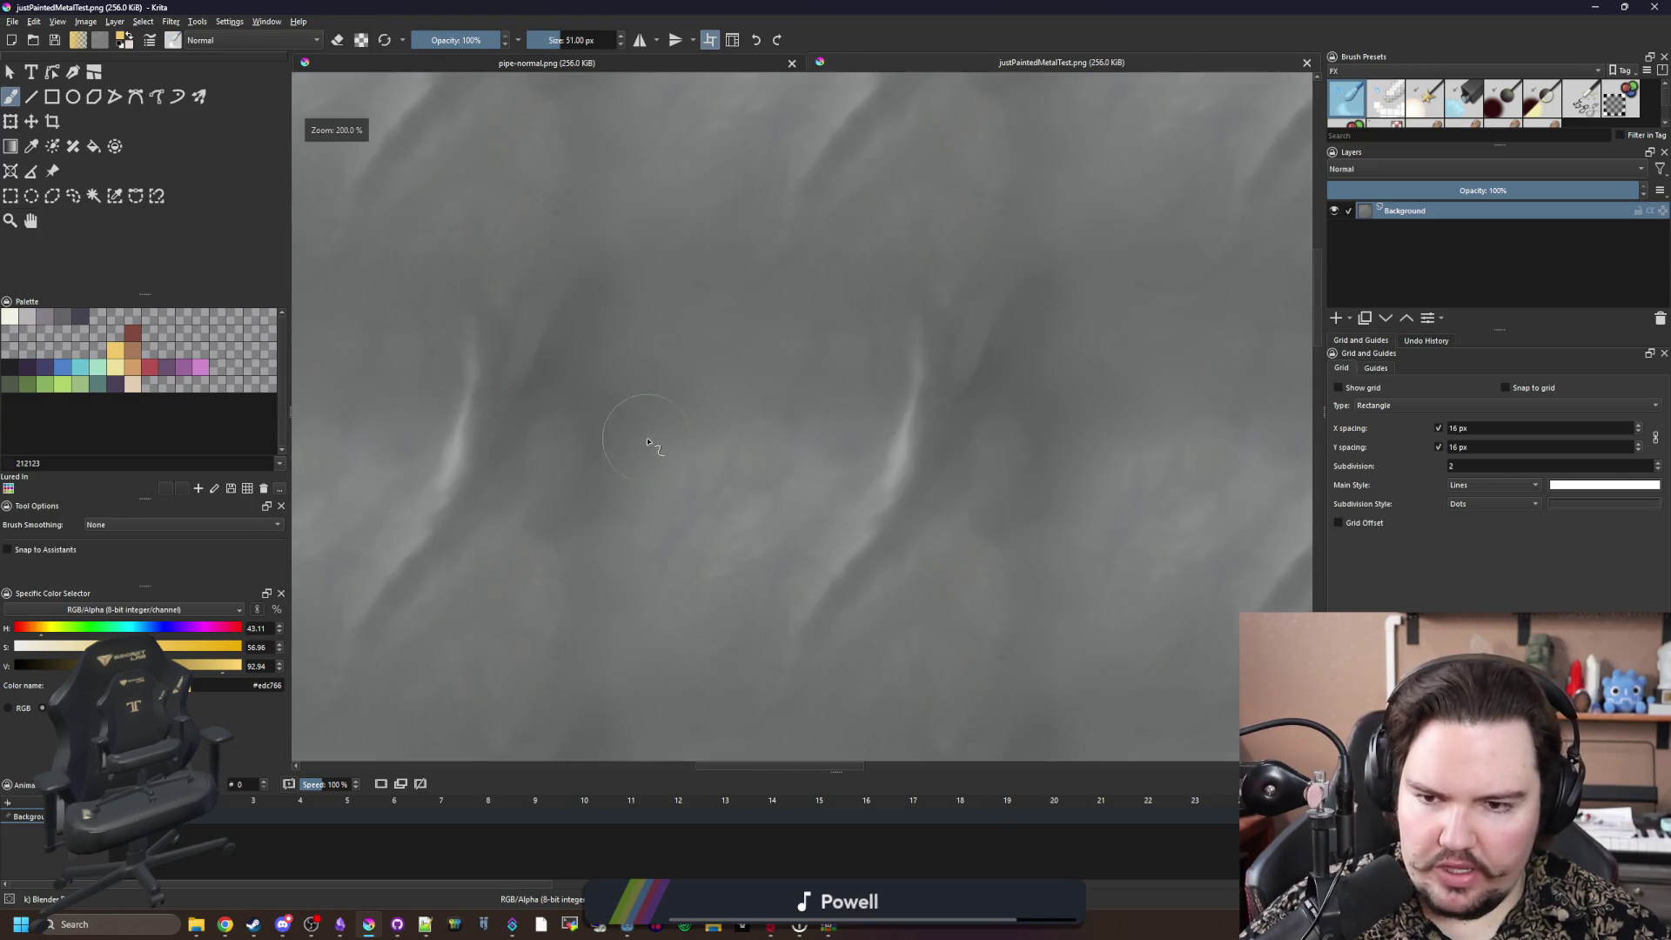
scroll(592, 400, "up", 2)
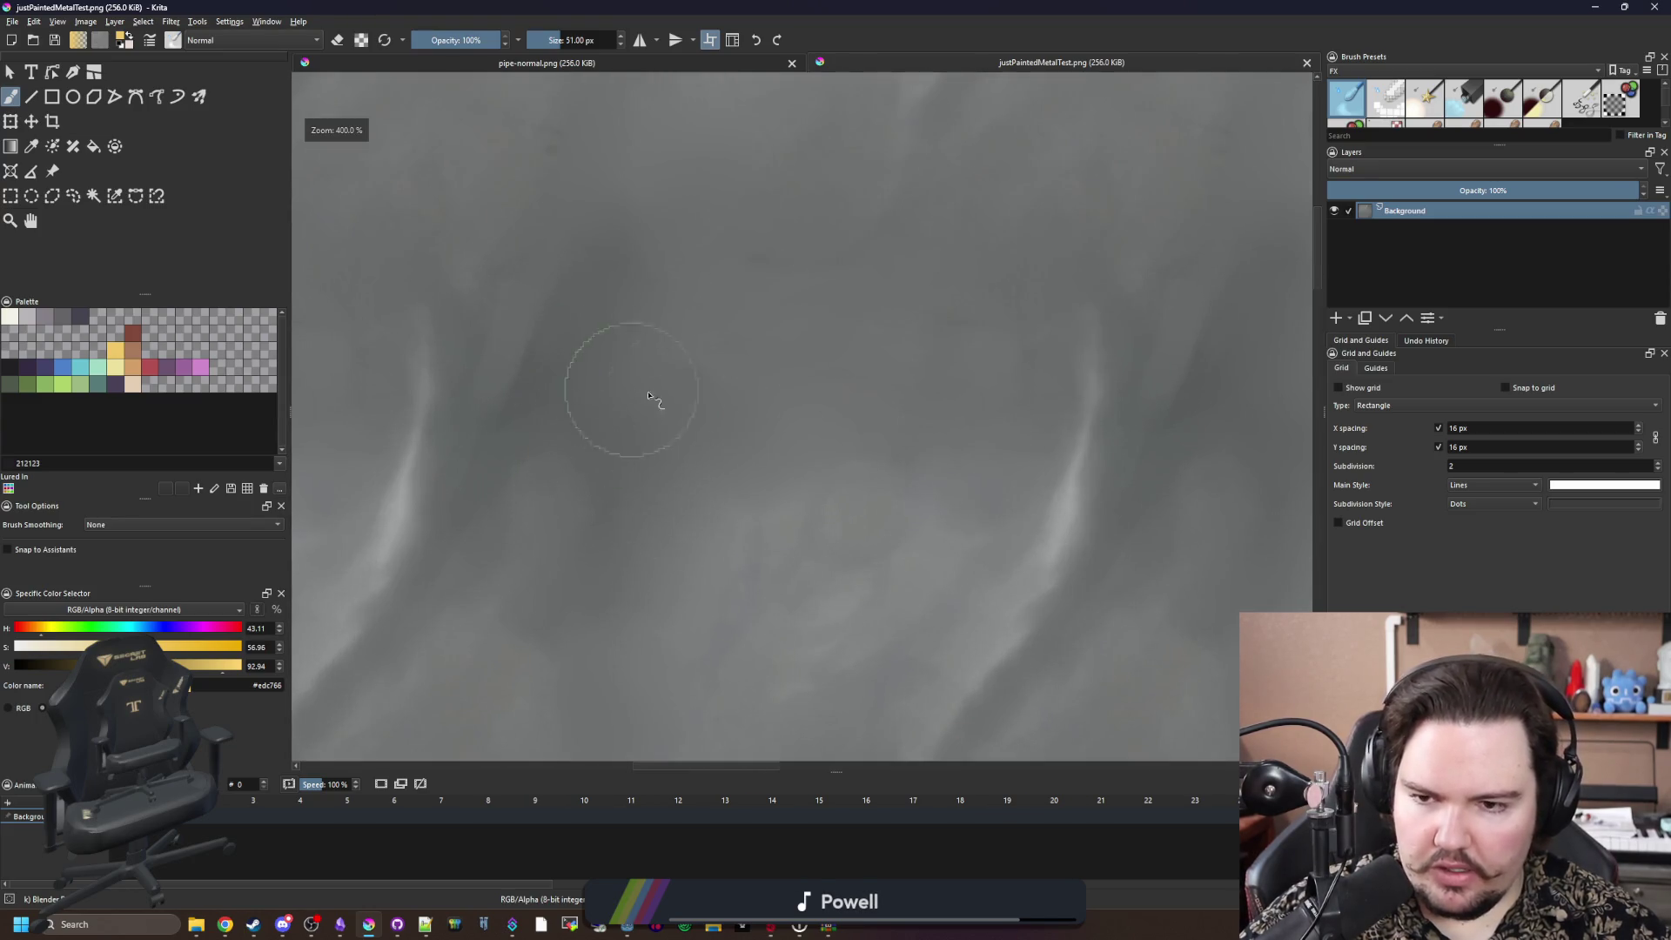
key("p")
left_click(804, 560)
key("b")
mouse_move(627, 395)
left_mouse_down()
mouse_move(616, 452)
mouse_move(656, 399)
mouse_move(607, 432)
left_mouse_up()
Step: Add a small brush dab, save justPaintedMetalTest.png, and return to Godot
scroll(627, 487, "down", 5)
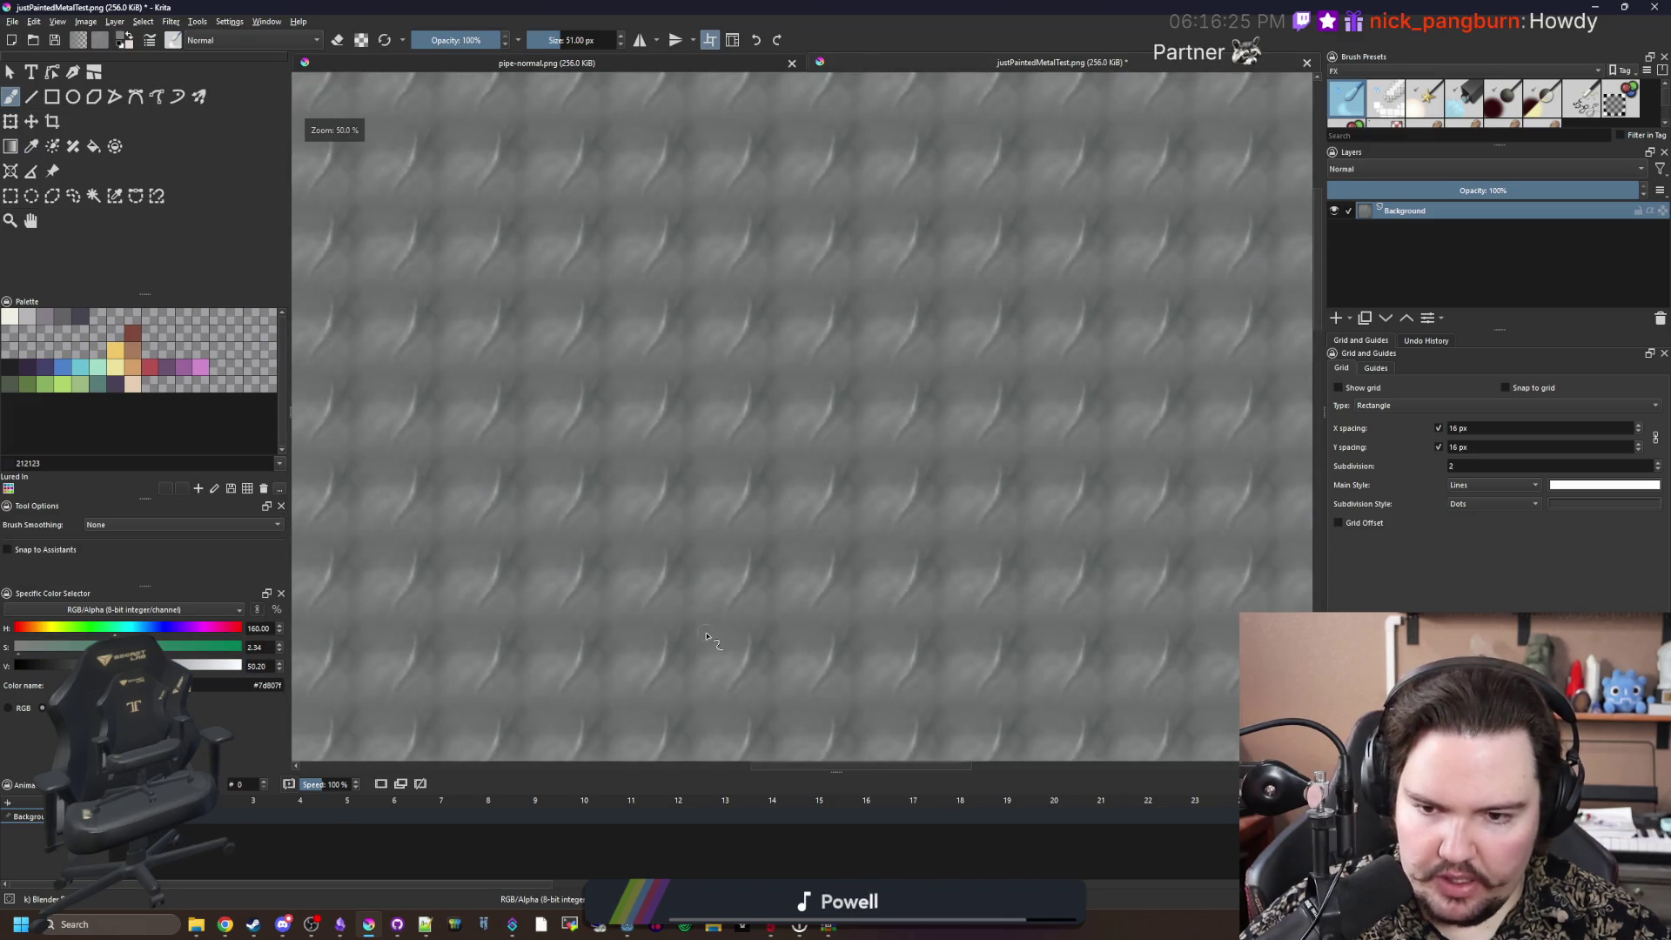
key("ctrl+s")
left_click(696, 644)
scroll(730, 424, "down", 3)
key("ctrl+s")
scroll(722, 472, "up", 3)
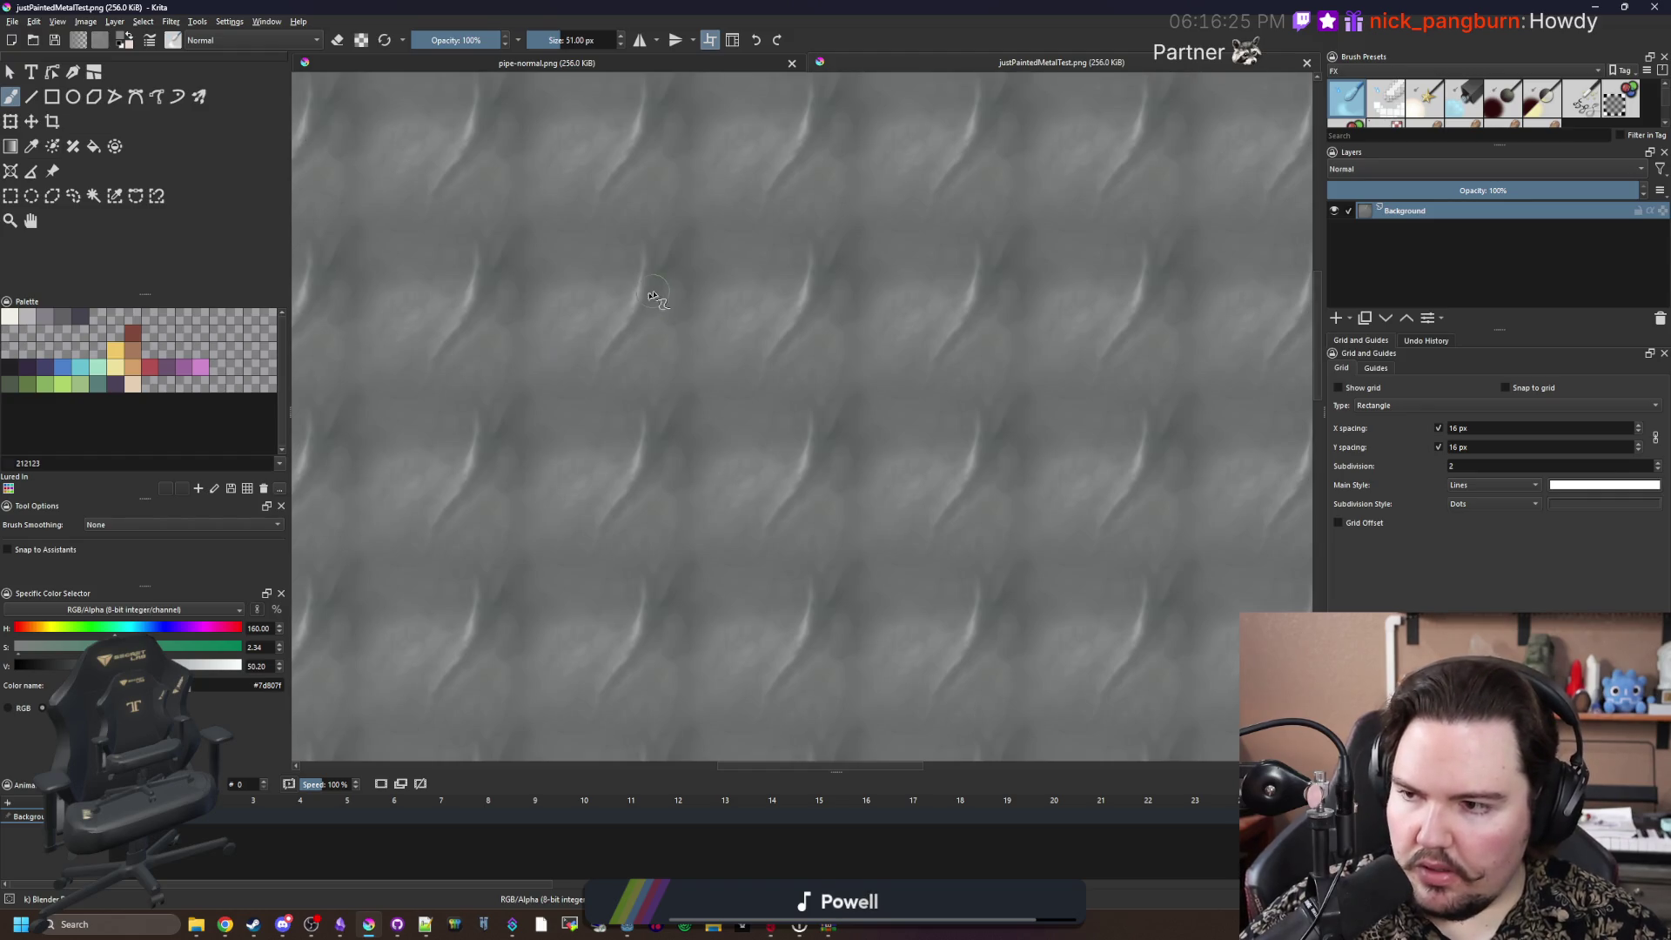
key("alt+Tab")
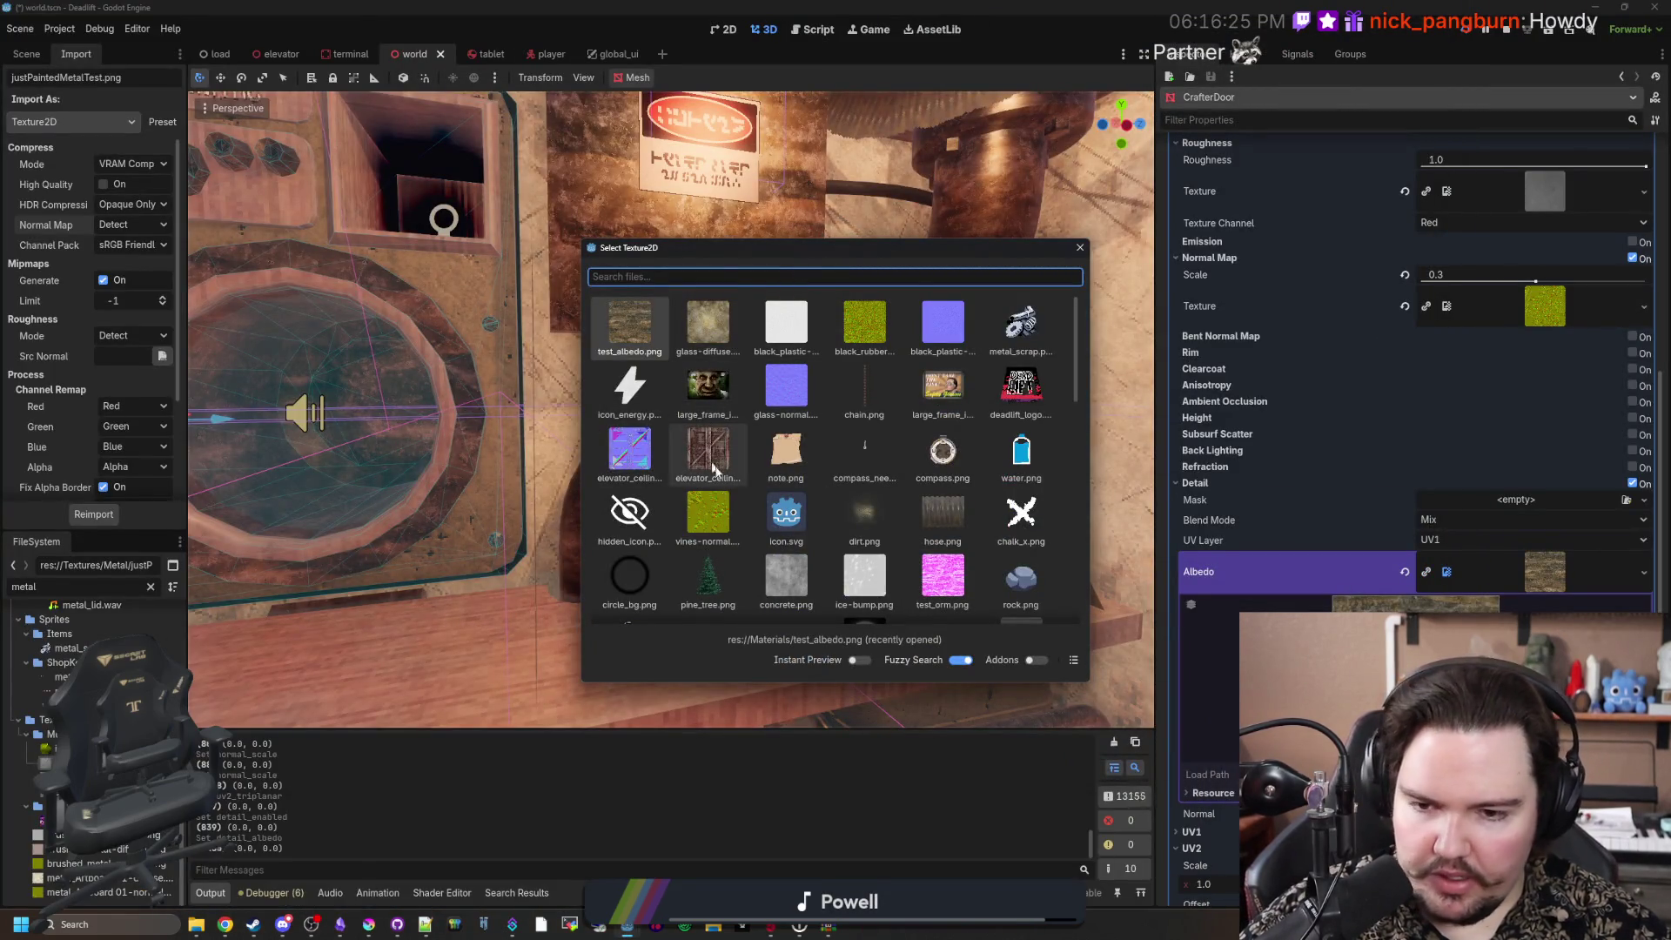
Step: Assign an image from the picker as the detail albedo and inspect the rusty panel
scroll(736, 438, "down", 2)
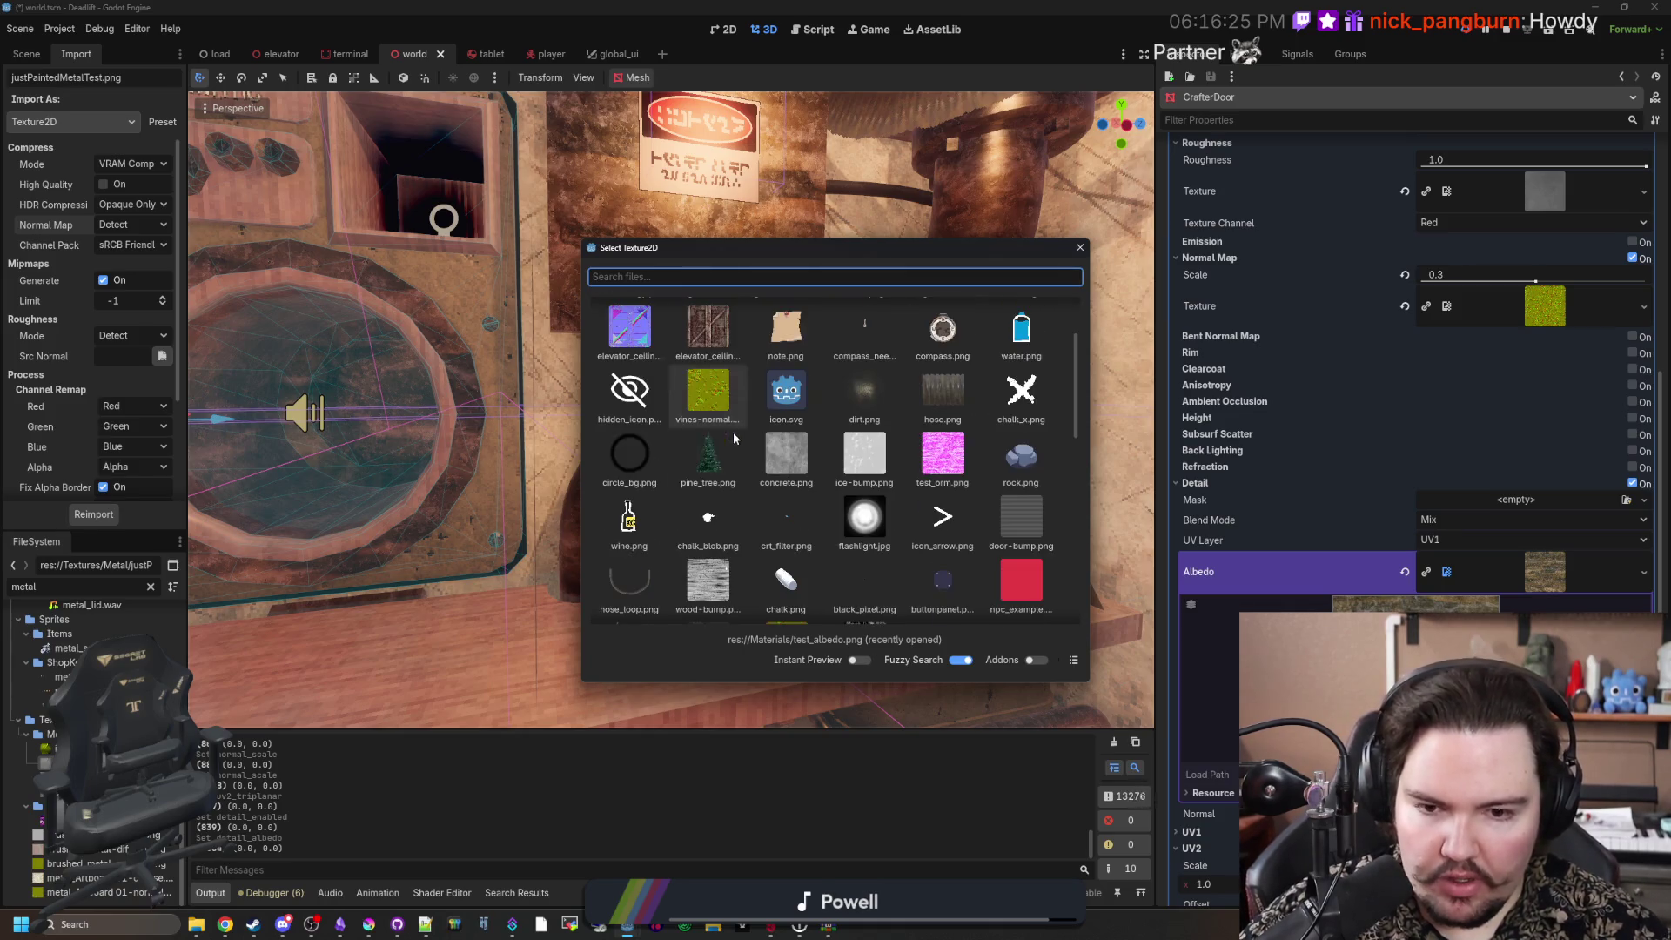
scroll(973, 490, "down", 3)
scroll(971, 488, "down", 1)
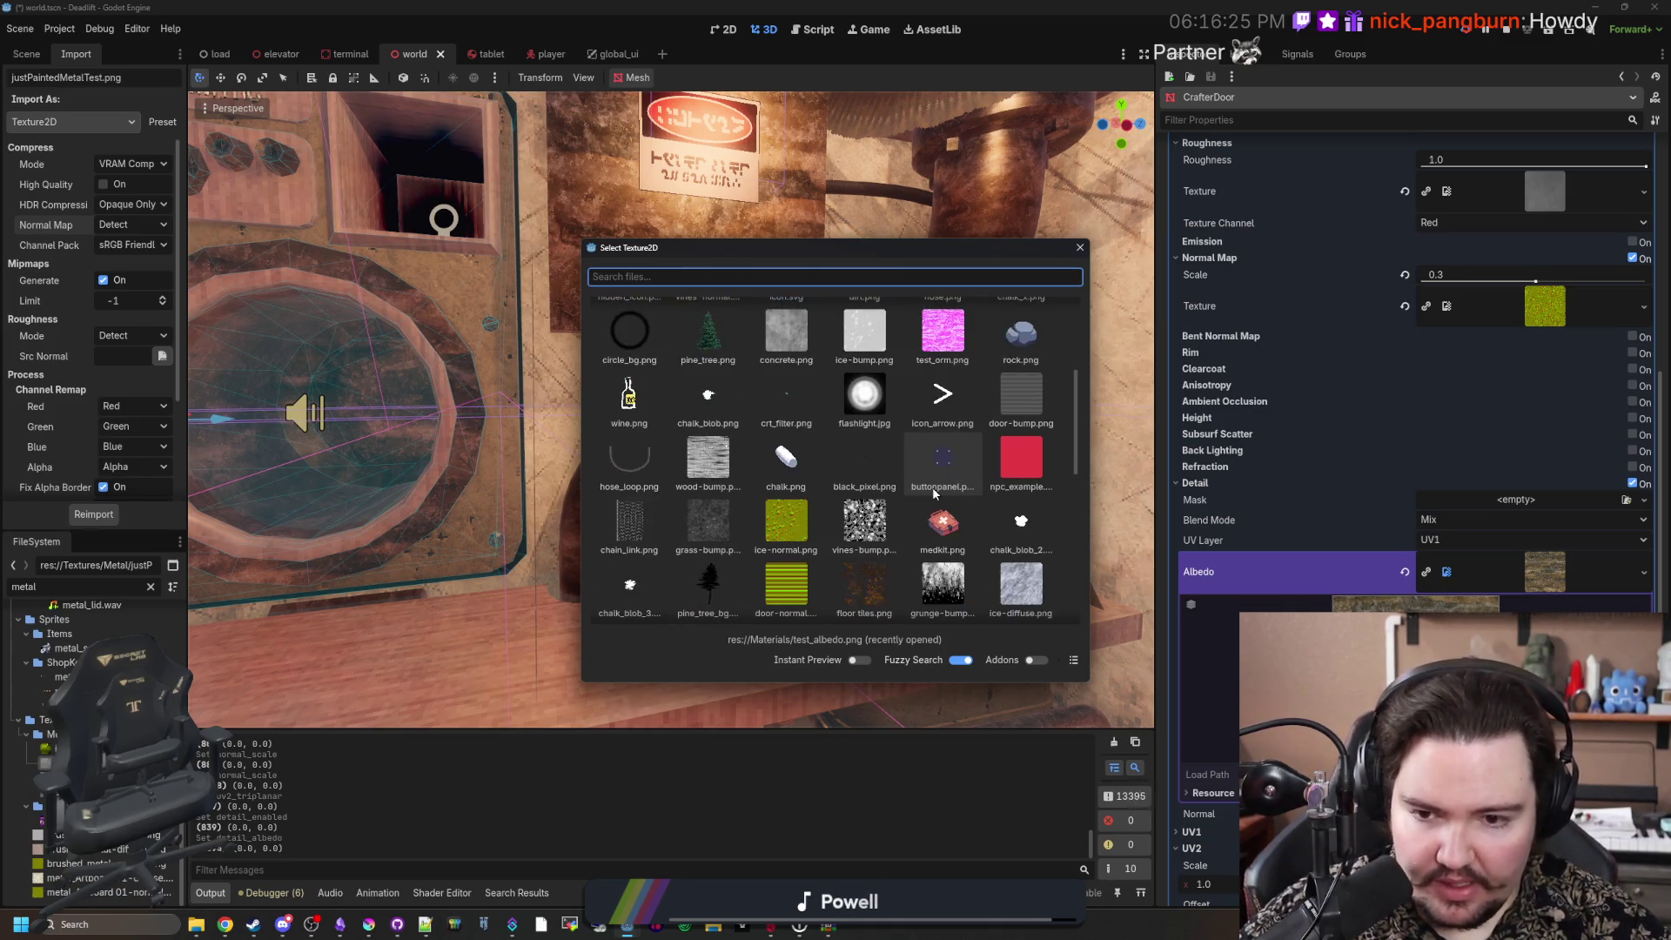
double_click(880, 581)
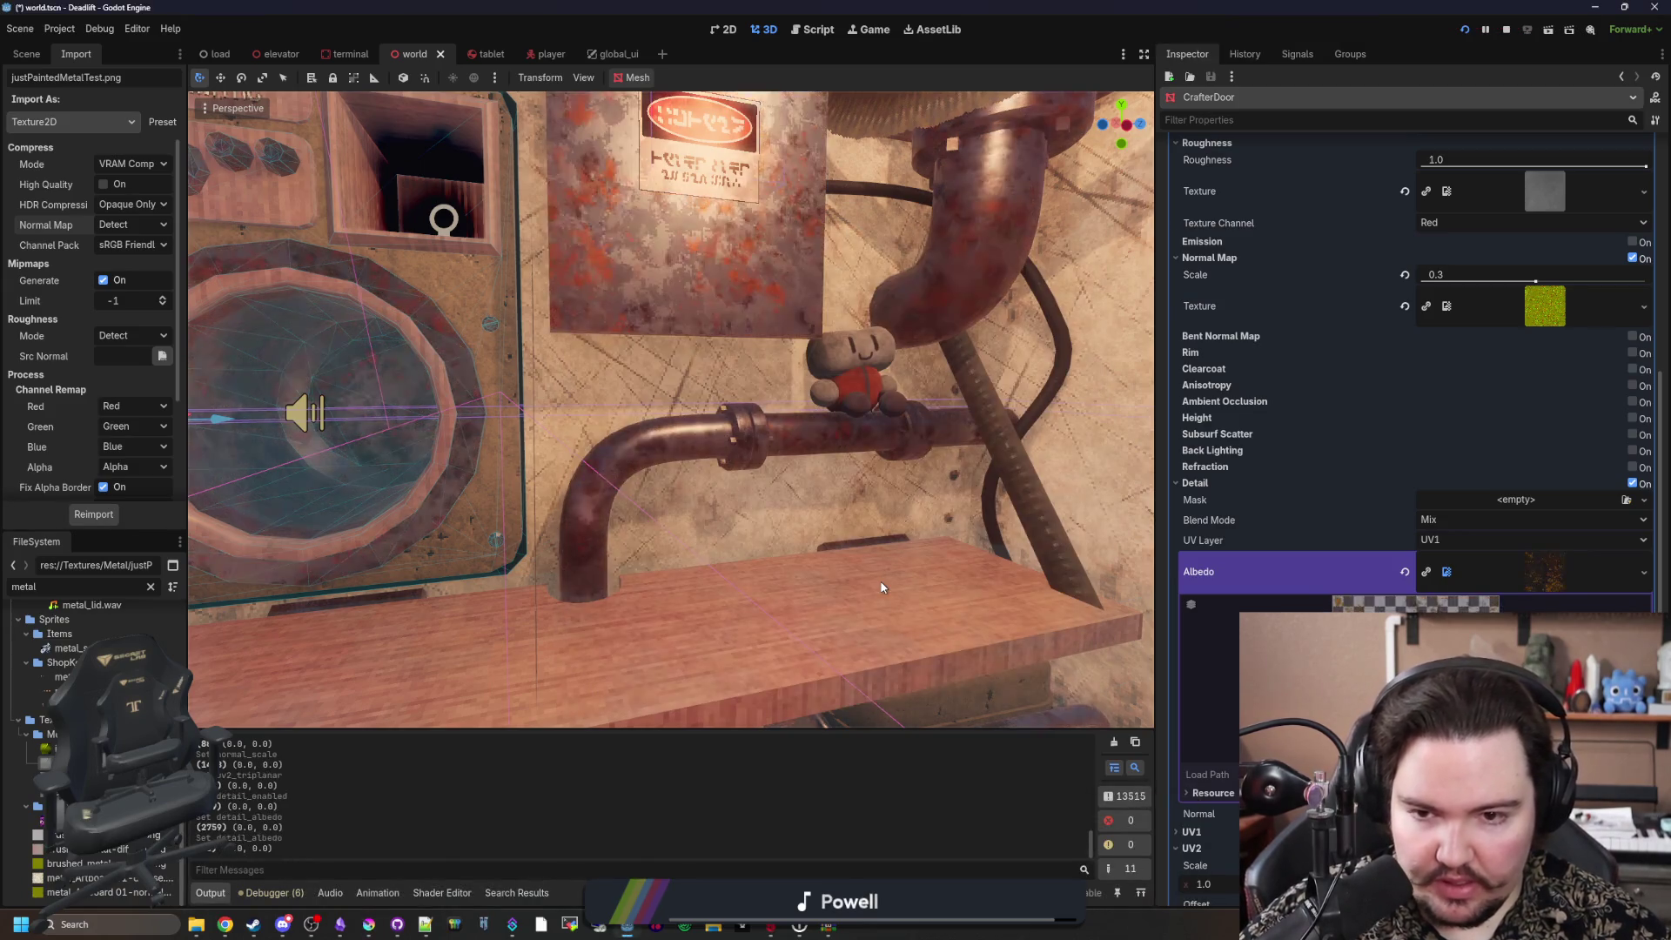
left_click_drag(670, 409, 601, 357)
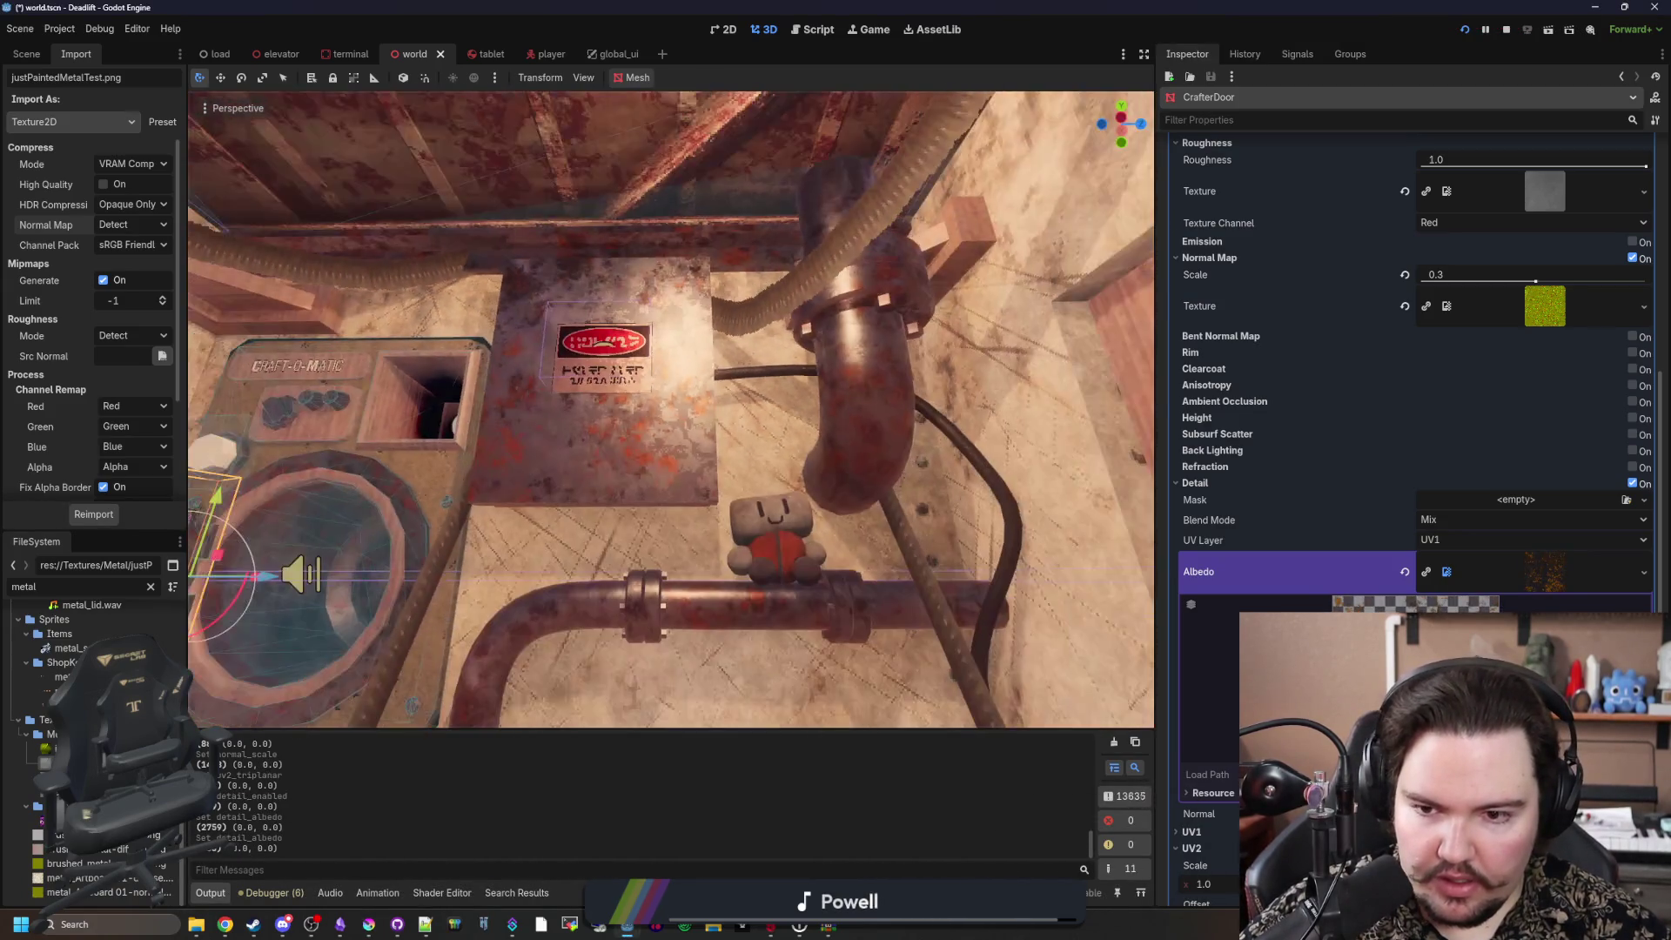
scroll(671, 409, "up", 4)
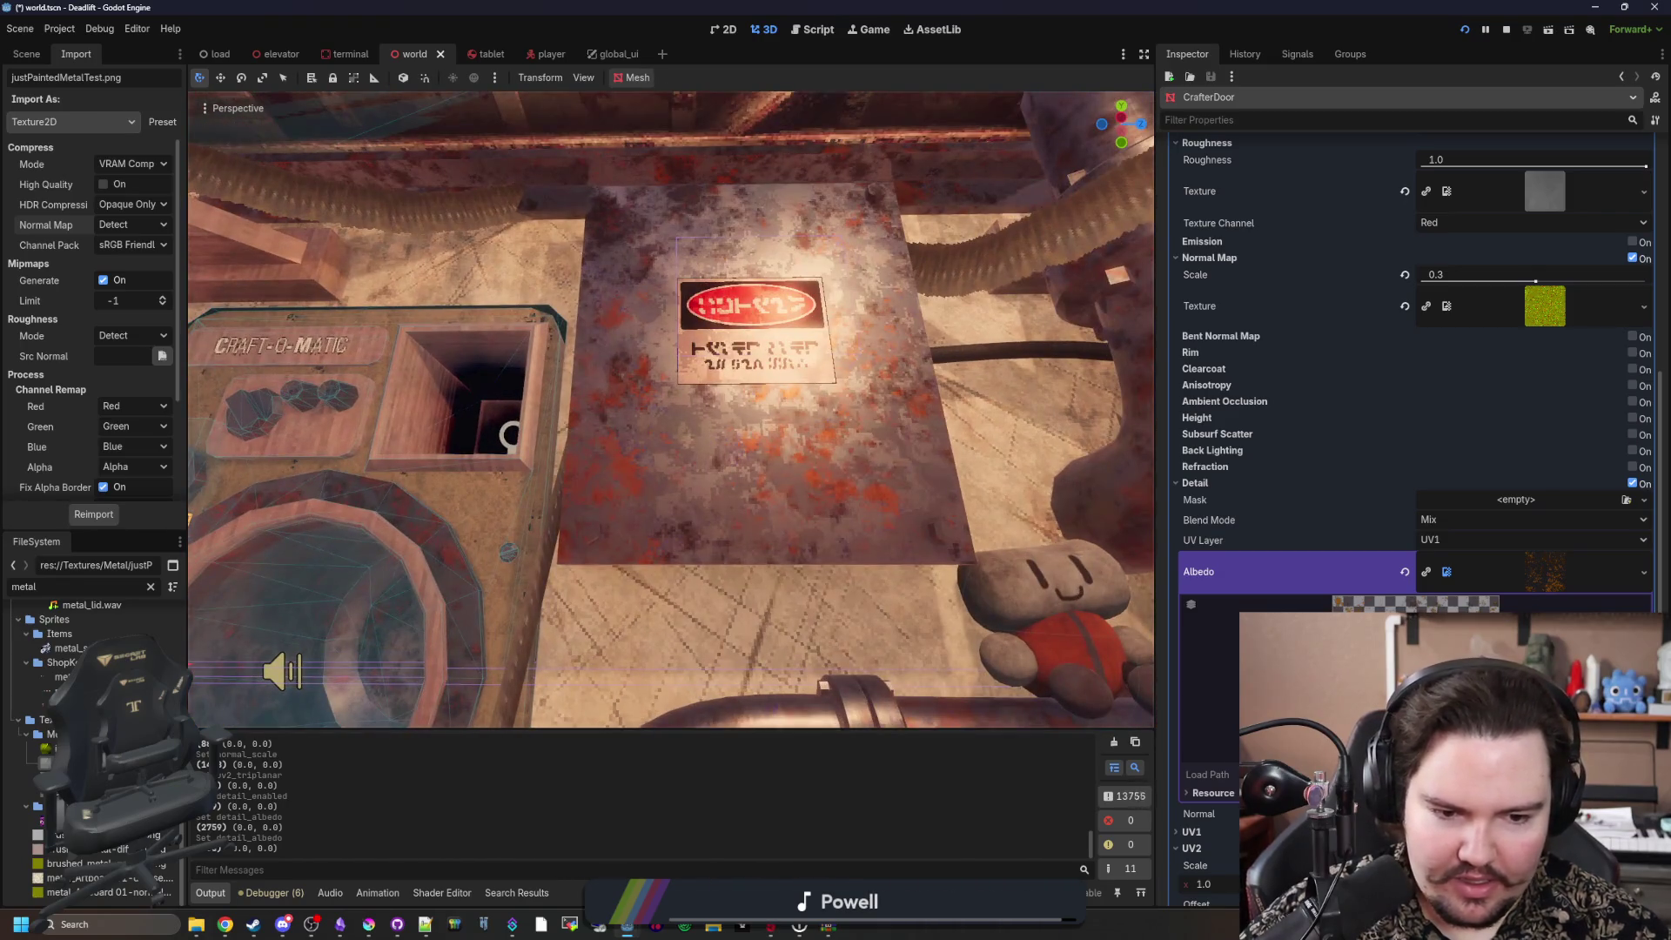
mouse_move(670, 409)
left_mouse_down()
mouse_move(644, 375)
mouse_move(670, 409)
left_mouse_up()
scroll(1037, 631, "down", 5)
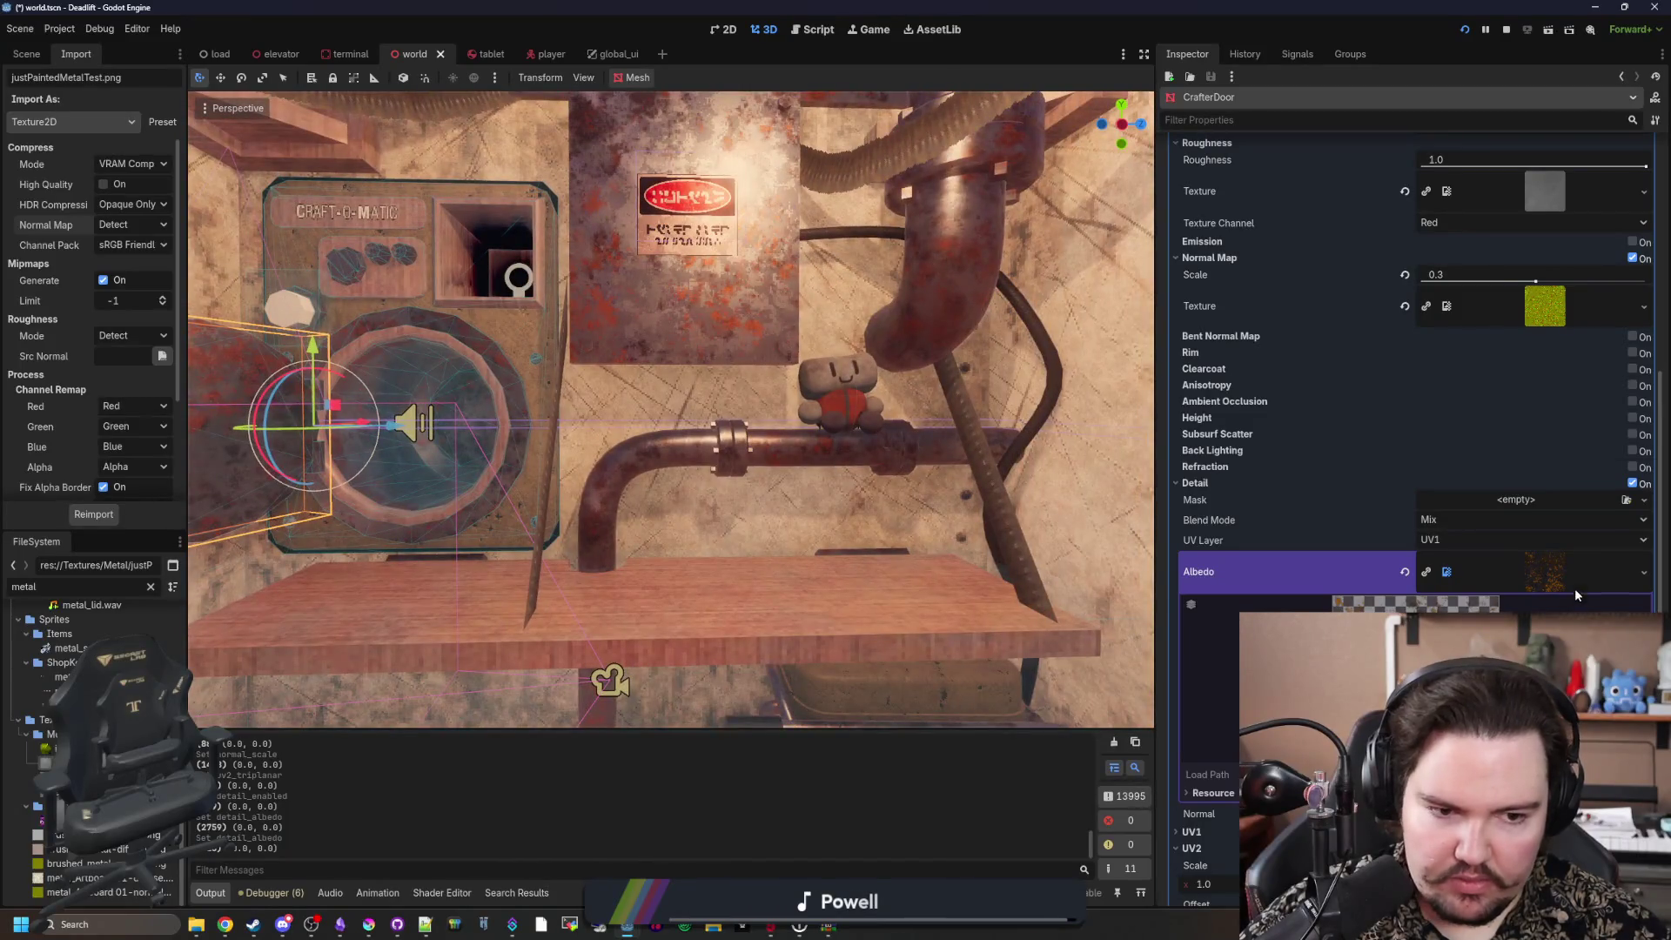
Step: Swap the detail albedo to grunge-diffuse.png for a grimier overlay
left_click(1643, 572)
left_click(1549, 727)
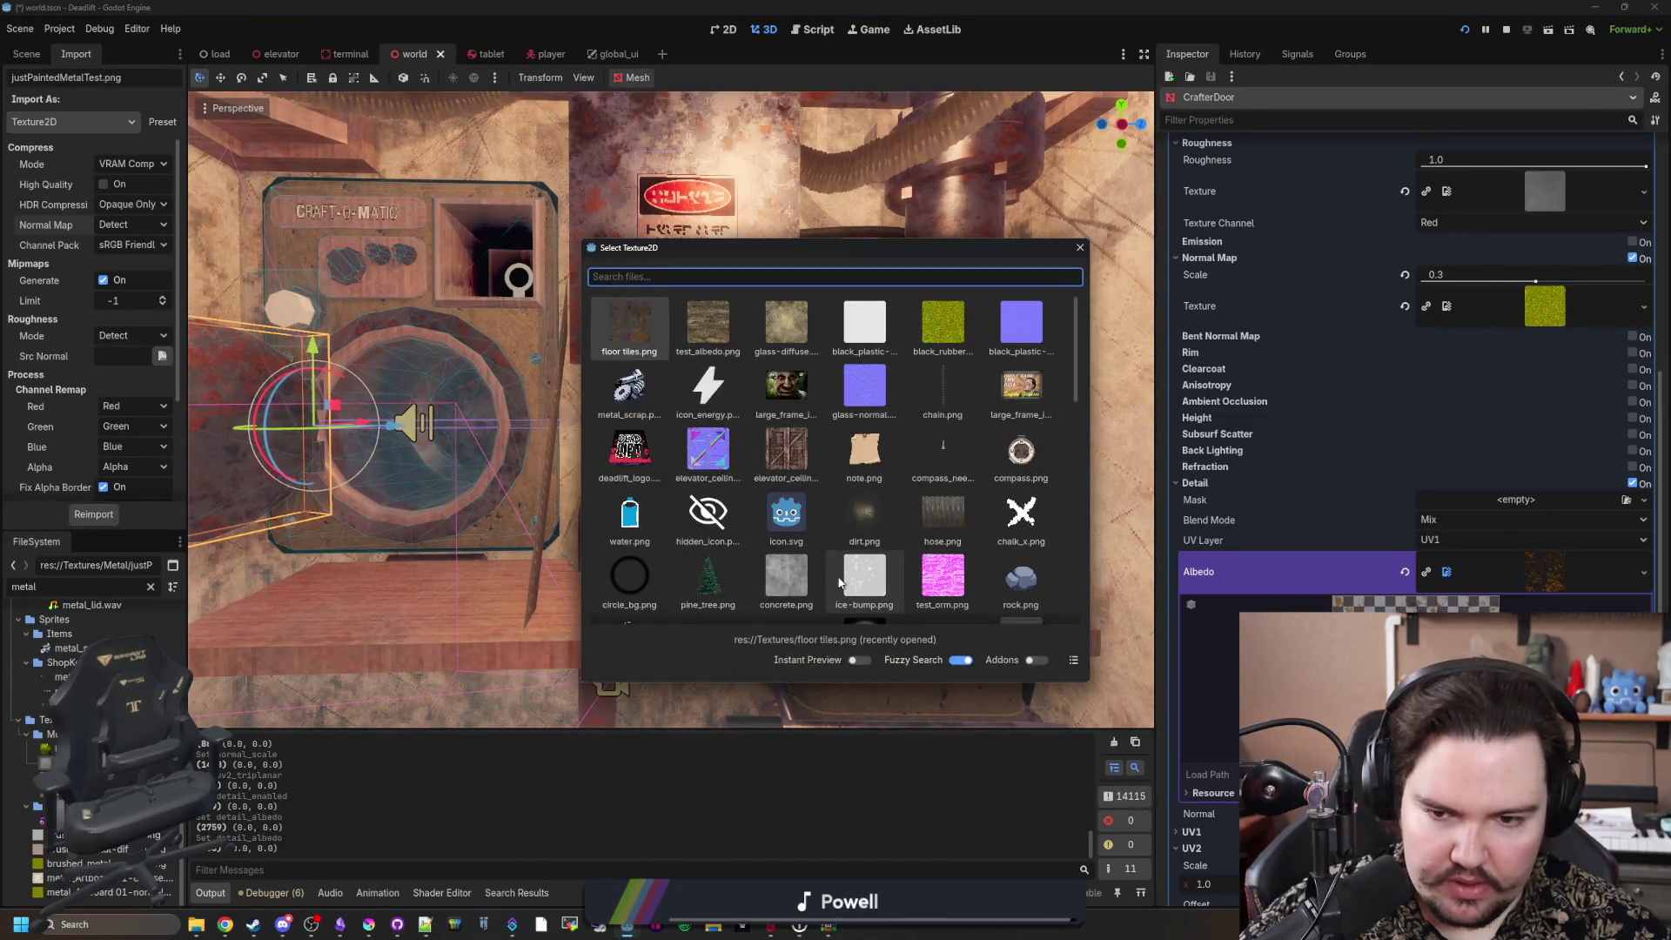
scroll(840, 582, "down", 4)
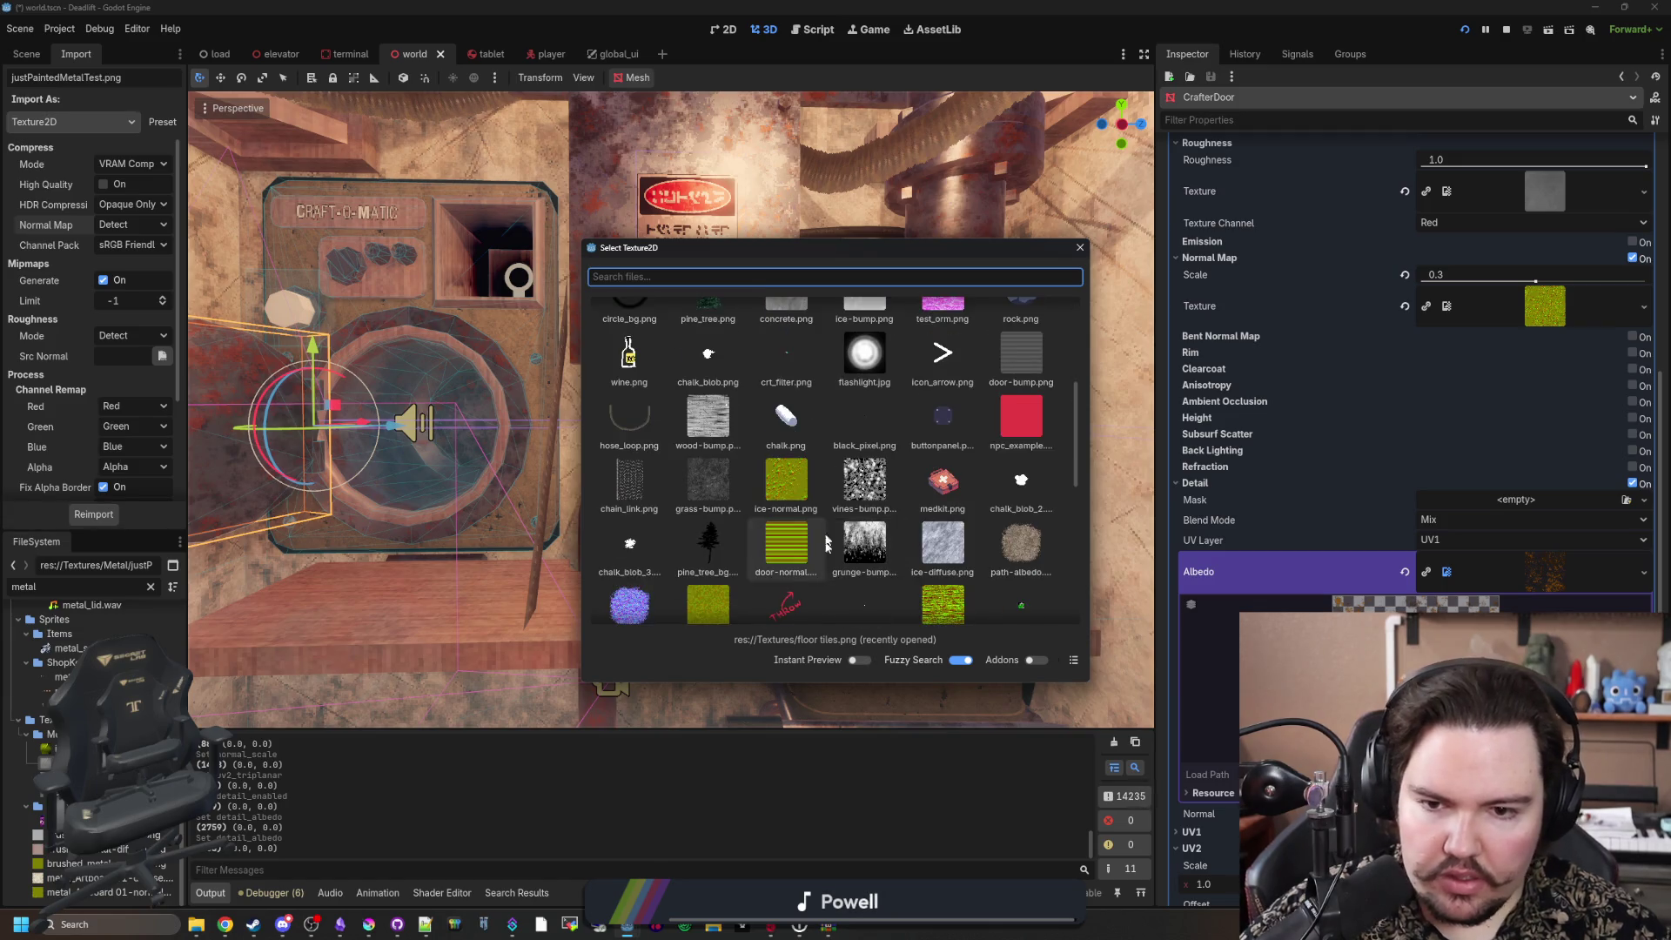
scroll(892, 431, "down", 3)
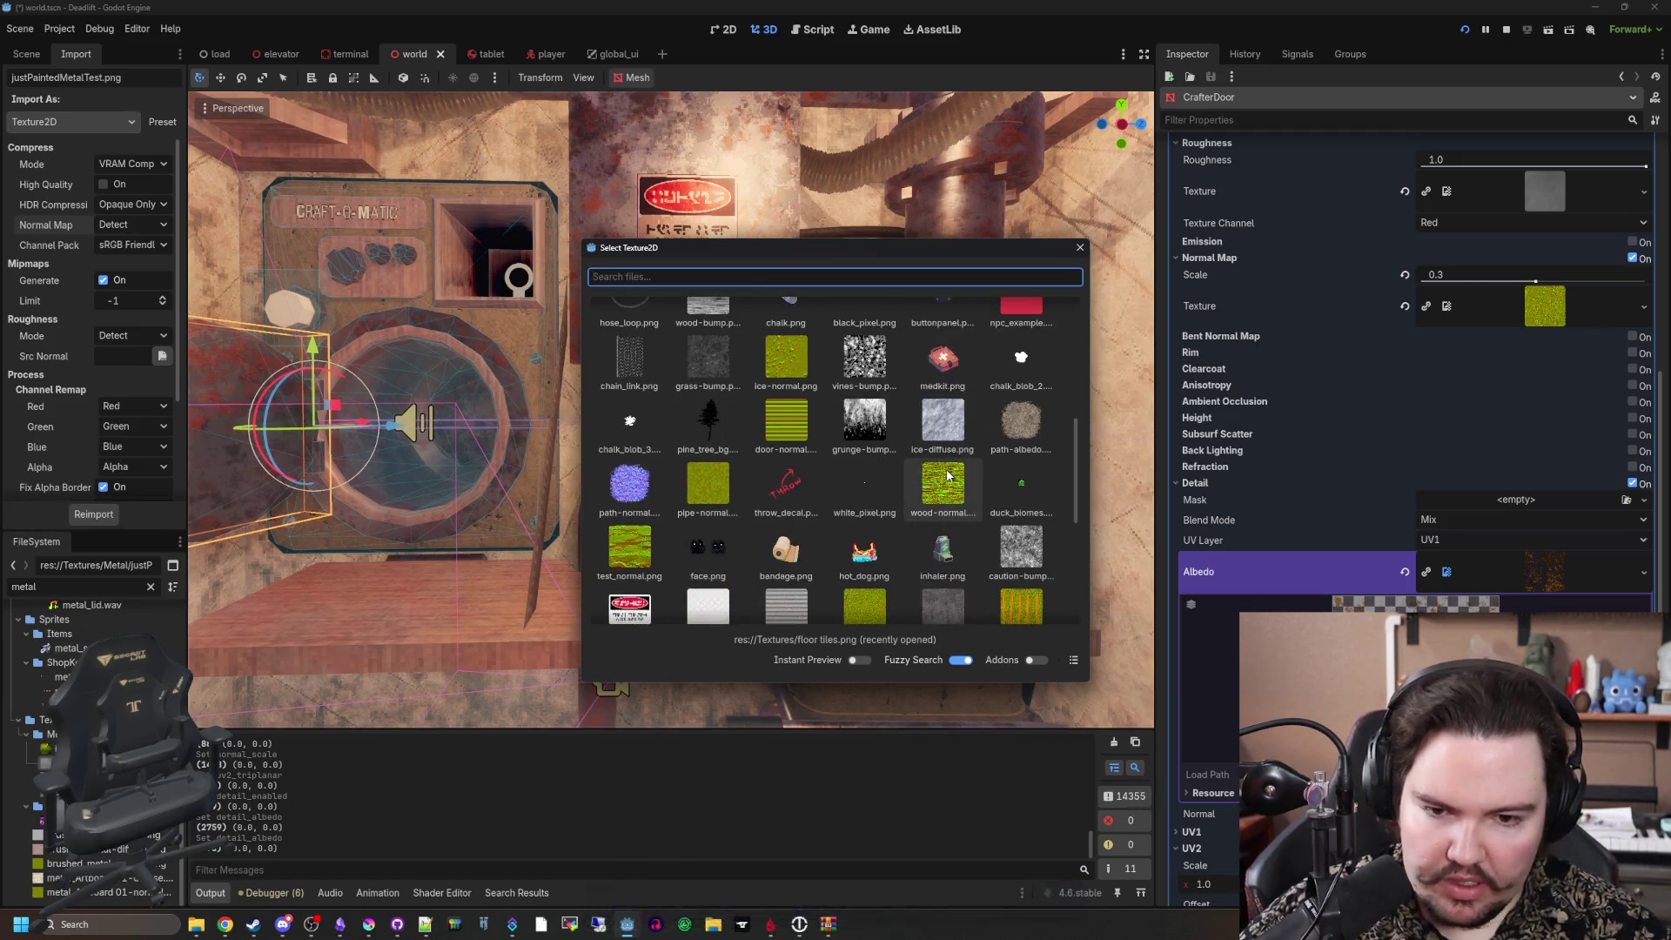
scroll(923, 462, "down", 2)
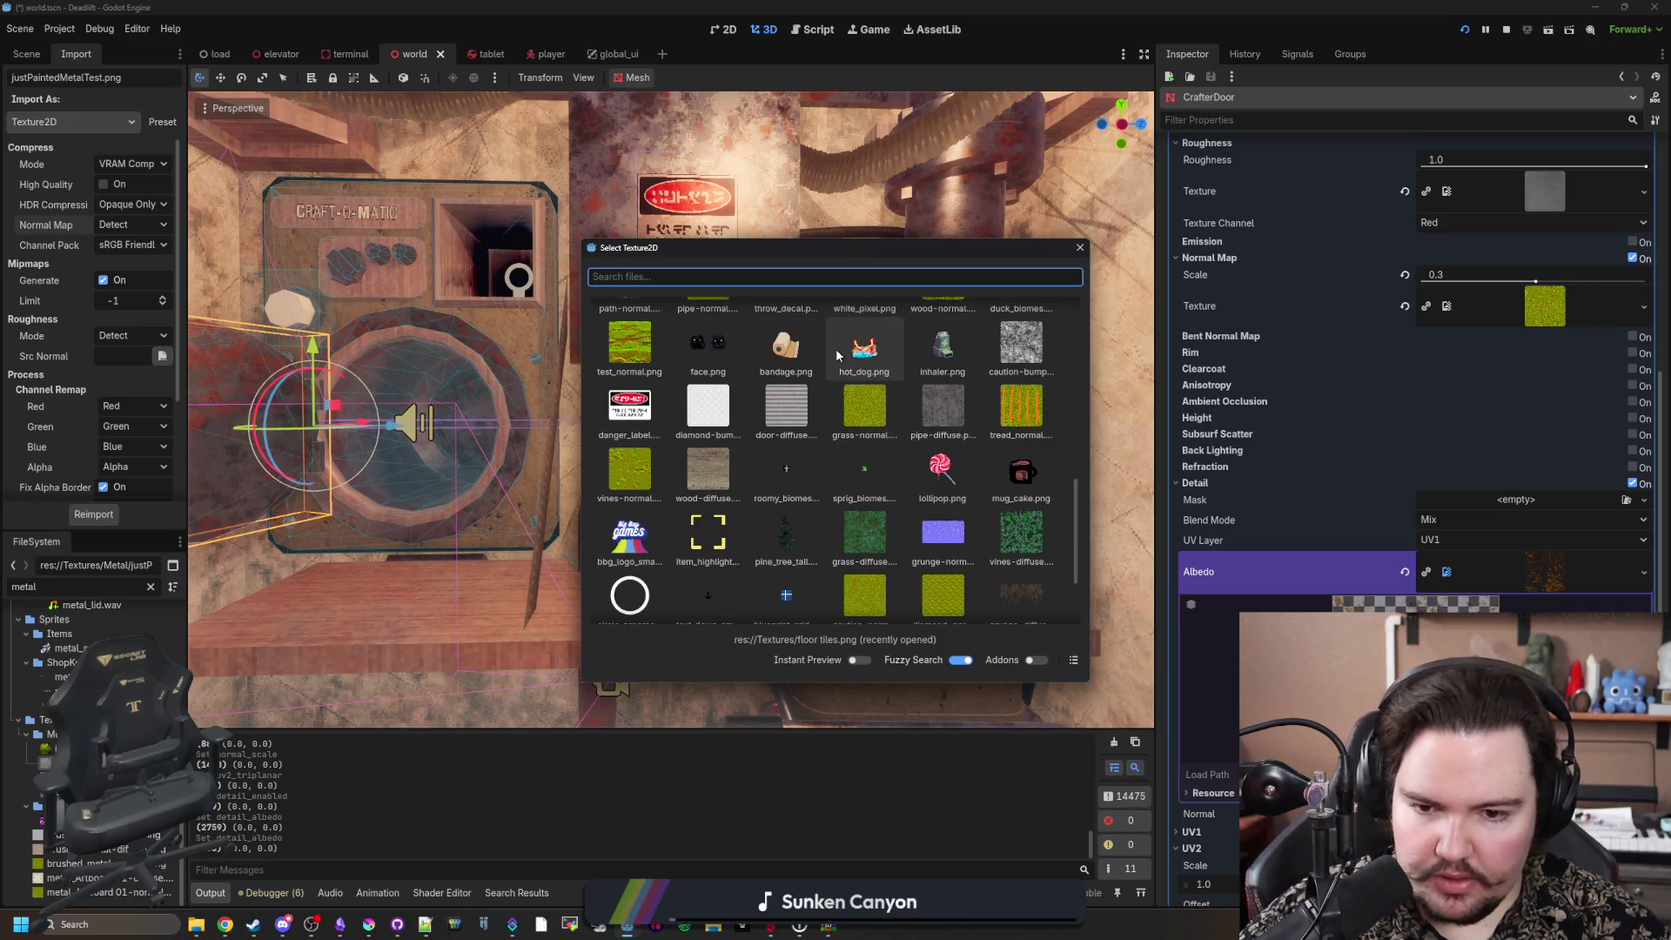
scroll(839, 355, "down", 2)
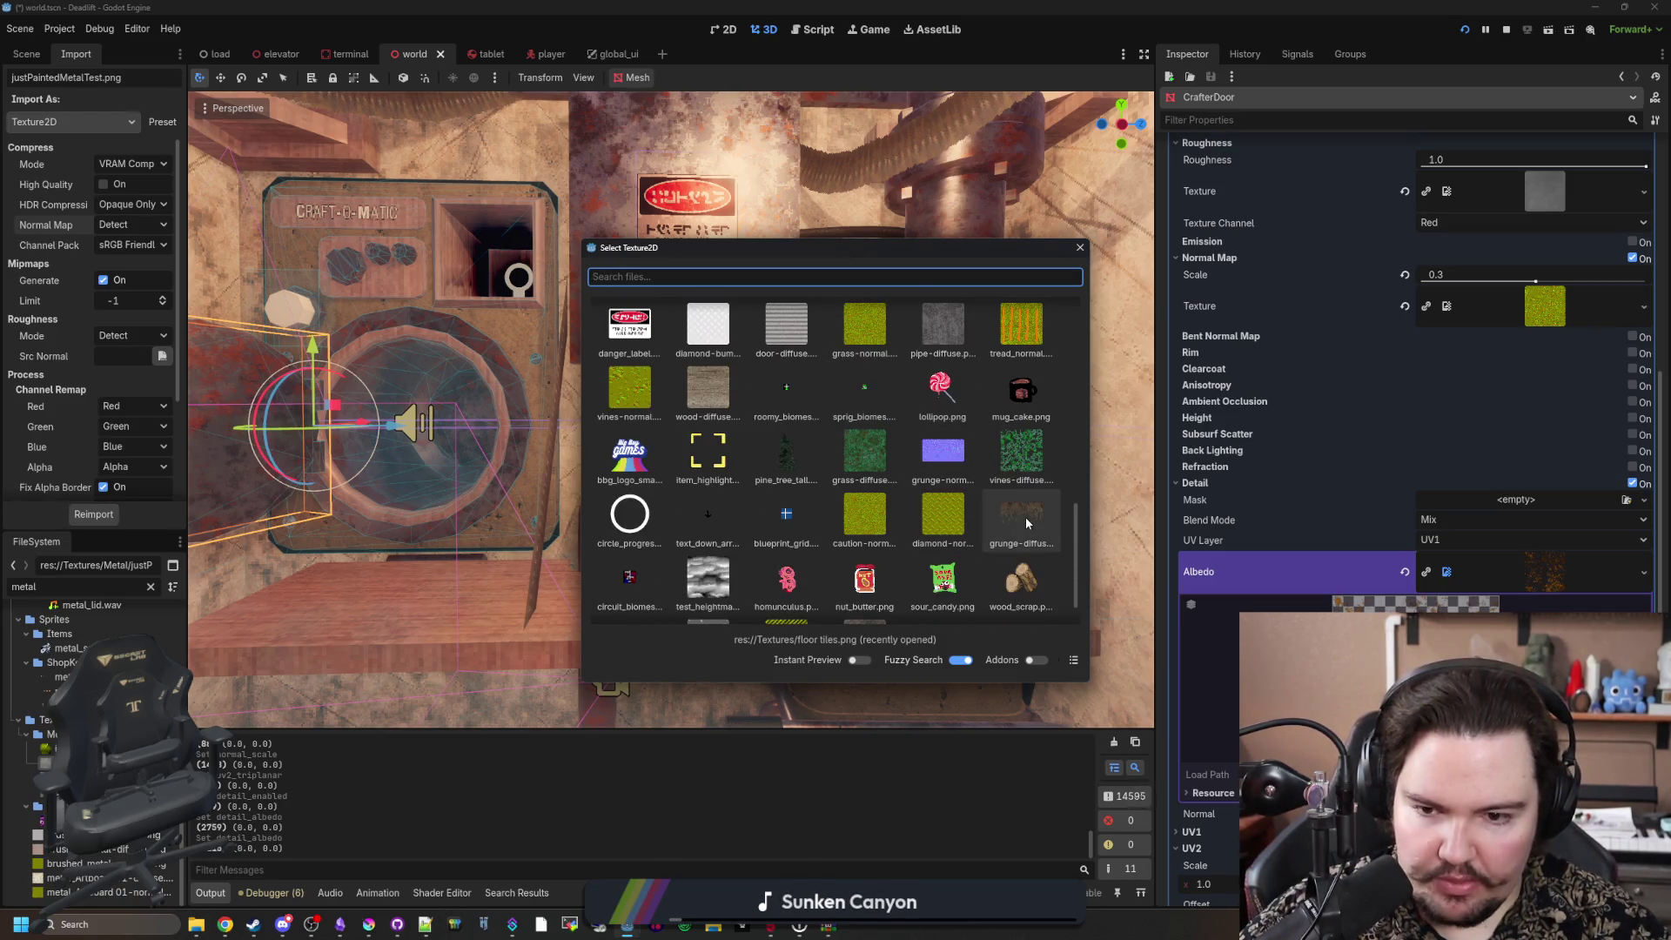
double_click(1021, 461)
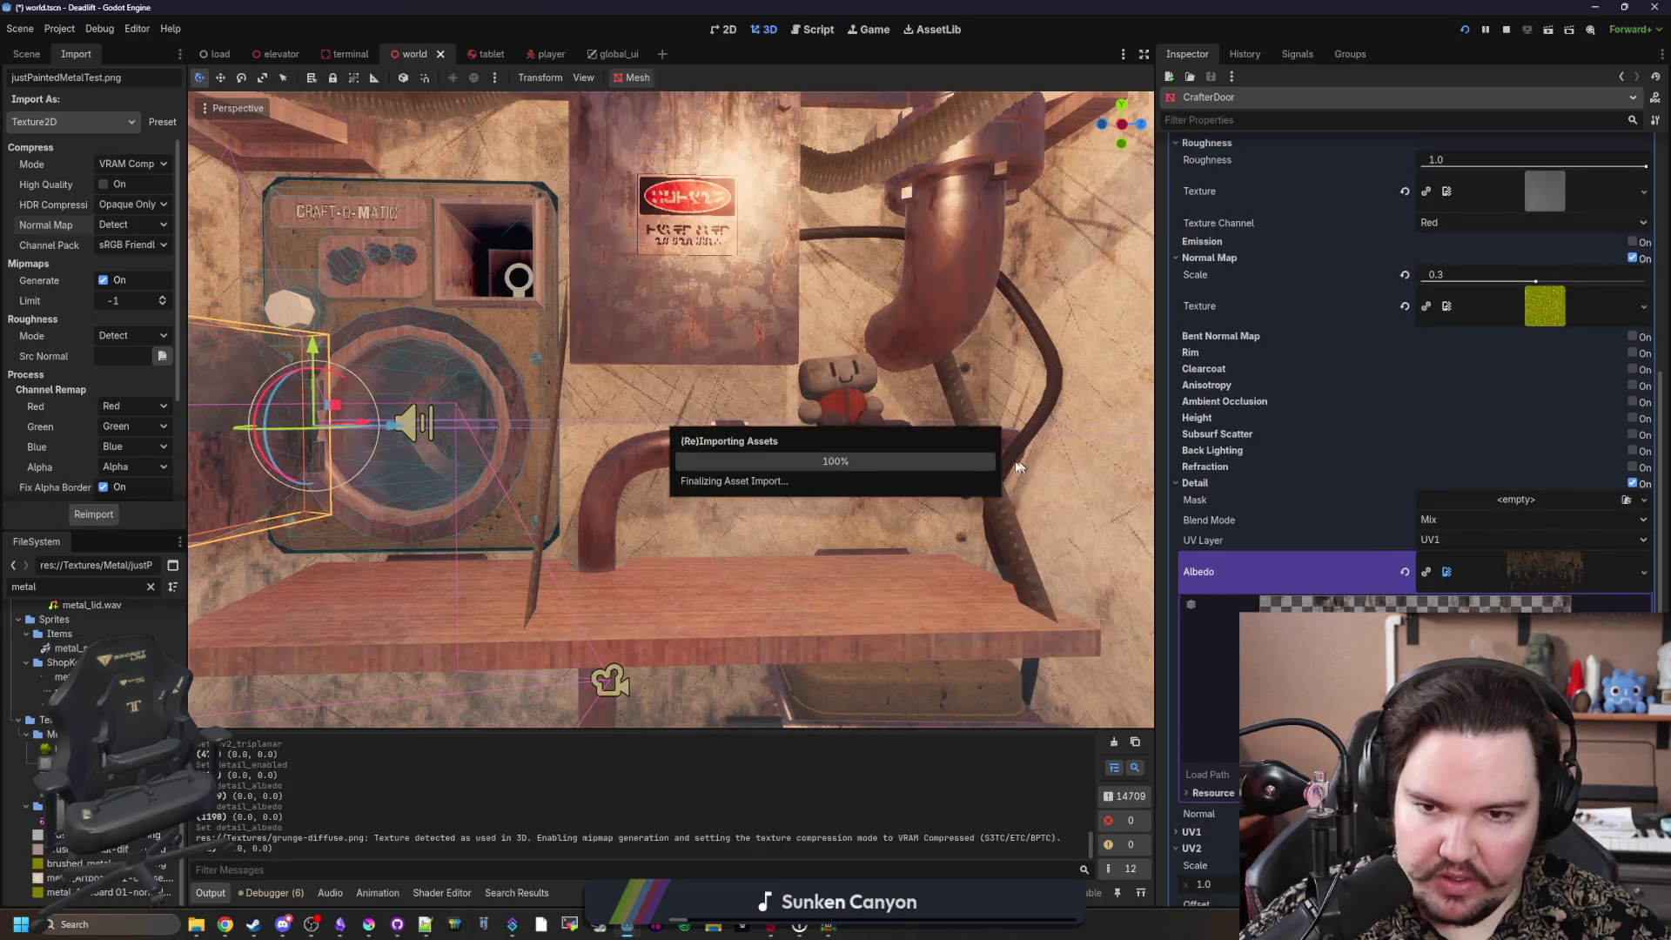
scroll(721, 475, "up", 6)
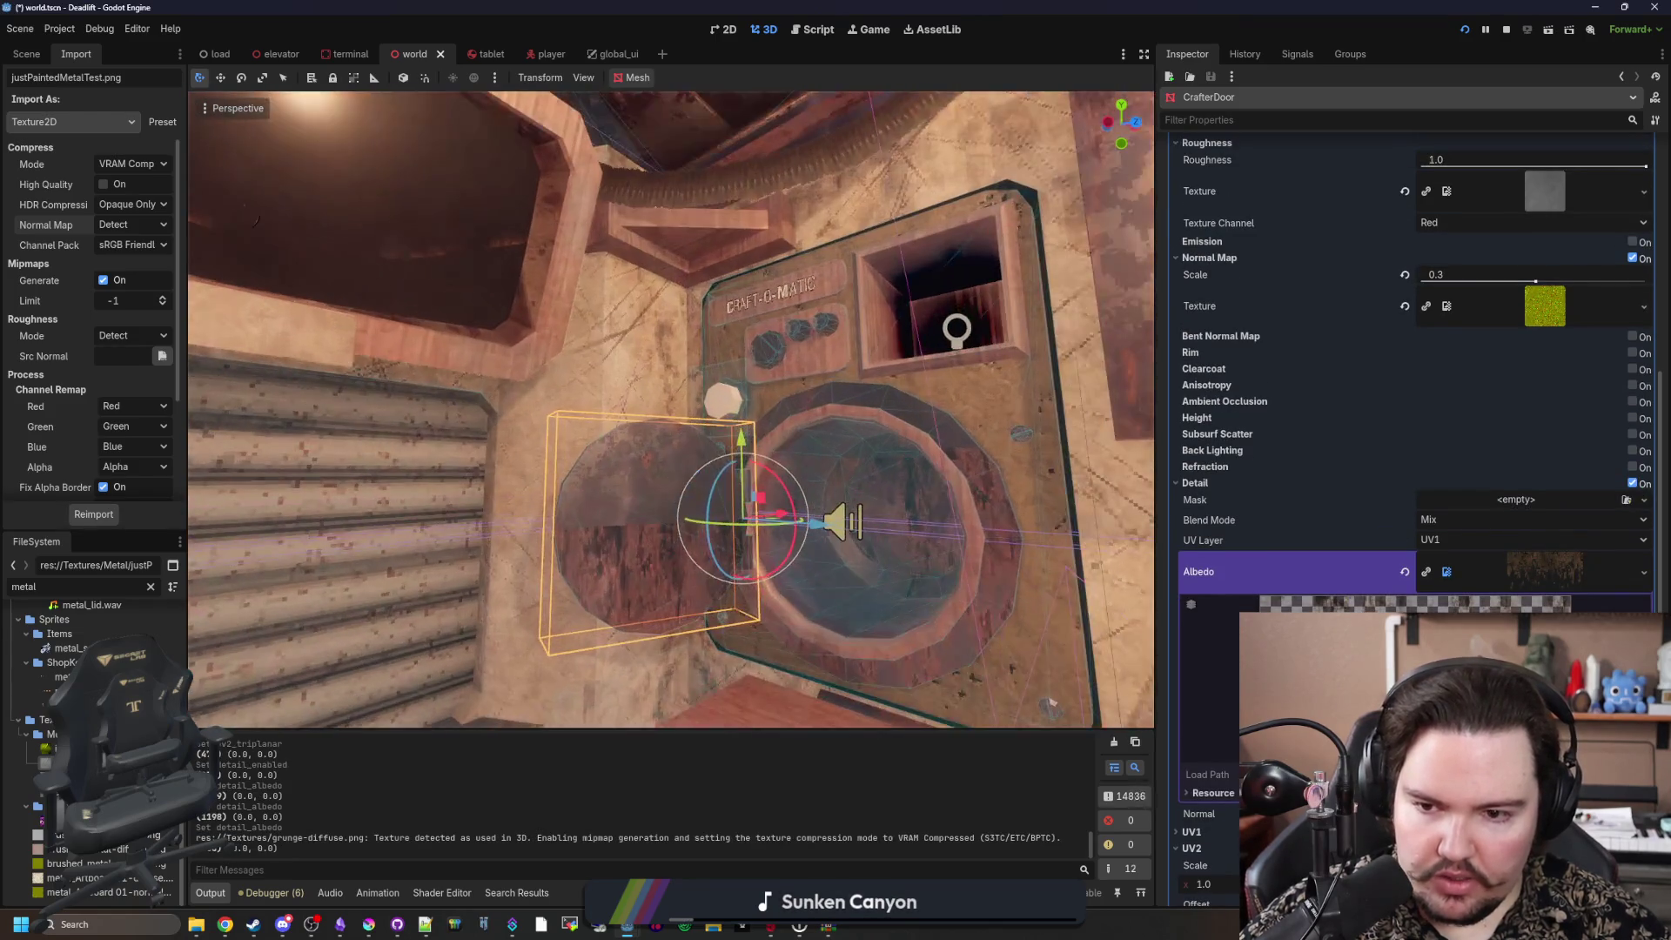
scroll(670, 410, "down", 5)
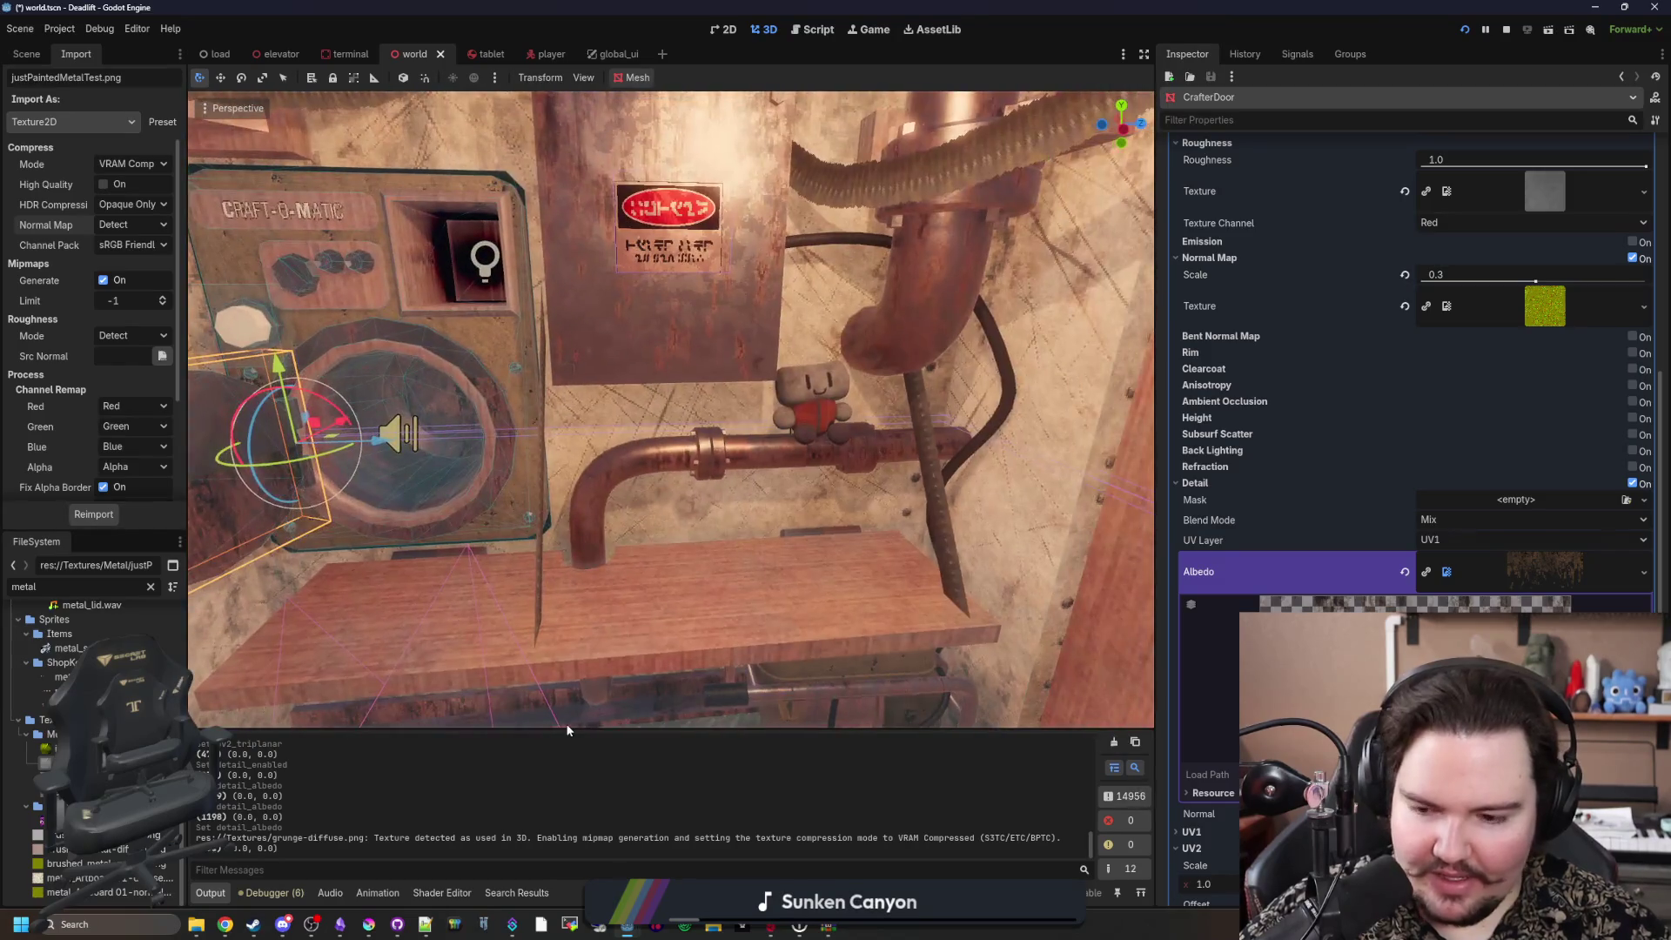
Step: Launch Filter Forge 11 from Windows search
left_click(85, 926)
type("filter Forge 11")
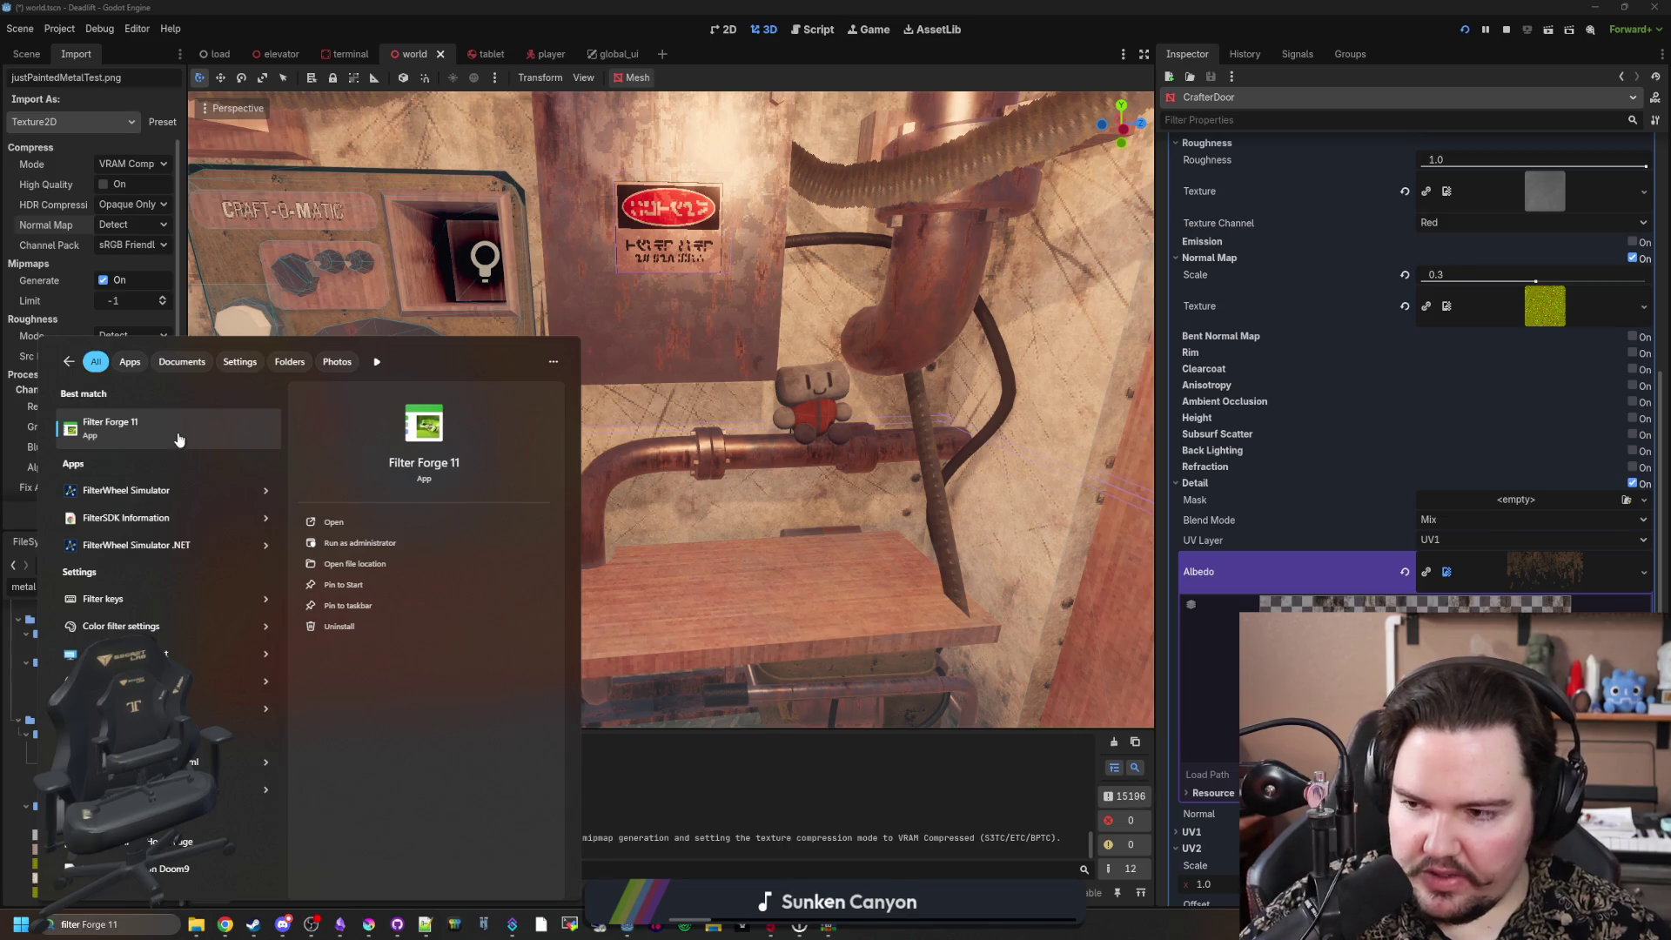
left_click(178, 440)
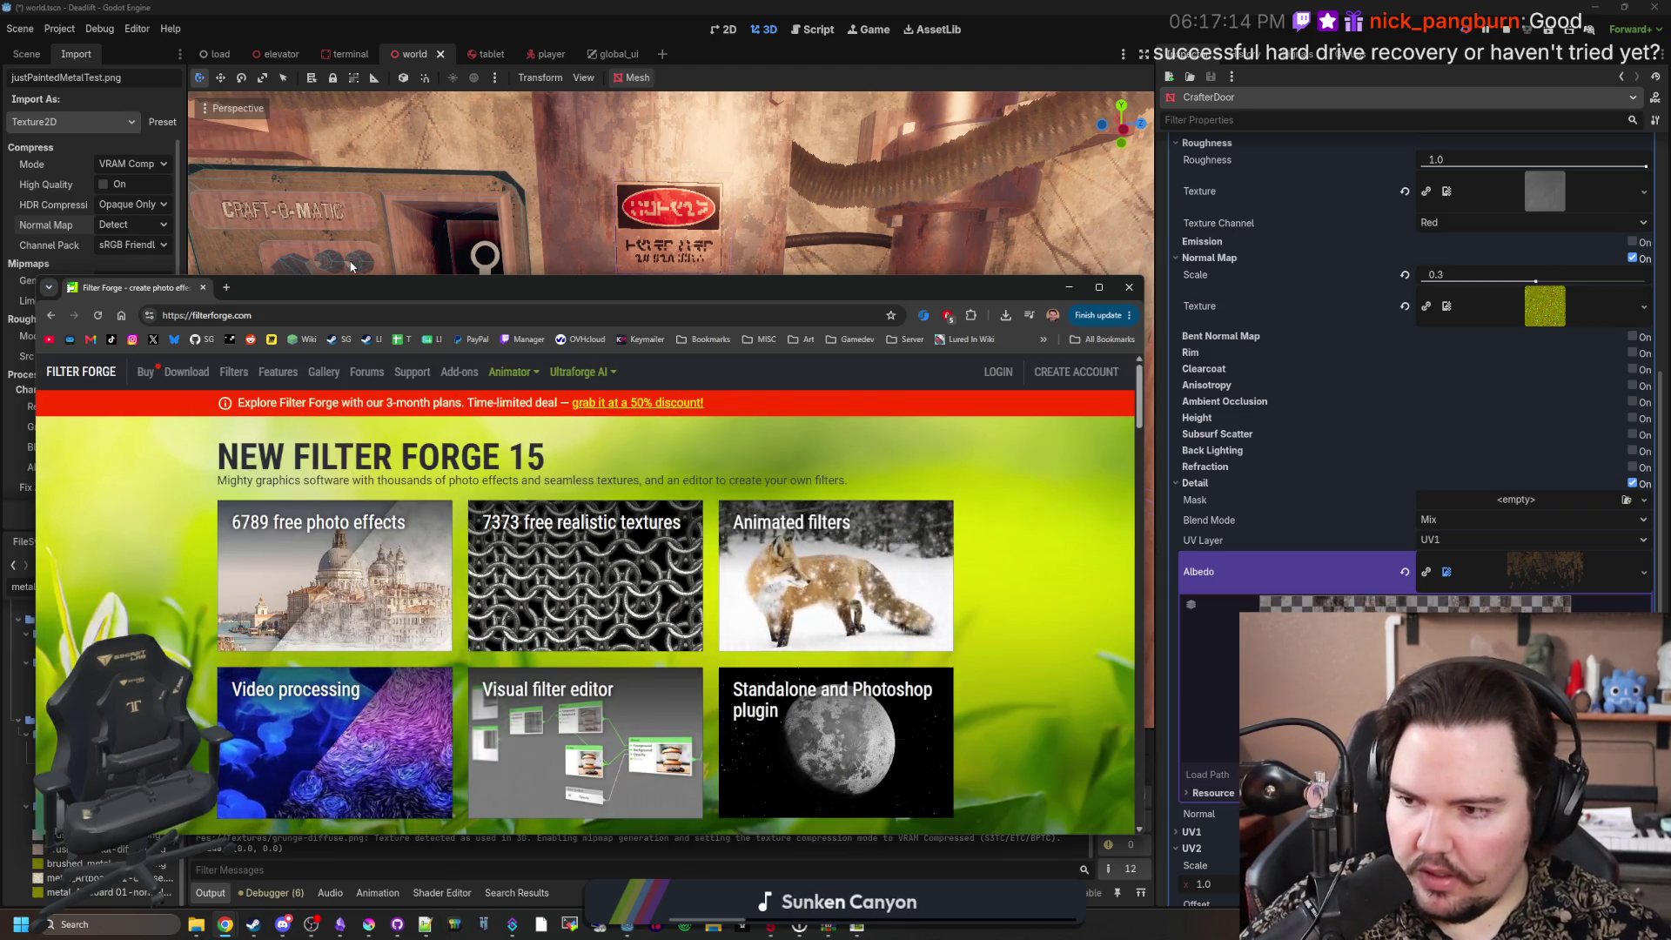
Step: Move the browser window and open the Filter Library page of free filters
left_click_drag(358, 288, 531, 182)
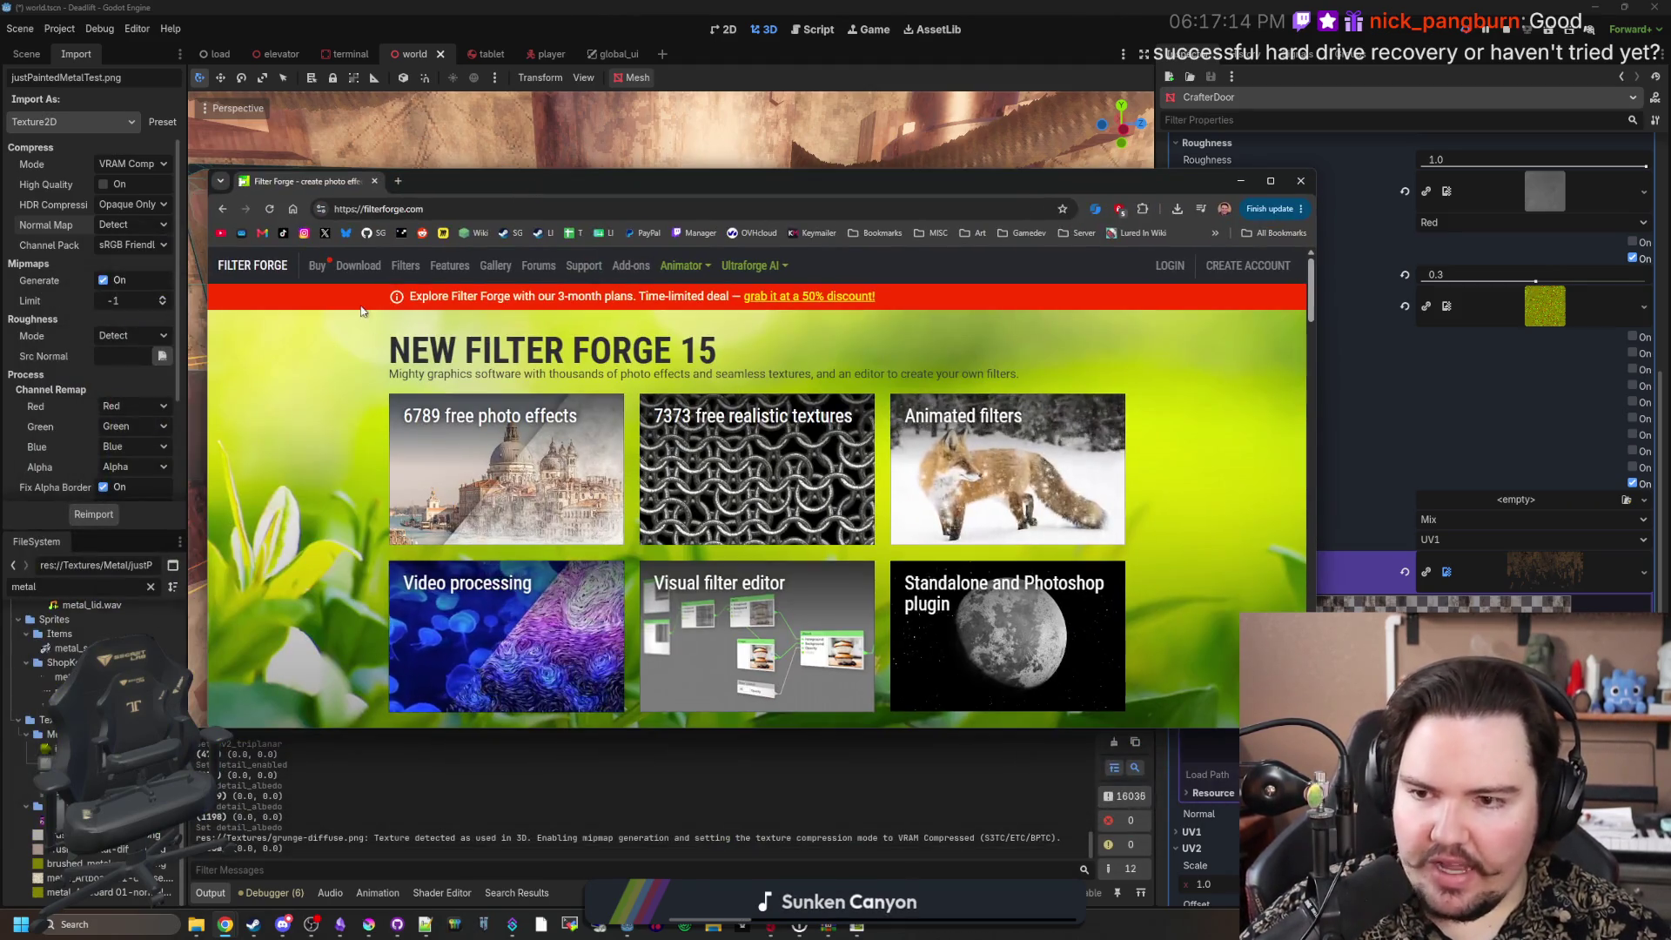
left_click(404, 266)
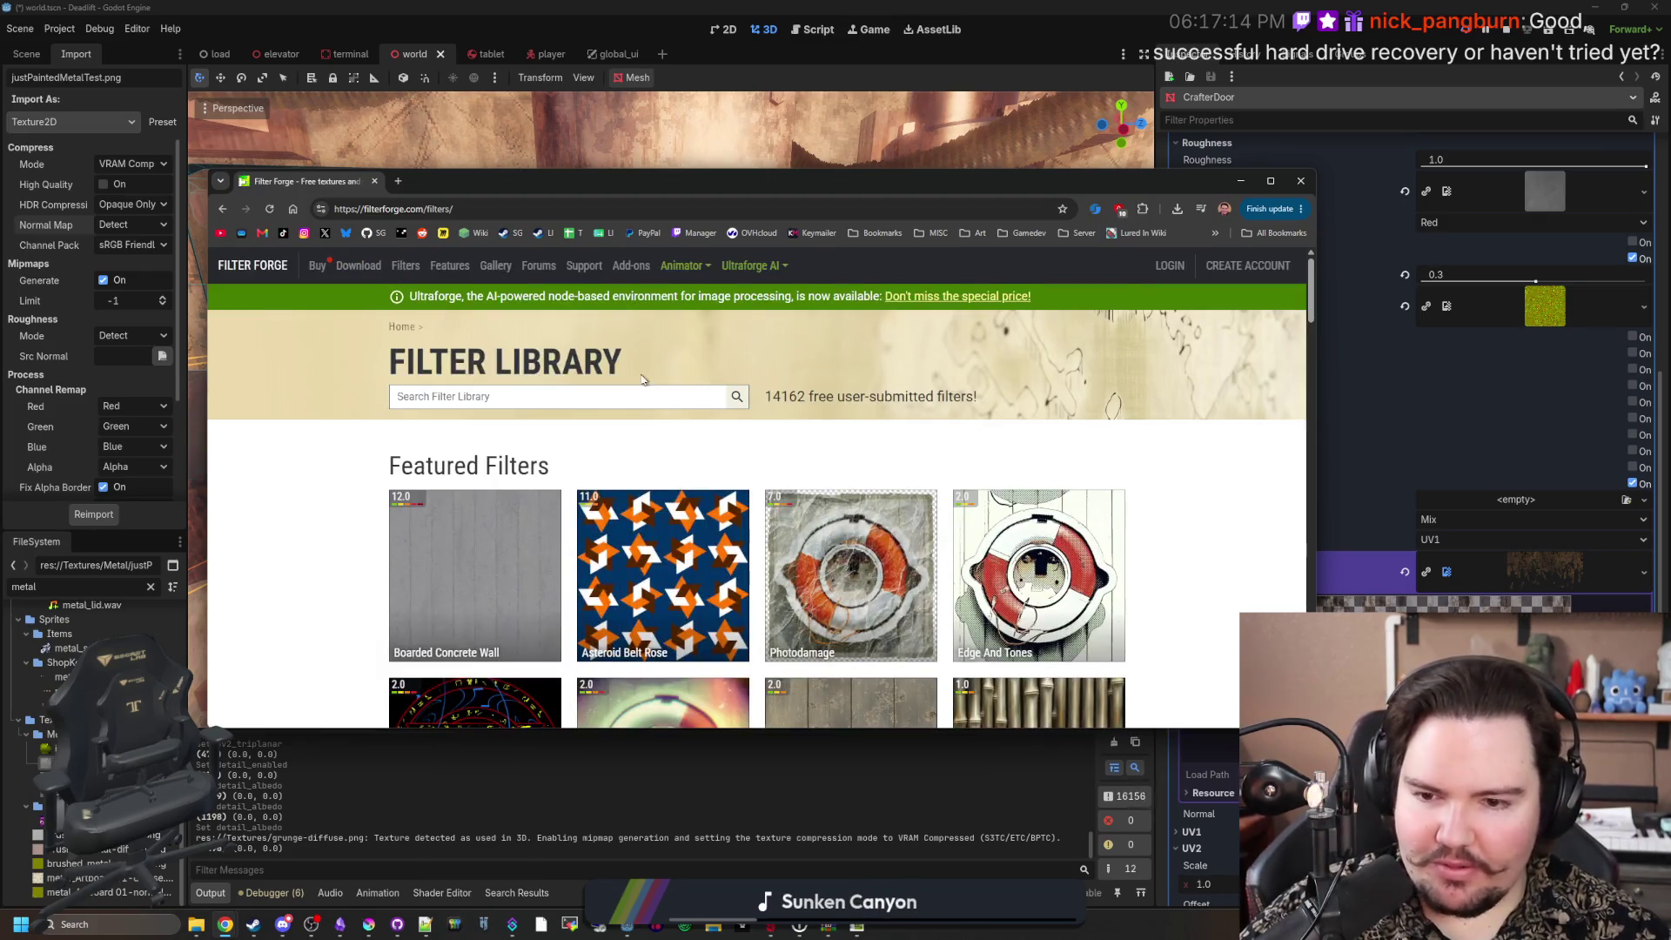
scroll(814, 398, "down", 3)
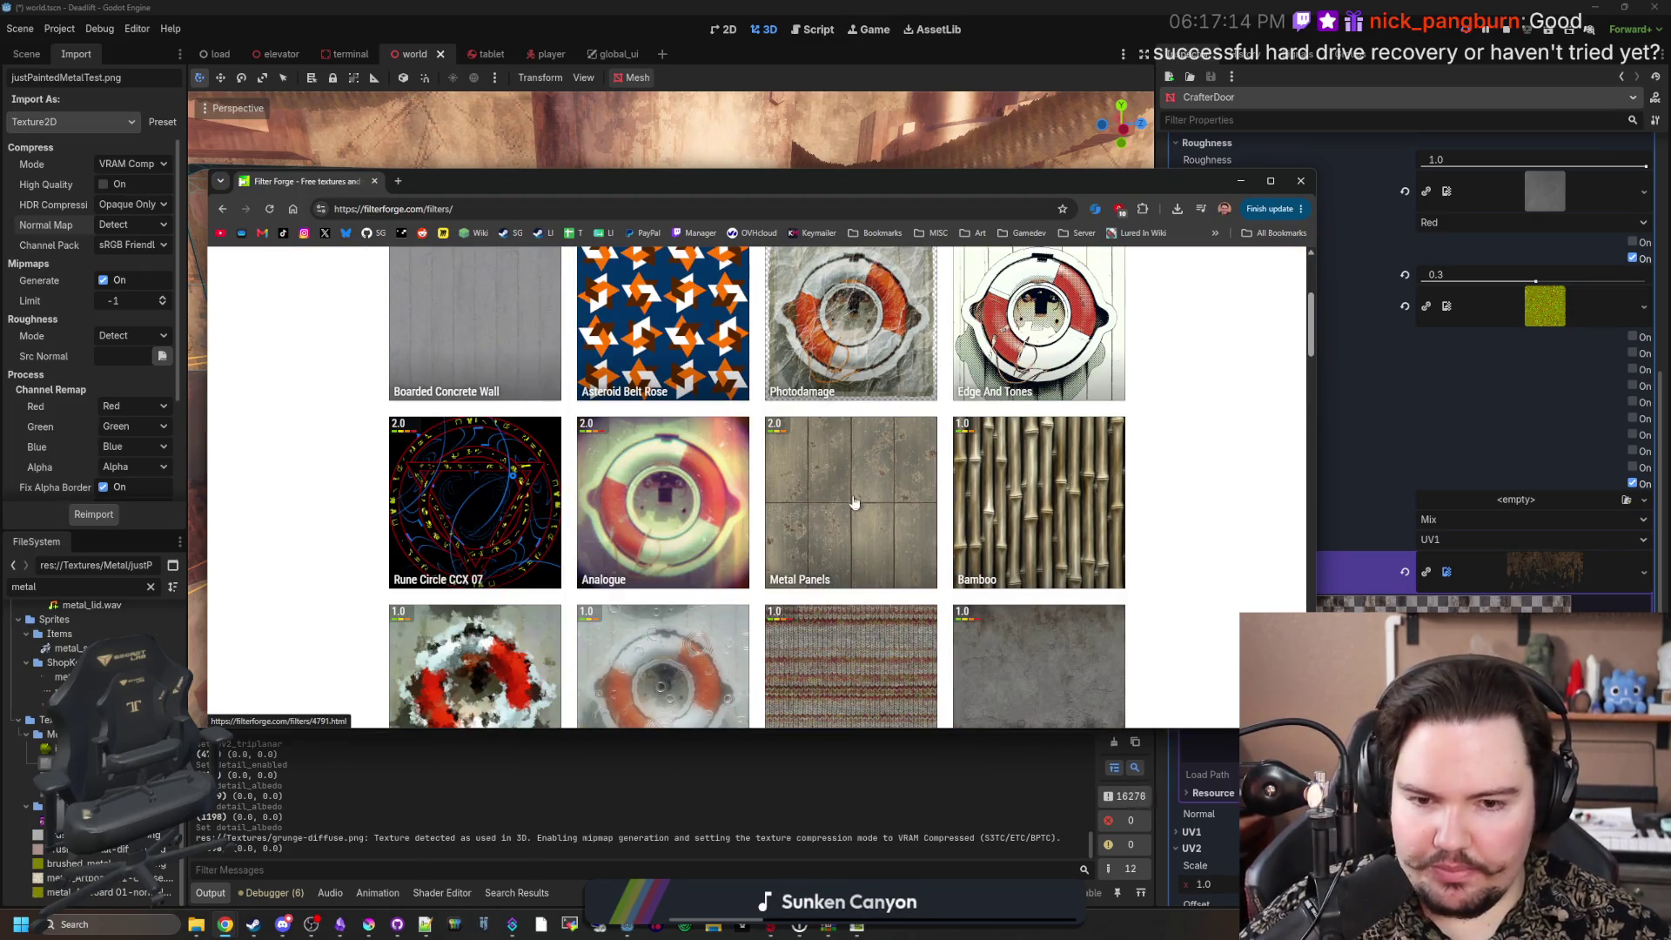
scroll(834, 496, "down", 4)
scroll(837, 503, "down", 1)
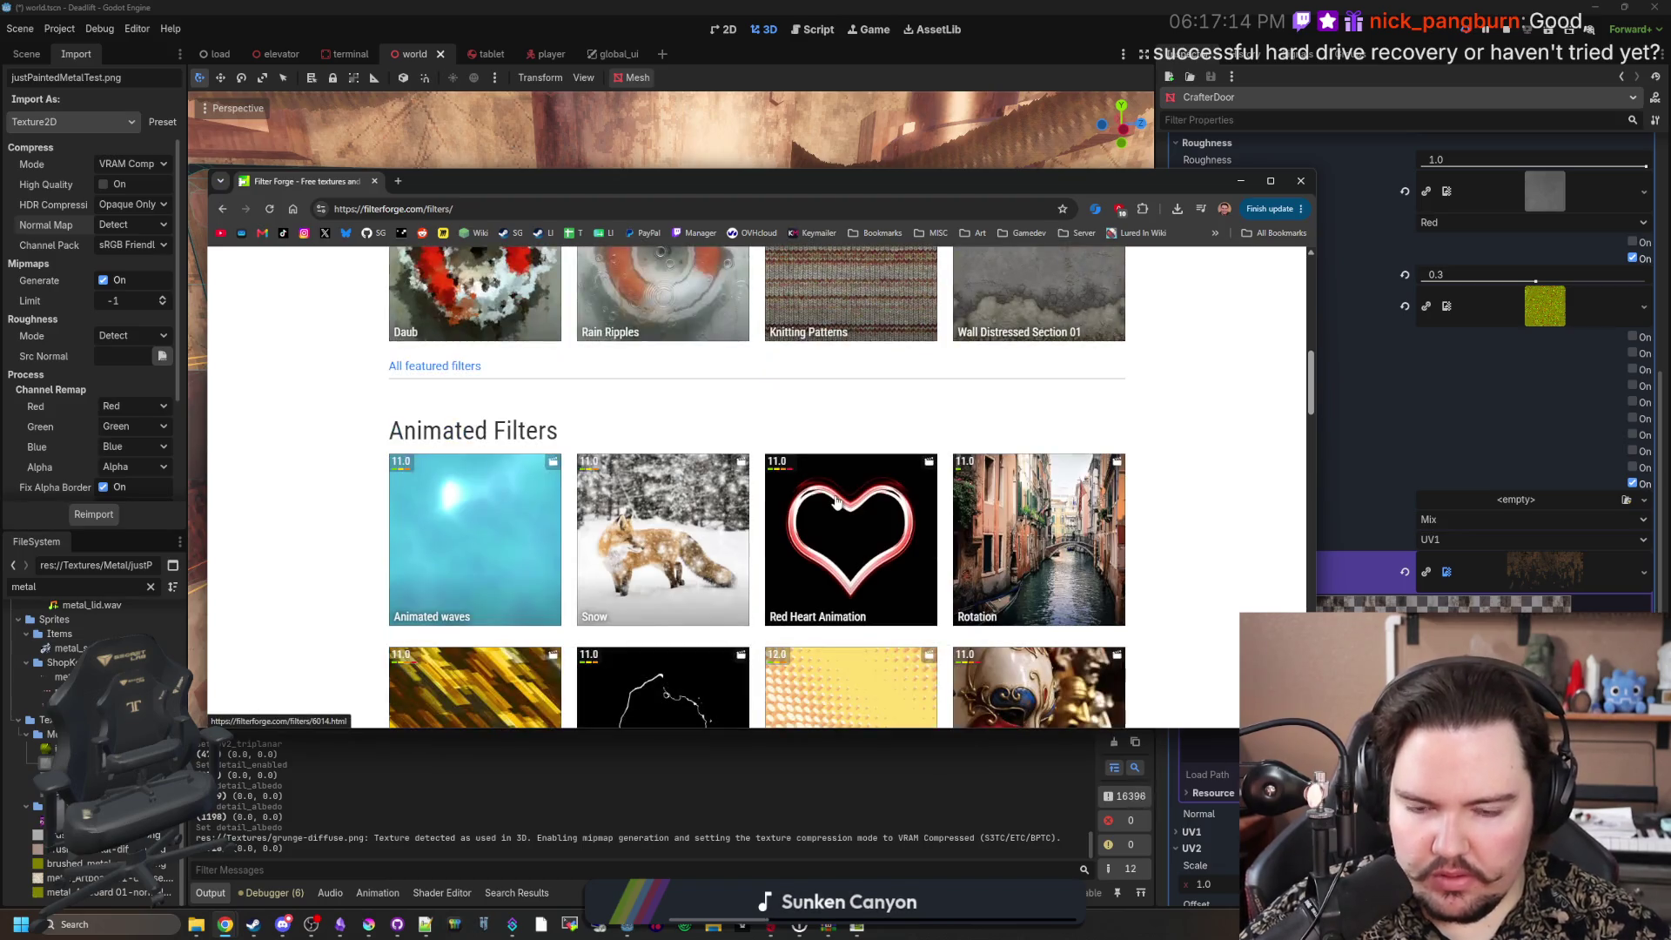
scroll(837, 502, "down", 2)
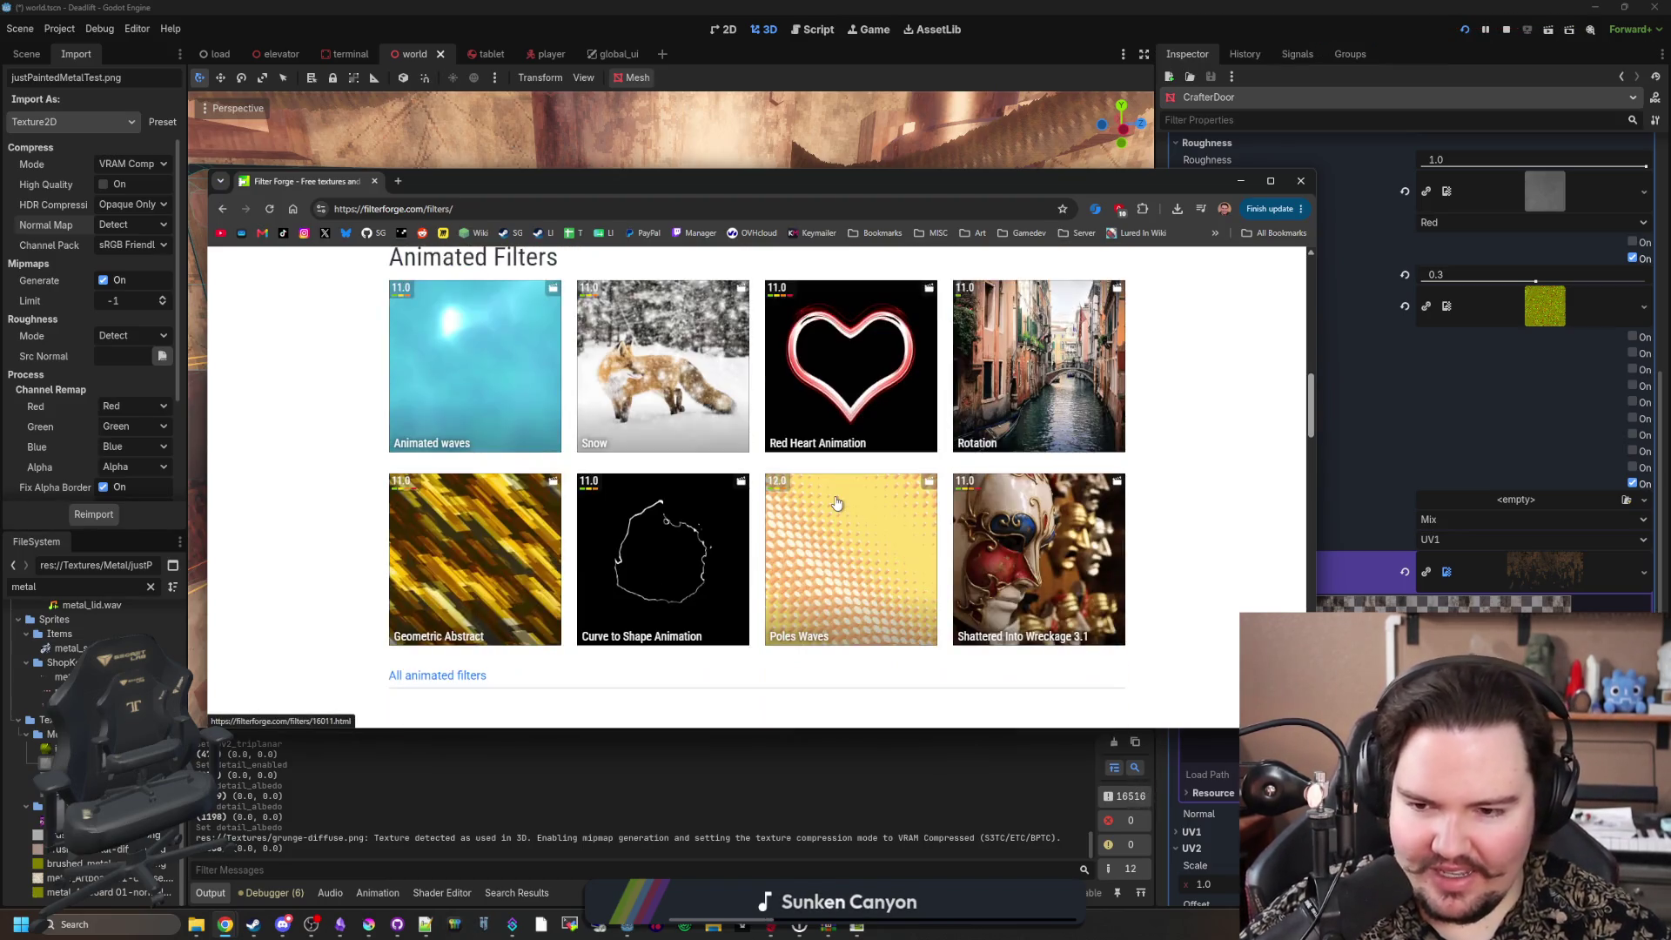
scroll(837, 503, "down", 3)
scroll(836, 503, "up", 9)
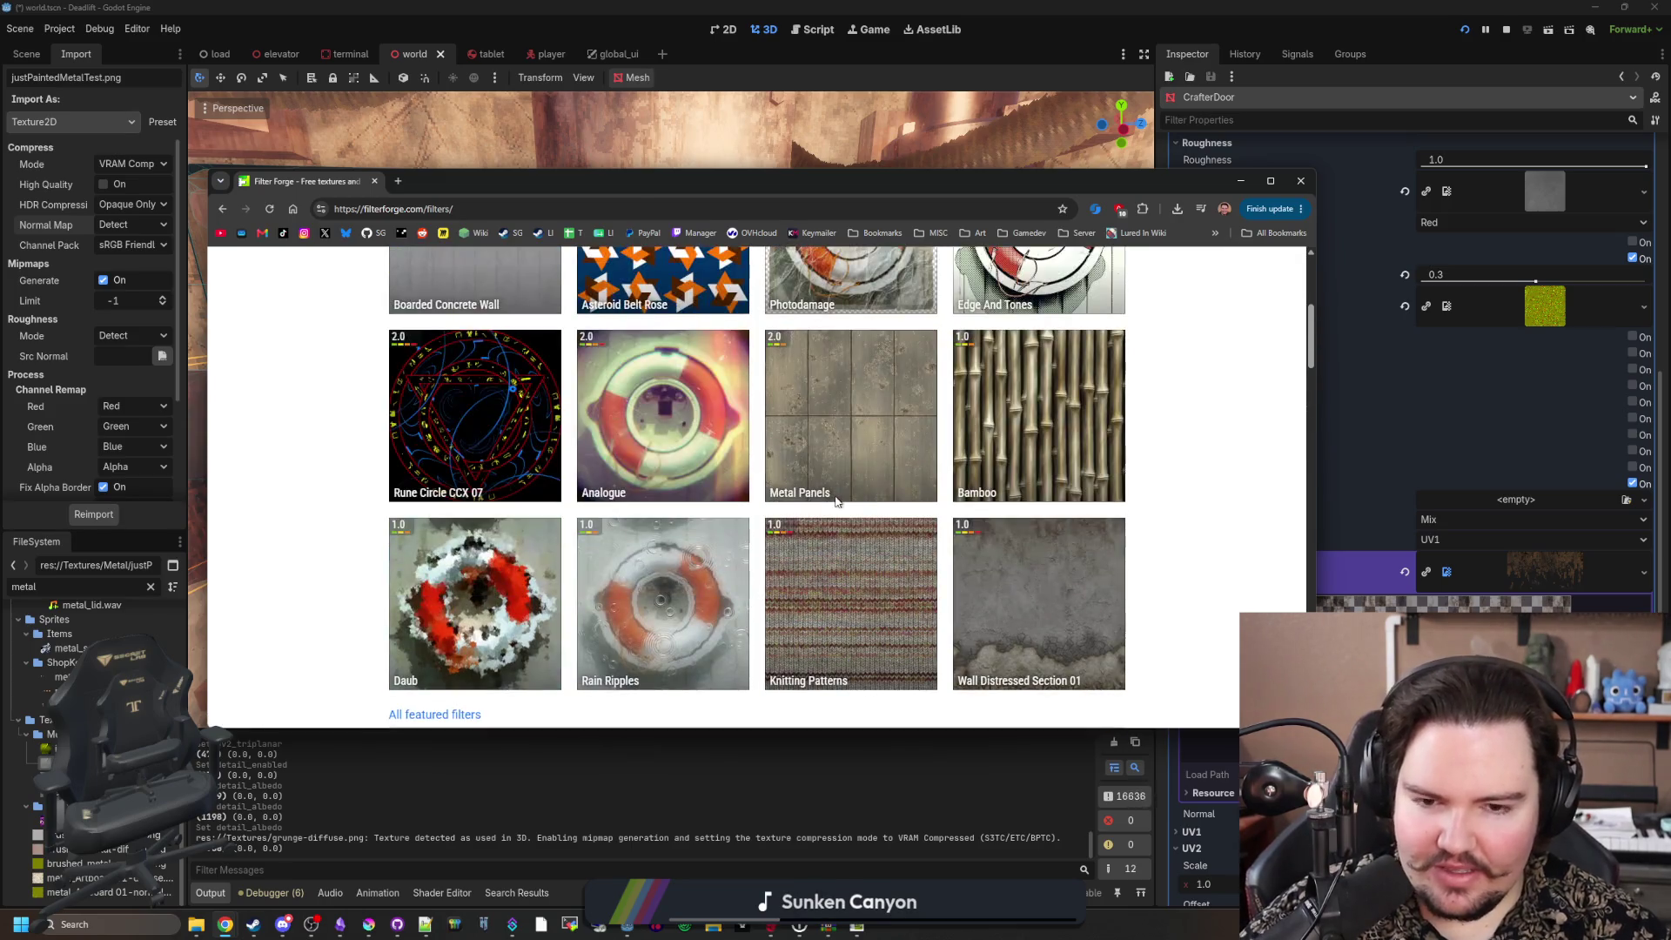
scroll(988, 579, "up", 4)
Step: Browse further down the Filter Library listings, then return to the top of the page
left_click(522, 397)
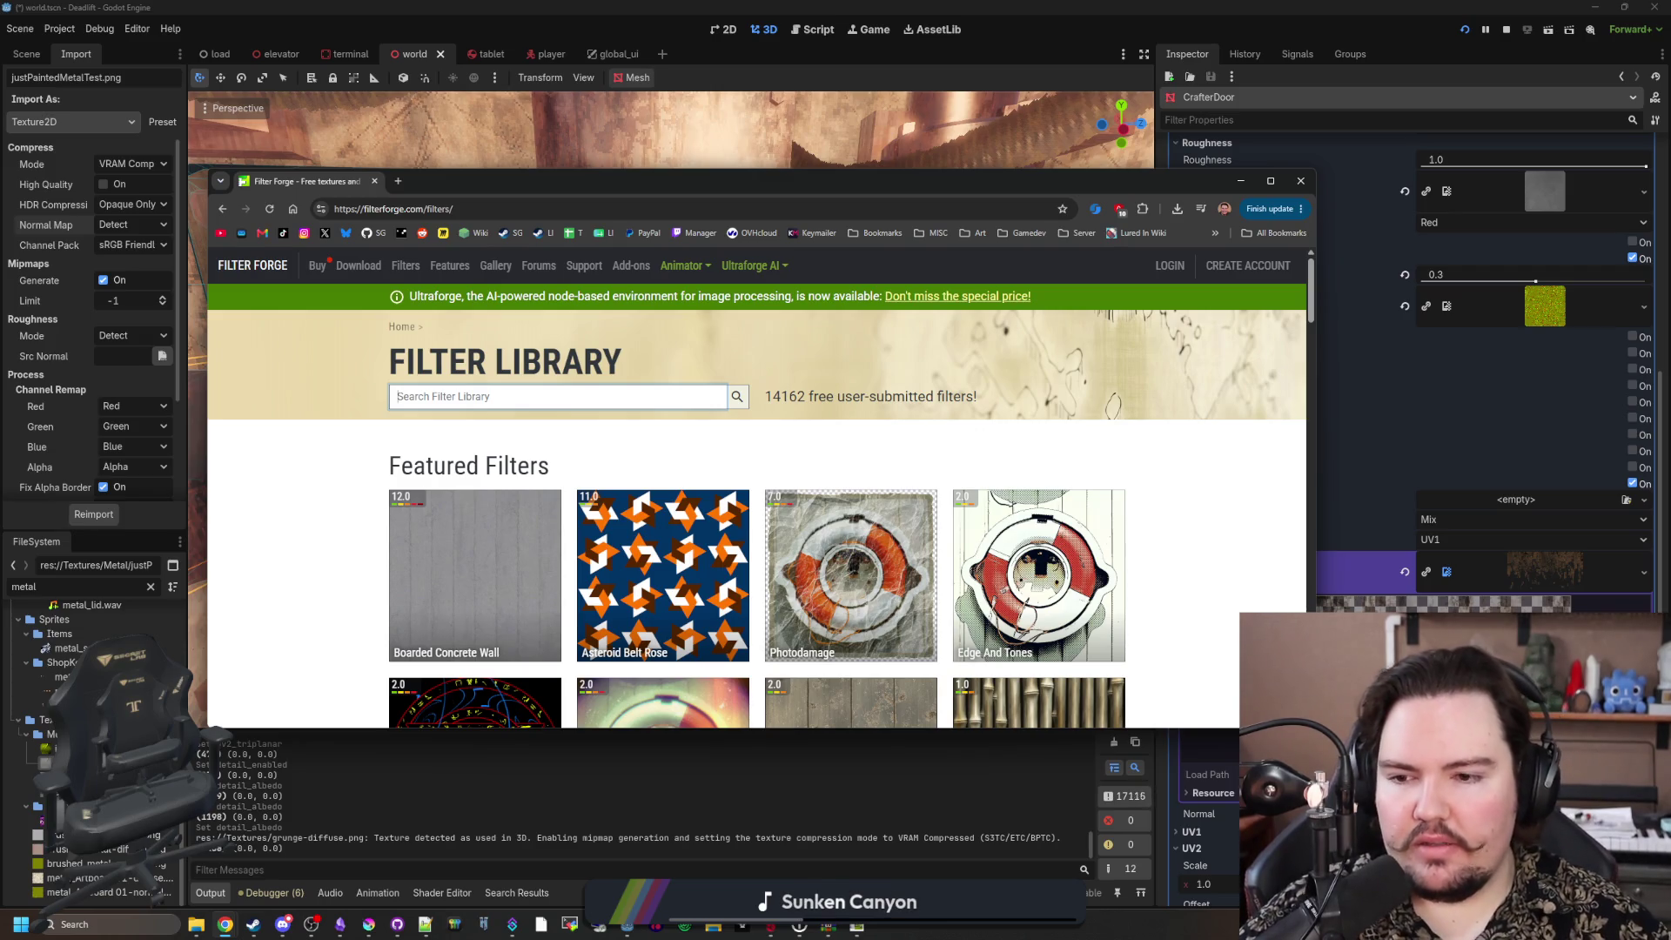
scroll(888, 447, "down", 8)
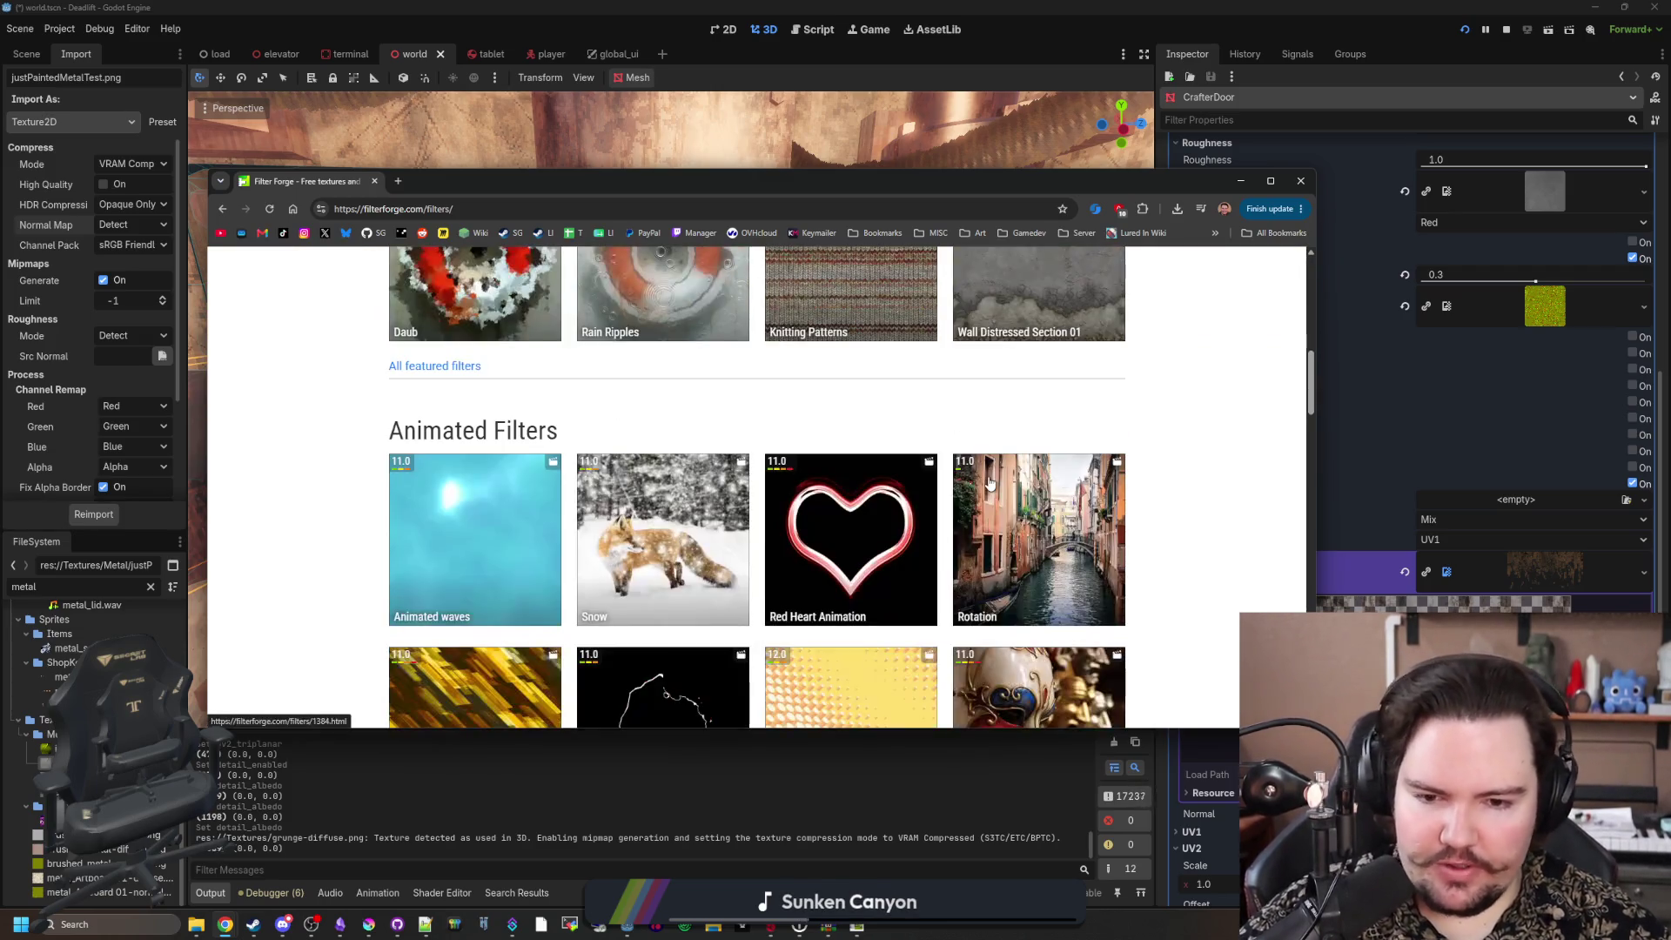
scroll(990, 484, "down", 7)
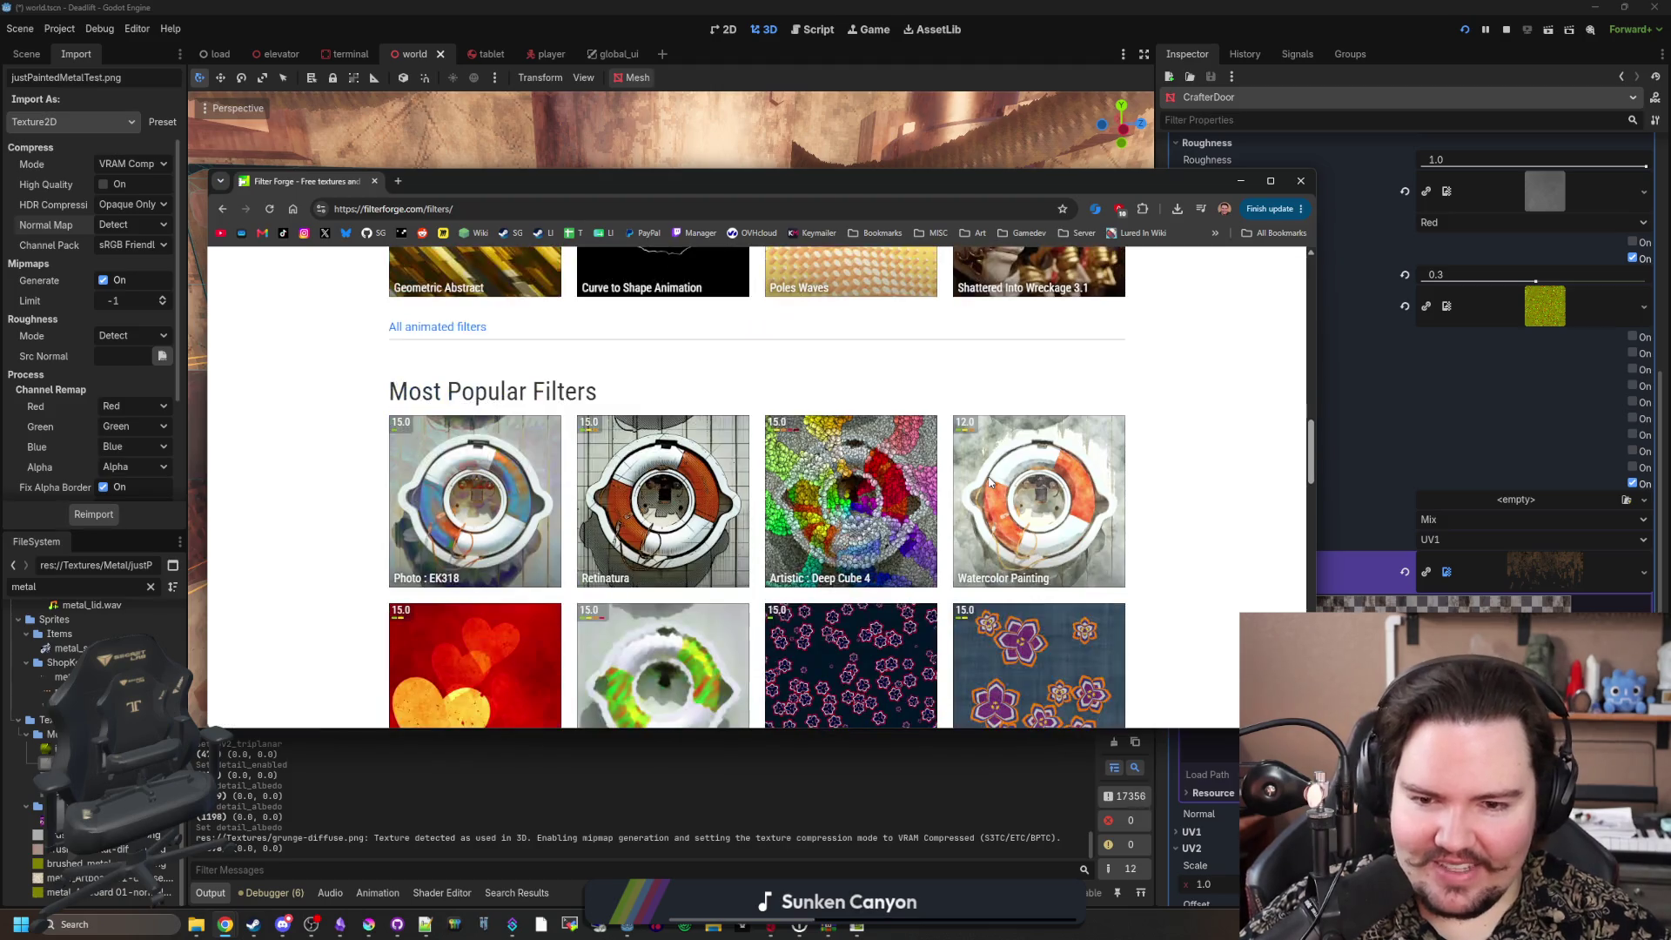
scroll(990, 484, "down", 1)
scroll(990, 484, "down", 3)
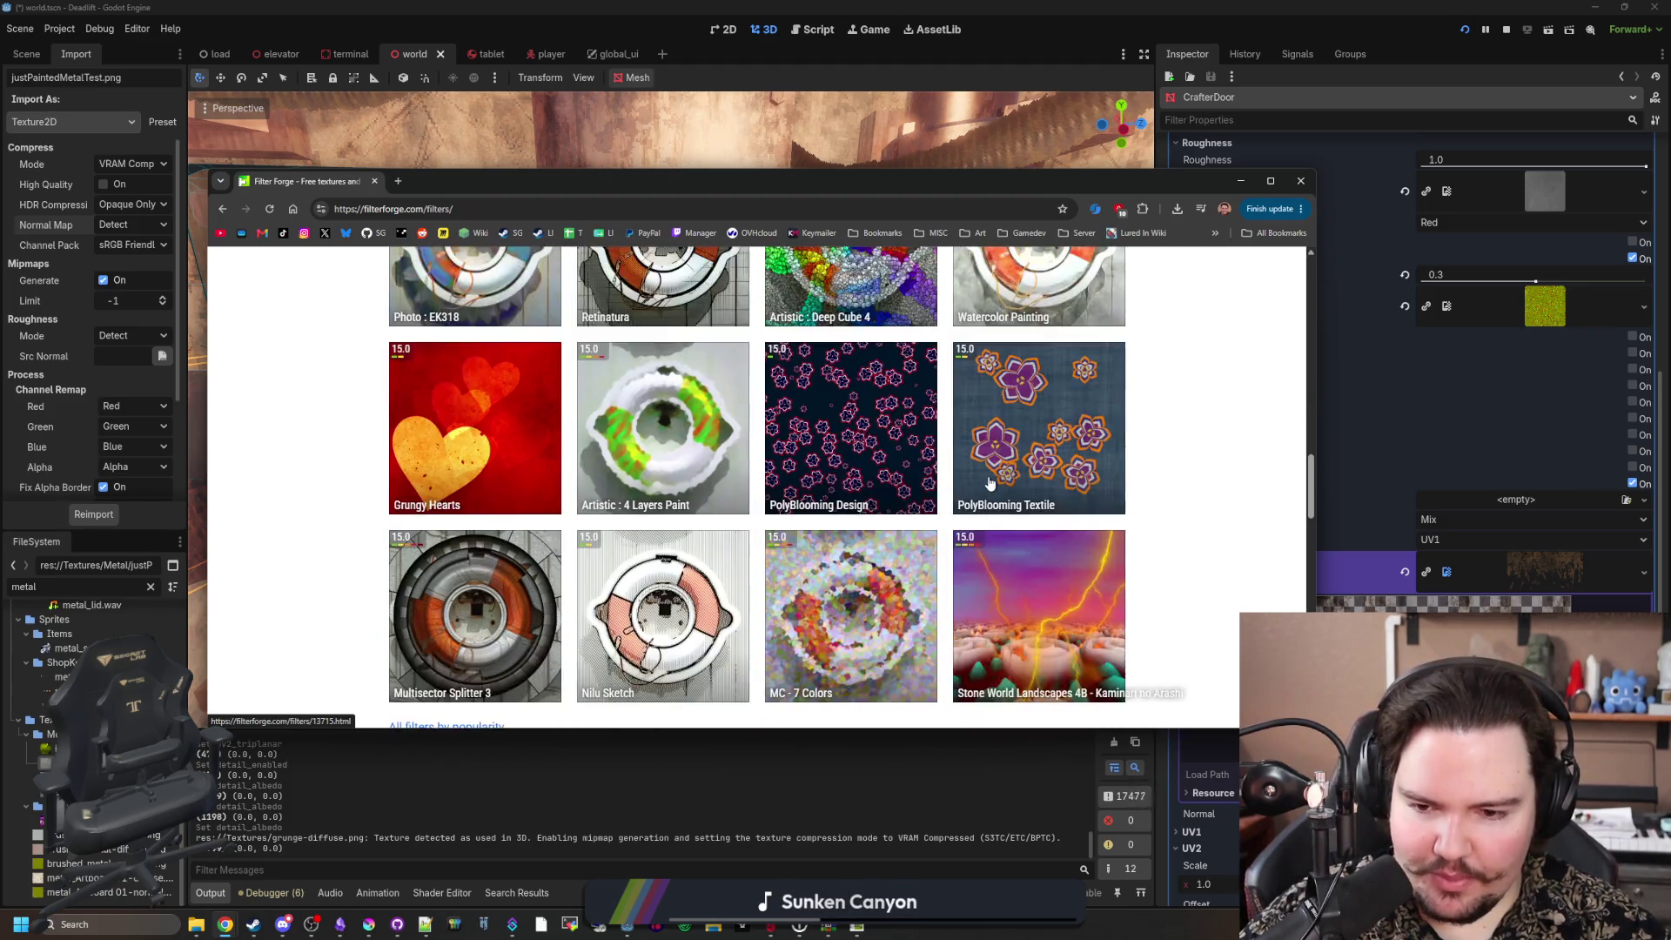
scroll(978, 483, "down", 2)
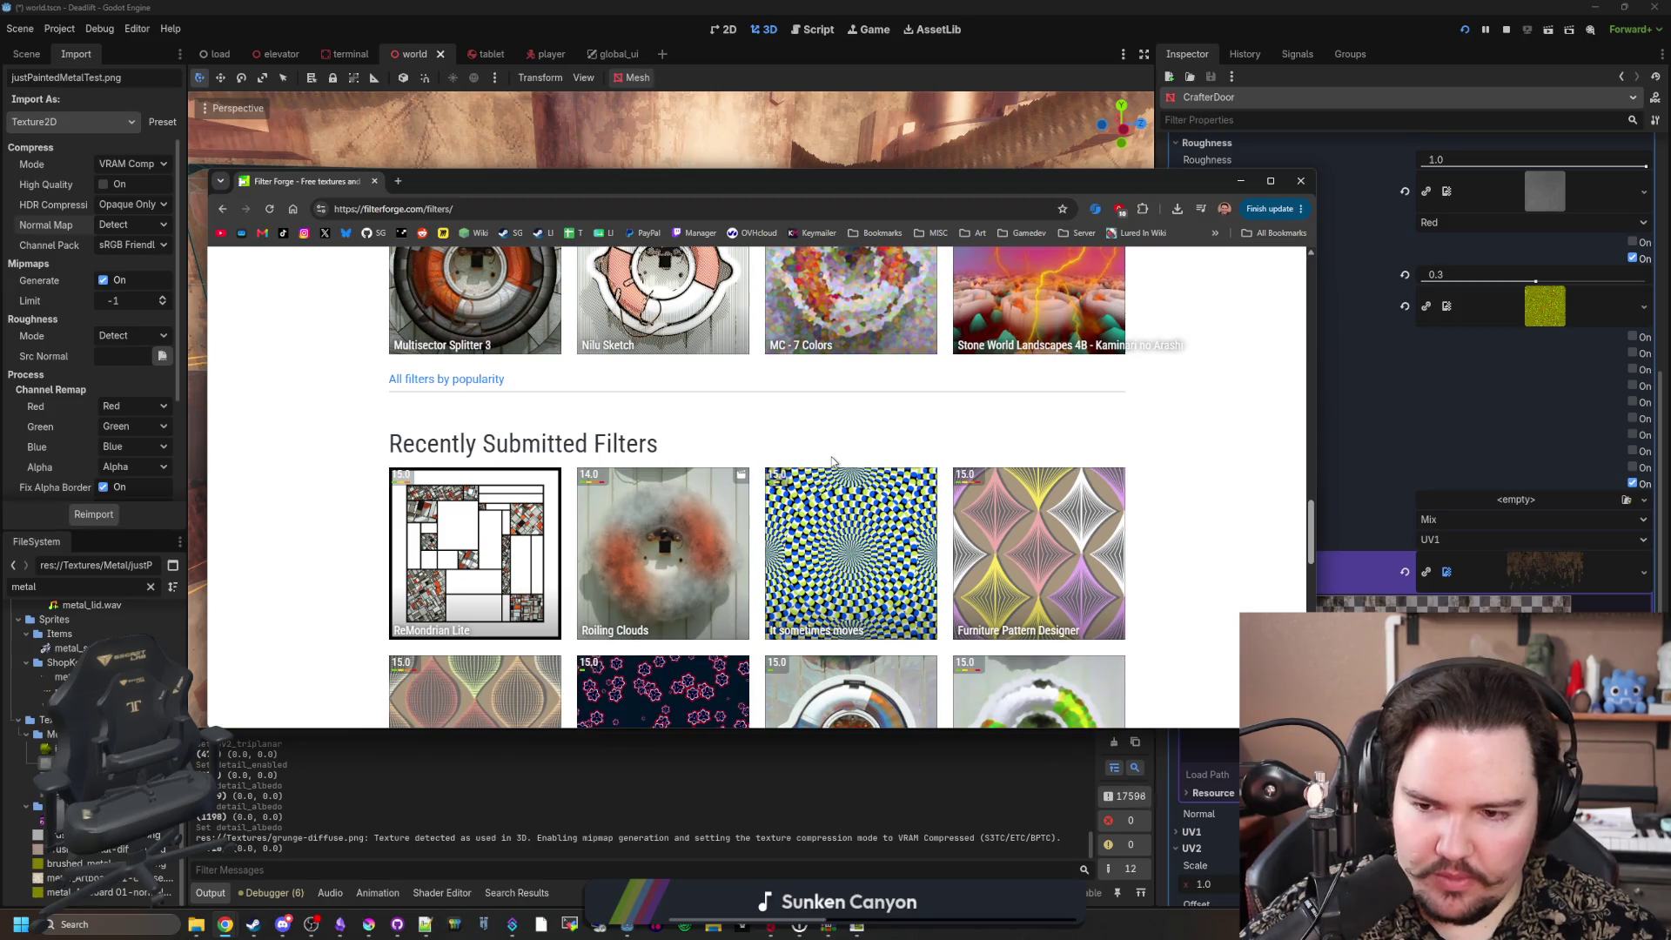
key("Home")
Step: Search the library for 'dirt' and open Pebbles or Gems in Dirt in Filter Forge
type("dirt")
key("Return")
scroll(570, 397, "down", 3)
scroll(571, 397, "down", 9)
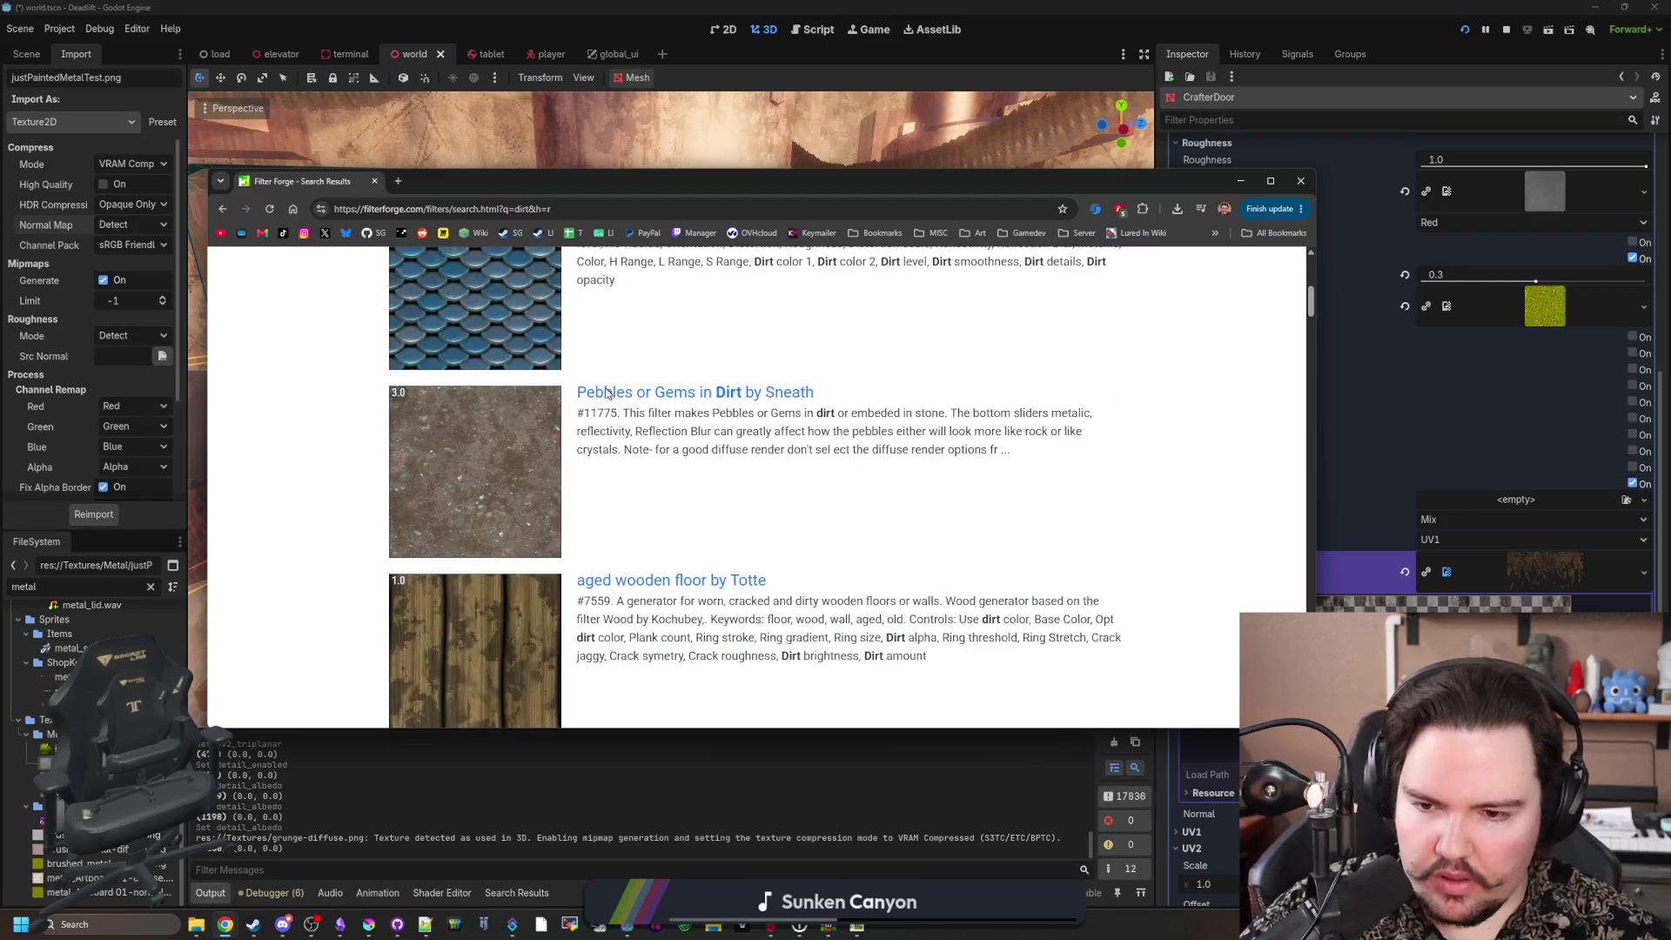
scroll(526, 492, "down", 18)
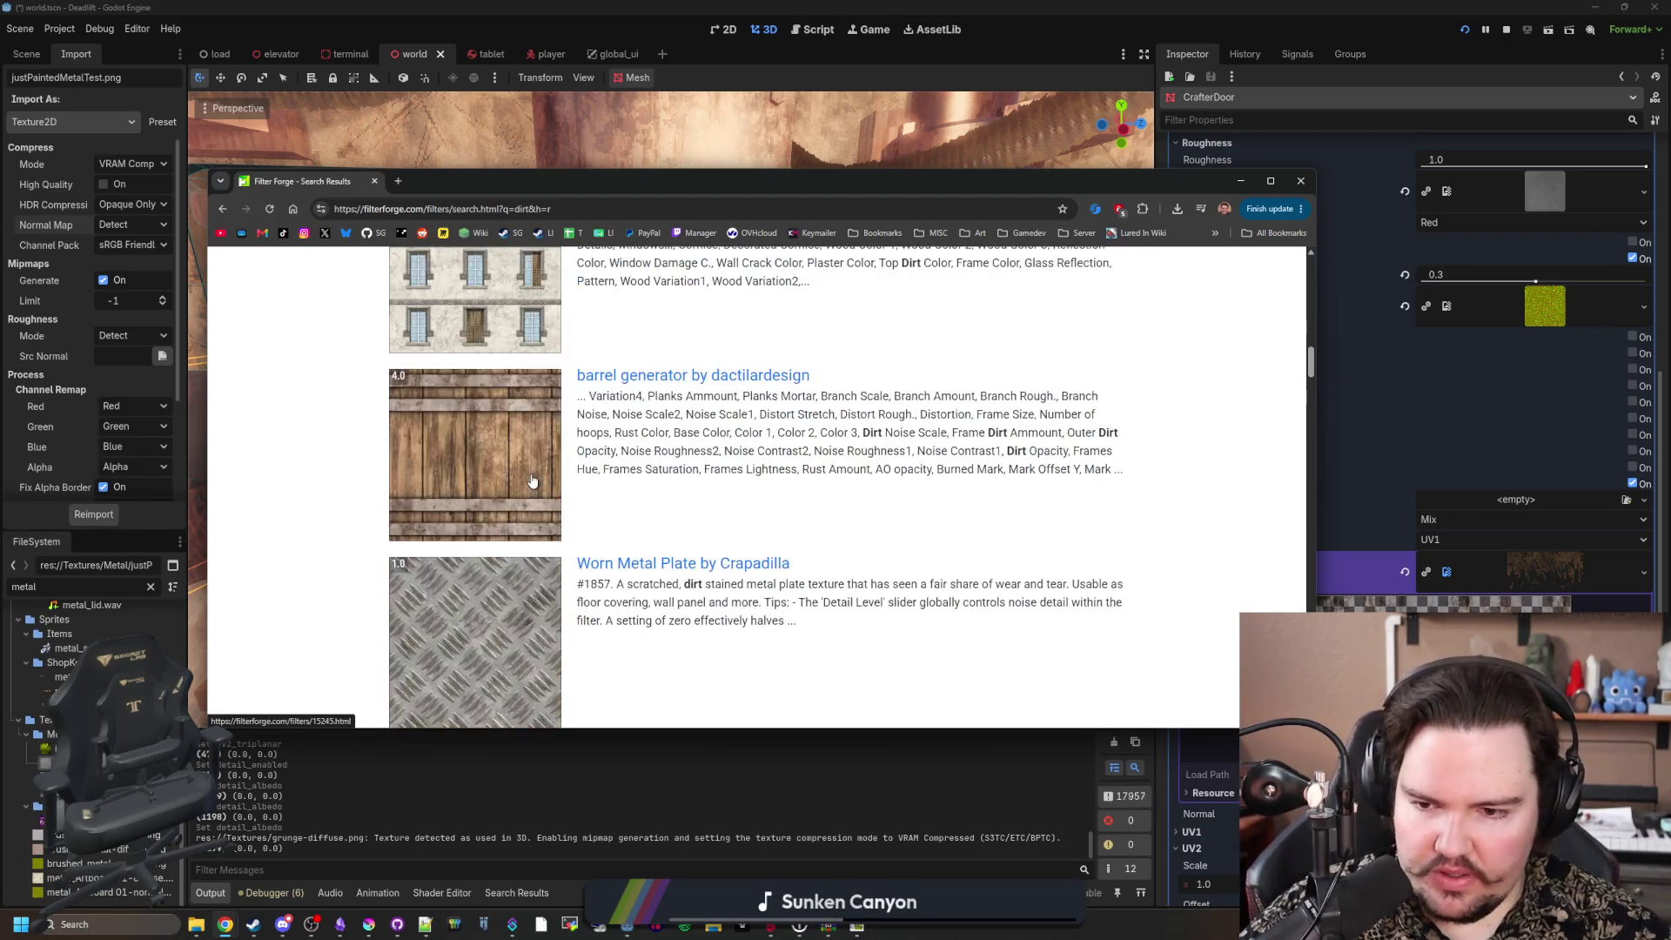
scroll(533, 481, "down", 16)
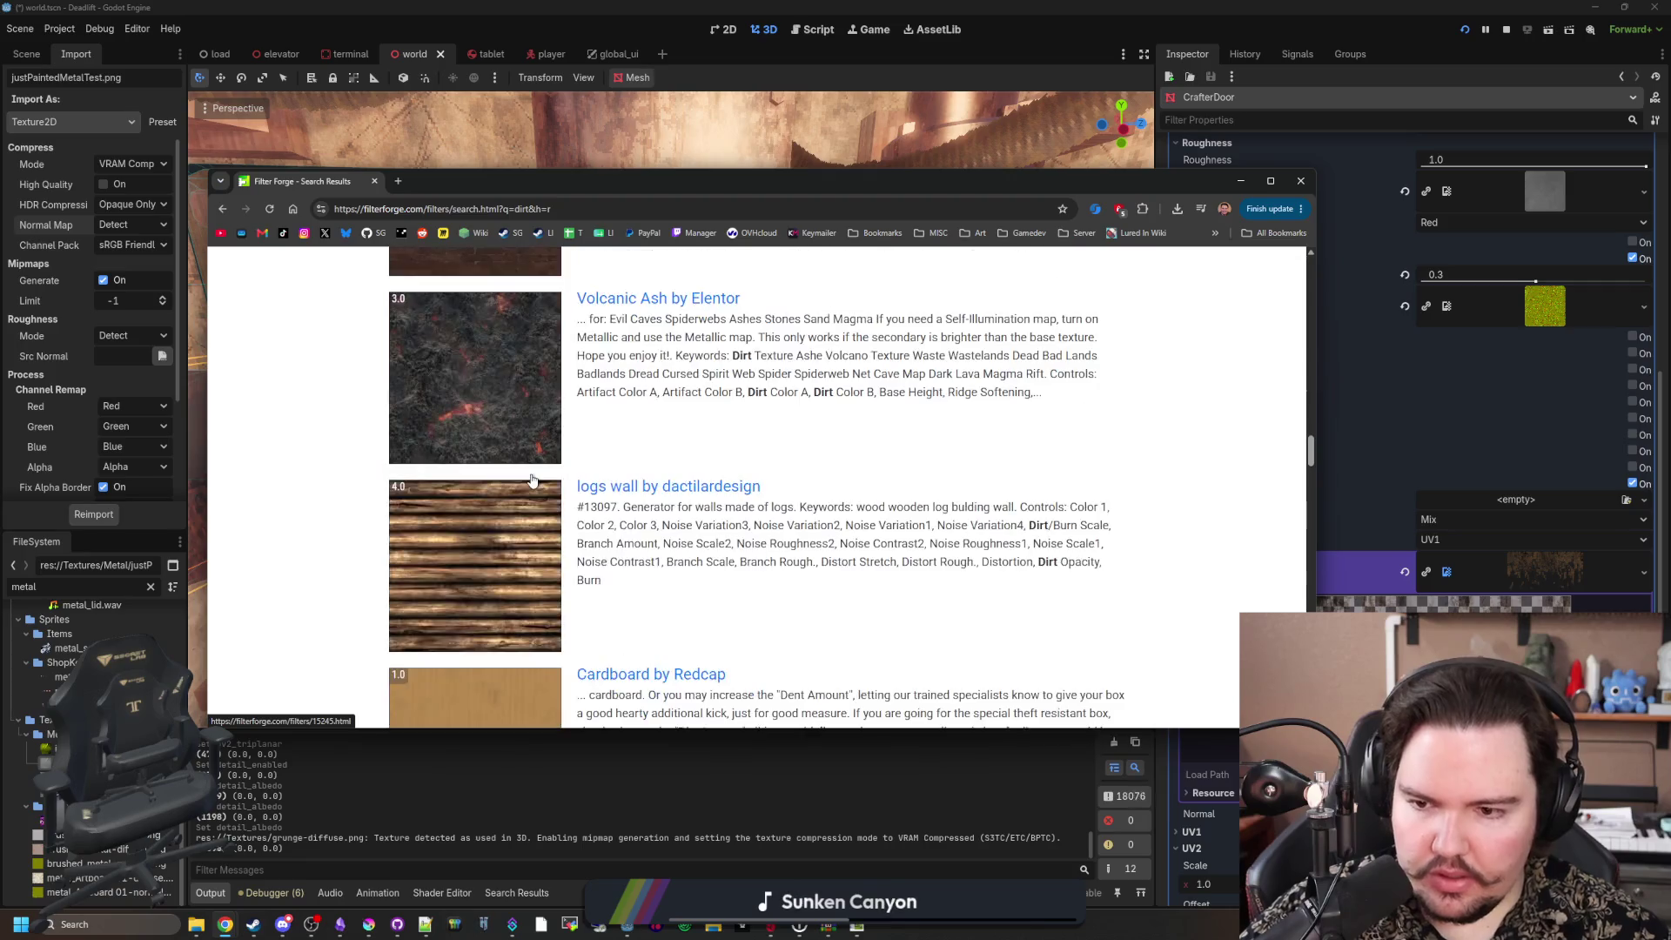
scroll(533, 481, "down", 17)
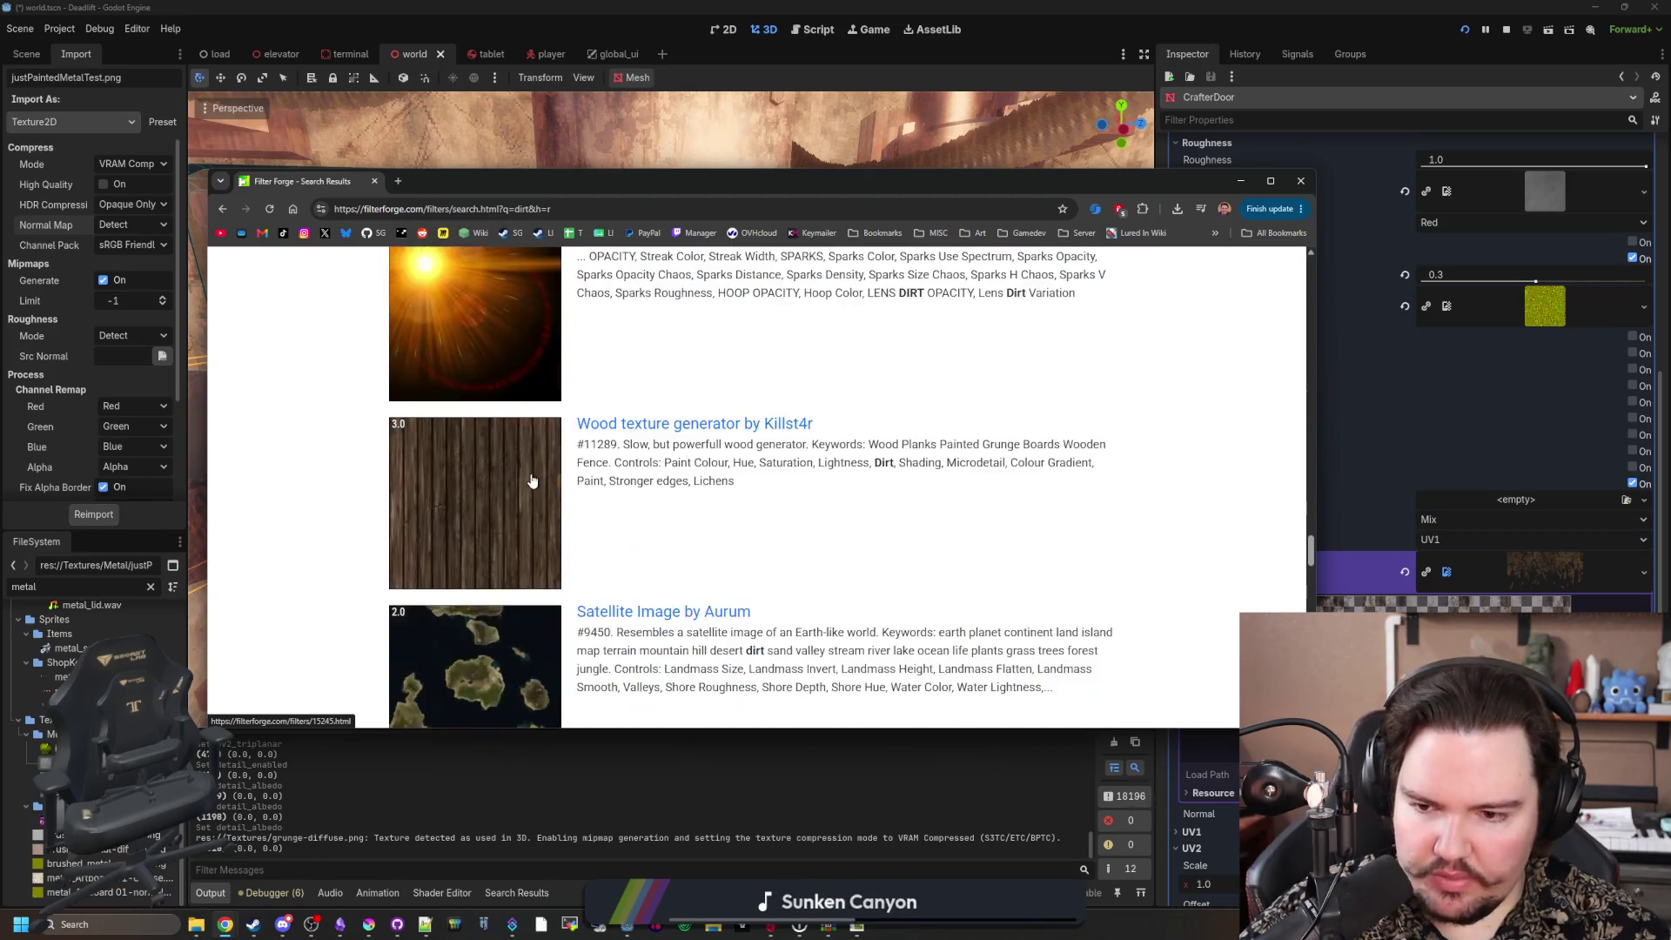
scroll(533, 481, "down", 17)
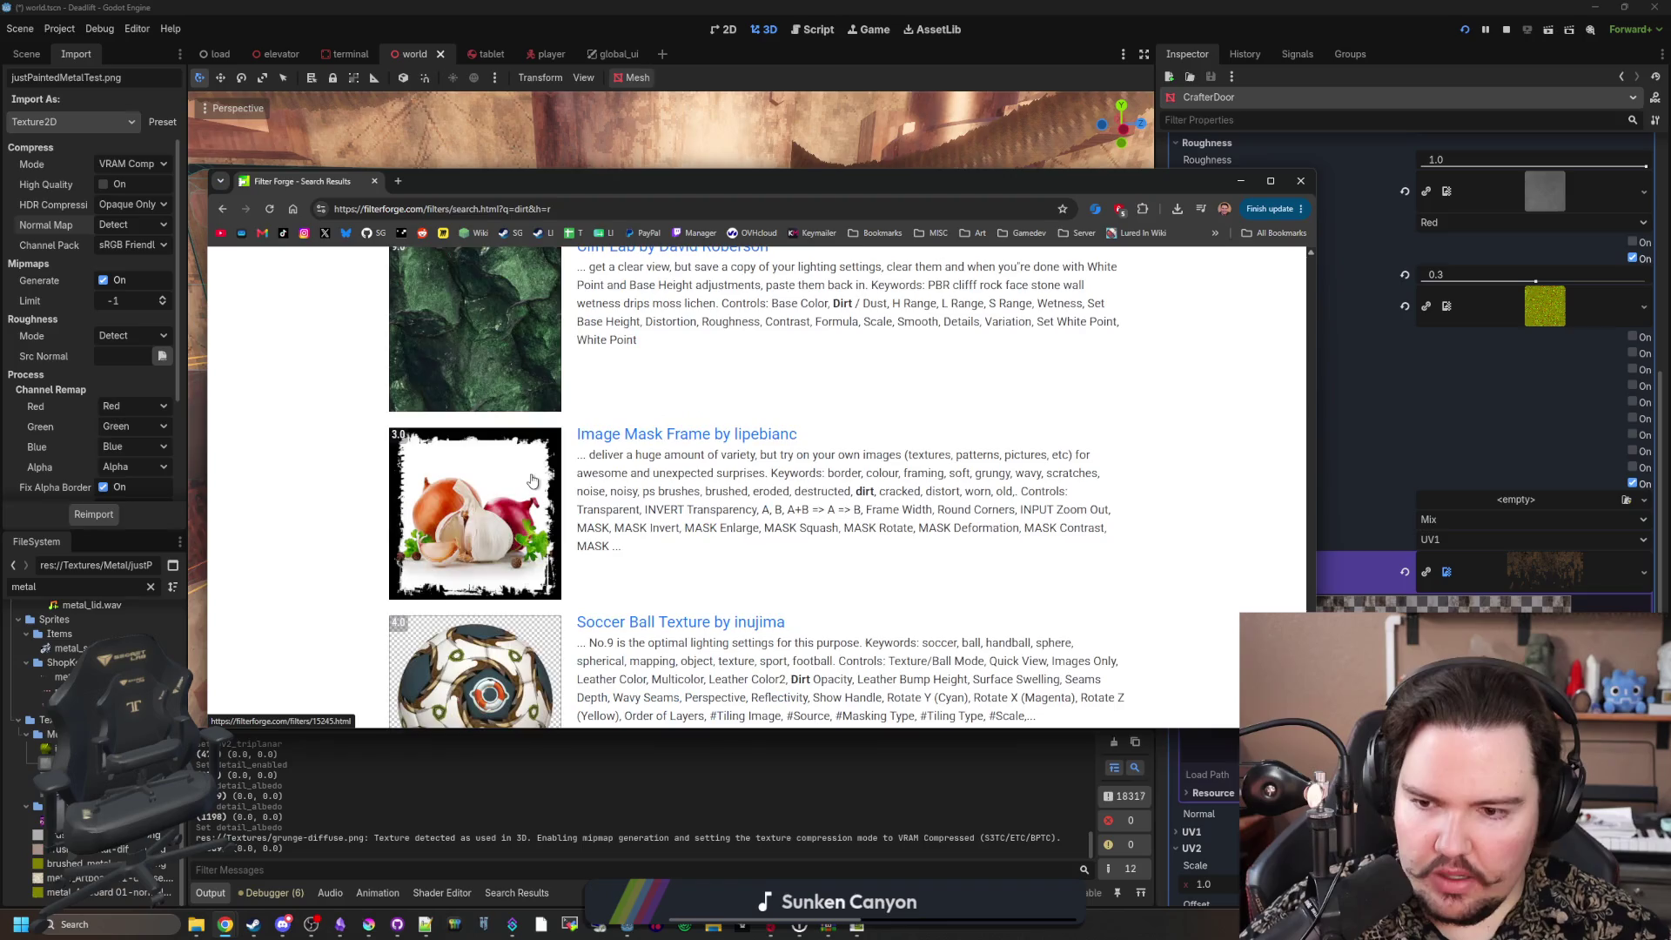
scroll(526, 423, "down", 7)
left_click(502, 357)
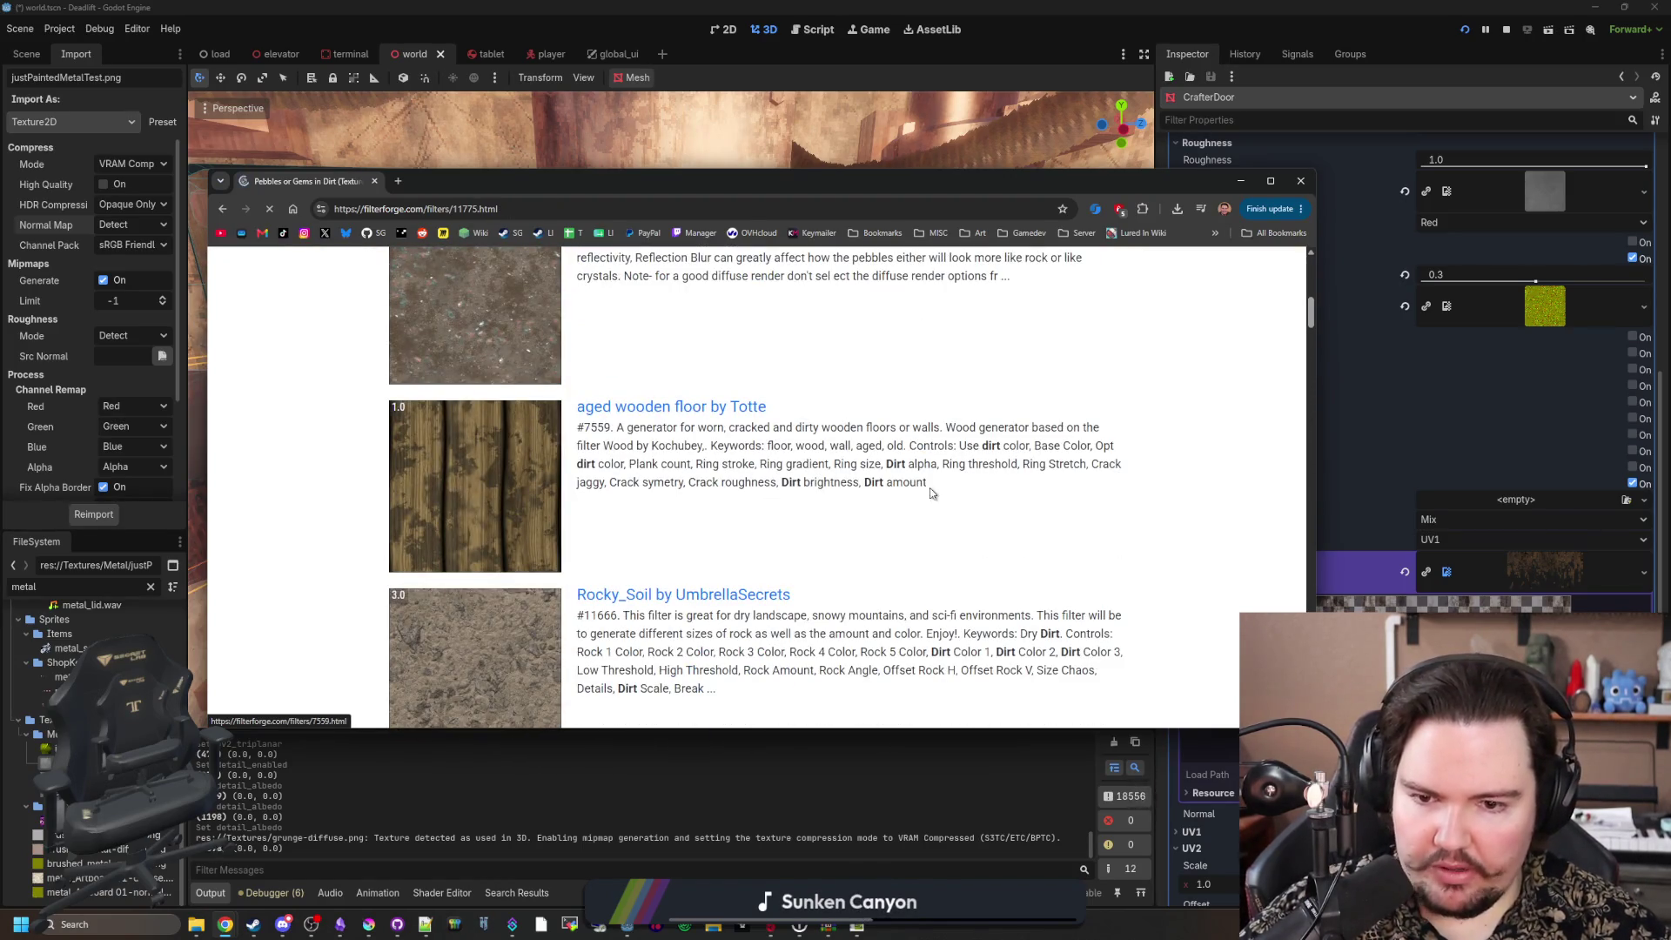
left_click(841, 632)
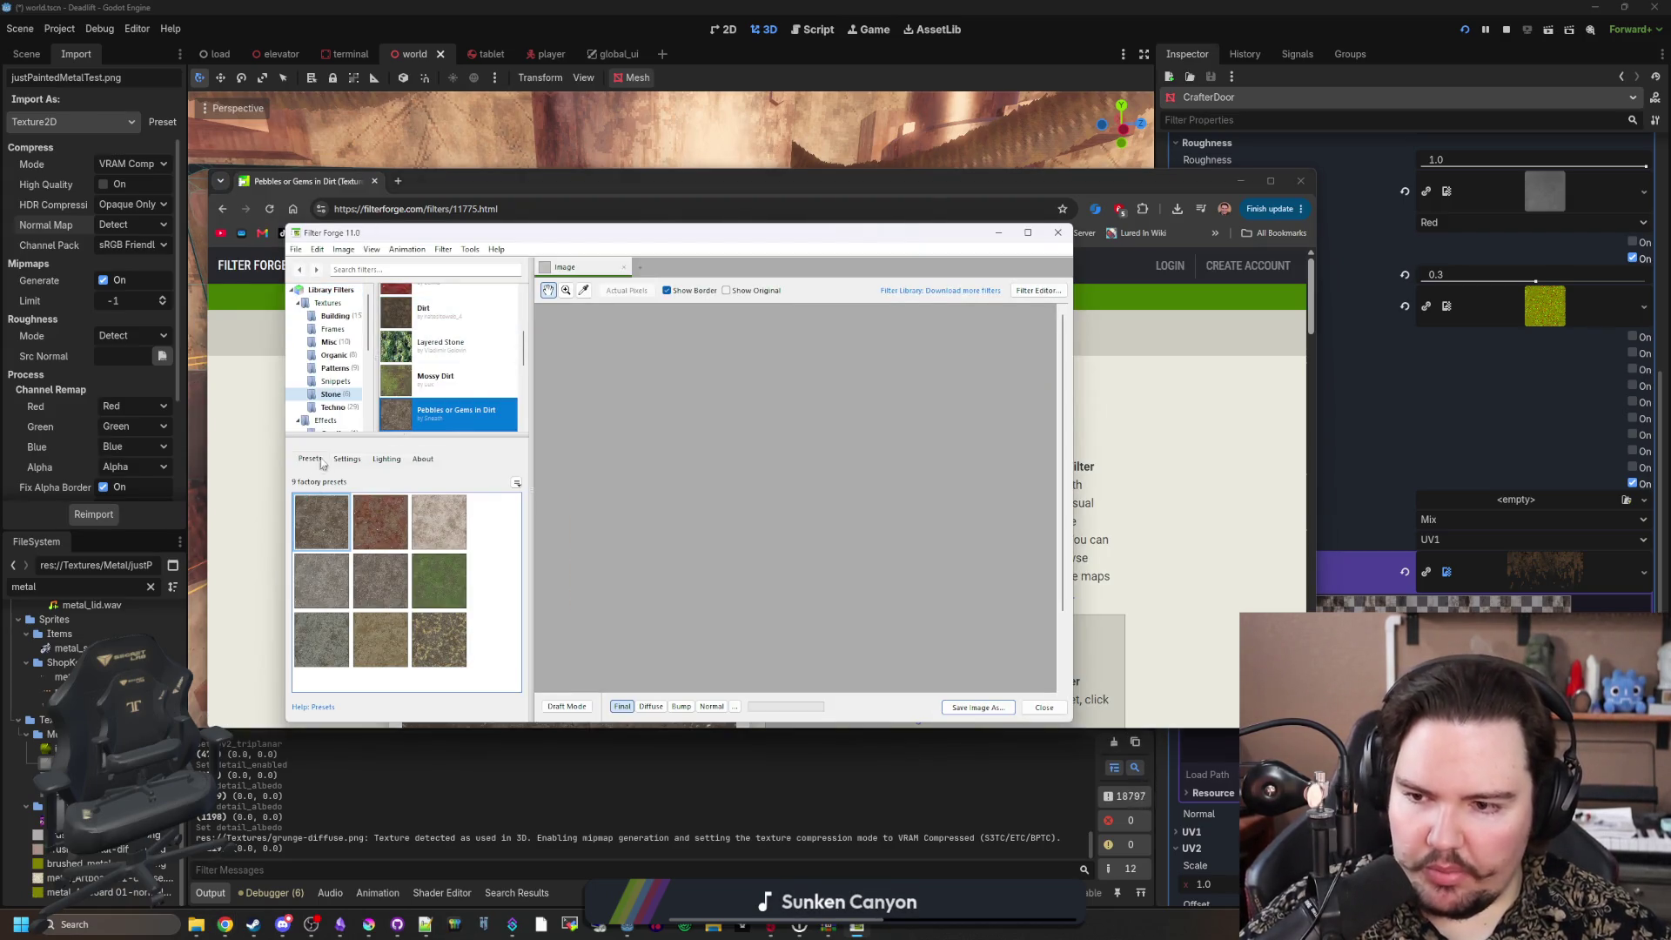
Step: View the filter's settings, cancel the Dirt Base Color picker unchanged, and move the window down
left_click(346, 458)
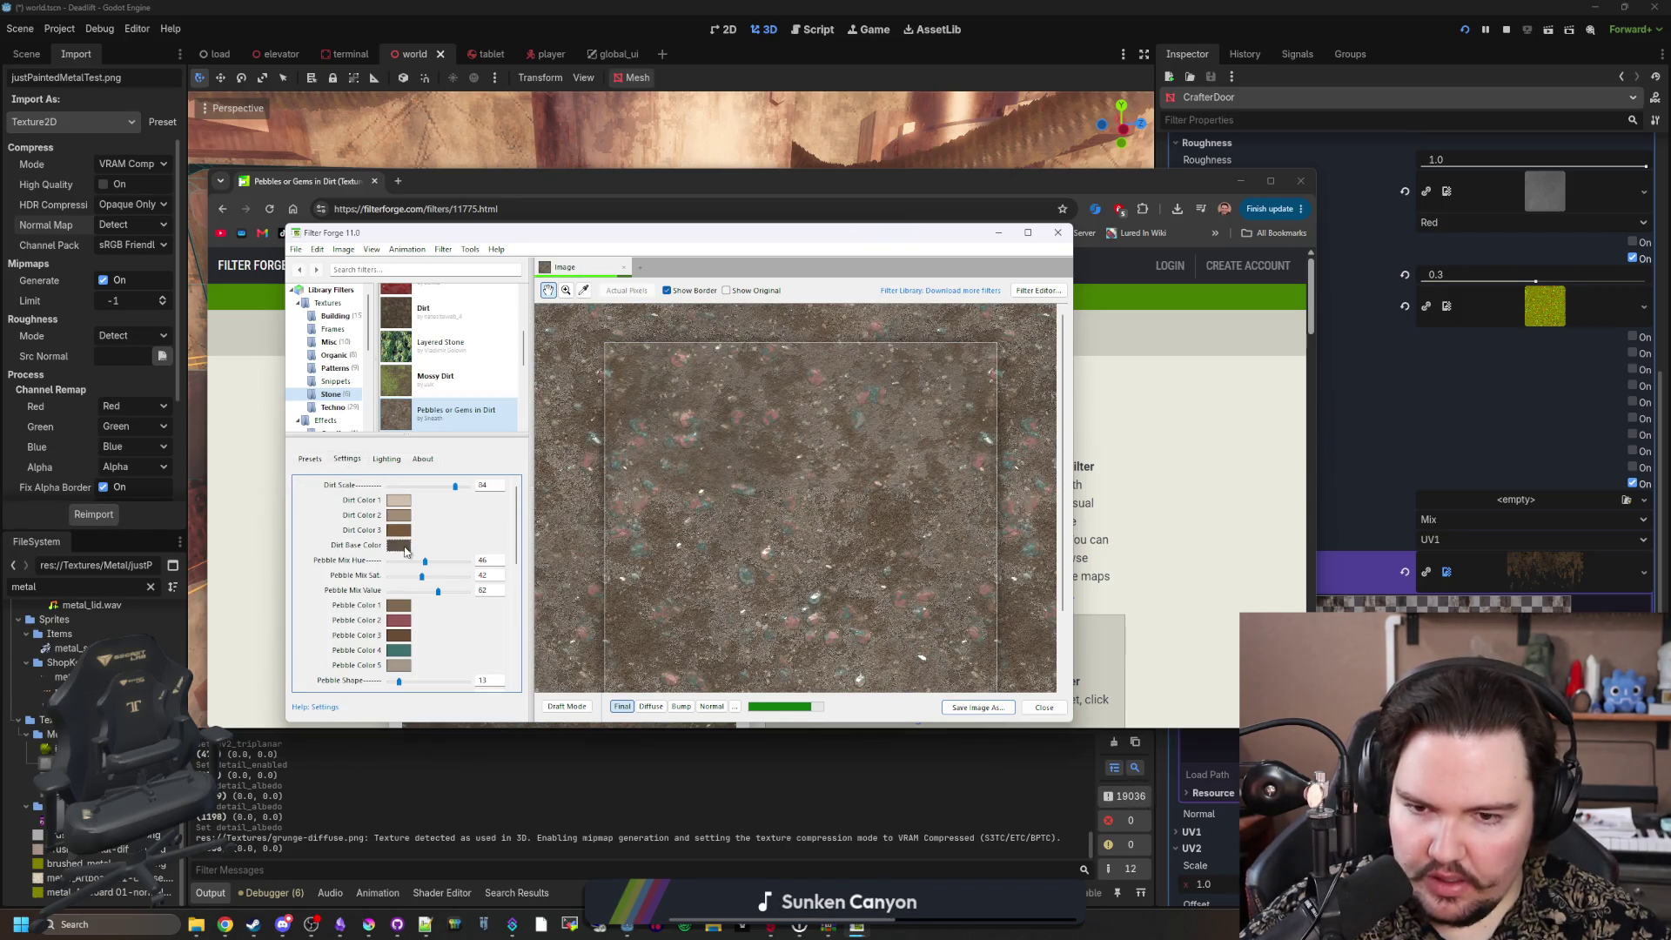
left_click(401, 546)
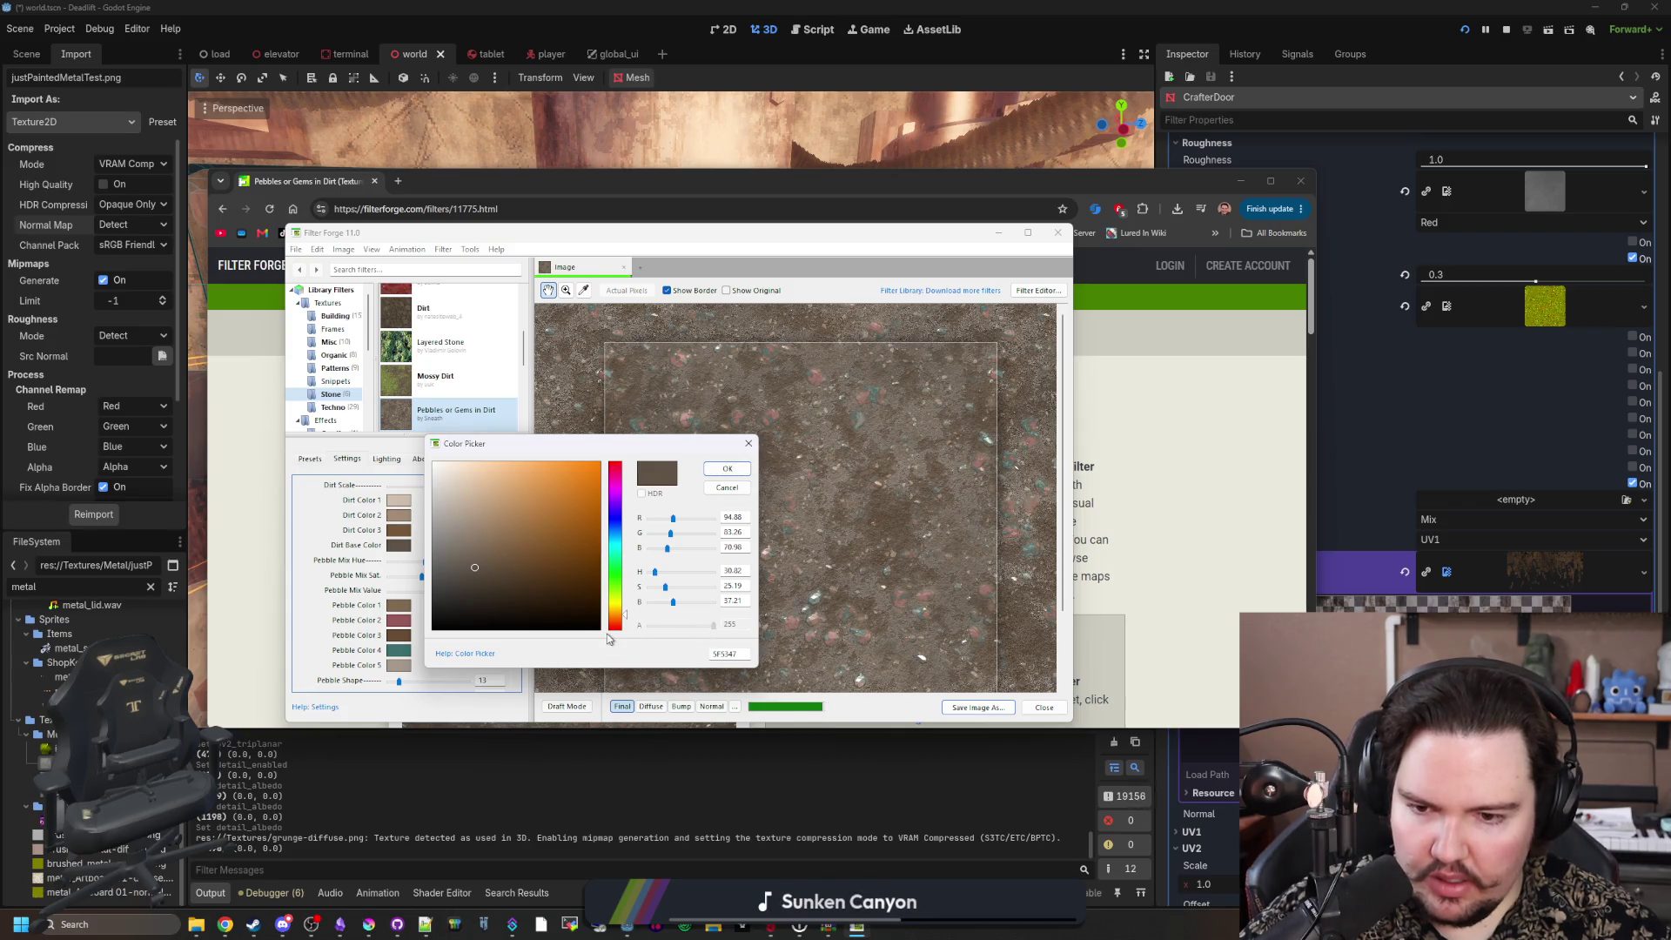
left_click(749, 443)
left_click_drag(857, 237, 918, 702)
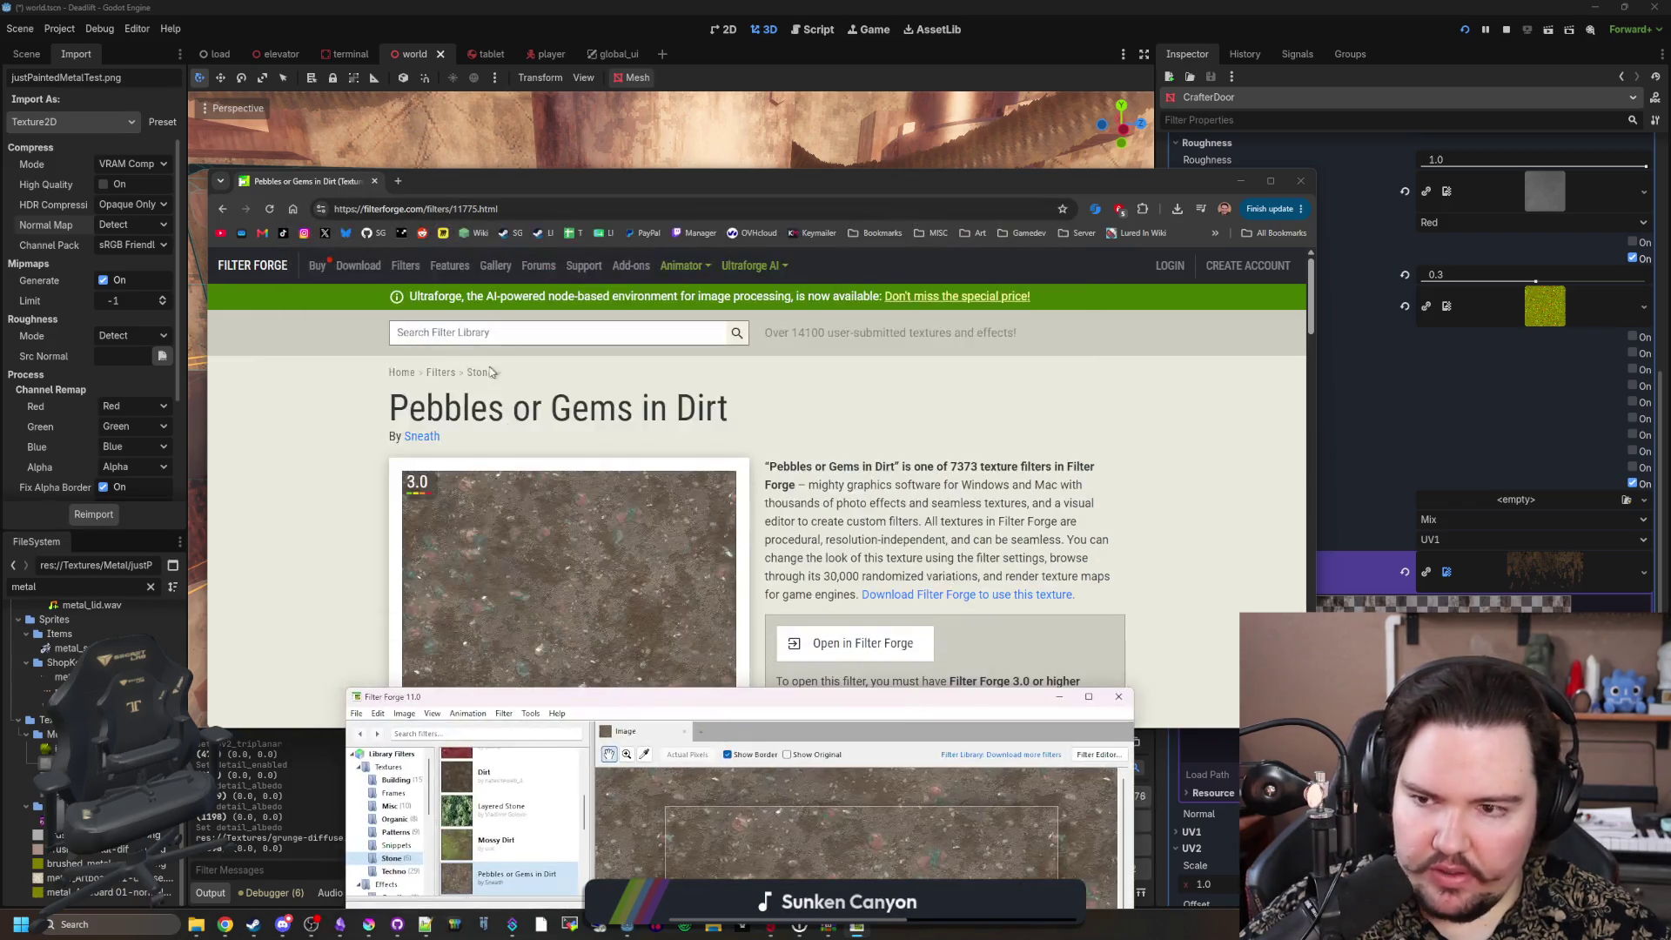
Step: Run a new dirt search of the filter library and browse the results
left_click(508, 332)
type("dir")
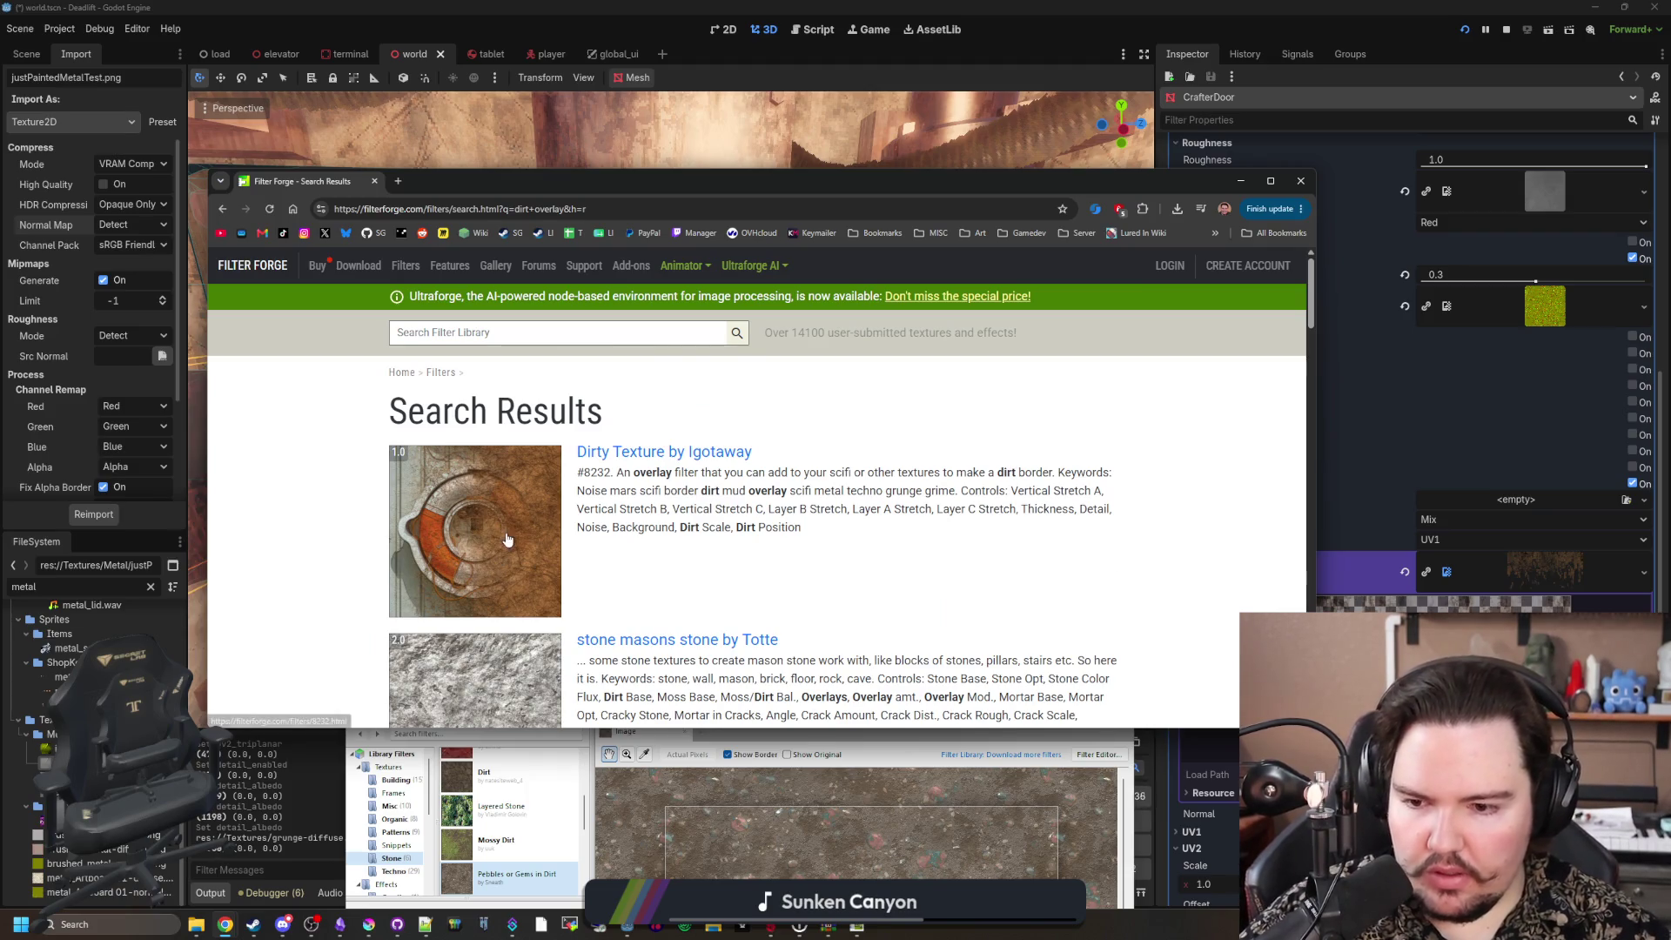
scroll(505, 535, "down", 2)
scroll(539, 454, "down", 9)
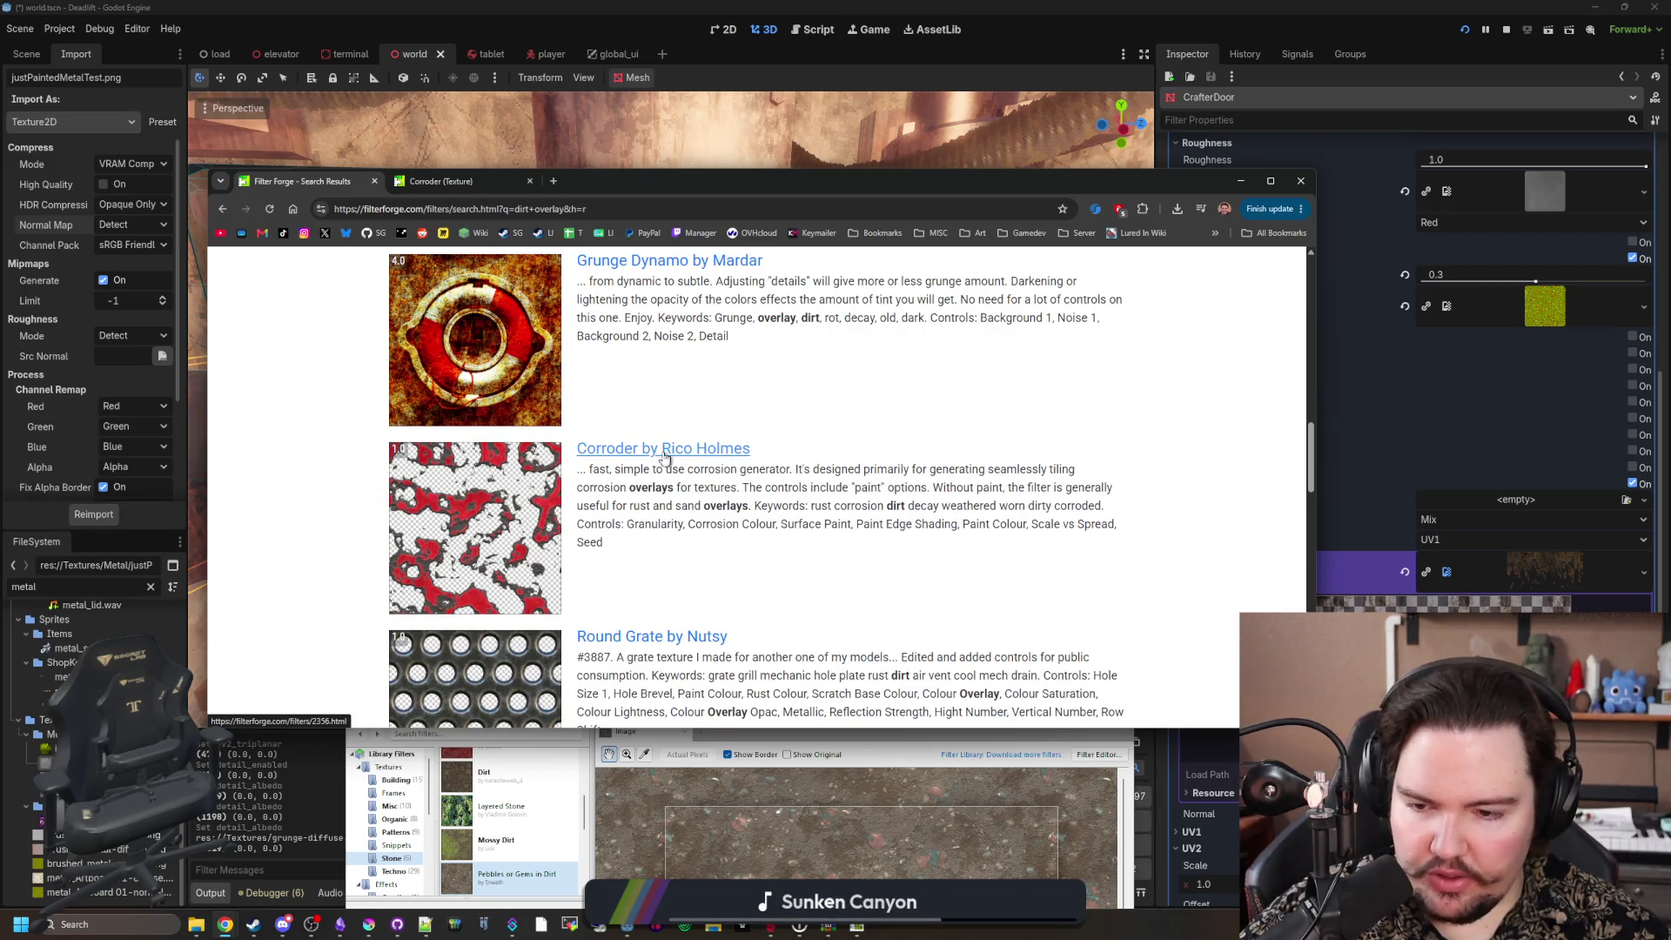
scroll(664, 456, "down", 12)
scroll(501, 425, "down", 8)
scroll(496, 418, "up", 20)
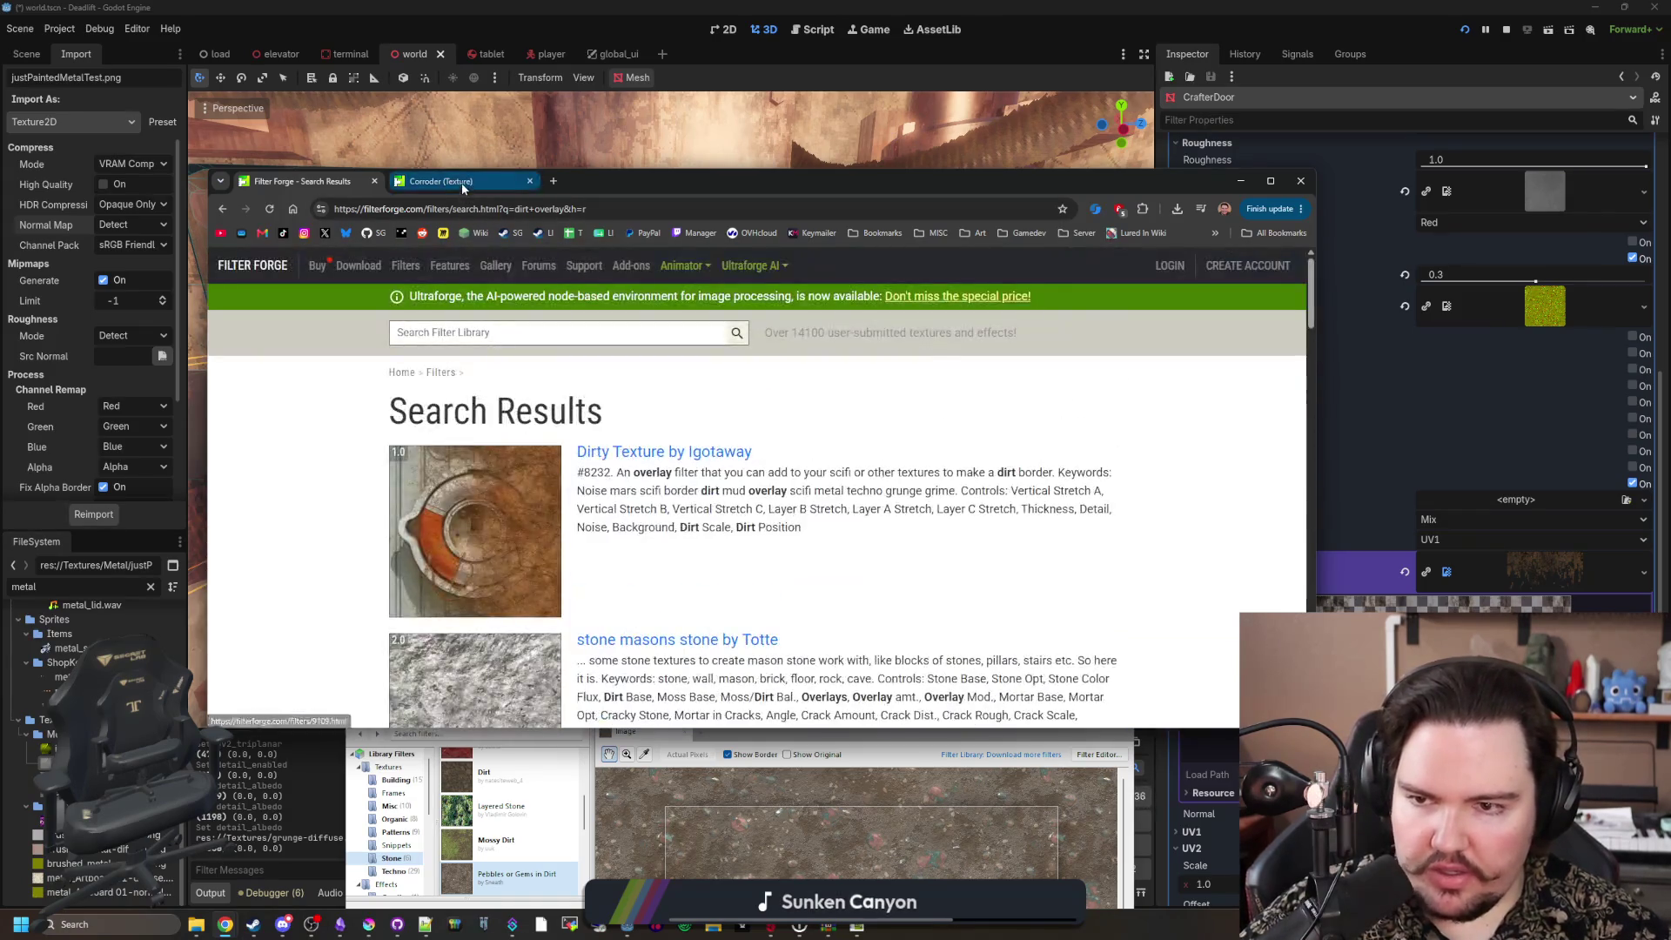
Step: Go to the Corroder filter page, maximize the browser, and send Corroder to the desktop app
left_click(462, 181)
double_click(585, 184)
scroll(684, 365, "down", 5)
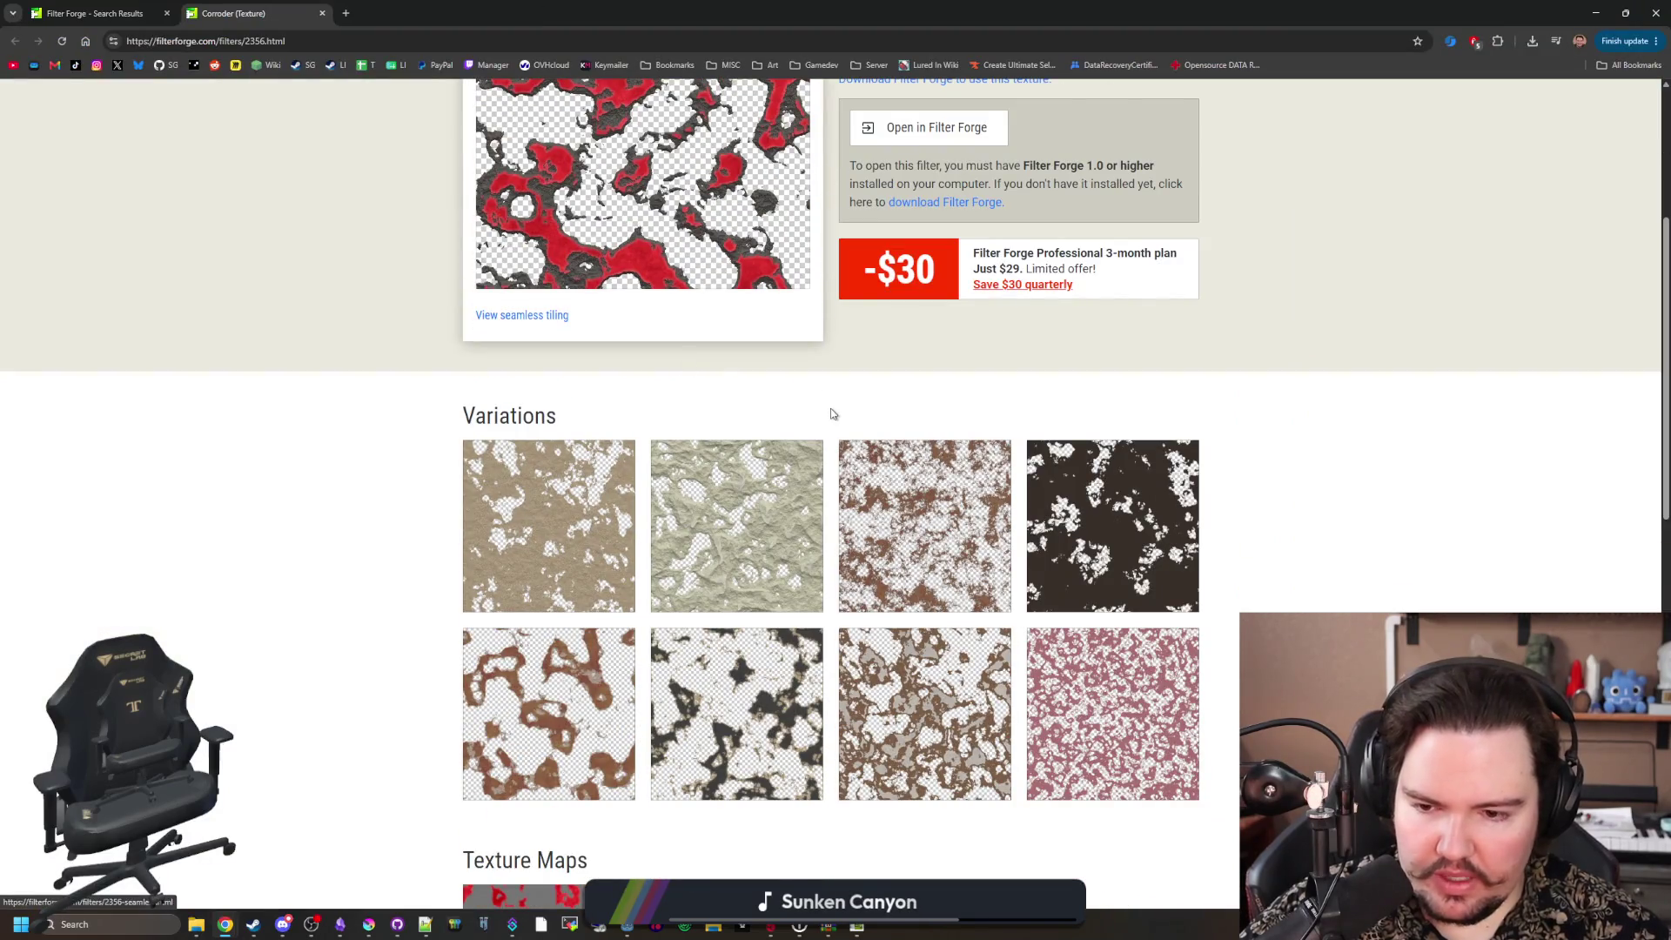
scroll(351, 702, "down", 3)
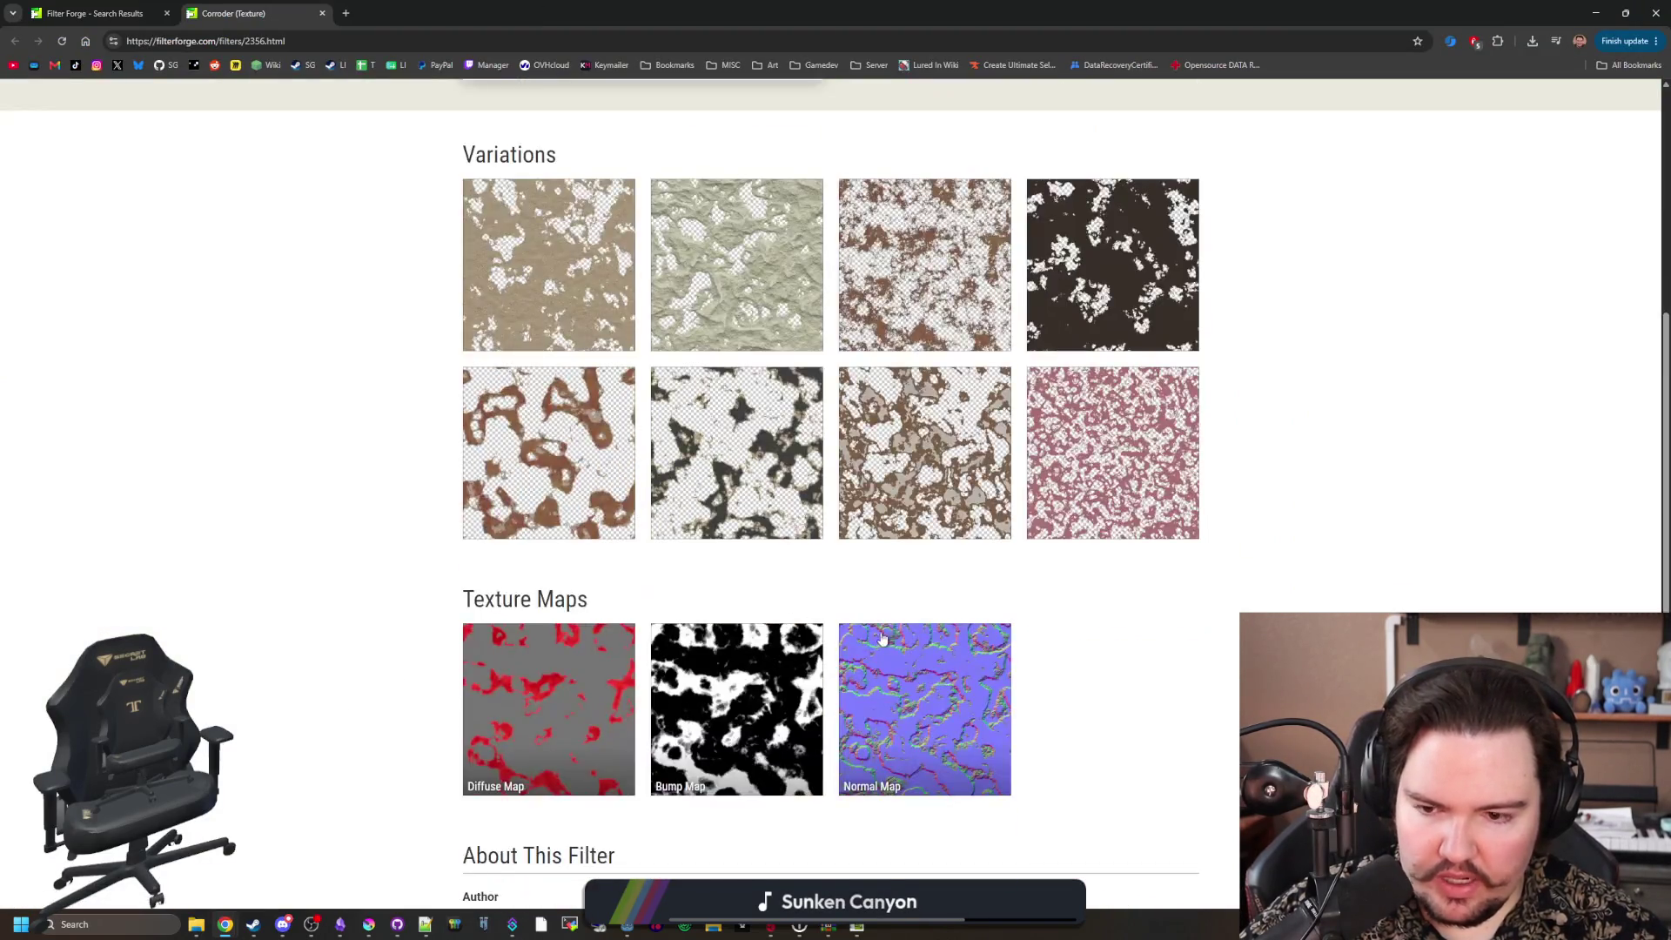
scroll(916, 418, "up", 6)
left_click(947, 397)
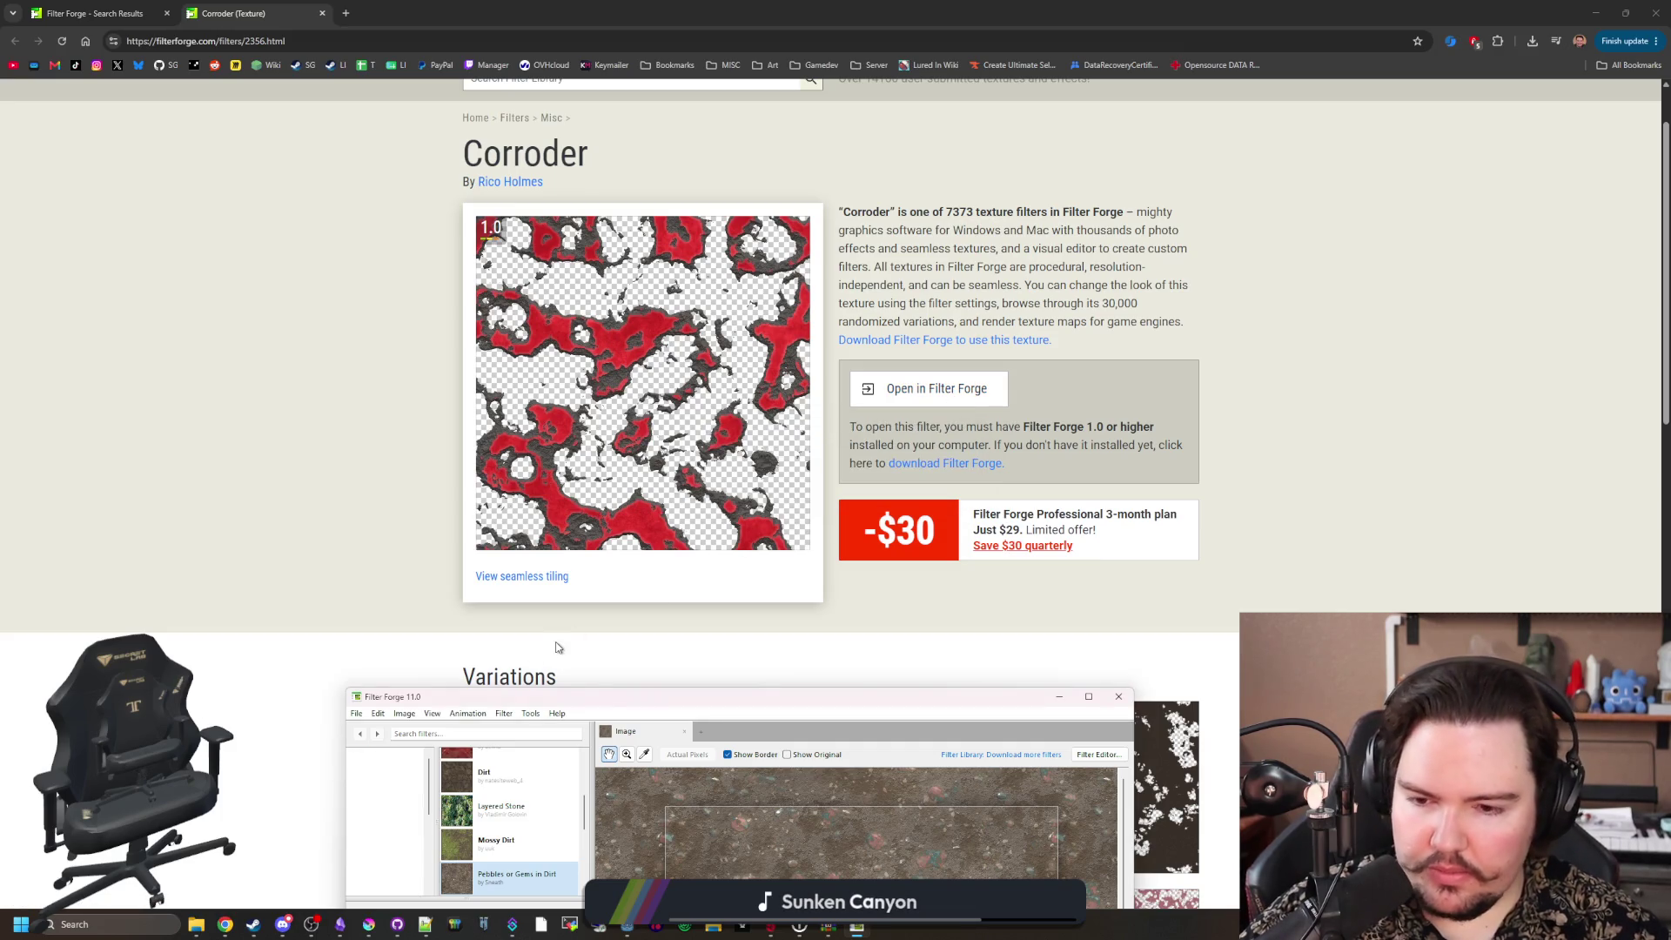
Step: Maximize Filter Forge and turn on Seamless Tiling for the Corroder preview
double_click(621, 698)
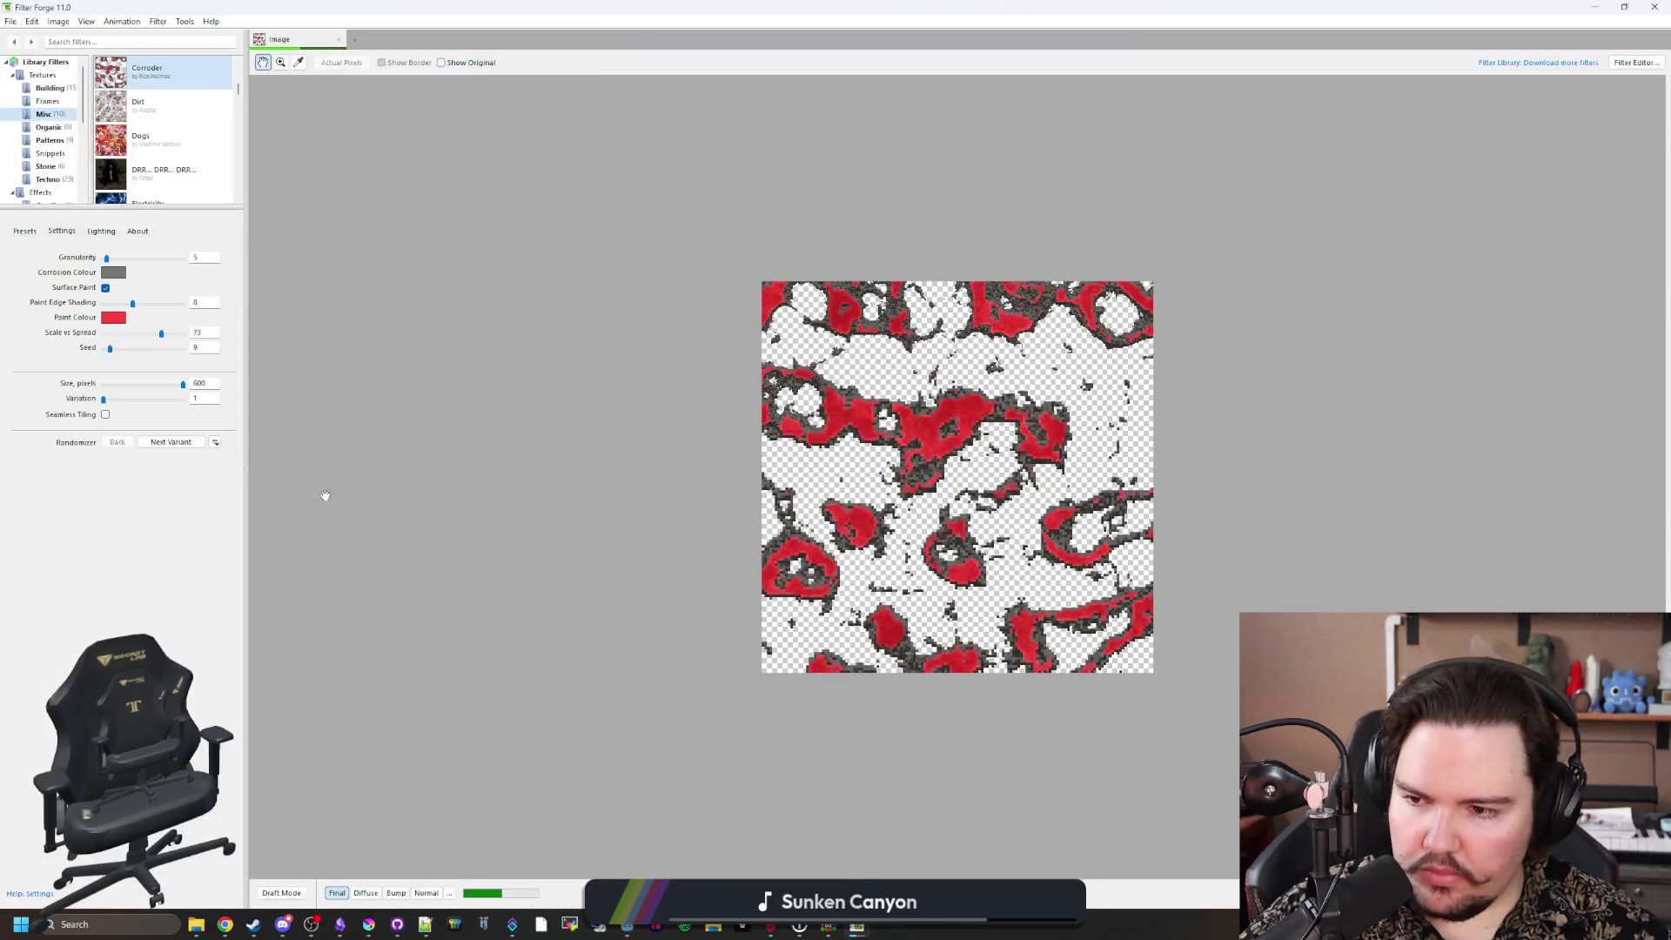
left_click(105, 415)
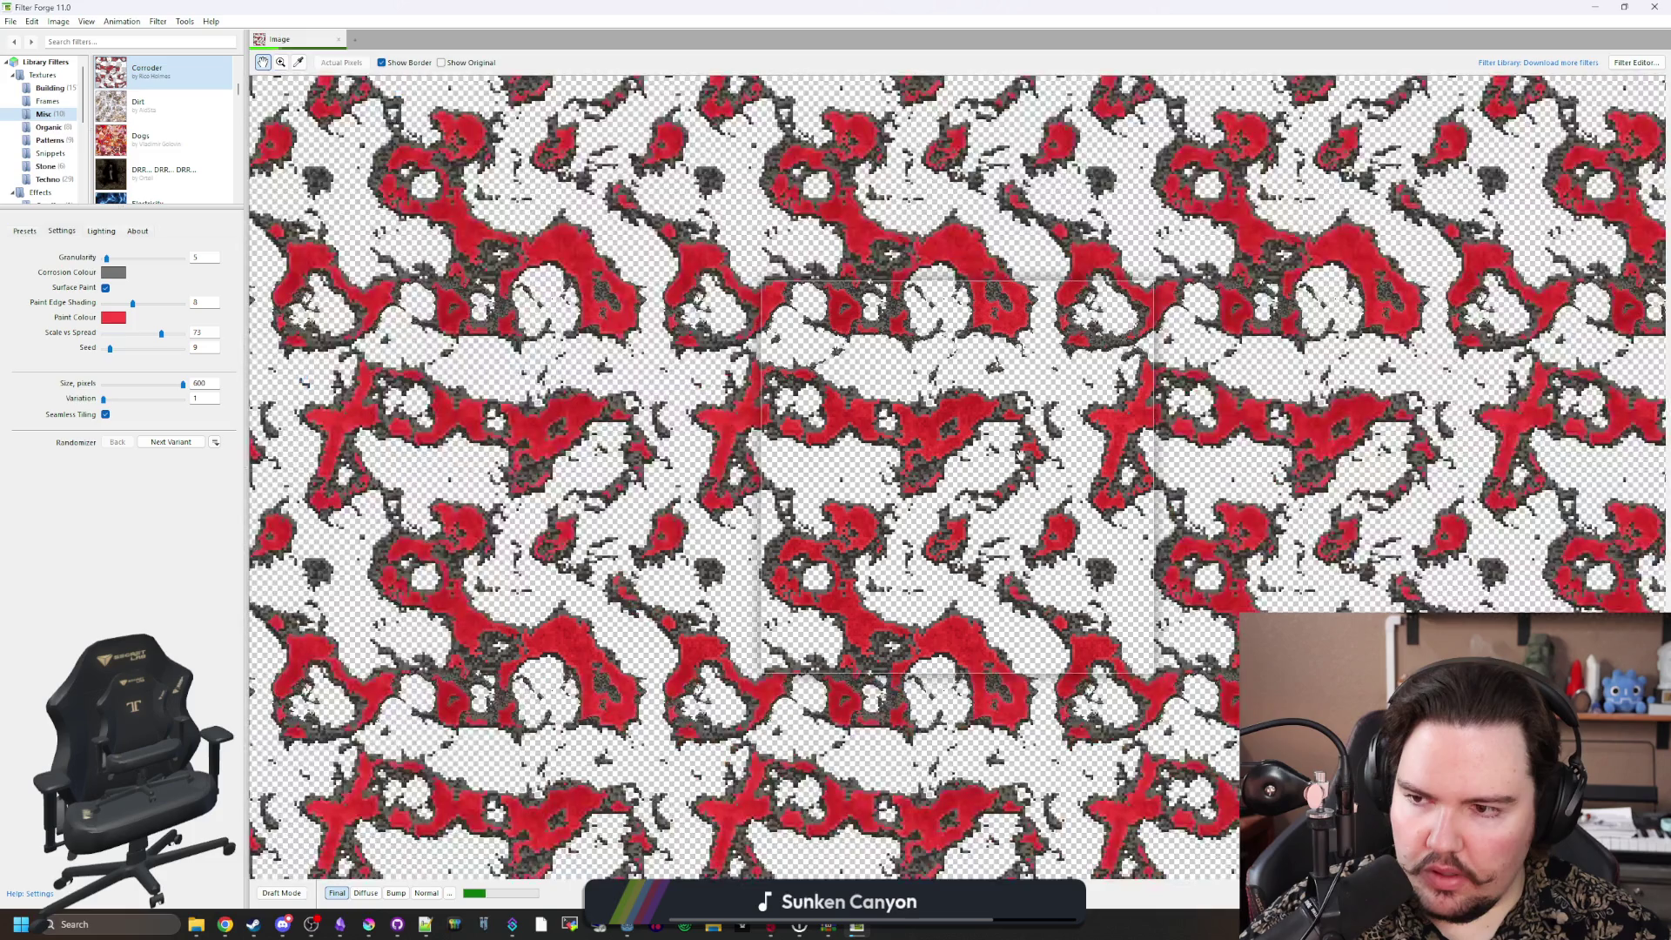
scroll(991, 409, "up", 2)
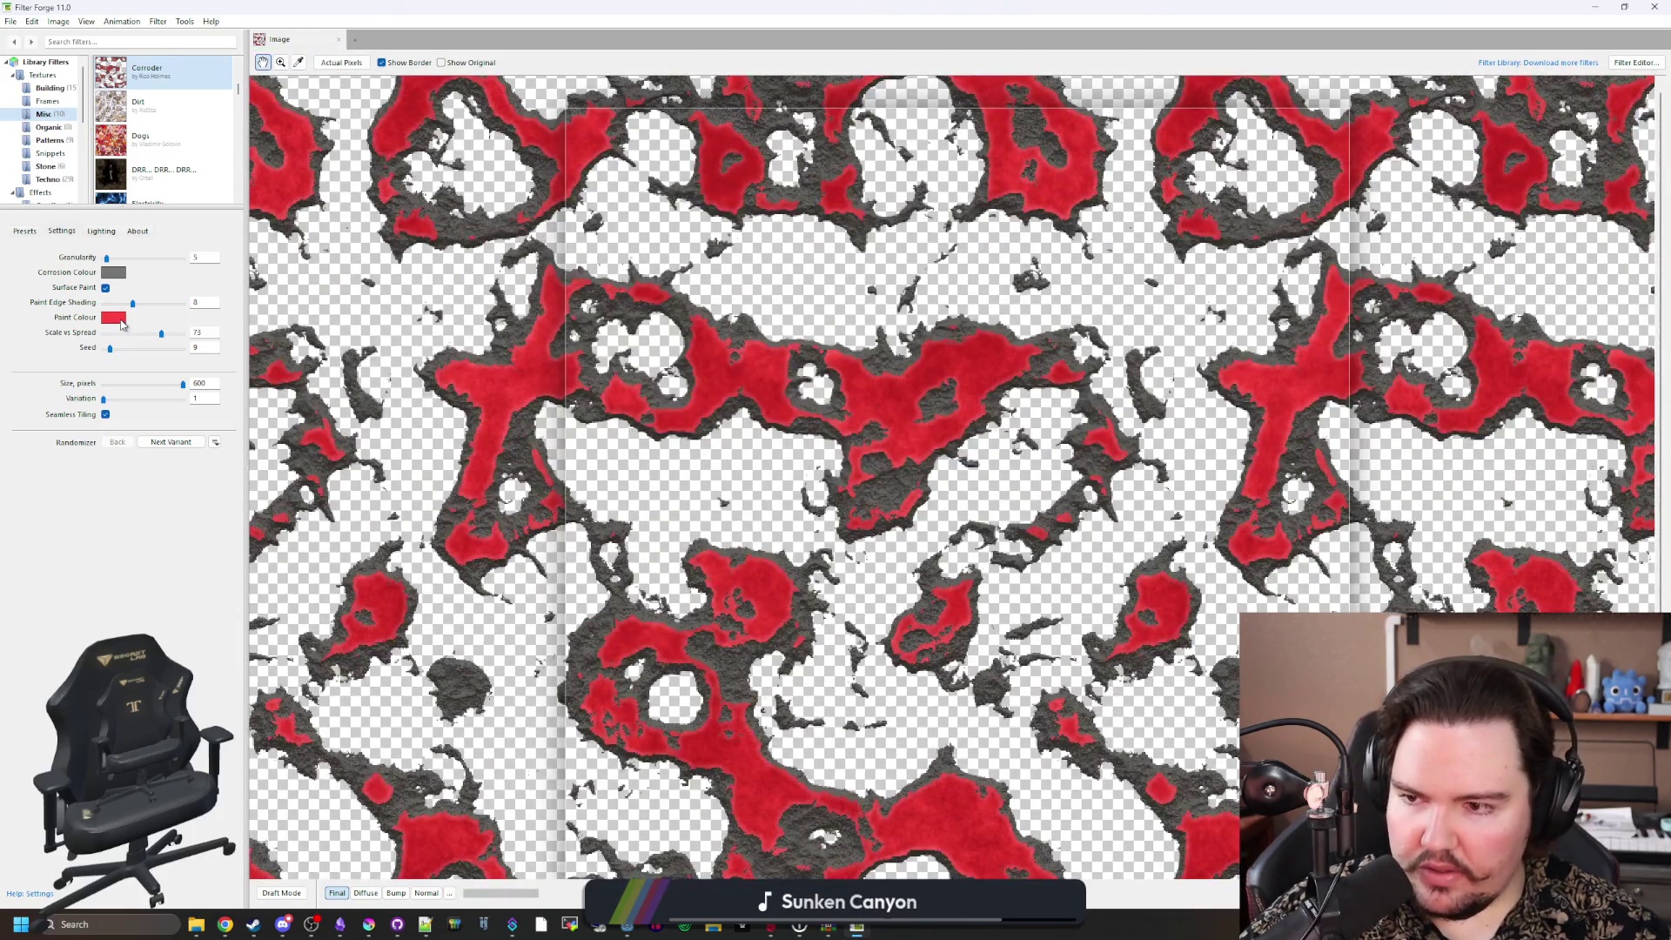
Step: Raise Corroder's Granularity to 36, then start a new empty project
left_click(114, 318)
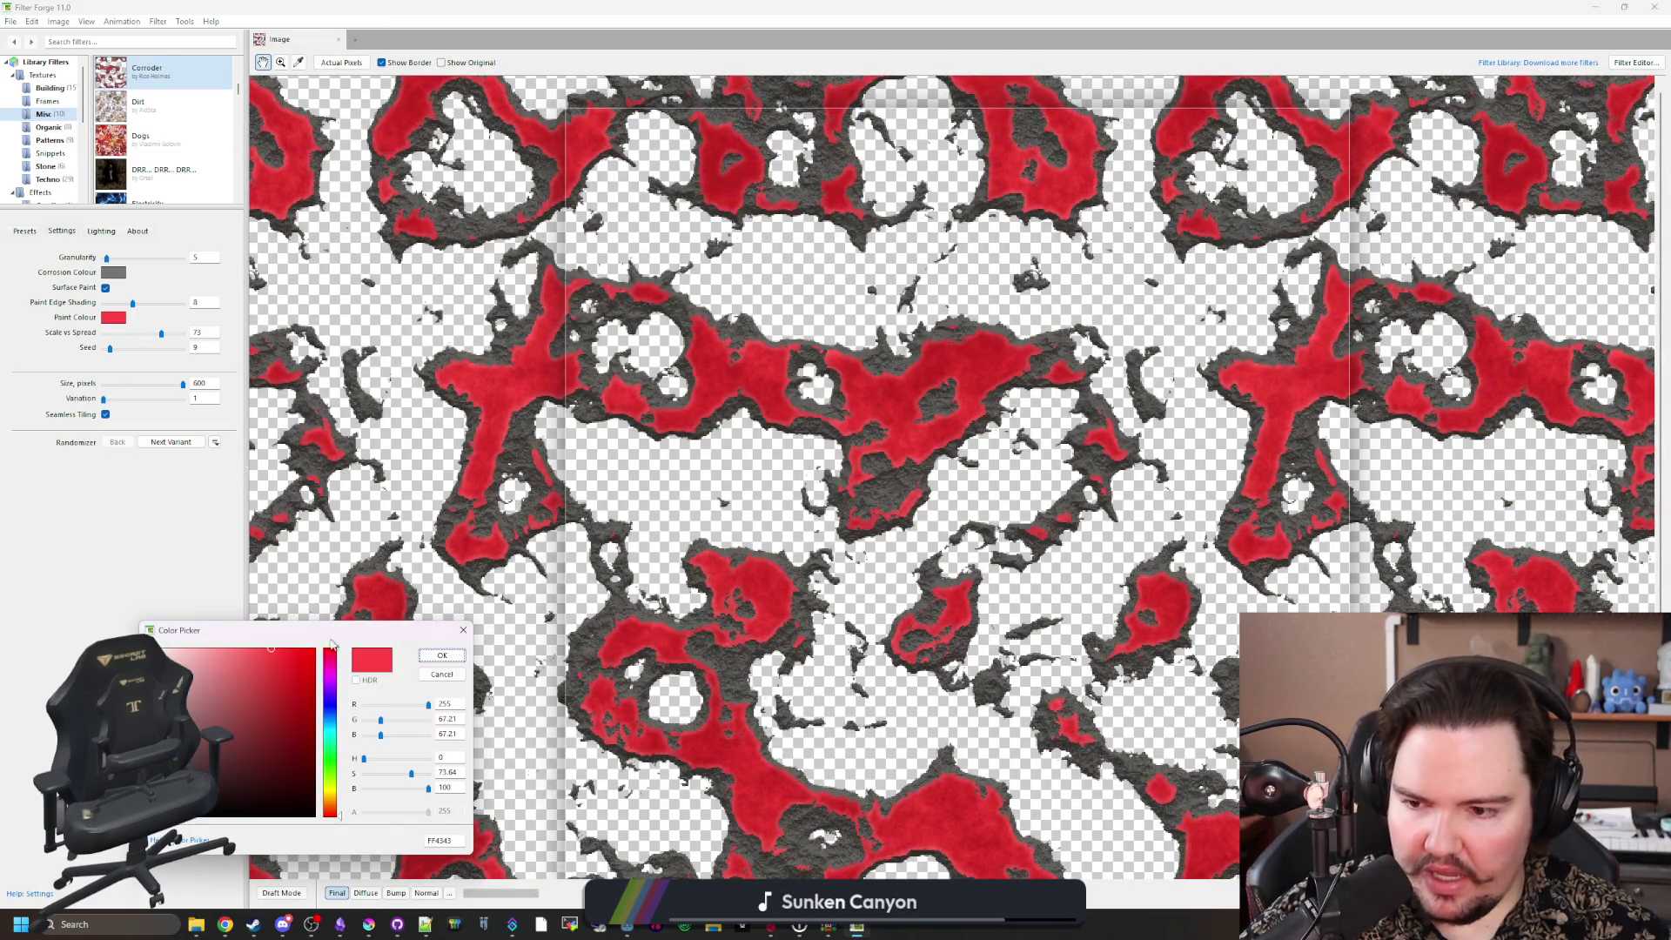
left_click(463, 629)
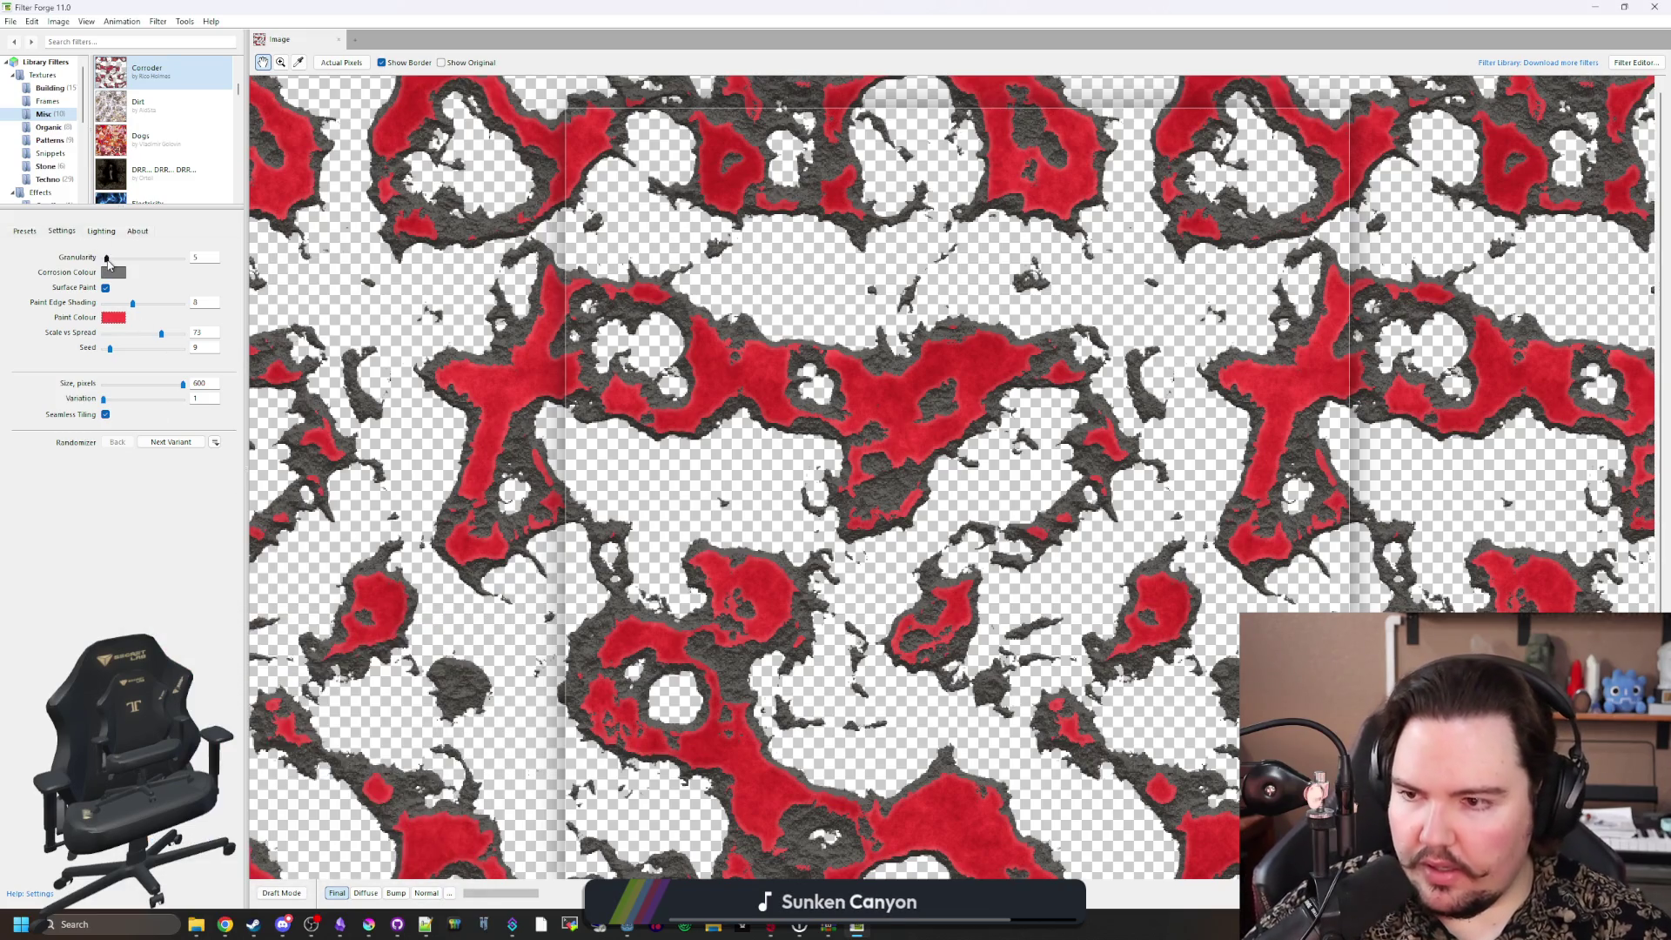
mouse_move(106, 258)
left_mouse_down()
mouse_move(155, 256)
mouse_move(133, 253)
left_mouse_up()
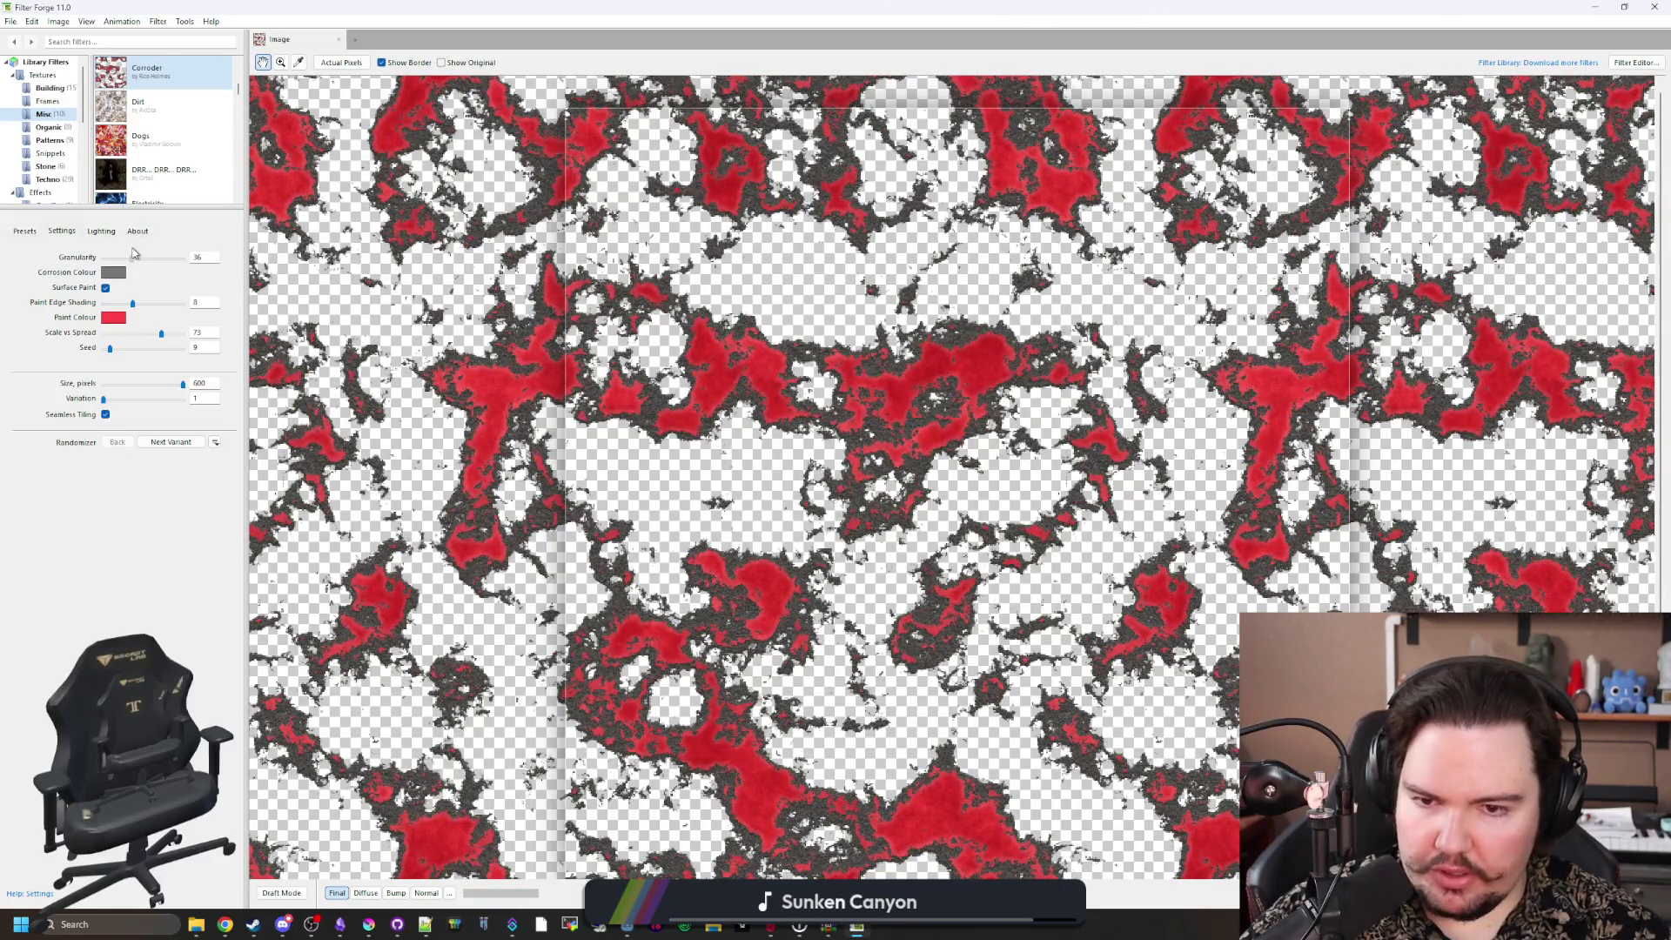
left_click(9, 19)
left_click(52, 37)
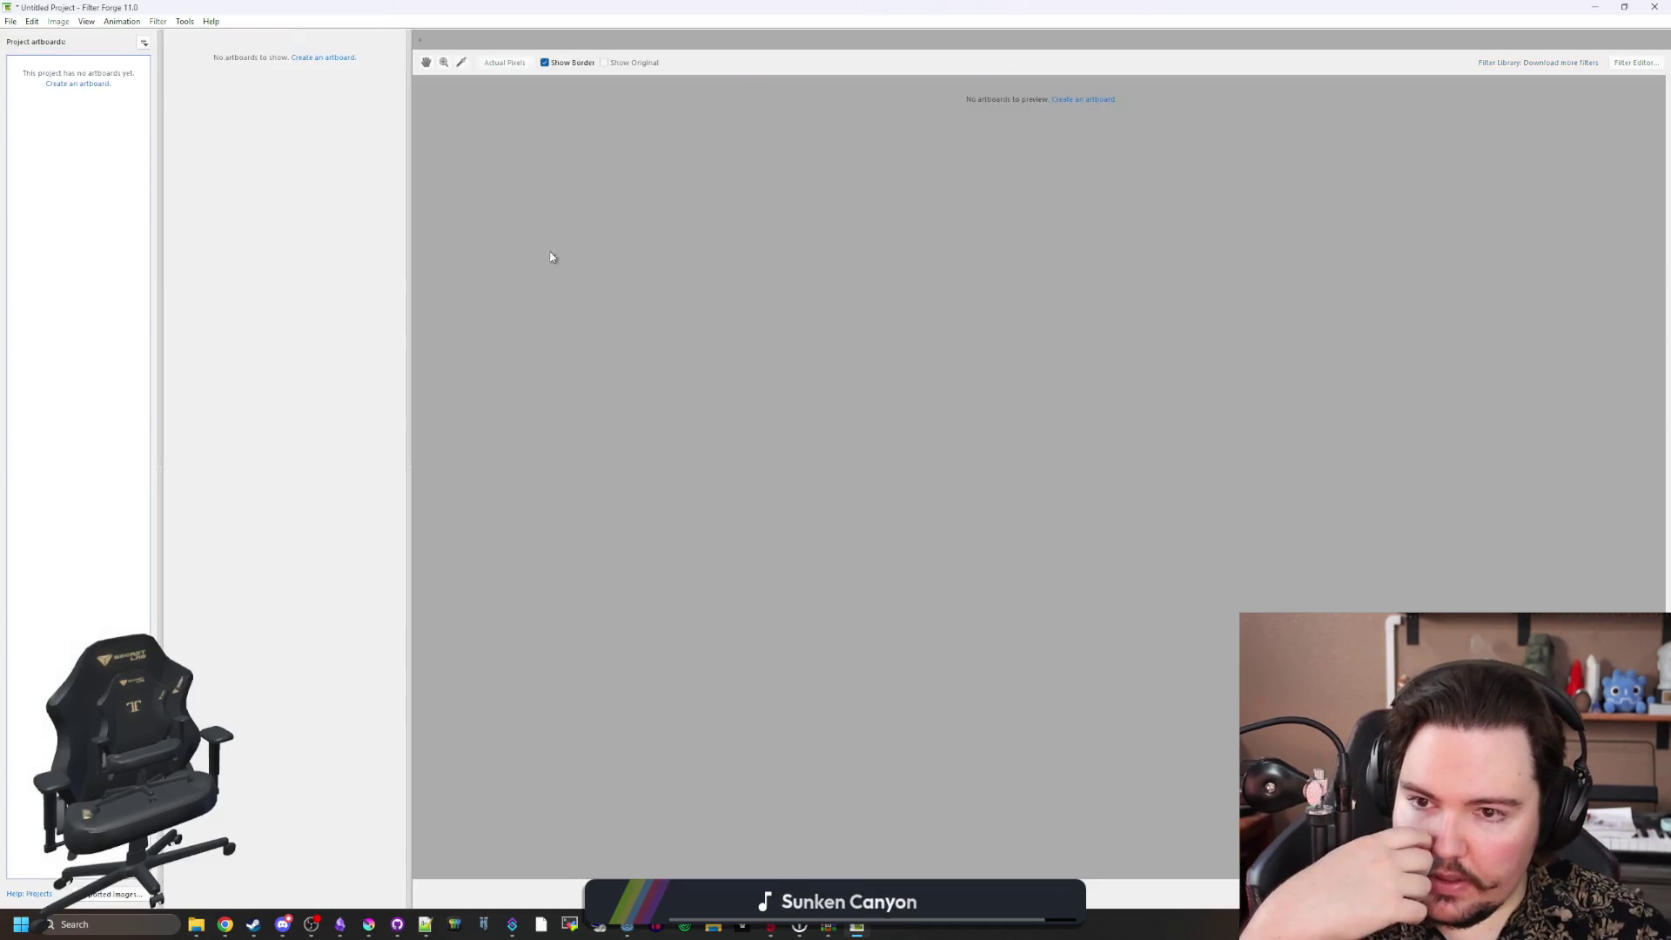
Step: Create Artboard 01 and import the Corroder filter into the project
left_click(321, 58)
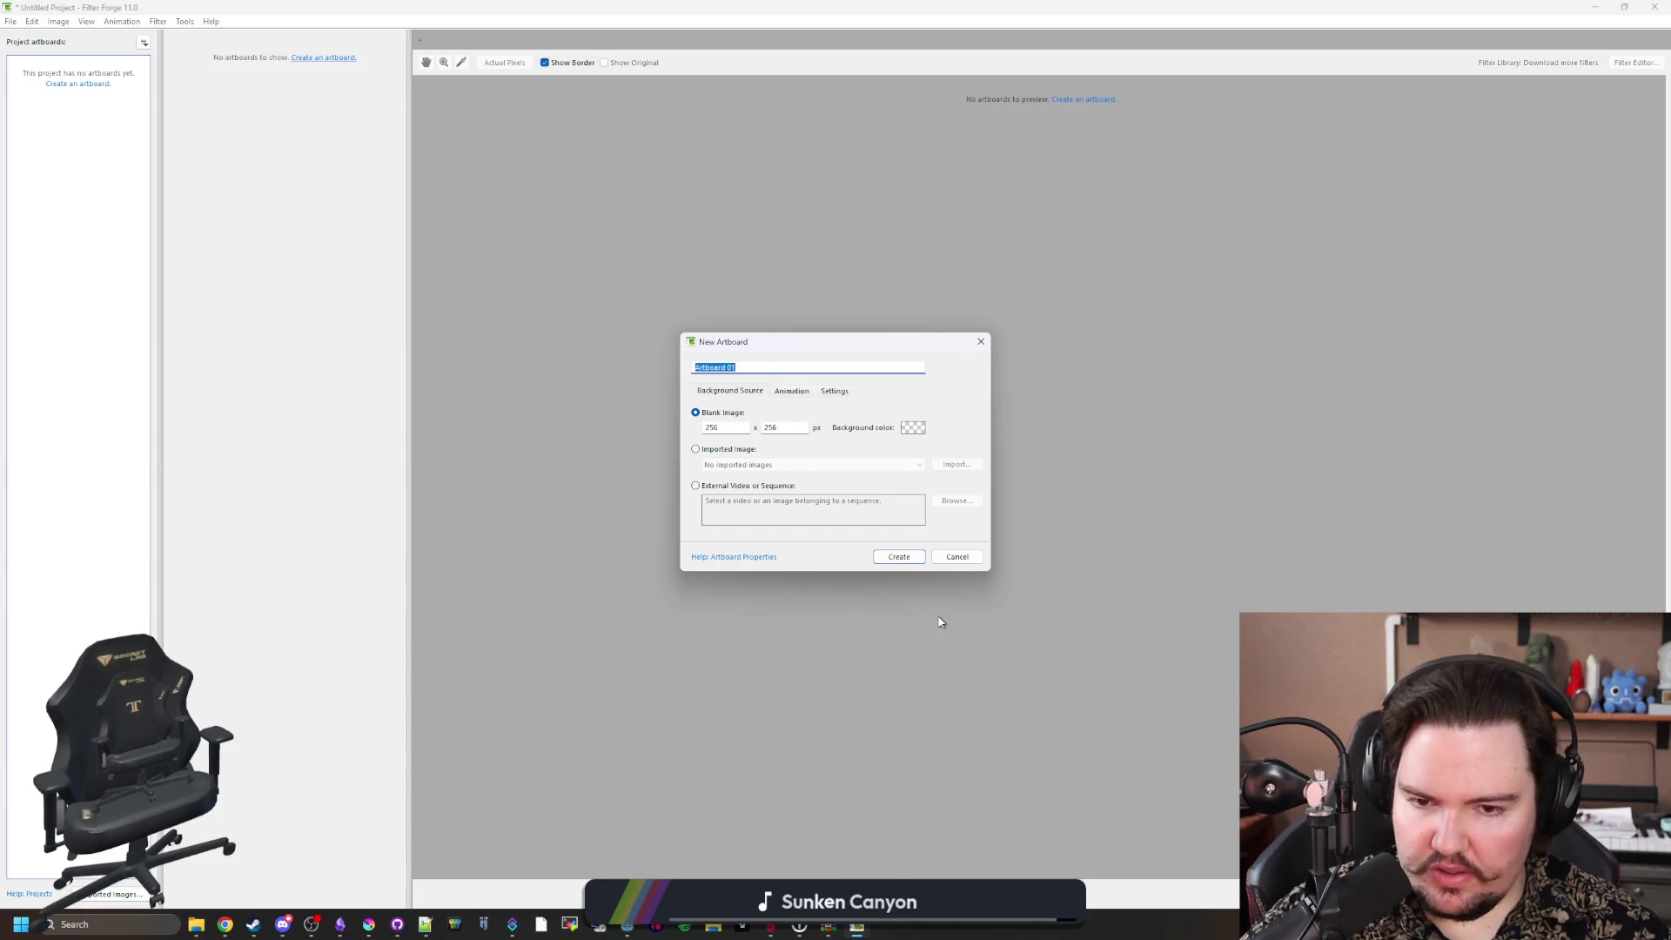
left_click(899, 557)
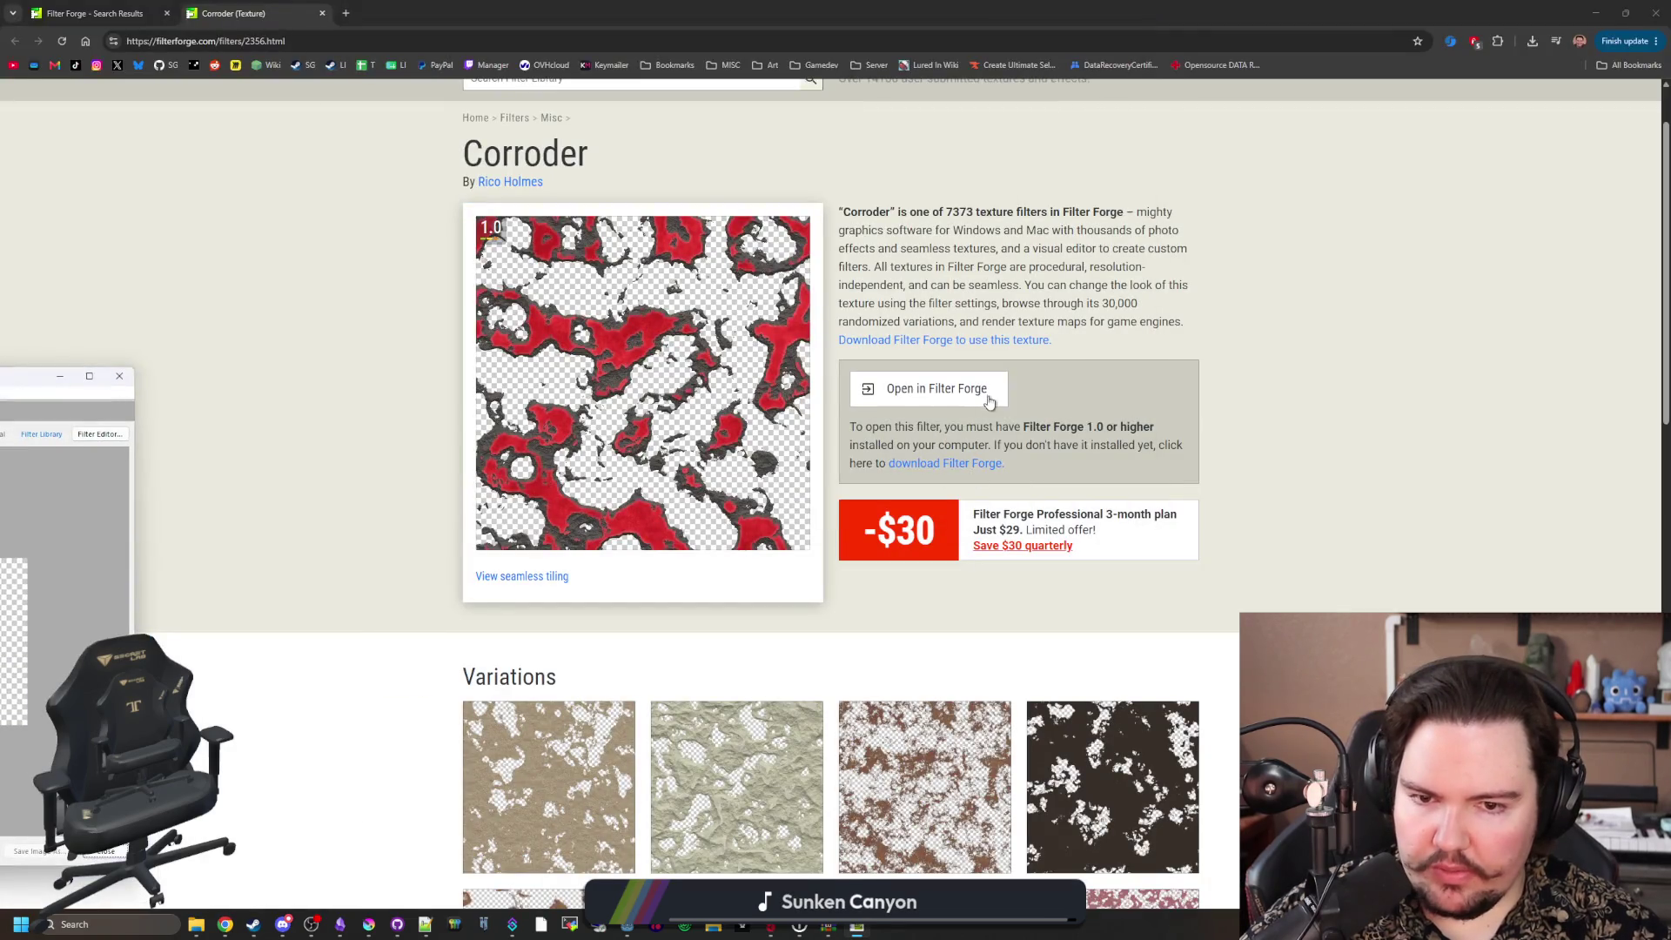
left_click(990, 402)
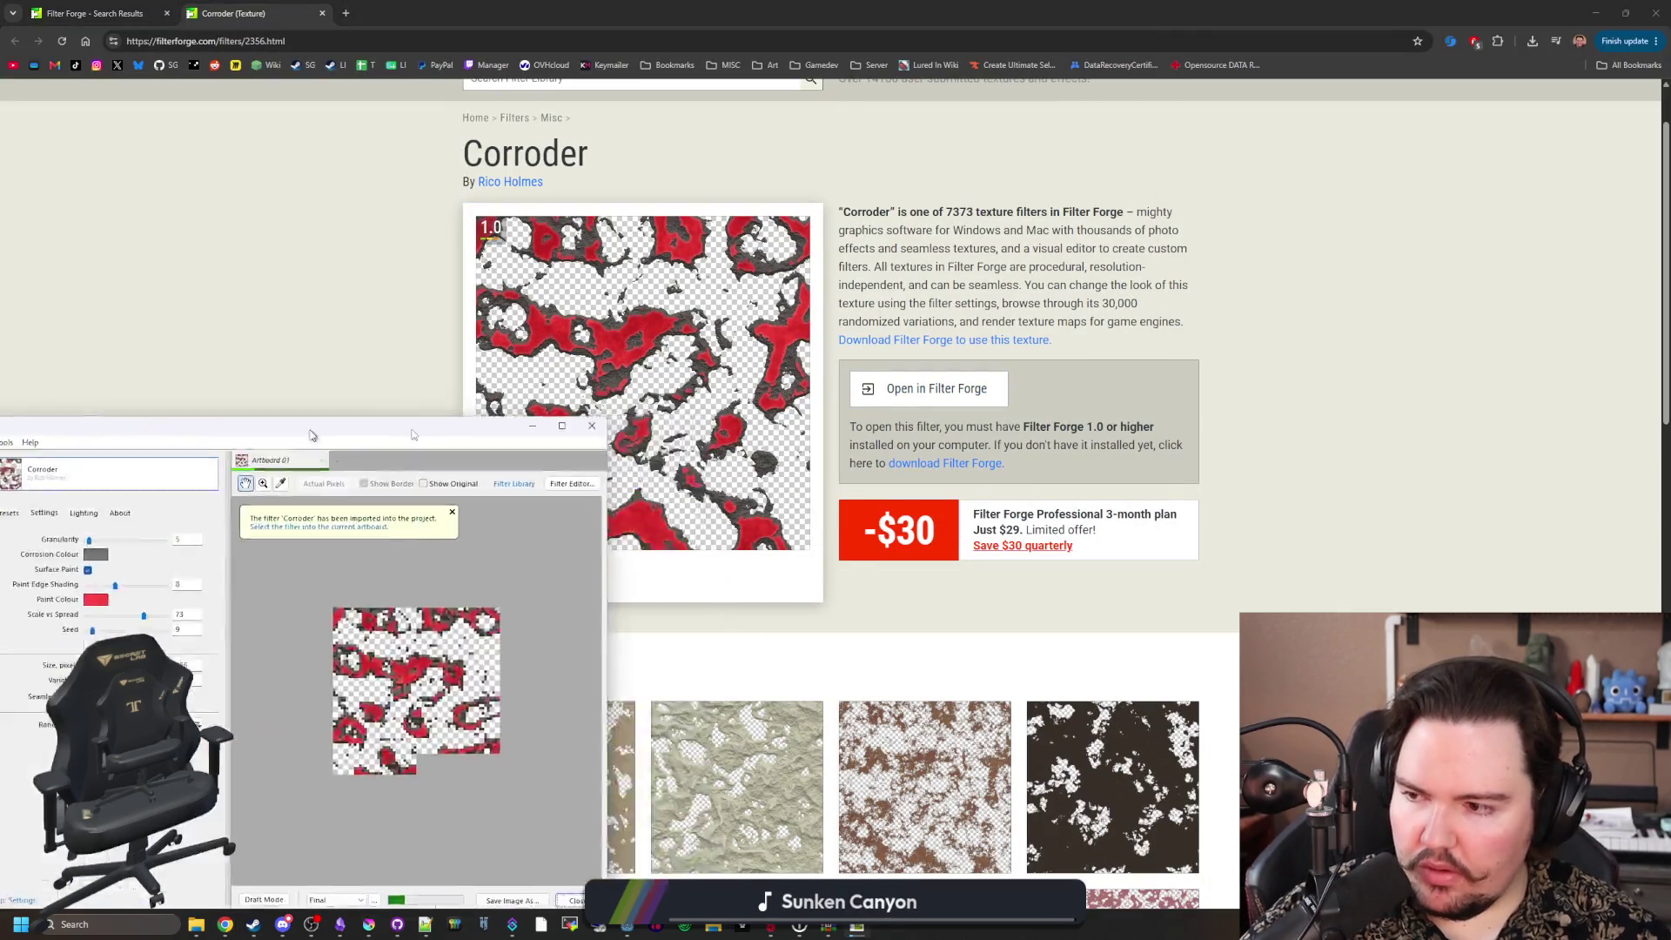
Step: Maximize Filter Forge and drop Paint Edge Shading to its minimum
double_click(312, 435)
scroll(1045, 496, "up", 3)
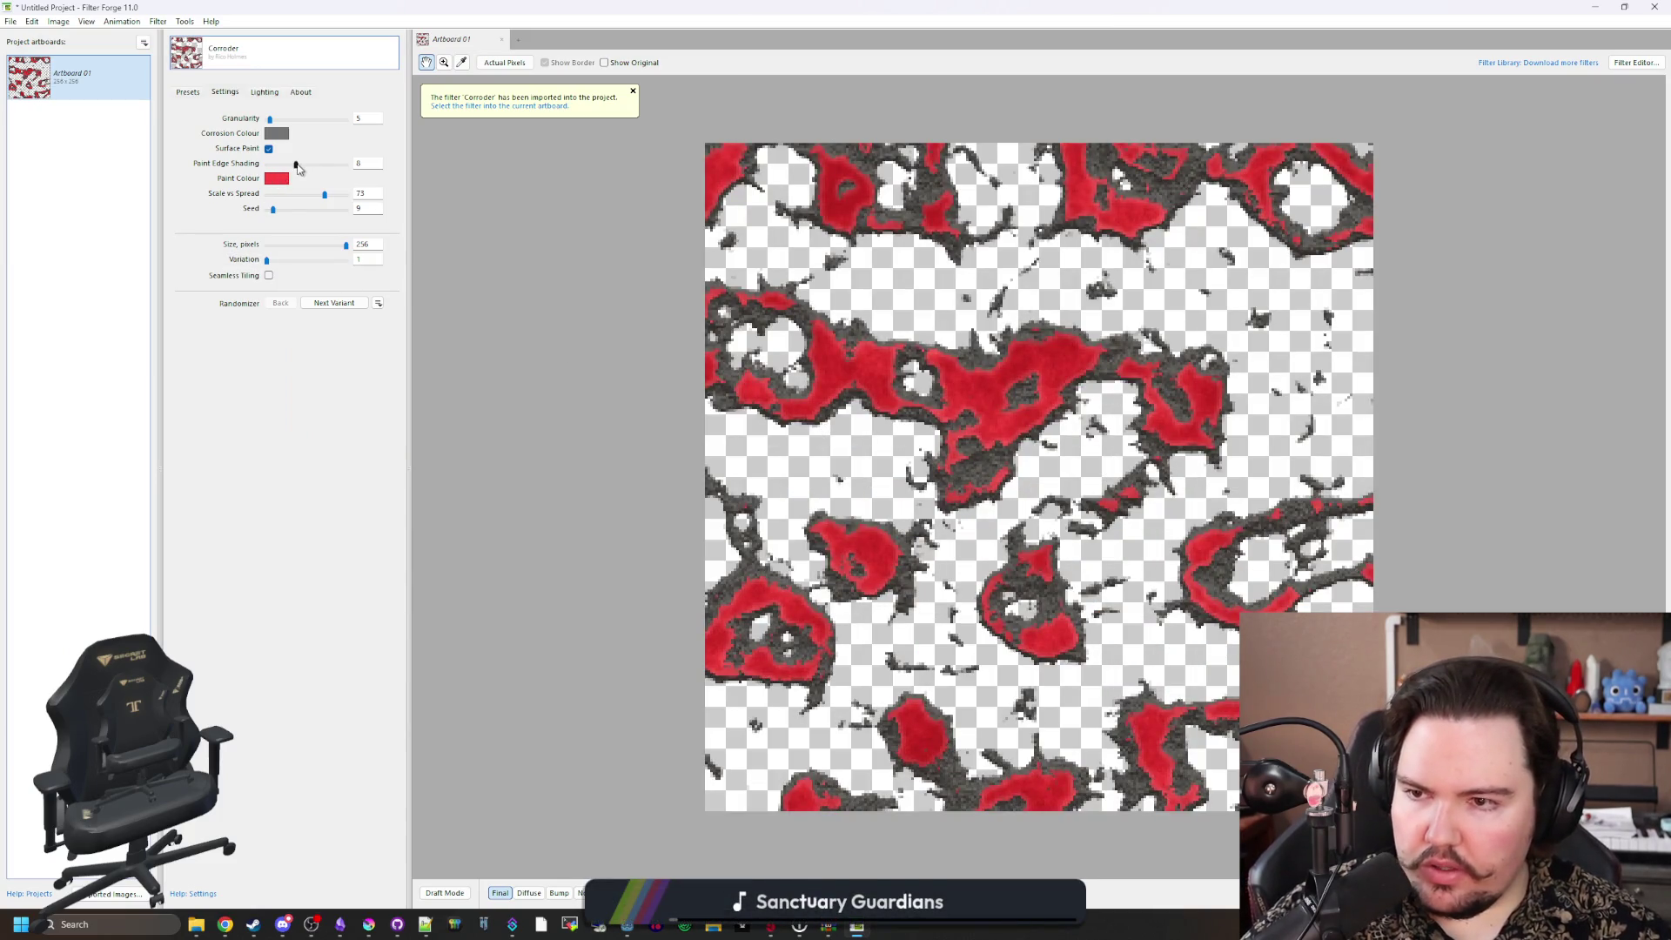
mouse_move(293, 164)
left_mouse_down()
mouse_move(239, 175)
mouse_move(397, 178)
mouse_move(296, 163)
mouse_move(281, 190)
left_mouse_up()
Step: Turn off Surface Paint, make the Corrosion Colour brown, and raise Scale vs Spread to 94
left_click(269, 150)
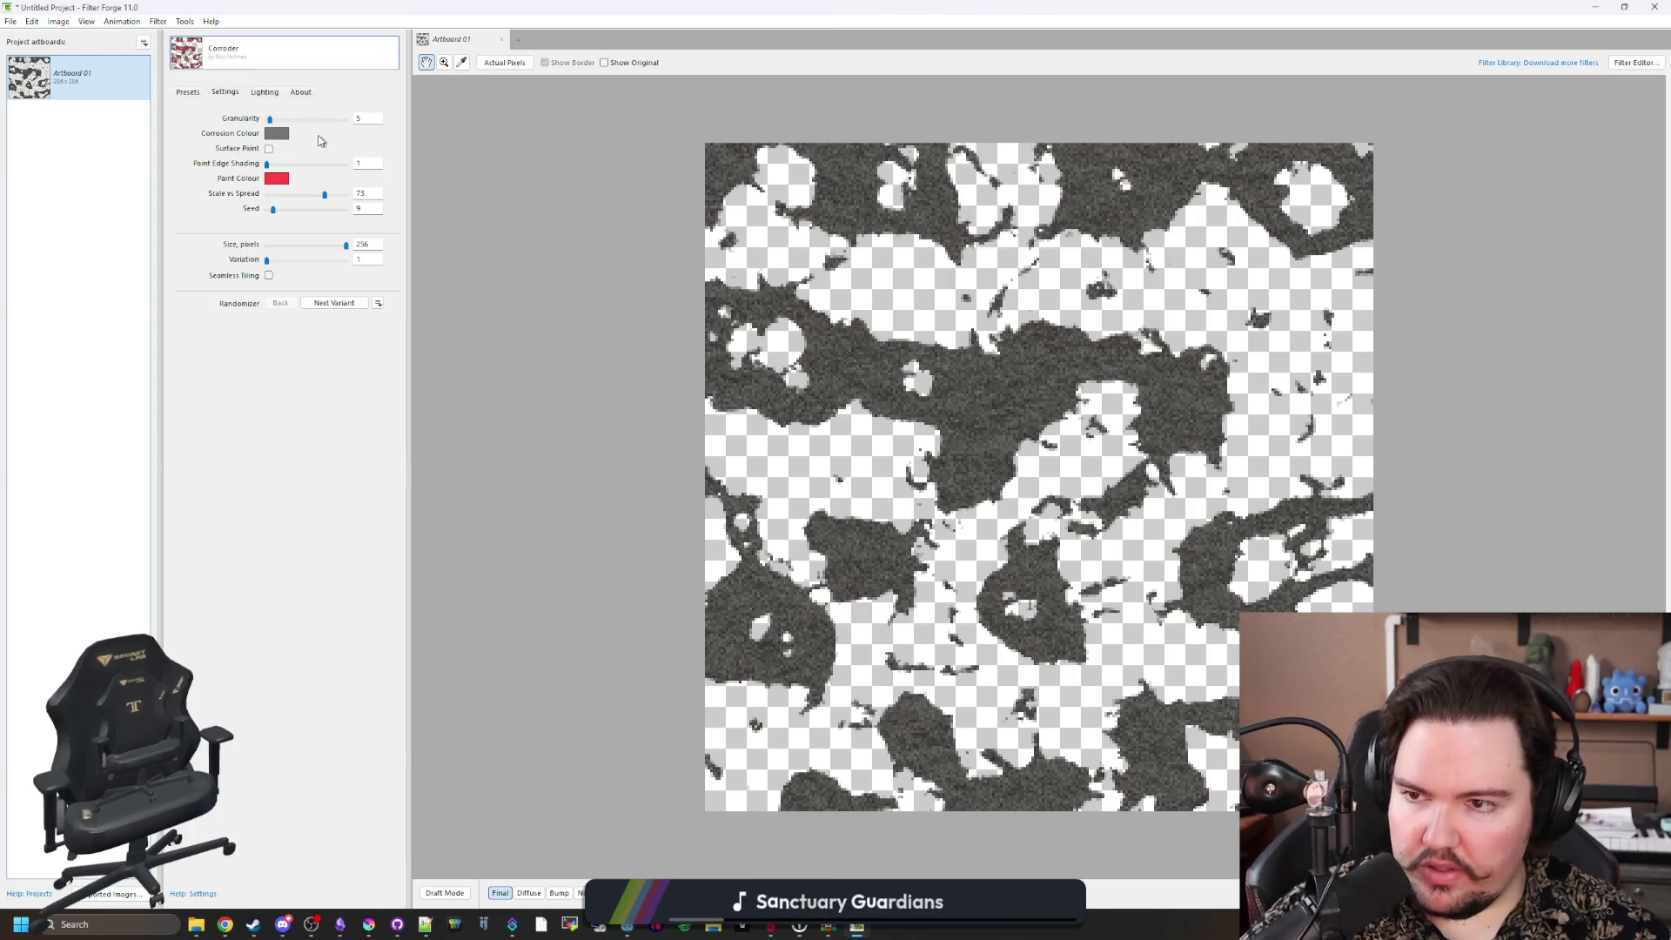
left_click(278, 134)
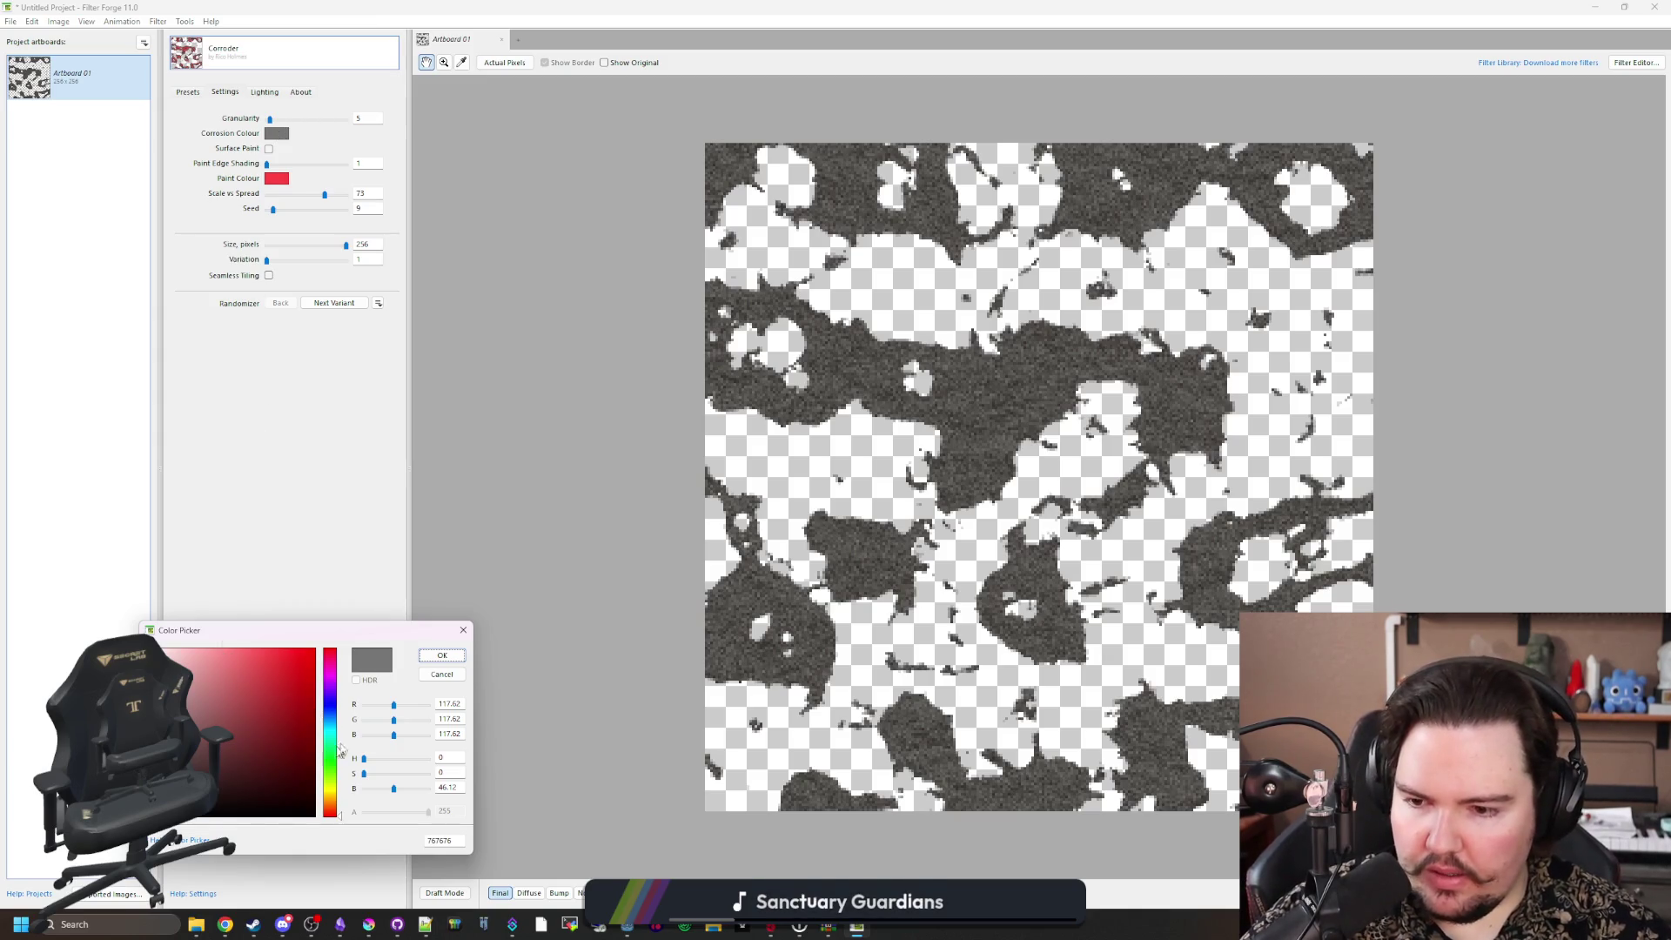
left_click_drag(395, 706, 402, 705)
left_click(332, 799)
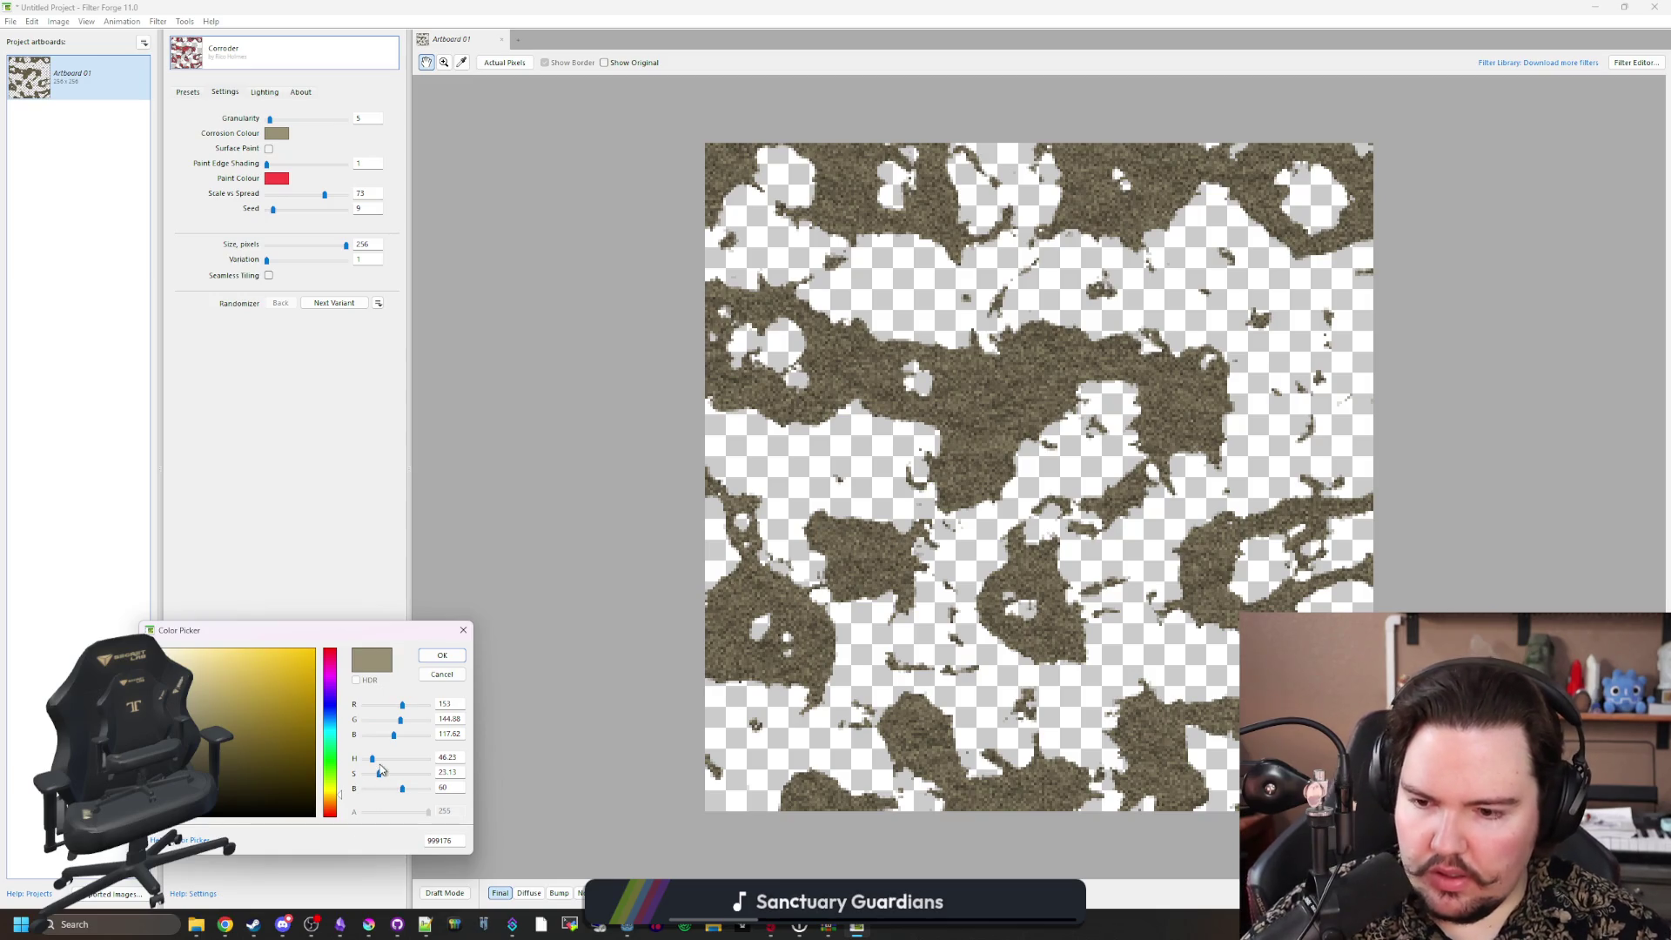
left_click_drag(380, 774, 390, 774)
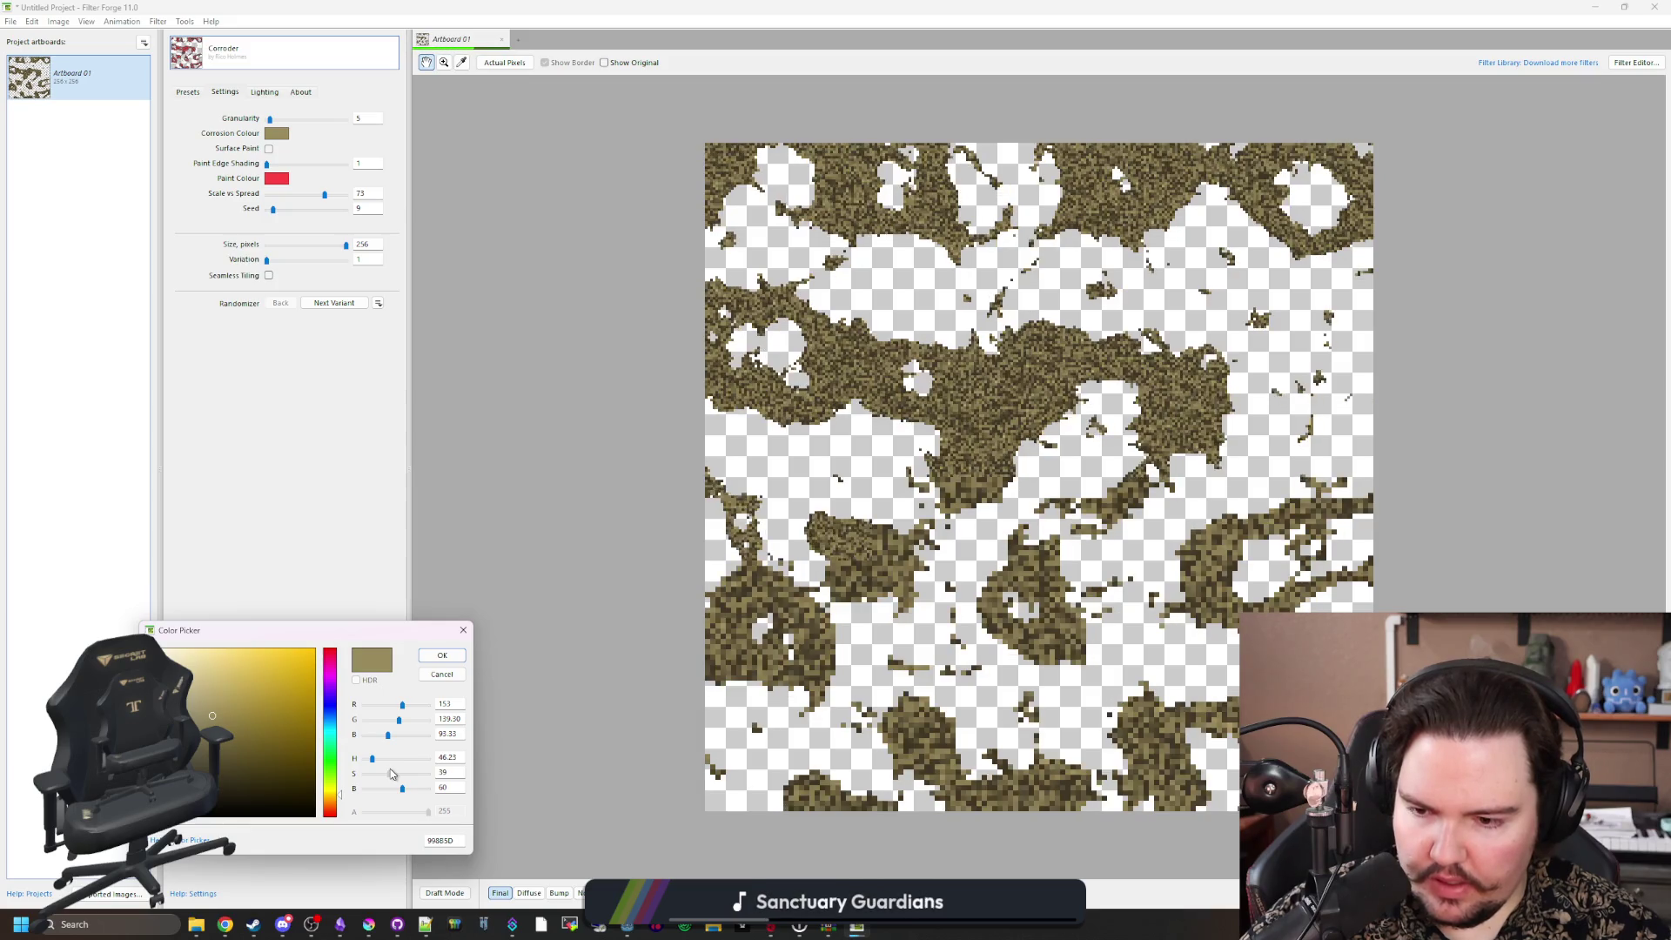
left_click_drag(401, 728, 393, 729)
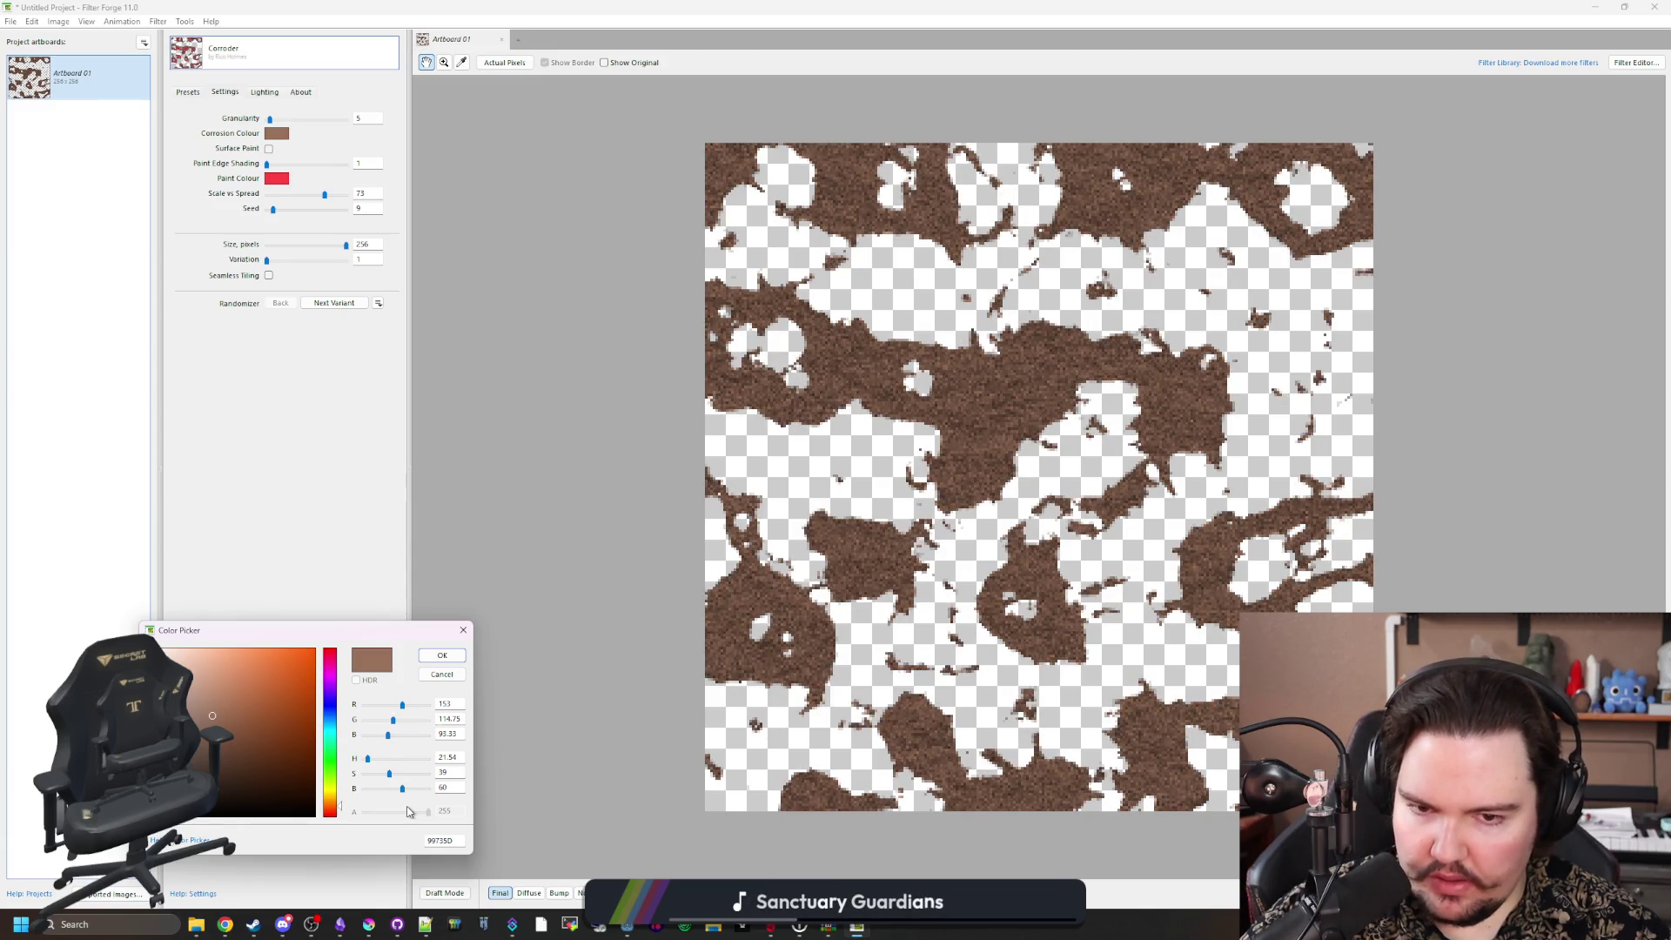
left_click(442, 657)
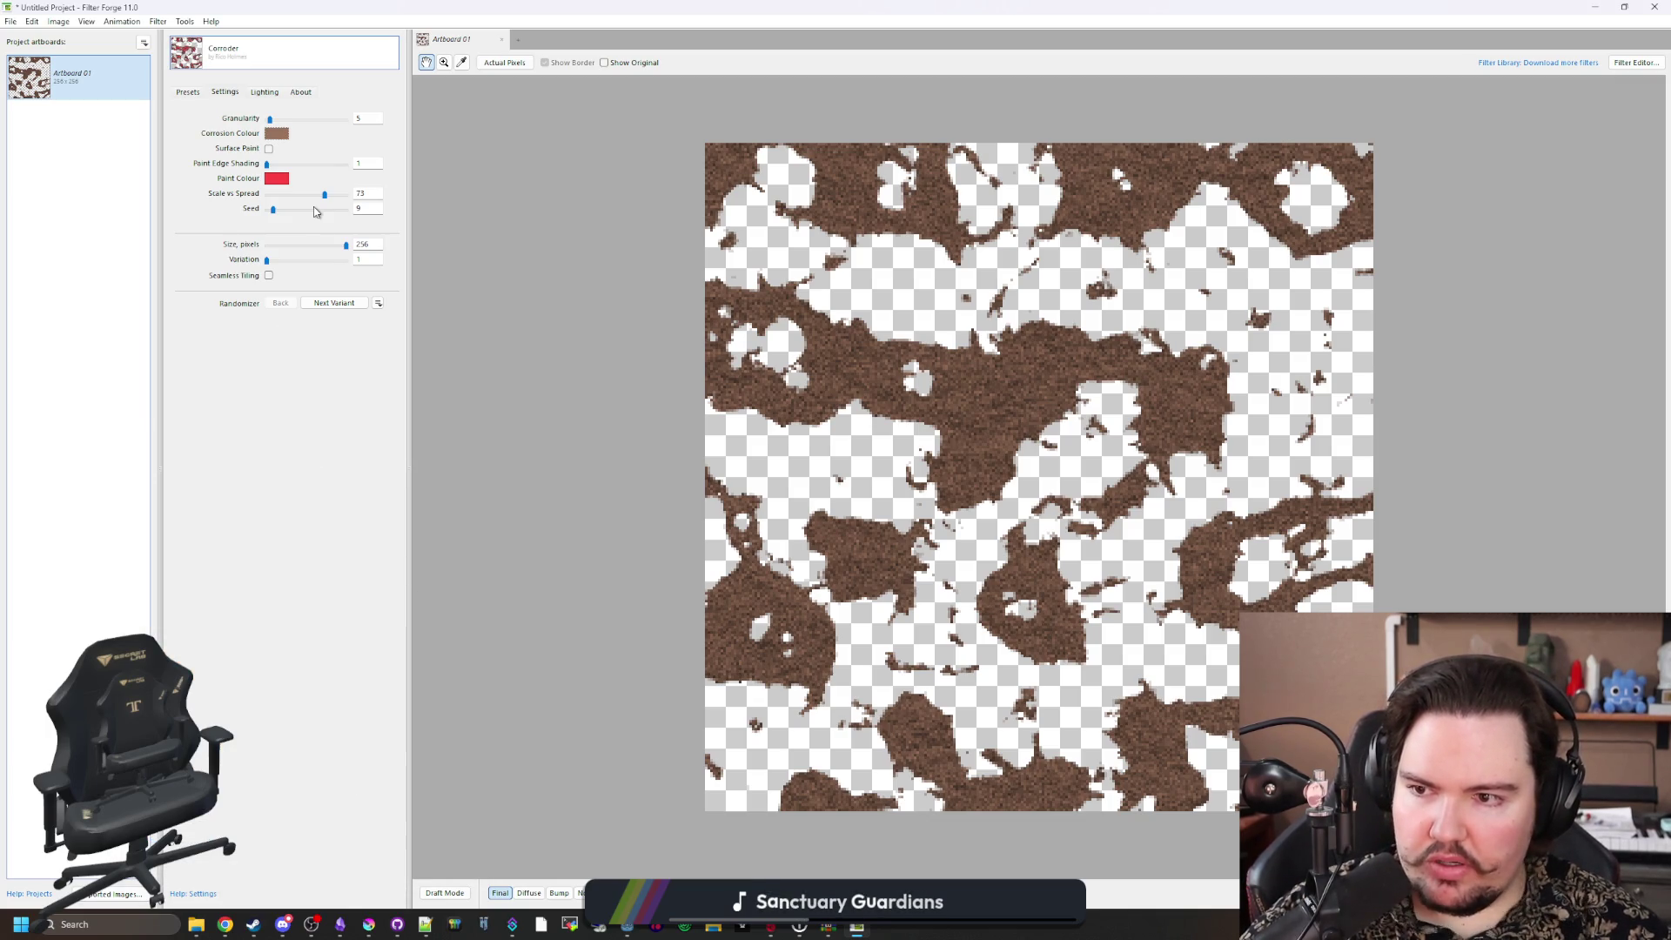
left_click_drag(324, 197, 341, 197)
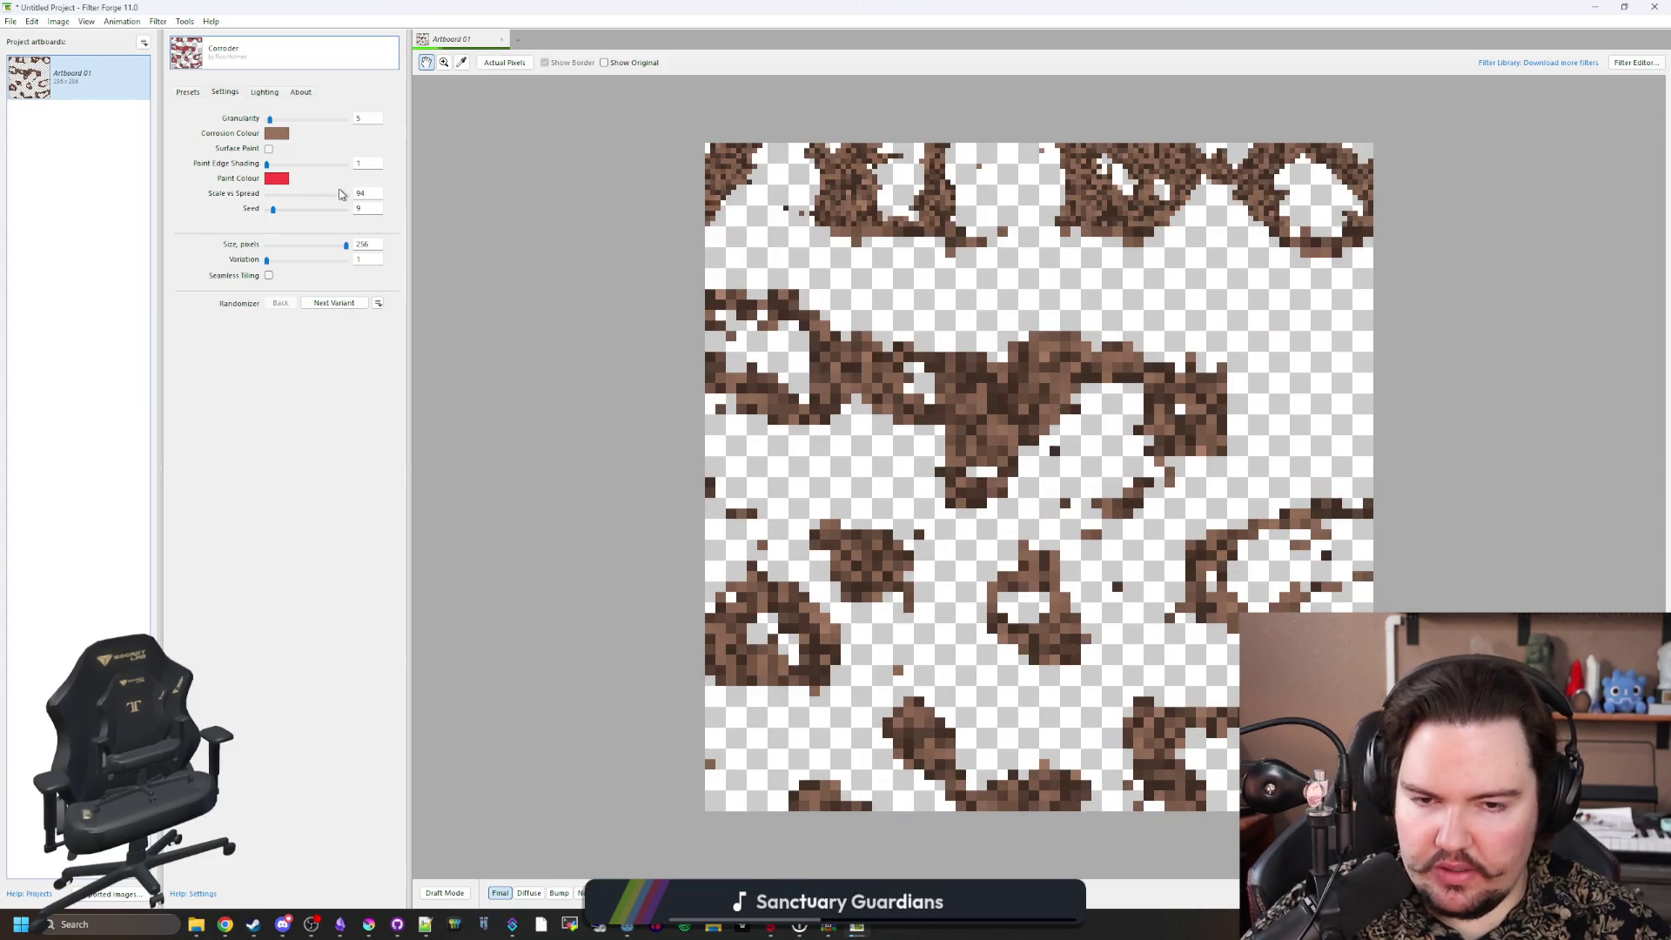
Step: Return to the Filter Forge website's dirt search results and scroll through them
left_click(1595, 7)
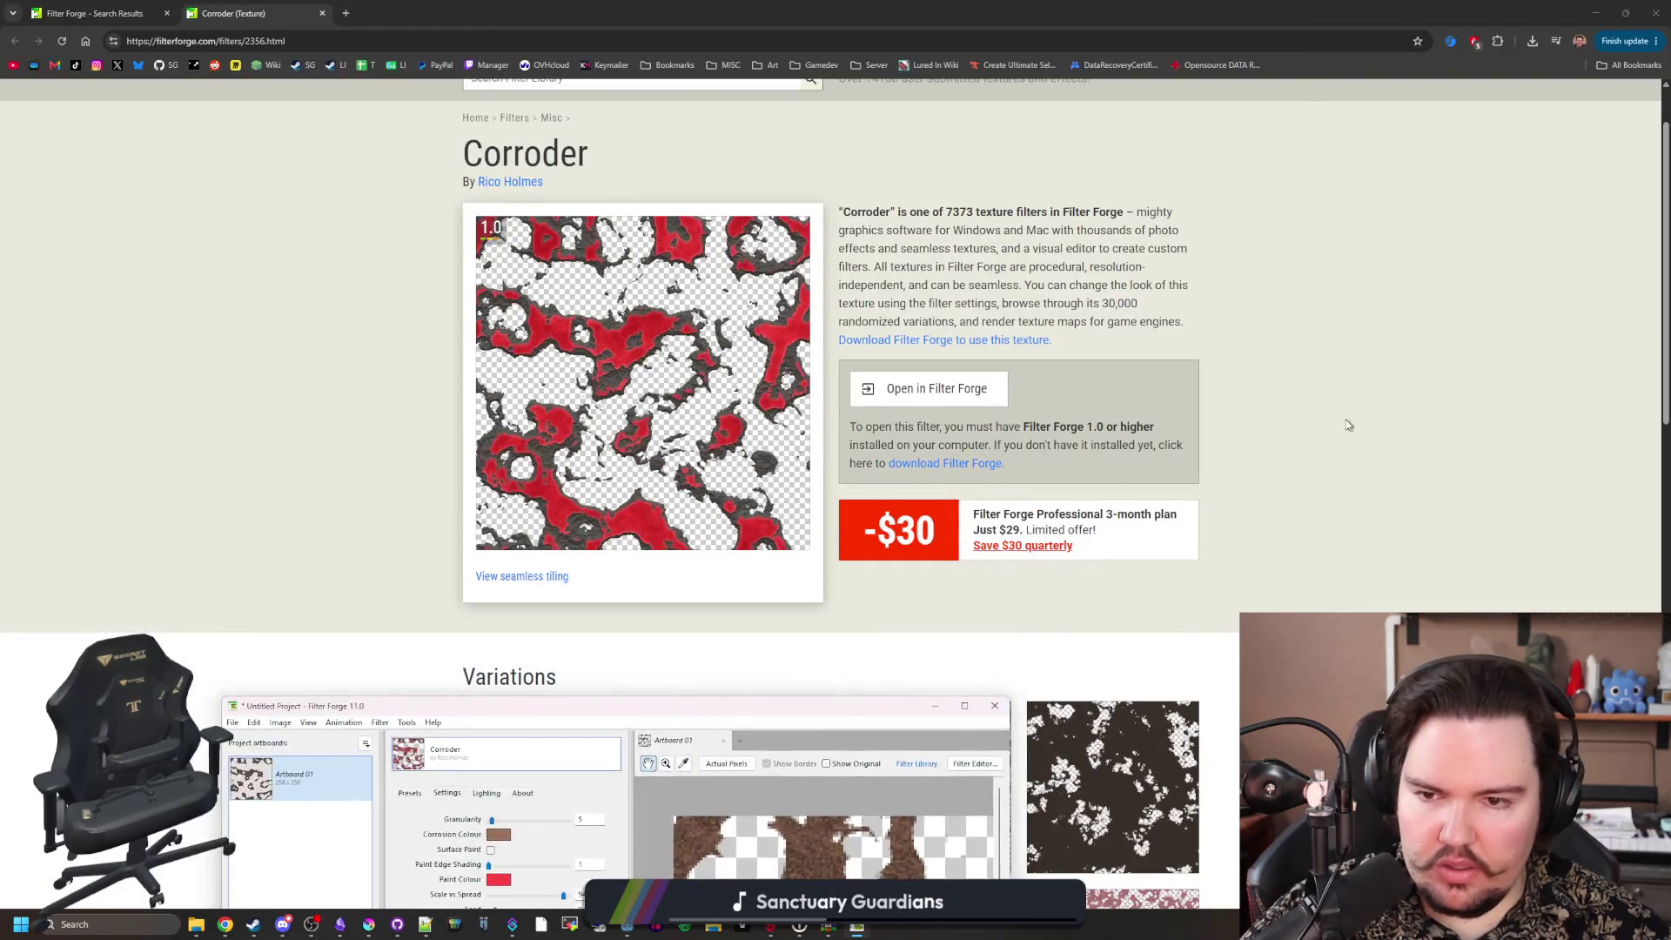
scroll(721, 435, "down", 5)
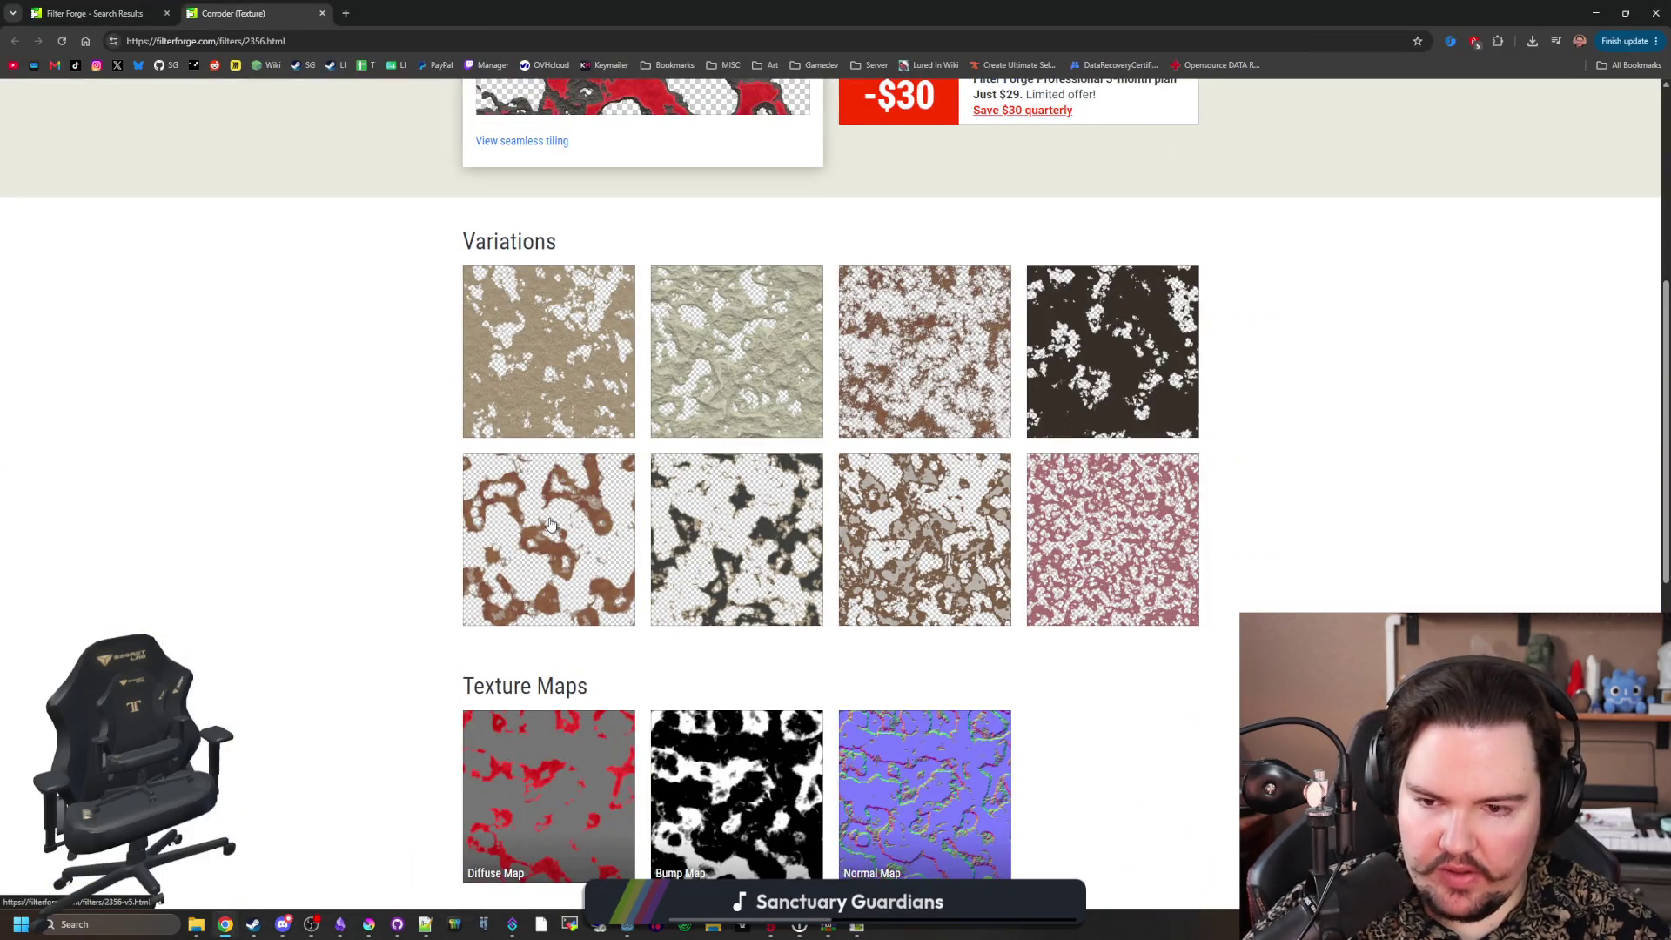
scroll(551, 522, "up", 10)
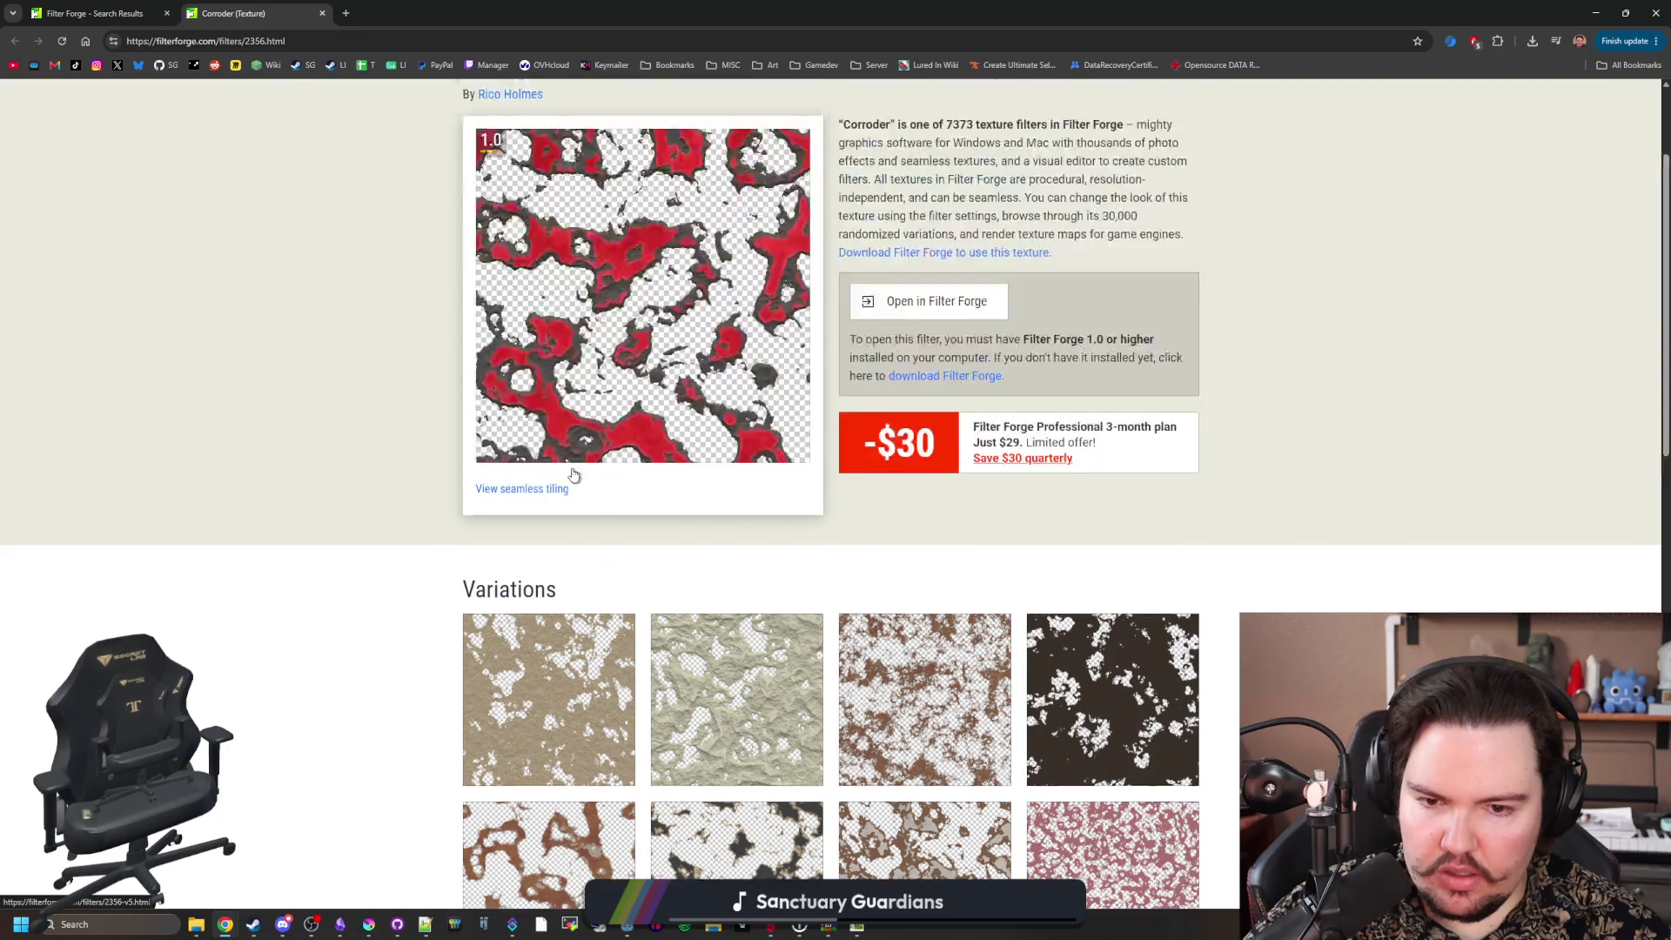
left_click(94, 13)
scroll(447, 383, "down", 5)
scroll(470, 388, "down", 5)
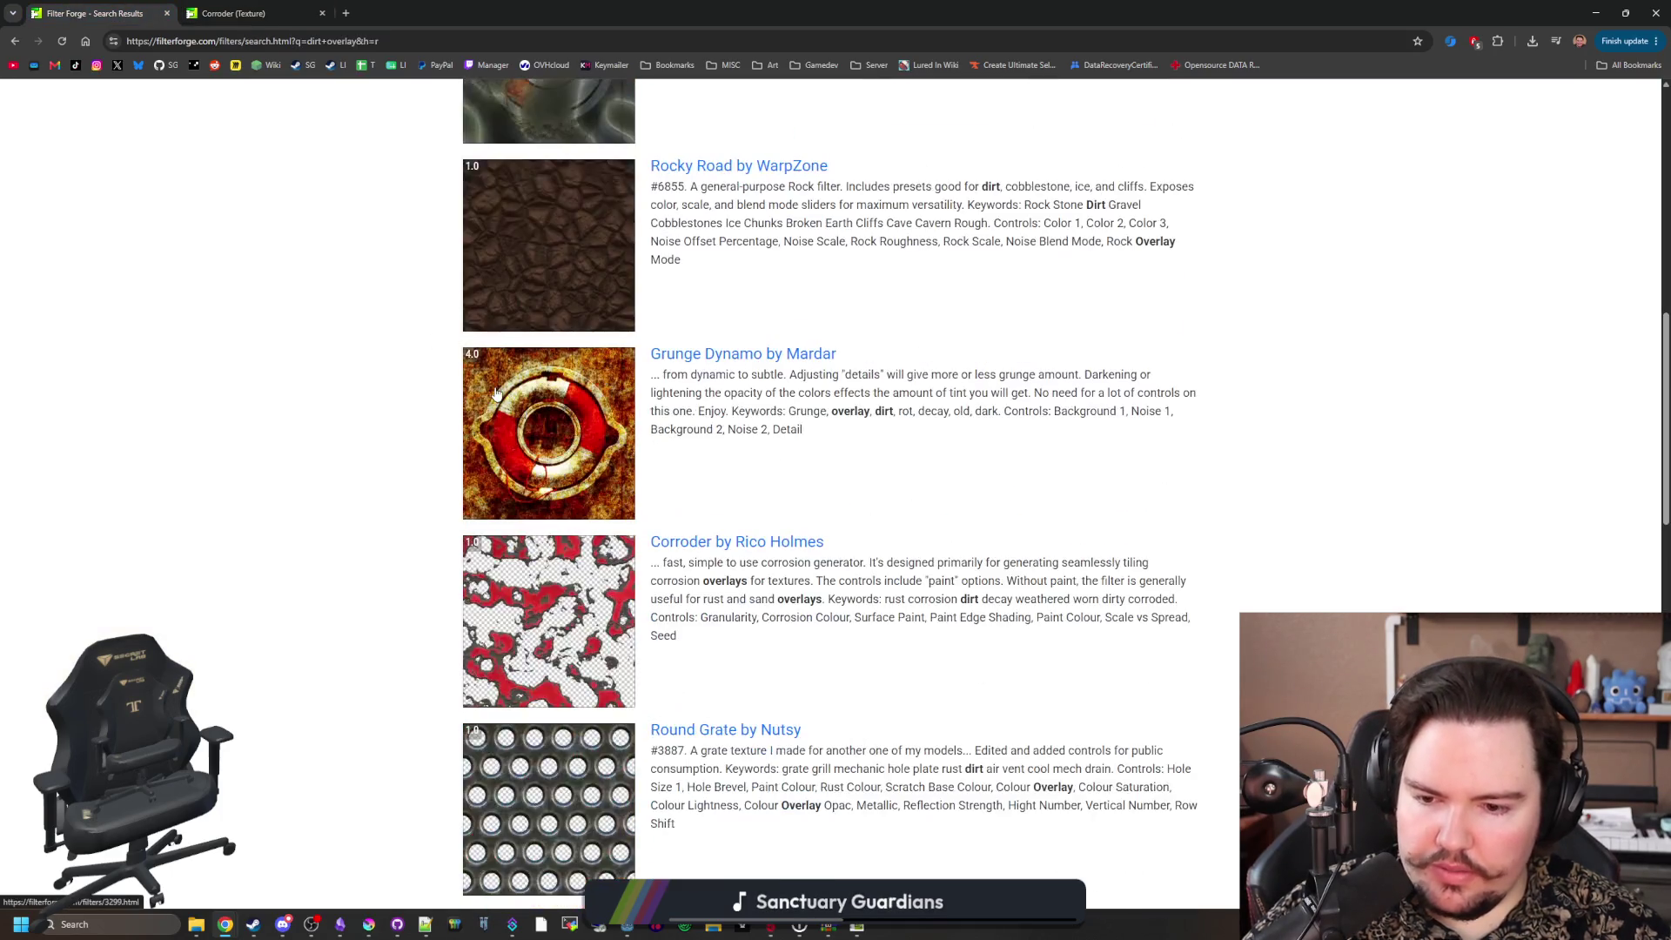
scroll(496, 393, "down", 15)
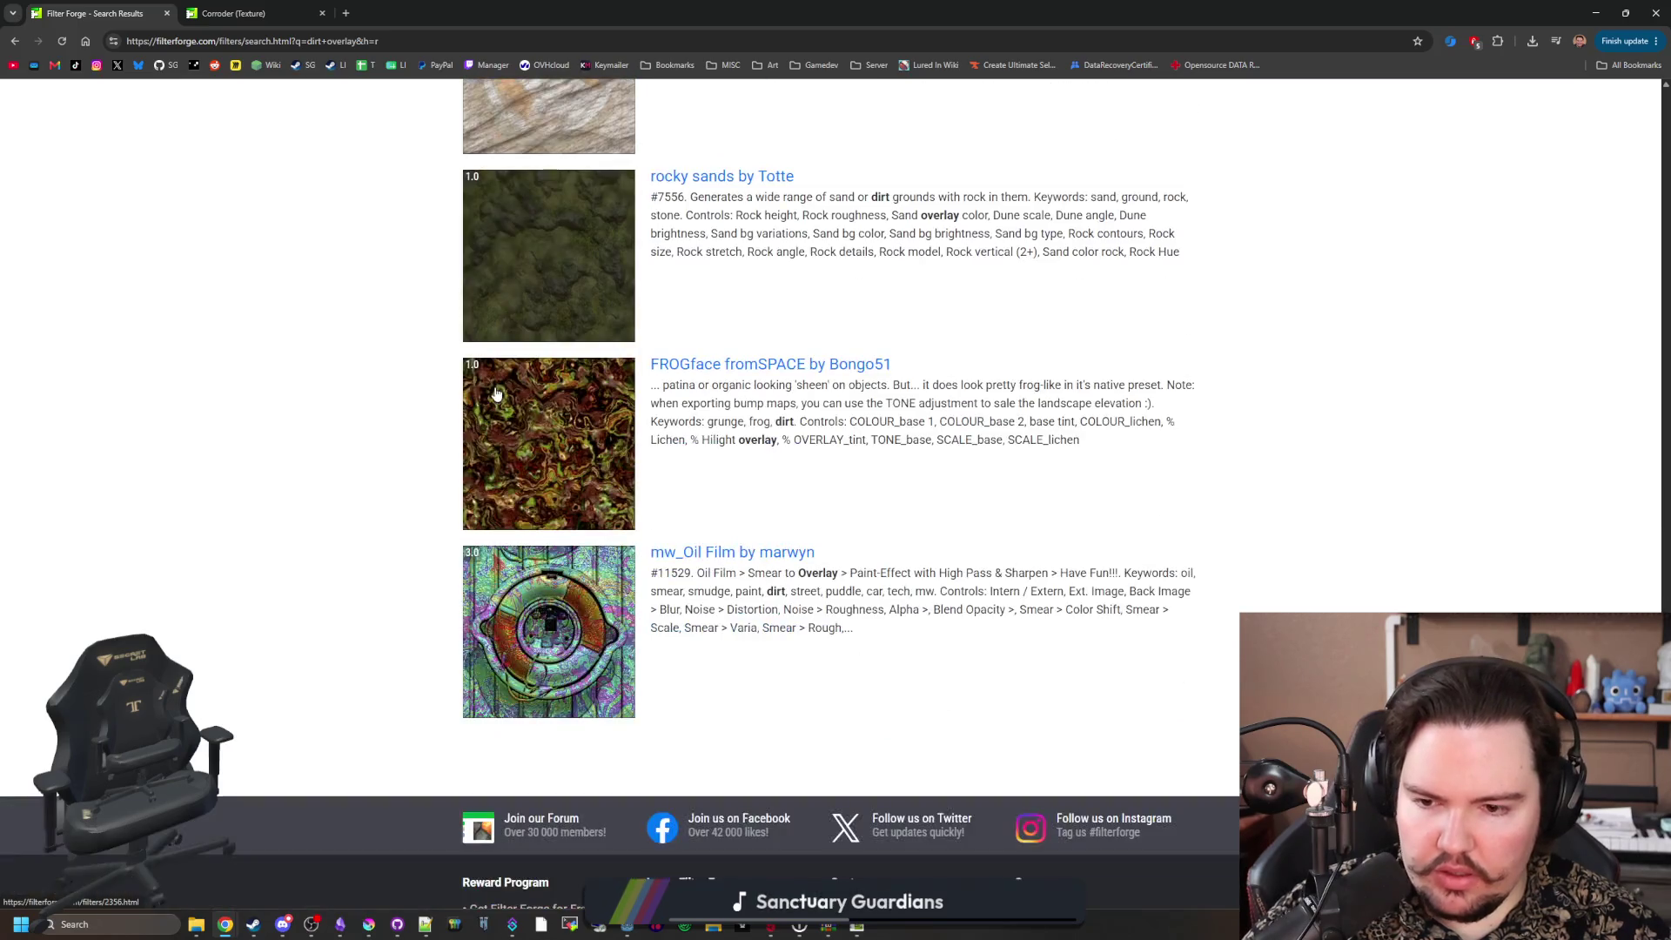
scroll(496, 394, "up", 20)
scroll(496, 393, "down", 10)
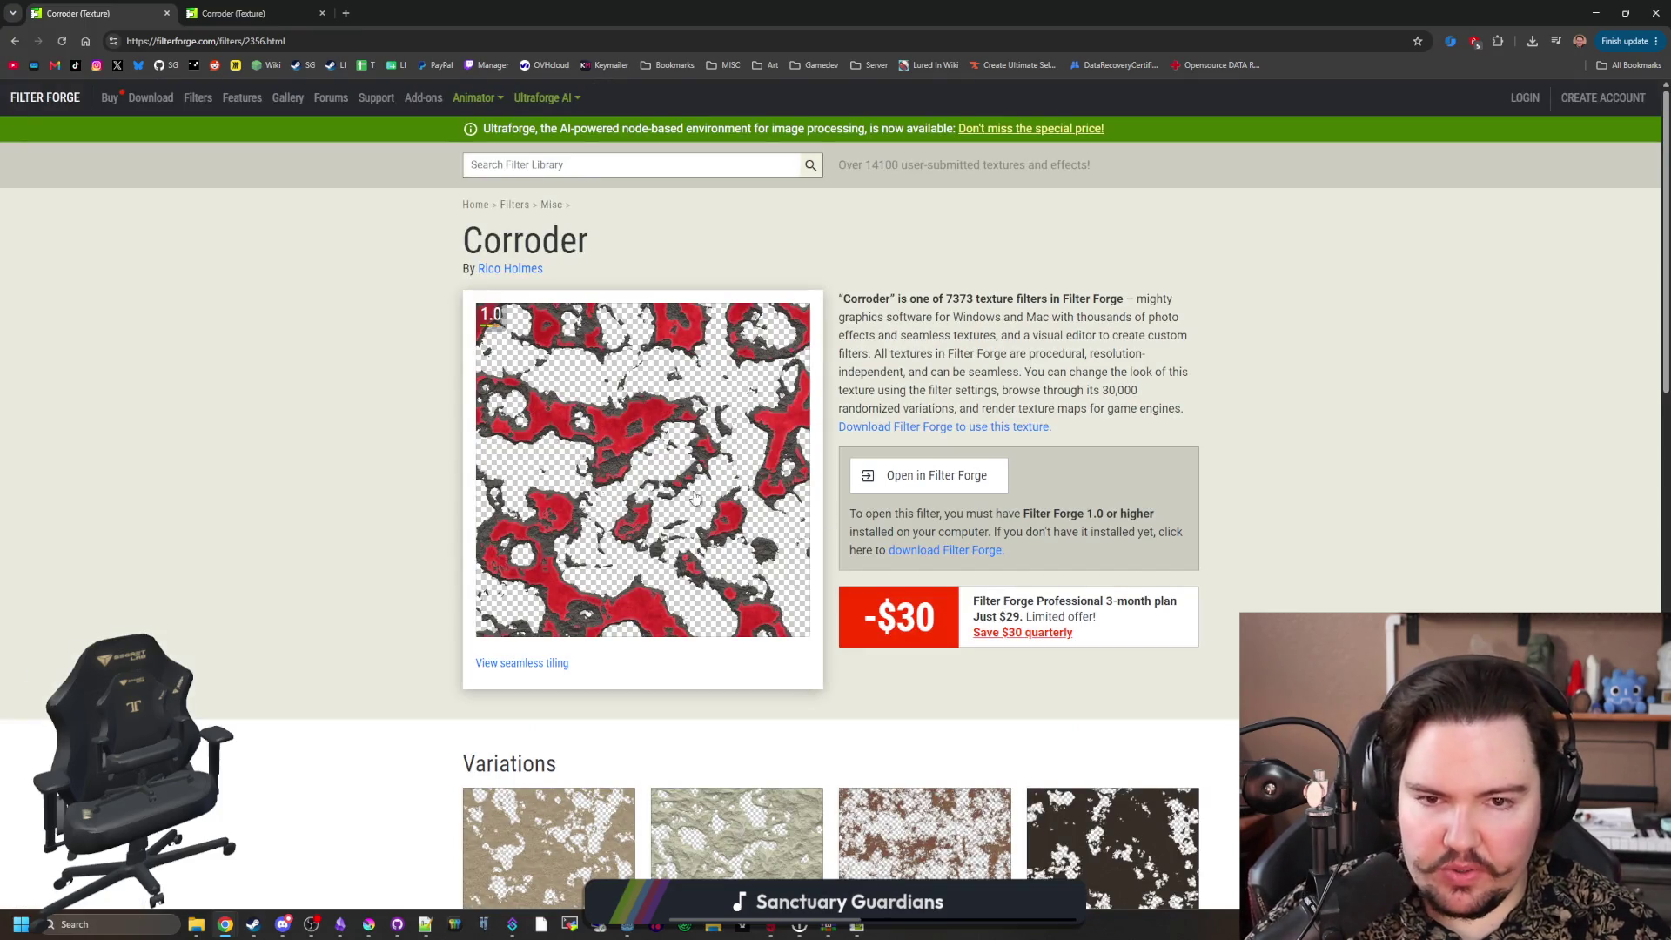
scroll(1009, 437, "down", 9)
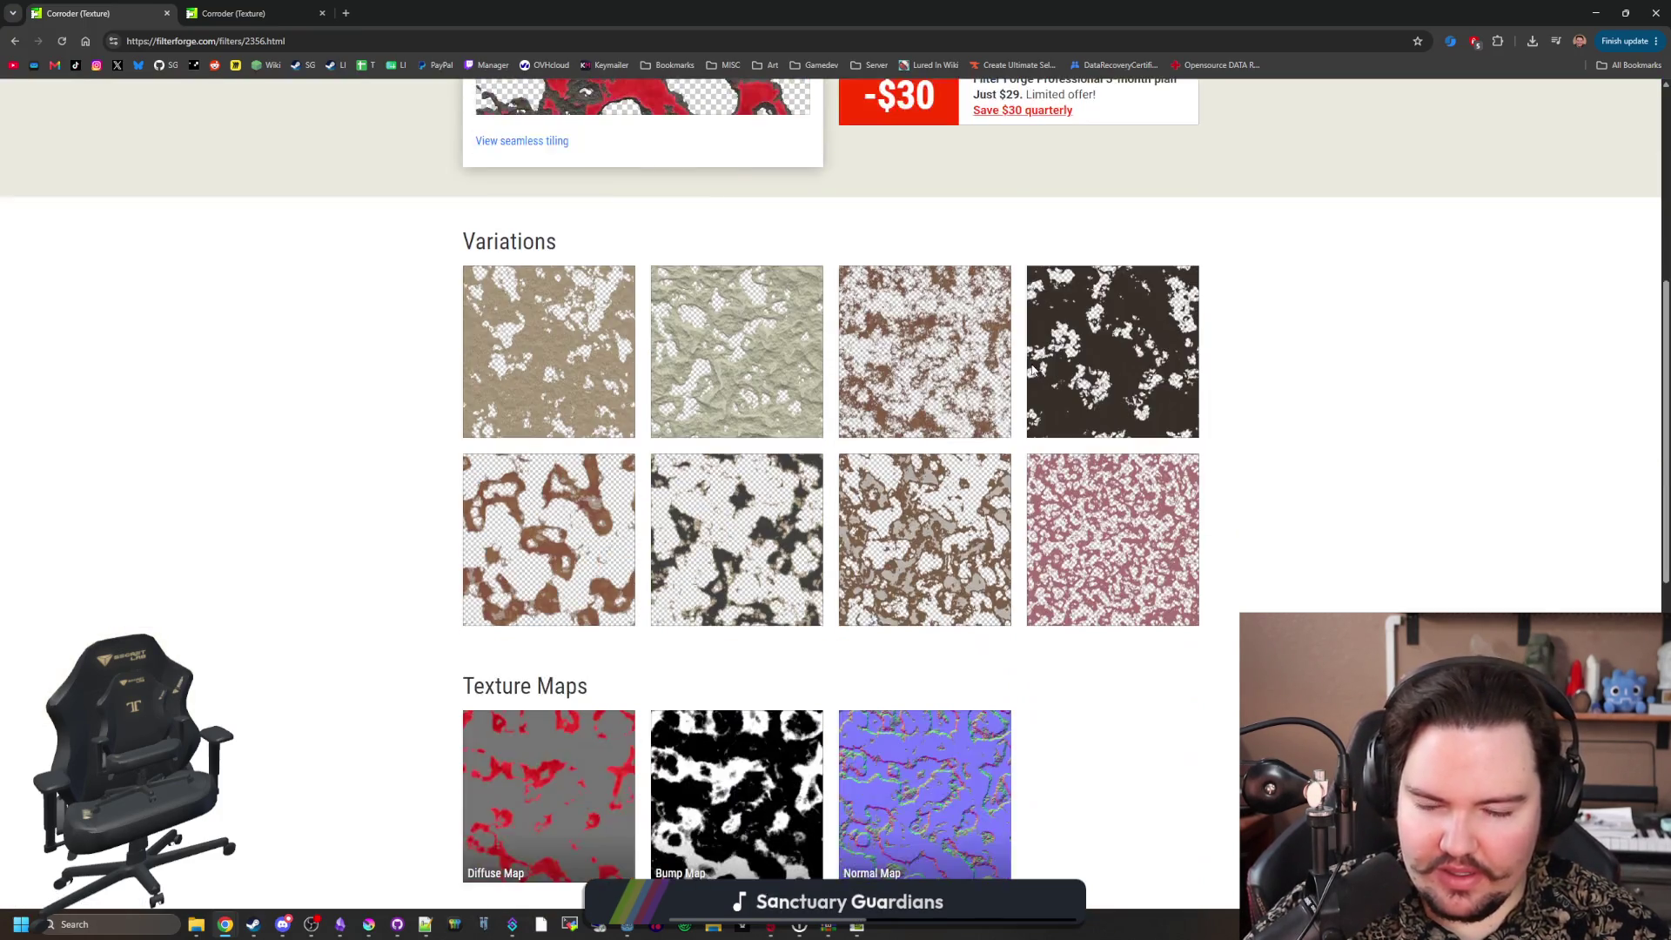
scroll(974, 496, "down", 2)
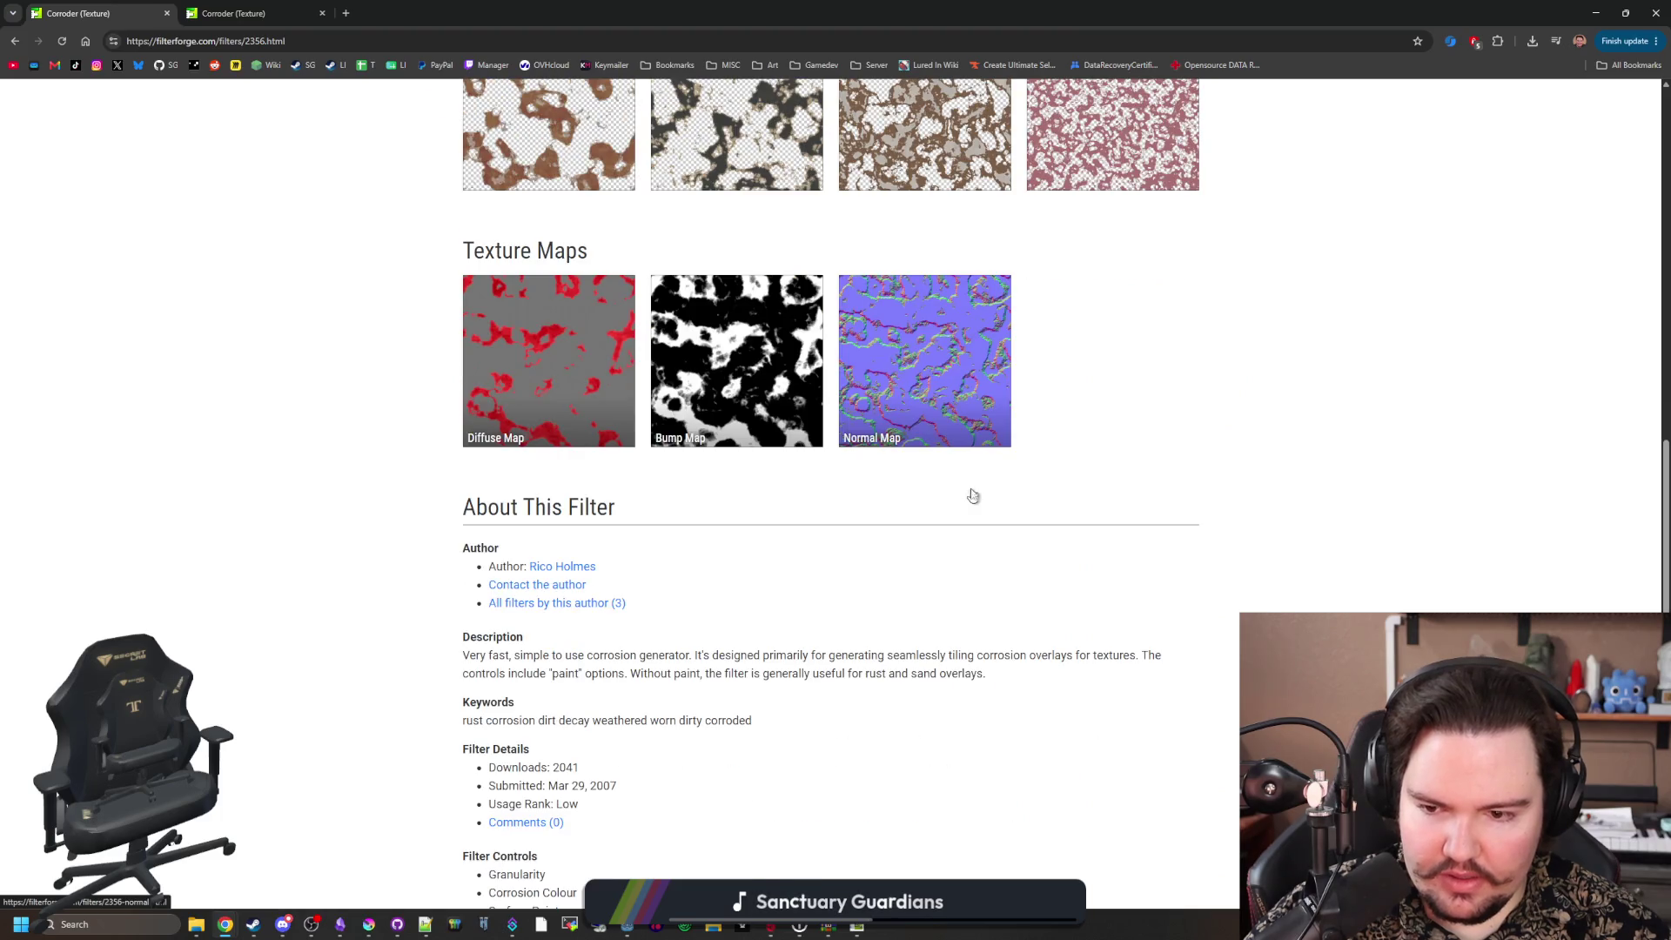
scroll(516, 546, "down", 3)
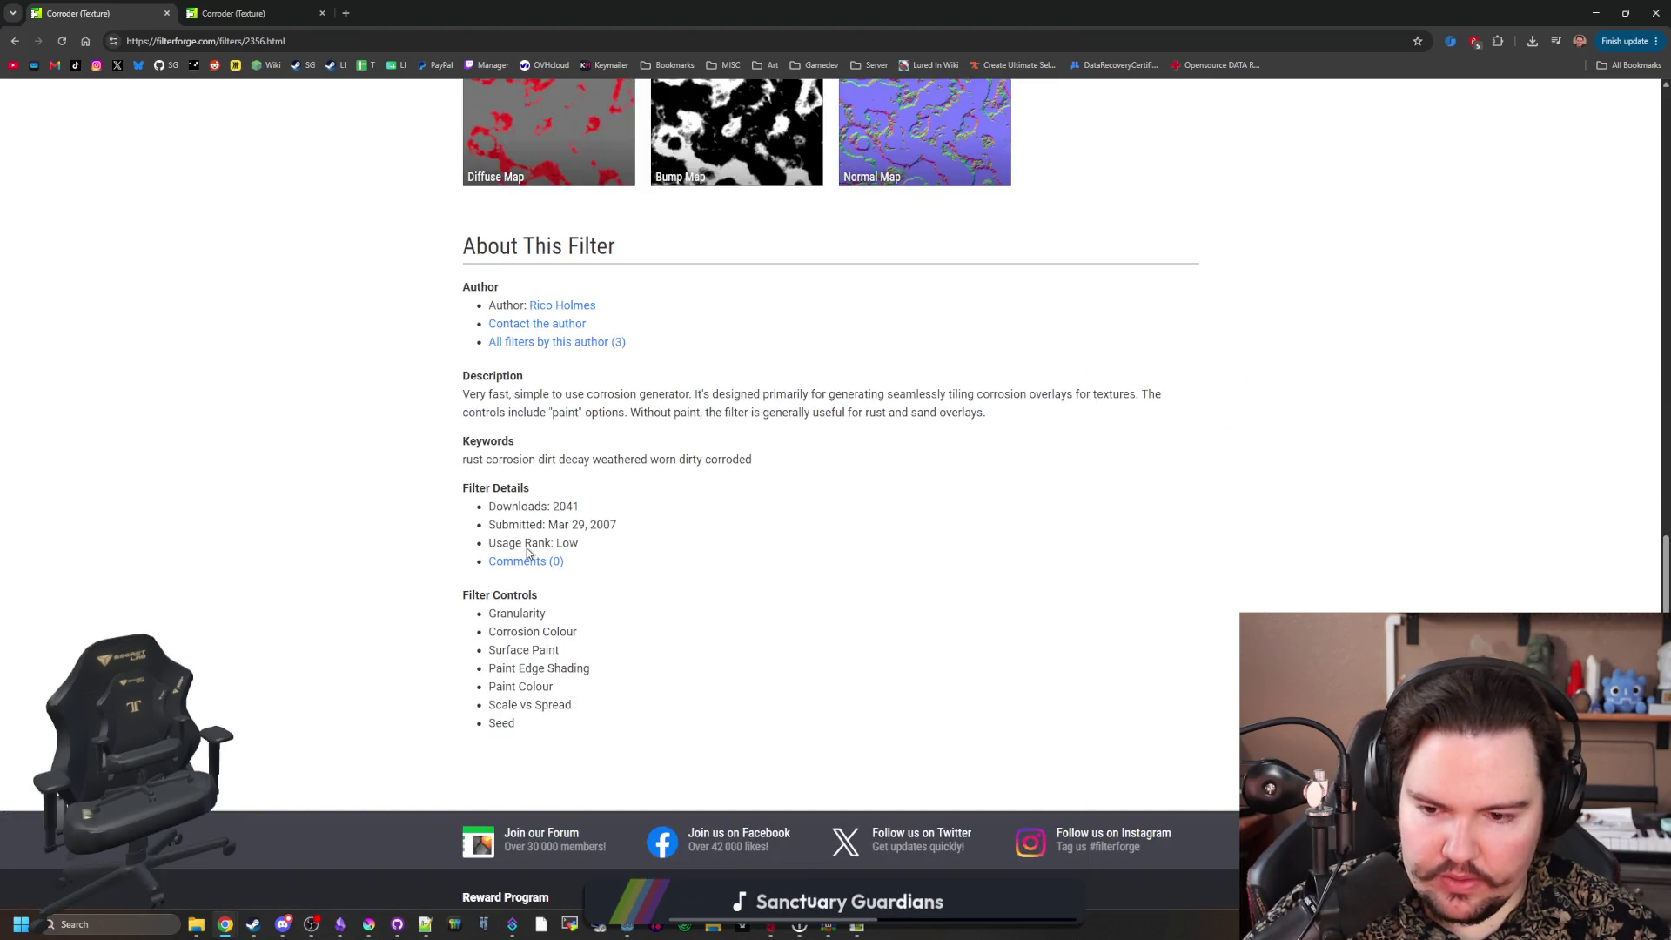
Step: Go to page 2 of the results, open the Dirt filter page, and open it in Filter Forge
key("F5")
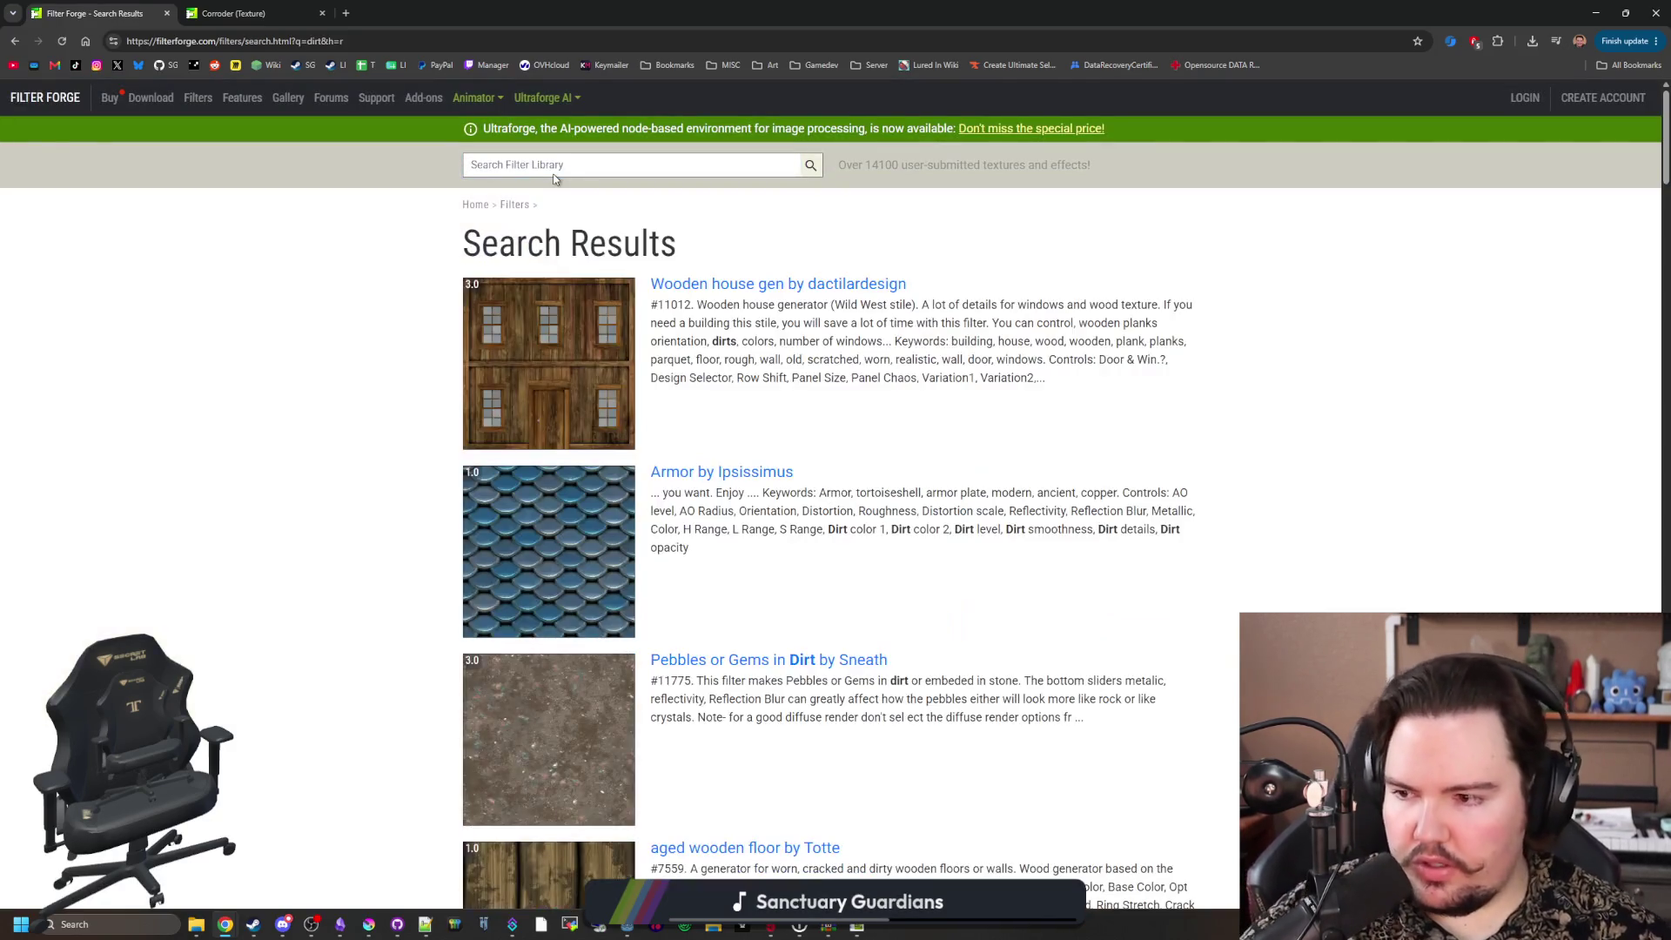
scroll(773, 476, "down", 13)
scroll(773, 476, "down", 20)
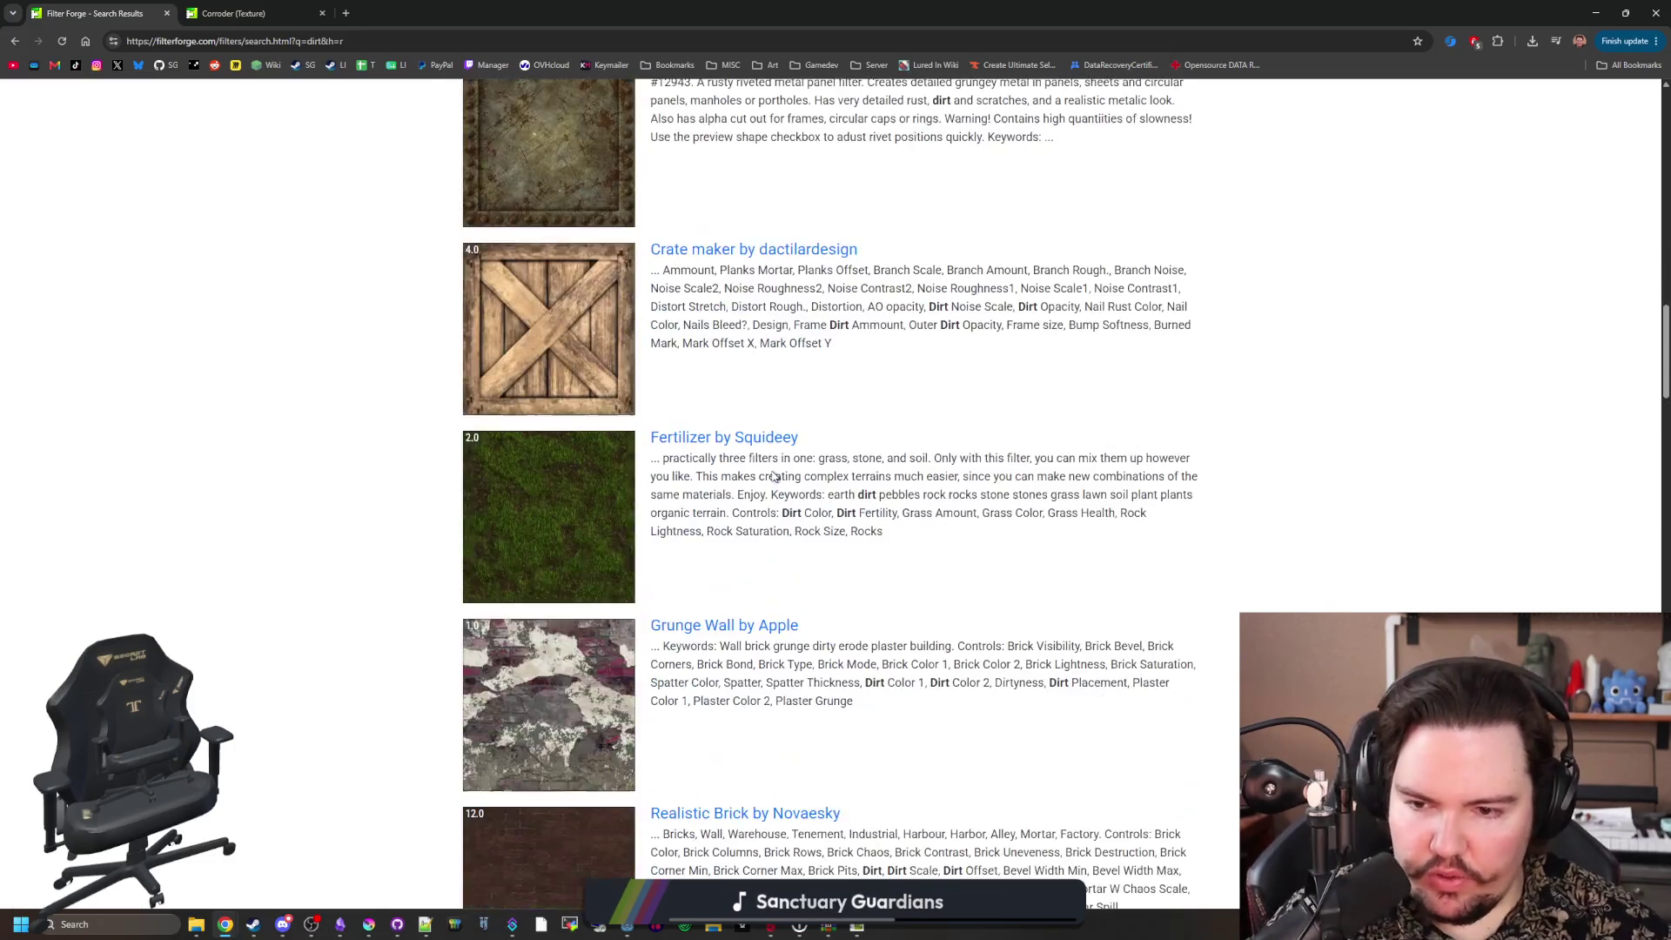
scroll(773, 476, "down", 20)
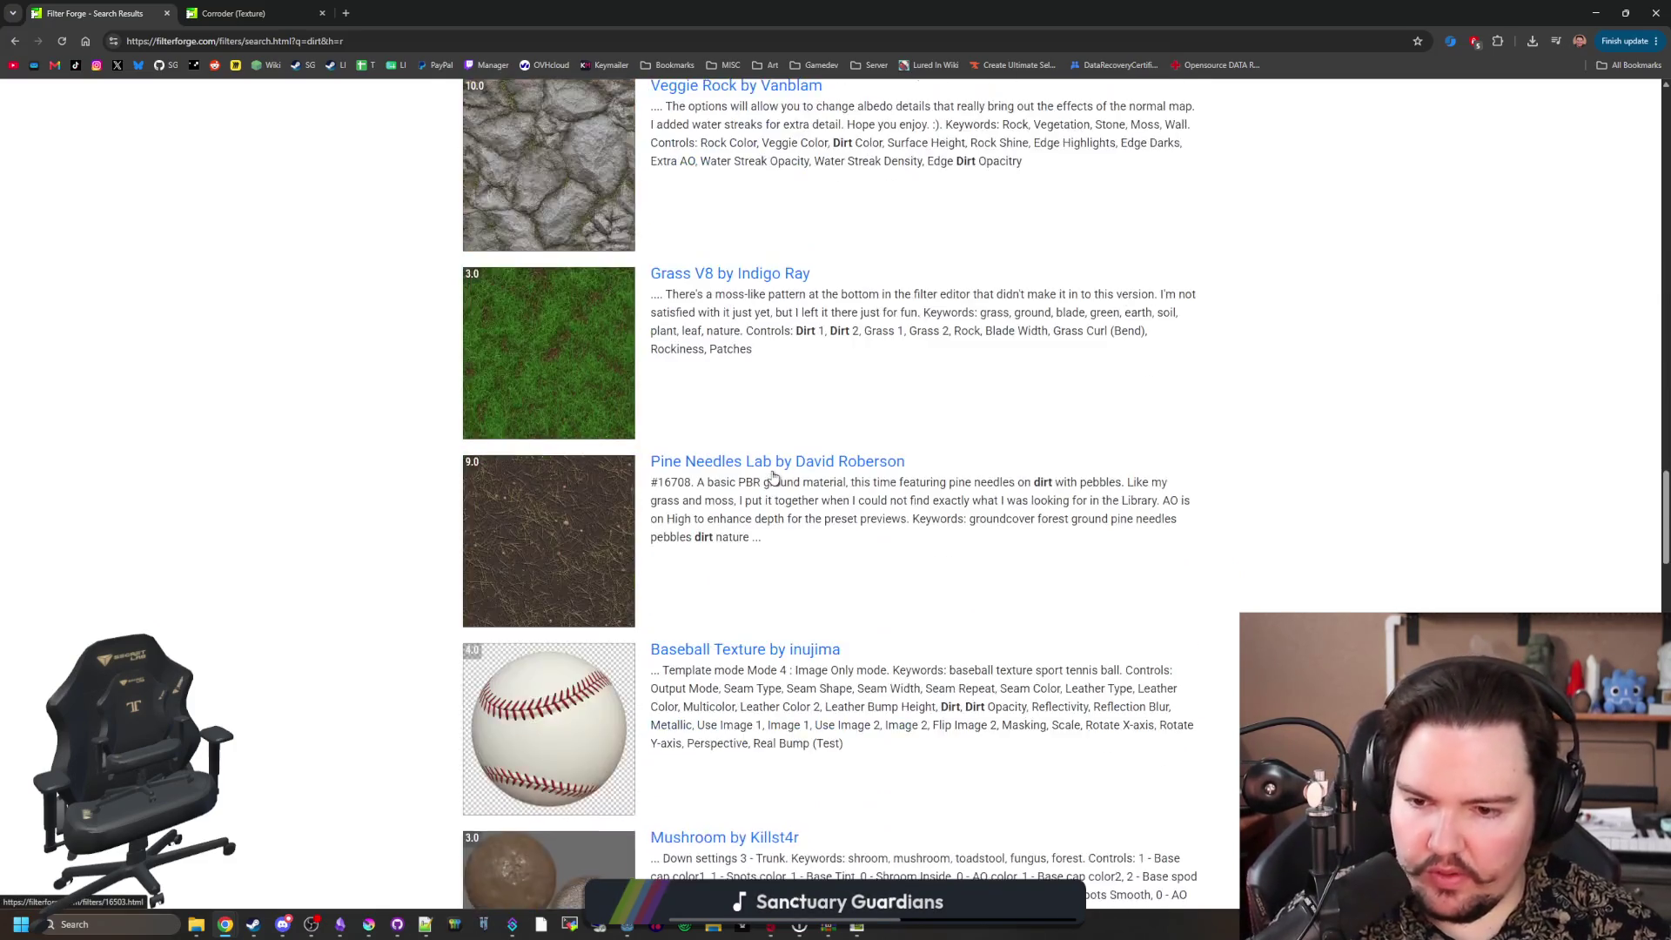
scroll(773, 476, "down", 13)
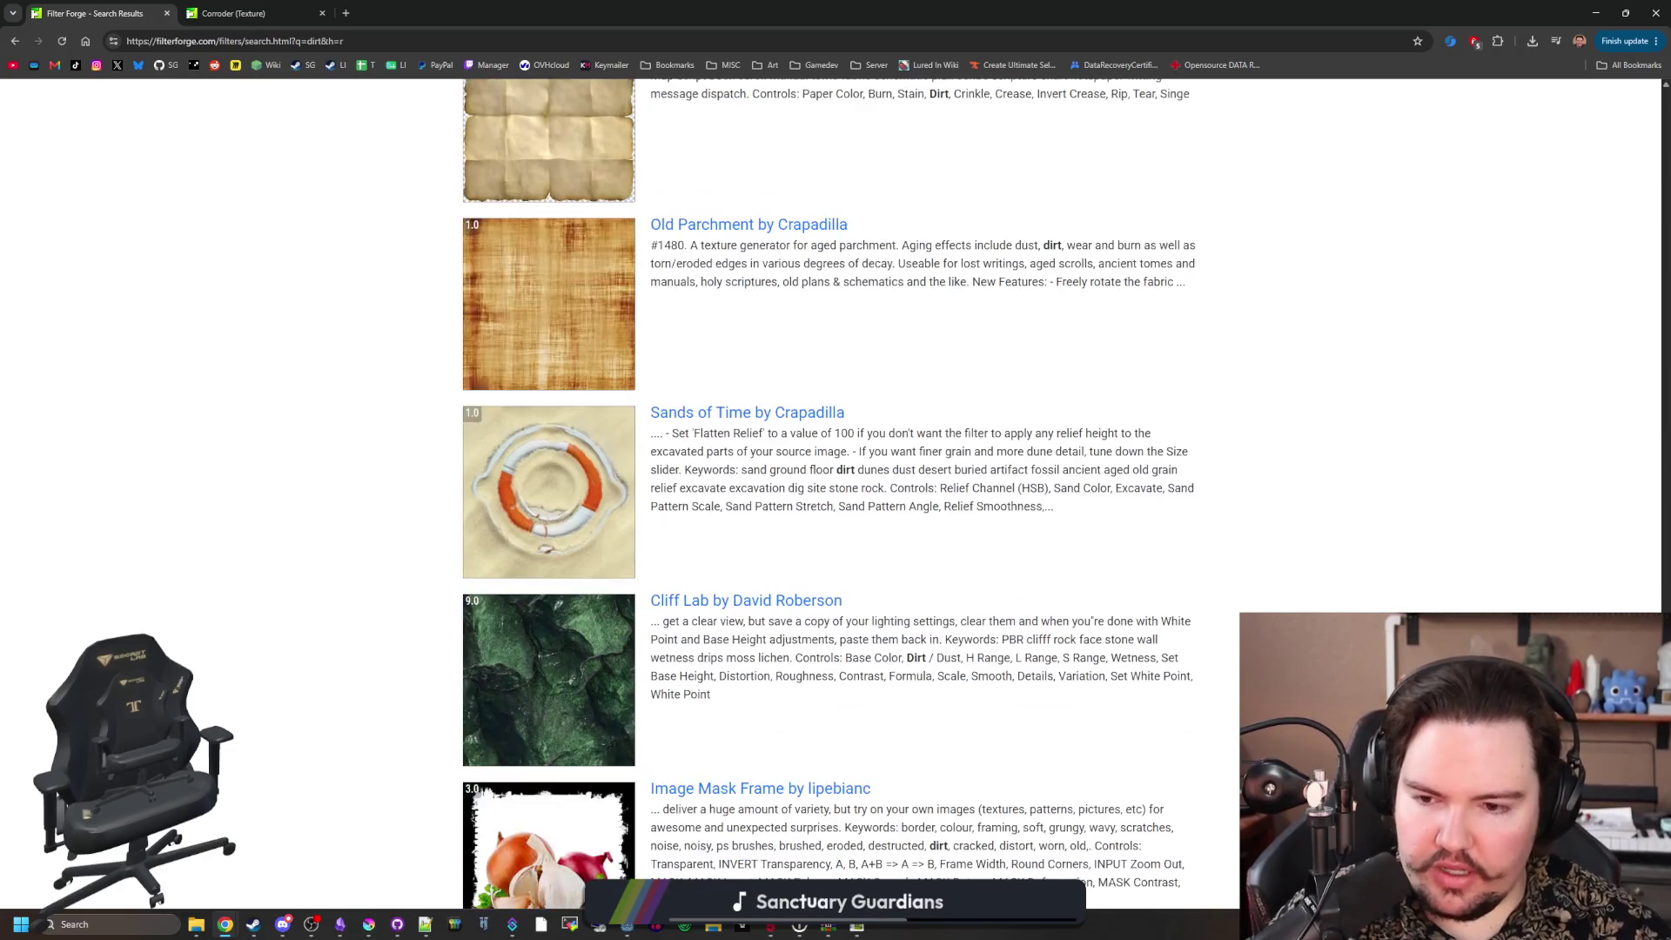
scroll(694, 555, "down", 4)
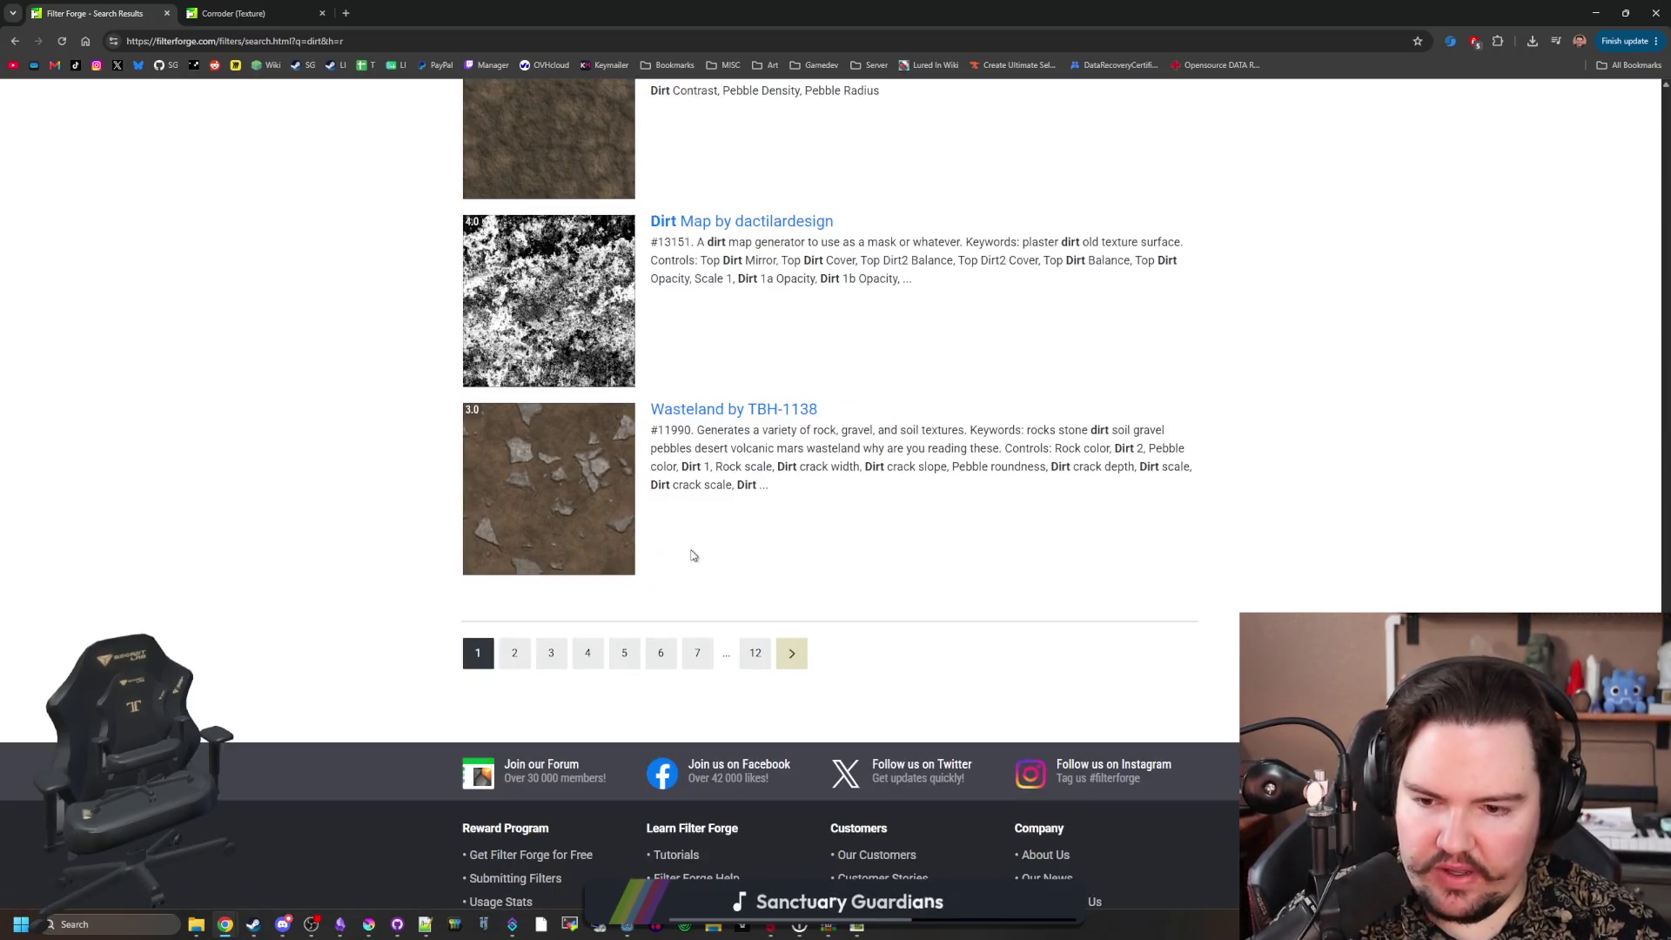
left_click(792, 655)
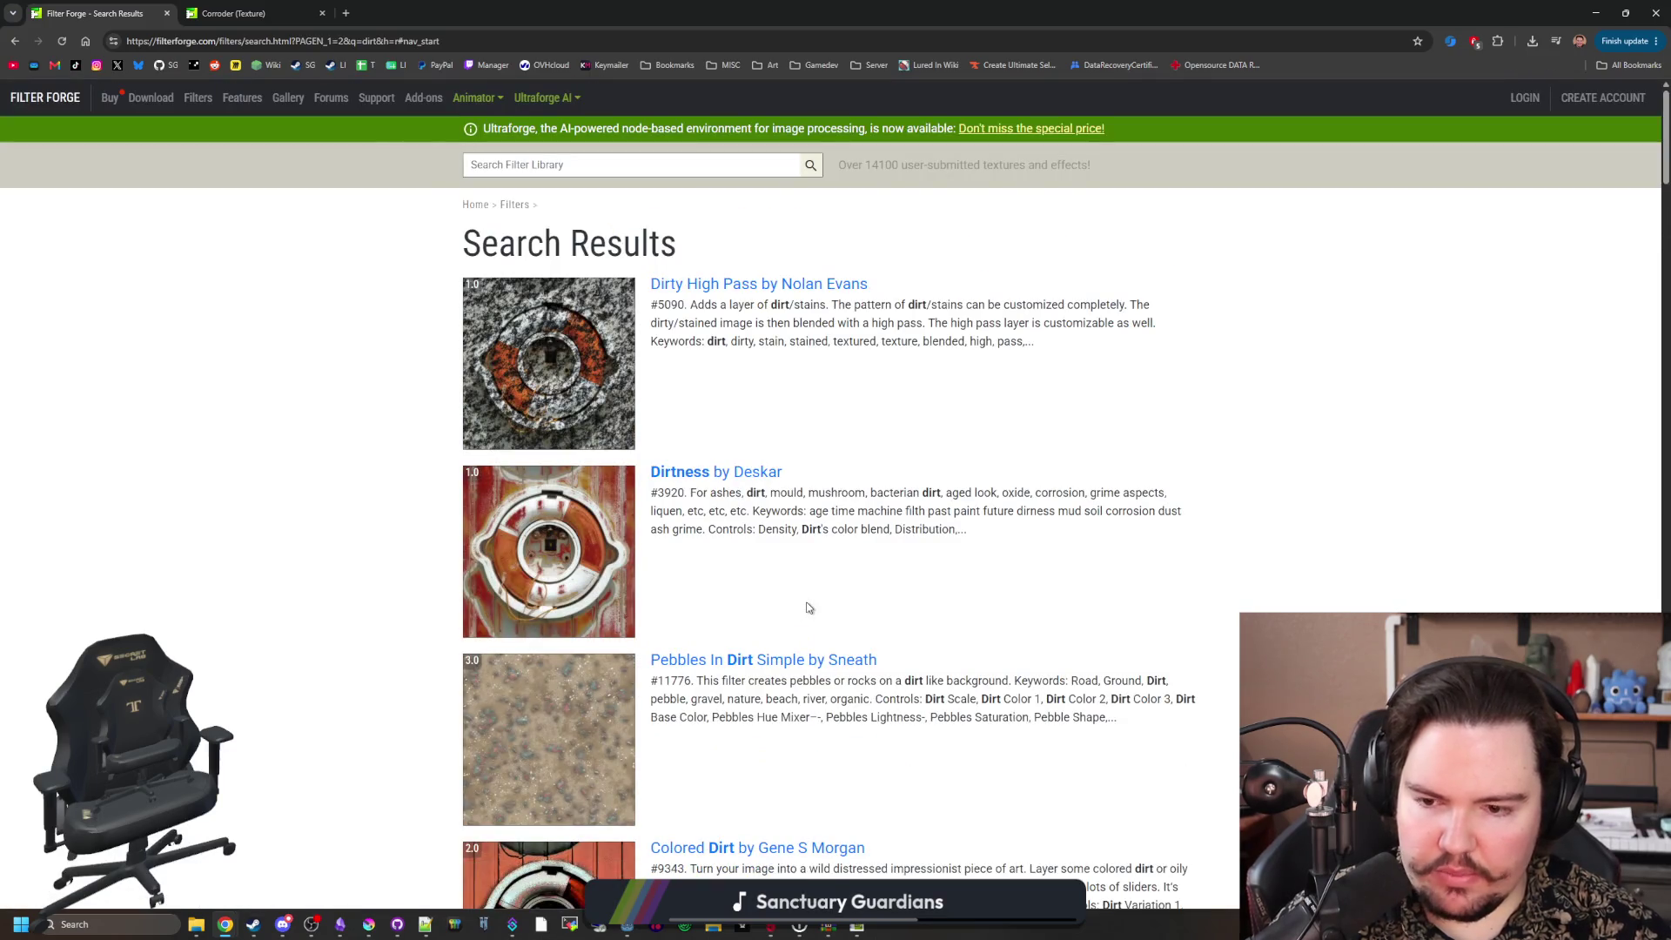
scroll(809, 608, "down", 8)
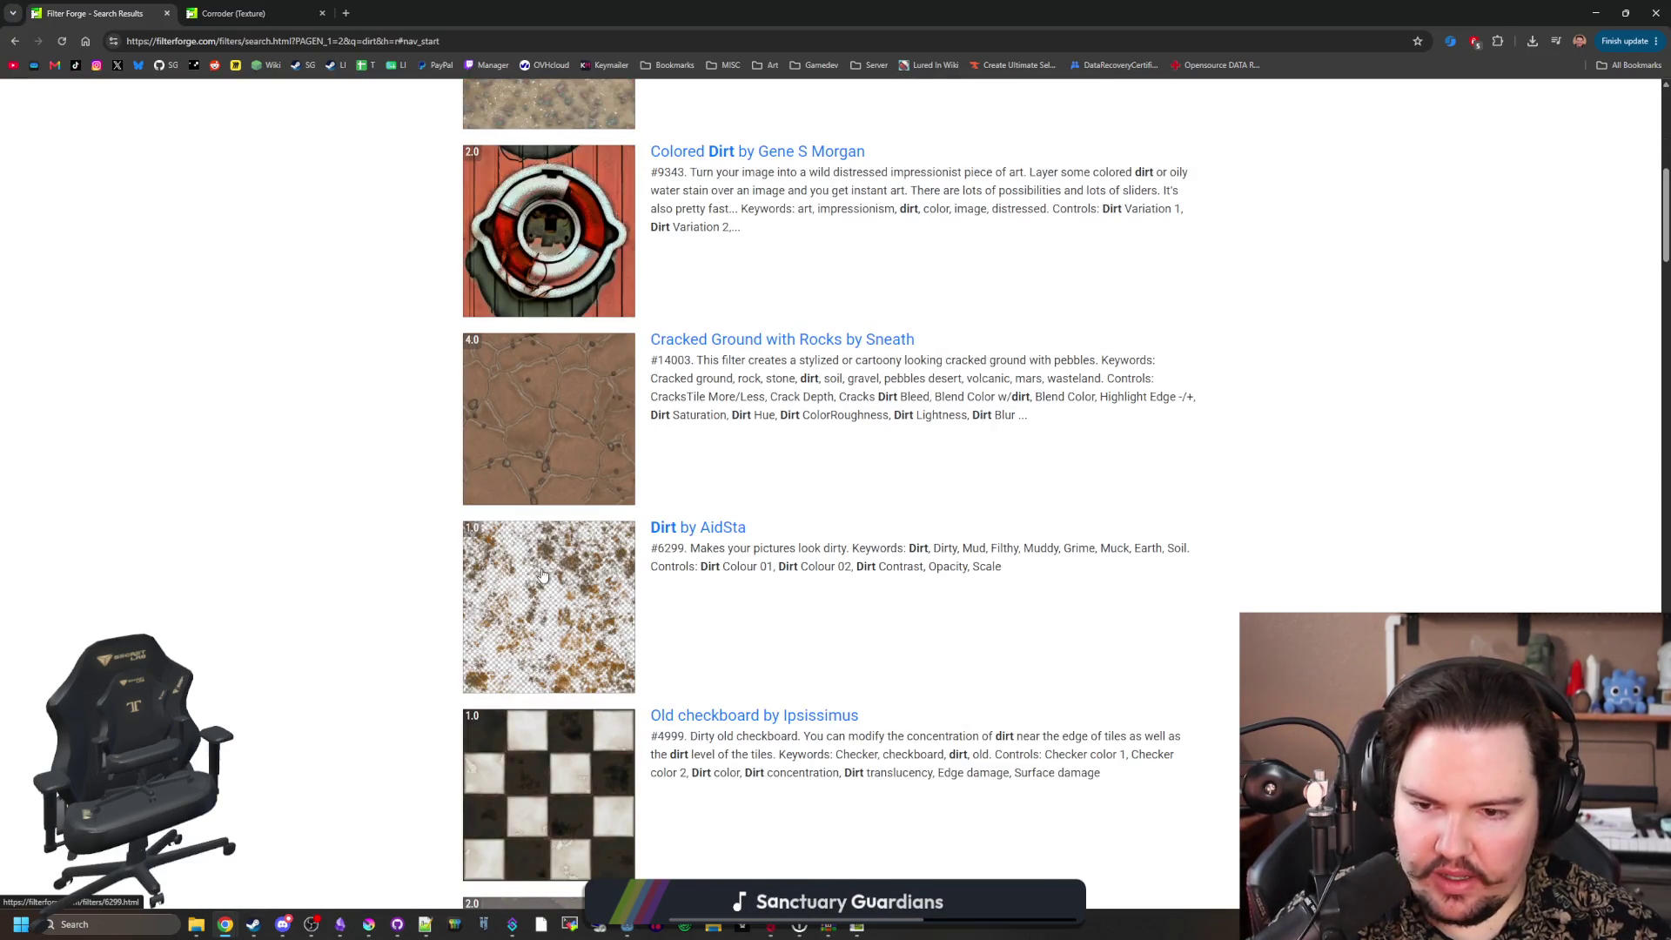
left_click(412, 9)
left_click(957, 490)
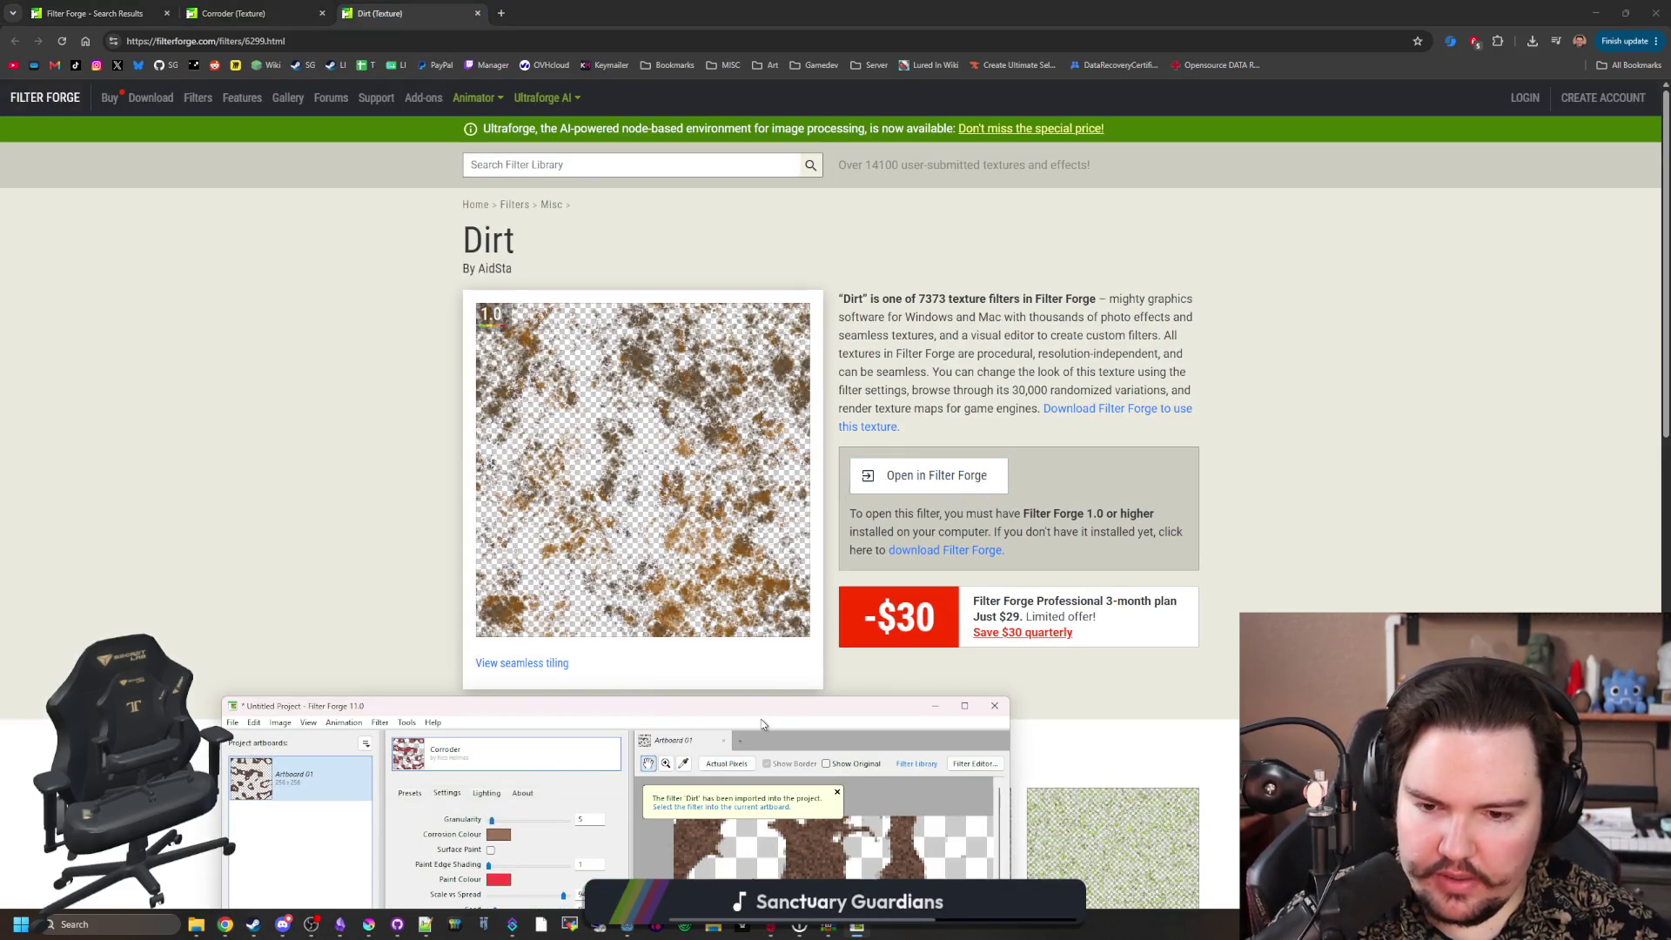
Step: Maximize Filter Forge, apply the imported Dirt filter, and enable Seamless Tiling
mouse_move(800, 720)
left_mouse_down()
mouse_move(827, 661)
mouse_move(780, 6)
left_mouse_up()
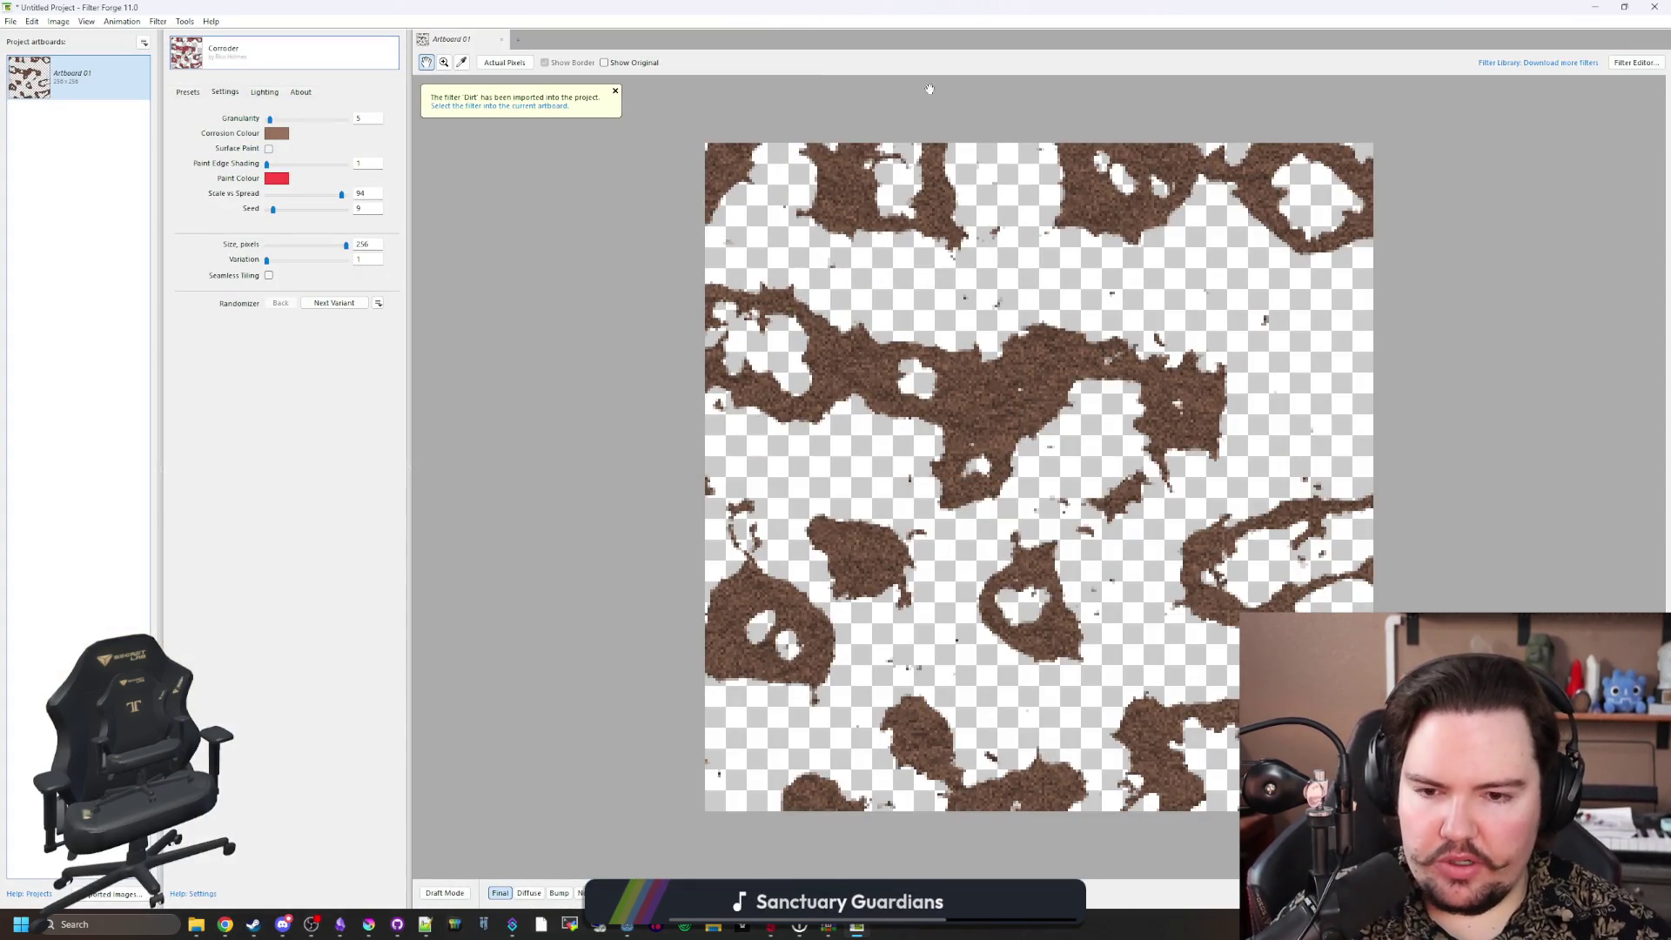
scroll(957, 392, "down", 2)
scroll(1089, 444, "up", 2)
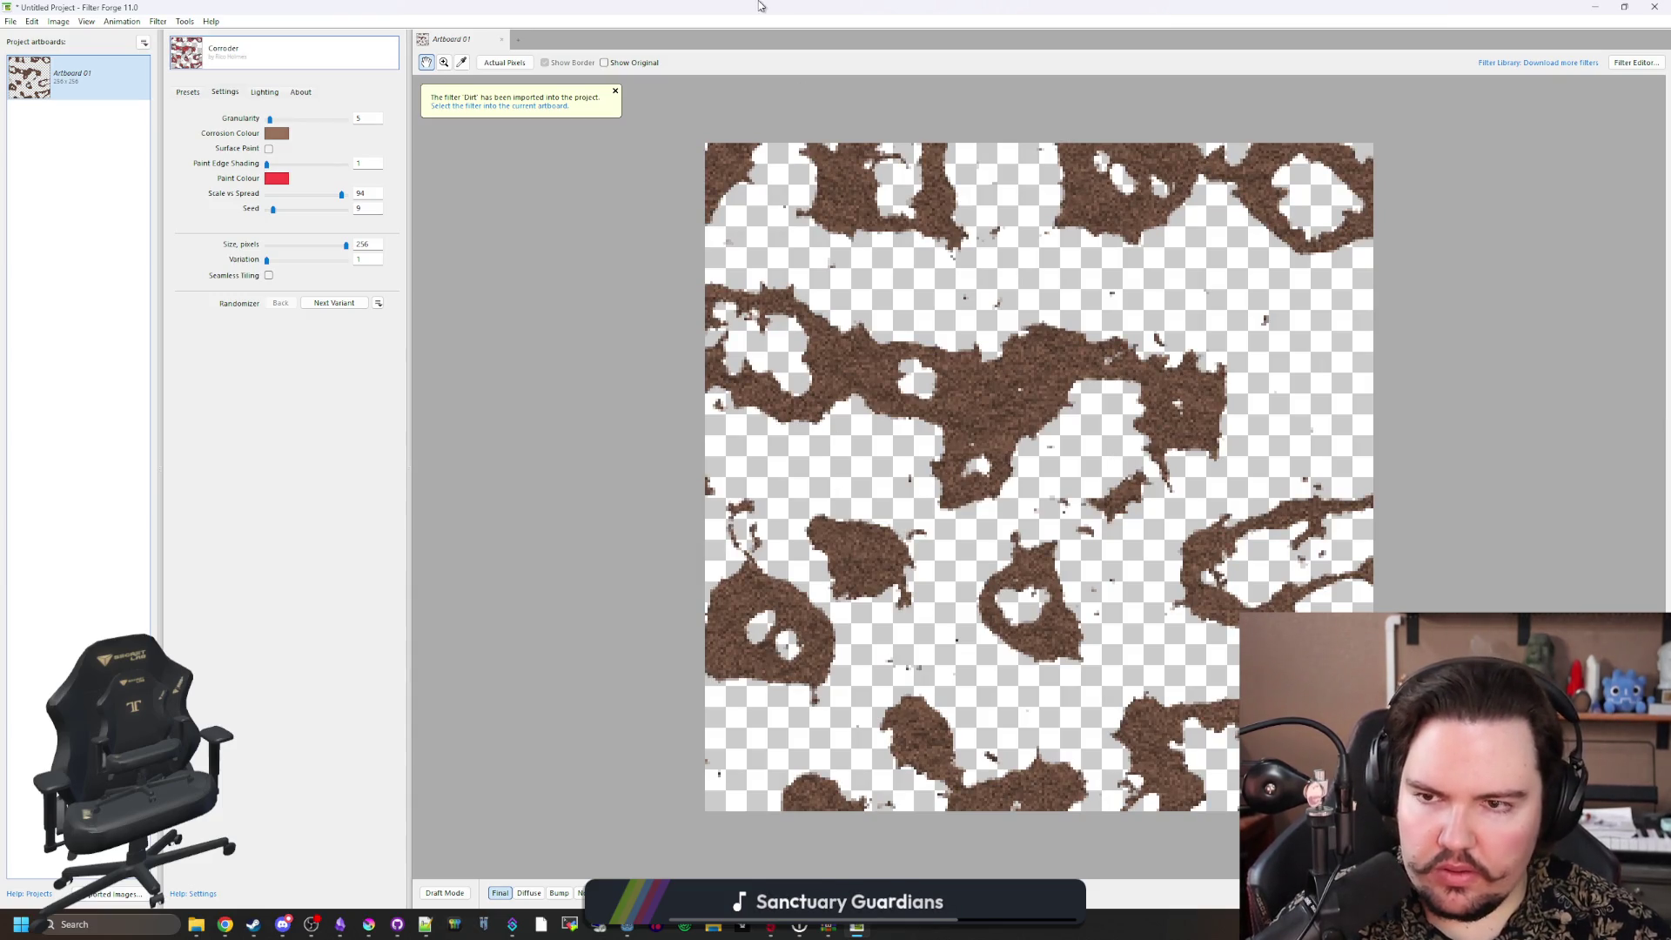
left_click(481, 106)
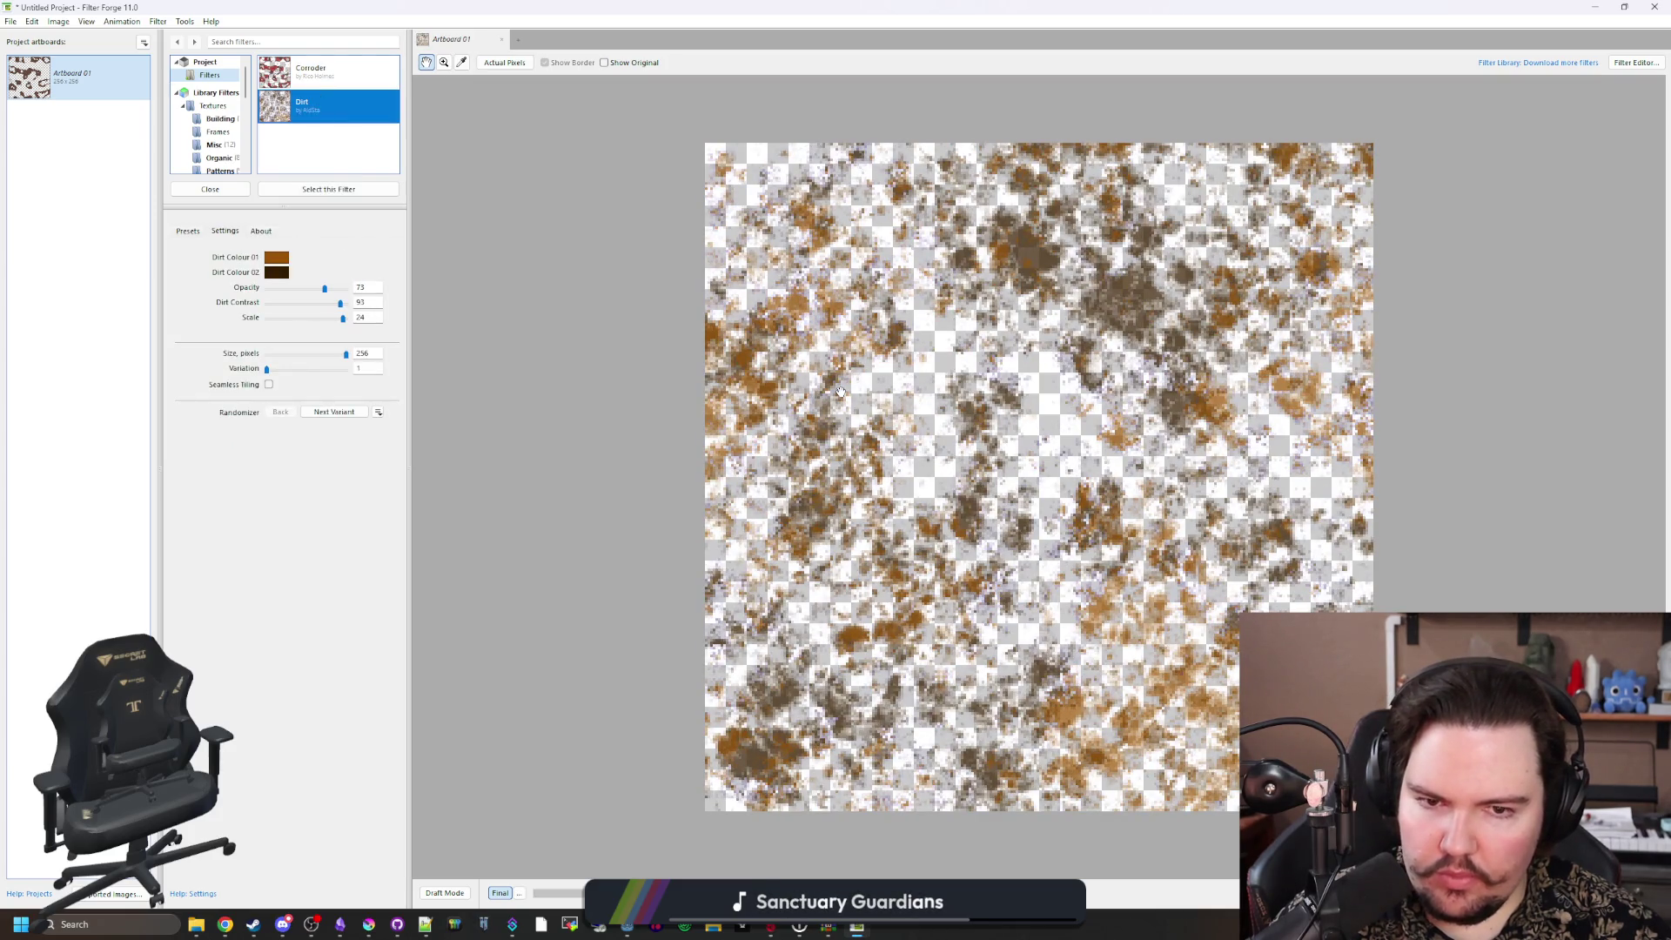
left_click(269, 385)
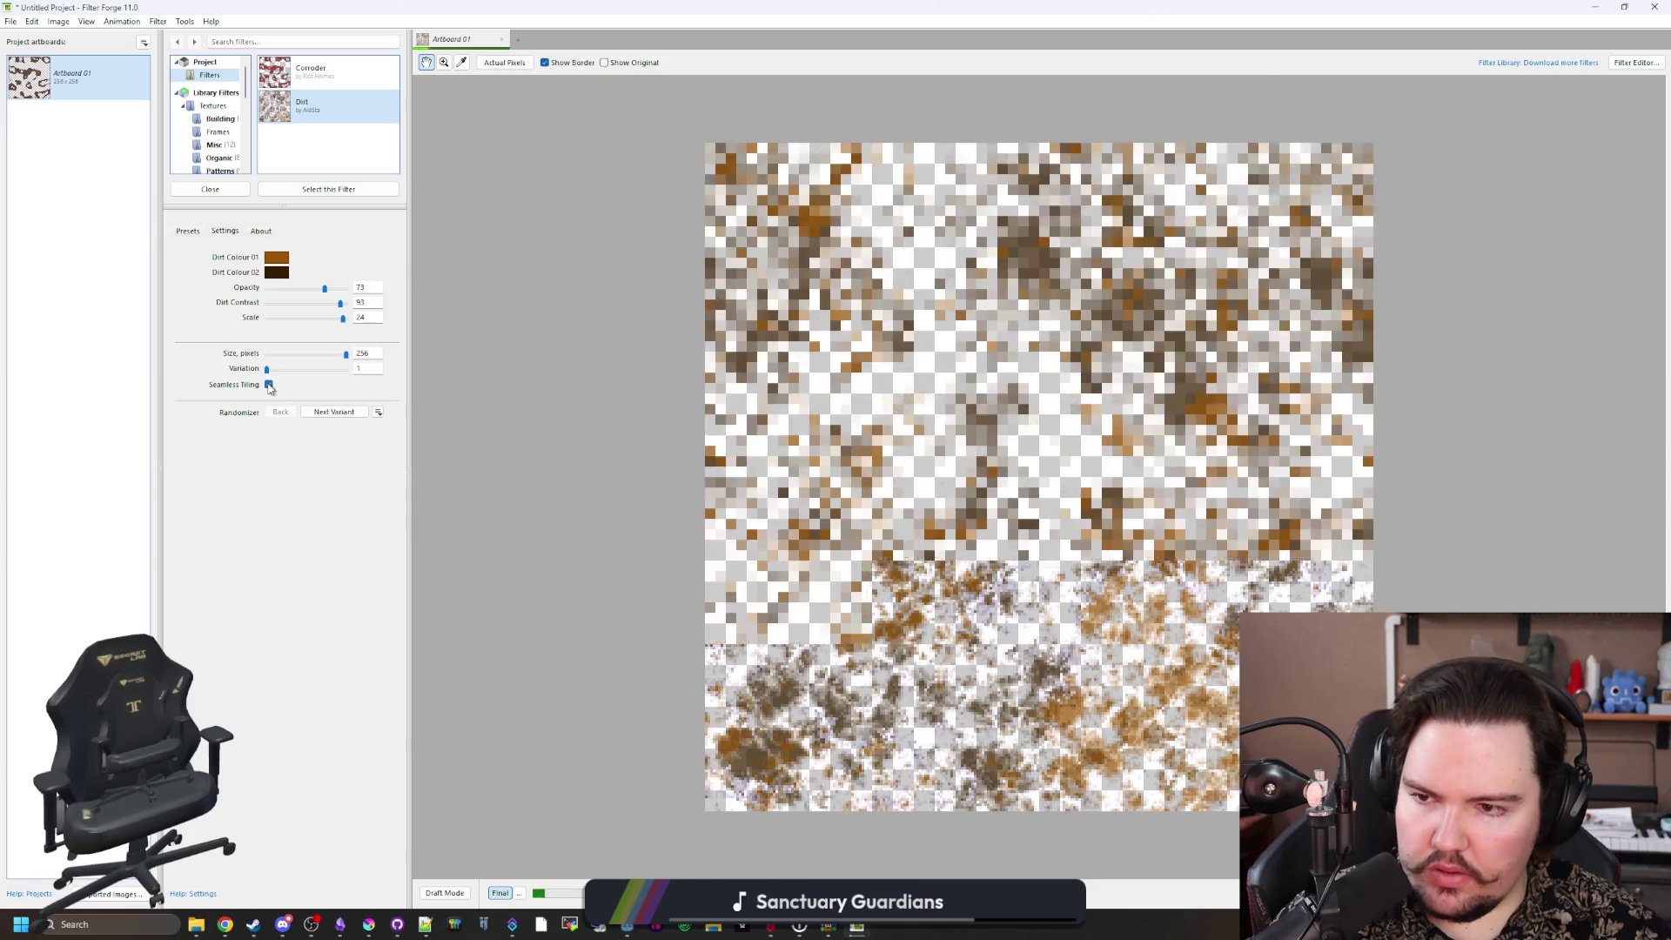
Step: Set the dirt Opacity to 100, Dirt Contrast to 89 and Variation to 3689
left_click_drag(288, 291, 348, 288)
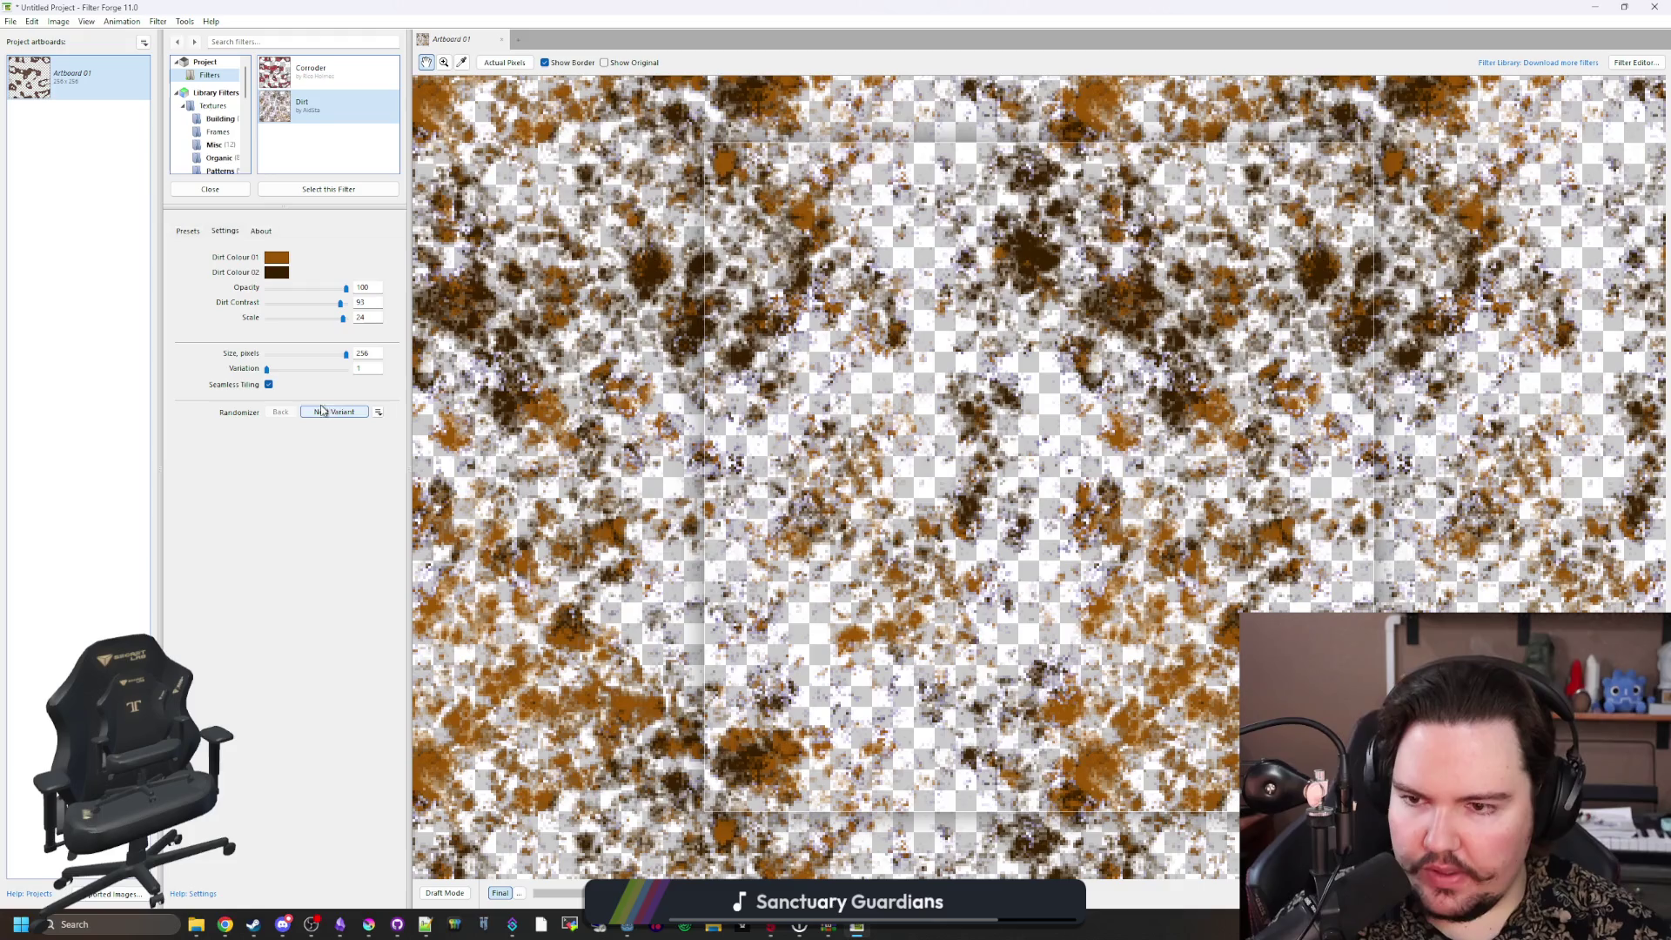
mouse_move(343, 304)
left_mouse_down()
mouse_move(311, 305)
mouse_move(354, 300)
left_mouse_up()
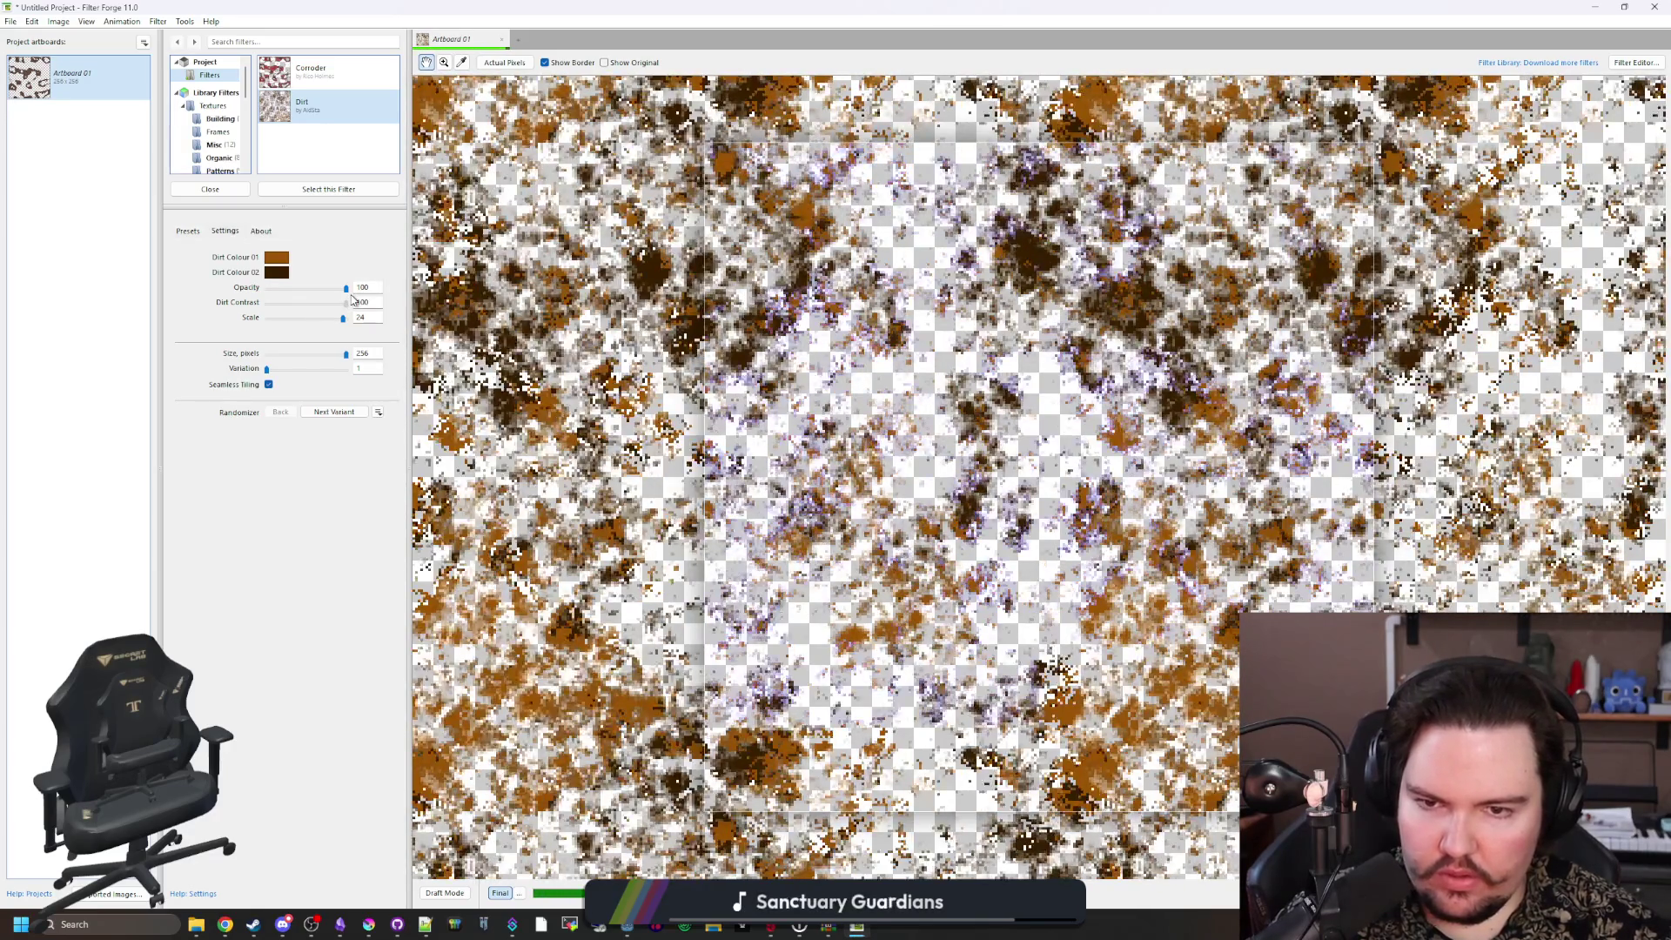
mouse_move(354, 300)
left_mouse_down()
mouse_move(339, 302)
mouse_move(354, 320)
mouse_move(291, 326)
mouse_move(358, 322)
left_mouse_up()
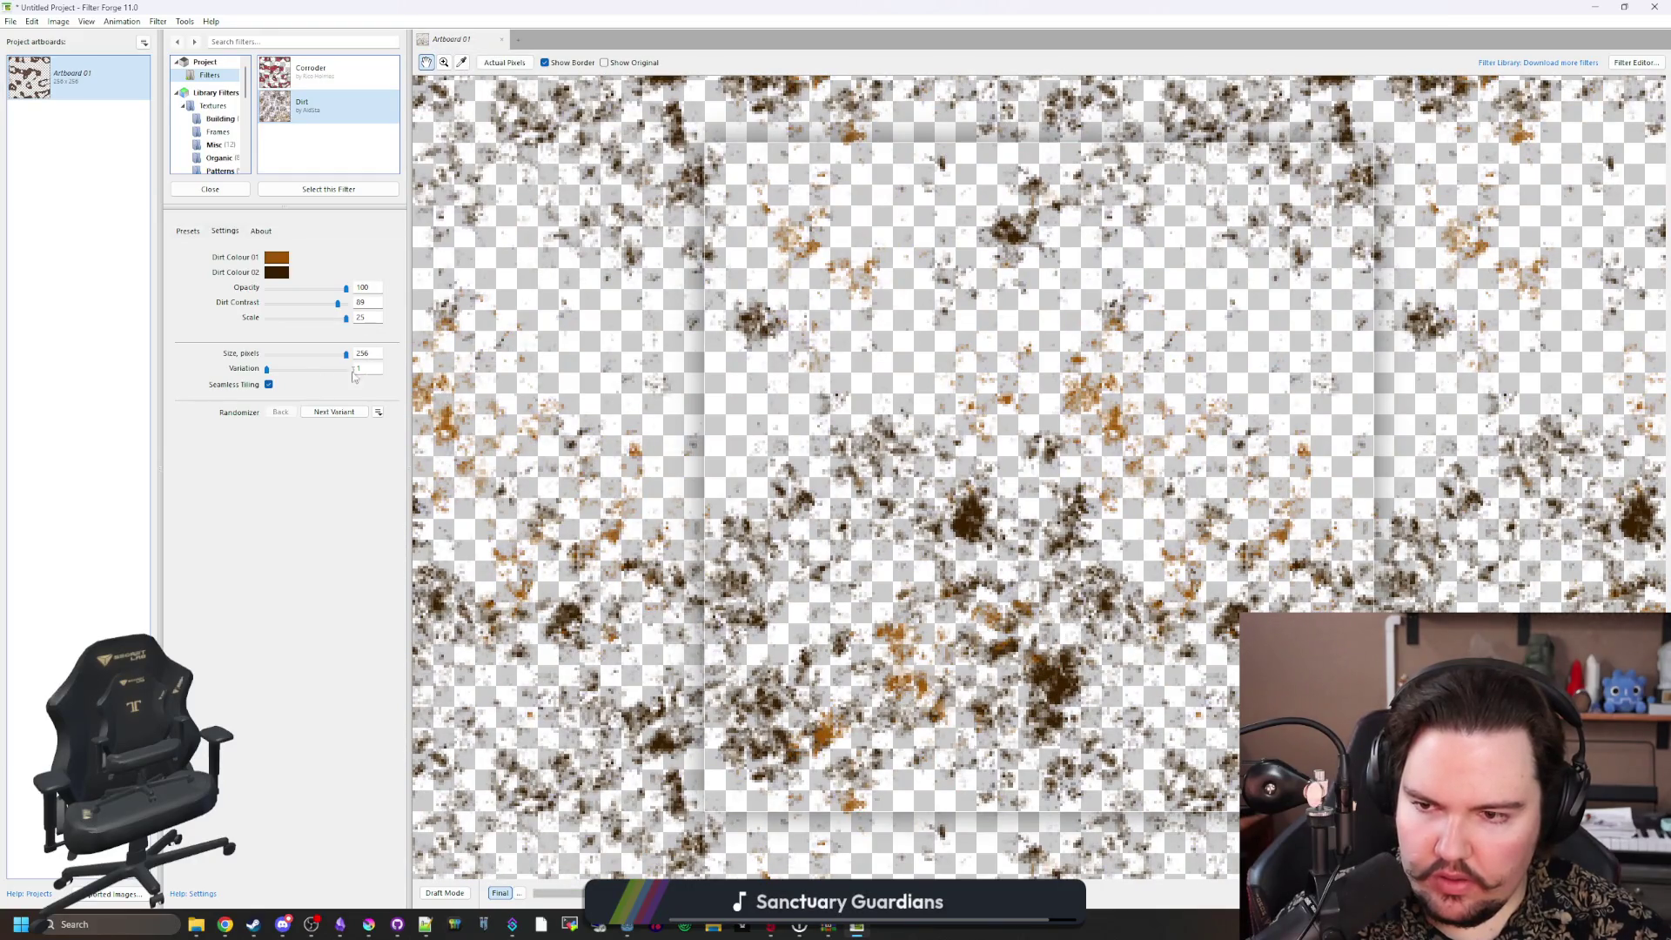
left_click_drag(268, 373, 276, 372)
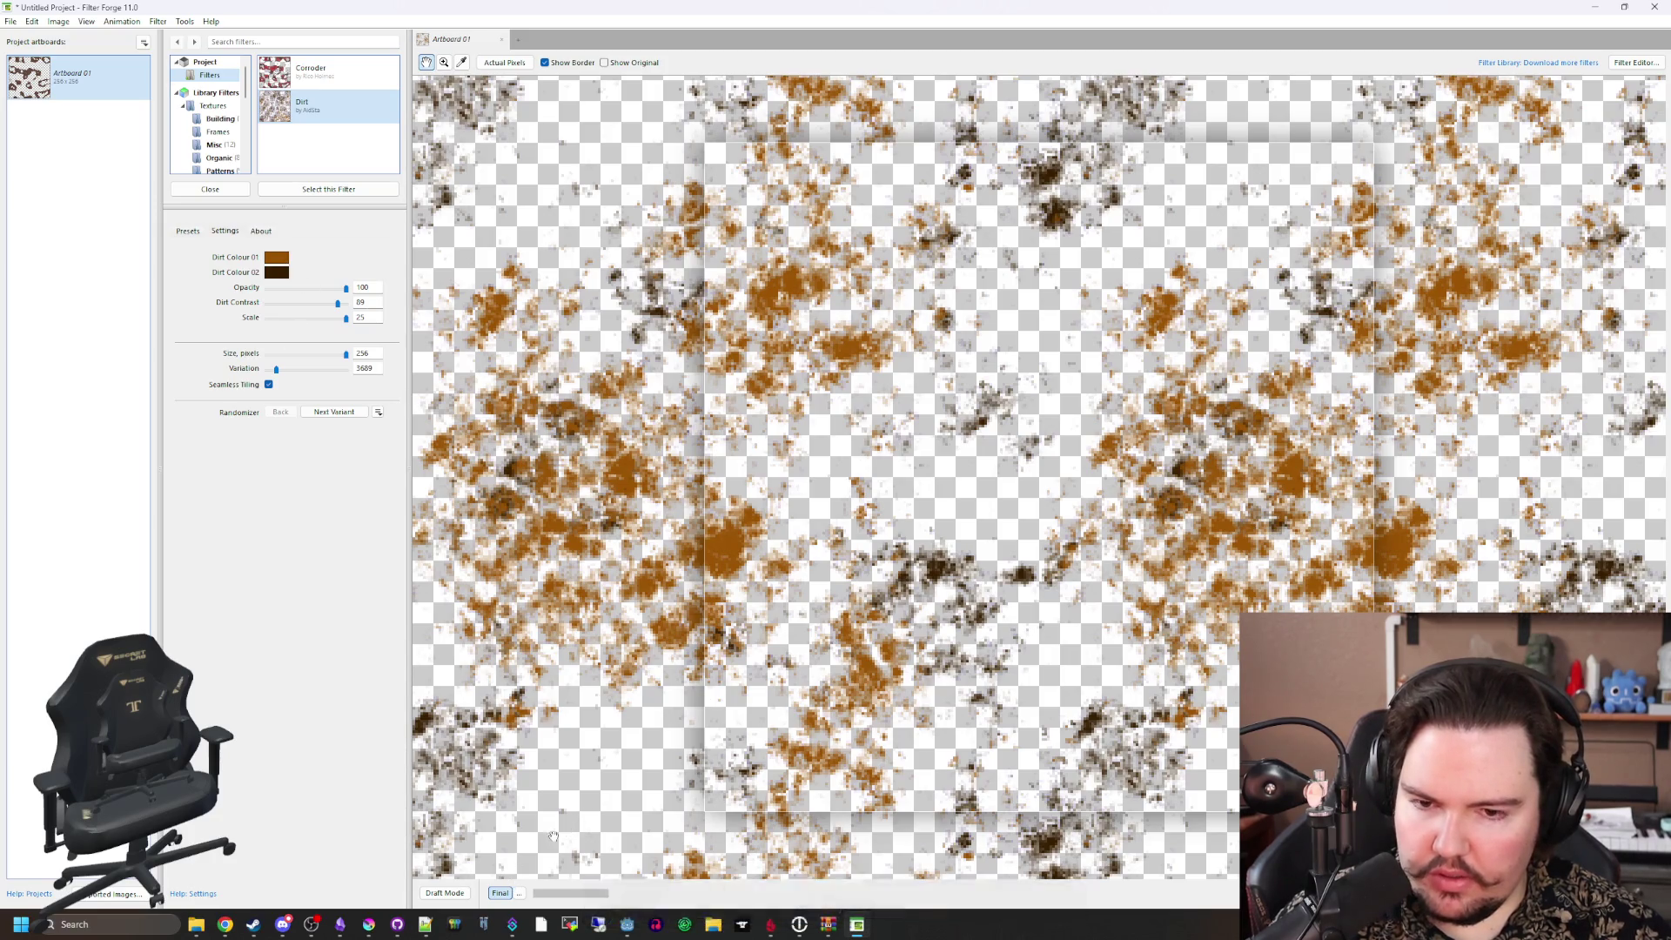
left_click(12, 21)
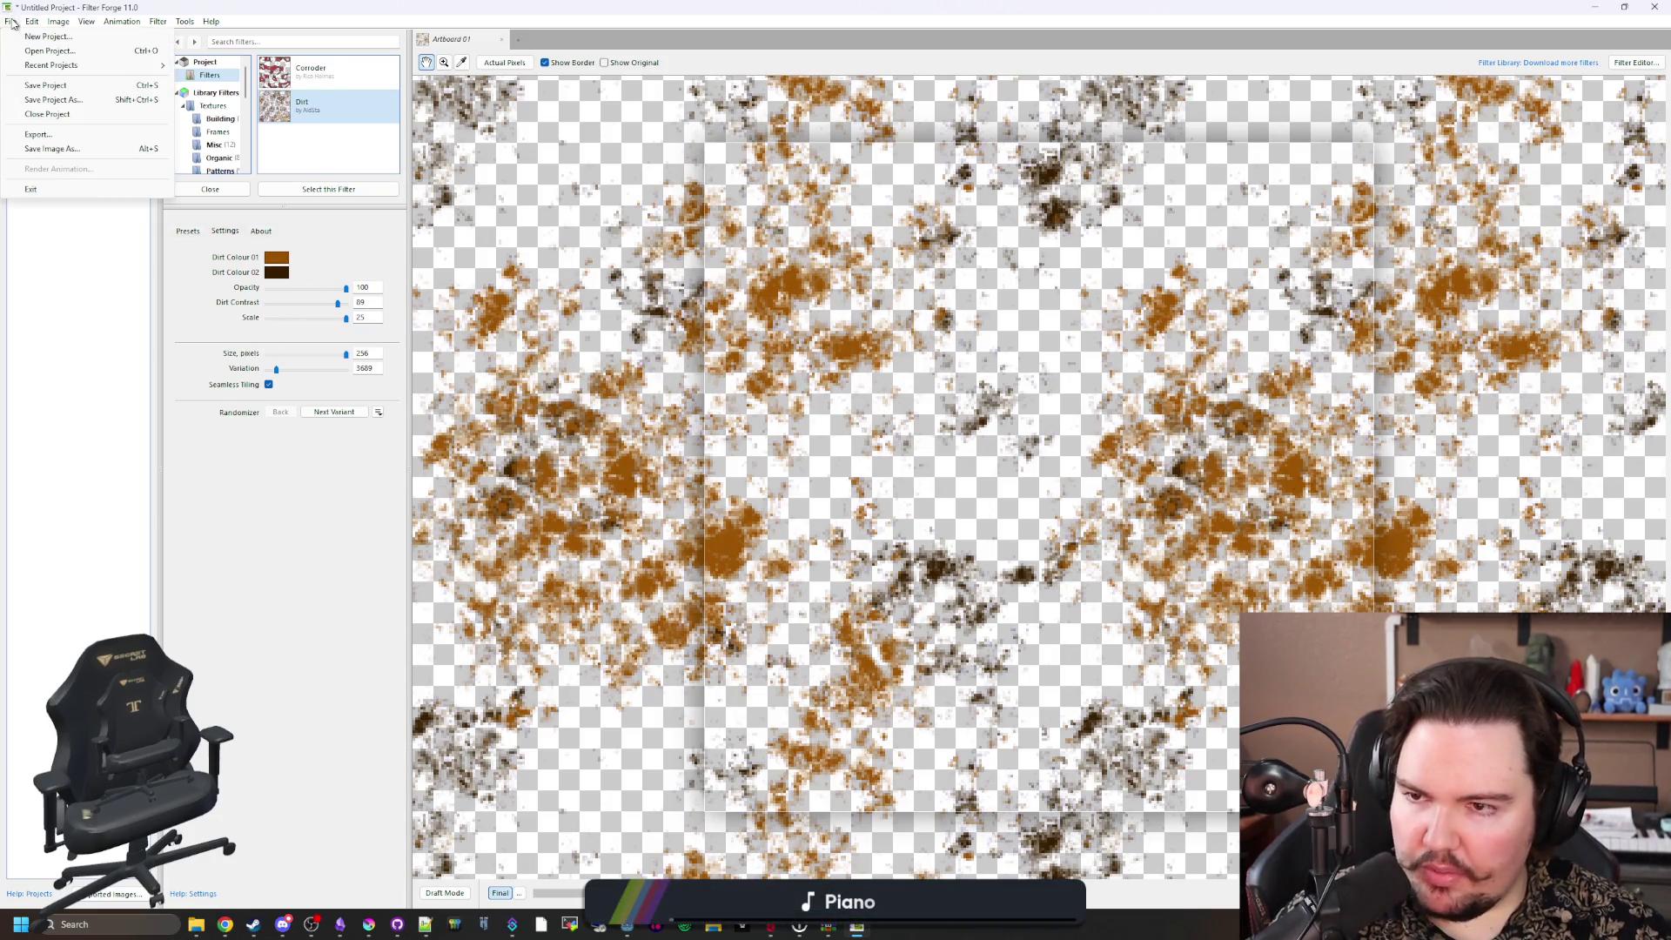
Step: Save the image as dirt_overlay PNG in the Textures folder, then uncover the Godot window
left_click(59, 154)
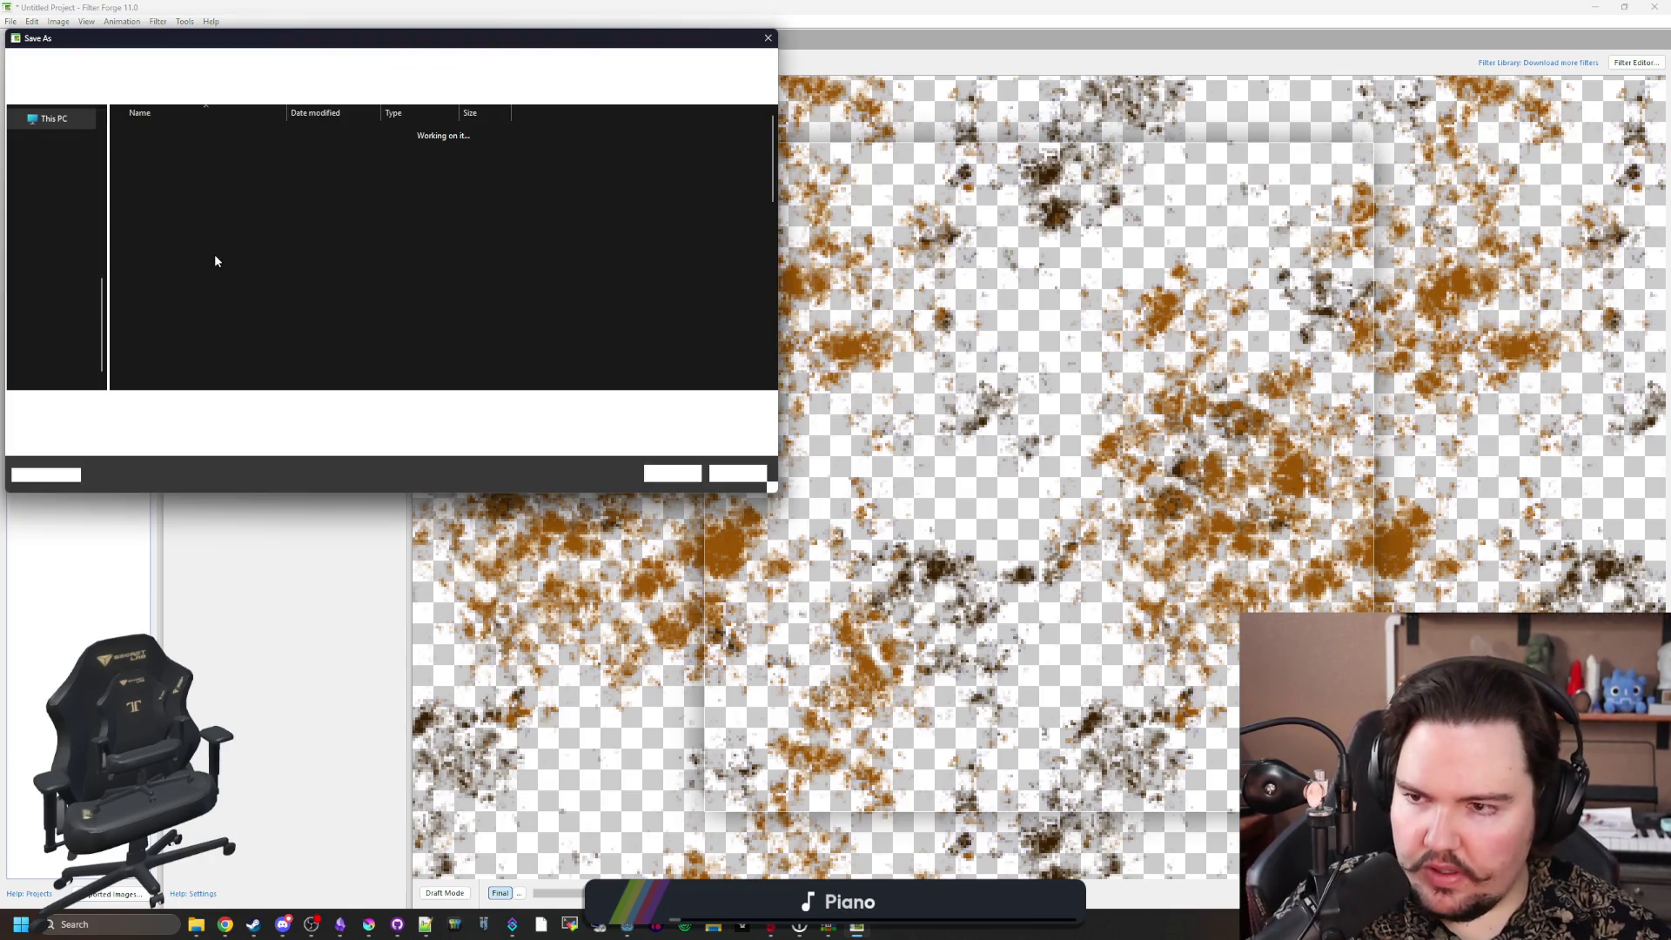
mouse_move(354, 40)
left_mouse_down()
mouse_move(488, 66)
mouse_move(770, 168)
left_mouse_up()
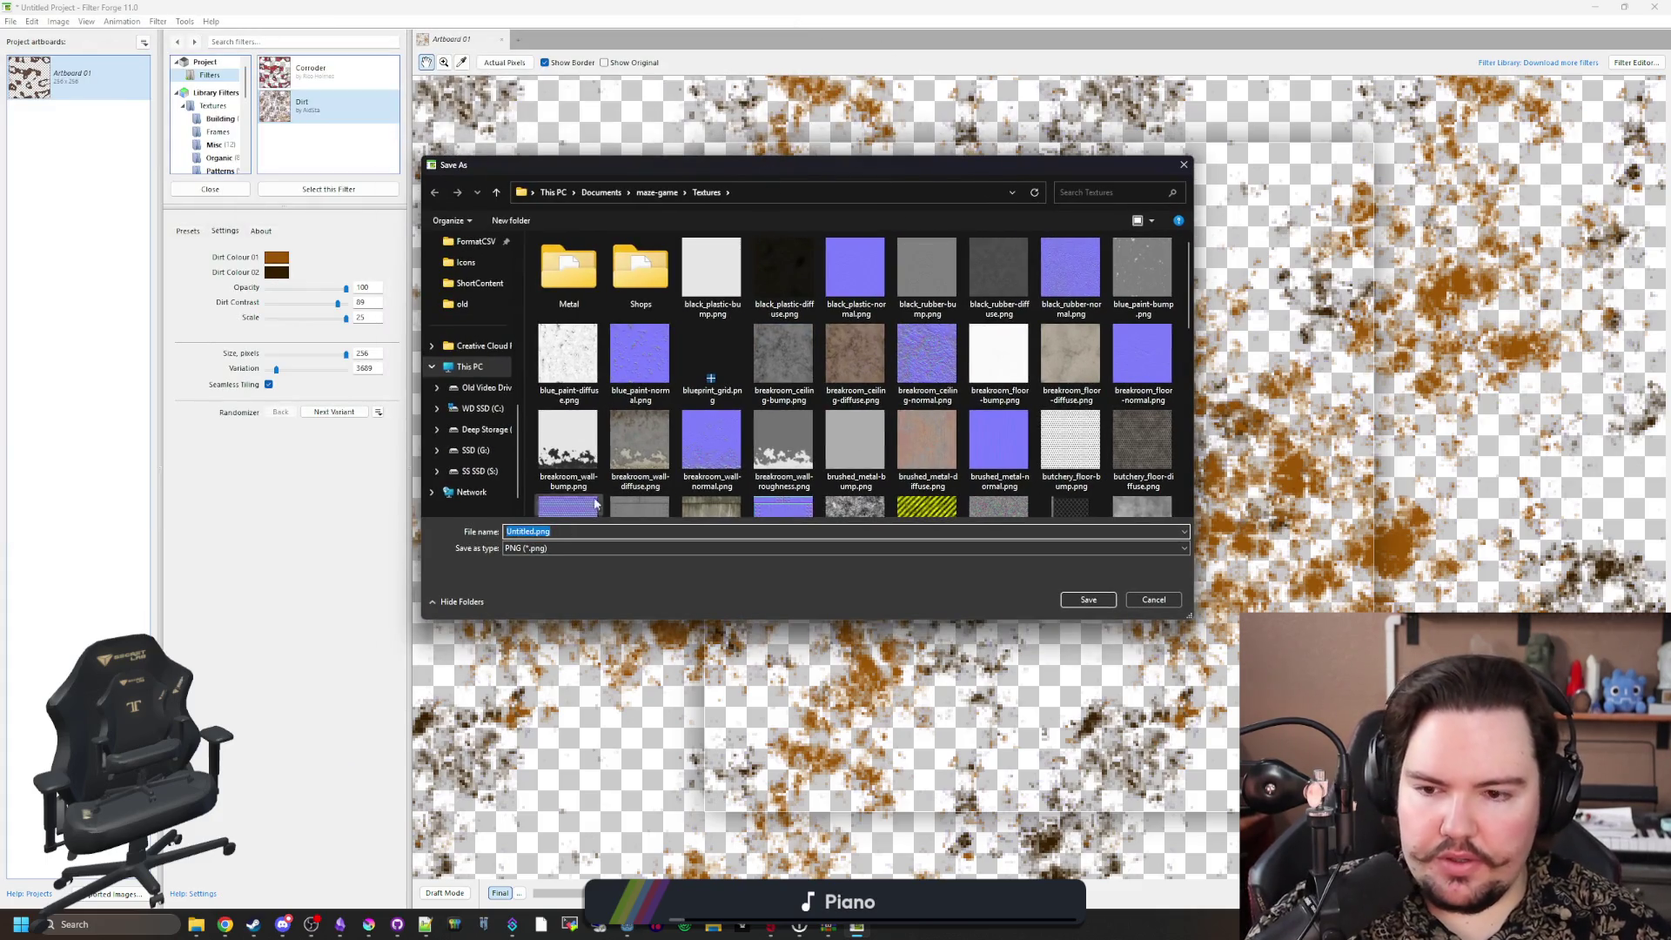
type("dir")
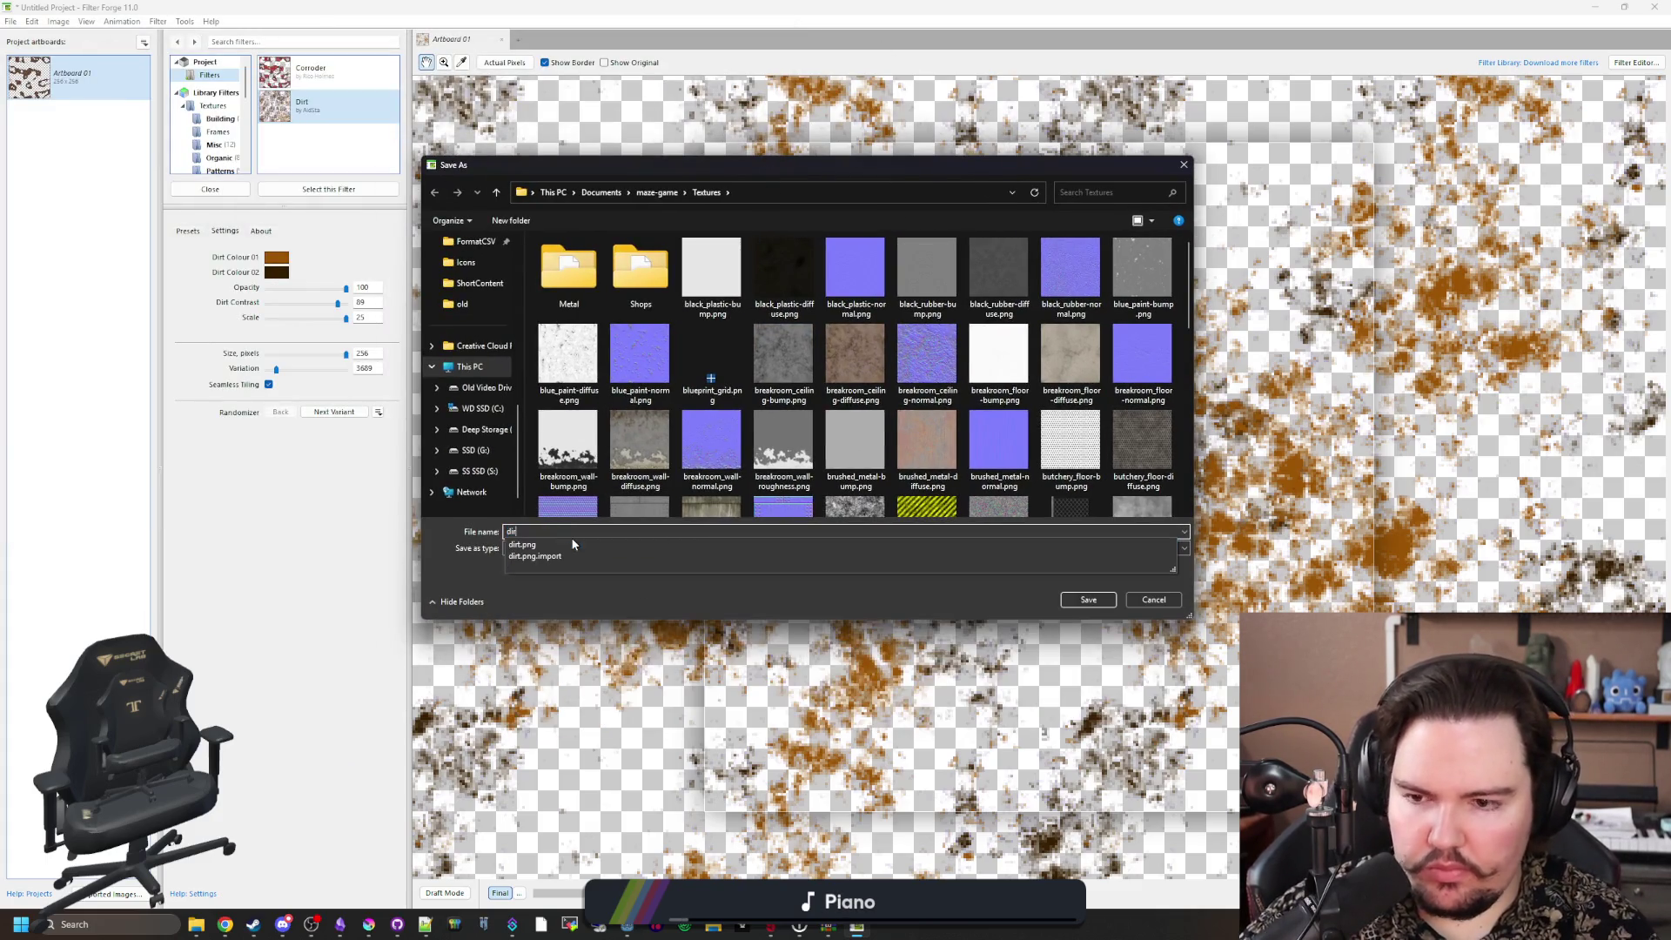
type("t_overlay")
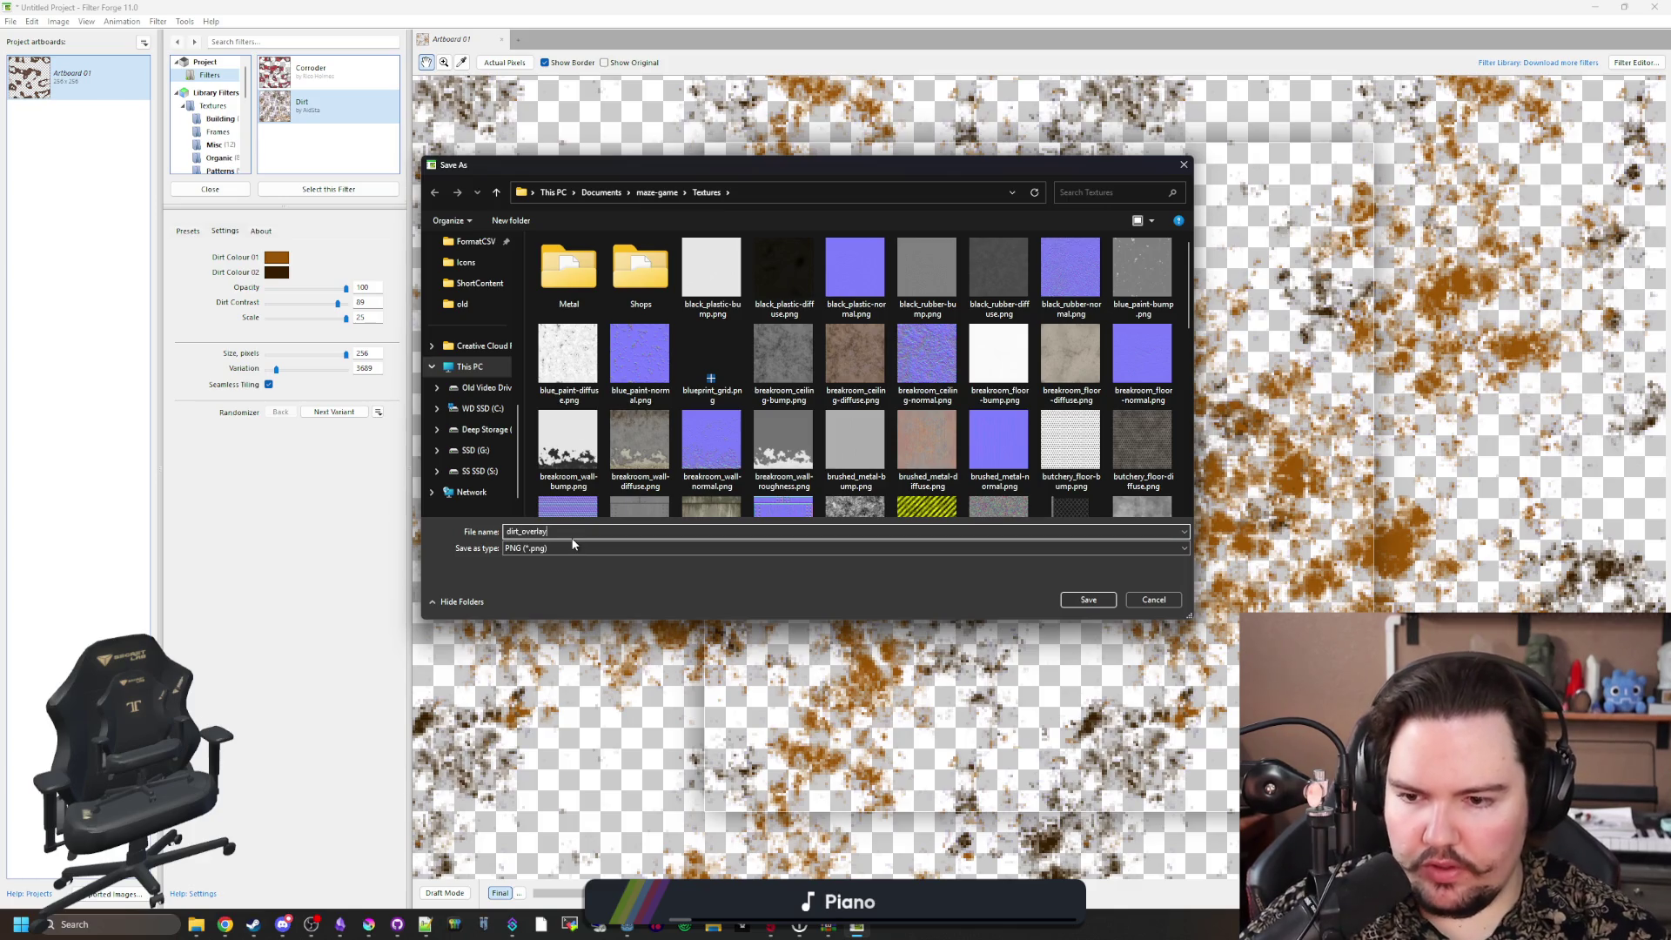
left_click(1088, 598)
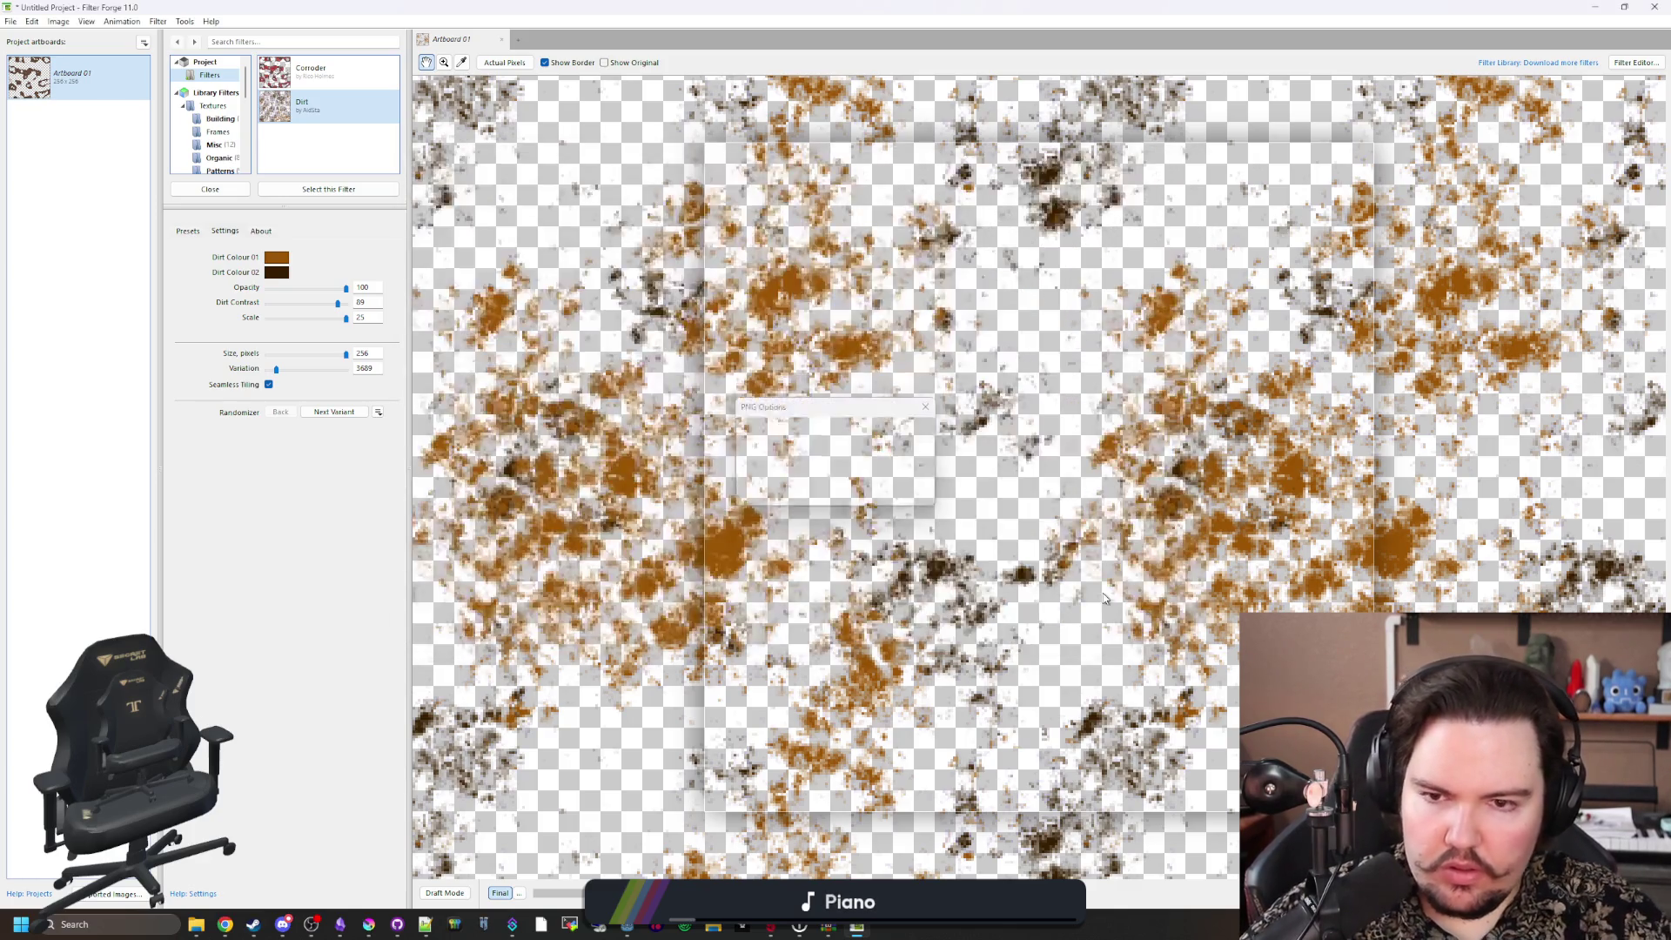
left_click(849, 494)
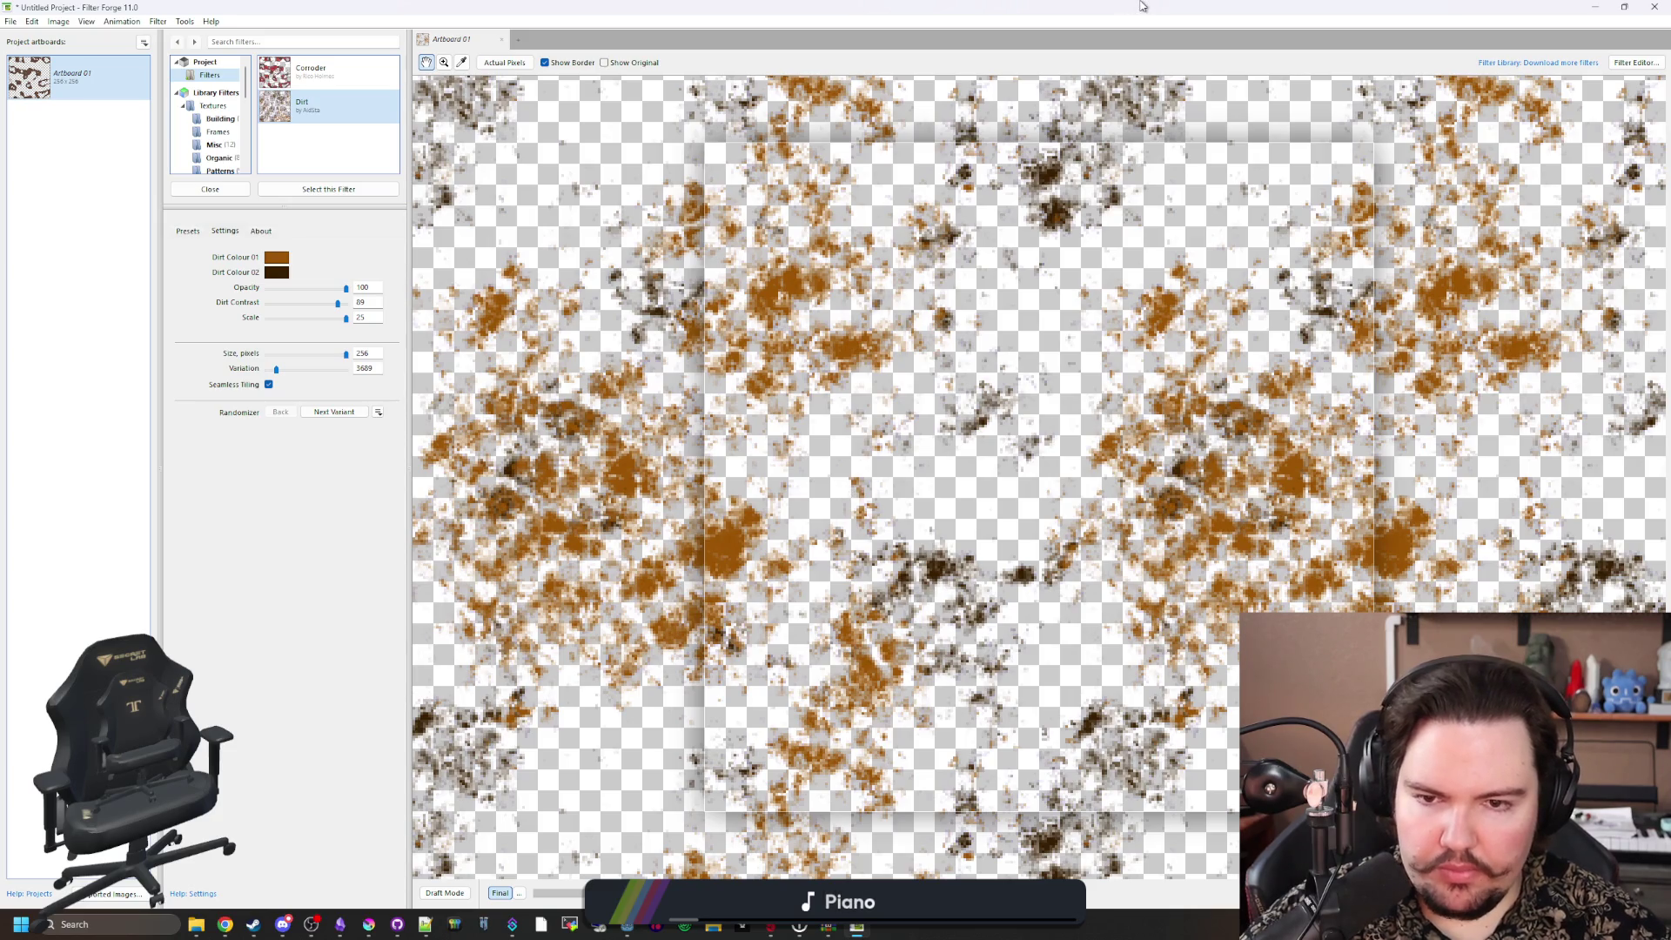
left_click_drag(1143, 6, 958, 645)
left_click_drag(897, 8, 896, 740)
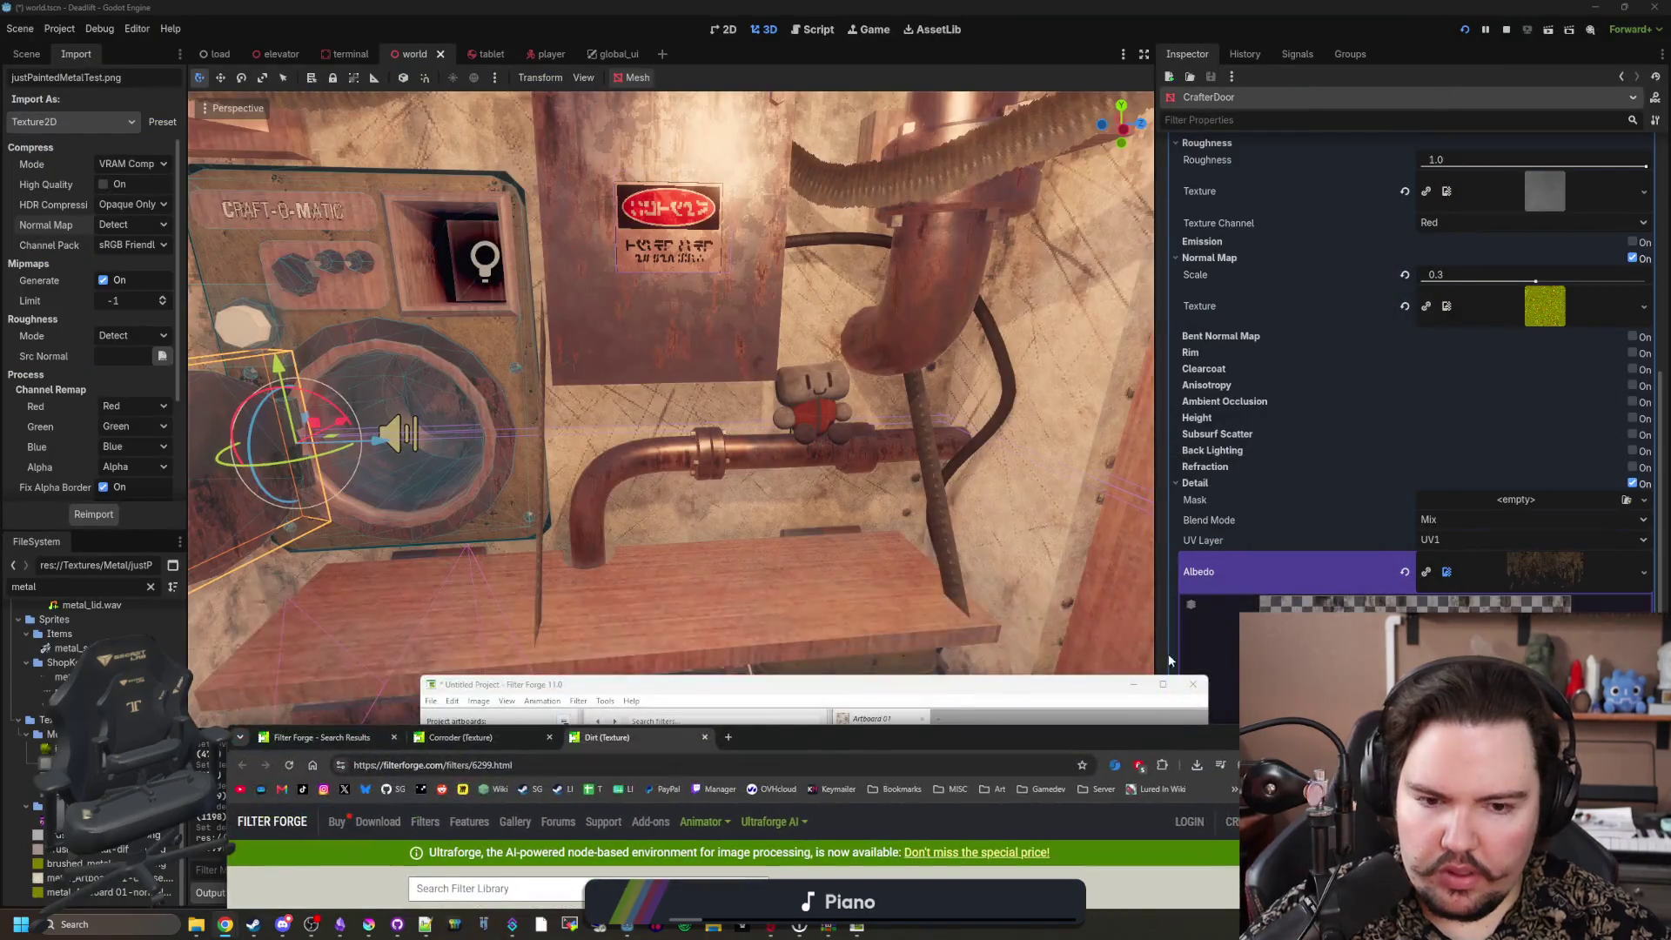
Step: In Godot, Quick Load dirt_overlay.png into the material's Detail Albedo slot, then return to Filter Forge
key("alt+Tab")
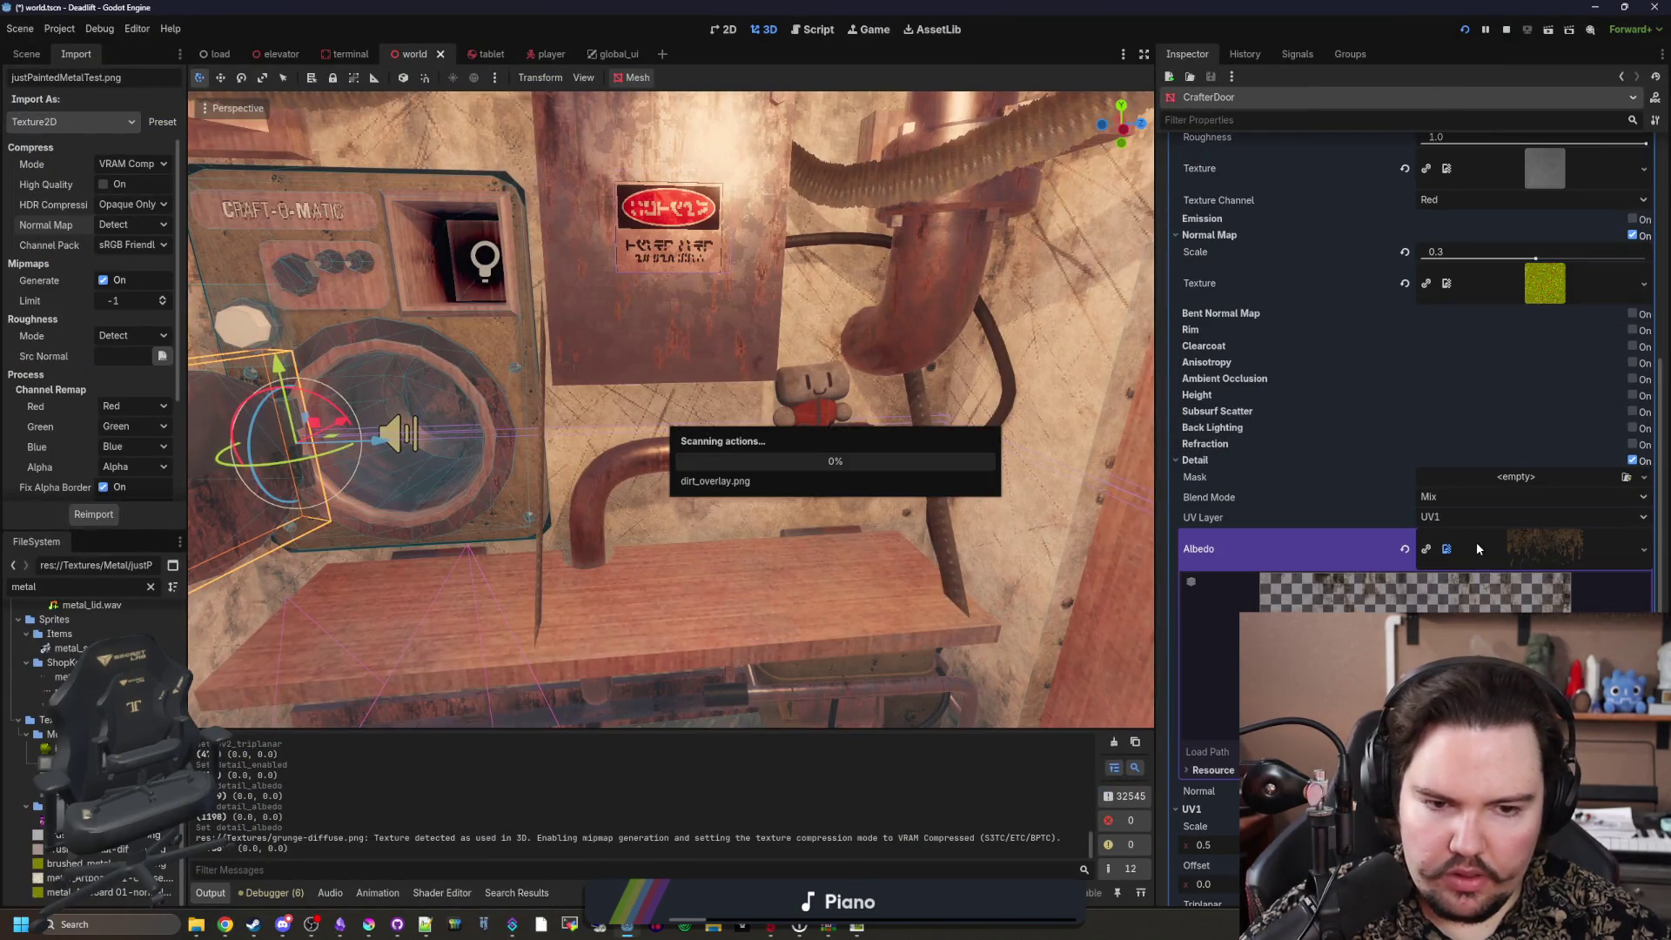
right_click(1548, 561)
left_click(1545, 661)
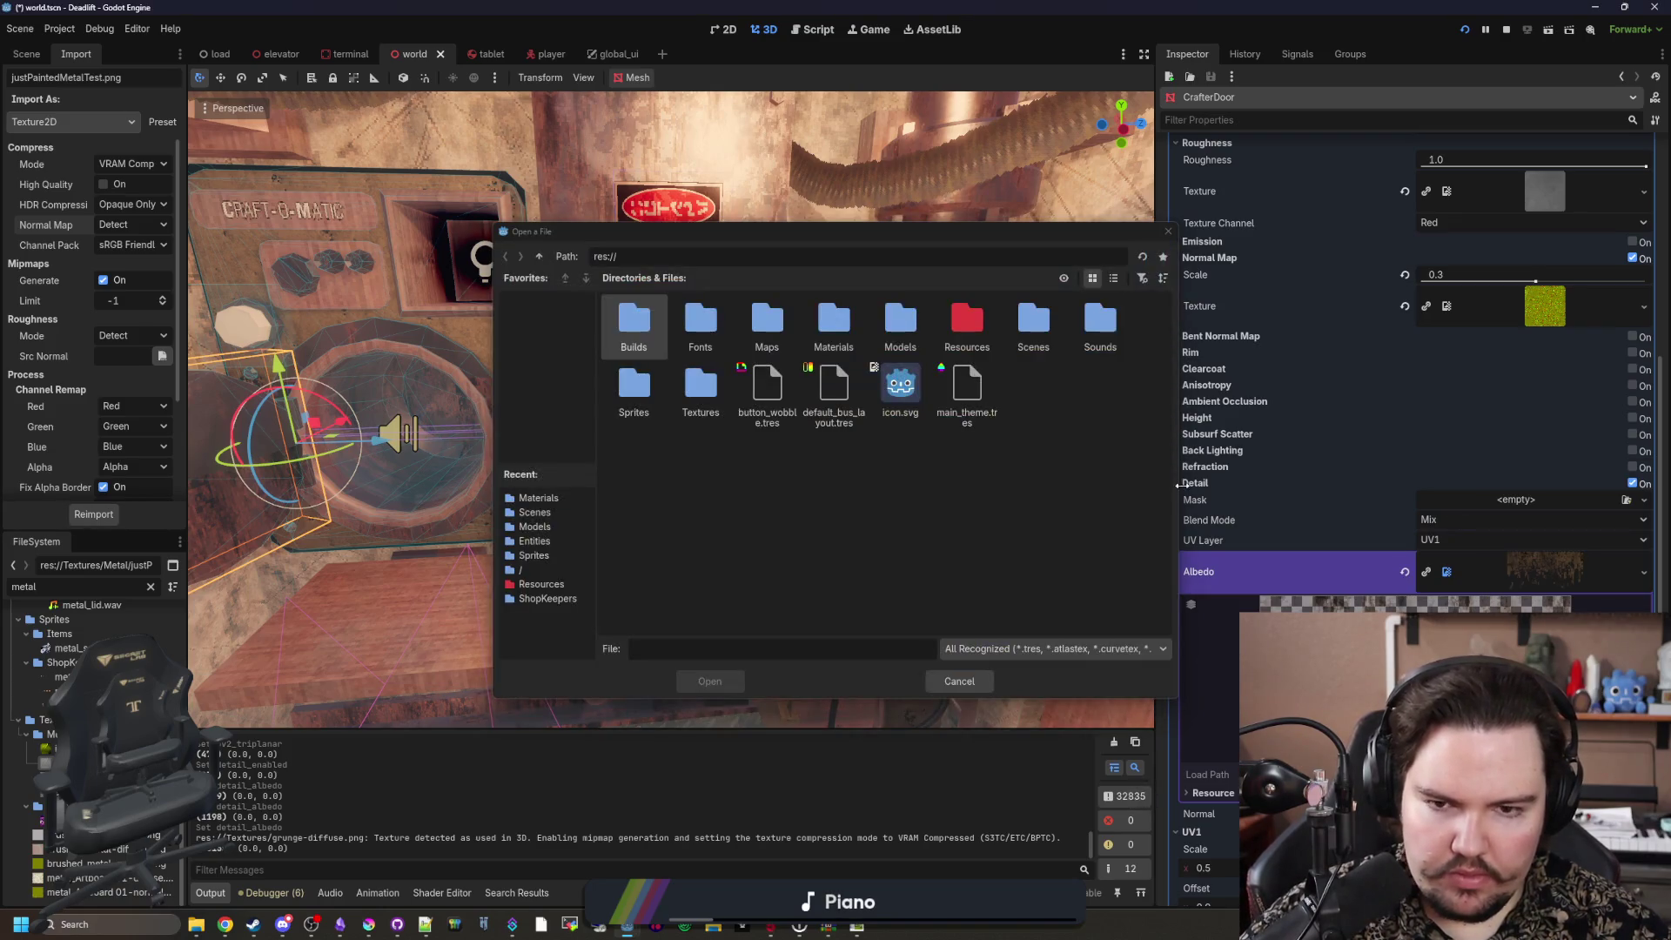
left_click(1165, 228)
left_click(1516, 501)
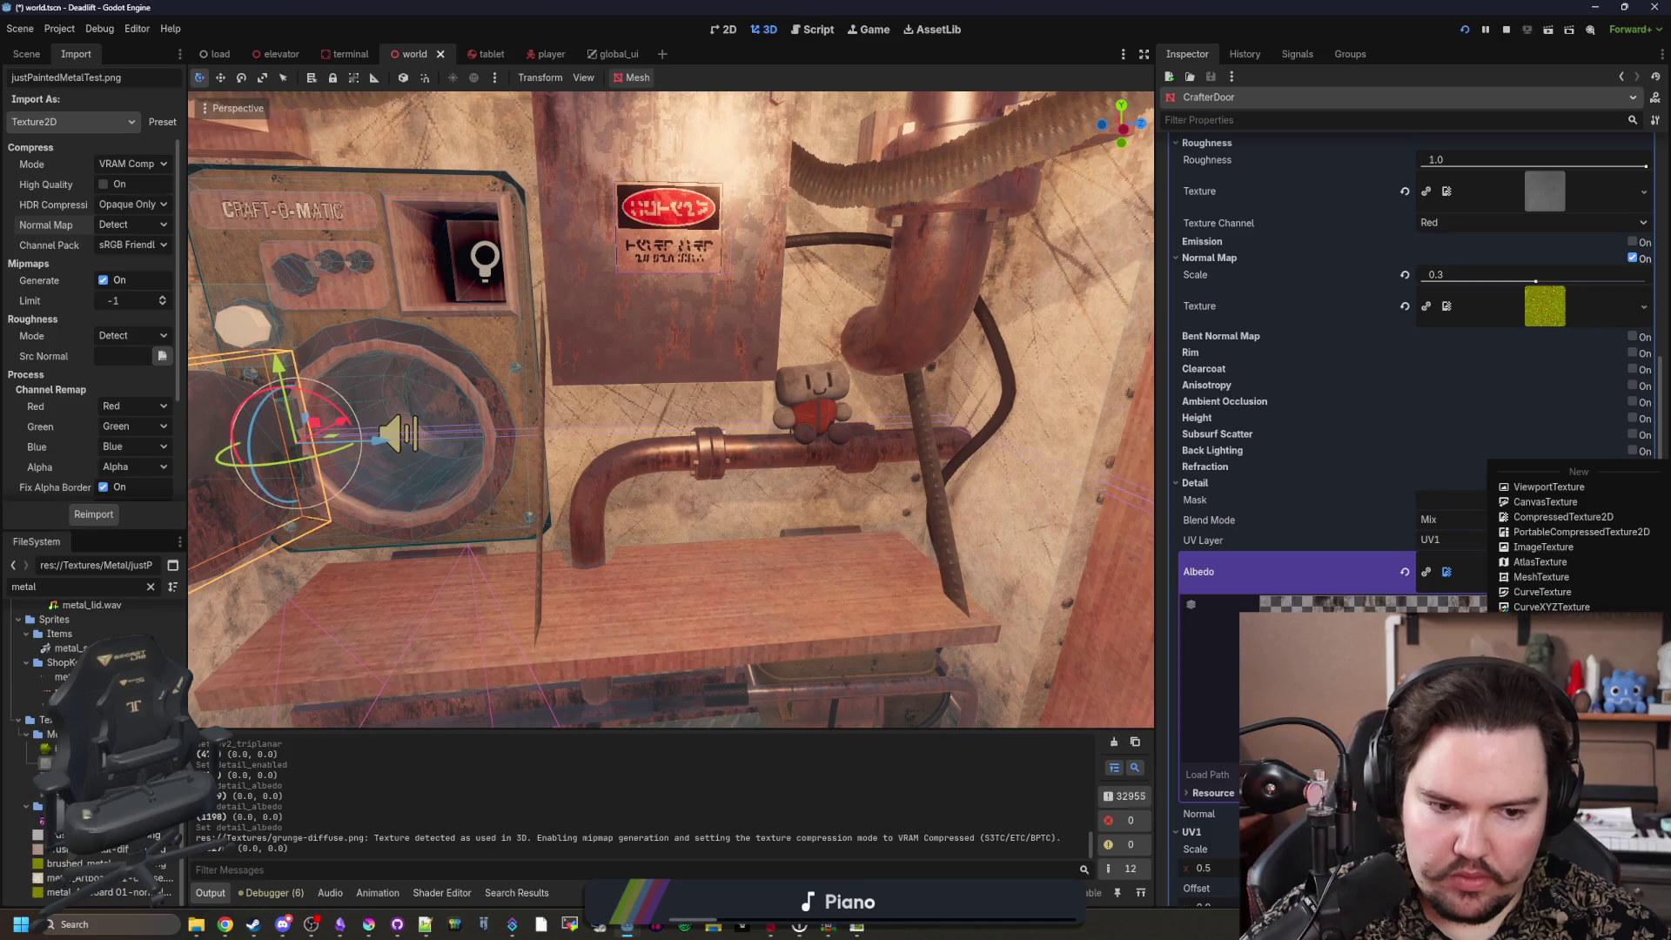
left_click(1558, 740)
type("dirt")
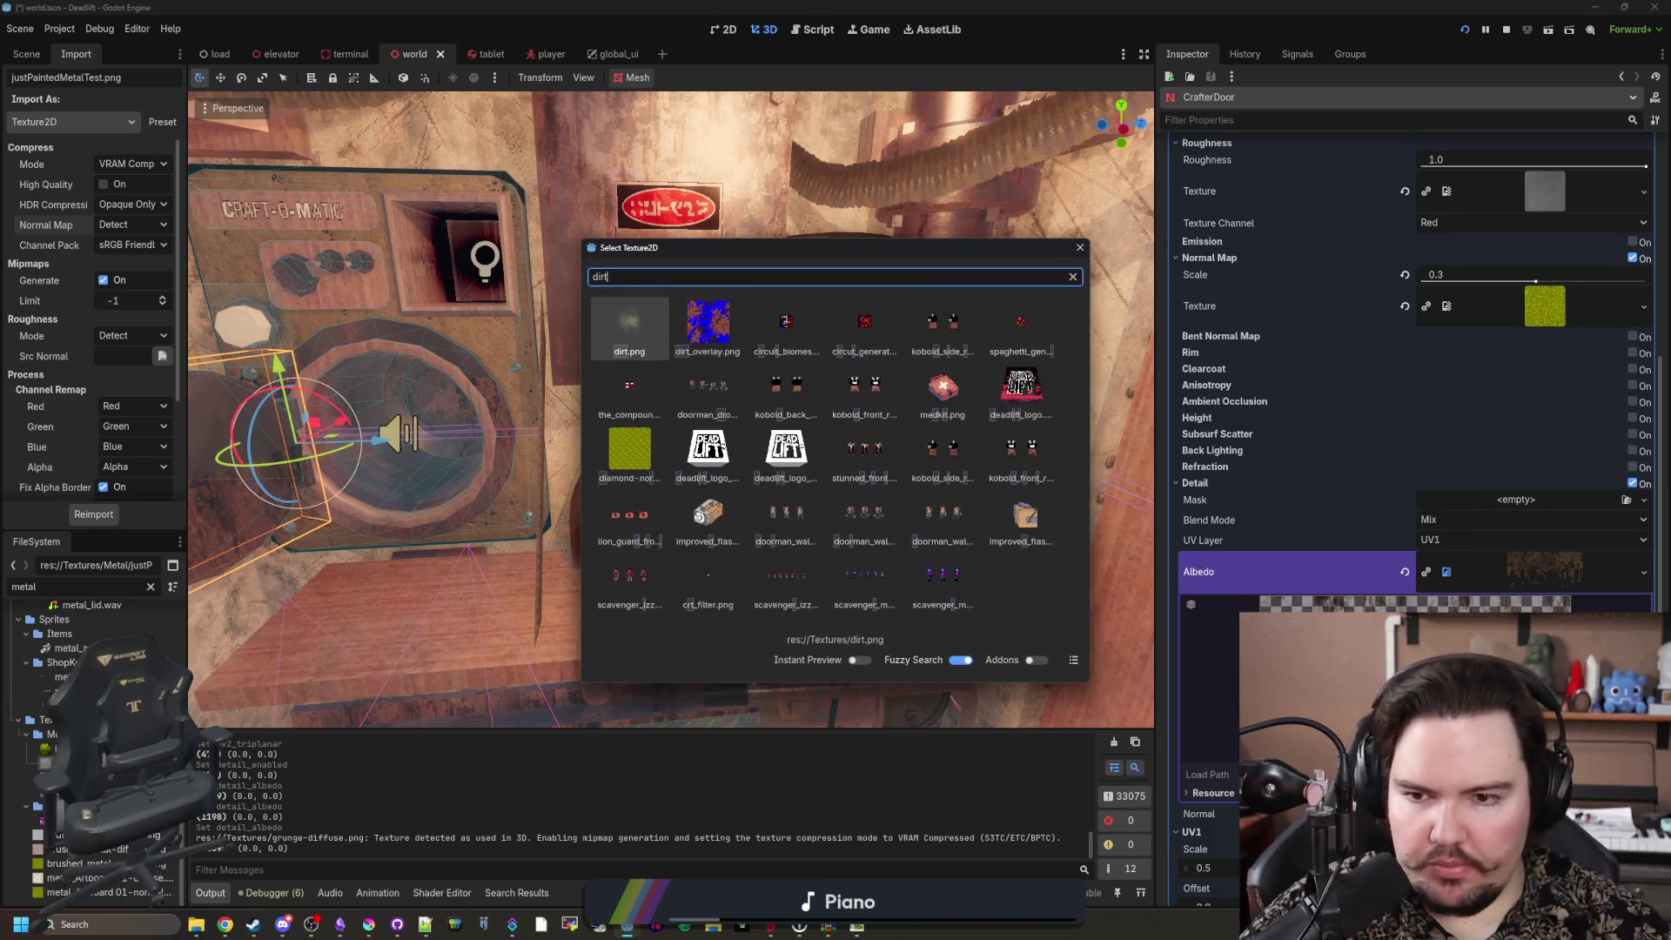
type("_ov")
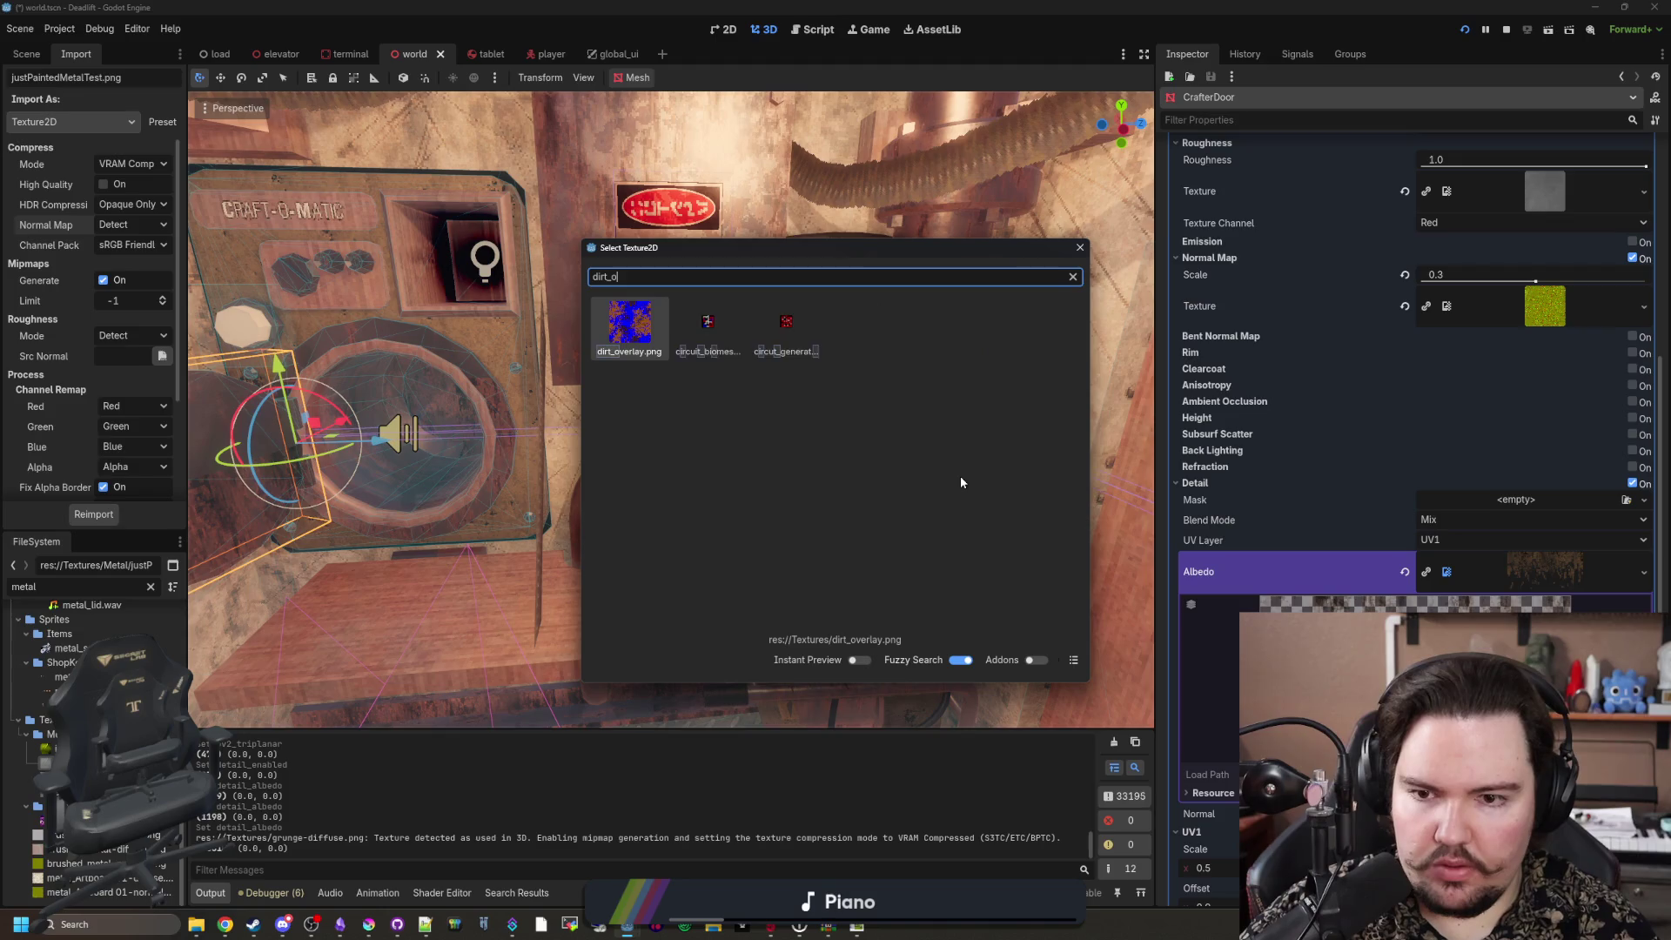
left_click(662, 352)
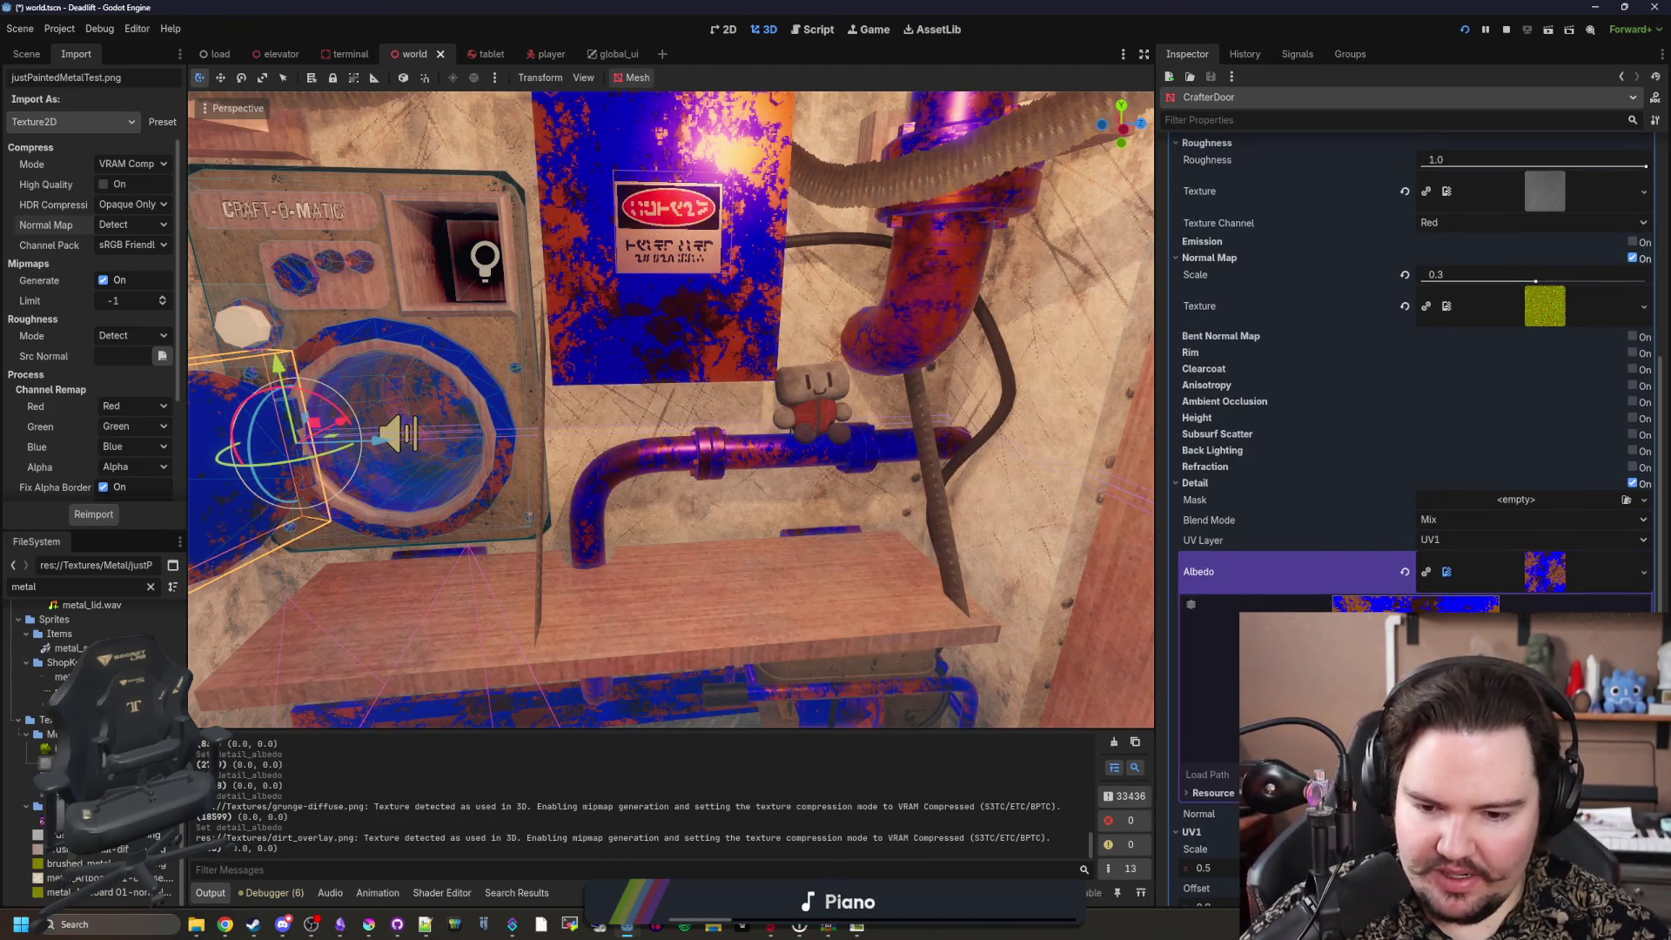
key("alt+Tab")
double_click(776, 689)
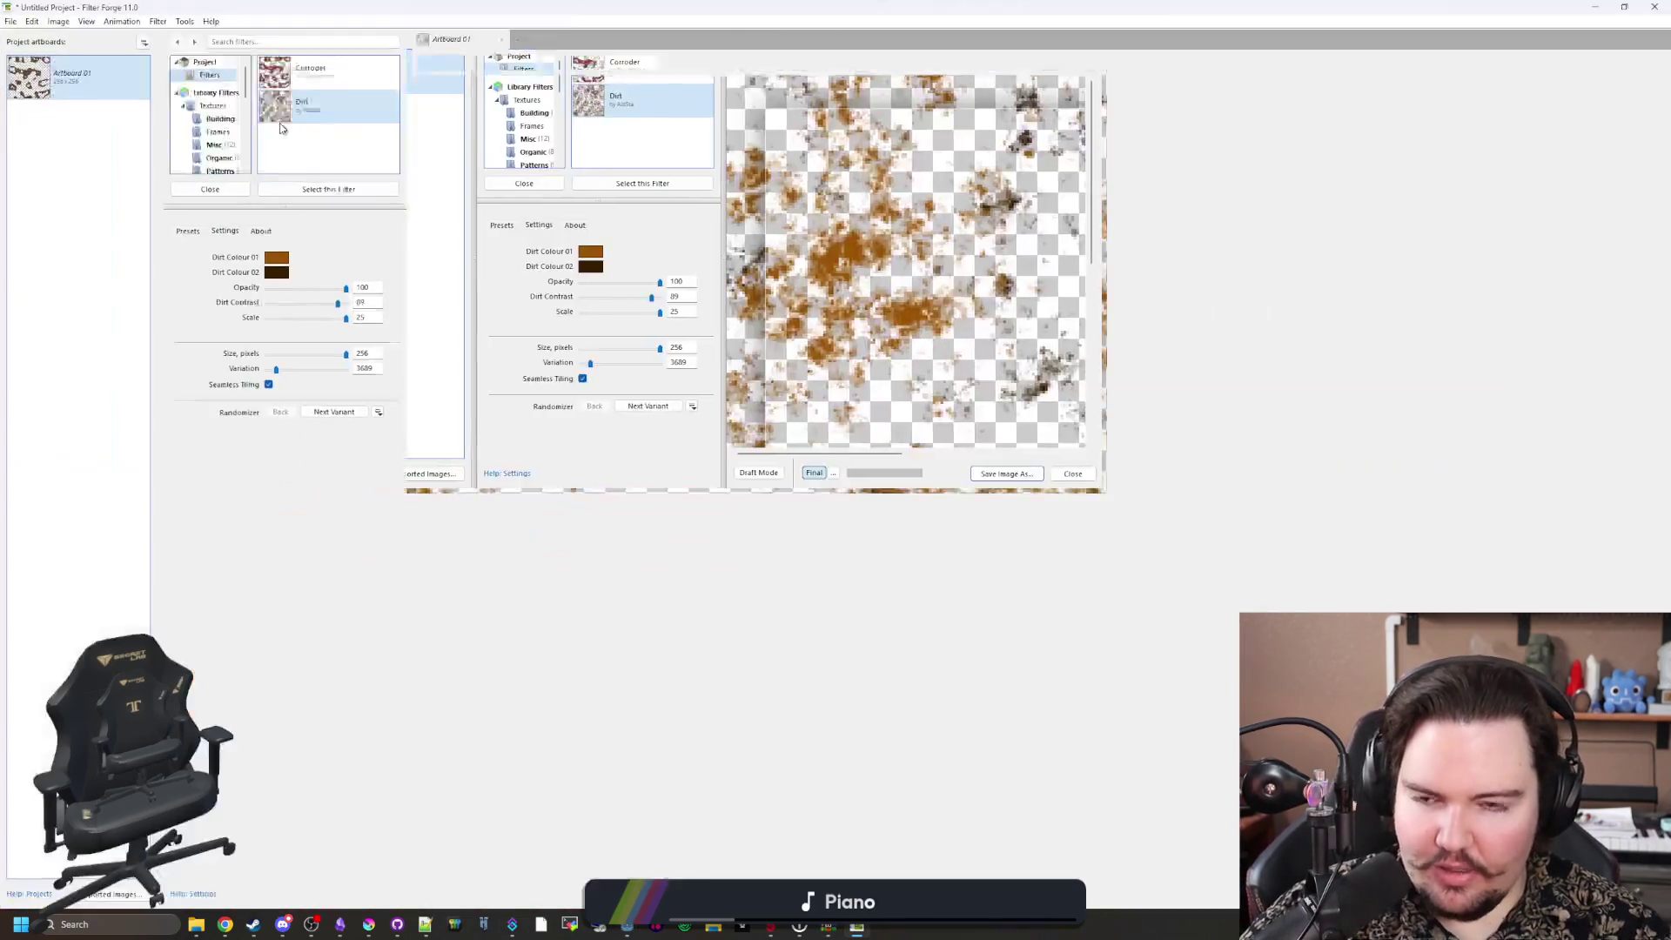
Step: Export Artboard 01 as a 256×256 PNG into the Textures folder
left_click(10, 21)
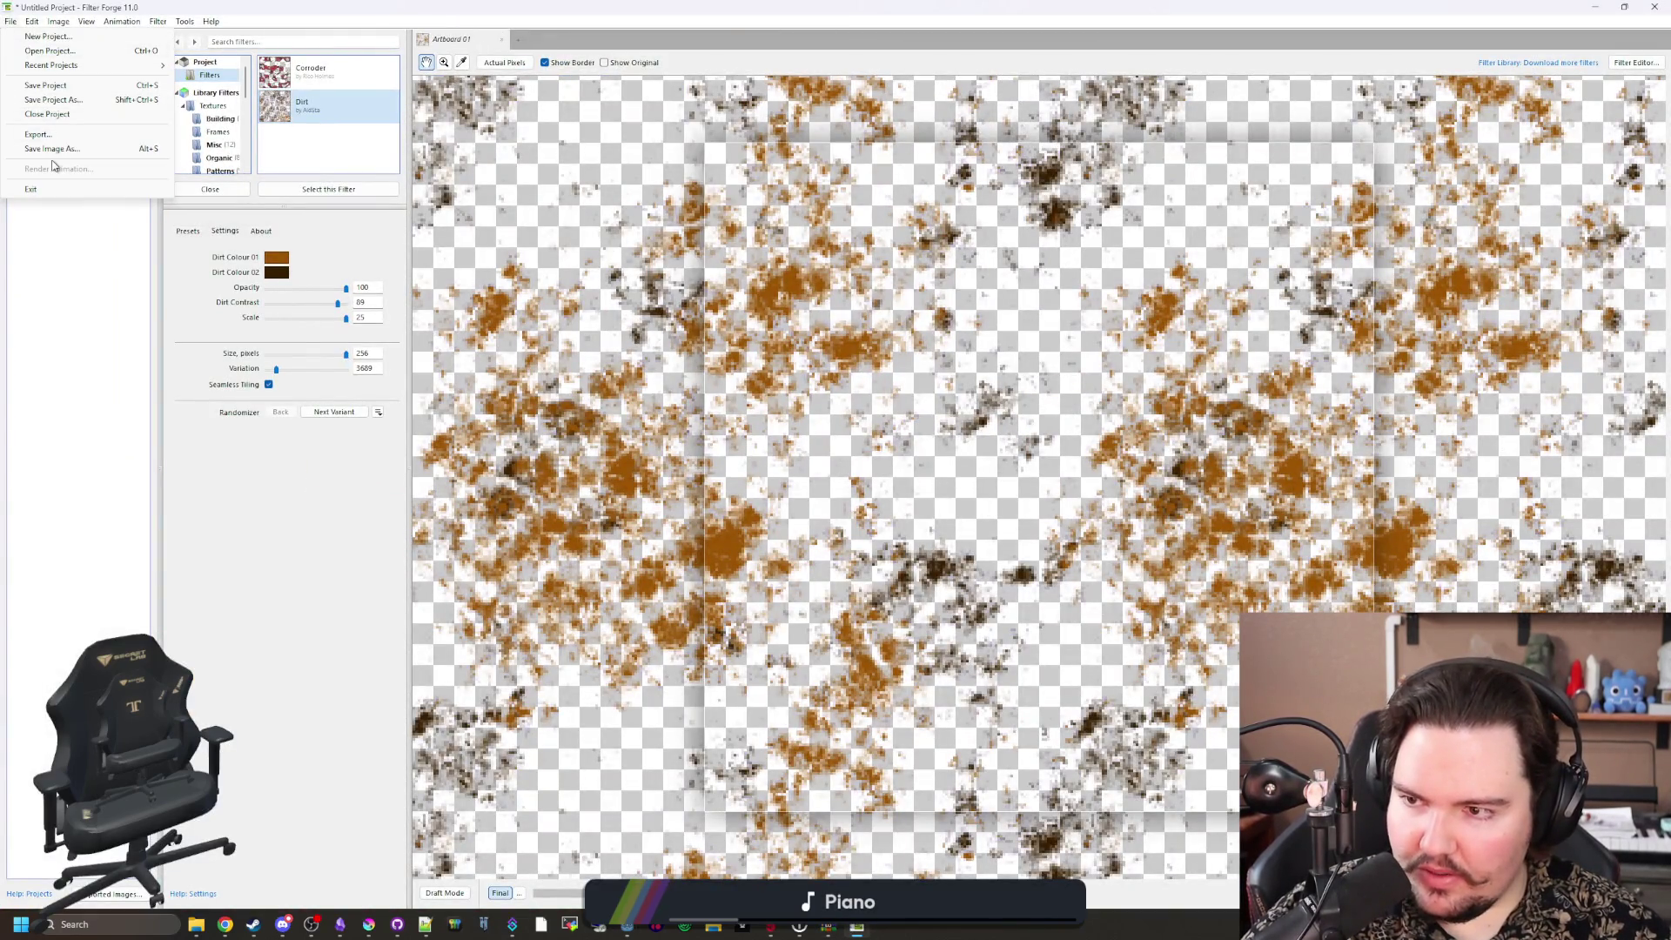
left_click(87, 133)
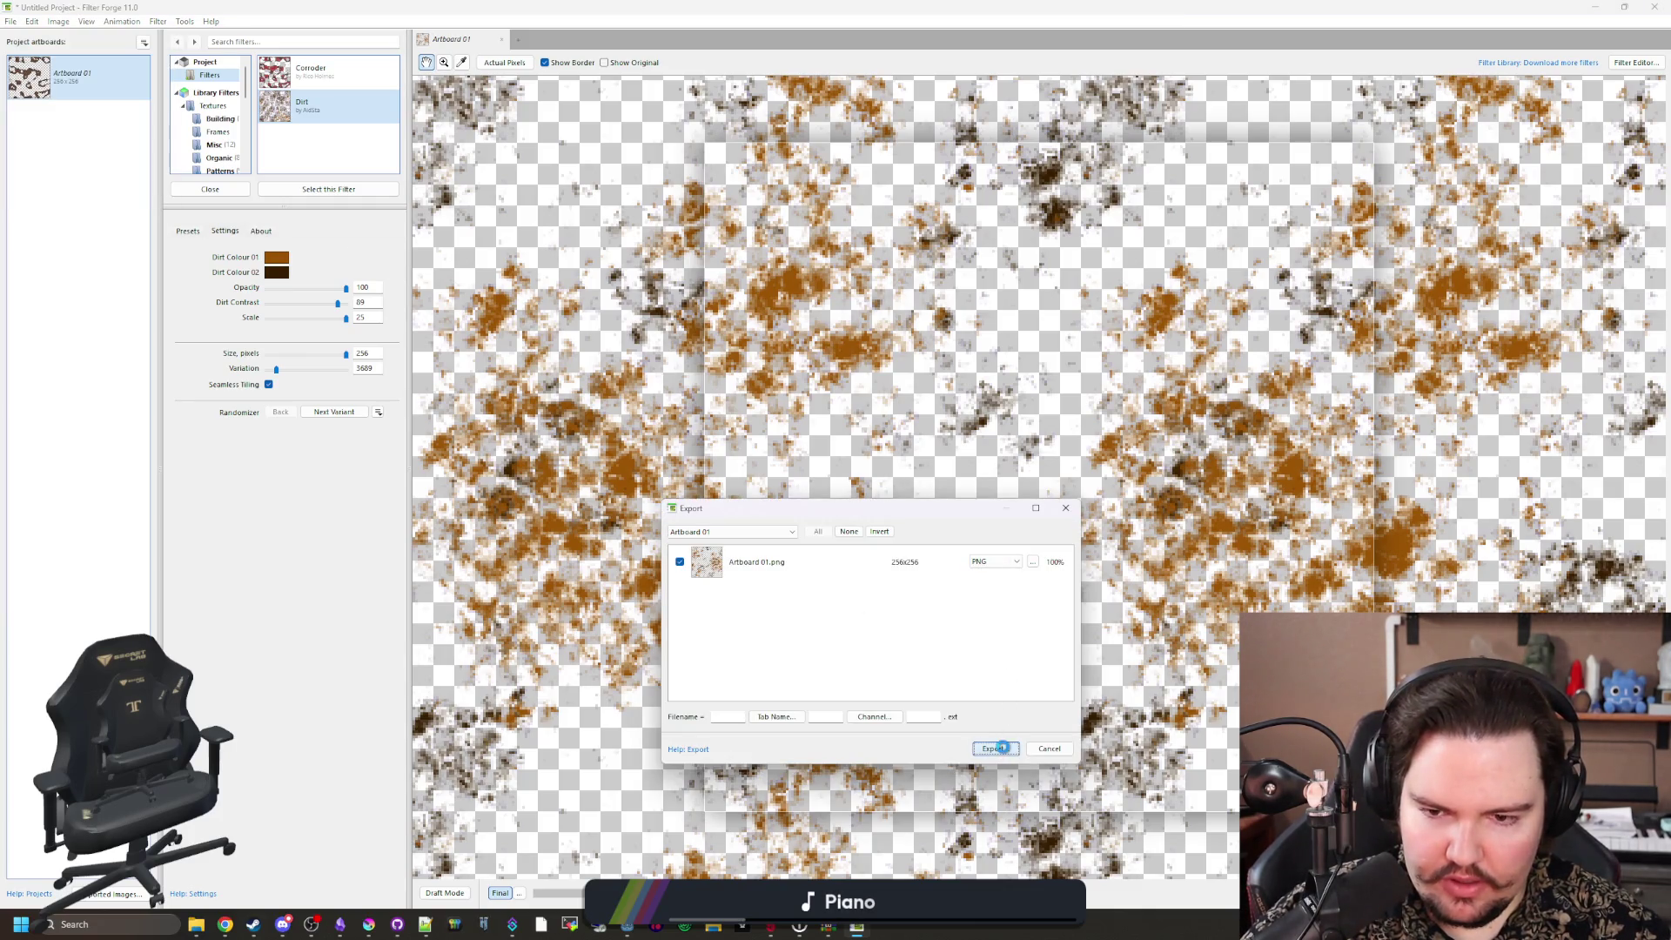
left_click(996, 749)
left_click(920, 658)
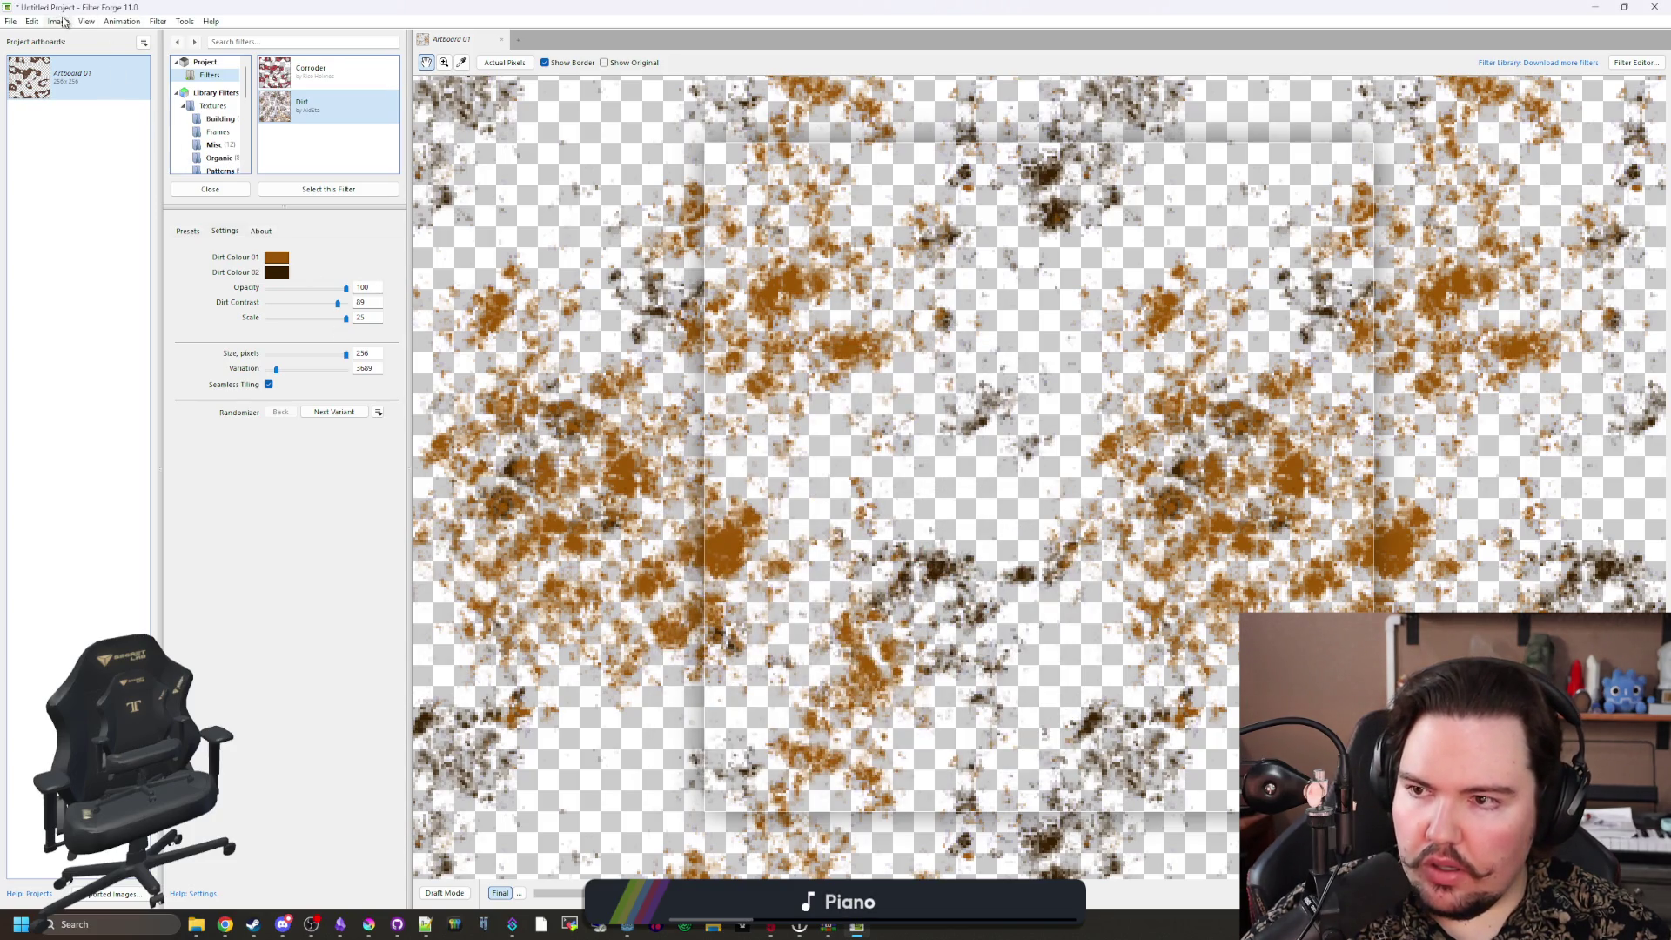
left_click(111, 255)
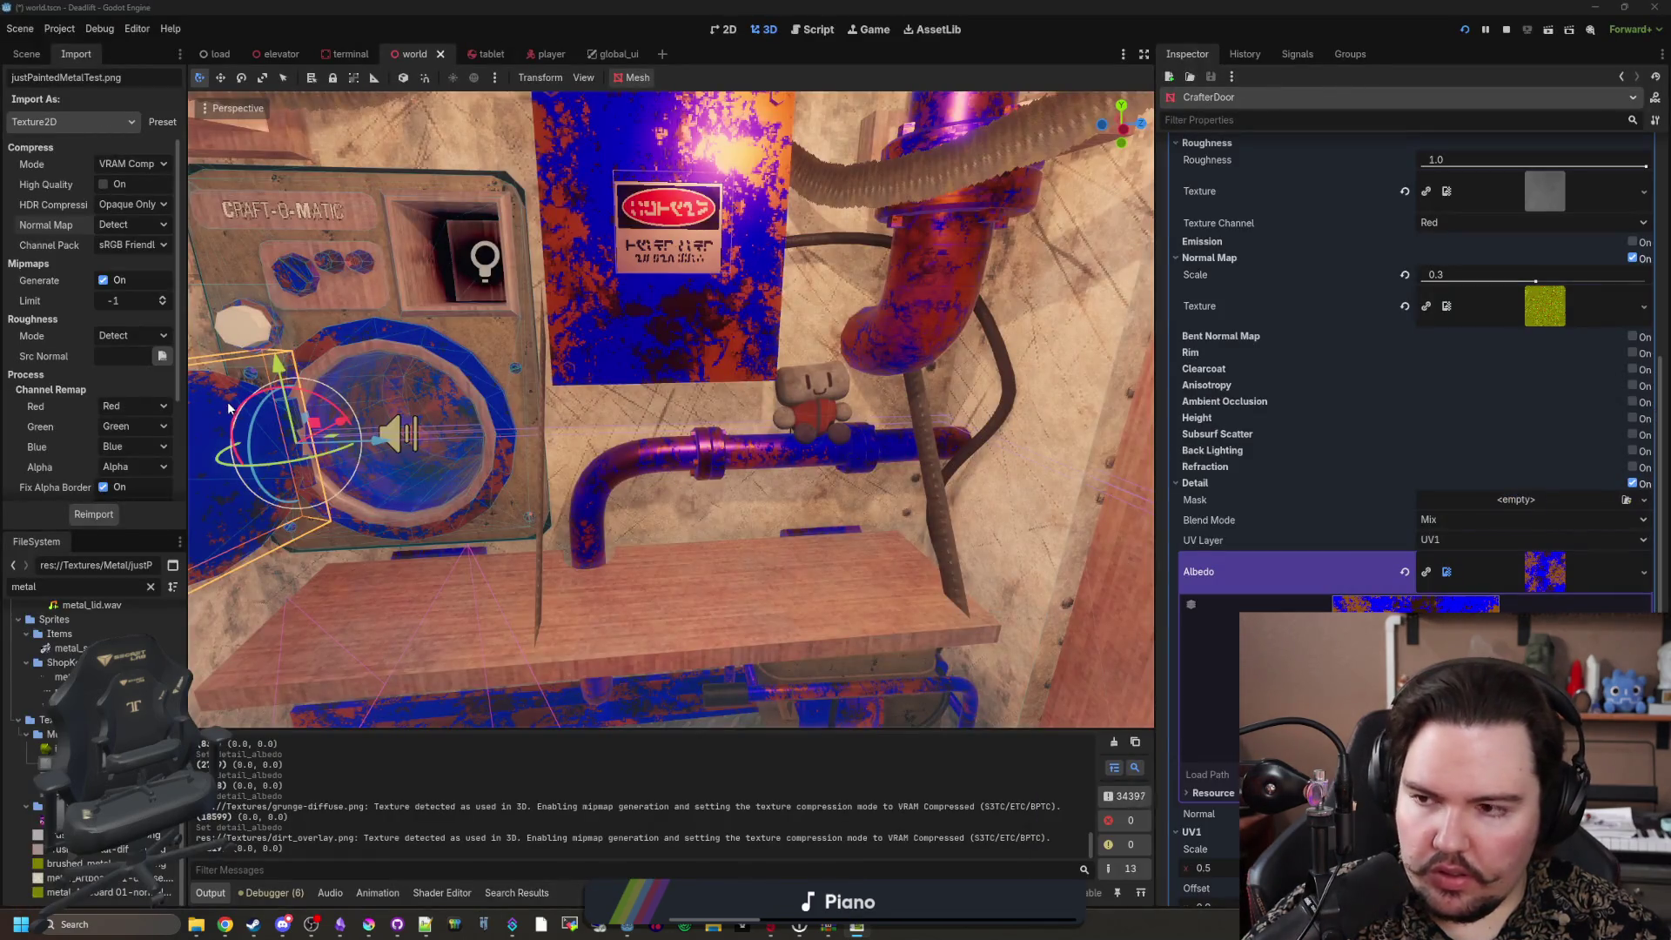
Step: Filter the FileSystem for 'dirt', select dirt_overlay.png and enable High Quality import compression
left_click(151, 587)
type("dirt")
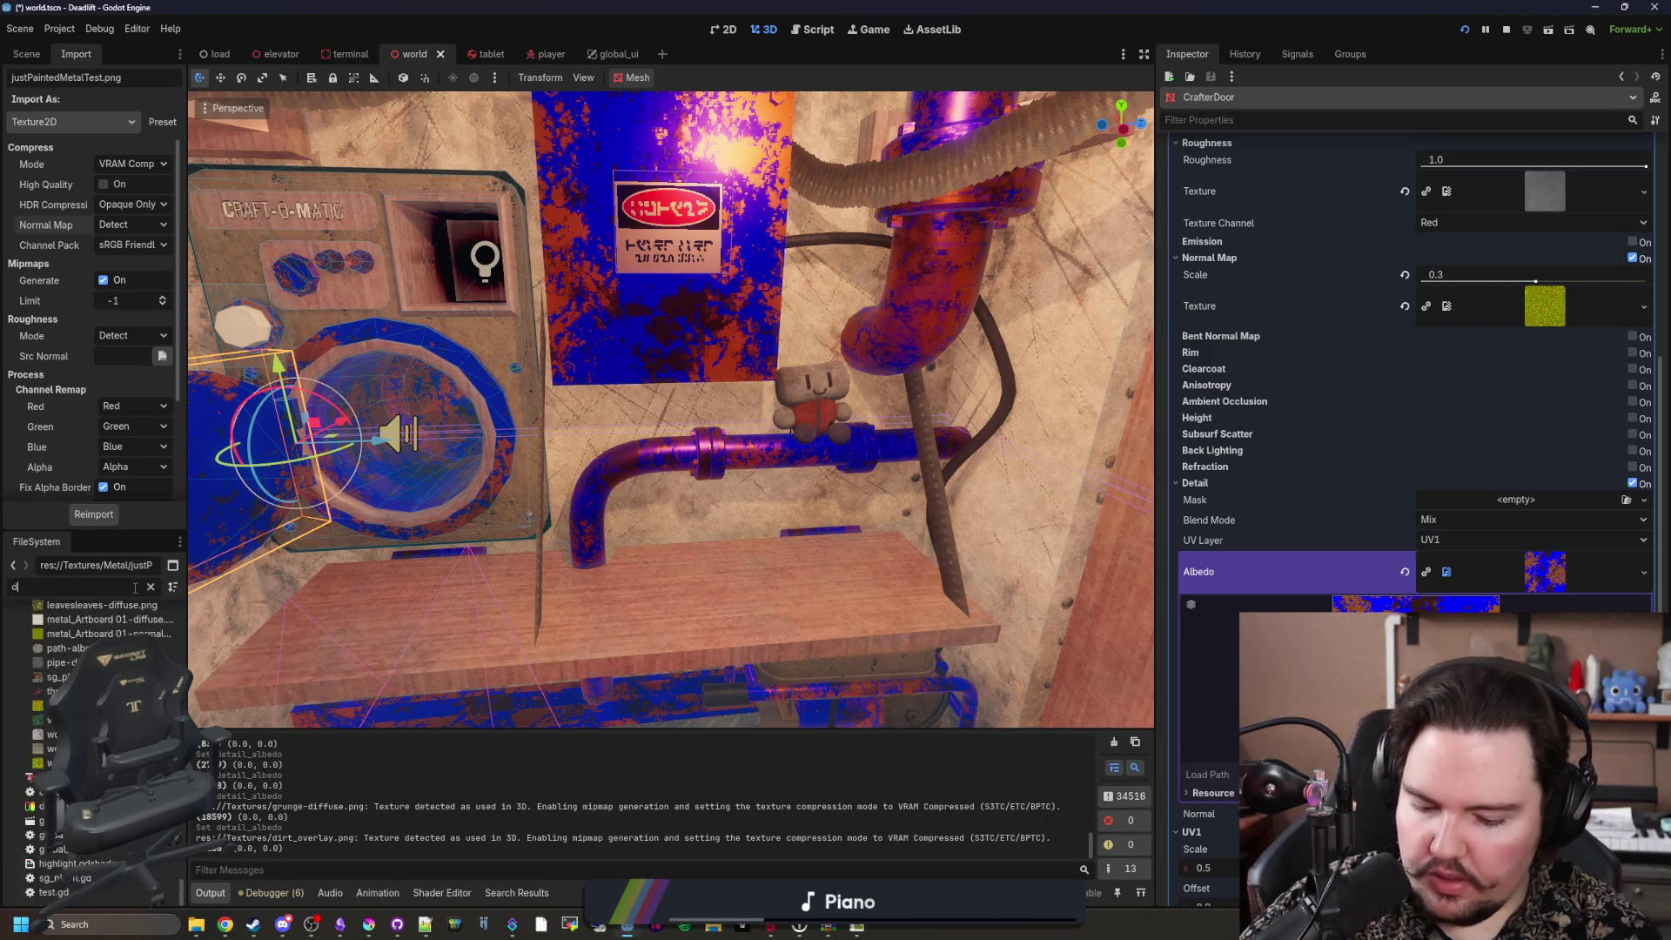
left_click(61, 655)
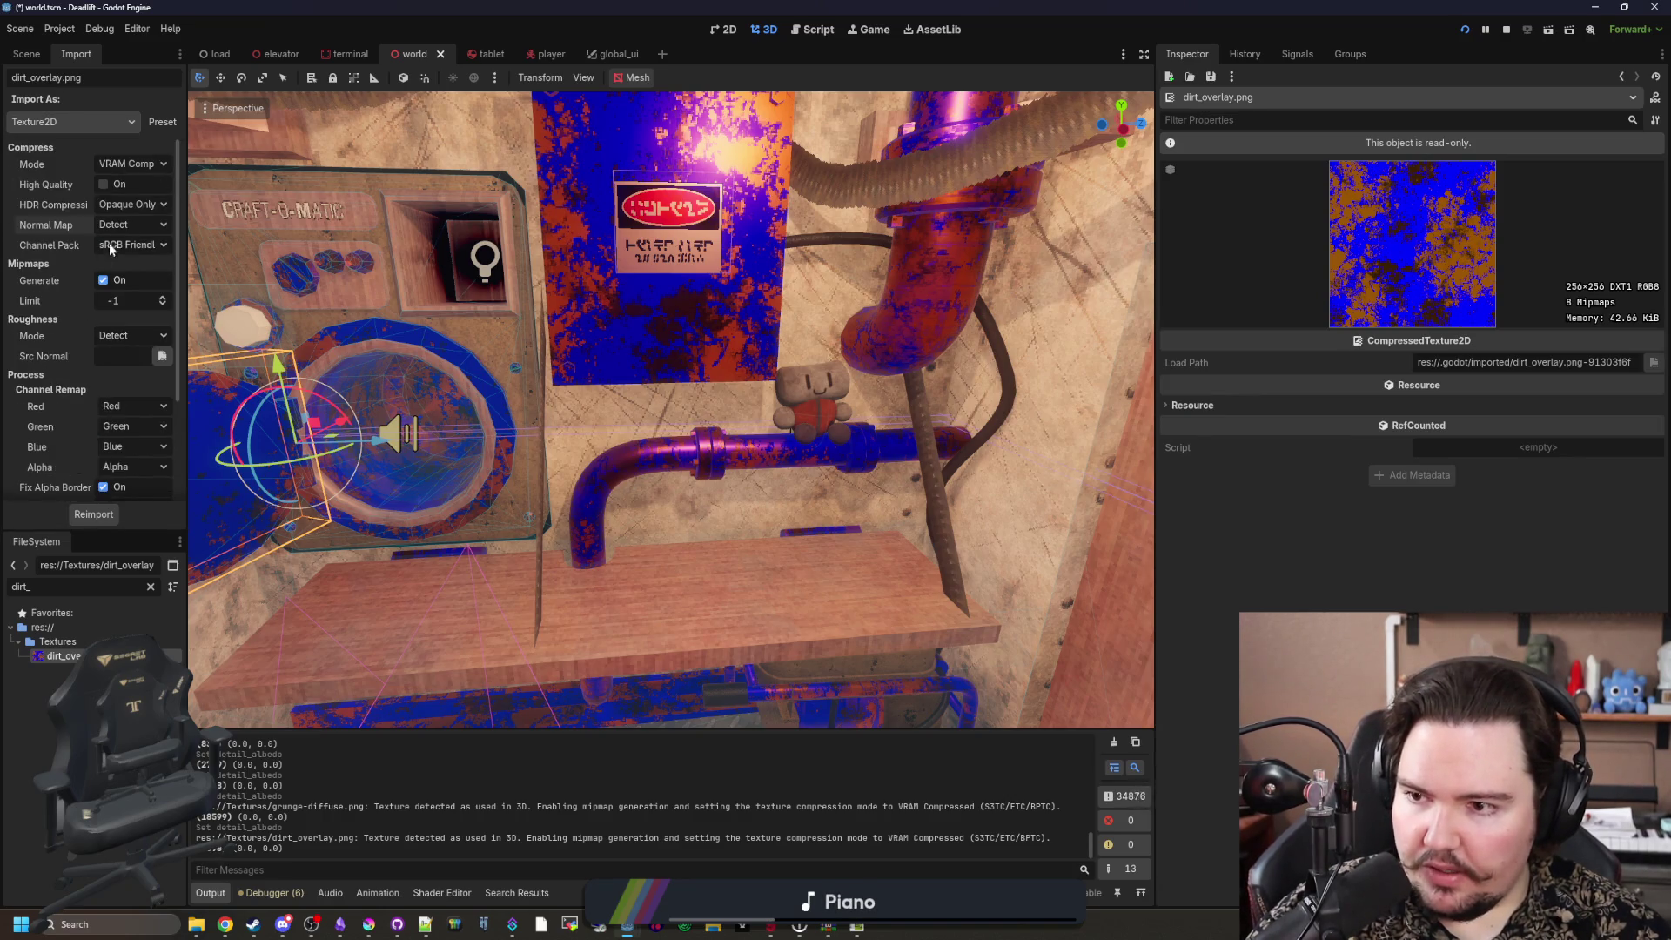
left_click(129, 225)
left_click(142, 216)
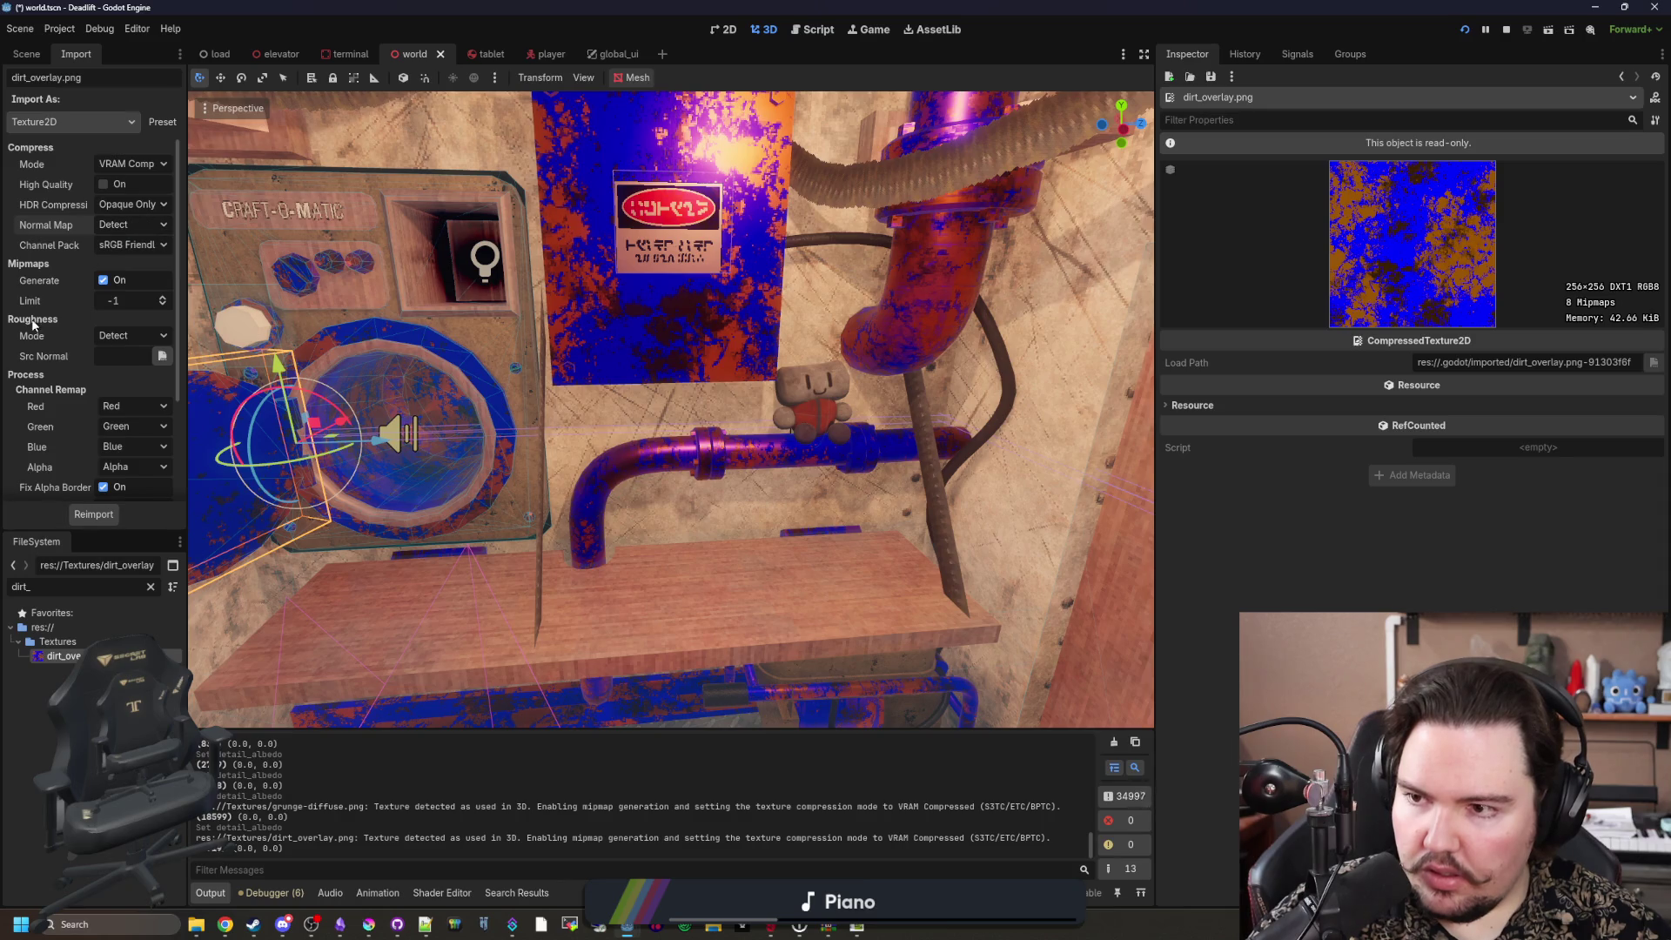
left_click(103, 185)
scroll(71, 241, "down", 3)
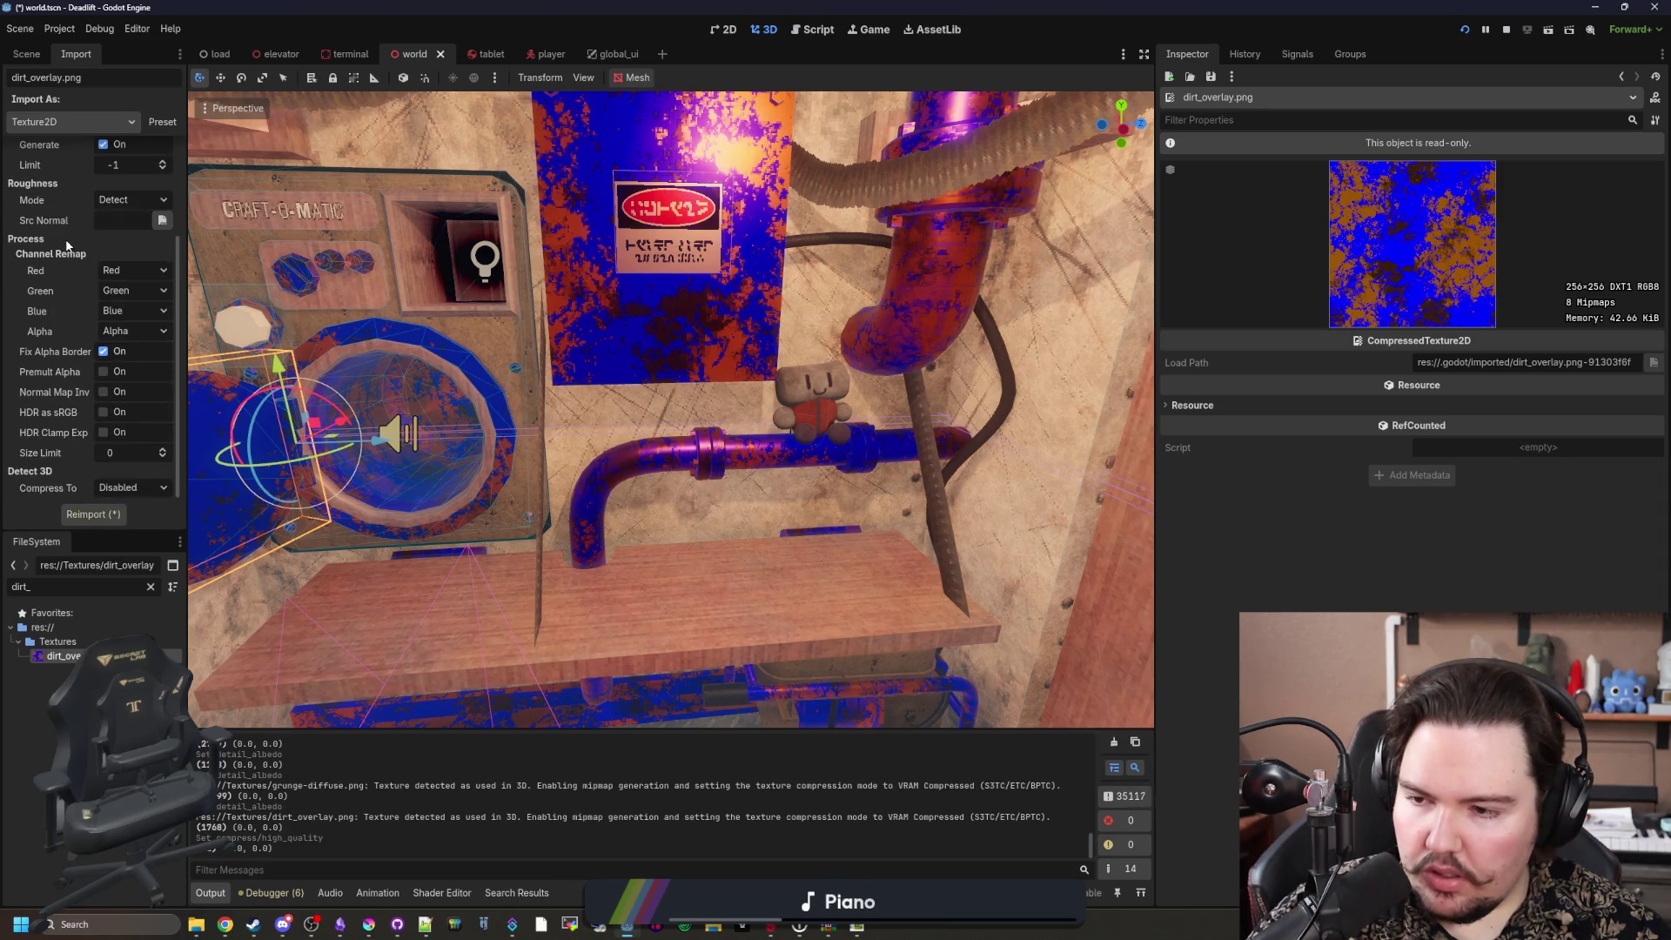
scroll(45, 295, "up", 3)
key("alt+Tab")
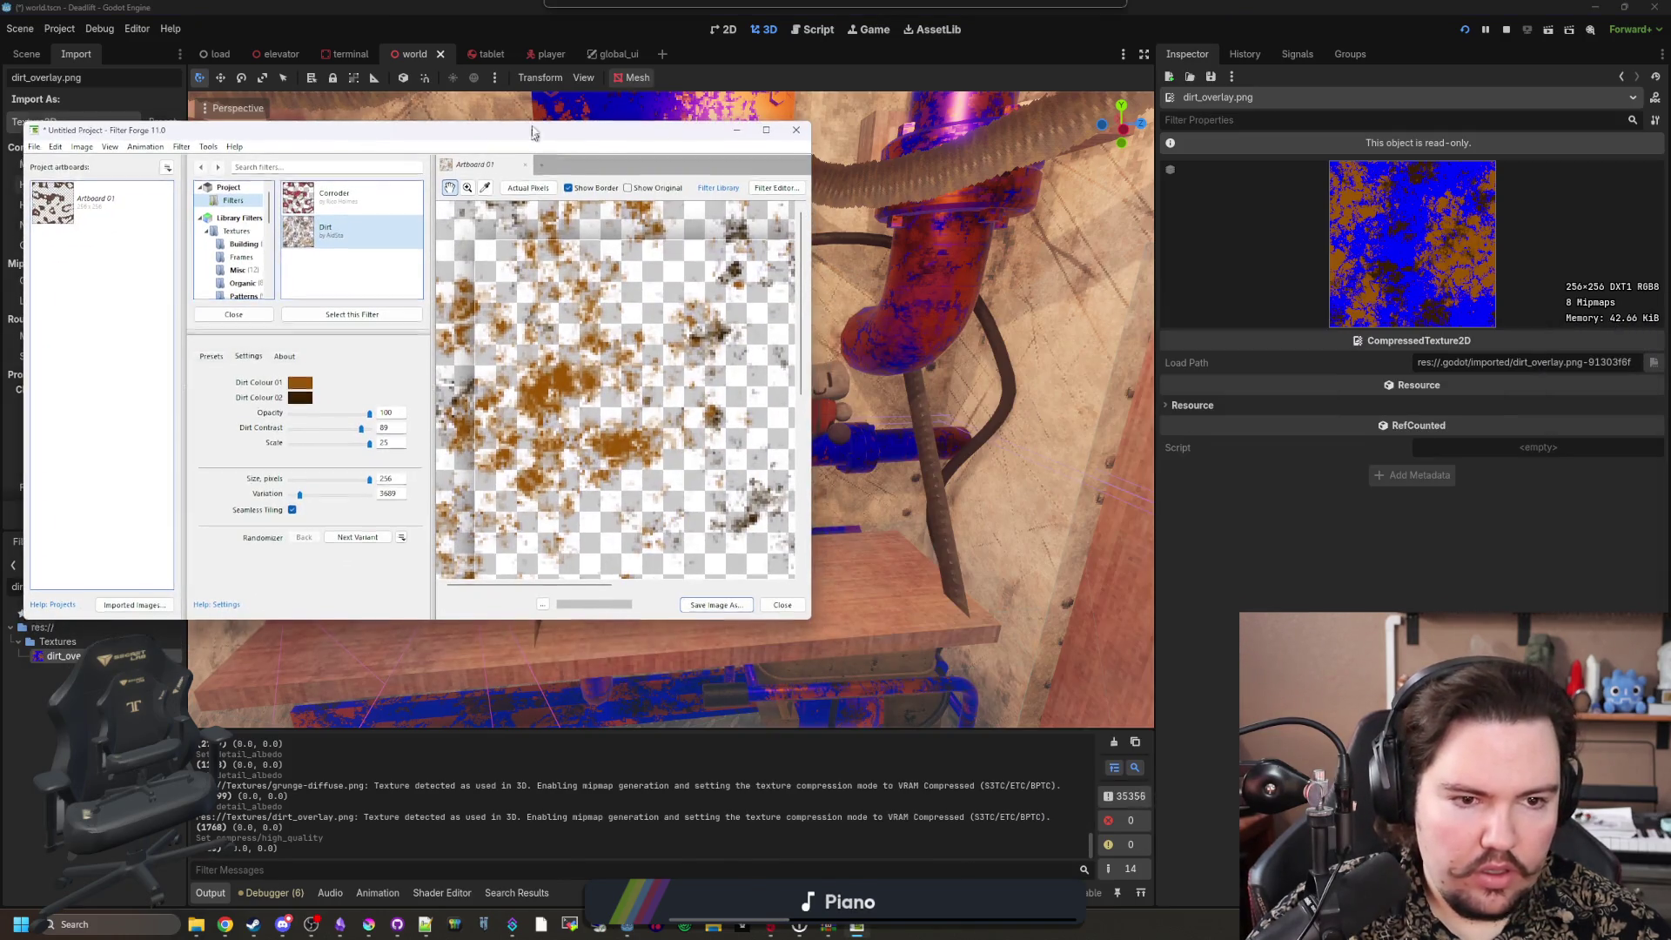
Step: Maximize Filter Forge and look through the menus and Artboard 01 properties without changing anything
double_click(534, 135)
right_click(335, 100)
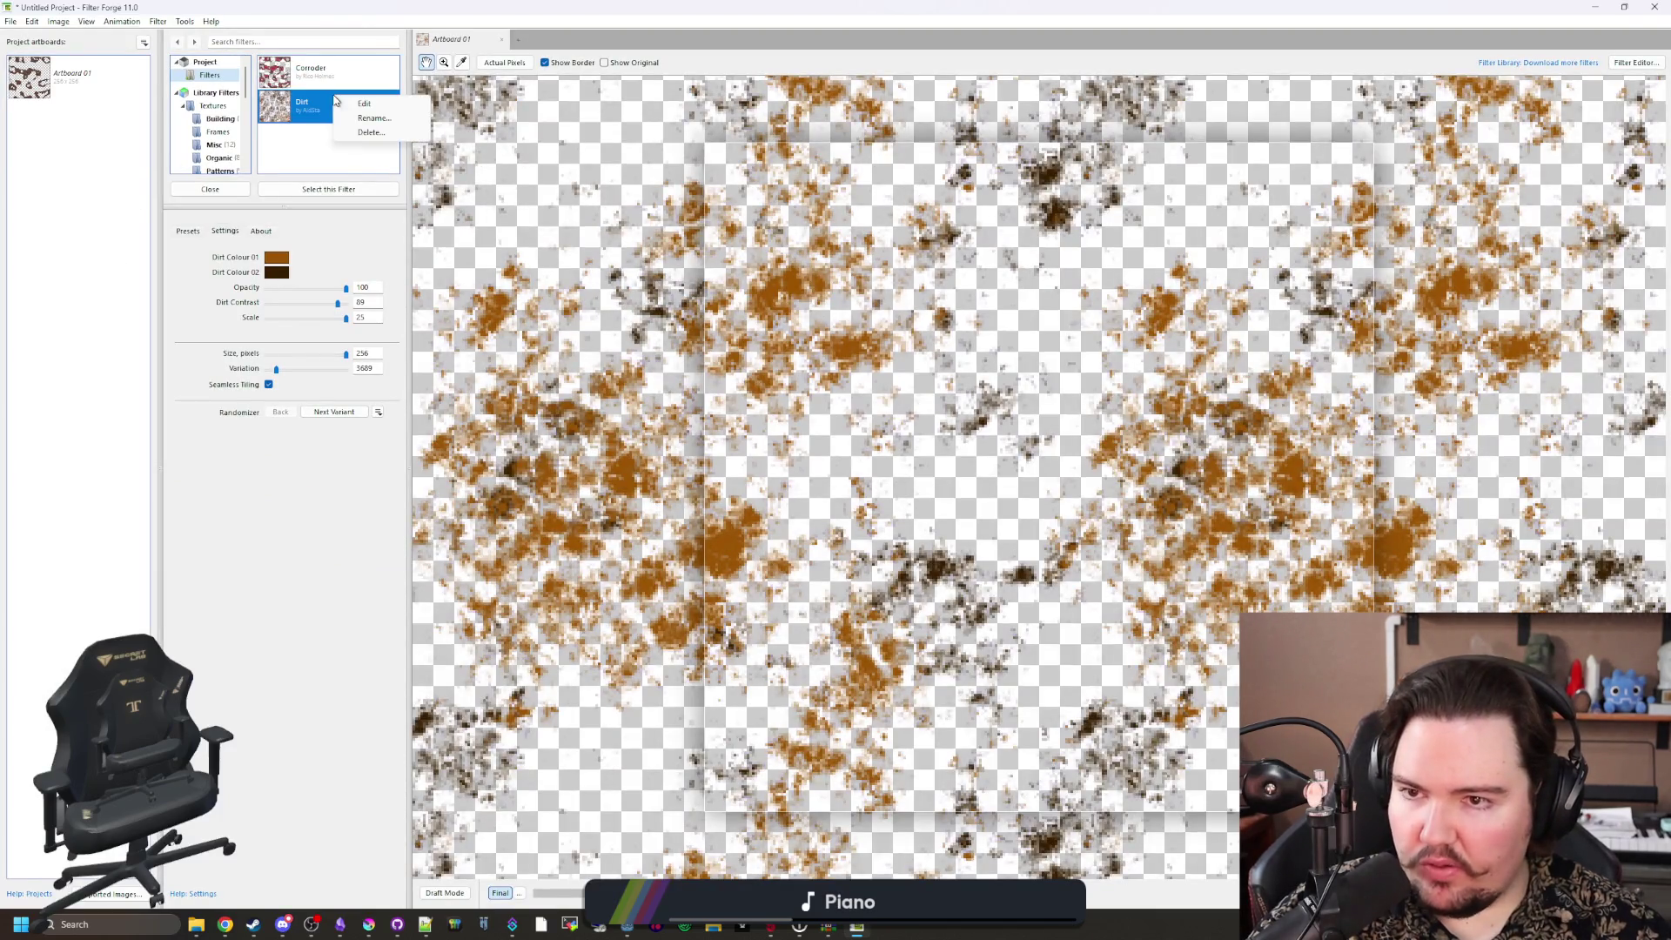
key("Escape")
left_click(38, 21)
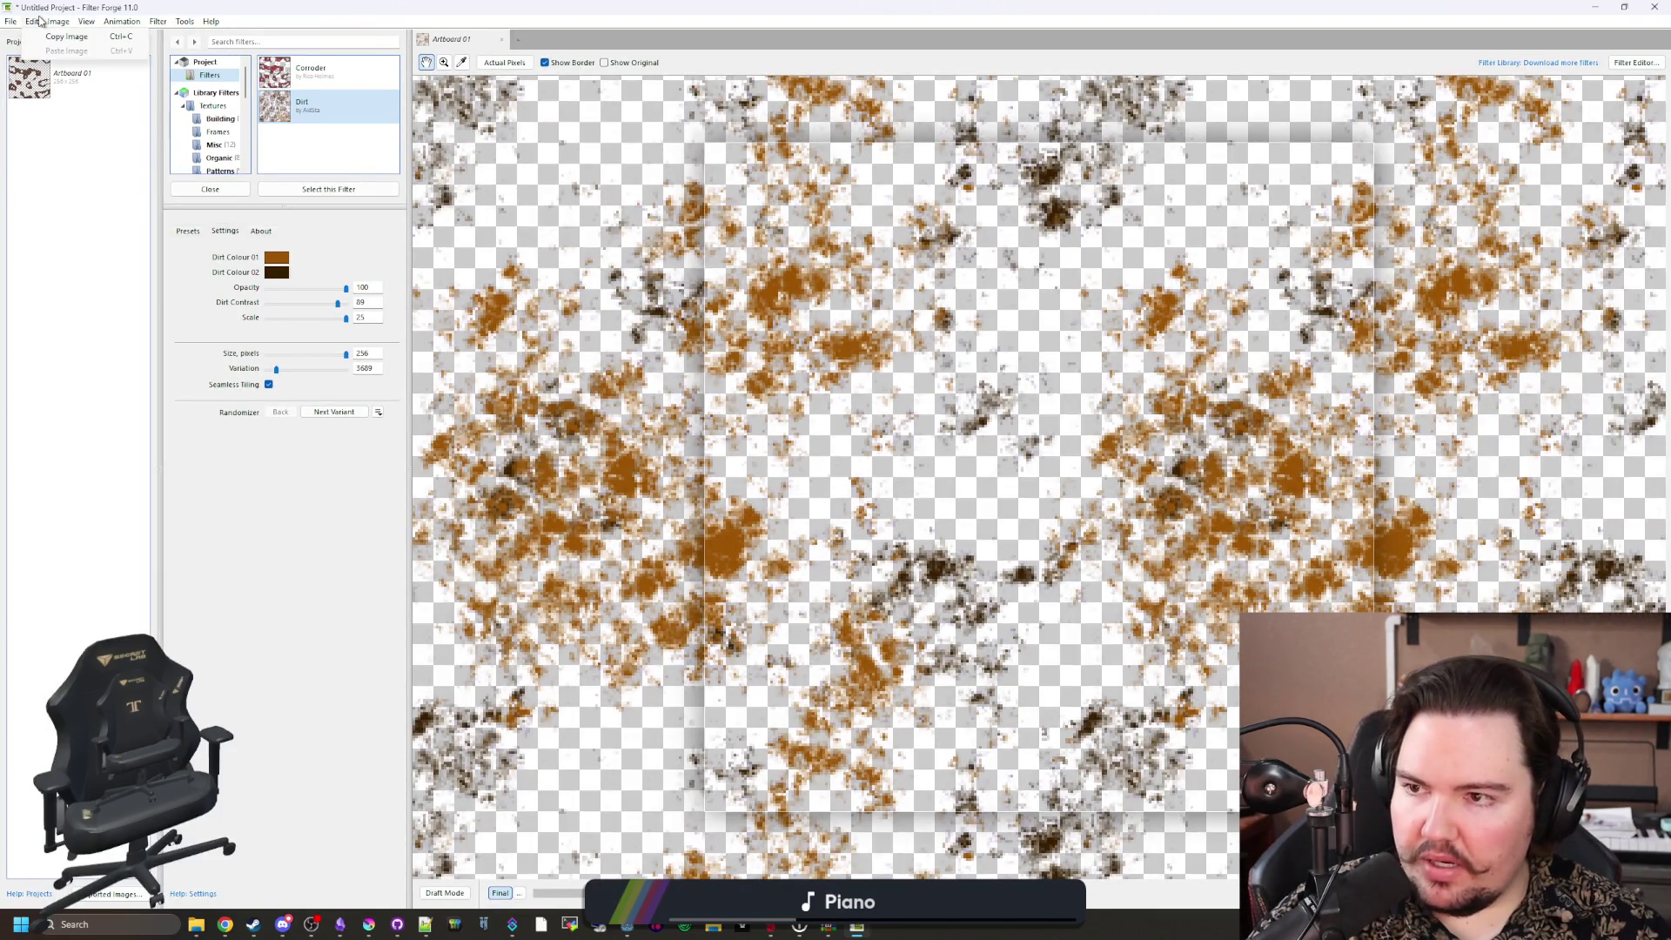
mouse_move(59, 27)
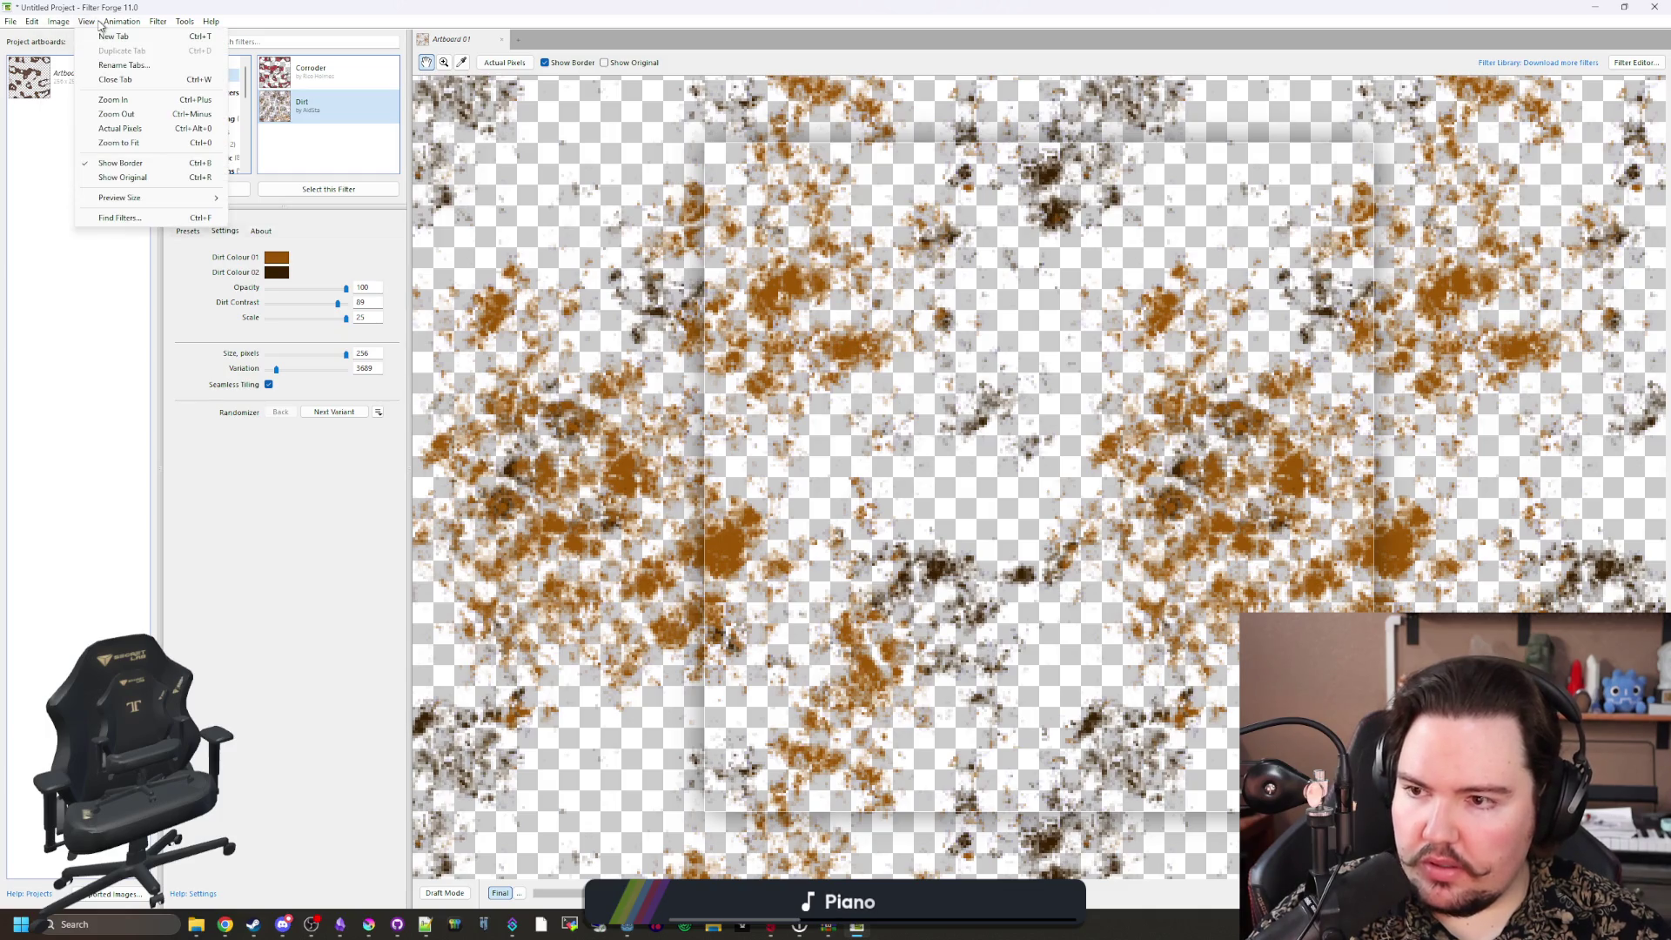
mouse_move(165, 23)
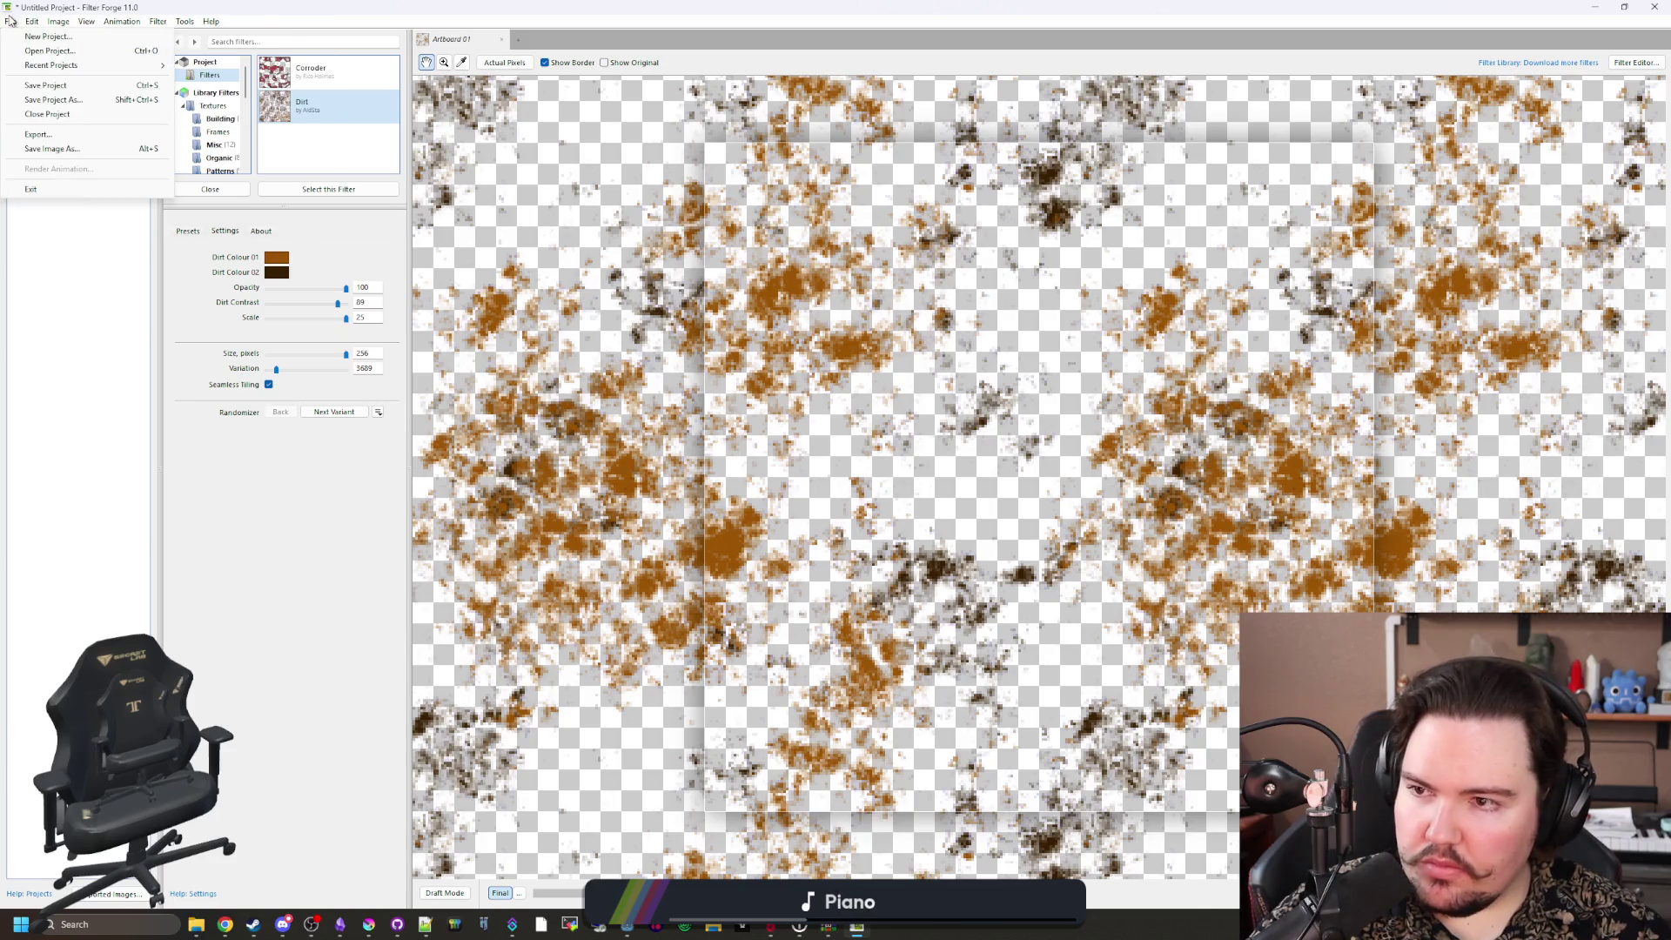
left_click(54, 323)
right_click(77, 87)
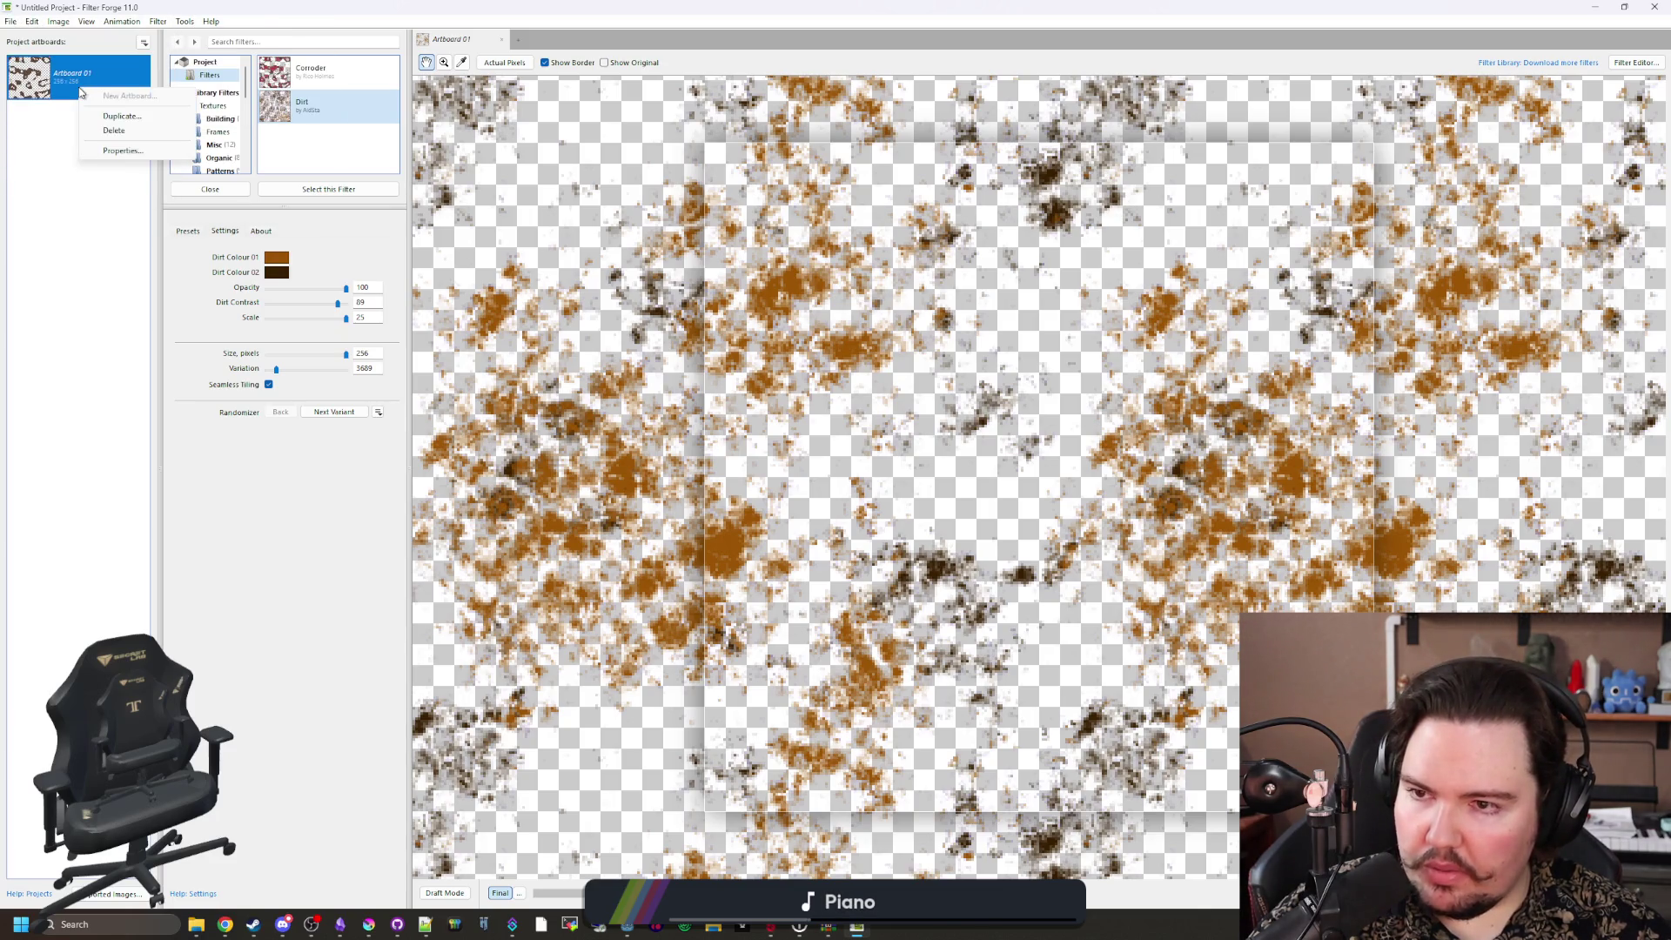
left_click(123, 154)
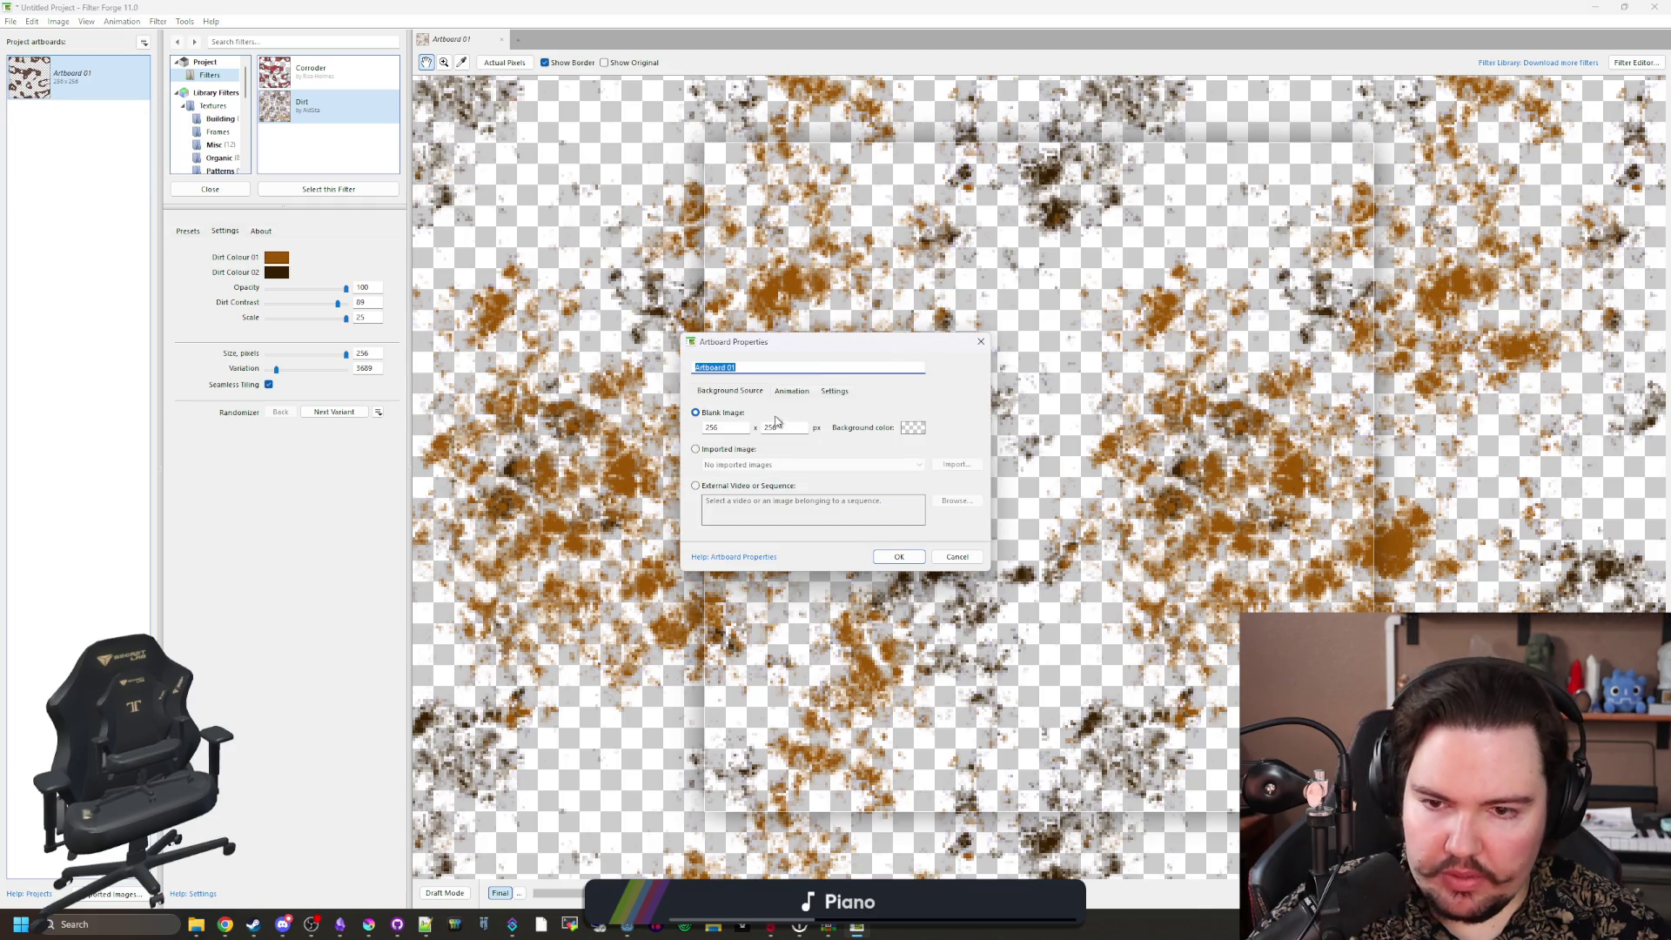
left_click(835, 391)
left_click(803, 392)
left_click(746, 399)
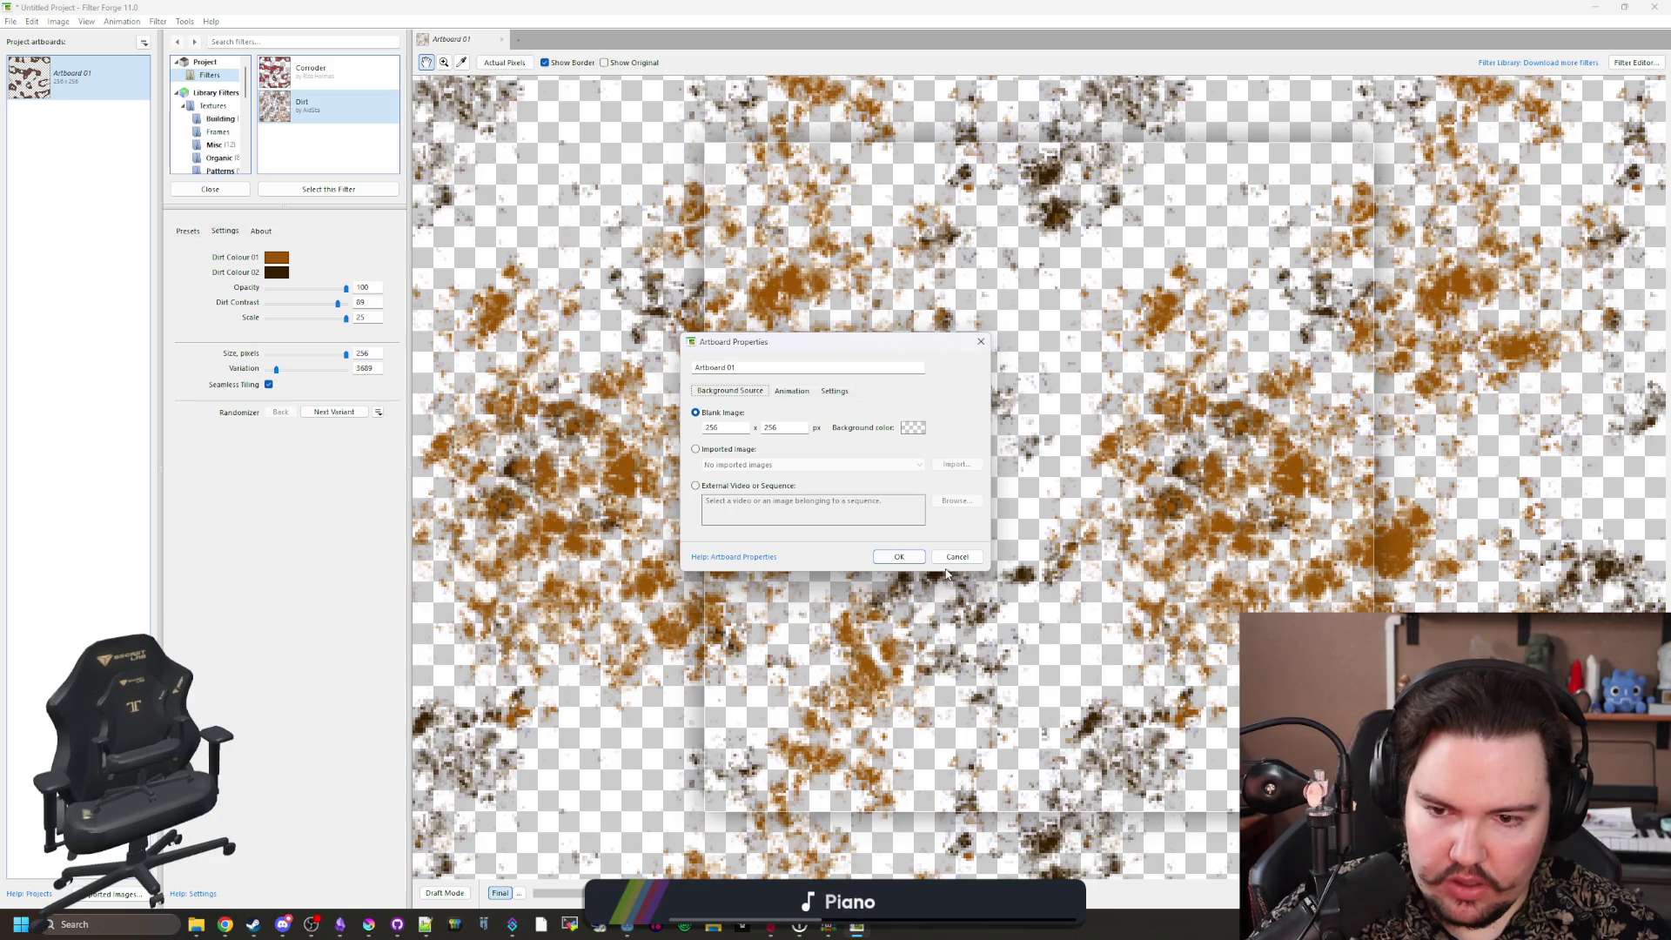
left_click(914, 429)
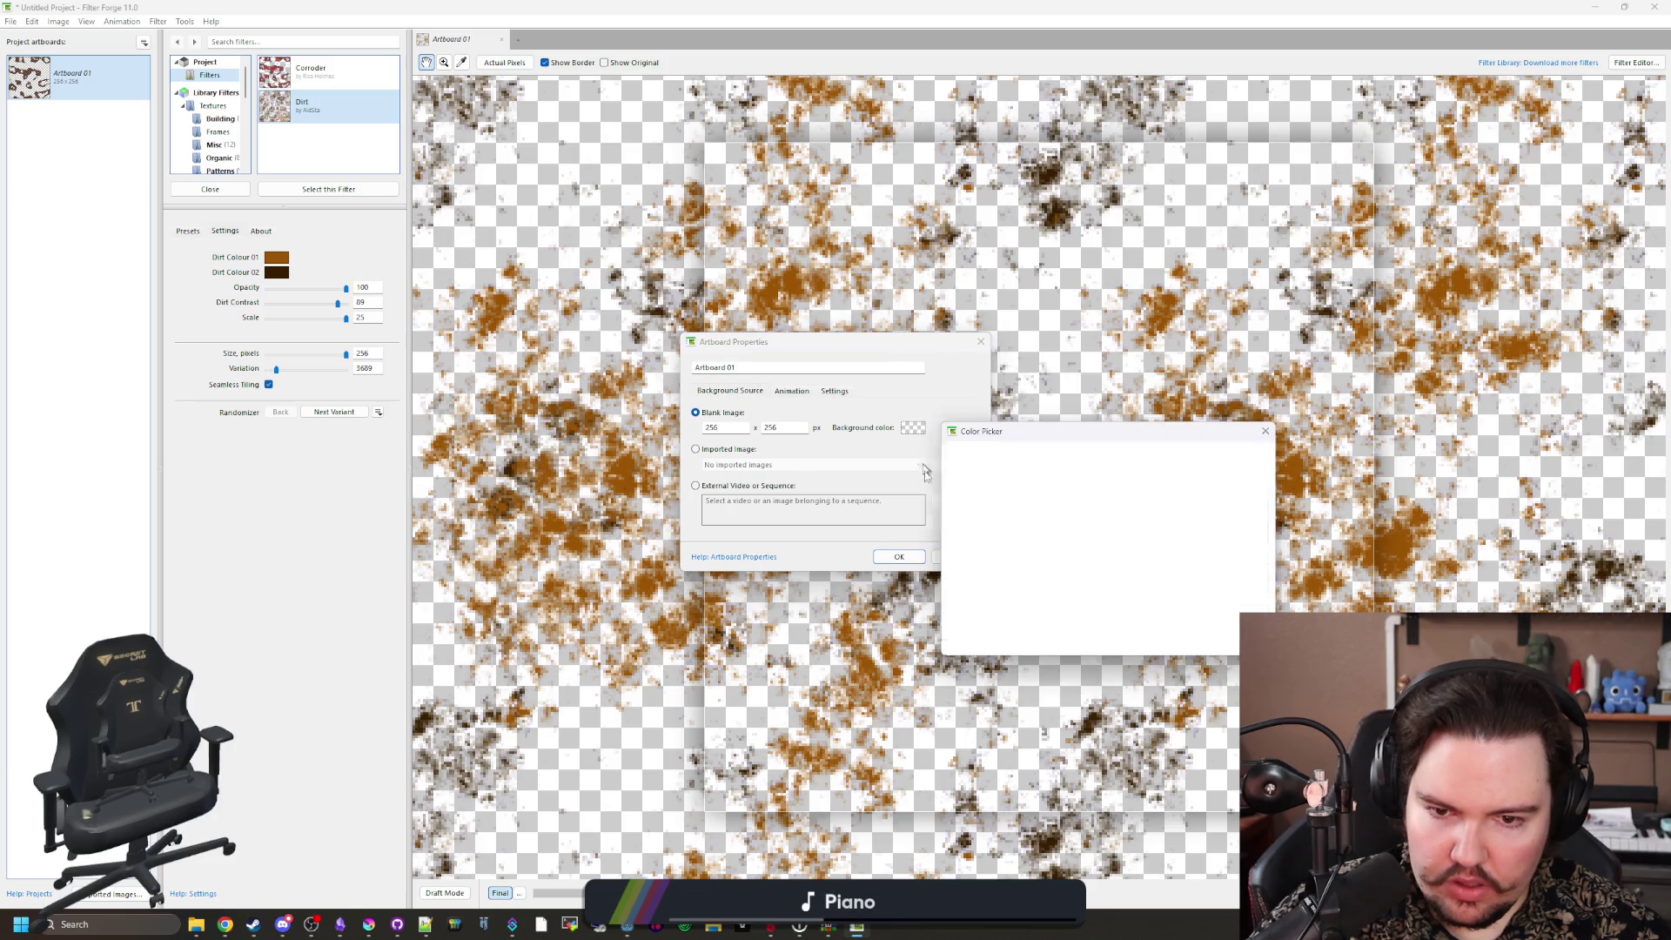
left_click(1266, 431)
left_click(957, 557)
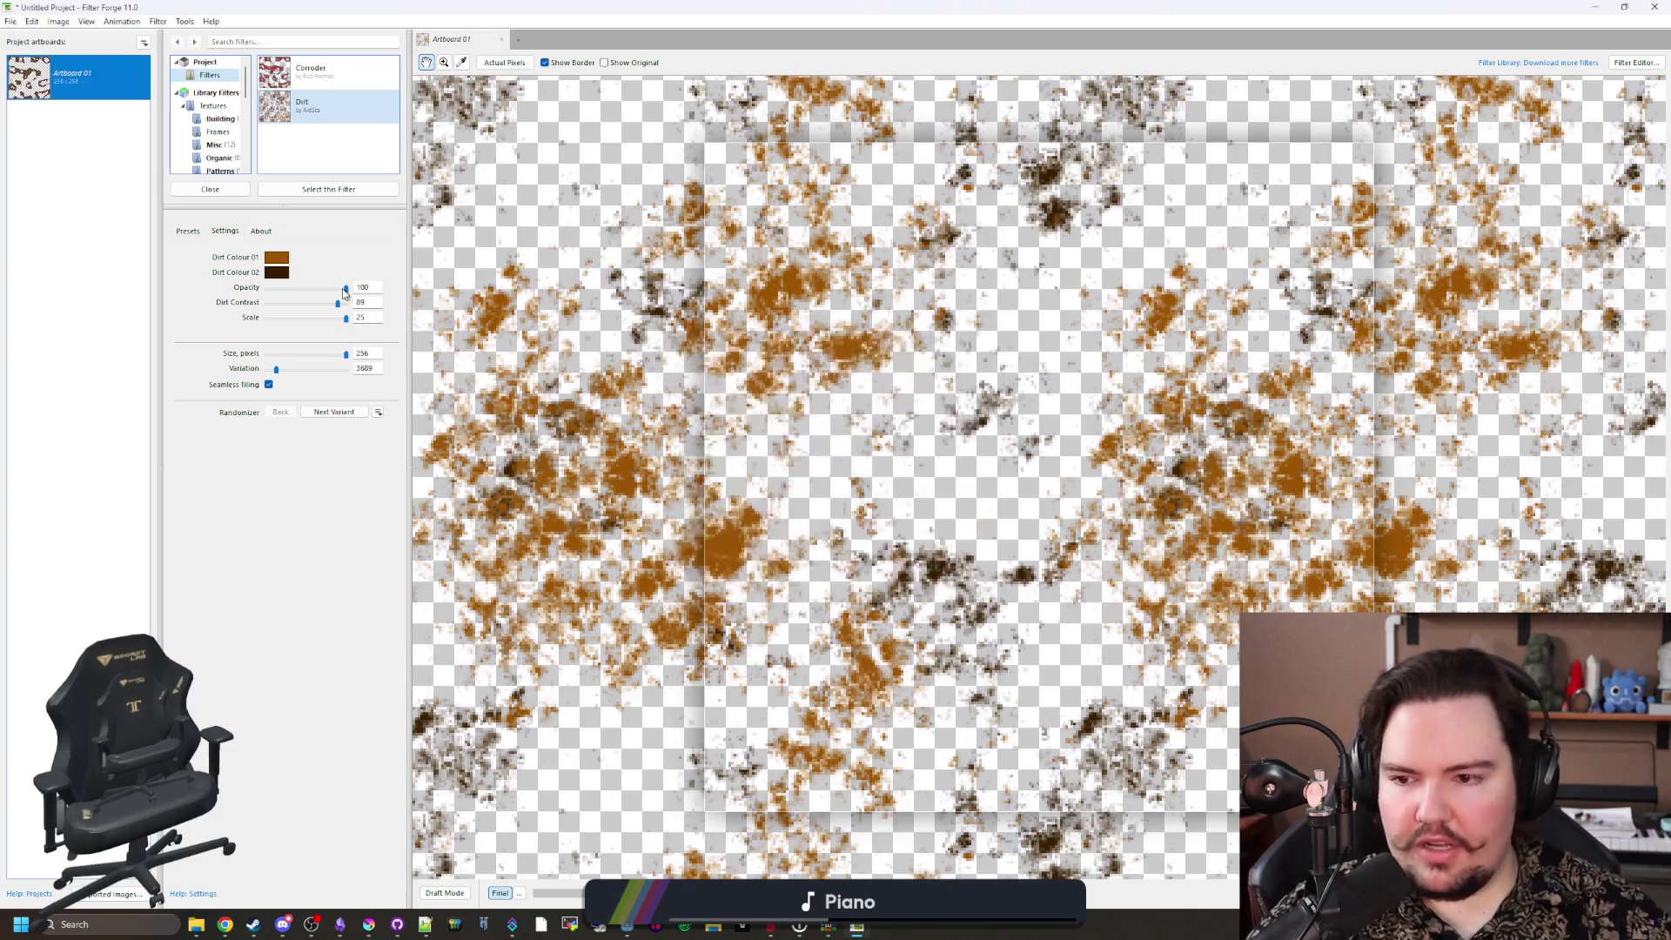
Step: Re-save the image over dirt_overlay.png as a transparent PNG and minimize Filter Forge
left_click(11, 21)
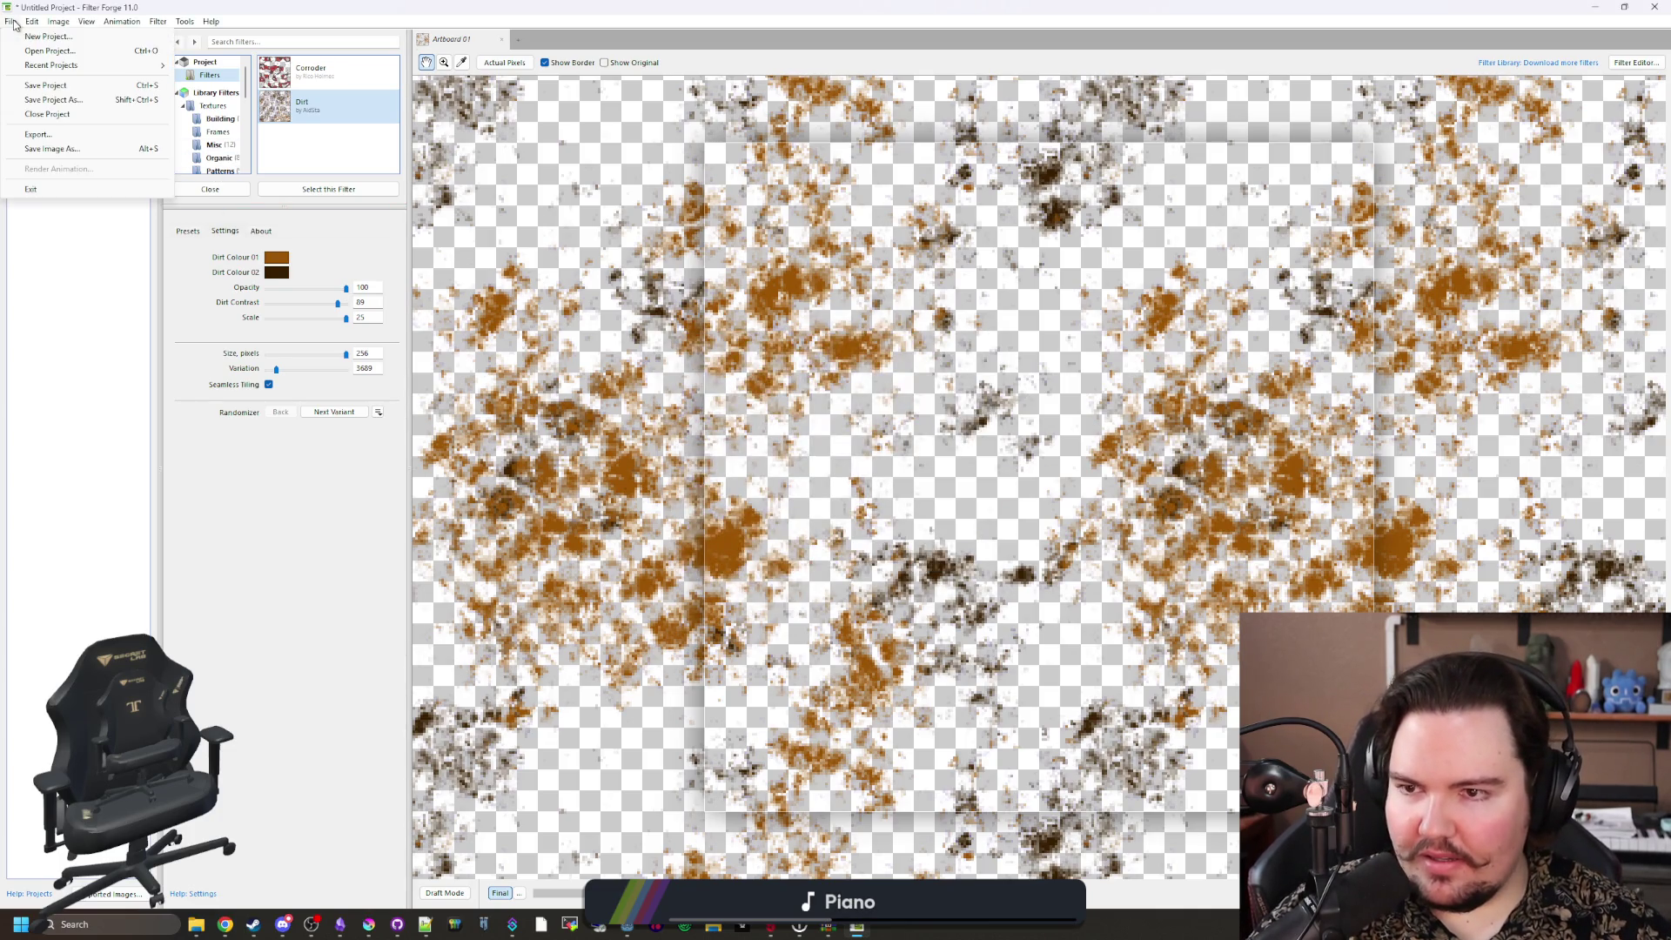
left_click(63, 150)
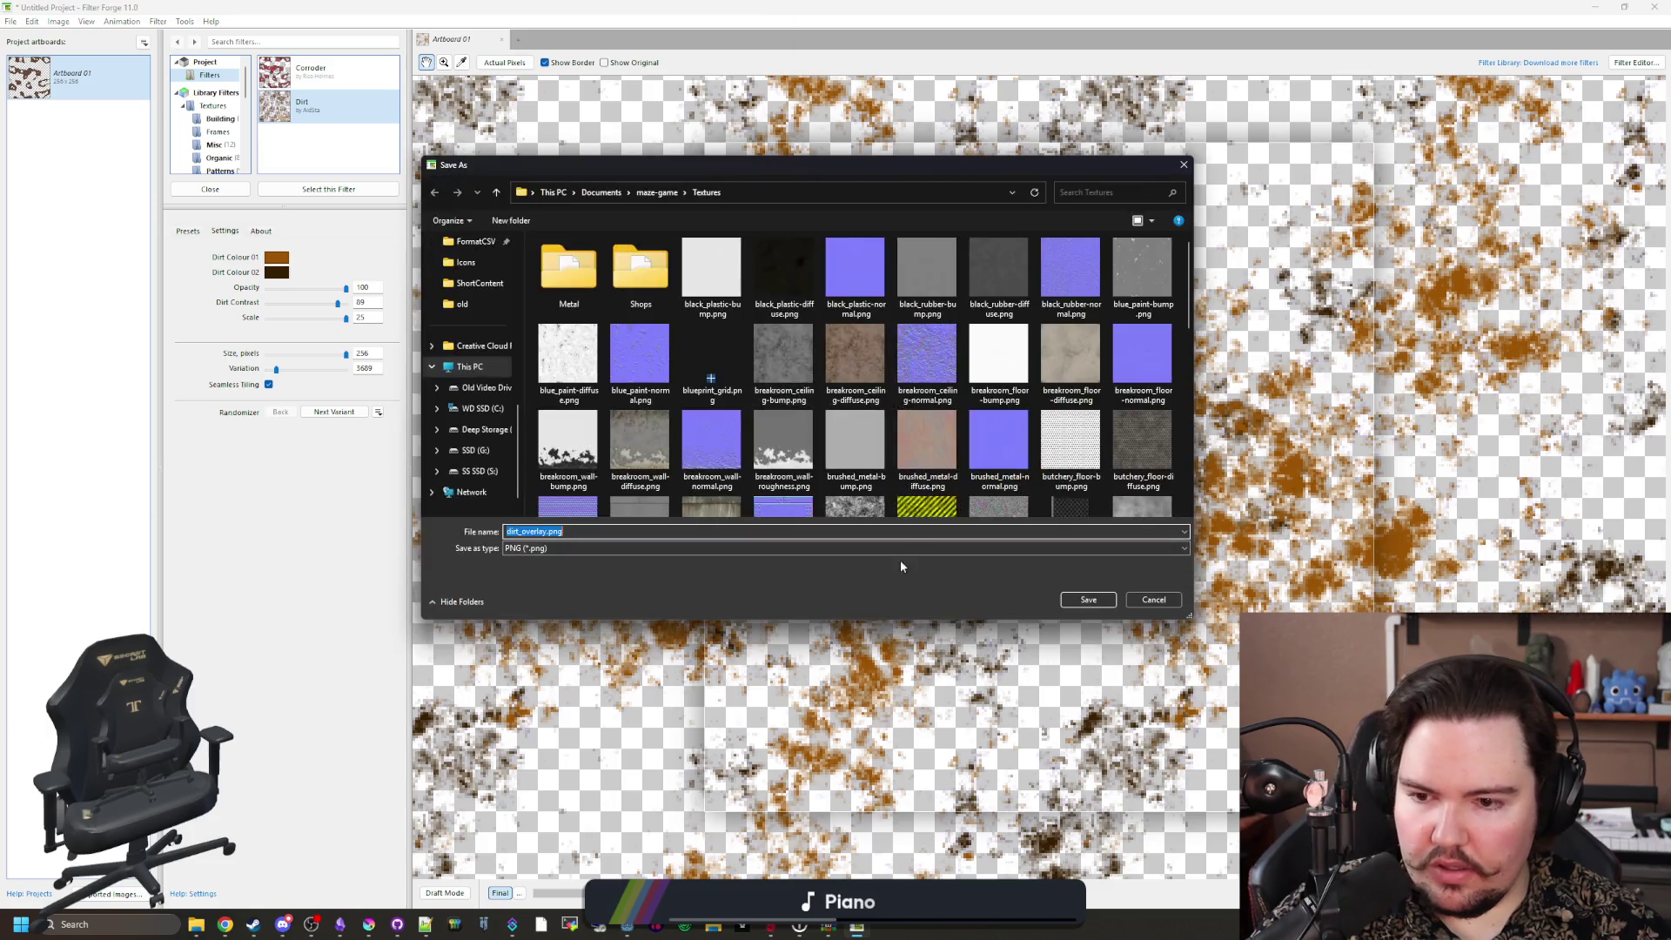
left_click(1069, 592)
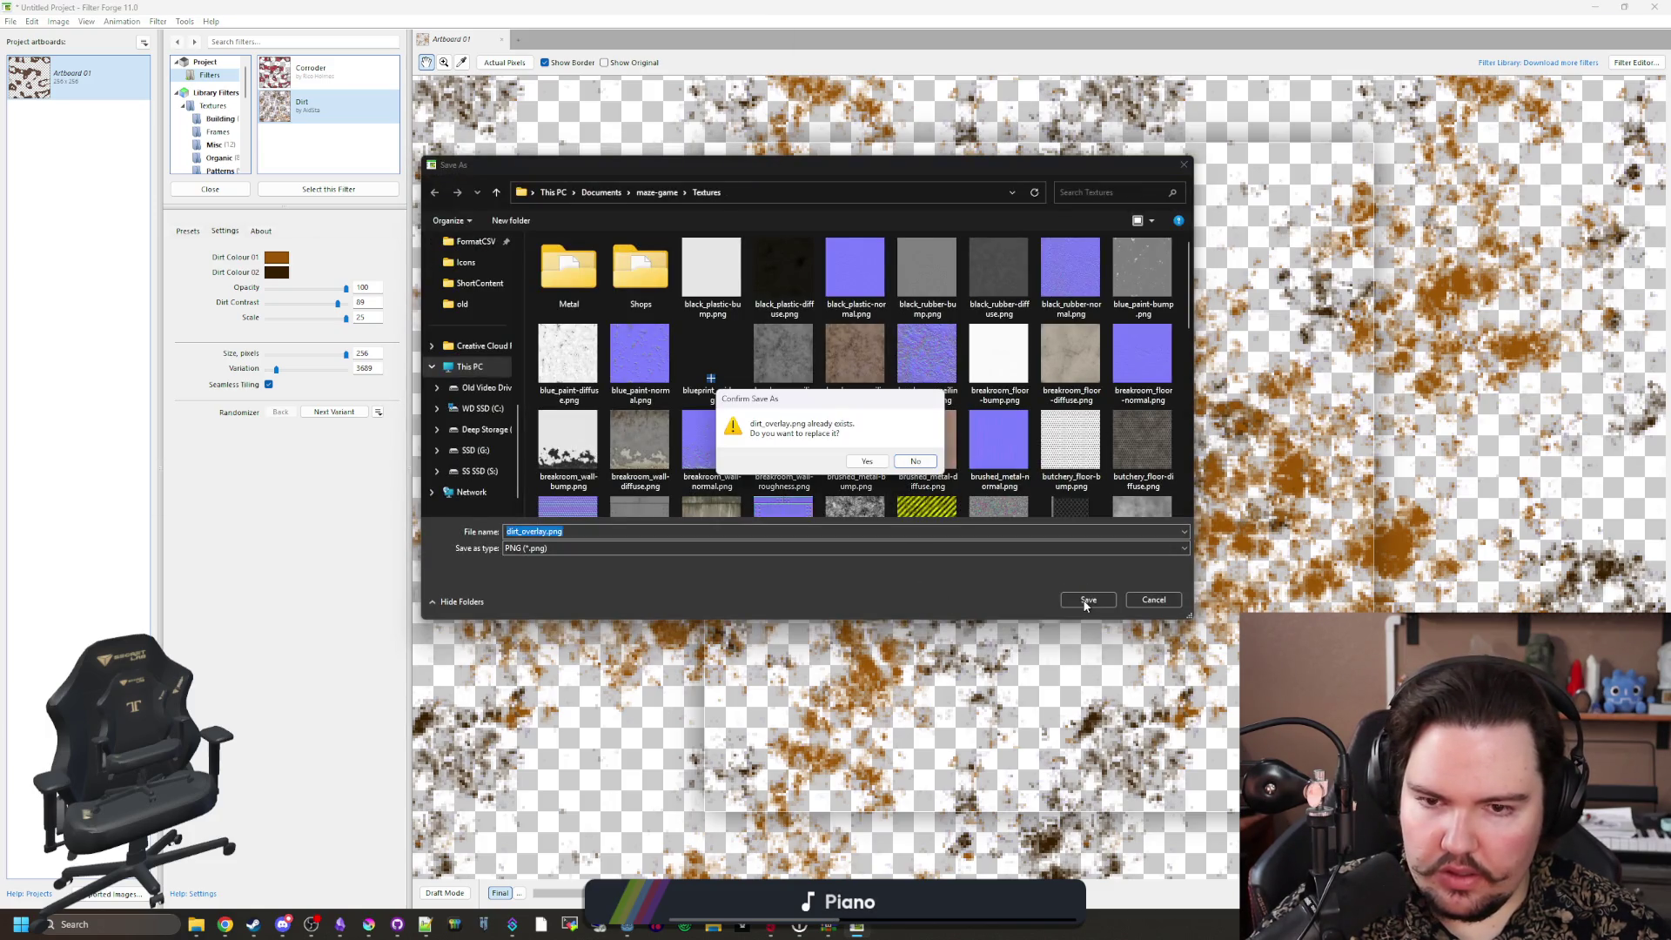
left_click(868, 462)
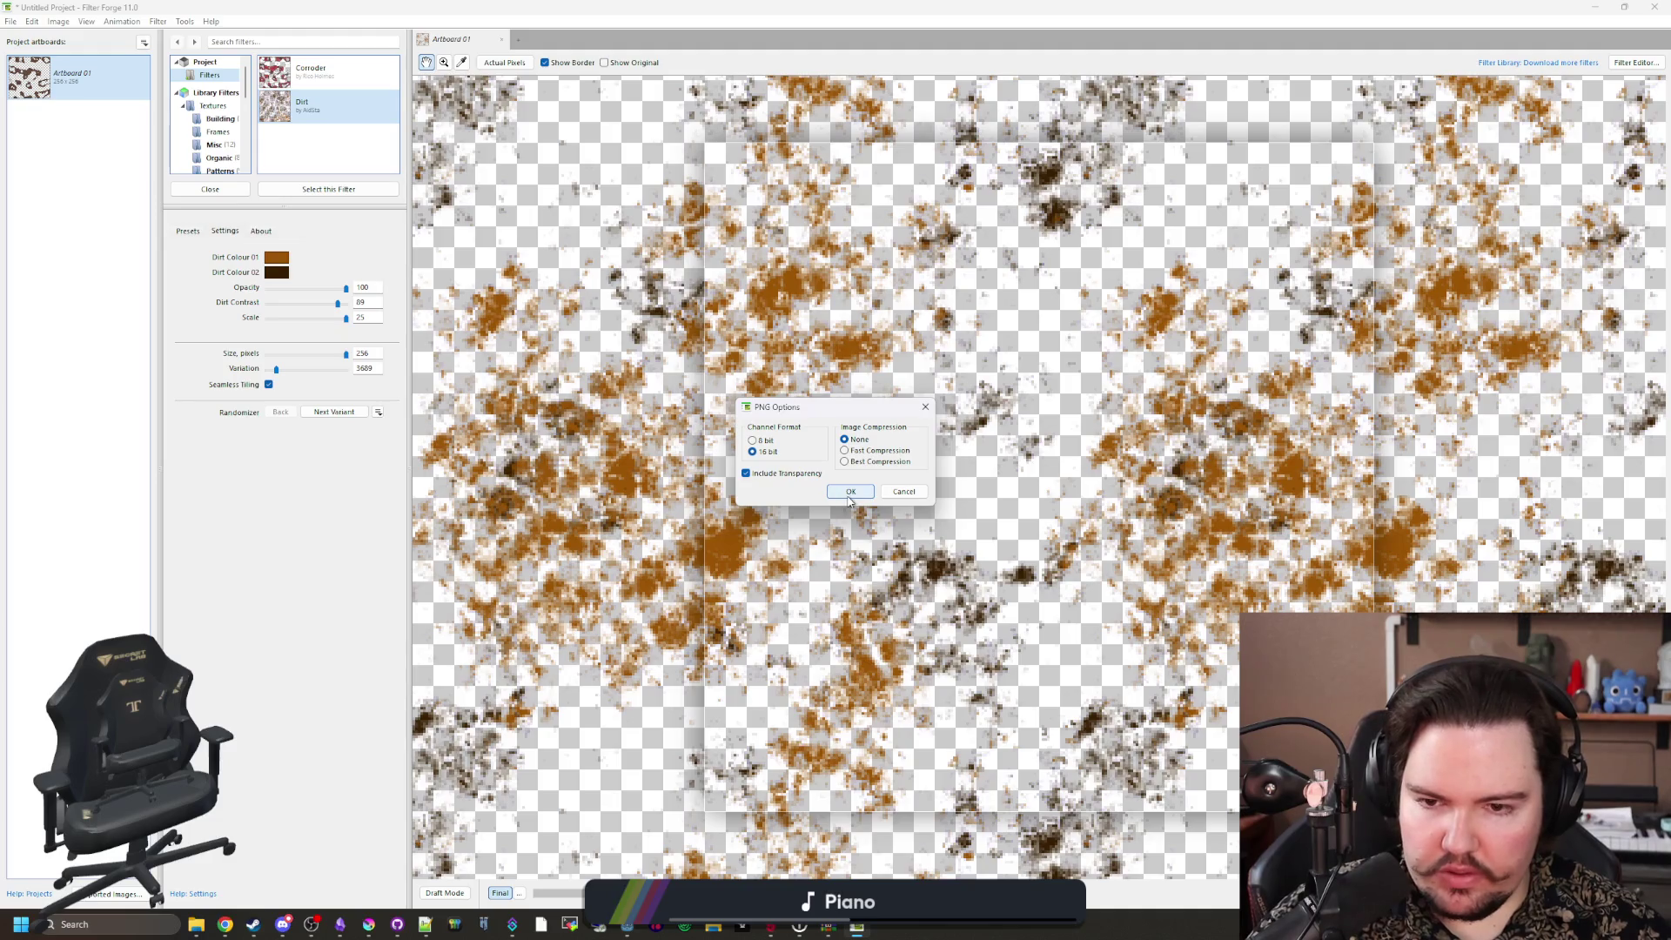
left_click(851, 493)
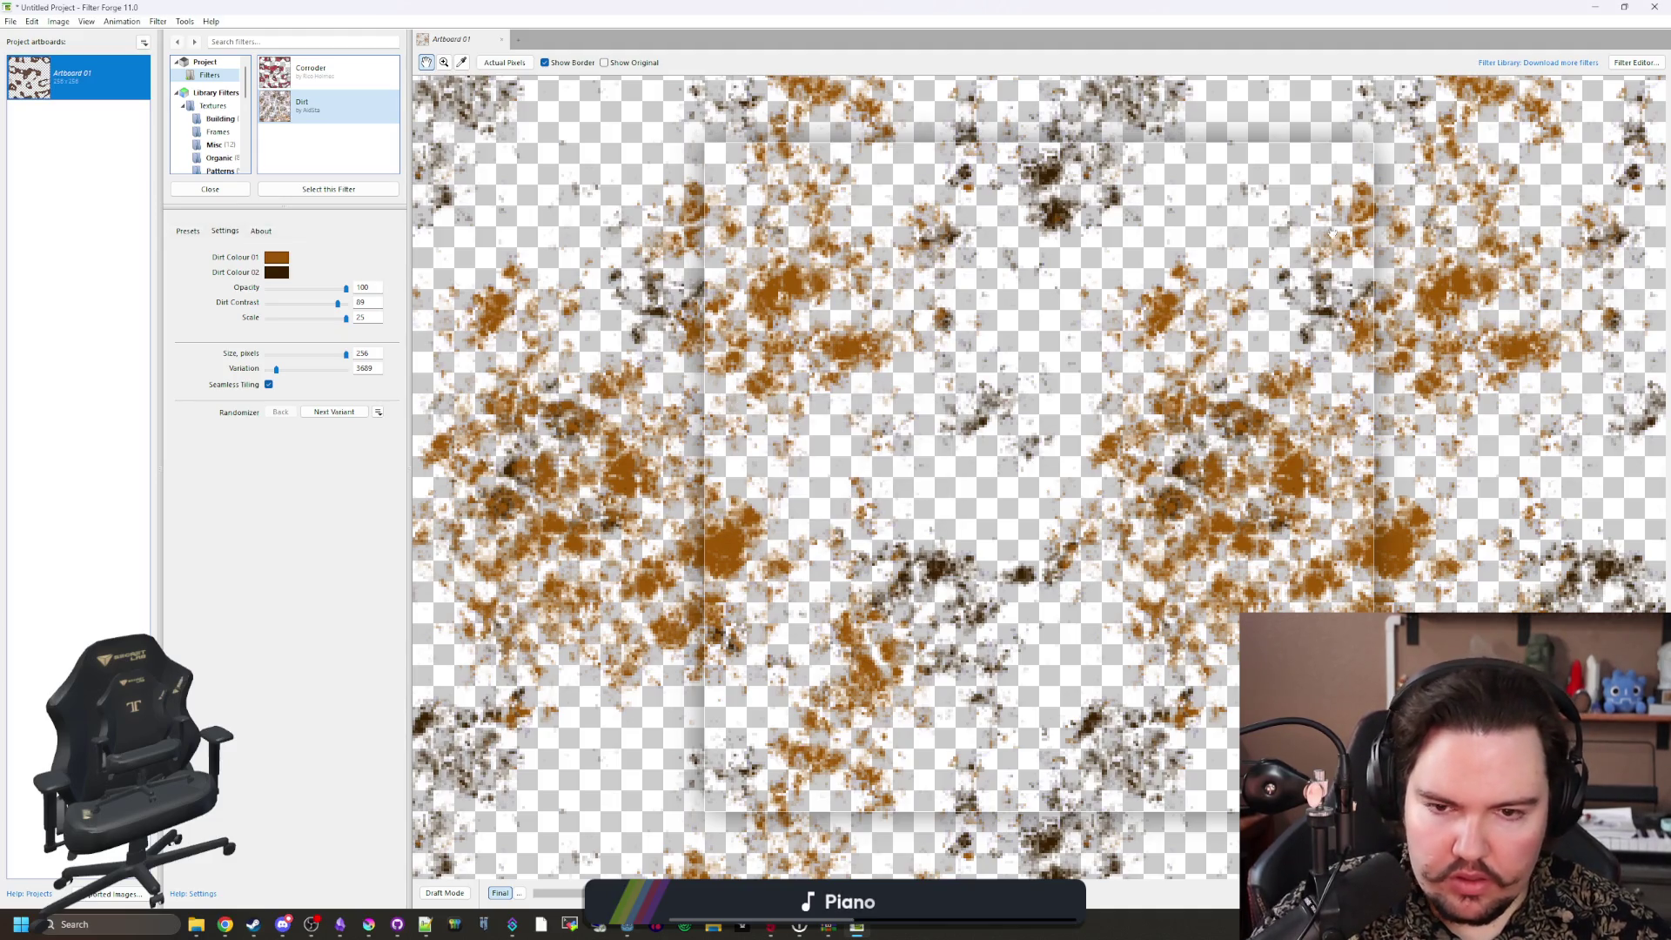
left_click(1591, 11)
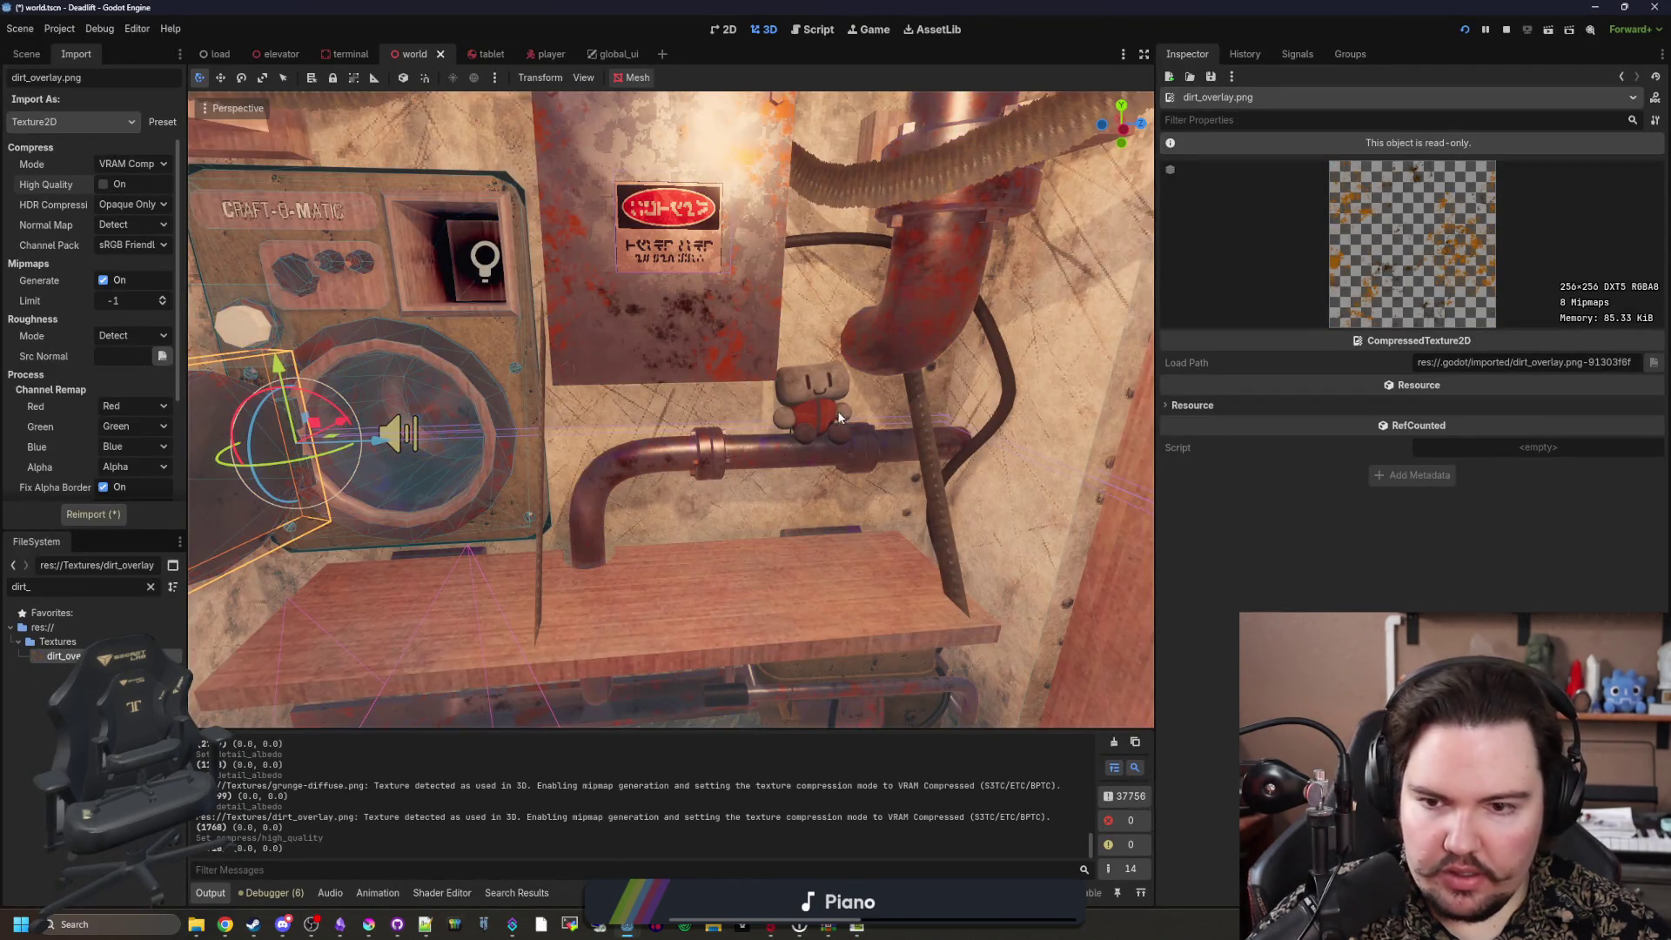
Step: Fly the viewport camera around to inspect the rust-brown dirt on the pipe and panel, showing the Scene tree
key("s")
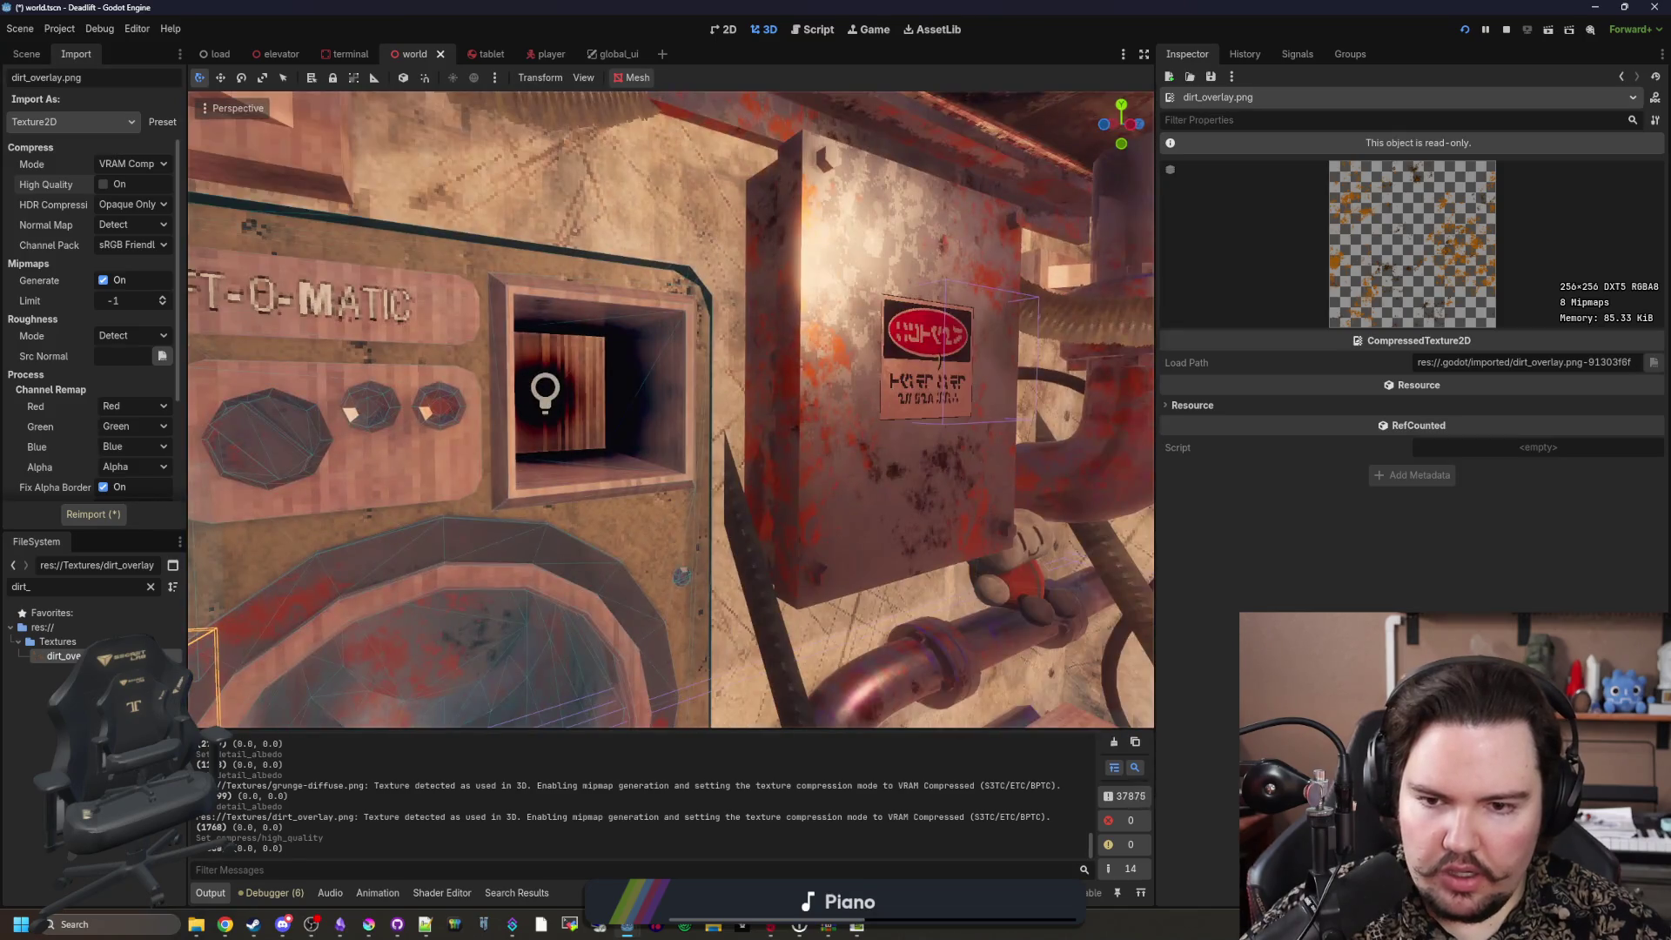
key("w")
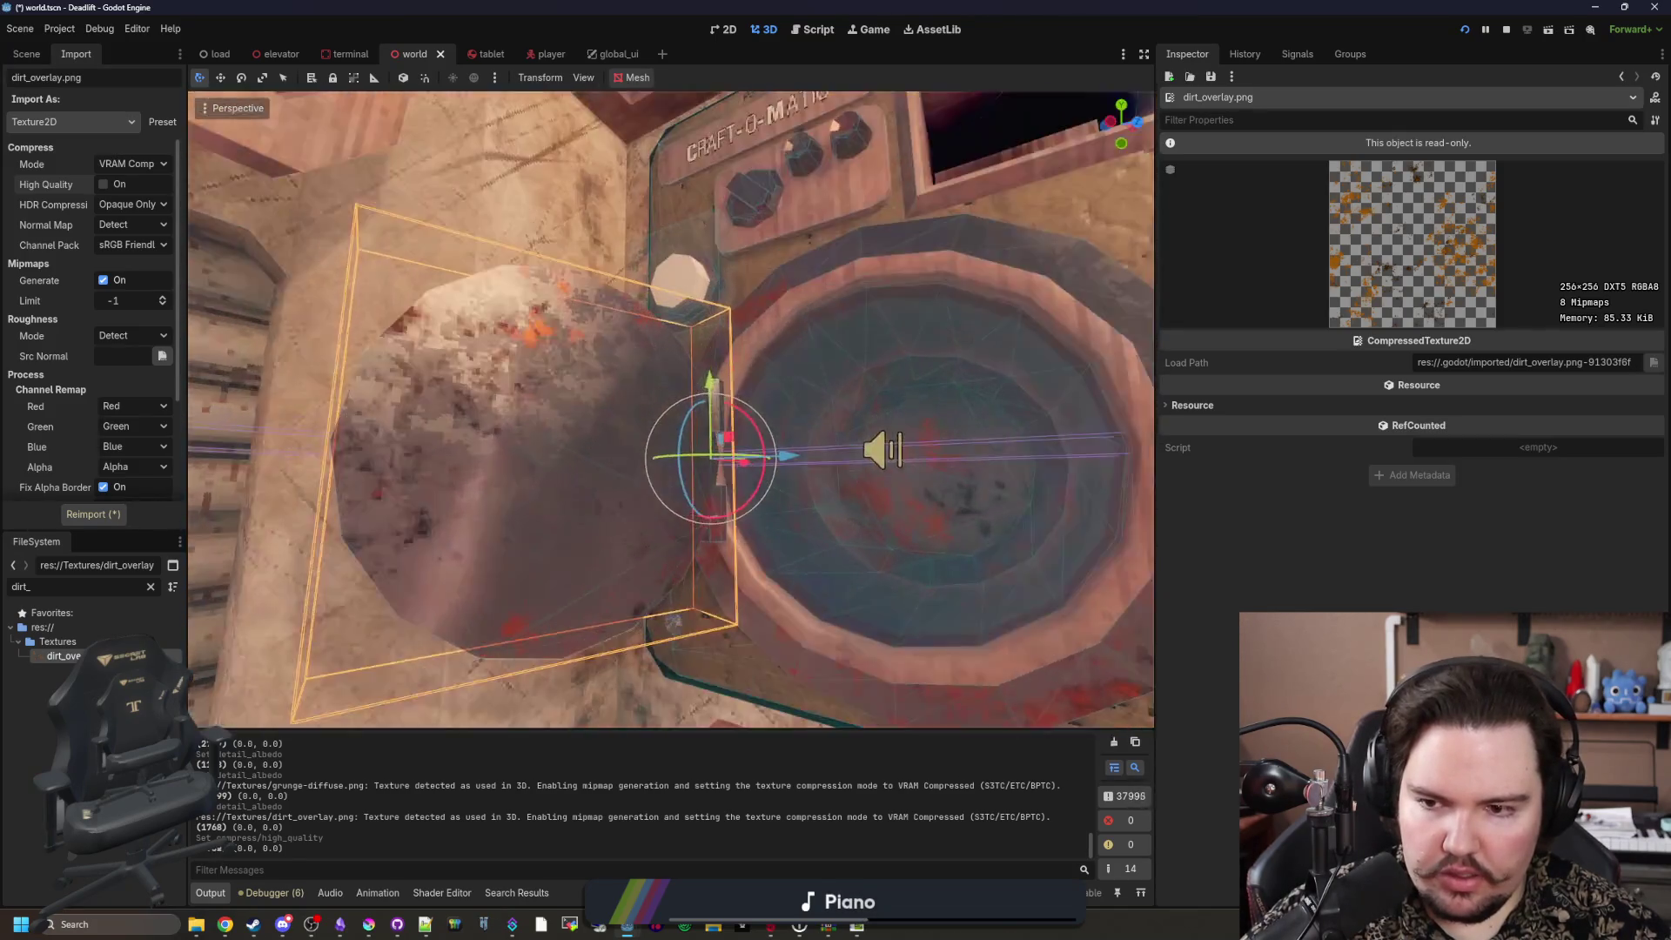
key("w")
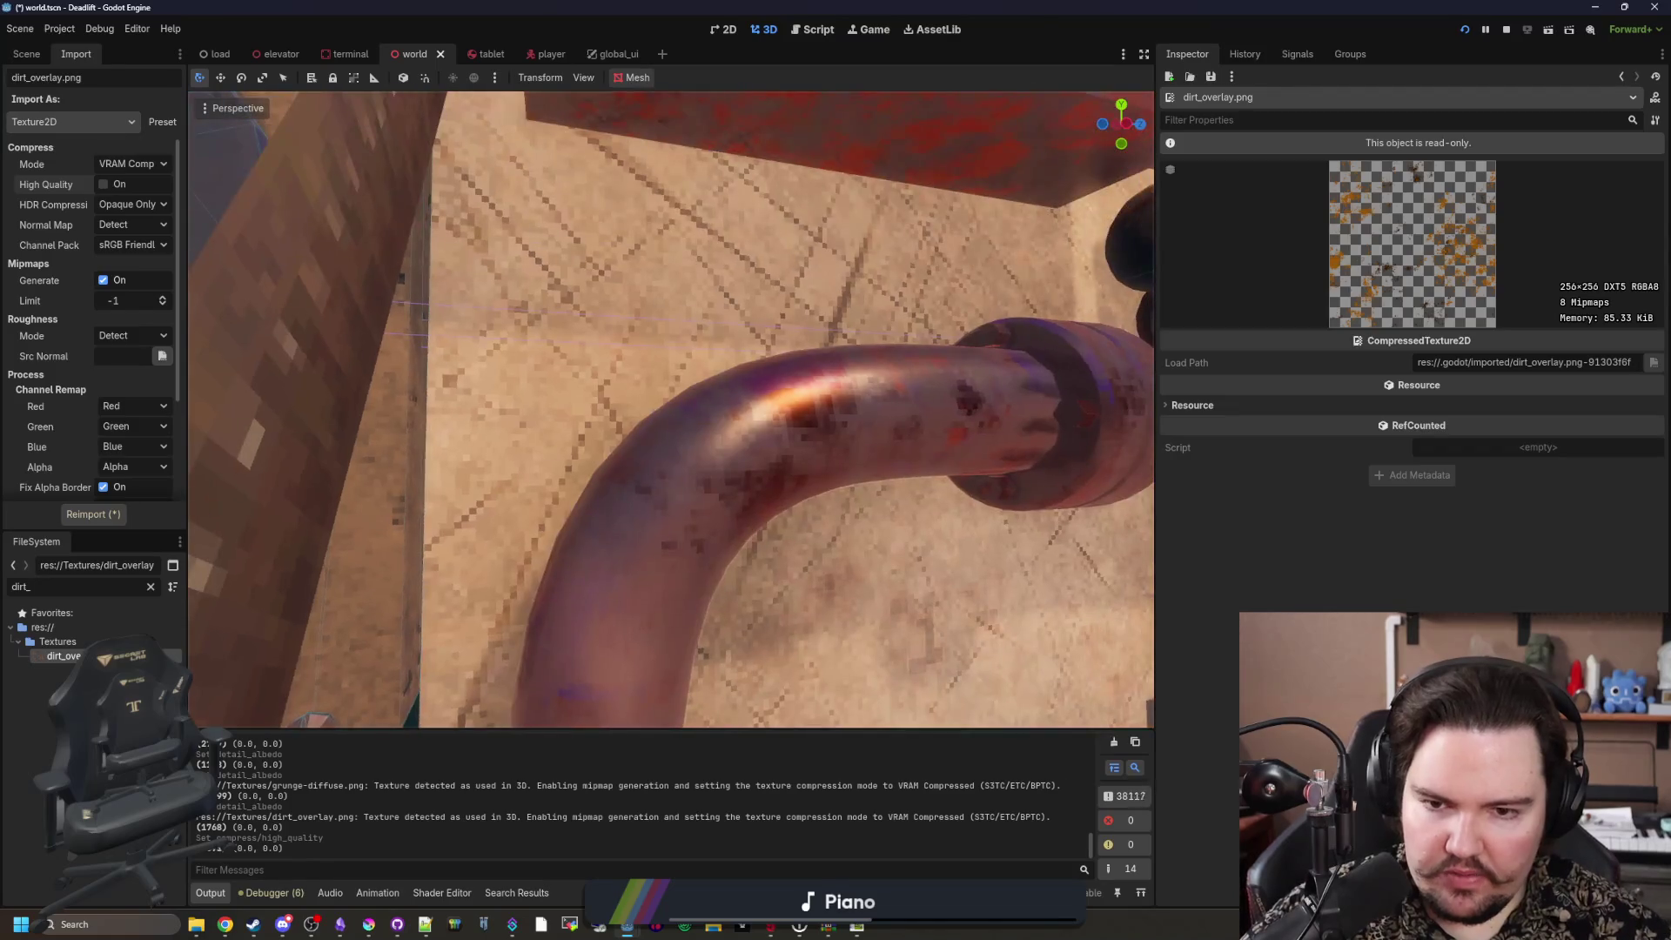
key("w")
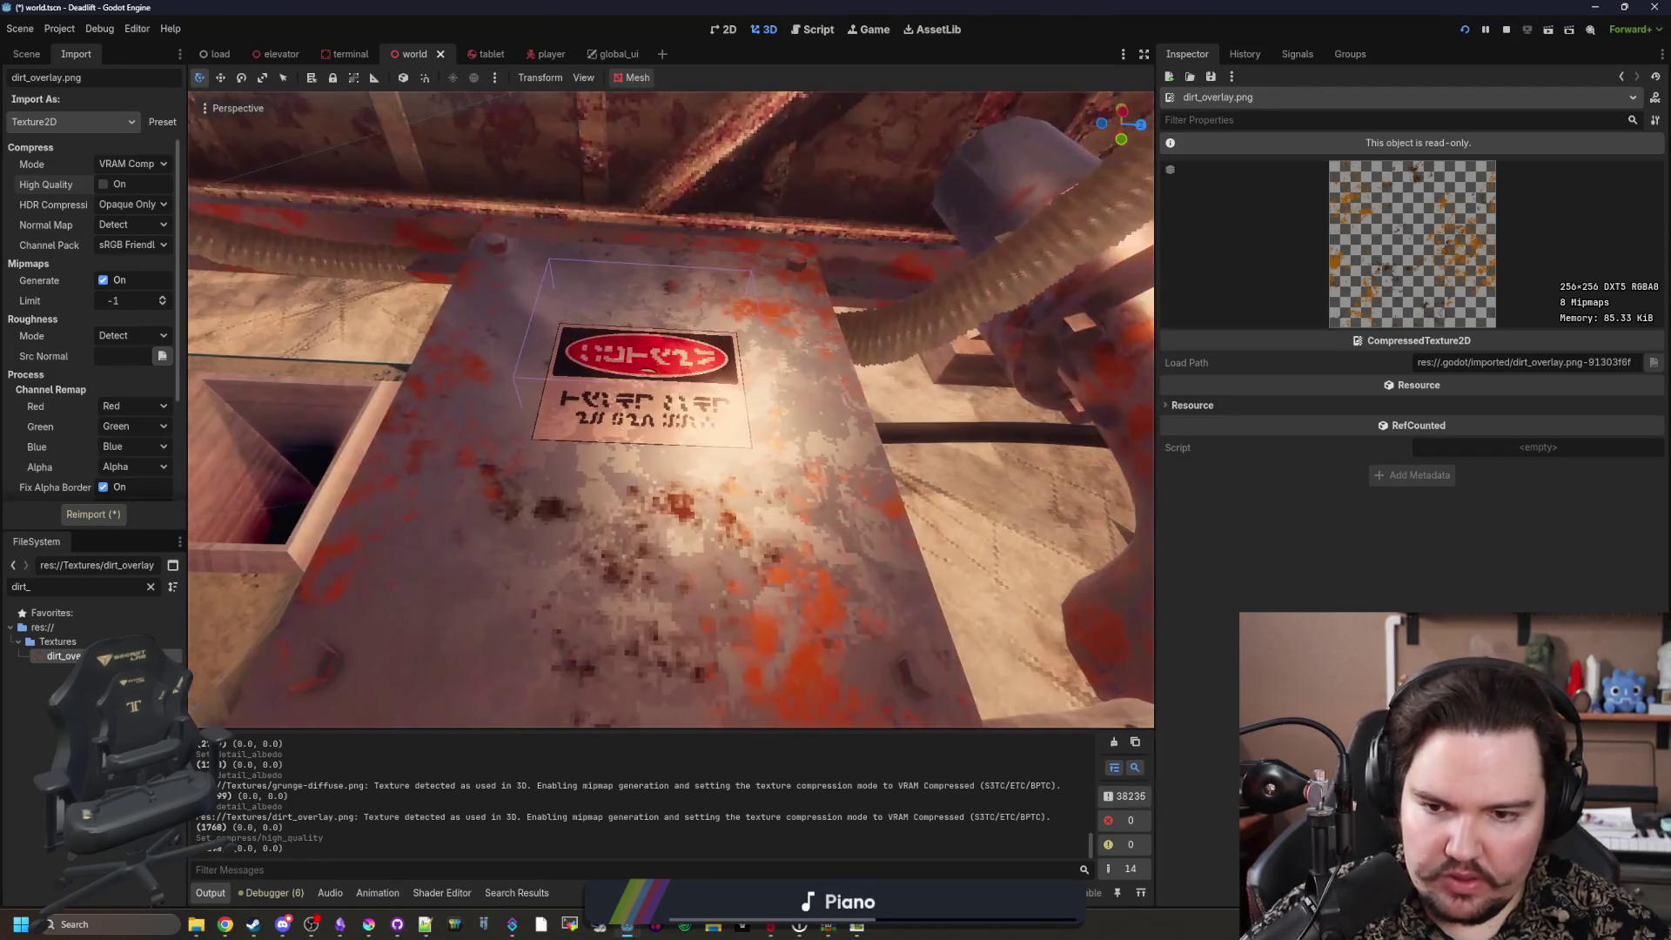
left_click(26, 55)
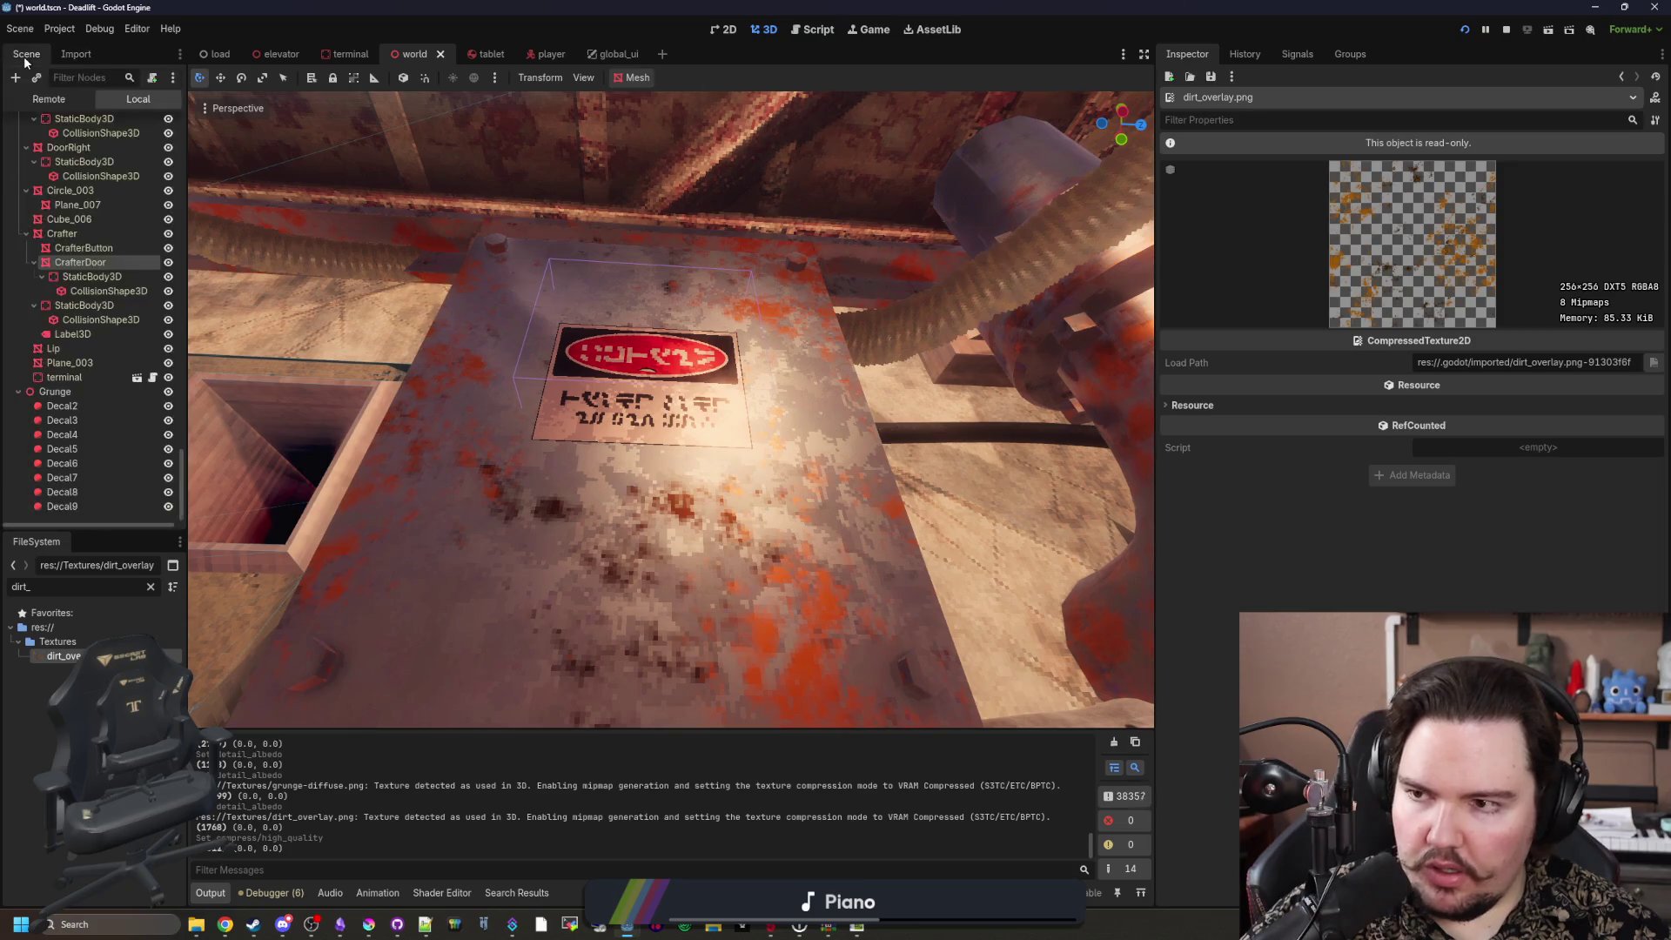
key("w")
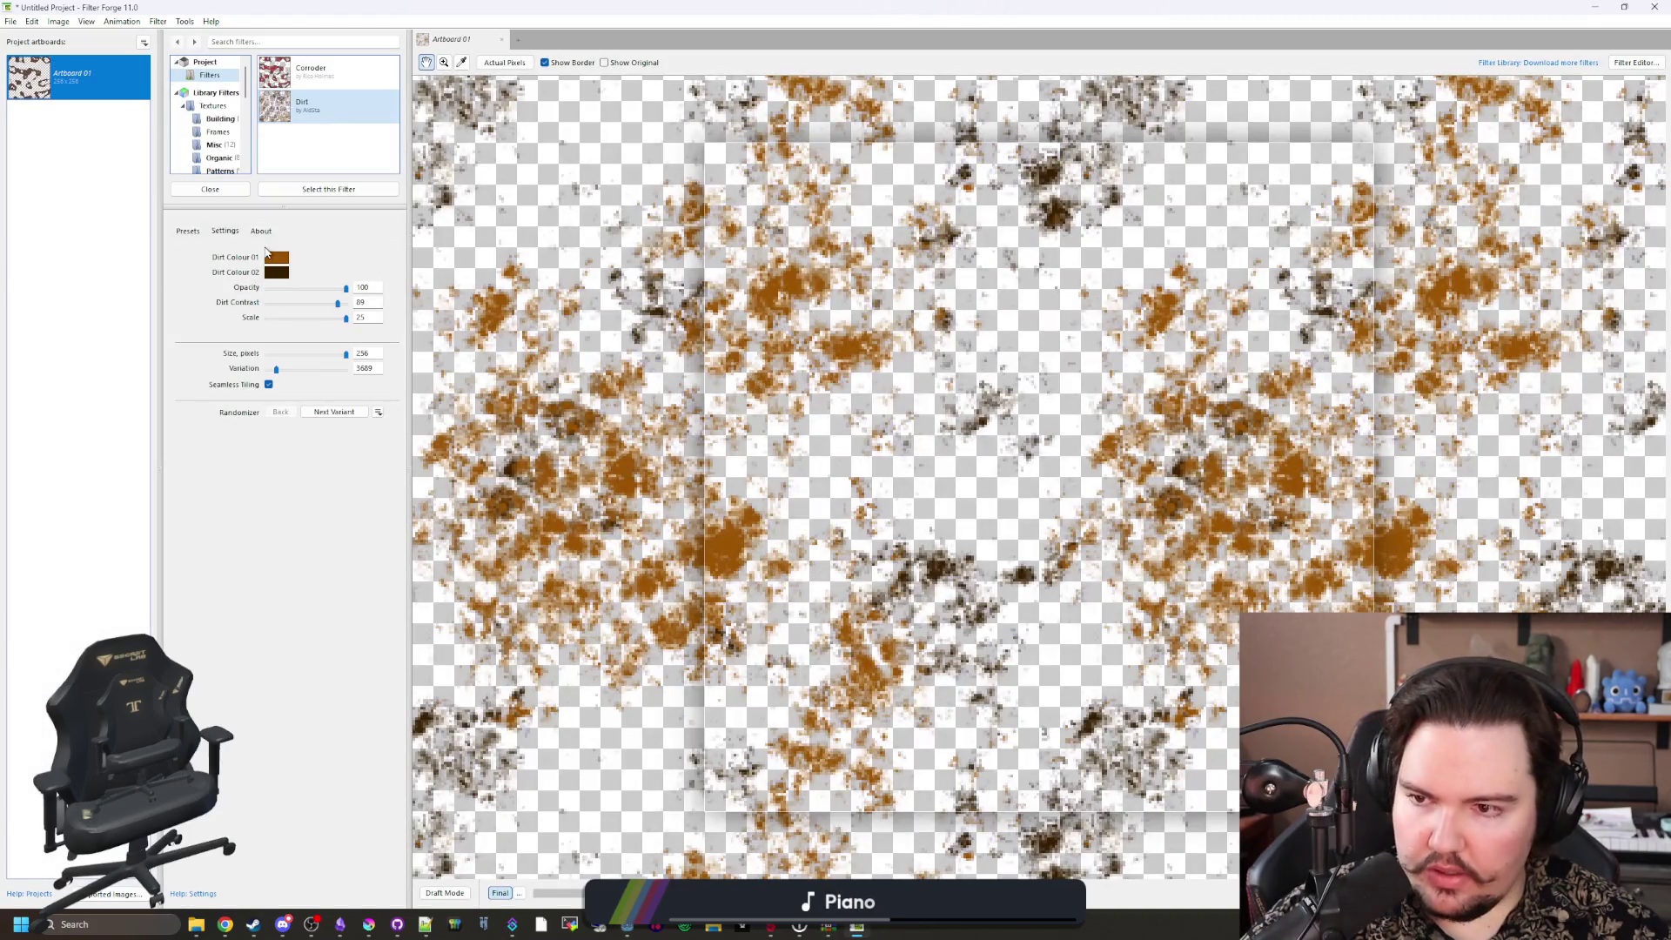
Step: Desaturate and darken Dirt Colour 01 to a muted brown
left_click(276, 257)
left_click_drag(306, 644, 416, 459)
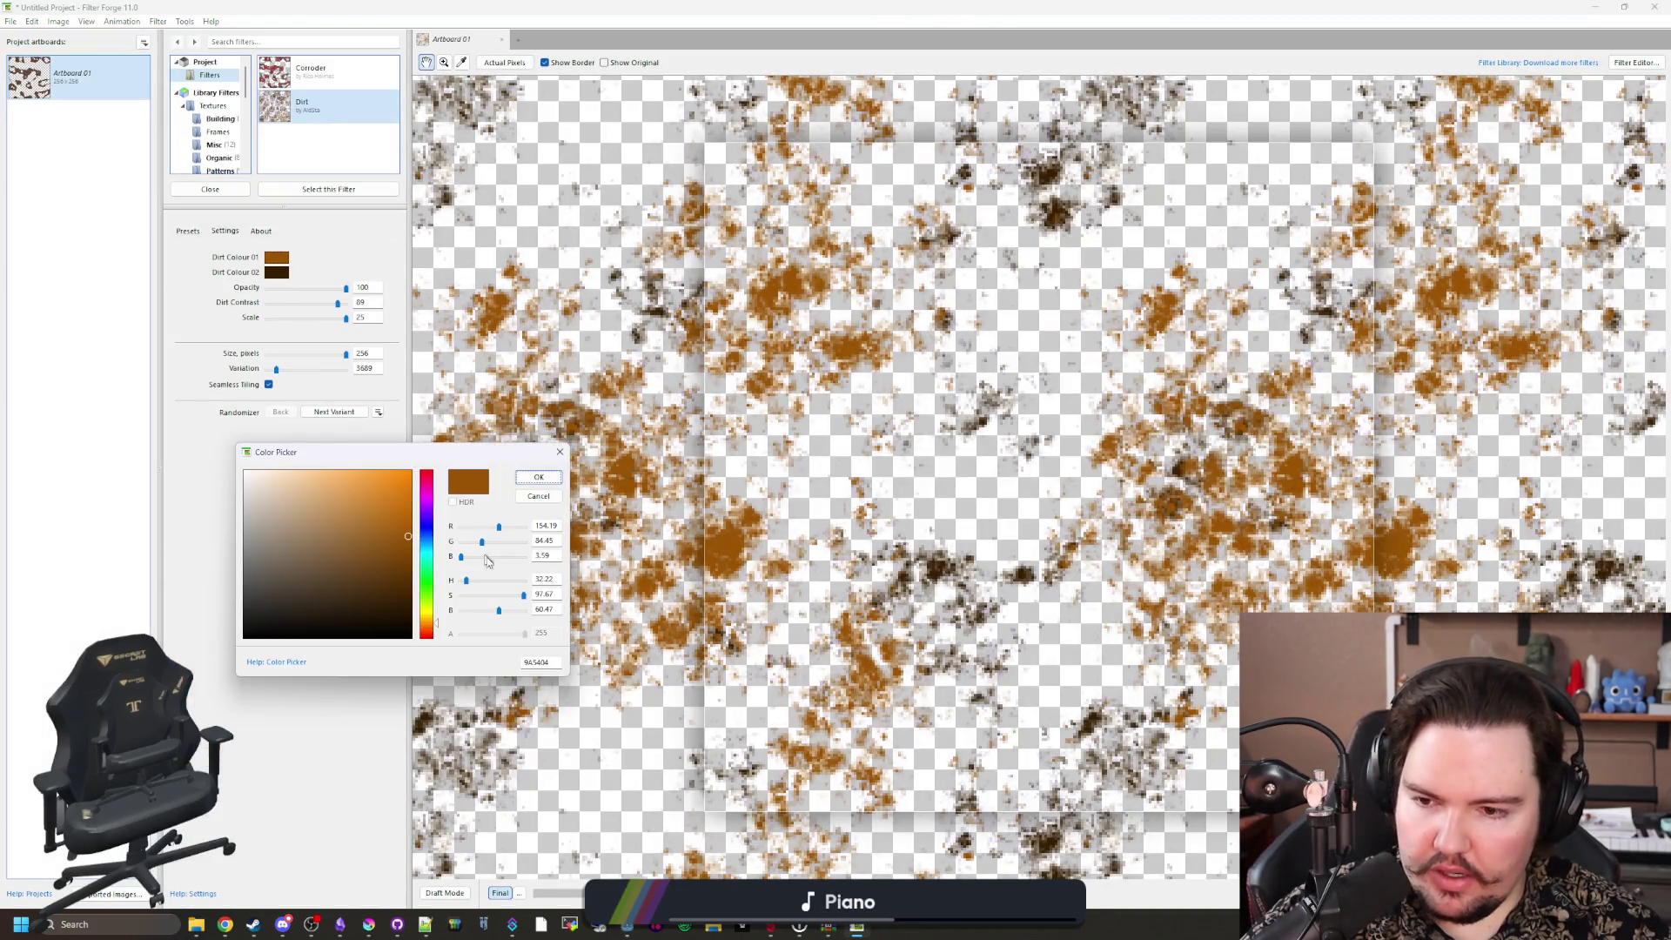
mouse_move(522, 596)
left_mouse_down()
mouse_move(491, 595)
mouse_move(496, 614)
left_mouse_up()
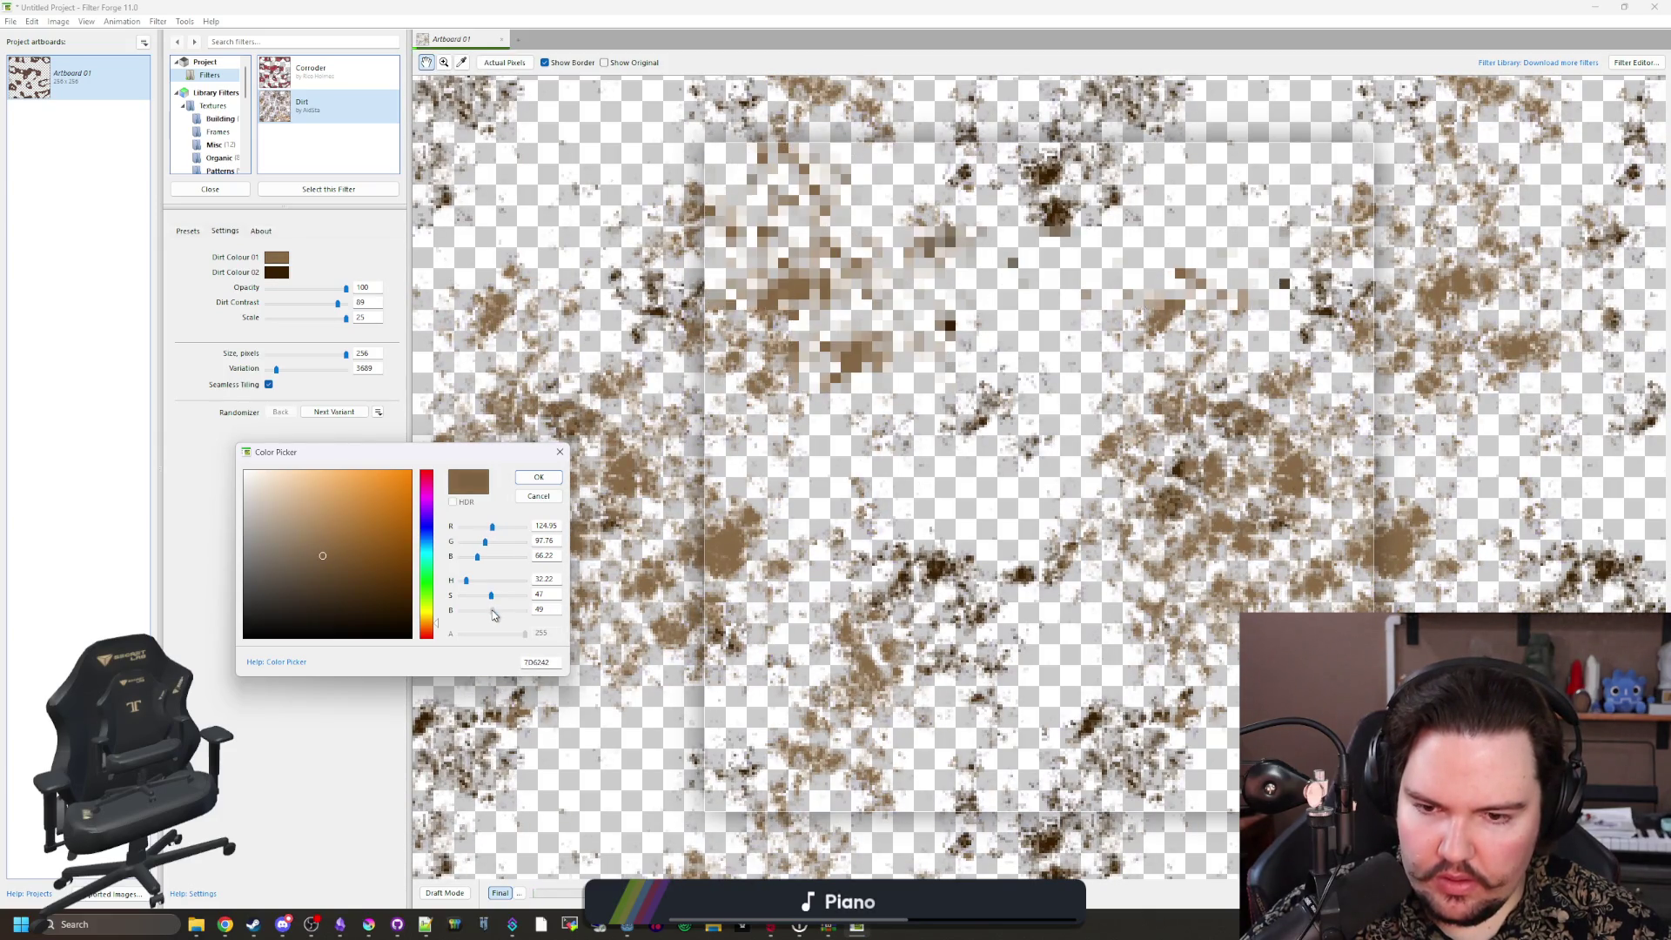
left_click_drag(495, 615, 488, 615)
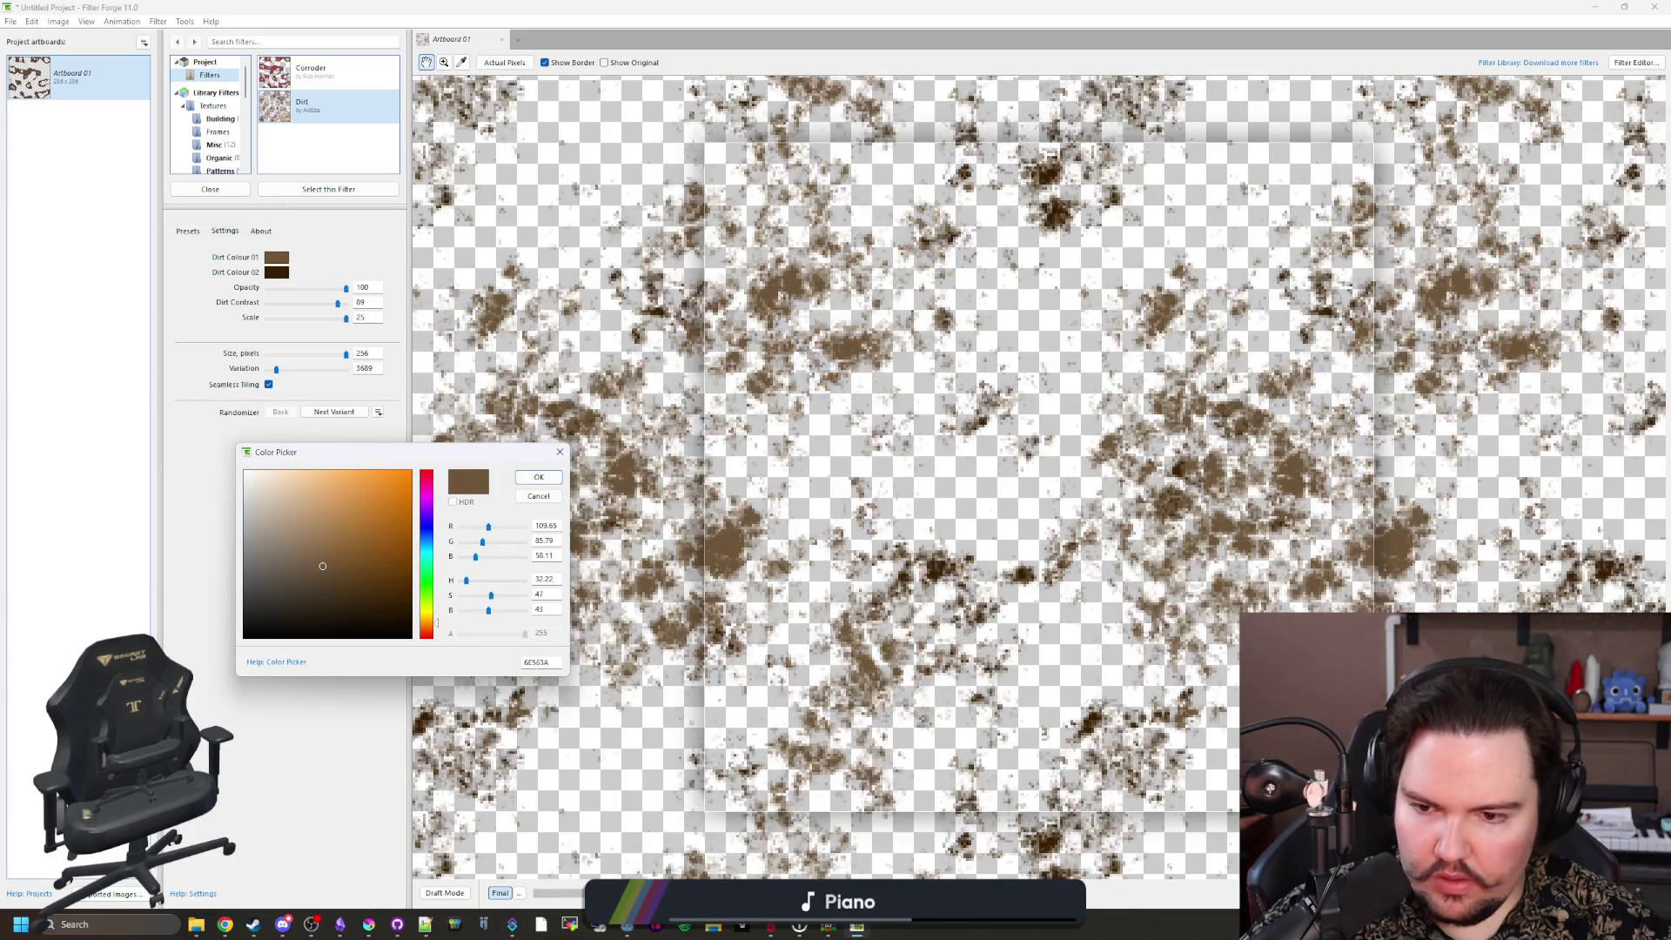
left_click(550, 505)
Step: Save the image over dirt_overlay.png as PNG again and switch back to Godot
left_click(13, 8)
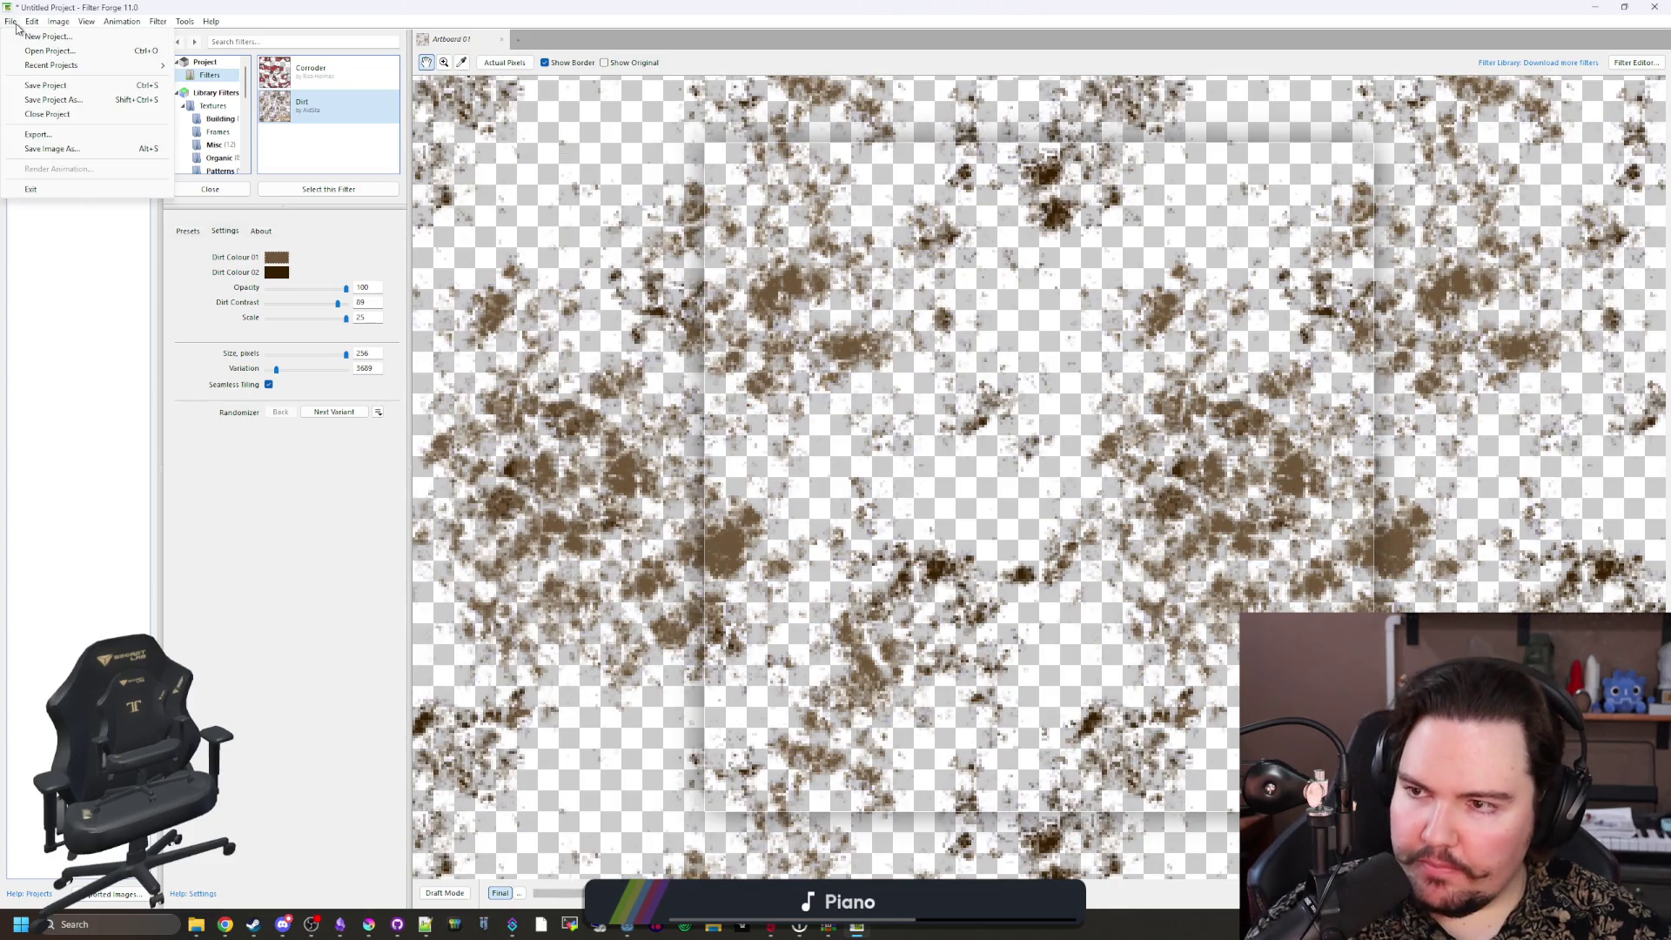
left_click(75, 149)
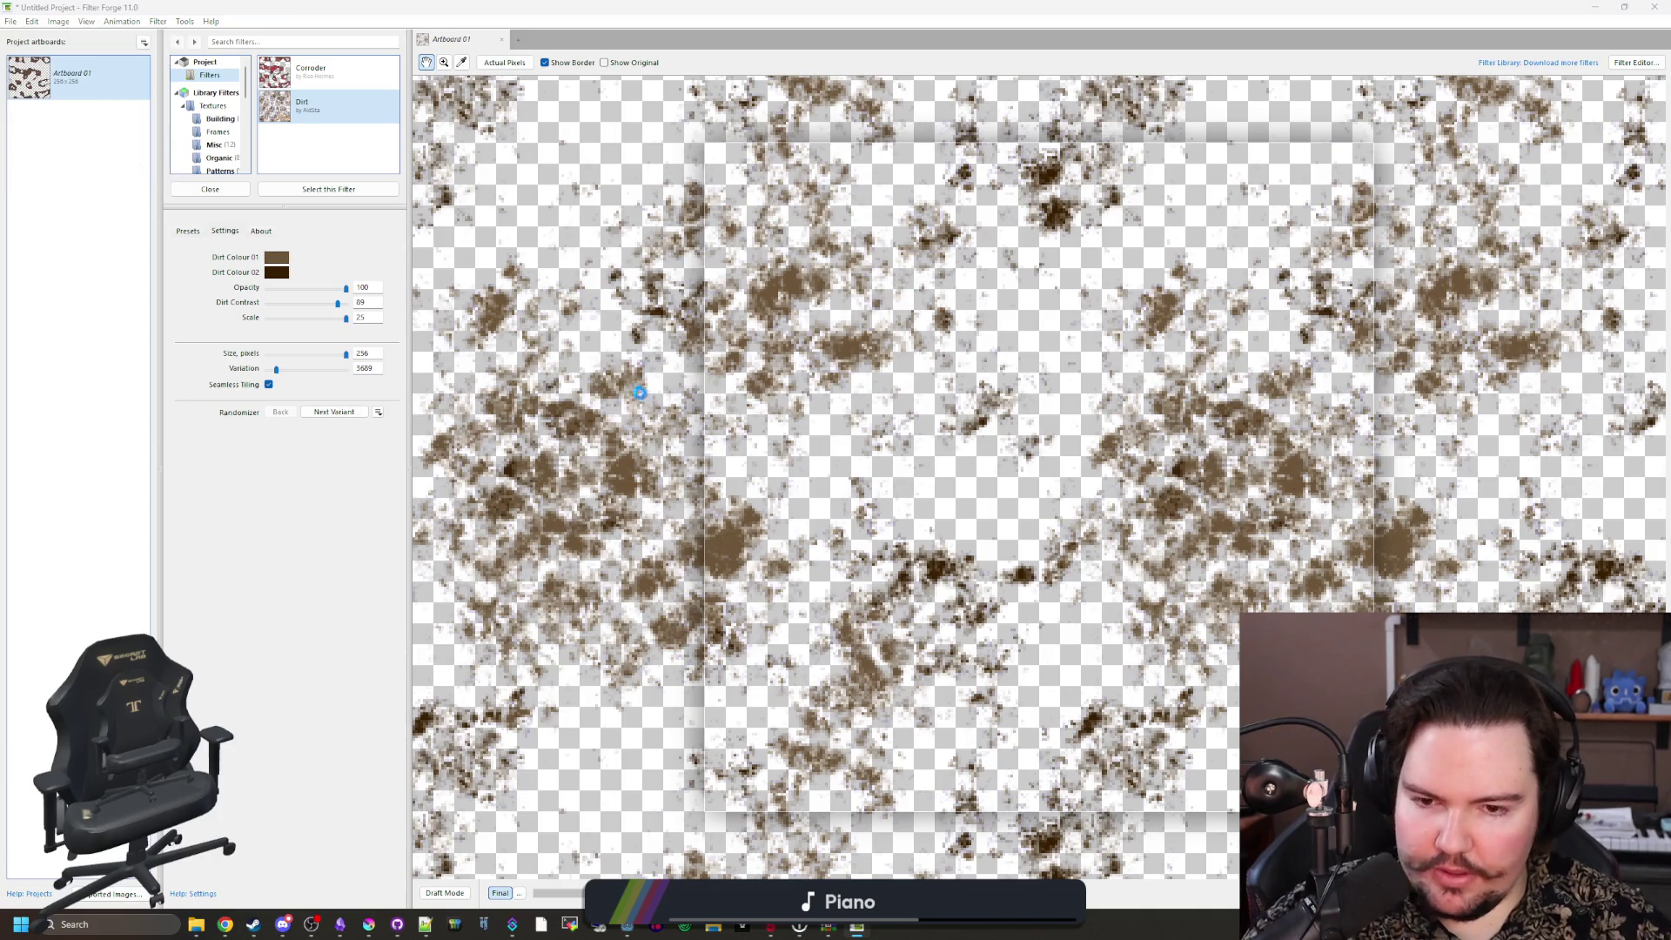
left_click(1088, 600)
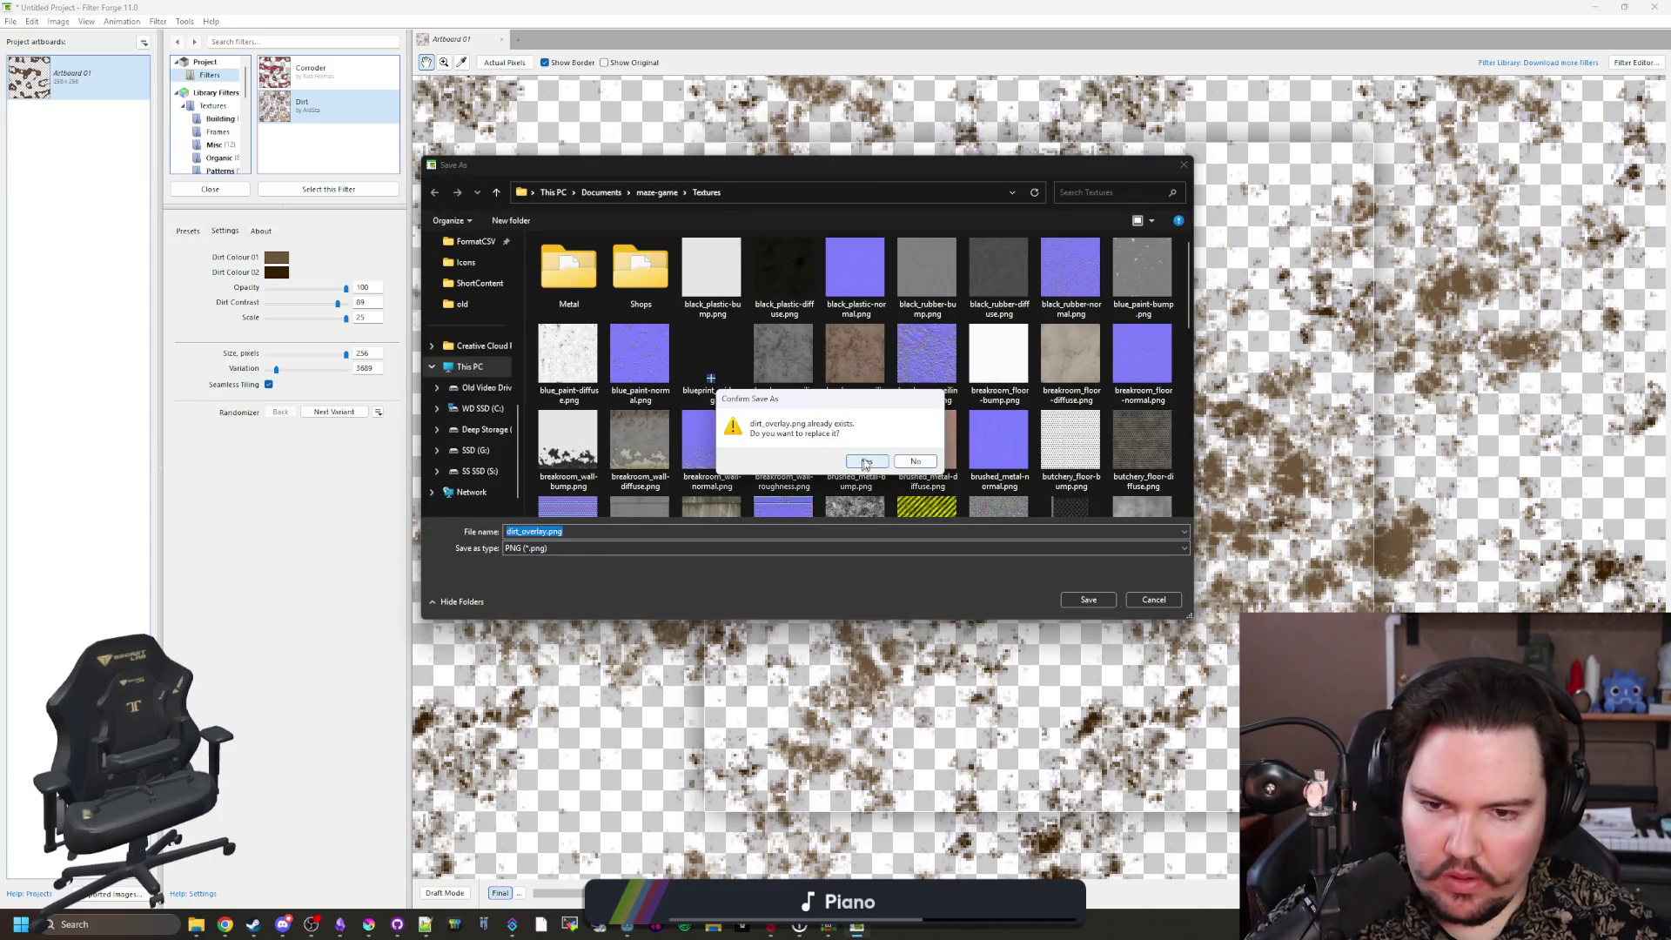
left_click(867, 461)
left_click(852, 492)
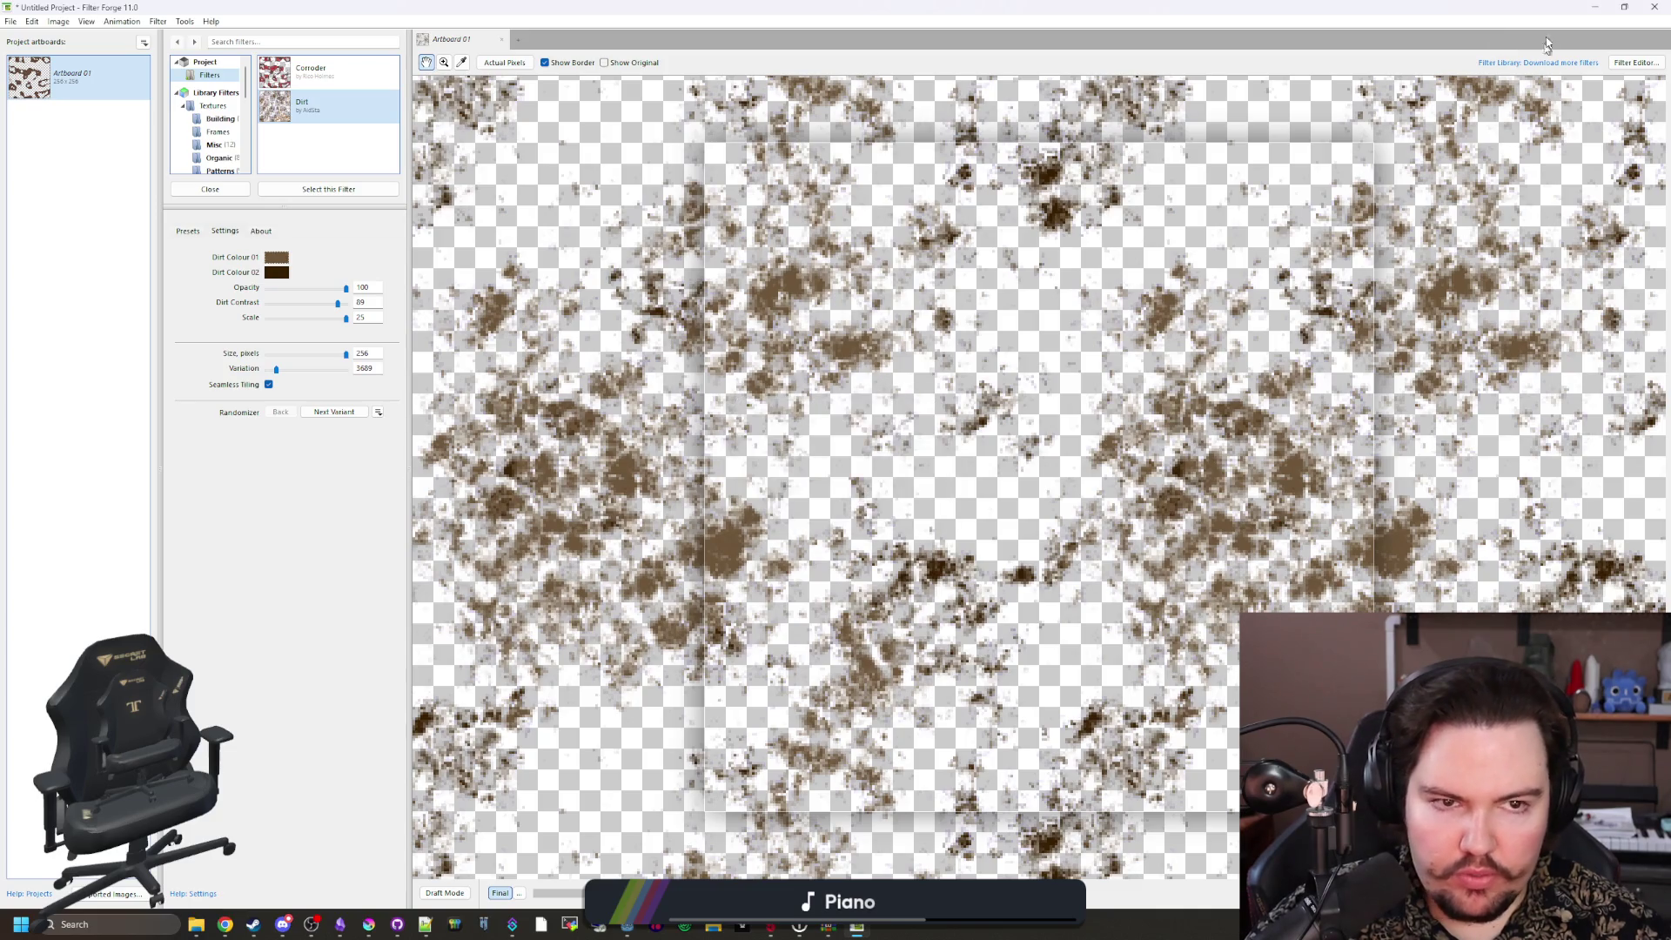
key("alt+Tab")
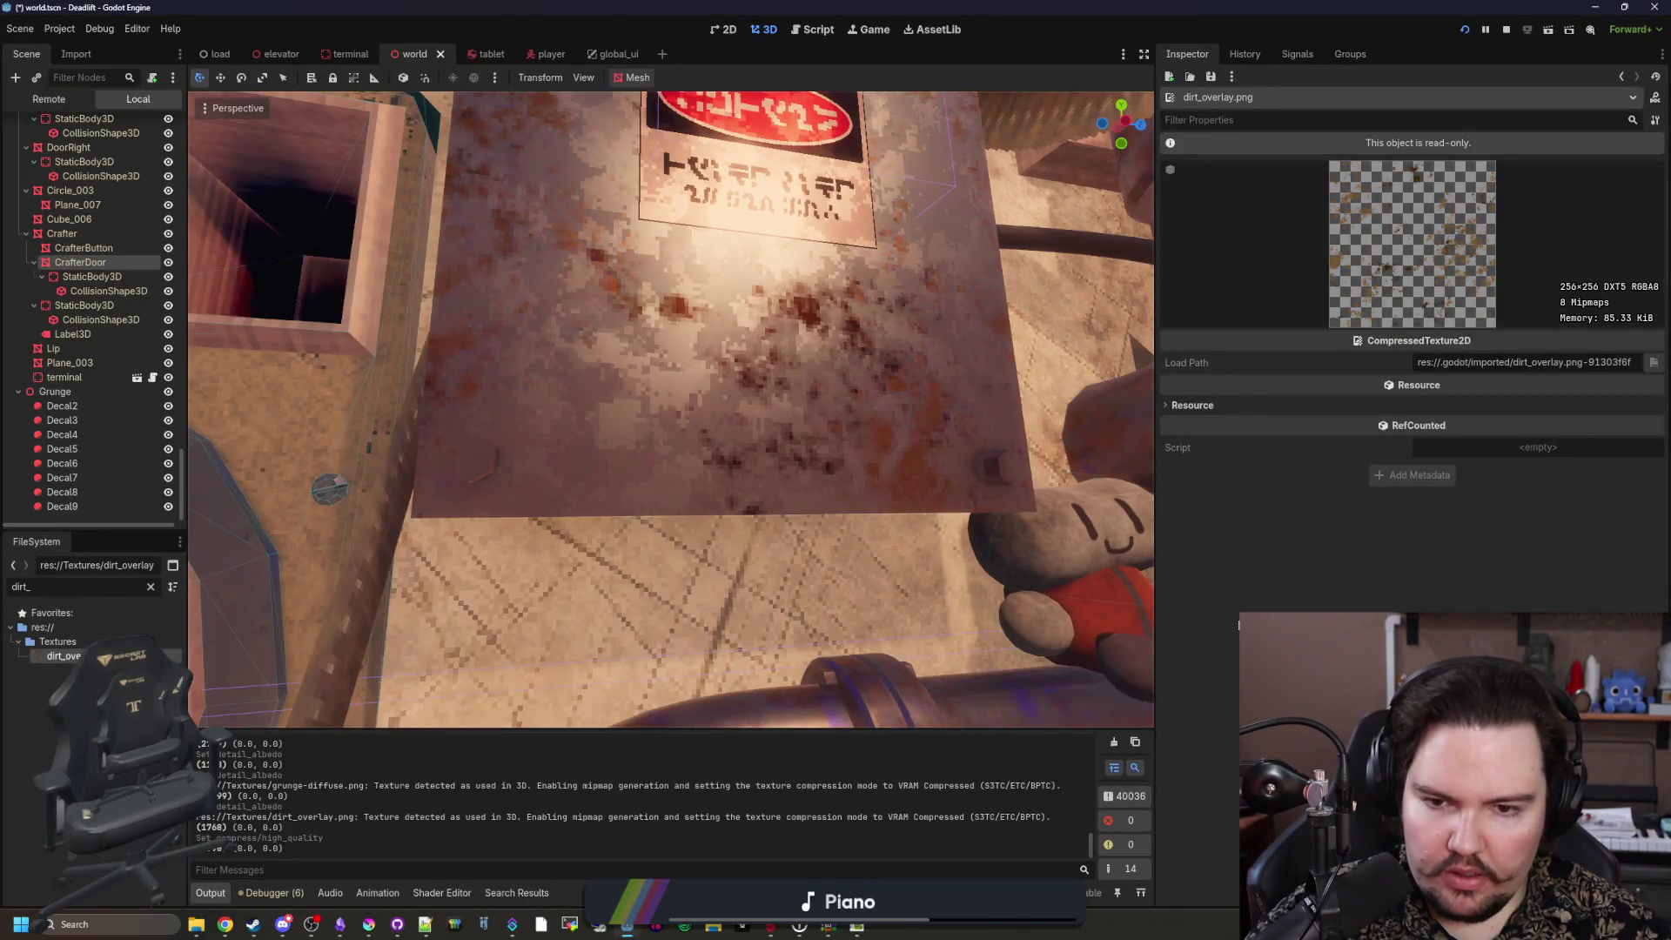
Step: Select the sign panel and open the pipe_metal.tres material from a FileSystem search for 'pipe_me'
scroll(671, 409, "down", 5)
scroll(671, 410, "up", 5)
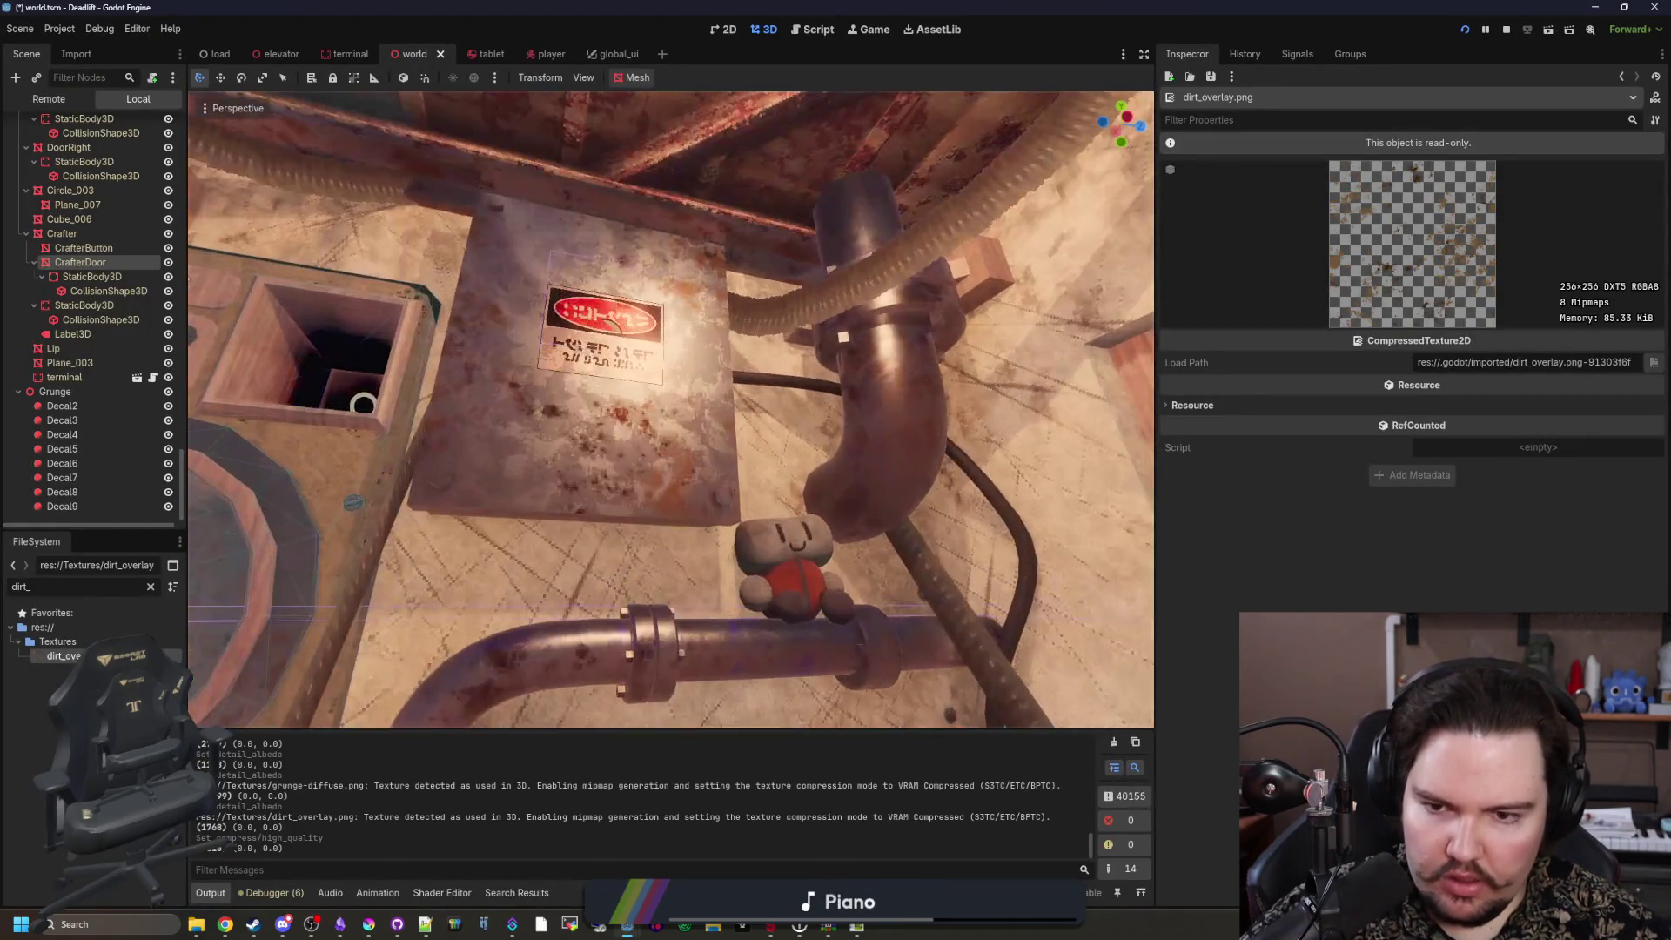
left_click(556, 482)
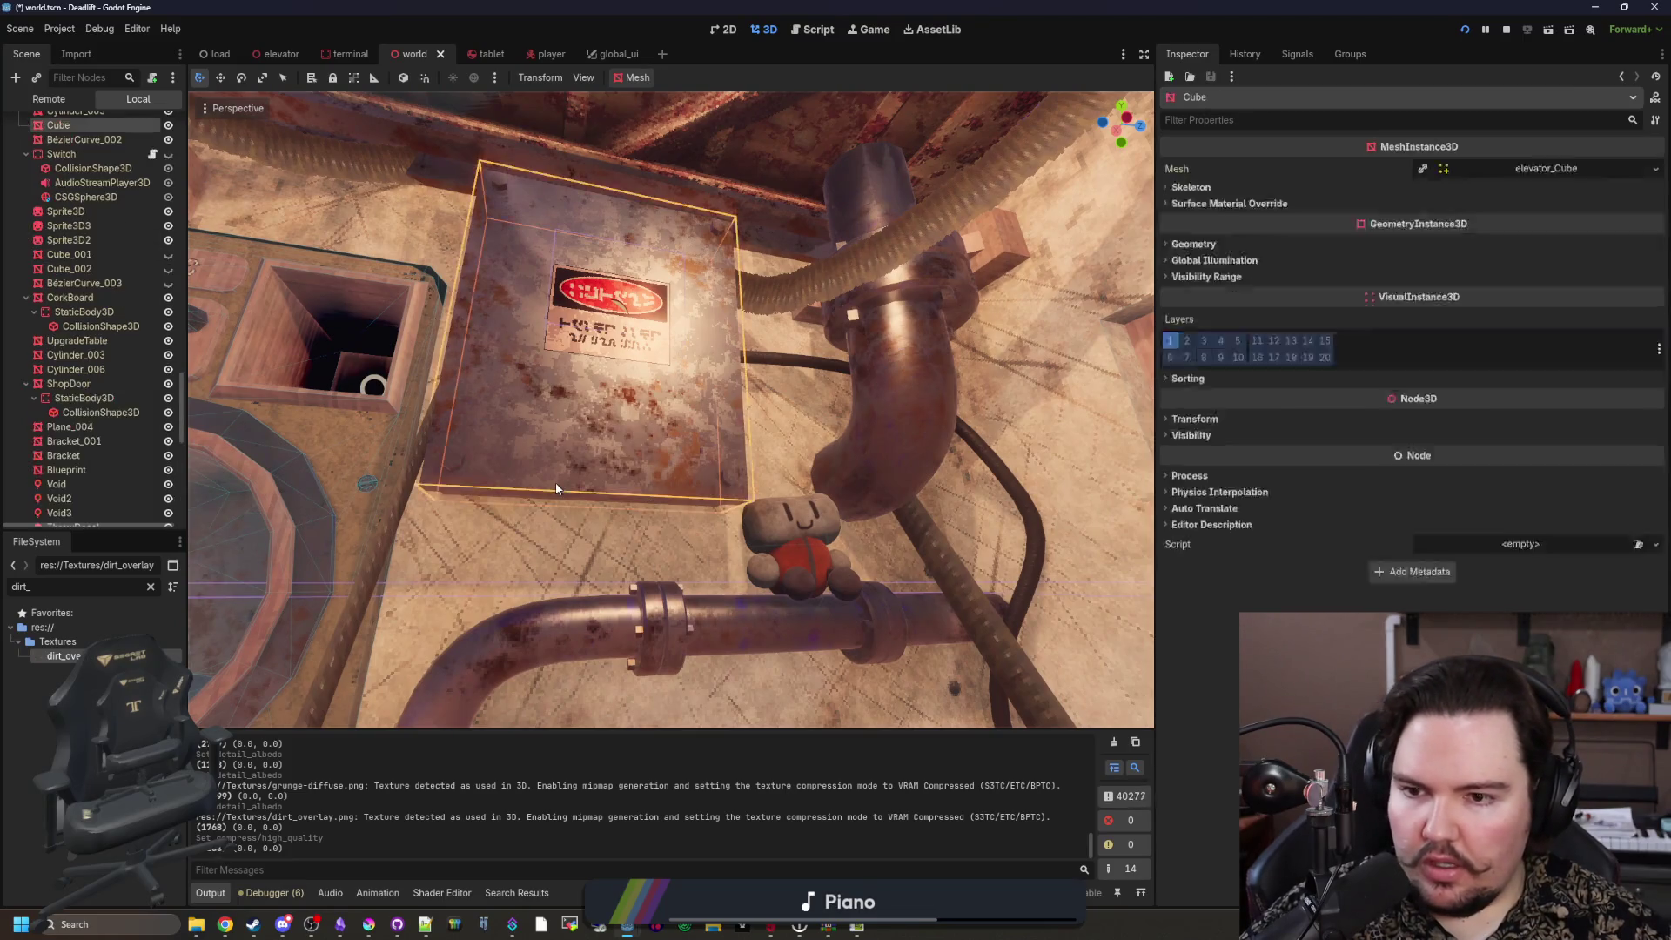
left_click(1297, 224)
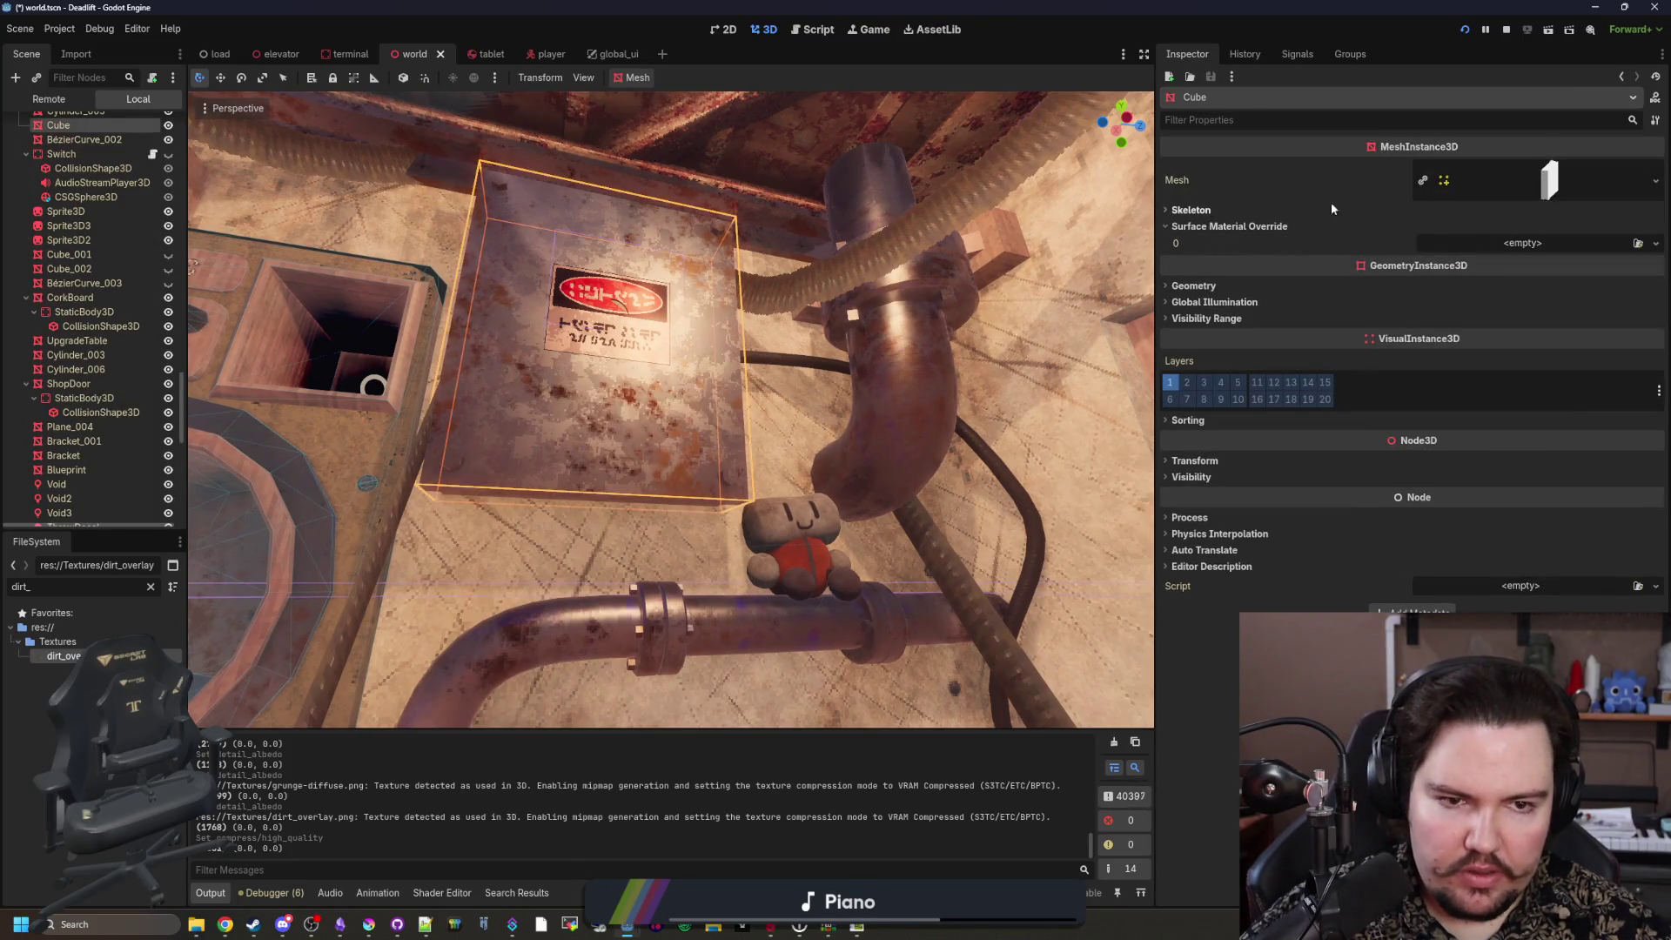
left_click(152, 589)
type("meta")
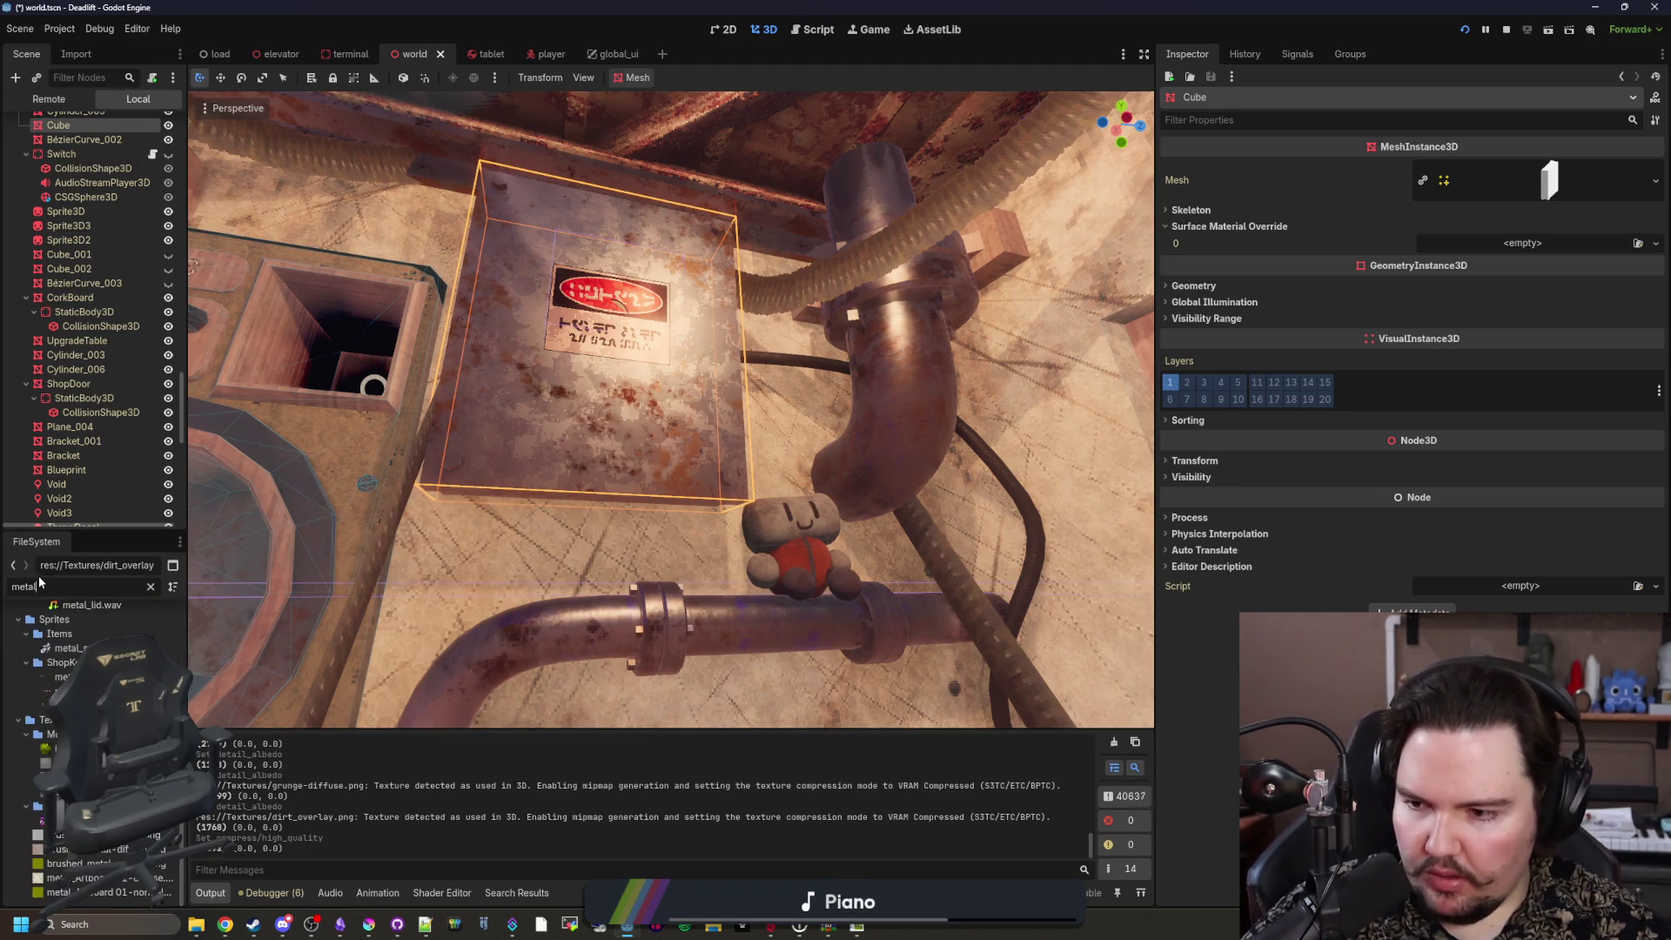
key("ctrl+a")
type("pipe_me")
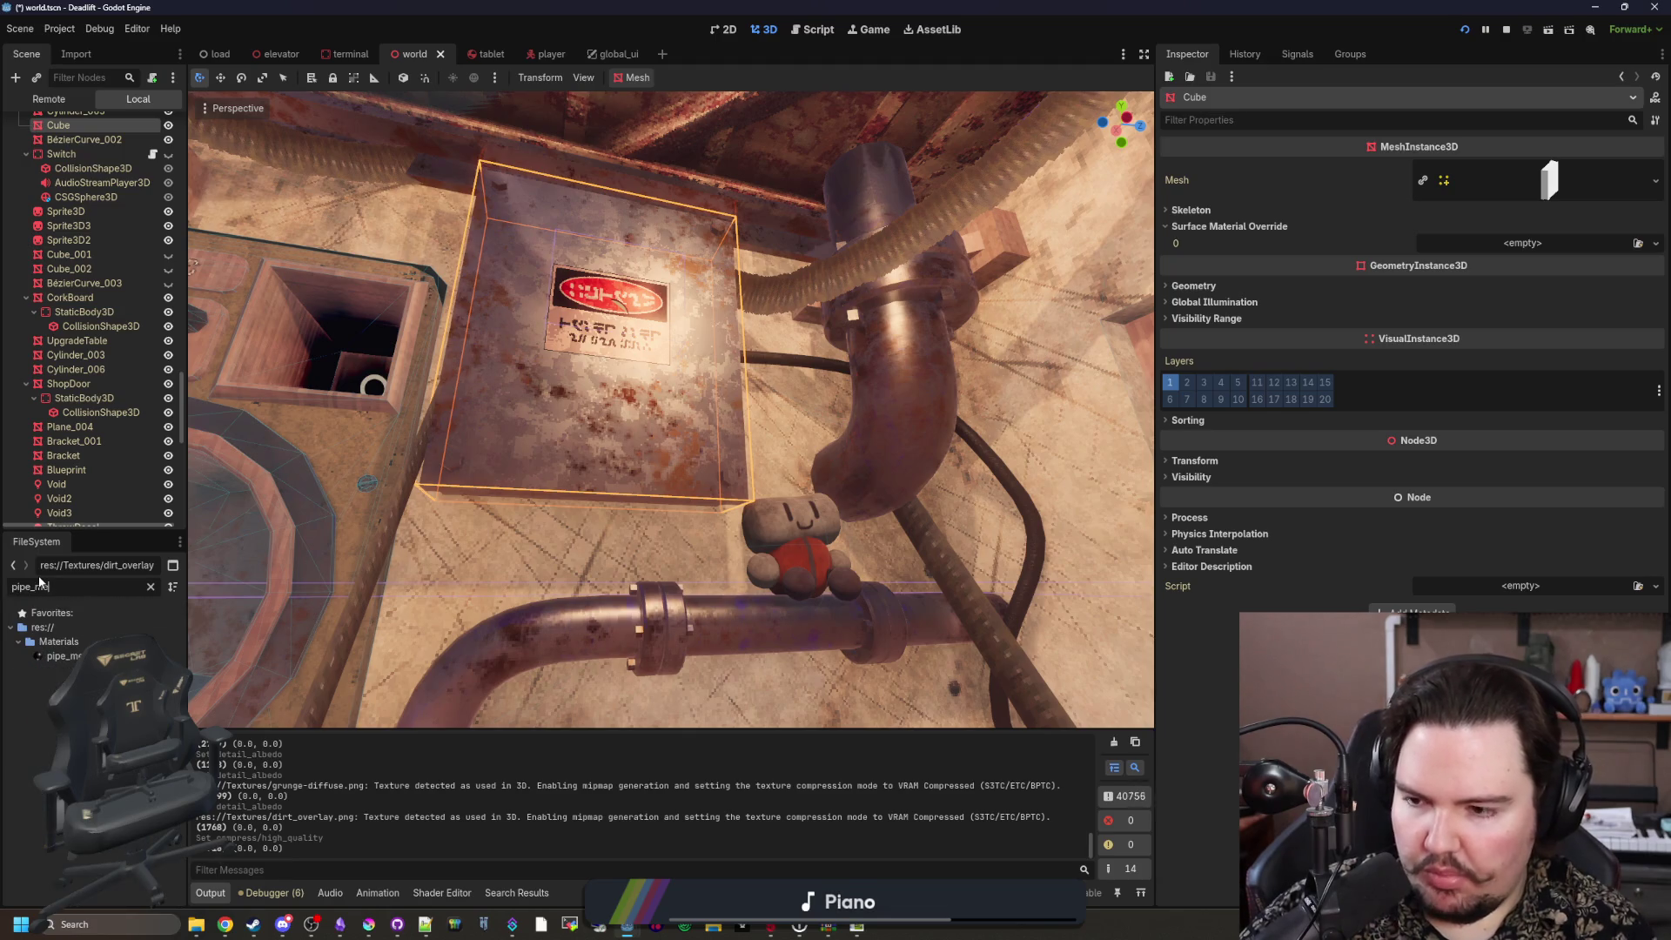
left_click(59, 656)
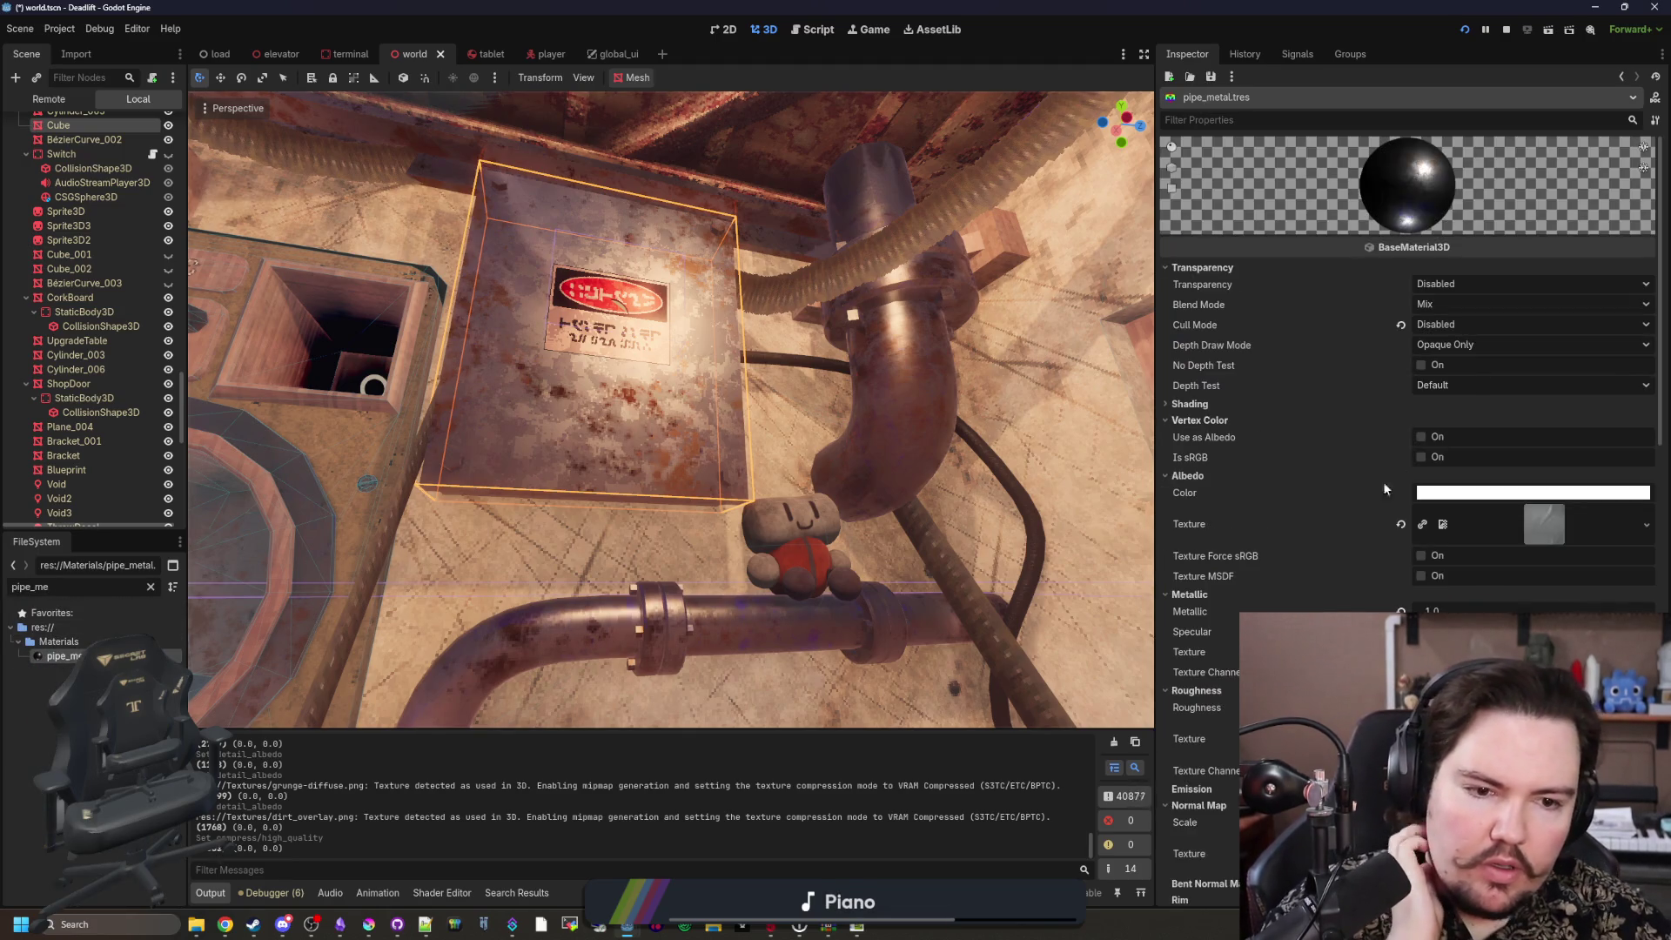
Step: Filter files for 'dirt' and drop dirt_overlay.png onto the material's Detail Normal slot
scroll(1259, 531, "down", 3)
scroll(1259, 531, "down", 1)
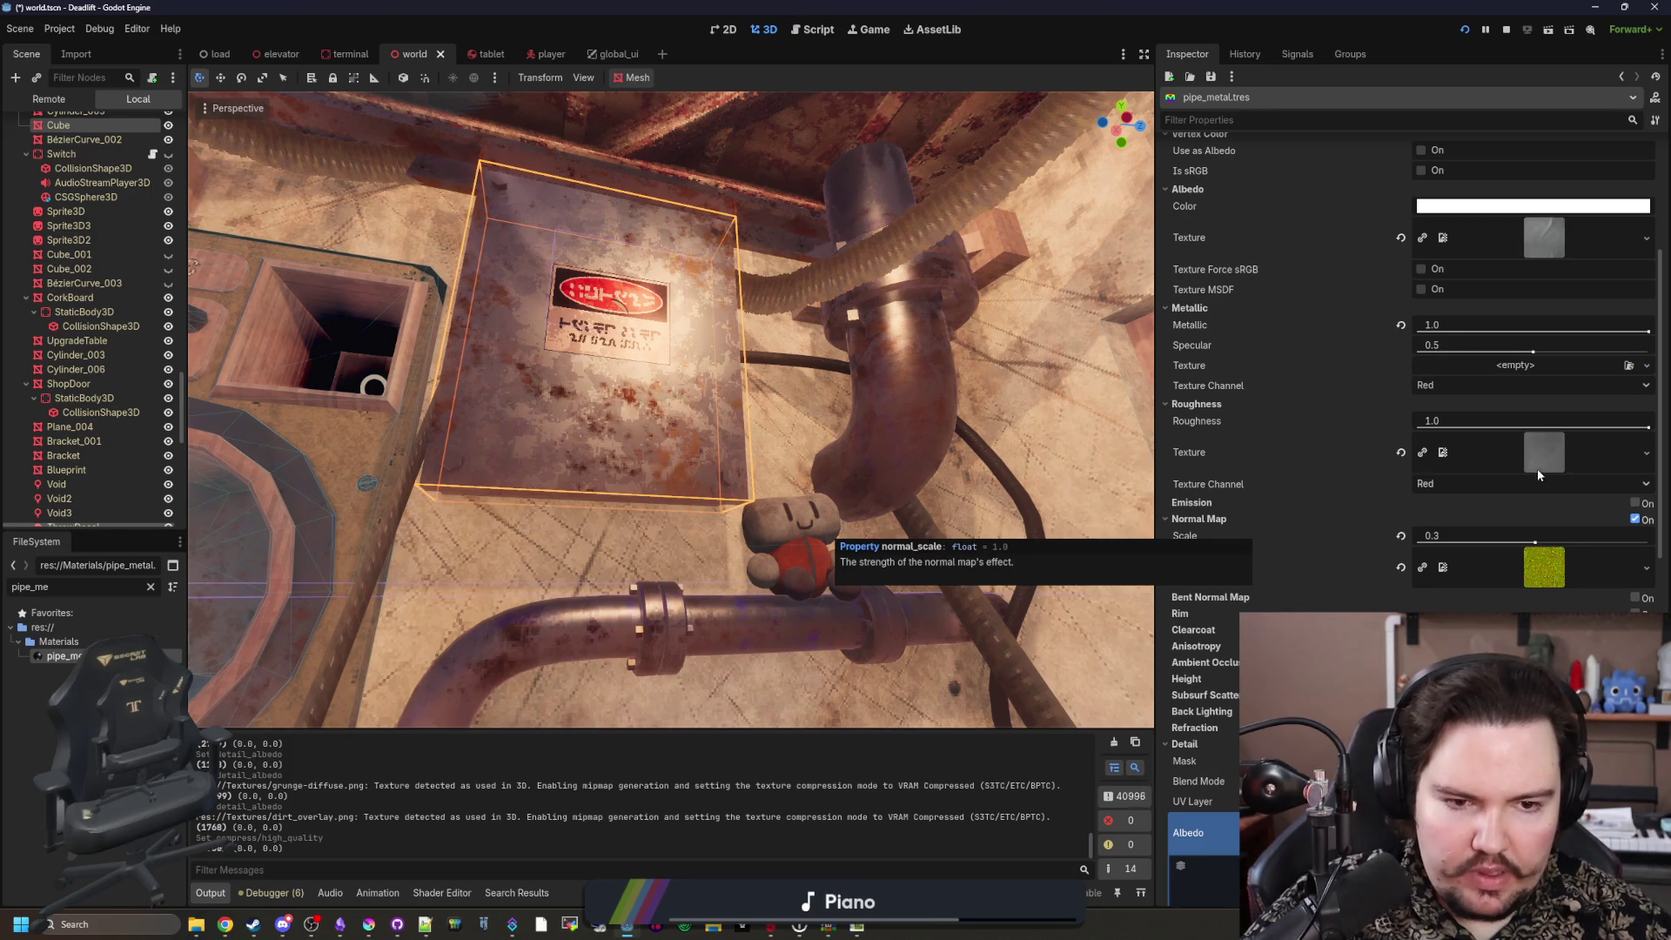
scroll(1408, 564, "down", 3)
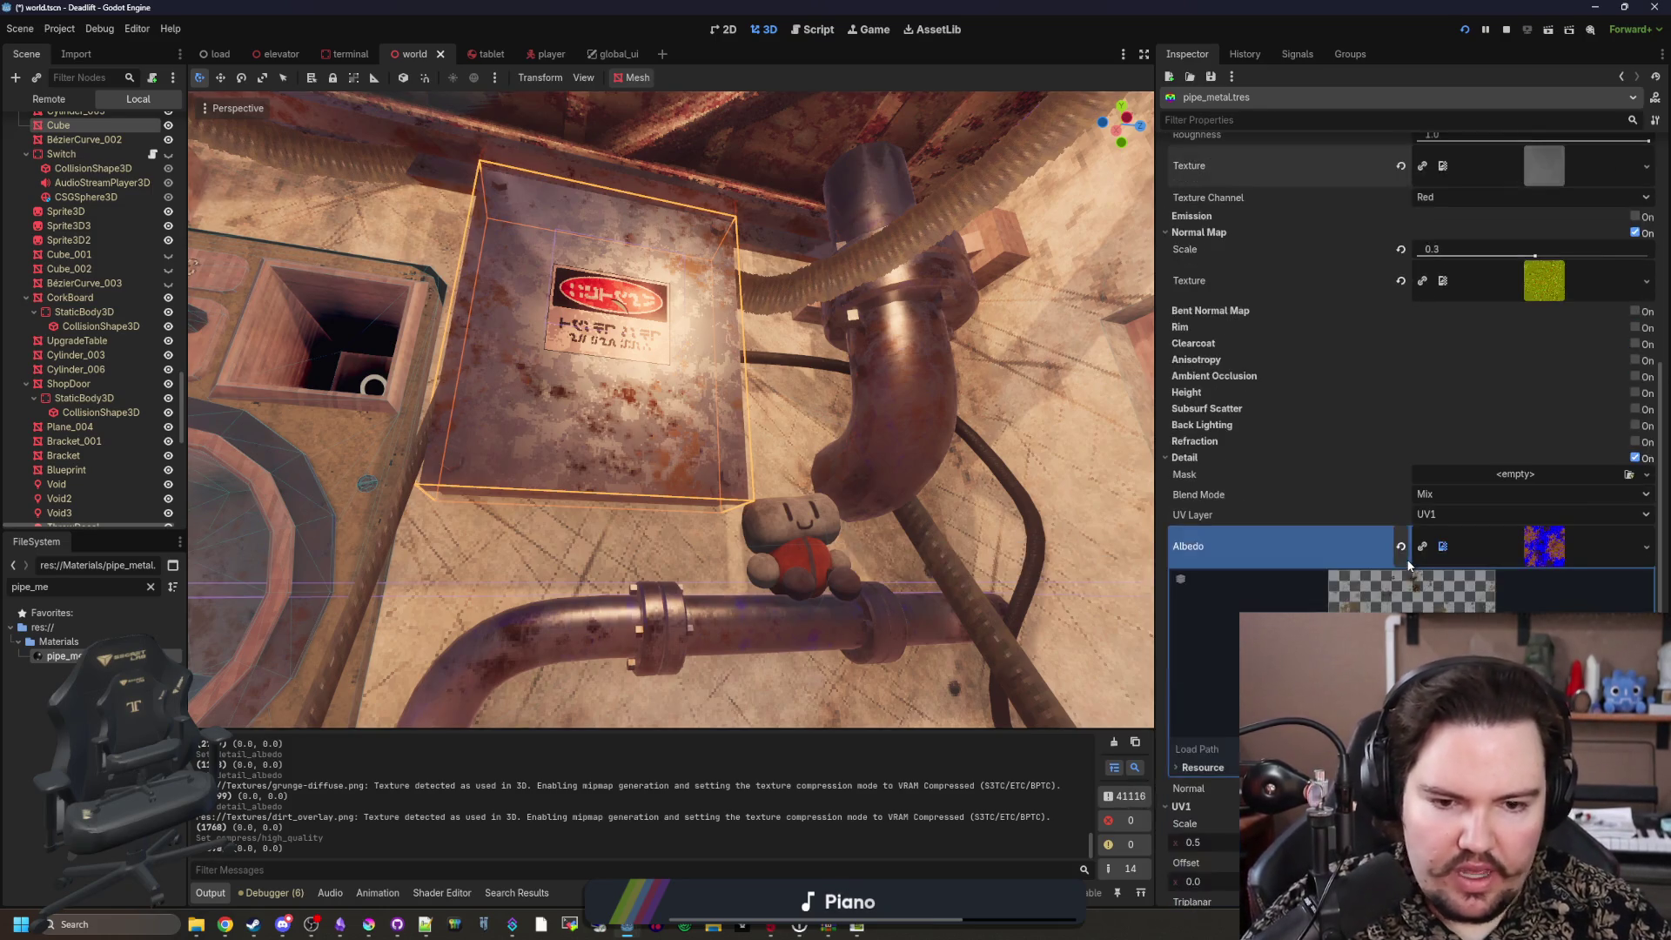
scroll(1341, 502, "down", 3)
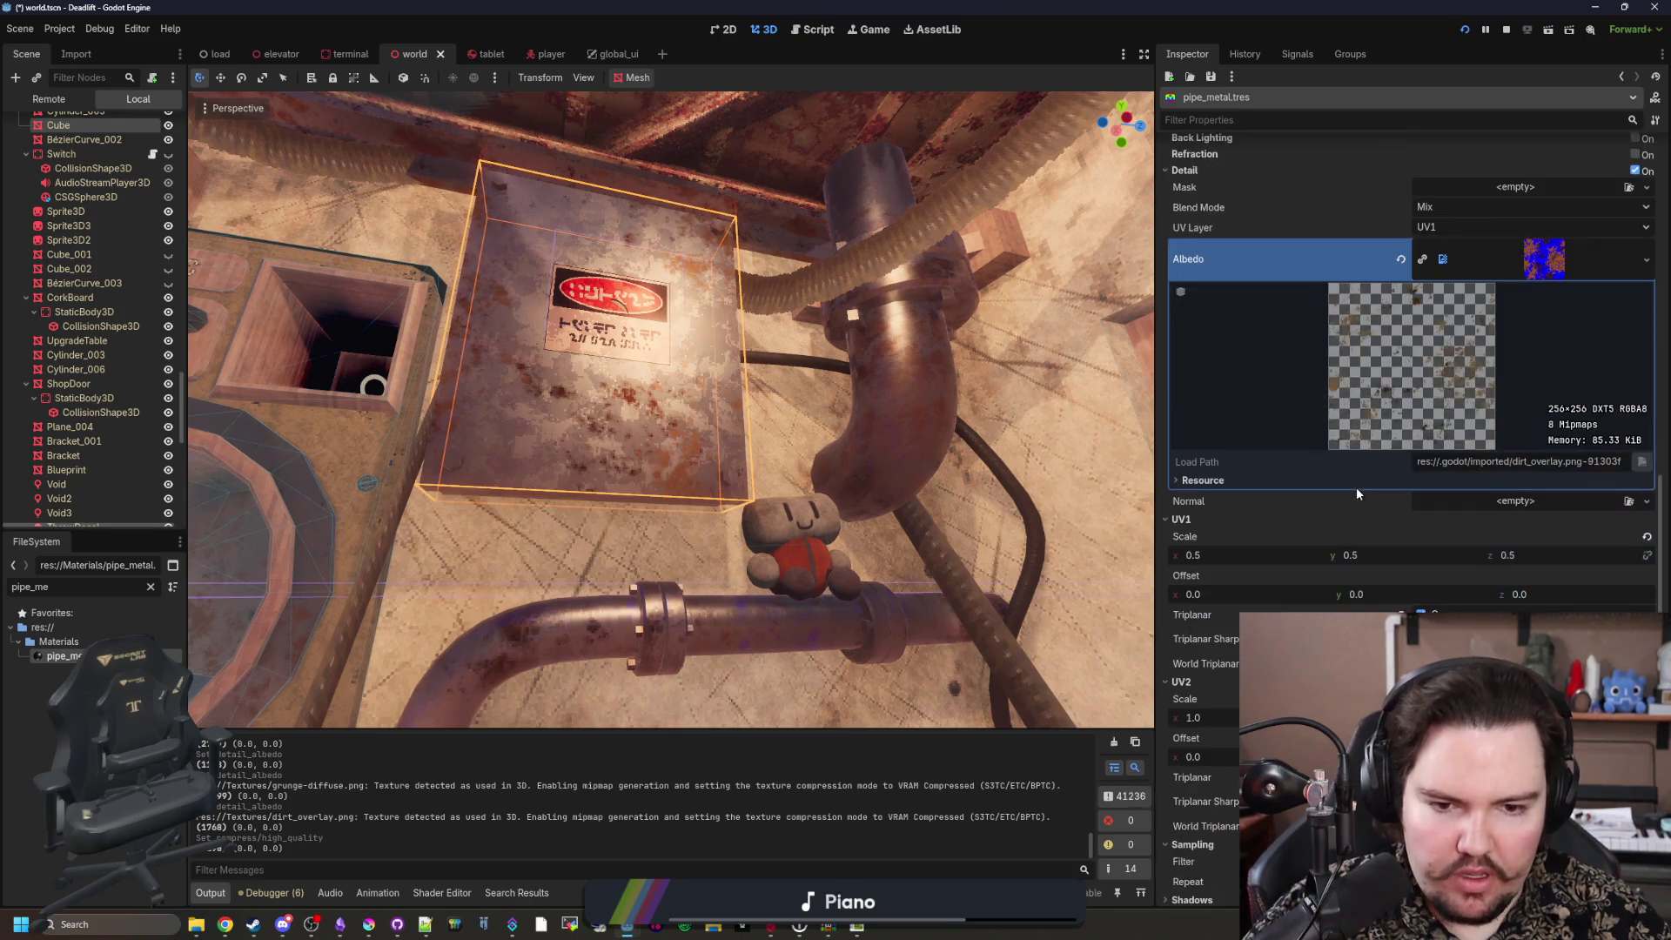
left_click(151, 587)
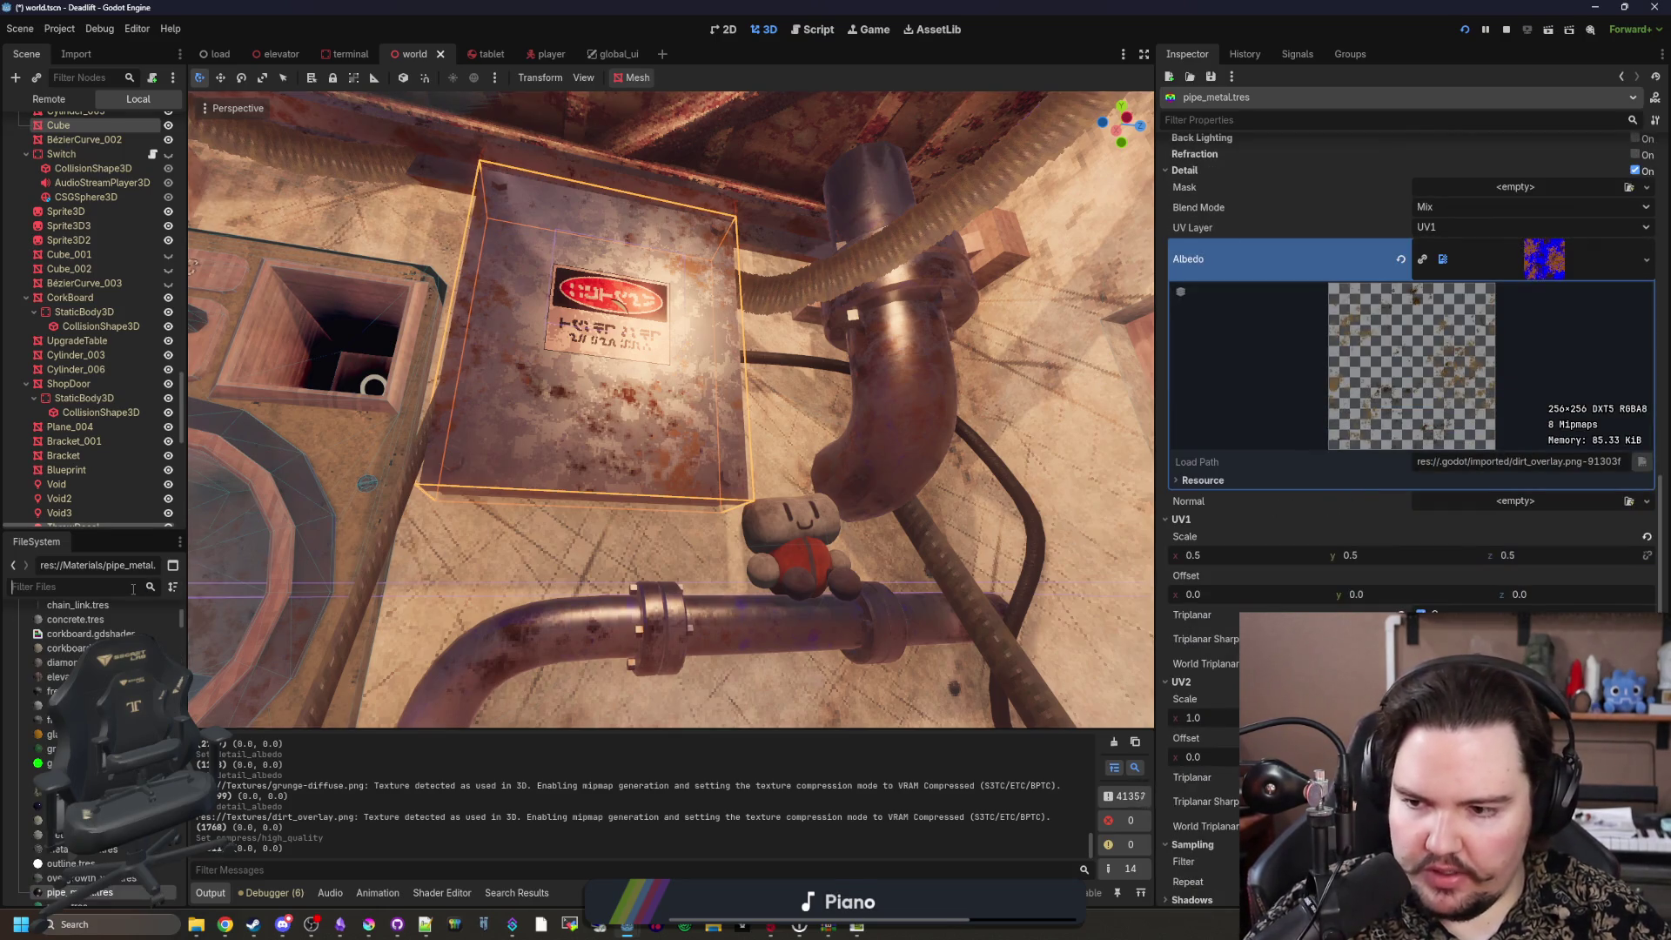
type("dirt")
mouse_move(61, 670)
left_mouse_down()
mouse_move(380, 677)
mouse_move(1509, 520)
mouse_move(1510, 505)
left_mouse_up()
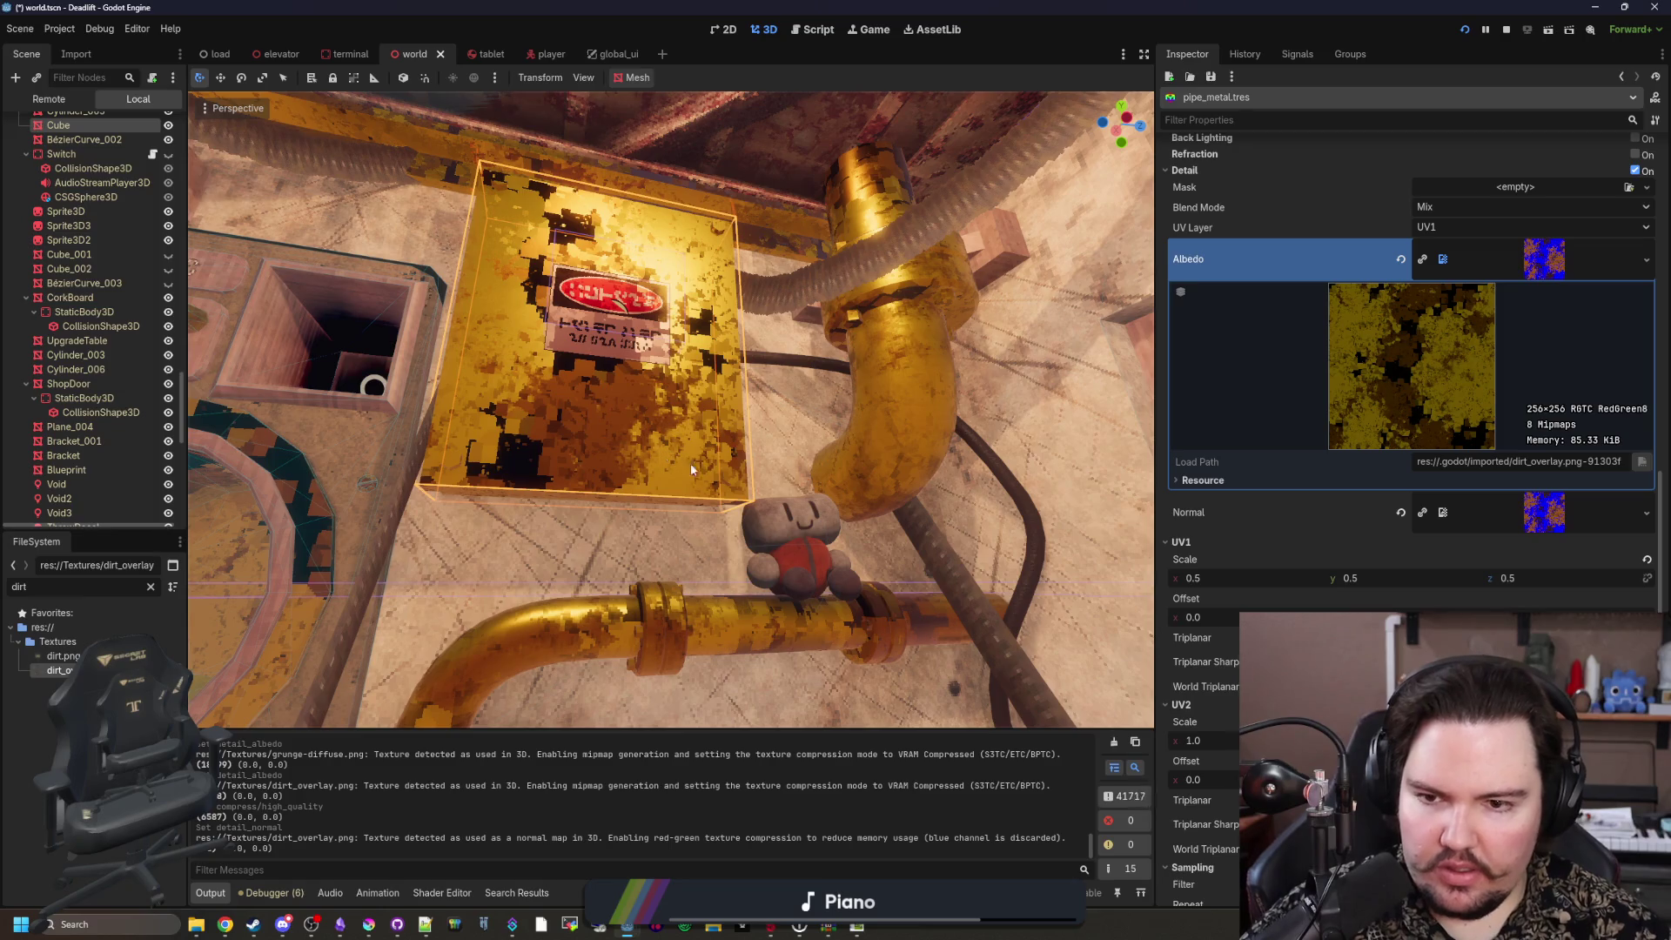
Step: Clear the Detail Normal slot and show dirt_overlay.png's import settings
left_click(1402, 513)
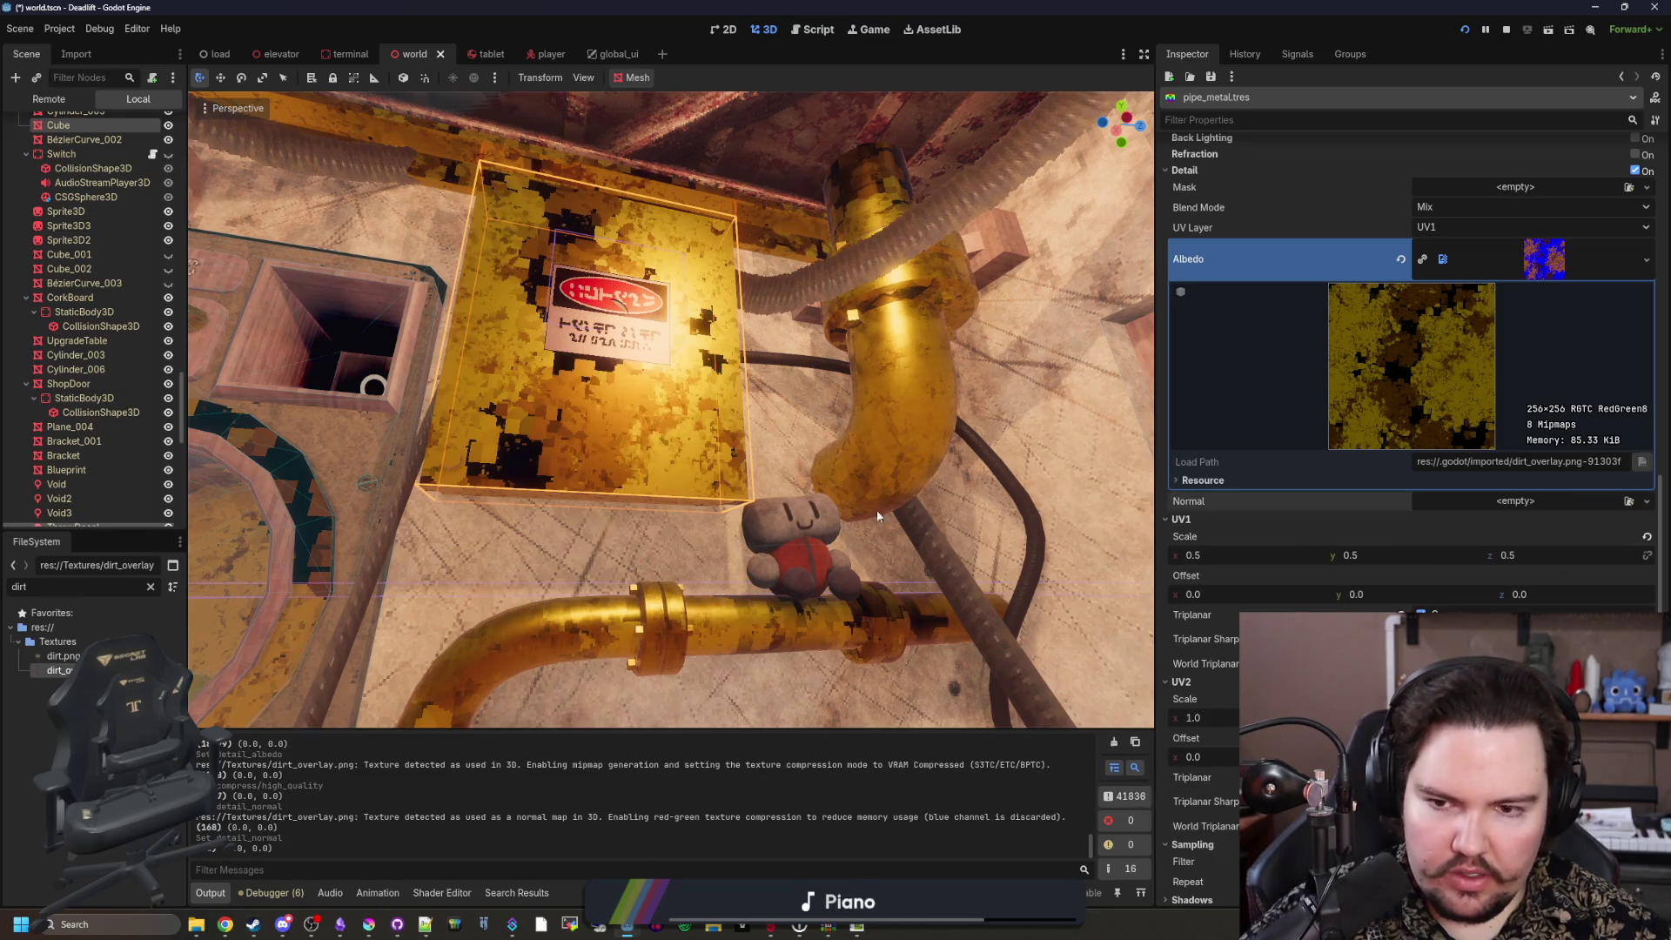
left_click(61, 670)
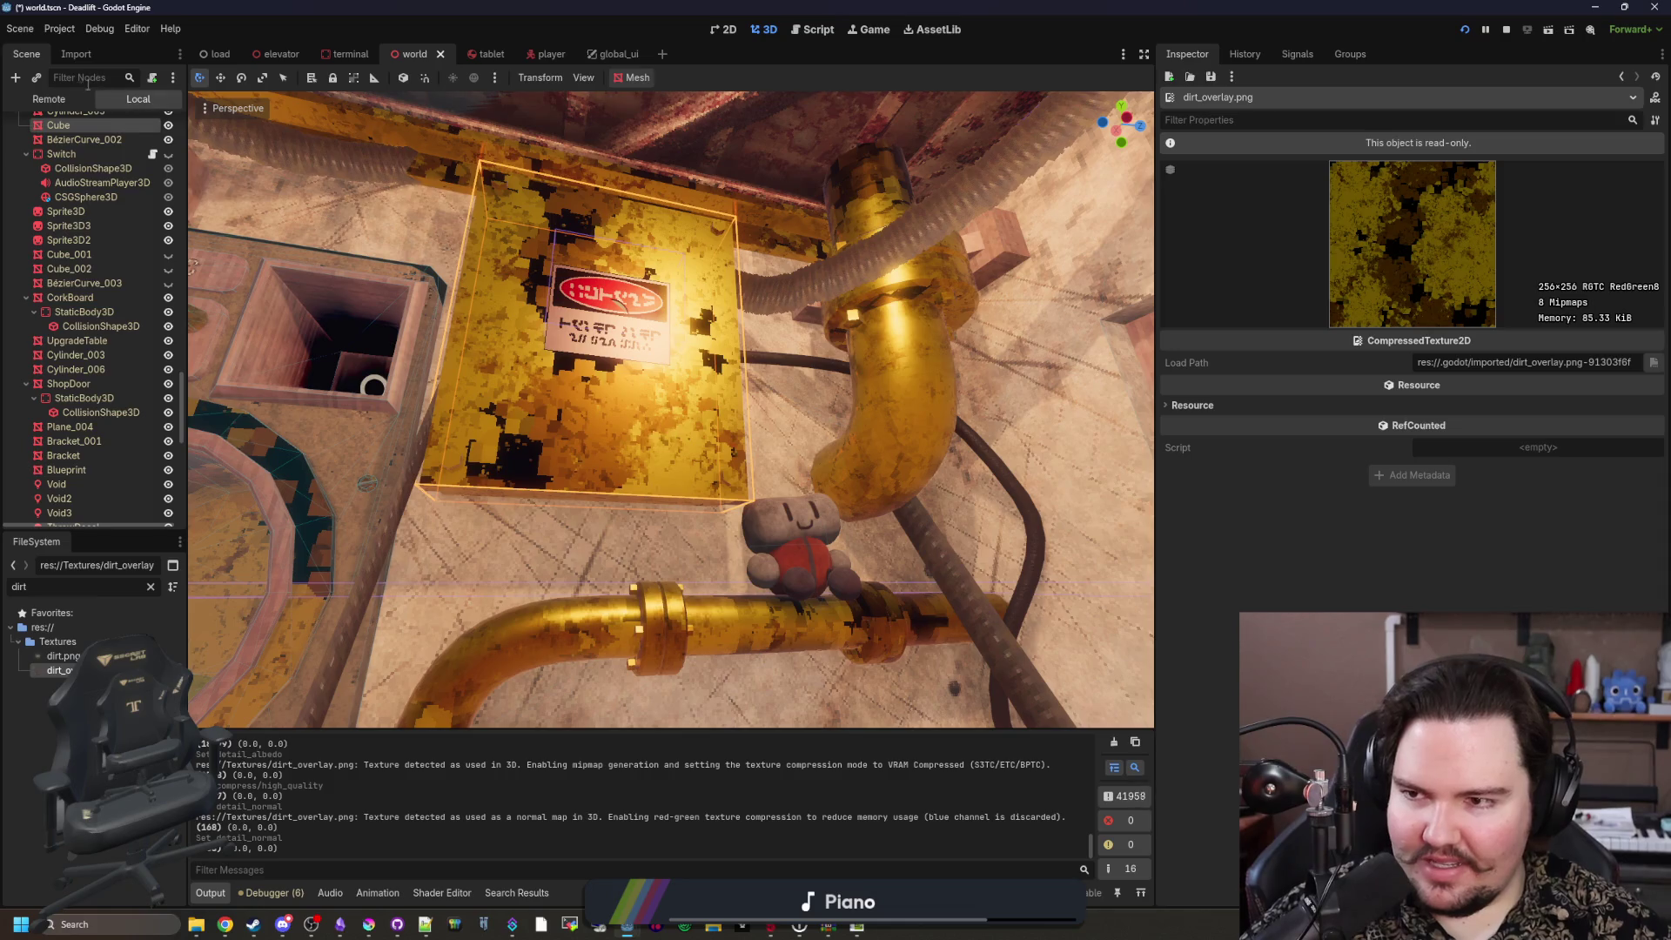
left_click(76, 54)
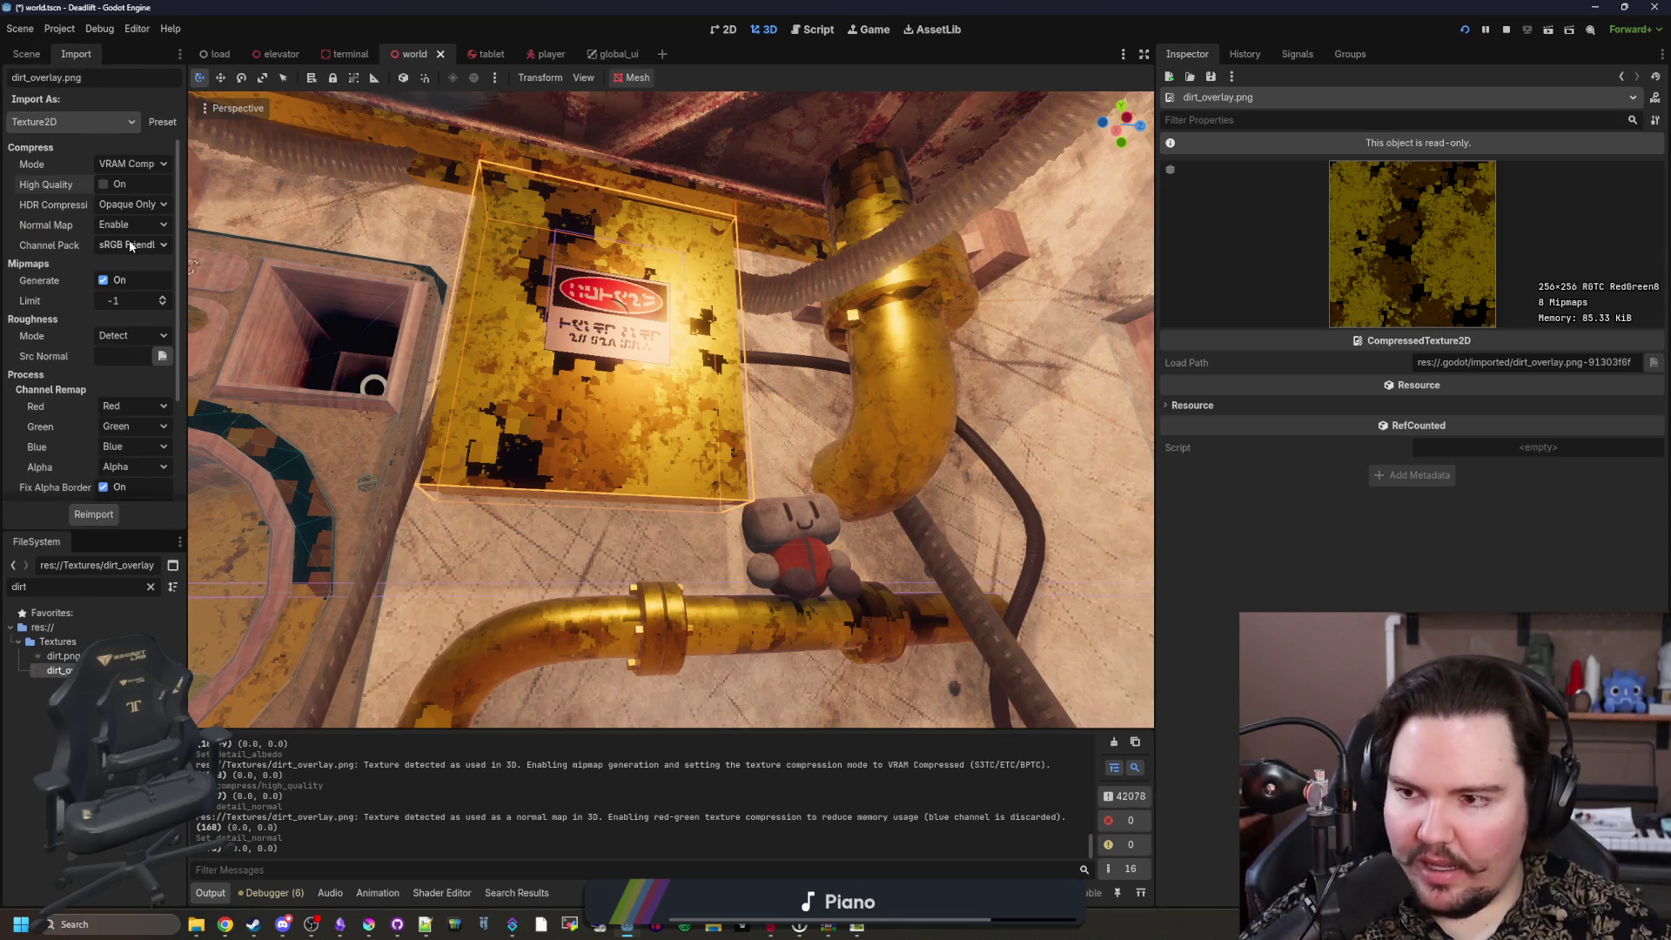
Step: Set dirt_overlay.png's Normal Map import option to Disabled and reimport it
left_click(141, 228)
left_click(131, 244)
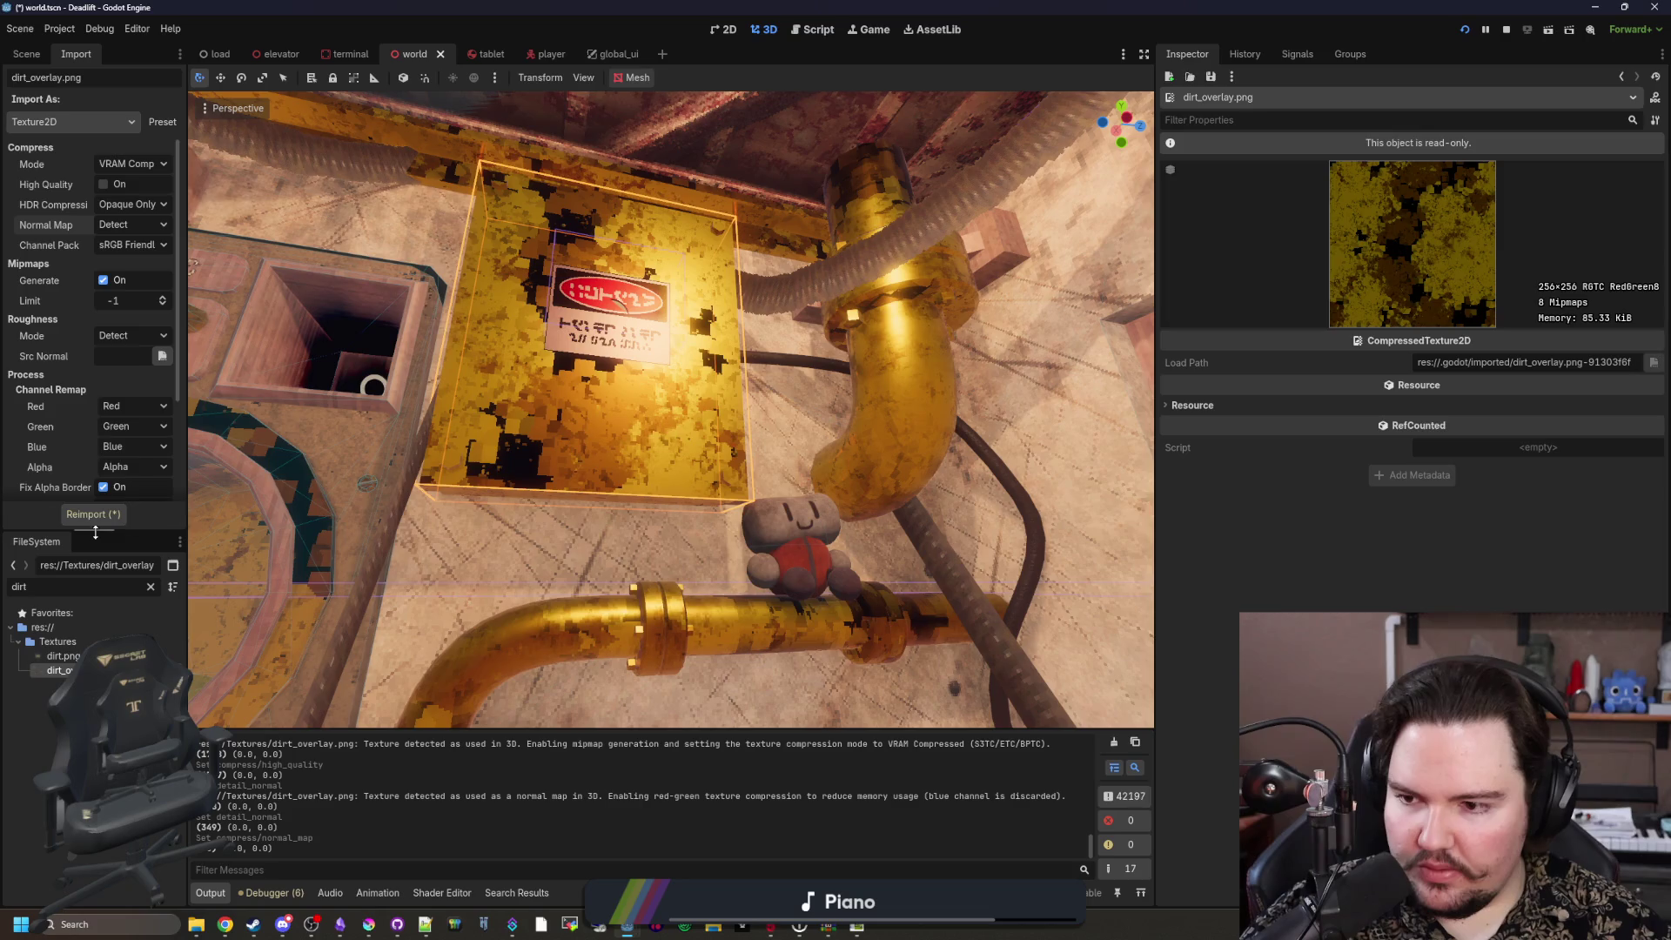
left_click(131, 224)
left_click(122, 246)
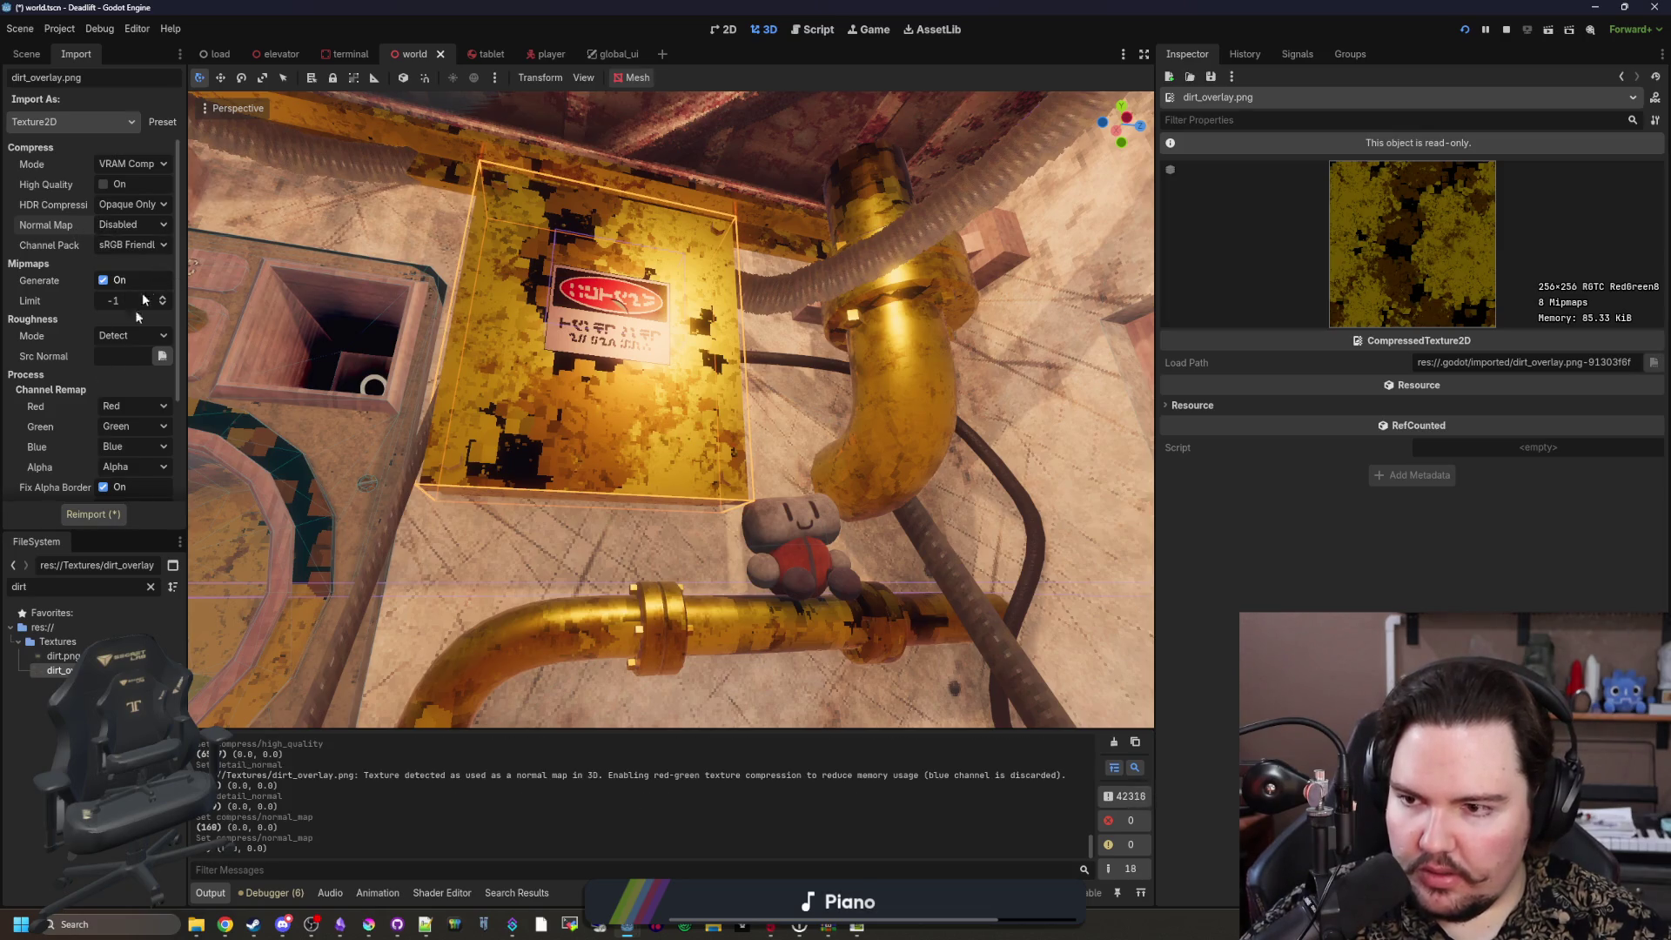
left_click(85, 514)
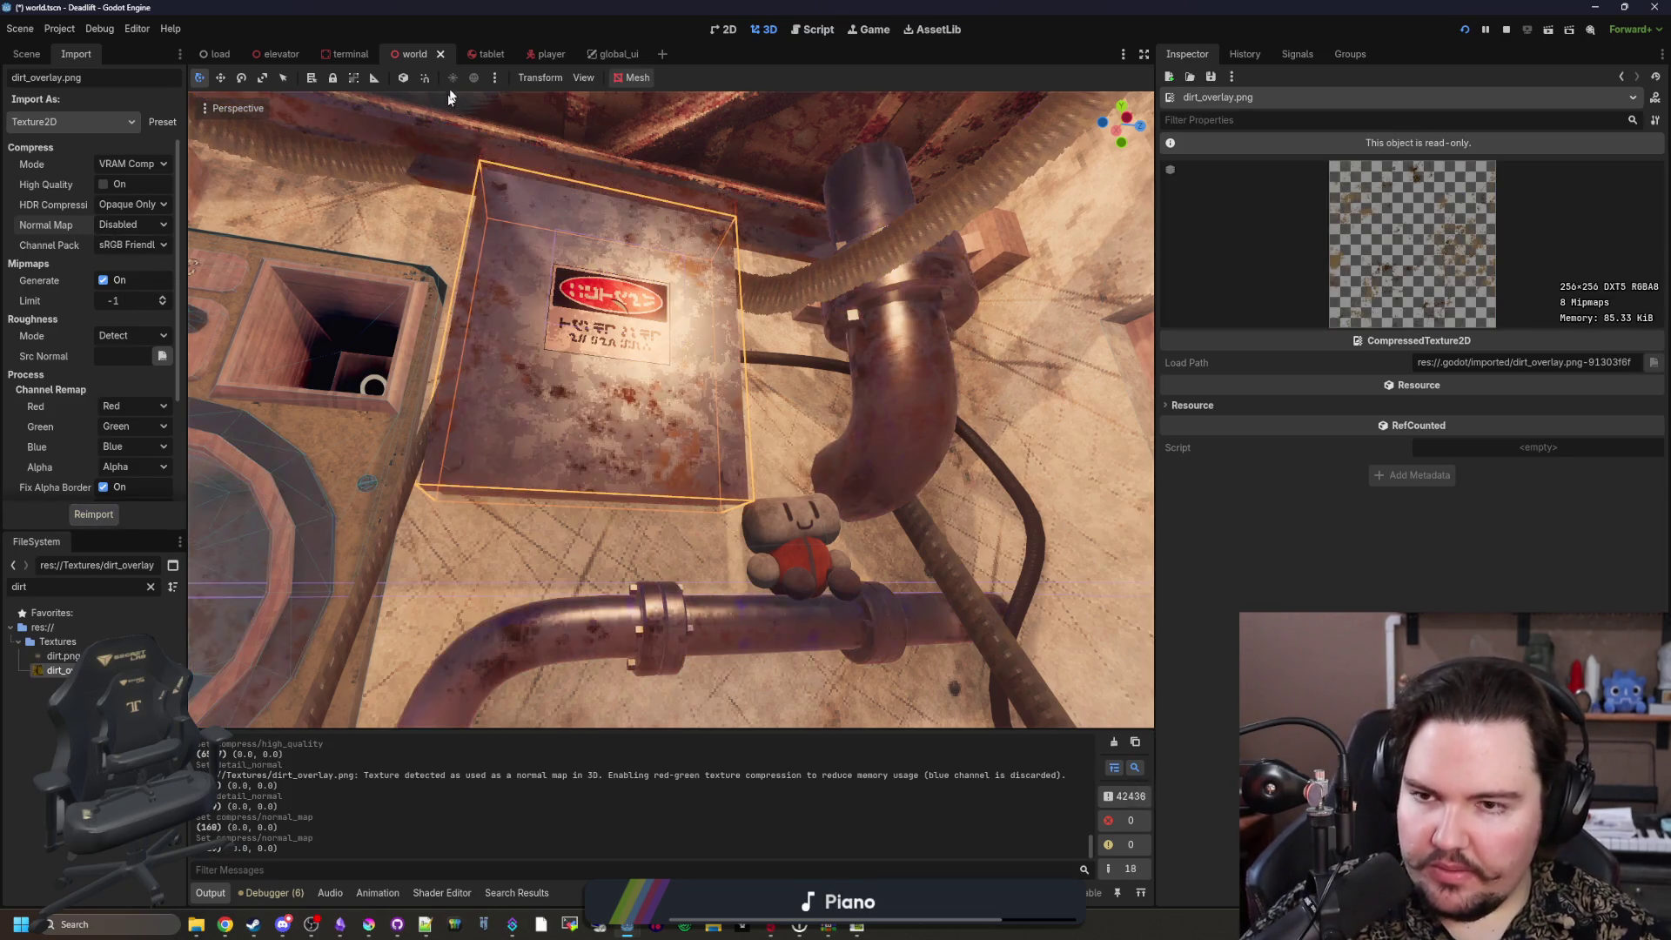
left_click(26, 54)
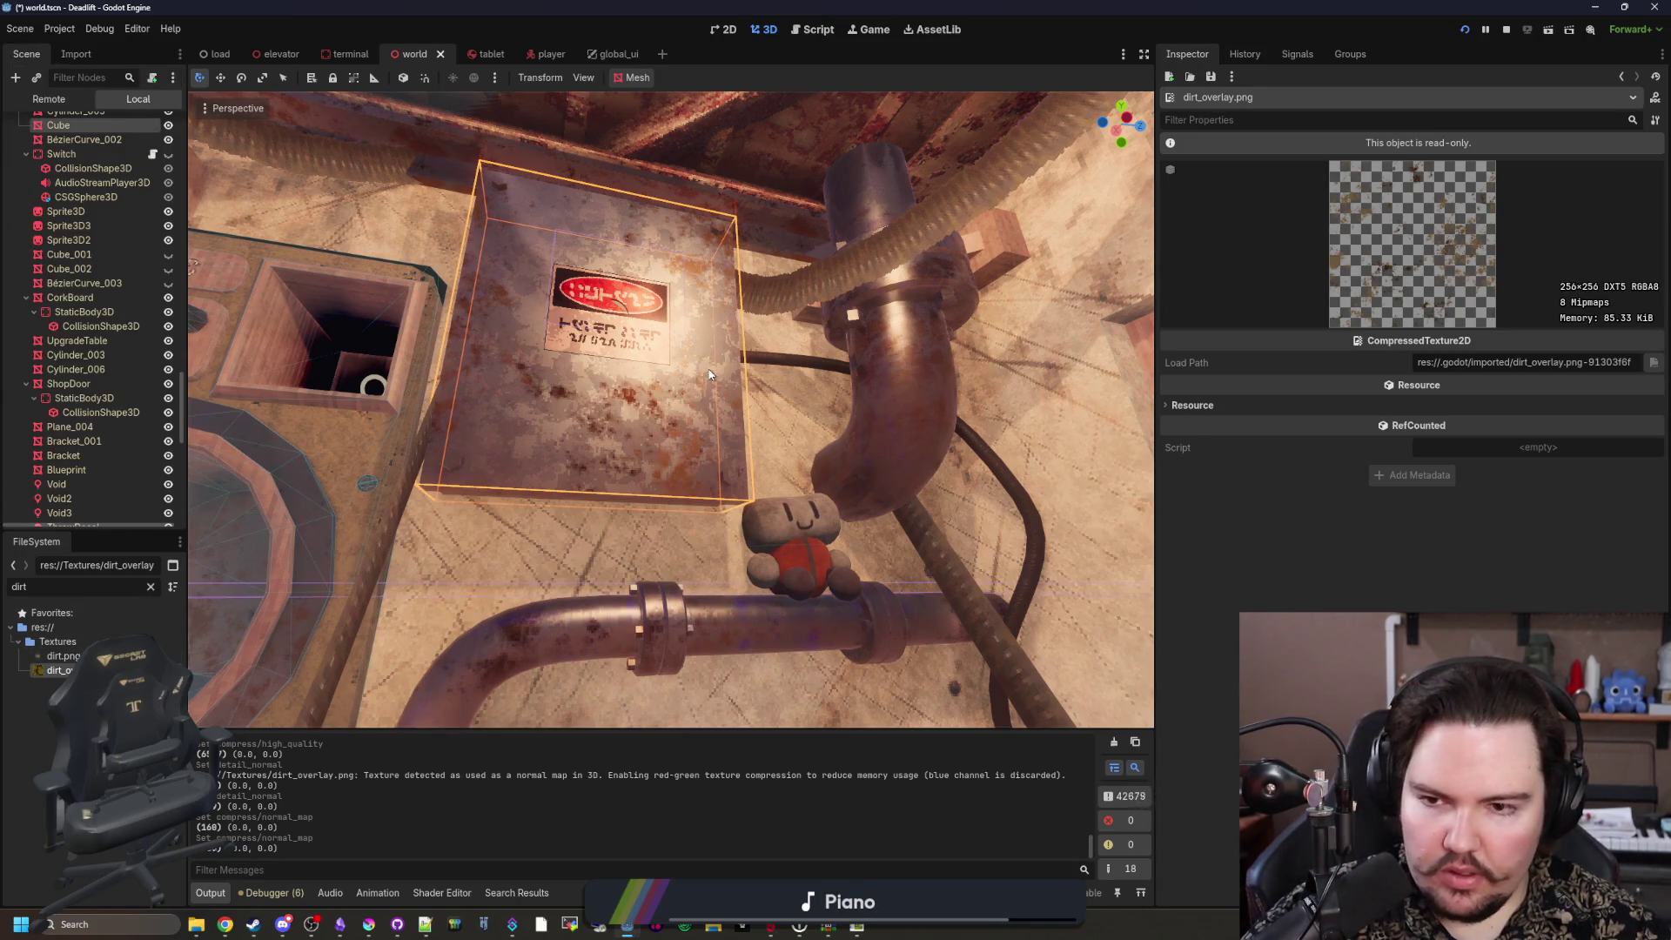
left_click(152, 586)
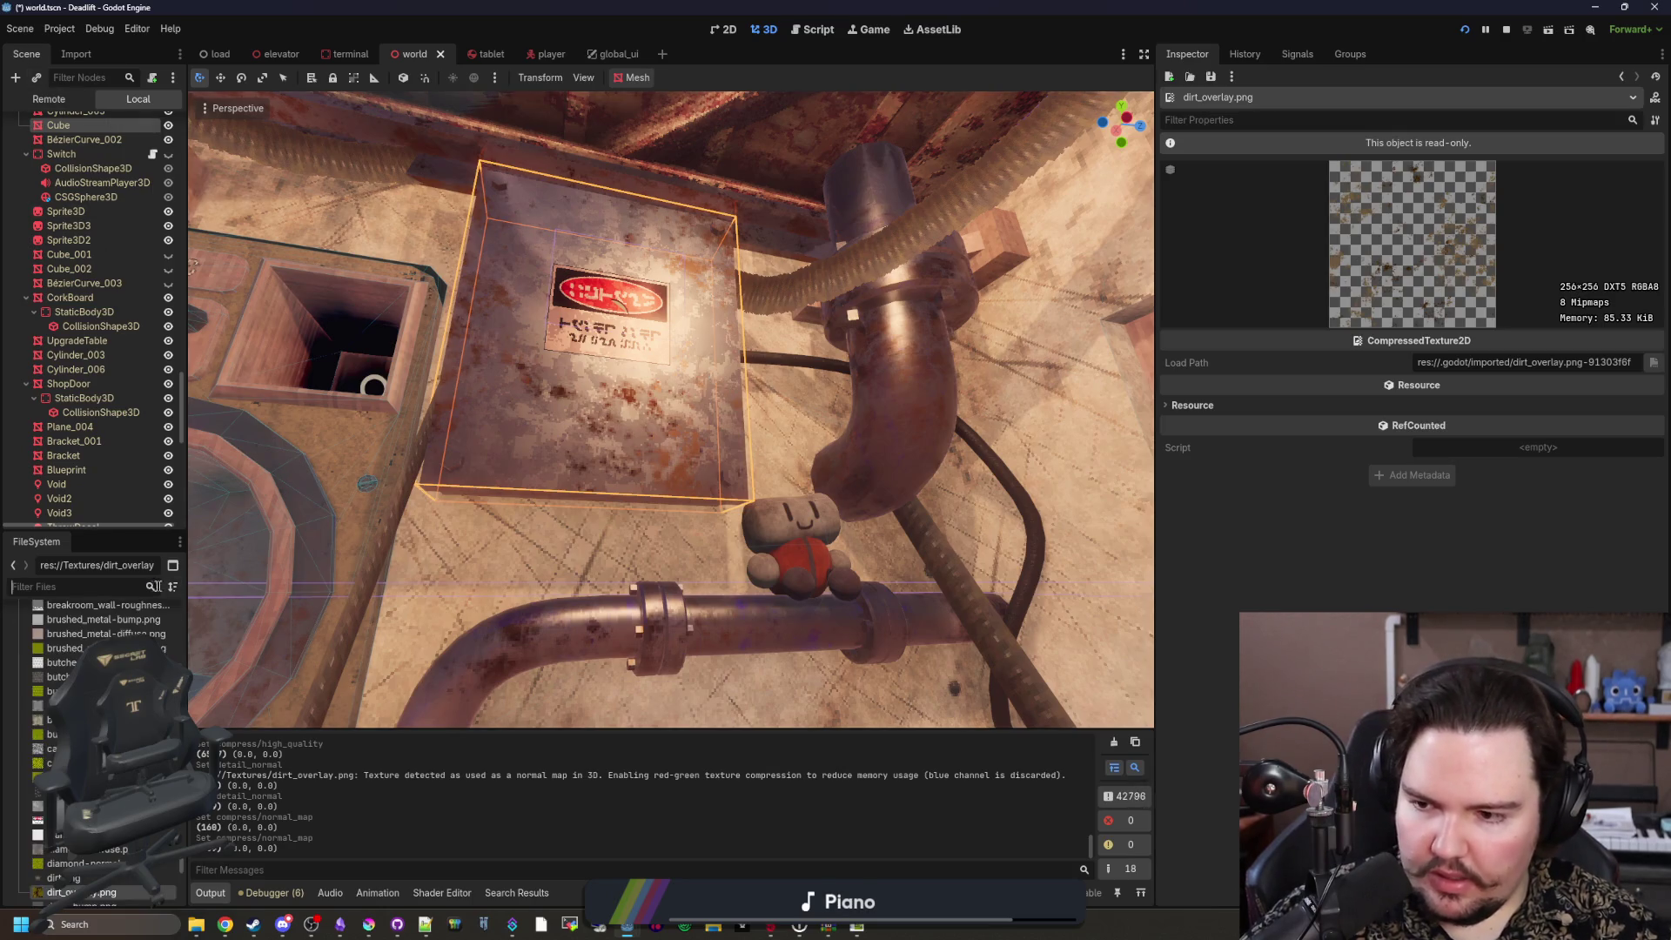
Step: Assign ice-normal.png as pipe_metal's detail normal map, found by searching files for 'normal'
type("pipe")
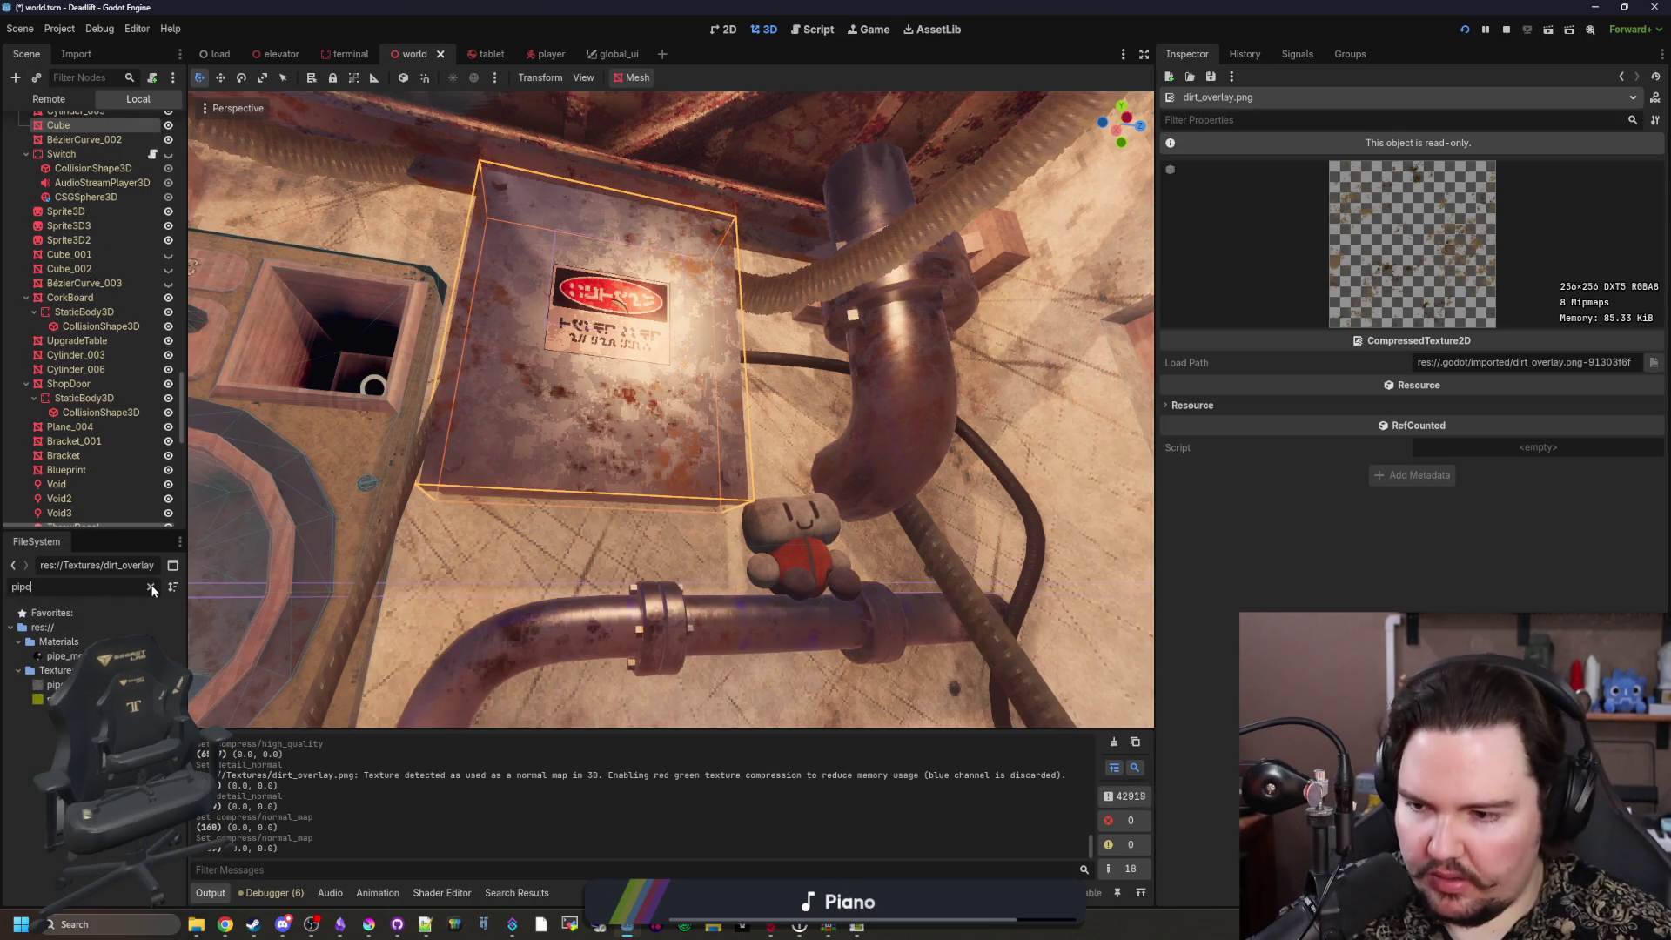
left_click(61, 656)
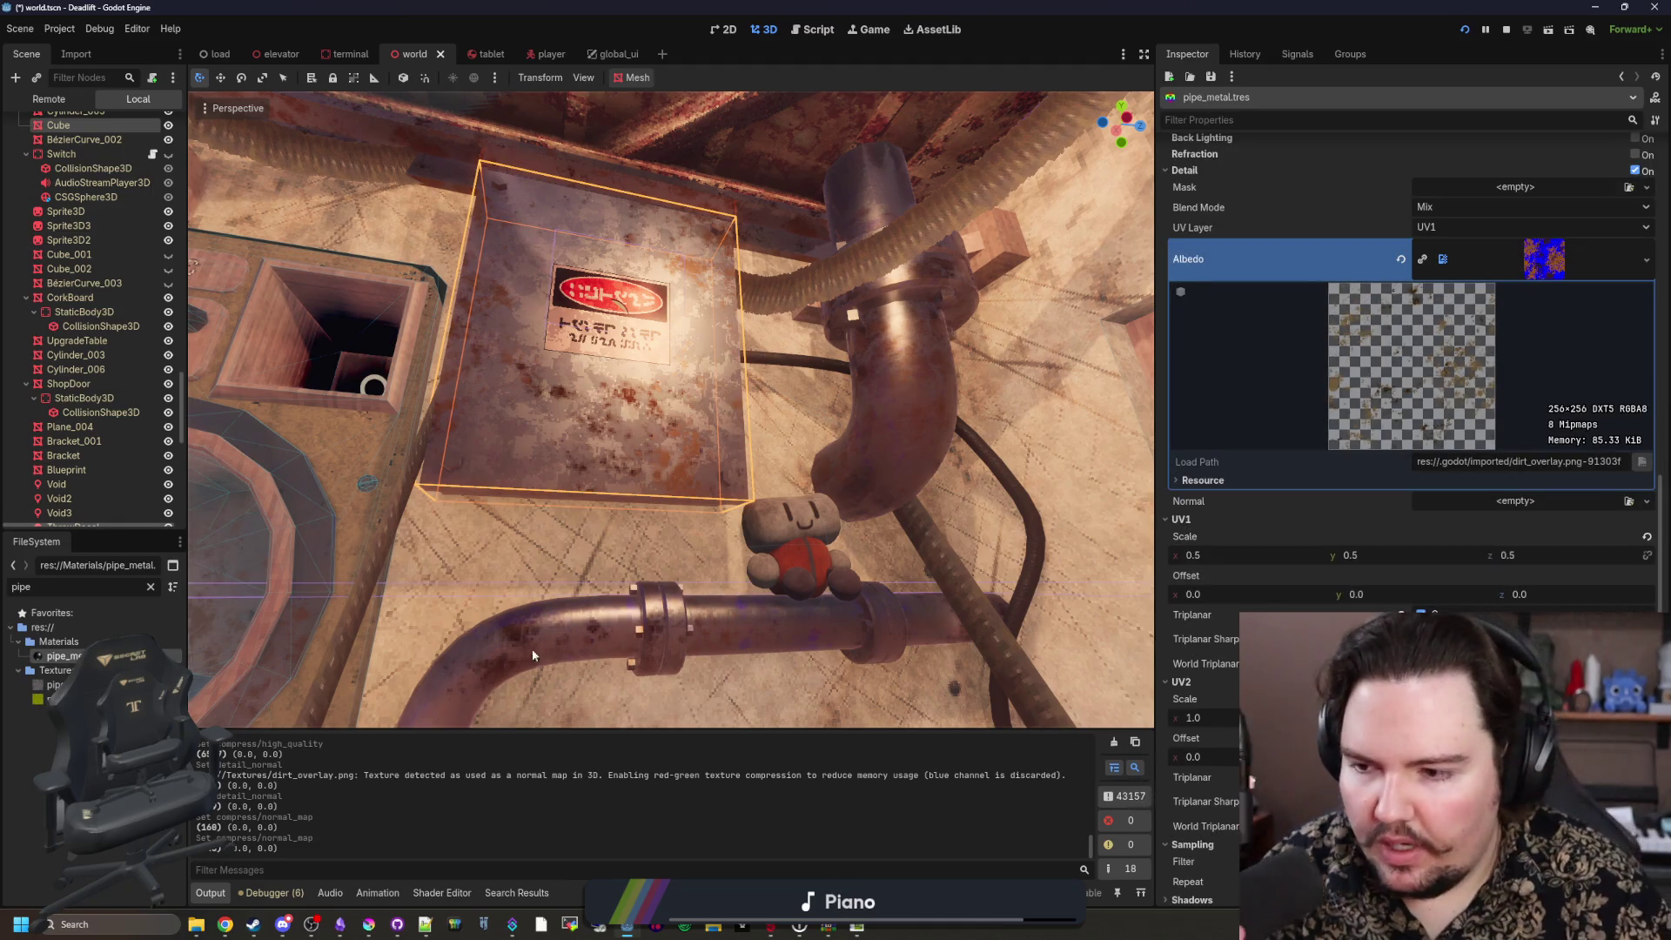
left_click(149, 586)
type("normal")
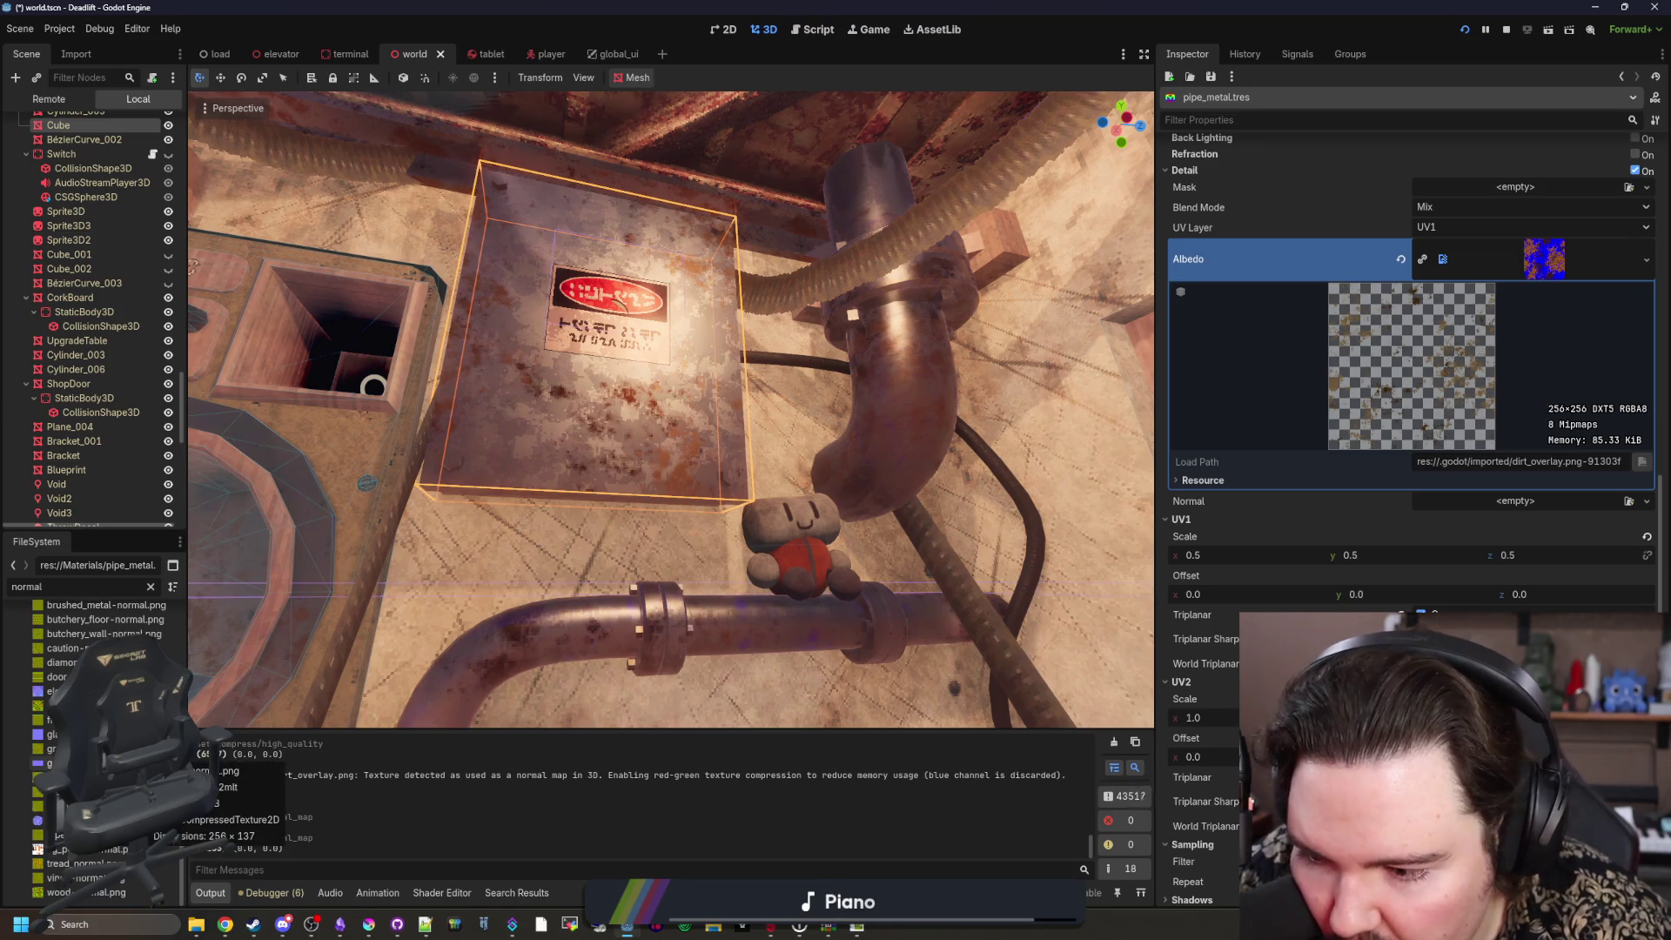
left_click(52, 749)
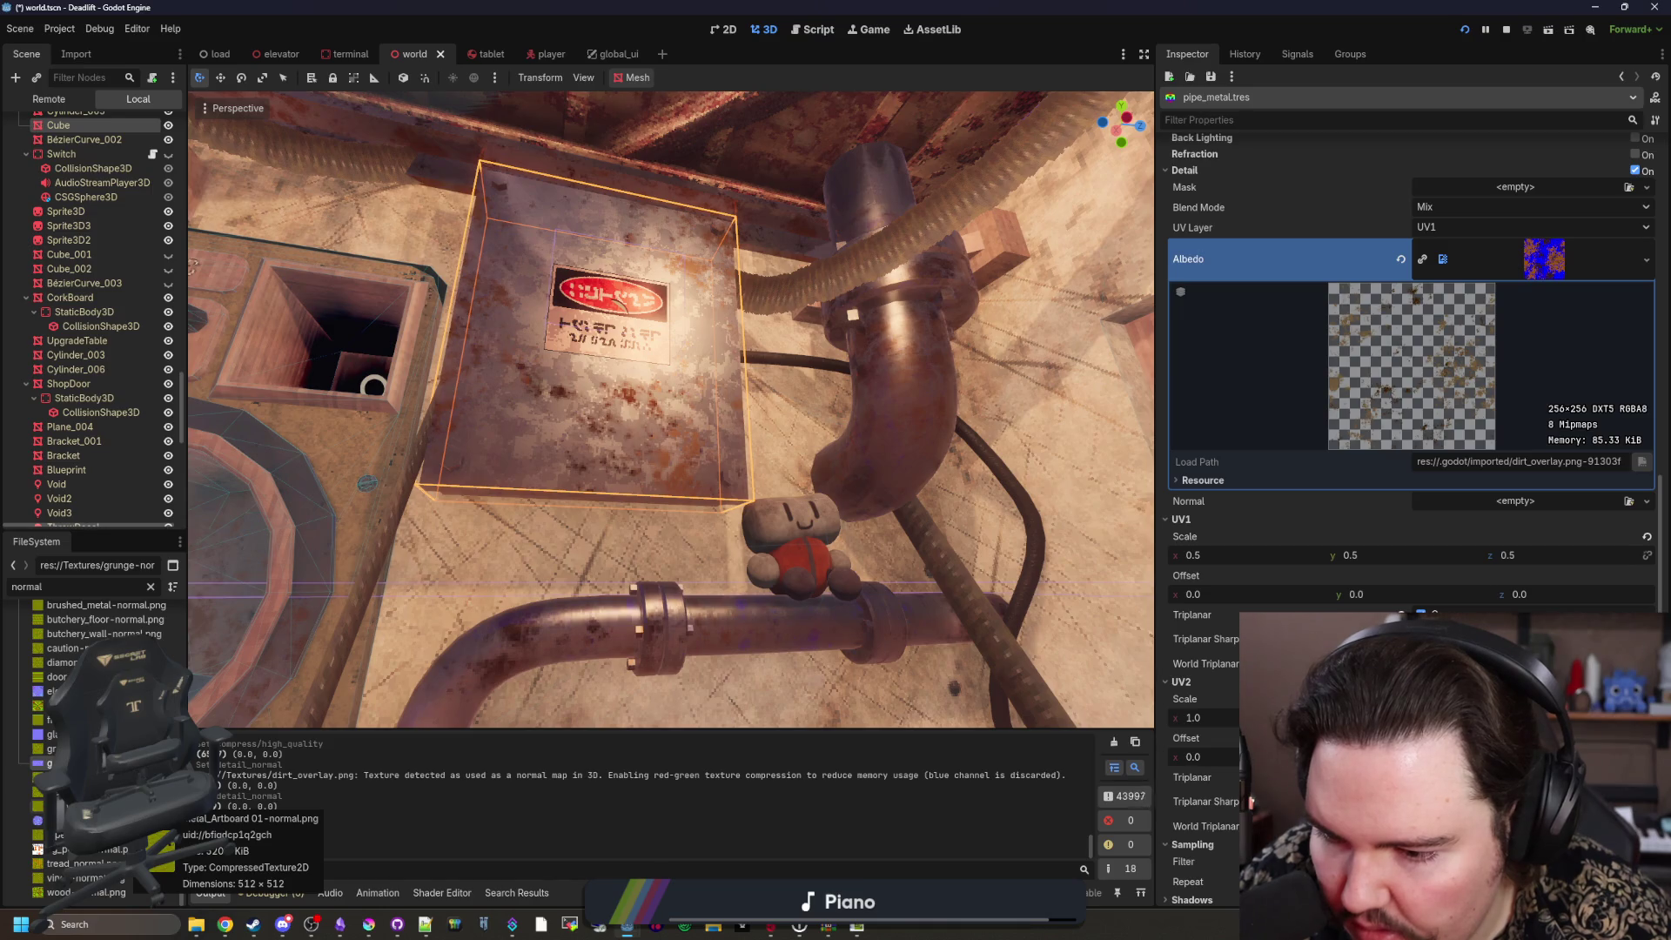
left_click_drag(53, 778, 33, 778)
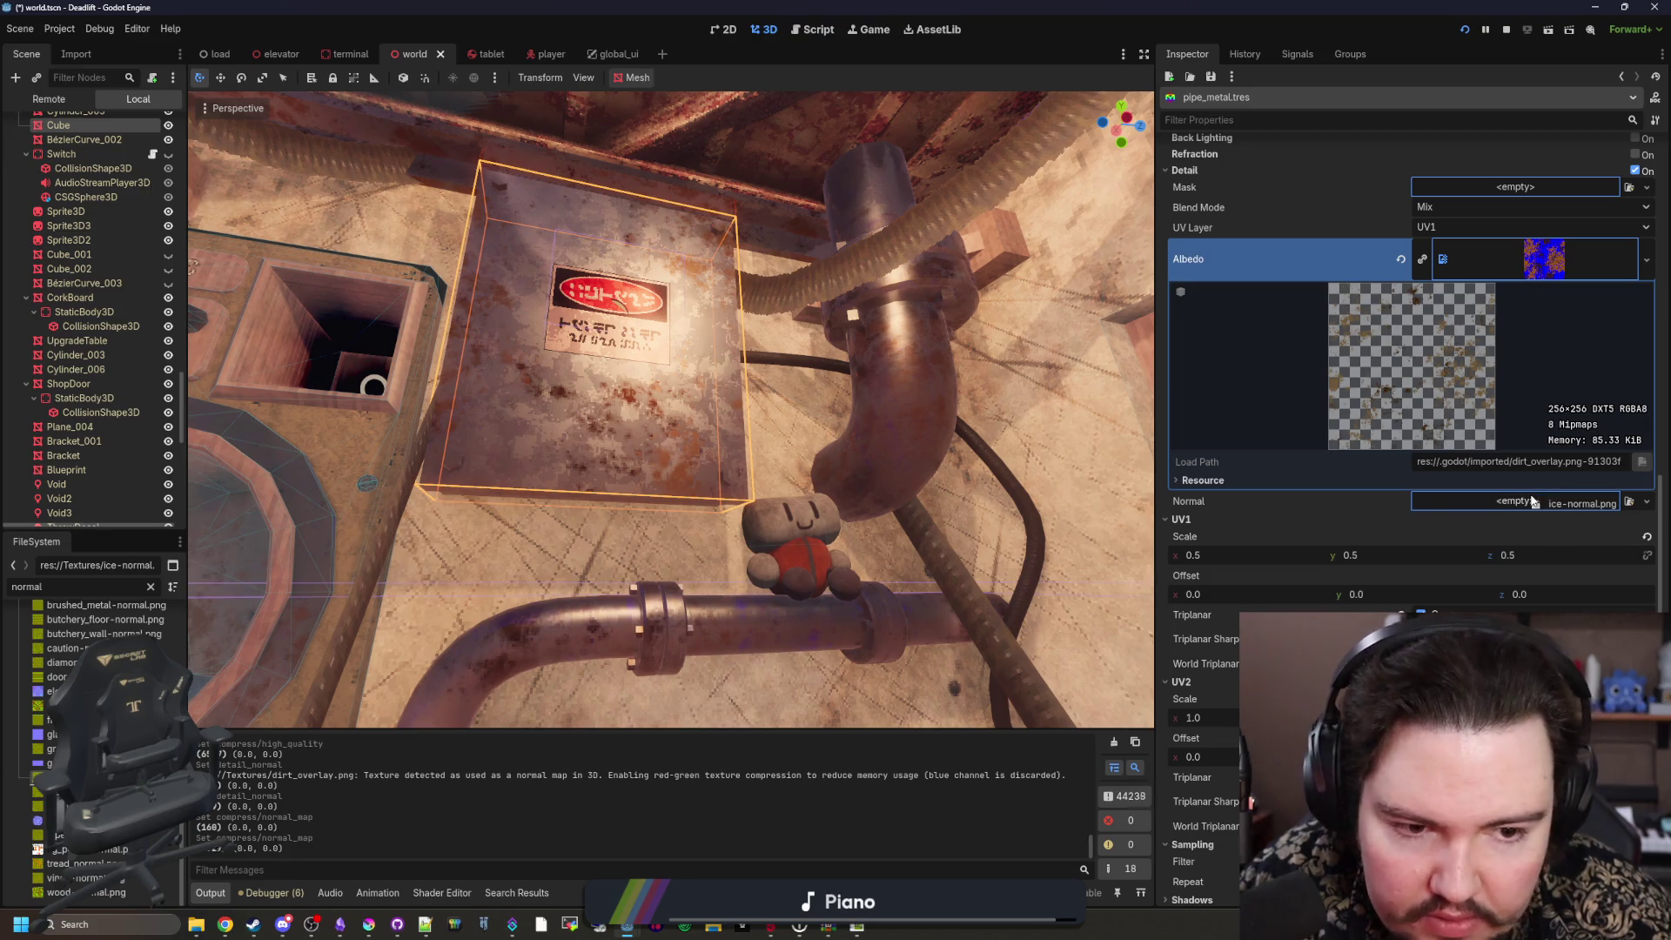
left_click_drag(1533, 502, 1533, 501)
left_click_drag(921, 527, 536, 411)
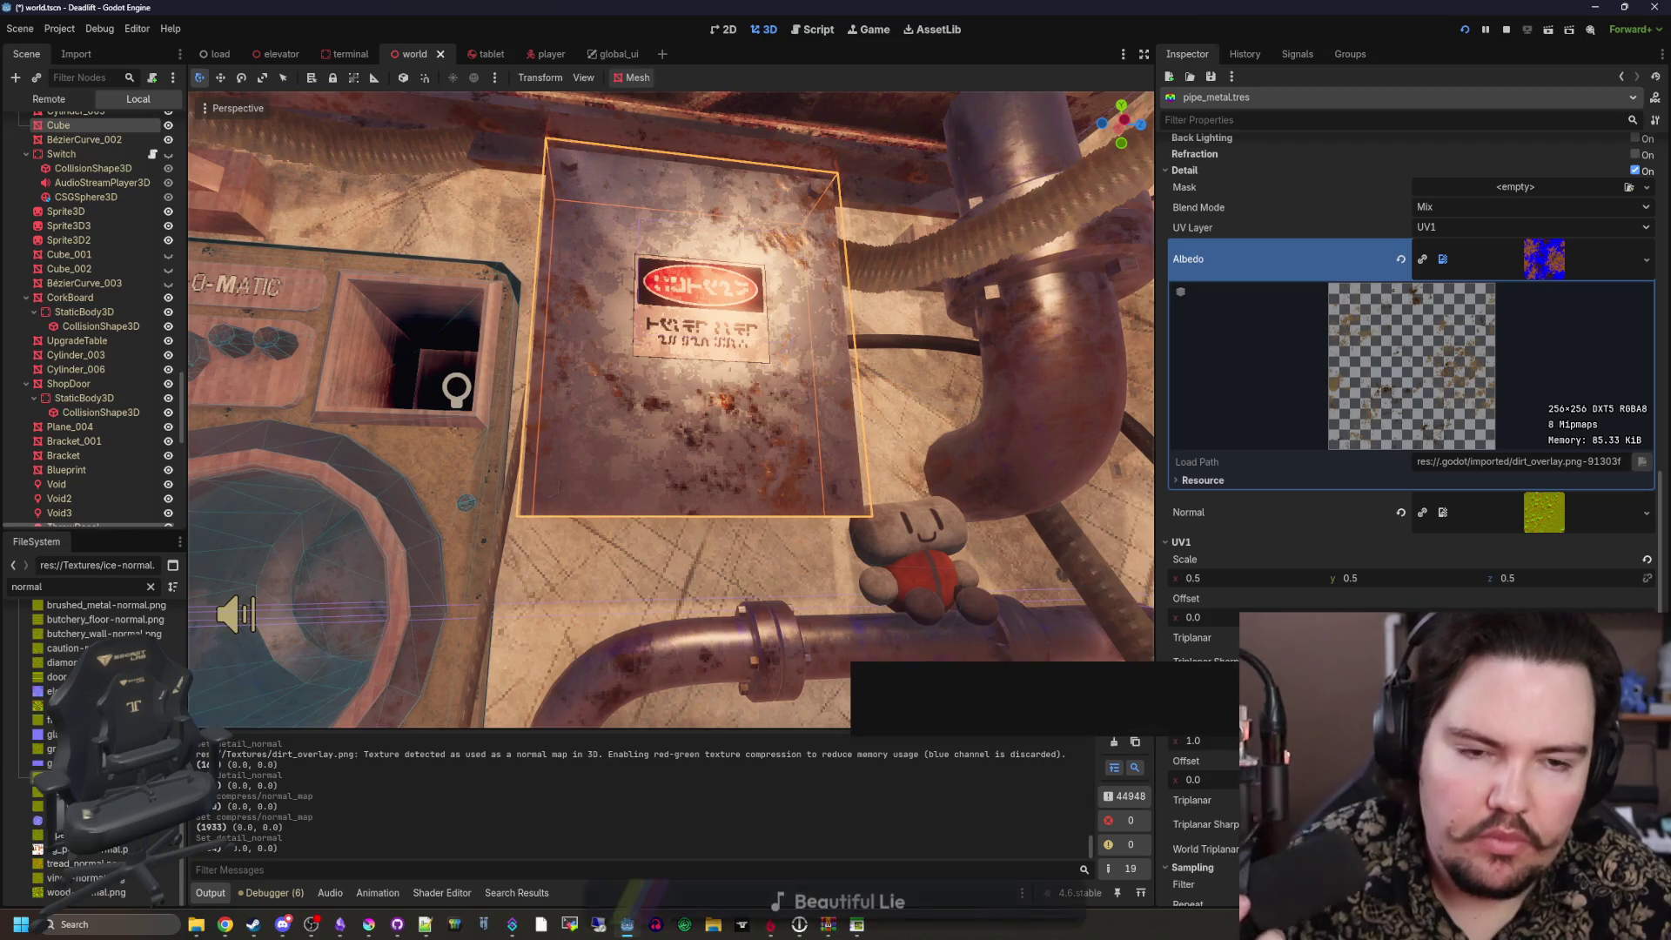
Step: Try the Add, Subtract and Multiply detail blend modes, then return Blend Mode to Mix
left_click(1502, 271)
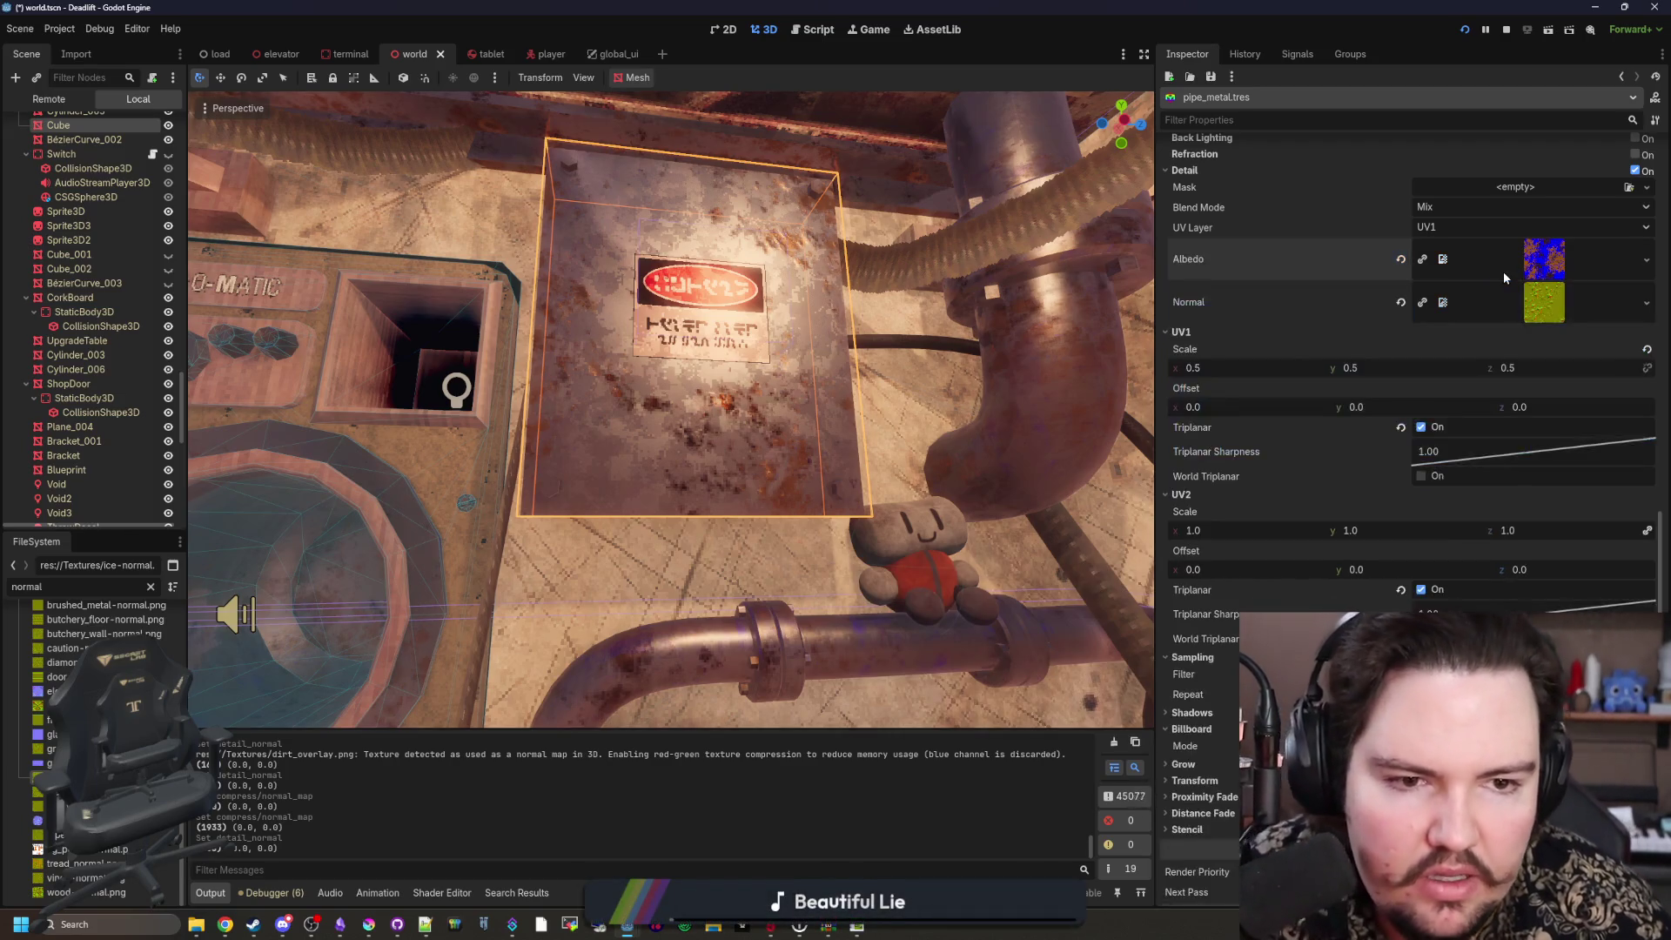
scroll(1566, 311, "up", 3)
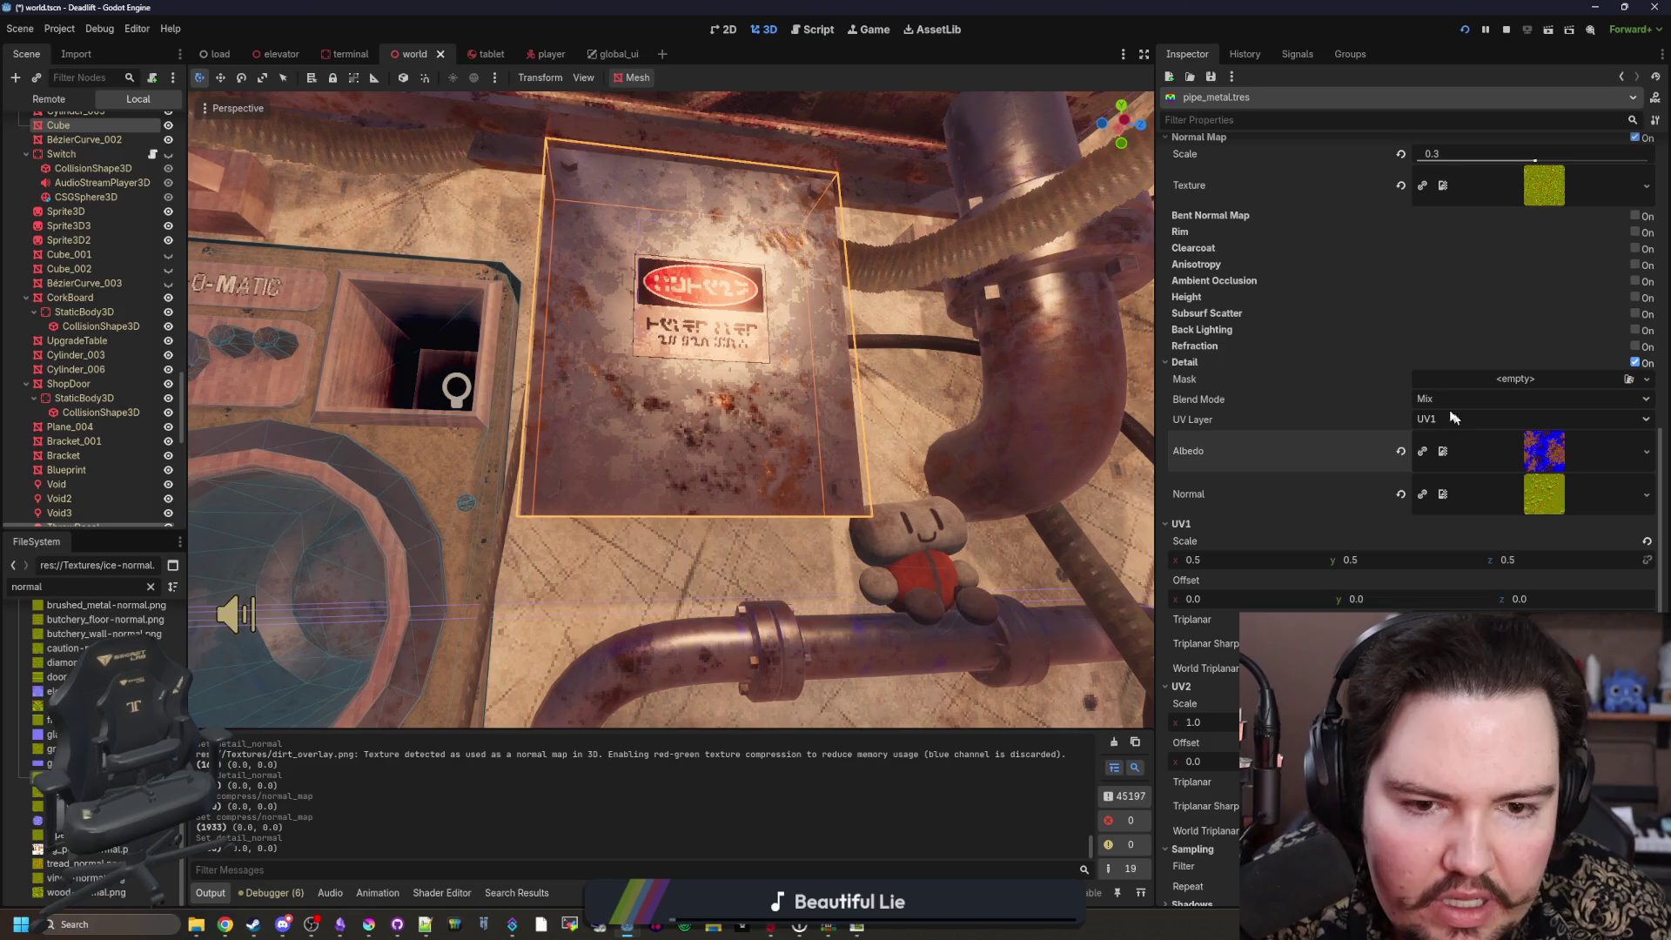
scroll(1340, 366, "down", 3)
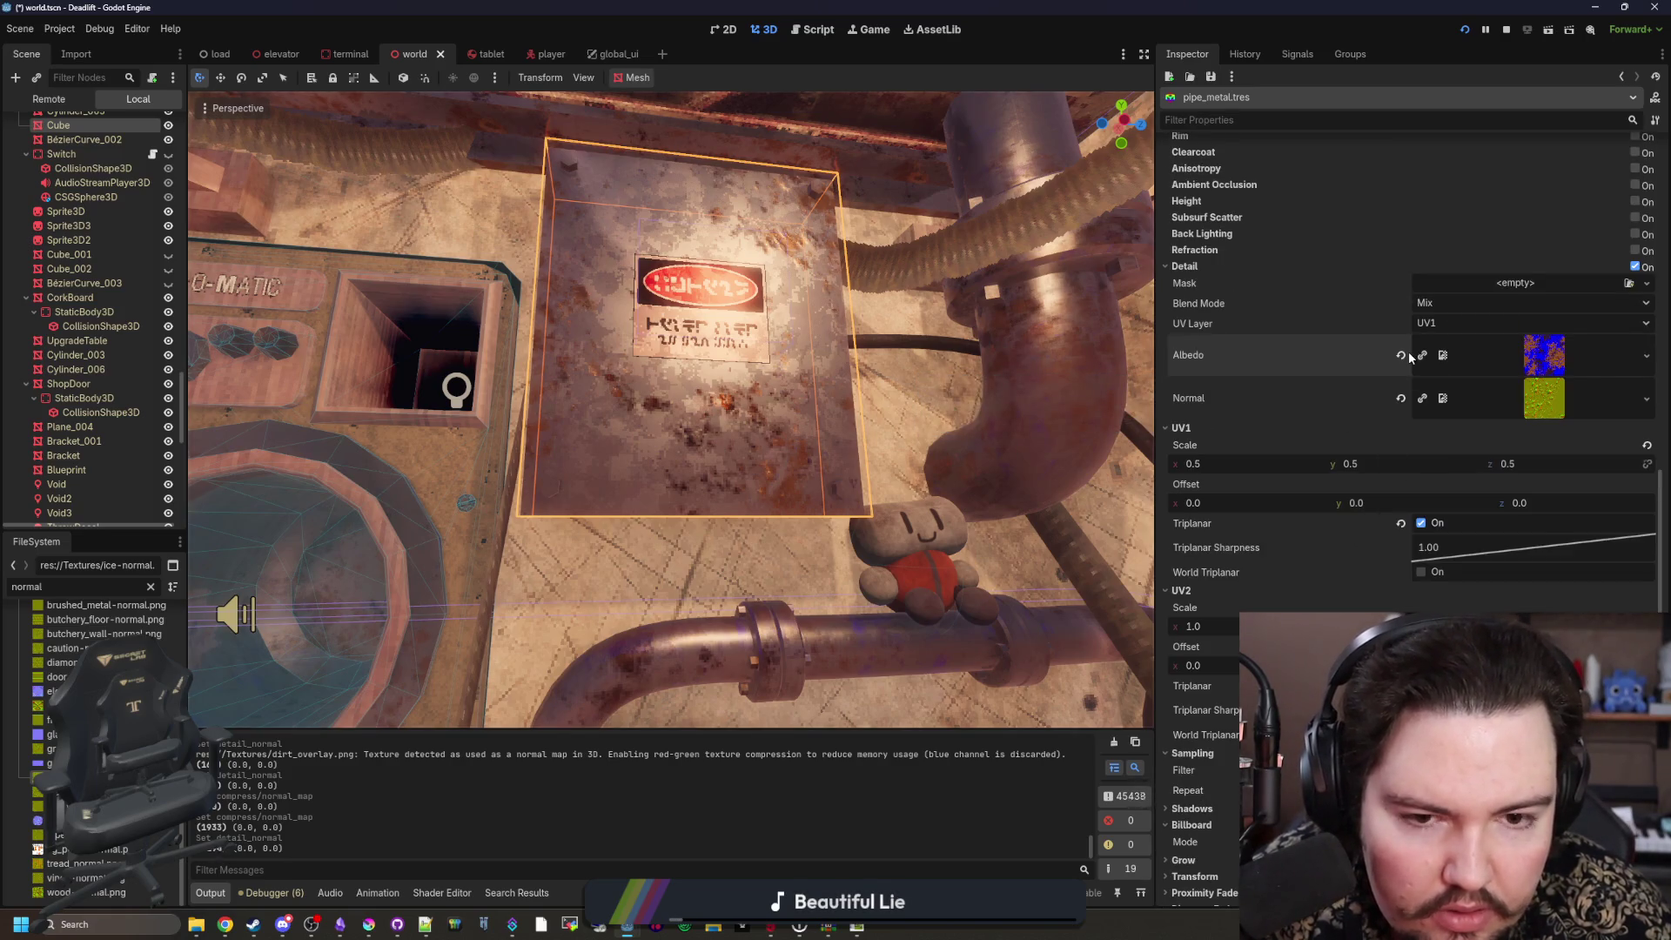
left_click(1445, 302)
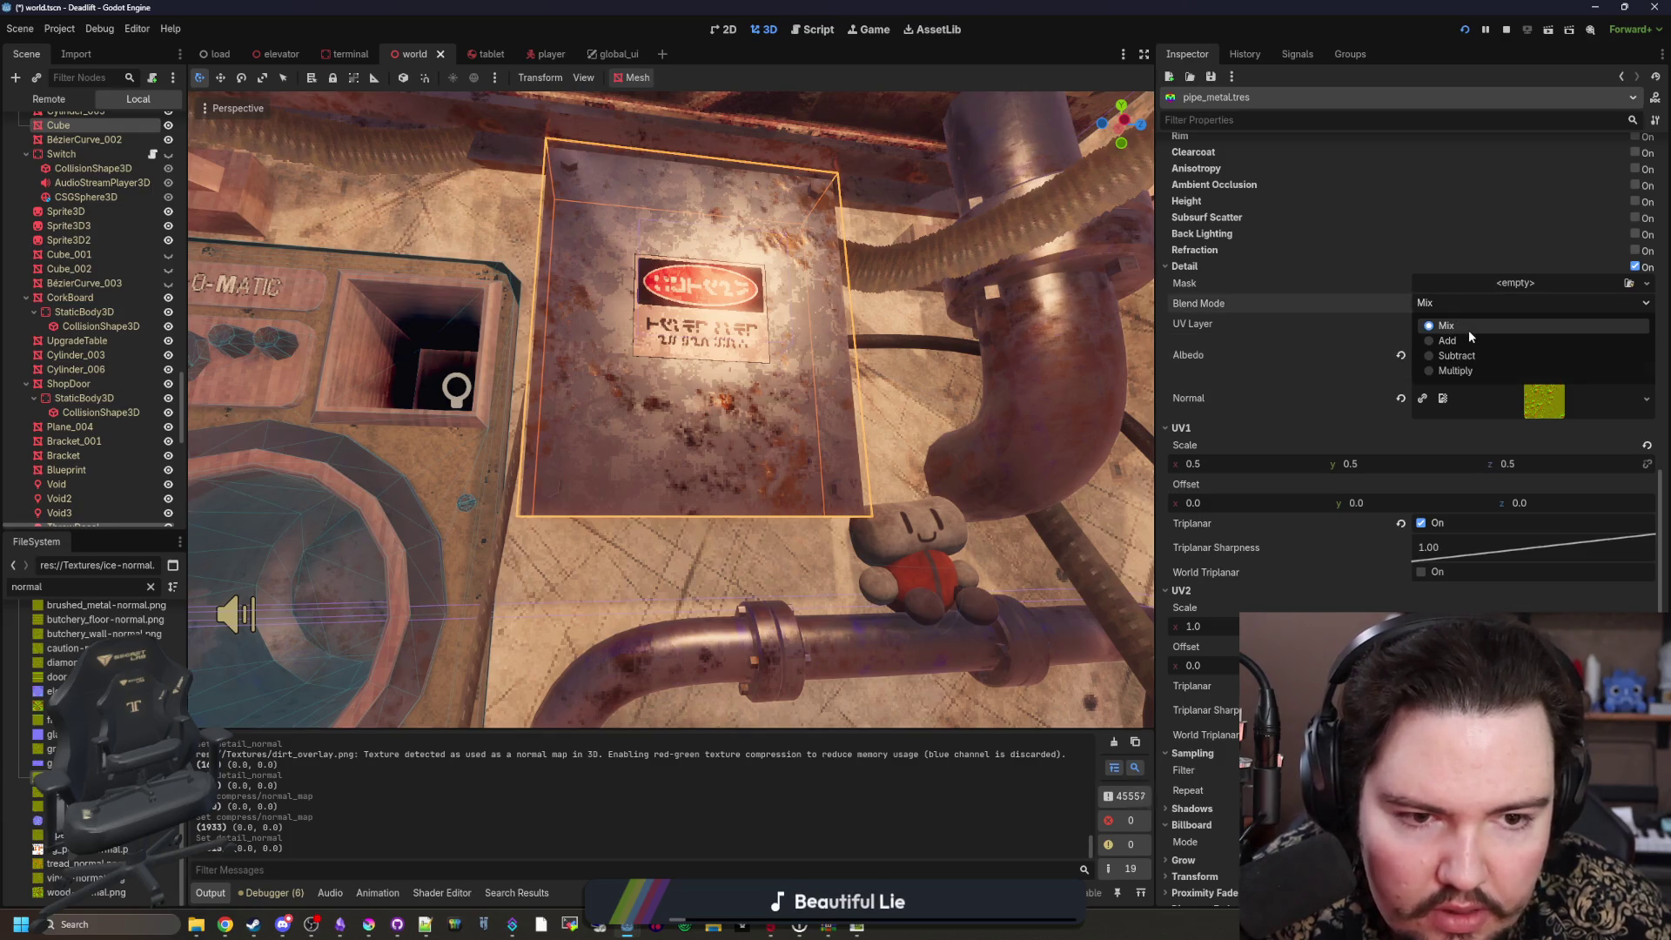
key("Escape")
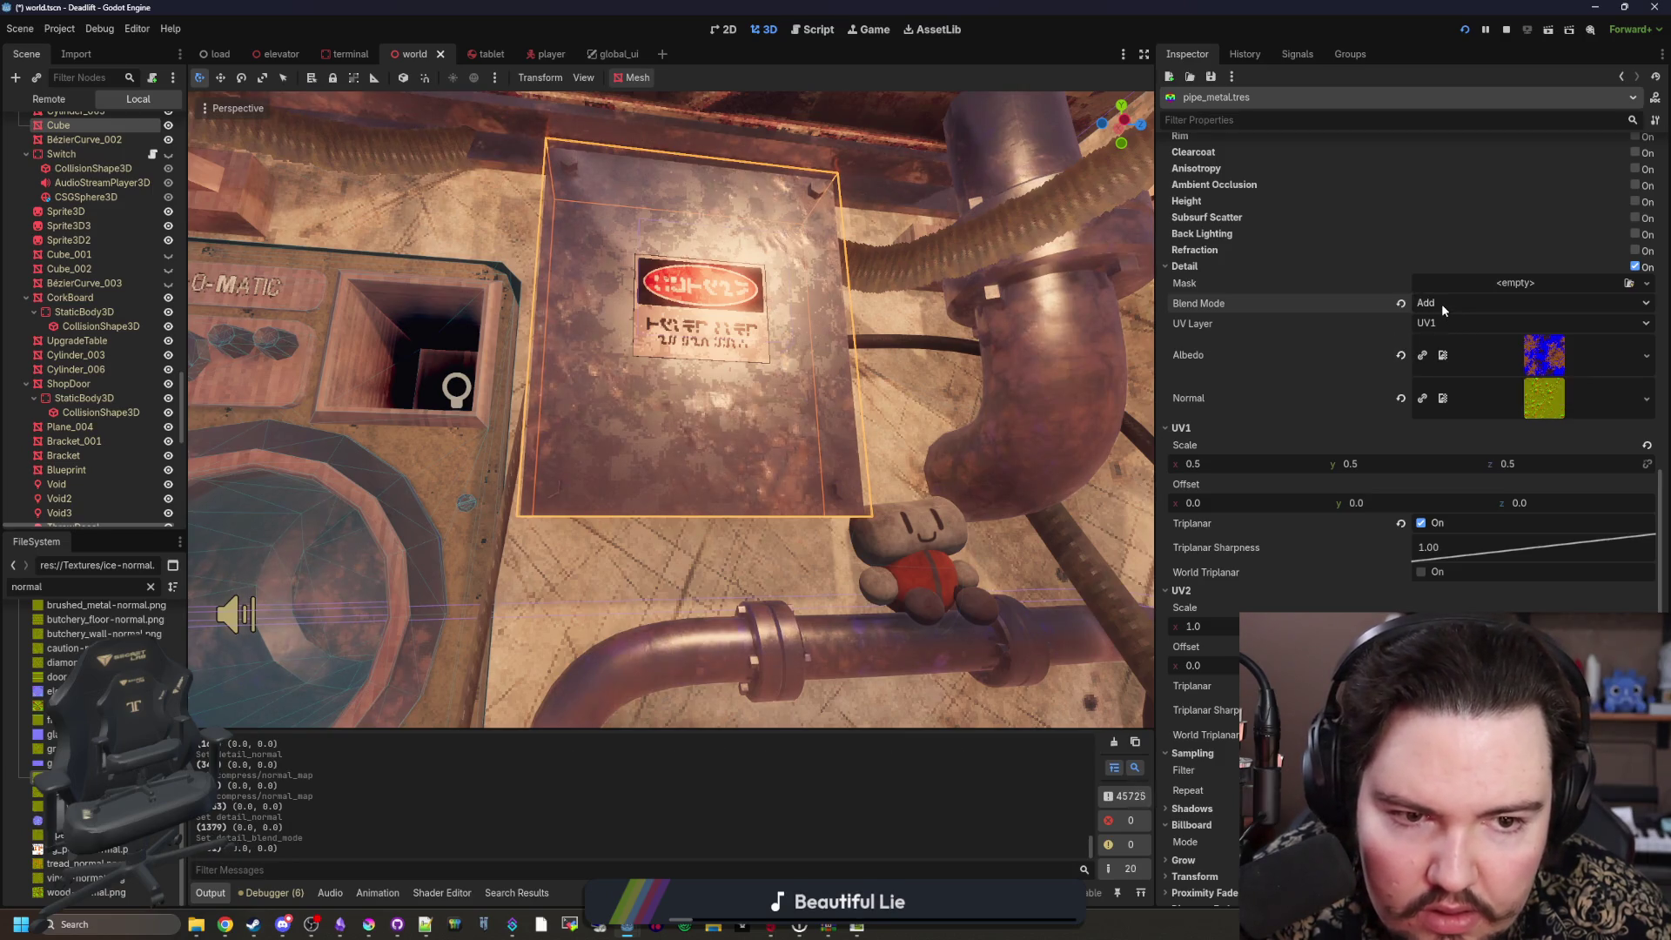
left_click(1442, 305)
left_click(1464, 356)
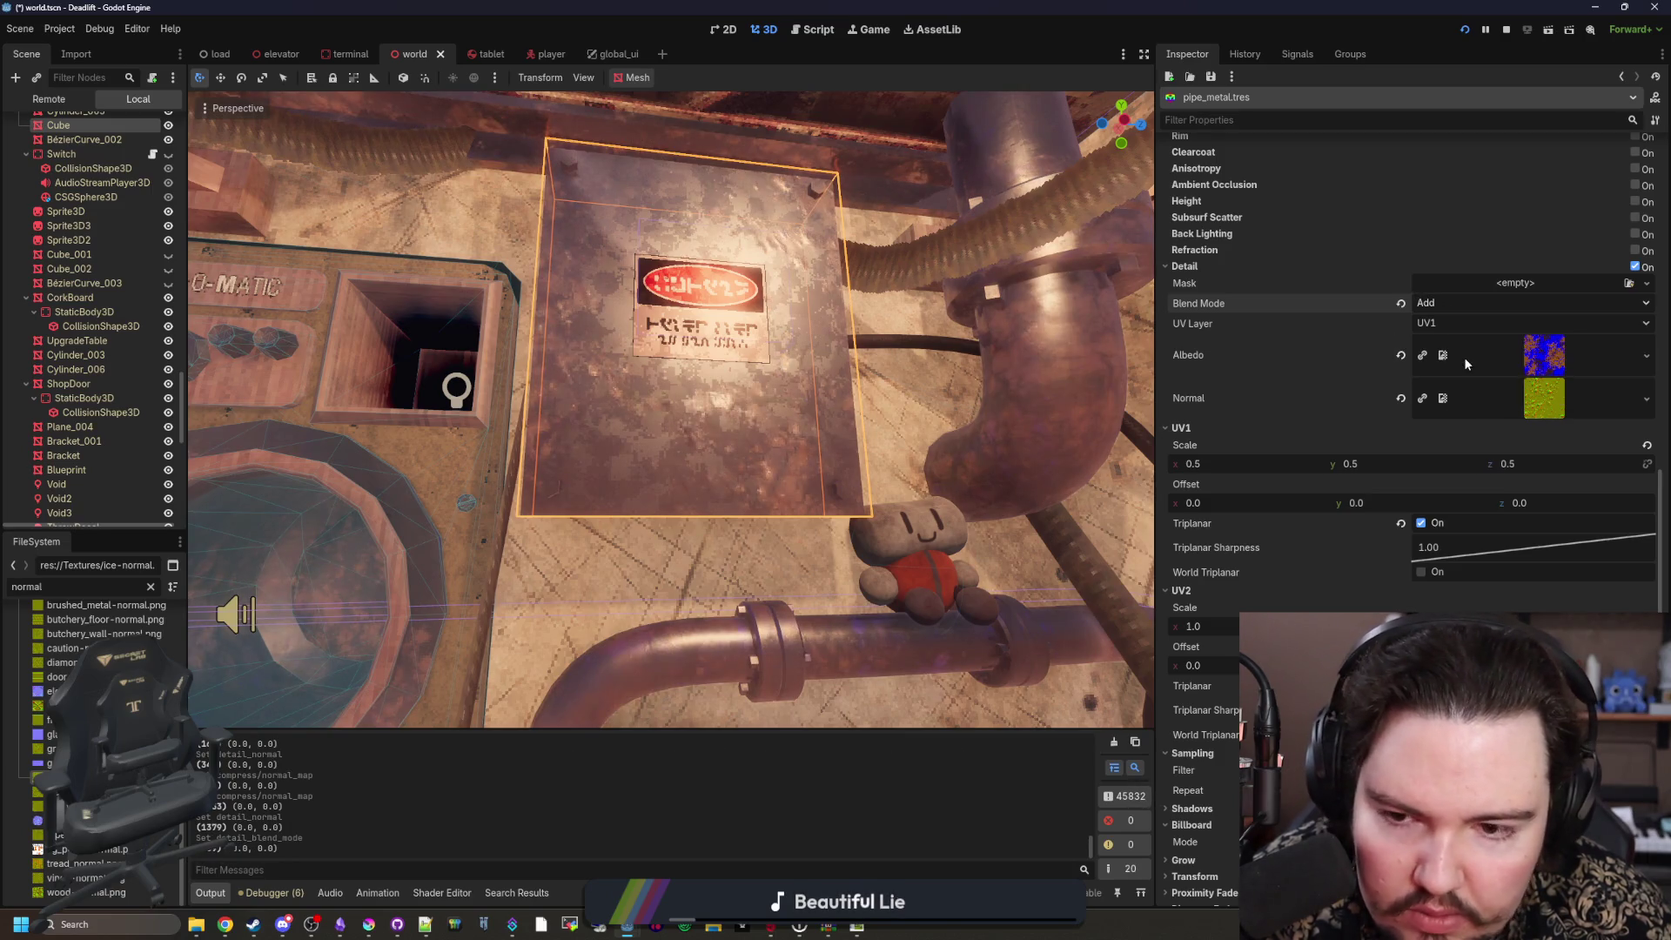
left_click(1459, 300)
left_click(1461, 356)
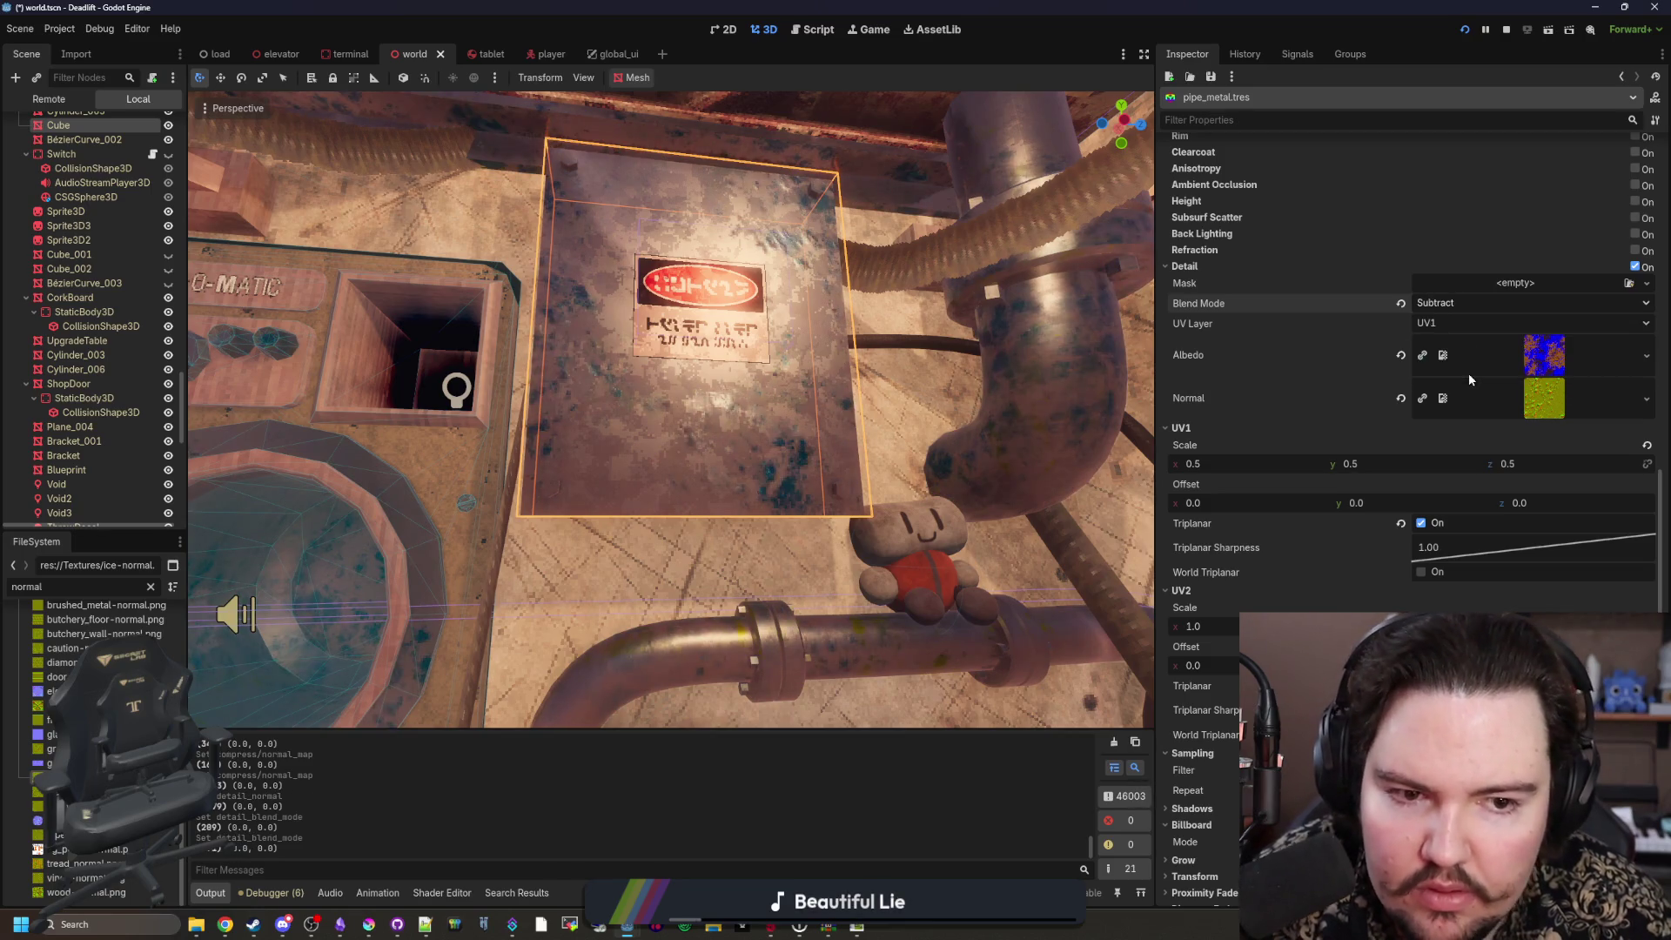
key("Down")
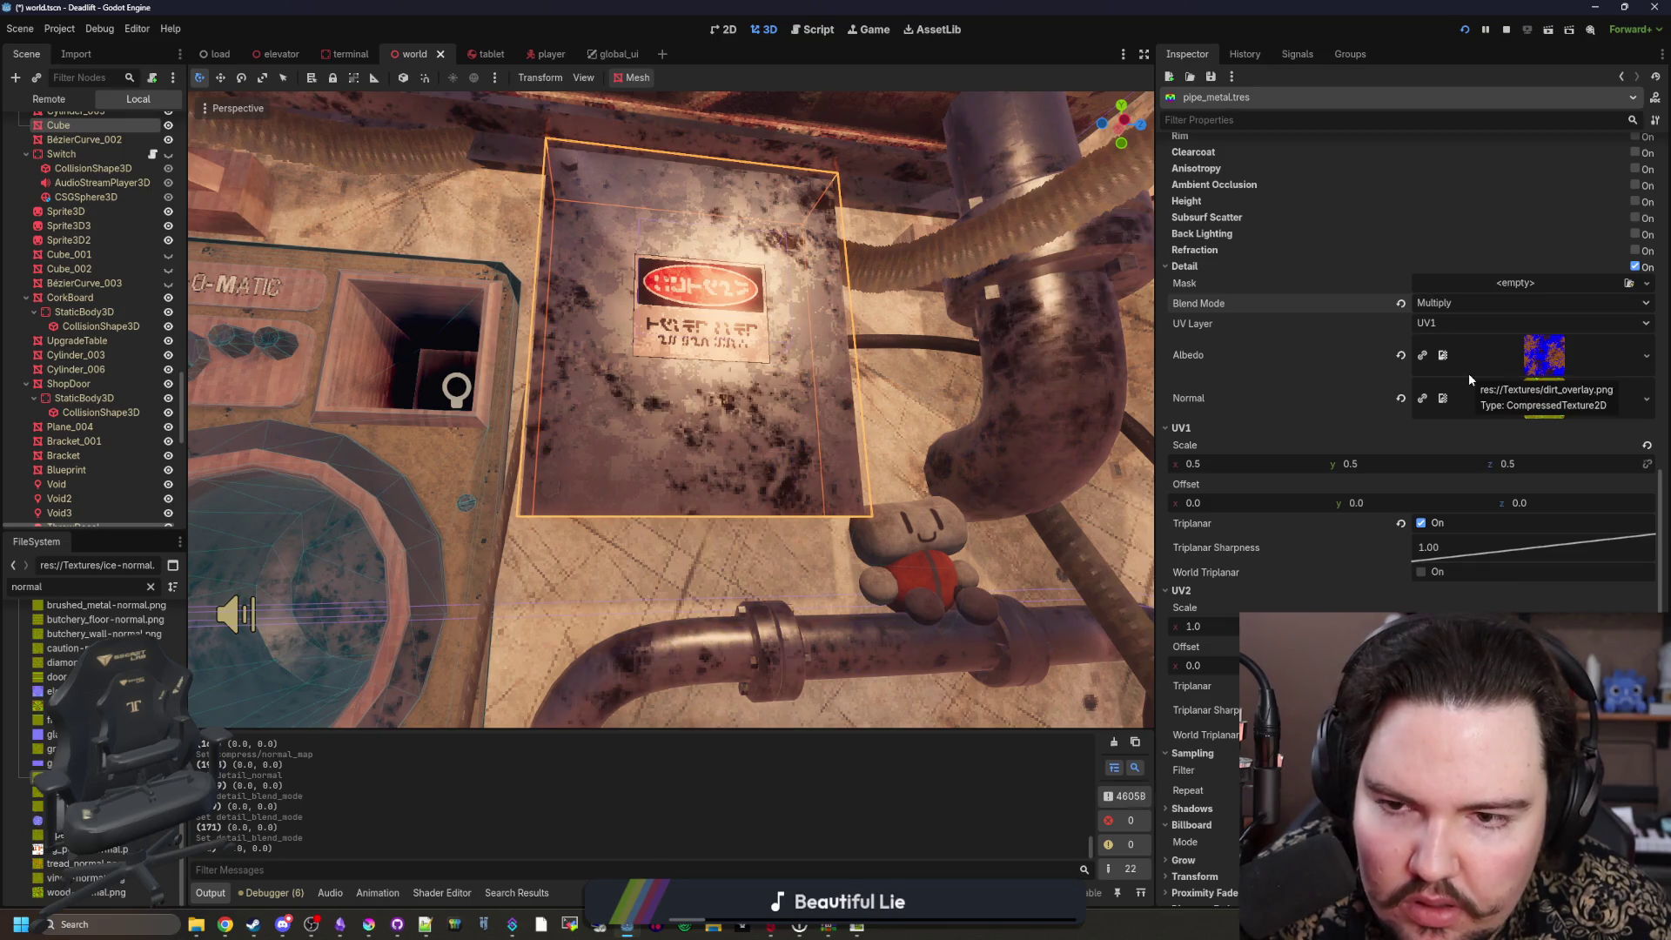
left_click(1438, 303)
left_click(1454, 324)
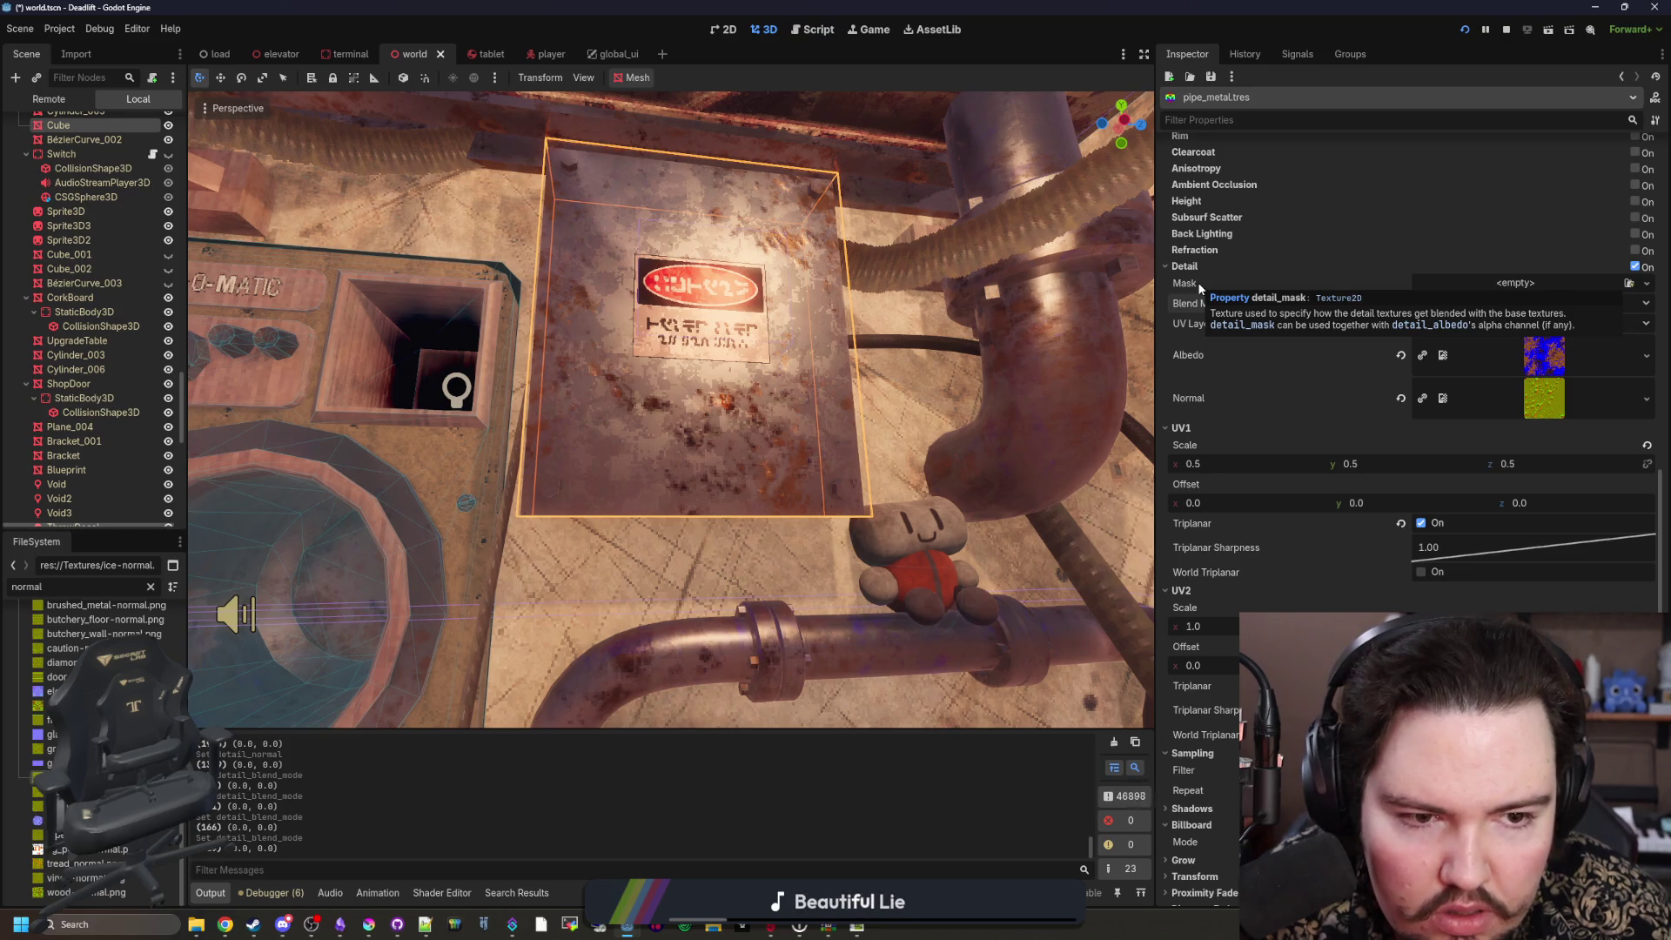
Step: Try dirt_overlay.png as the Detail Mask, then clear the mask again
left_click(153, 587)
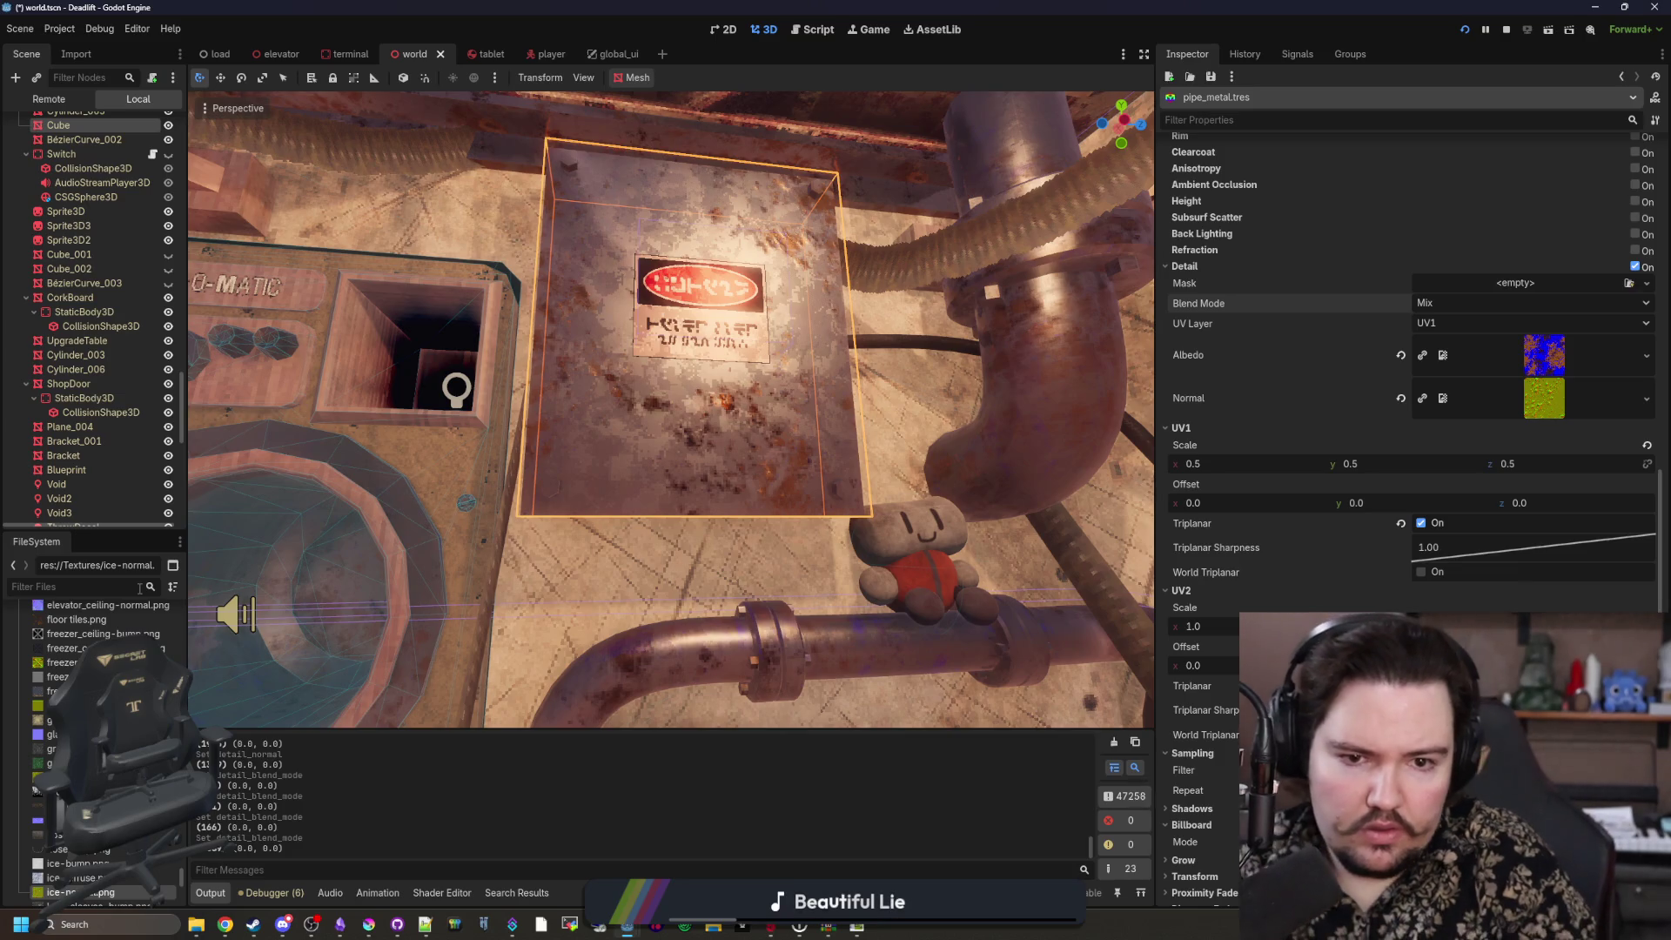
type("detail")
key("BackSpace")
key("BackSpace")
key("BackSpace")
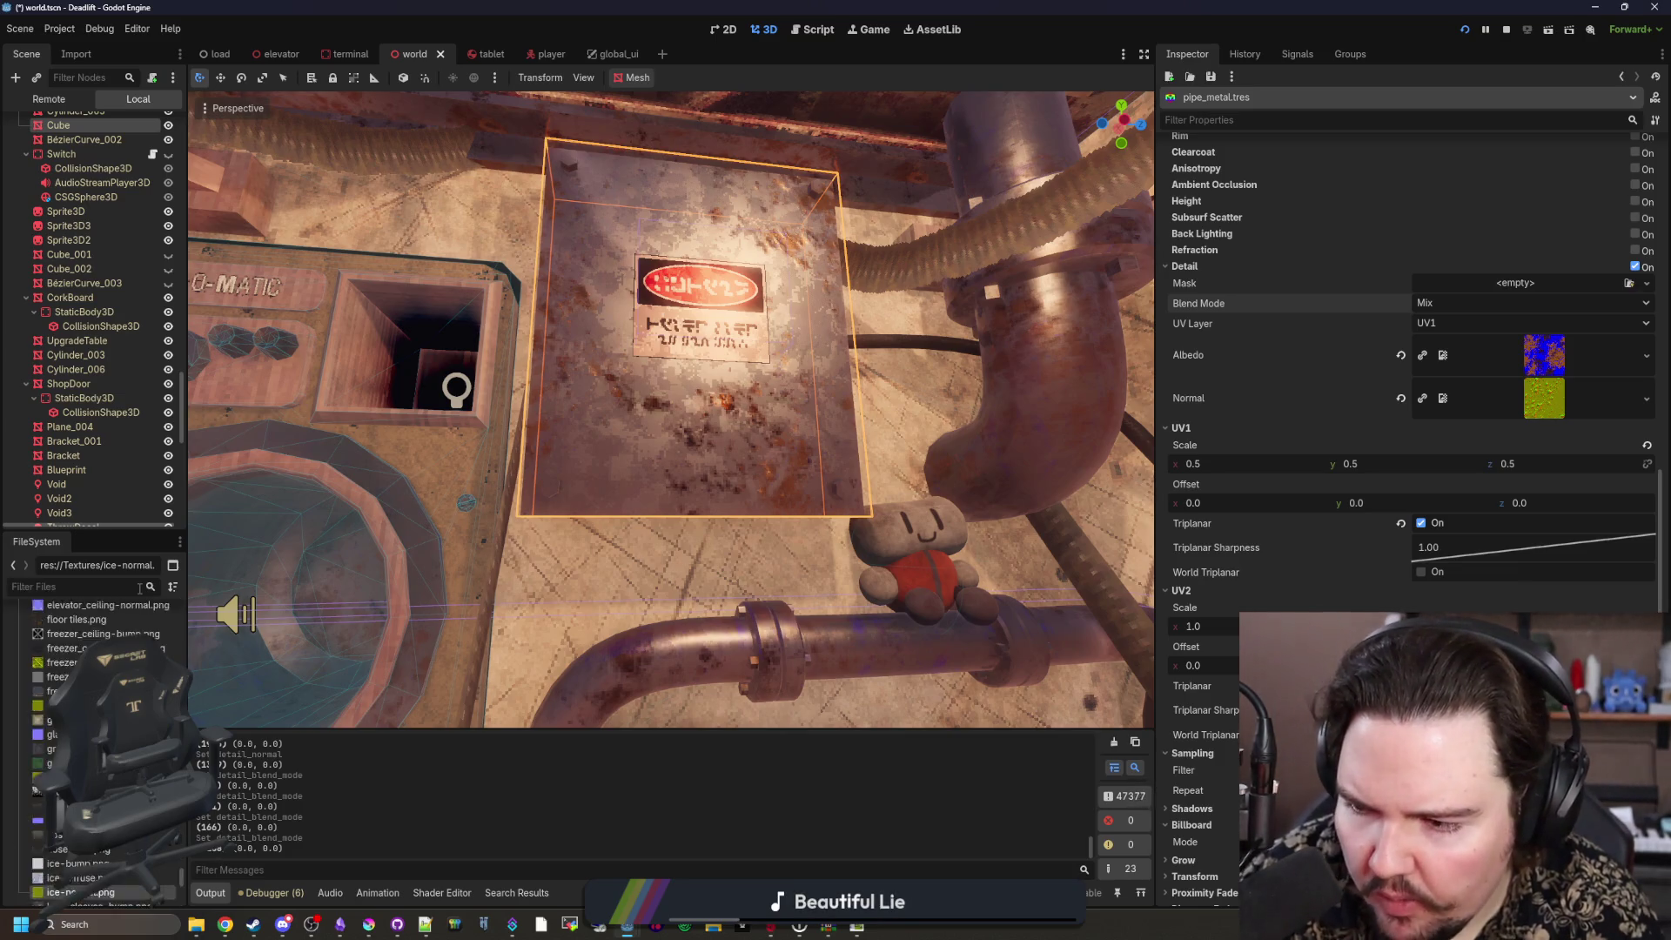
type("dirt_ov")
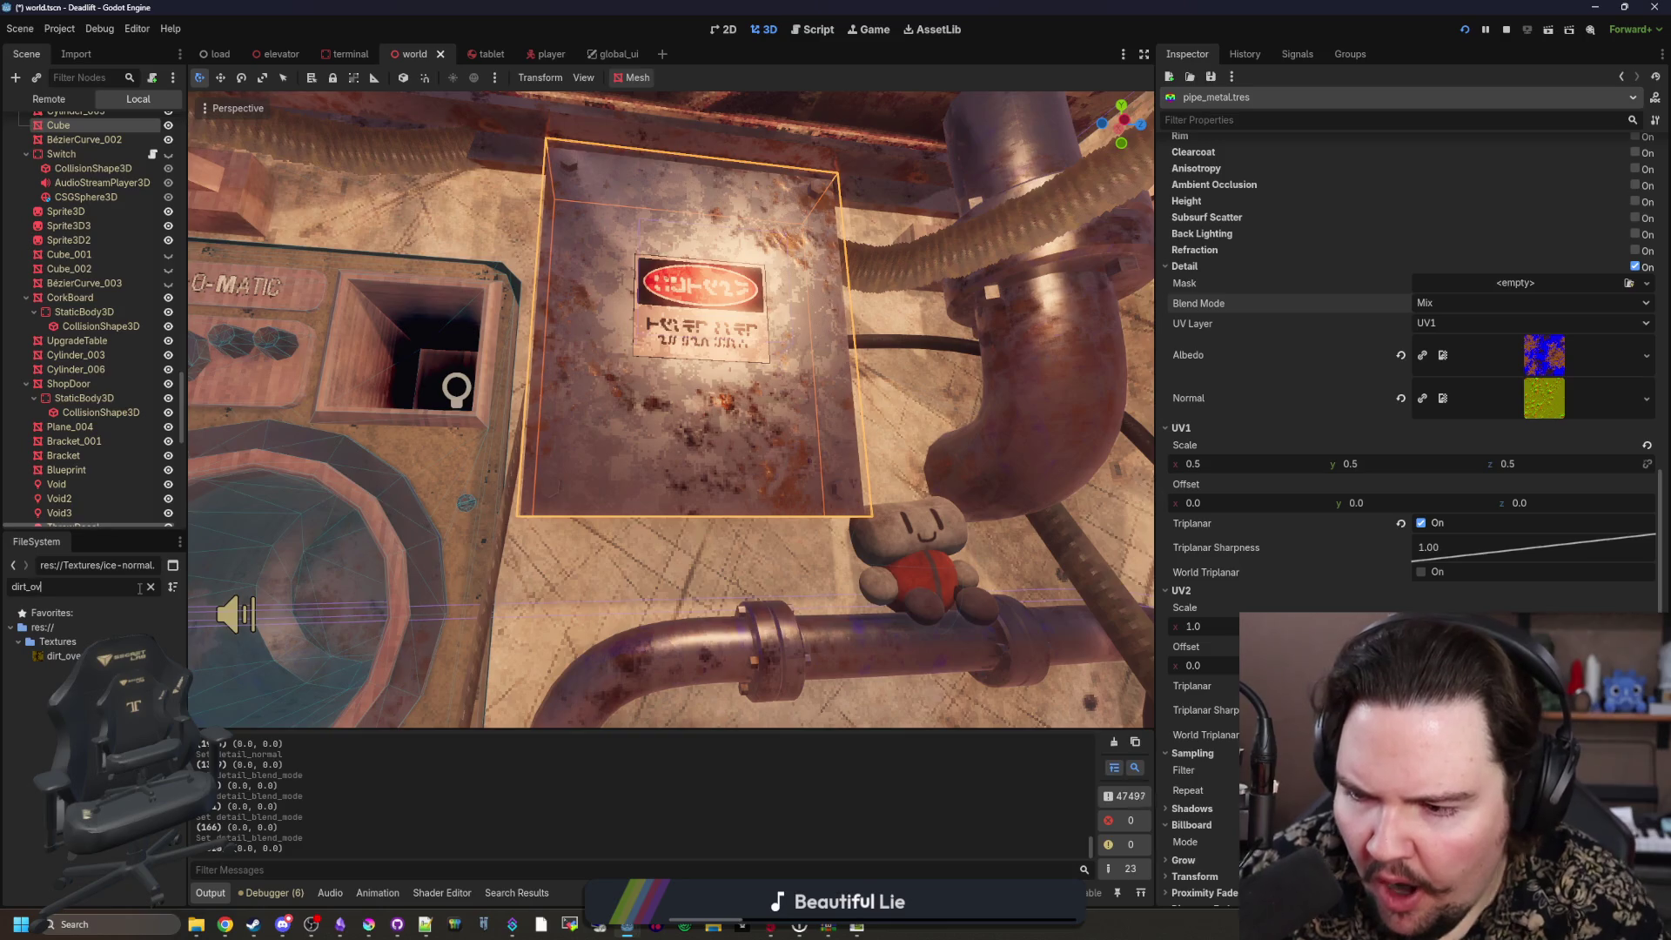
mouse_move(60, 655)
left_mouse_down()
mouse_move(1523, 357)
mouse_move(1564, 280)
left_mouse_up()
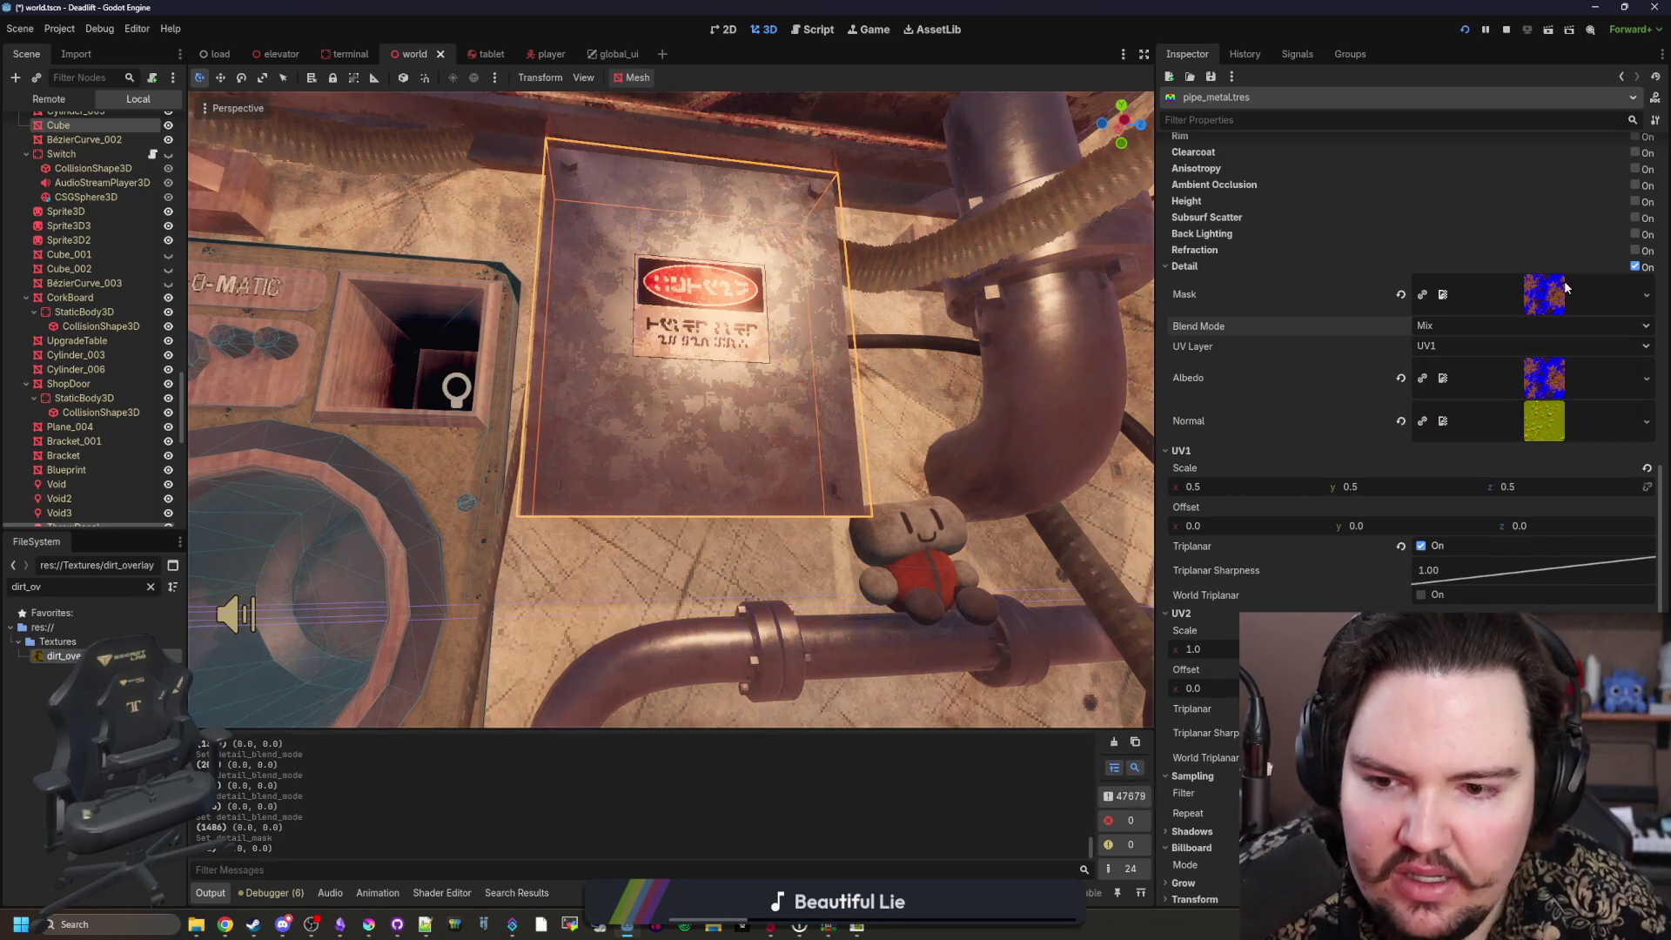
left_click(1400, 293)
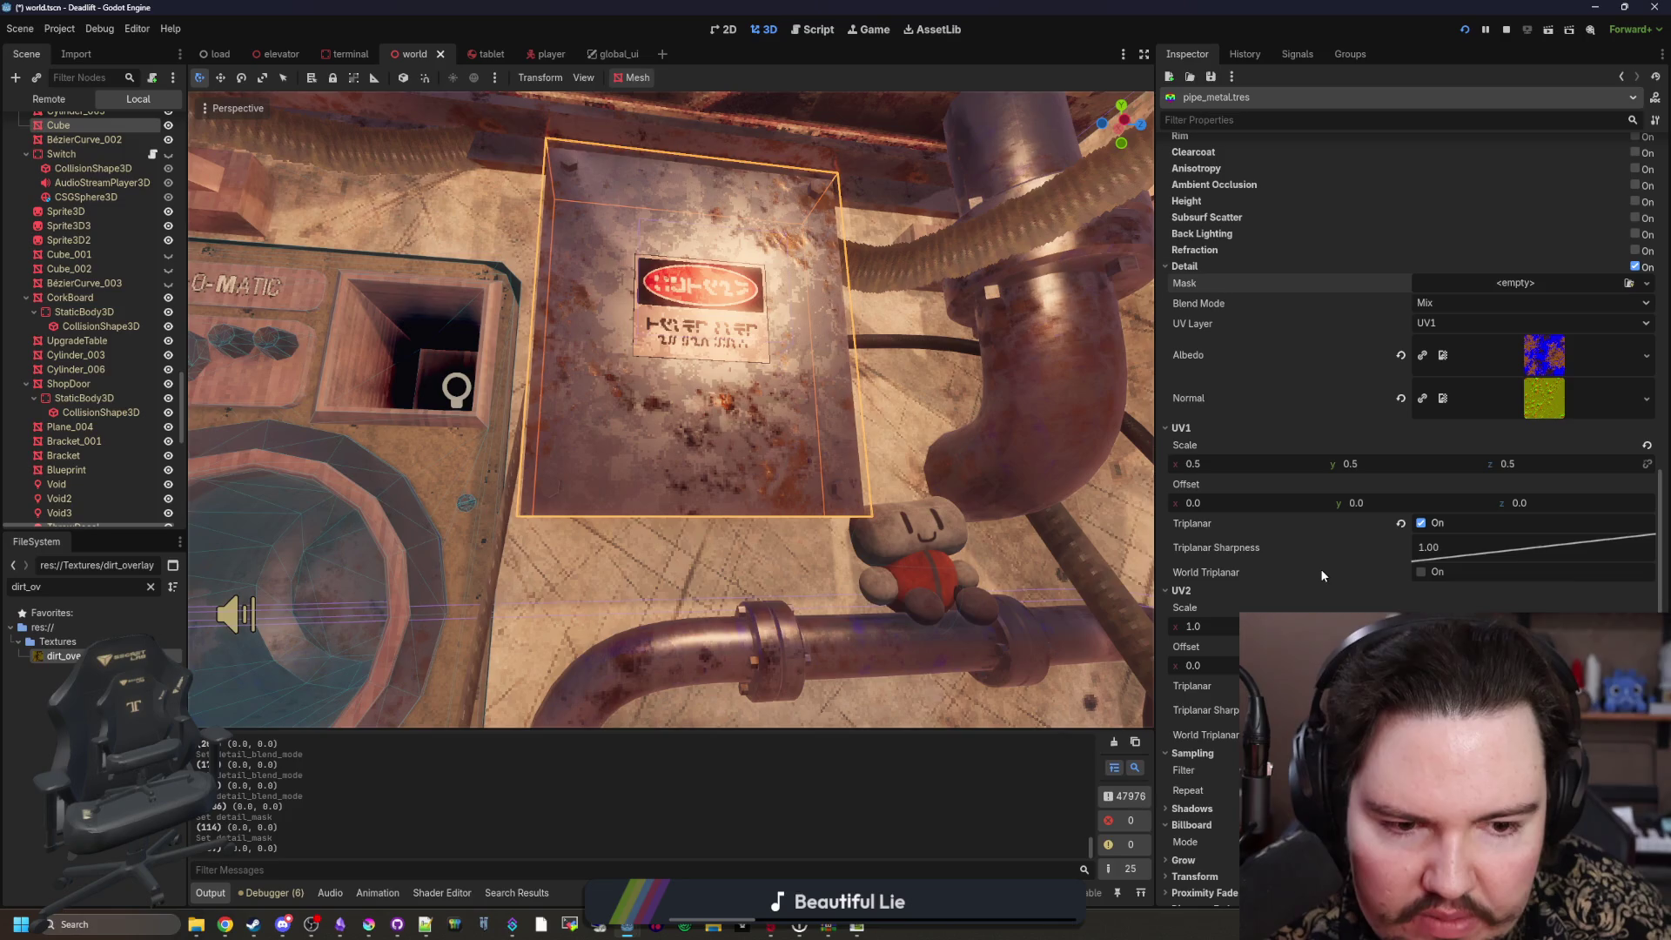
Step: Expand the Grow section and enable Grow on the pipe_metal material
scroll(1320, 567, "down", 3)
left_click(1188, 733)
left_click(1188, 734)
left_click(1204, 718)
left_click(1204, 718)
left_click(1210, 702)
left_click(1219, 700)
left_click(1184, 669)
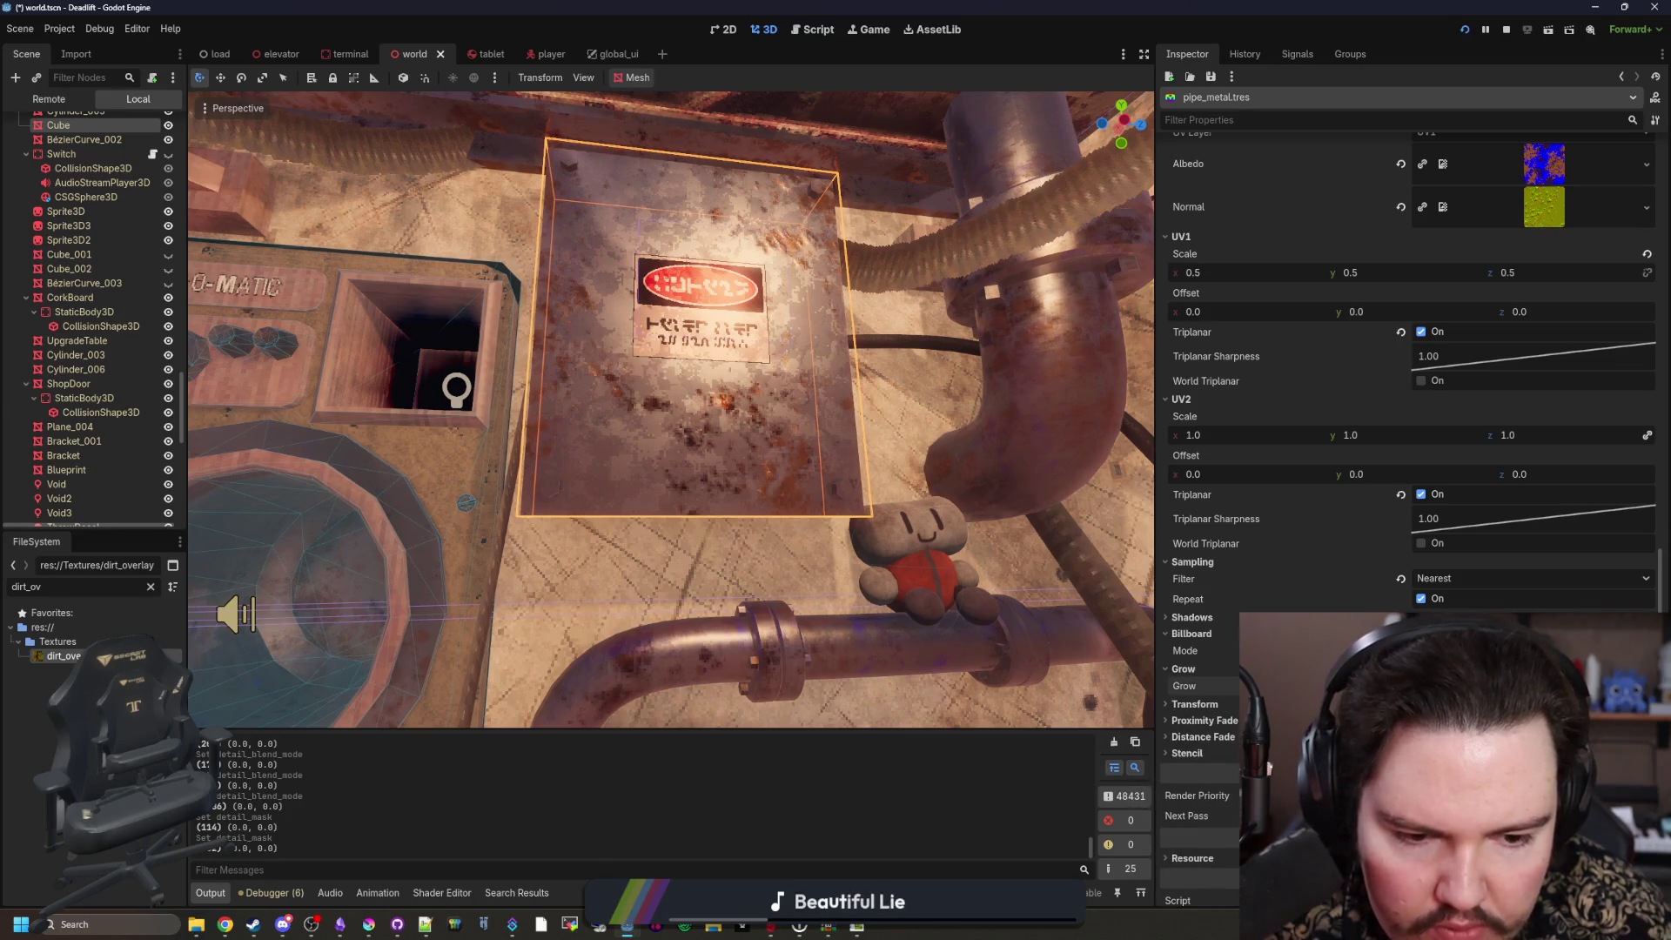
left_click(1422, 686)
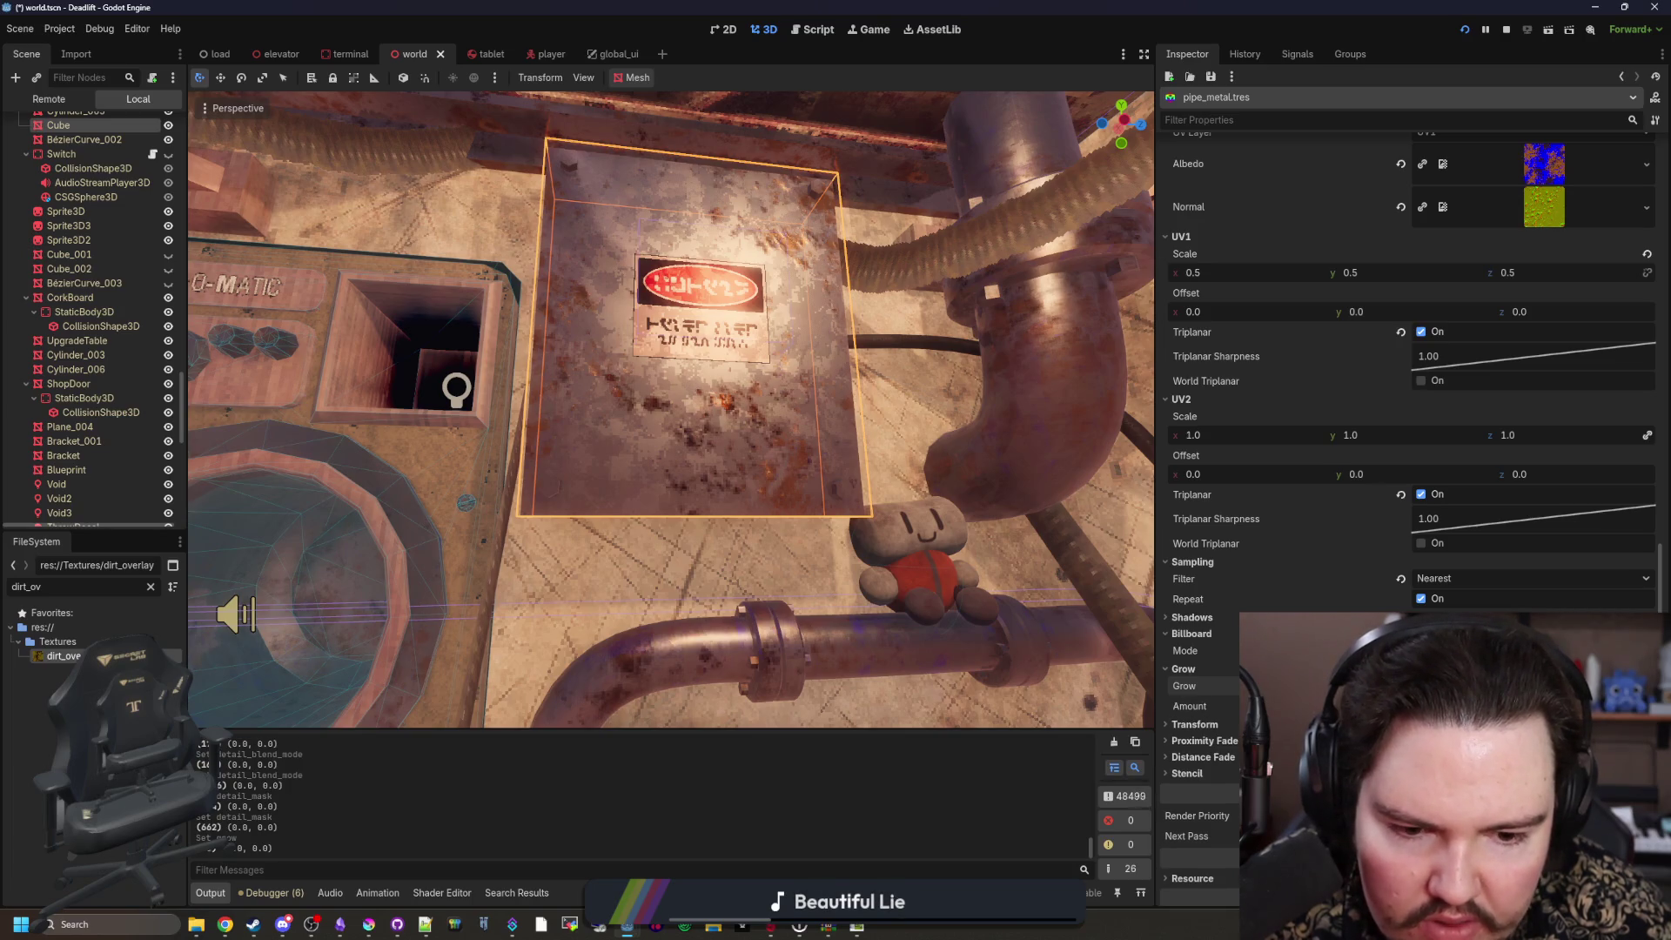
Step: Raise Grow Amount to bulge the pipes, then disable Grow again
mouse_move(1479, 706)
left_mouse_down()
mouse_move(1541, 706)
mouse_move(1497, 706)
mouse_move(1524, 706)
left_mouse_up()
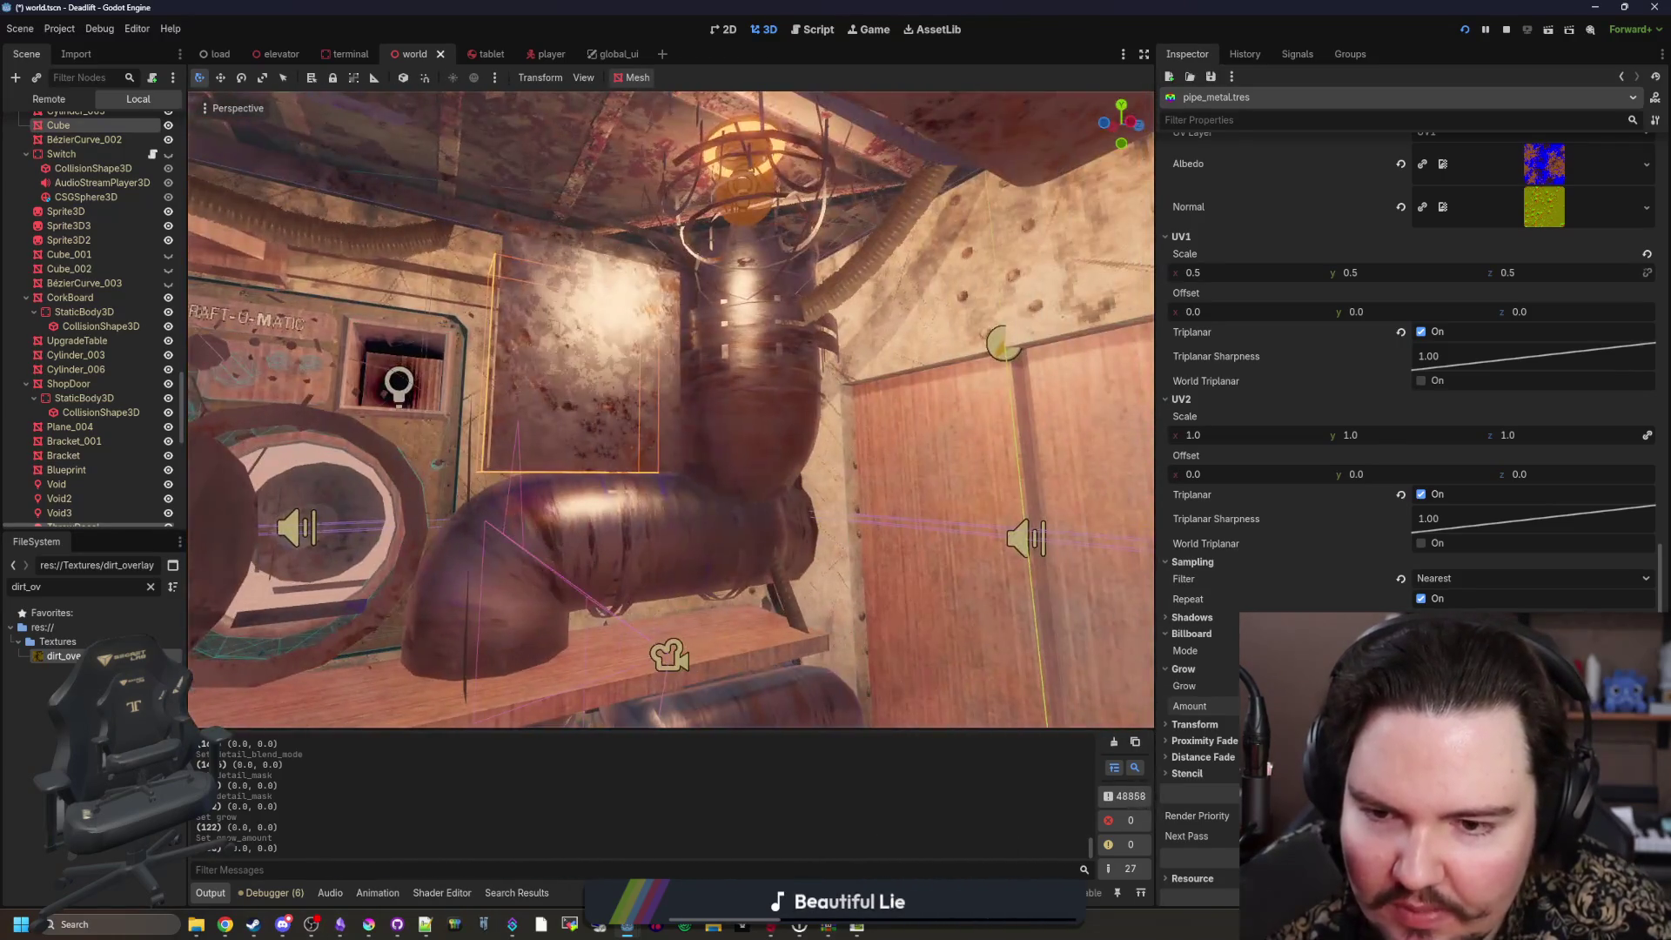
left_click(1421, 686)
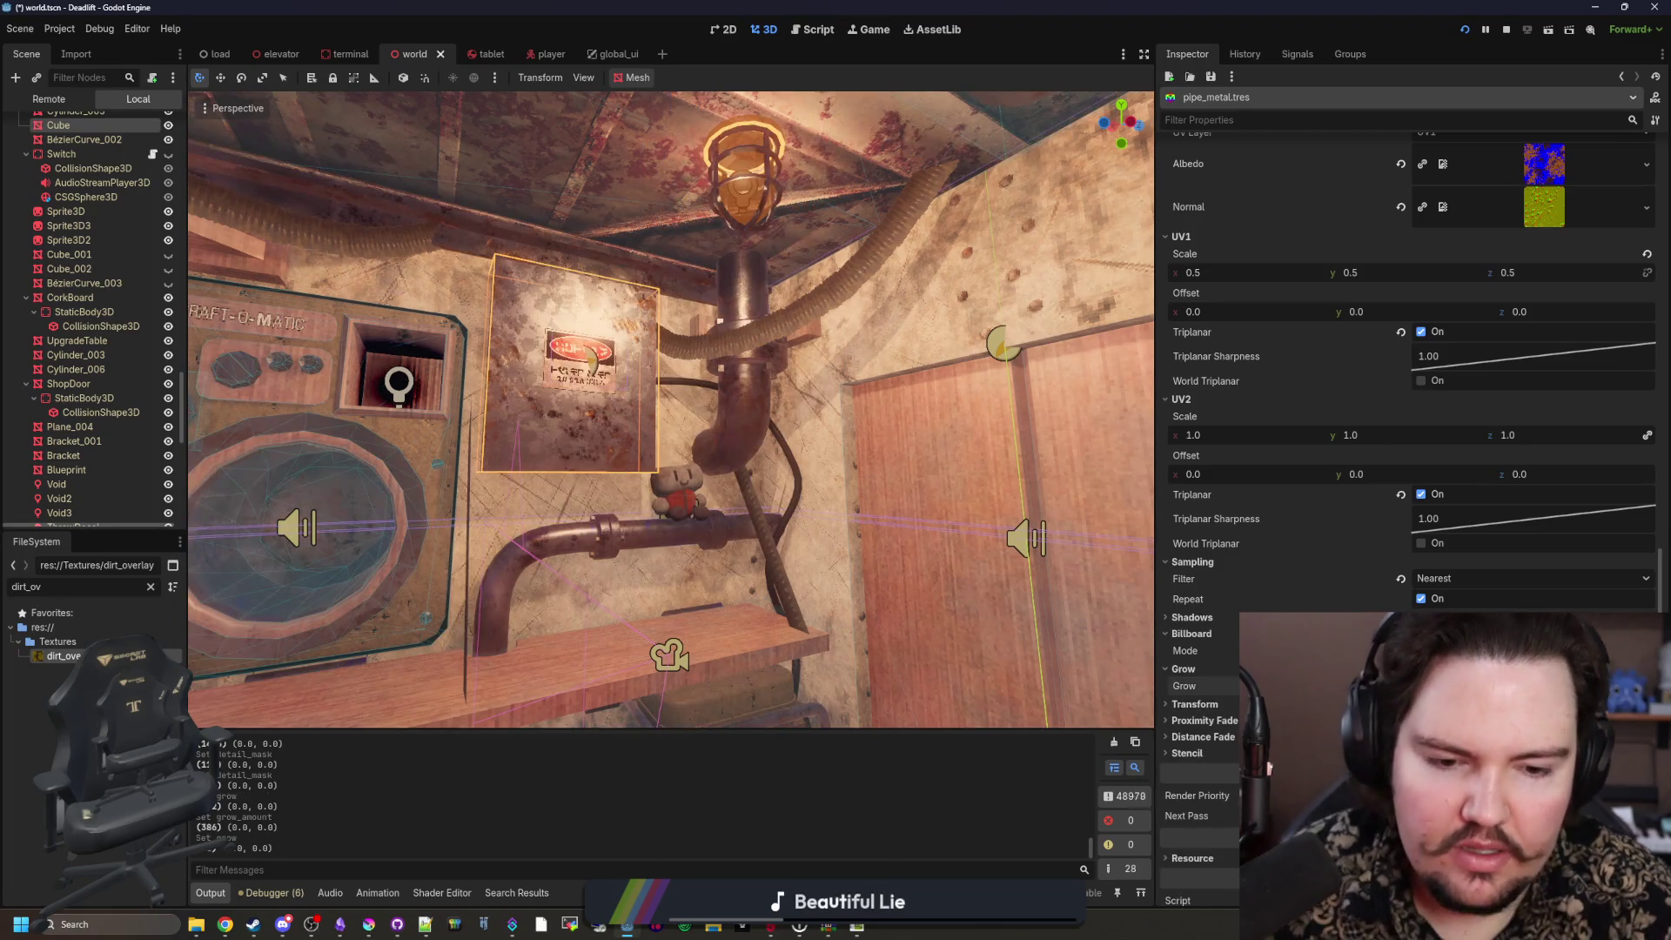
left_click(1184, 669)
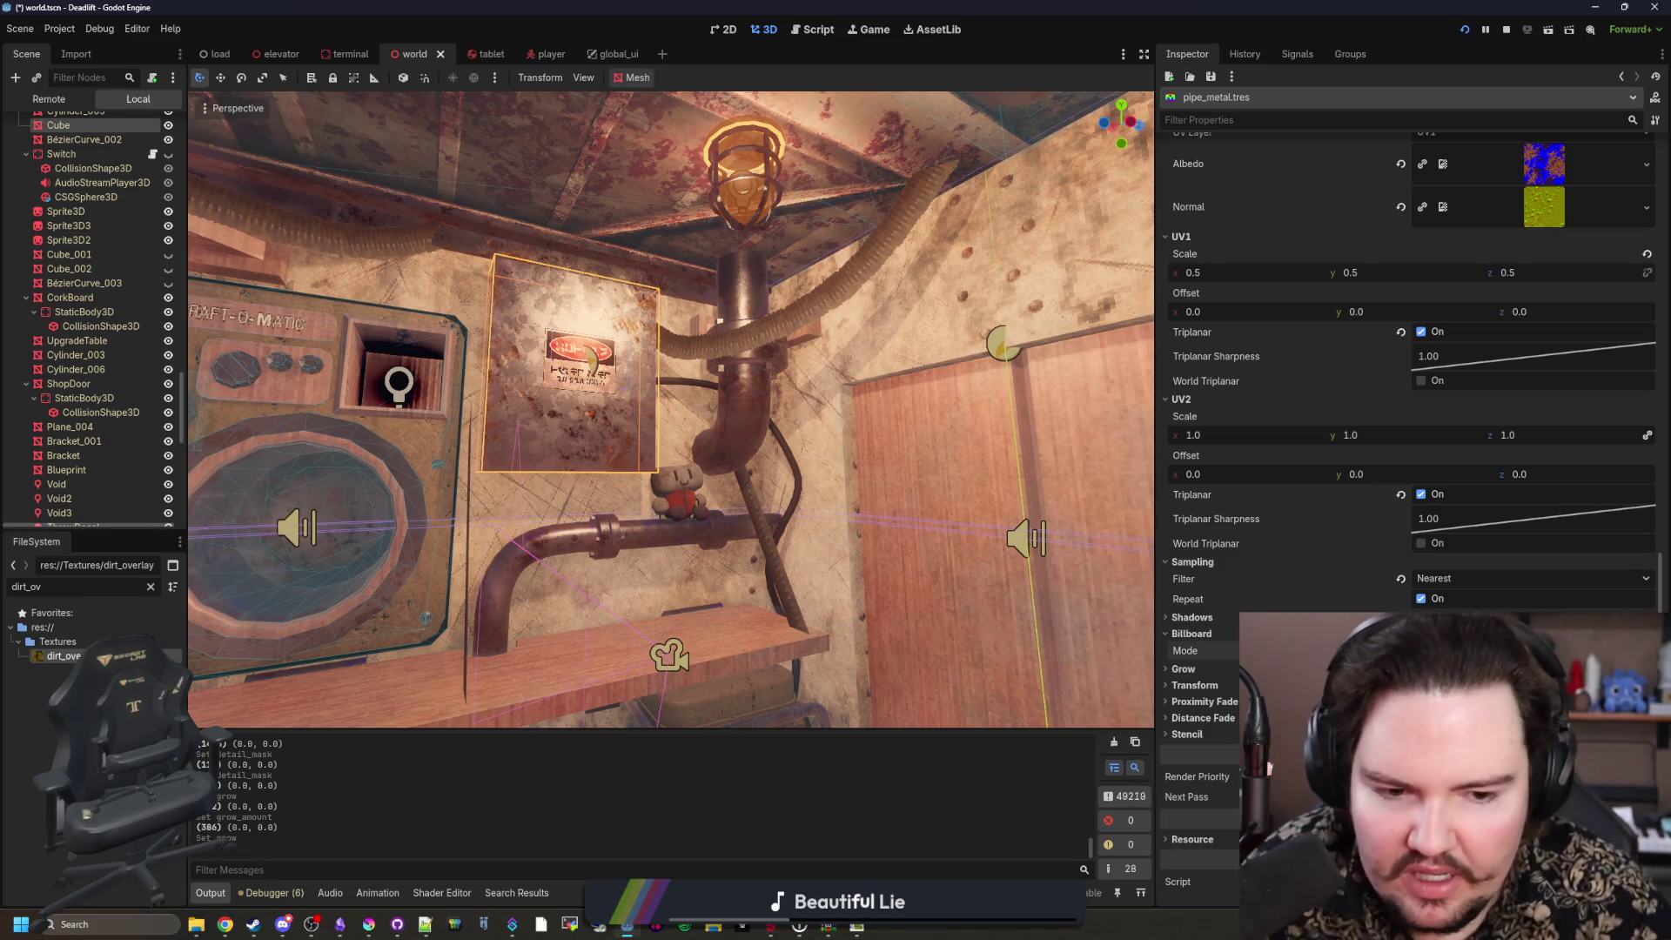
Step: Test a Billboard Mode while flying around the room, then collapse the Billboard settings
left_click(1445, 650)
key("w")
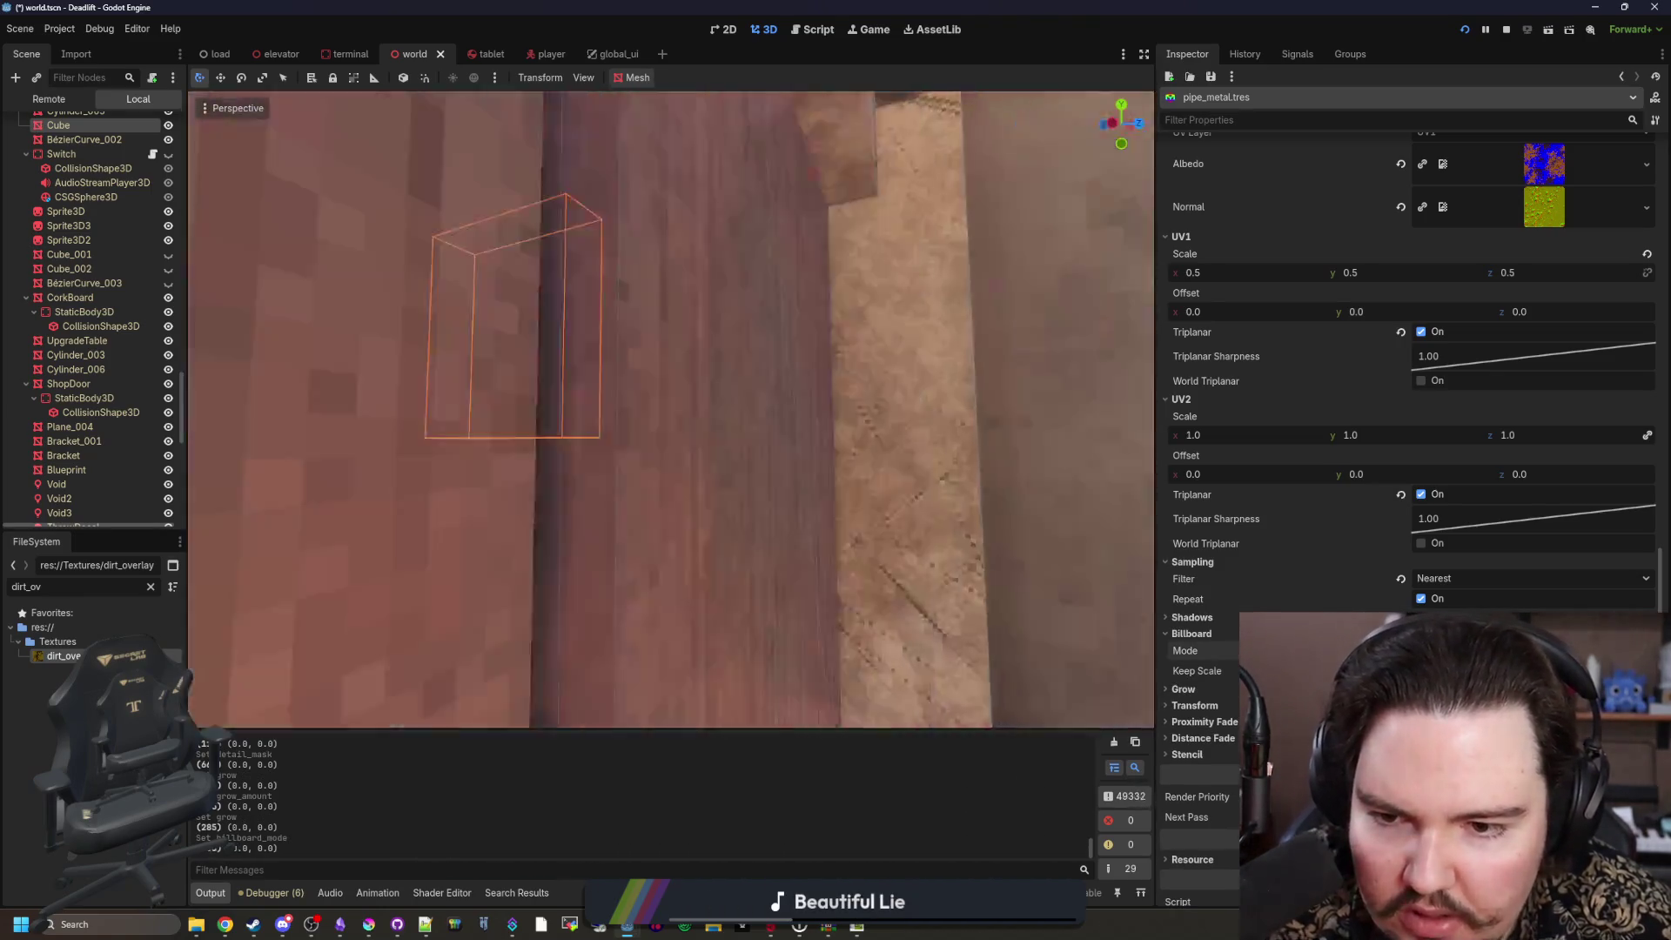
key("s")
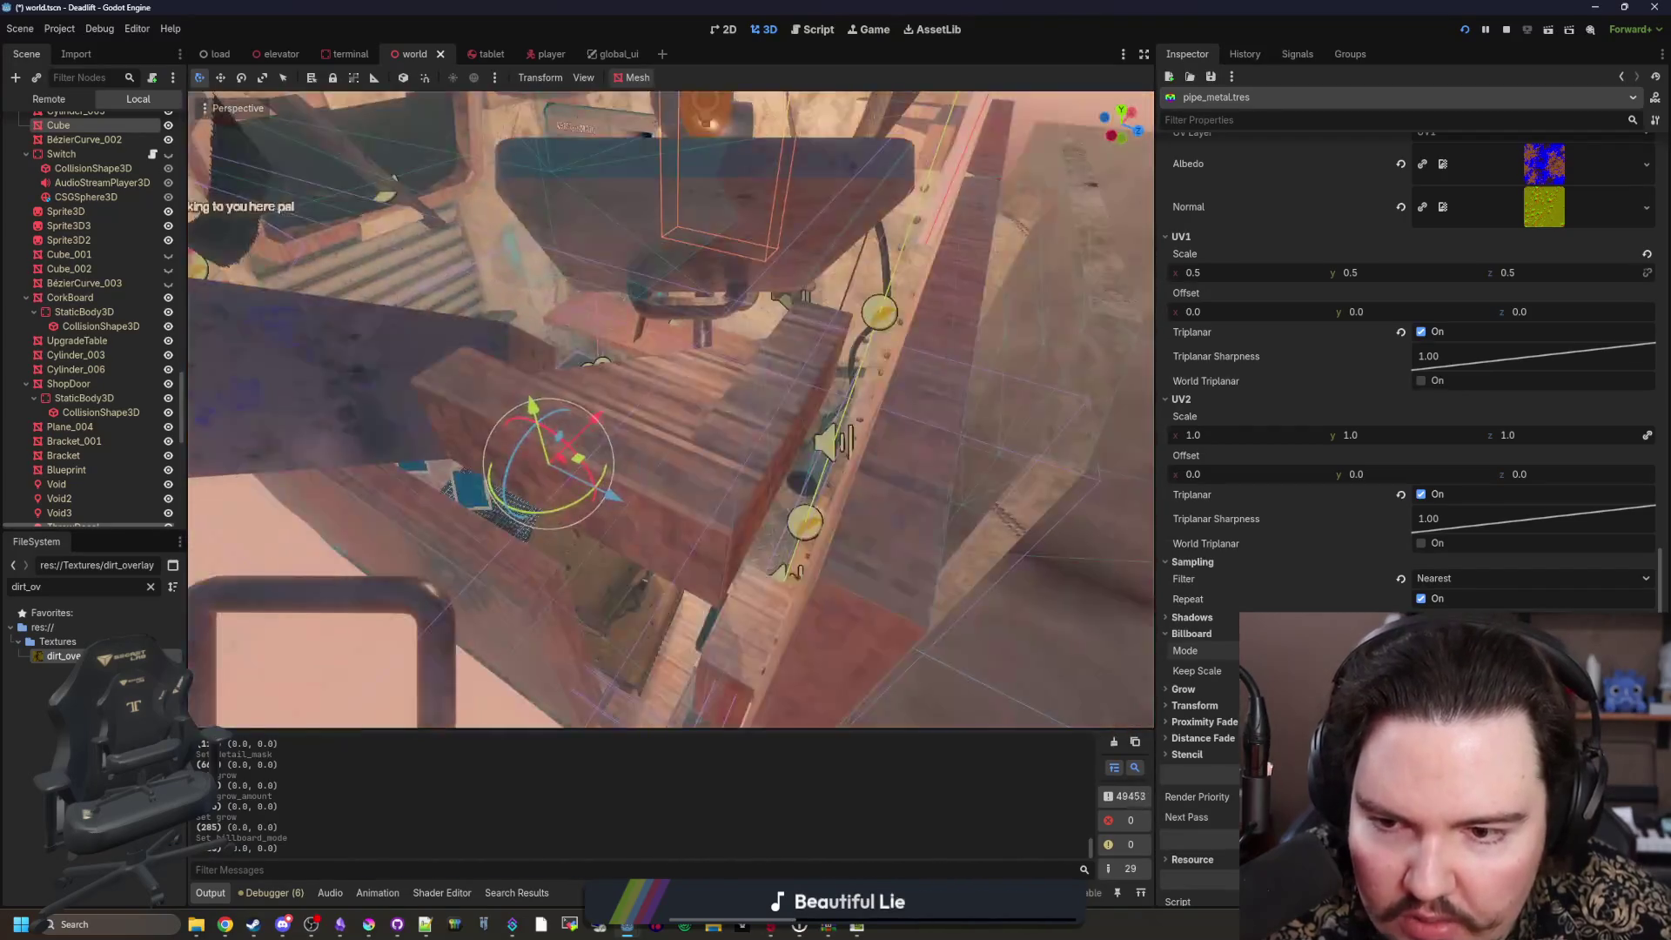
key("w")
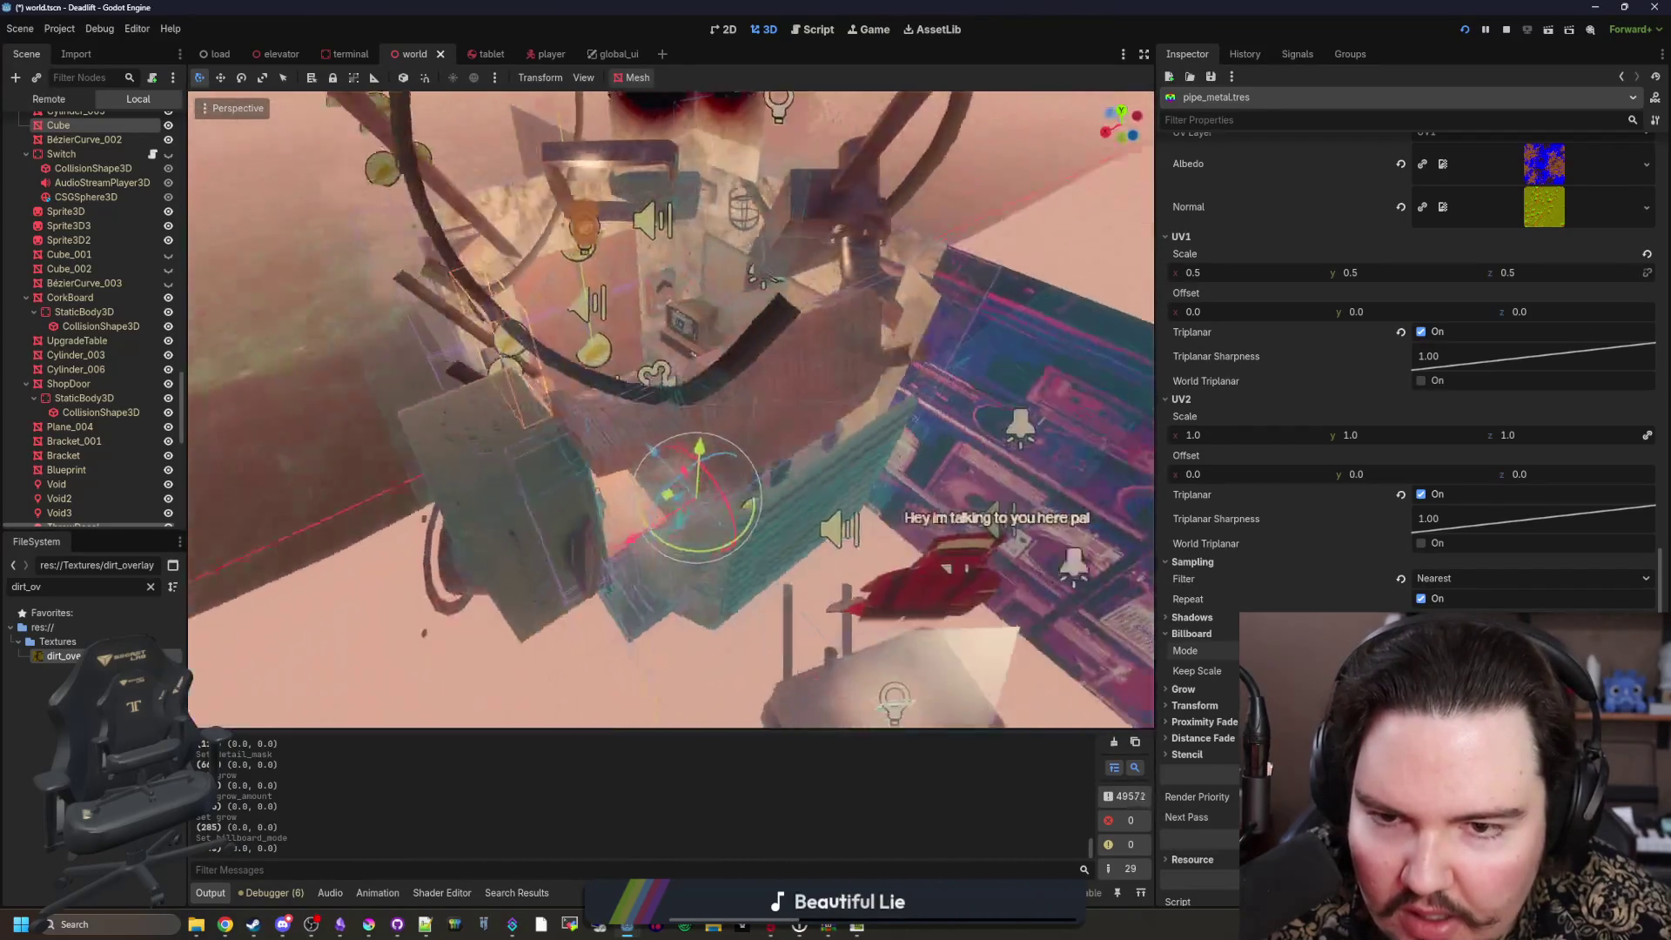
key("w")
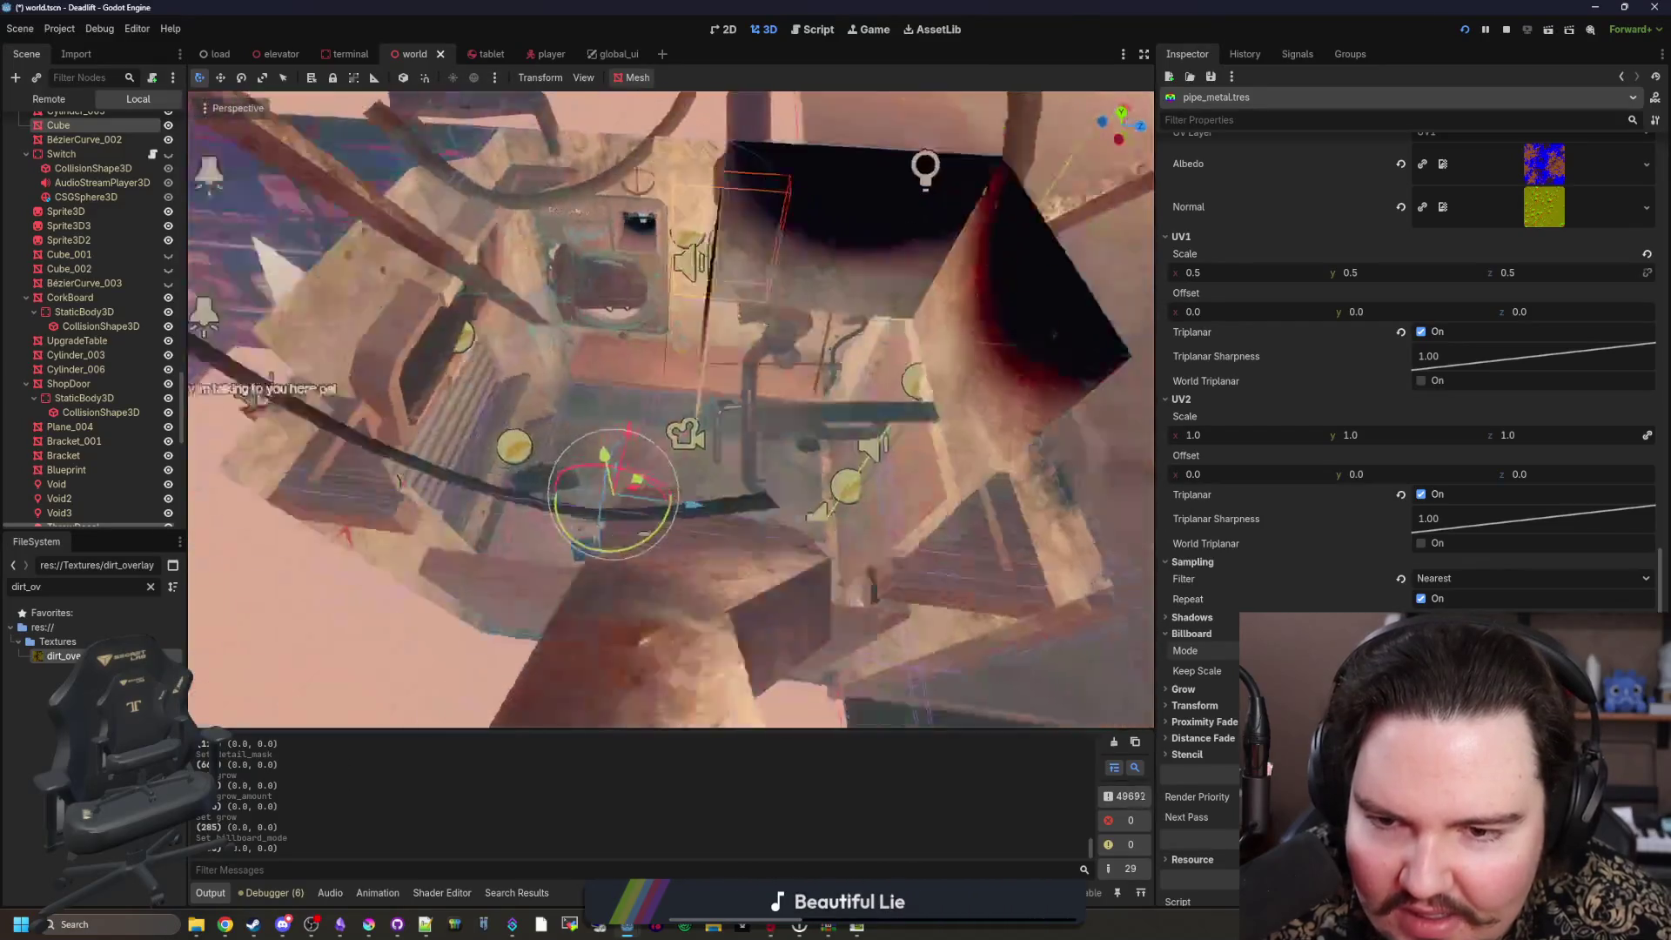
key("w")
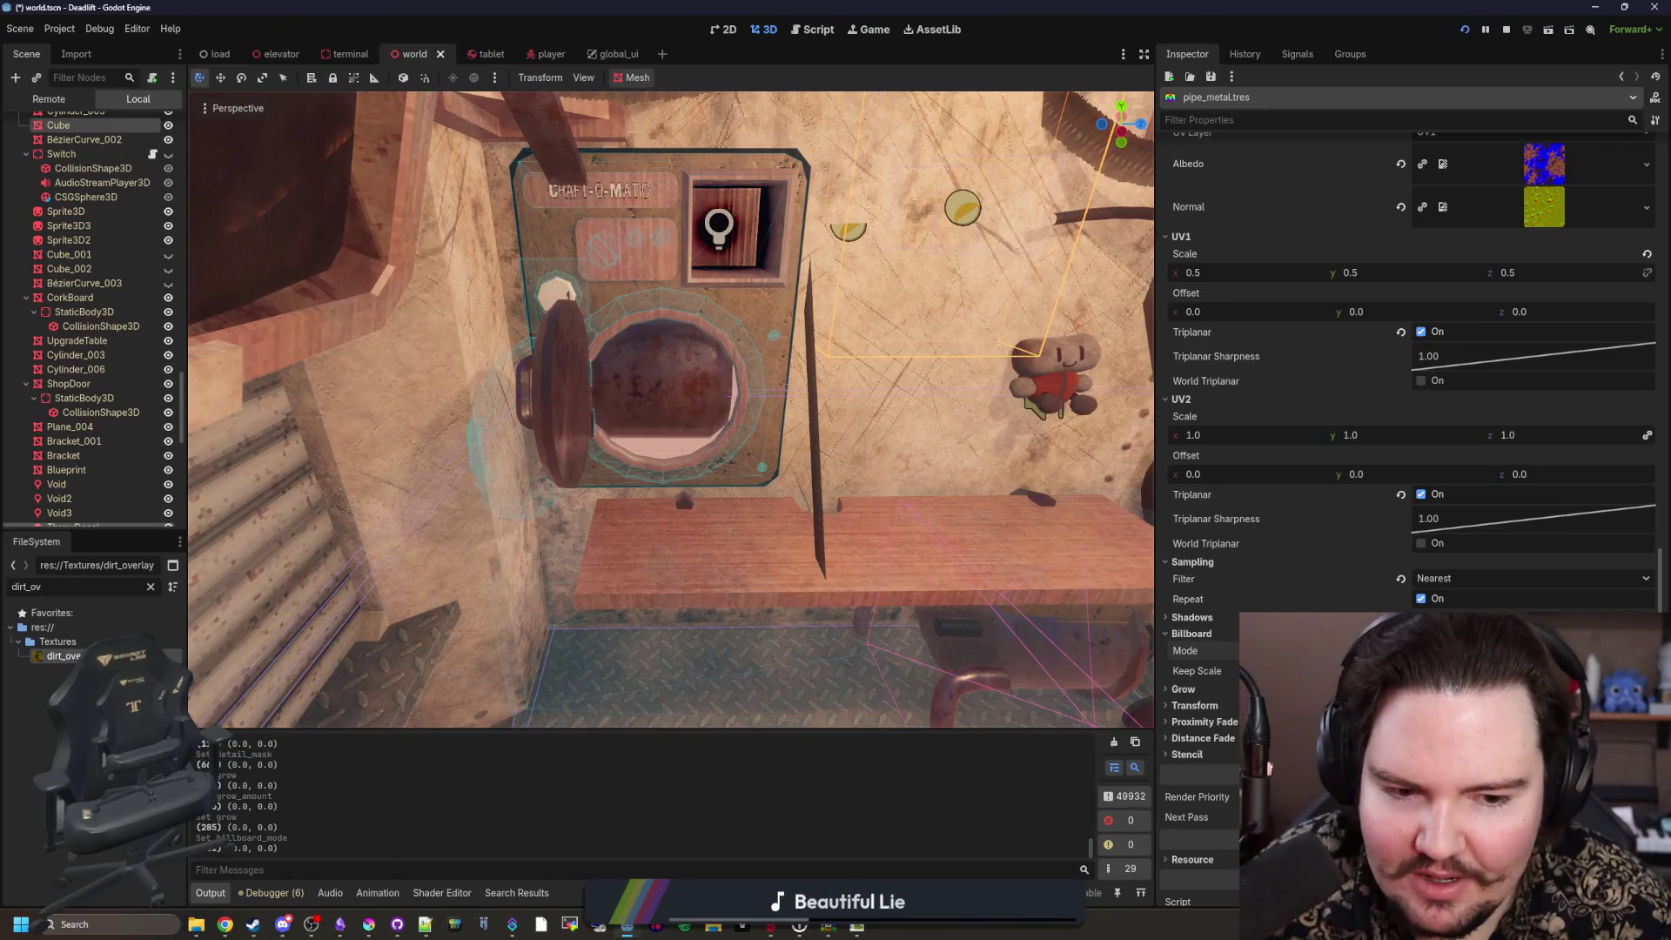
scroll(1304, 573, "down", 1)
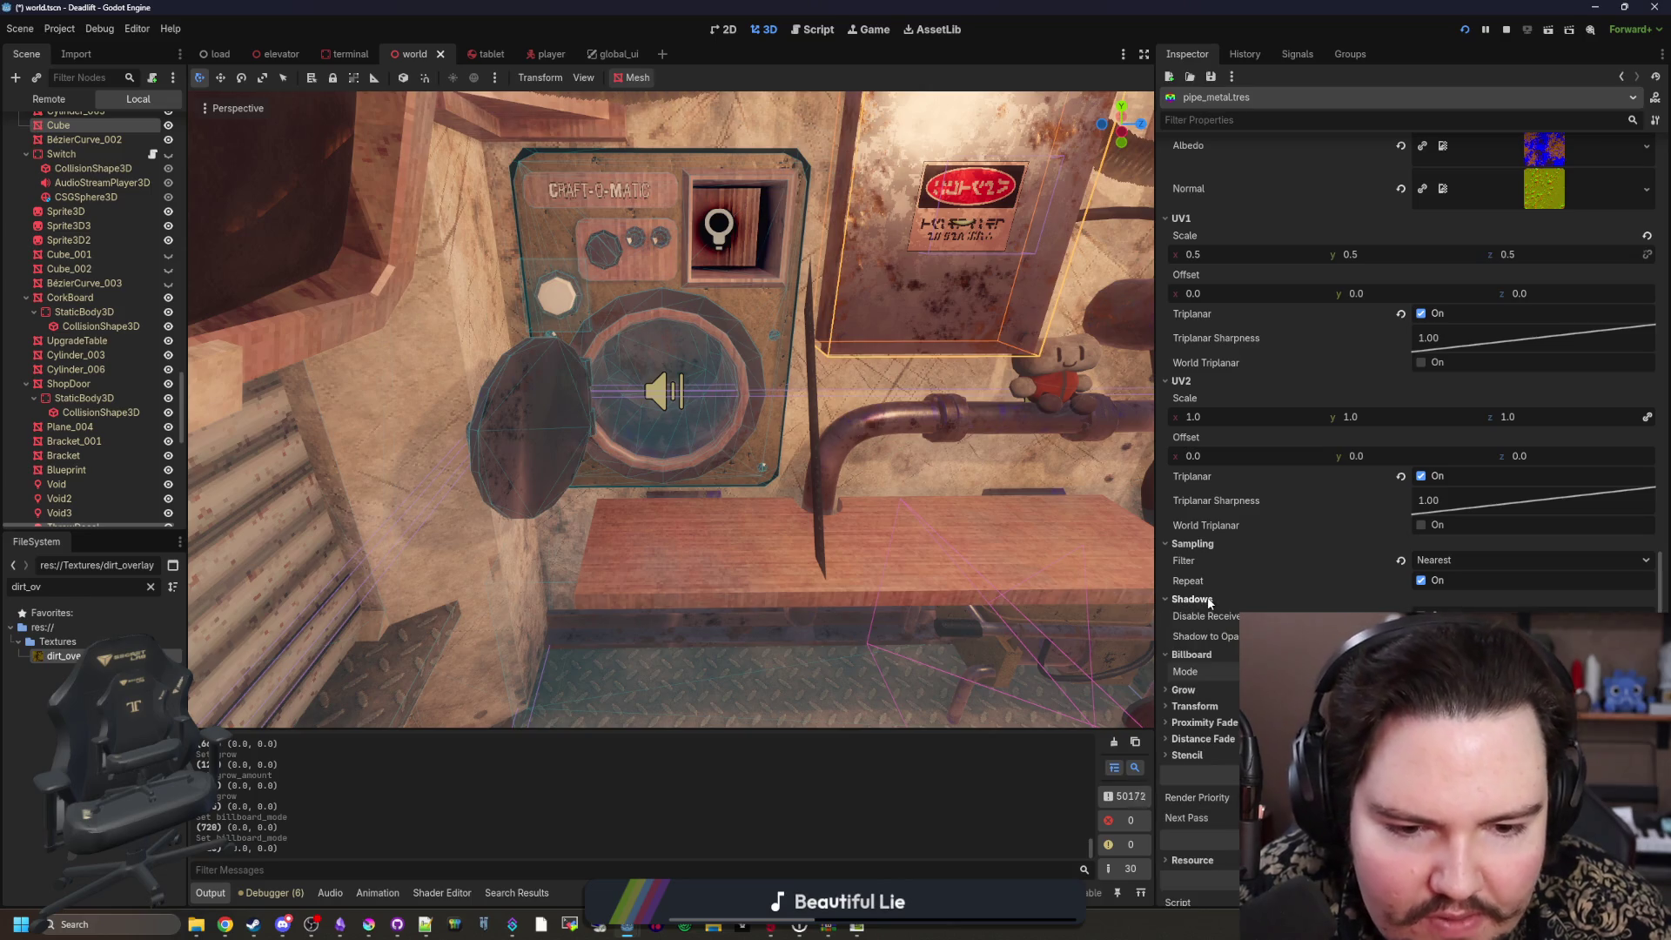
left_click(1215, 616)
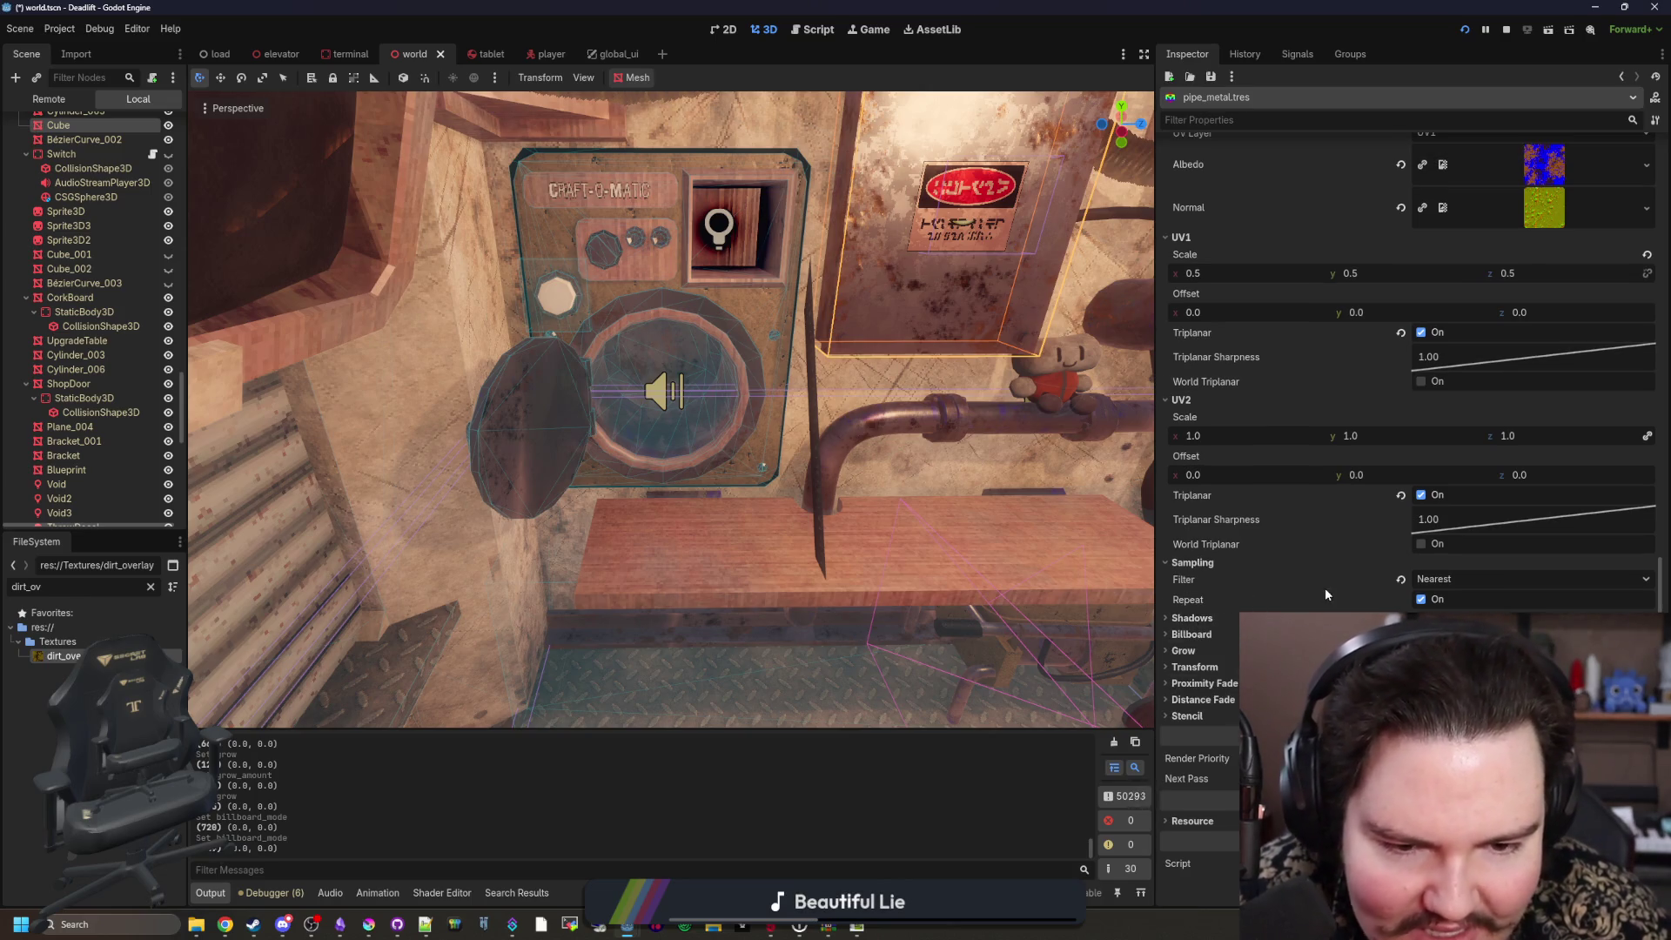
scroll(1215, 561, "up", 5)
scroll(1214, 554, "up", 5)
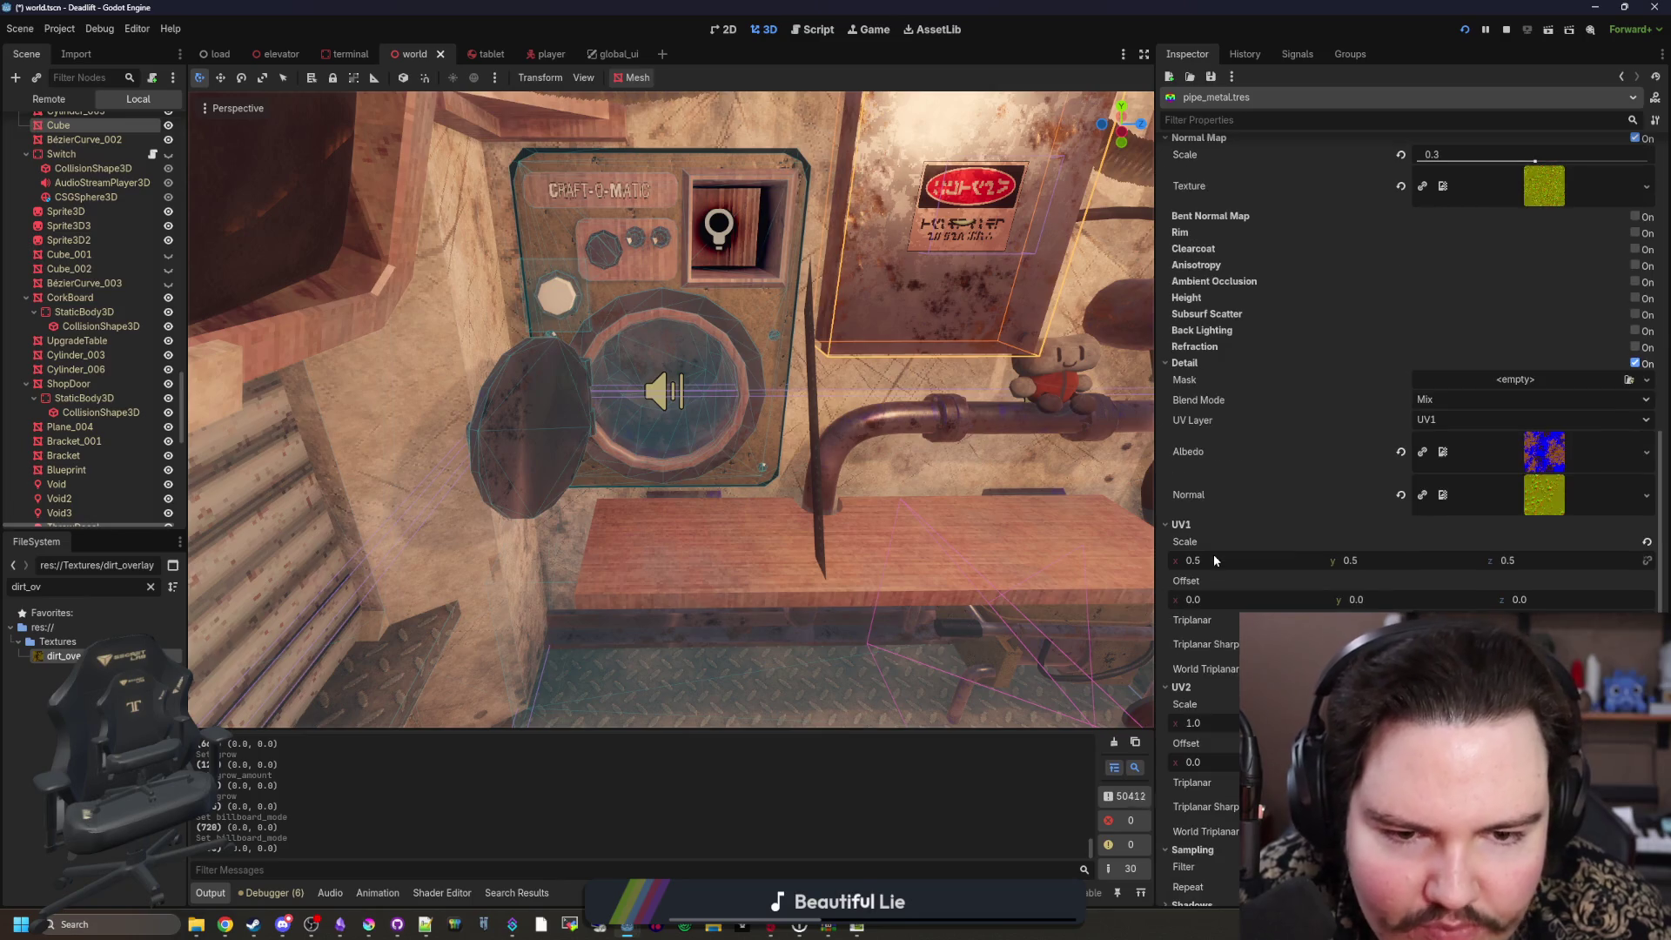
scroll(1247, 474, "up", 5)
mouse_move(1202, 446)
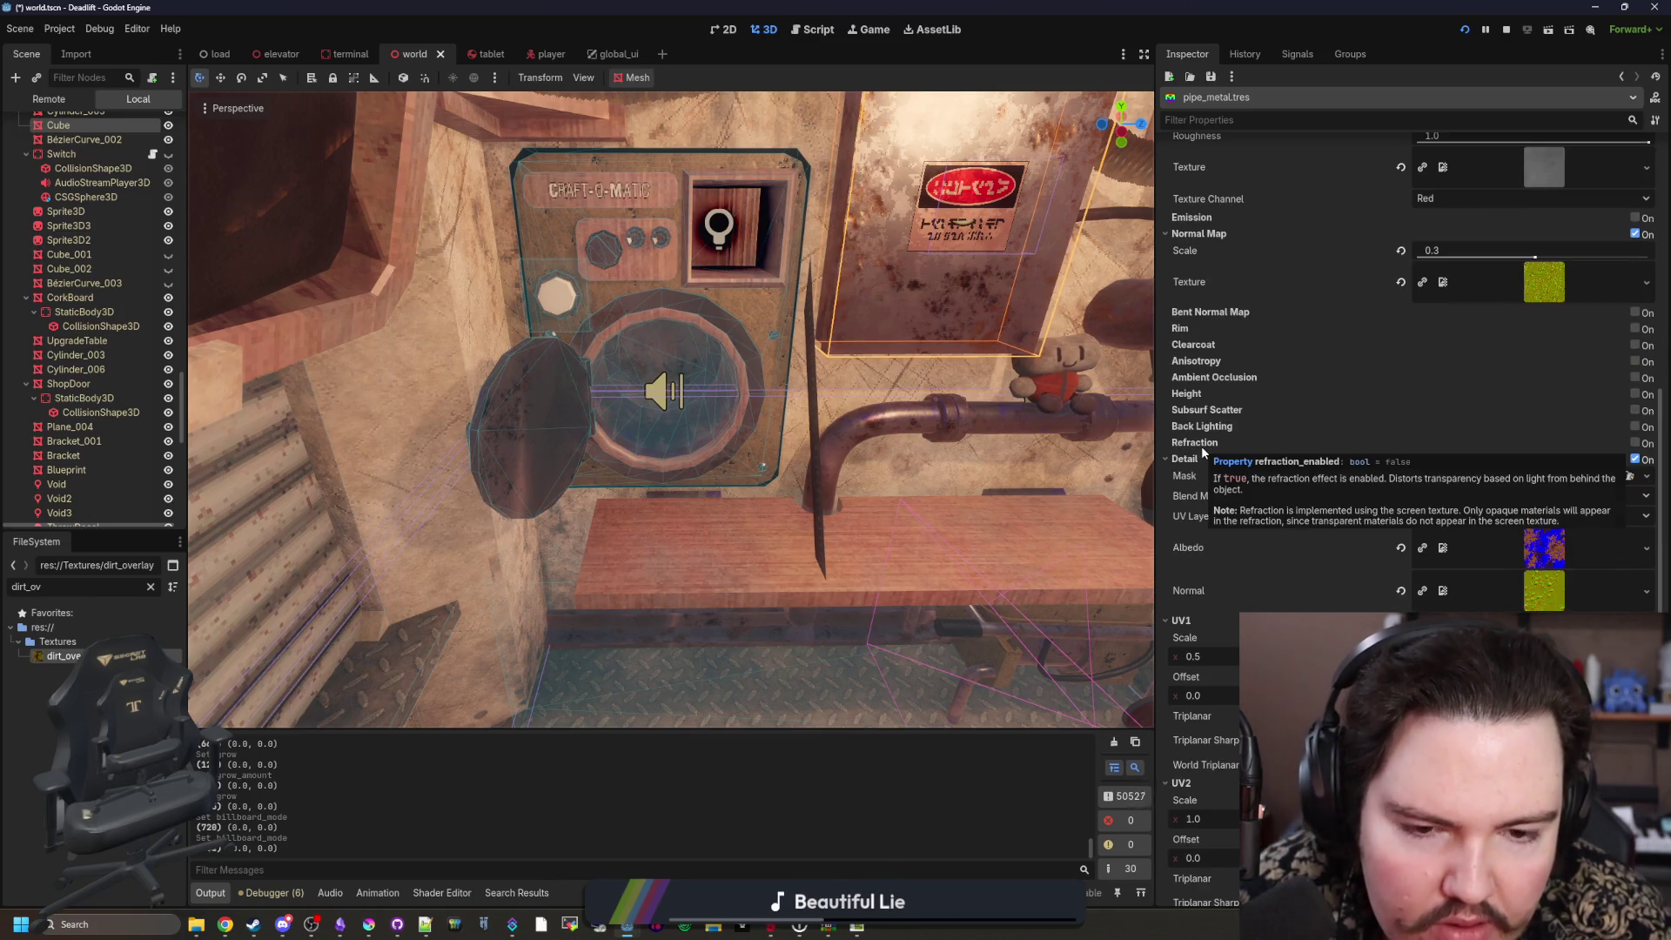
mouse_move(963, 474)
left_mouse_down()
mouse_move(870, 436)
mouse_move(914, 523)
mouse_move(940, 452)
mouse_move(963, 474)
left_mouse_up()
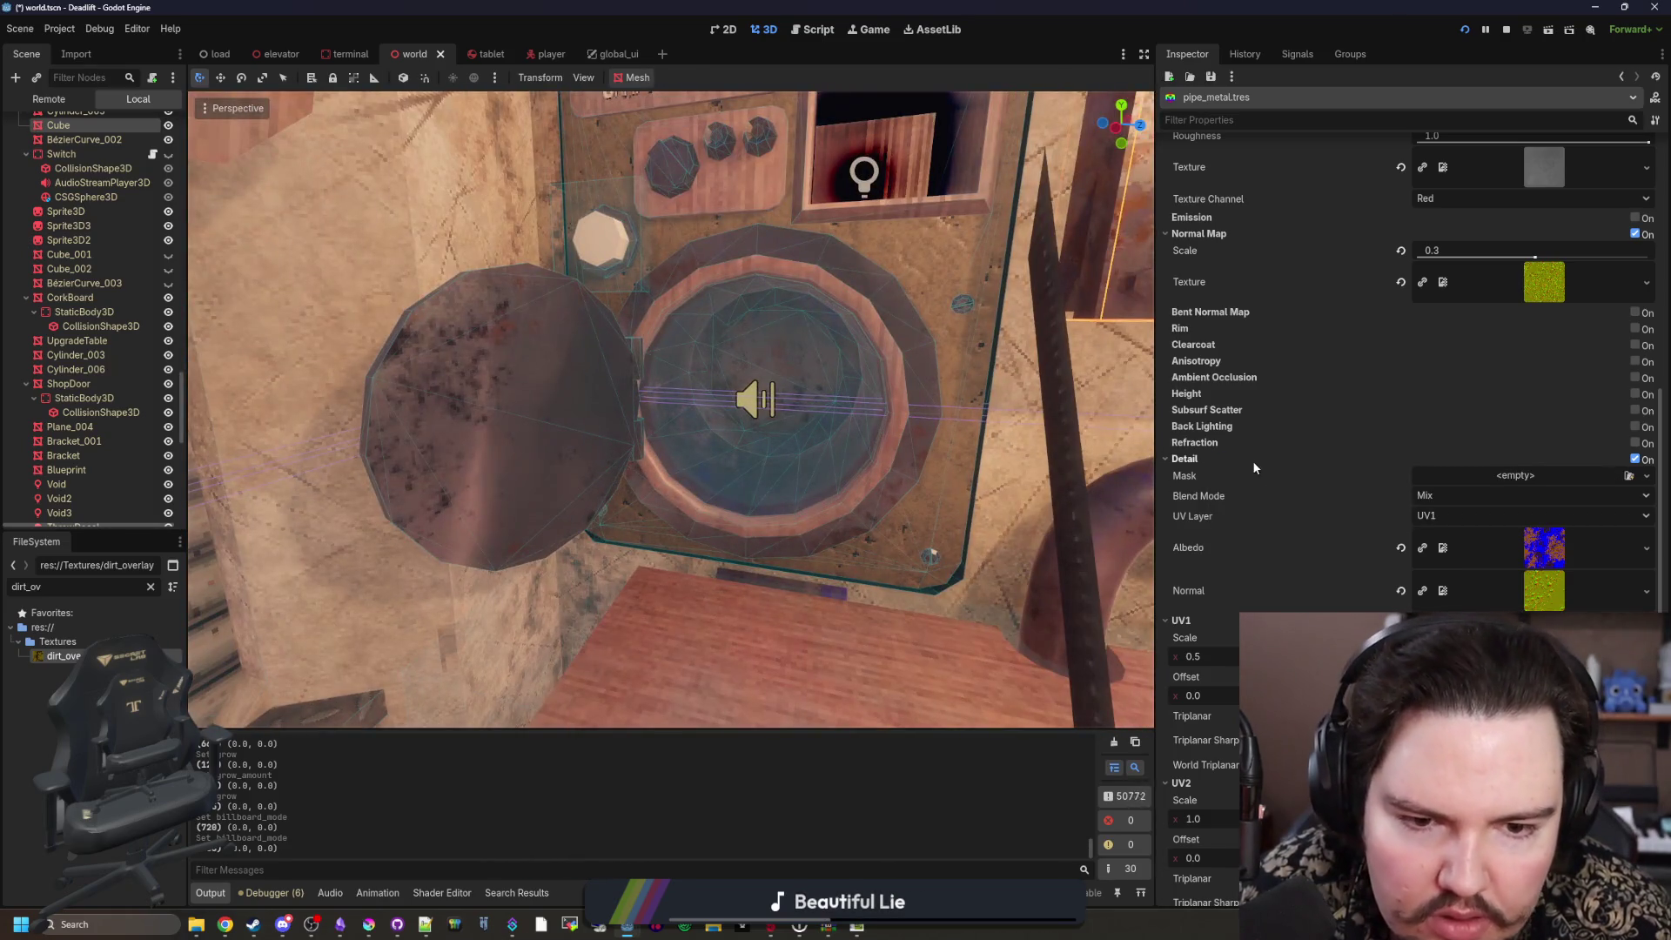
Step: Test Refraction and Back Lighting, switch both off again, then enable Rim lighting
left_click(1636, 445)
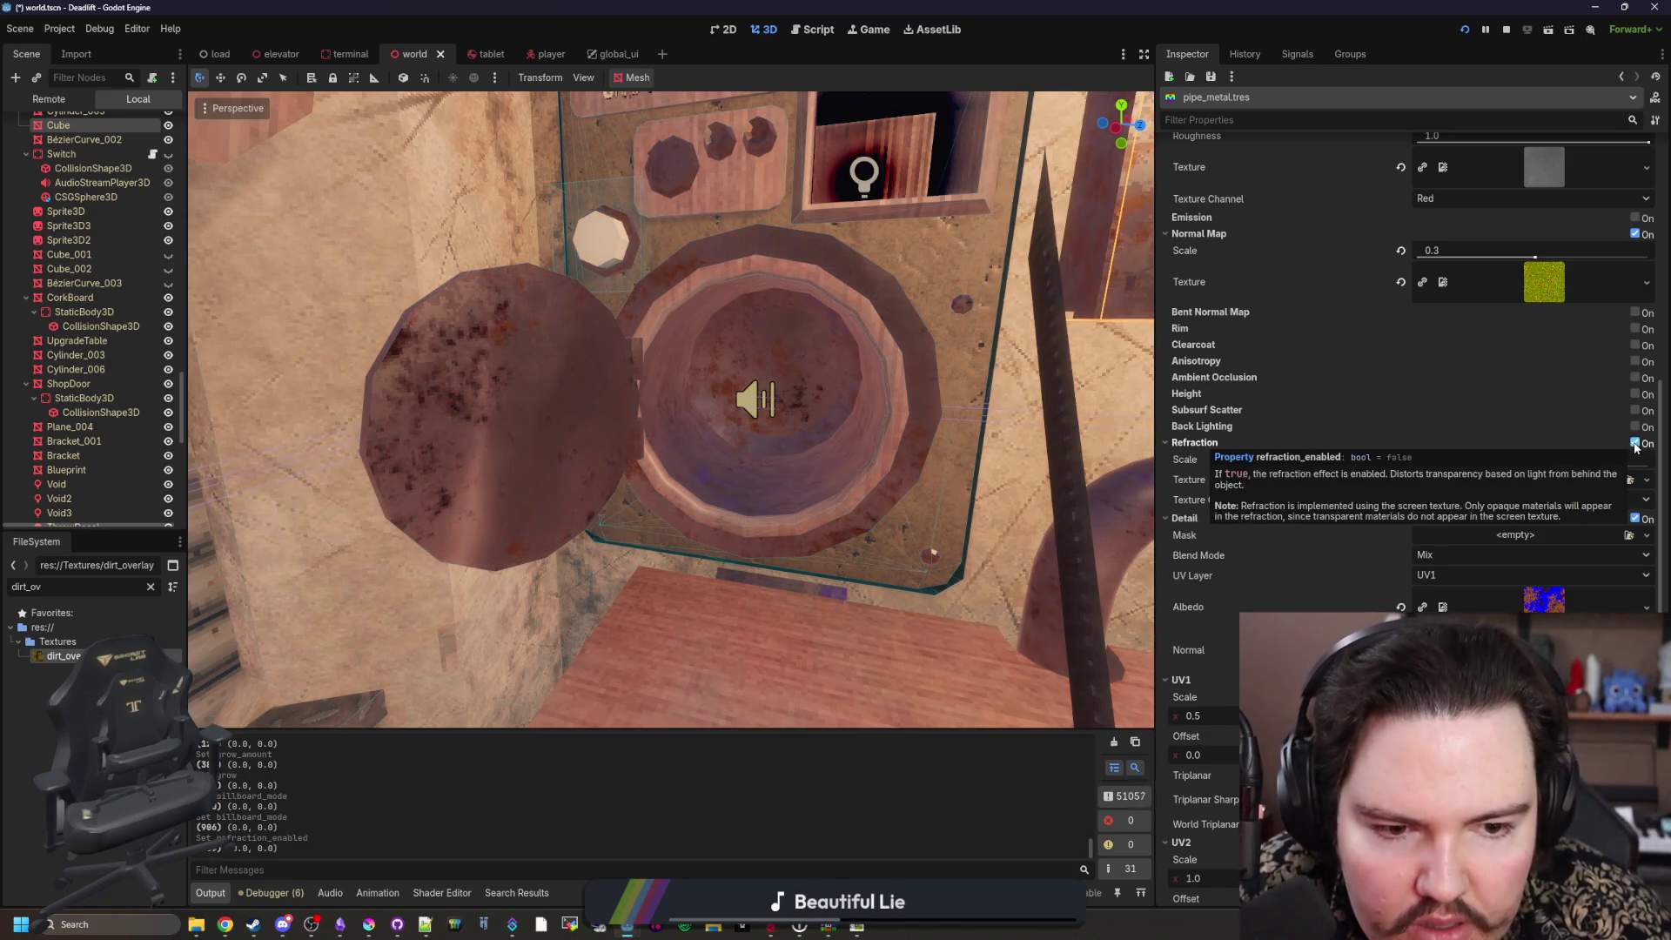
left_click(1635, 445)
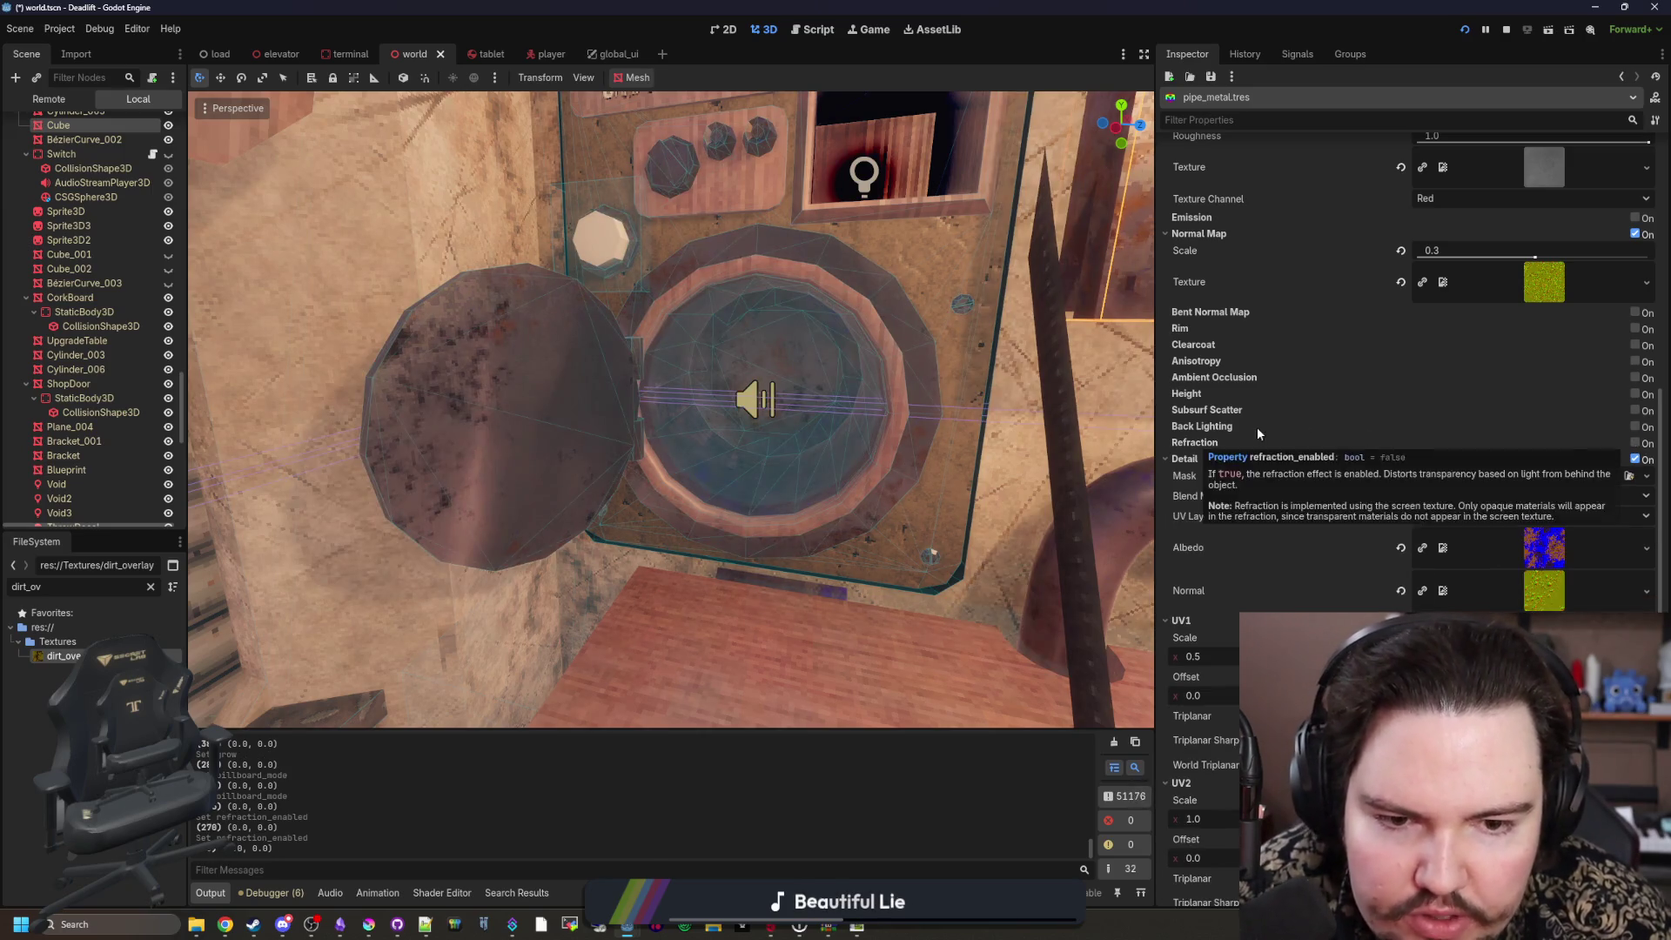
left_click(1635, 426)
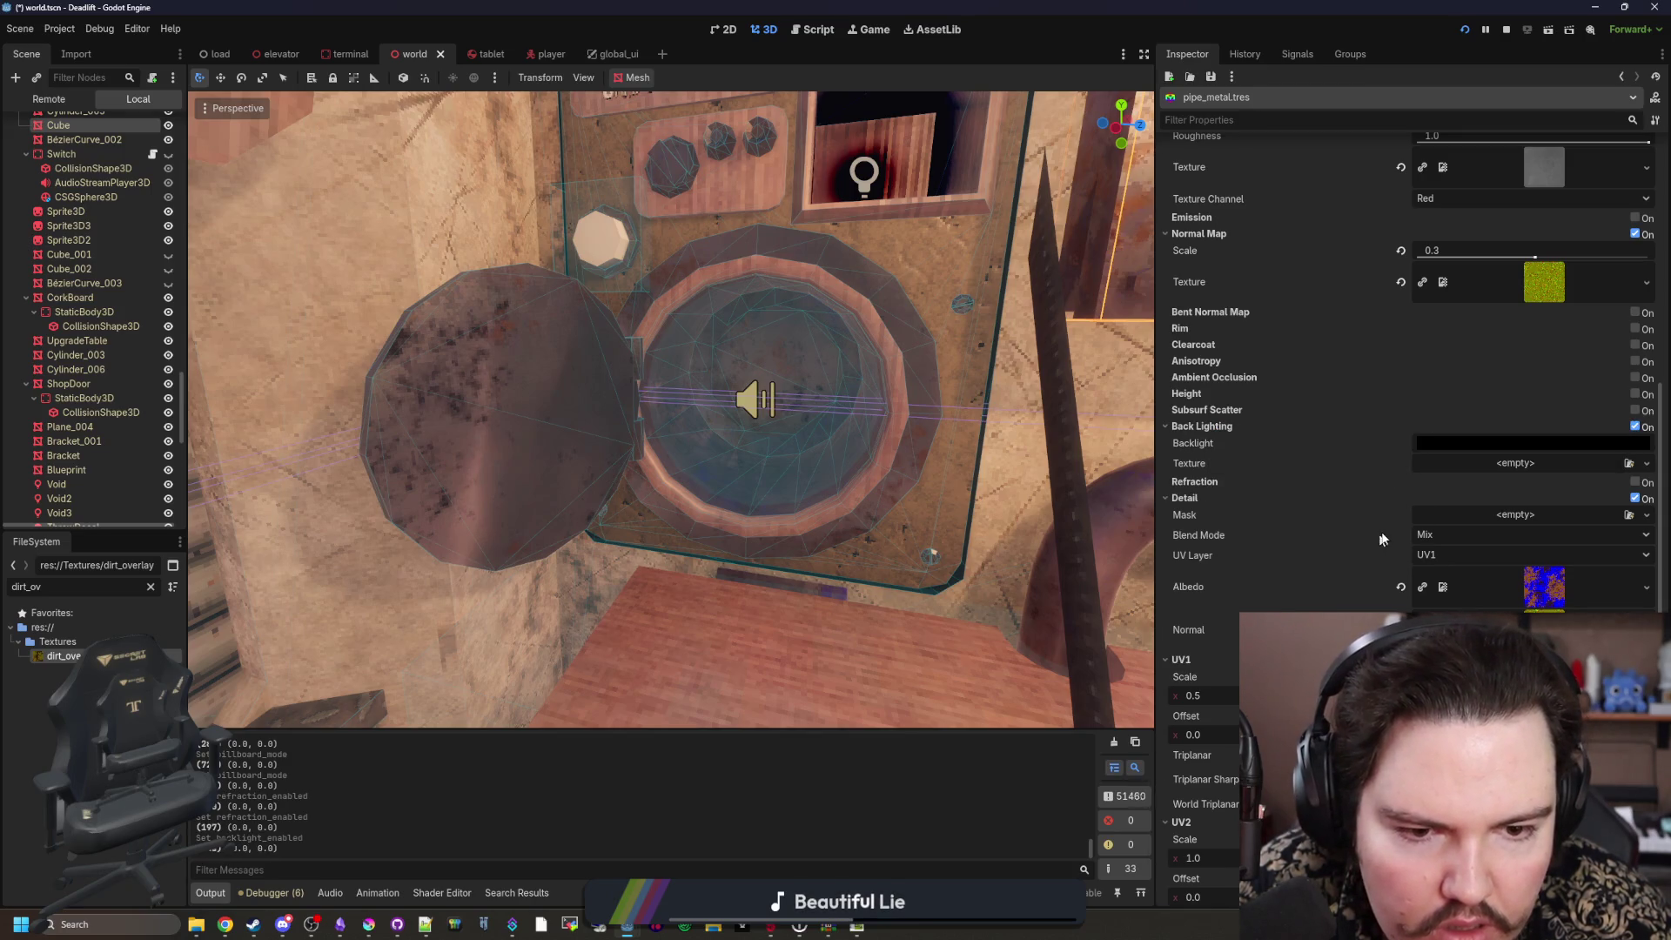
left_click(1475, 446)
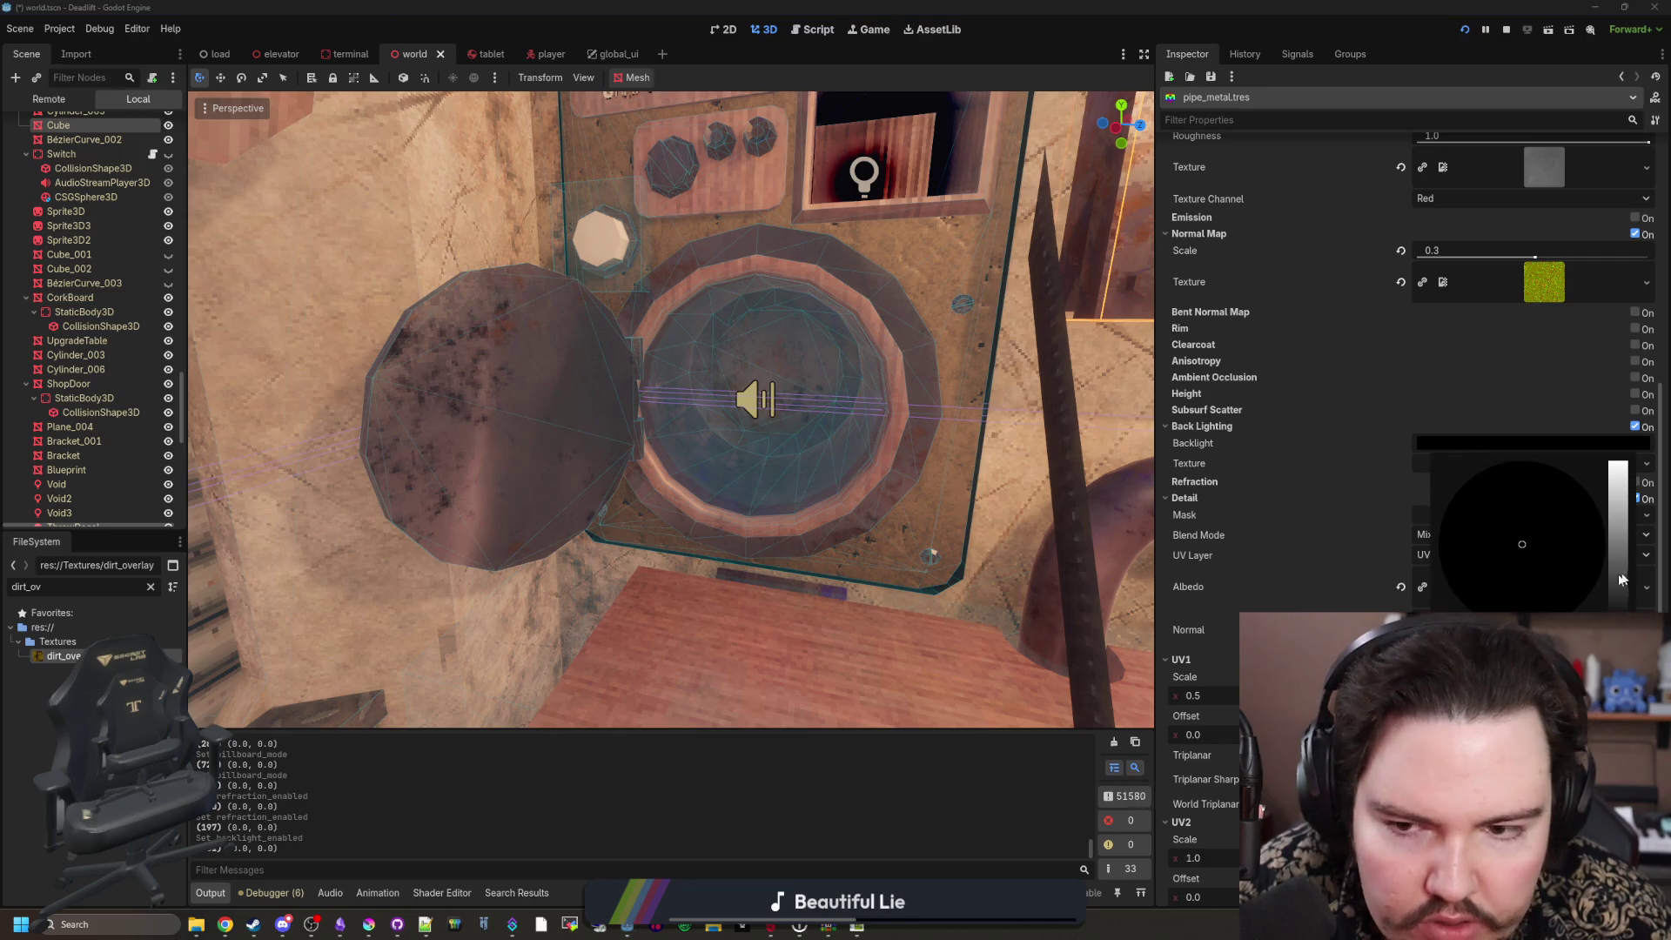
left_click(1229, 437)
left_click(1635, 426)
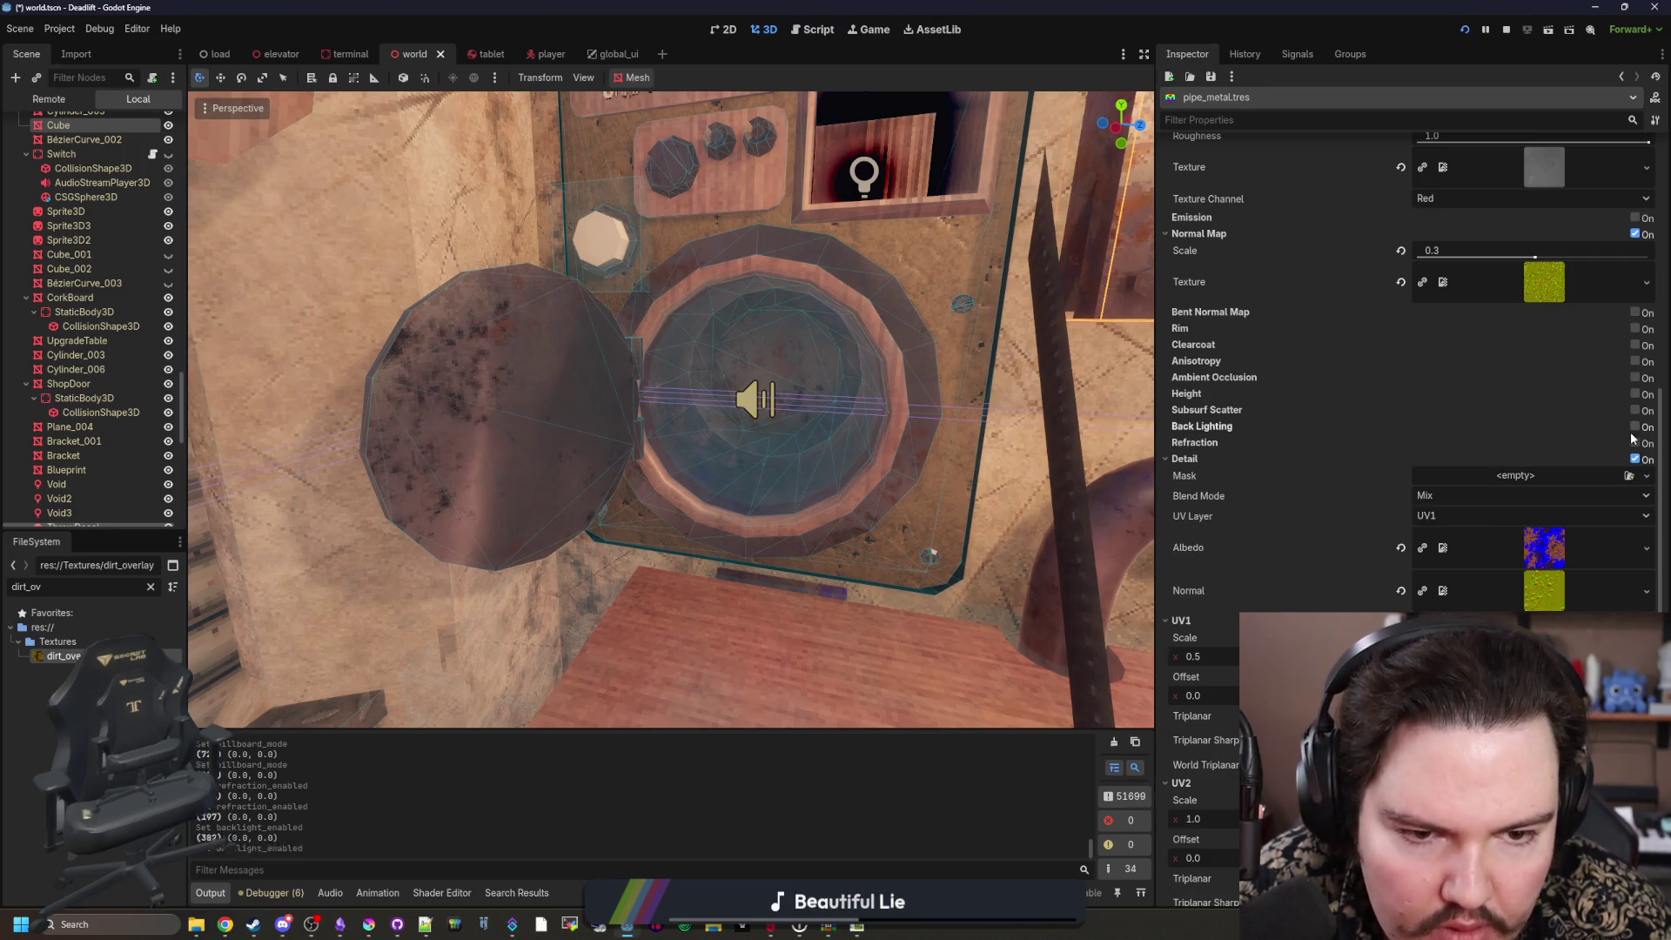
left_click(1635, 329)
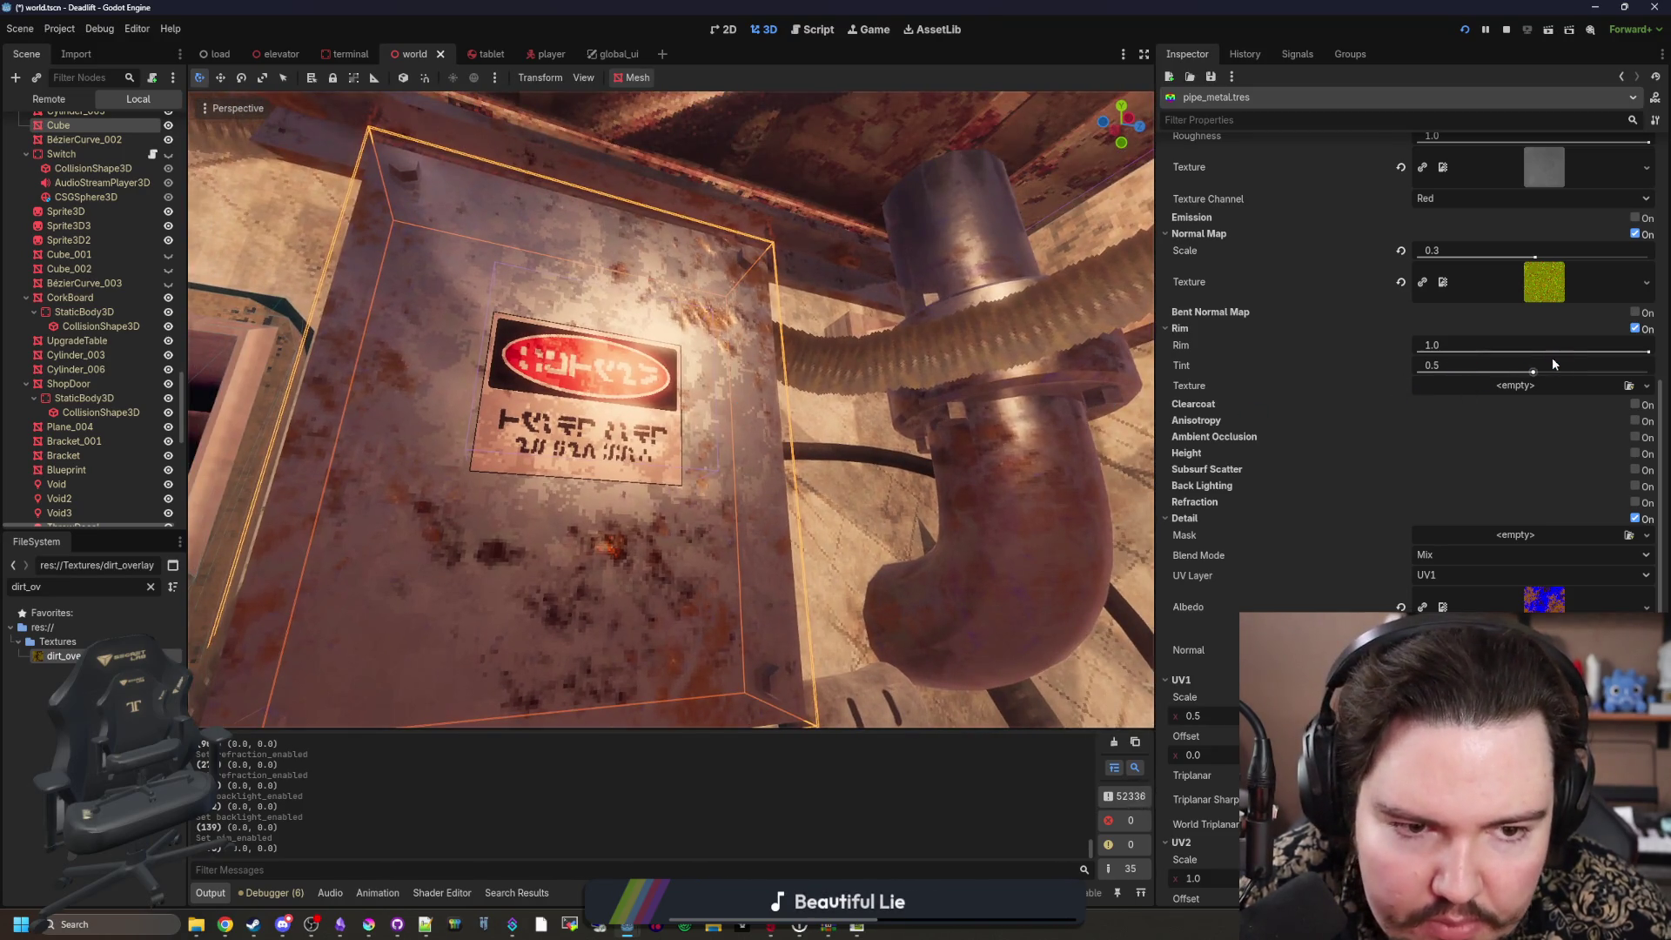
left_click_drag(1535, 372, 1649, 372)
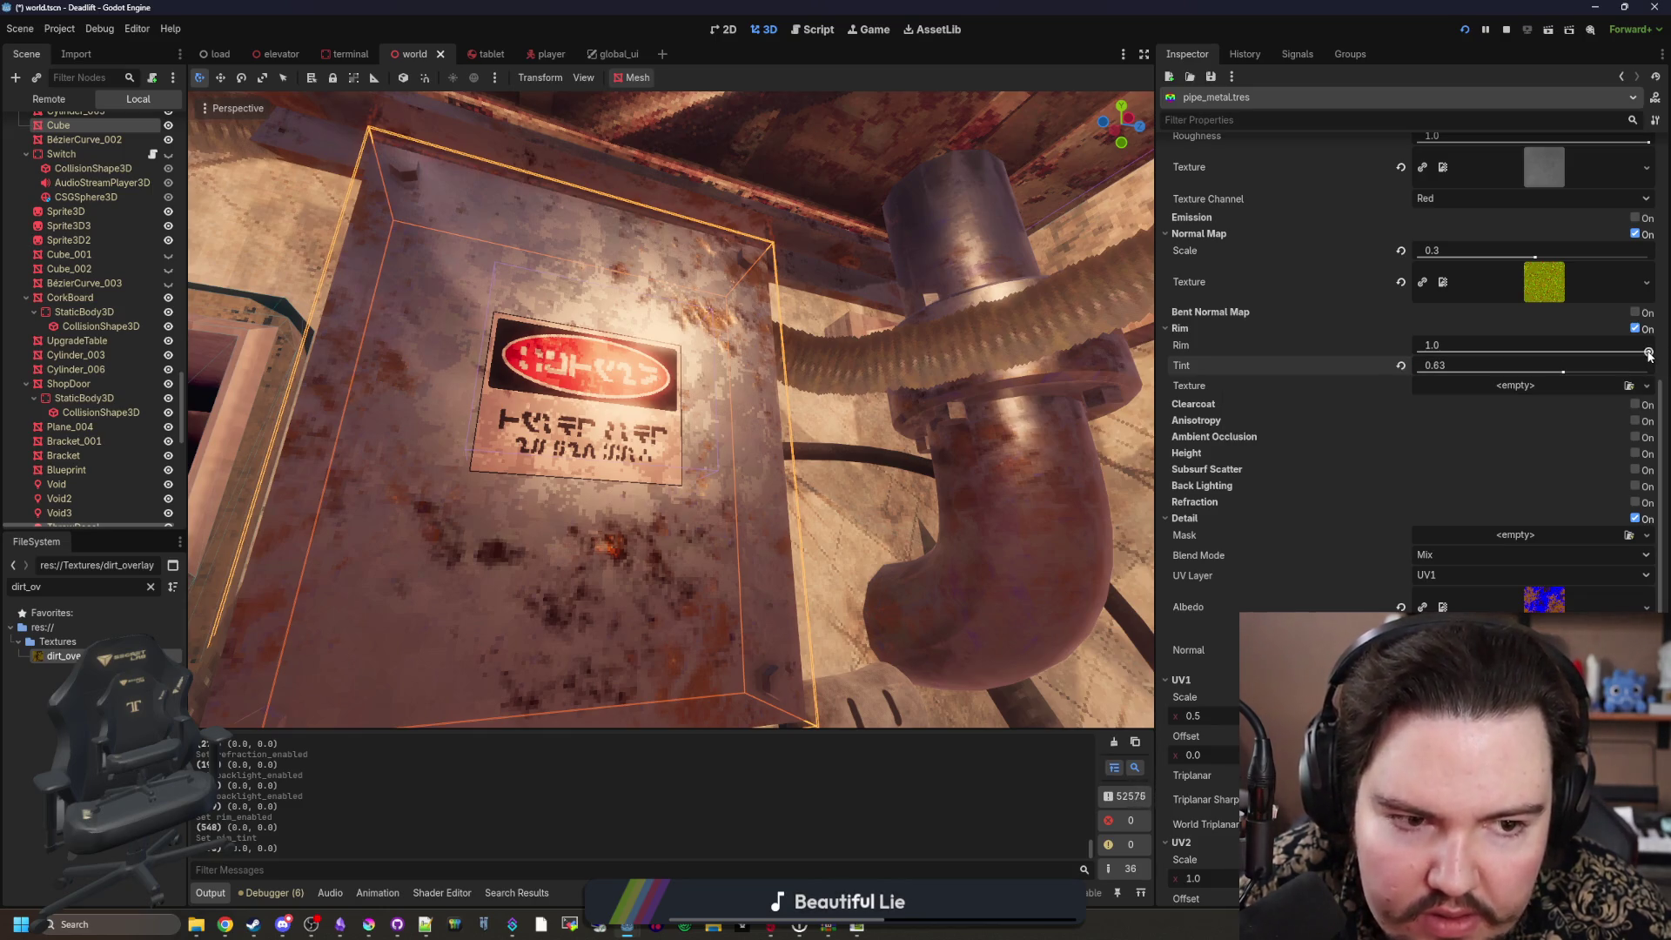
left_click_drag(1652, 360, 1384, 357)
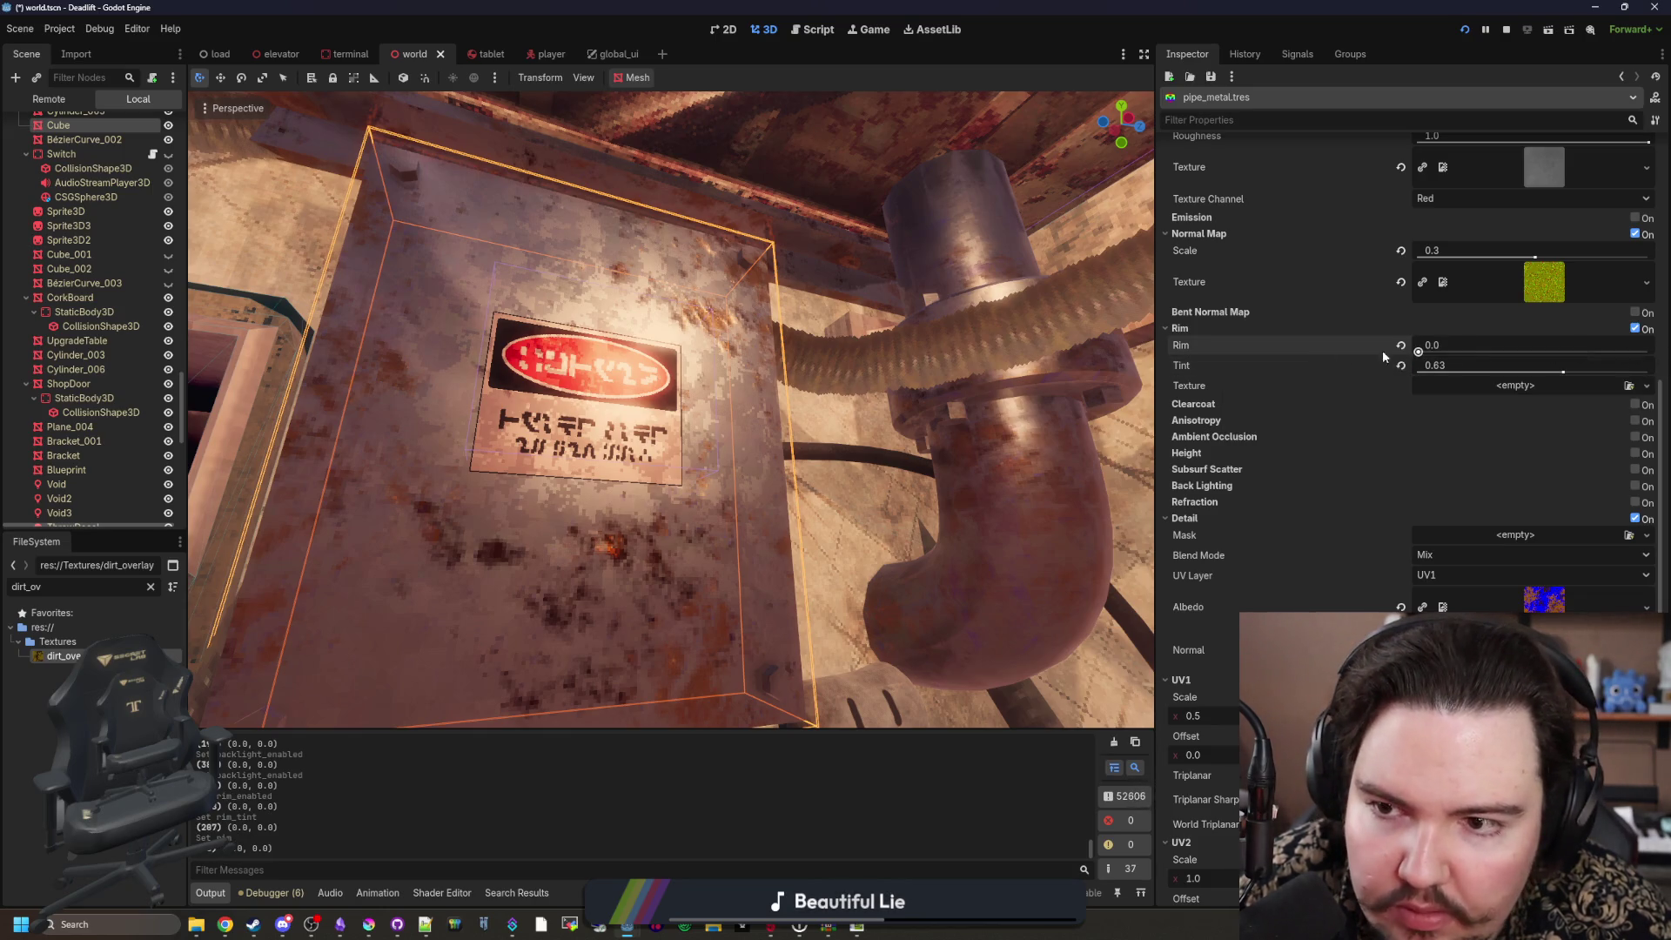
left_click(1633, 329)
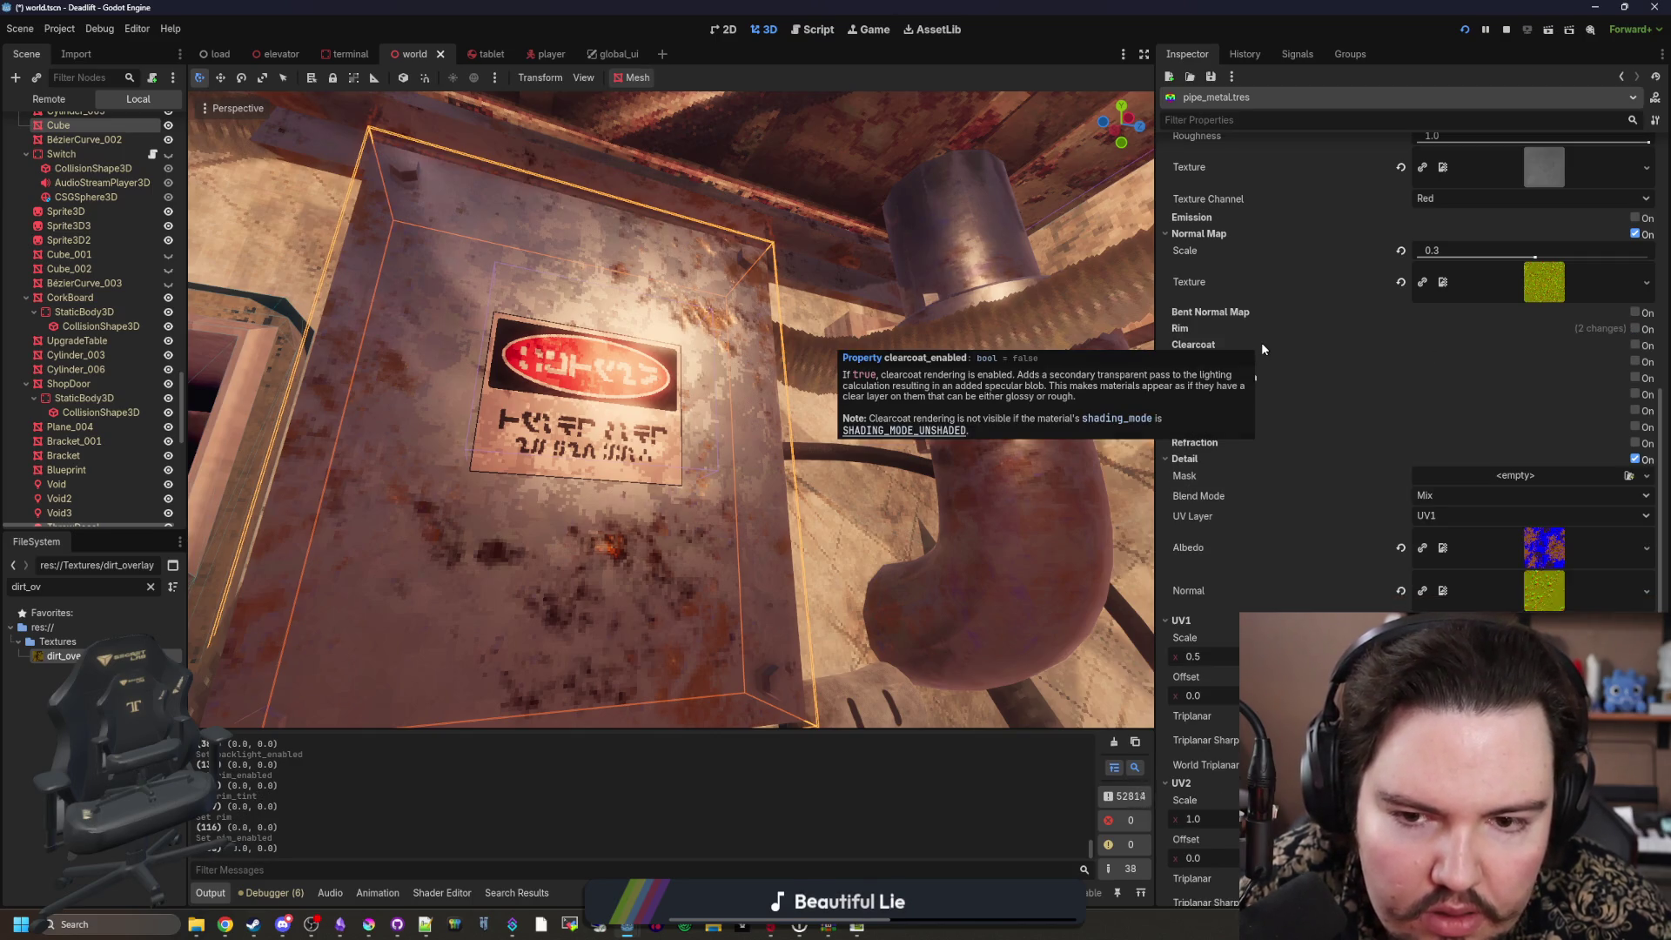
left_click(1635, 363)
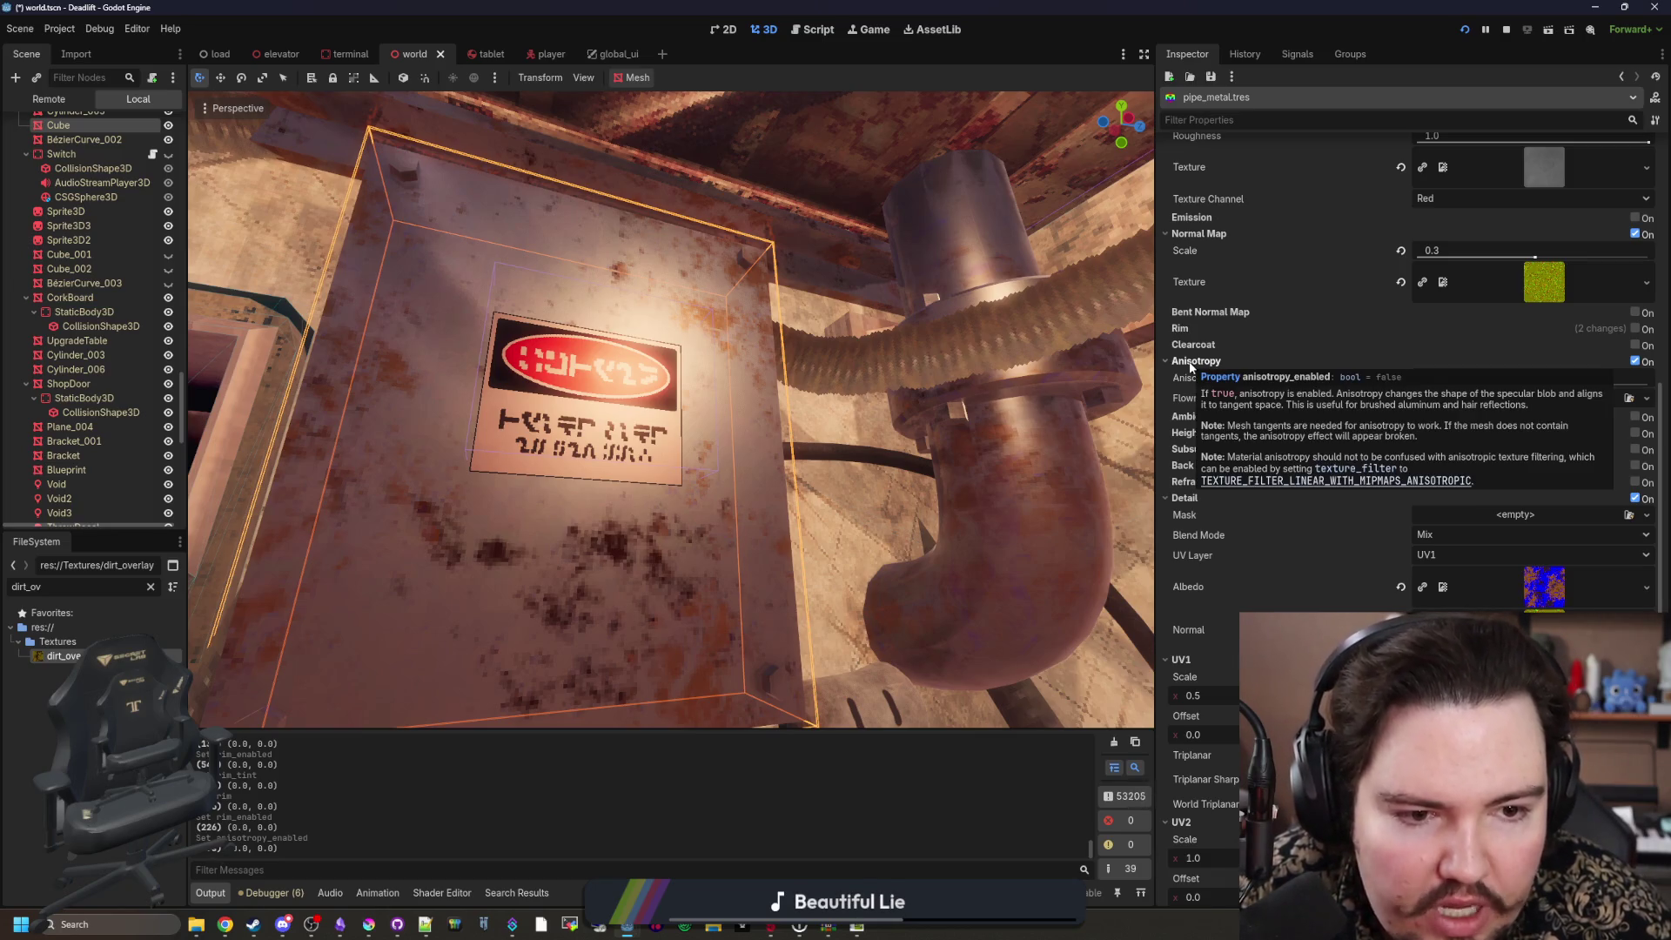
scroll(1192, 357, "up", 3)
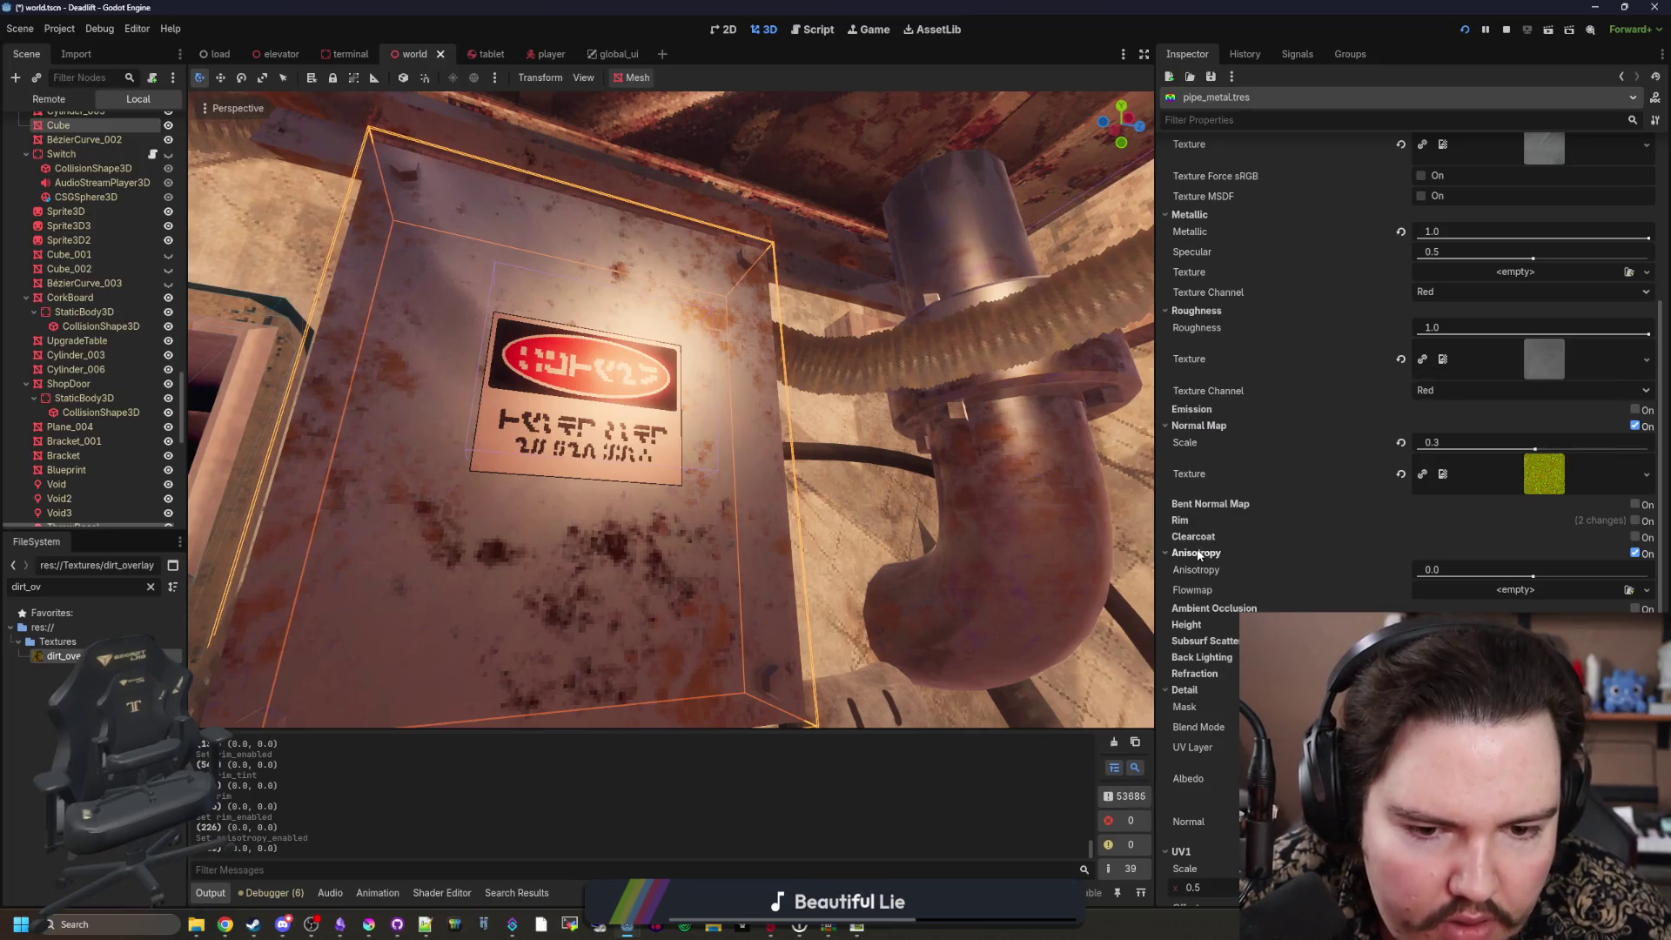
left_click_drag(869, 528, 859, 615)
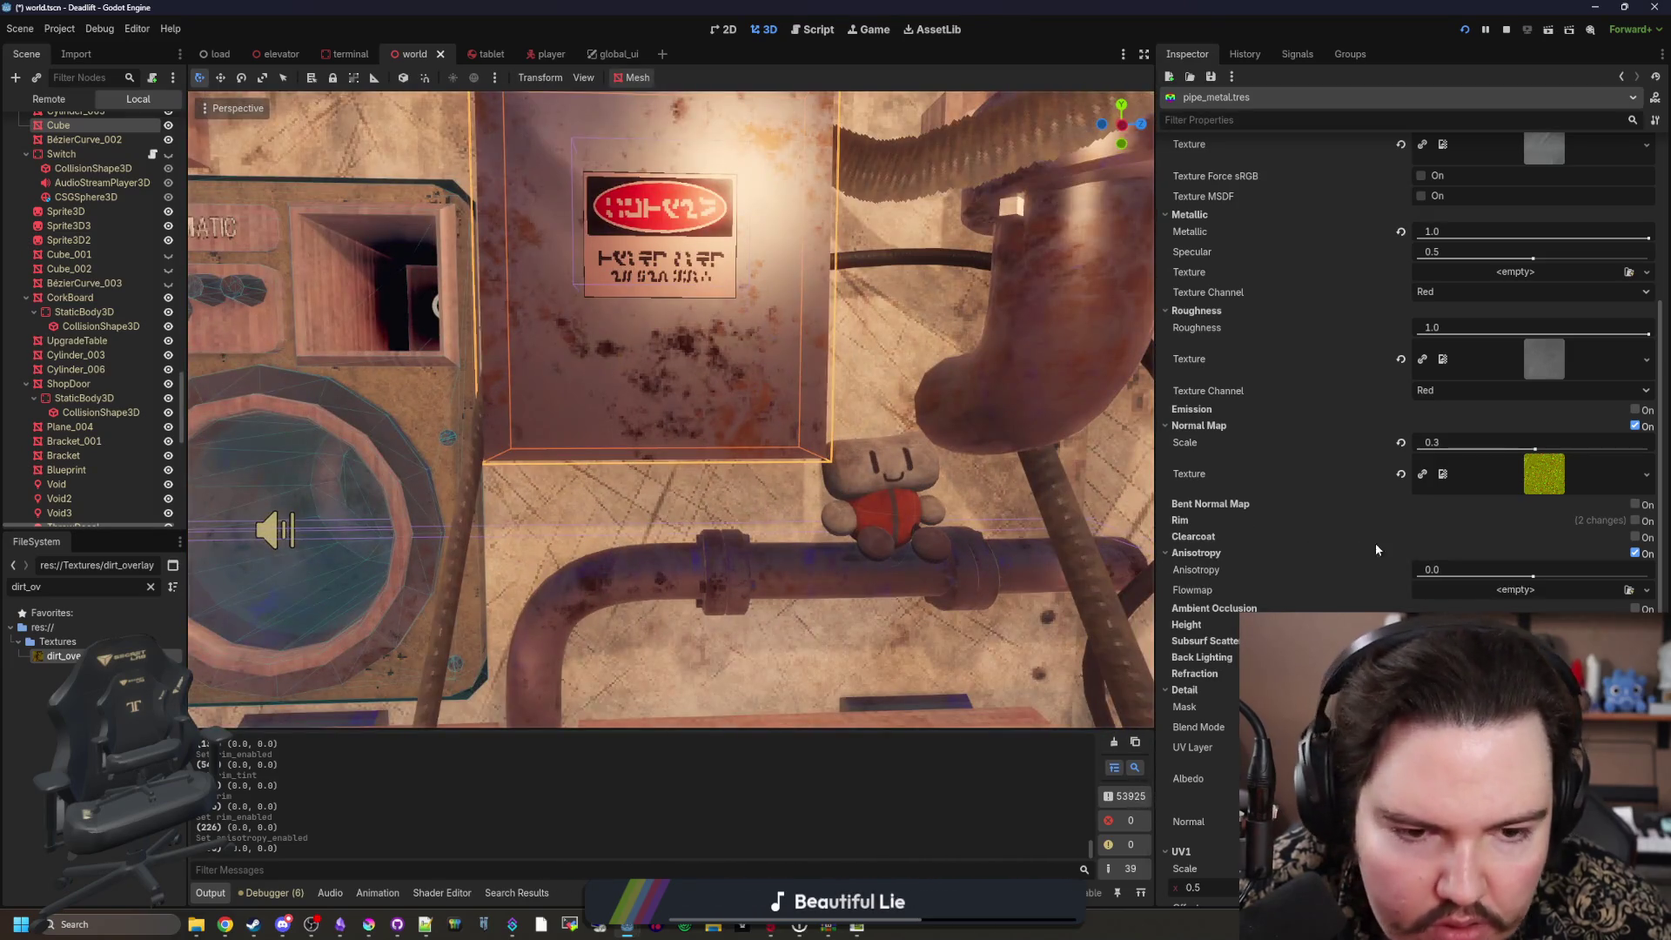
left_click(1637, 553)
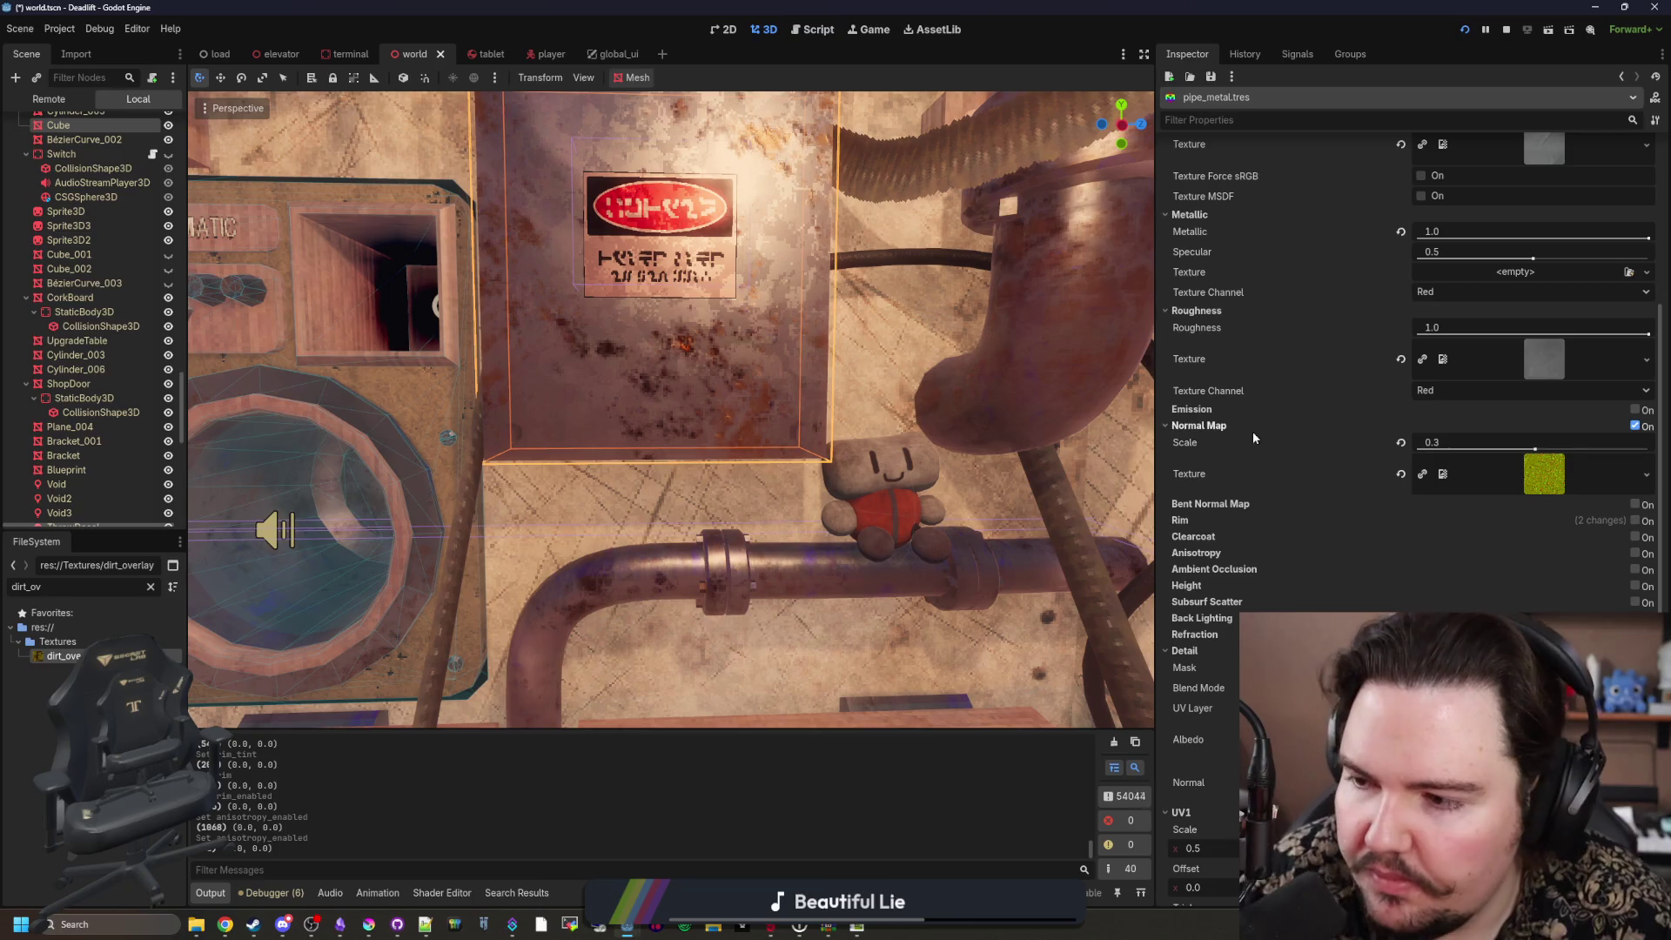
Step: Expand Shading, try Per-Vertex shading mode, then restore it to Per-Pixel
scroll(1297, 470, "up", 2)
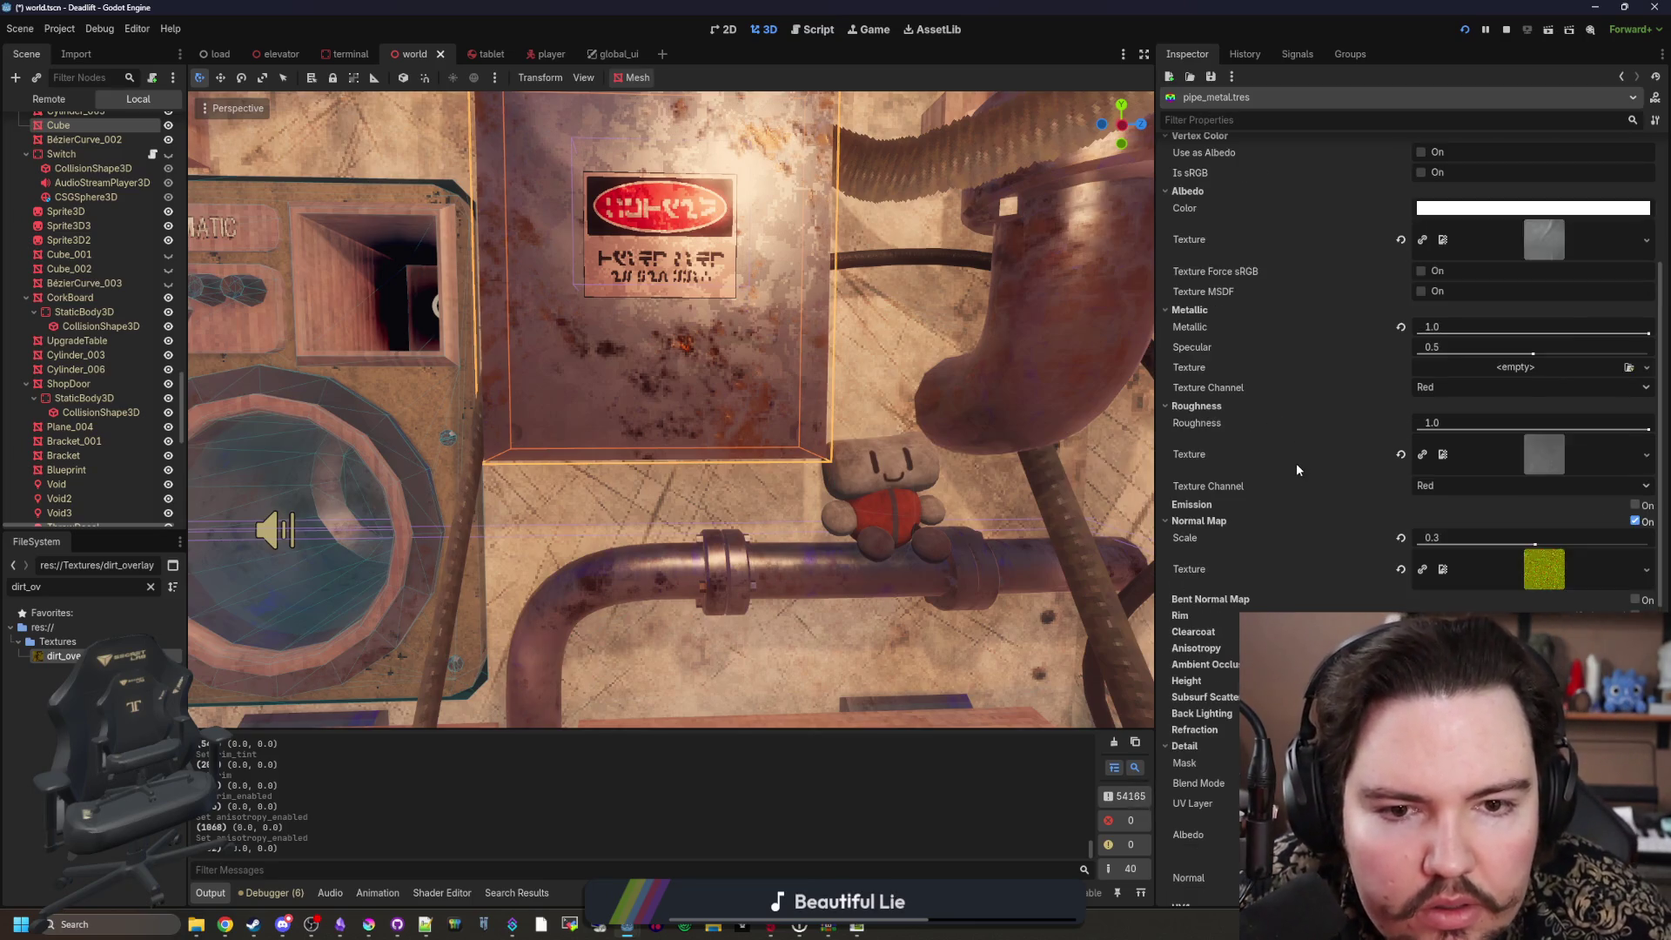
scroll(1297, 470, "up", 4)
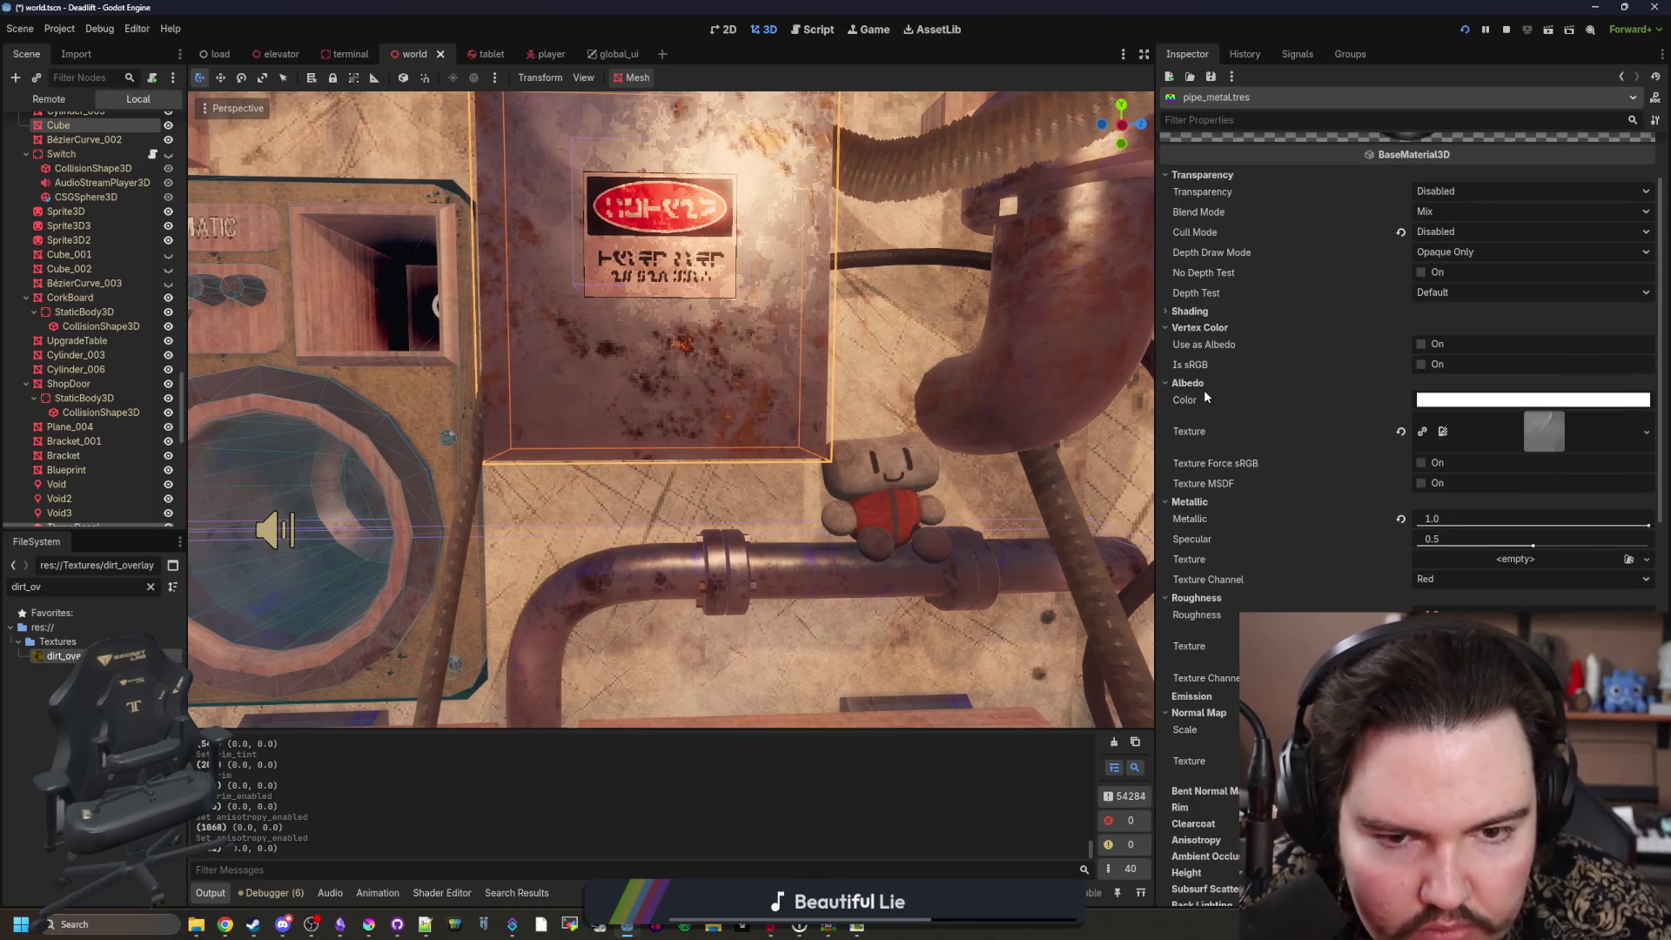
left_click(1206, 311)
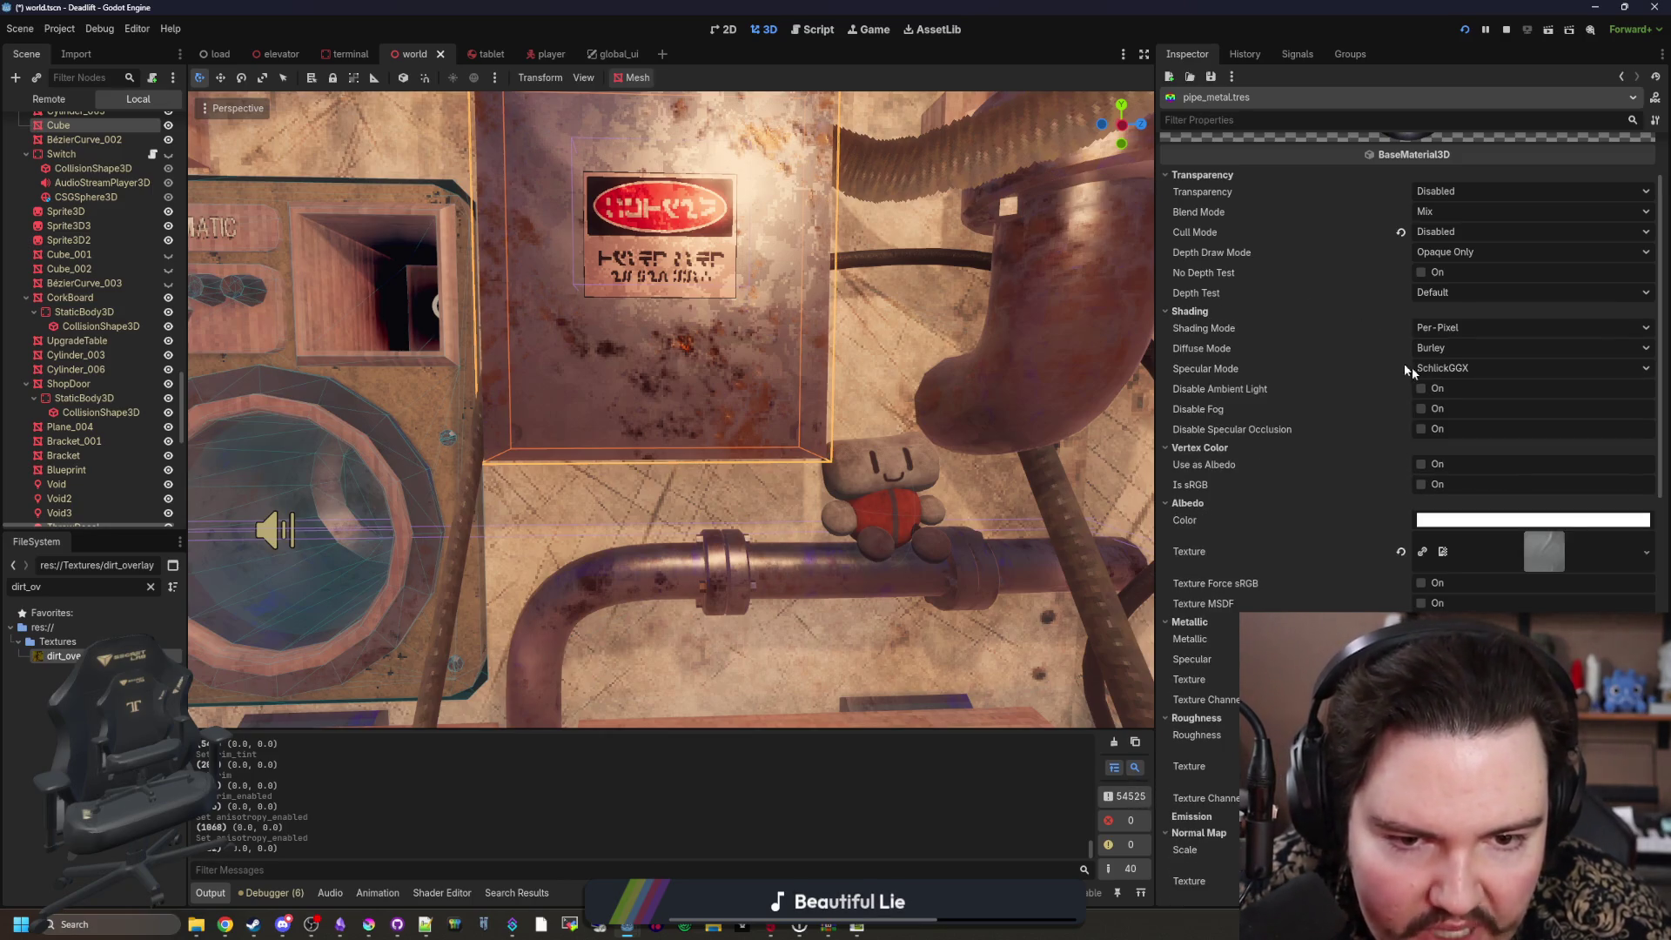
left_click(1487, 324)
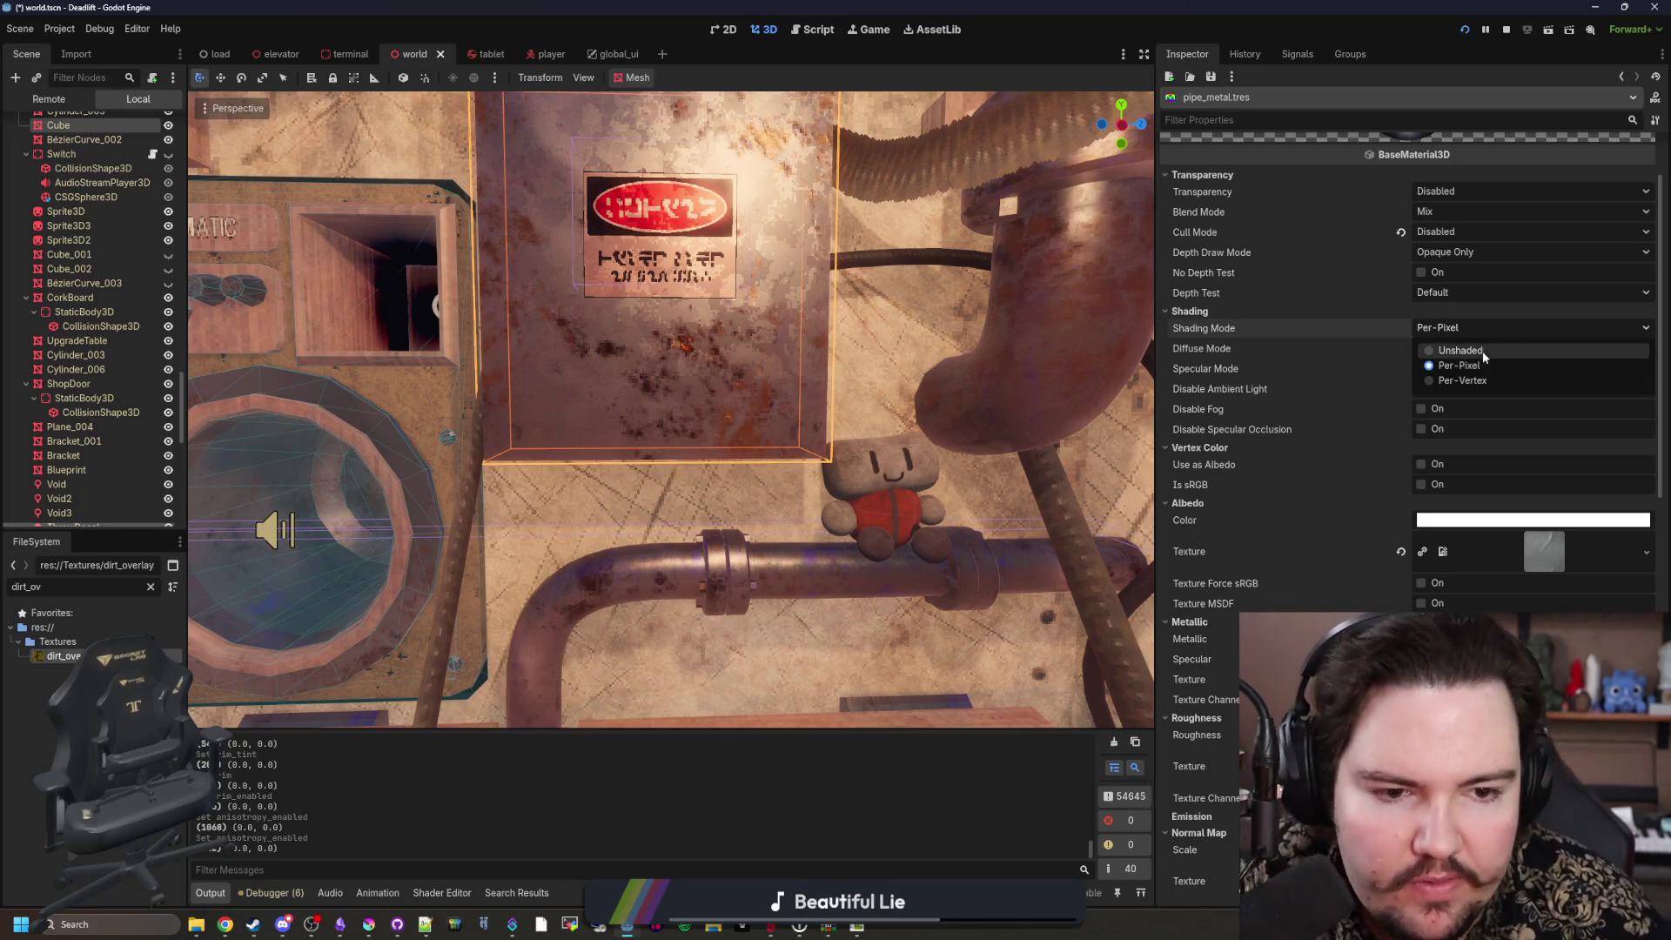
left_click(1462, 382)
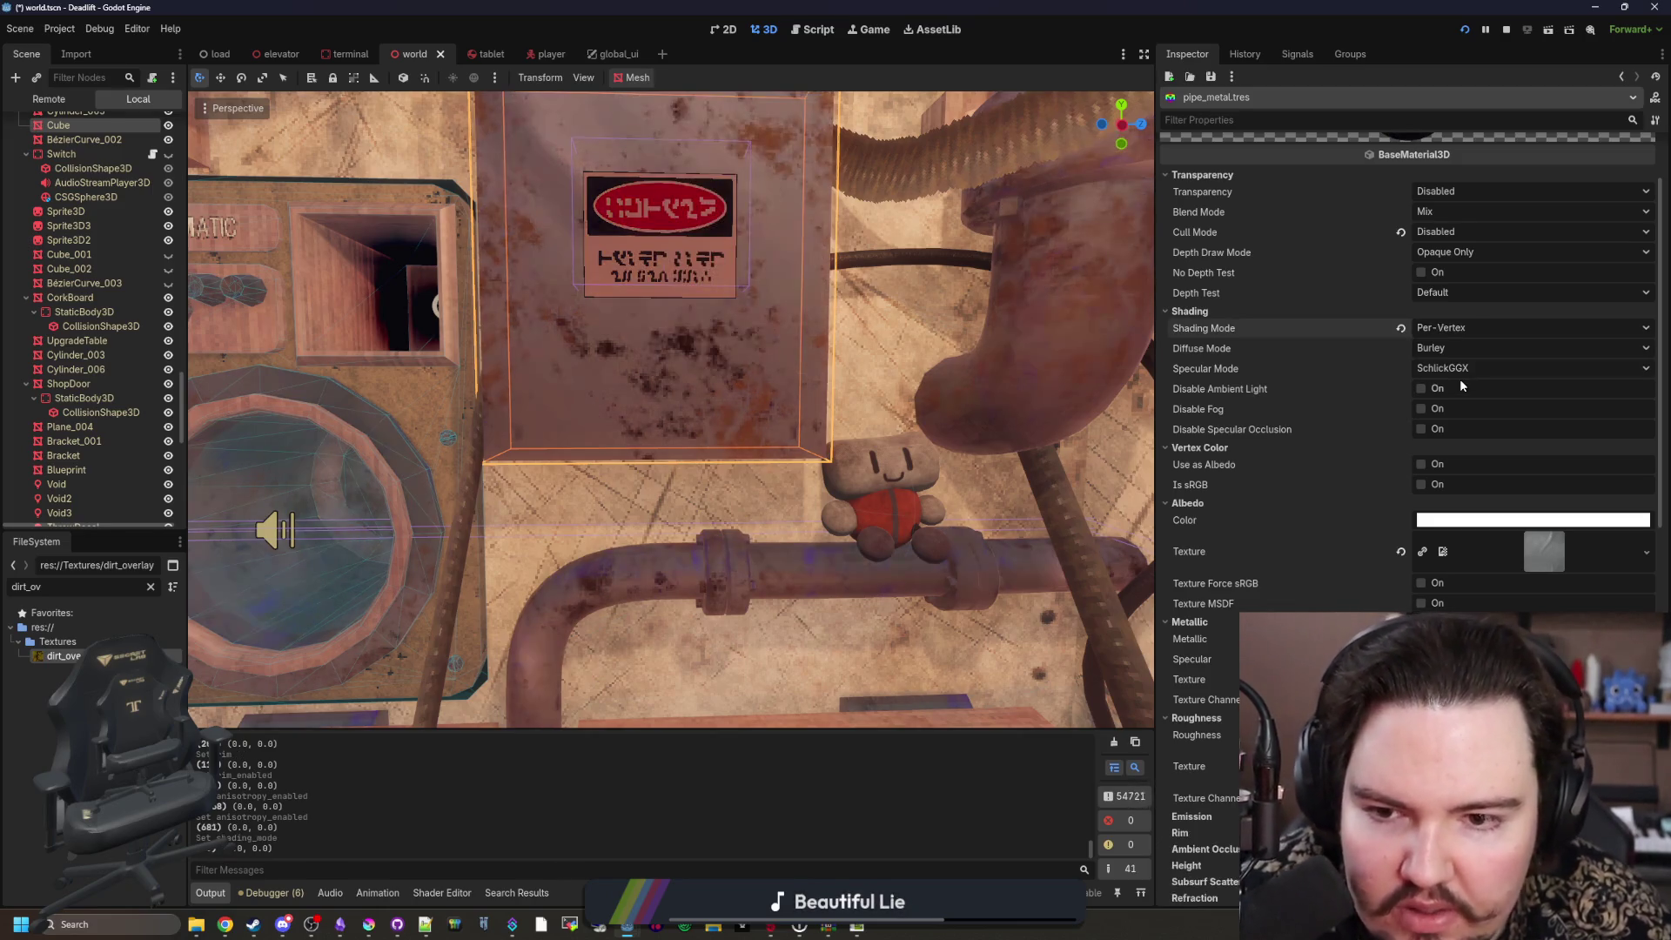
left_click_drag(812, 395, 812, 395)
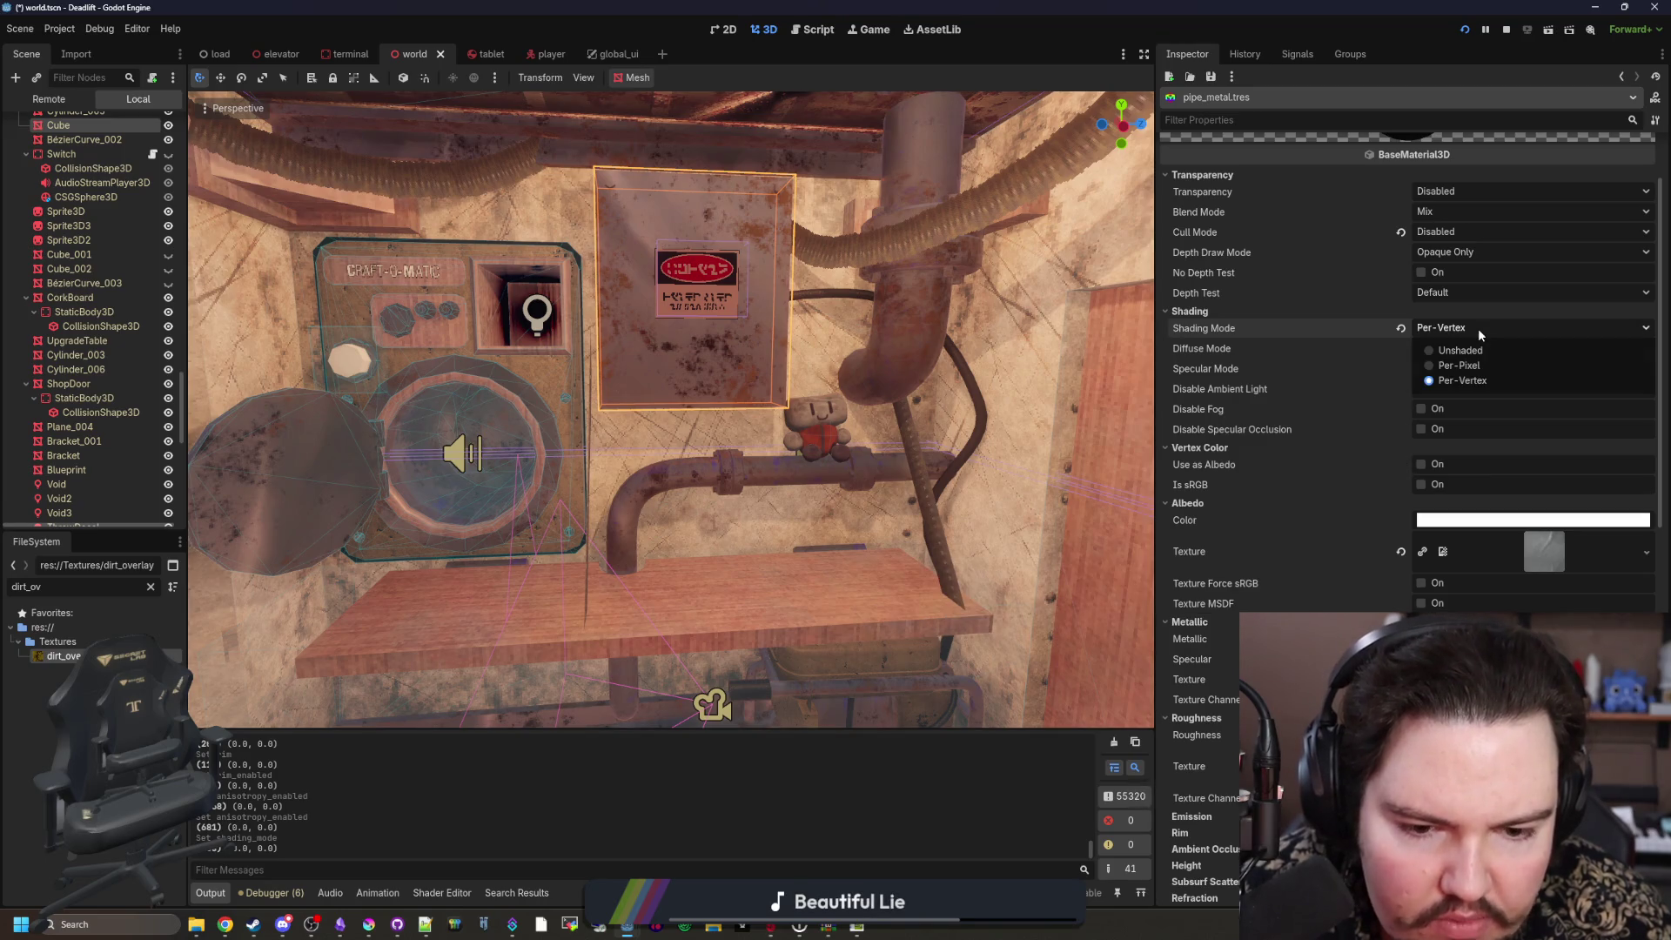
left_click(1459, 365)
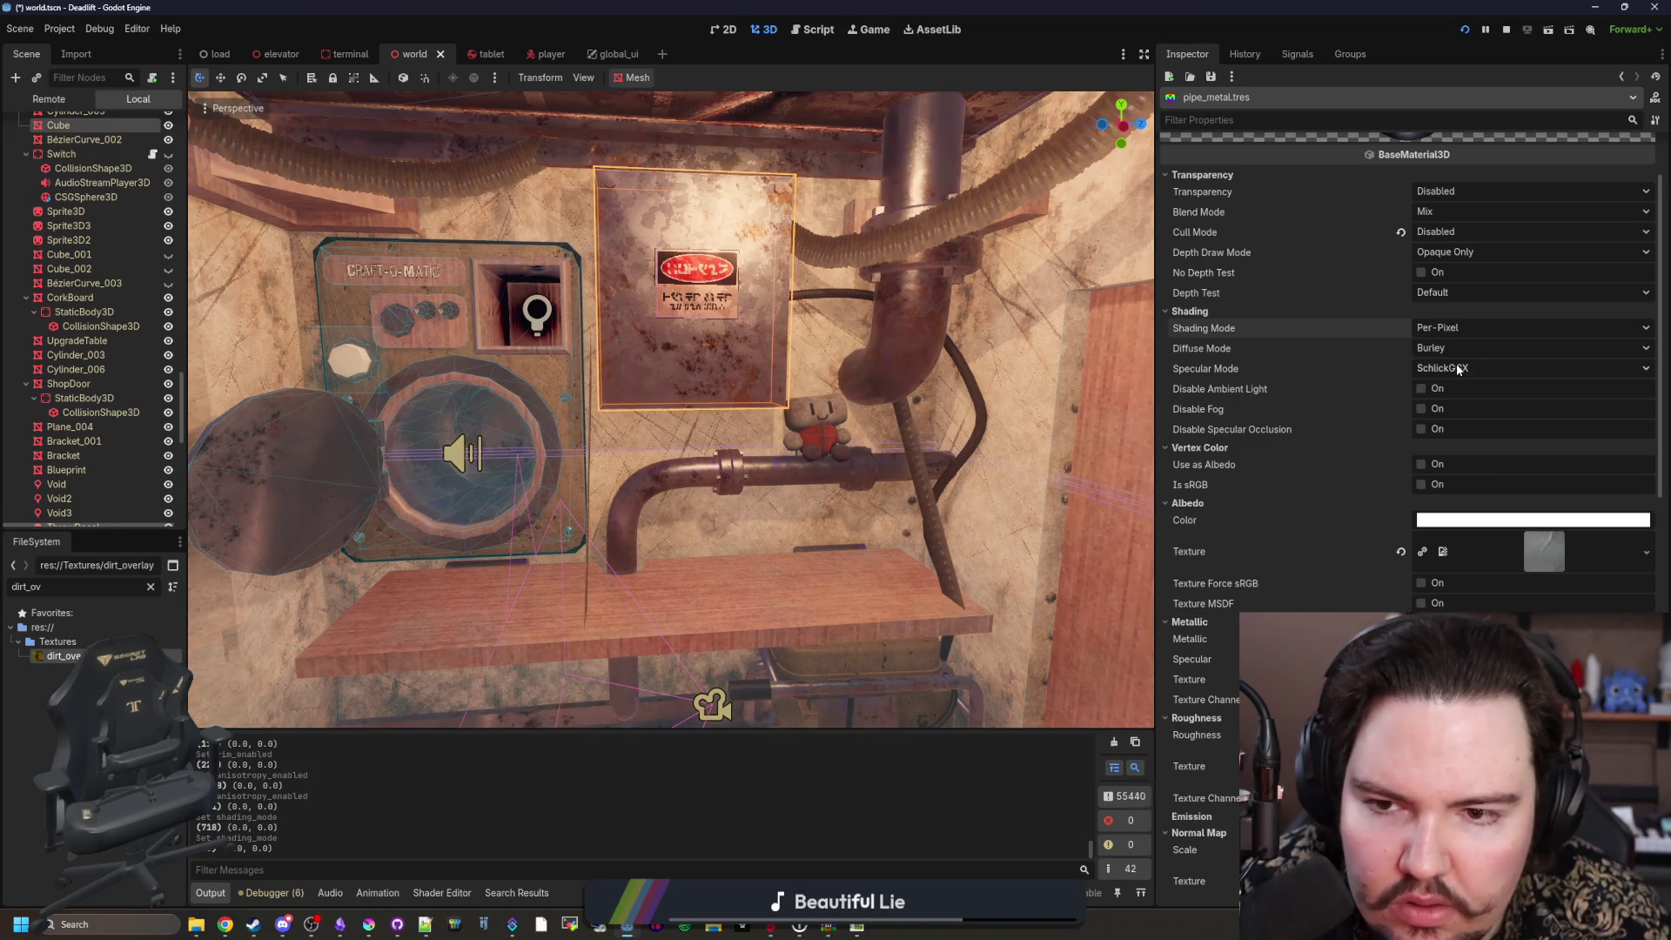
left_click(1442, 347)
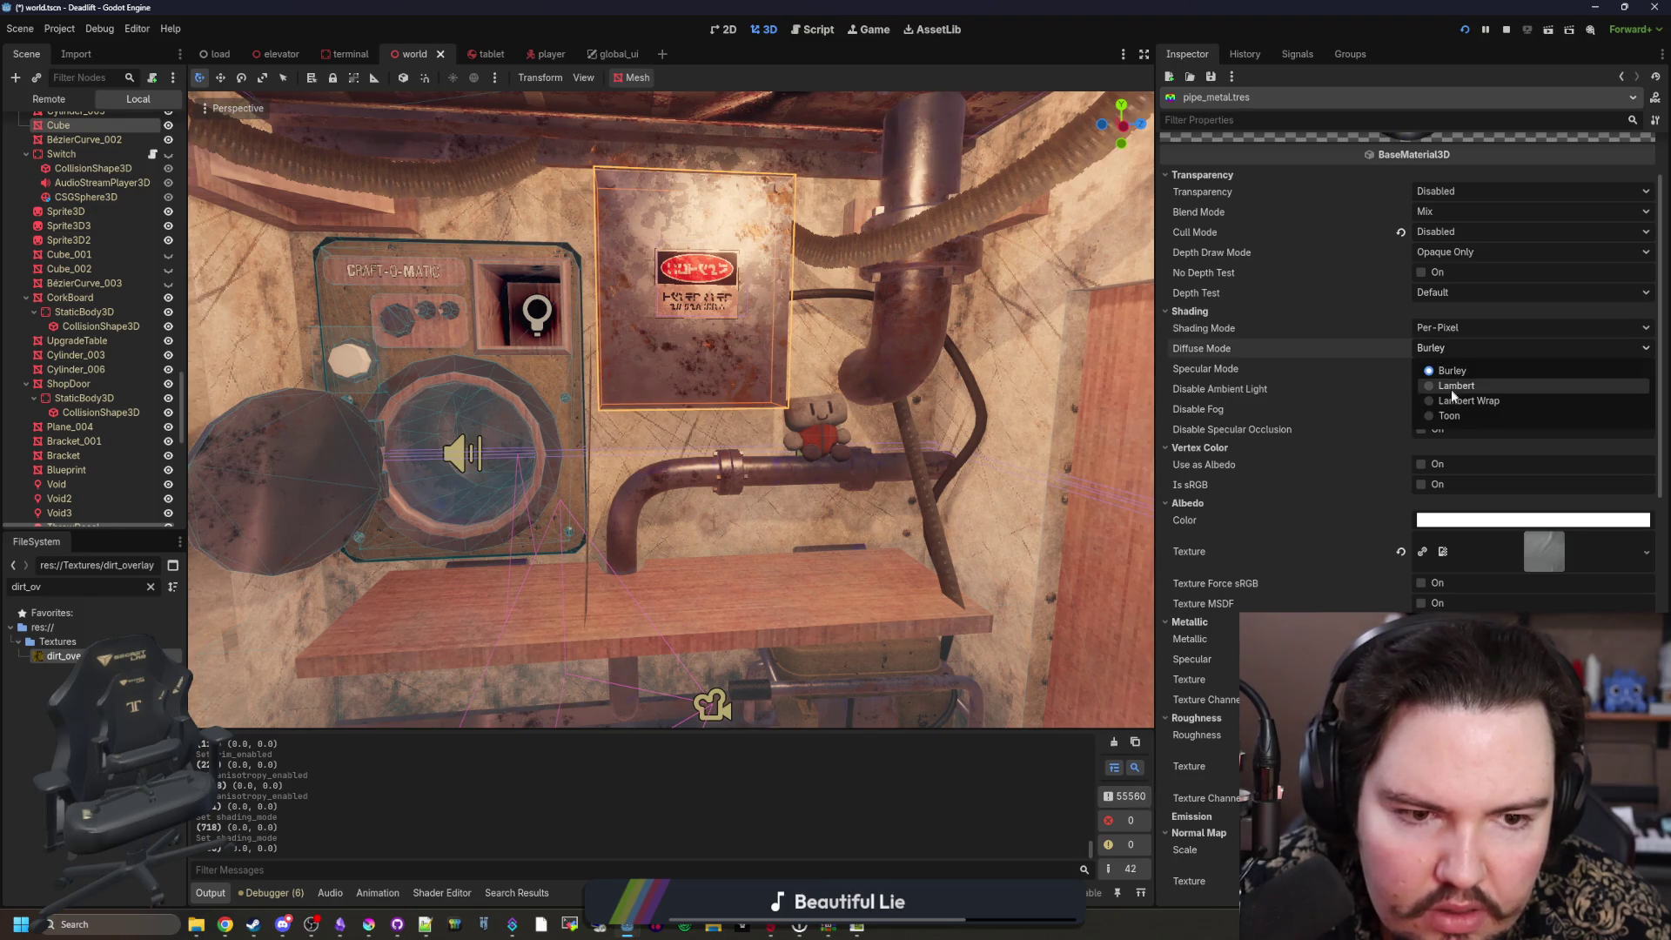
key("Escape")
key("Down")
key("Down")
key("Down")
key("Return")
scroll(932, 406, "up", 3)
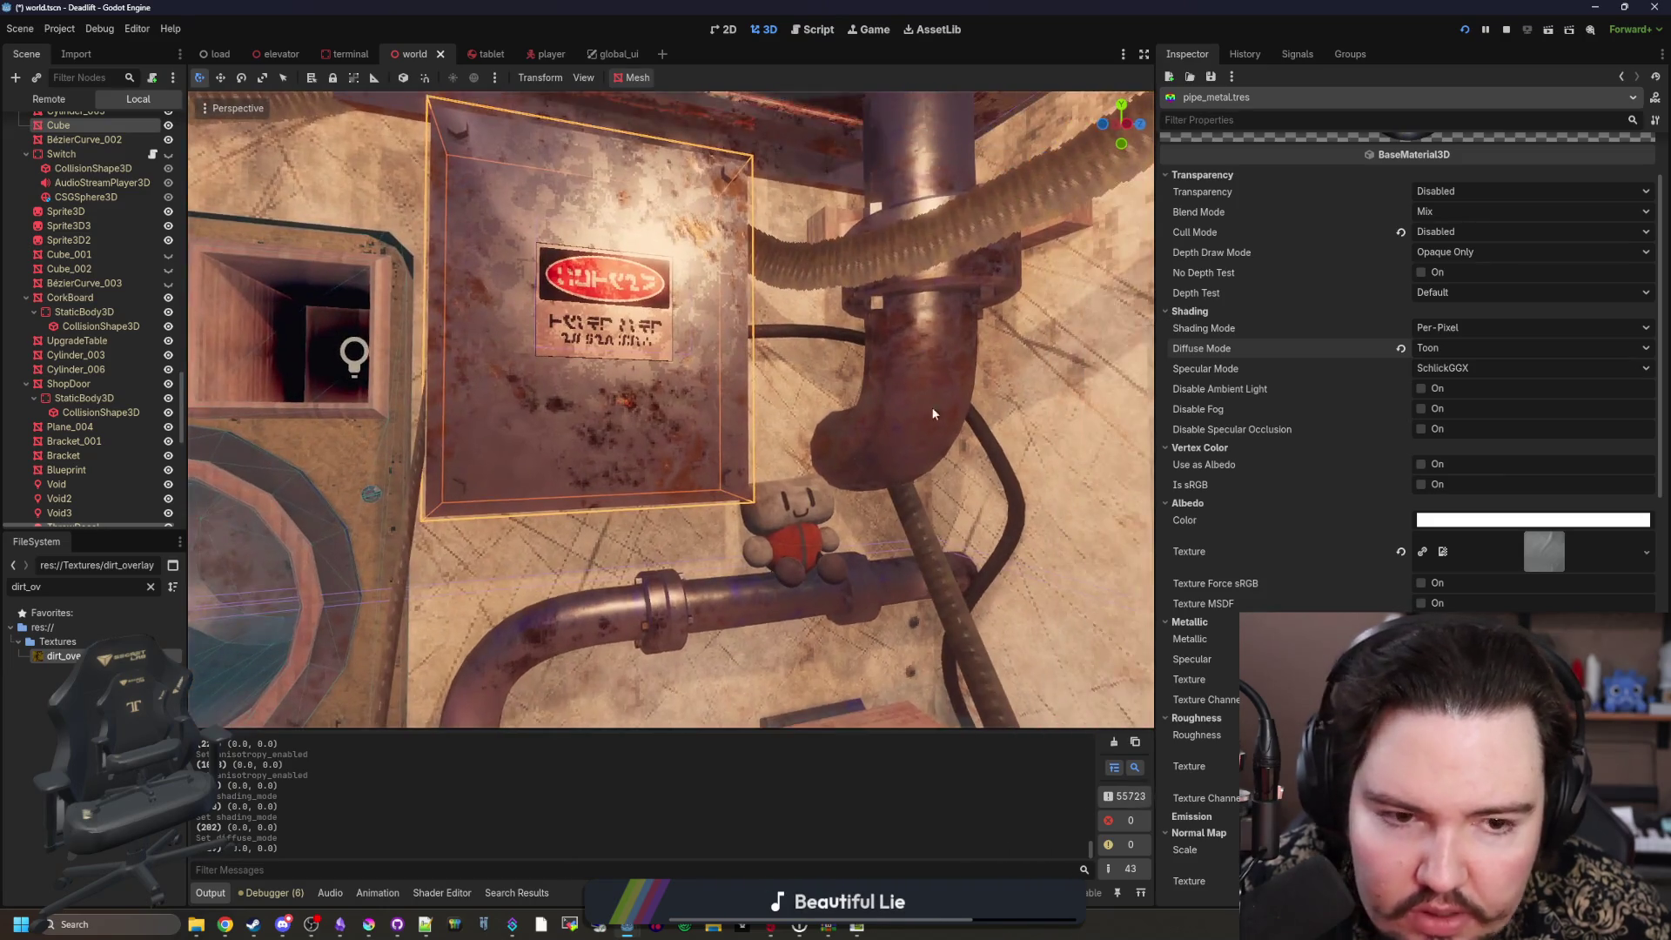
left_click(1445, 369)
left_click(1469, 404)
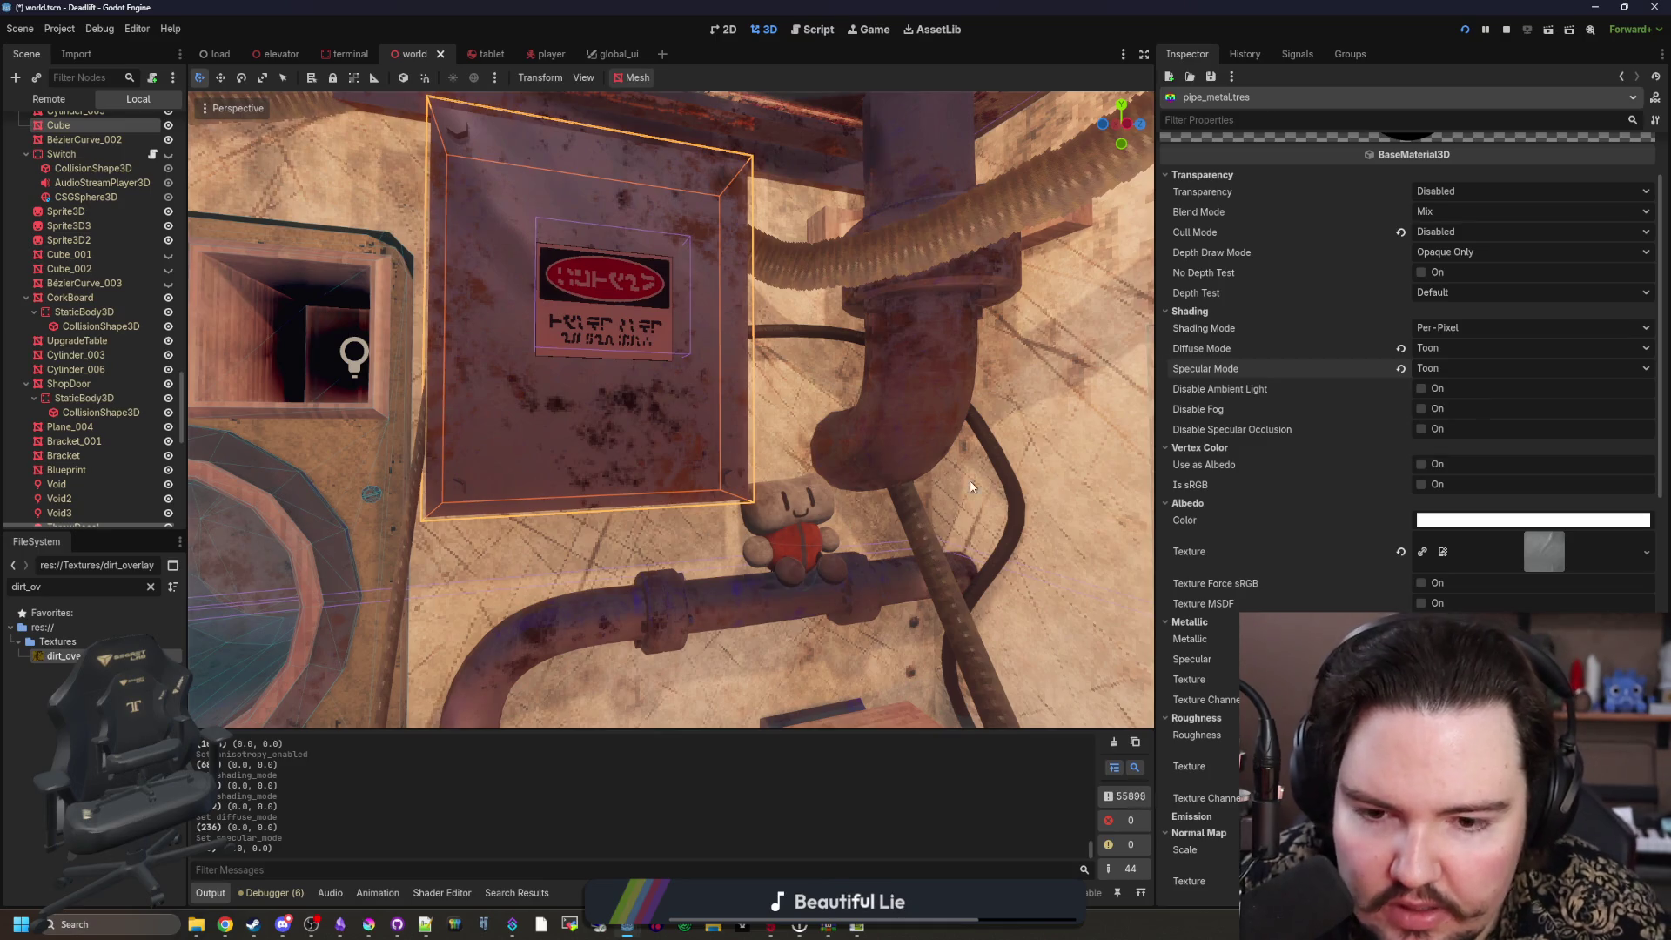
left_click_drag(679, 392, 679, 331)
scroll(672, 410, "up", 6)
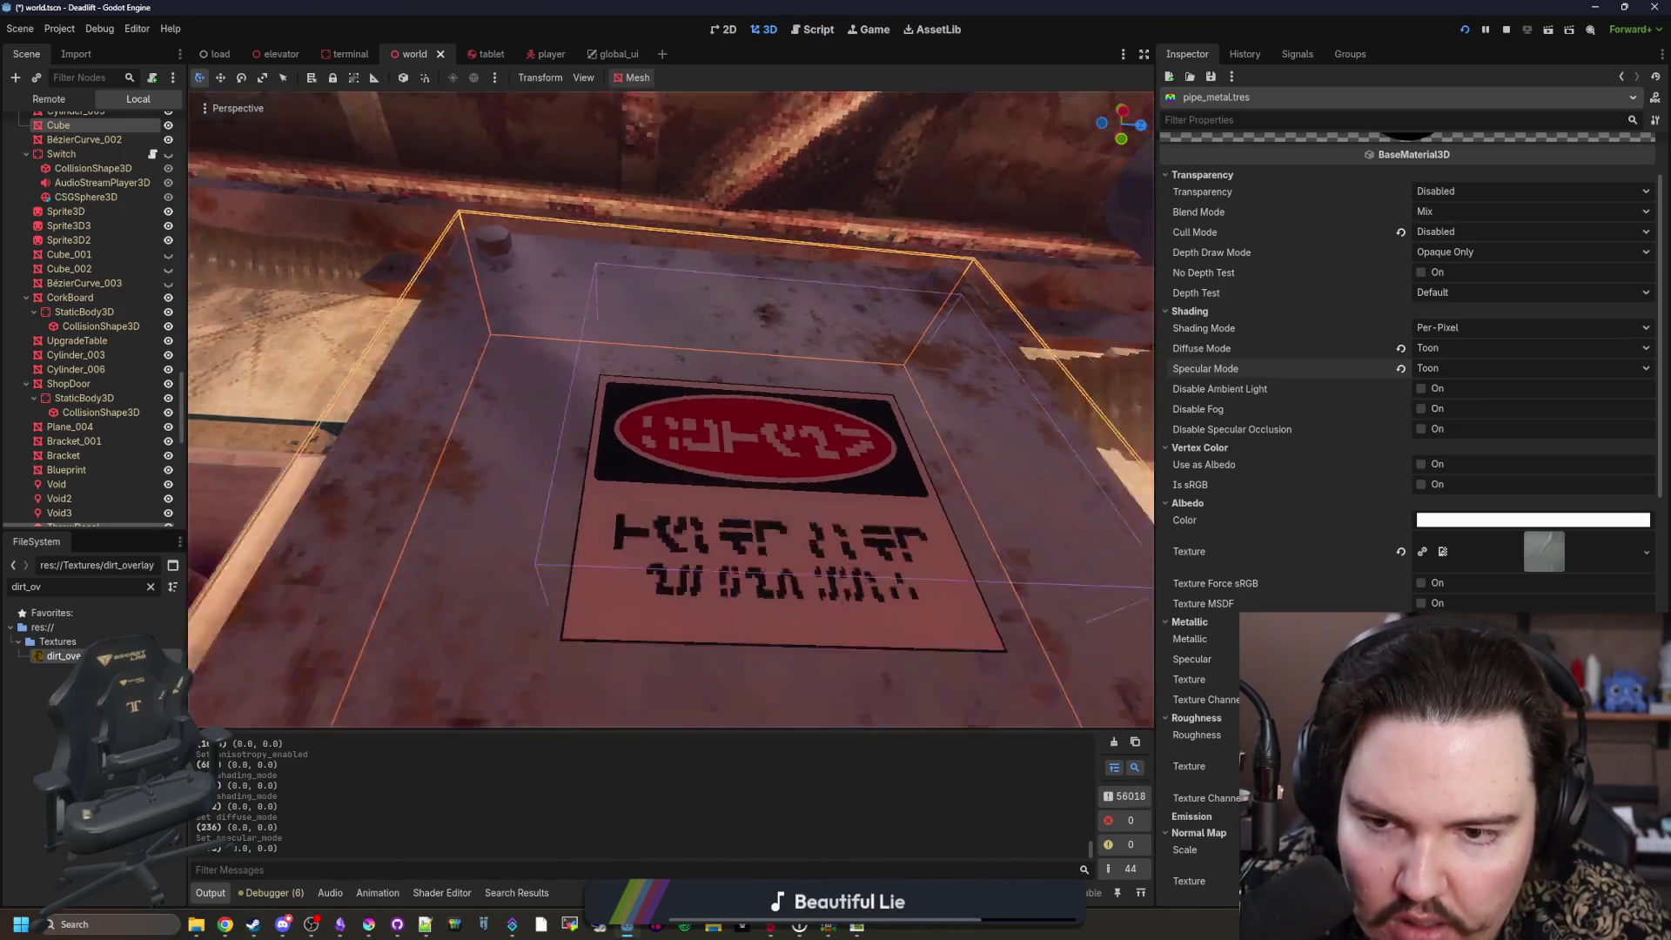
scroll(672, 409, "down", 6)
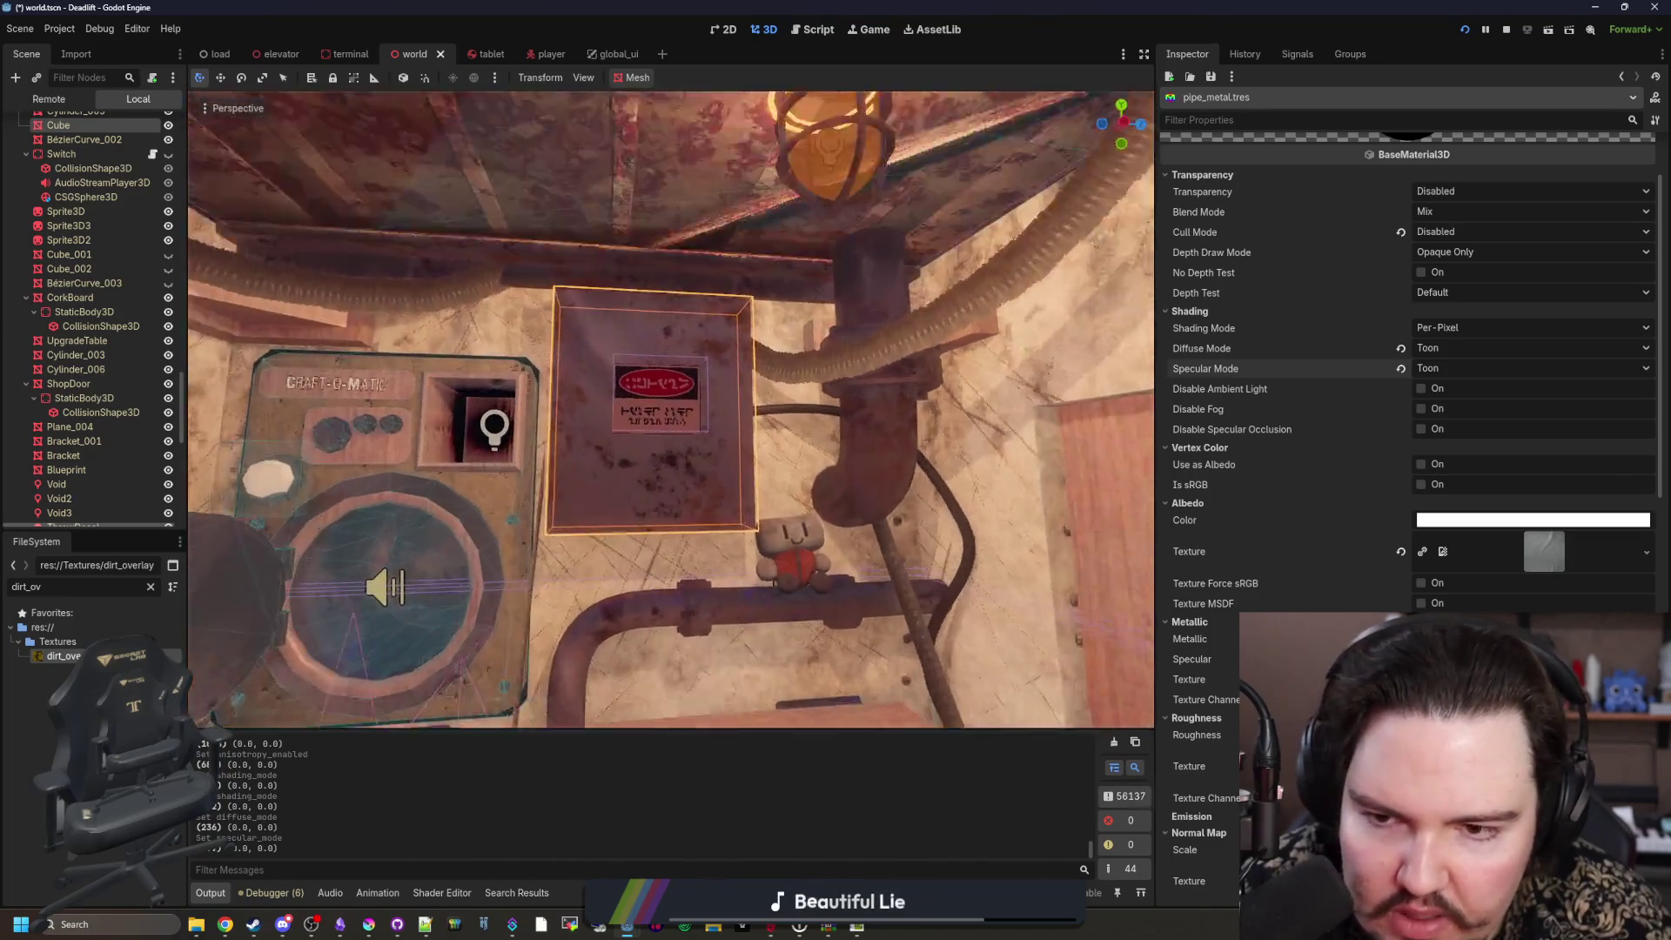
left_click(1445, 373)
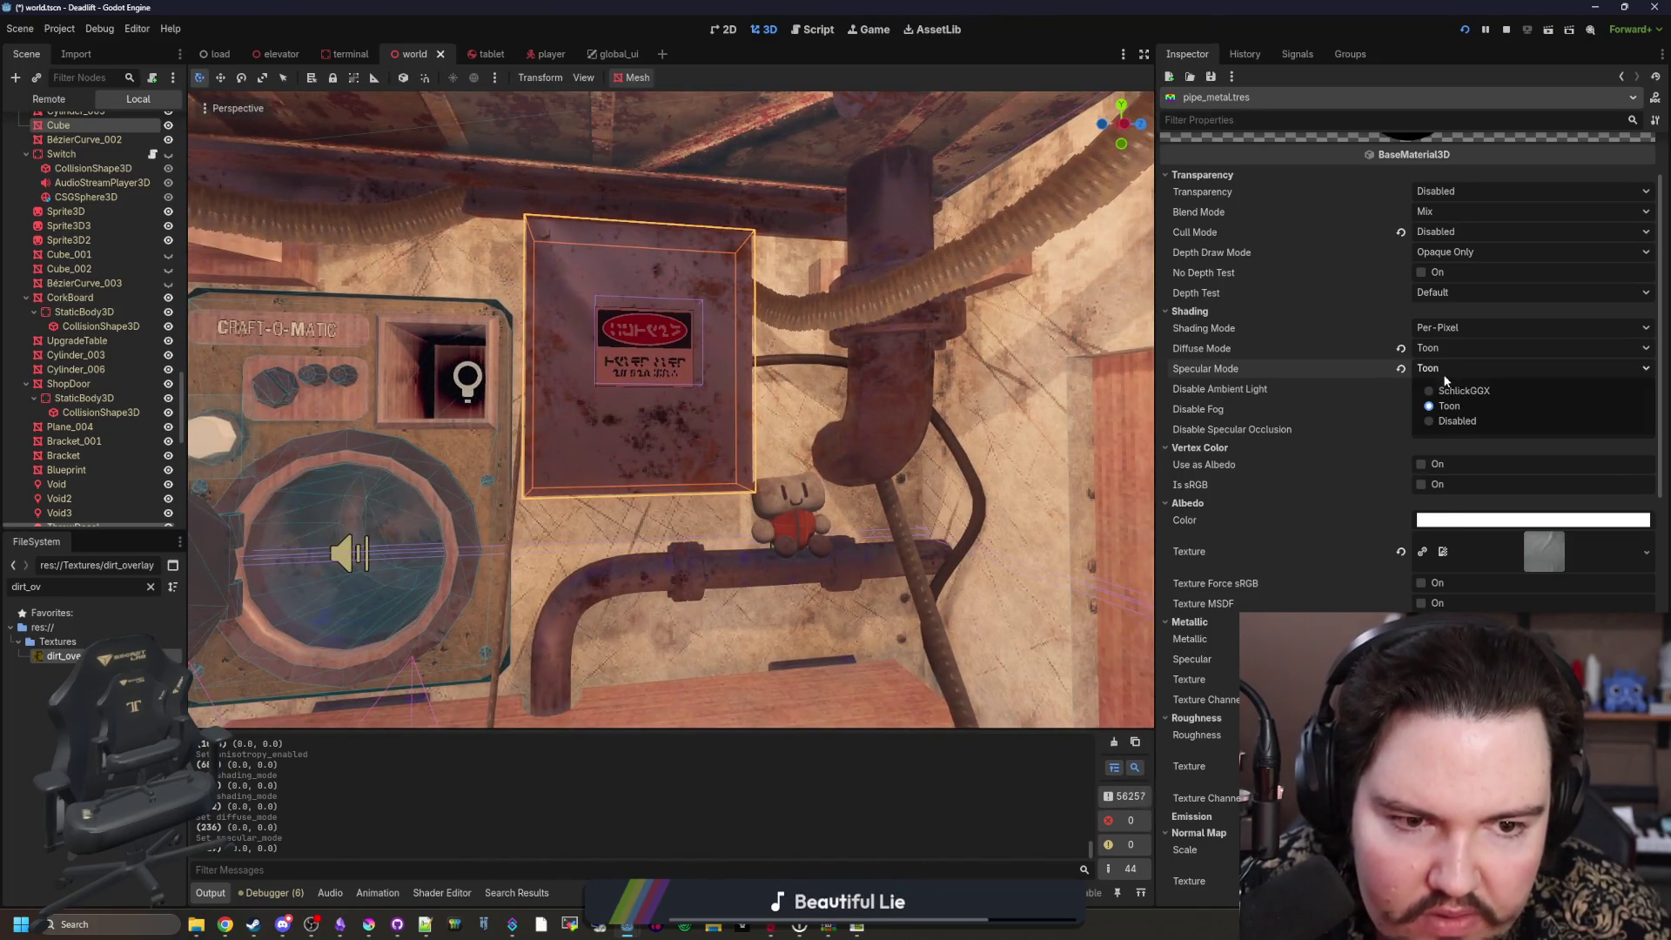
left_click(1454, 390)
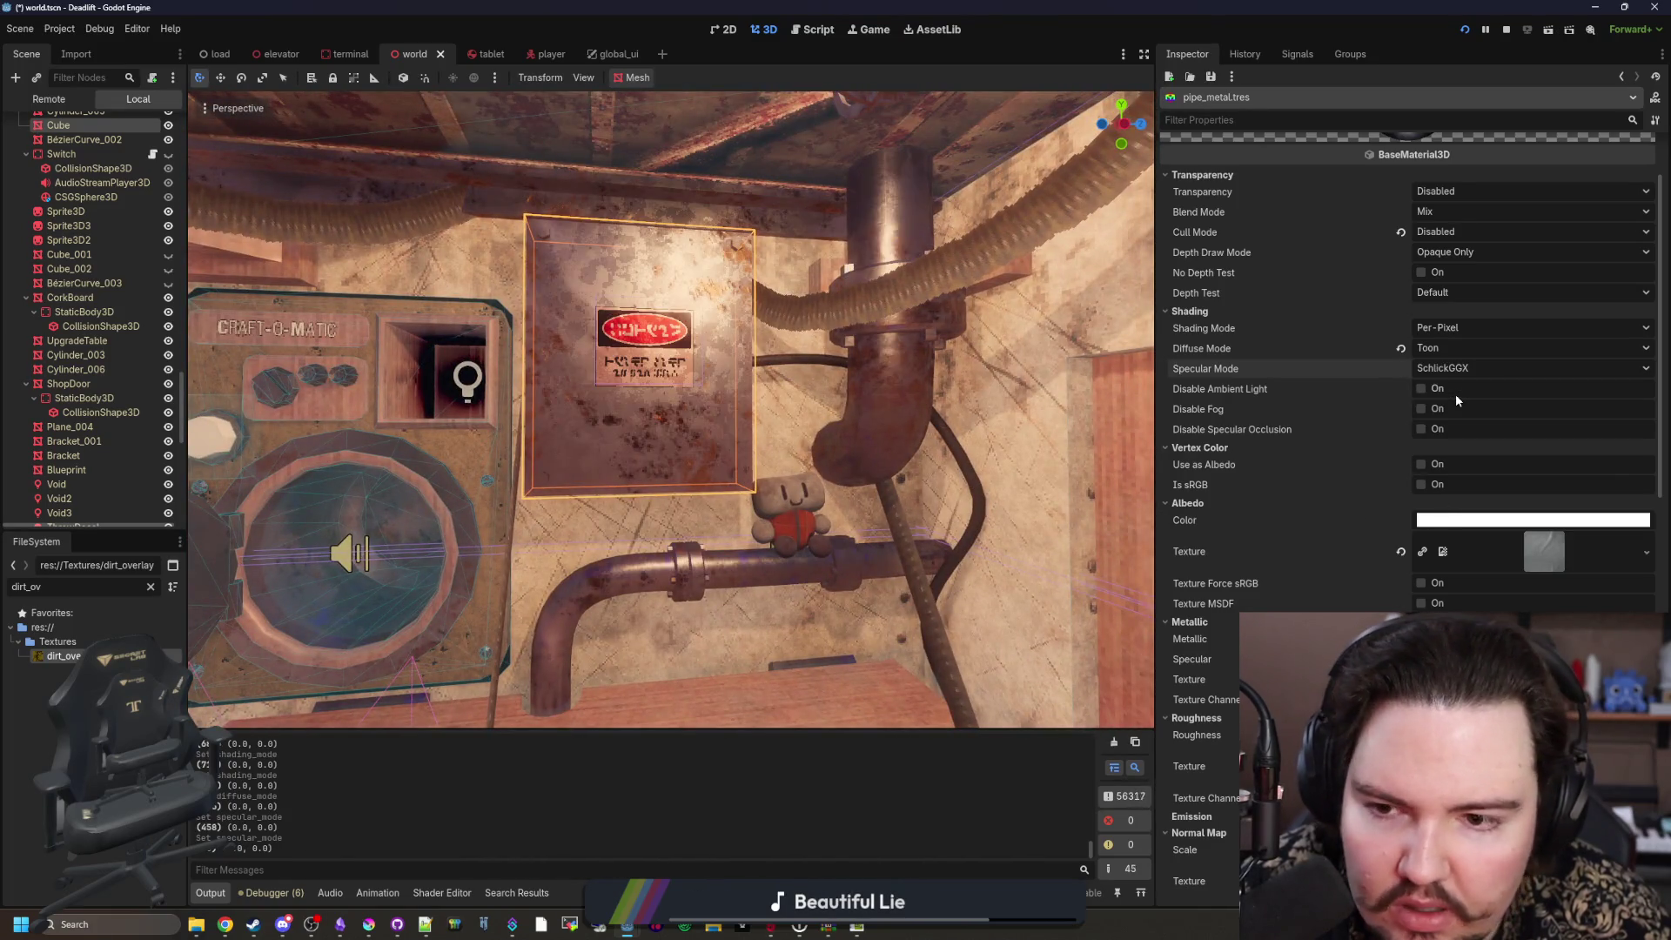
left_click(1449, 348)
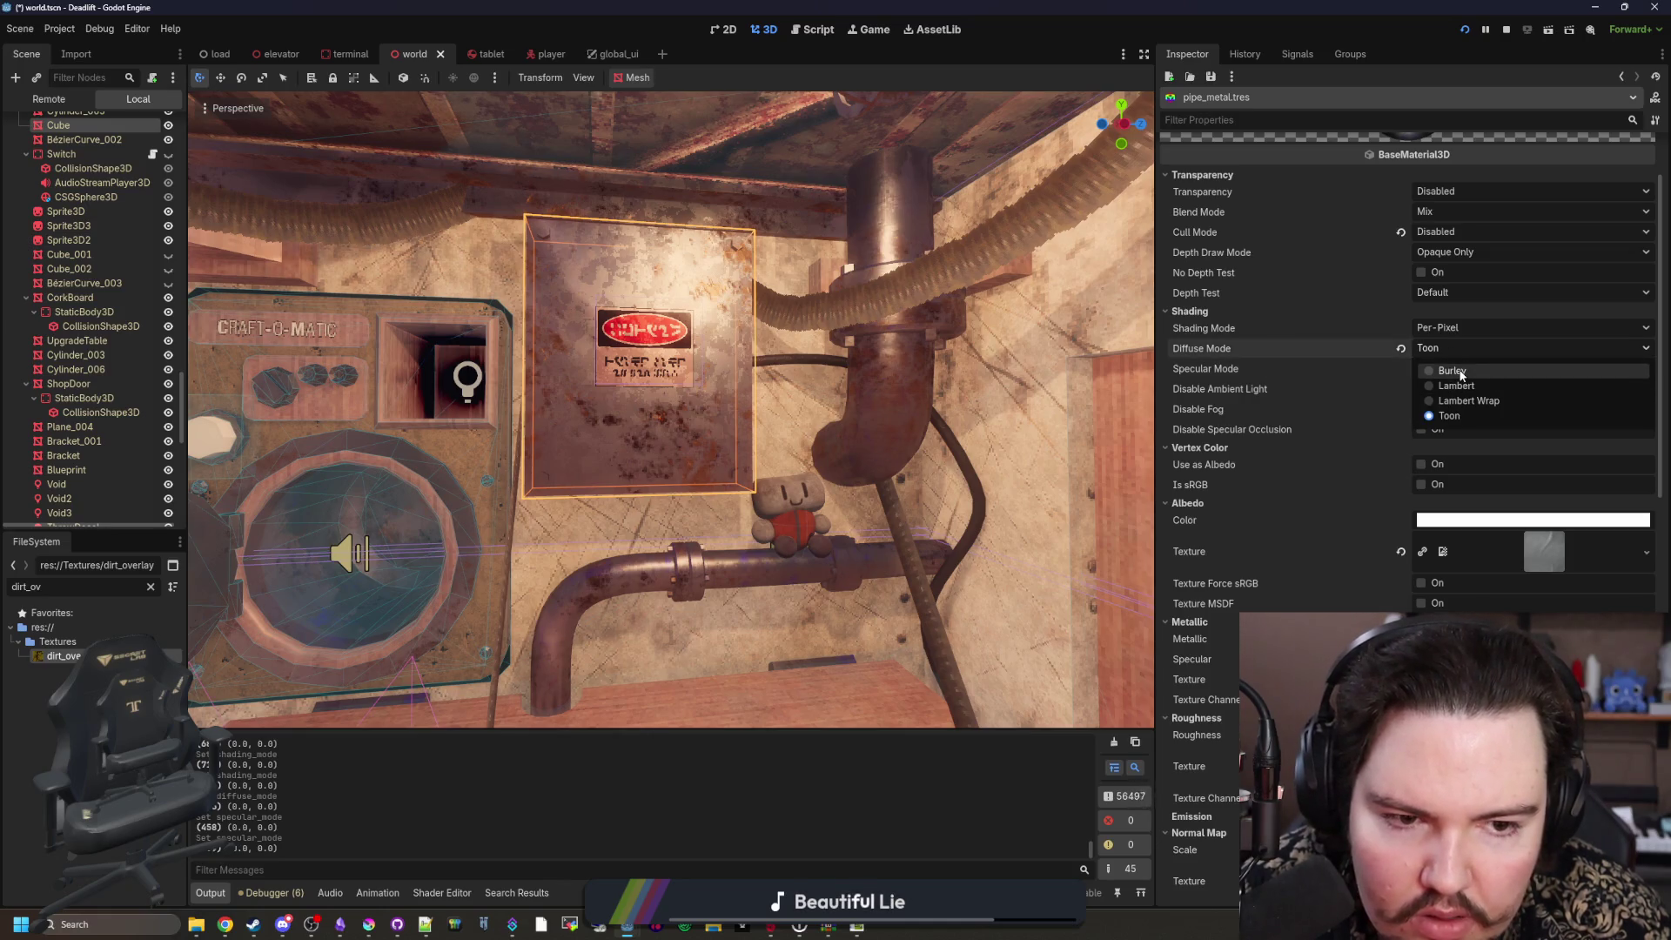
left_click(1463, 372)
left_click(1462, 374)
left_click(1463, 389)
left_click(1449, 349)
left_click(1461, 389)
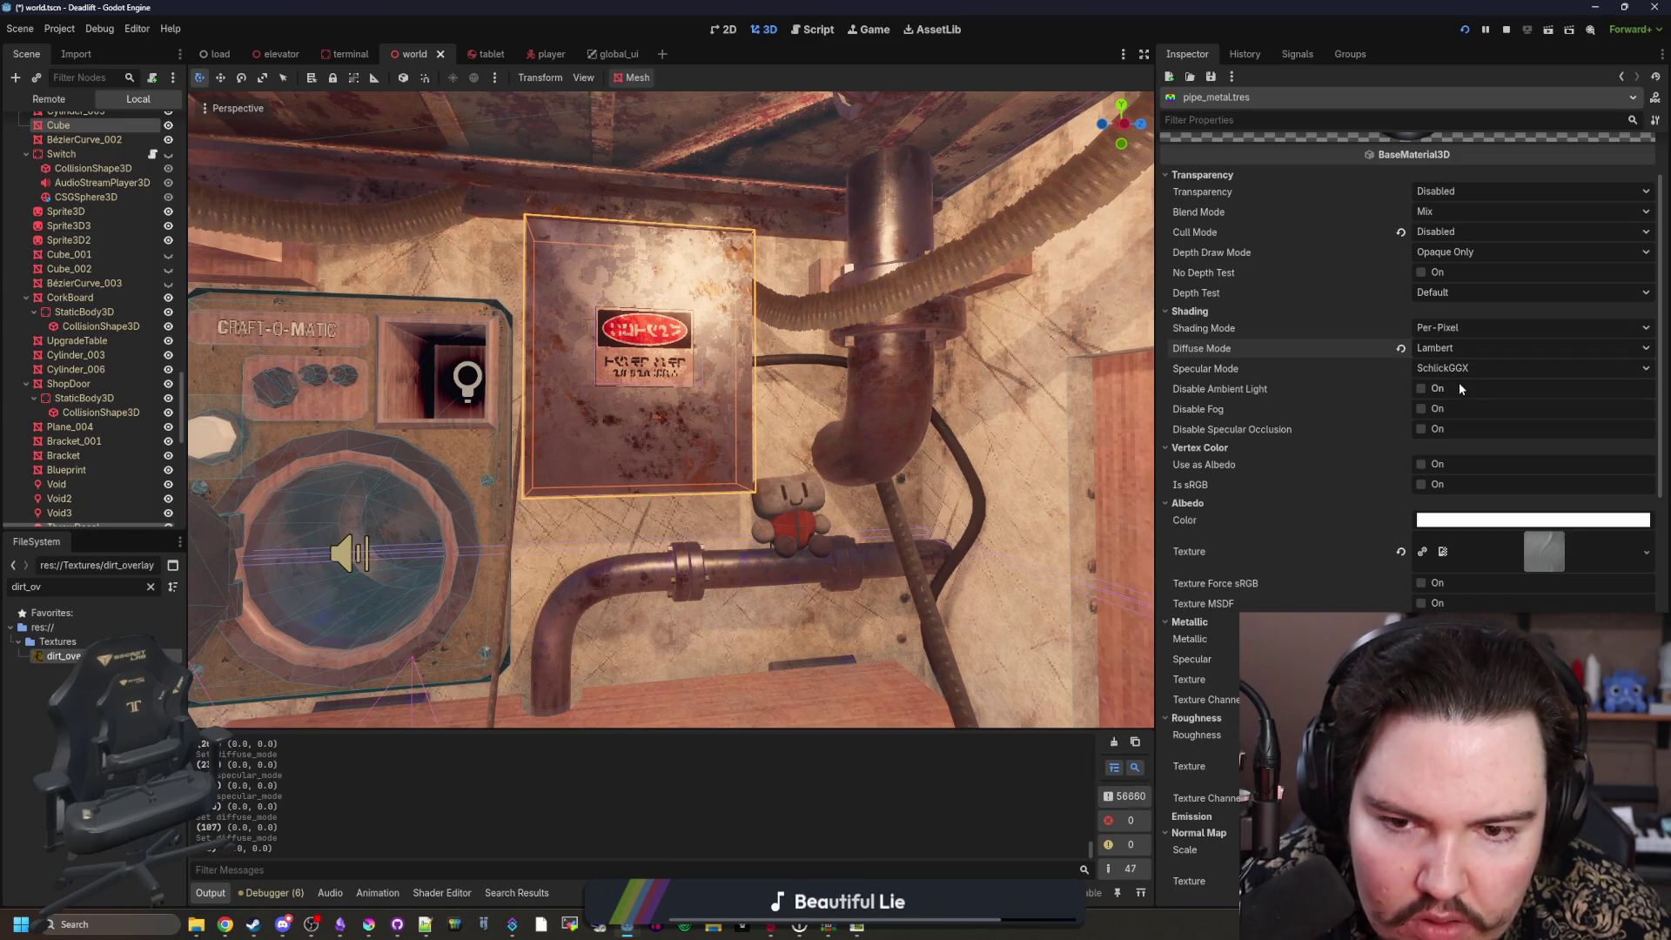
left_click(1451, 349)
left_click(1452, 416)
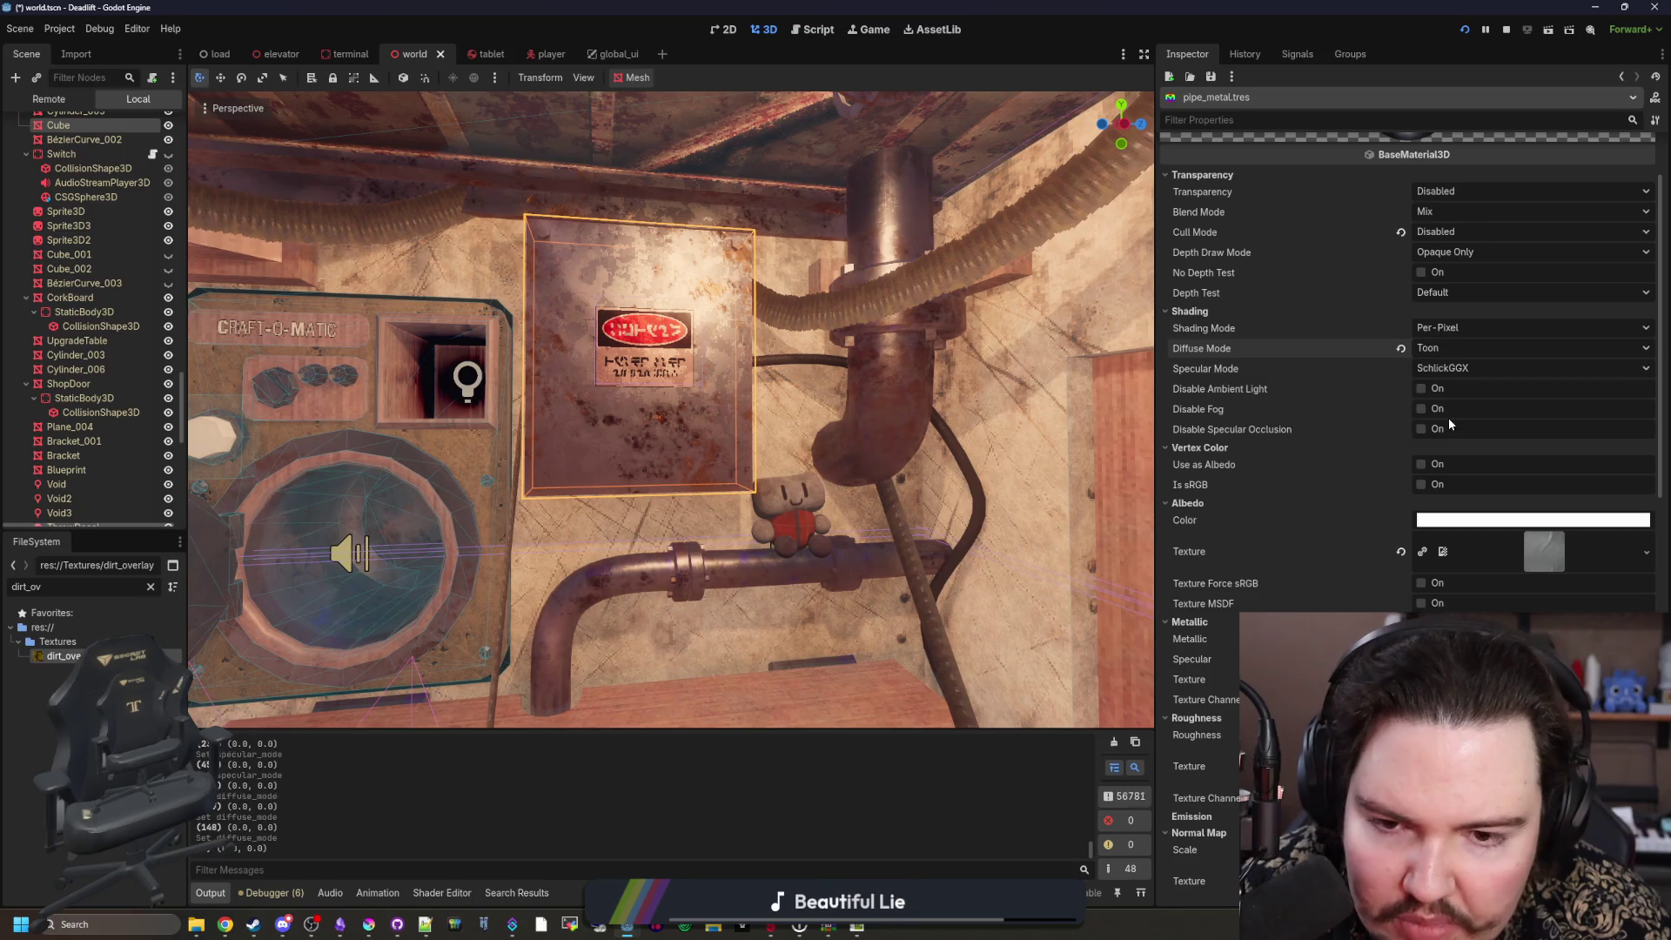
scroll(610, 452, "up", 5)
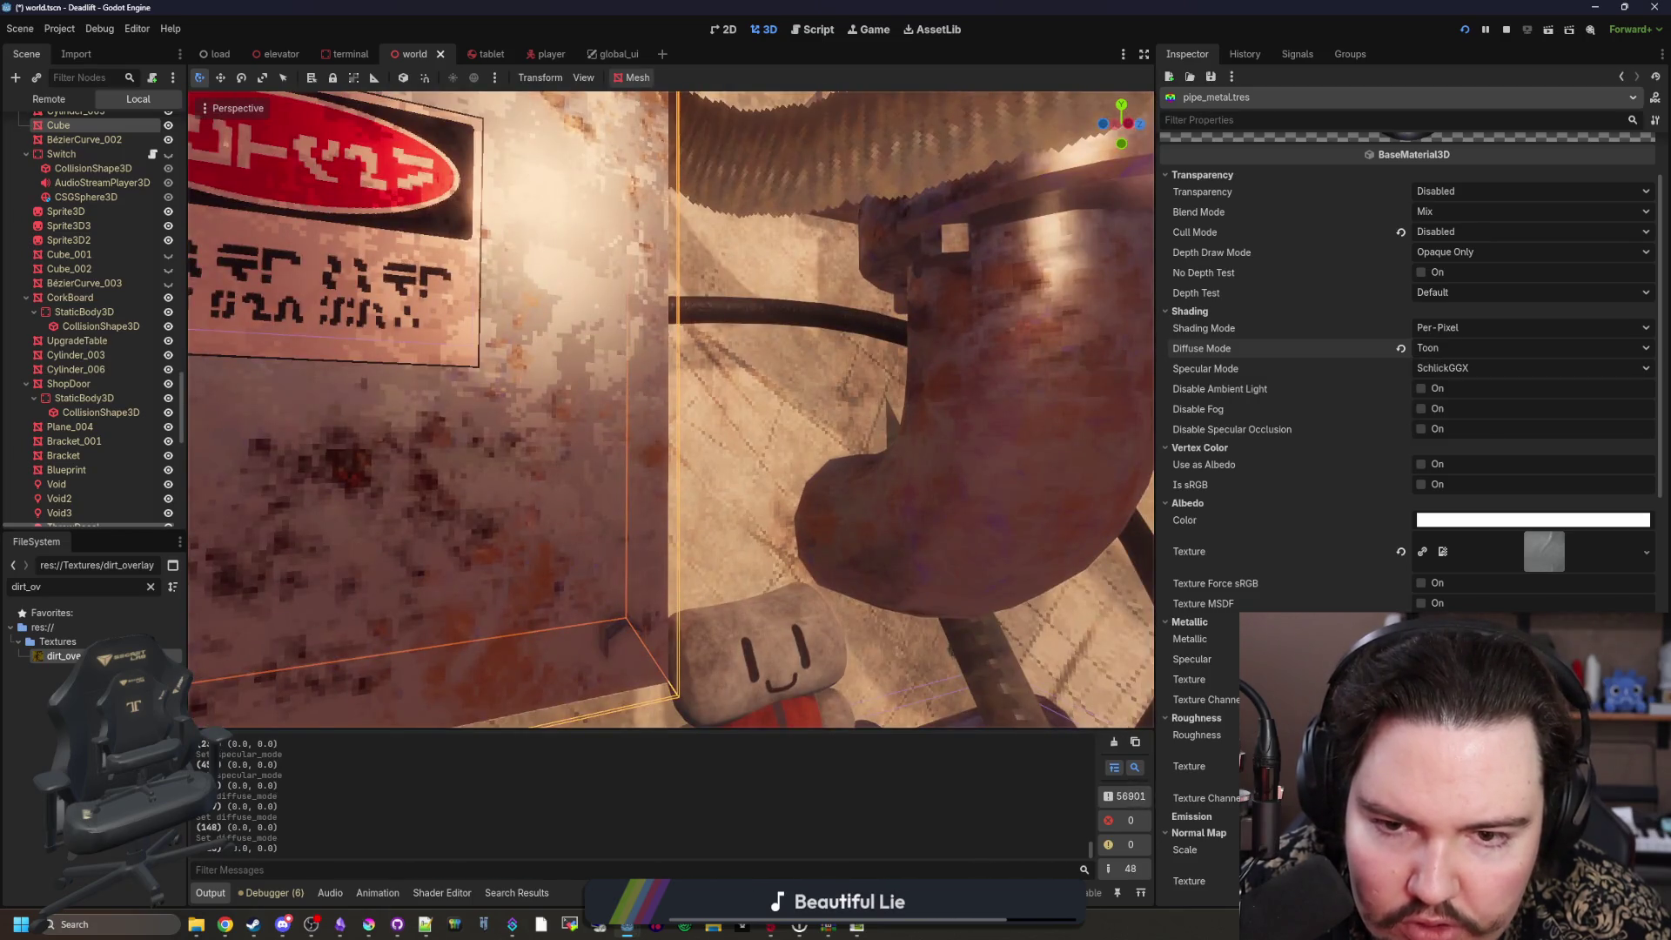
scroll(672, 409, "down", 5)
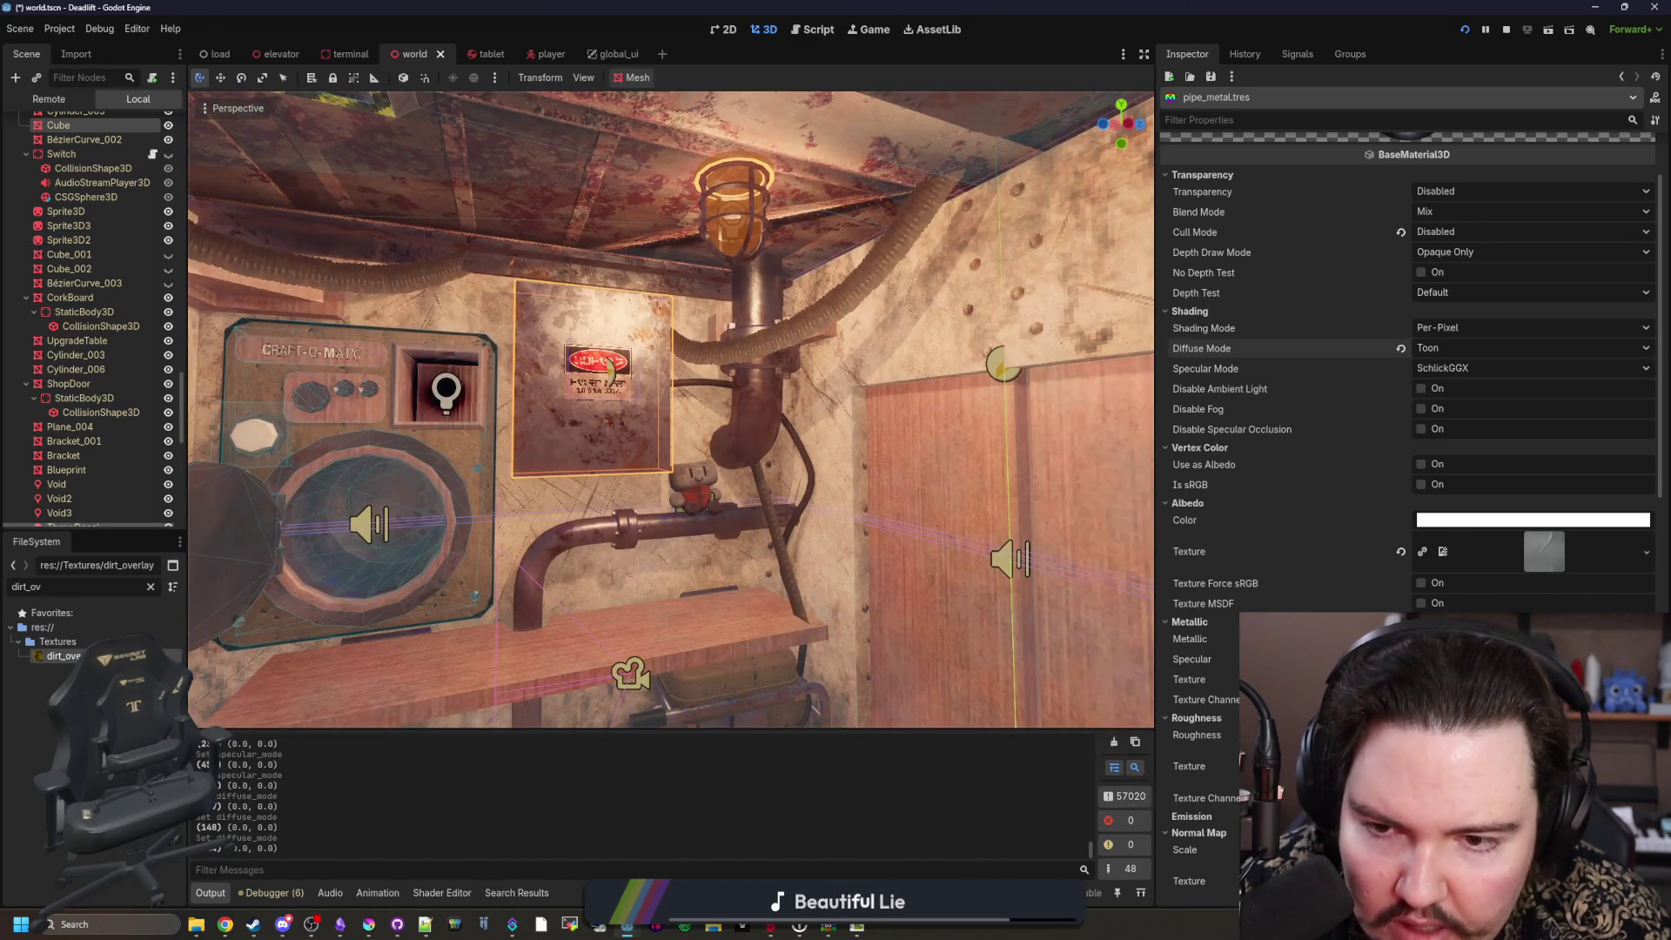
scroll(610, 373, "up", 2)
left_click(1402, 349)
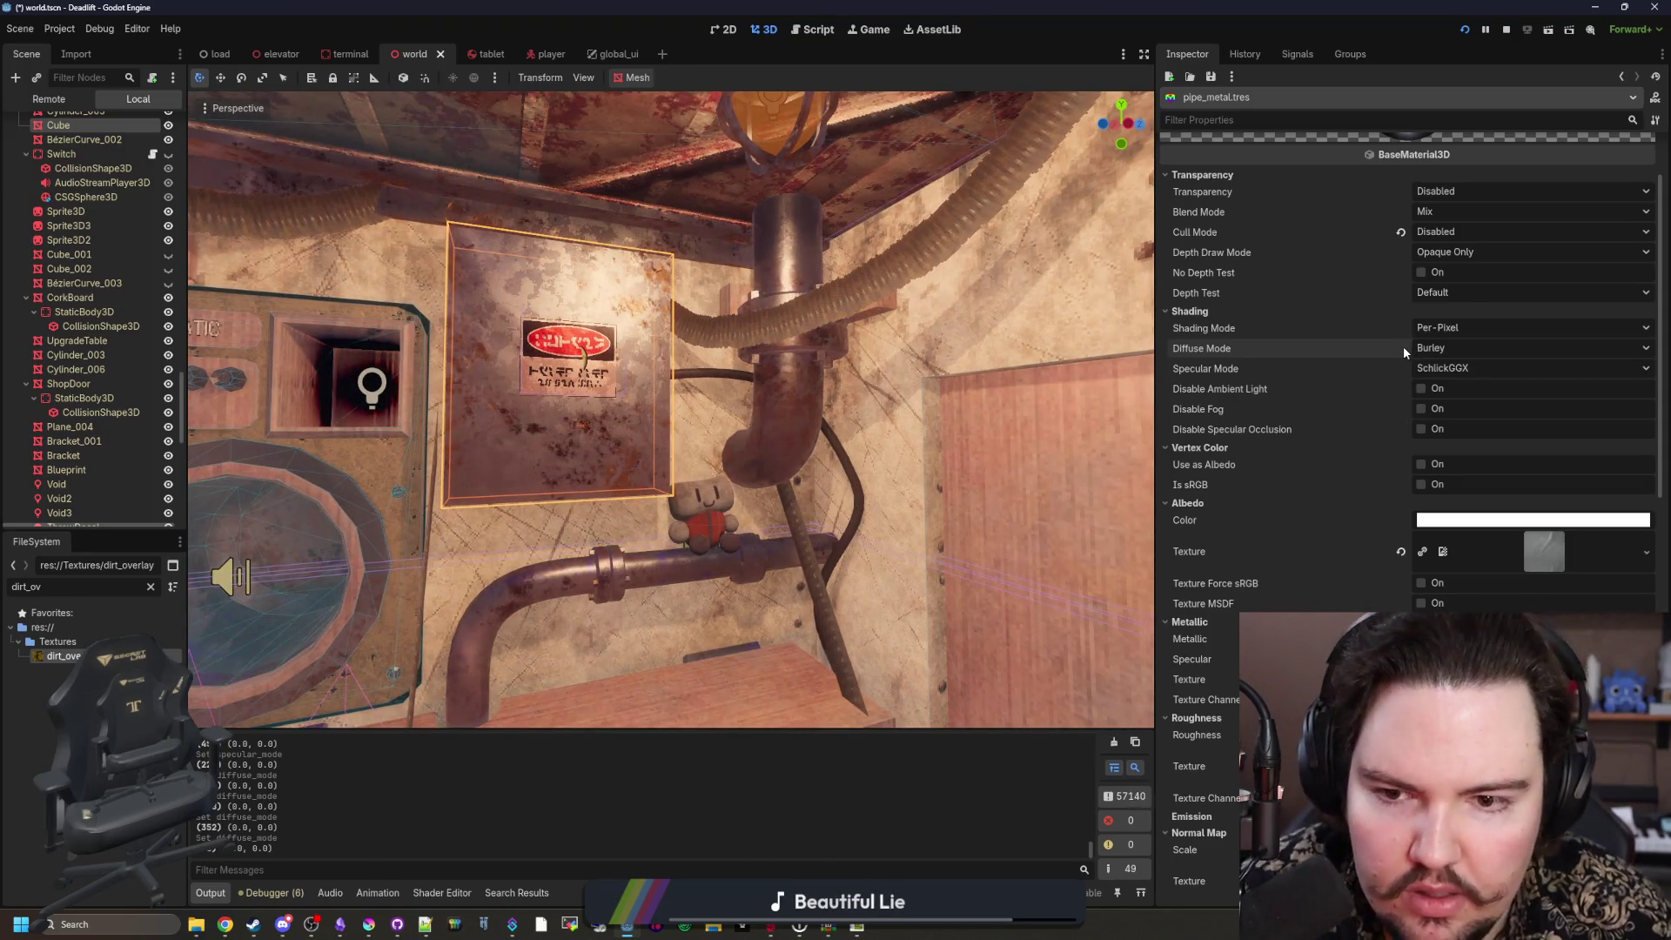
scroll(1031, 492, "up", 2)
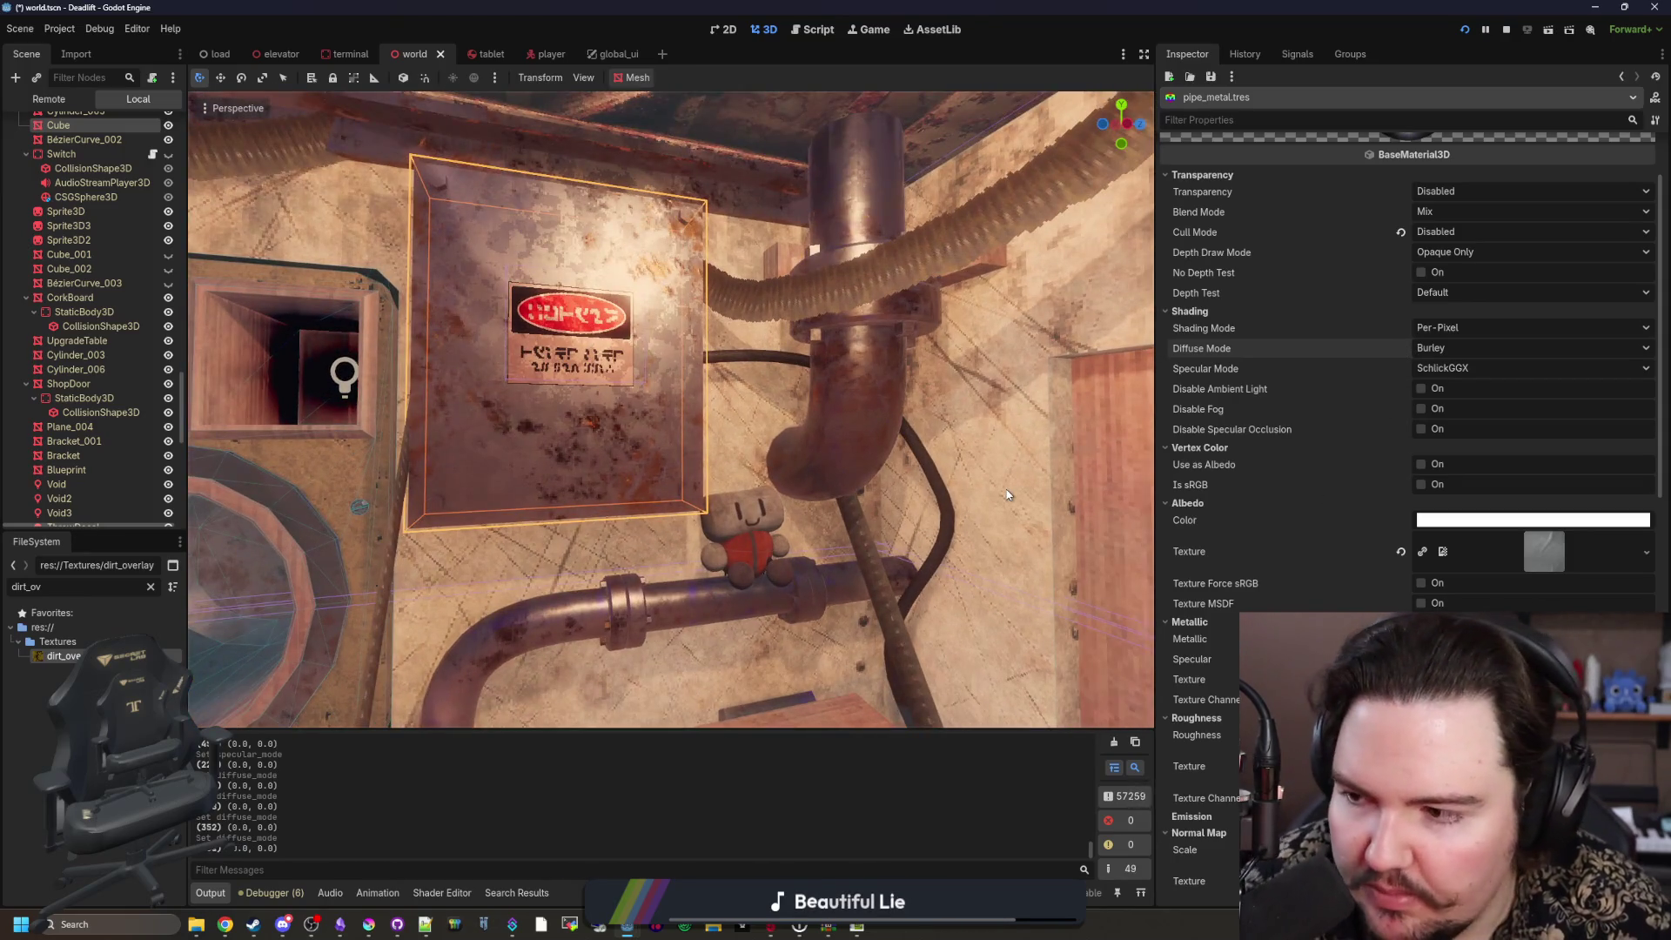
scroll(1342, 384, "up", 2)
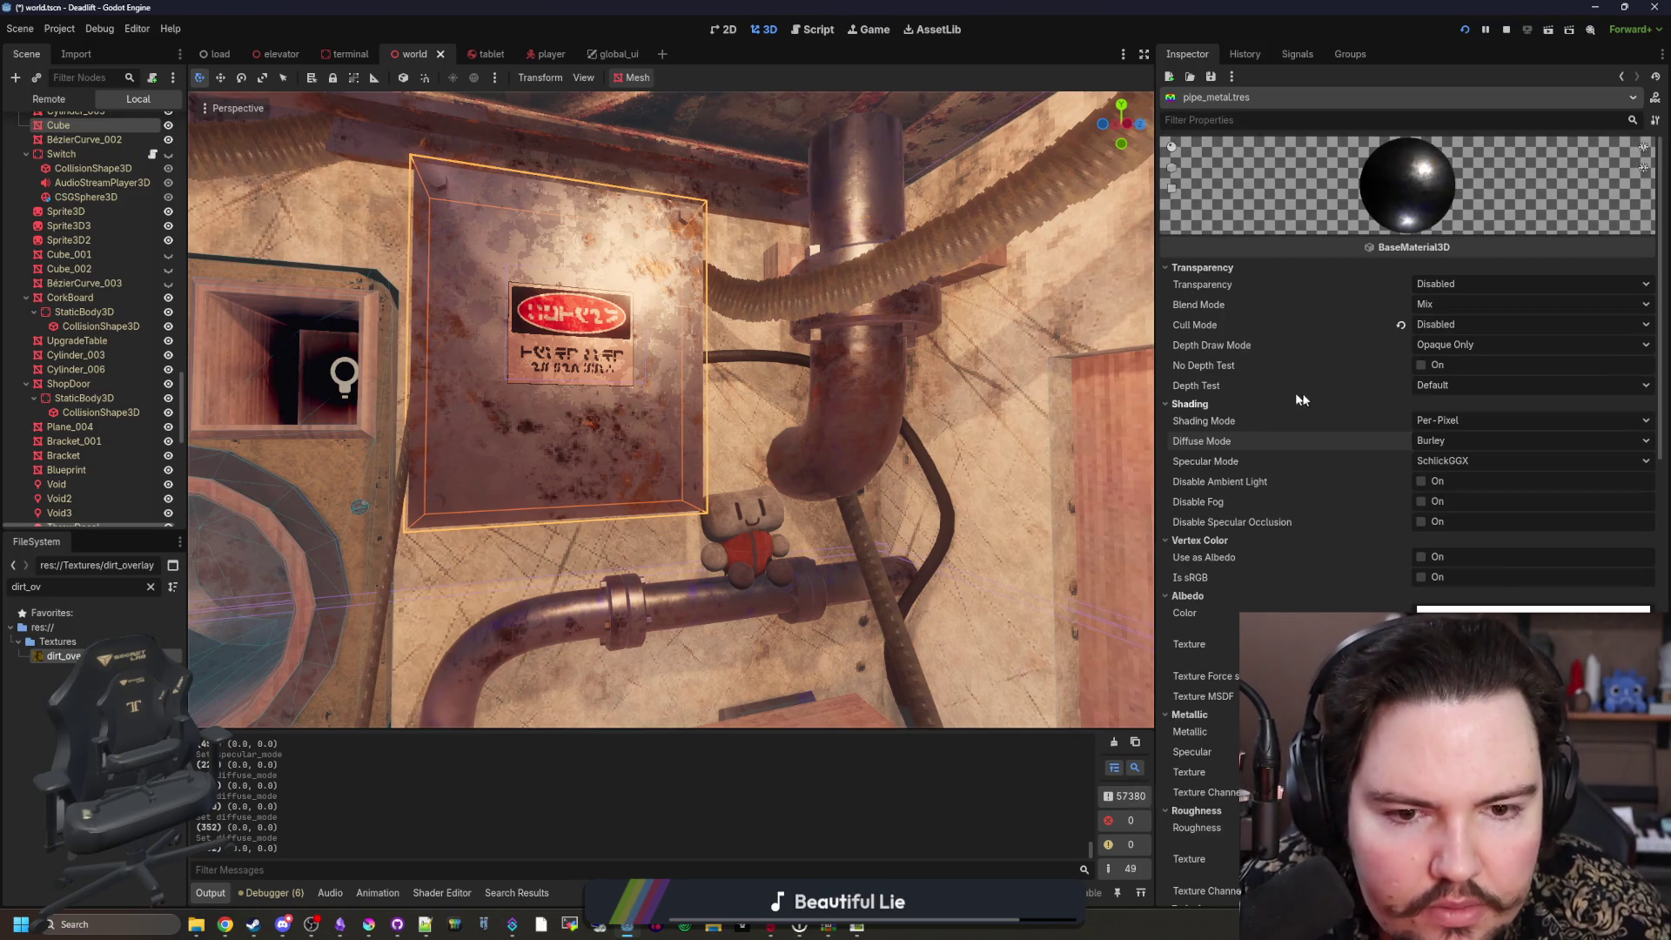
left_click(1422, 365)
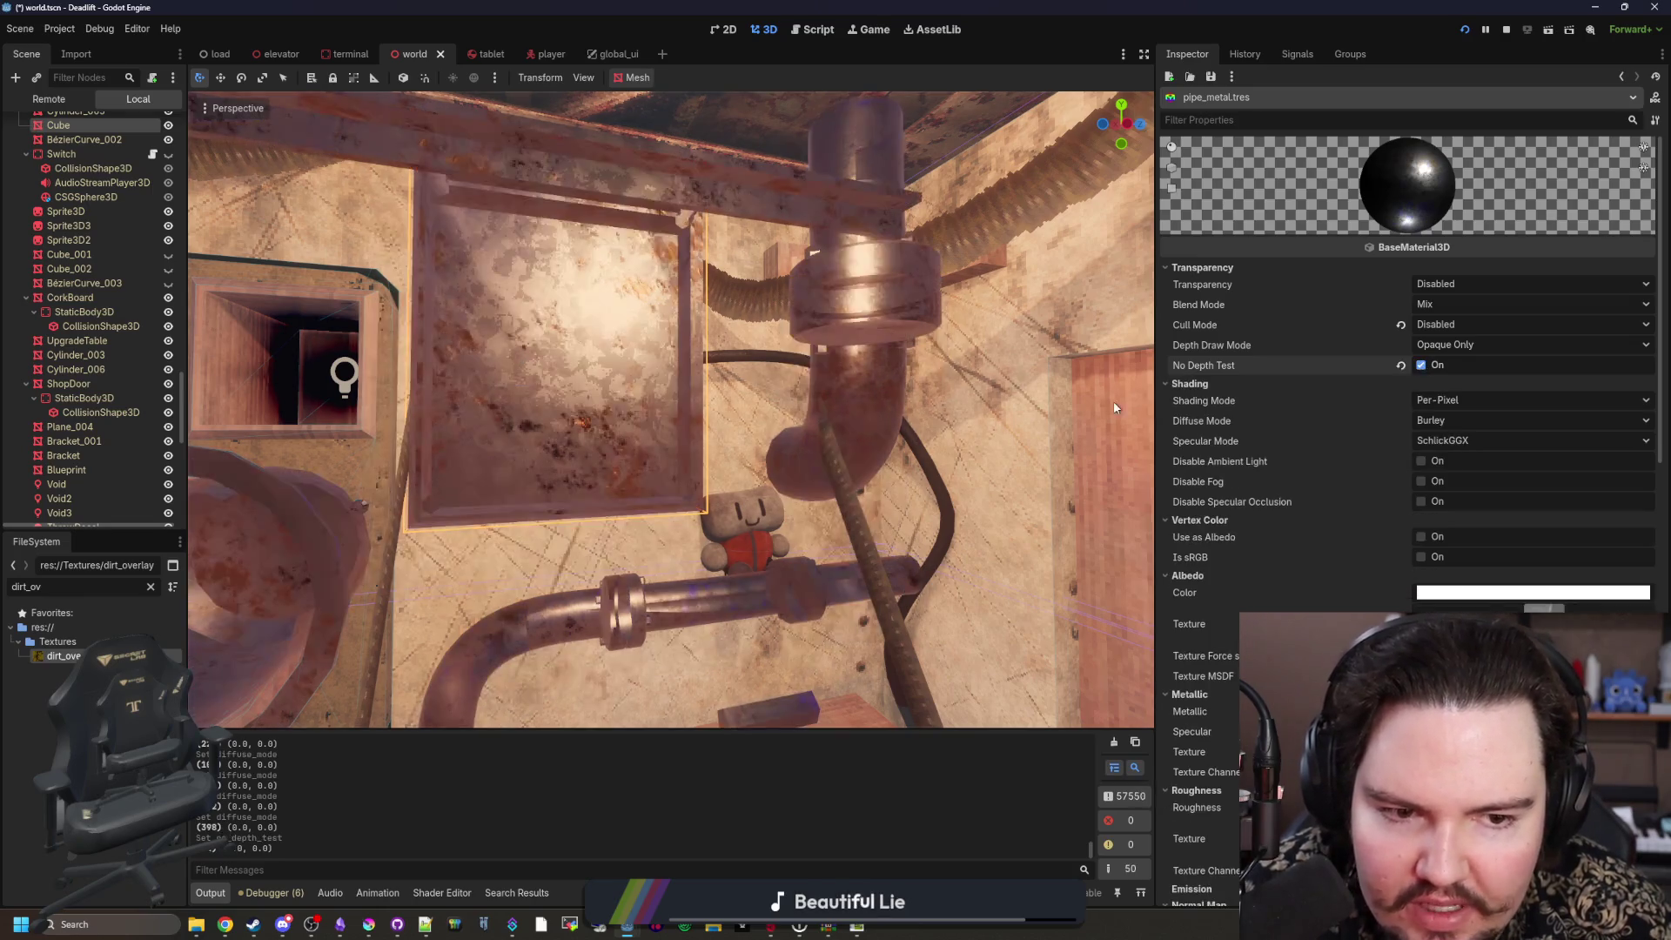
scroll(671, 410, "down", 10)
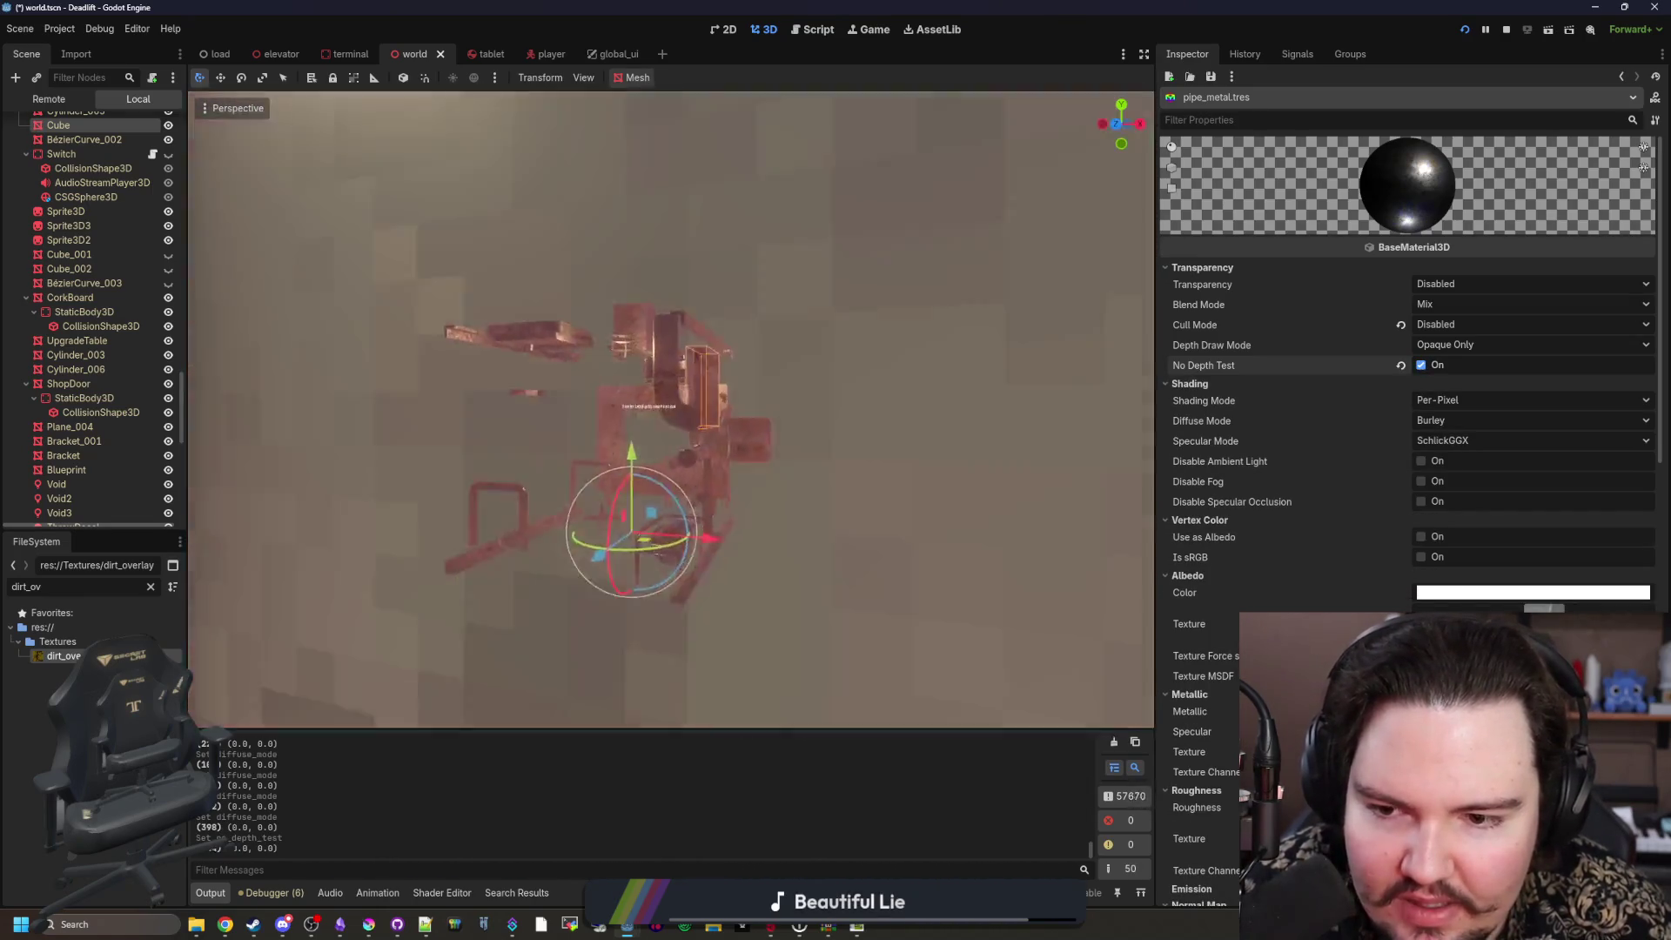
key("a")
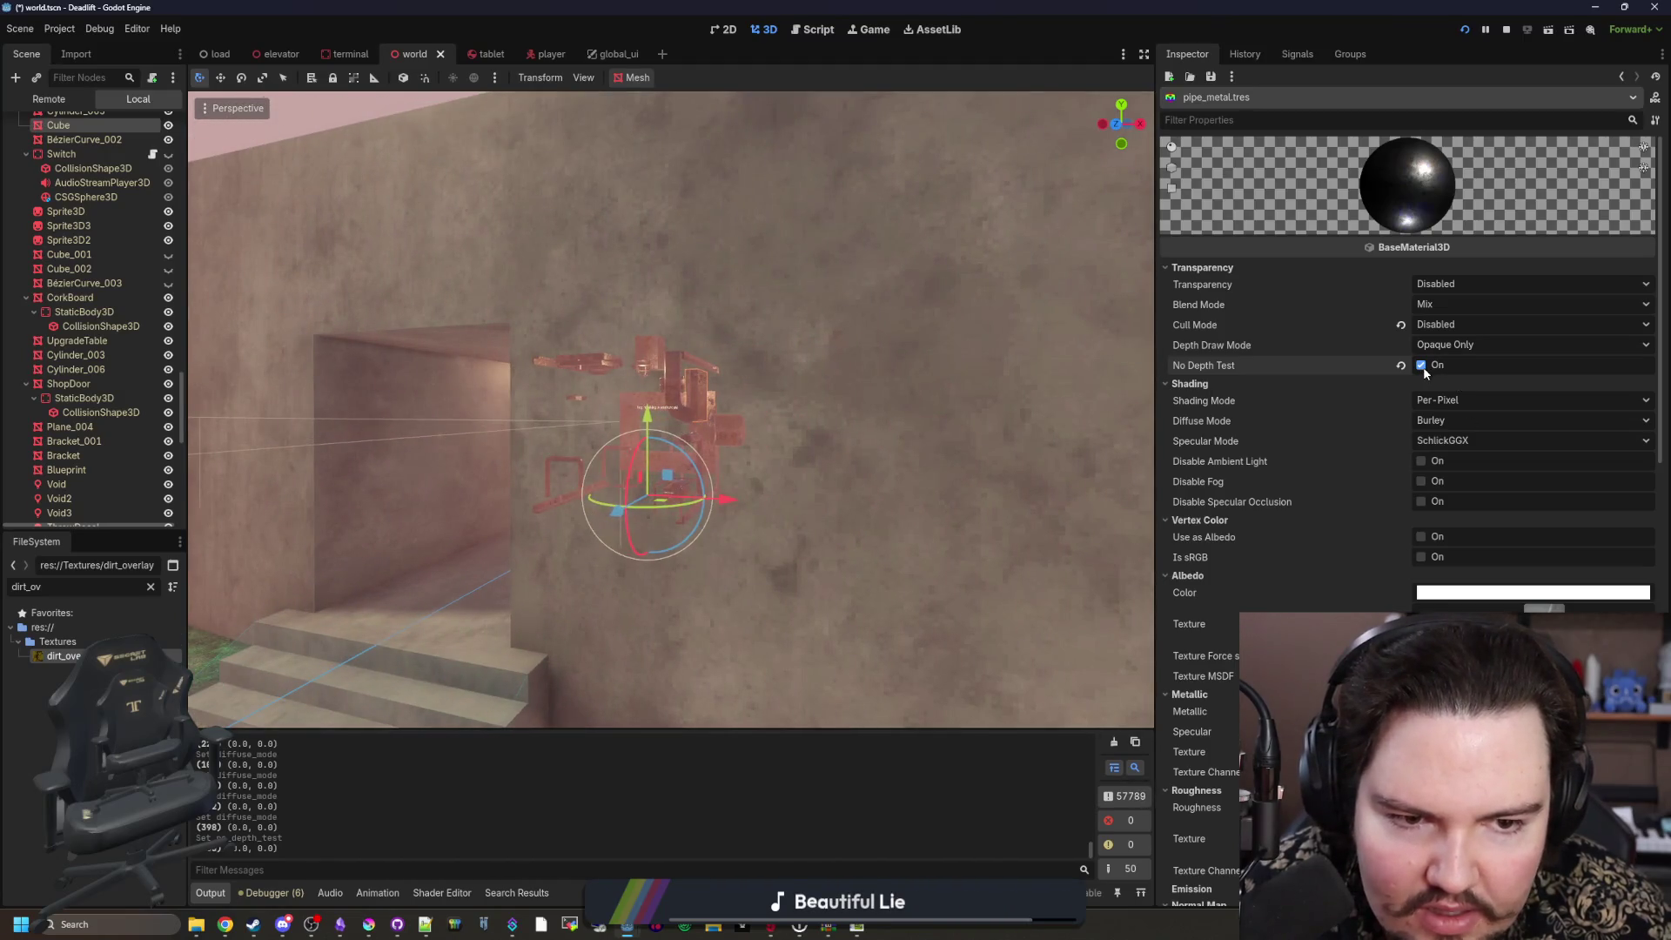
left_click(1422, 365)
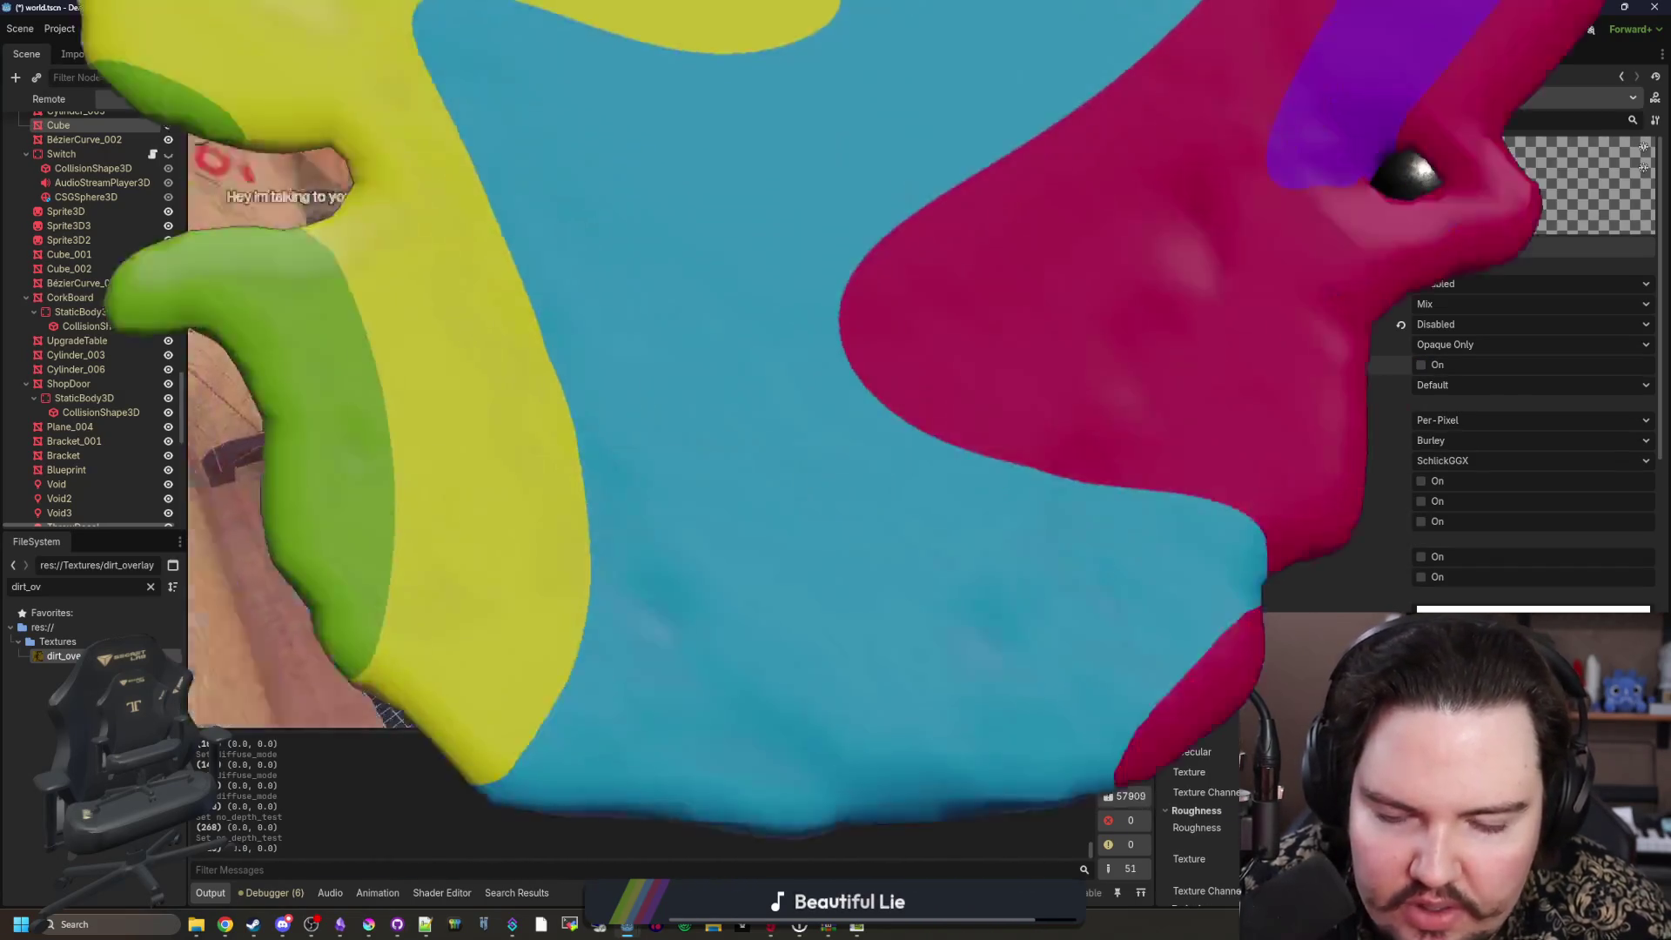
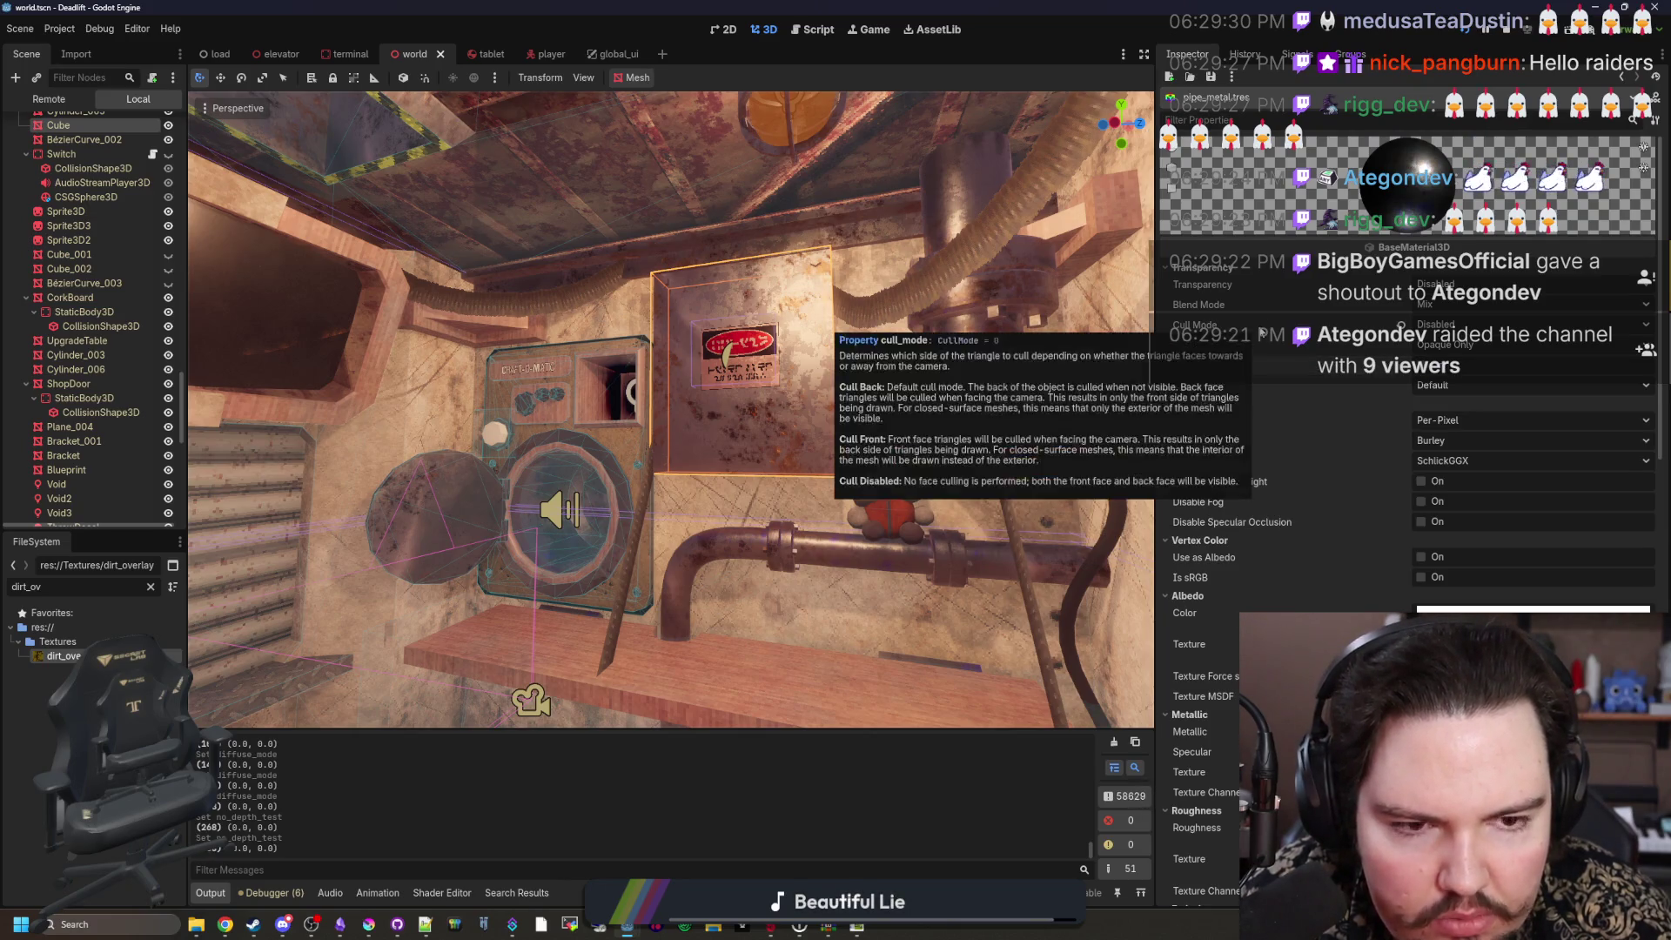
Step: Select the Cylinder_005 pipe in the Scene dock to show its MeshInstance3D properties
scroll(1262, 333, "down", 15)
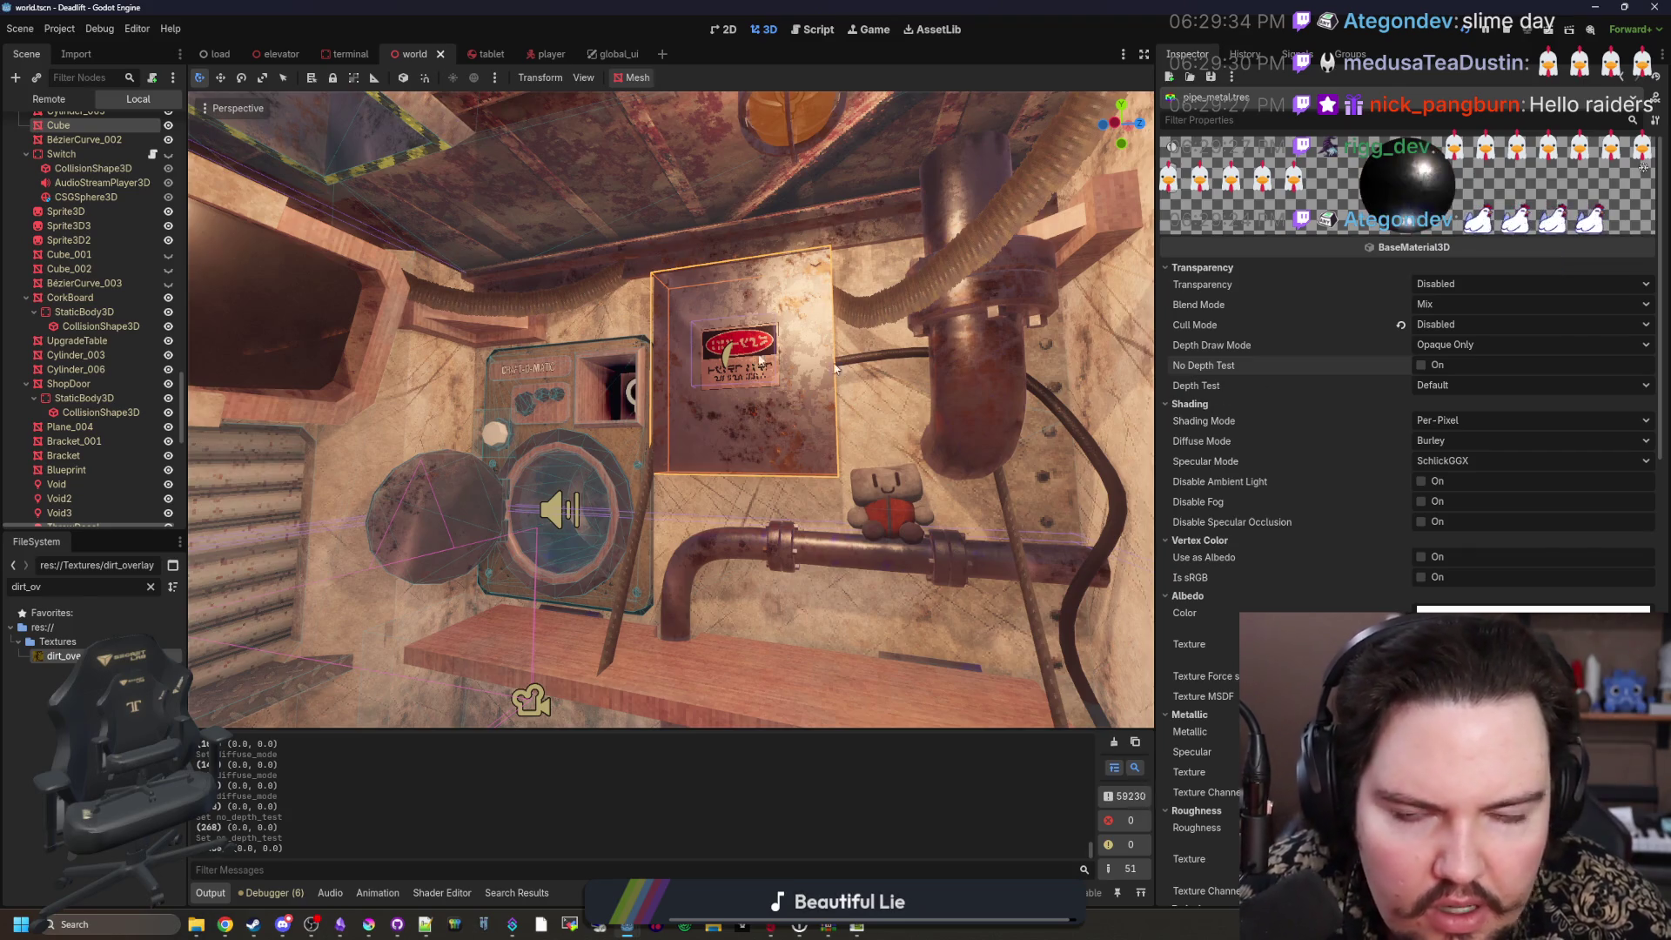
scroll(97, 261, "up", 3)
left_click(85, 211)
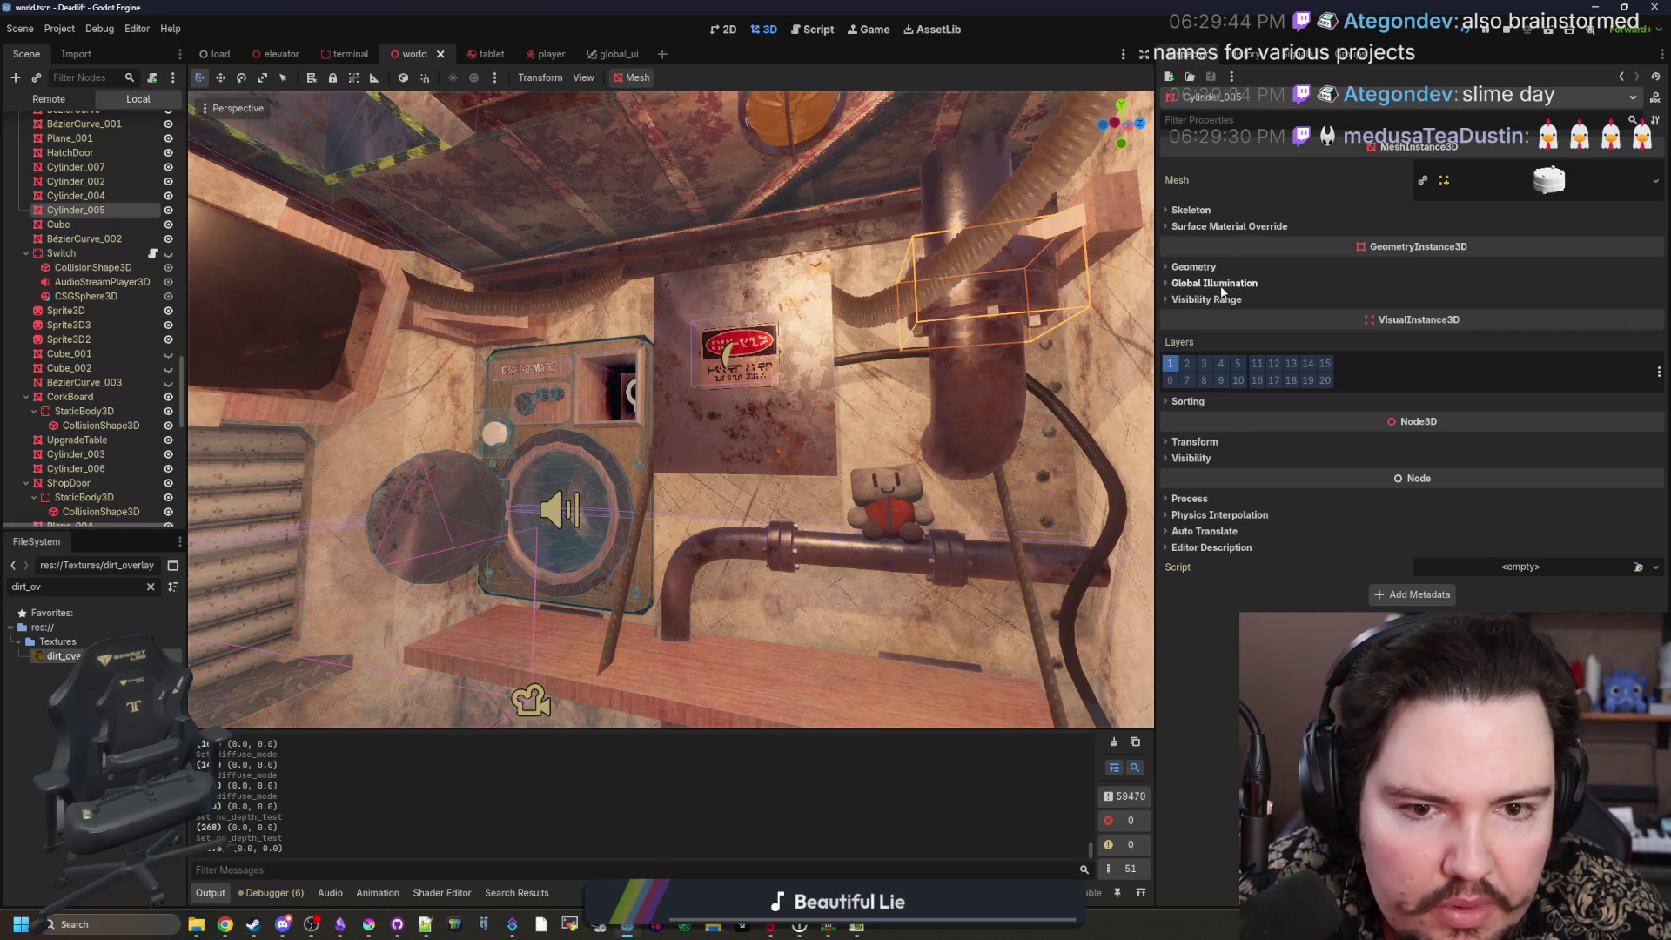
Step: Expand the pipe's Geometry, Global Illumination and Surface Material Override sections in the Inspector
left_click(1206, 268)
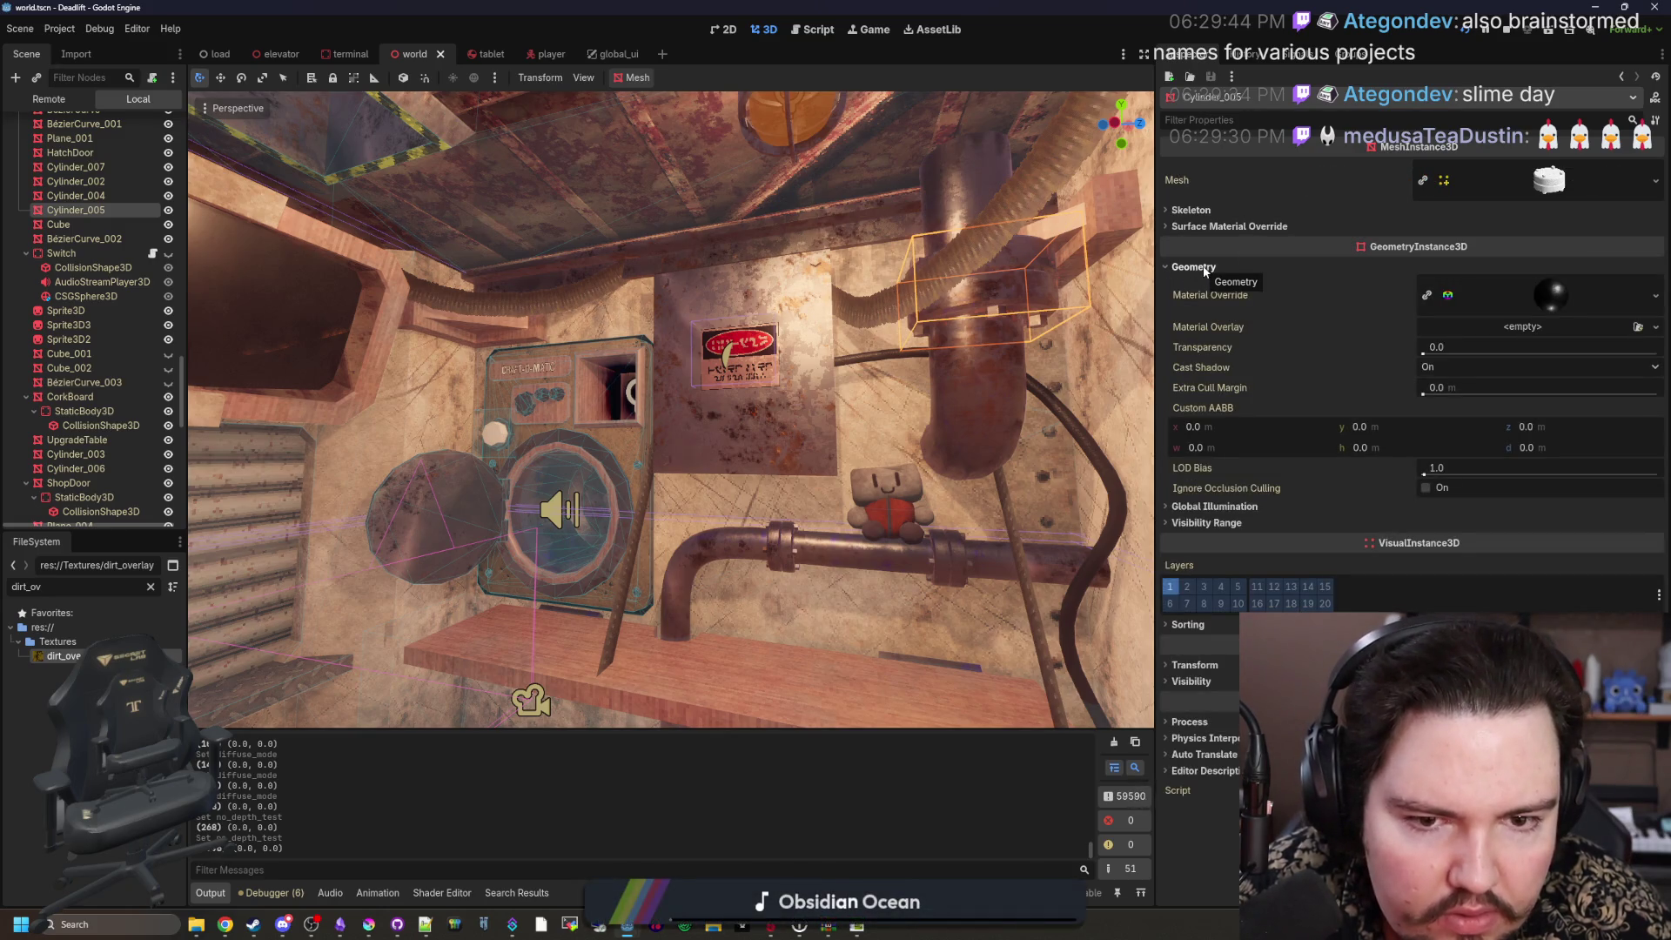
left_click(1206, 268)
left_click(1210, 284)
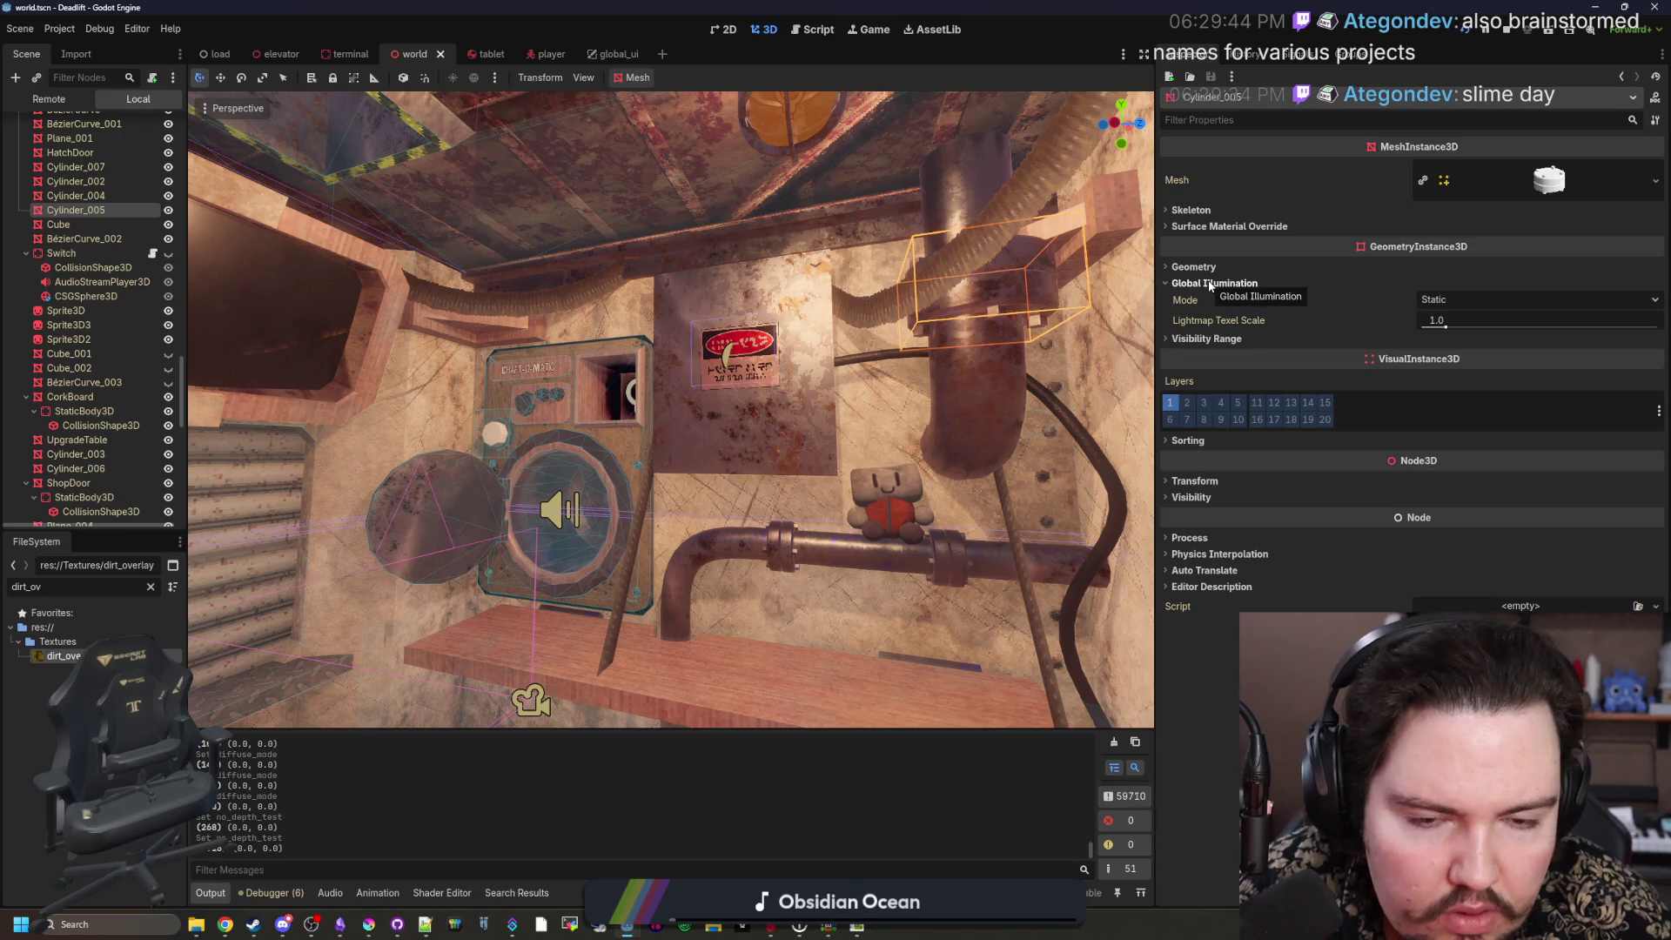
left_click(1210, 284)
left_click(1194, 266)
left_click(1194, 266)
left_click(1202, 227)
Step: Collapse and reopen the surface material overrides, then show and hide the pipe's Mesh details
left_click(1207, 228)
left_click(1211, 229)
left_click(1216, 231)
left_click(1221, 232)
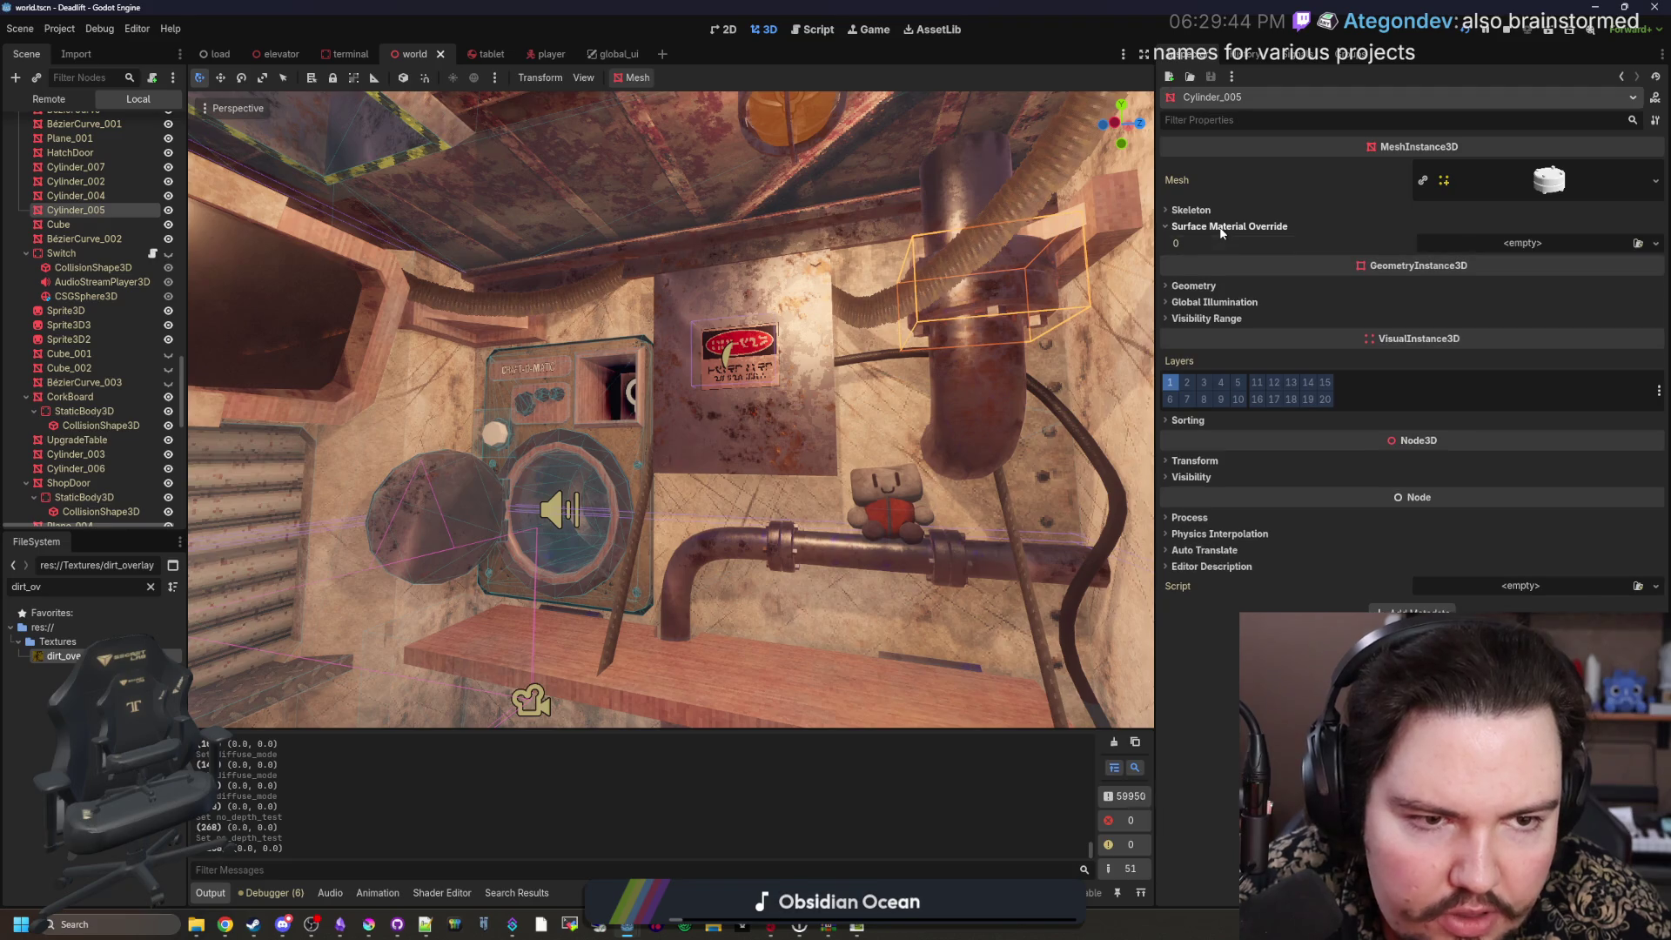
left_click(1553, 174)
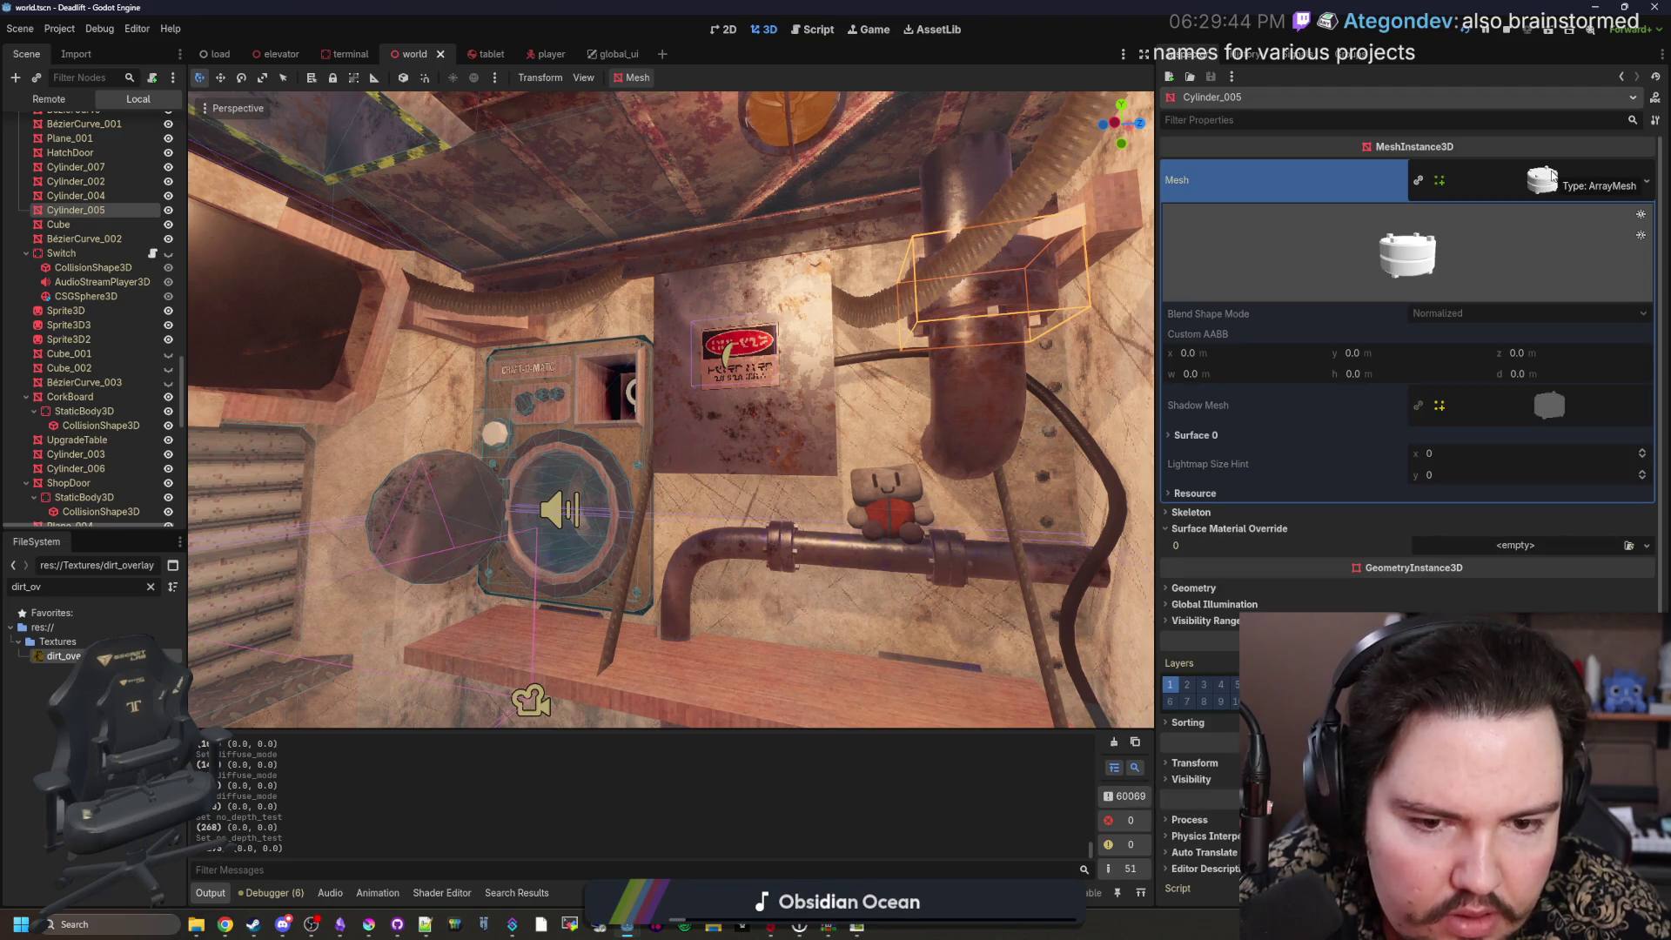
left_click(1553, 175)
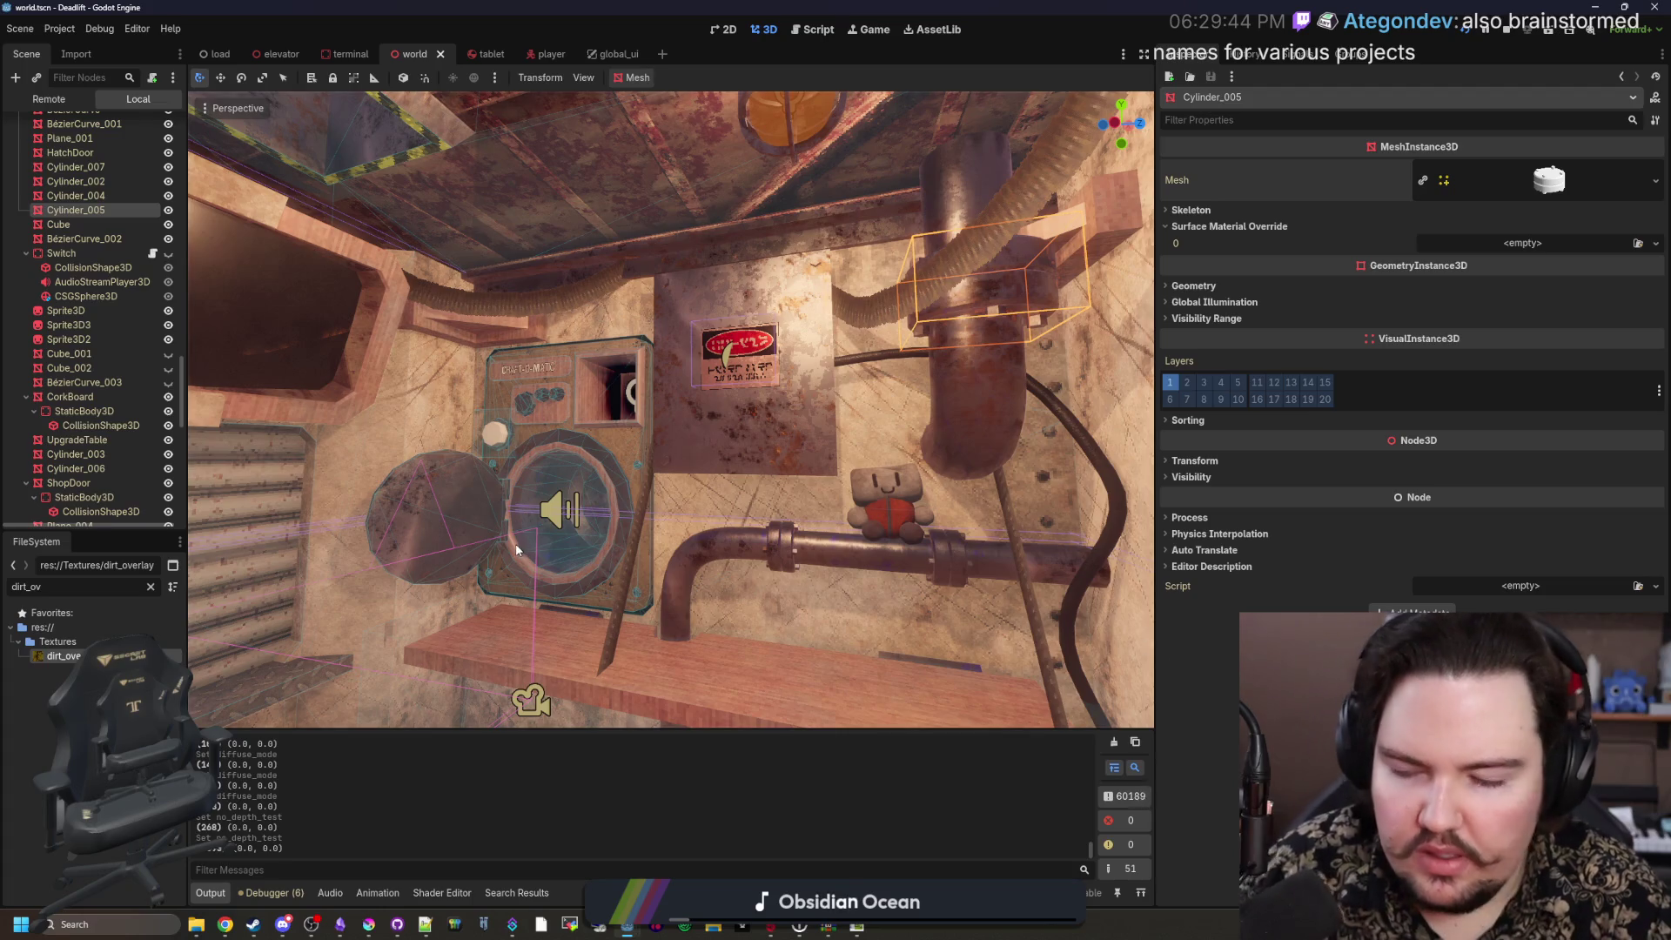
Step: Save the world scene with Ctrl+S after nudging the view toward the wall sign
key("ctrl+s")
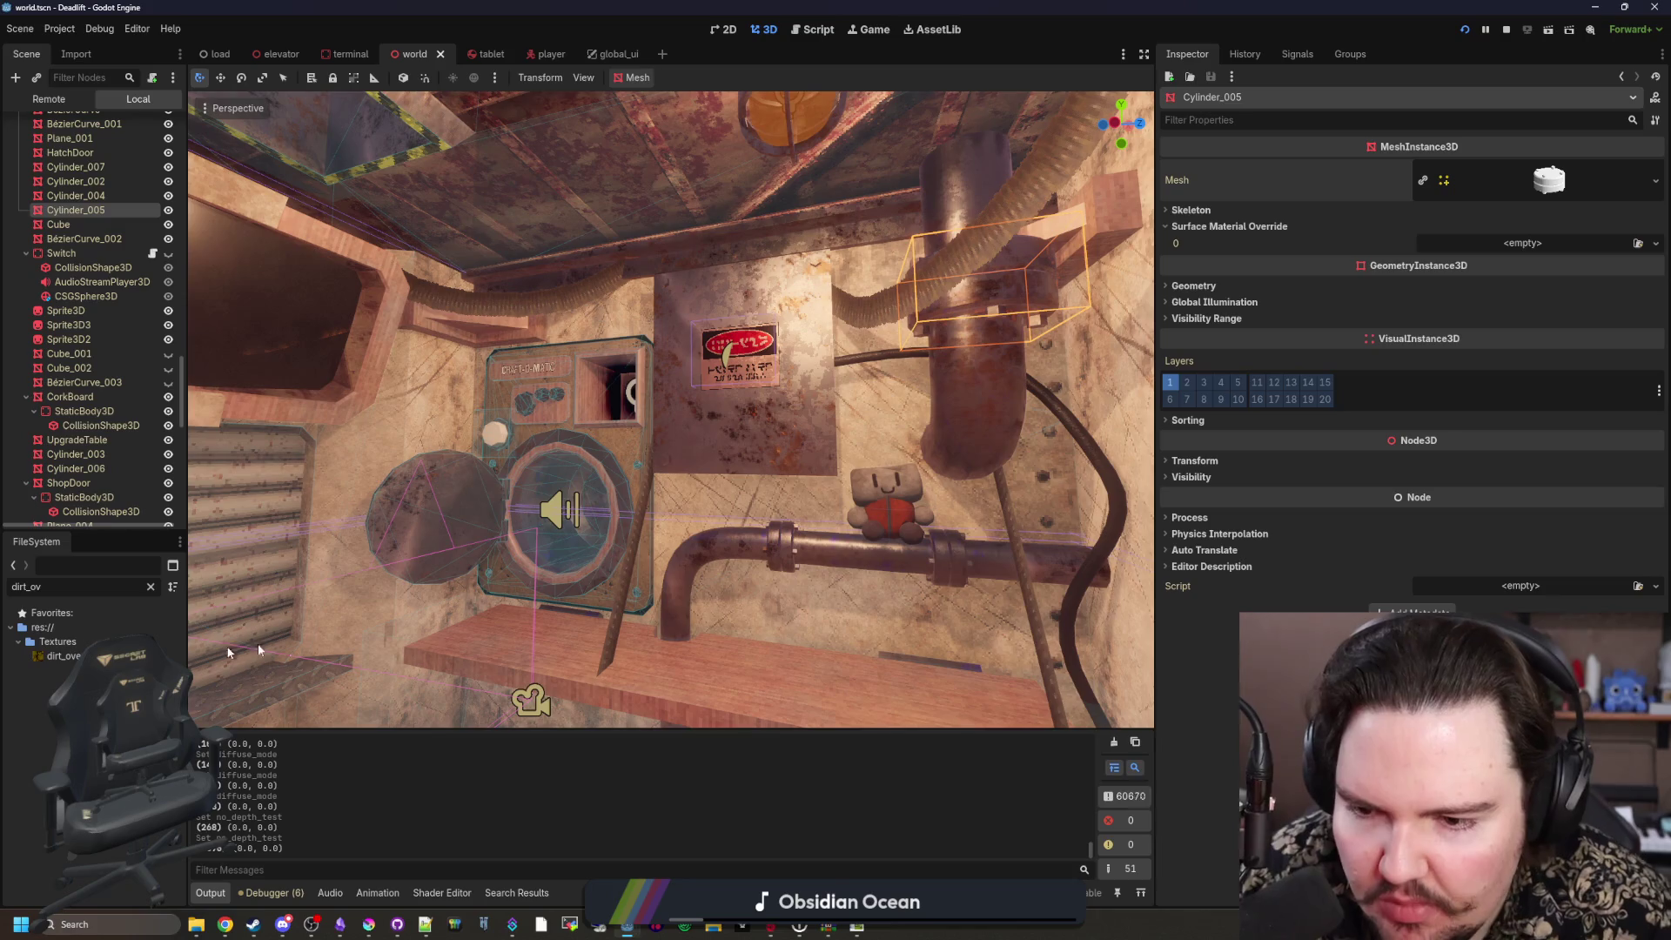
key("ctrl+s")
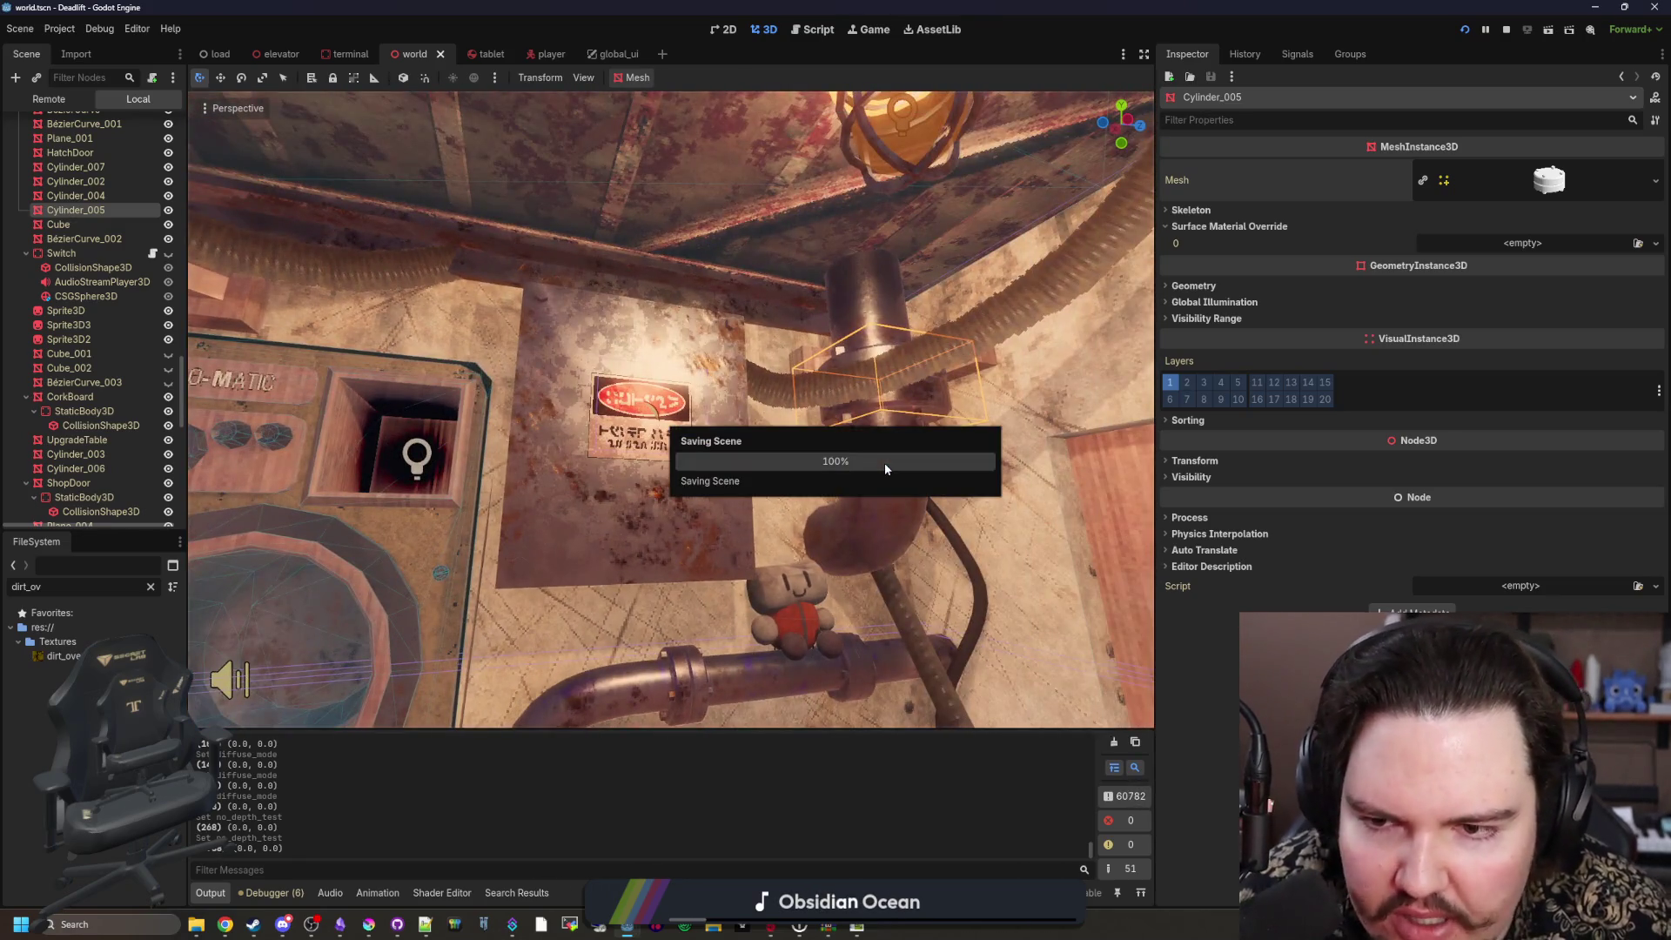
left_click_drag(1099, 338, 843, 401)
key("ctrl+s")
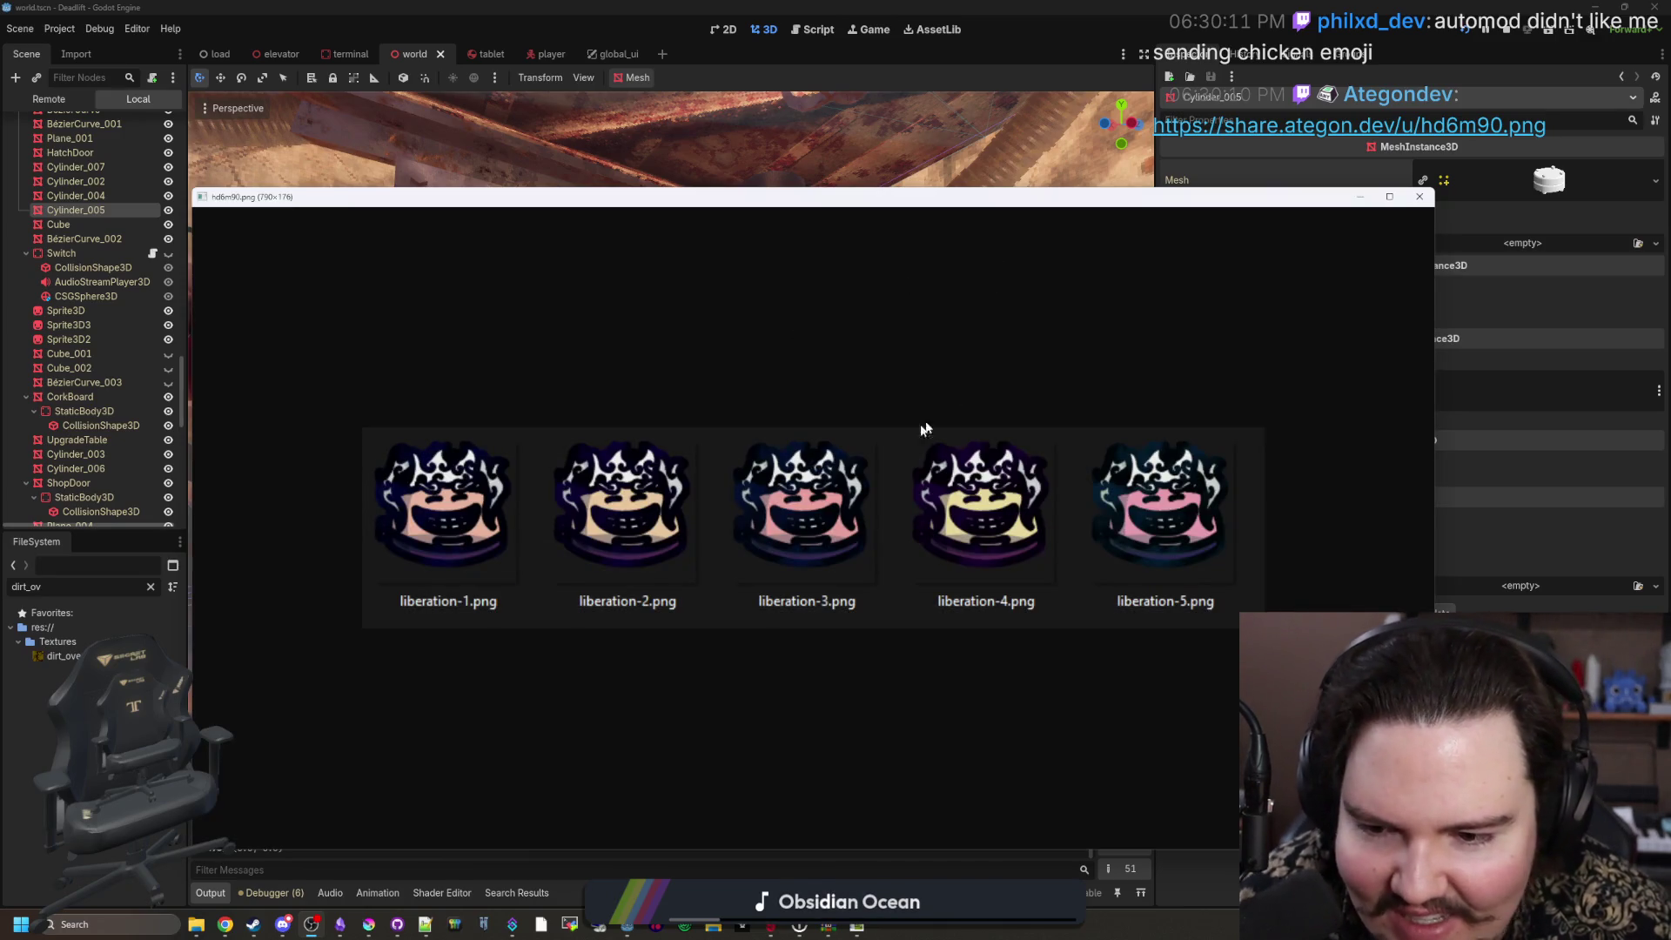
Step: Zoom in and out on the five liberation icons in hd6m90.png, then move its window off screen
scroll(322, 543, "up", 3)
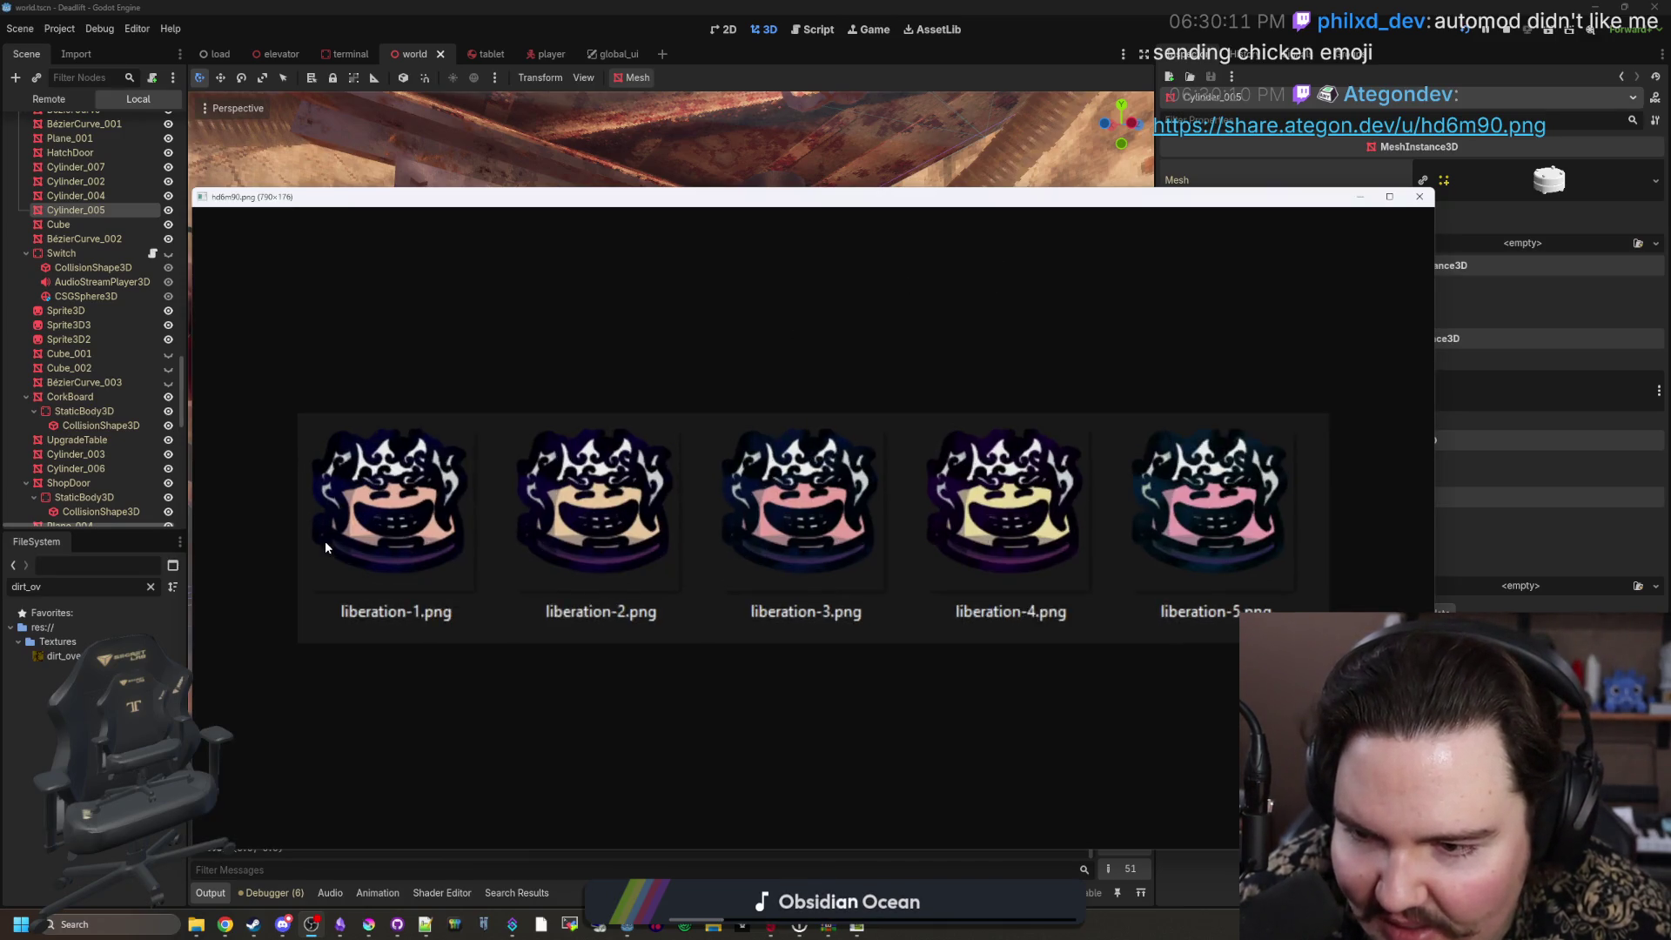
scroll(326, 546, "up", 1)
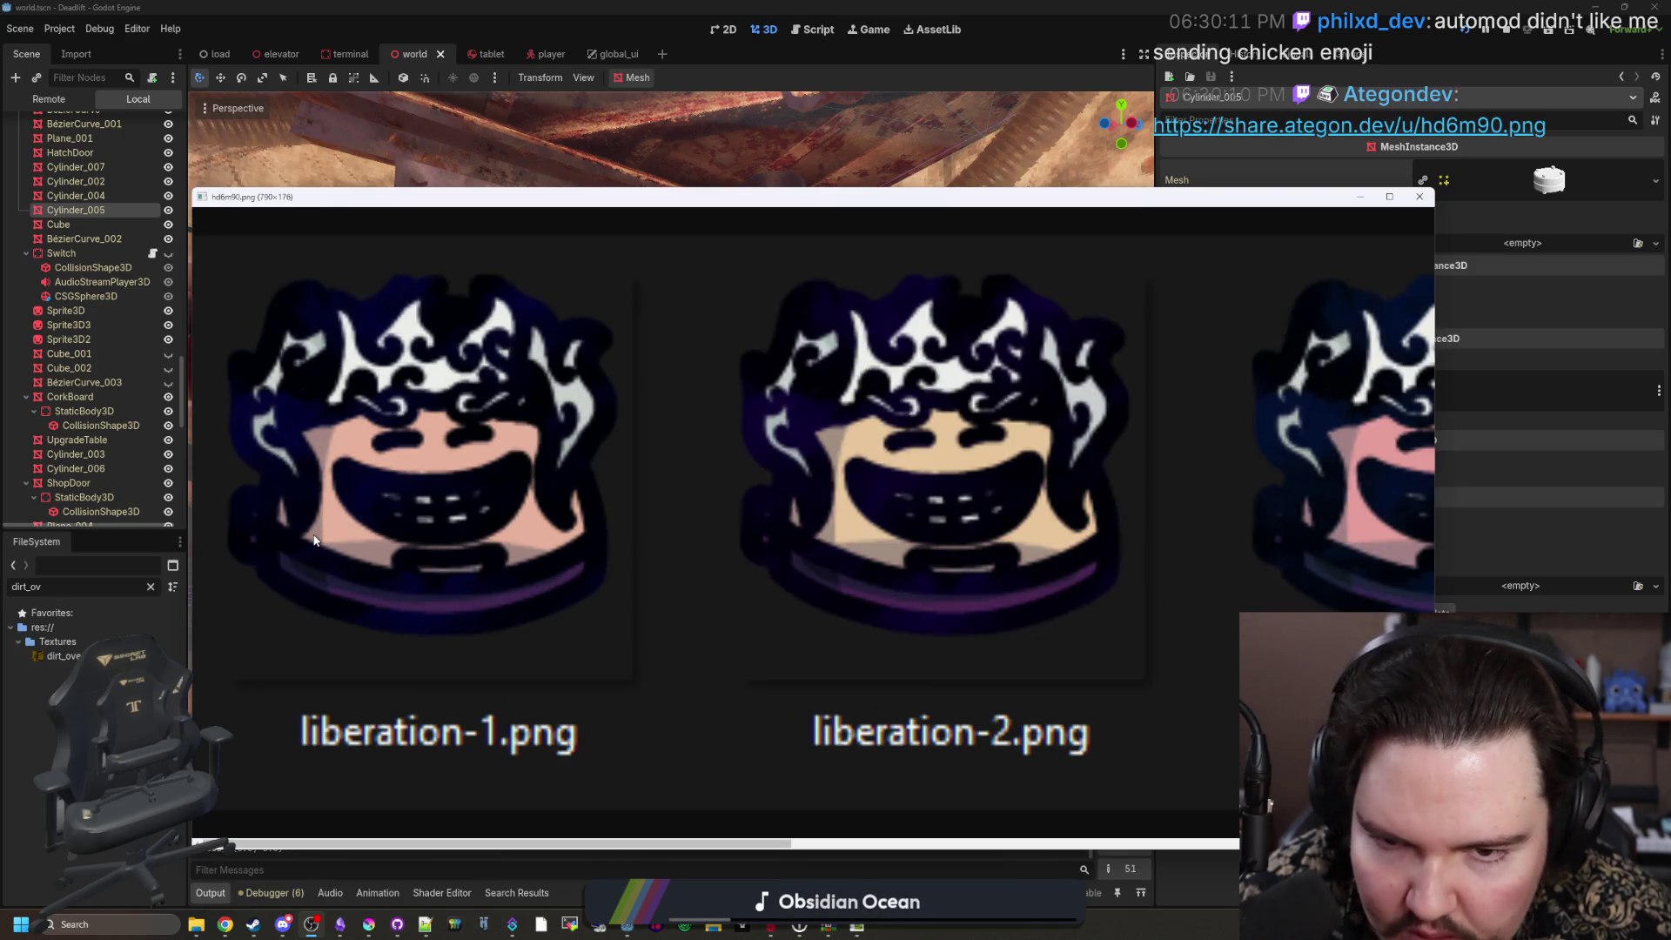
scroll(315, 541, "down", 4)
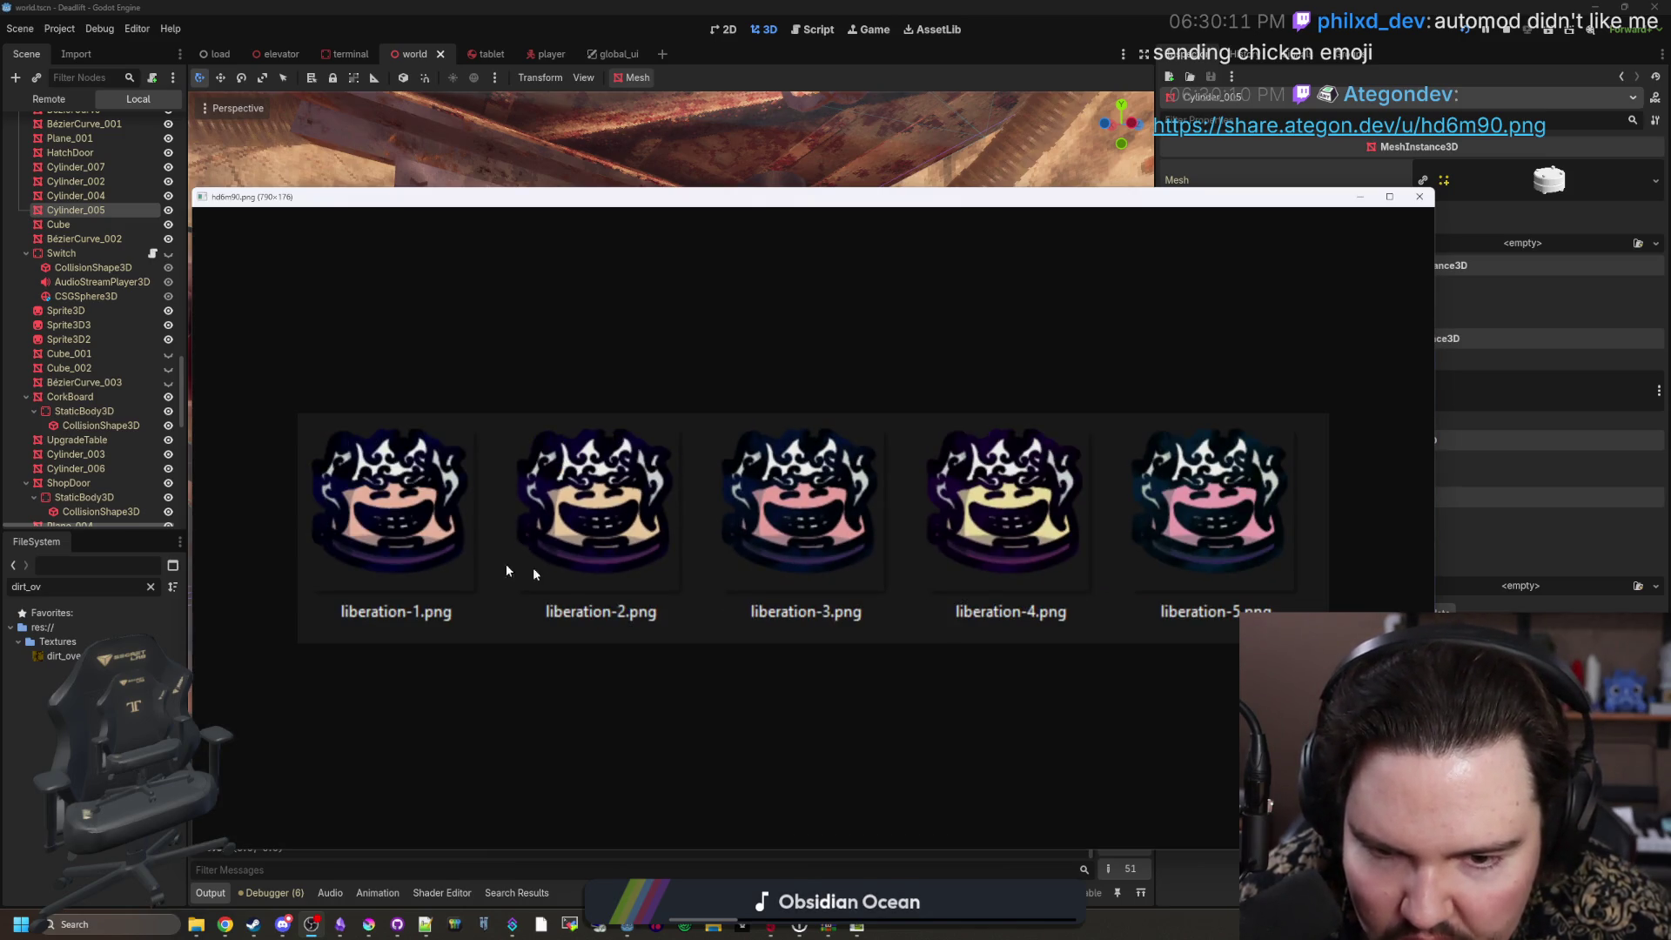
scroll(534, 573, "down", 2)
scroll(801, 534, "up", 2)
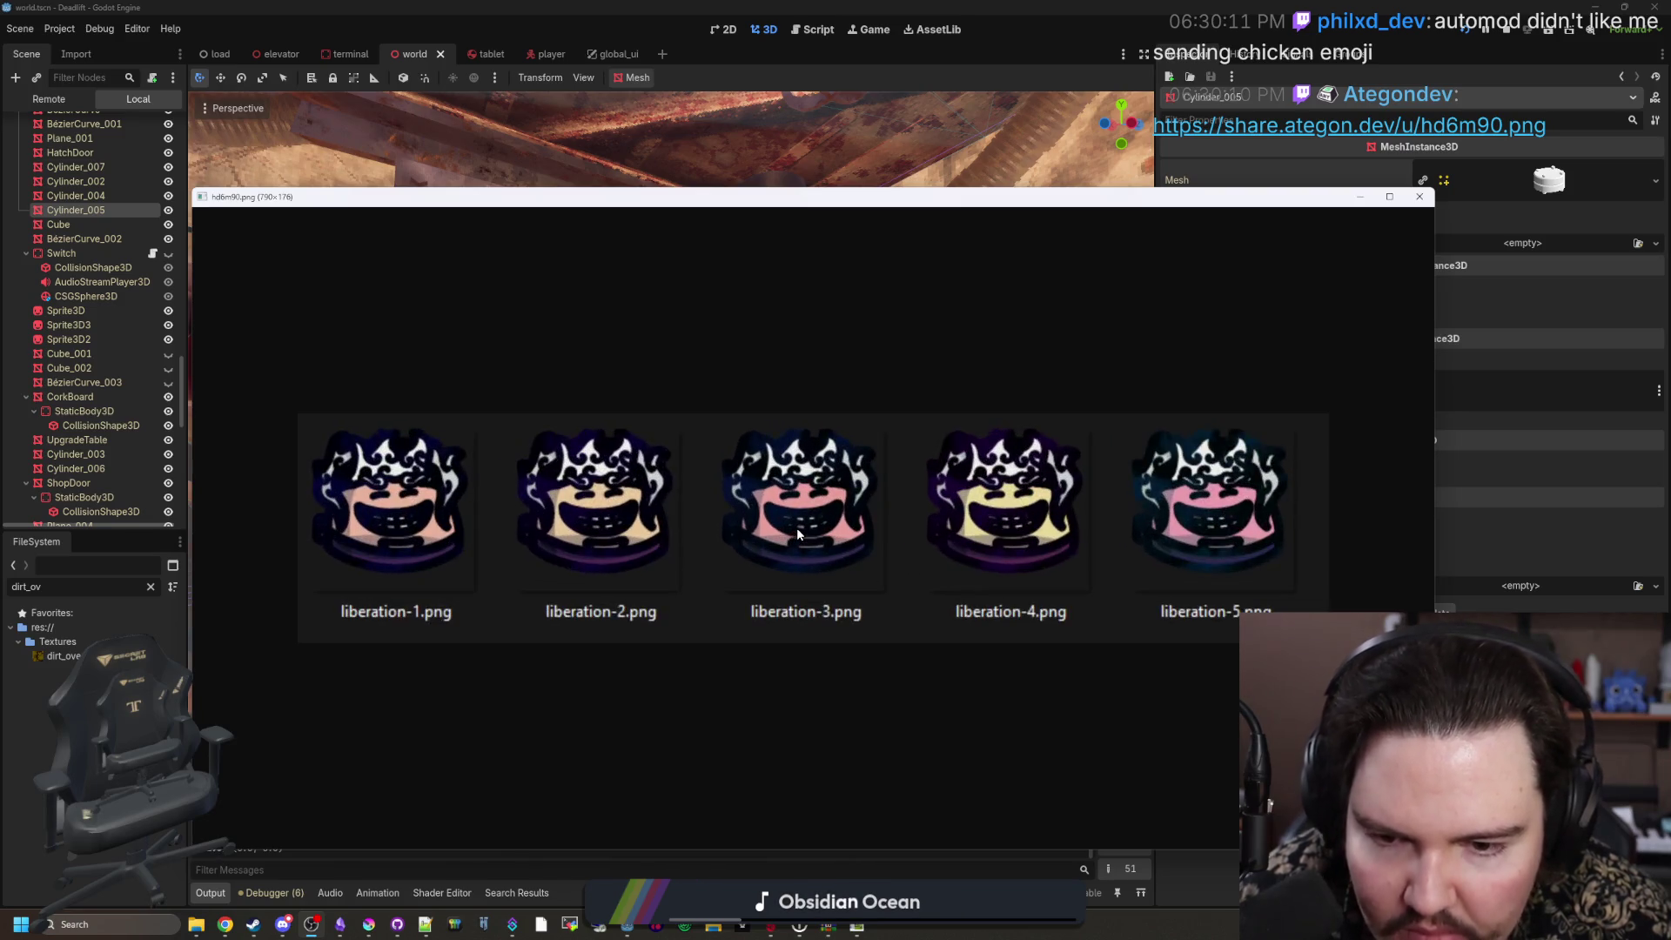
left_click_drag(619, 199, 1670, 208)
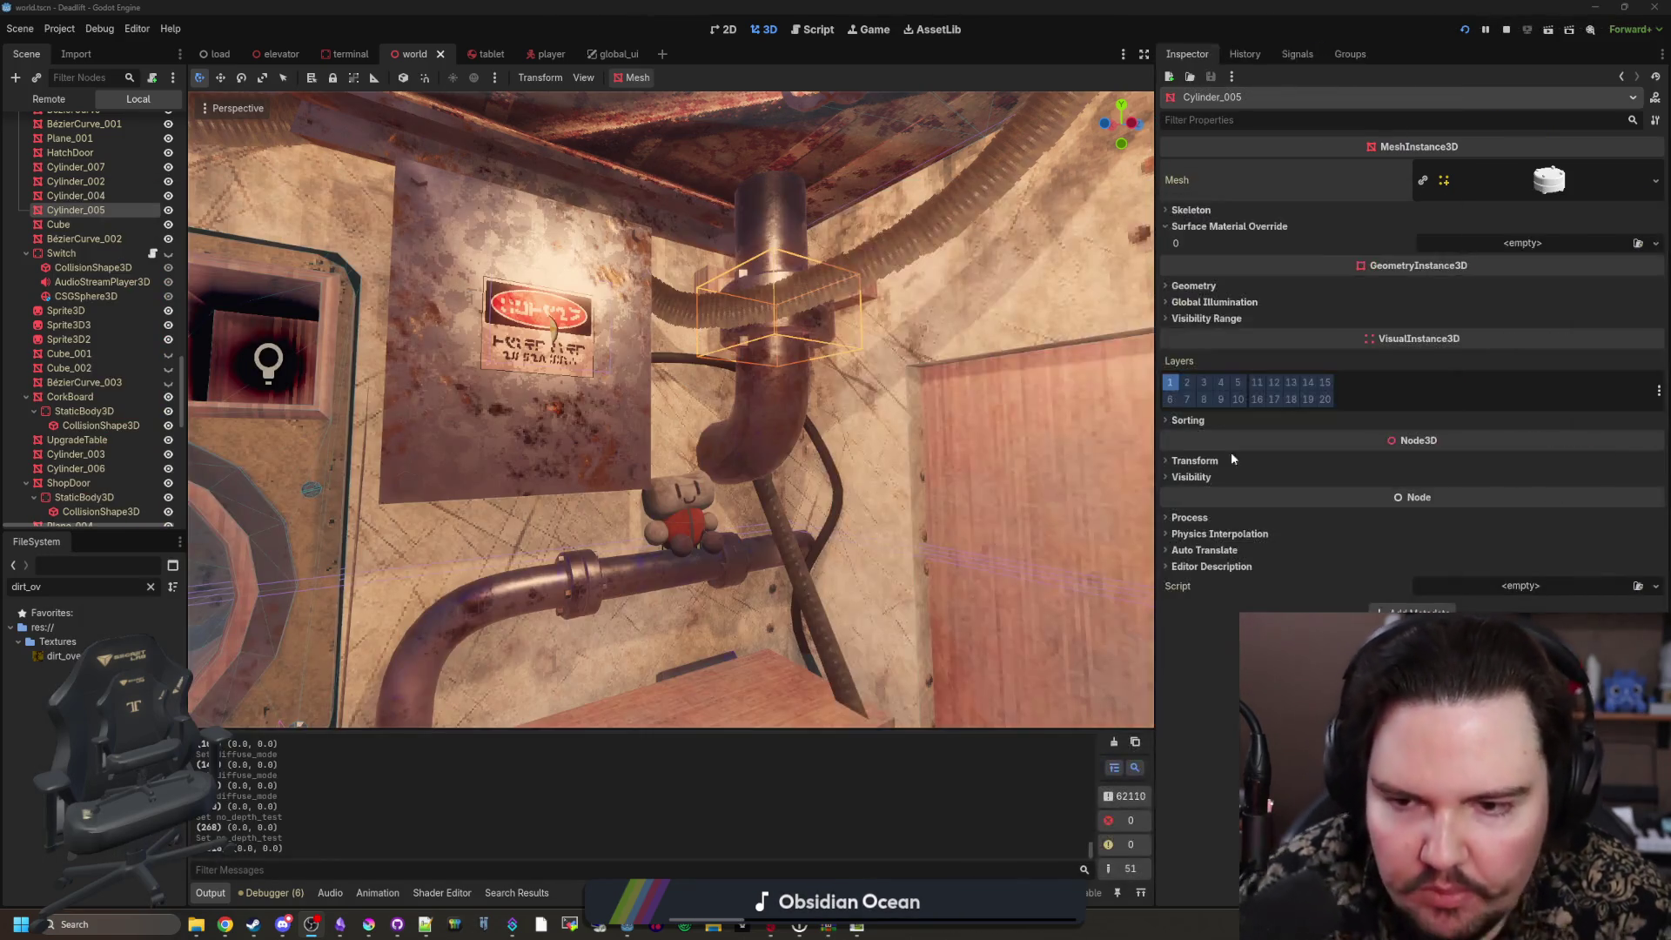
Step: Save the world scene and bring the liberation icons image back over the Godot viewport
key("ctrl+s")
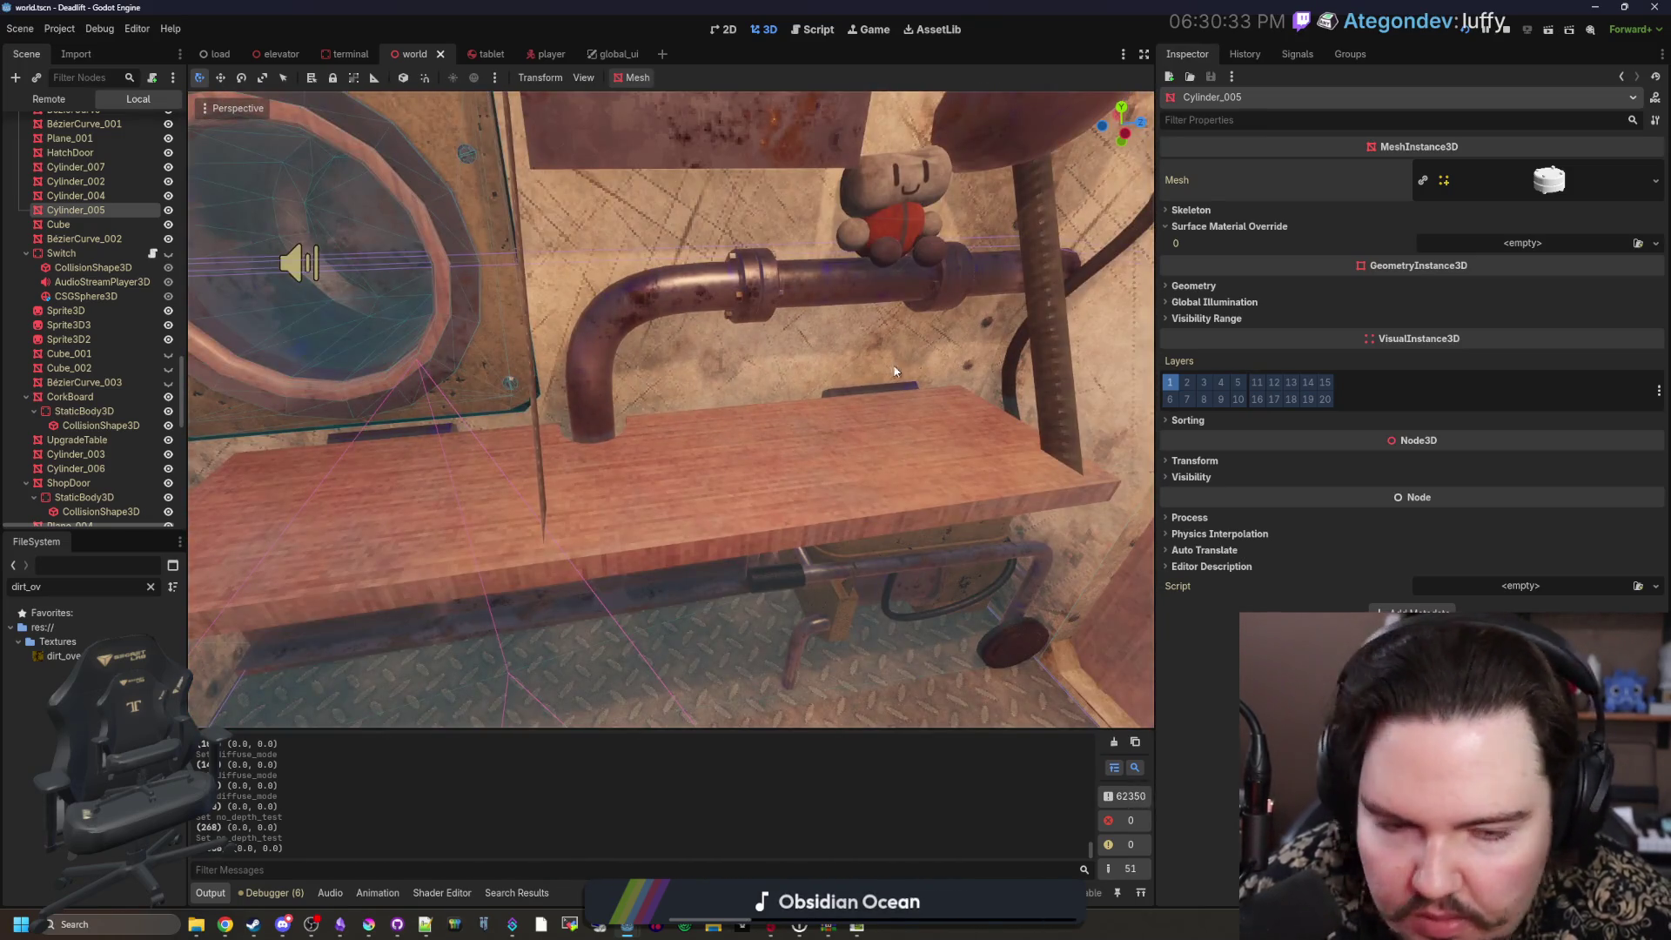
key("alt+Tab")
left_click_drag(1552, 183, 607, 220)
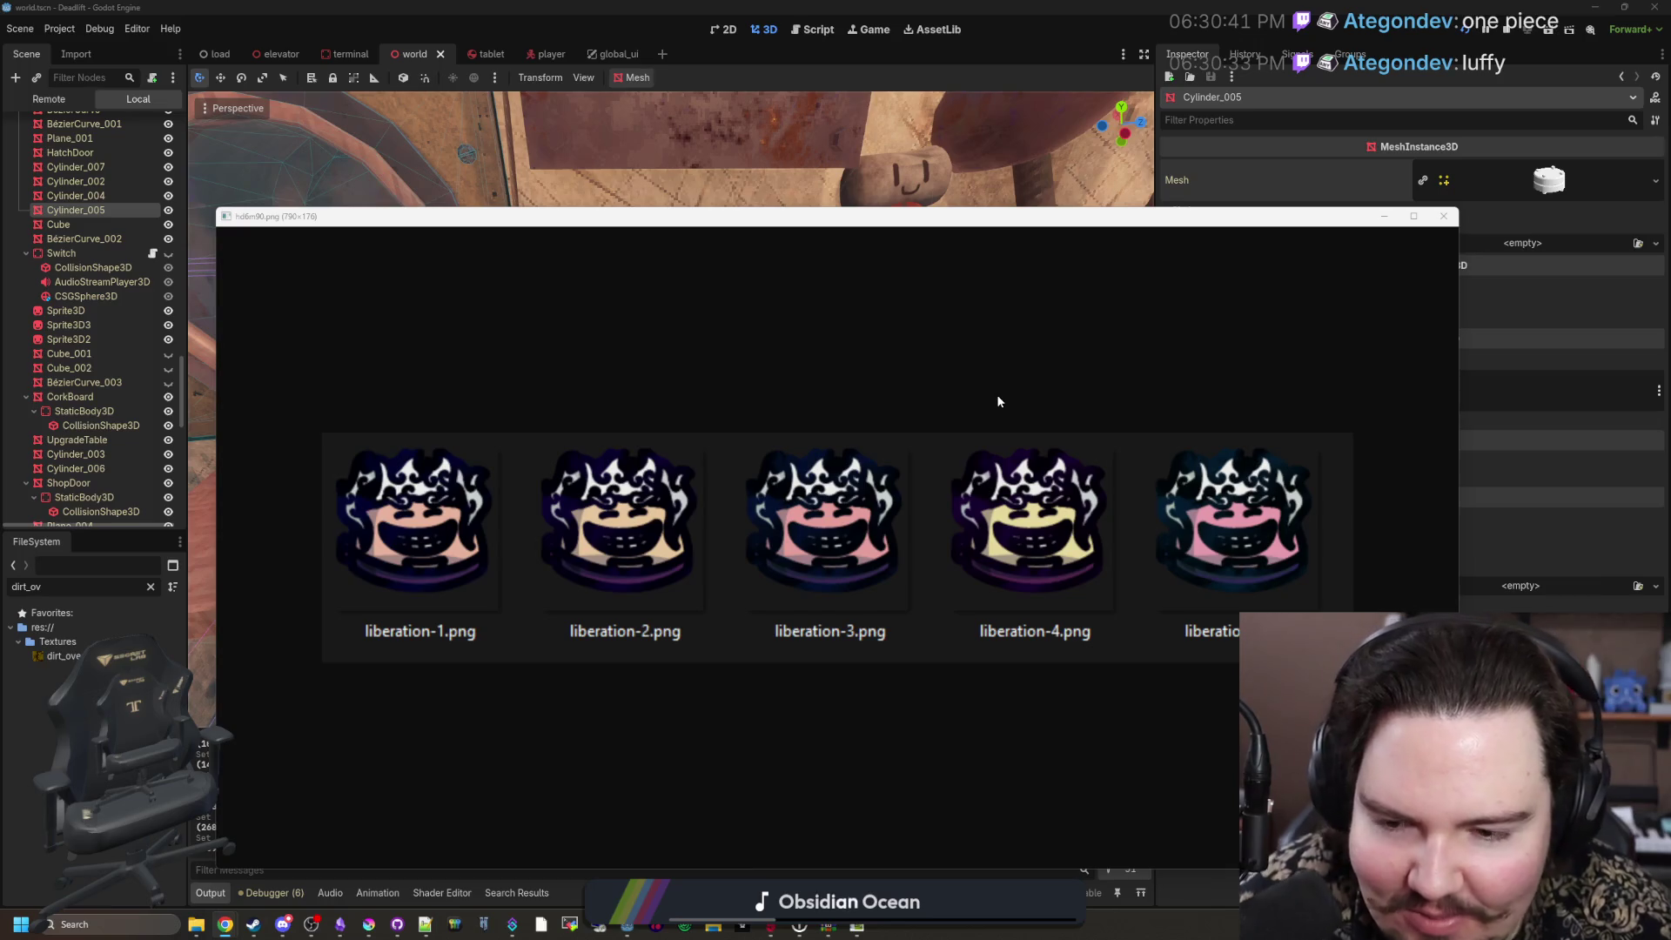
Step: Check the liberation icons image's context menu and zoom, then close the image viewer
right_click(891, 386)
left_click(809, 423)
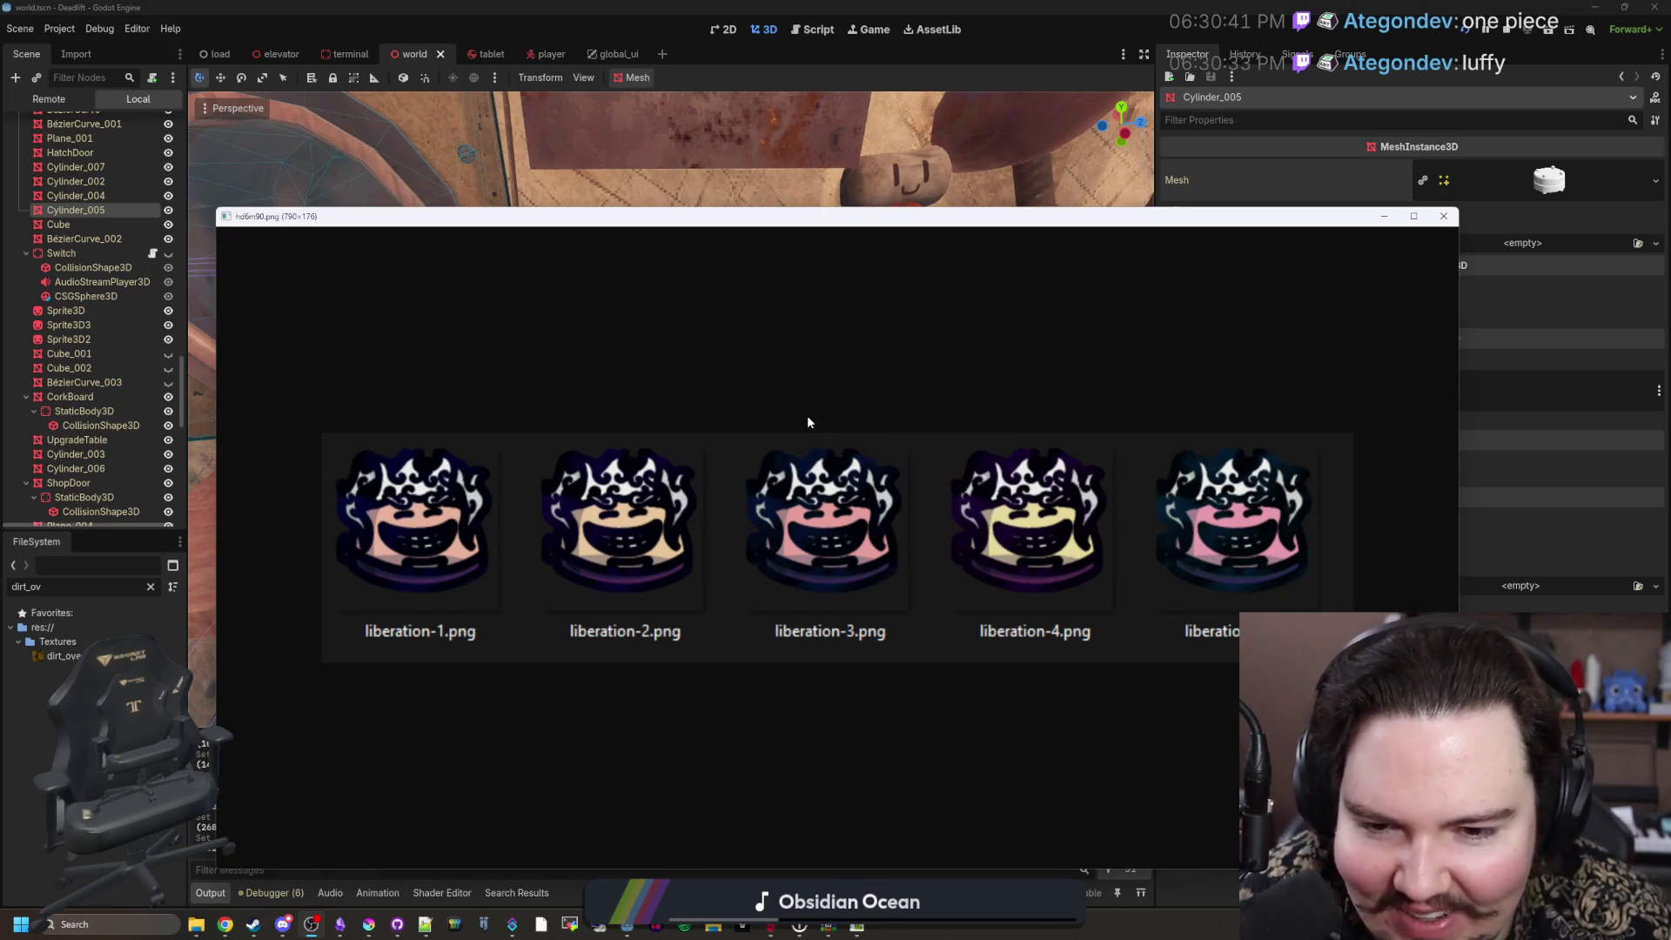
scroll(605, 531, "up", 5)
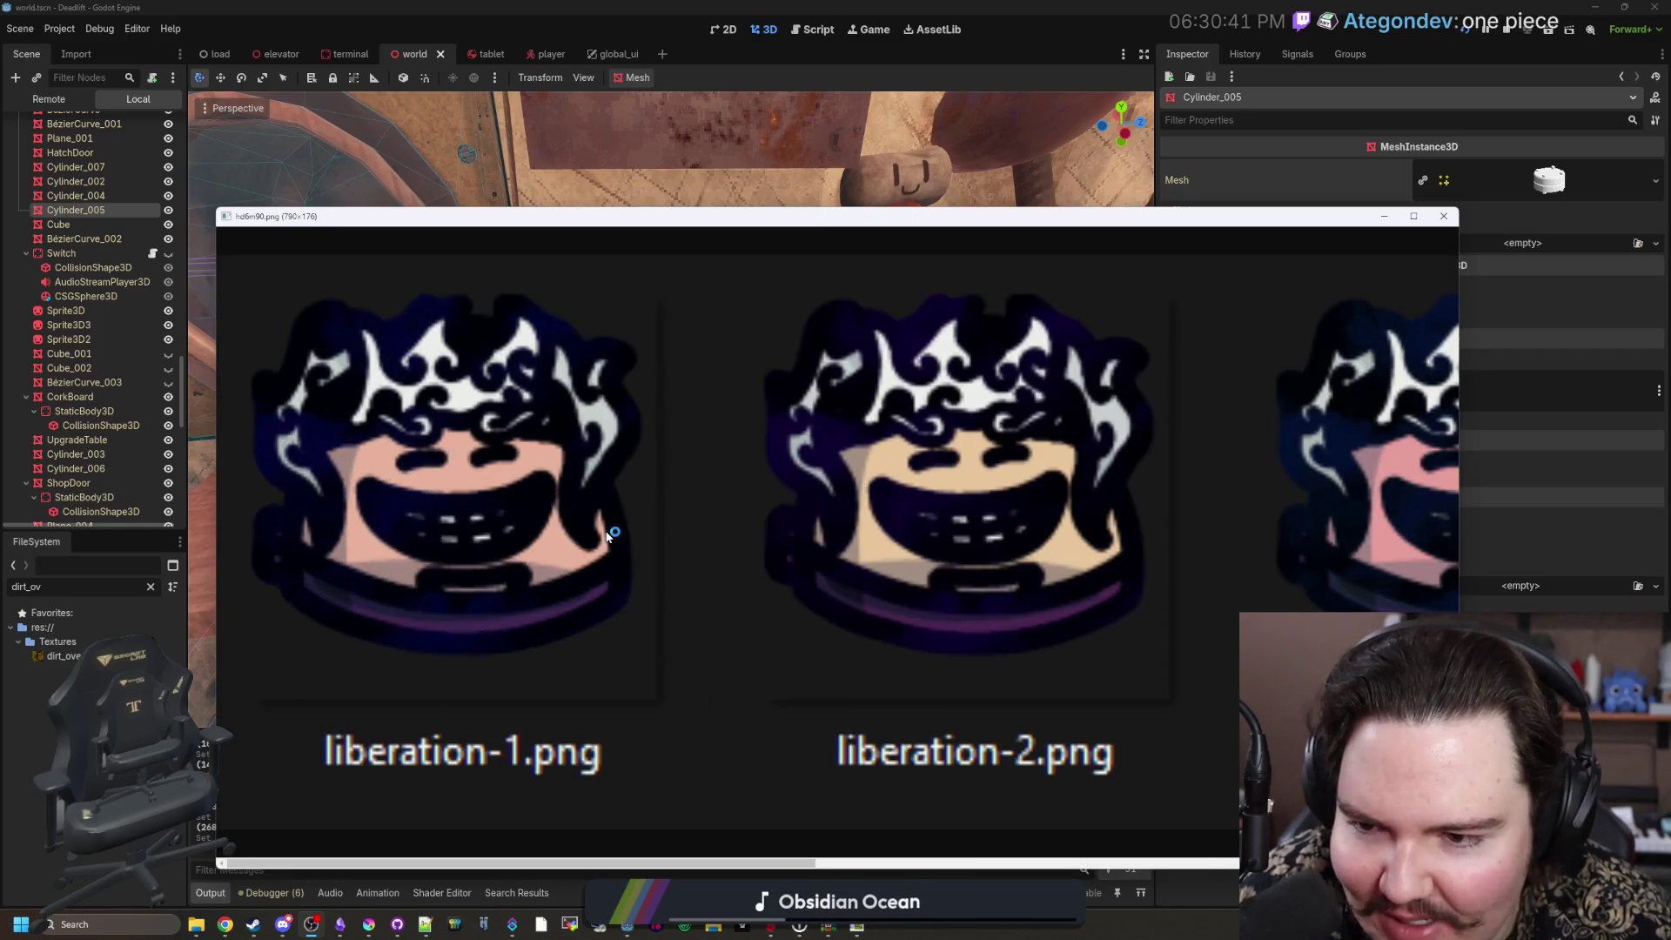
scroll(607, 535, "down", 5)
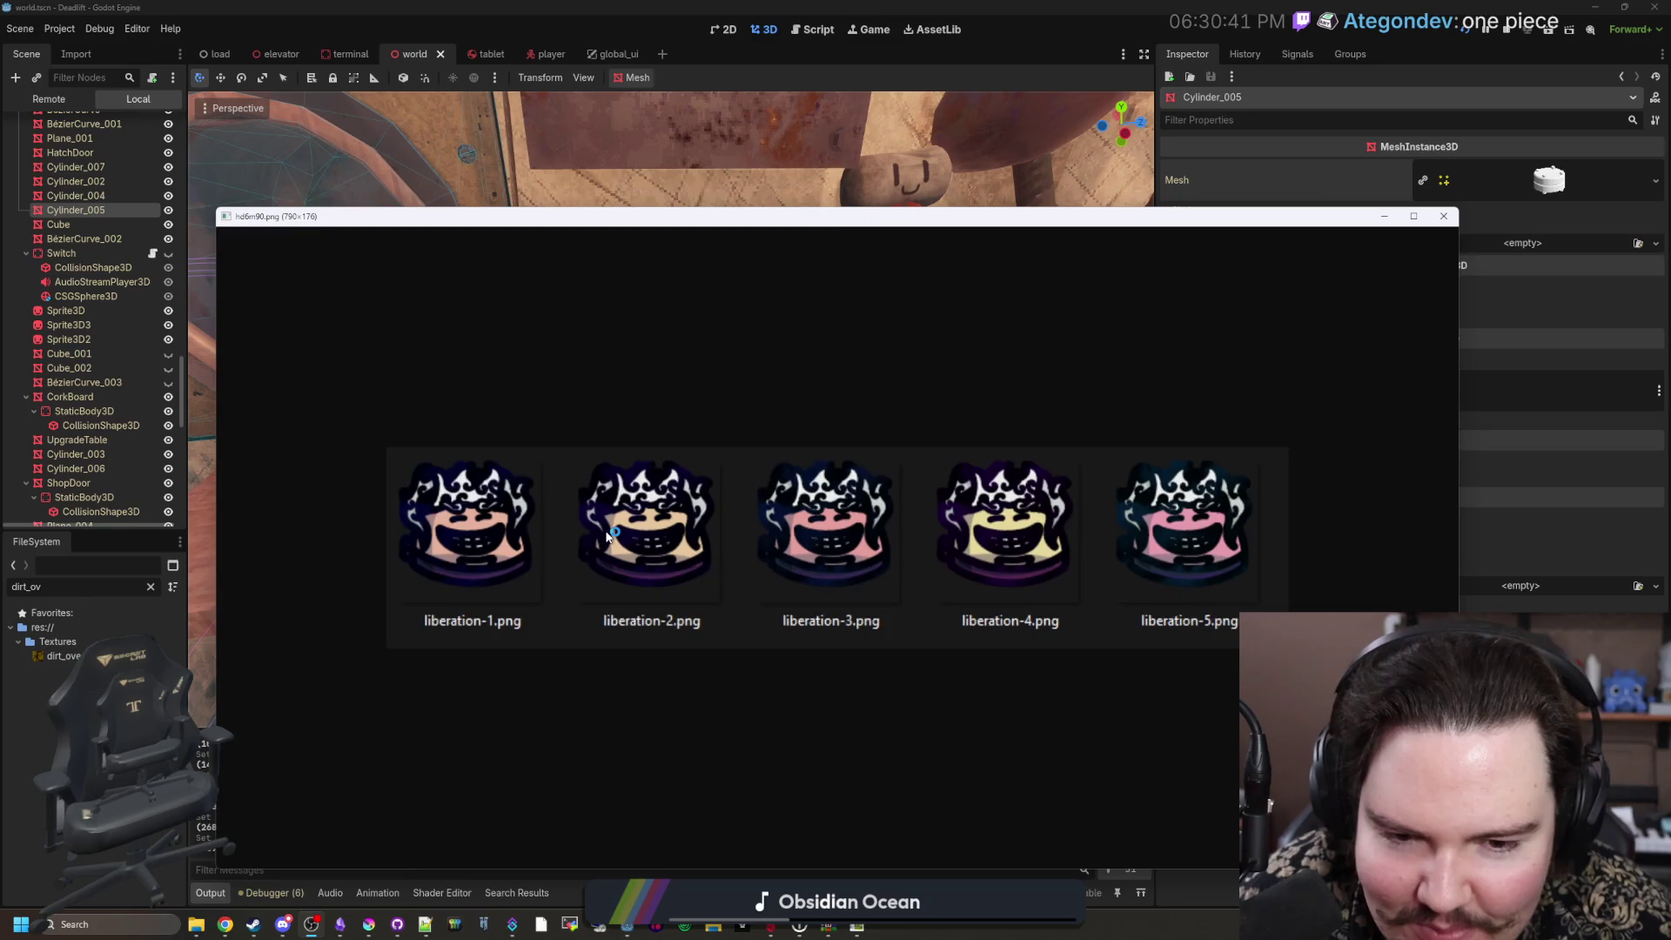
scroll(608, 536, "up", 1)
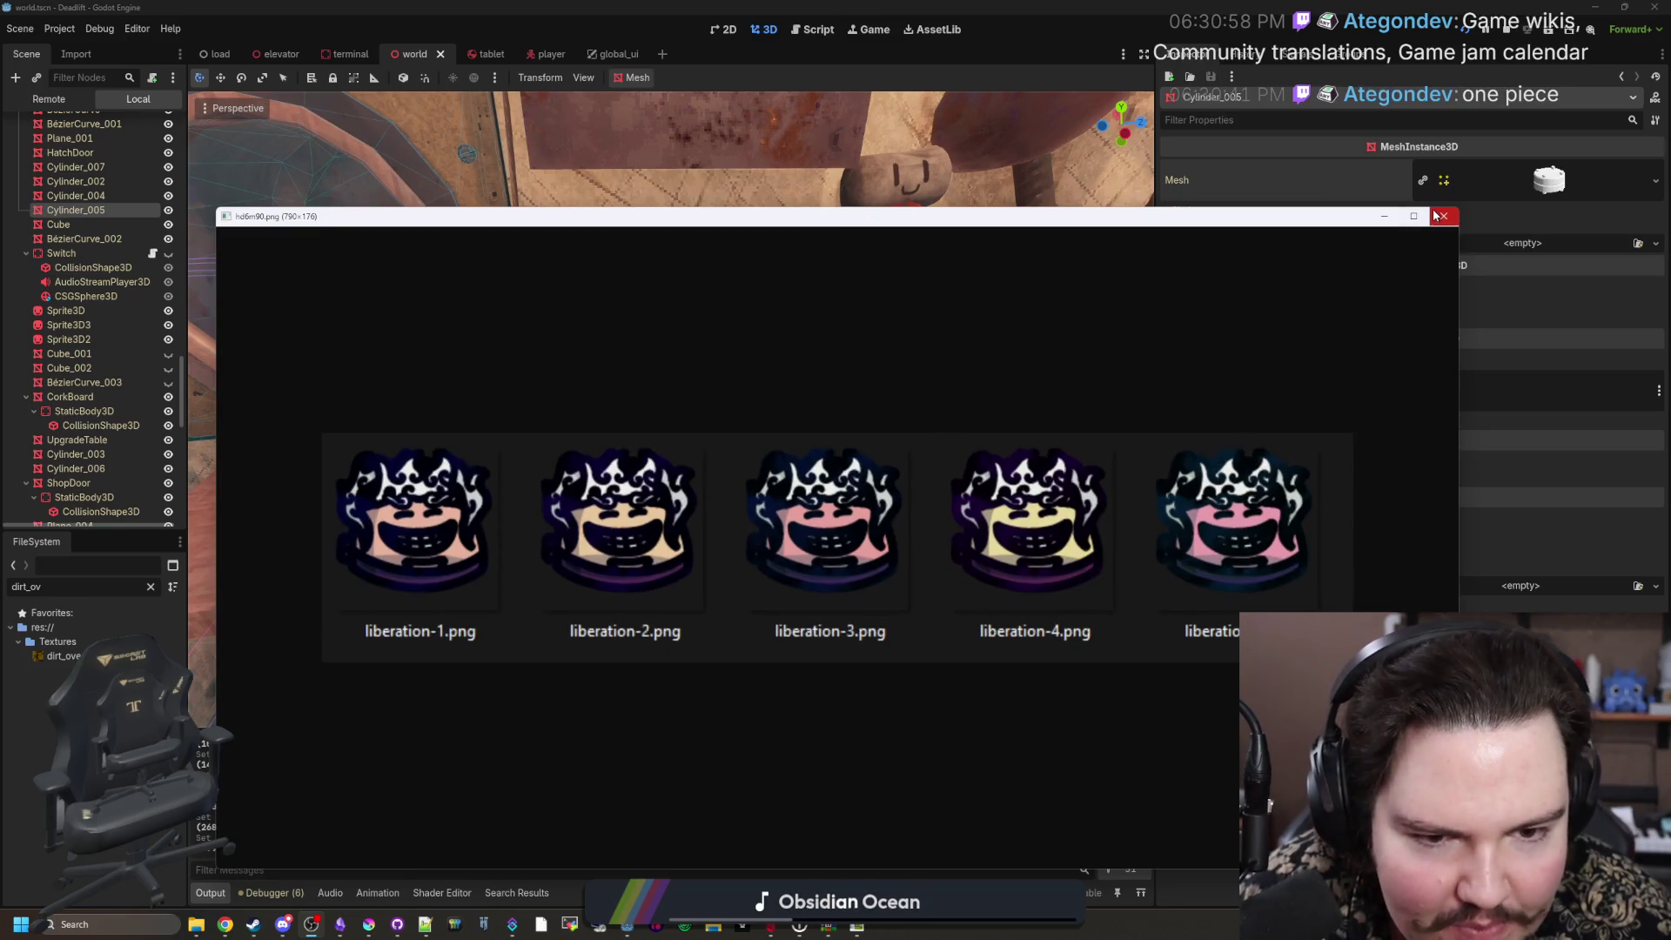
left_click(1436, 216)
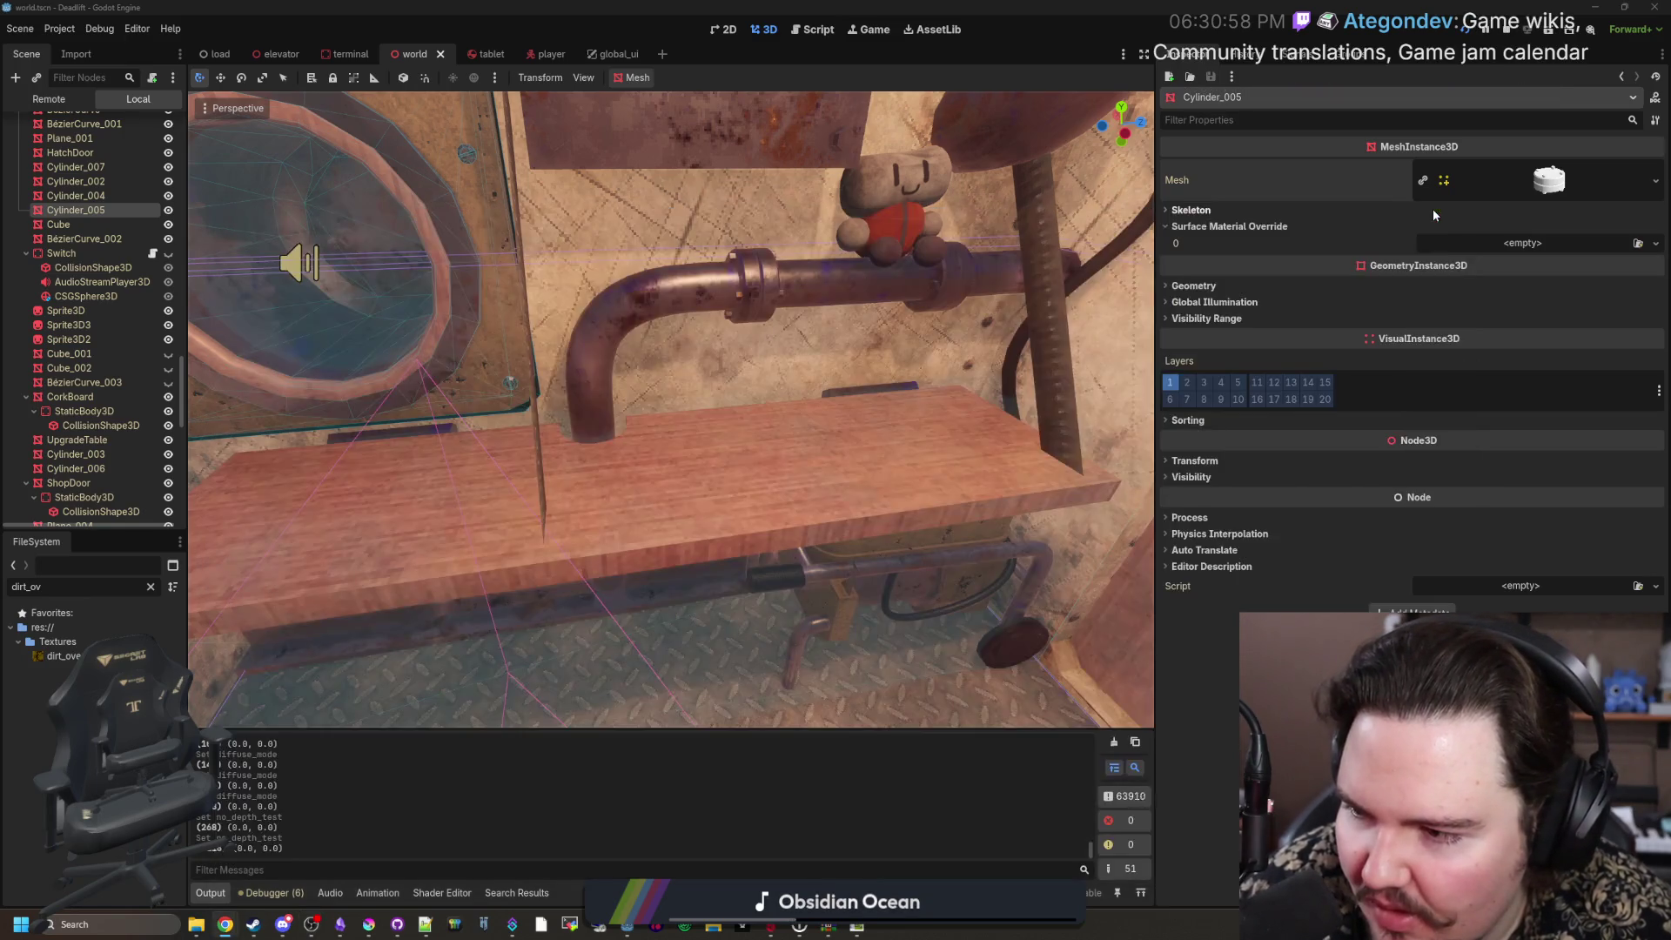
Step: Fly the viewport camera around the shutter room and back into the shop, saving the world scene
right_click(744, 505)
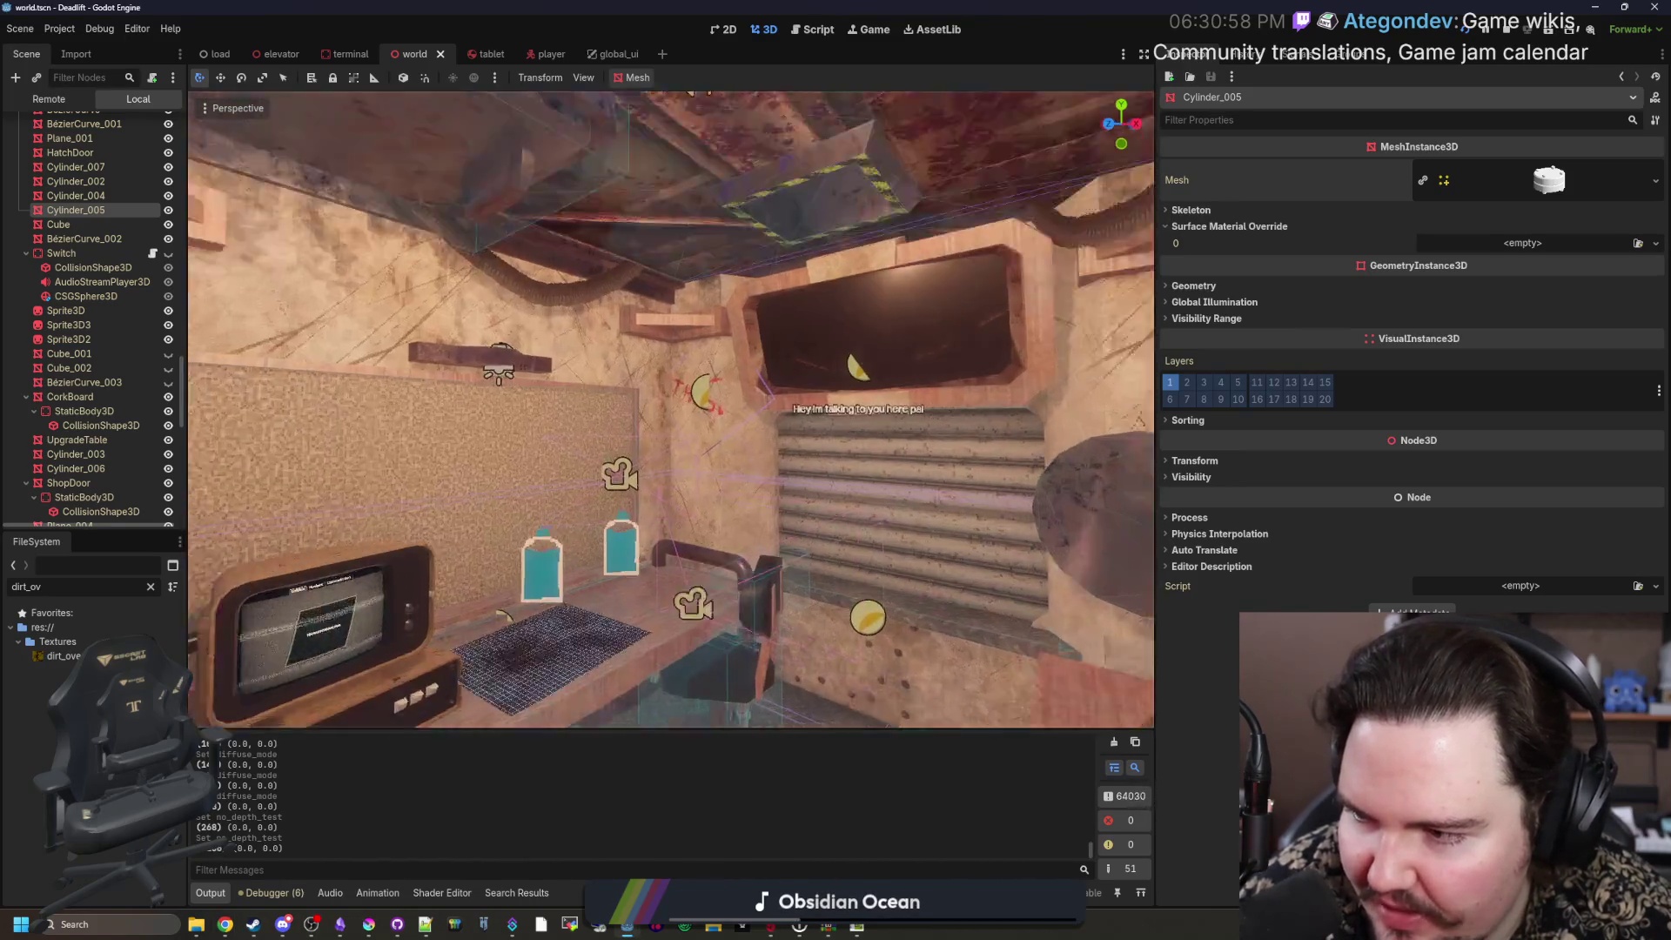
key("w")
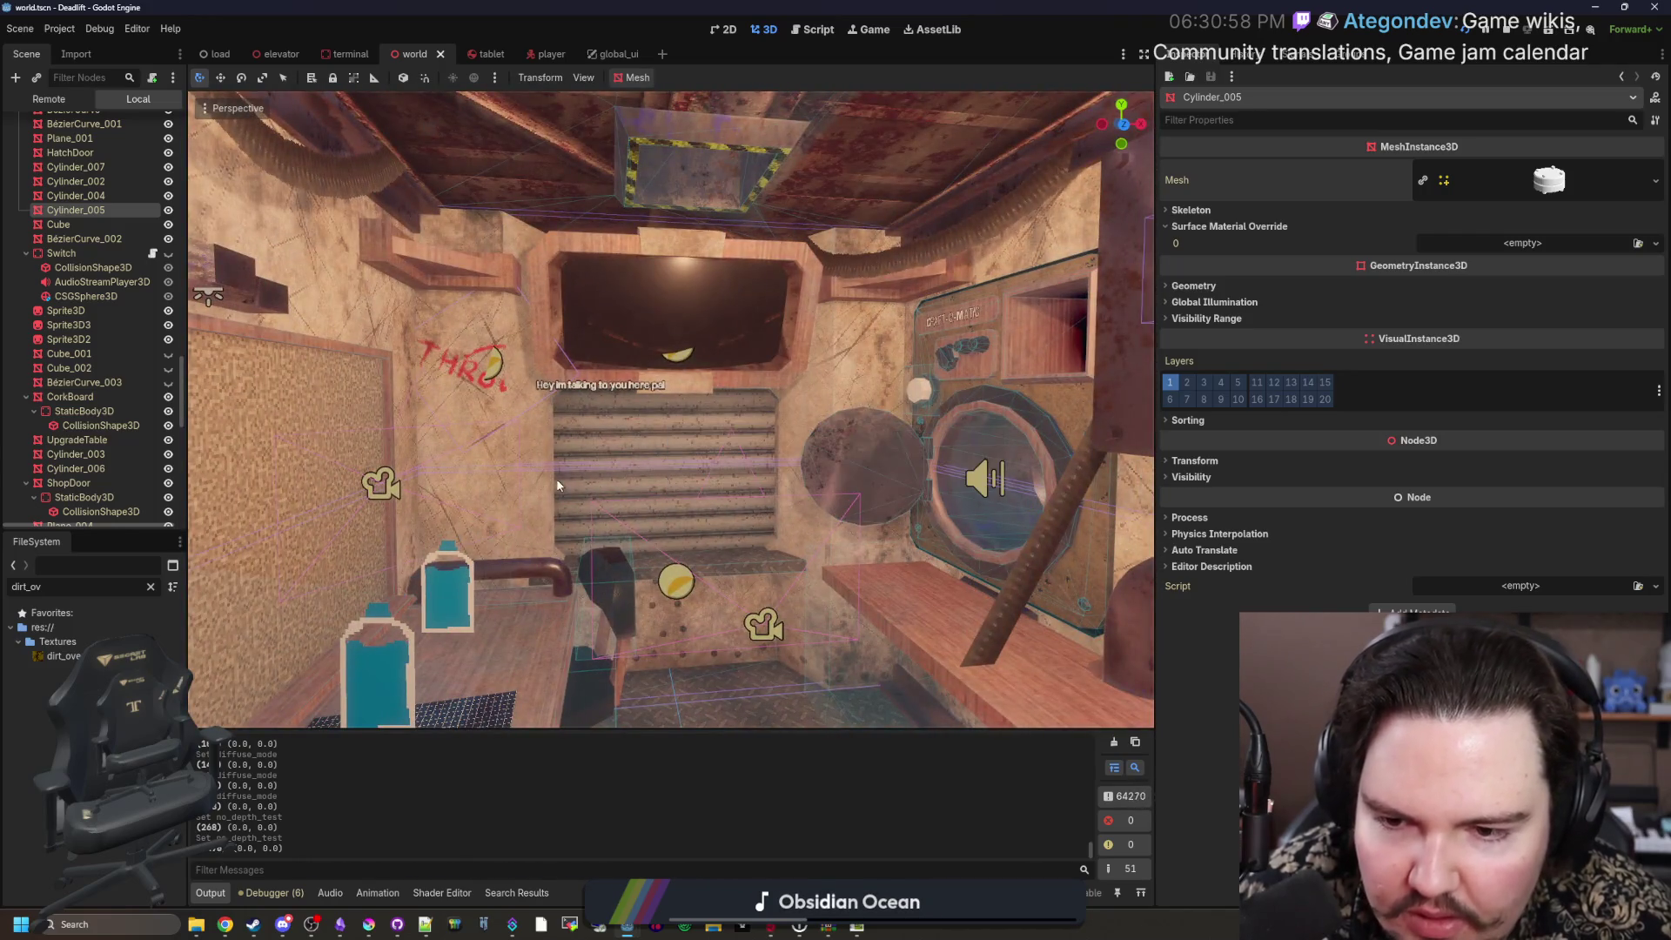
right_click(744, 503)
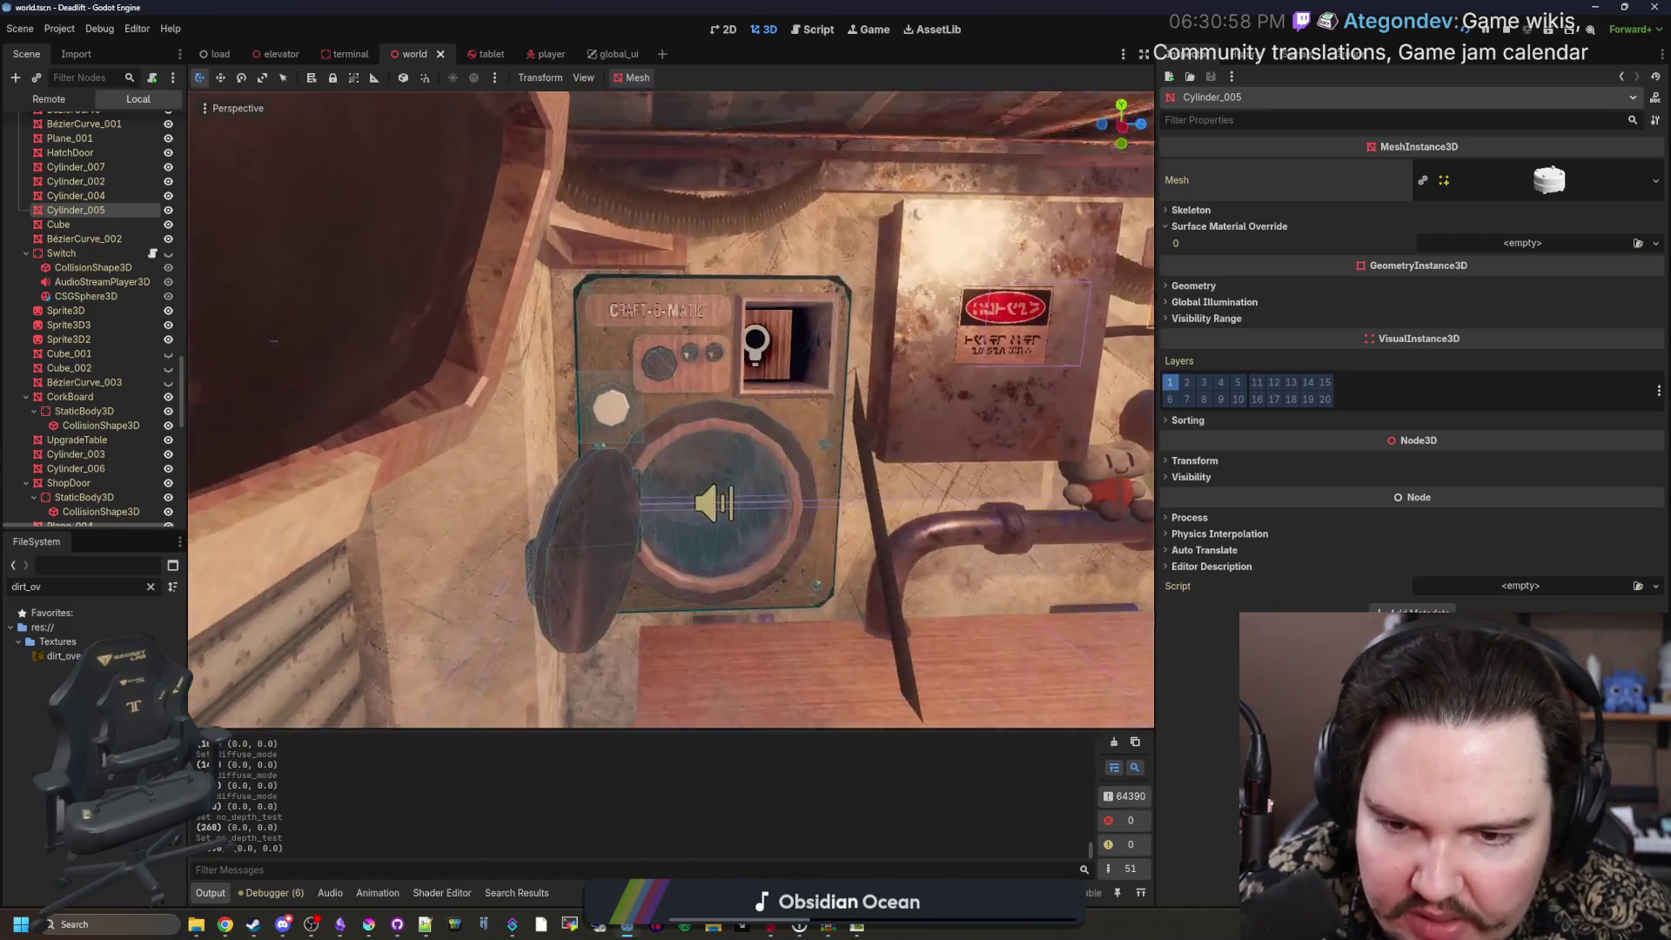
key("ctrl+s")
right_click(558, 484)
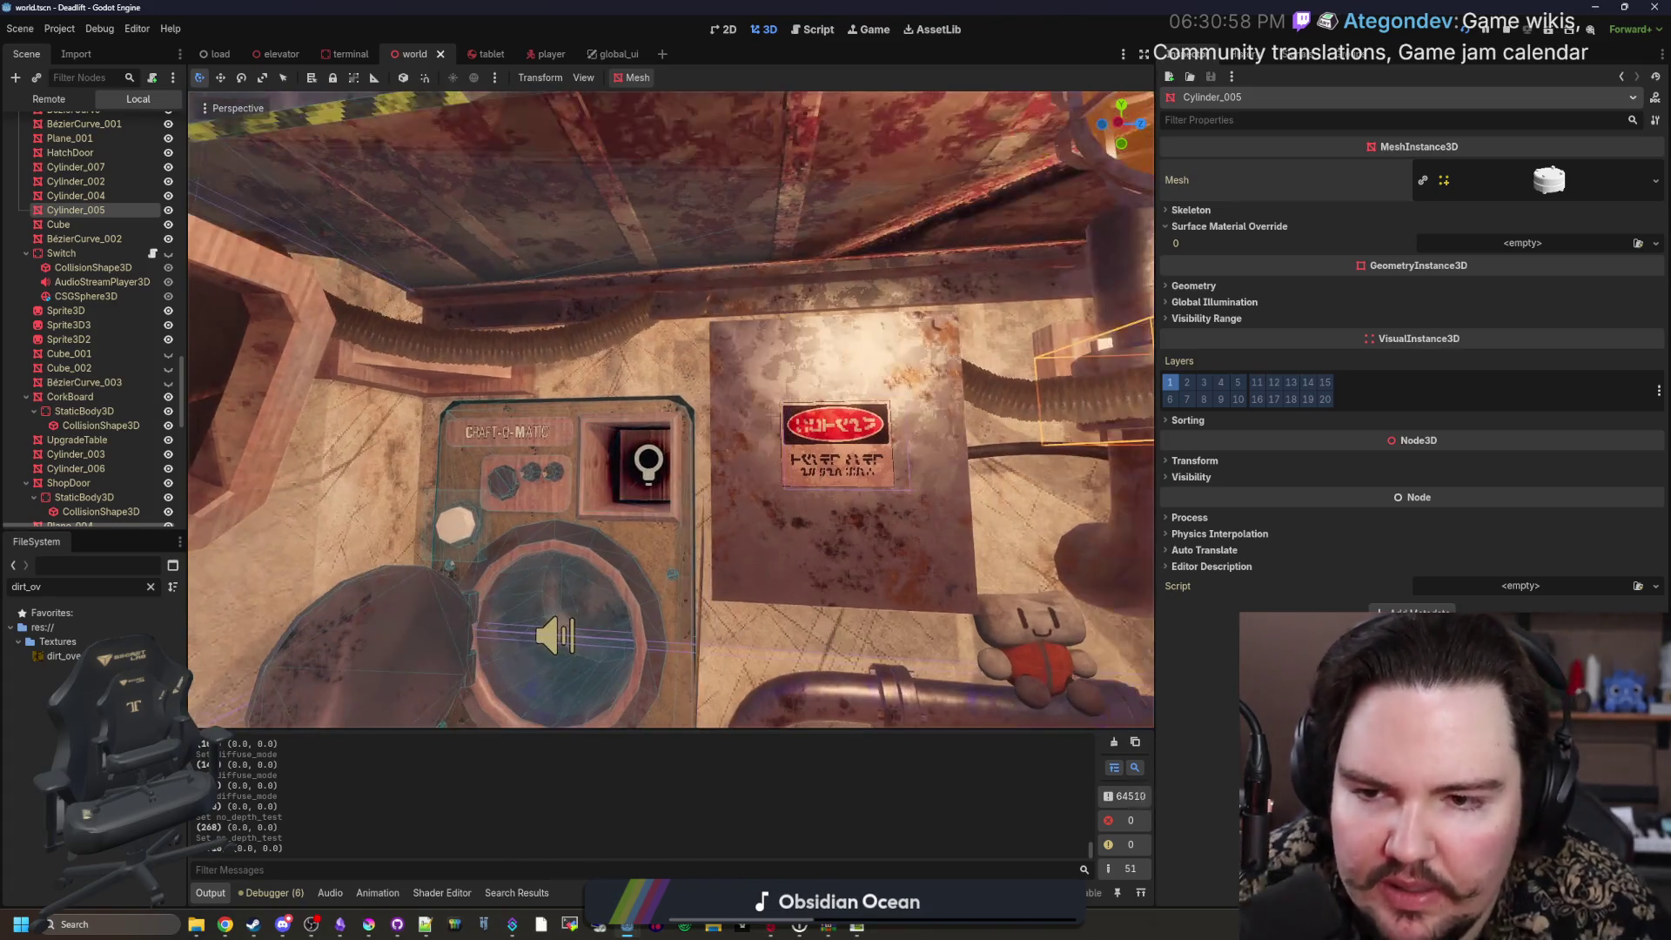
key("w")
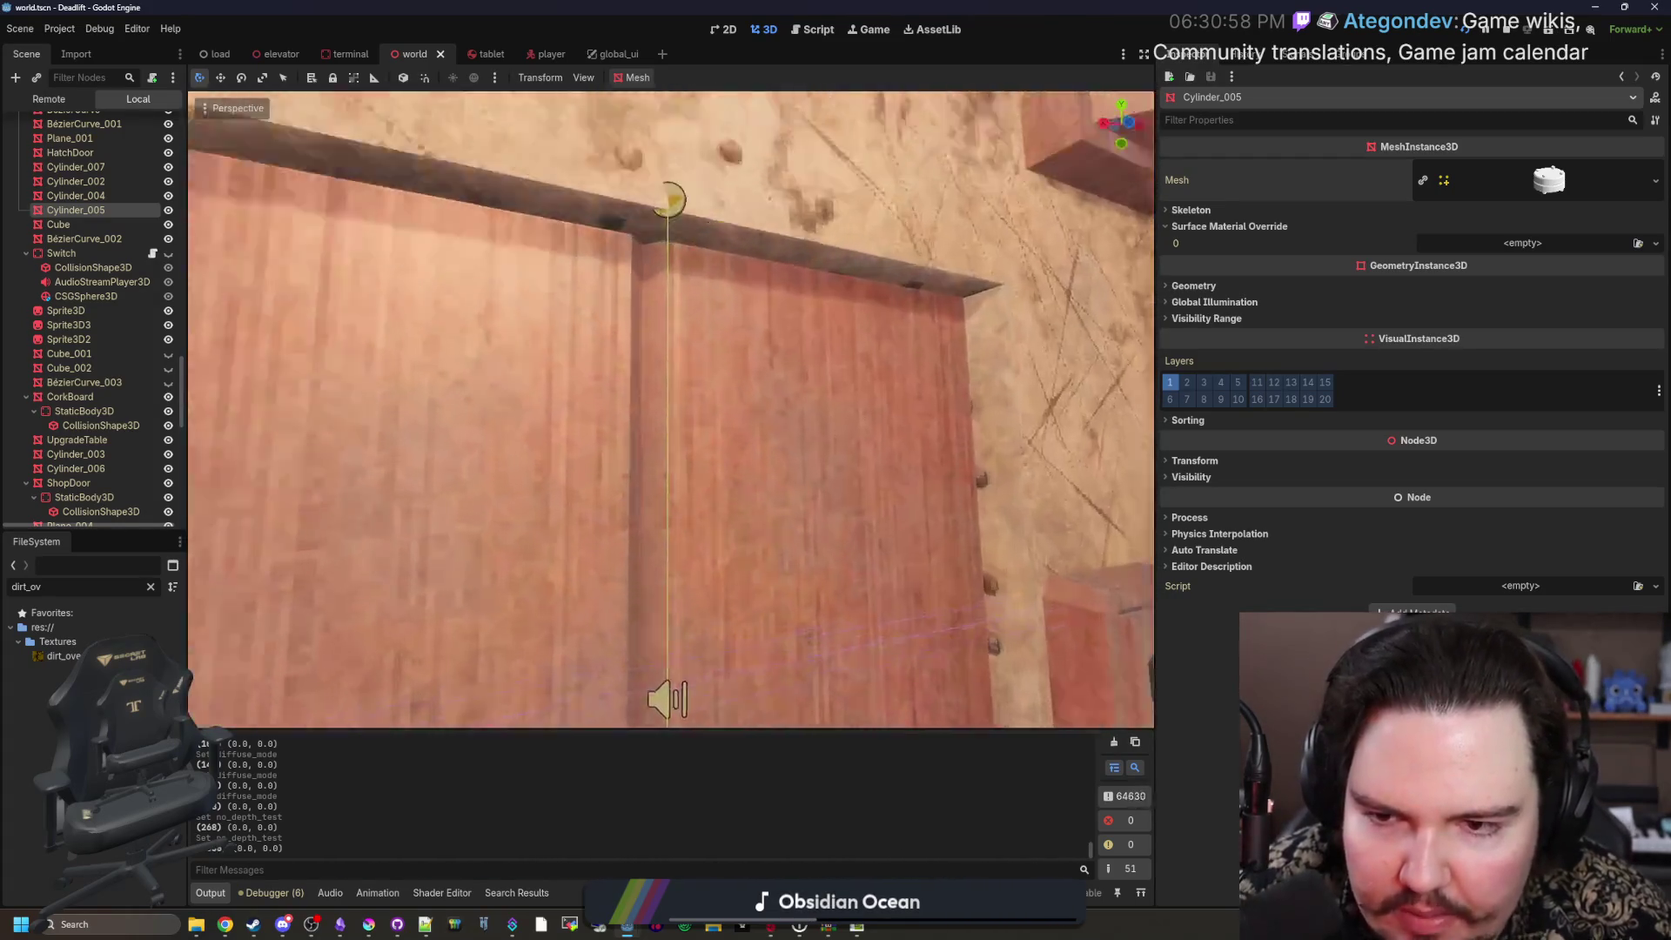
key("w")
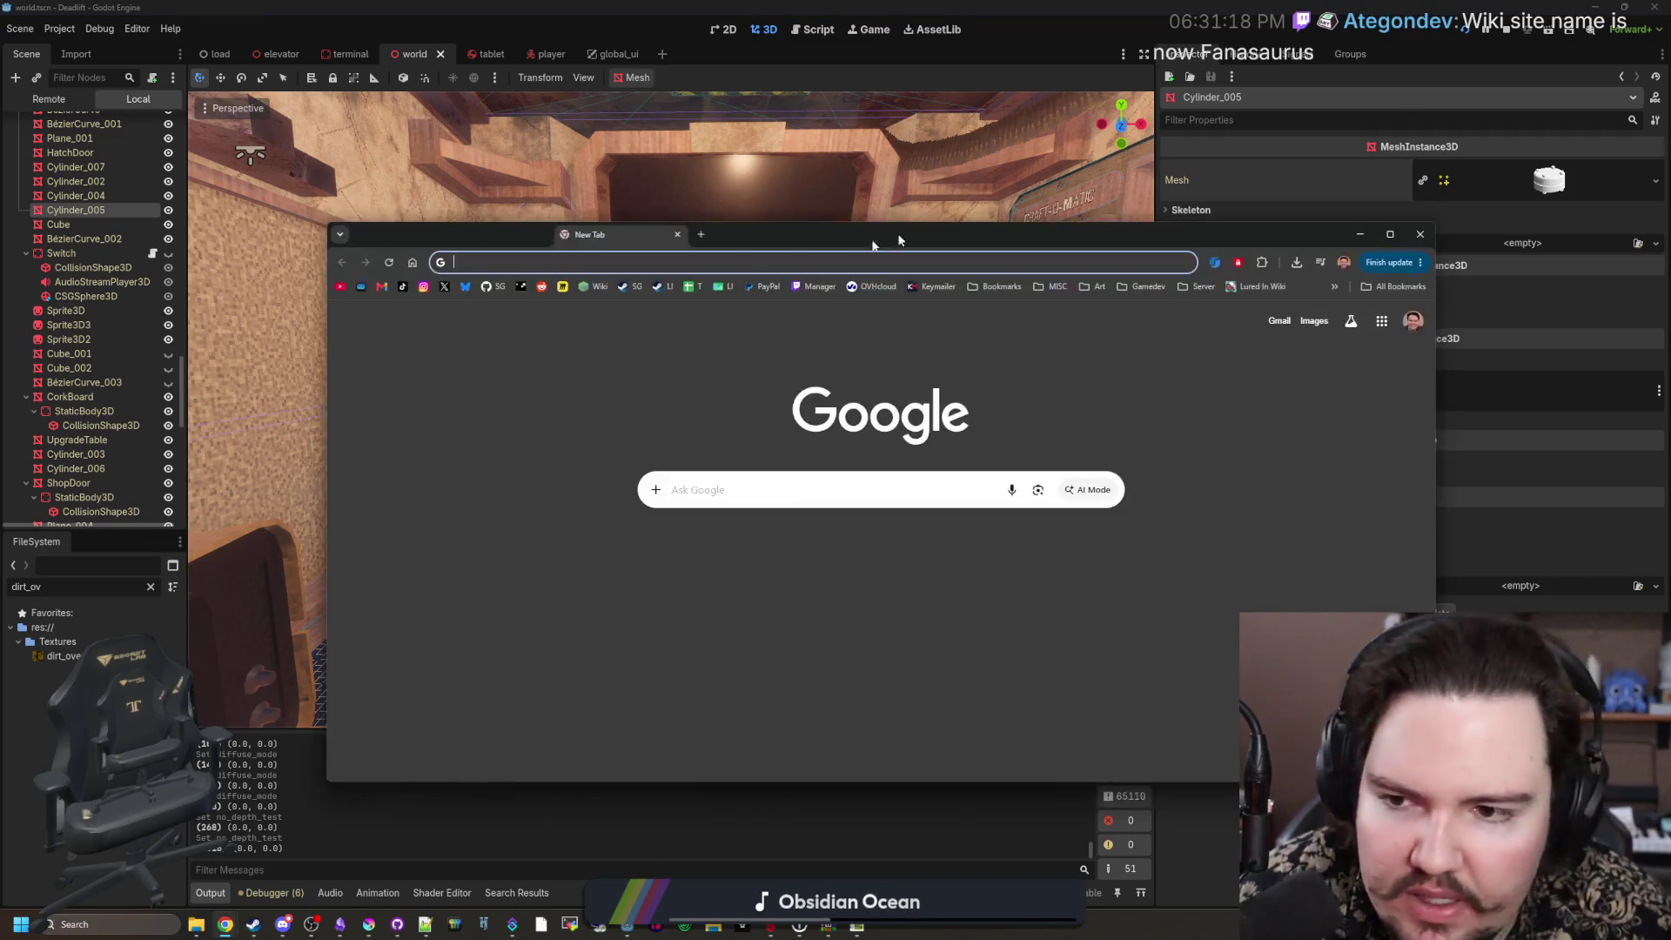
Step: Open the Lured In Demo store page, pause its live broadcast and show the chat
left_click(655, 283)
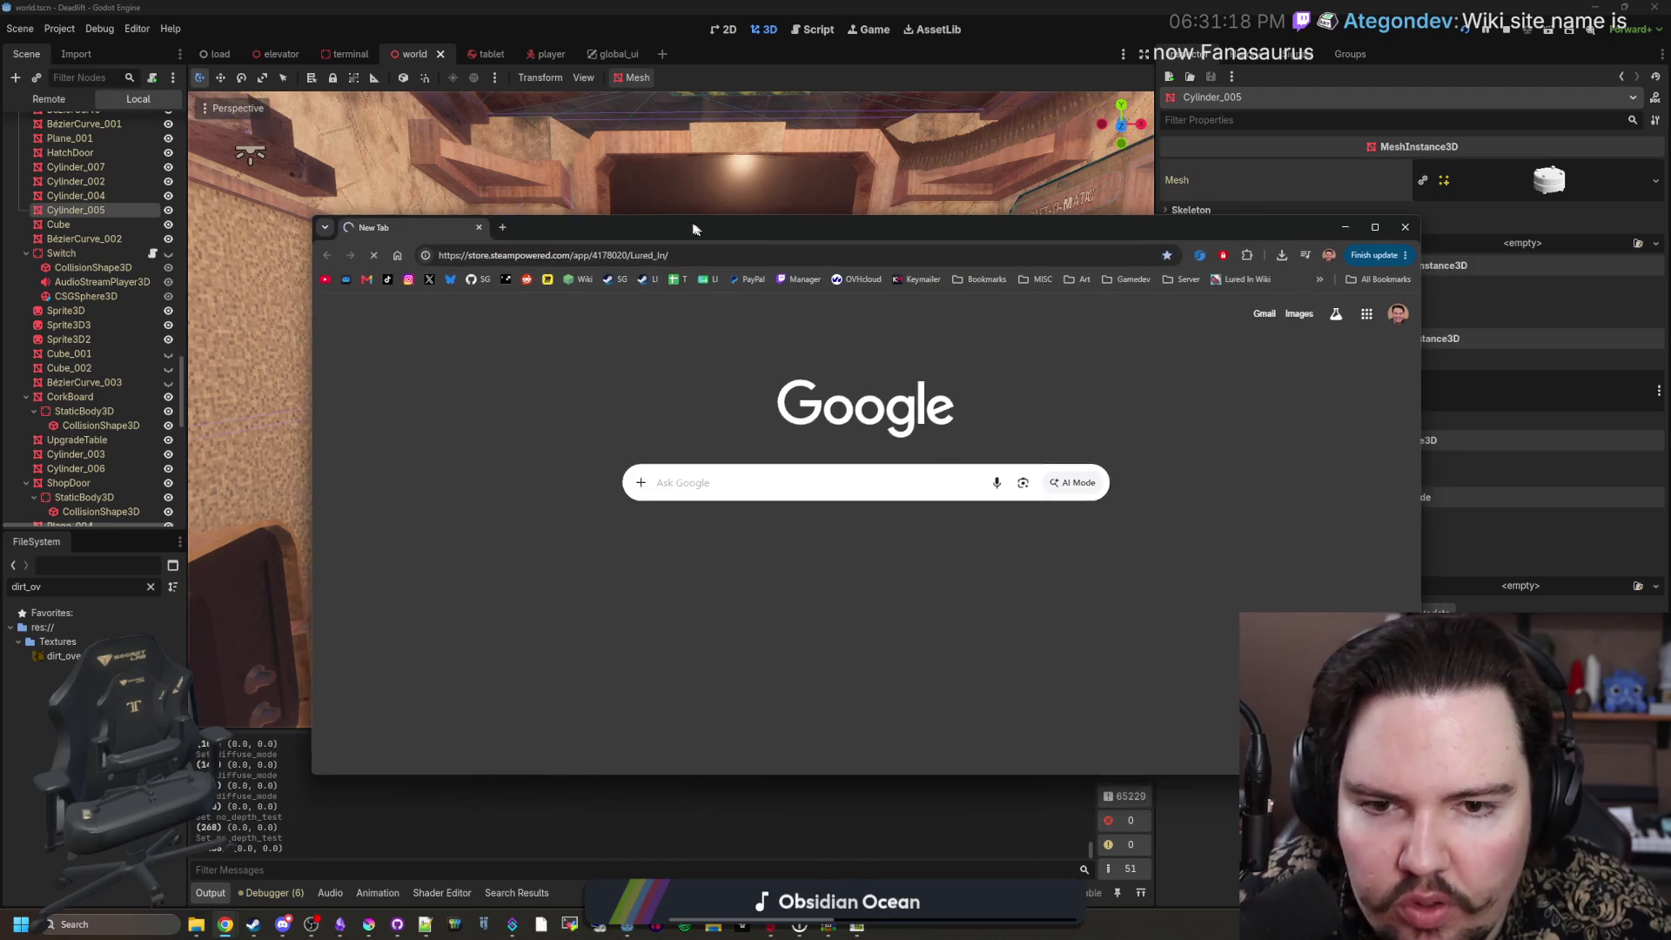
scroll(769, 445, "down", 2)
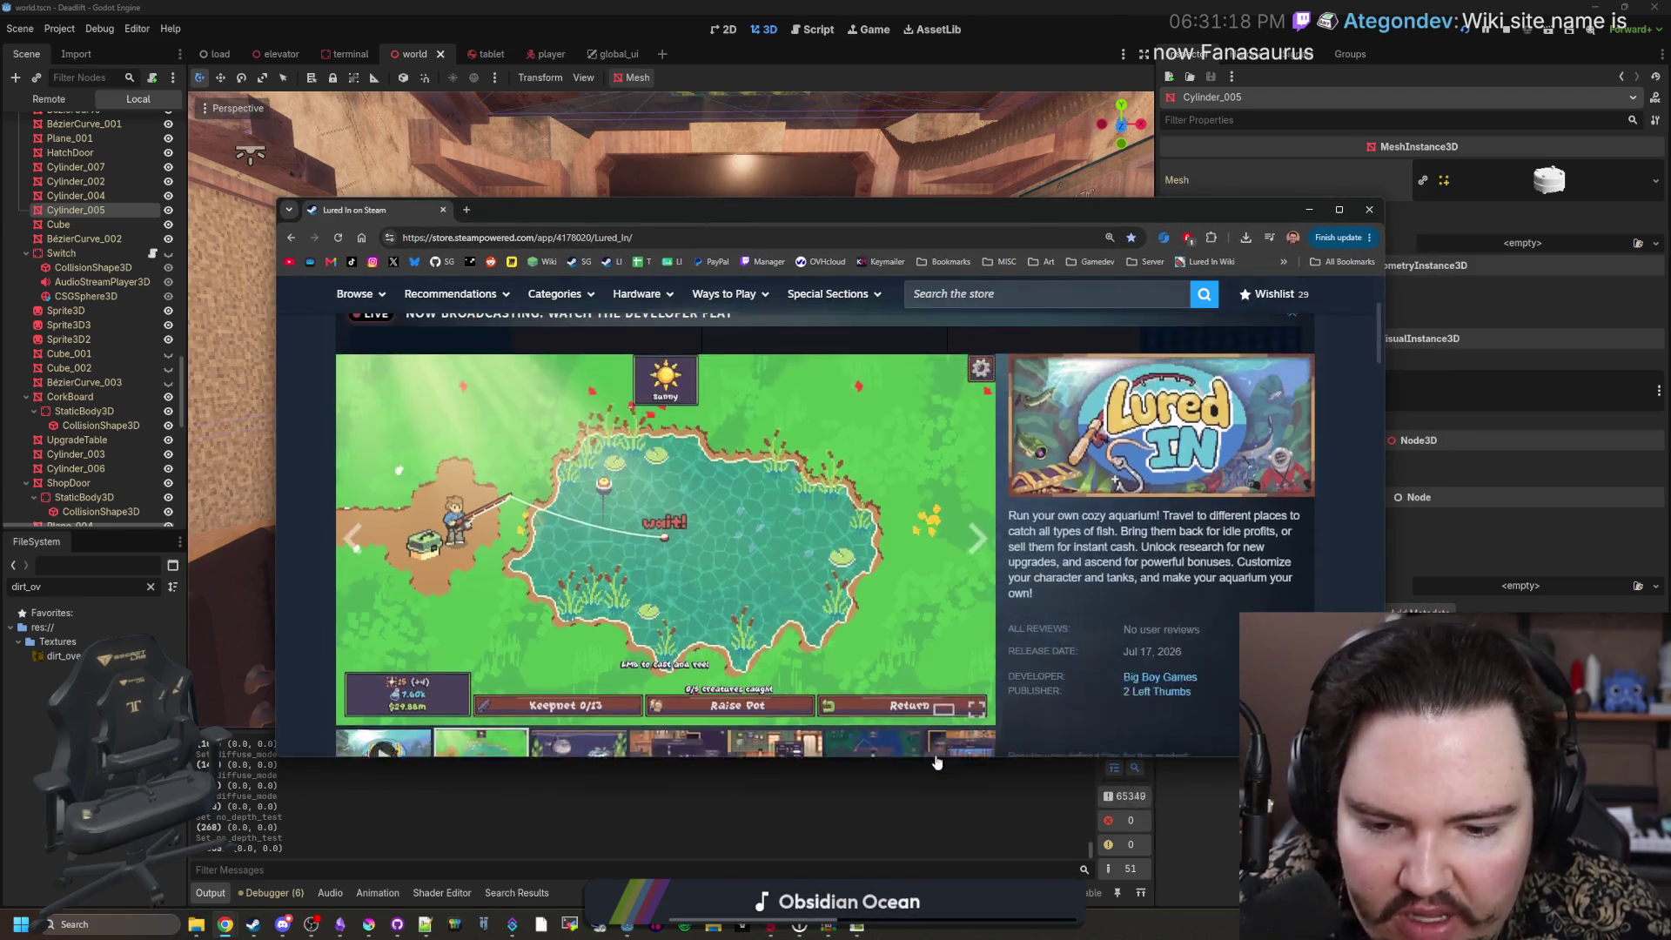
mouse_move(770, 619)
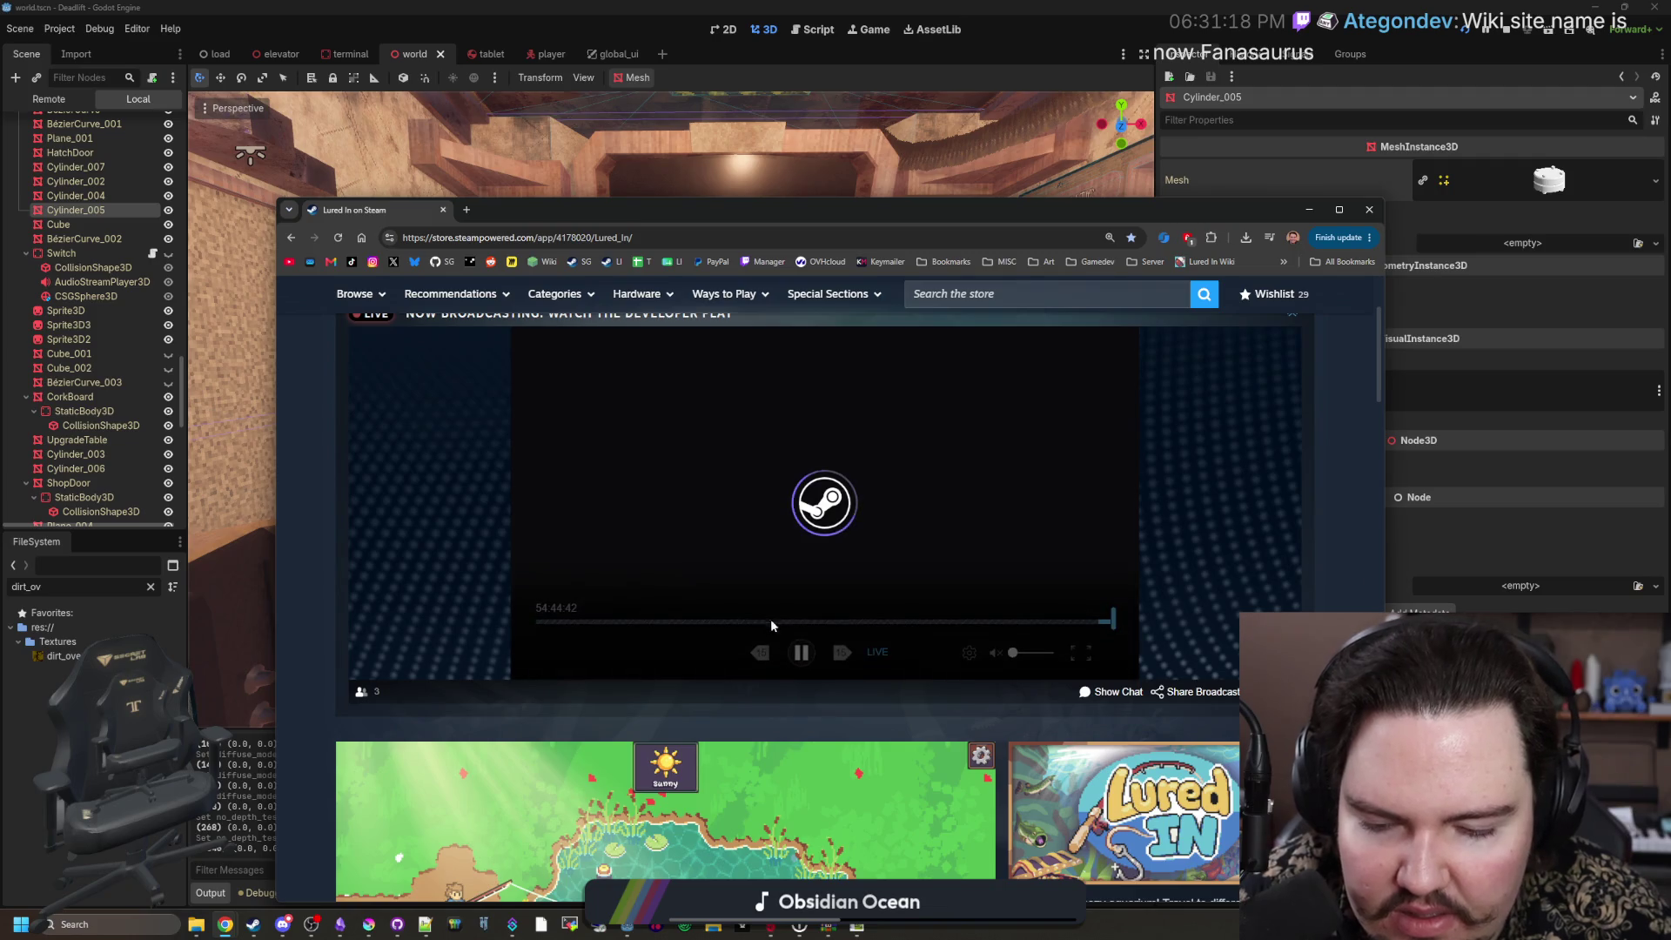
left_click(803, 659)
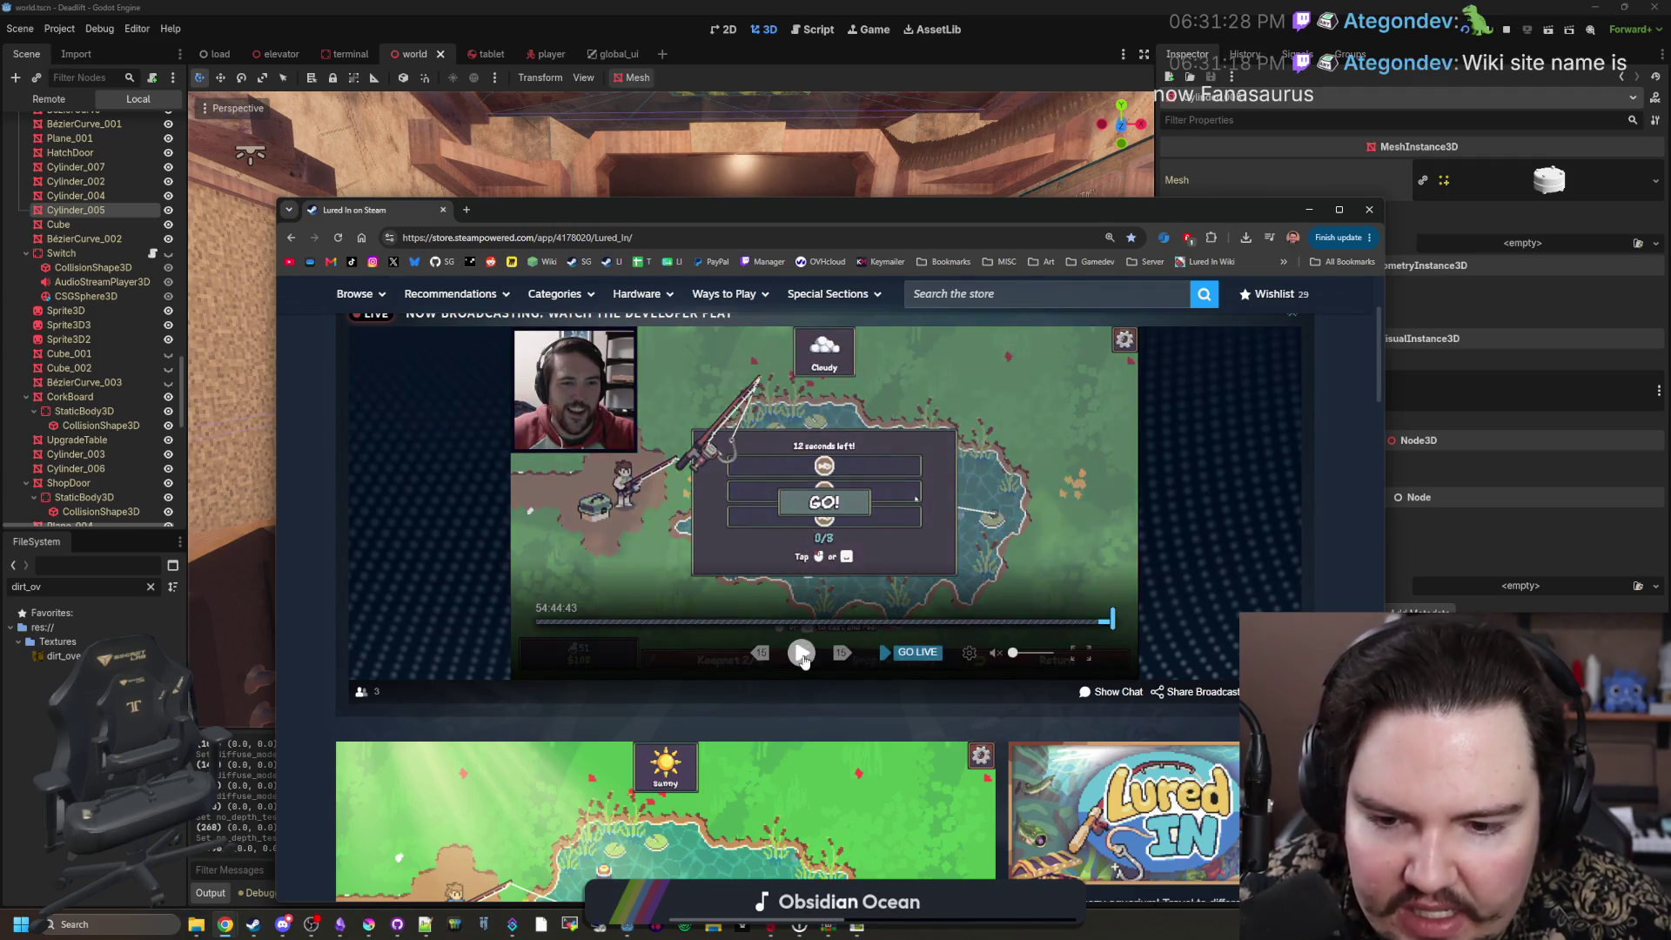
left_click(1099, 693)
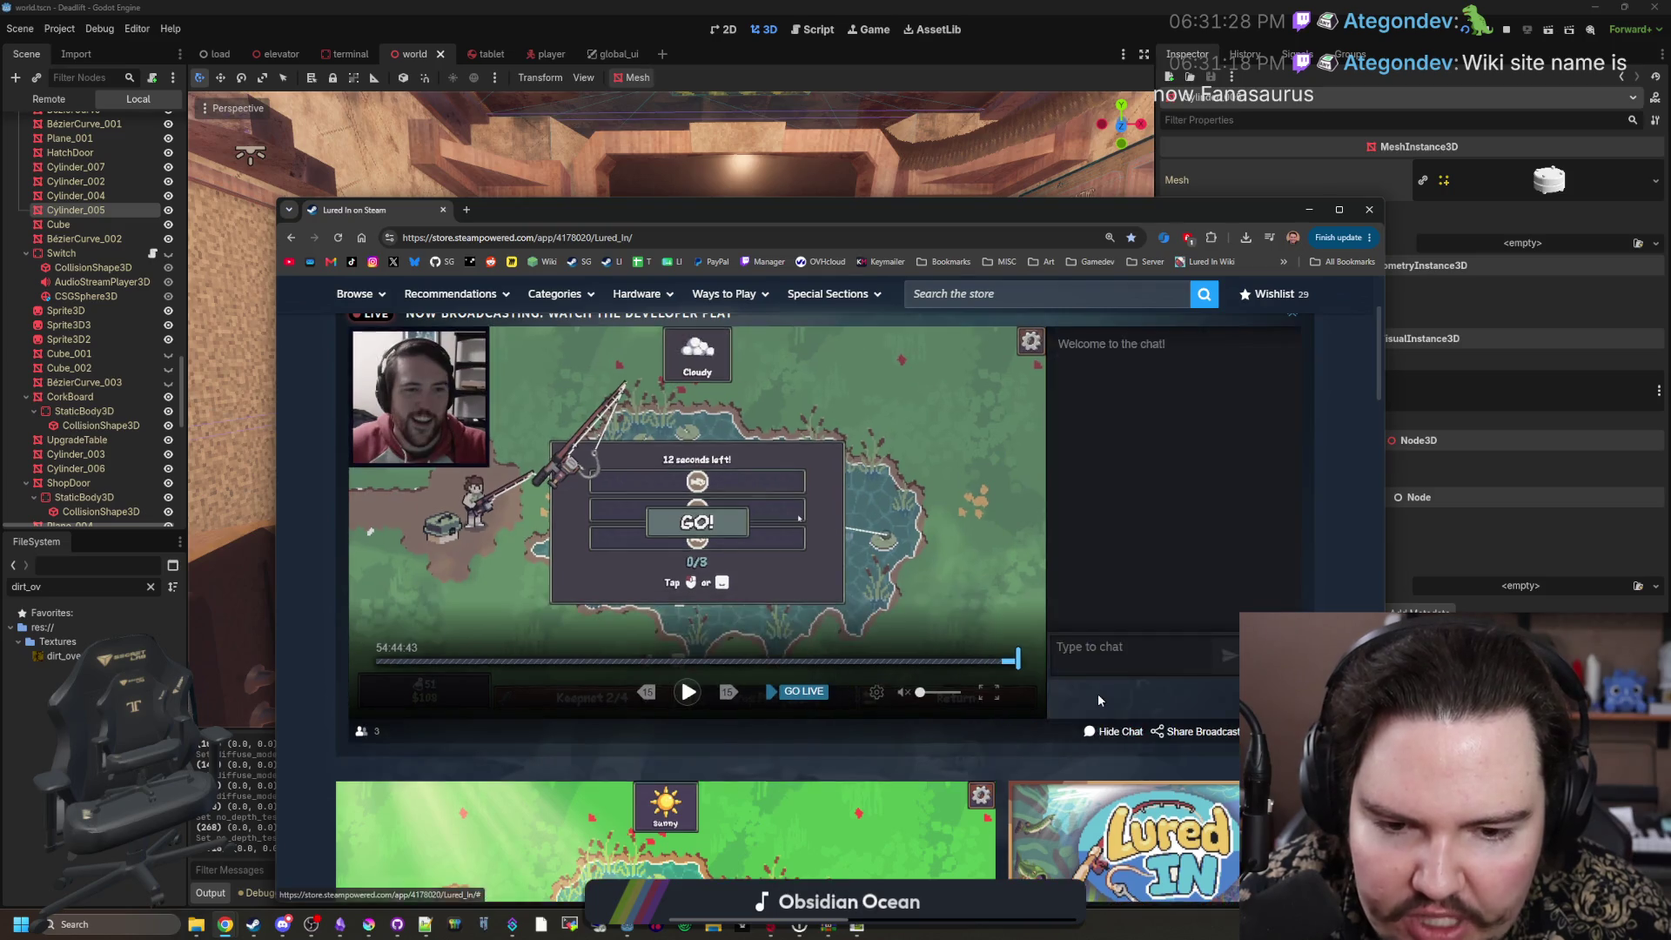
scroll(1099, 693, "down", 4)
scroll(1099, 693, "down", 6)
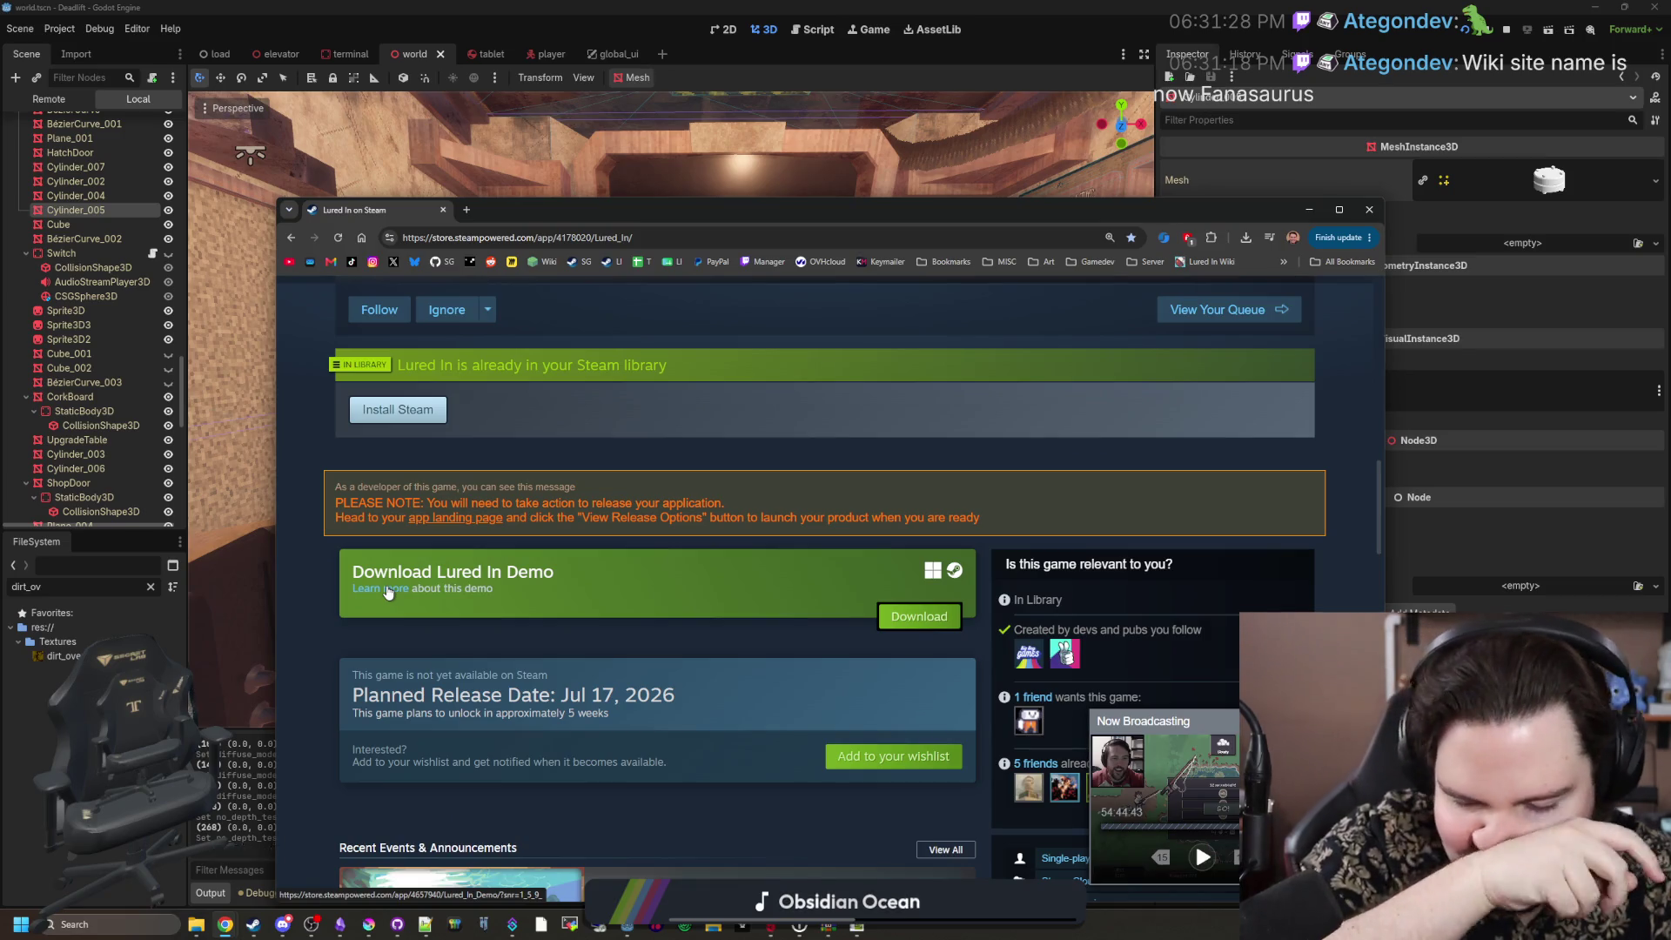
scroll(1088, 632, "down", 3)
scroll(1087, 632, "down", 4)
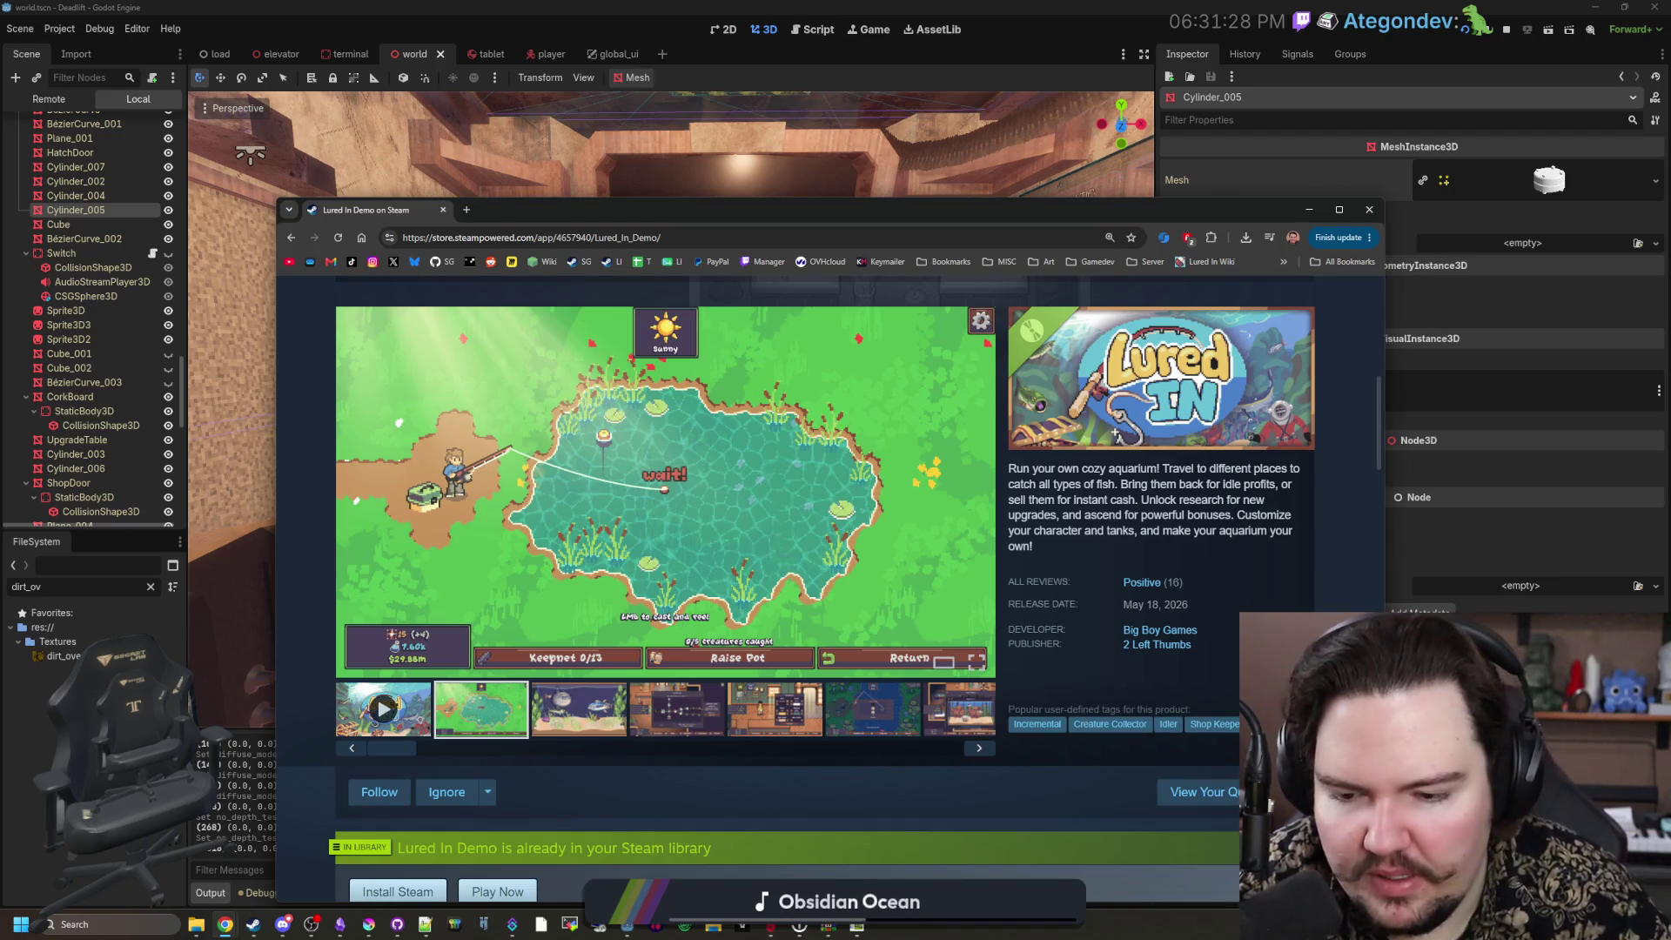
Step: Cycle through all the gameplay screenshots back to the Ascension research screenshot
left_click(602, 710)
left_click(678, 692)
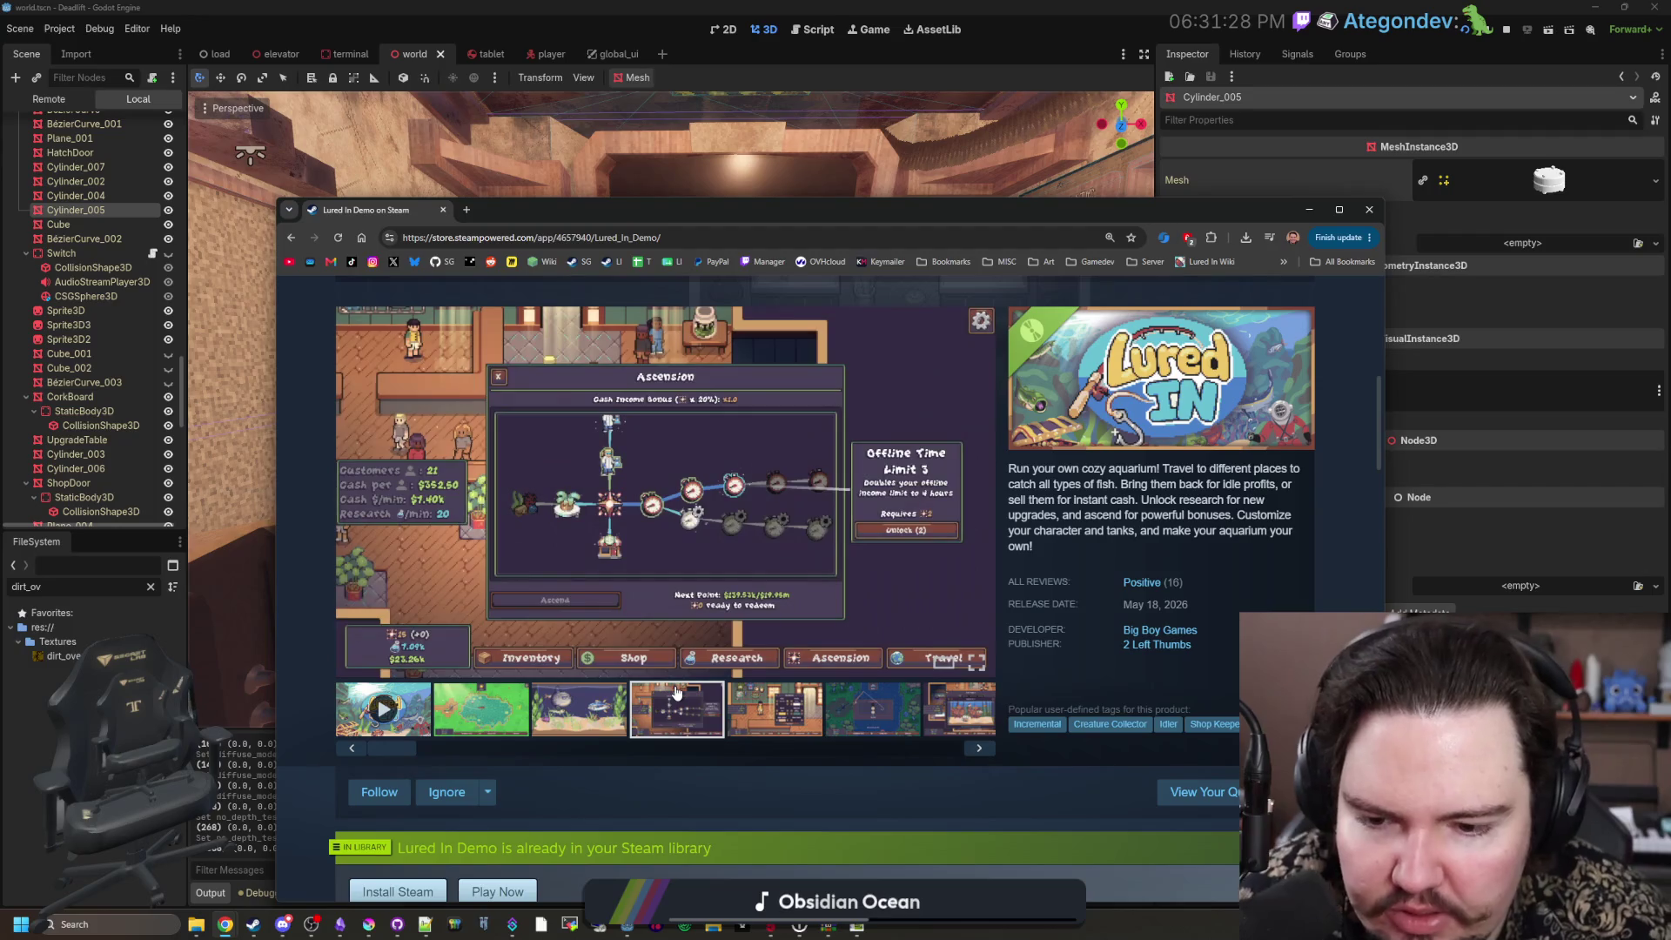
left_click(754, 691)
left_click(986, 498)
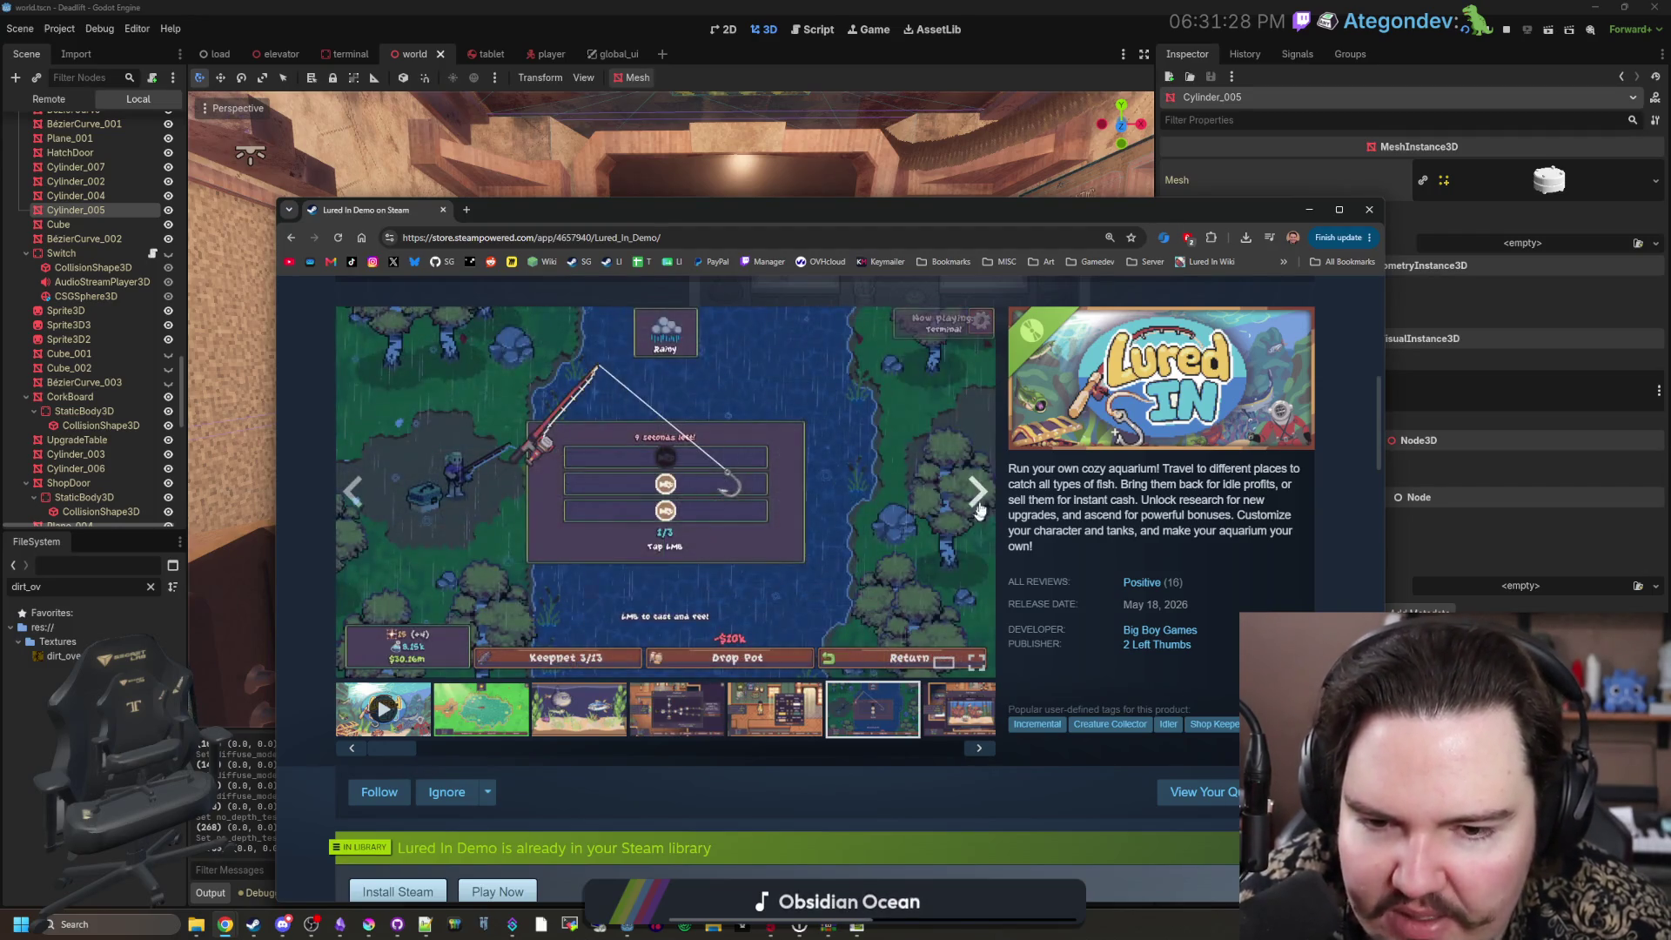
left_click(988, 499)
left_click(988, 499)
left_click(988, 499)
left_click(988, 499)
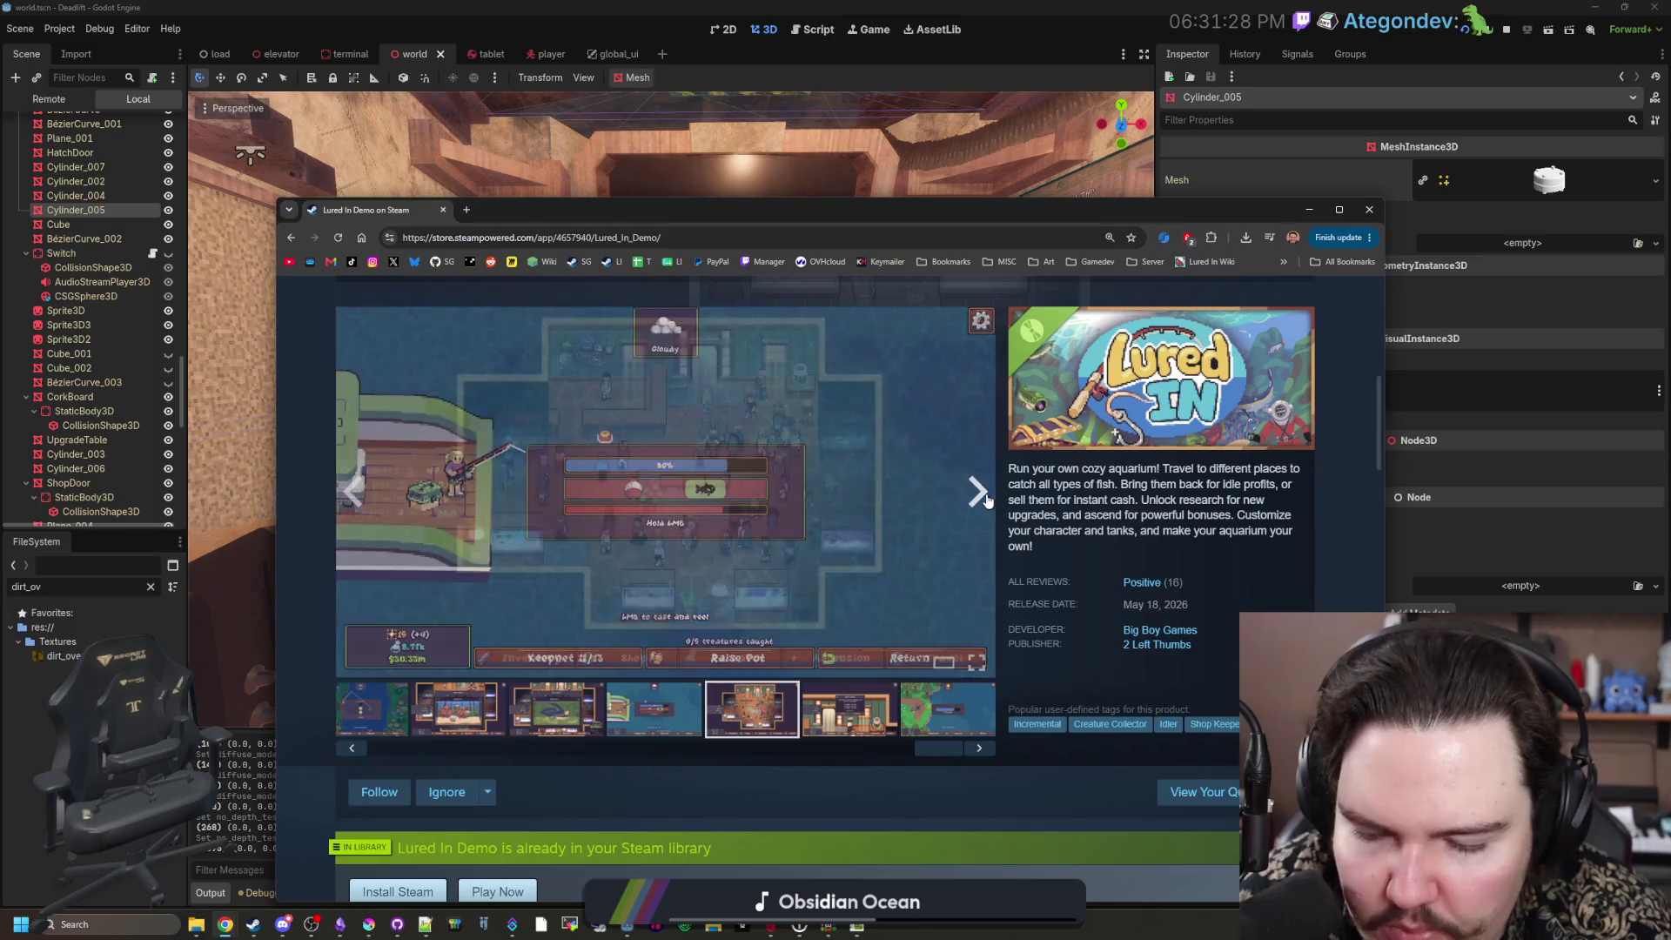
left_click(988, 499)
left_click(988, 499)
left_click(988, 499)
left_click(988, 498)
left_click(988, 498)
left_click(988, 499)
left_click(988, 499)
left_click(988, 499)
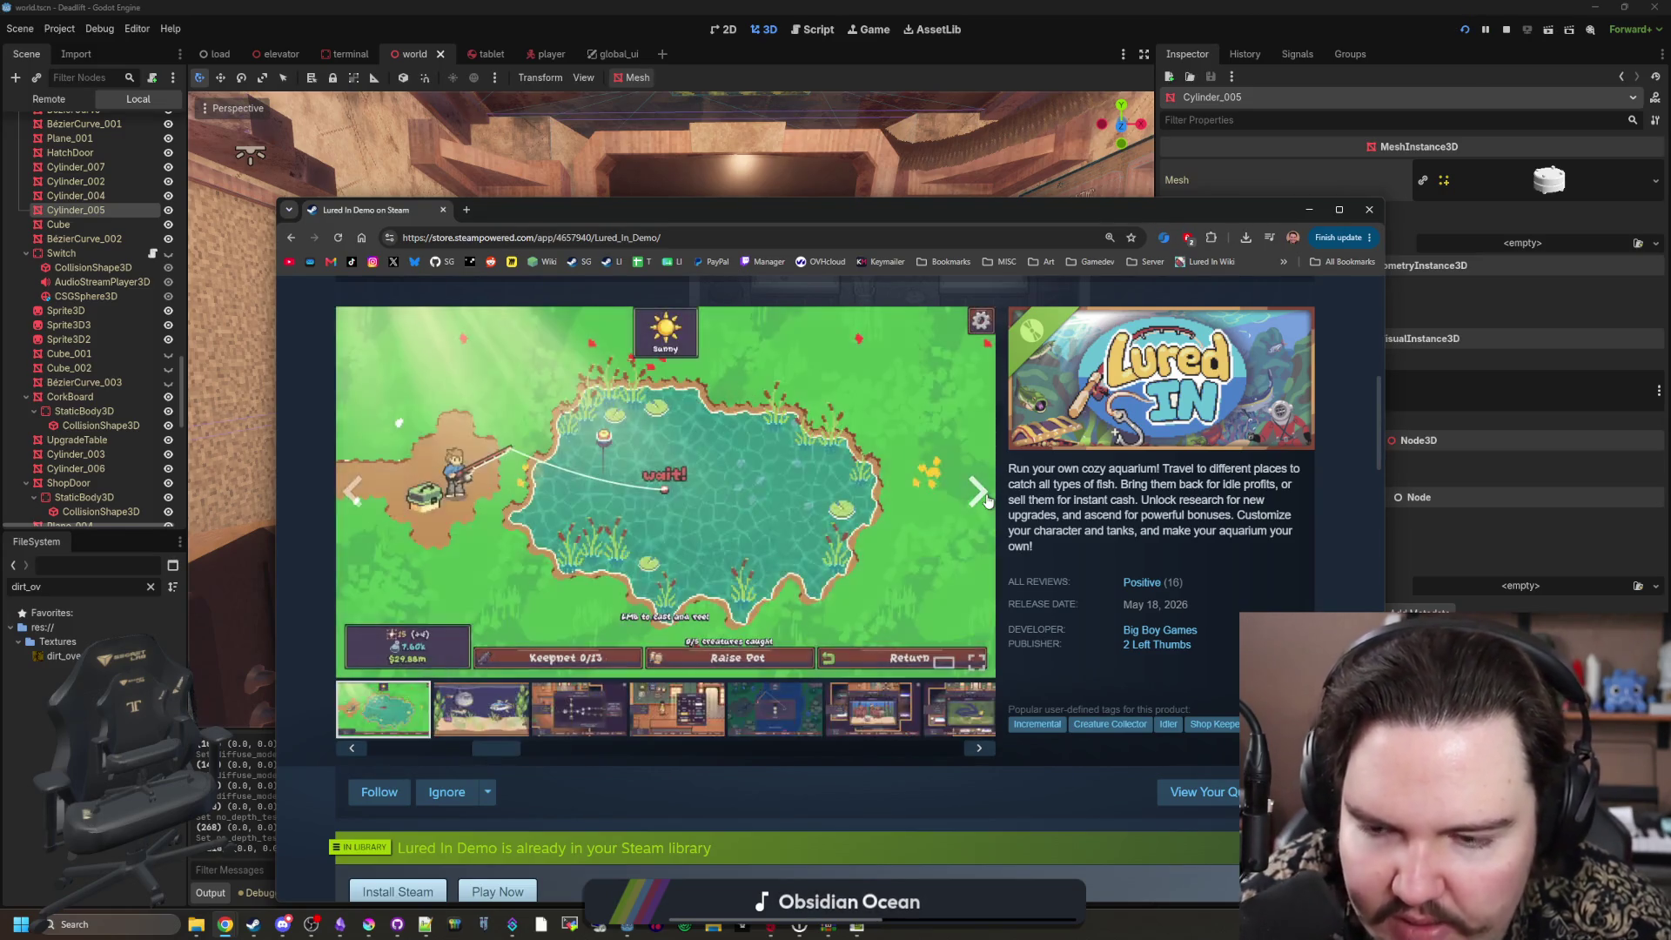
left_click(988, 499)
left_click(988, 499)
left_click(988, 499)
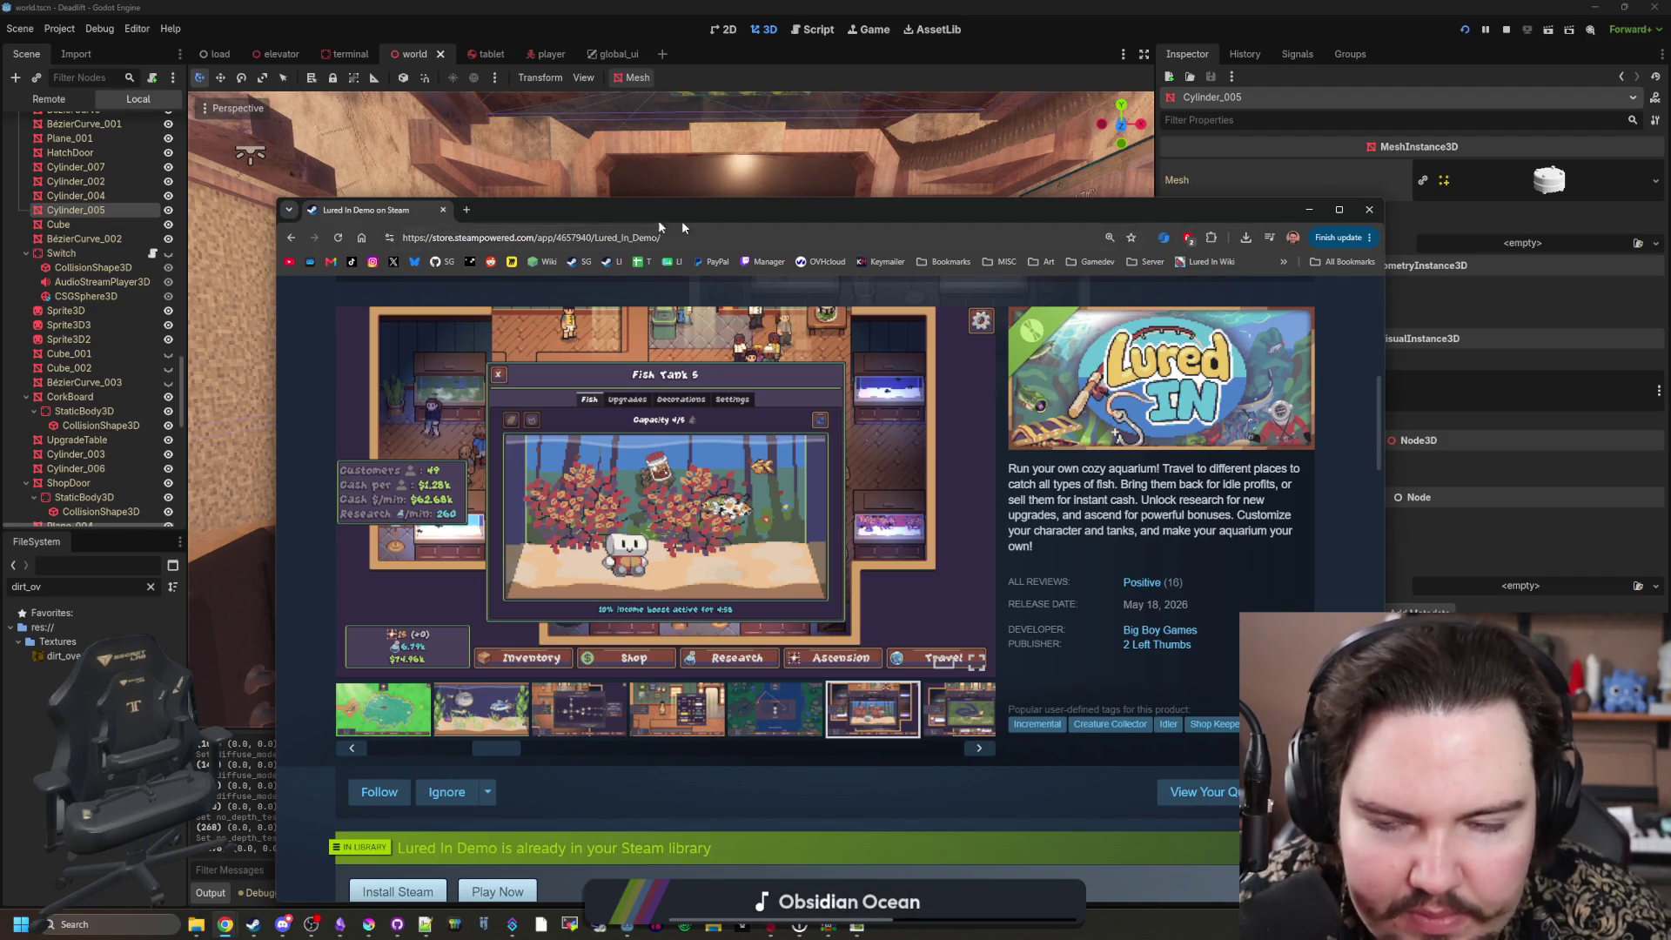
Step: Open the Lured In wiki in a new tab and trim the address to wiki.bioloom.studio
left_click(466, 210)
left_click(1210, 262)
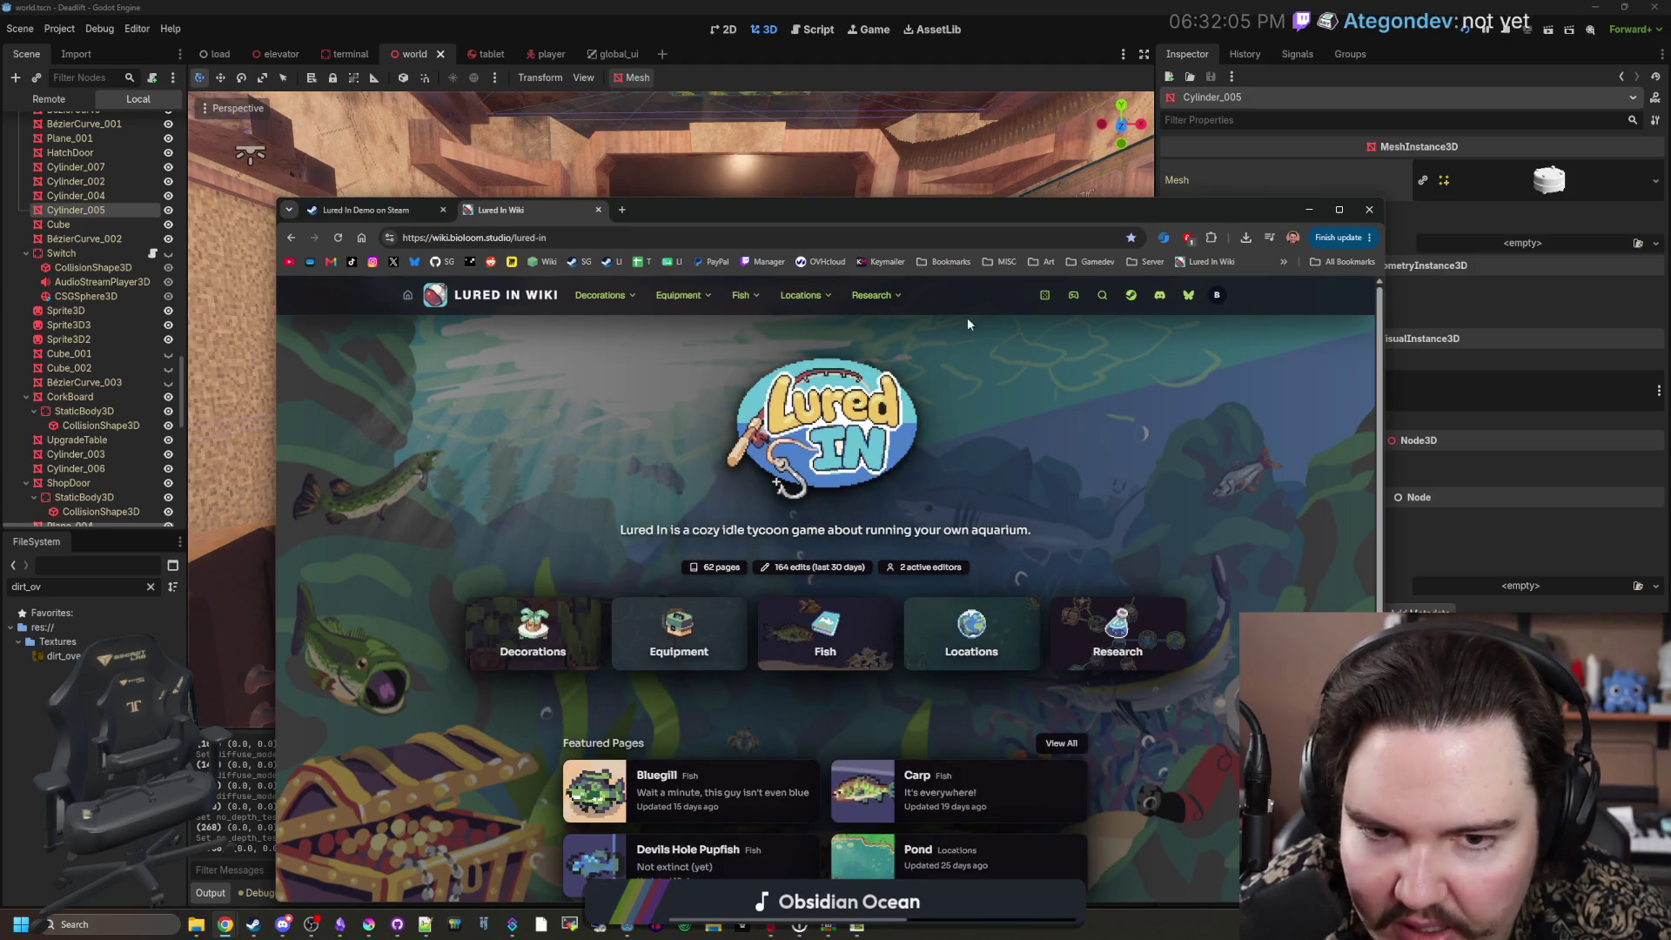
left_click(585, 239)
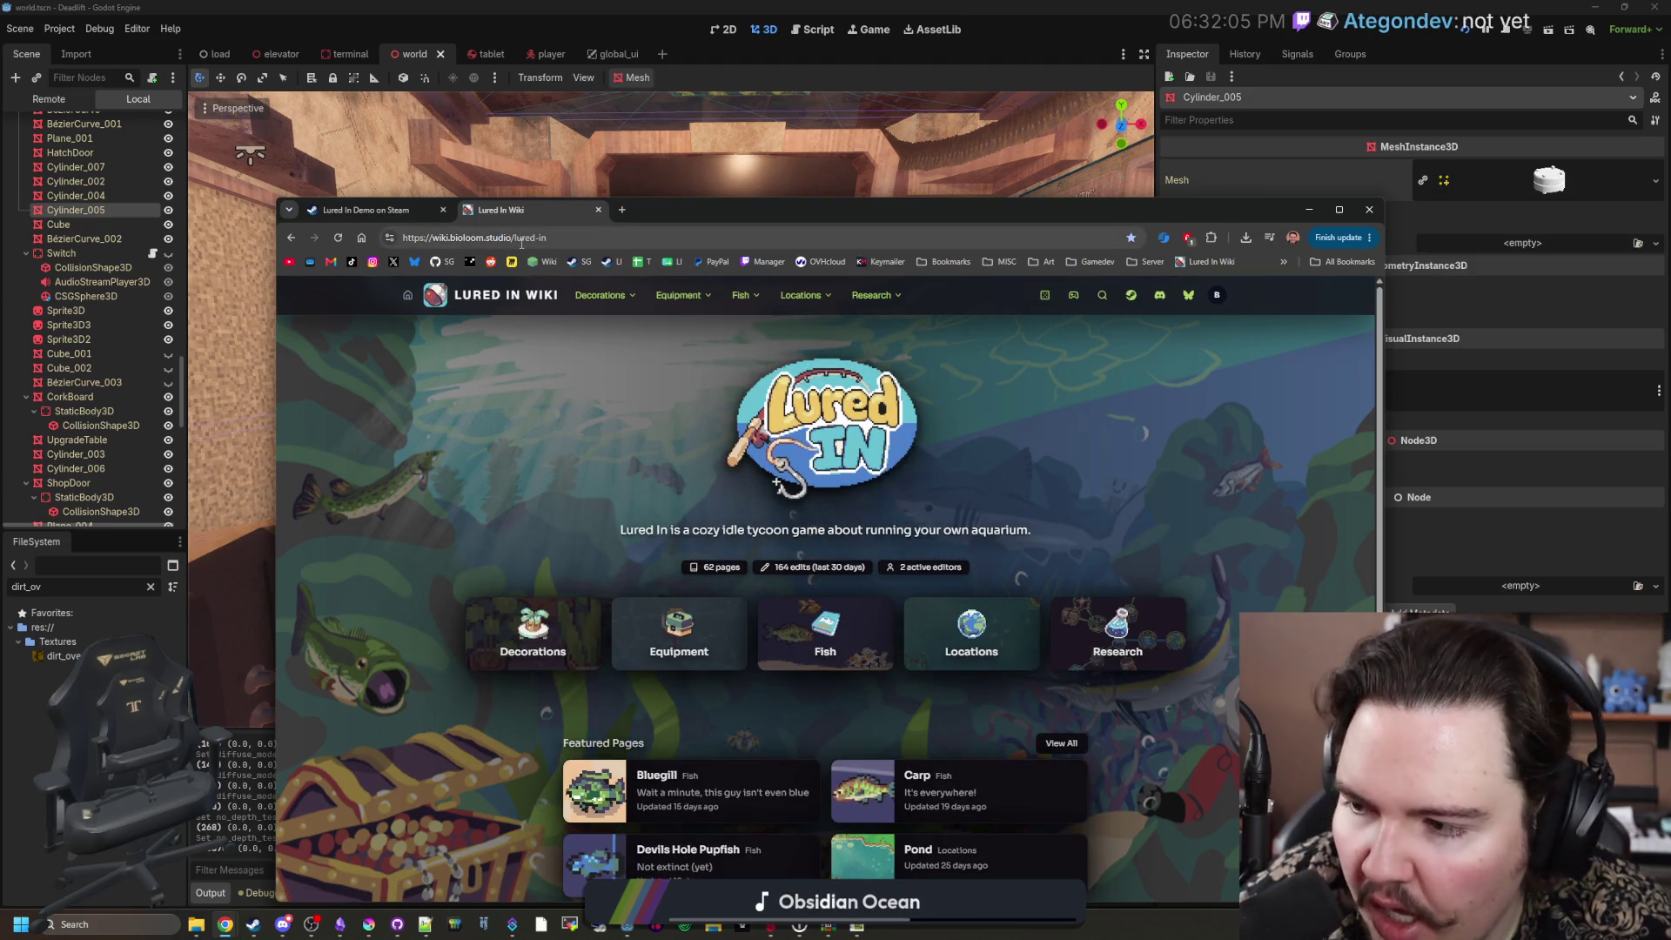
left_click(585, 240)
key("BackSpace")
key("BackSpace")
key("BackSpace")
key("BackSpace")
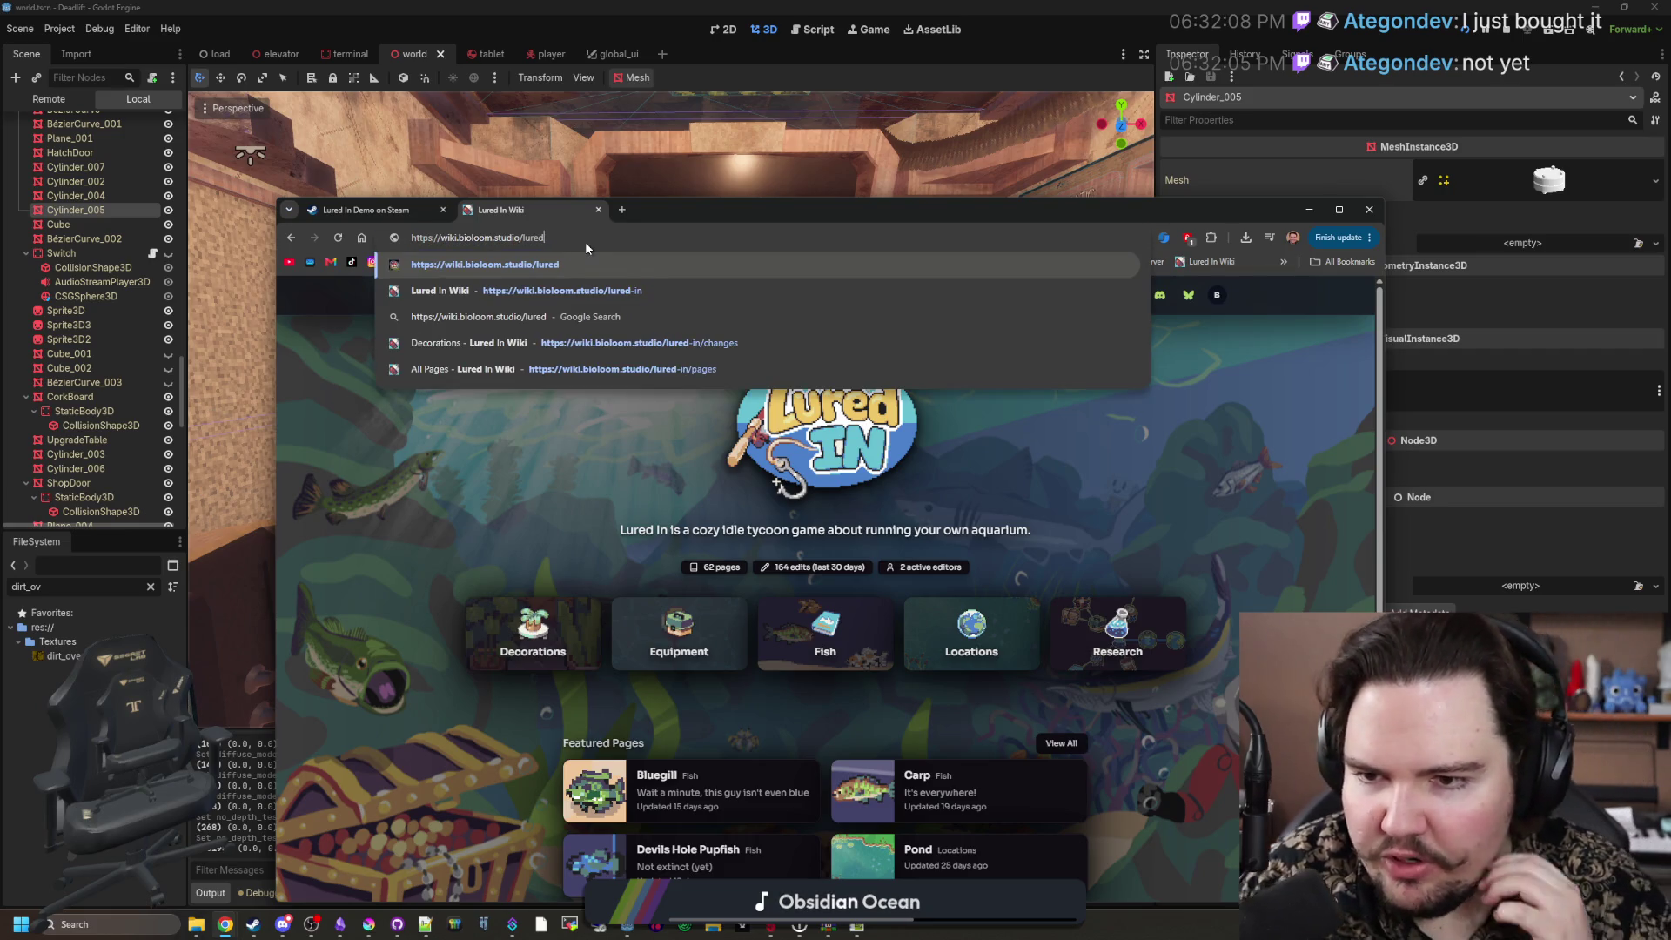
key("Return")
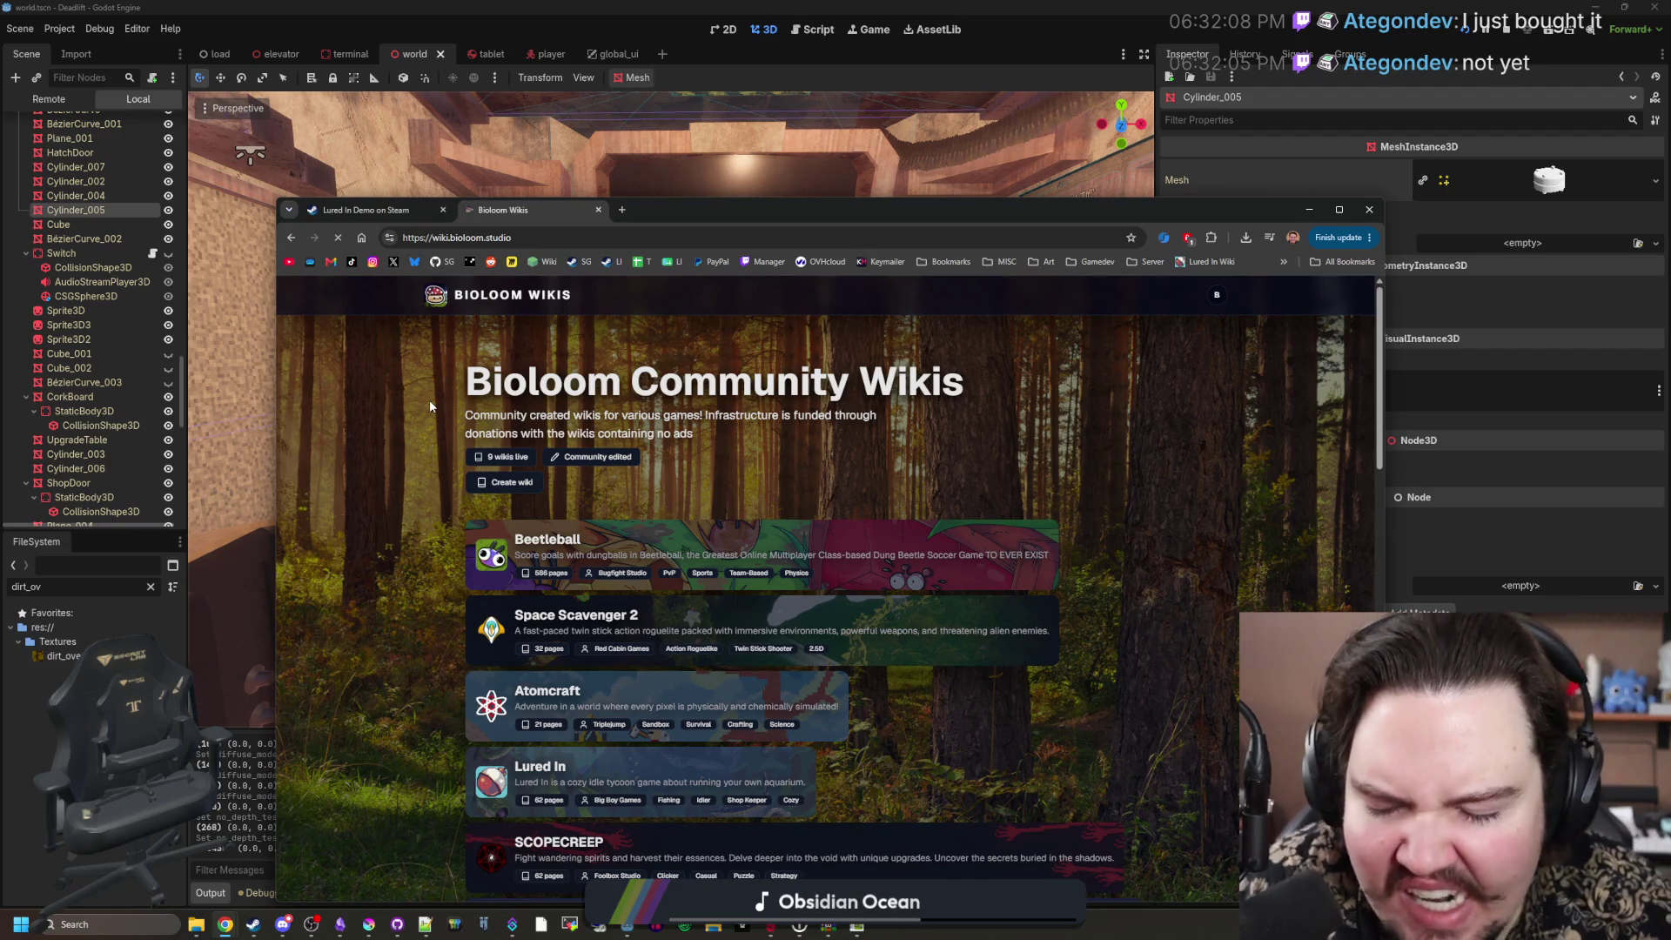
Step: Browse the Bioloom Community Wikis list, then move the browser window lower on screen
scroll(453, 495, "down", 5)
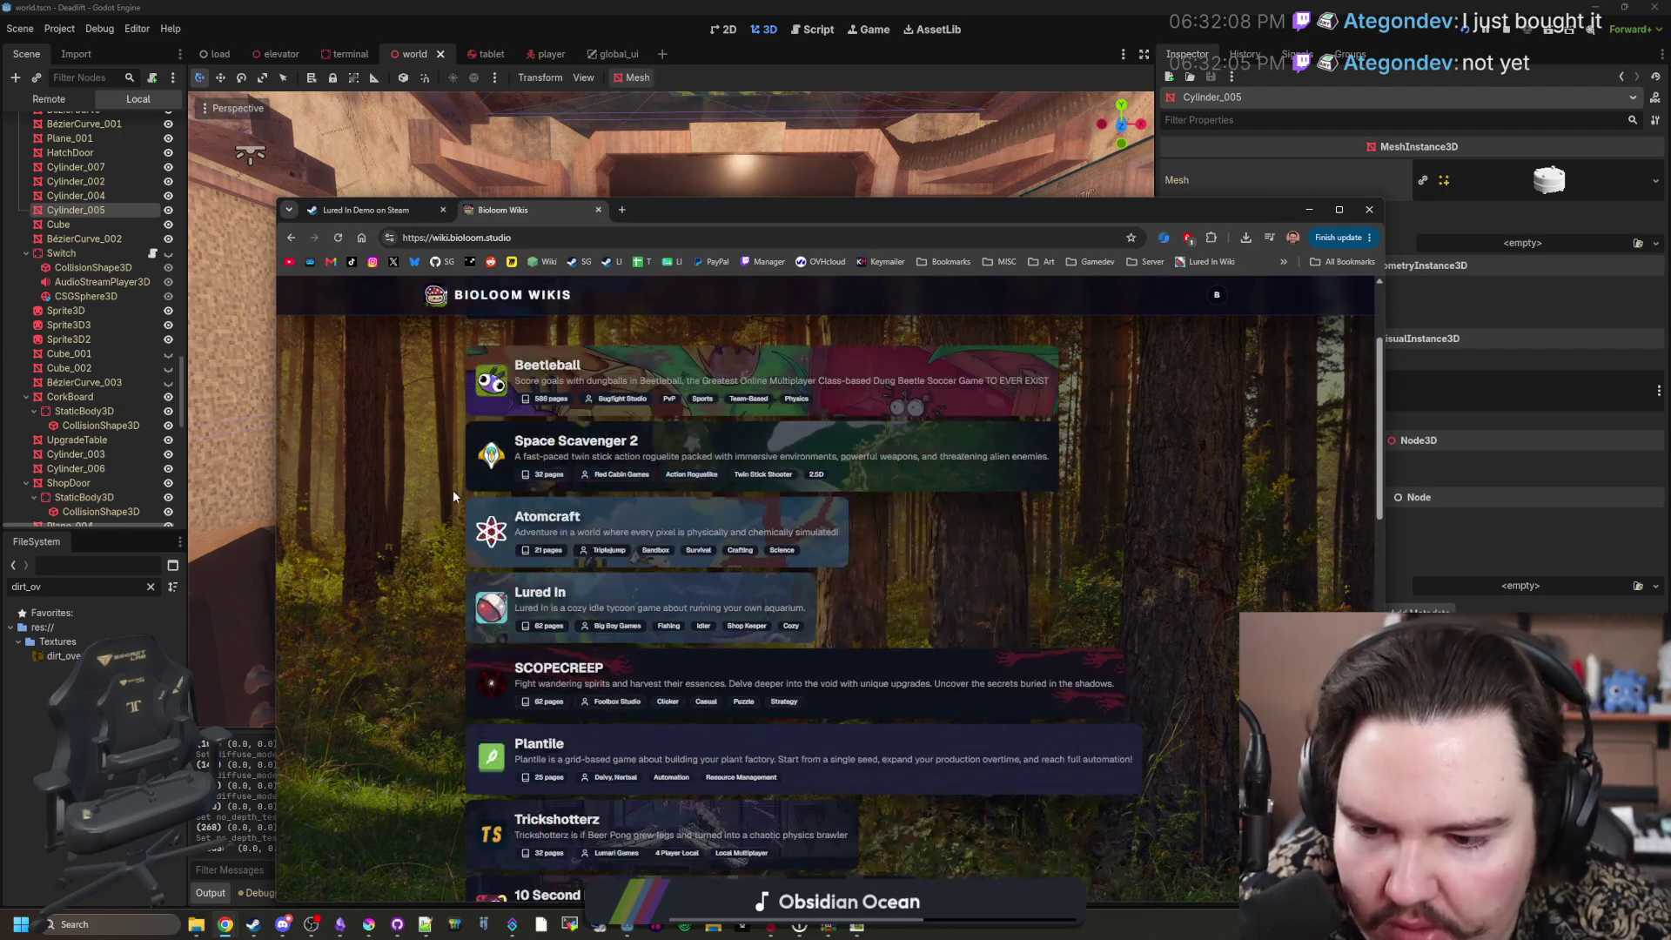
scroll(453, 496, "down", 3)
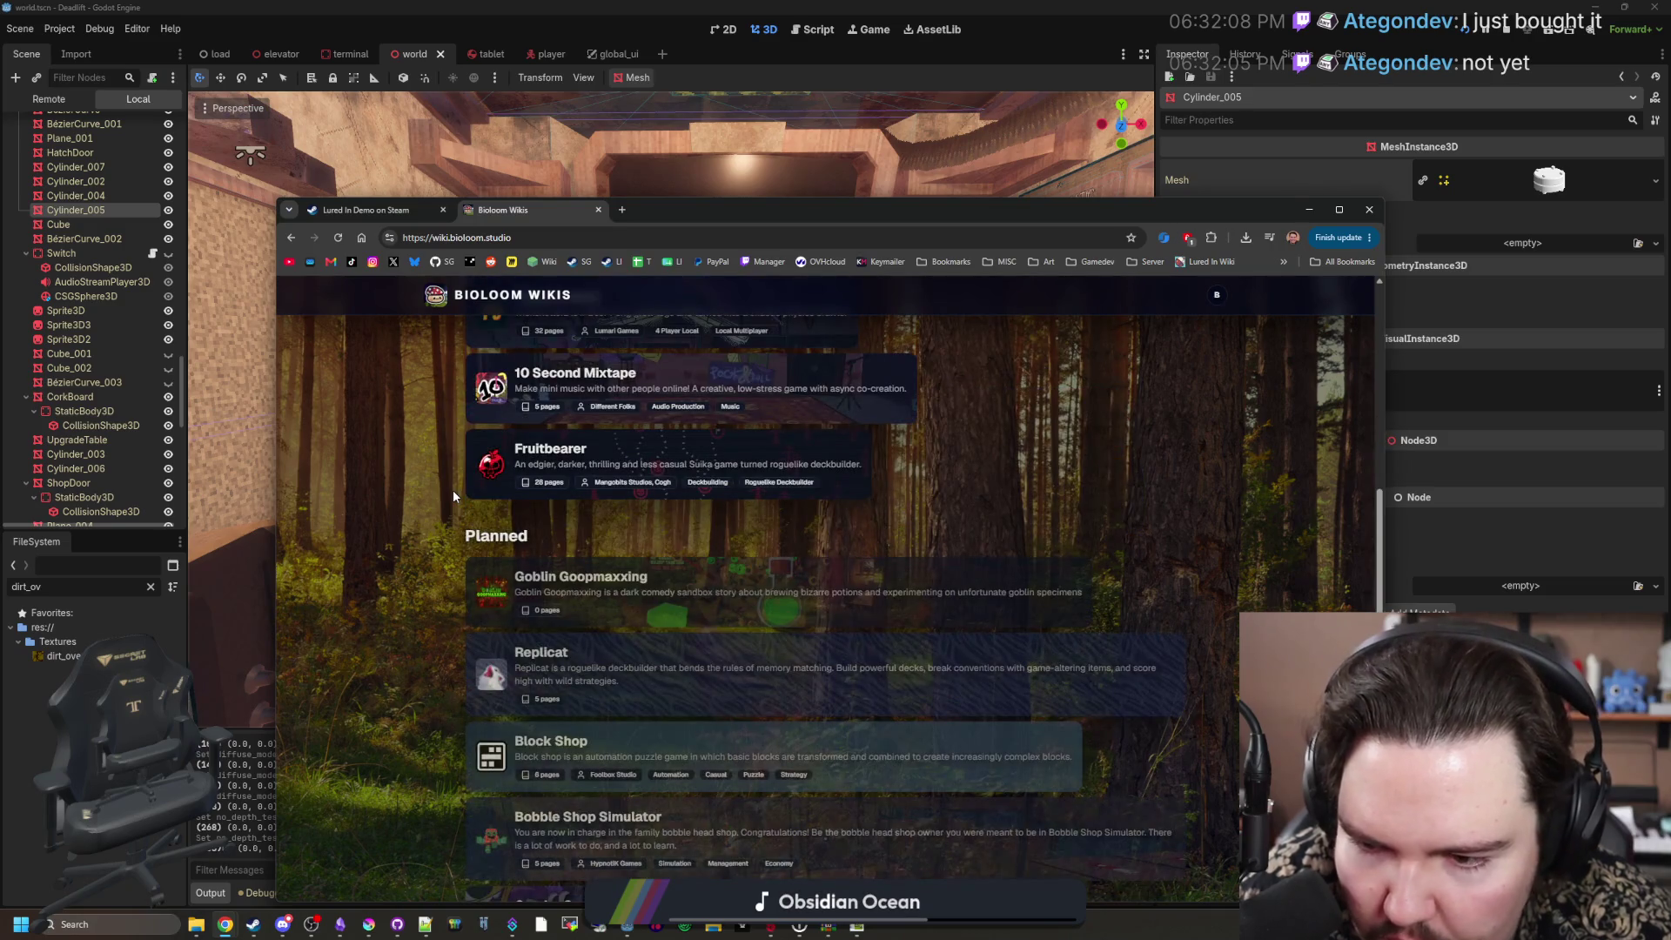
scroll(576, 614, "down", 1)
scroll(576, 614, "down", 8)
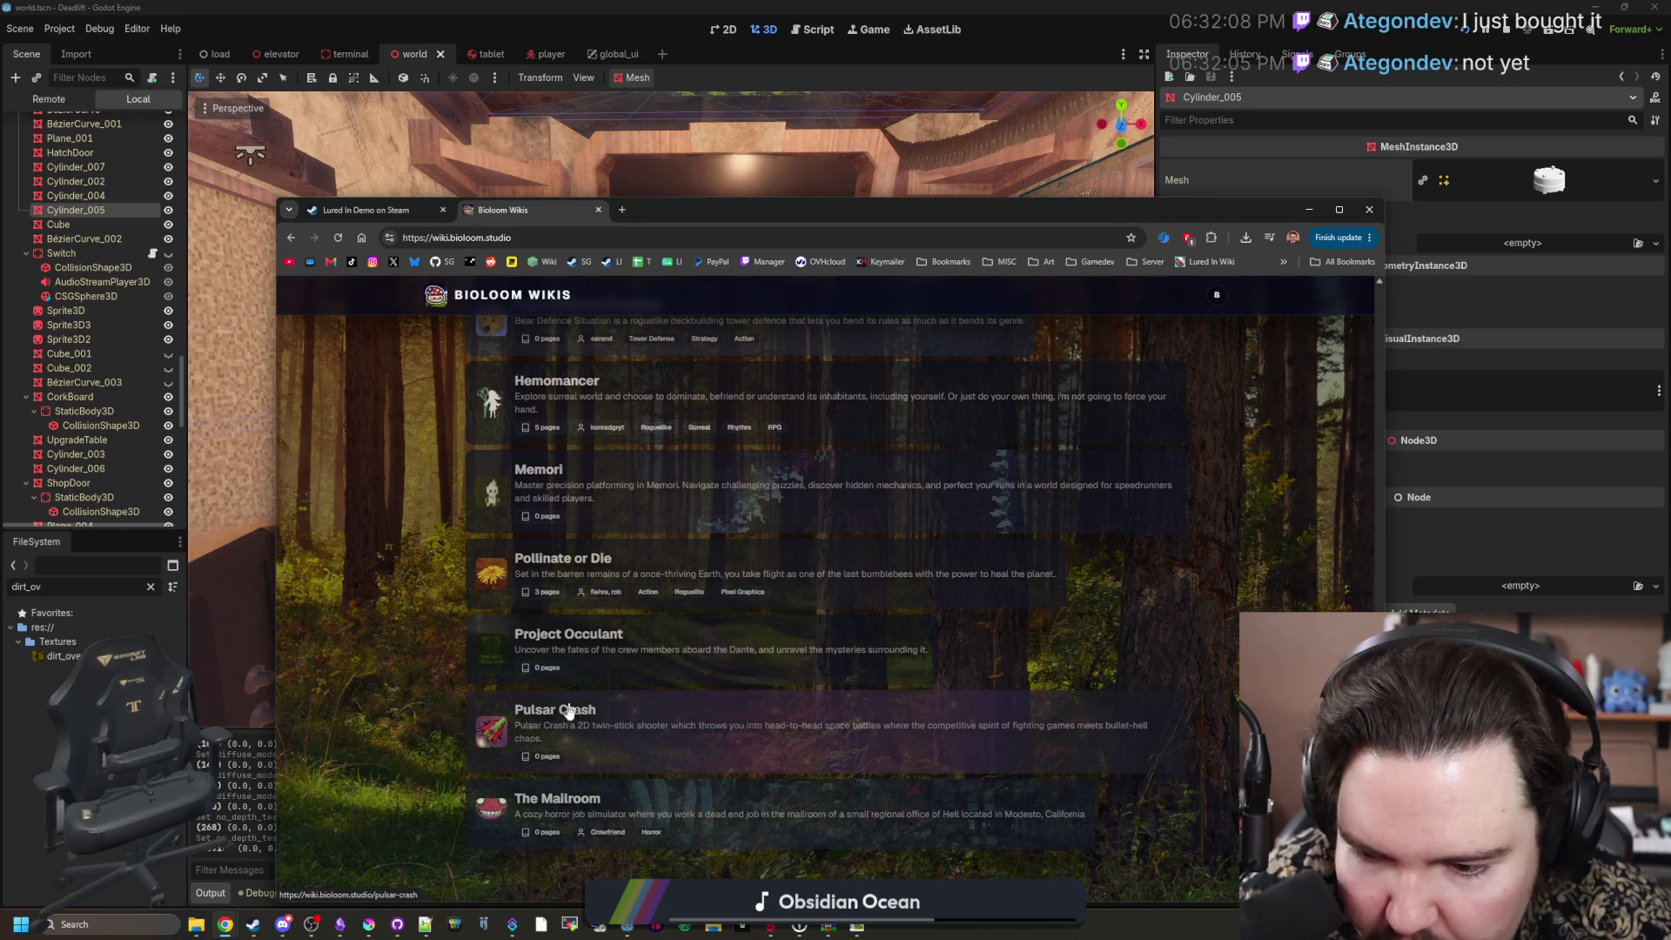
scroll(475, 827, "up", 15)
scroll(481, 808, "down", 2)
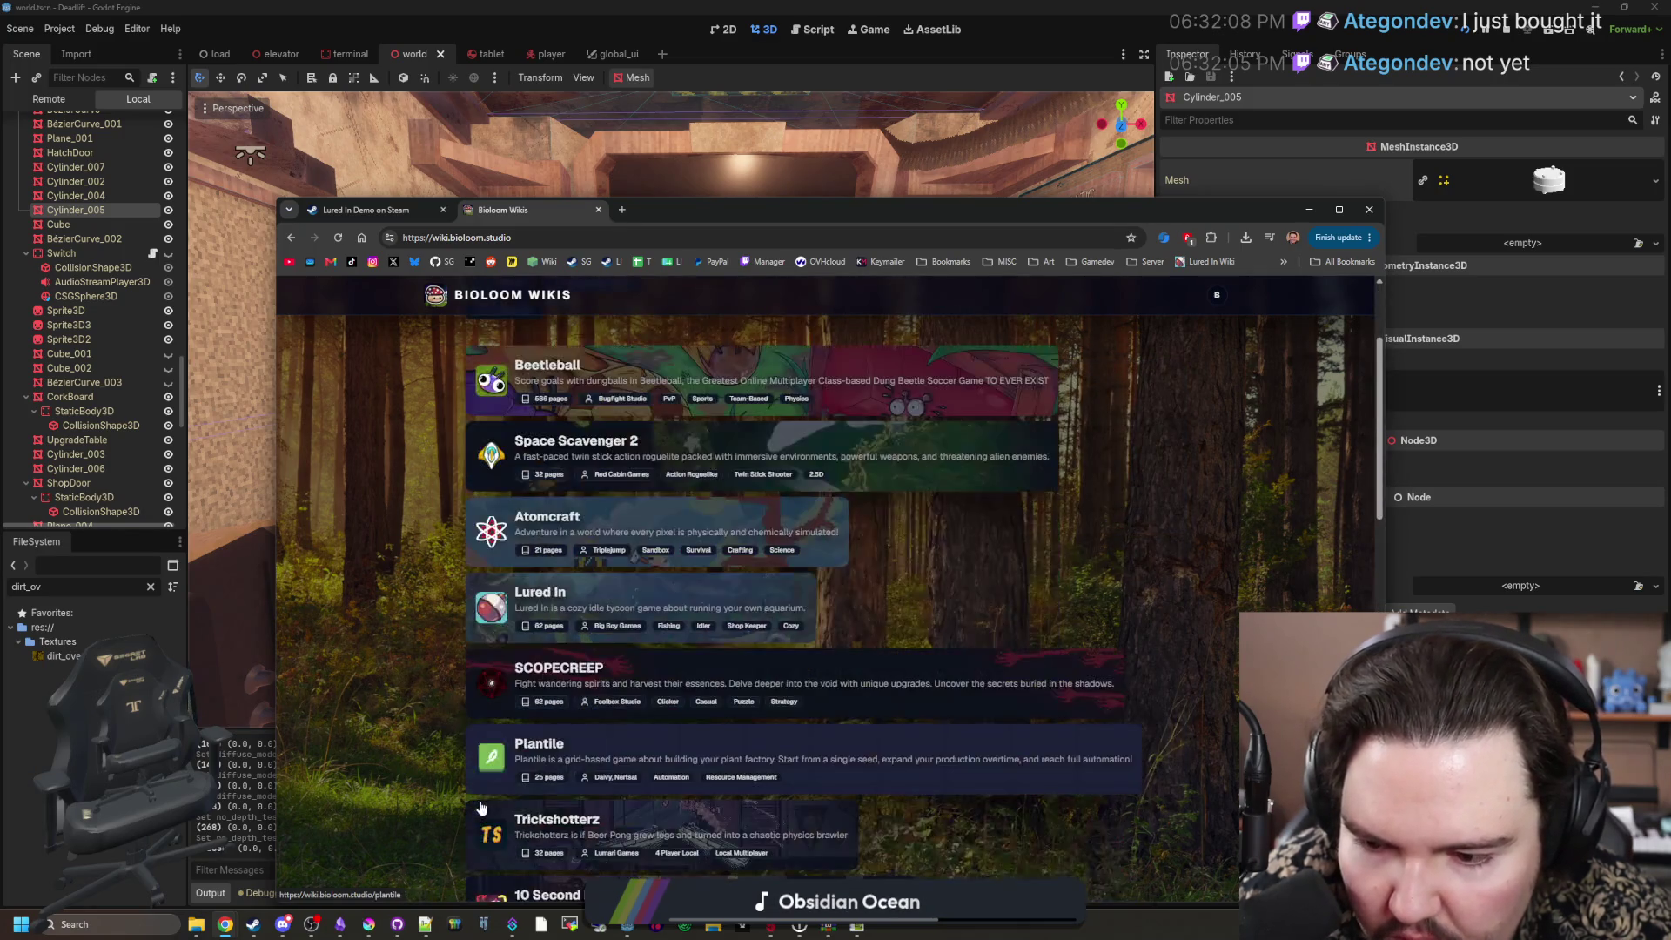
scroll(481, 808, "up", 2)
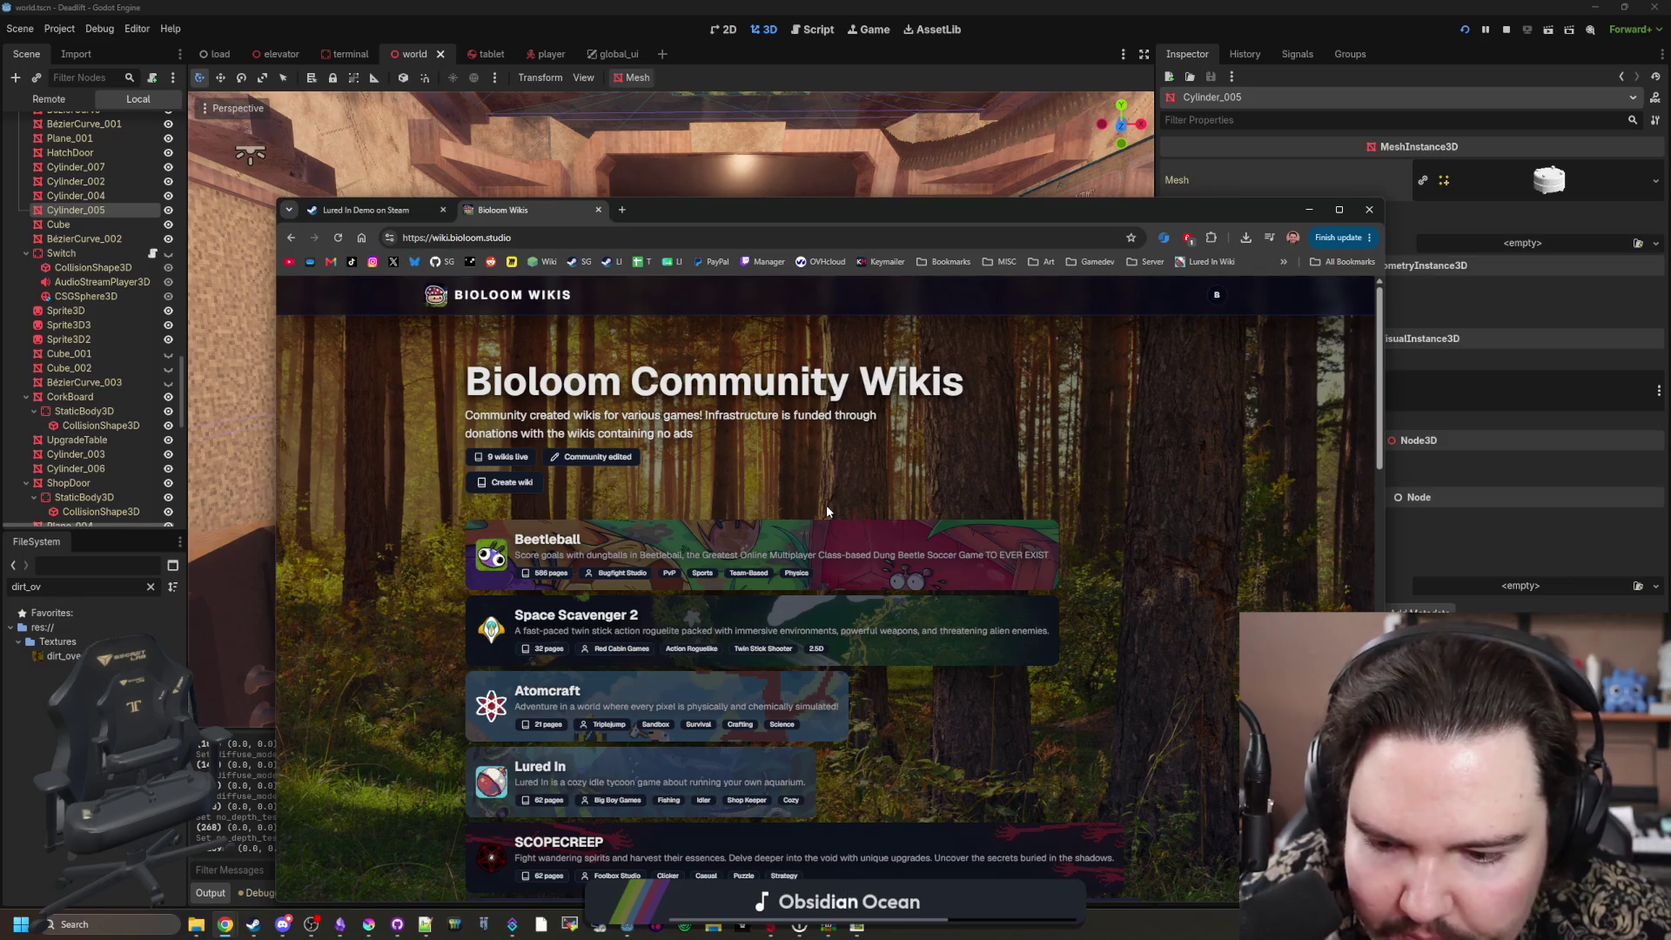
scroll(640, 788, "down", 3)
scroll(581, 679, "up", 3)
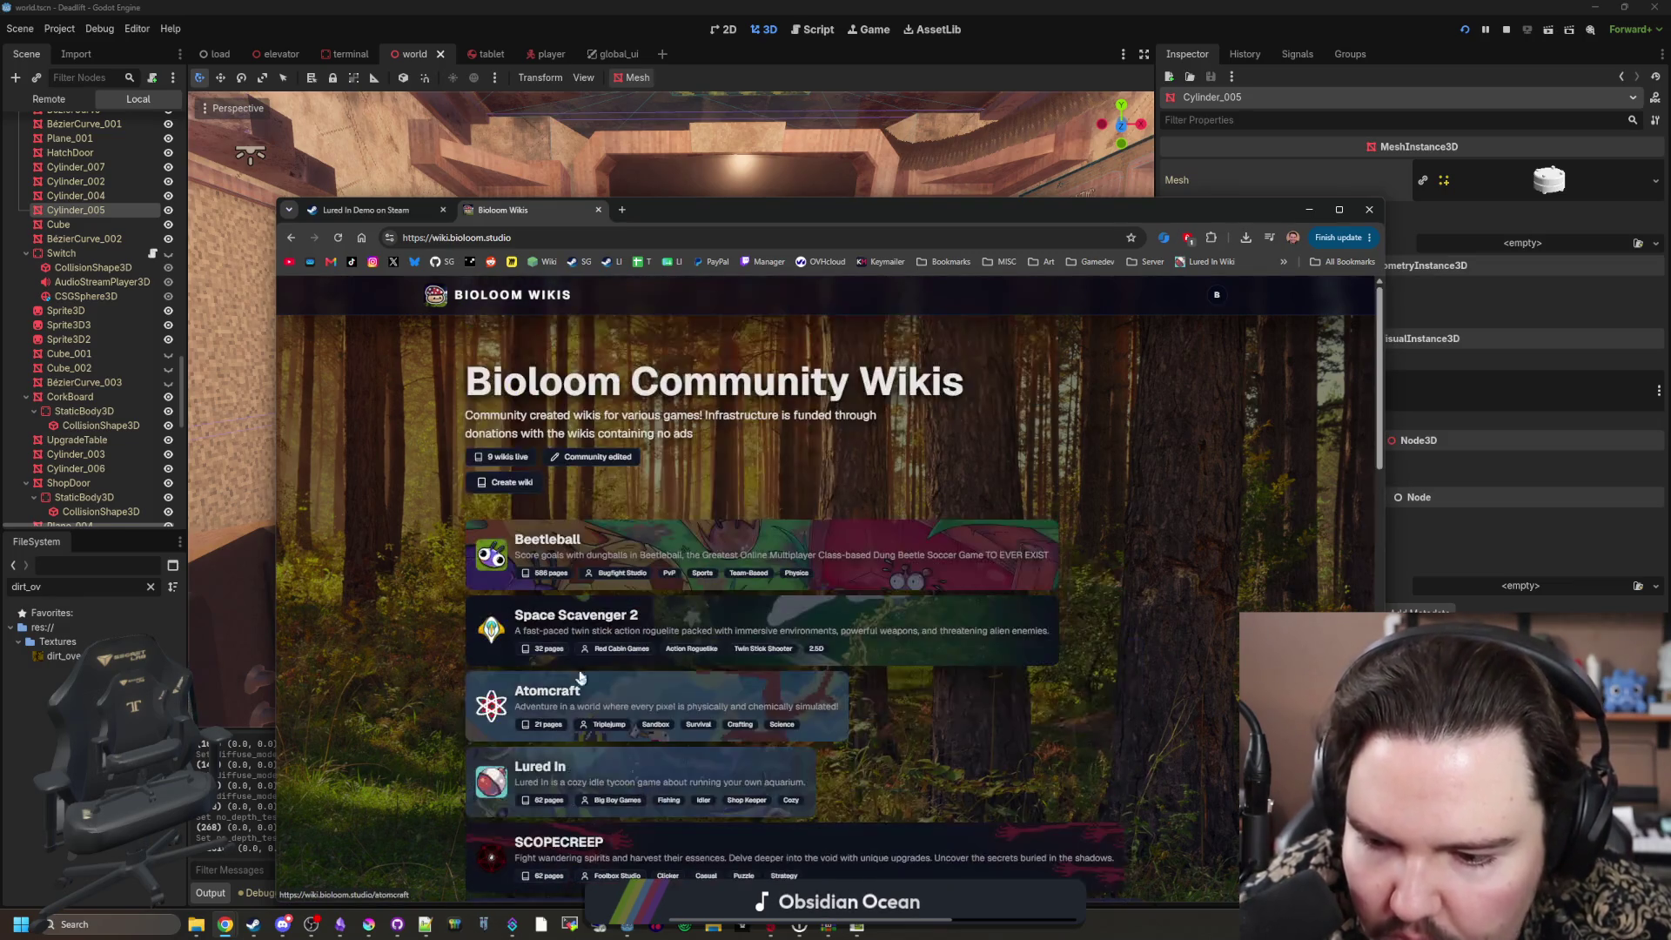
mouse_move(661, 210)
left_mouse_down()
mouse_move(780, 306)
mouse_move(776, 578)
left_mouse_up()
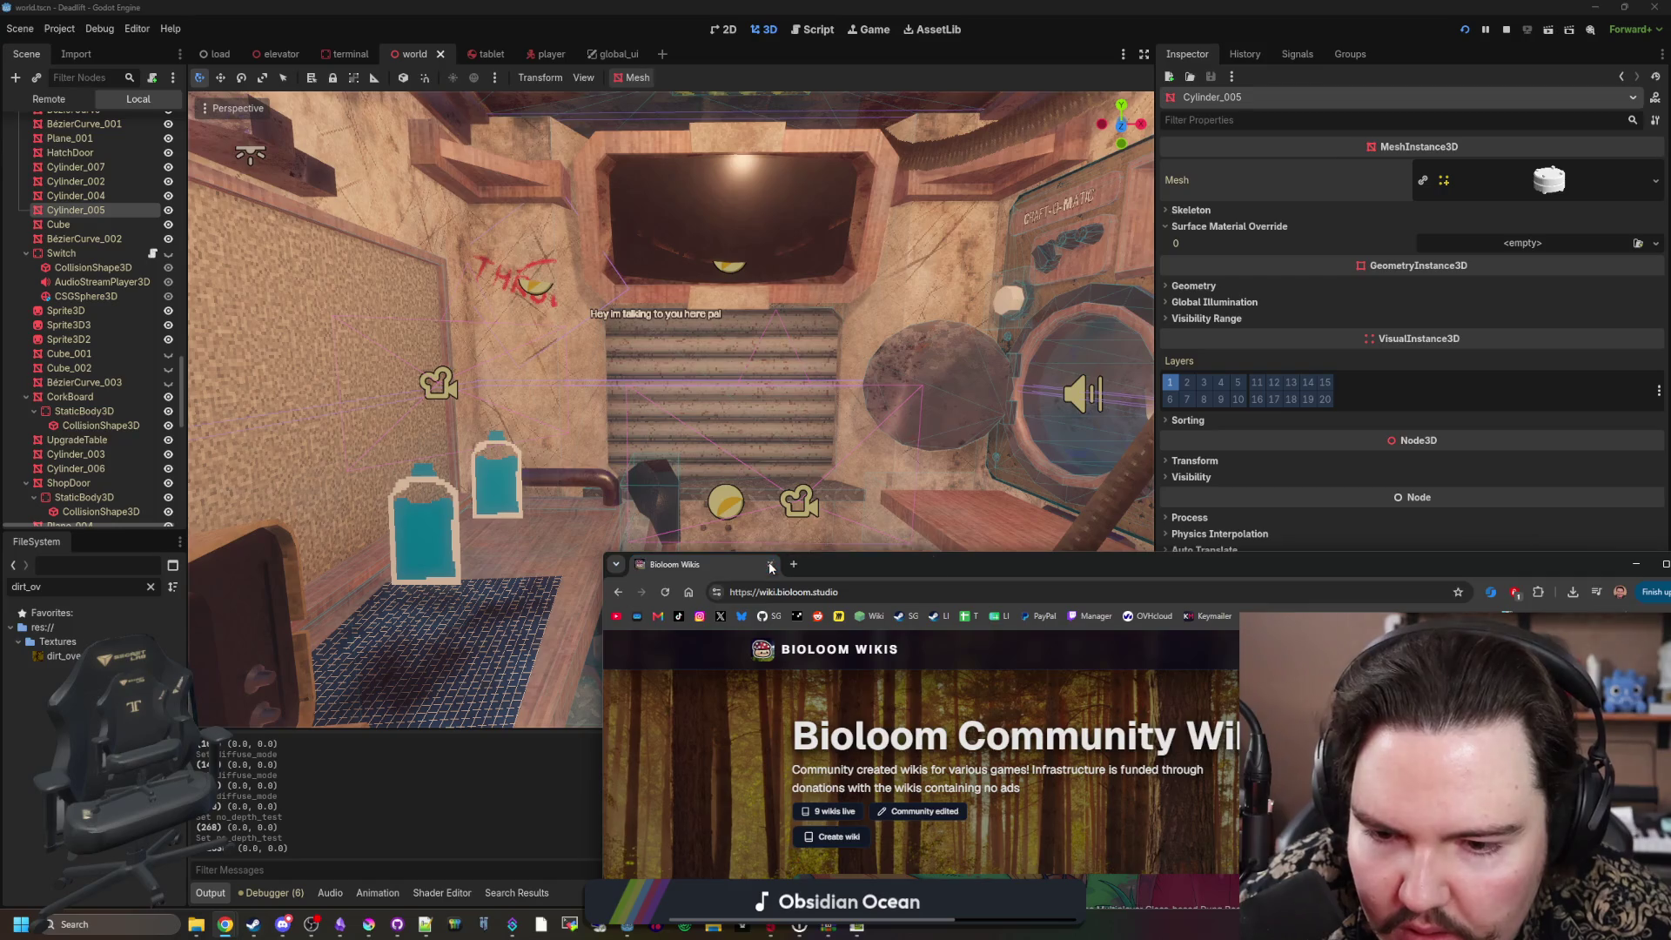
Step: Fly the Godot camera past the corkboard and door to the Craft-O-Matic wall, then save
left_click(771, 444)
key("w")
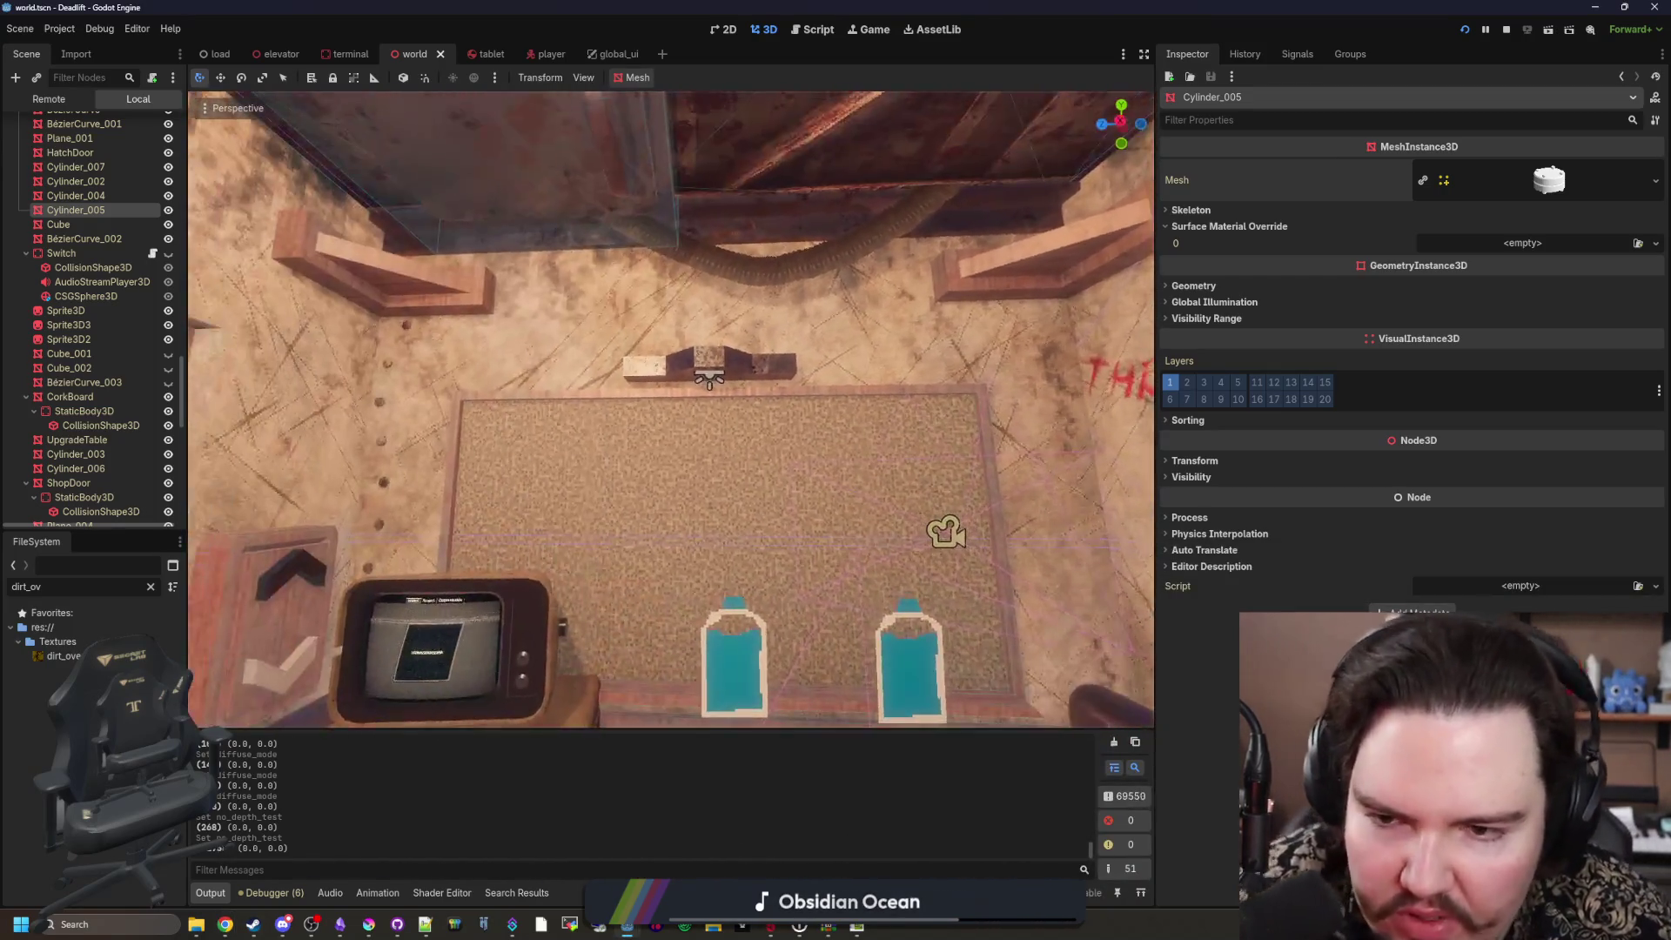
key("w")
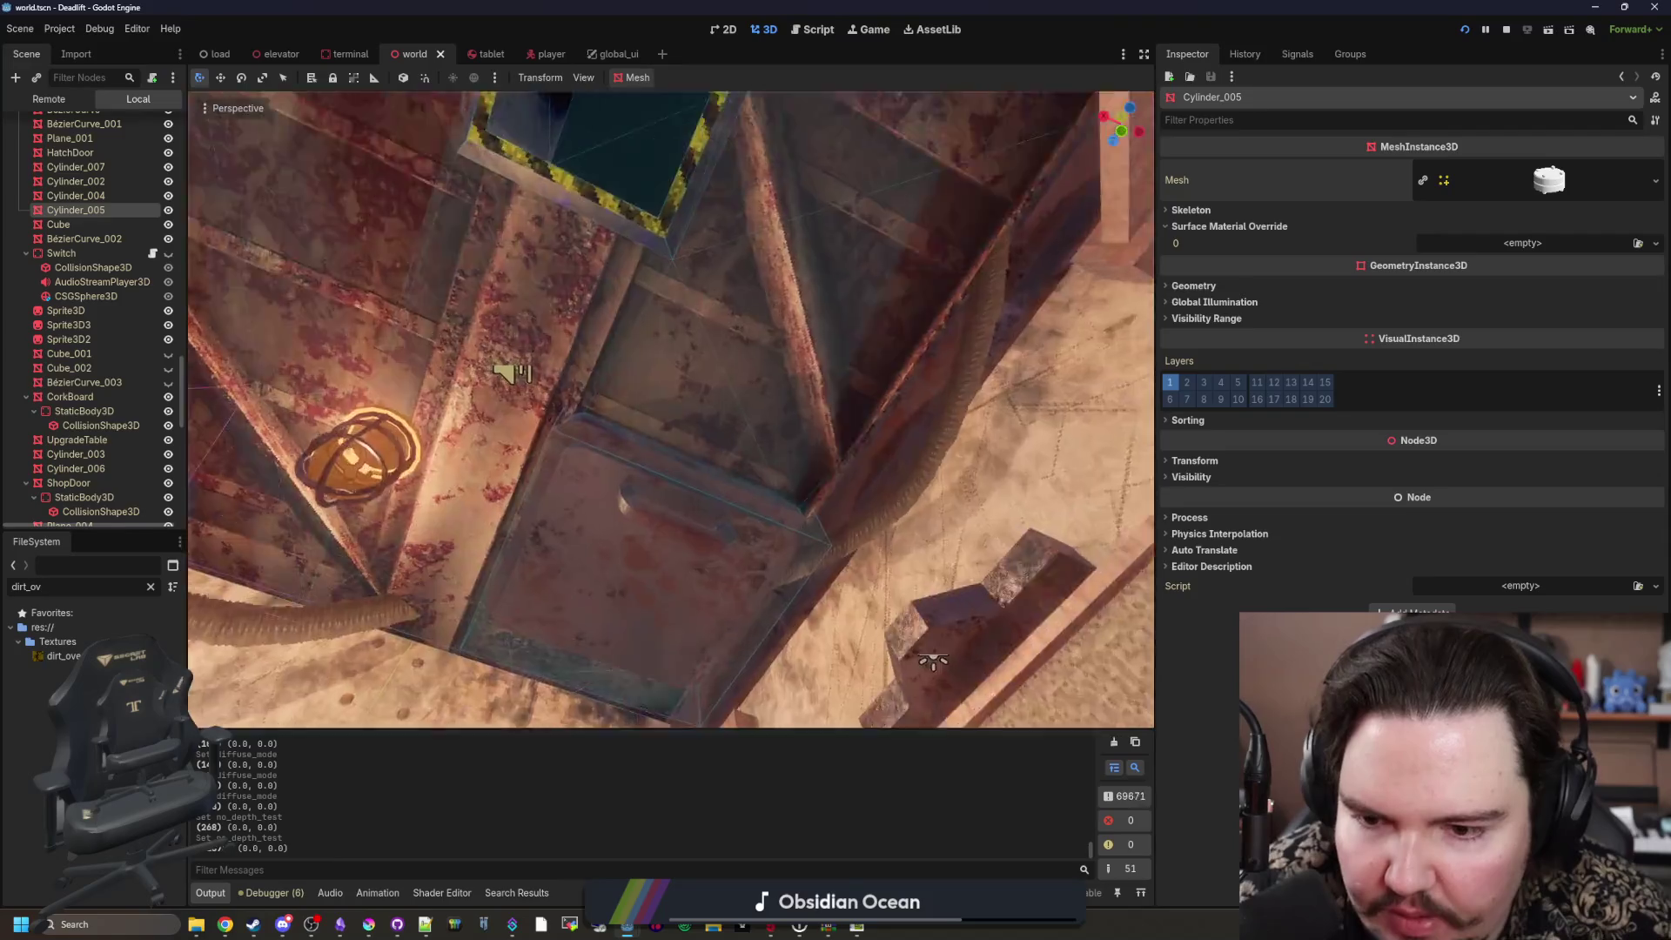
key("w")
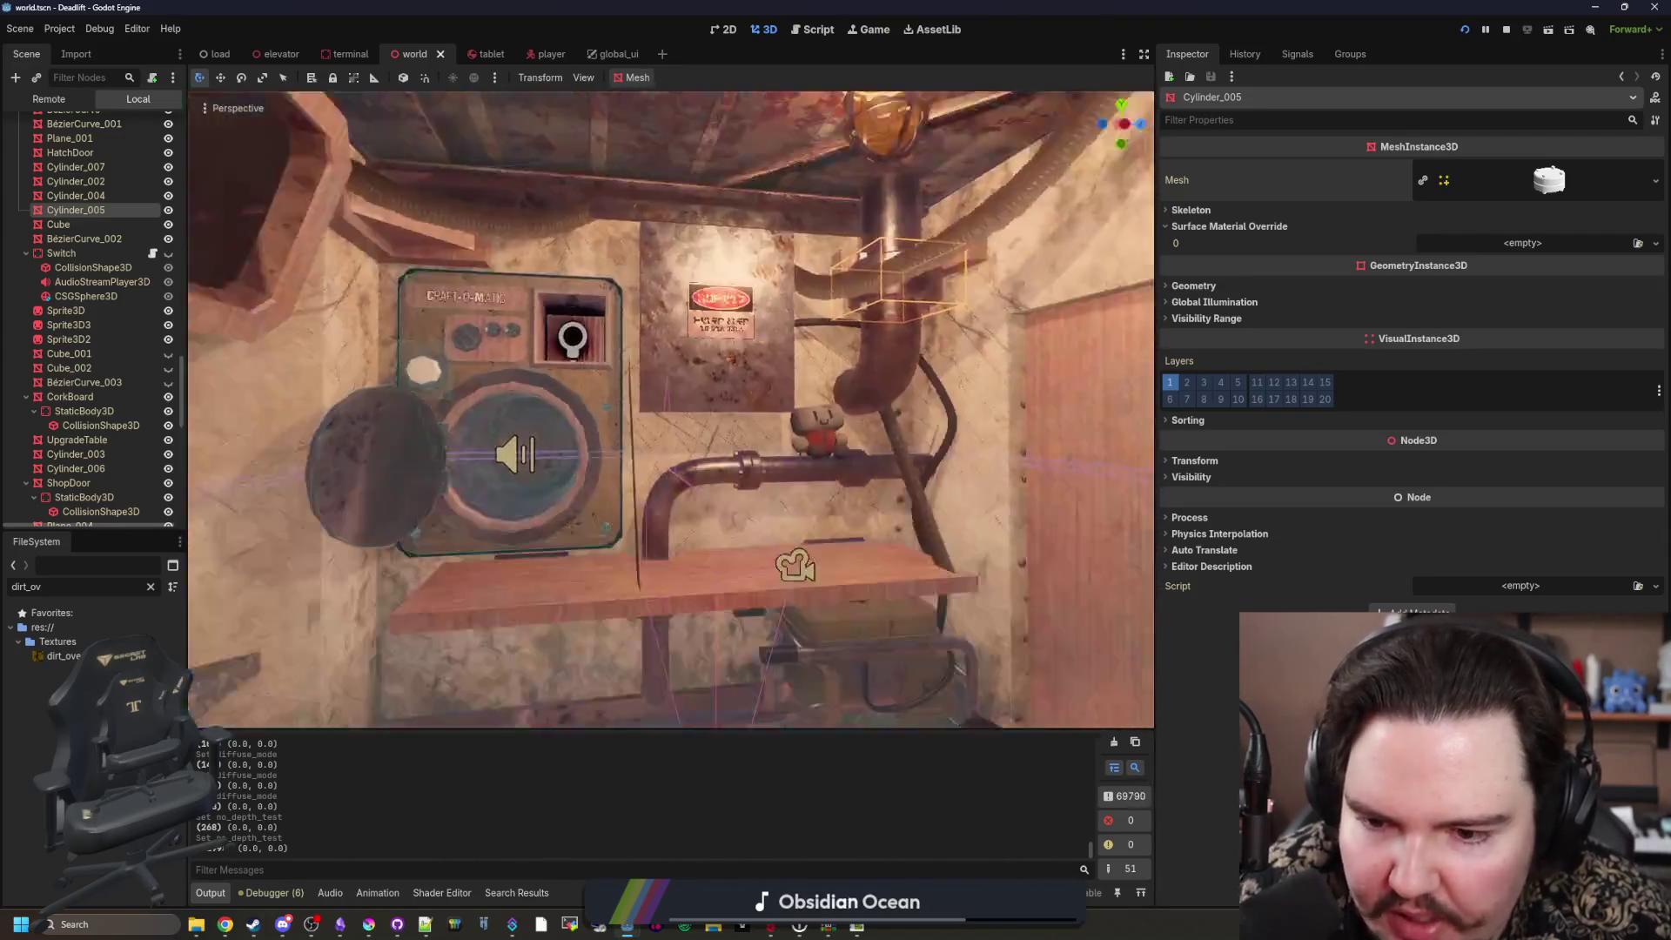
key("s")
key("ctrl+s")
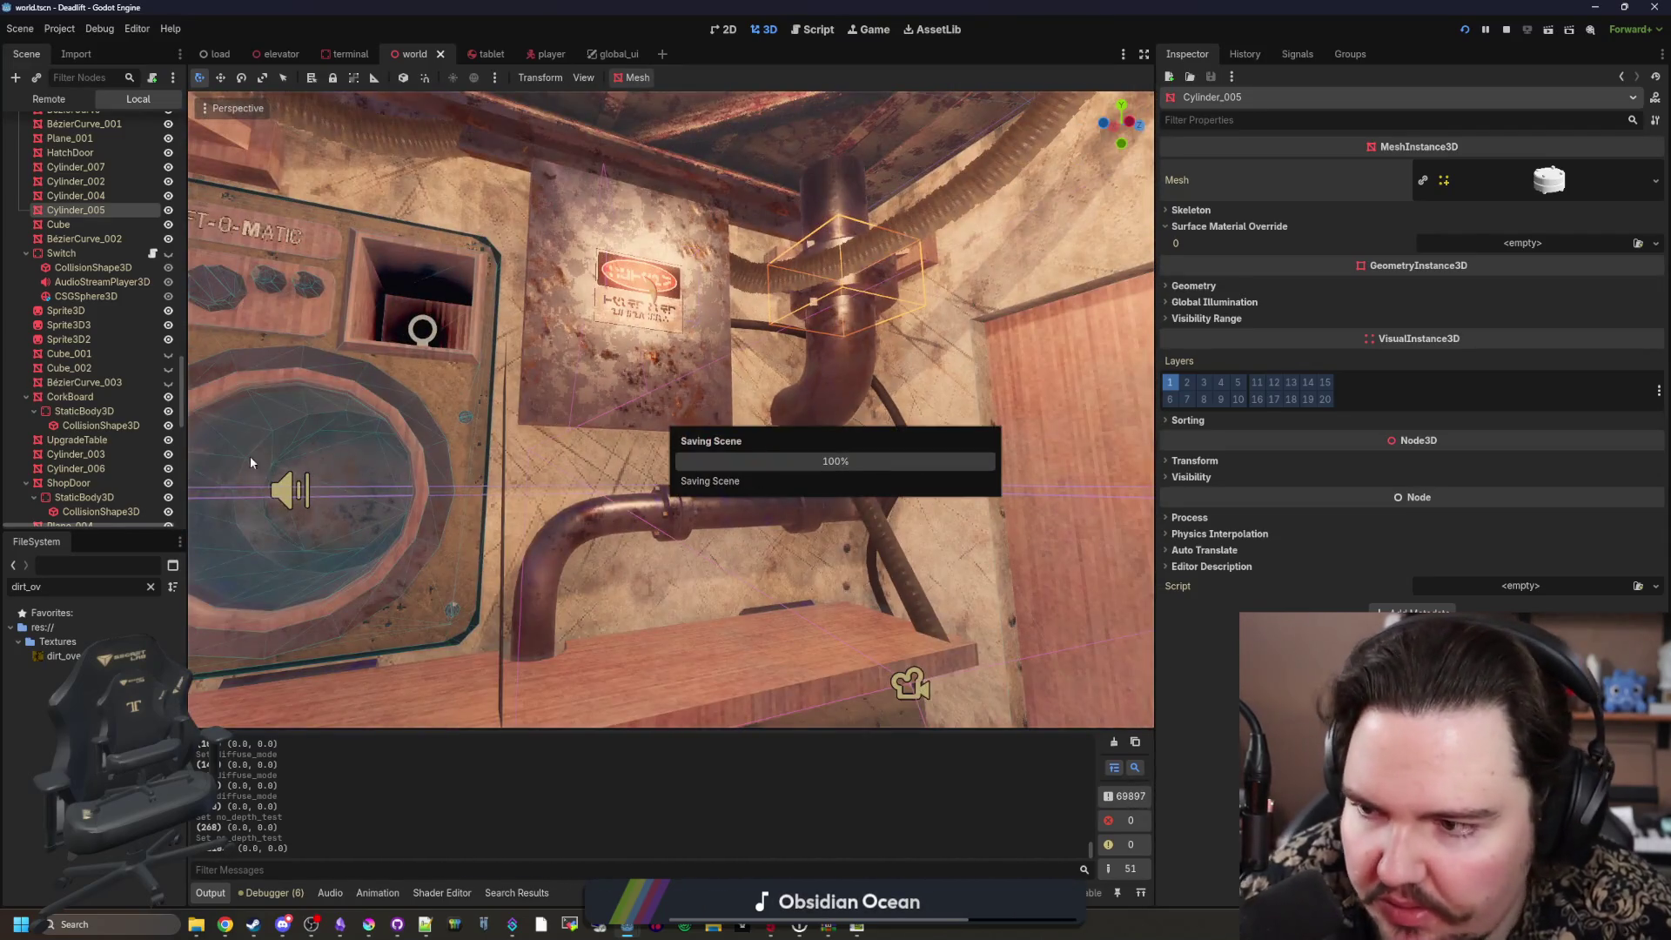
Step: Filter the FileSystem by 'pipe' and open pipe_metal.tres in the Inspector
scroll(131, 349, "up", 5)
left_click(151, 587)
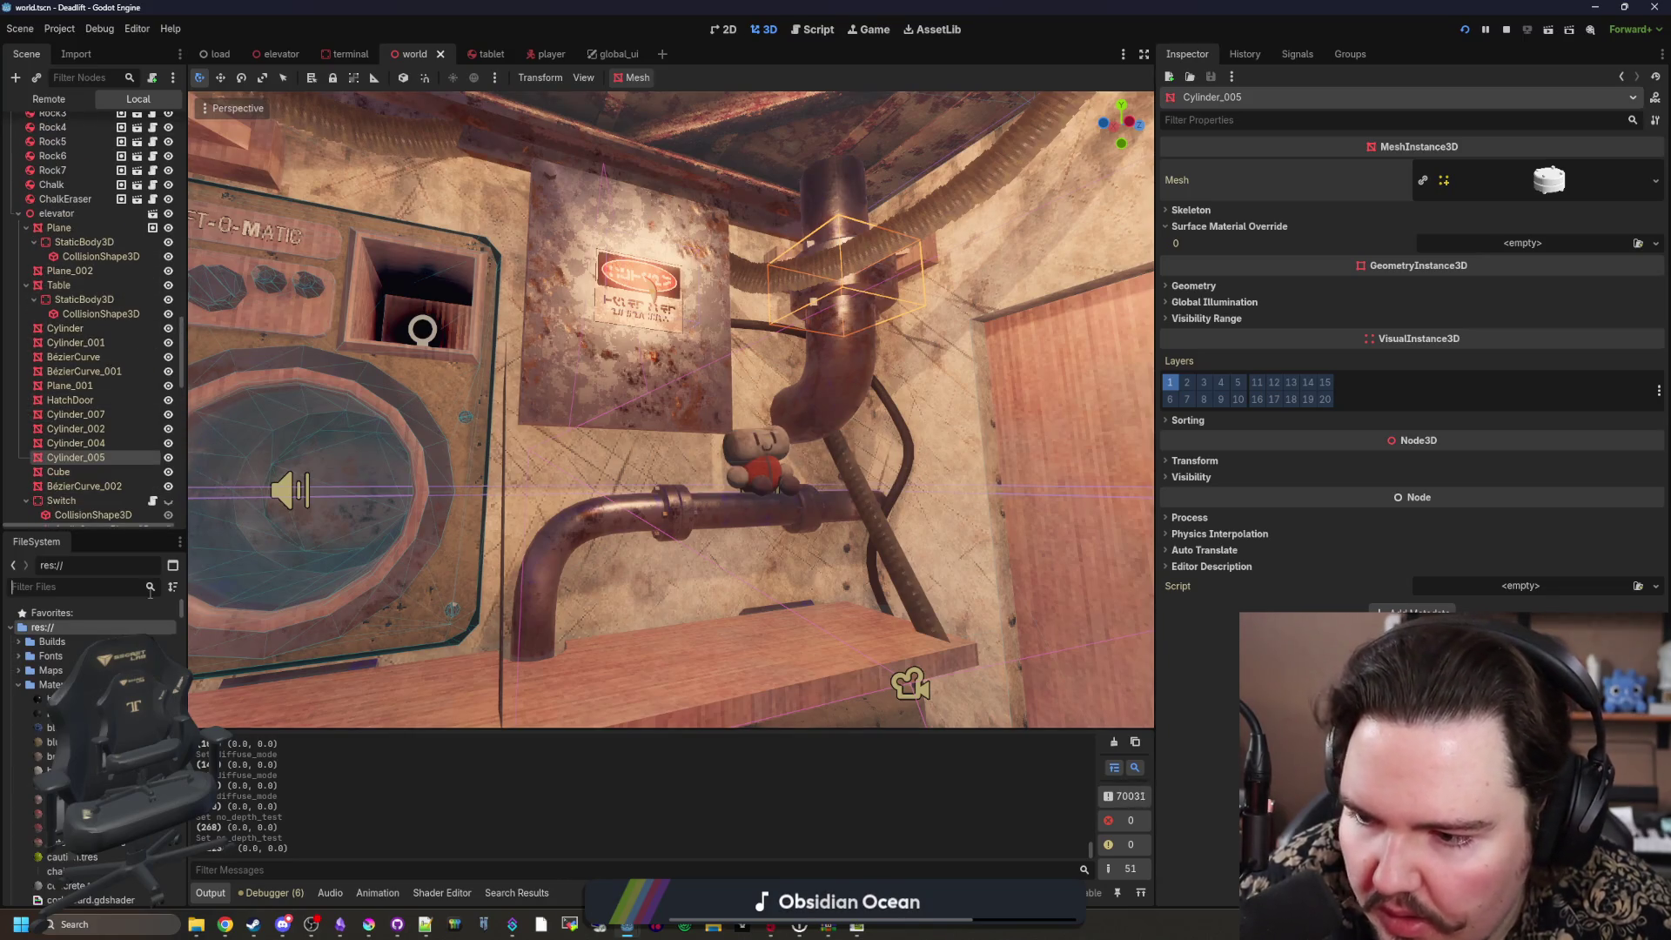
type("pipe")
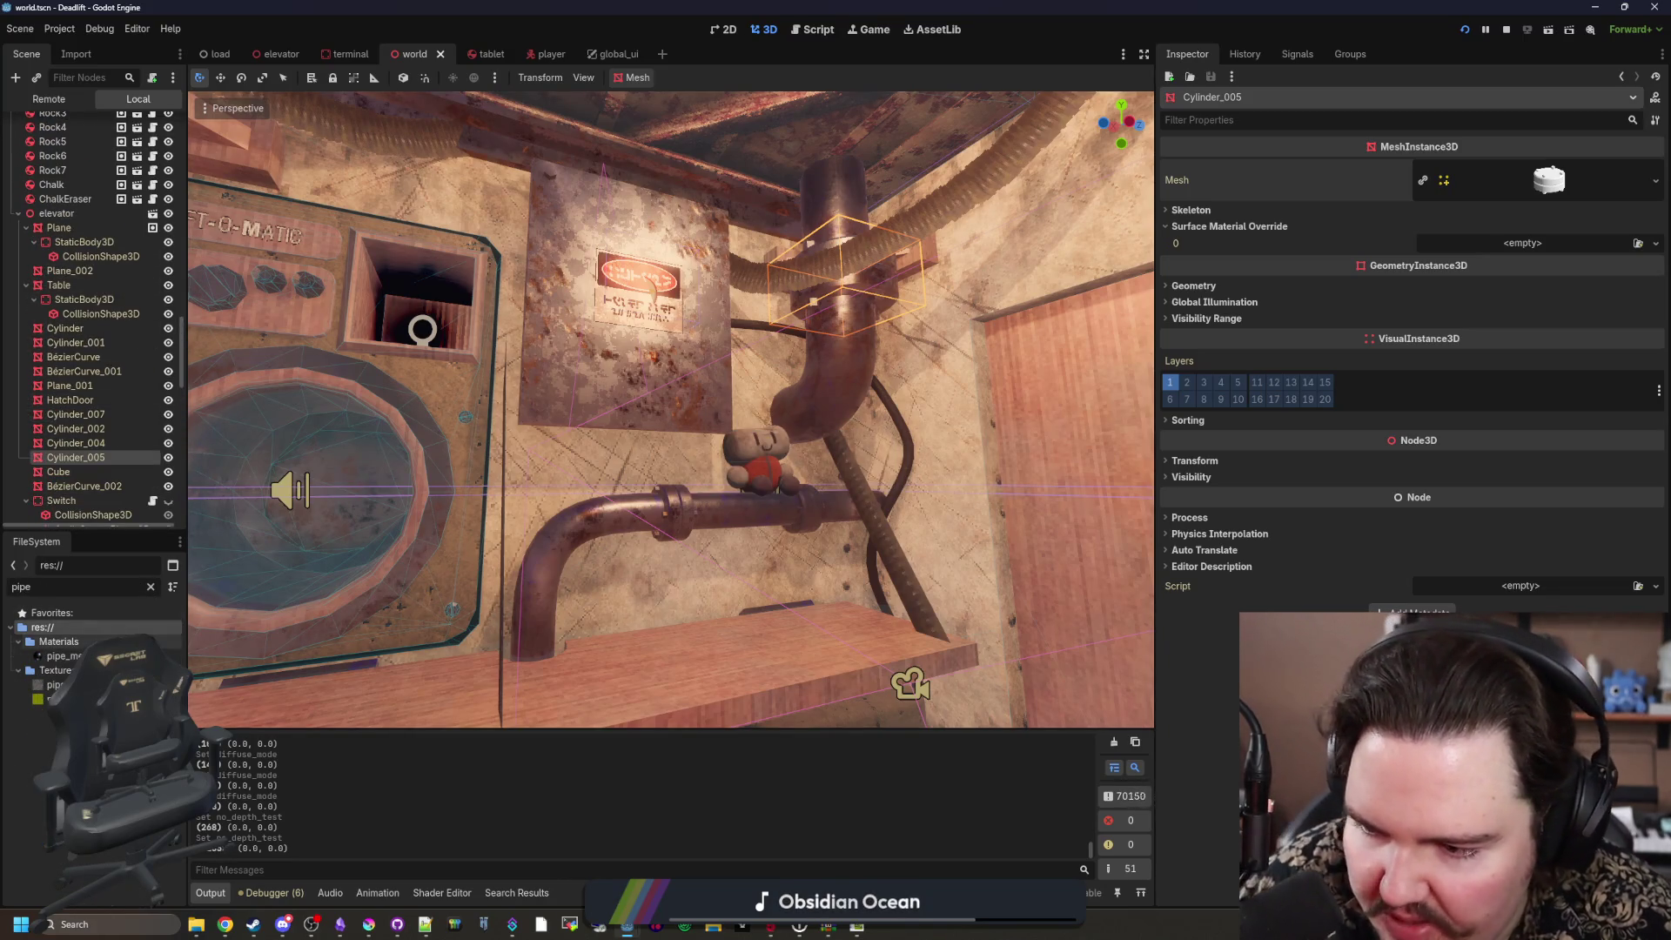
double_click(65, 656)
Step: Set pipe_metal's specular to 0.0, keep metallic at 1.0, and remove its roughness texture
scroll(1433, 467, "down", 4)
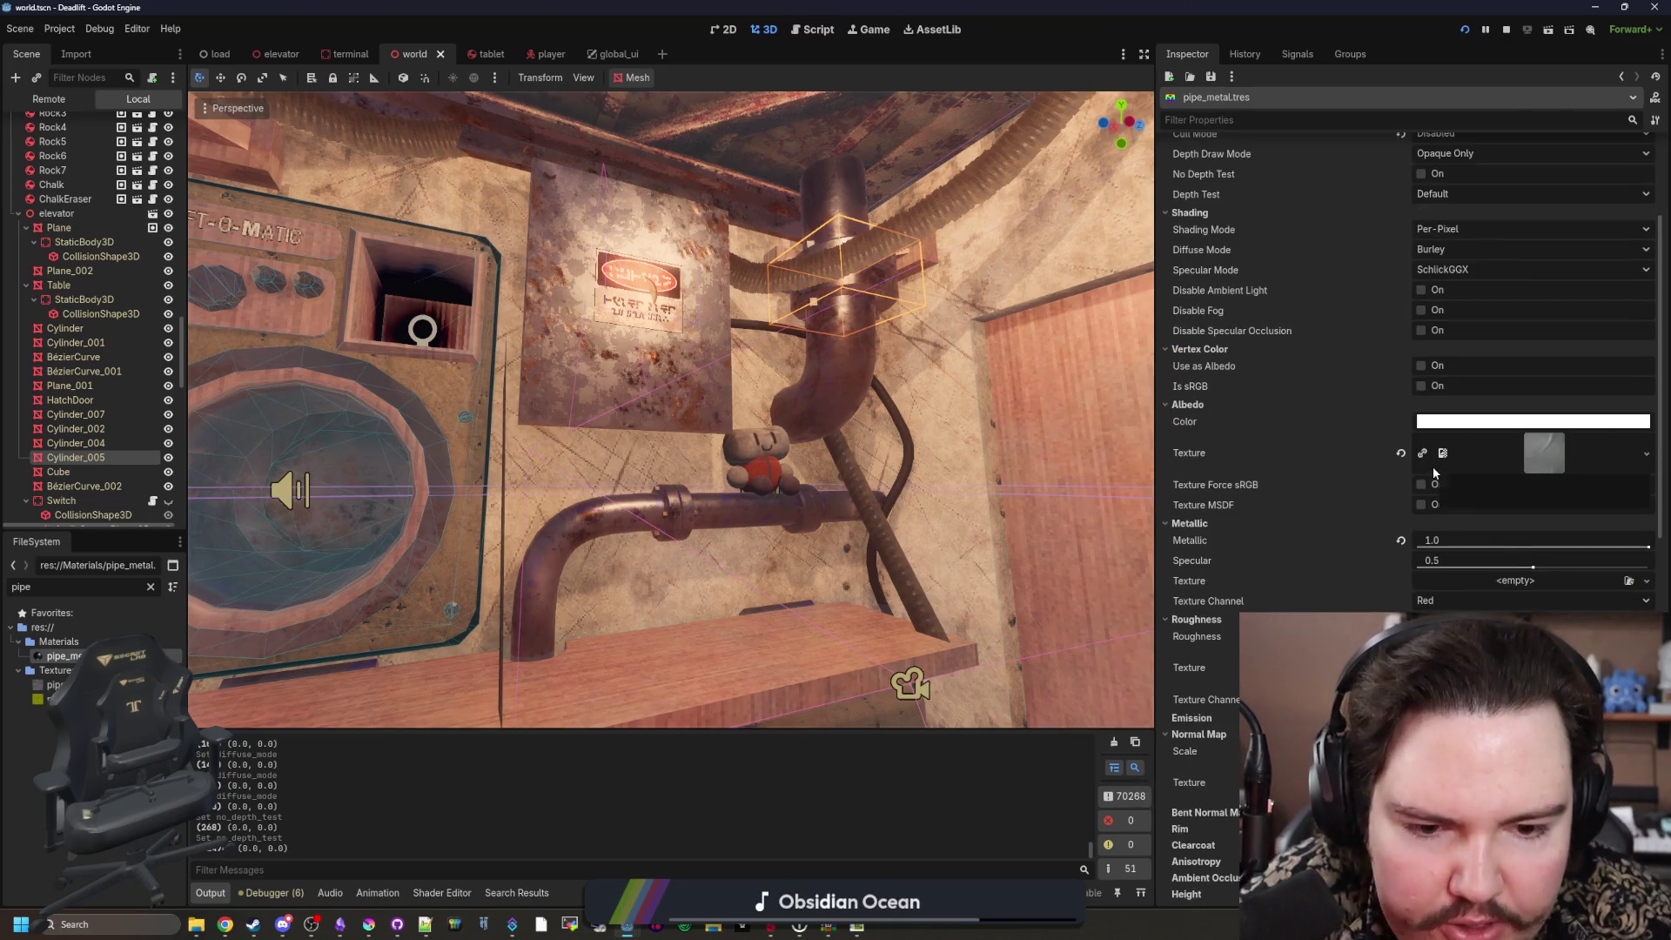
mouse_move(1532, 562)
left_mouse_down()
mouse_move(1519, 568)
mouse_move(1646, 564)
mouse_move(1432, 564)
mouse_move(1482, 561)
left_mouse_up()
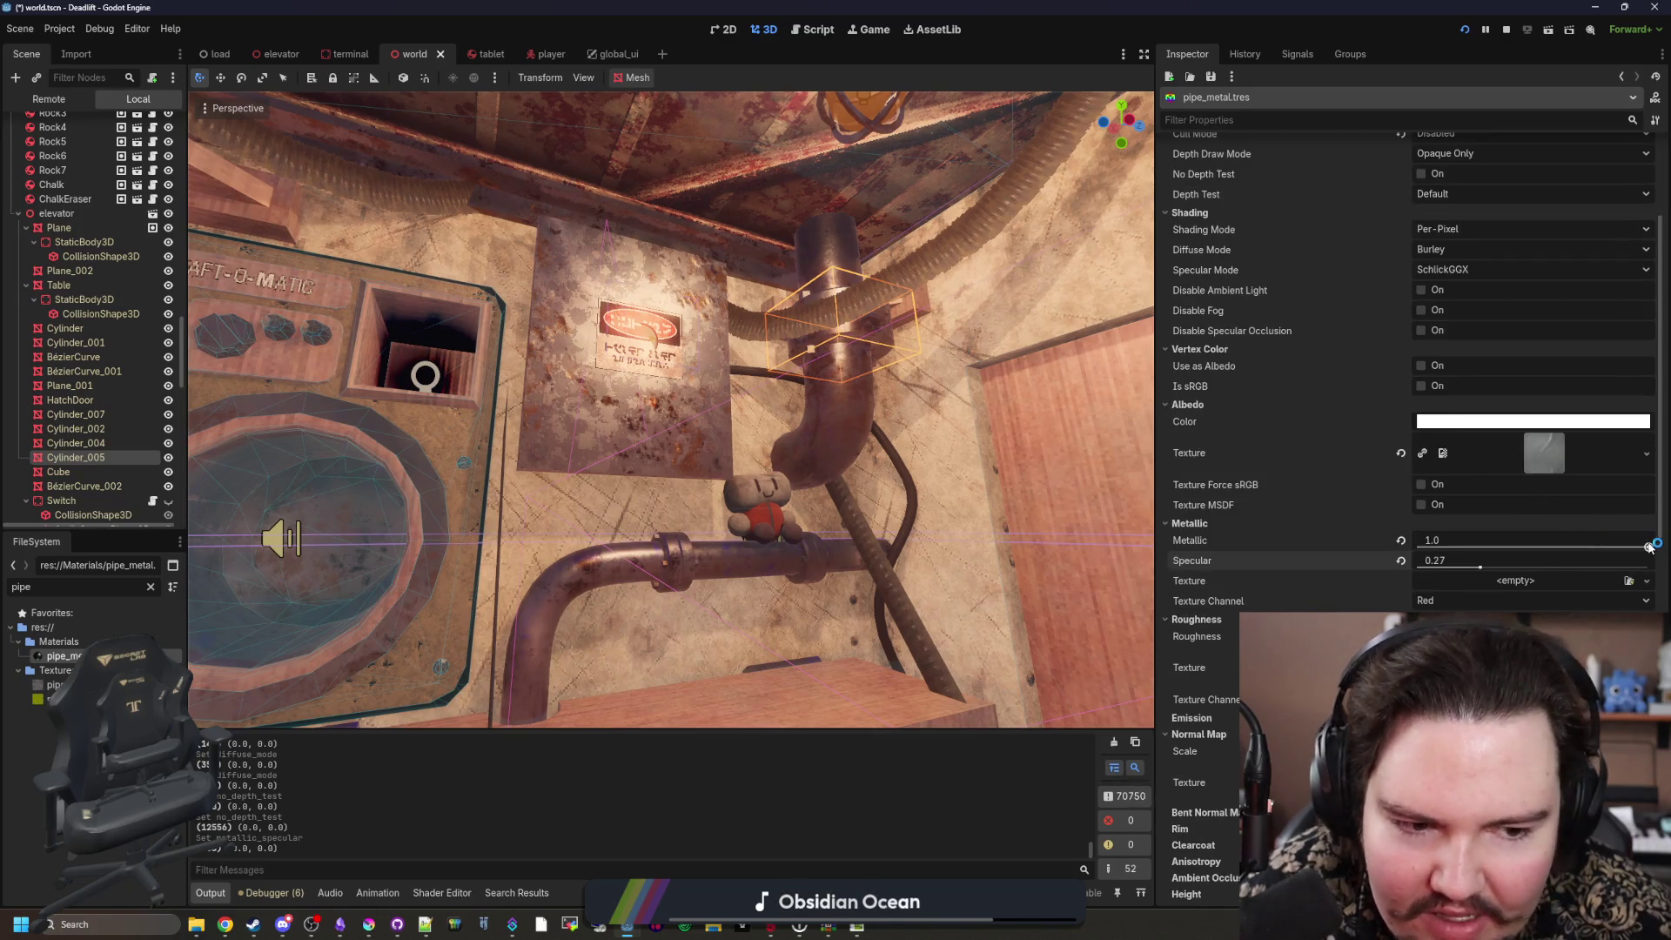
left_click(1400, 541)
mouse_move(1484, 566)
left_mouse_down()
mouse_move(1419, 564)
mouse_move(1647, 541)
left_mouse_up()
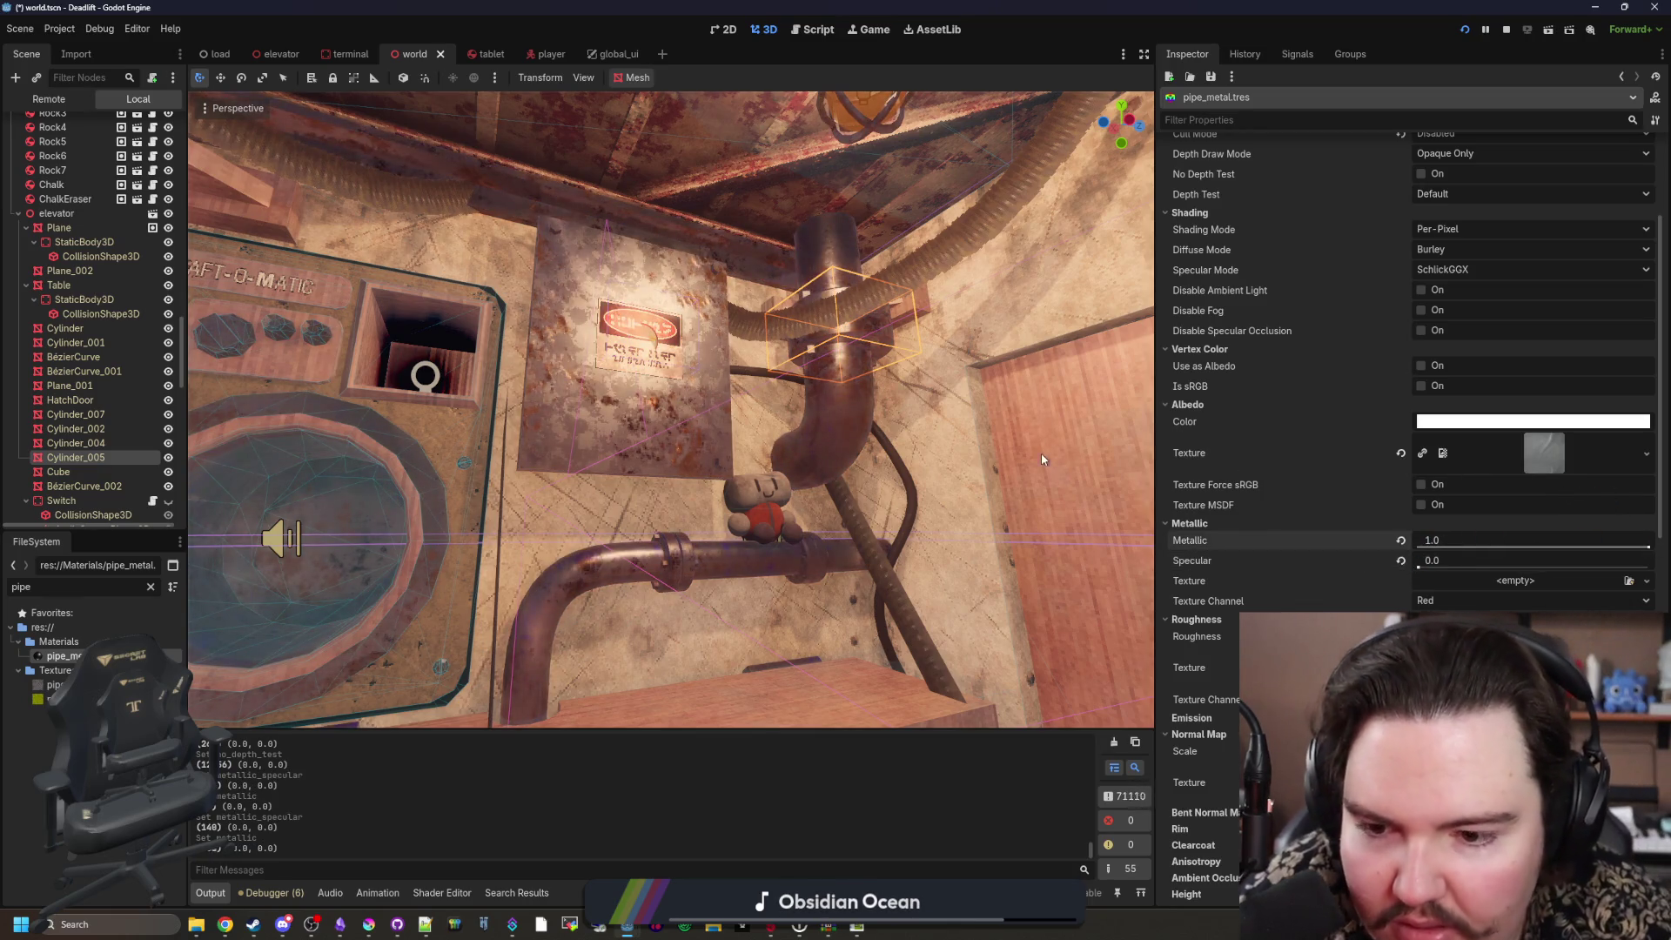
left_click_drag(1652, 551, 1456, 554)
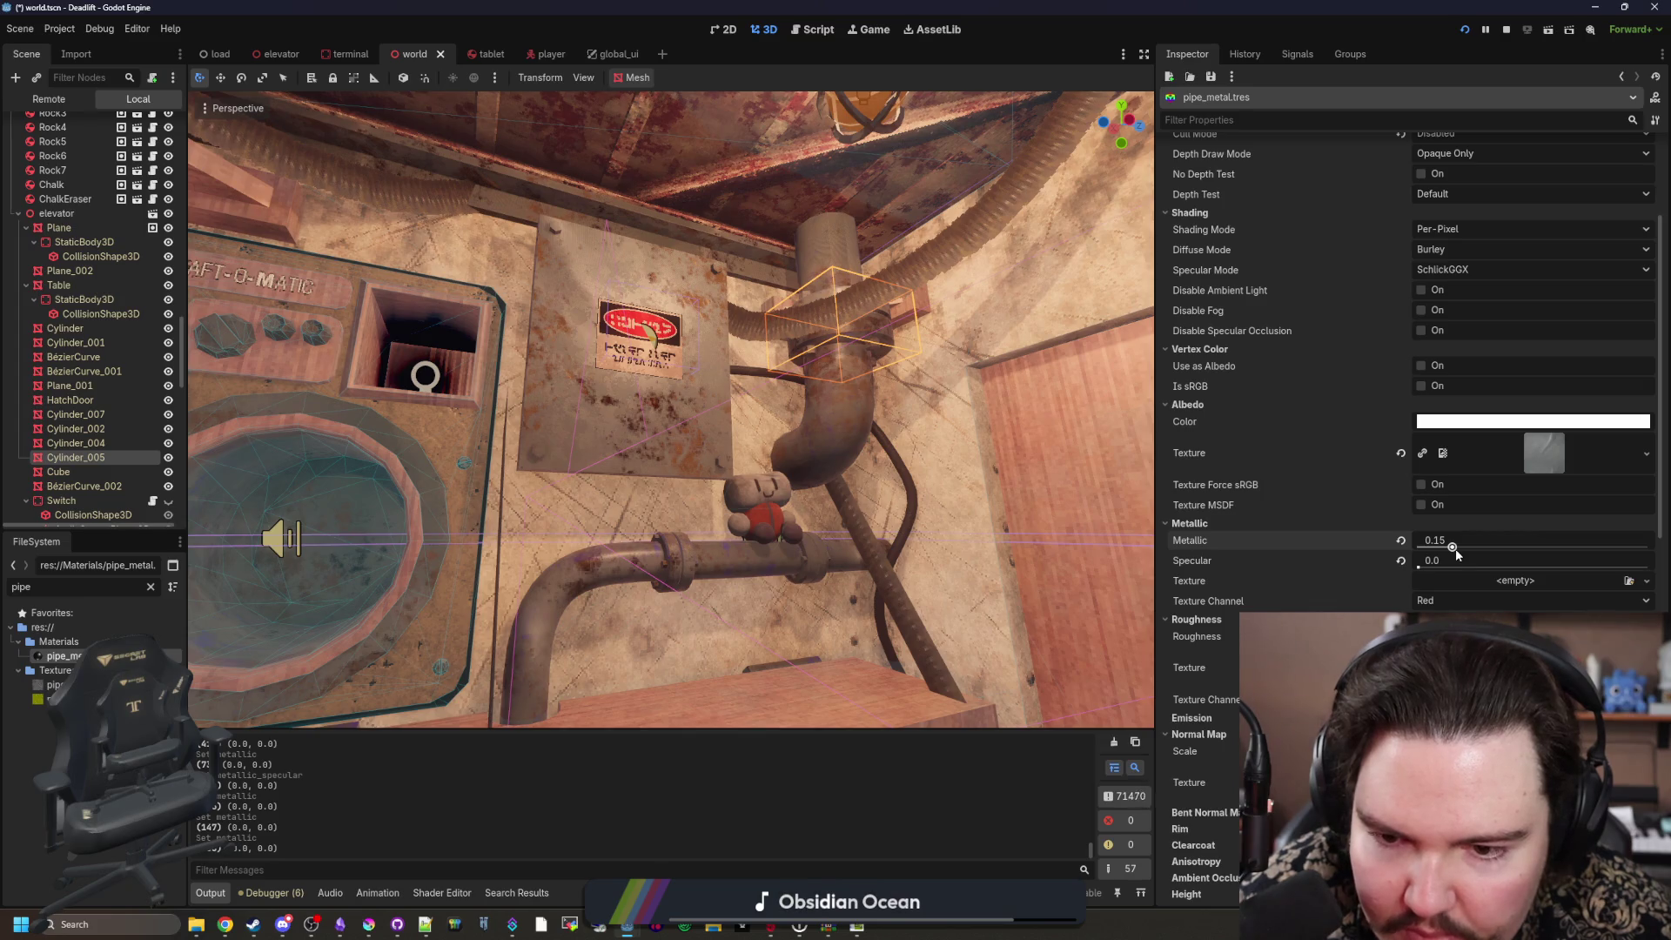
left_click_drag(1457, 553, 1651, 554)
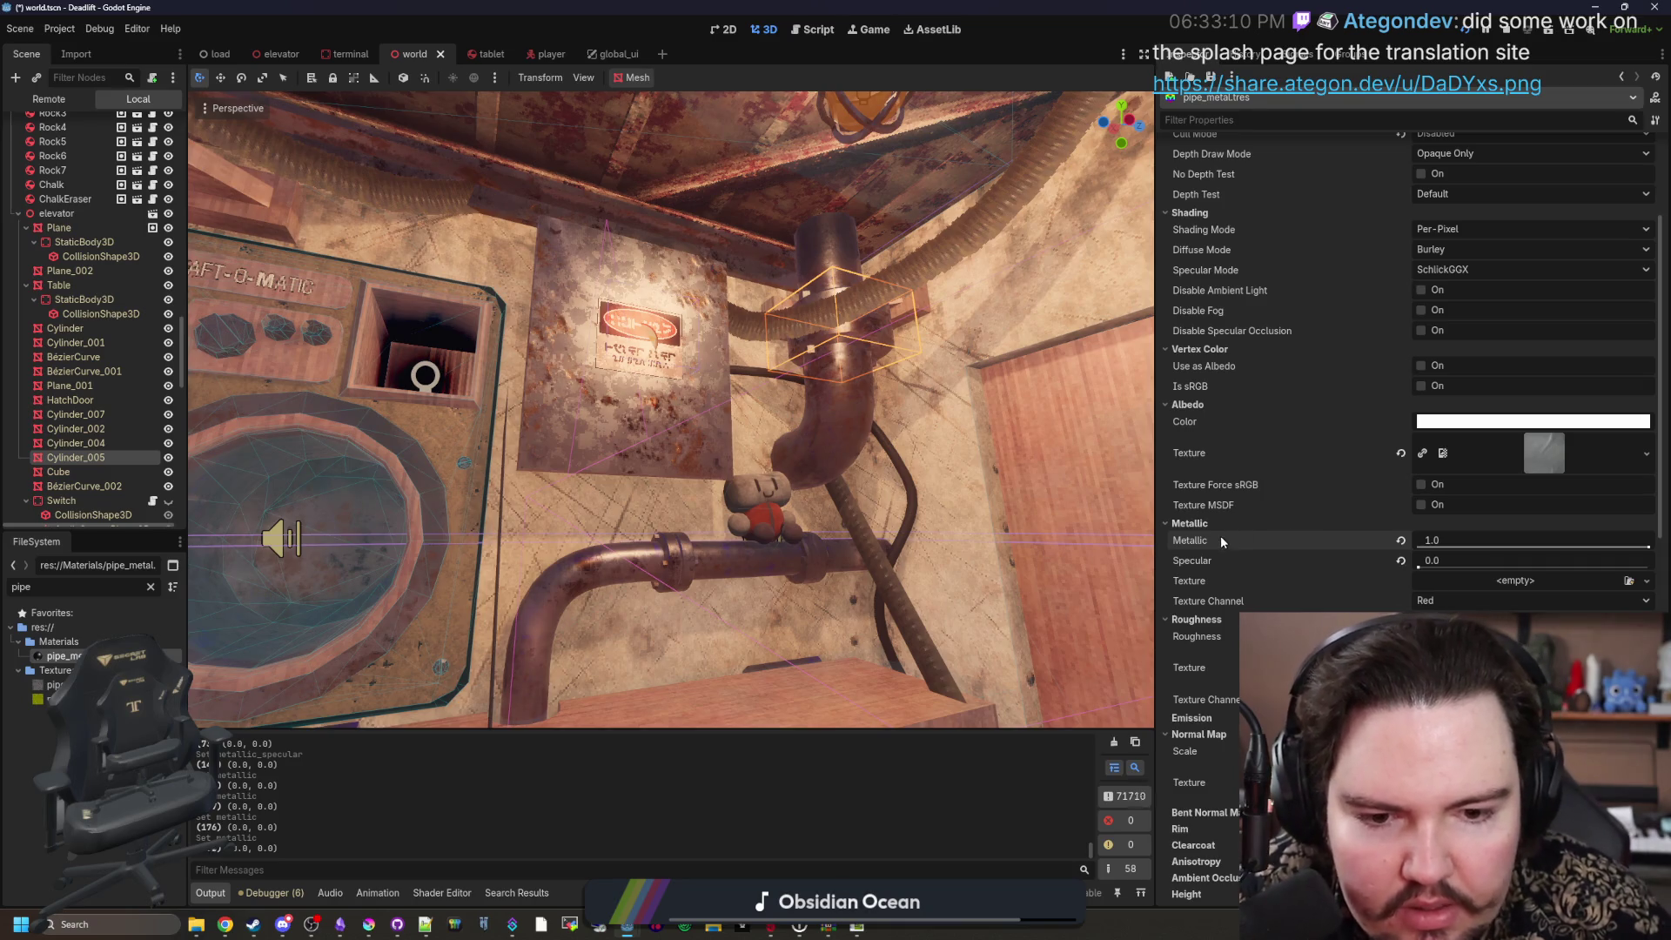
left_click(1480, 637)
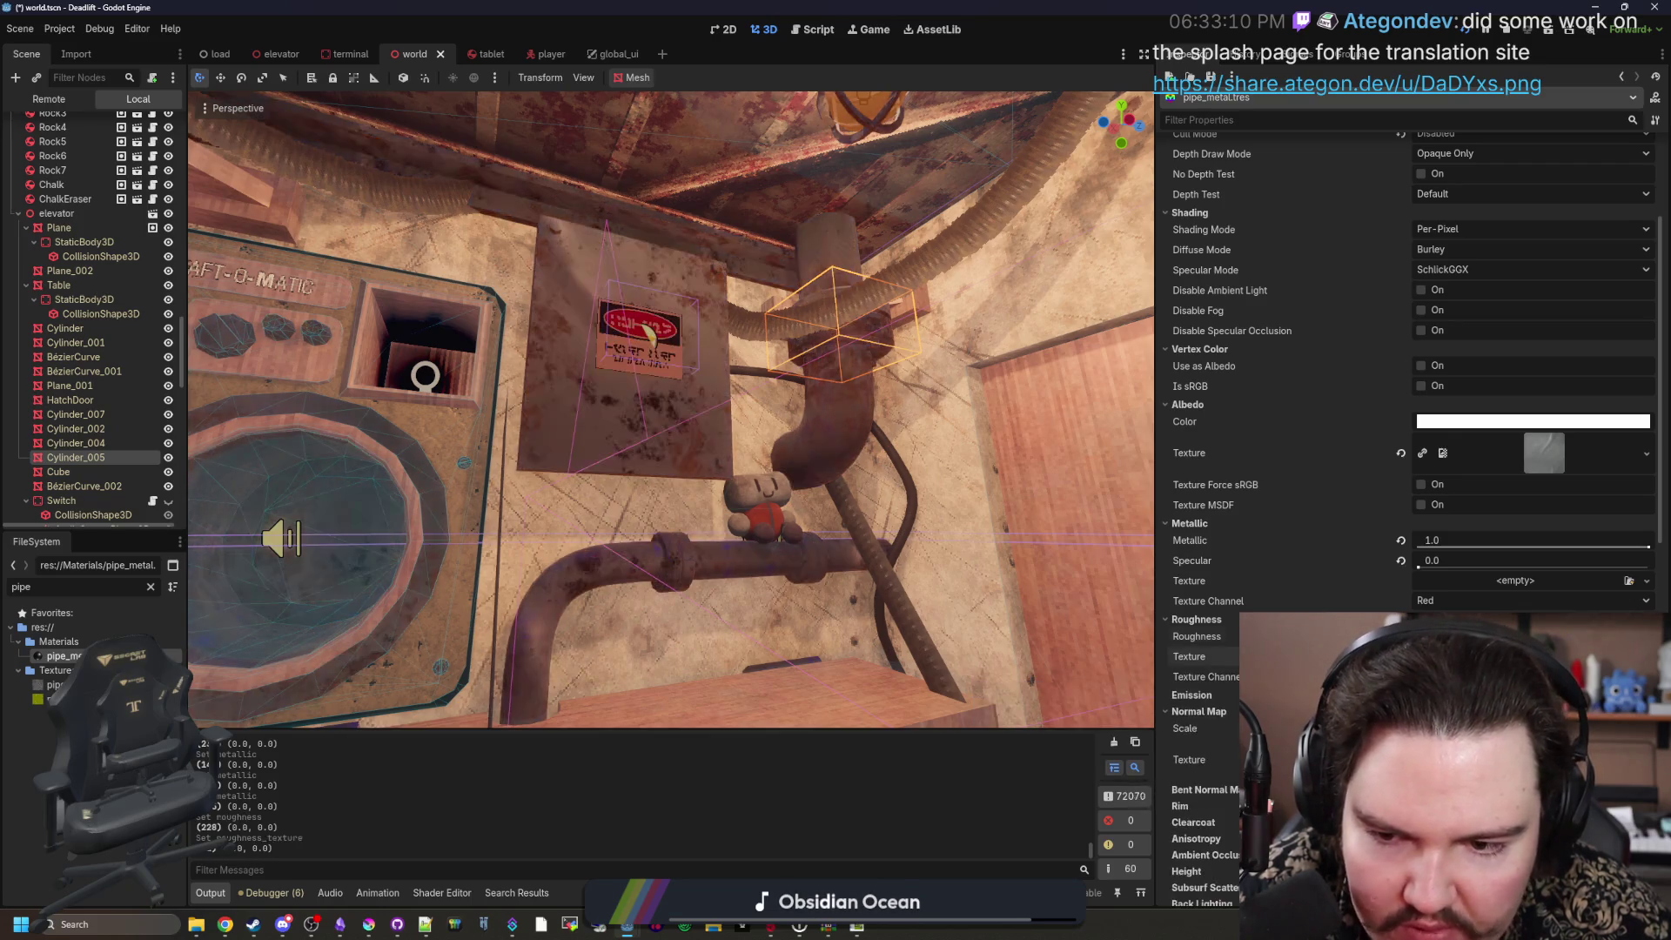
left_click(1400, 668)
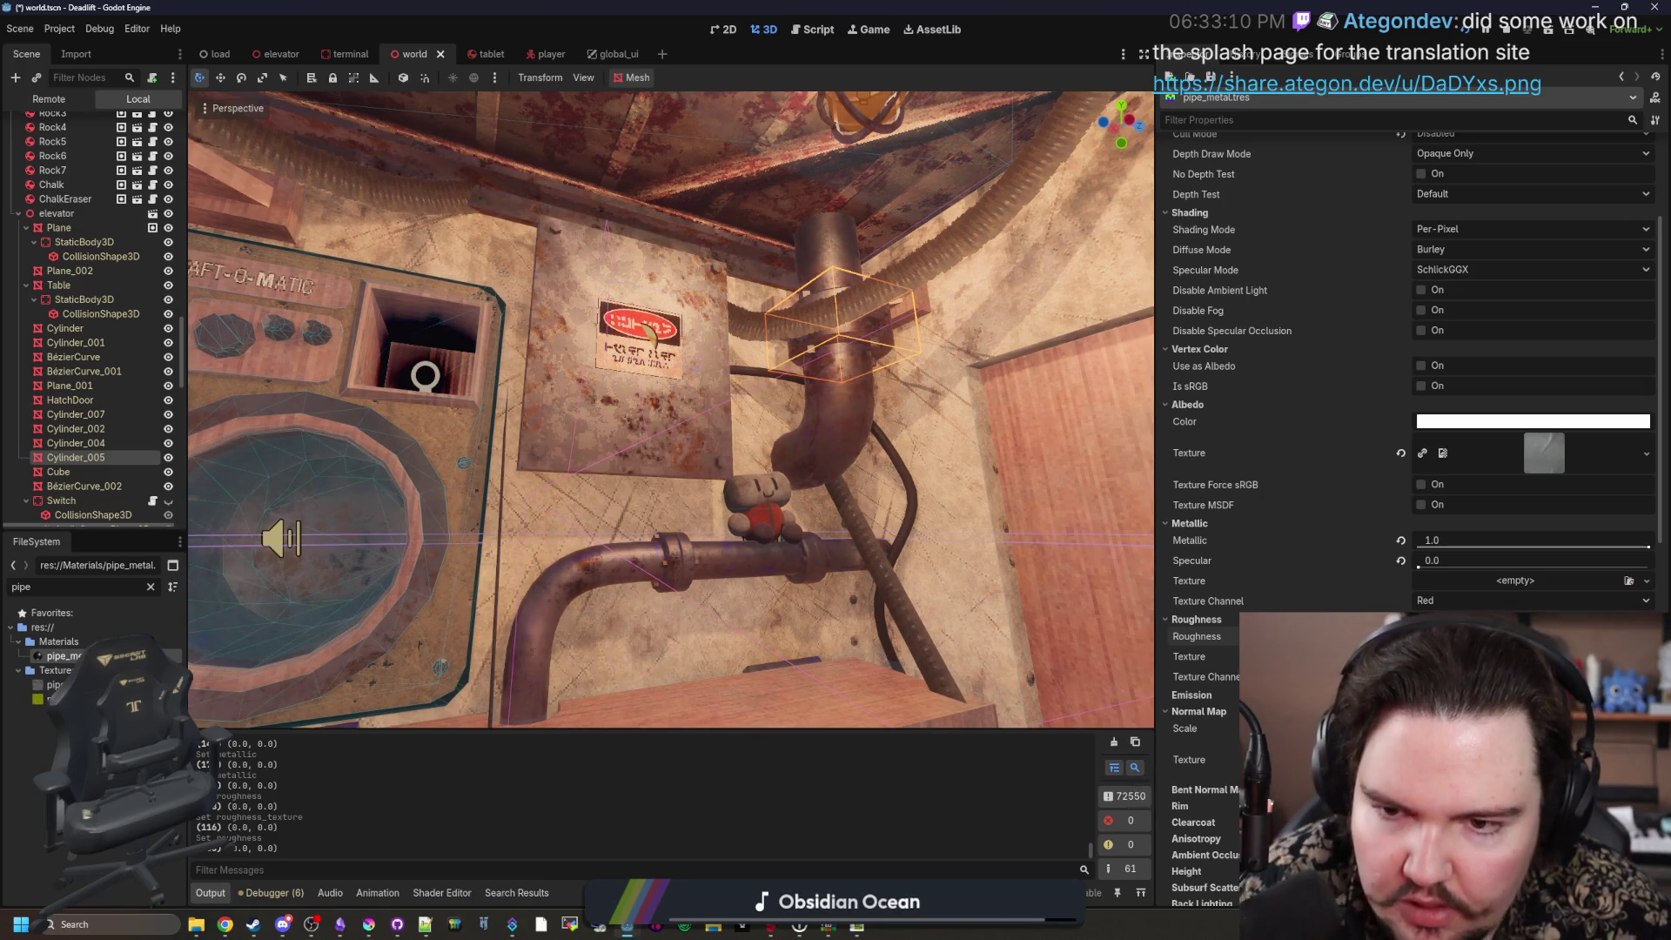
Step: Fly the camera around the elevator room toward the Craft-O-Matic machine and save world.tscn
key("w")
key("s")
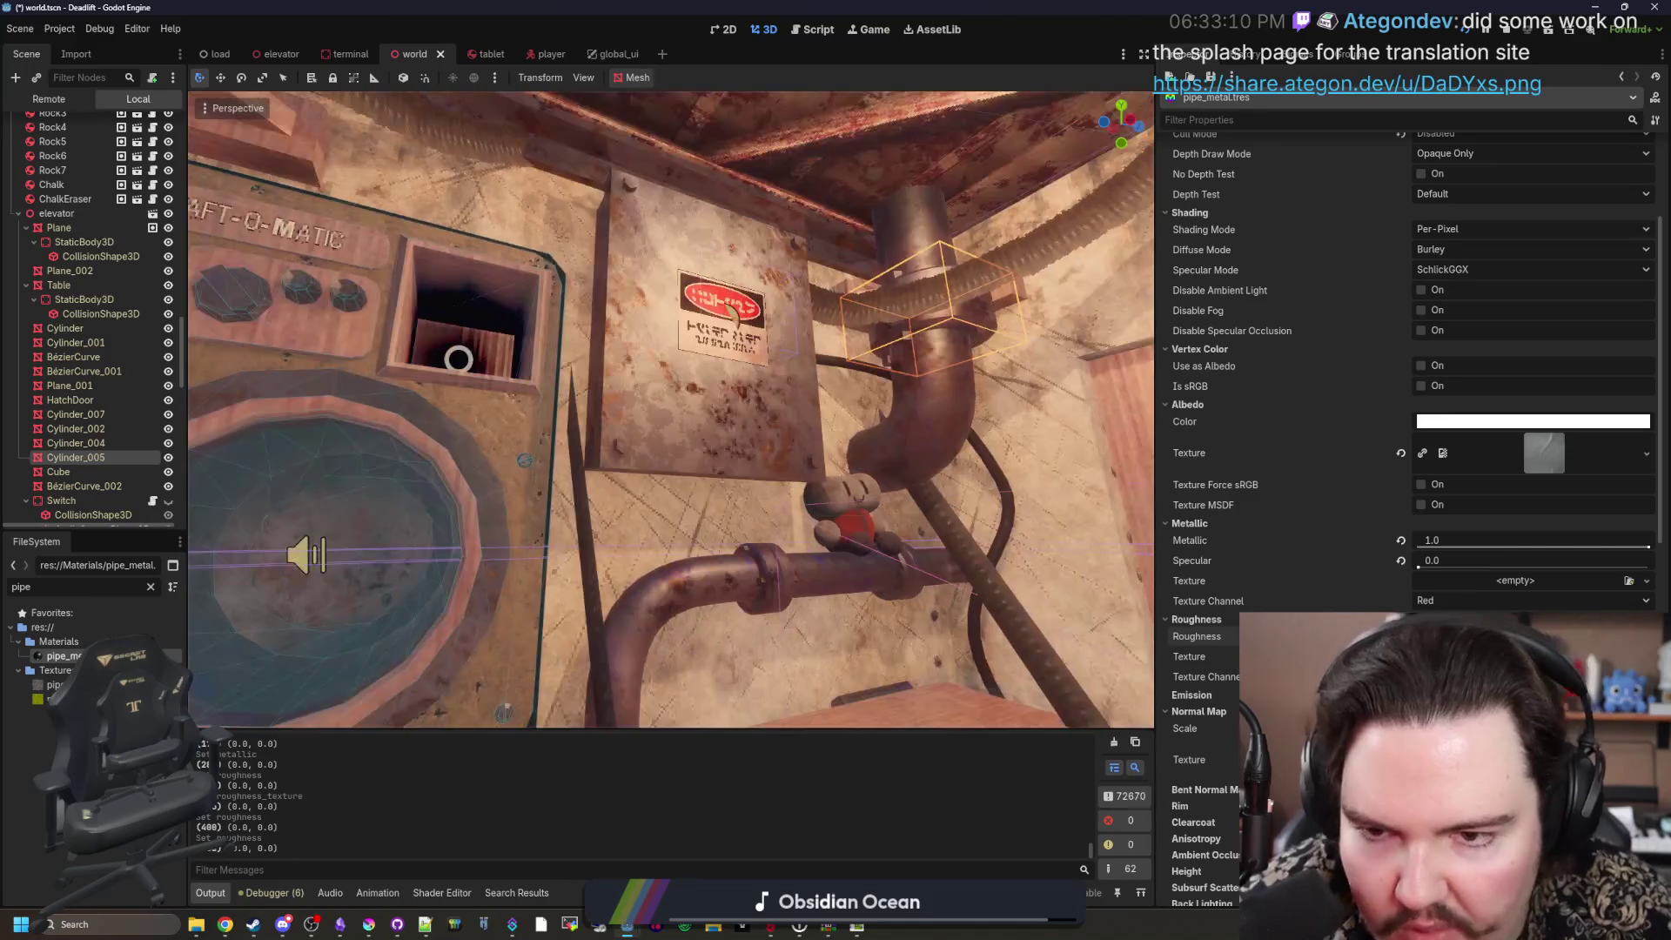
key("s")
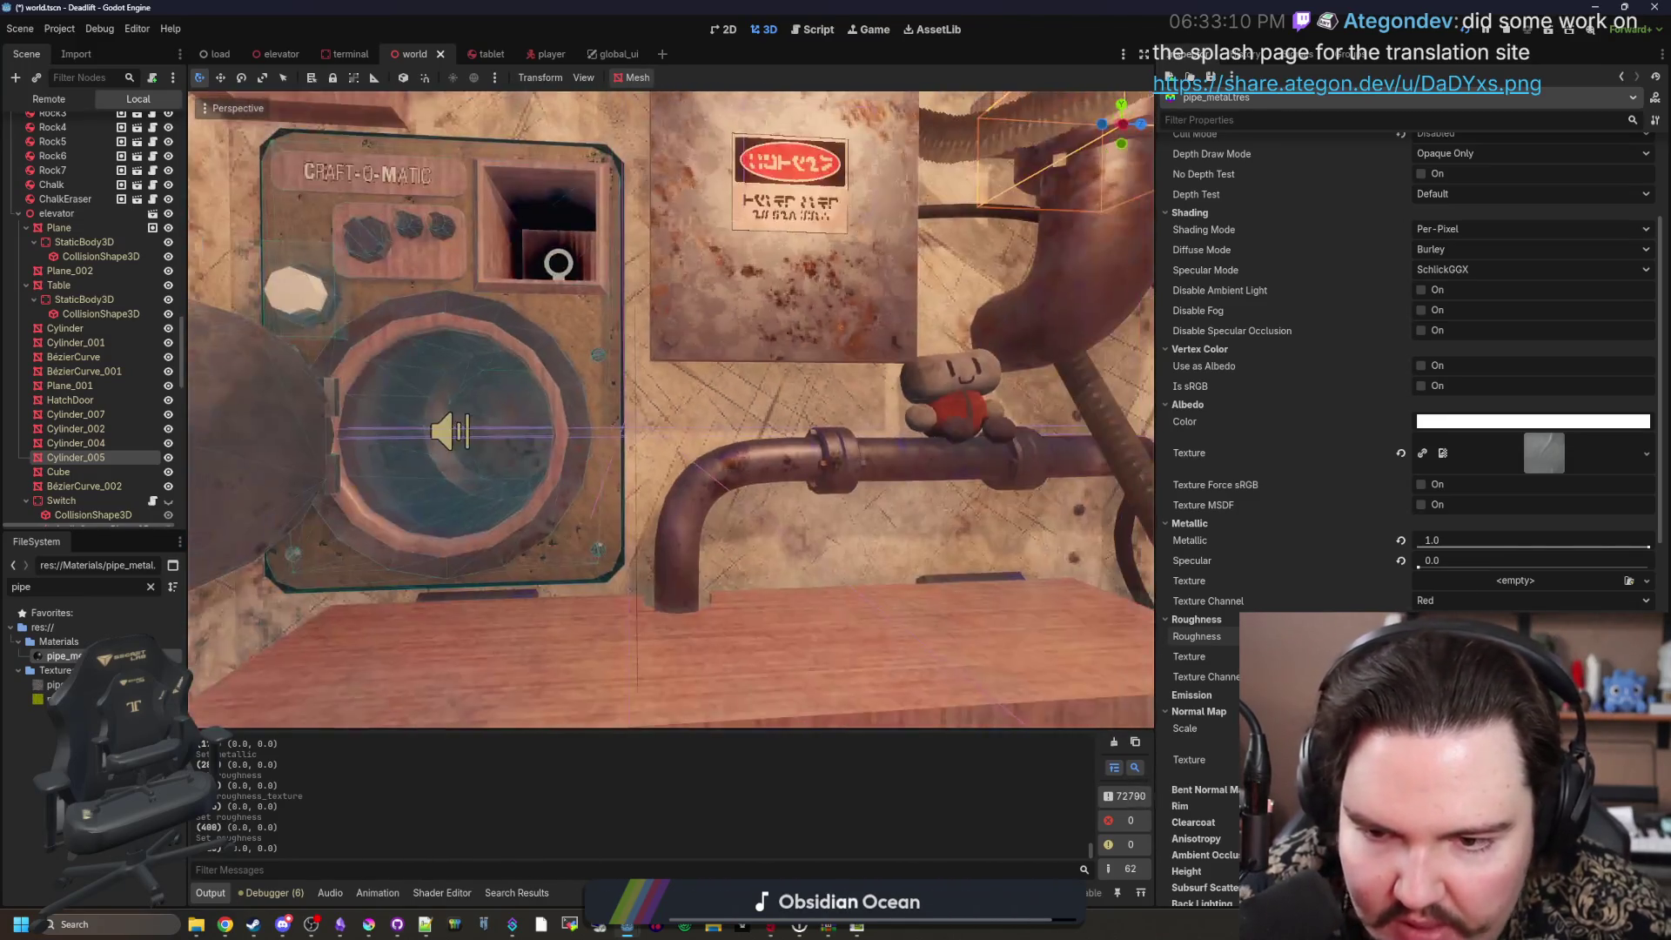
key("ctrl+s")
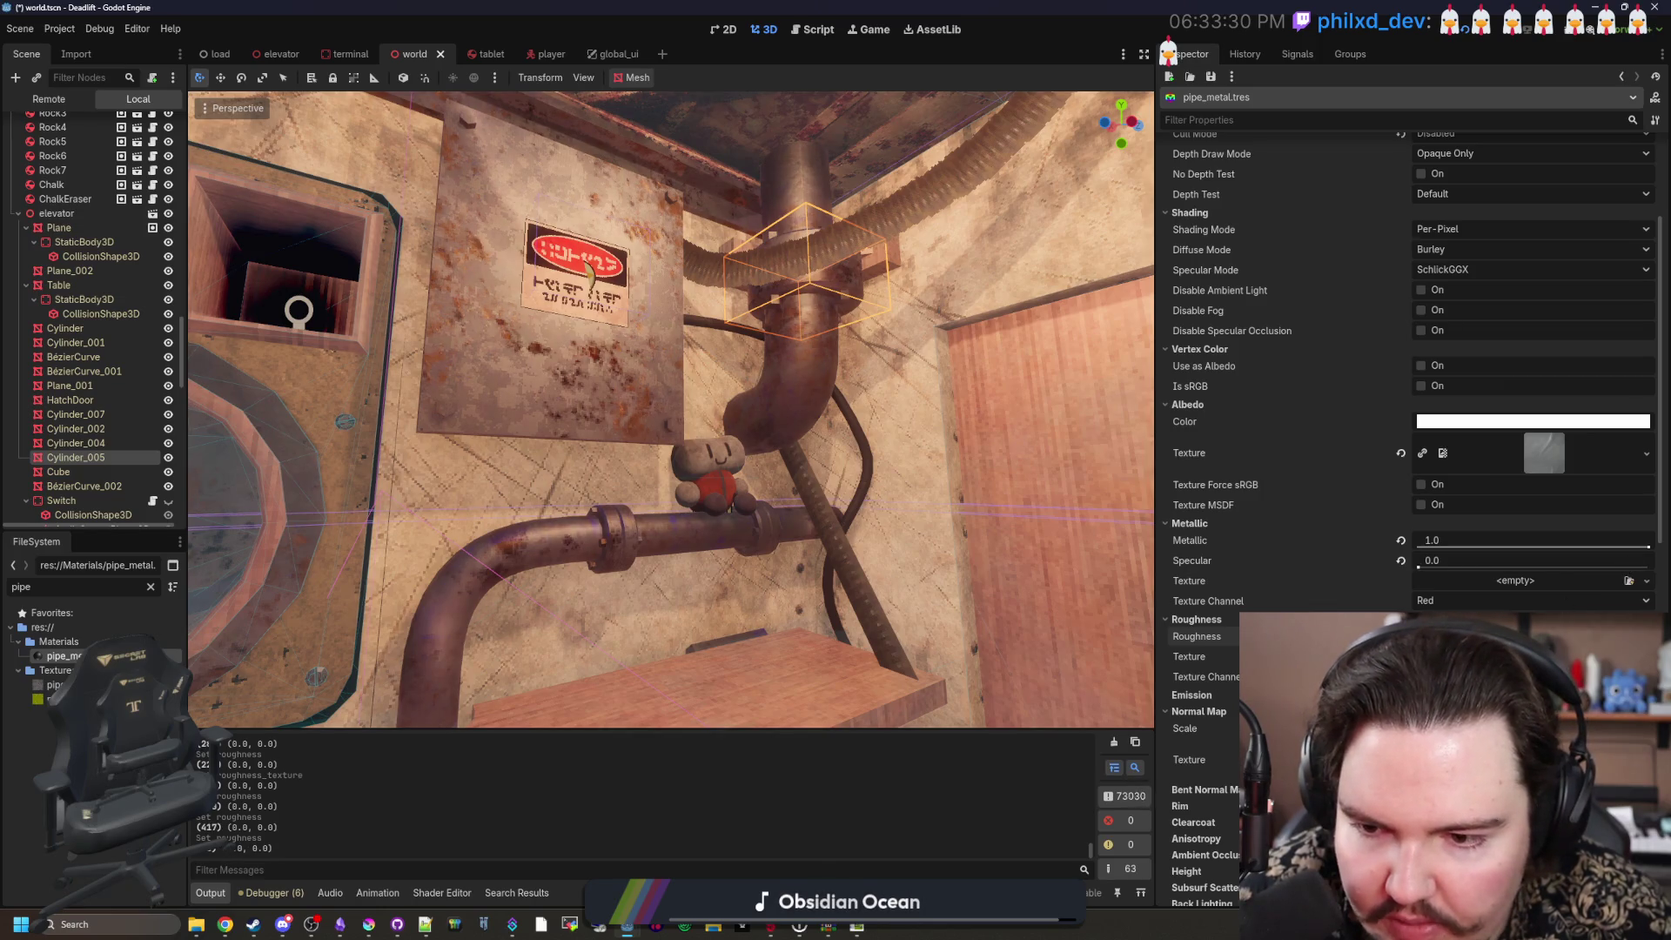
key("s")
key("ctrl+s")
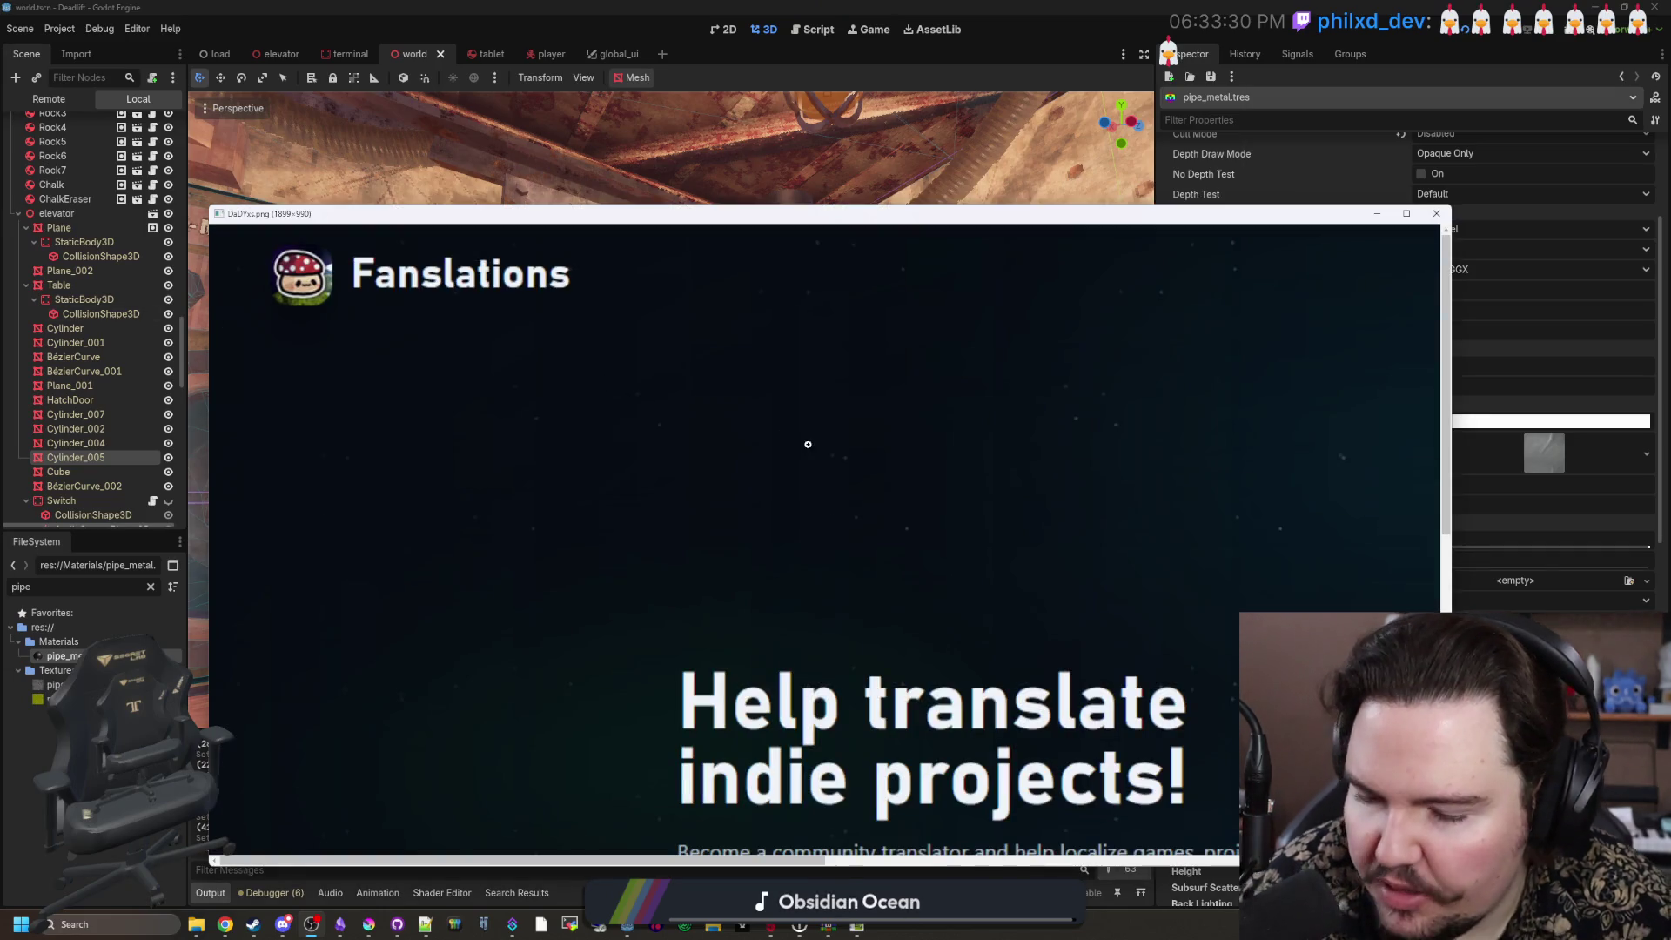
Step: Maximize the DaDYxs.png Fanslations screenshot, zoom on it, then restore the smaller window
left_click(1407, 214)
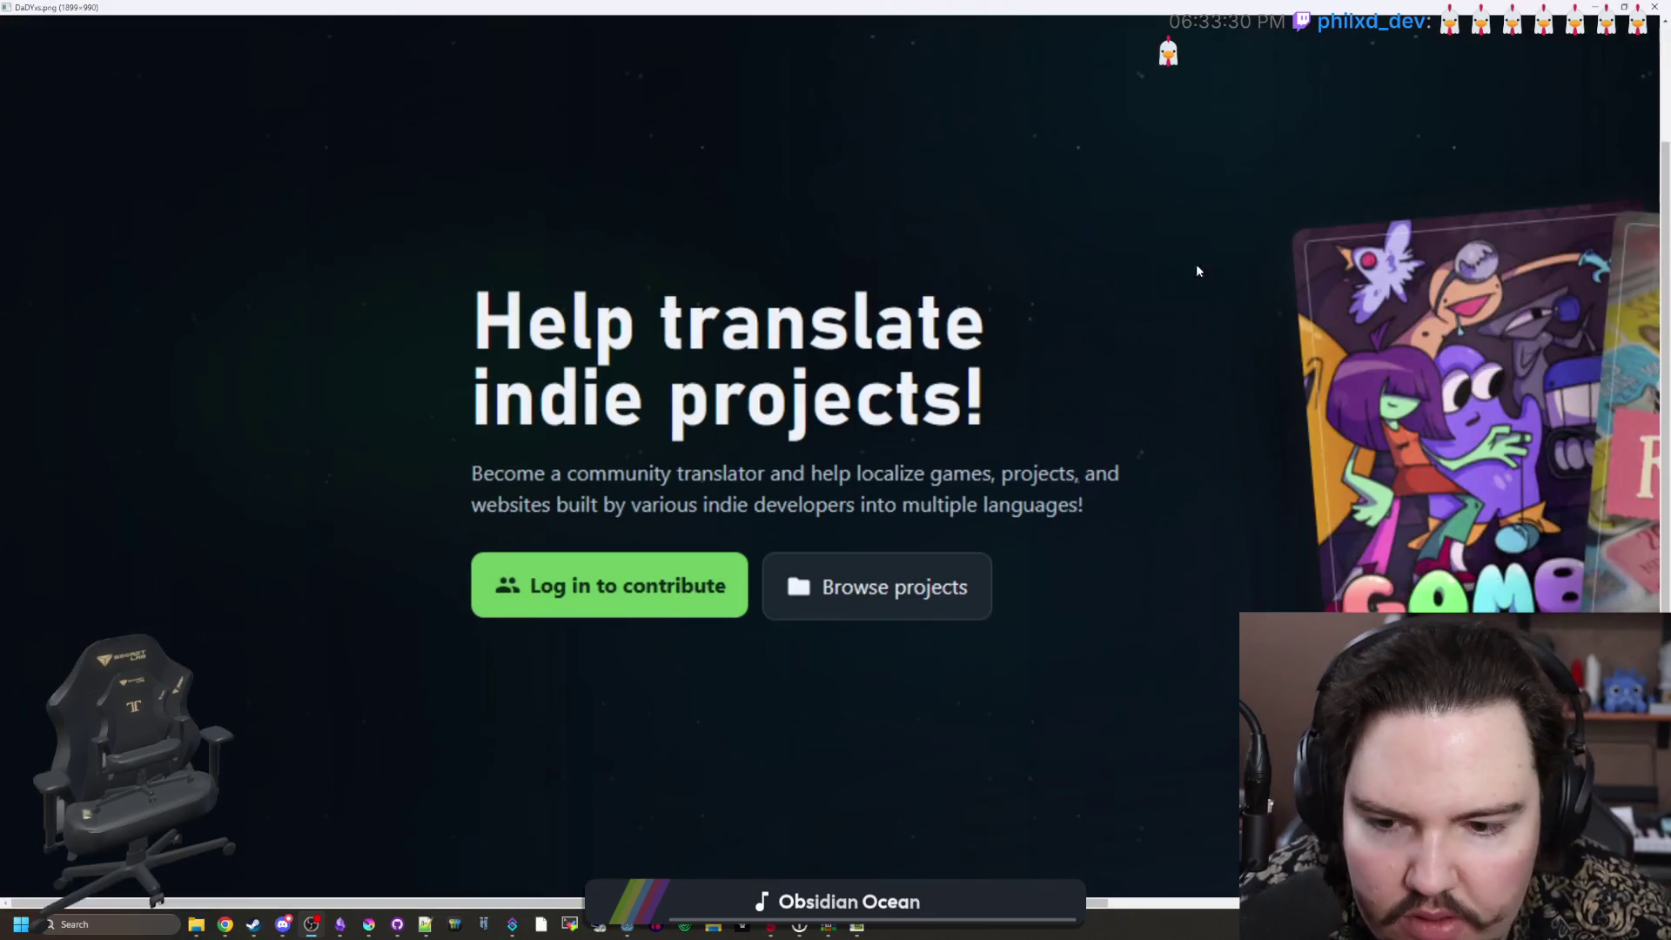
scroll(889, 296, "down", 3)
scroll(890, 303, "up", 2)
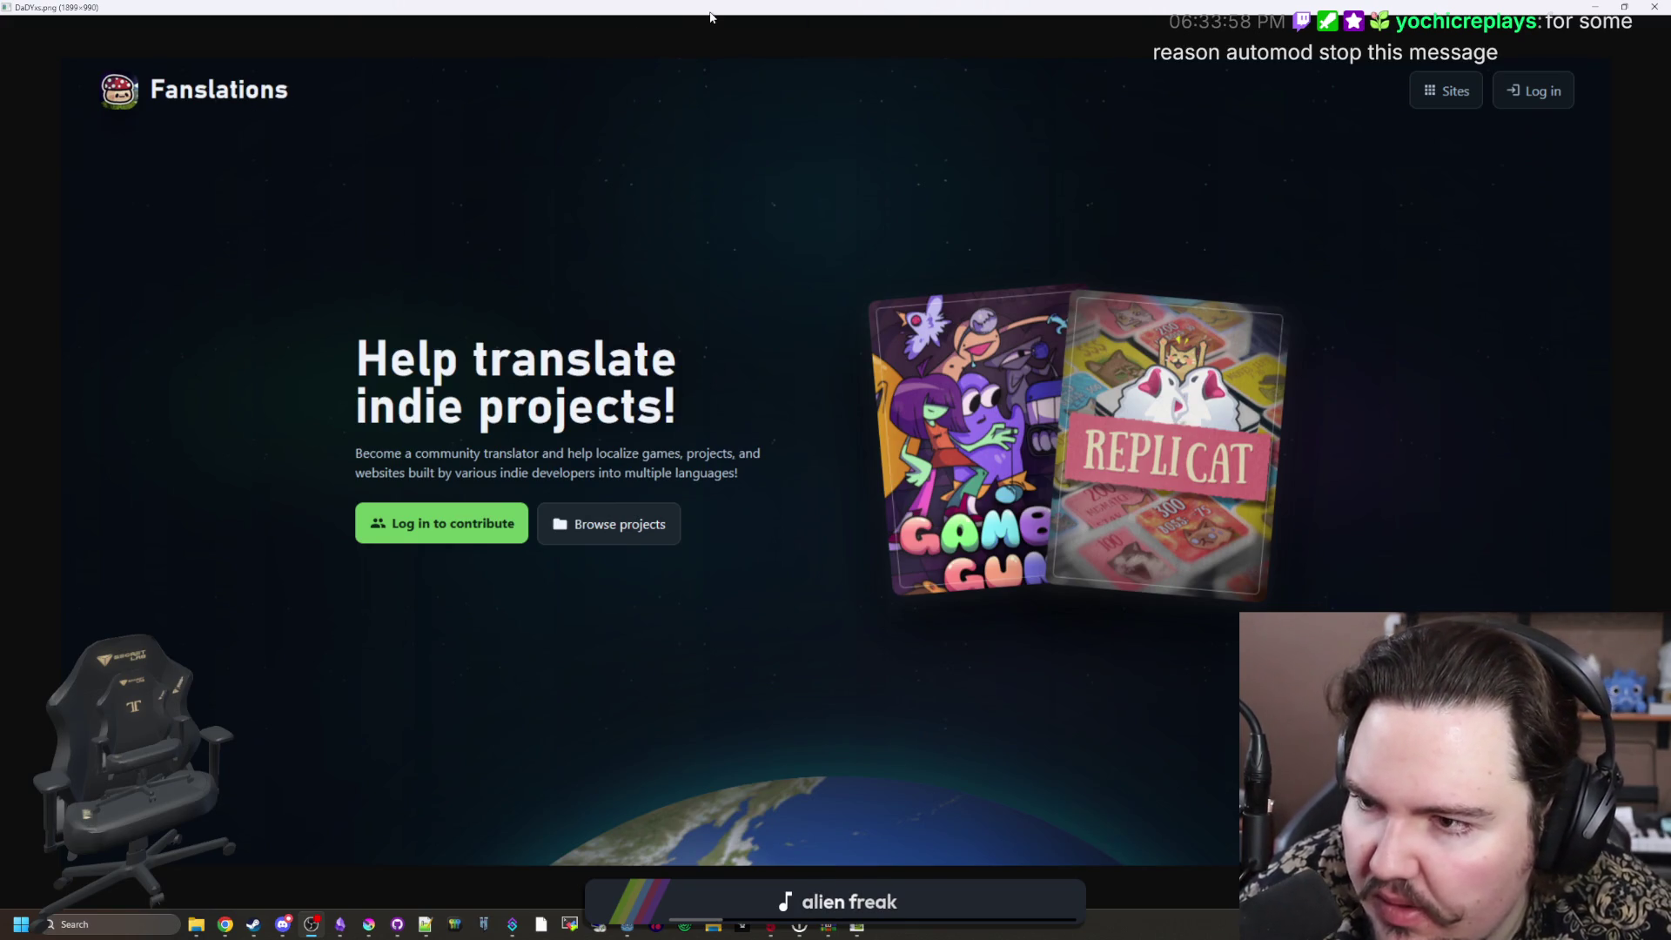
left_click_drag(710, 17, 781, 335)
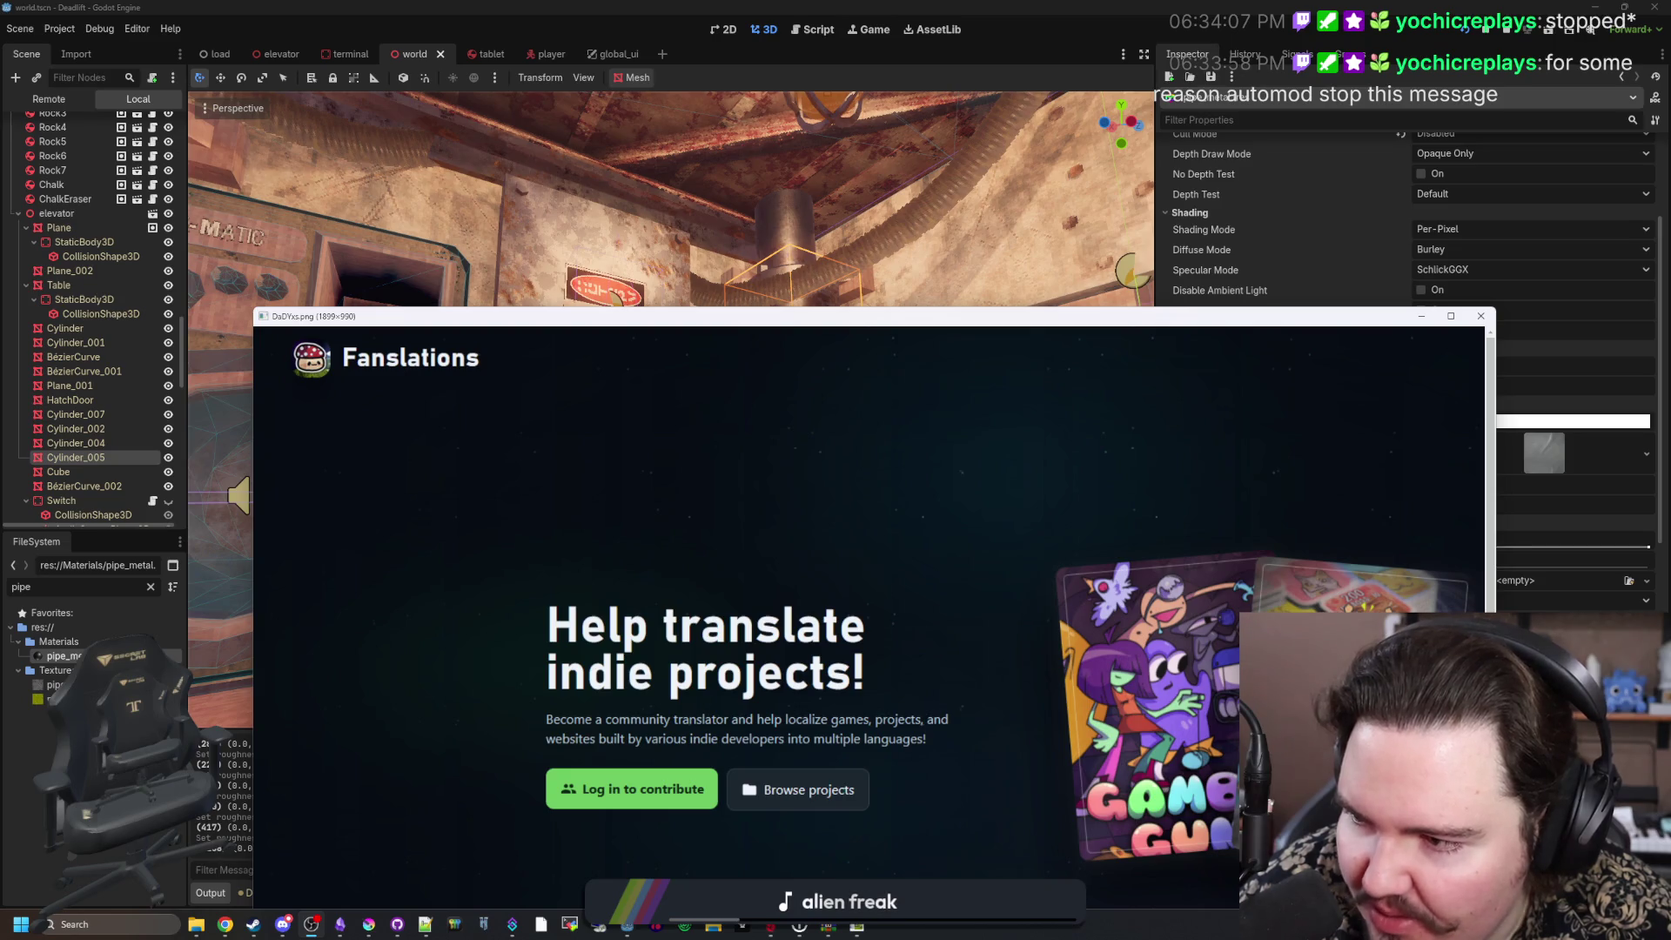
Step: Close the image viewer, turn the view toward the Craft-O-Matic machine, and save the scene
left_click(1480, 317)
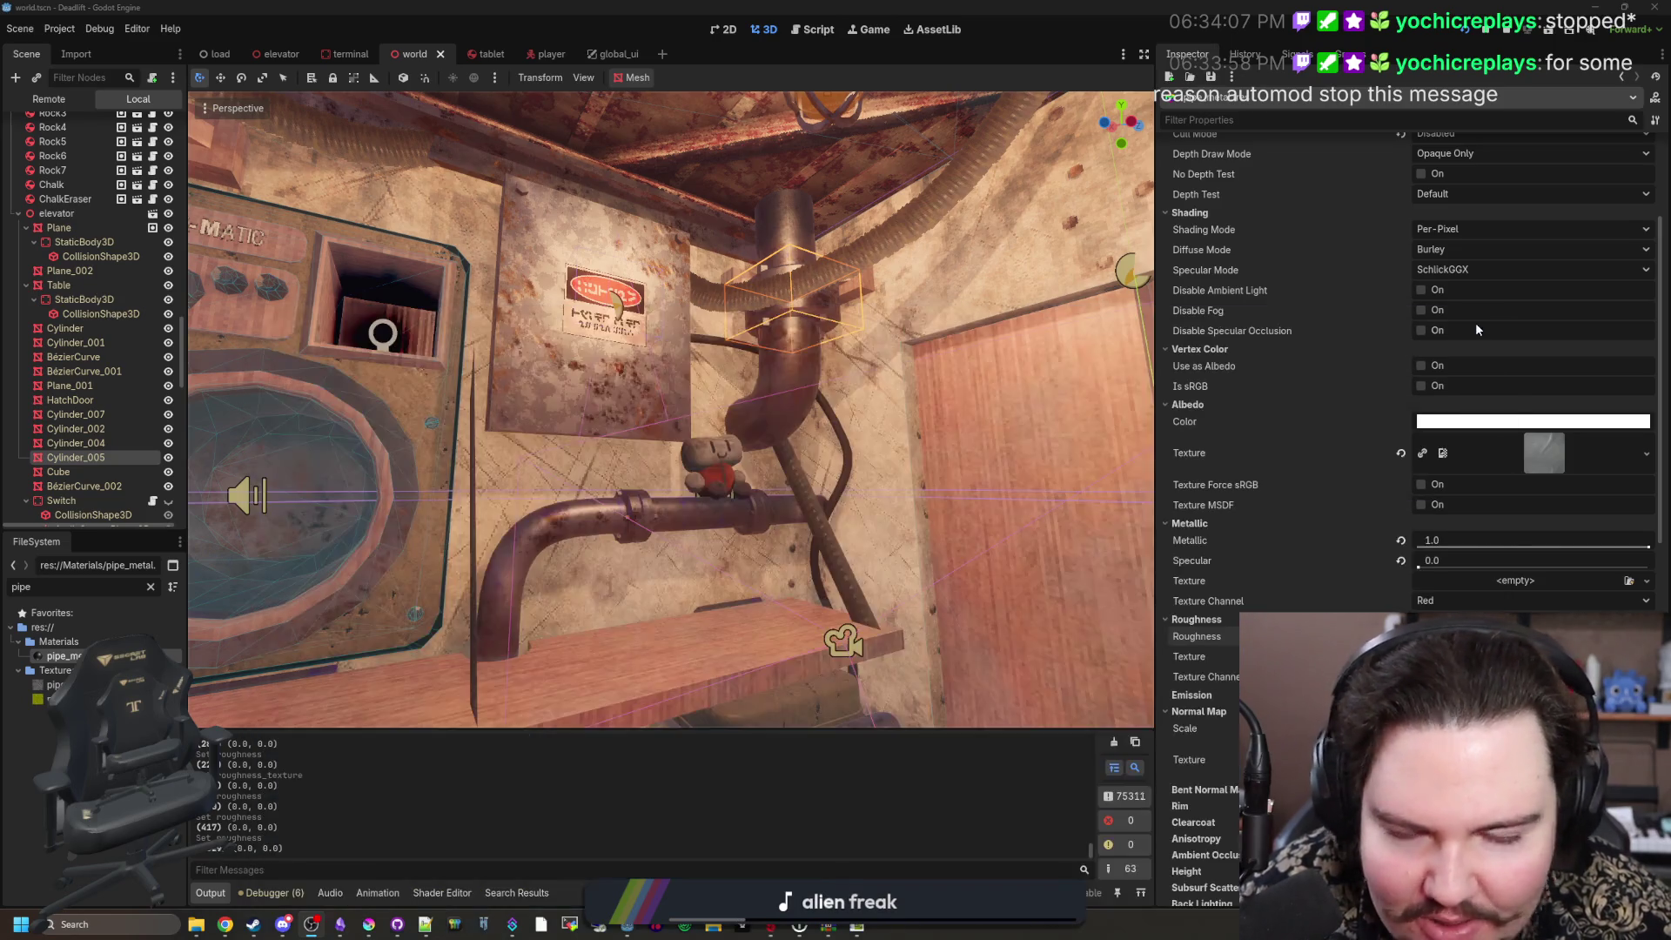
left_click_drag(655, 483, 522, 470)
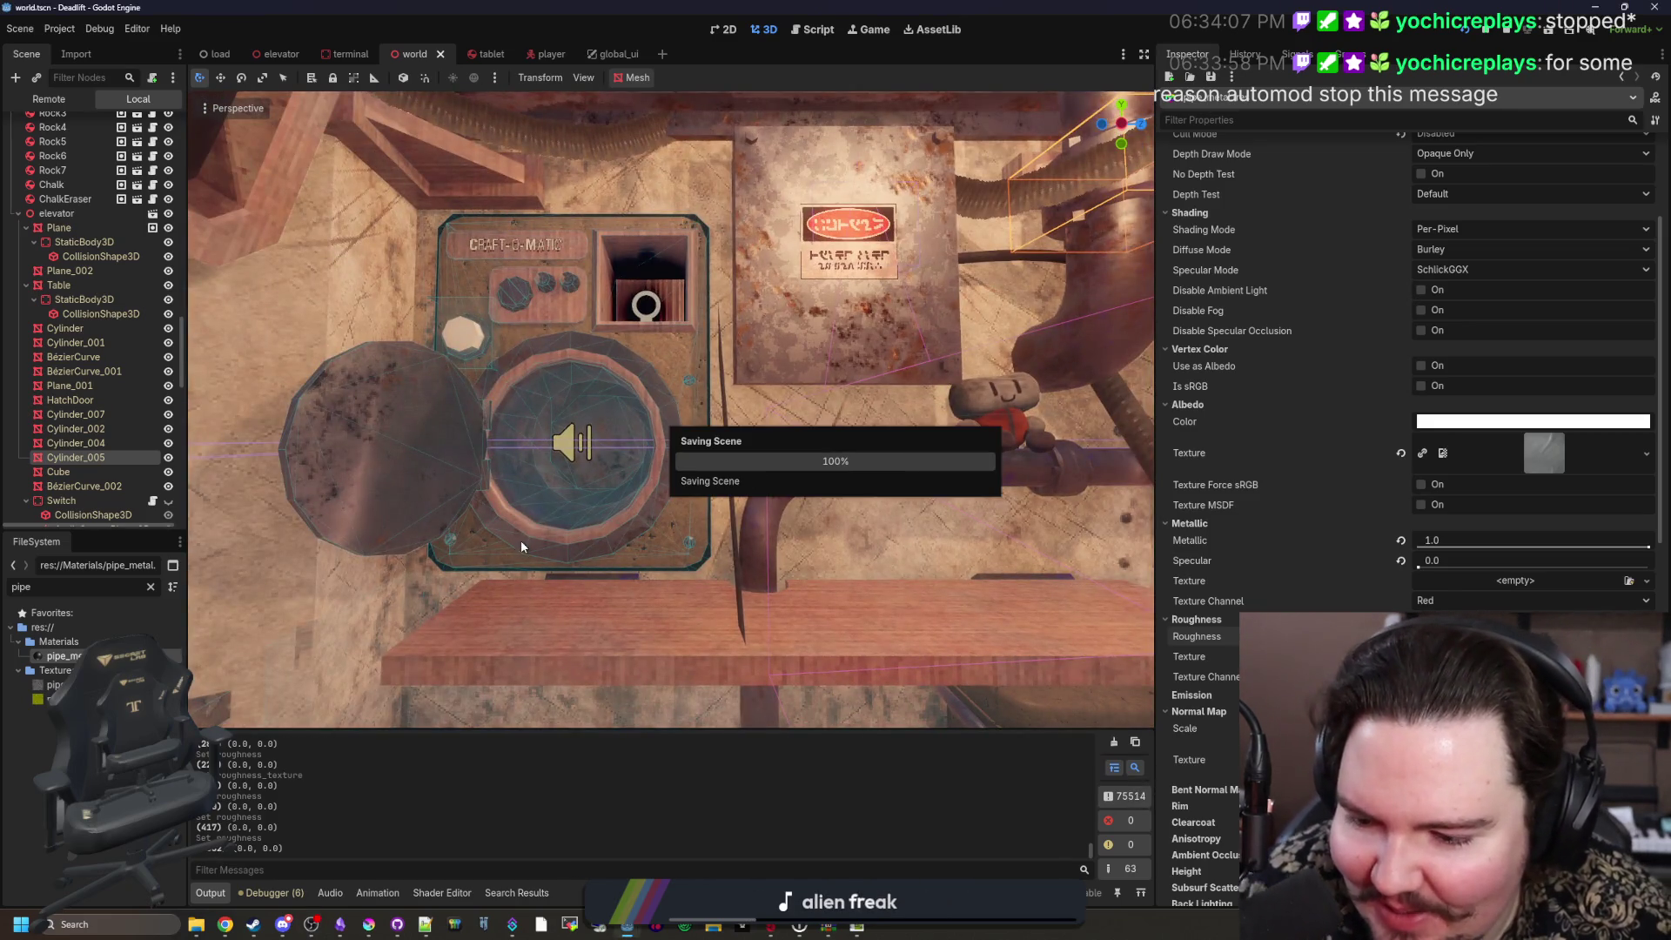
mouse_move(732, 396)
left_mouse_down()
mouse_move(871, 331)
mouse_move(731, 396)
mouse_move(740, 348)
mouse_move(783, 348)
mouse_move(766, 348)
mouse_move(736, 413)
mouse_move(735, 348)
mouse_move(740, 383)
mouse_move(722, 392)
mouse_move(758, 387)
mouse_move(542, 477)
left_mouse_up()
key("ctrl+s")
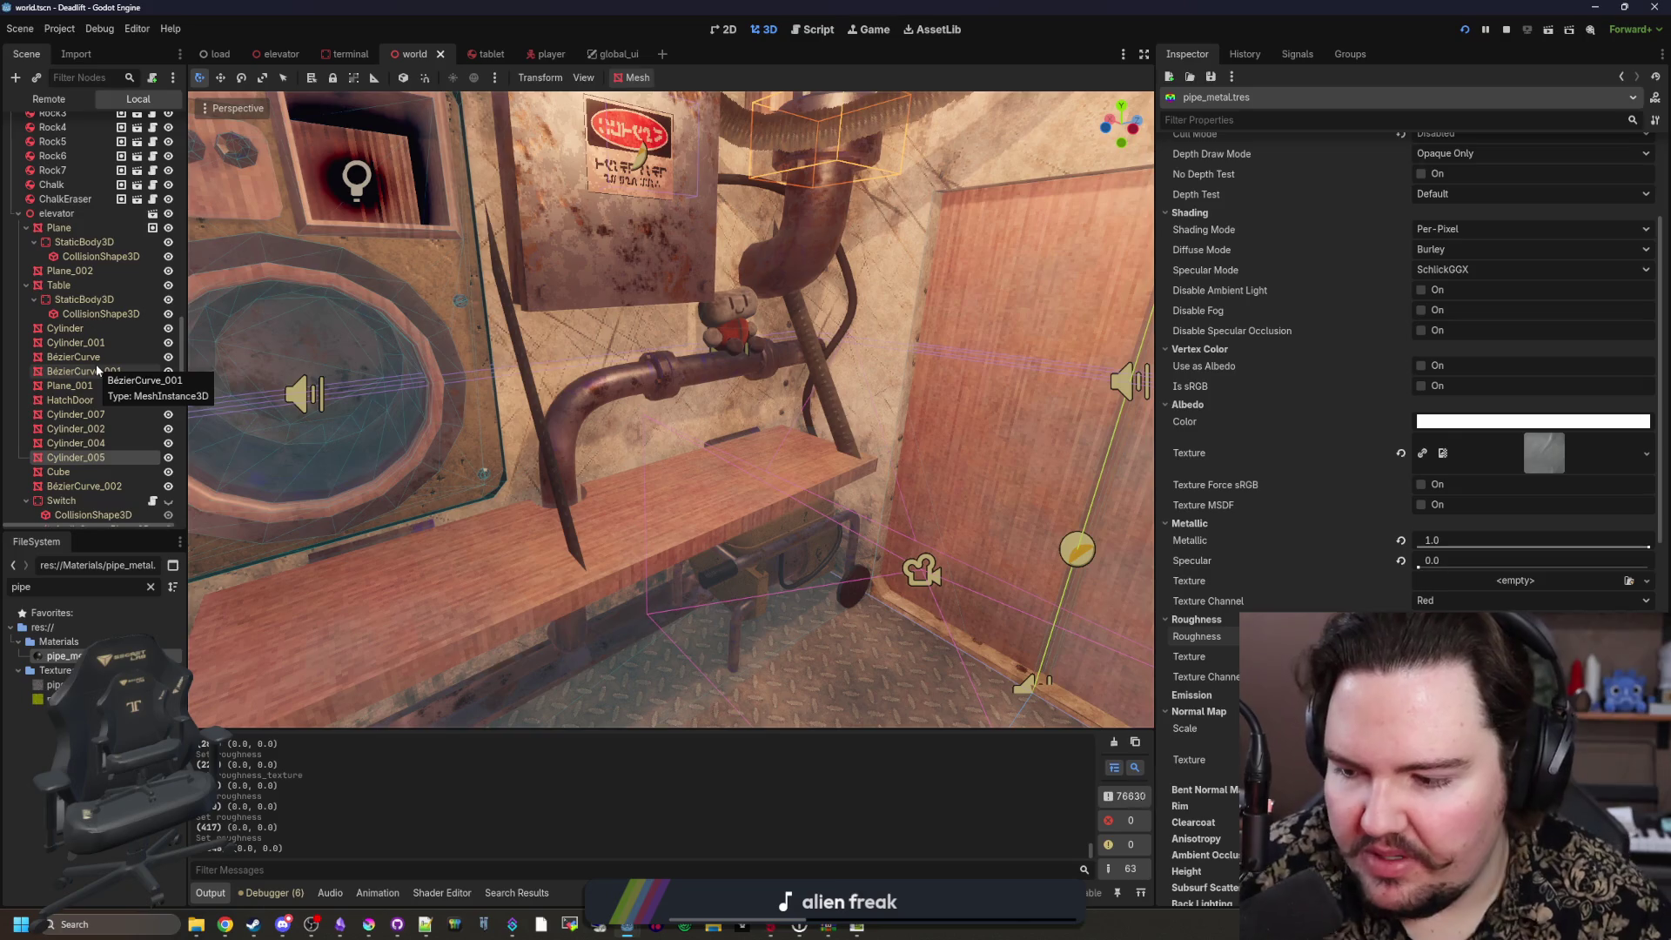
Step: Collapse the elevator and Grunge branches in the Scene dock
scroll(96, 366, "up", 1)
scroll(83, 355, "up", 1)
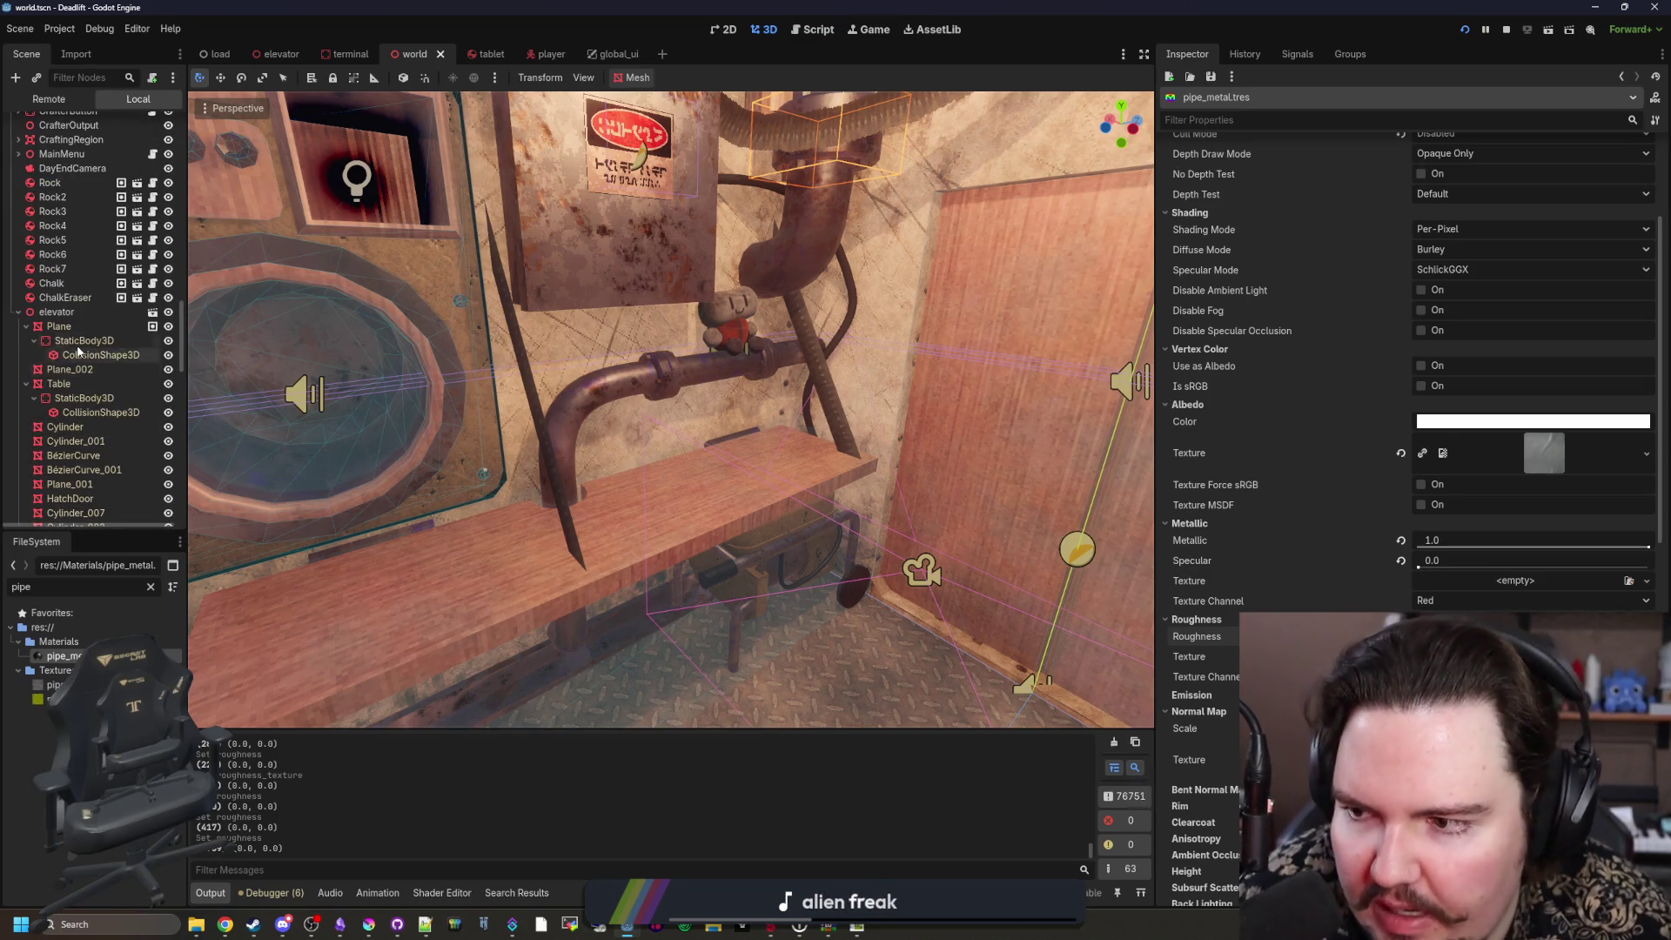
left_click(18, 312)
left_click(18, 391)
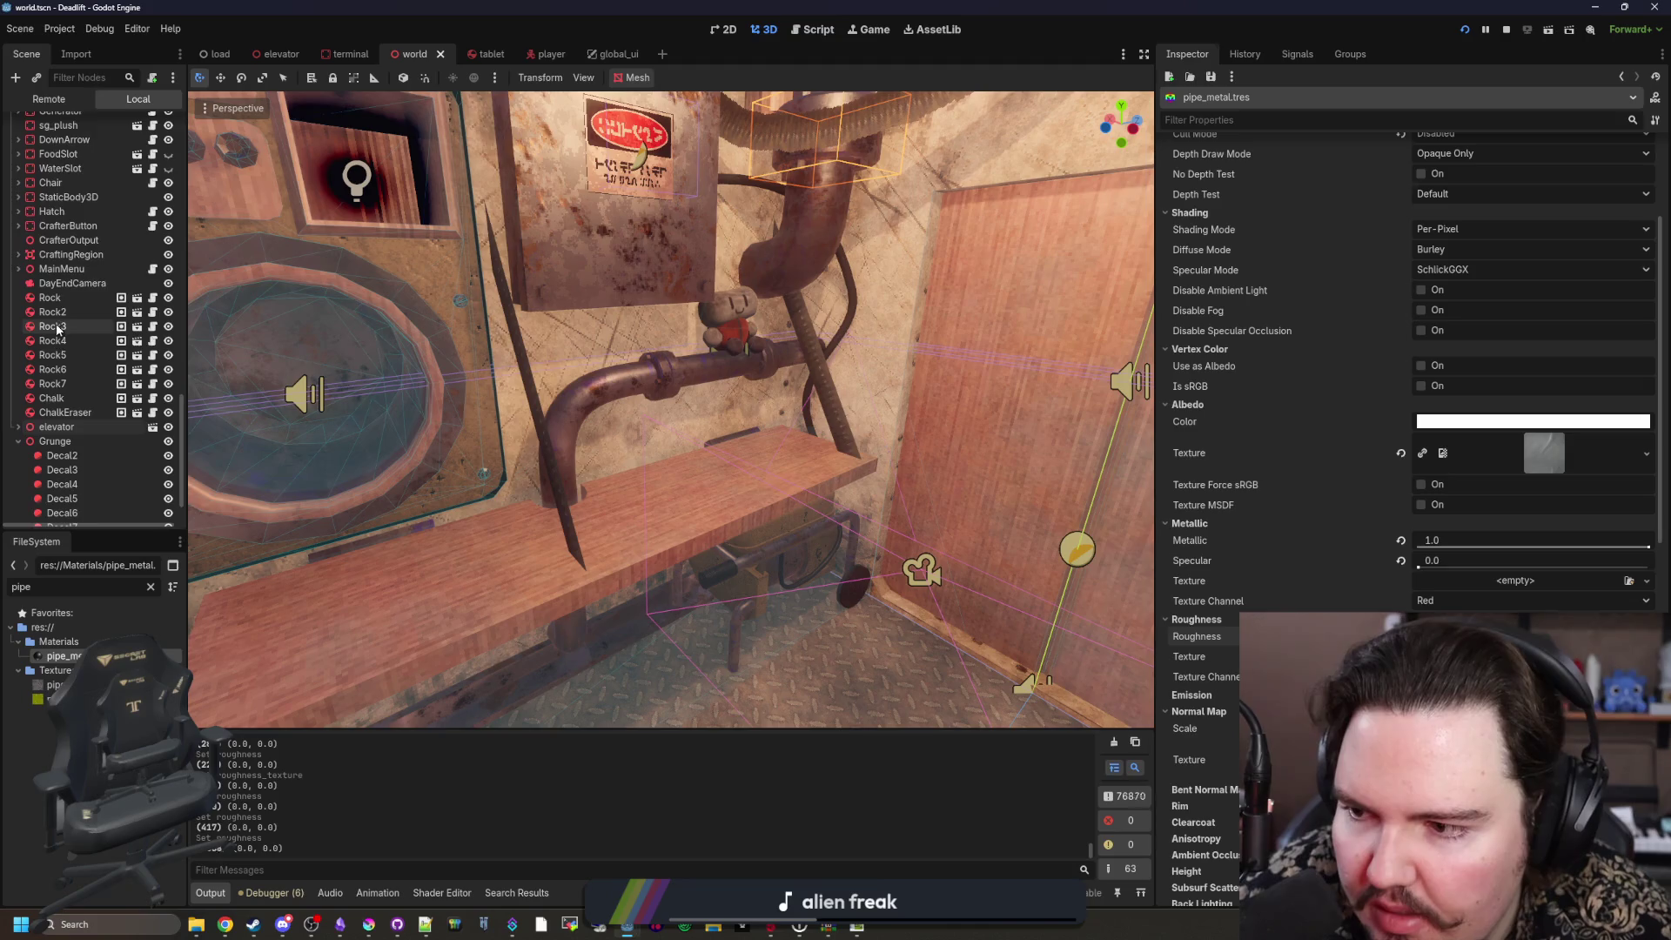
scroll(44, 365, "up", 12)
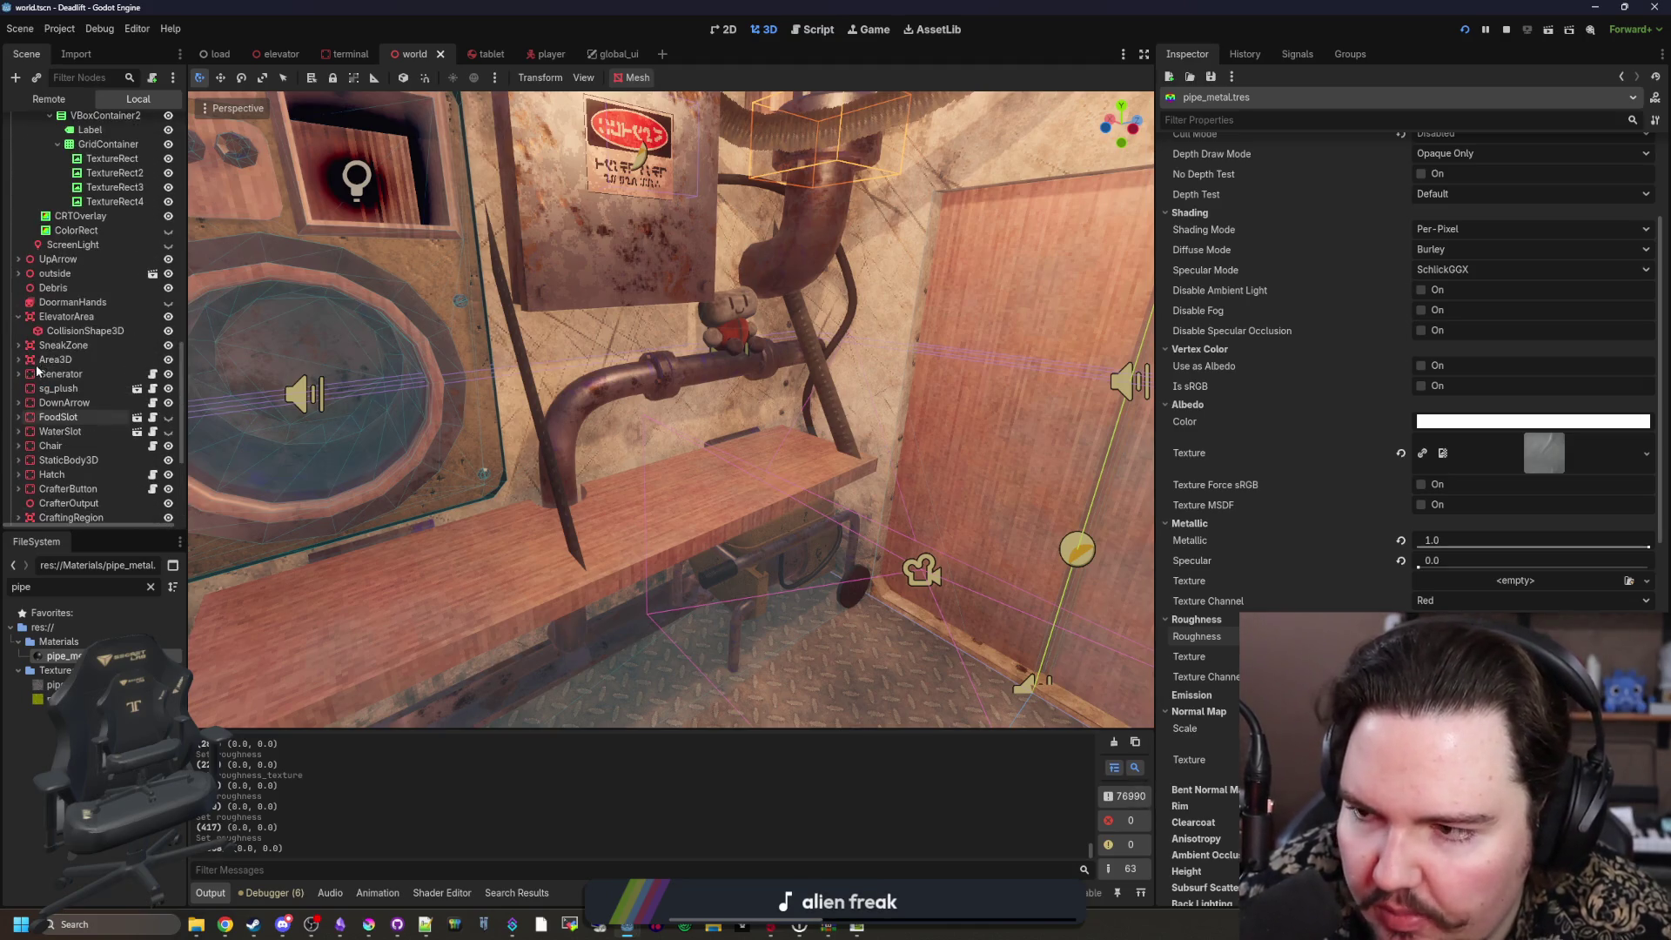
scroll(58, 346, "down", 3)
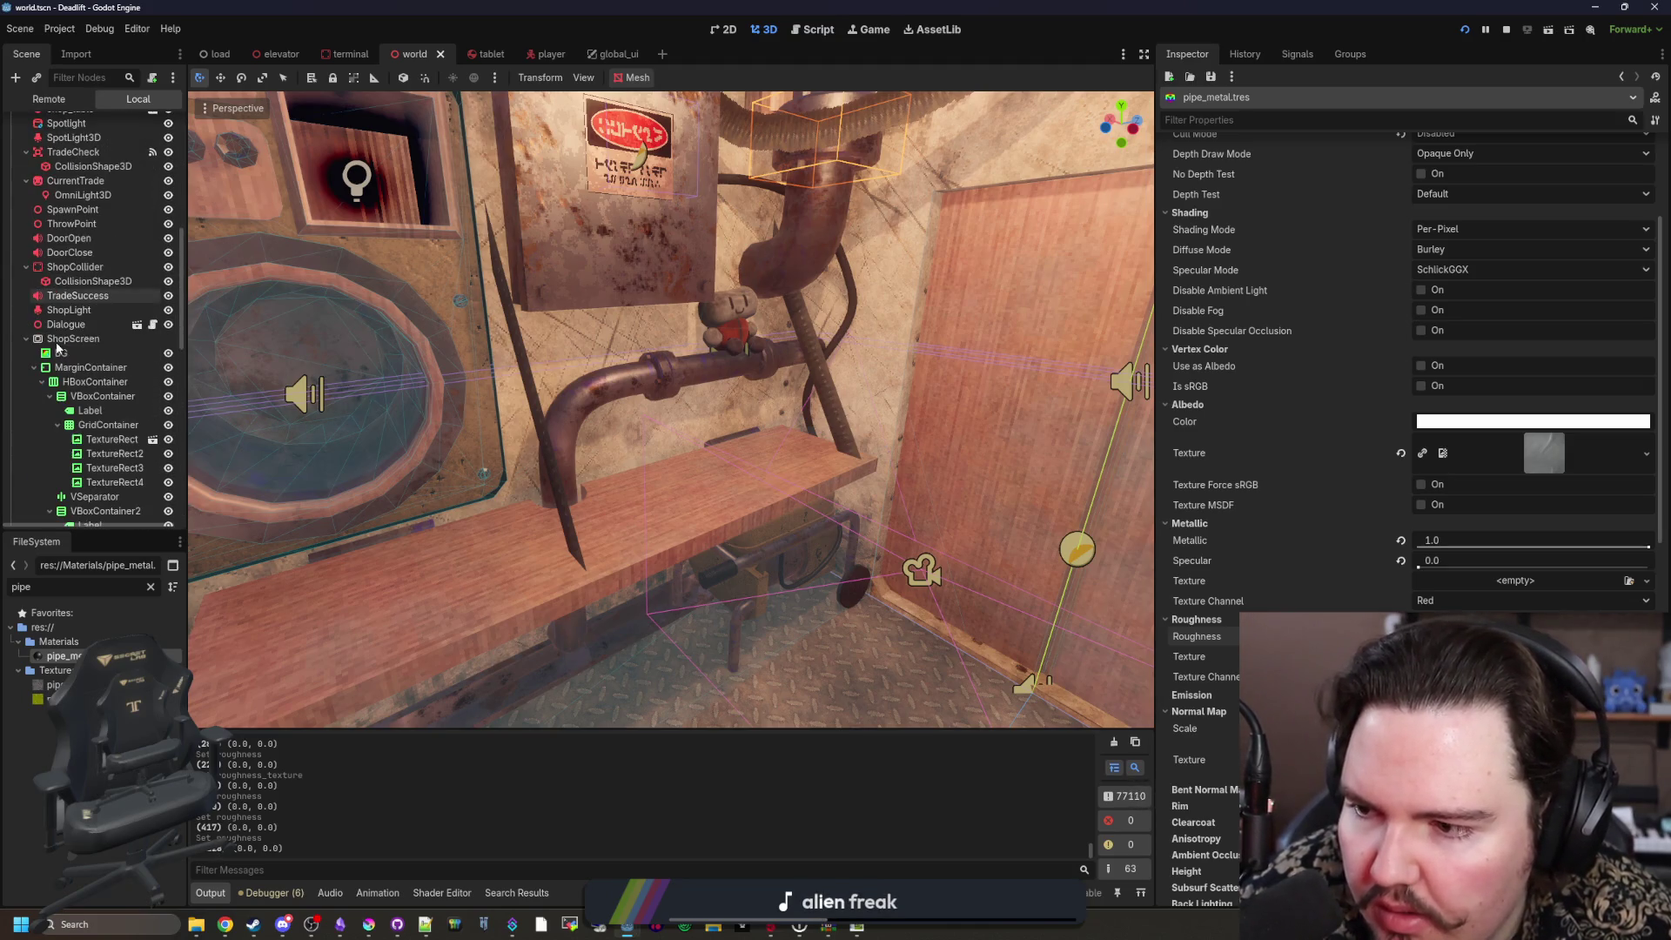
left_click_drag(720, 400, 703, 367)
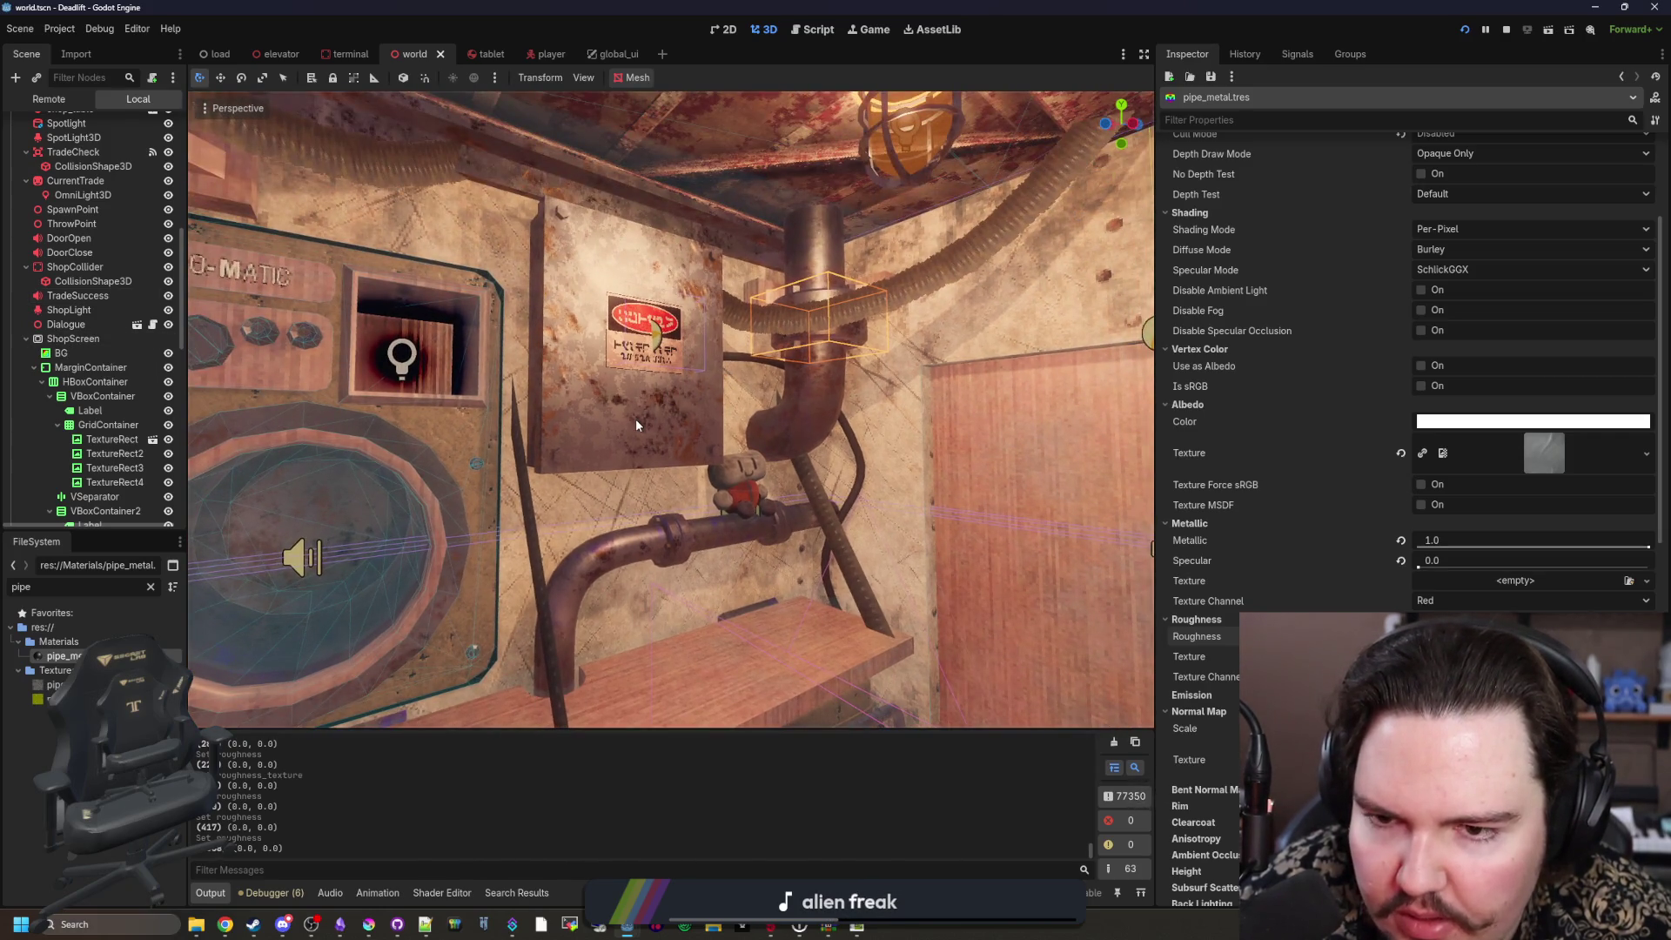
Step: Select the sign box Cube and expand its pipe_metal.tres material's Stencil settings
left_click(637, 424)
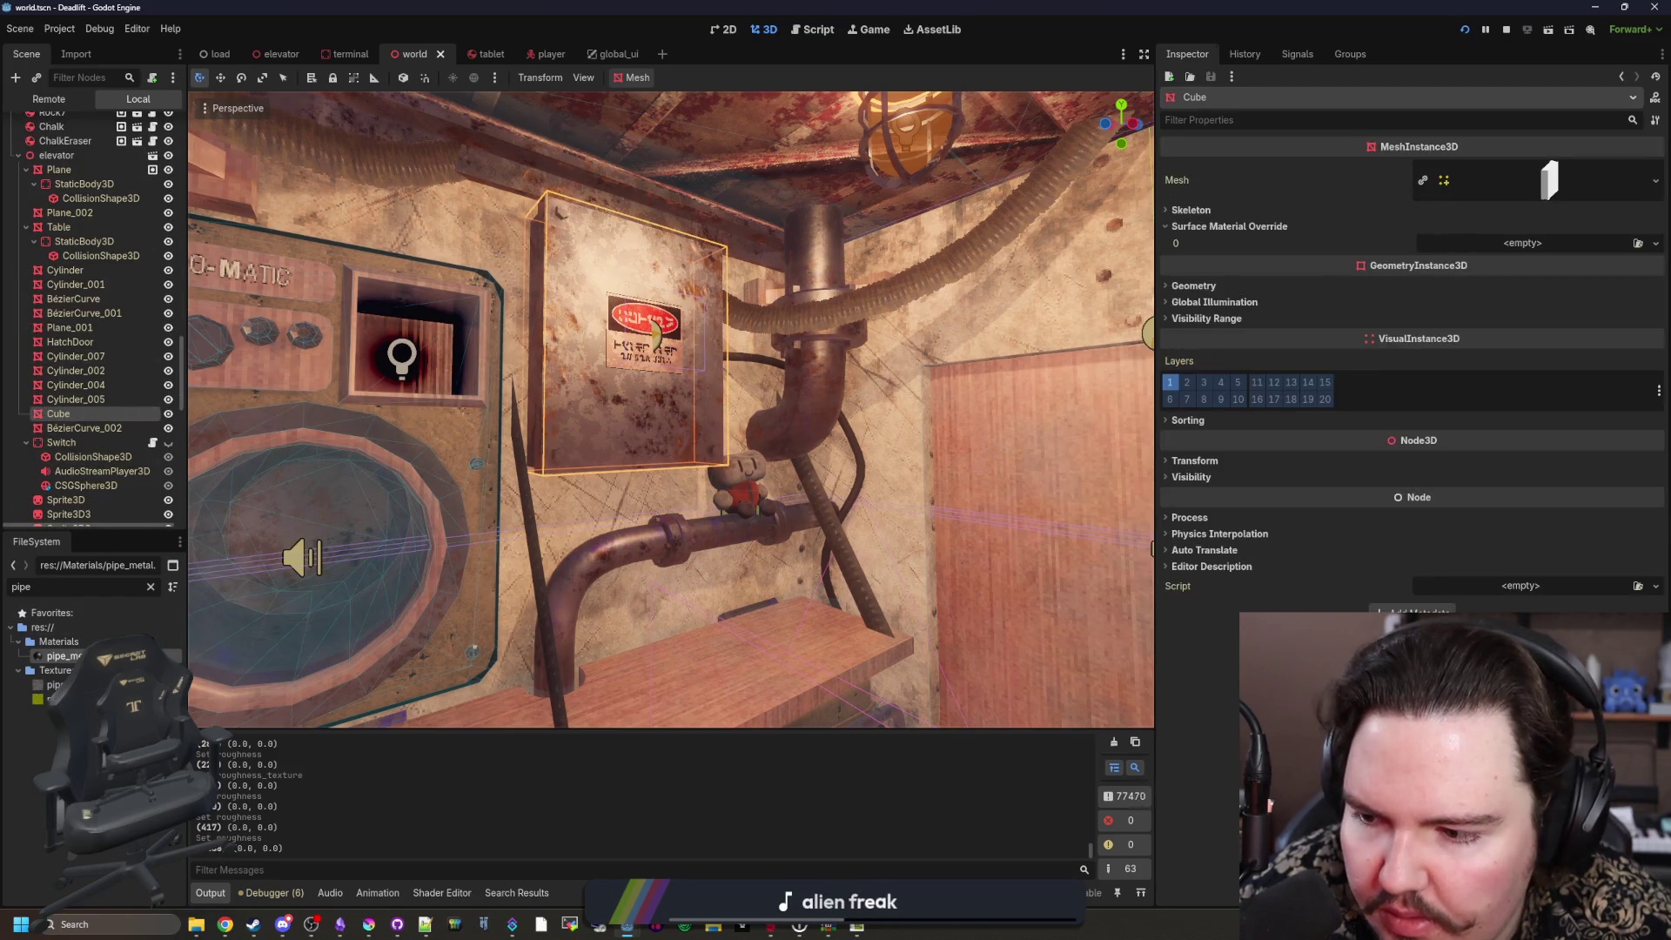
left_click(61, 656)
scroll(1295, 543, "down", 8)
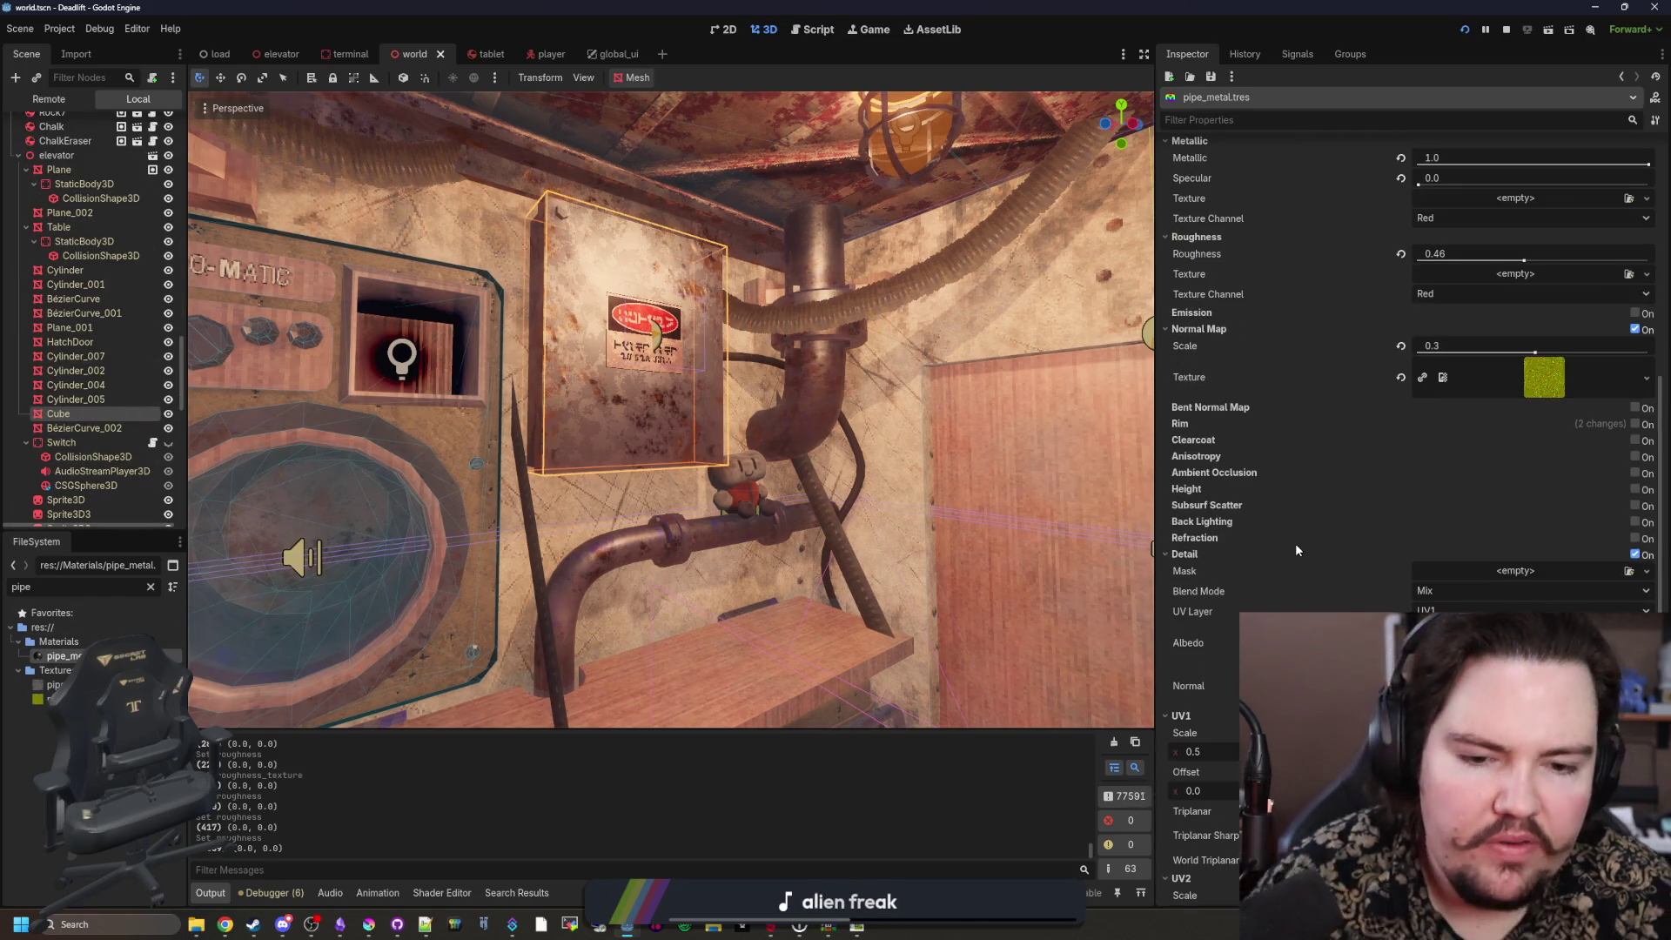
scroll(1296, 543, "down", 1)
scroll(1296, 543, "down", 2)
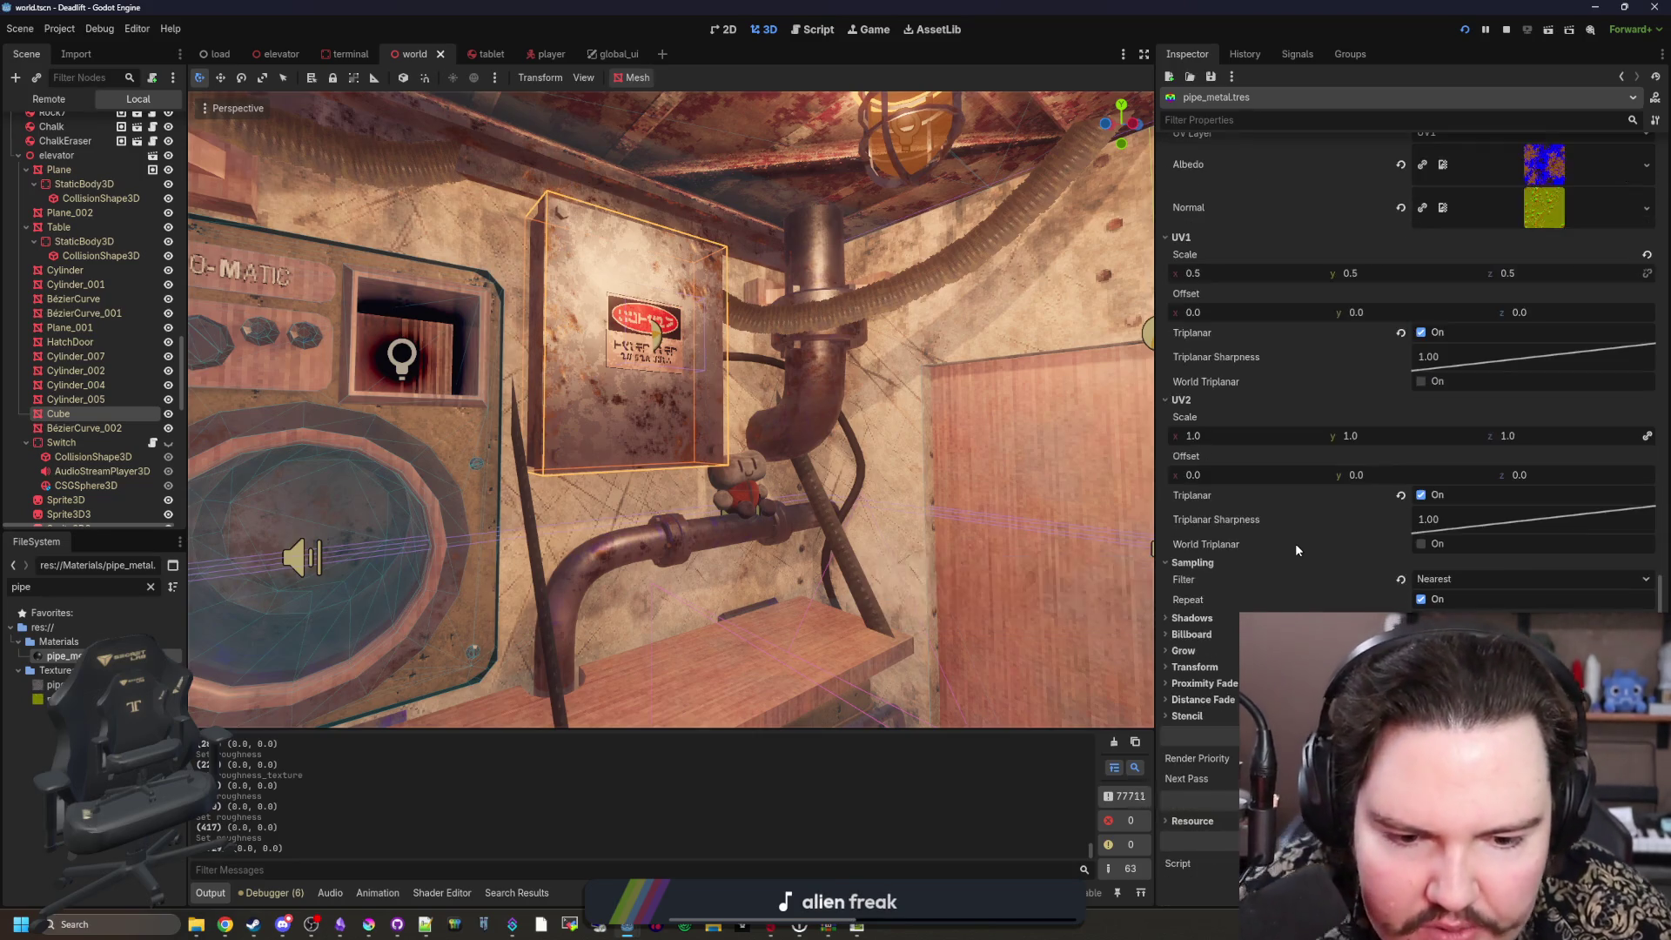
left_click(1184, 716)
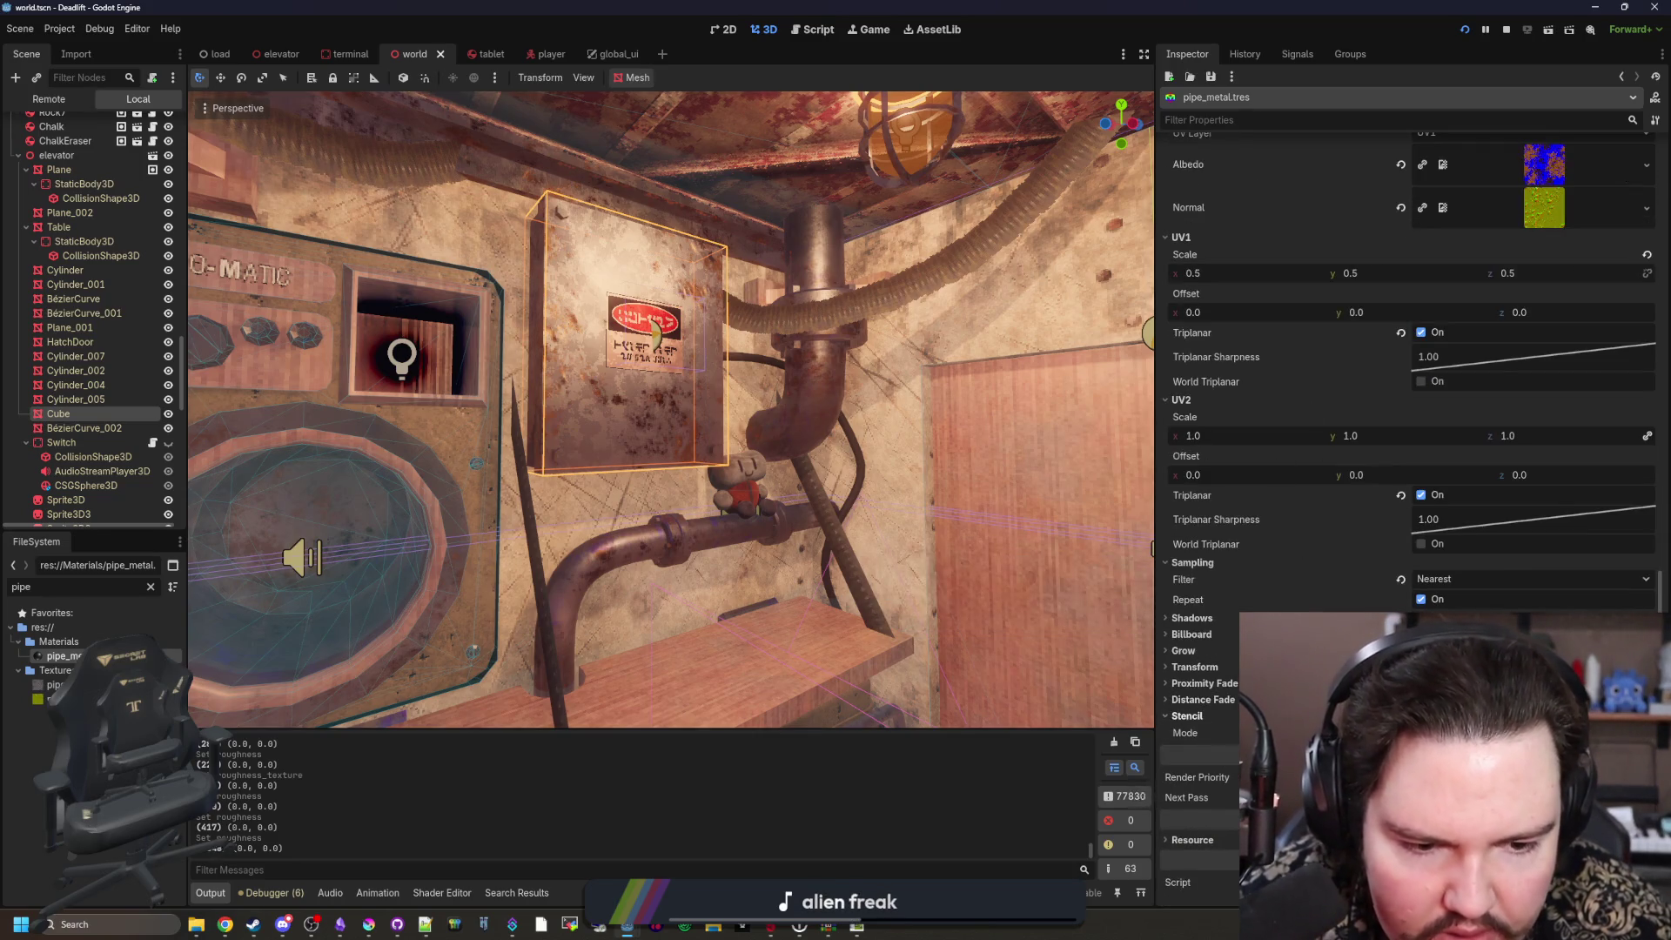
Step: Look around the room back to the Craft-O-Matic panel and save the scene
mouse_move(655, 330)
left_mouse_down()
mouse_move(871, 348)
mouse_move(654, 330)
left_mouse_up()
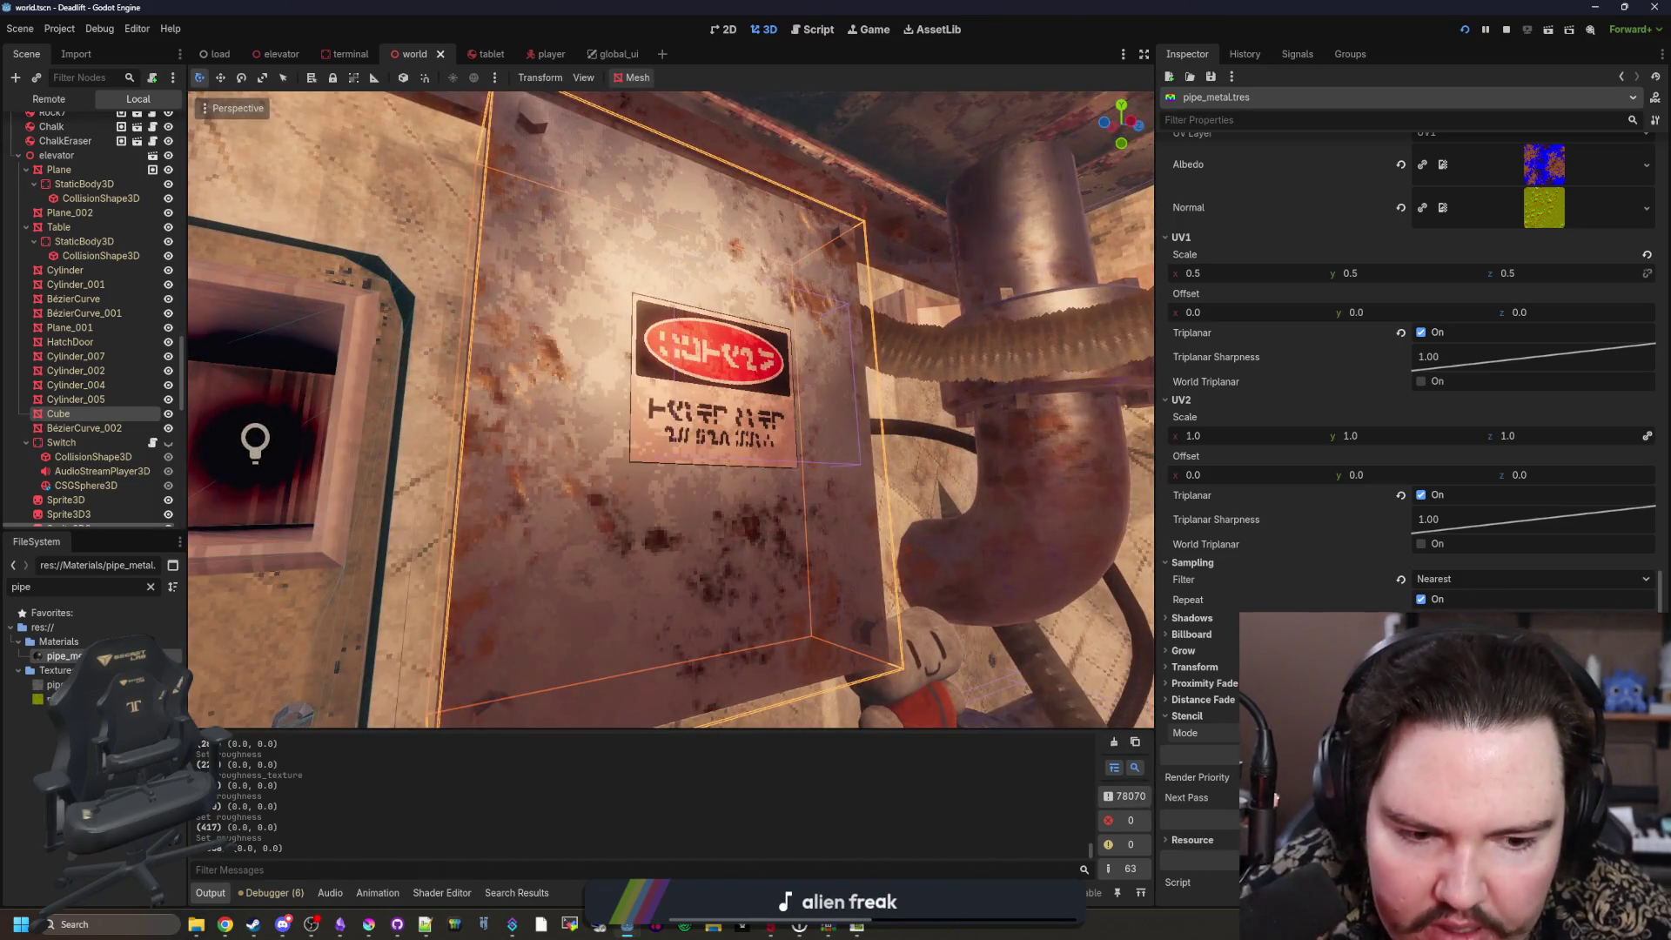
scroll(1038, 544, "down", 2)
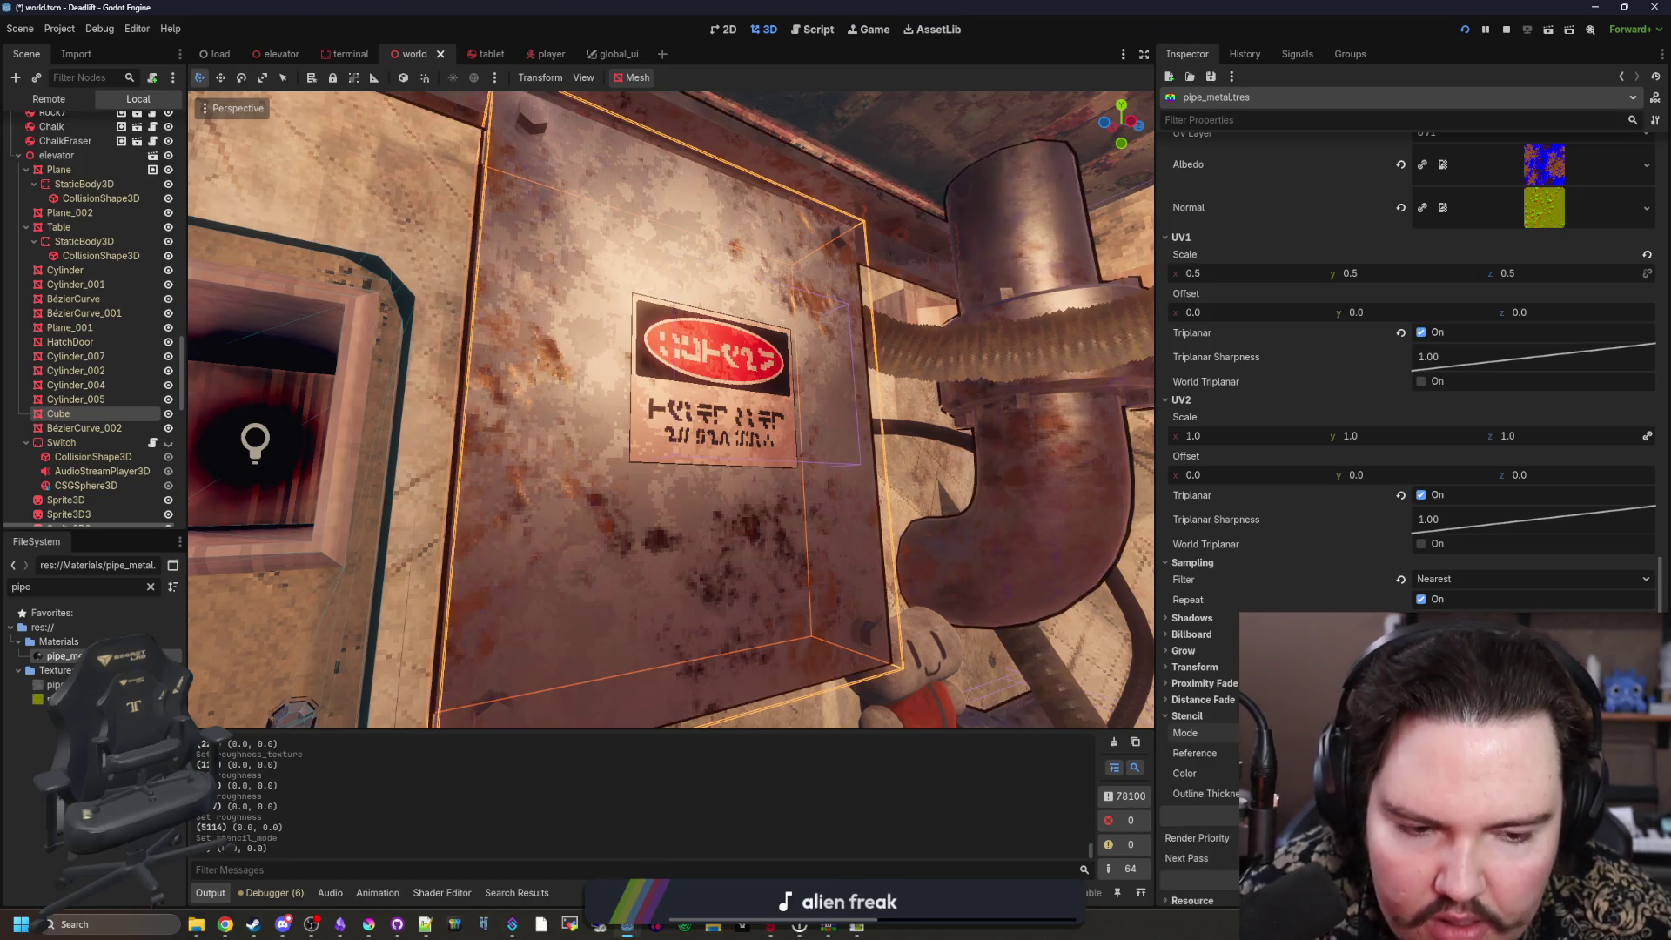
scroll(711, 389, "down", 3)
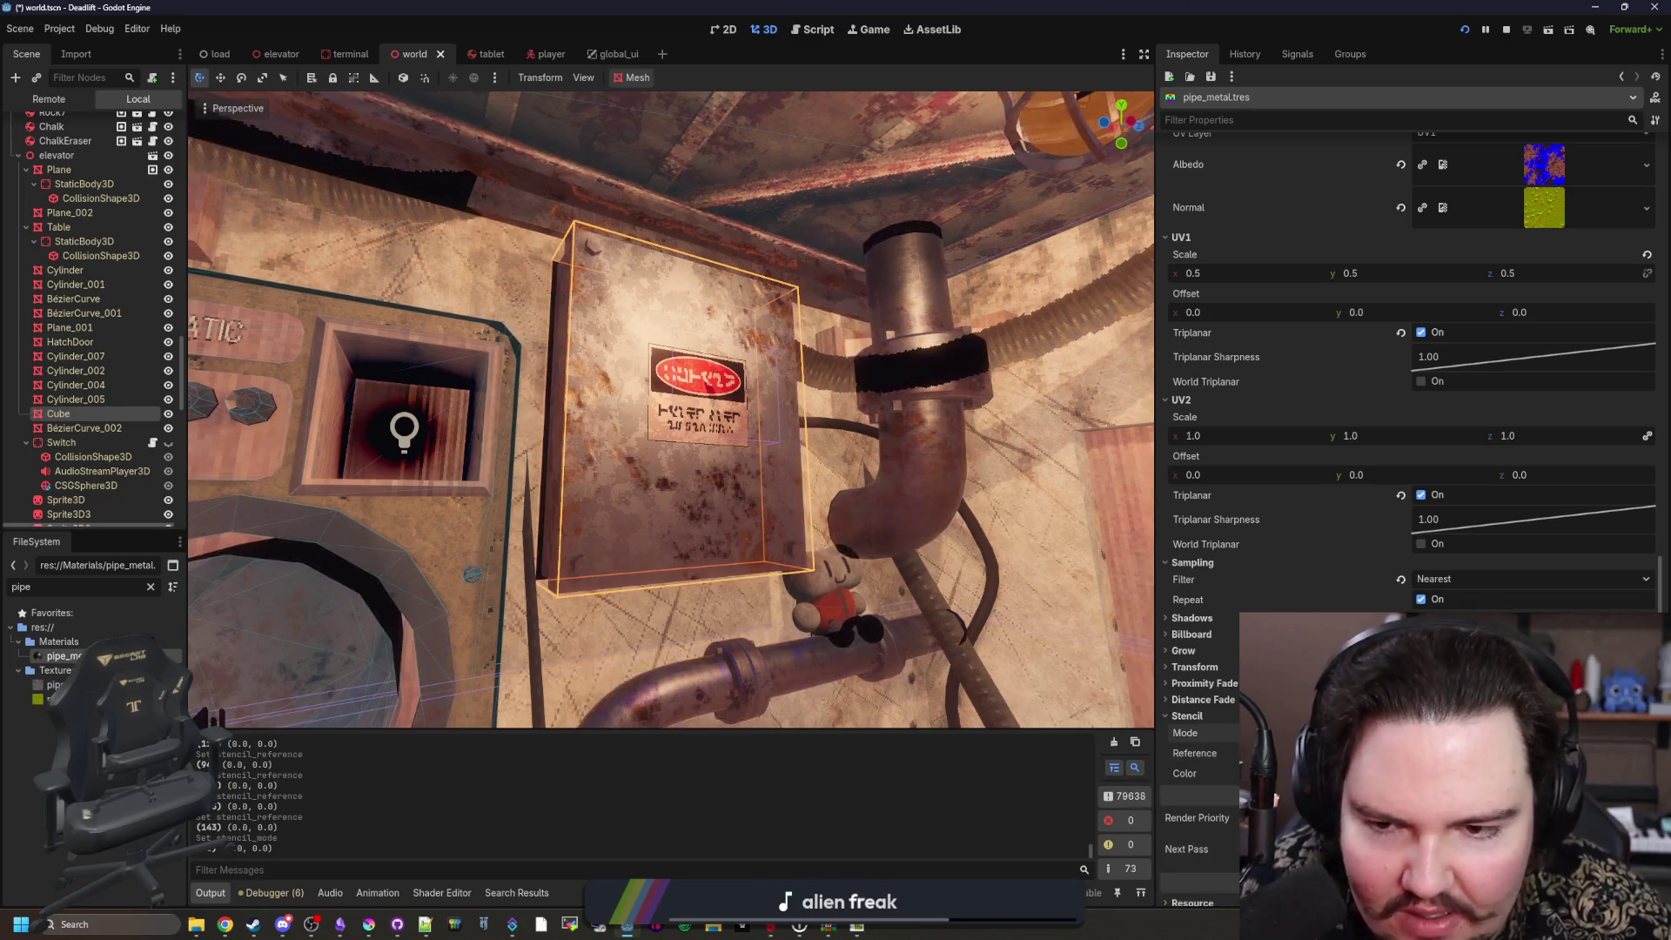
mouse_move(840, 502)
left_mouse_down()
mouse_move(966, 487)
mouse_move(975, 436)
mouse_move(957, 400)
left_mouse_up()
mouse_move(670, 409)
left_mouse_down()
mouse_move(653, 427)
mouse_move(670, 409)
left_mouse_up()
left_click_drag(801, 494, 800, 494)
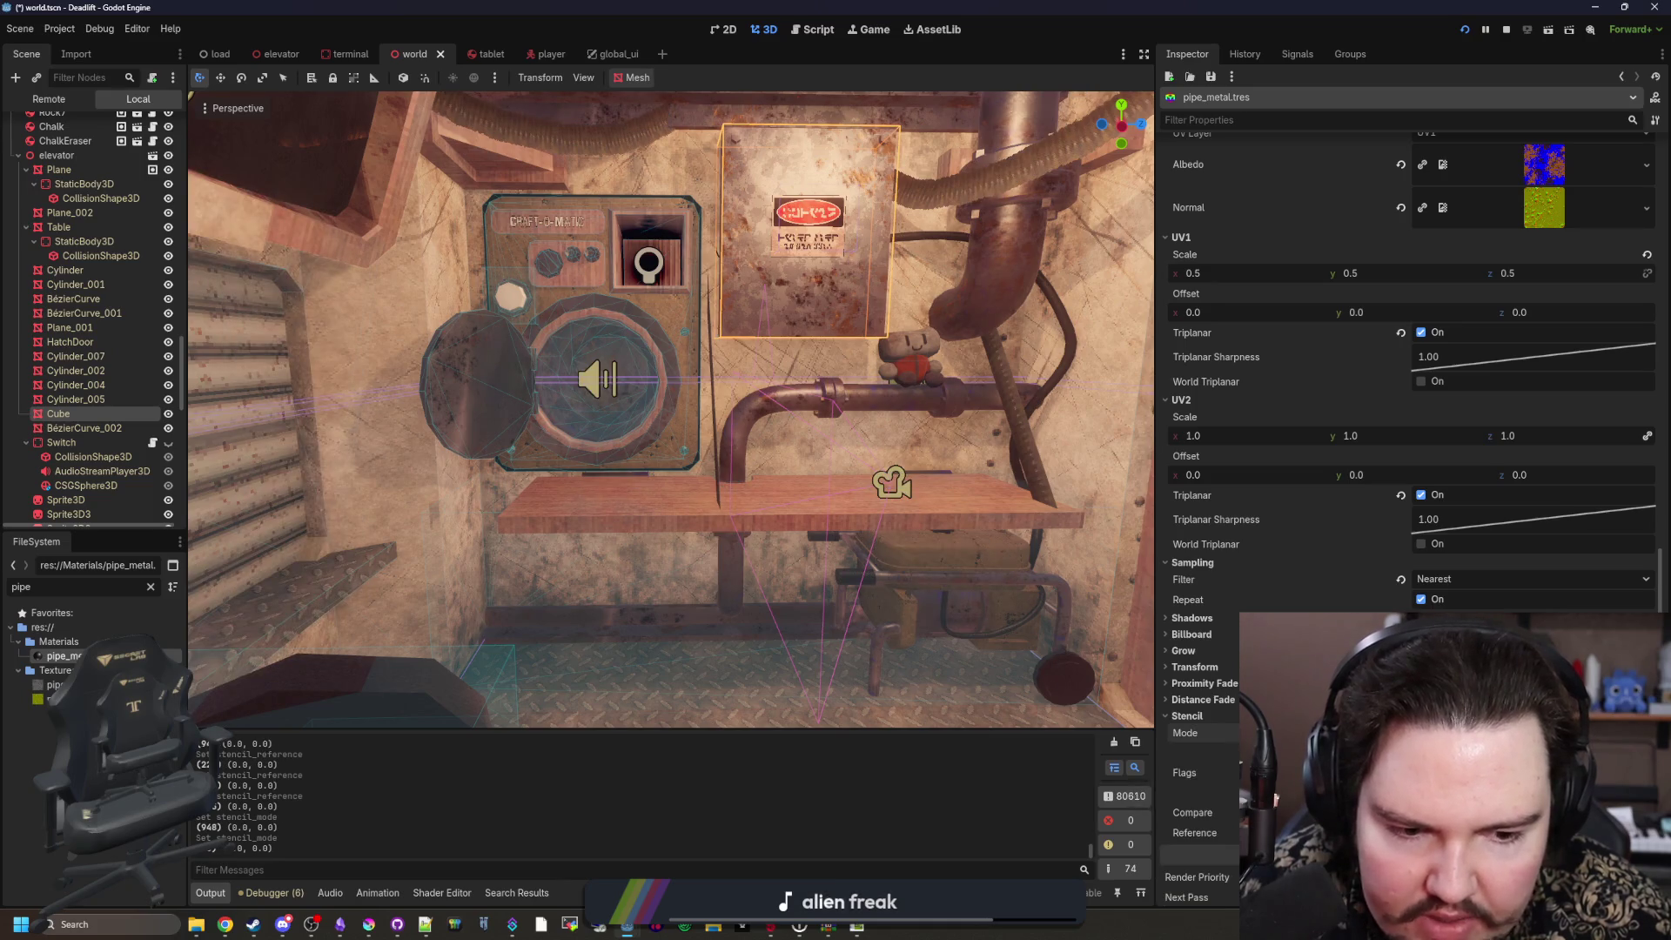
scroll(1410, 366, "down", 2)
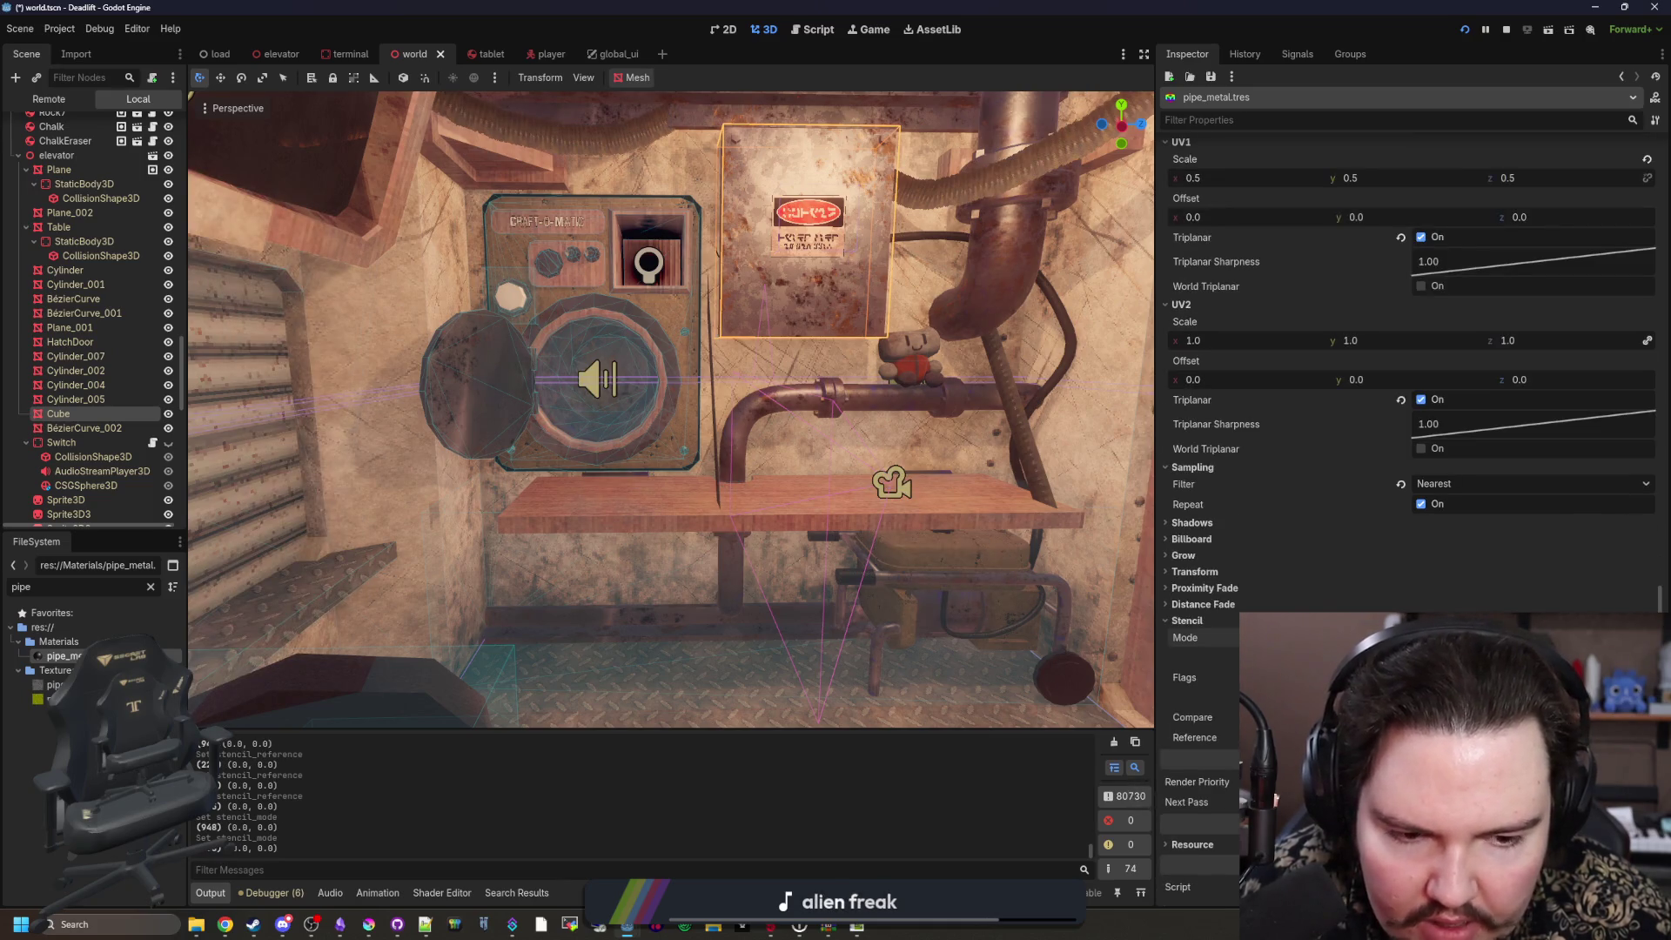
left_click_drag(785, 481, 1071, 588)
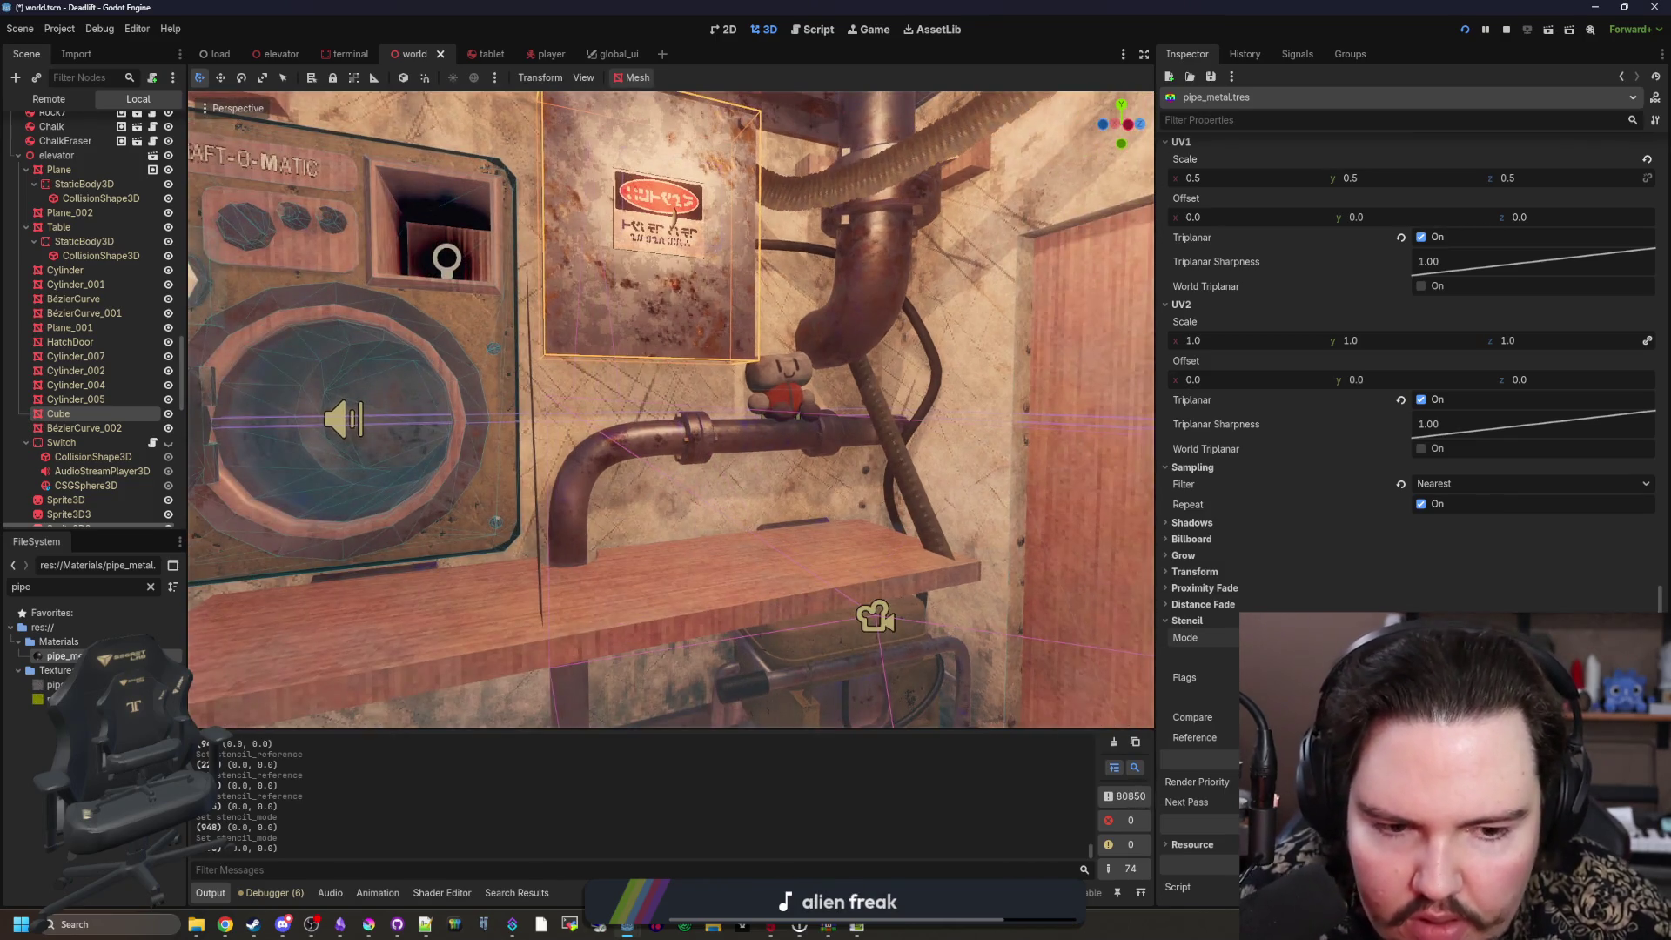
key("ctrl+s")
left_click(792, 401)
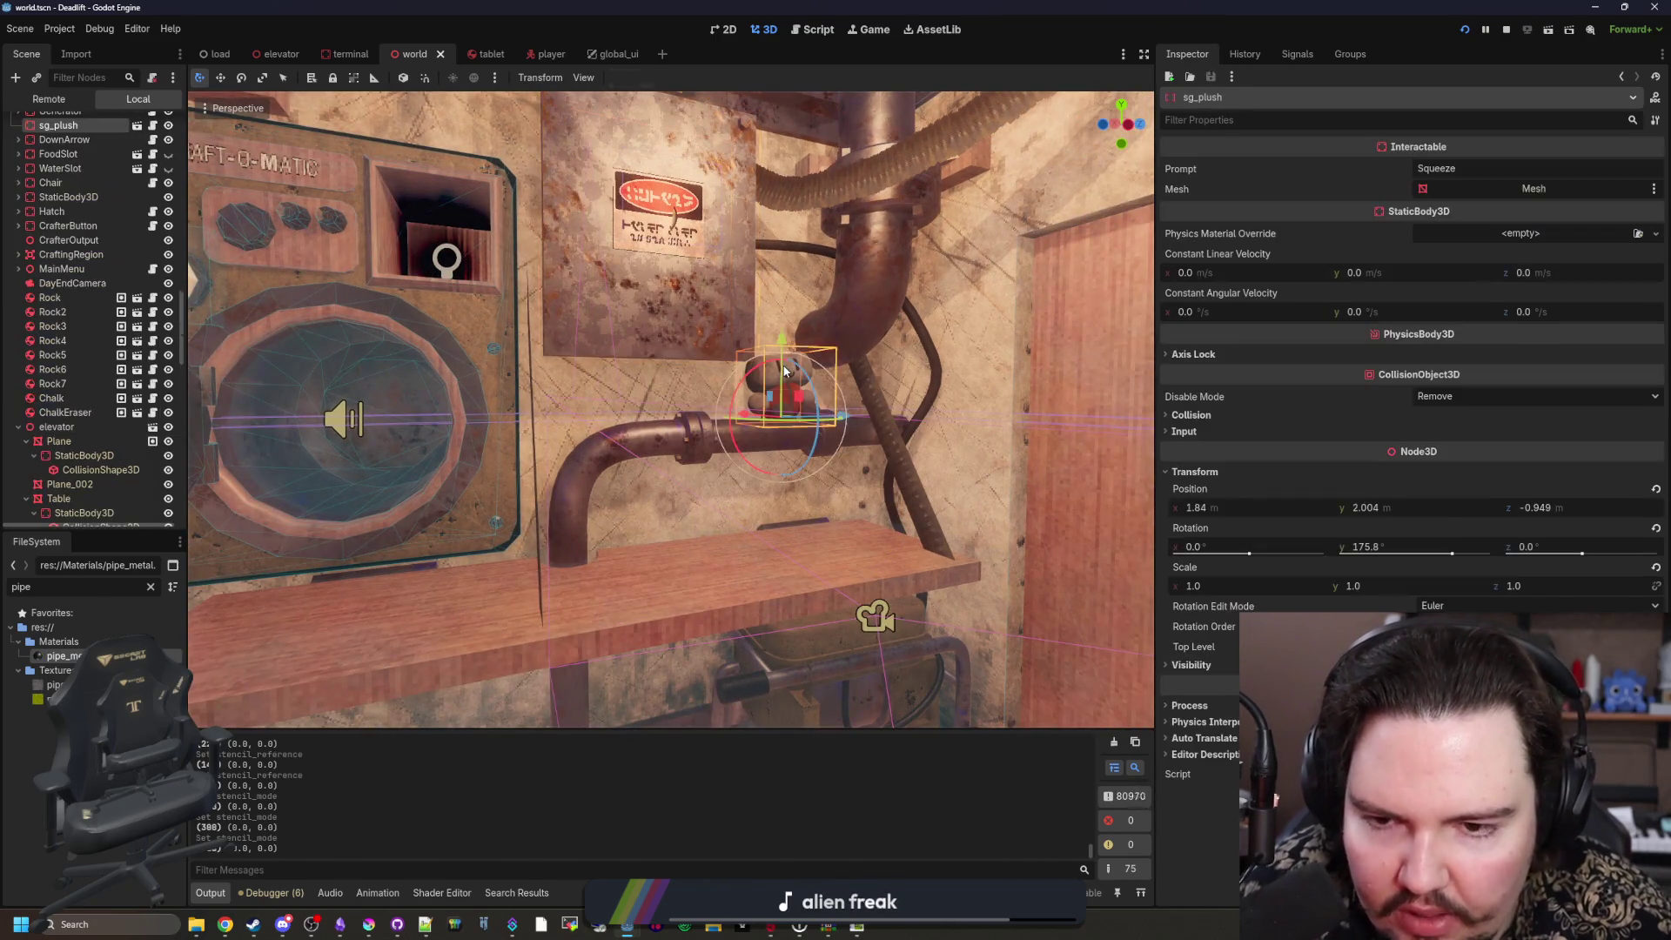
Step: Frame the plush, filter files for 'outline', and open outline.tres (highlight.gdshader, thickness 0.01)
key("f")
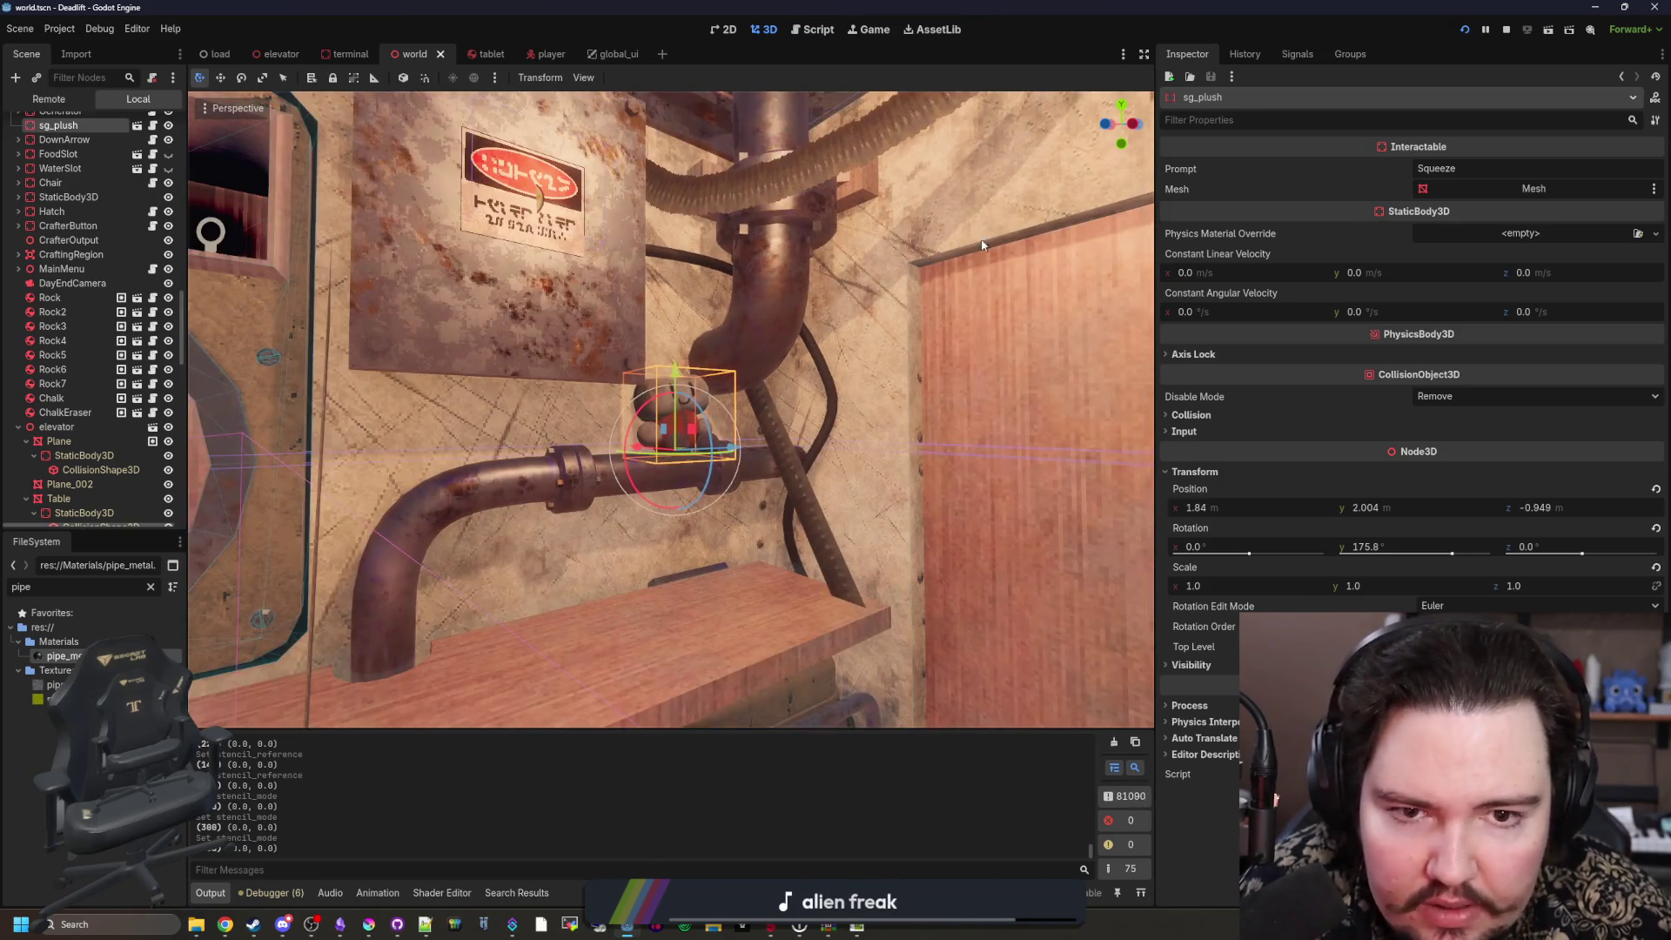
left_click(1537, 187)
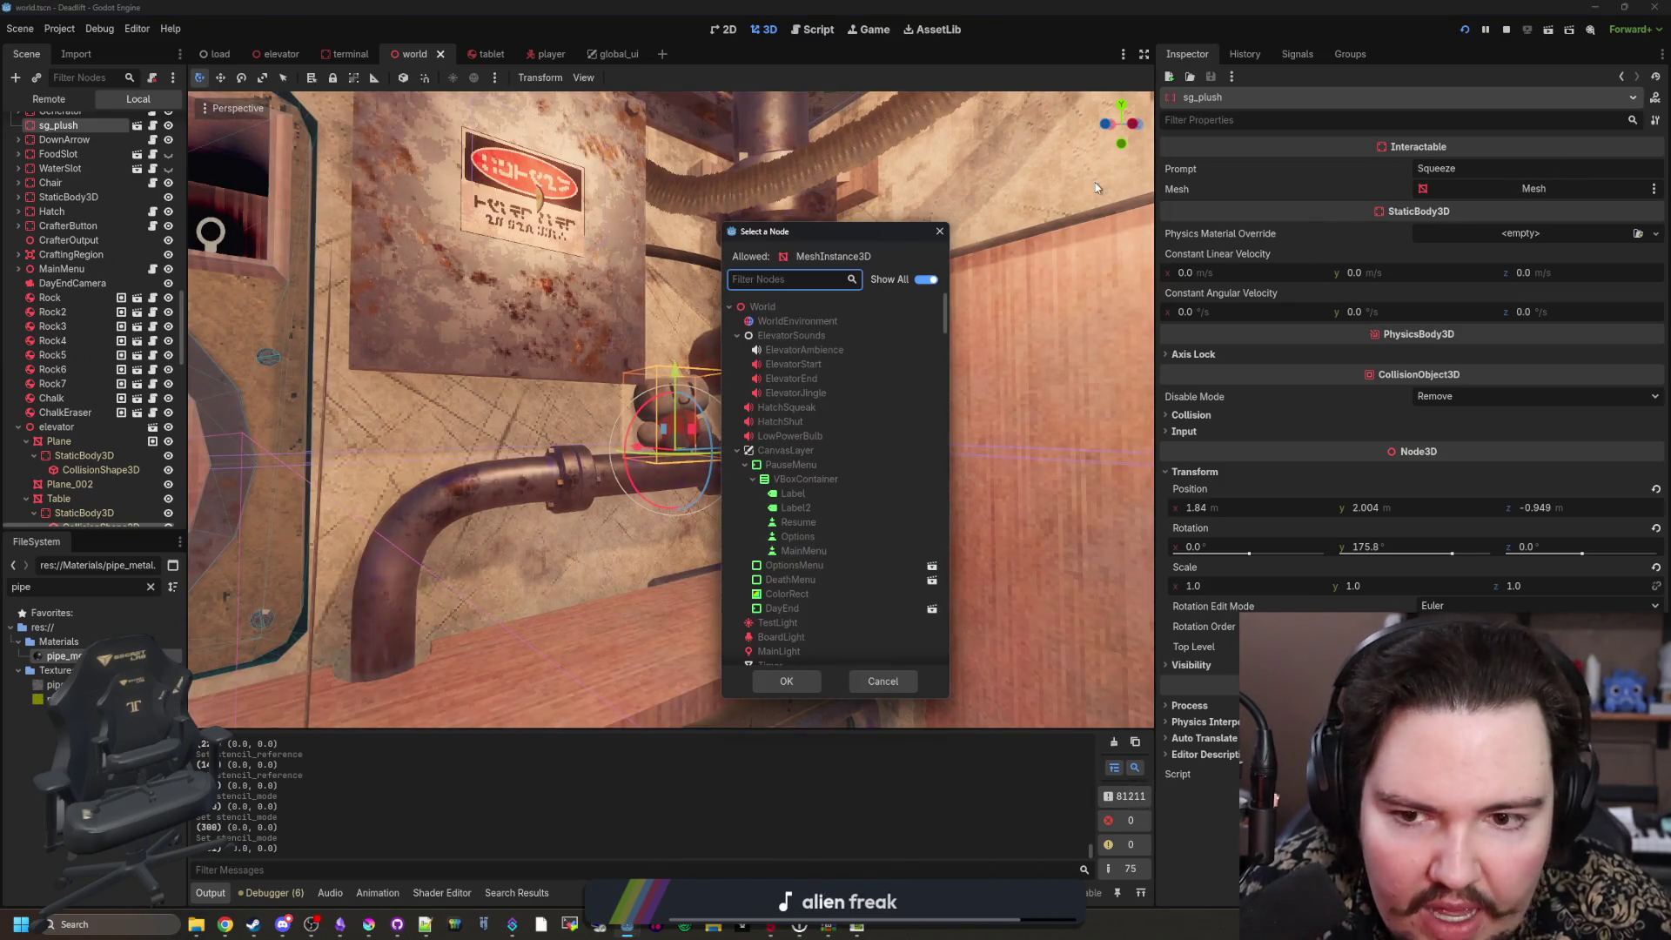
left_click(940, 232)
left_click(151, 587)
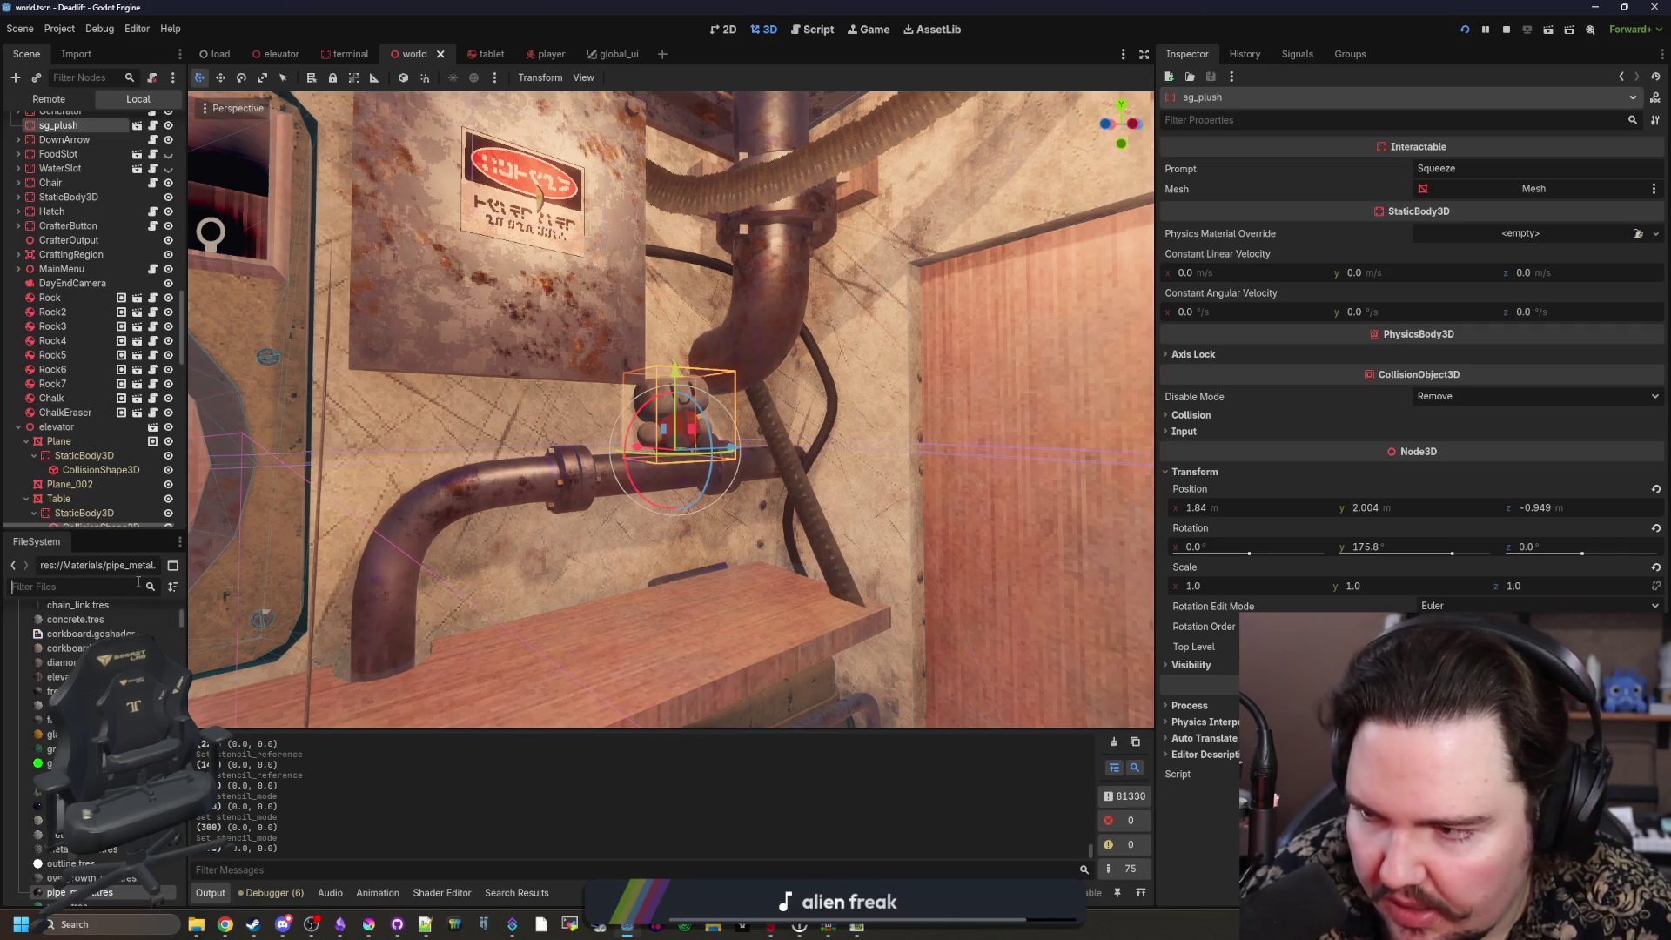
type("outline")
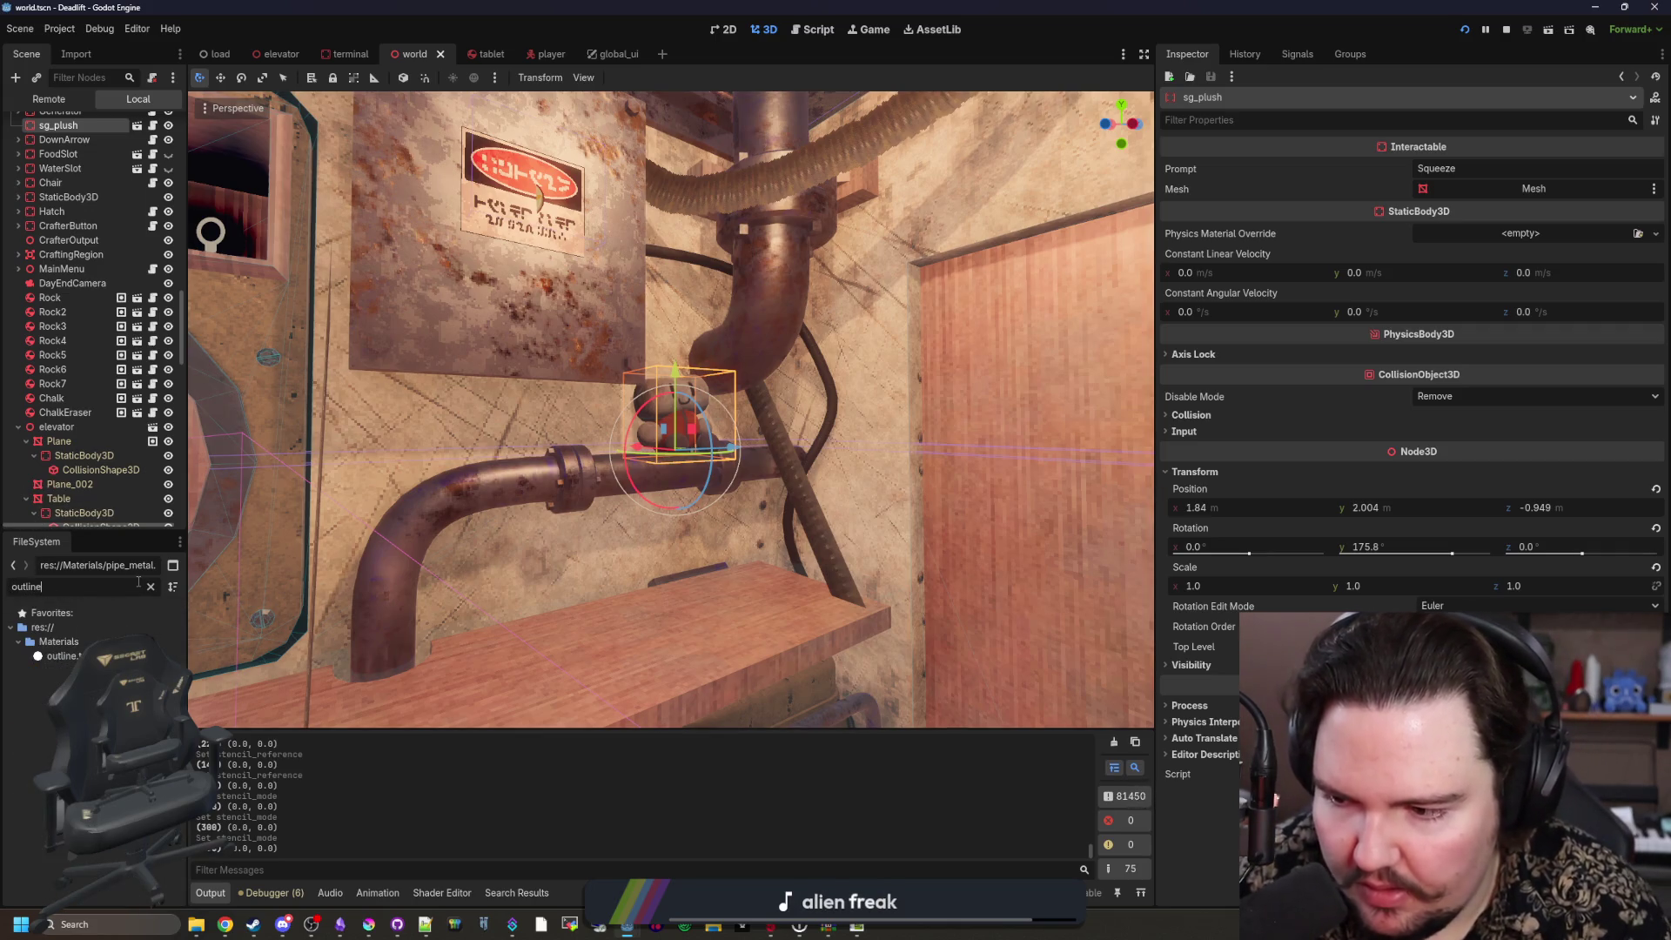
left_click(62, 655)
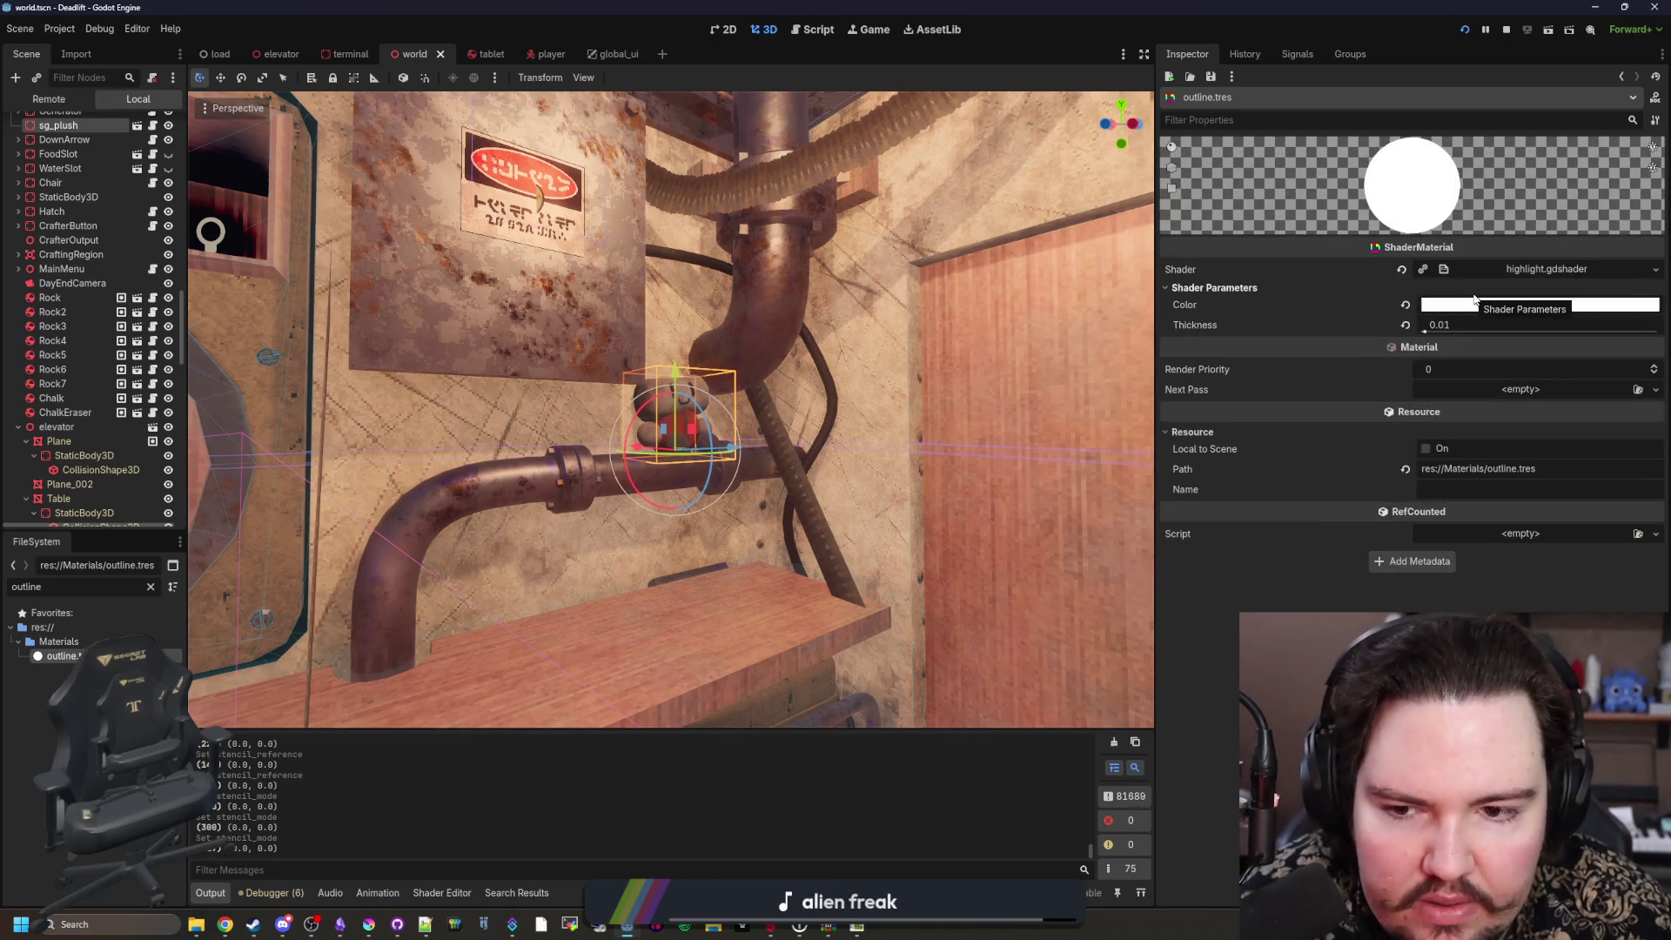
key("ctrl+s")
Step: Save the world scene and fly the editor camera through the room past the hatch and monitor
key("f")
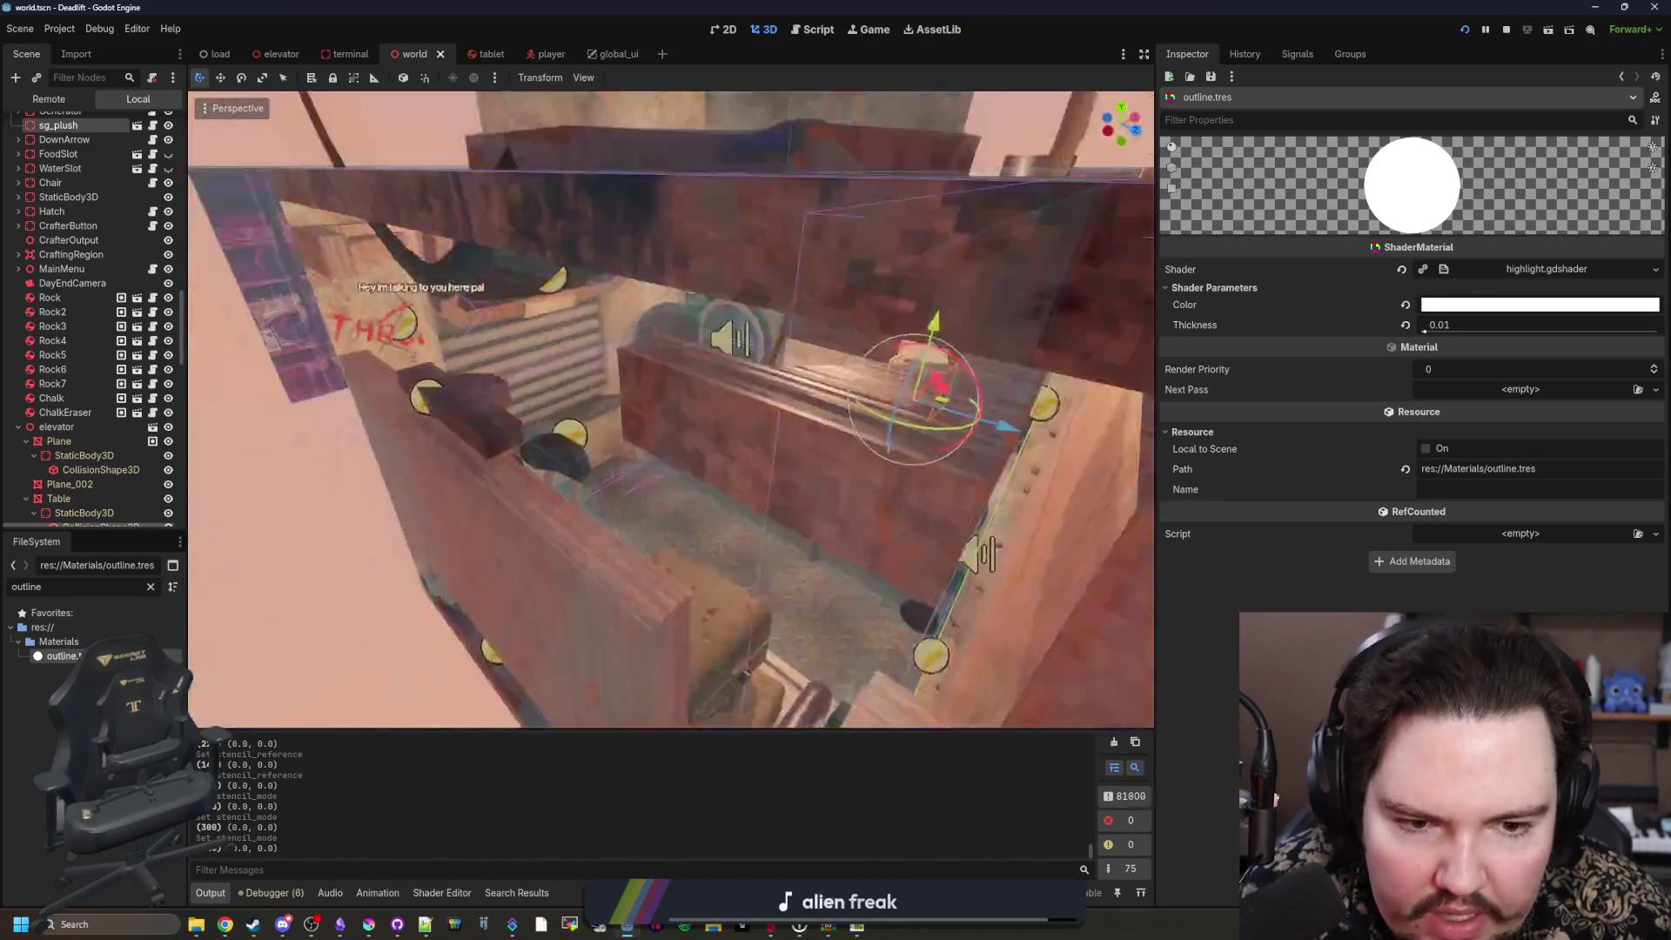
key("ctrl+s")
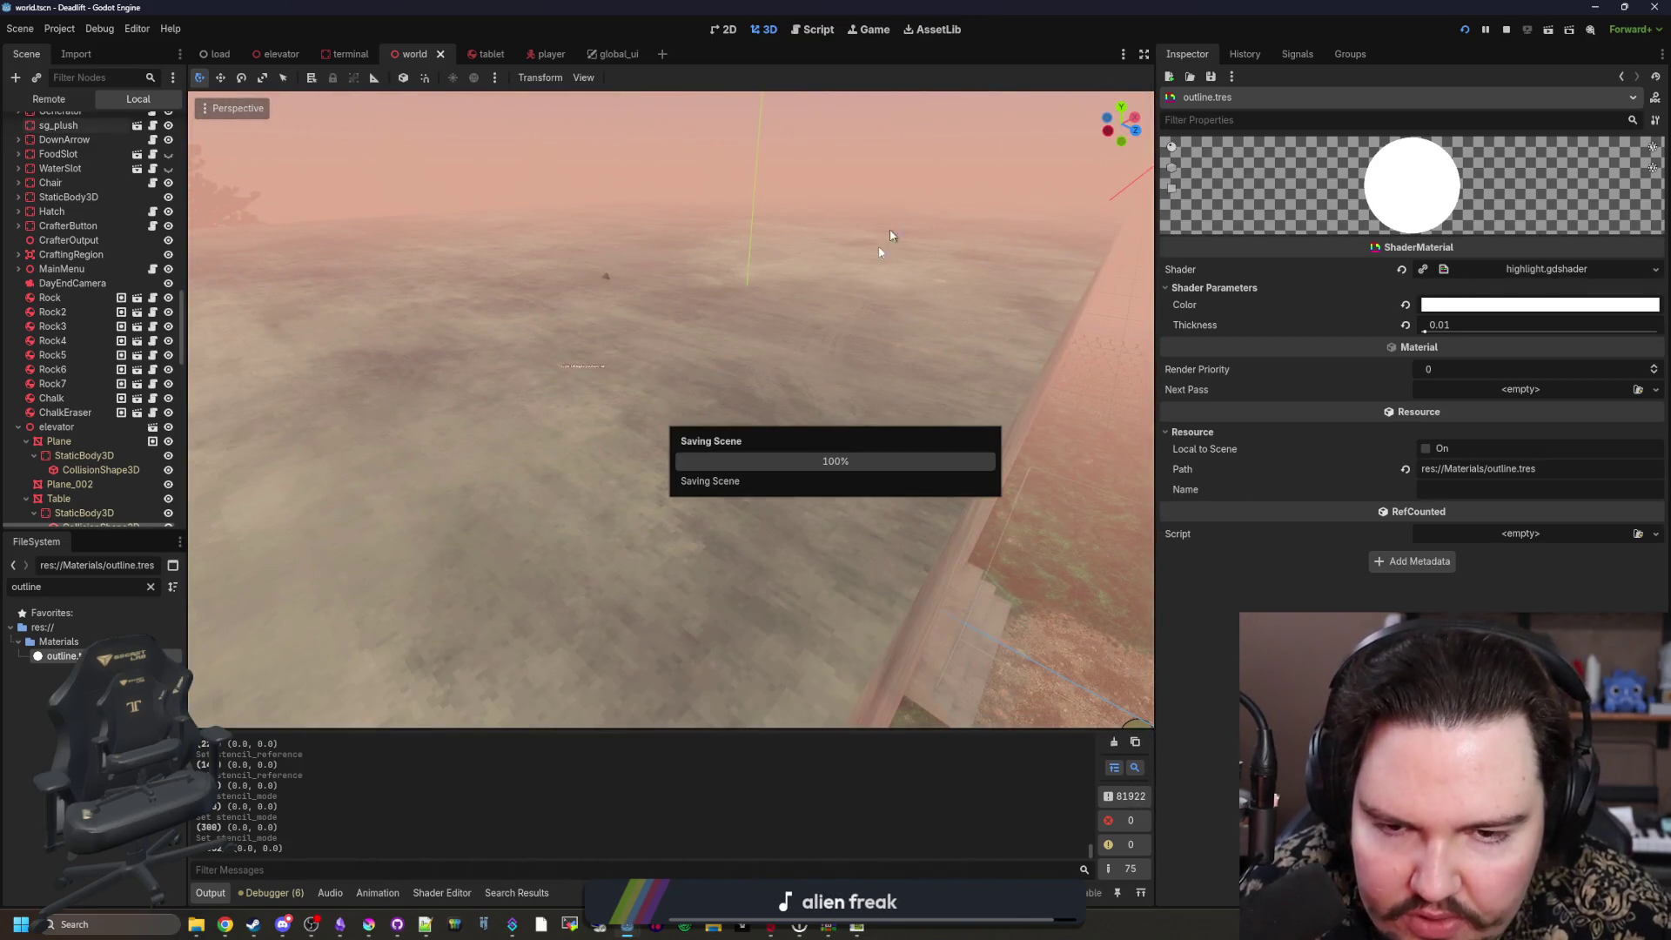
key("w")
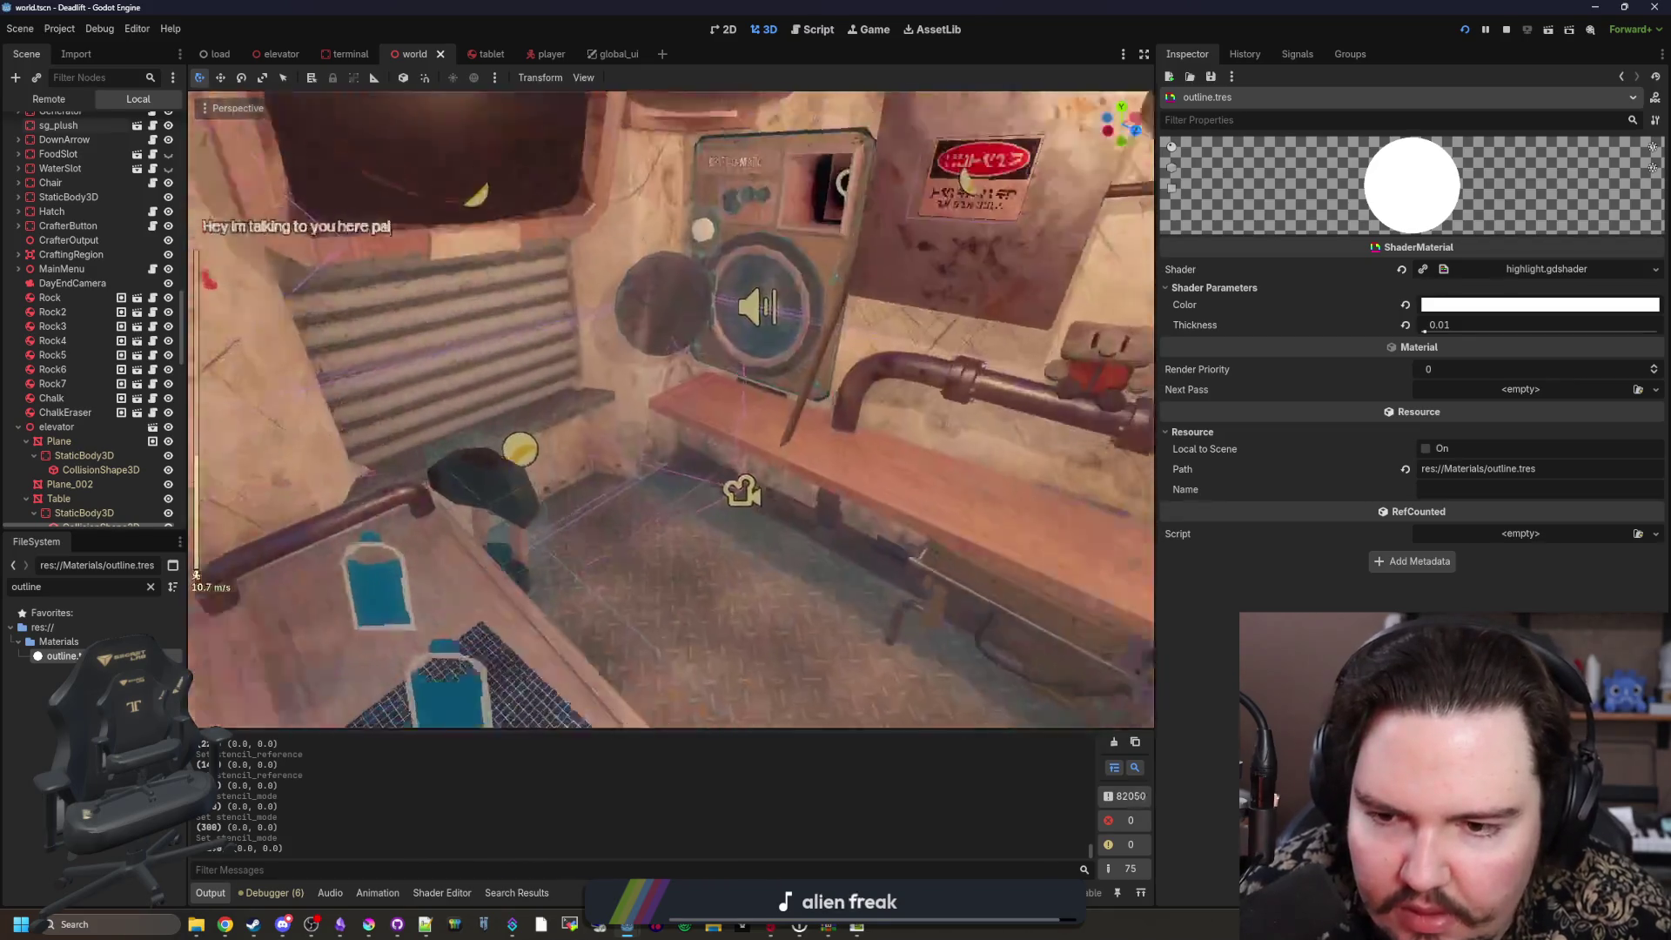
key("w")
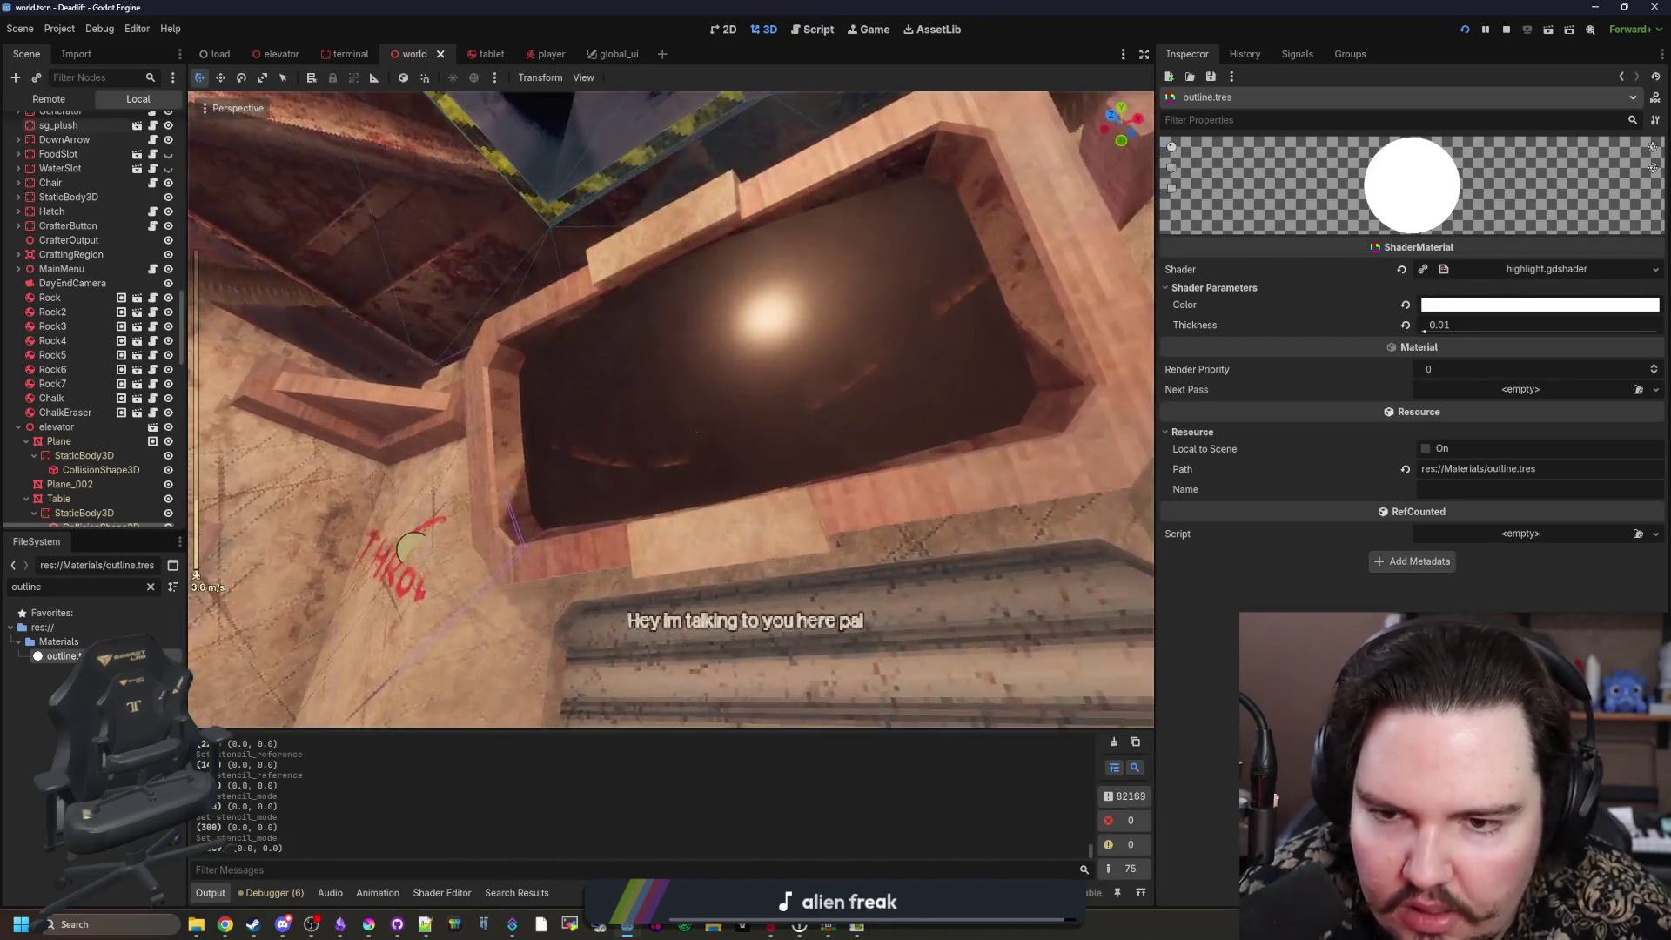
key("w")
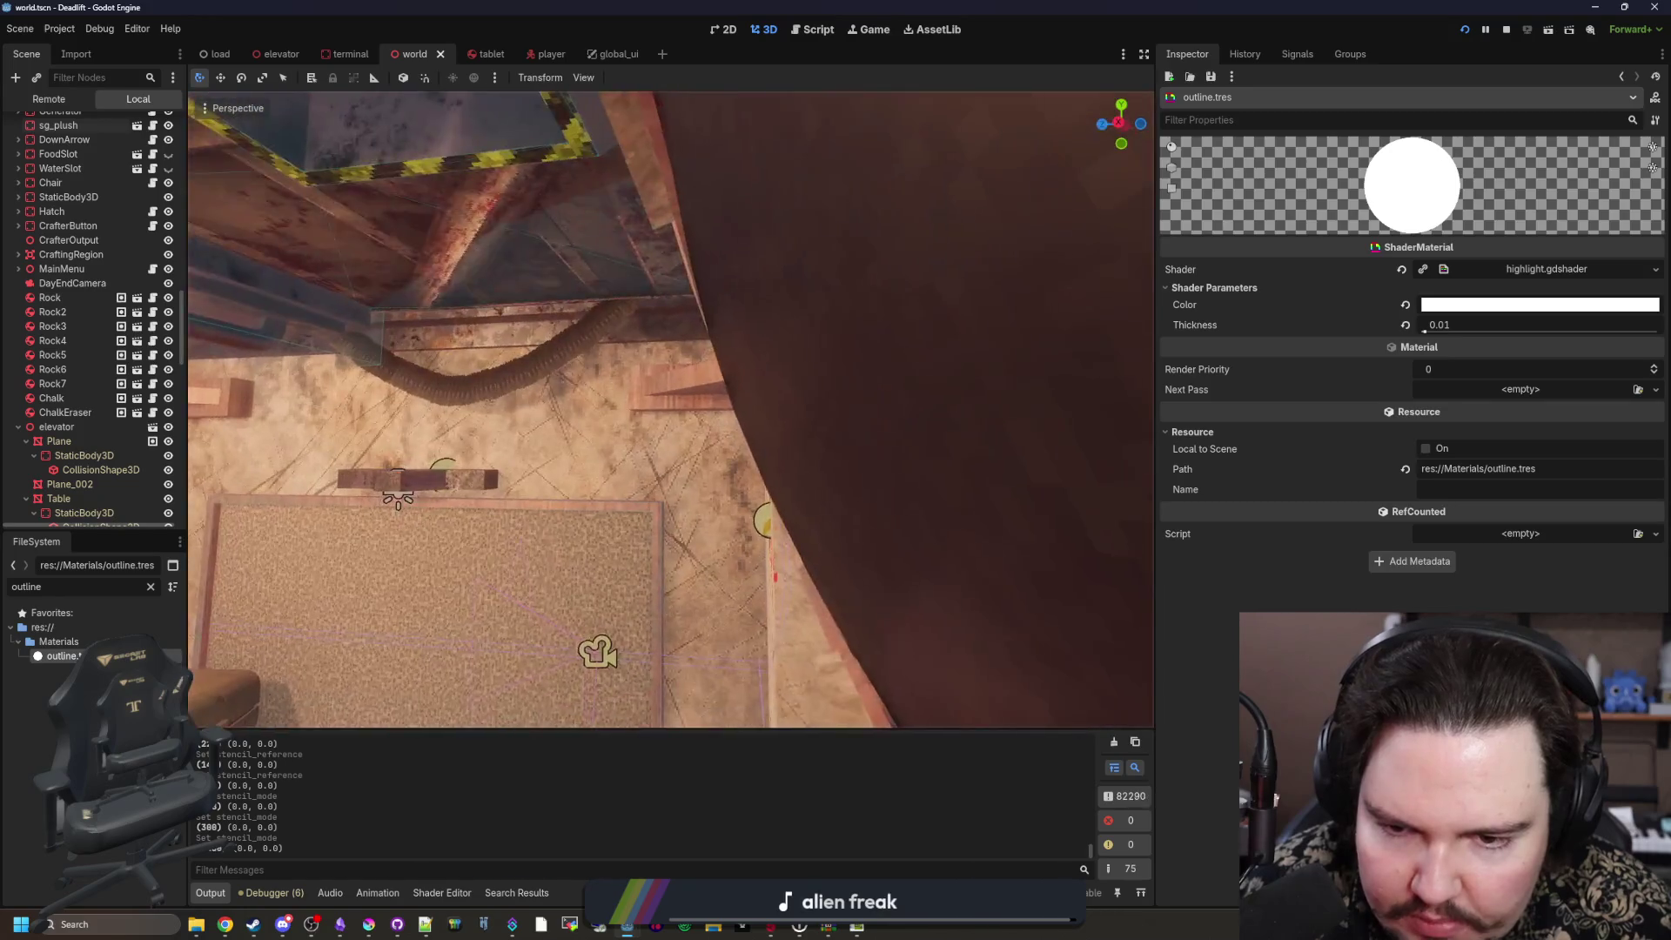
key("w")
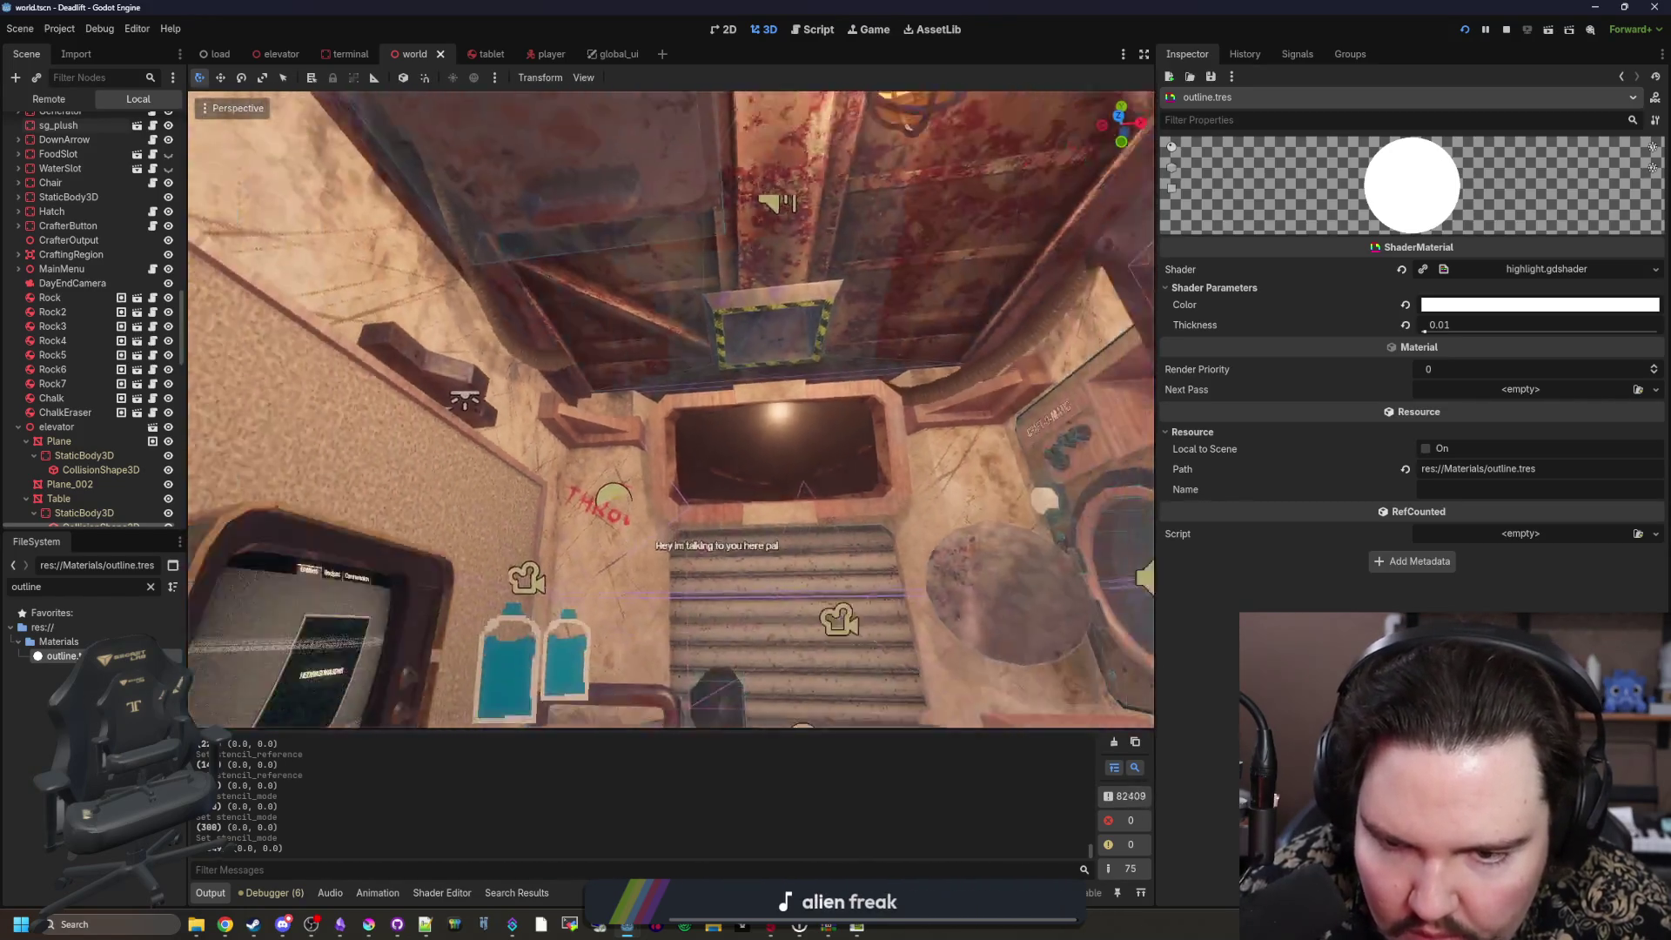
key("w")
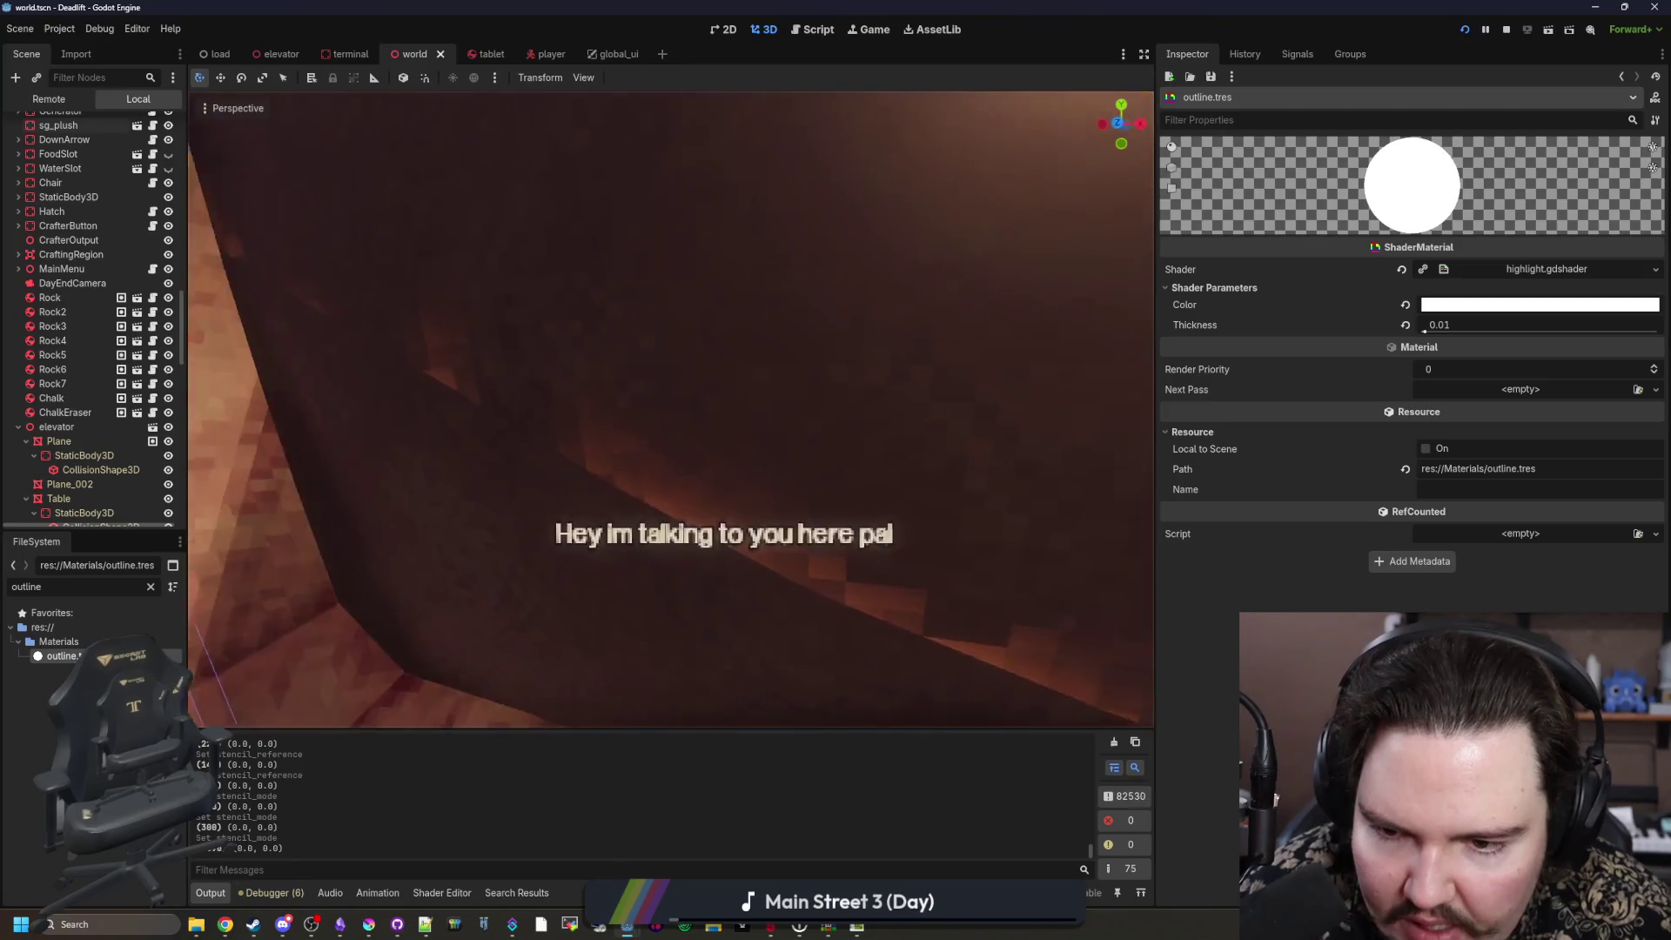
key("w")
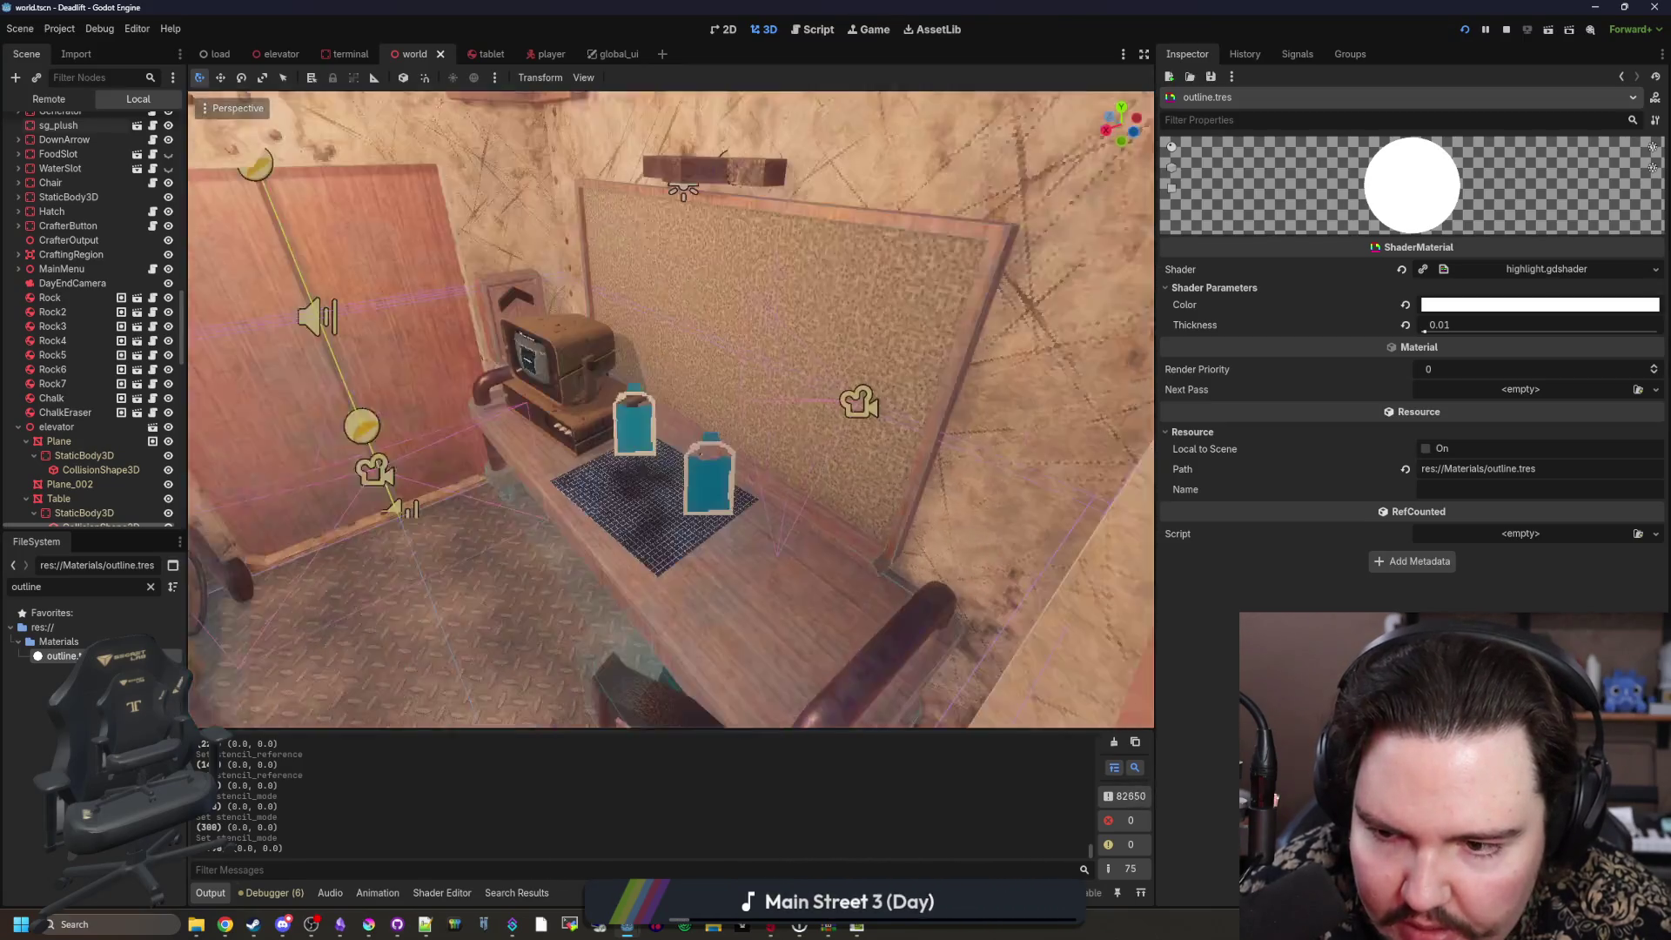
key("w")
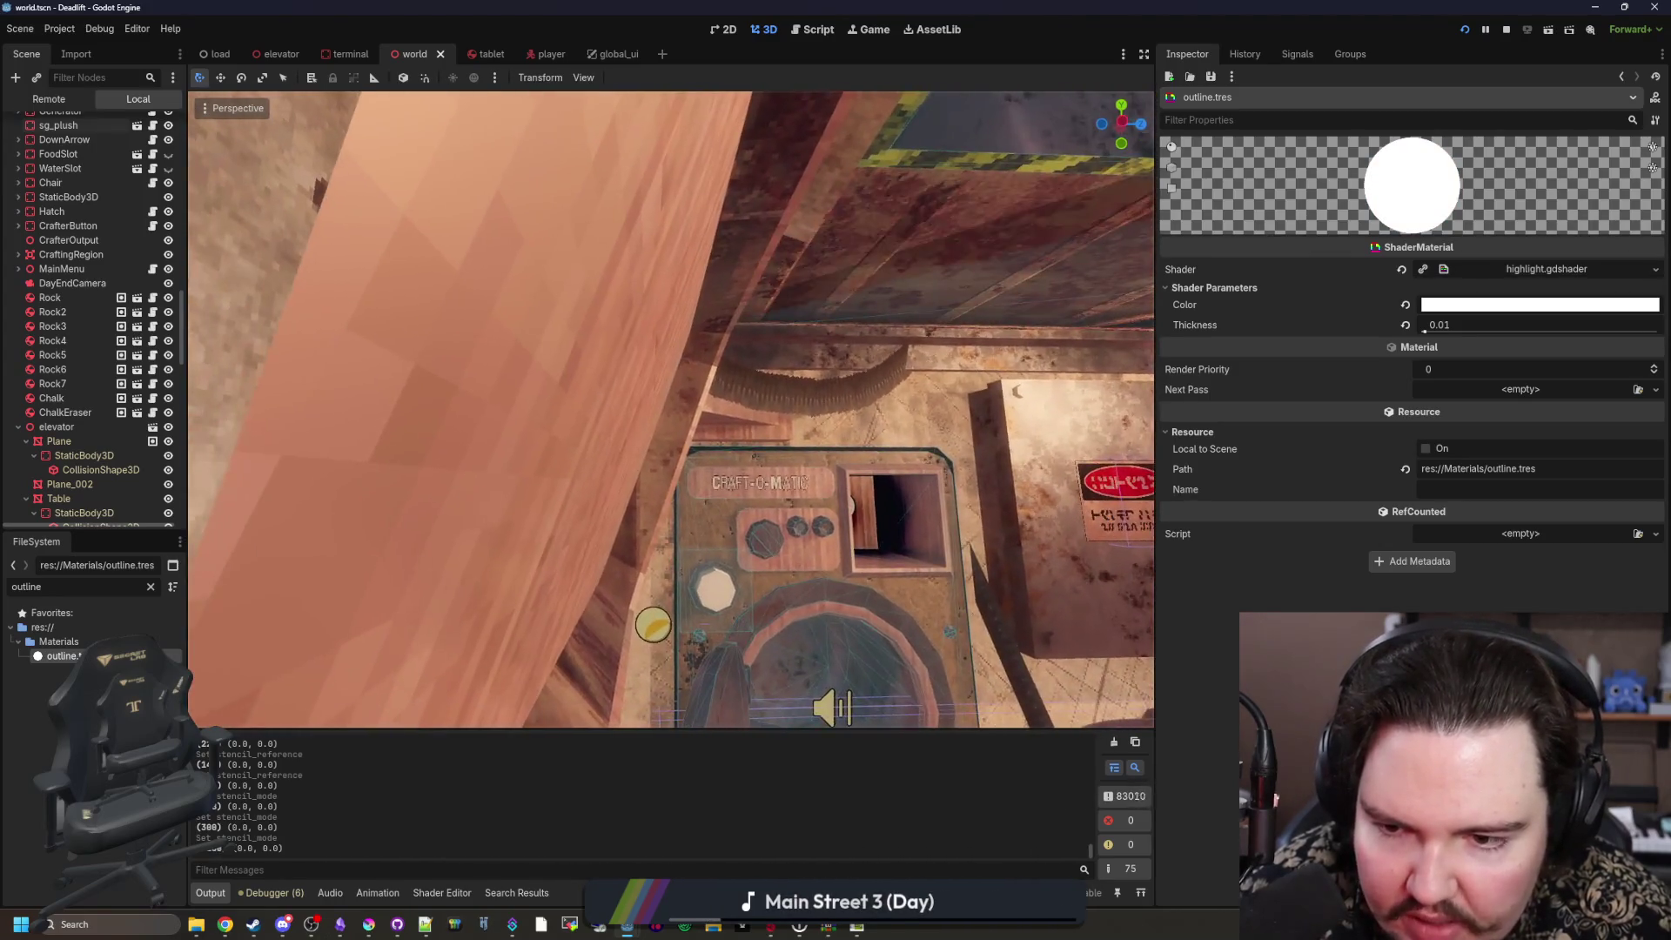
key("w")
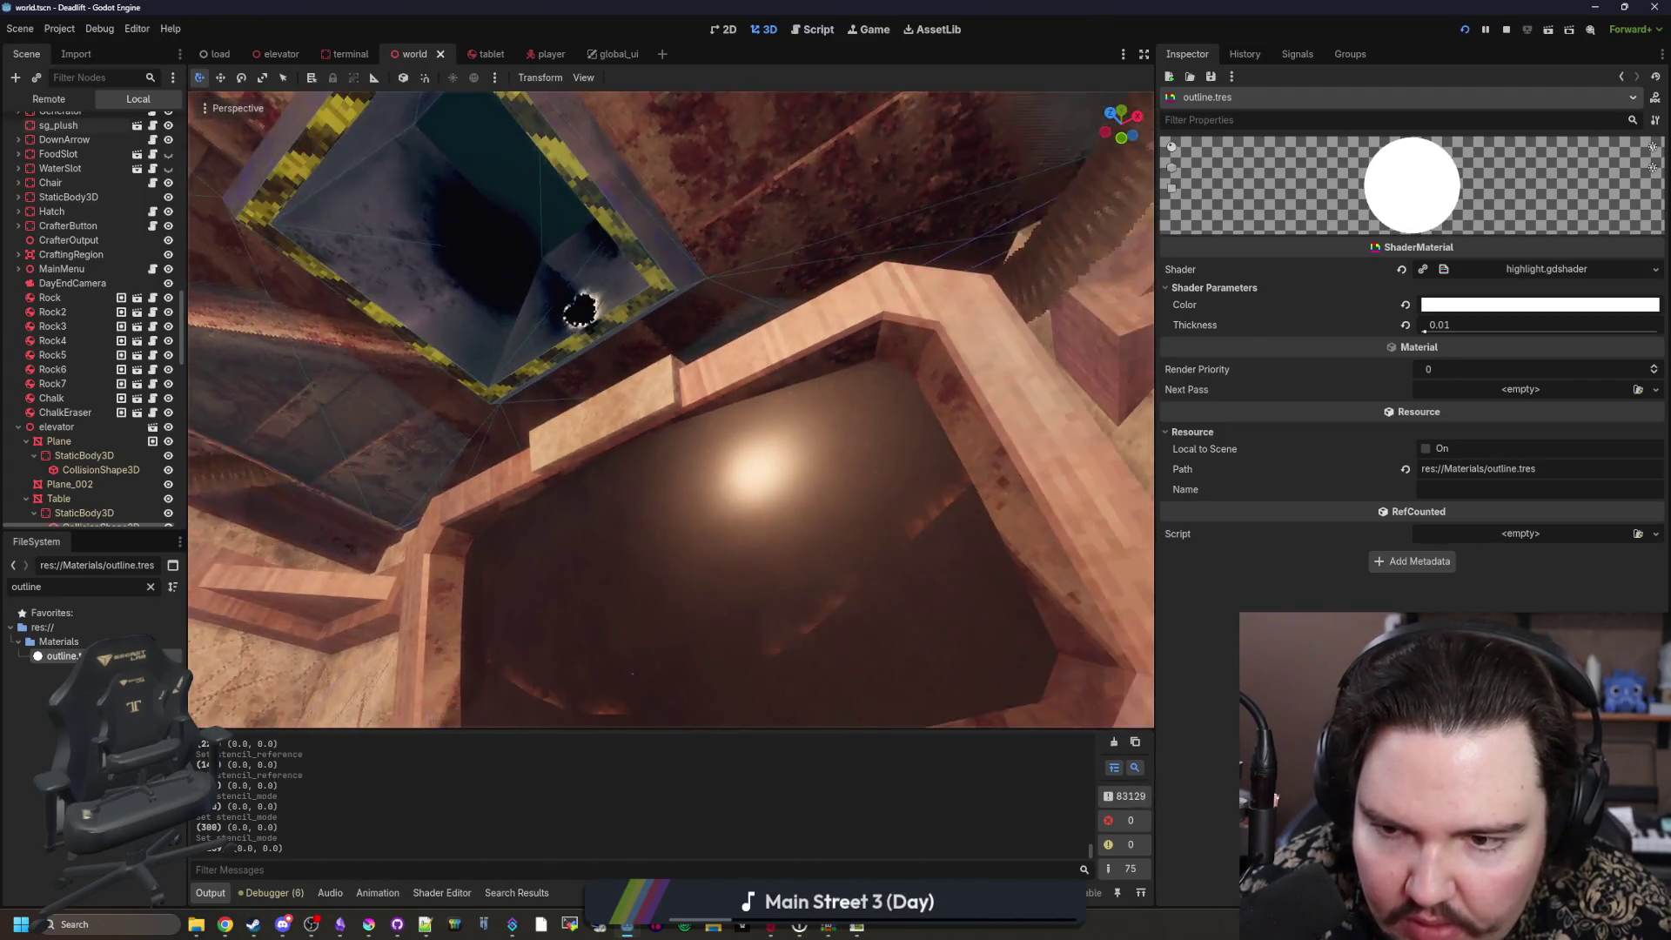
Step: Fly back to view the desk, TV and water bottles, then save the scene again
key("s")
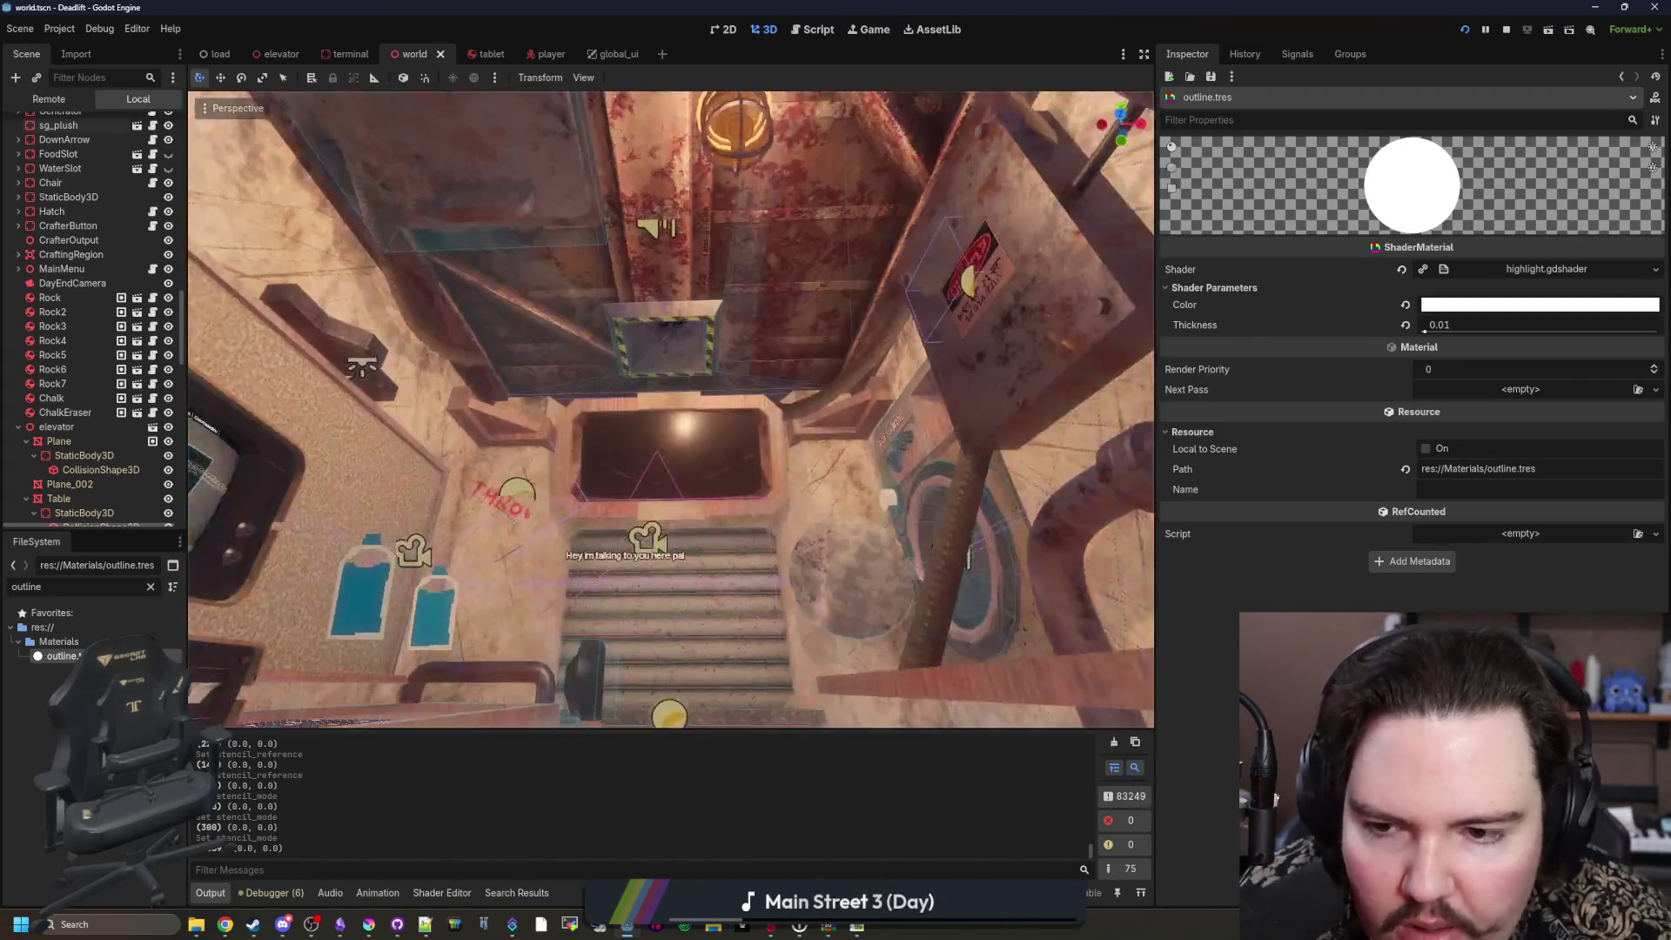
key("w")
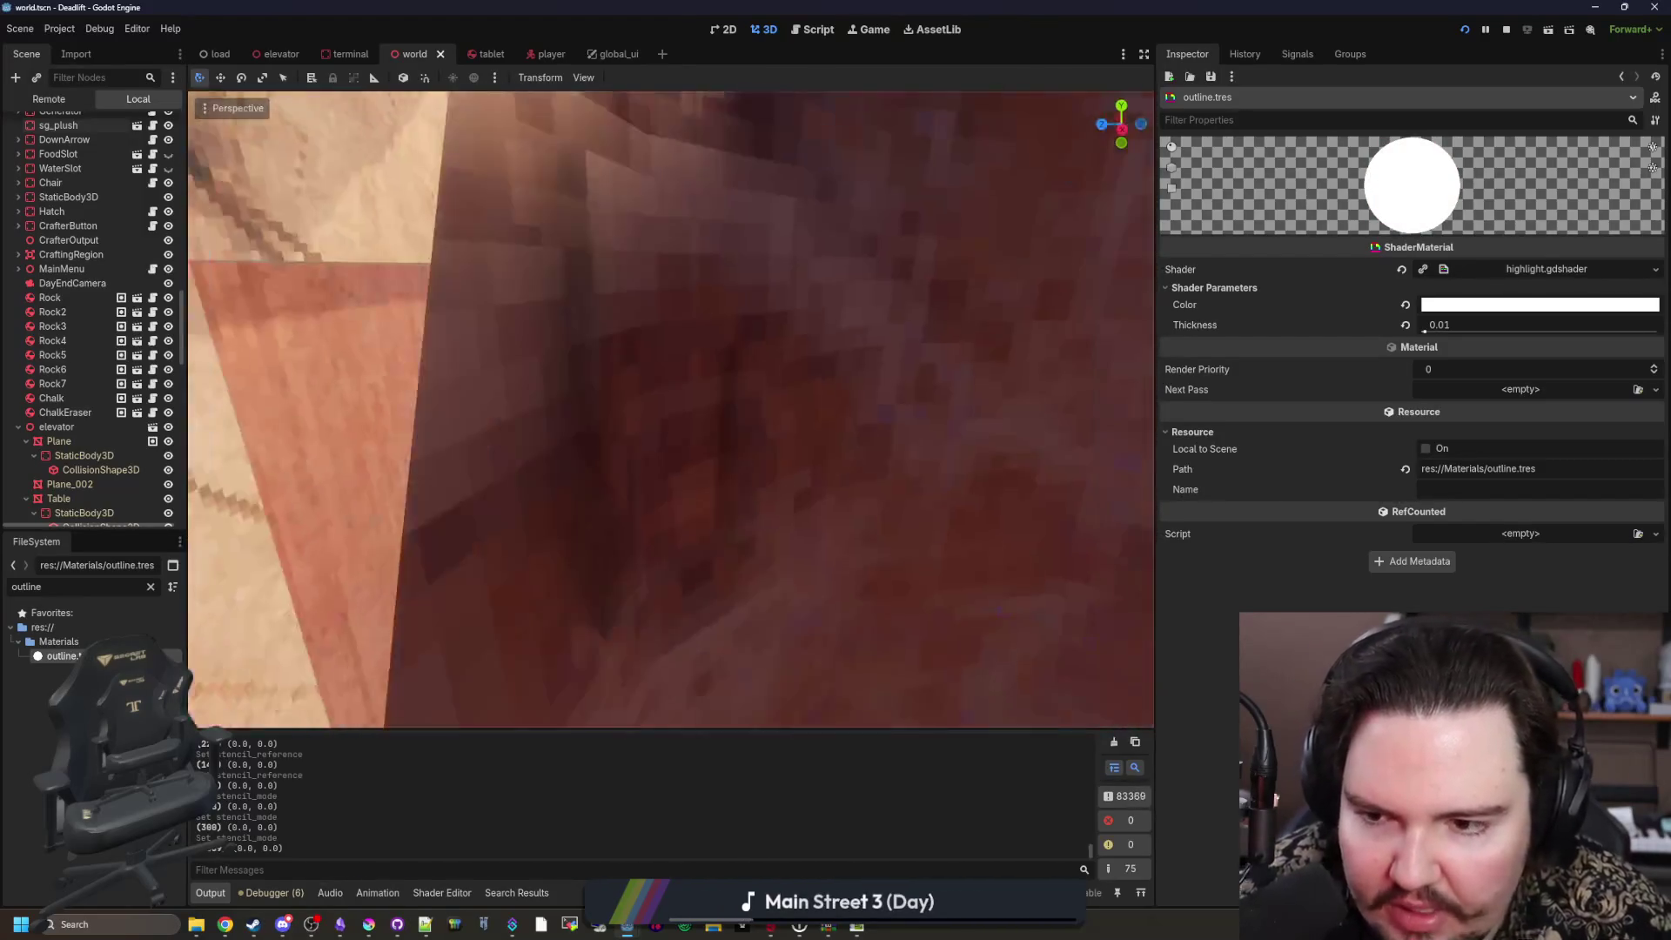
key("s")
key("w")
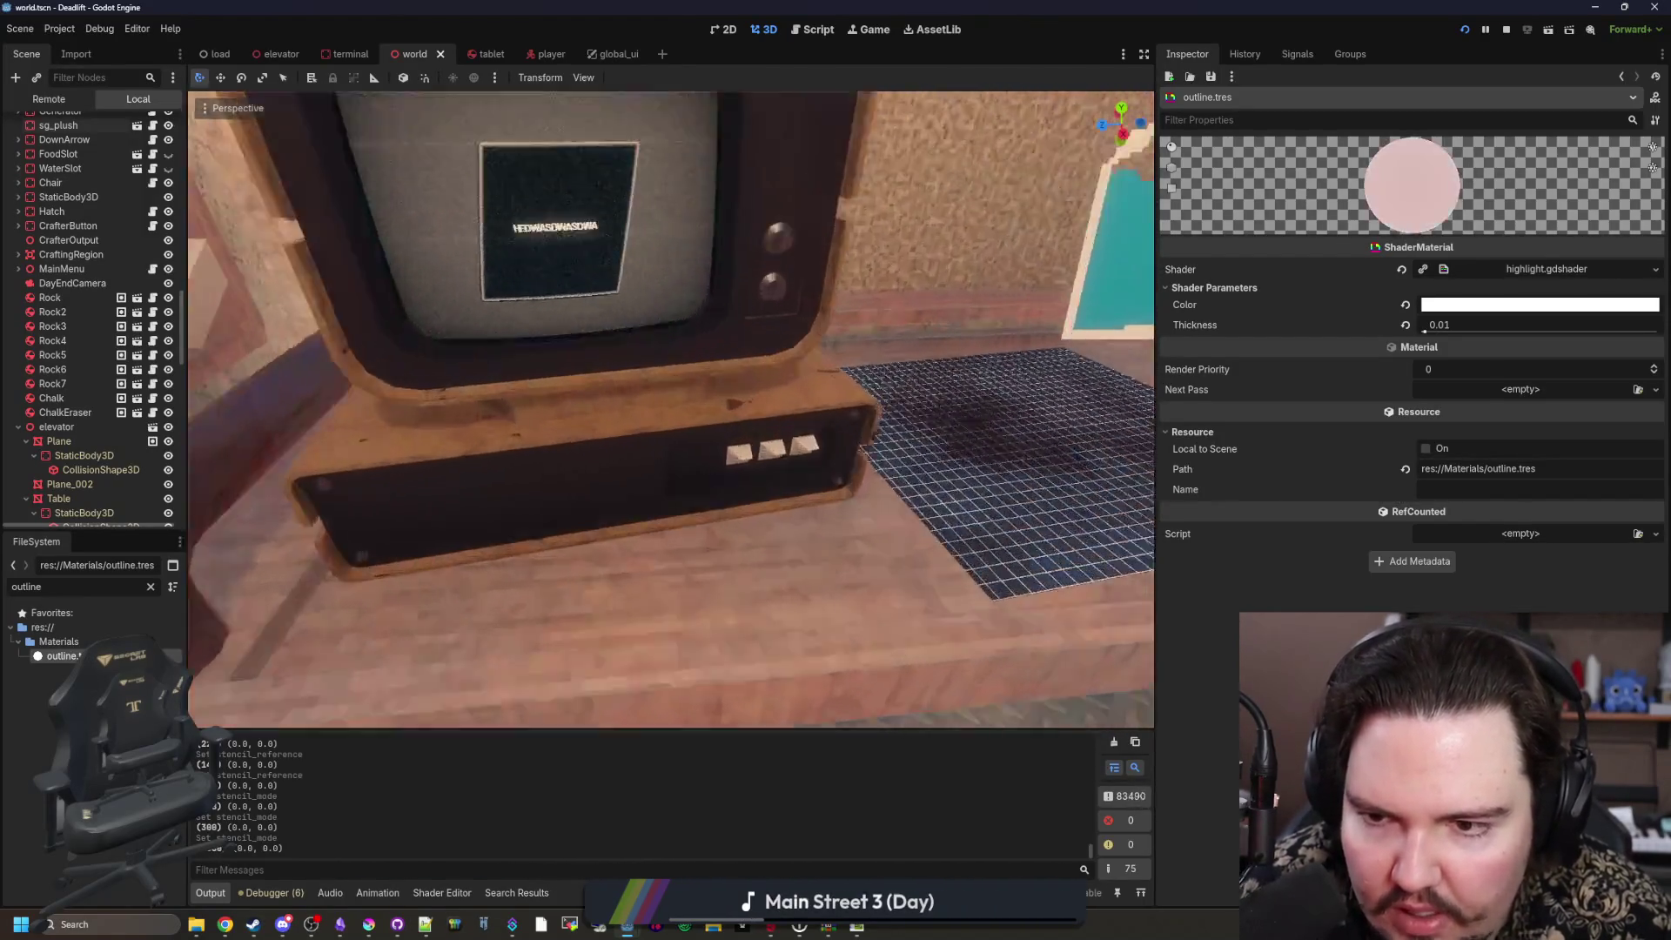
key("s")
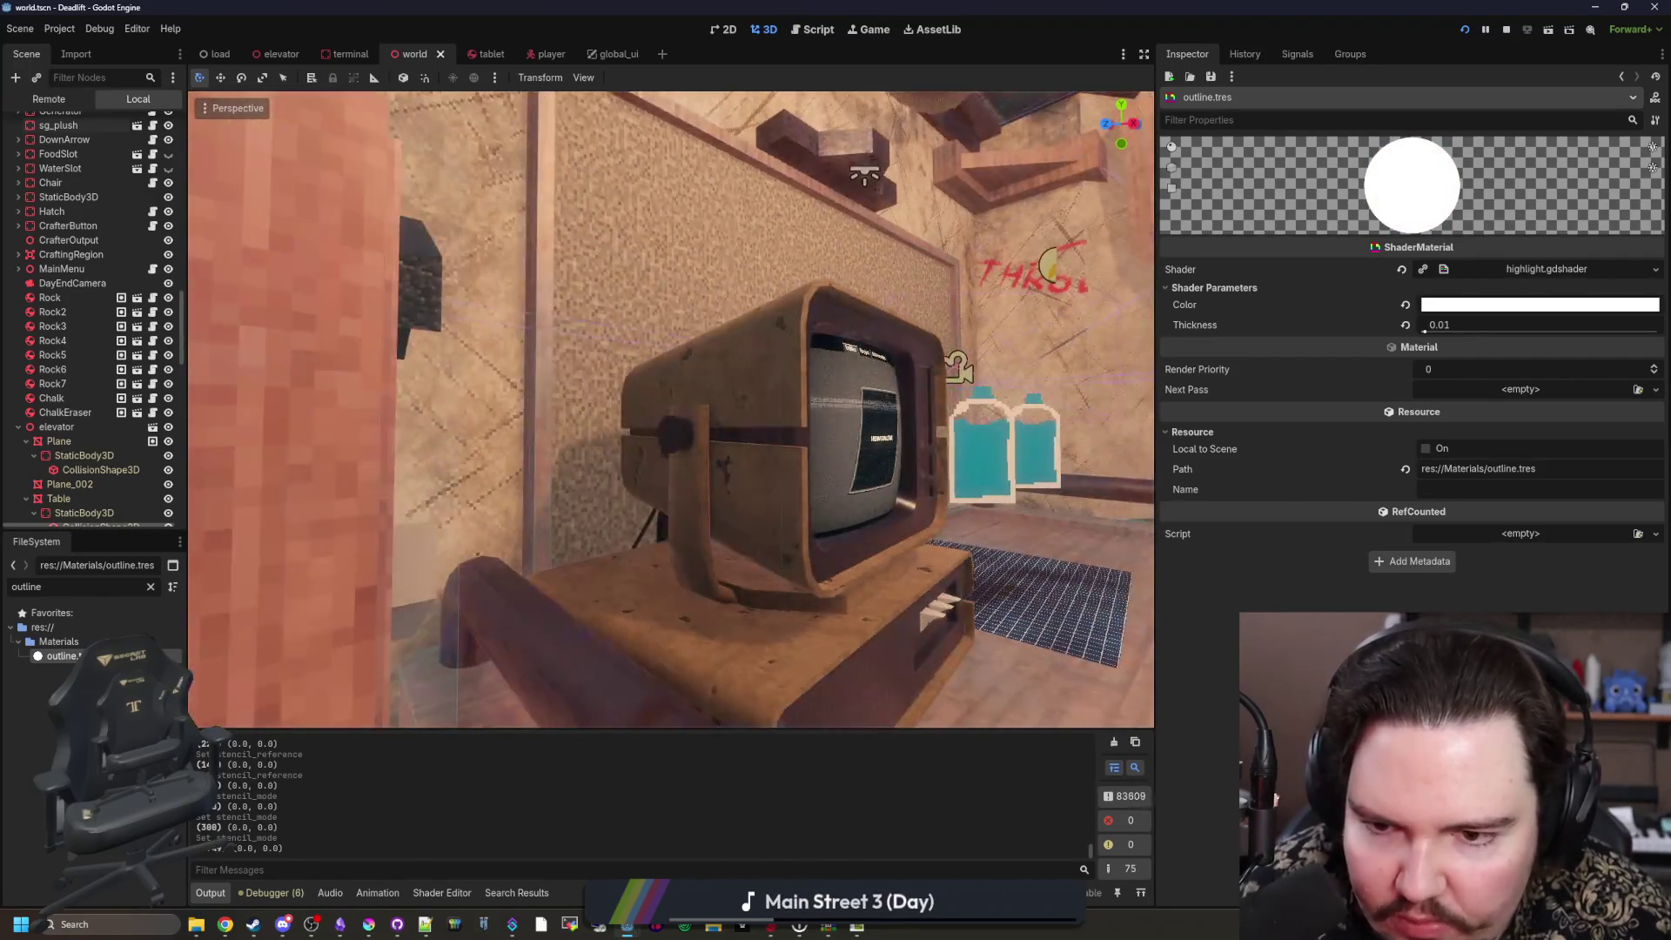
key("s")
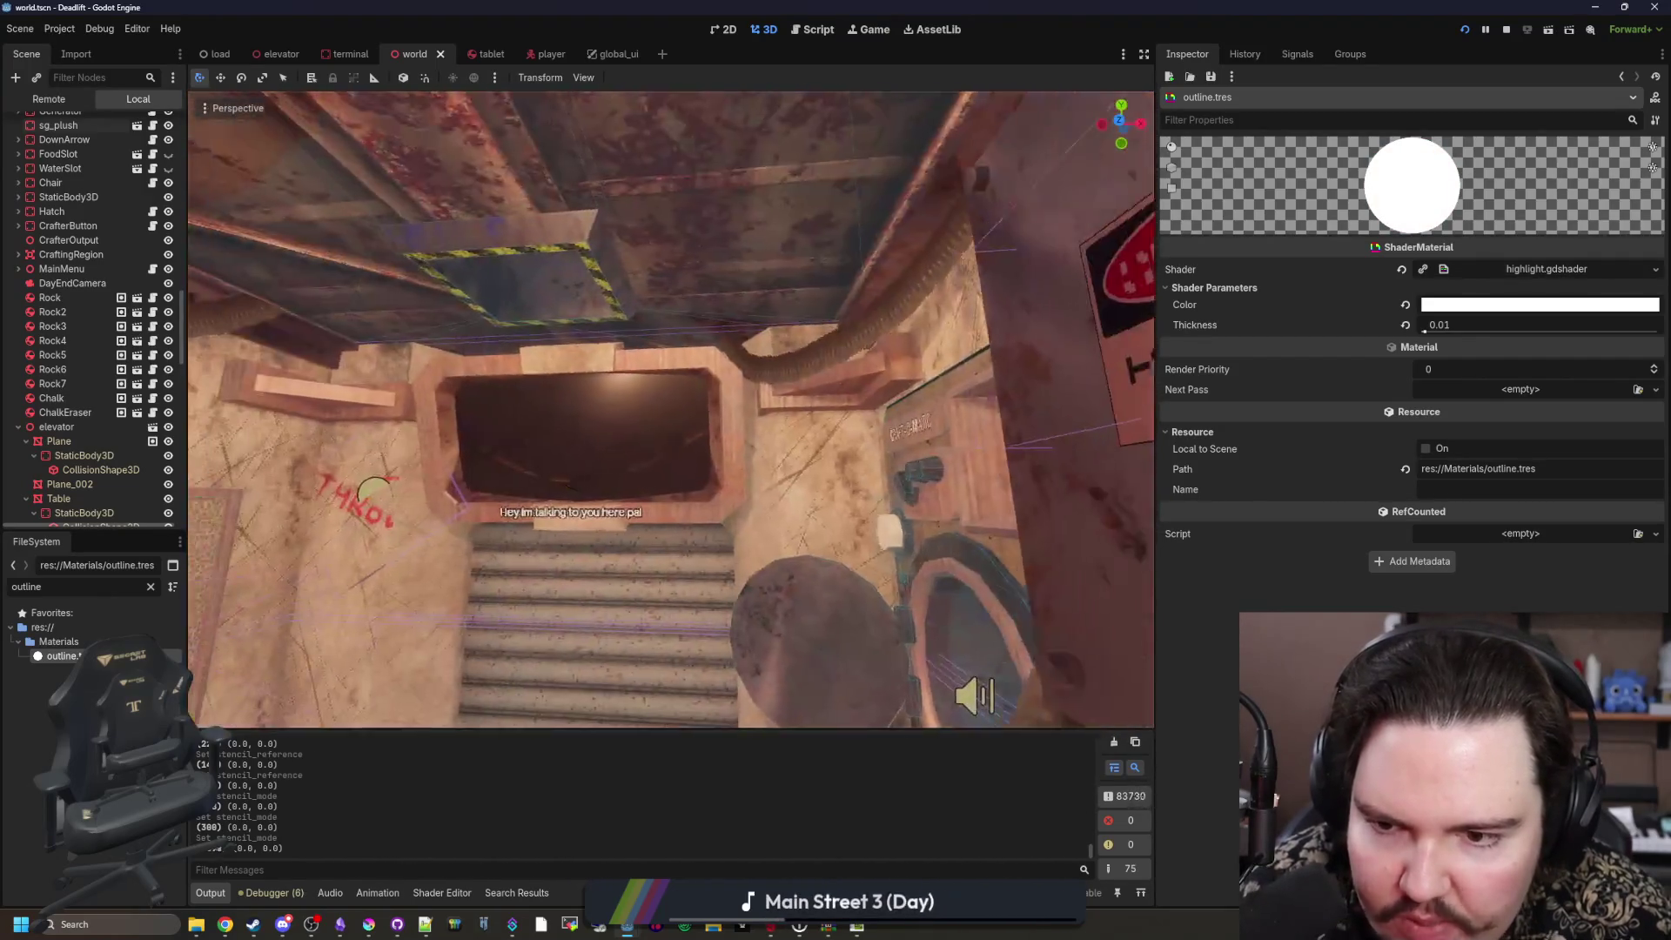
key("w")
key("s")
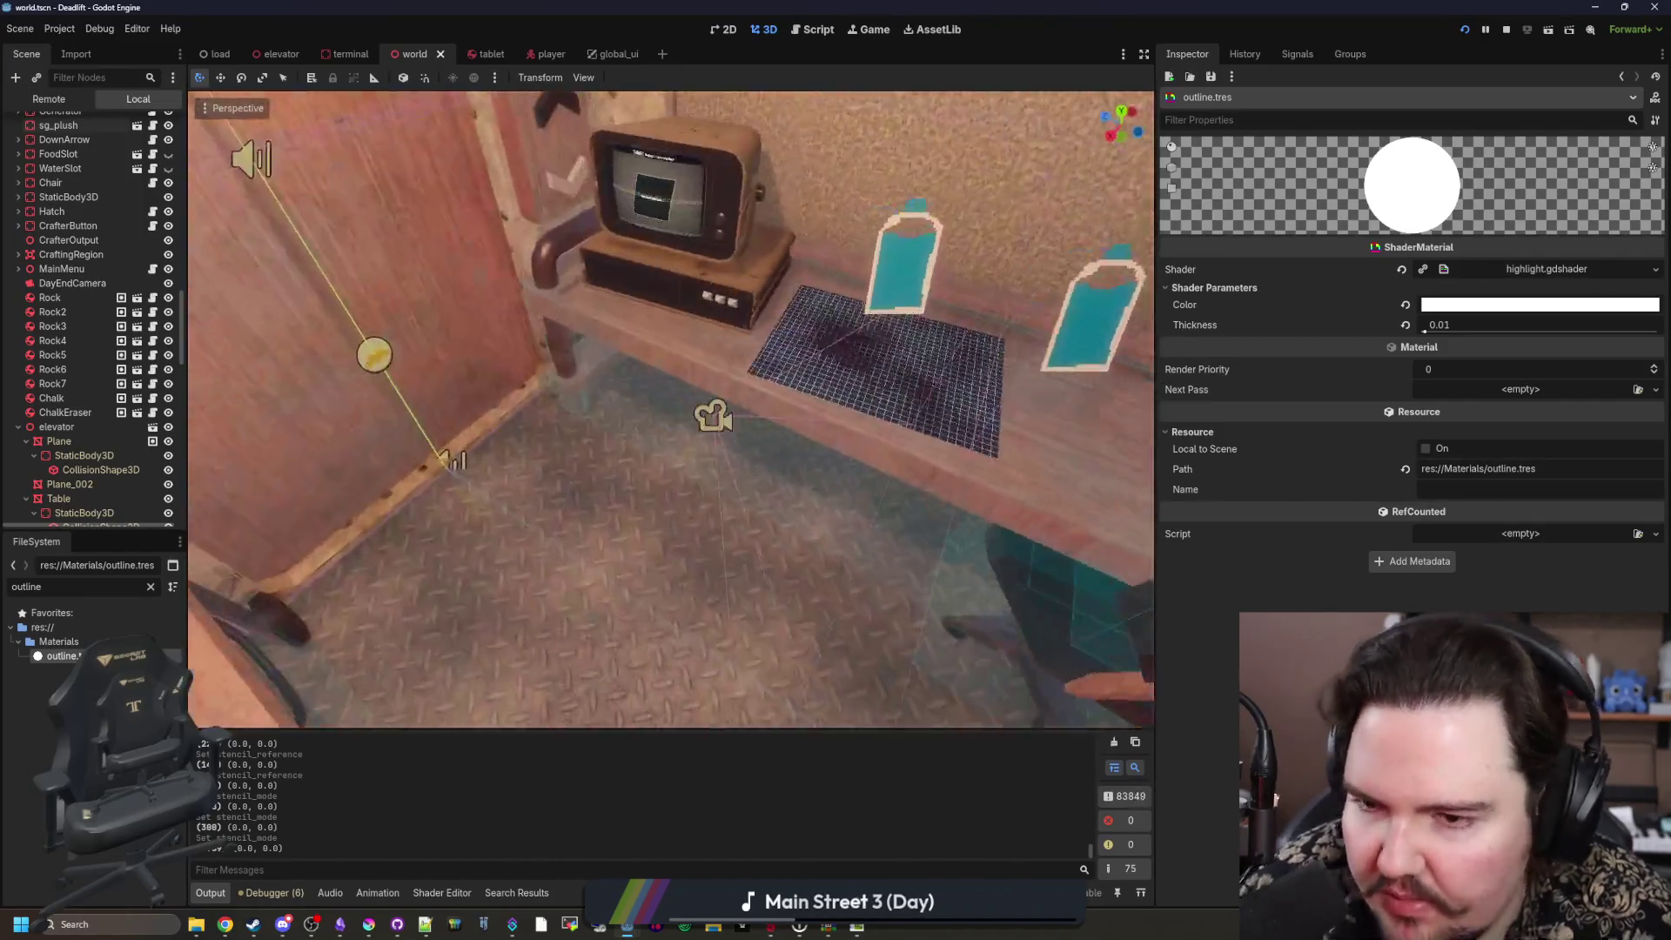
key("ctrl+s")
key("s")
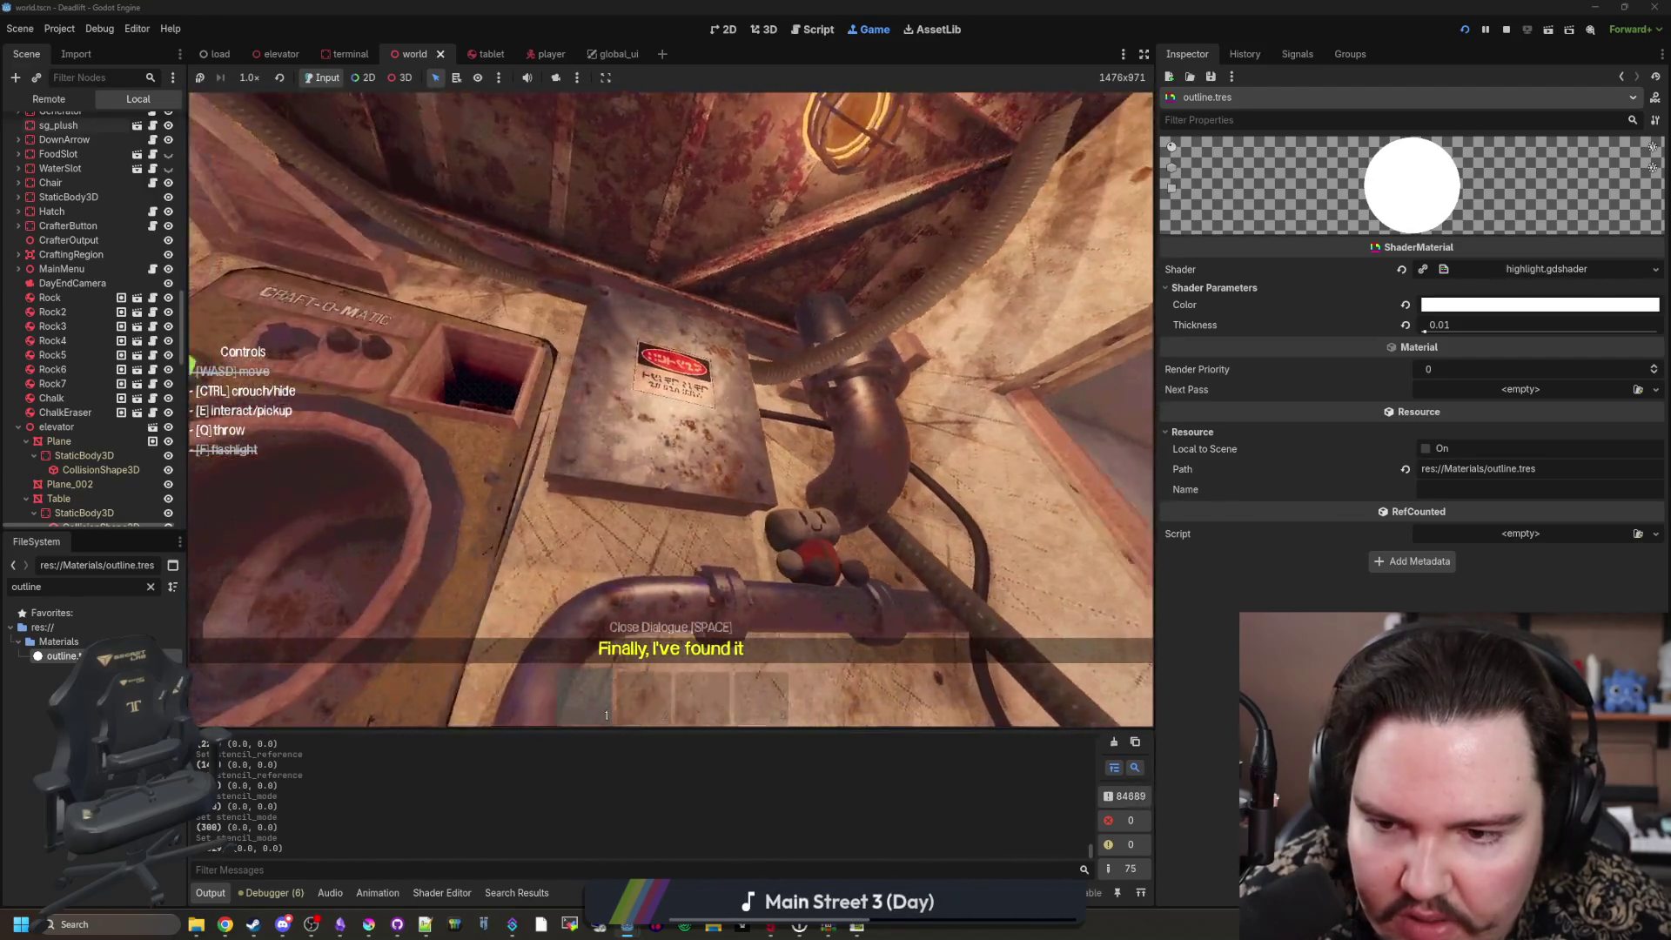
Step: Dismiss the found-it dialogue, pause the game, filter FileSystem to 'pipe', then resume play
key("space")
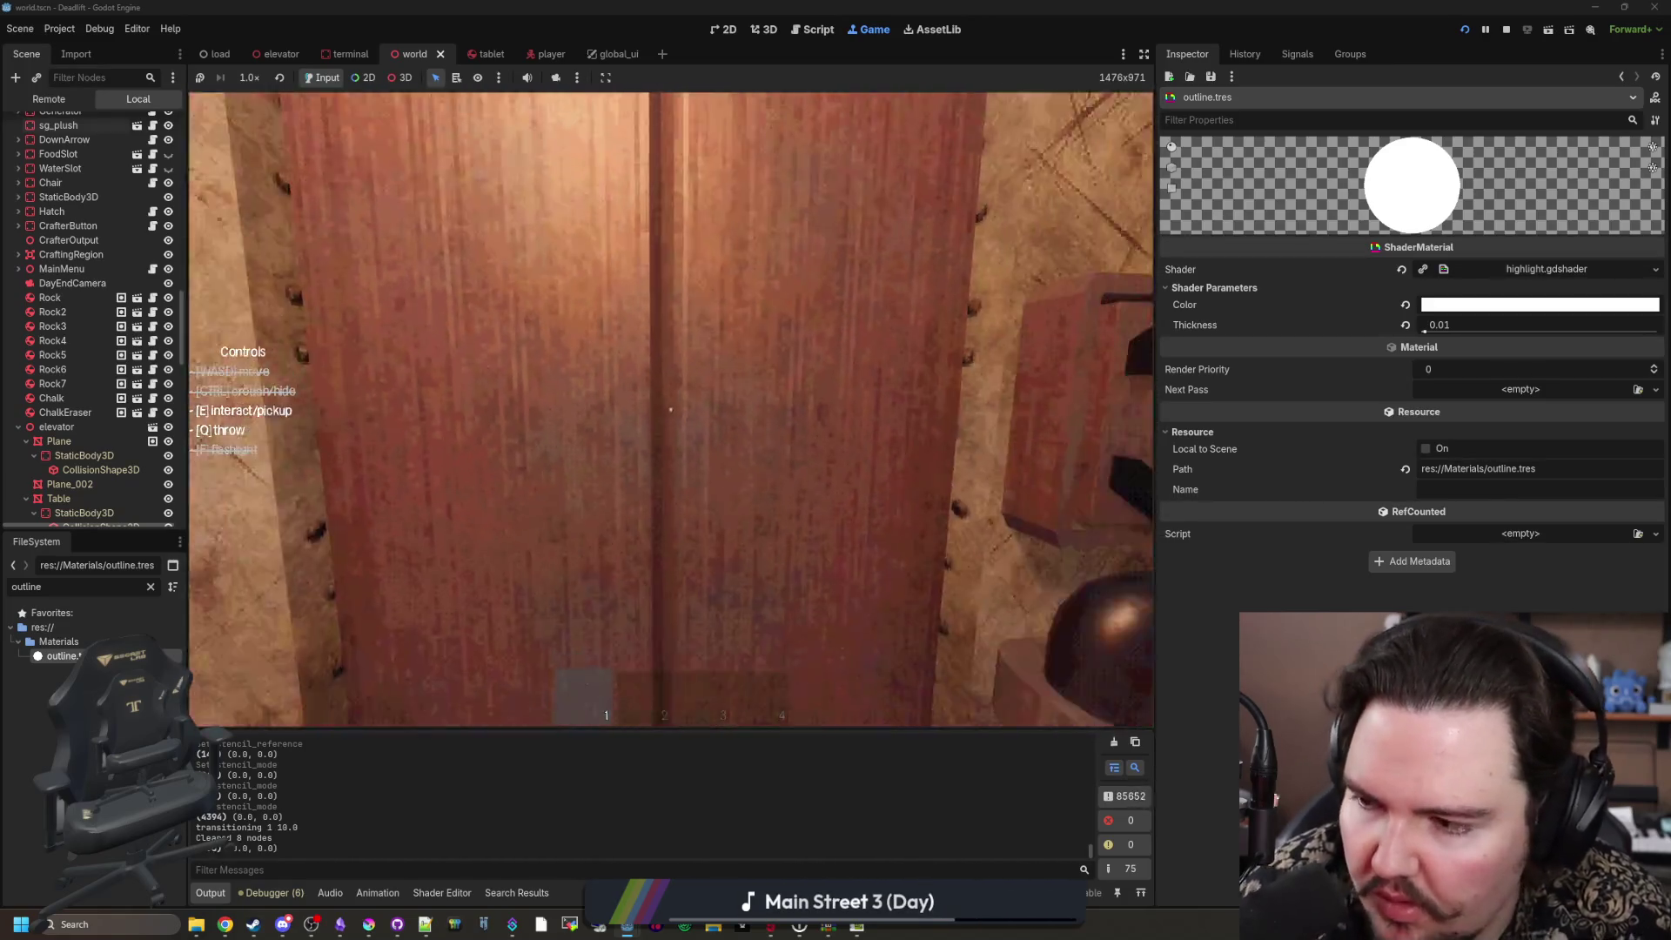
key("Escape")
left_click(149, 584)
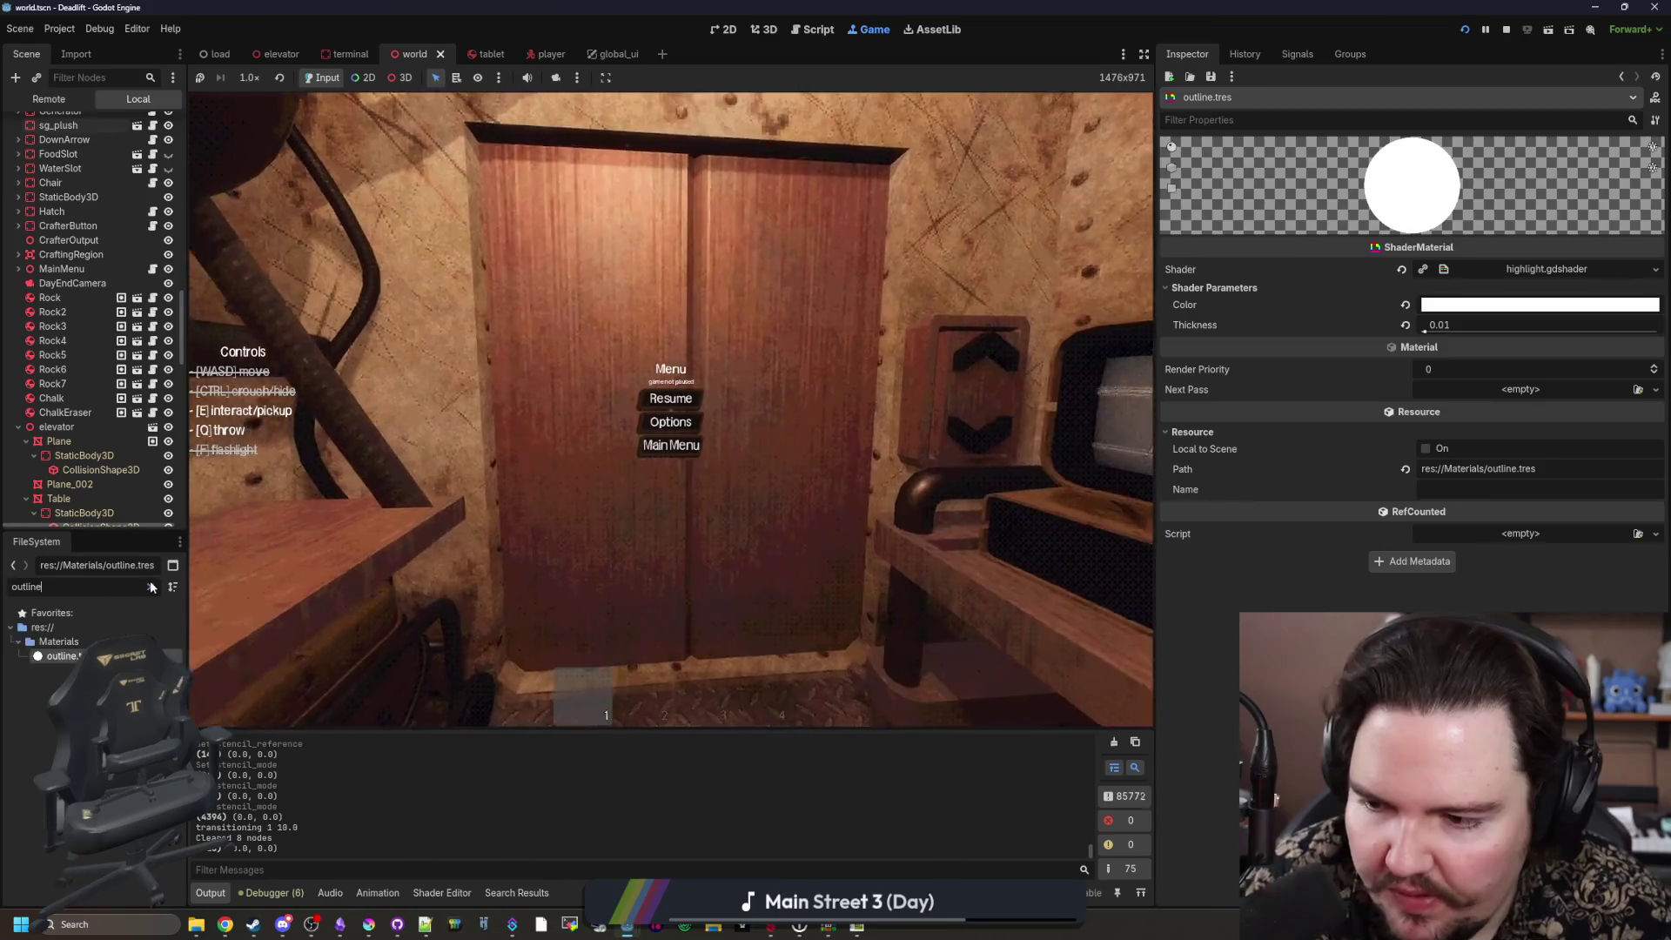
type("pl")
key("BackSpace")
type("ipe")
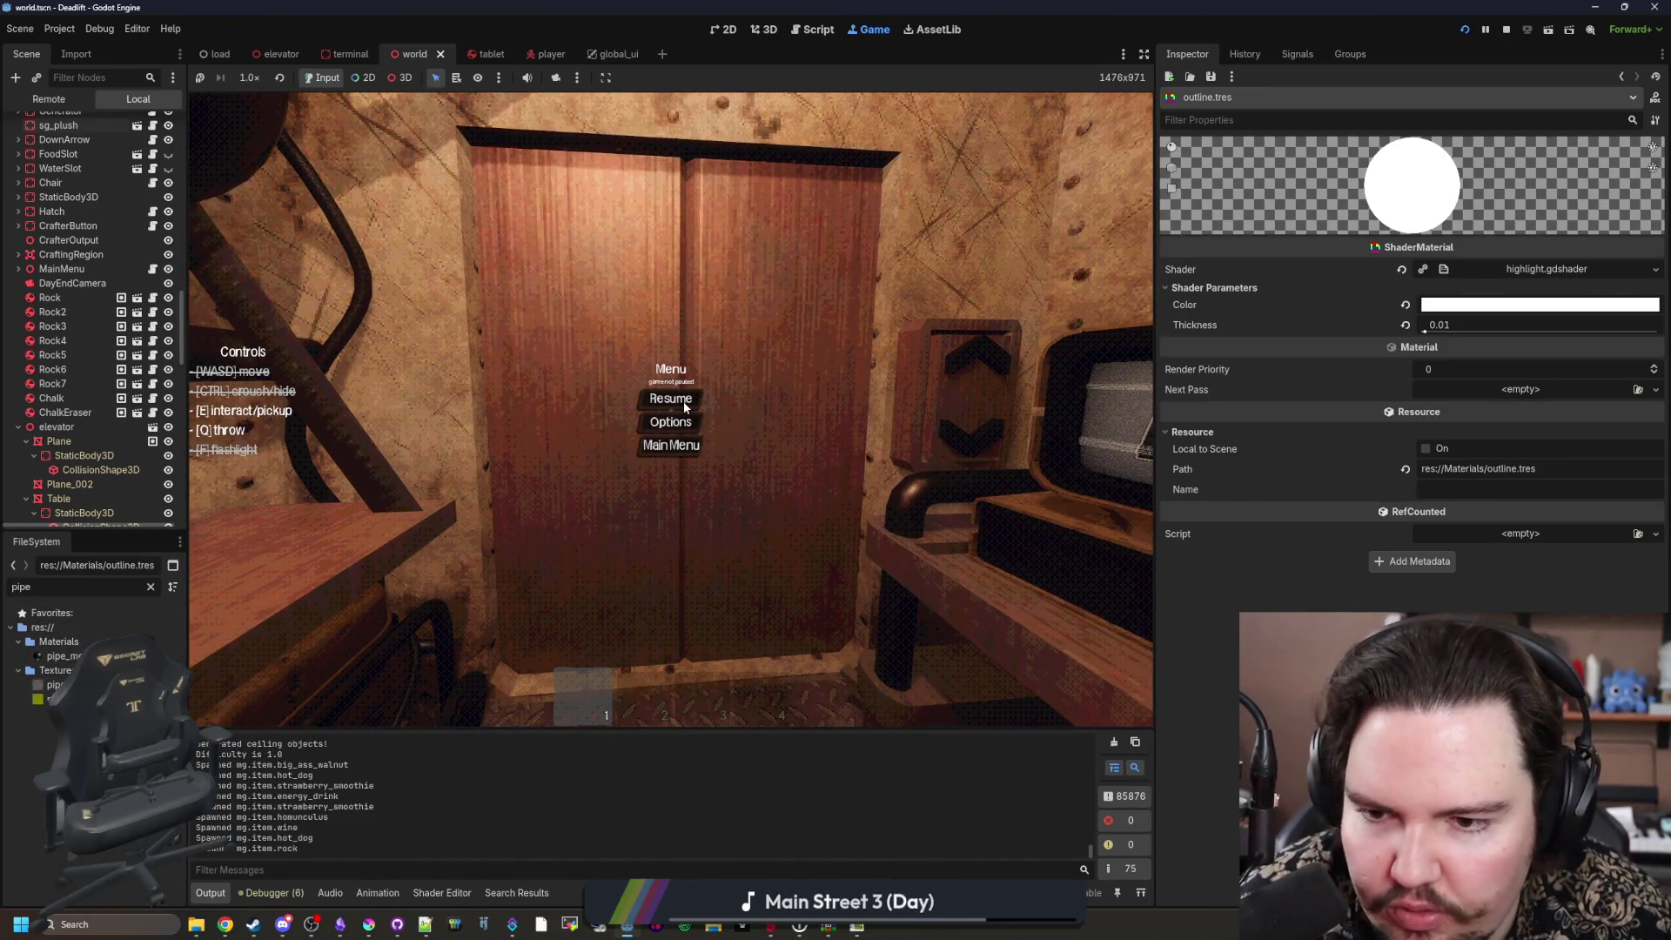
key("Escape")
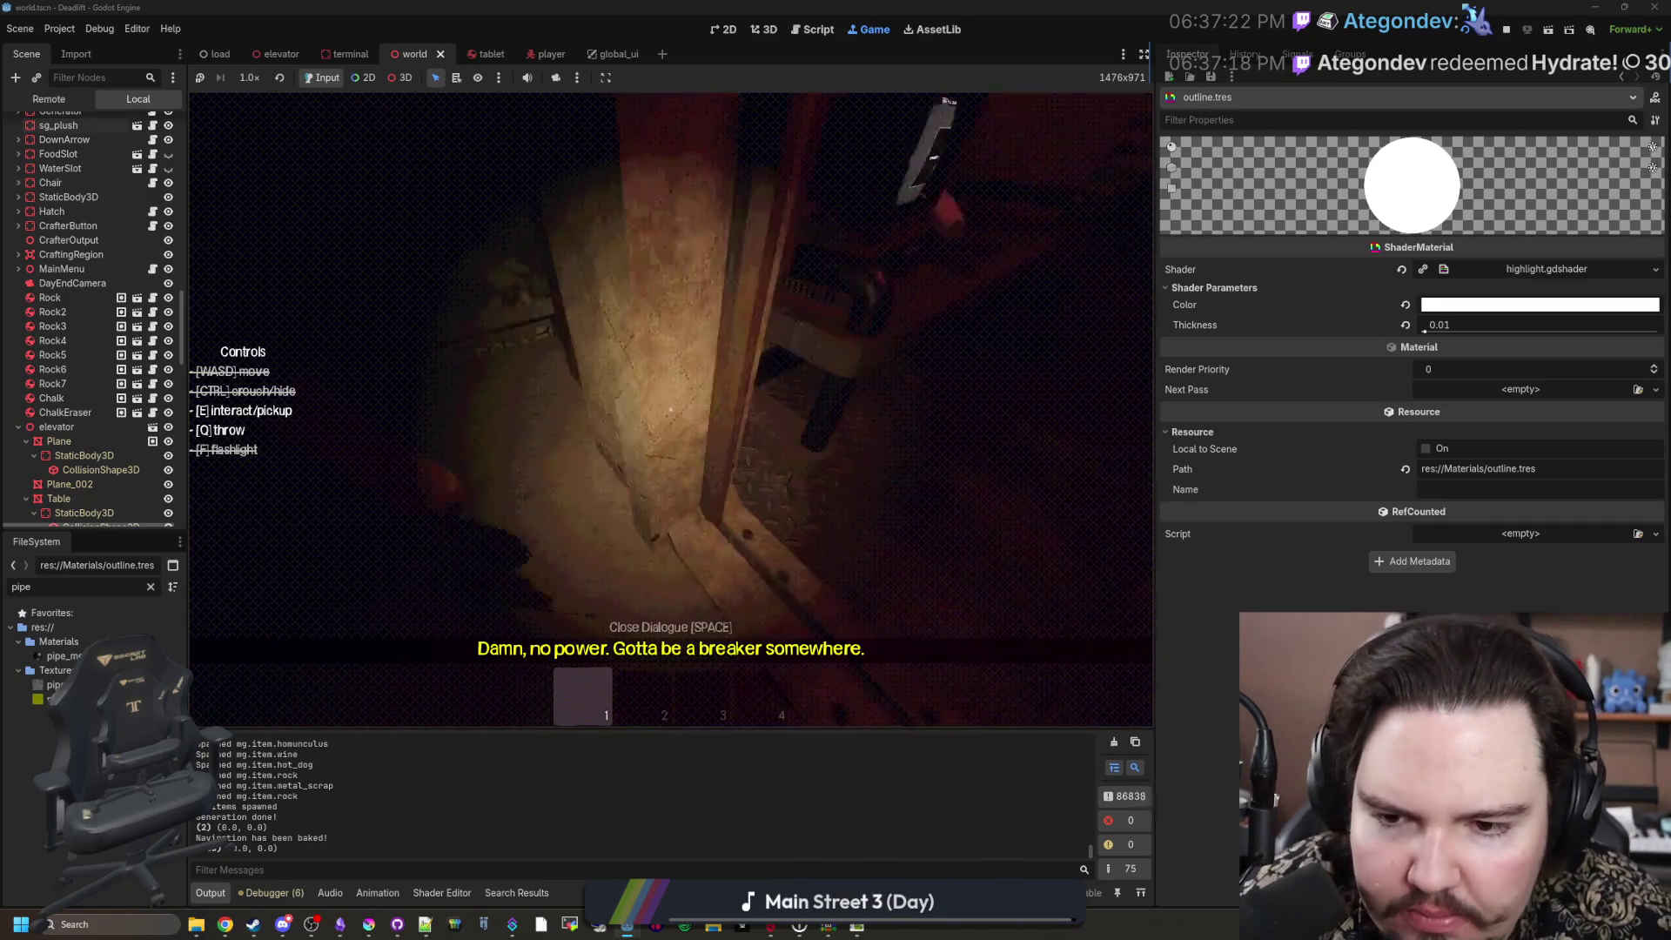
Step: Pick up the orange item, grey rock, plant pot and red can into inventory slots
key("e")
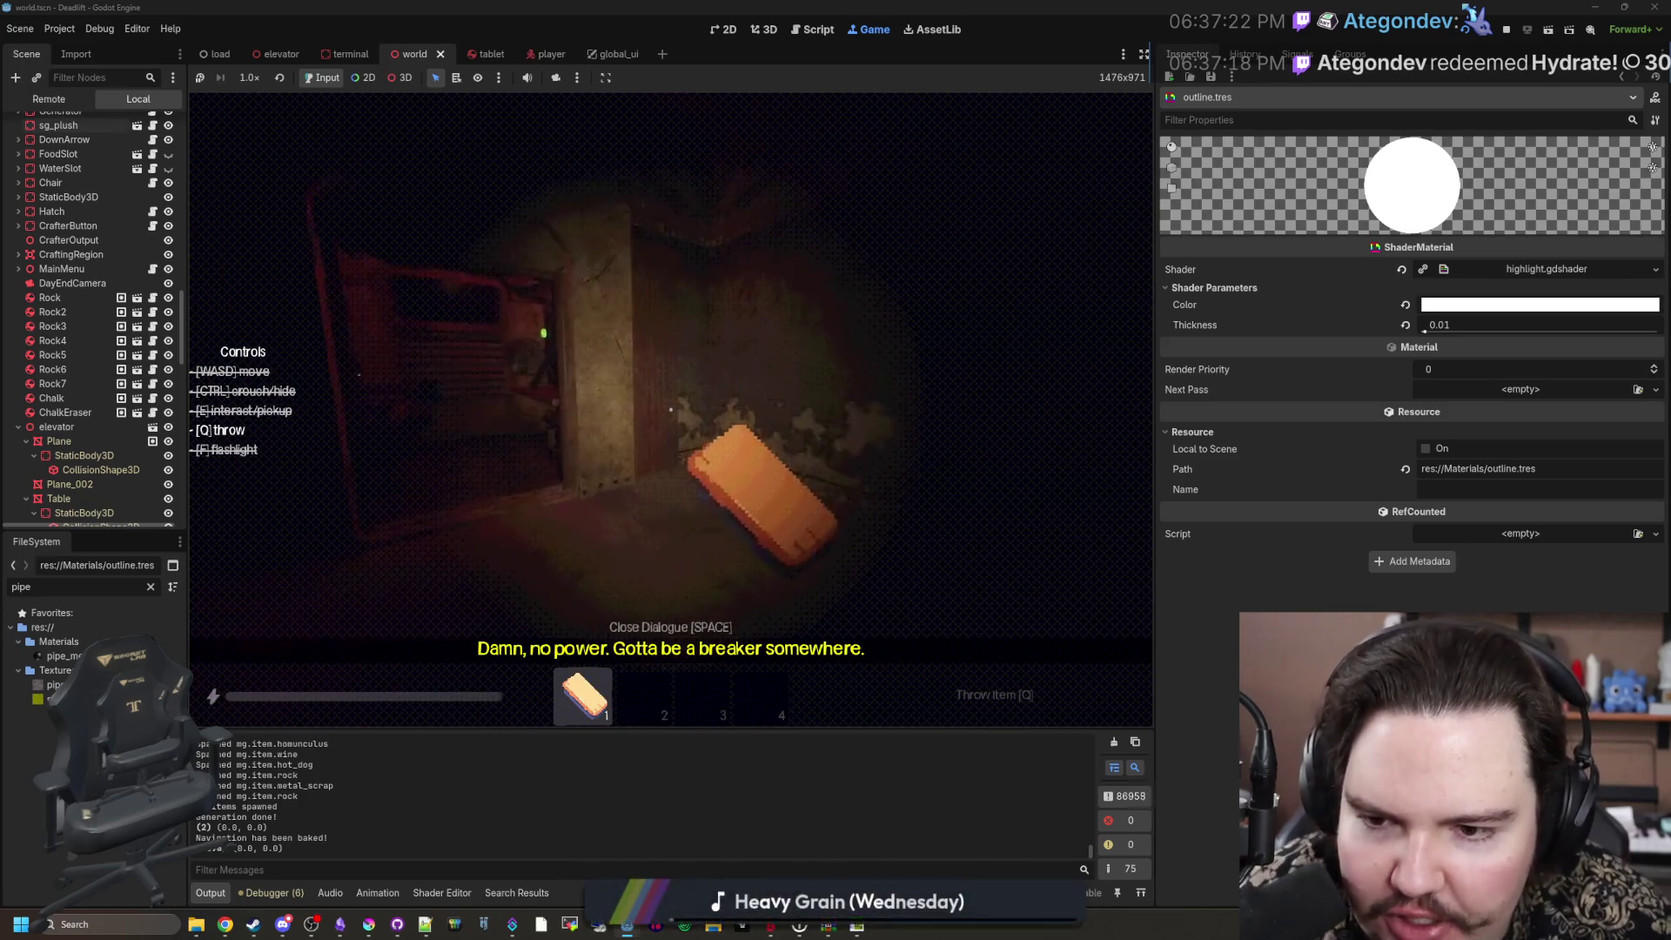
key("q")
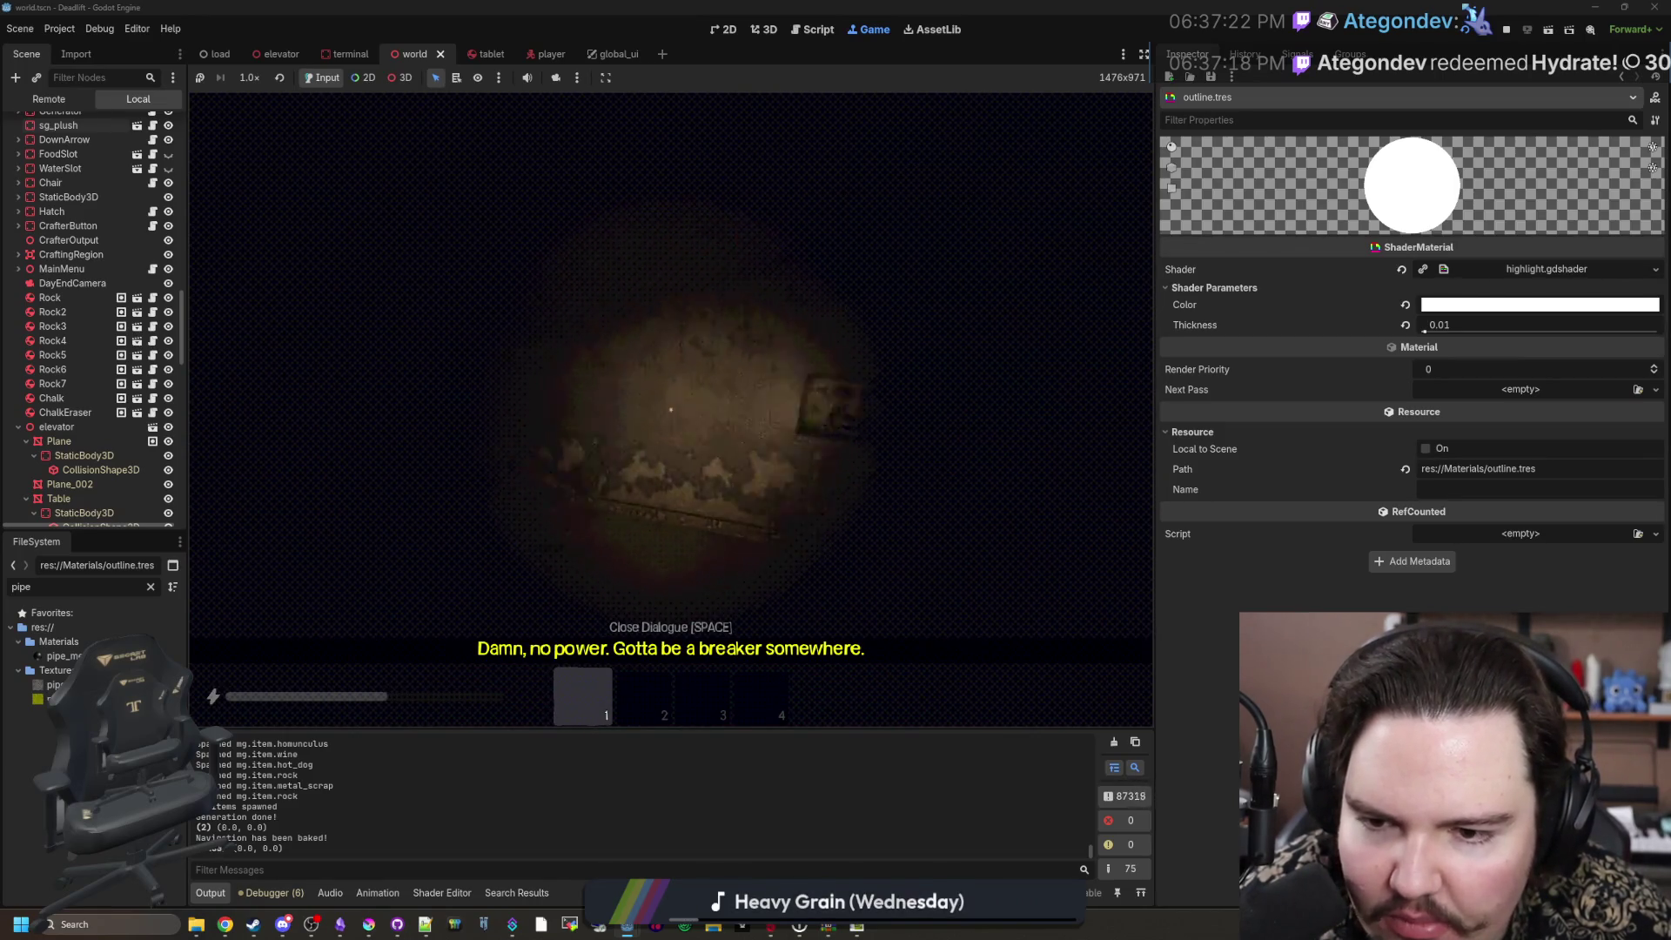
key("e")
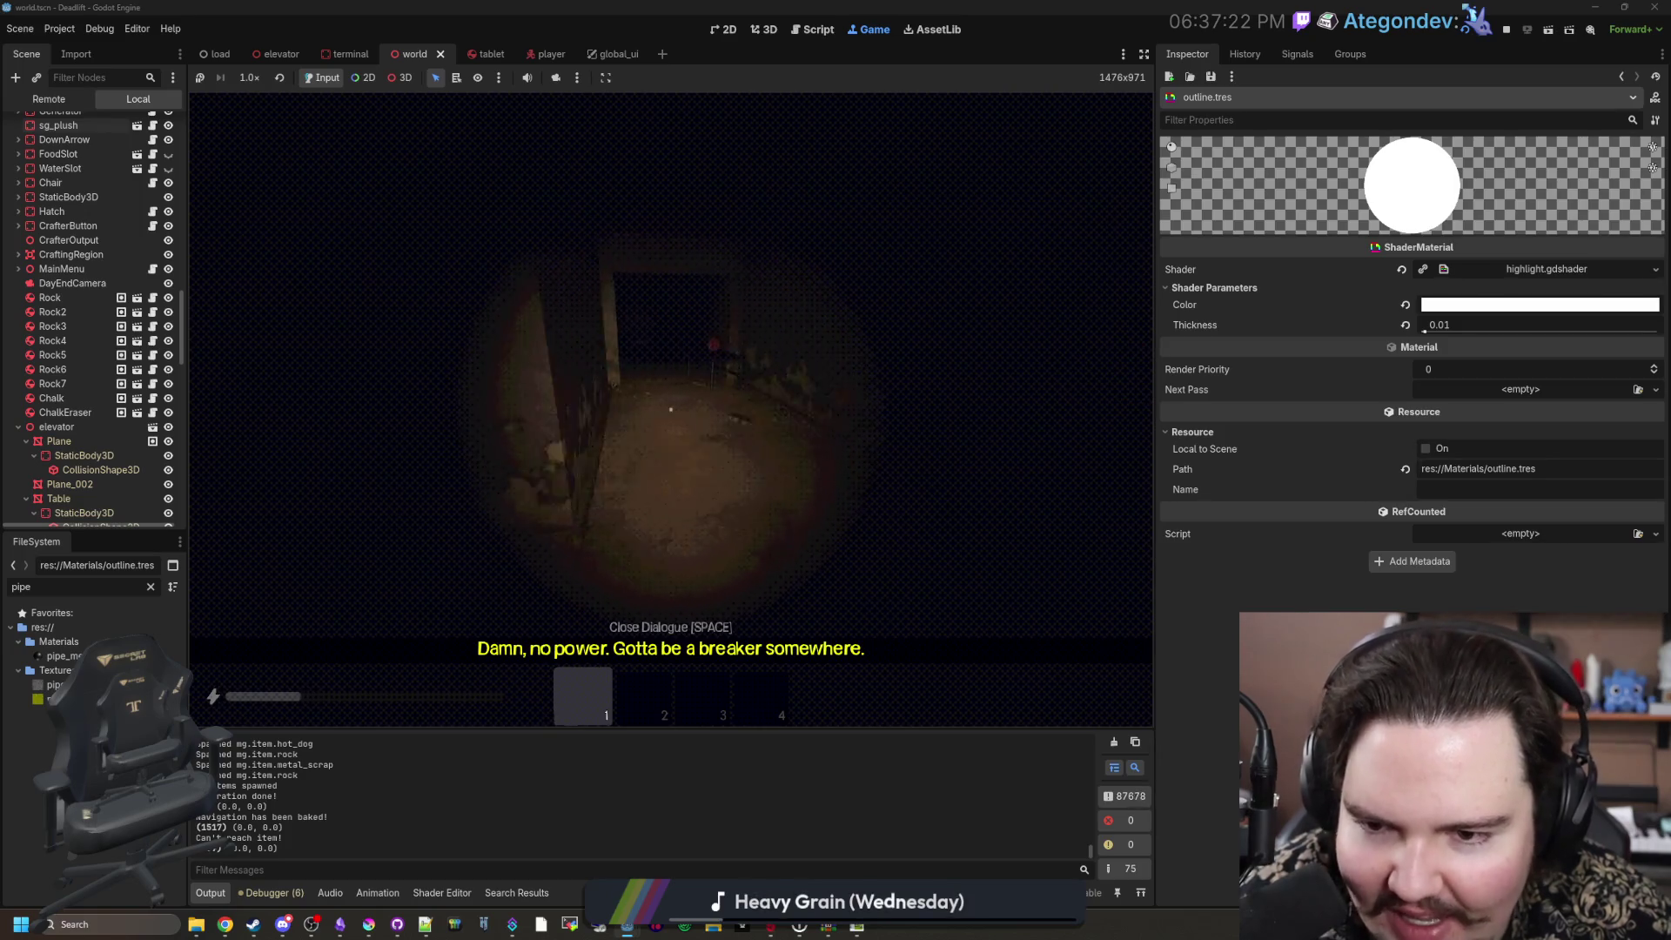
key("e")
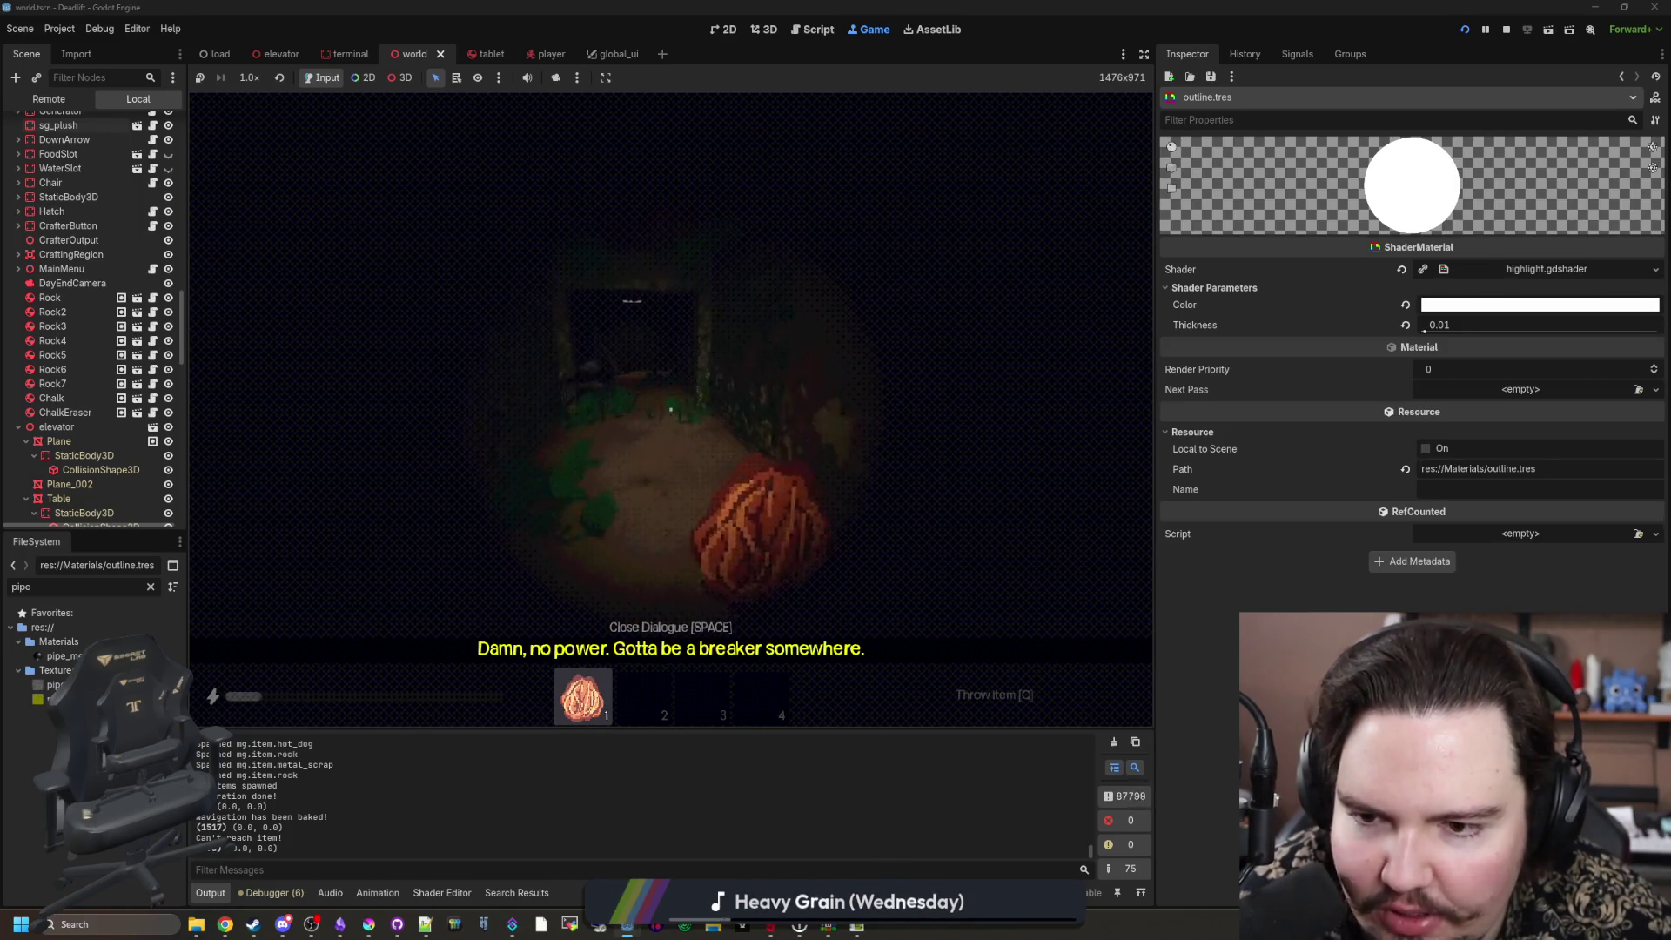
key("2")
key("e")
key("3")
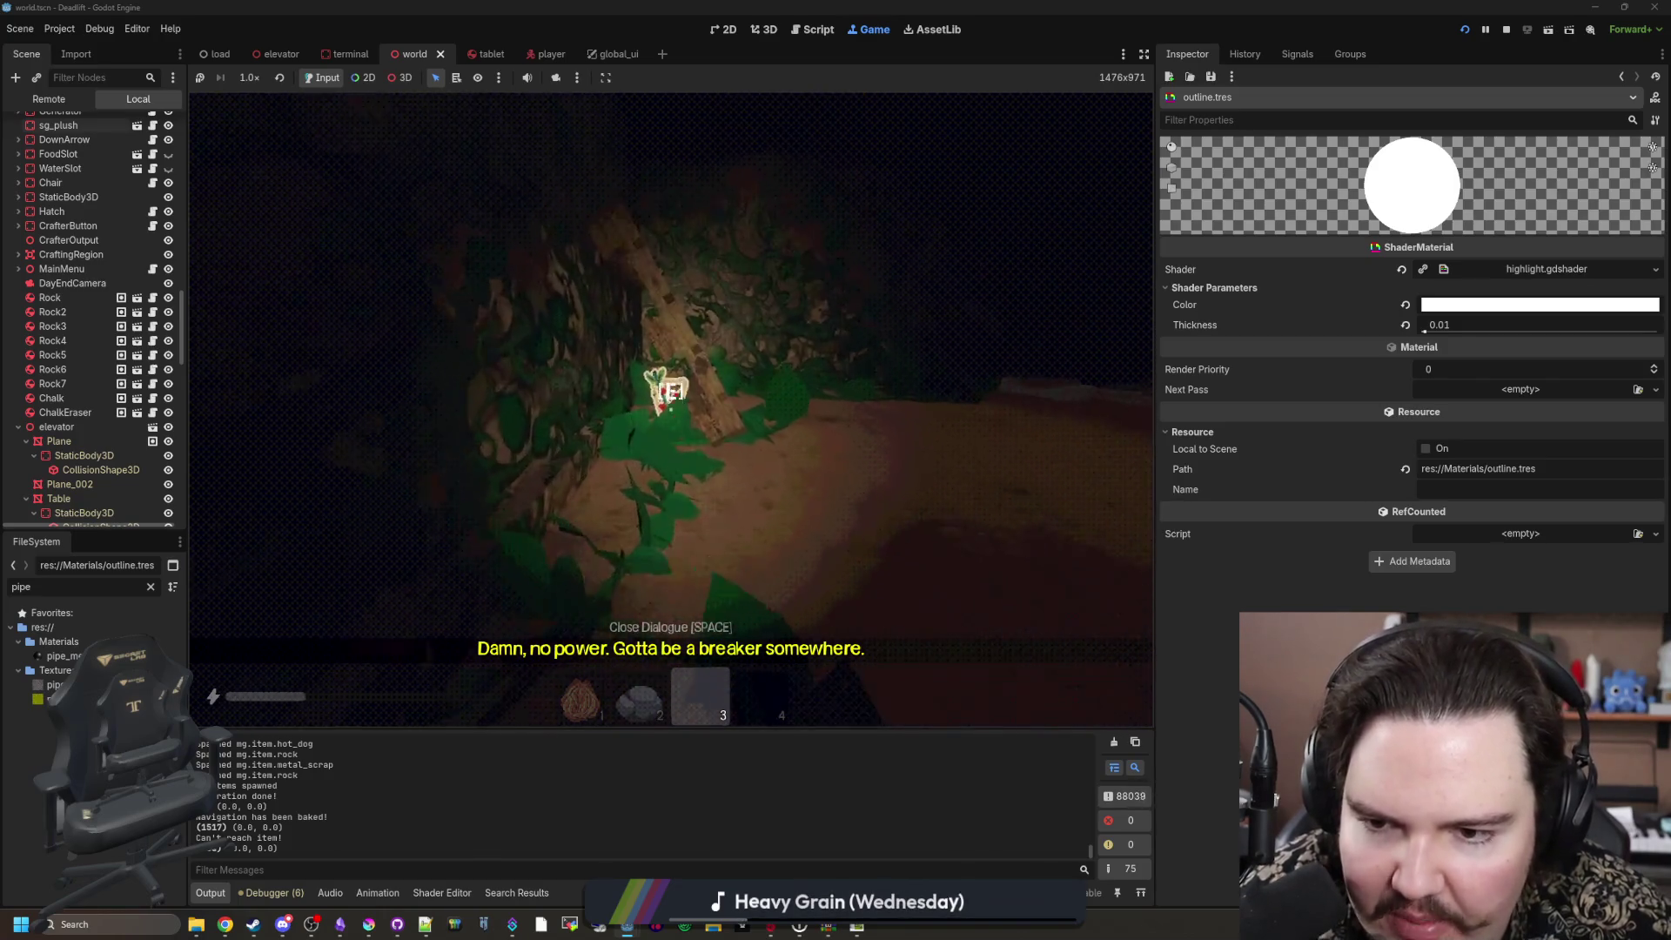
key("e")
key("4")
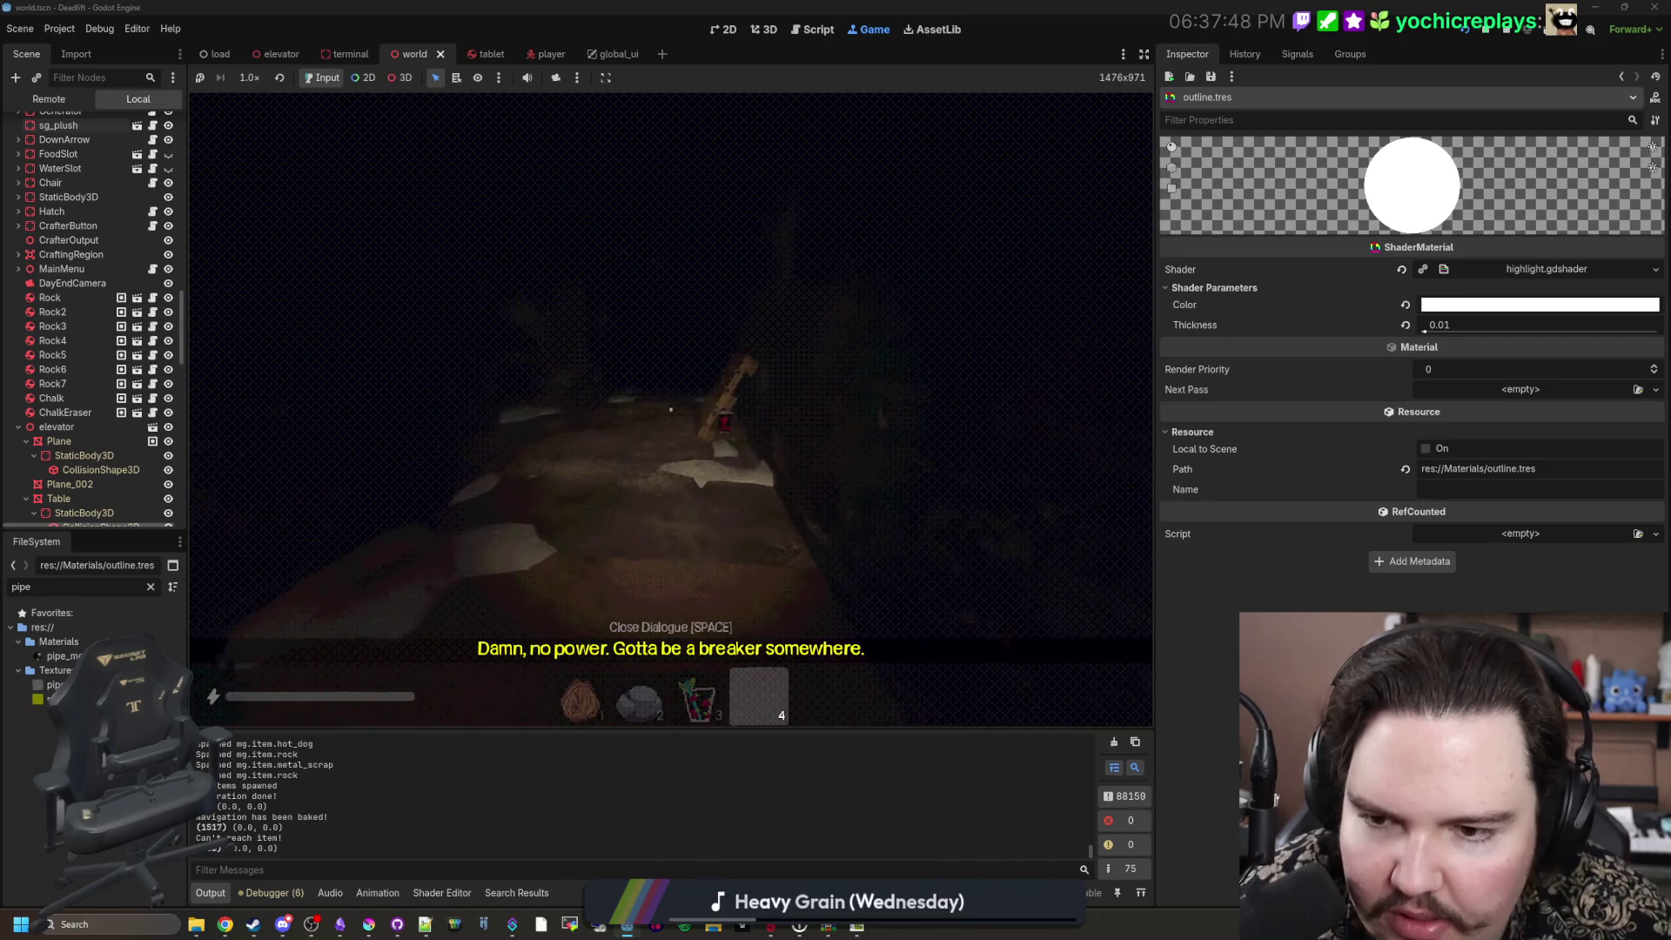
key("e")
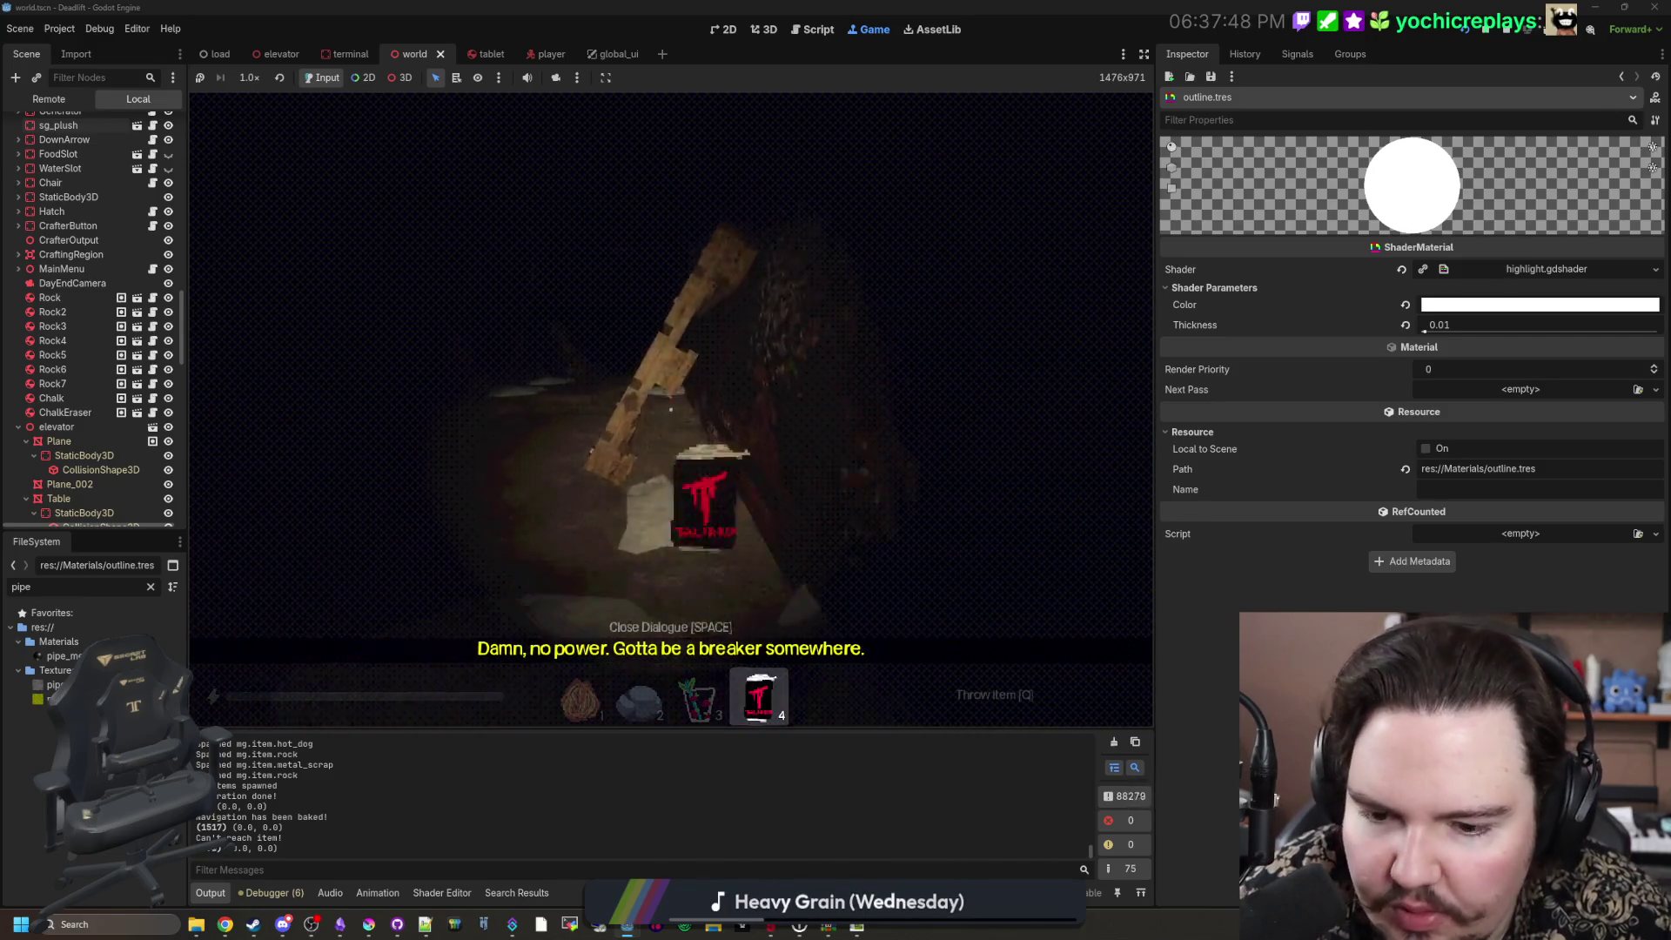
key("3")
key("1")
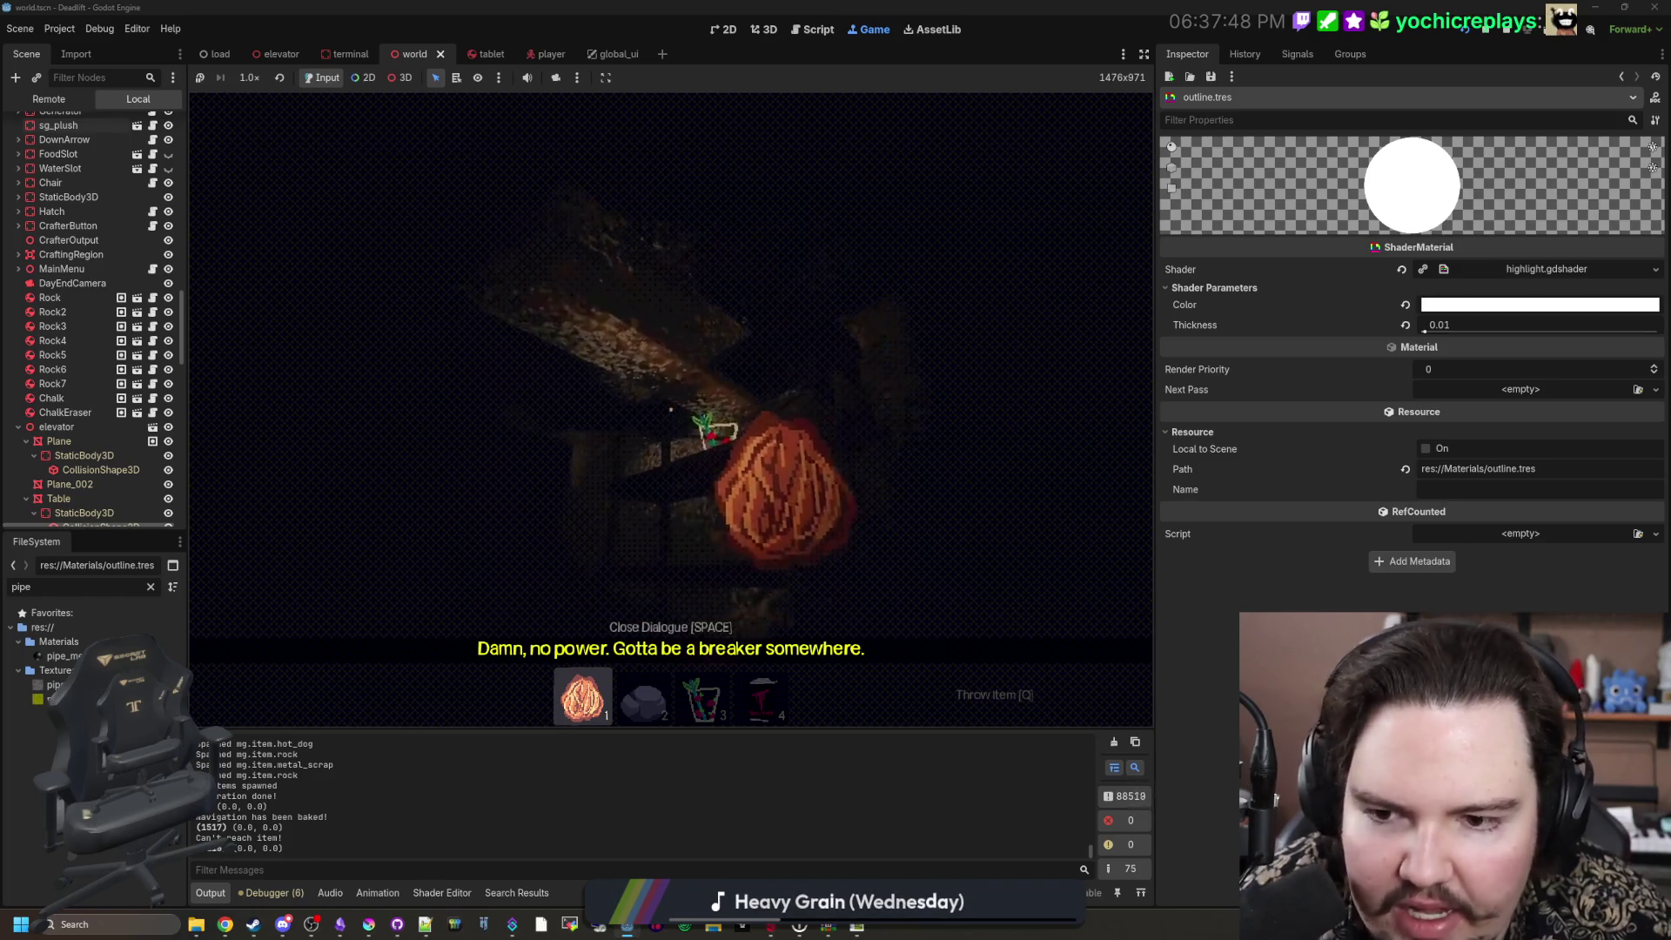
key("q")
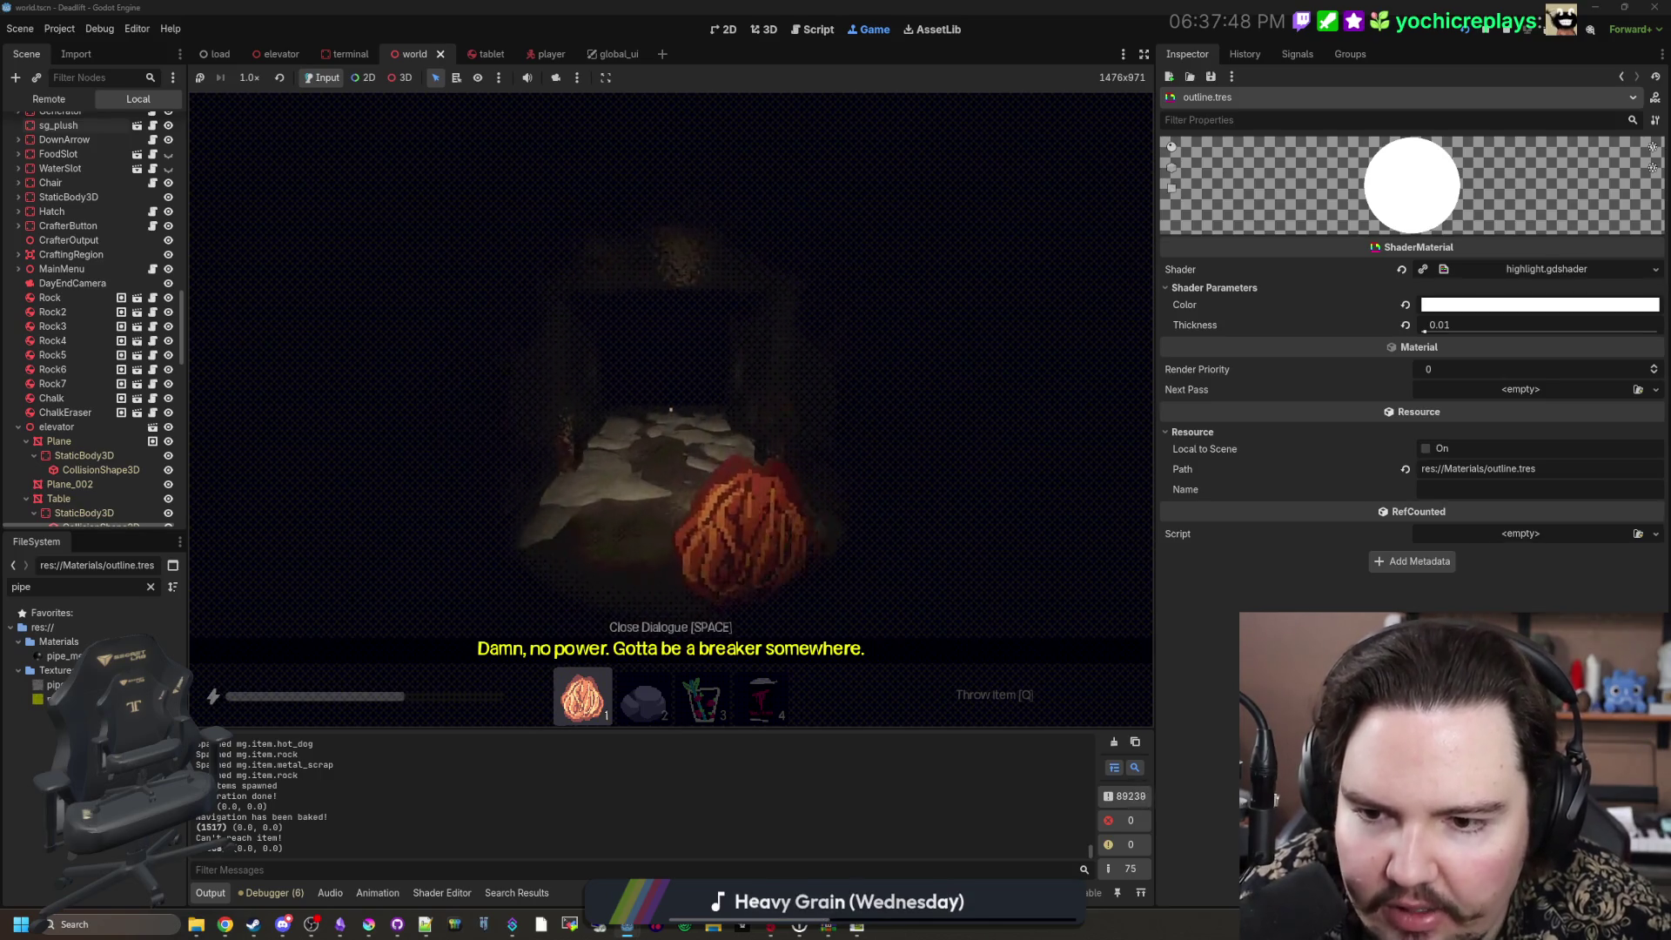
Step: Walk into the room, turn on the flashlight, and place the held items on the table
key("w")
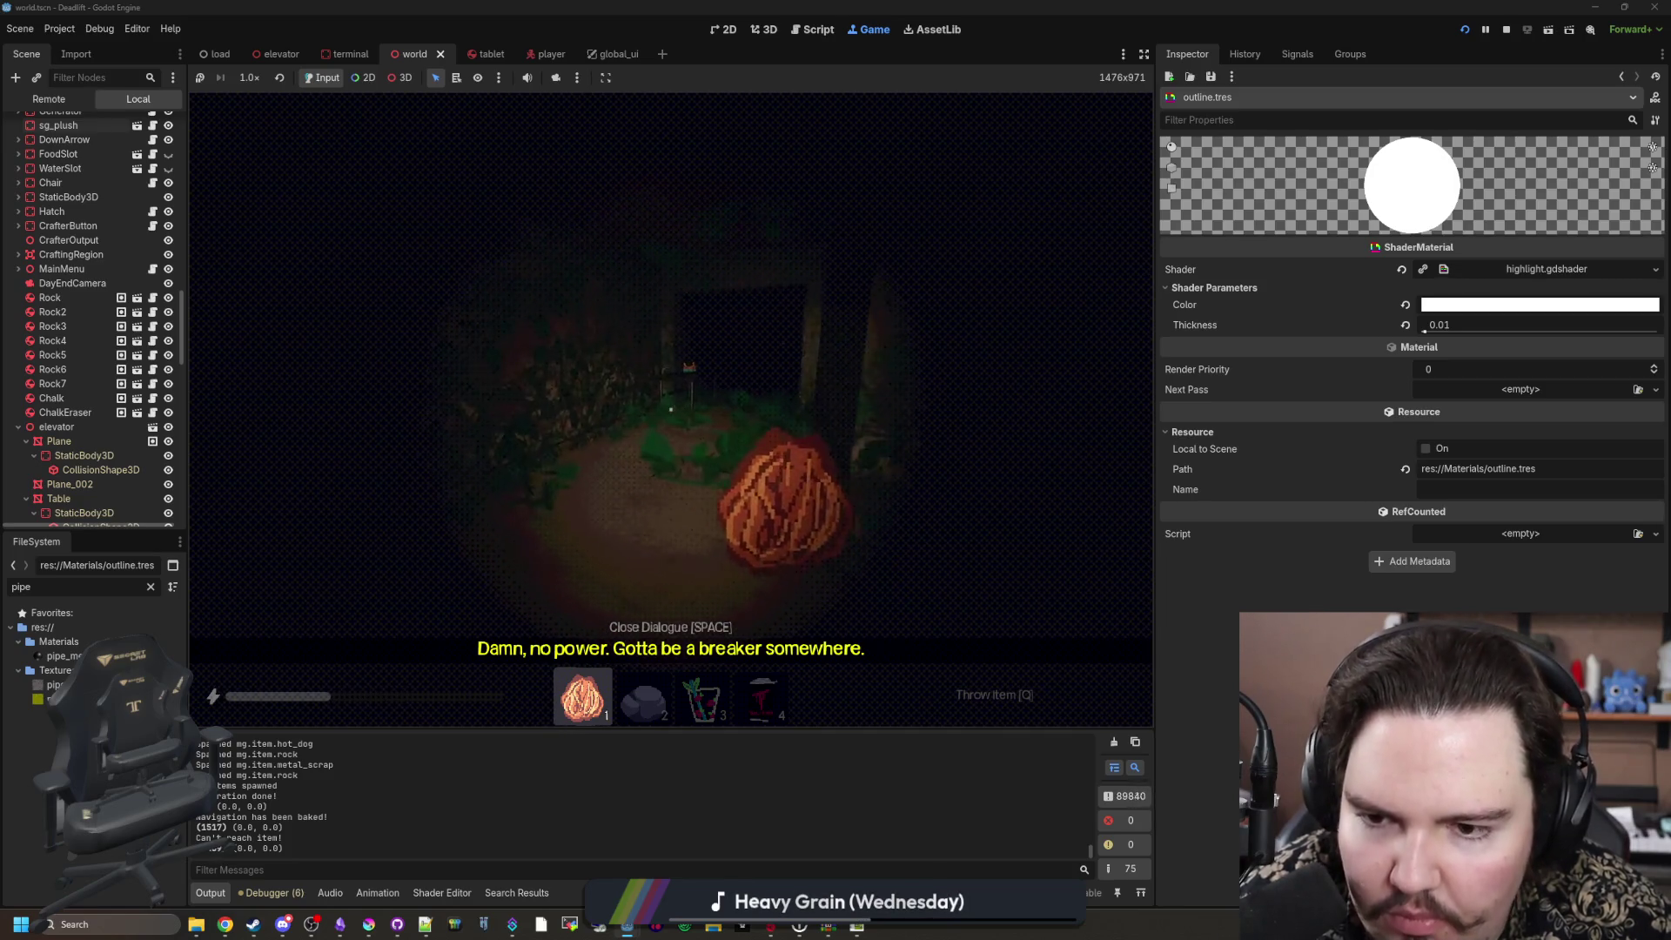
key("w")
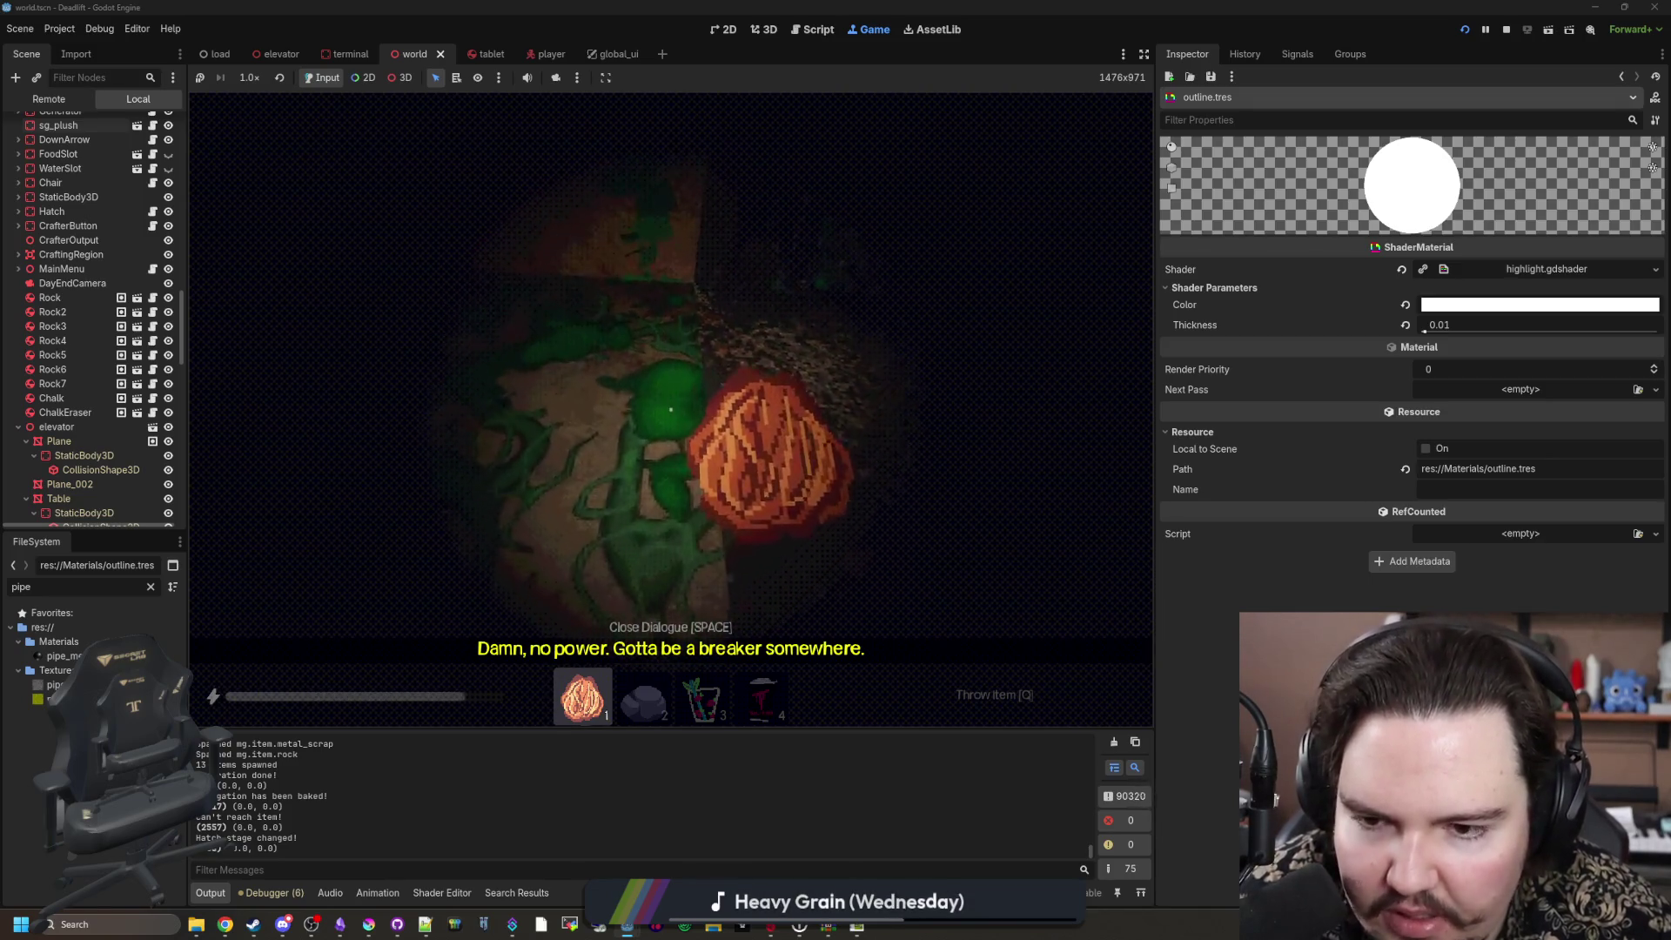
mouse_move(670, 409)
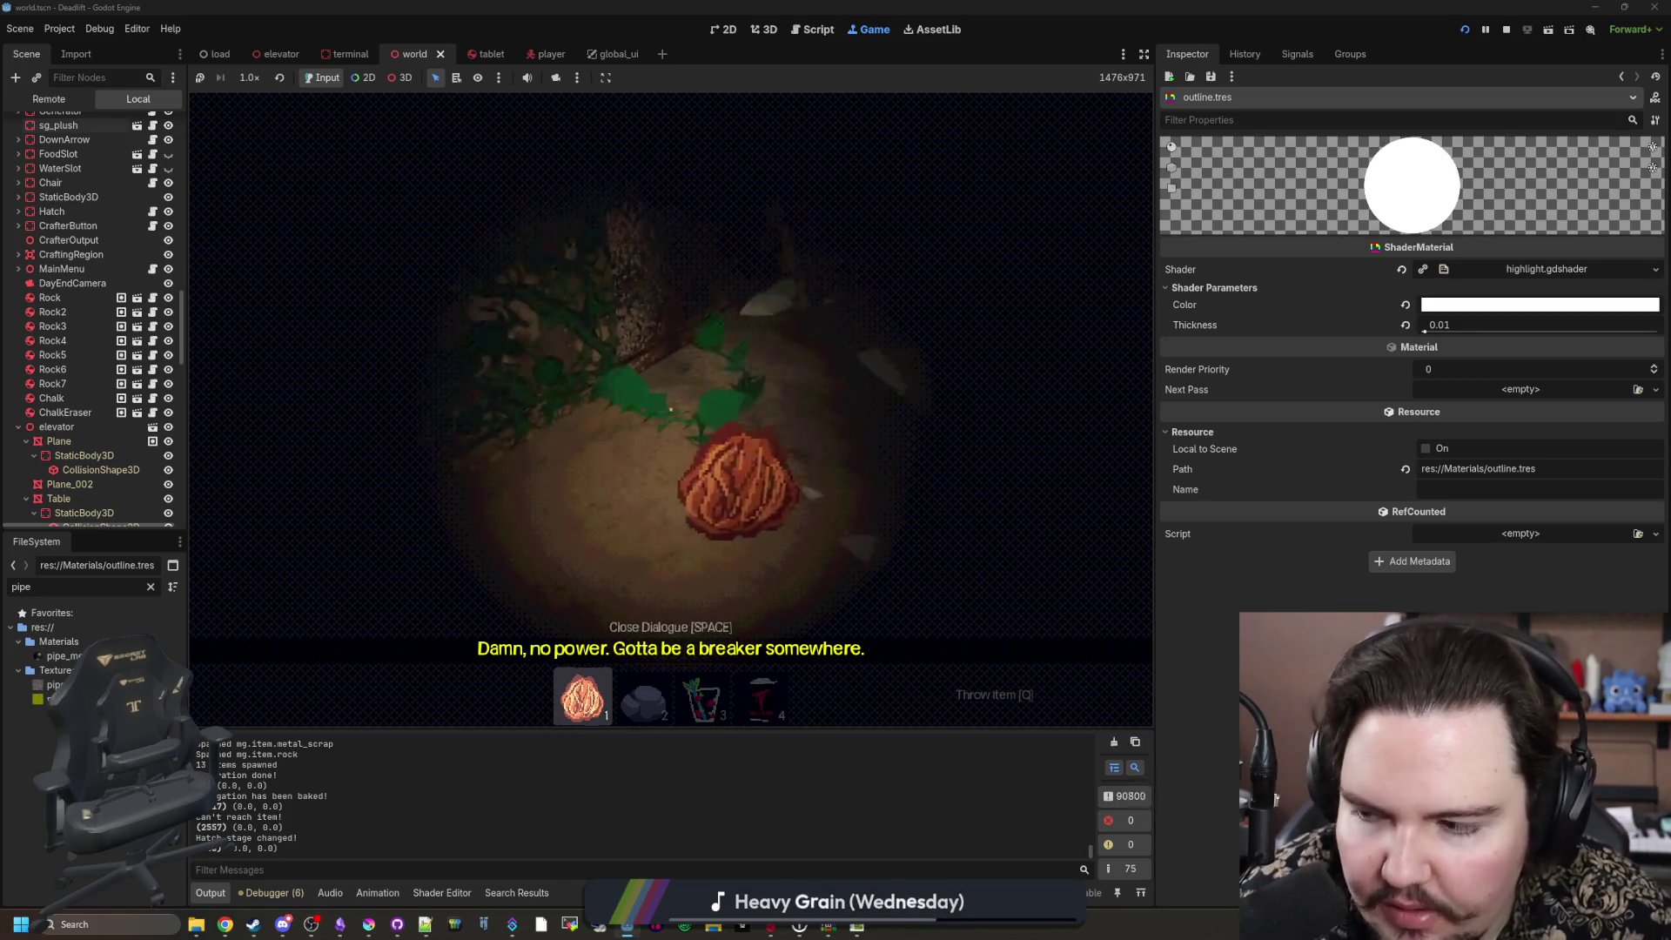
key("f")
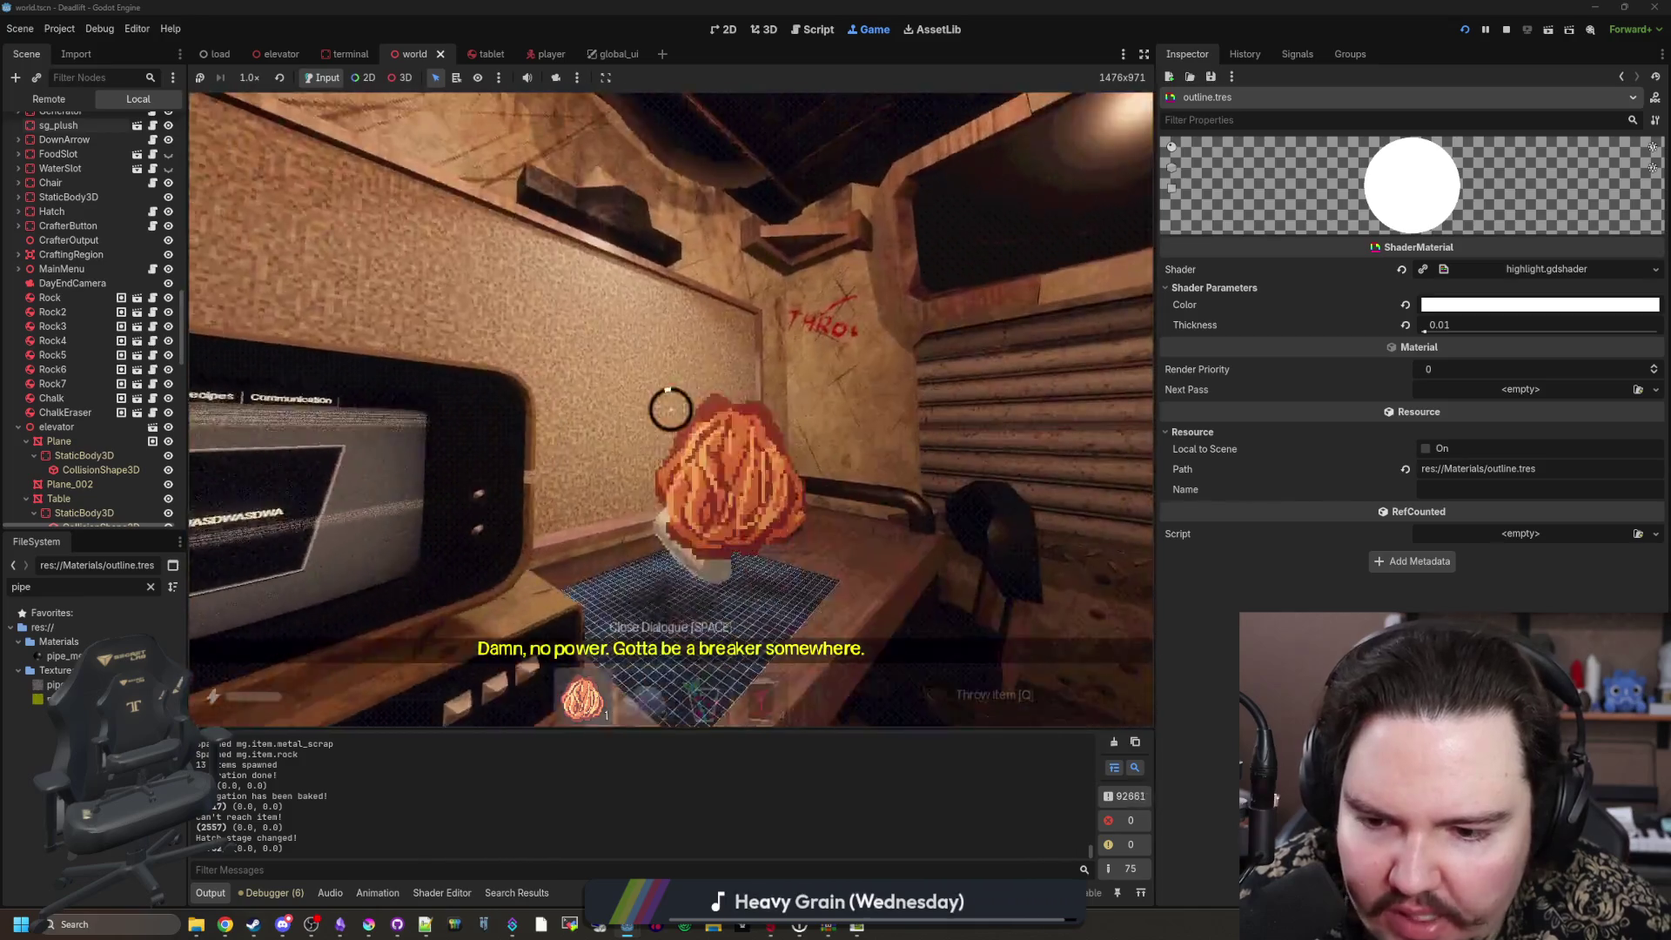
left_click(671, 409)
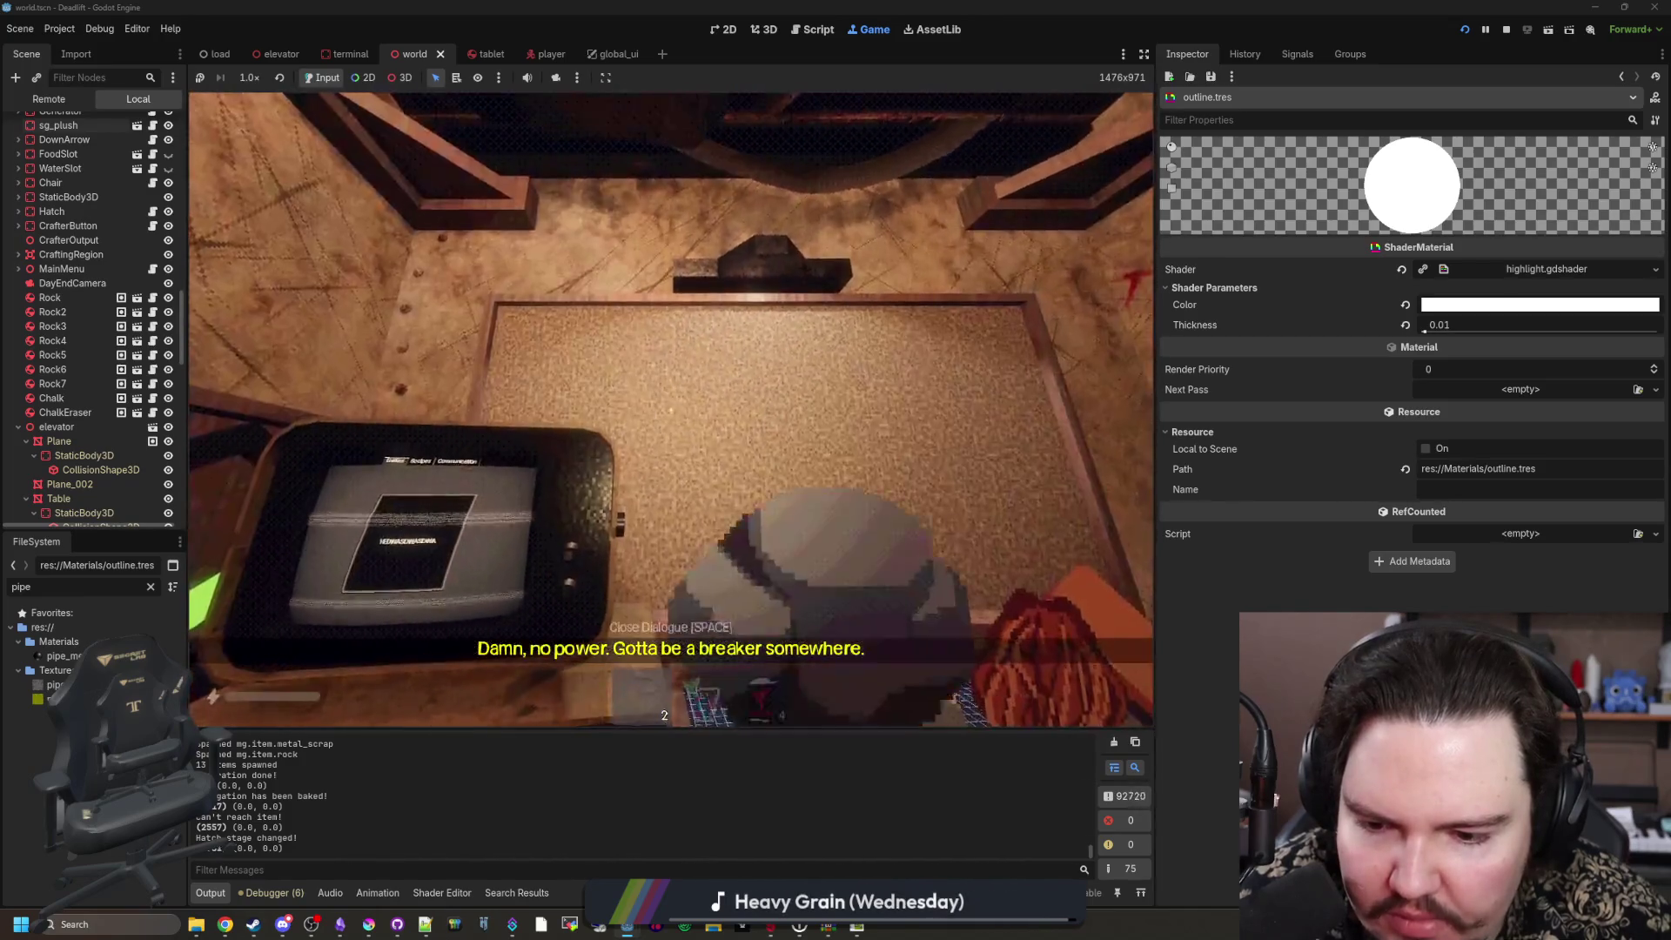
left_click(670, 410)
left_click(670, 409)
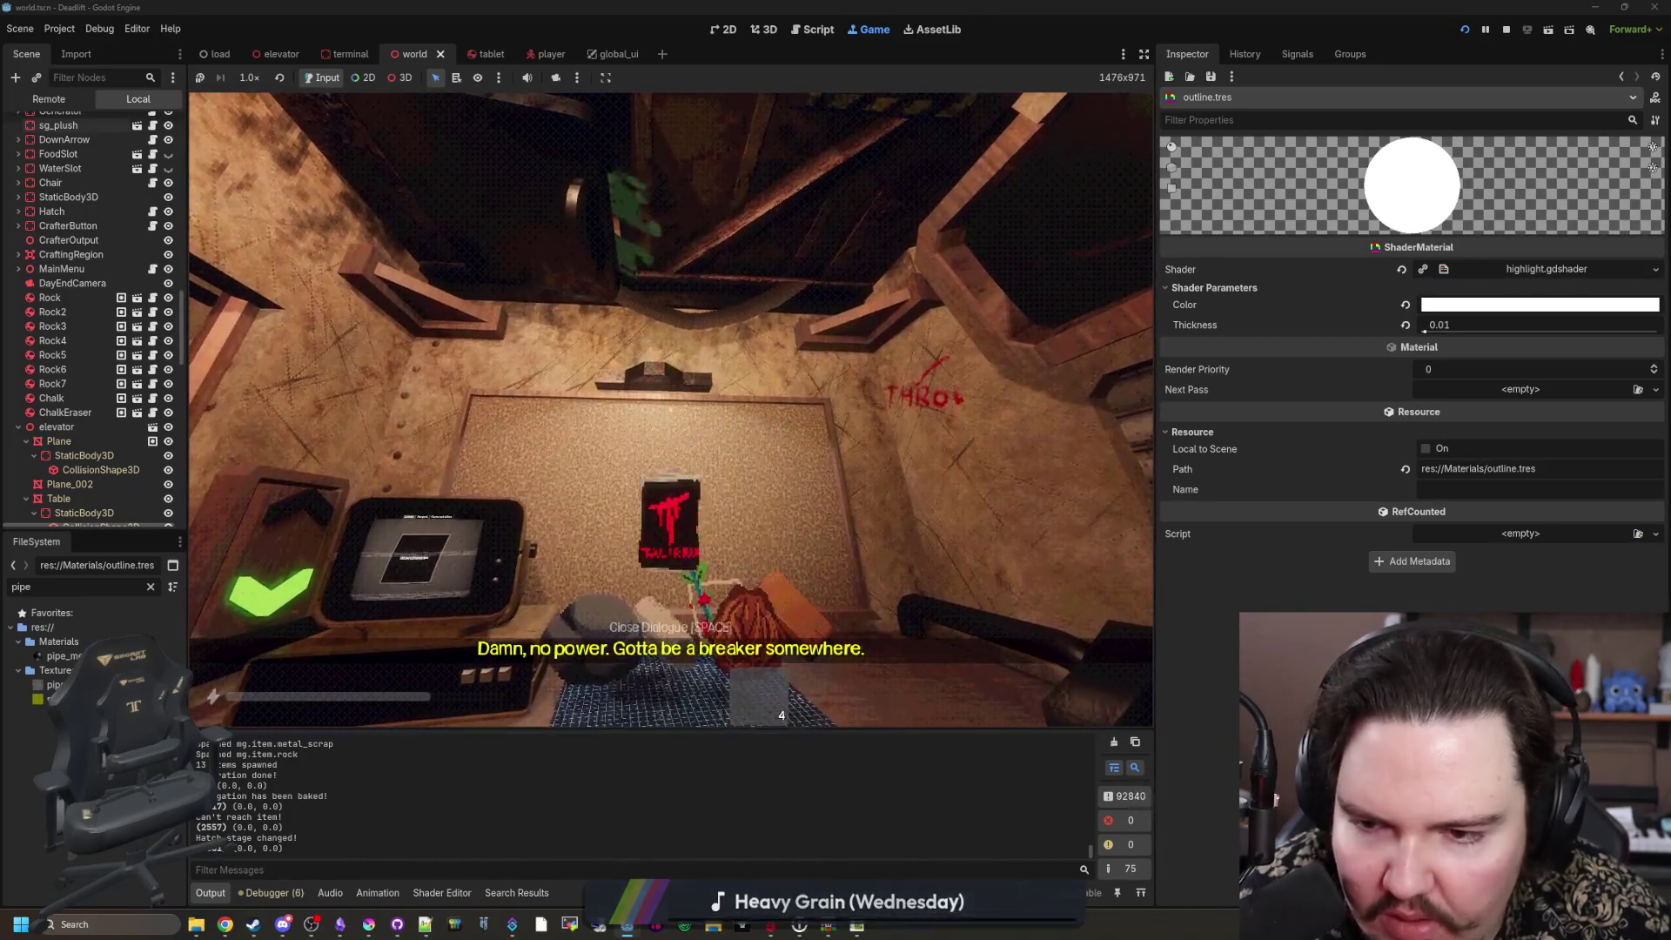
left_click(670, 409)
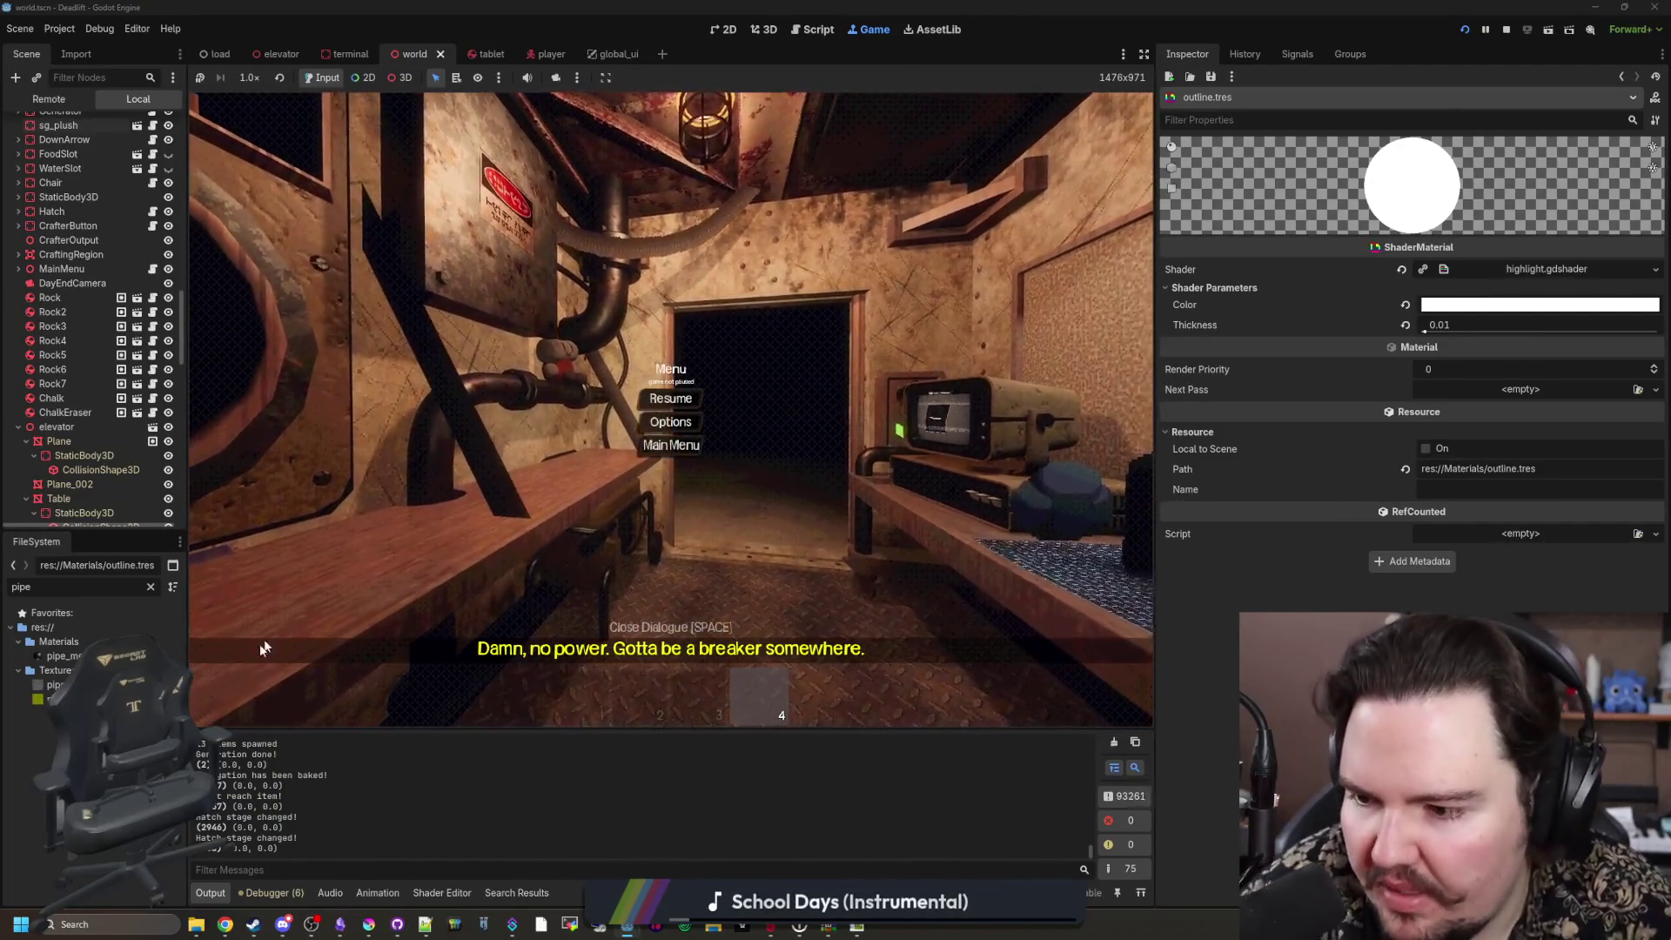
Step: Lower the pipe_metal material's Metallic value from 1.0 to 0.5
left_click(61, 655)
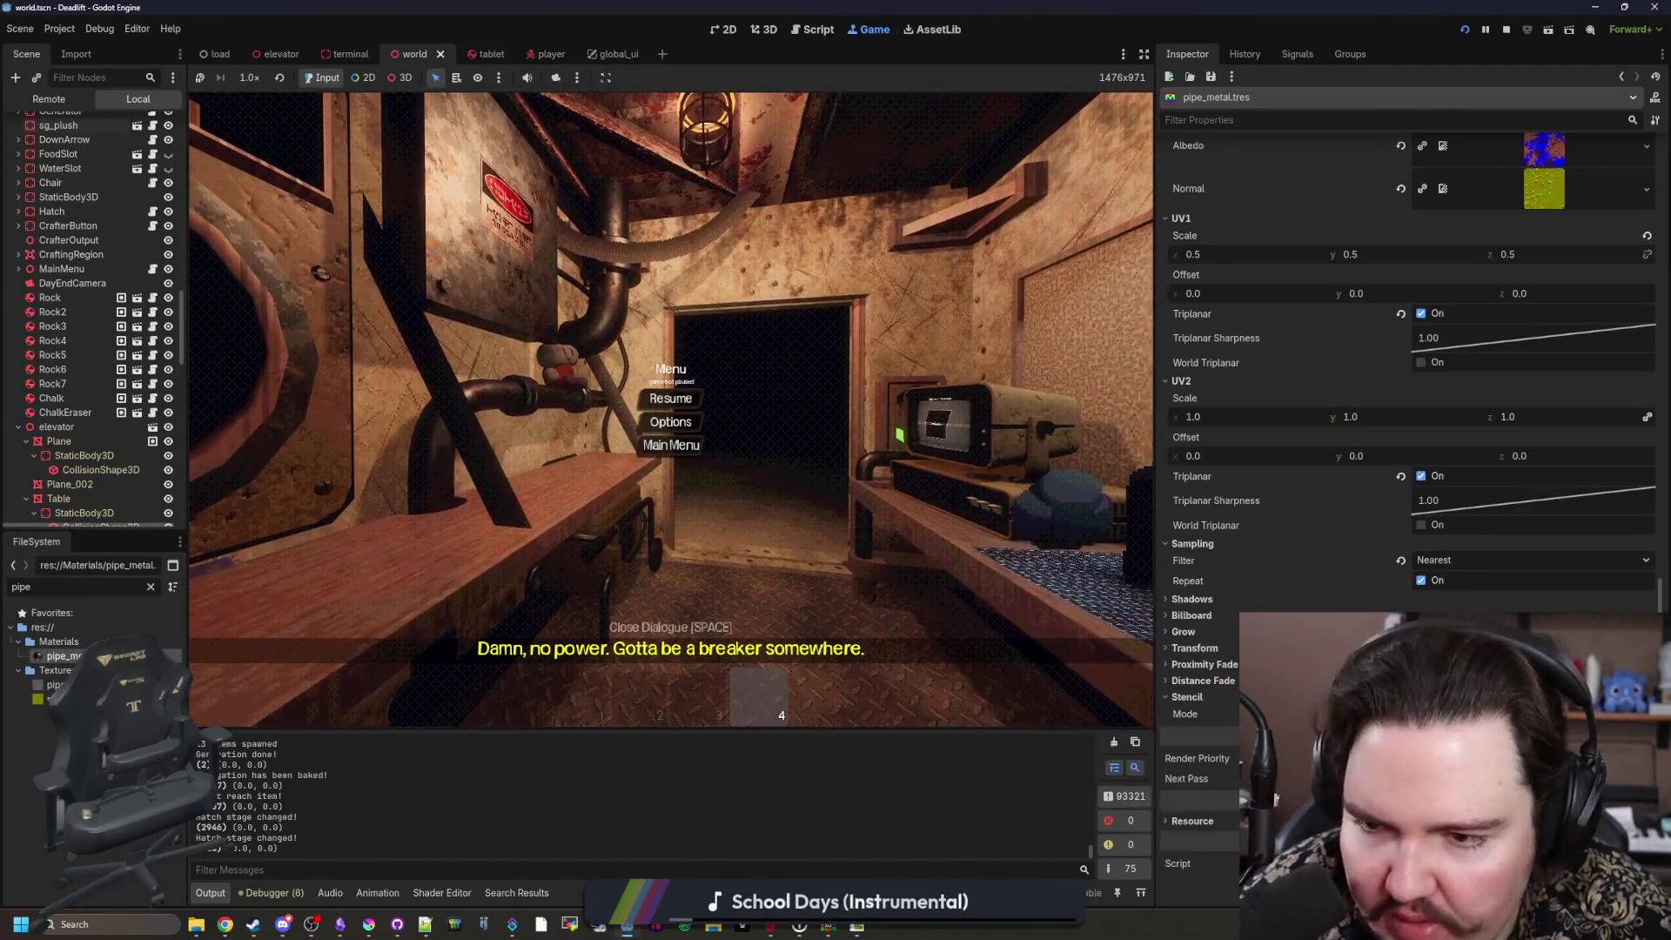
scroll(1428, 430, "up", 10)
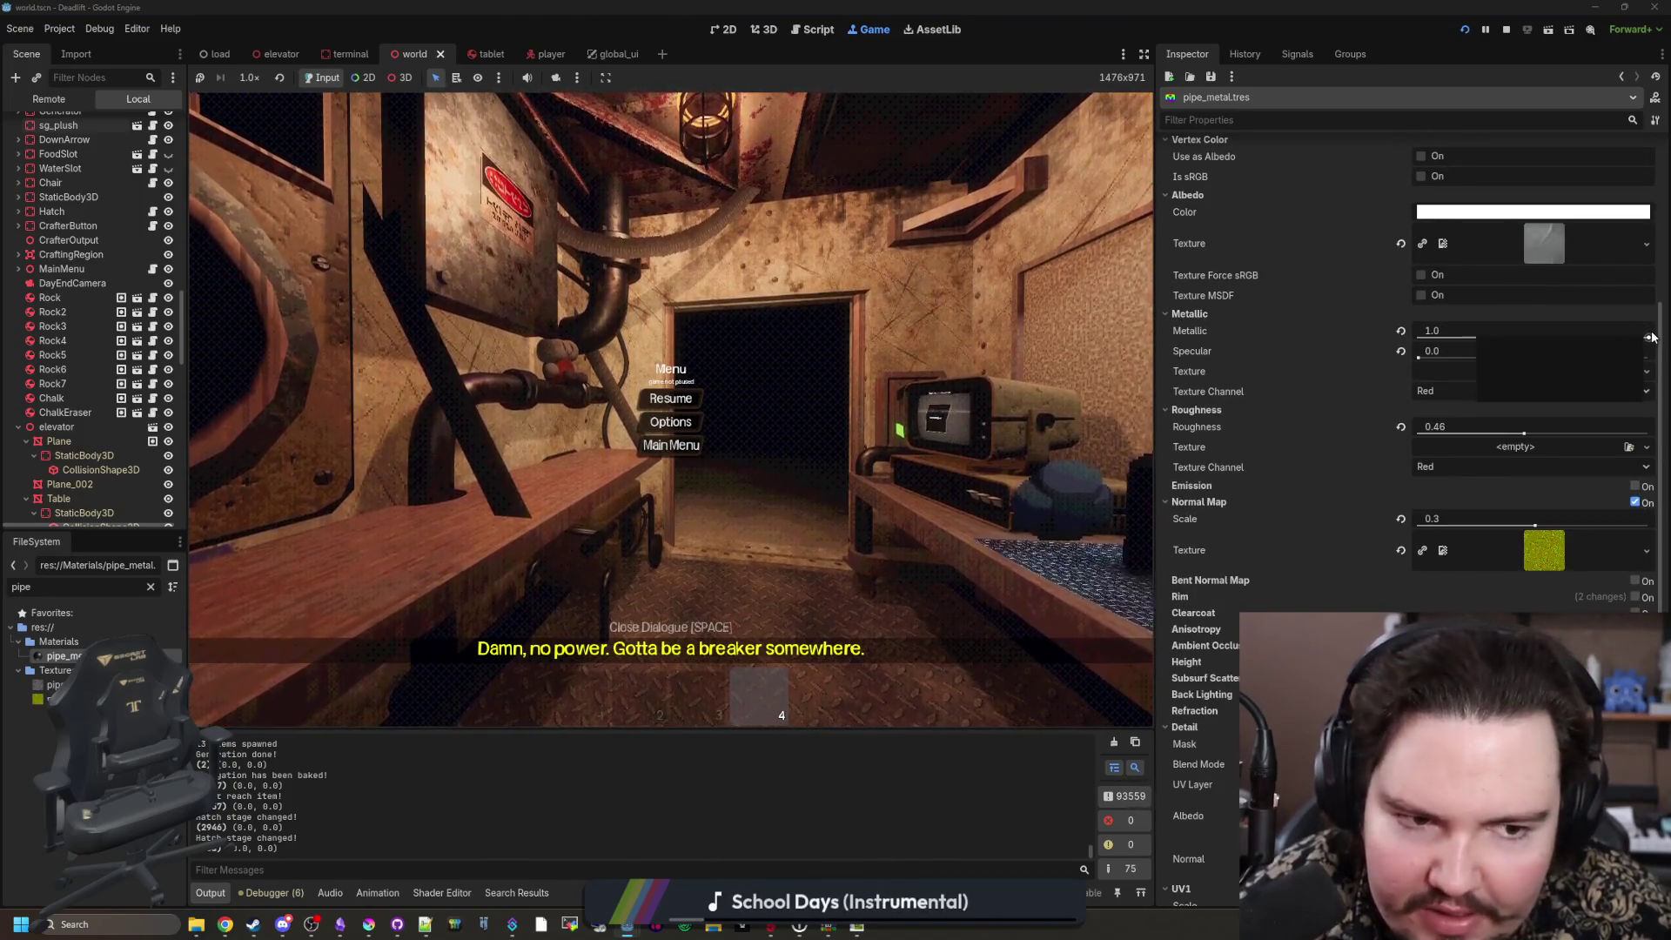
left_click_drag(1648, 337, 1509, 337)
left_click(1505, 332)
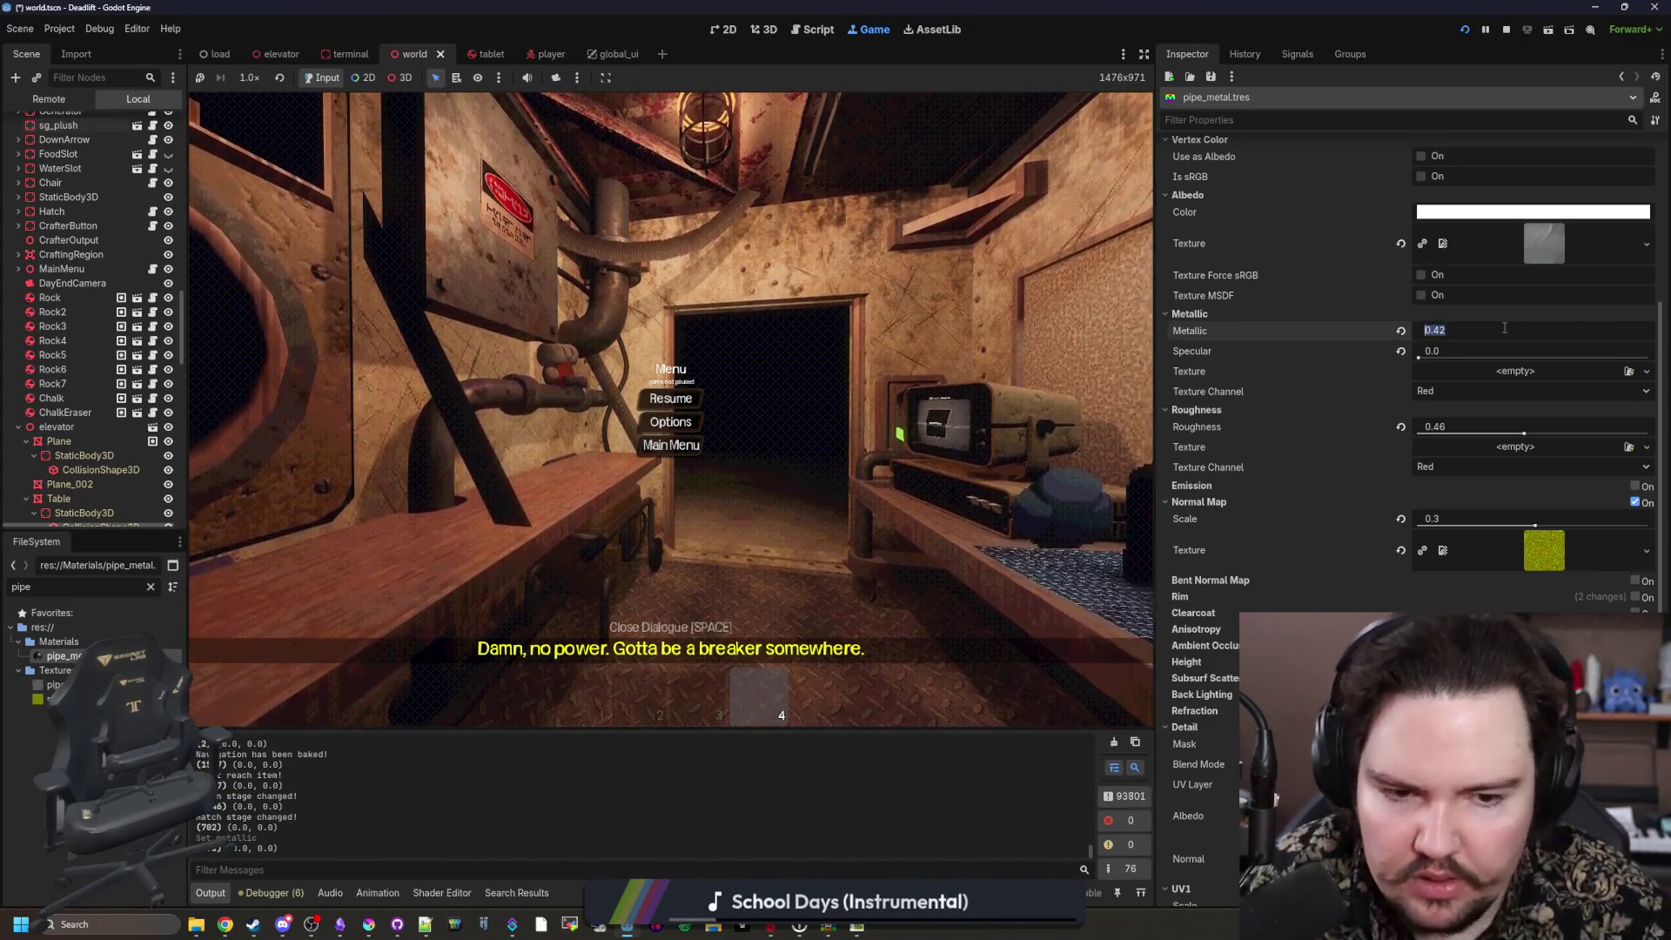
type("0.5")
key("Return")
scroll(1505, 332, "down", 2)
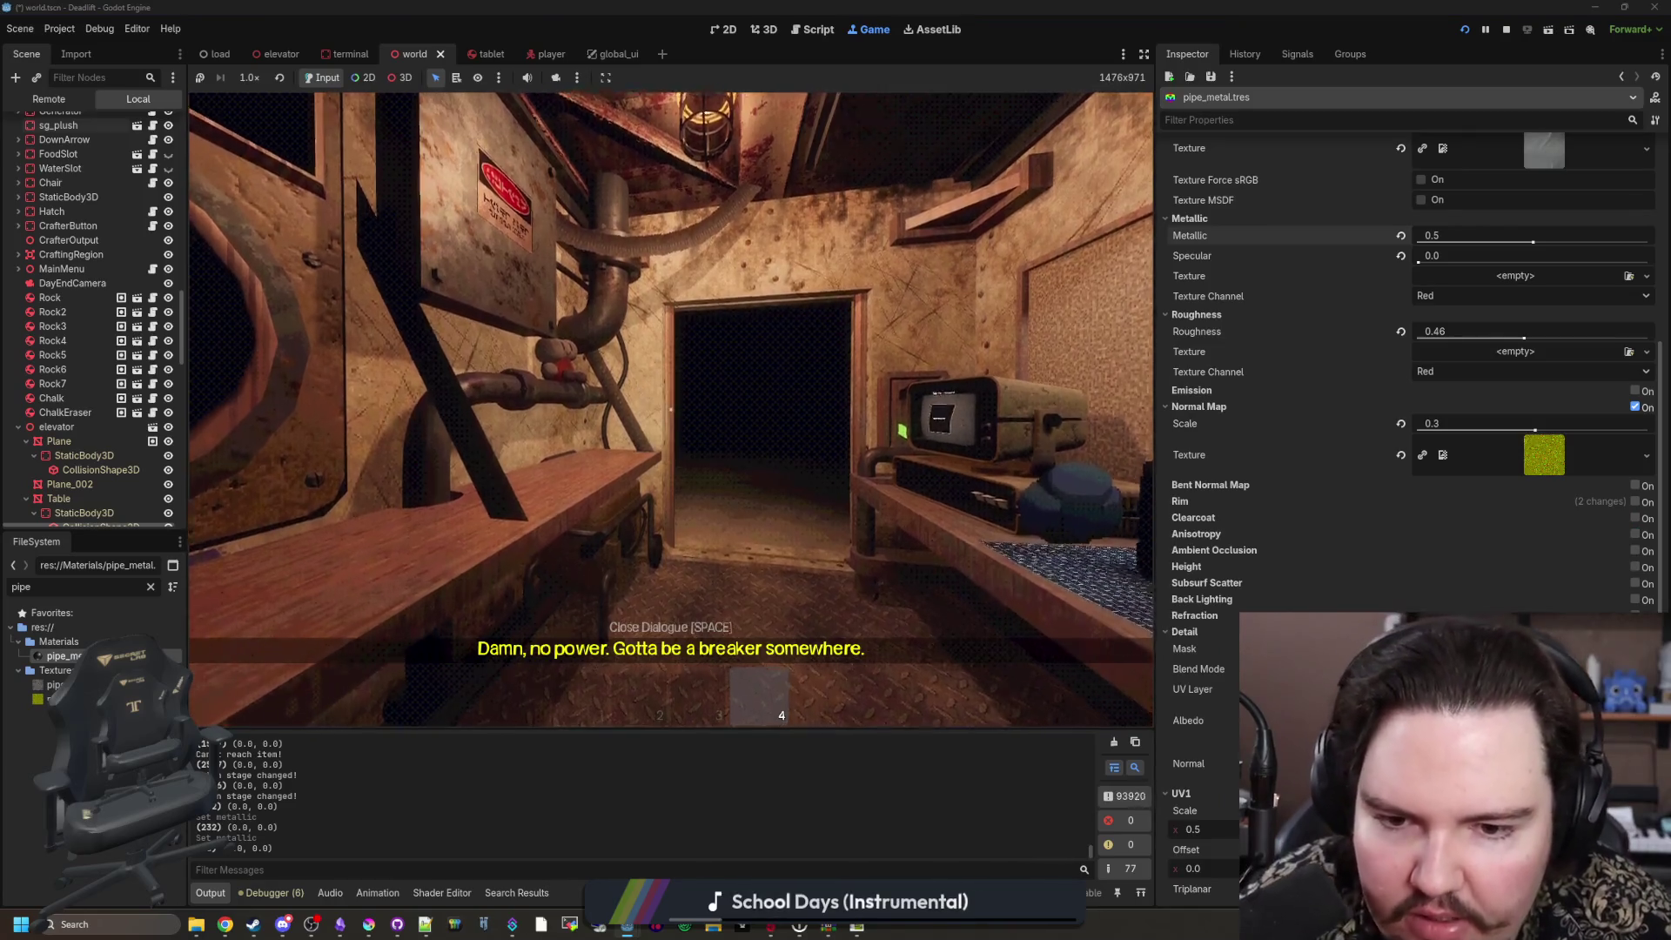
key("w")
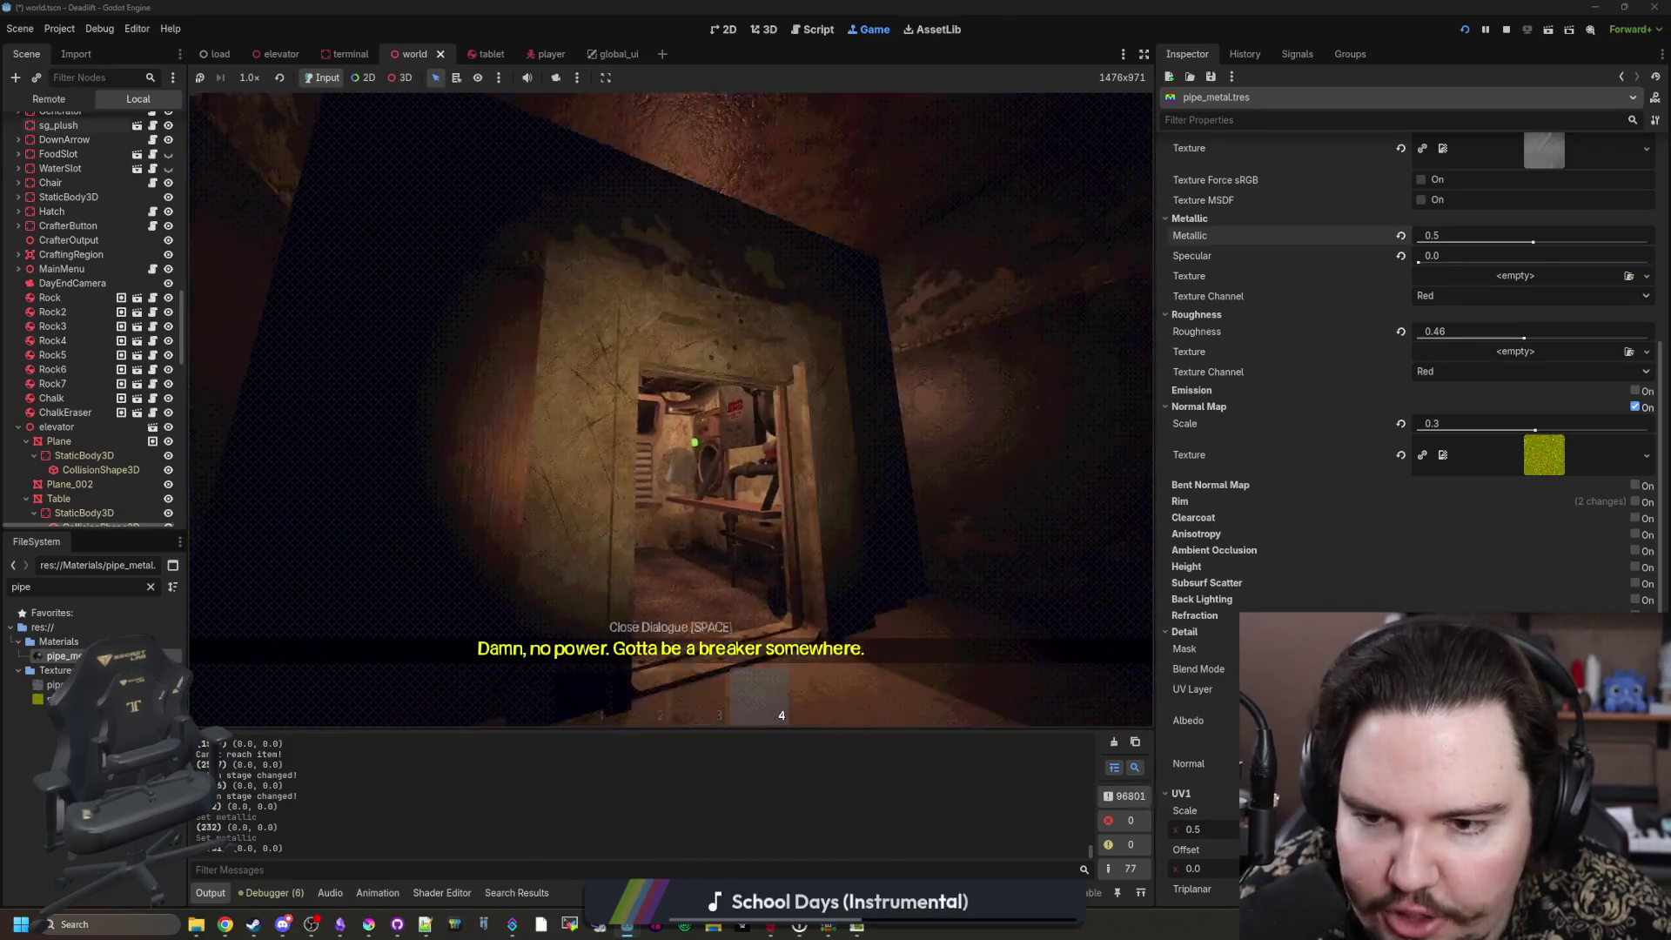
key("w")
key("w")
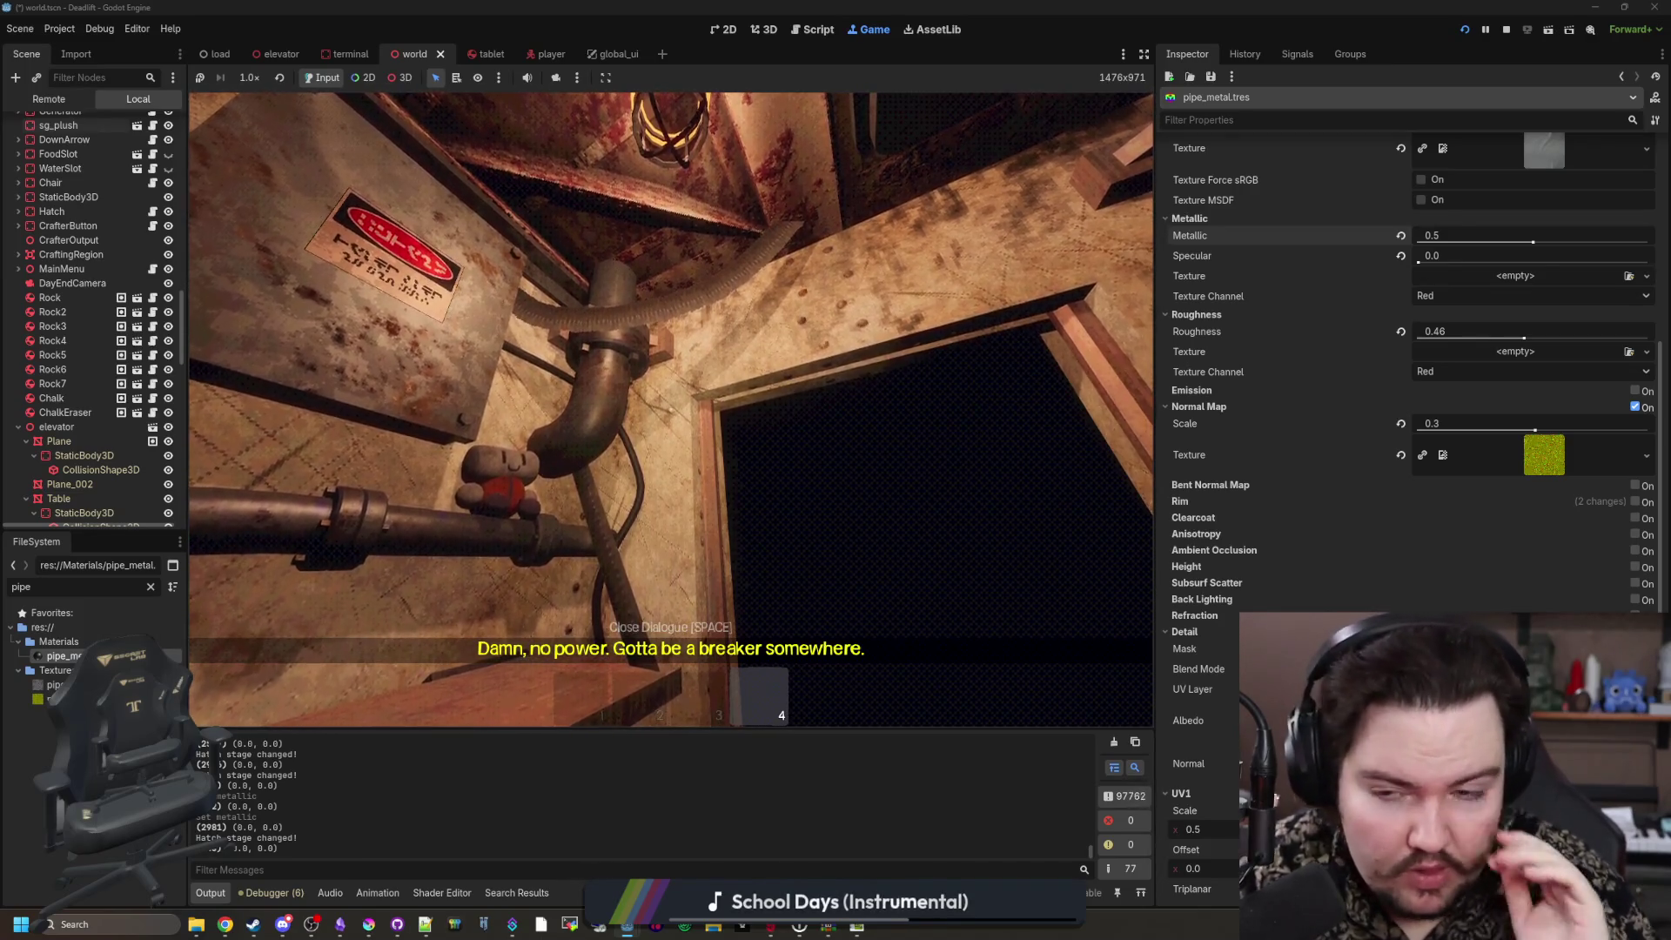
key("w")
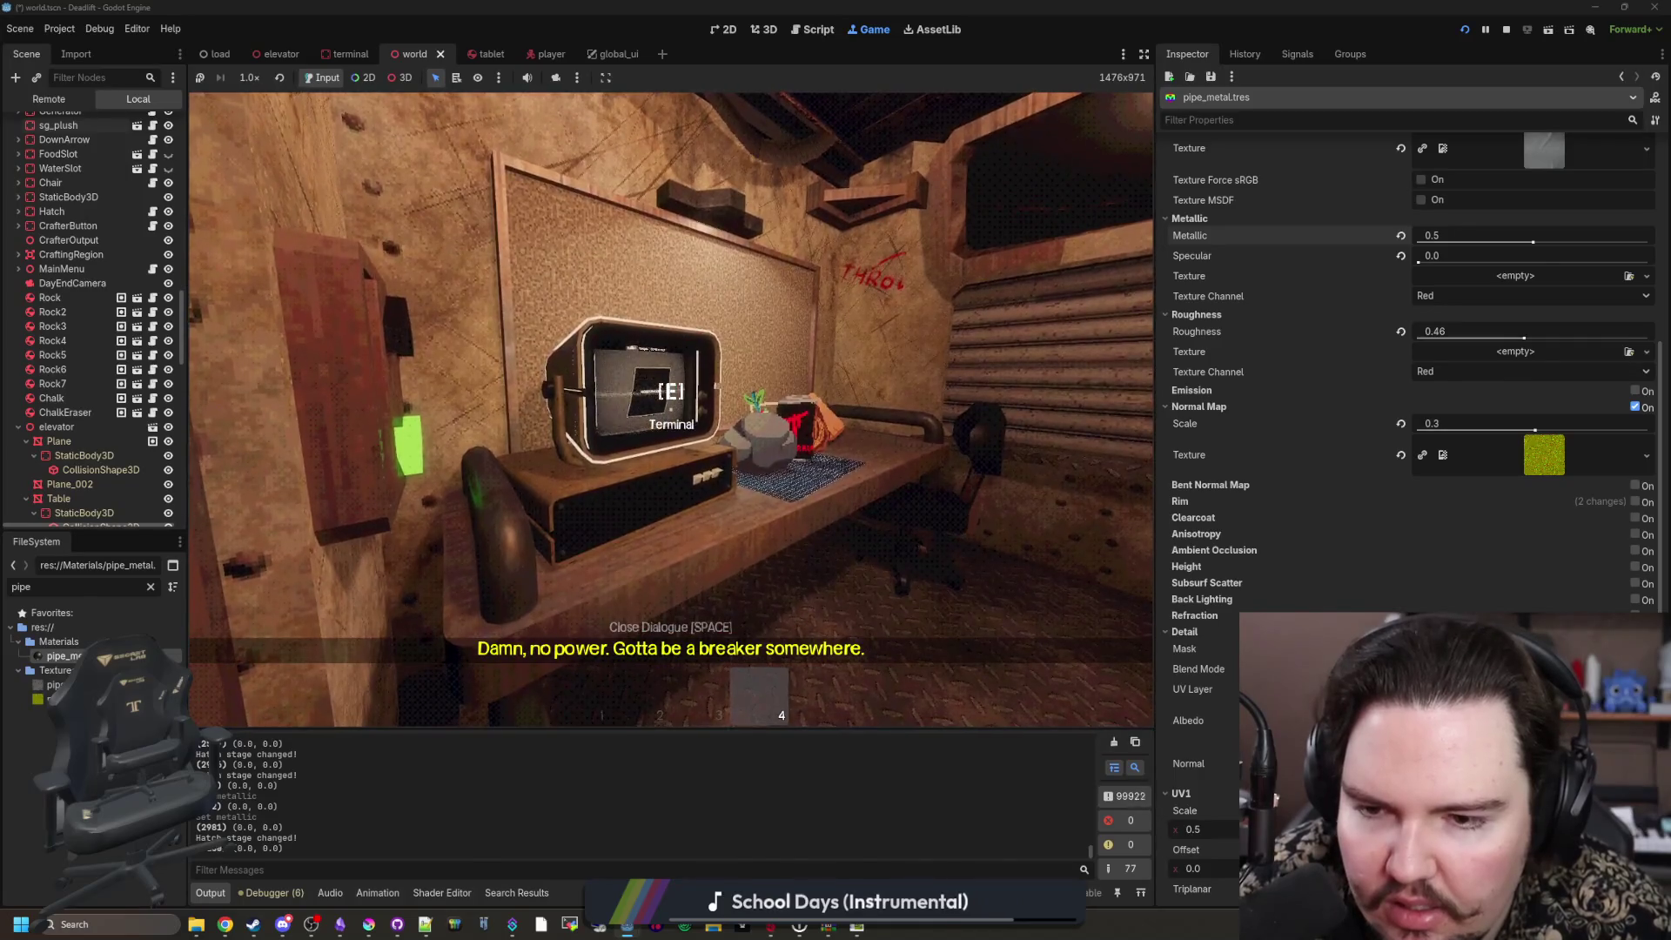
Step: Walk into the elevator room, close the ceiling hatch, and pause the game
key("s")
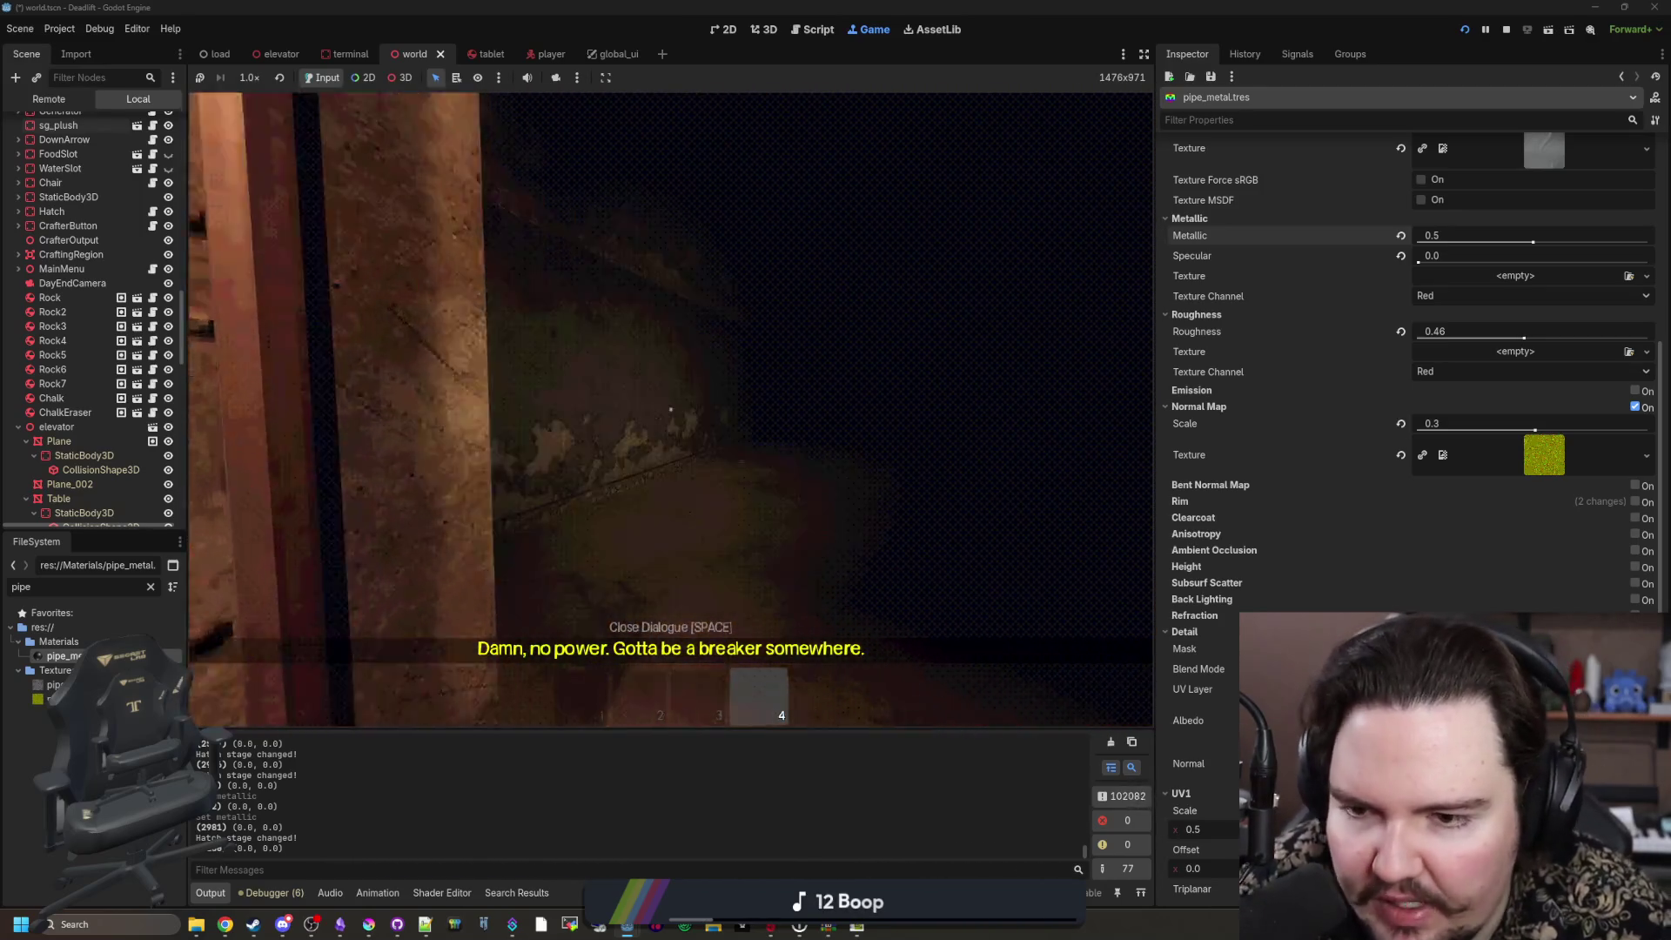
key("w")
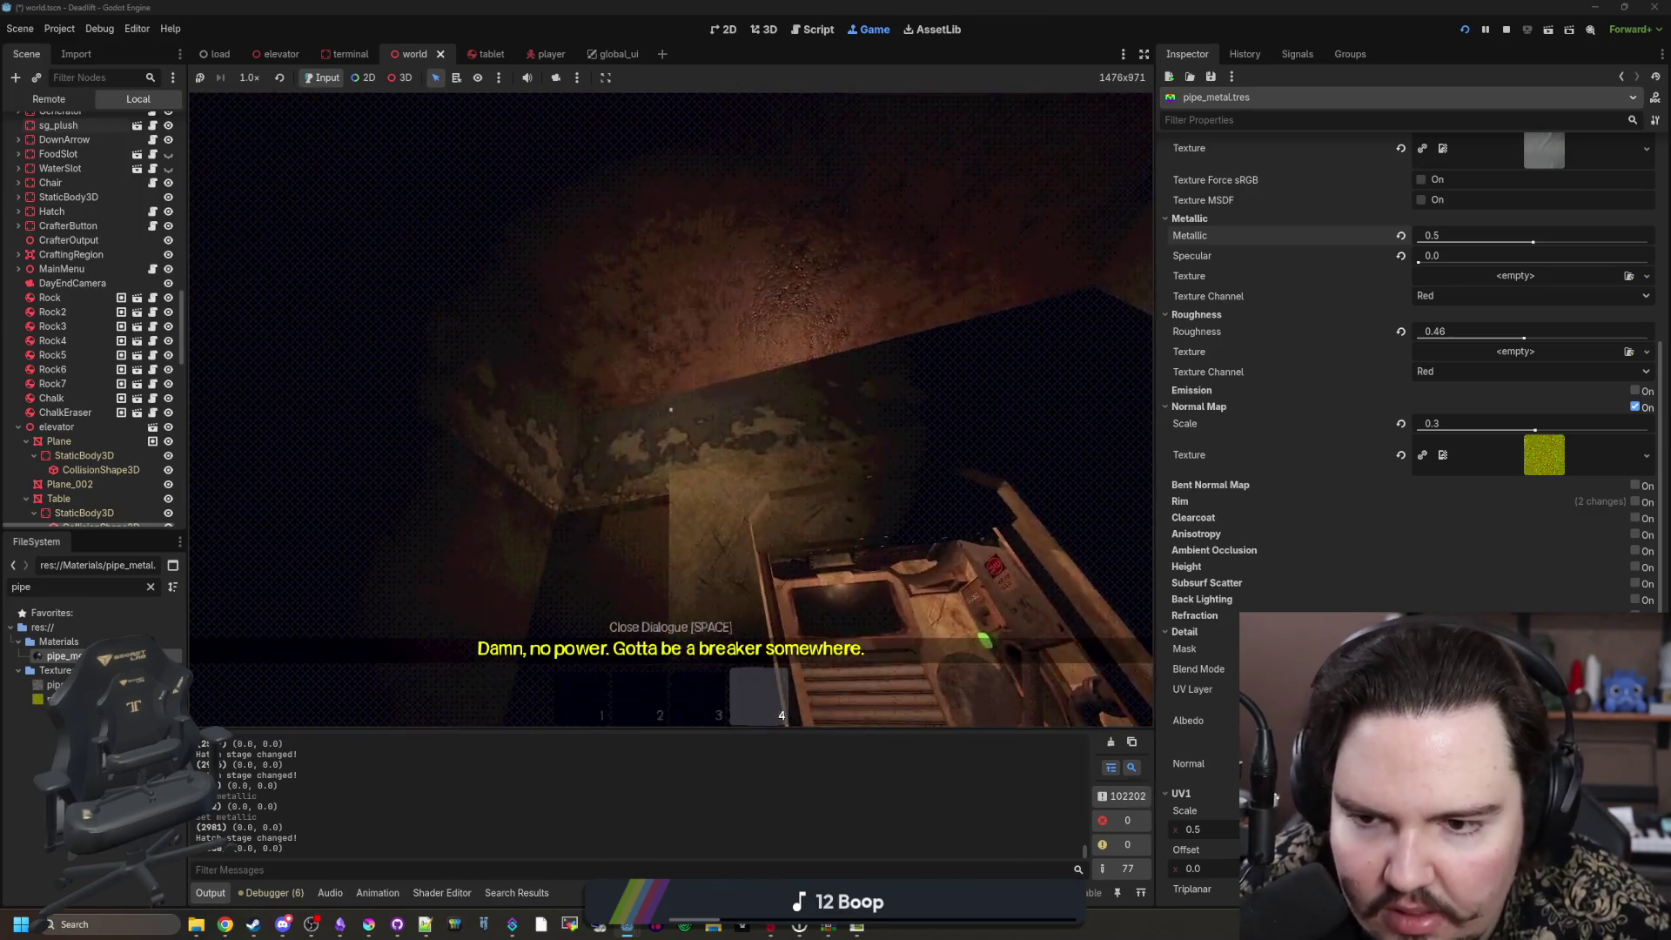
key("w")
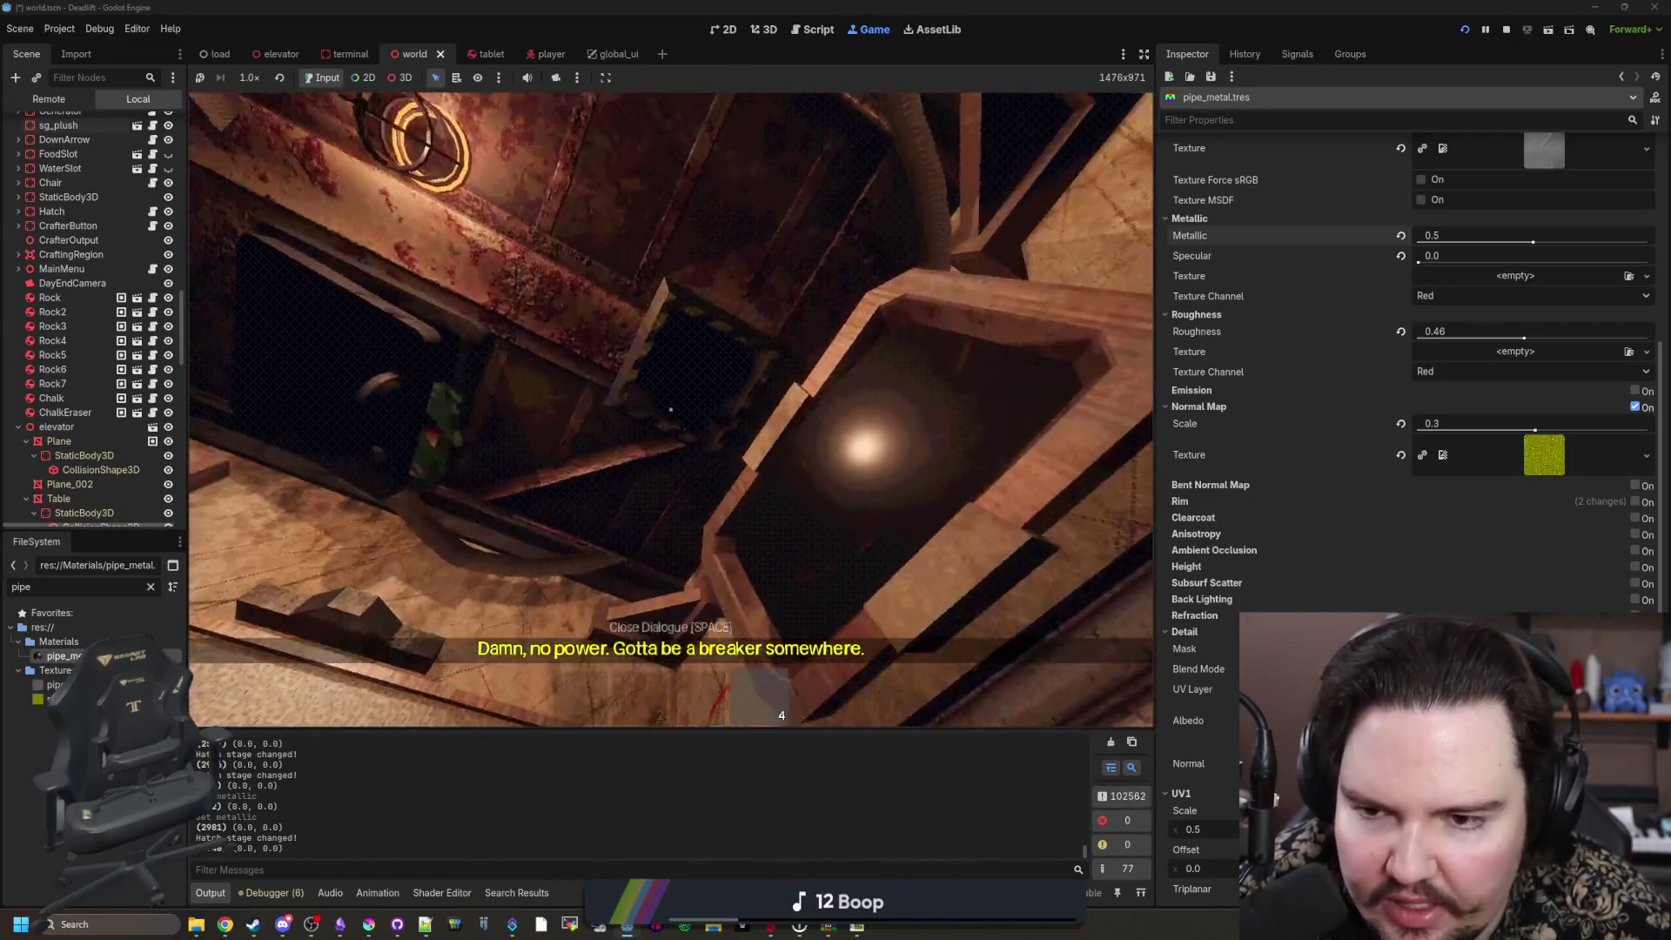
key("e")
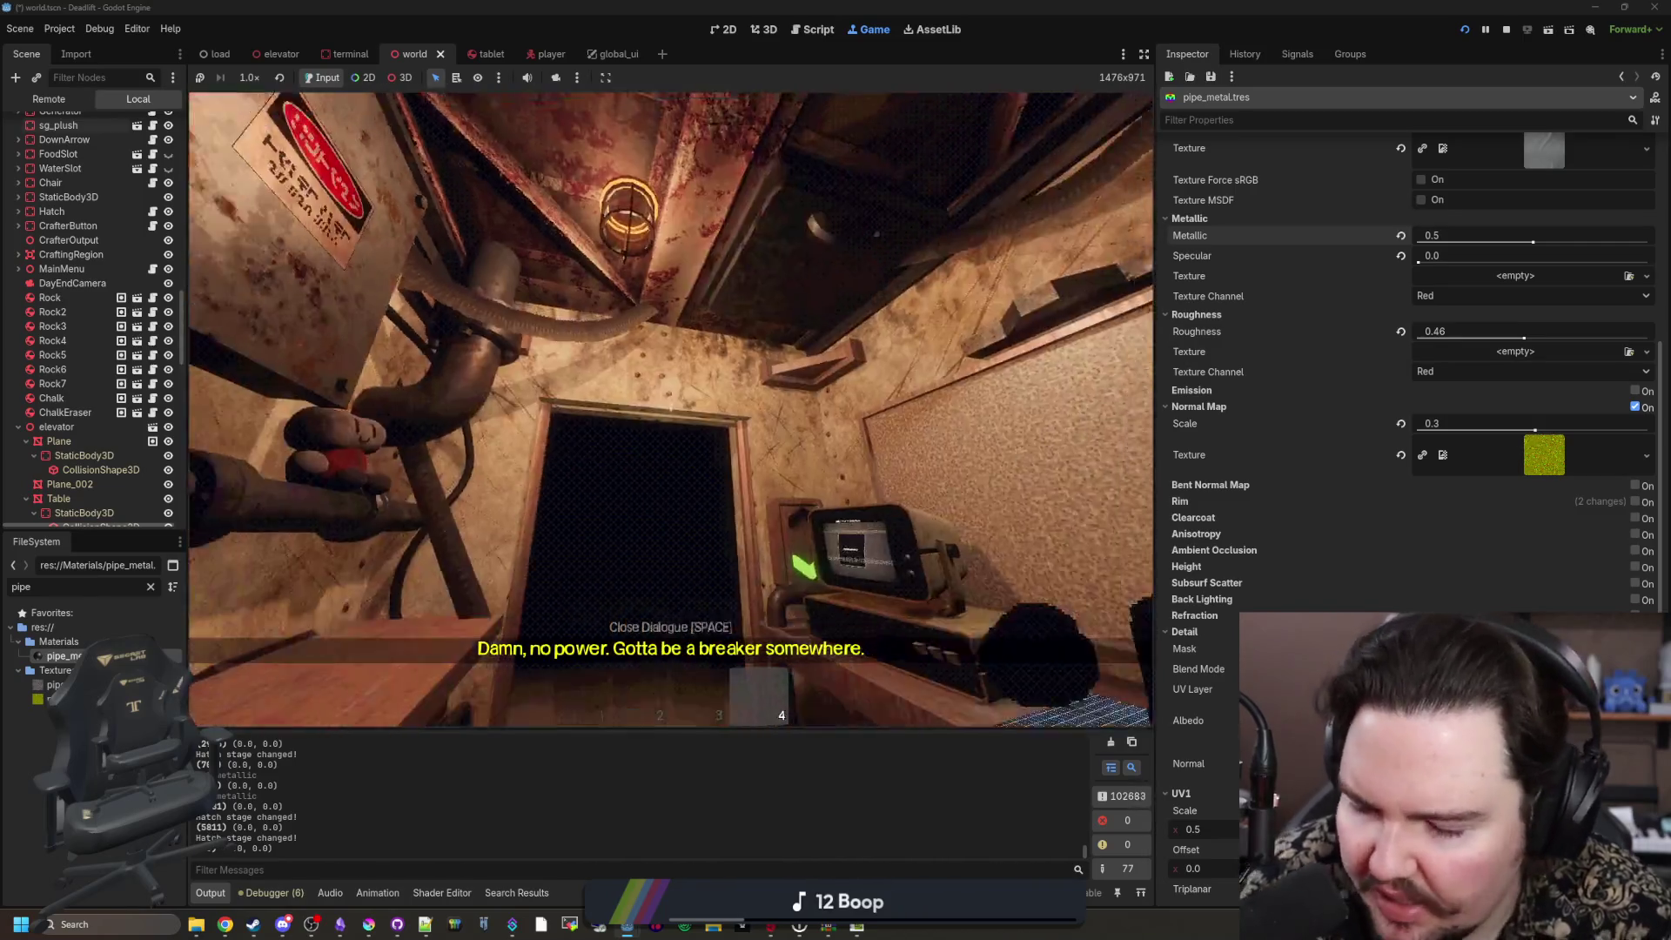
key("Escape")
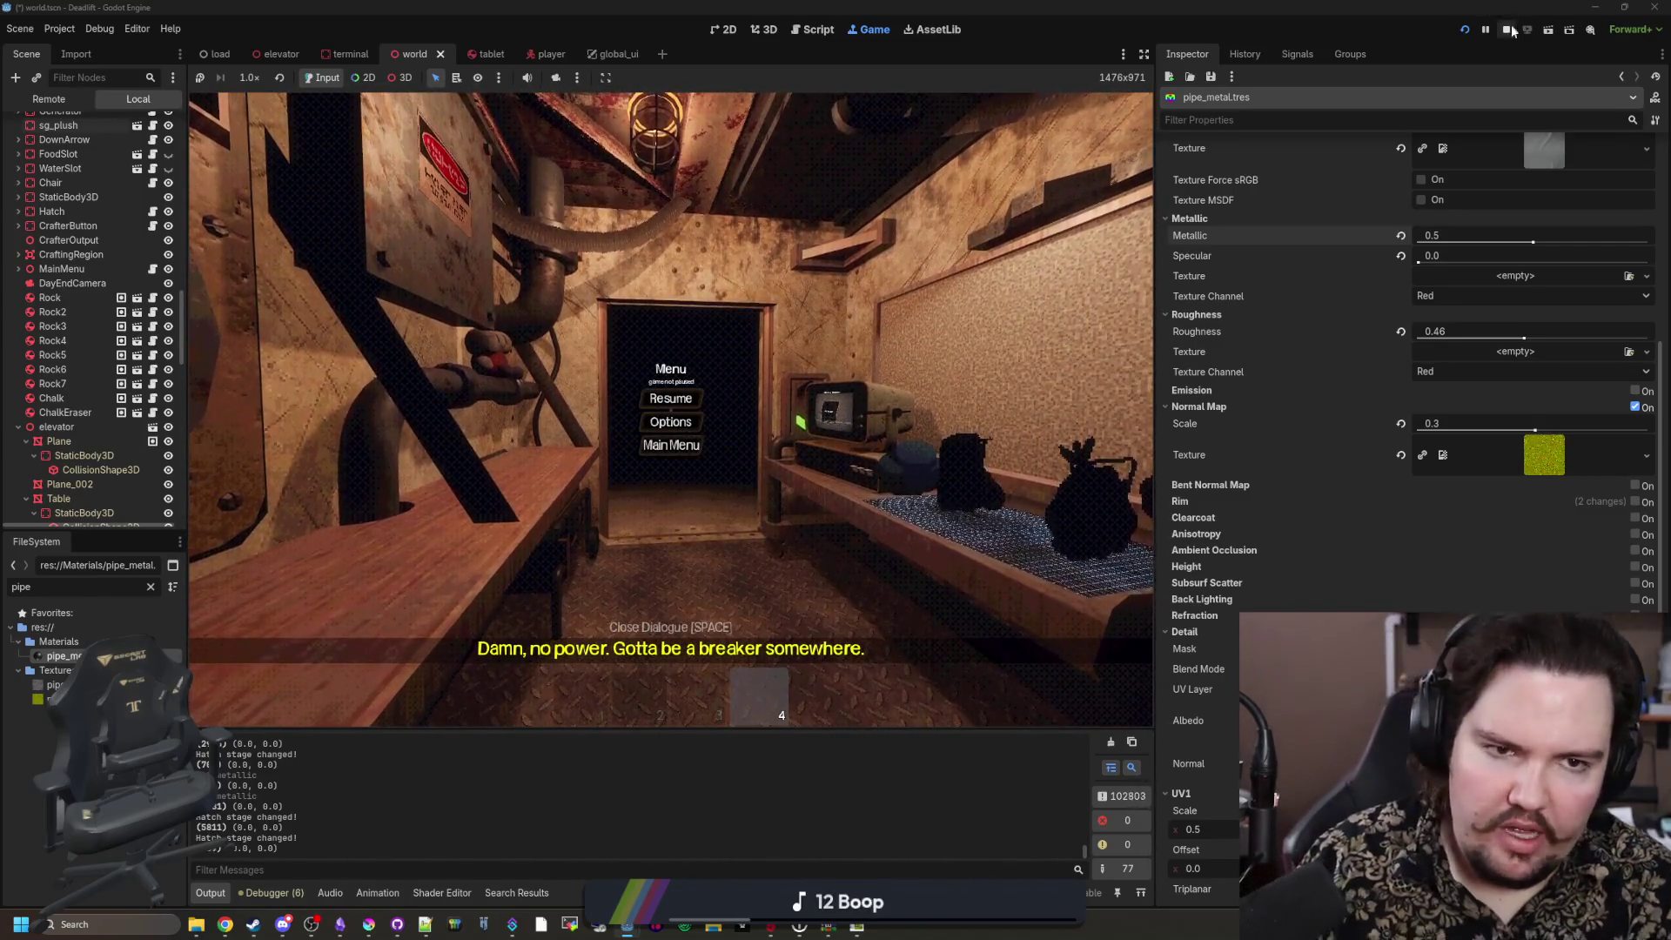
Step: Stop the playtest, save the world scene, and bring Krita up maximized
left_click(1509, 33)
key("ctrl+s")
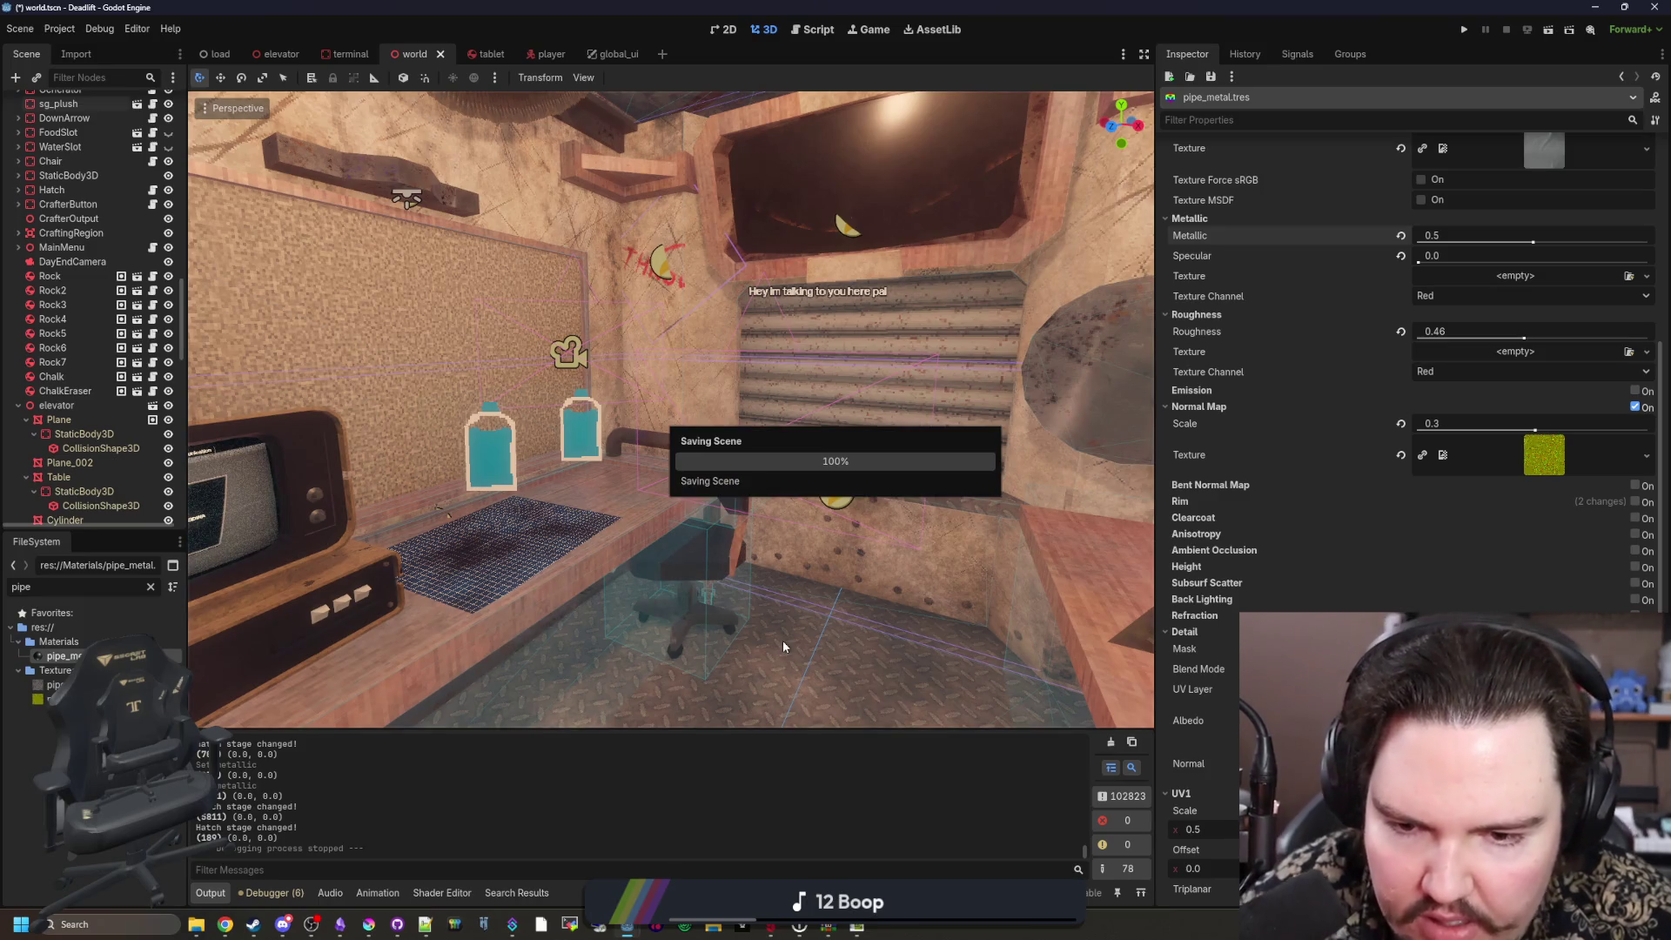
left_click_drag(859, 563, 870, 552)
mouse_move(909, 629)
left_mouse_down()
mouse_move(708, 579)
mouse_move(487, 766)
left_mouse_up()
key("ctrl+s")
key("ctrl+s")
key("ctrl+s")
key("ctrl+s")
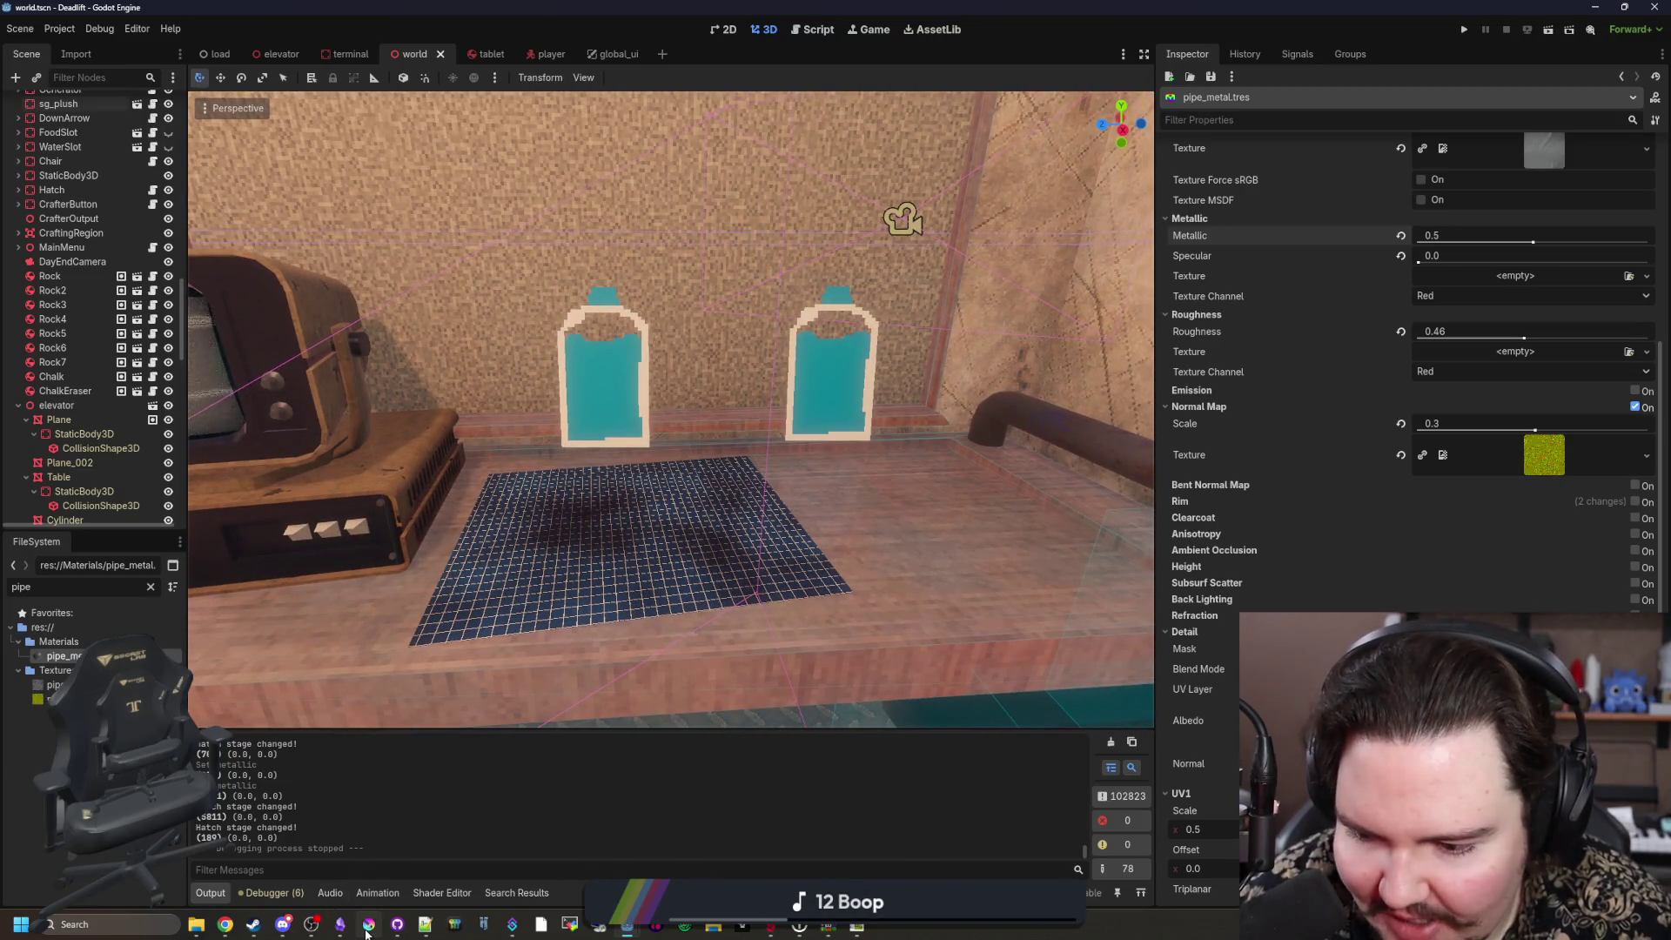
left_click(368, 928)
left_click_drag(625, 806, 501, 7)
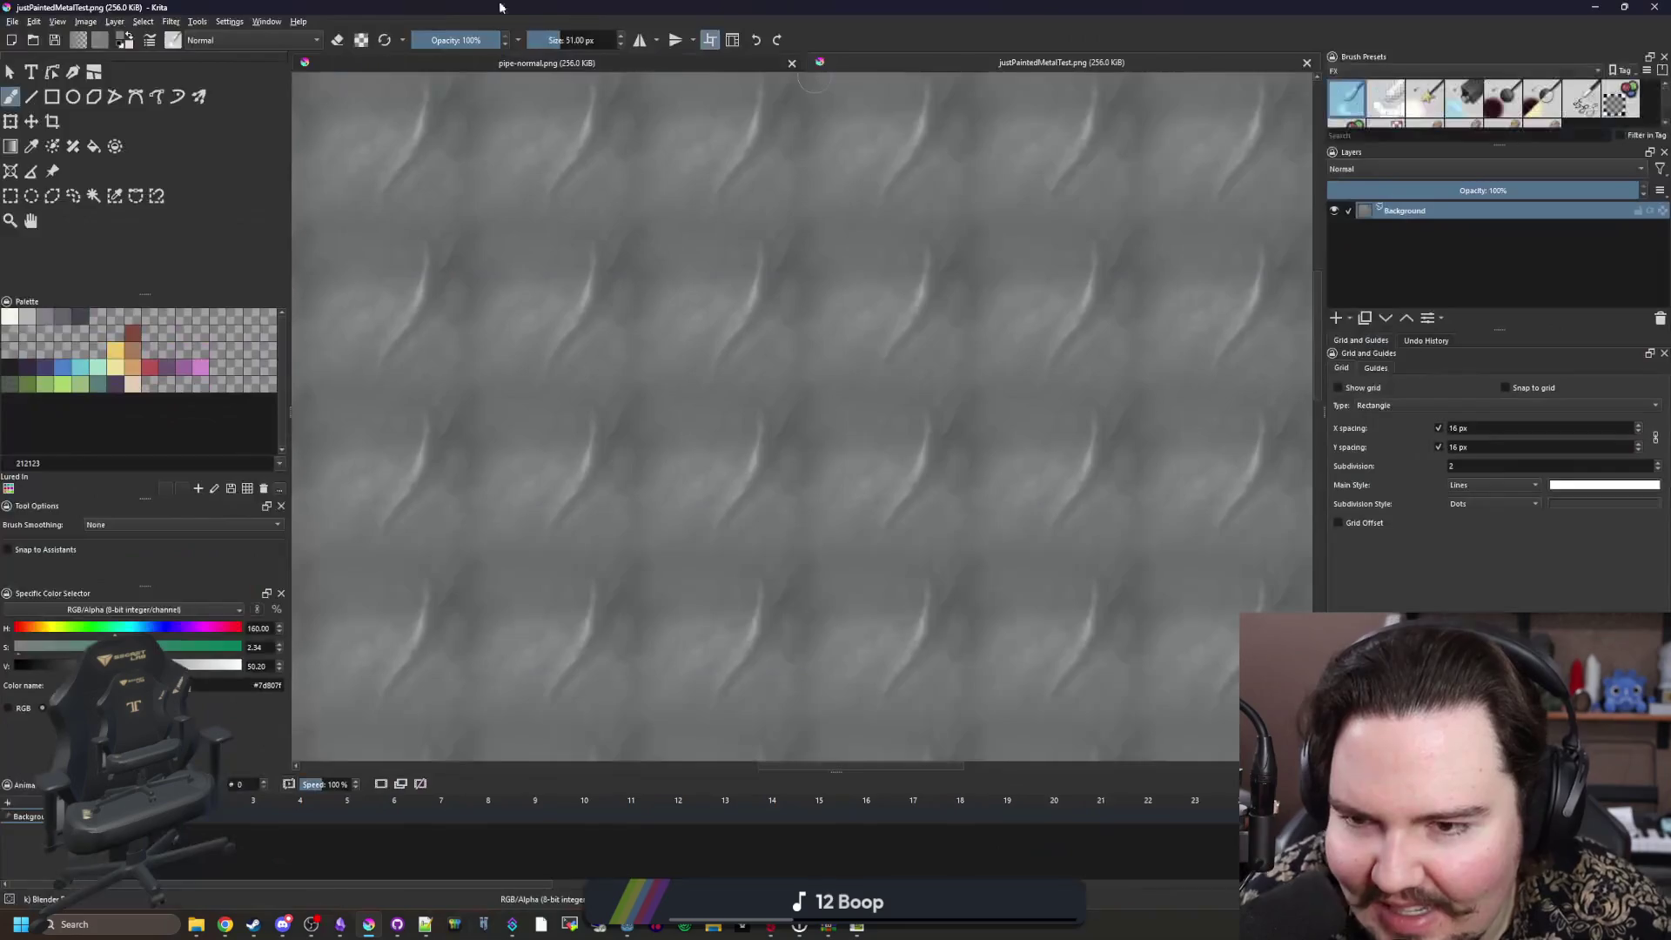
Step: Open water.png from the maze-game/Sprites/Items folder
left_click(7, 23)
left_click(48, 61)
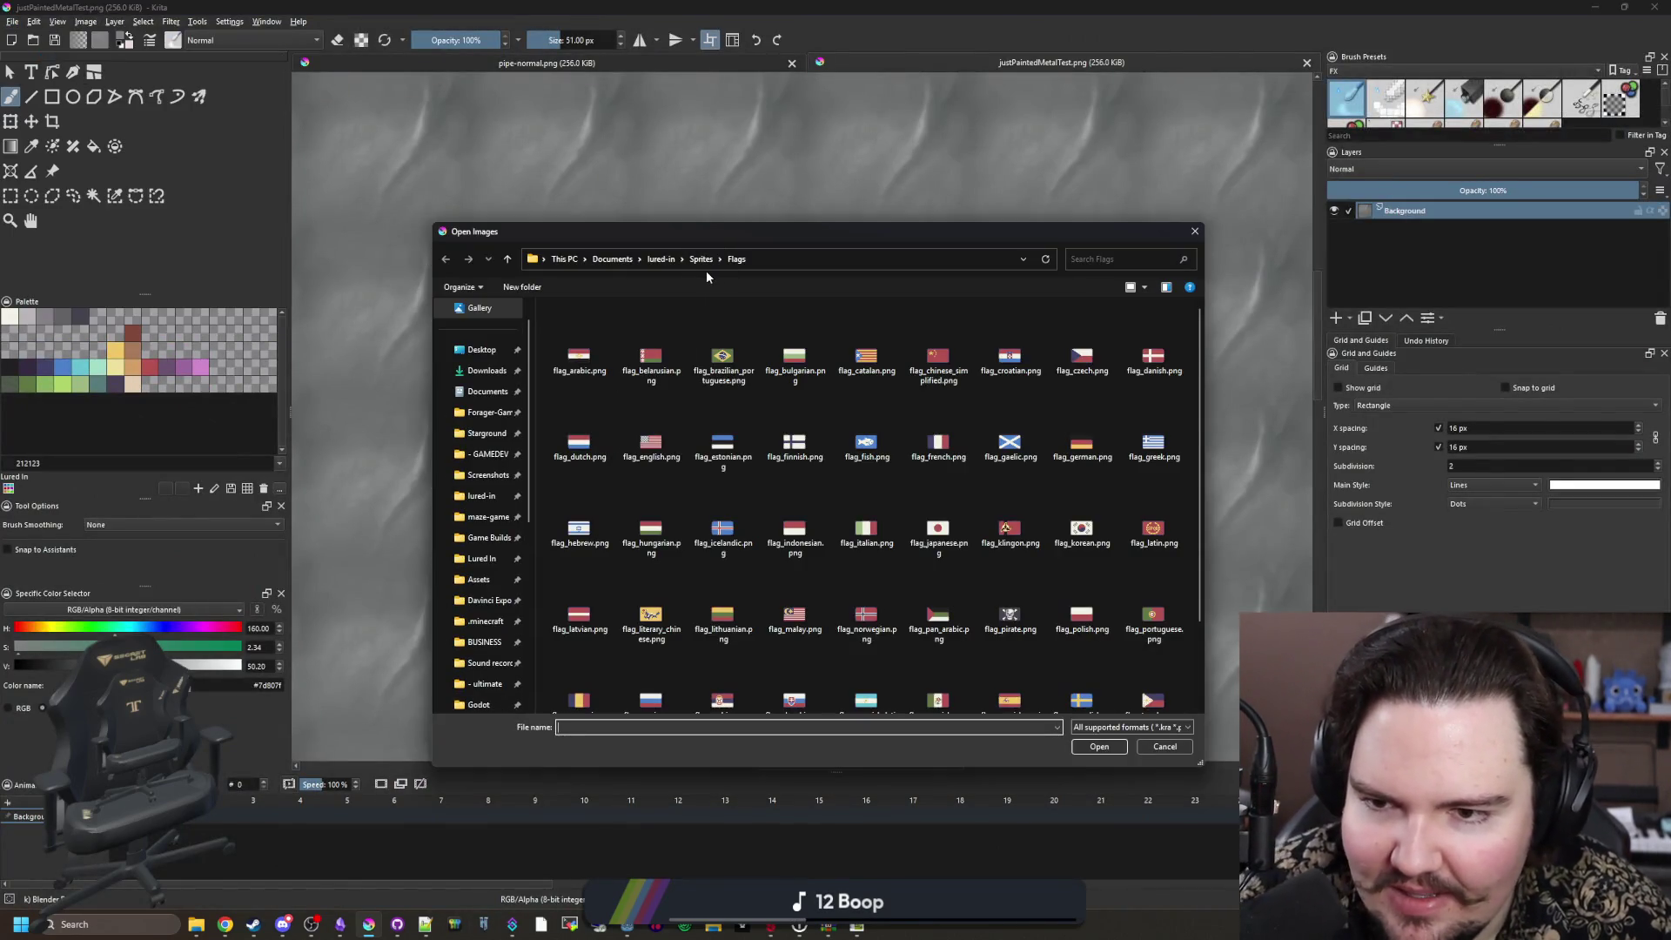
left_click(475, 514)
double_click(598, 510)
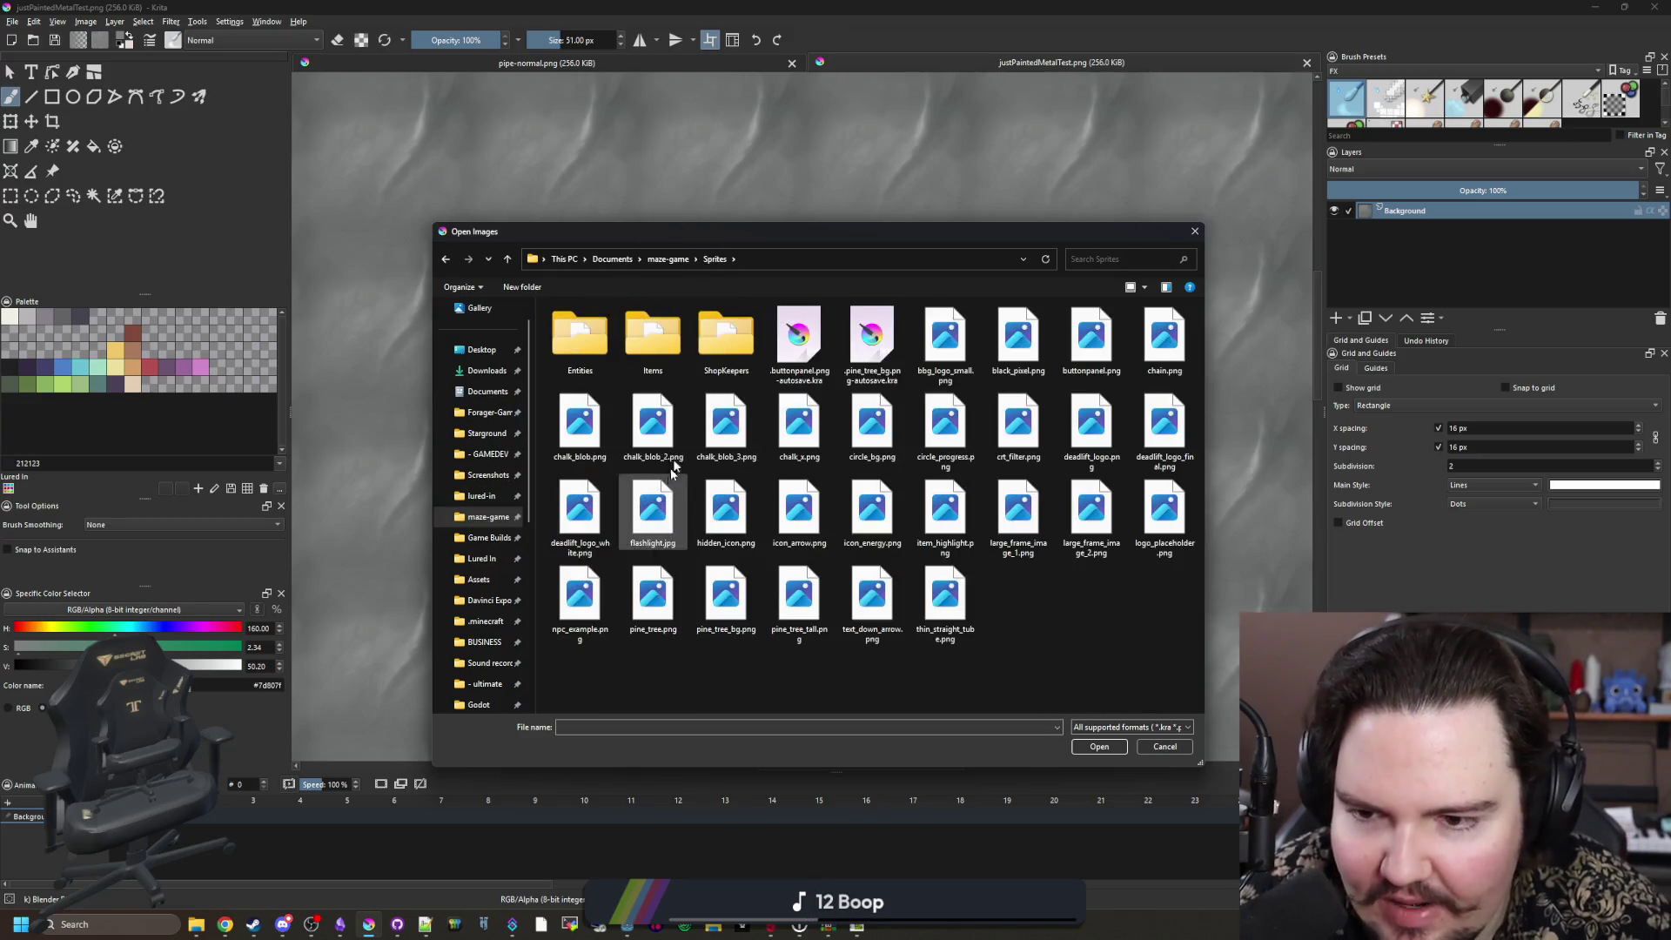
double_click(653, 338)
double_click(1106, 611)
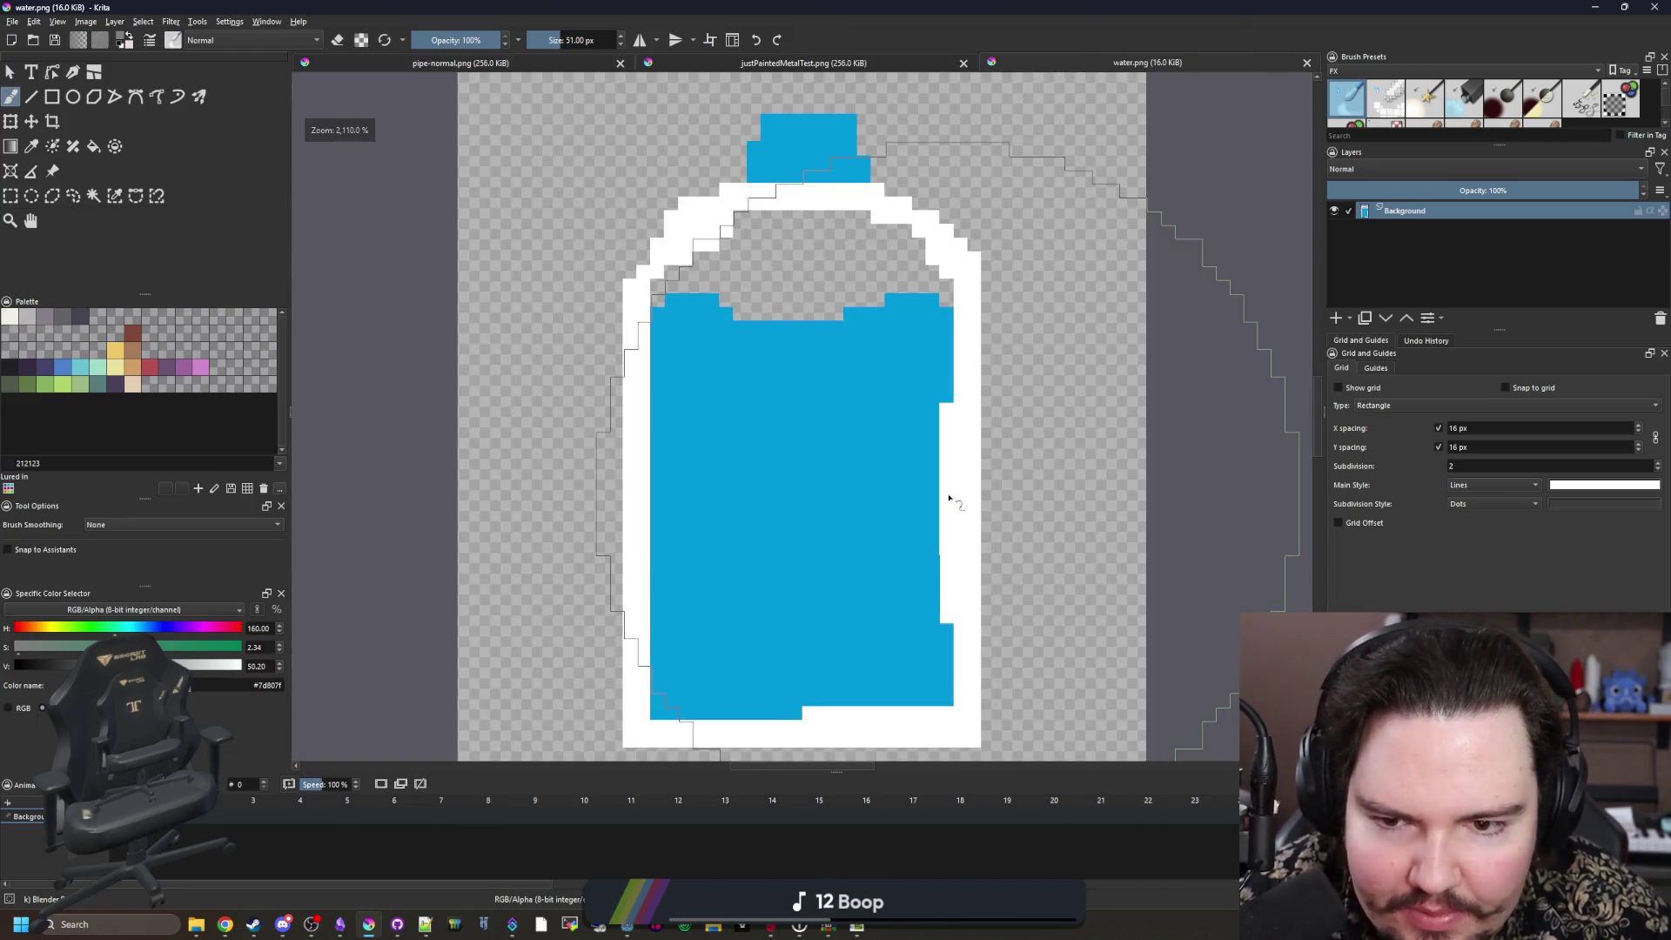
Step: Erase the bottle's blue water fill, leaving only the blue cap and white outline
right_click(823, 423)
scroll(545, 327, "down", 3)
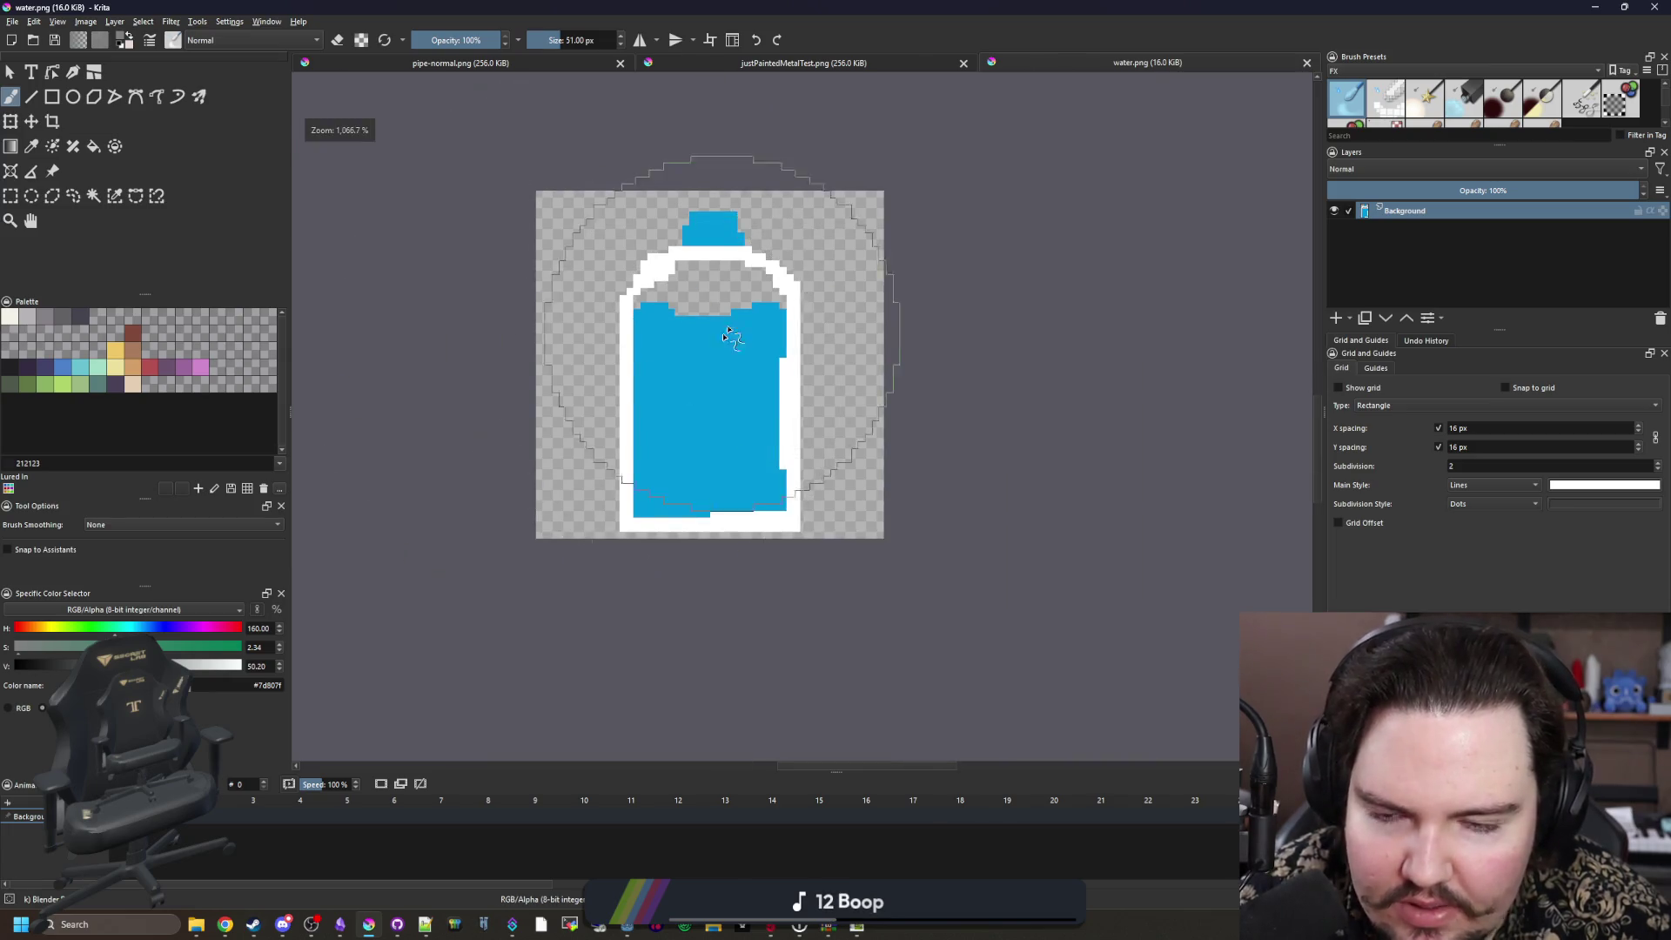
scroll(545, 327, "up", 2)
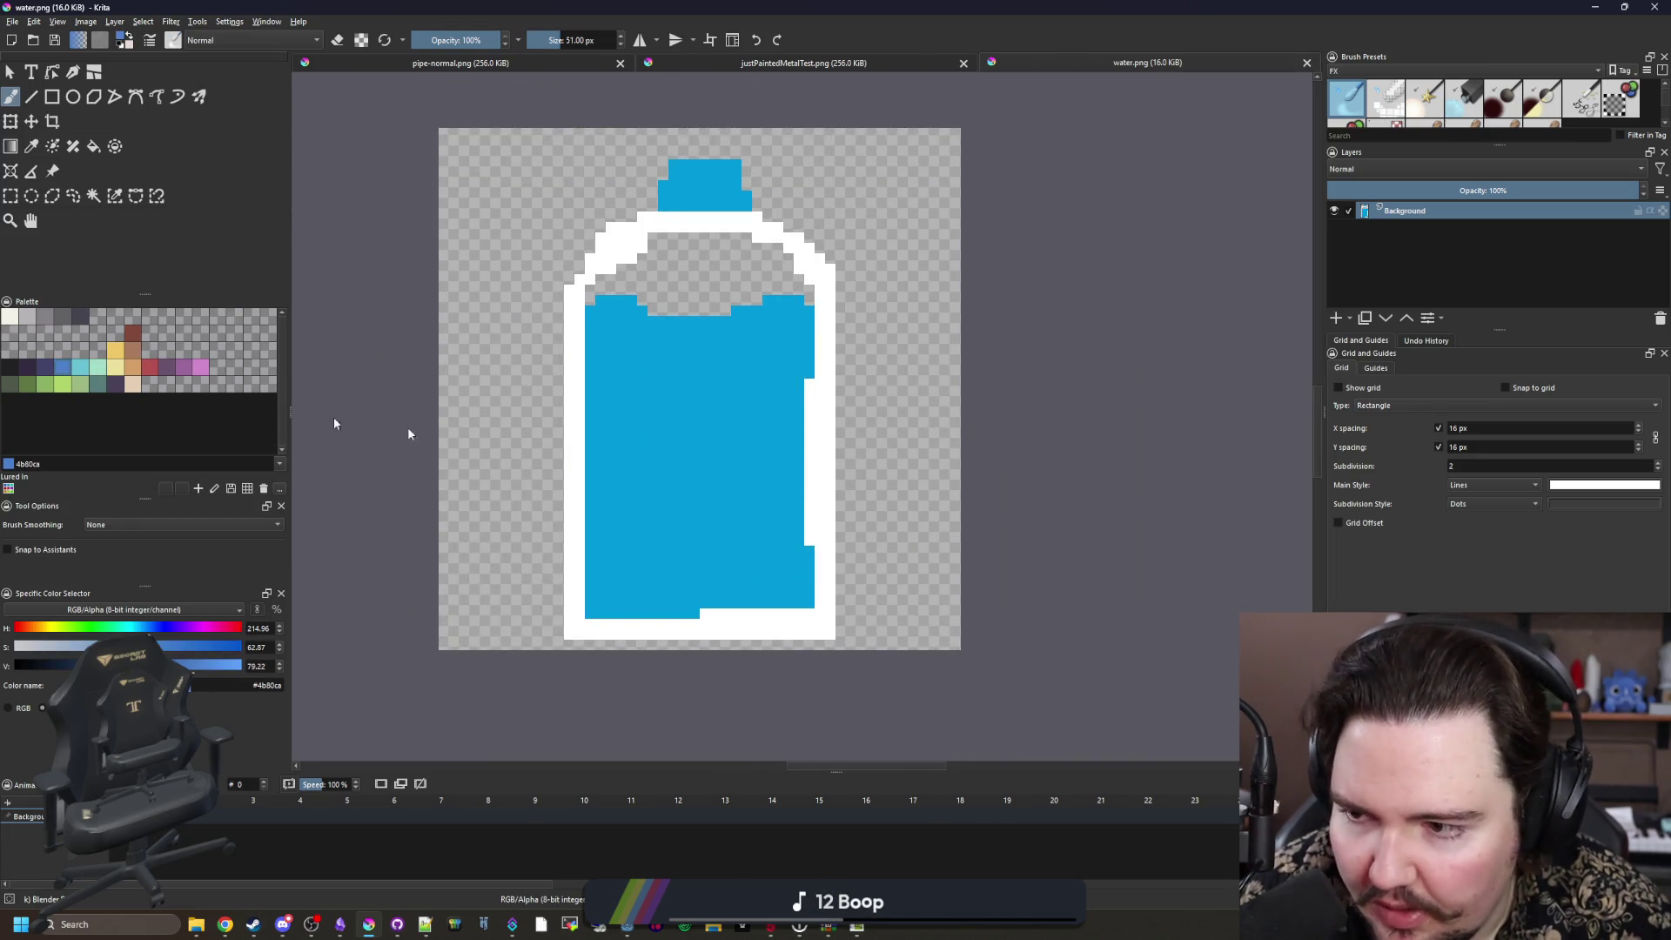
key("f")
left_click(695, 448)
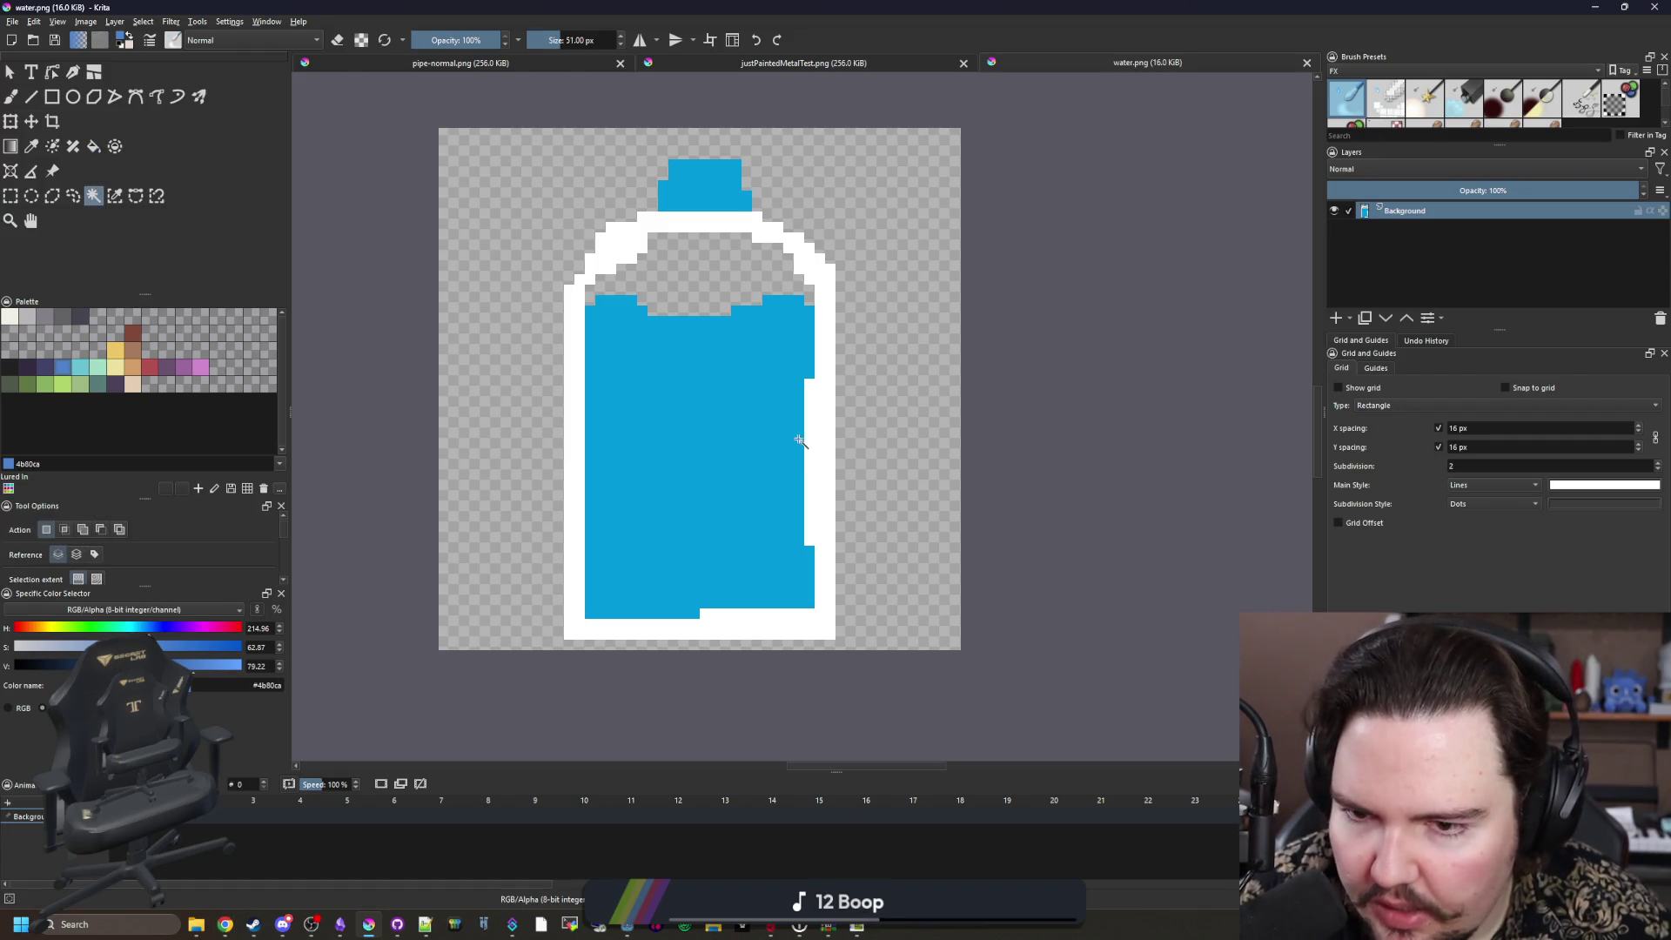
left_click(757, 447)
key("Delete")
key("ctrl+shift+a")
scroll(702, 411, "up", 1)
scroll(705, 407, "down", 2)
scroll(706, 408, "up", 4)
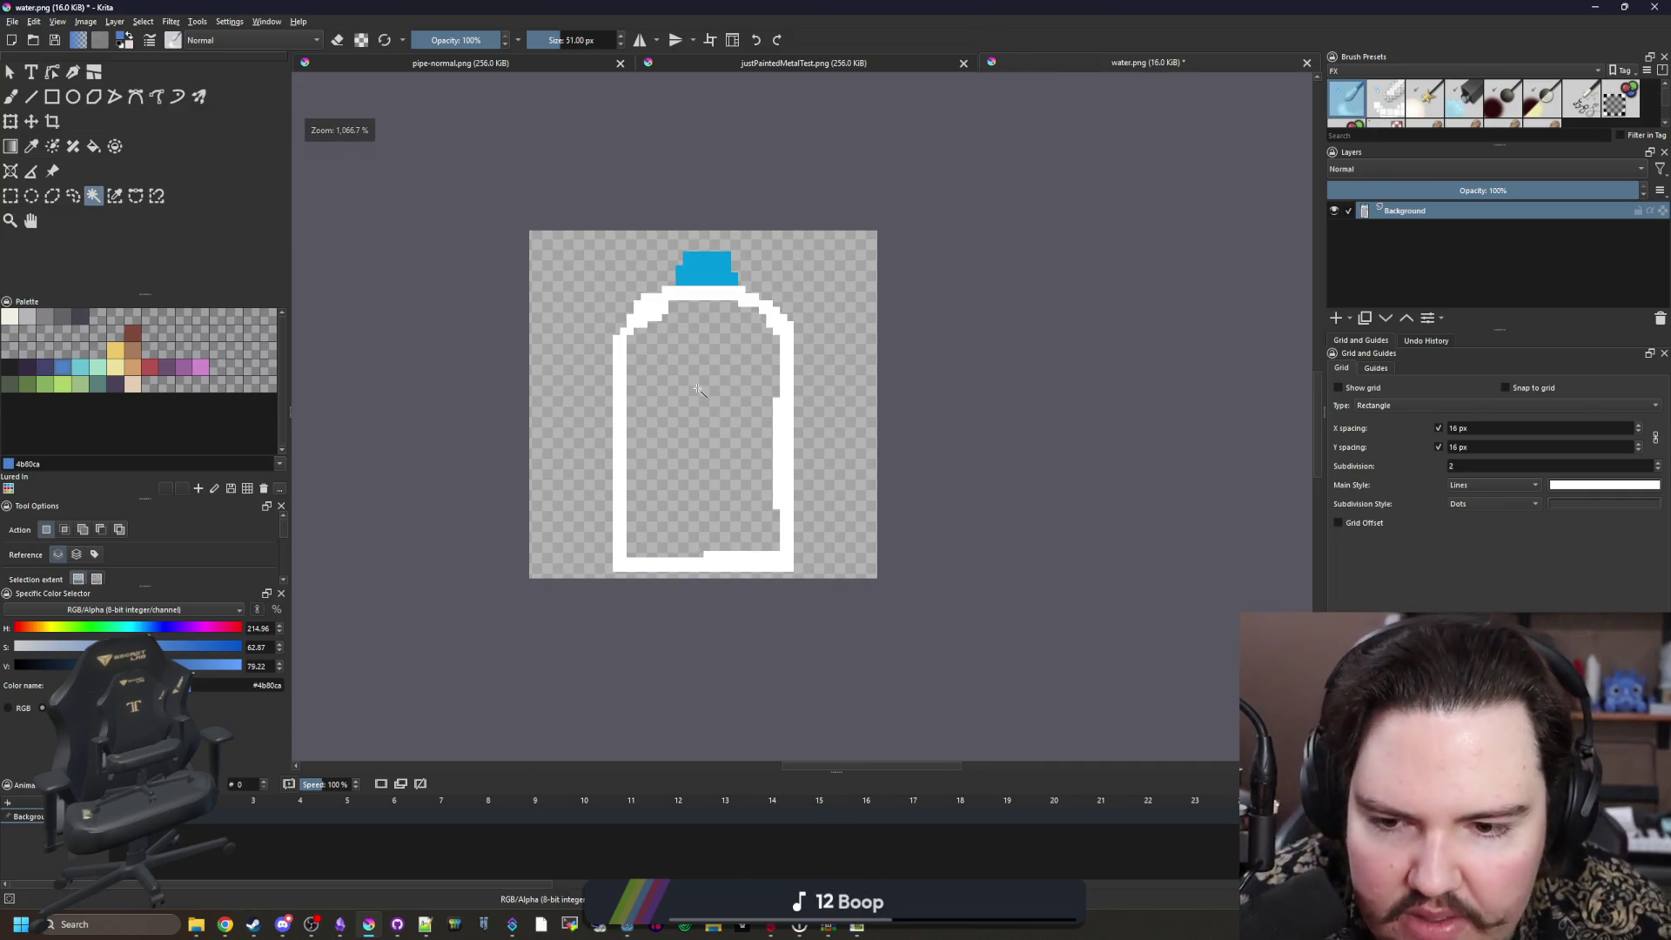
scroll(743, 540, "down", 3)
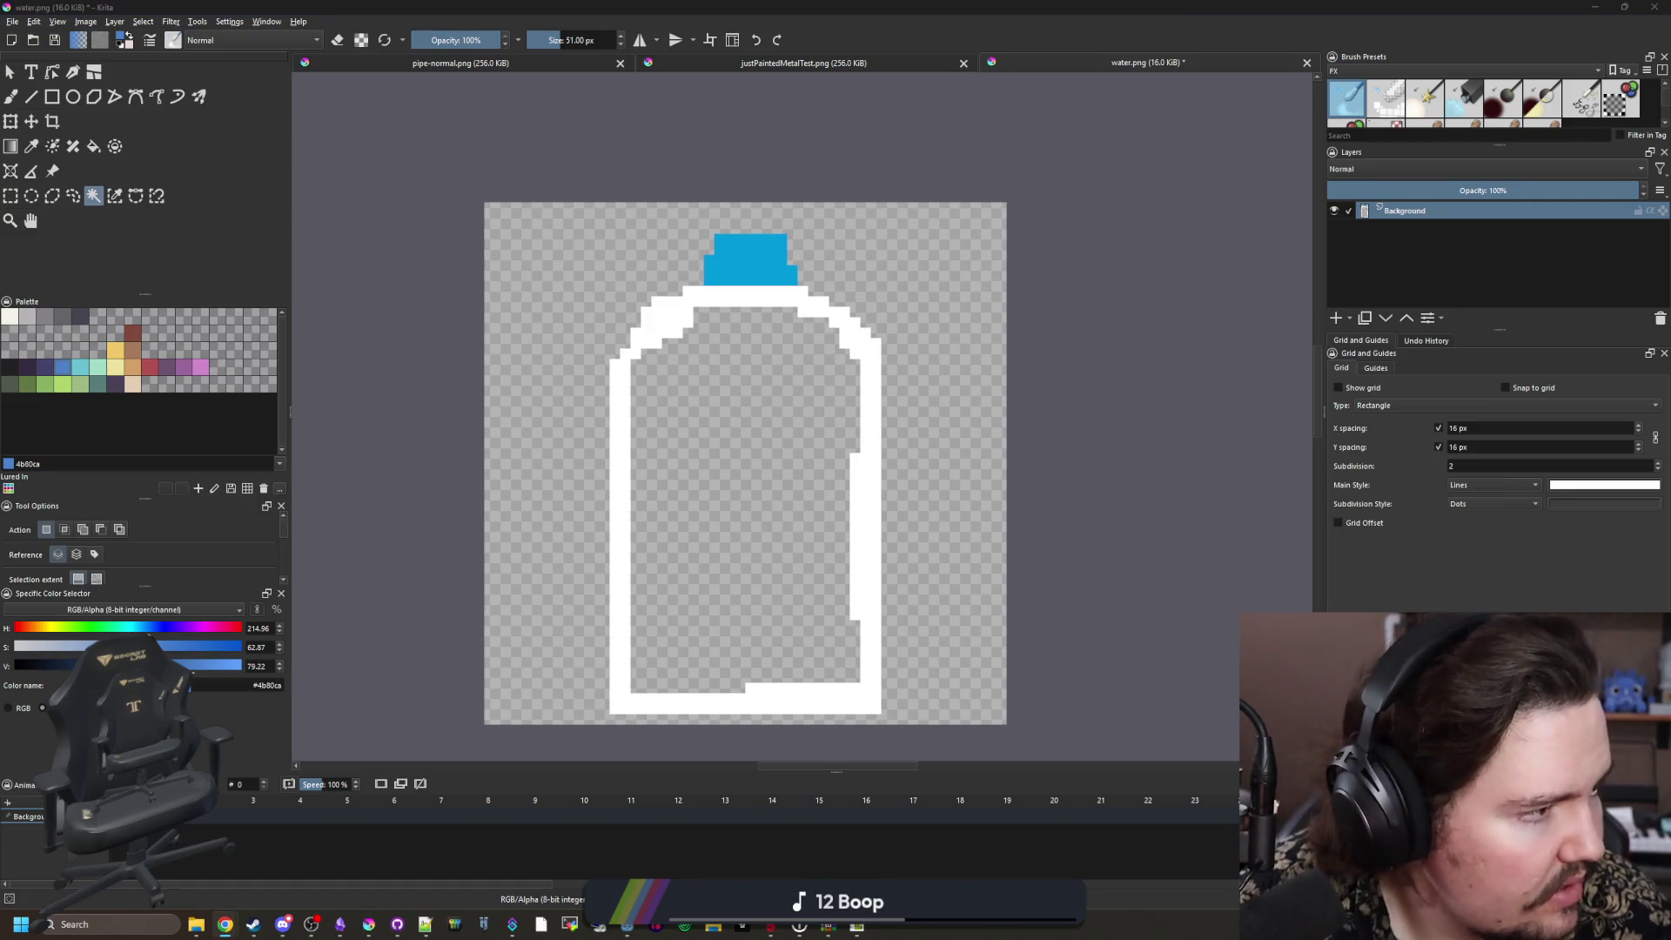
key("super+2")
Step: Go to the Godot Shaders site in a maximized browser window and scroll the home page
left_click_drag(1170, 318, 1213, 294)
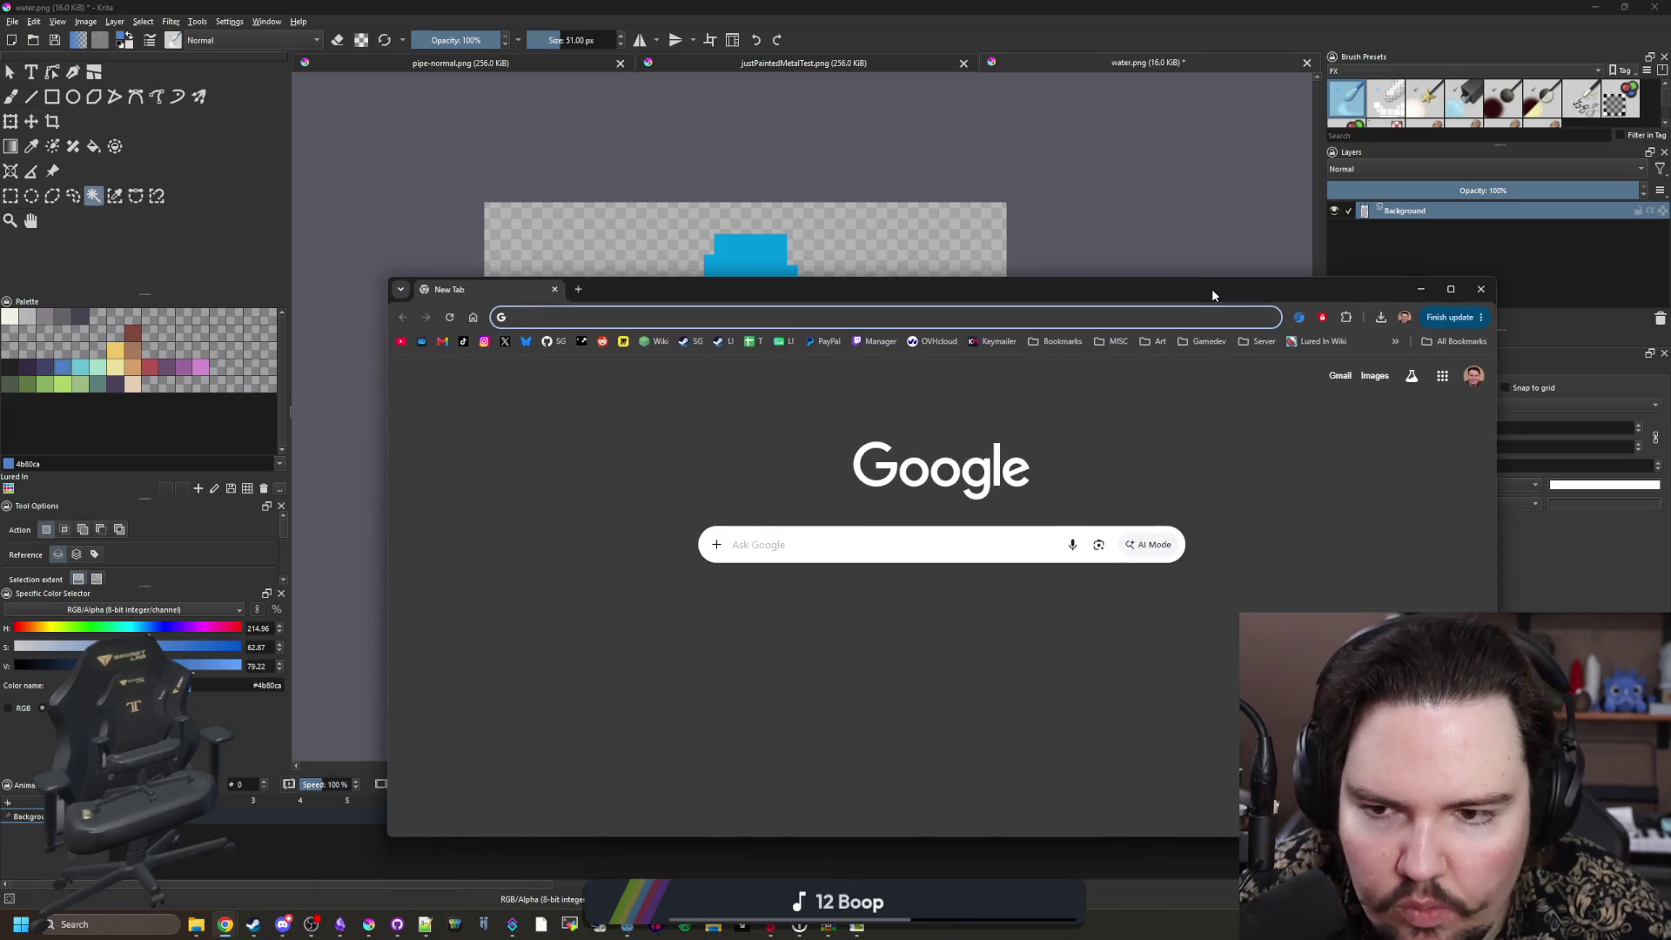
type("godotshaders.com")
key("Return")
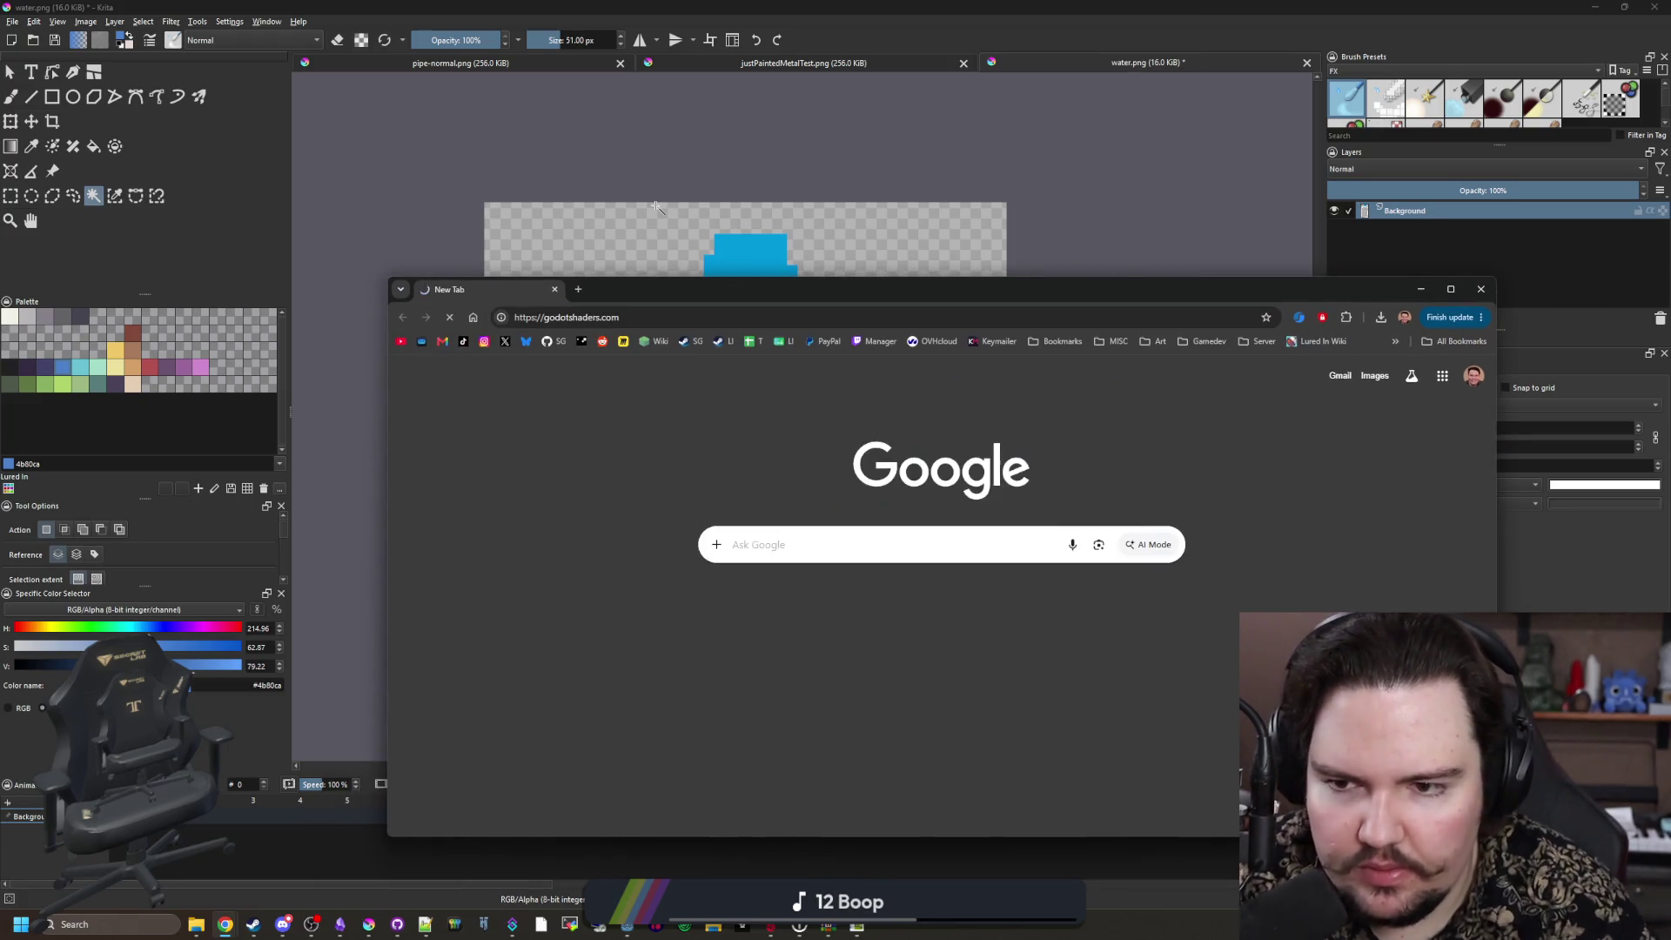
key("super+Up")
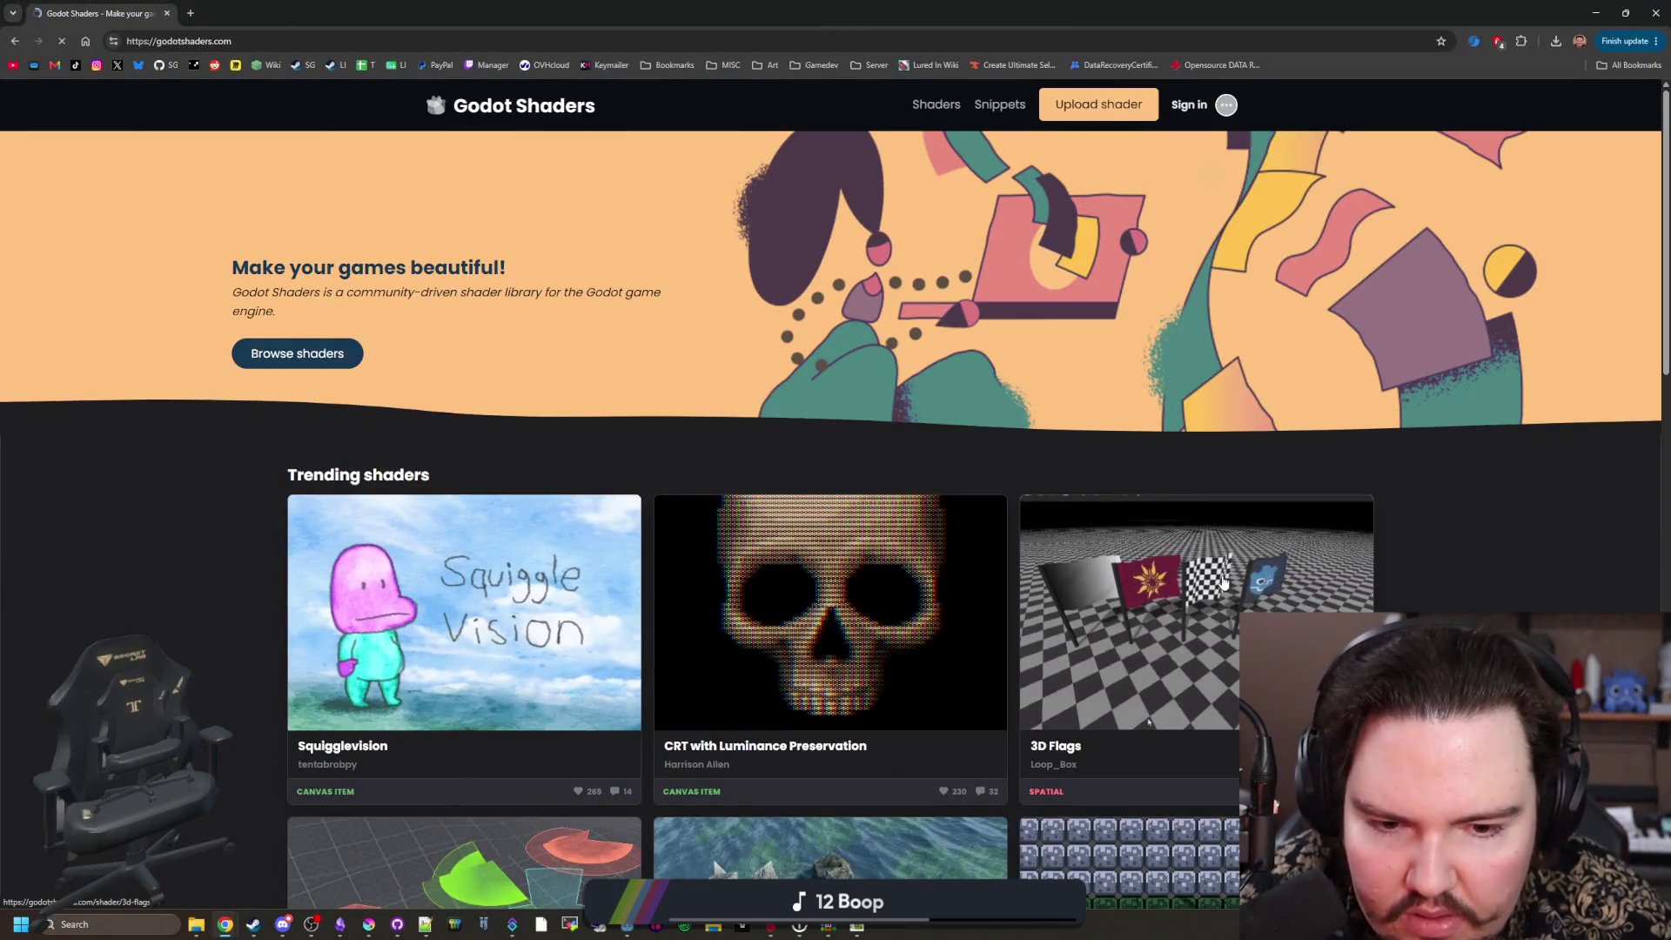
scroll(1224, 583, "down", 1)
scroll(1218, 585, "down", 2)
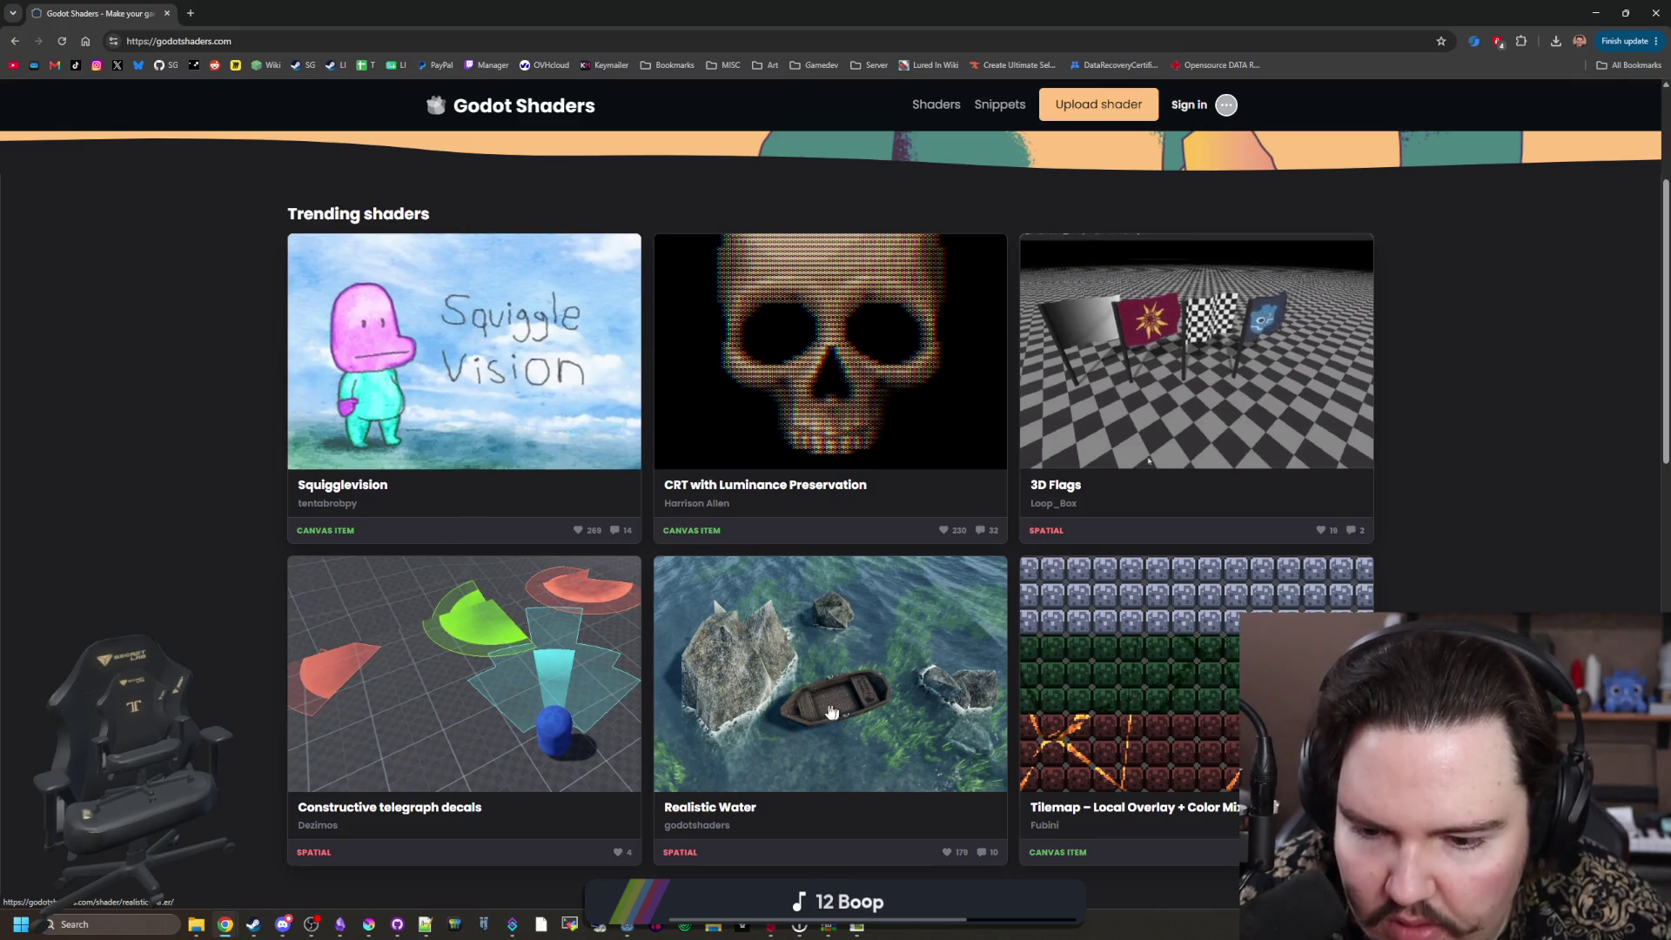
scroll(905, 659, "down", 4)
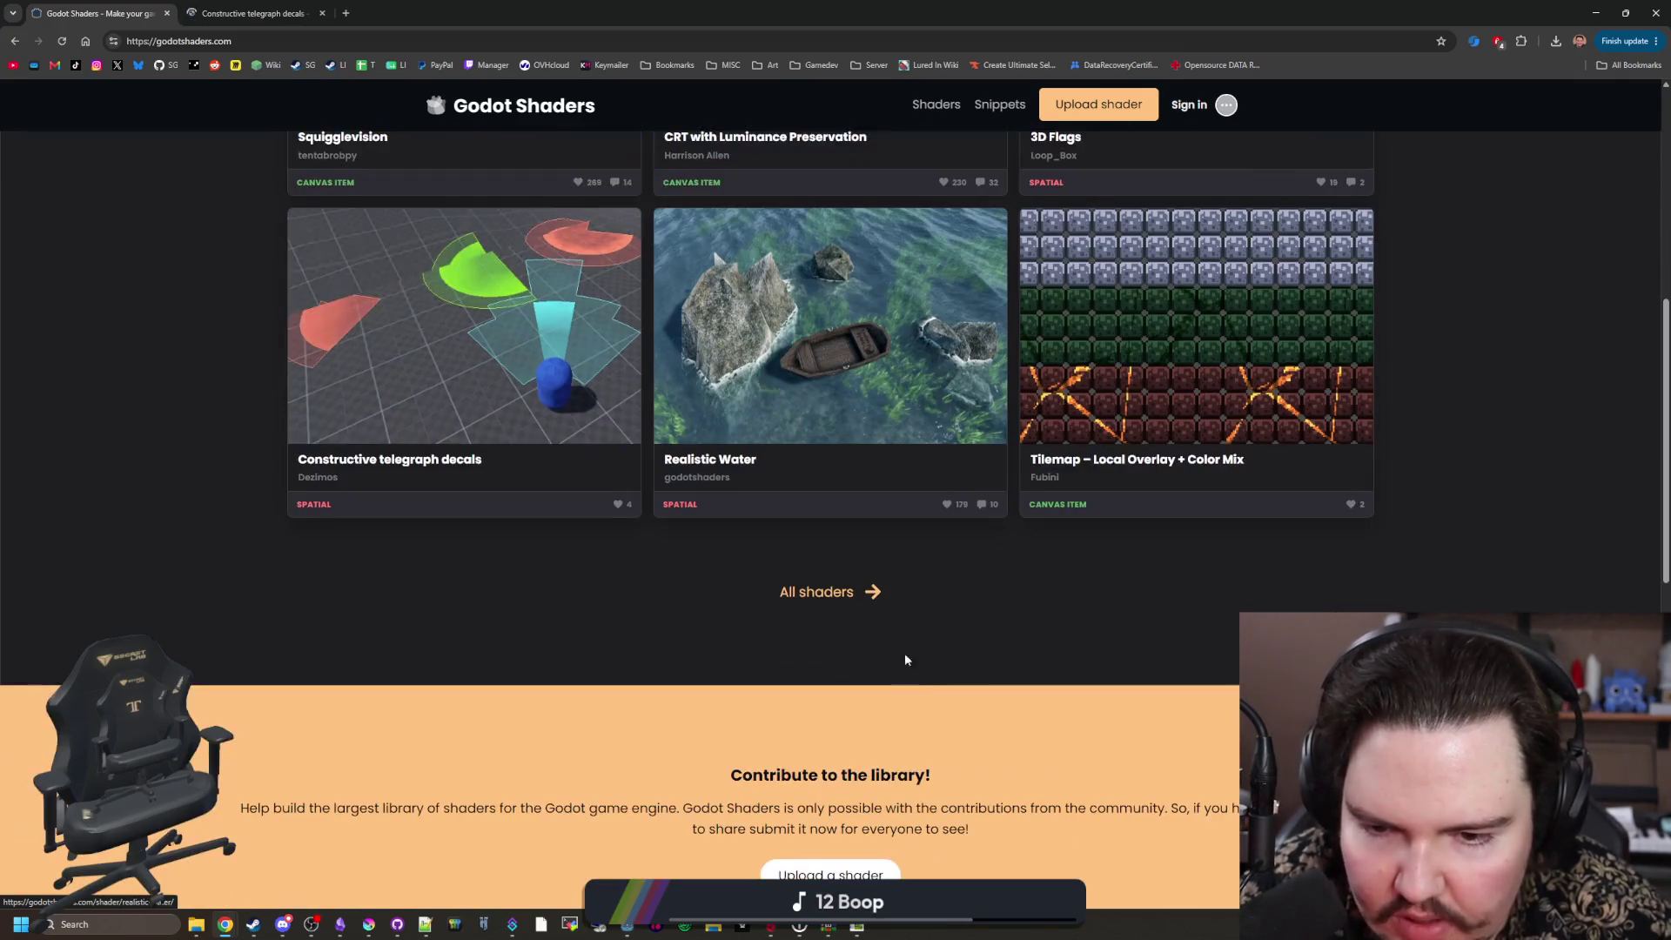
Step: Check the Constructive telegraph decals tab, then scroll the newest shaders and open Heightmap Voxel Traversal
key("ctrl+Tab")
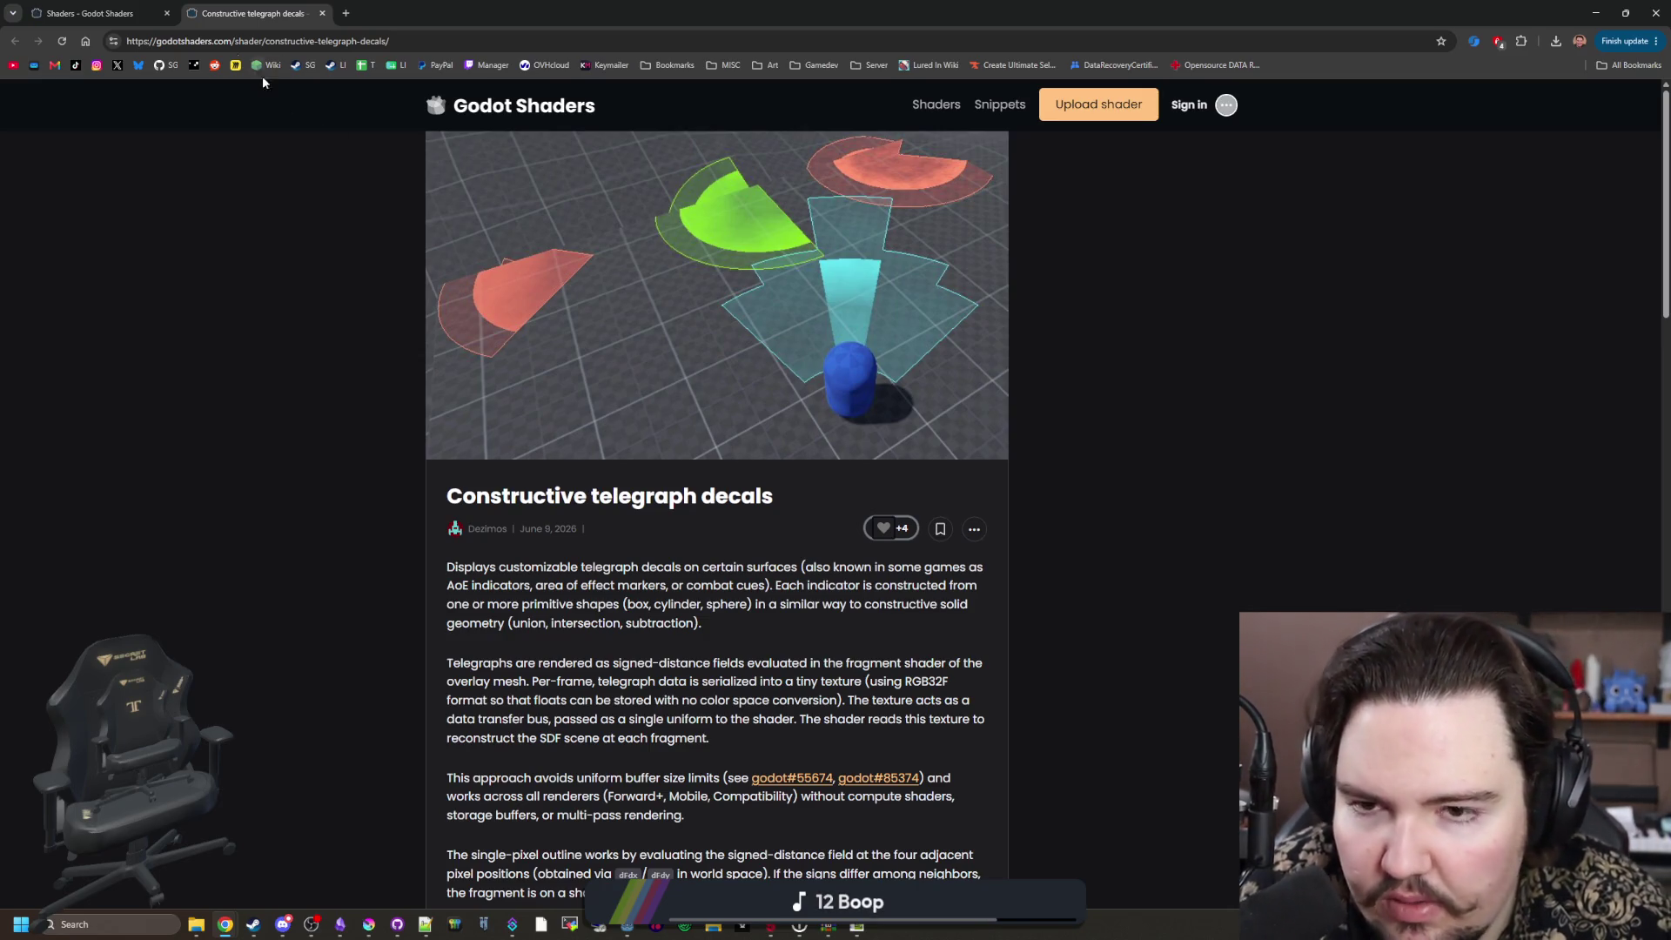
key("ctrl+shift+Tab")
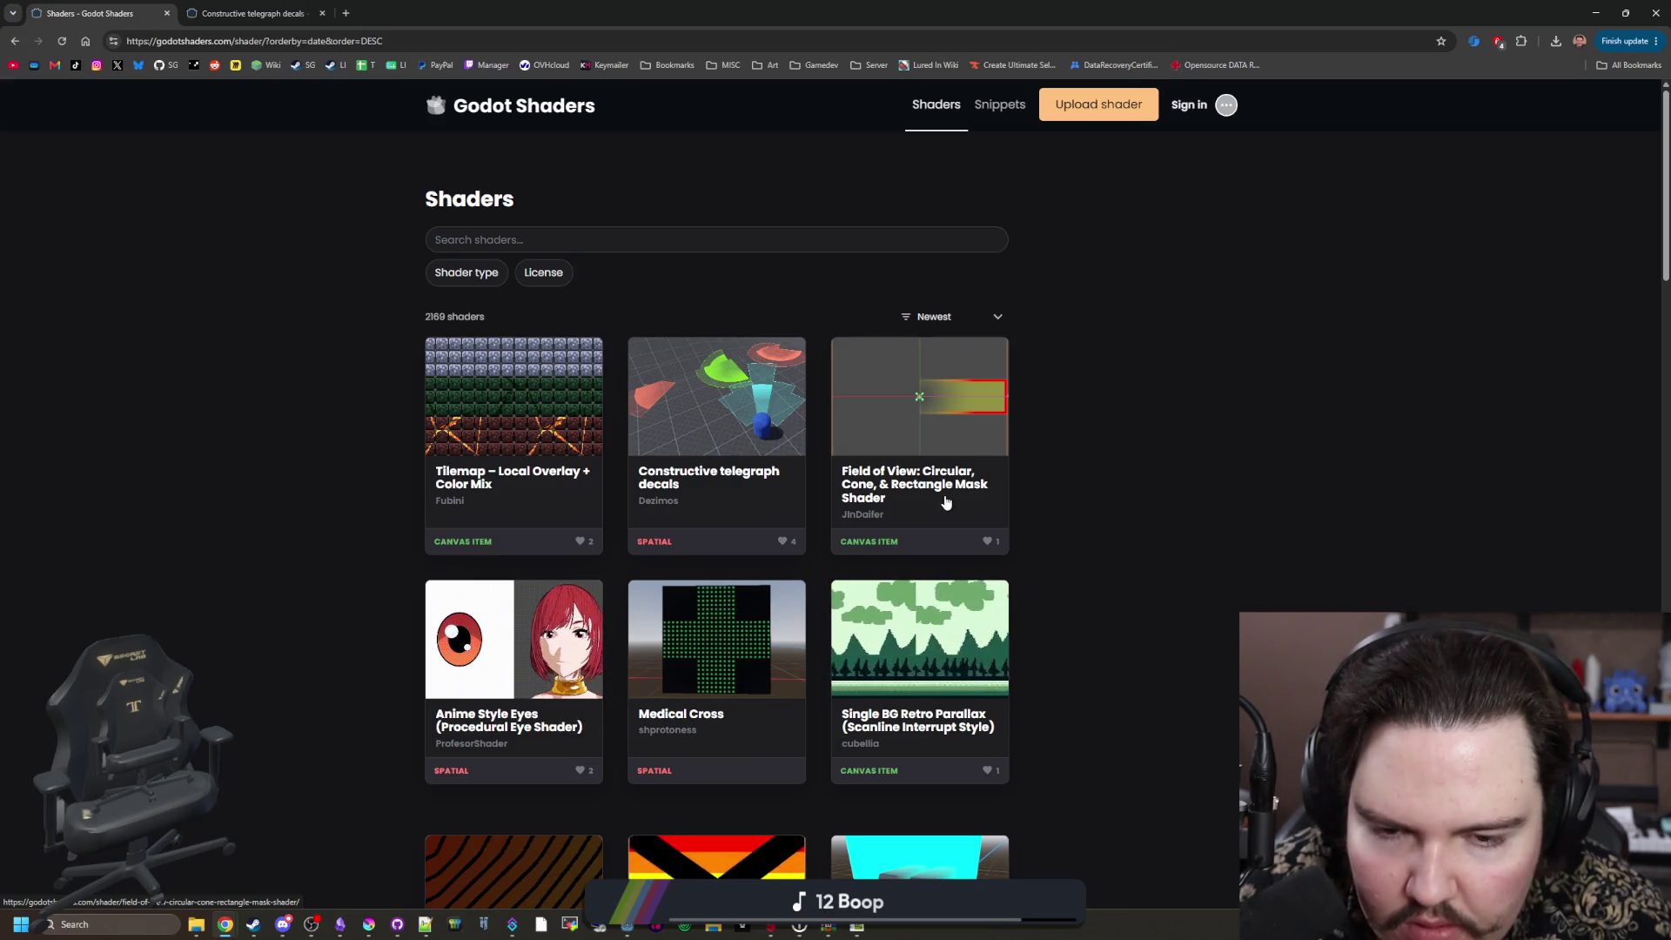
scroll(944, 501, "down", 5)
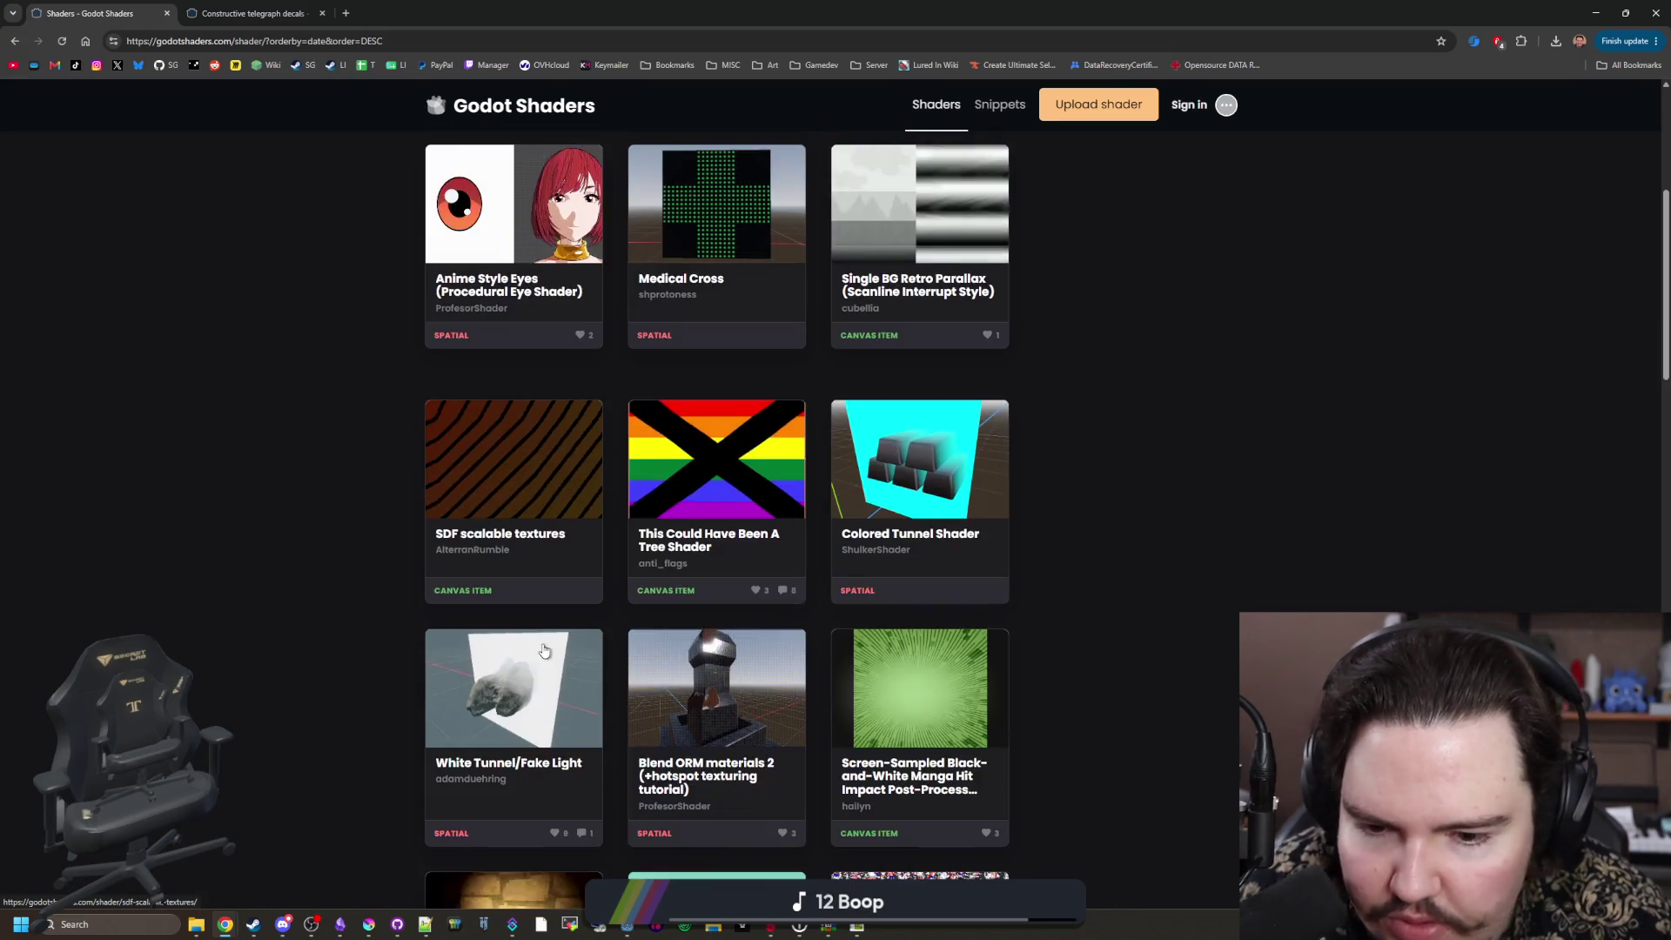
scroll(545, 649, "down", 1)
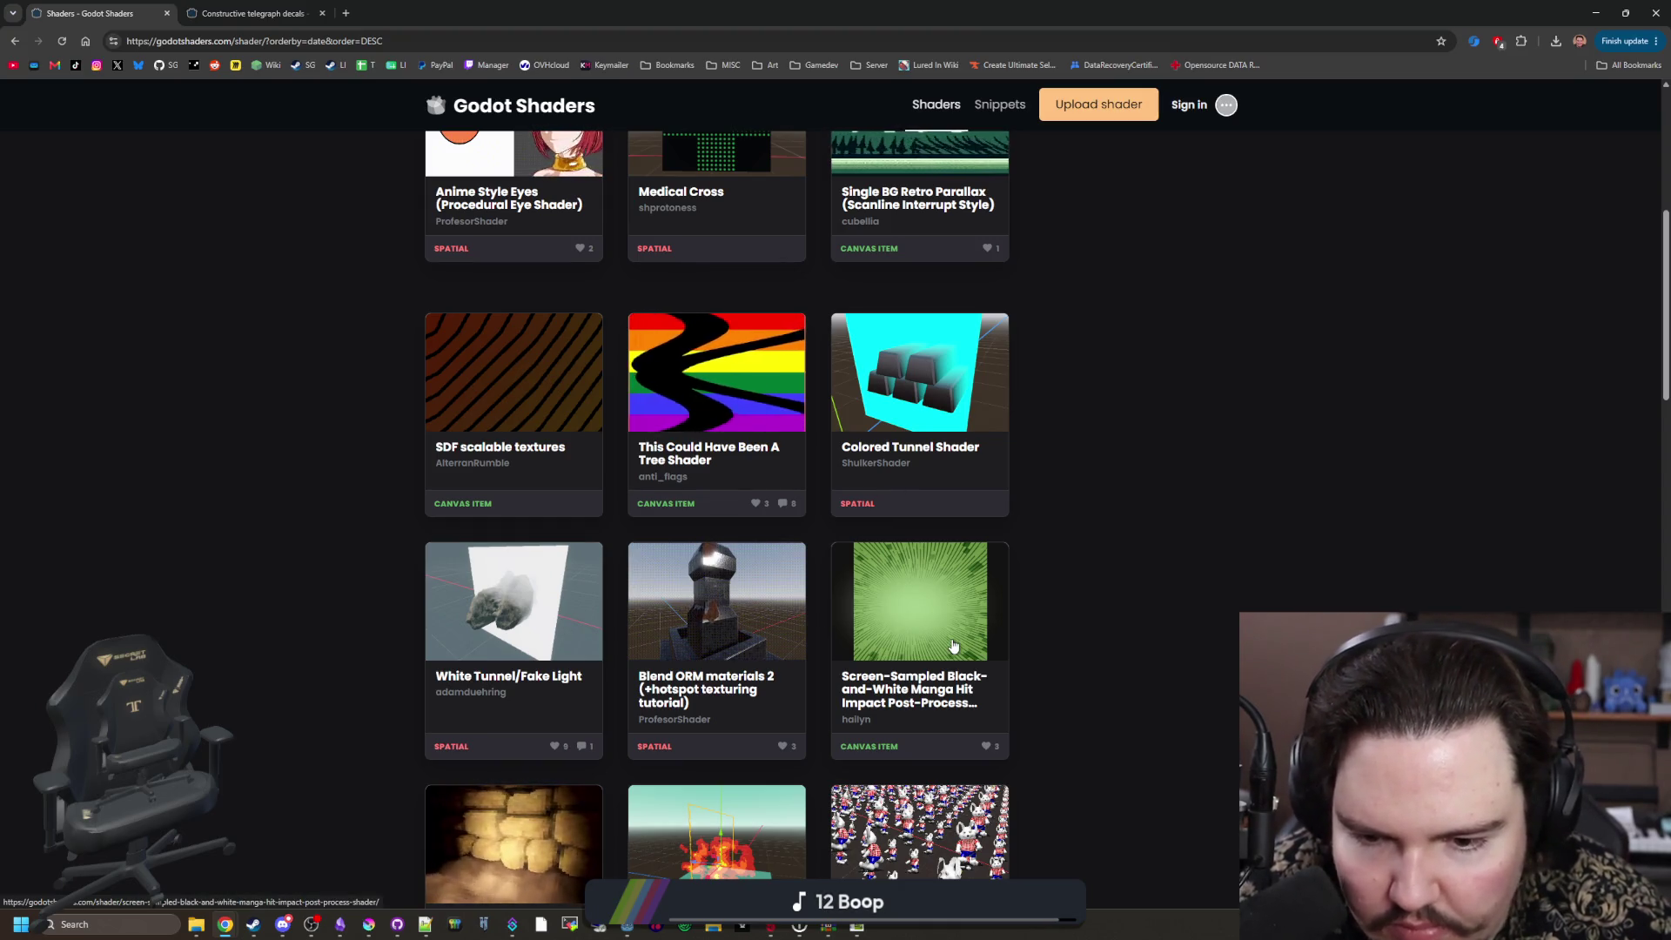
scroll(954, 646, "down", 2)
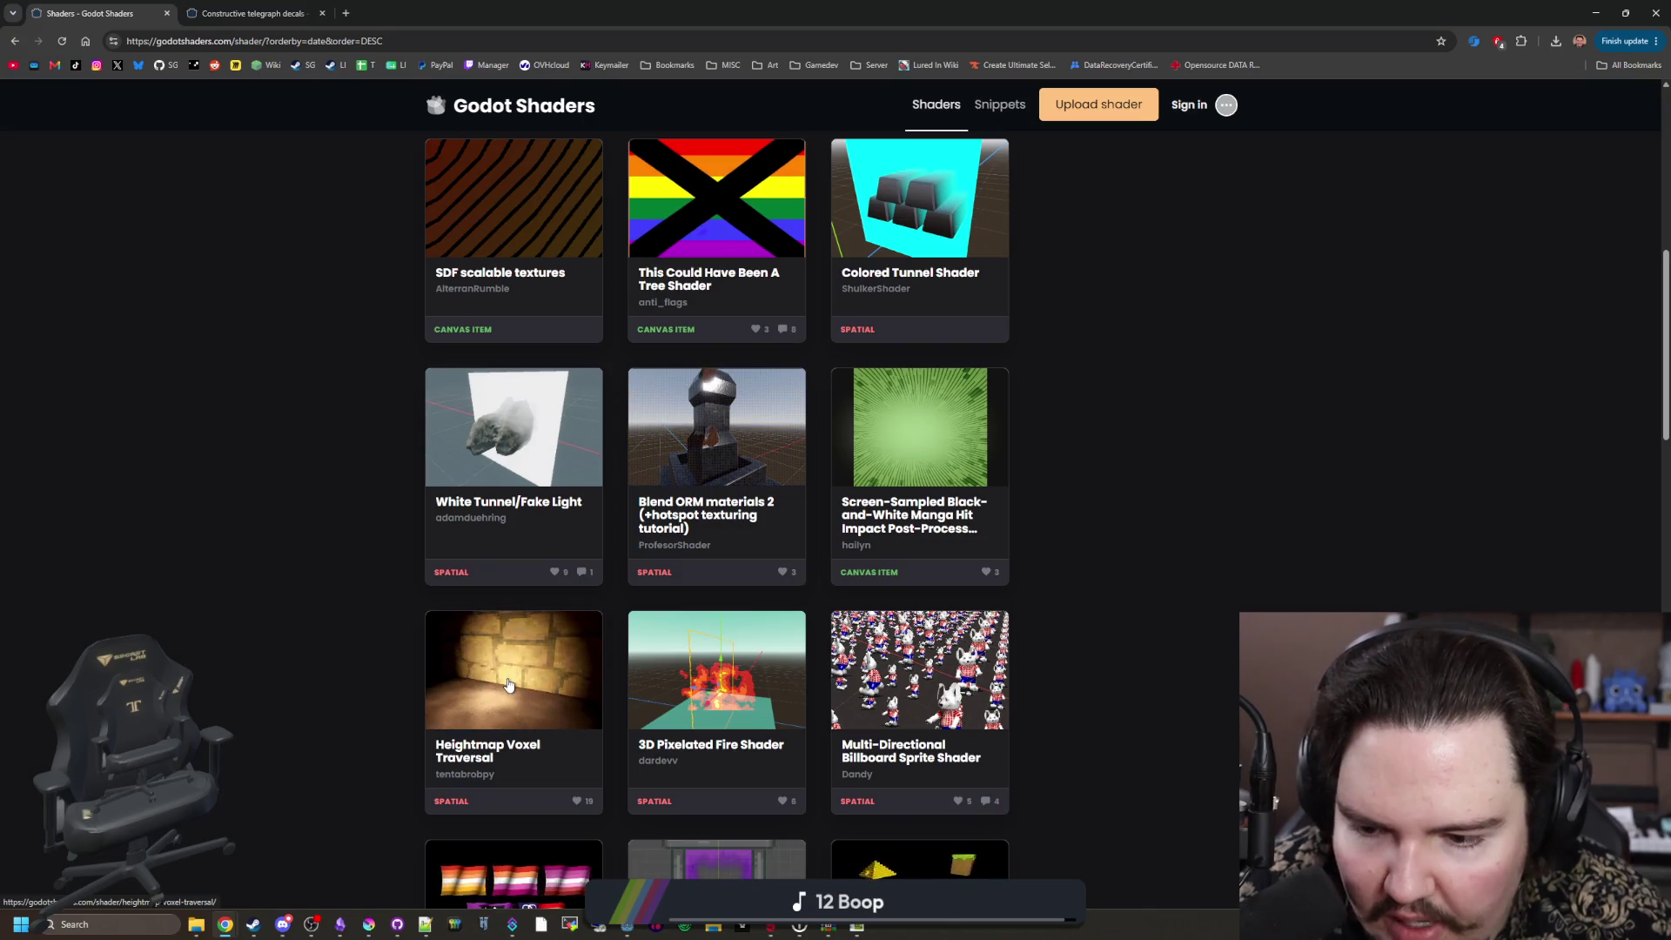
left_click(509, 685)
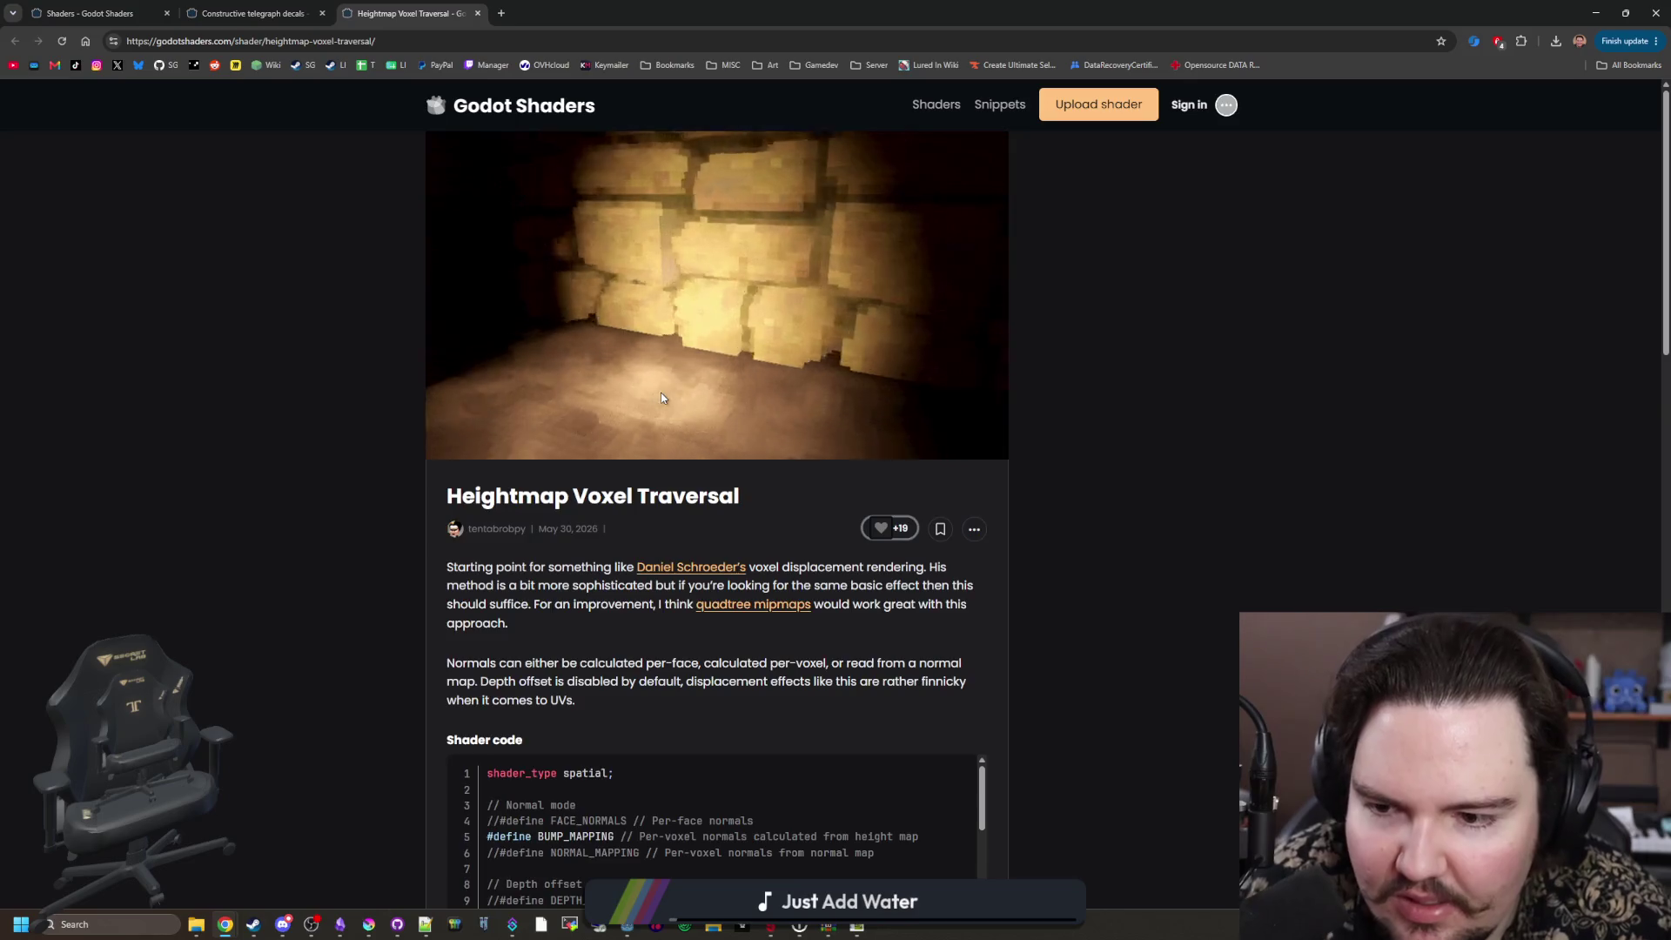
Step: Switch the Live Preview mesh from the sphere to a box, orbiting around it
scroll(661, 398, "down", 8)
mouse_move(763, 432)
left_mouse_down()
mouse_move(815, 503)
mouse_move(765, 560)
mouse_move(833, 589)
left_mouse_up()
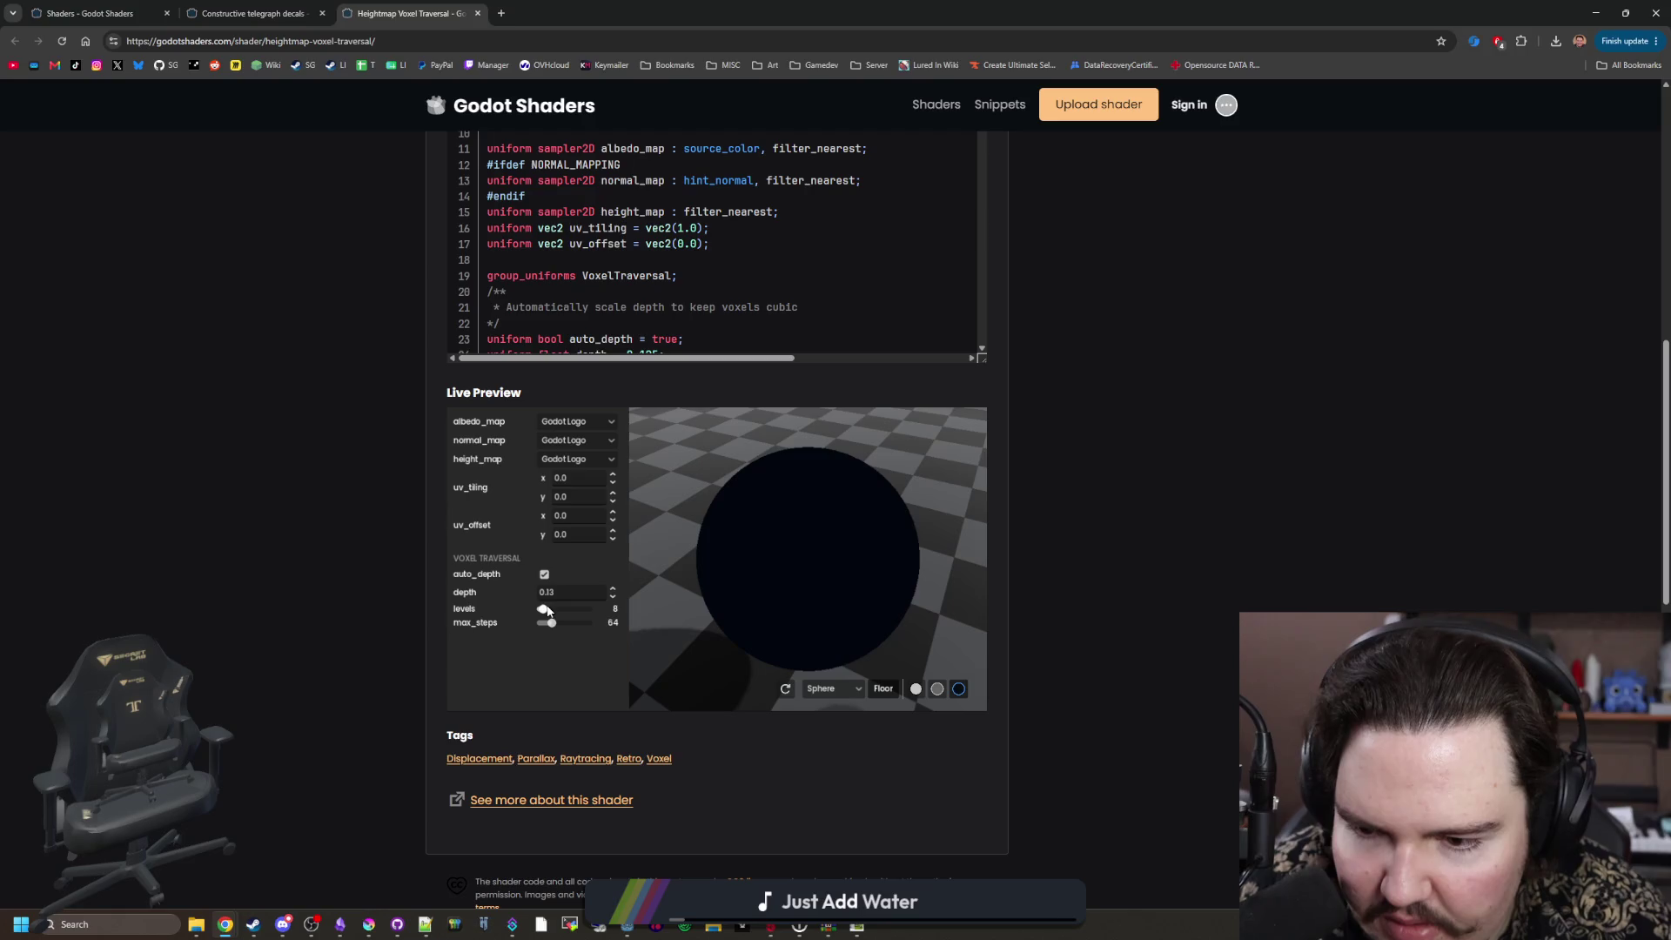
left_click_drag(694, 601, 967, 507)
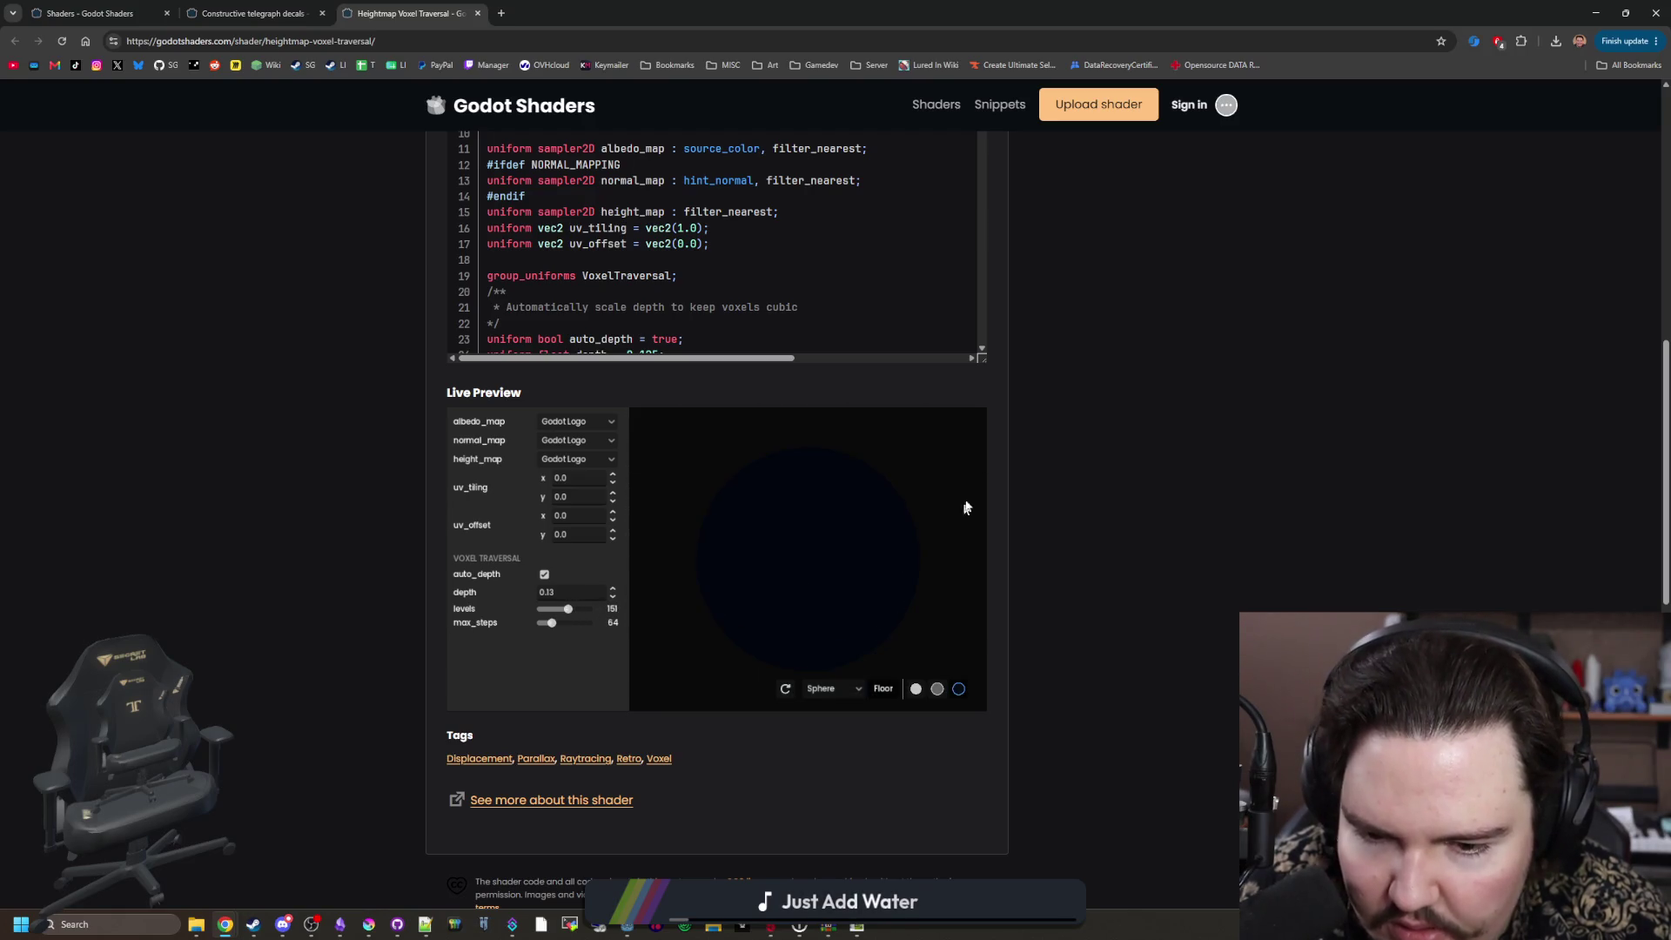
left_click(844, 663)
mouse_move(746, 586)
left_mouse_down()
mouse_move(836, 633)
mouse_move(798, 545)
mouse_move(757, 573)
mouse_move(746, 523)
left_mouse_up()
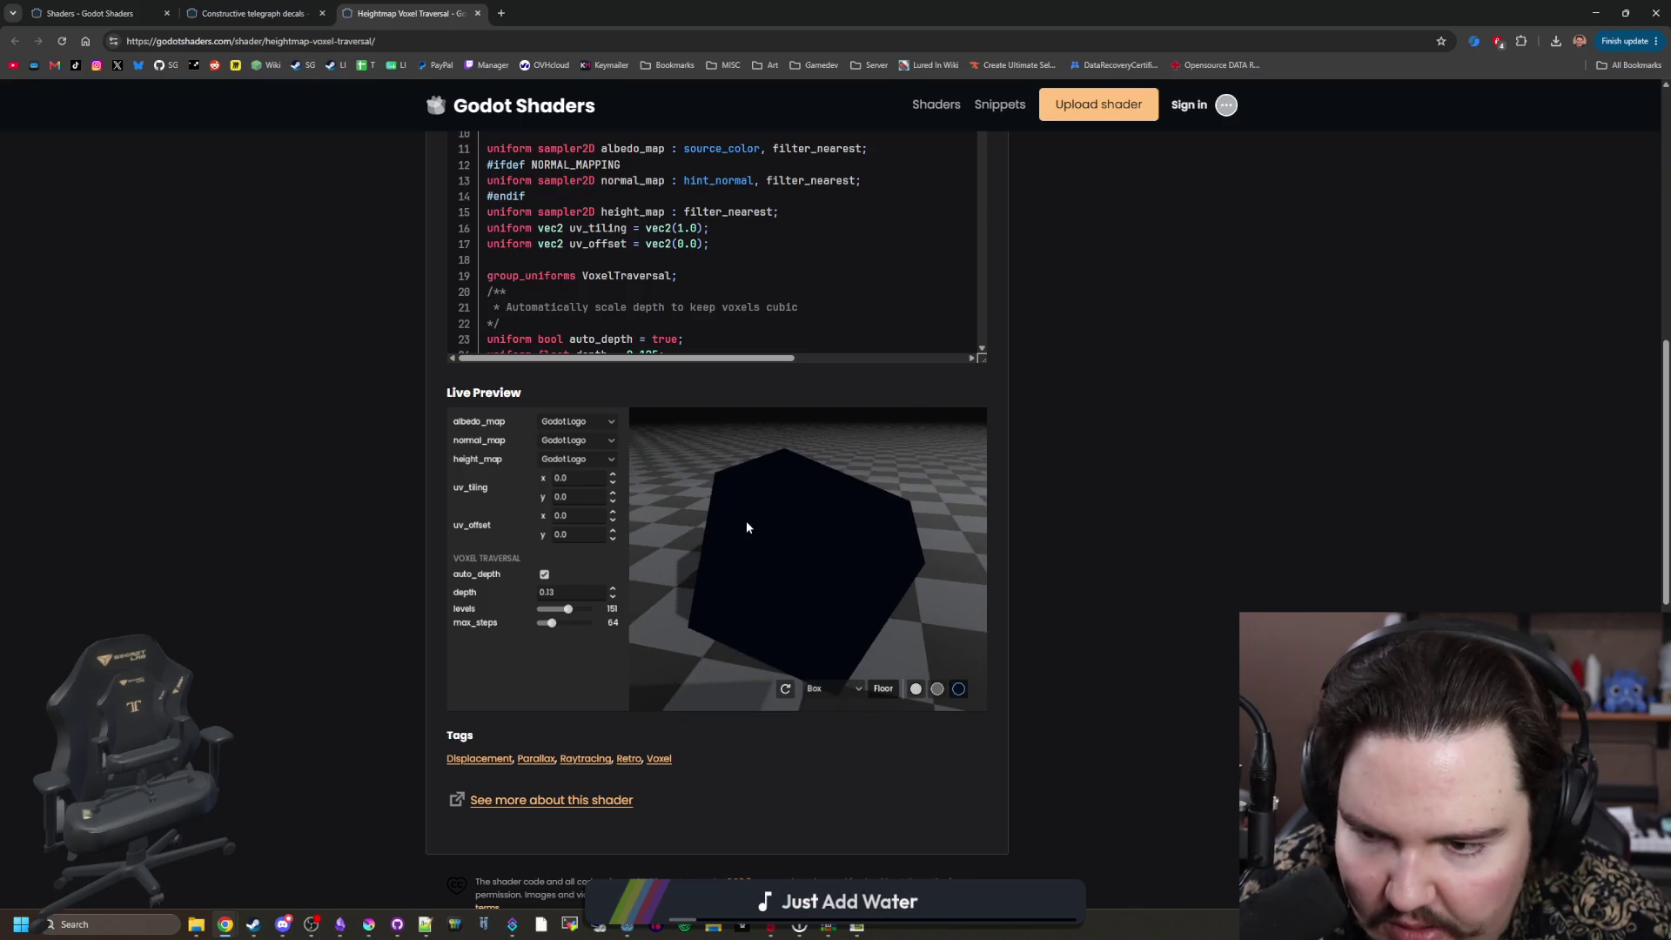
Step: Set uv_tiling to 1,1 and uv_offset to 0.5,0.5 on the textured cube
double_click(558, 479)
type("1")
key("Tab")
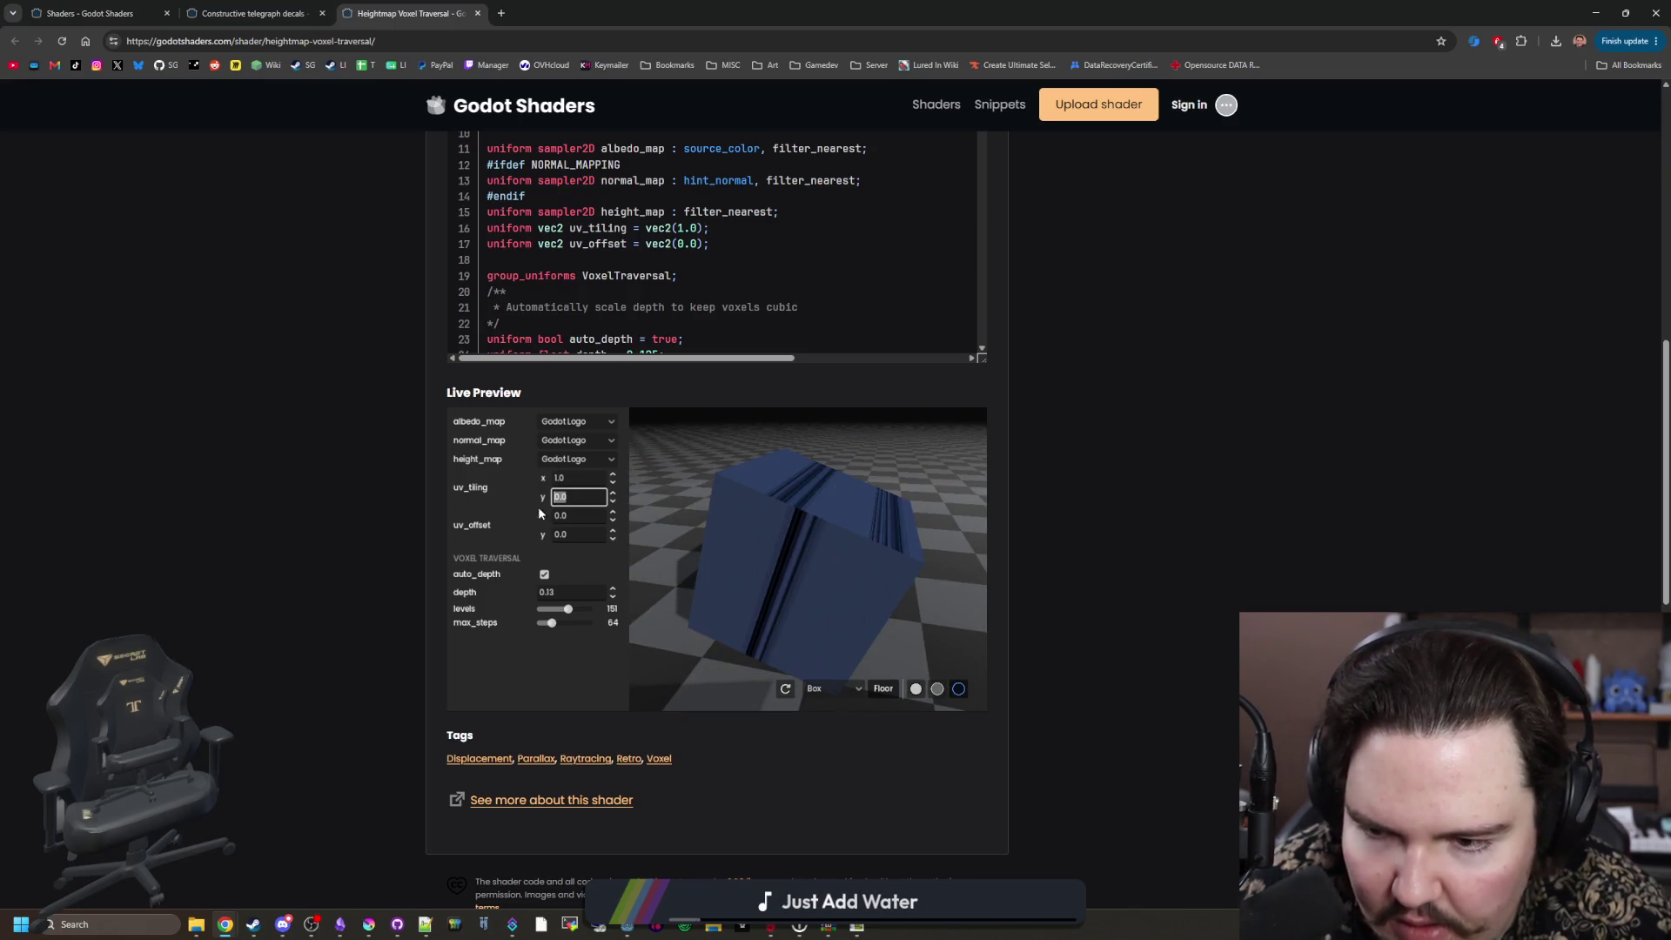
key("Tab")
type("1")
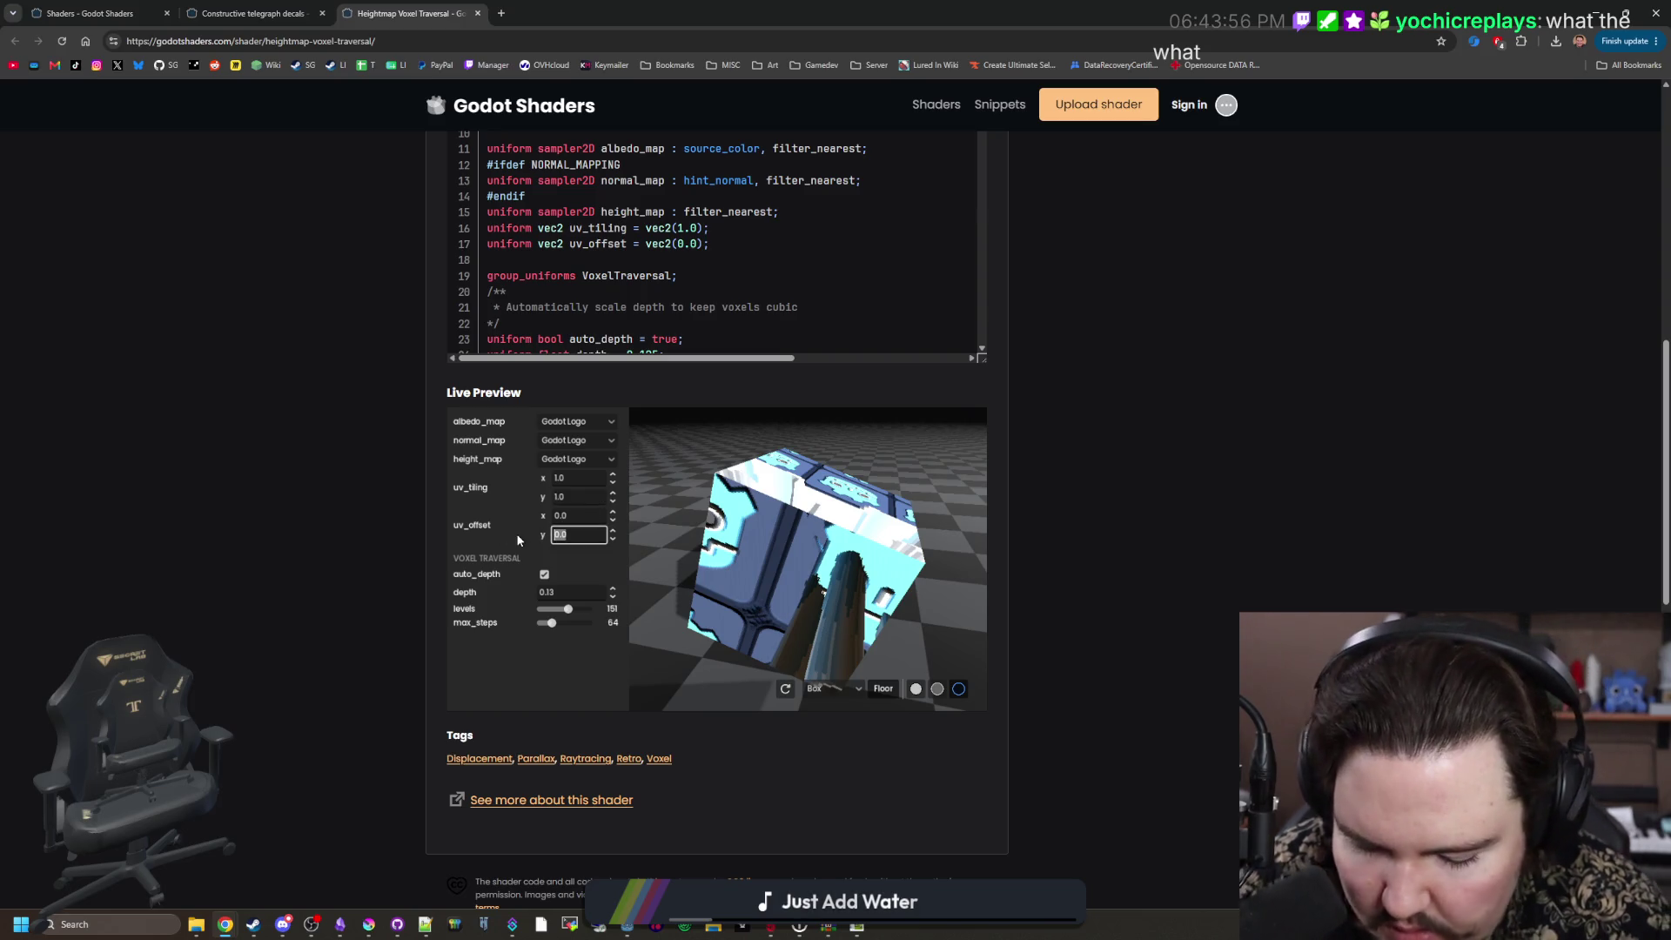
type("0.5")
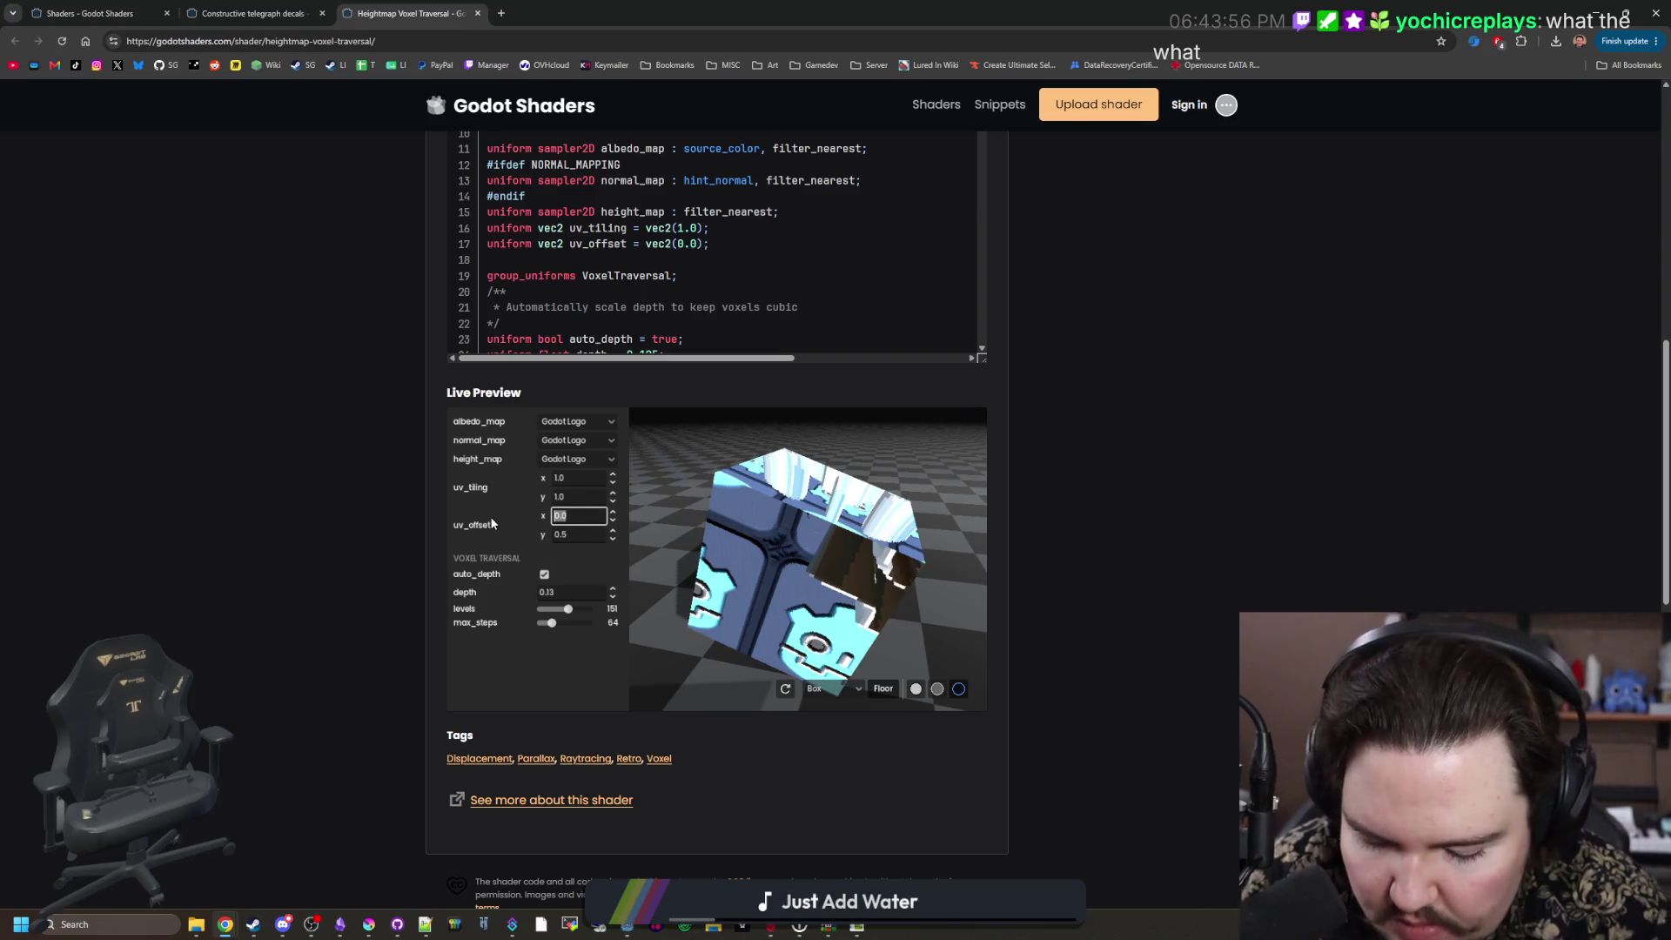
type("0.5")
mouse_move(730, 607)
left_mouse_down()
mouse_move(796, 583)
mouse_move(632, 520)
left_mouse_up()
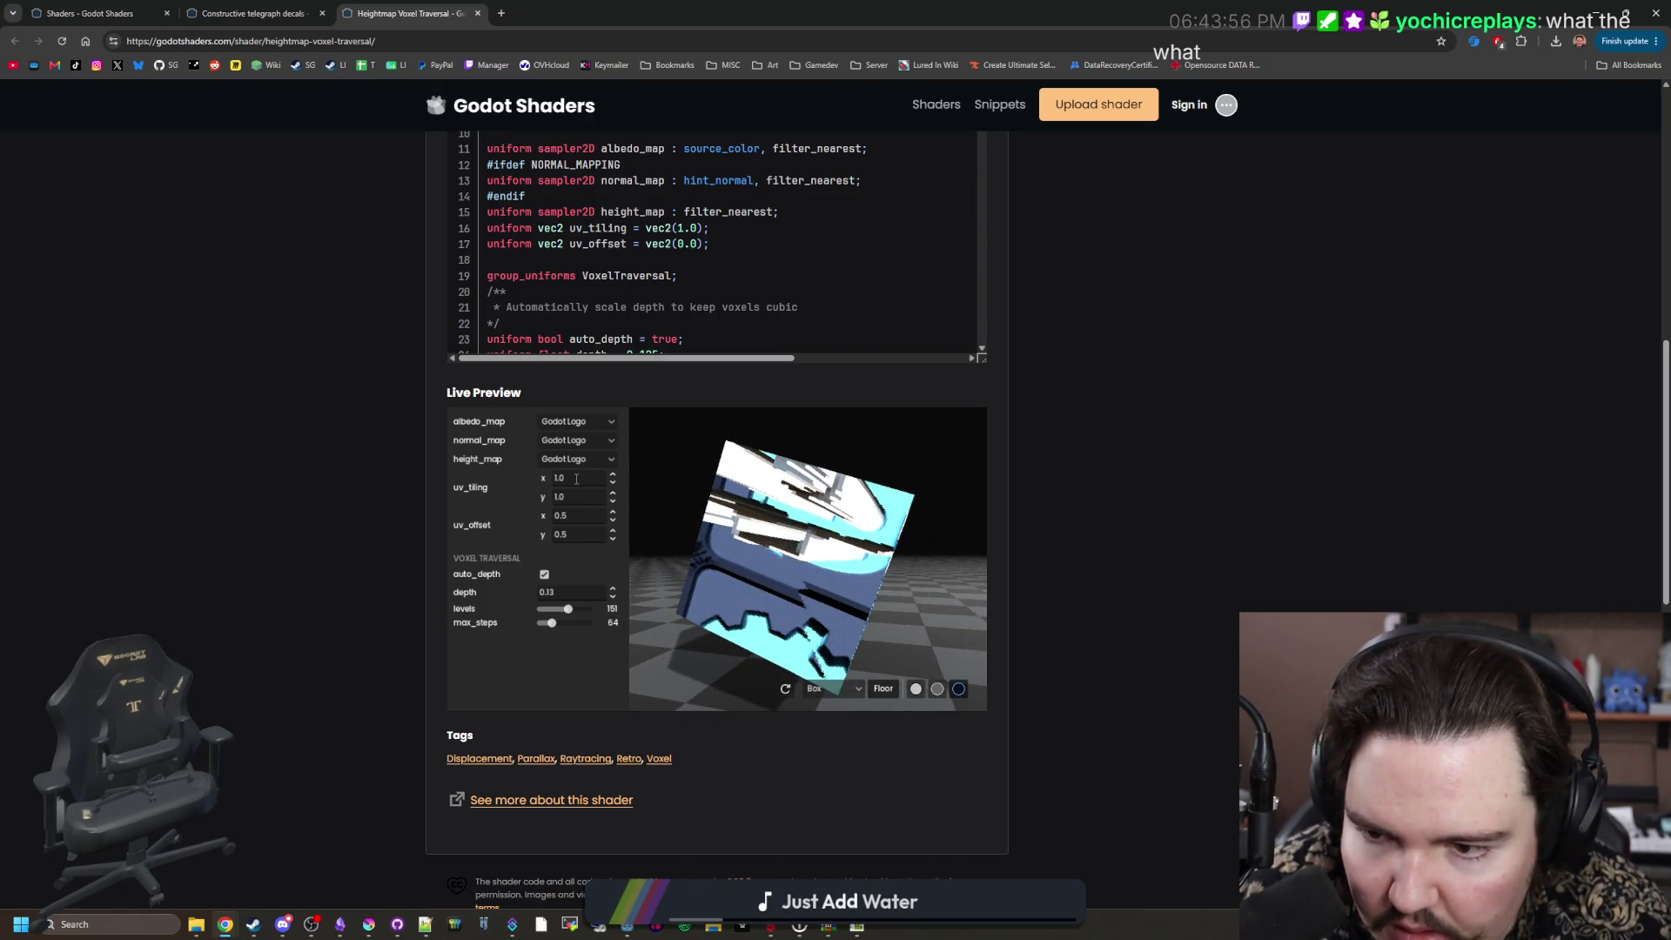
Step: Lower the levels slider, then raise it to 256 for finer voxels
left_click_drag(561, 612, 545, 619)
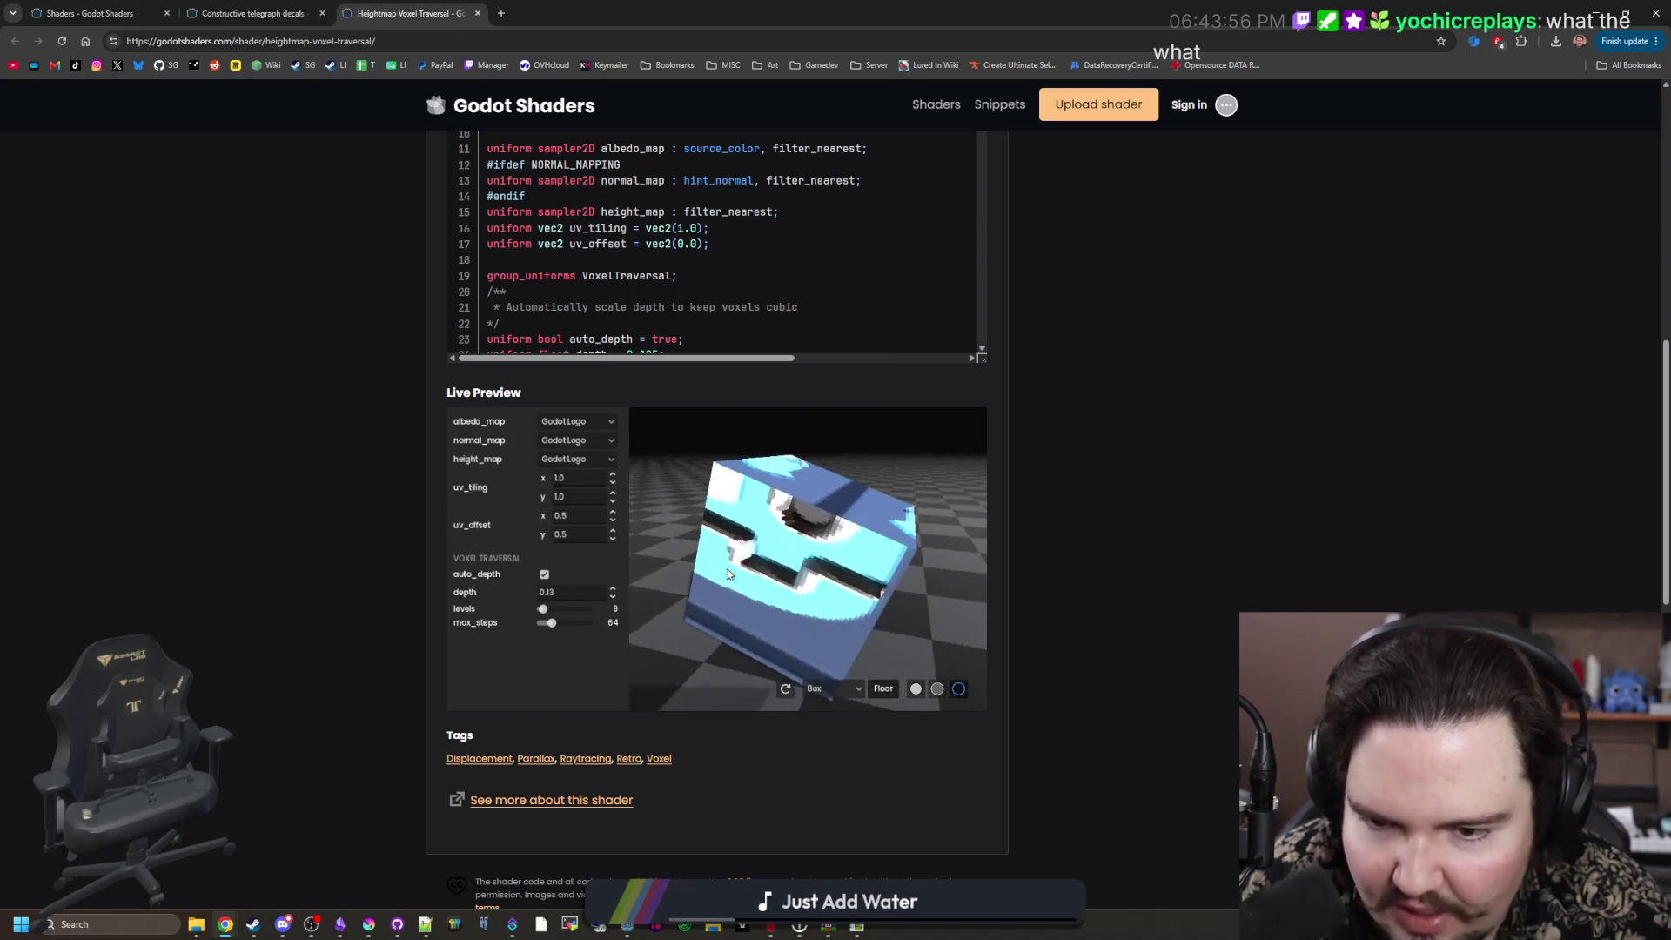
scroll(783, 562, "up", 5)
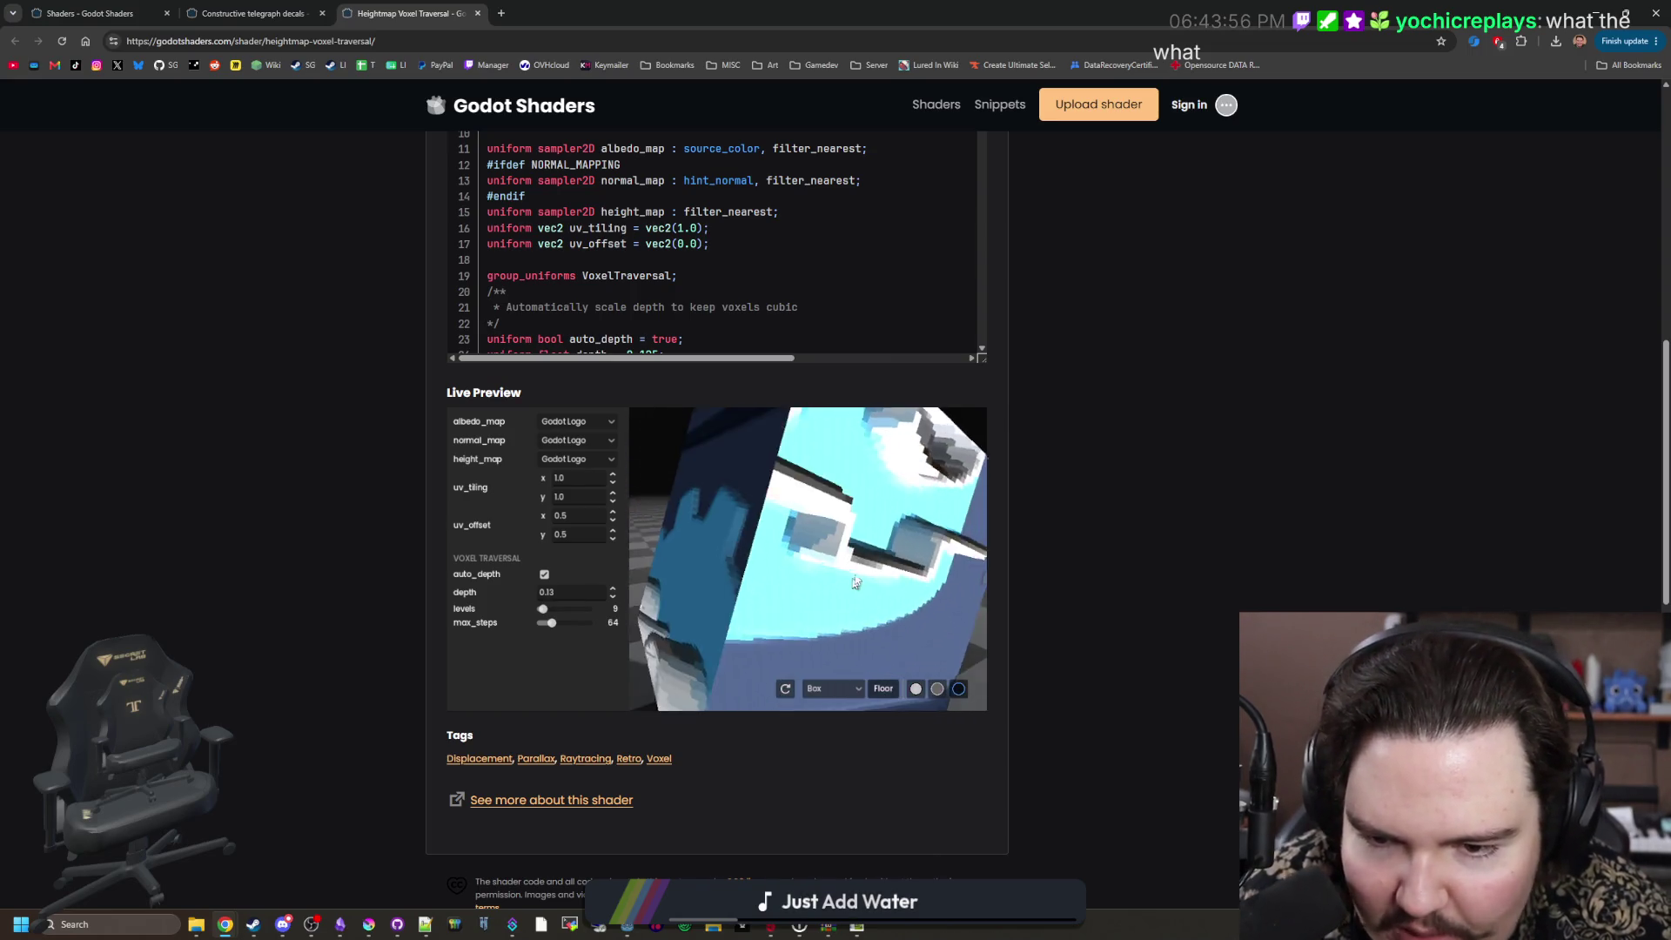
scroll(835, 570, "down", 5)
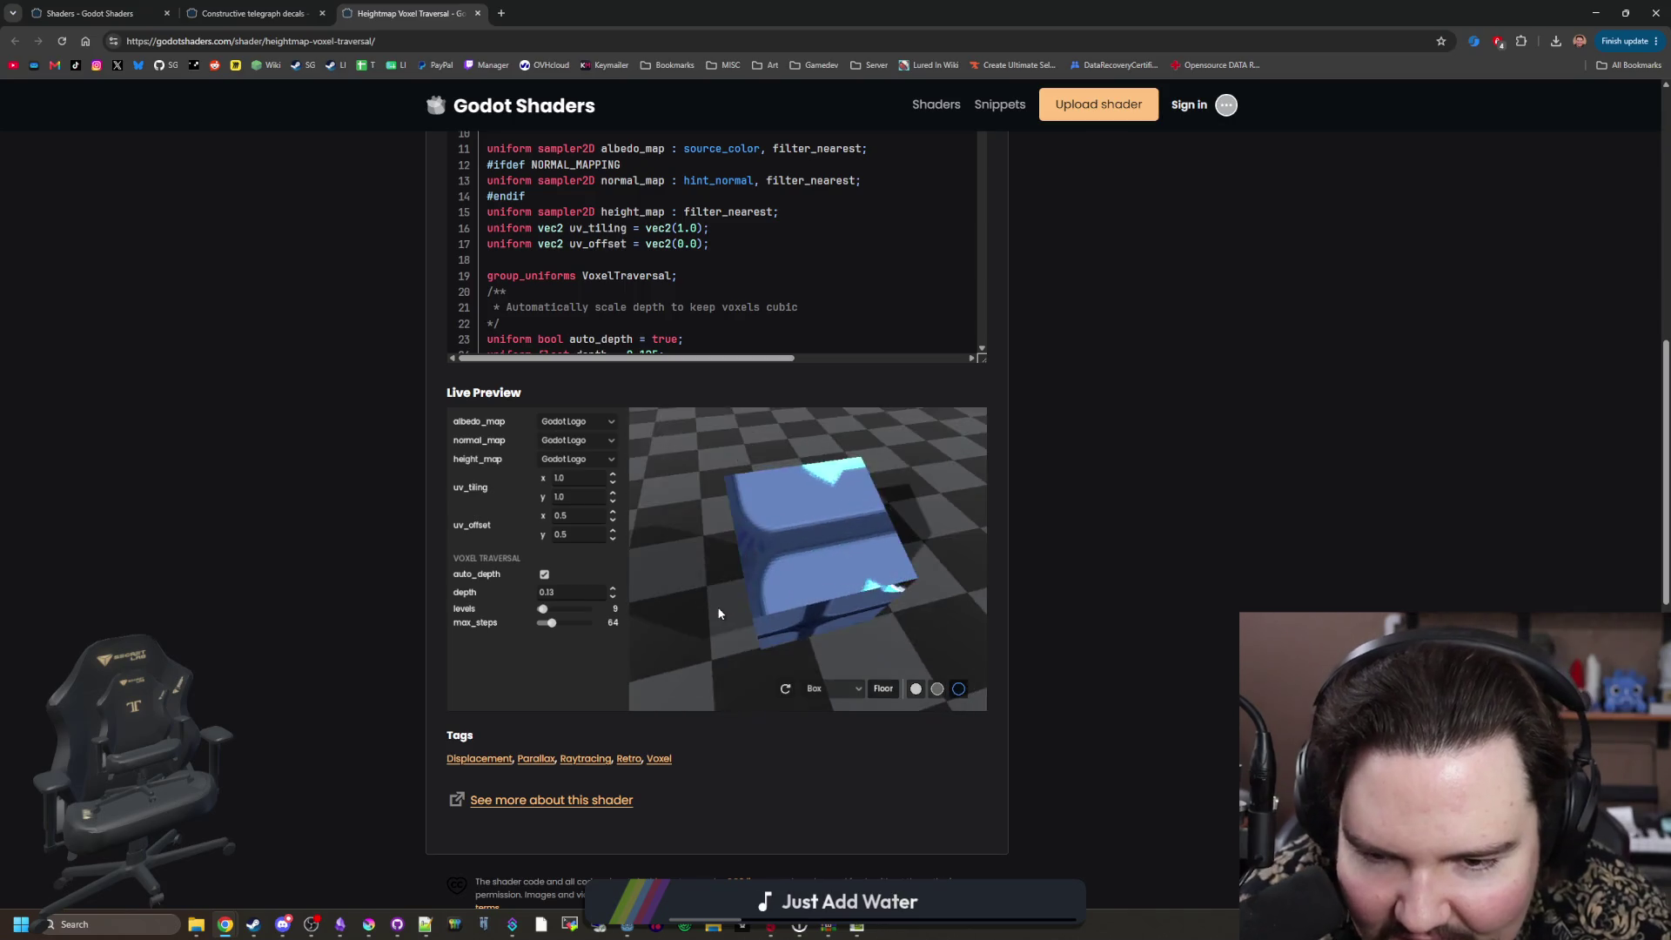
mouse_move(719, 613)
left_mouse_down()
mouse_move(731, 601)
mouse_move(675, 548)
mouse_move(754, 568)
left_mouse_up()
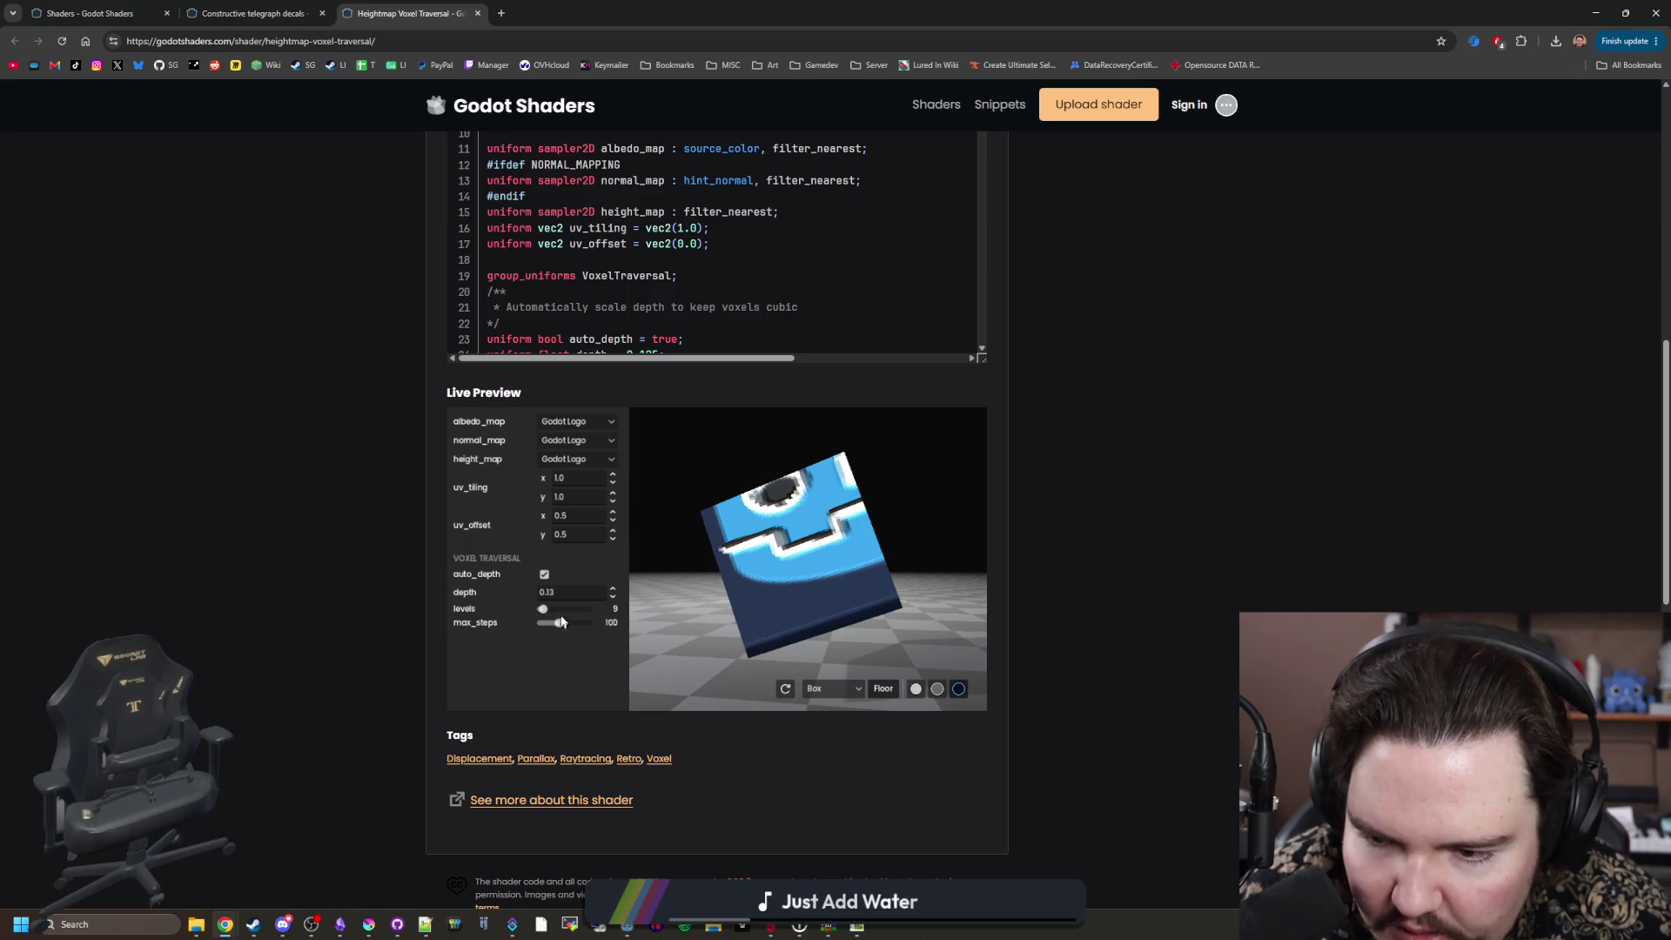
left_click_drag(541, 610, 590, 610)
mouse_move(801, 570)
left_mouse_down()
mouse_move(831, 617)
mouse_move(889, 585)
left_mouse_up()
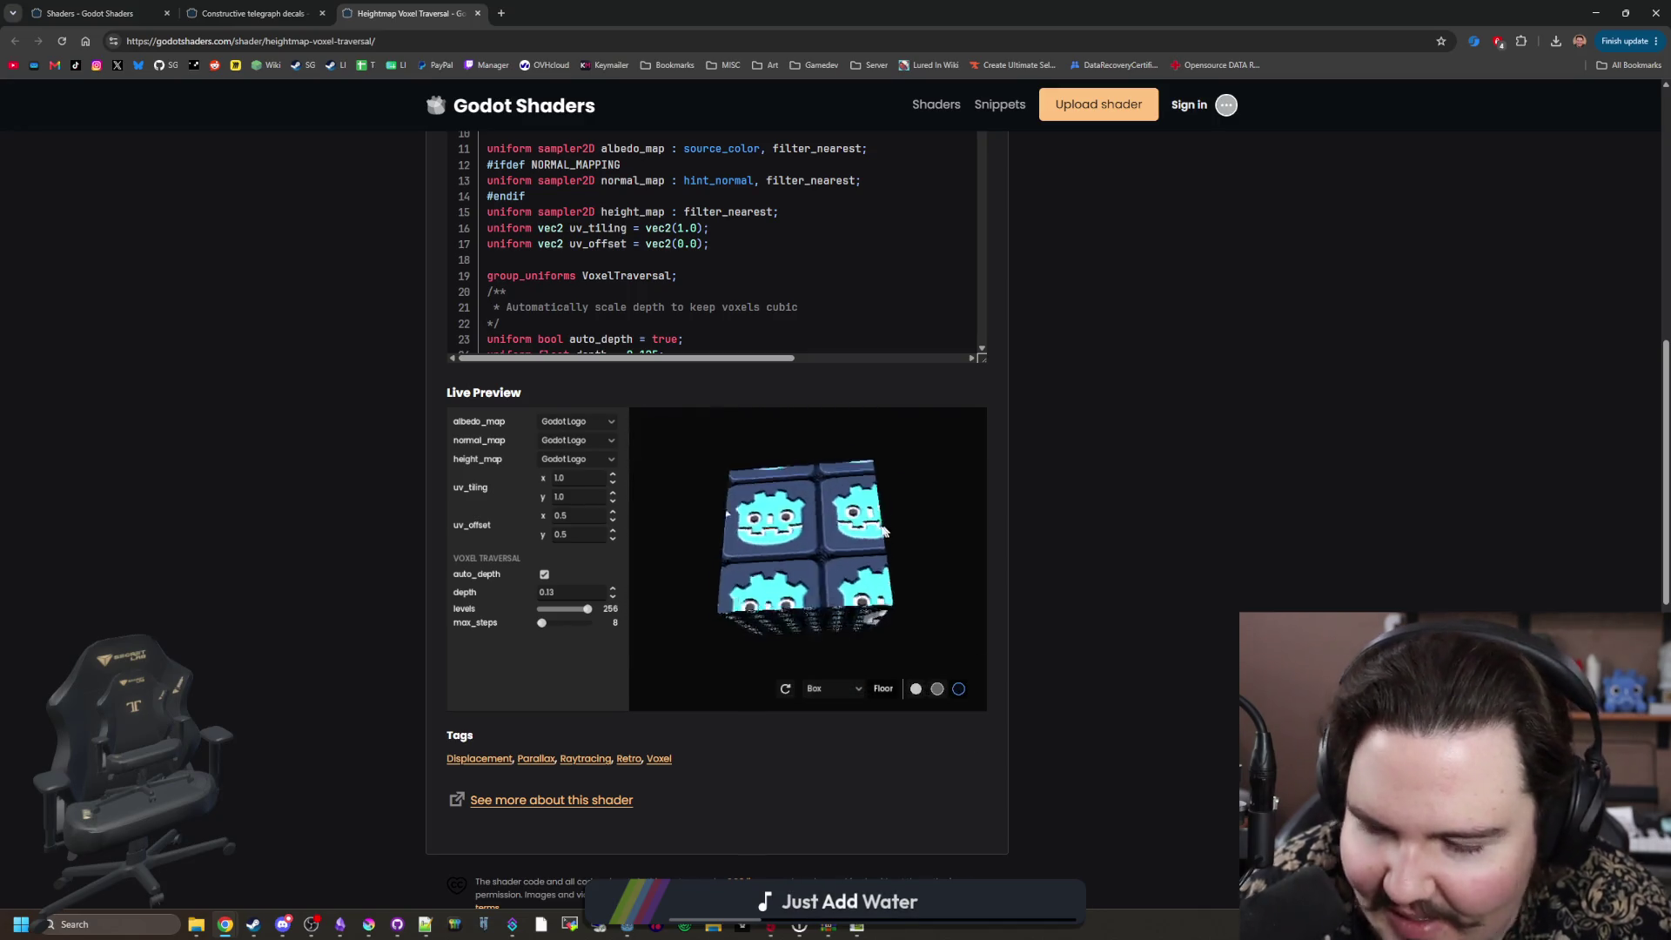
scroll(370, 324, "up", 4)
scroll(371, 331, "up", 5)
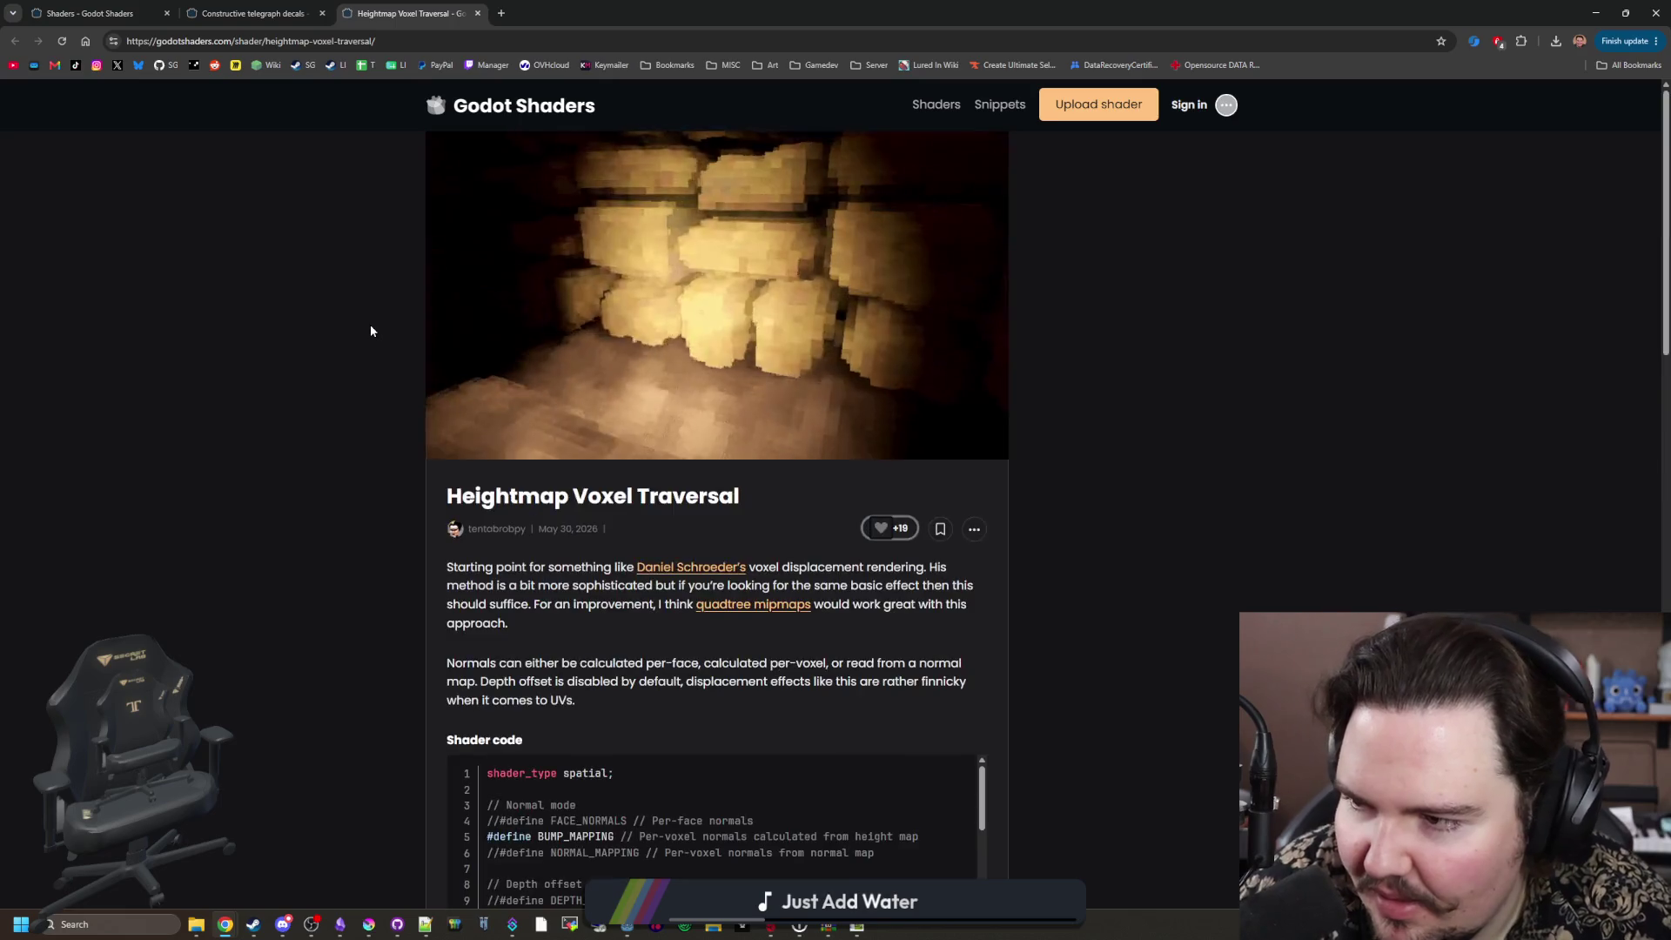
Step: Open the 3D Pixelated Fire Shader from the listing in a new tab and view it
left_click(272, 11)
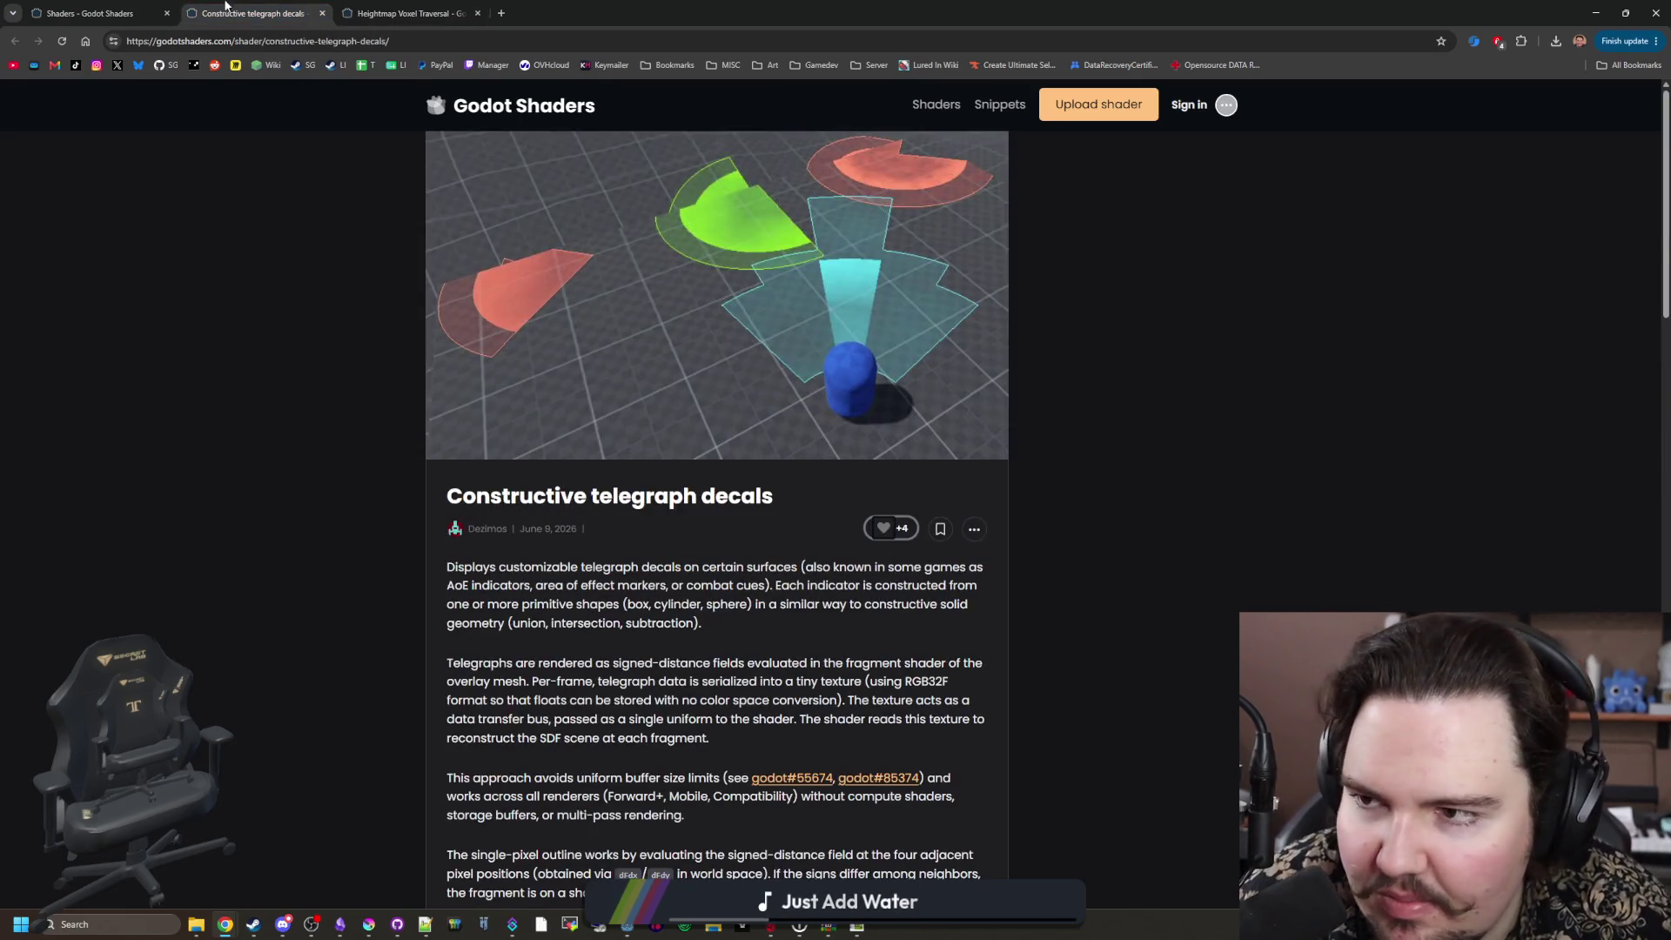
left_click(87, 13)
scroll(786, 441, "down", 3)
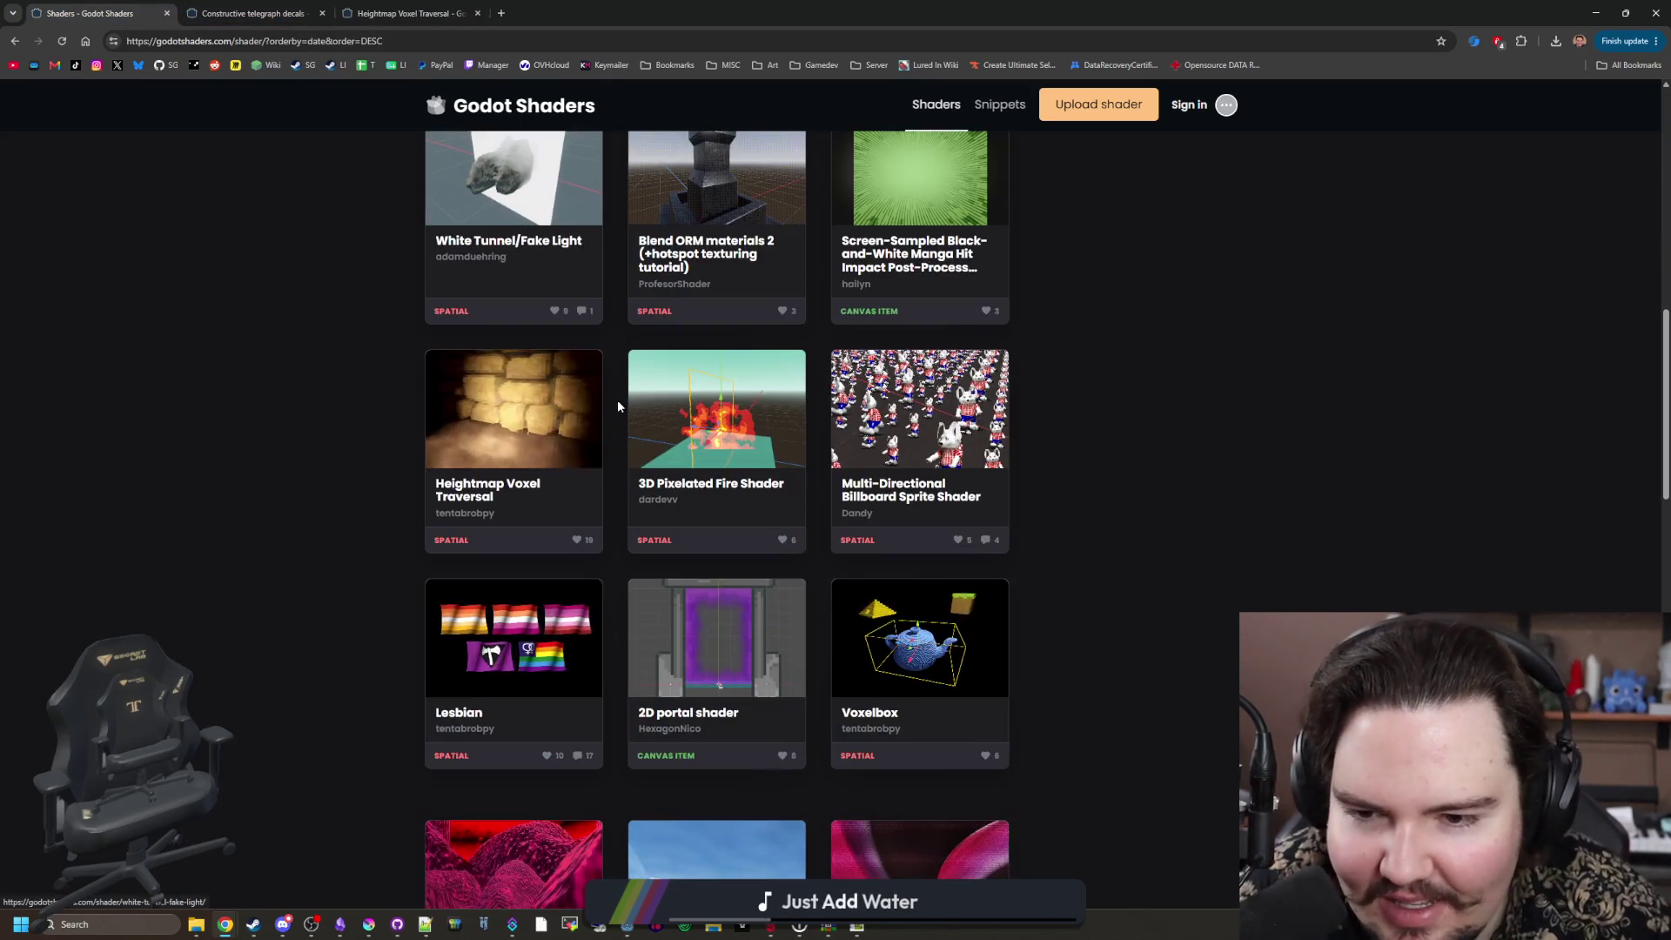
middle_click(786, 442)
left_click(625, 9)
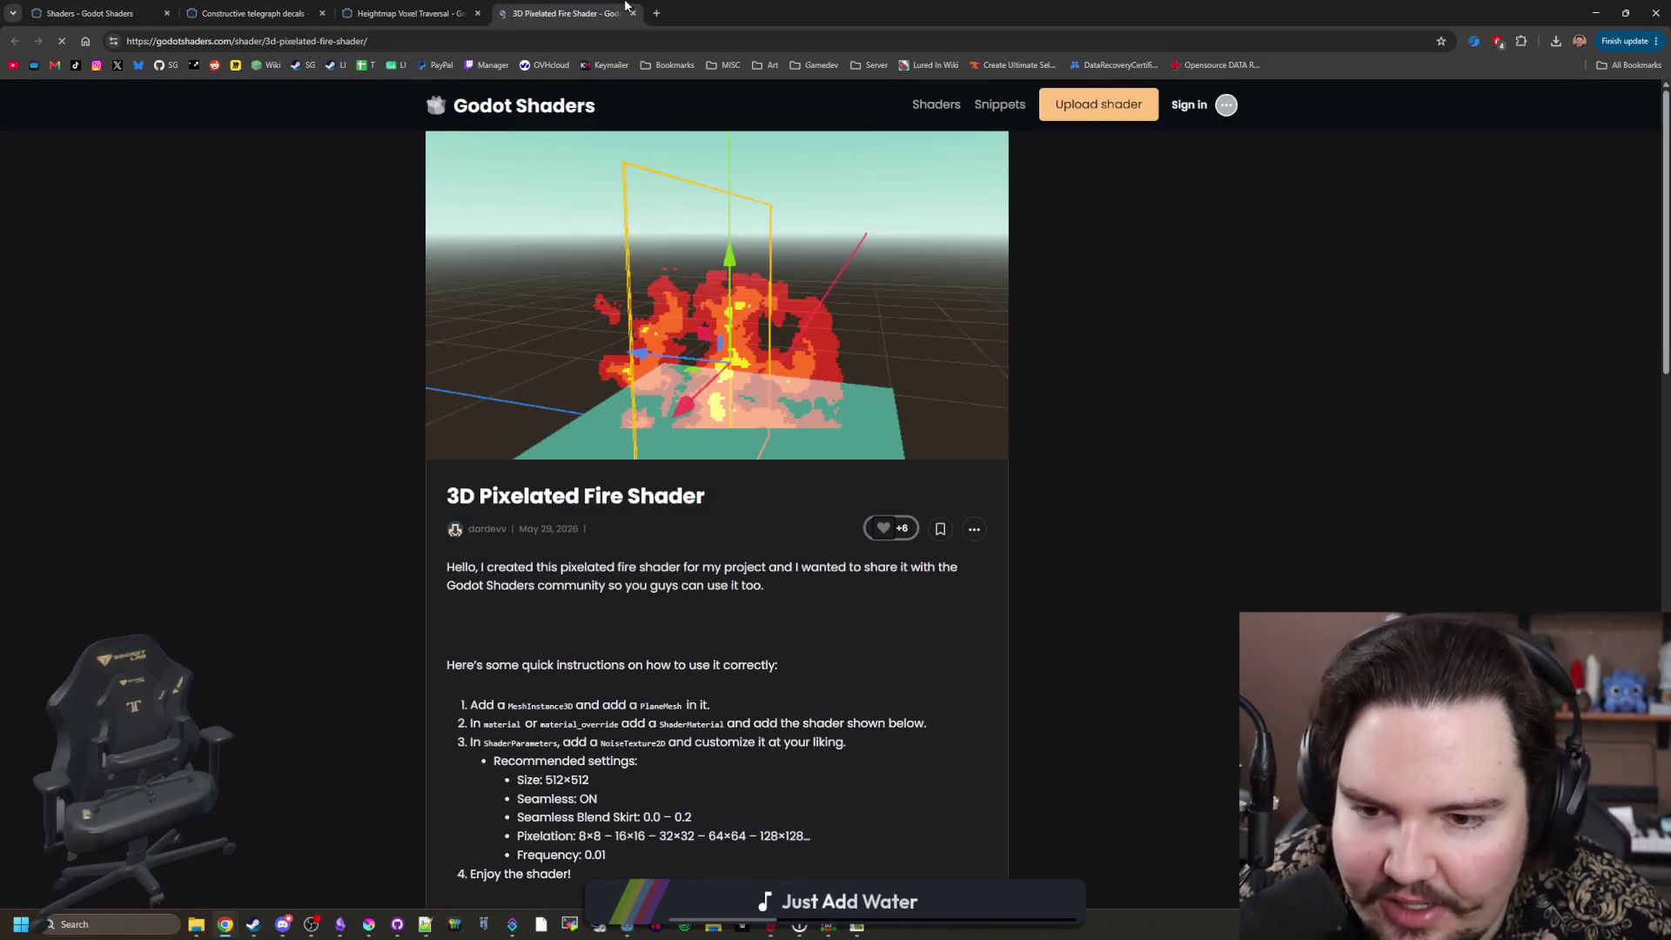
Step: Scroll to its Live Preview, then open the Voxelbox shader in a new tab from the listing
scroll(780, 435, "down", 9)
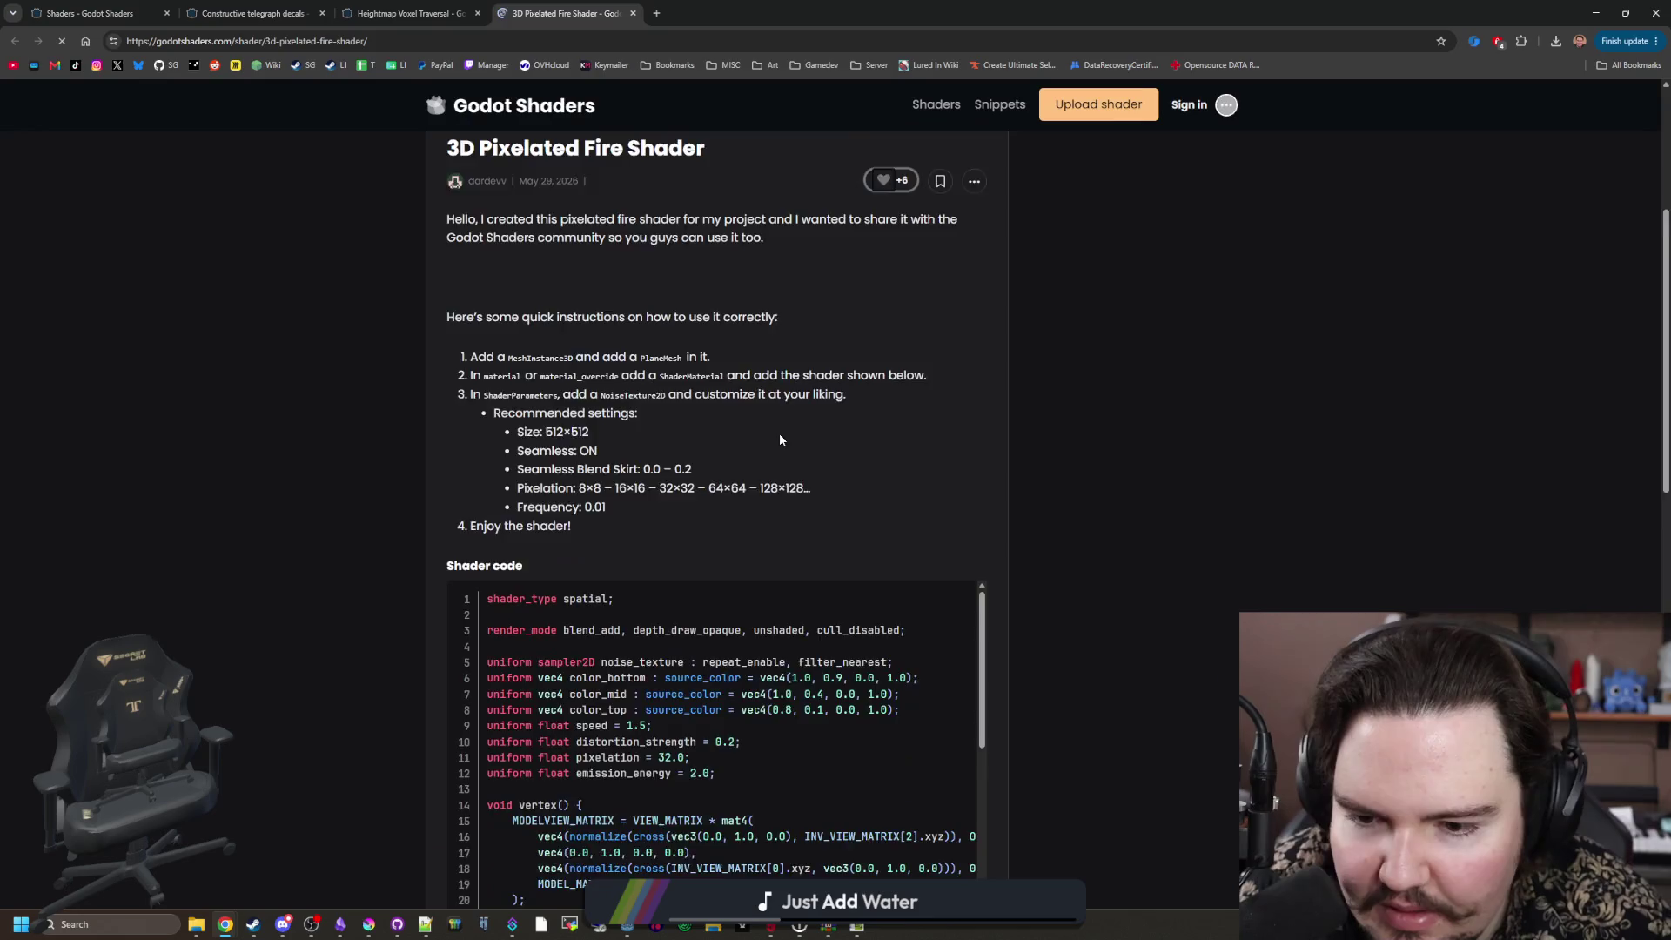
scroll(780, 440, "down", 1)
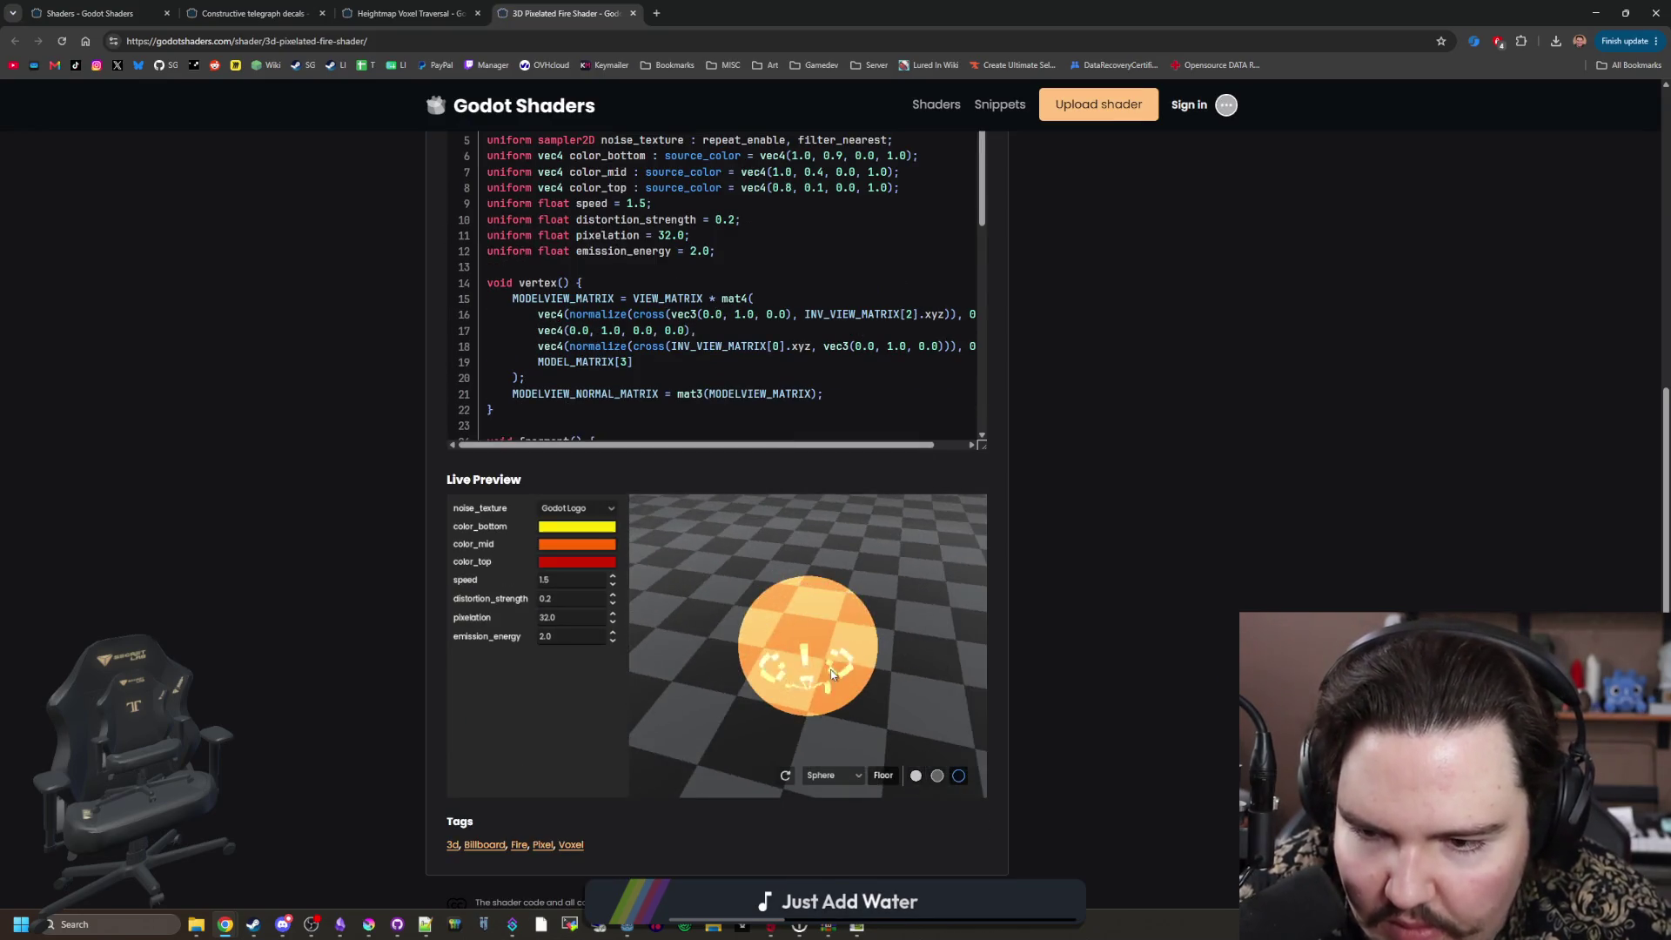
scroll(1058, 613, "down", 2)
scroll(1045, 588, "up", 3)
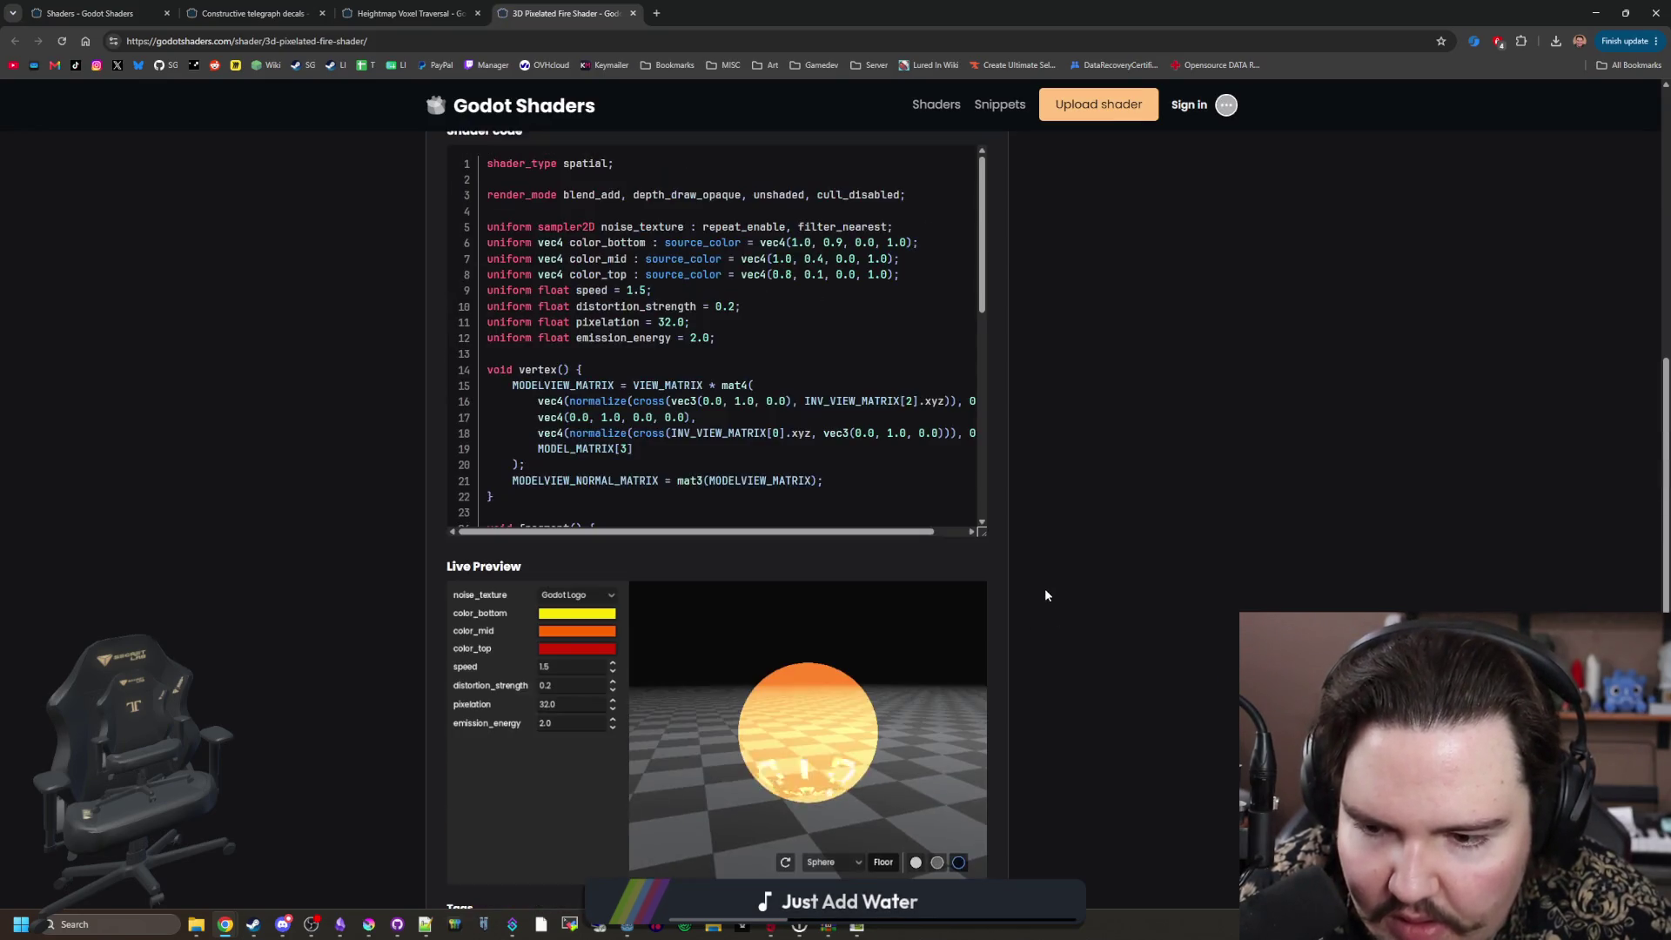
scroll(694, 368, "down", 6)
left_click(92, 13)
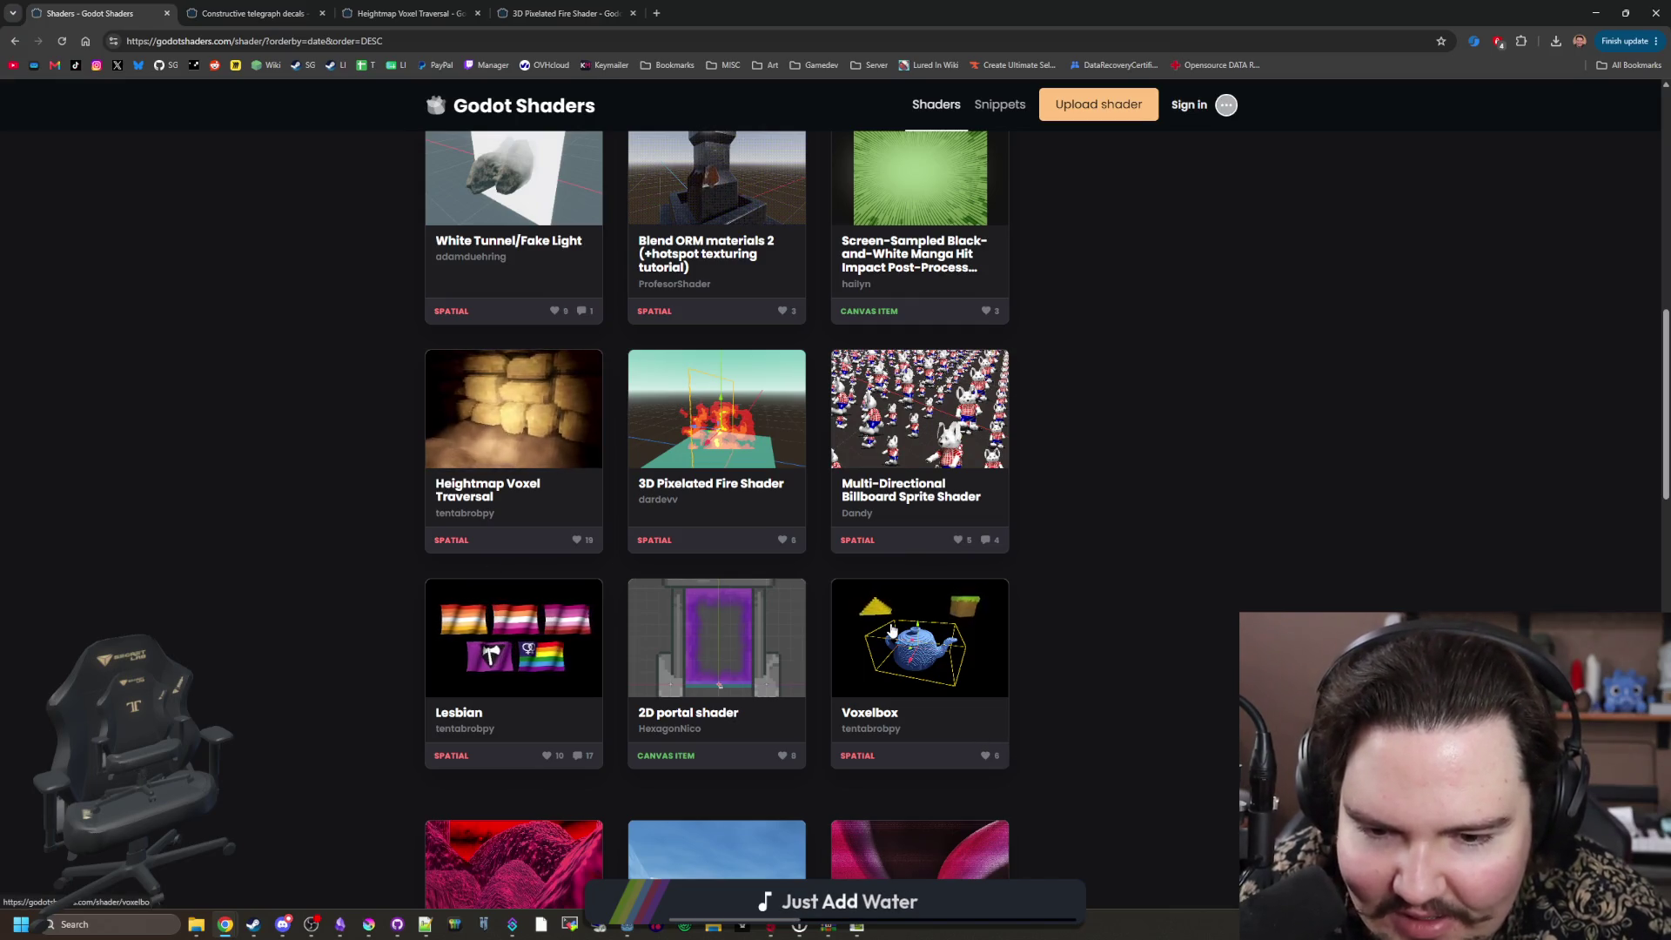
middle_click(921, 629)
left_click(722, 13)
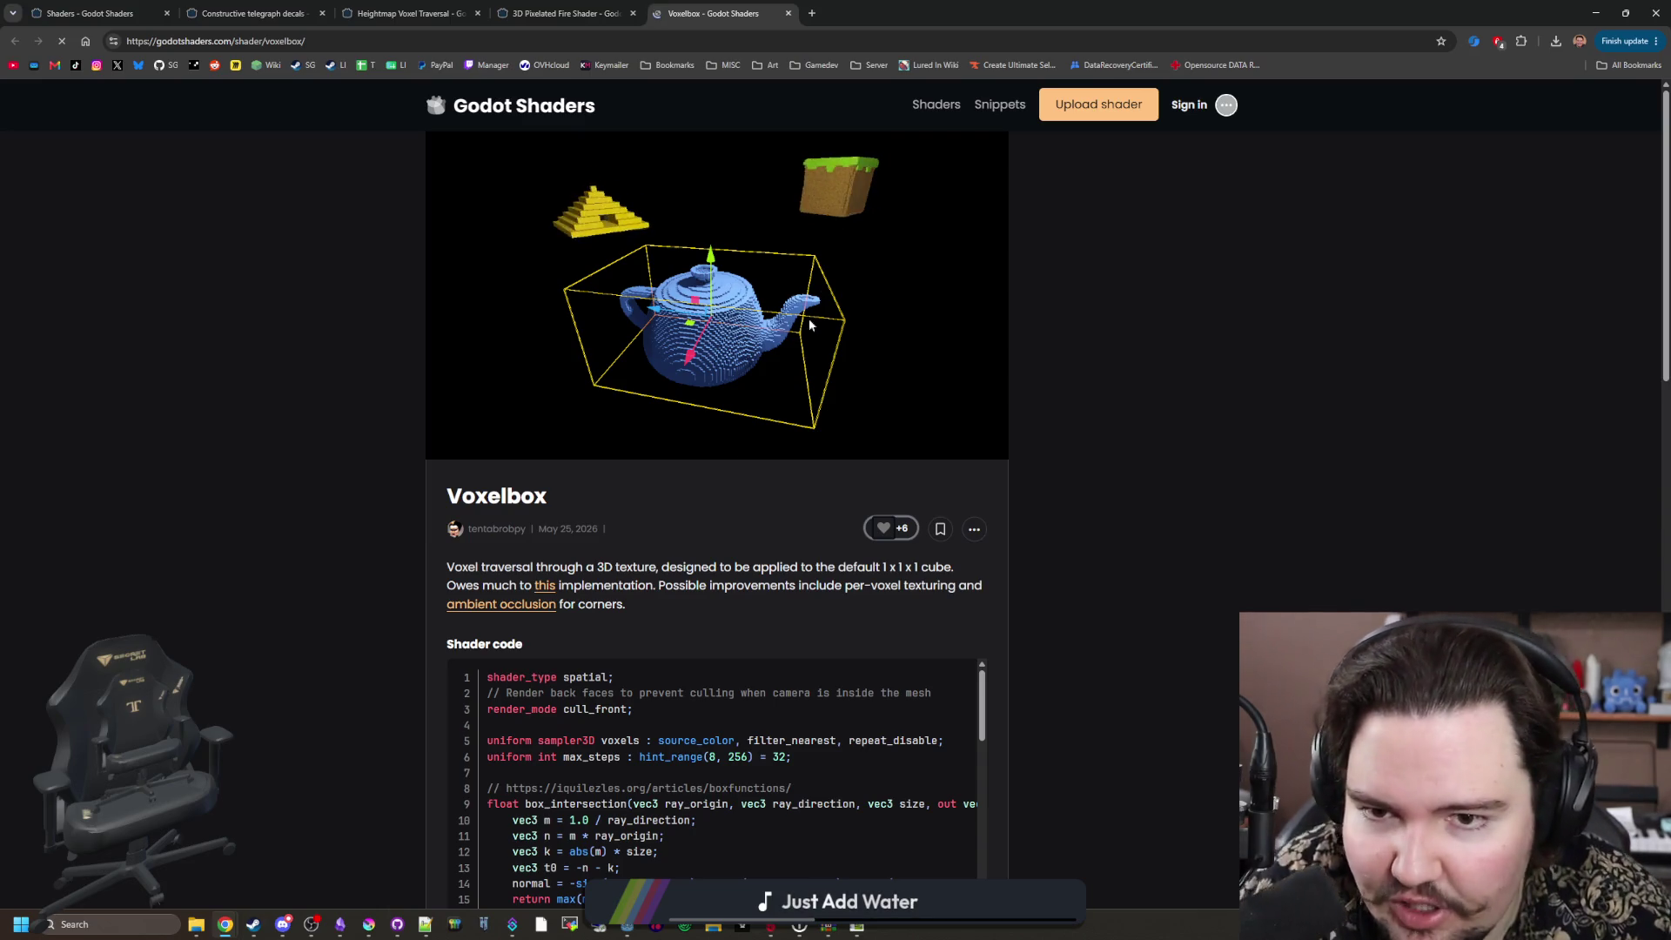
scroll(588, 431, "down", 2)
scroll(588, 431, "down", 6)
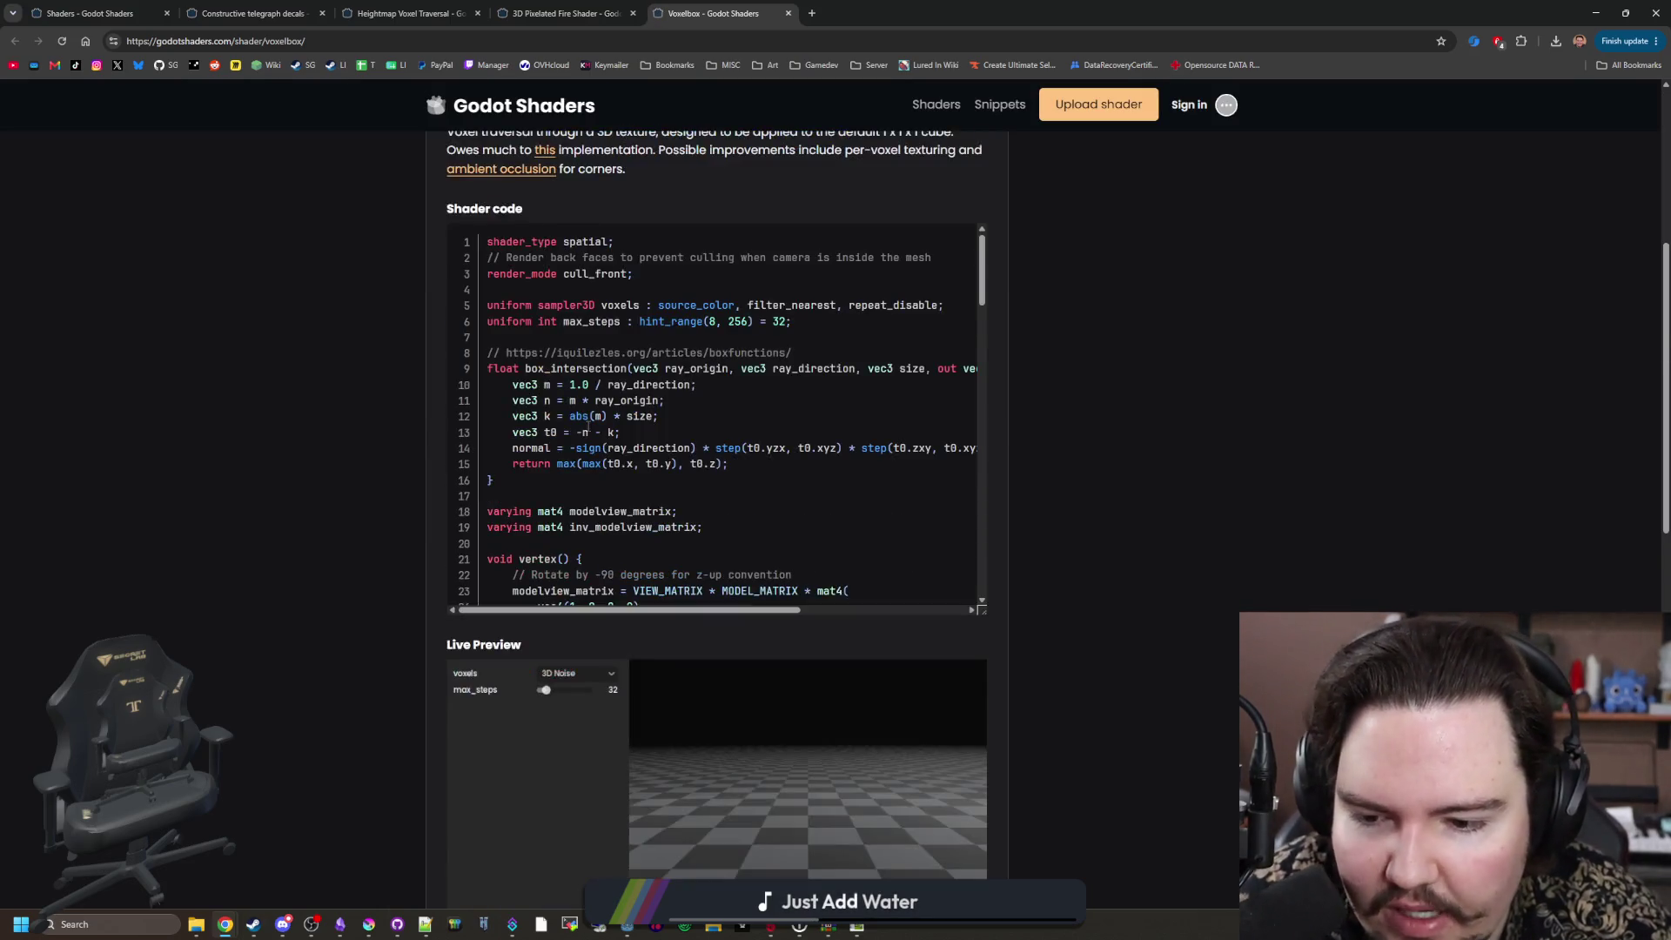
left_click_drag(787, 554, 808, 566)
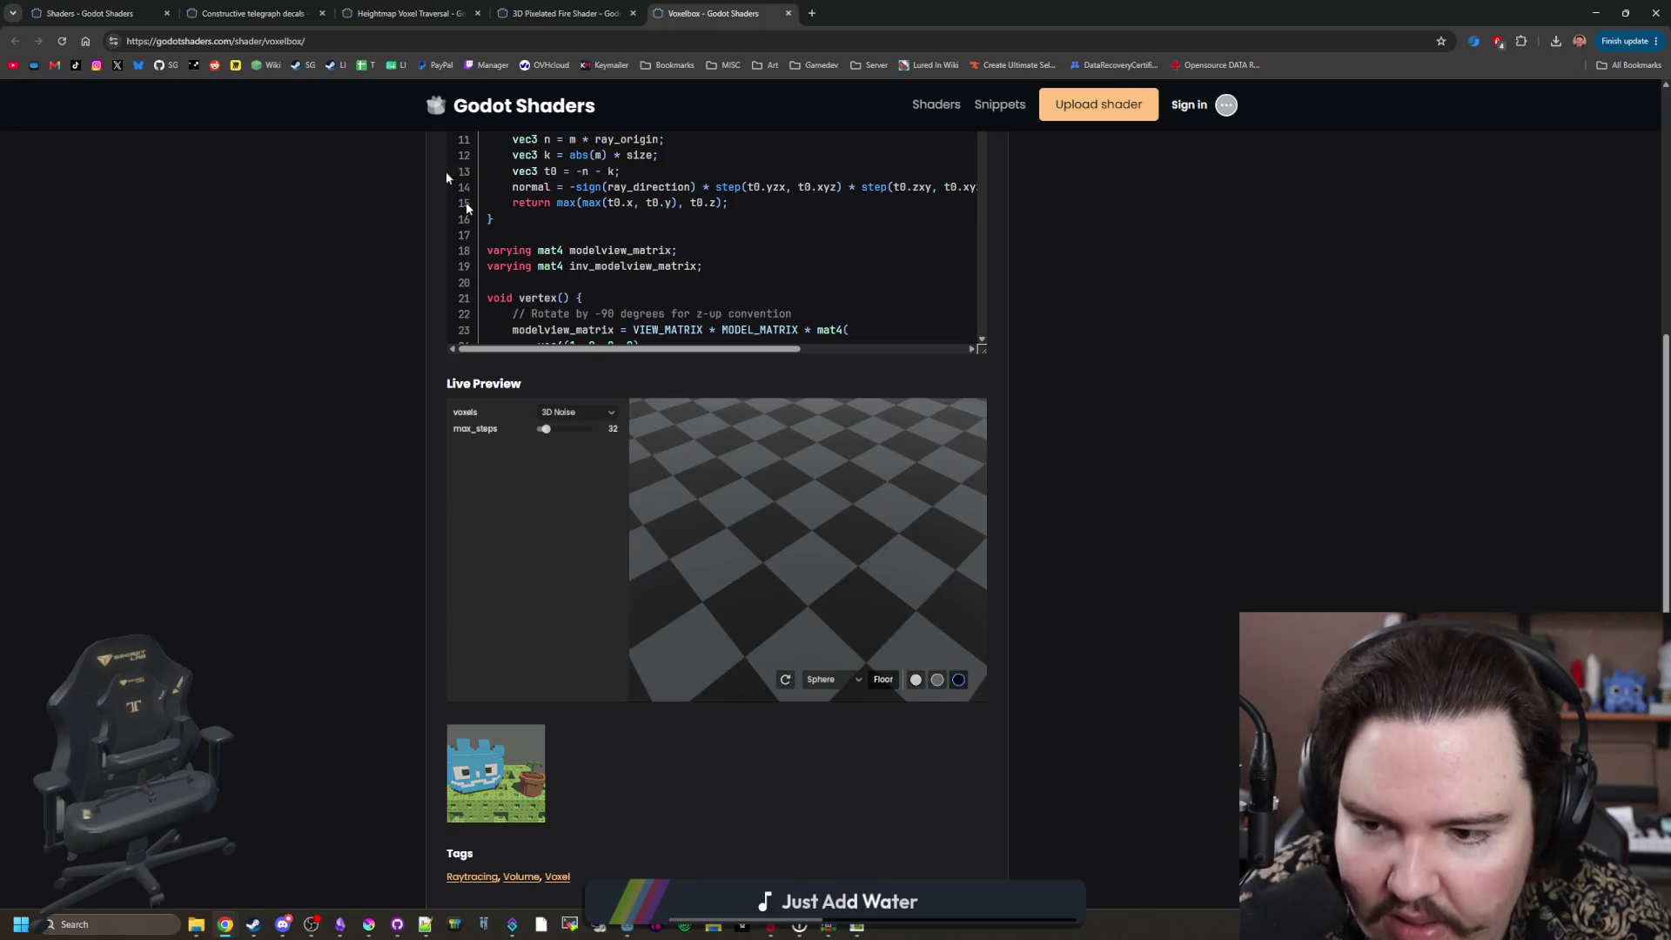
left_click(599, 412)
left_click(582, 425)
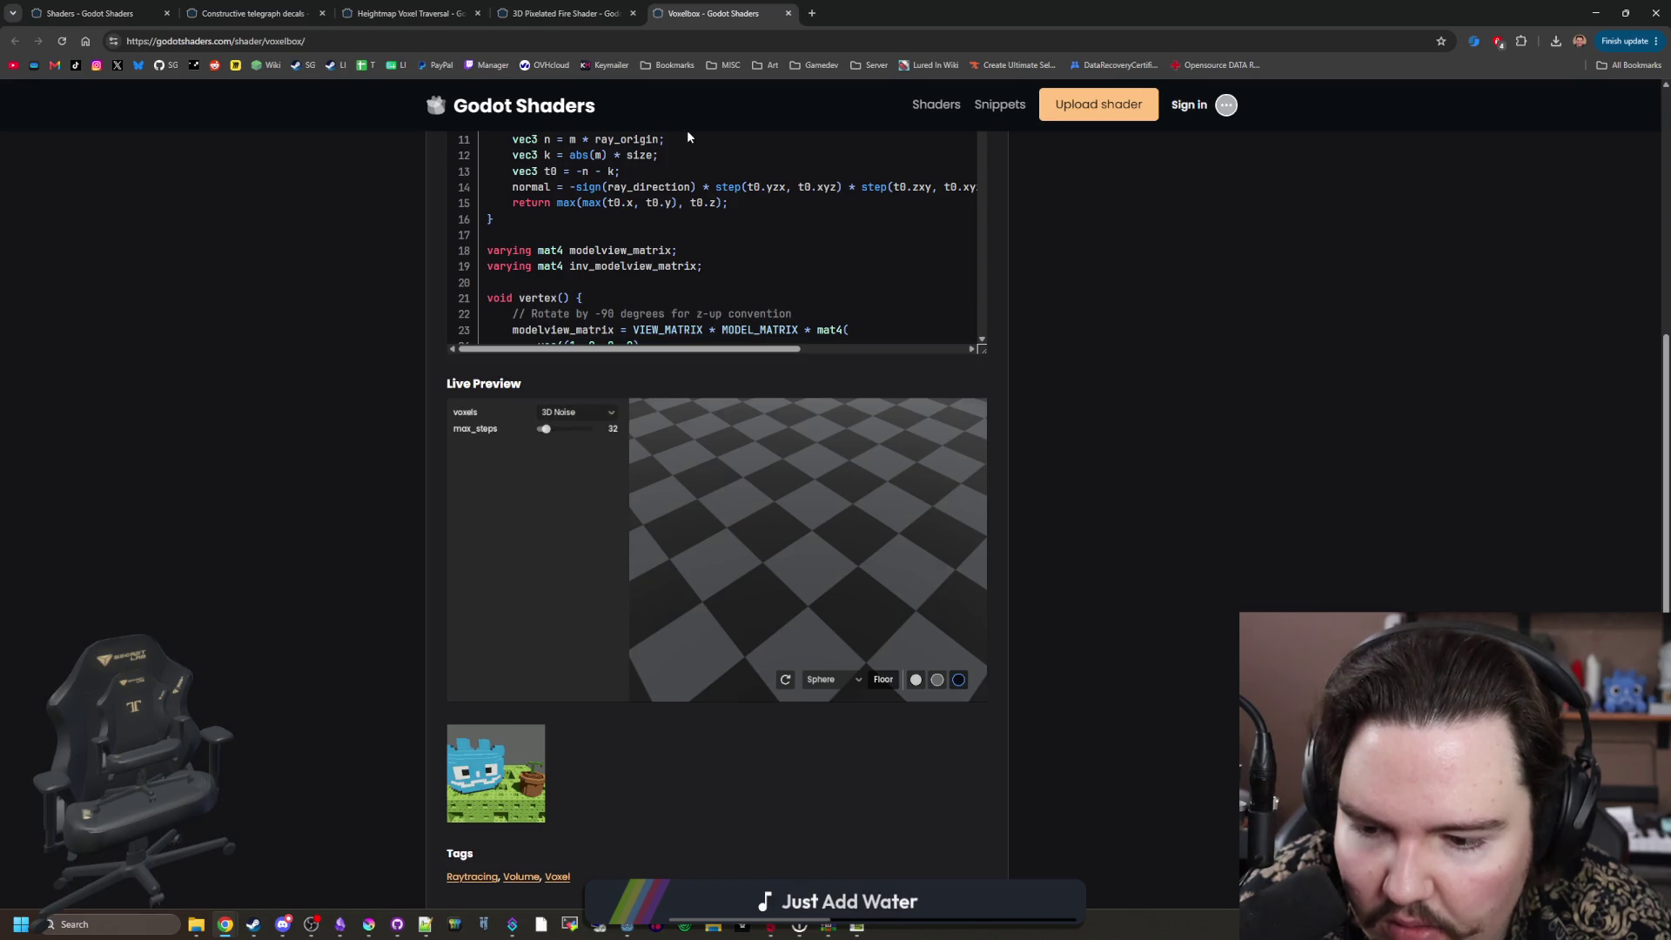
left_click(788, 13)
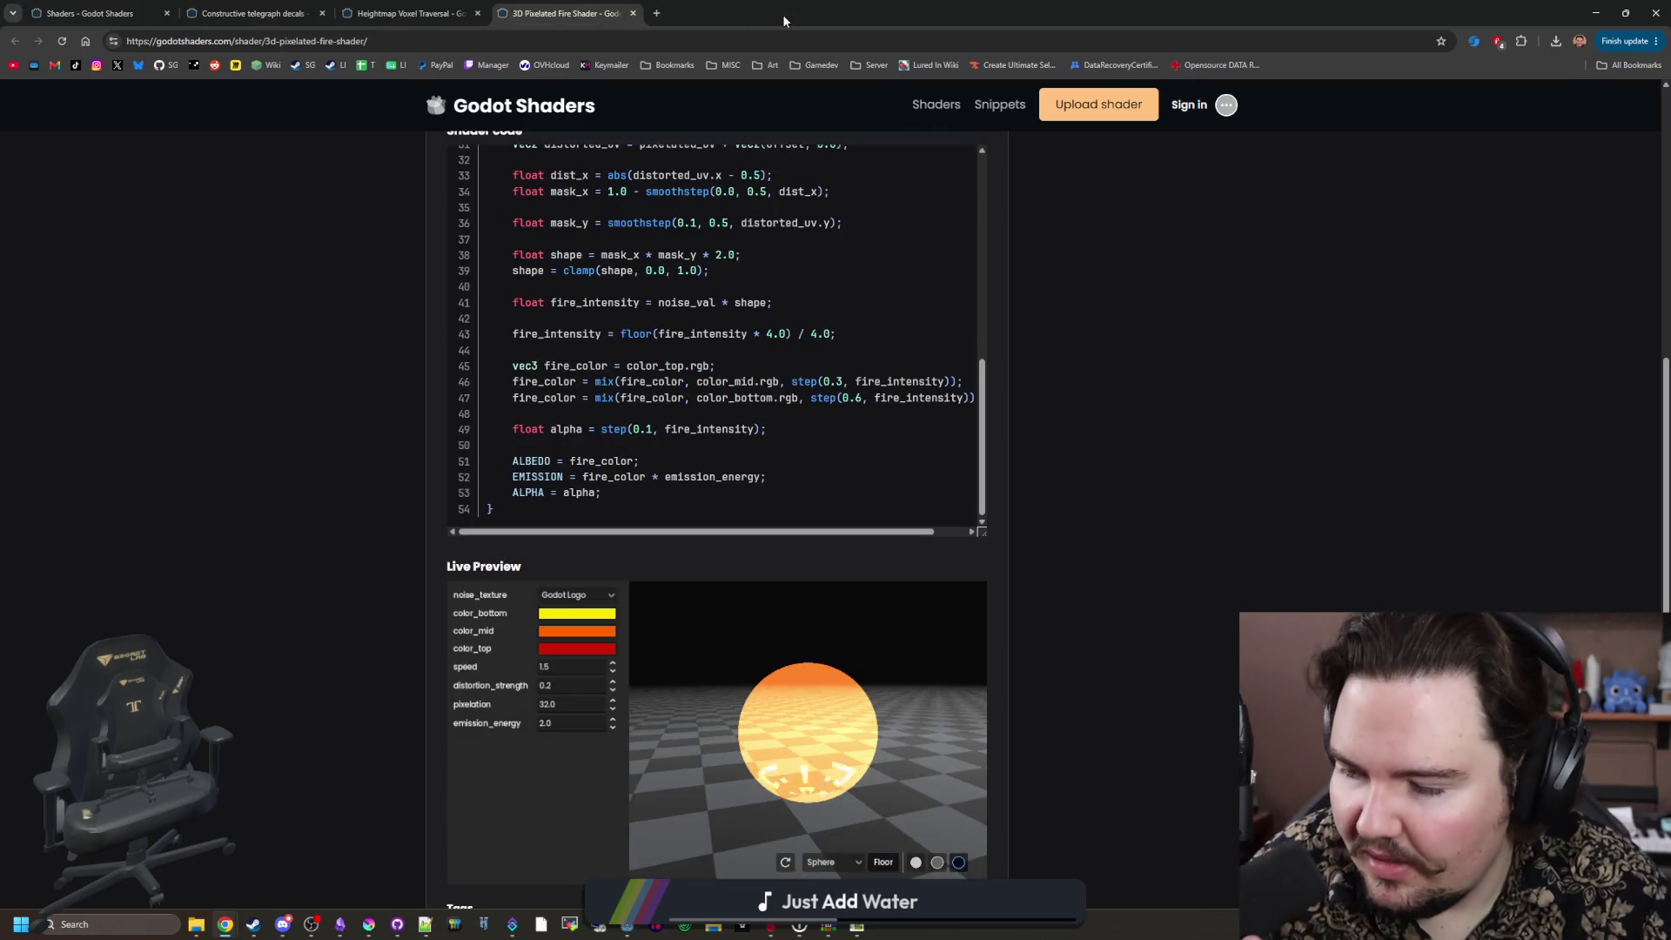
left_click(55, 7)
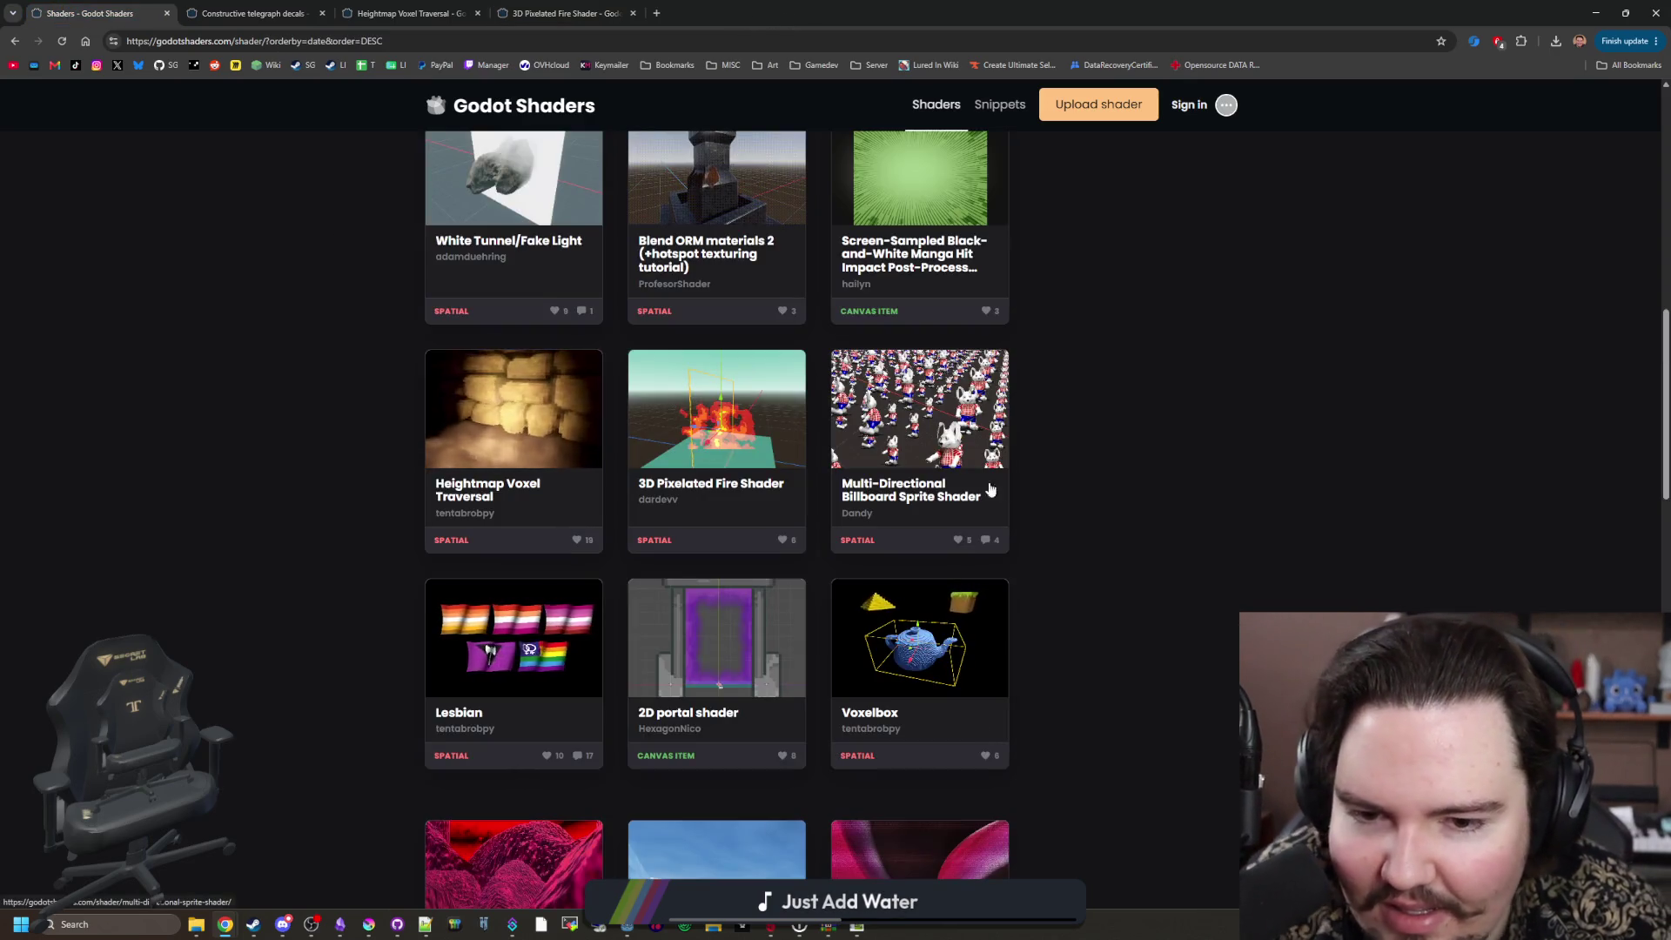
Step: Open the Multi-Directional Billboard Sprite Shader in a new tab and orbit its live preview
middle_click(920, 418)
left_click(722, 13)
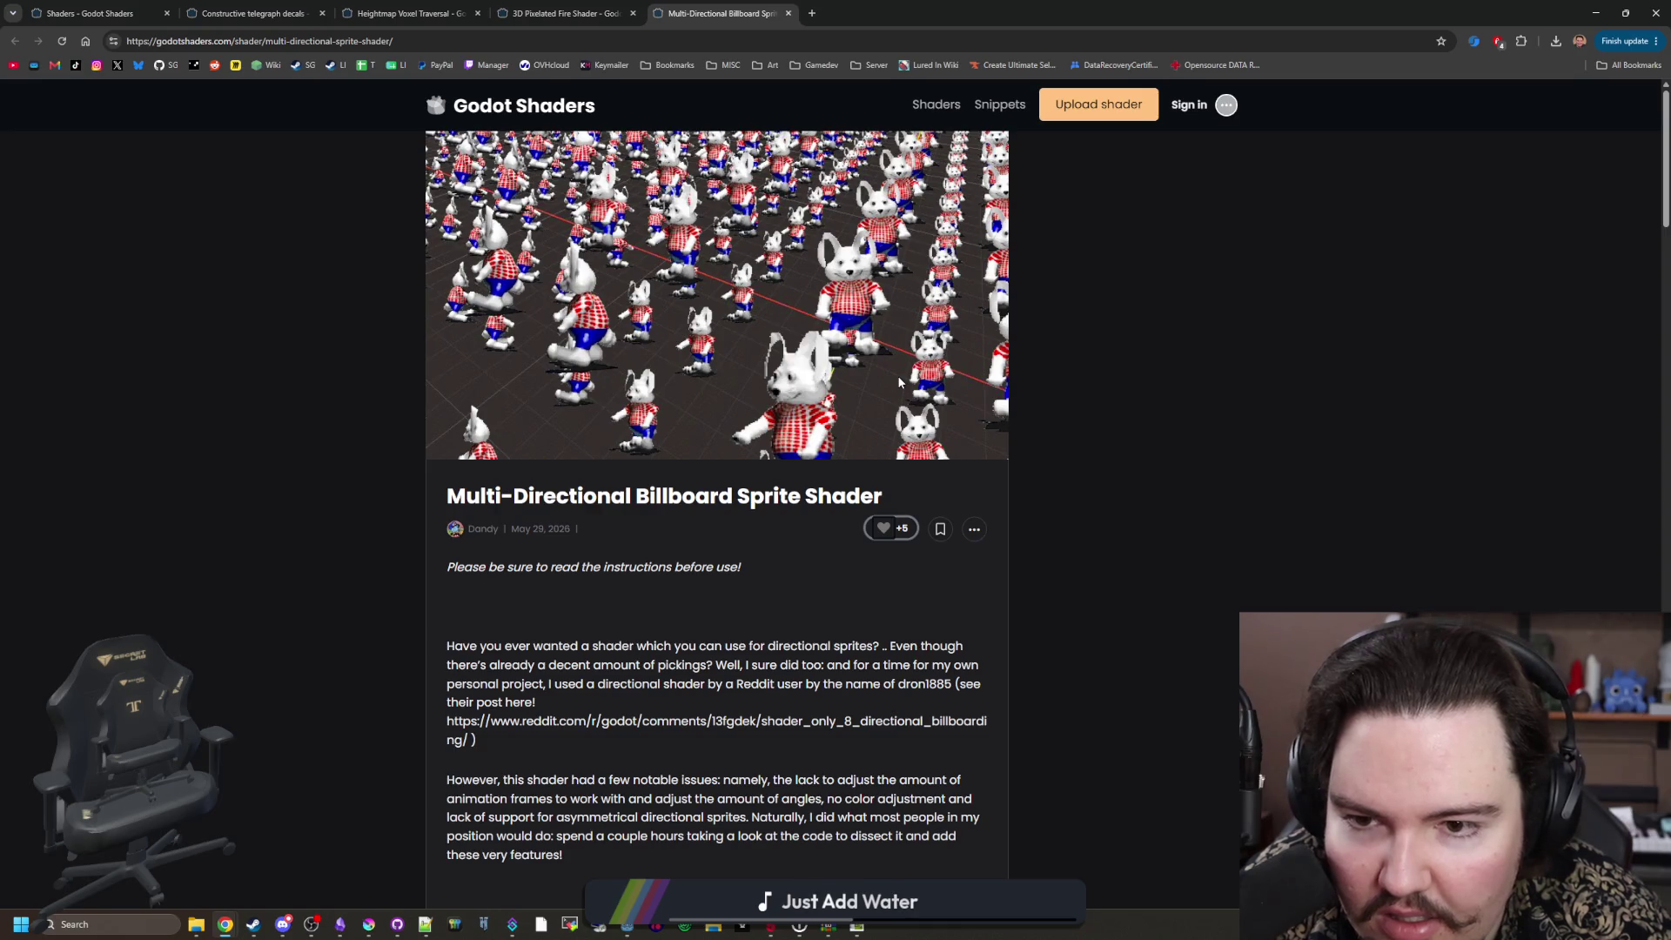
scroll(798, 435, "down", 2)
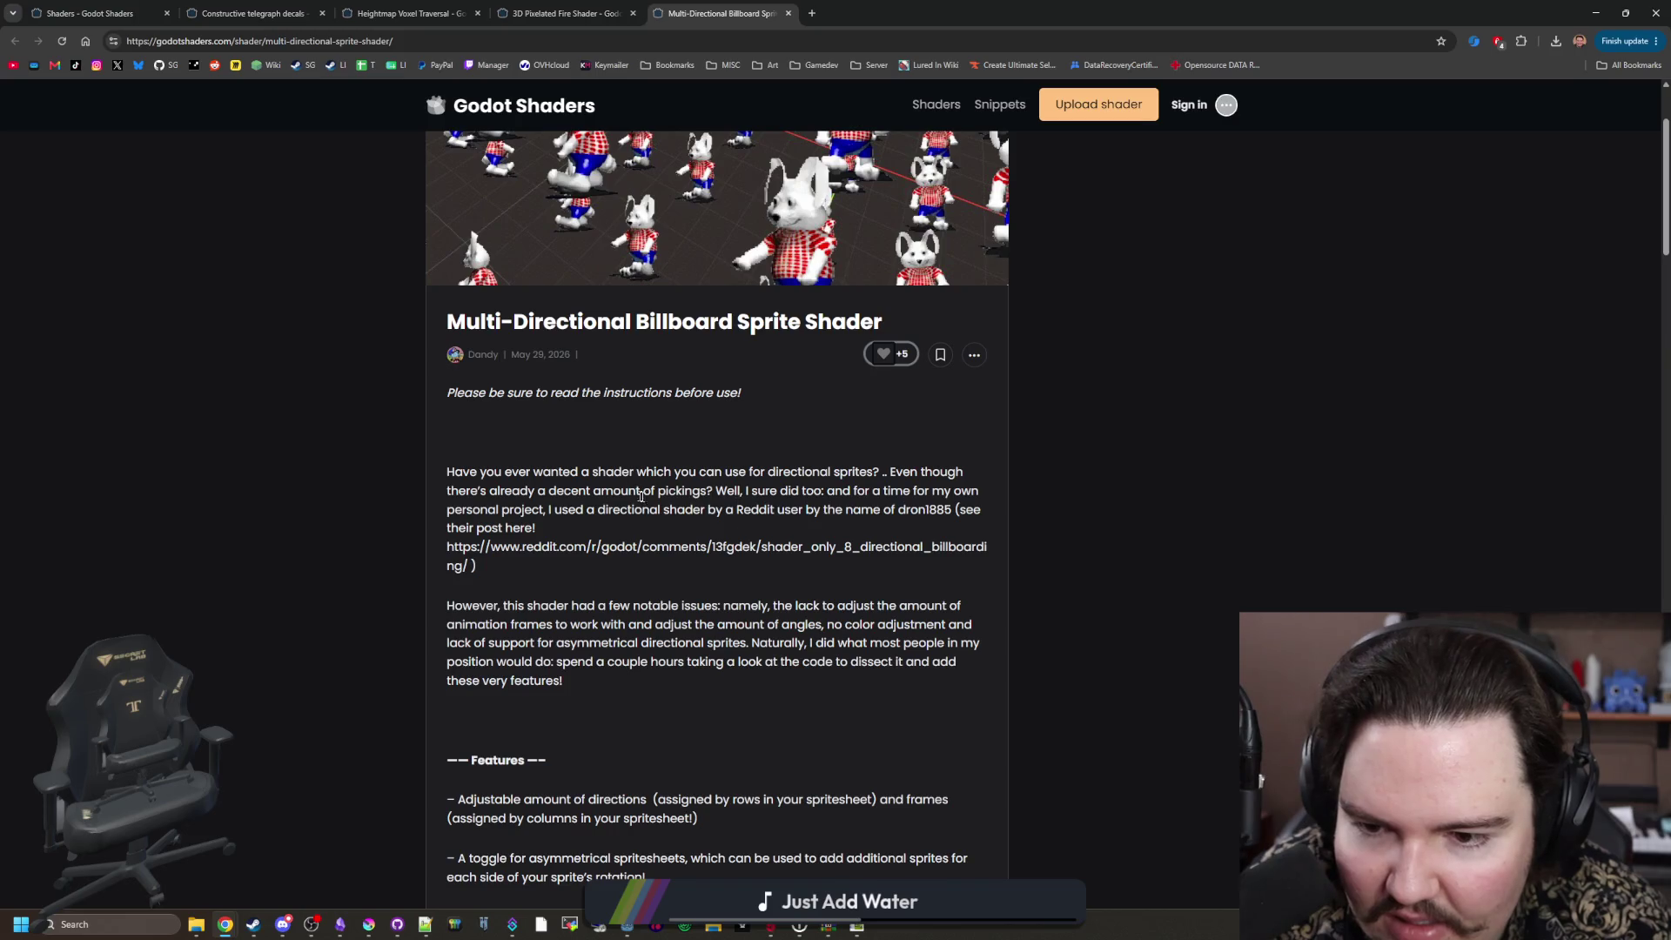
scroll(688, 522, "down", 10)
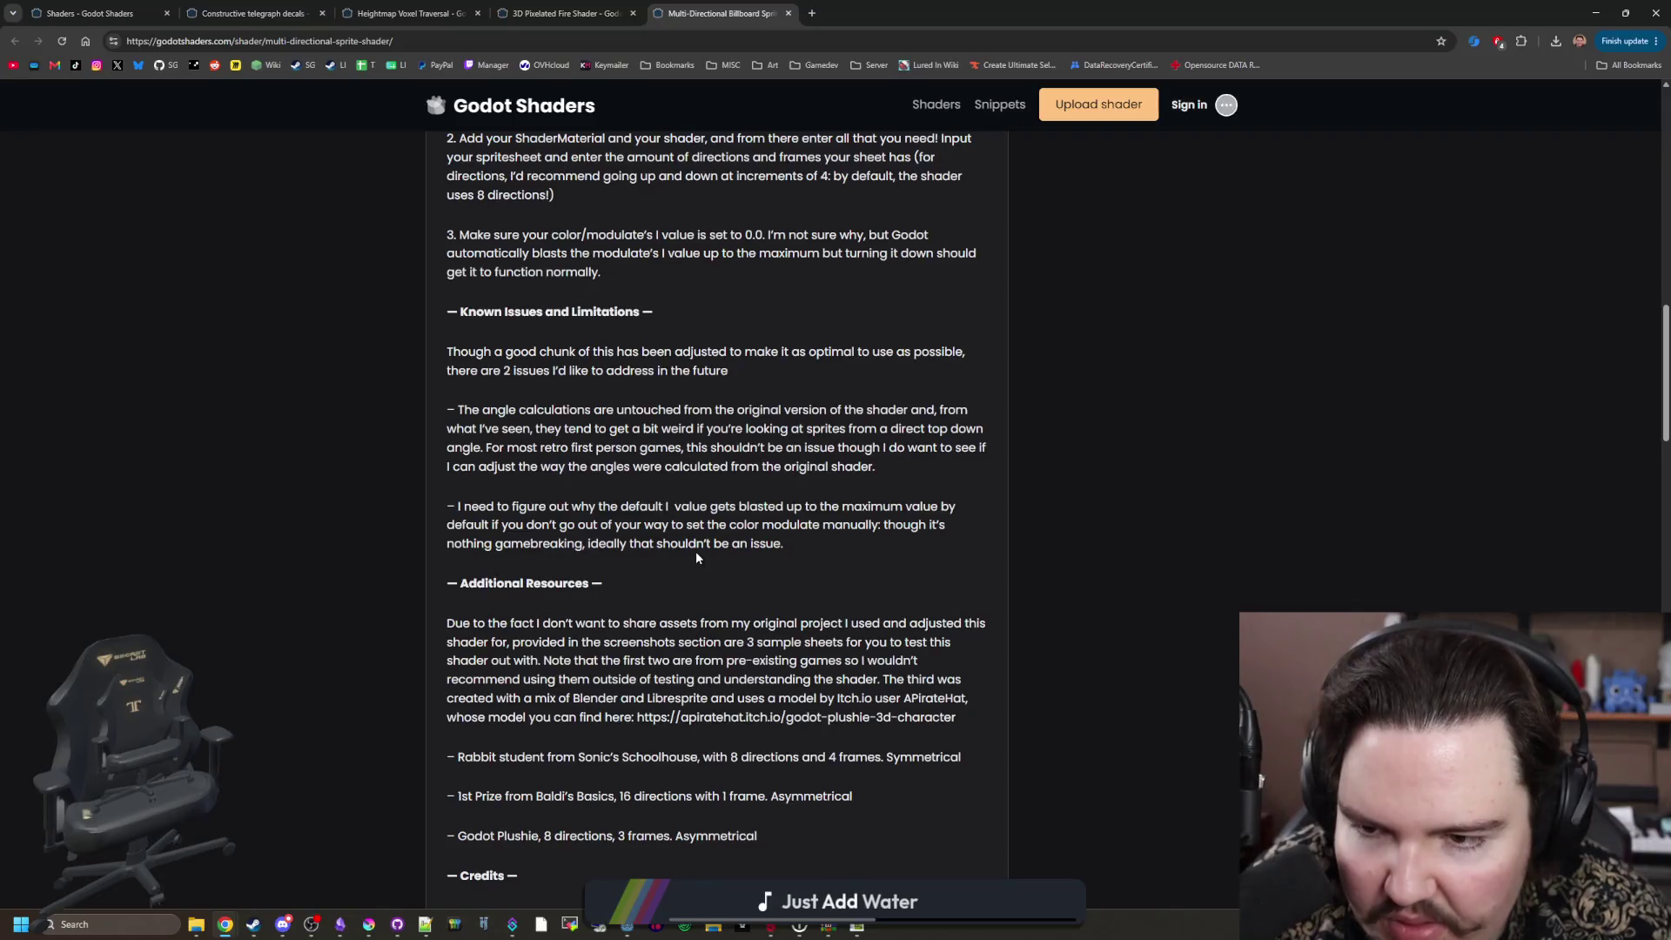
scroll(696, 555, "down", 8)
scroll(696, 557, "down", 5)
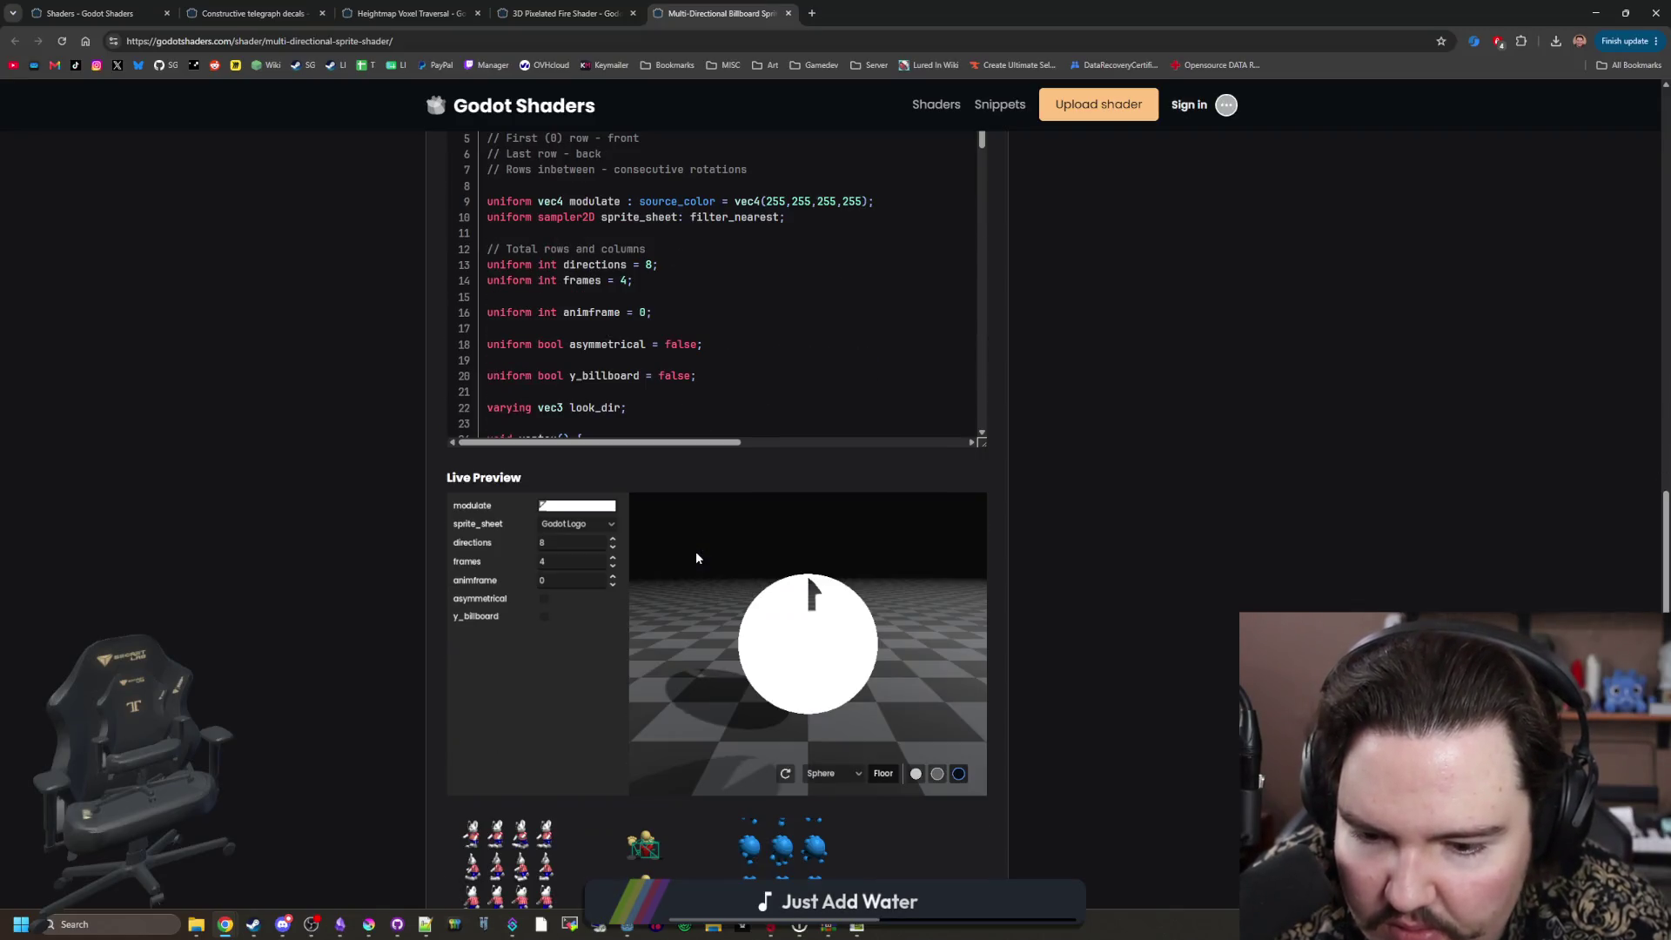
left_click_drag(773, 637, 958, 670)
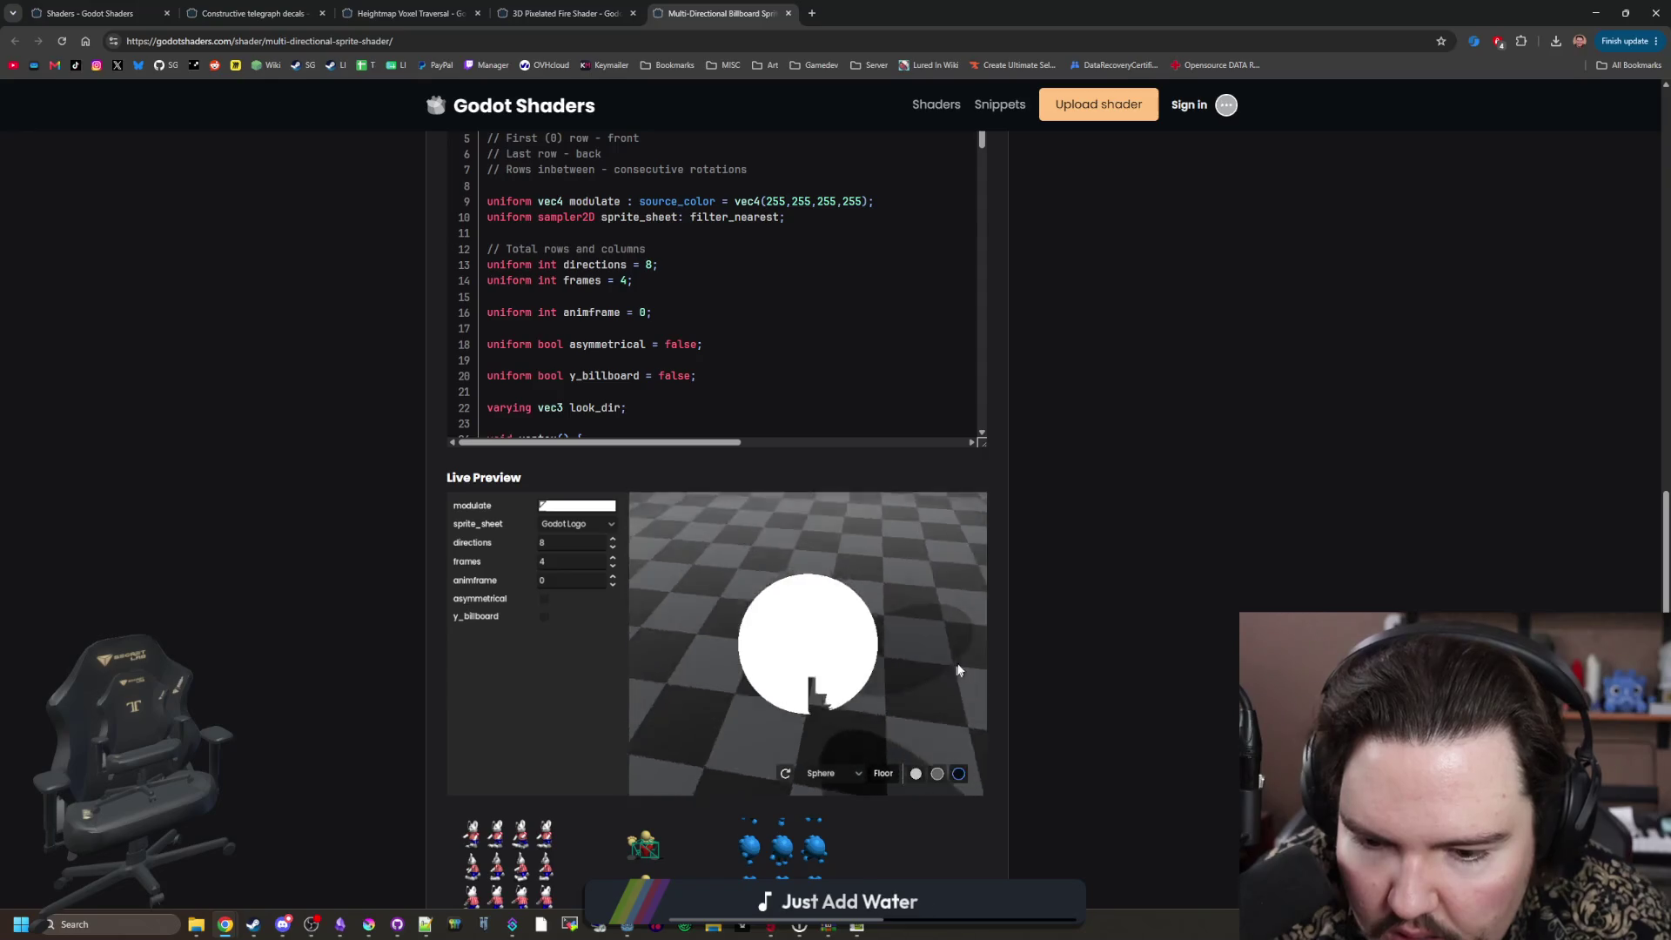
scroll(1140, 645, "down", 3)
left_click_drag(727, 475, 949, 347)
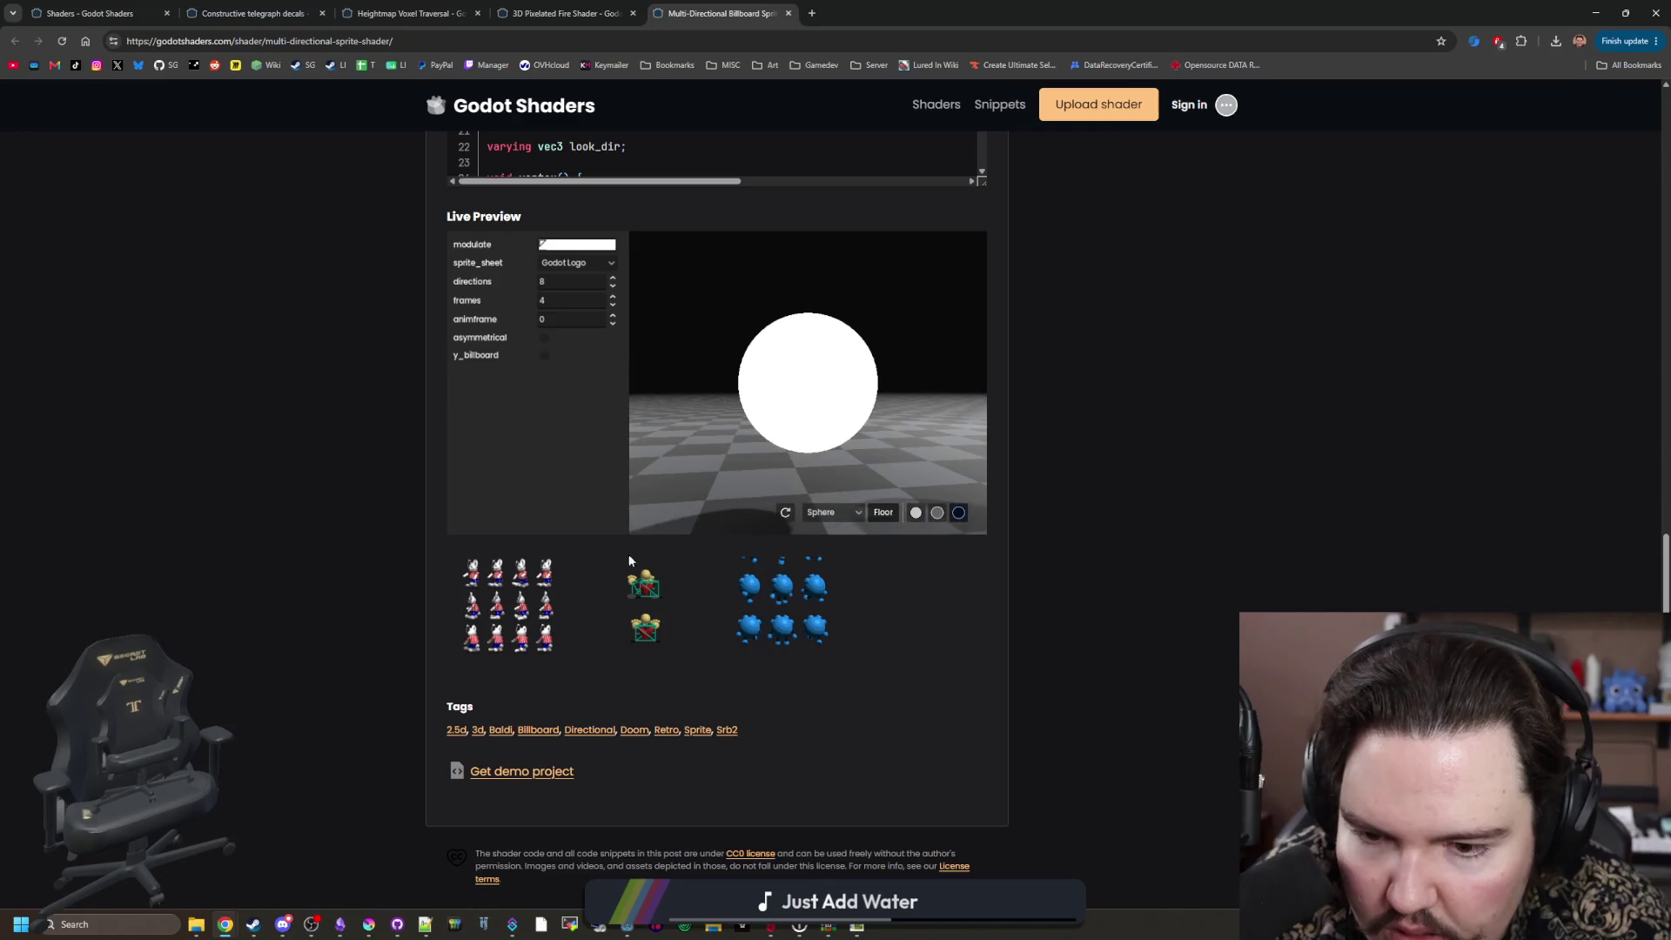
Step: Enlarge and close the rabbit, second, and blue Godot robot sprite-sheet screenshots
left_click(534, 604)
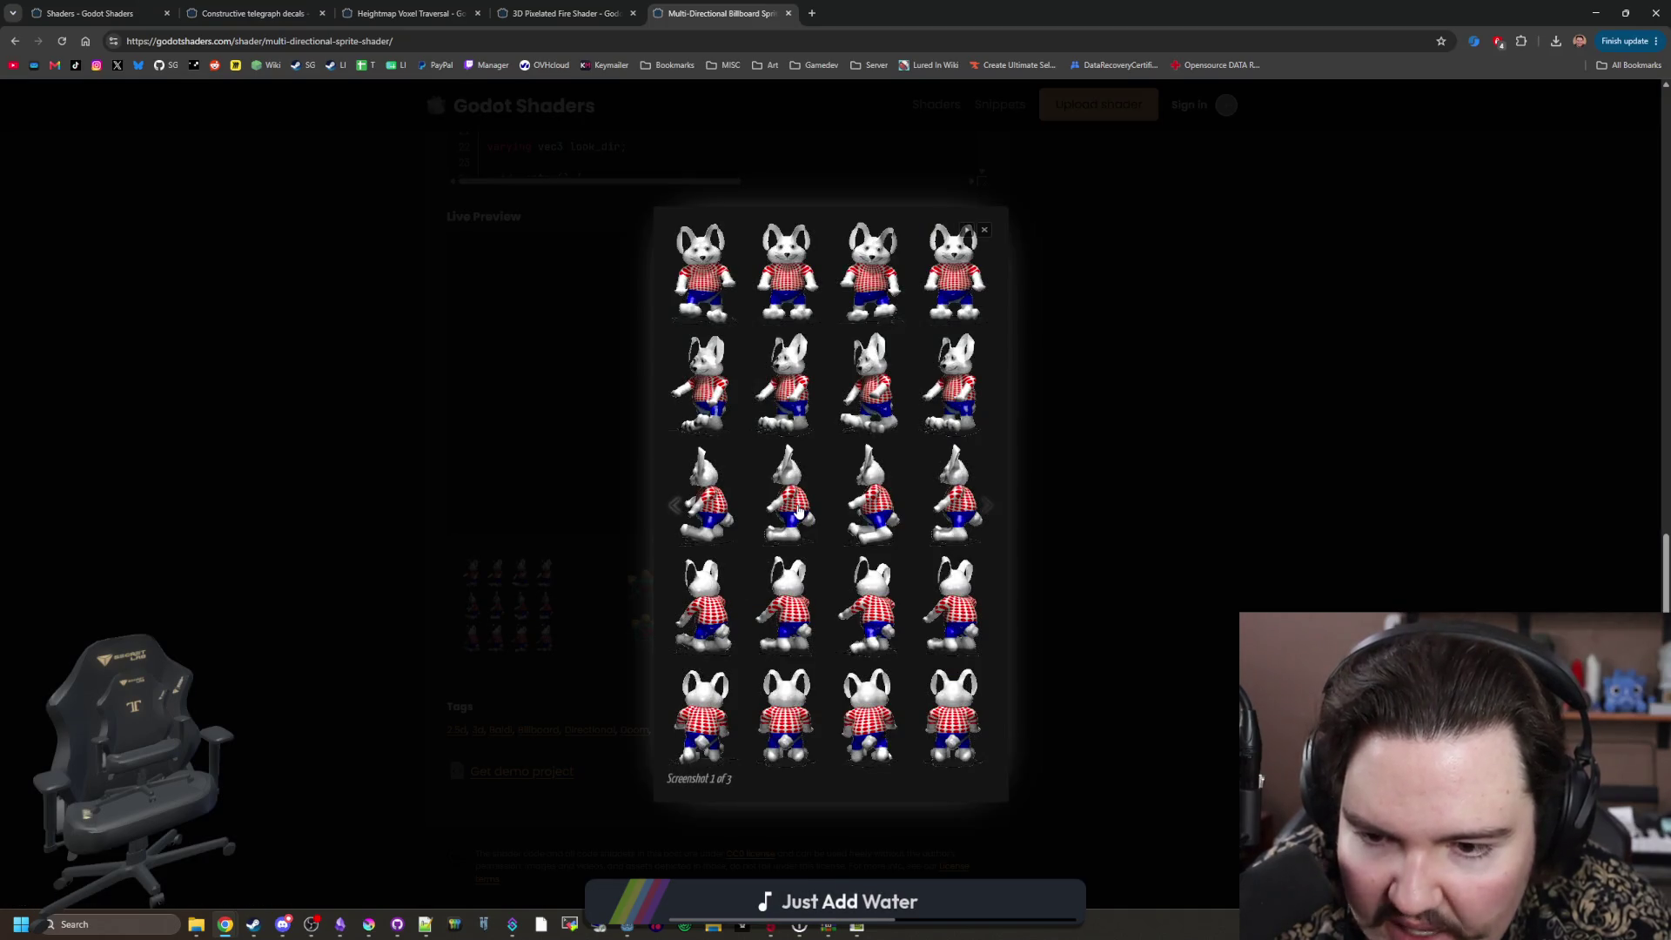
left_click(1034, 376)
left_click(646, 625)
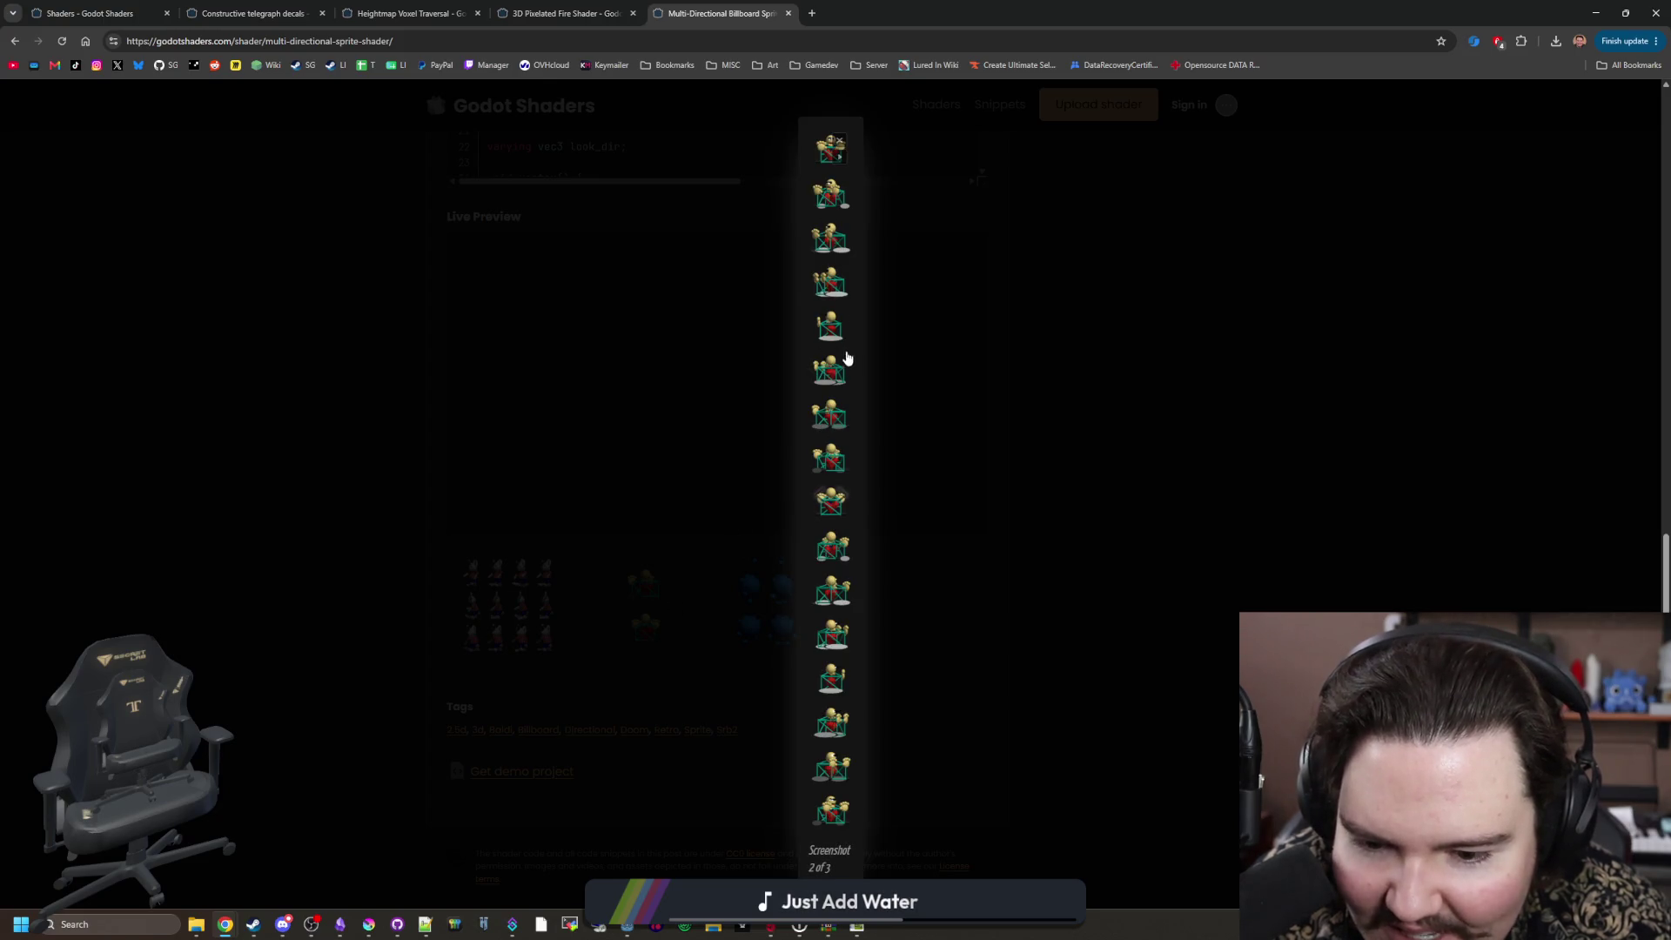
left_click(941, 620)
left_click(809, 623)
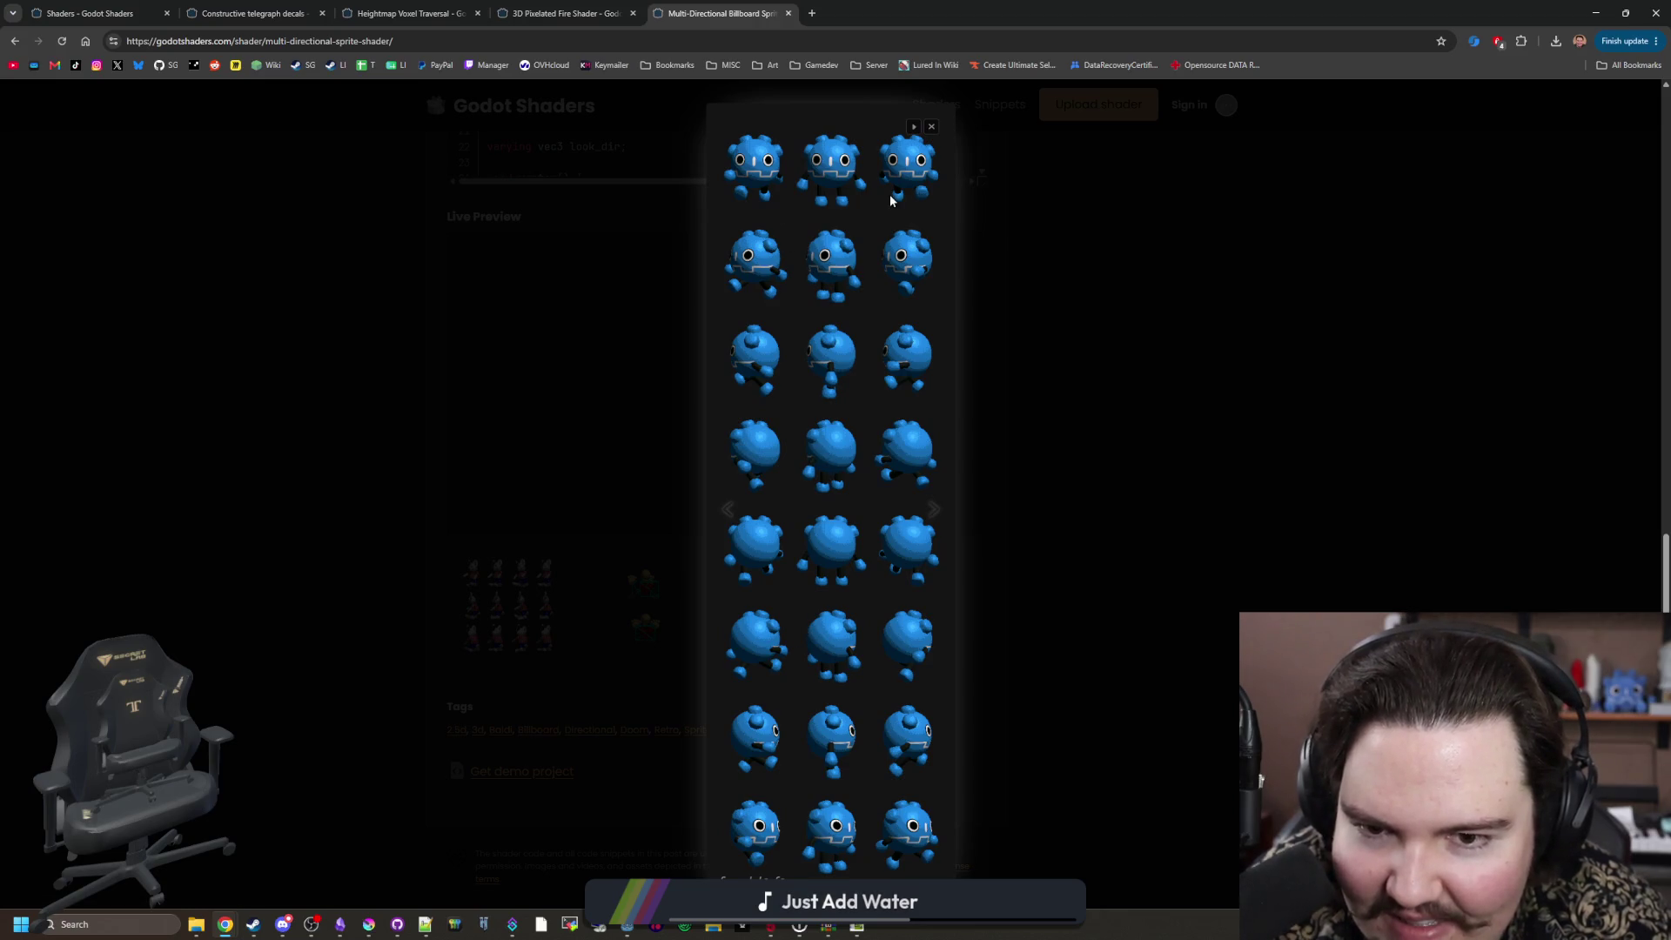
left_click(1062, 687)
Step: Scroll the rest of the page and return to the shader gallery listing
scroll(715, 649, "down", 6)
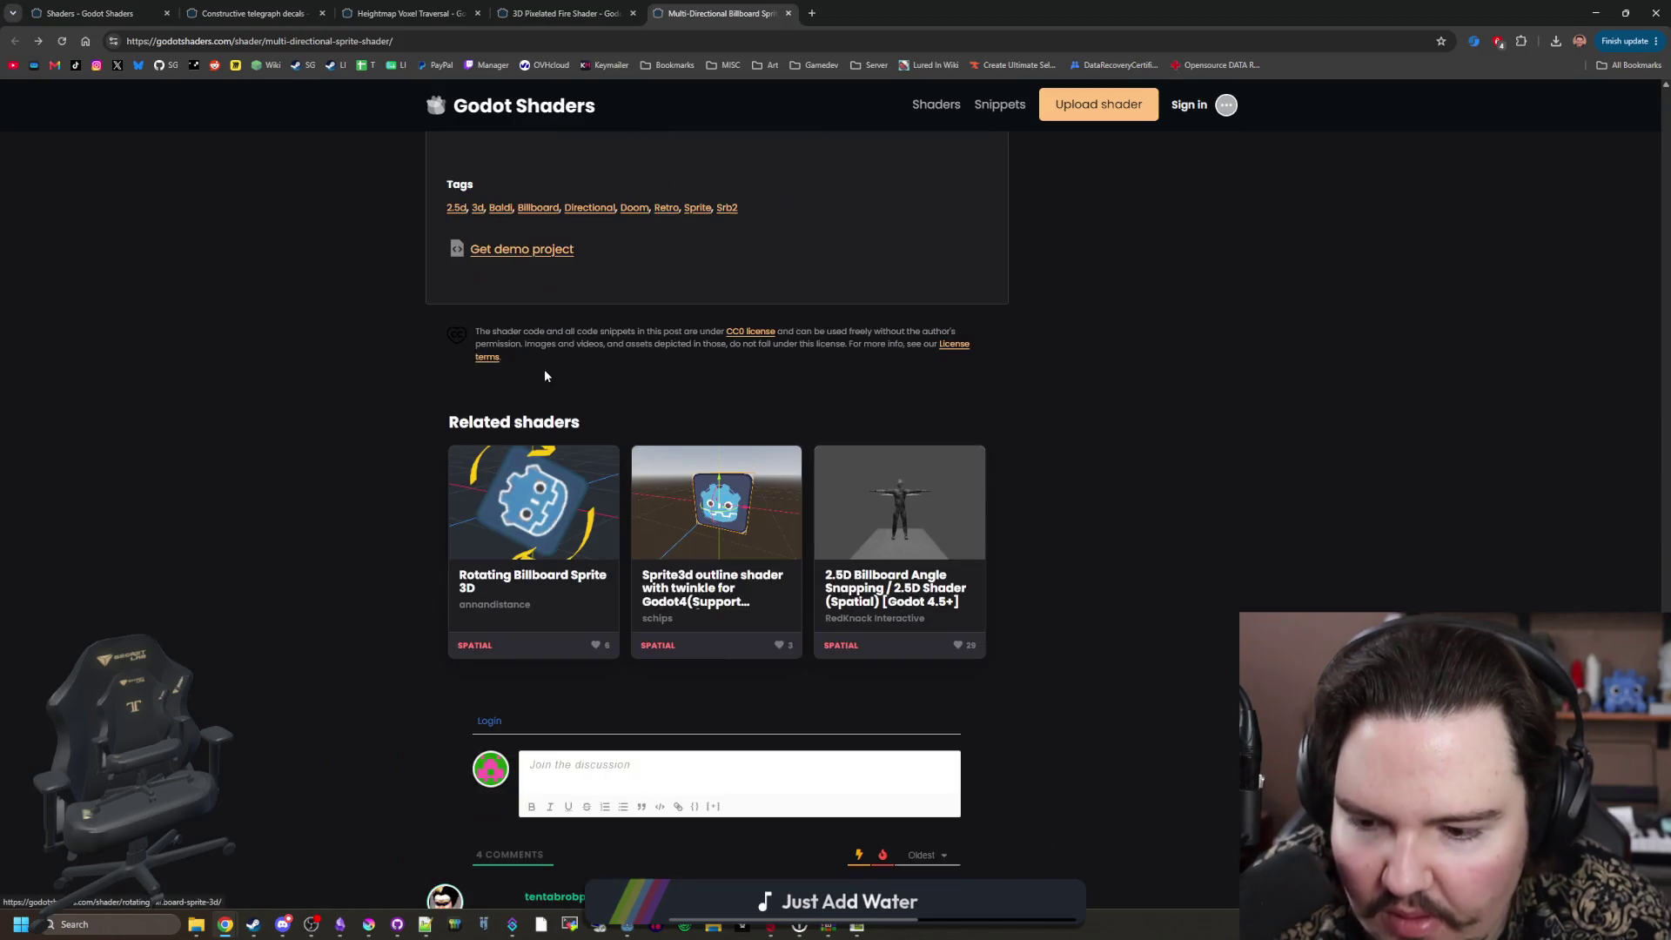
scroll(513, 366, "down", 3)
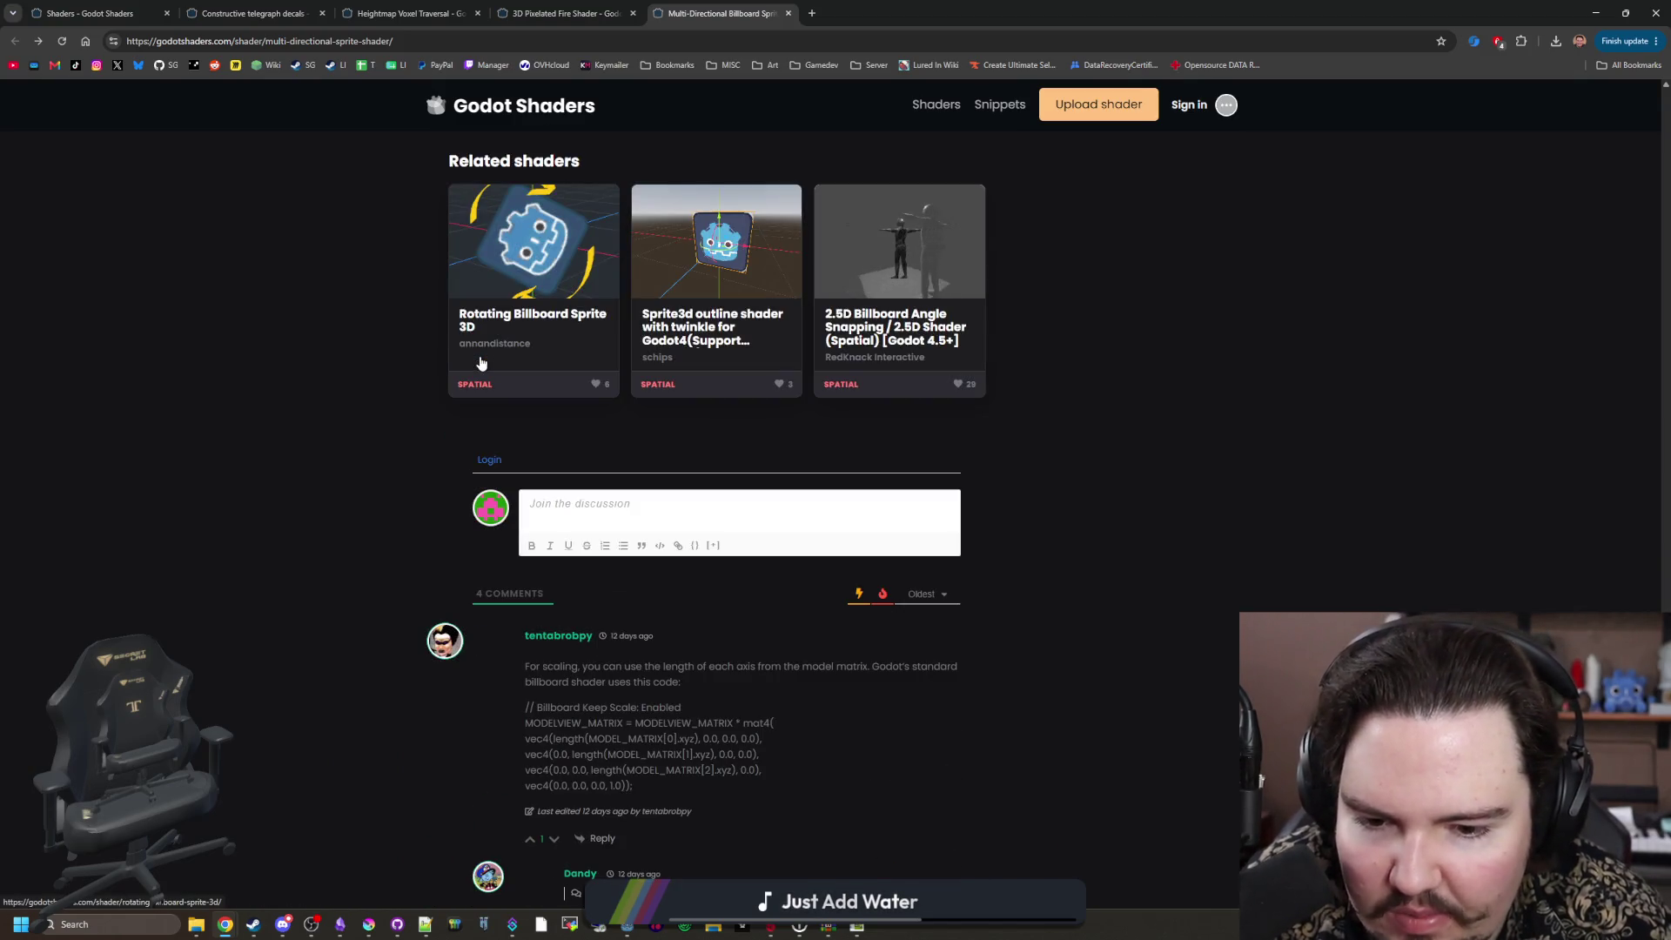
scroll(481, 363, "up", 15)
left_click(147, 14)
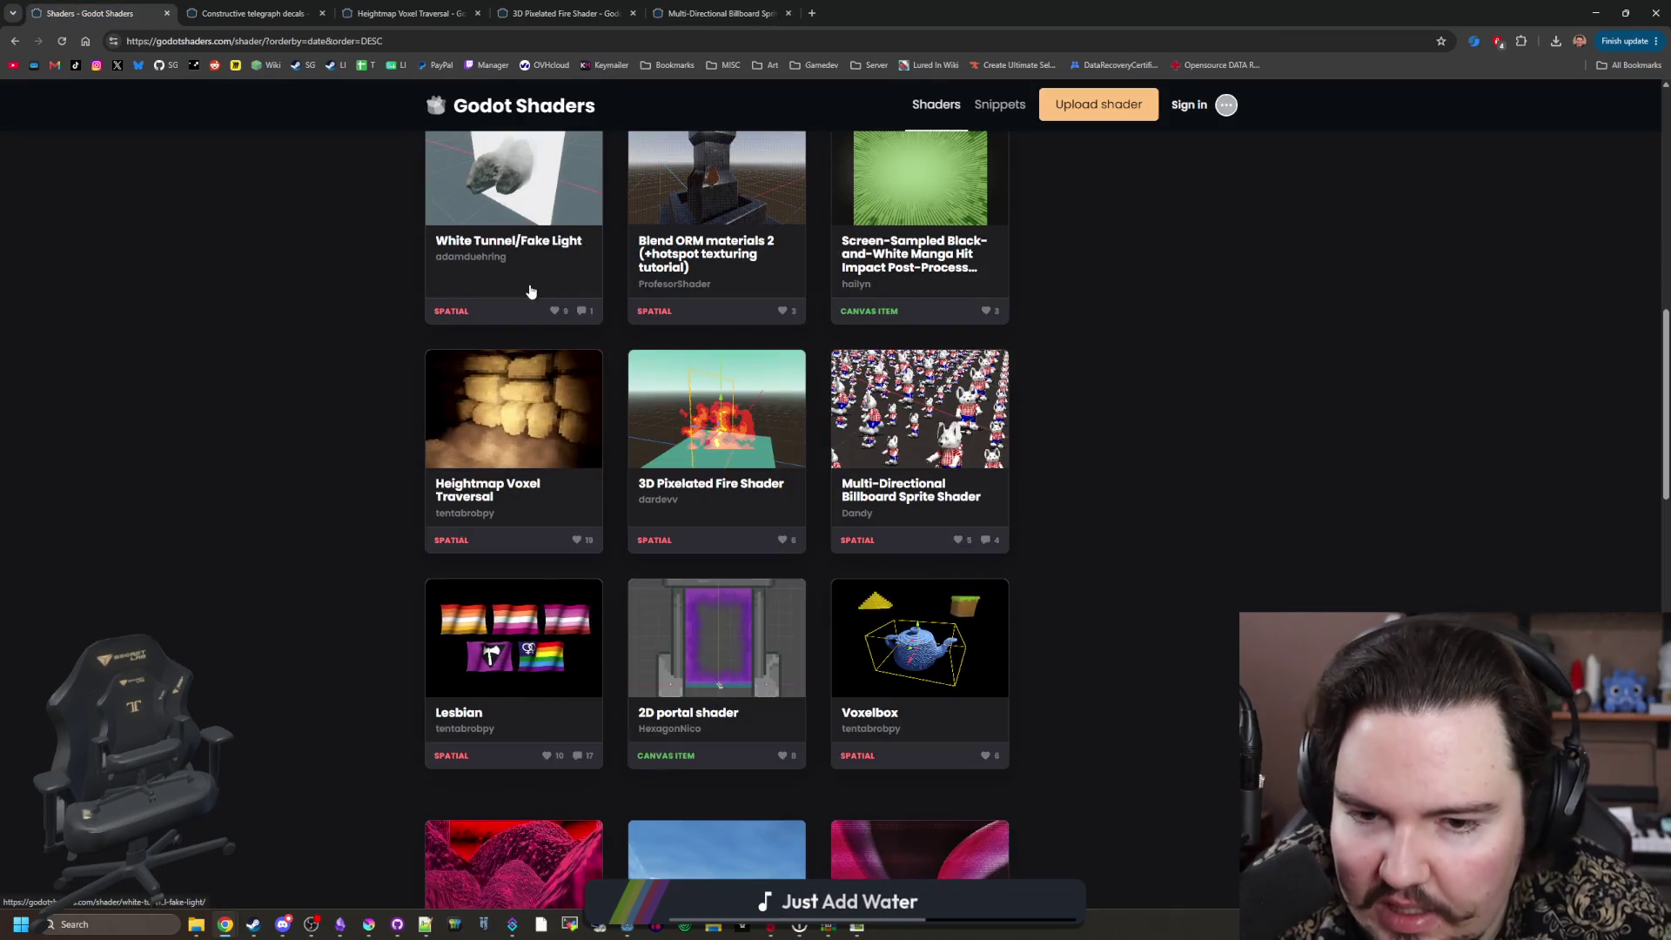
Step: Open Anime Style Metal in a new tab, view it, and move its tab to second place
scroll(532, 289, "down", 3)
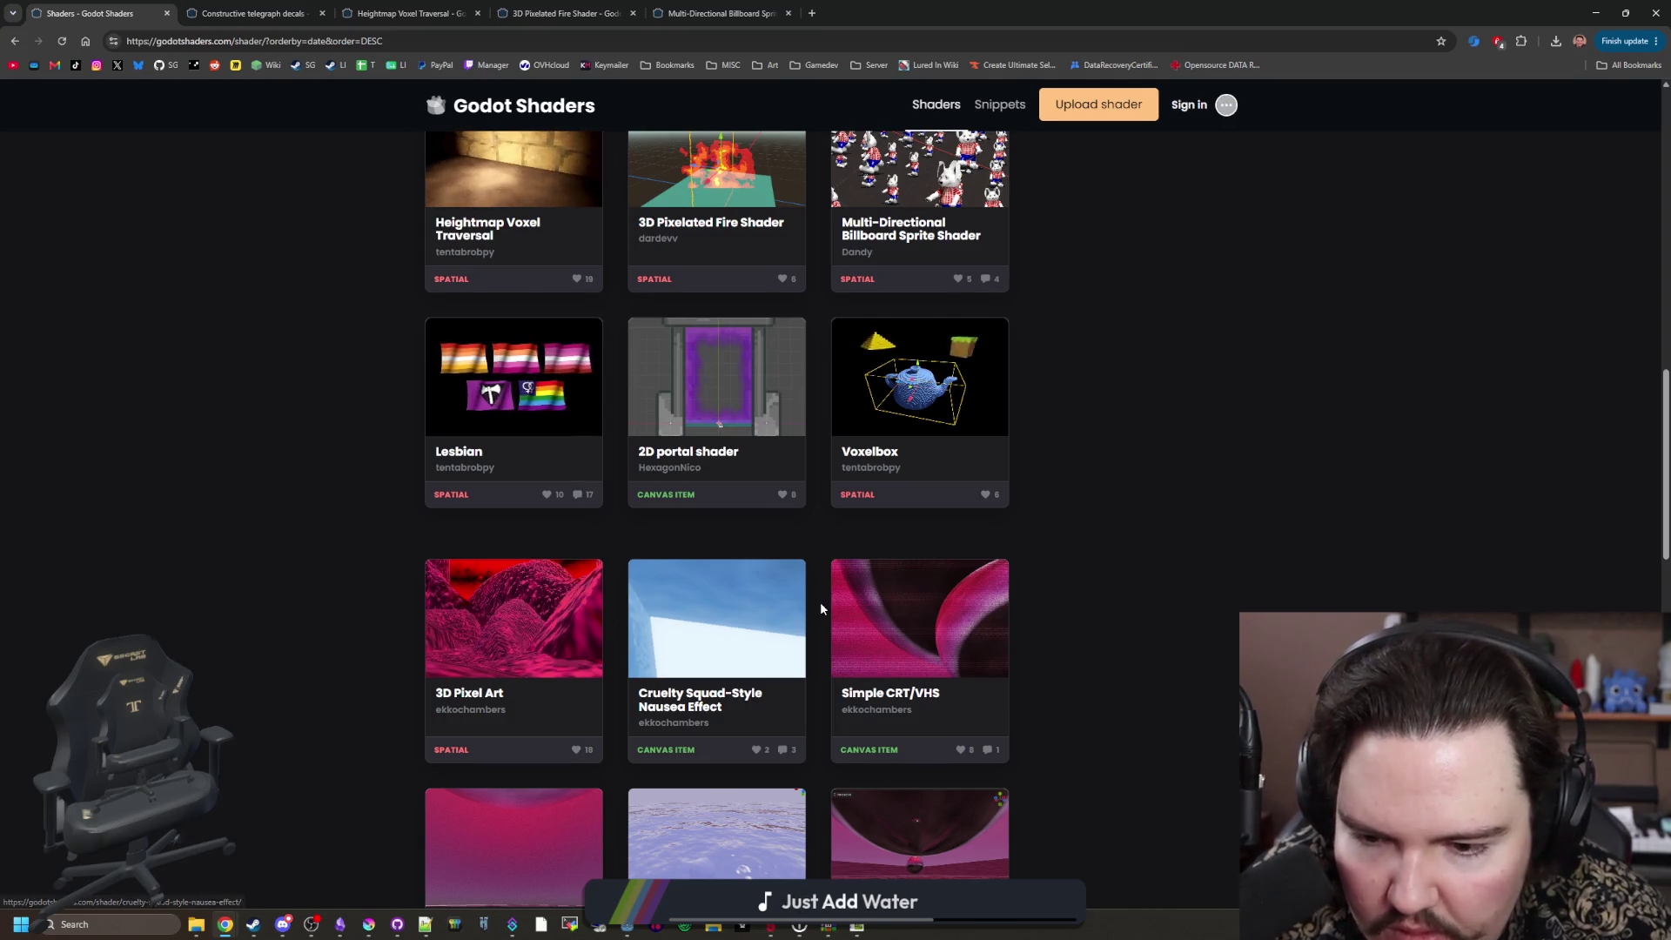
scroll(953, 710, "down", 2)
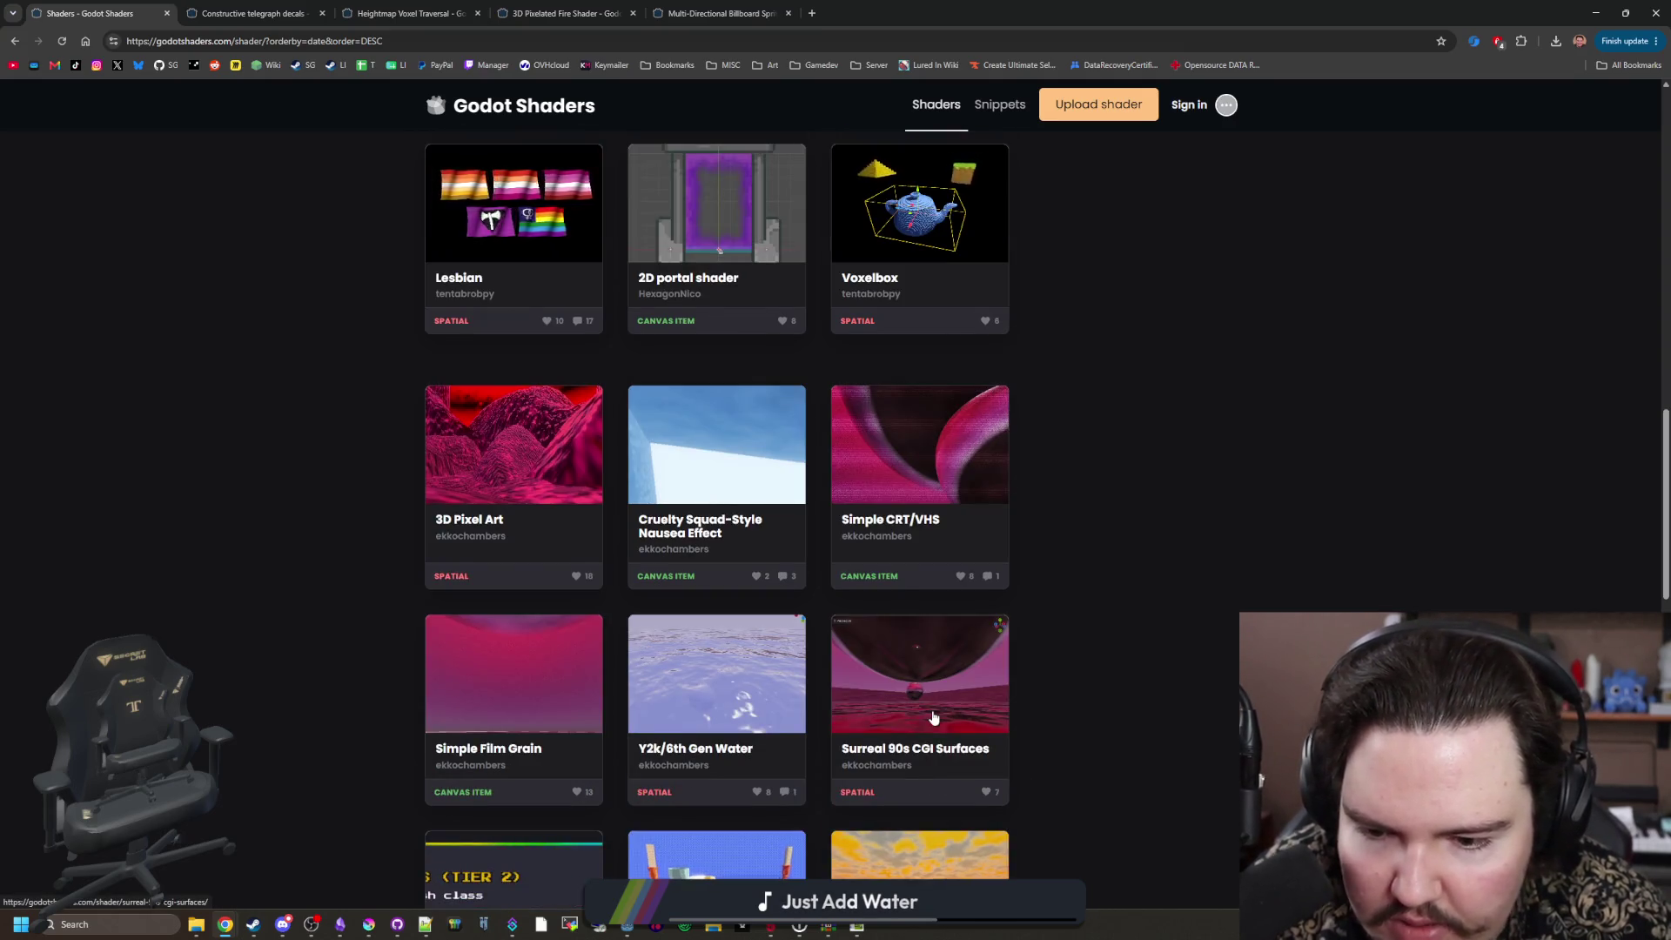
scroll(934, 716, "down", 3)
middle_click(688, 614)
scroll(688, 613, "up", 5)
left_click(394, 10)
left_click_drag(394, 6, 261, 10)
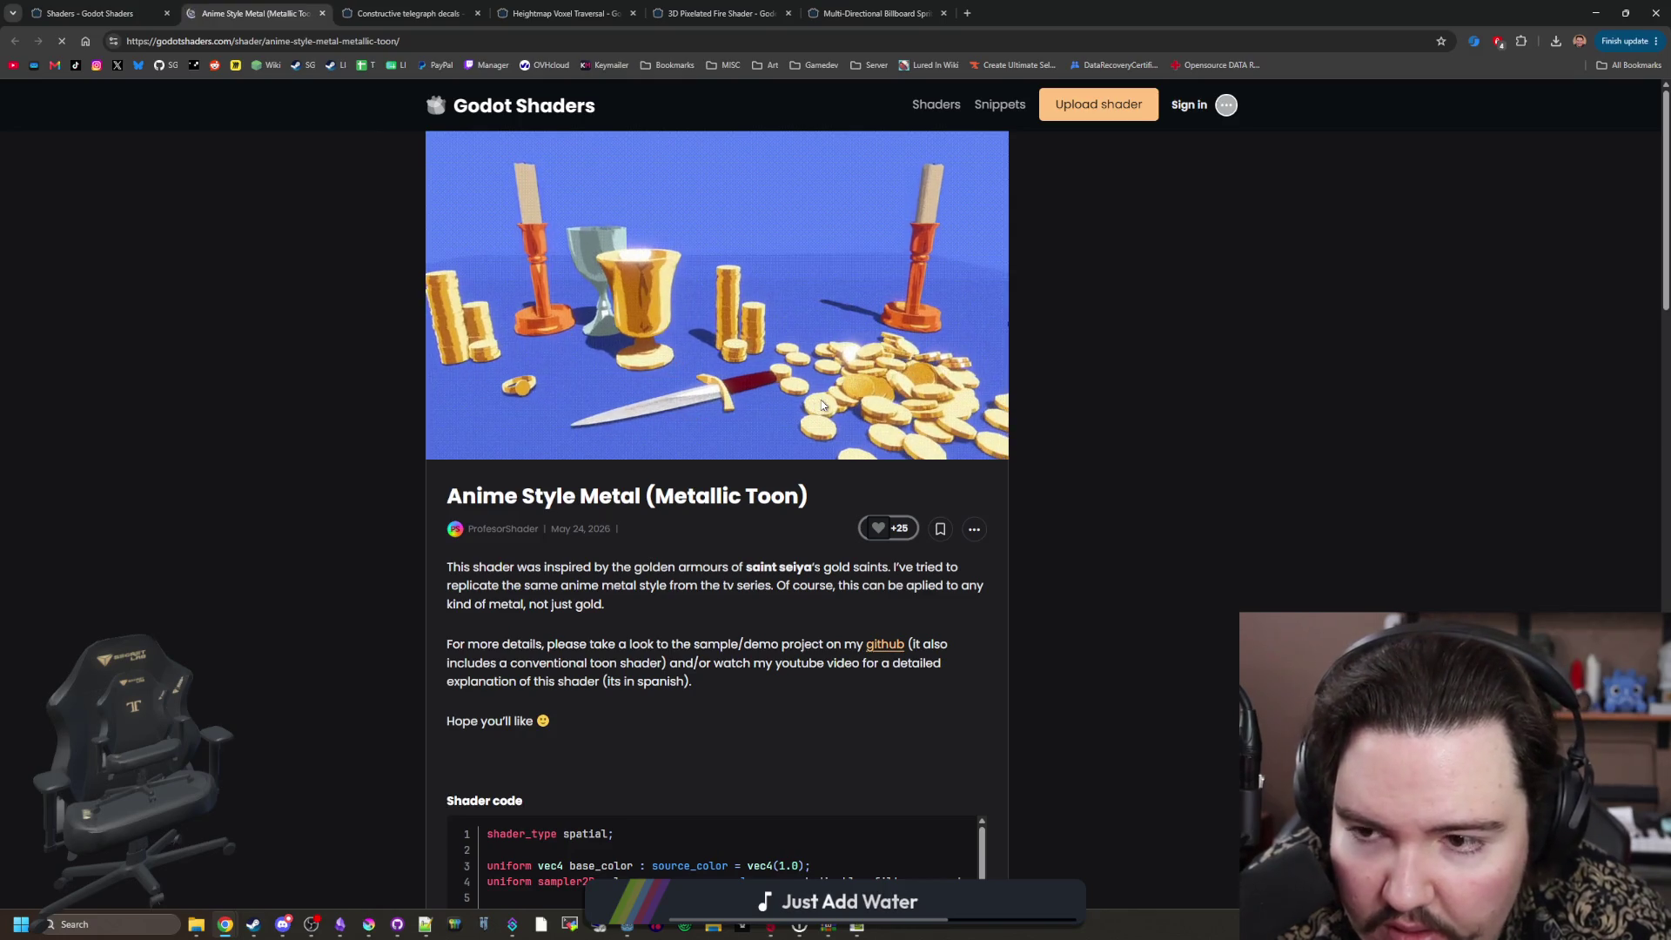
Step: Reload the page, try bookmarking the shader, dismiss the sign-in prompt, and go to Krita
scroll(822, 404, "down", 7)
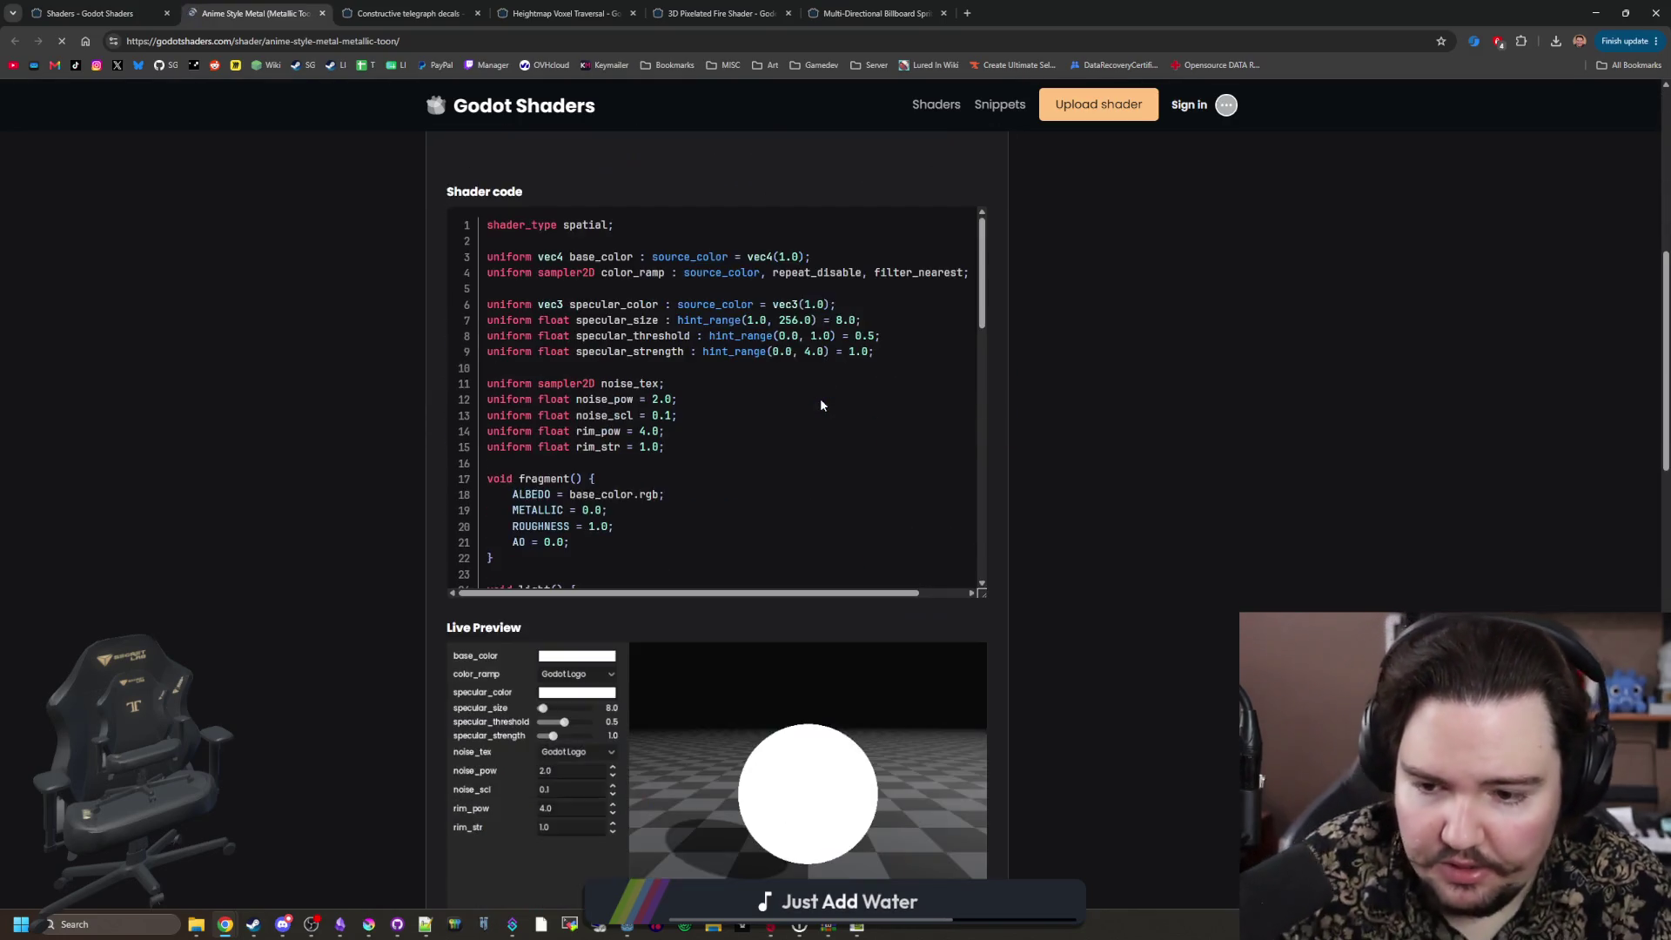
scroll(821, 398, "down", 4)
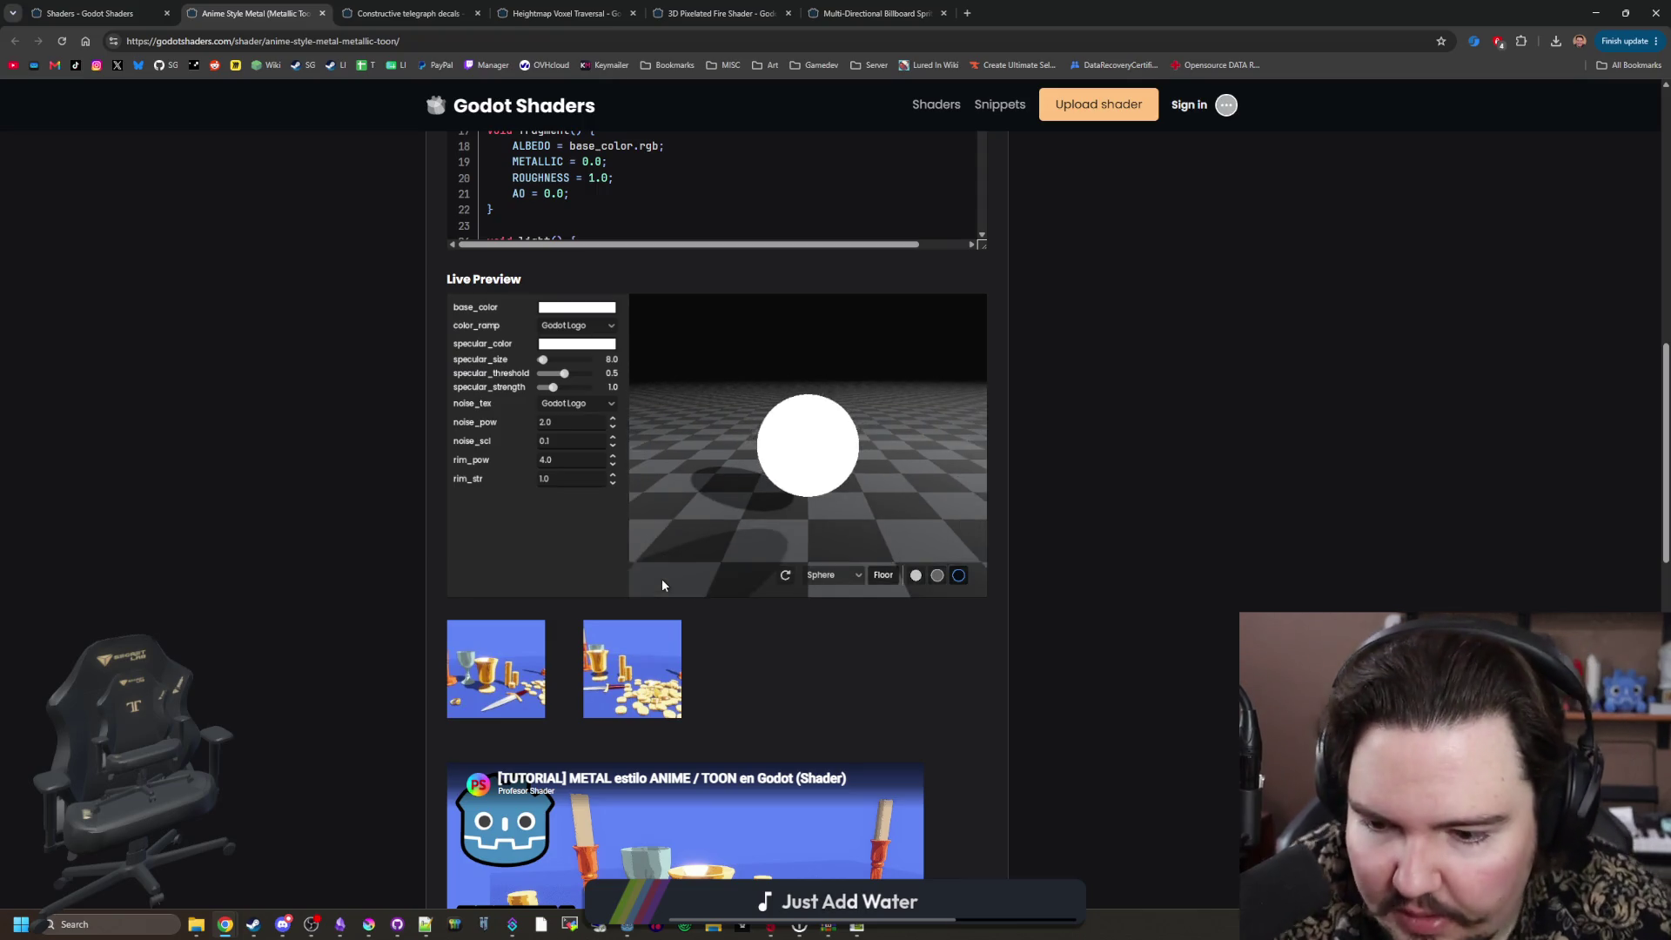
scroll(662, 585, "down", 6)
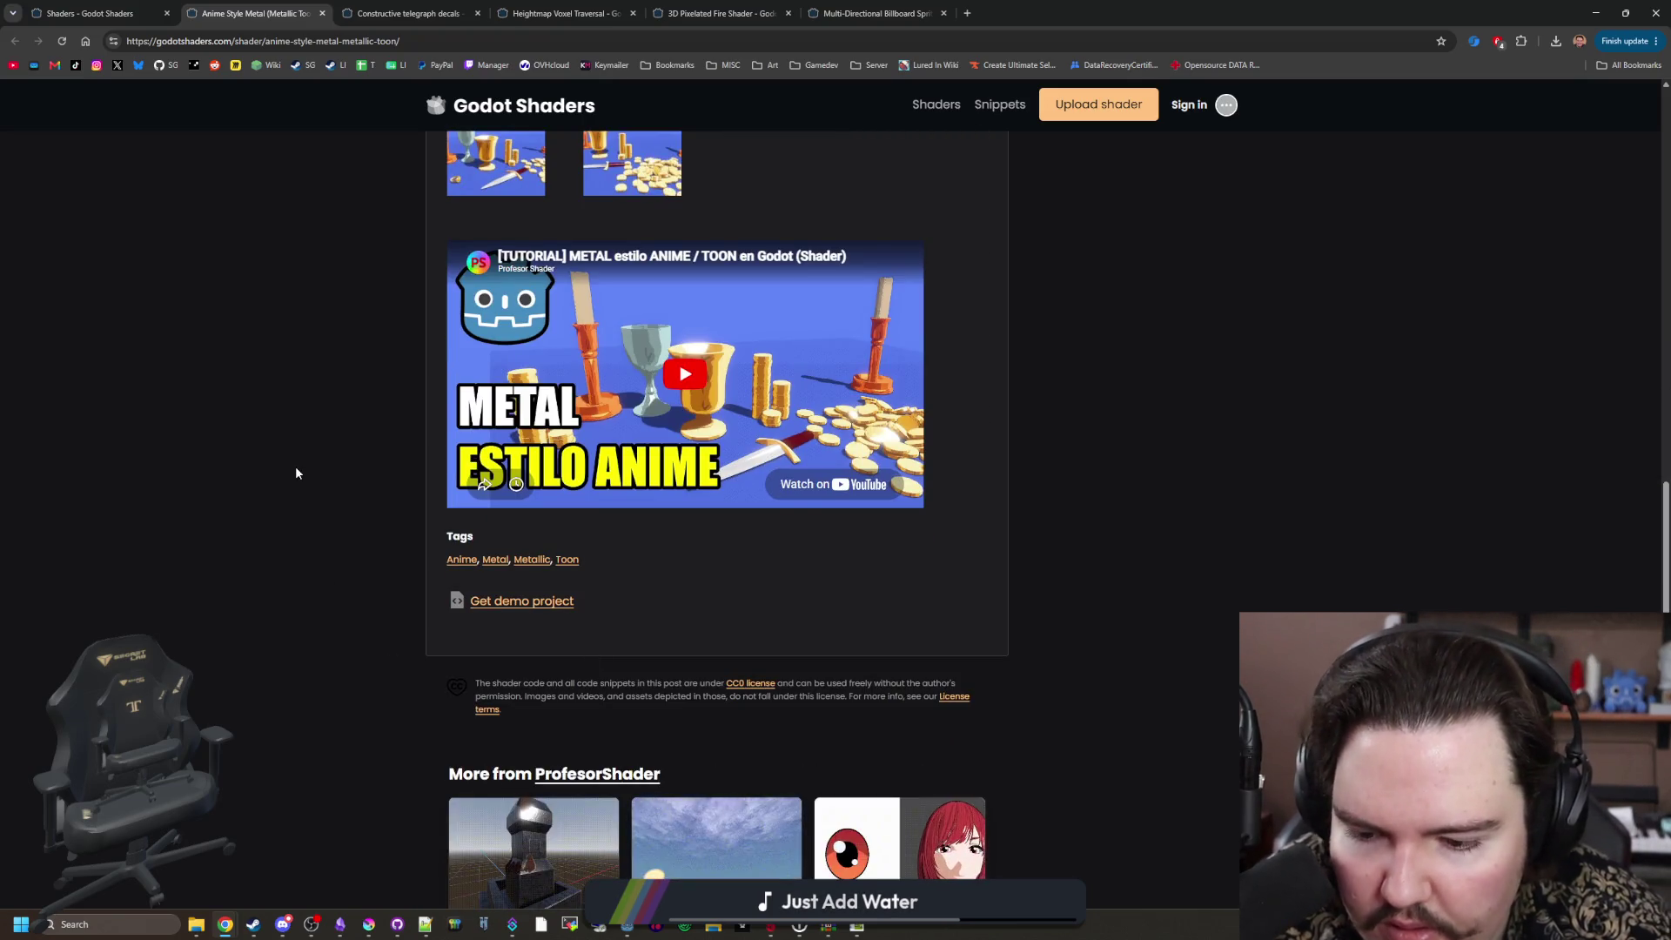
key("F5")
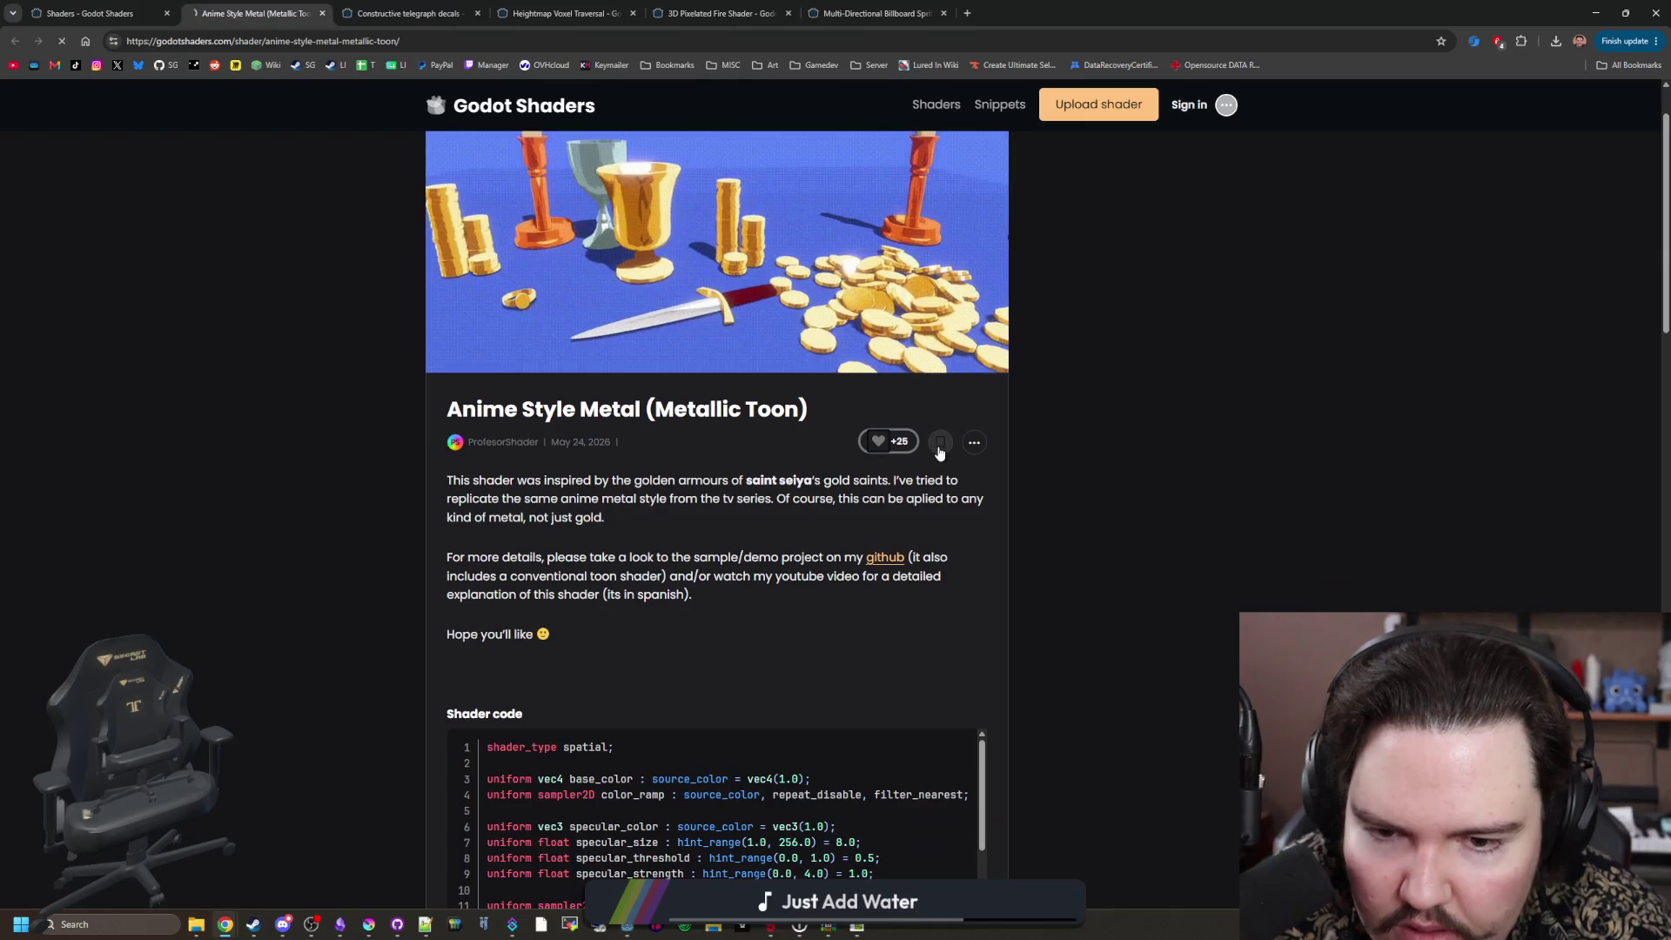
left_click(939, 445)
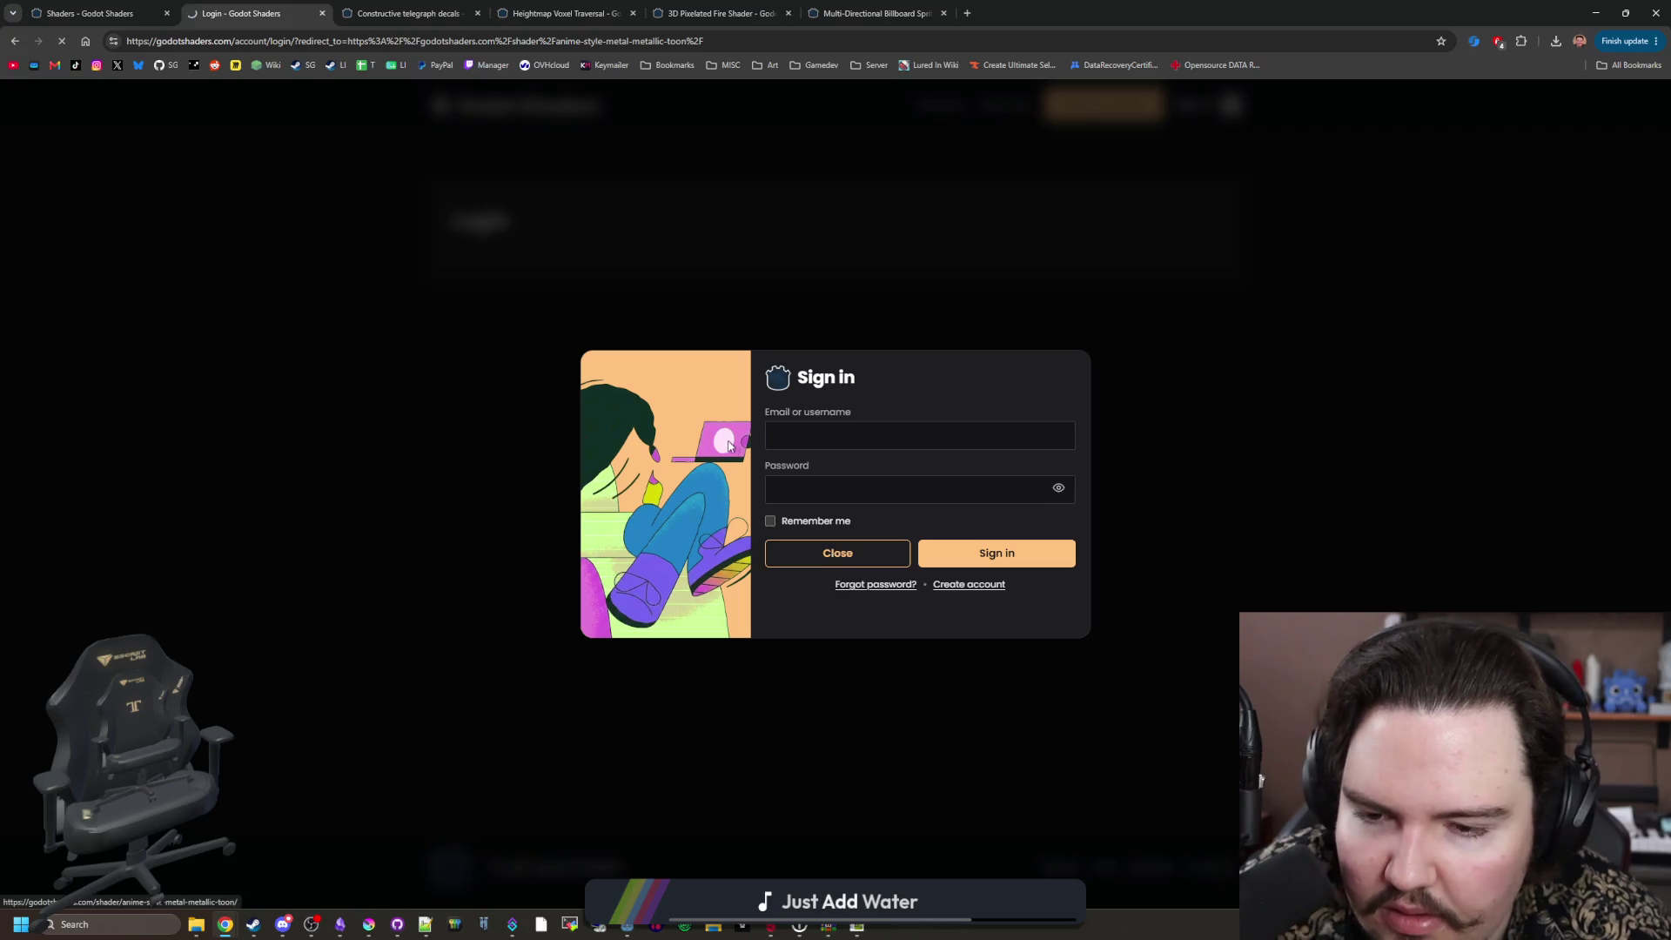
left_click(850, 546)
key("alt+Tab")
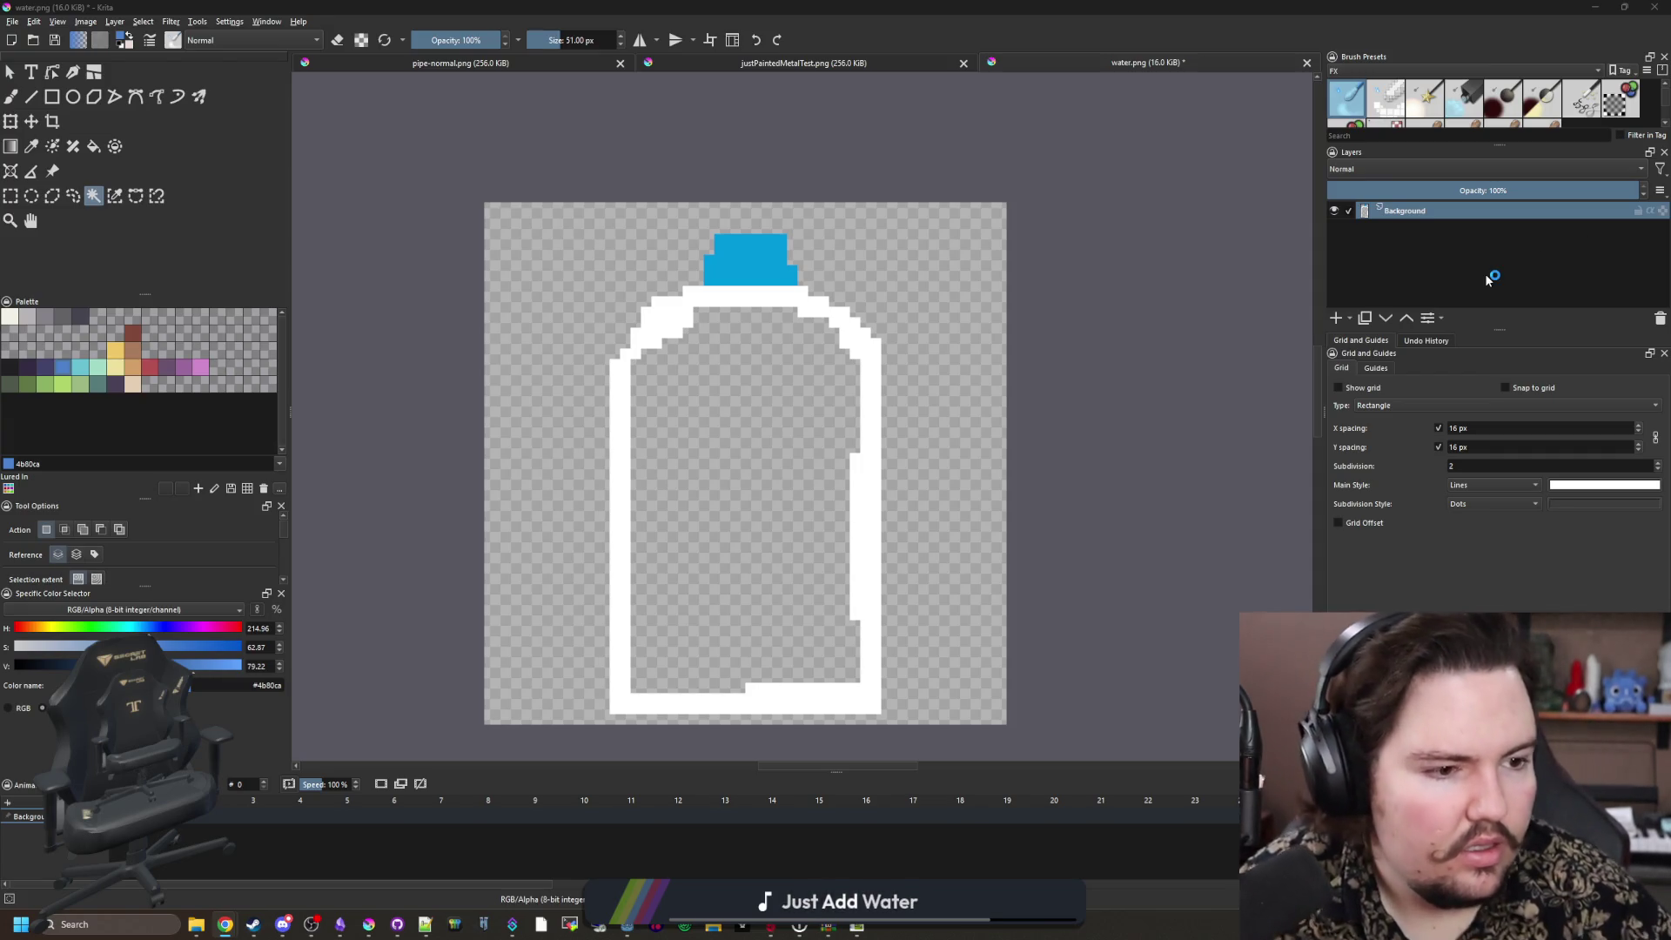
Step: Set Krita's freehand brush to white at 1 px, then bring up the water jug image search
scroll(783, 537, "up", 1)
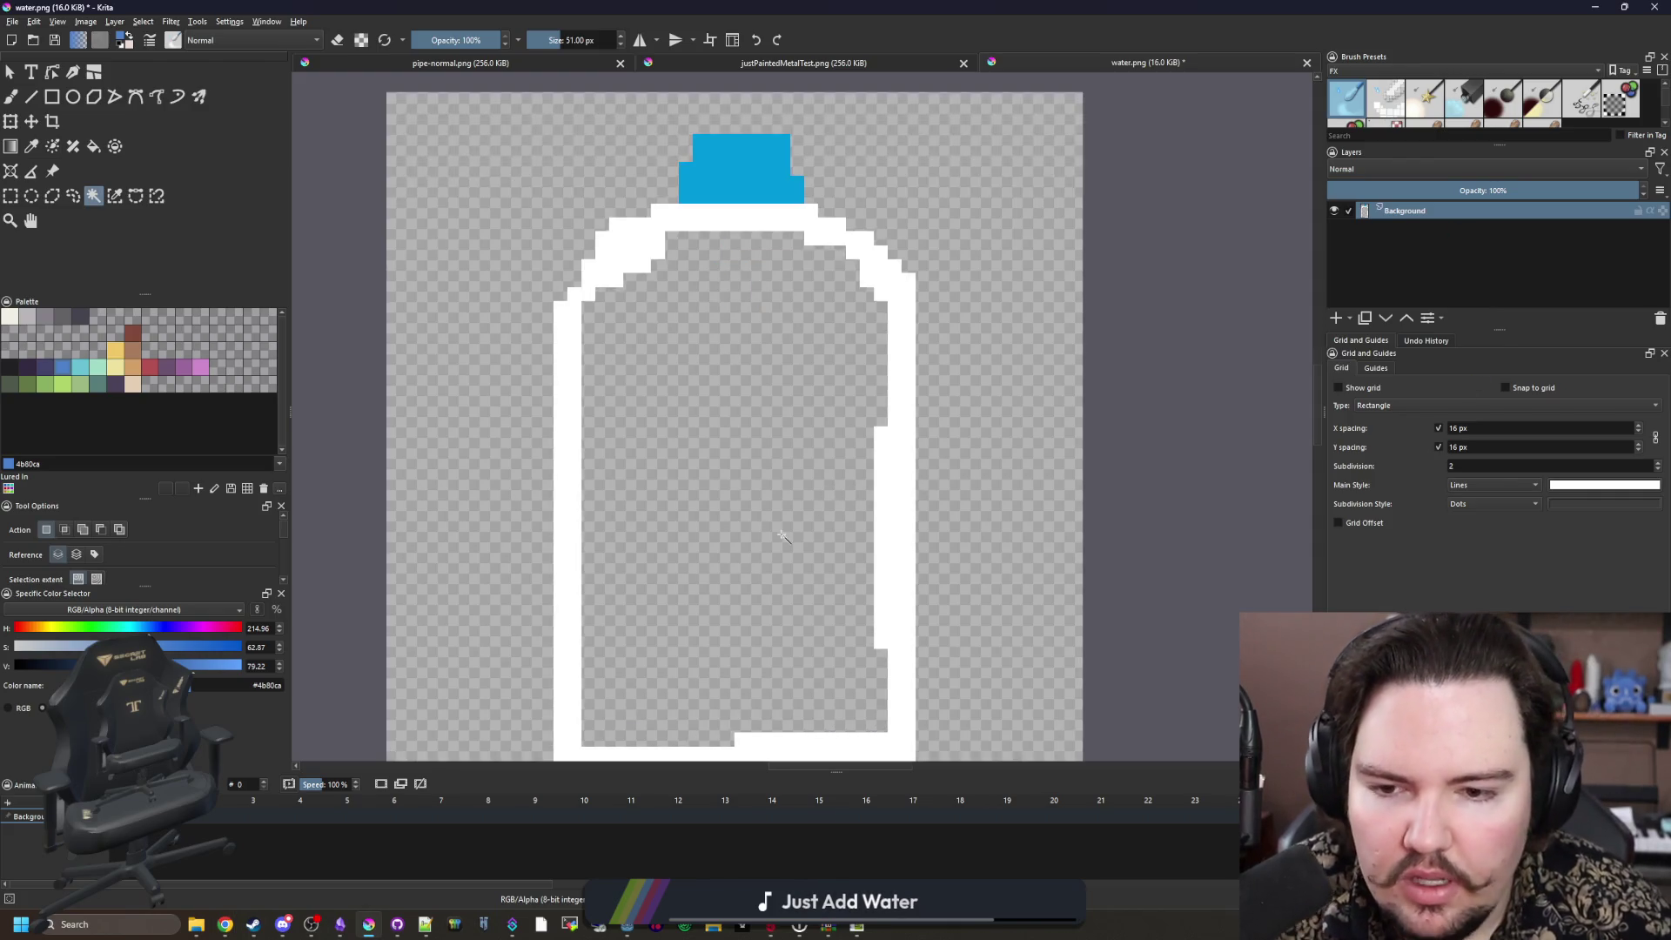
key("b")
key("x")
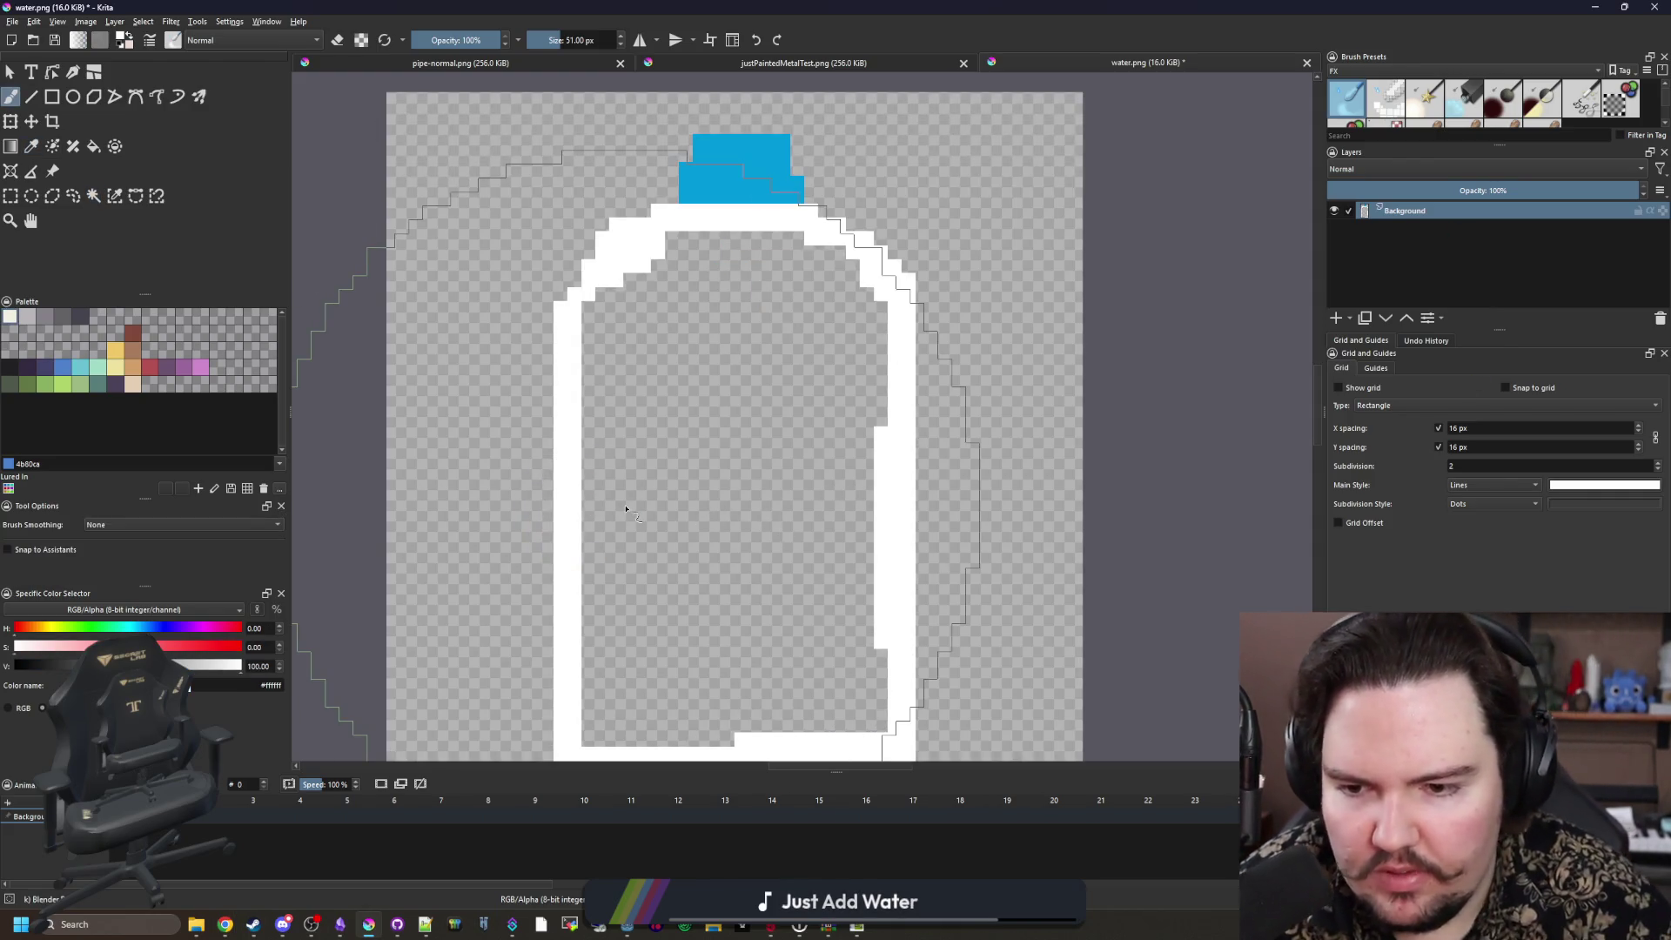
key("bracketleft")
key("bracketleft")
key("bracketleft")
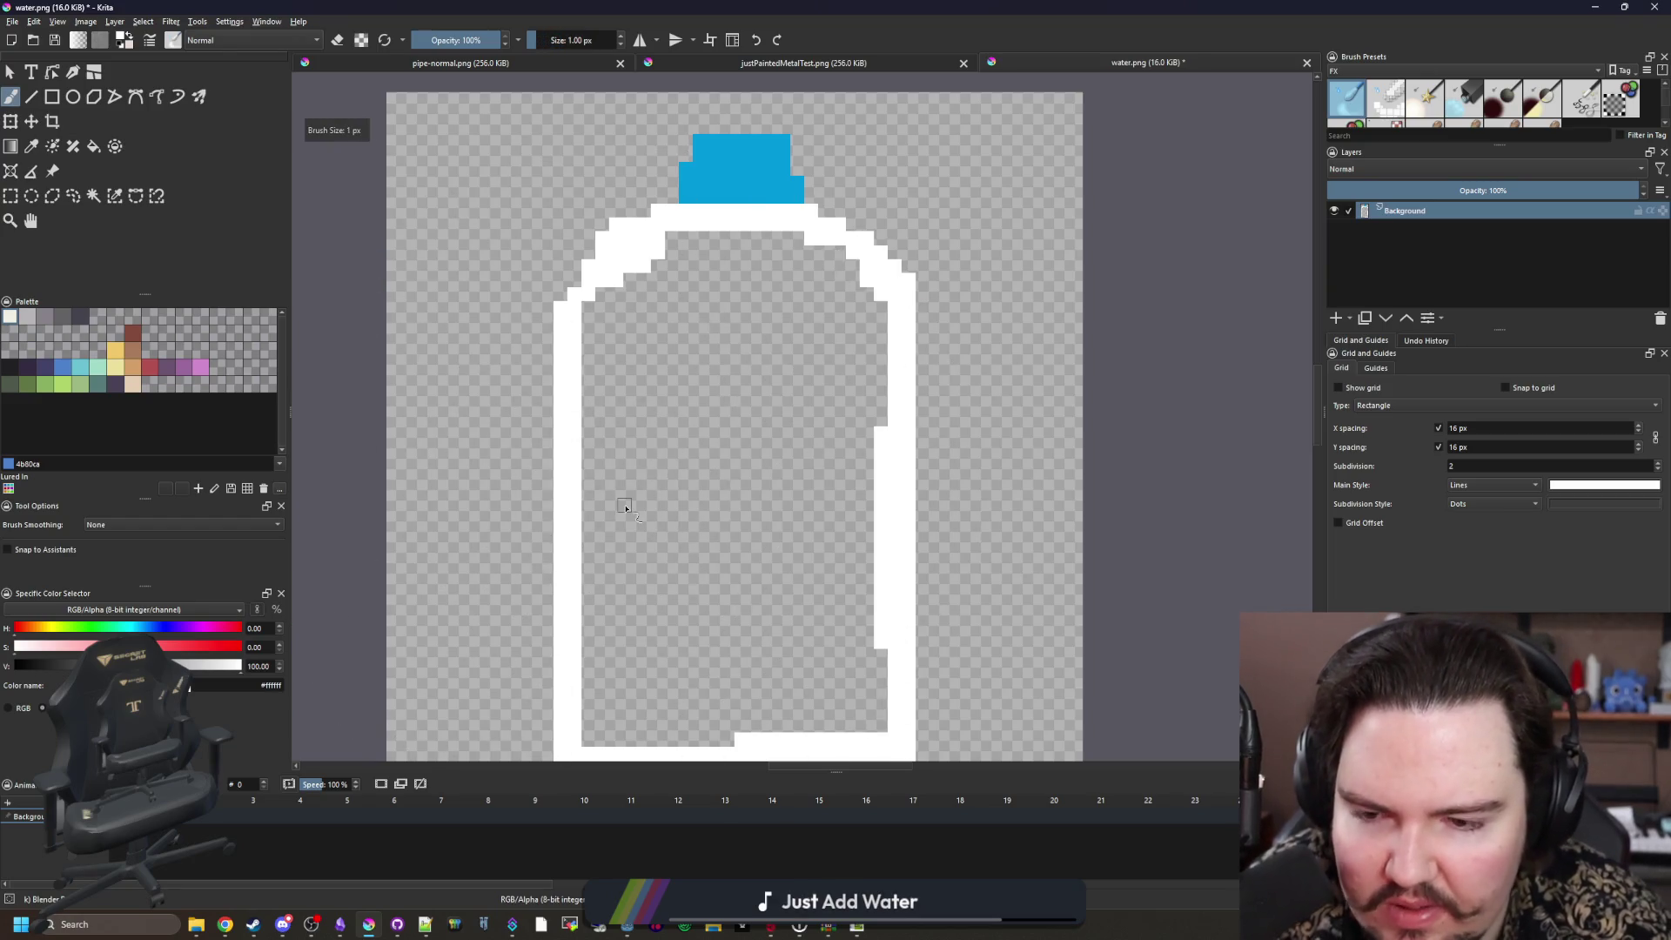
scroll(688, 479, "down", 1)
scroll(709, 487, "up", 1)
scroll(709, 505, "down", 1)
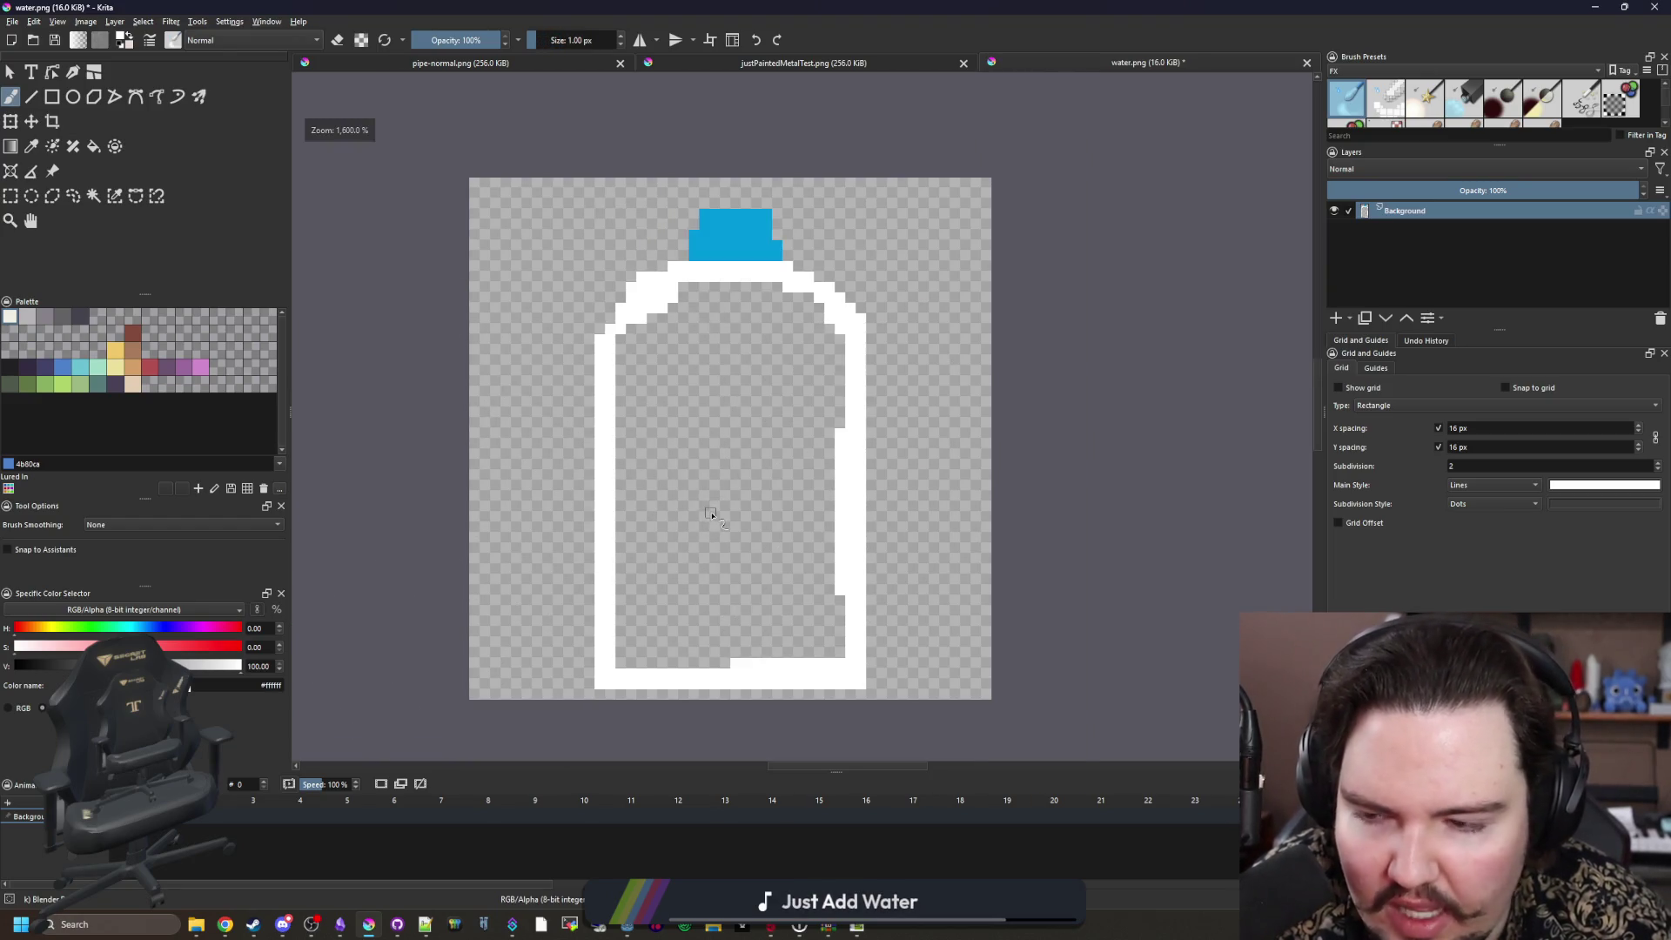
scroll(731, 456, "up", 1)
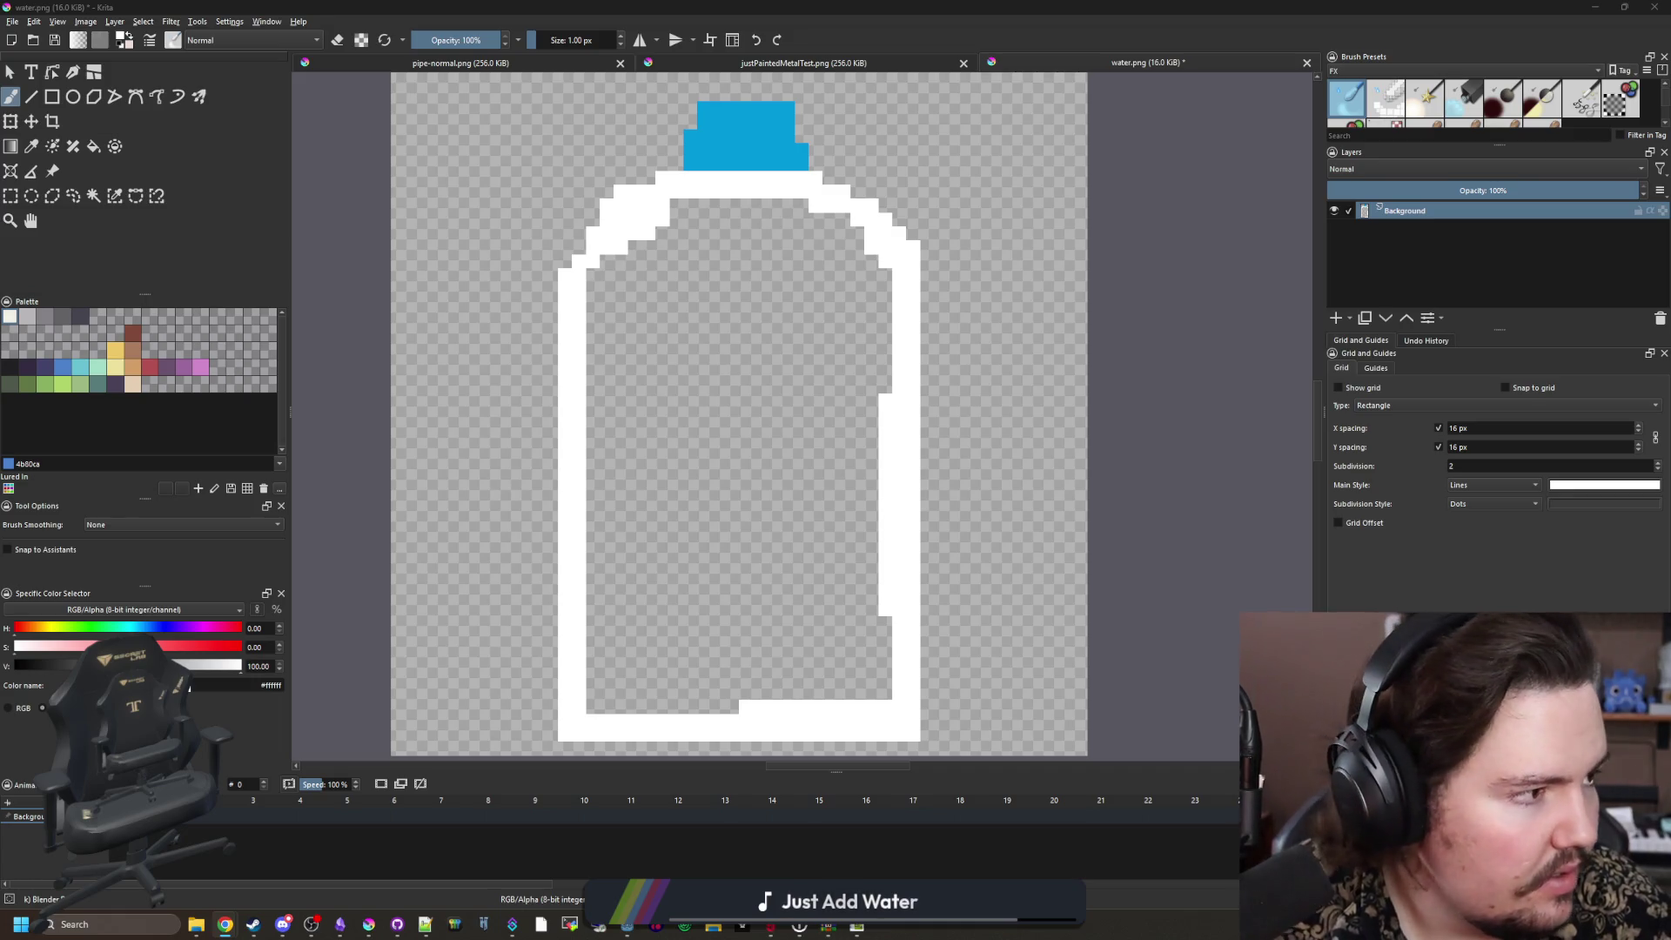
key("alt+Tab")
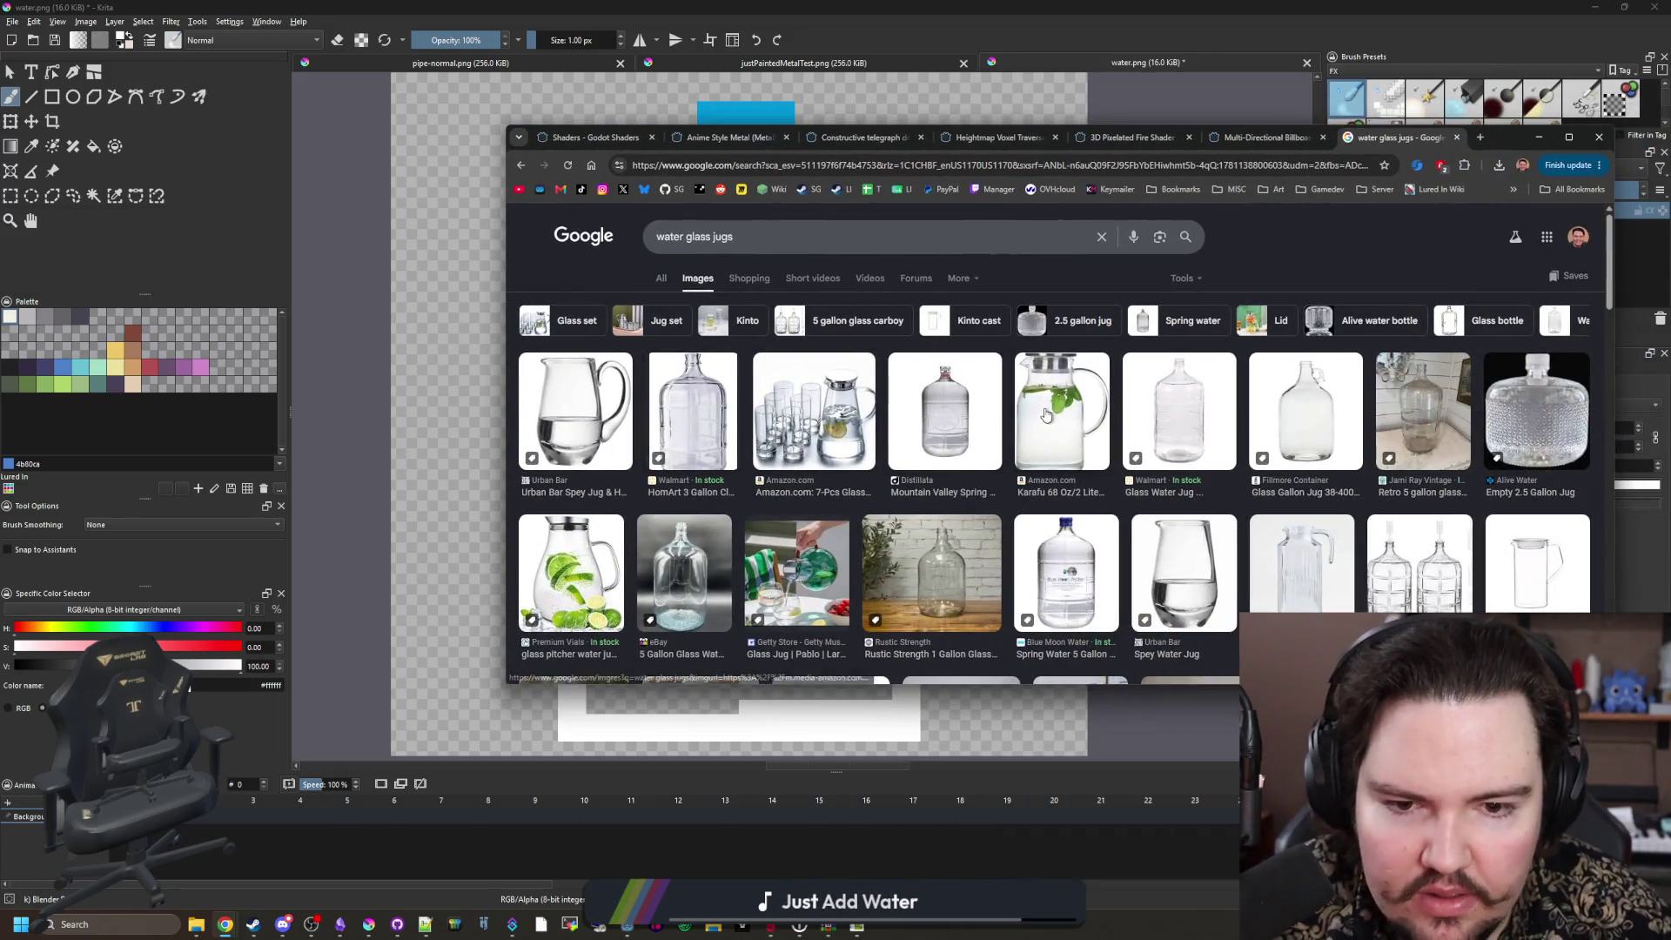
Step: View the 5-gallon glass water jug result, scroll the images, then return to the Godot Shaders tab
left_click(1078, 595)
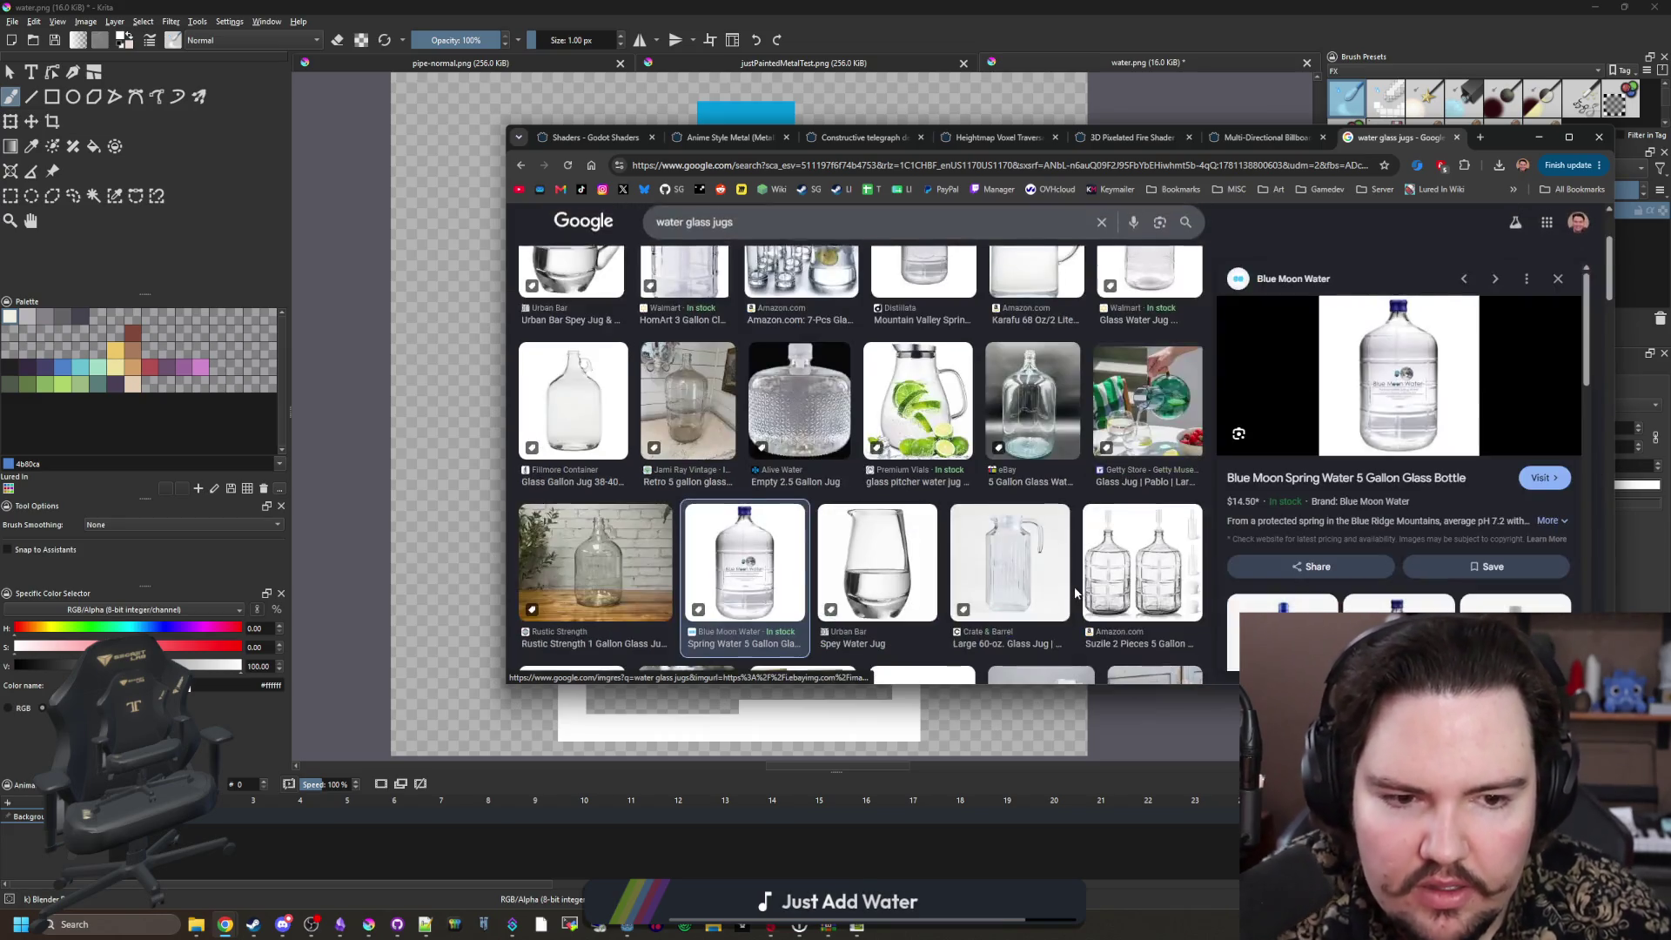
scroll(823, 413, "down", 2)
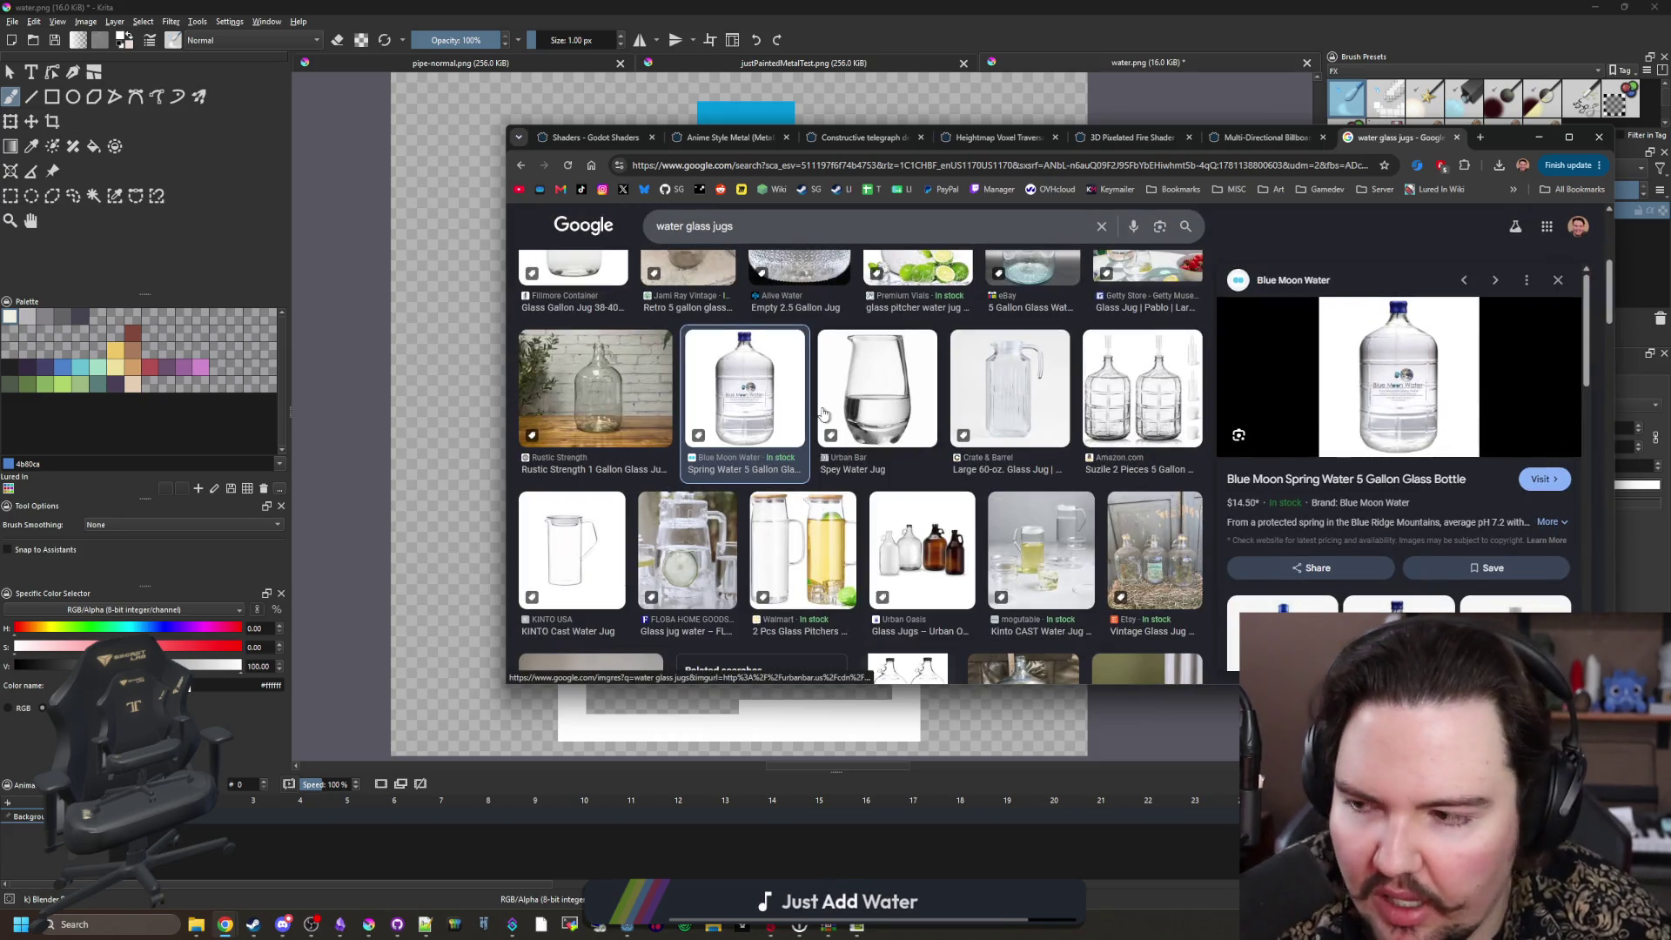
scroll(823, 413, "down", 1)
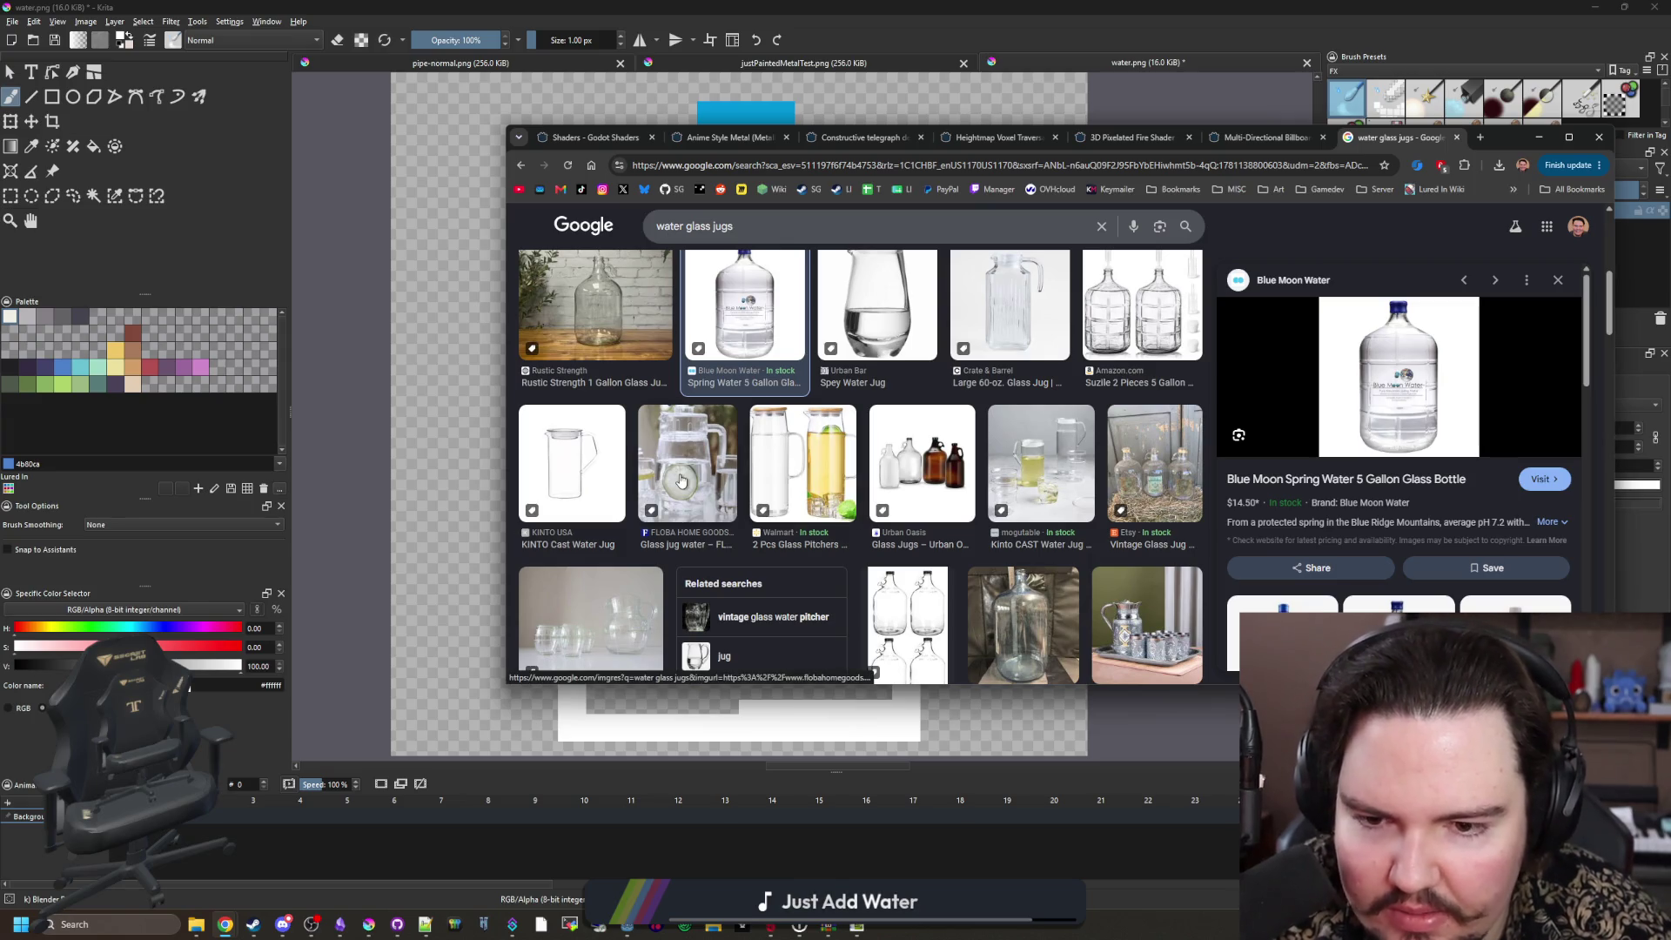
scroll(817, 468, "down", 2)
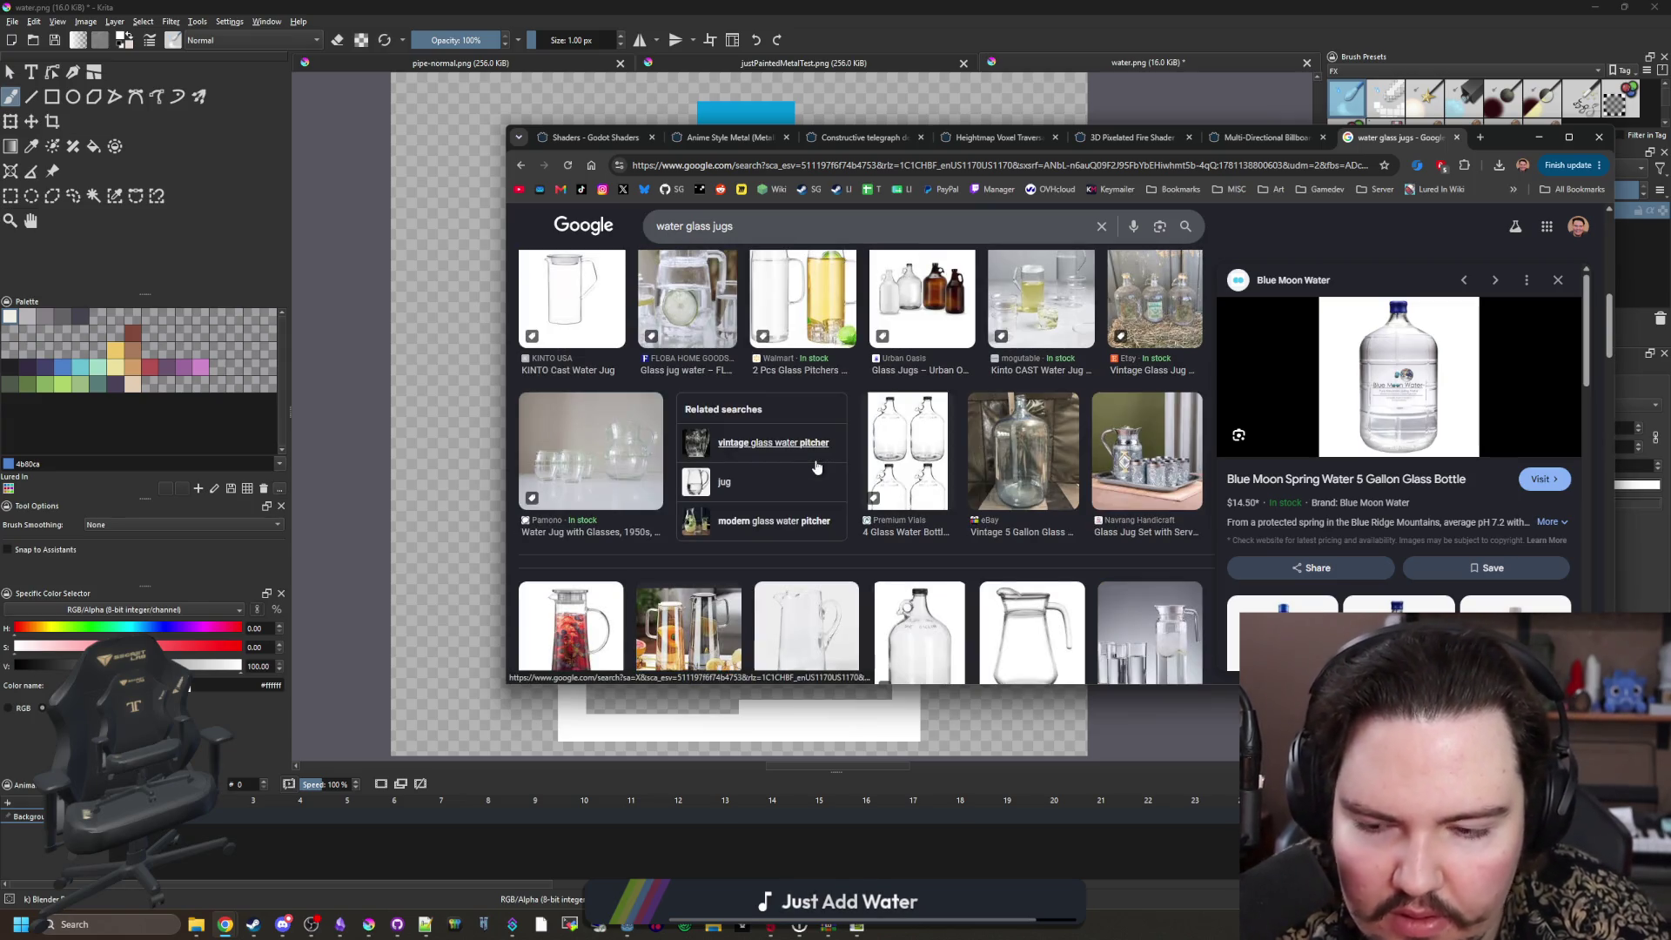
left_click(595, 137)
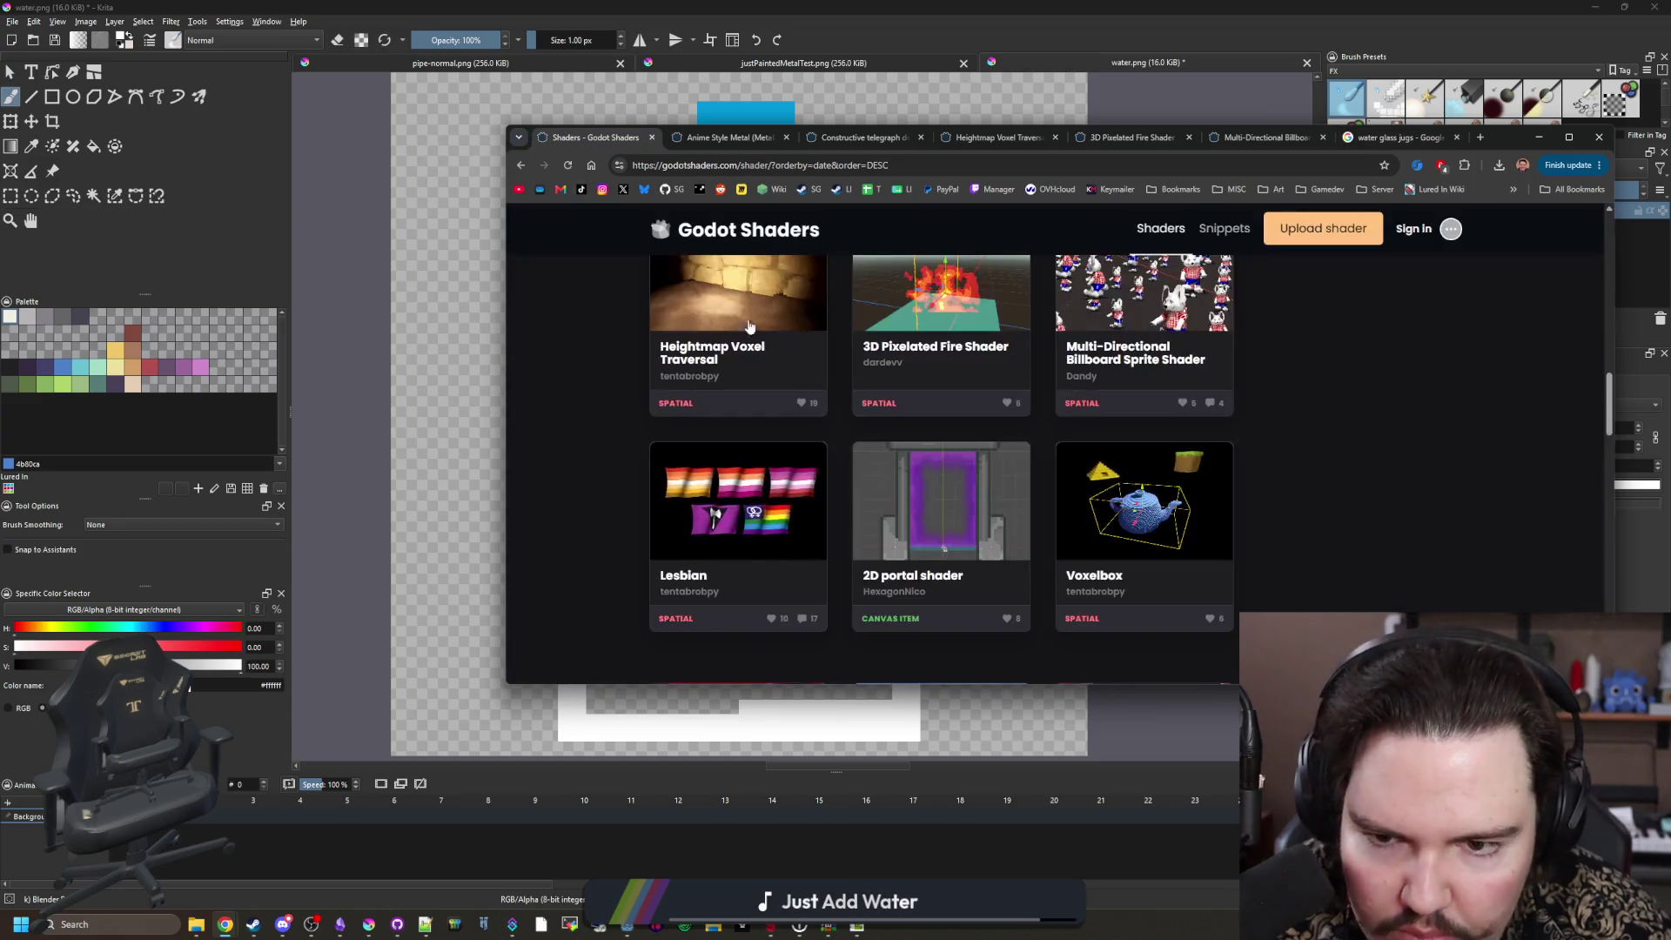
Step: Search Godot Shaders for 'water' and scroll through the 130 results
scroll(750, 327, "up", 5)
left_click(951, 278)
type("water")
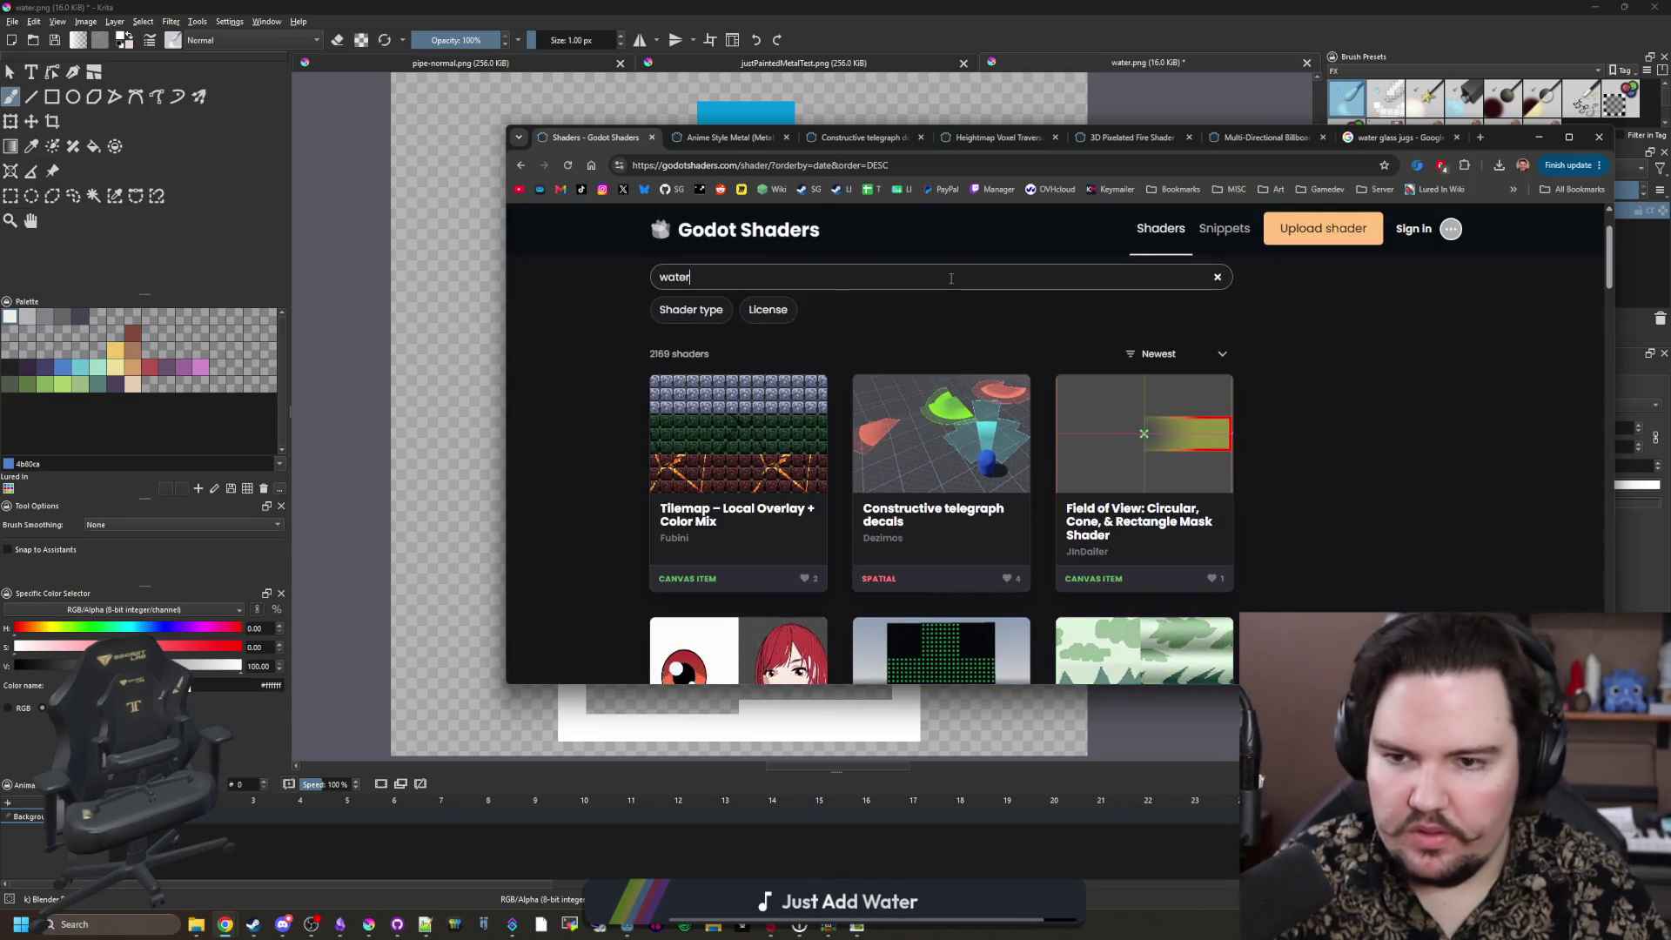
key("Return")
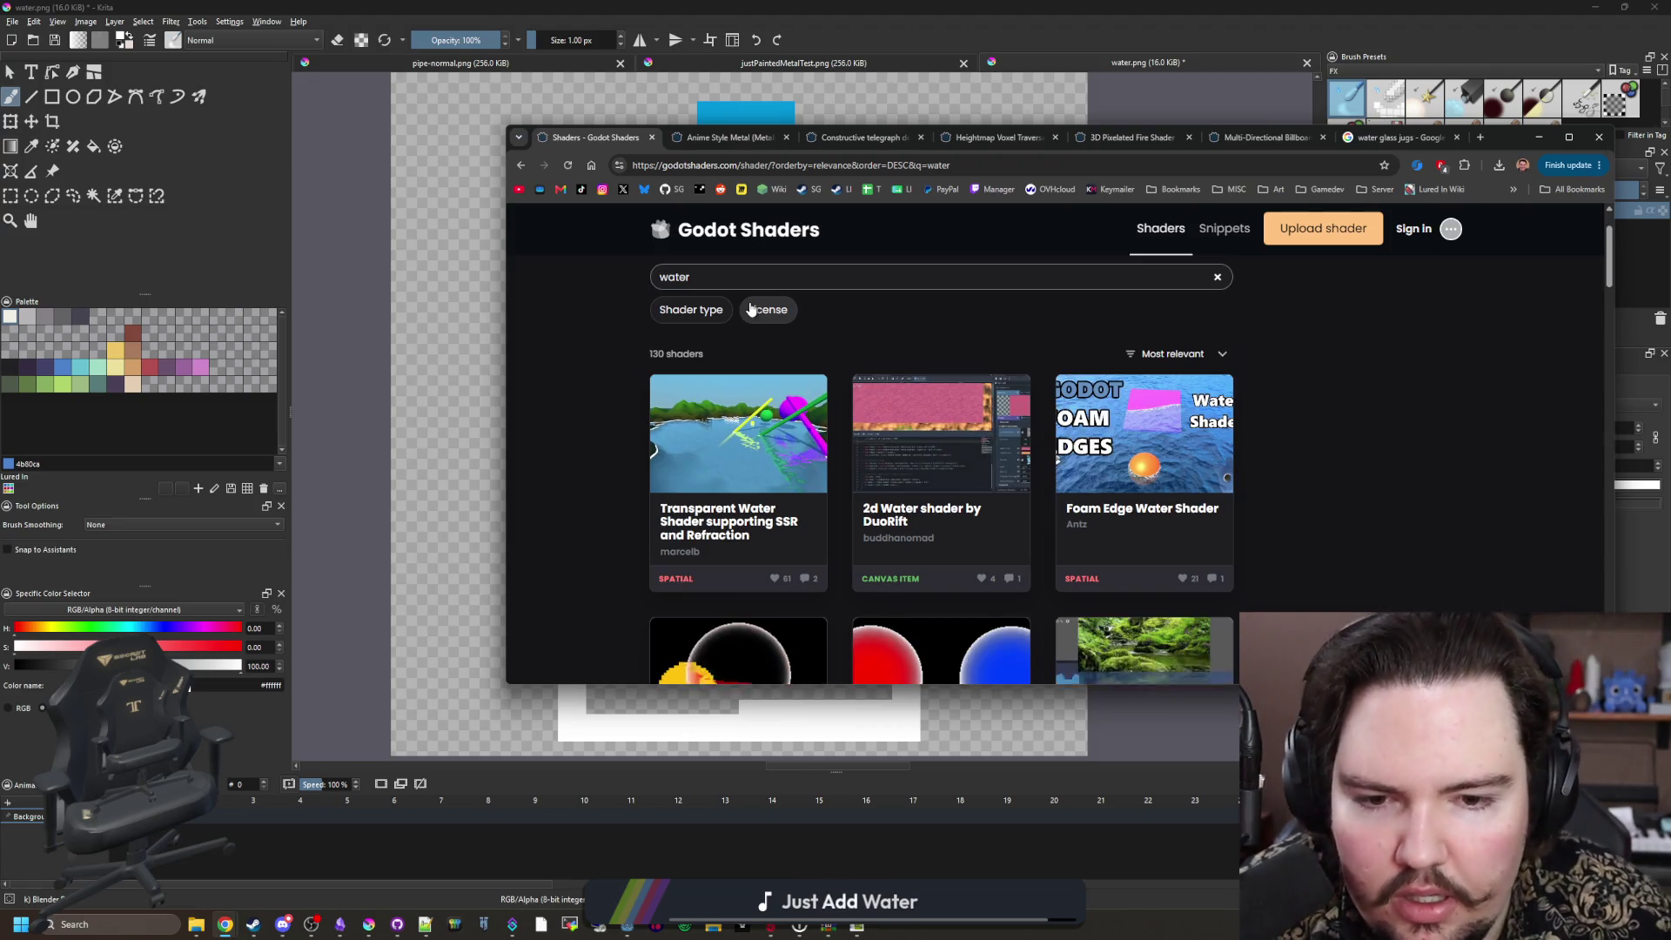
scroll(973, 564, "down", 2)
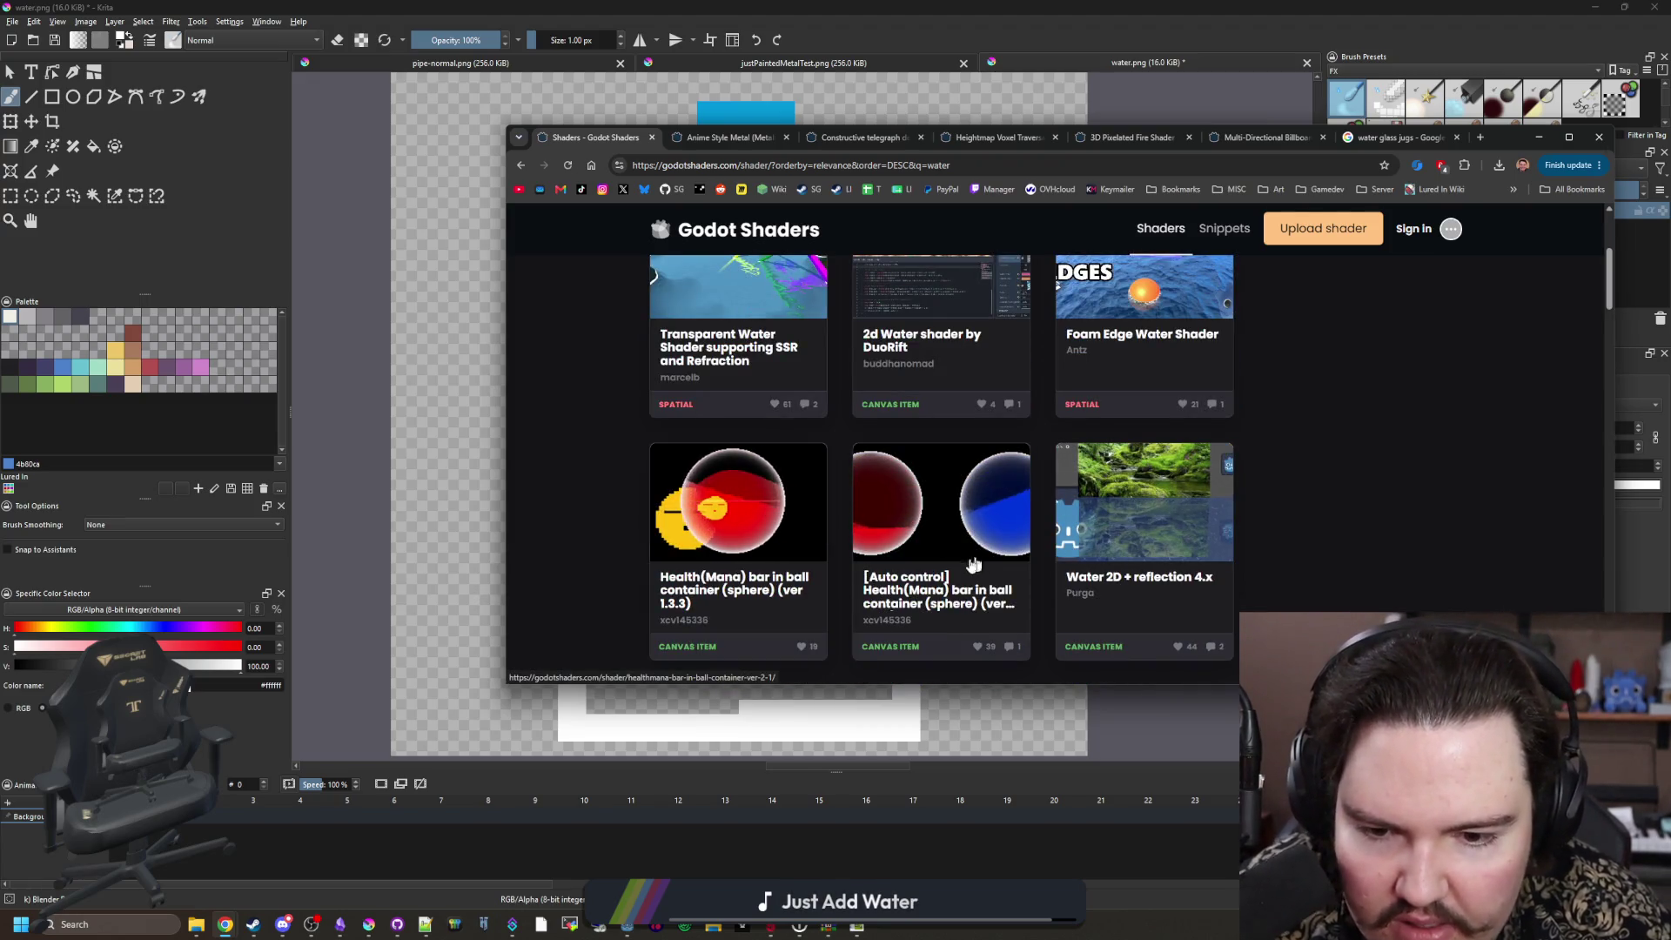
scroll(984, 471, "down", 2)
scroll(993, 477, "down", 6)
scroll(1003, 485, "down", 5)
scroll(916, 486, "down", 2)
scroll(916, 486, "down", 5)
scroll(917, 488, "down", 2)
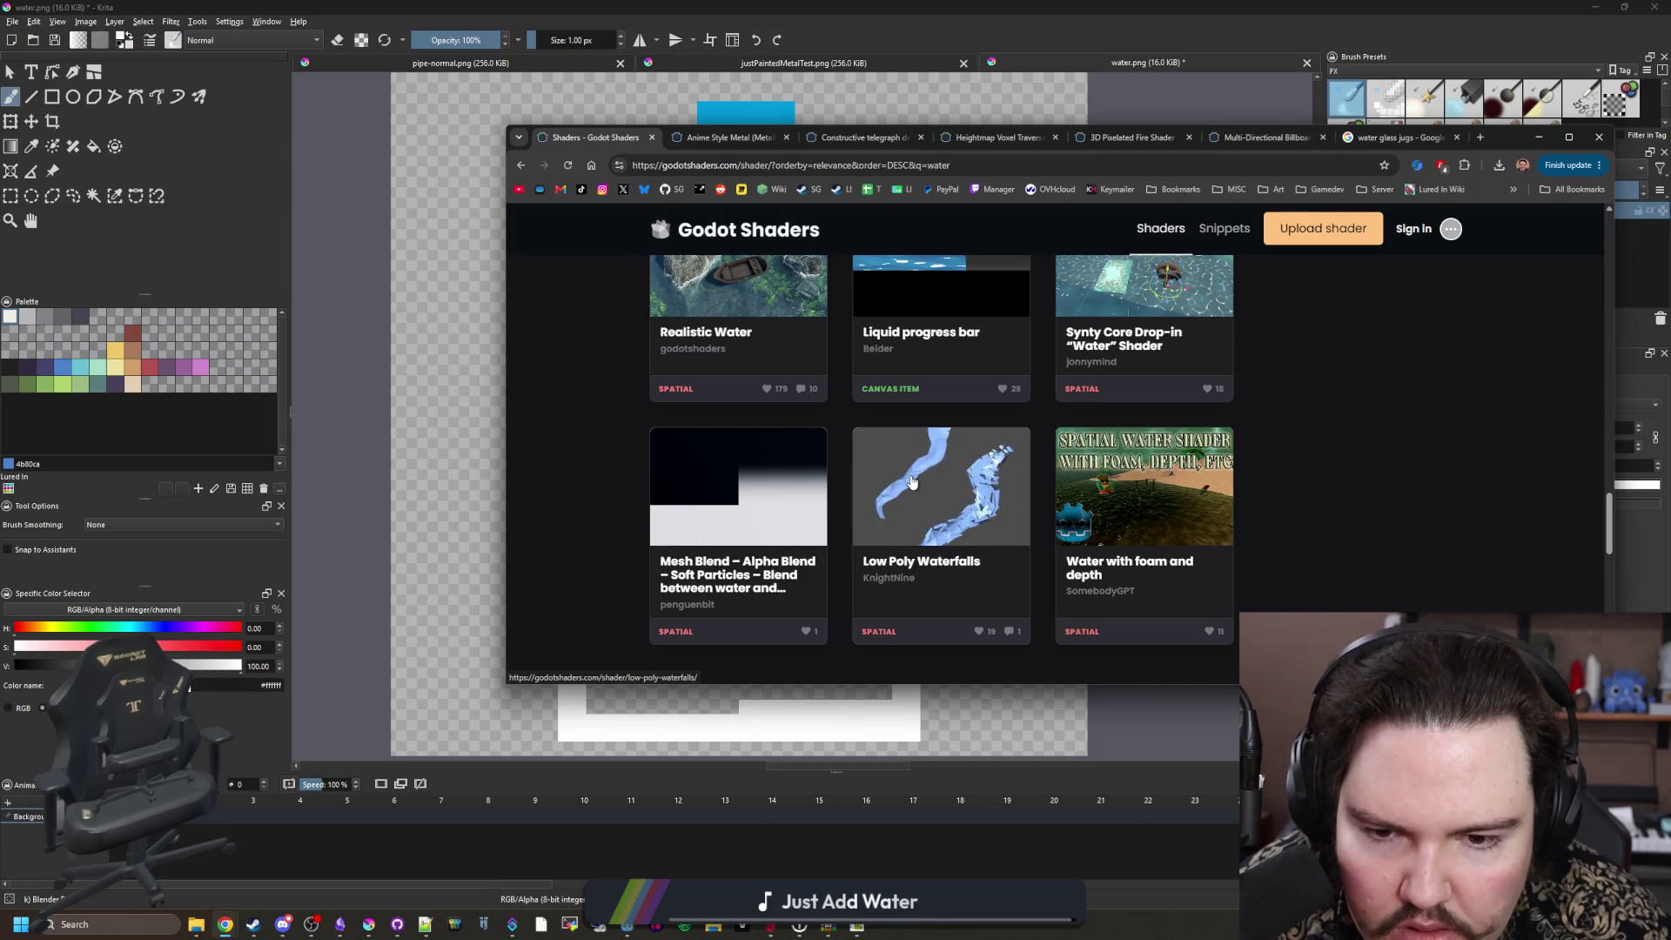
Step: Open Low Poly Waterfalls and 2D Liquid Wave in background tabs, then view 2D Liquid Wave
middle_click(962, 564)
scroll(925, 531, "down", 3)
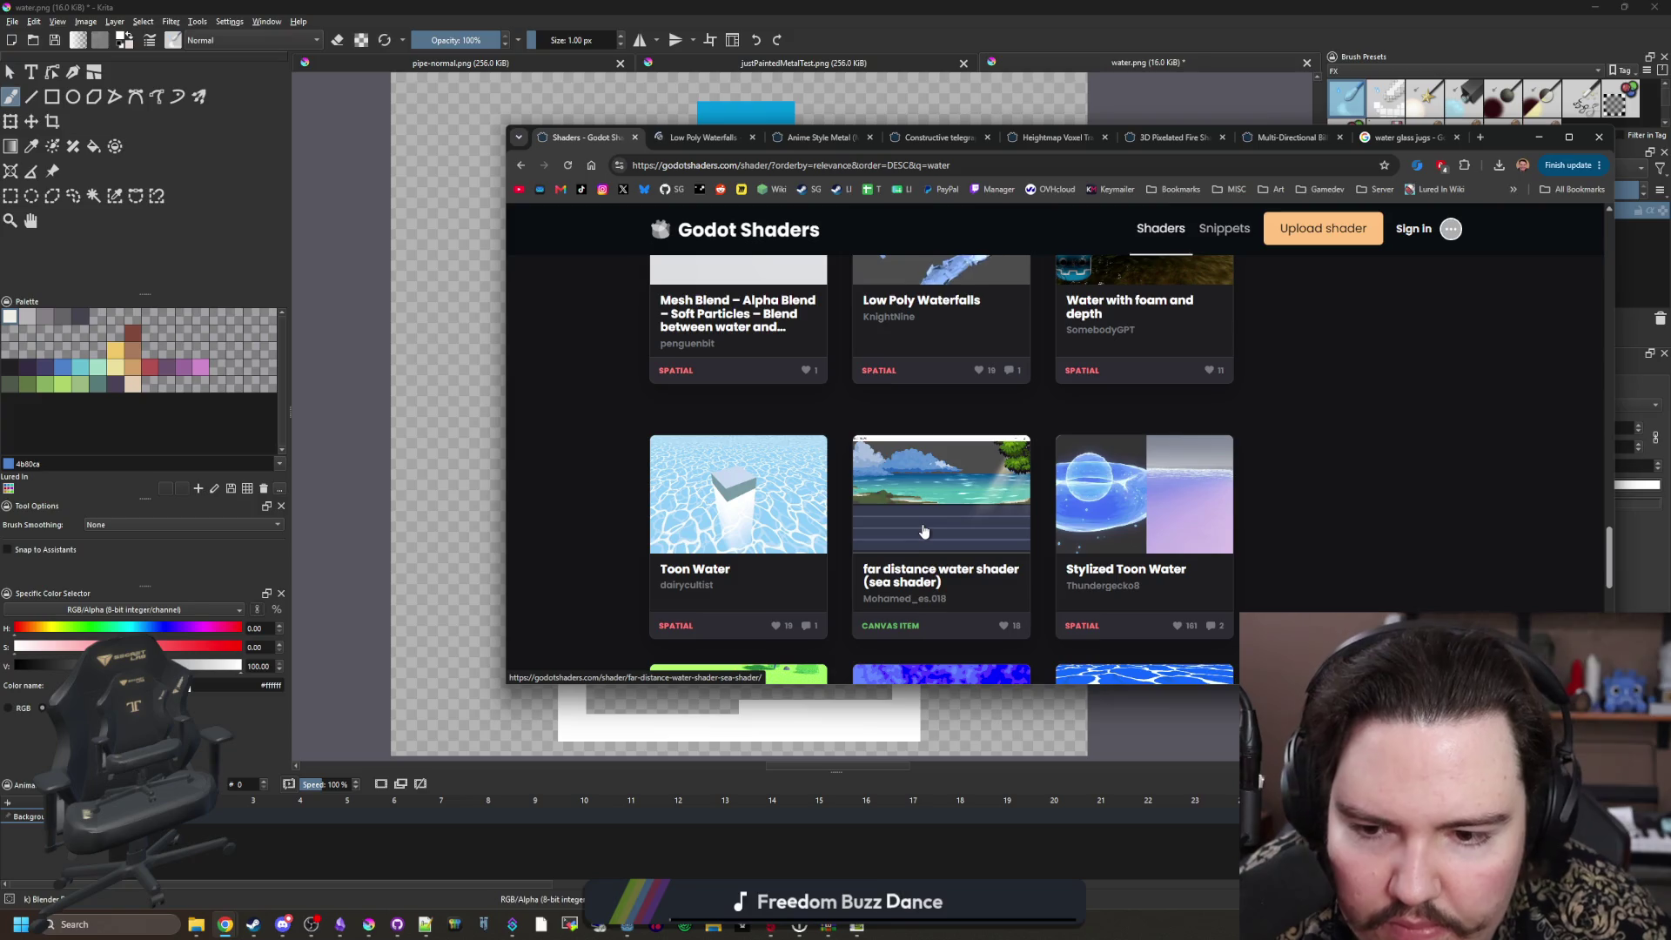
scroll(924, 531, "down", 8)
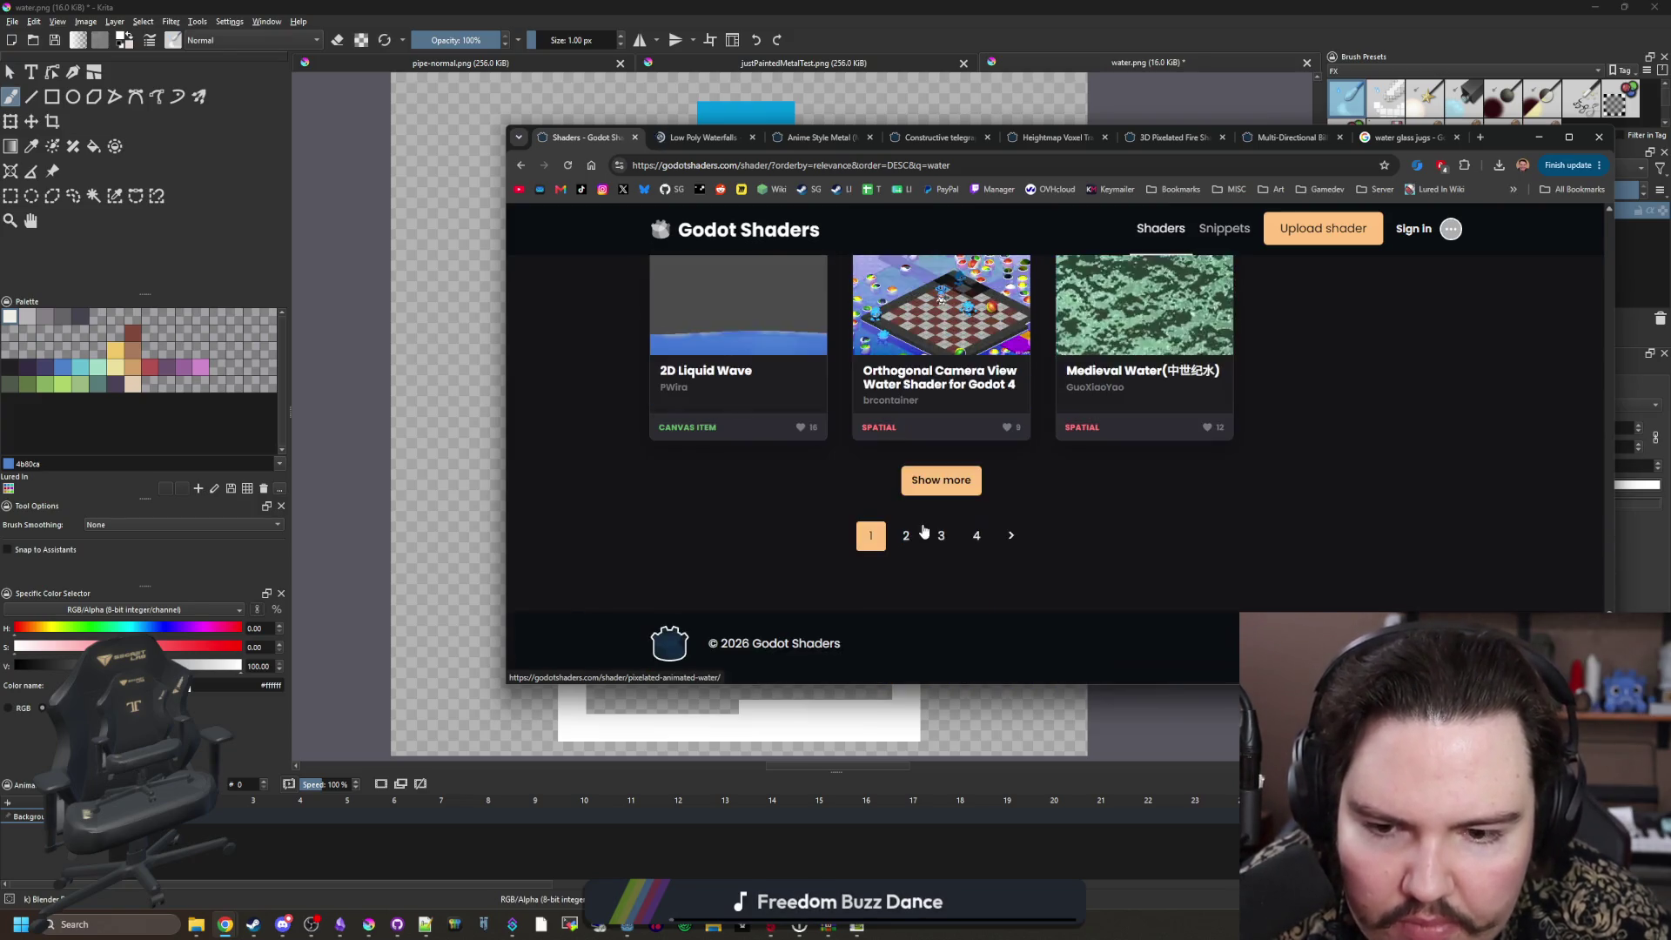
middle_click(705, 370)
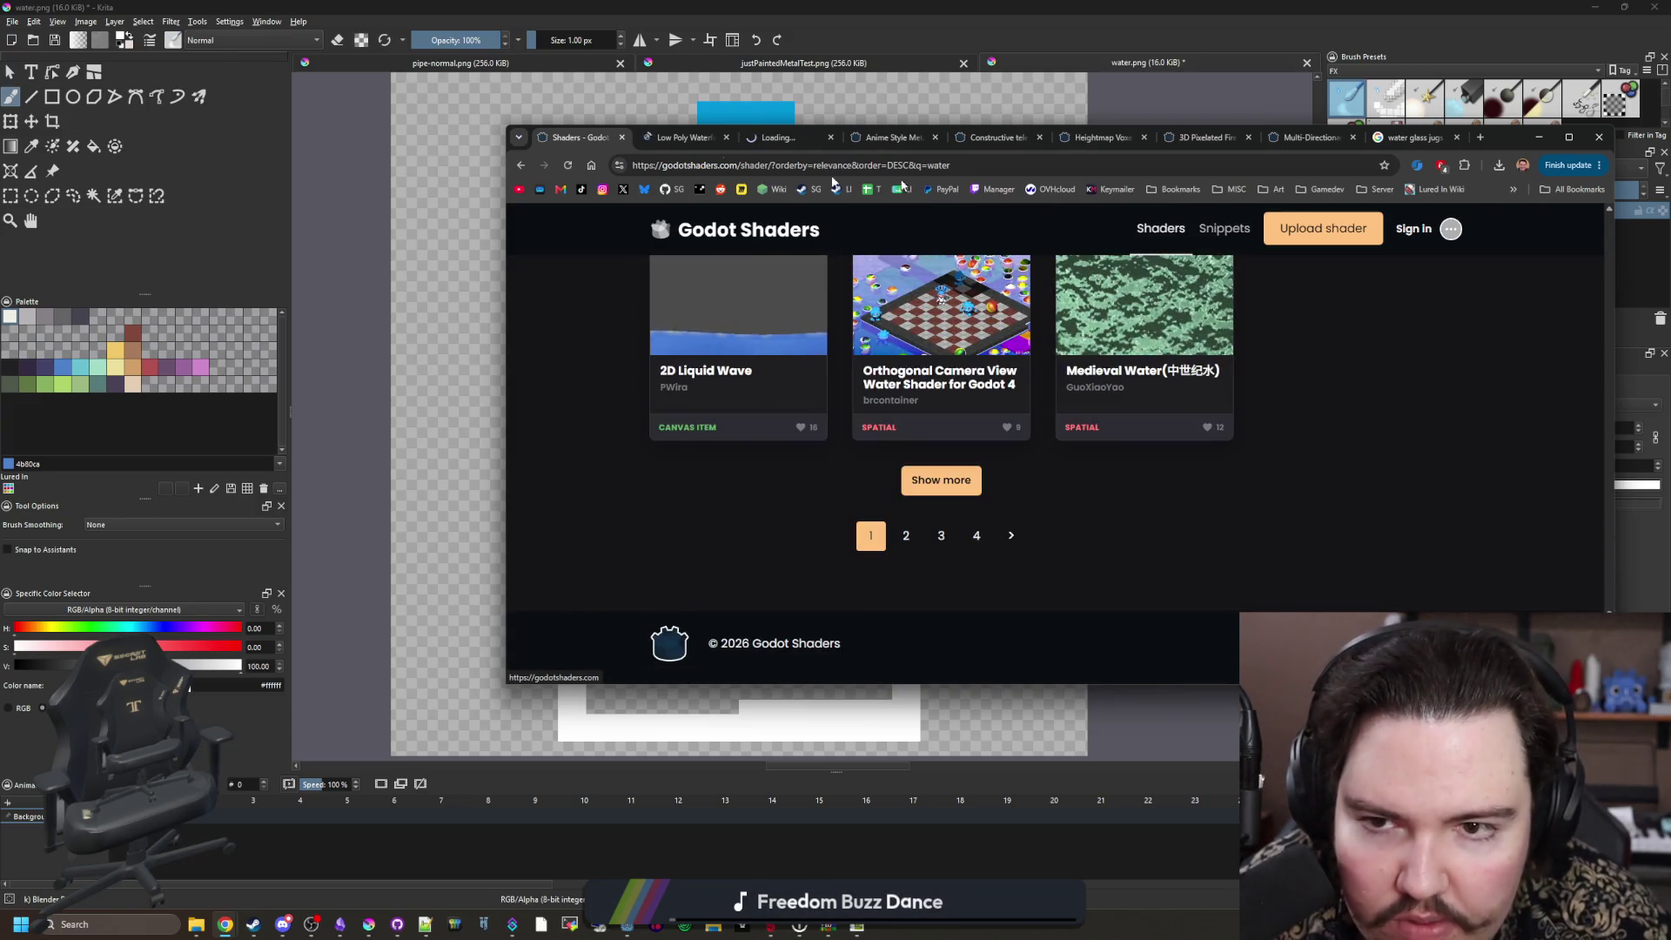
left_click(787, 137)
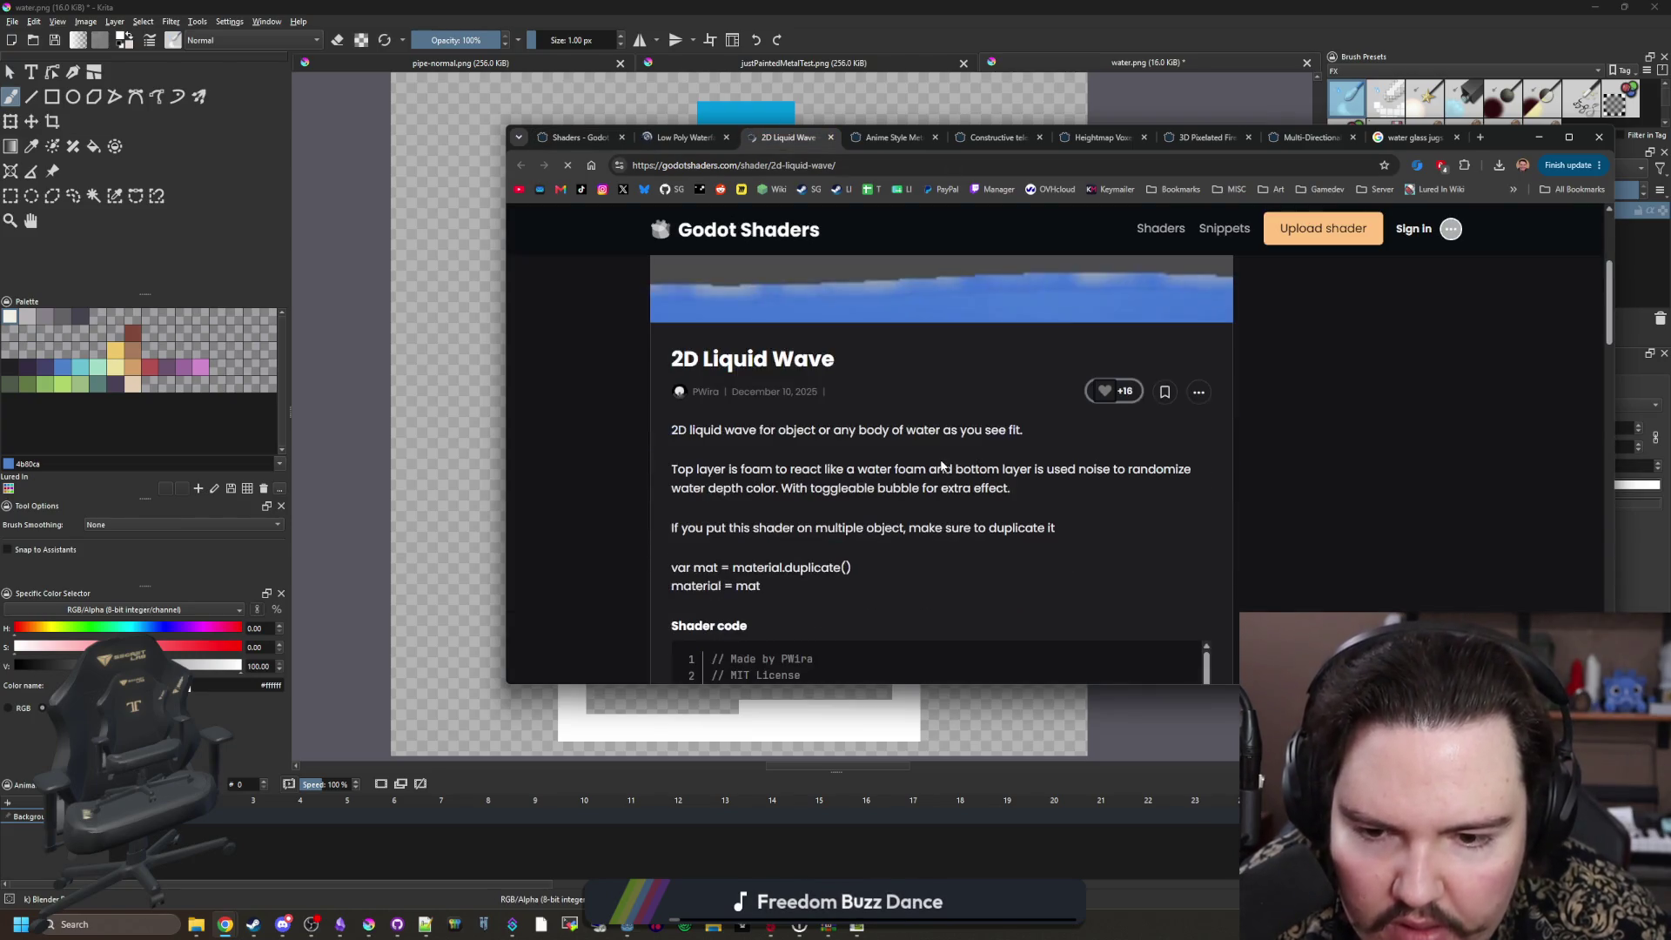
Step: Review the 2D Liquid Wave description and live preview, copy its shader code, and switch to Godot
left_click_drag(940, 468, 976, 487)
left_click(977, 488)
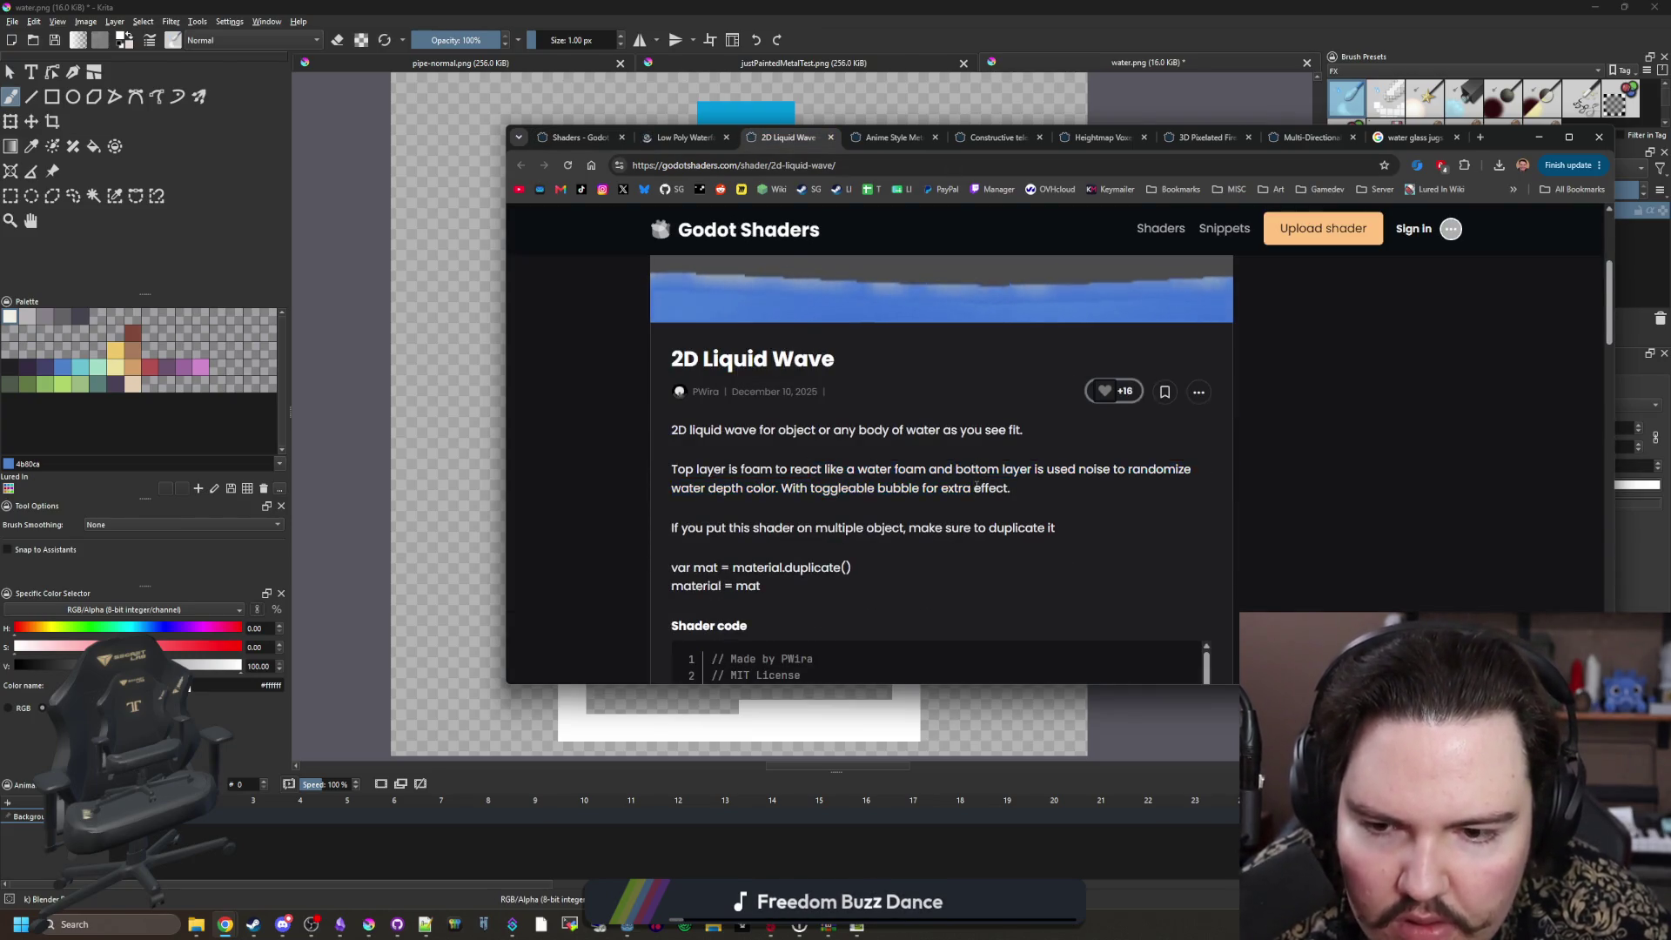
scroll(977, 486, "down", 8)
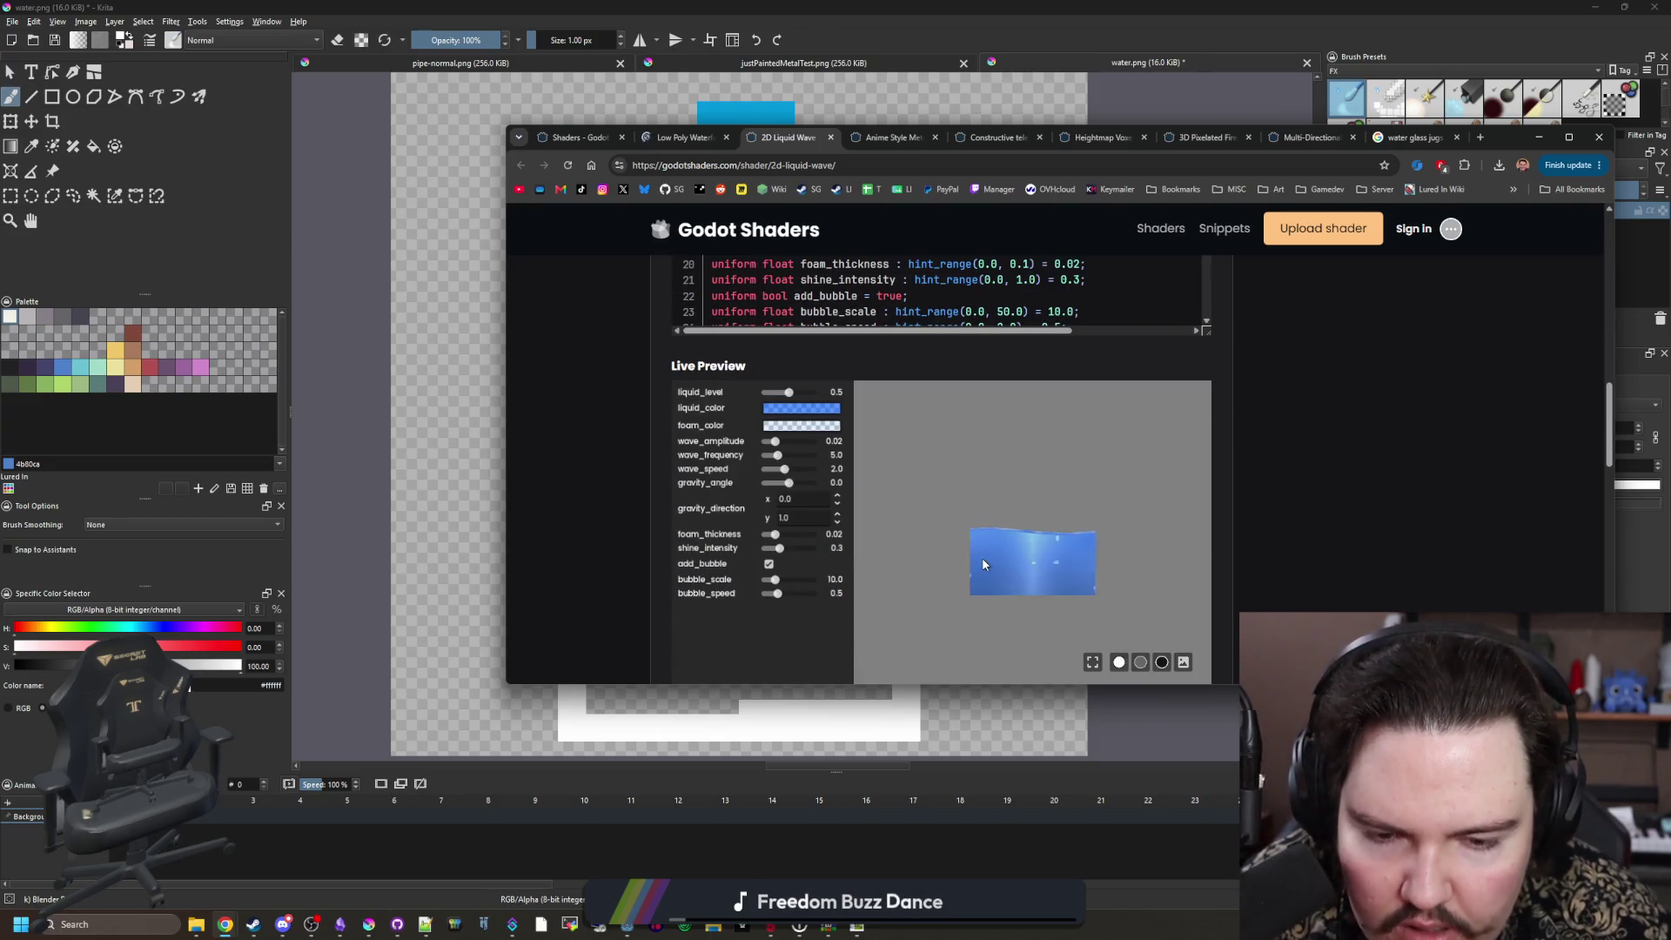
scroll(1365, 543, "down", 8)
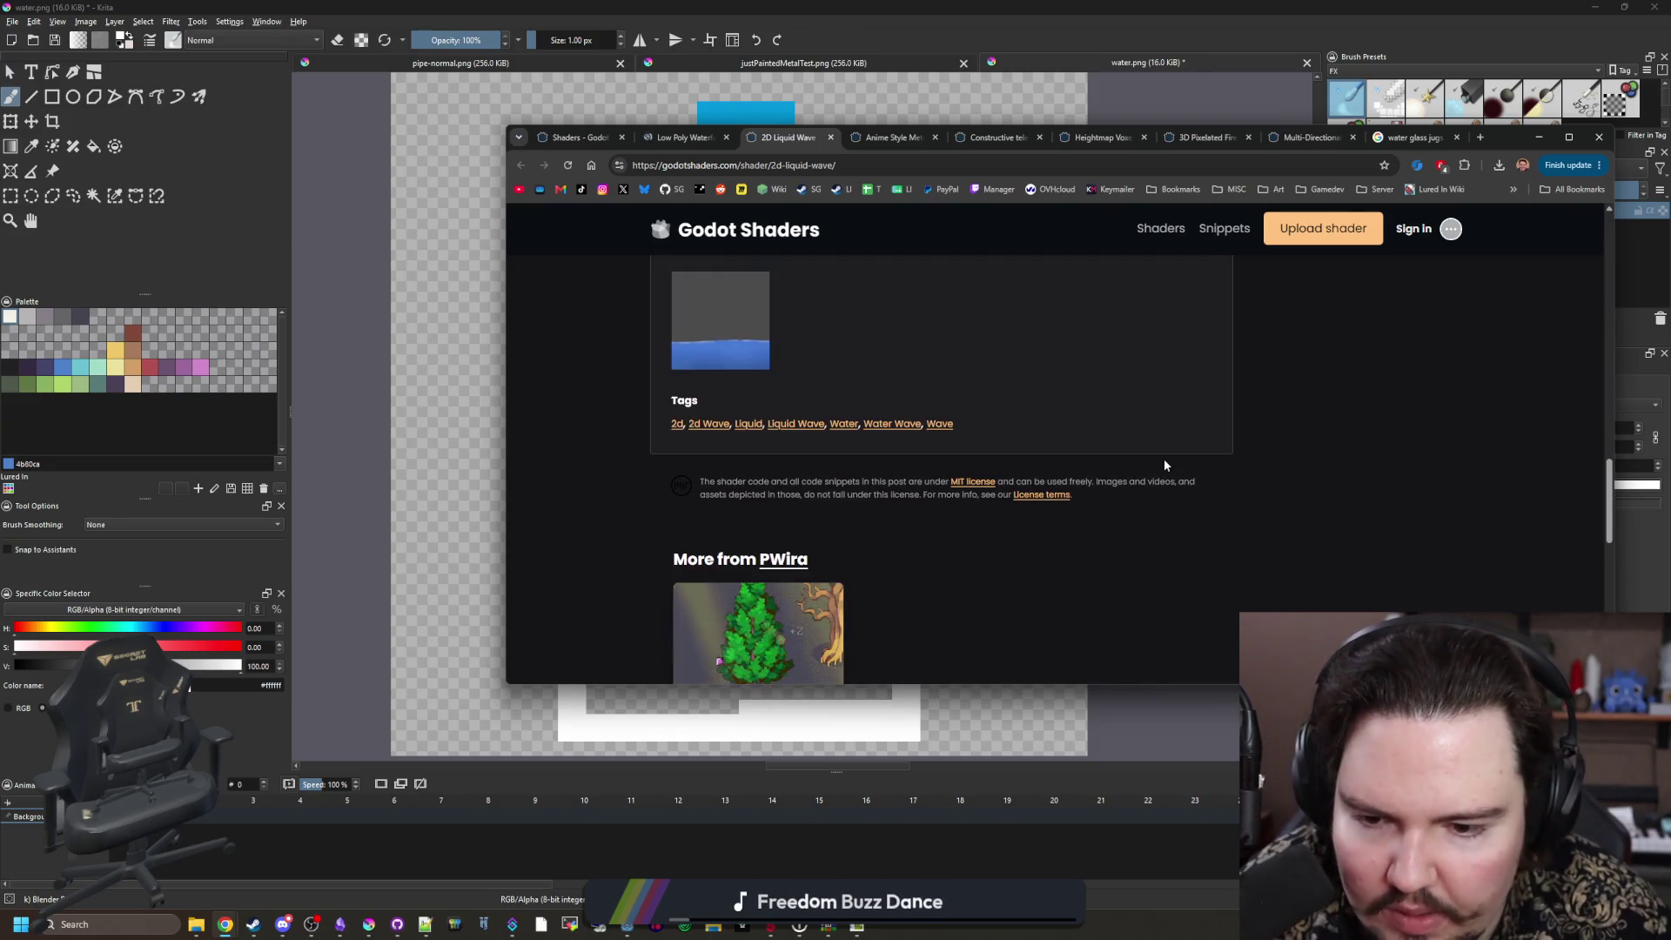
scroll(1164, 466, "up", 8)
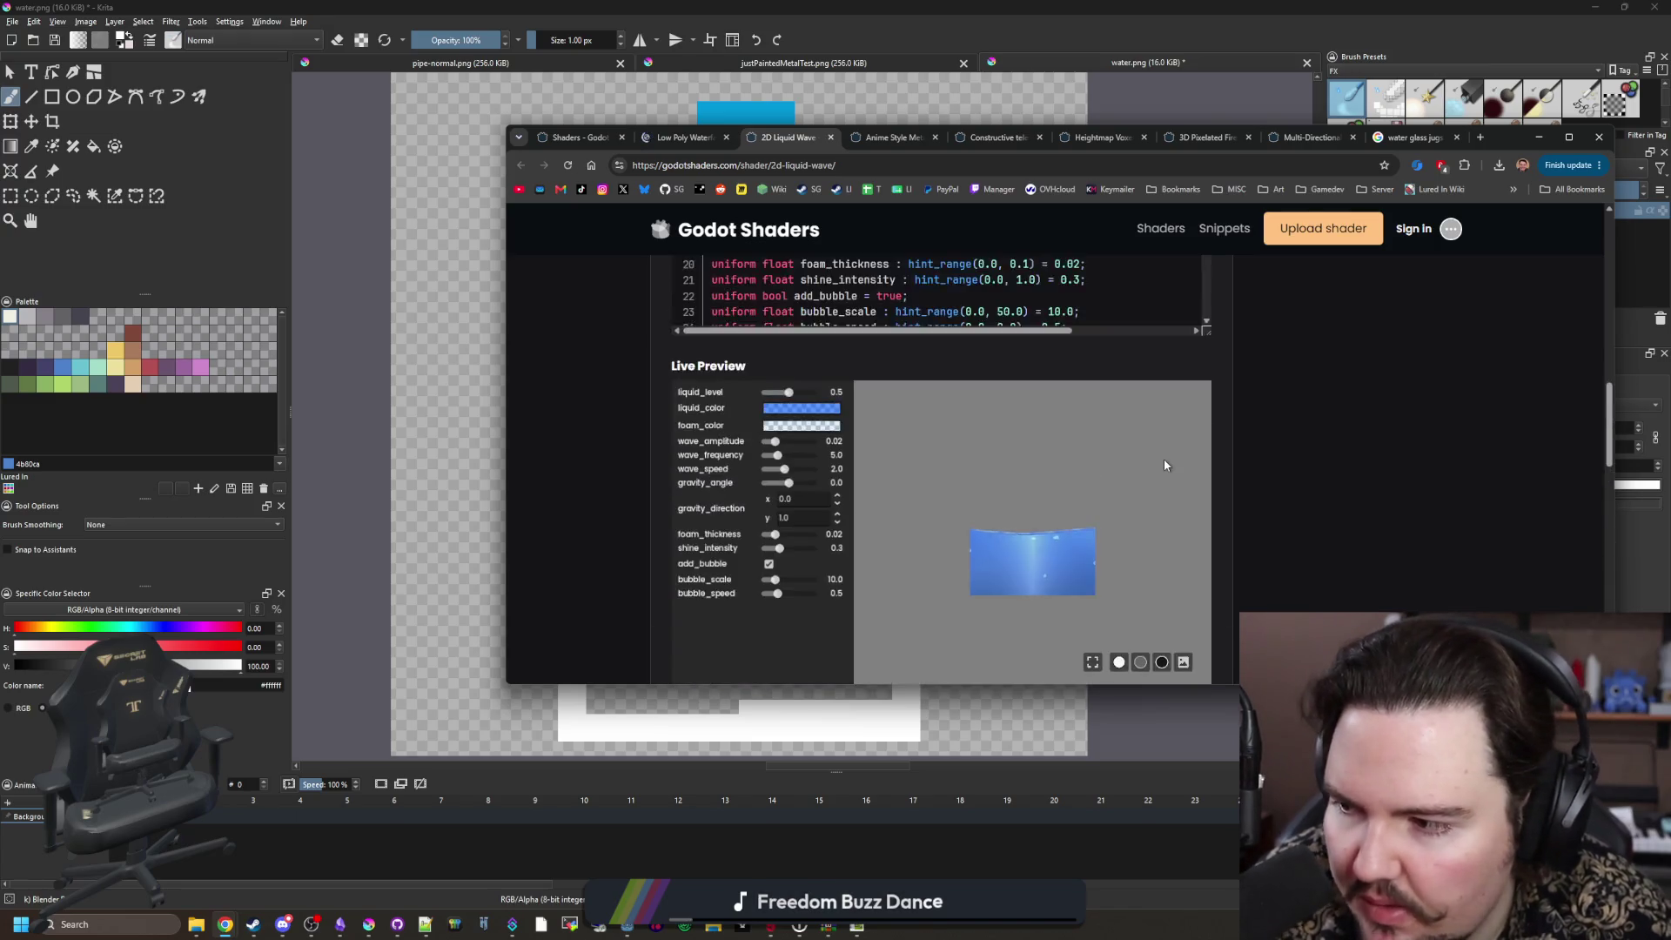
key("alt+Tab")
scroll(1337, 491, "up", 5)
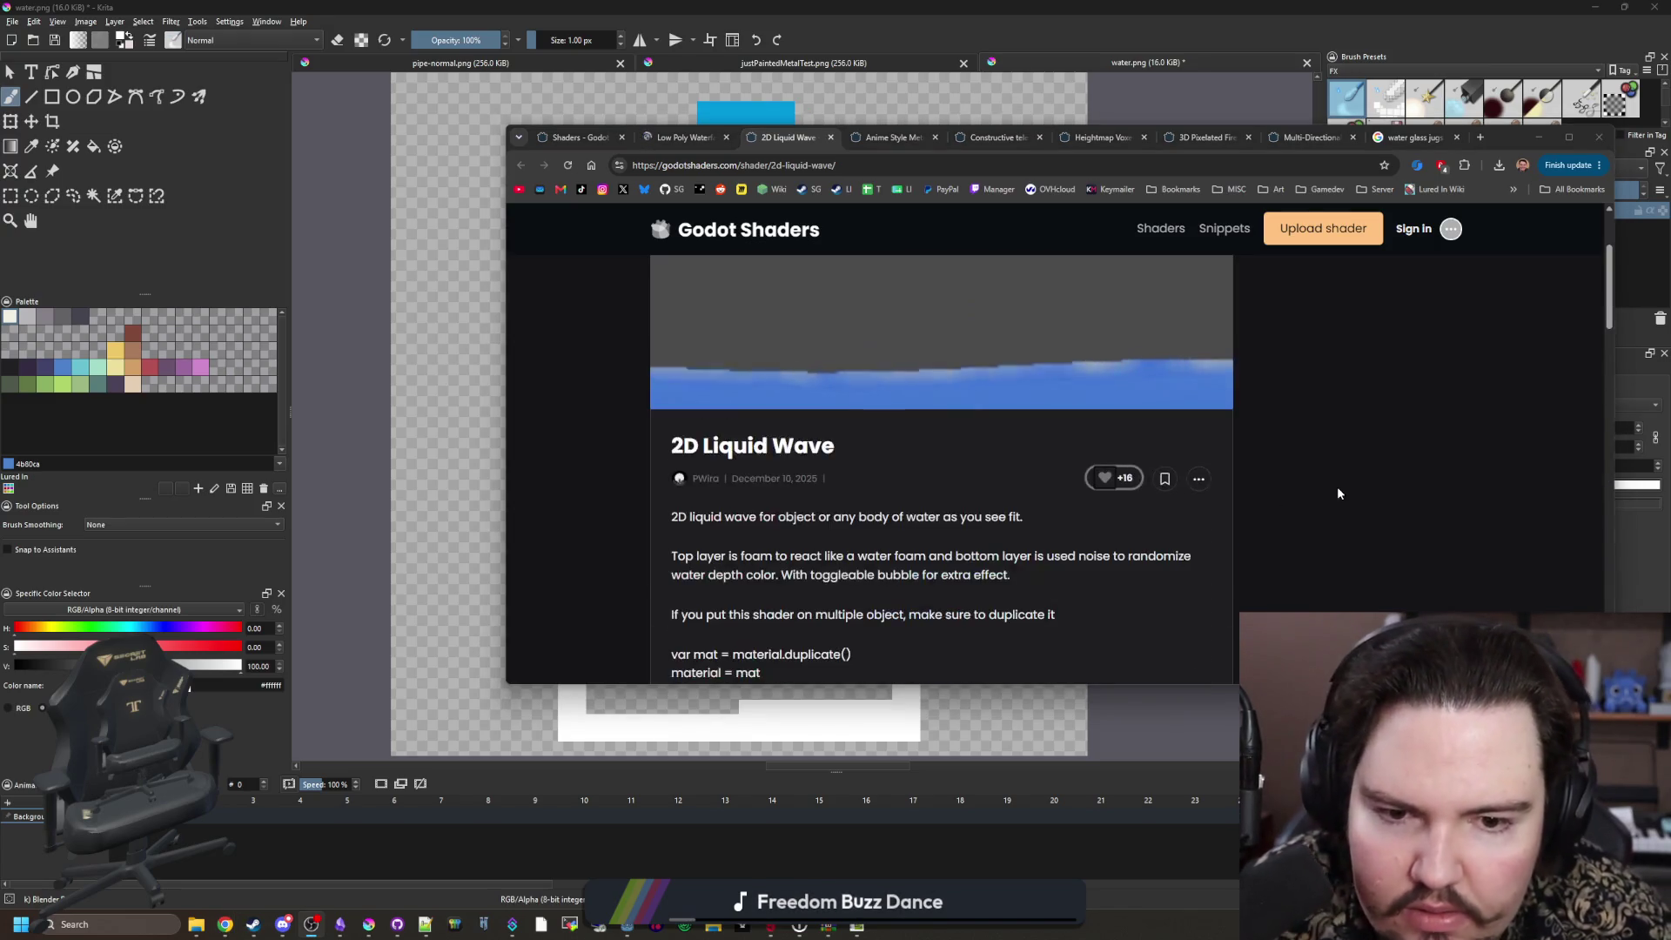
scroll(1088, 505, "down", 4)
left_click(1167, 490)
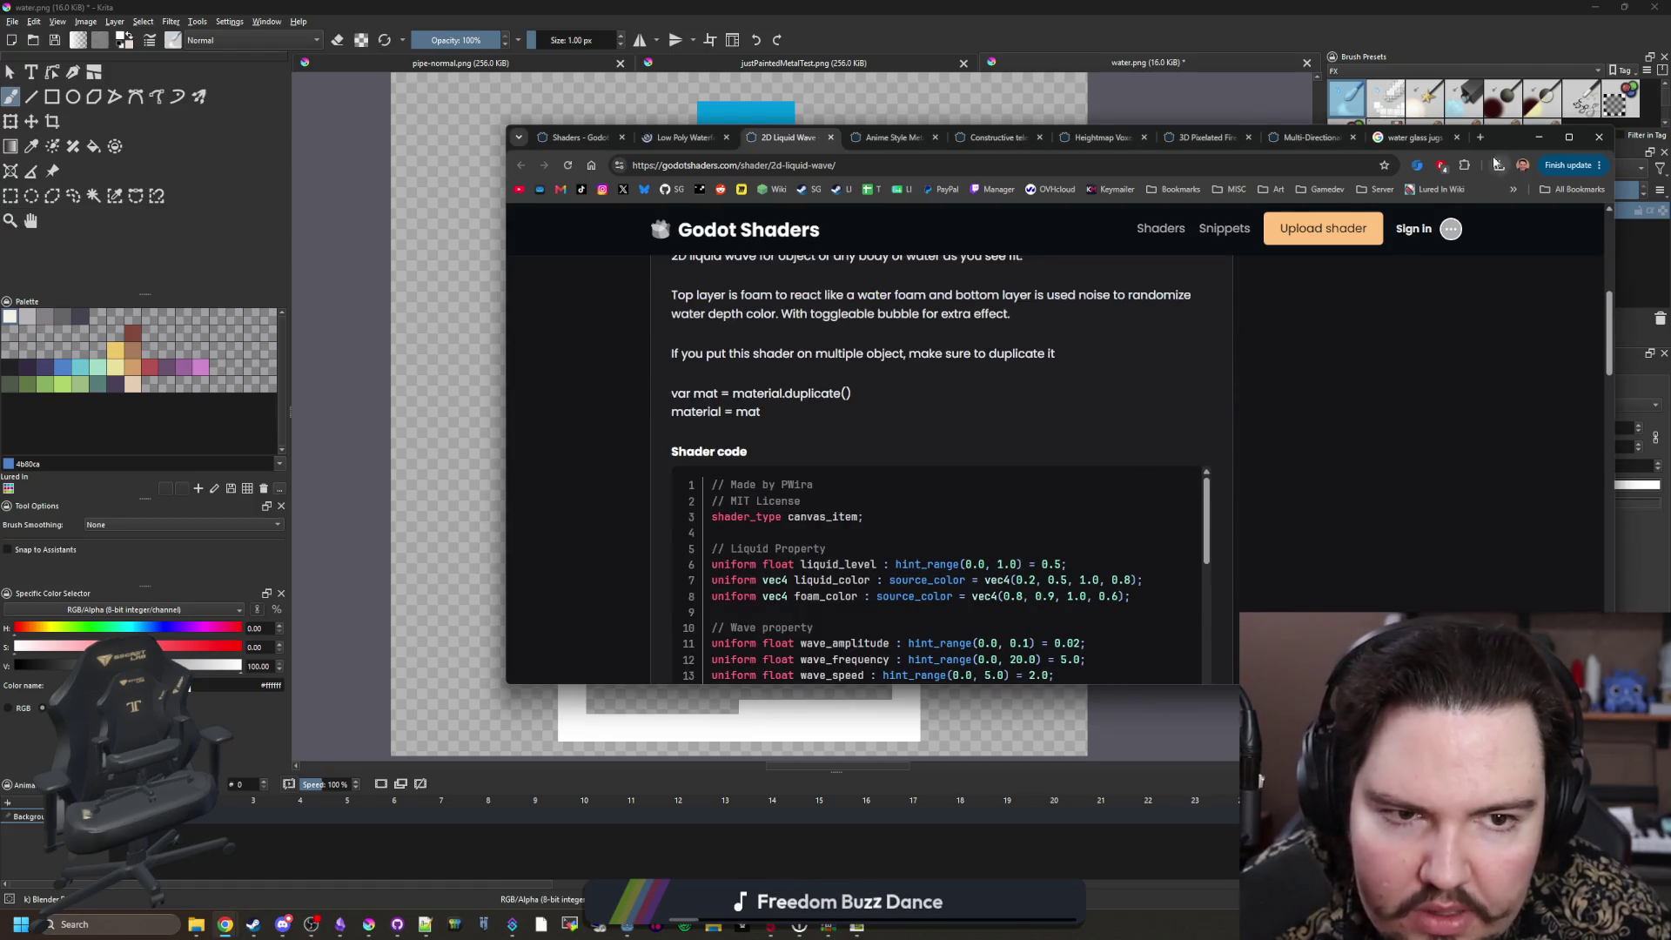
key("alt+Tab")
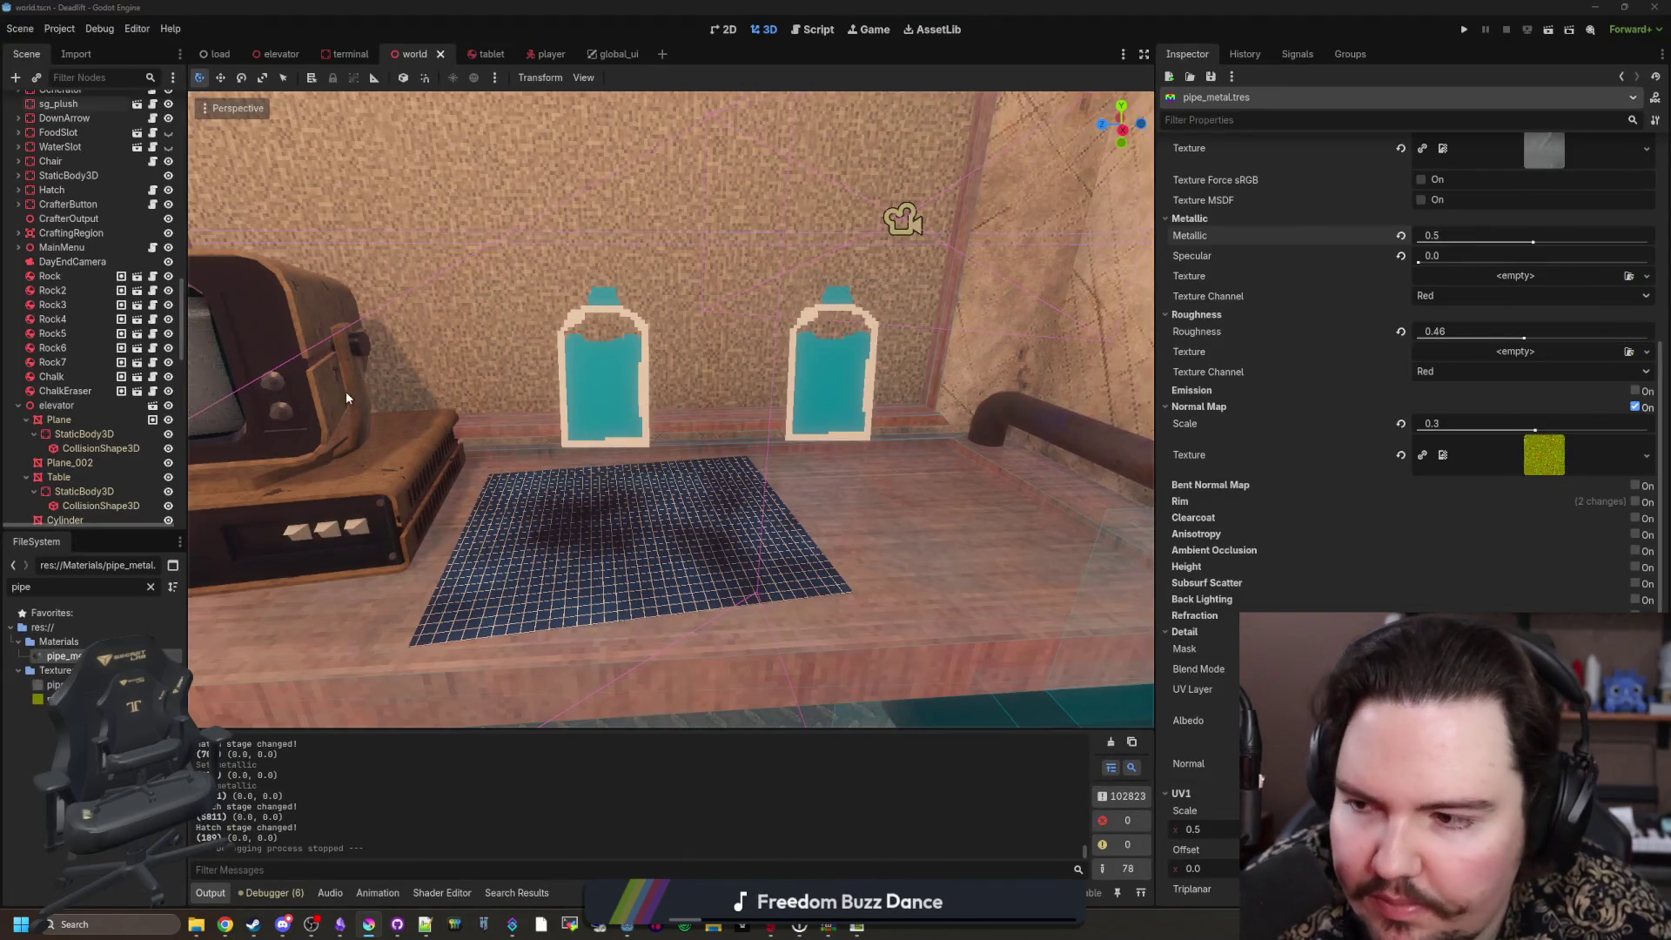
Step: Filter the FileSystem by 'item' and open item_2d.tscn with its water-bottle Item2D node
left_click(151, 590)
type("item")
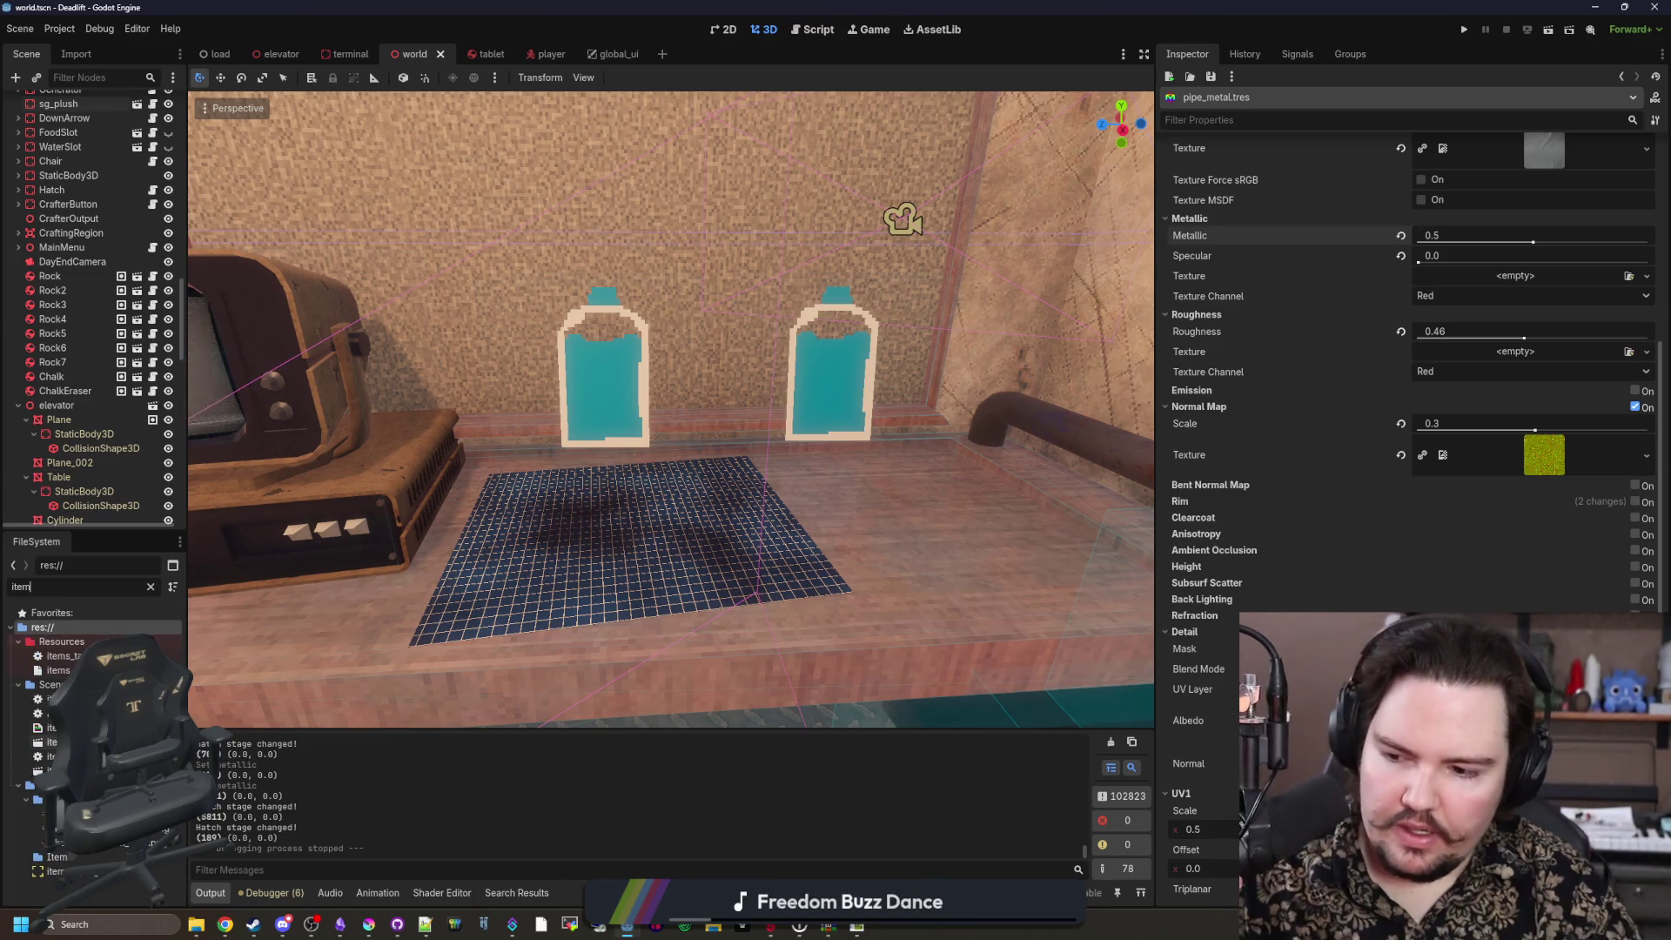
double_click(53, 742)
left_click_drag(724, 528, 724, 409)
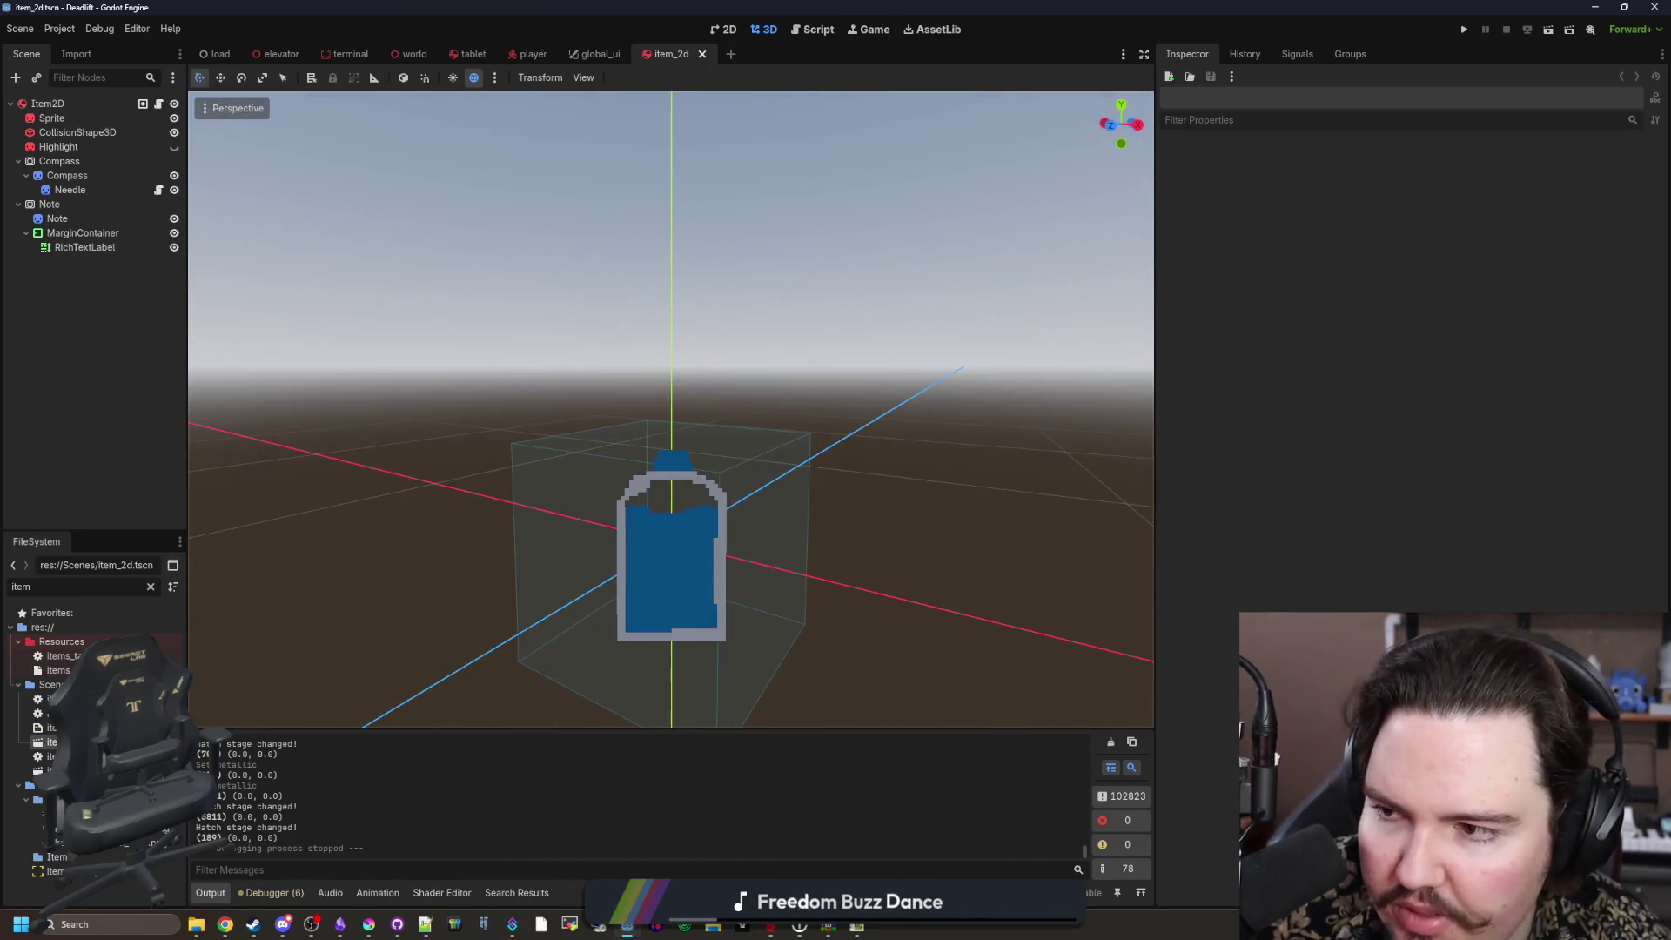
Step: Review the Note and Compass SubViewport properties (50×50, transparent, nearest filtering), then open Item2D's script
left_click(49, 203)
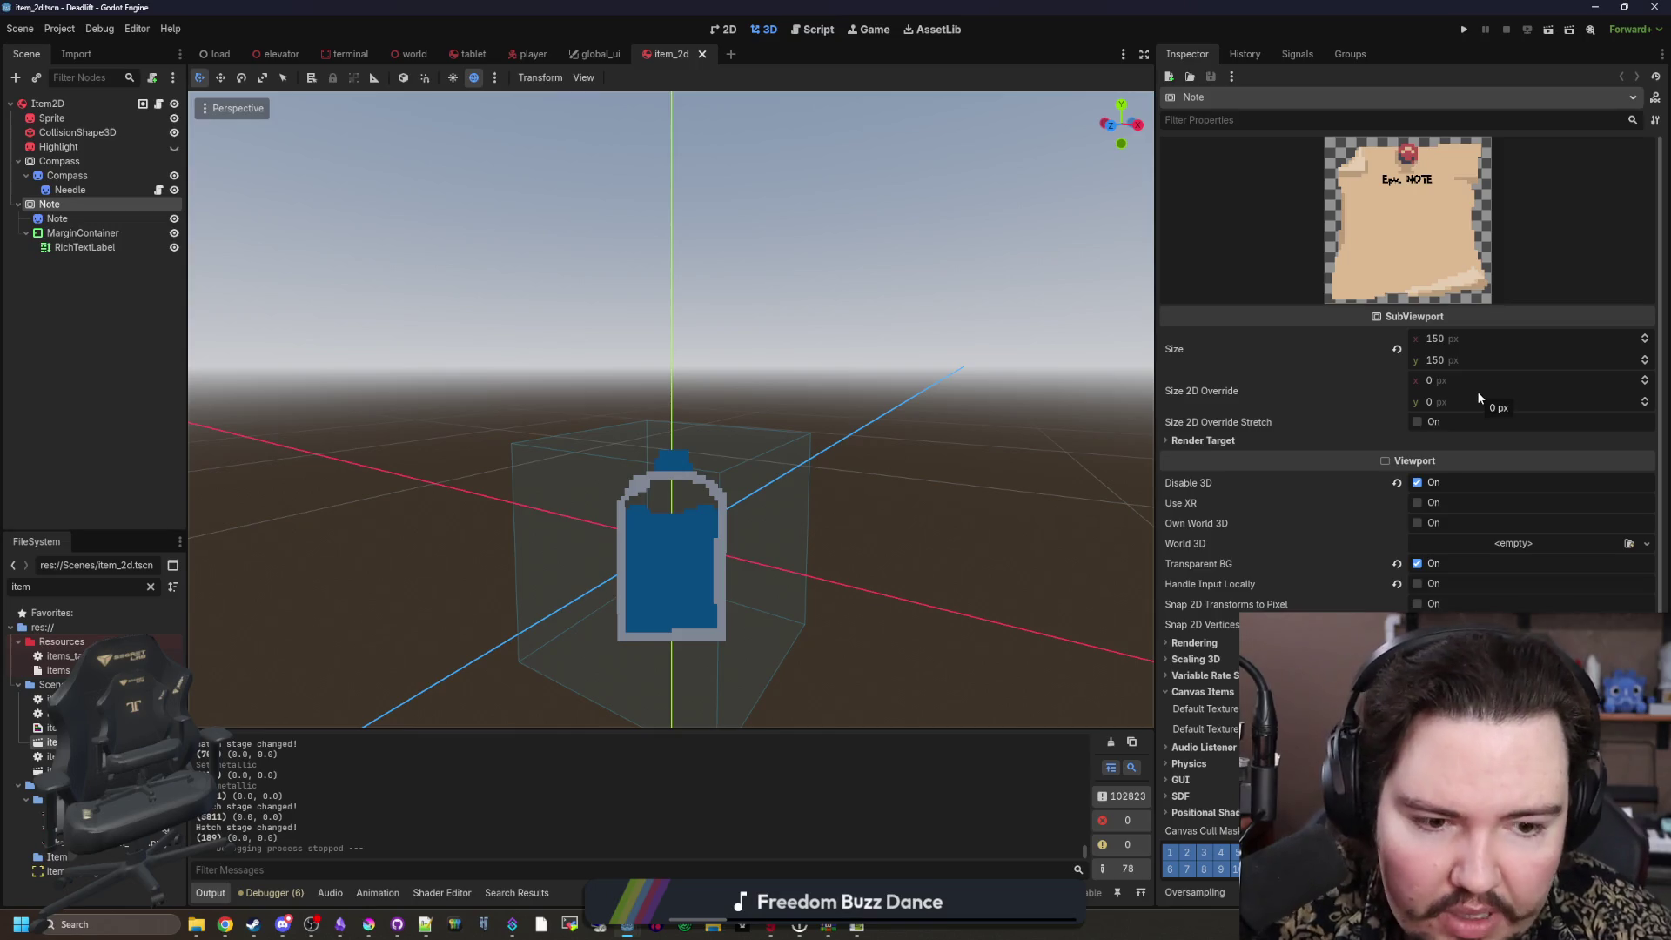
scroll(1329, 556, "down", 3)
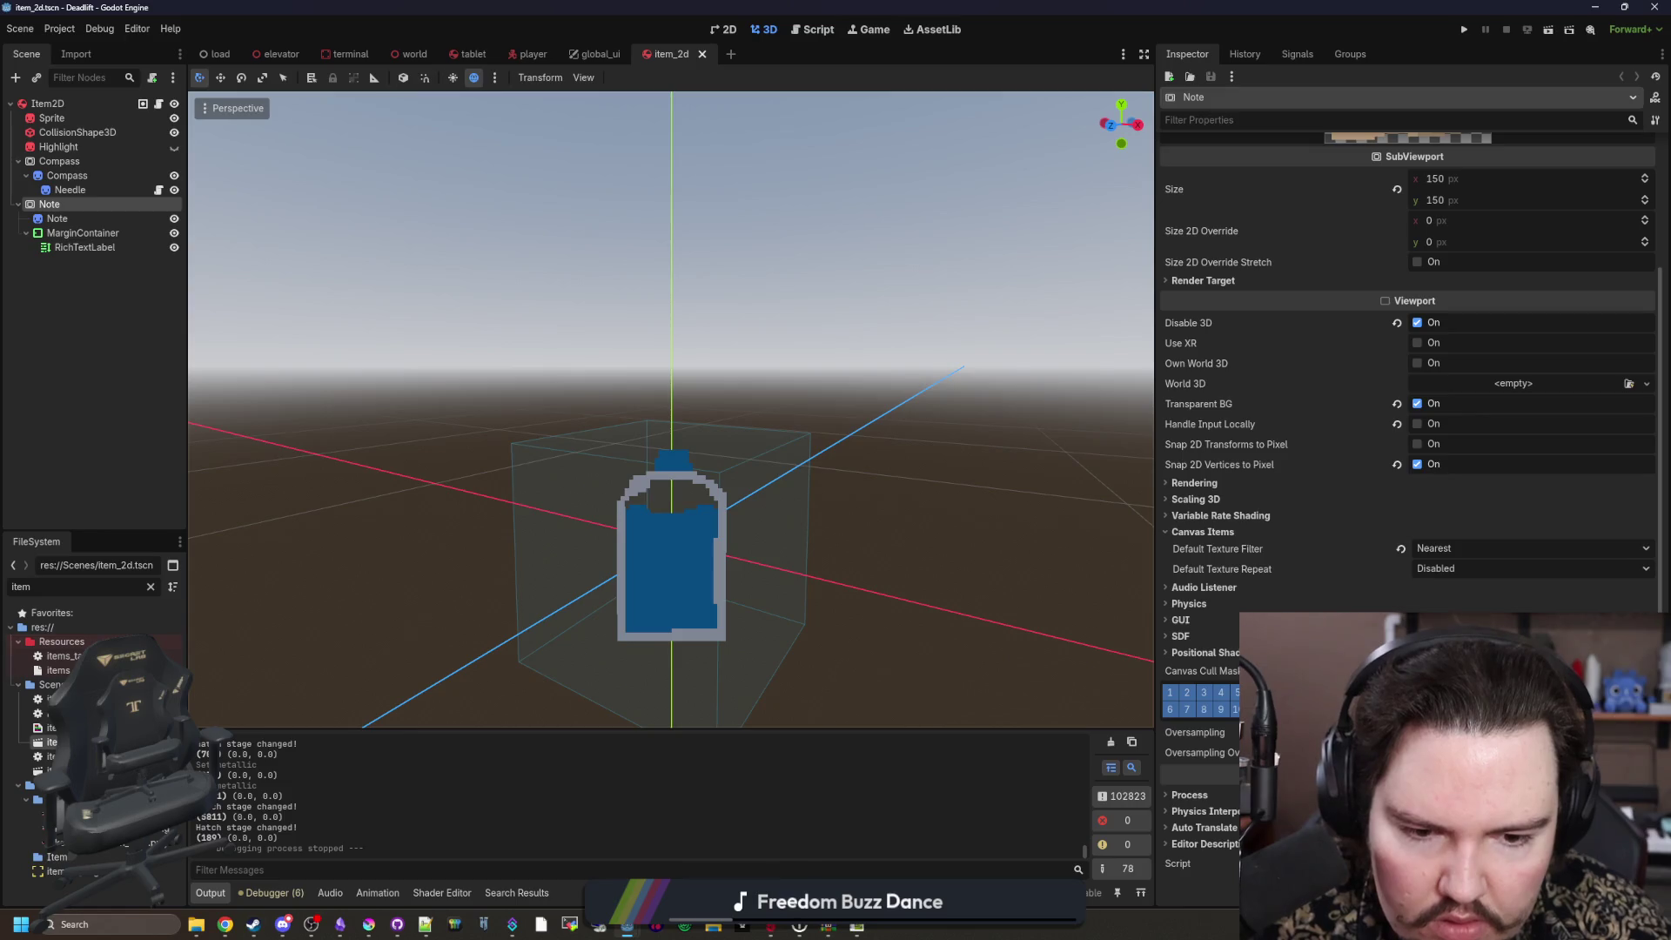
left_click(67, 165)
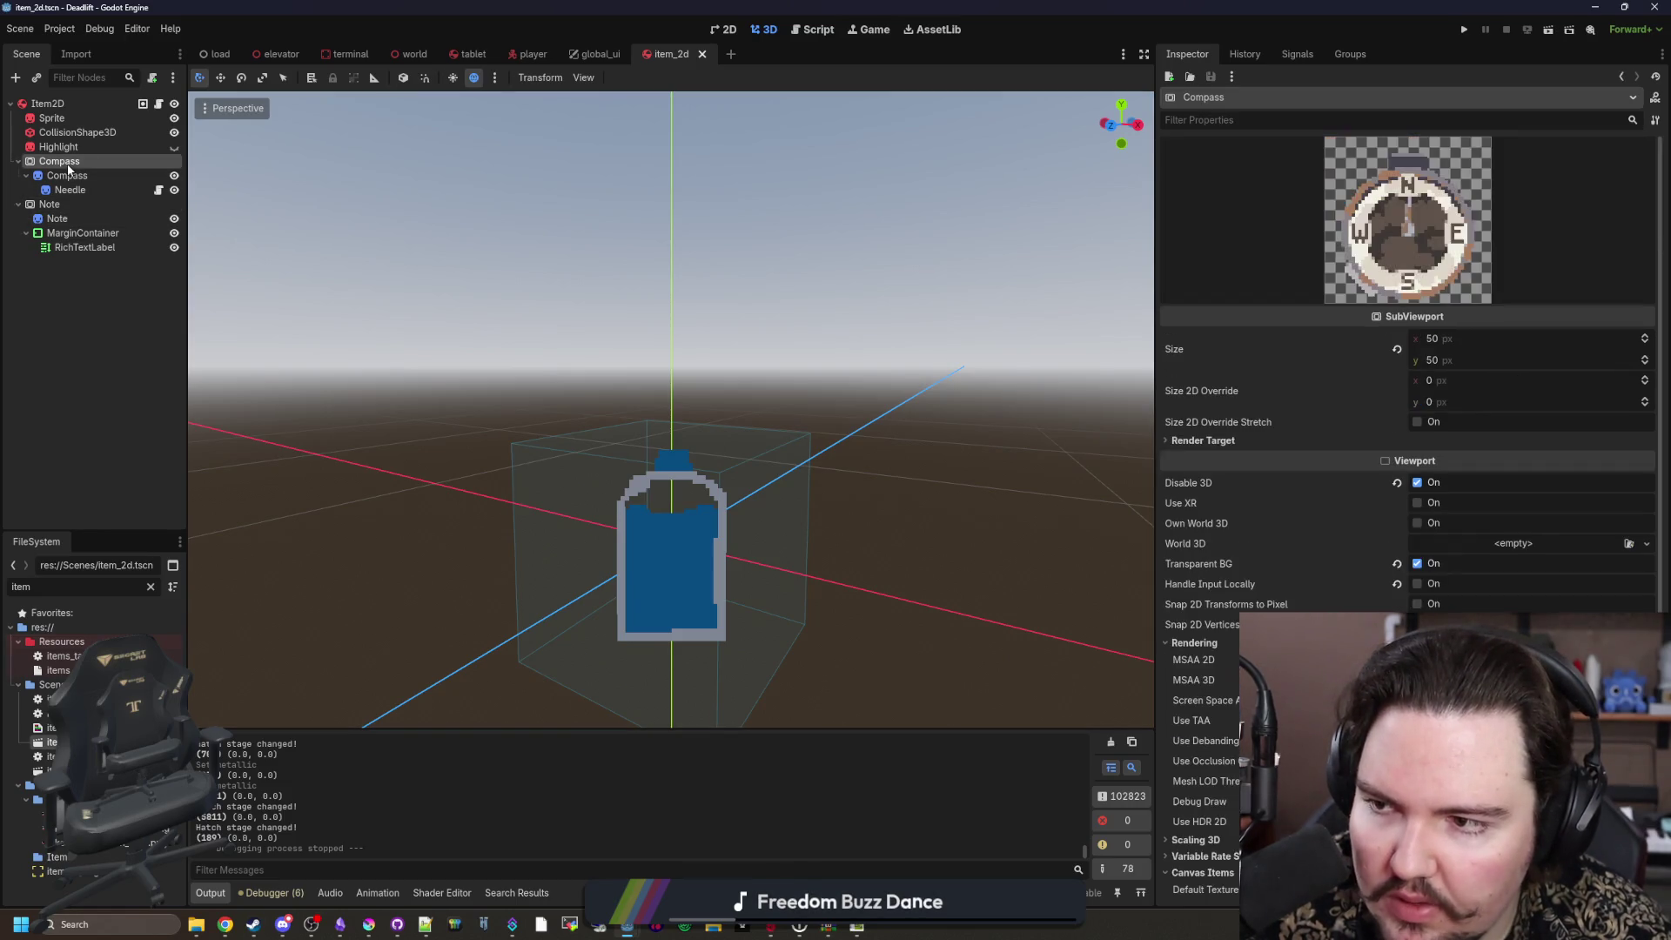
scroll(1246, 430, "down", 5)
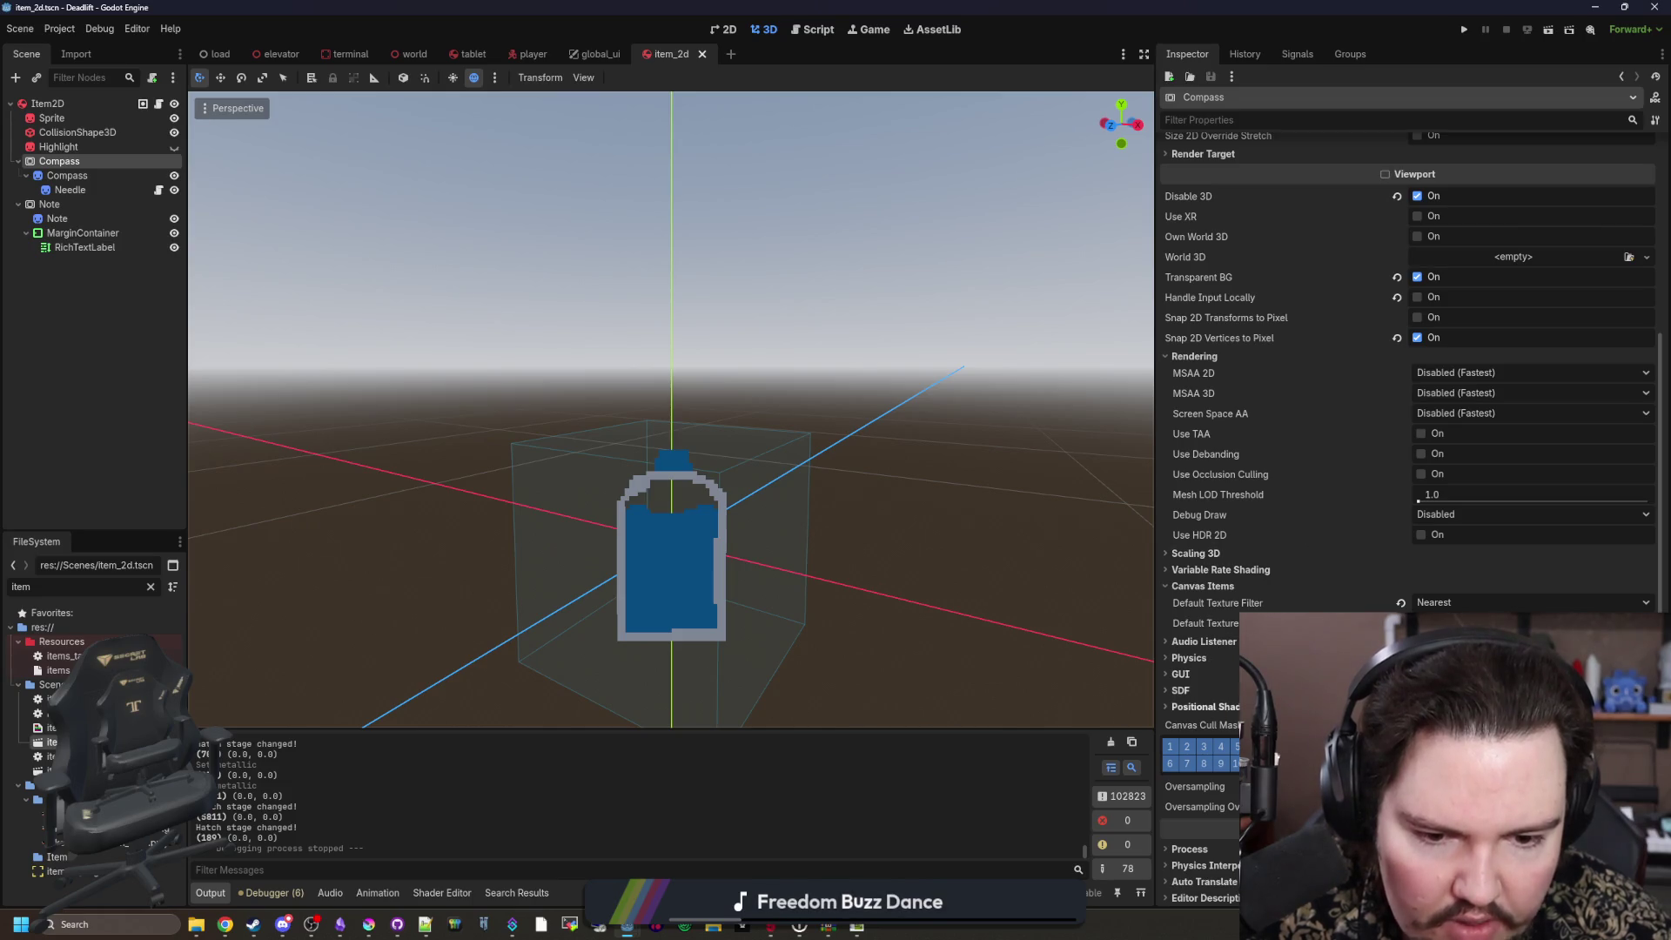
scroll(1244, 624, "up", 5)
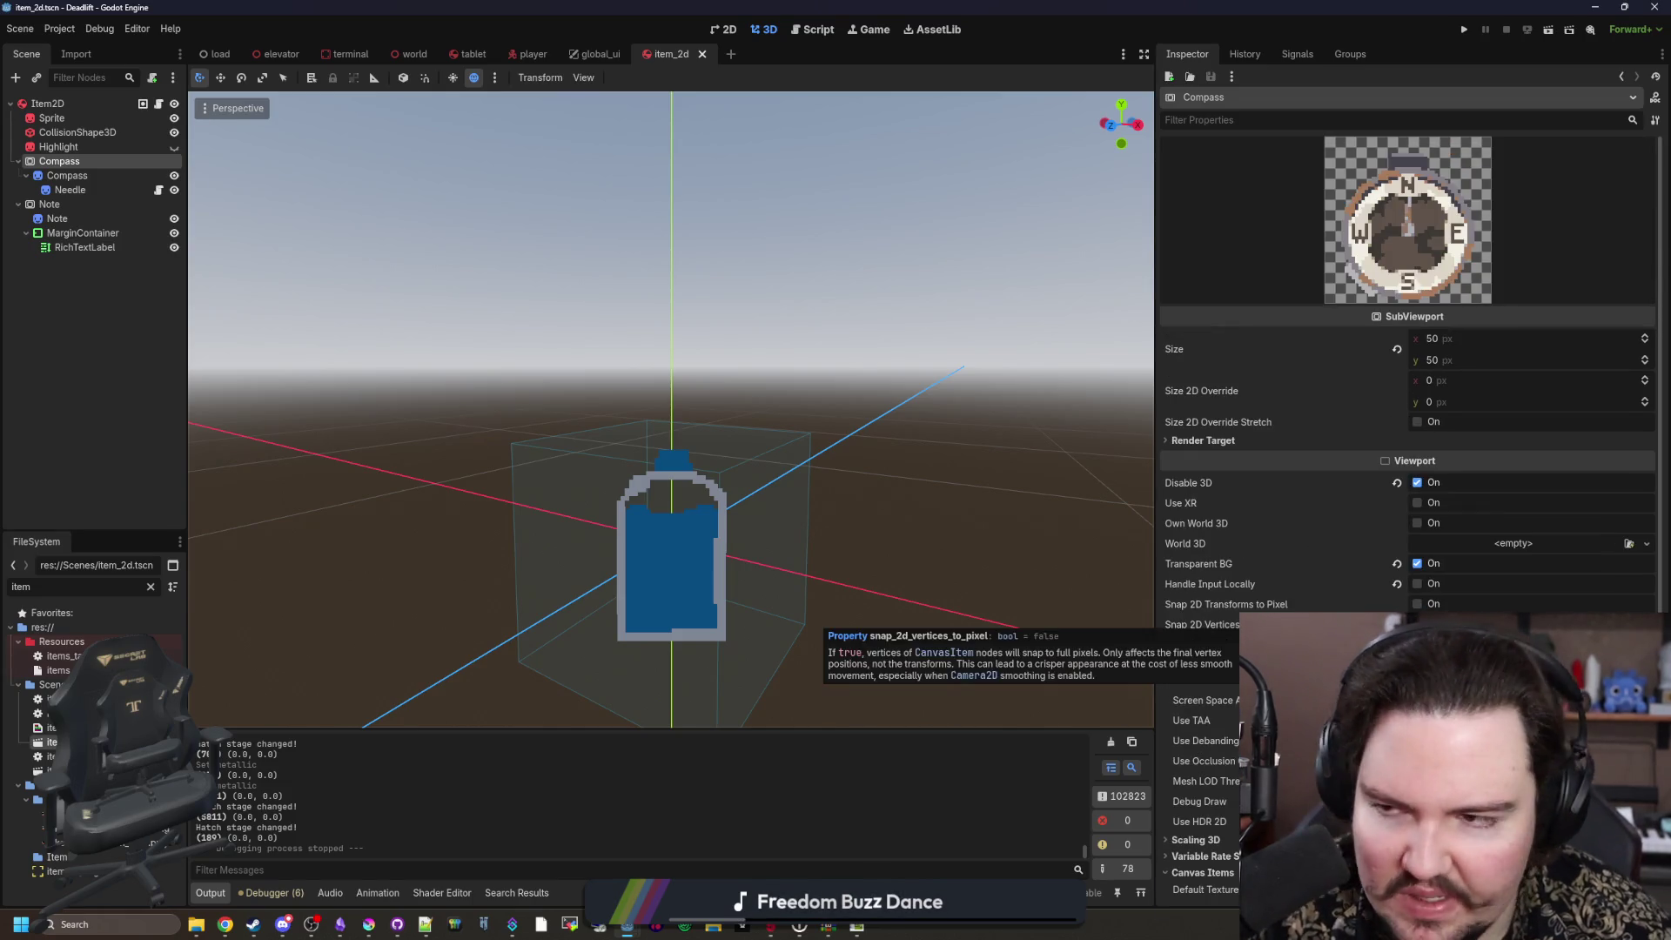
left_click(158, 105)
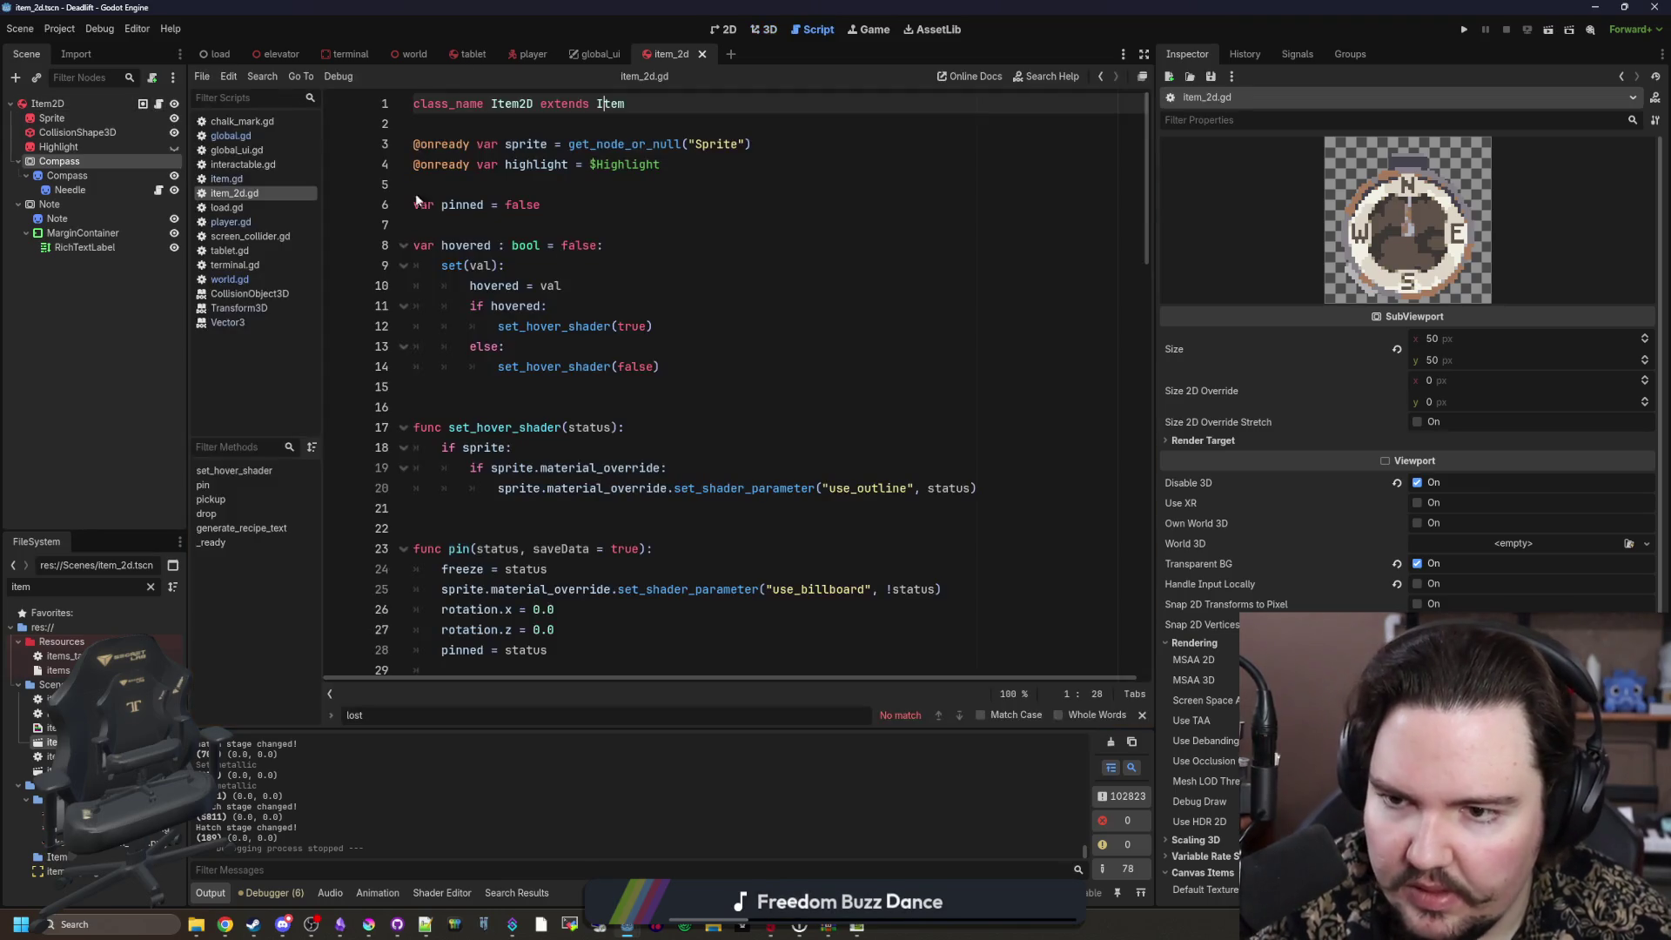
Step: Scroll item_2d.gd down to the _ready function and add blank lines for new code
scroll(609, 268, "down", 13)
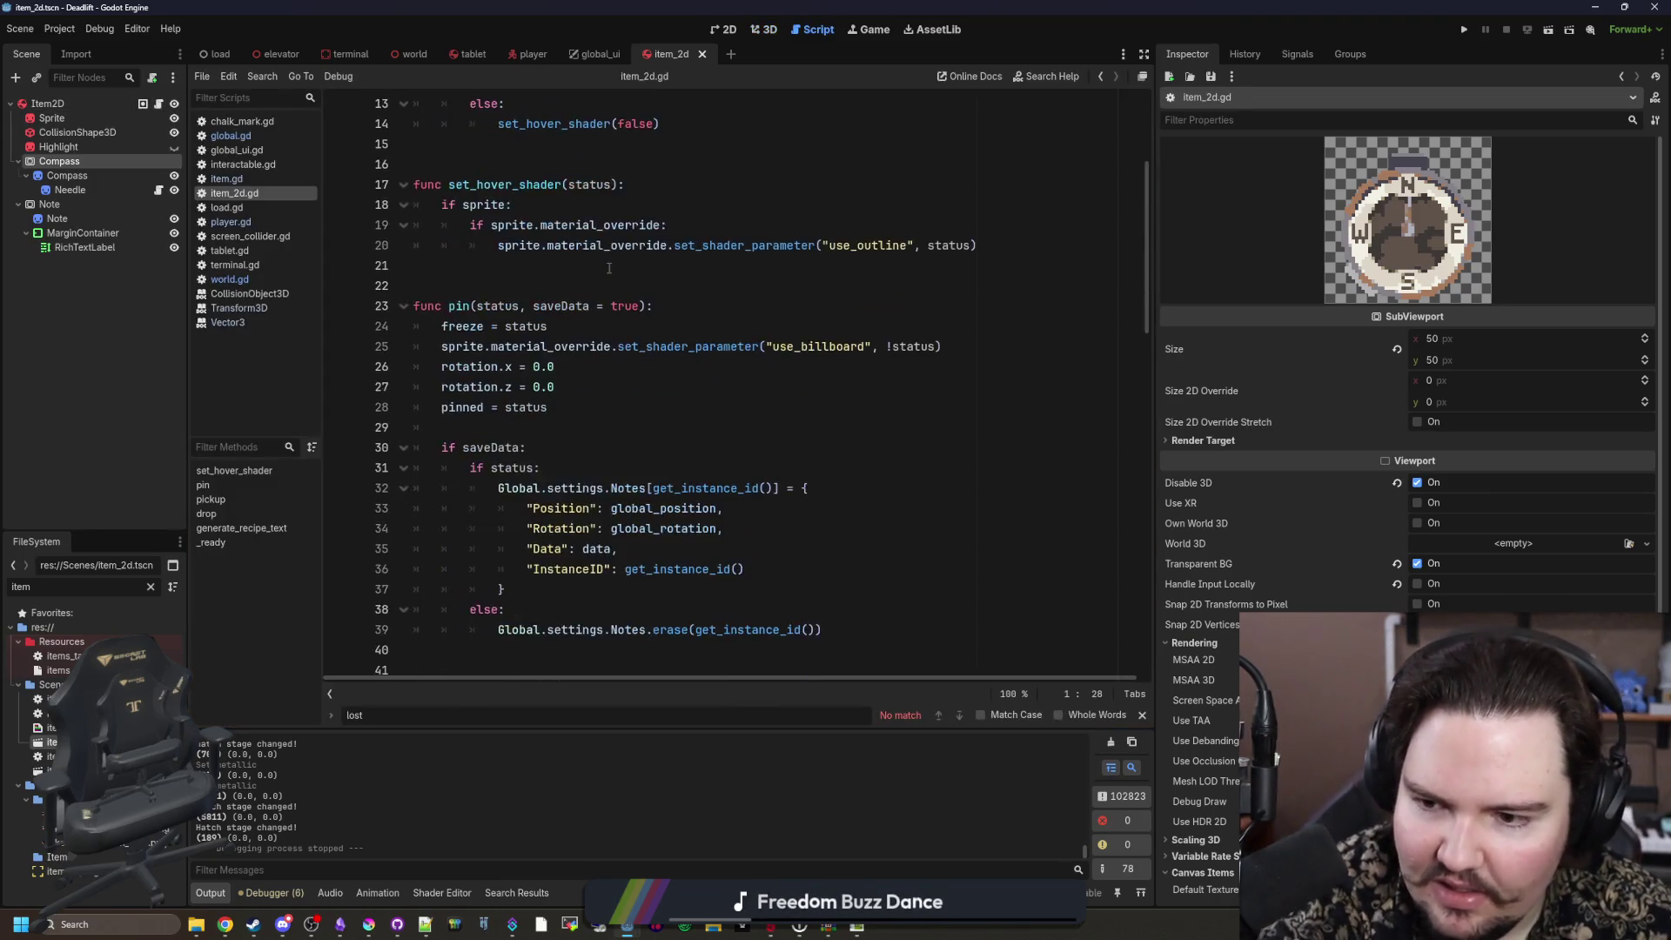
scroll(609, 269, "down", 10)
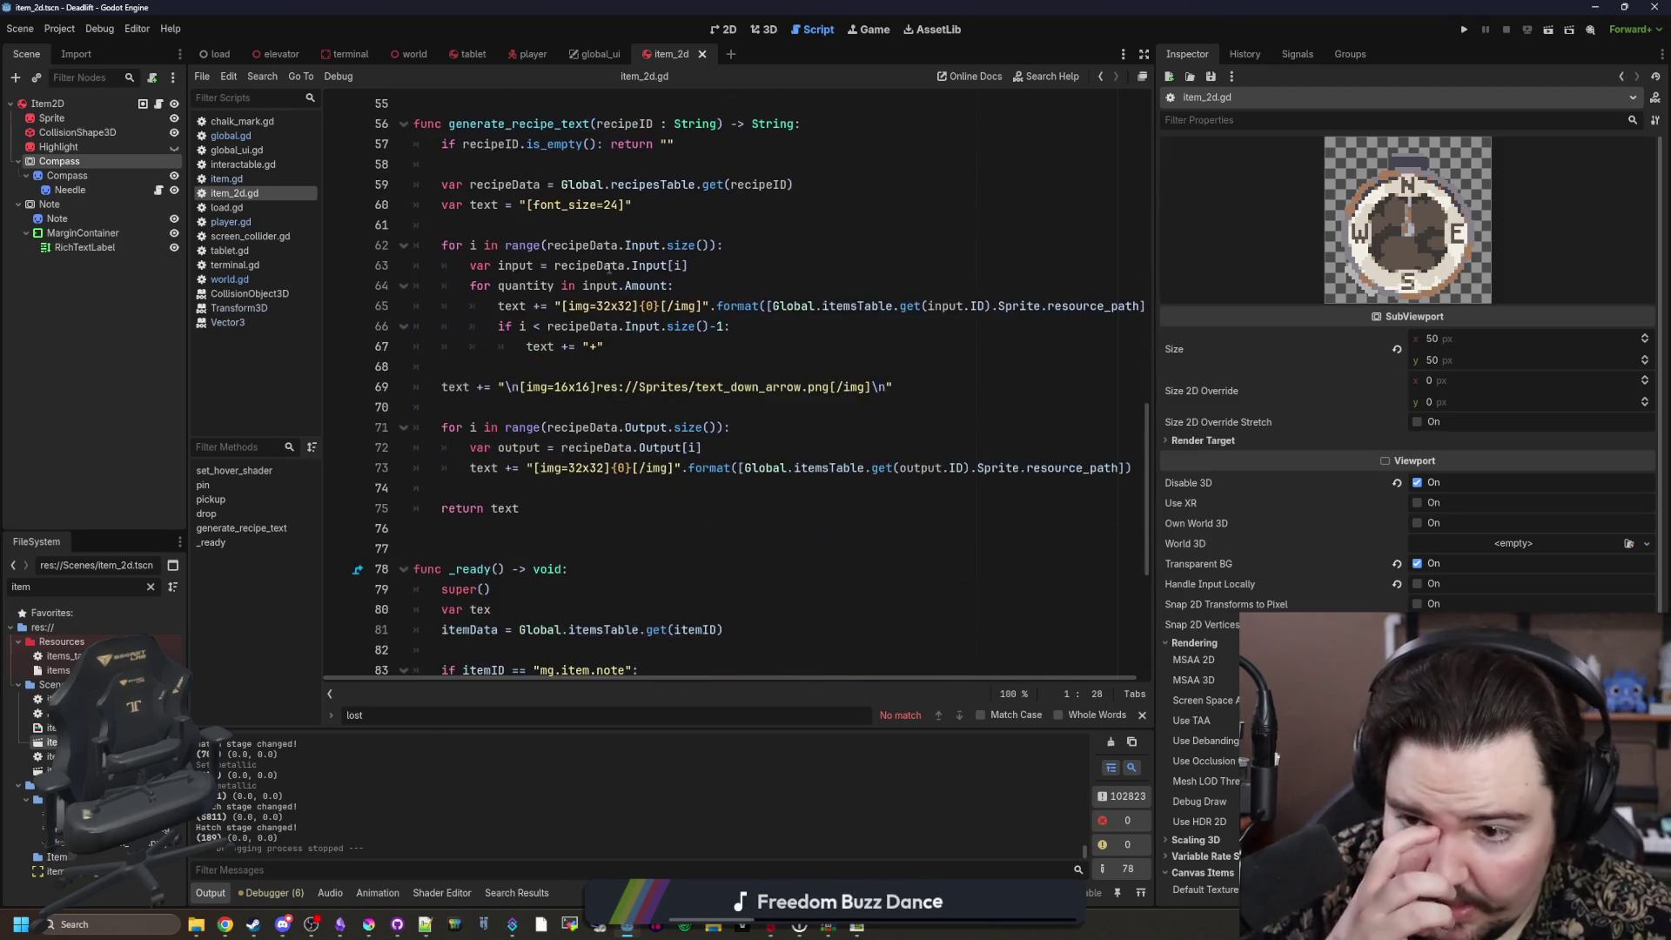
scroll(610, 268, "down", 1)
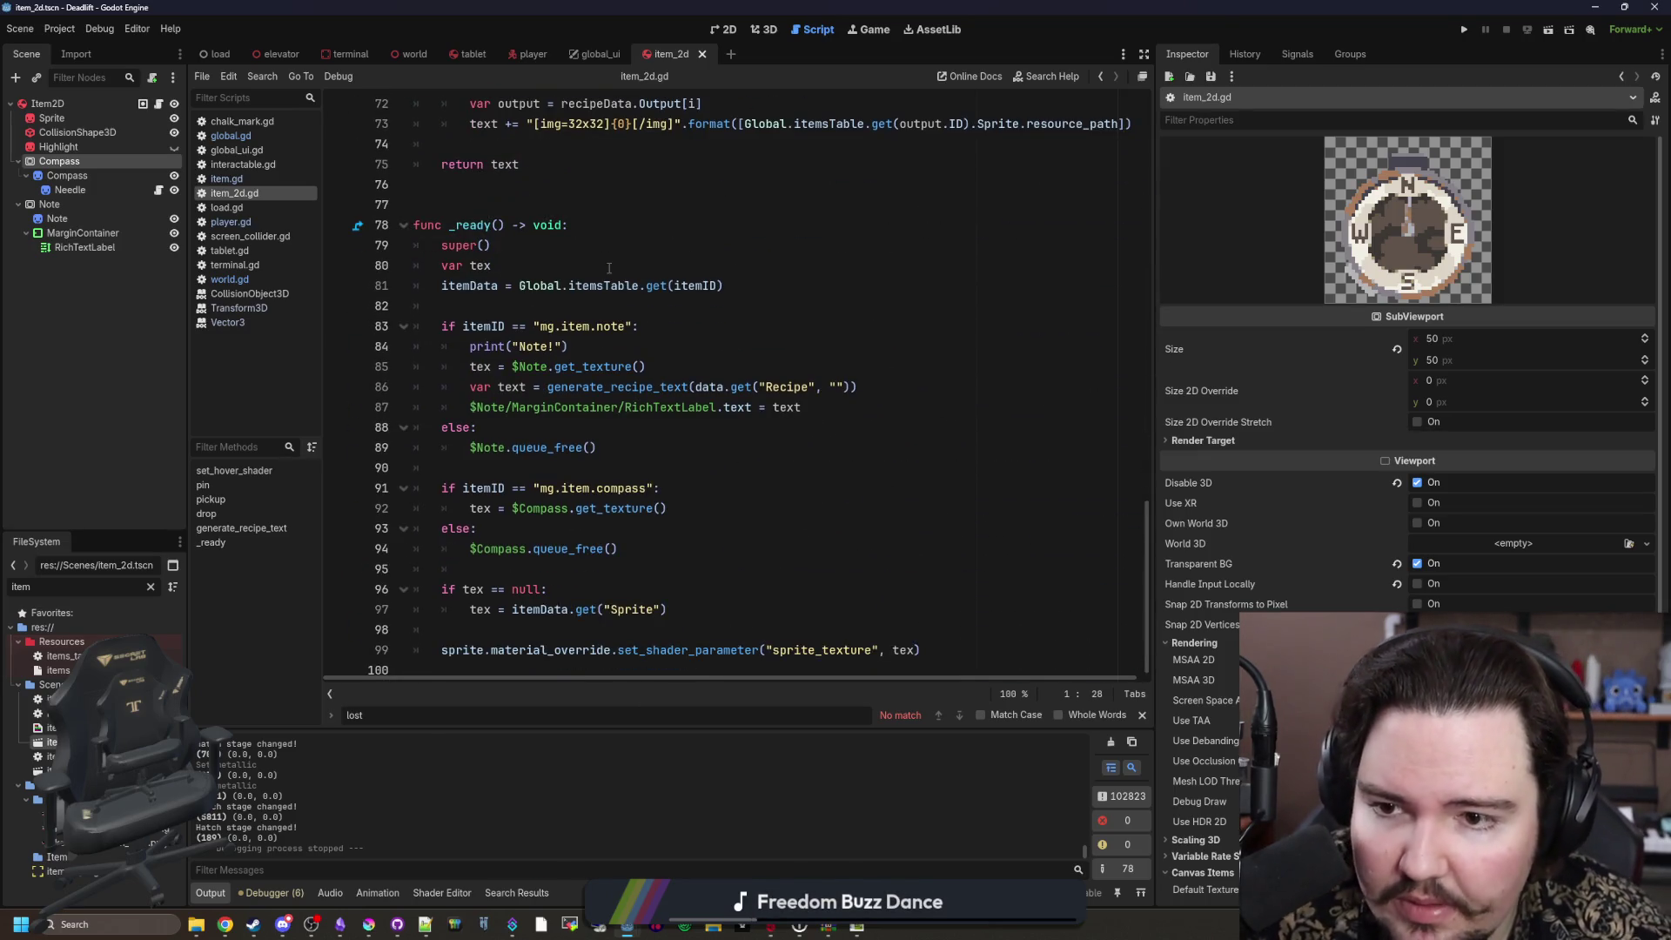
left_click(609, 268)
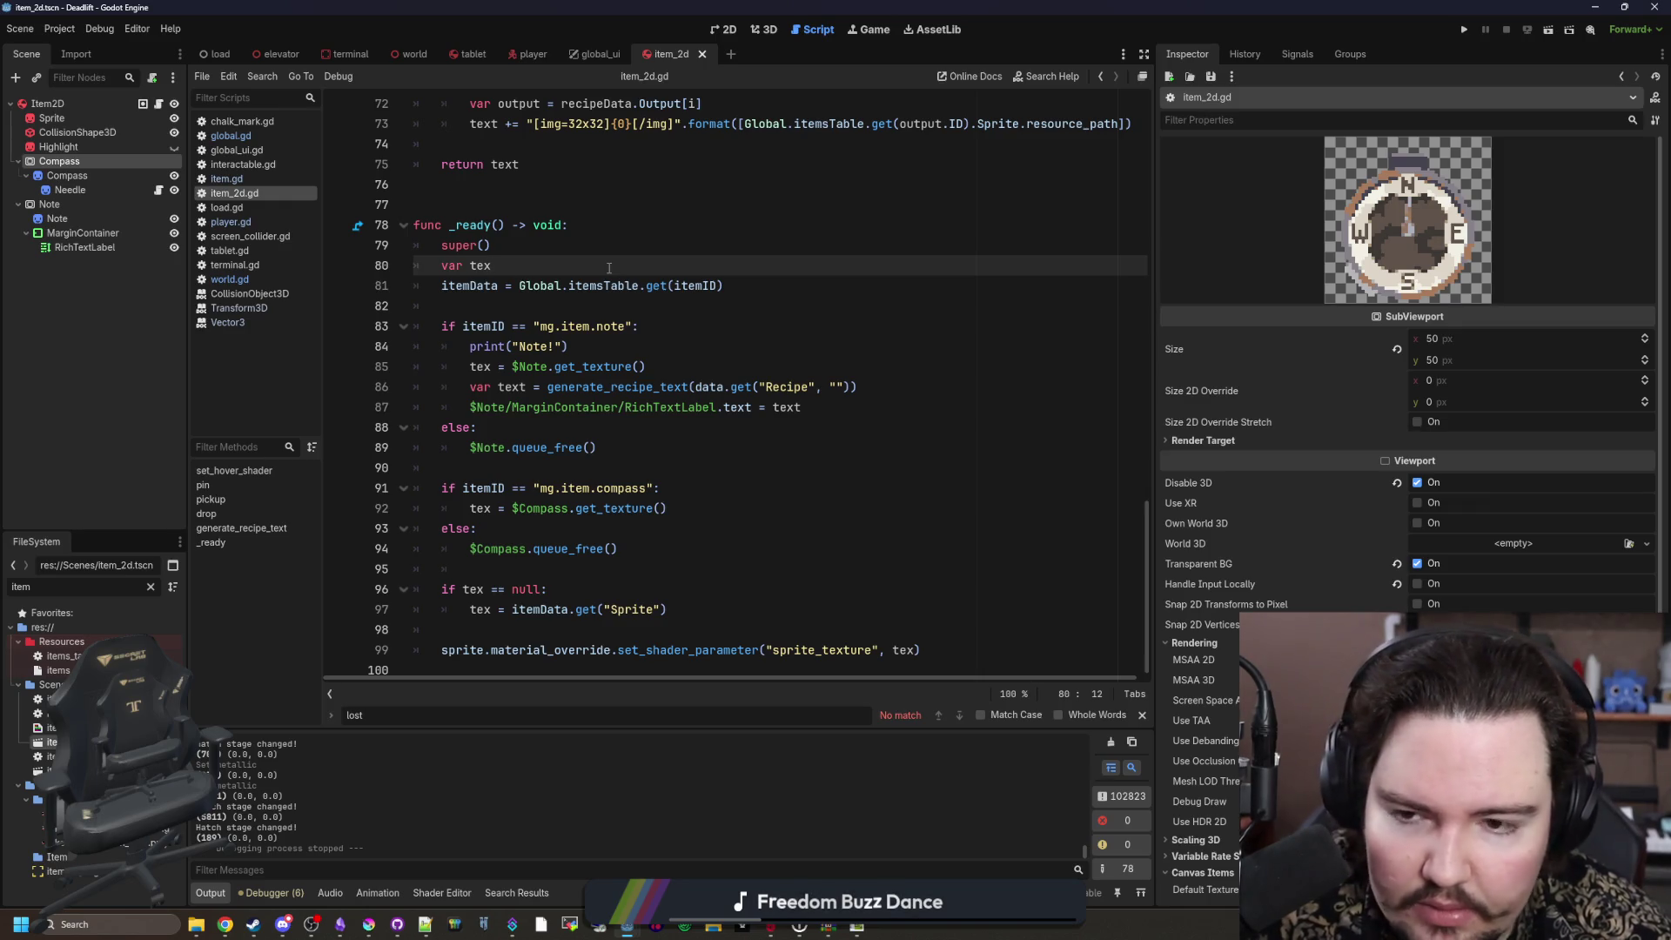
left_click(555, 308)
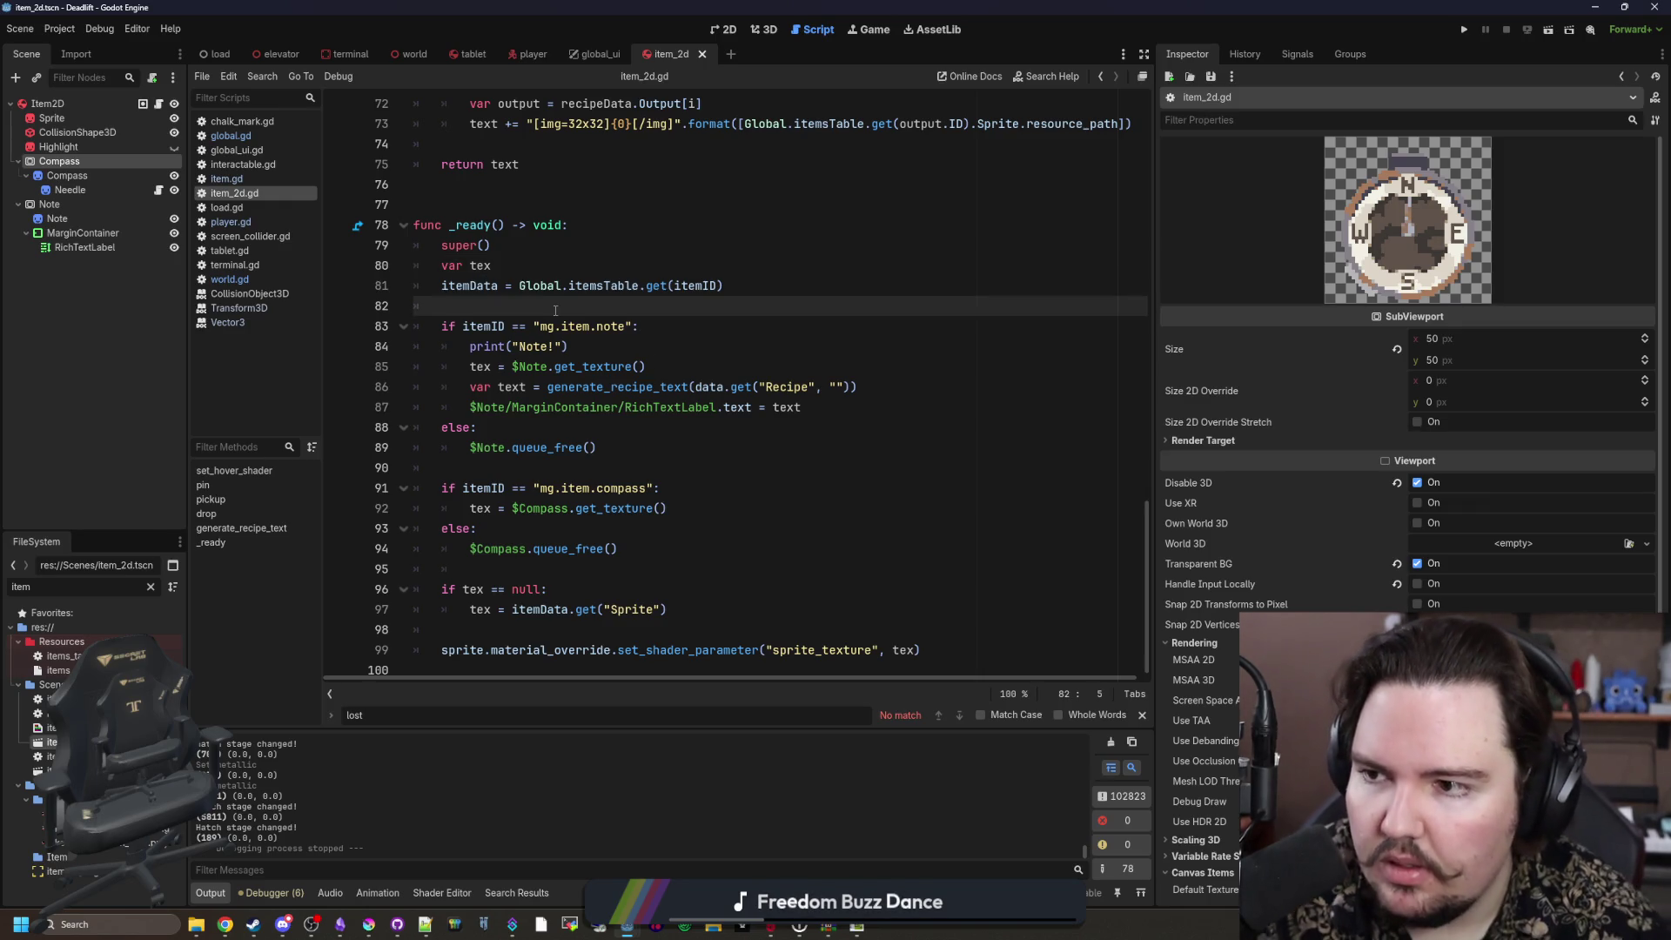
key("Return")
key("Return")
key("Up")
Step: Insert a $Compass reference on line 83 with CLEAR_MODE_NEVER and view the SubViewport documentation
left_click_drag(59, 161, 497, 325)
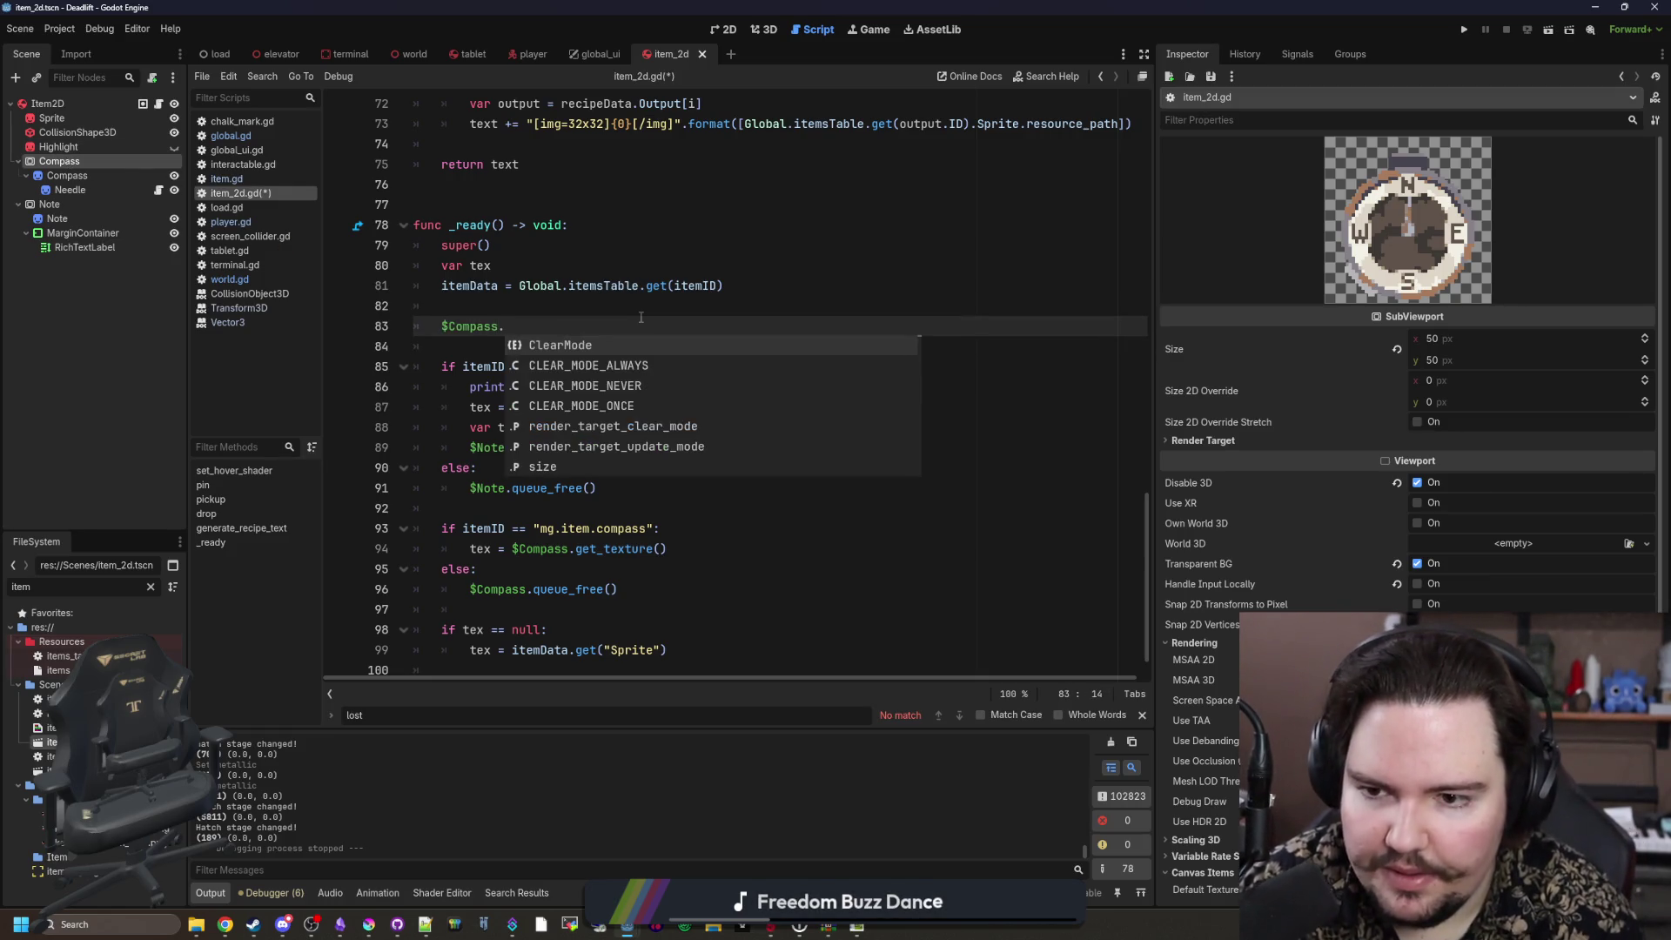
key("Down")
key("Down")
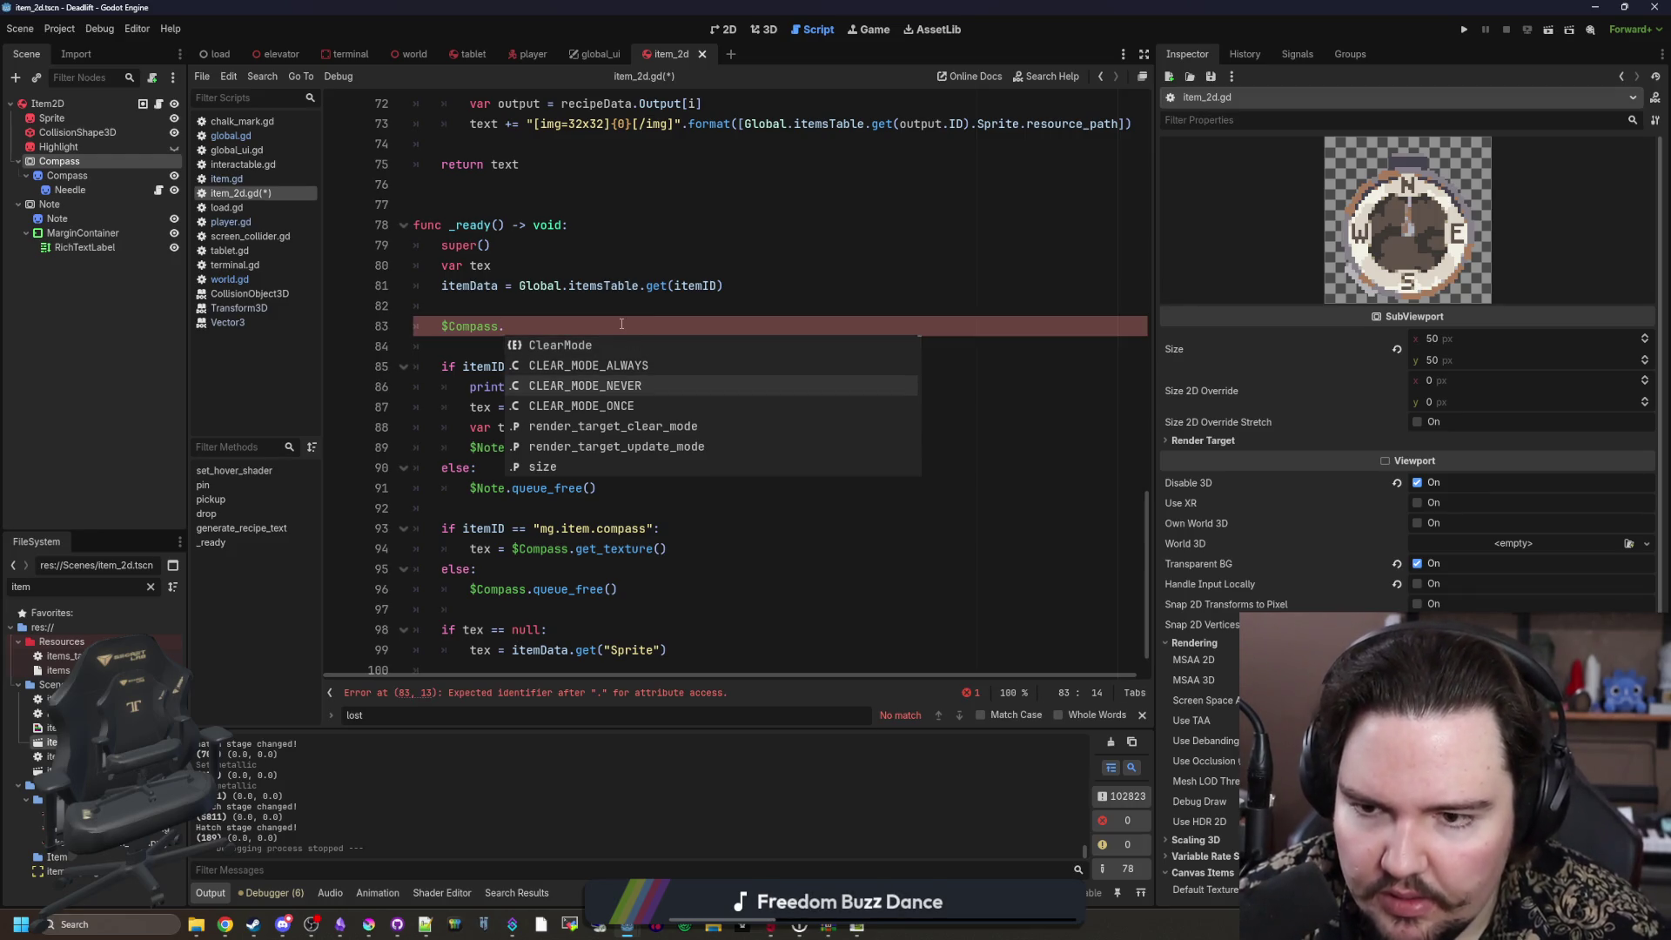
key("Return")
left_click(561, 326, "ctrl")
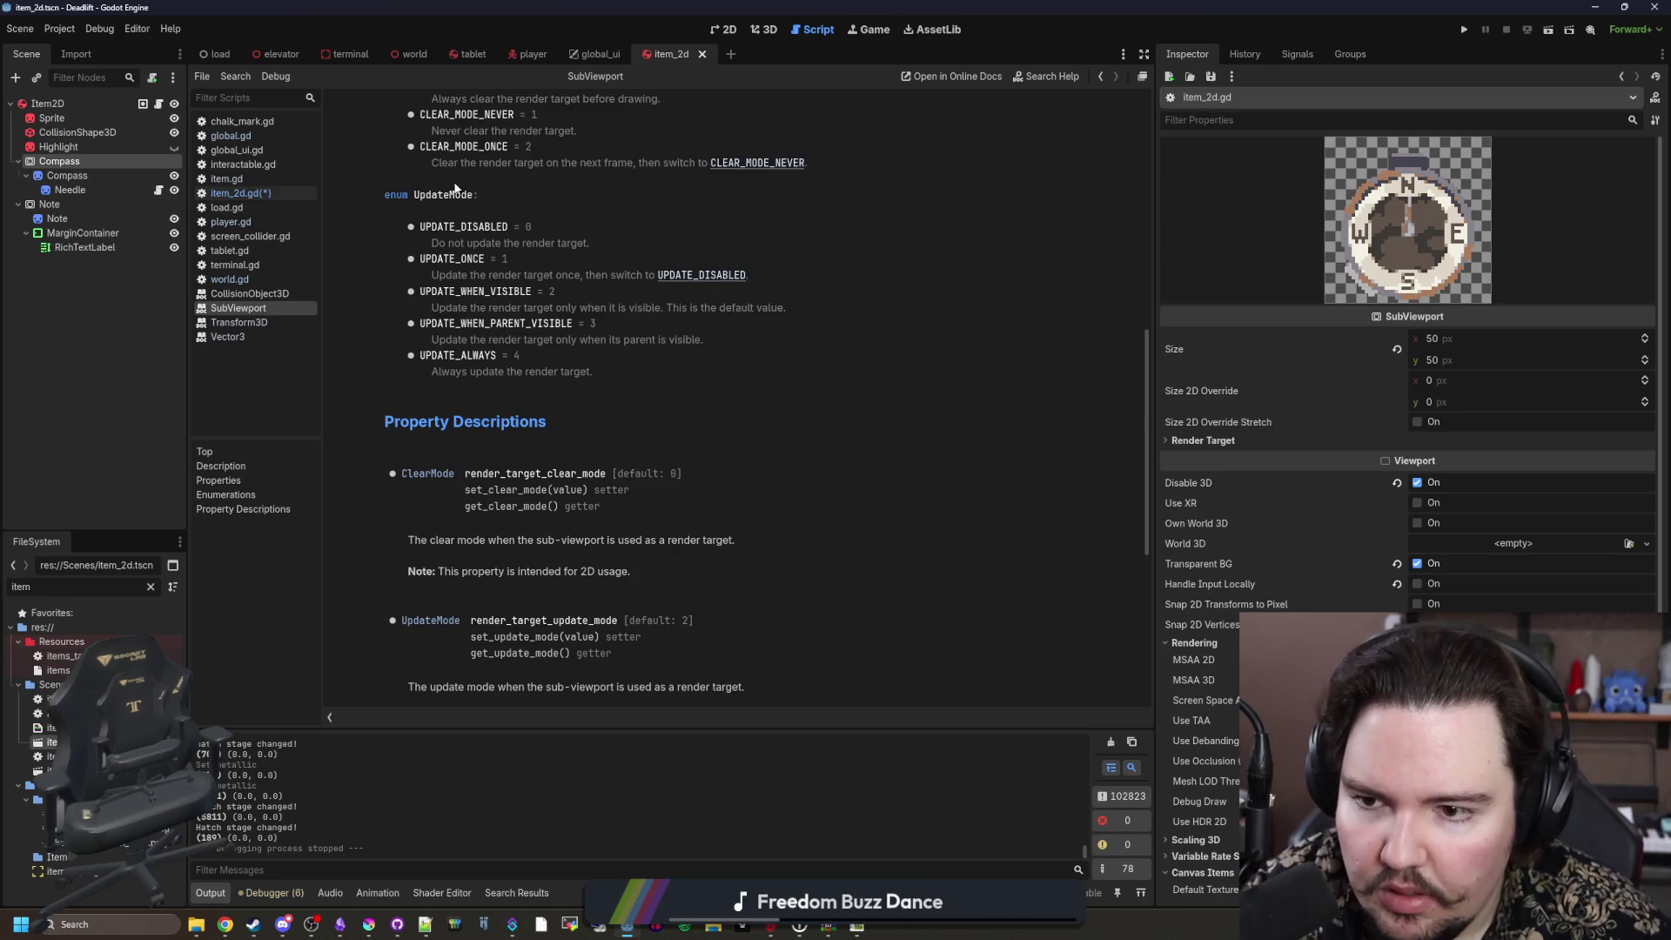
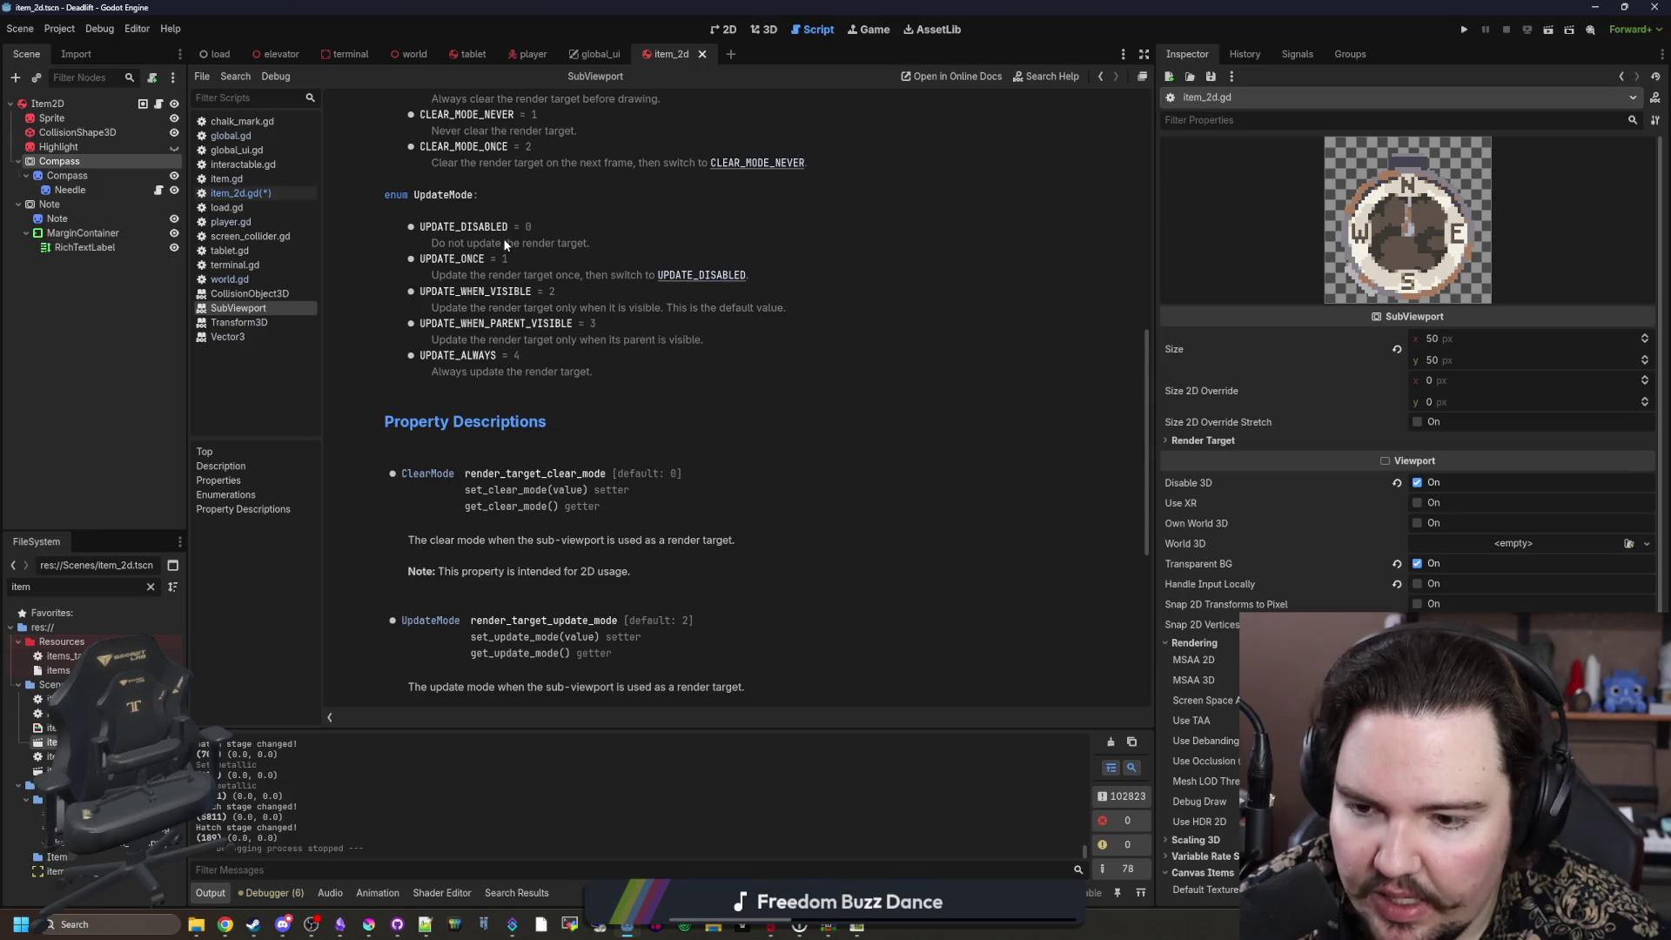
Step: Read the SubViewport docs, then return to item_2d.gd and select CLEAR_MODE_NEVER on line 83
scroll(506, 245, "down", 2)
scroll(506, 244, "down", 5)
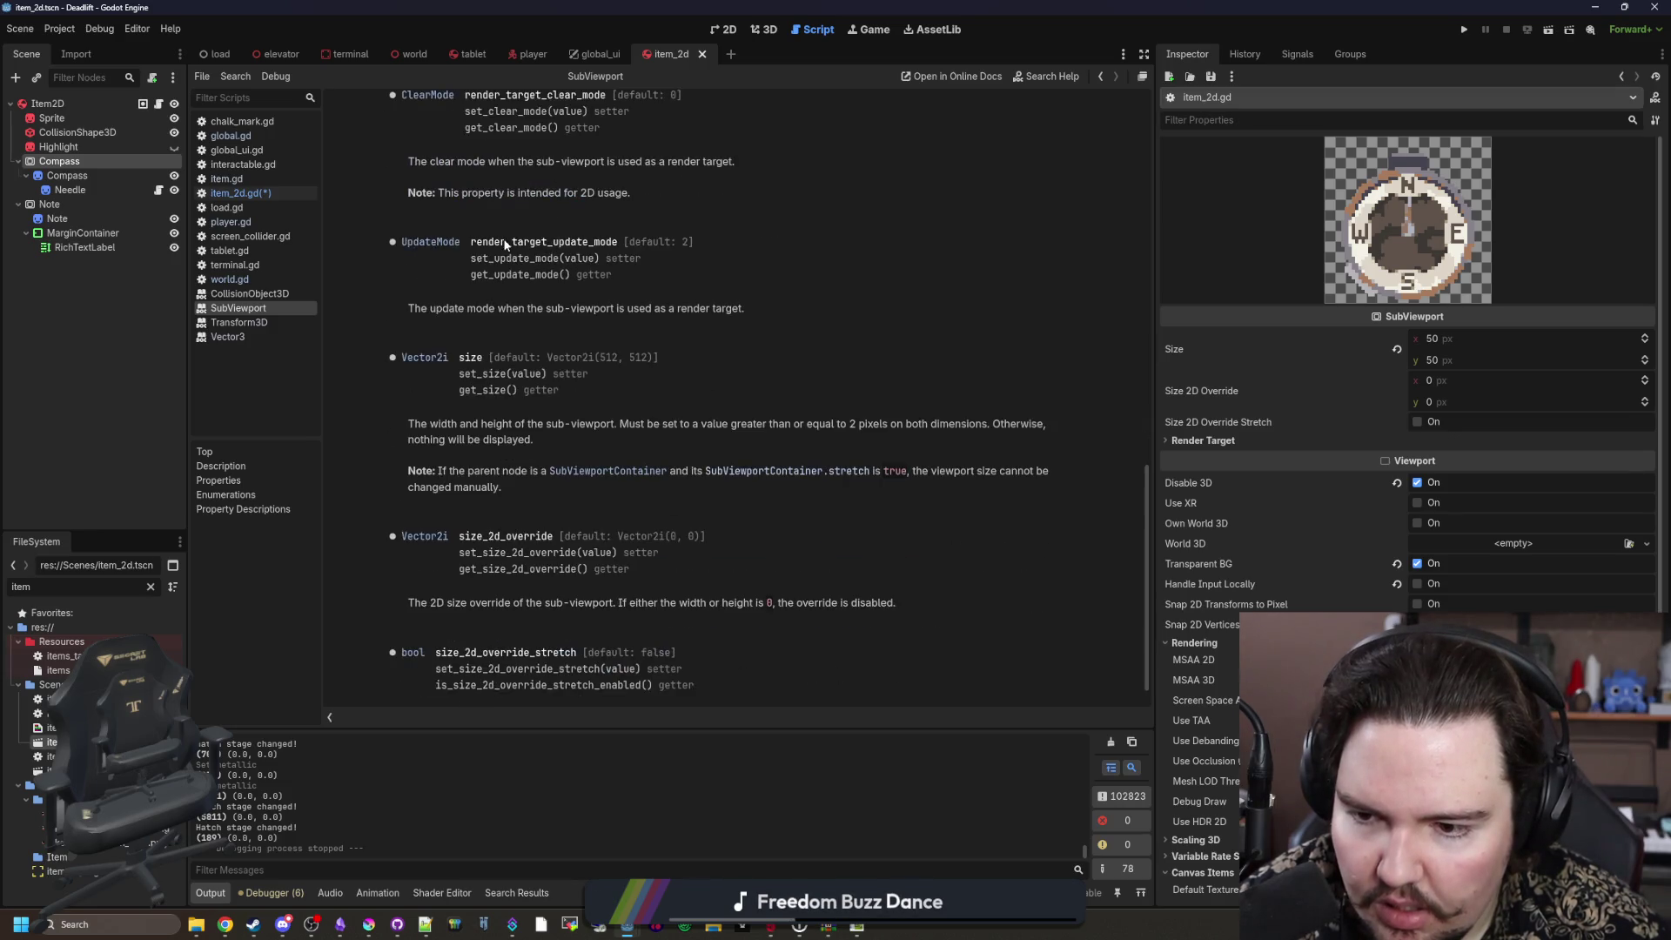
scroll(568, 336, "up", 20)
scroll(545, 365, "down", 4)
scroll(526, 399, "up", 4)
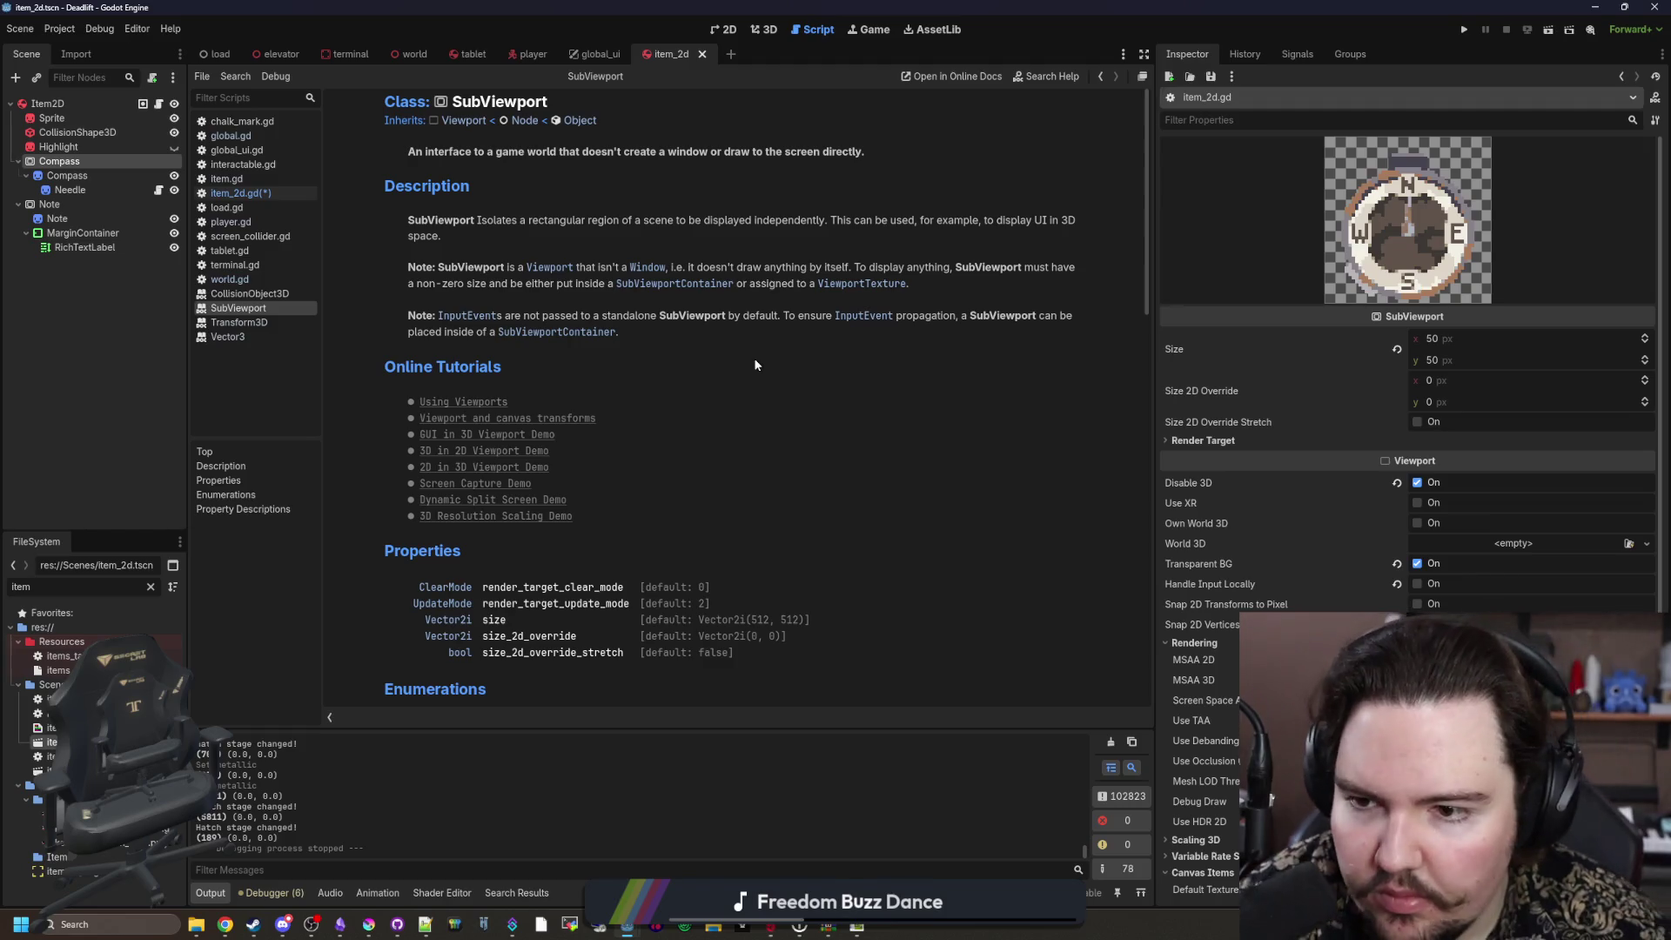
key("alt+Left")
left_click_drag(618, 326, 506, 325)
Step: Write $Compass.set_update_mode(SubViewport.UPDATE_DISABLED) on line 83 of _ready()
type("update")
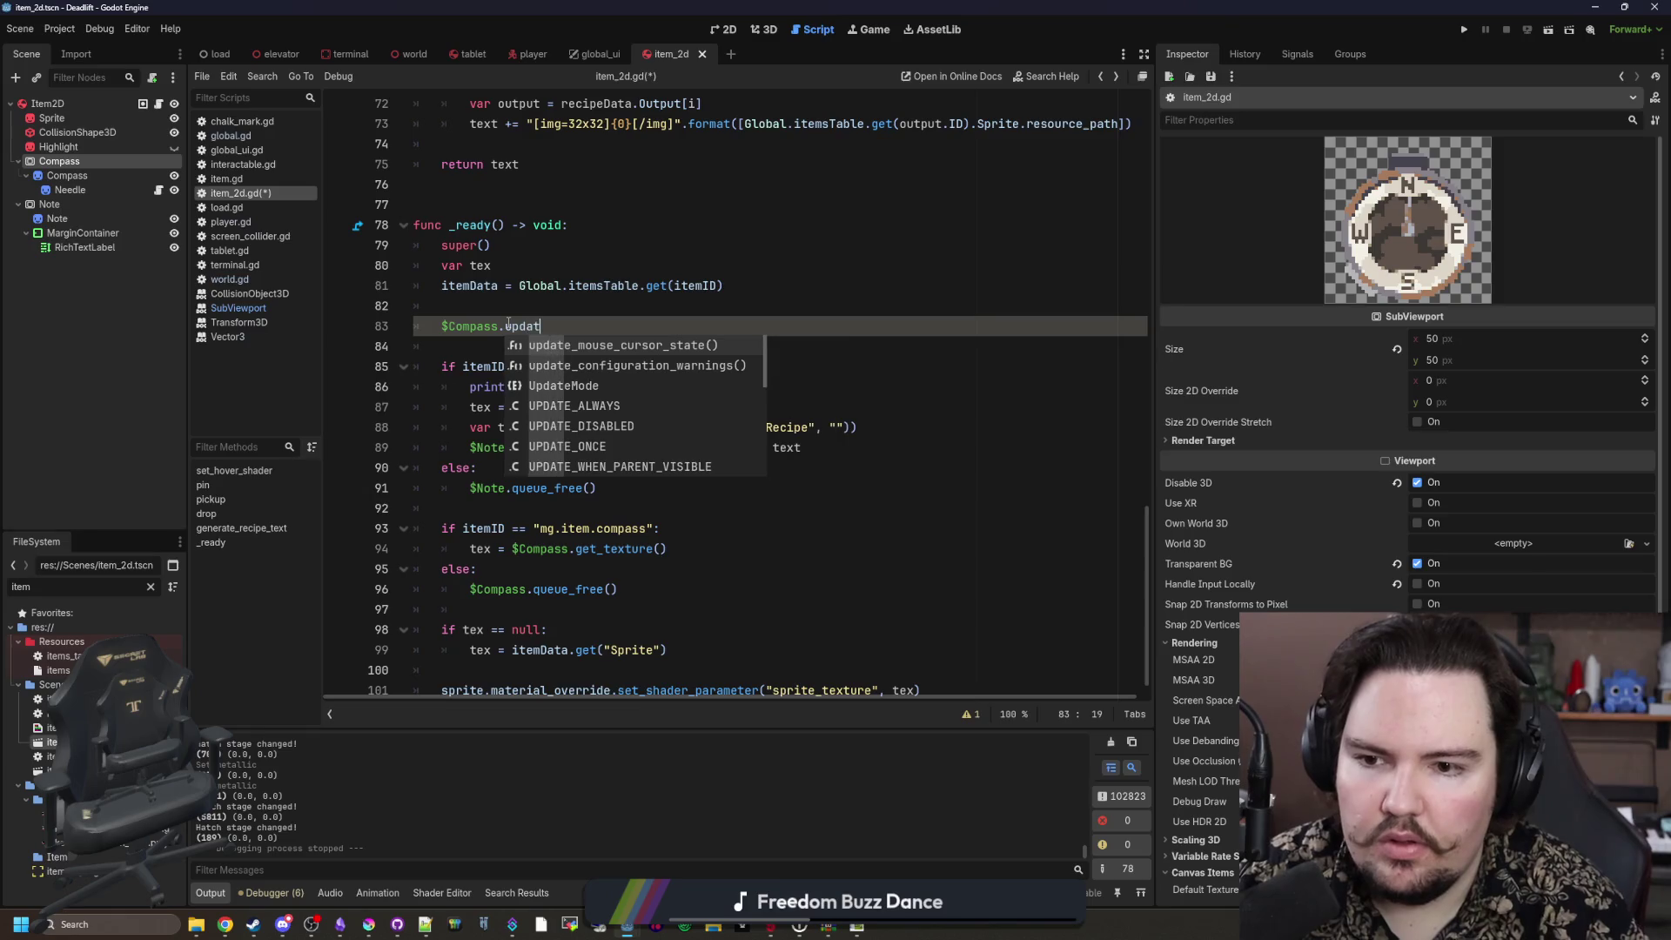
key("Down")
key("Down")
key("Down")
key("Up")
key("Up")
key("Up")
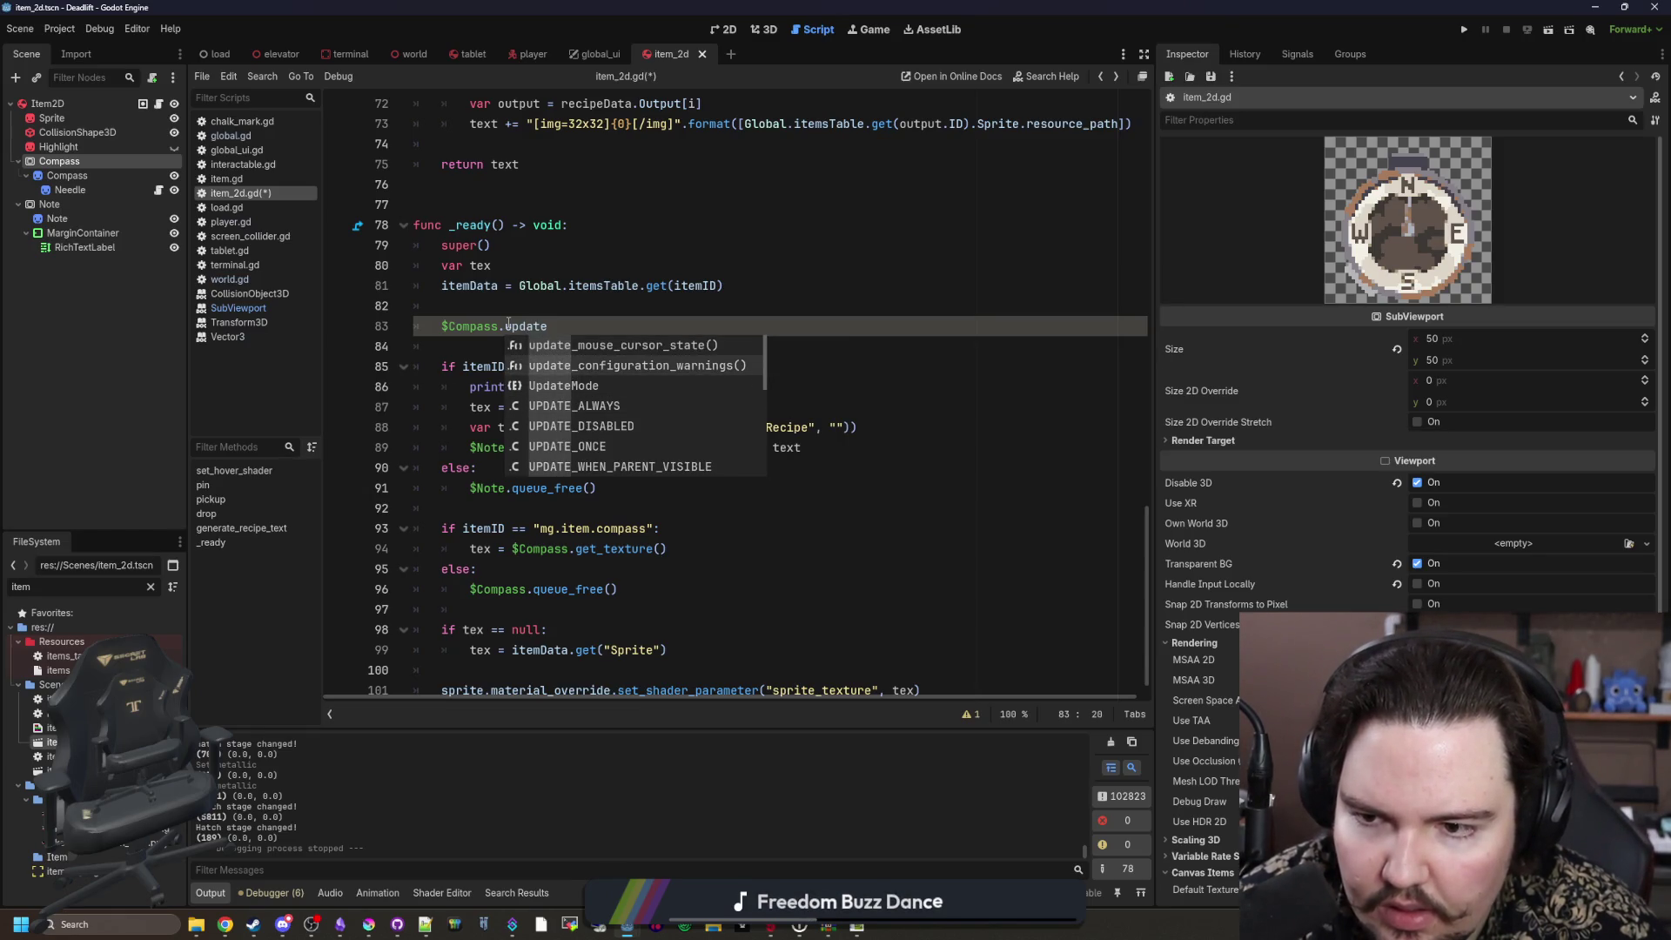
type("s")
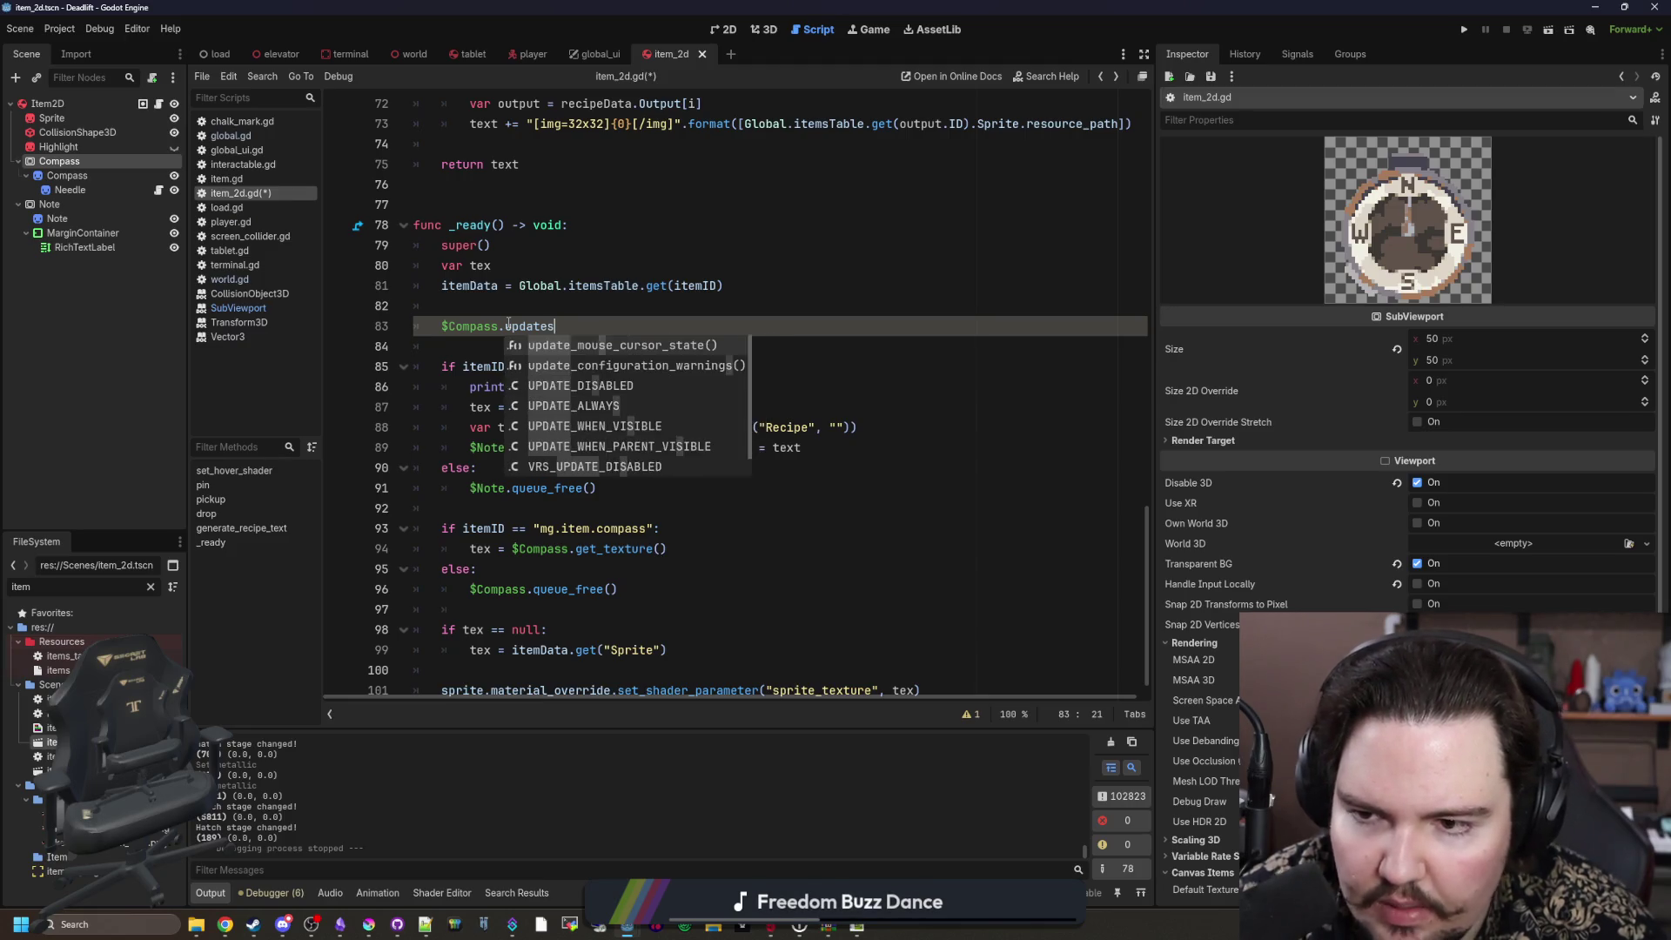
key("BackSpace")
key("BackSpace")
key("BackSpace")
key("BackSpace")
key("BackSpace")
key("BackSpace")
key("BackSpace")
type("set_ upd")
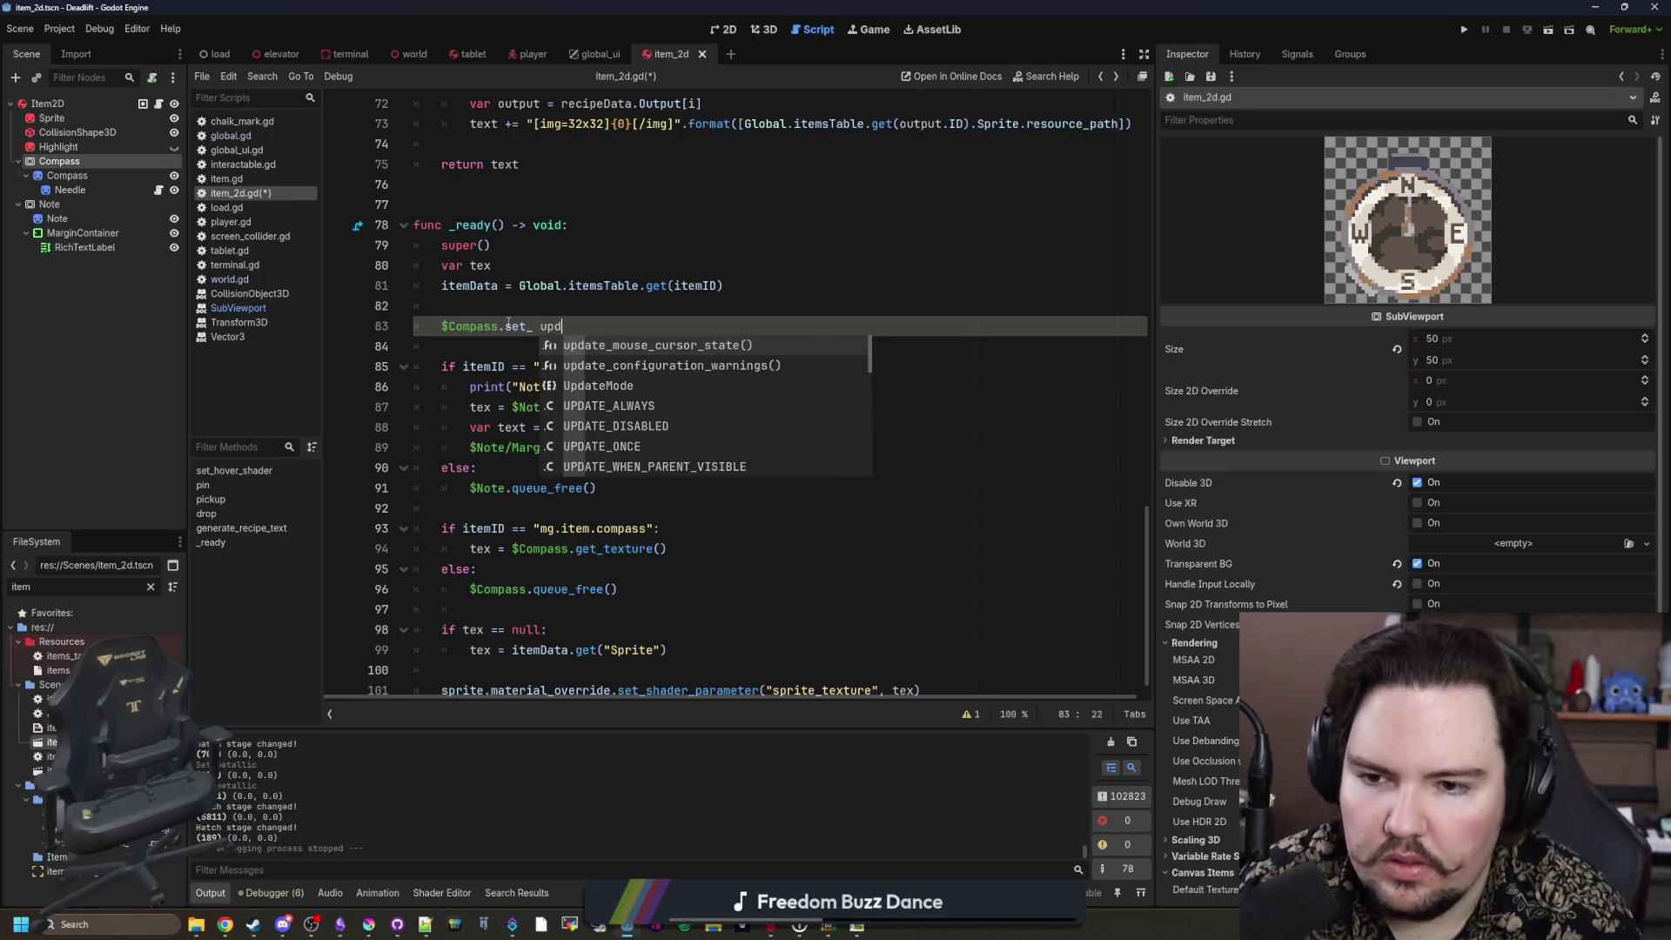
type("ate_mod=")
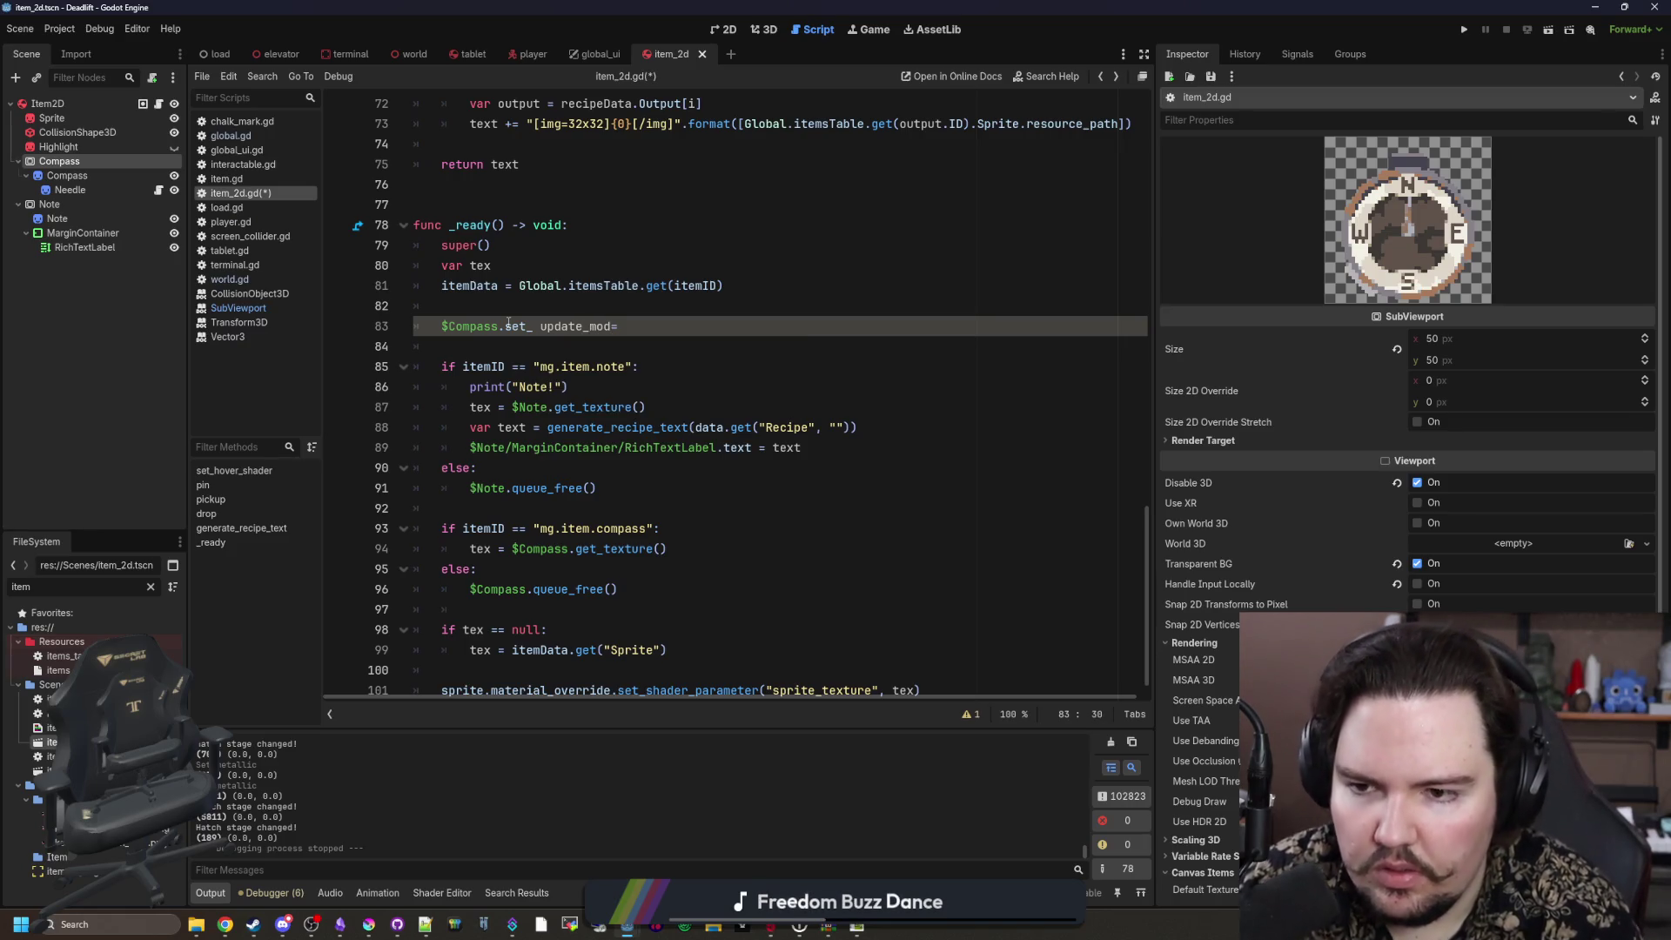
key("BackSpace")
key("BackSpace")
key("BackSpace")
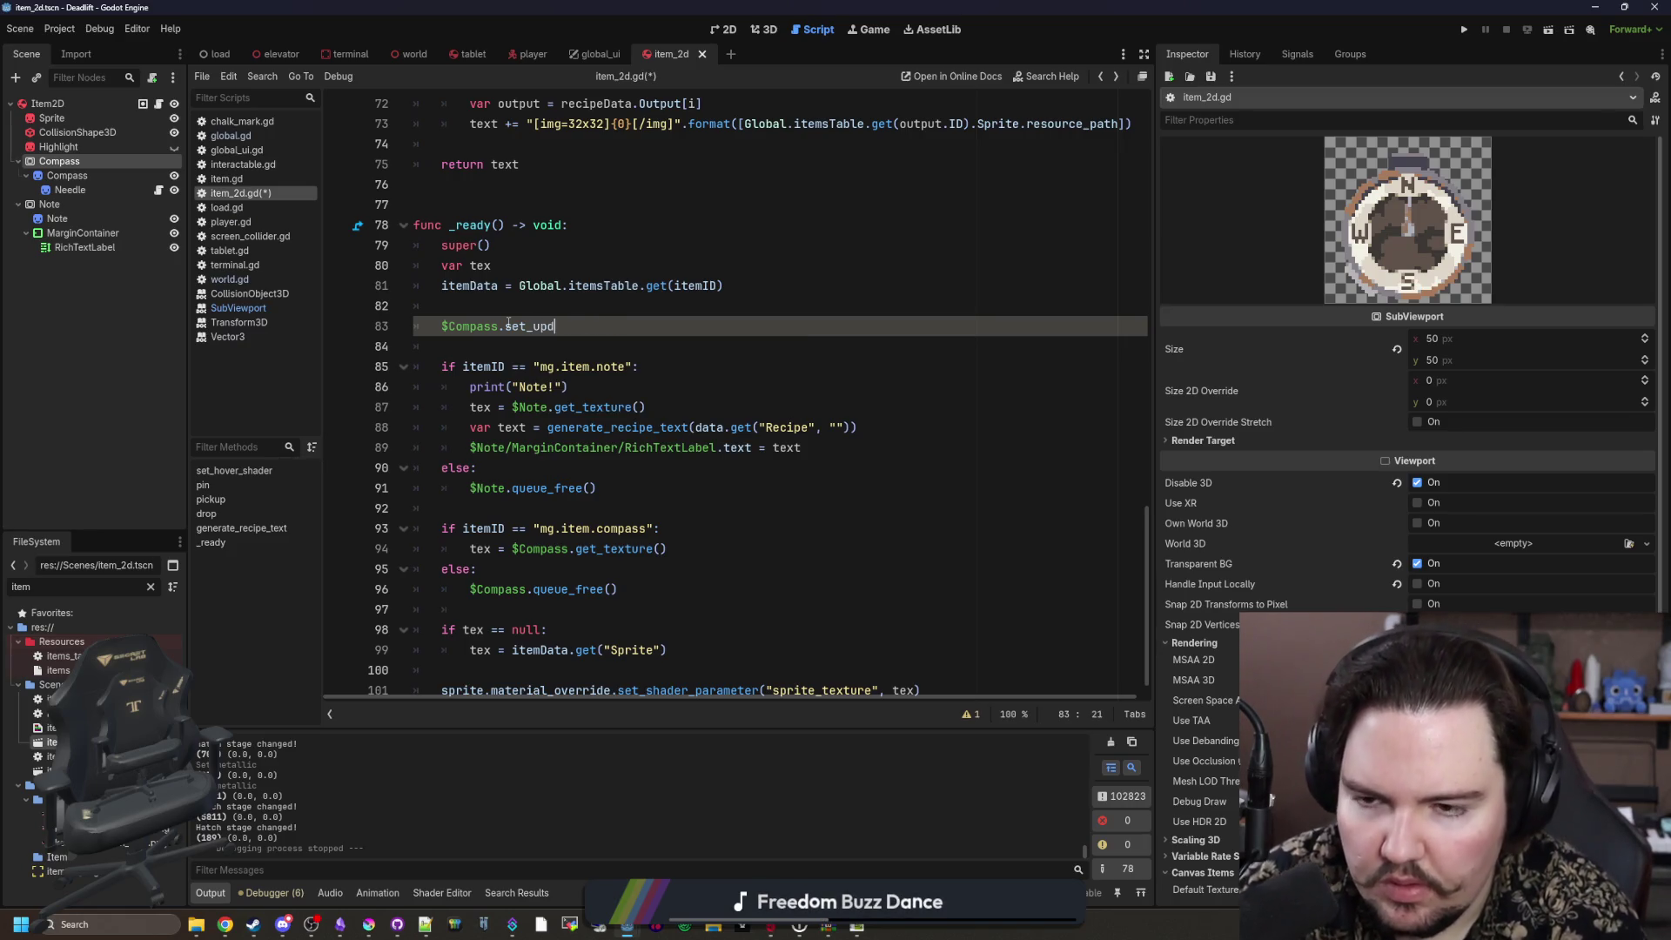
type("ate_mode(")
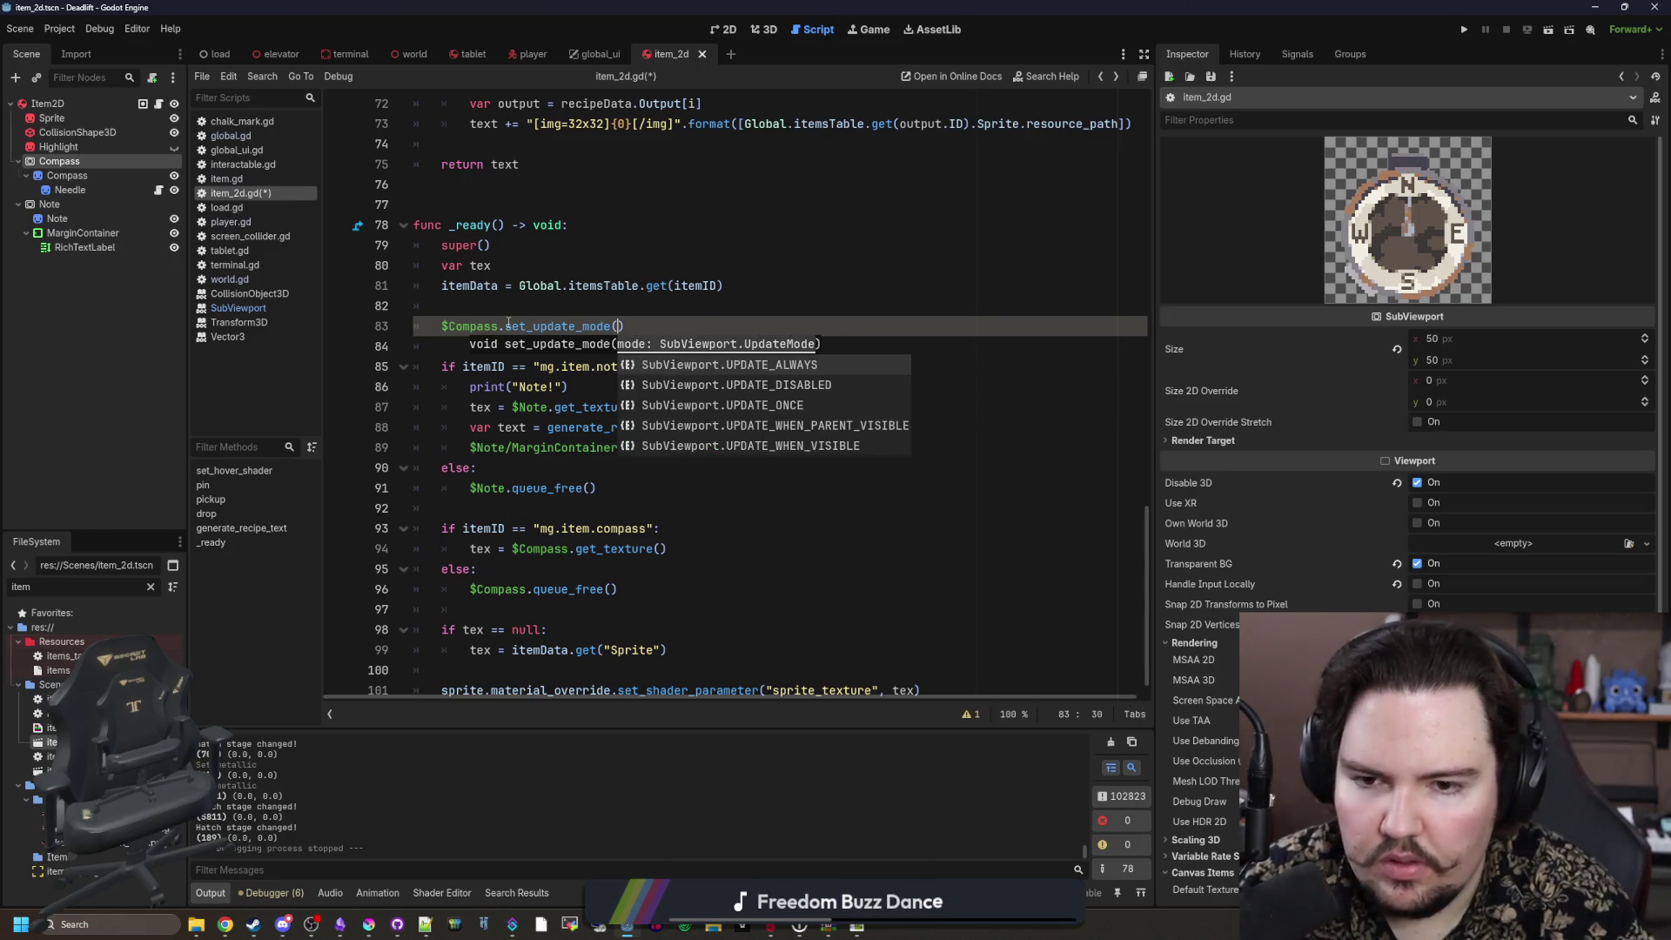
key("Down")
key("Down")
key("Down")
key("Up")
key("Up")
key("Up")
key("Down")
key("Down")
key("Return")
Step: Copy that call into the compass branch on line 94, changing it to UPDATE_ALWAYS
left_click(732, 307)
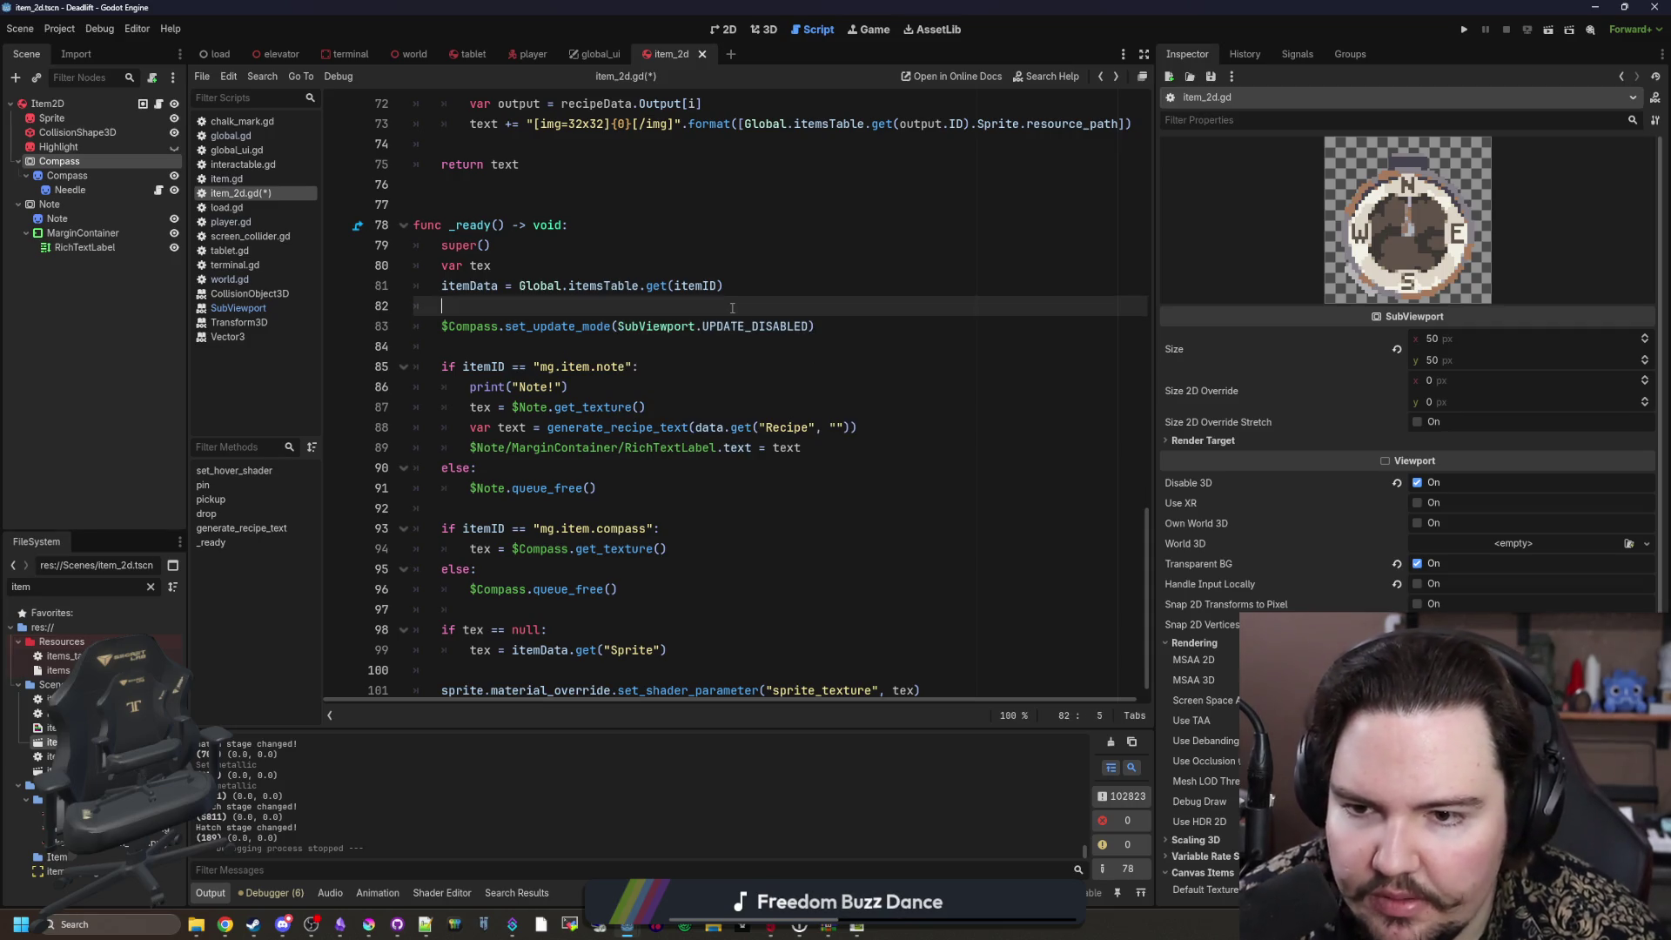
left_click_drag(868, 328, 441, 328)
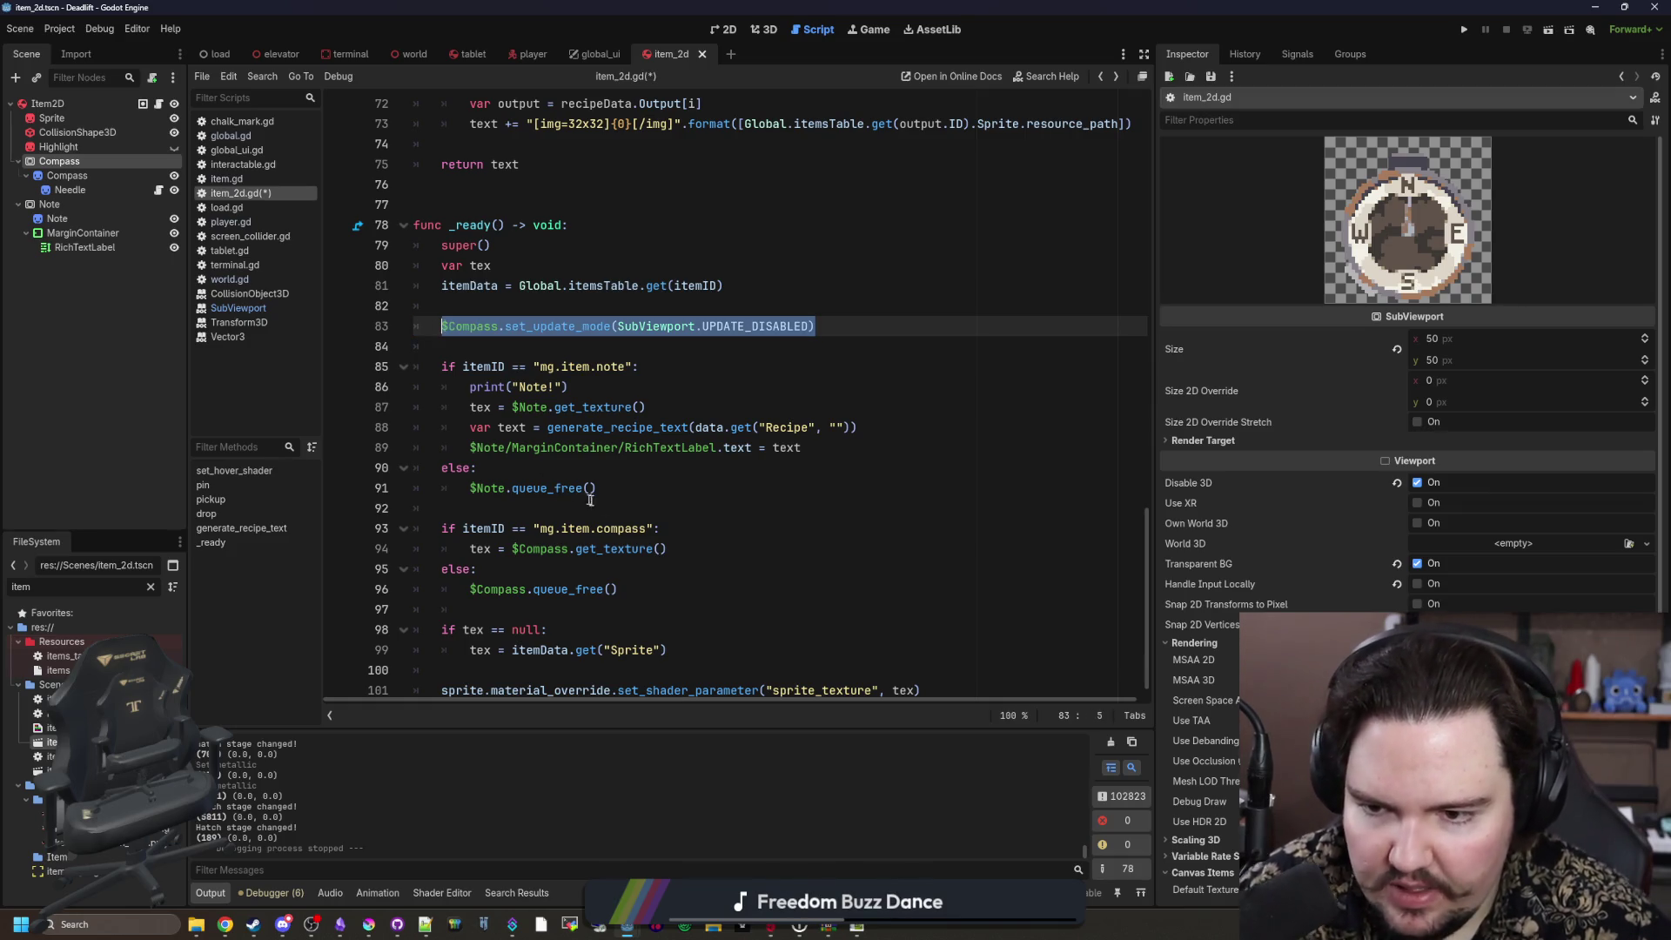
key("ctrl+c")
left_click(706, 528)
key("Return")
key("ctrl+v")
key("Left")
key("BackSpace")
key("BackSpace")
key("BackSpace")
key("BackSpace")
type("O")
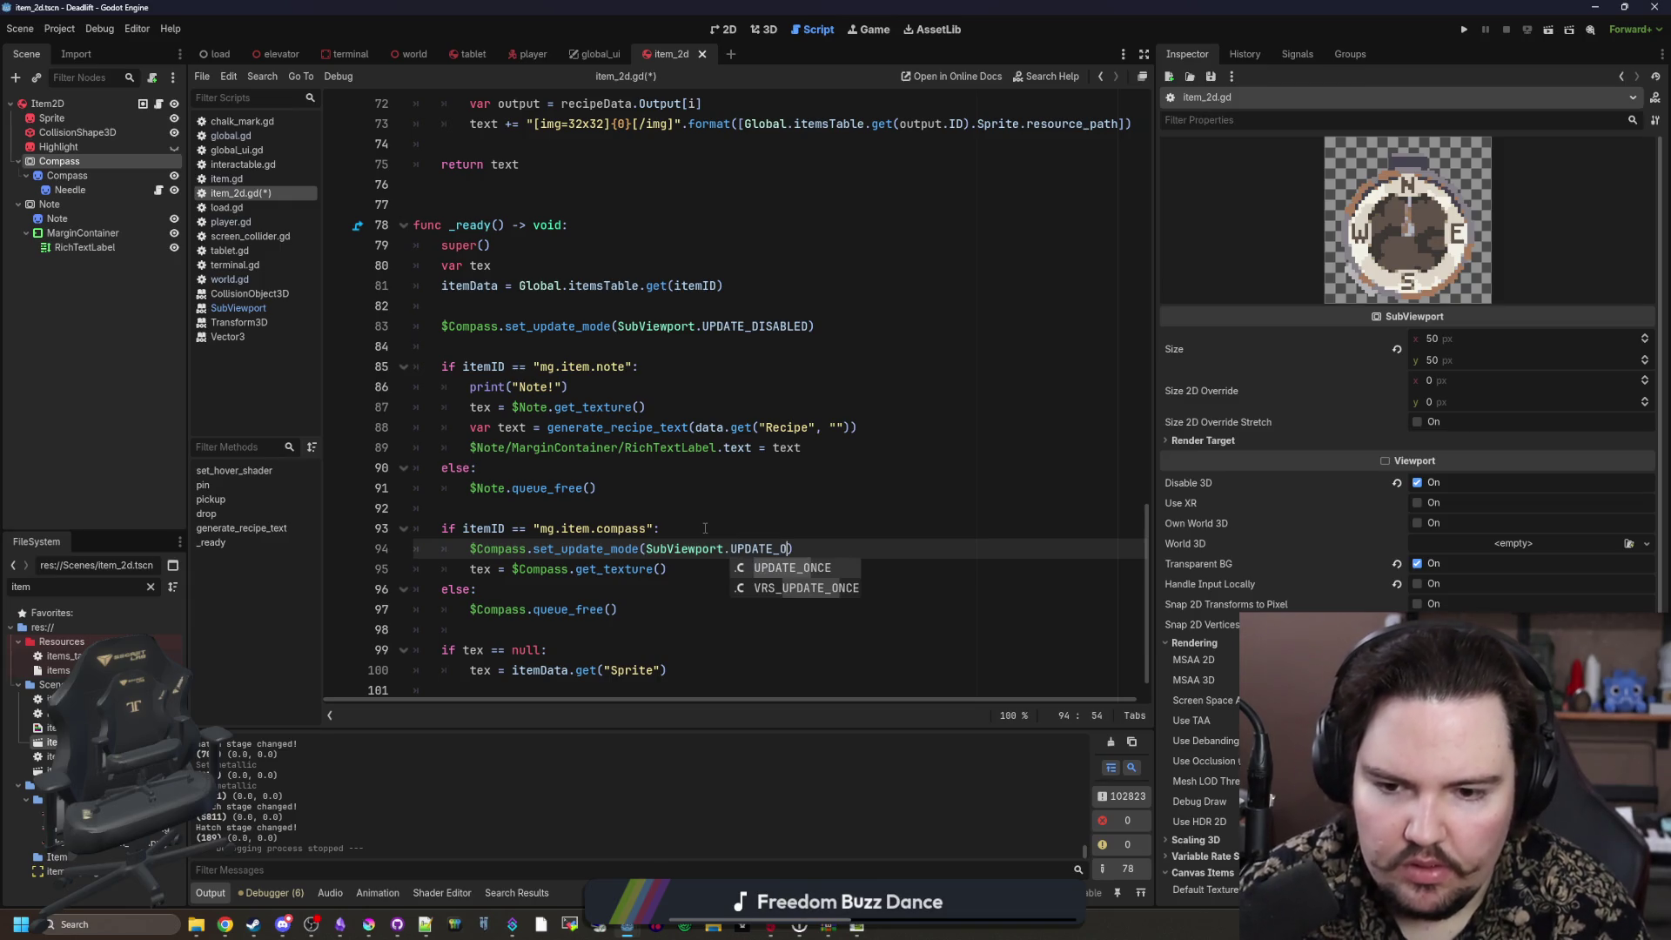
key("BackSpace")
key("Return")
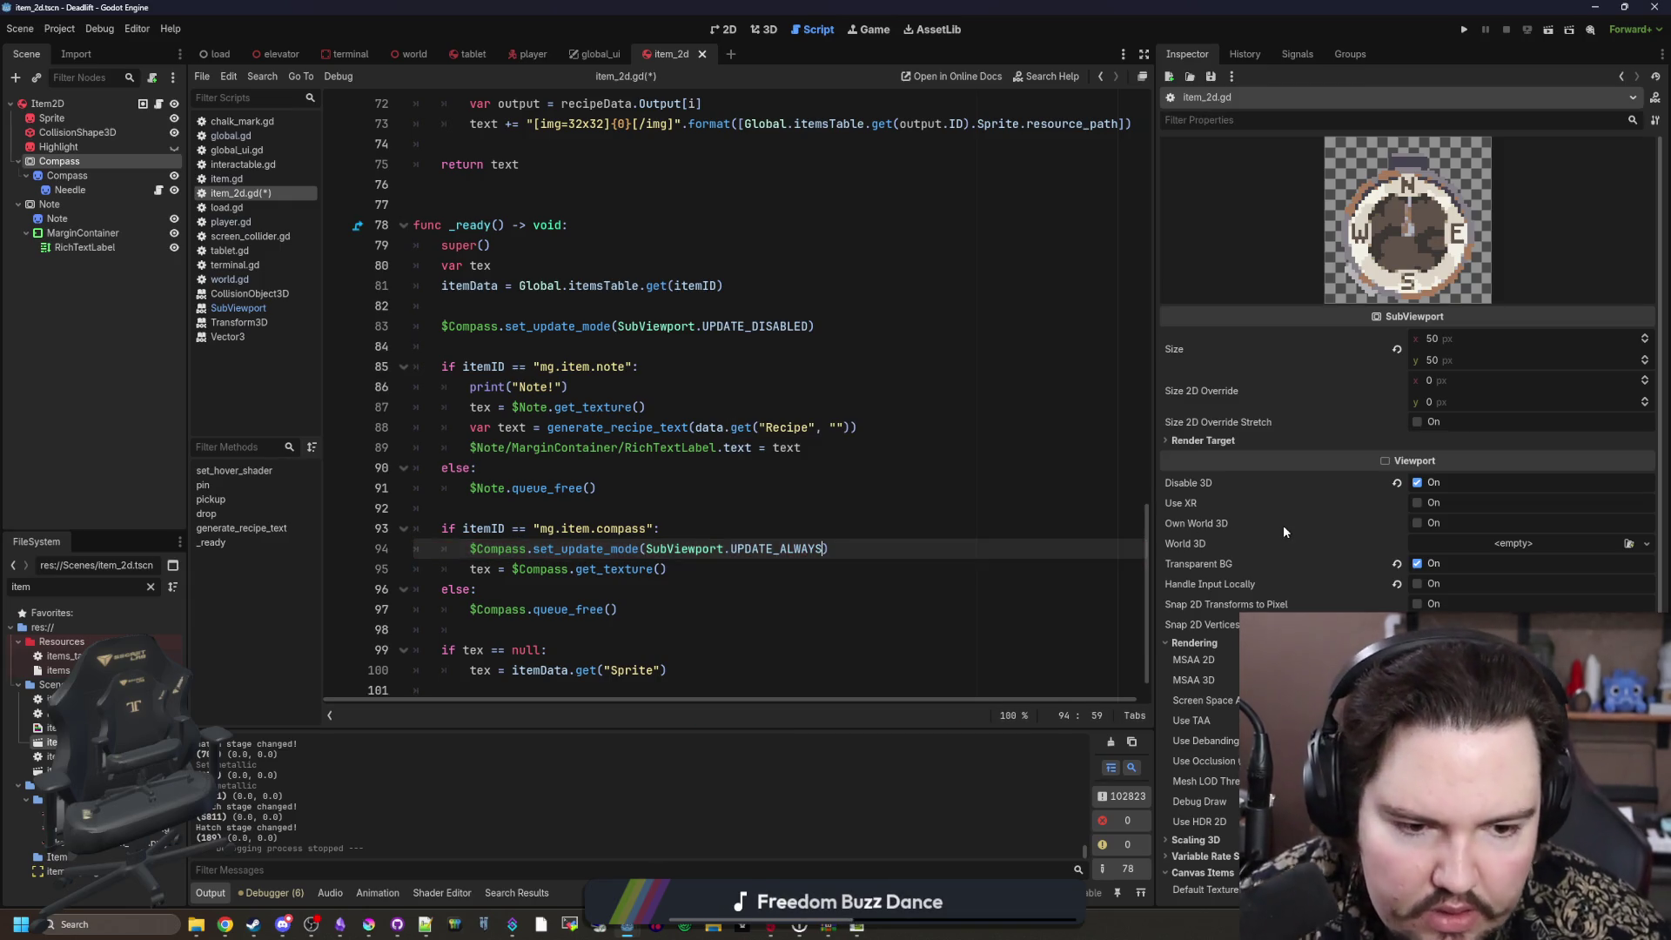
Step: Expand Render Target in the Inspector and review the Update Mode choices, leaving them unchanged
scroll(1283, 525, "down", 4)
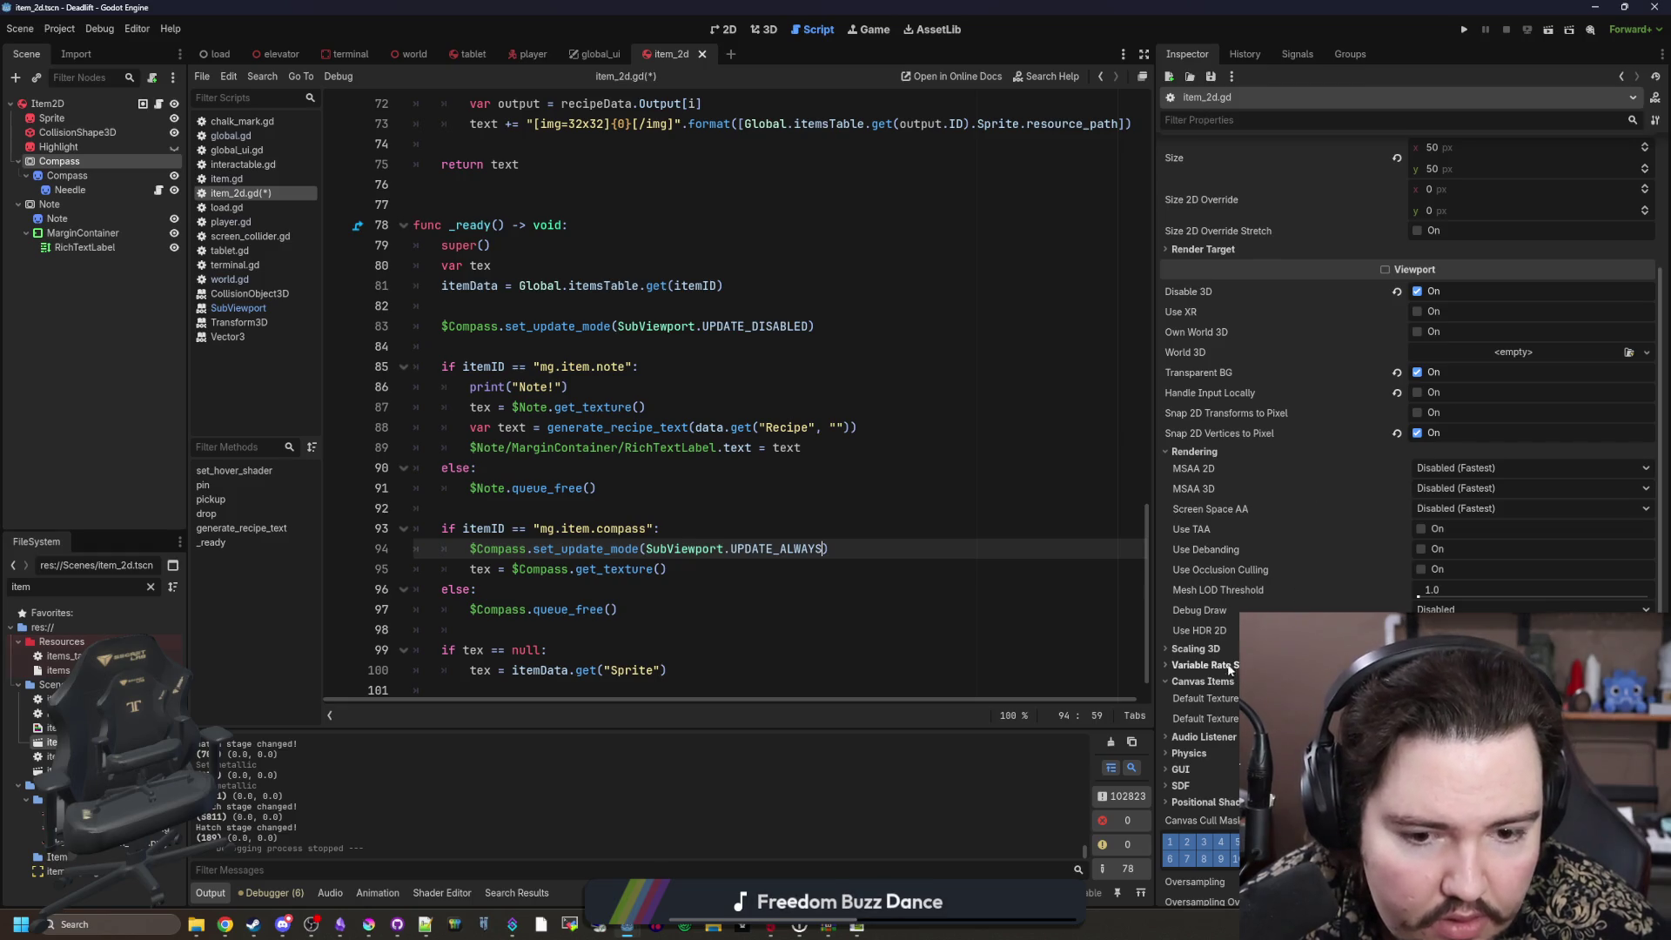
scroll(1231, 498, "up", 2)
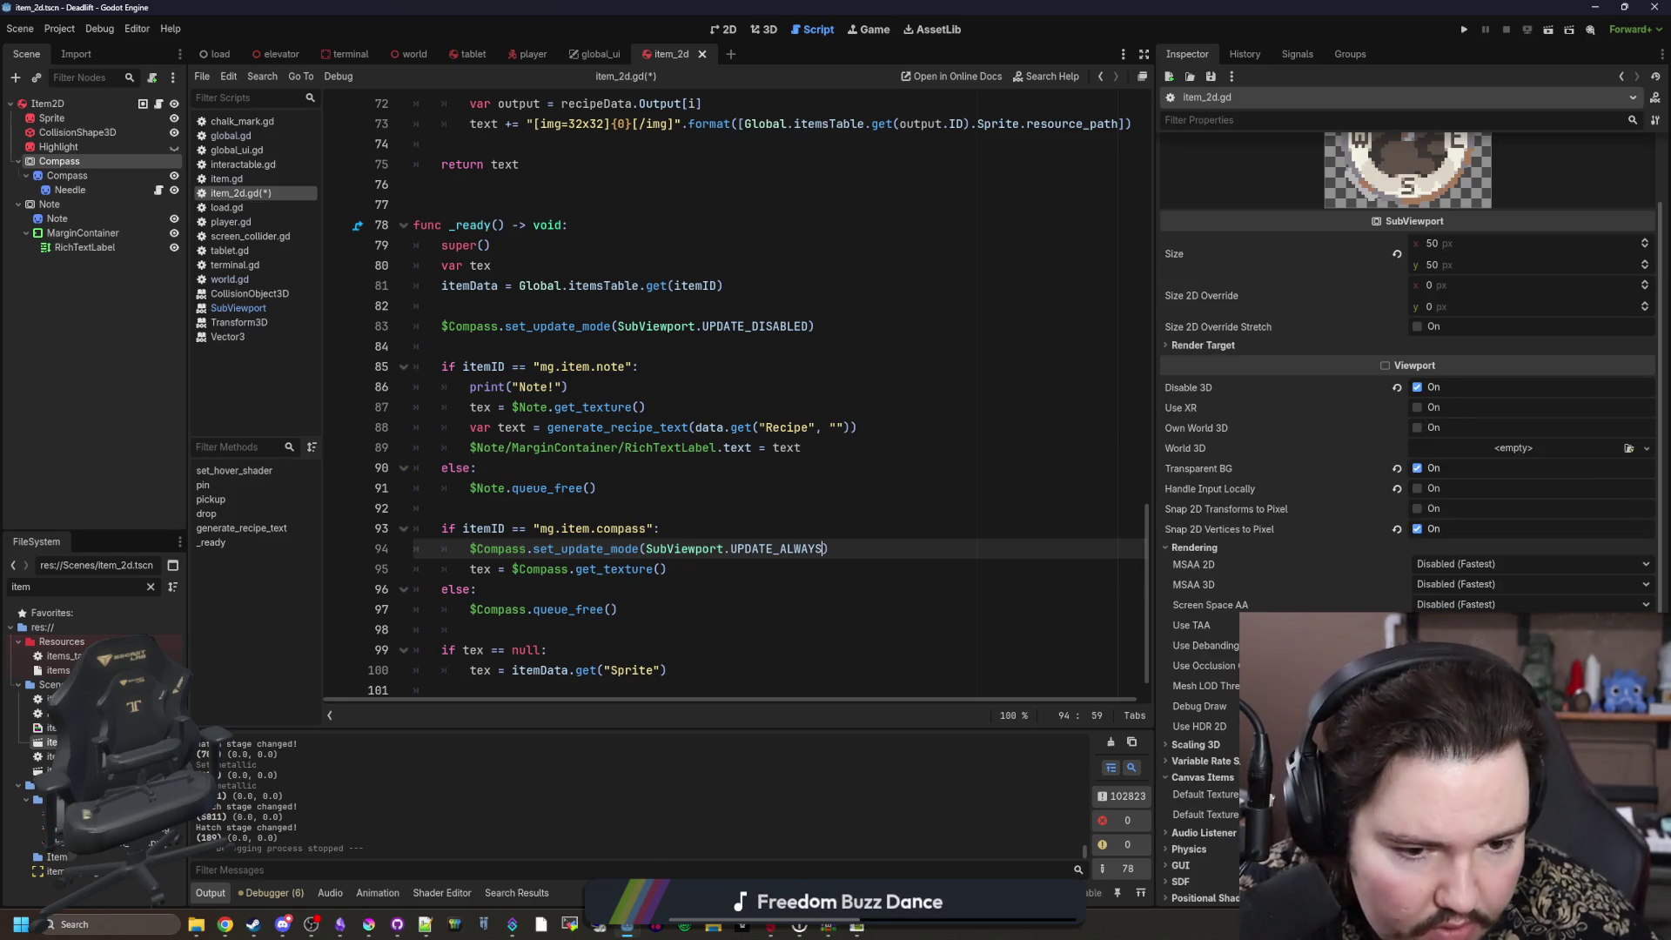
scroll(1227, 515, "down", 4)
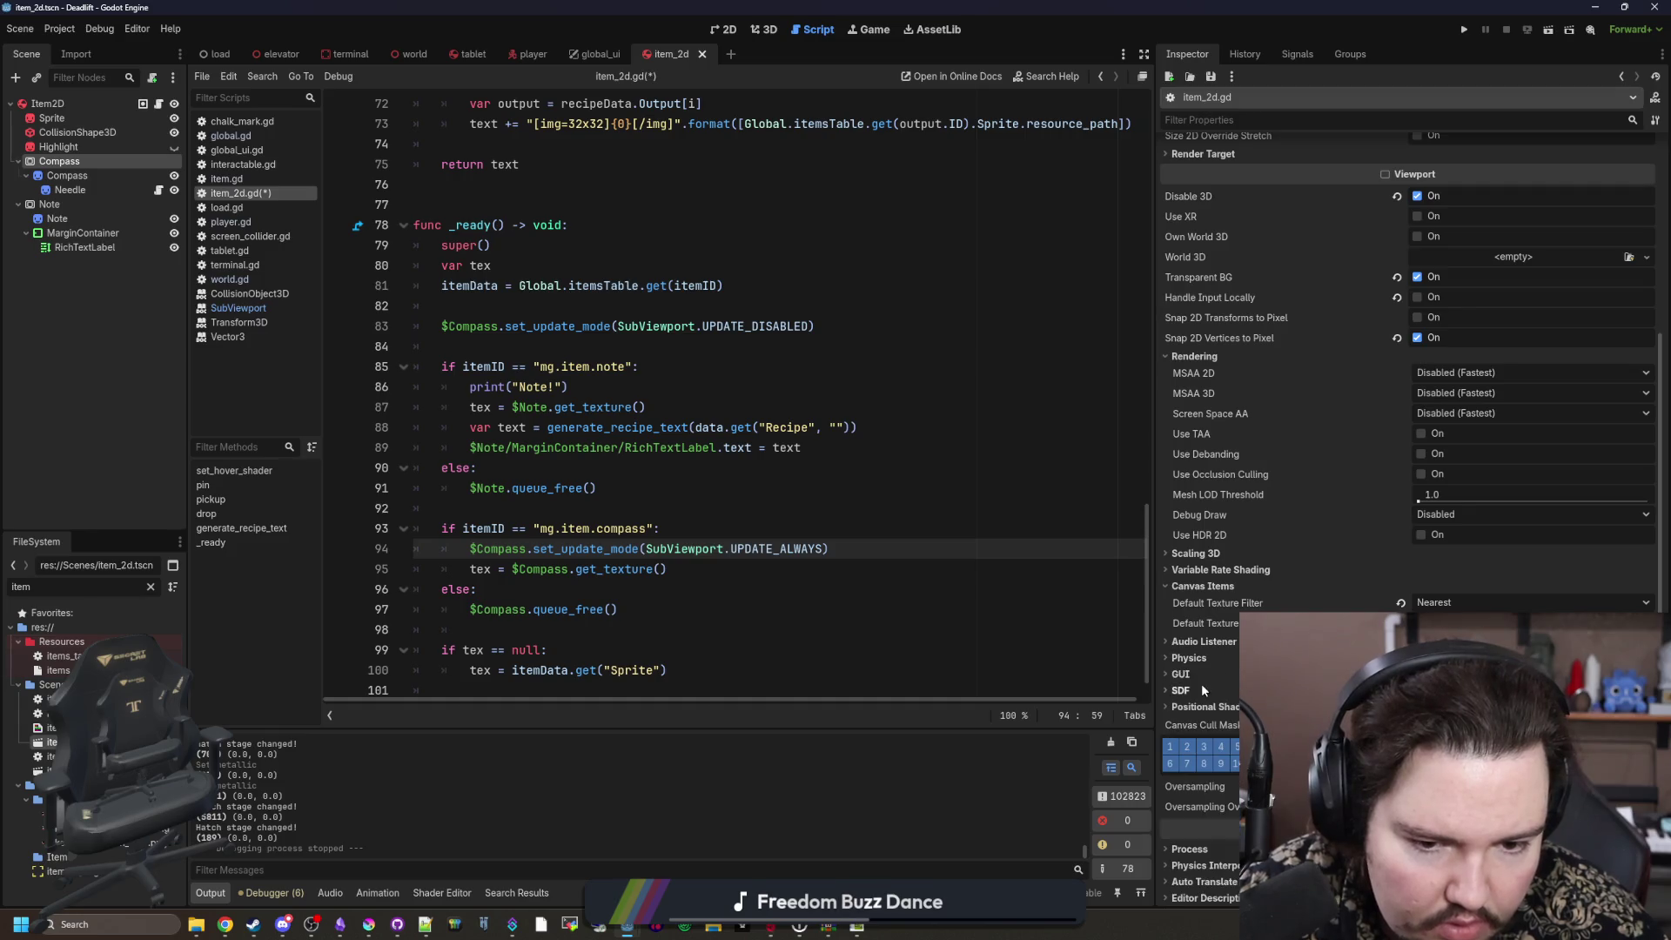
scroll(1212, 639, "up", 6)
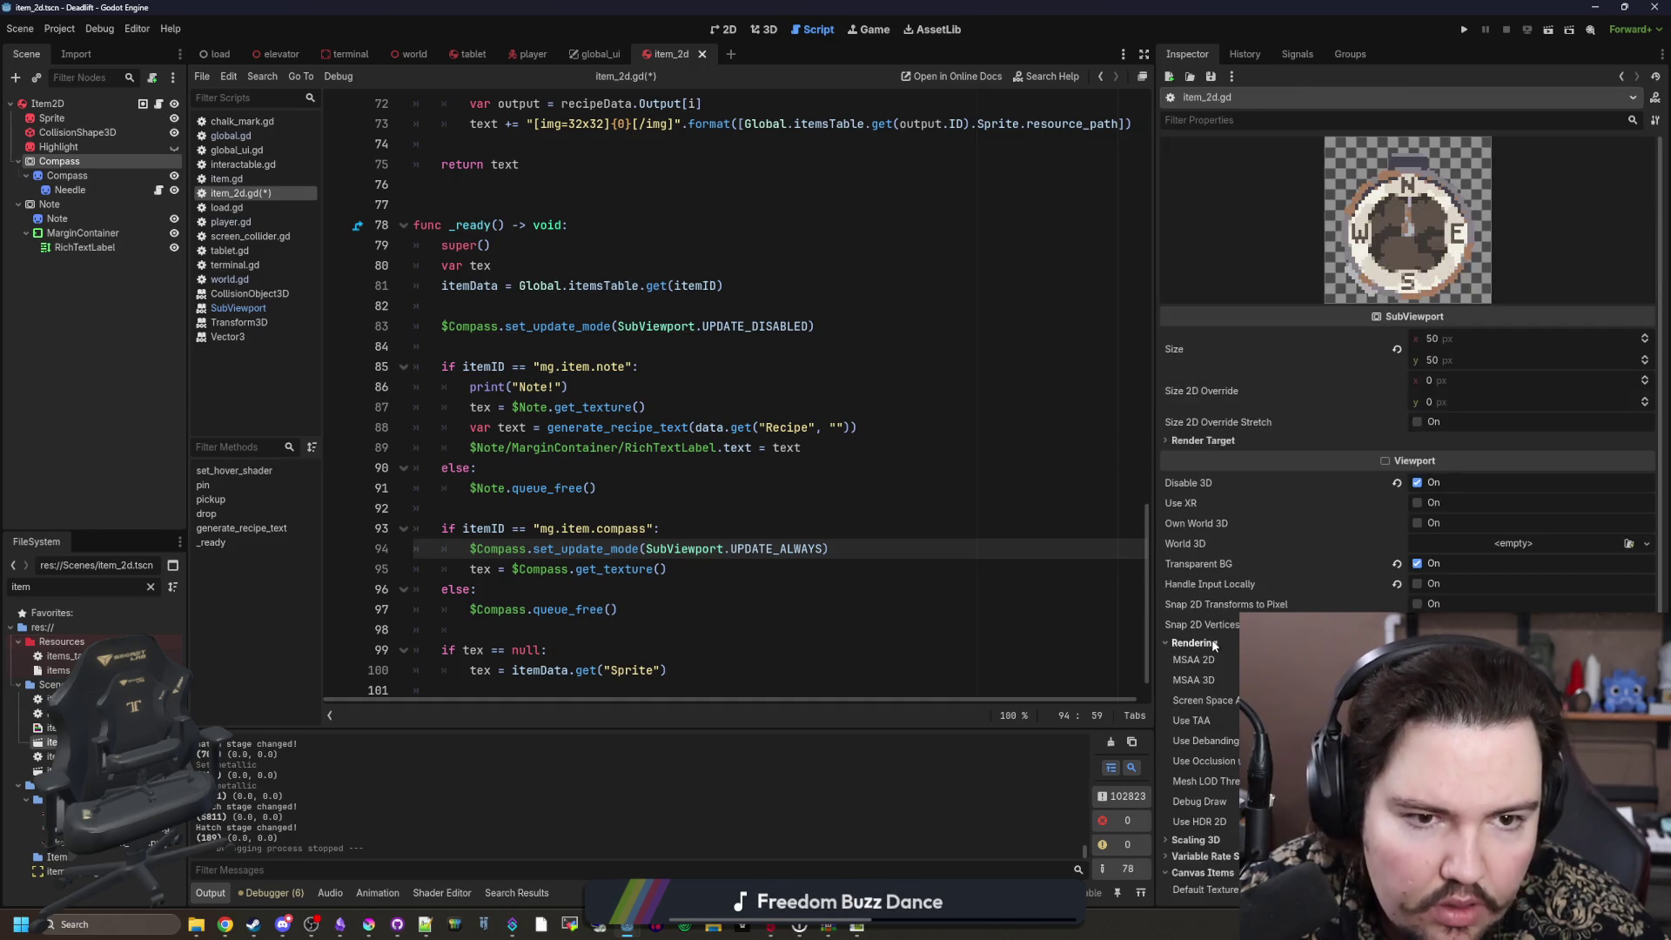
left_click(1230, 440)
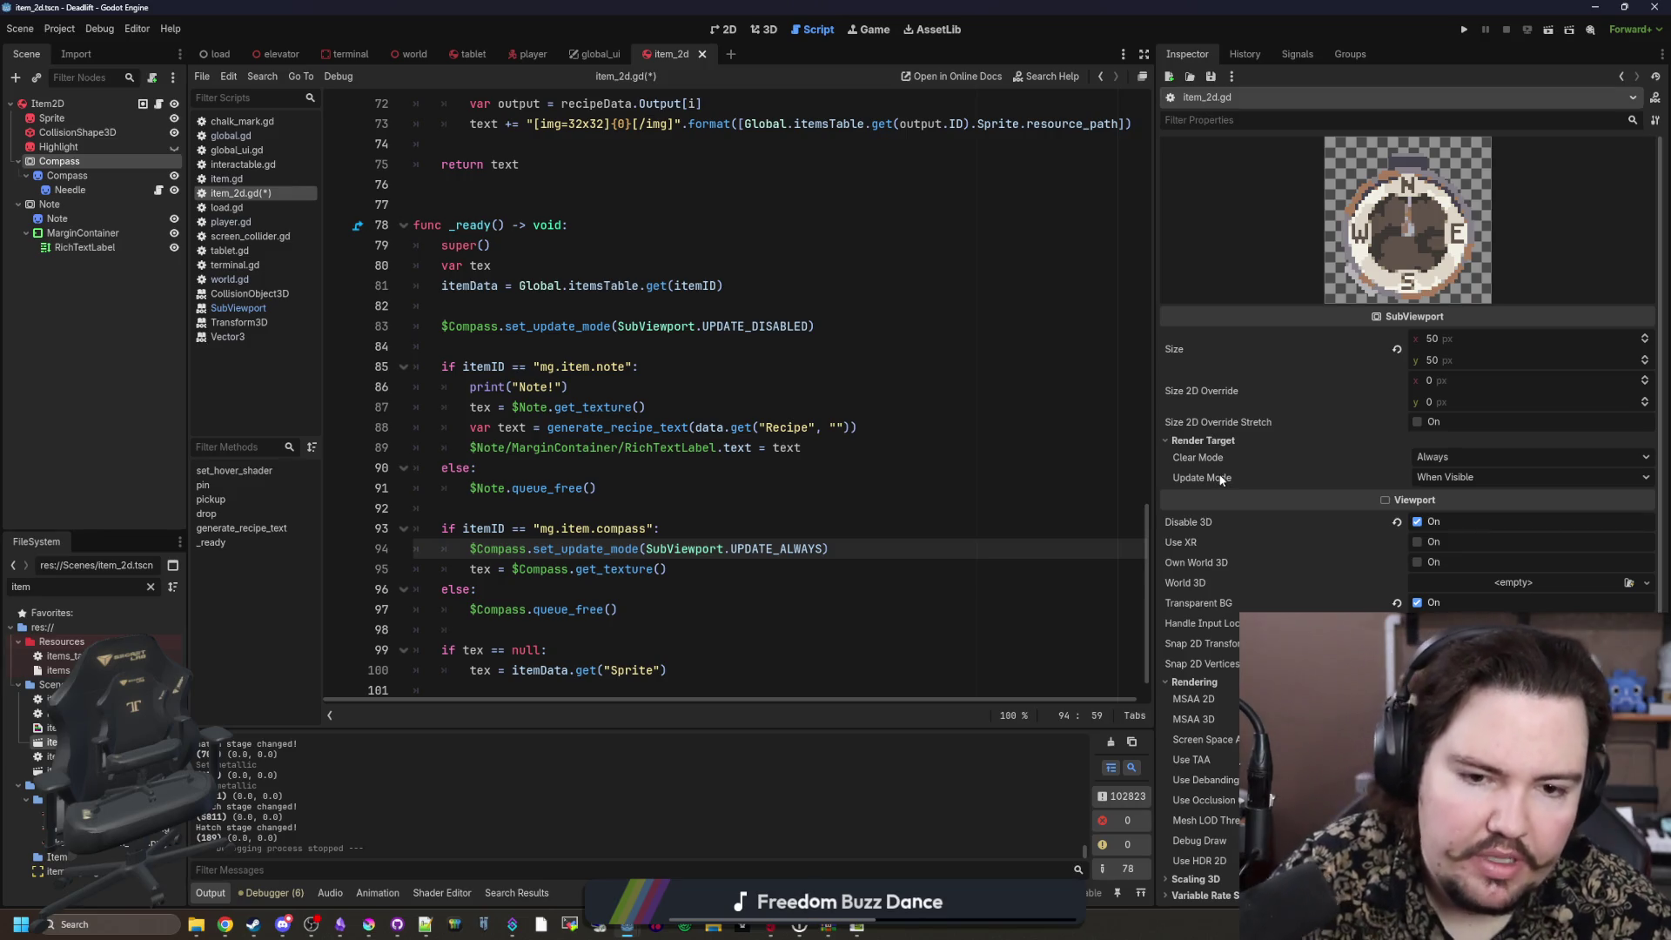
left_click(1469, 475)
left_click(825, 549)
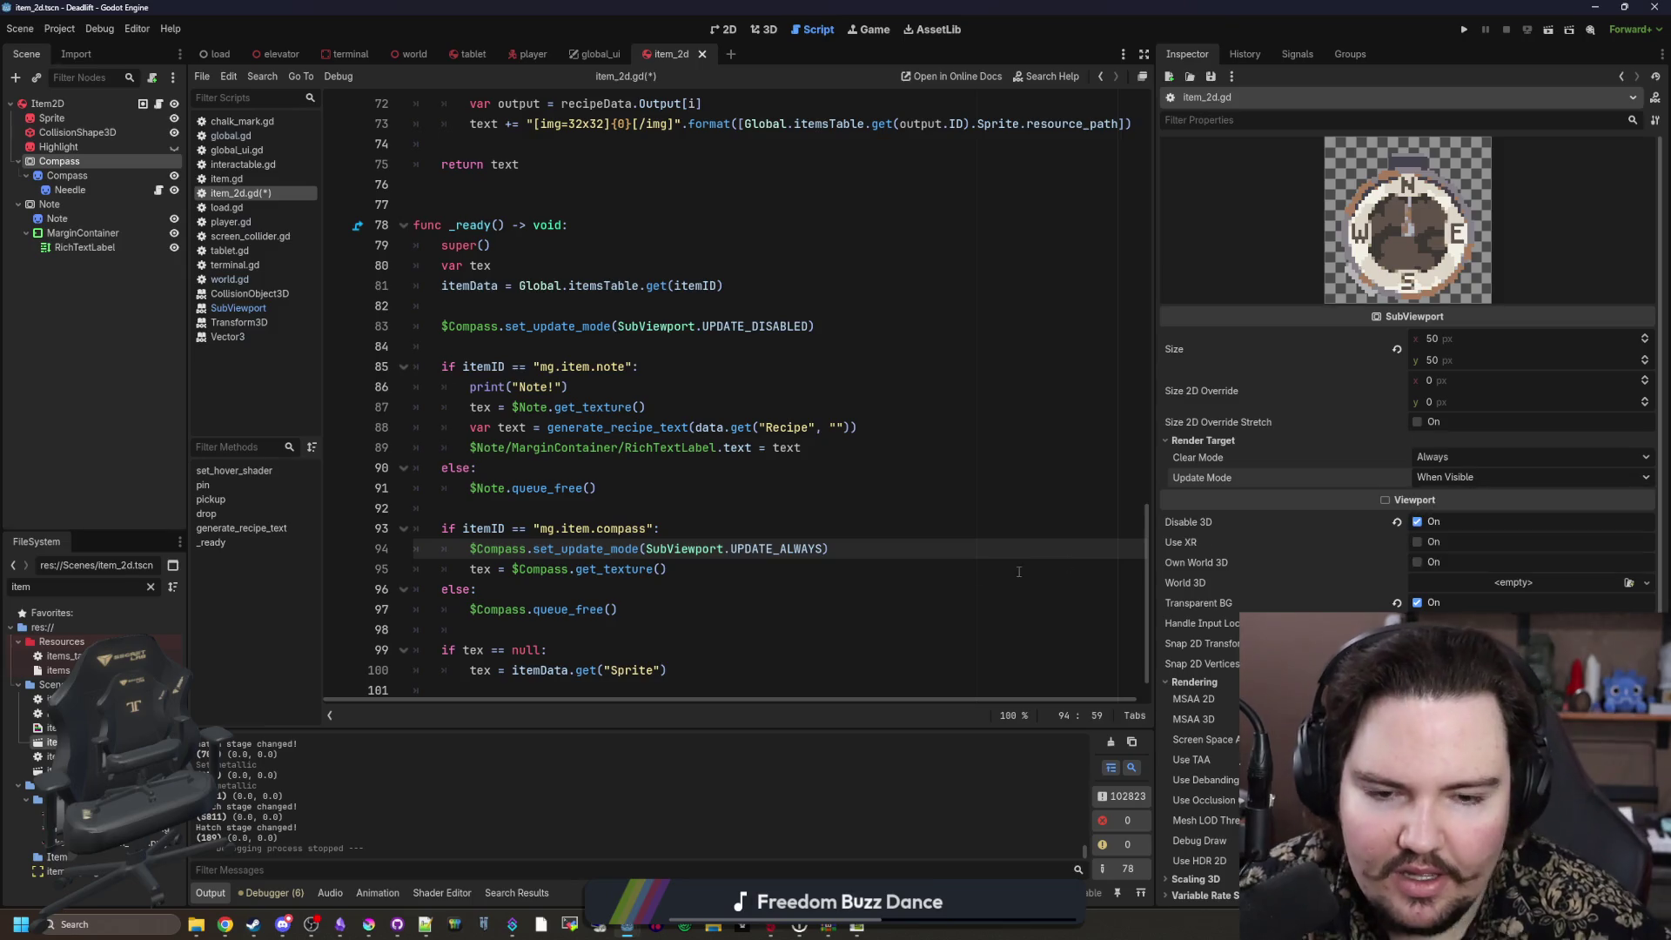
mouse_move(828, 549)
left_mouse_down()
mouse_move(435, 549)
mouse_move(533, 548)
left_mouse_up()
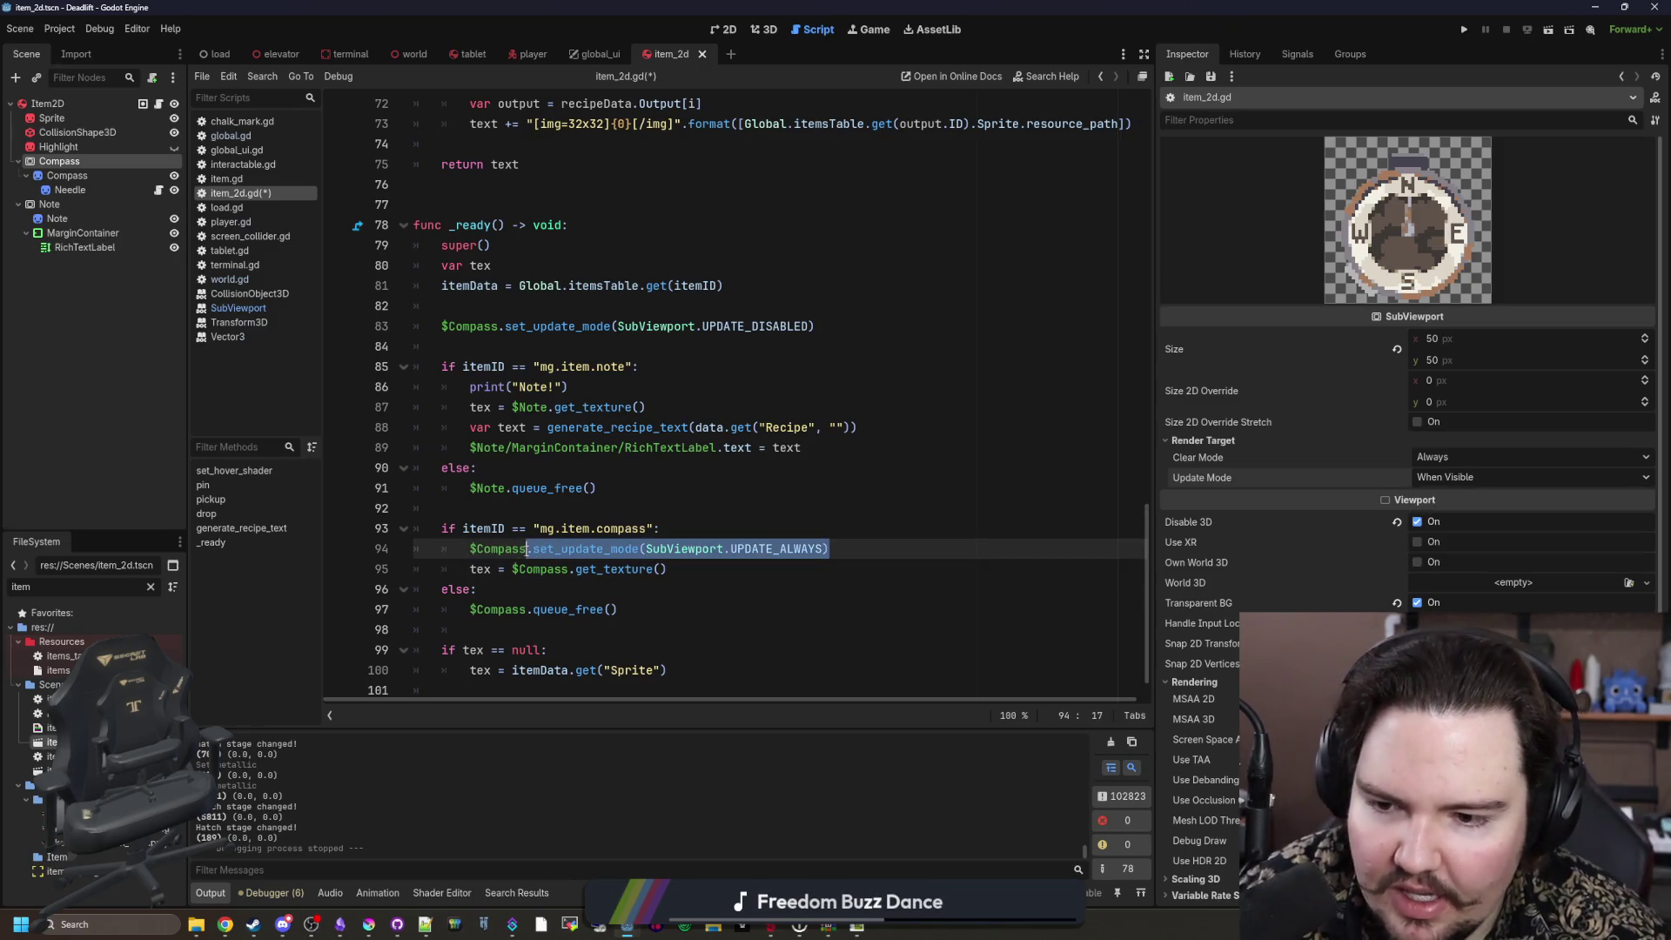
Step: Replace the compass-branch call with $Compass.visible = true and paste that line over line 83
type("VISIBLE =")
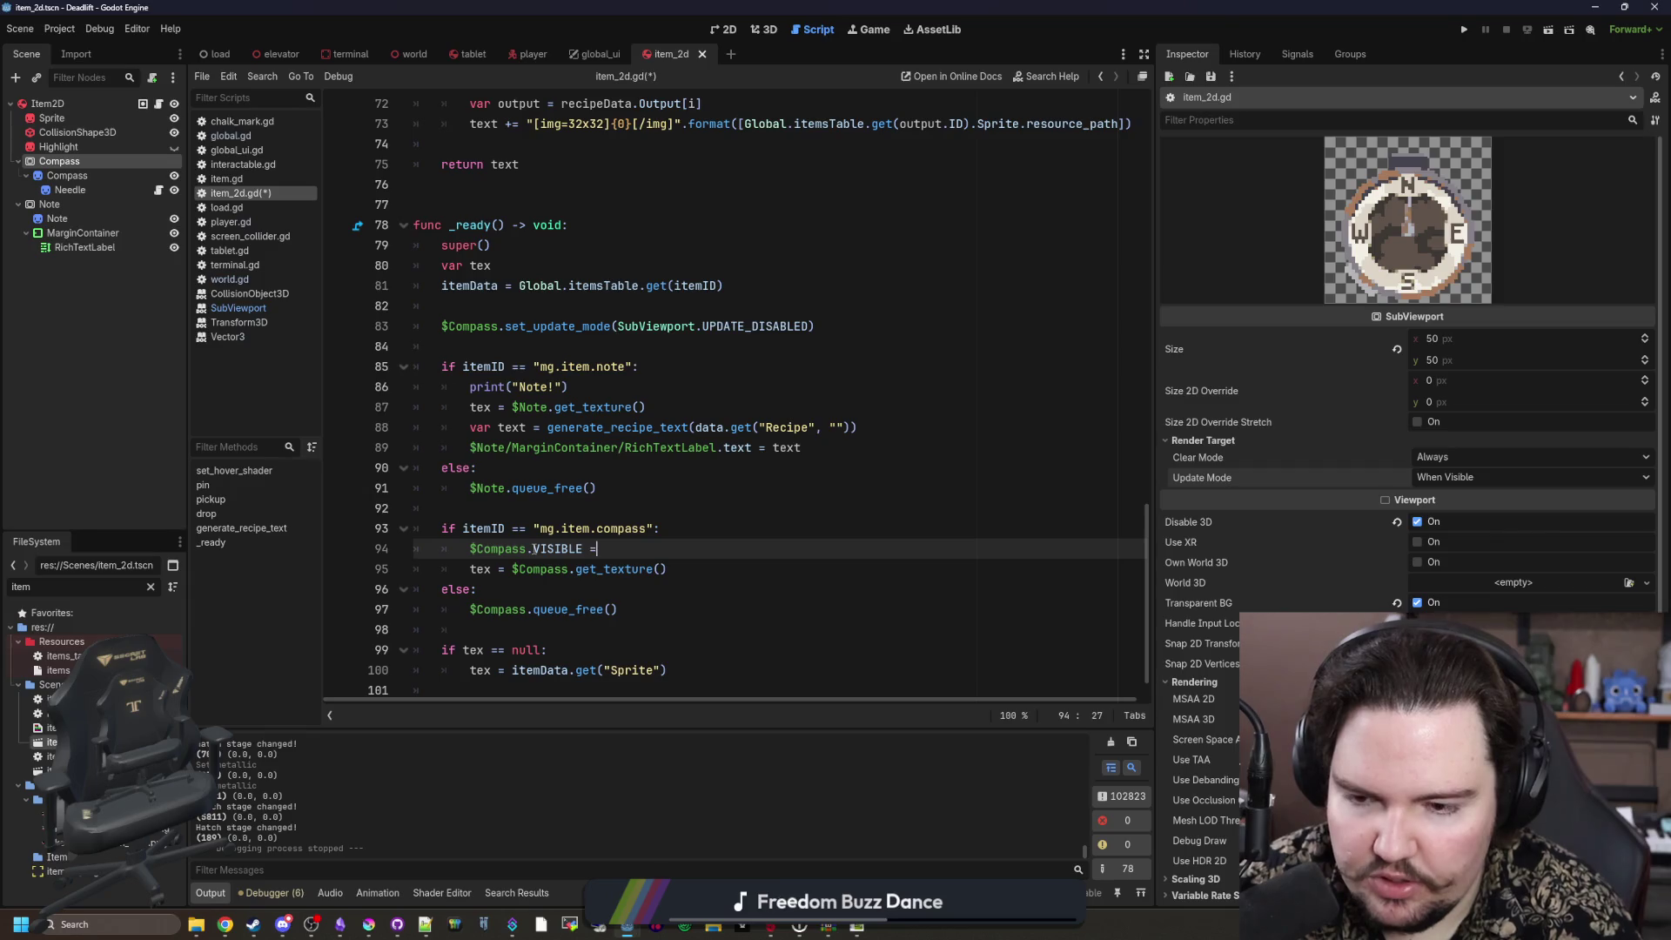
key("BackSpace")
key("BackSpace")
key("BackSpace")
type("visible = true")
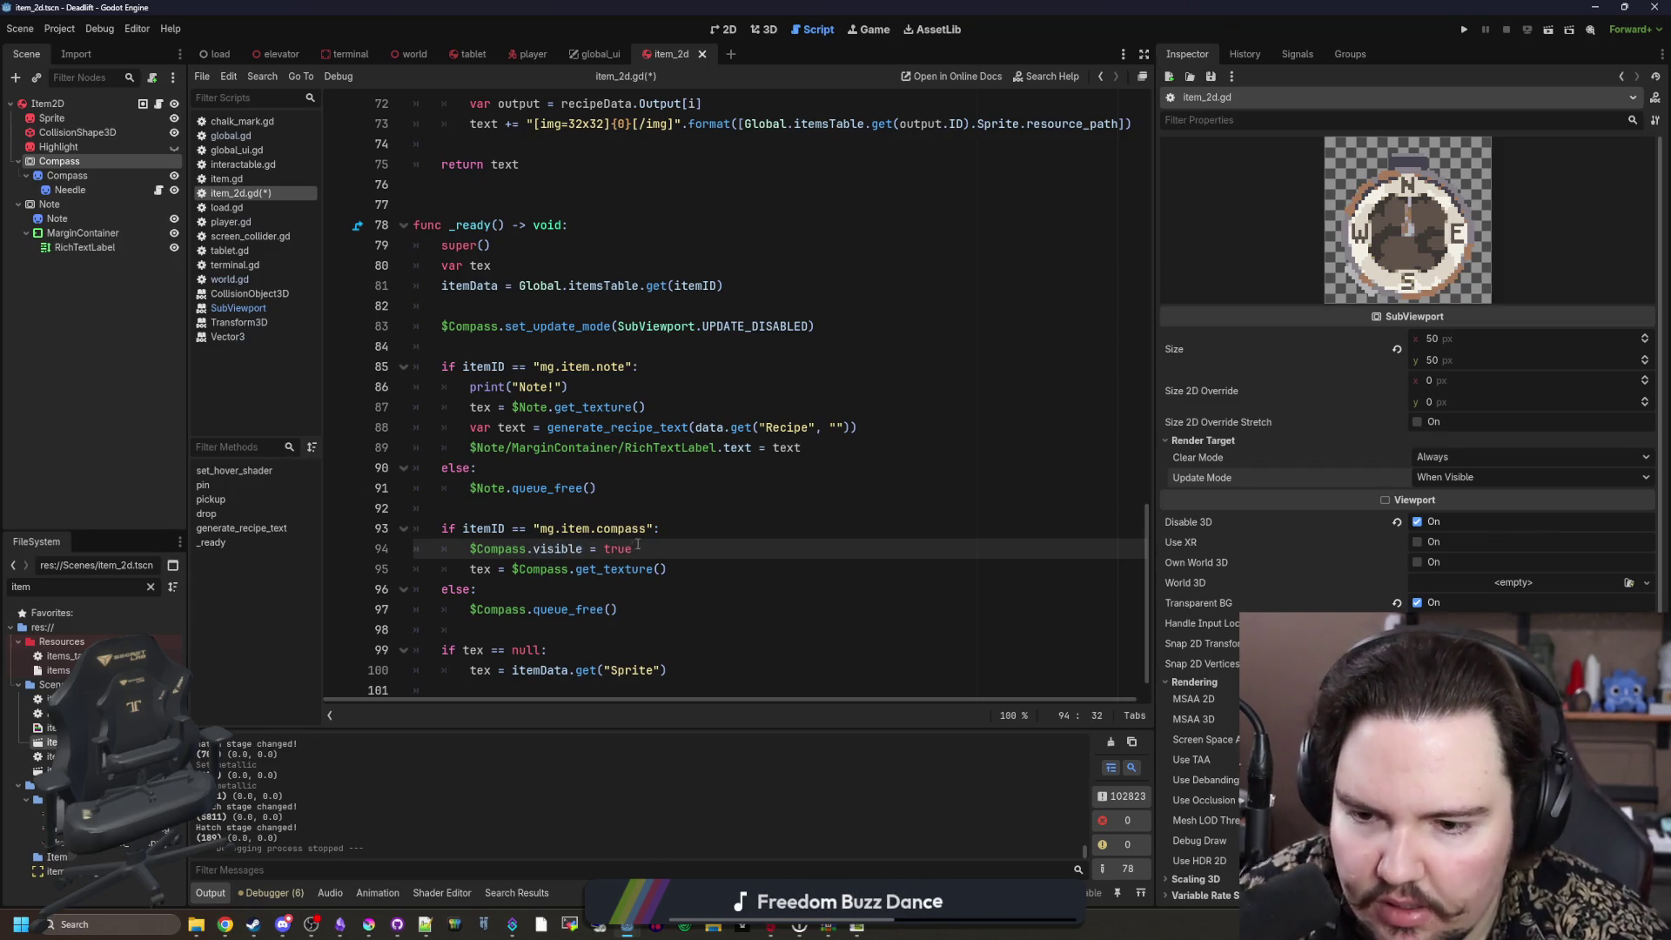
left_click(541, 549, "shift")
left_click_drag(542, 549, 468, 550)
key("ctrl+c")
left_click_drag(817, 326, 442, 325)
key("ctrl+v")
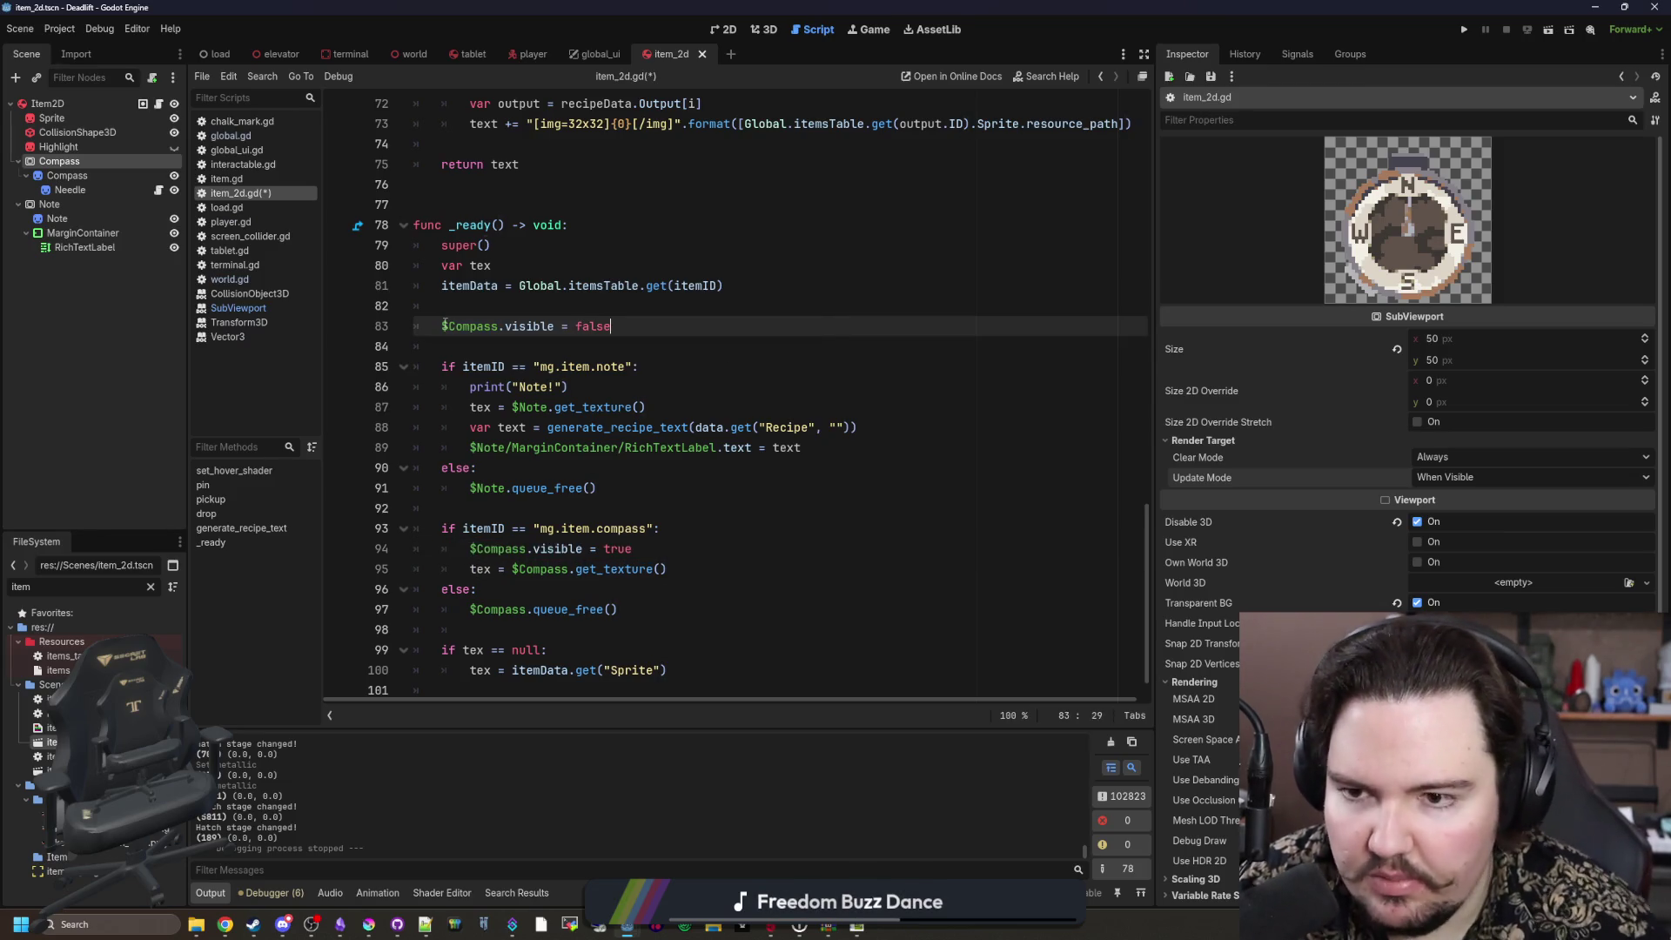
key("Return")
Step: Add a $Note.visible = false line in _ready() and copy it under print("Note!")
left_click_drag(49, 204, 554, 346)
type("$Note.visible = false")
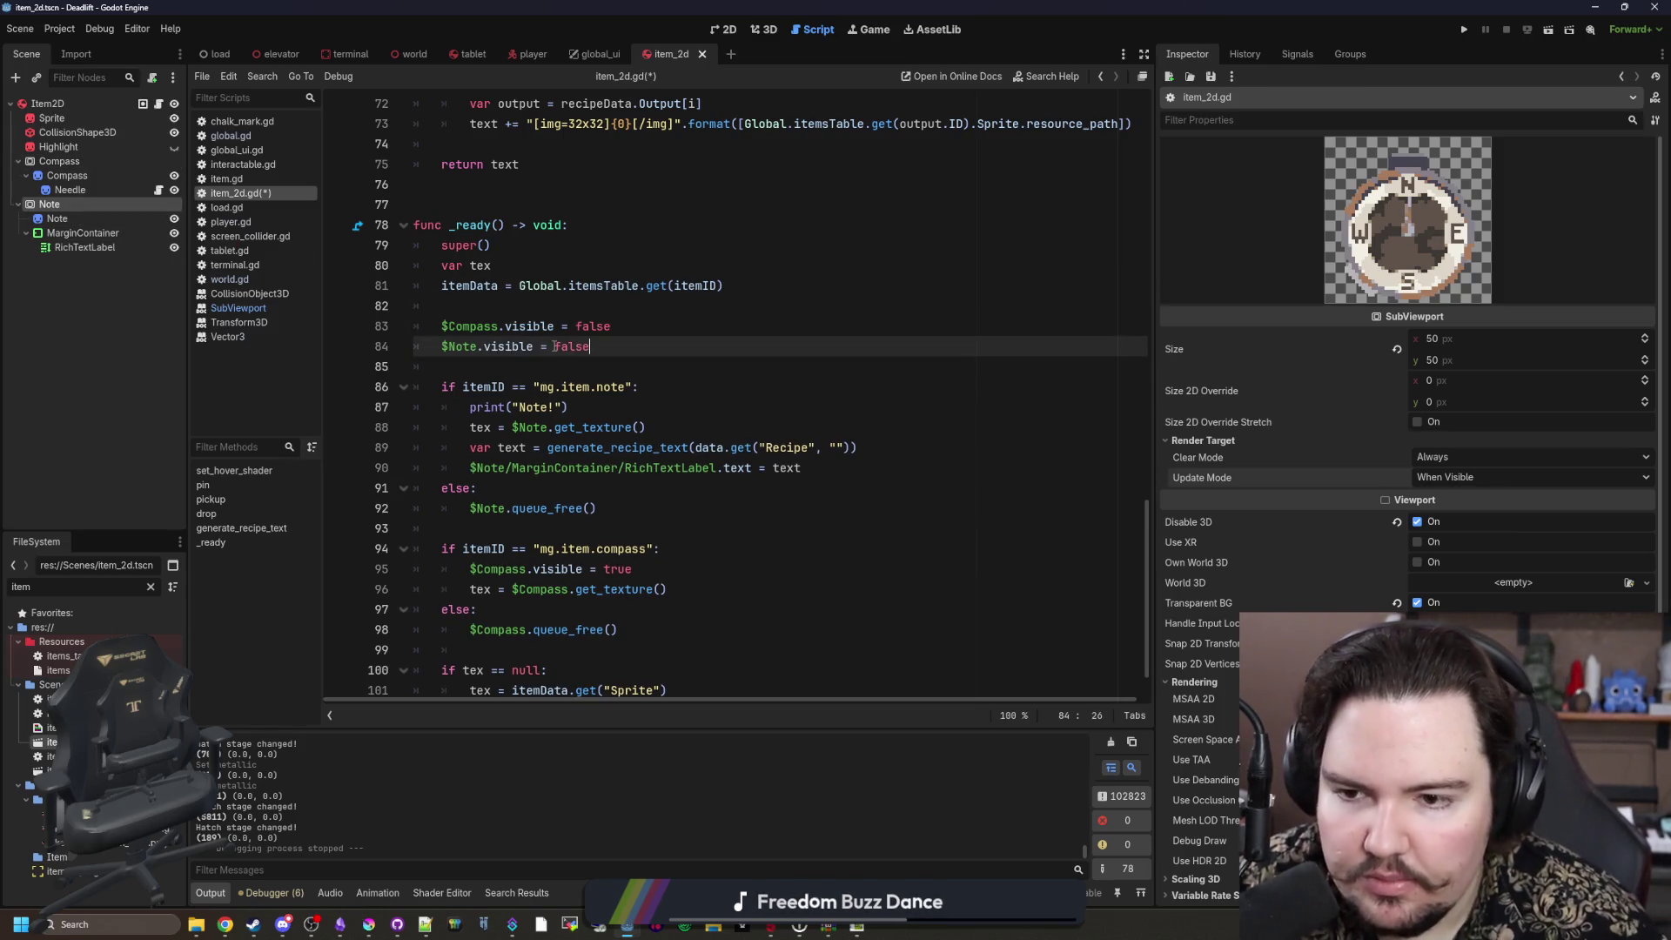
left_click_drag(611, 347, 433, 343)
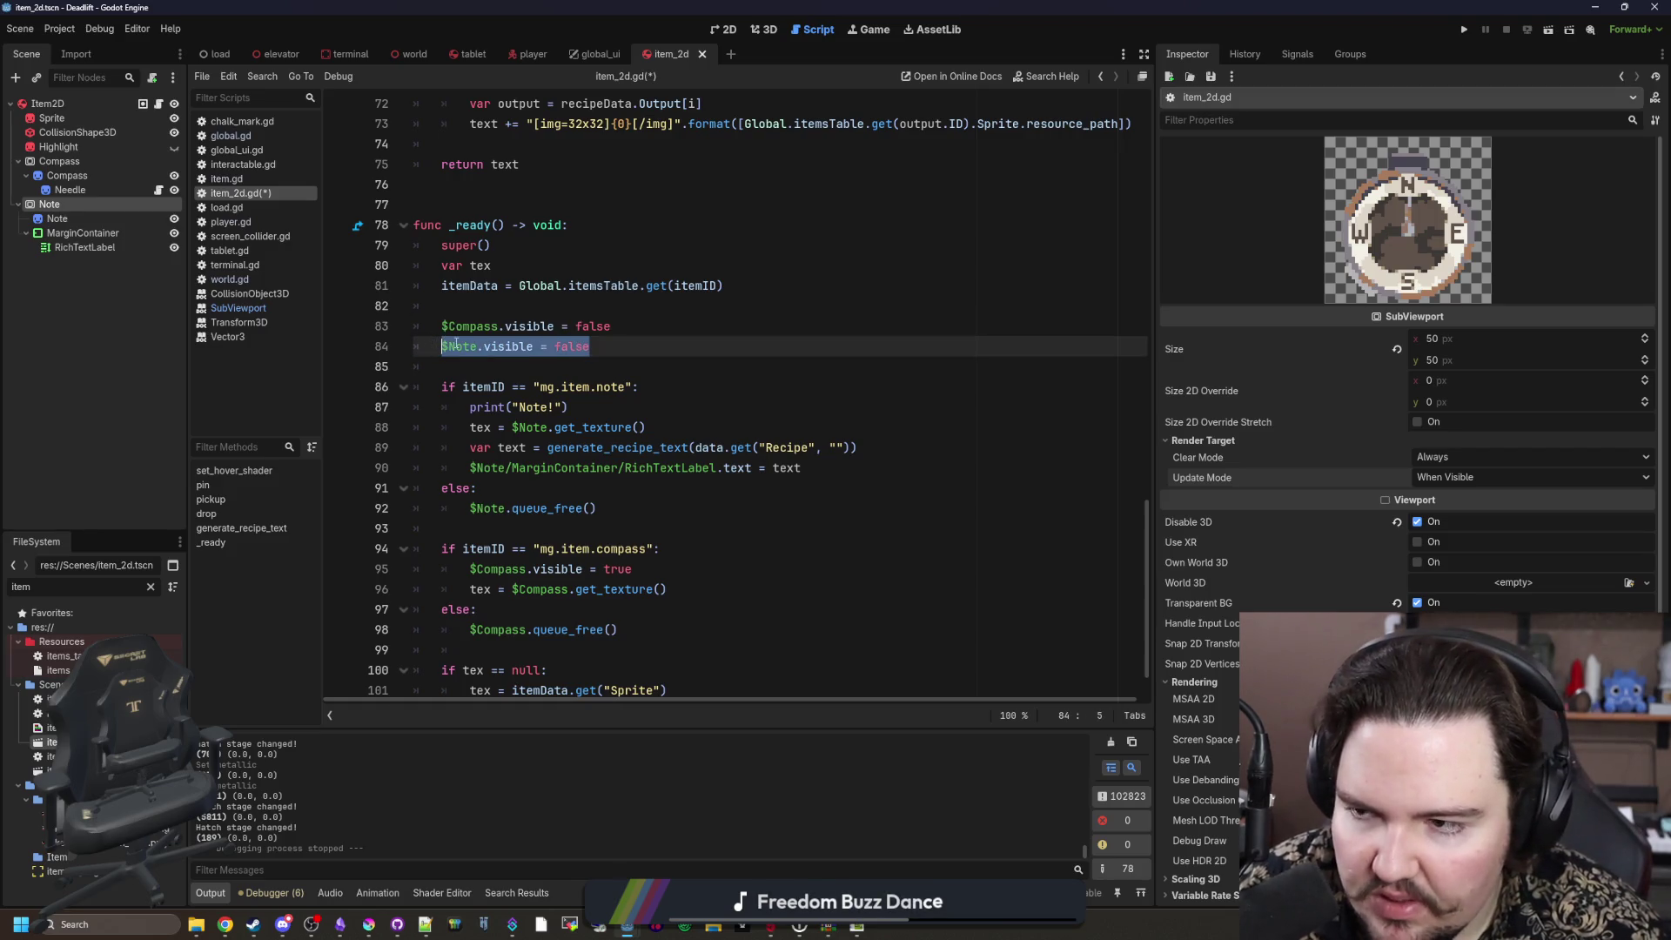
scroll(570, 531, "down", 1)
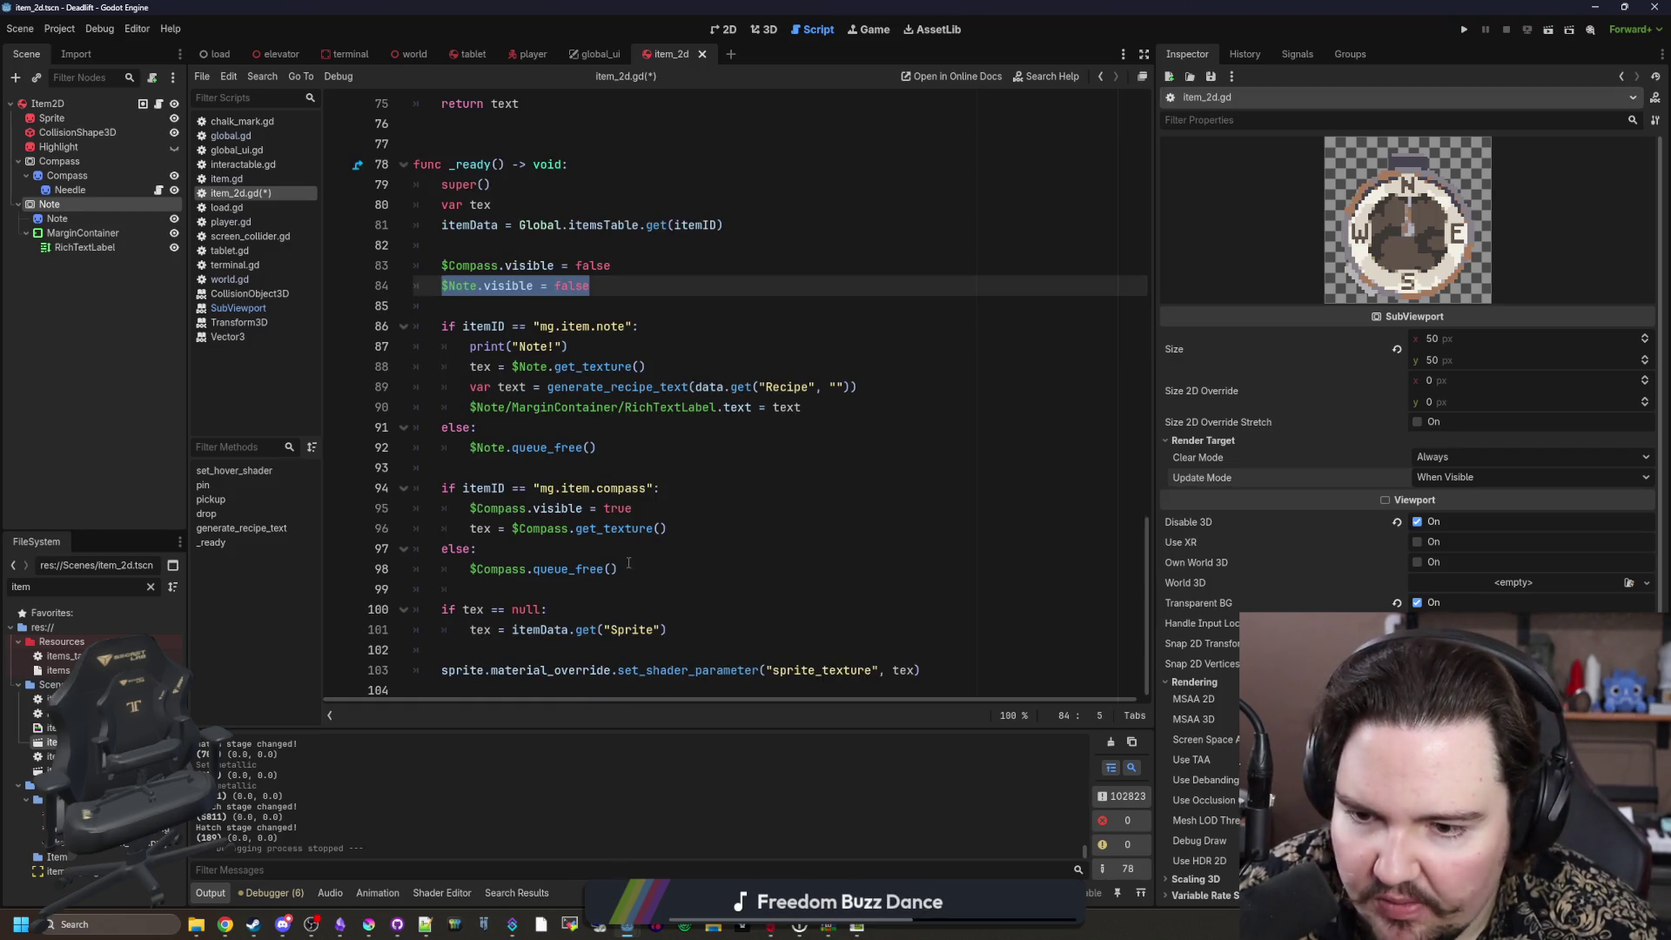
key("ctrl+c")
left_click(670, 346)
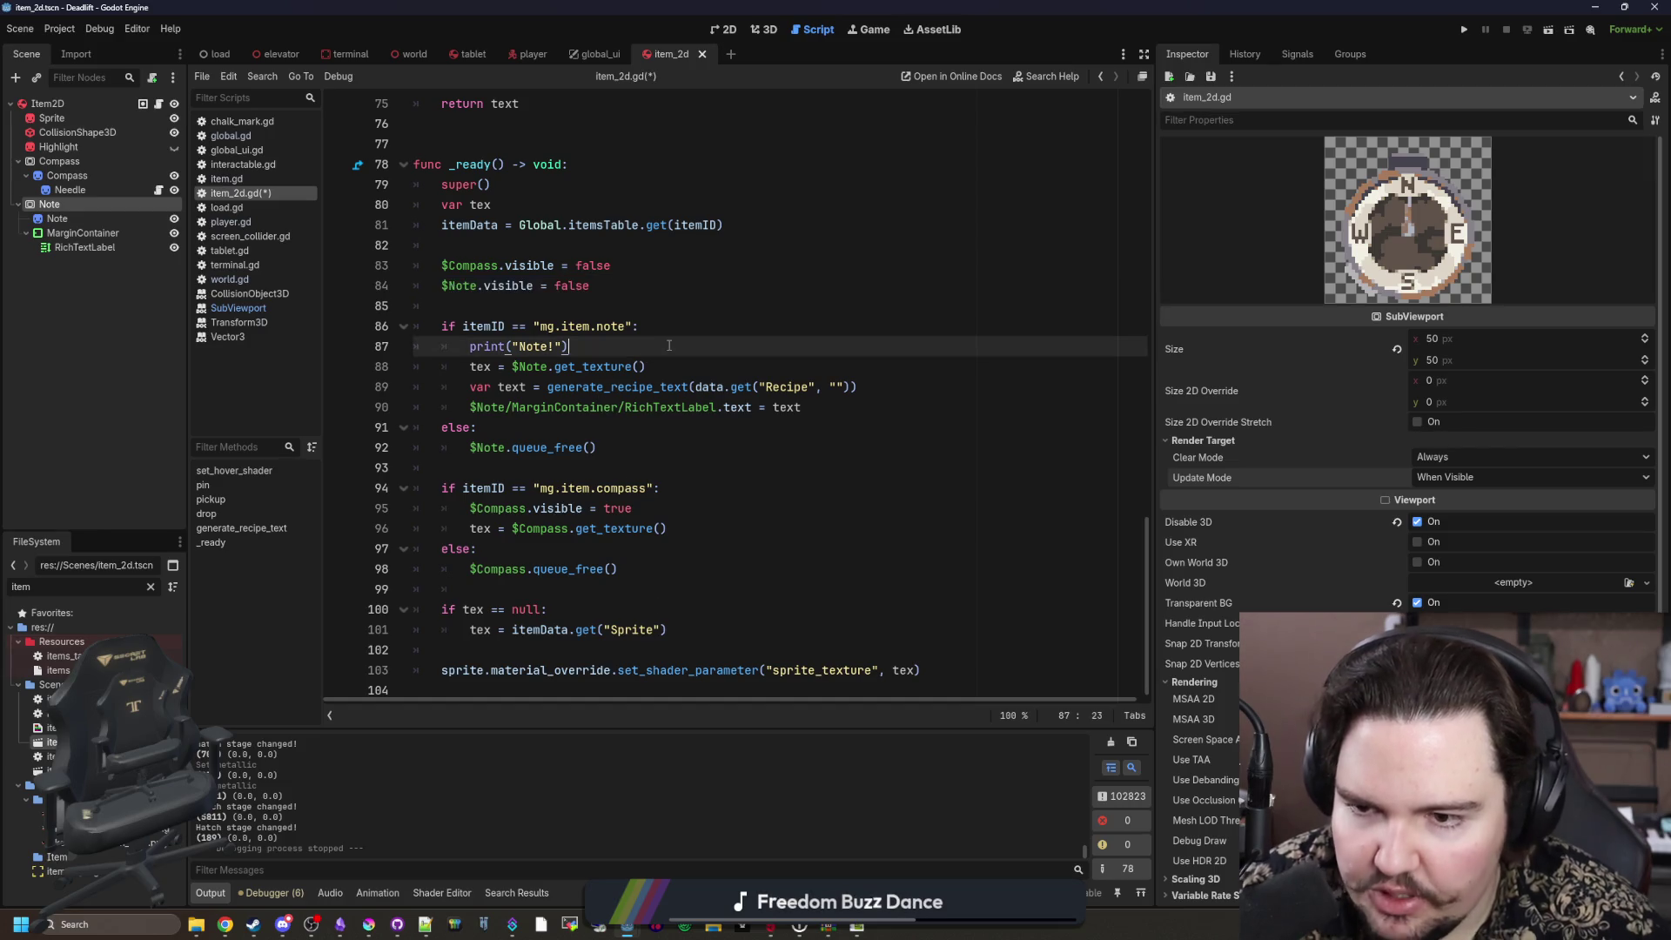
key("Return")
key("ctrl+v")
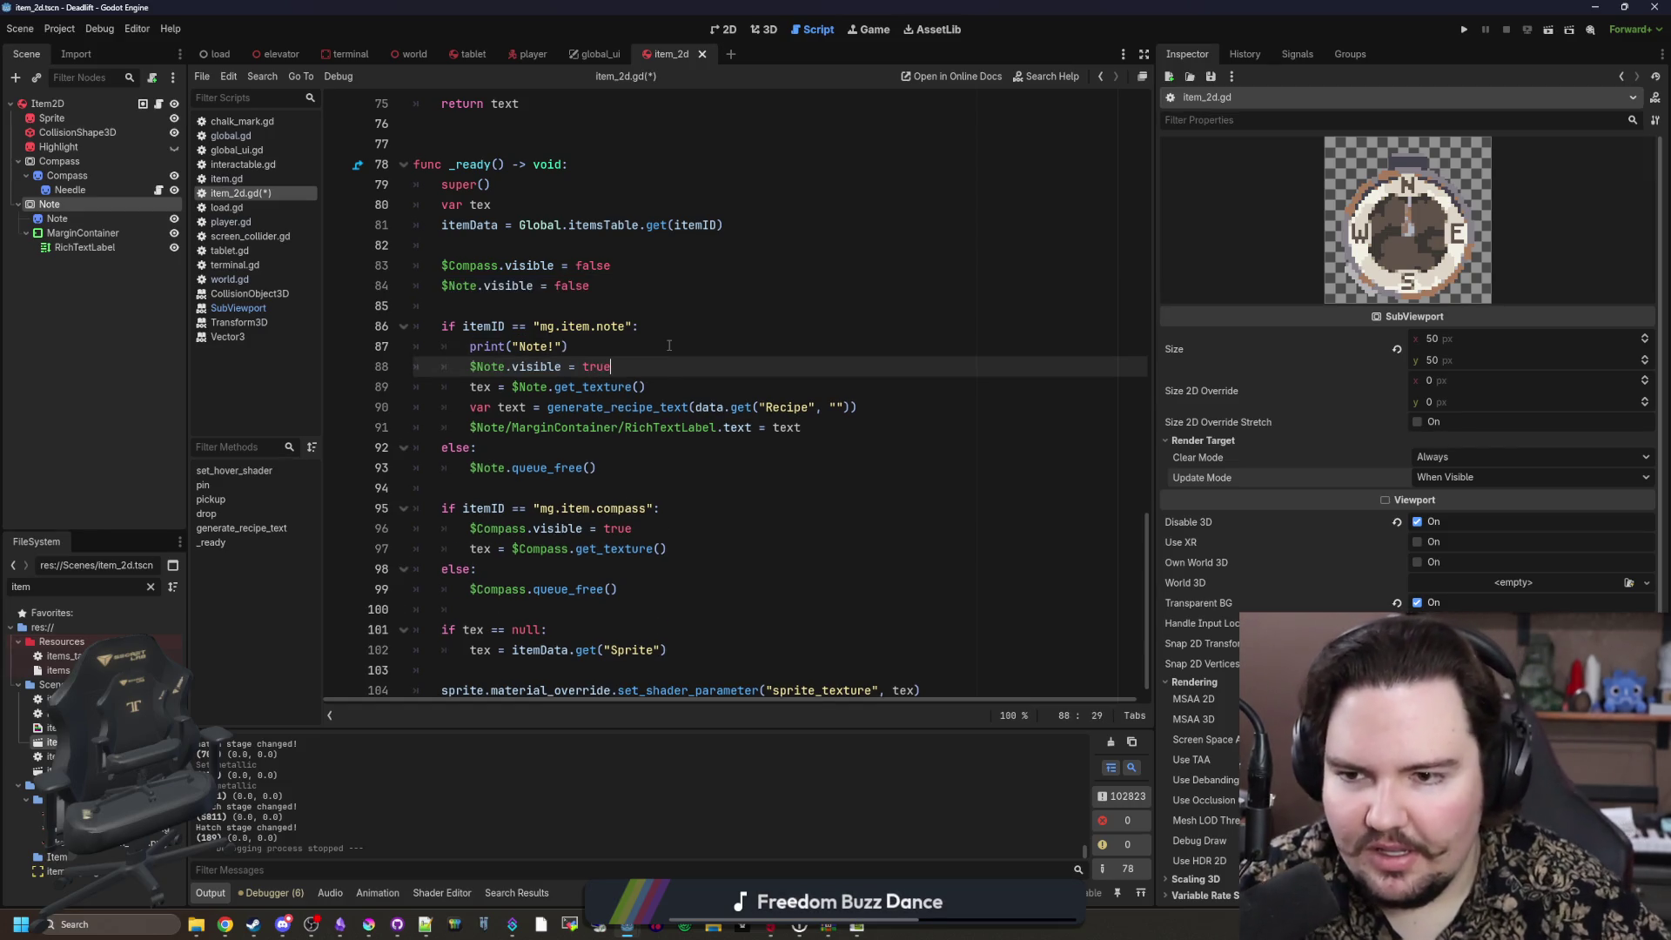
Step: Save item_2d.gd and the scene
left_click(554, 266)
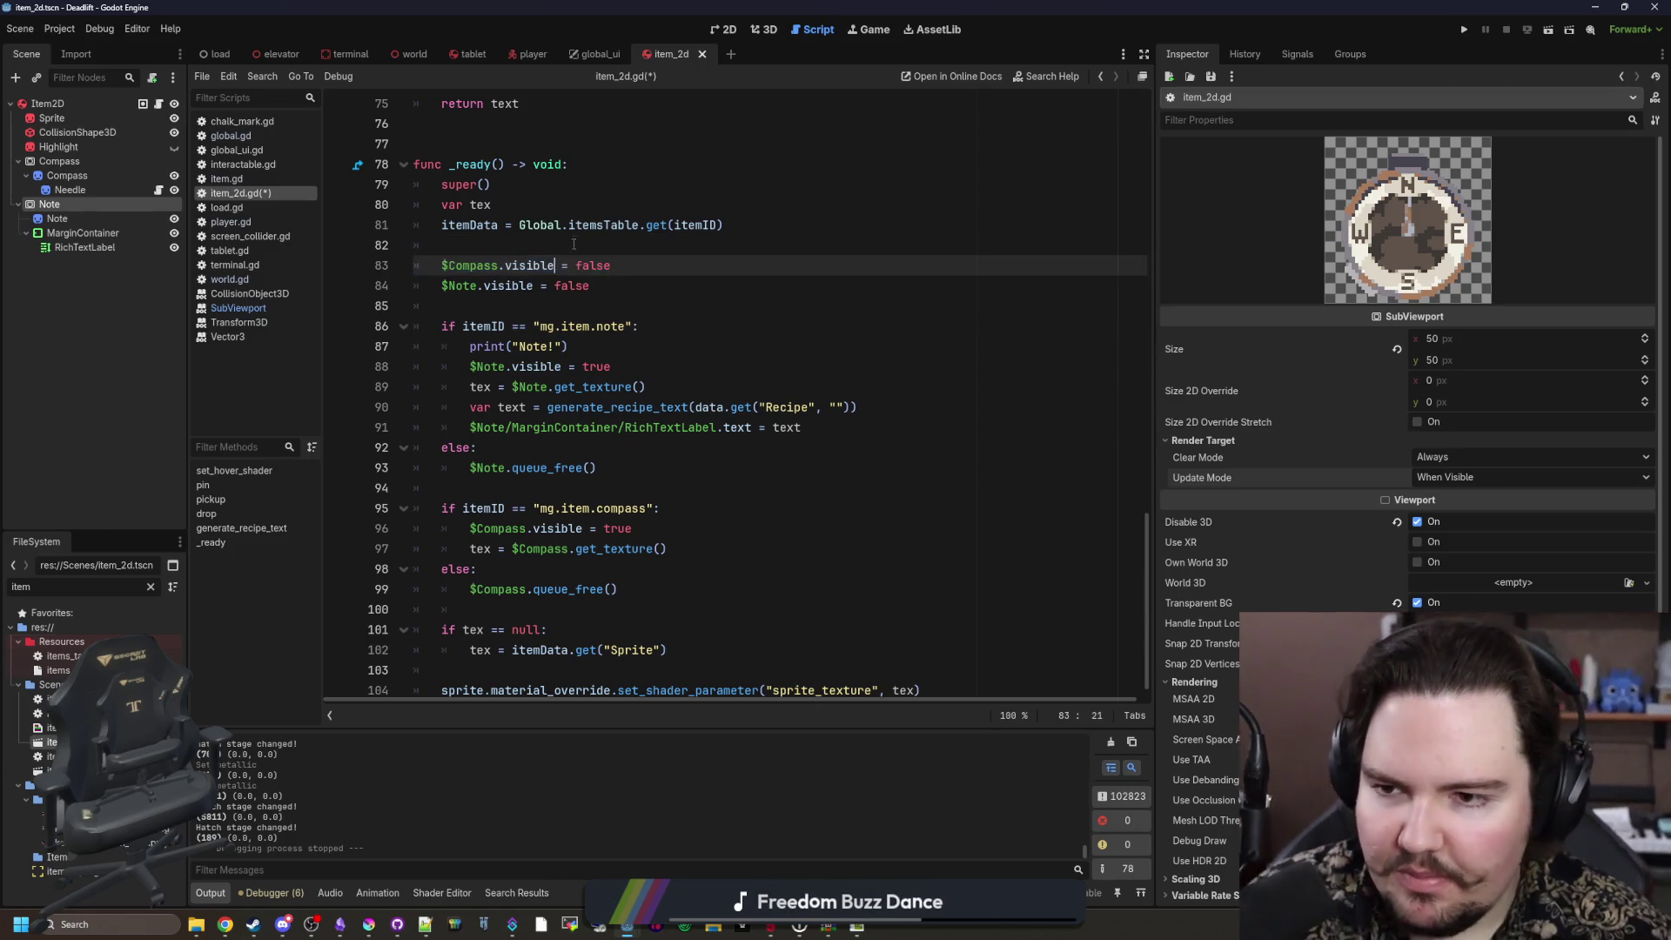
left_click(574, 245)
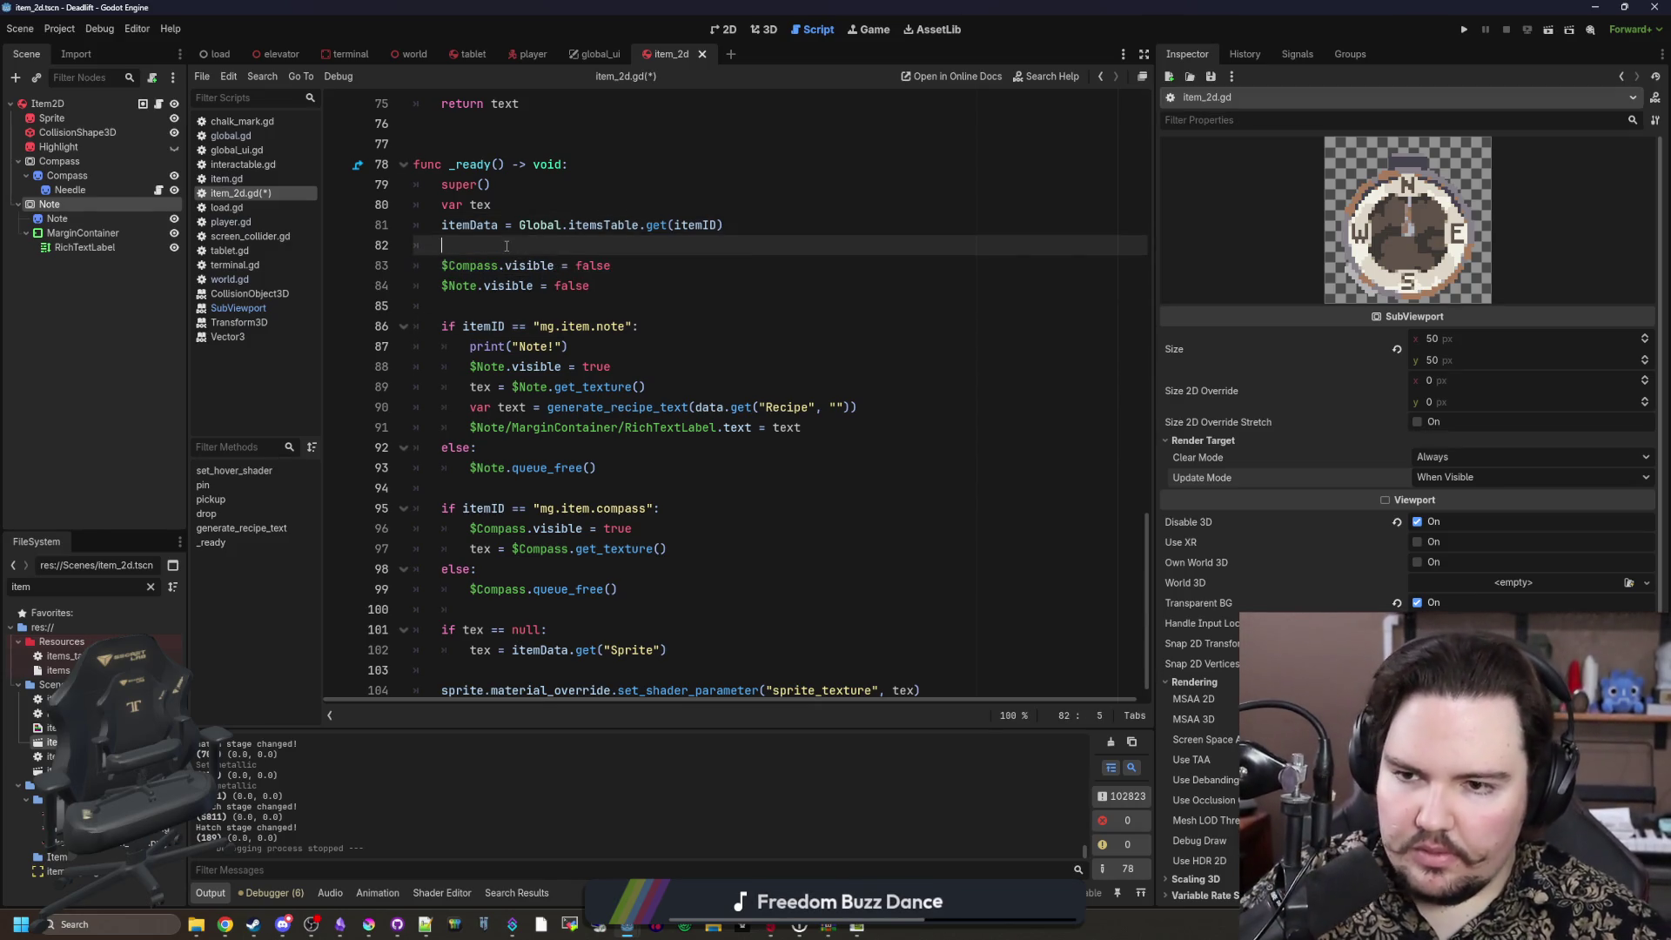
key("ctrl+s")
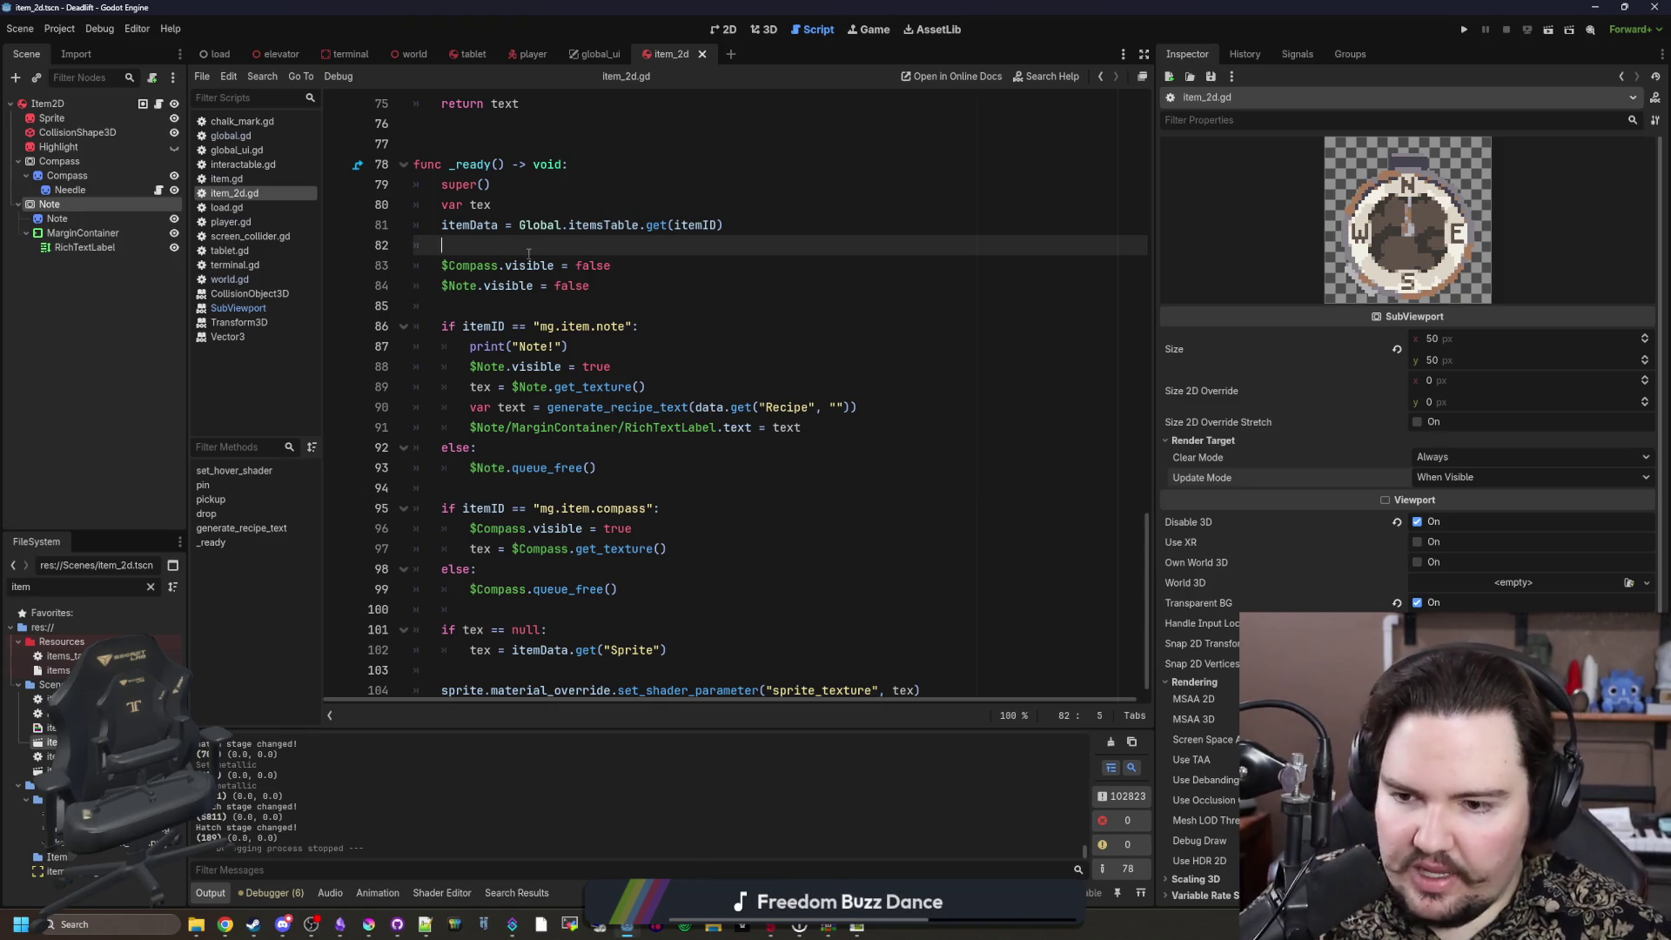
scroll(563, 308, "down", 1)
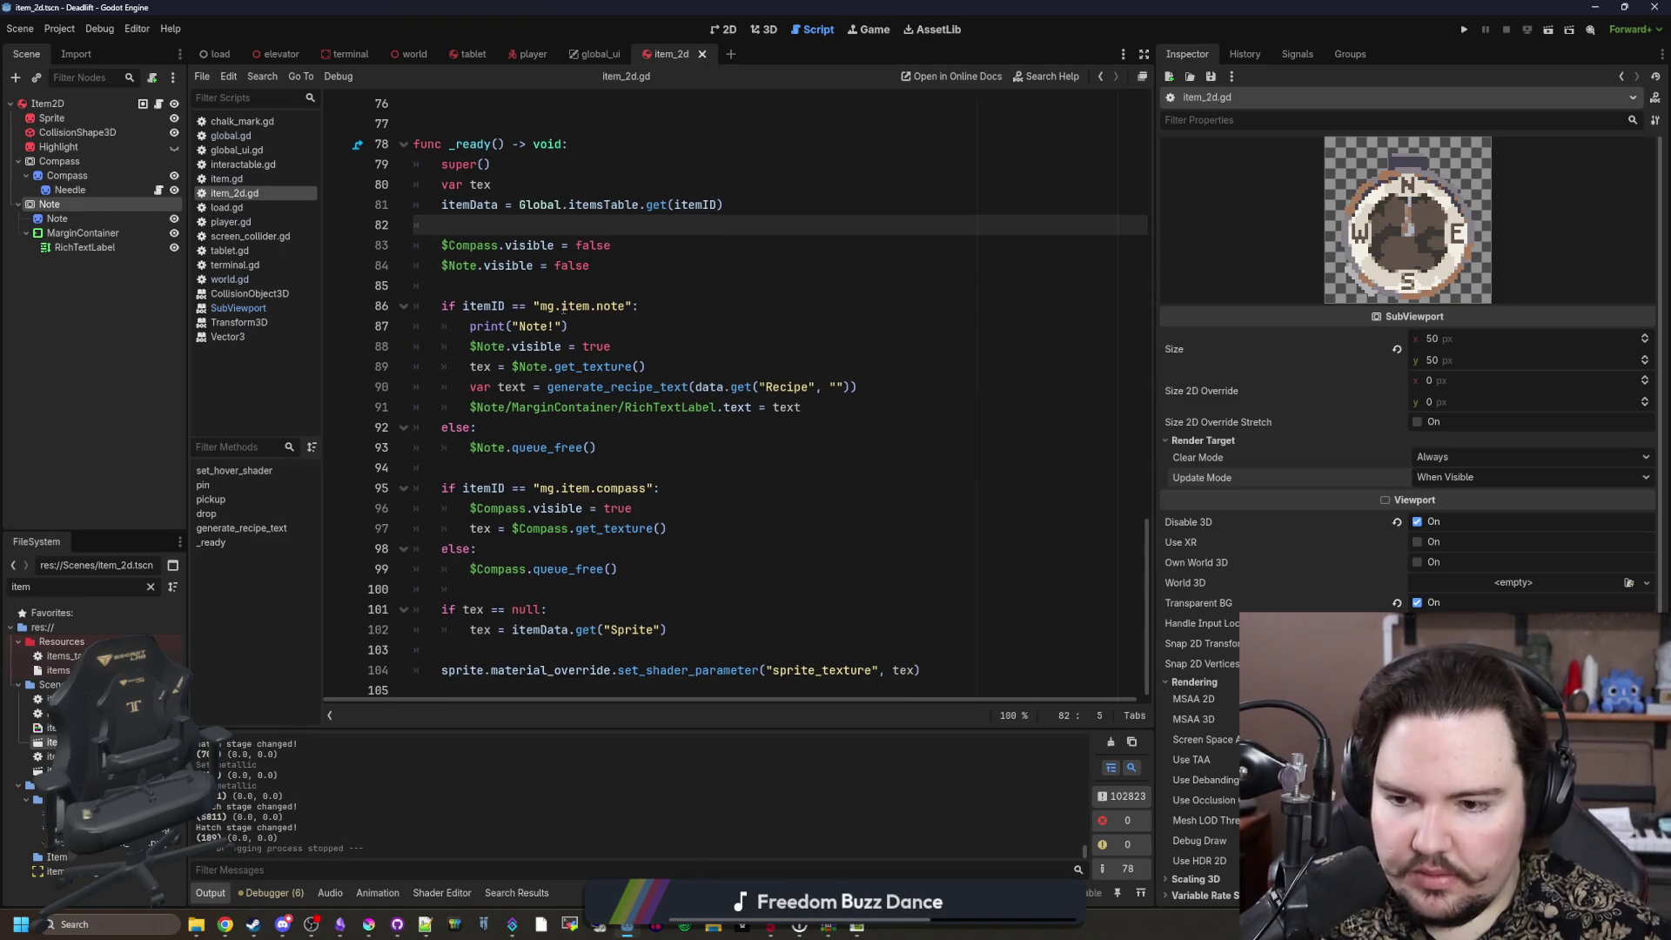
left_click(510, 424)
key("ctrl+s")
scroll(437, 344, "up", 3)
key("ctrl+s")
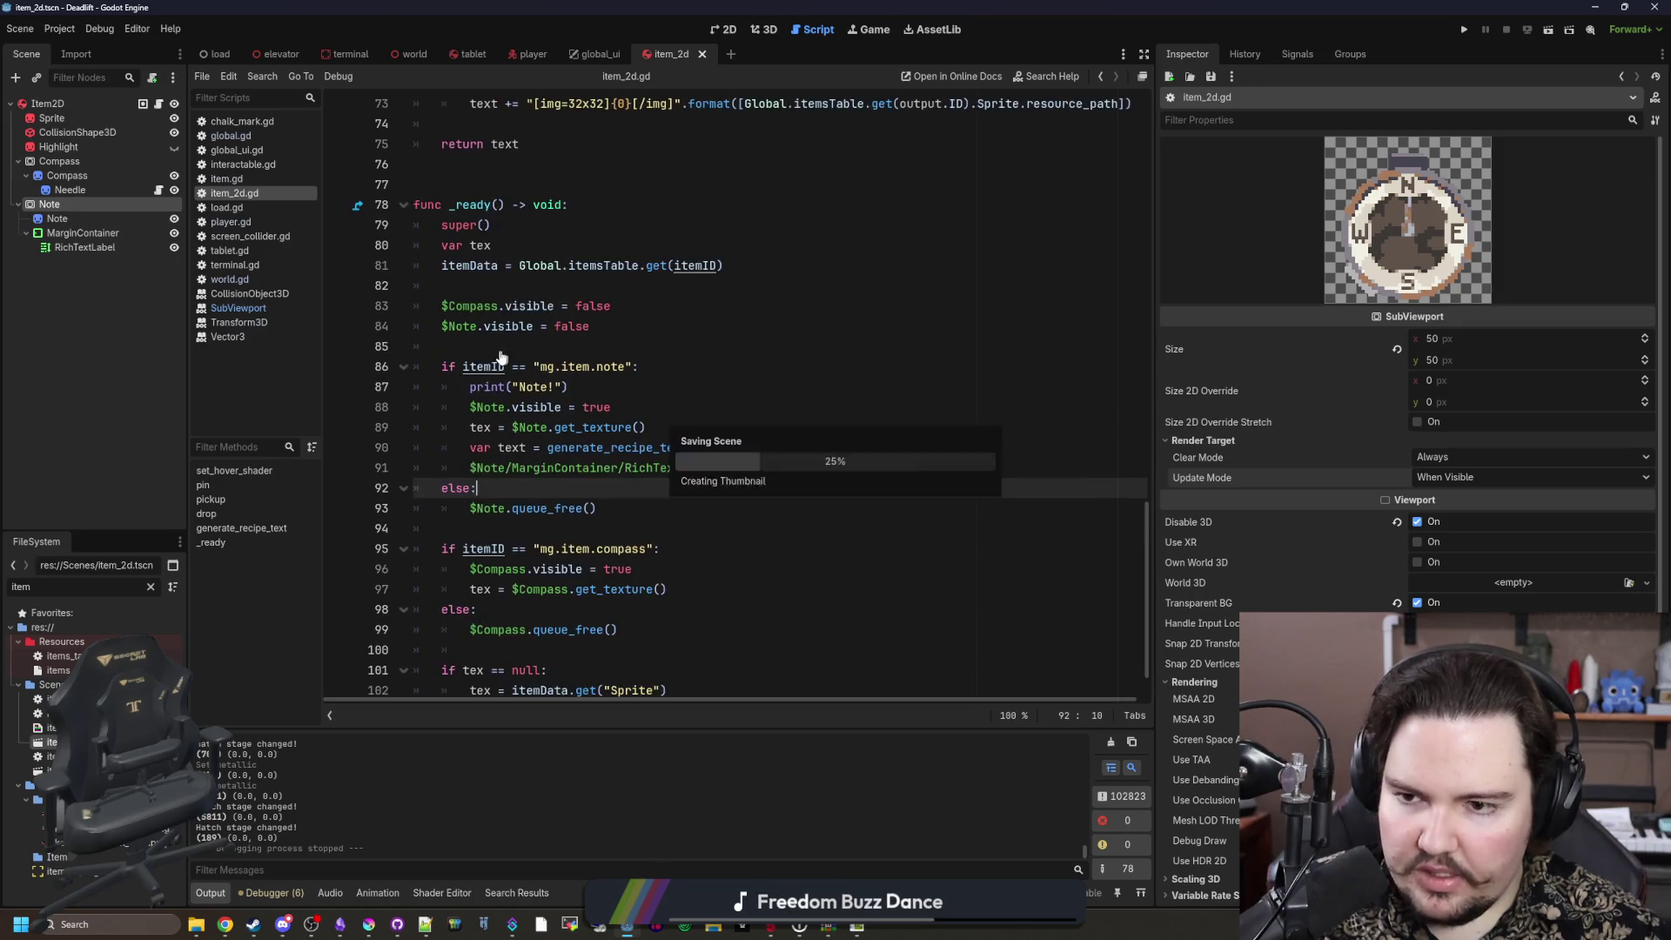
Step: Copy the Compass SubViewport branch and paste it under the Item2D root
left_click(103, 157)
right_click(102, 156)
left_click(67, 180)
right_click(66, 165)
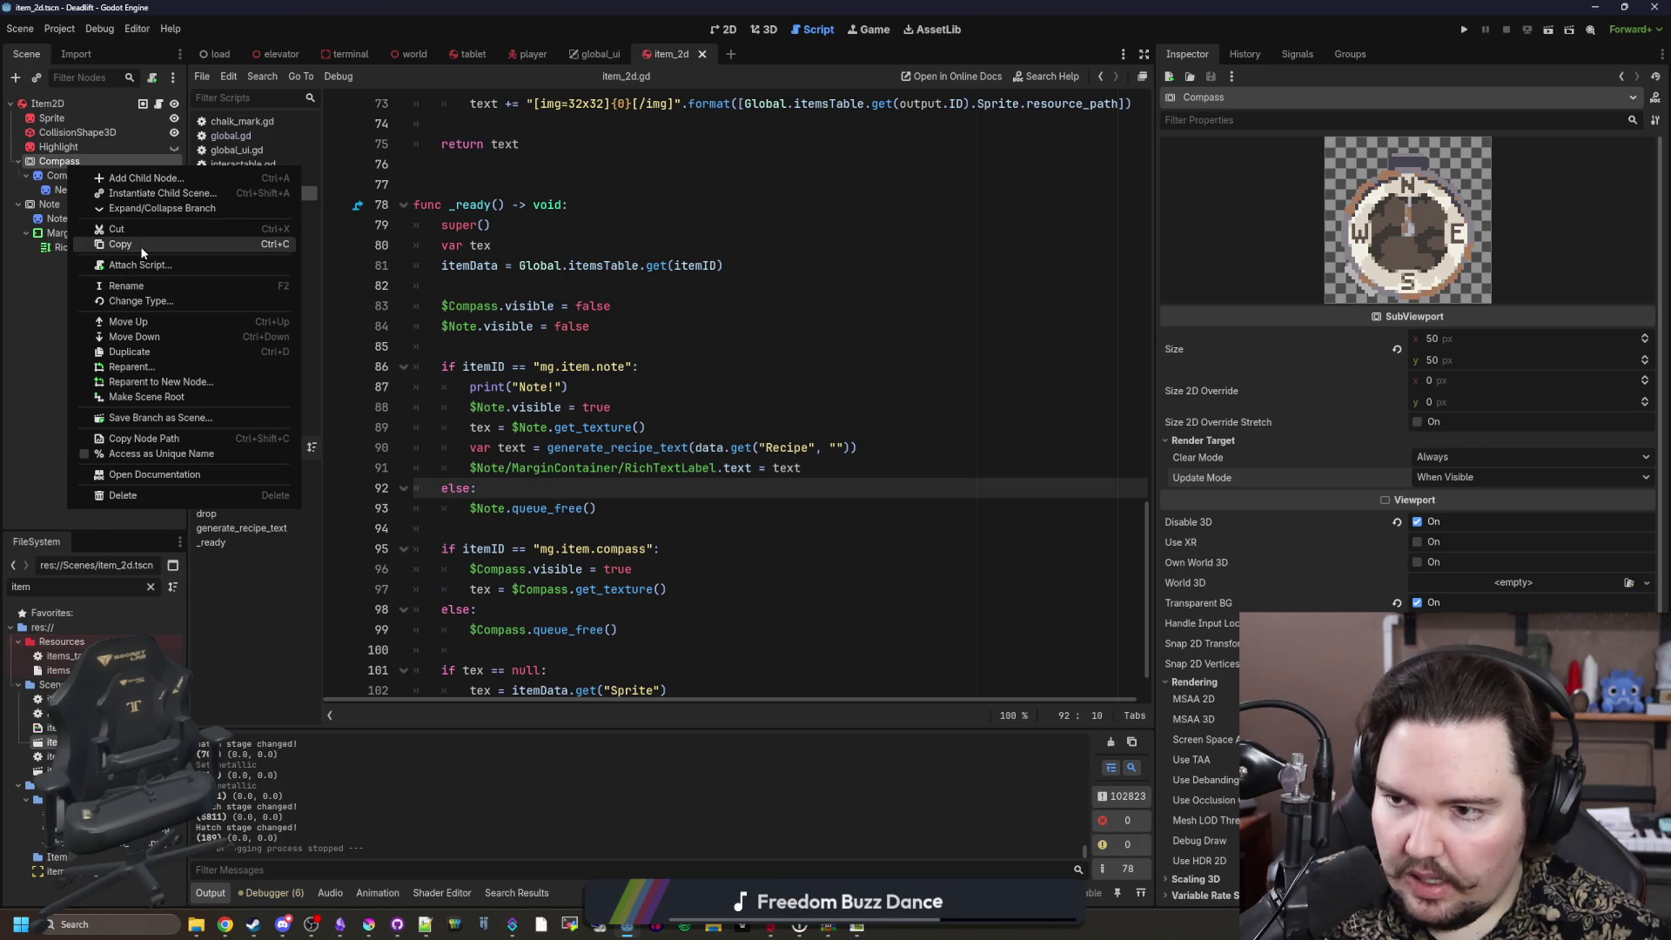
left_click(96, 244)
right_click(48, 103)
left_click(113, 194)
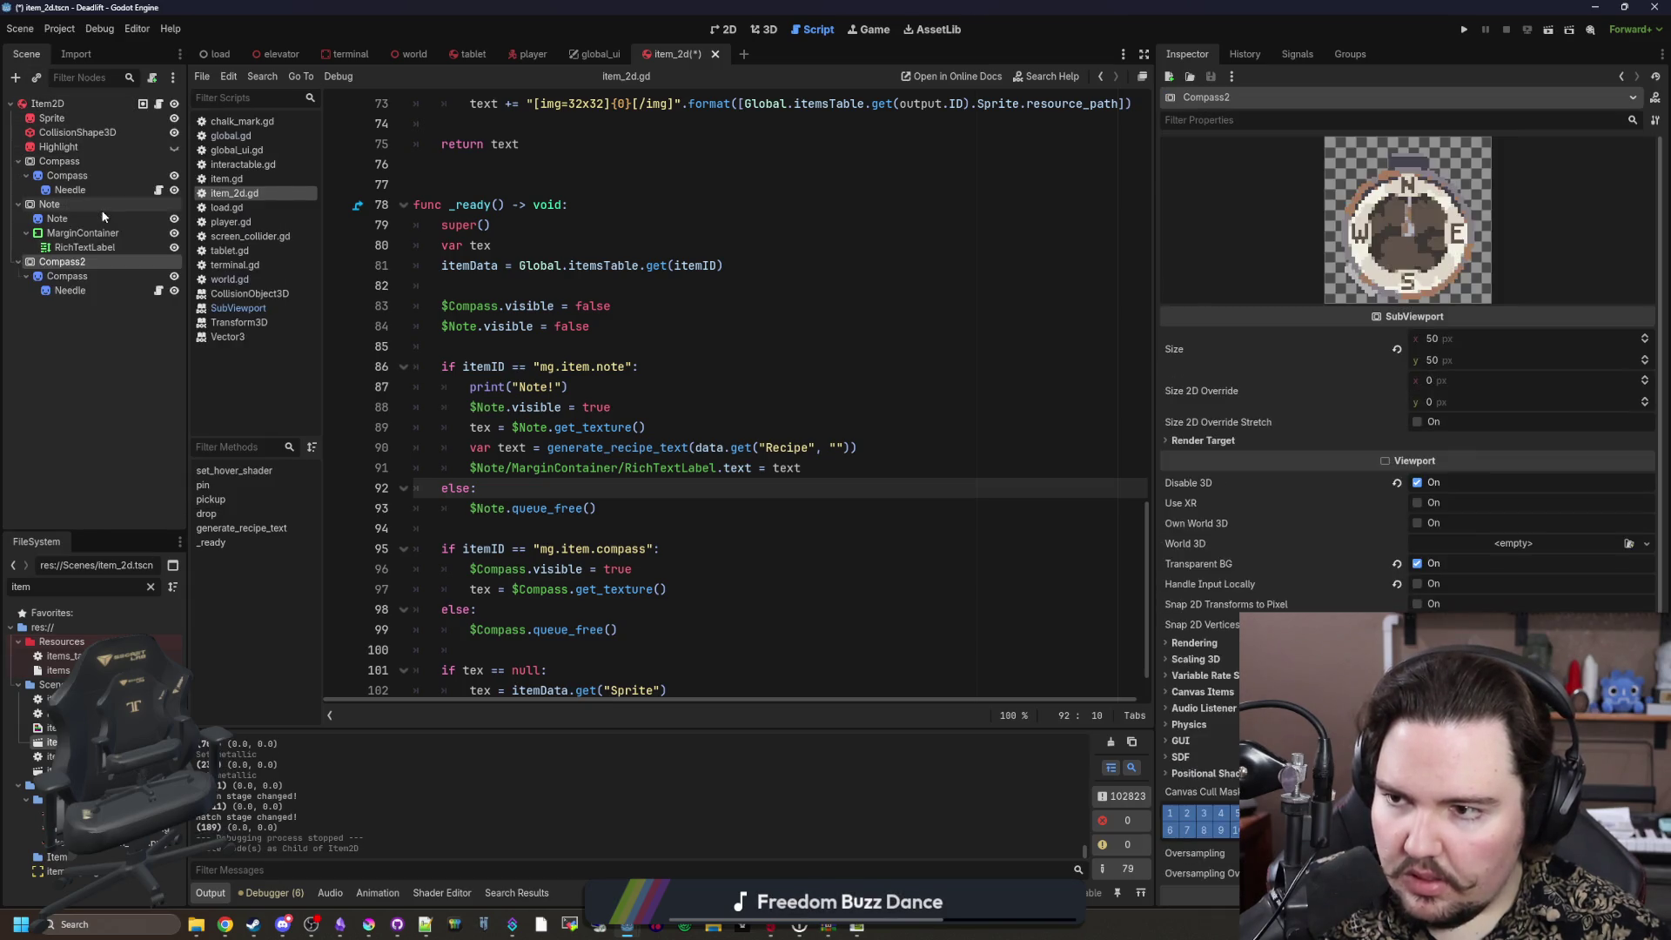
Step: Rename the pasted Compass2 node to Liquid
double_click(61, 261)
type("L")
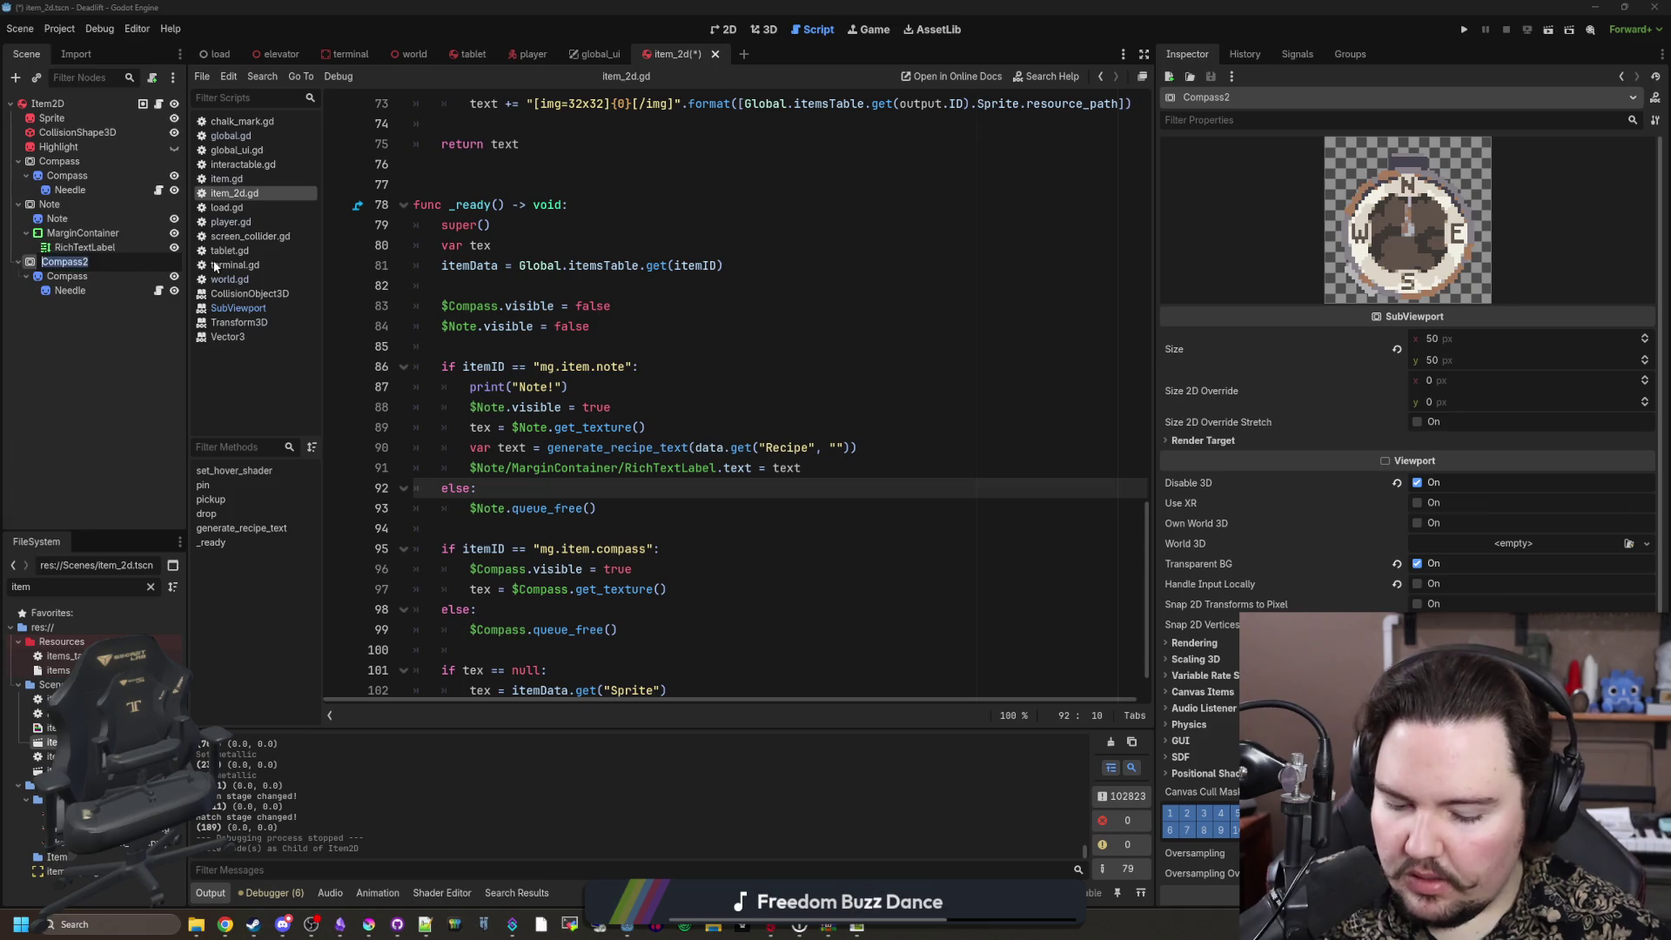
type("iquid")
key("Return")
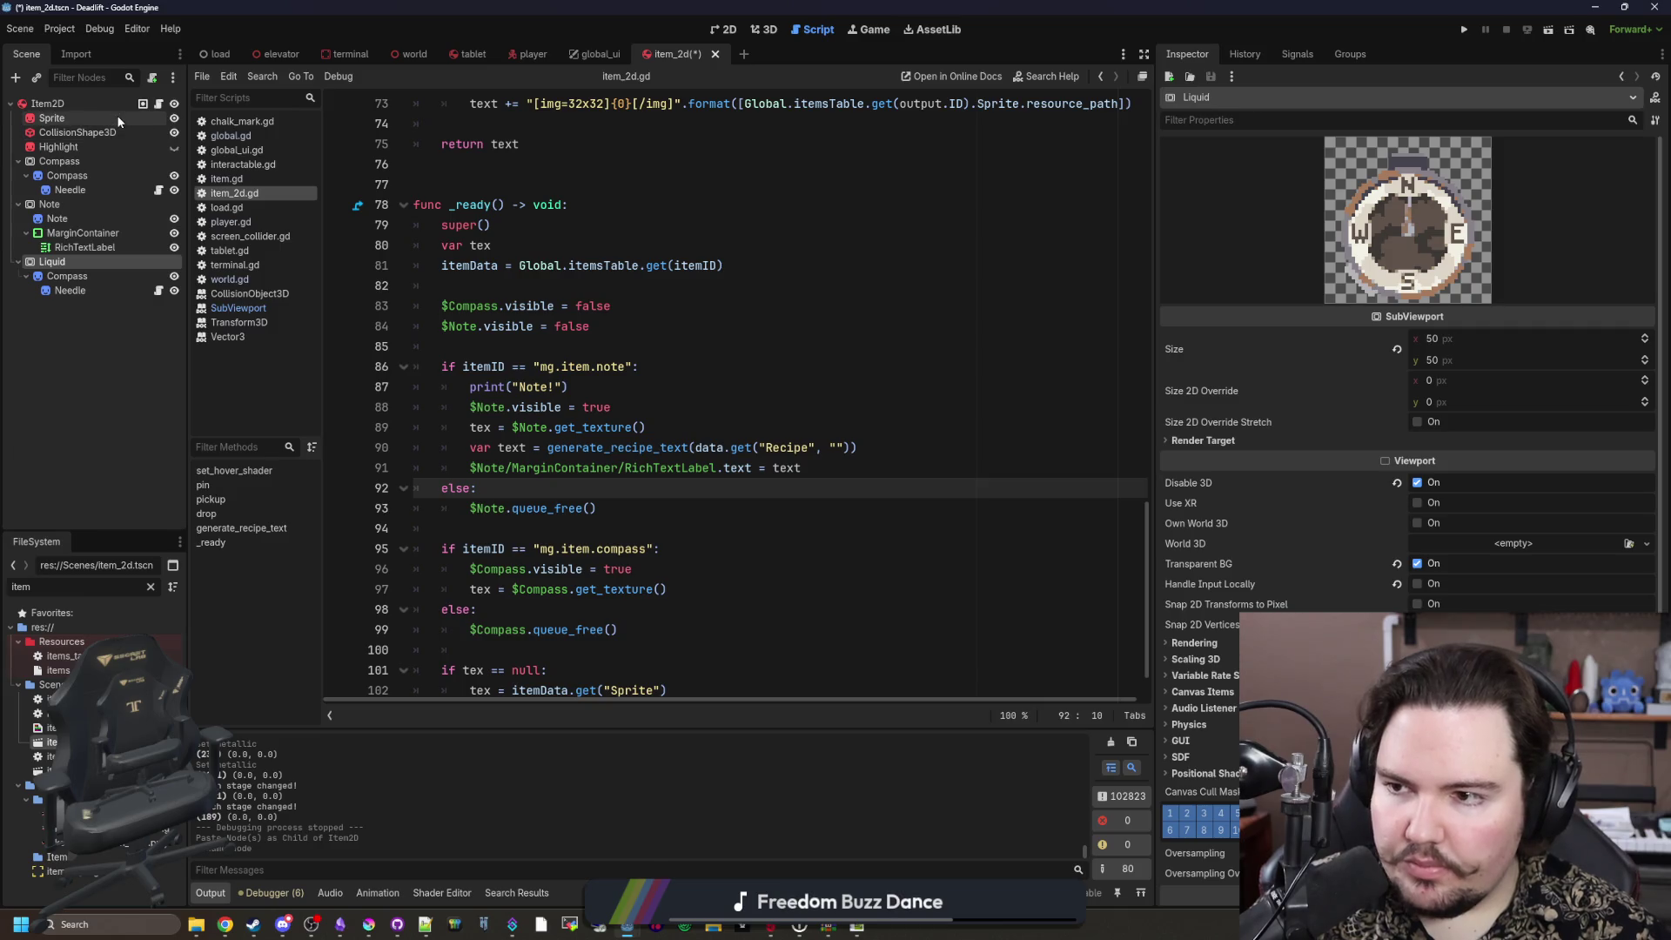
scroll(618, 368, "down", 1)
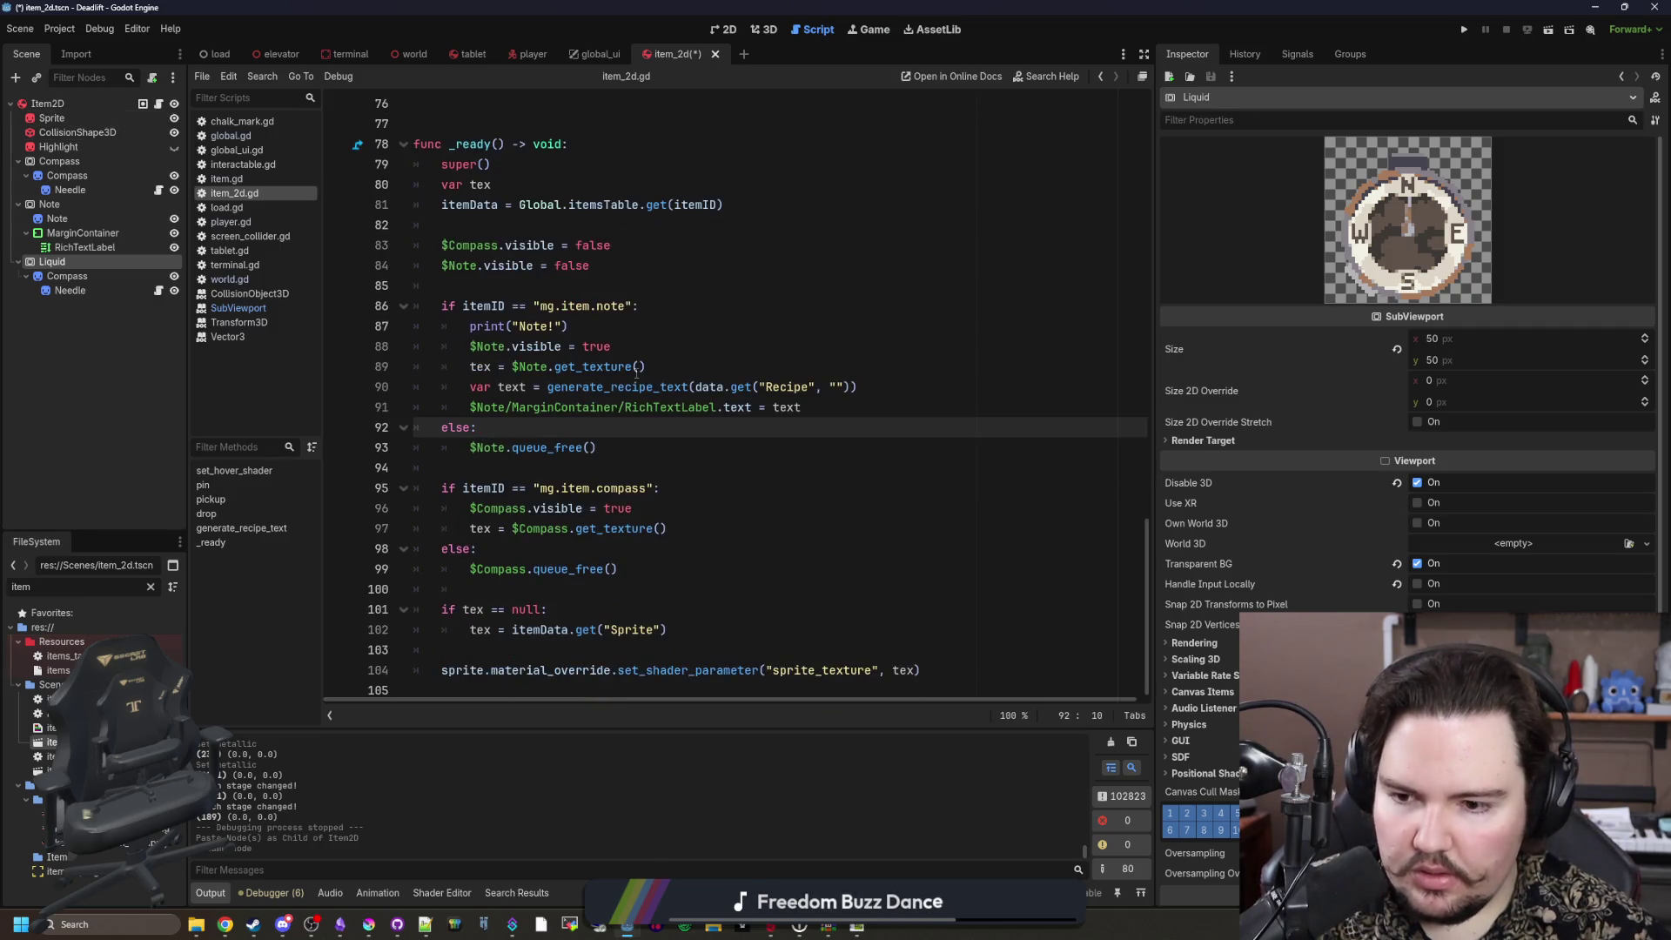
left_click(510, 587)
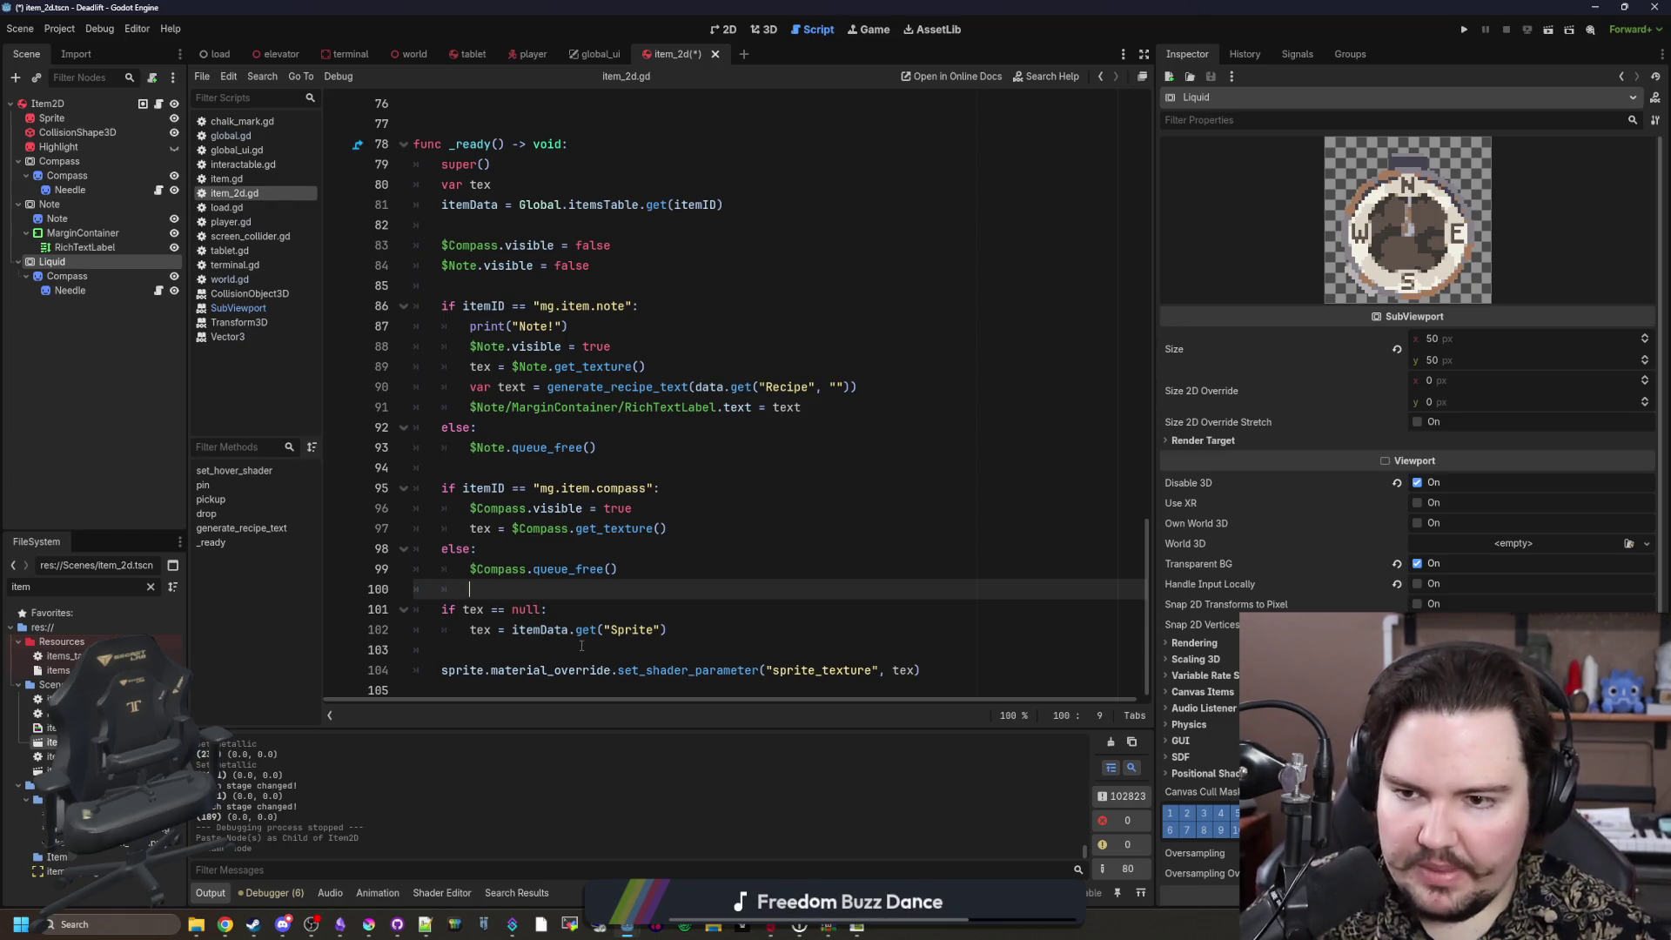
Step: Insert blank lines after line 85 and start typing the Liquid condition
scroll(610, 435, "up", 1)
left_click(507, 351)
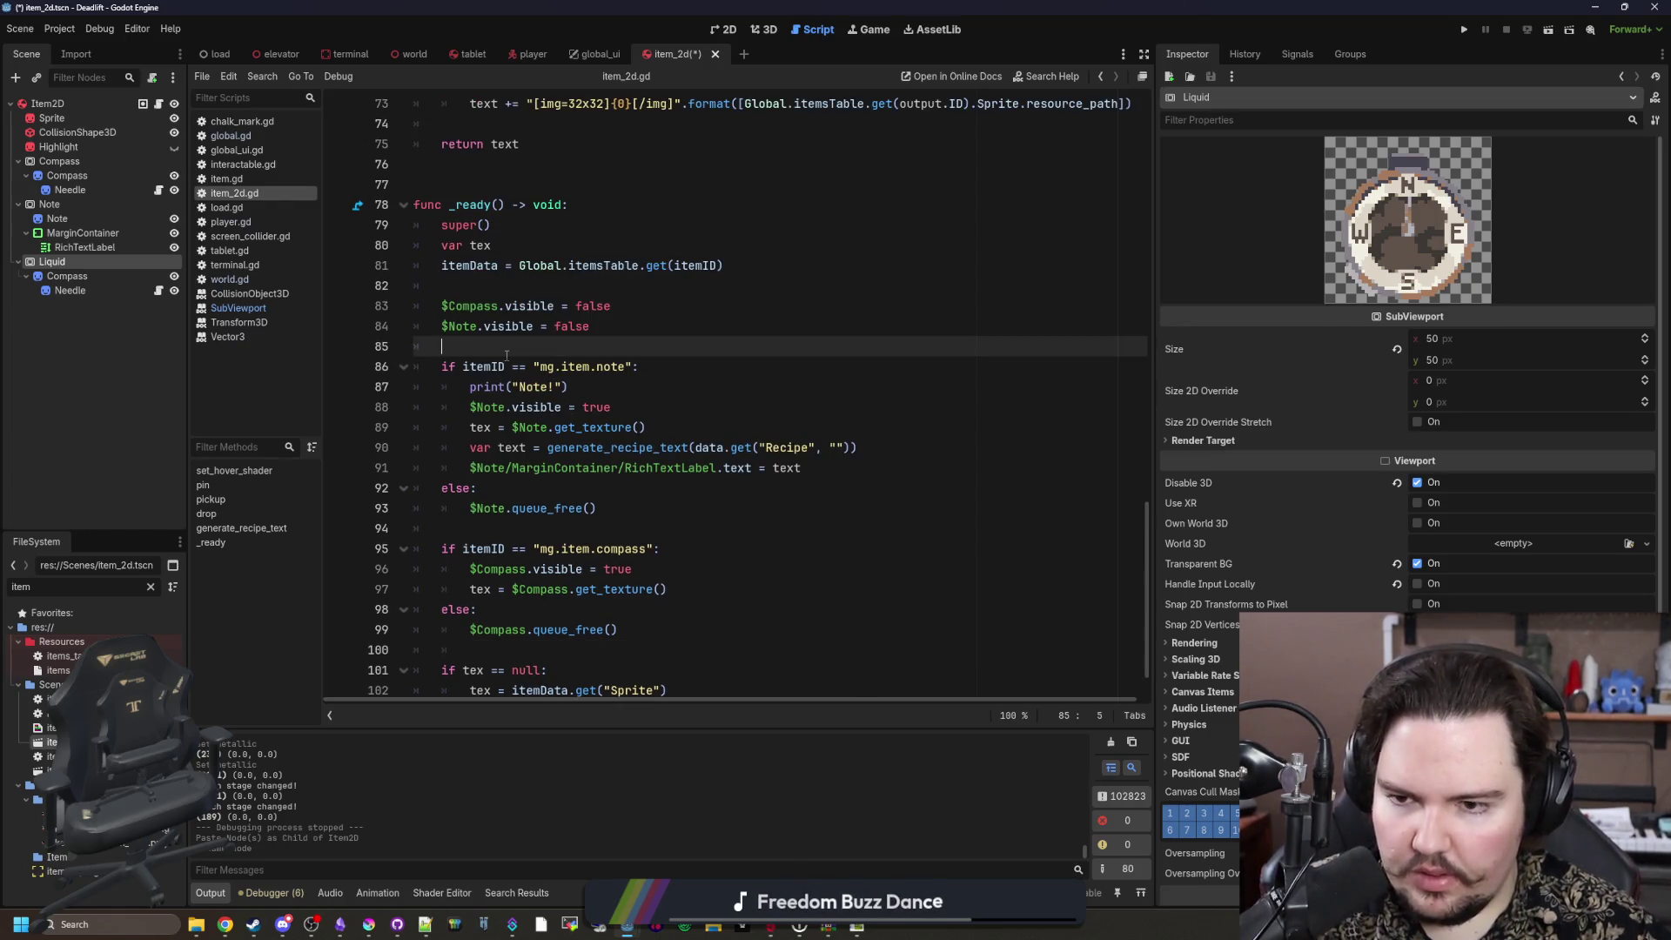
key("Return")
key("Return")
key("Up")
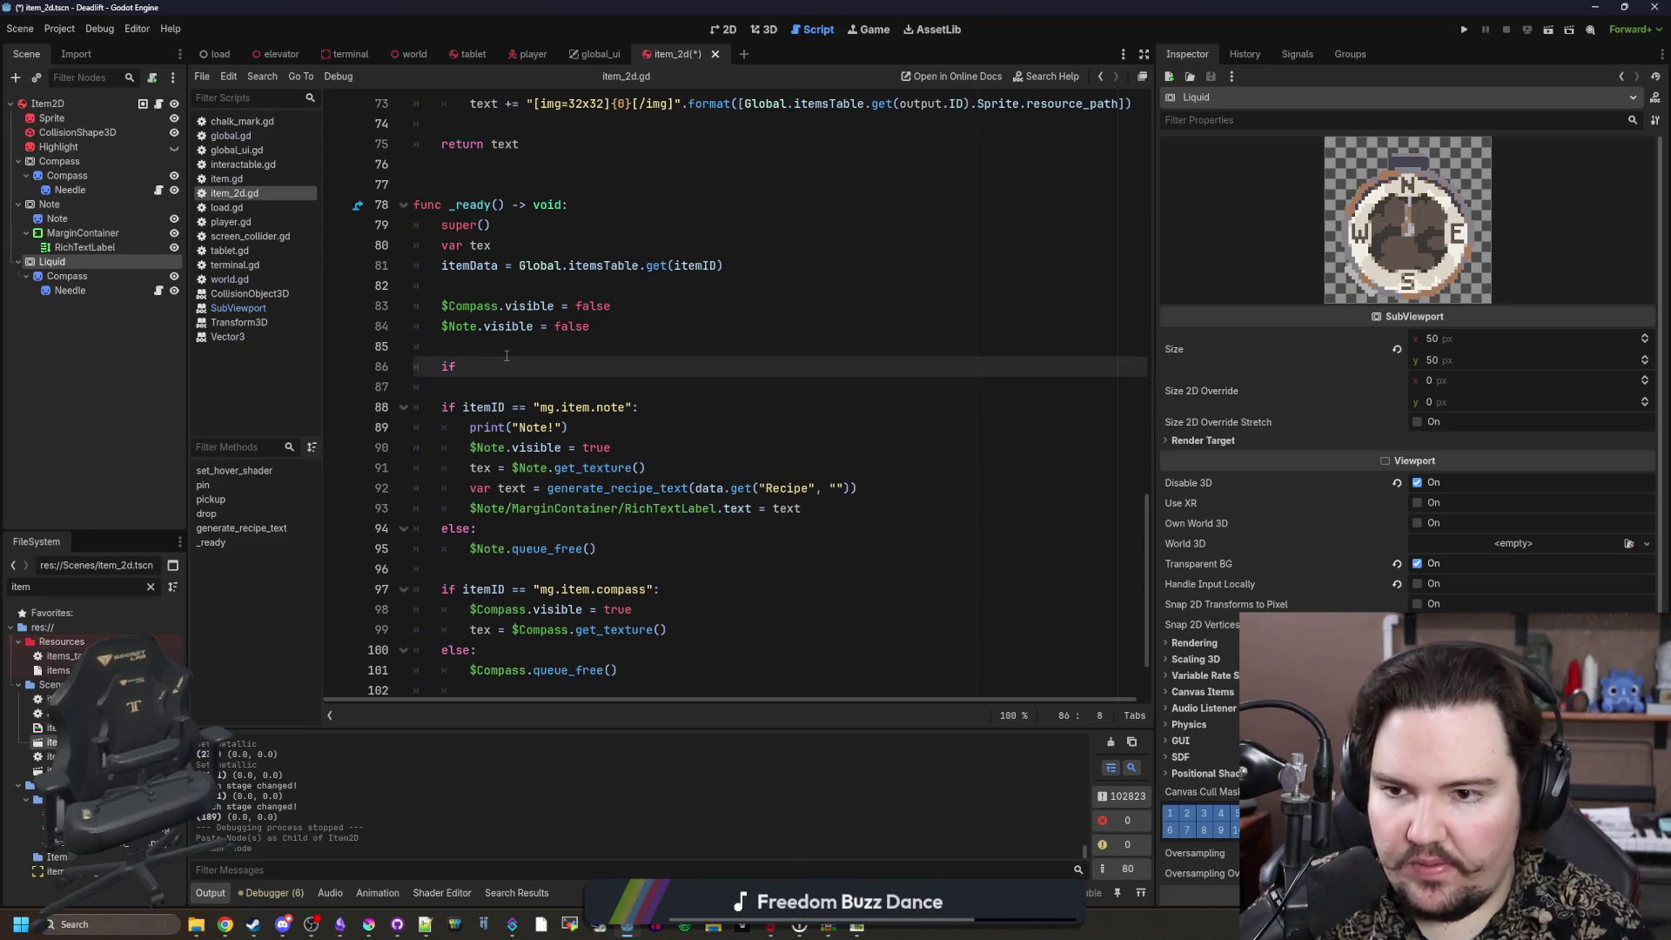
type("Liquid")
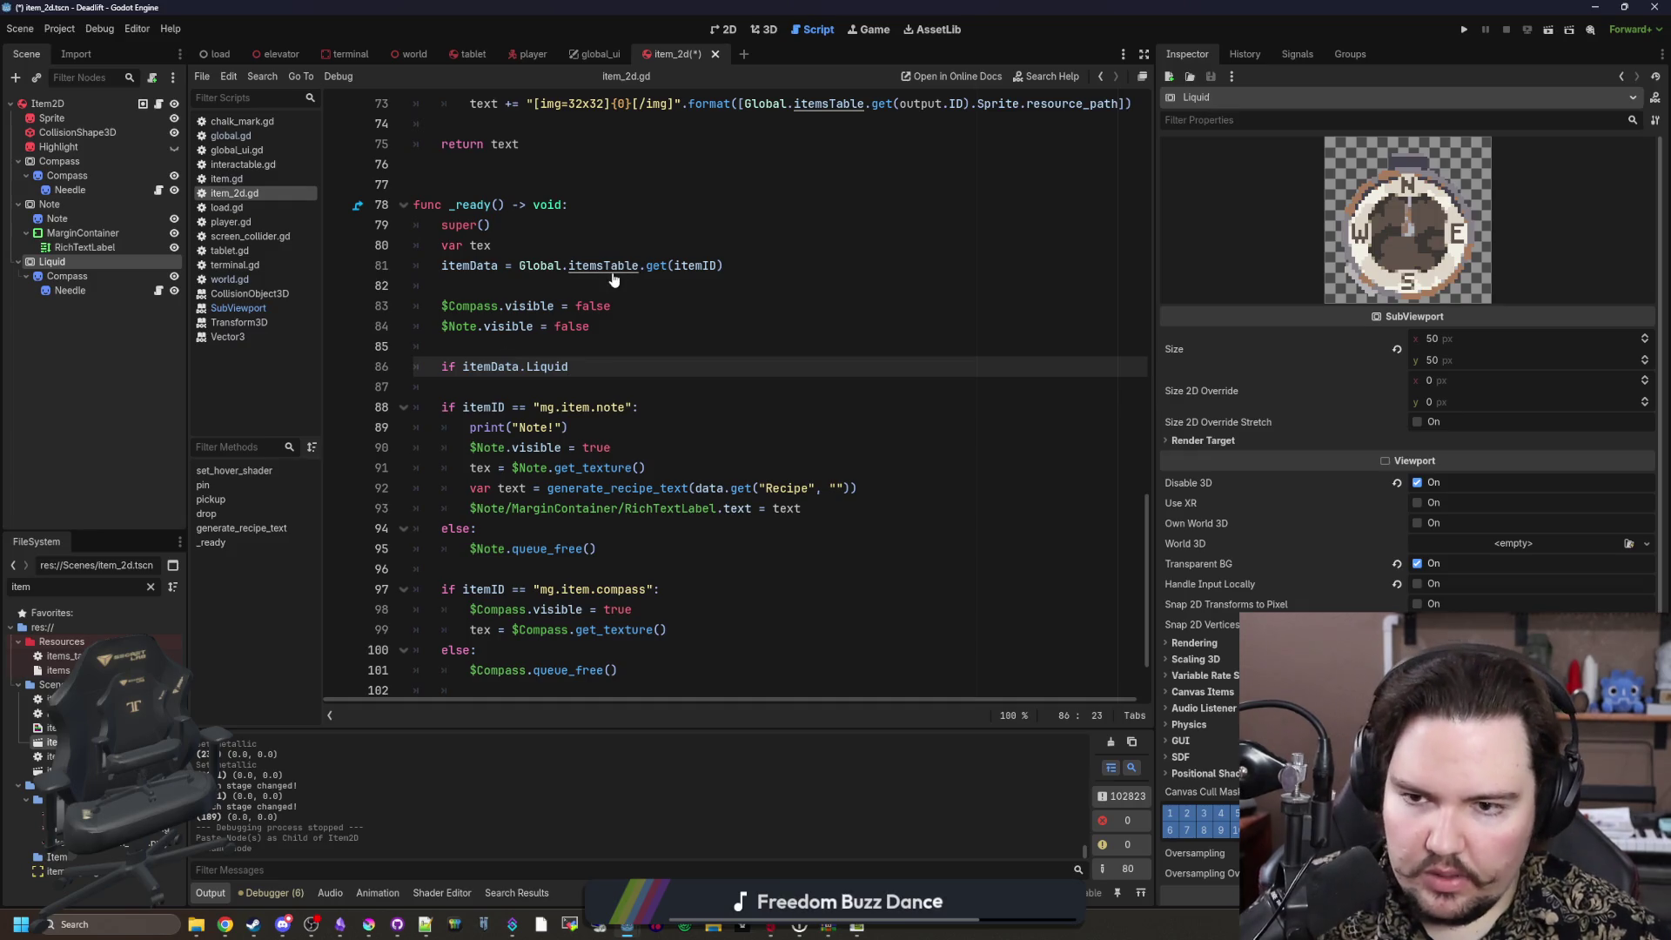
Step: Look up the 'liquid' key in items_table.gd, then return to line 86 of item_2d.gd
left_click(600, 267, "ctrl")
scroll(614, 273, "down", 2)
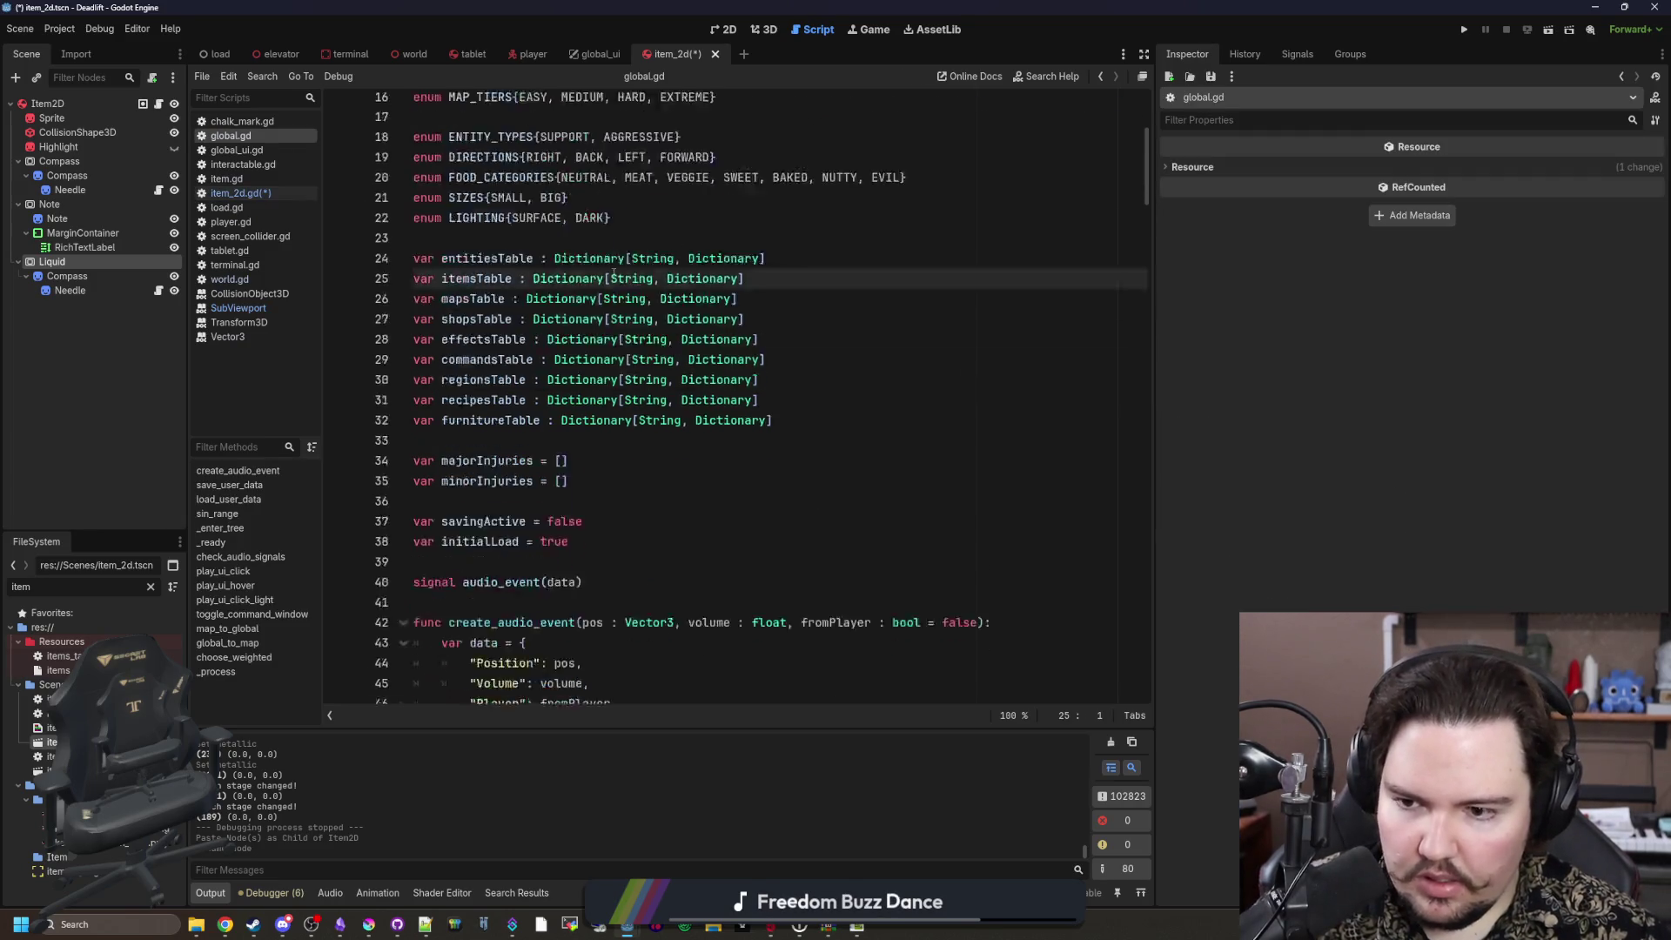
scroll(614, 273, "up", 4)
type("s_ta")
key("Down")
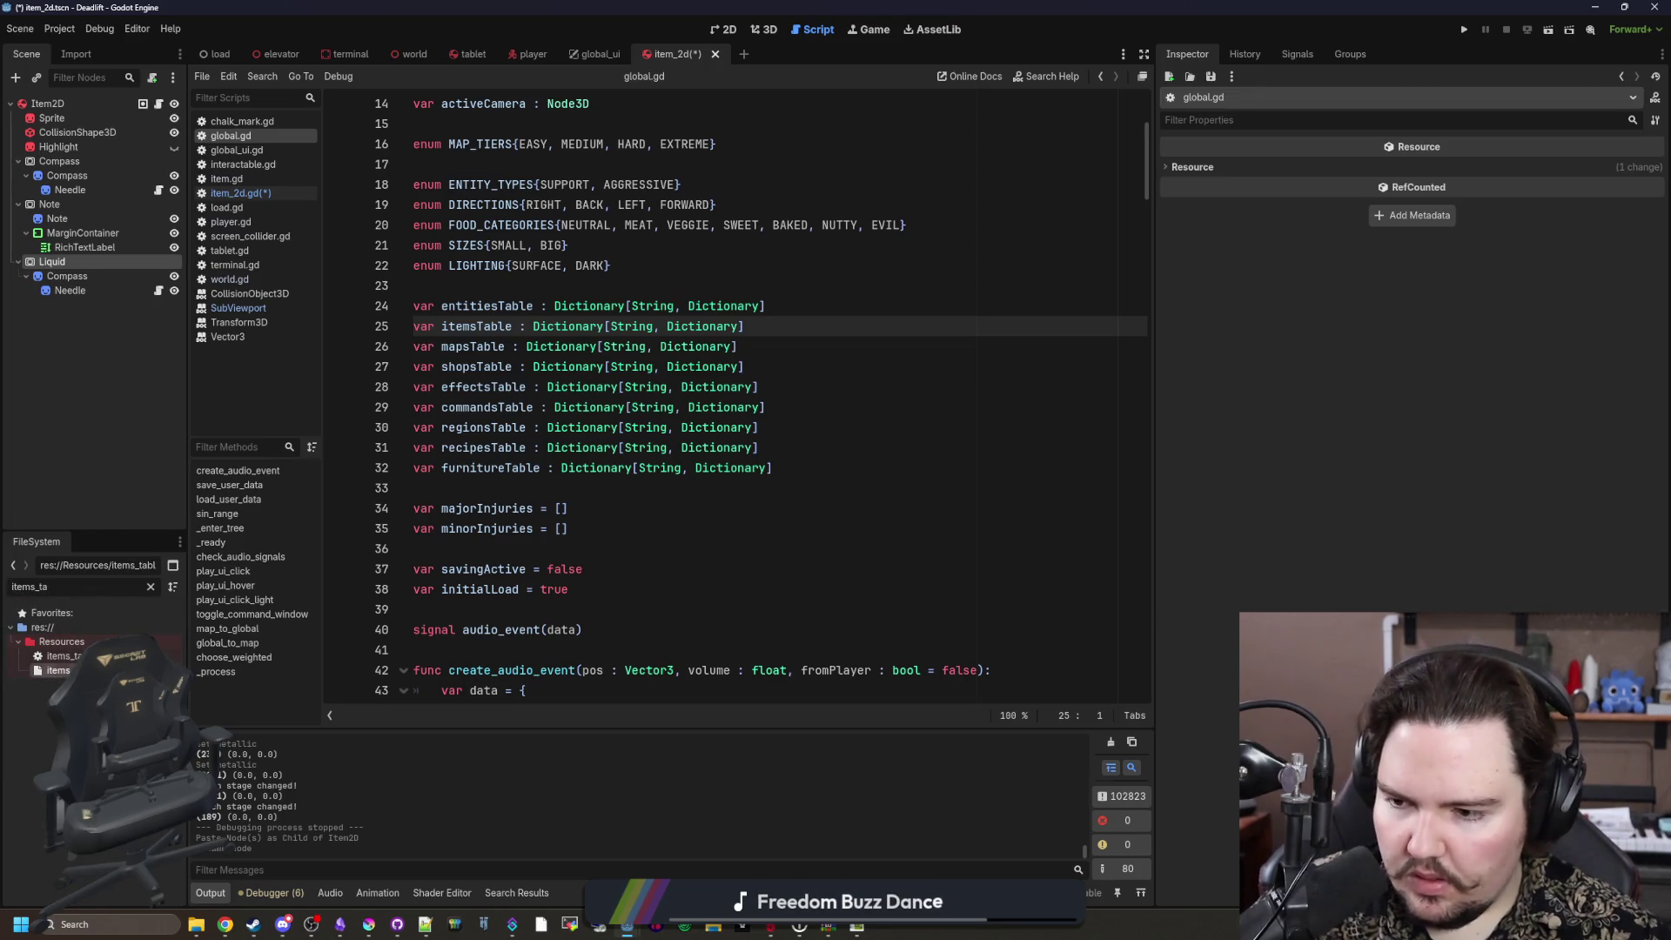
key("Return")
key("ctrl+f")
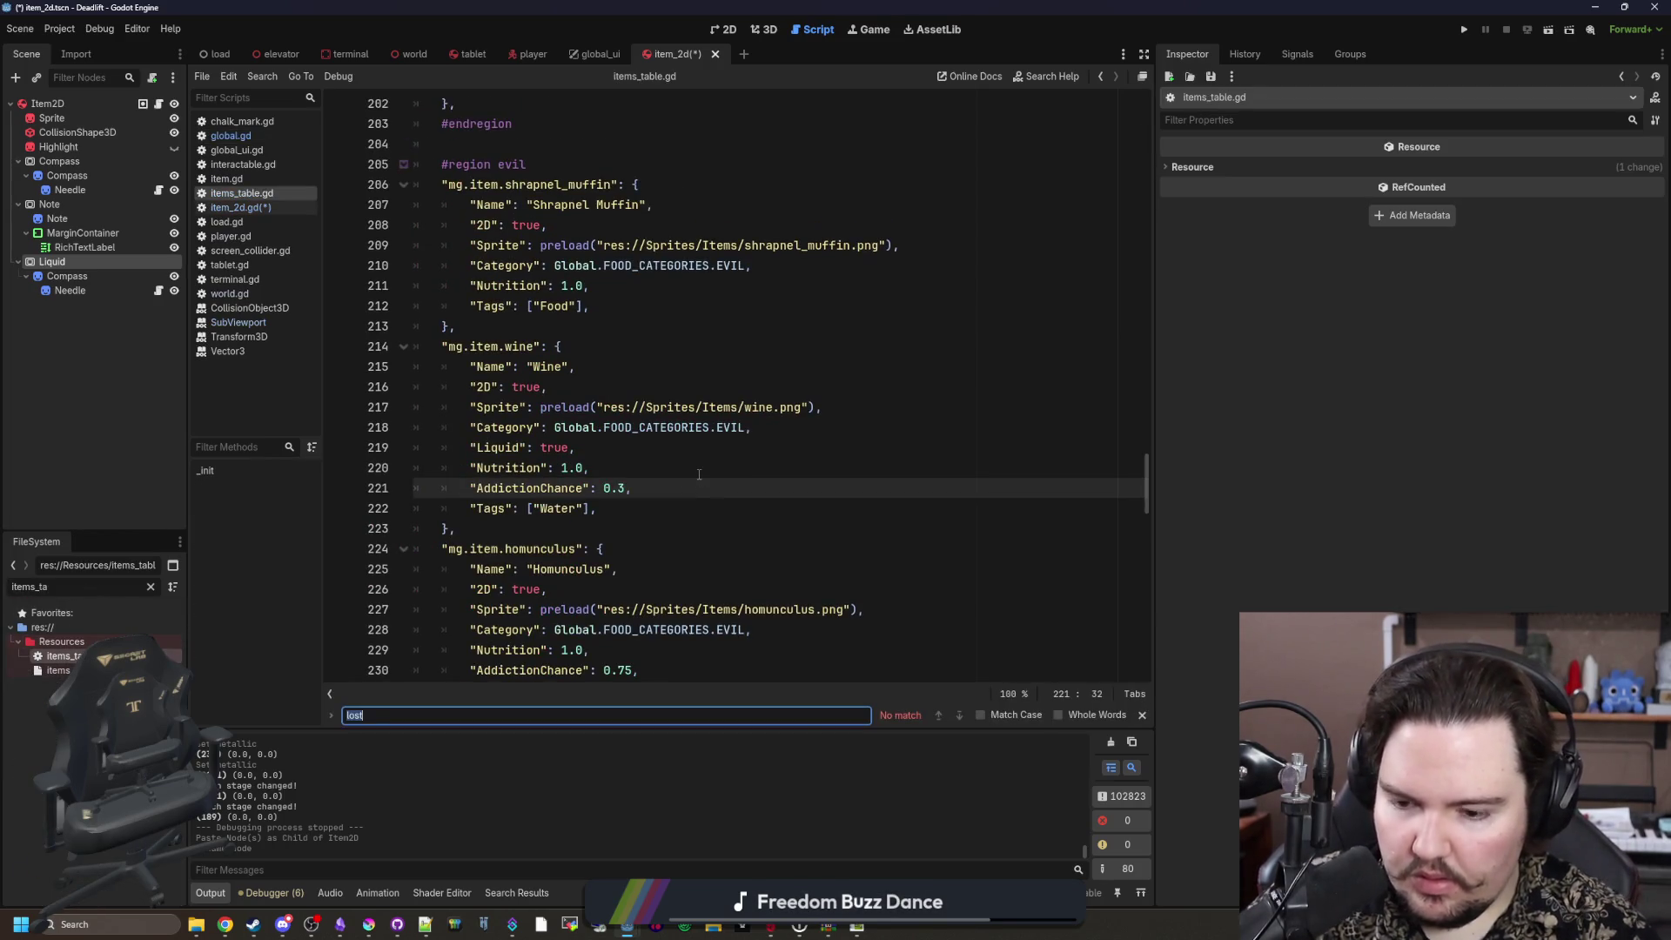
type("liquid")
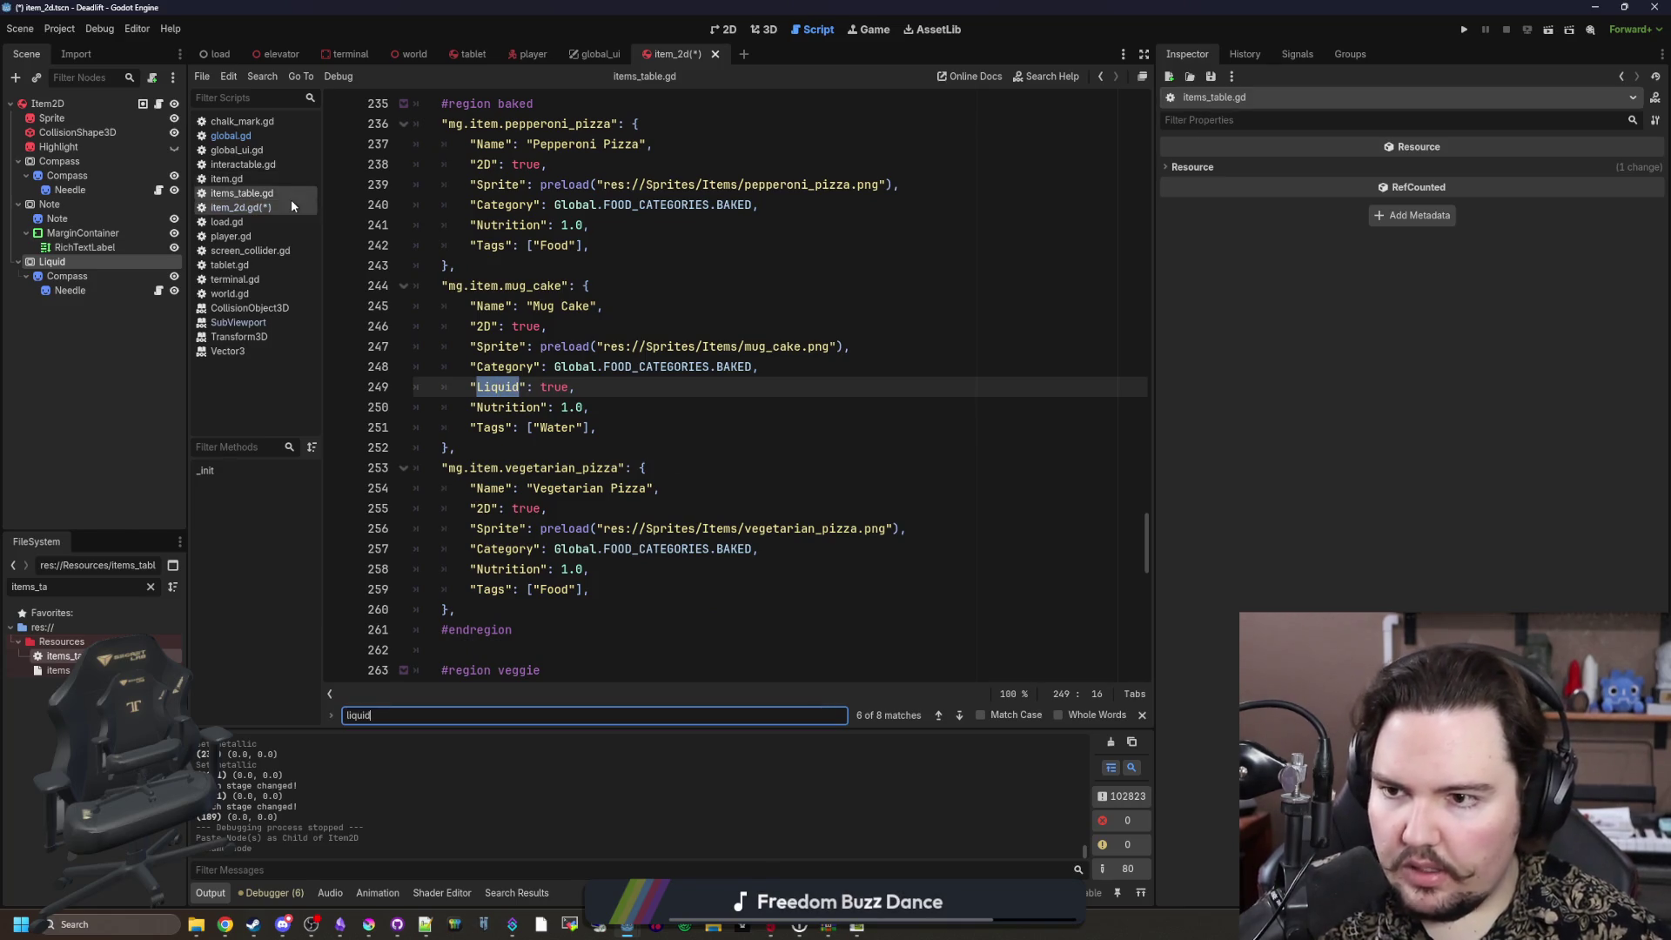
left_click(292, 207)
left_click(591, 365)
key("BackSpace")
key("BackSpace")
Step: Finish the condition with "Liquid", false) and add $Liquid.visible = false in _ready()
type("\"L")
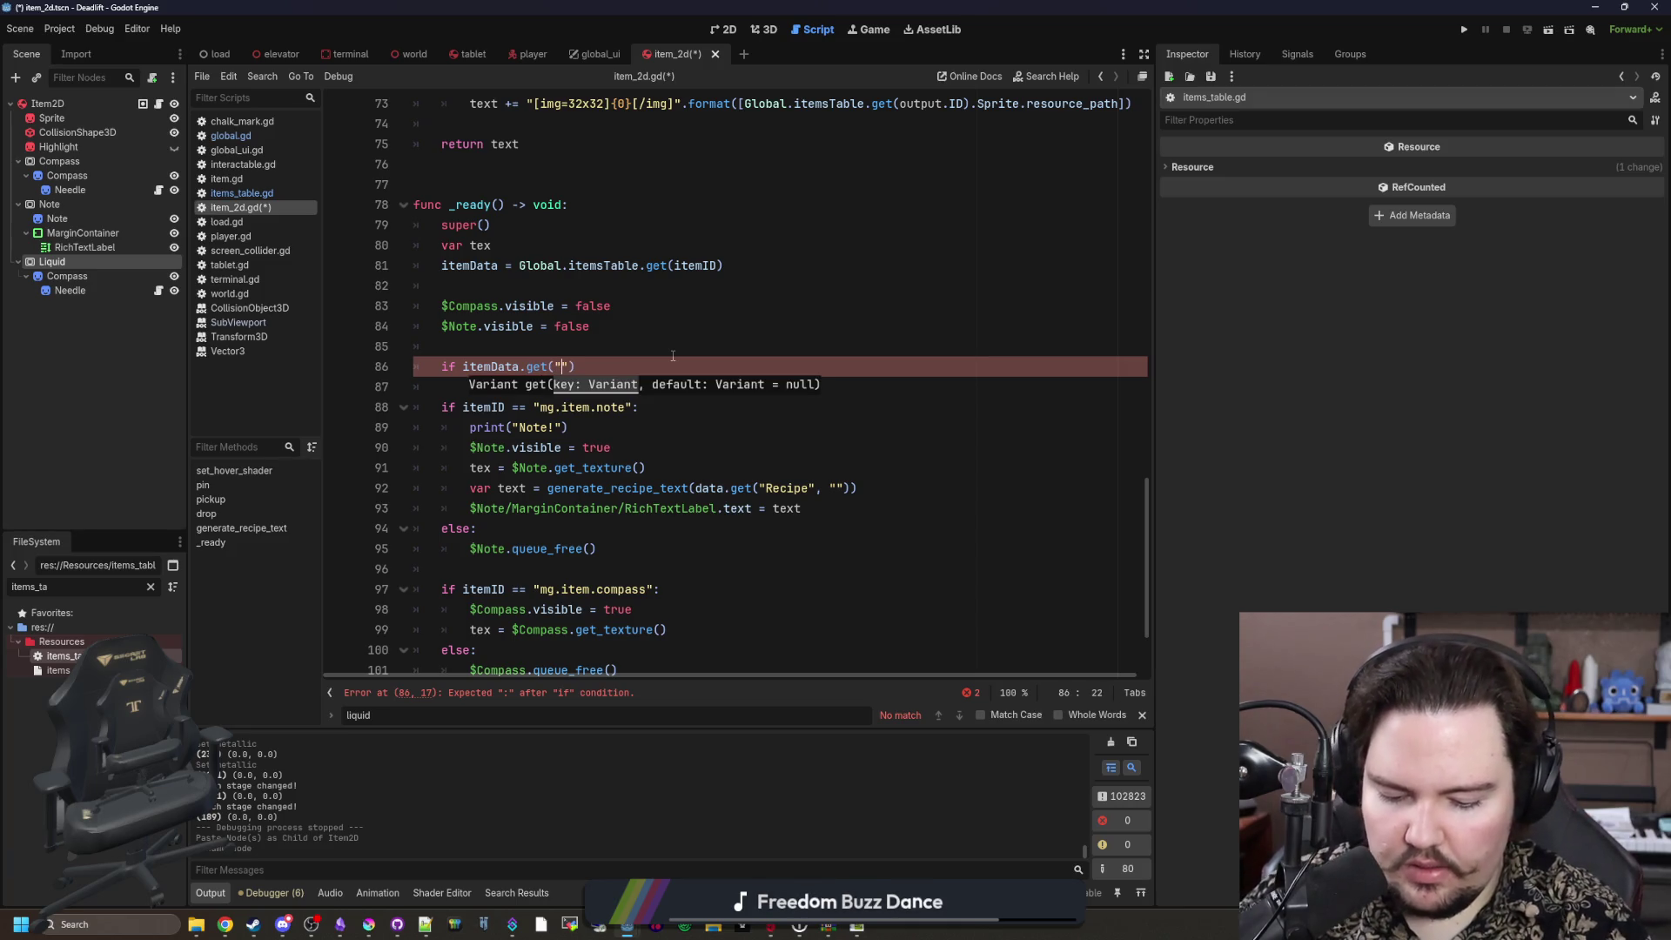
type("iquid\", false")
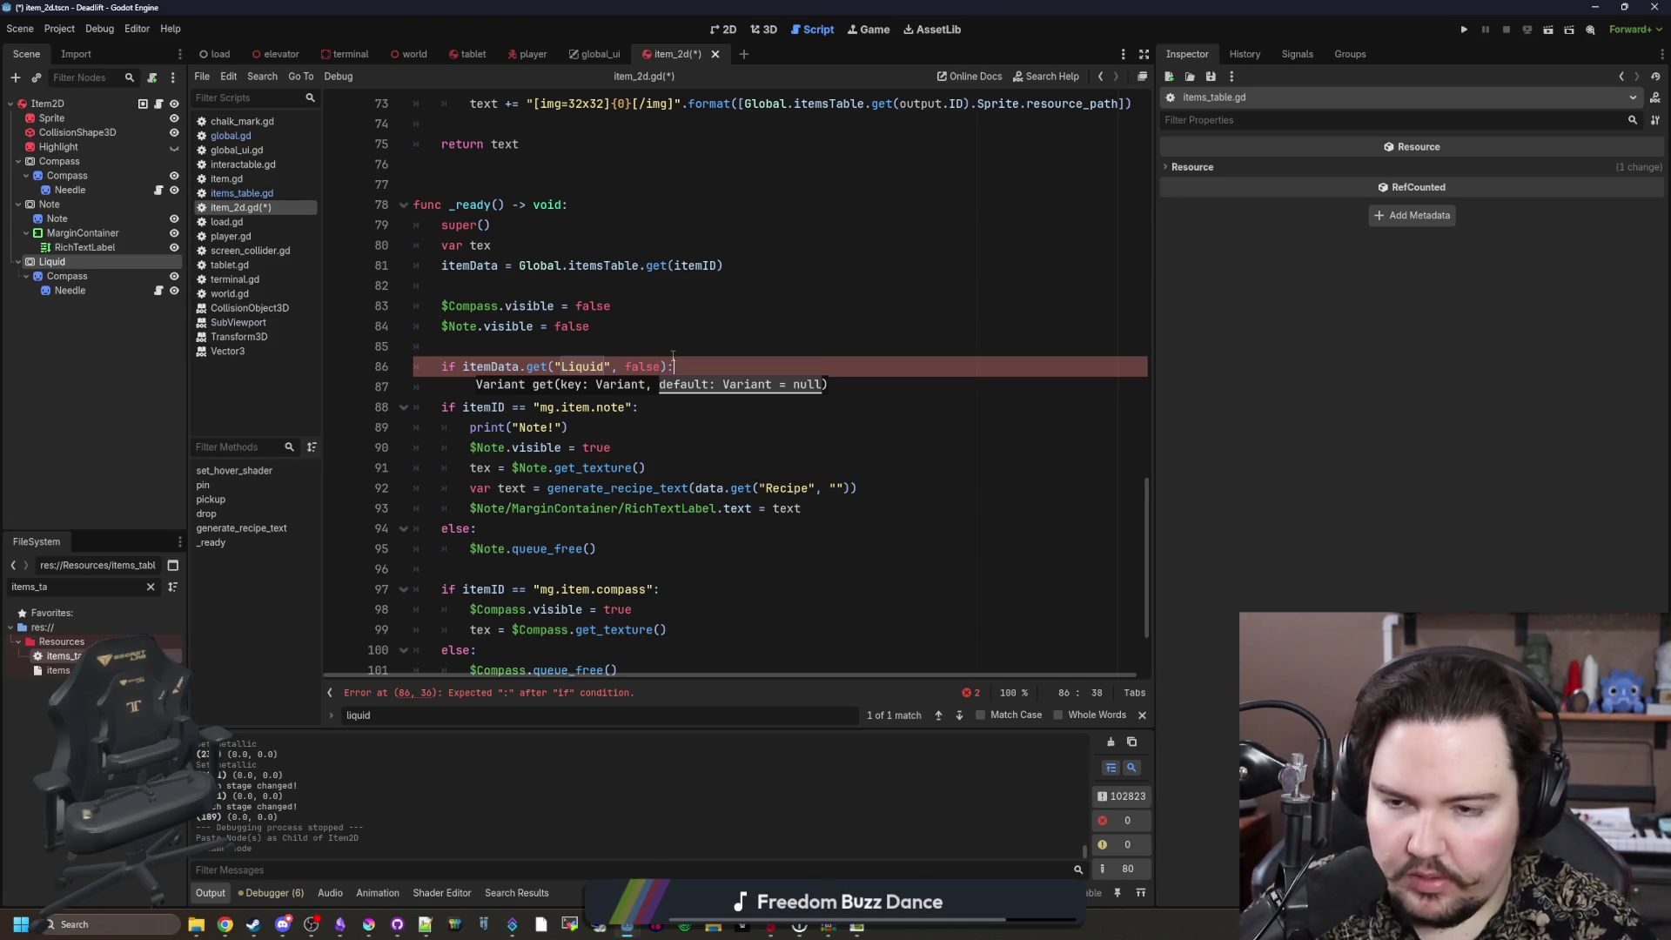
key("Return")
scroll(584, 350, "down", 2)
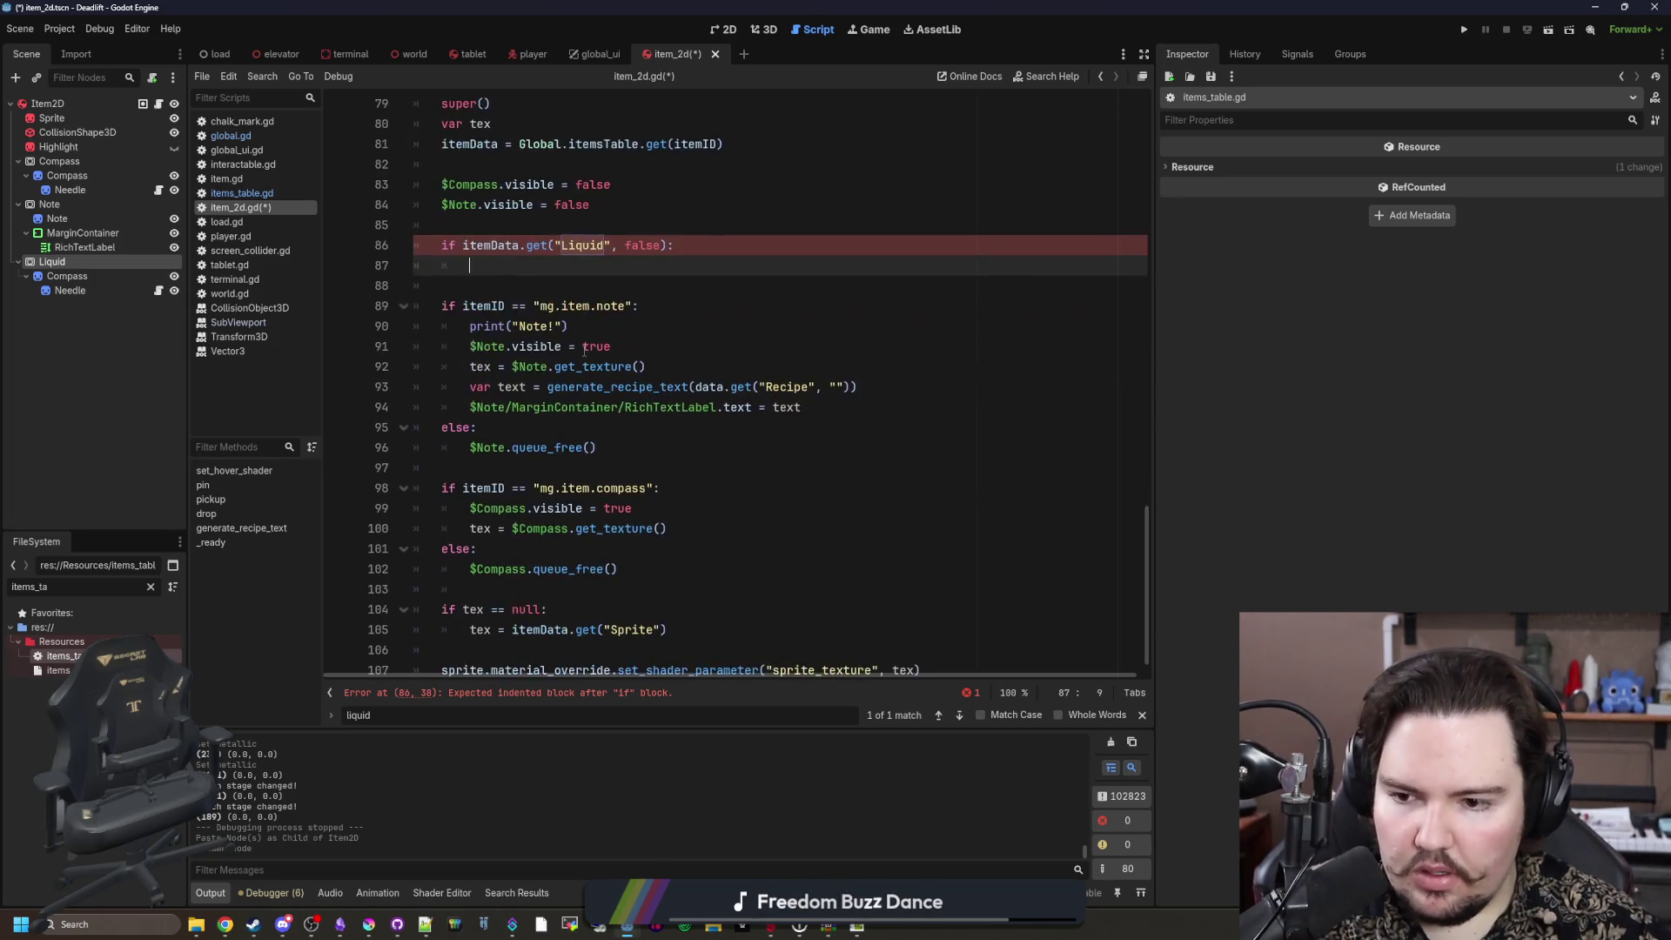
scroll(671, 320, "up", 1)
left_click(619, 264)
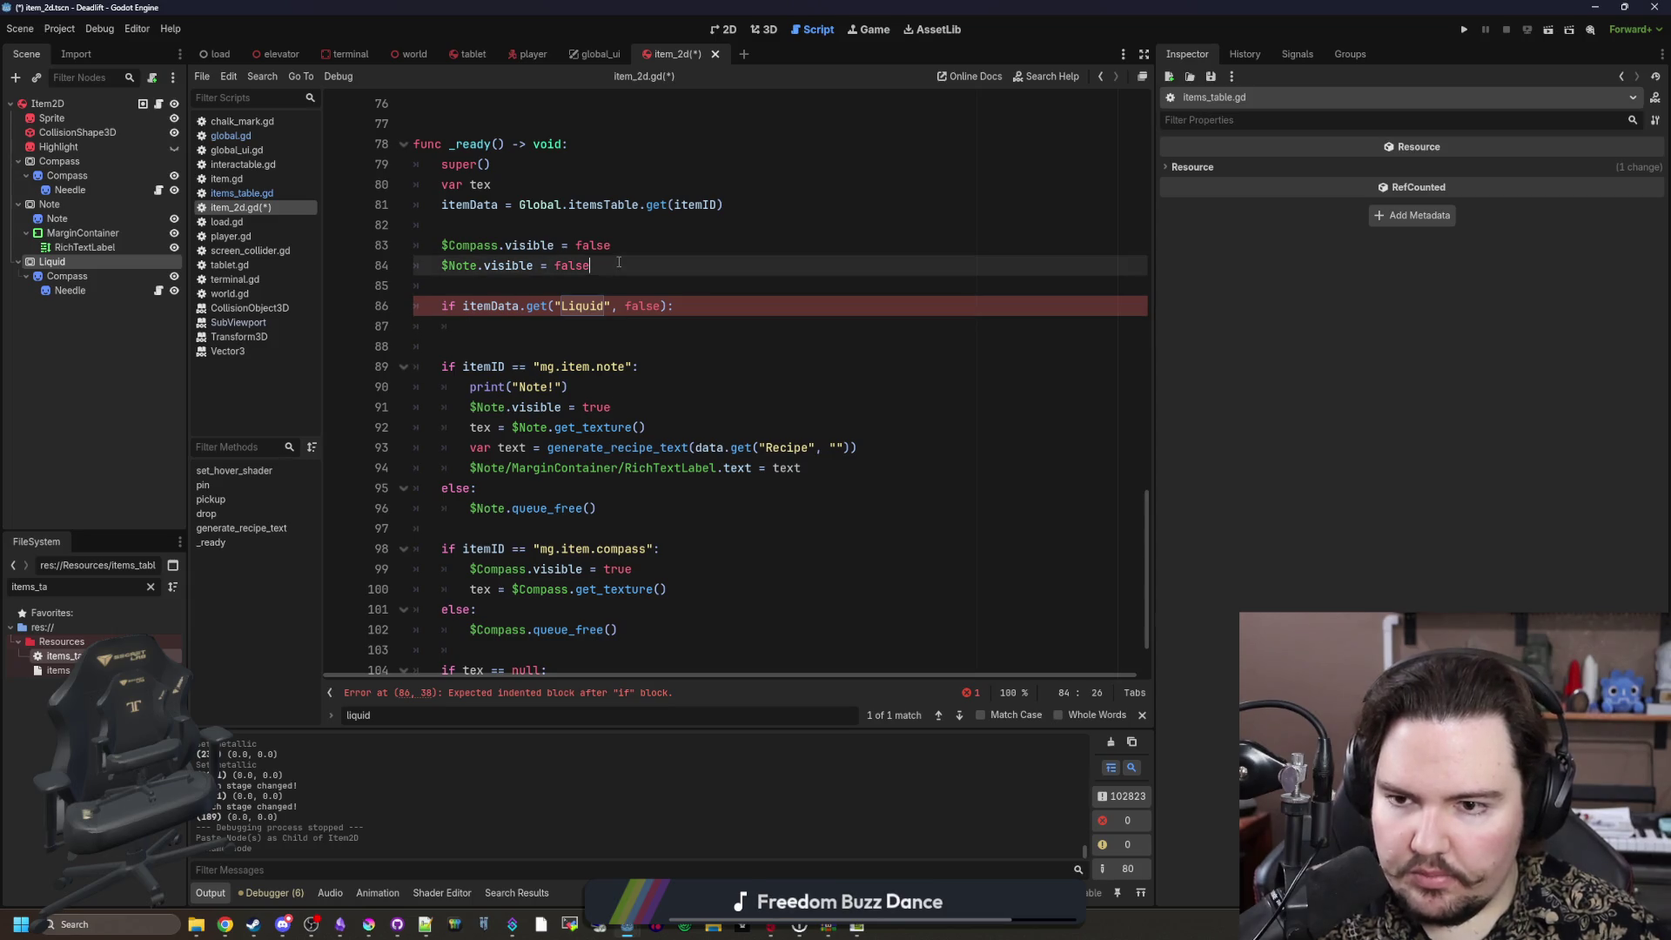
key("Return")
type("Liquid.visible = t")
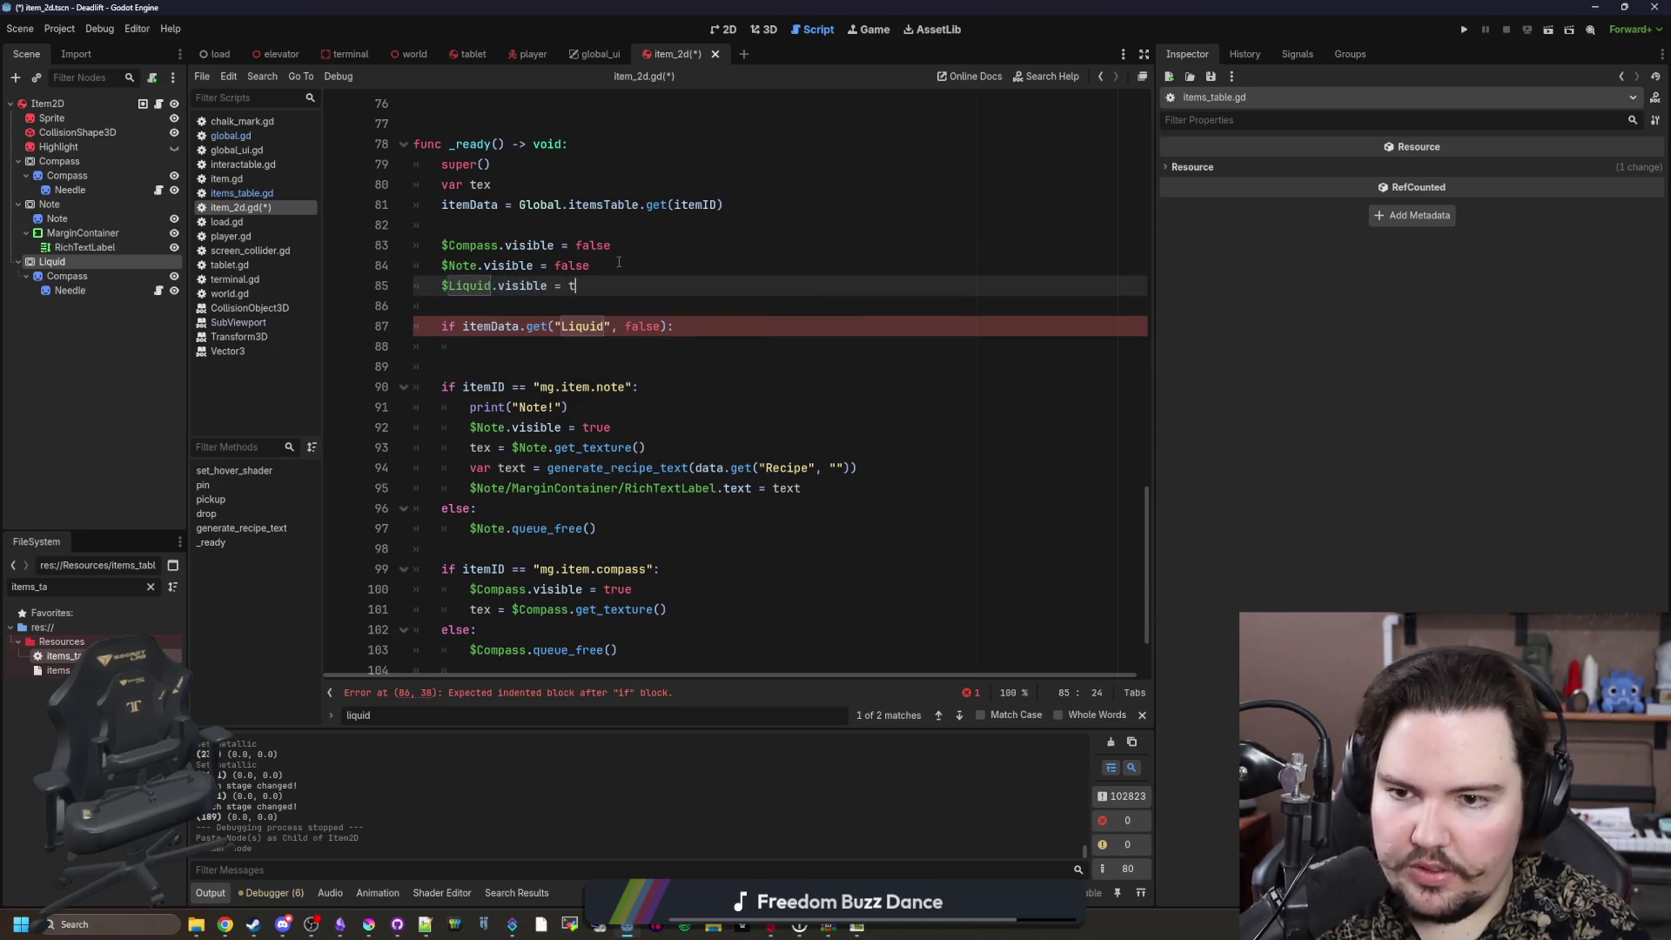
key("BackSpace")
type("false")
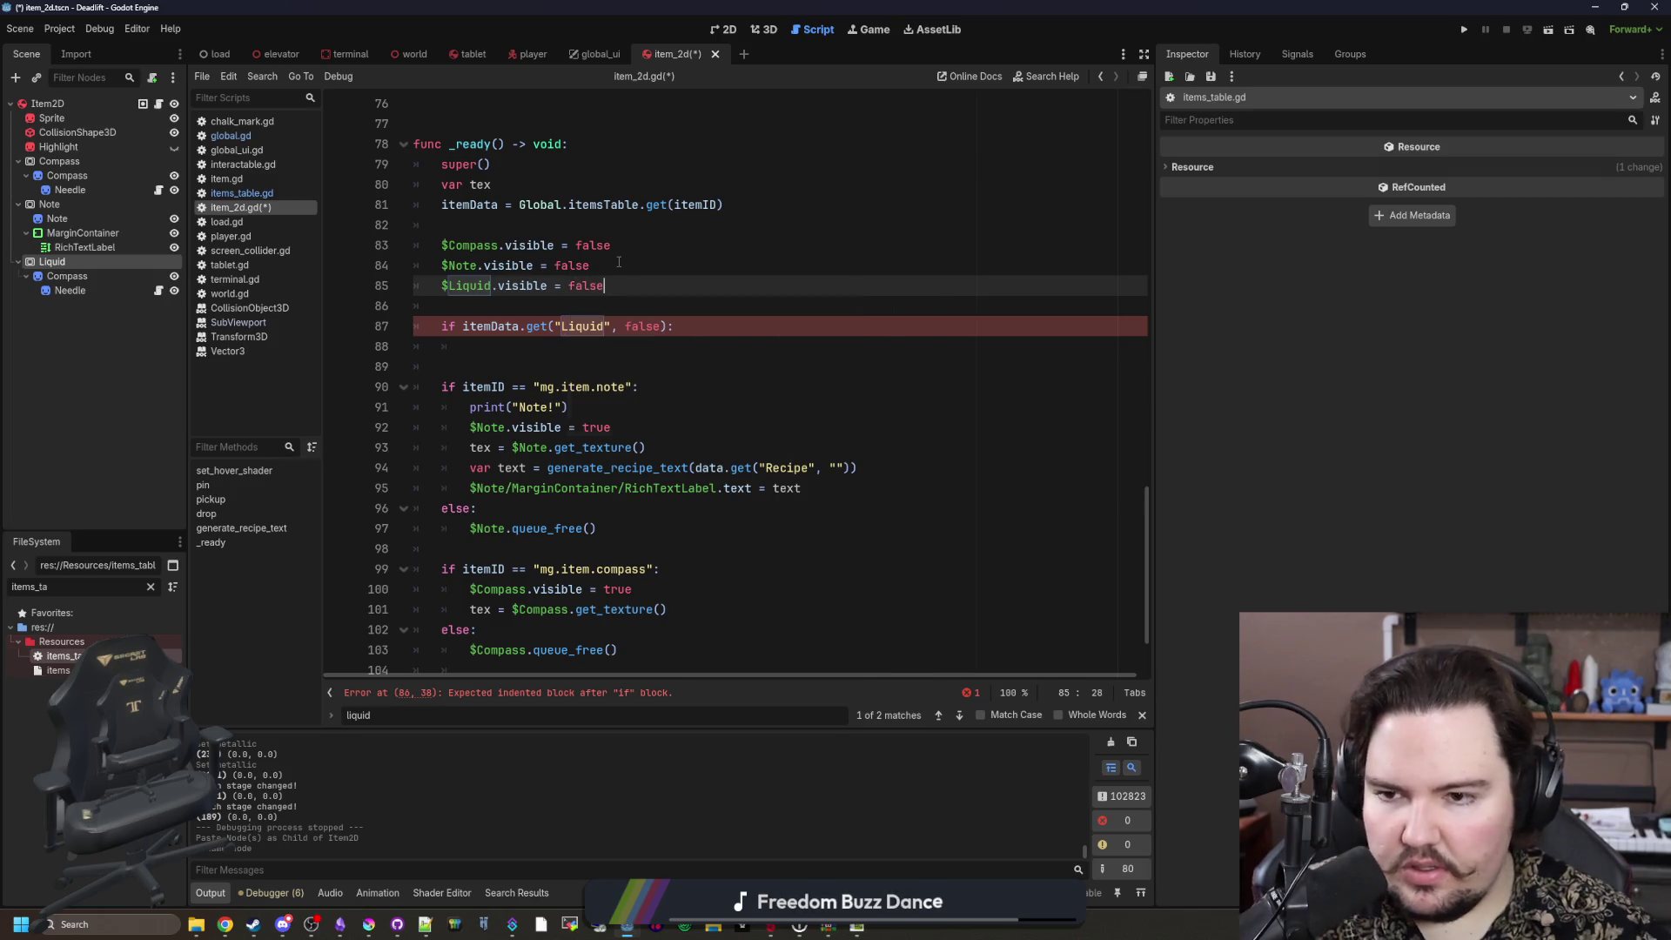
Step: Copy the visibility line into the if block as $Liquid.visible = true
left_click_drag(612, 294, 433, 287)
key("ctrl+c")
left_click(523, 337)
key("ctrl+v")
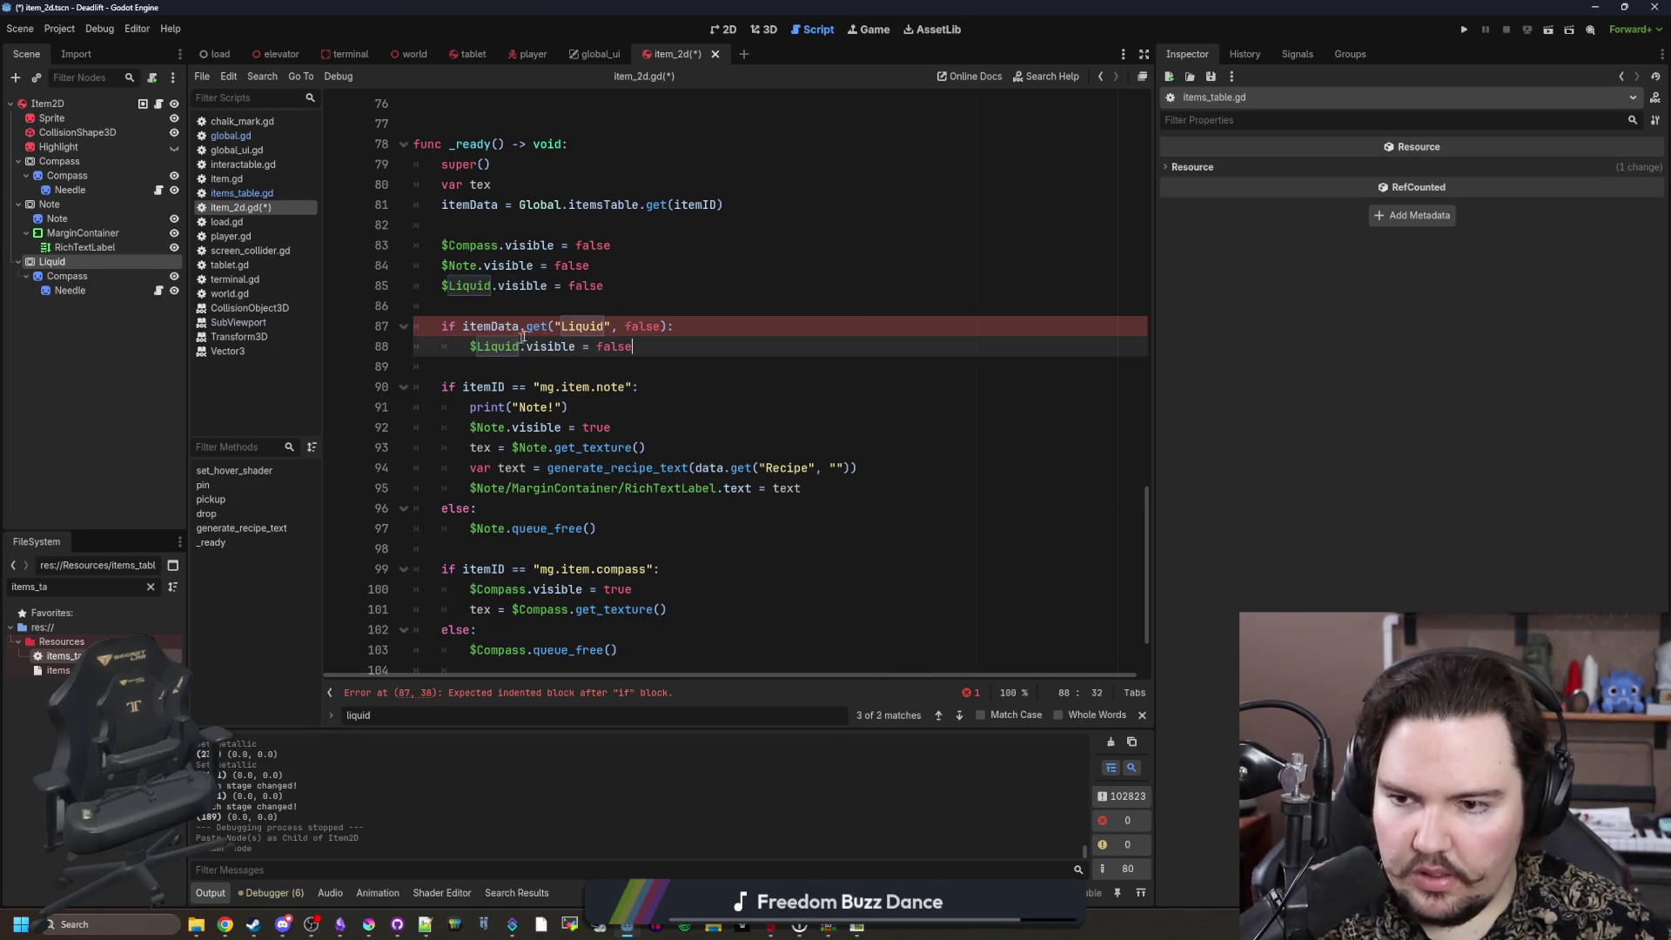
type("rue")
key("Return")
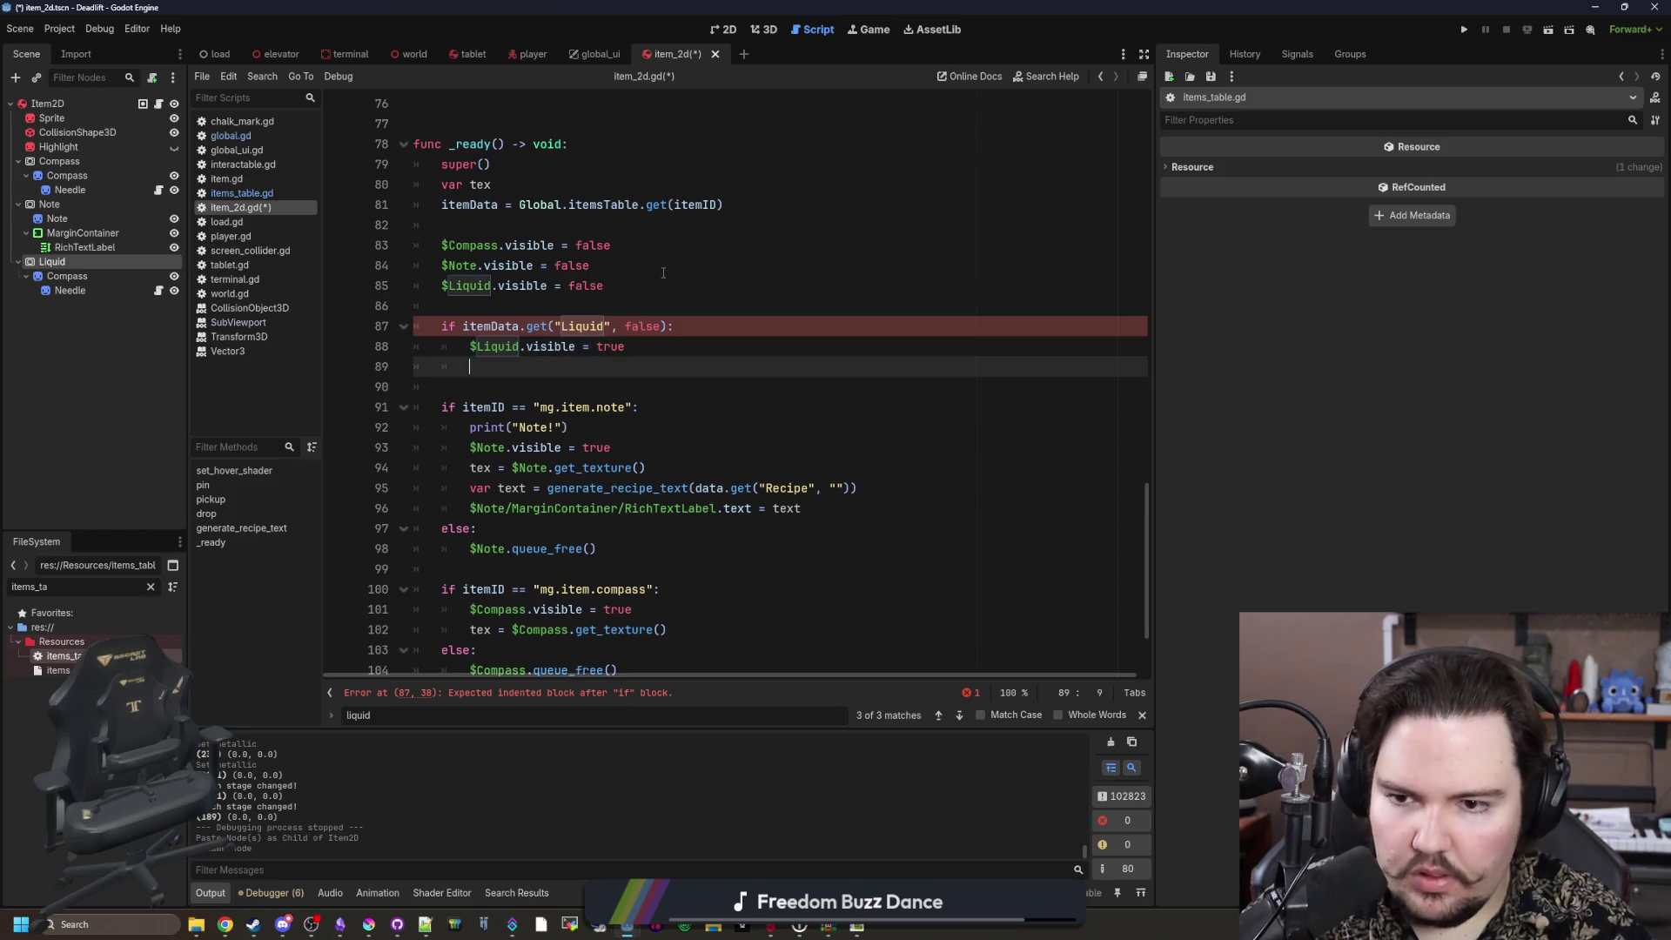
Step: Reuse the Note texture line in the Liquid block, retargeted to $Liquid, deleting the label lines
mouse_move(844, 507)
left_mouse_down()
mouse_move(348, 448)
mouse_move(333, 464)
left_mouse_up()
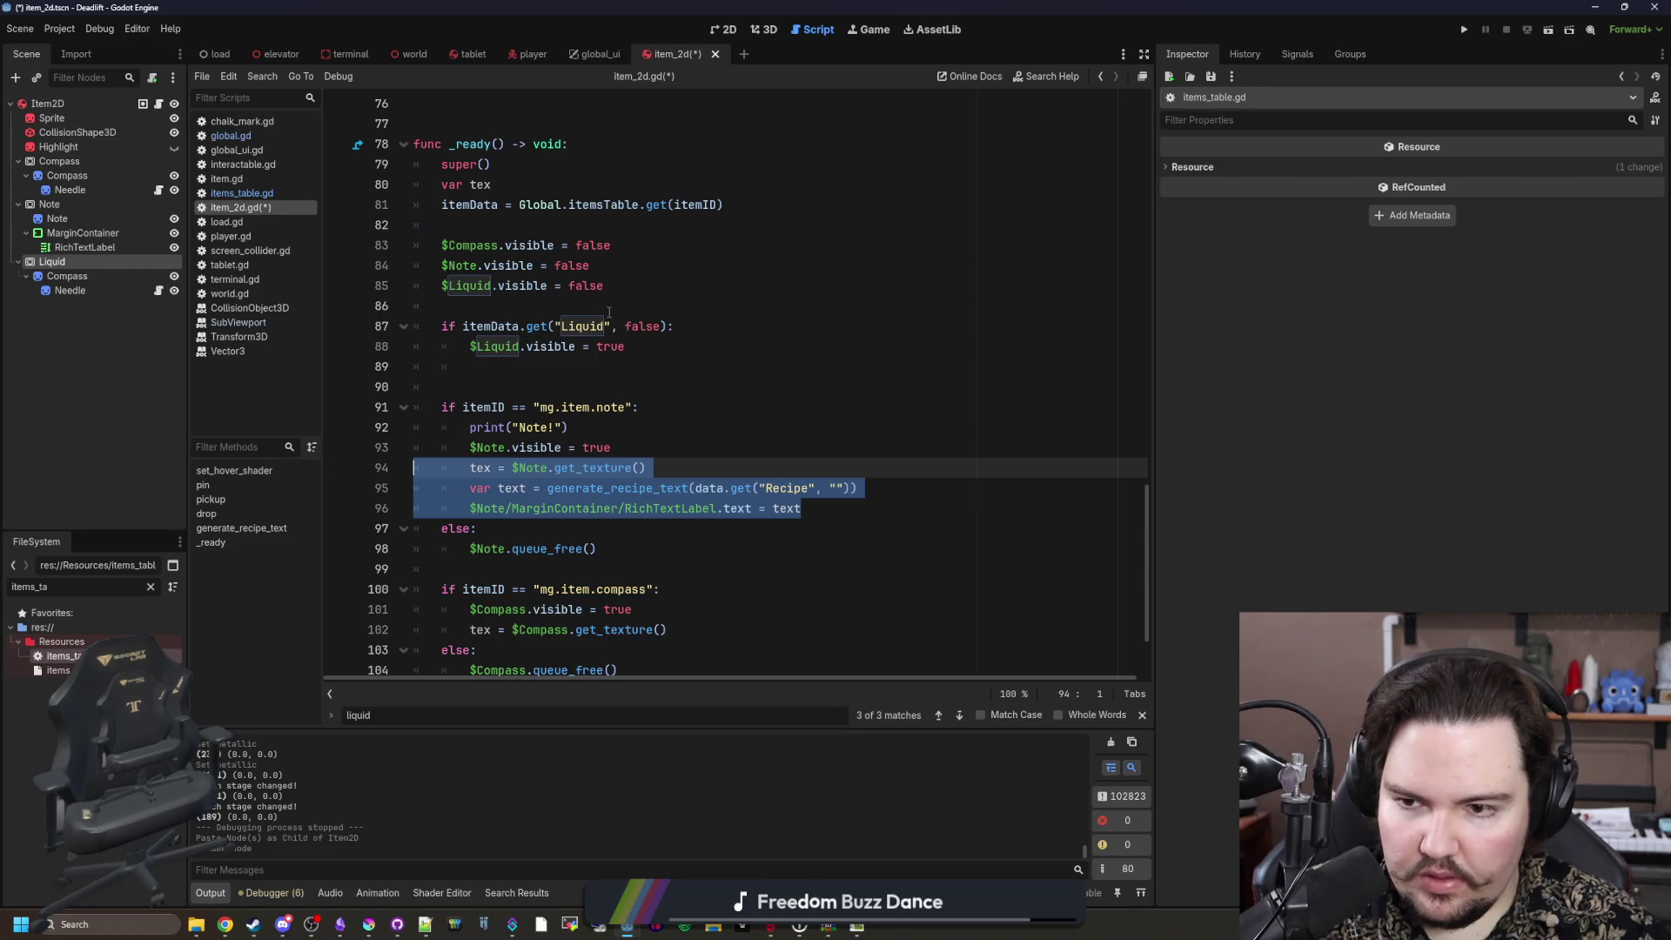
key("ctrl+c")
left_click(898, 366)
key("ctrl+v")
left_click_drag(899, 386, 646, 366)
key("BackSpace")
double_click(533, 367)
type("Liquid")
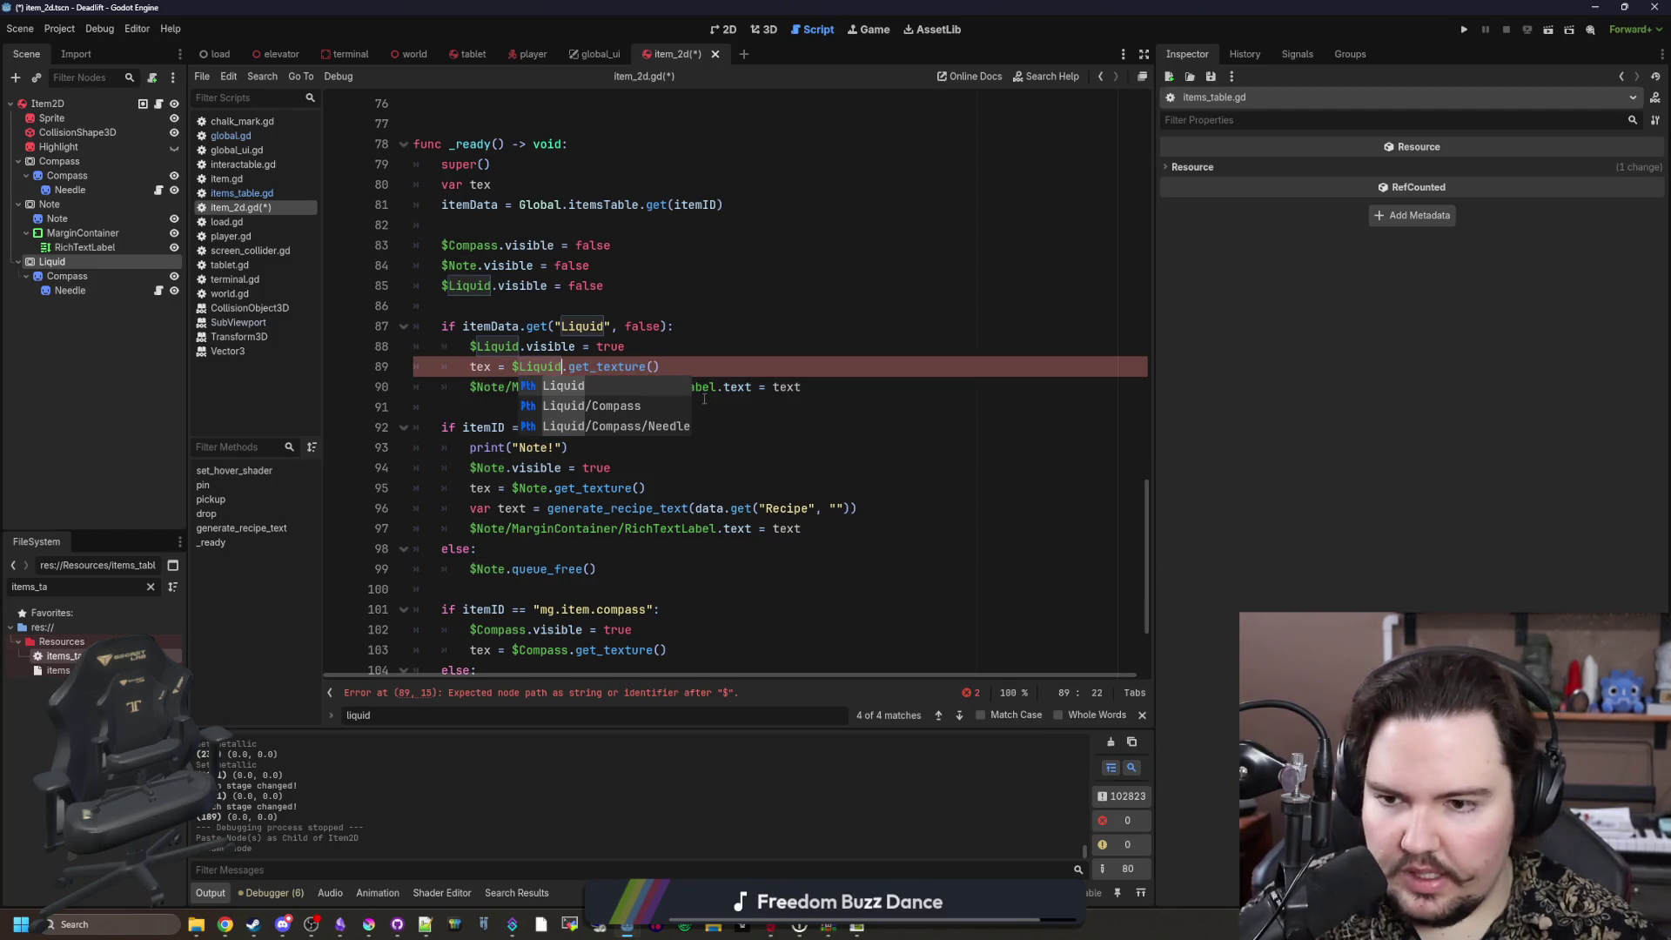
left_click(761, 370)
scroll(770, 384, "down", 3)
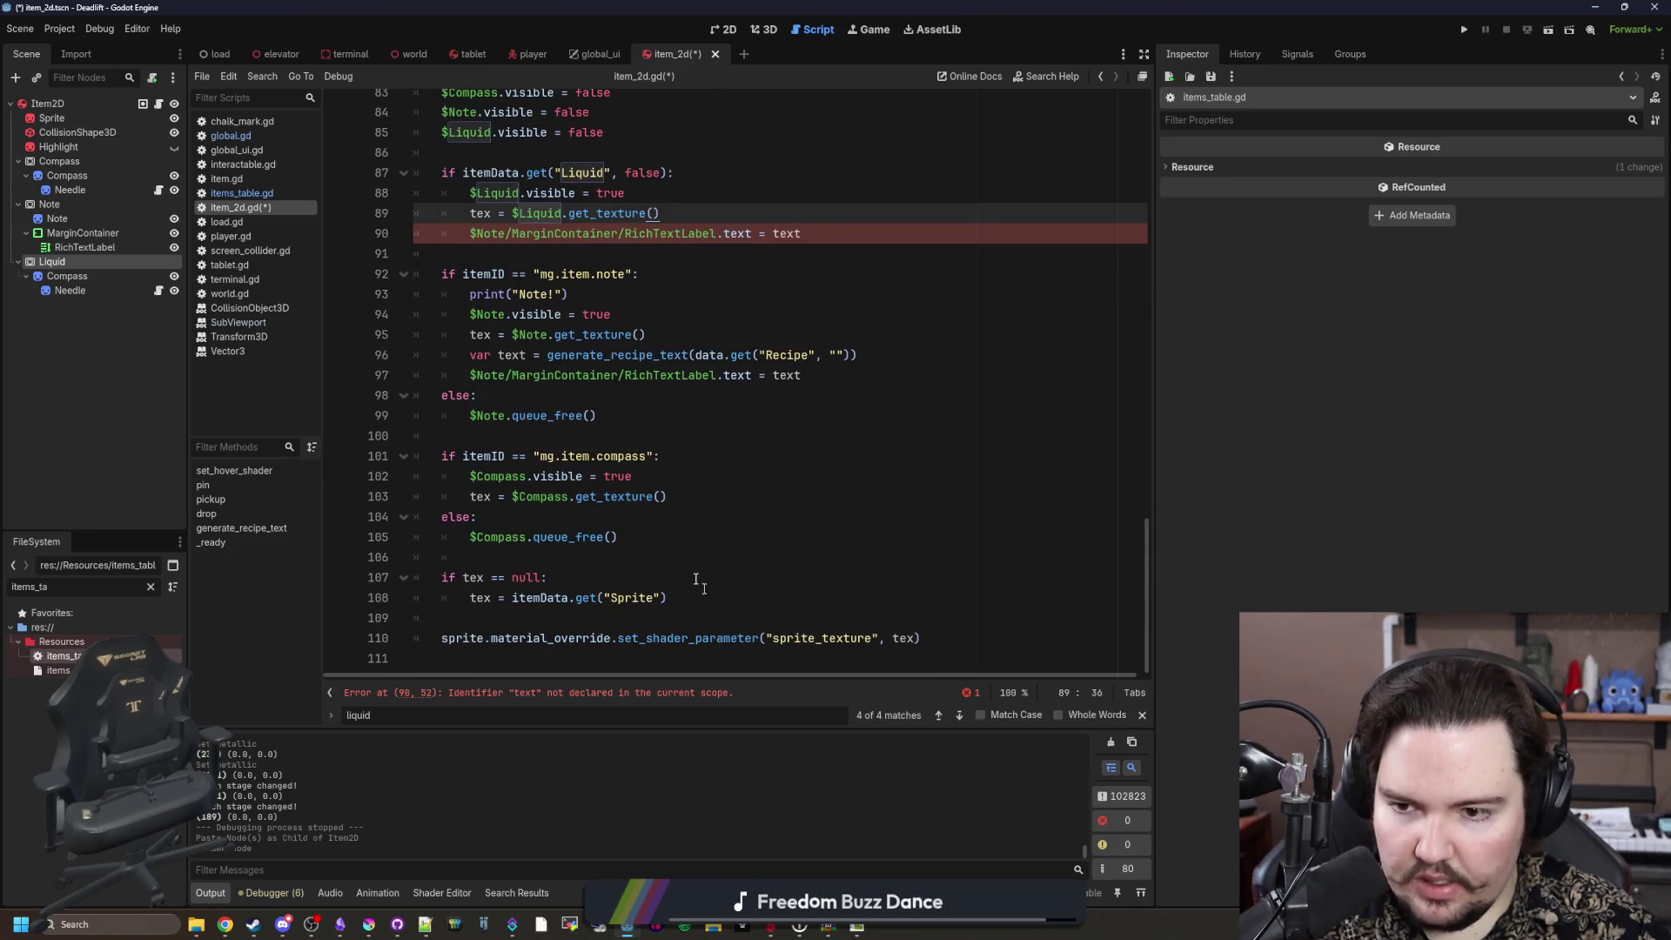
left_click_drag(806, 233, 484, 237)
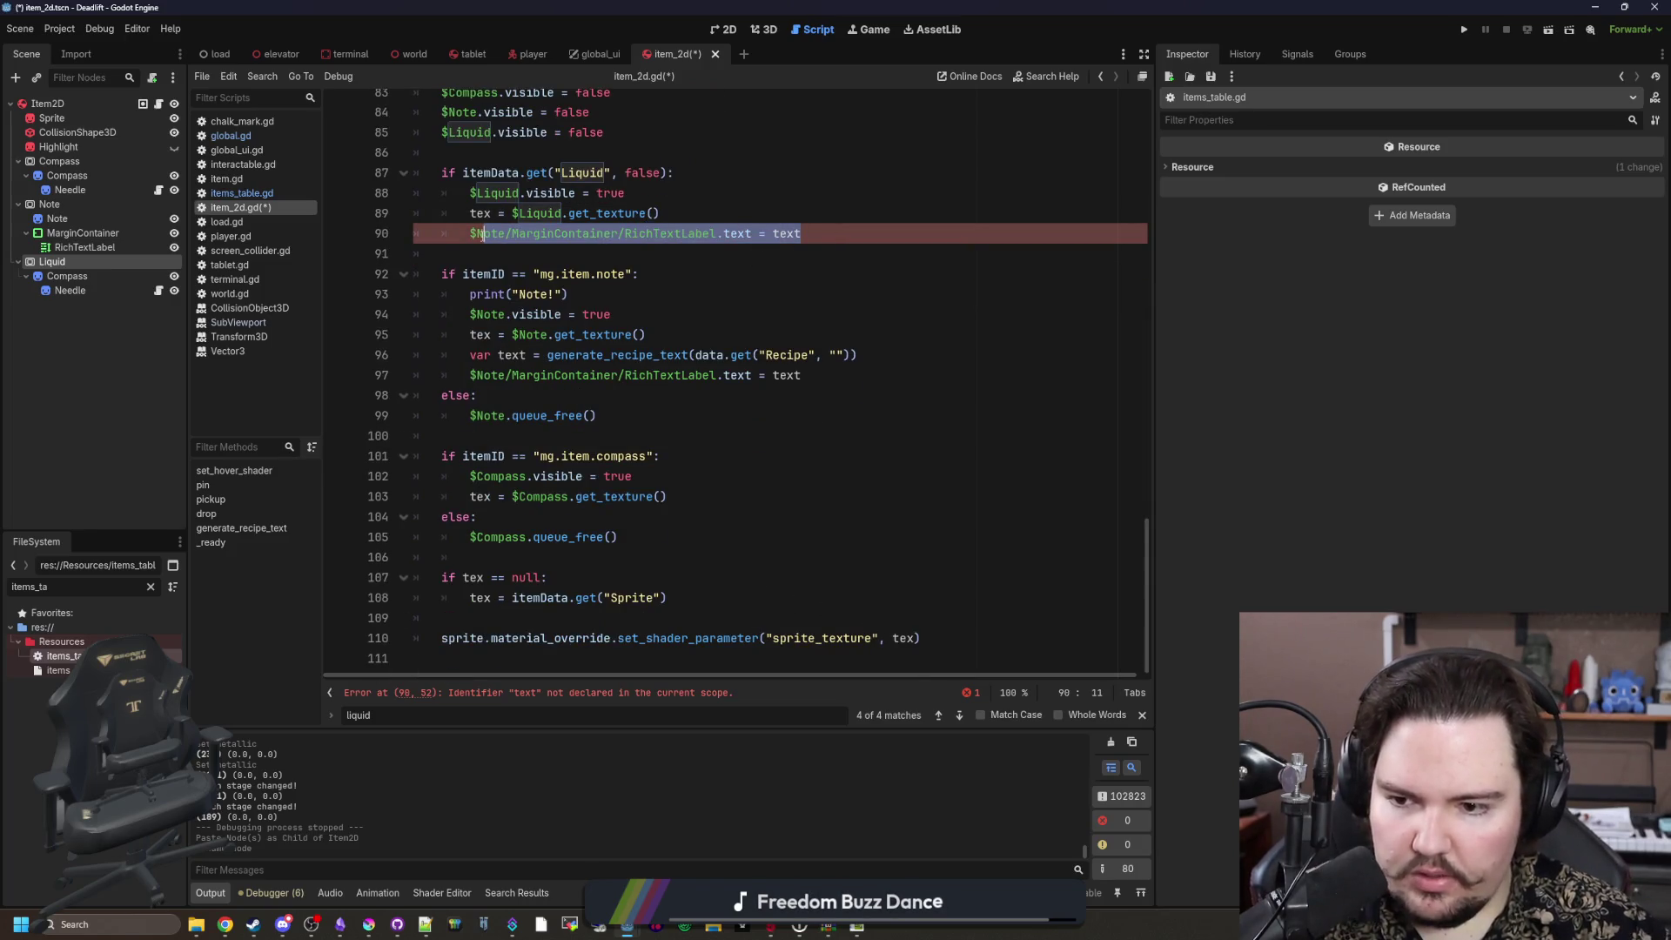
key("BackSpace")
key("BackSpace")
key("BackSpace")
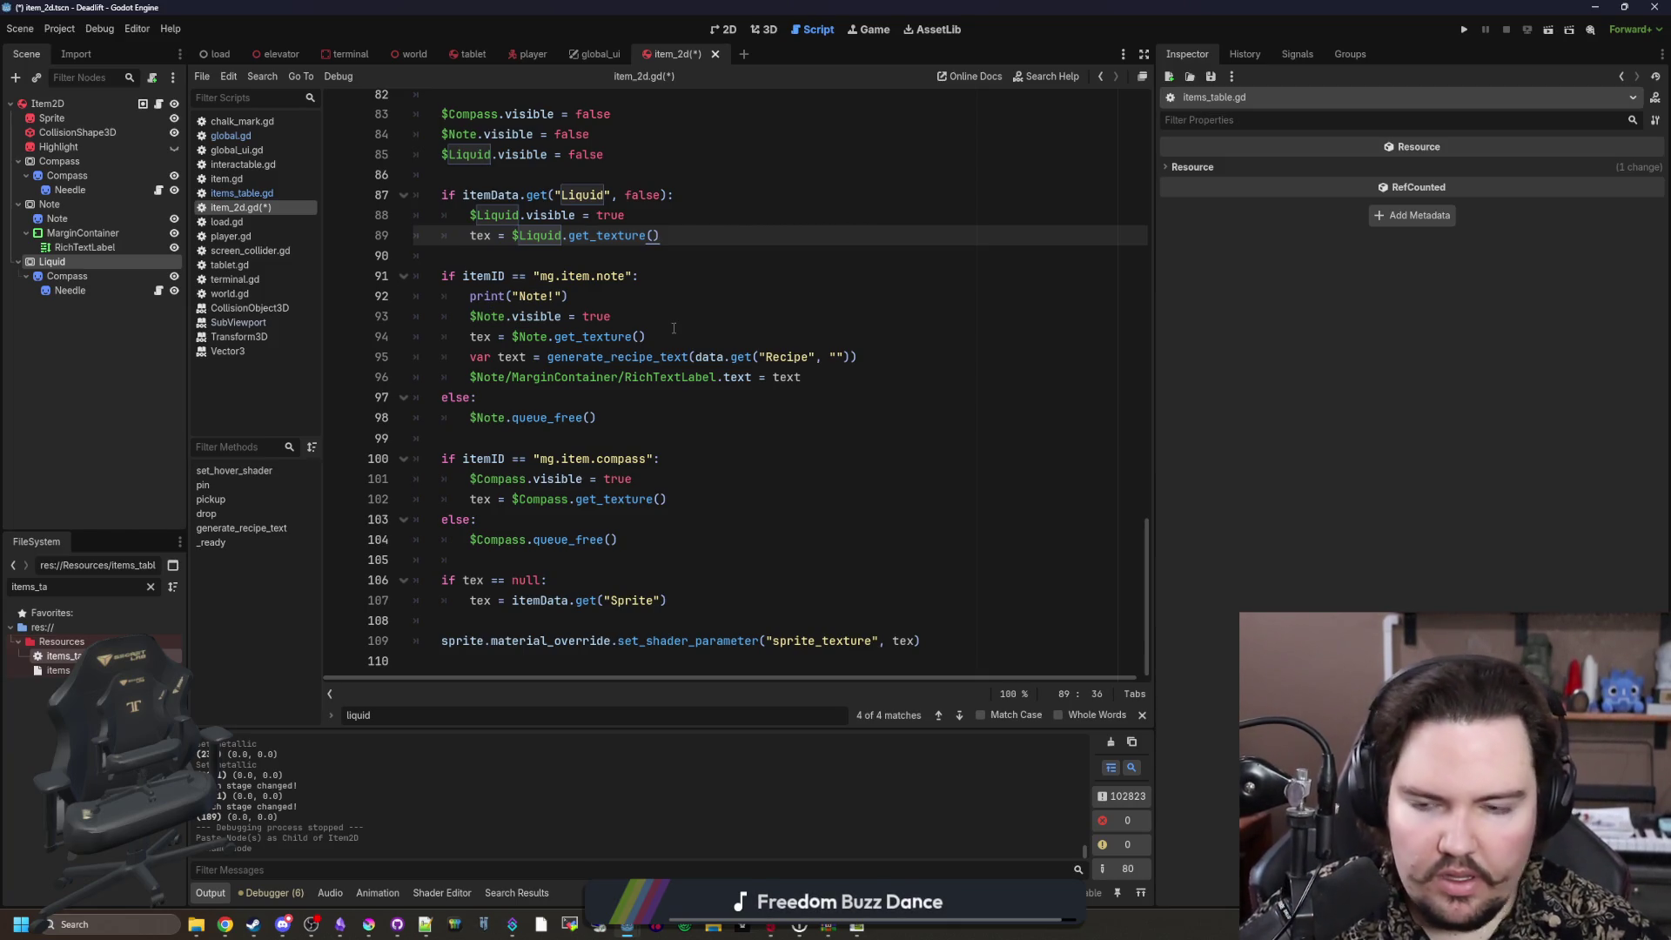
left_click(612, 423)
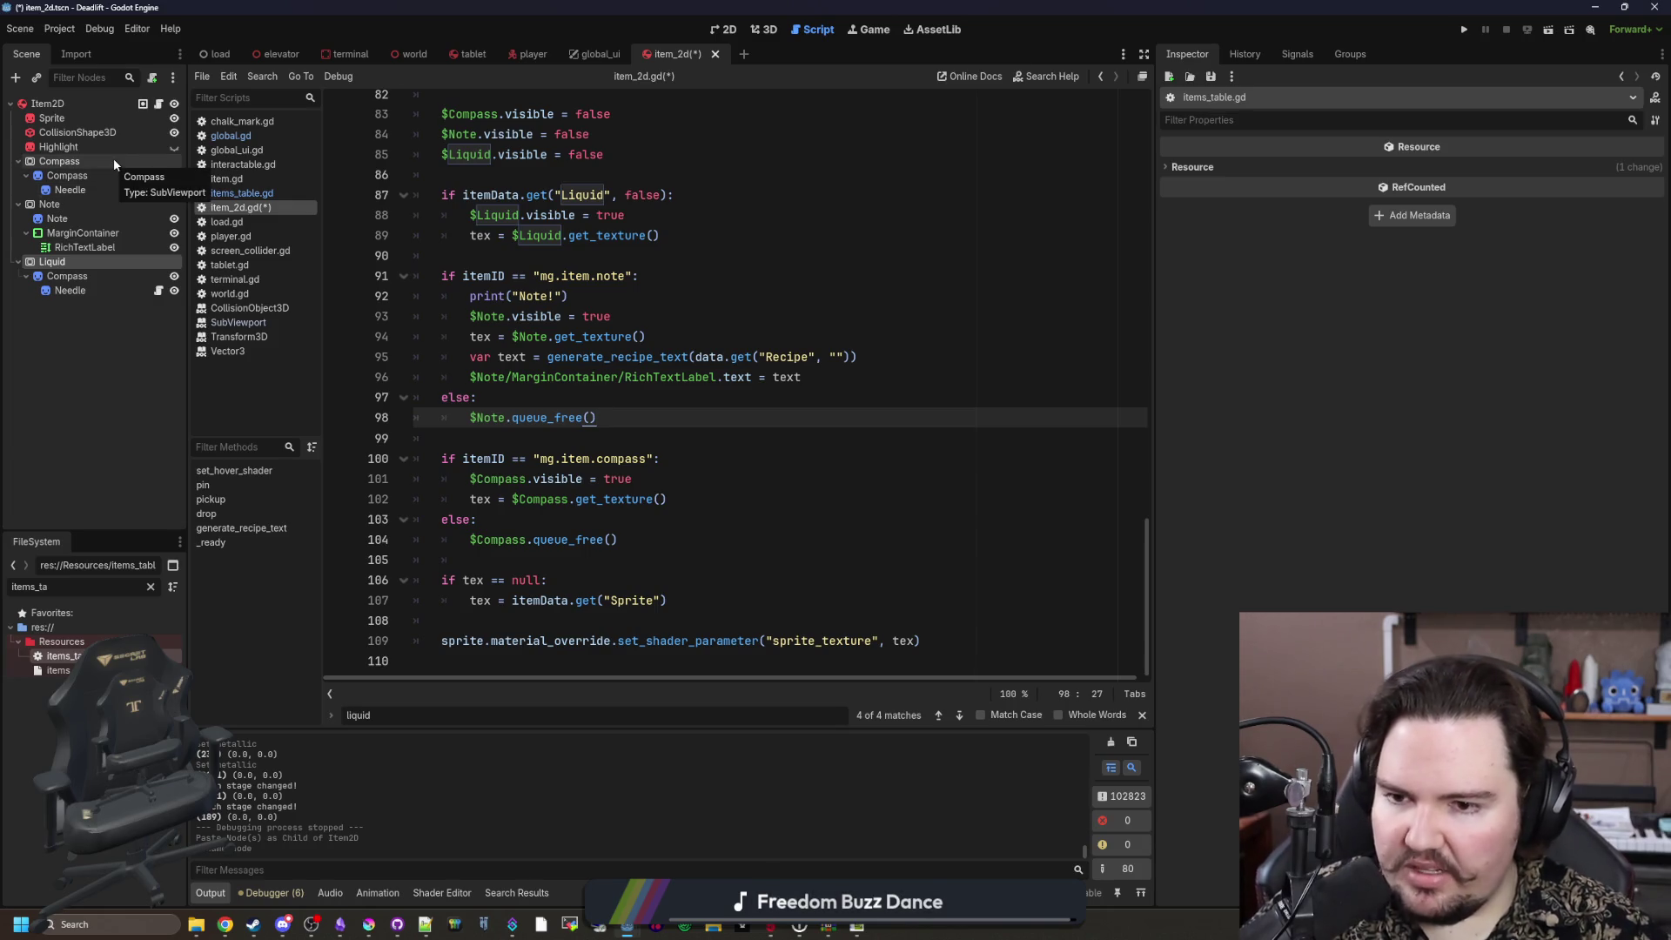
Step: Save, then add an else: branch that calls $Liquid.queue_free()
scroll(601, 392, "up", 2)
left_click(566, 374)
key("ctrl+s")
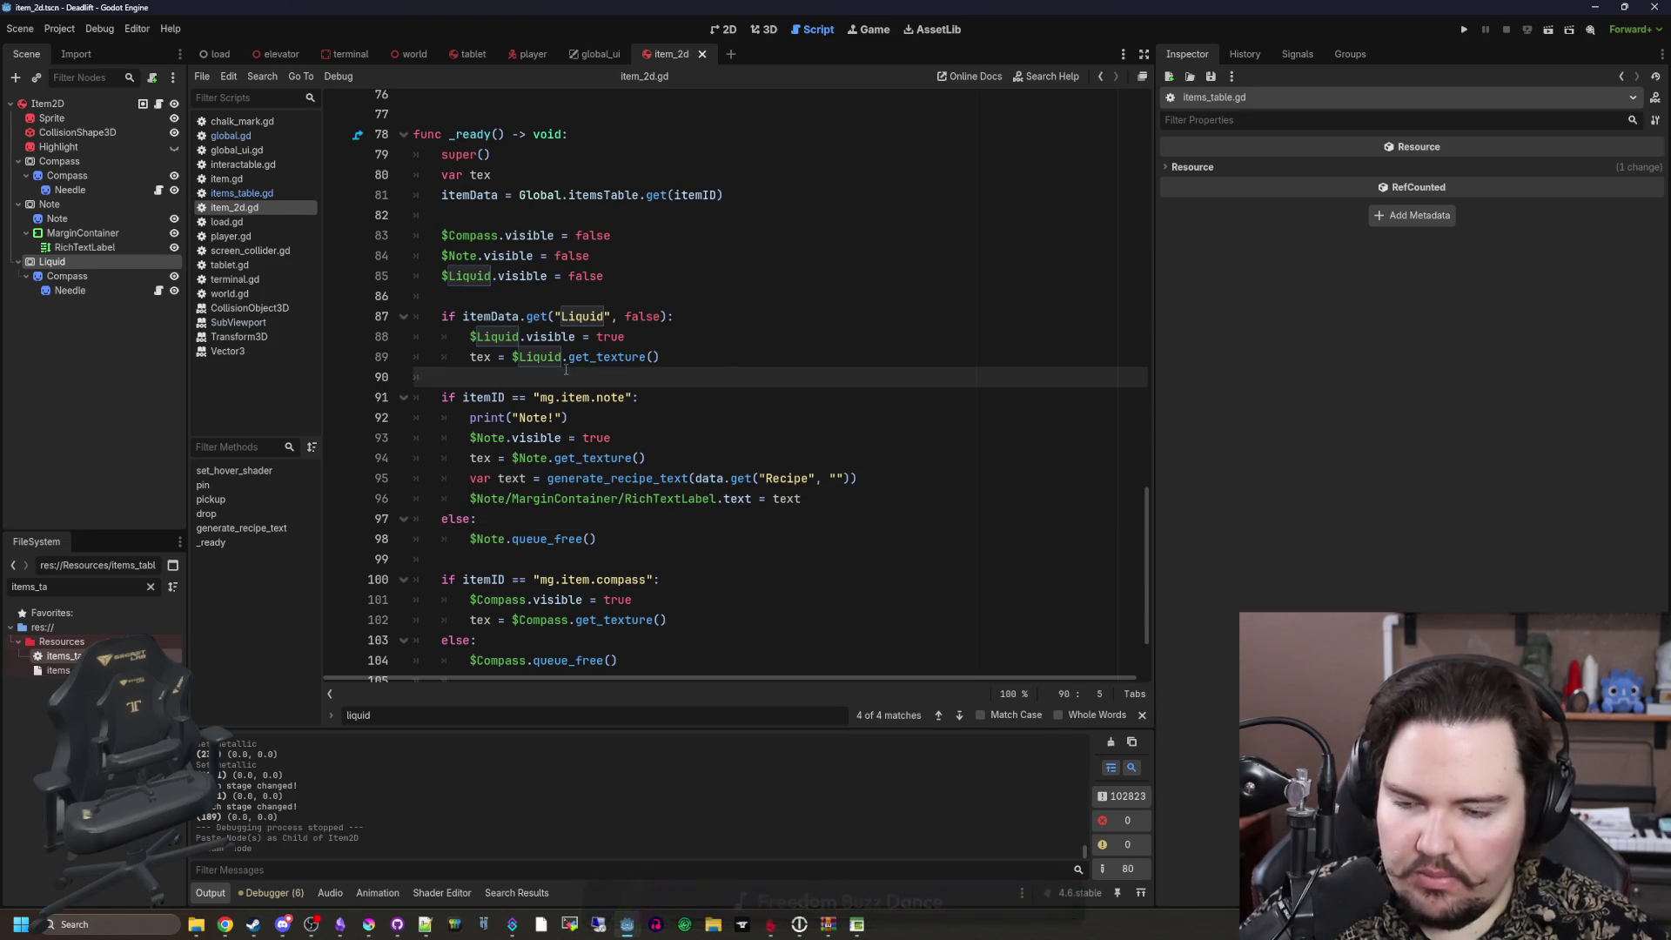
key("Up")
key("End")
key("Return")
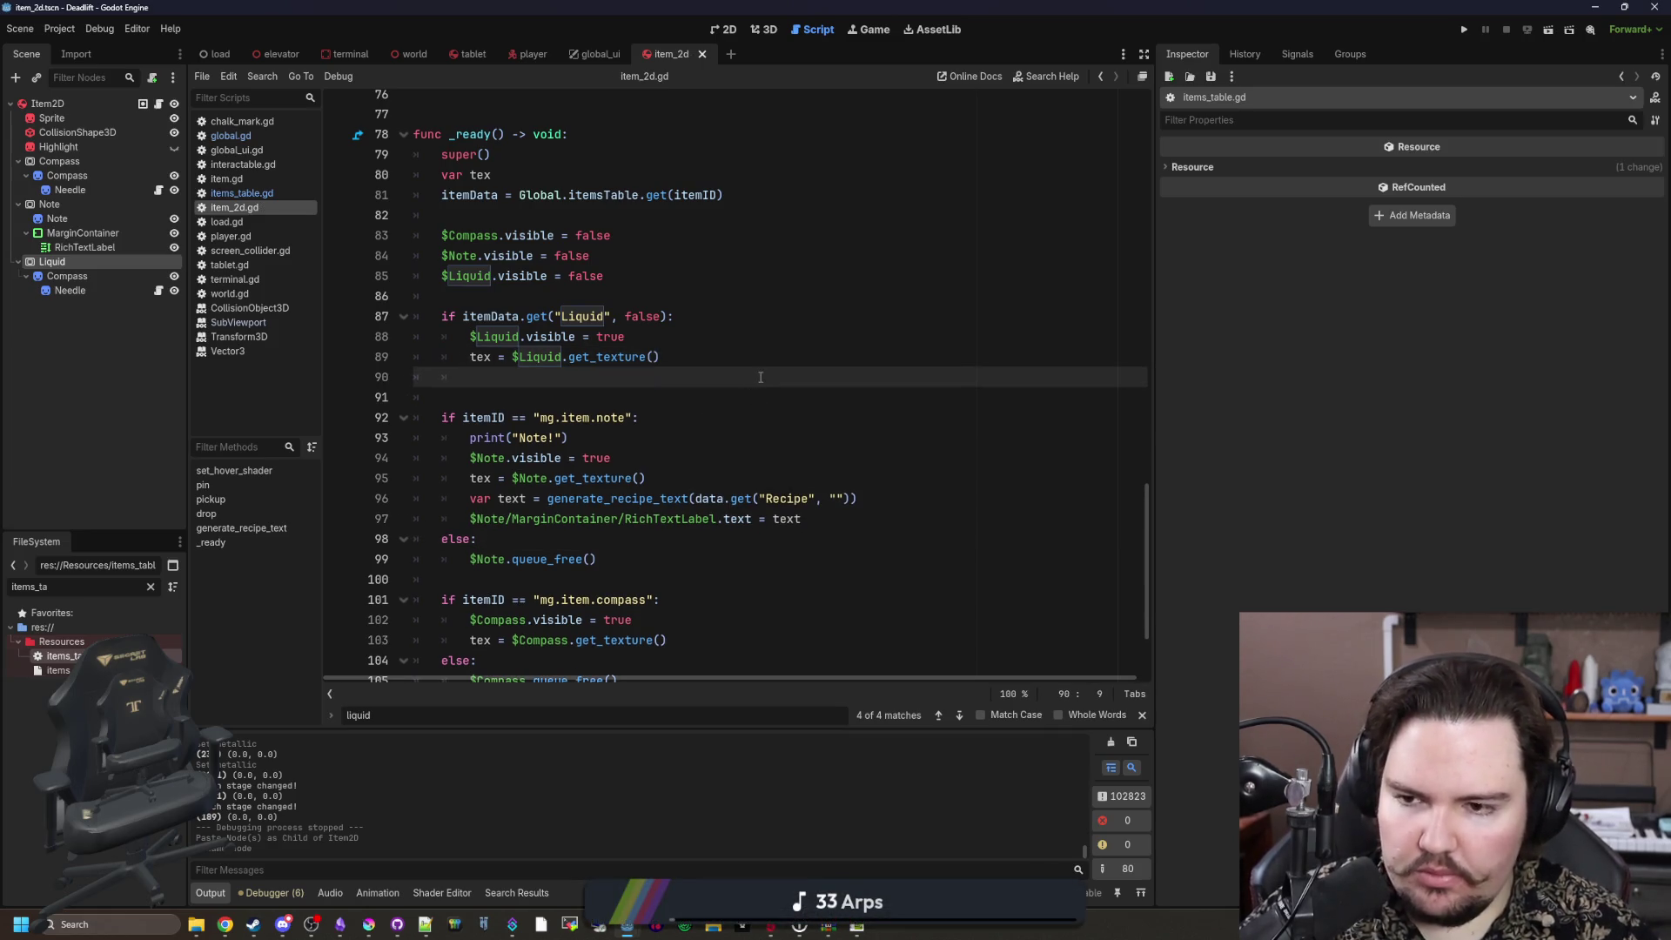
type("else:")
key("Return")
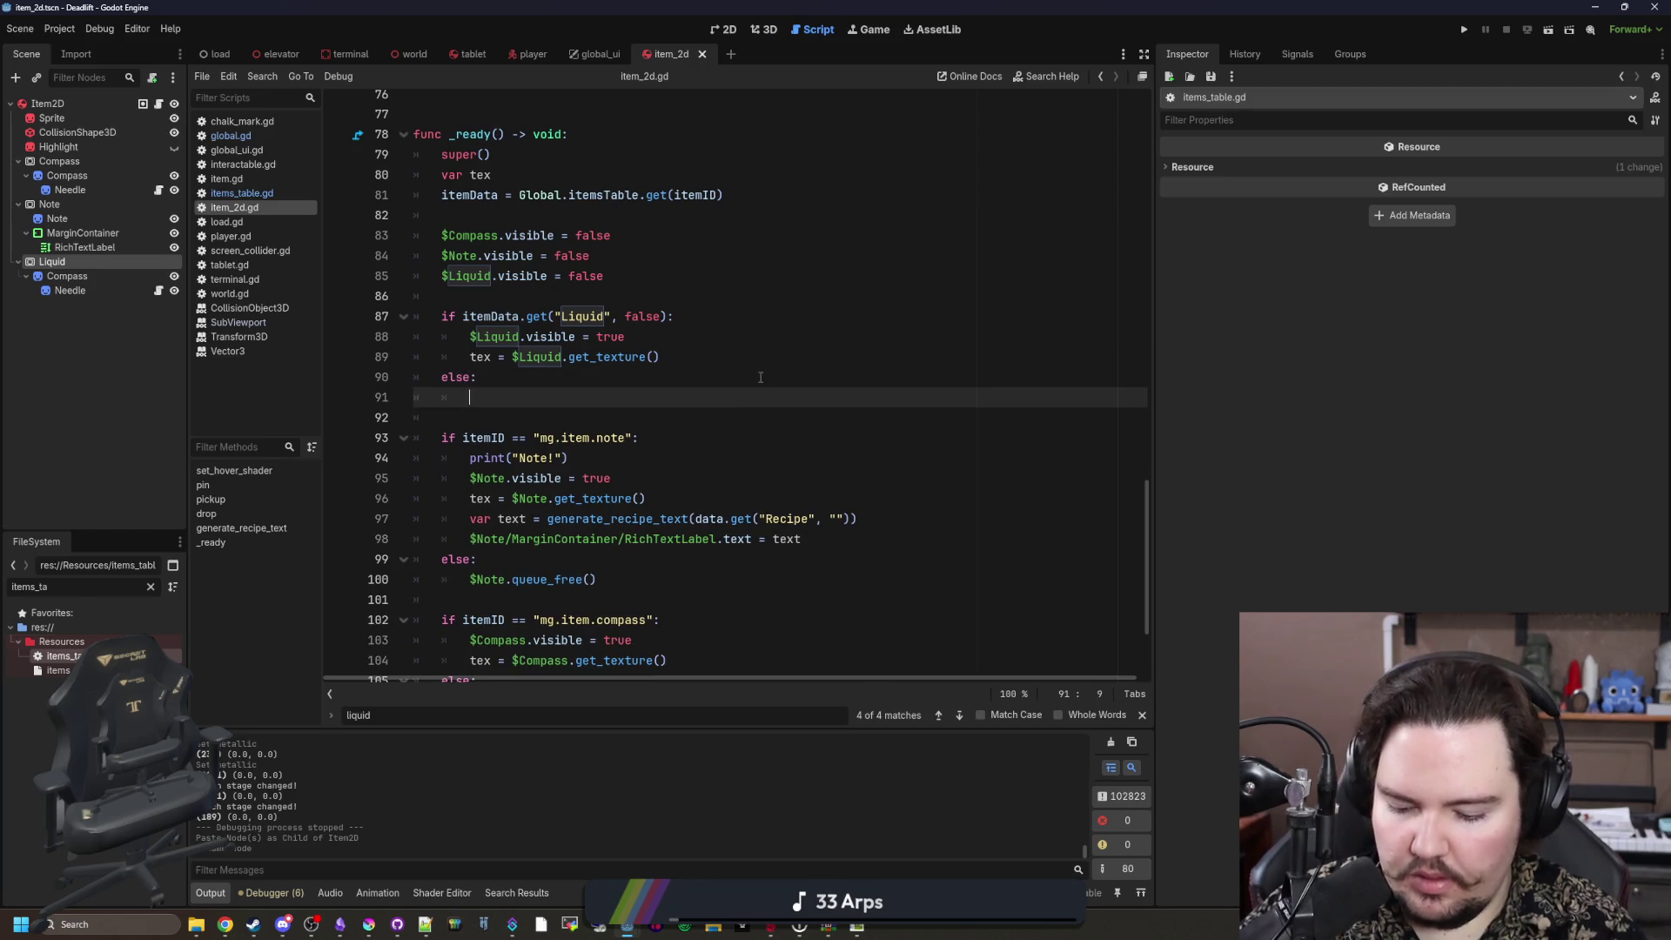
type("$Liquid.queue_fre")
key("Return")
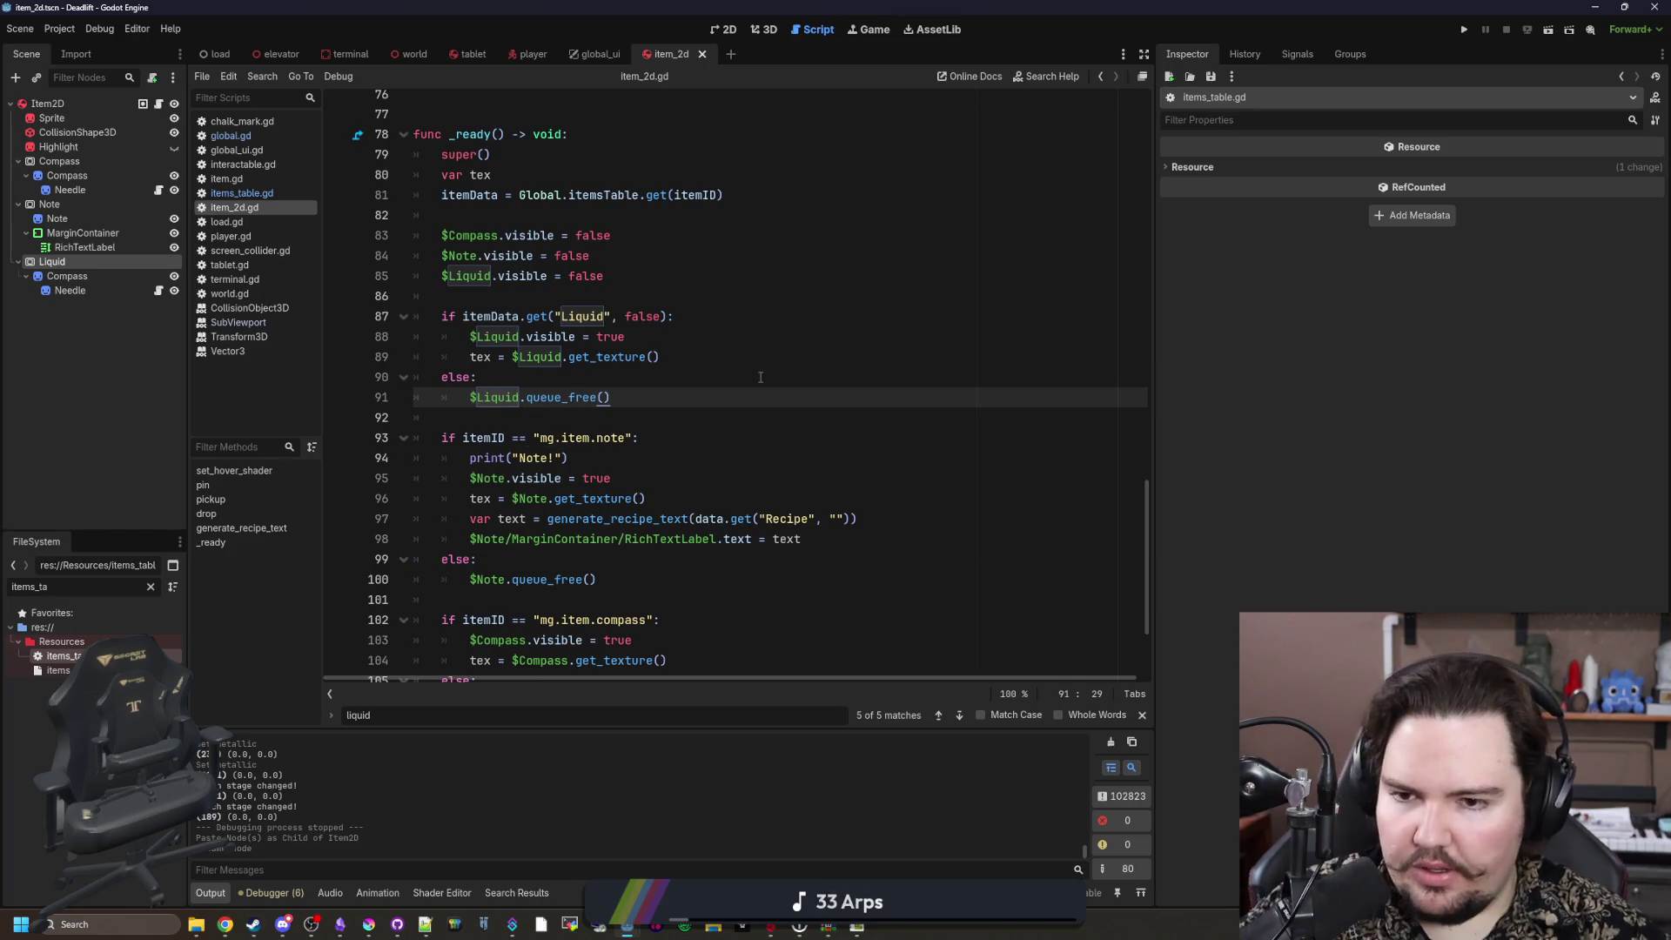
left_click(760, 377)
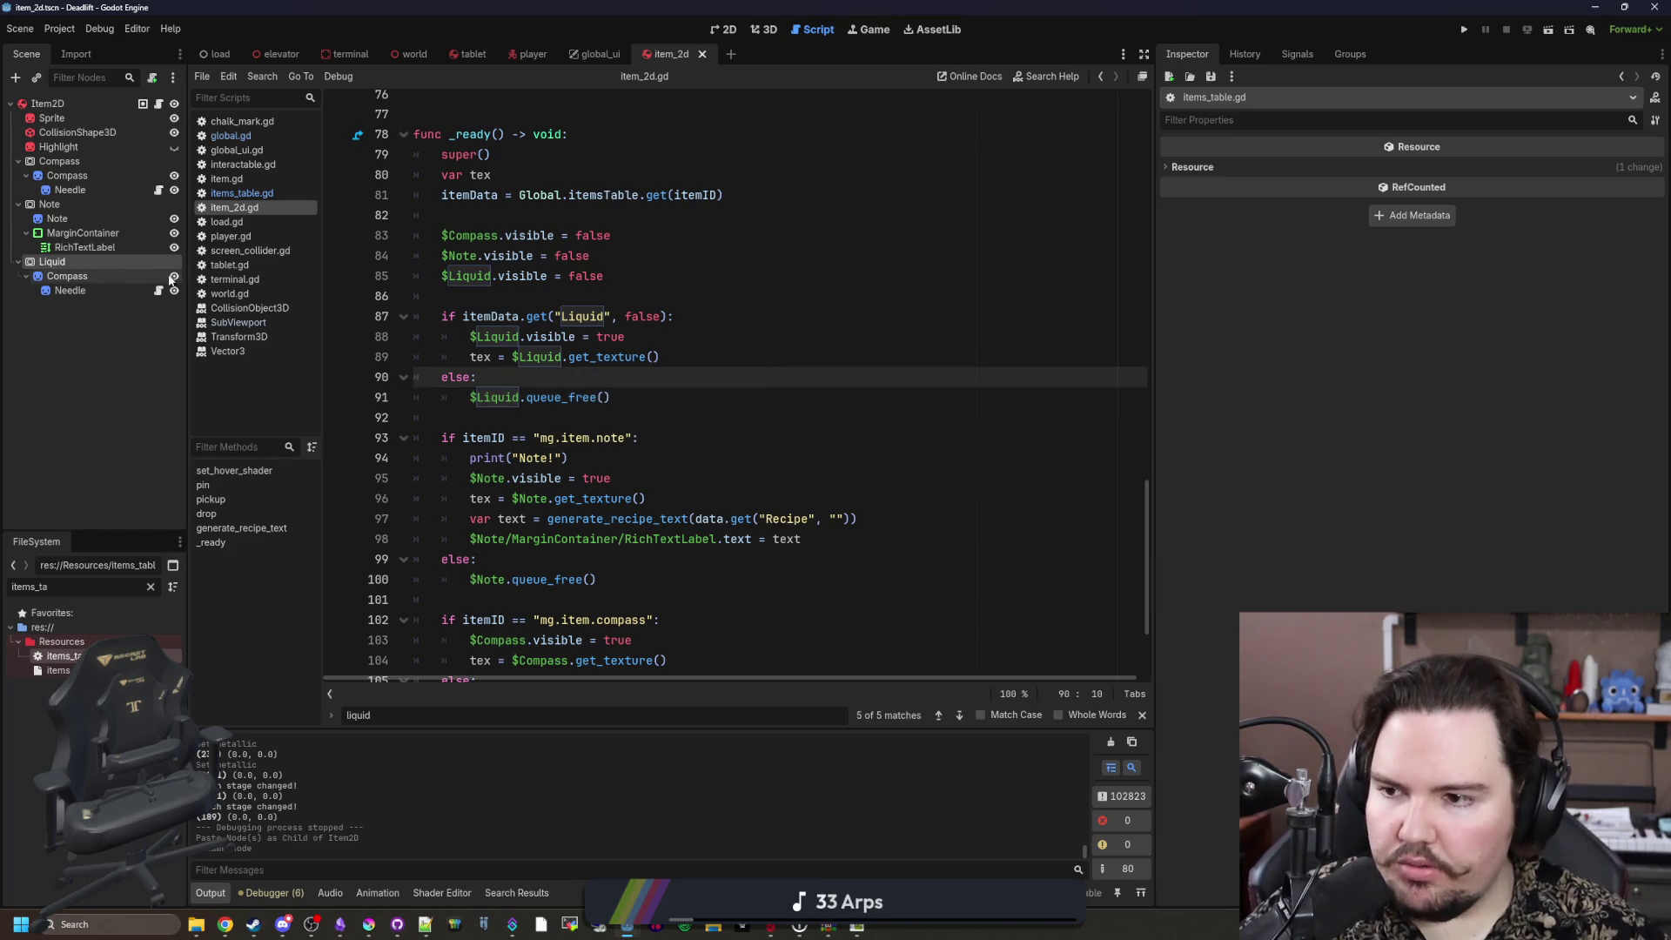
left_click(662, 397)
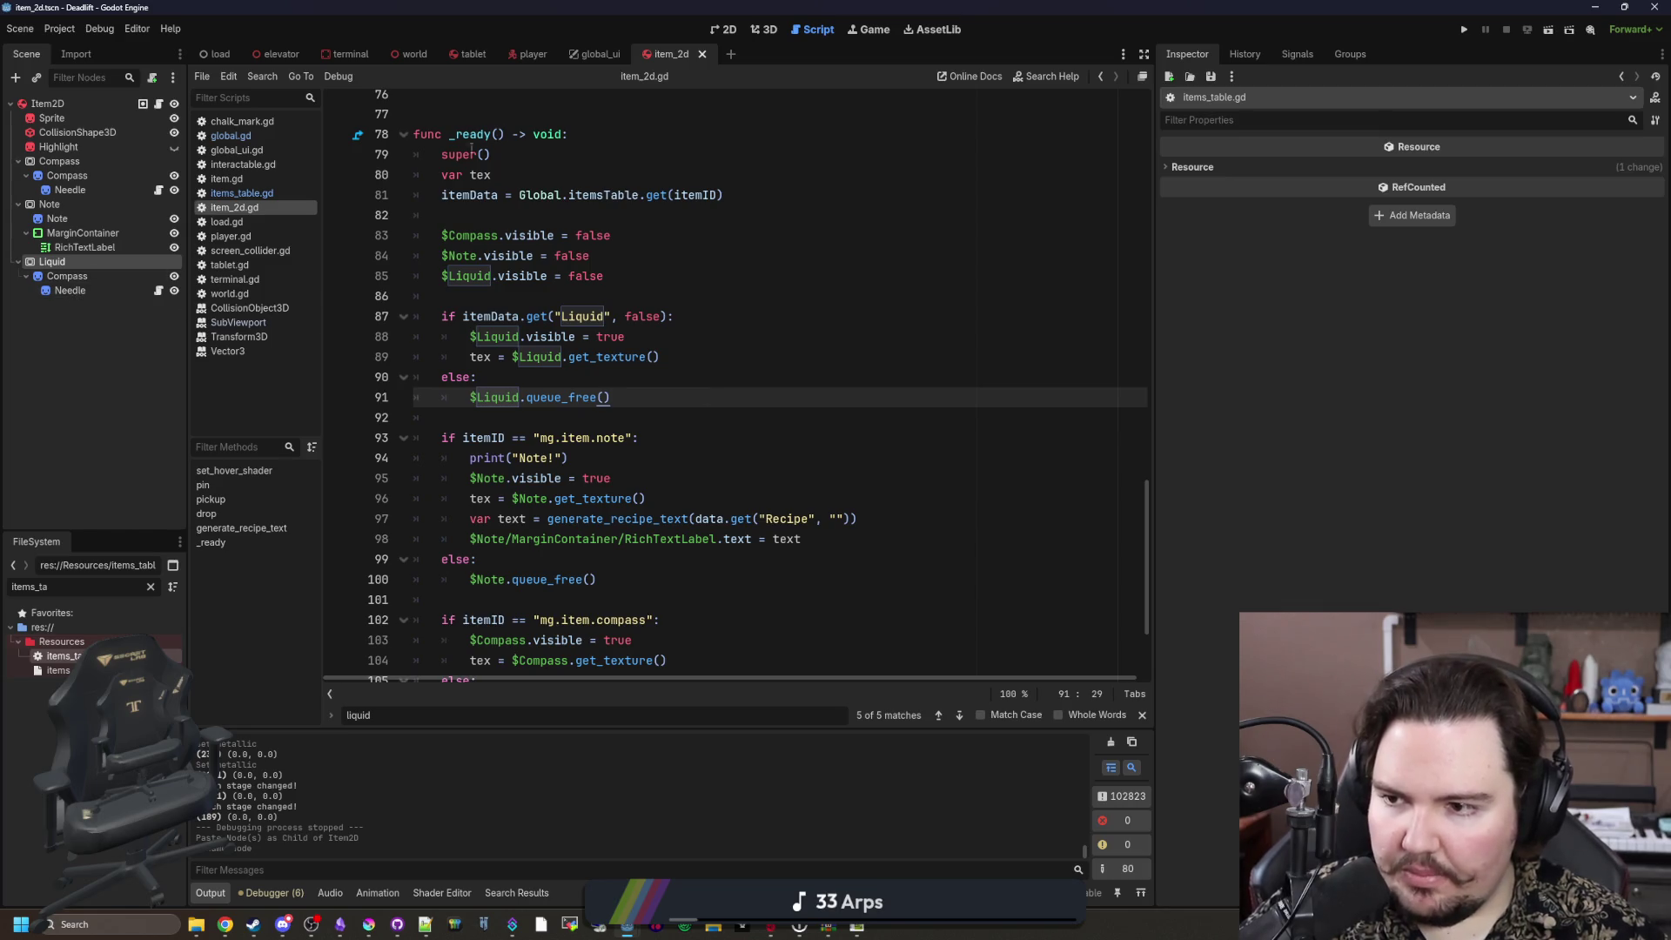
left_click(728, 29)
Step: Delete the Needle under Liquid's Compass and move Liquid just below Highlight
left_click(96, 291)
key("Delete")
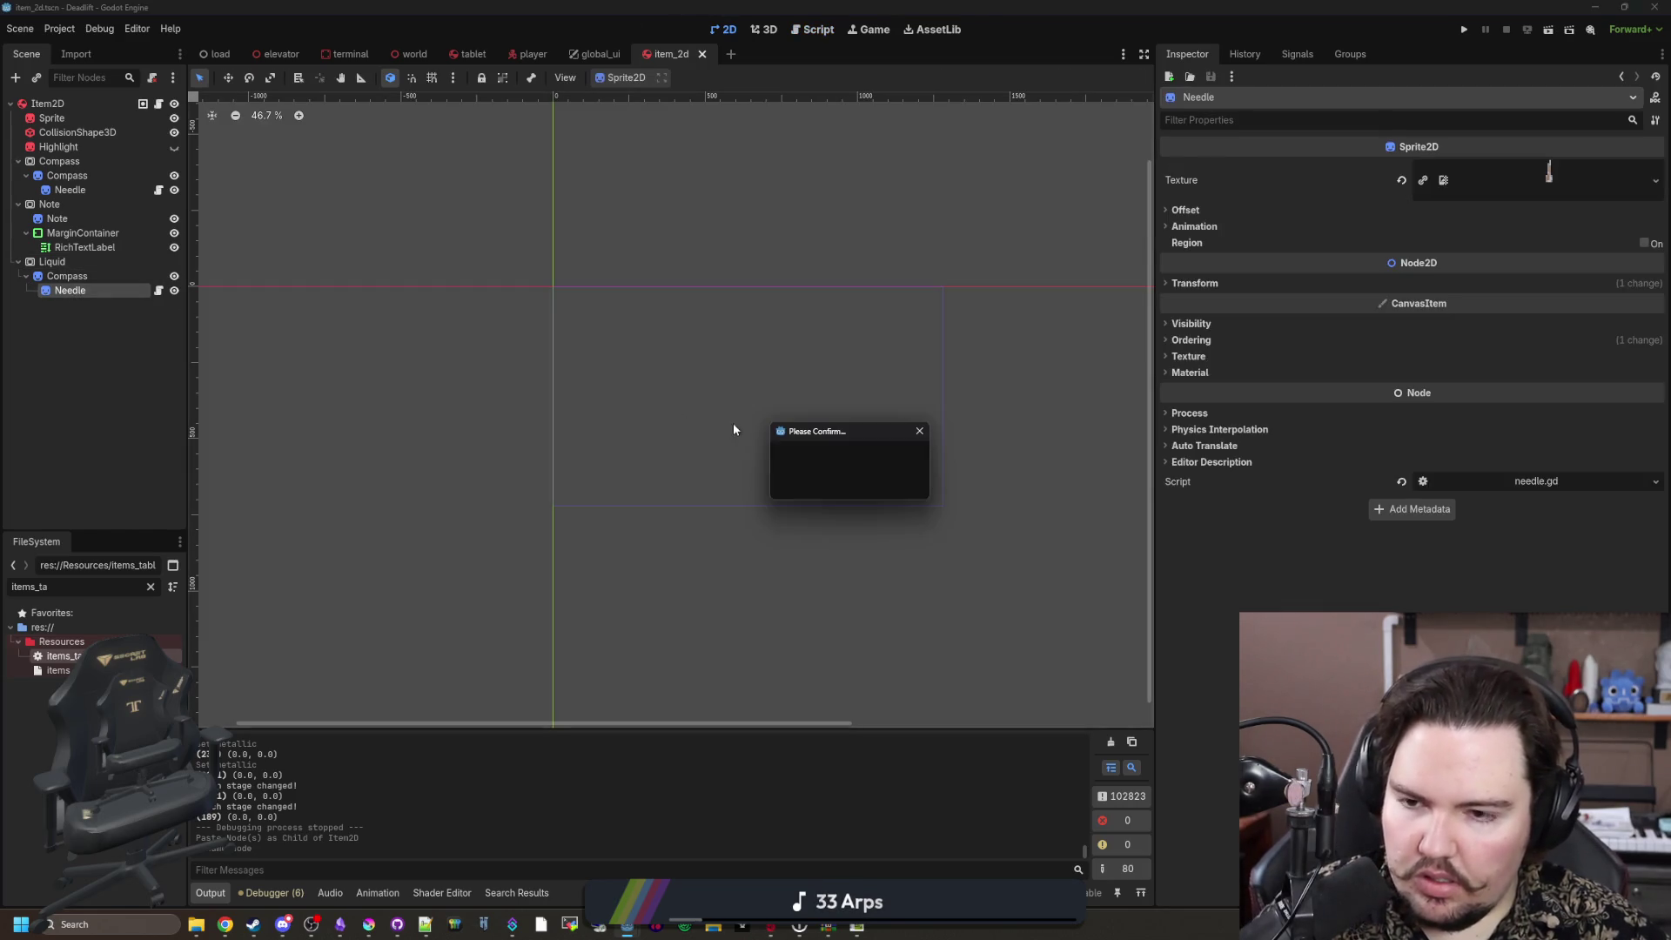
left_click(816, 482)
left_click(99, 261)
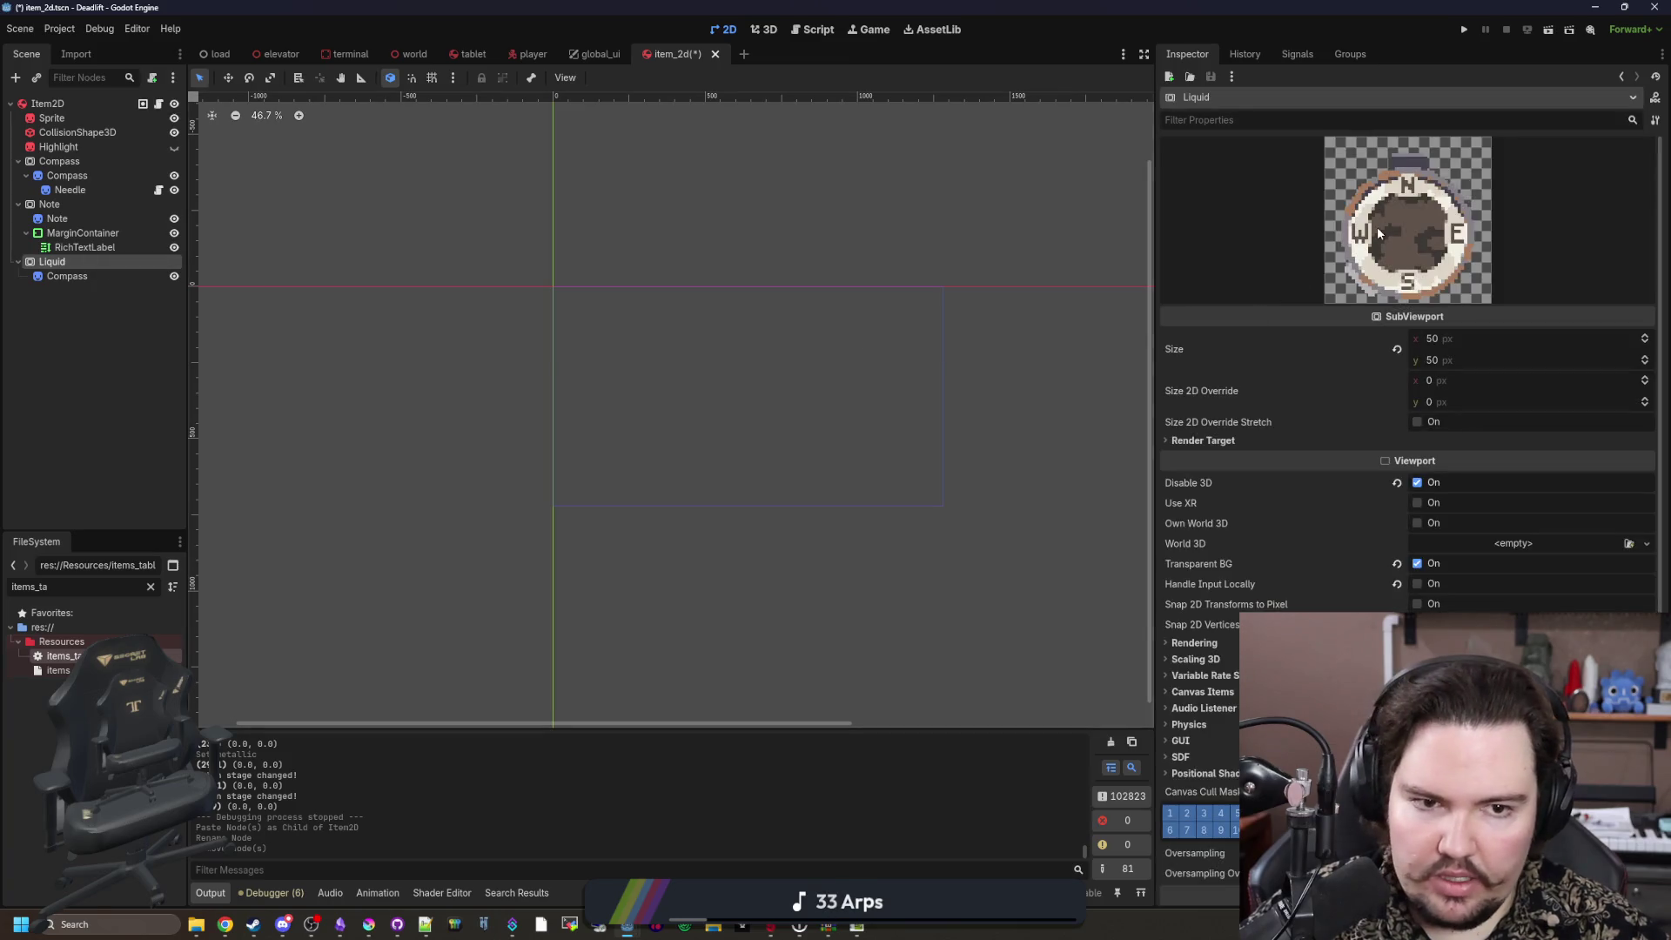
mouse_move(71, 259)
left_mouse_down()
mouse_move(61, 179)
mouse_move(81, 160)
left_mouse_up()
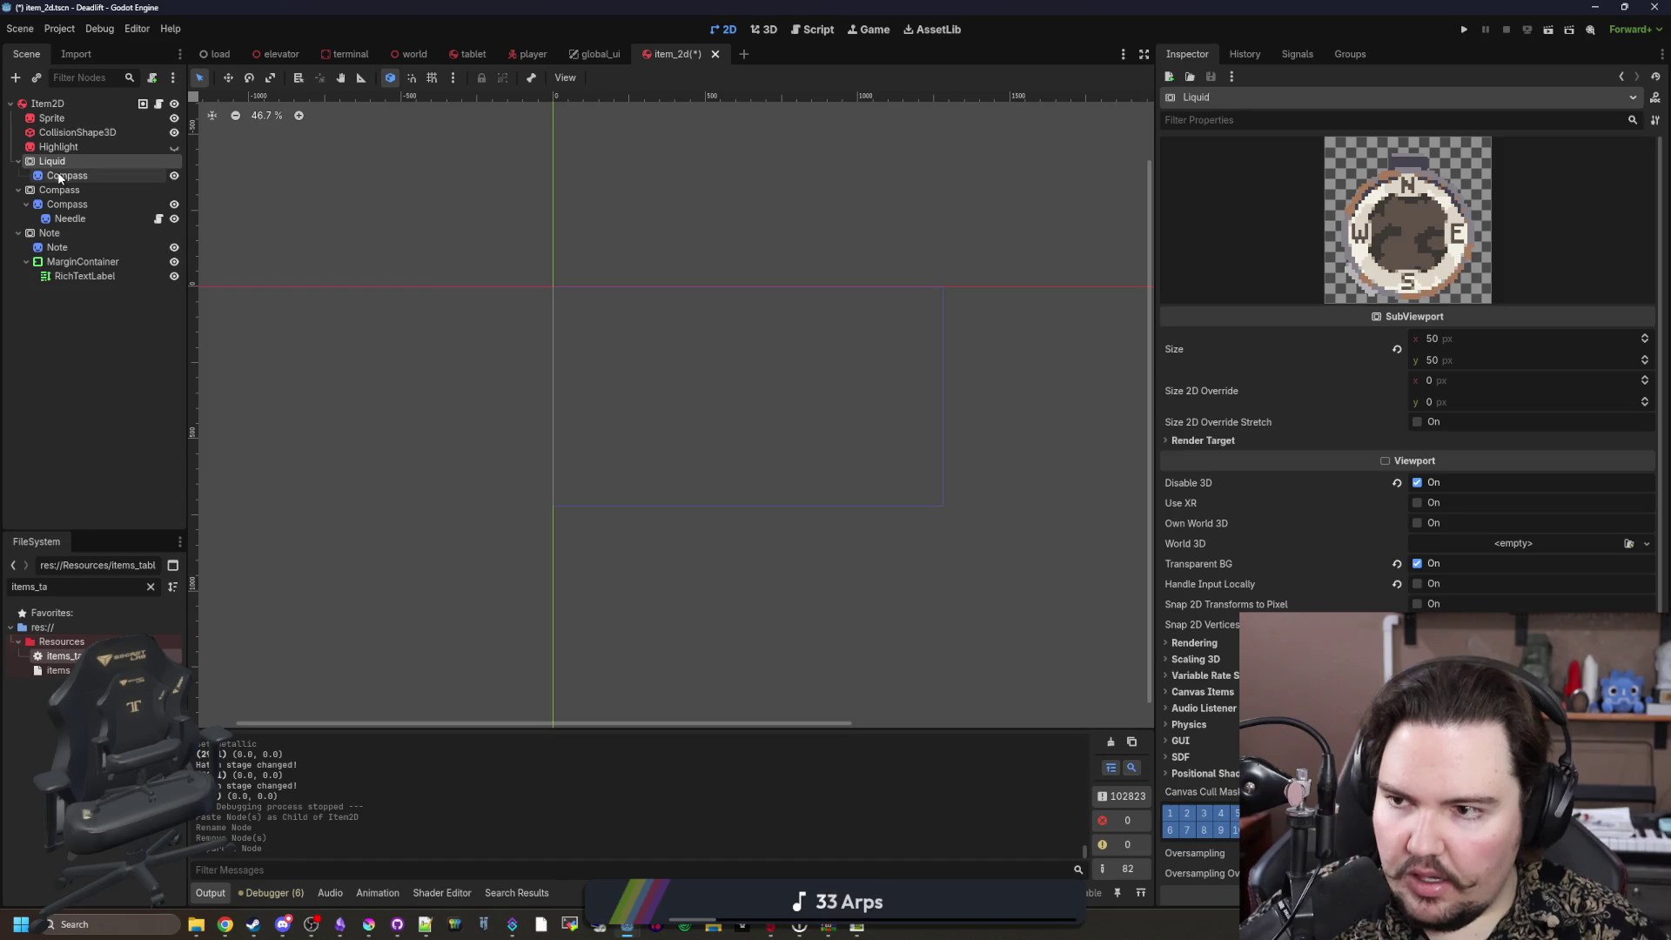
Step: Rename Liquid's Compass child to Sprite and drag it out of Liquid
left_click(59, 176)
right_click(100, 175)
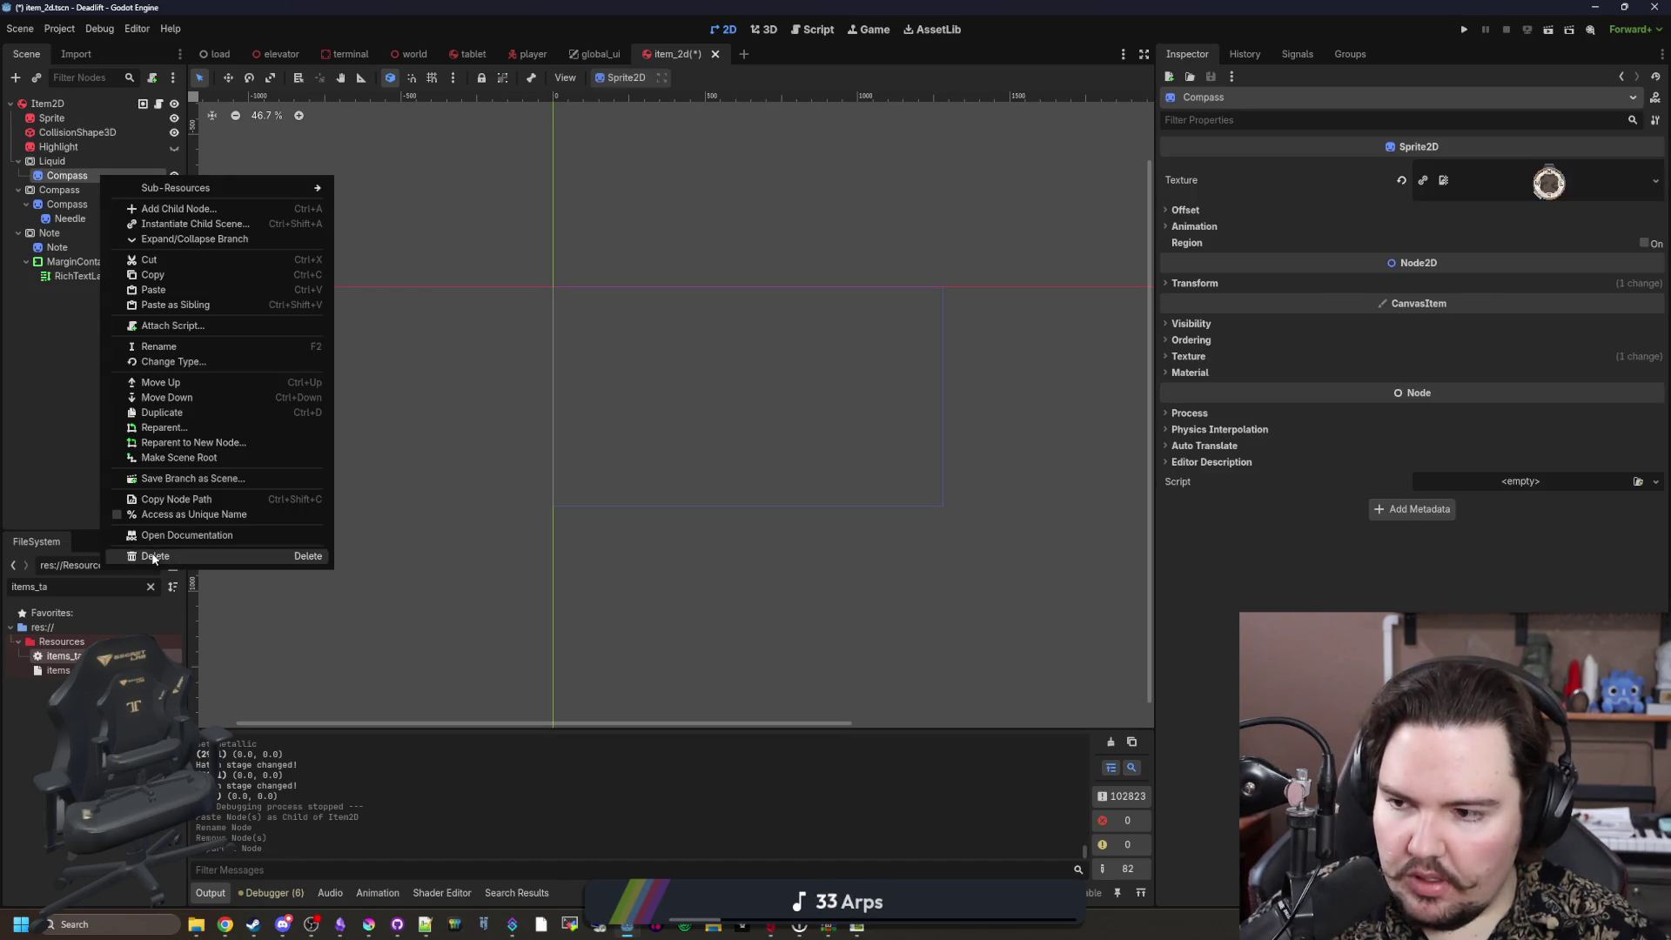
left_click(188, 557)
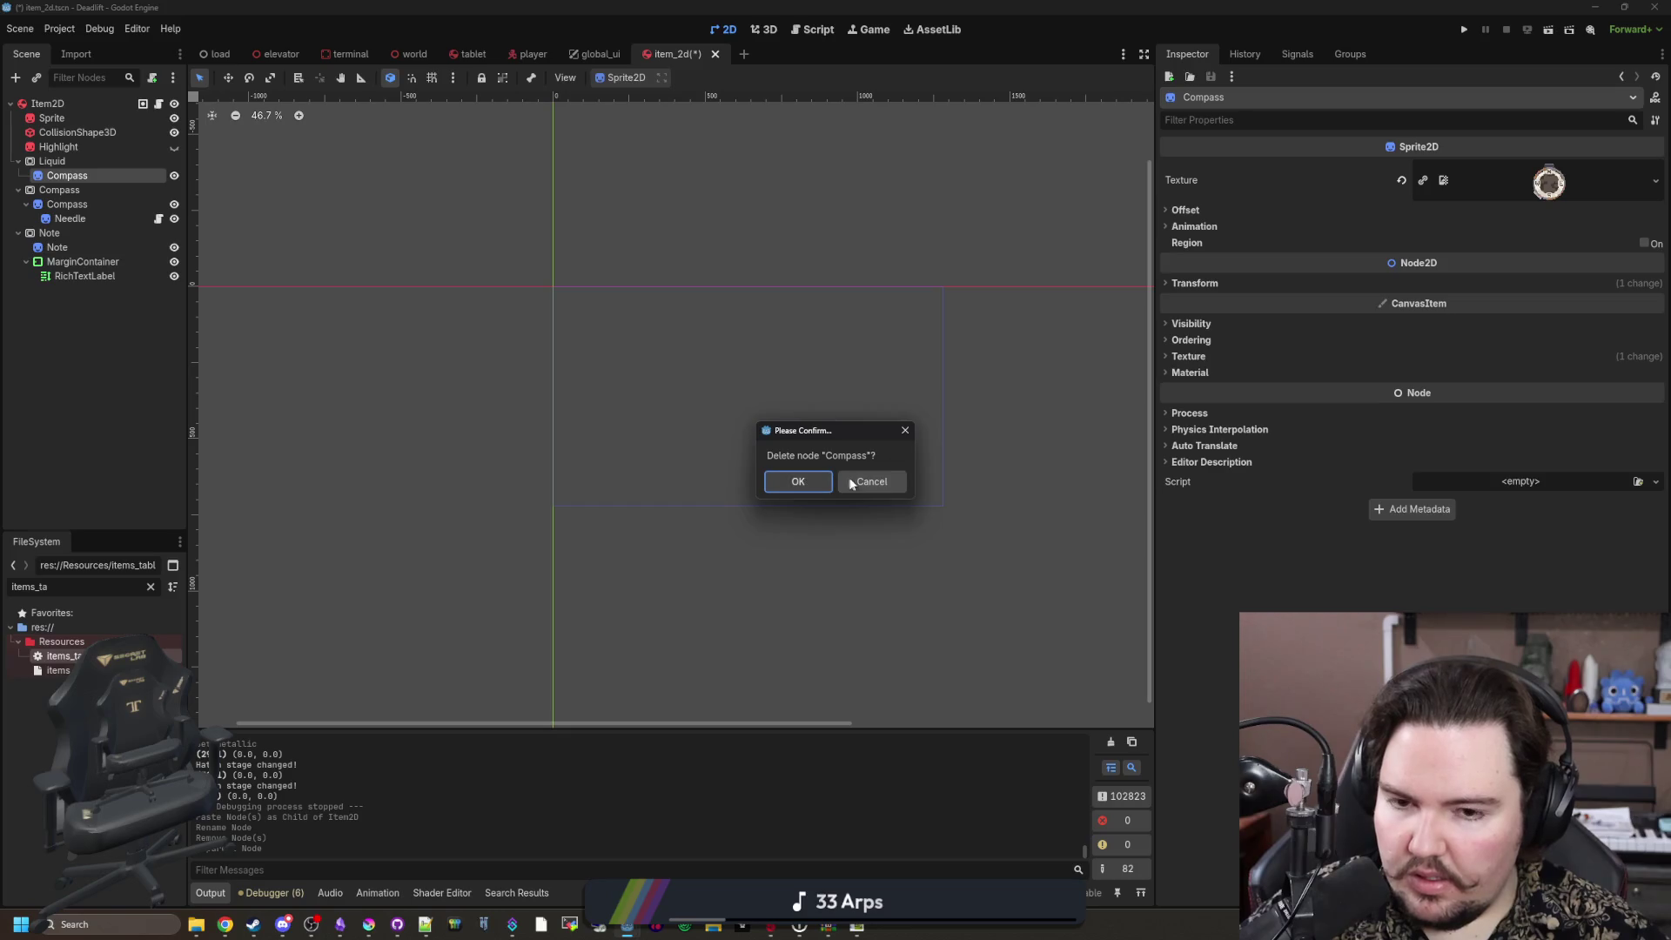
left_click(871, 482)
double_click(95, 172)
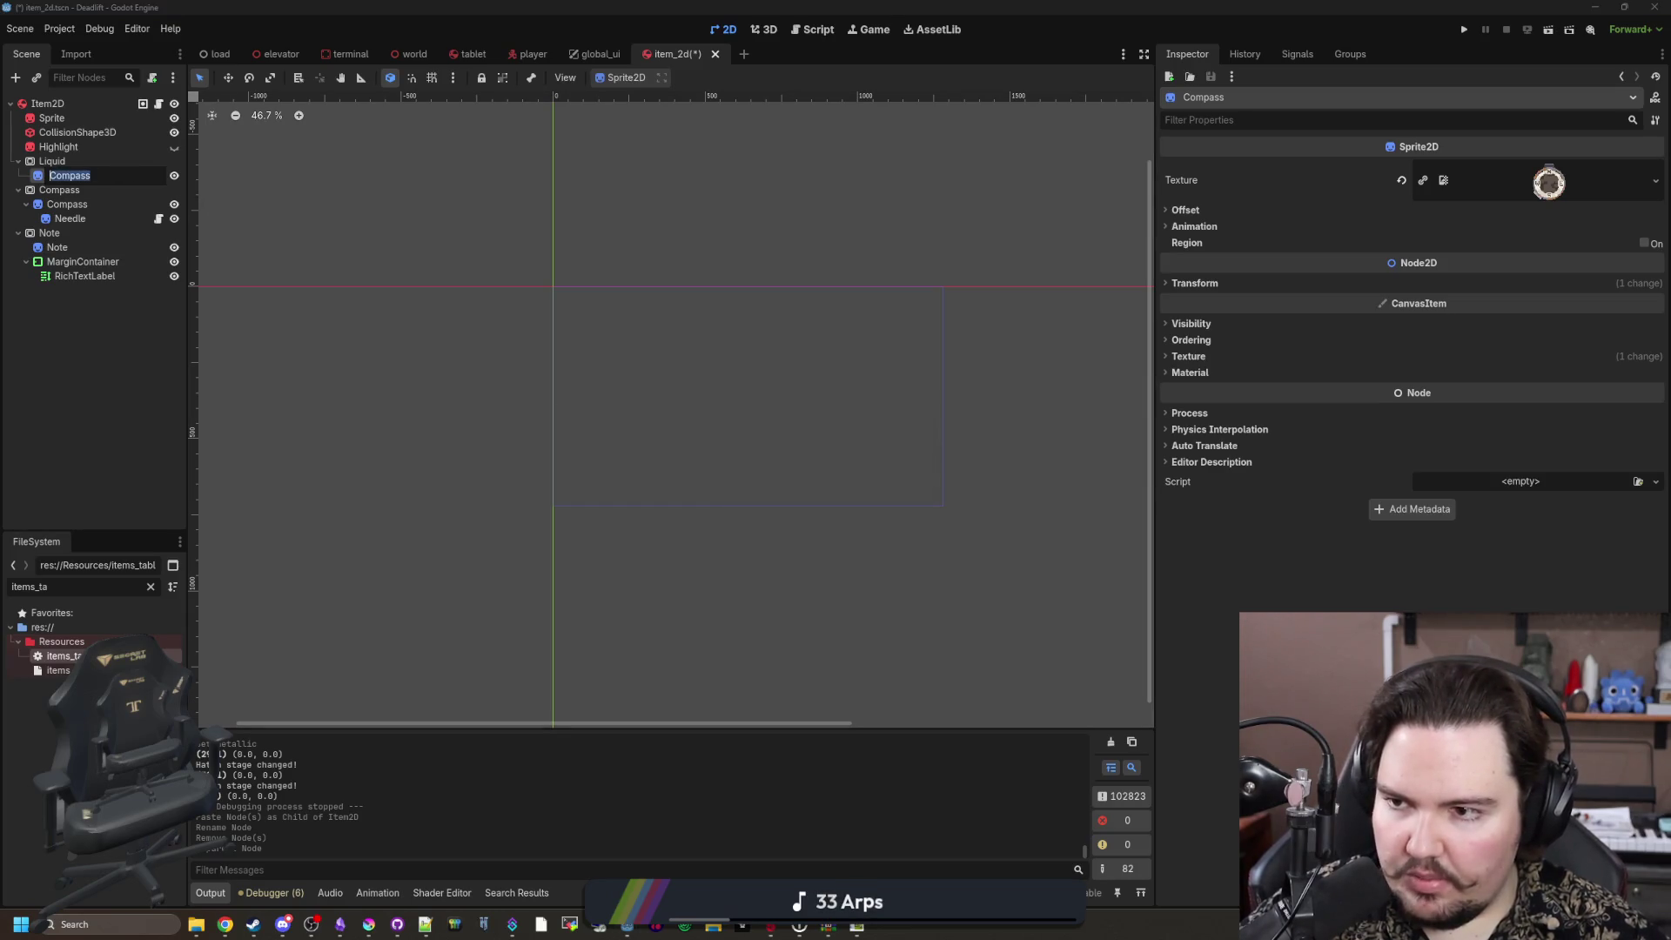
type("Sprite")
key("Return")
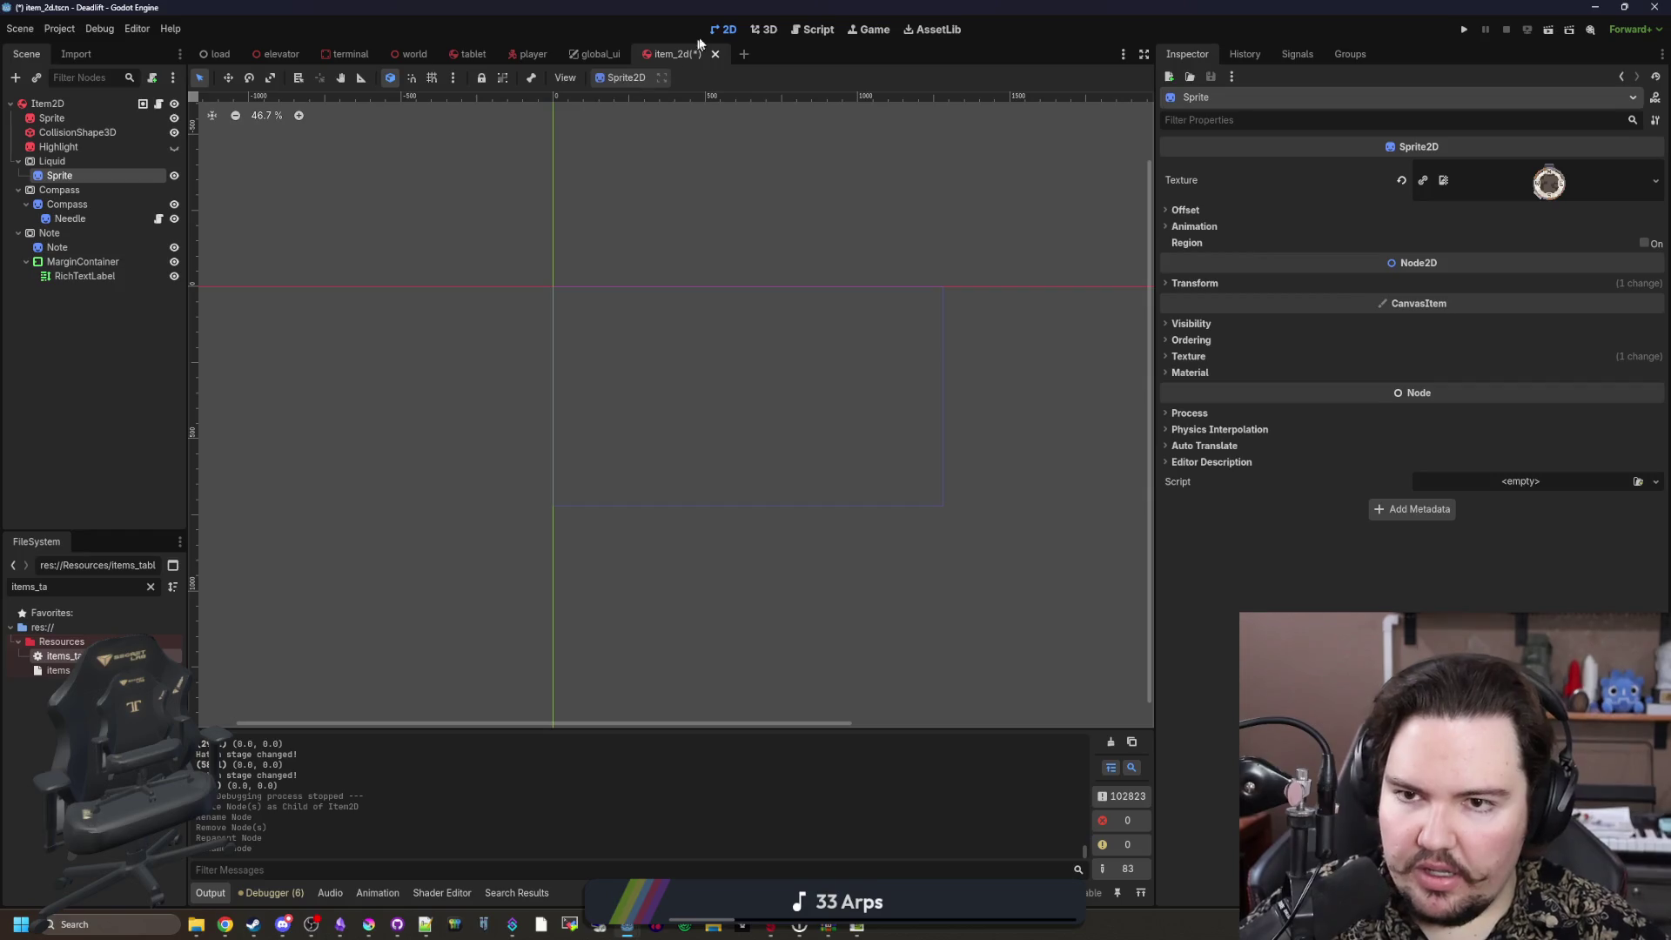
scroll(631, 331, "down", 3)
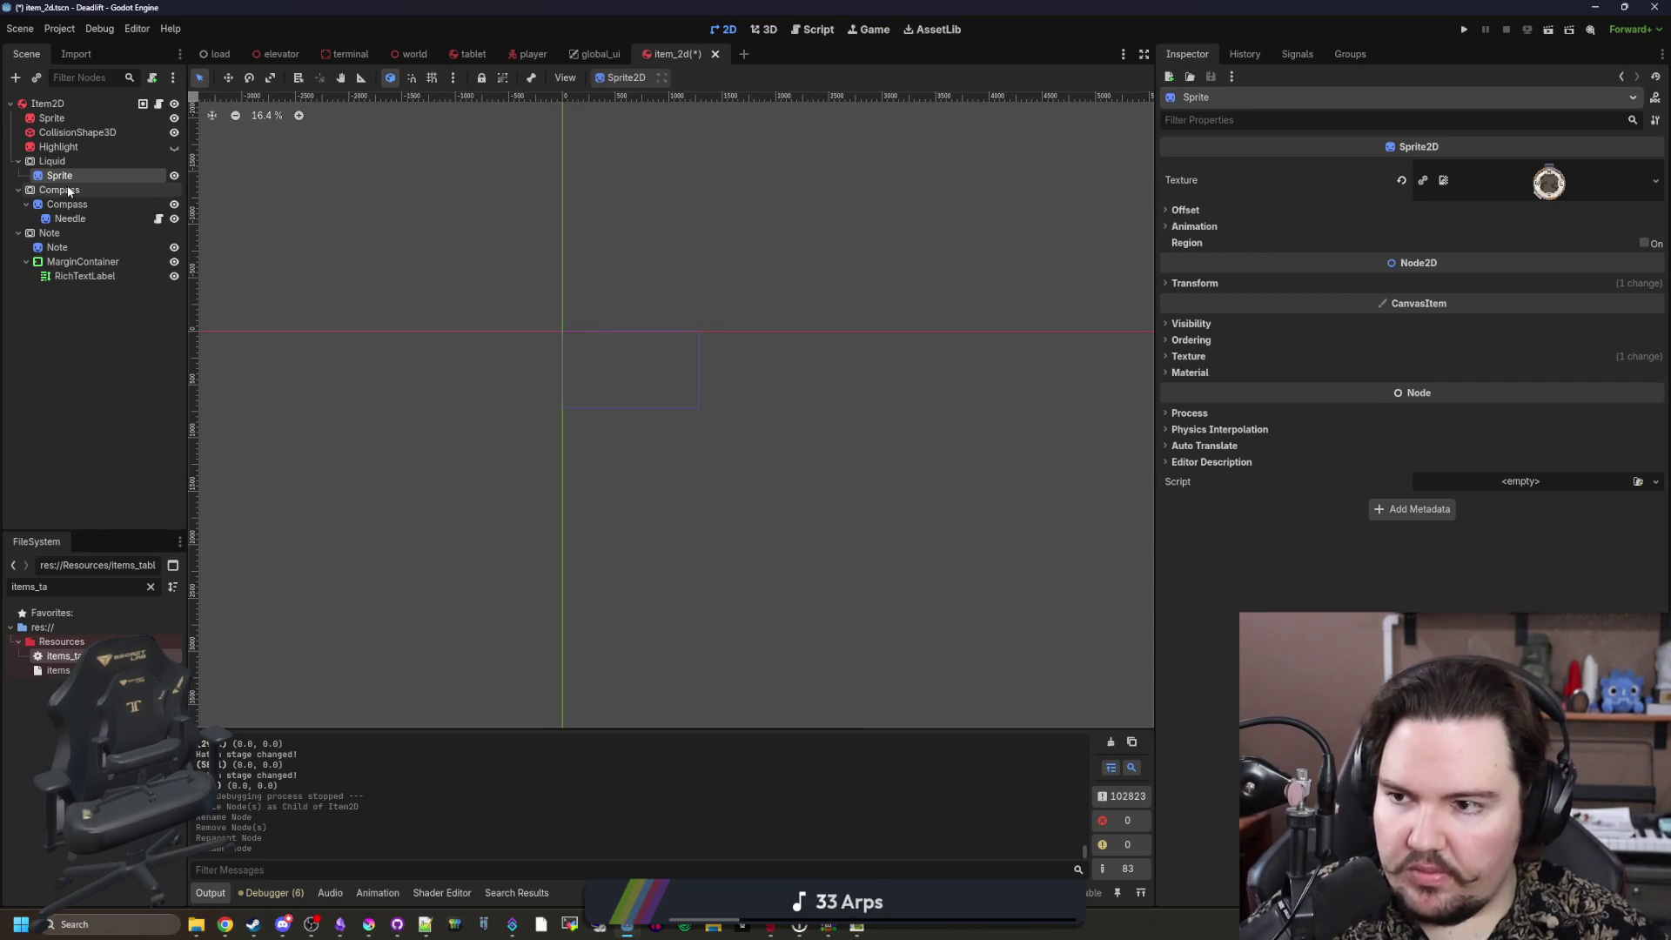
left_click_drag(64, 183, 63, 156)
Step: Load water.png as the sprite's texture
scroll(597, 346, "up", 15)
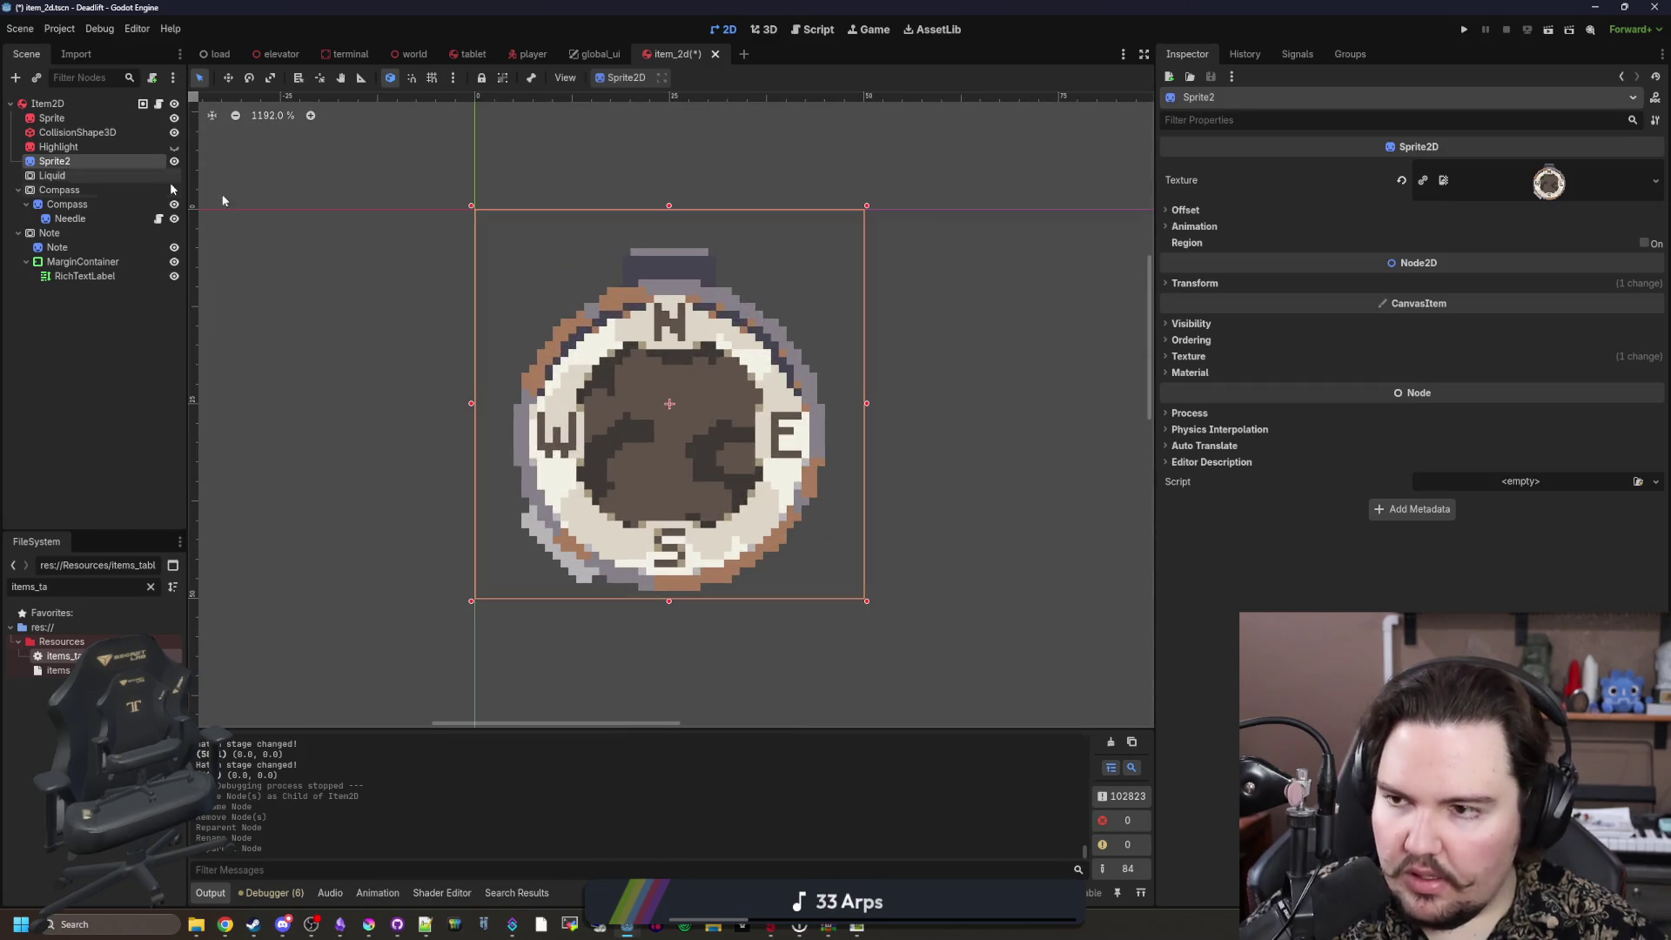
right_click(1574, 166)
left_click(1510, 487)
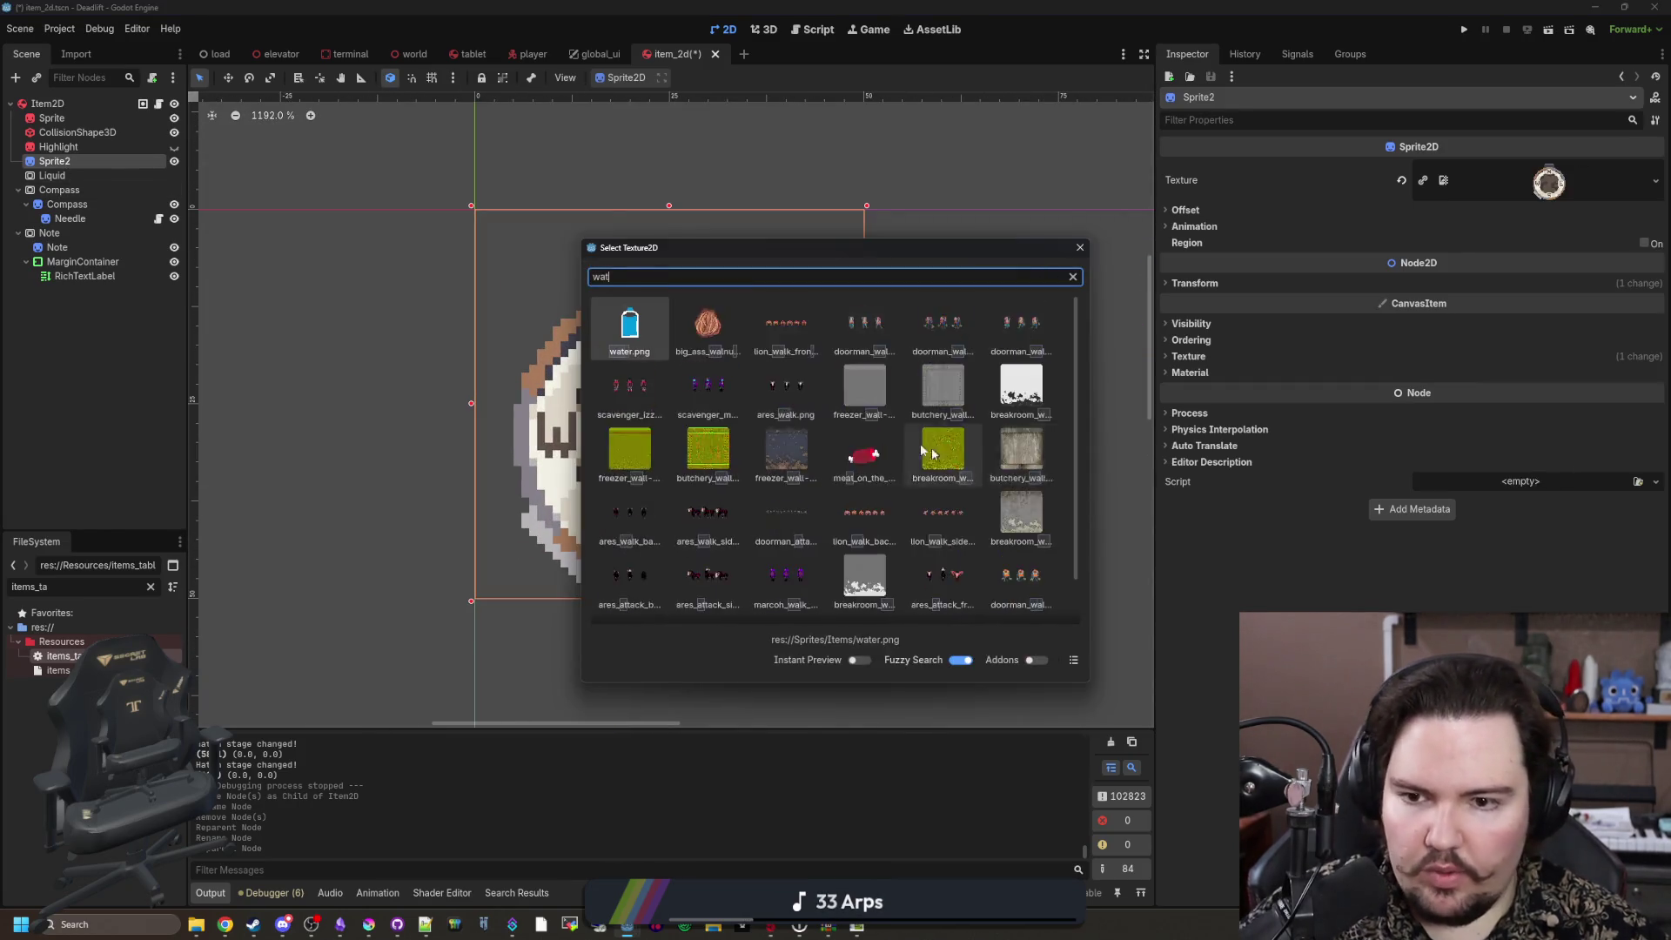
double_click(708, 455)
Step: Re-export the bottle image from Krita as PNG
left_click(368, 924)
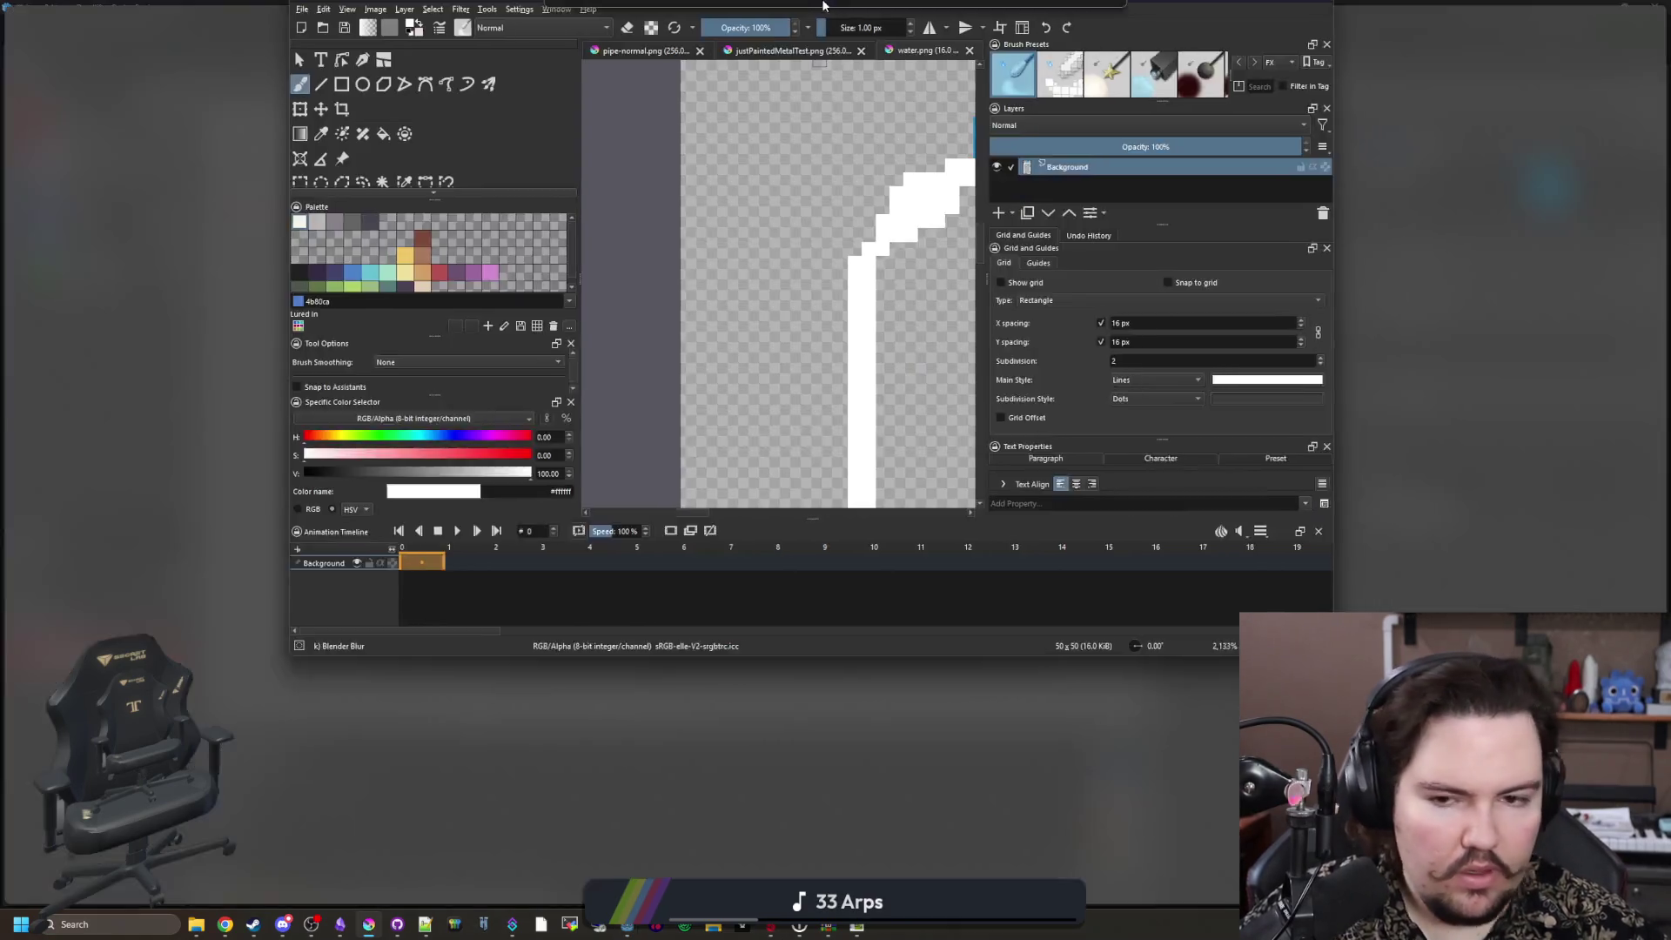
key("ctrl+s")
left_click(891, 575)
key("alt+Tab")
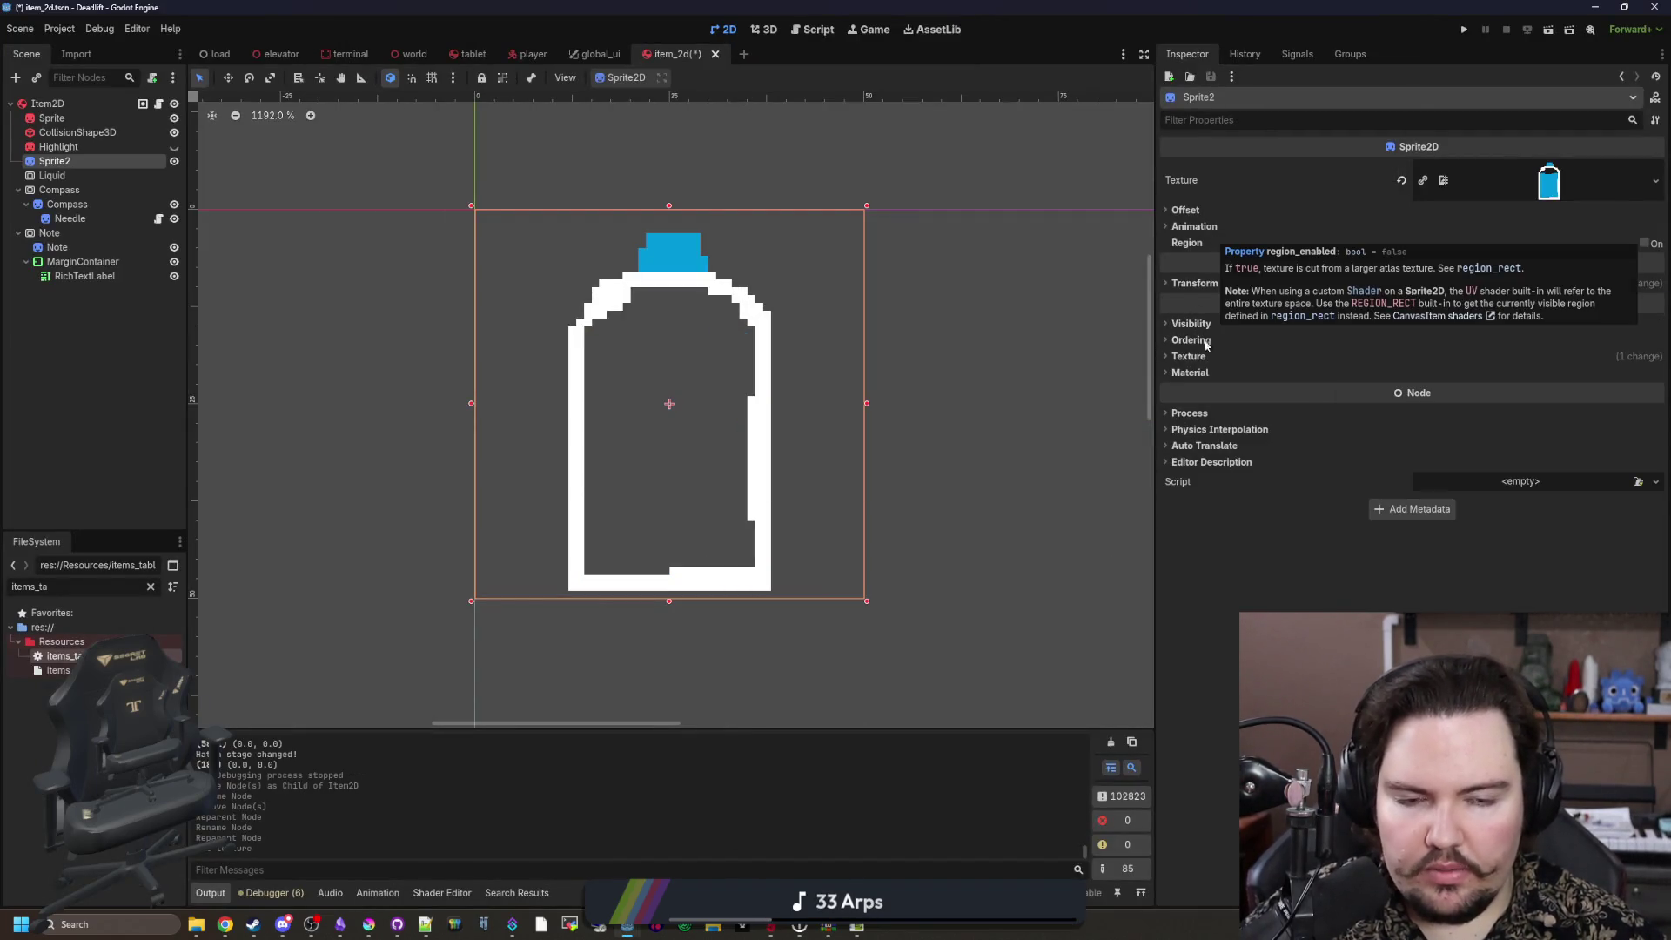
Step: Add a Sprite2D child node under Sprite2
right_click(80, 160)
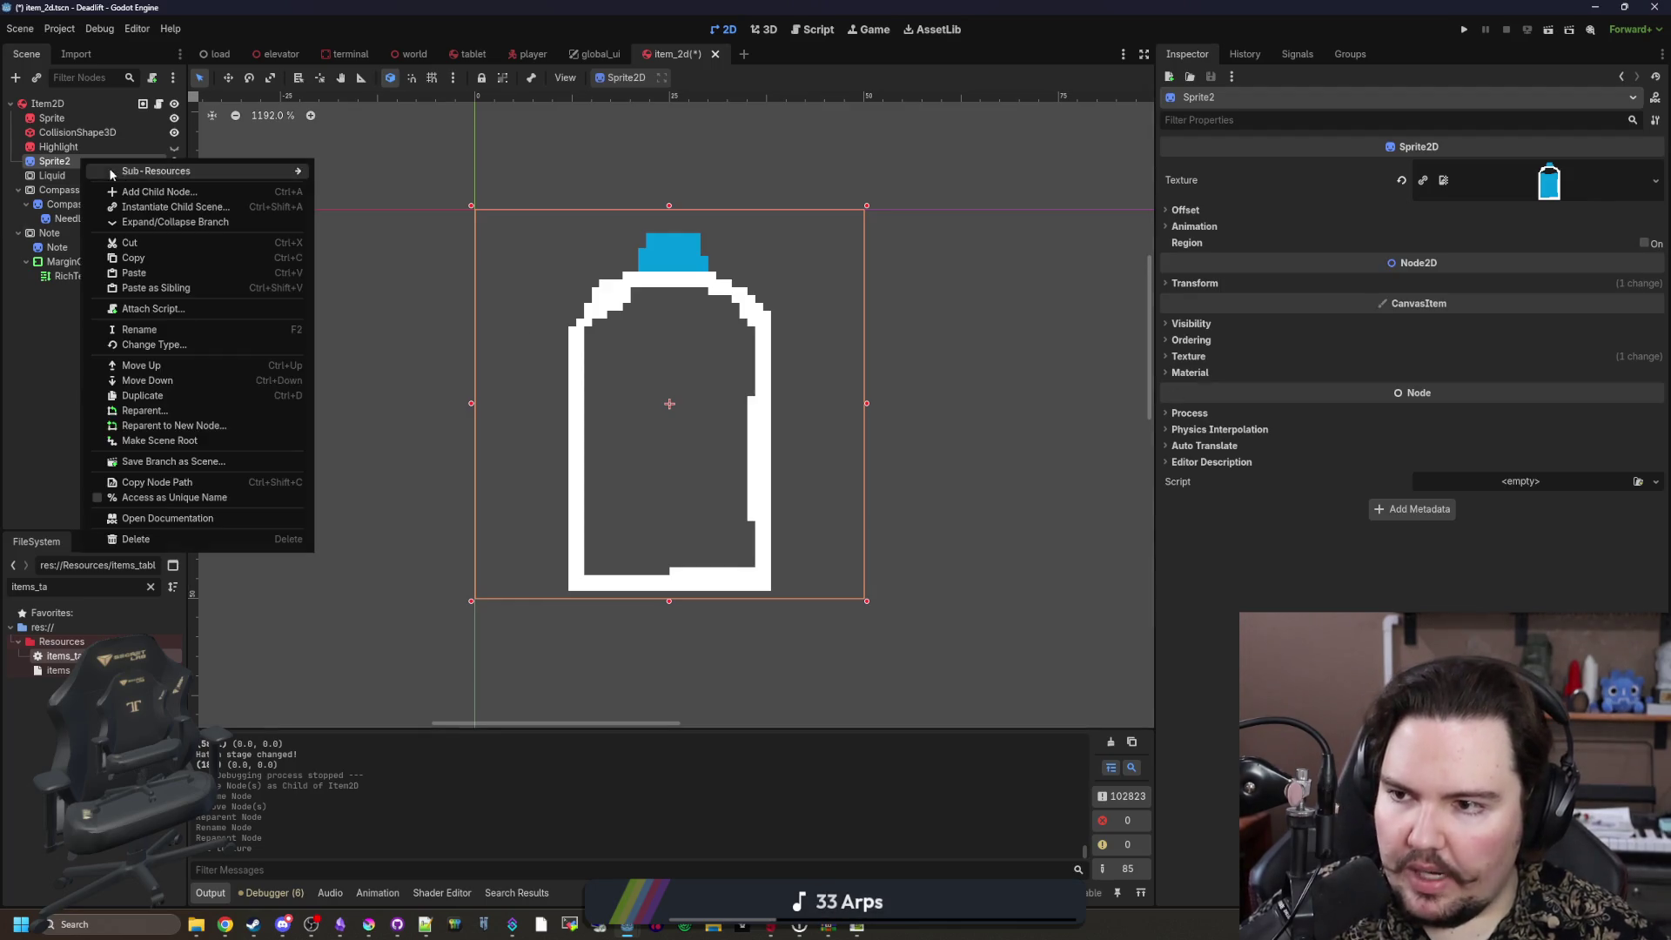
left_click(148, 190)
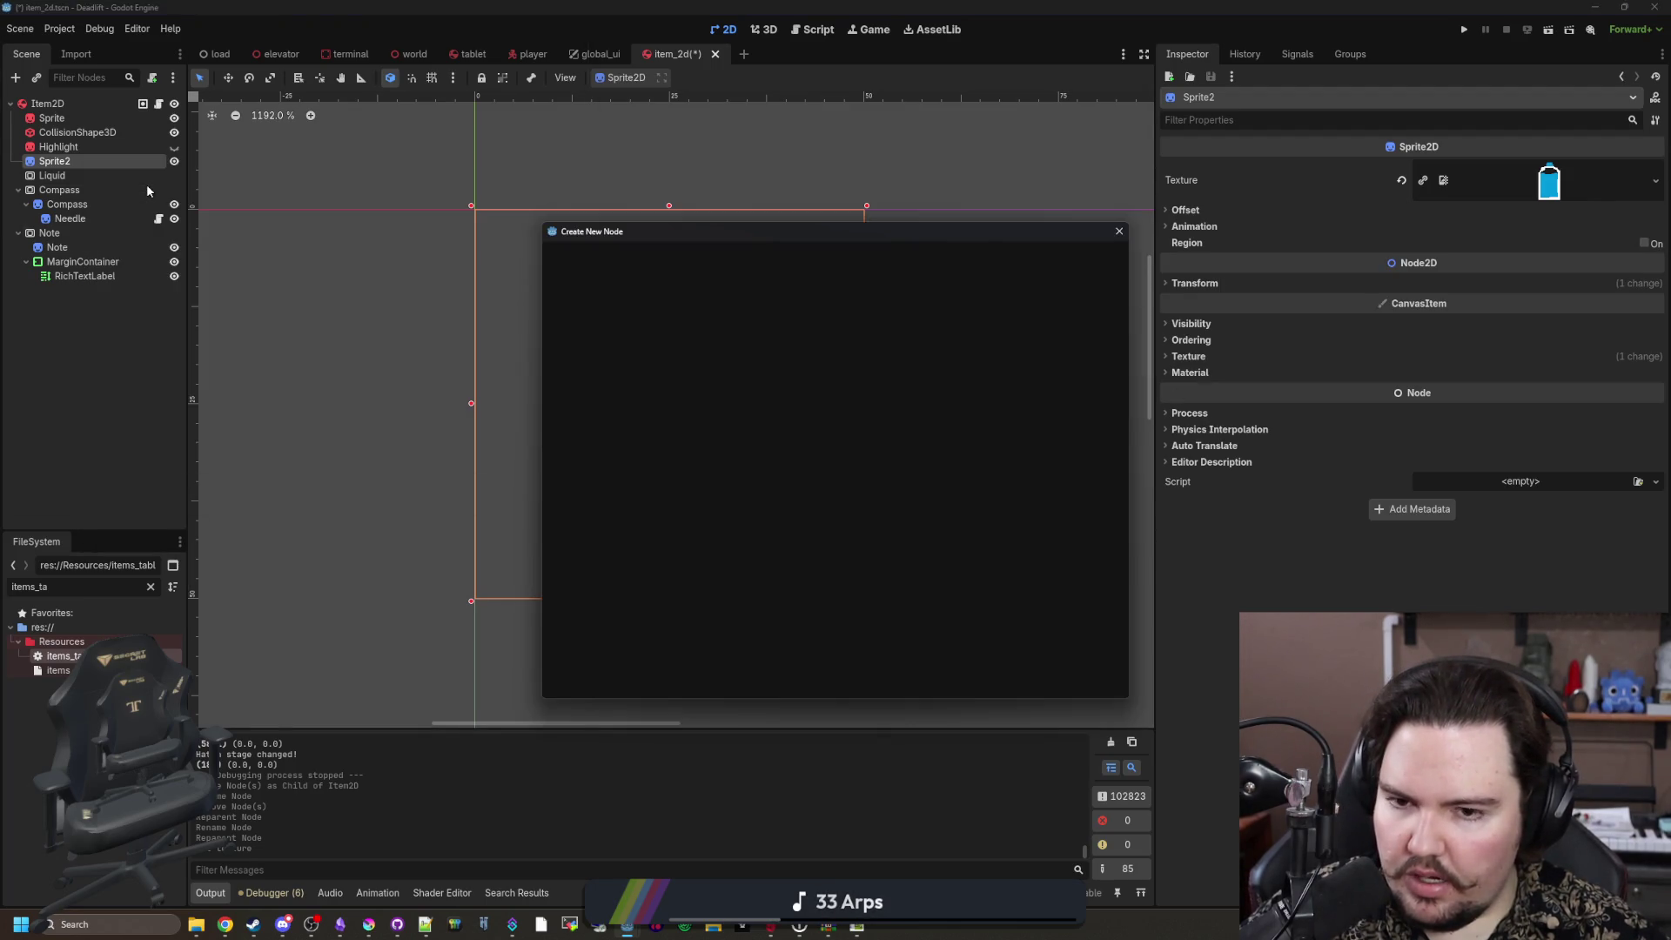
type("sprite")
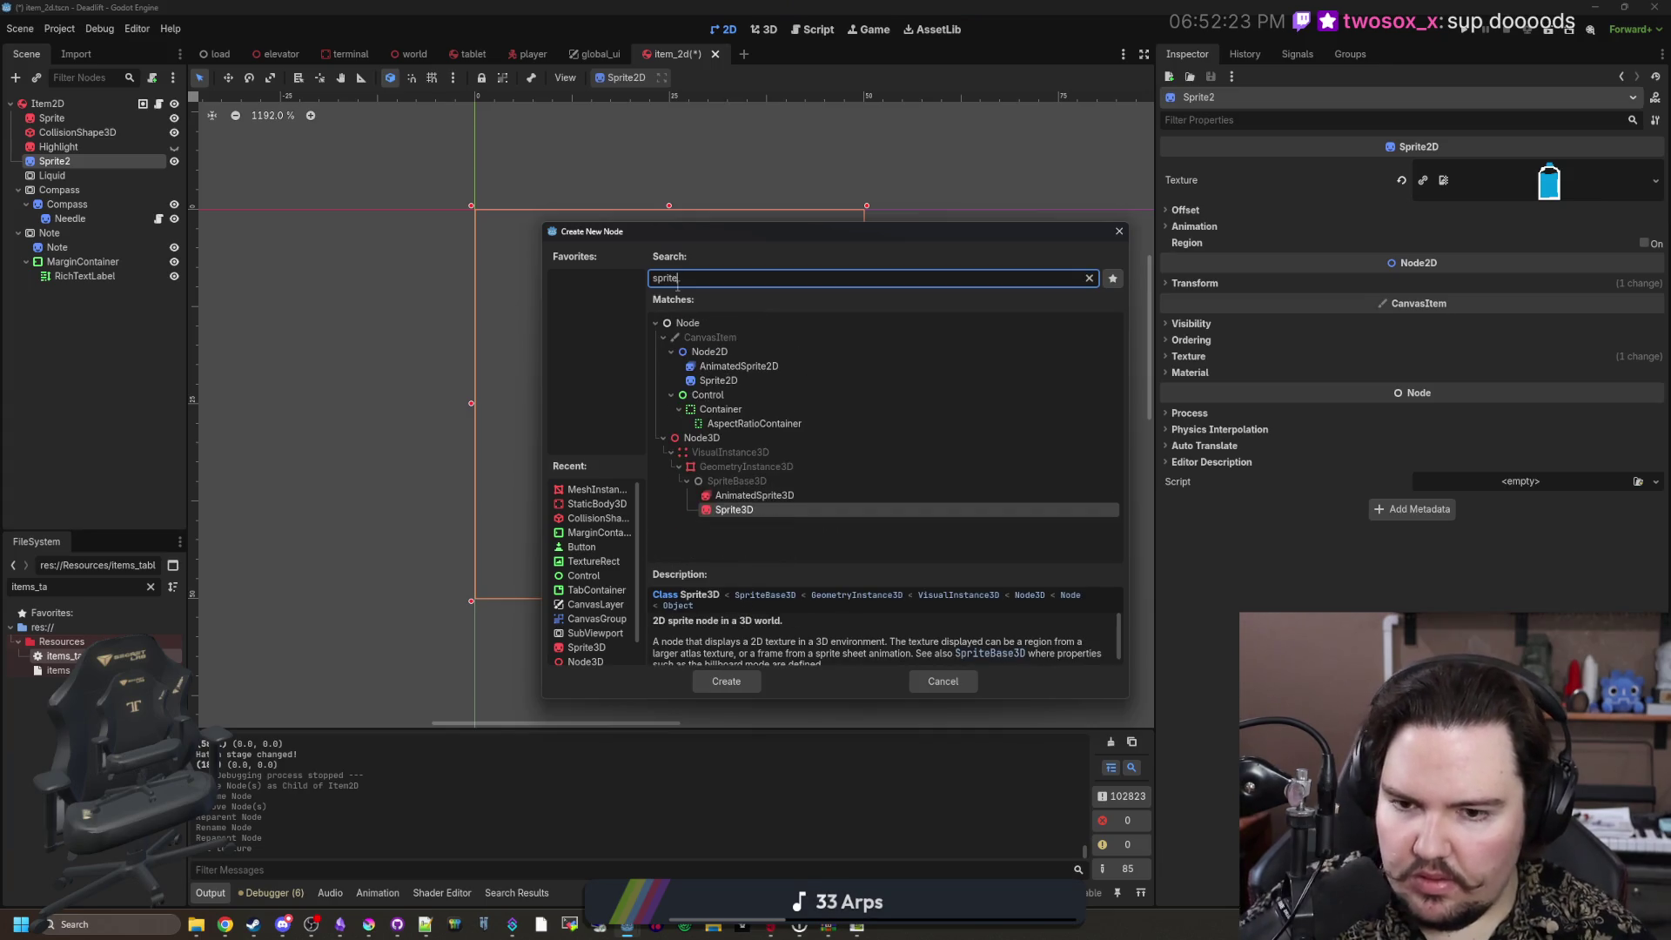
key("Up")
key("Up")
key("Up")
key("Return")
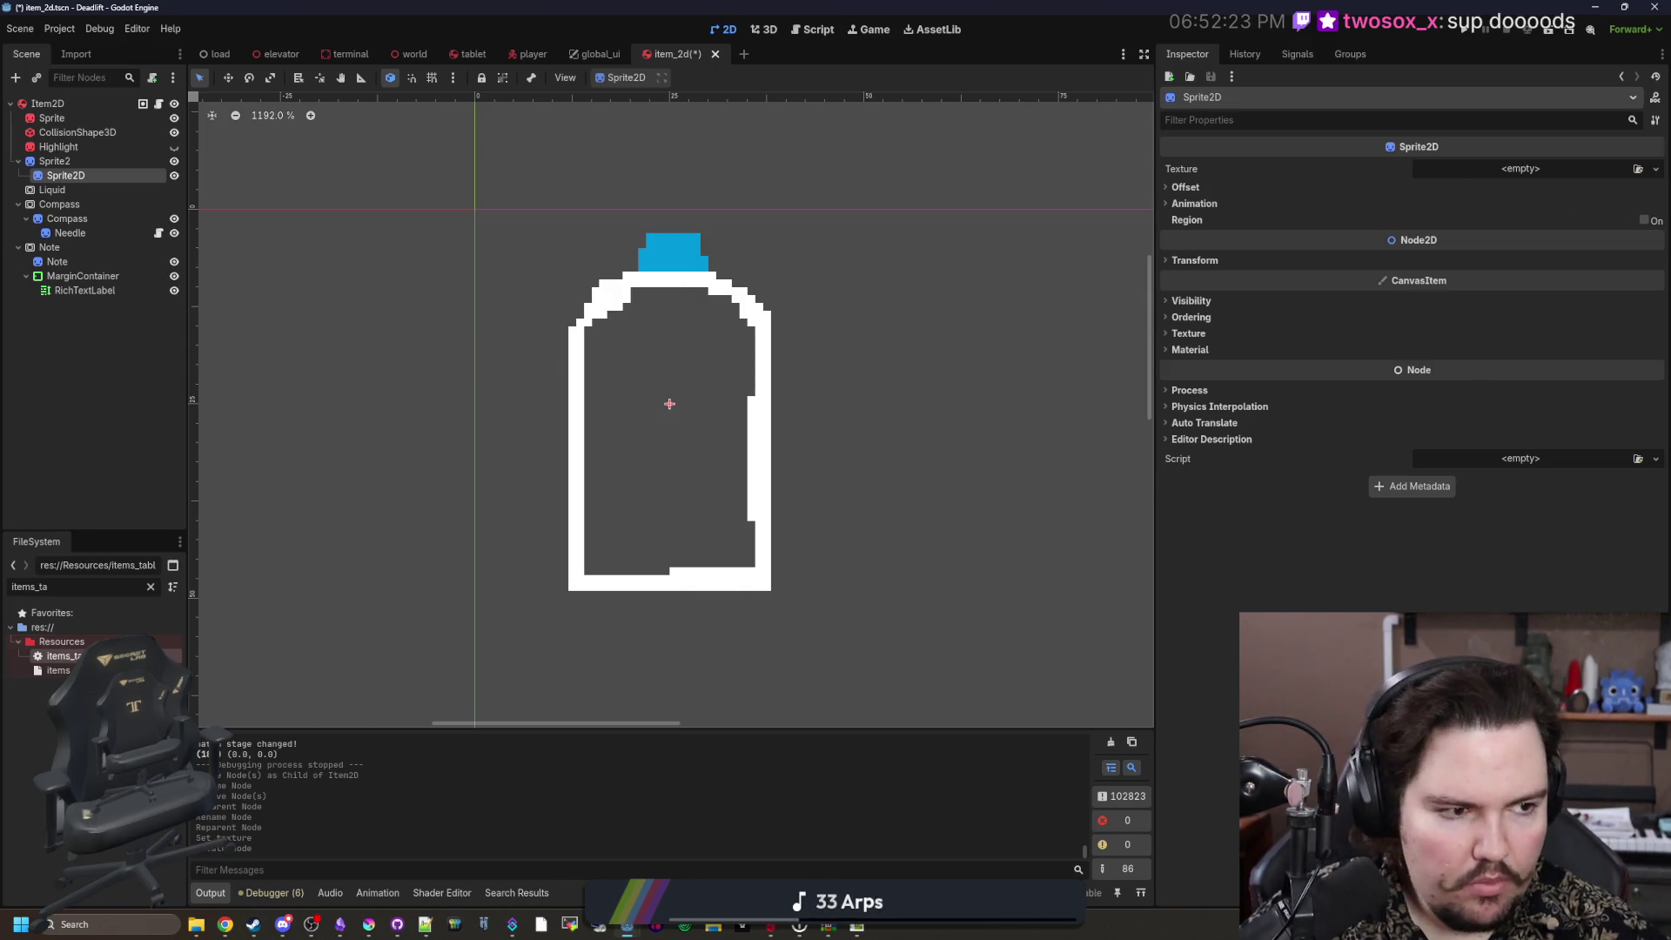
left_click(368, 925)
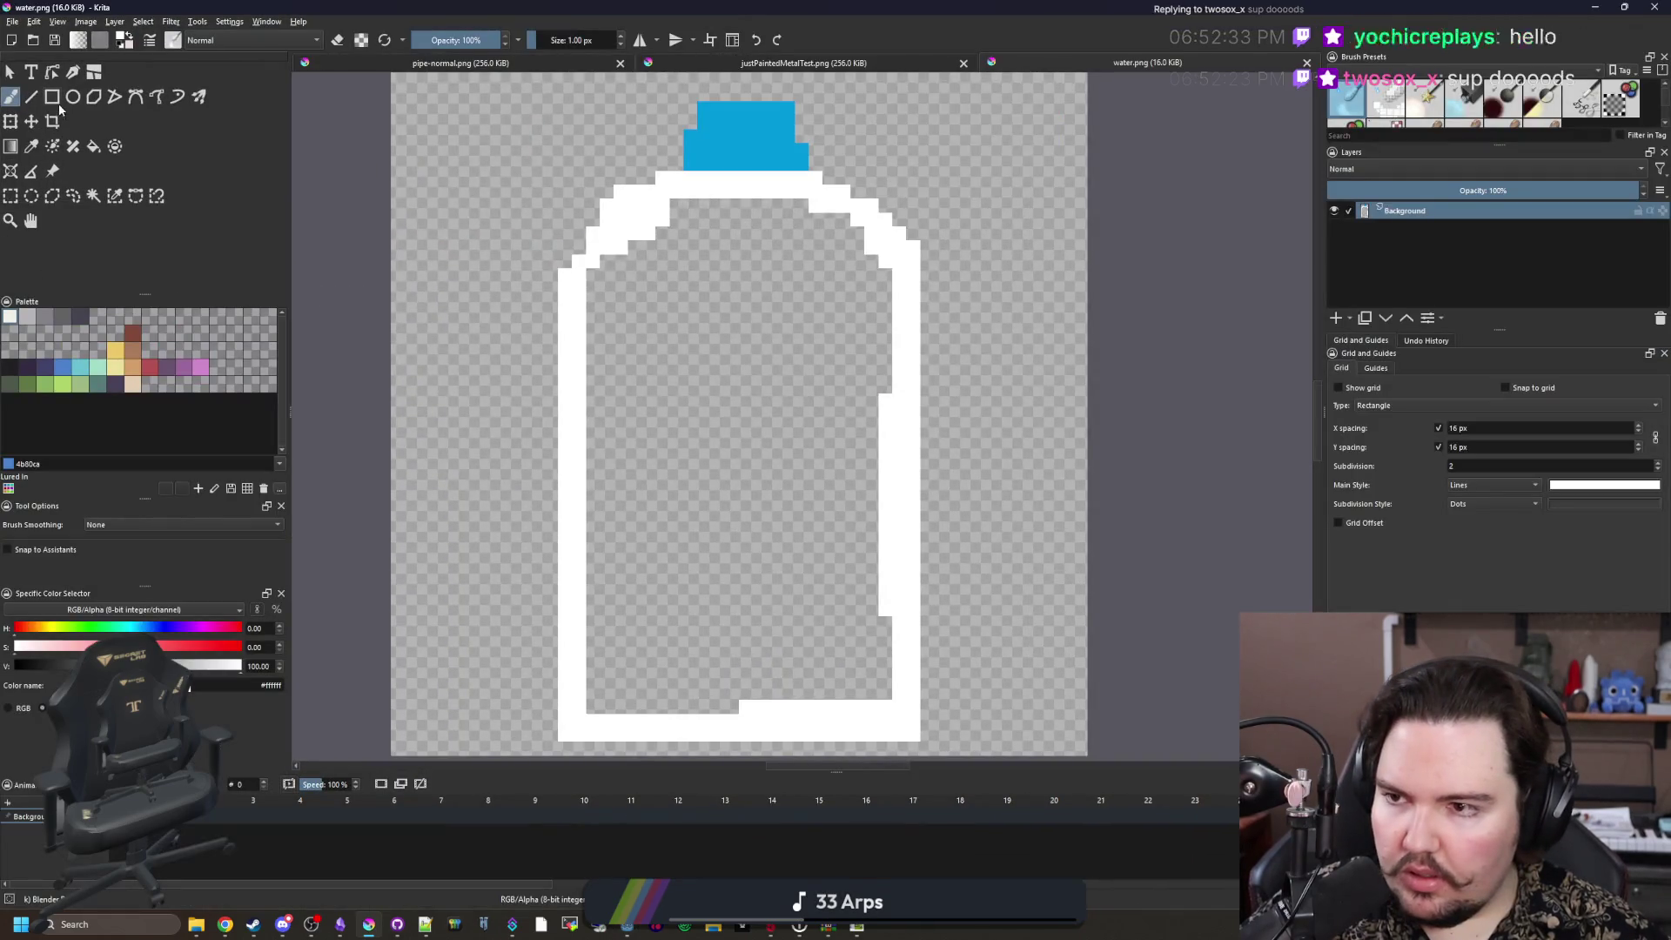
Step: Flood-fill the bottle interior with yellow
left_click(124, 357)
key("f")
left_click(733, 407)
key("ctrl+z")
left_click(720, 478)
key("ctrl+z")
left_click(761, 462)
Step: Select the white outline and blue cap by similar colour, delete them, and deselect
left_click(90, 200)
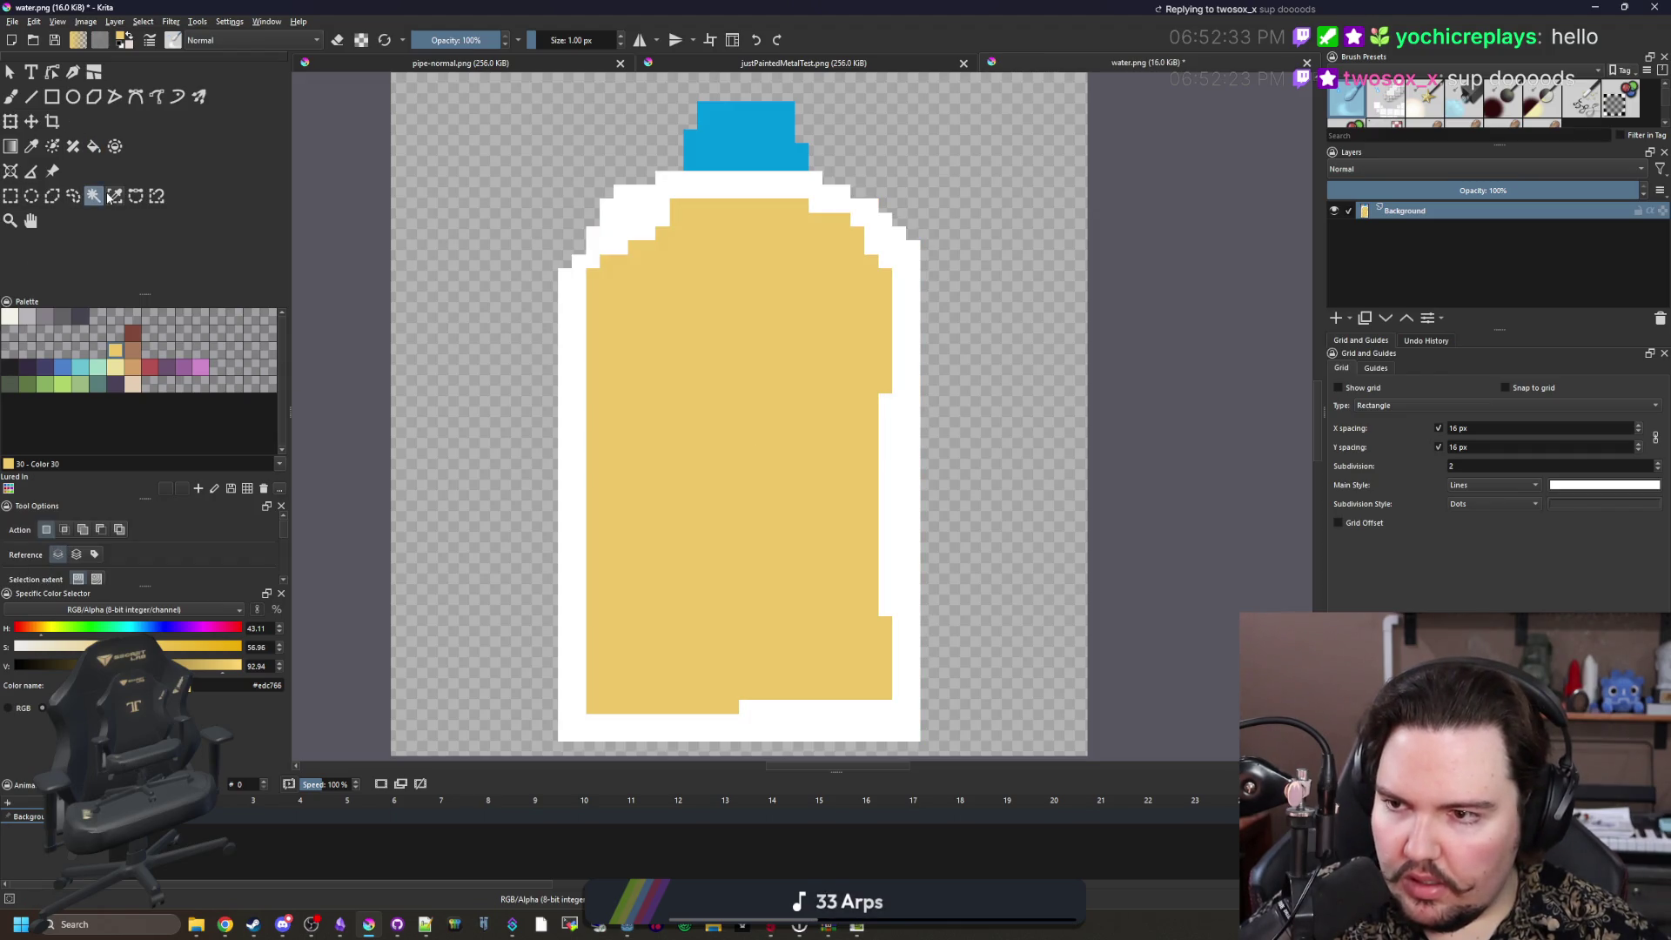
left_click(114, 195)
scroll(722, 214, "down", 1)
left_click(731, 193)
key("Delete")
left_click(745, 163)
key("Delete")
key("ctrl+shift+a")
Step: Save the image as water_mask.png
left_click(12, 21)
left_click(54, 97)
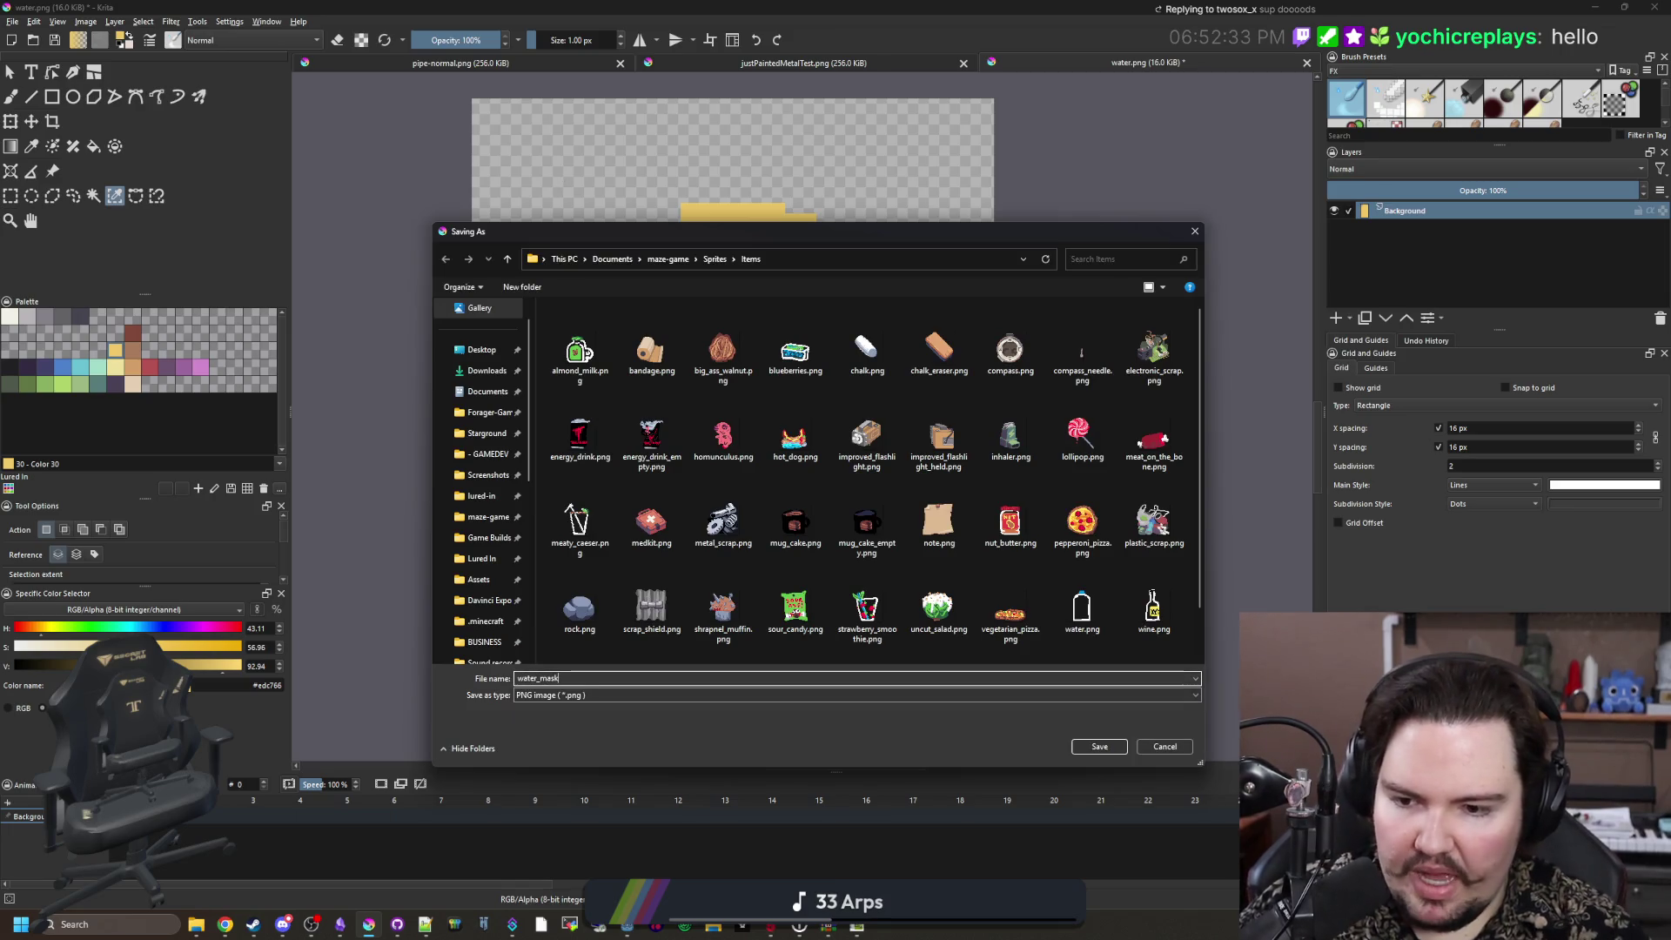
left_click(1102, 747)
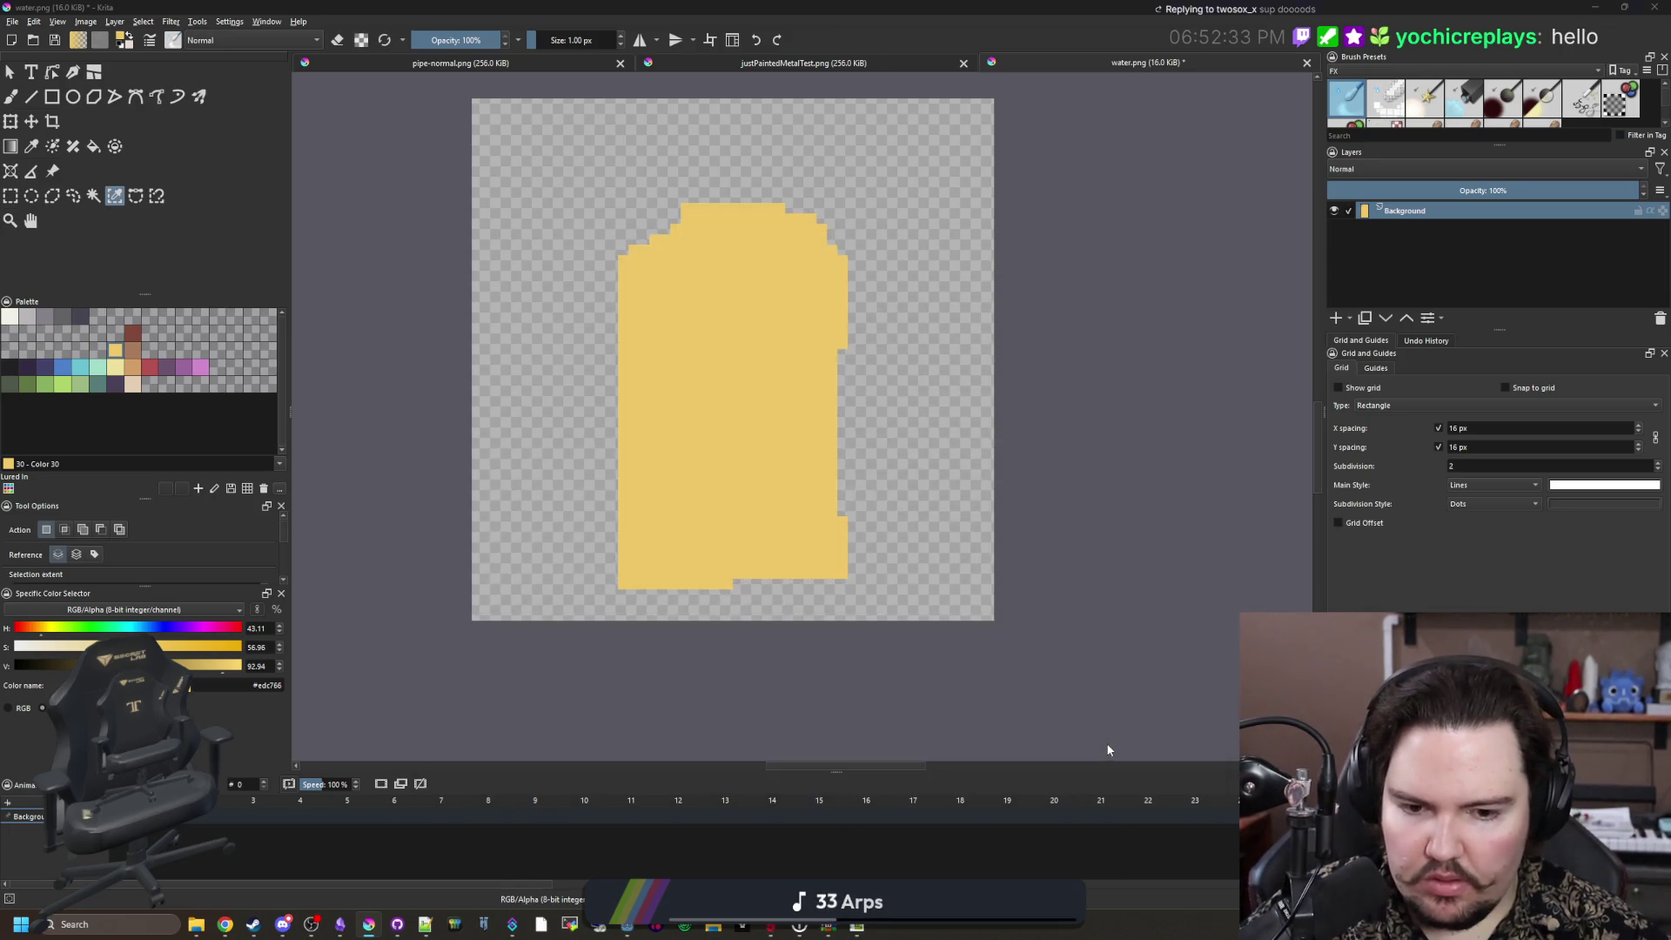
left_click(896, 583)
Step: Fill the bottle shape with full-brightness white and save the mask again
left_click(11, 316)
mouse_move(225, 666)
left_mouse_down()
mouse_move(209, 666)
mouse_move(248, 666)
left_mouse_up()
key("f")
left_click(668, 466)
key("ctrl+s")
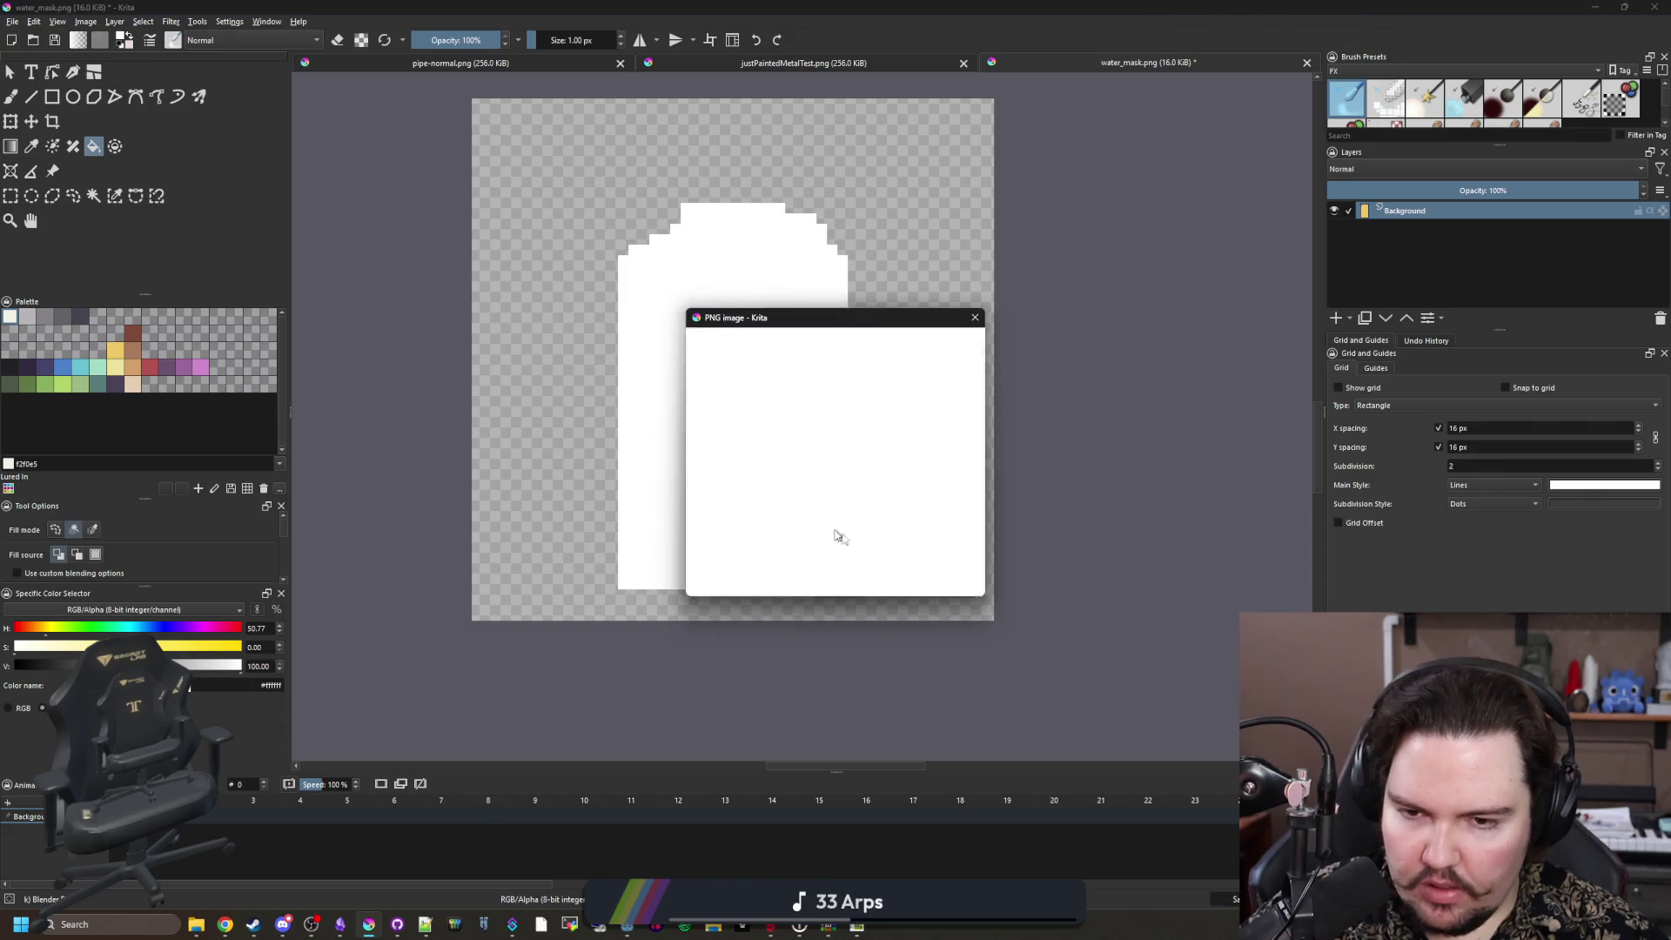
left_click(895, 583)
left_click(1595, 7)
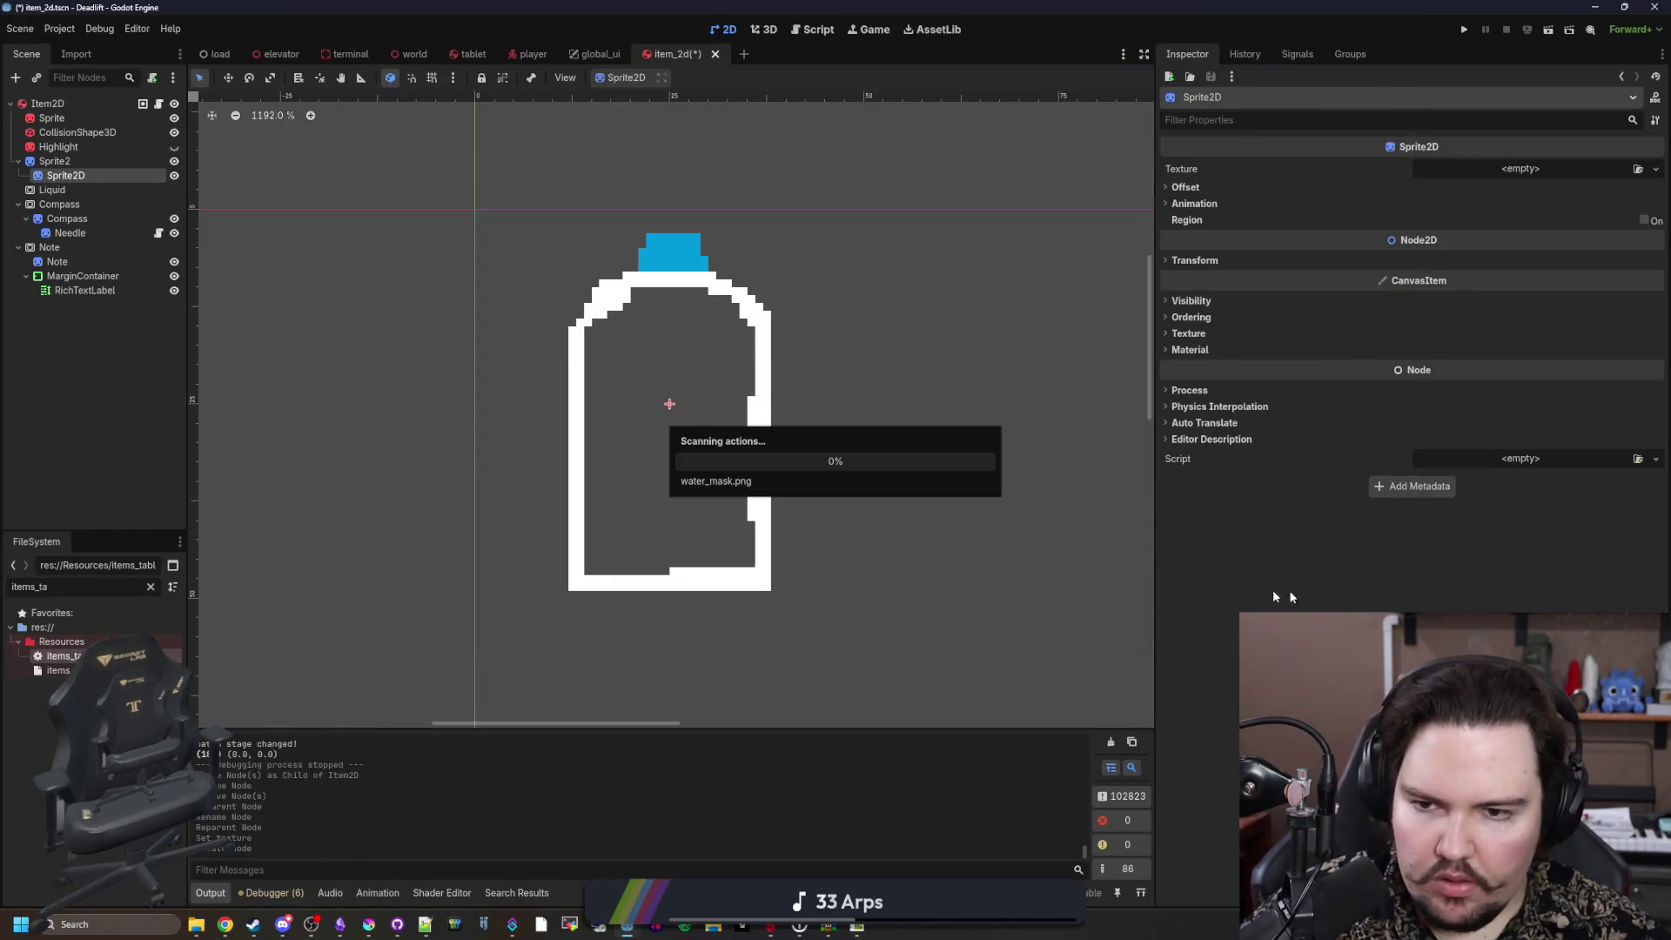
Step: Give the new Sprite2D the white bottle mask texture and rename it Mask
left_click(1485, 168)
left_click(1574, 467)
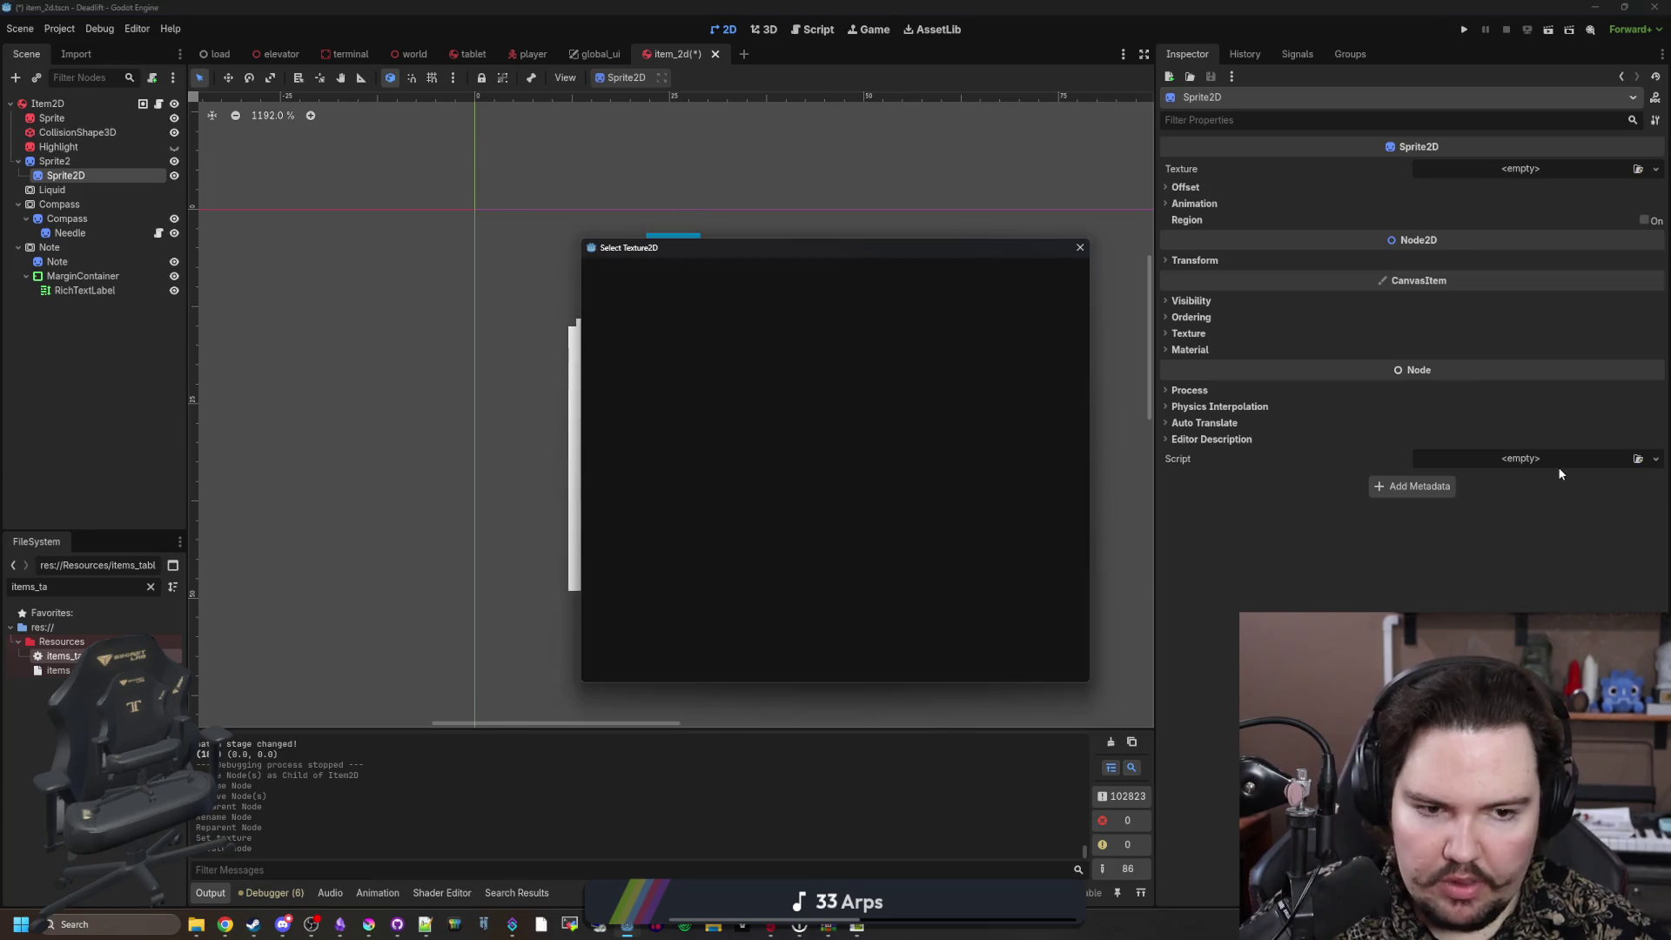
key("Return")
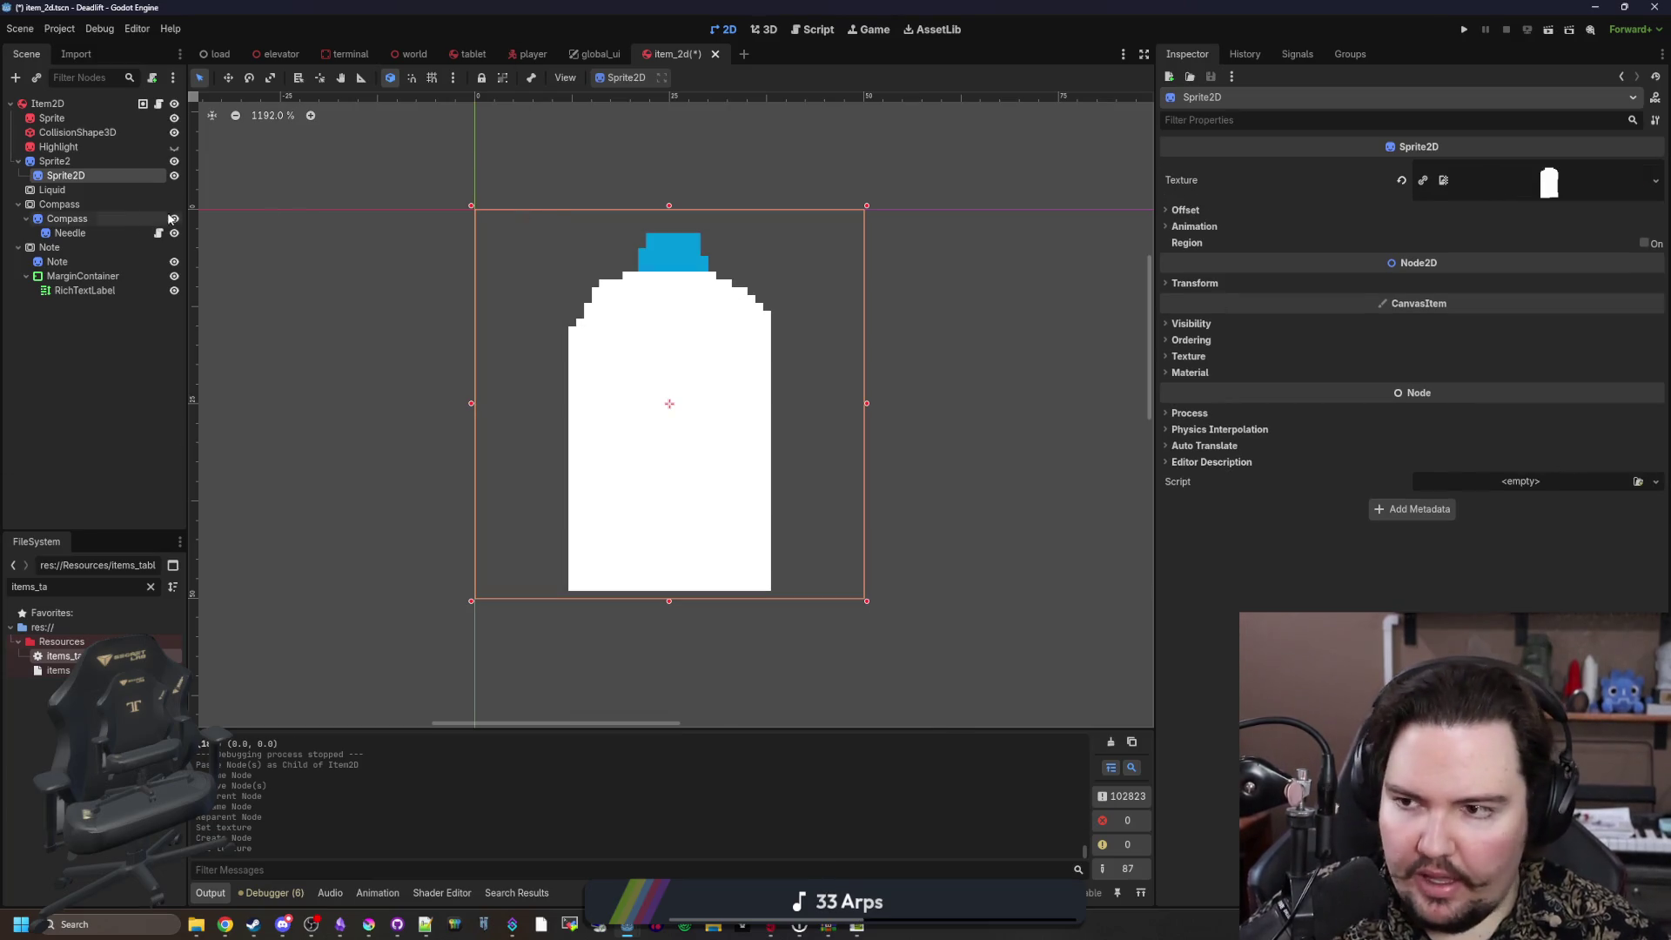
double_click(101, 176)
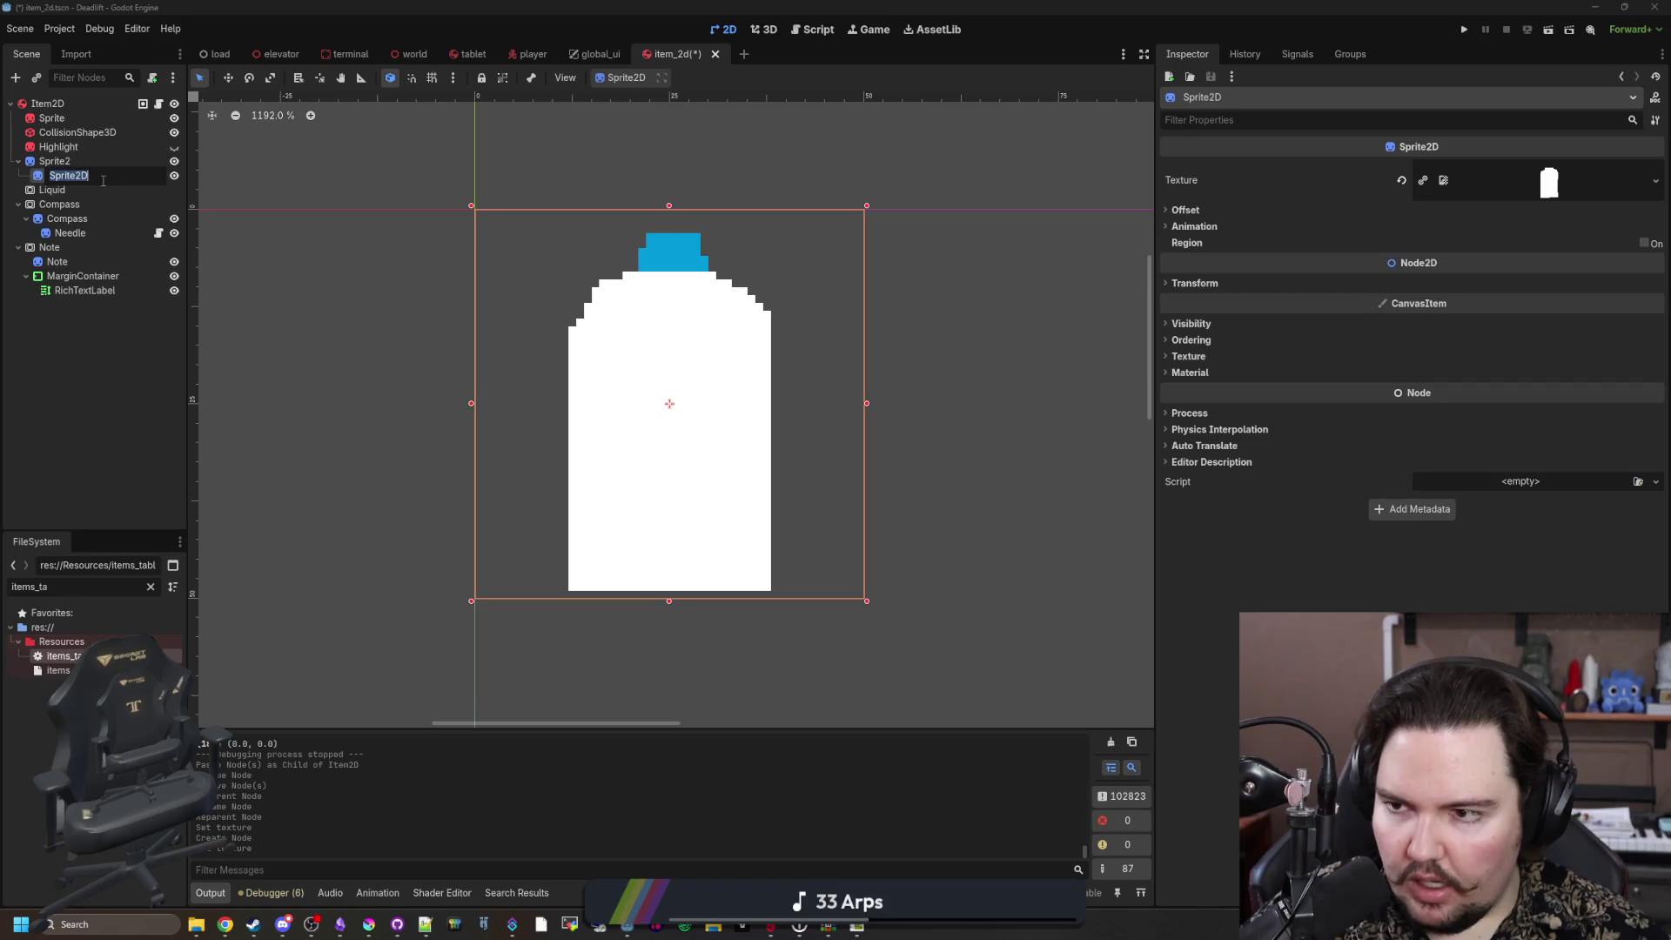
type("Mask")
key("Return")
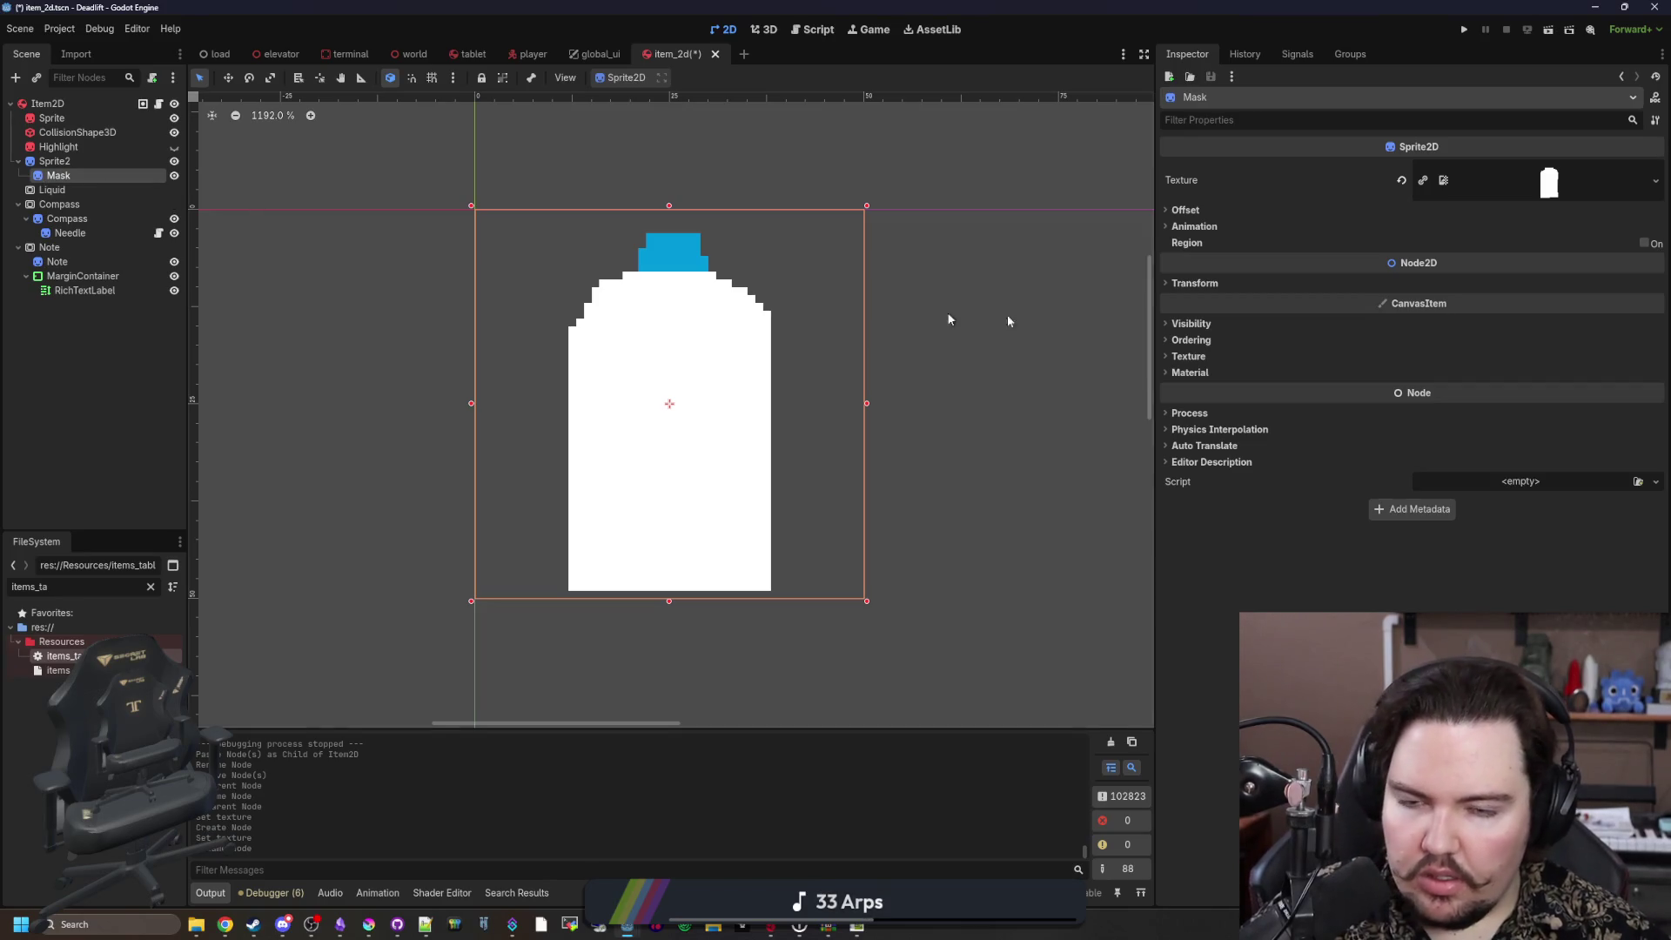
scroll(744, 379, "up", 2)
Step: Give Mask a new ShaderMaterial with a new shader named item_water.gdshader
left_click(1199, 374)
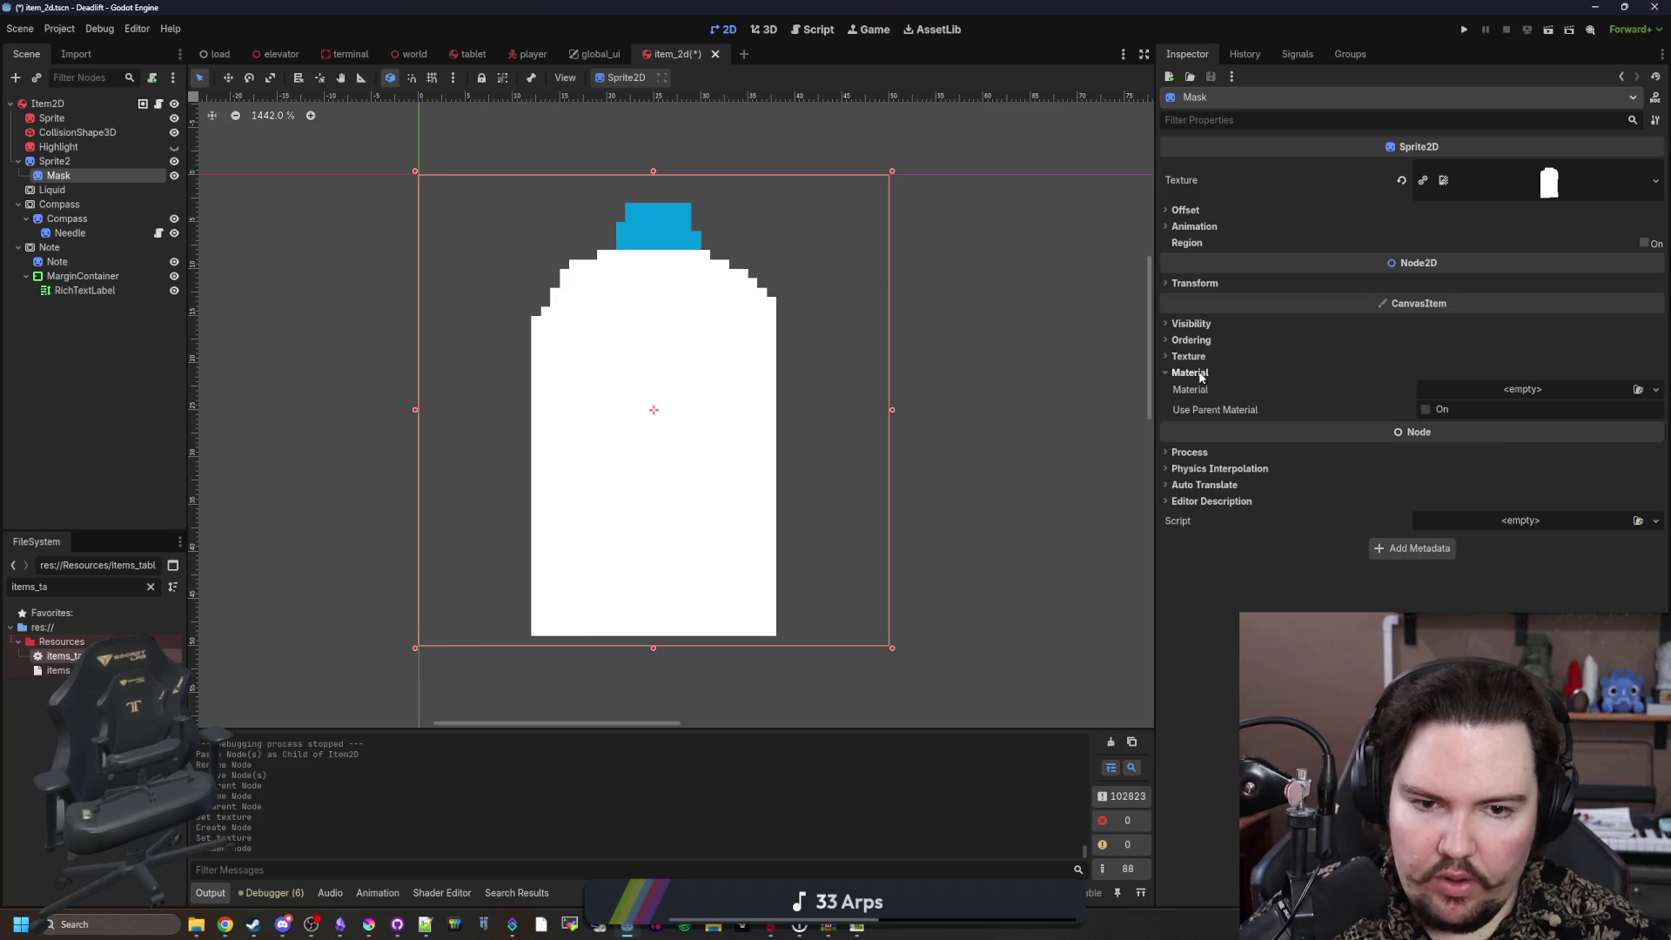
left_click(1564, 401)
left_click(1584, 442)
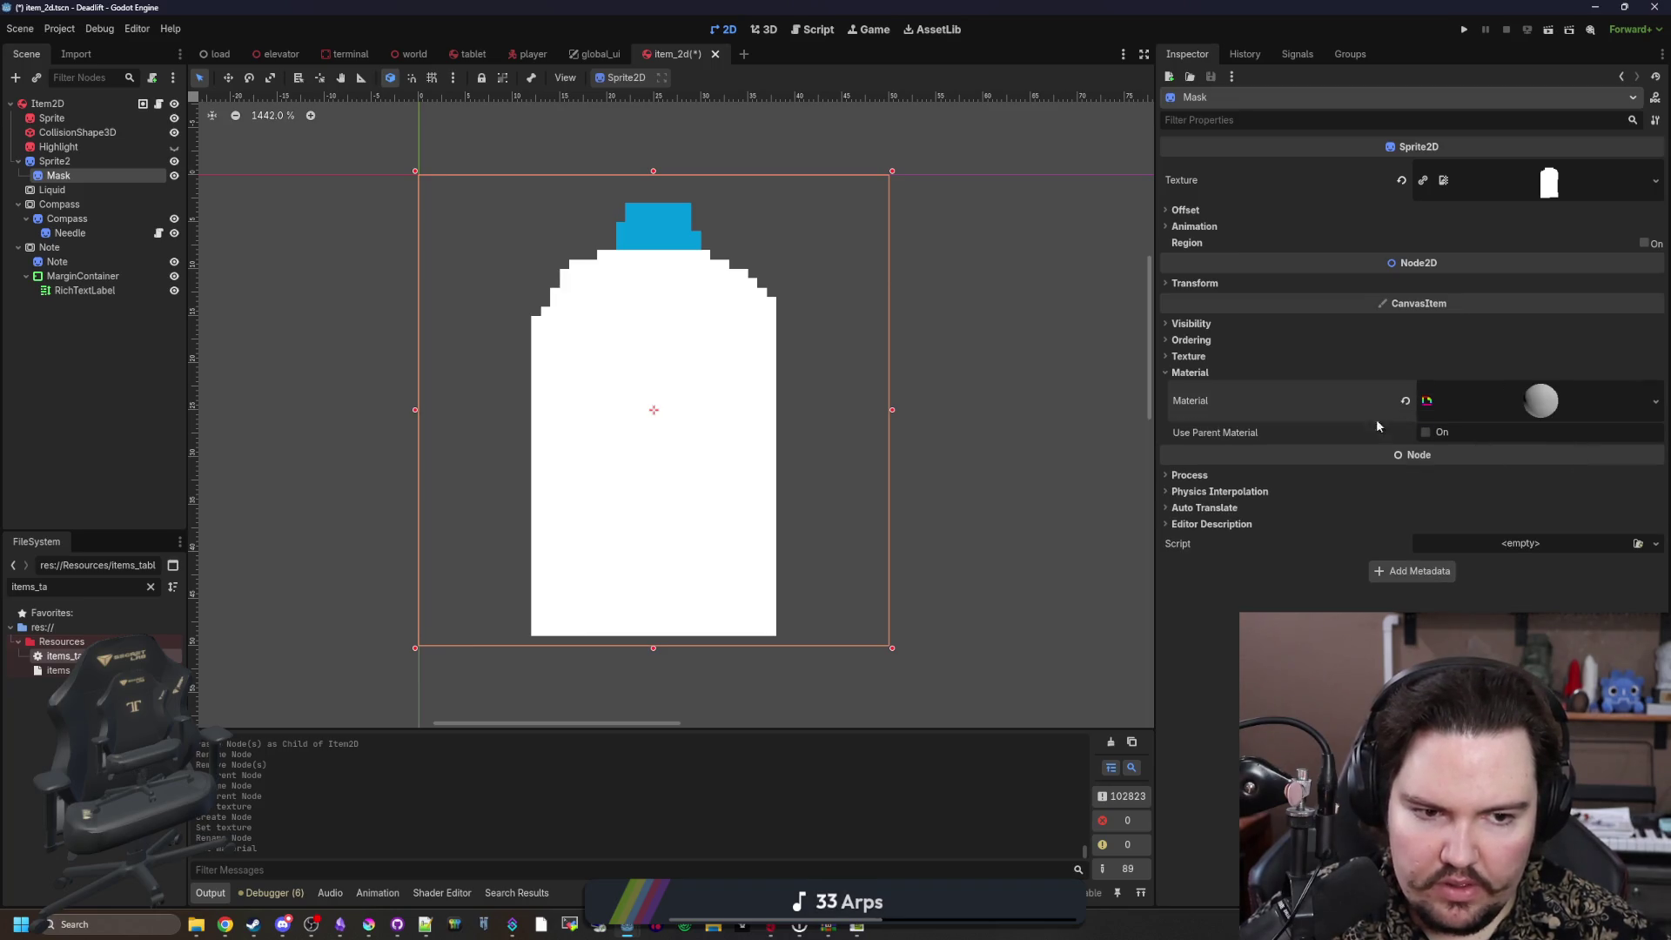
left_click(1545, 405)
left_click(1554, 535)
left_click(1593, 548)
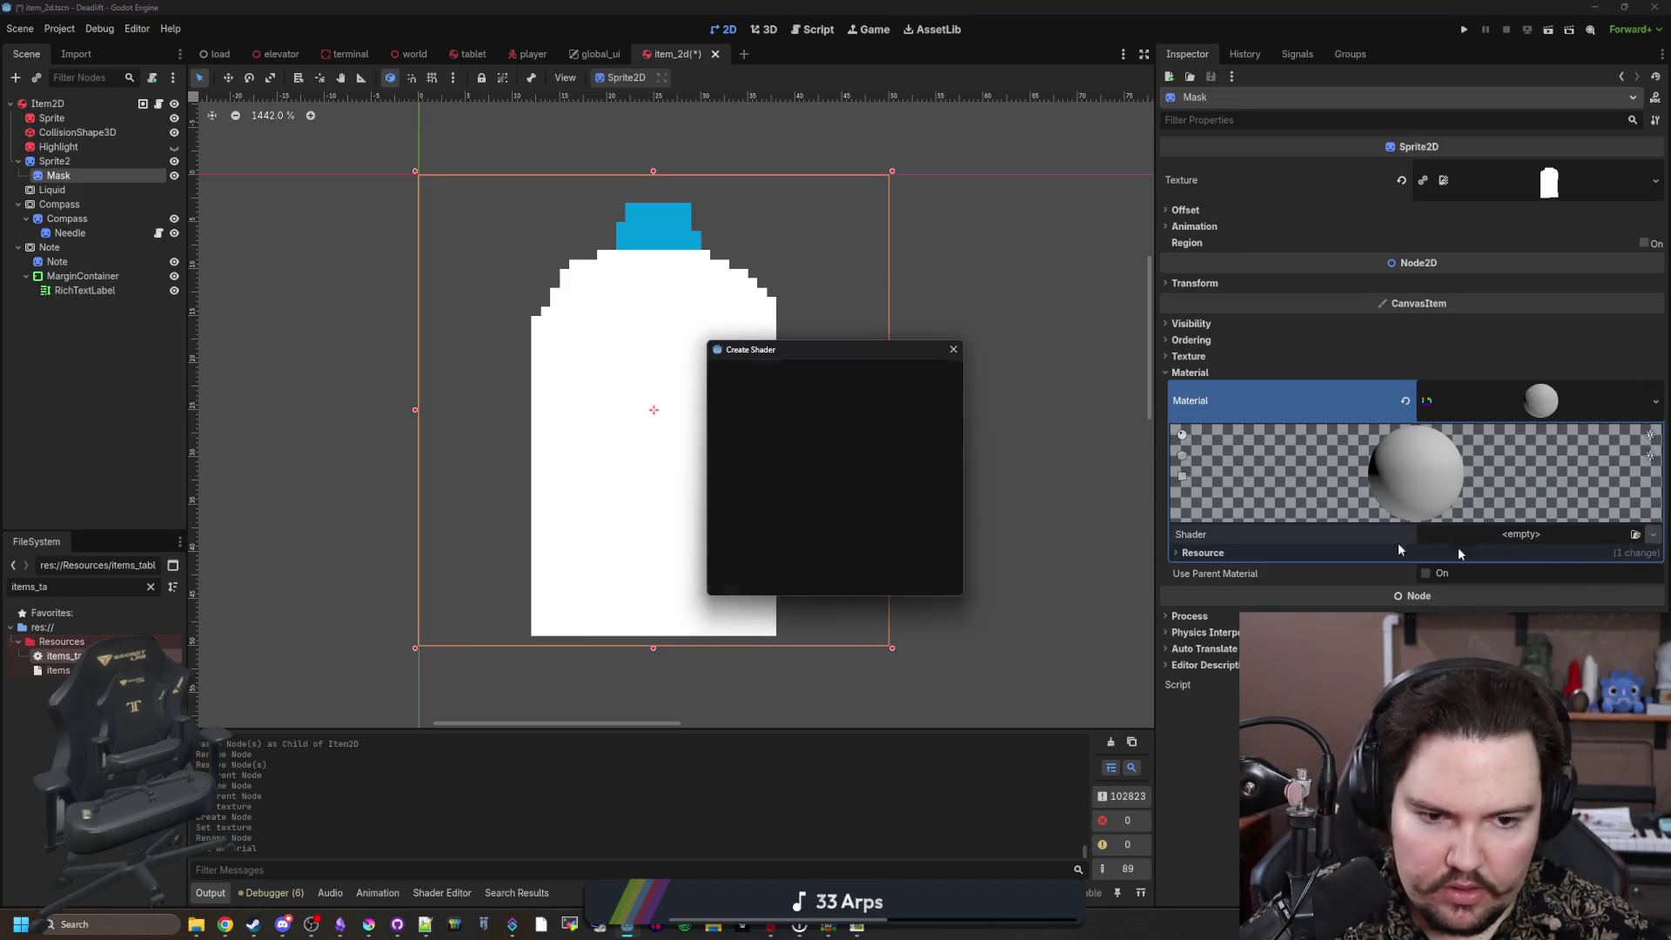
type("item")
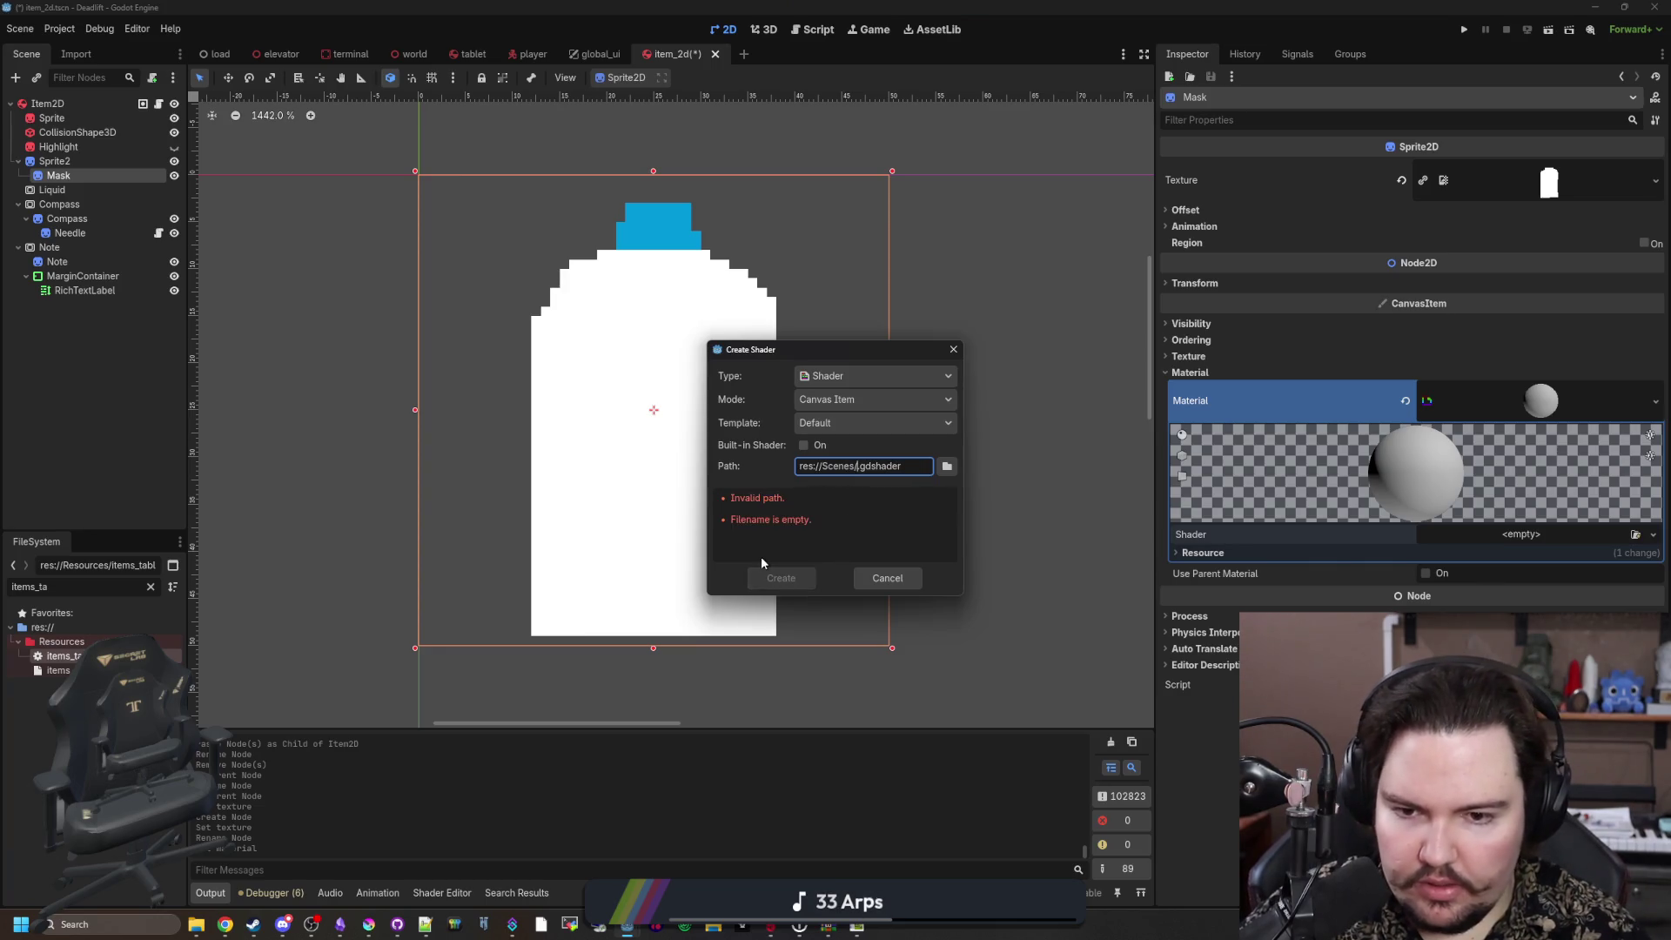
type("_water")
left_click(772, 582)
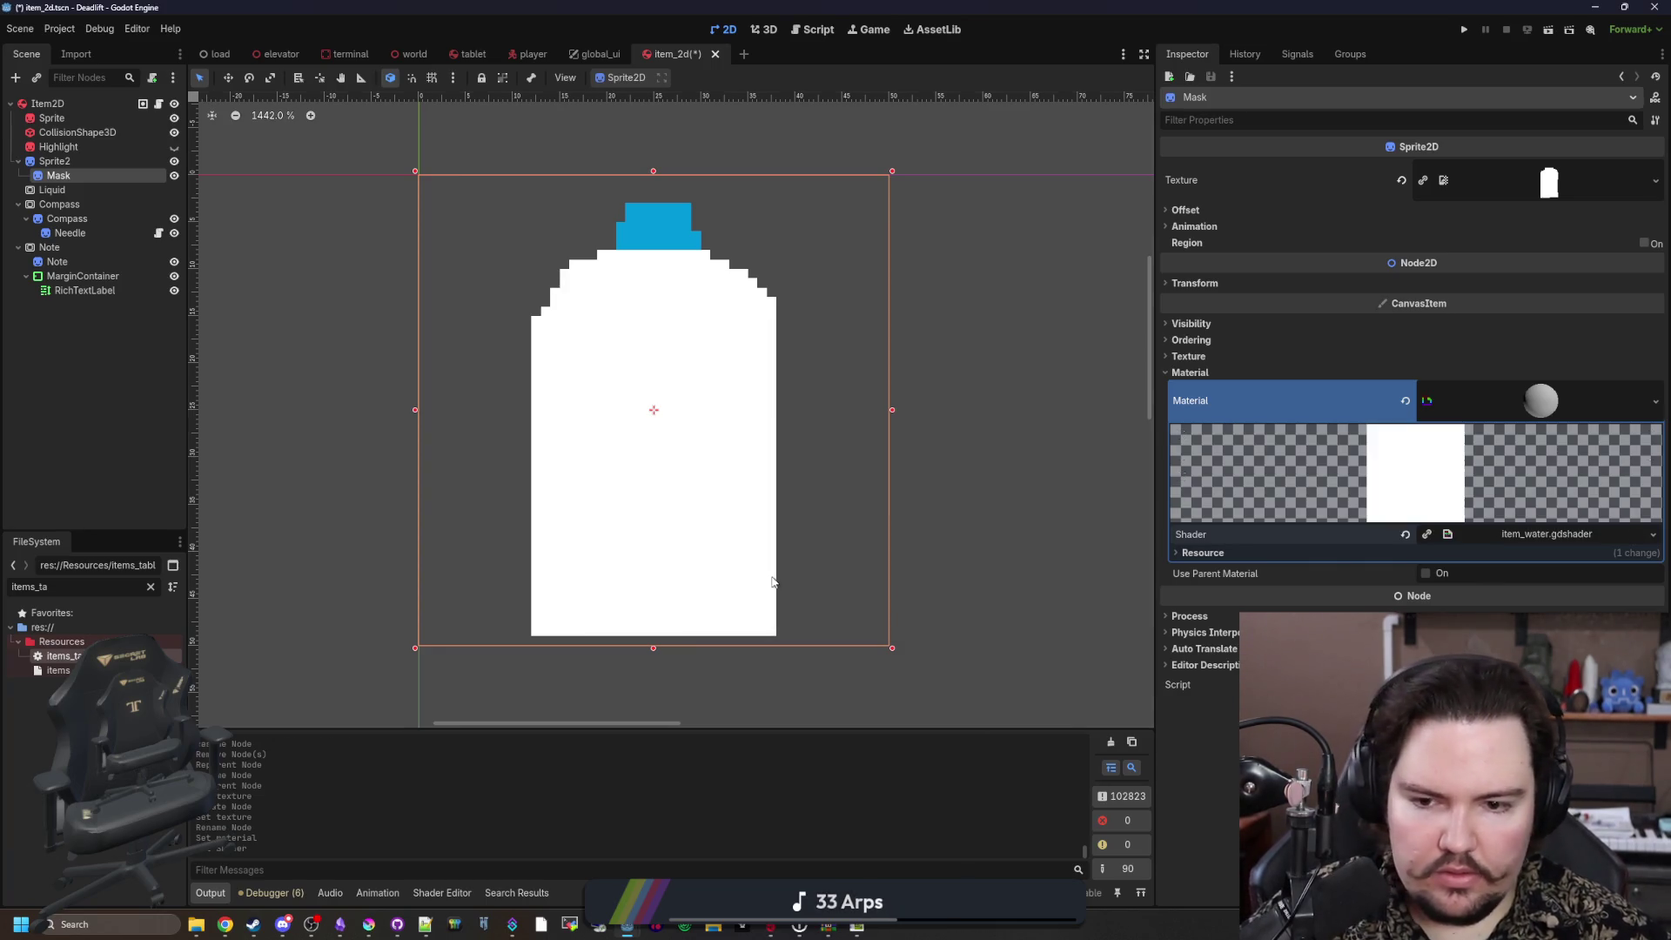
Step: Open item_water.gdshader for editing and select all its default code
key("alt+Tab")
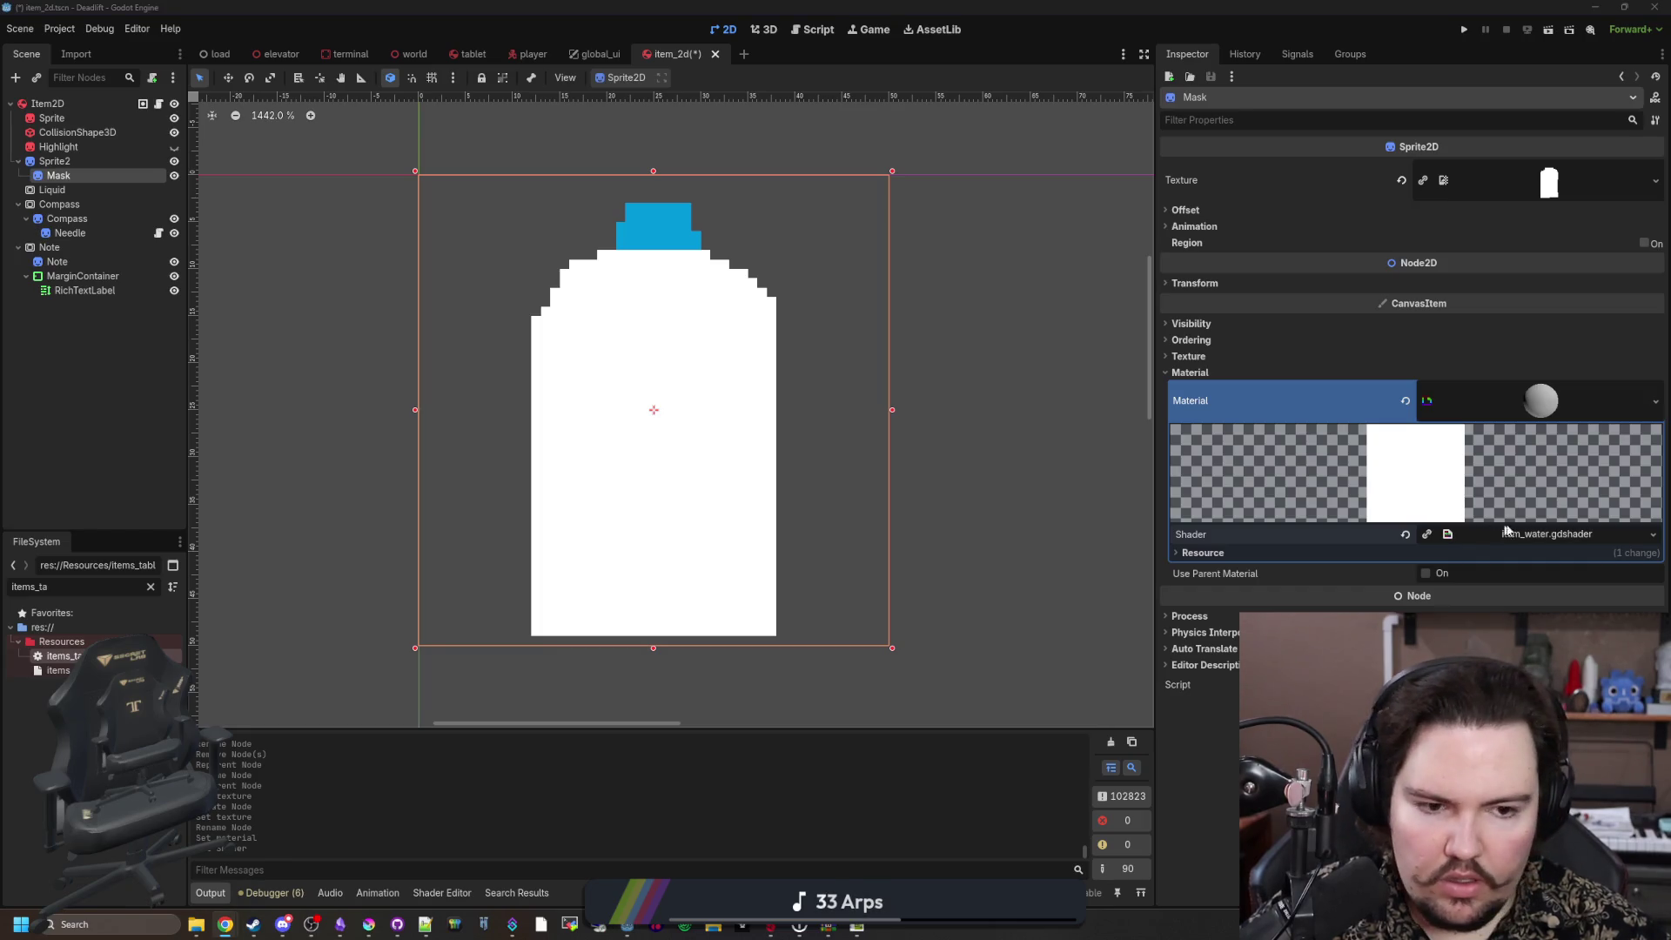
left_click(1538, 534)
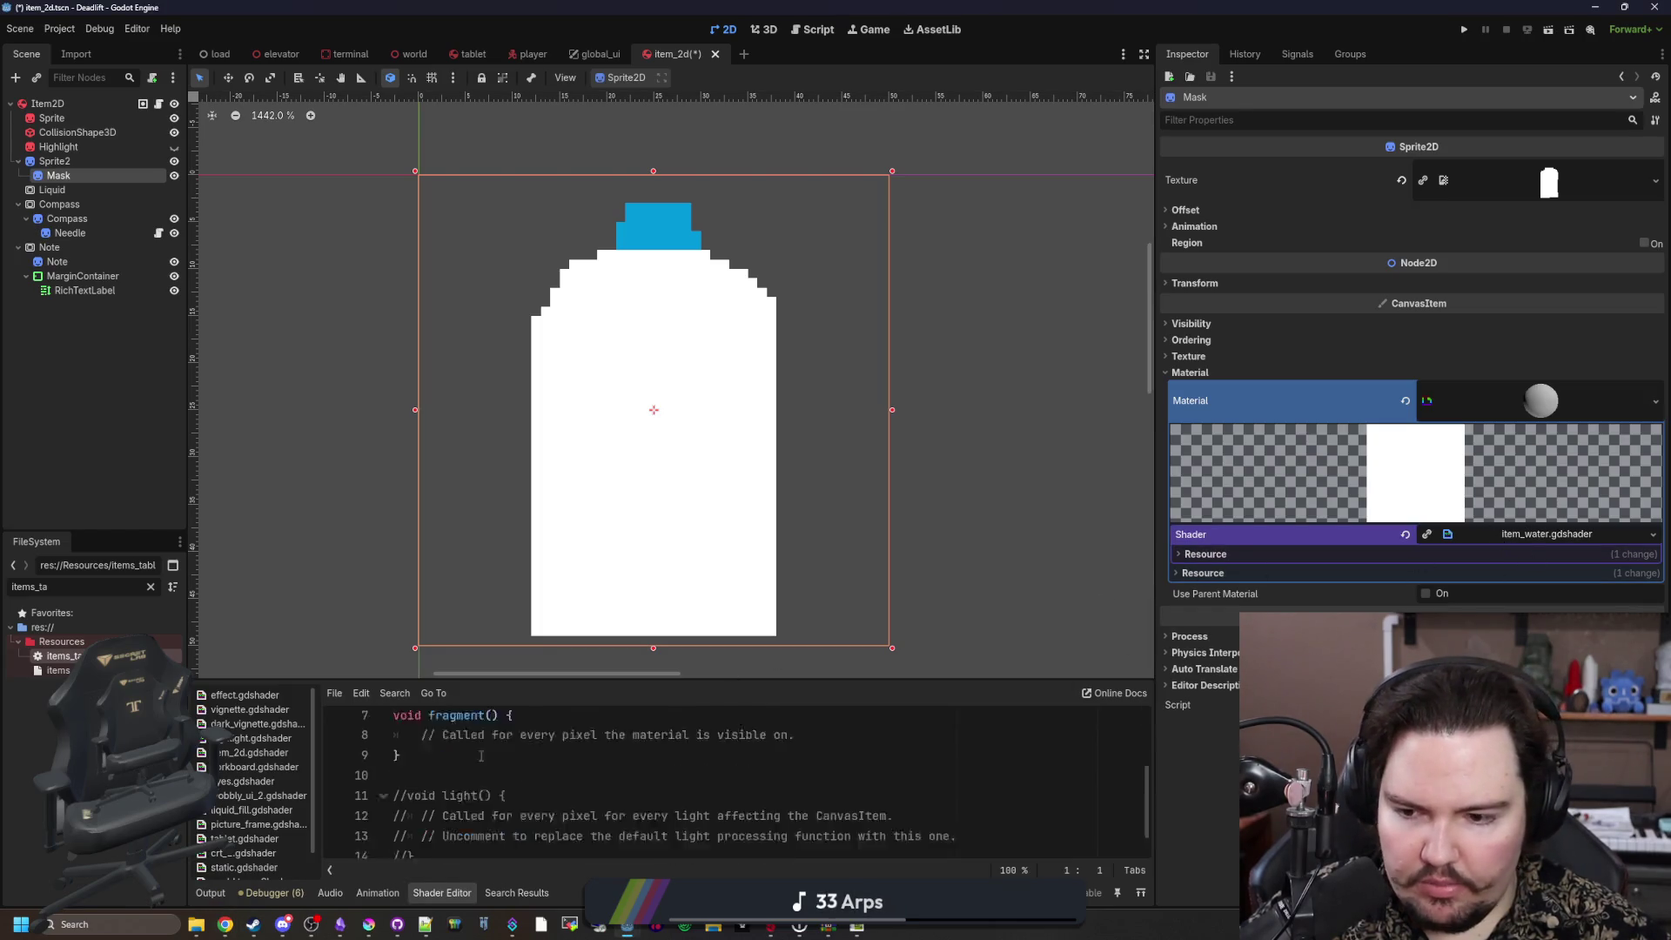
key("ctrl+a")
Step: Paste the prepared water shader over the default code and enlarge the editor panel
key("ctrl+v")
left_click_drag(552, 680, 553, 555)
scroll(646, 273, "down", 2)
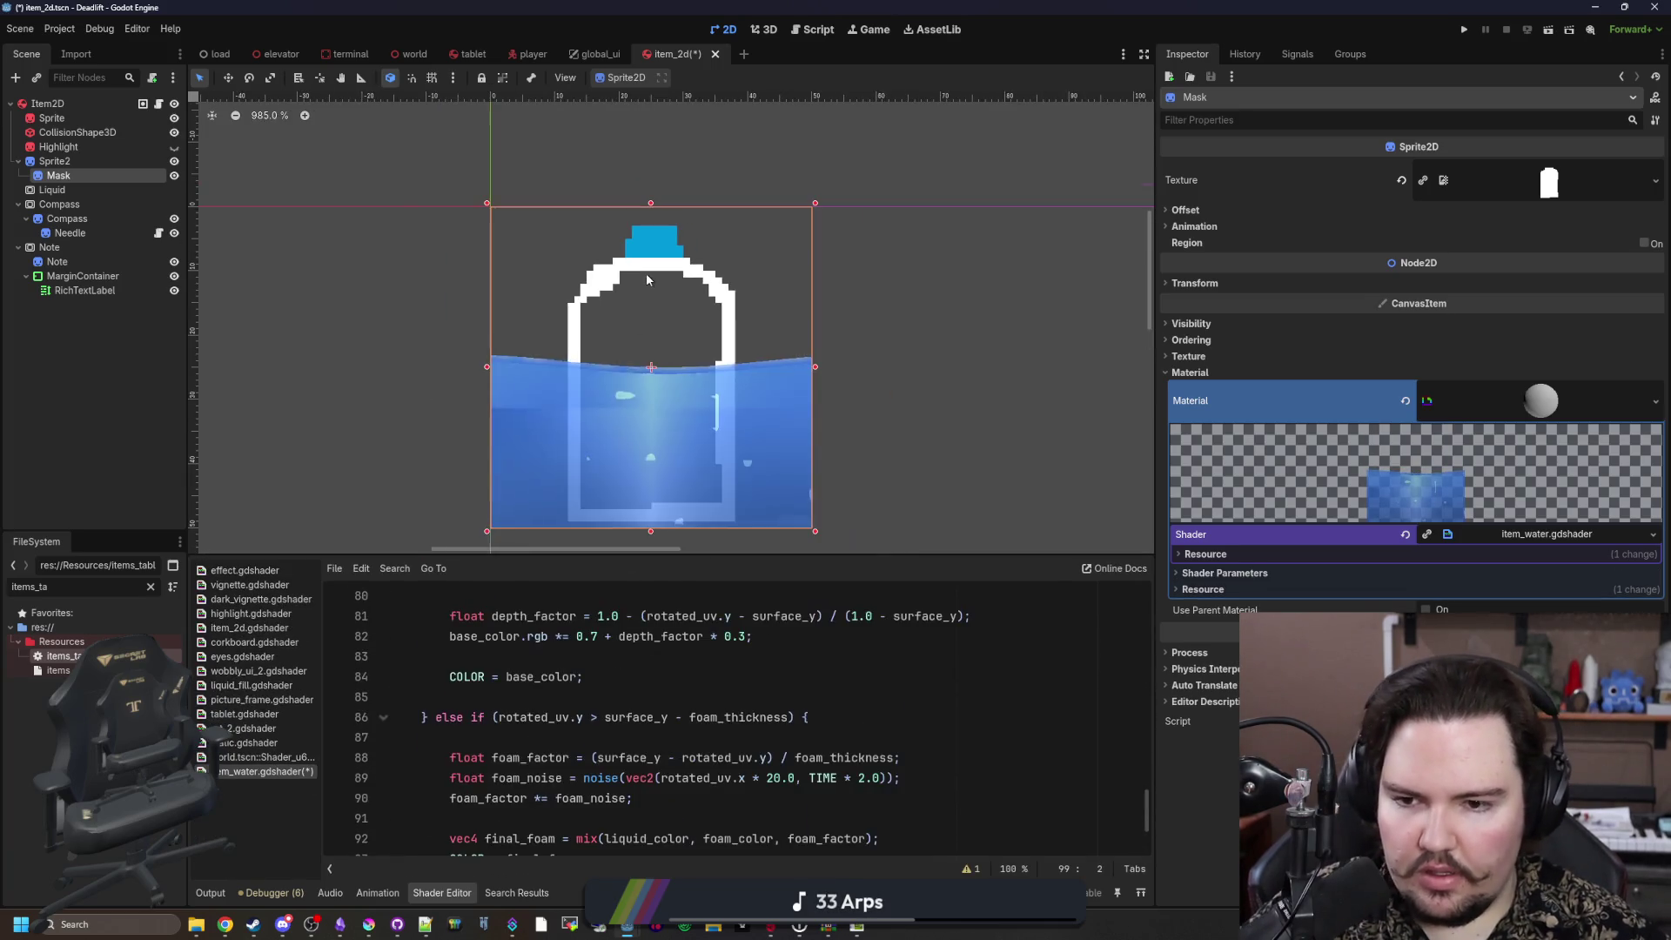
scroll(659, 487, "up", 2)
scroll(736, 713, "up", 2)
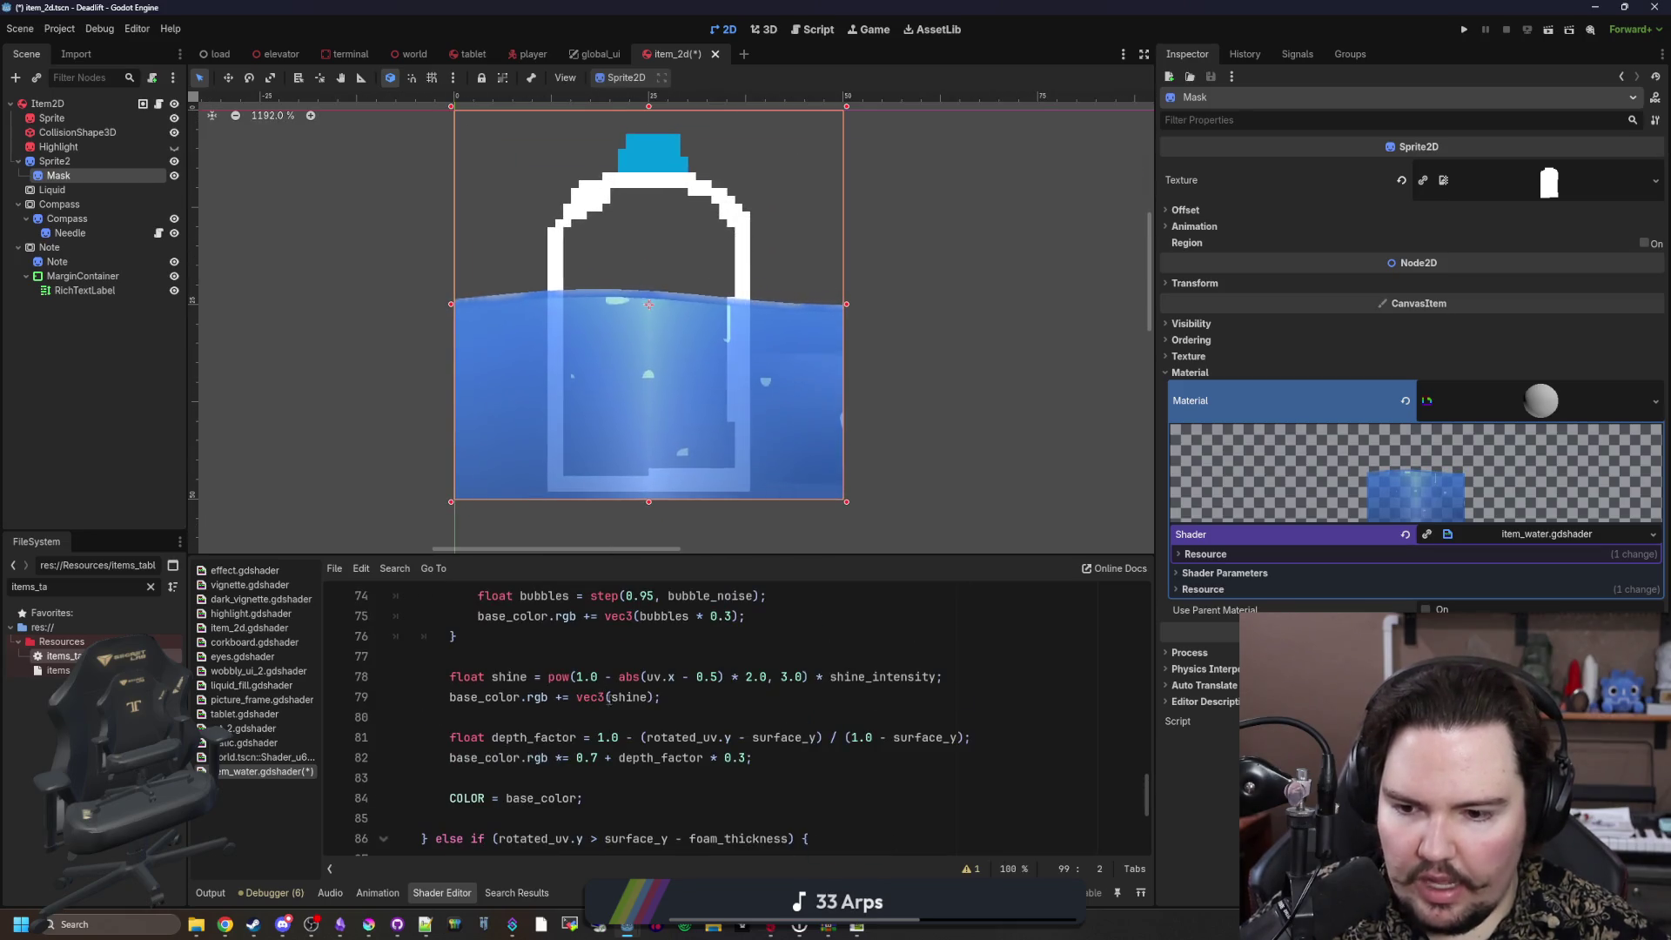
scroll(581, 723, "up", 8)
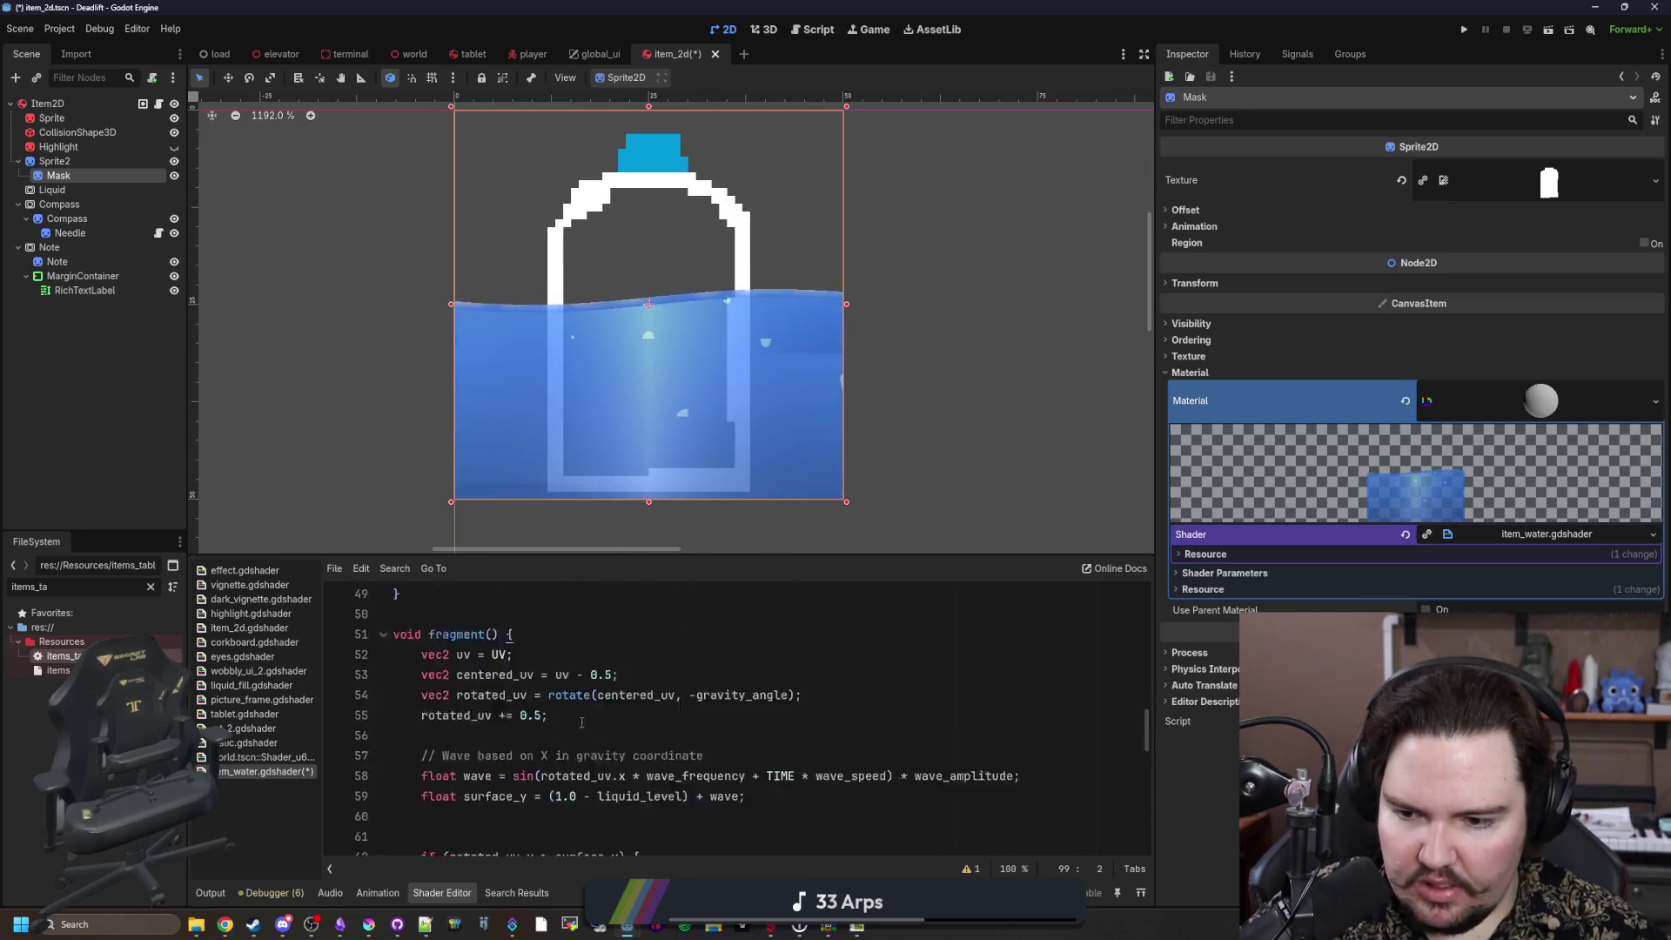
scroll(582, 722, "down", 11)
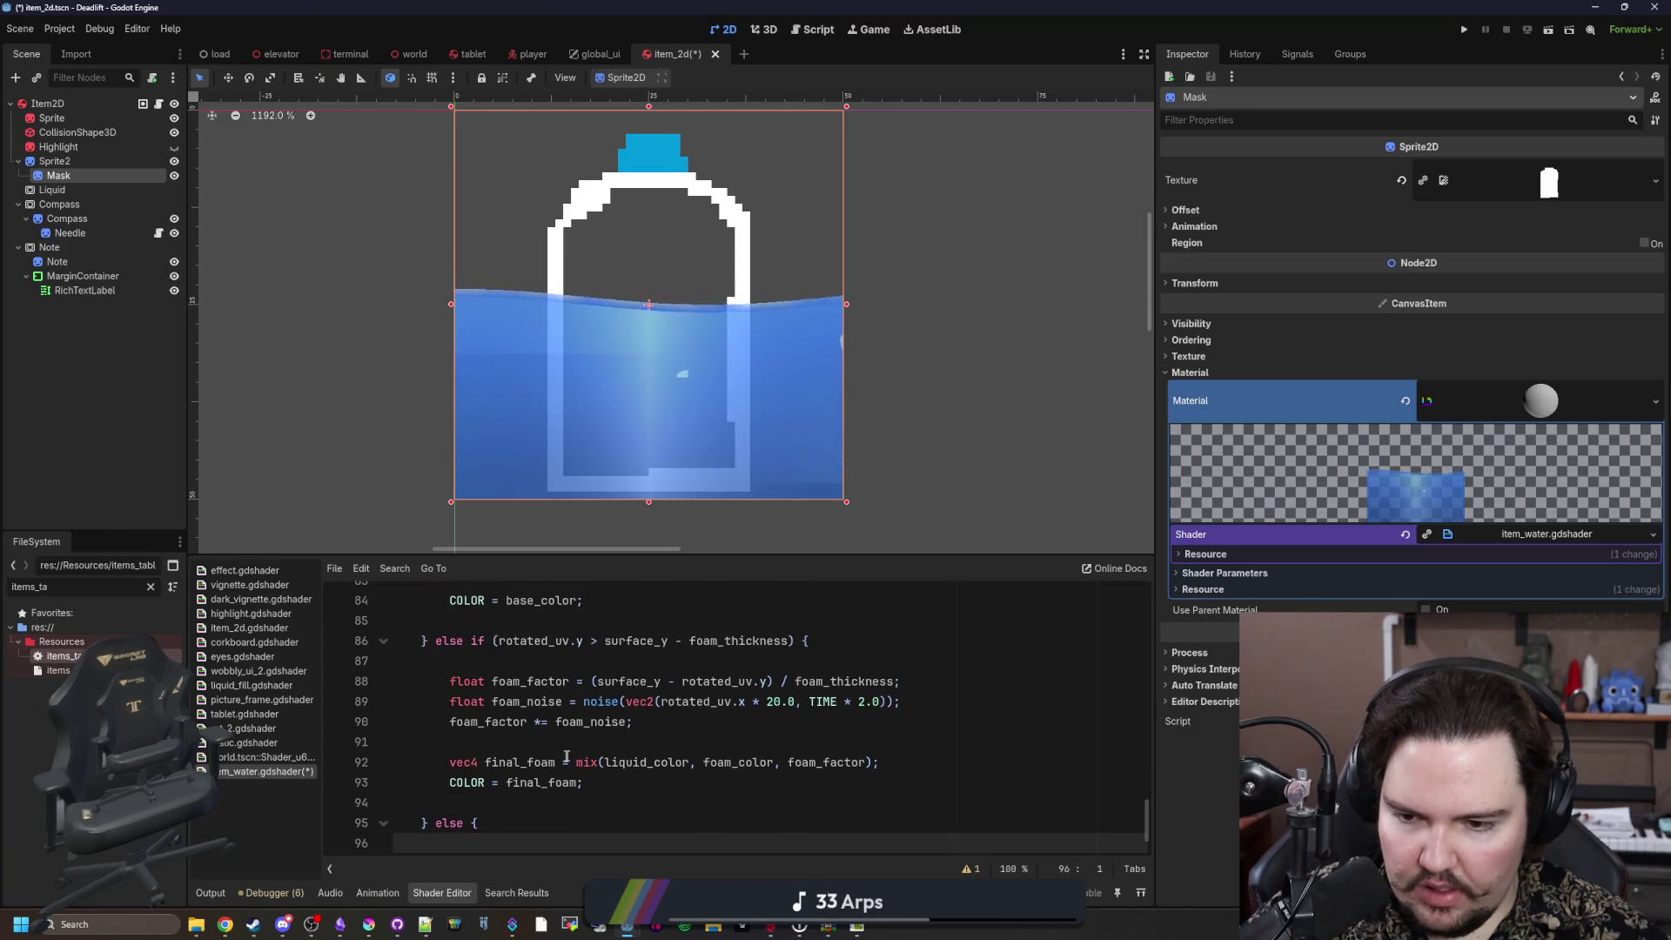
scroll(566, 757, "up", 3)
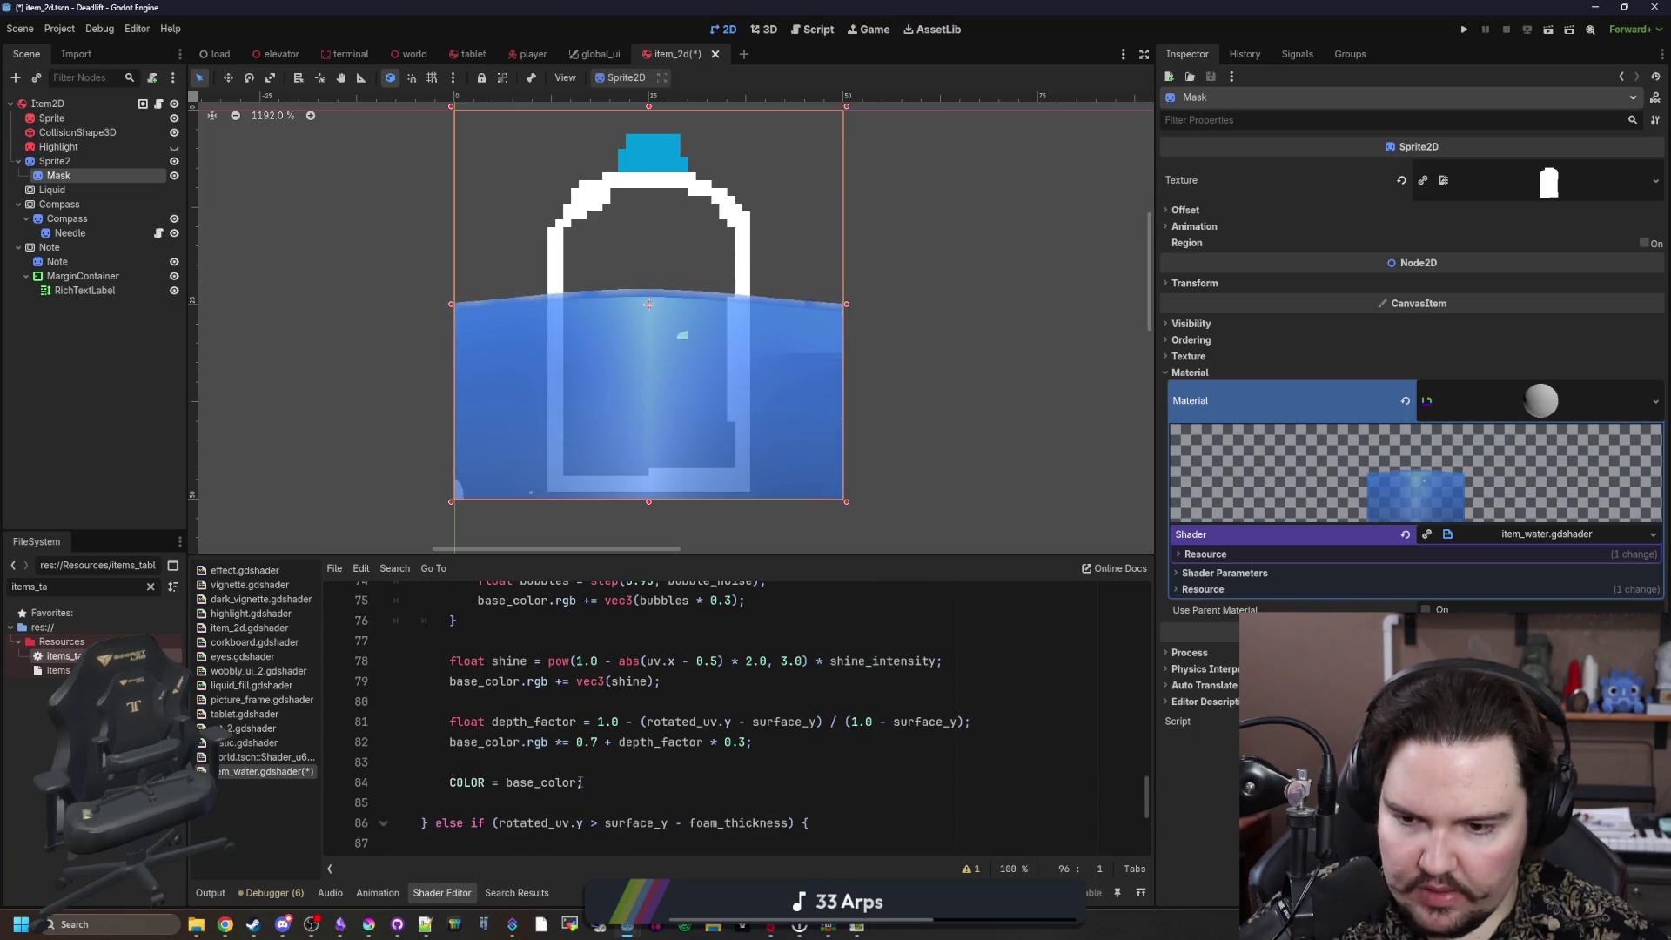
Step: Review the shader code, ending on the empty line before the noise helpers
left_click(582, 783)
scroll(622, 756, "up", 3)
scroll(622, 756, "up", 20)
scroll(622, 756, "down", 8)
scroll(504, 703, "down", 9)
scroll(504, 703, "up", 10)
left_click(432, 660)
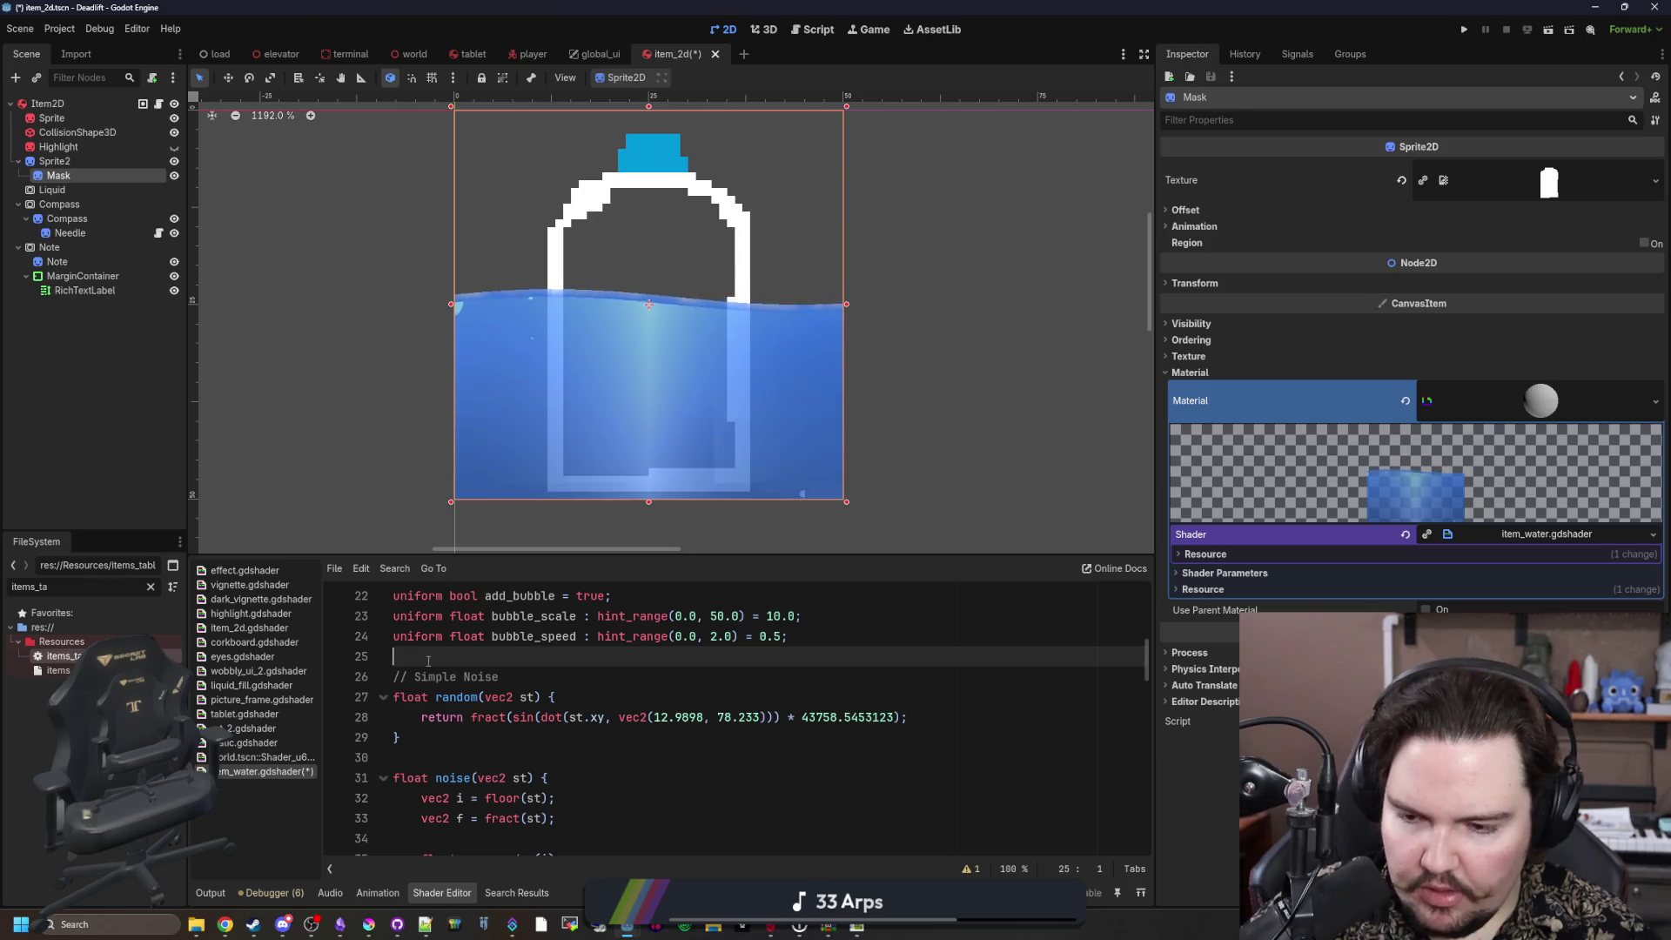
Step: Add 'varying vec4 col;' and a vertex function setting col = COLOR above the noise helpers
key("Return")
key("Return")
key("Up")
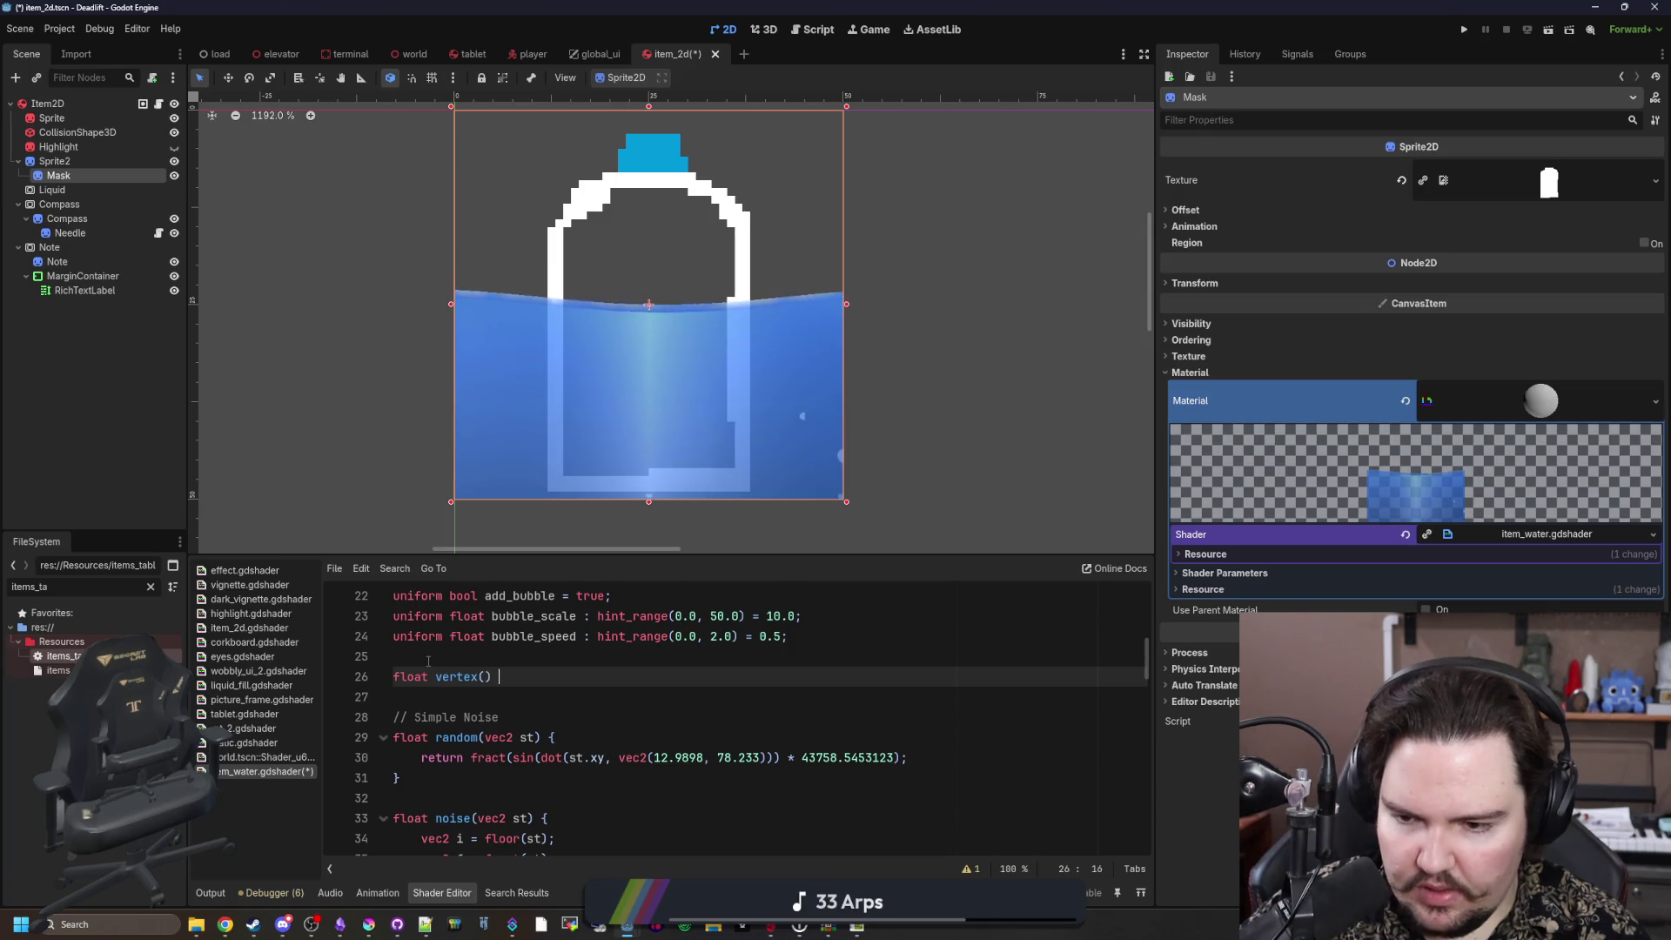
type("{")
key("Return")
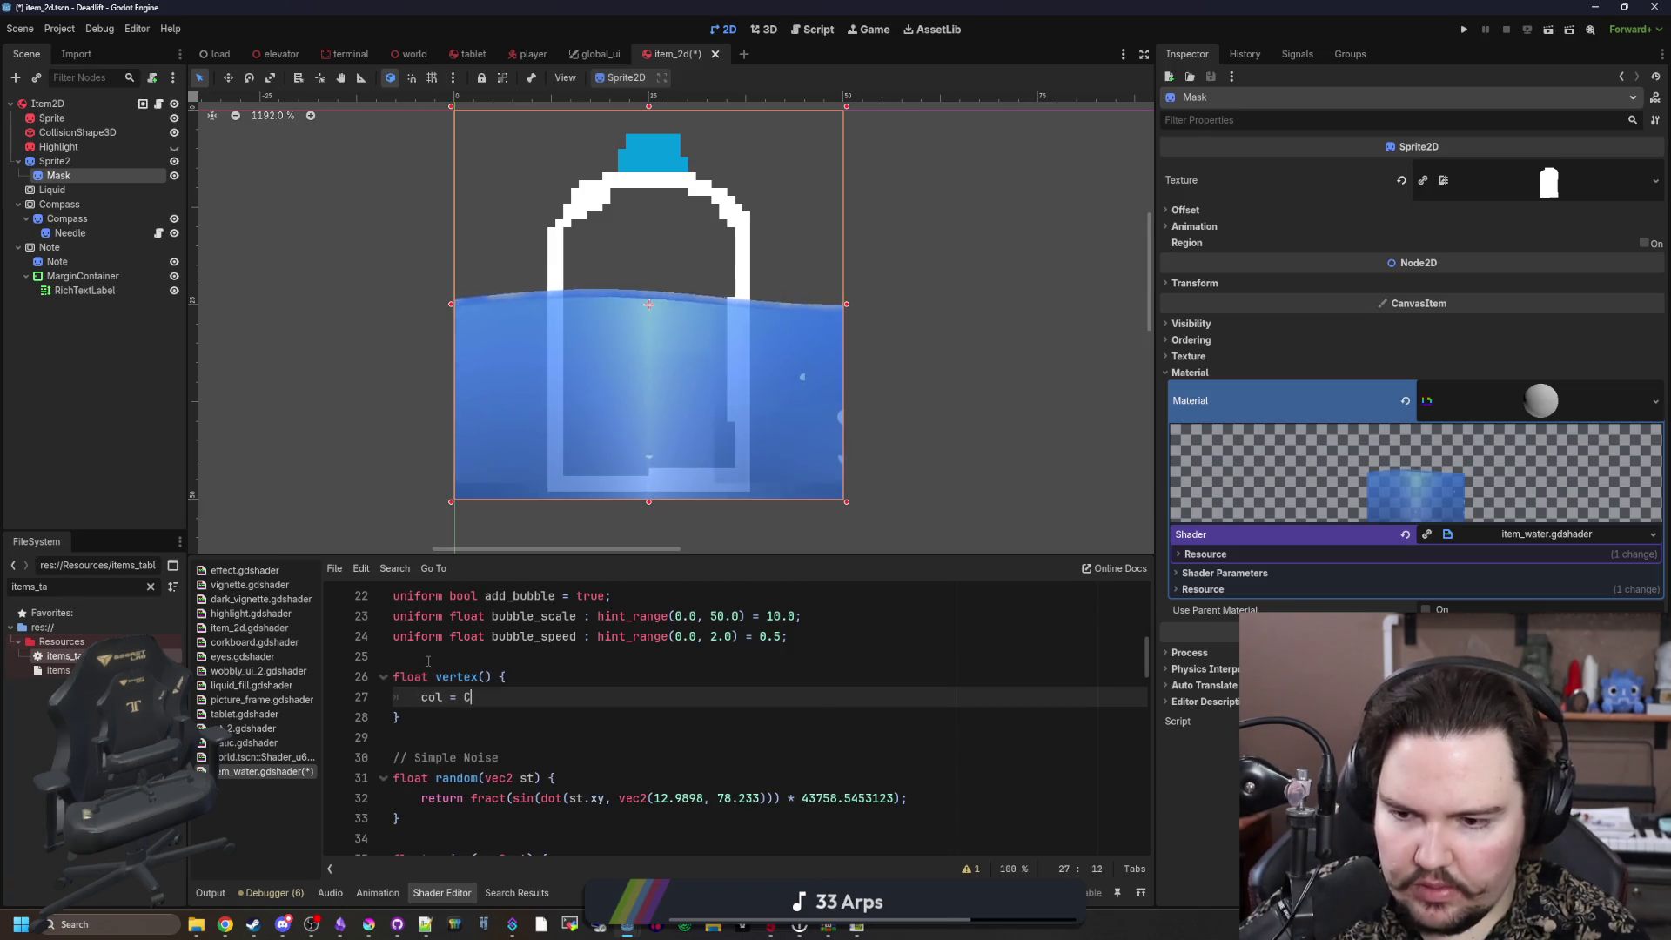
left_click(428, 660)
key("Return")
key("Return")
key("Up")
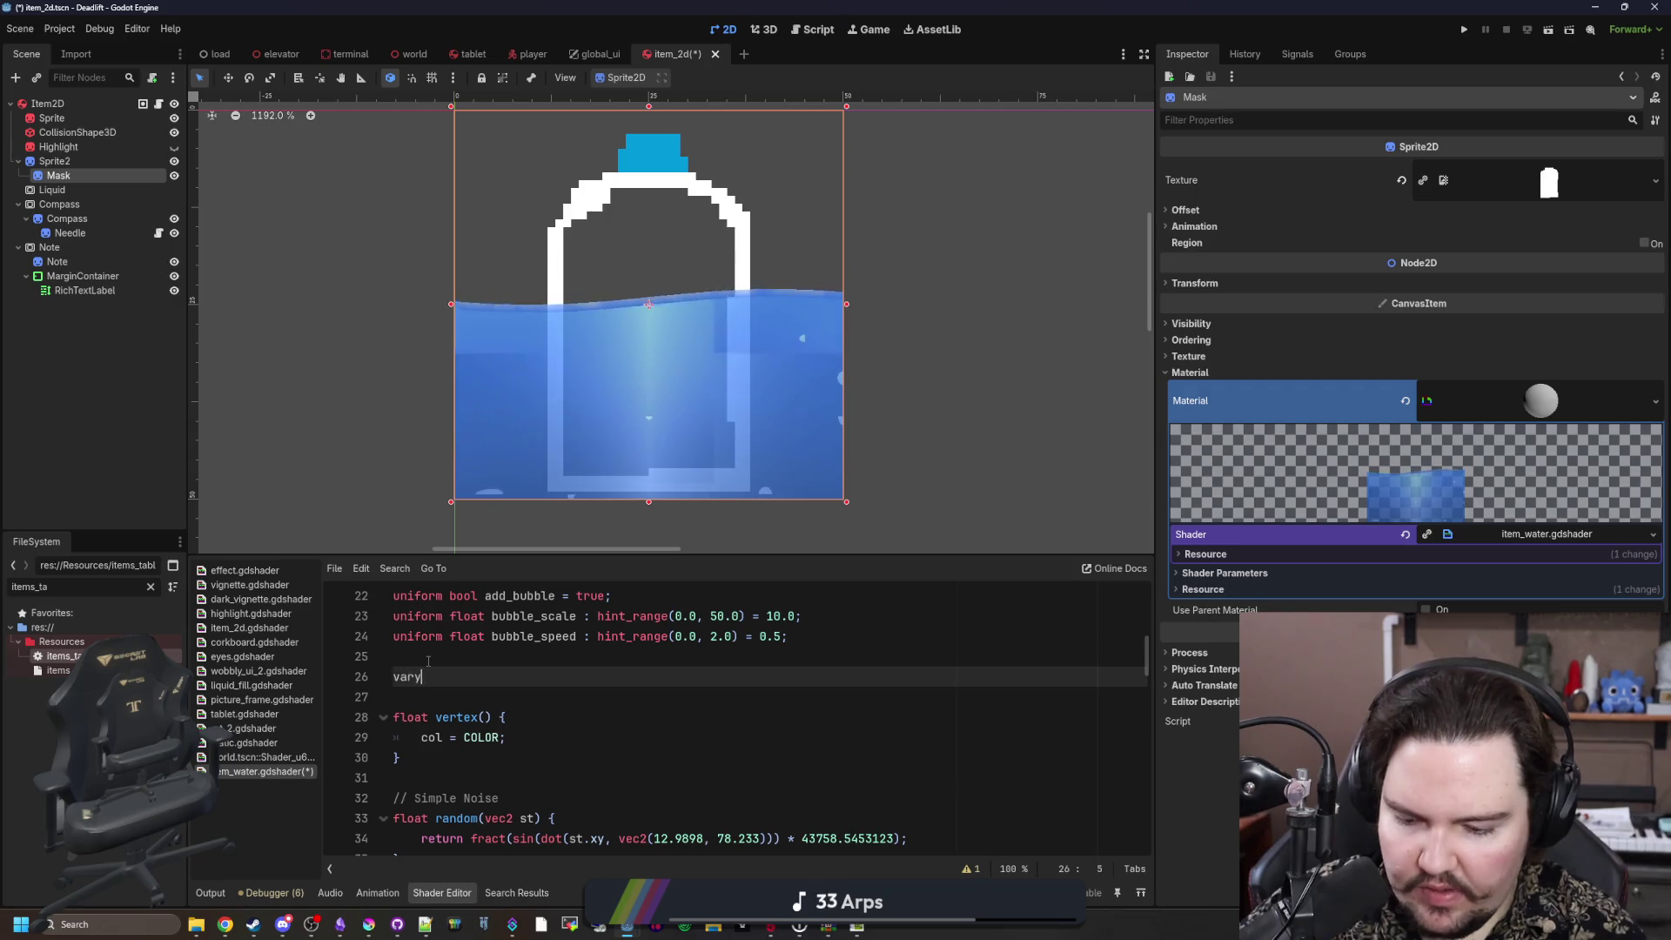
key("Up")
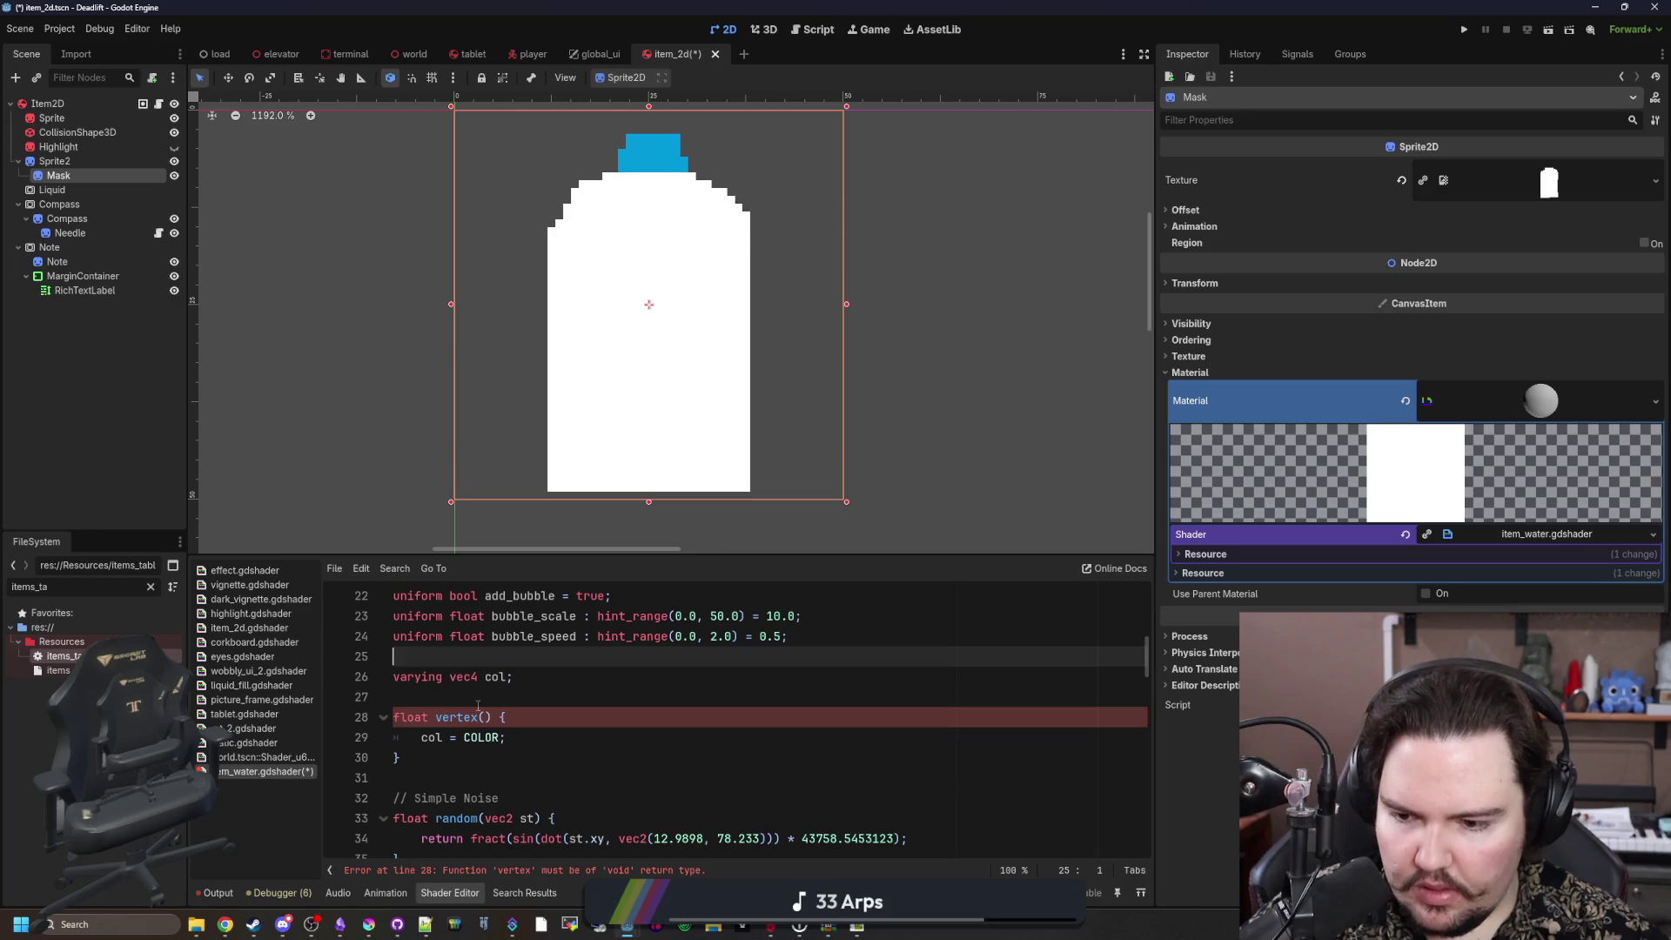
Step: Change the vertex function's return type from float to void
double_click(426, 719)
type("void")
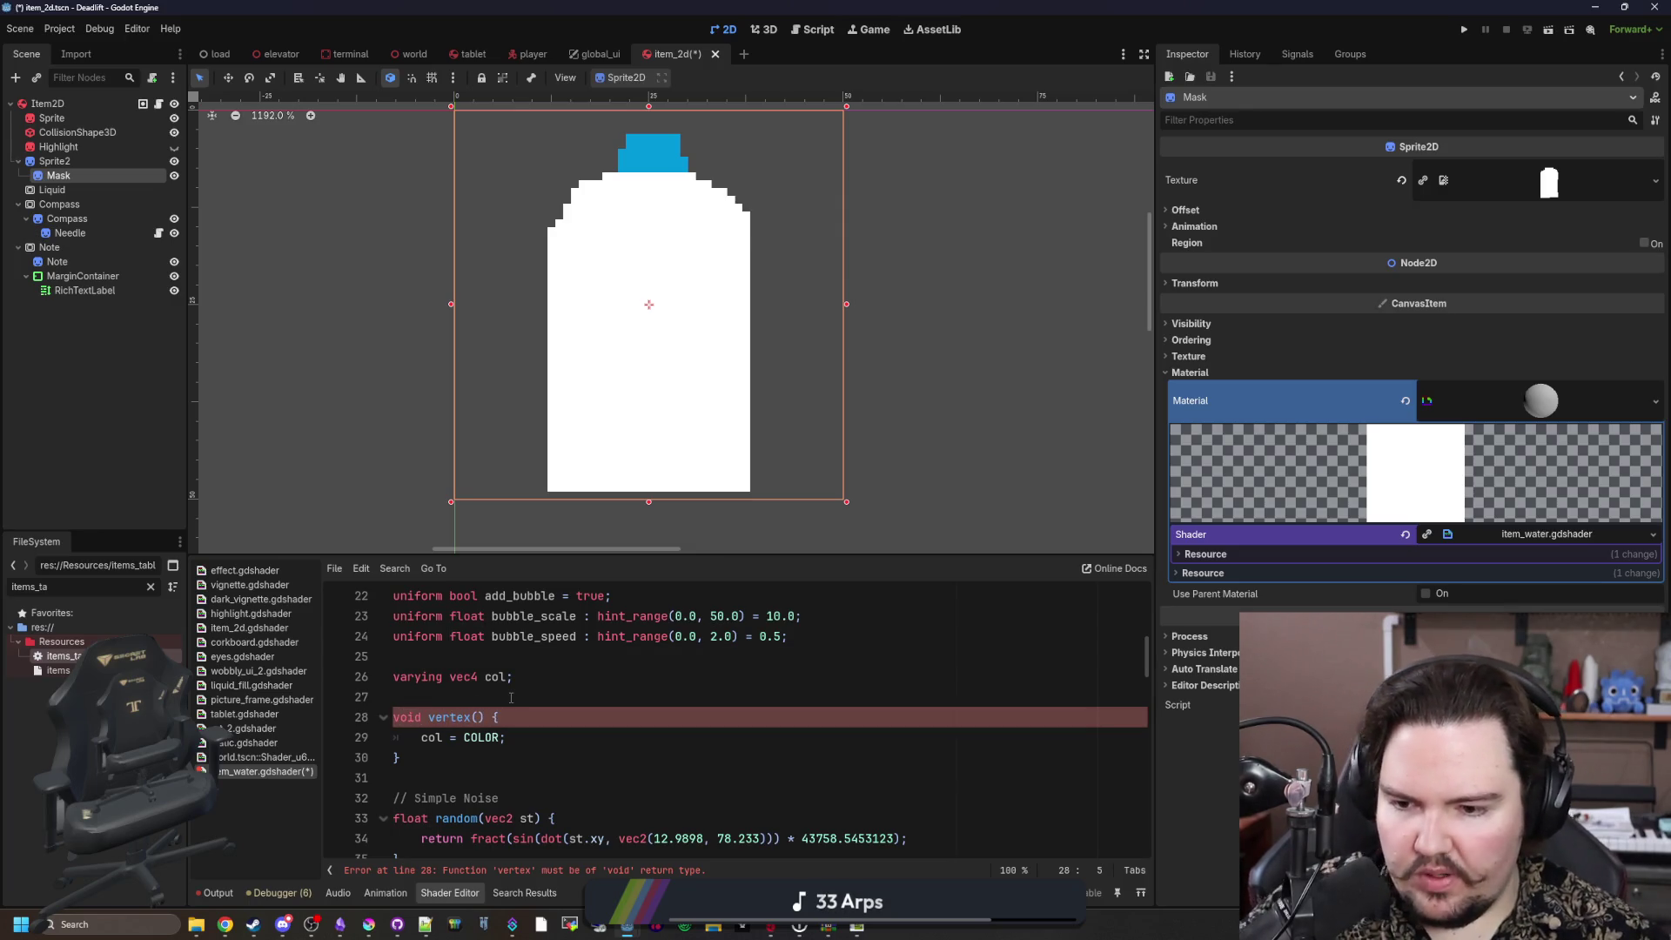
left_click(511, 698)
scroll(505, 700, "down", 15)
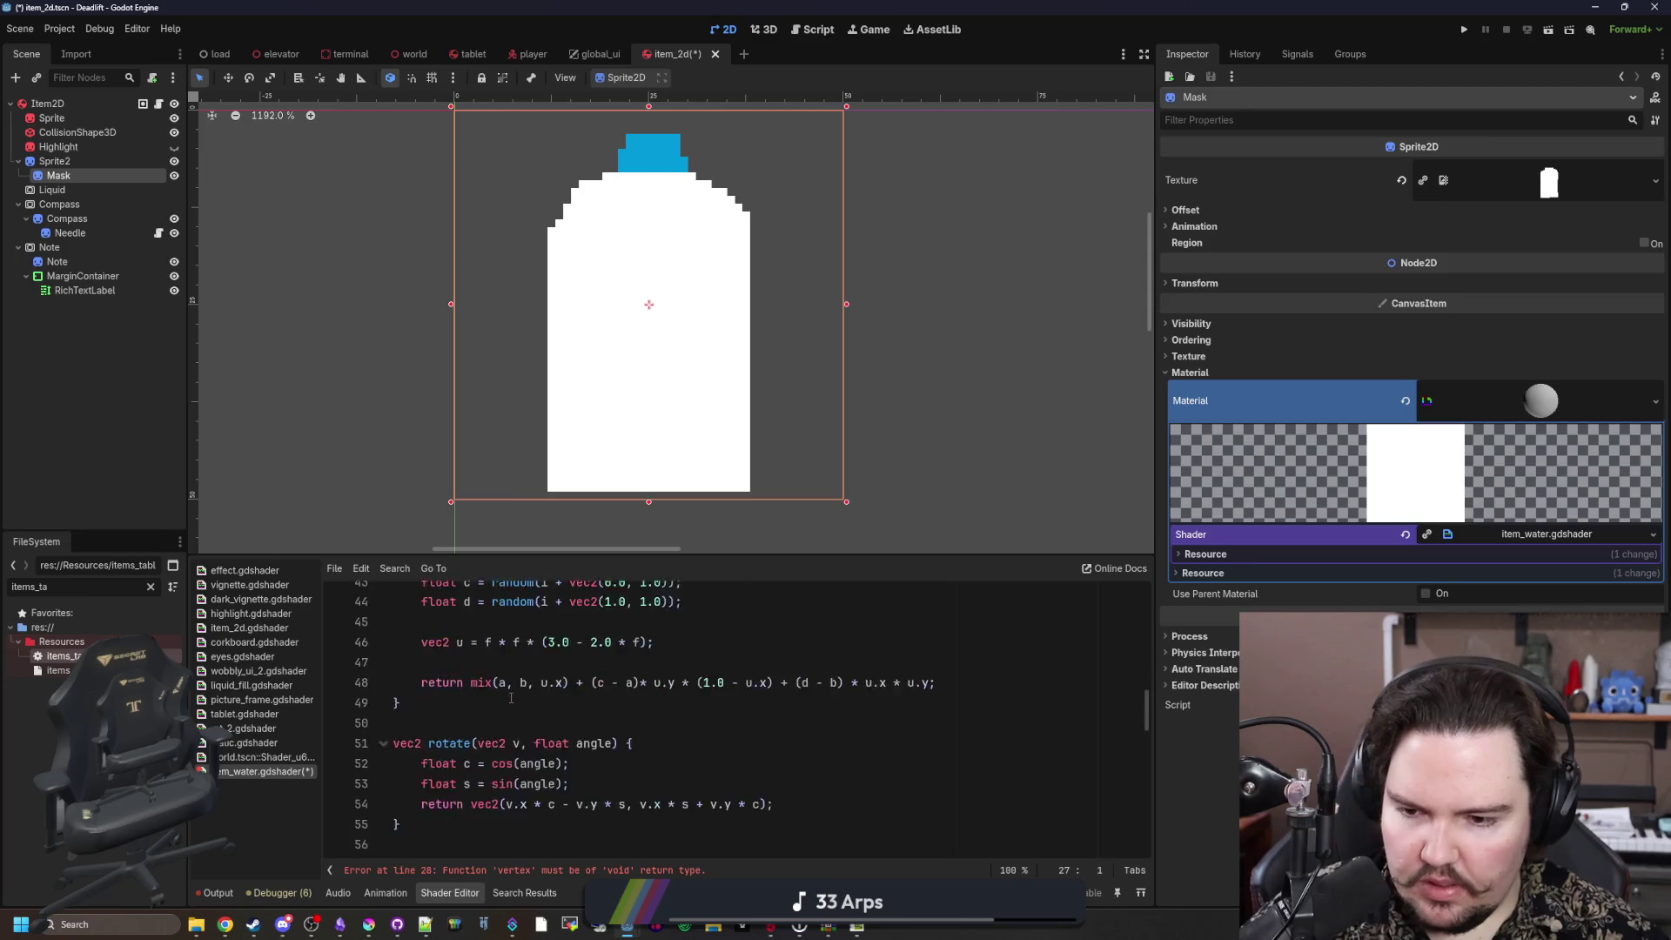
scroll(502, 701, "up", 4)
scroll(517, 748, "down", 2)
scroll(604, 718, "down", 3)
Step: Append 'COLOR *= col;' at the end of fragment()
left_click(438, 820)
key("Return")
key("Return")
type("LOR *= col;")
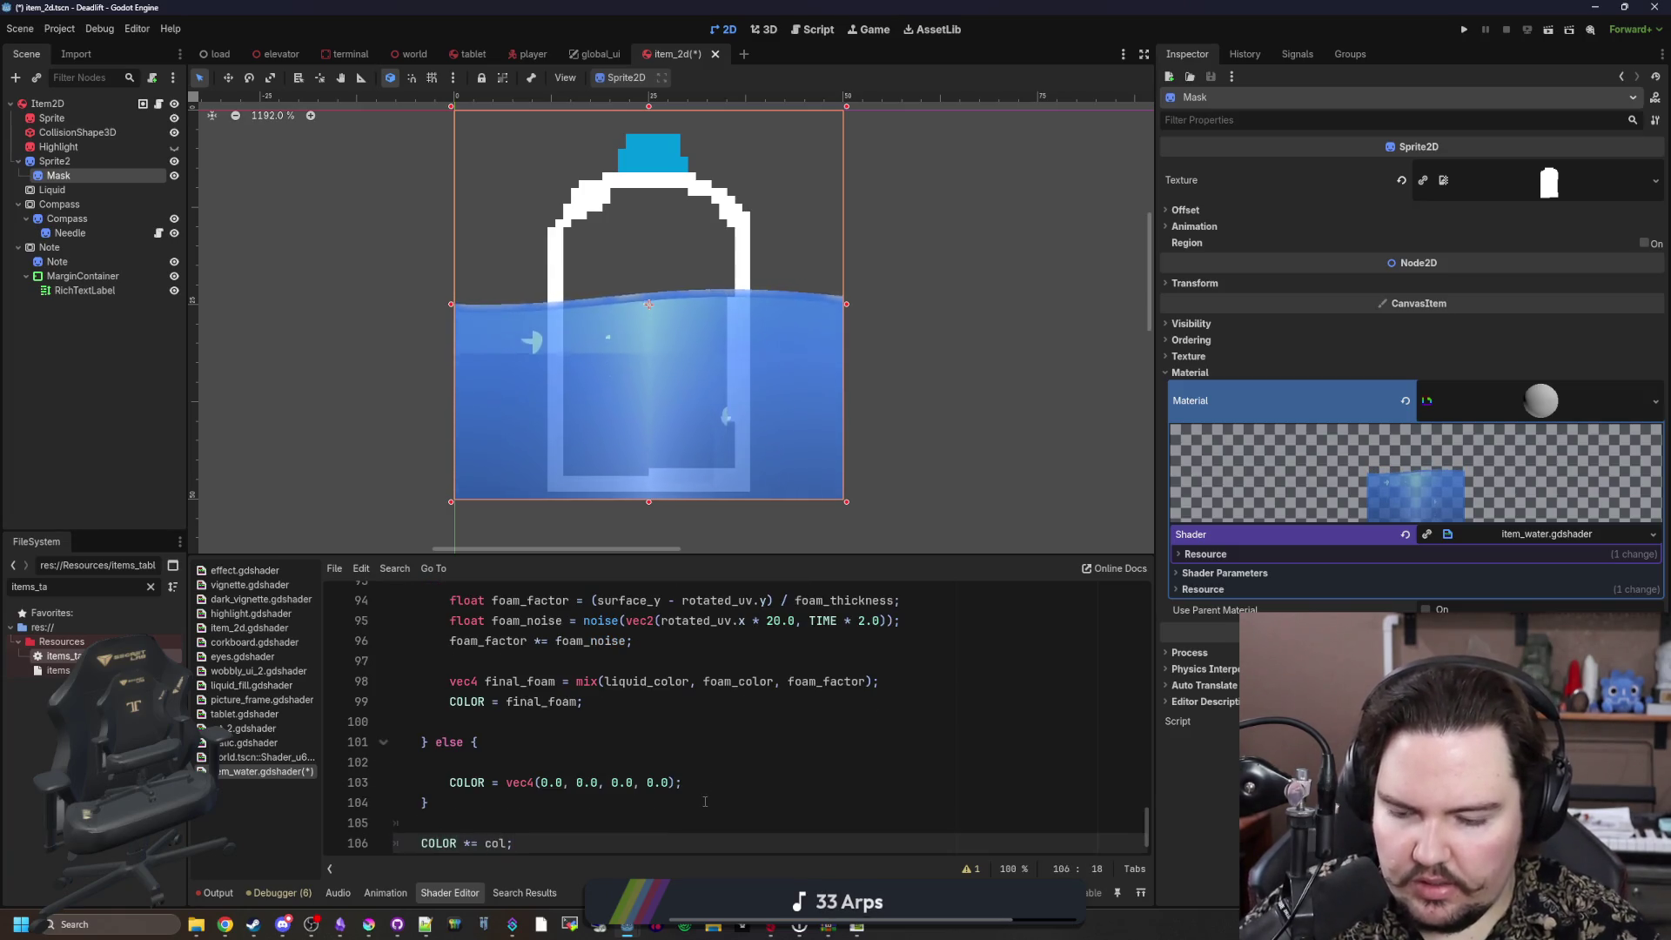
scroll(706, 800, "down", 1)
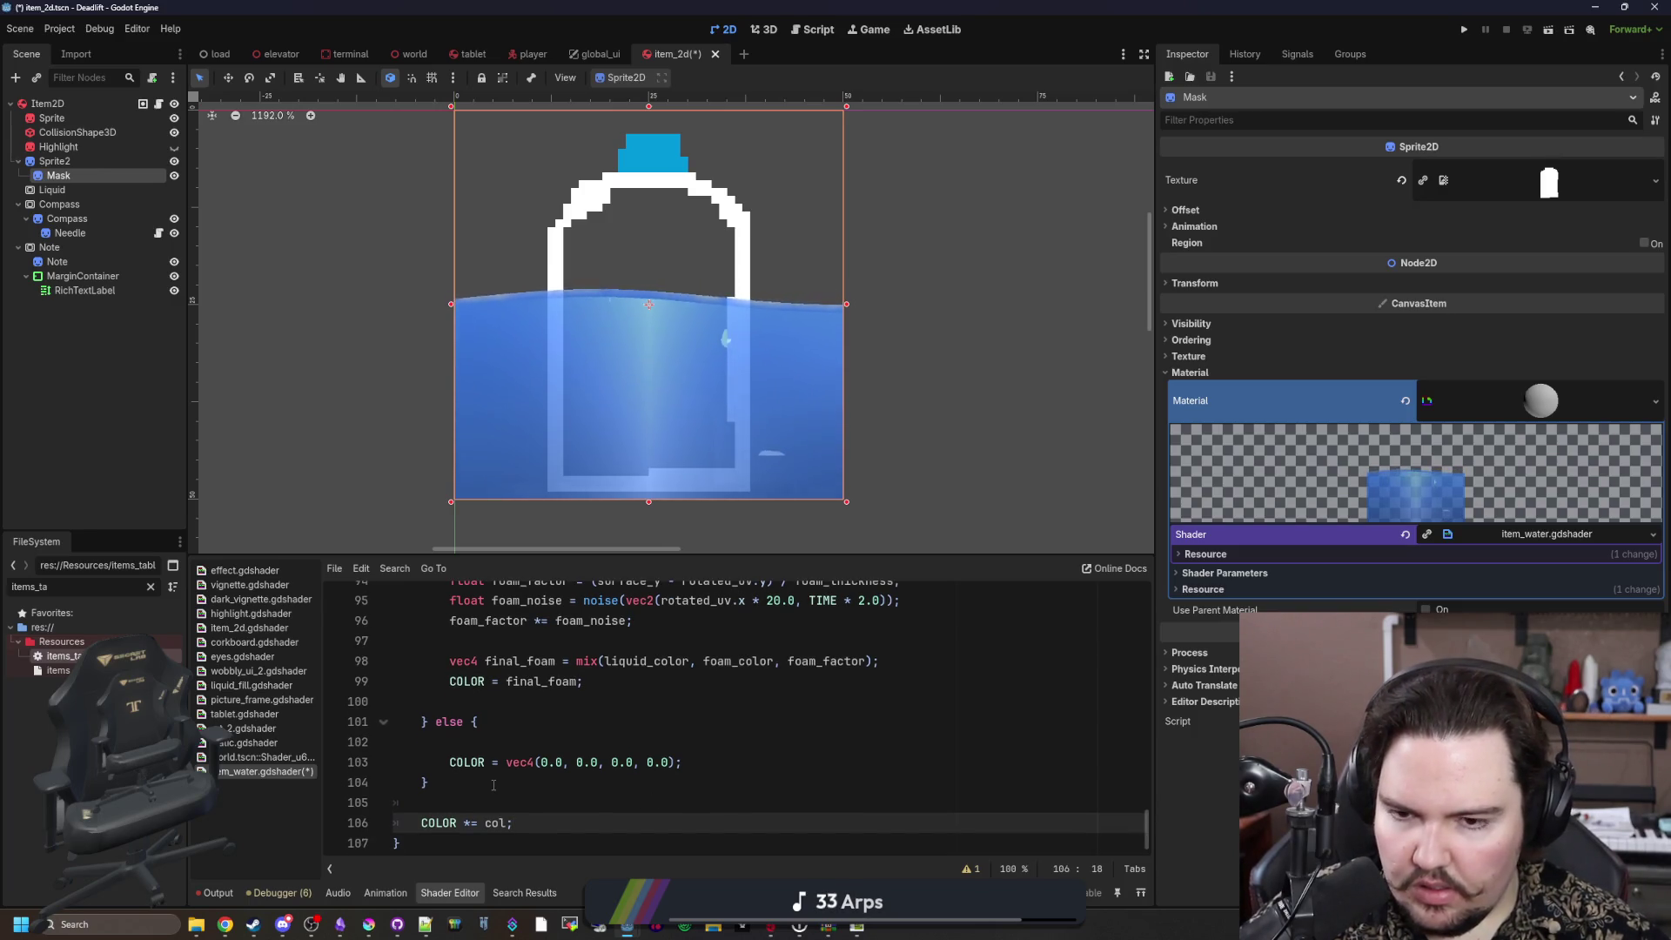
Step: Correct that line to 'COLOR.a *= col.a;' so only alpha is multiplied
left_click(459, 823)
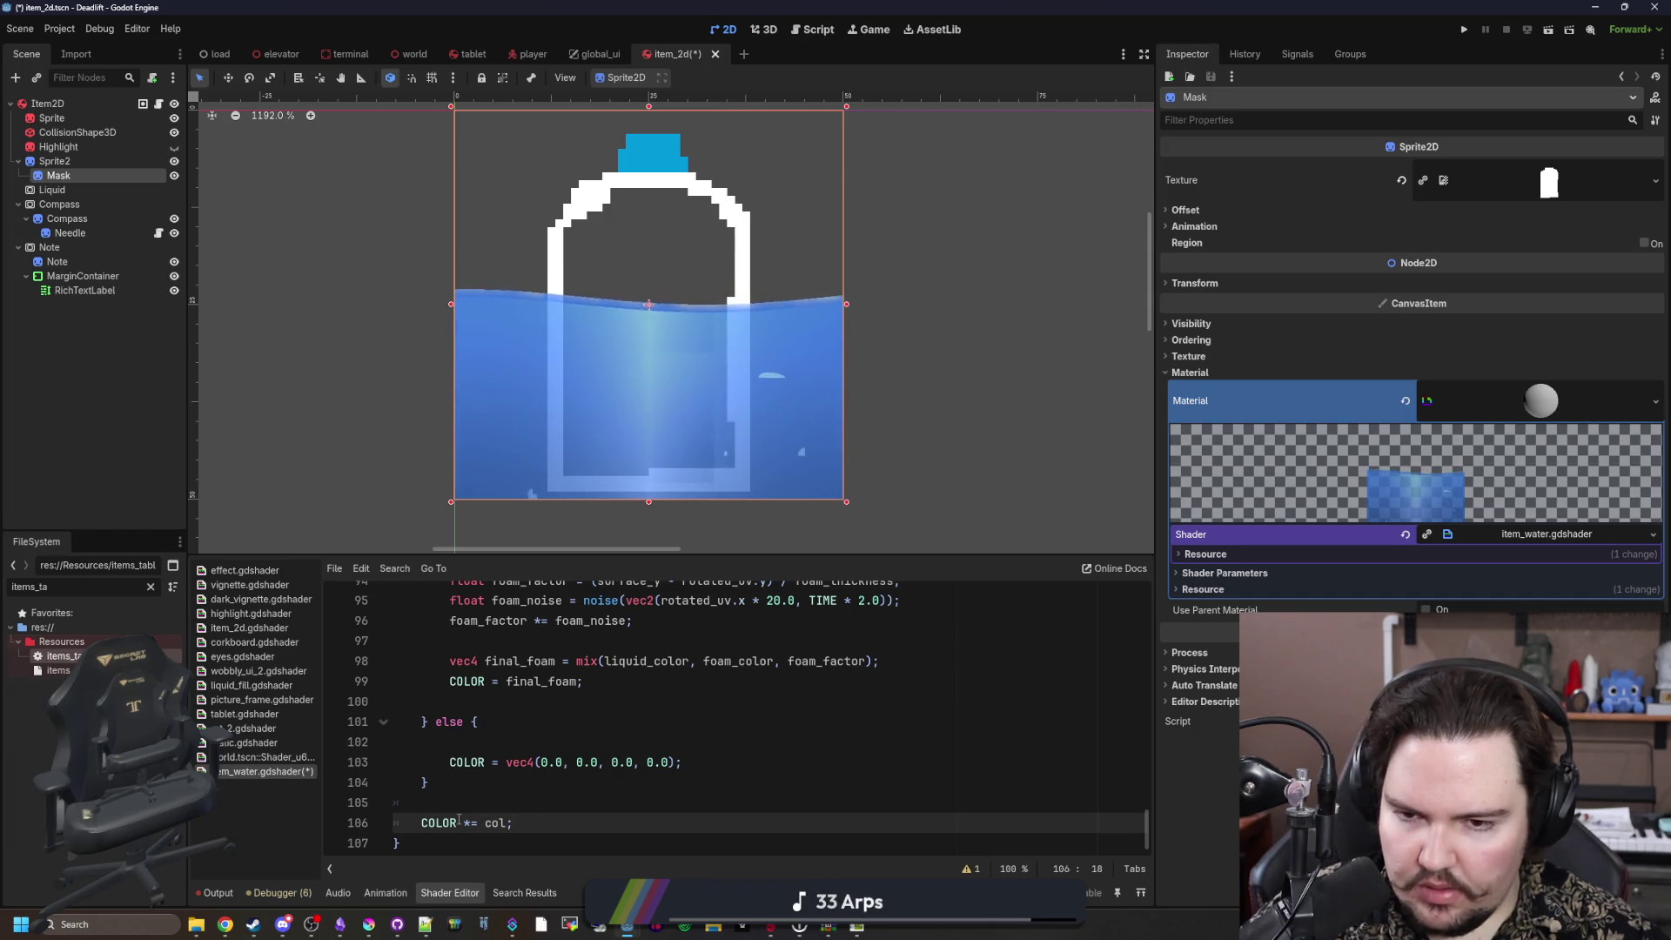
type(".a")
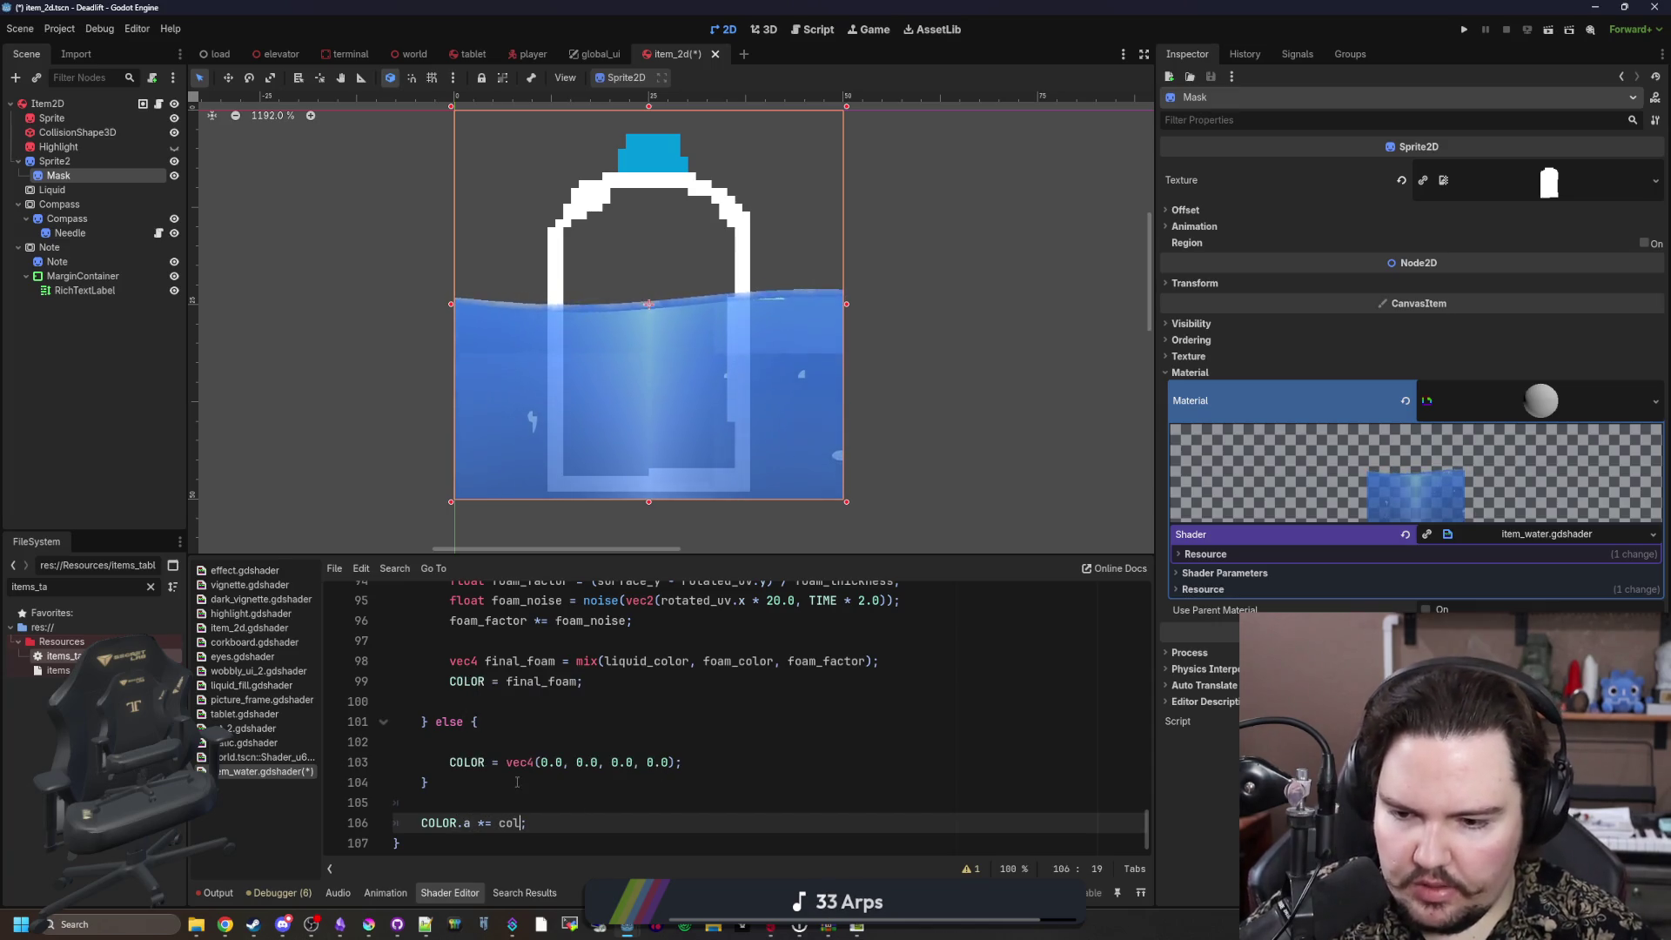
key("End")
key("Left")
type(".a")
left_click(479, 787)
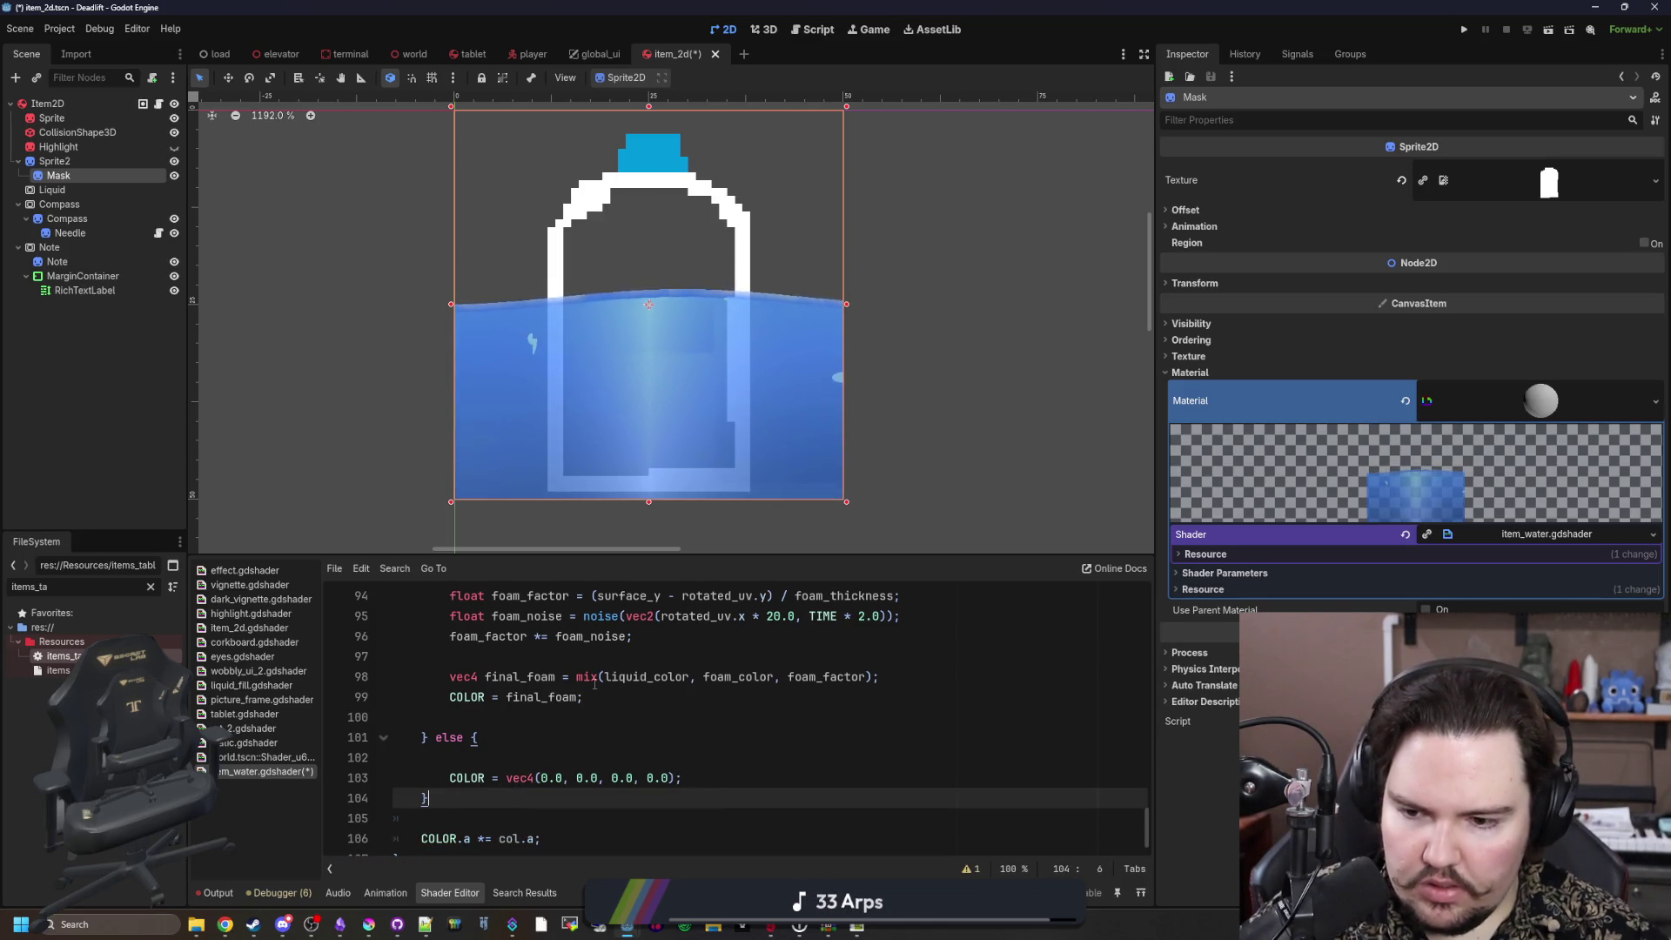
scroll(601, 728, "down", 1)
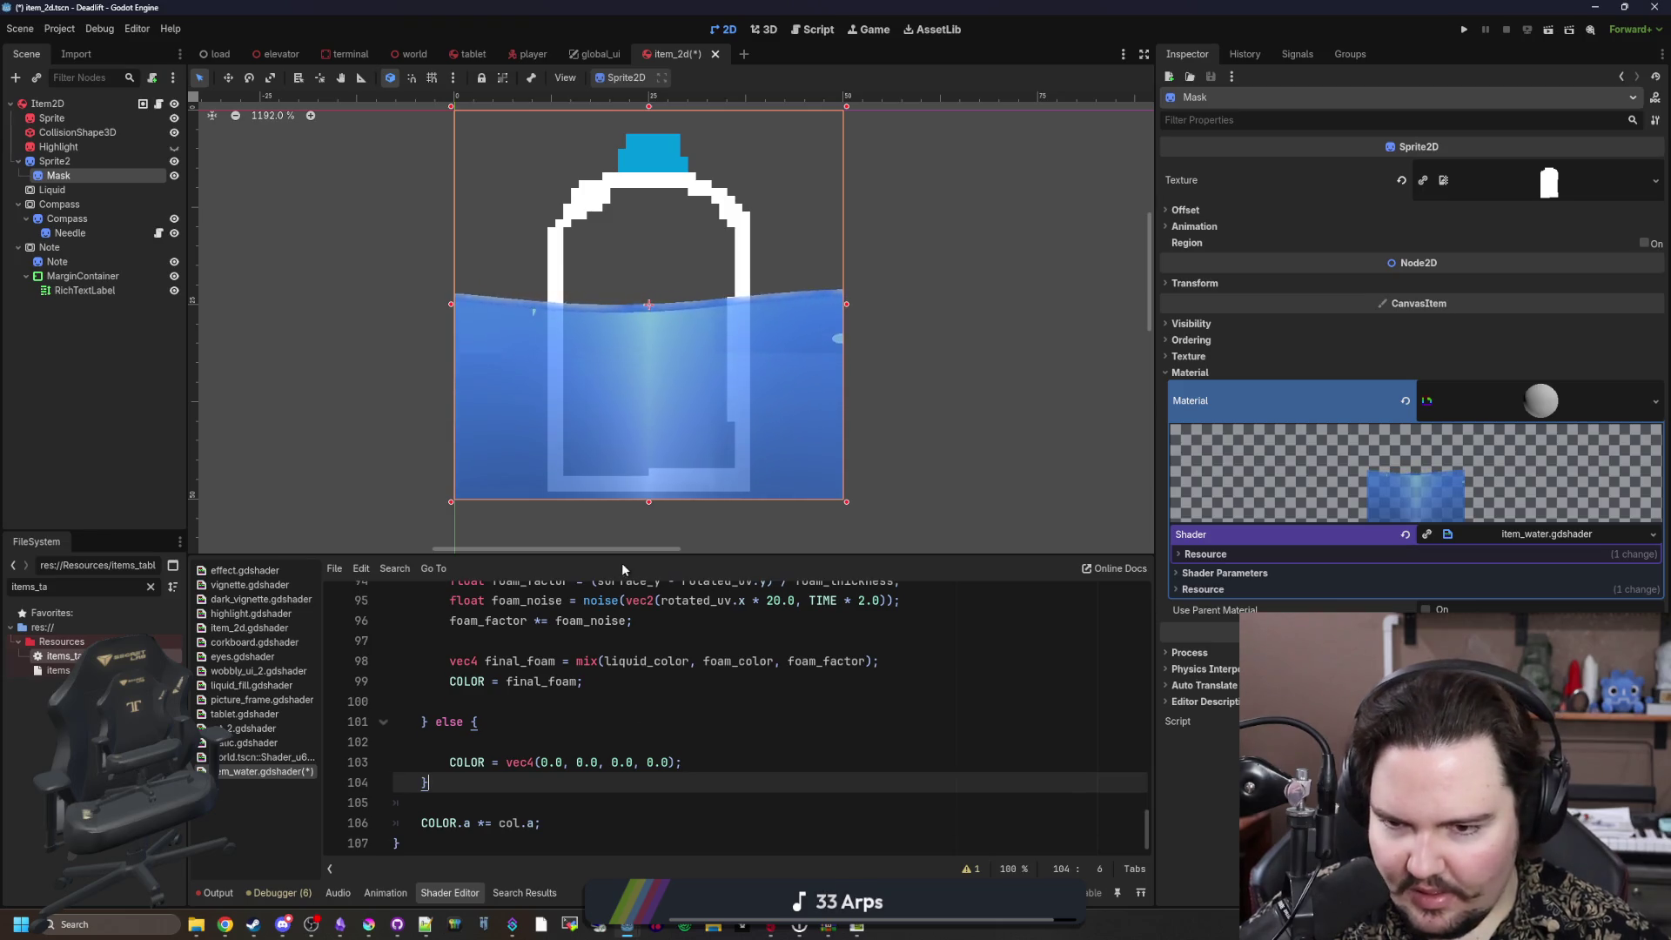
left_click_drag(621, 557, 622, 489)
Step: Remove the empty line in the else branch and review the base colour and foam output lines
scroll(659, 392, "down", 1)
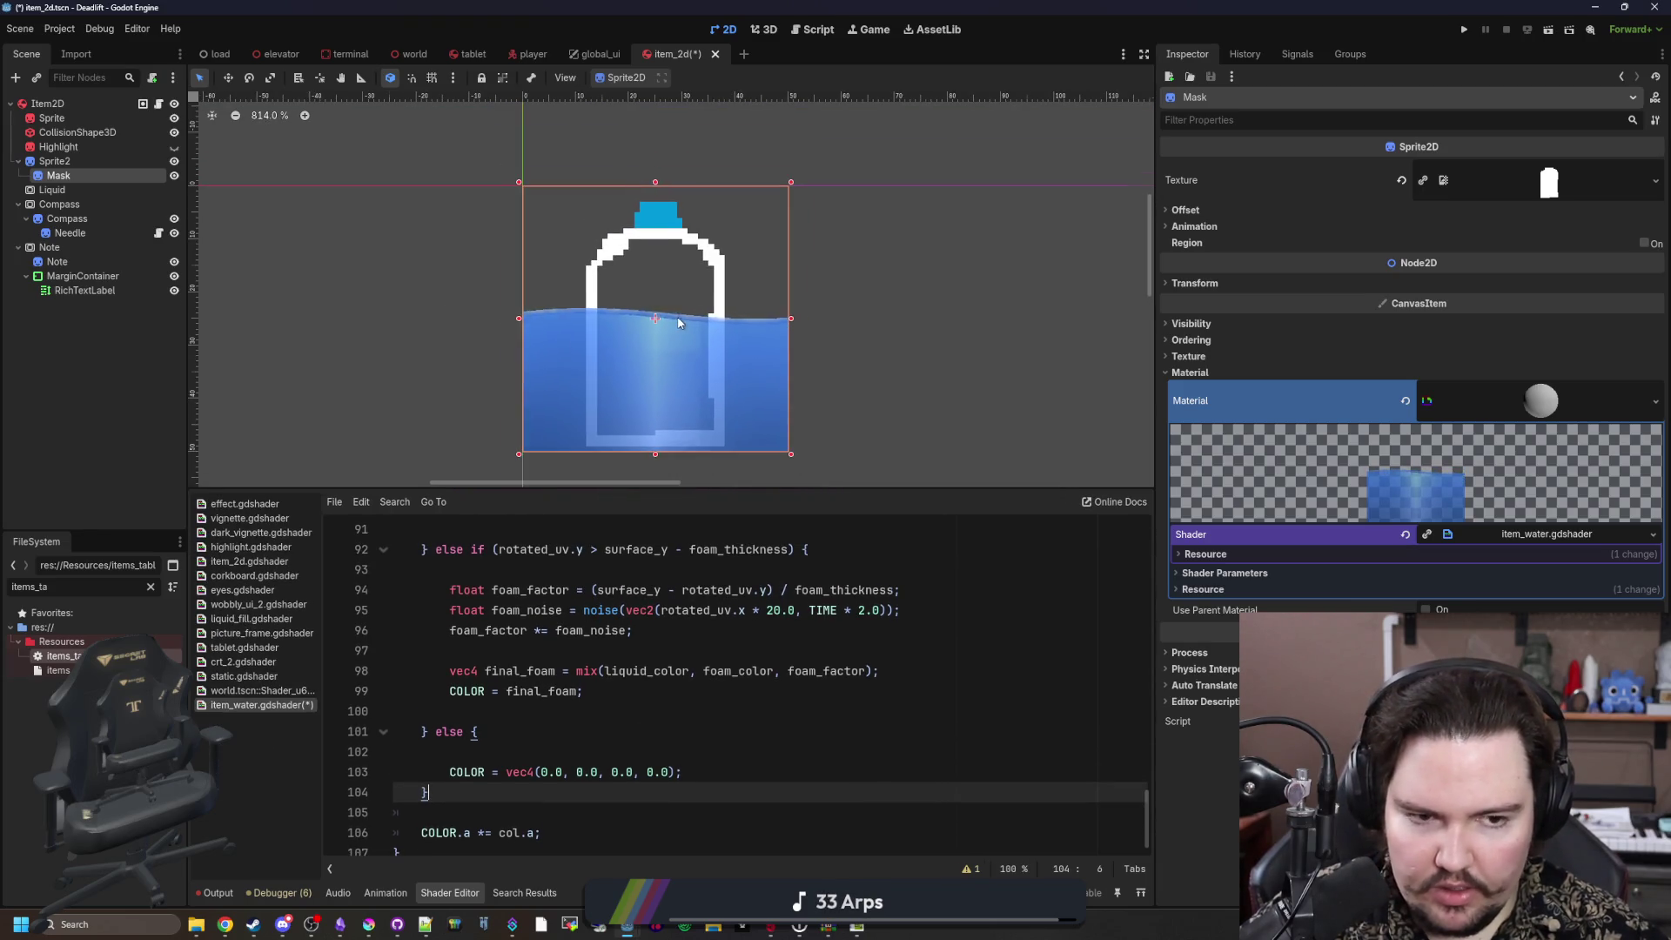
scroll(674, 389, "up", 1)
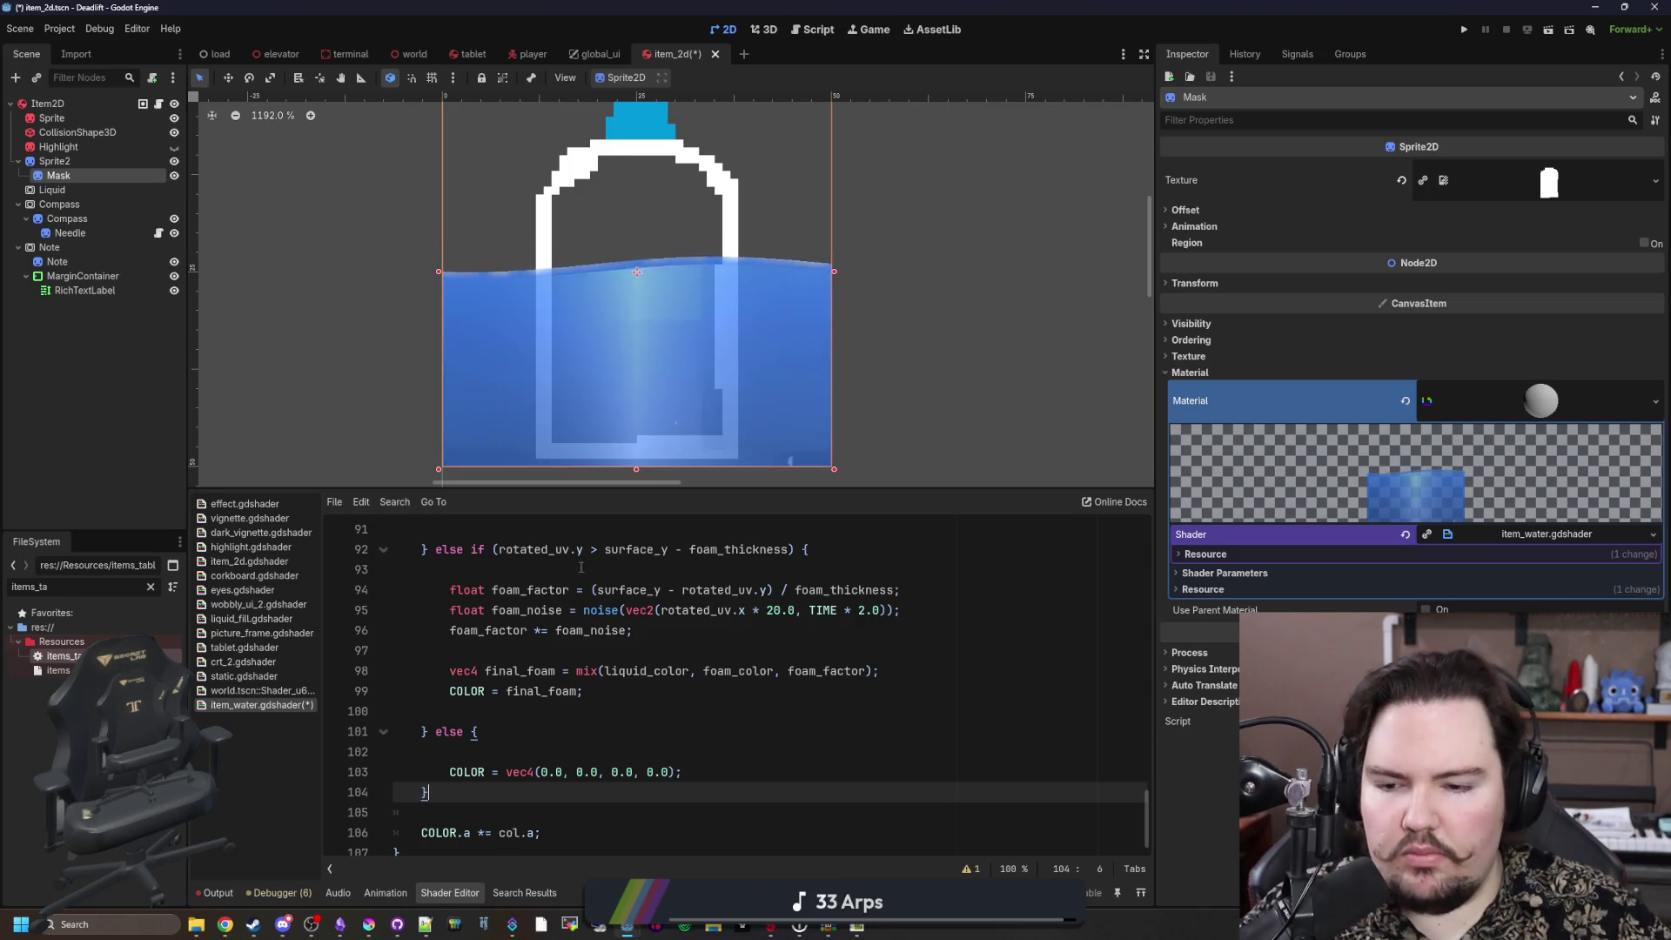
left_click(501, 734)
key("Delete")
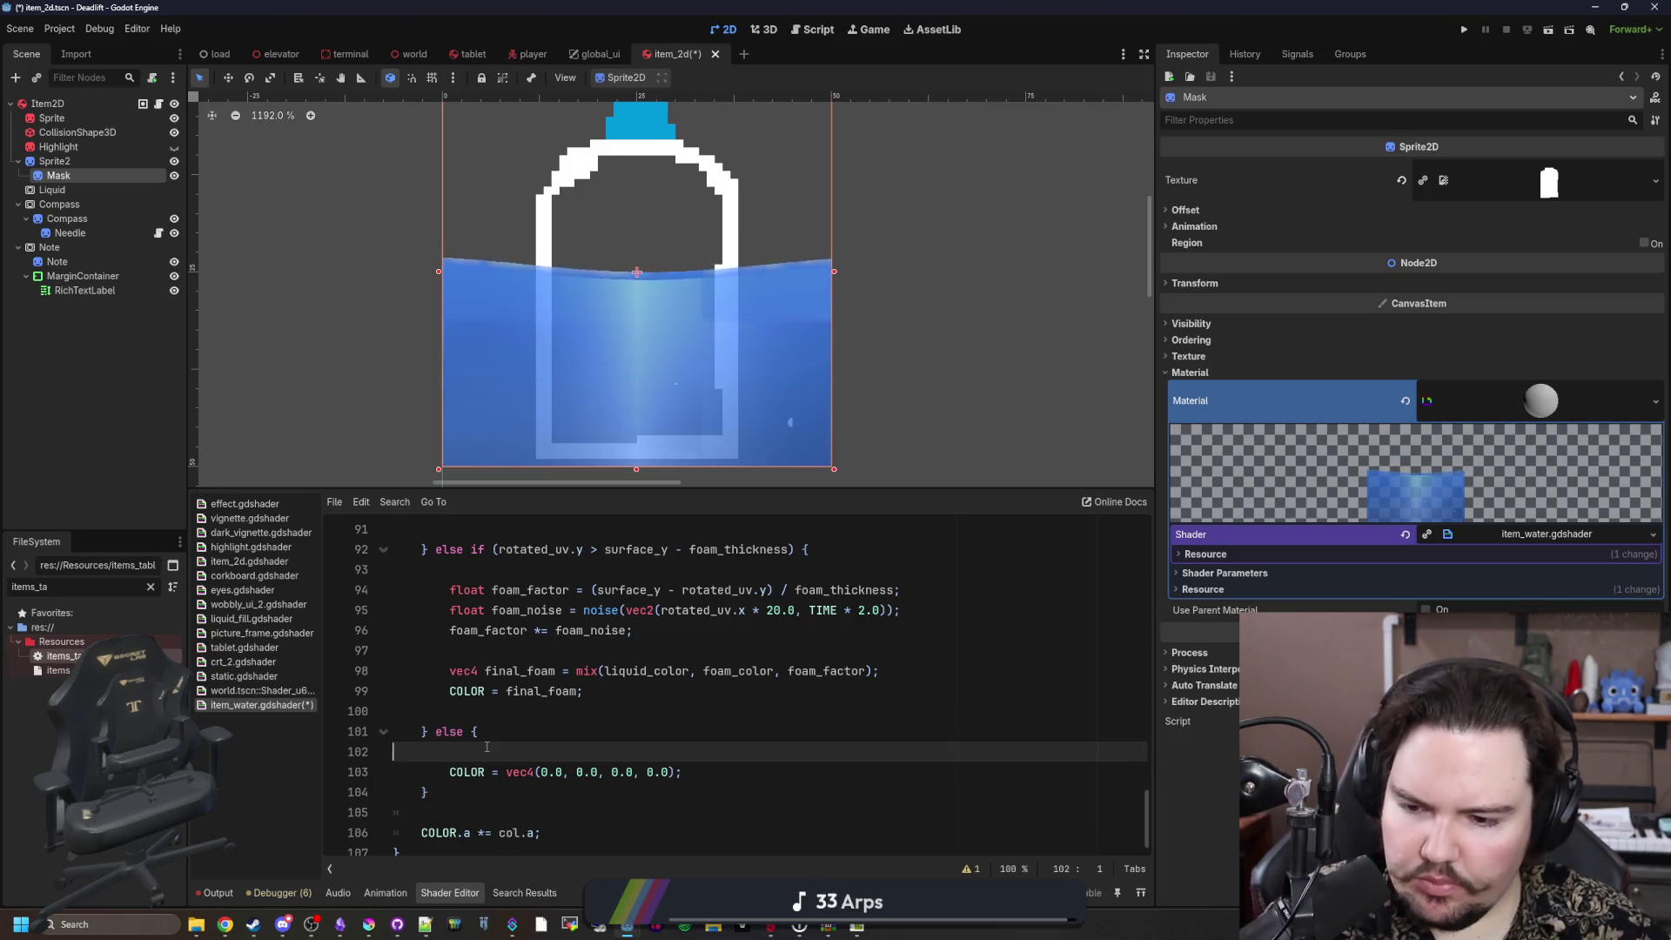
scroll(487, 746, "up", 10)
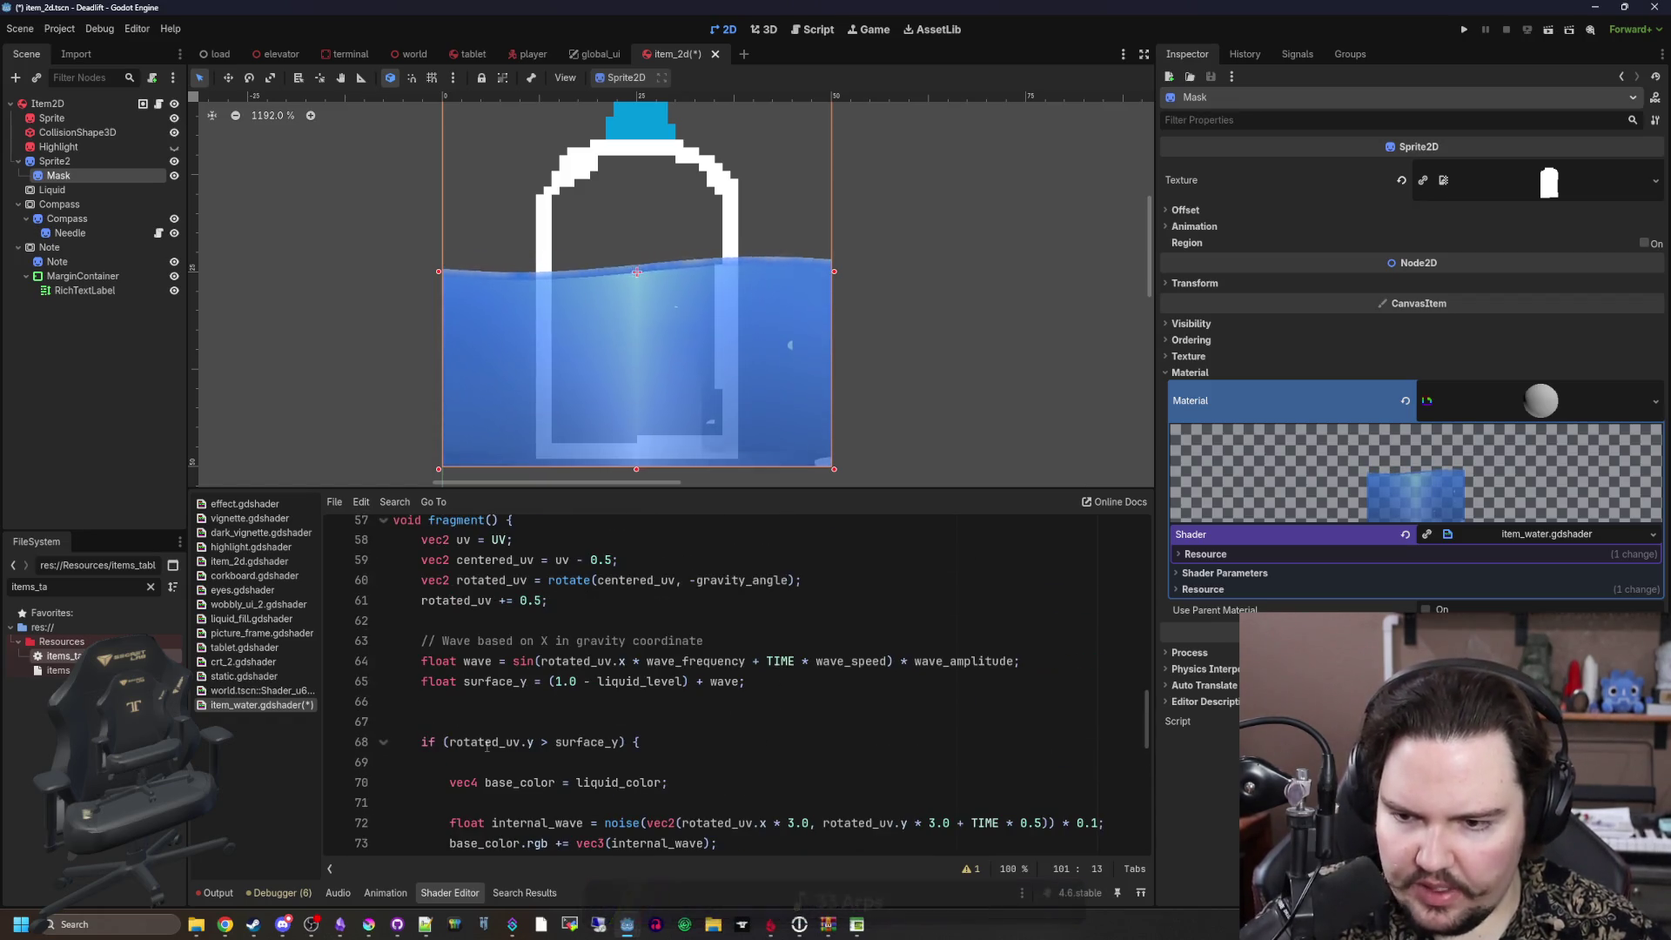
scroll(486, 746, "up", 1)
scroll(502, 742, "down", 2)
scroll(502, 742, "down", 7)
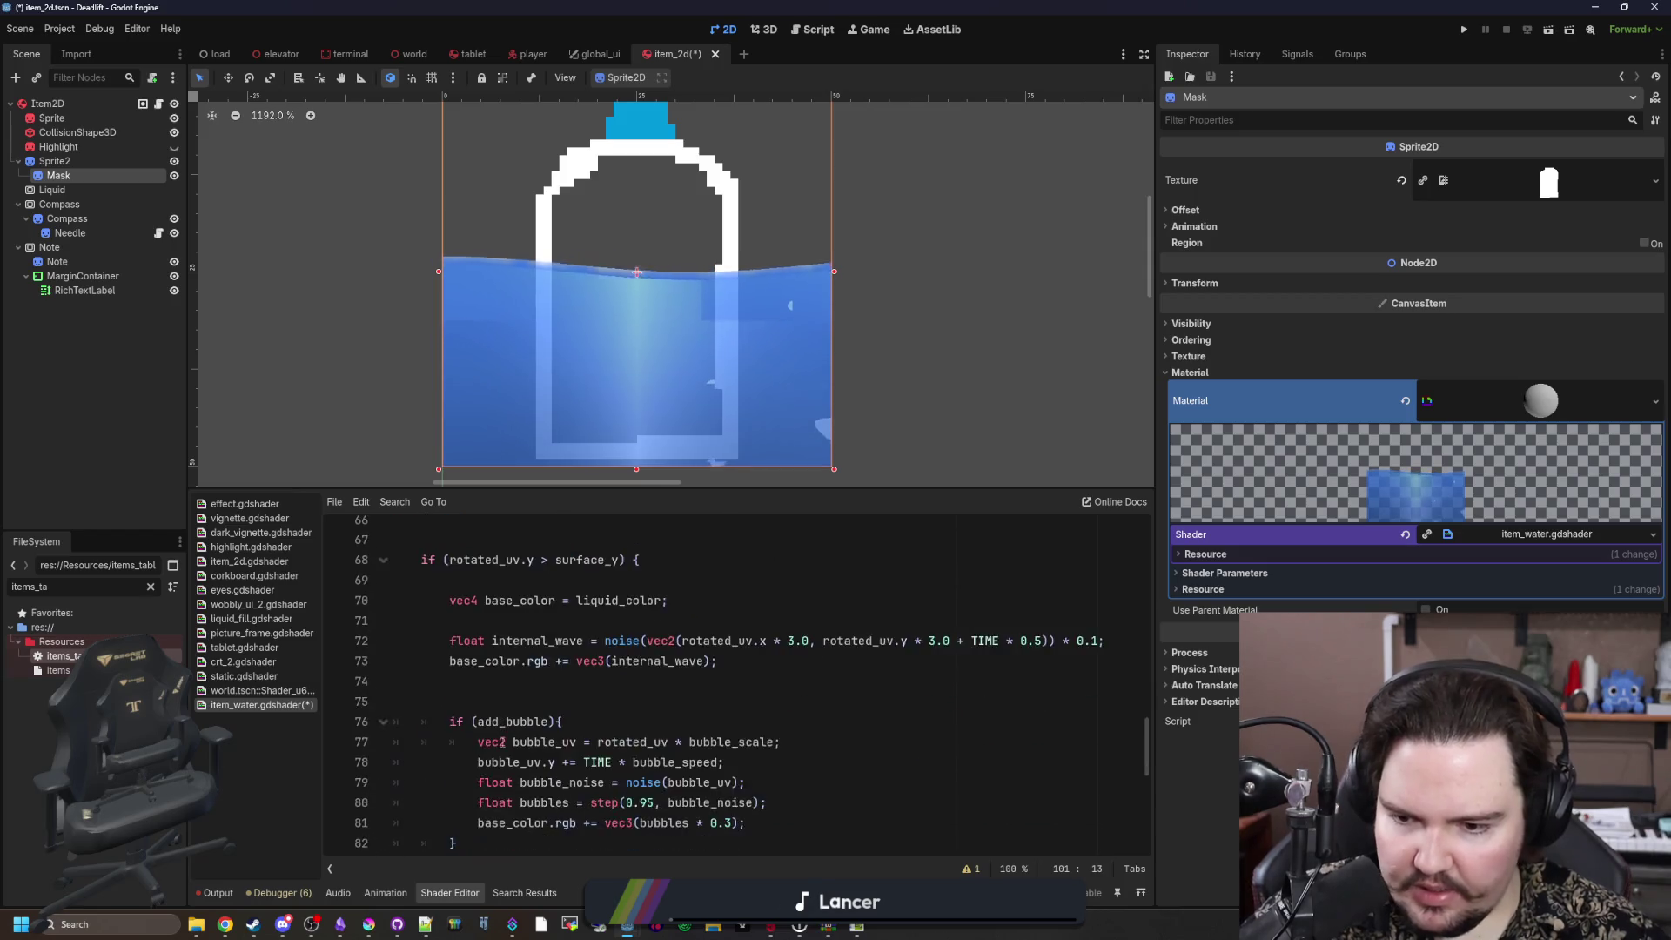
scroll(500, 678, "down", 1)
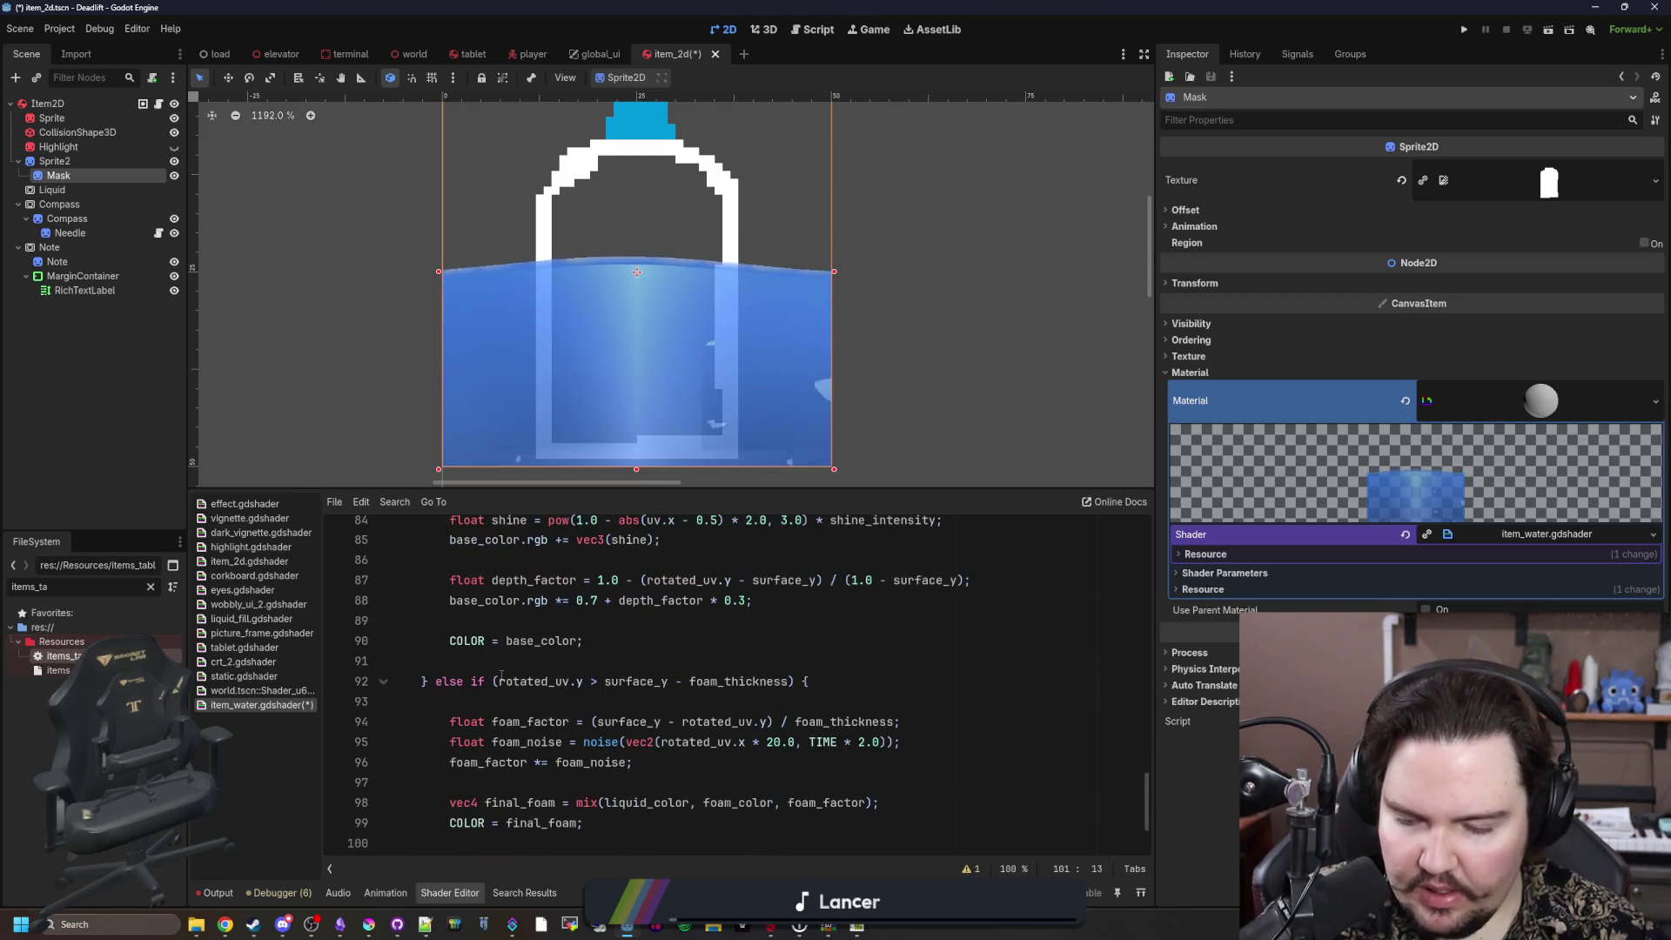
left_click_drag(450, 641, 601, 637)
left_click(600, 636)
scroll(599, 640, "down", 1)
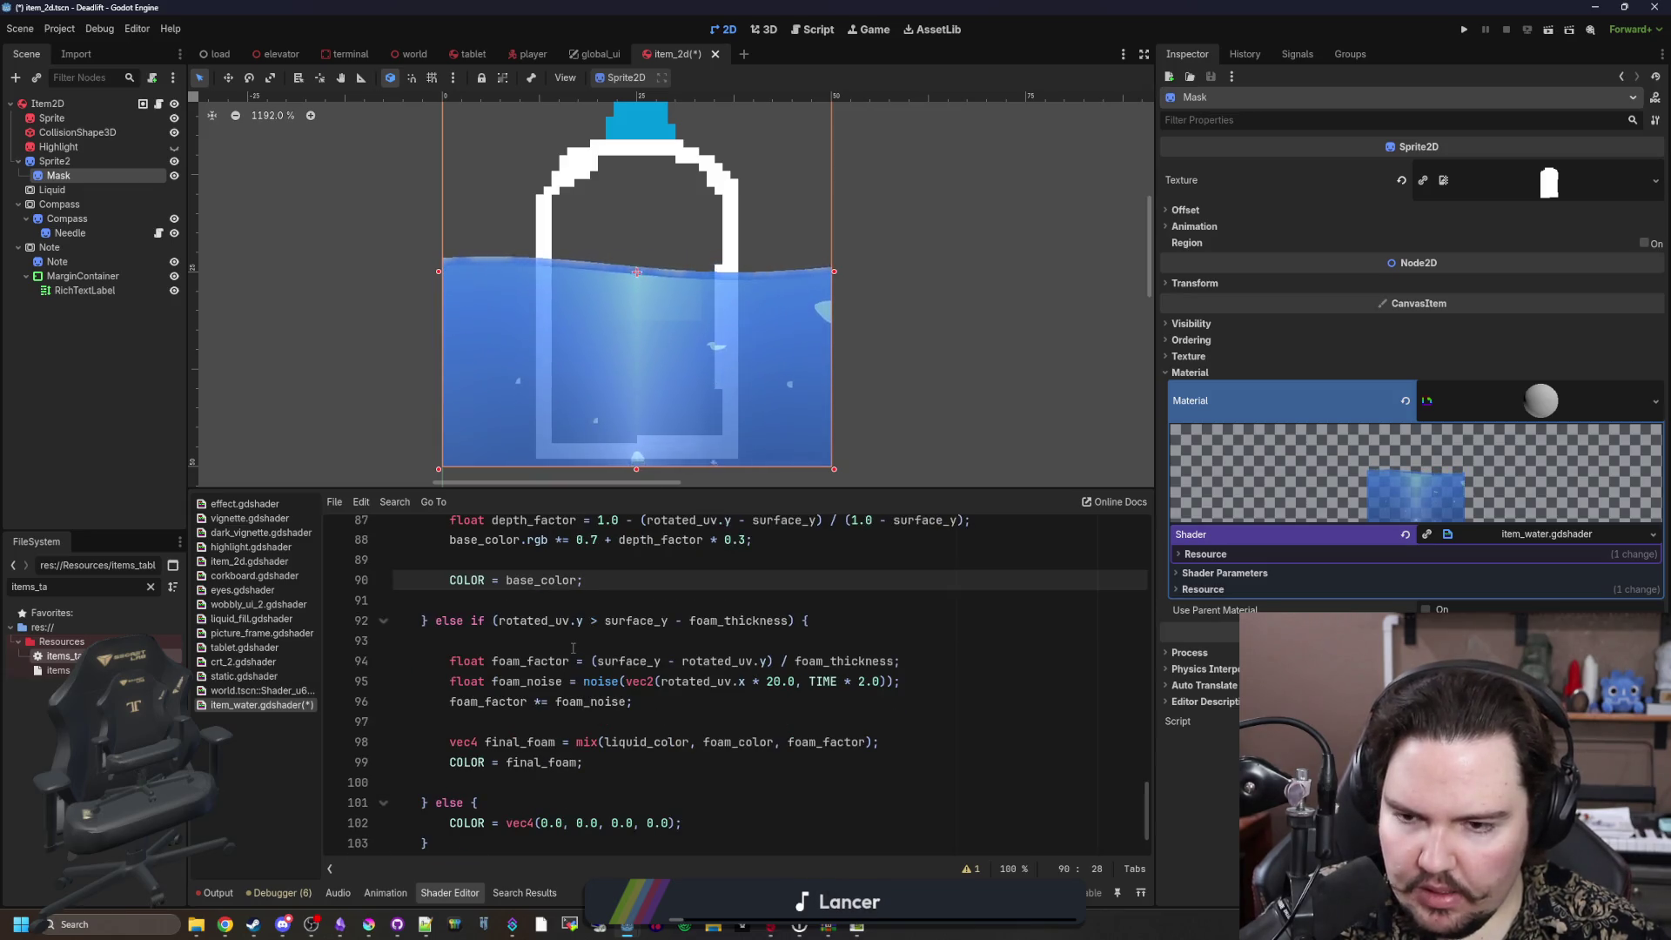
left_click_drag(485, 741, 649, 763)
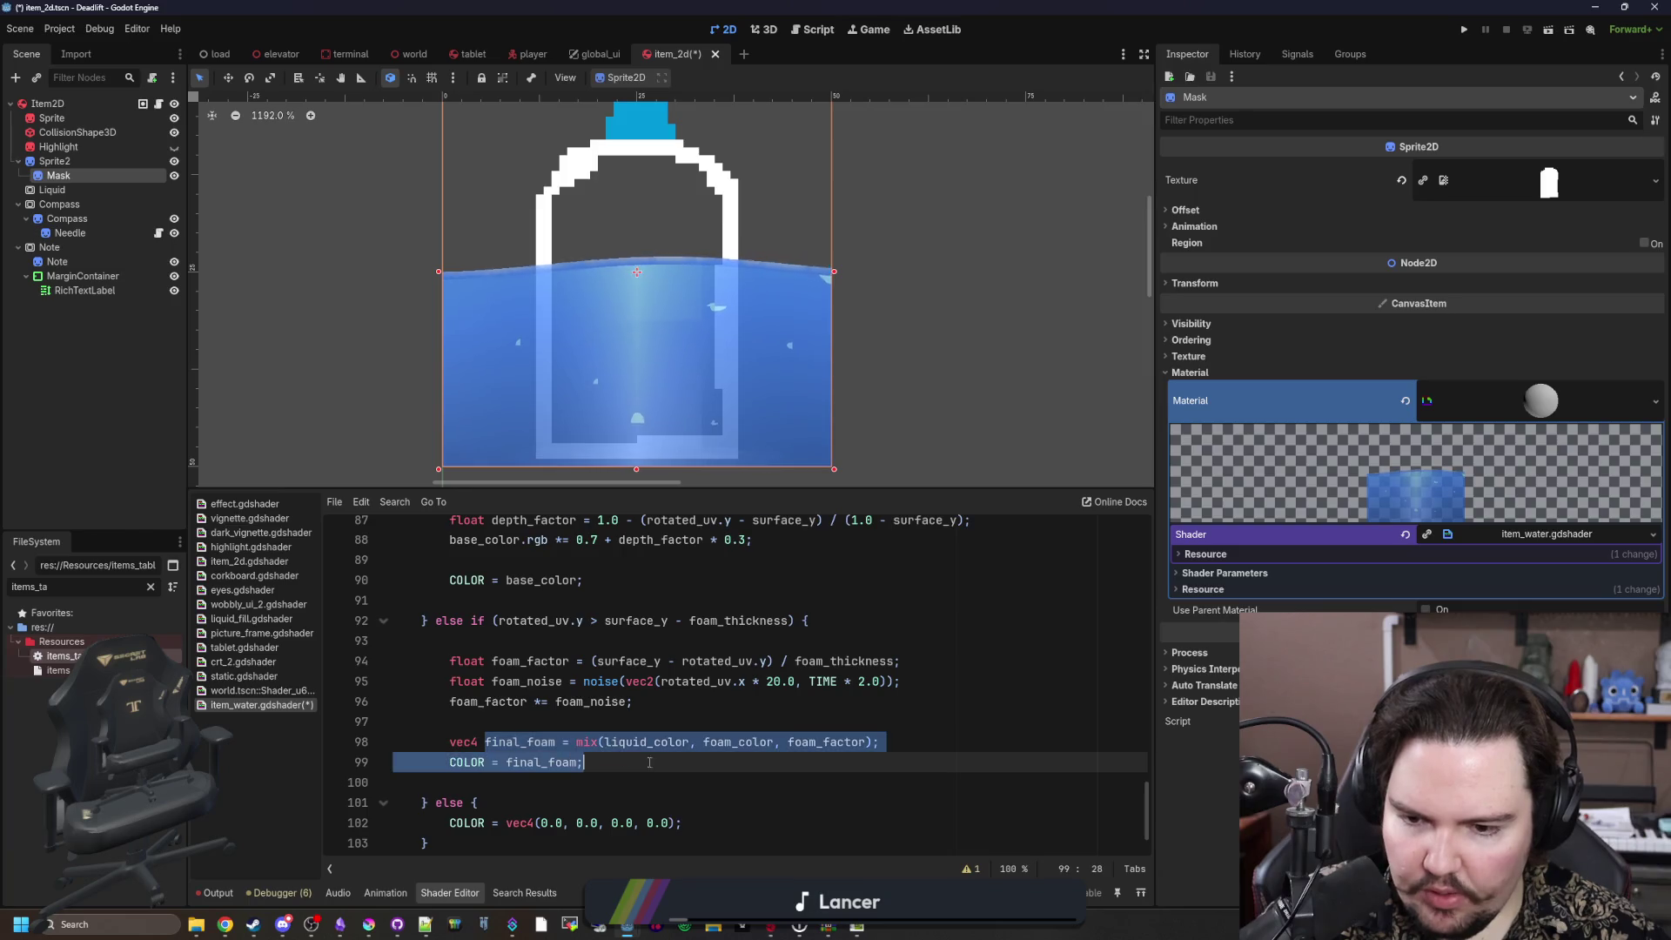
left_click(653, 763)
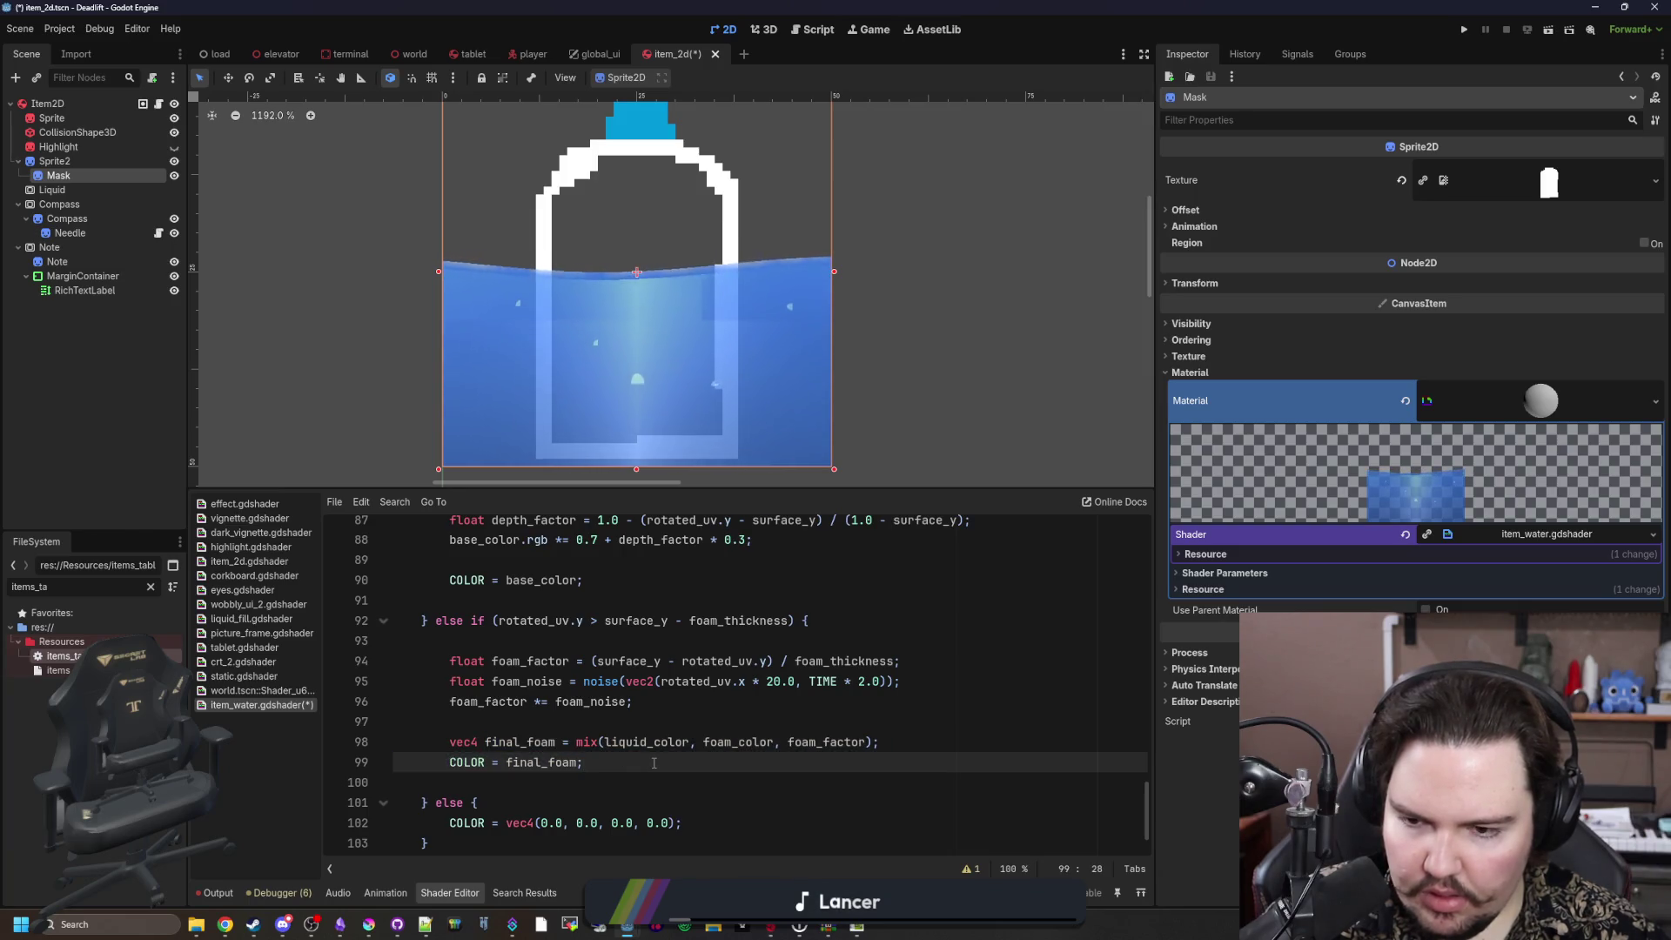
scroll(654, 763, "down", 1)
left_click_drag(449, 772, 684, 772)
left_click(697, 766)
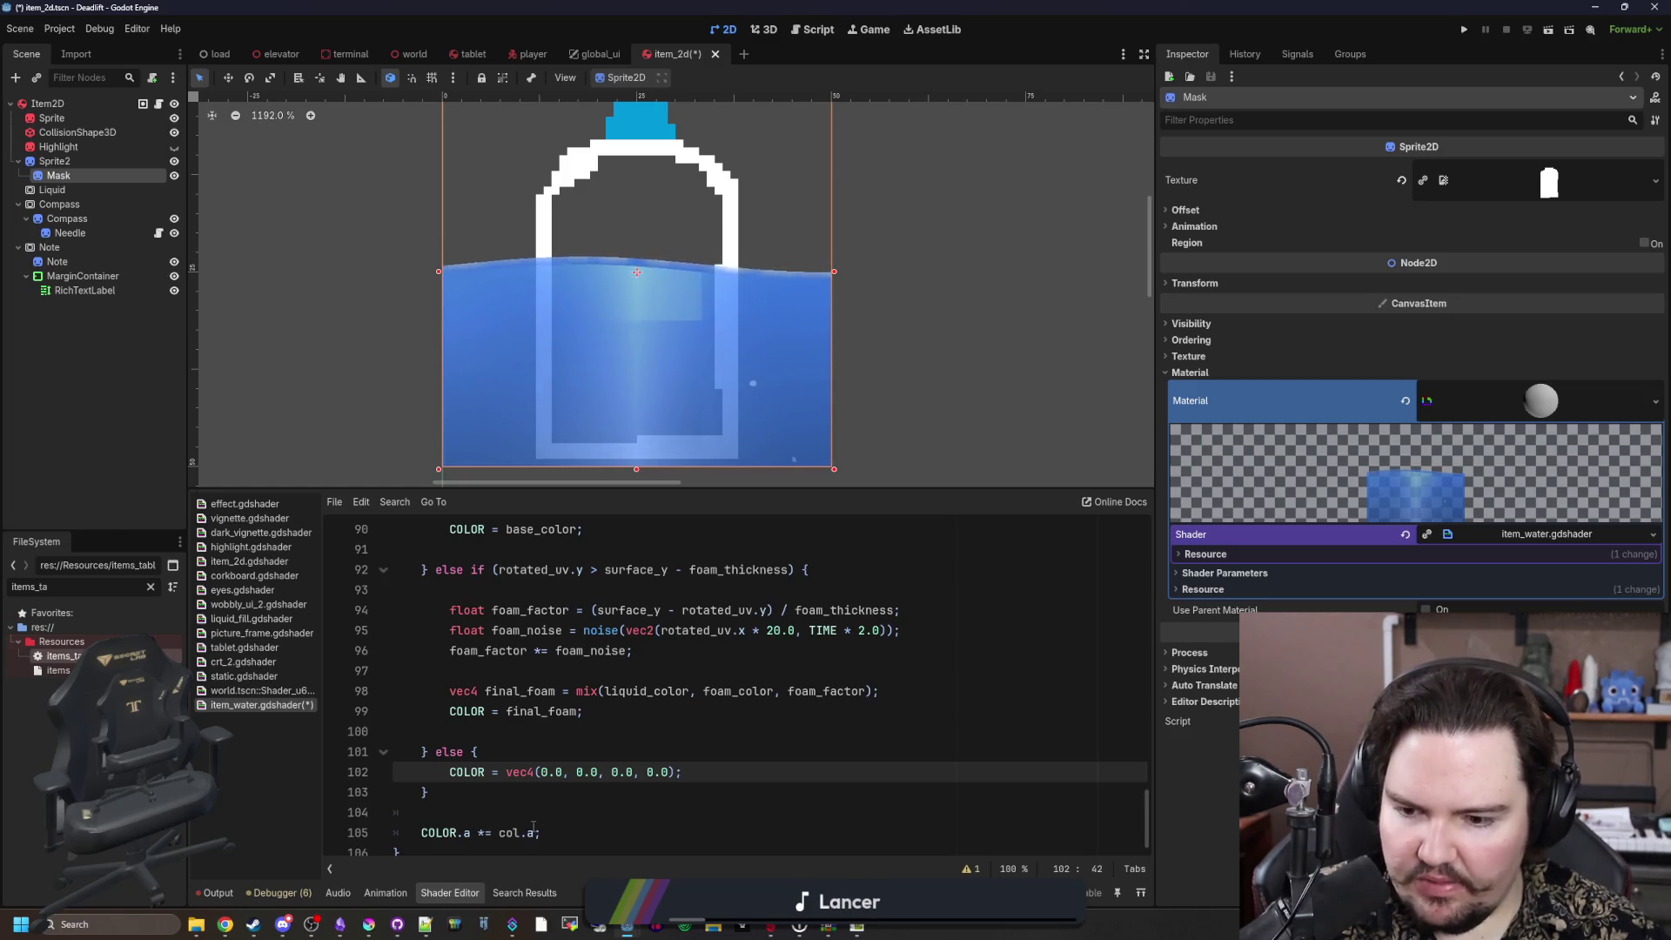
Step: Delete the vertex function and the col varying from the water shader
scroll(533, 826, "up", 15)
scroll(514, 775, "up", 8)
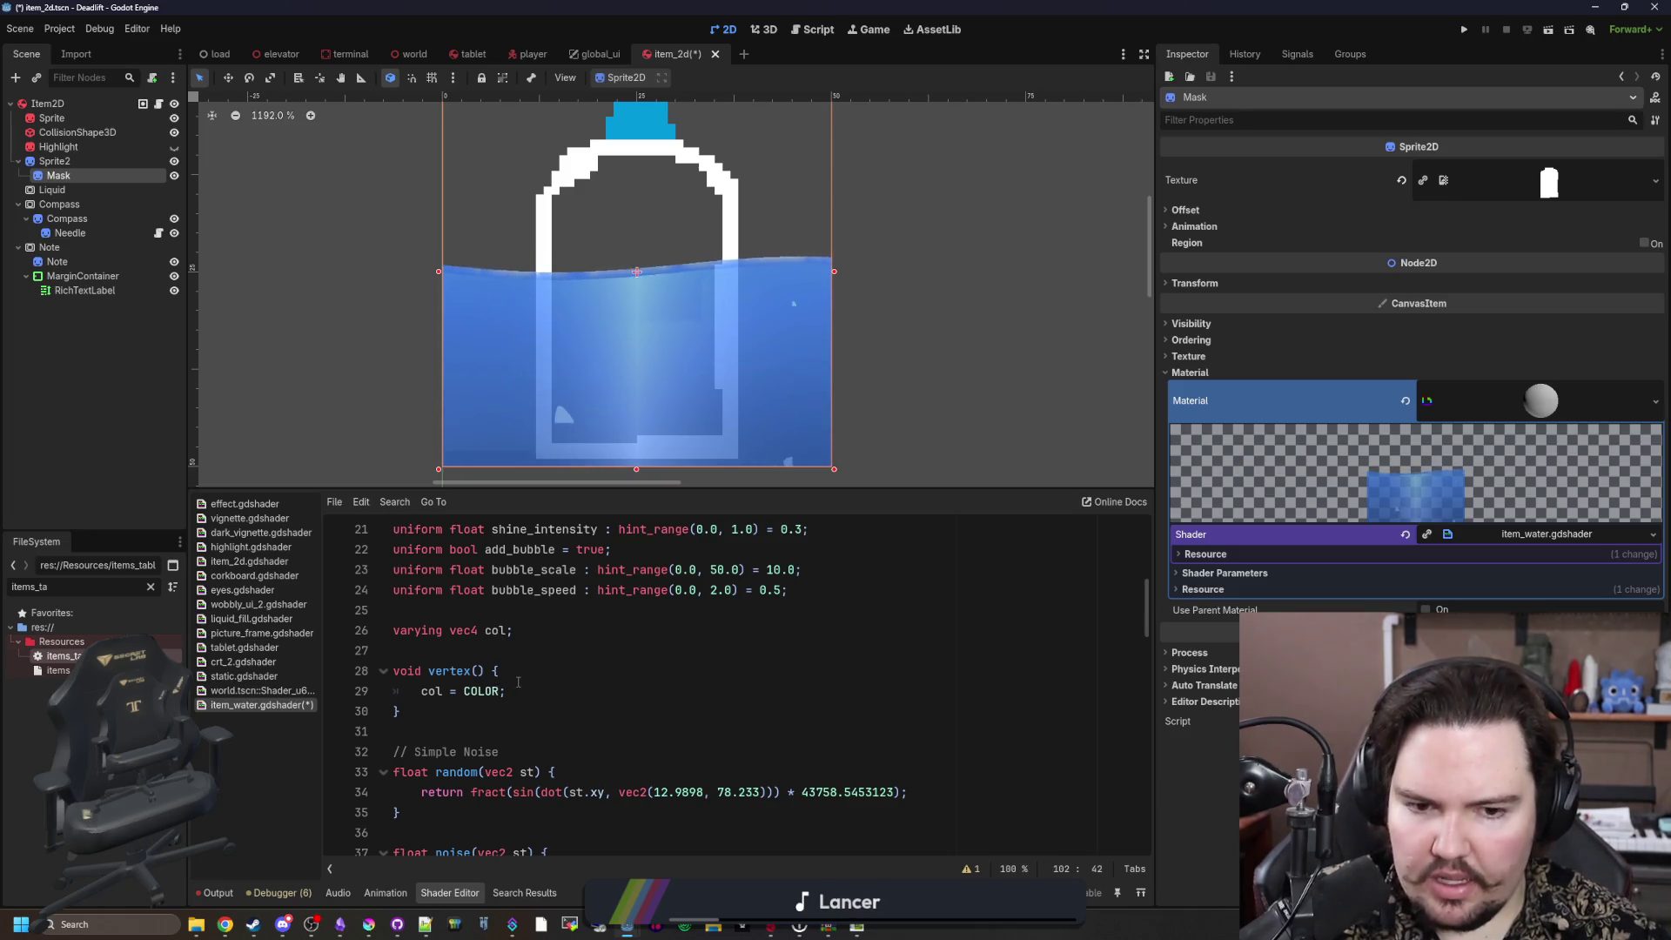
mouse_move(437, 711)
left_mouse_down()
mouse_move(409, 709)
mouse_move(376, 642)
left_mouse_up()
key("BackSpace")
key("BackSpace")
key("BackSpace")
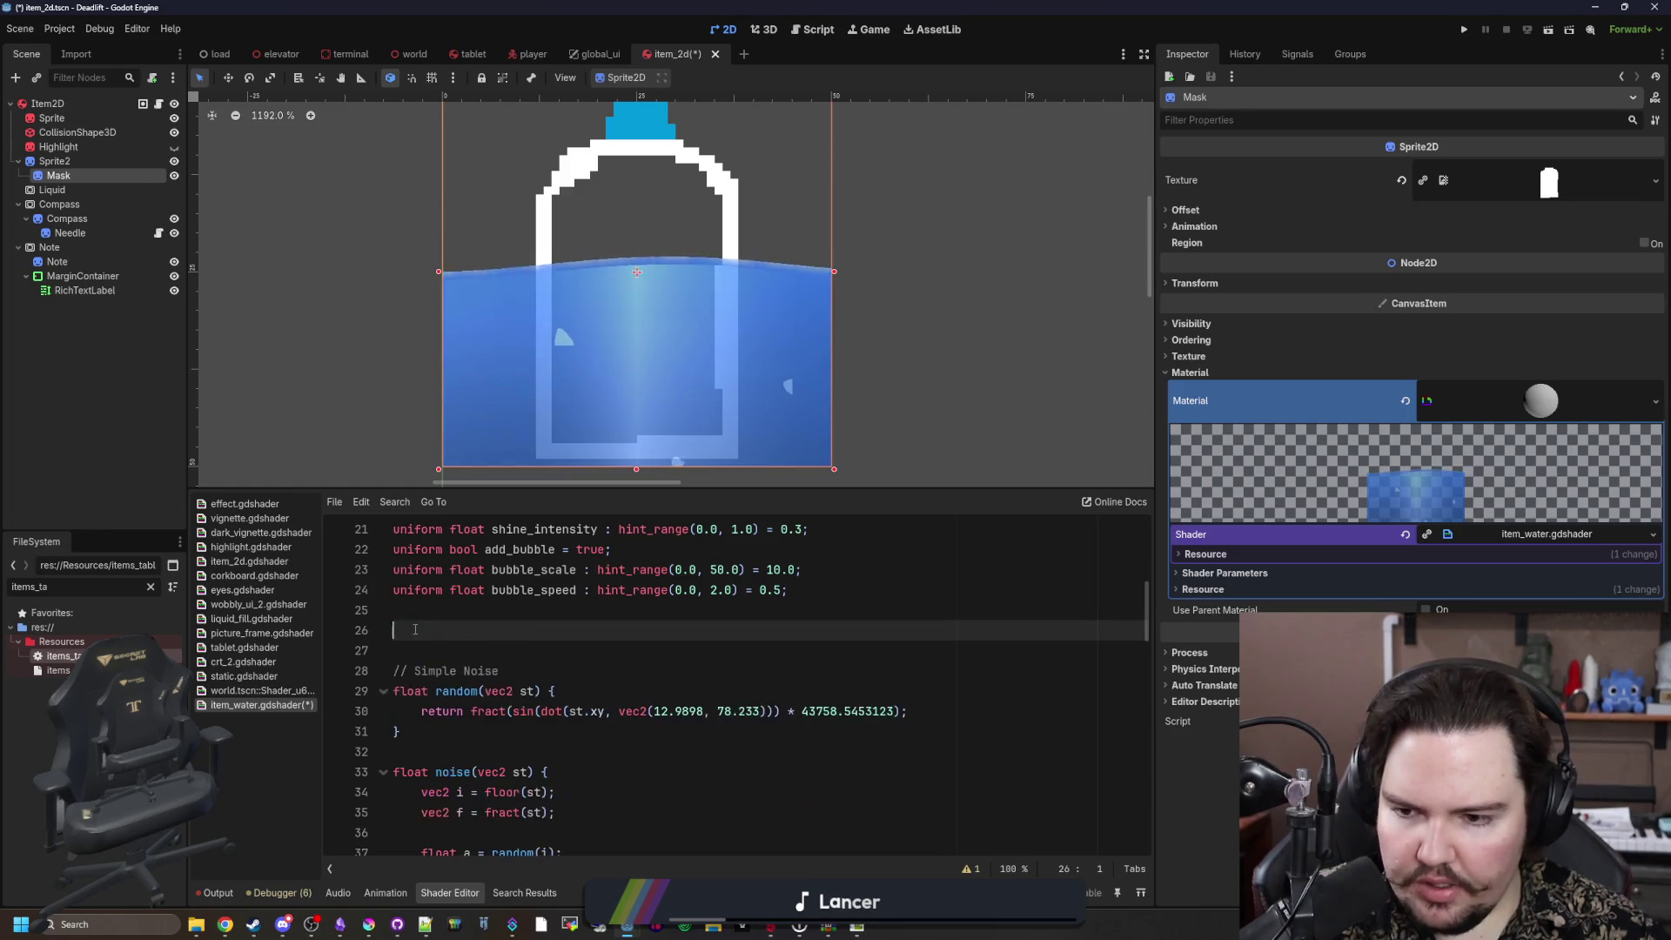
Step: Add 'vec4 base = texture(TEXTURE, UV);' on a new line above the alpha line
scroll(794, 613, "down", 20)
scroll(586, 692, "down", 1)
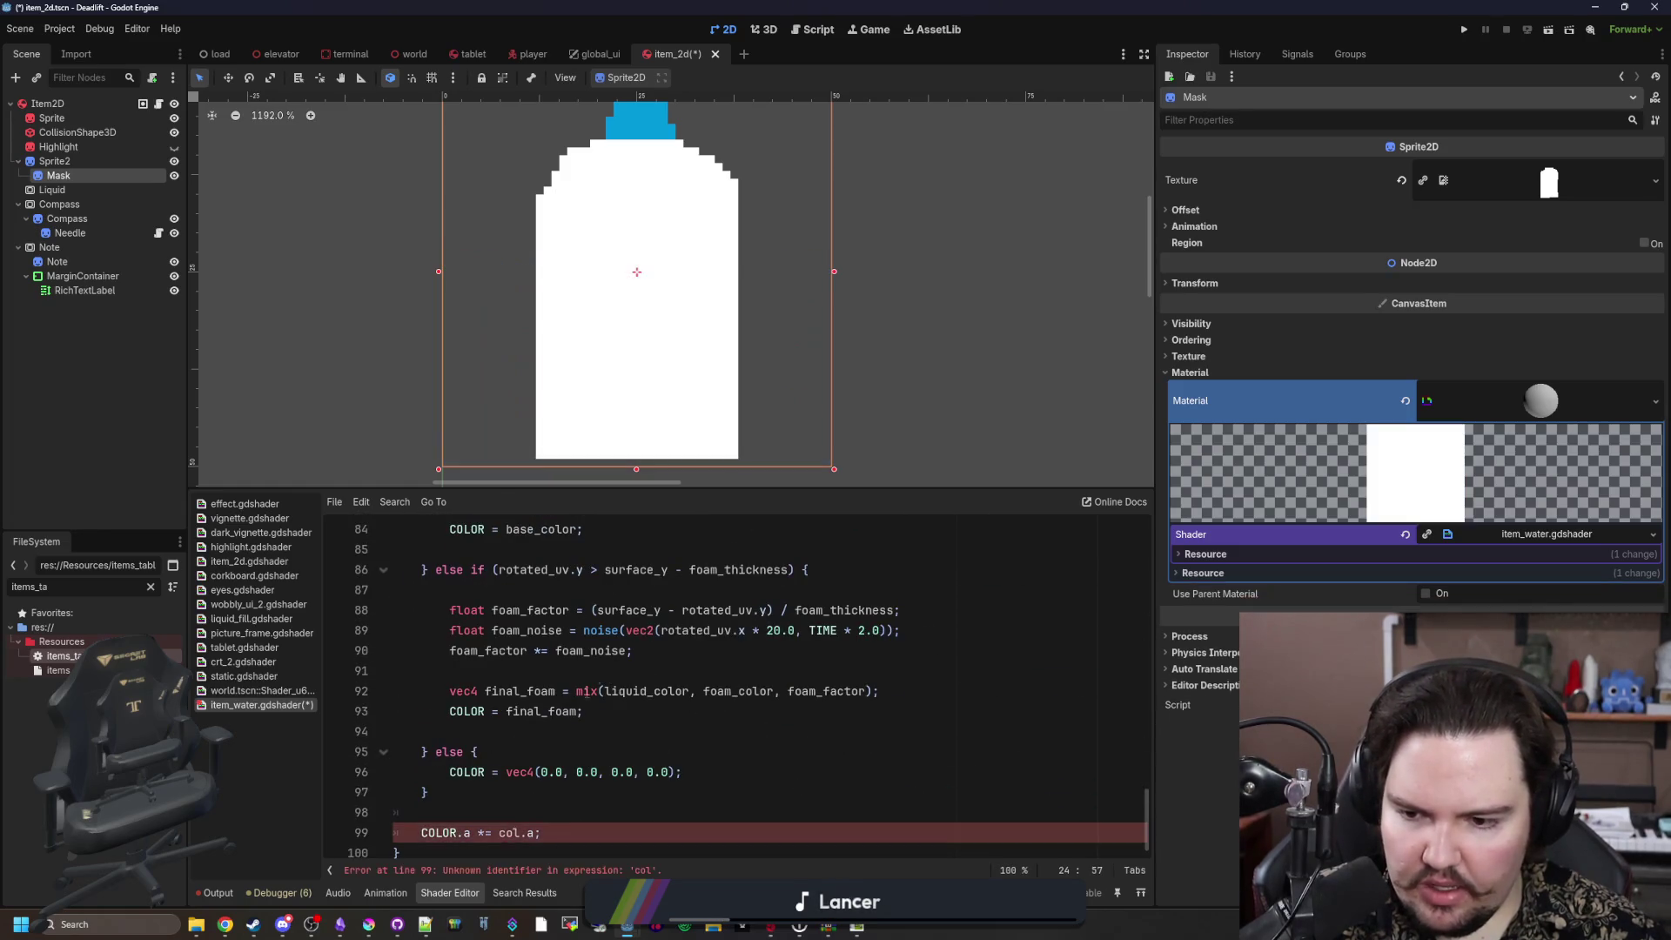
left_click(450, 811)
key("Return")
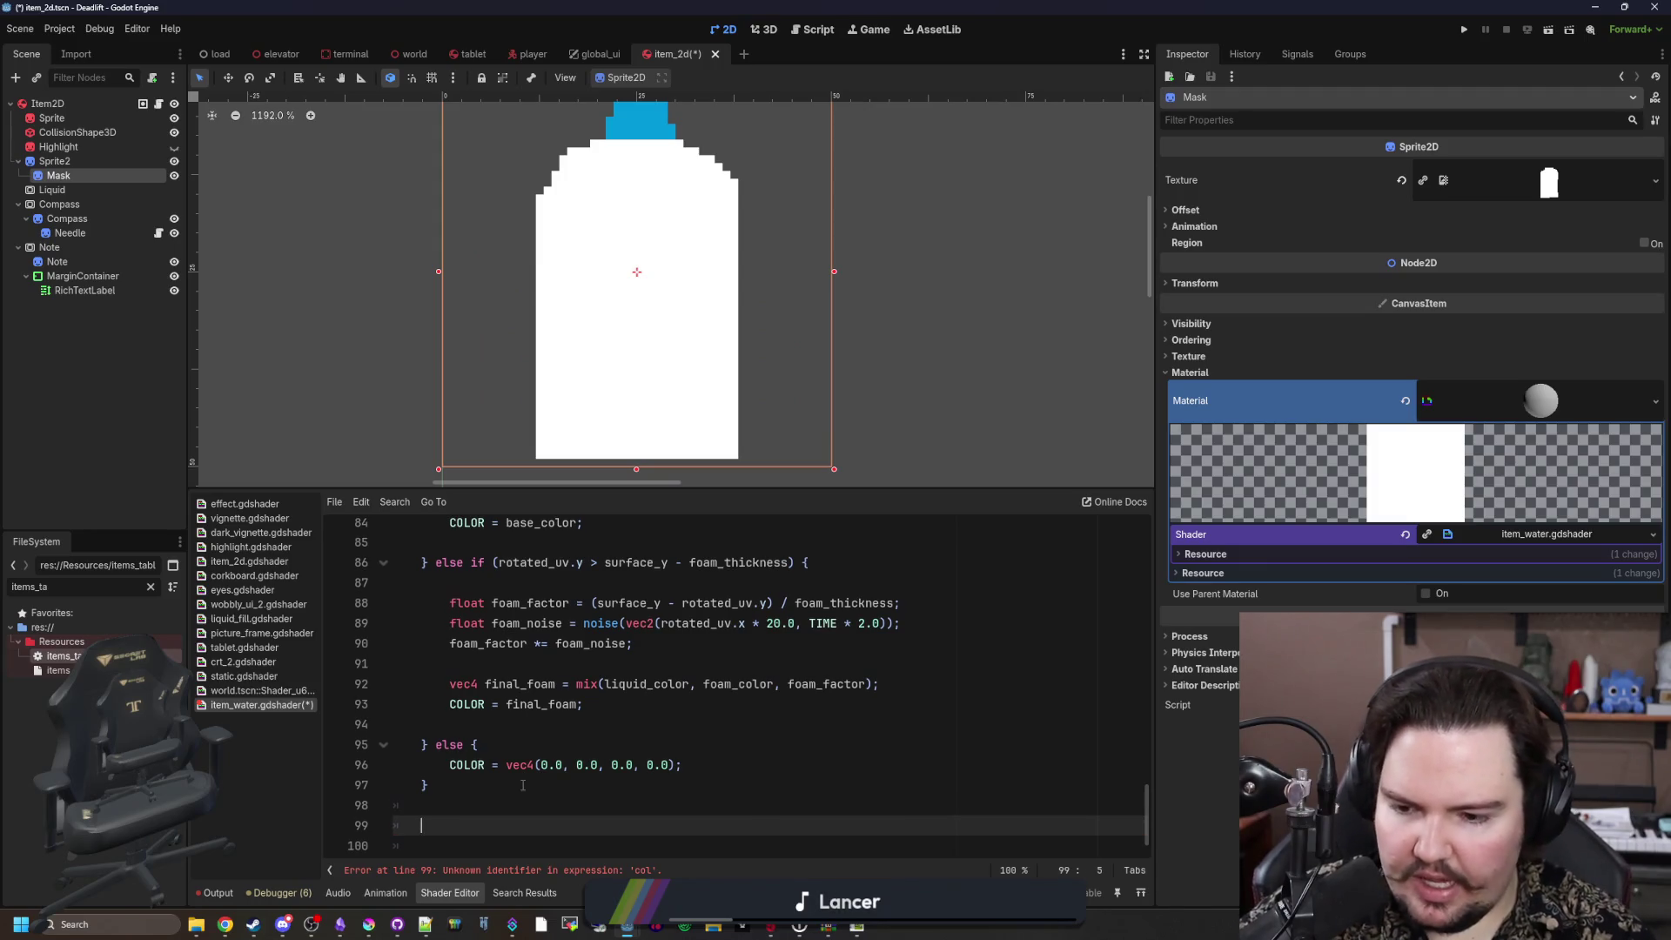
type("T")
key("BackSpace")
type("tex")
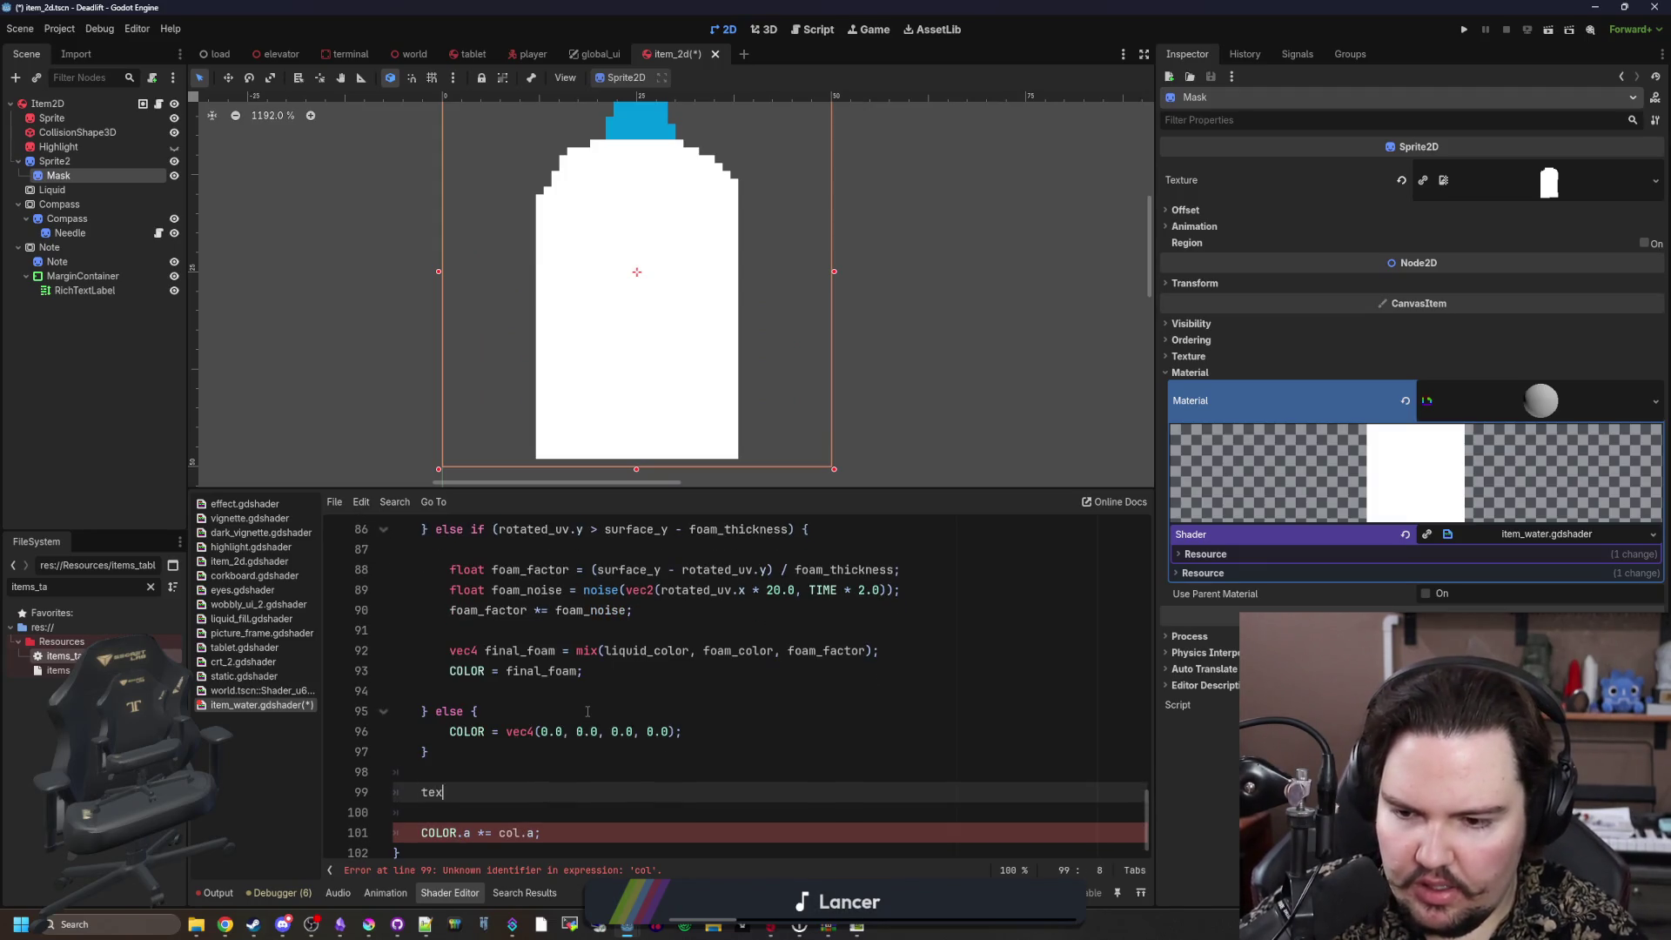
type("ture")
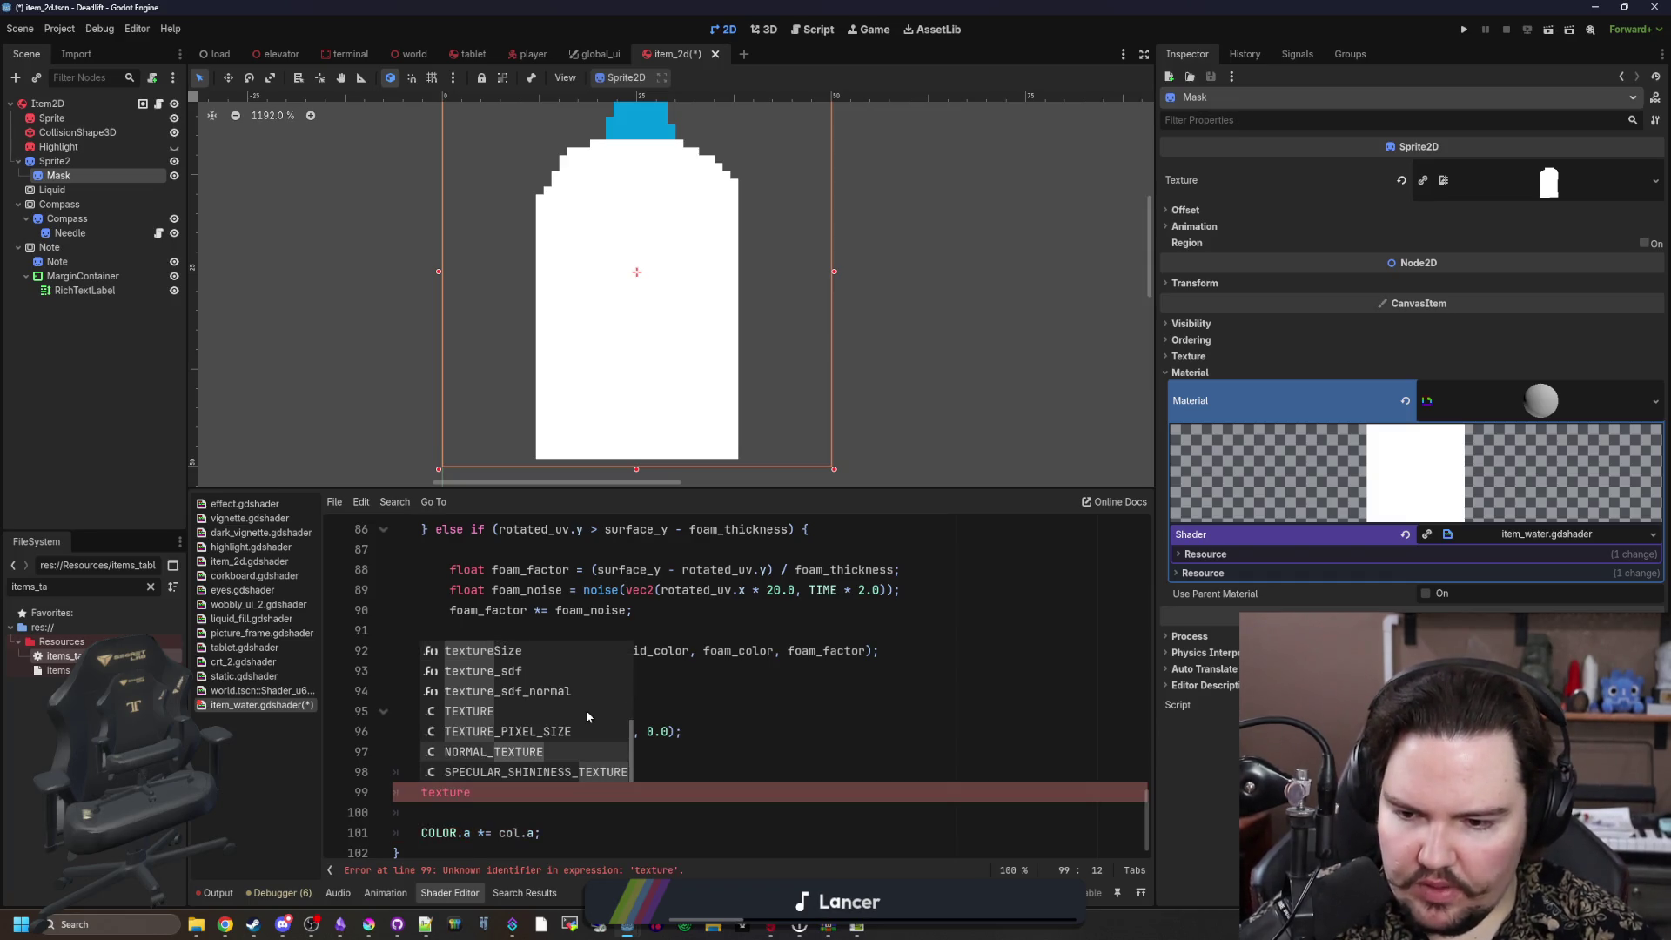
left_click(586, 709)
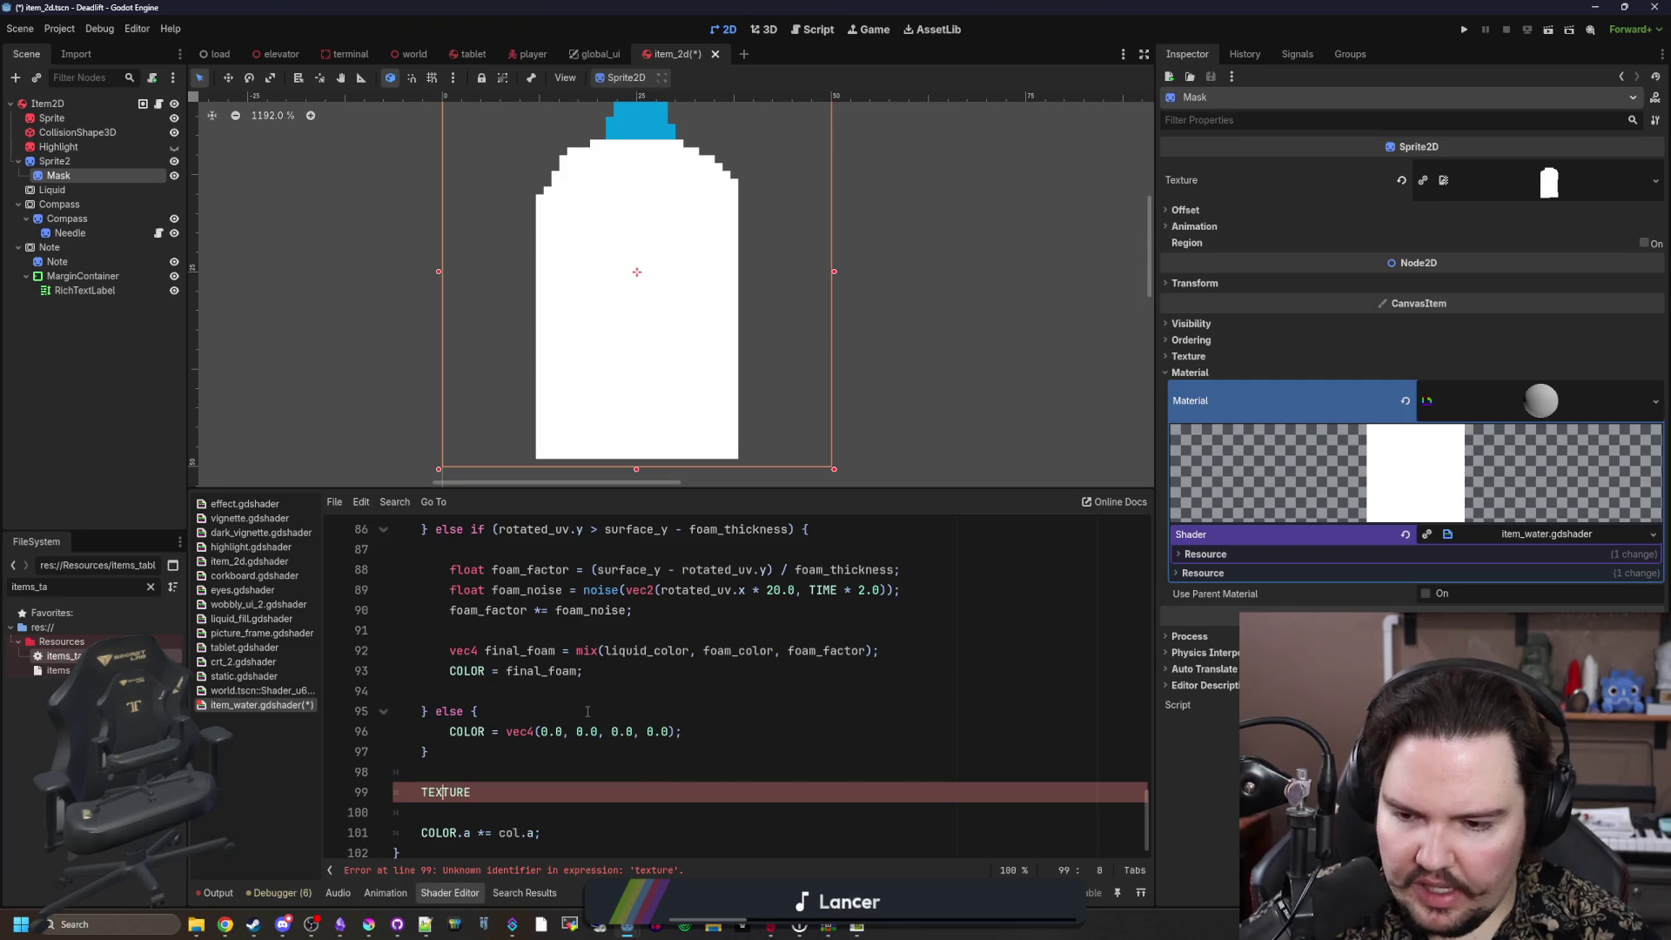
key("Right")
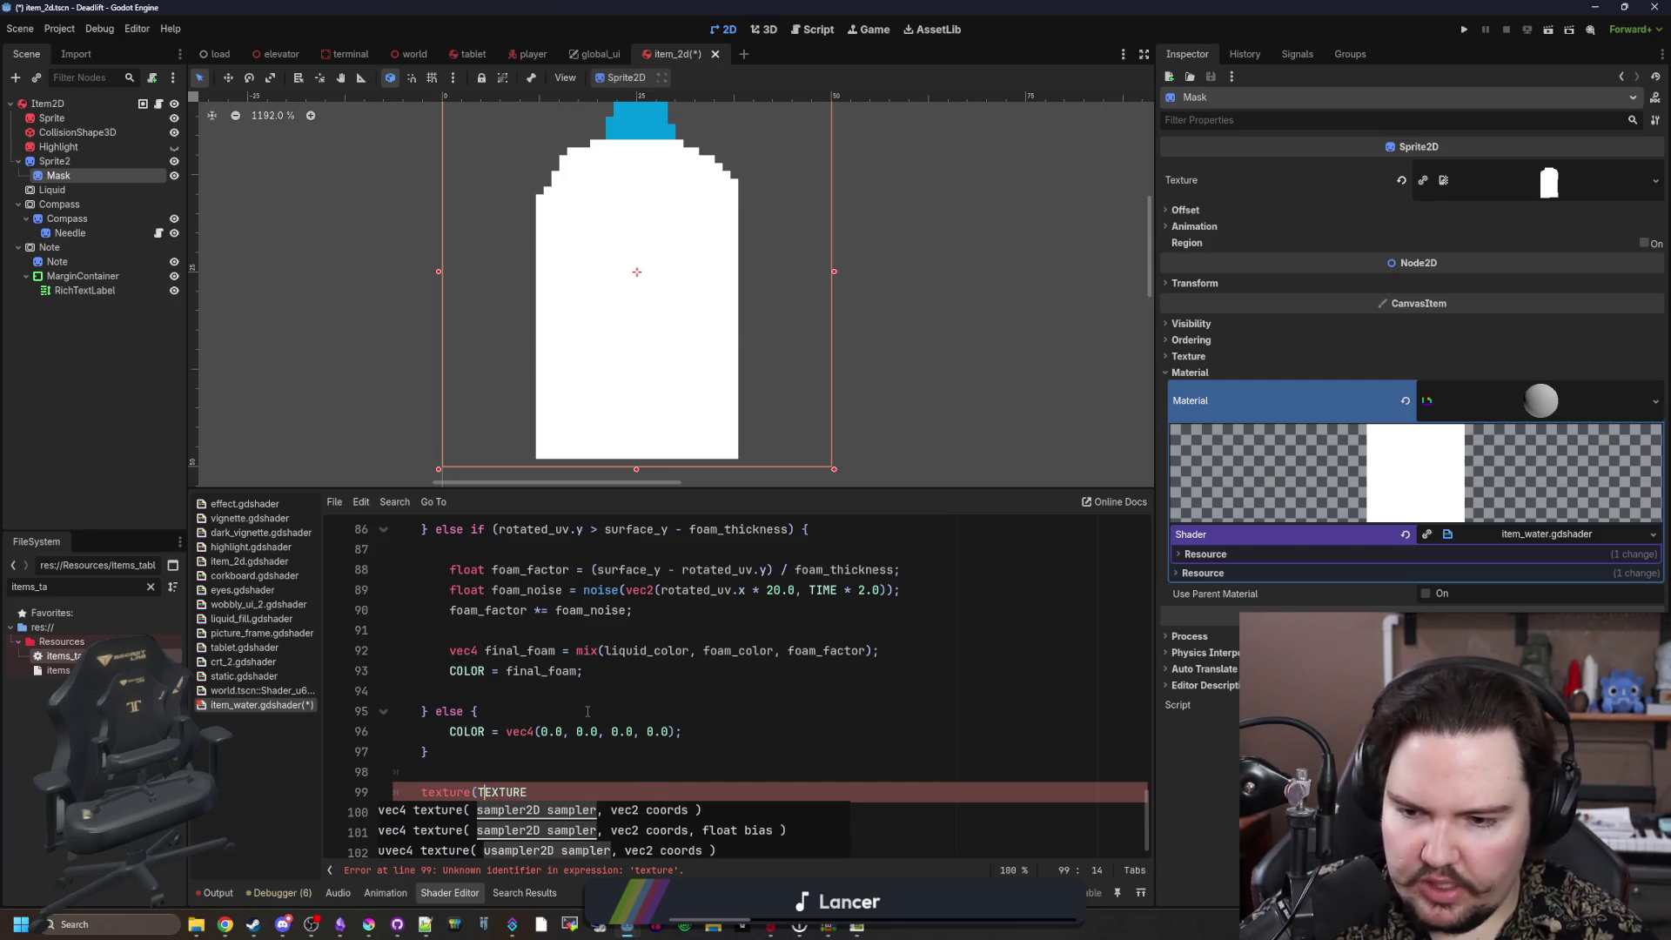
key("BackSpace")
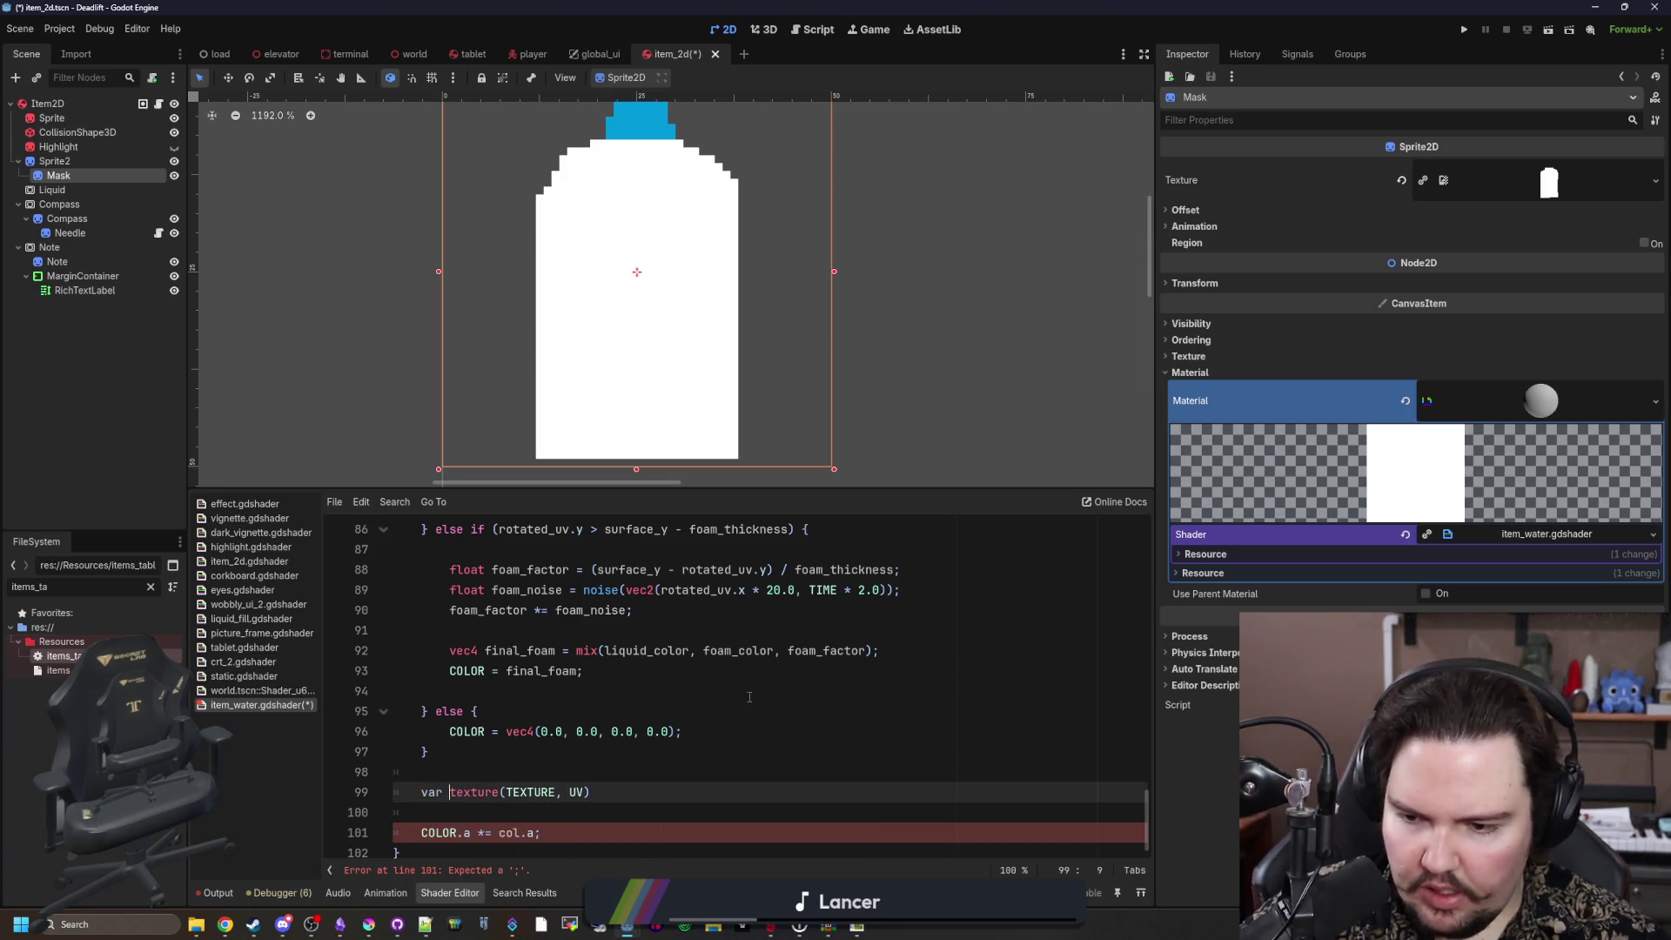
key("BackSpace")
key("BackSpace")
key("BackSpace")
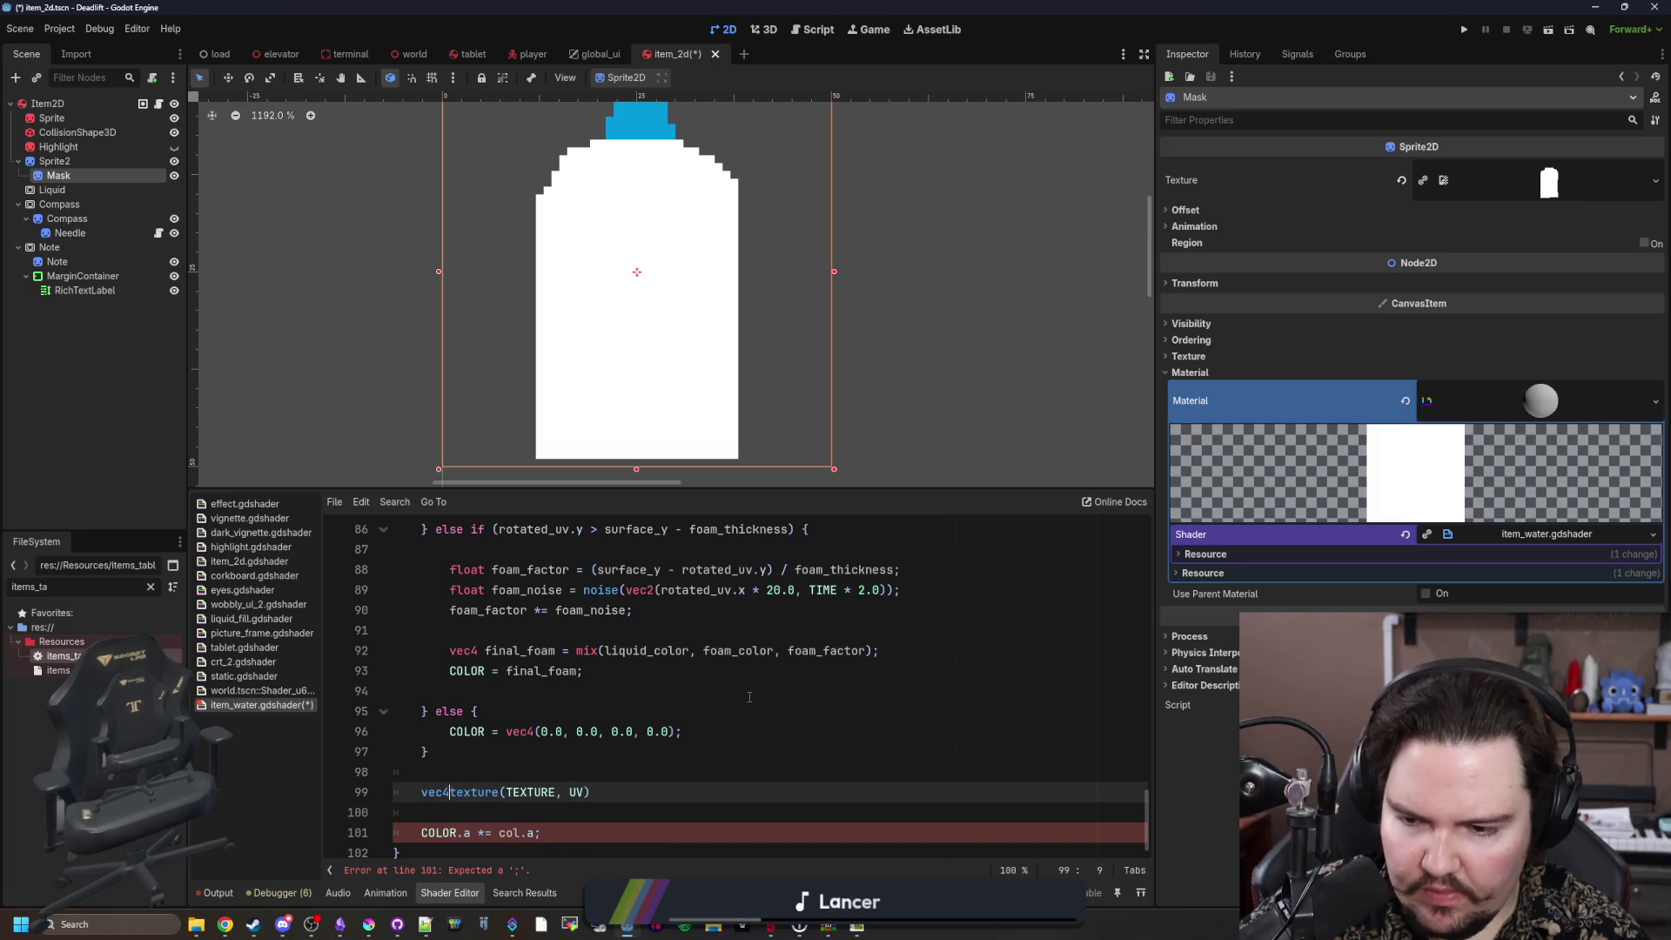
type(" base =")
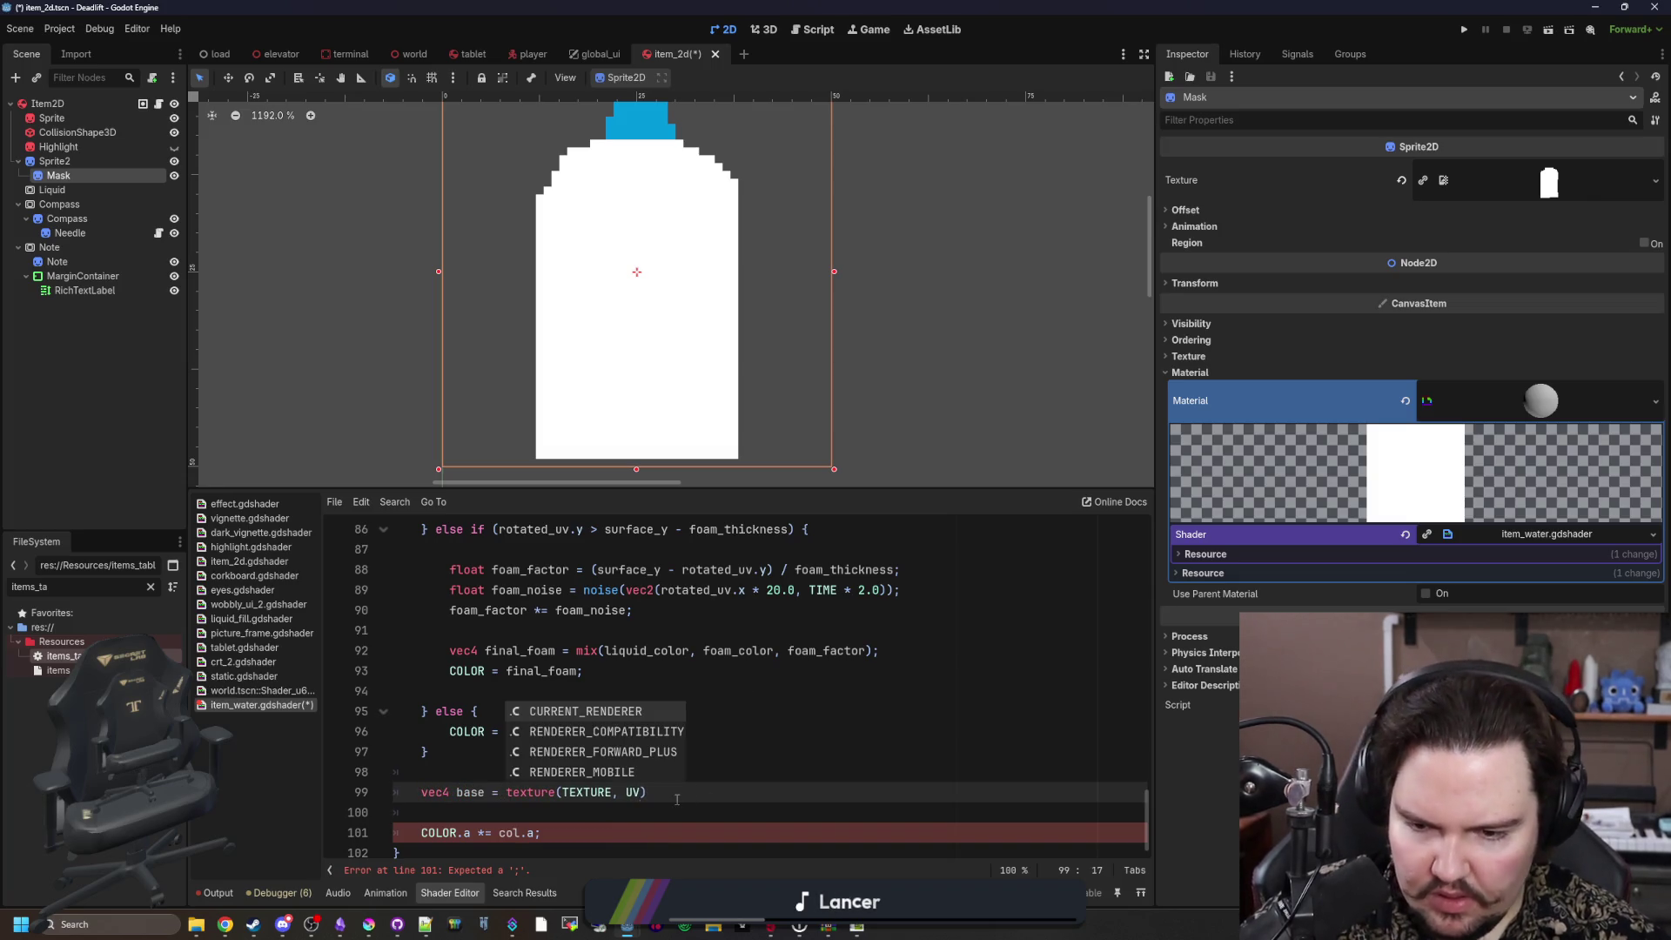
Step: Remove the blank line so the alpha line reads 'COLOR.a *= base.a;', and expand Shader Parameters
key("End")
left_click(514, 833)
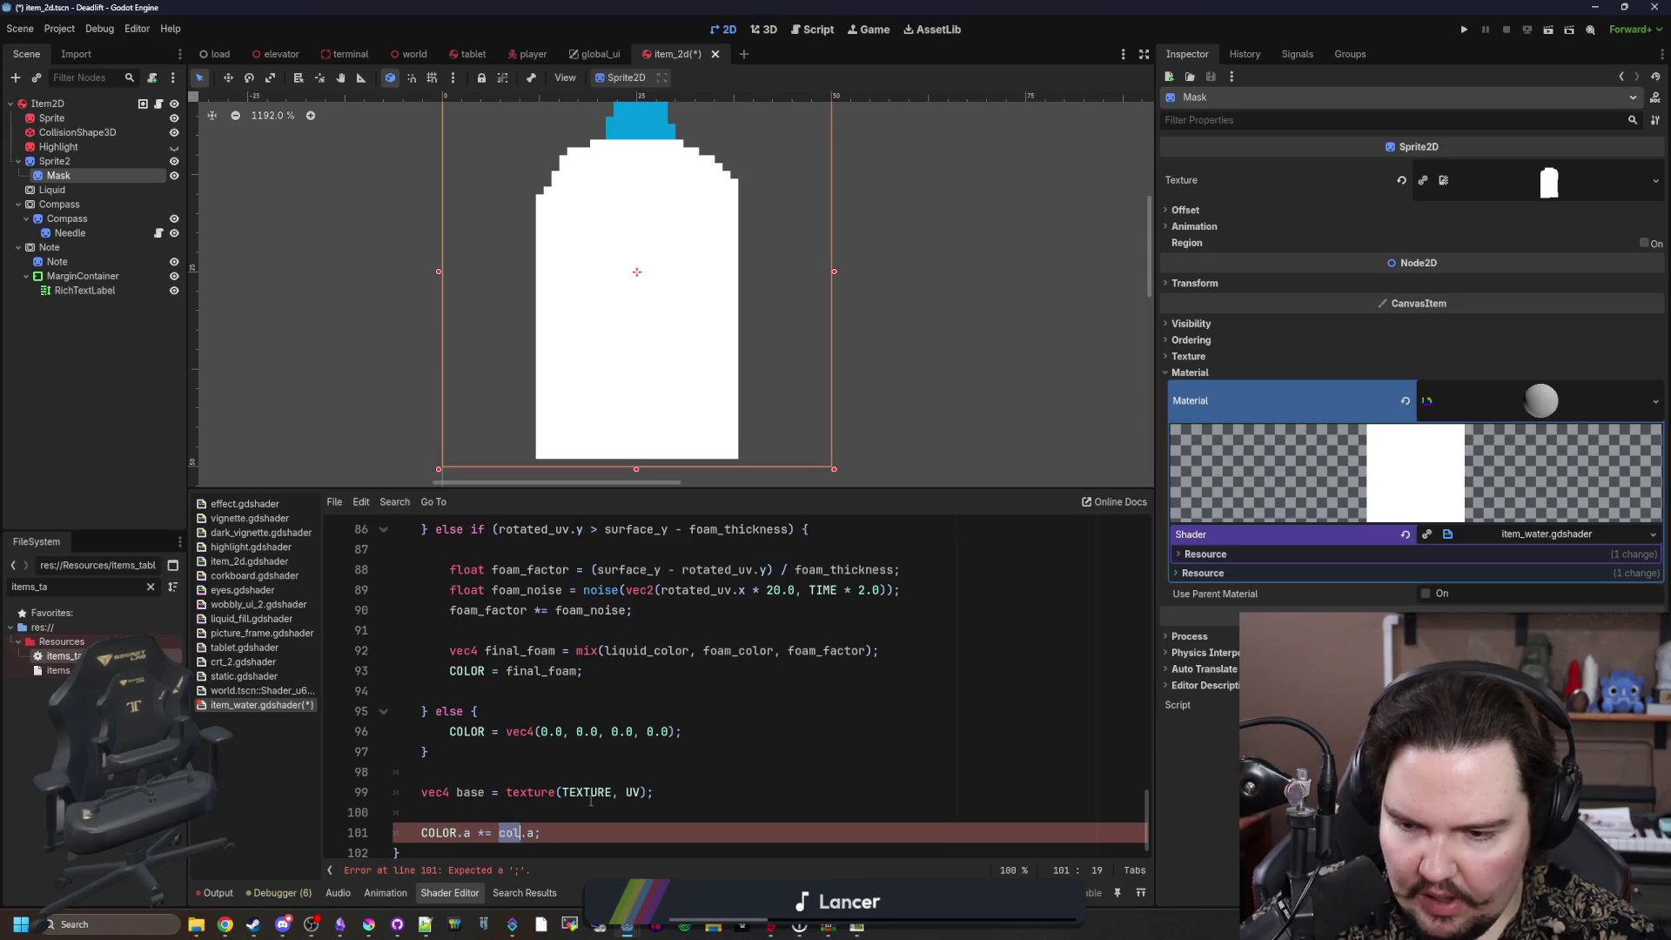
left_click(567, 818)
key("BackSpace")
key("BackSpace")
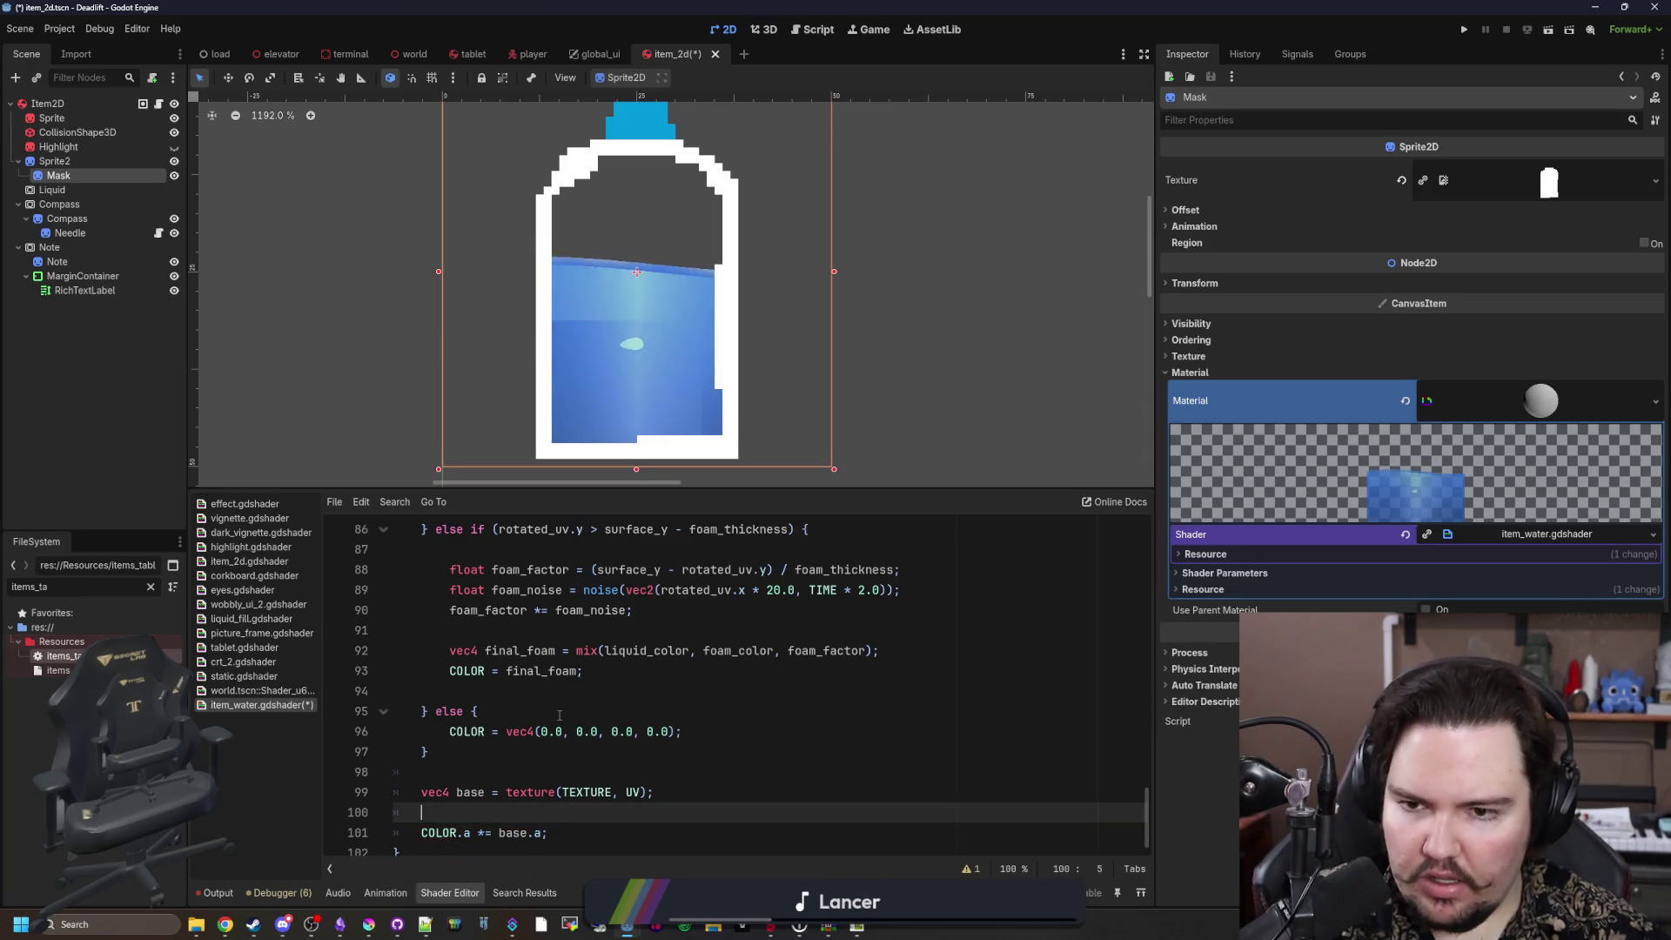
scroll(684, 295, "down", 2)
scroll(684, 295, "down", 1)
scroll(647, 293, "up", 3)
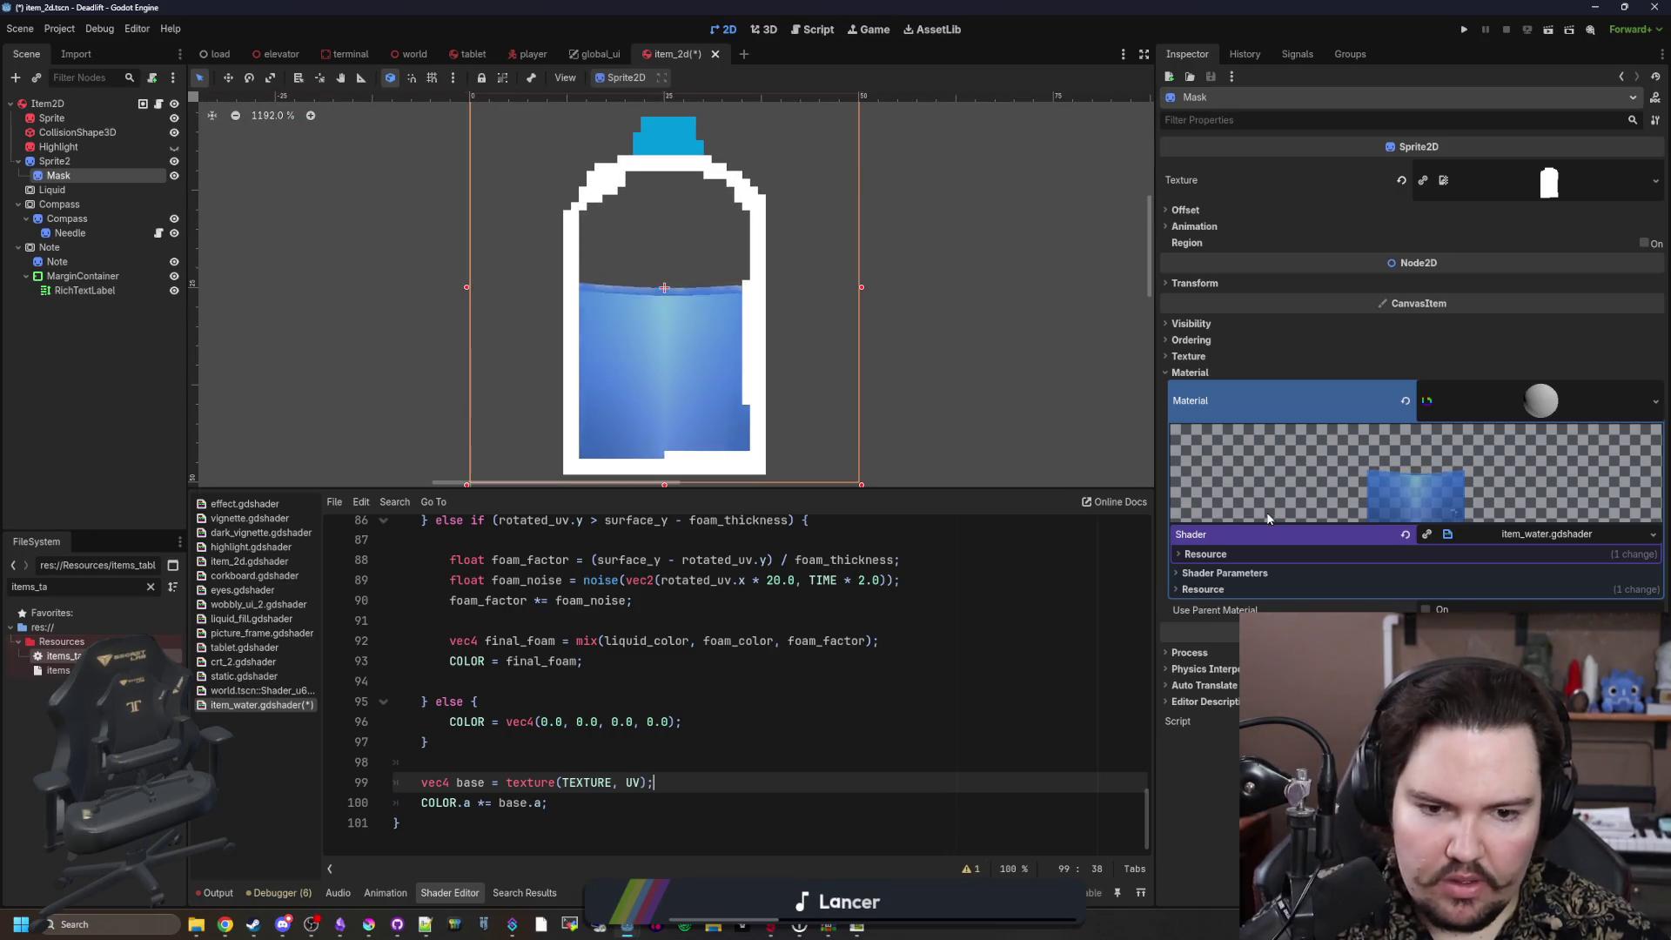
left_click(1223, 572)
Step: Set Wave Speed to 5.0, nudge the gravity angle, and tune Wave Frequency to 6.064 and Wave Amplitude near 0.004
scroll(1223, 571, "down", 2)
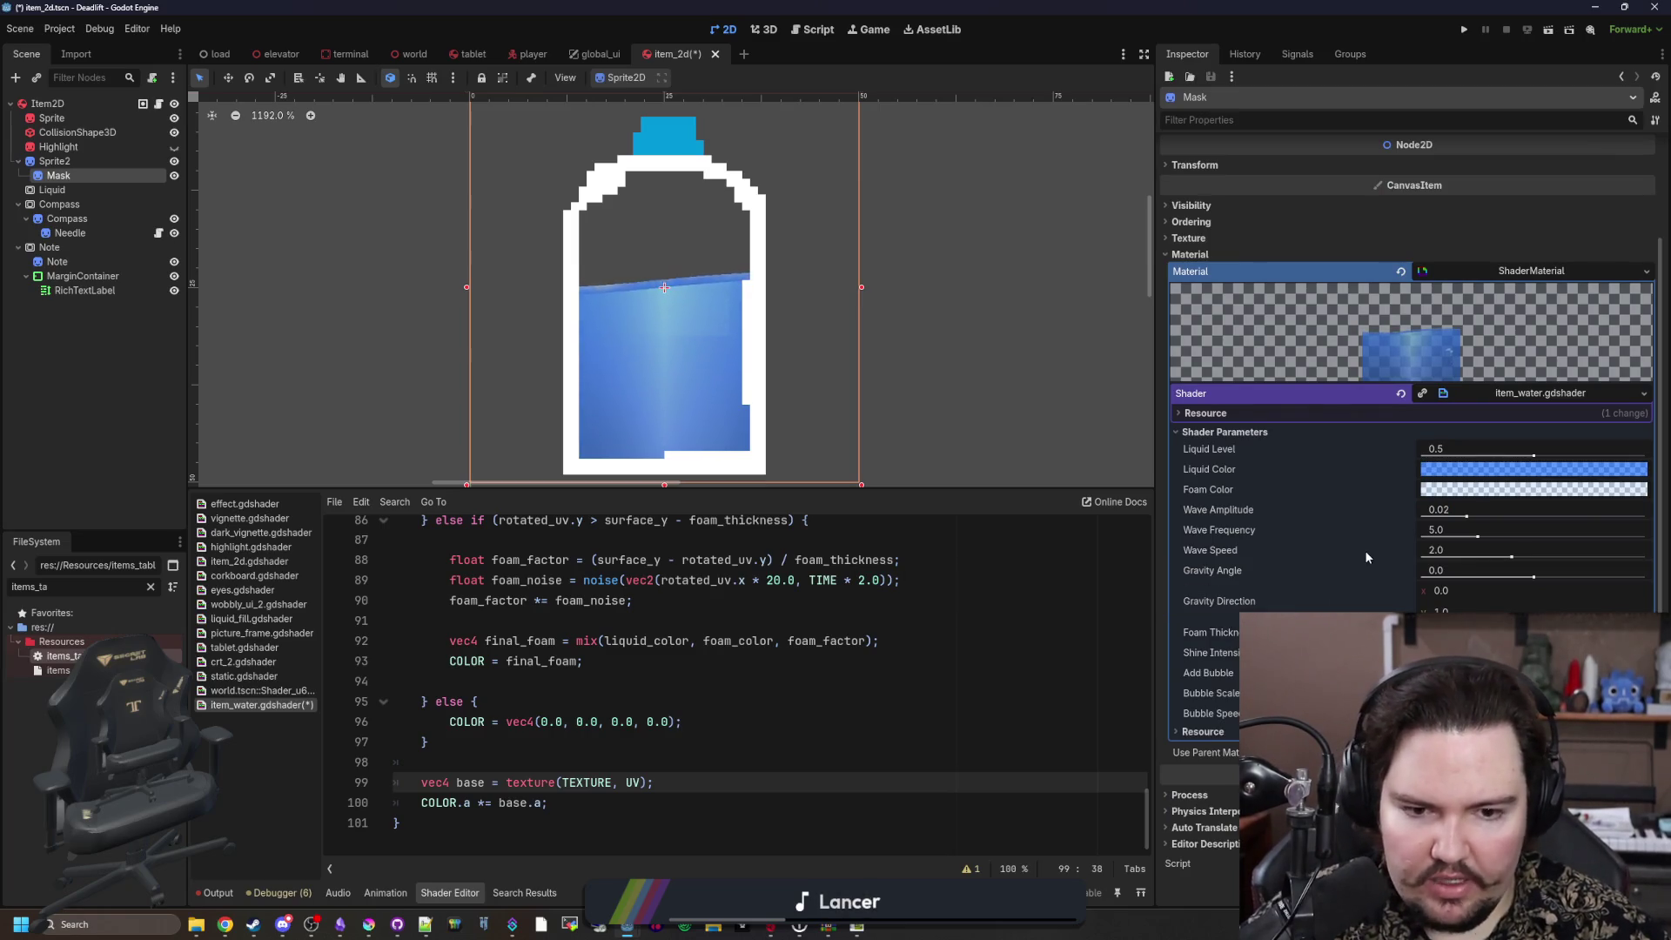
left_click_drag(1512, 557, 1646, 557)
mouse_move(1534, 576)
left_mouse_down()
mouse_move(1604, 575)
mouse_move(1438, 573)
mouse_move(1639, 577)
mouse_move(1541, 581)
left_mouse_up()
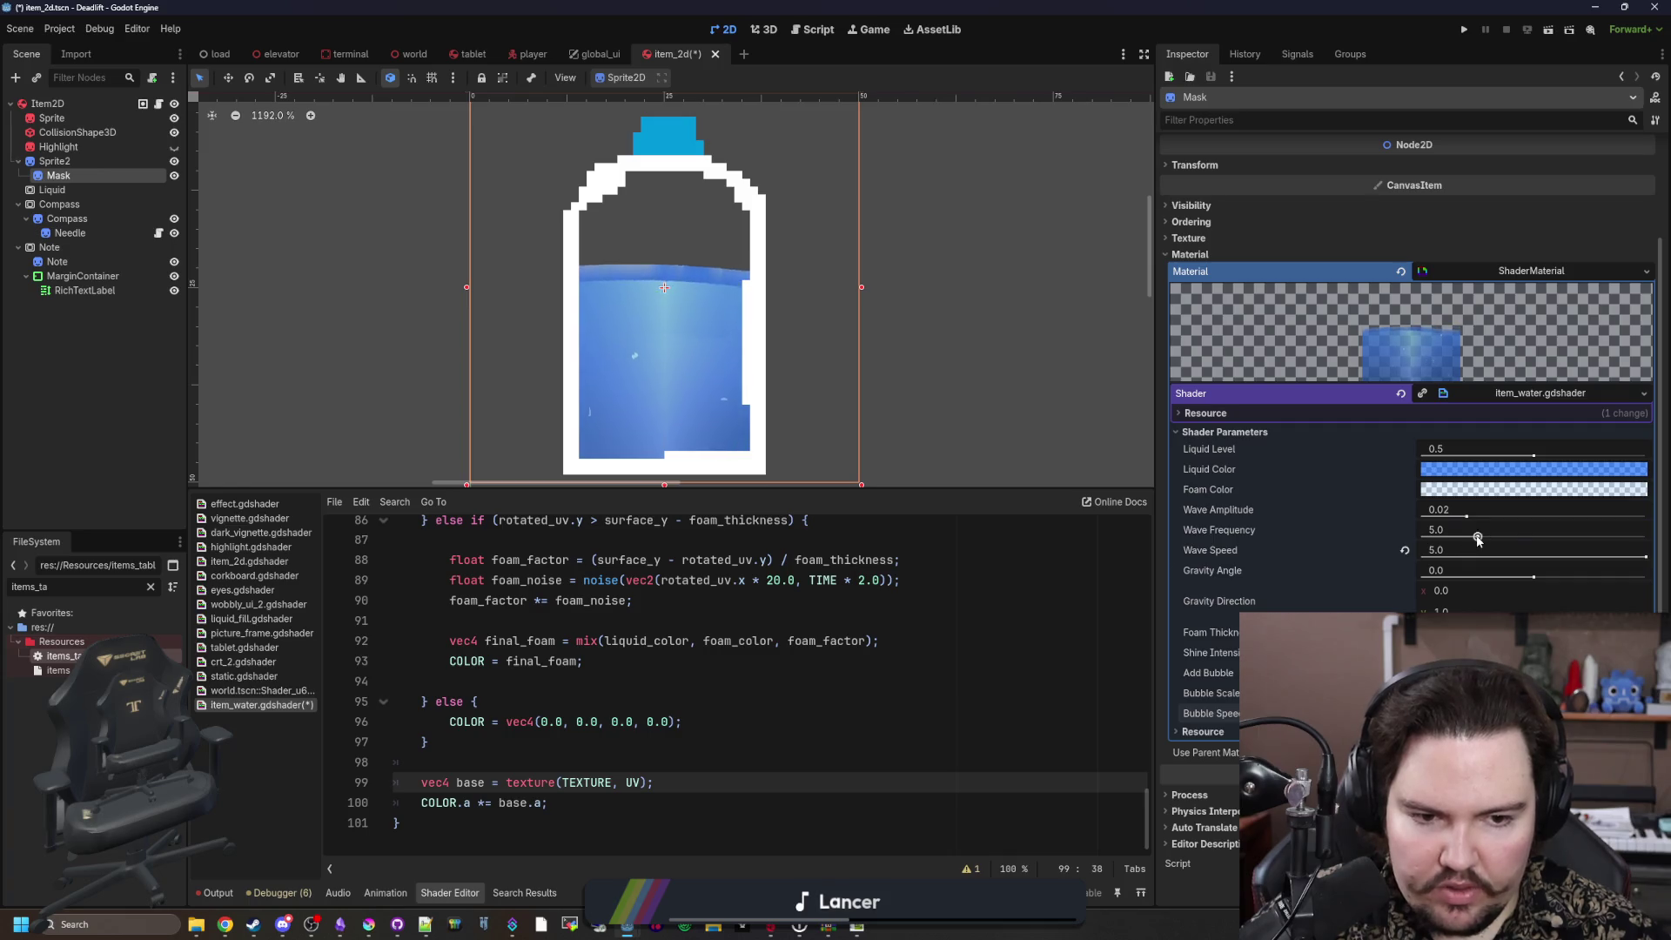
left_click_drag(1477, 538, 1536, 536)
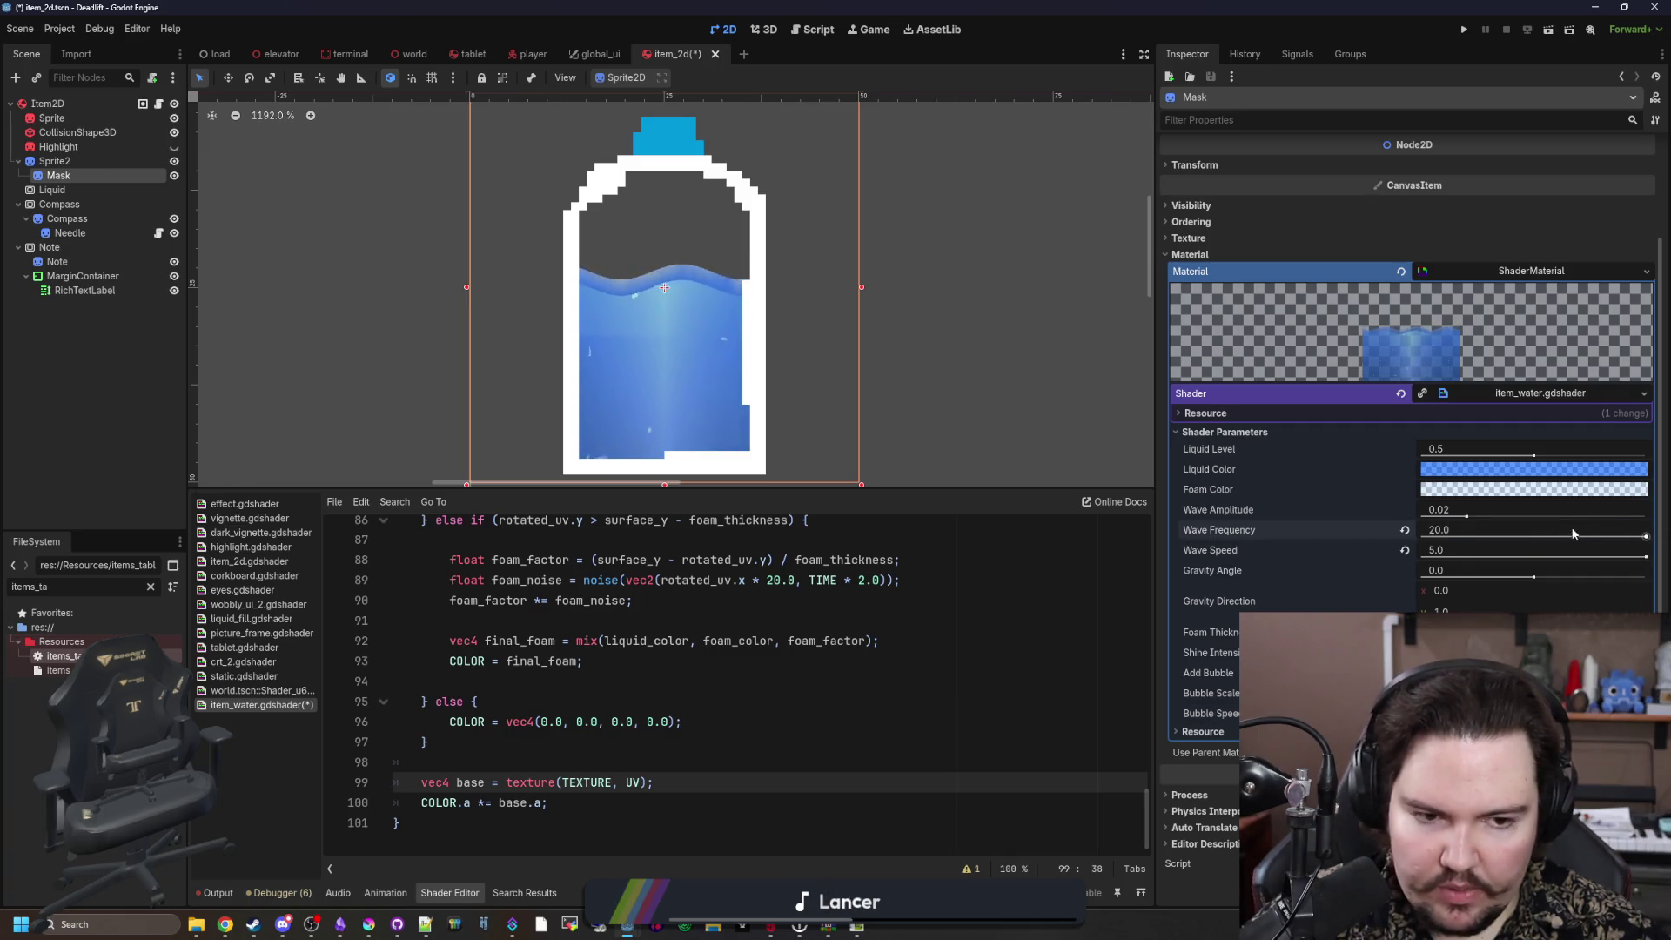
left_click(900, 659)
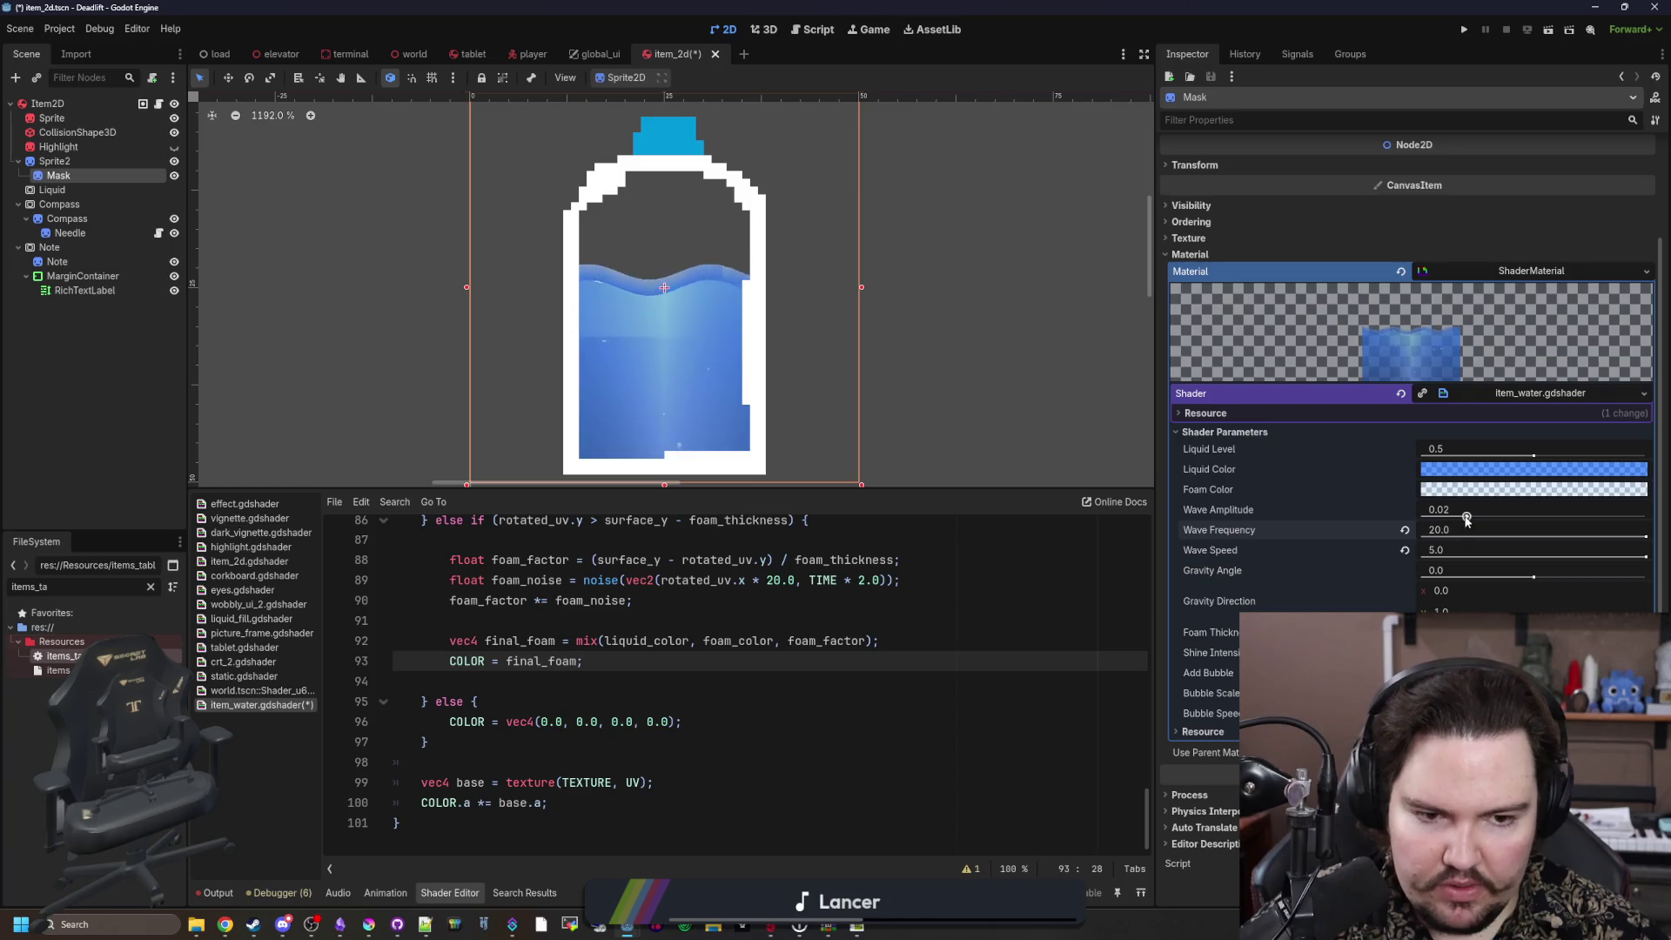
left_click_drag(1467, 518, 1522, 520)
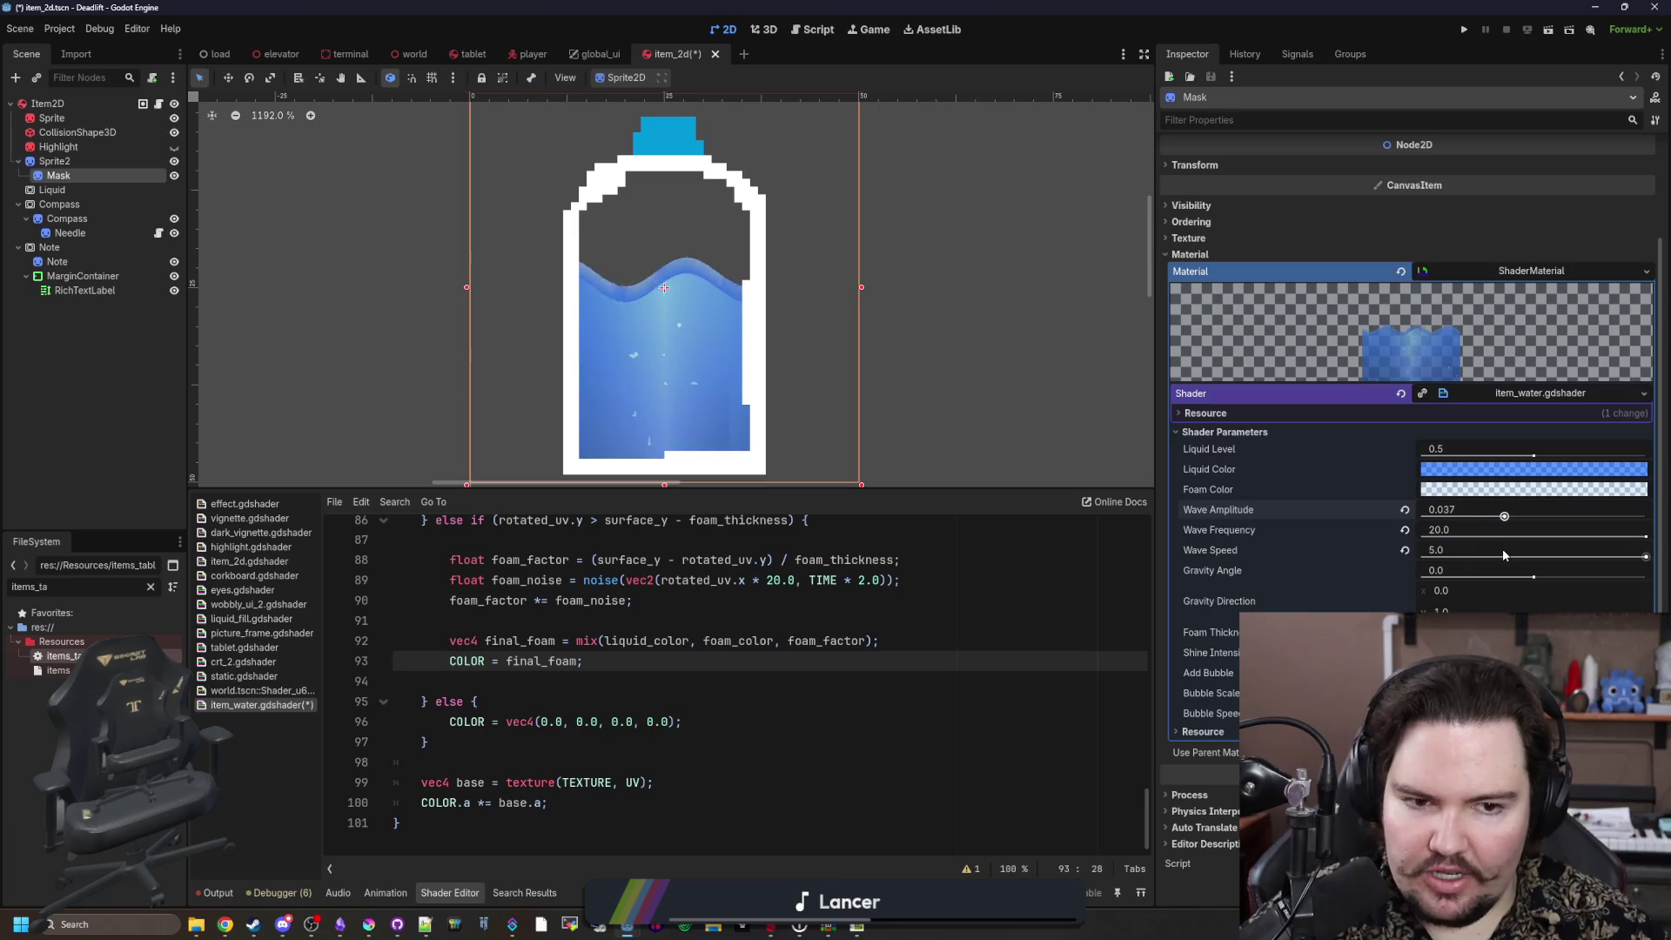
mouse_move(1504, 517)
left_mouse_down()
mouse_move(1545, 517)
mouse_move(1524, 517)
left_mouse_up()
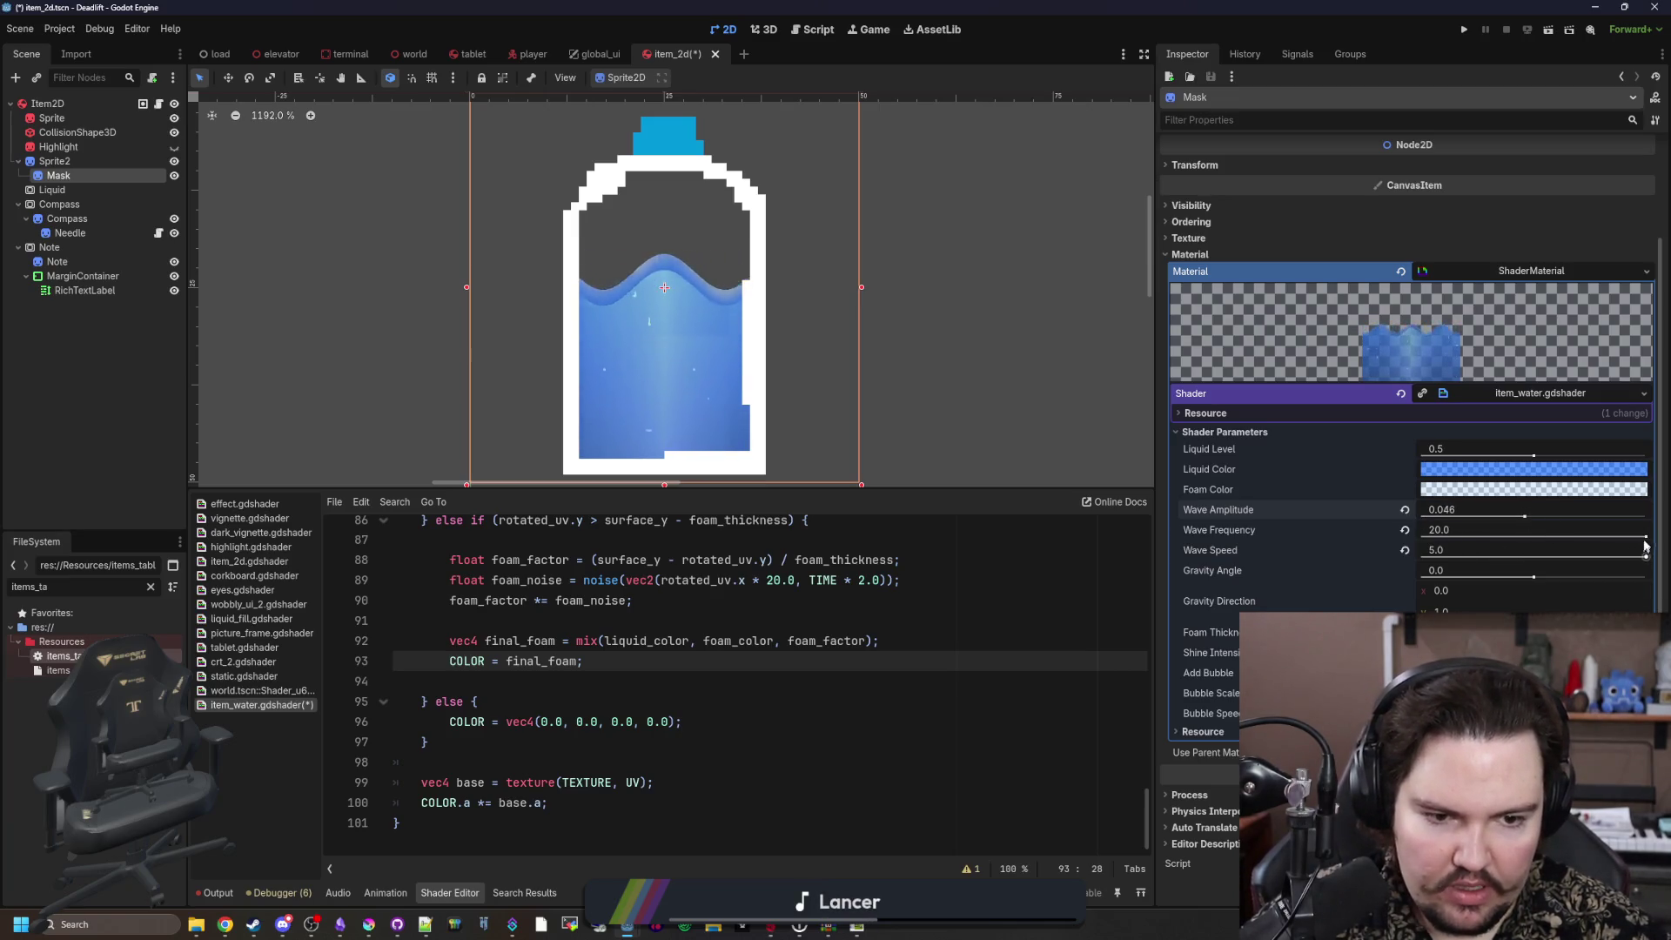
mouse_move(1645, 536)
left_mouse_down()
mouse_move(1489, 534)
mouse_move(1646, 516)
mouse_move(1431, 514)
left_mouse_up()
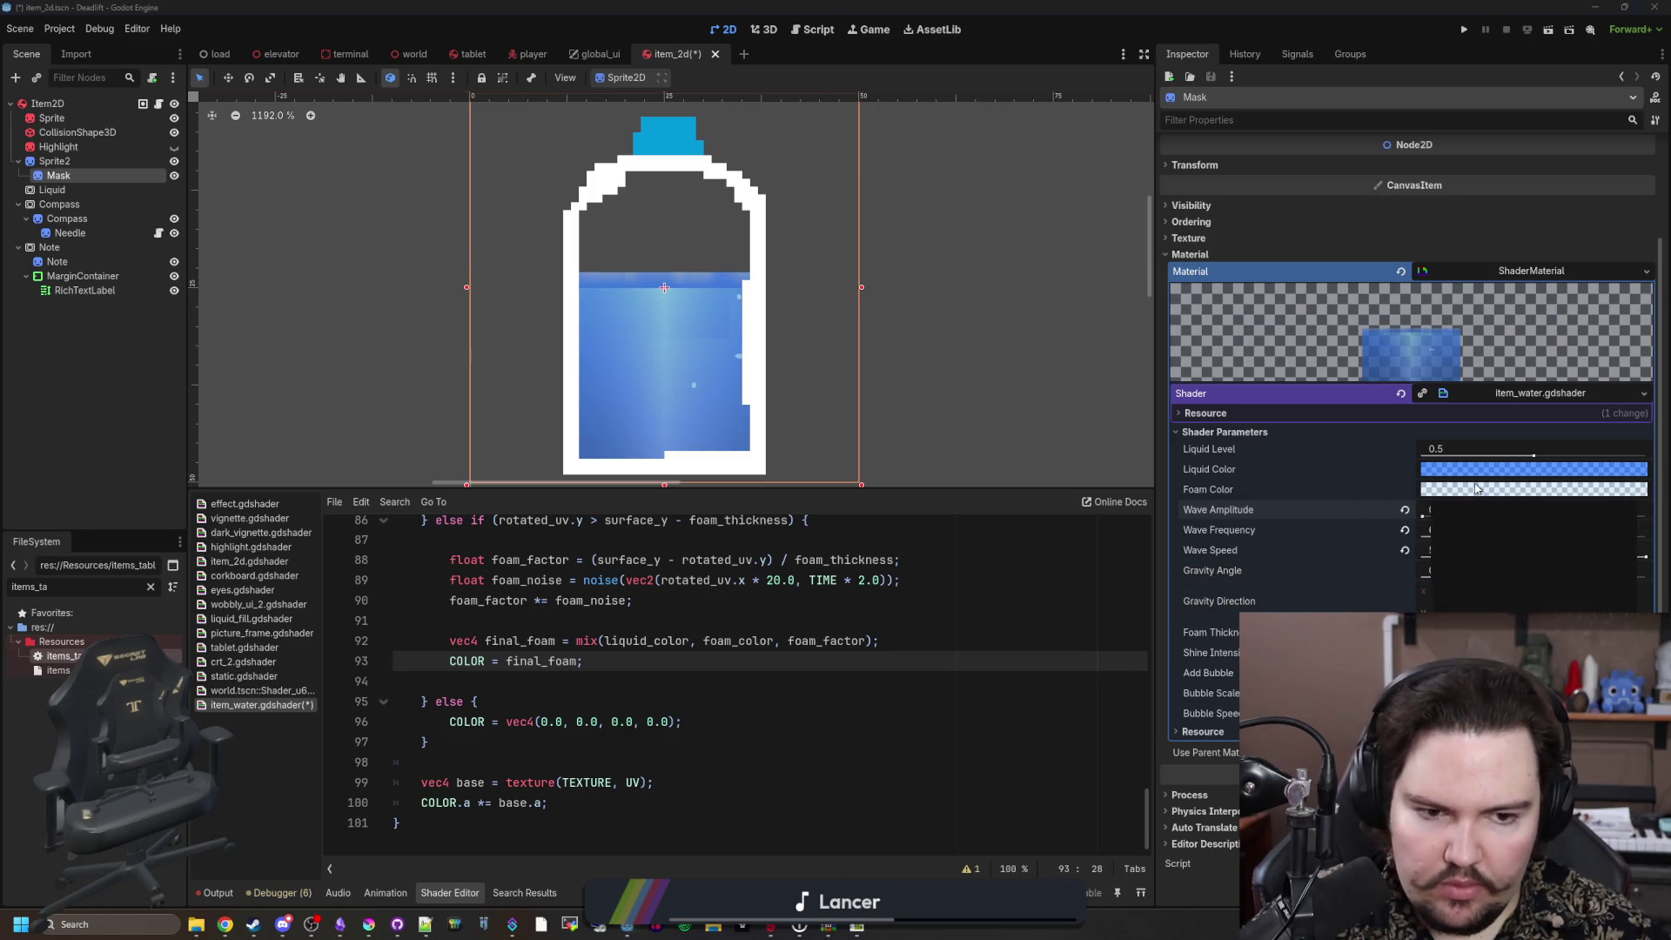
Step: Set the foam colour to white in the colour picker and close it
left_click(1532, 489)
left_click(1492, 513)
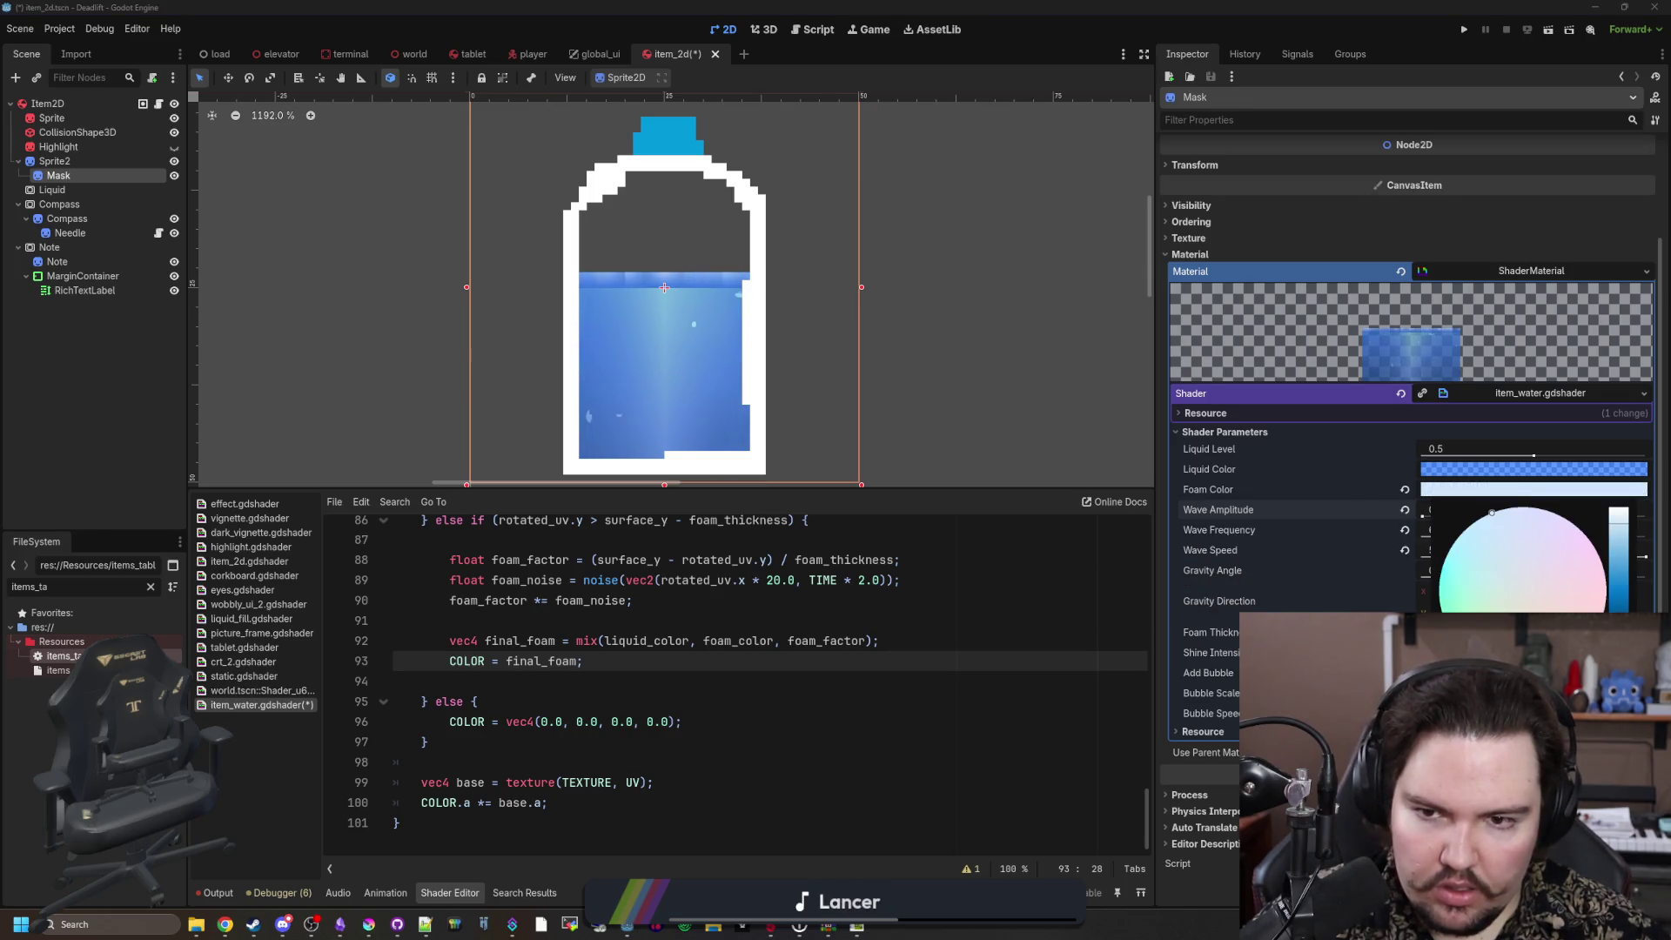
left_click_drag(1623, 570, 1619, 481)
left_click(980, 644)
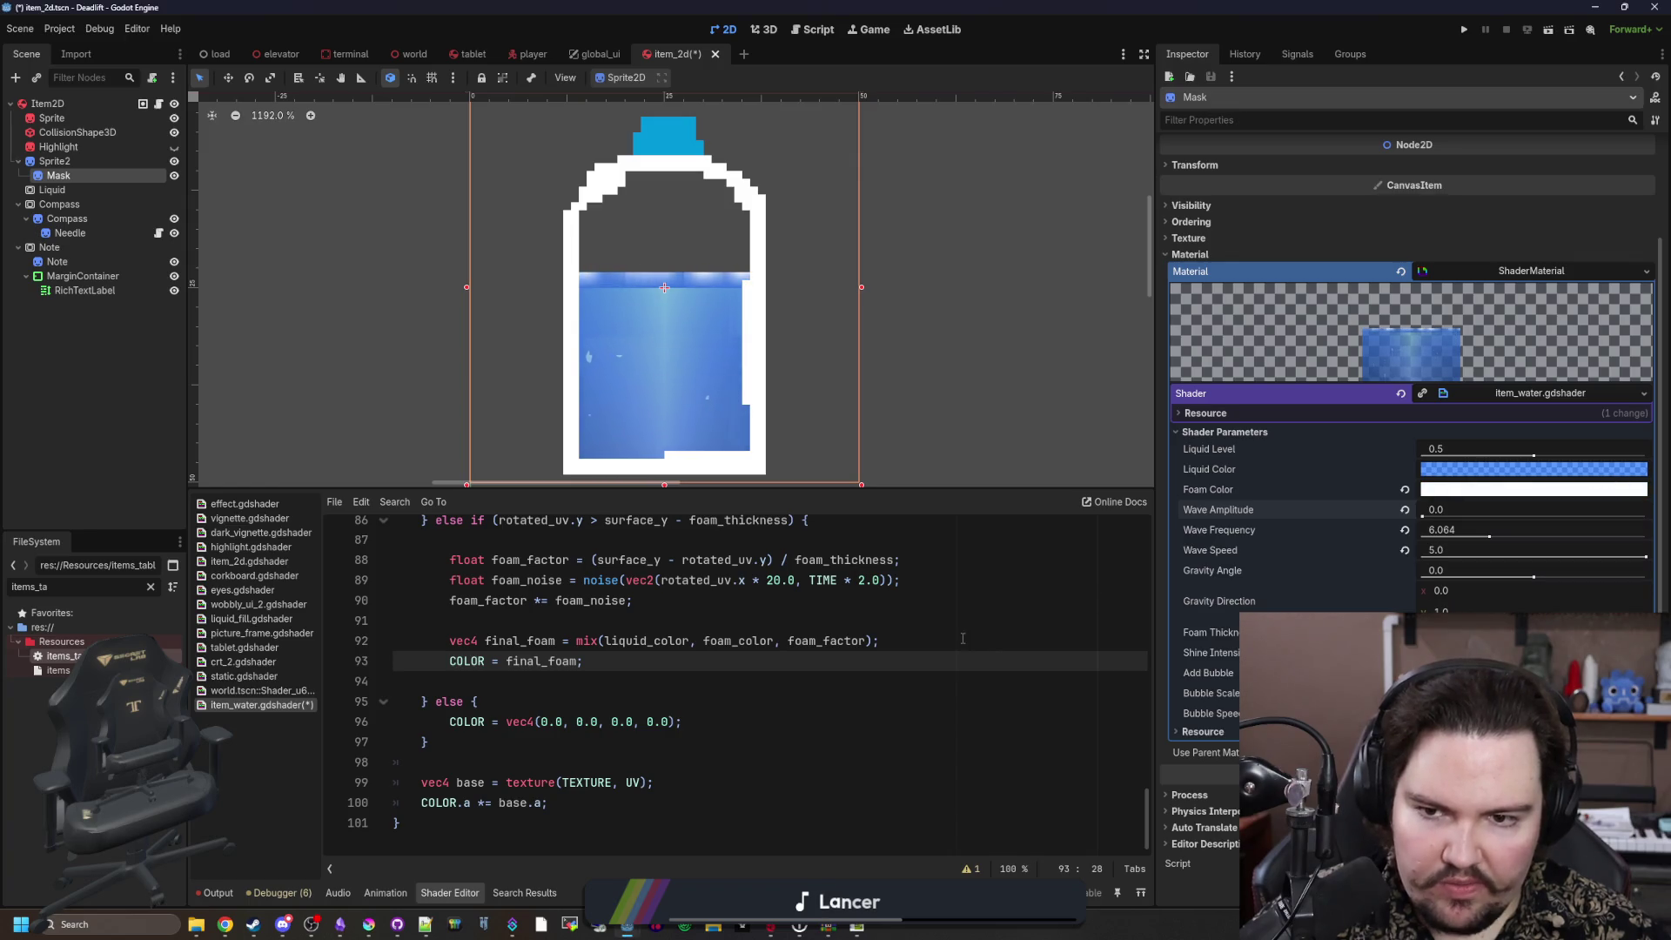
left_click(980, 644)
Step: Drag Wave Amplitude up to about 0.034
scroll(665, 288, "up", 5)
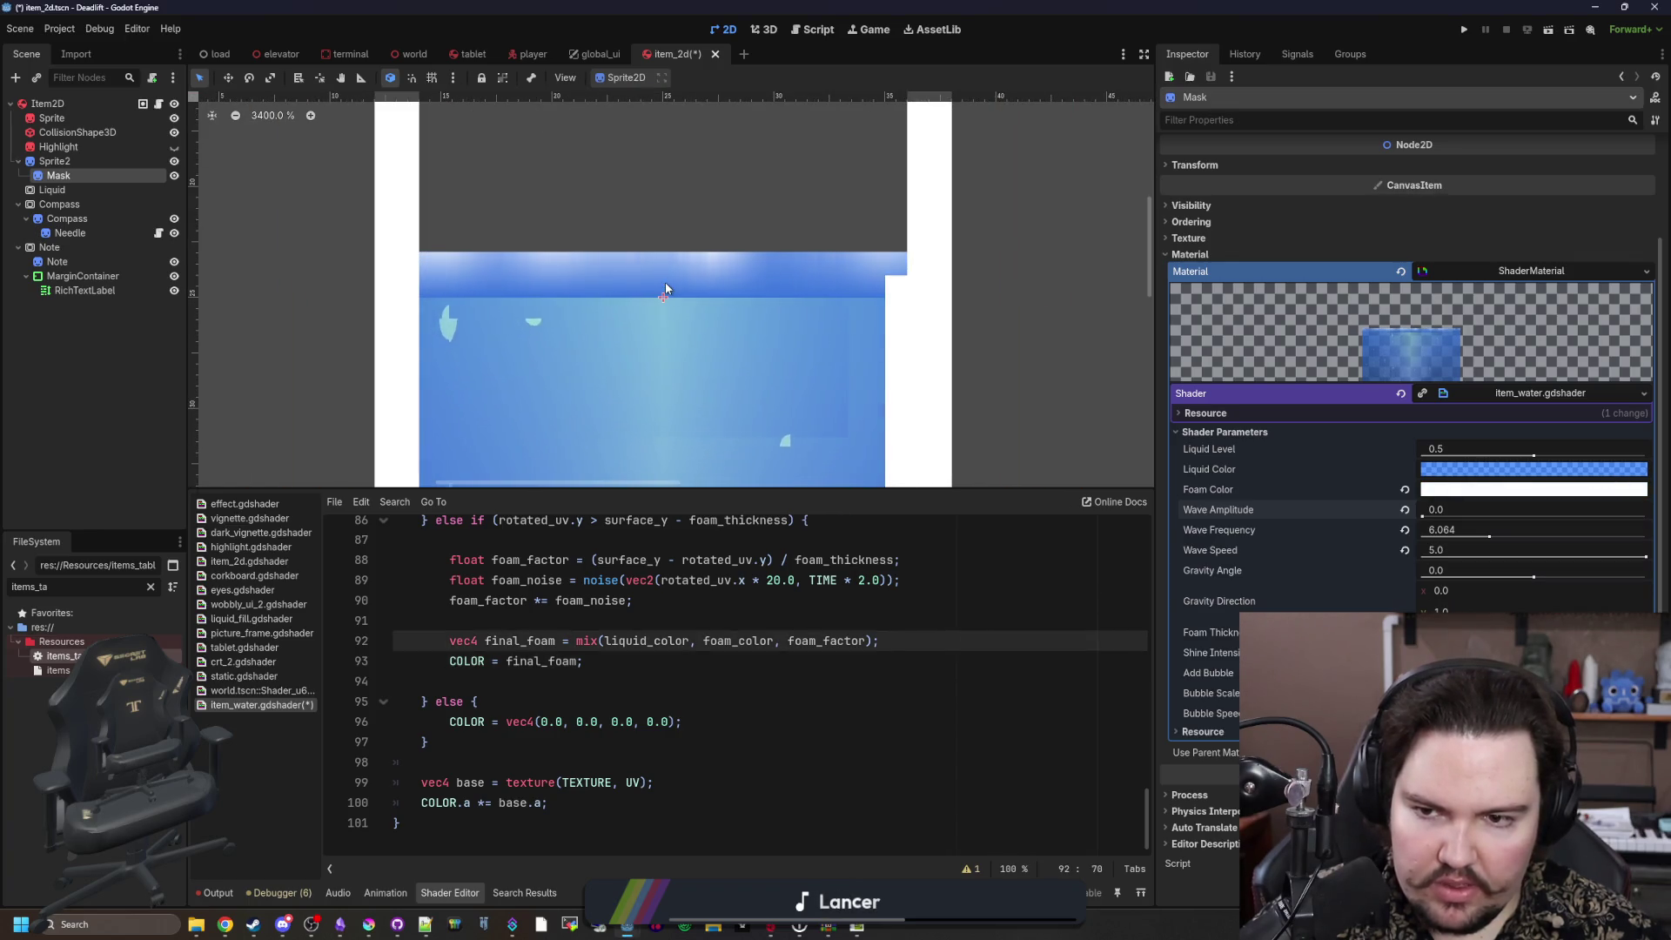
scroll(665, 287, "down", 4)
scroll(665, 287, "up", 3)
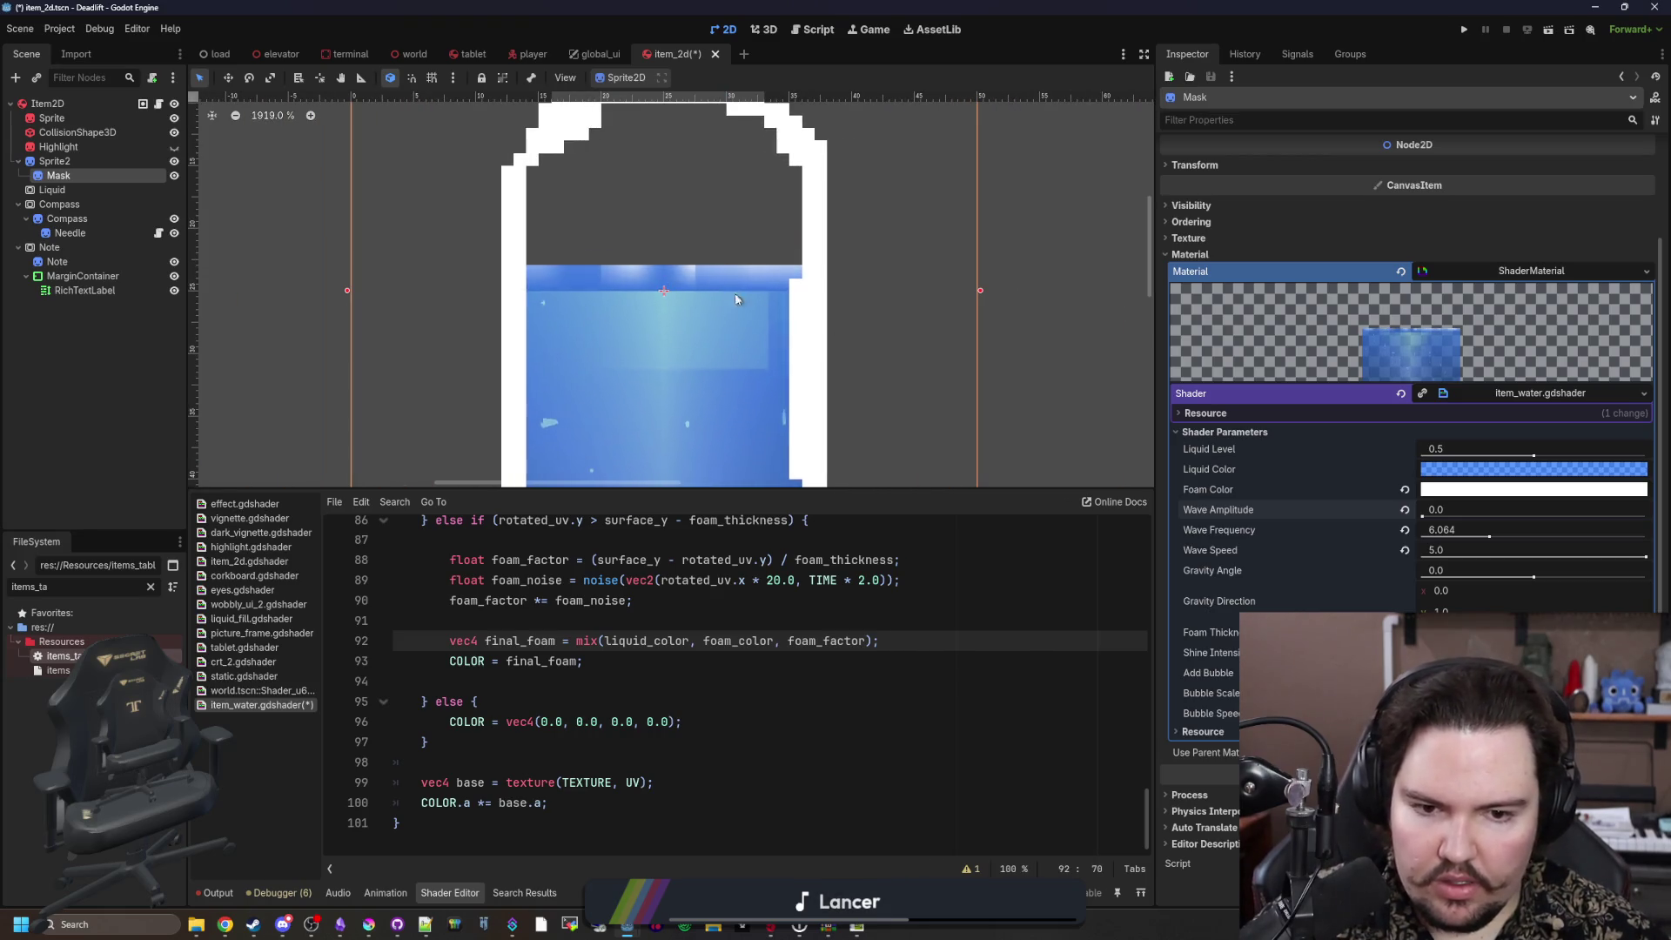
scroll(745, 620, "up", 2)
scroll(745, 620, "up", 3)
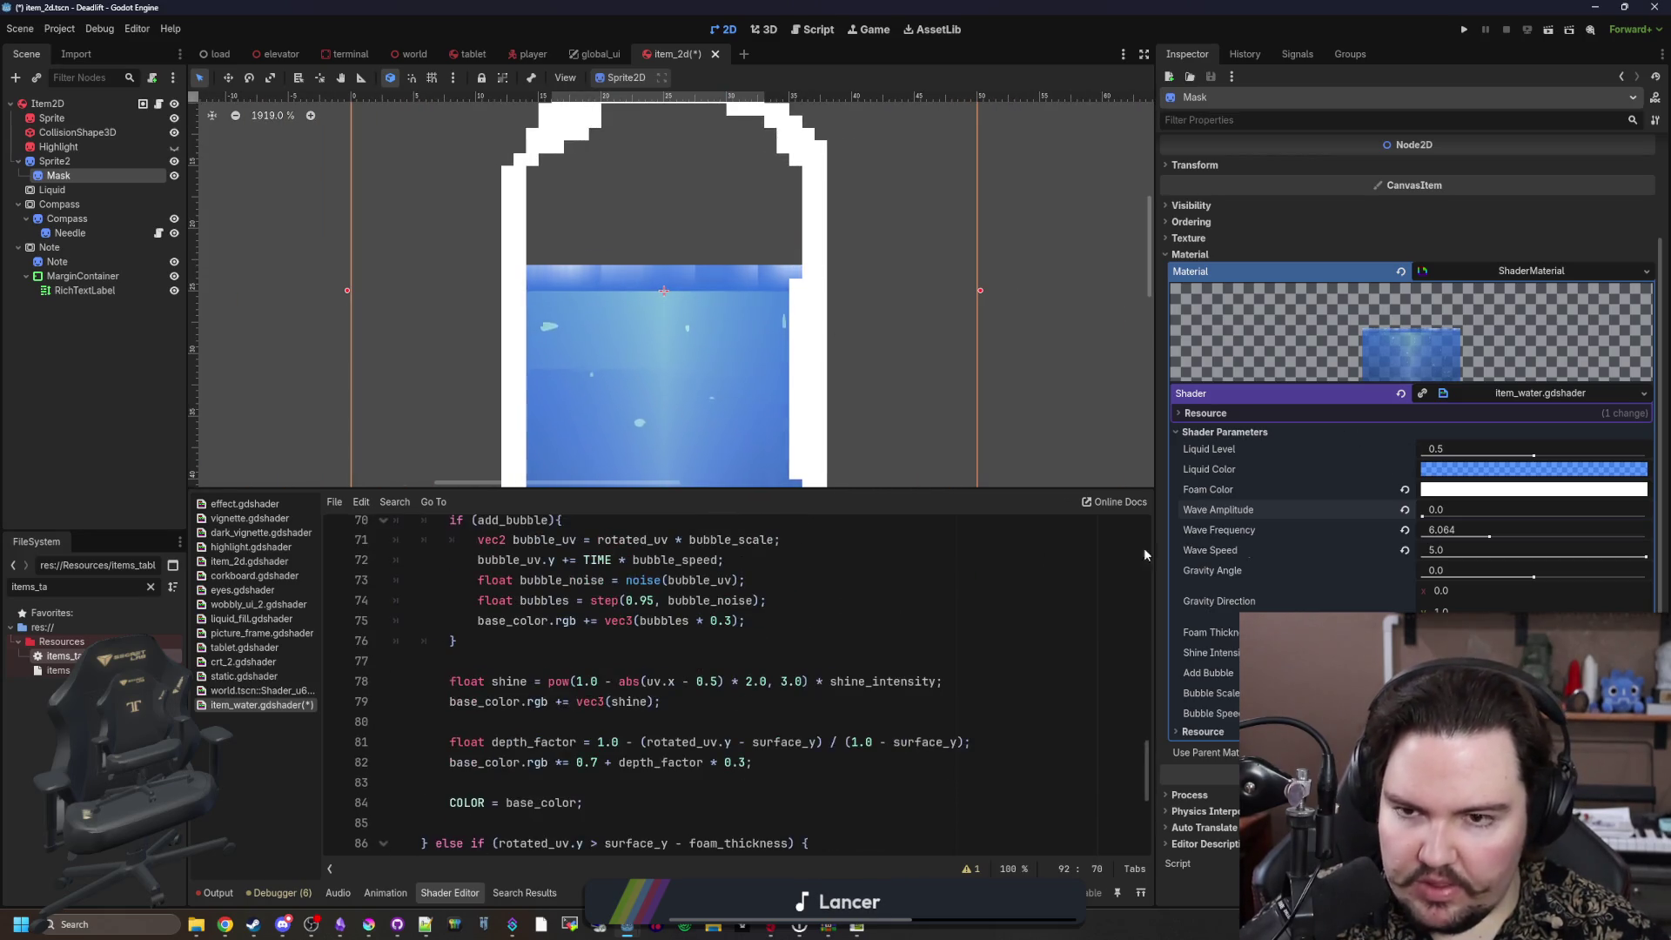
left_click_drag(1428, 513, 1498, 515)
scroll(674, 684, "up", 3)
scroll(674, 684, "up", 2)
Step: Search 'foam' to reach line 92 and set final_foam to foam_color, commenting out the mix call
left_click(579, 682)
key("ctrl+f")
type("foam")
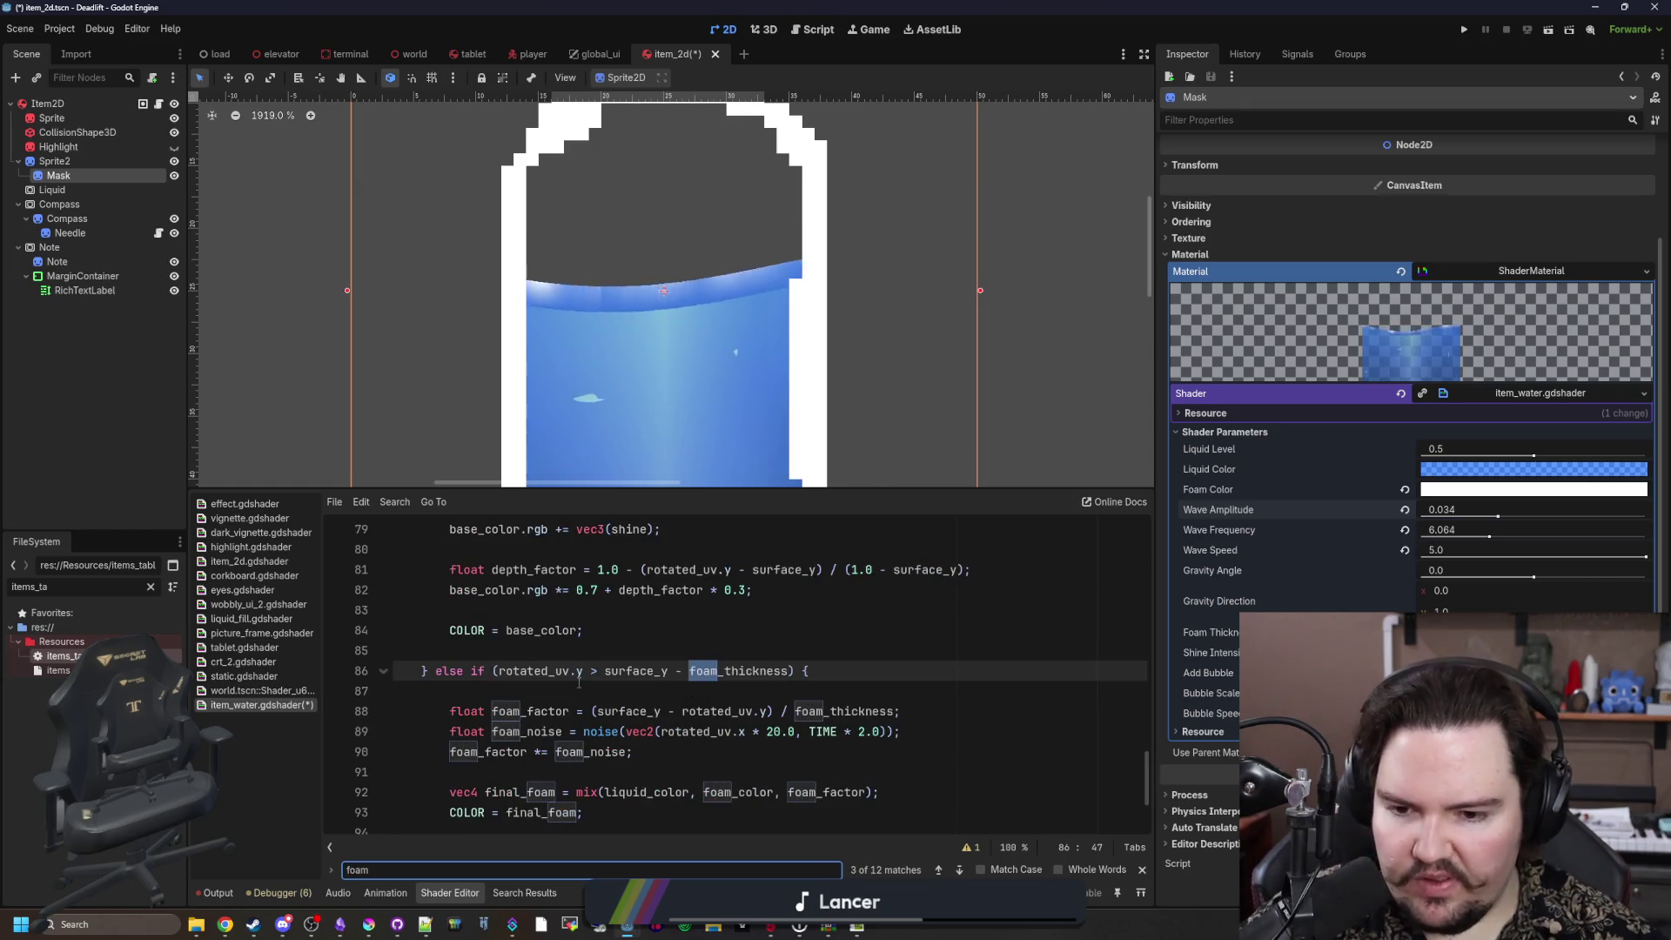
key("Return")
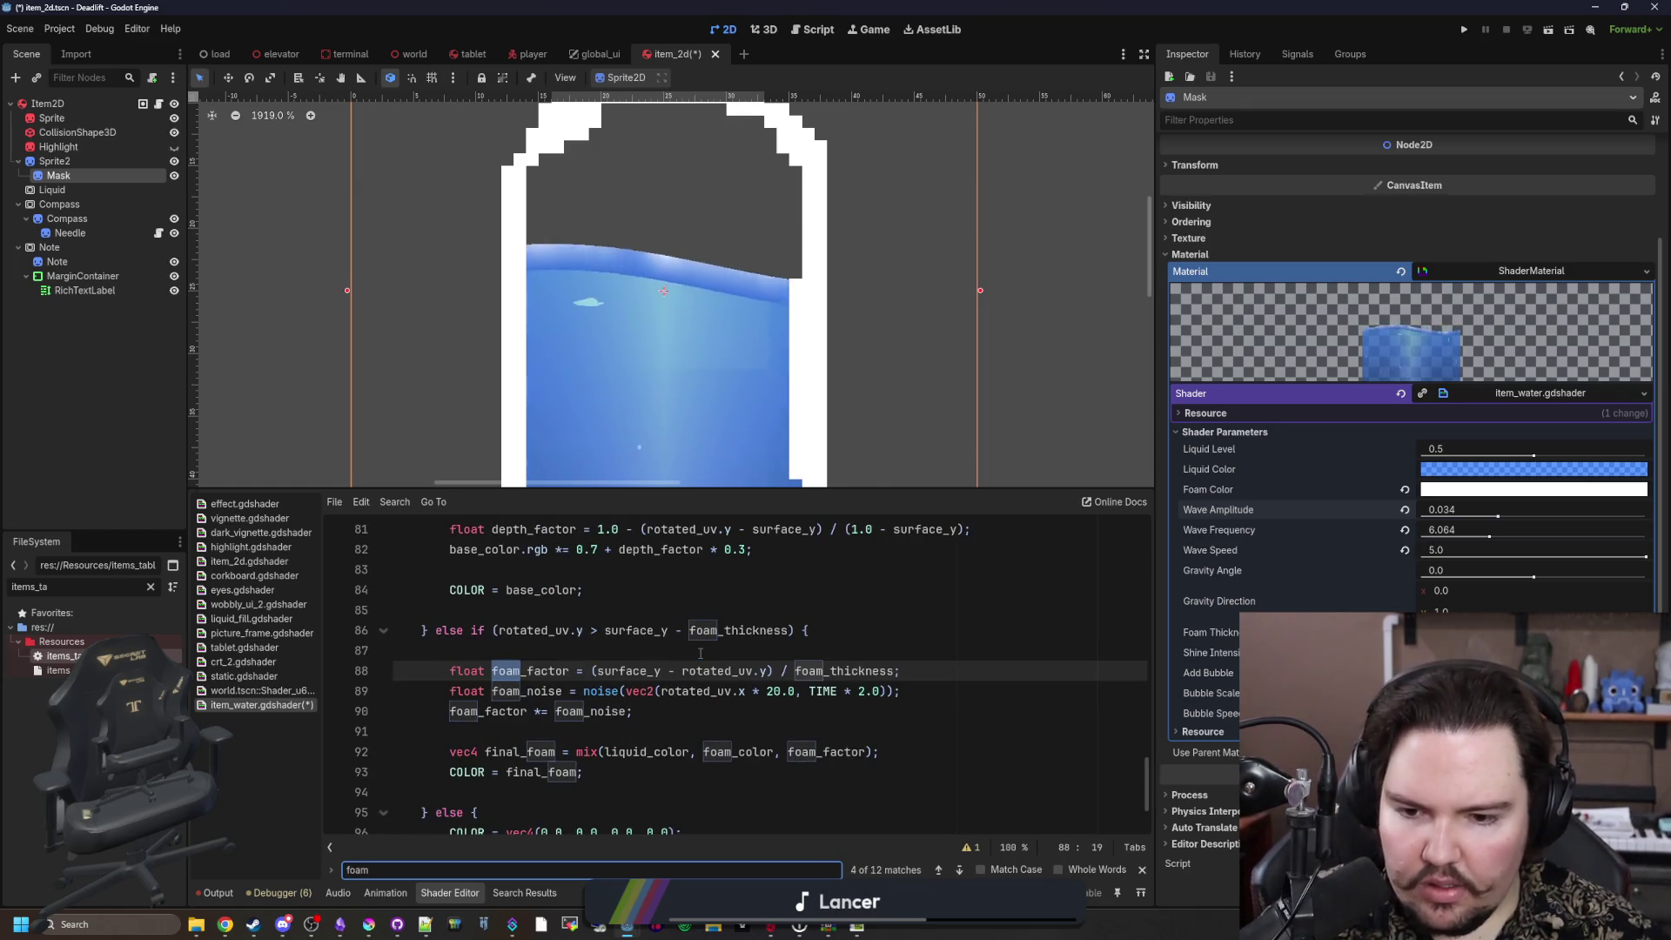
key("Return")
key("Return")
key("Return")
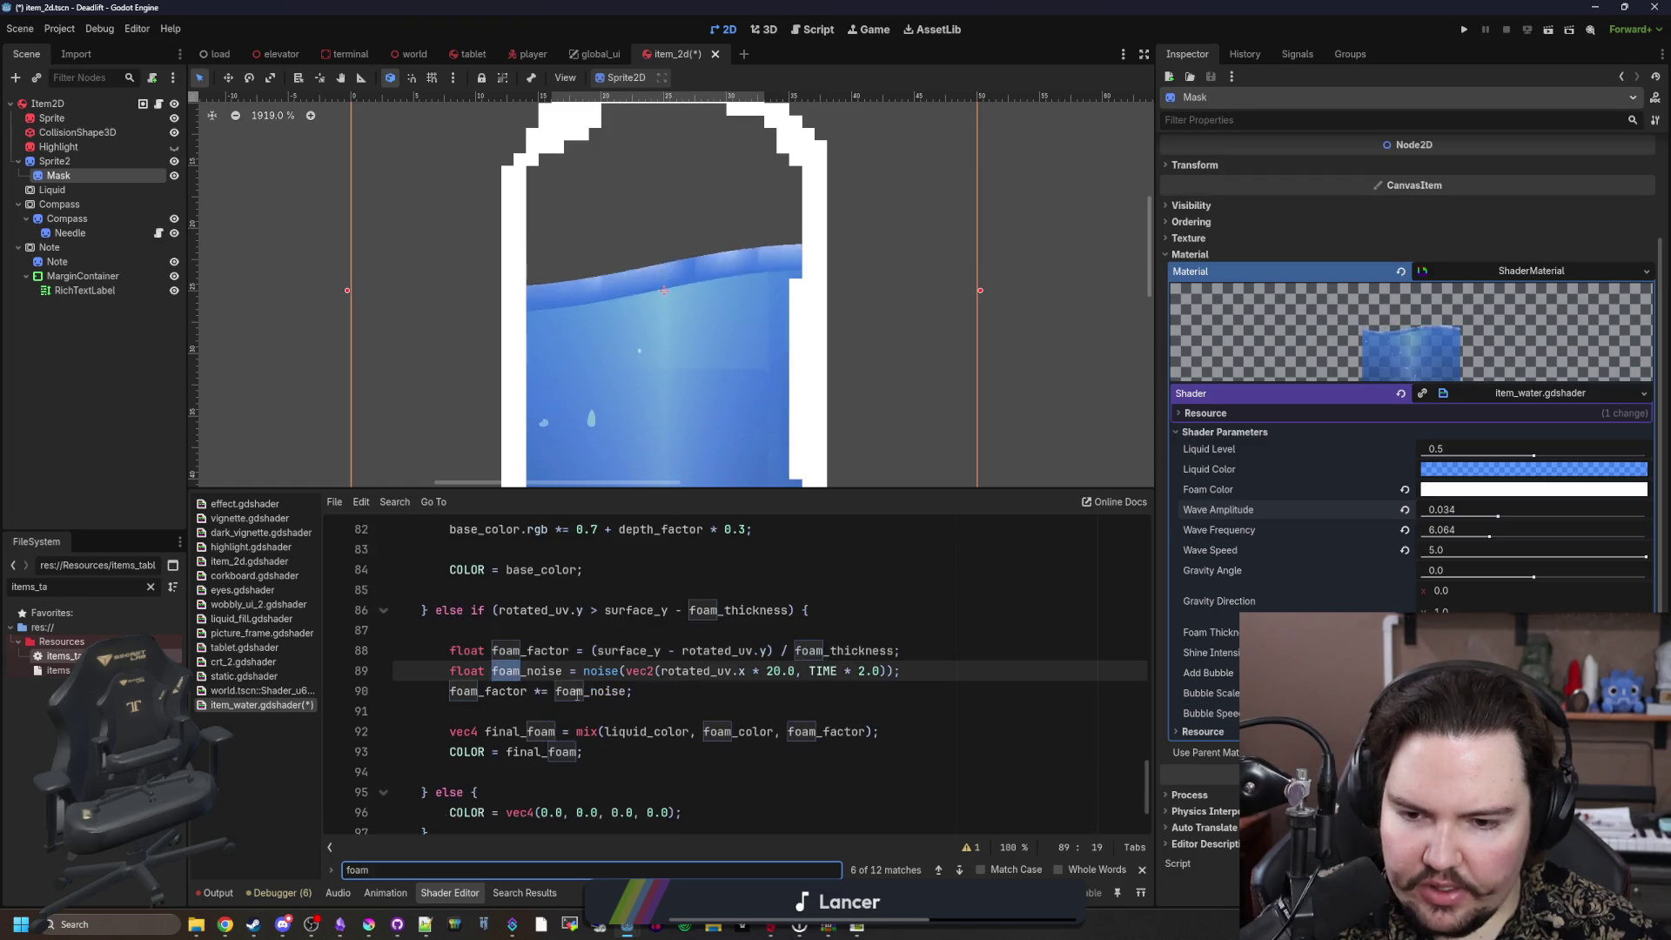
key("Return")
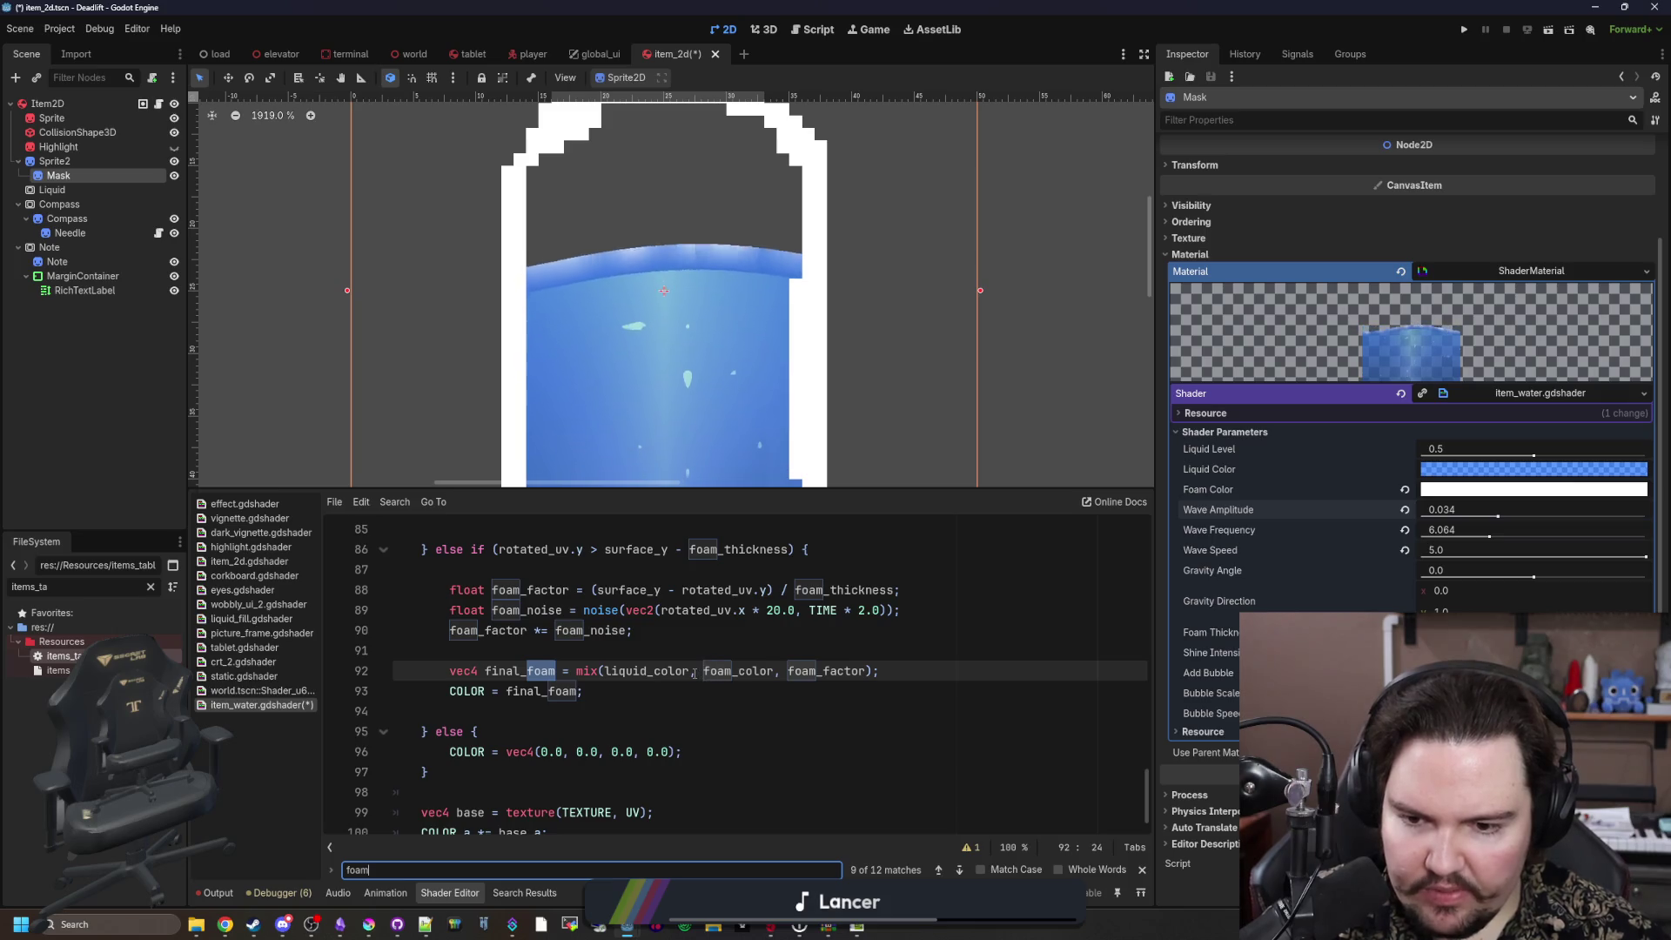
left_click(566, 670)
type("foam_color;")
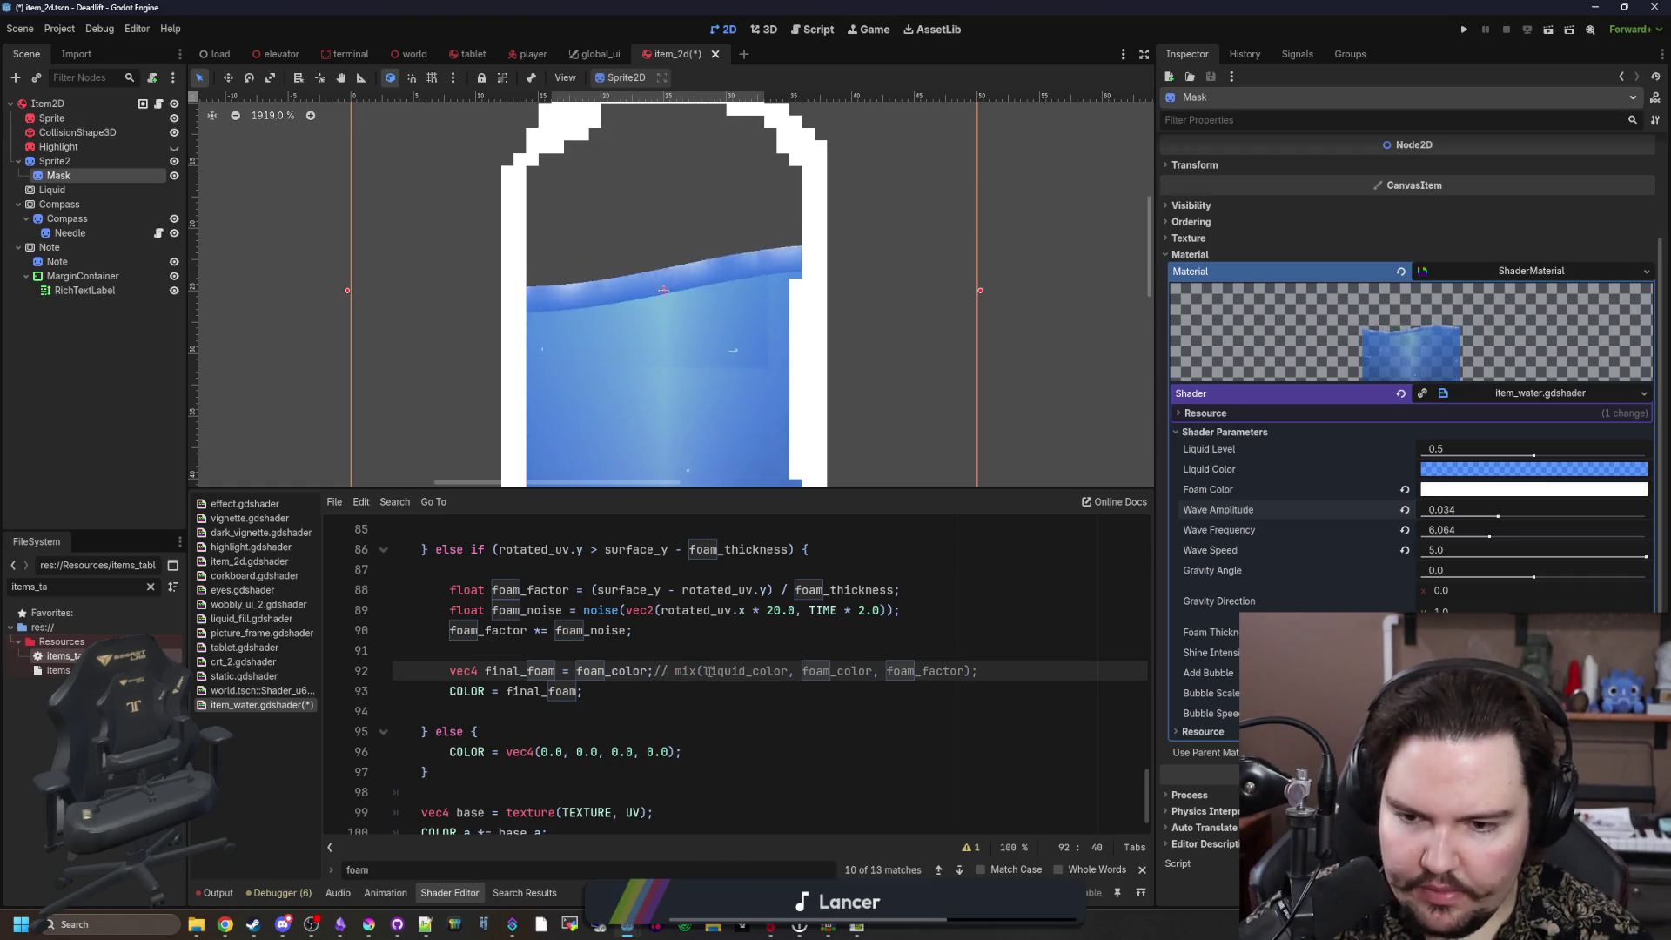
type("//")
left_click(723, 648)
Step: Check the white foam line and save the item_2d scene
scroll(620, 327, "down", 3)
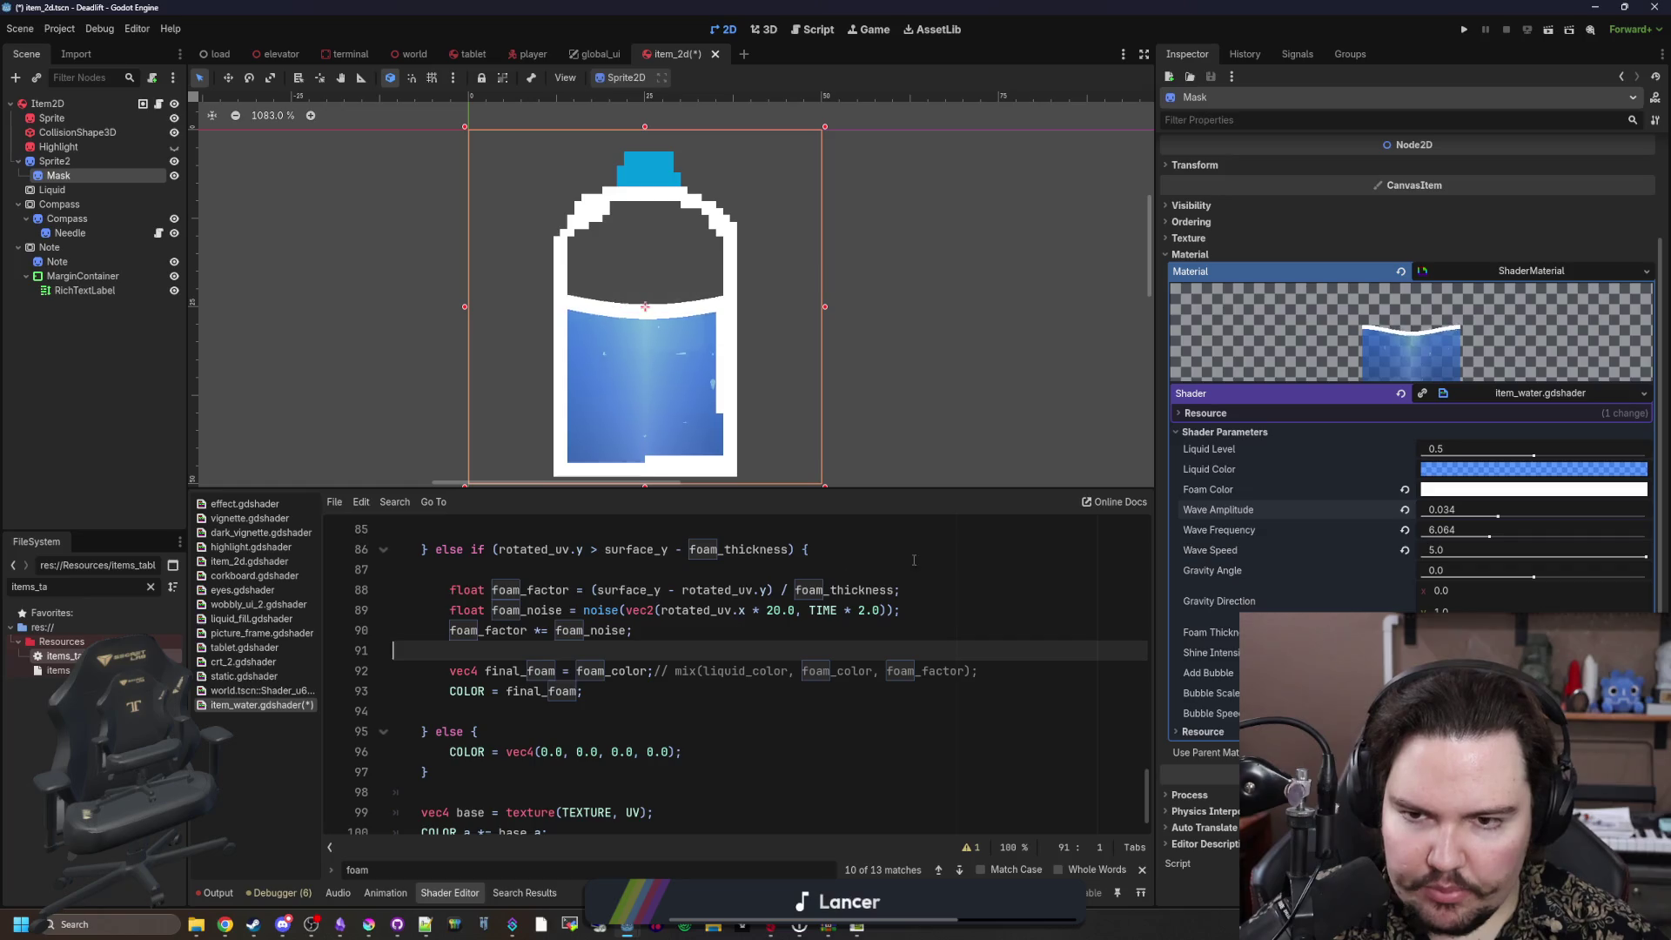
scroll(699, 402, "up", 2)
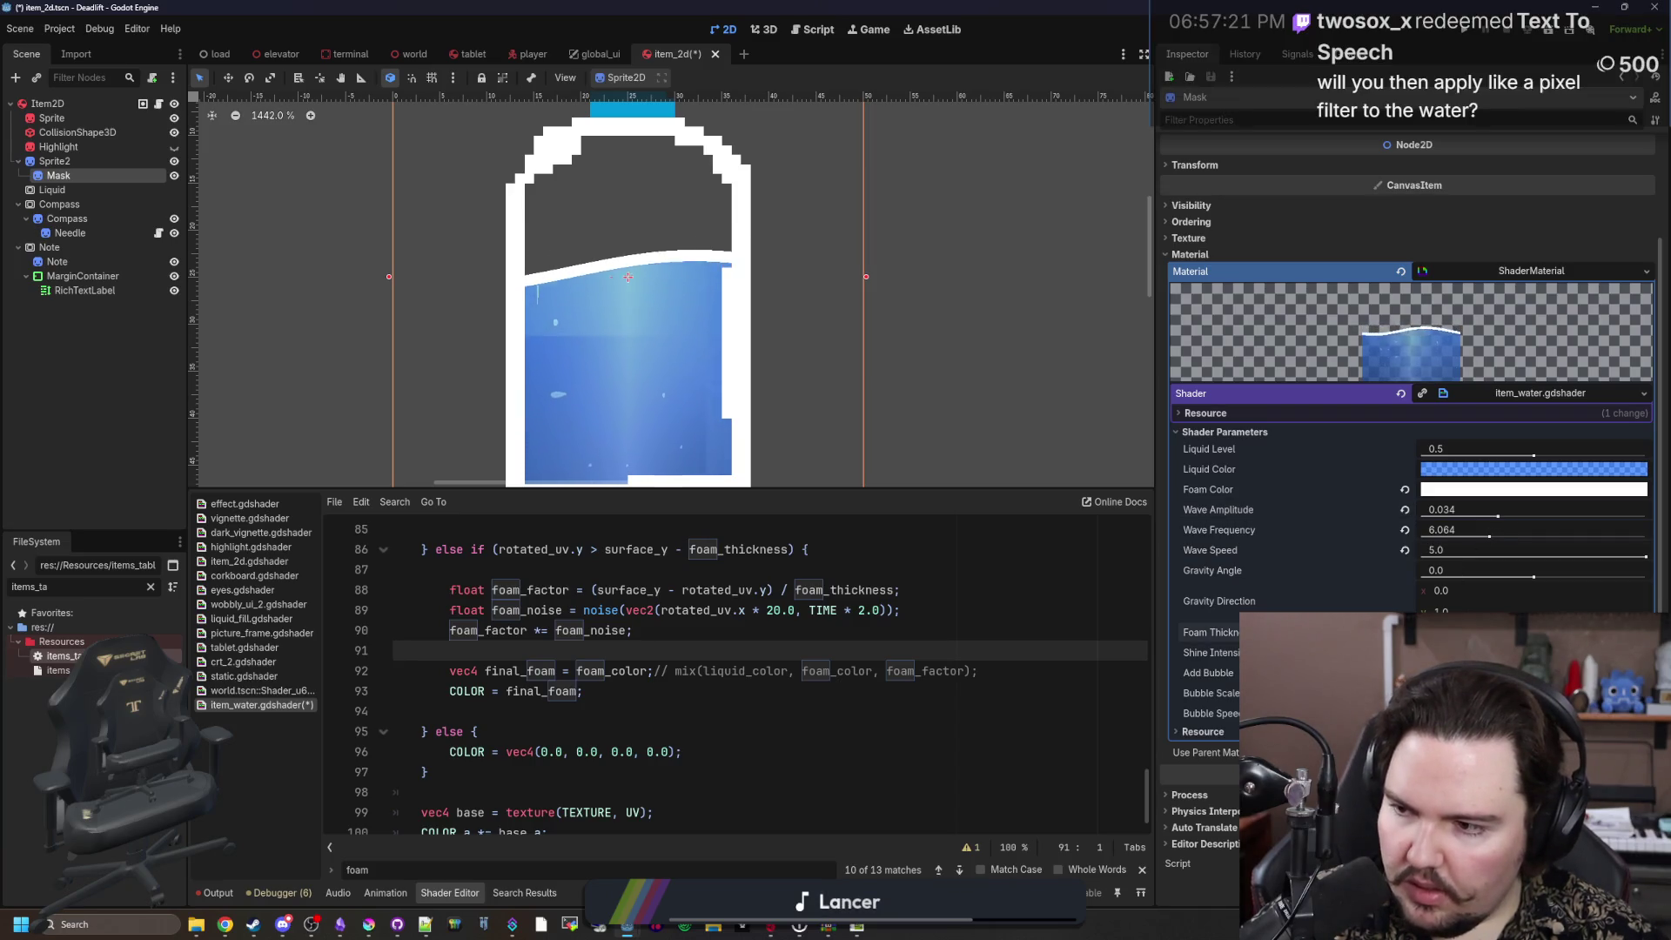
scroll(609, 335, "down", 2)
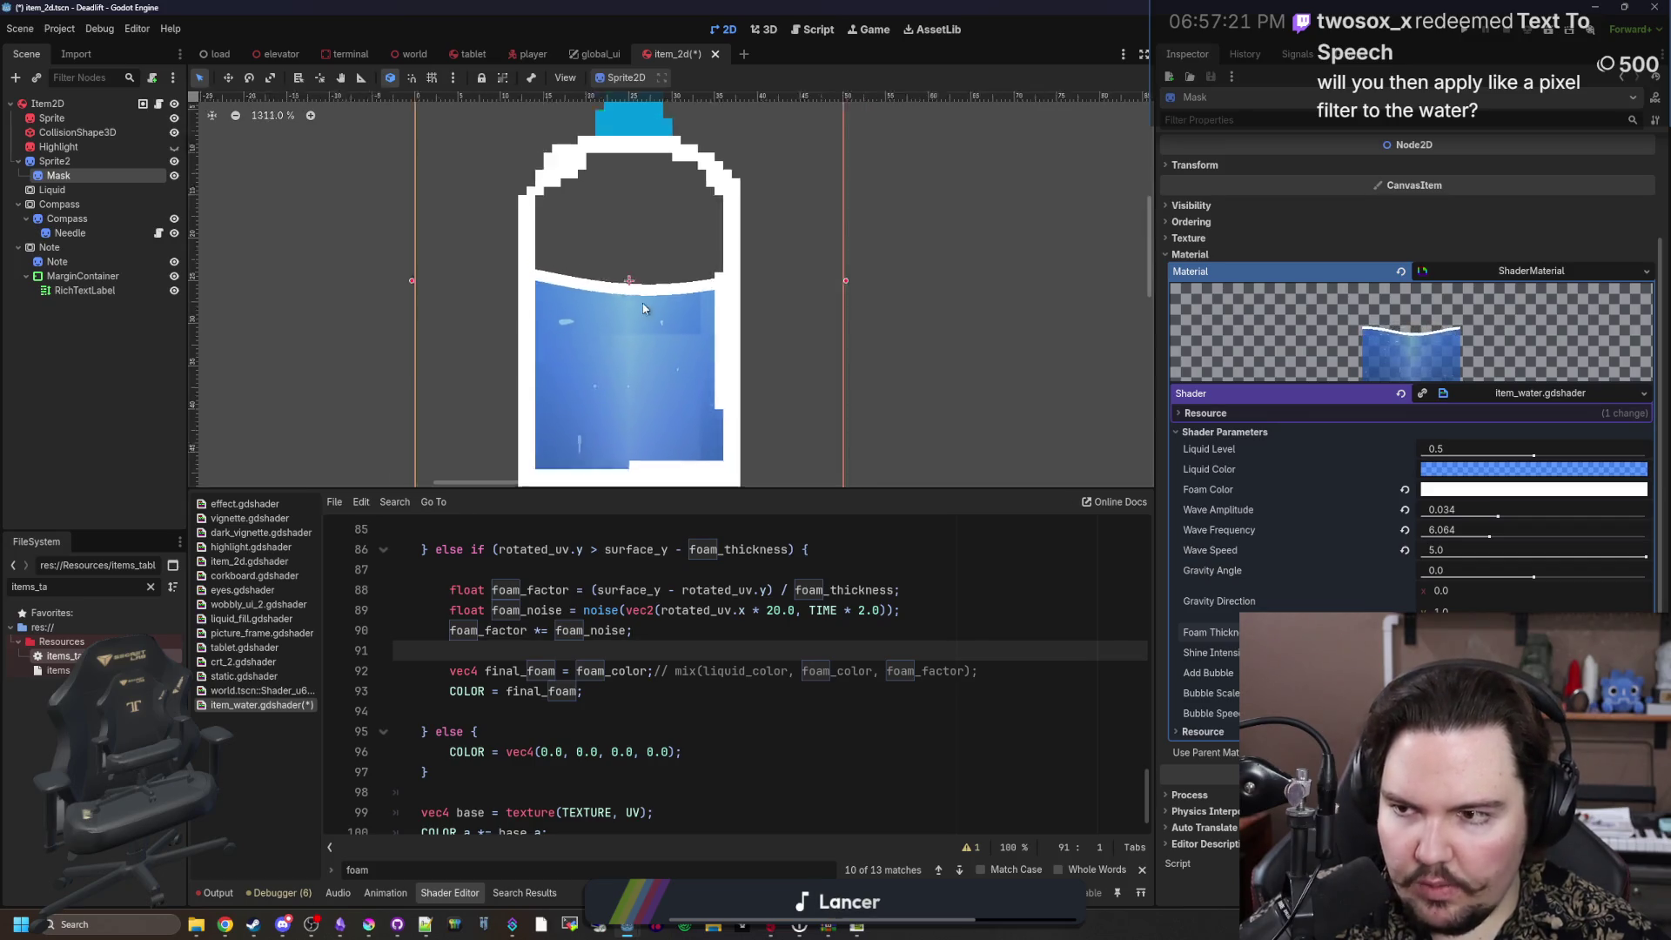
key("ctrl+s")
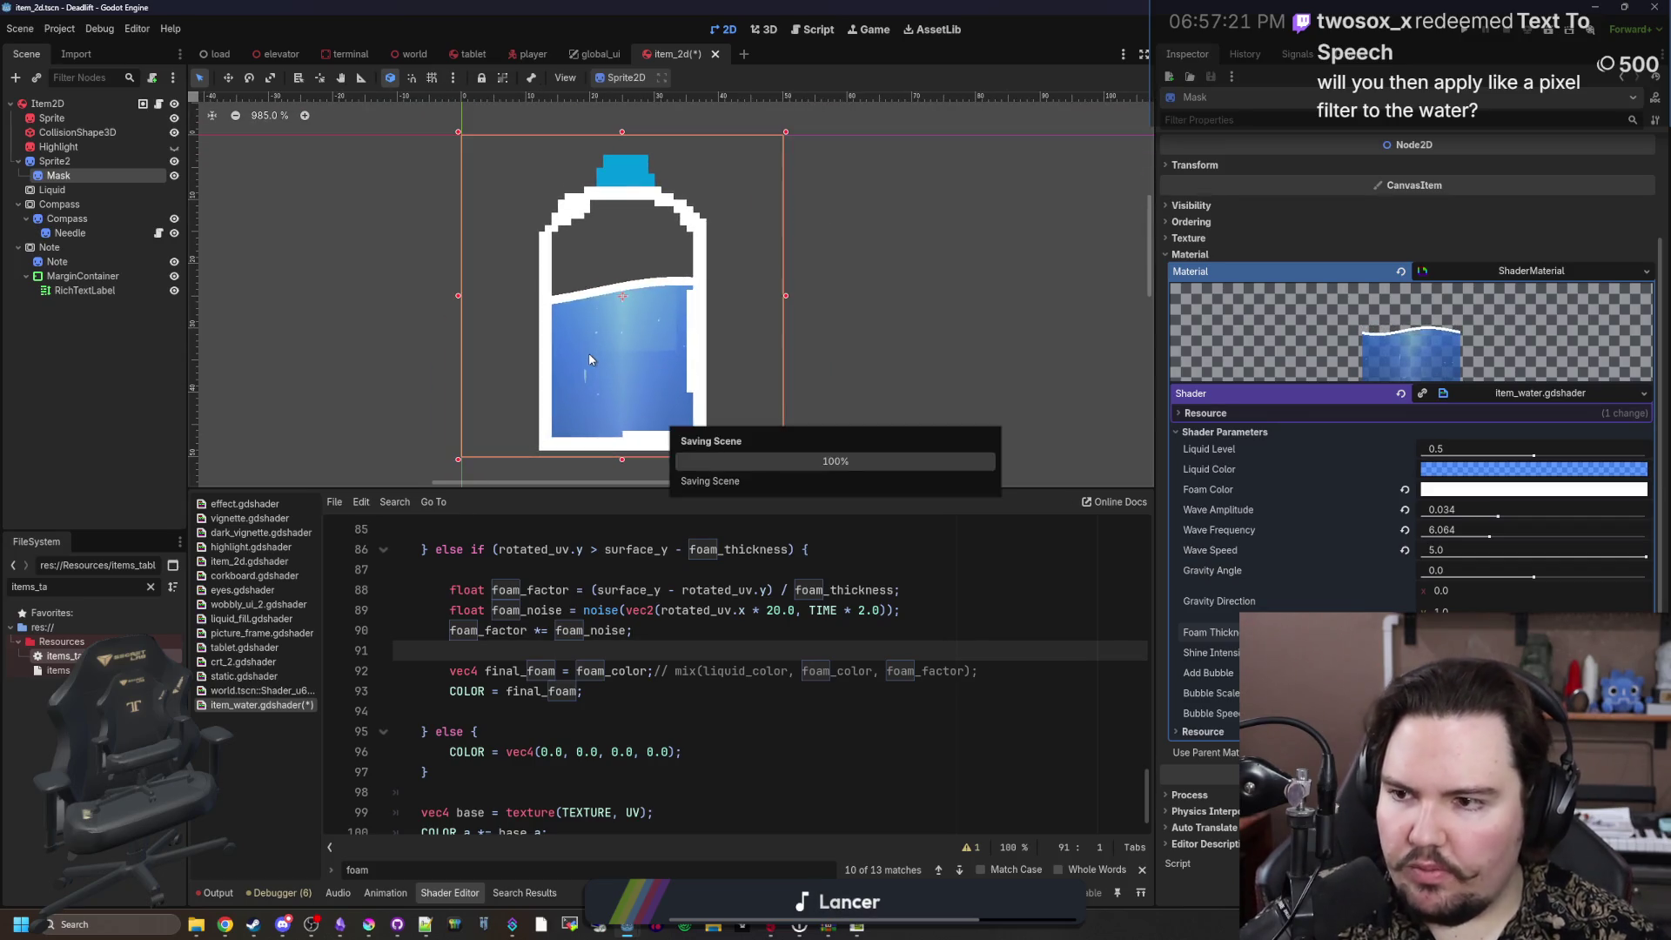
Step: Rename Sprite2 to Sprite, move it under Liquid, and check the 50 × 50 Liquid preview
double_click(85, 161)
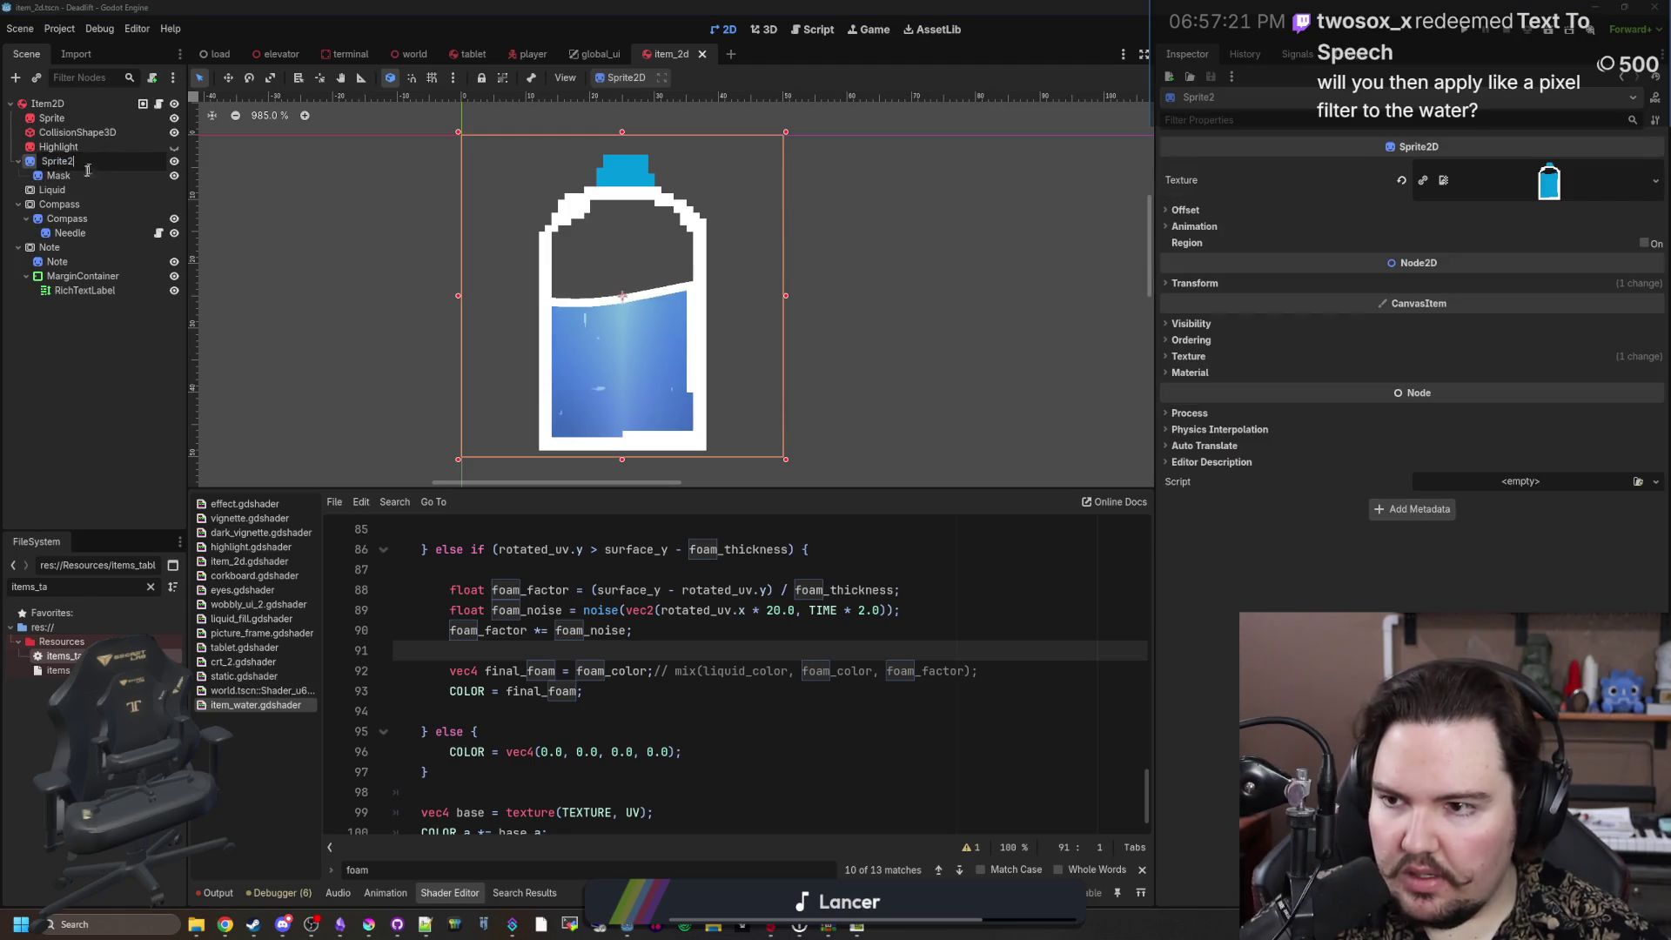
left_click_drag(54, 162, 60, 189)
left_click(52, 161)
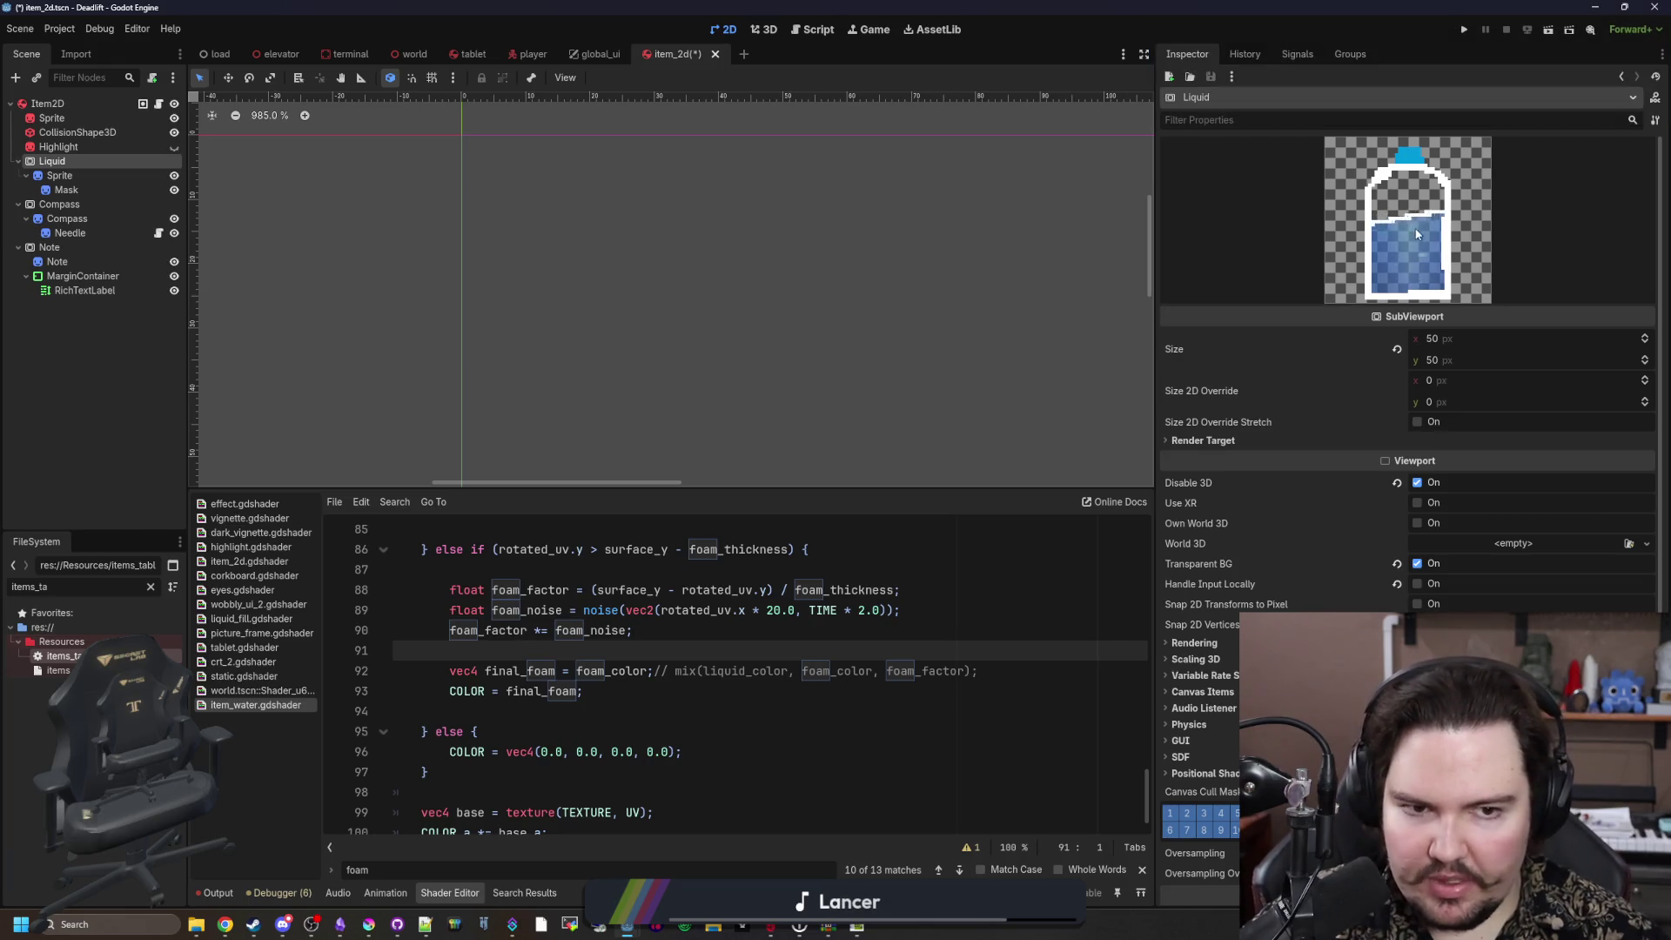
left_click(59, 175)
left_click(52, 161)
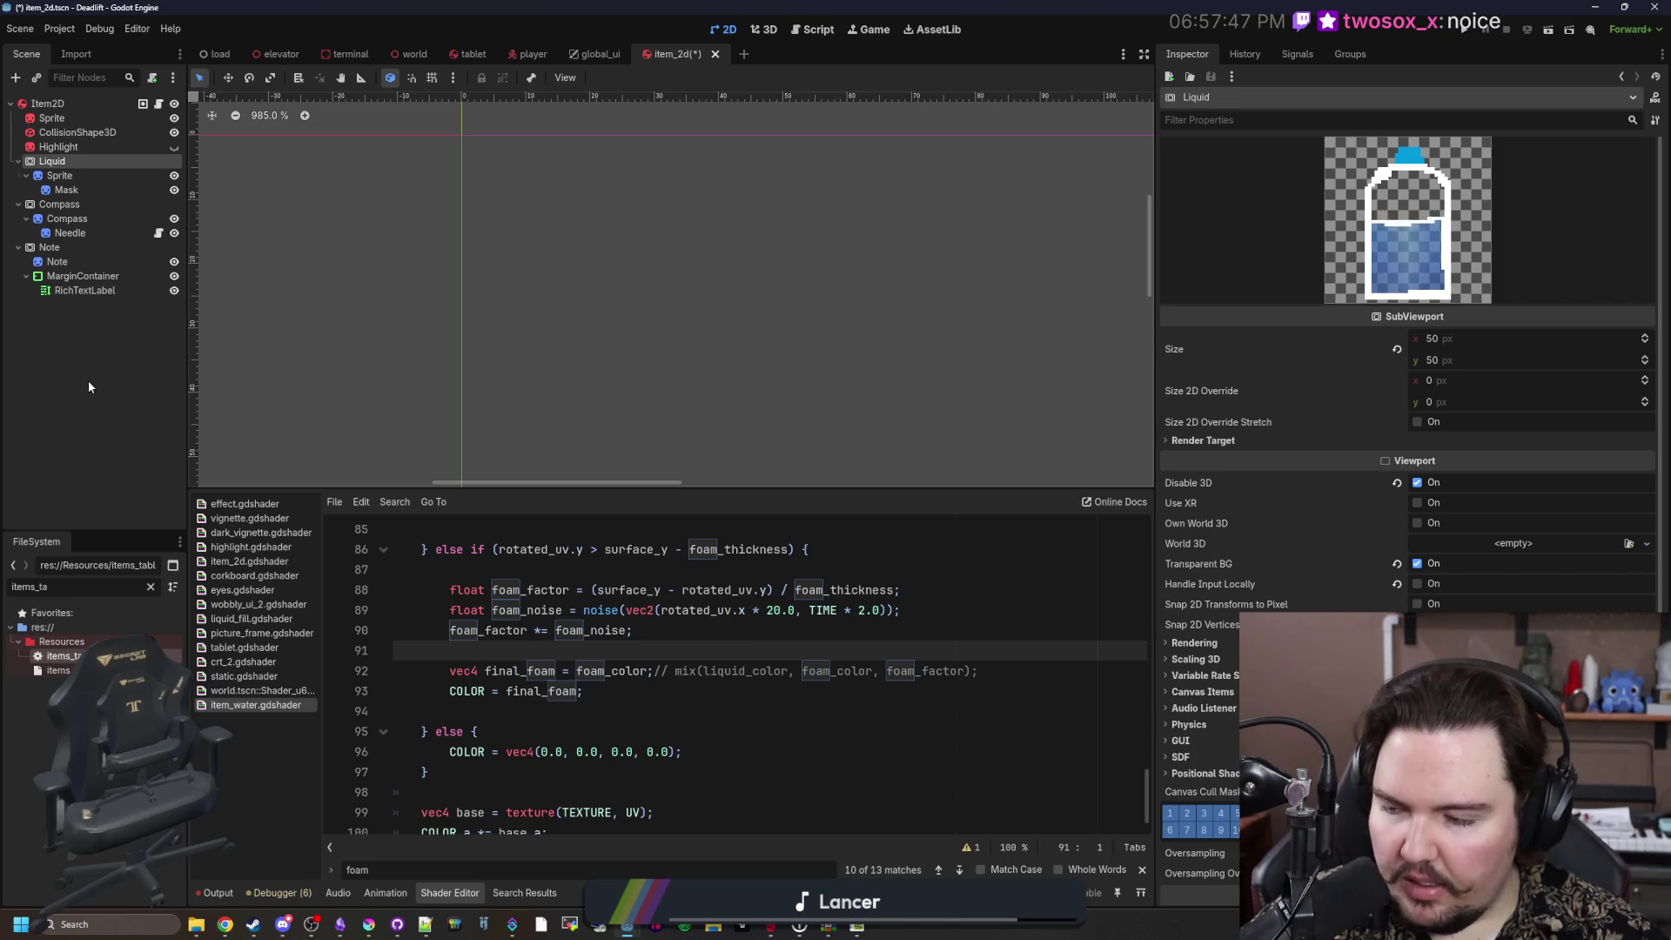
left_click(59, 384)
left_click(57, 165)
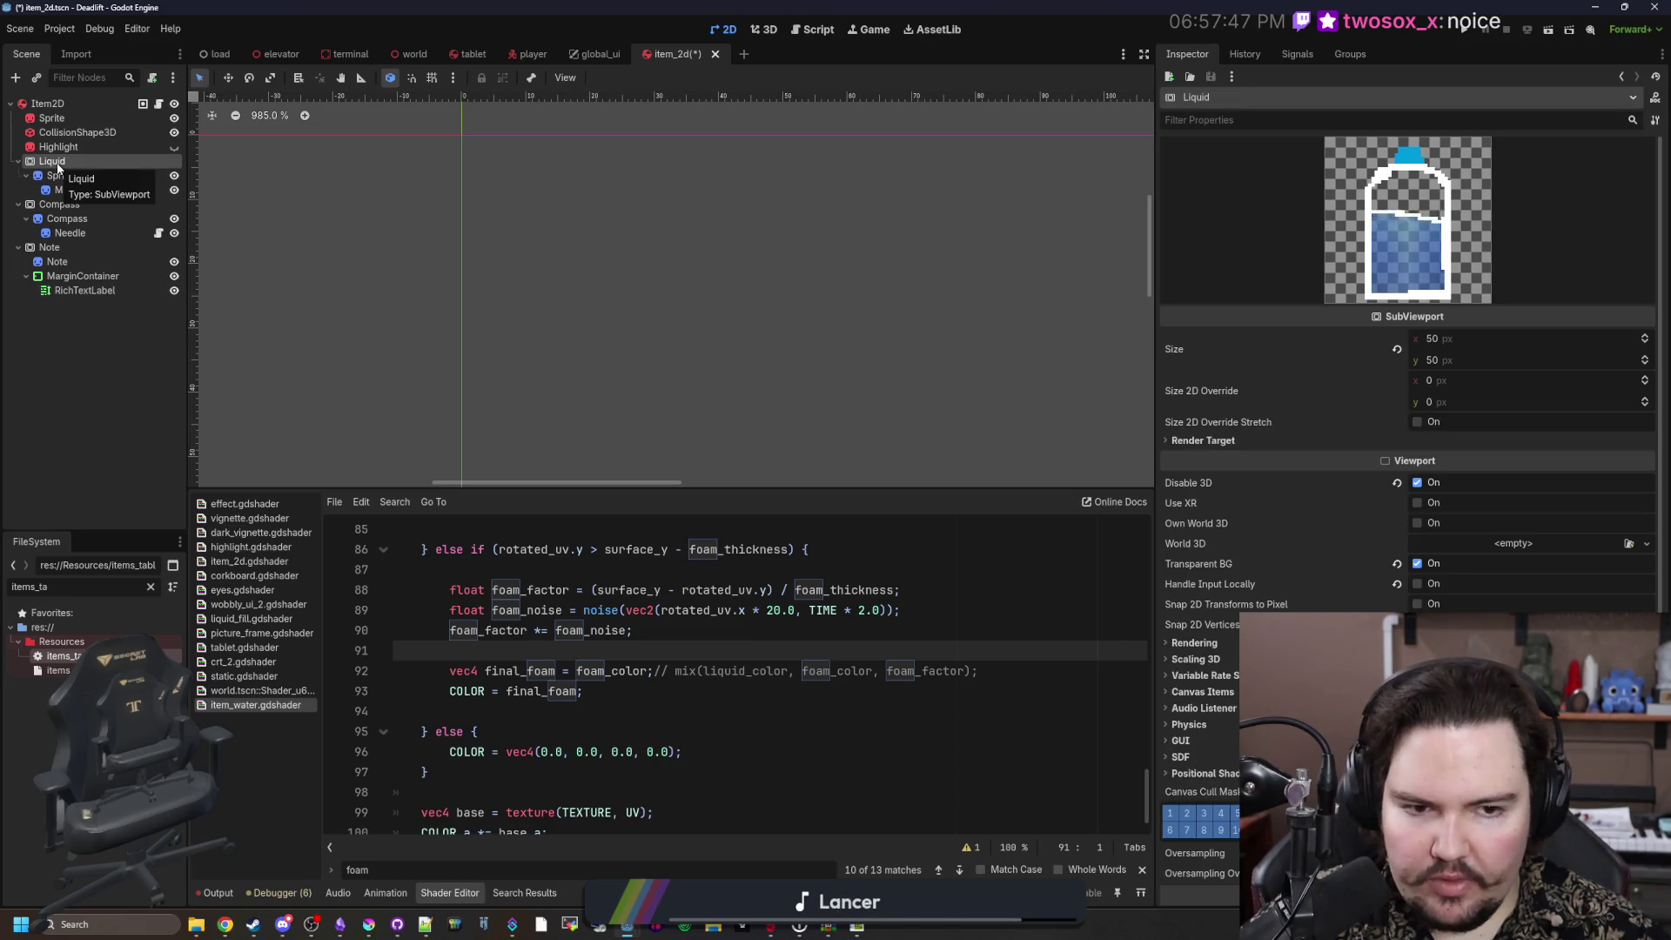
left_click(162, 105)
Step: Save all changes and scroll to the top of item_2d.gd
scroll(958, 348, "up", 5)
key("ctrl+s")
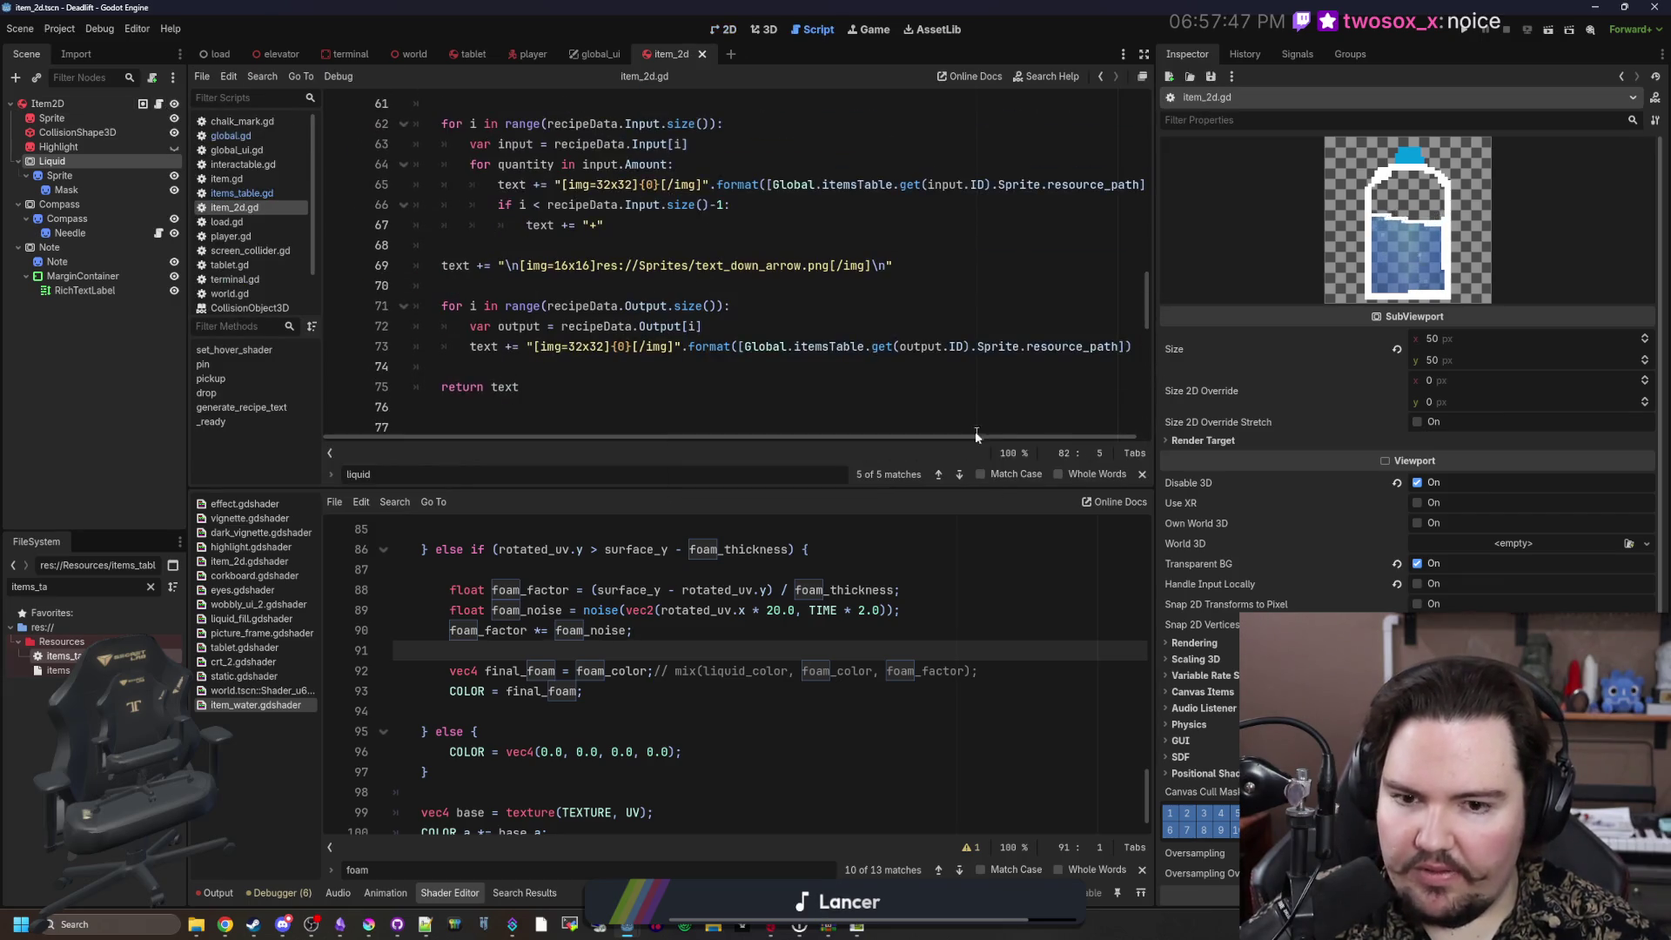
left_click_drag(841, 486, 841, 678)
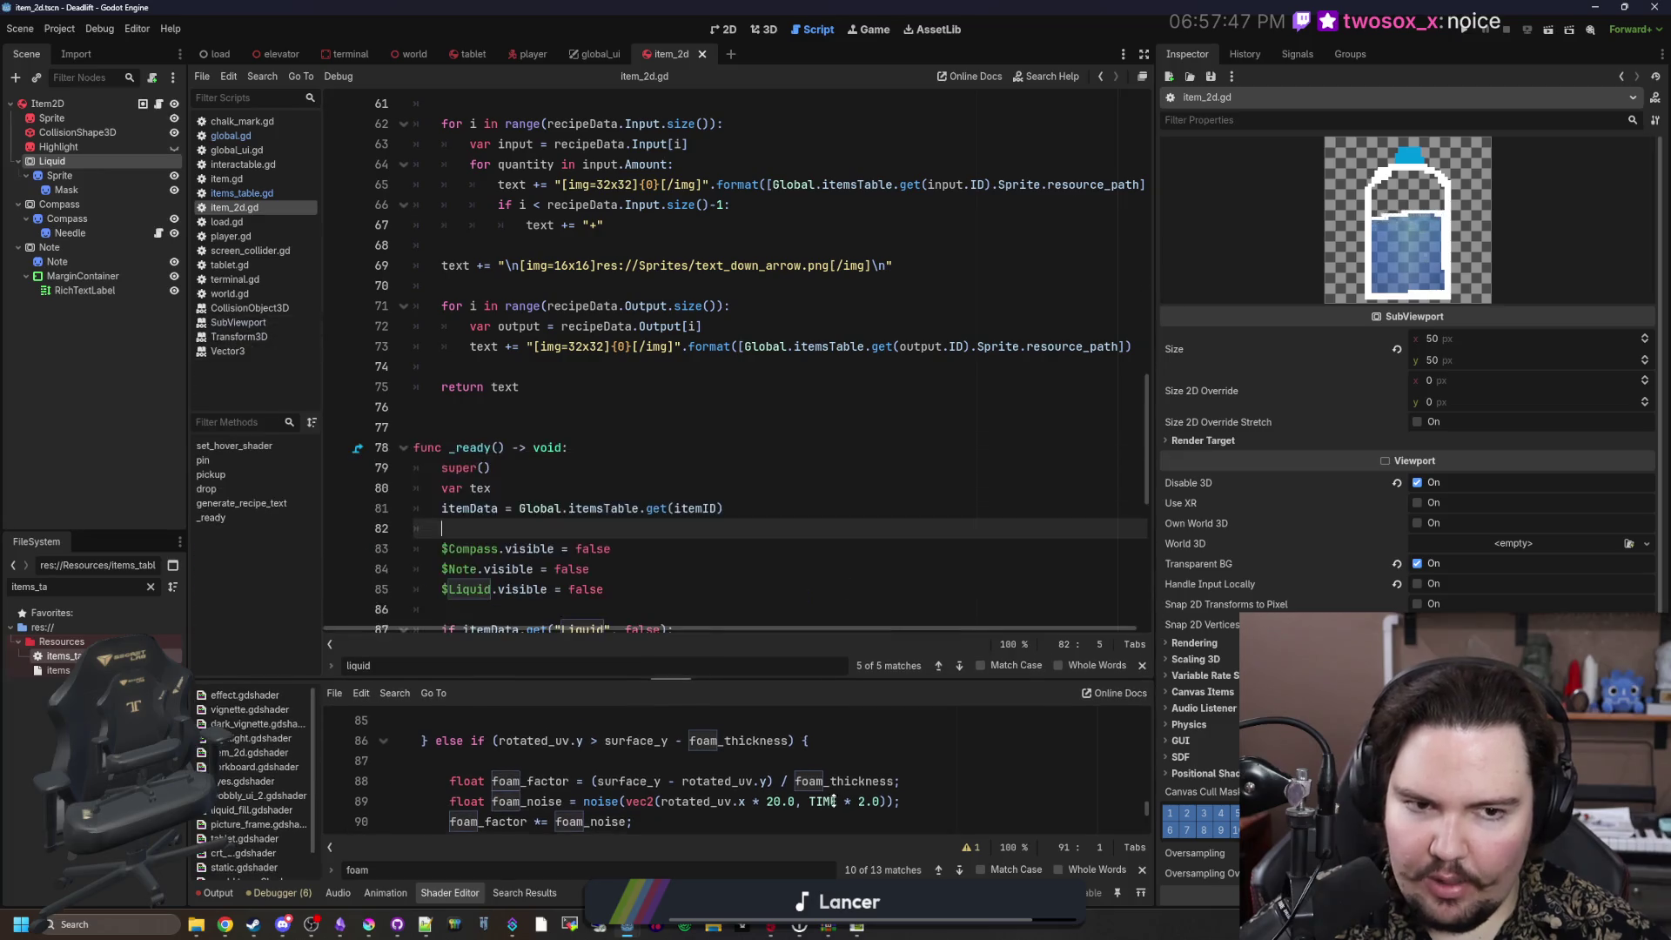
scroll(1108, 290, "up", 10)
scroll(1045, 314, "up", 6)
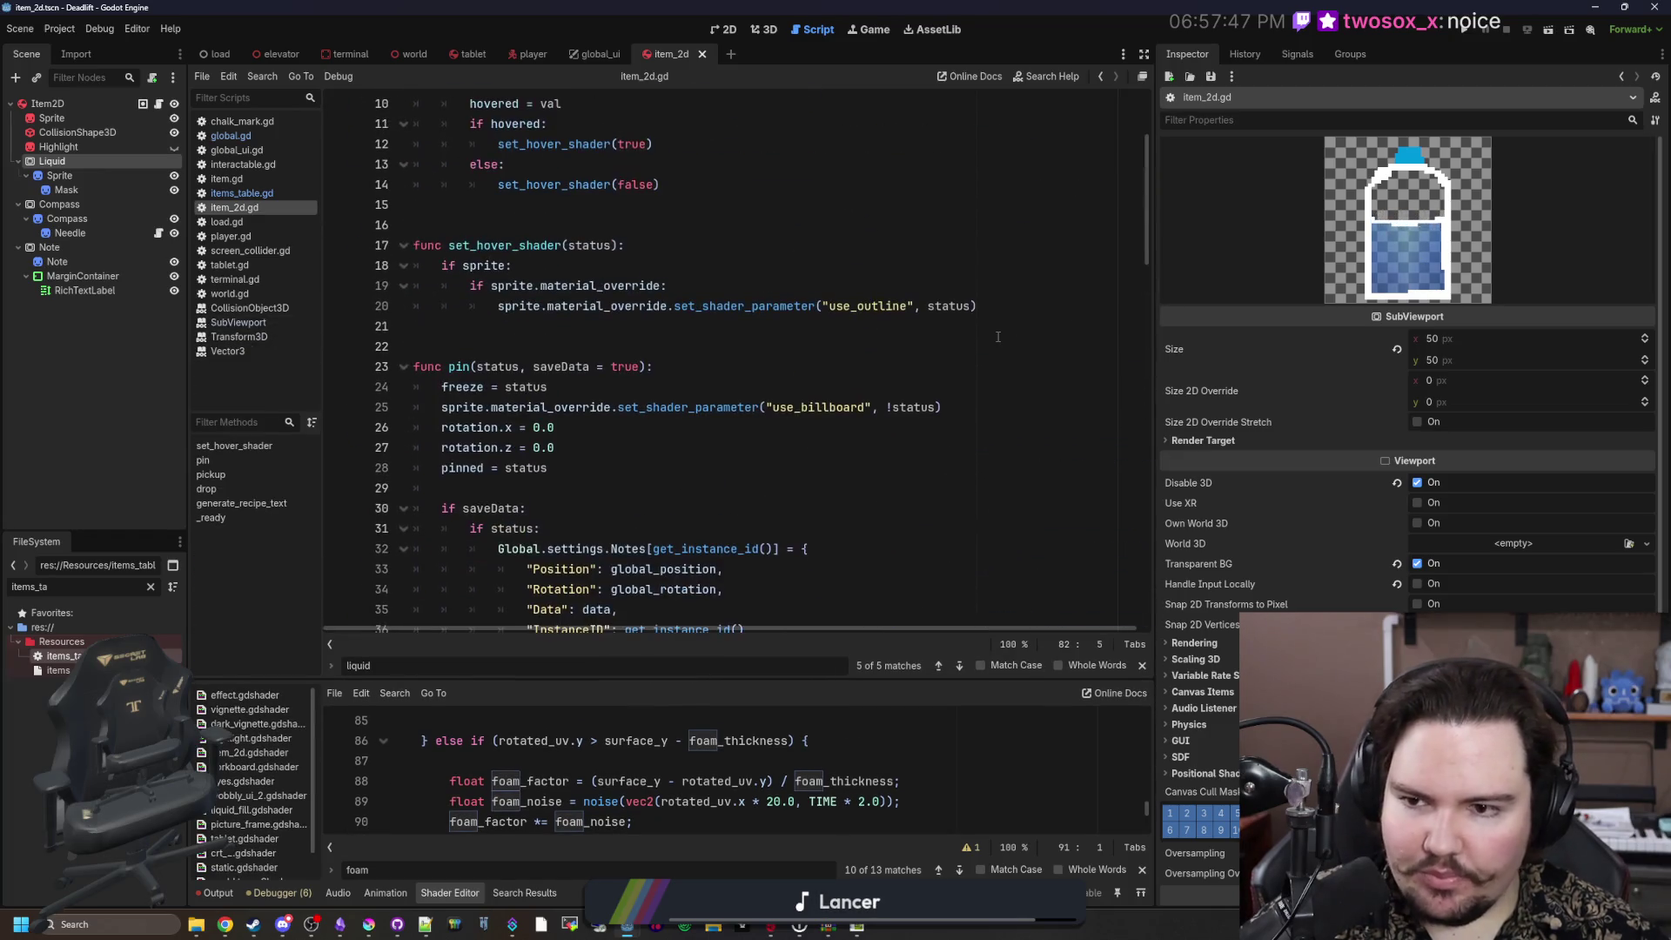
scroll(540, 361, "up", 3)
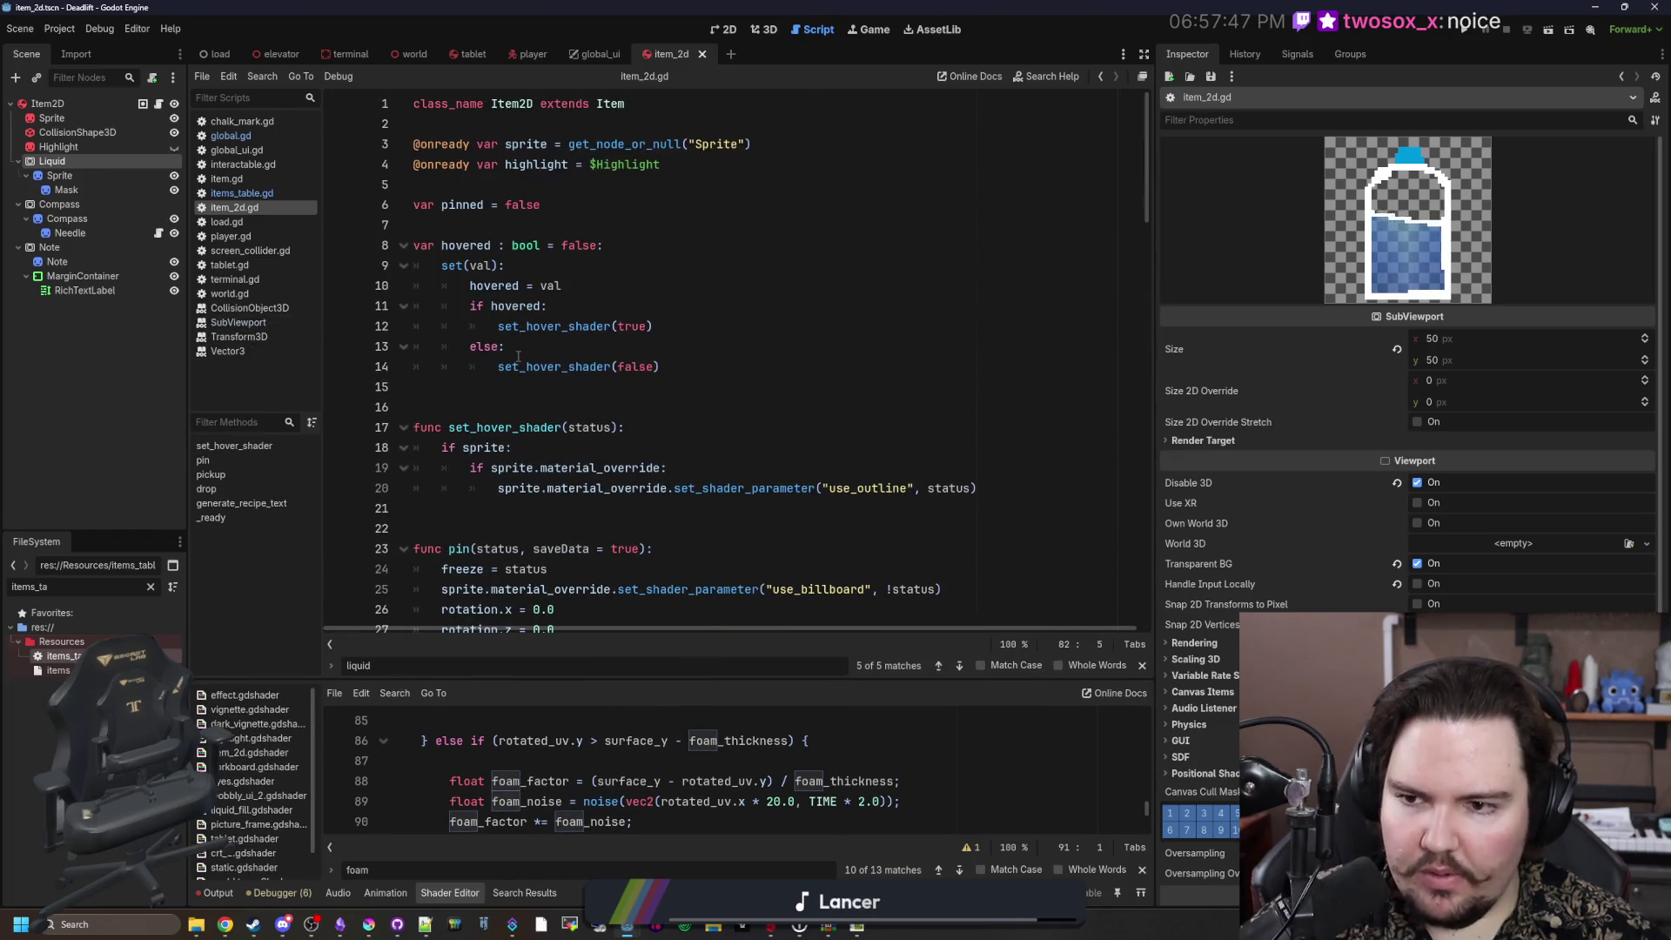
left_click(545, 228)
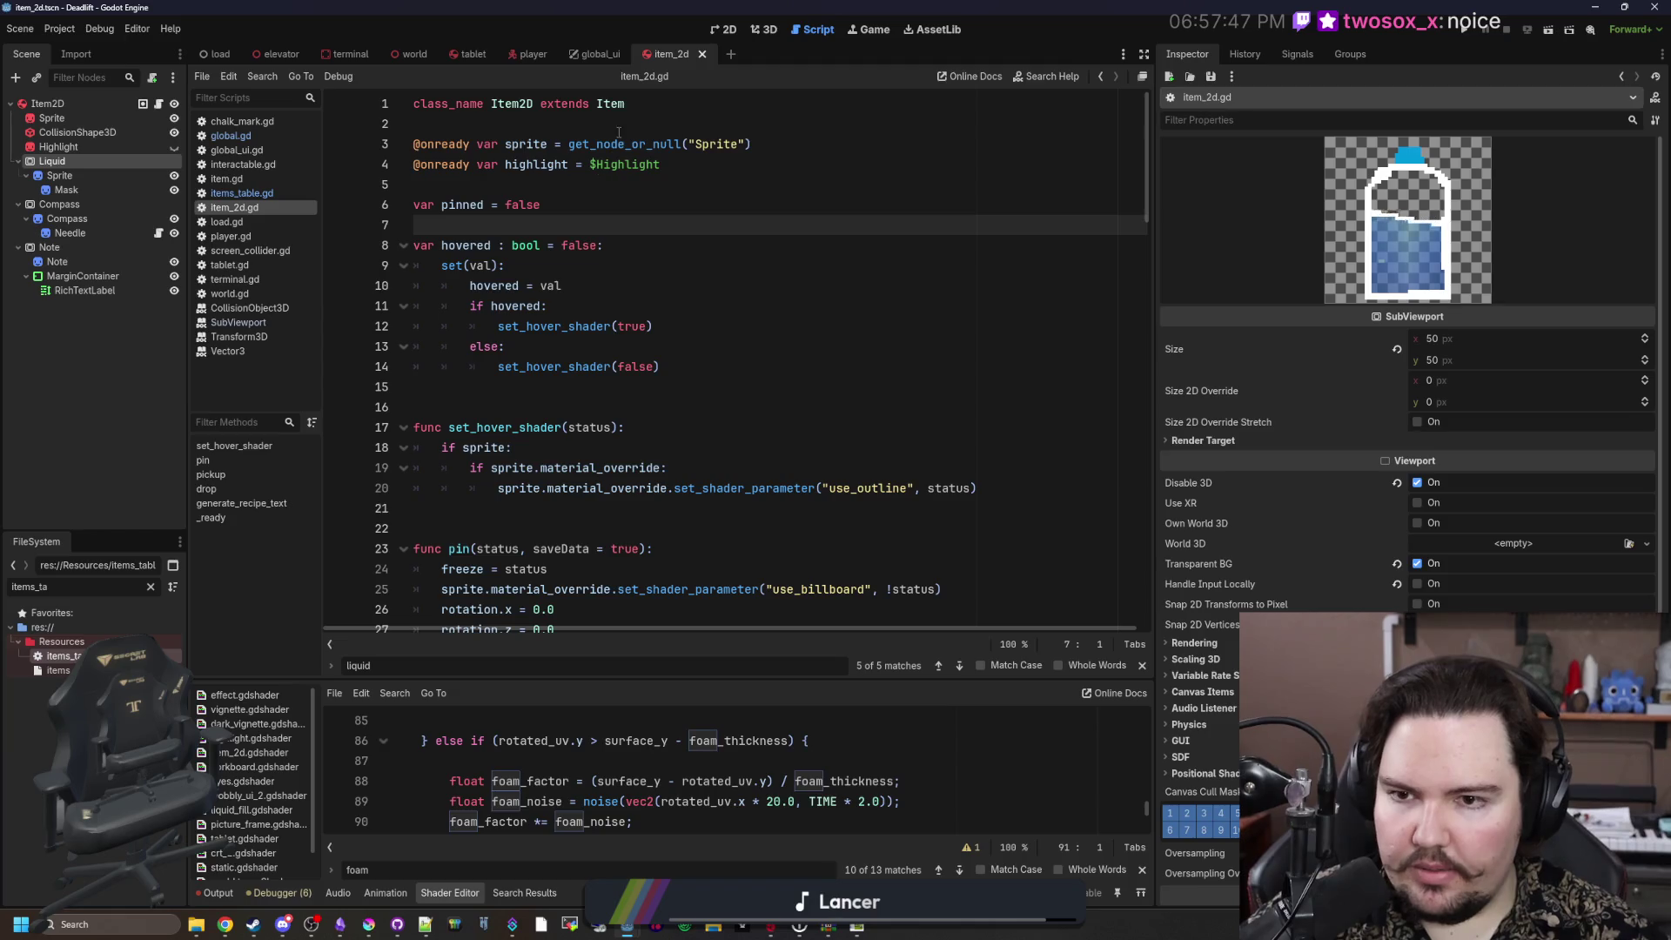
Step: Look at the lastSpeed variable in item.gd, then return to item_2d.gd
left_click(610, 104, "ctrl")
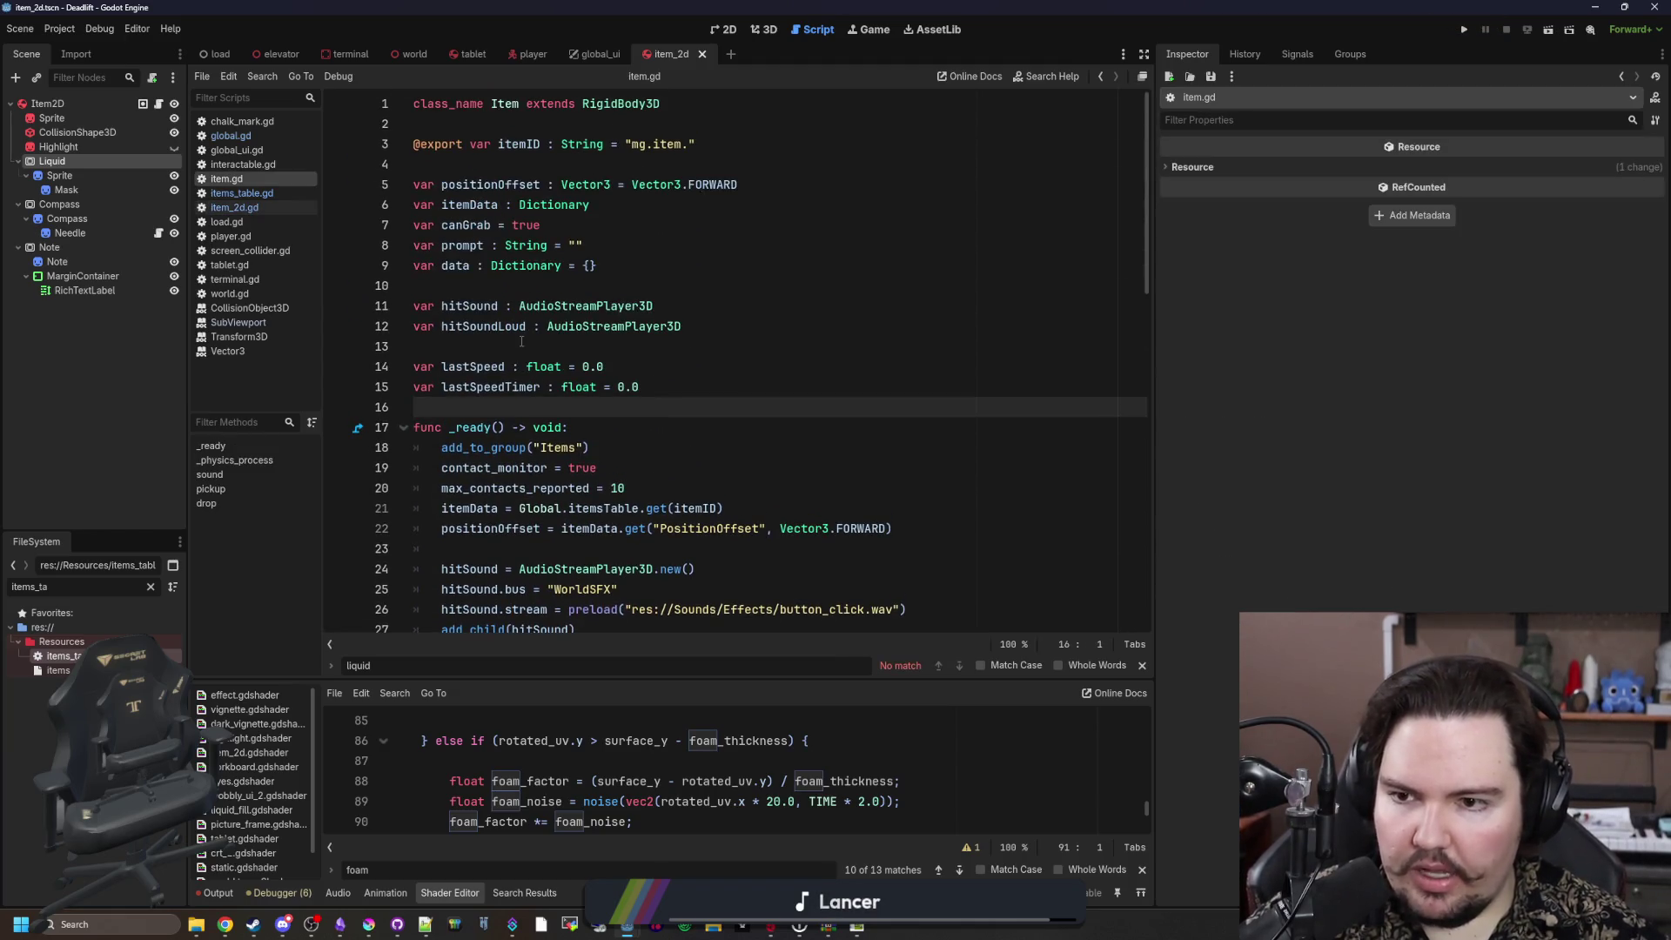
left_click(526, 366)
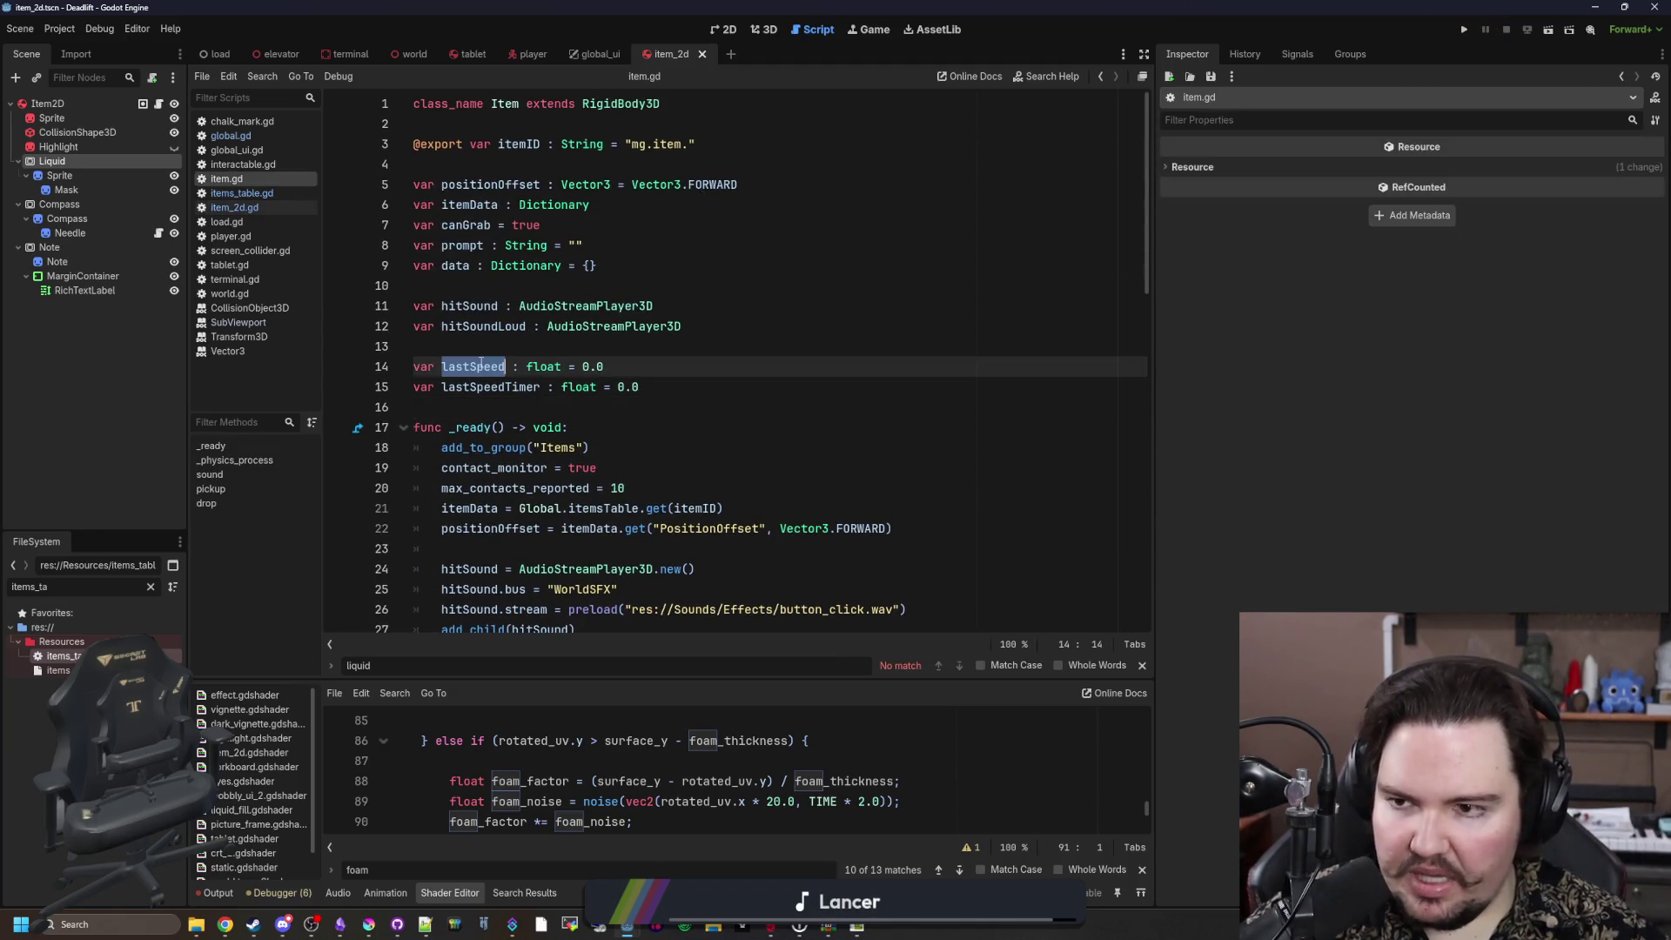
left_click(254, 206)
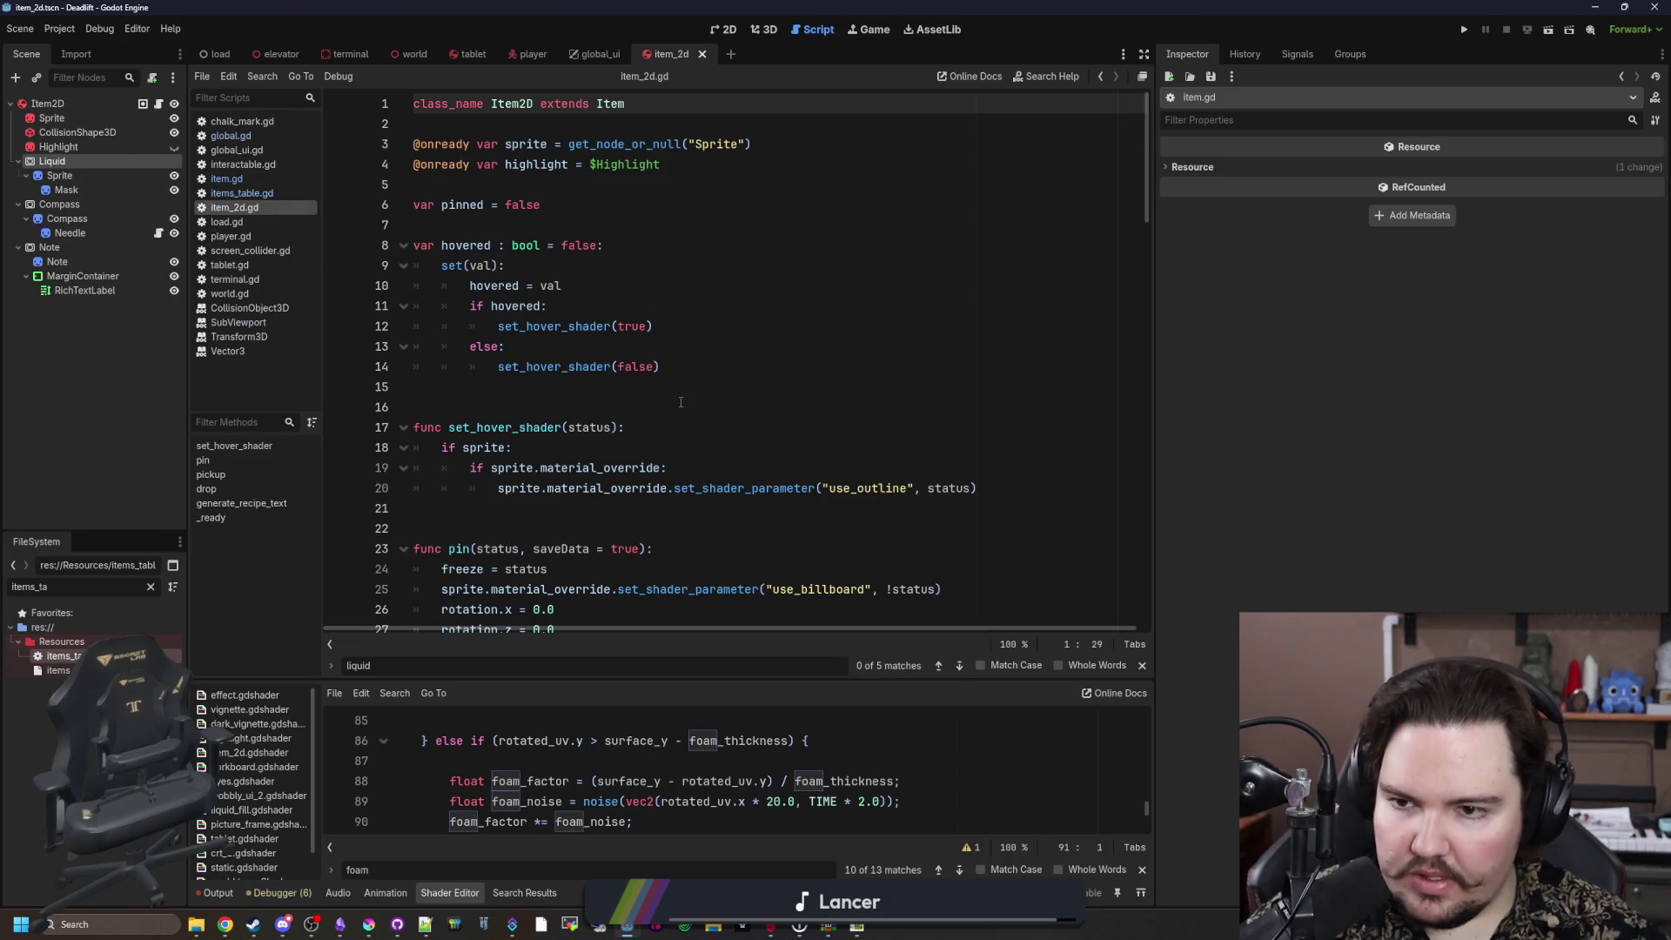
scroll(681, 402, "down", 12)
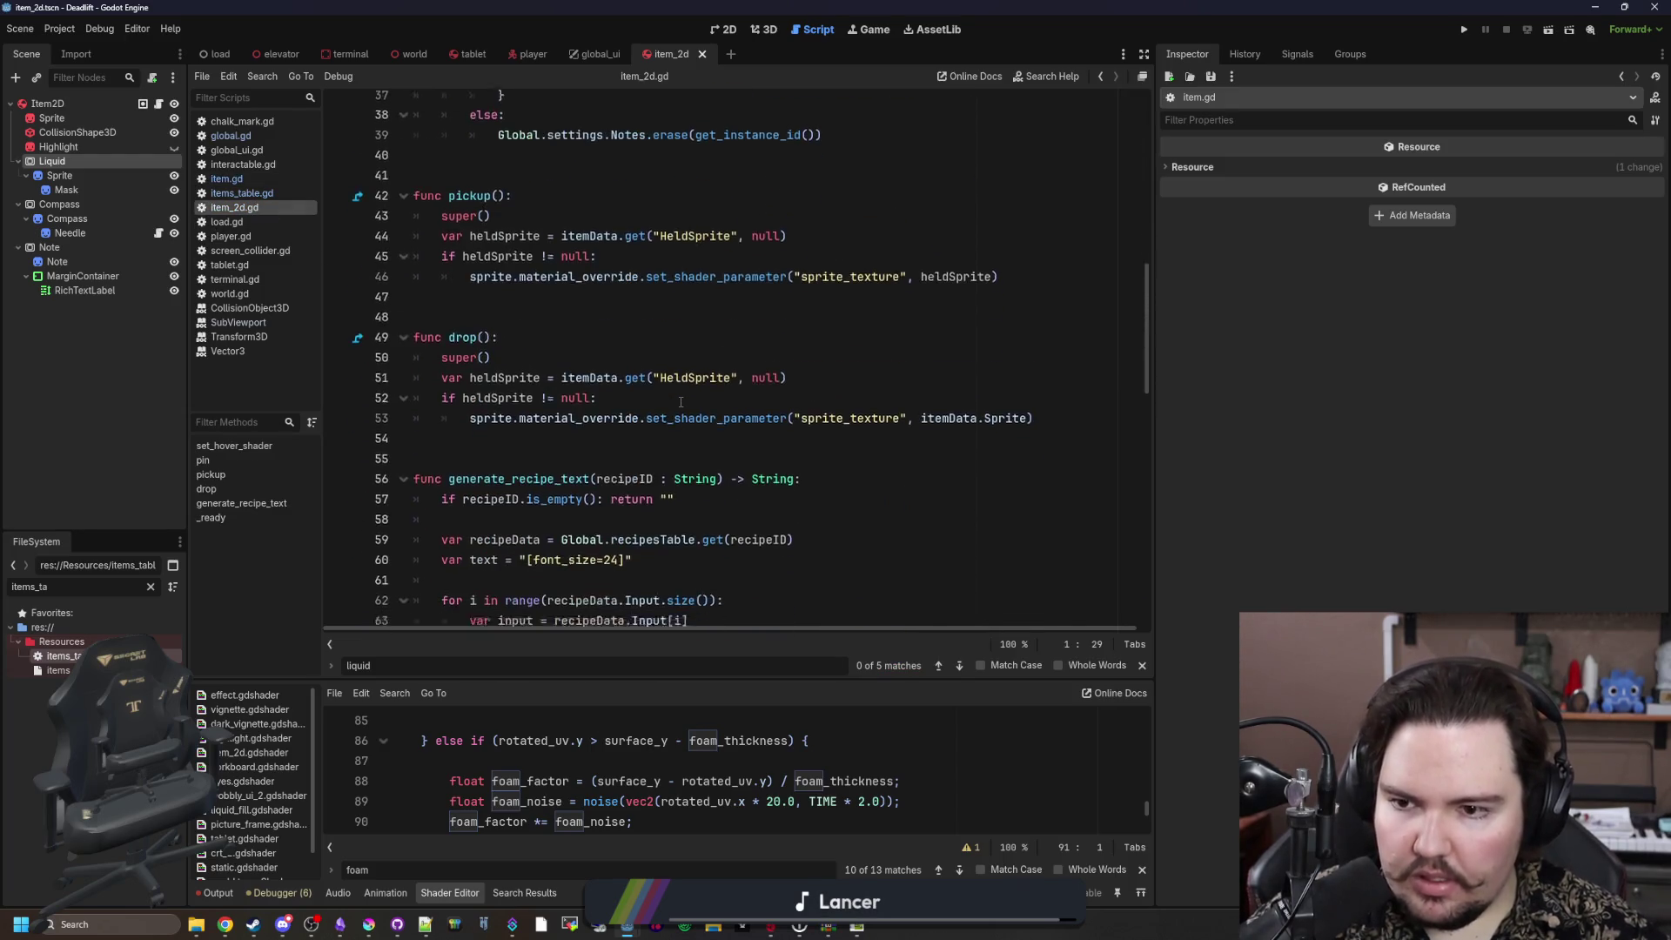